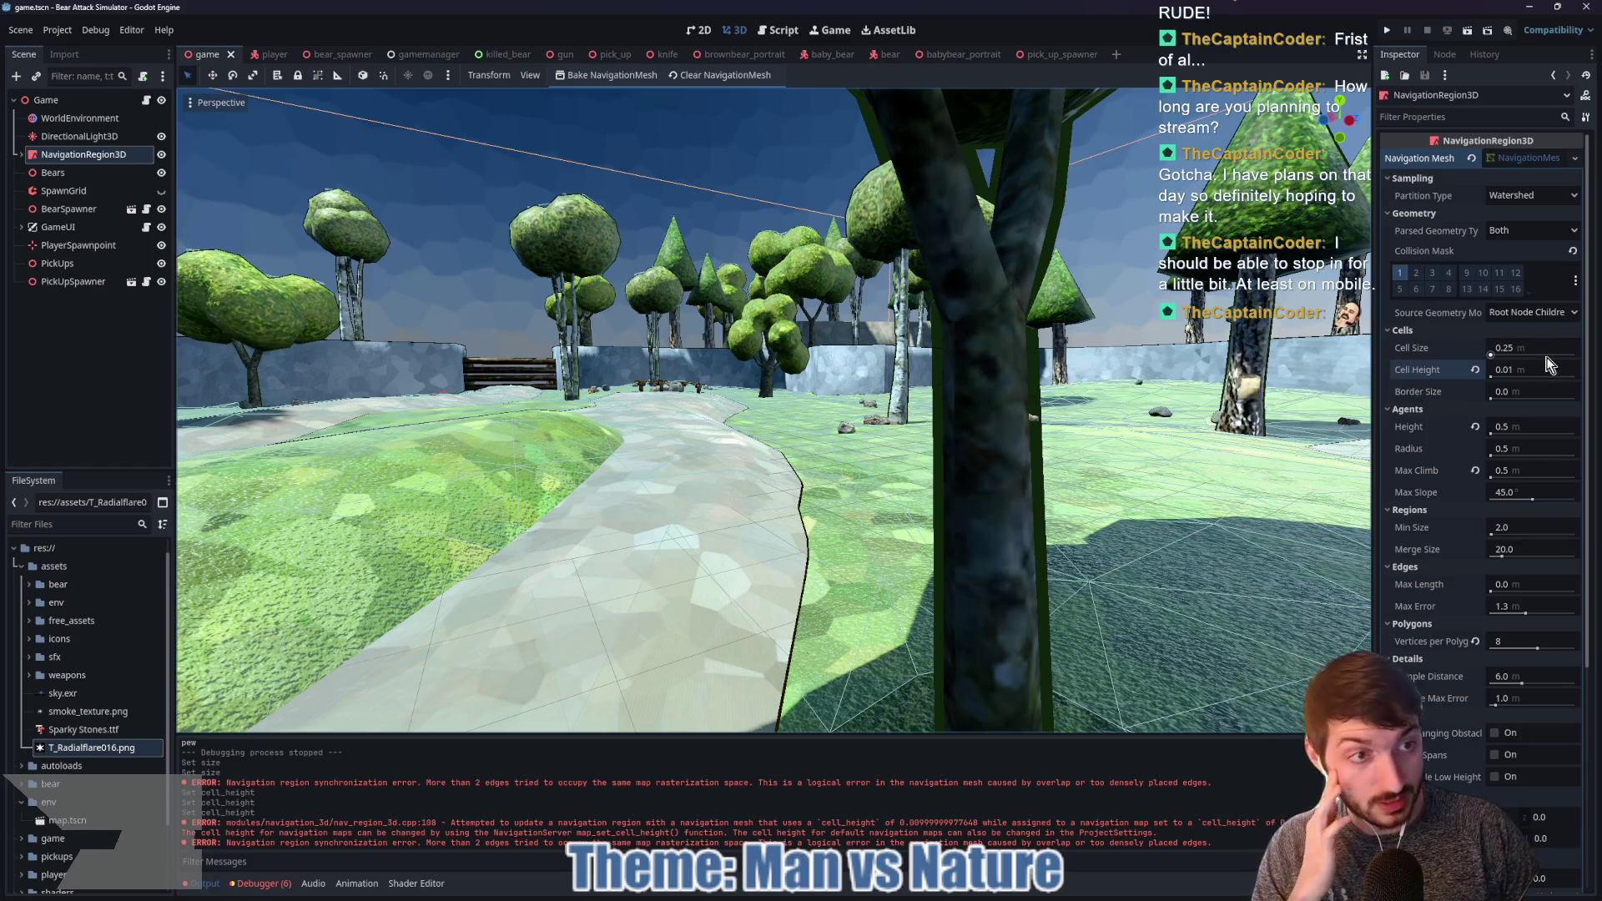
Step: Change the navigation mesh Cell Height from 0.01 to 0.1, rebake it, and clear the Output panel
click(1519, 367)
text(0.1)
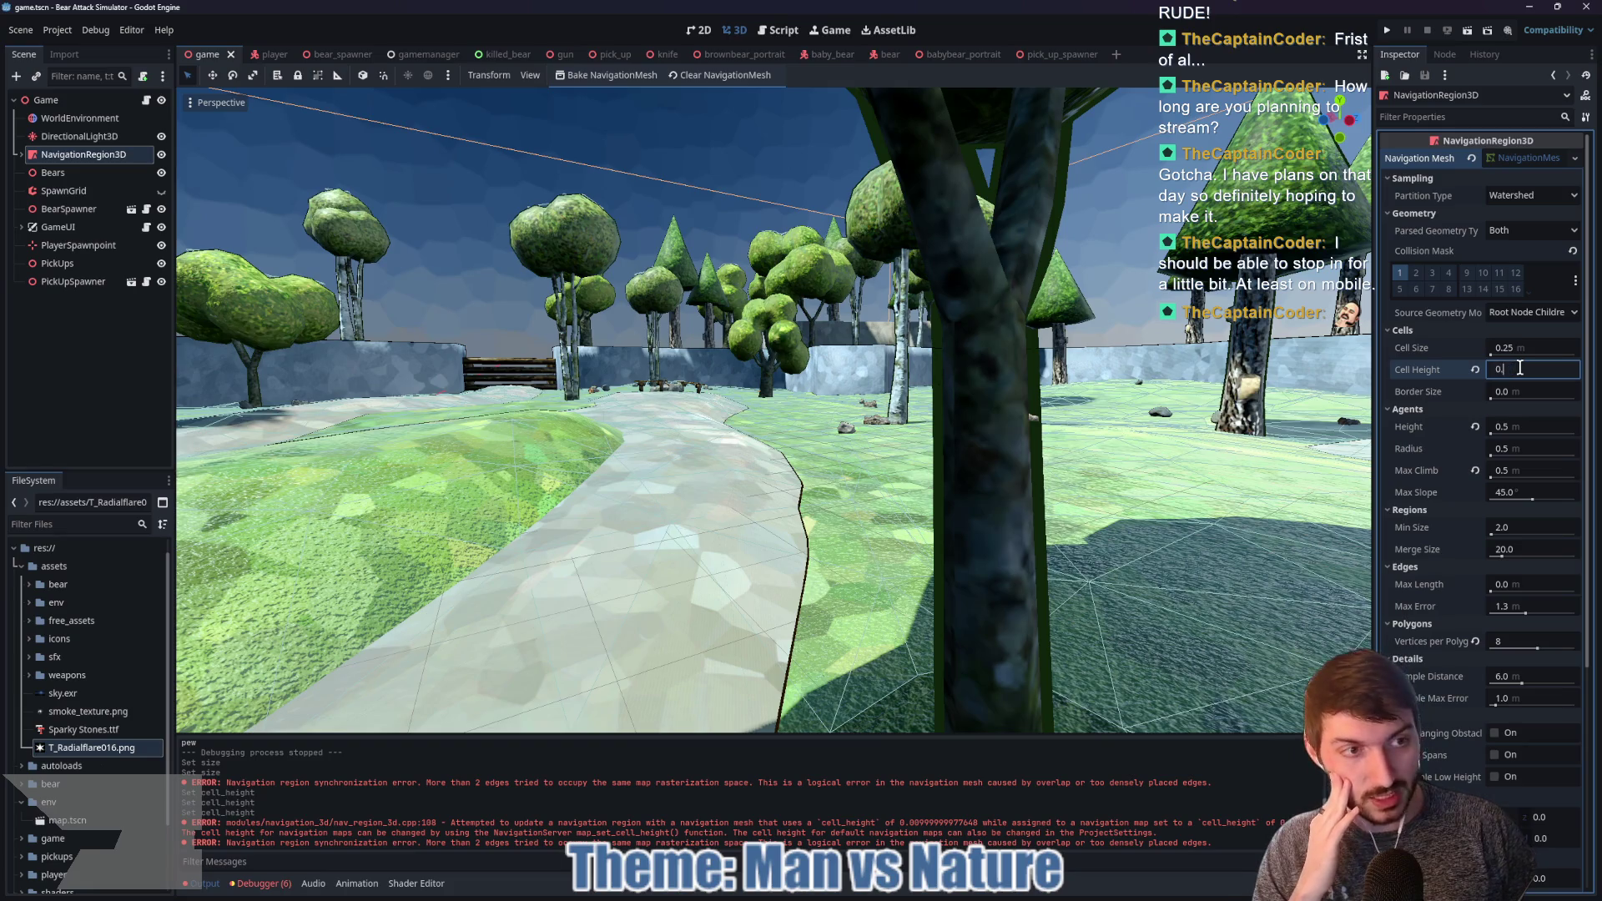
key(Return)
click(609, 78)
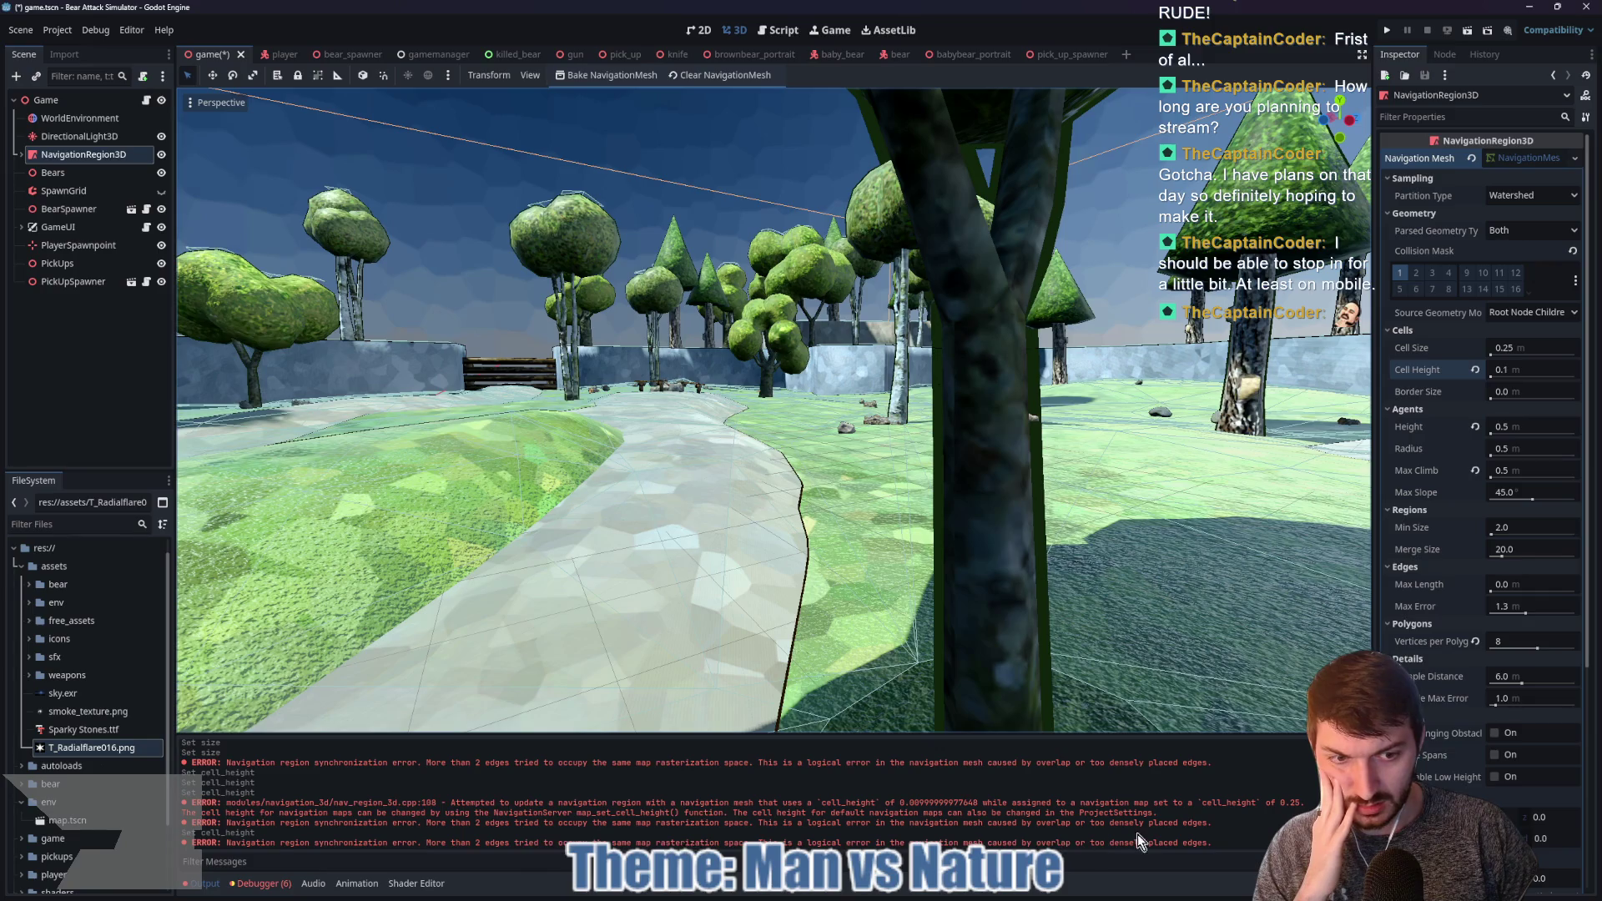
click(1339, 748)
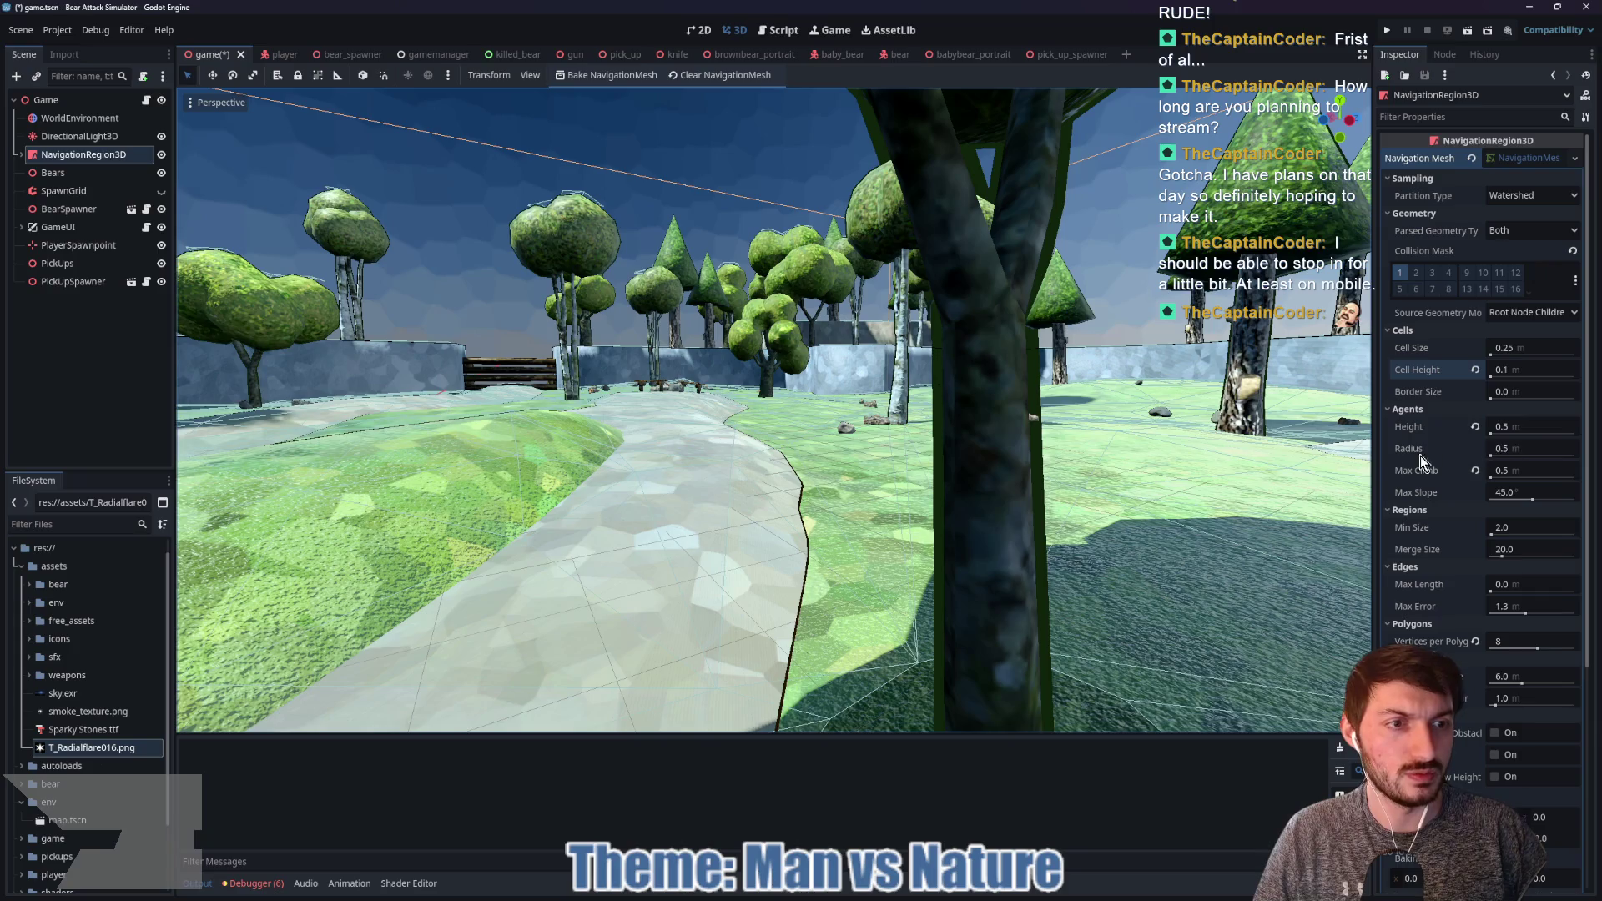
key(shift+f)
key(w)
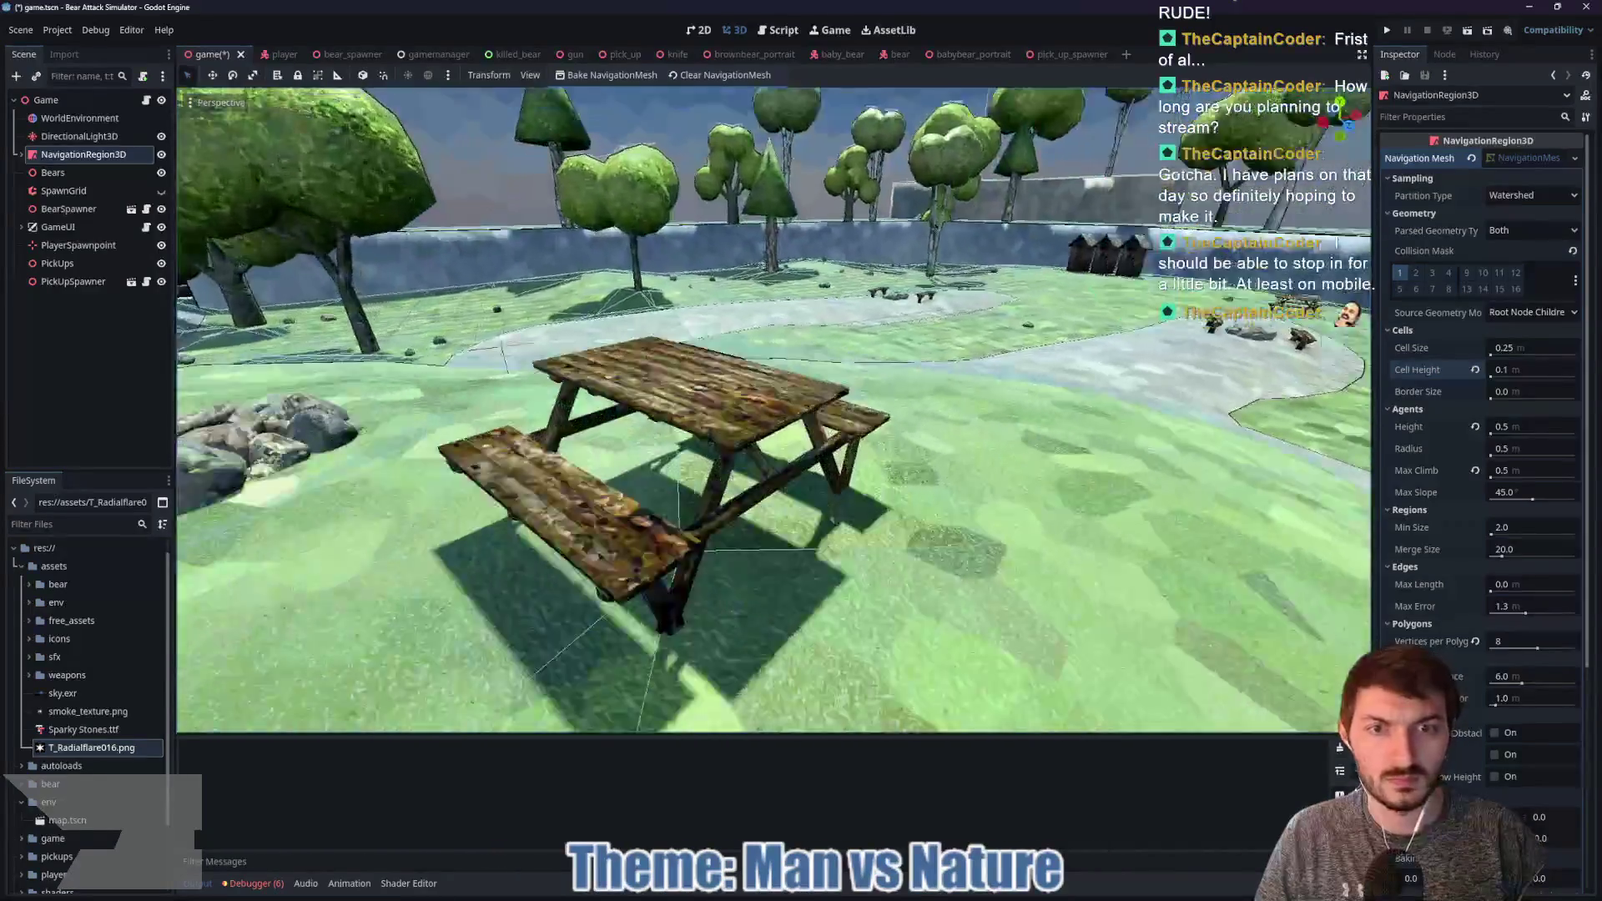
key(w)
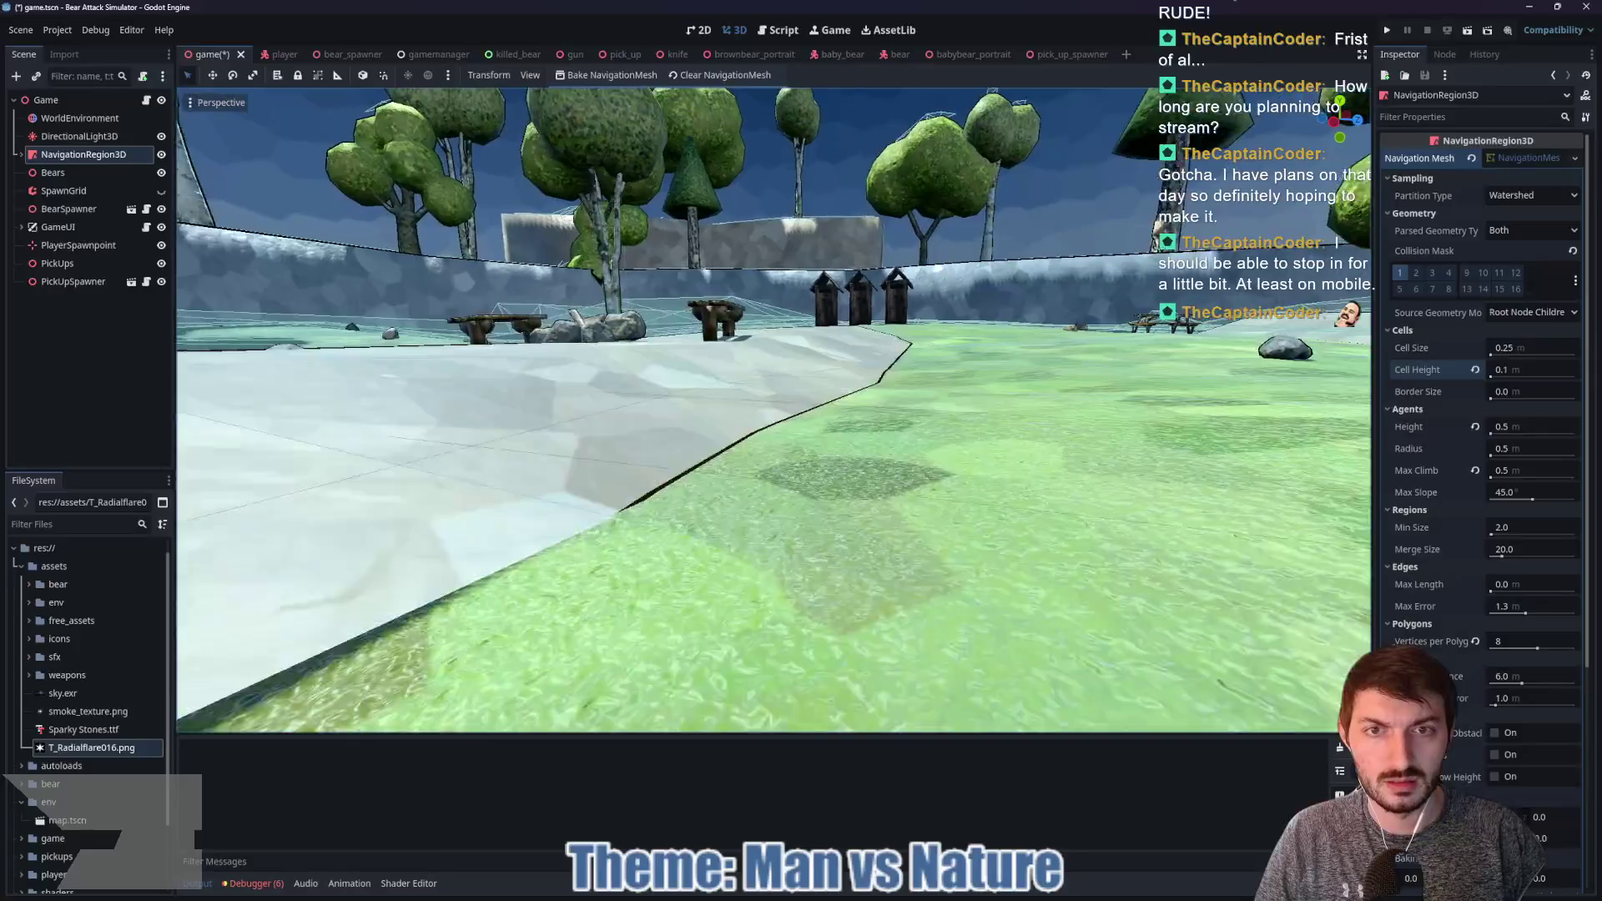
key(w)
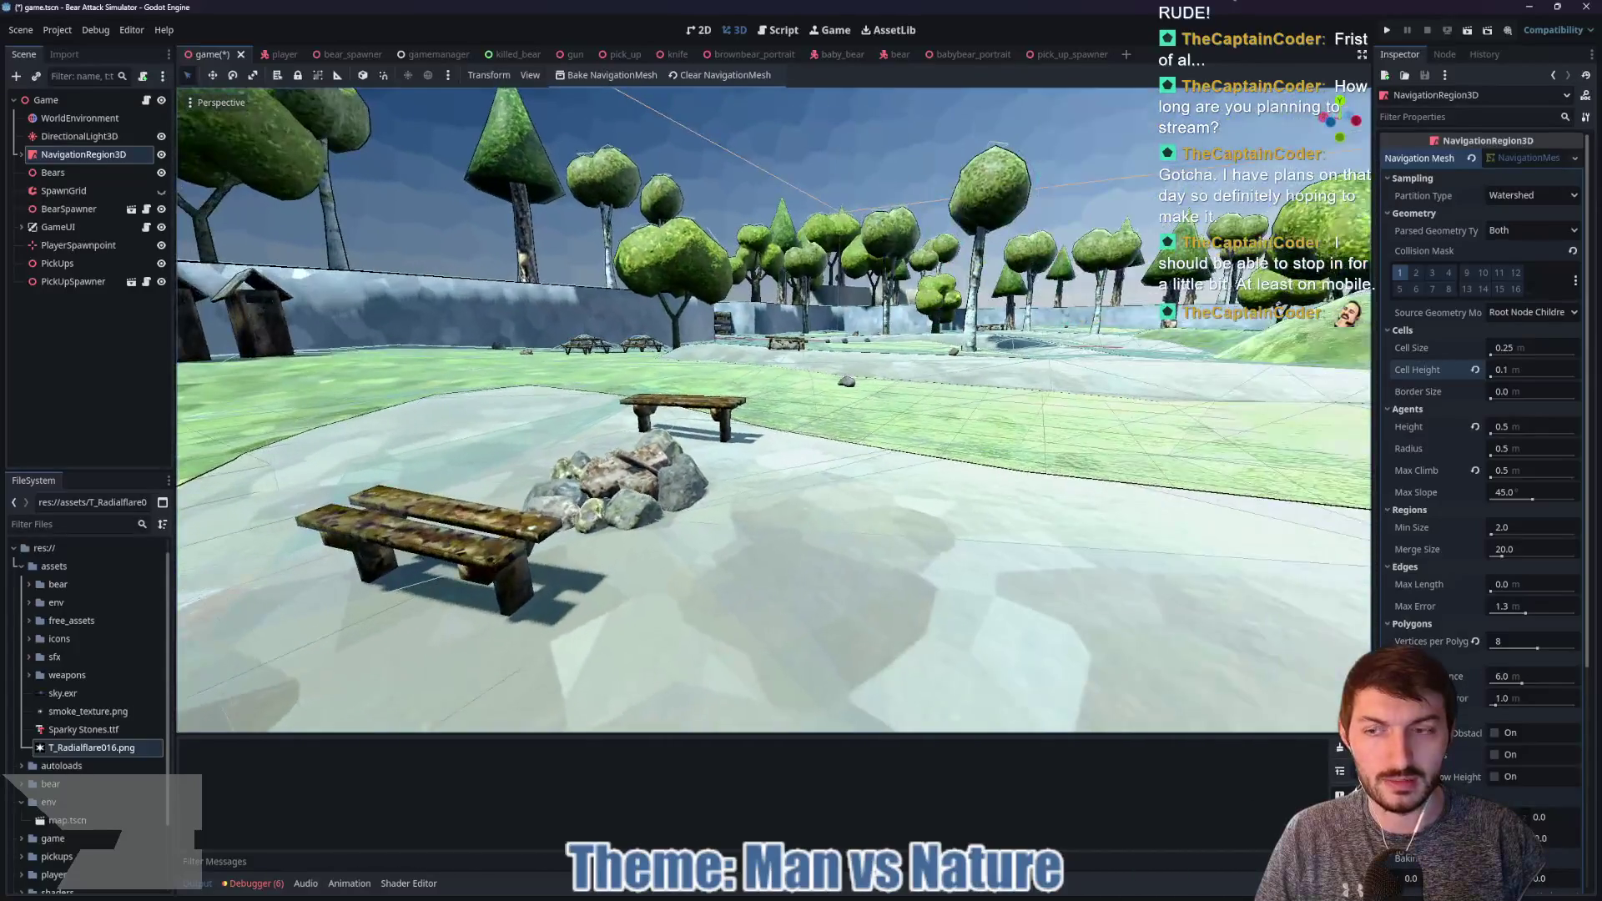
key(w)
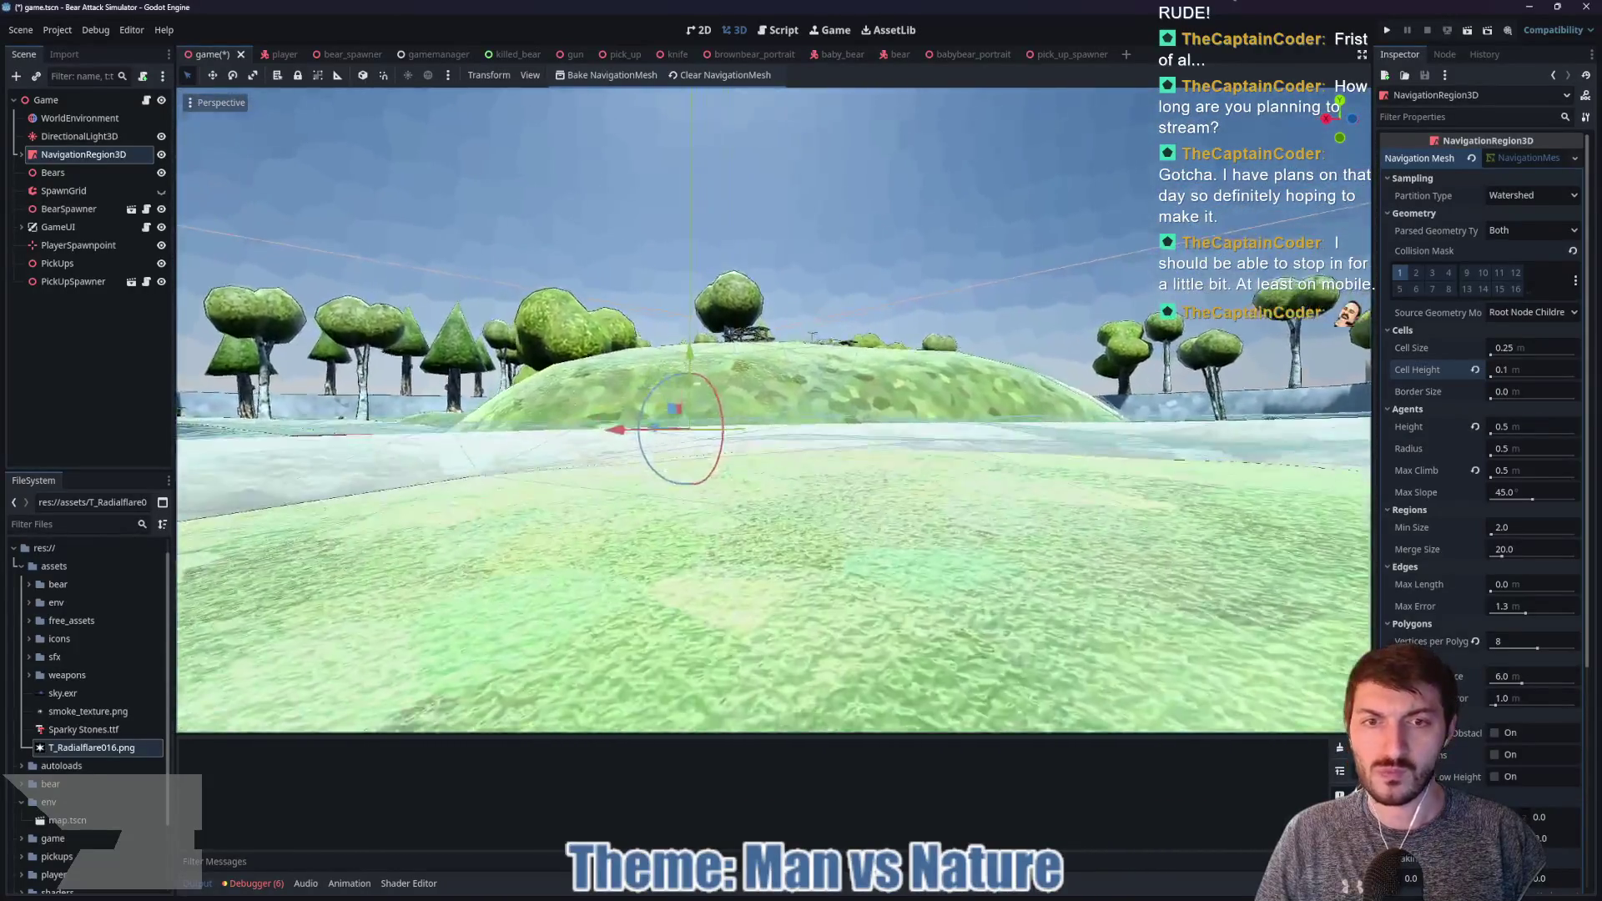
key(w)
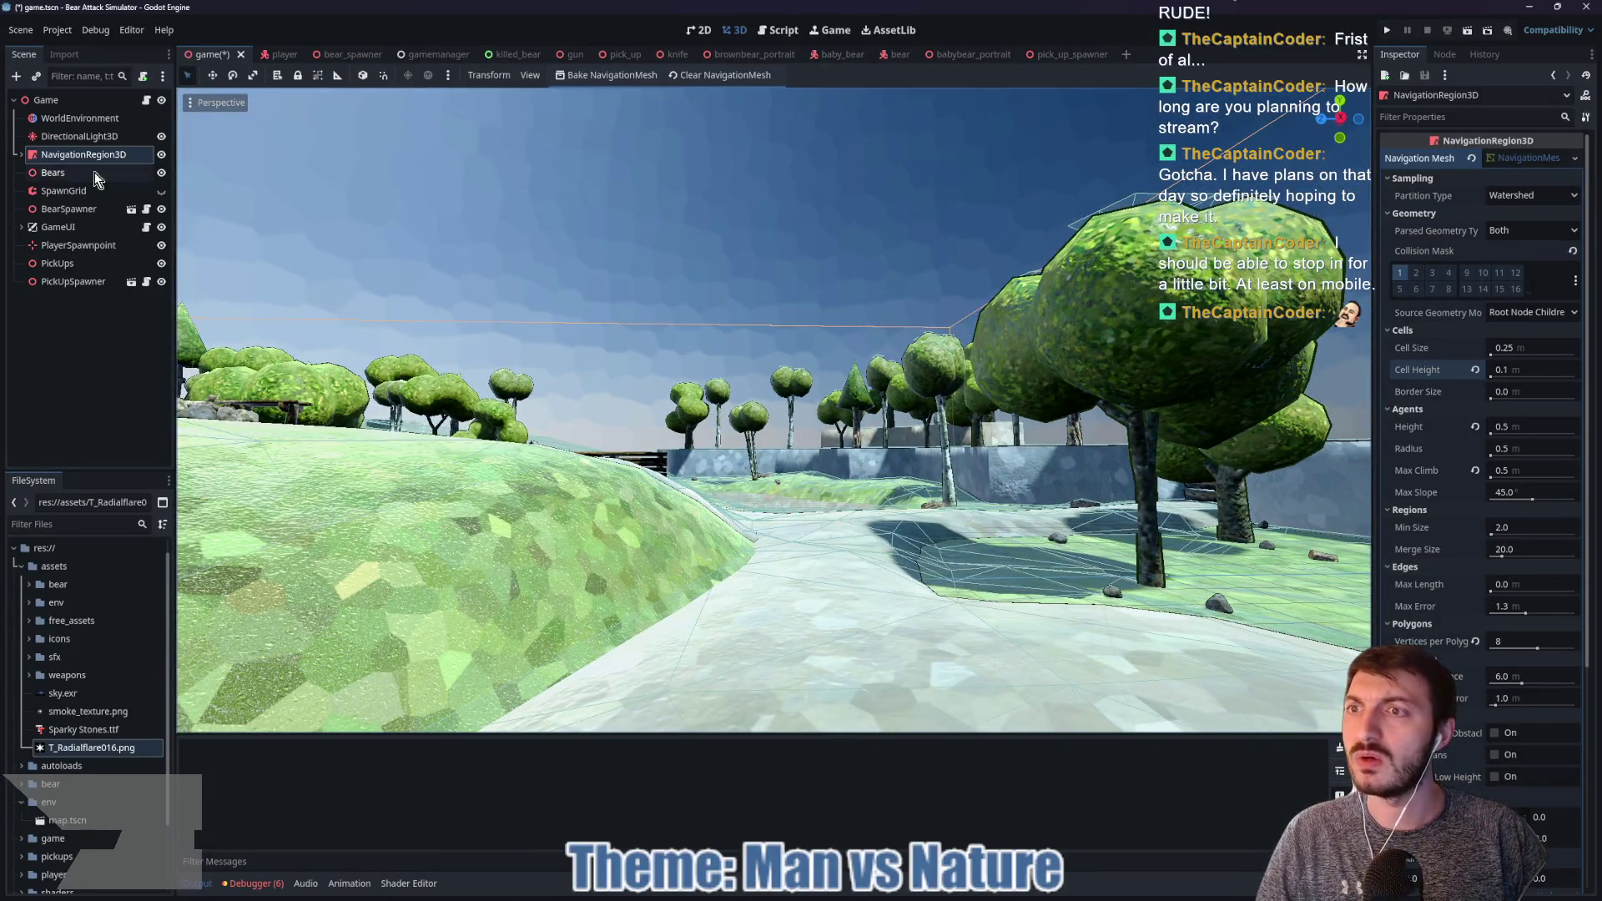
click(21, 154)
Step: Select the level's map, then ground, then ground's StaticBody3D child in the Scene dock
click(47, 177)
click(55, 193)
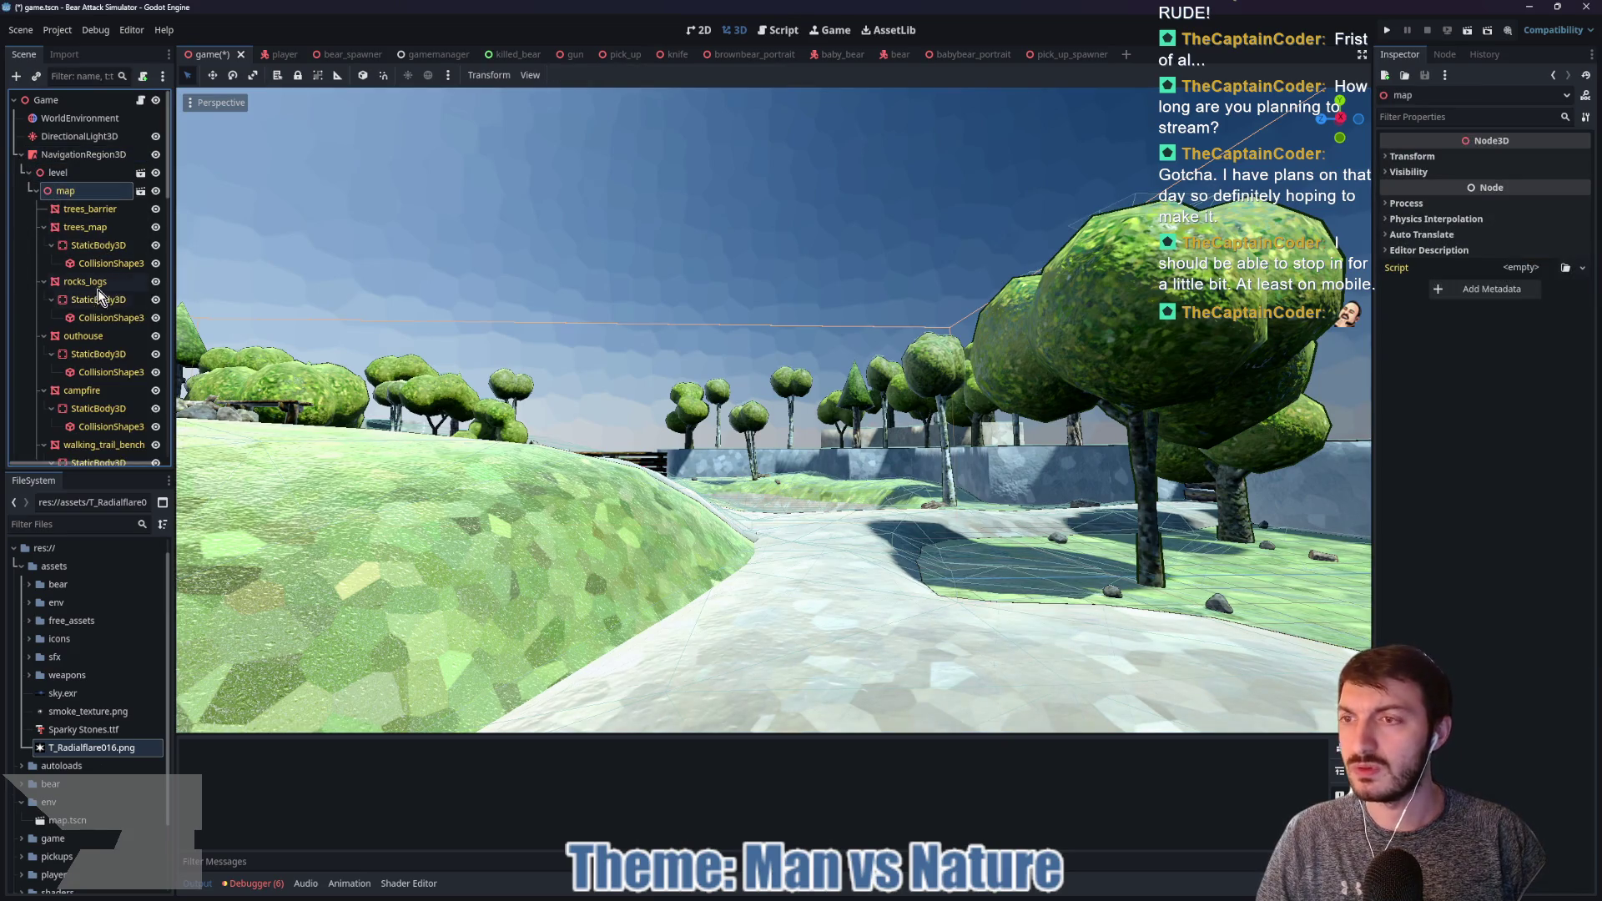
scroll(99, 362, down, 1)
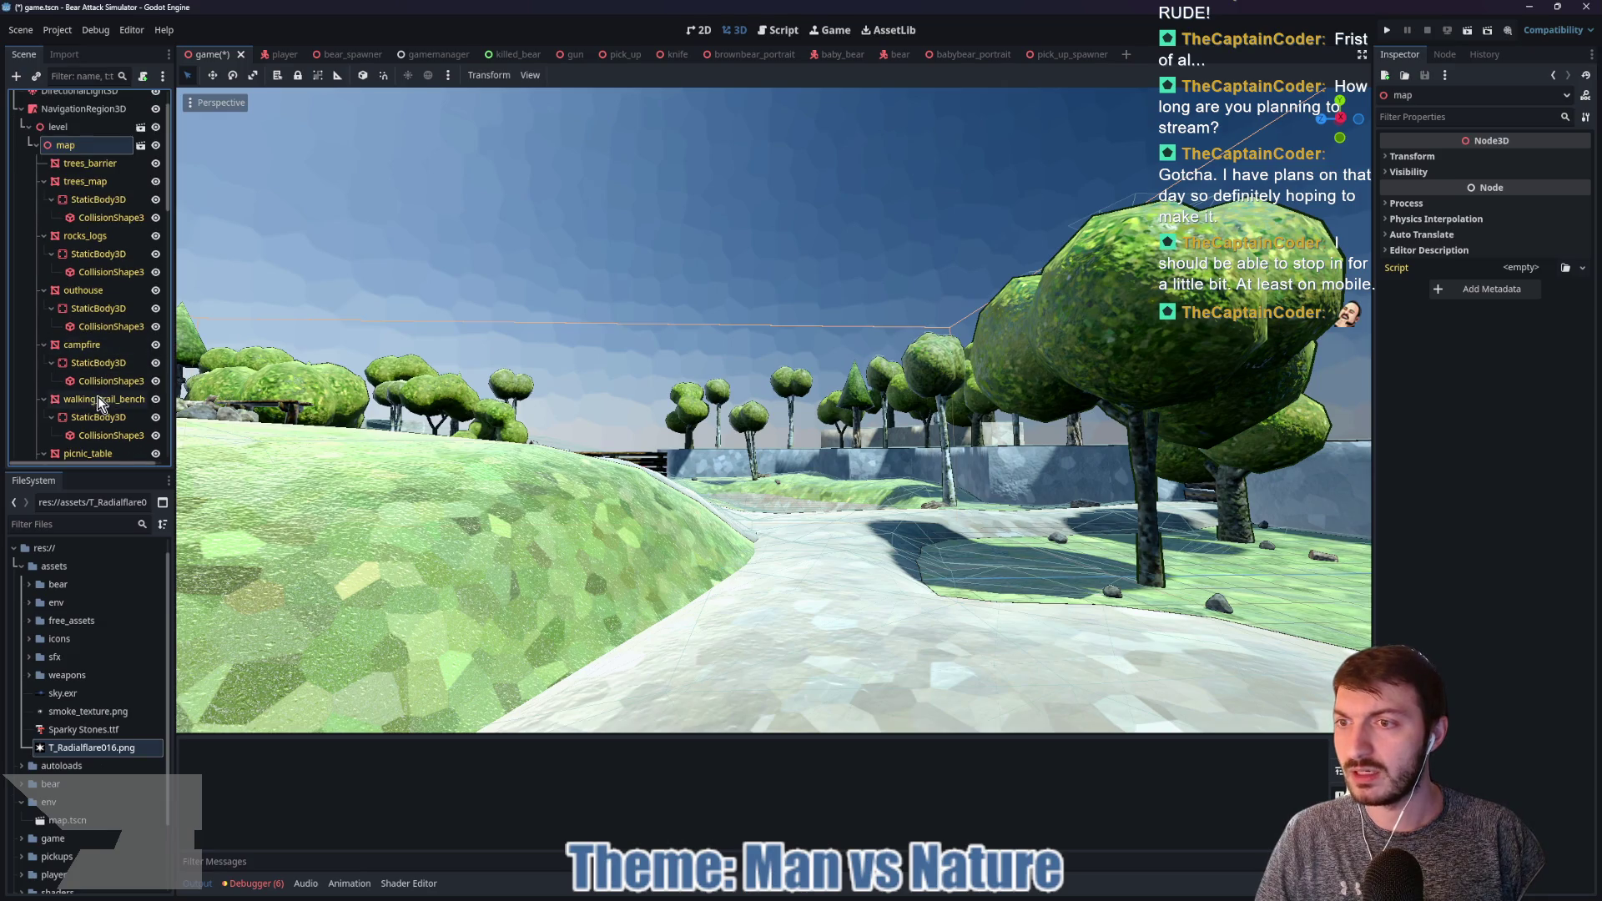
scroll(87, 363, down, 1)
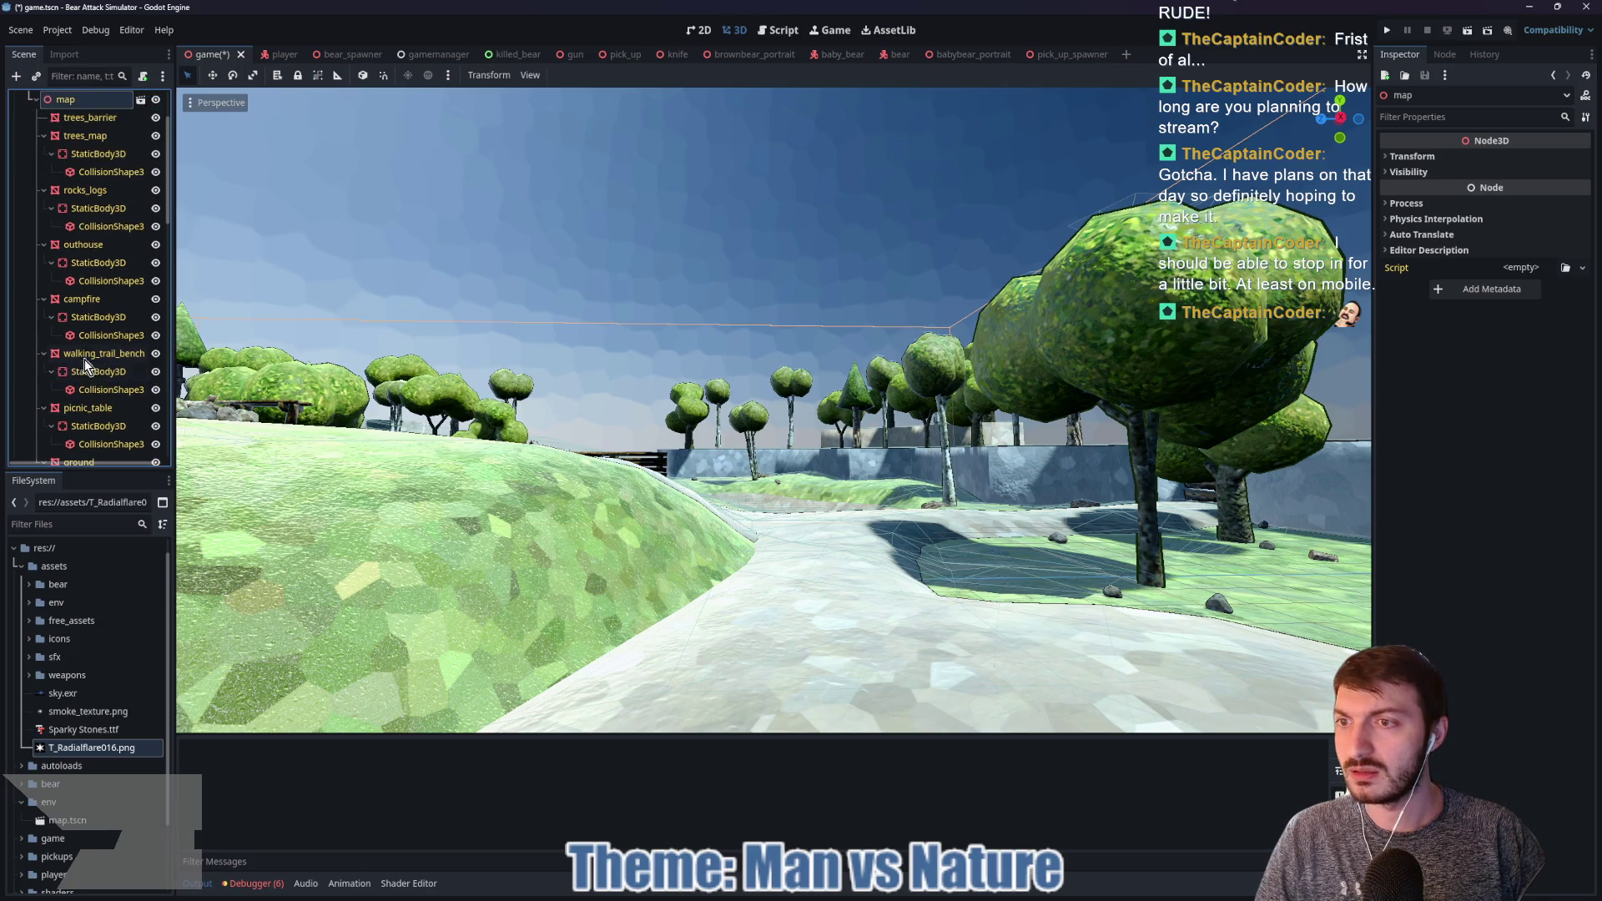
scroll(90, 414, down, 1)
click(89, 414)
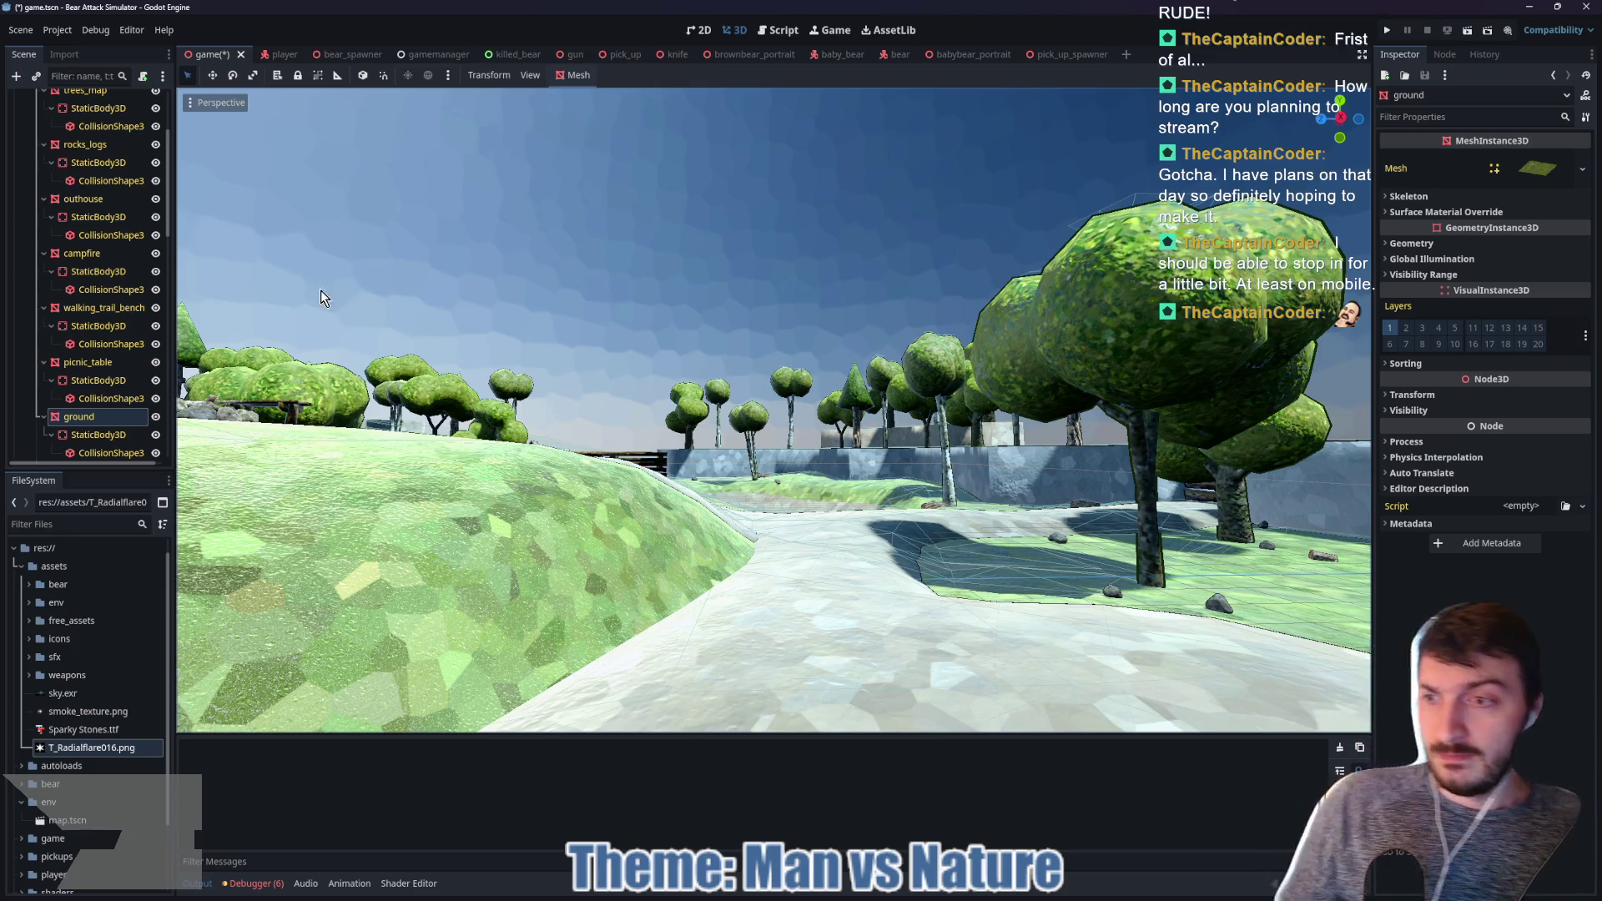
click(102, 434)
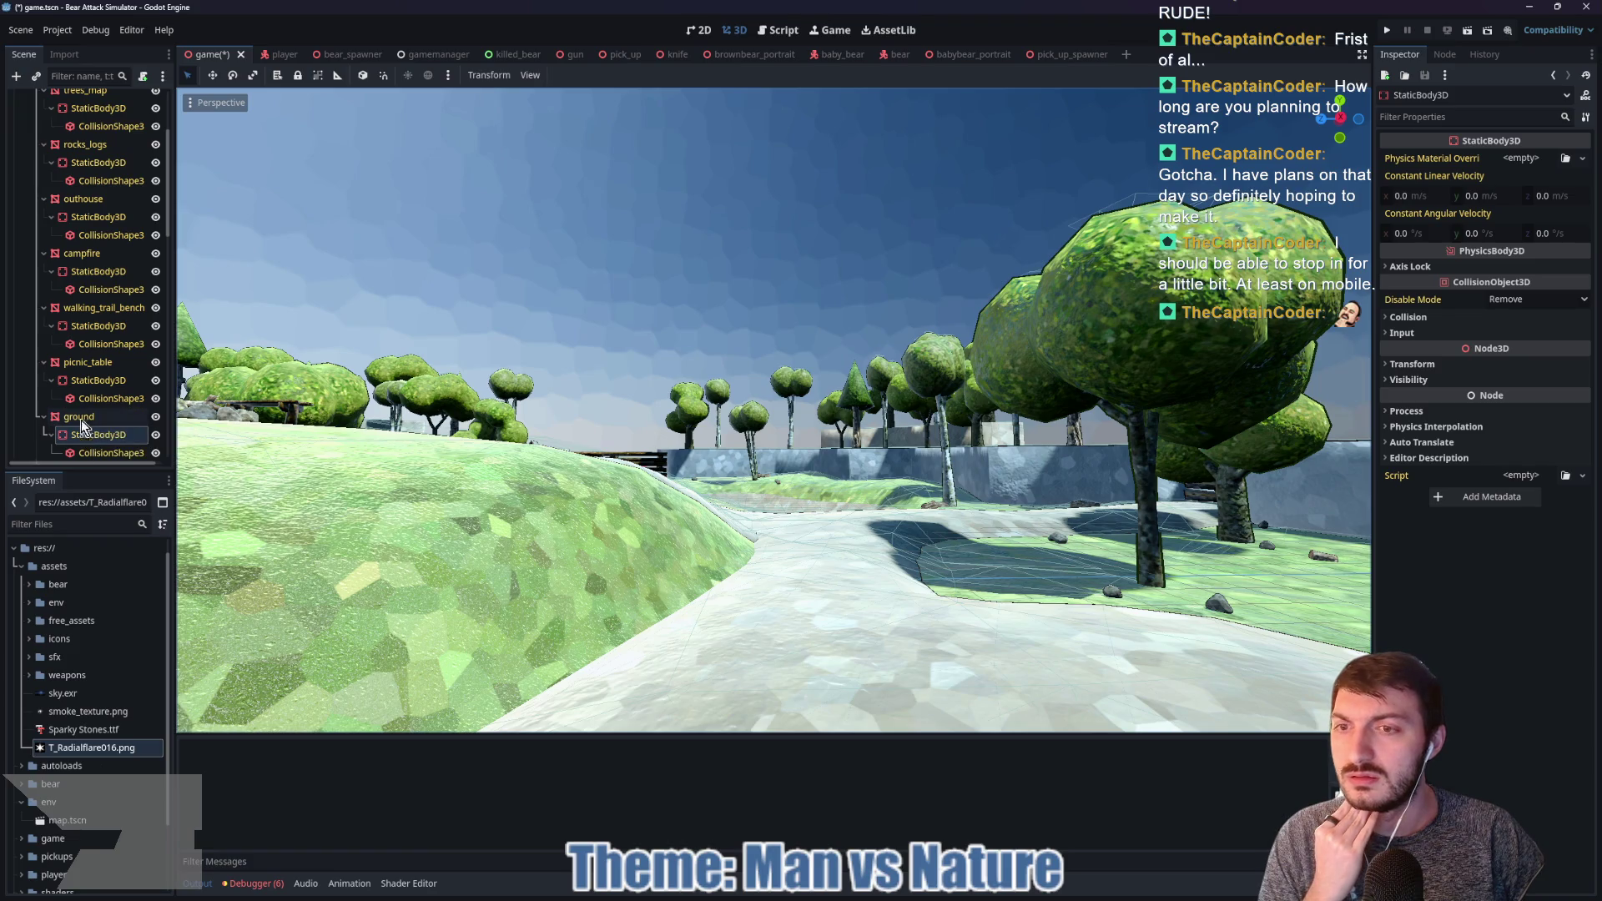
scroll(80, 393, up, 3)
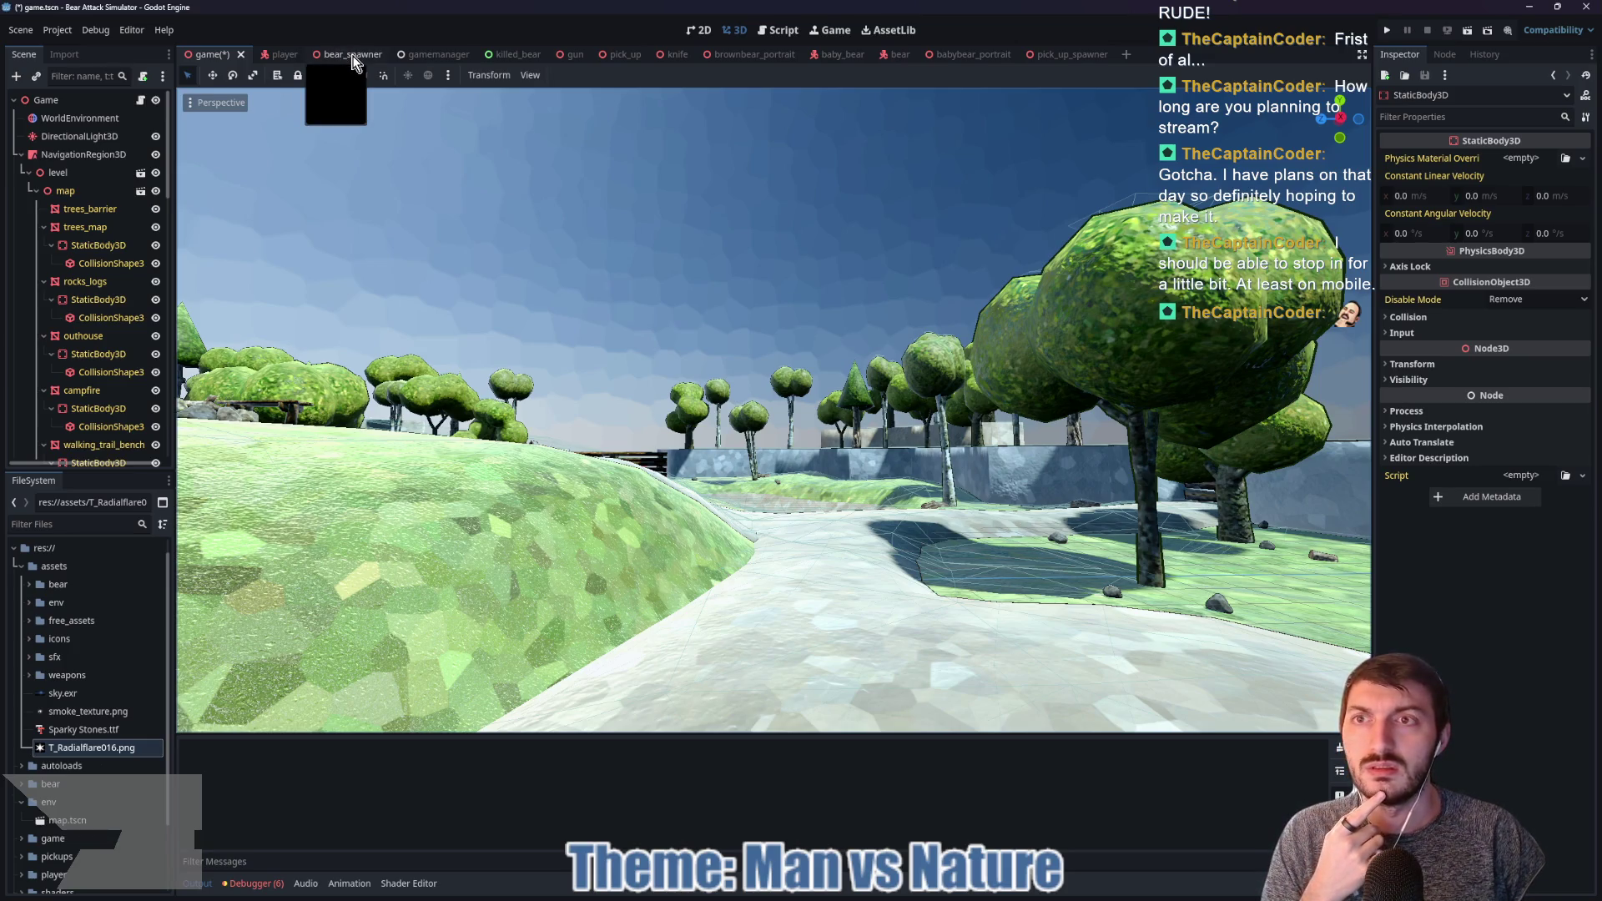
Step: Copy the is_on_floor gravity lines from the player's player.gd script
click(274, 55)
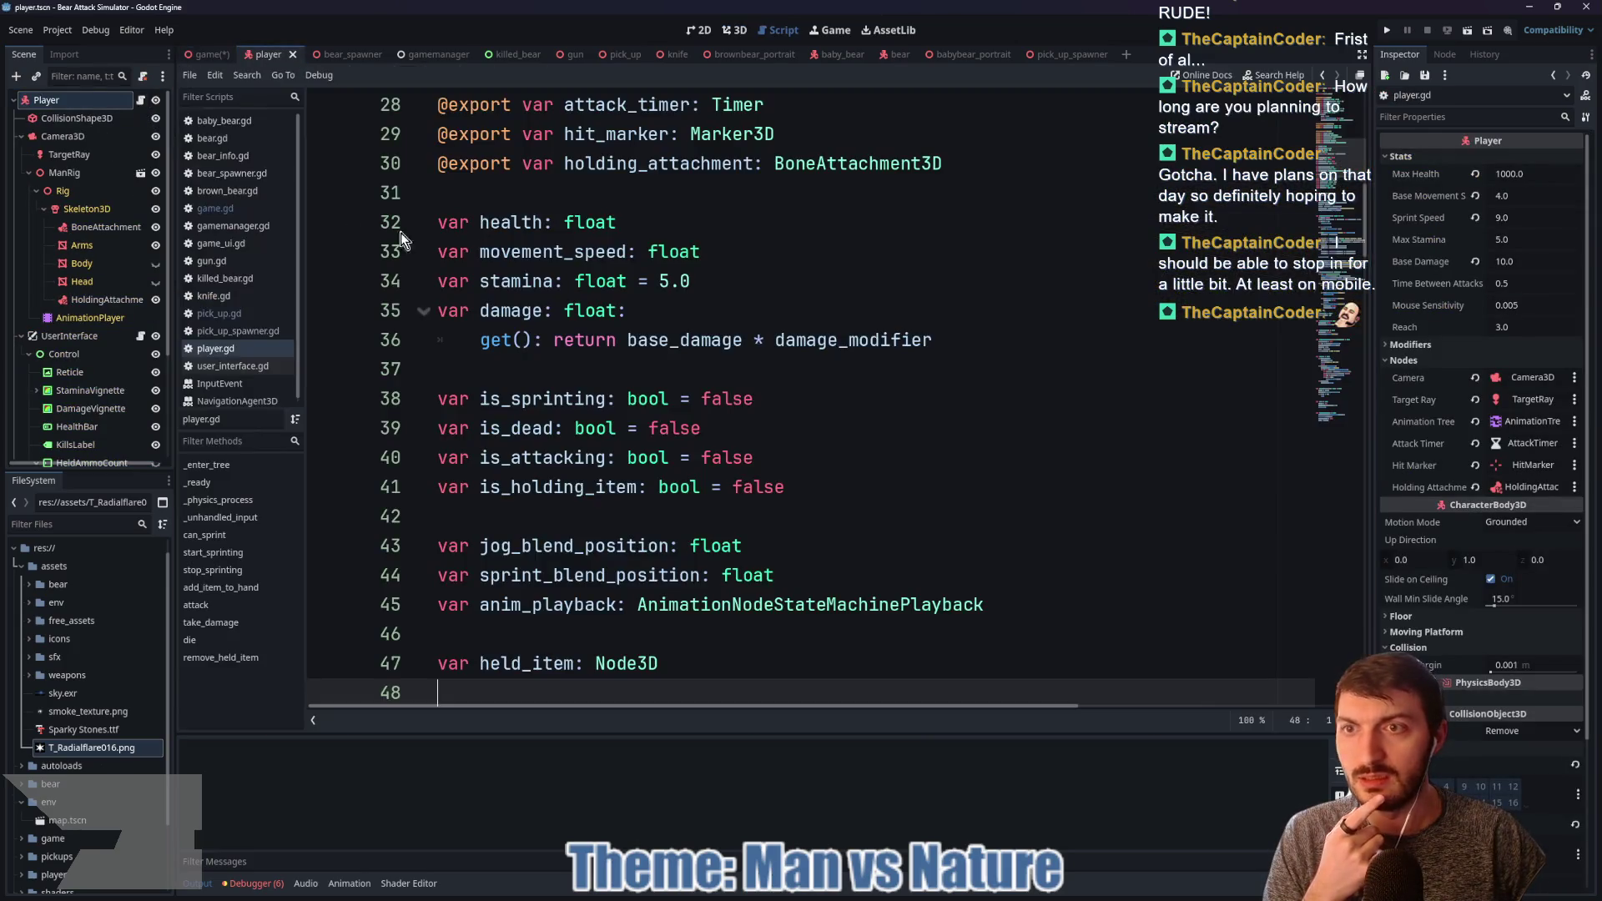
click(141, 100)
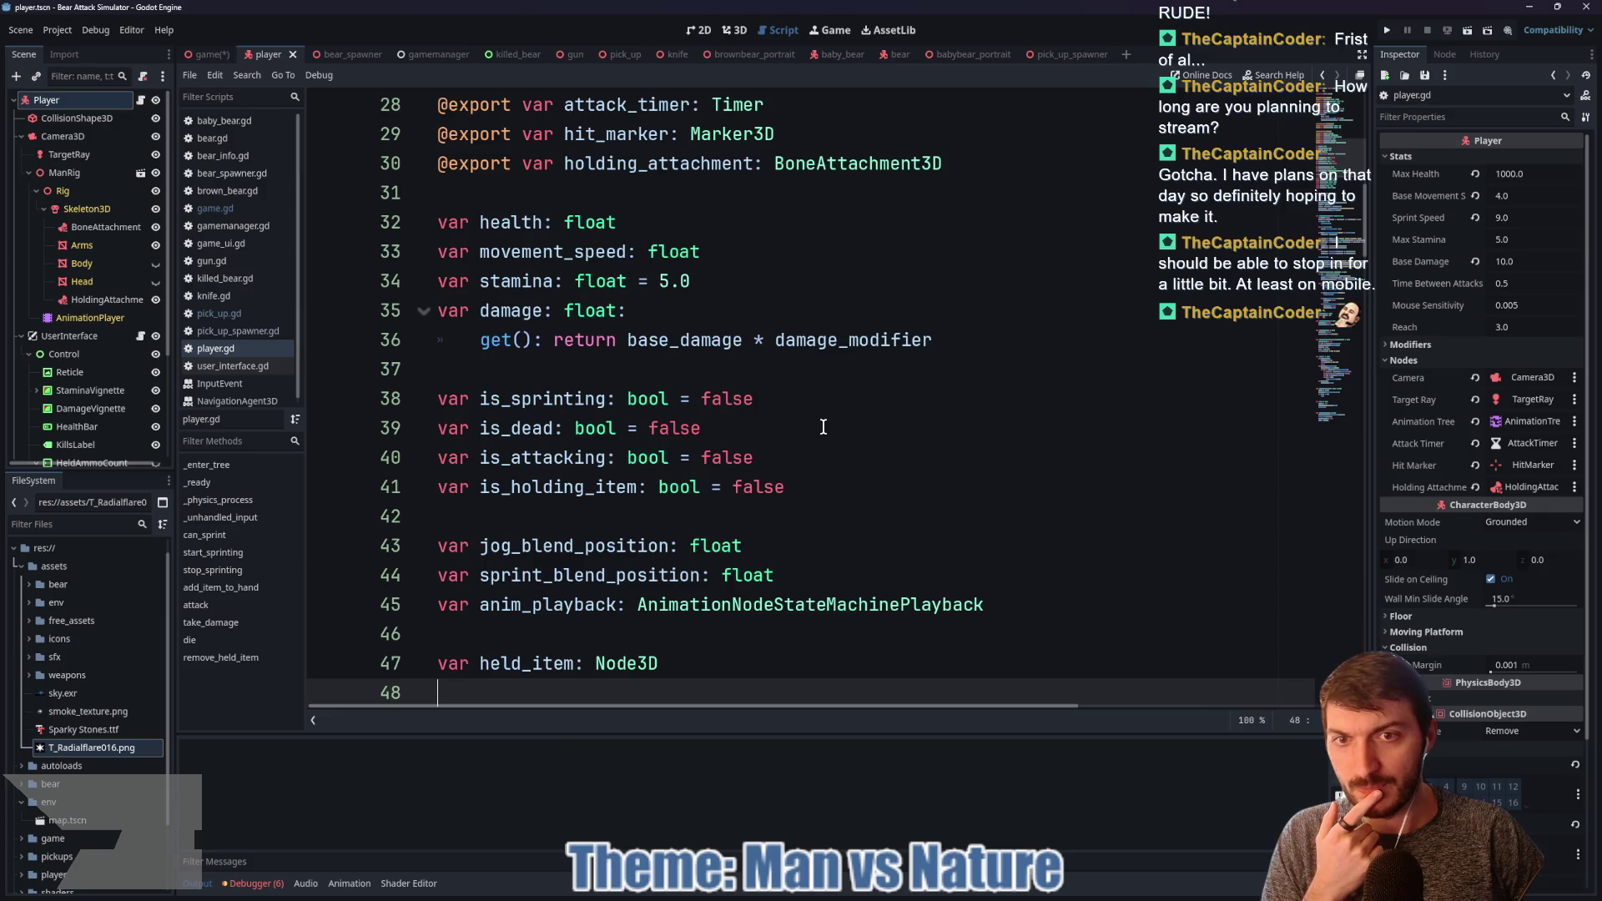
scroll(811, 423, down, 12)
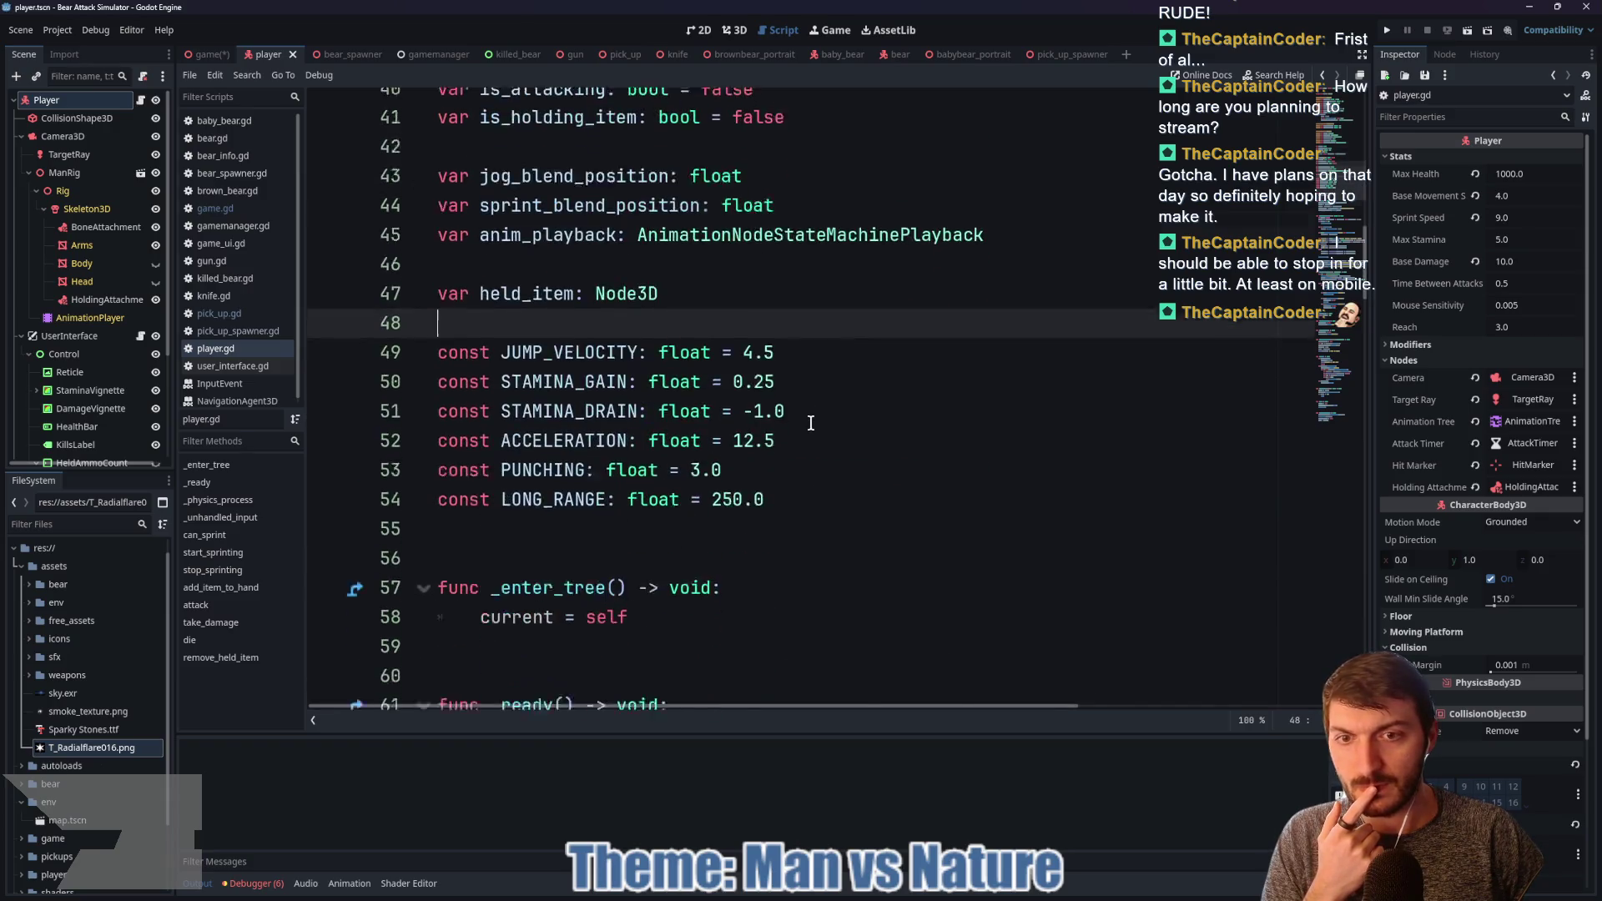
scroll(807, 423, down, 1)
mouse_move(870, 369)
mouse_down()
mouse_move(651, 369)
mouse_move(430, 328)
mouse_up()
key(ctrl+c)
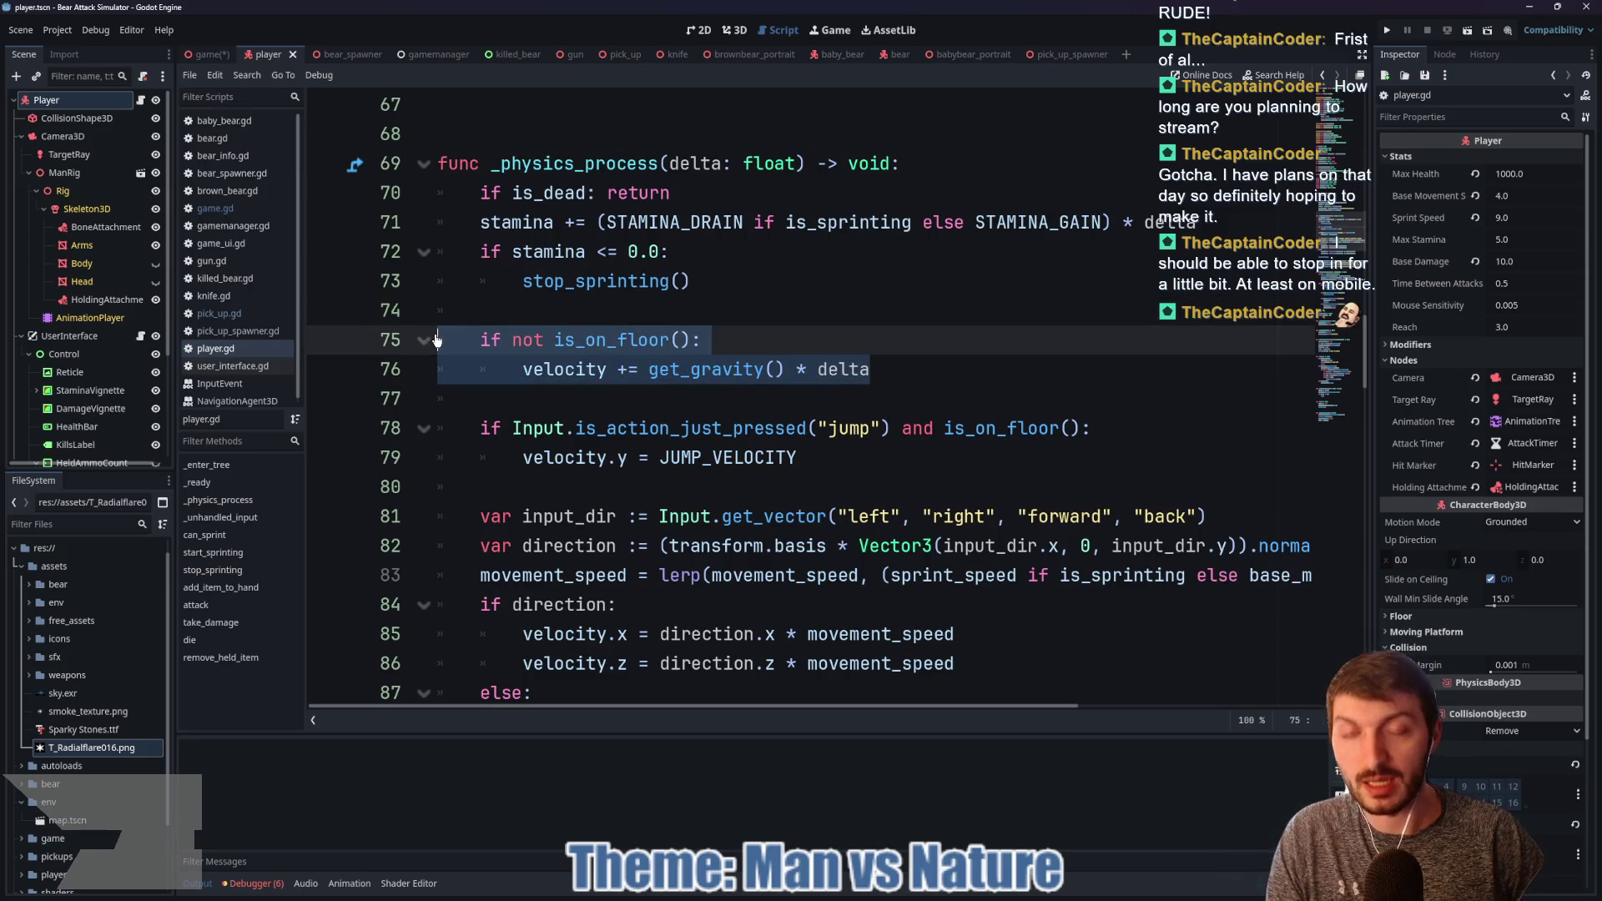
Step: Open the parent Bear script bear.gd from brown_bear.gd
click(899, 54)
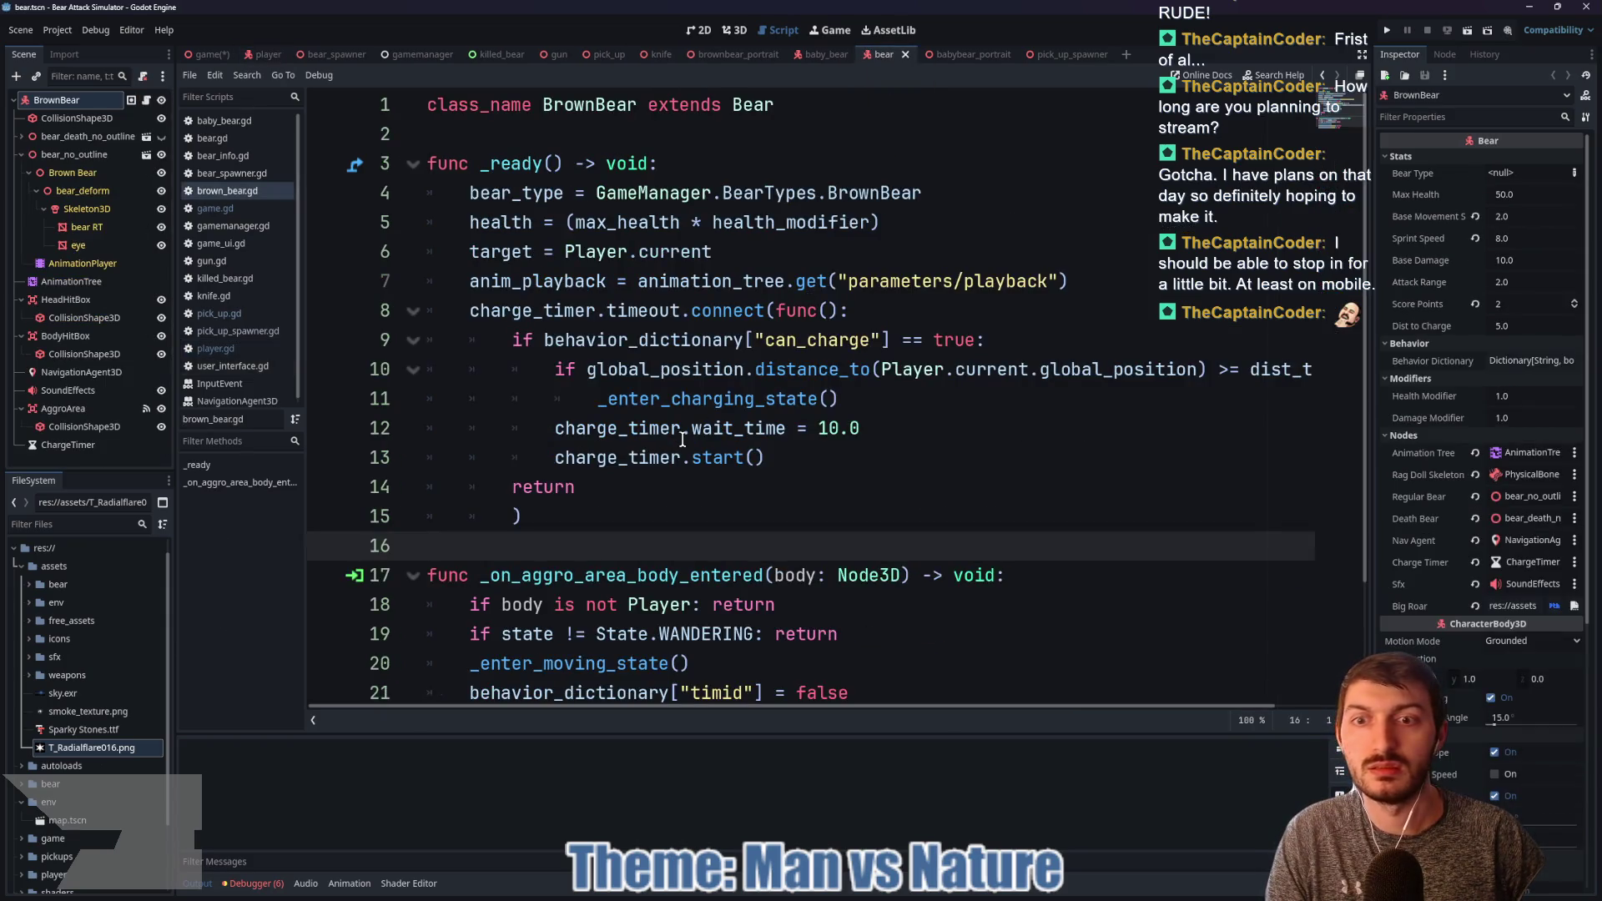
scroll(675, 432, down, 2)
scroll(674, 430, up, 2)
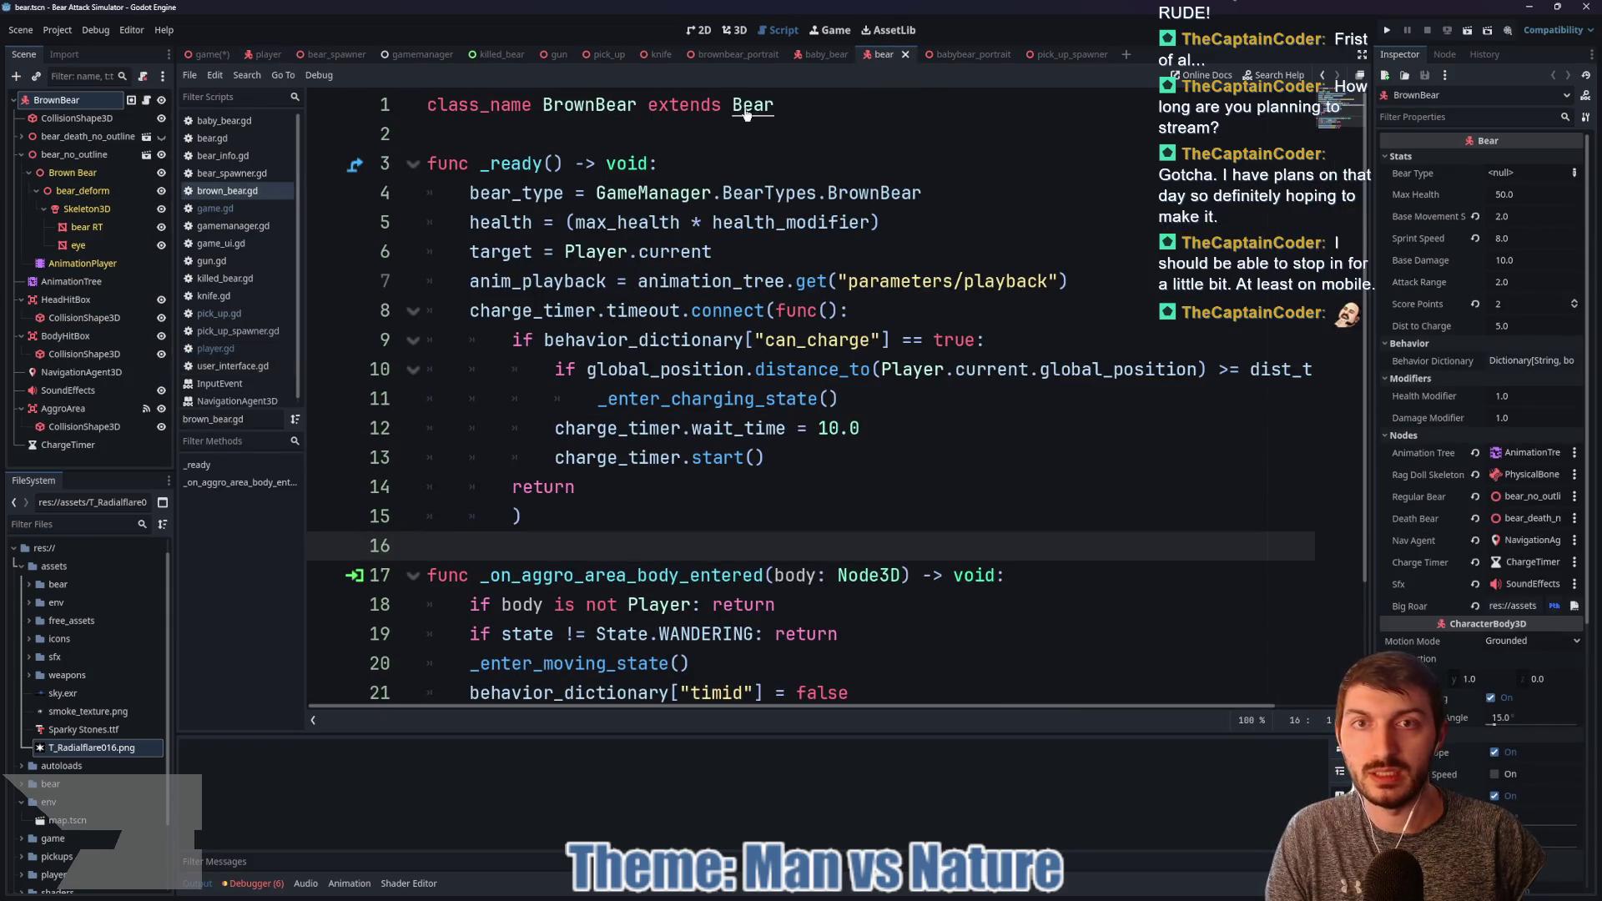
ctrl+click(747, 111)
scroll(777, 394, up, 15)
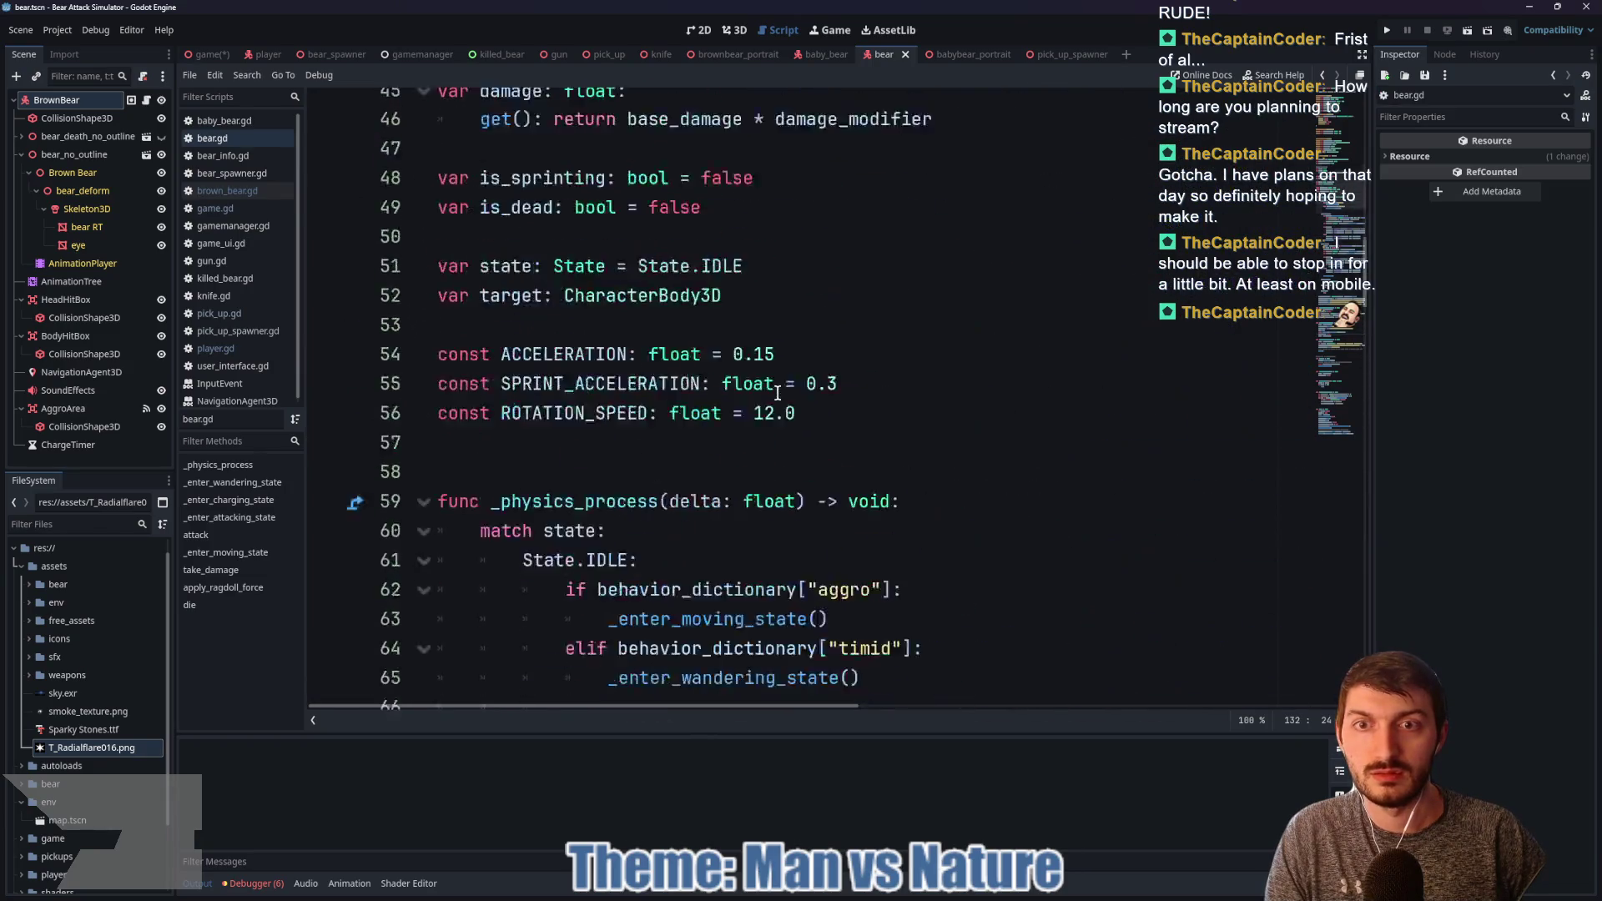
scroll(777, 394, down, 1)
Step: Paste the gravity code at the start of bear.gd's _physics_process and save the script
click(960, 401)
key(Return)
key(Return)
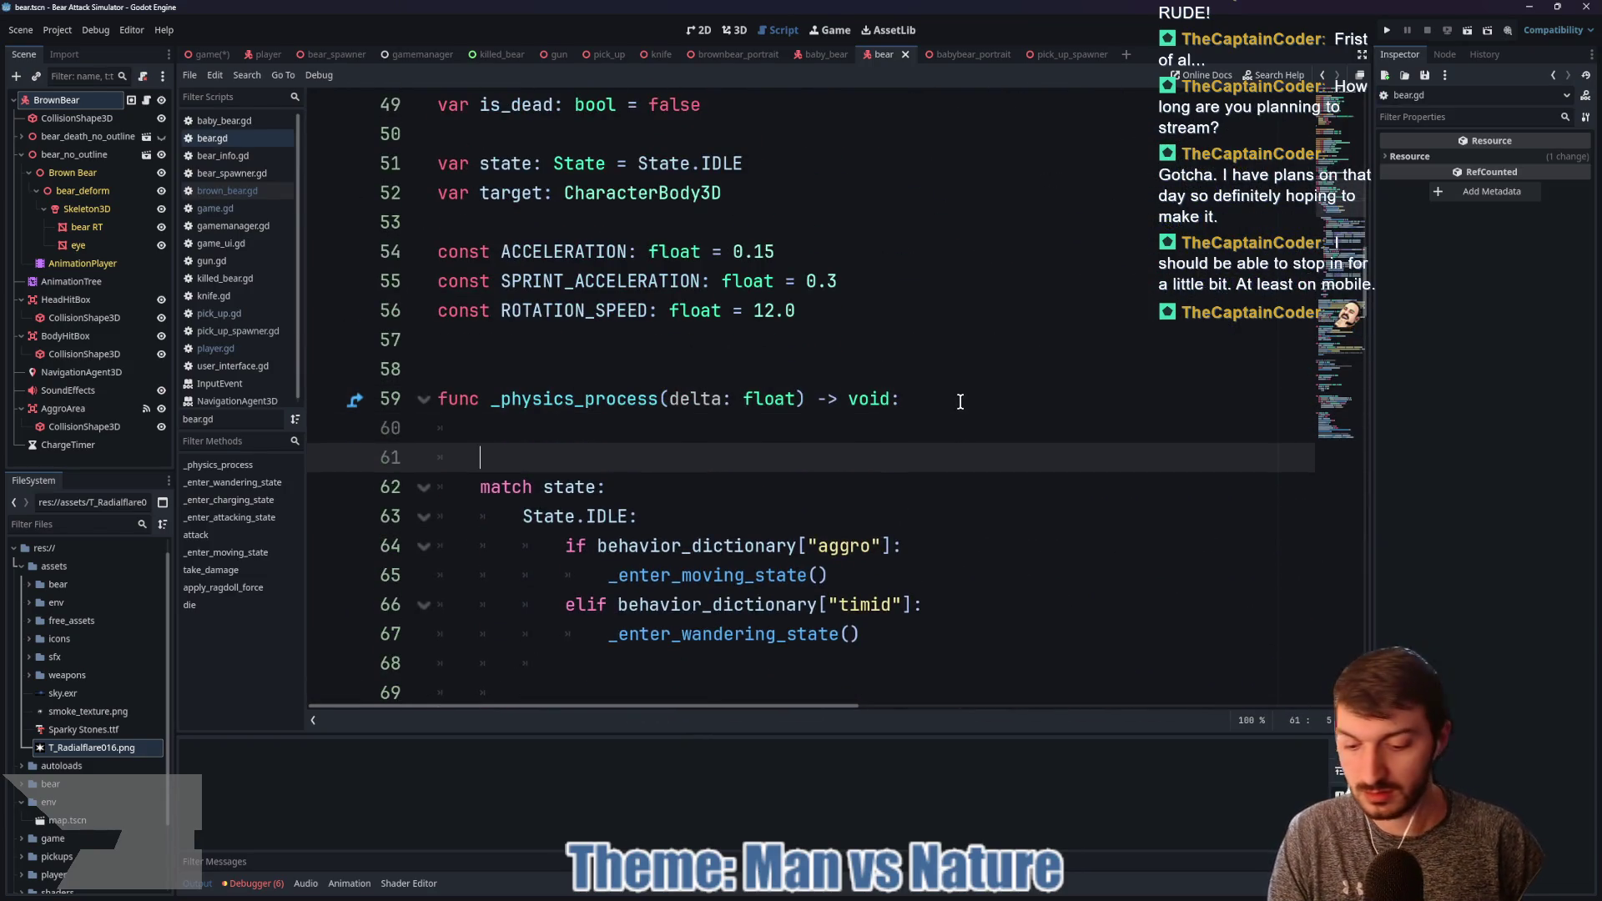
key(Up)
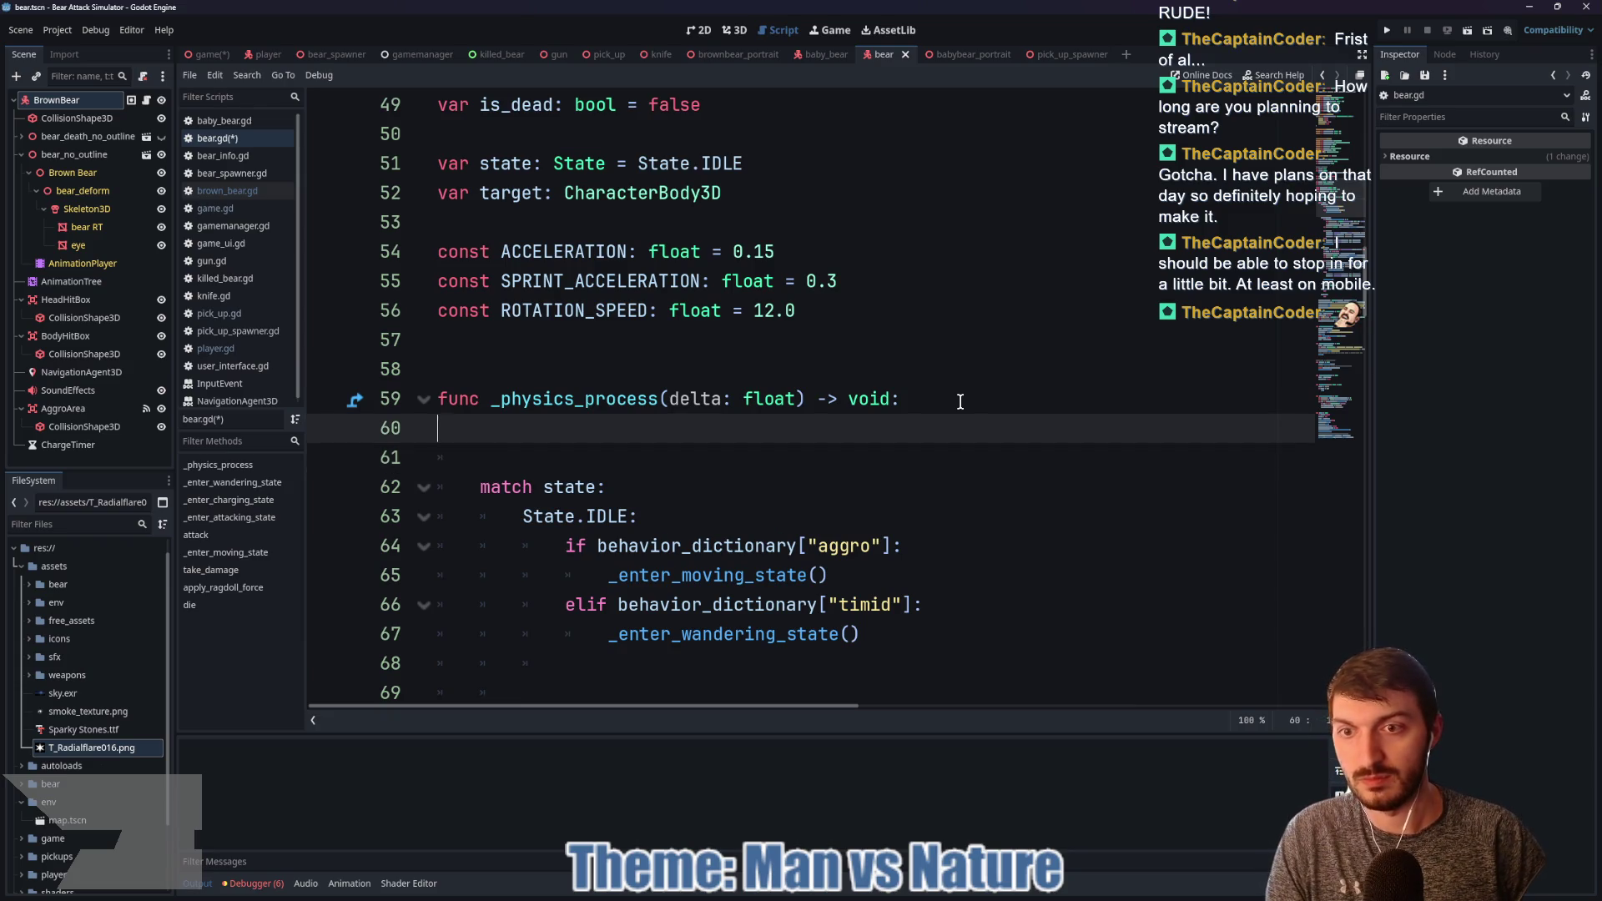
key(ctrl+v)
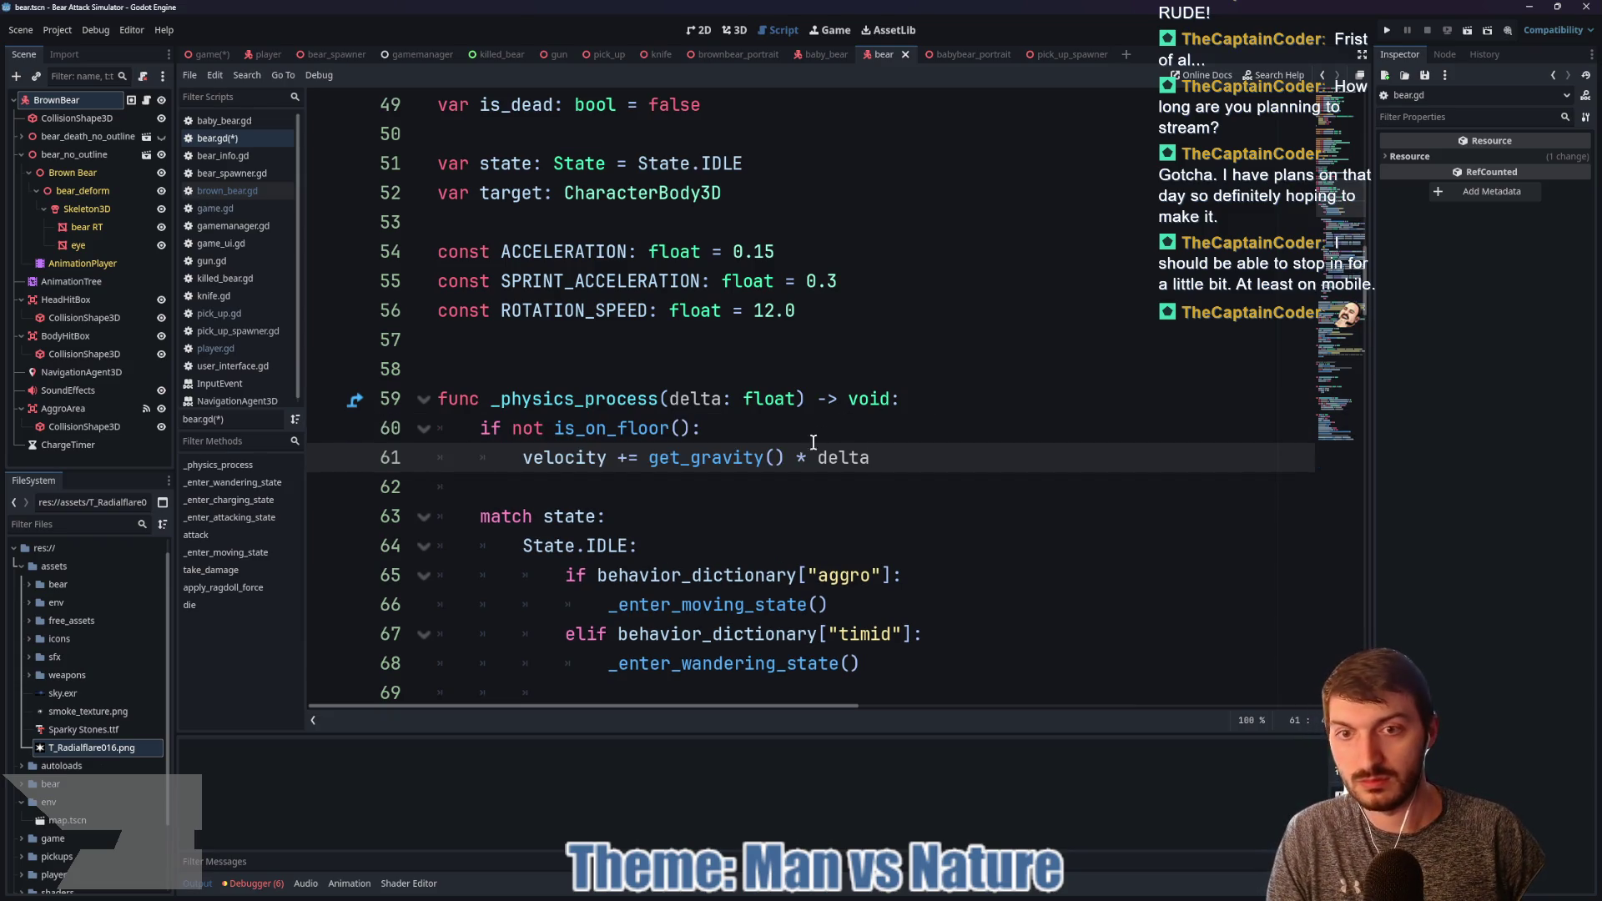
click(595, 487)
key(ctrl+s)
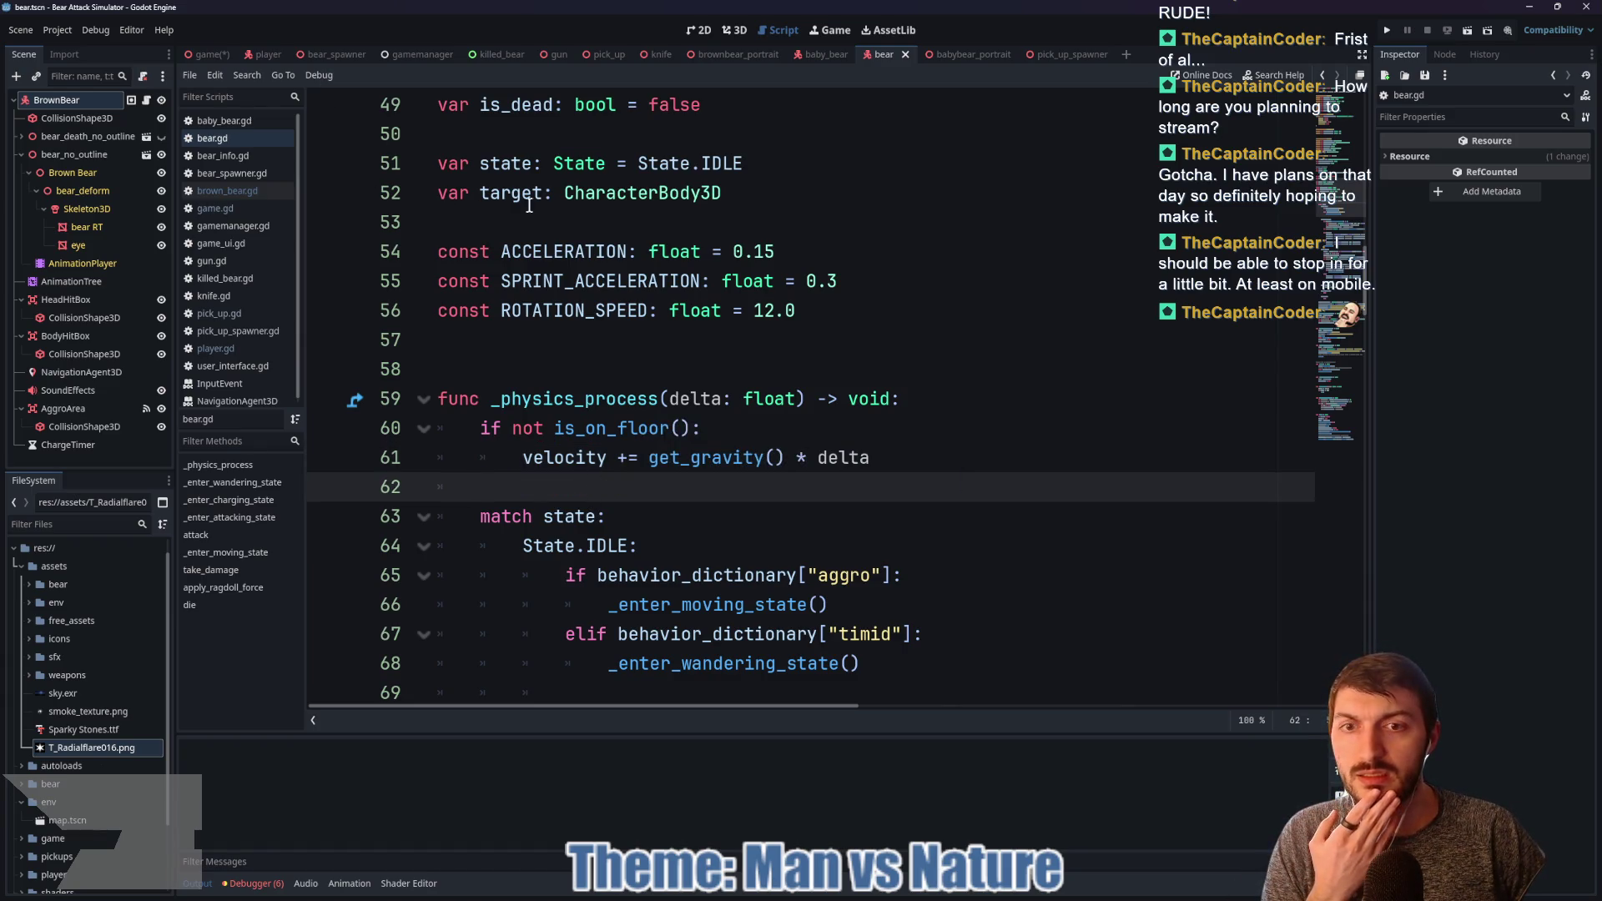
click(214, 52)
click(734, 29)
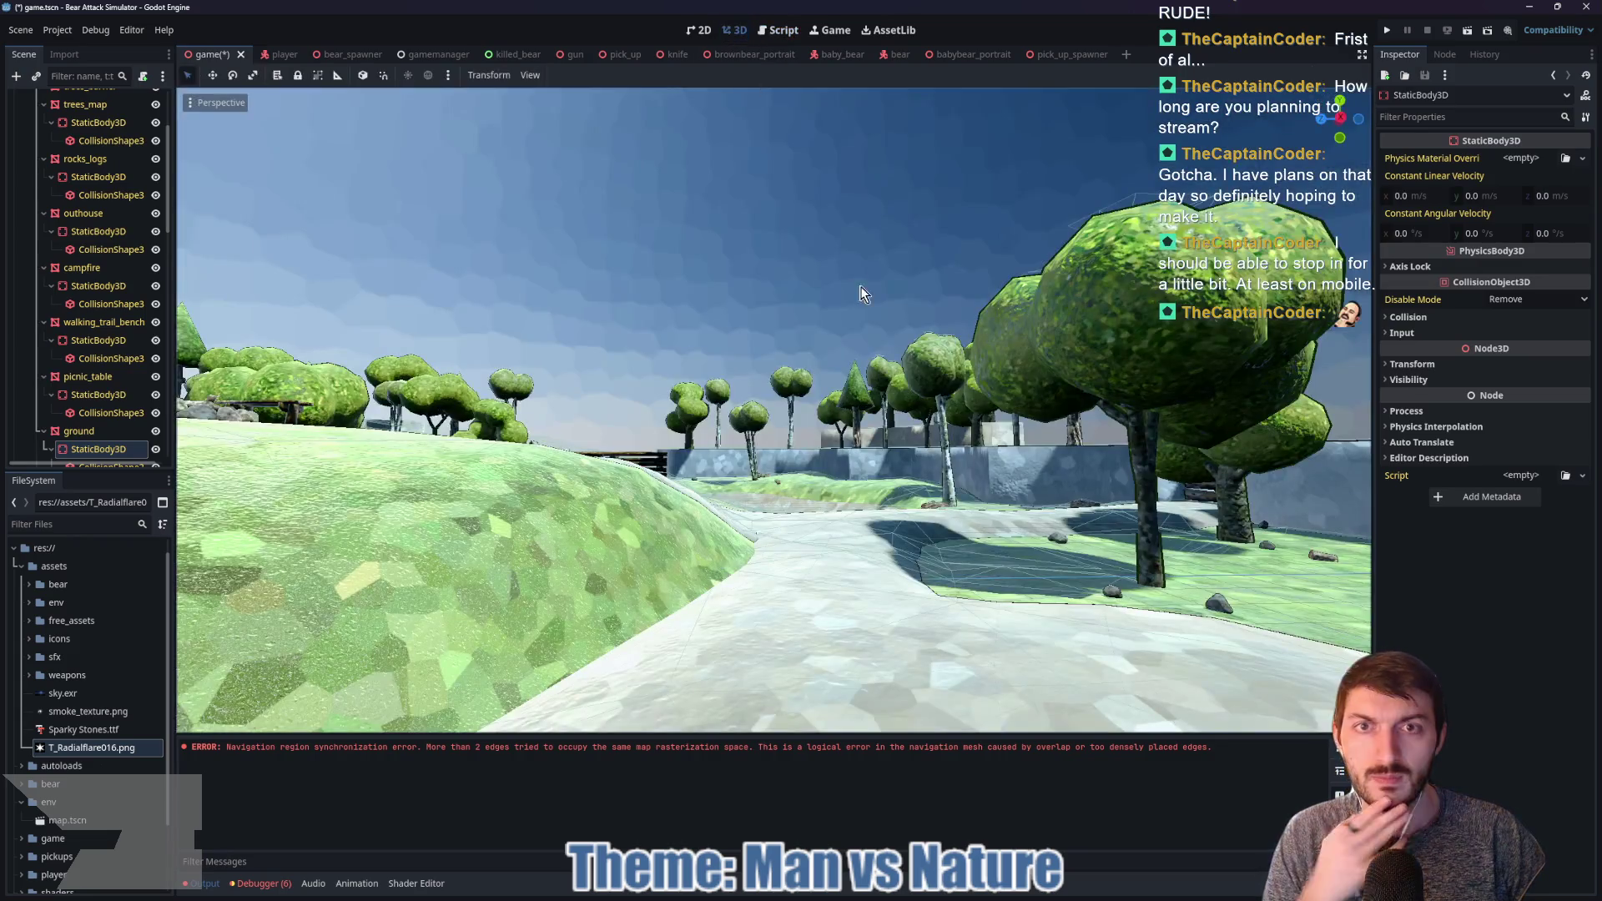
Step: Select NavigationRegion3D to show its navigation mesh settings: cell size 0.25, cell height 0.1
key(w)
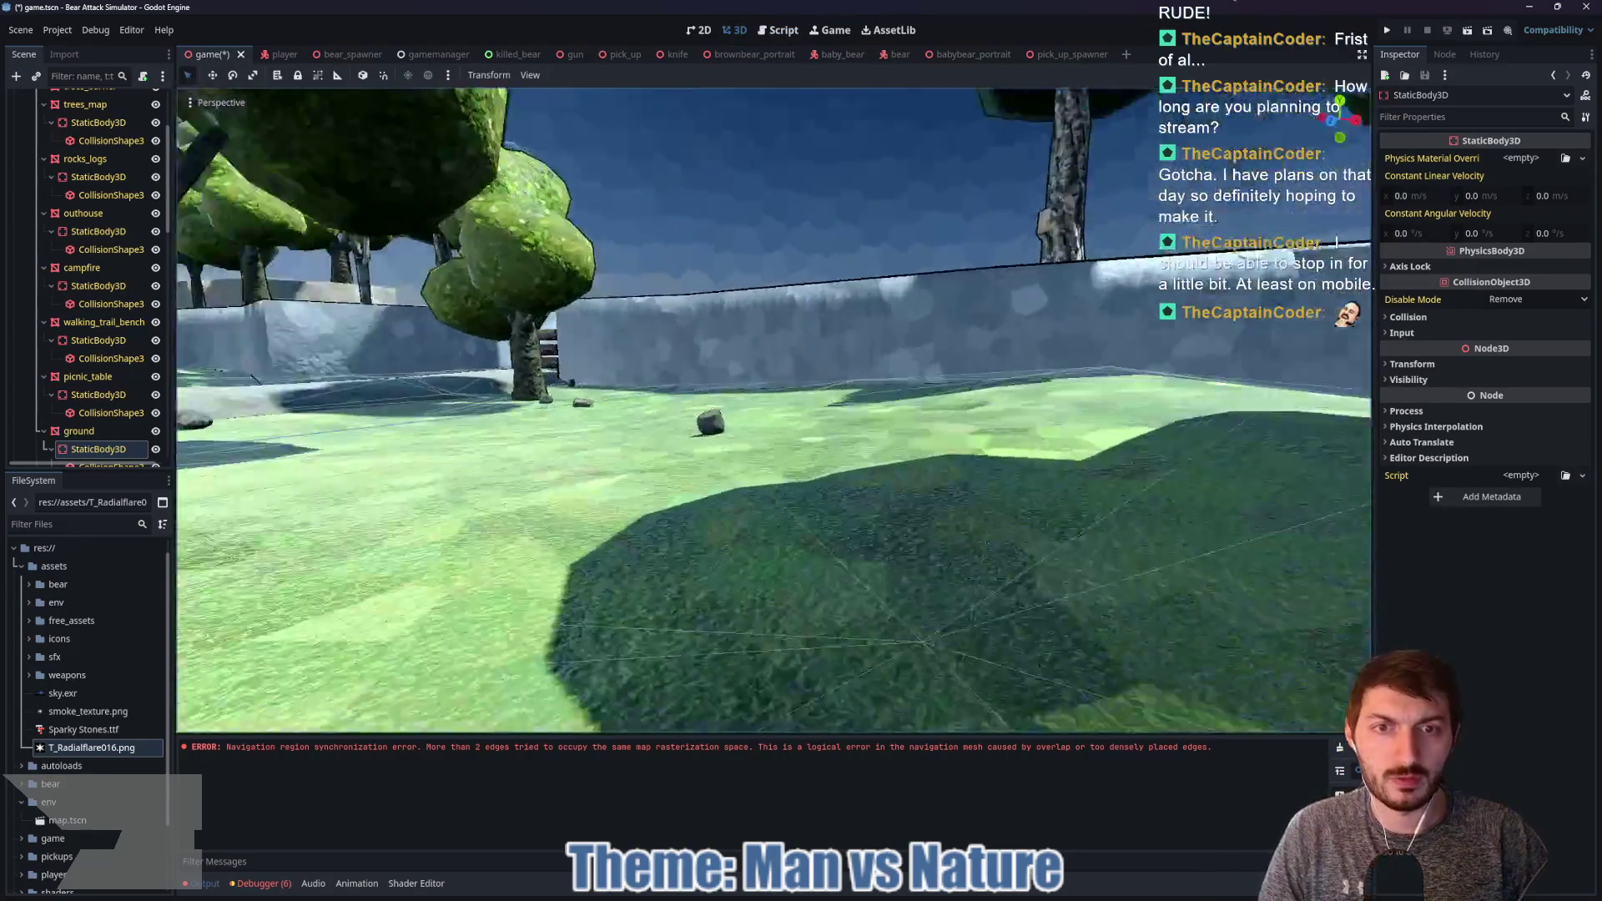
key(s)
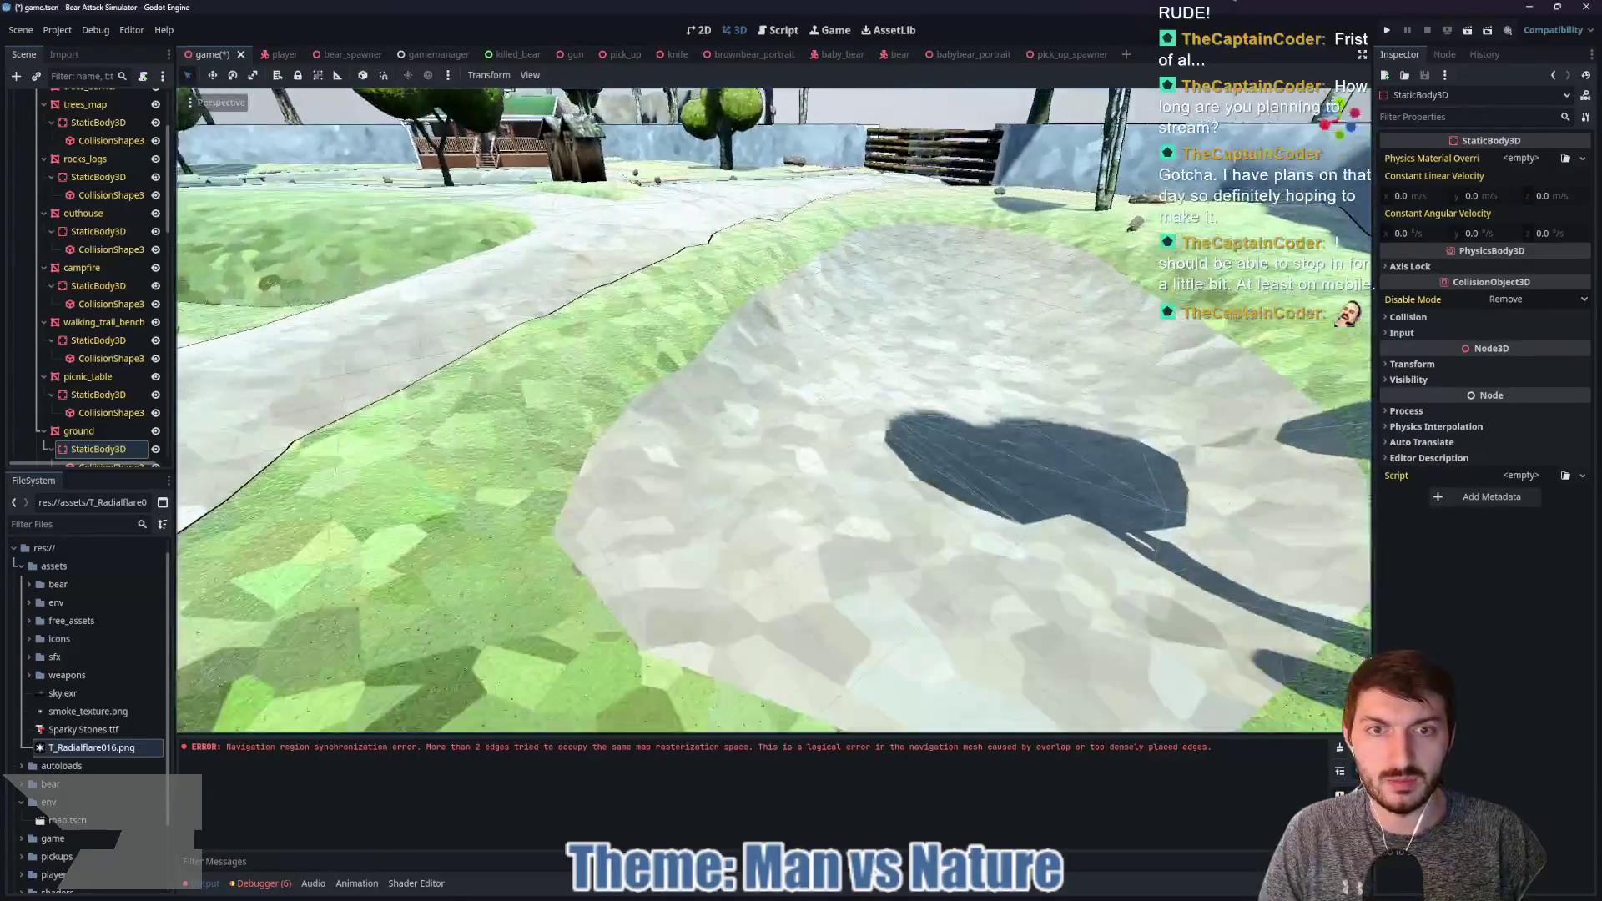
key(w)
key(w)
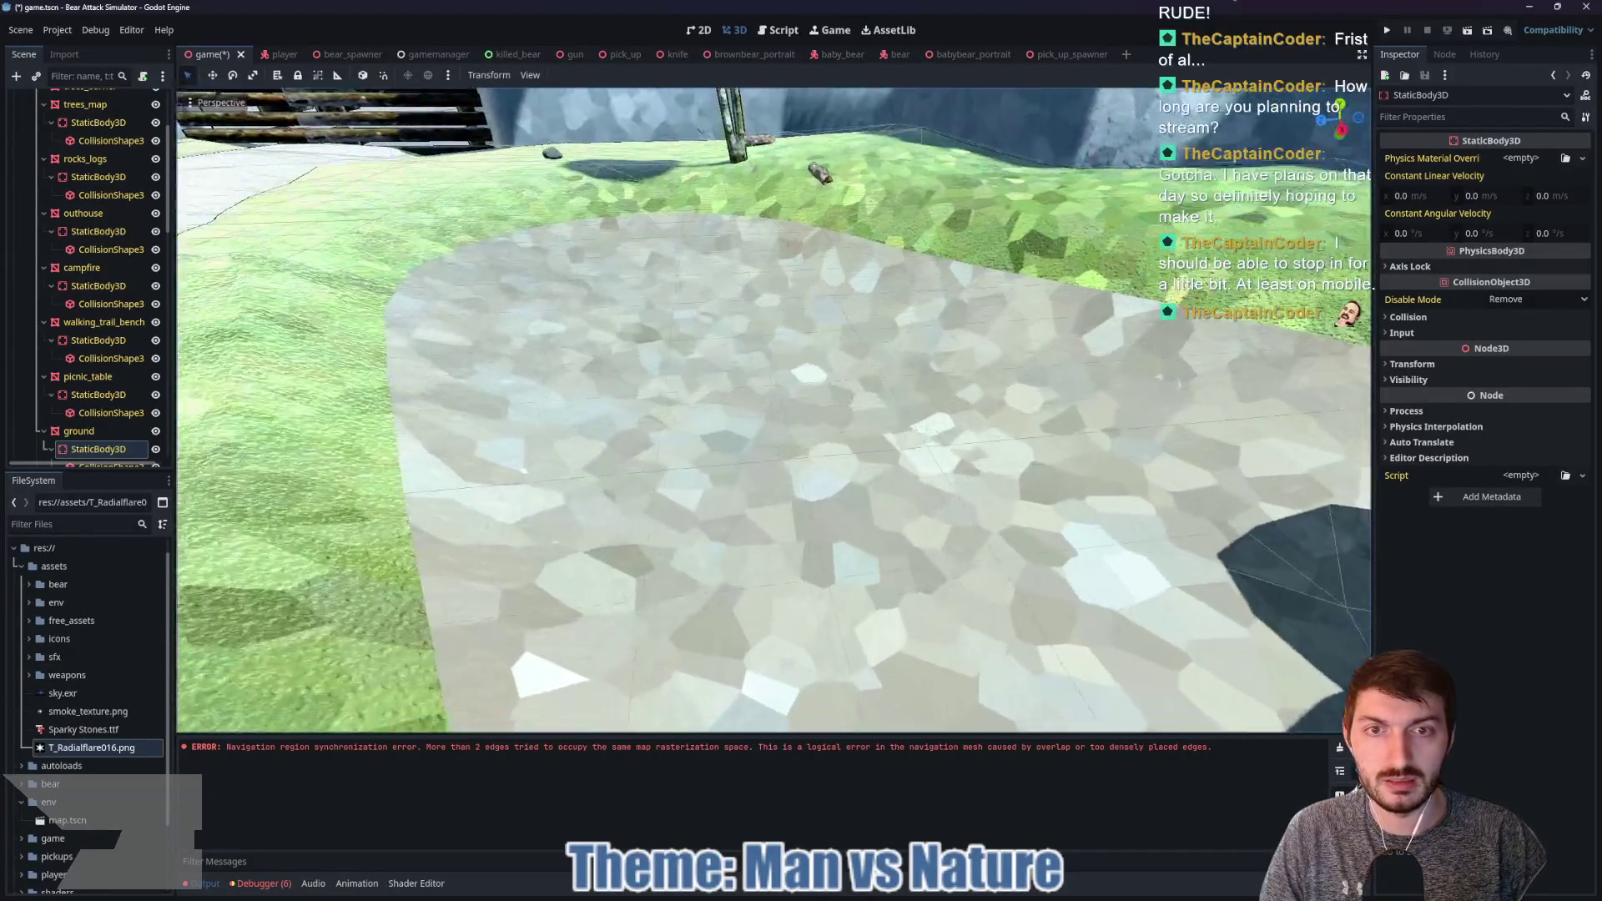
key(s)
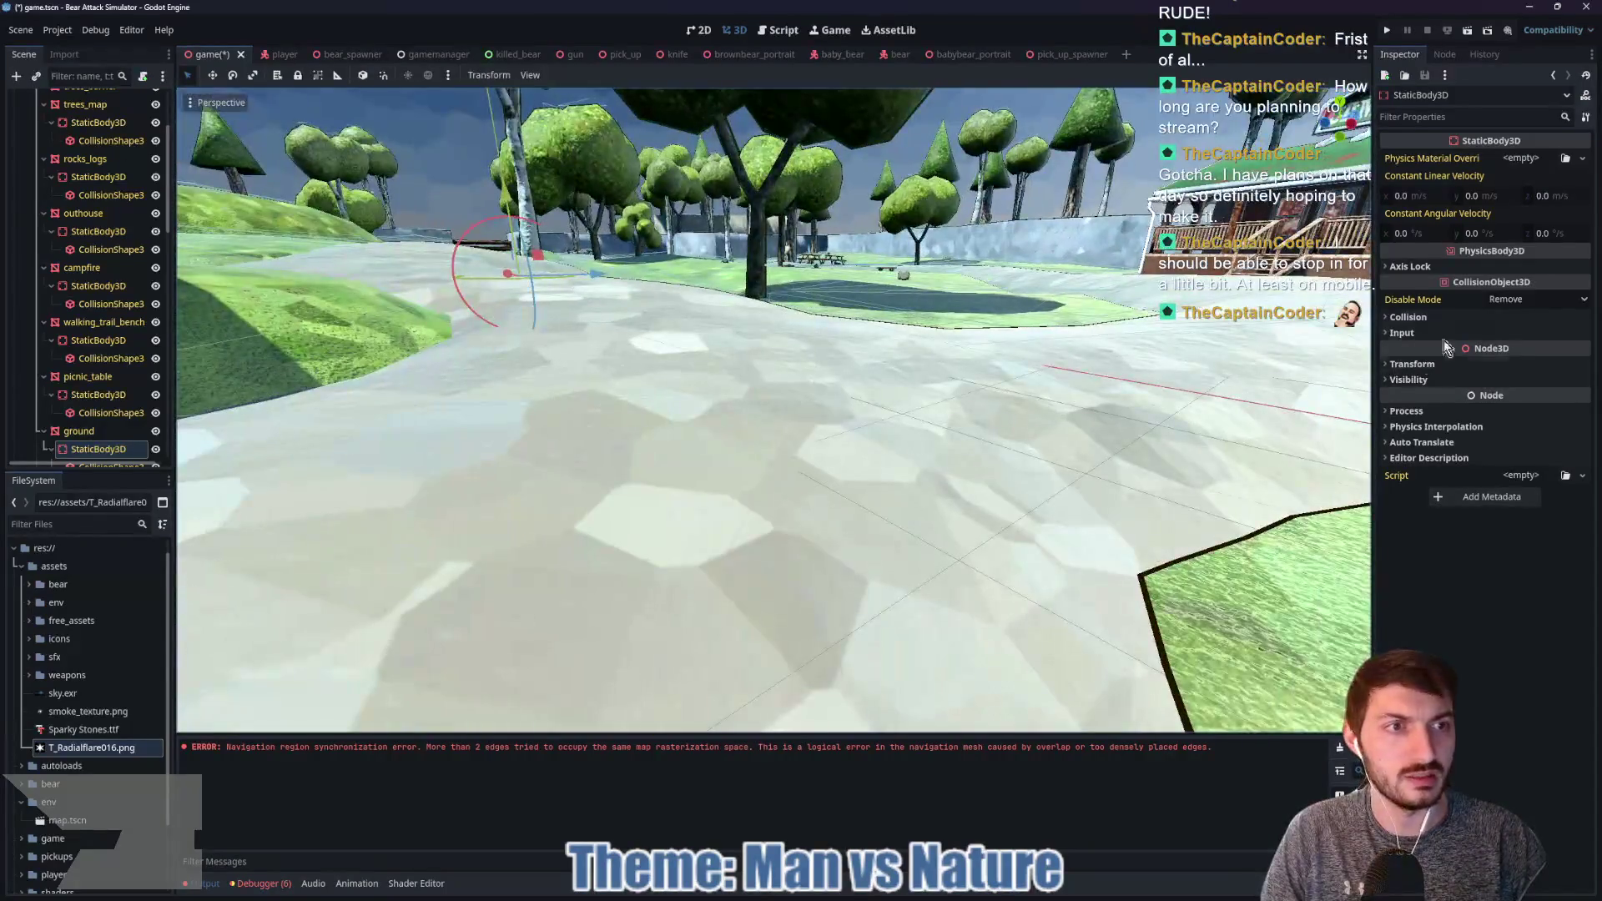
scroll(29, 384, up, 3)
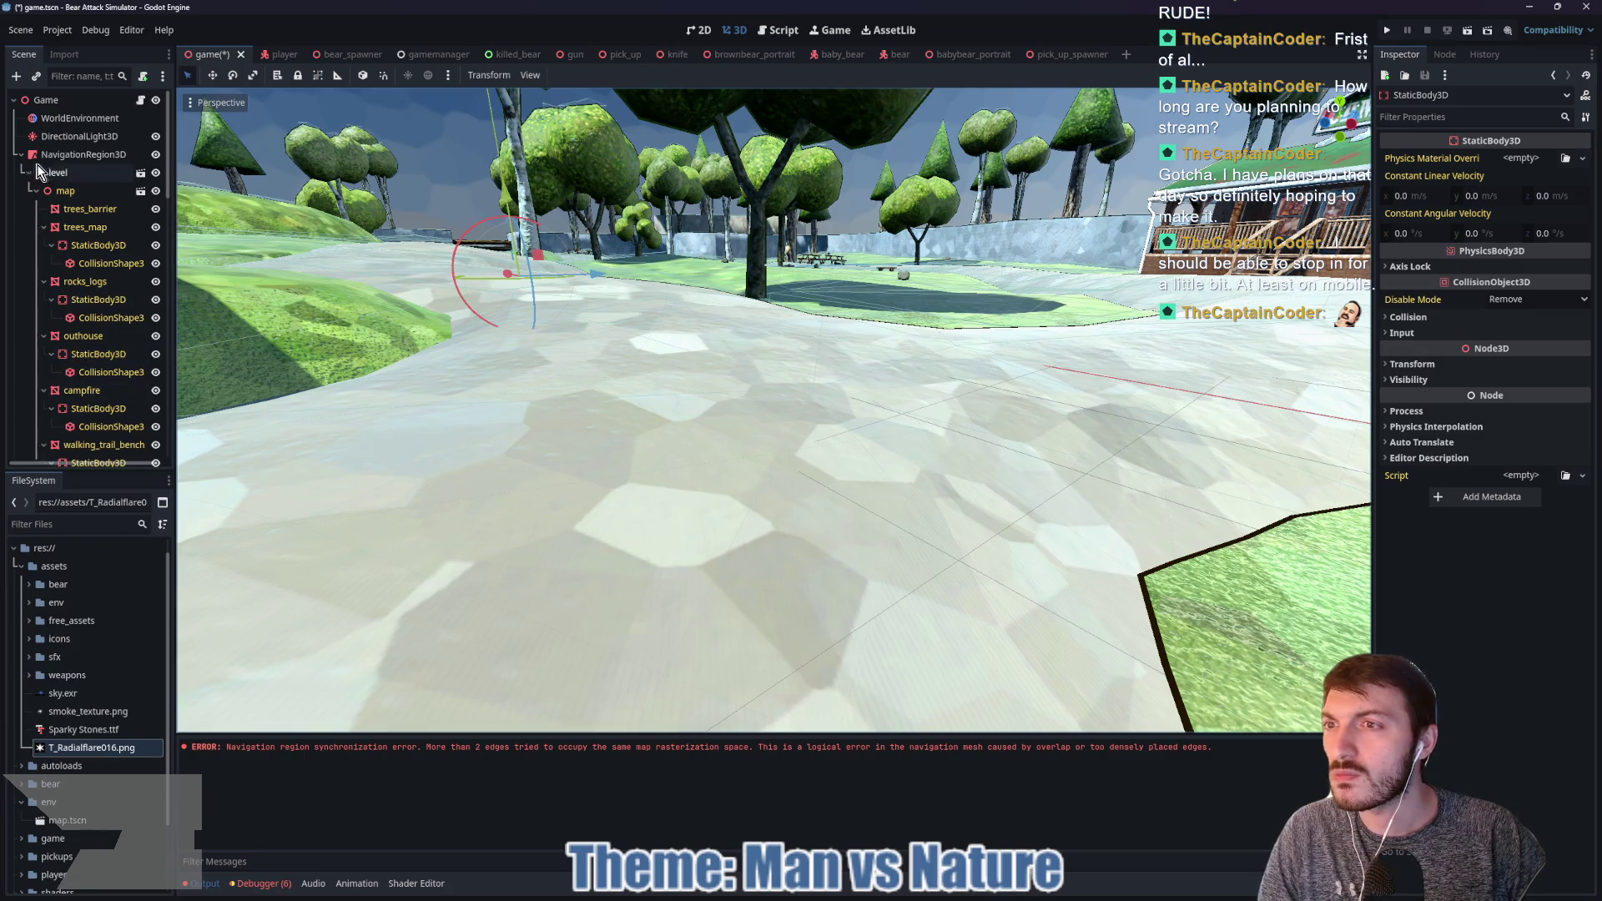
click(38, 155)
click(20, 154)
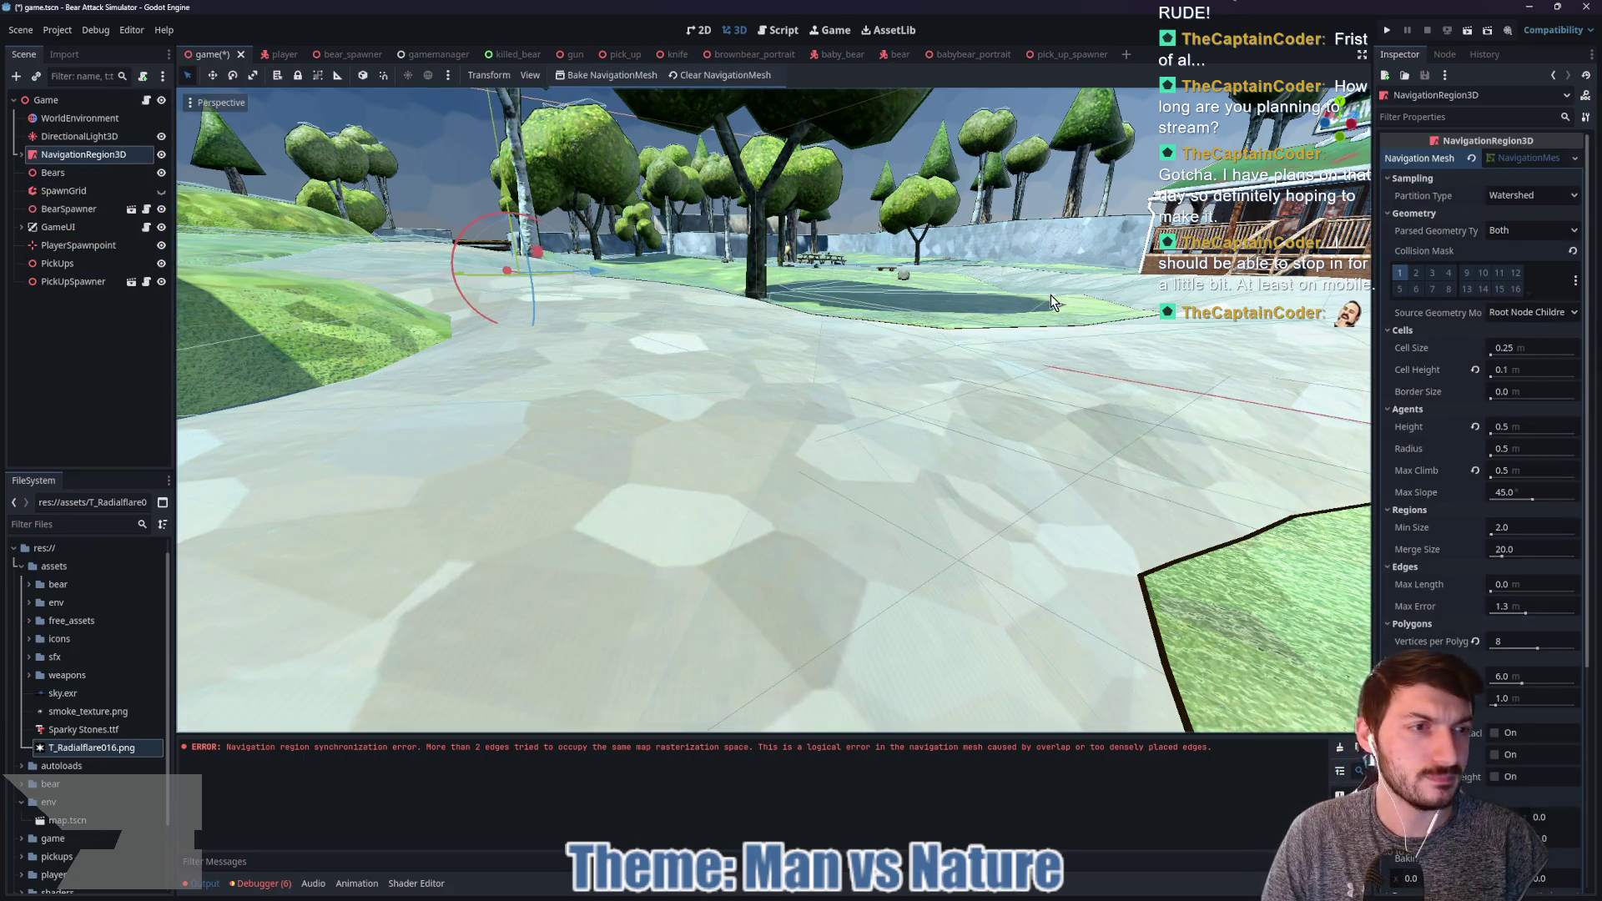
drag(825, 255, 1483, 313)
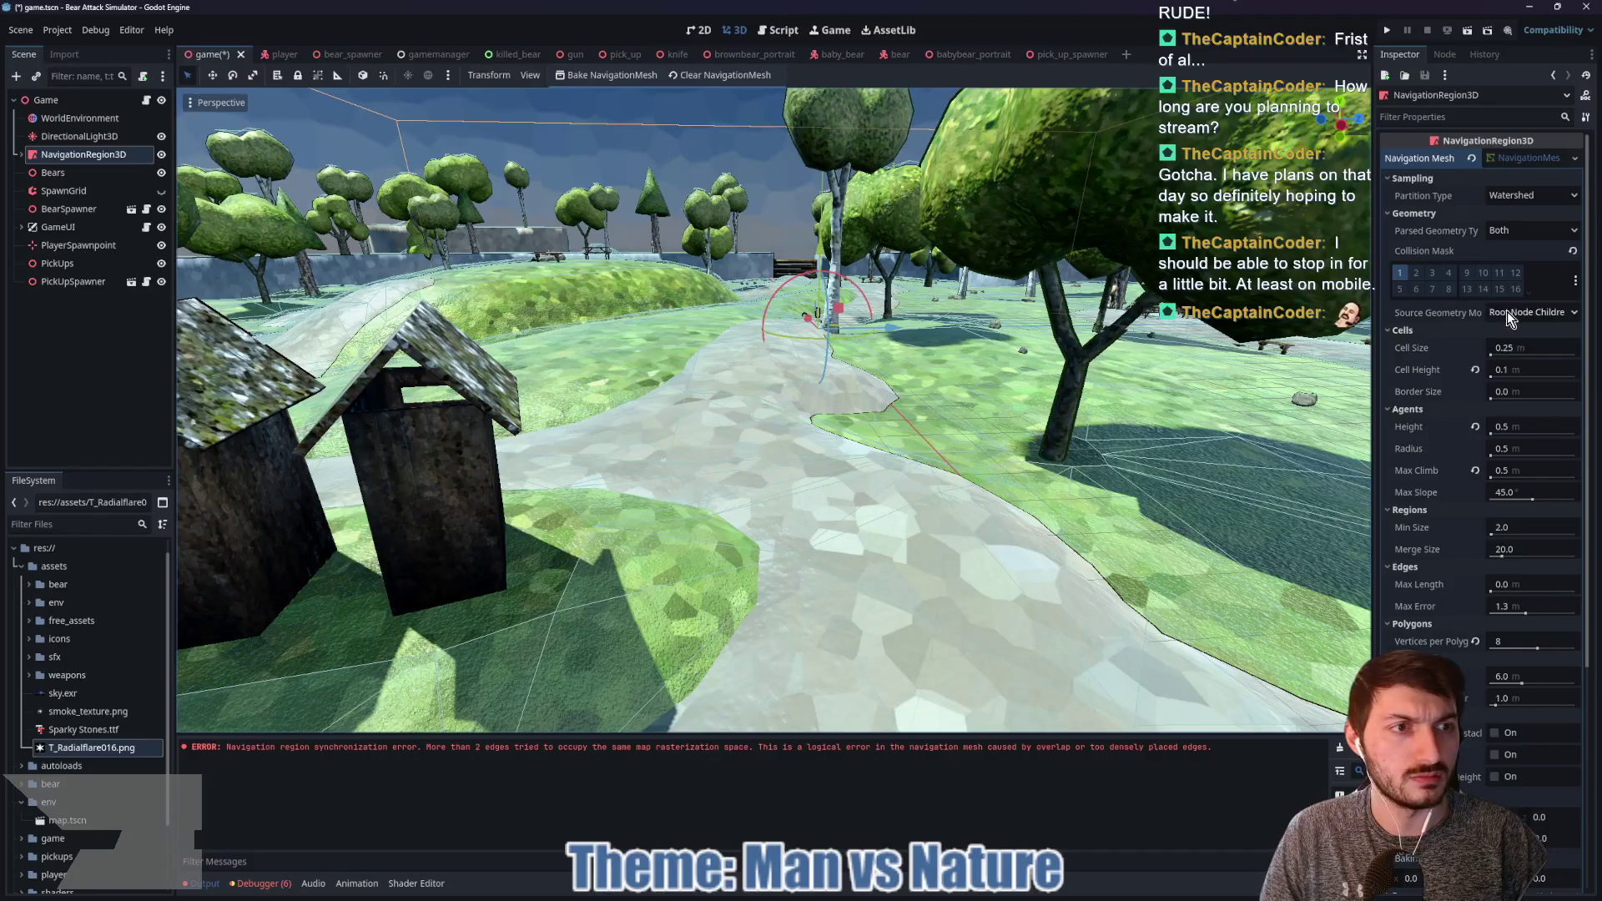
mouse_move(1454, 322)
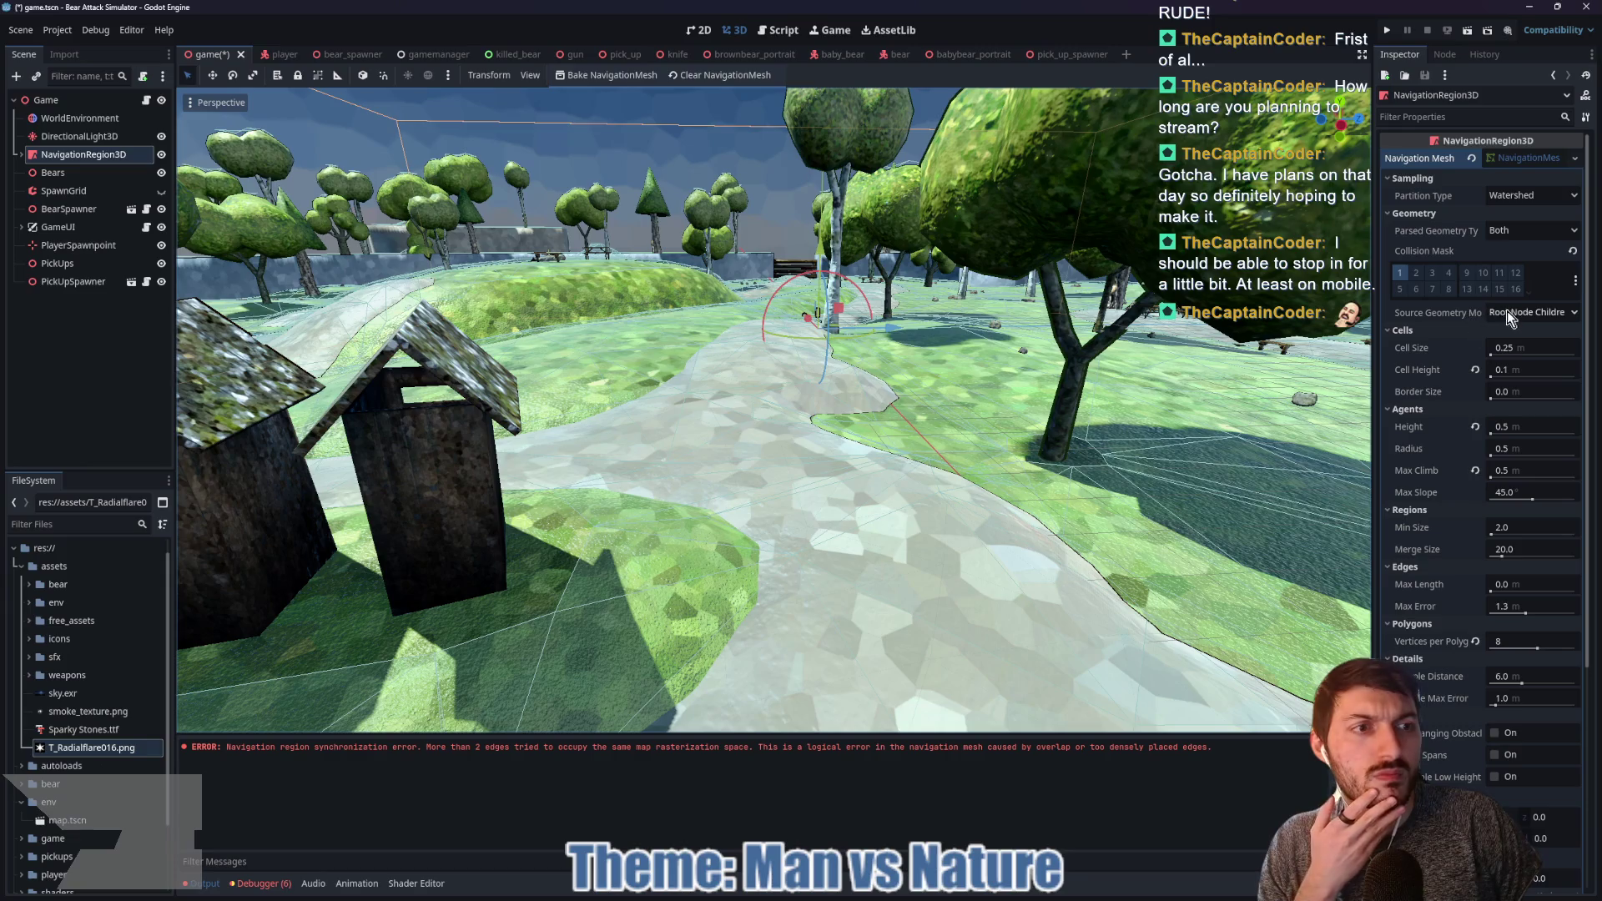
scroll(1438, 318, down, 2)
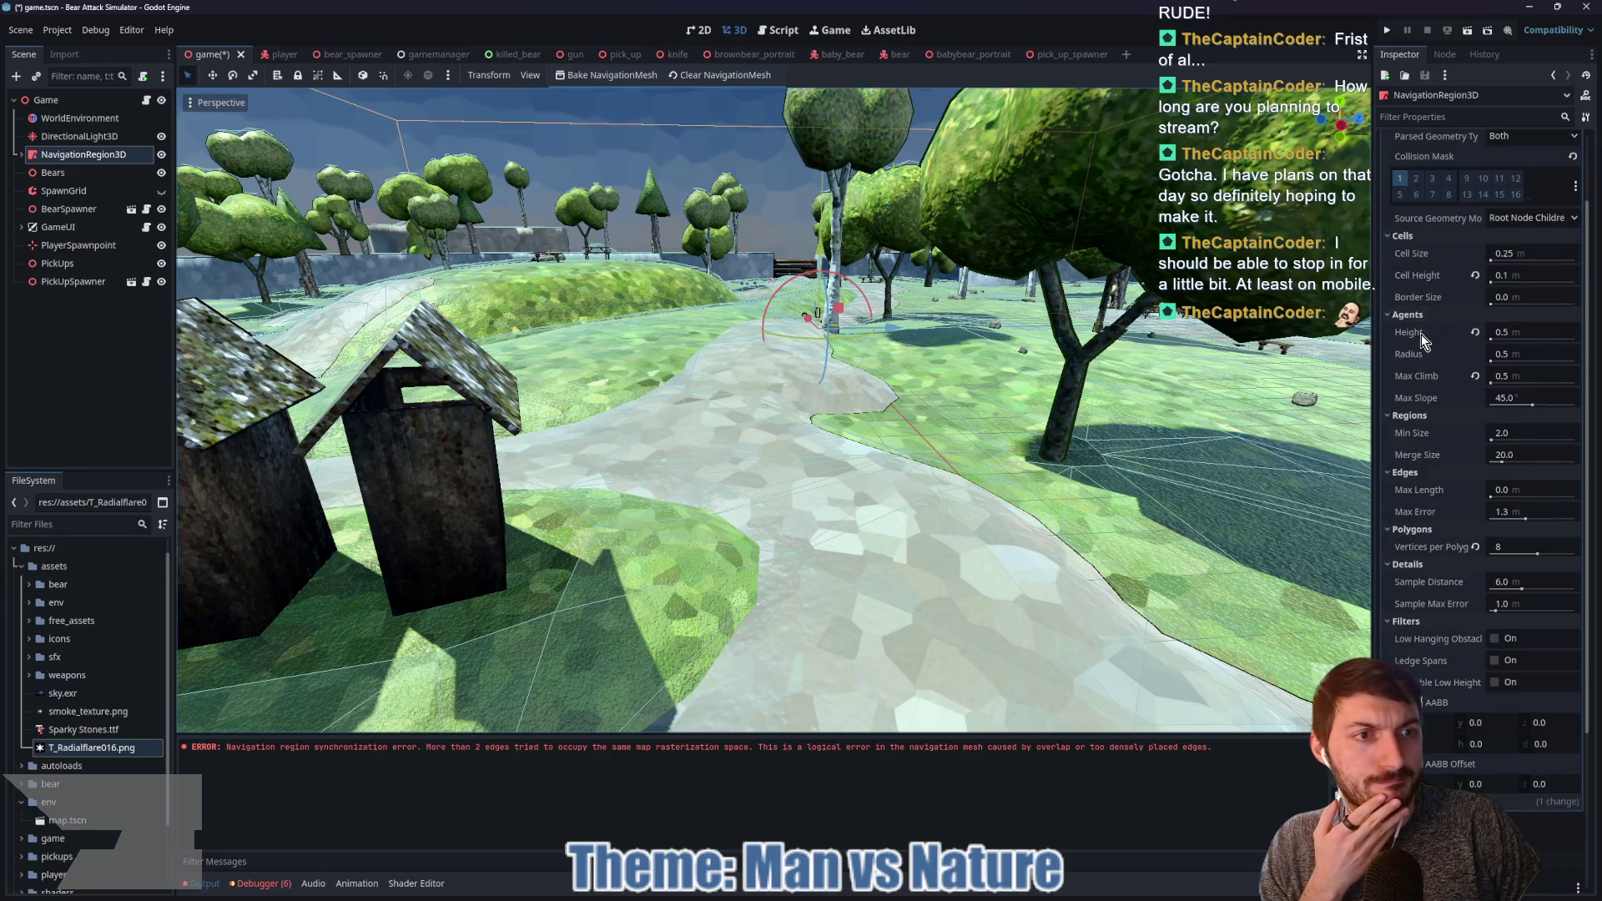
Step: In the Agents section, enter Height 0.1 and Radius 1, then save the scene
mouse_move(1421, 335)
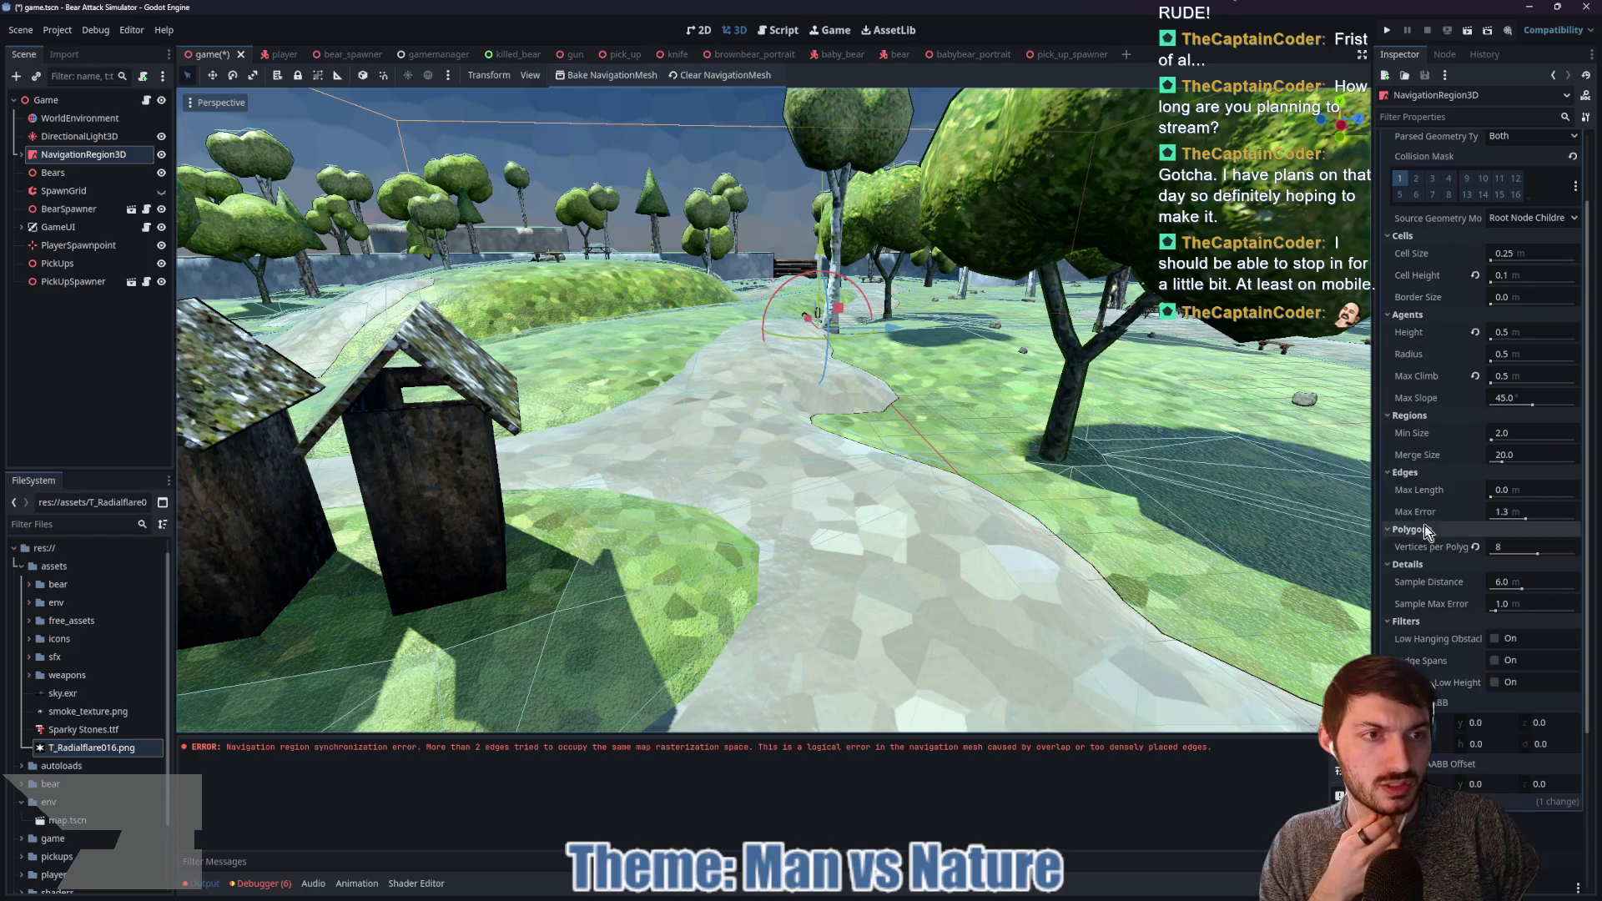
mouse_move(1438, 284)
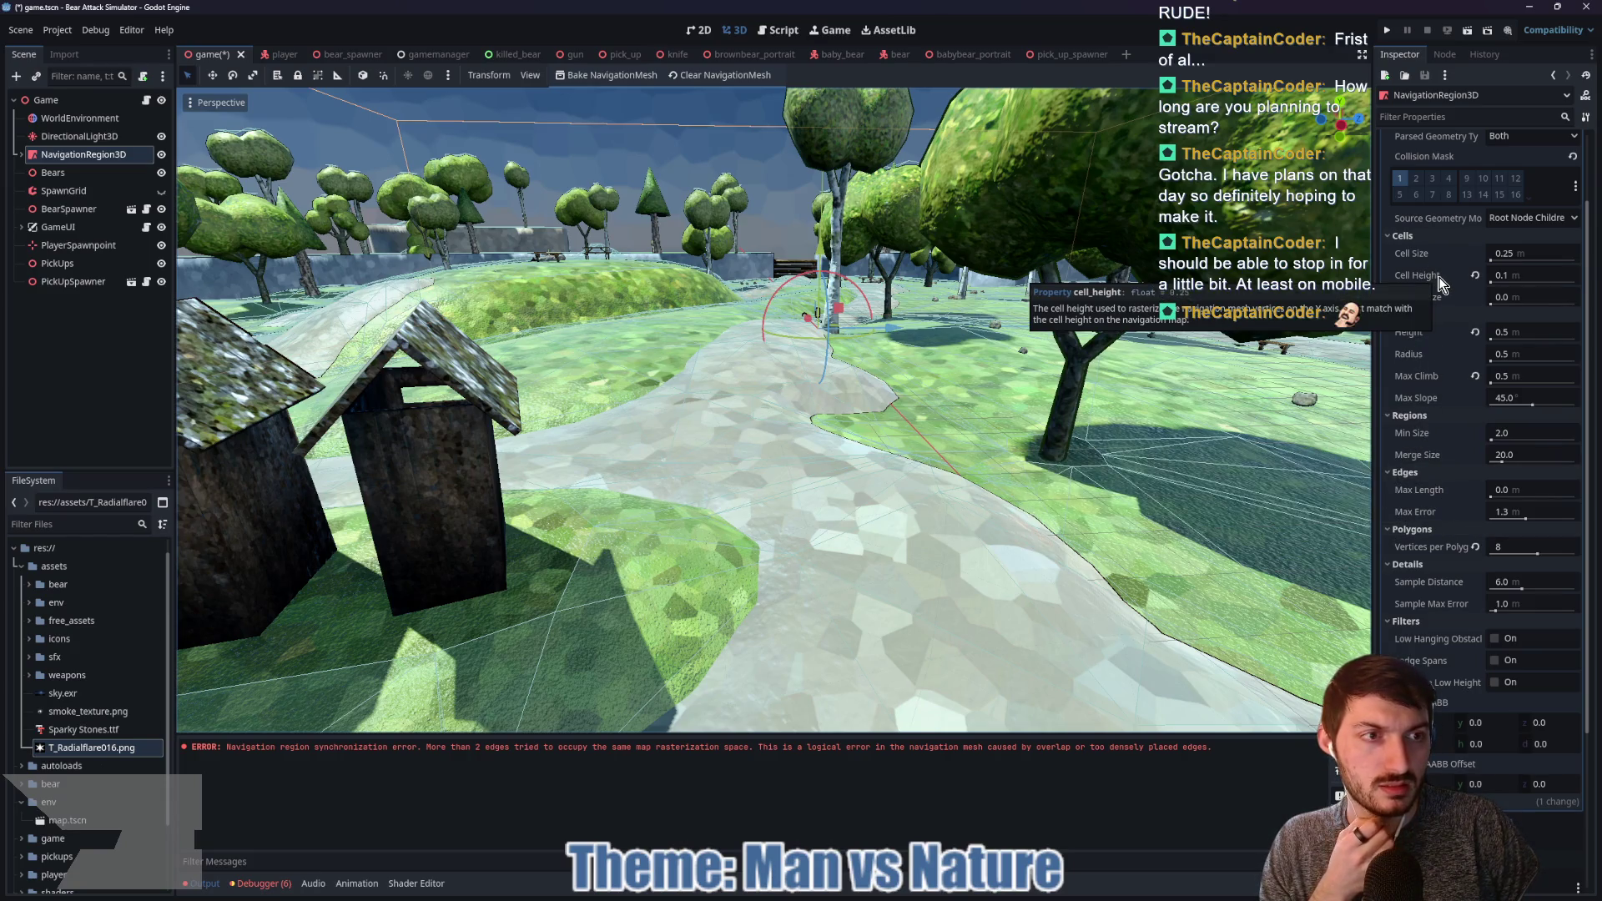
click(1524, 329)
text(0.1)
key(Return)
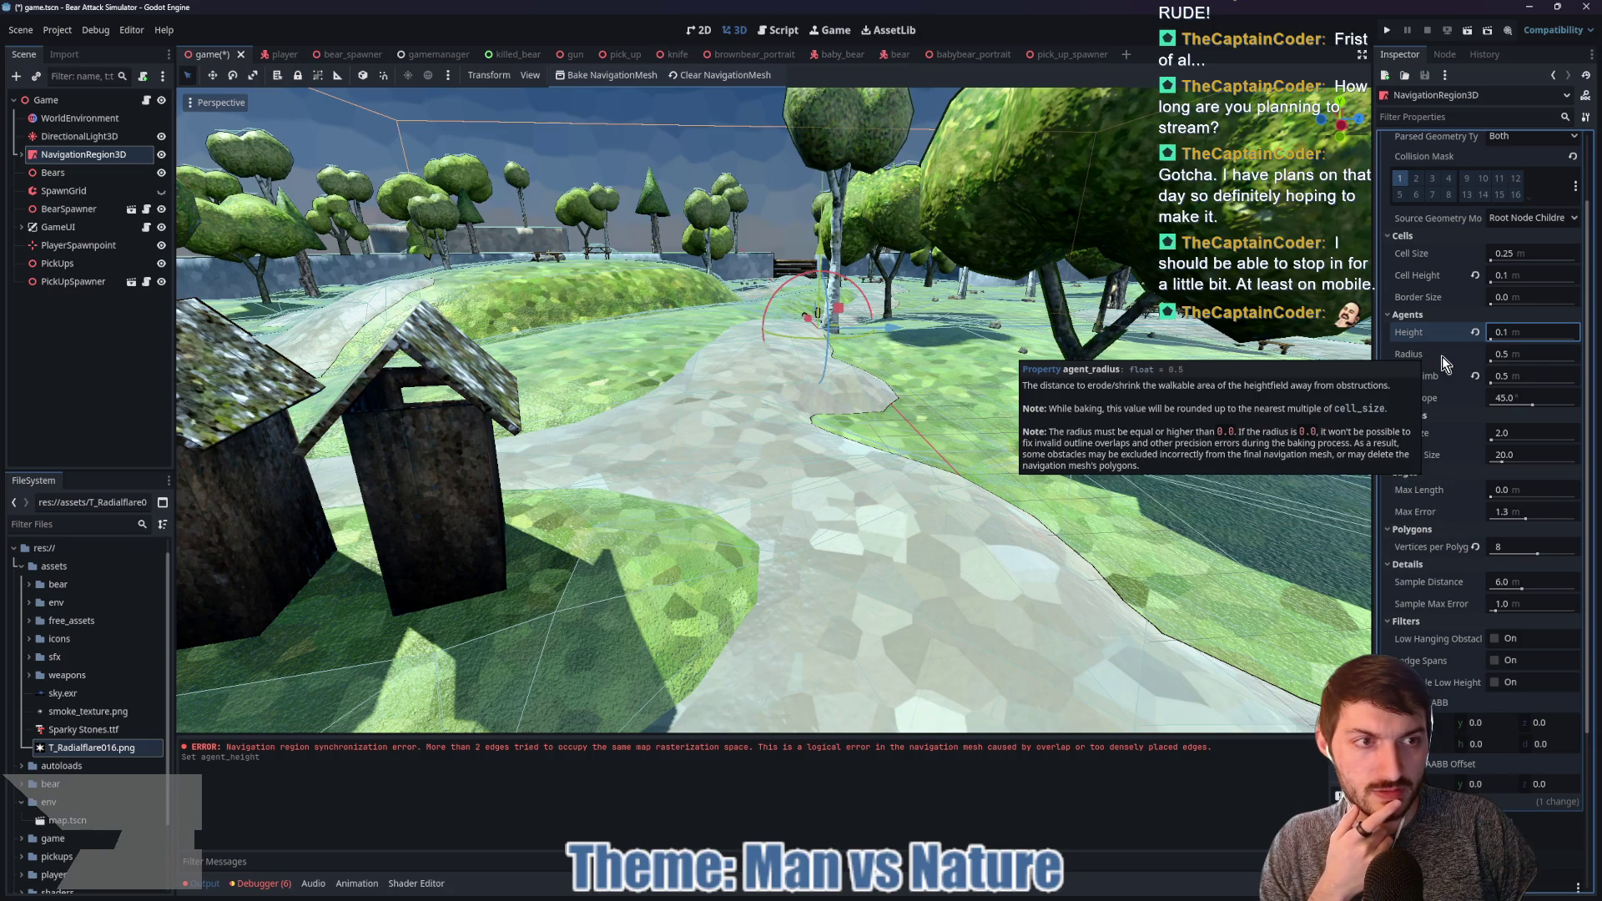
click(1520, 353)
text(1)
key(Return)
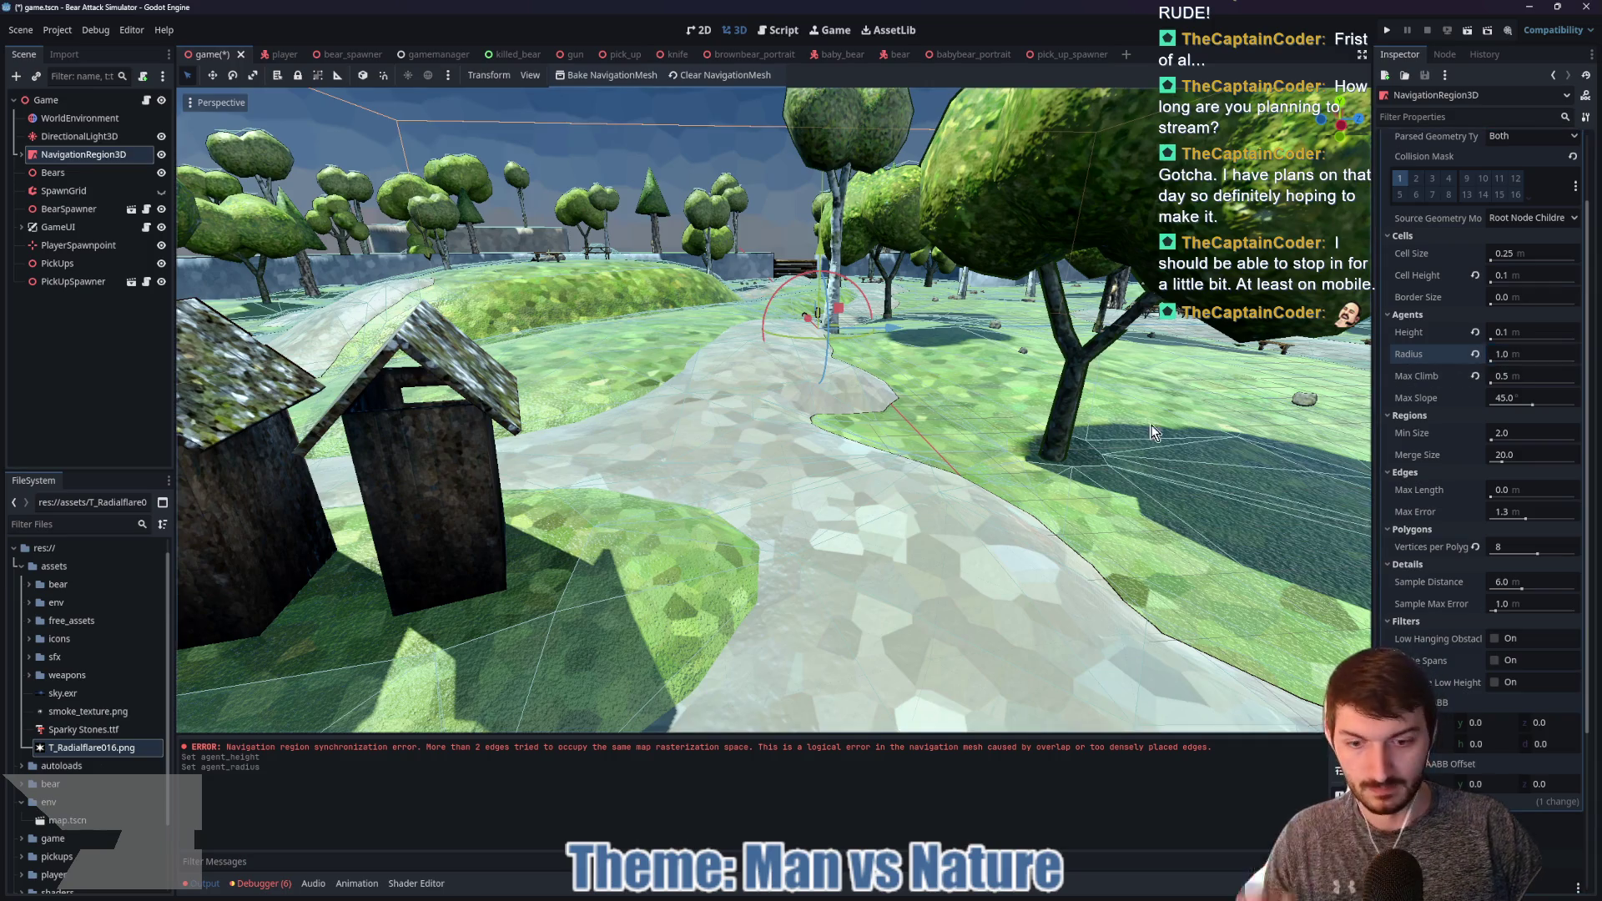
key(ctrl+s)
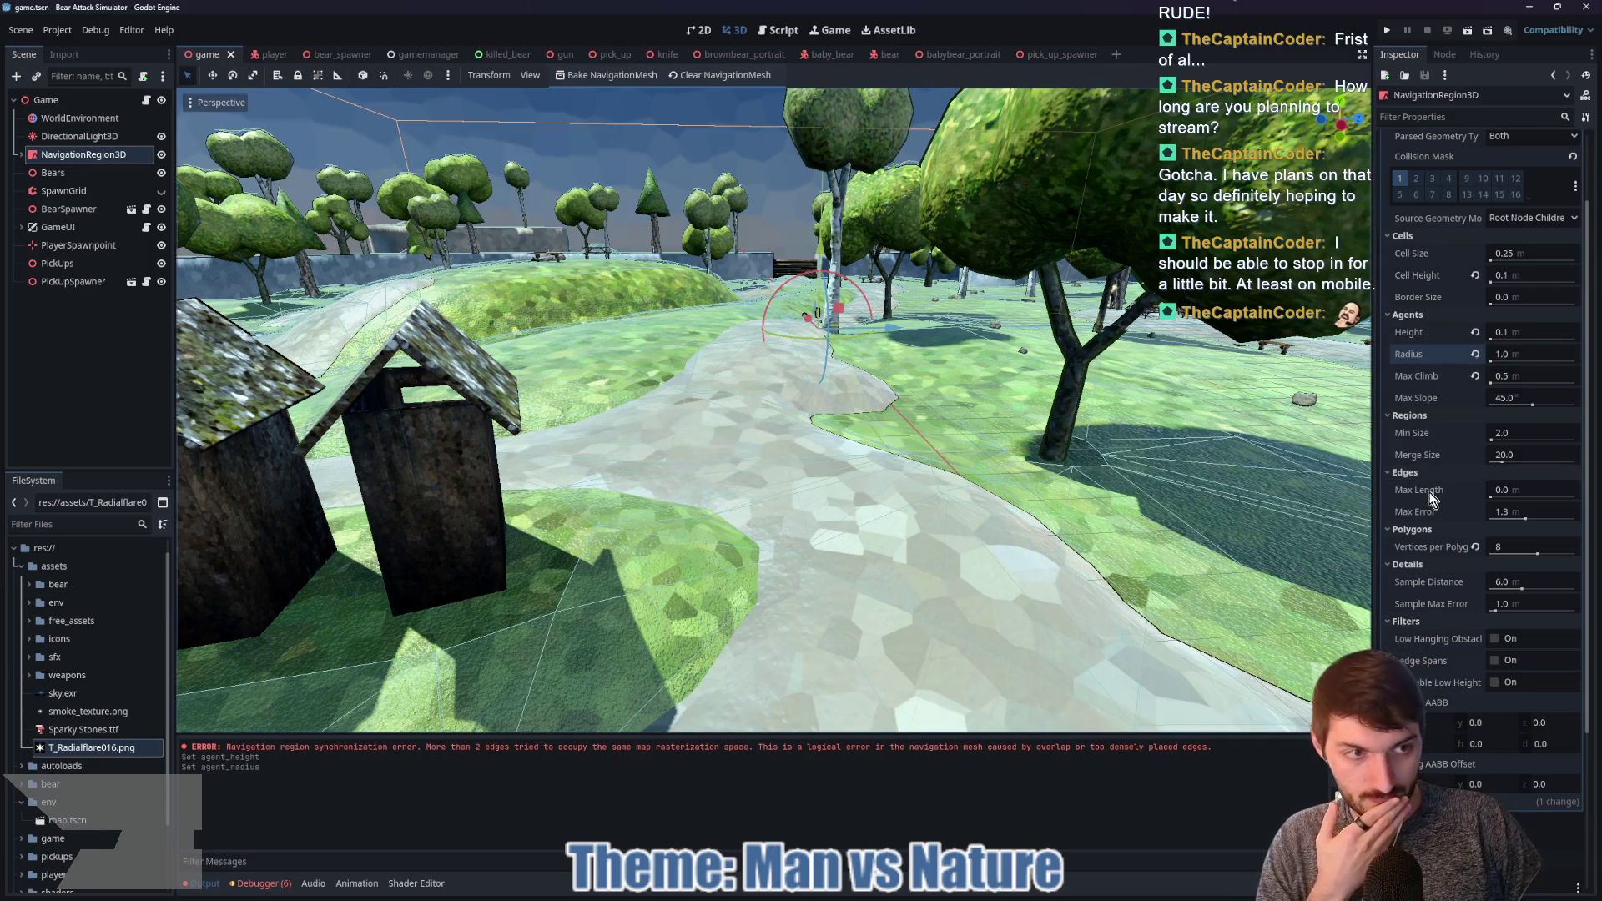
mouse_move(1430, 498)
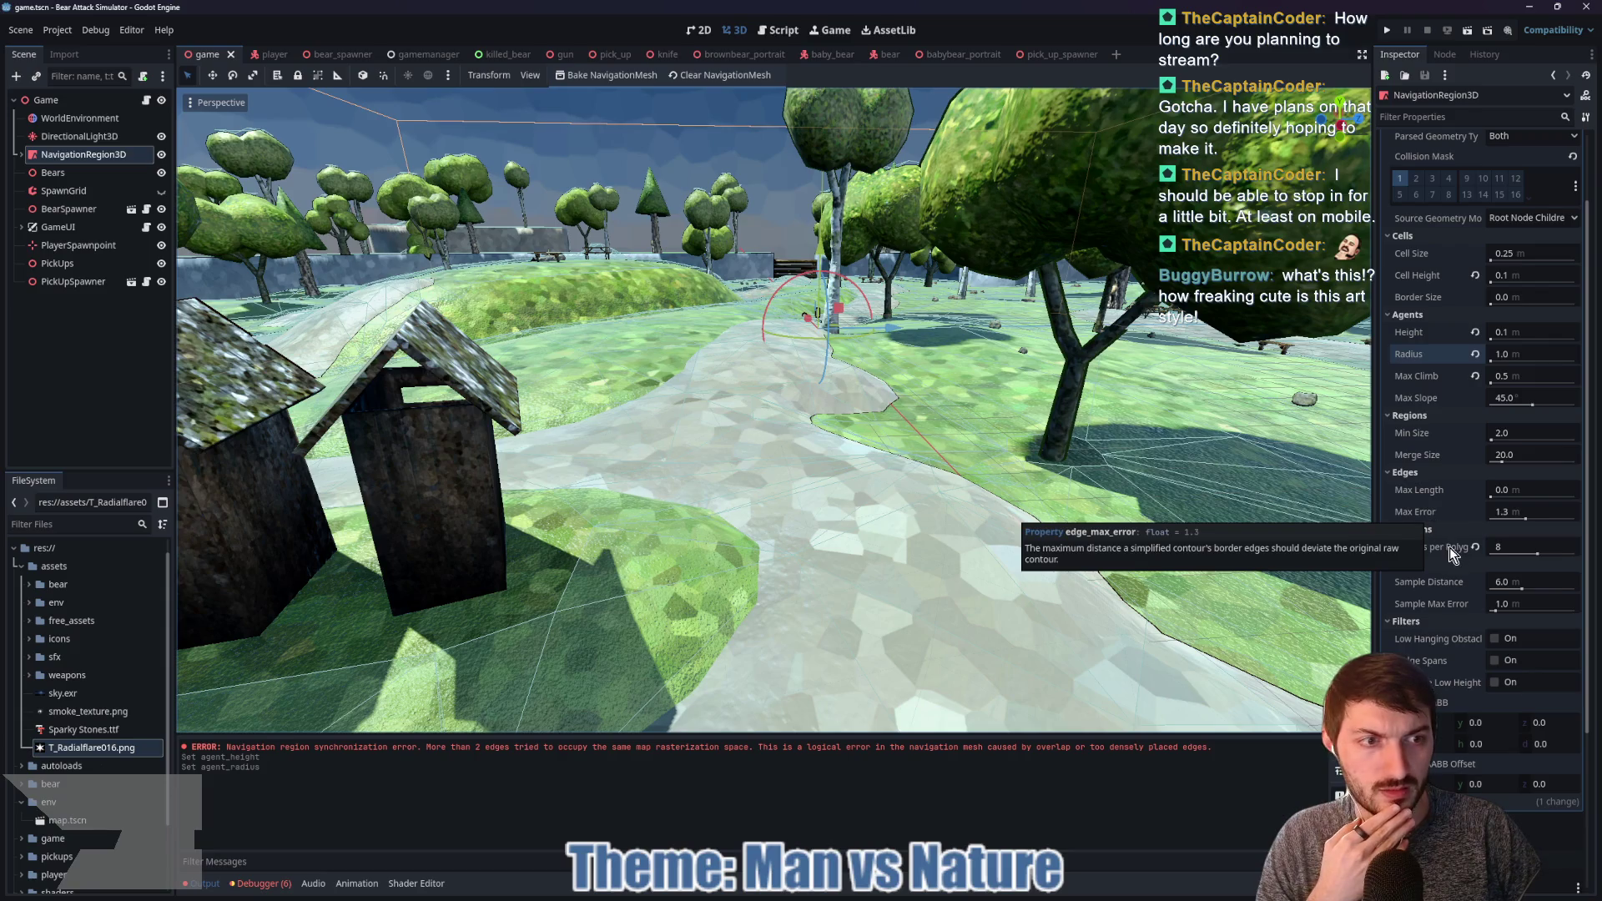
mouse_move(1446, 553)
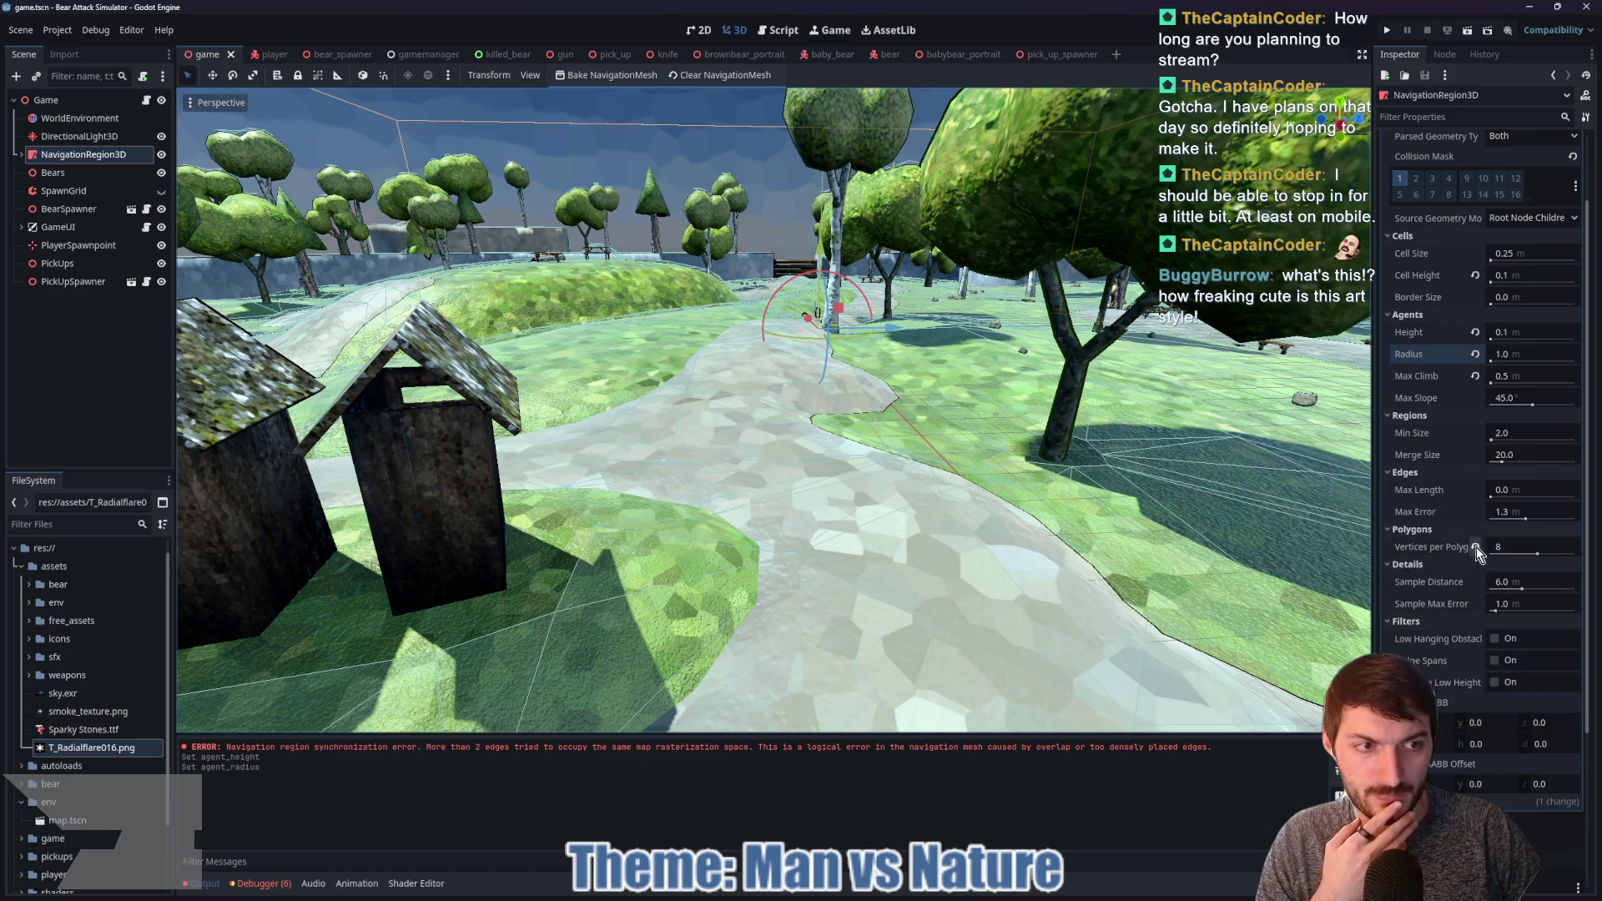
Step: Revert Vertices per Polygon from 8 to 6, rebake, fly over the park, and run the game
click(1475, 546)
click(610, 77)
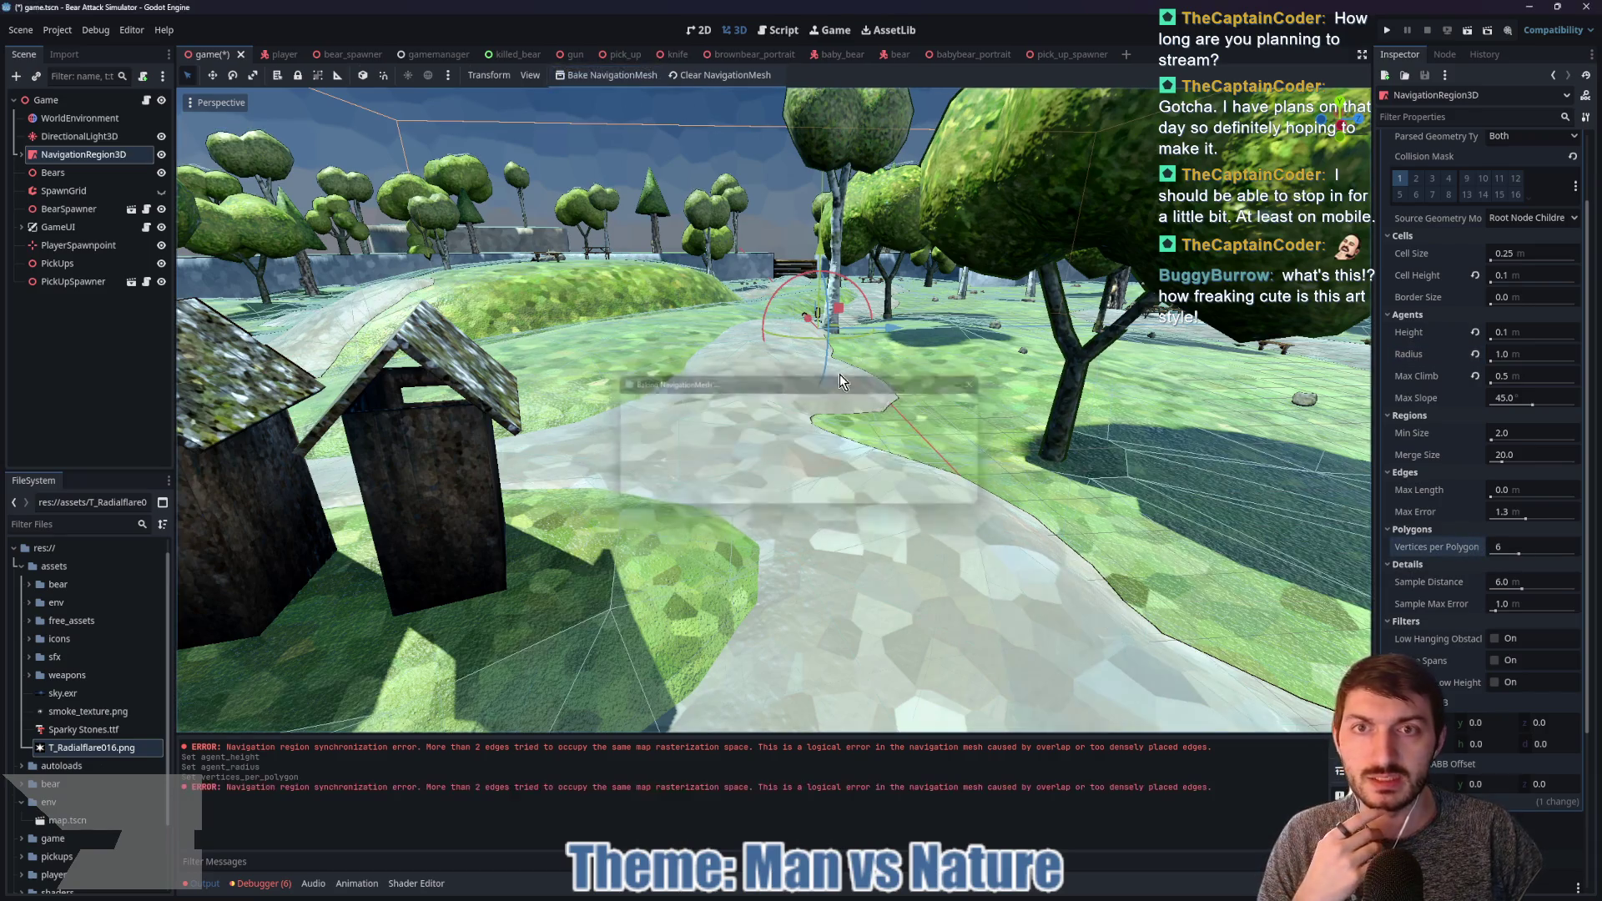
right_click(854, 410)
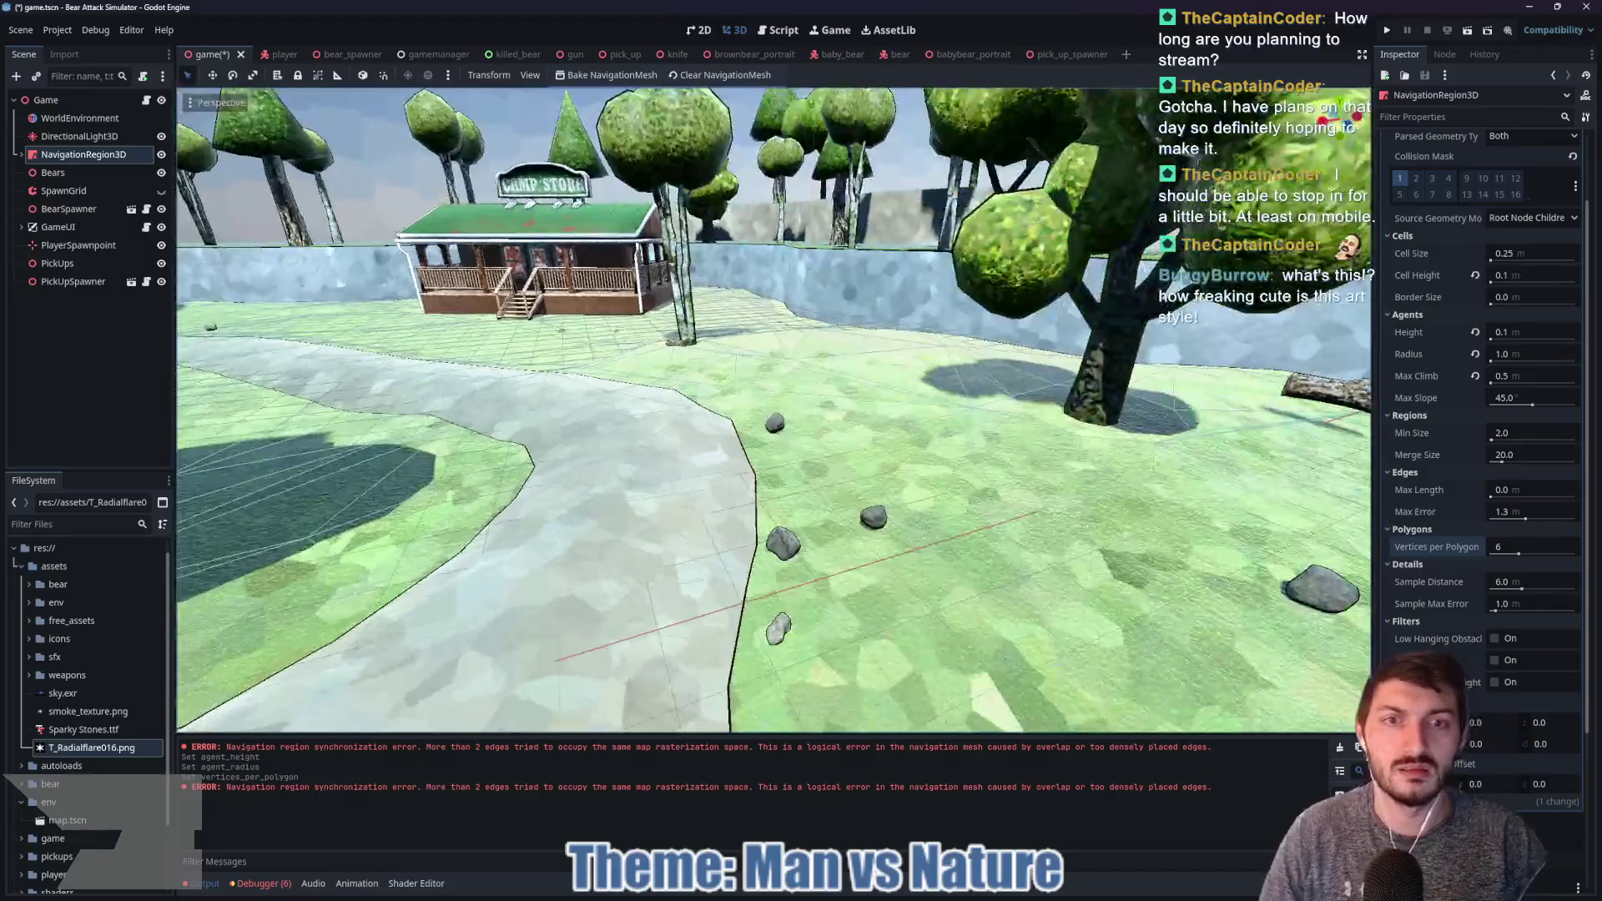
key(w)
key(w)
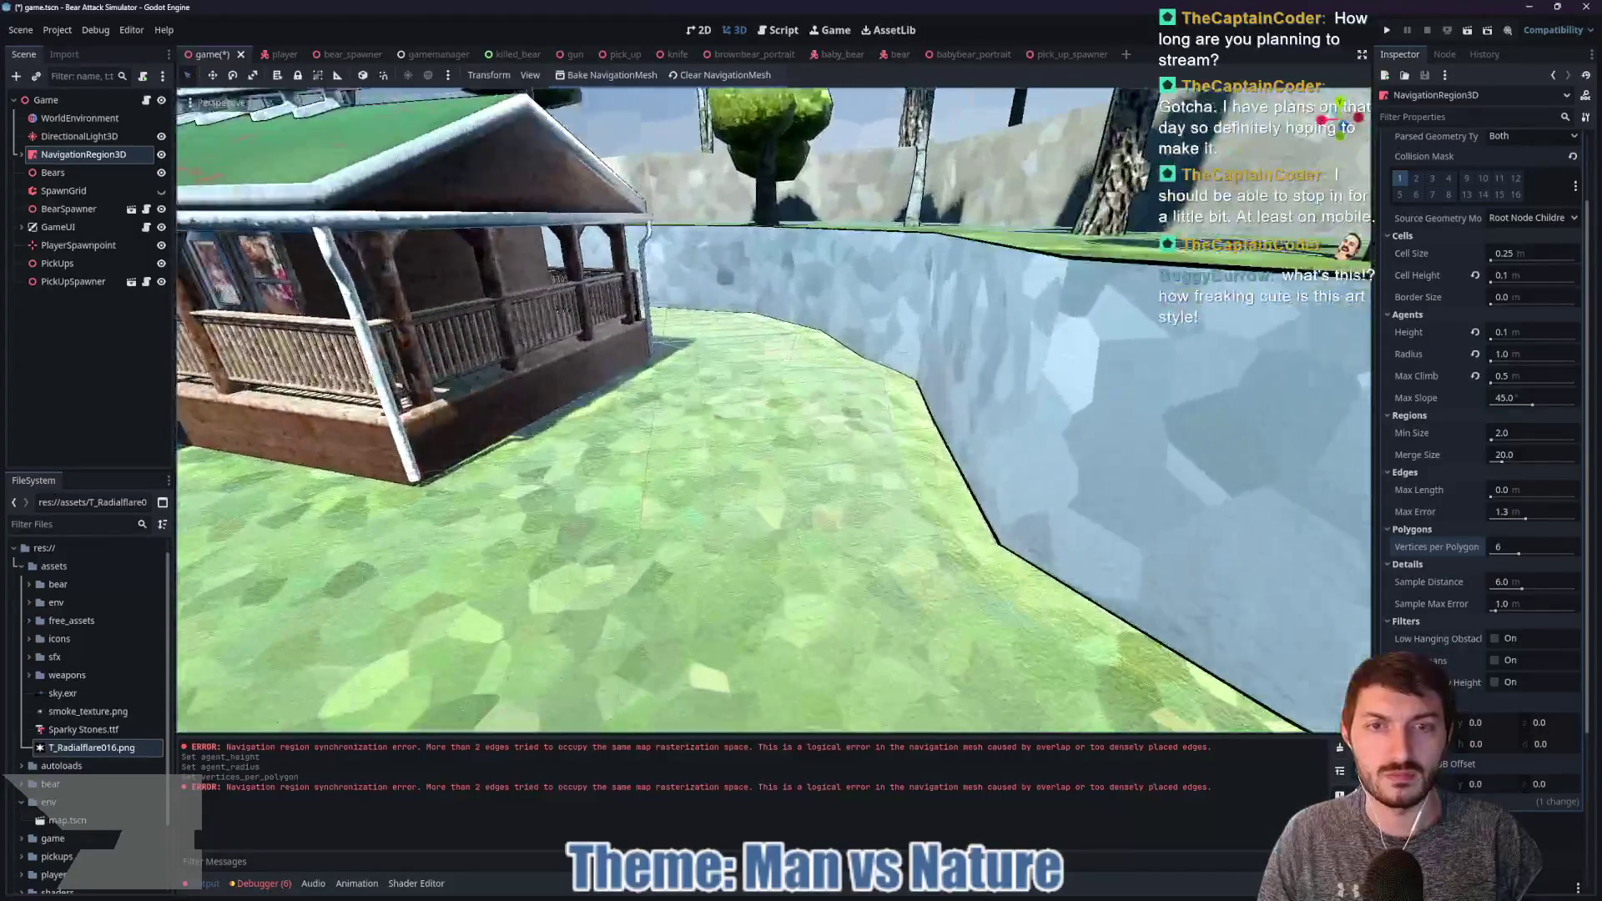
key(w)
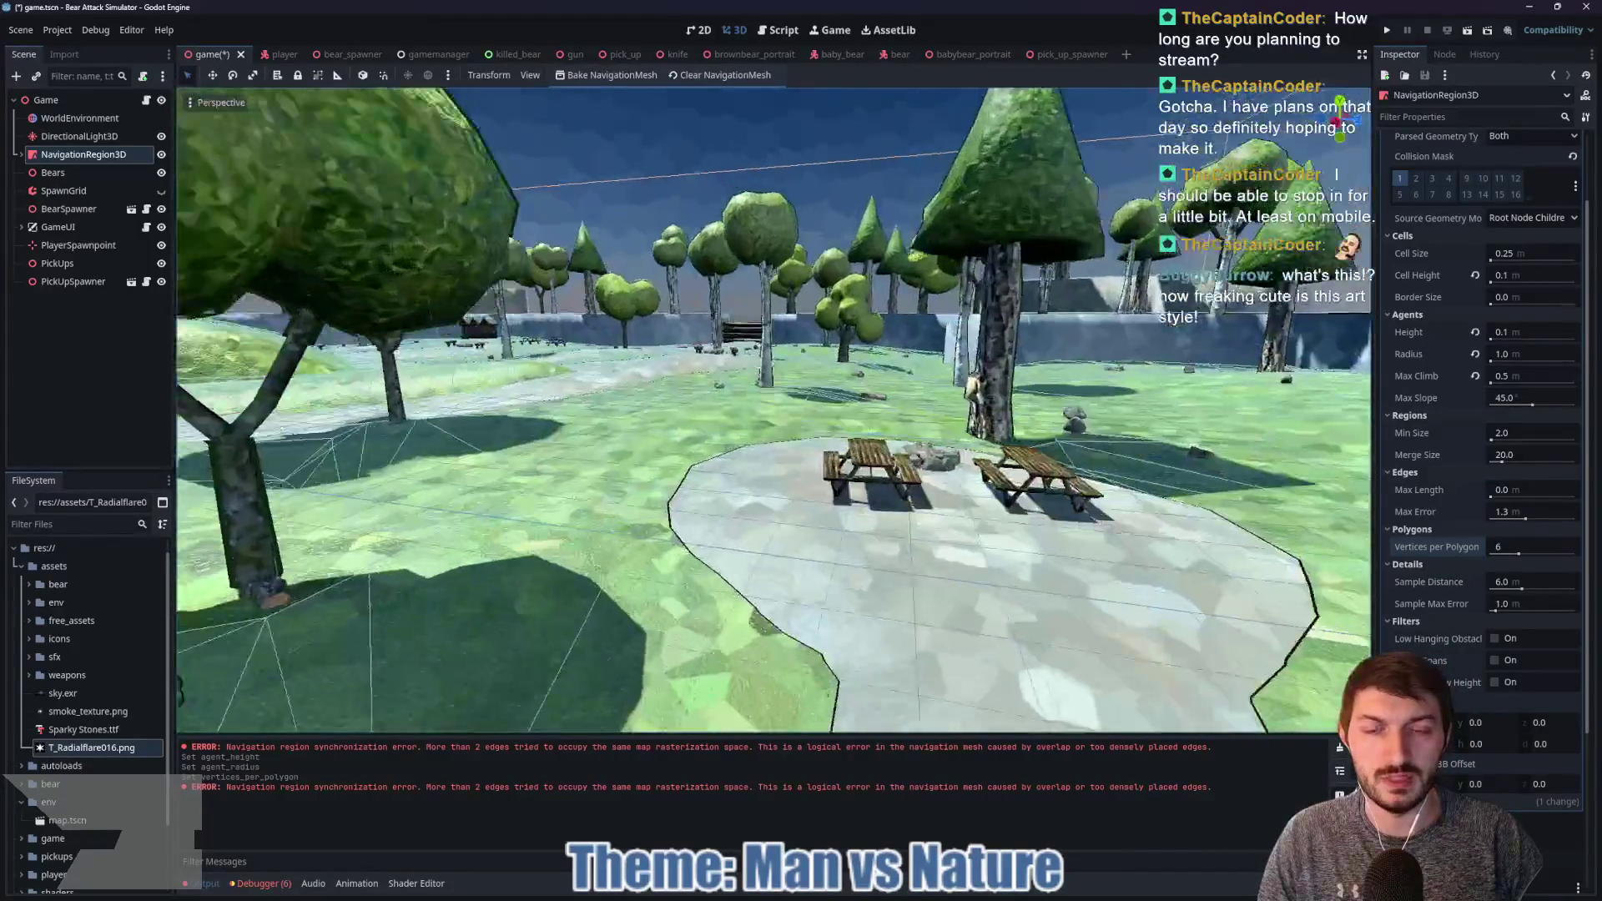
key(w)
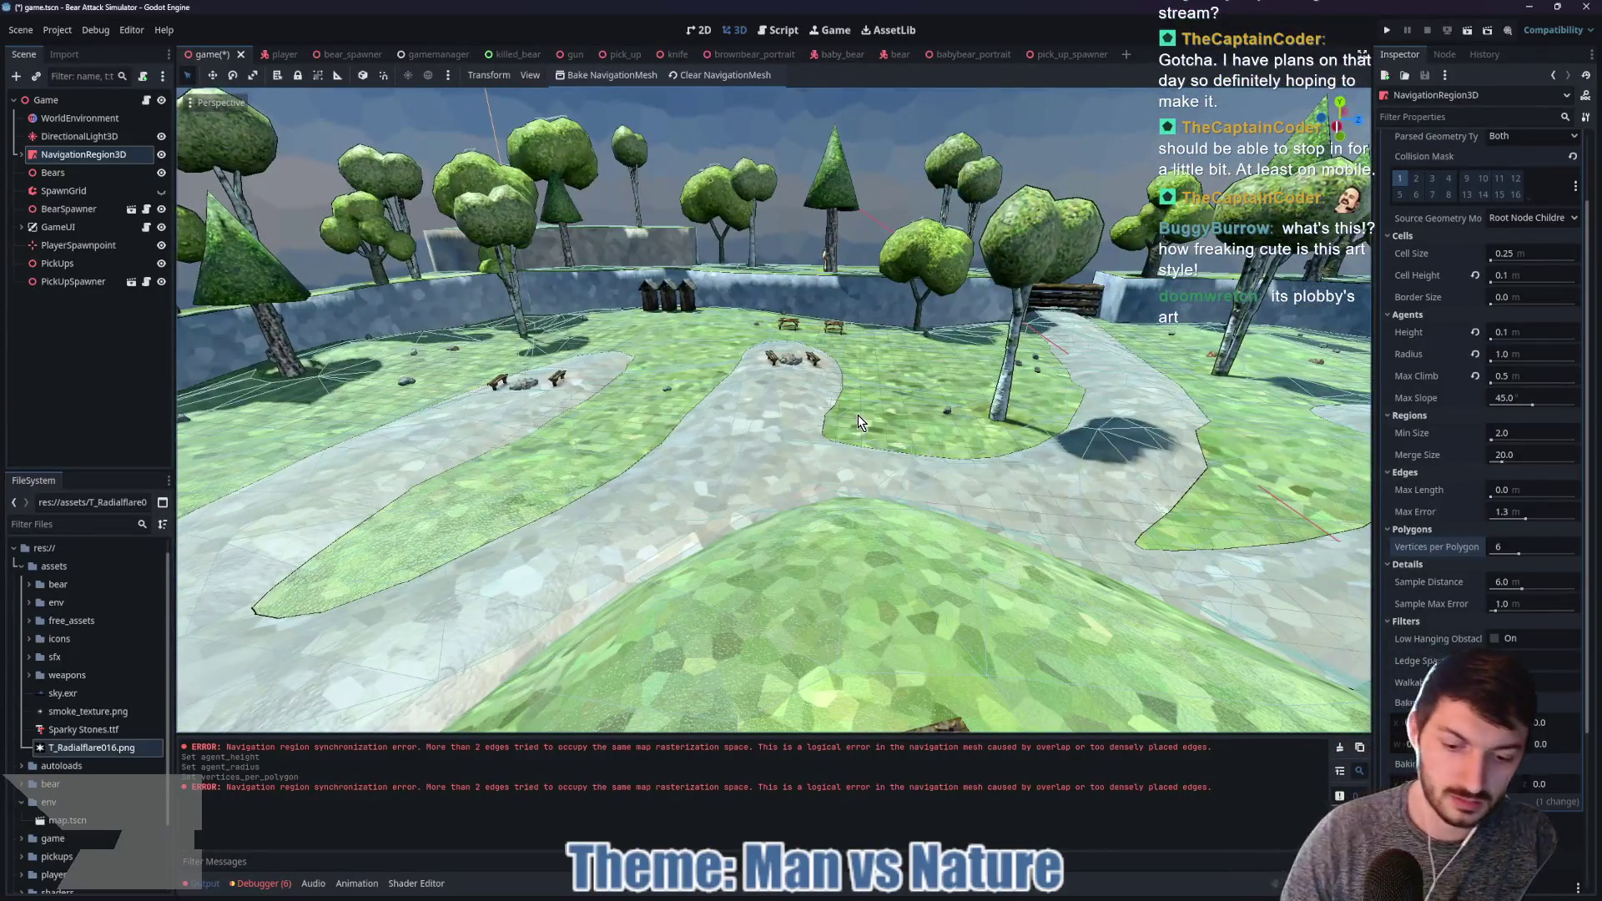
key(F5)
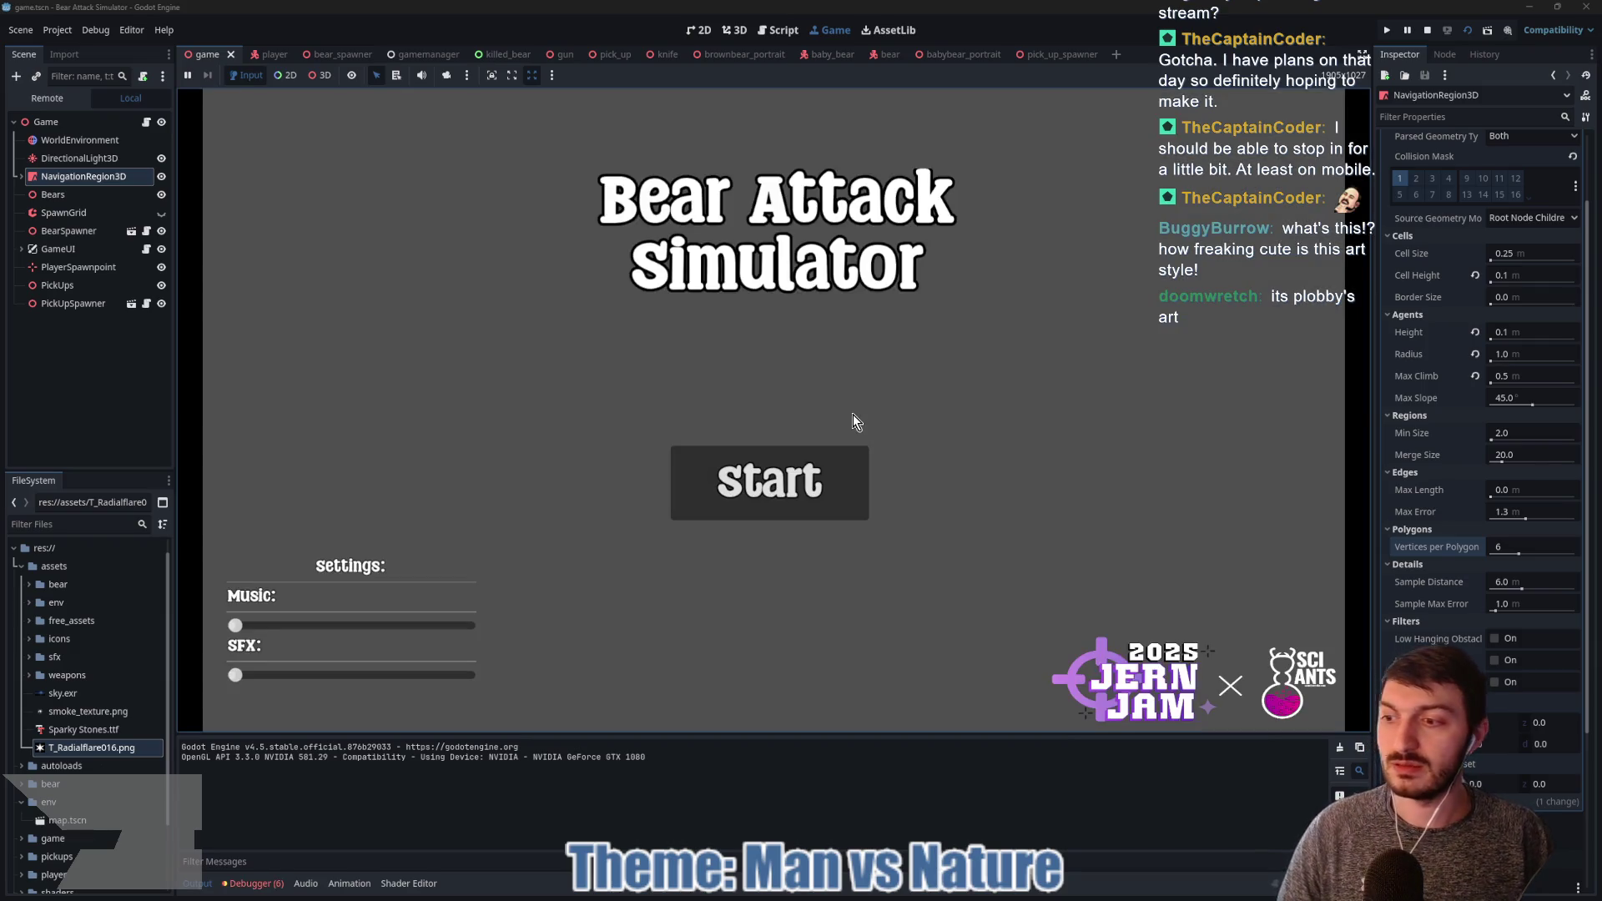
Step: Start the game from the main menu and walk along the path toward the camp store
click(784, 482)
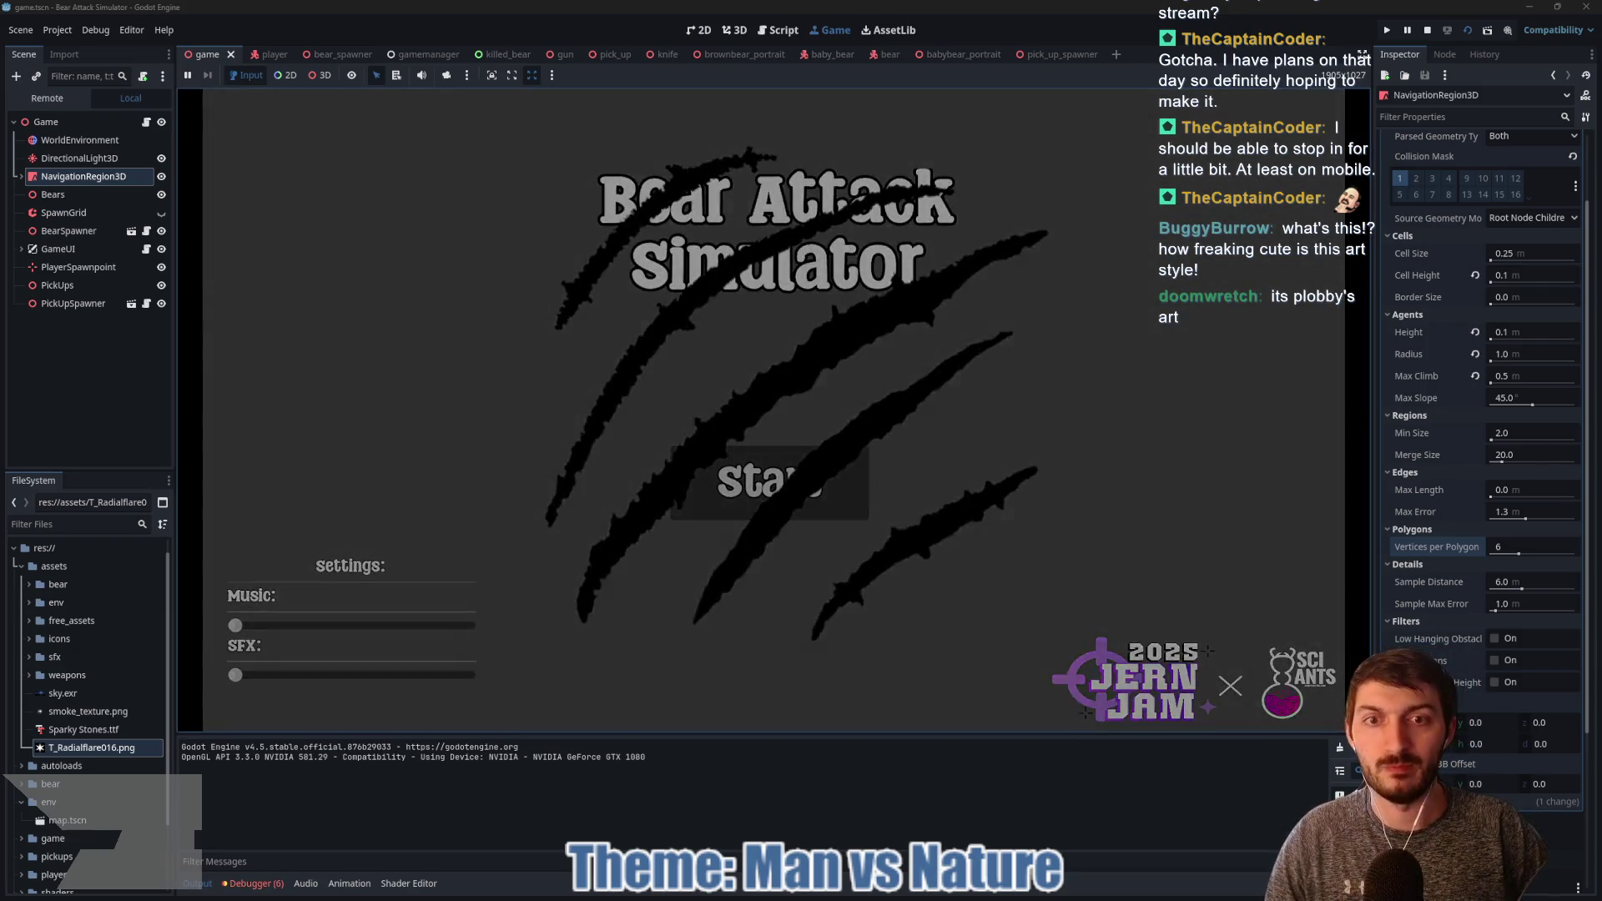
key(w)
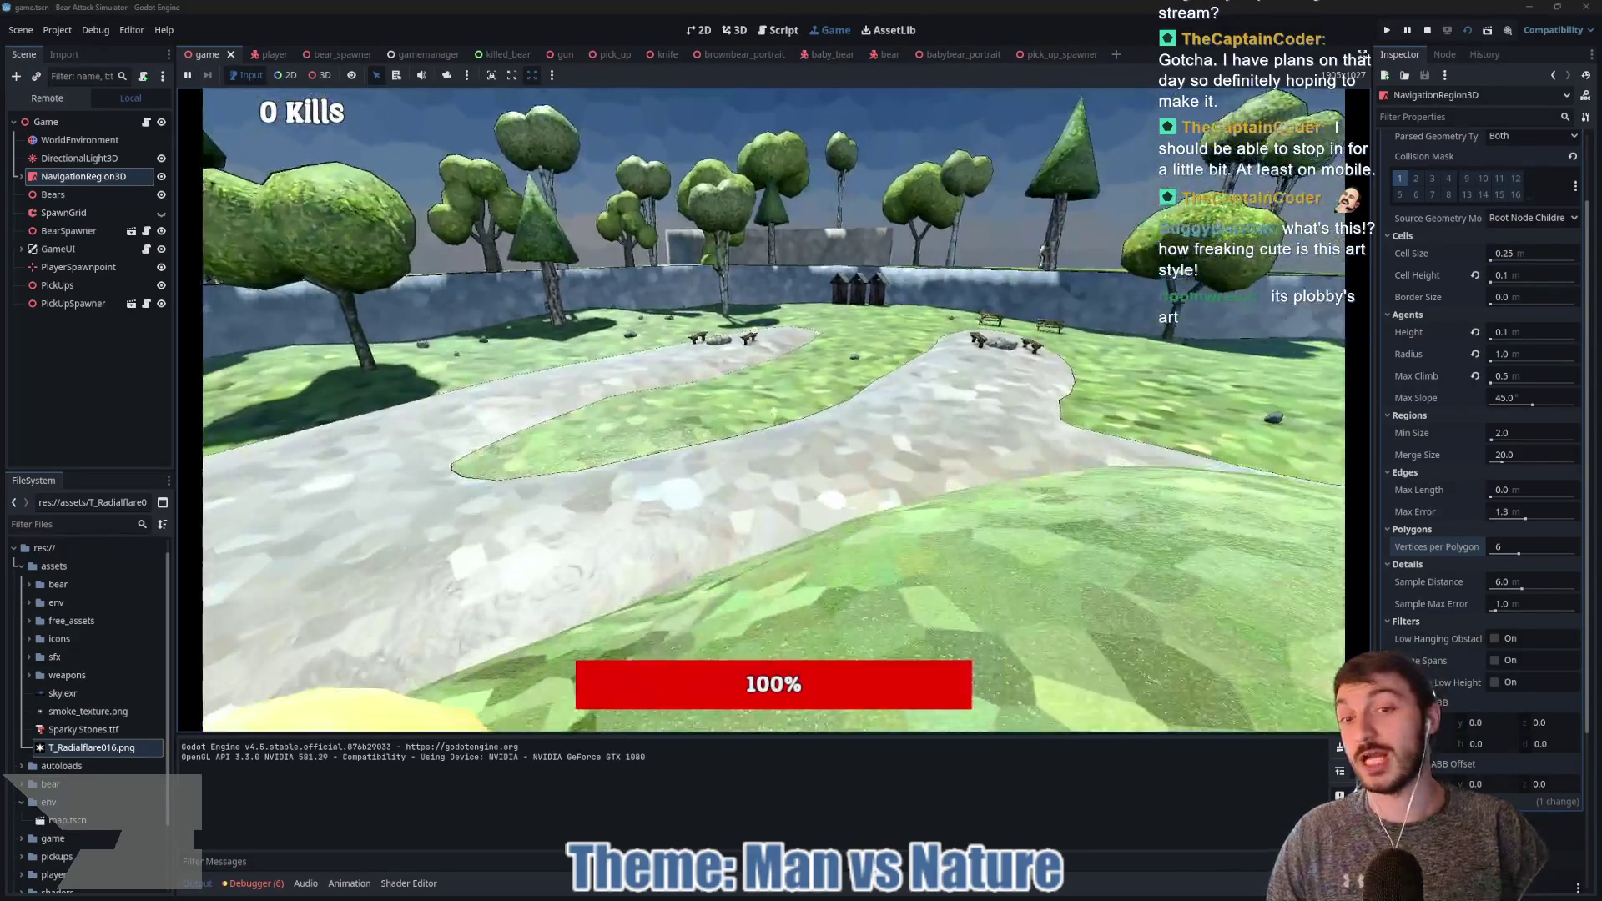
key(w)
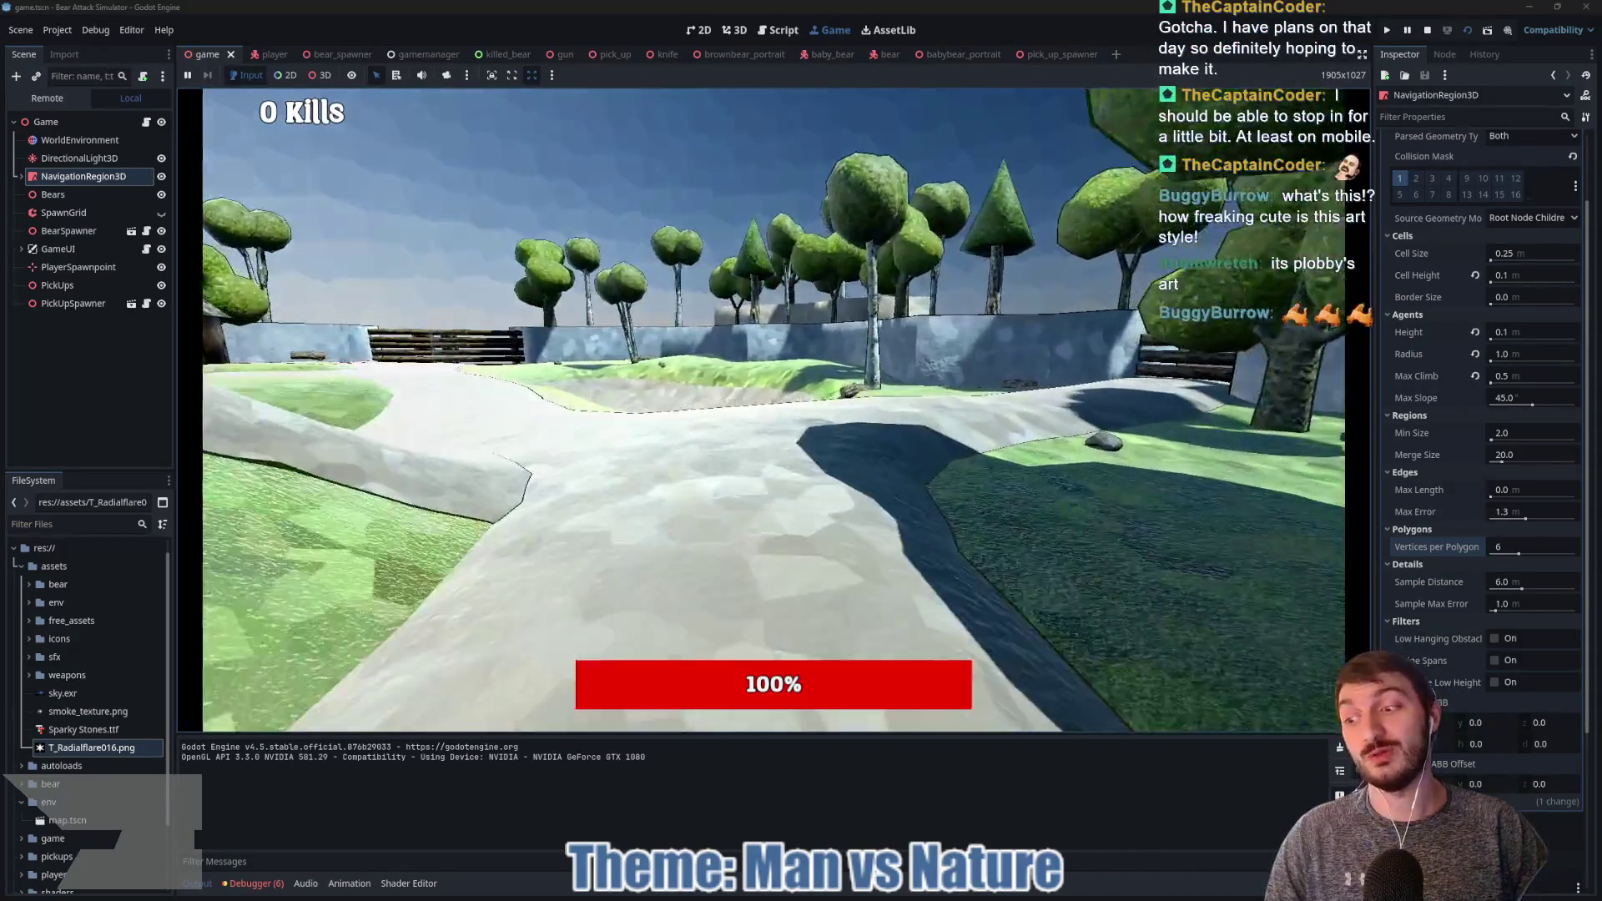
key(w)
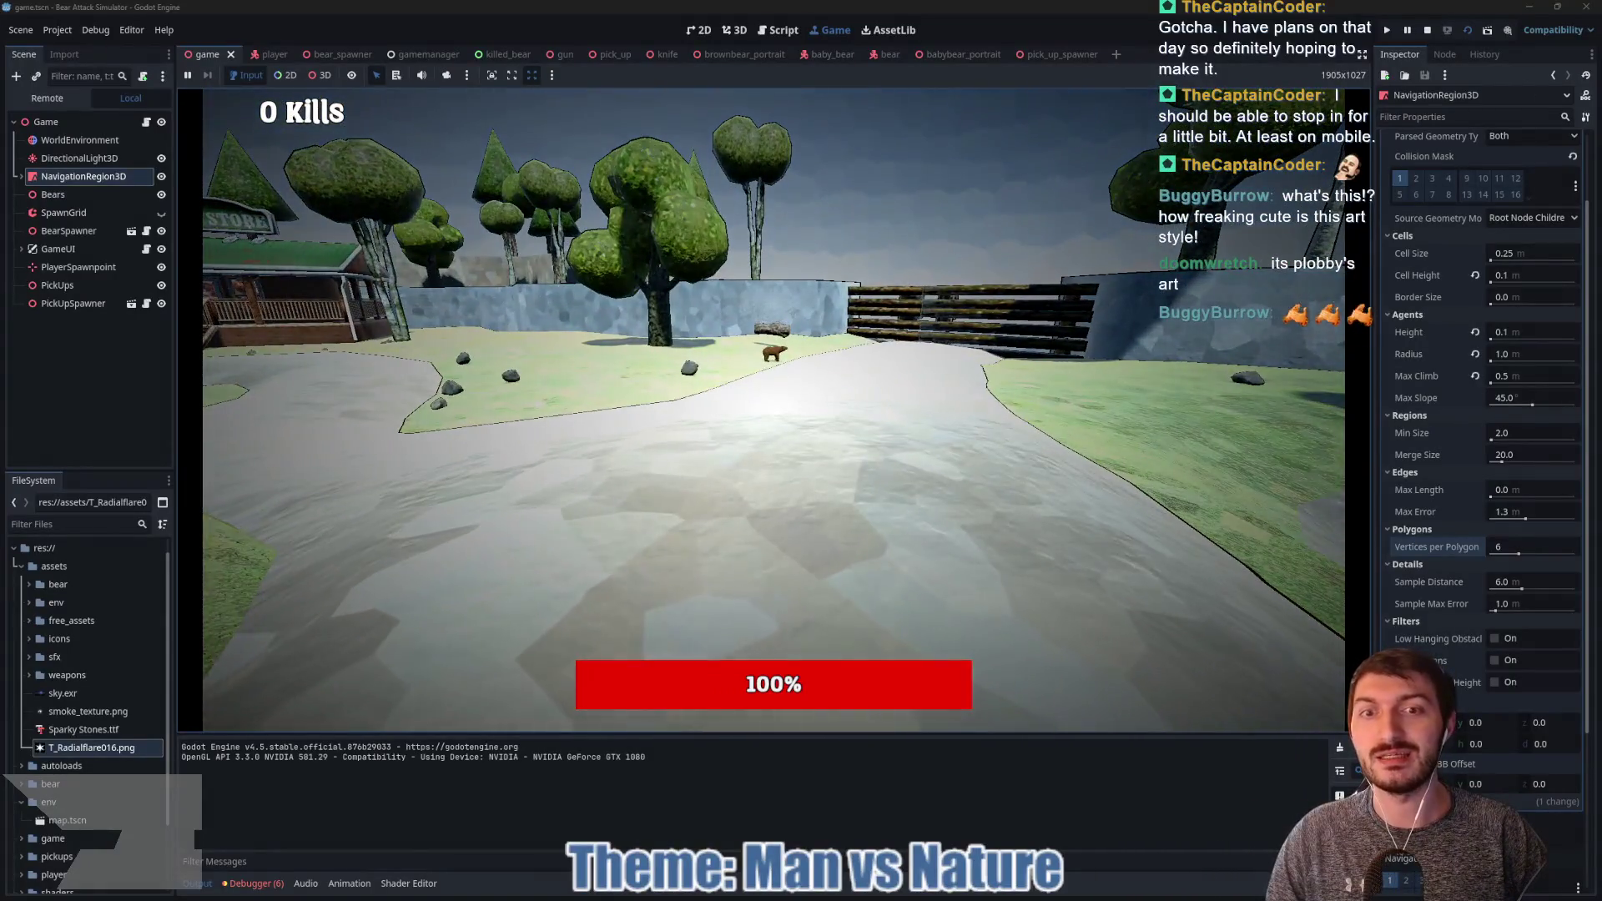
key(w)
key(w)
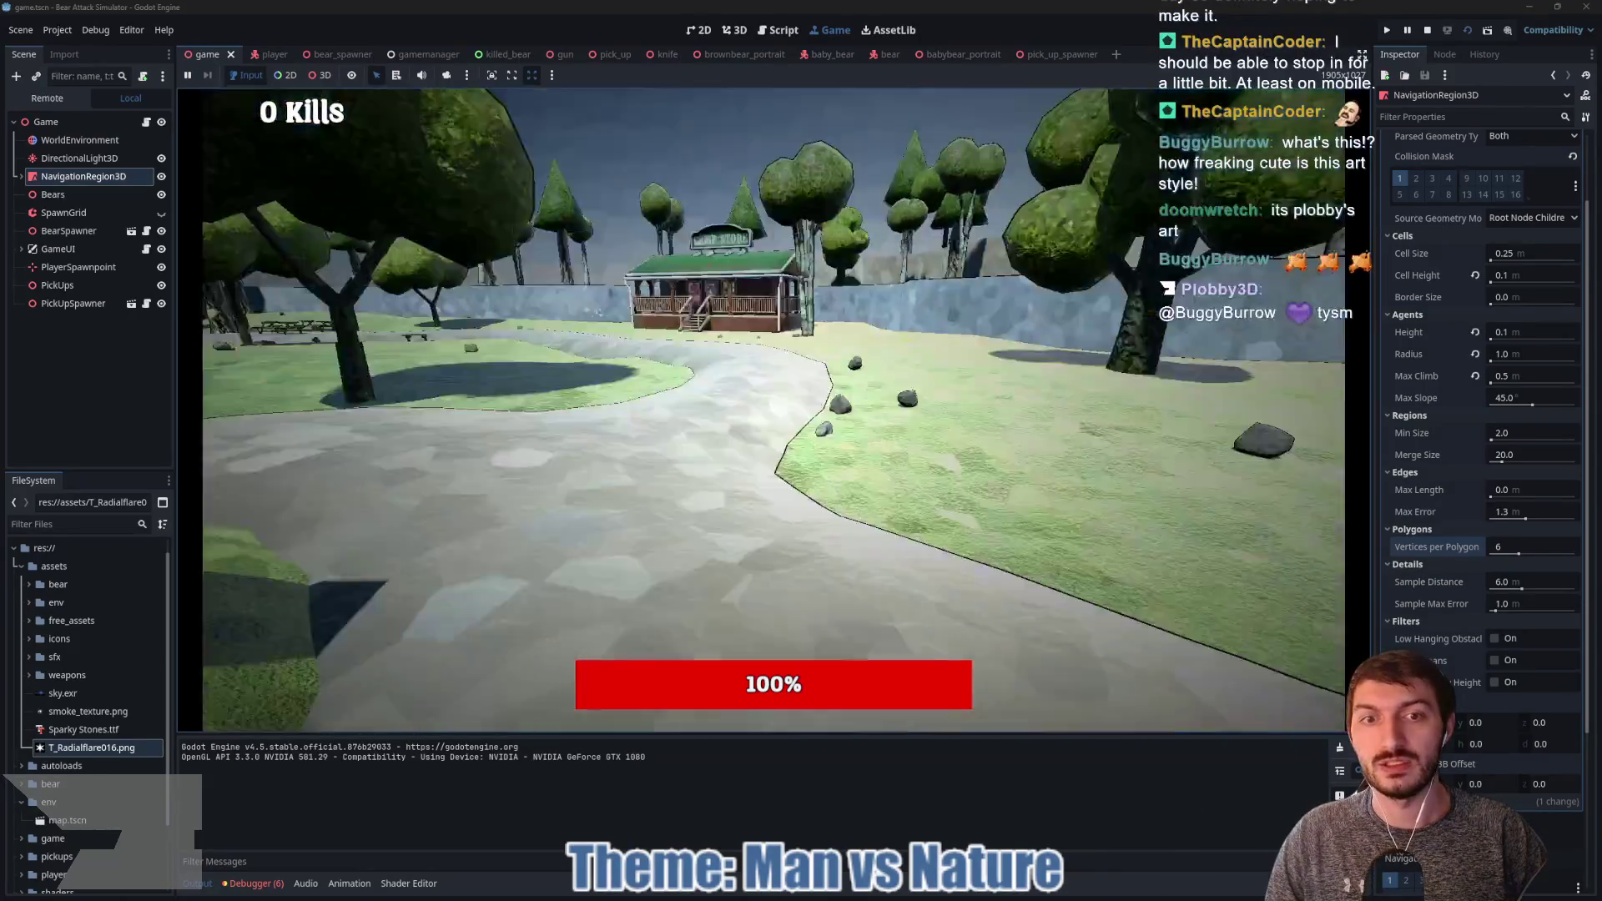
Step: Move onto the grass, attack the charging bear, then stop the game with F8
key(w)
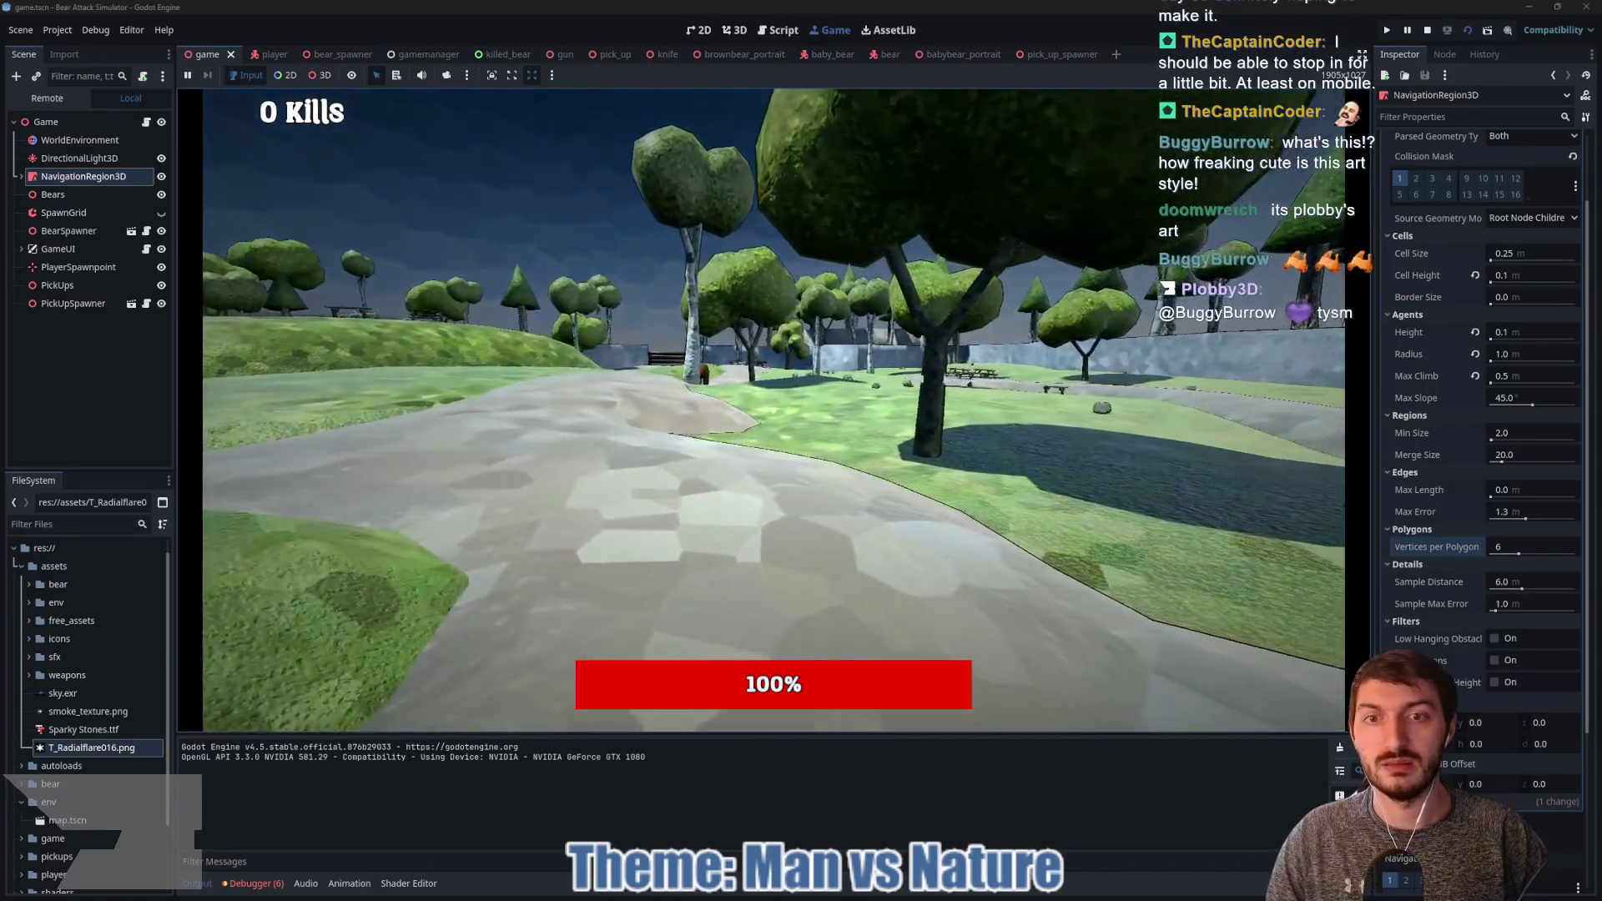
key(w)
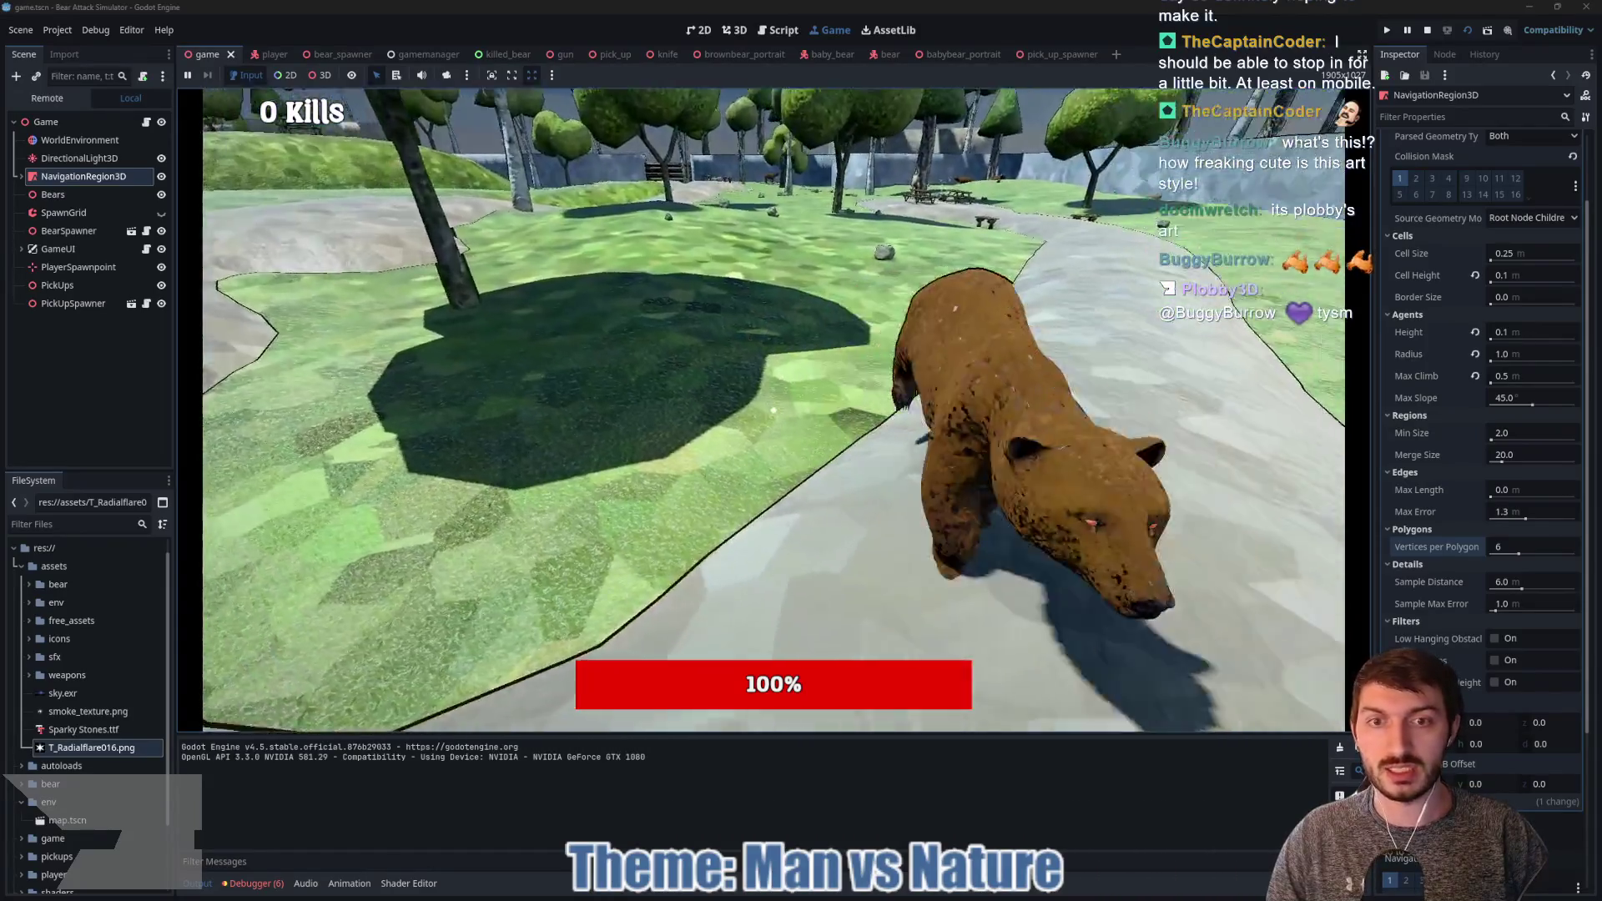
click(773, 410)
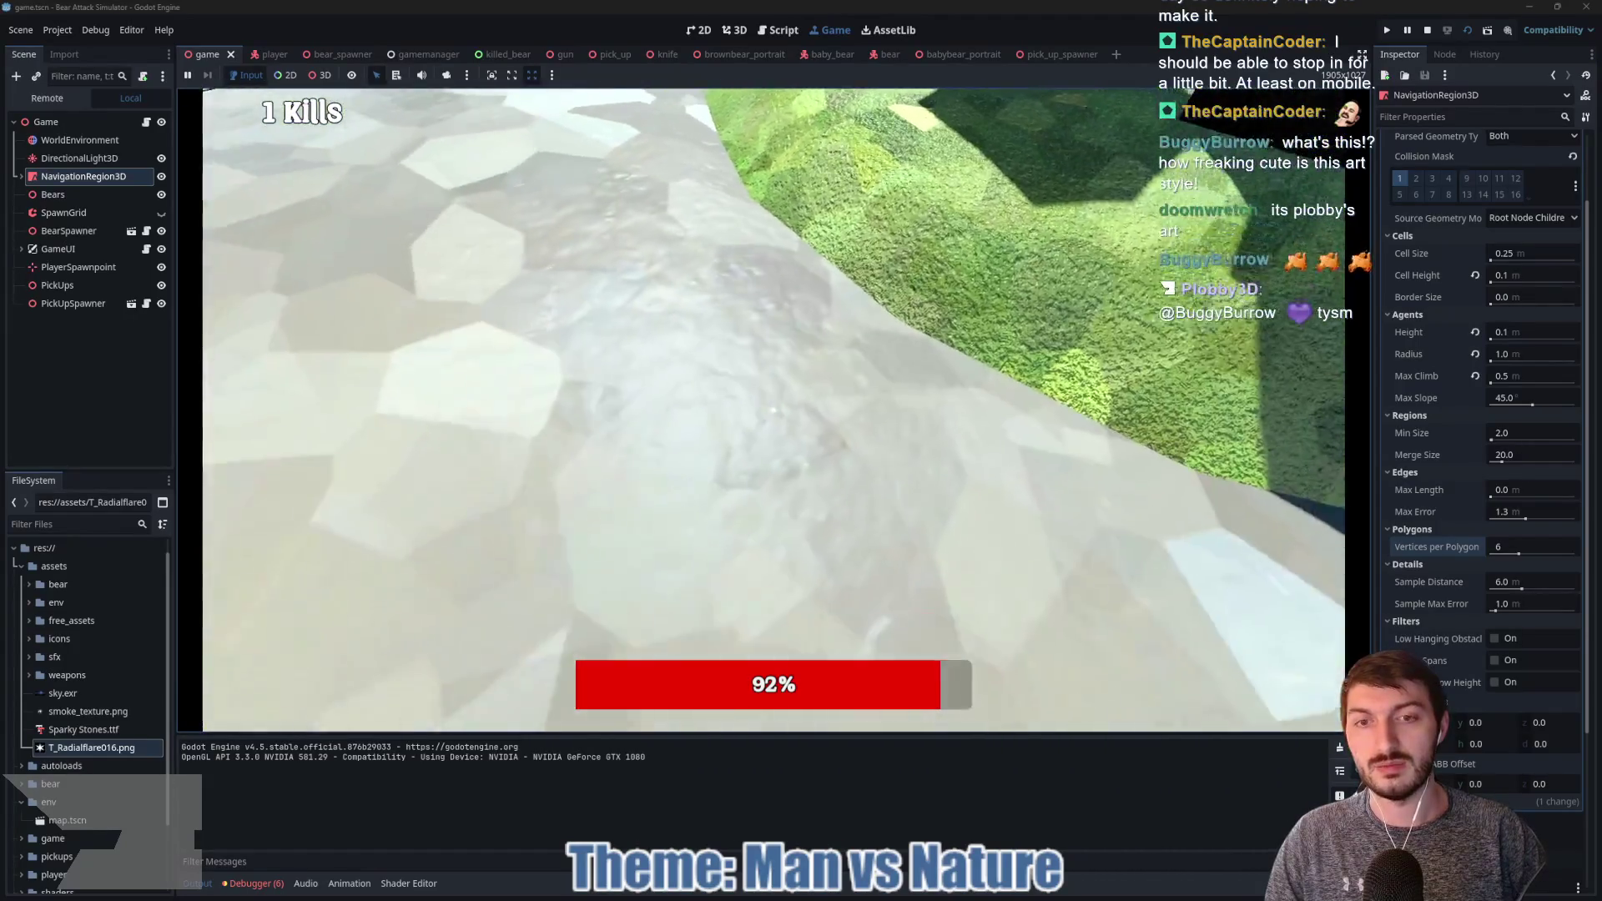
key(F8)
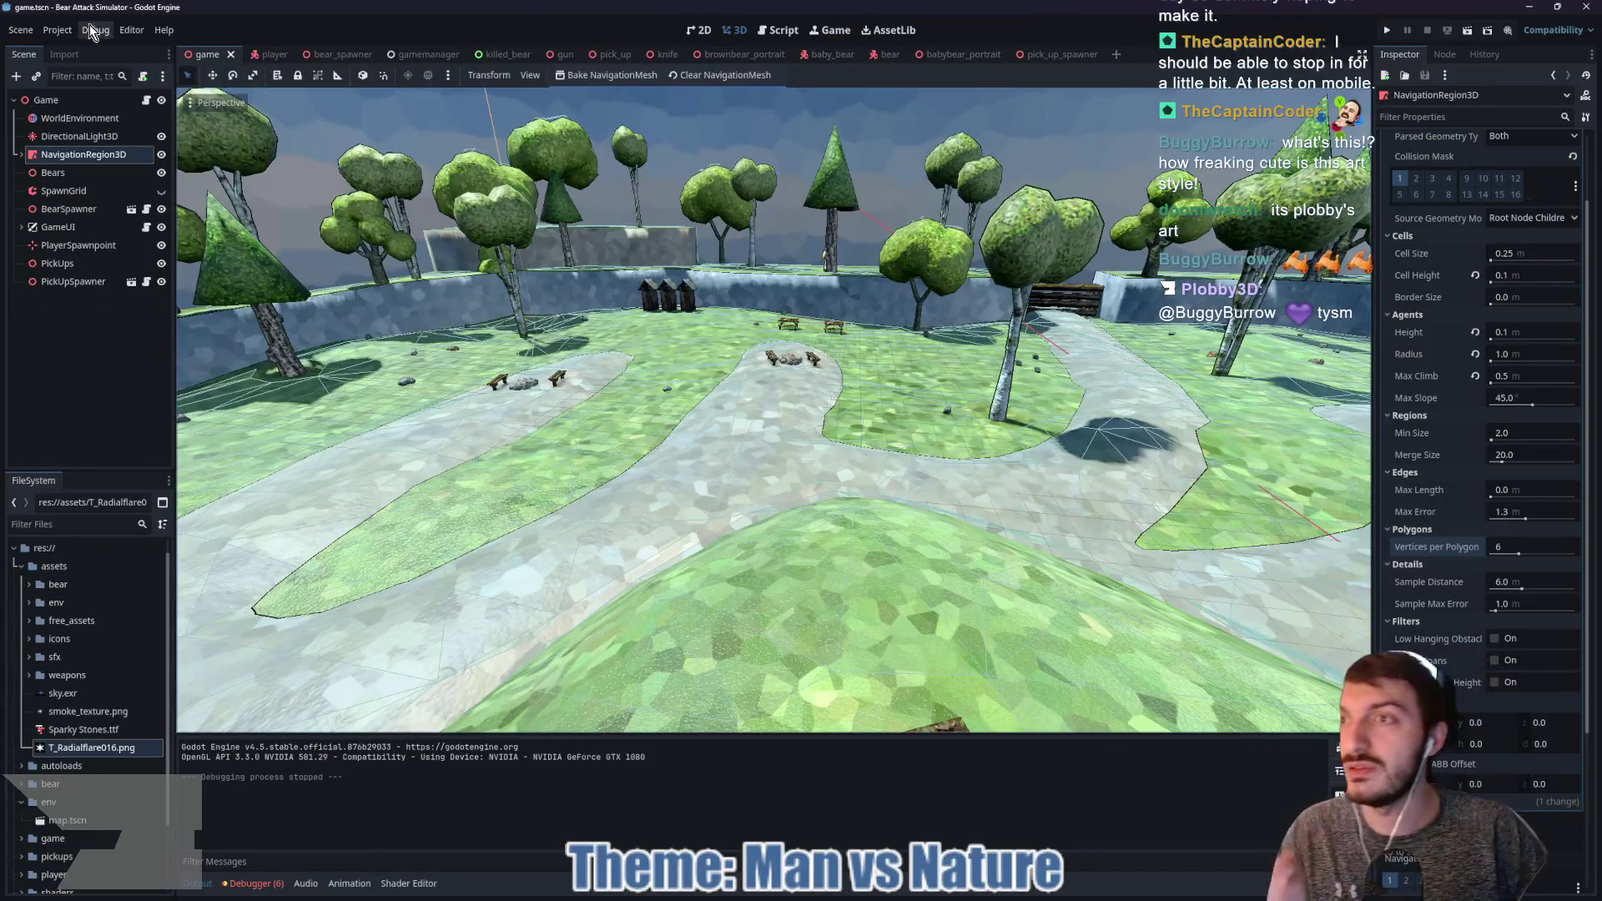
Step: Enable Debug > Visible Navigation and run the project with F5
click(83, 31)
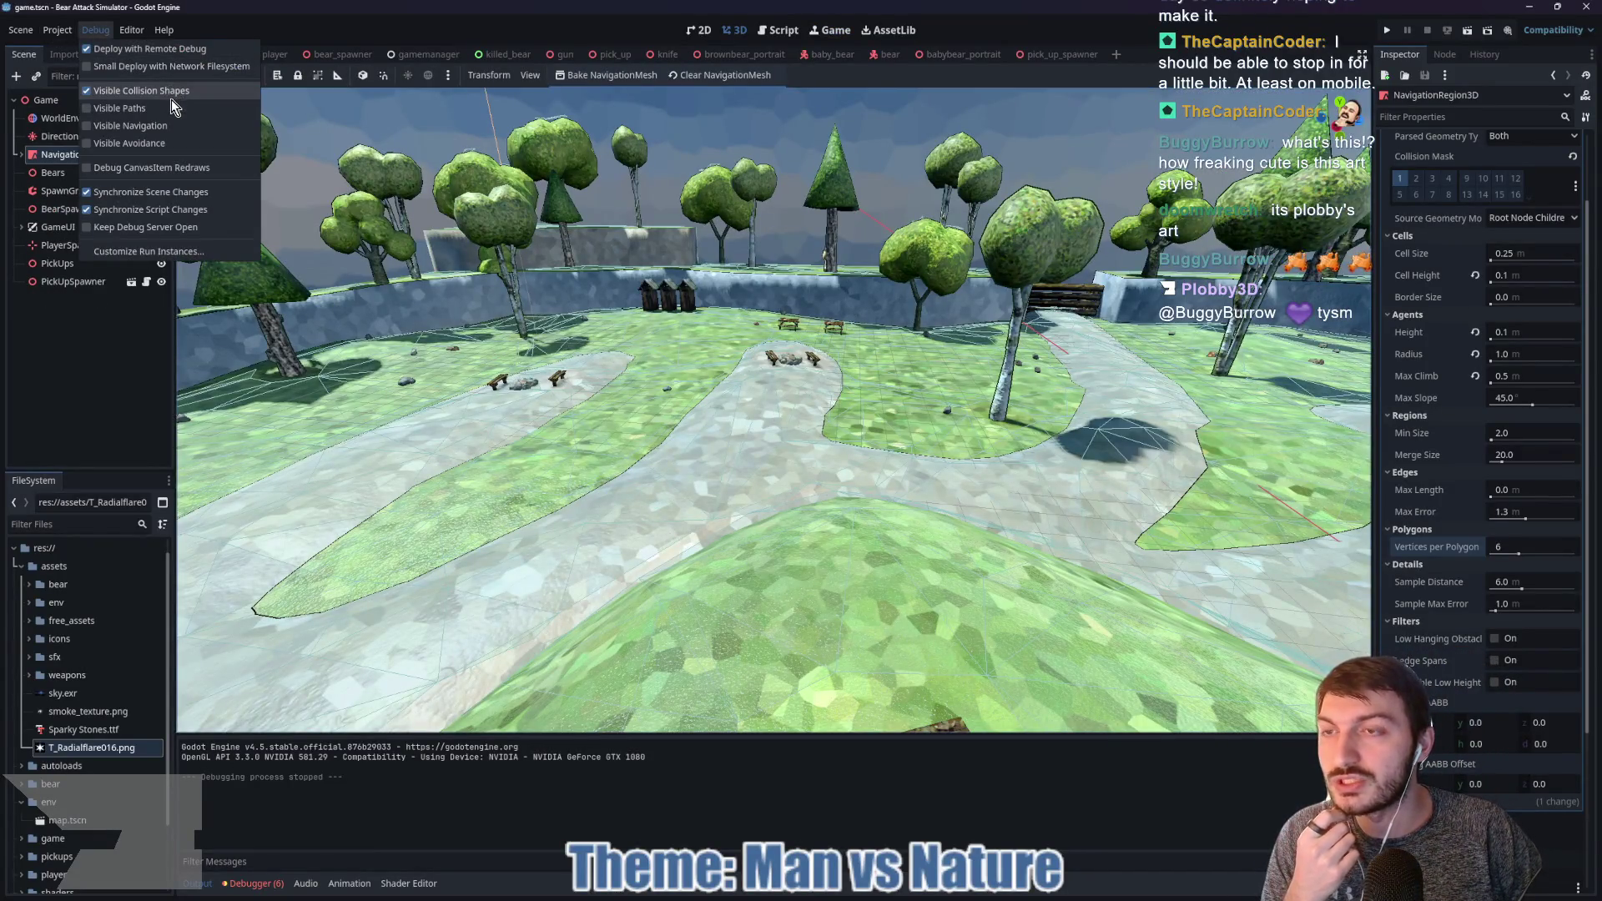
click(173, 125)
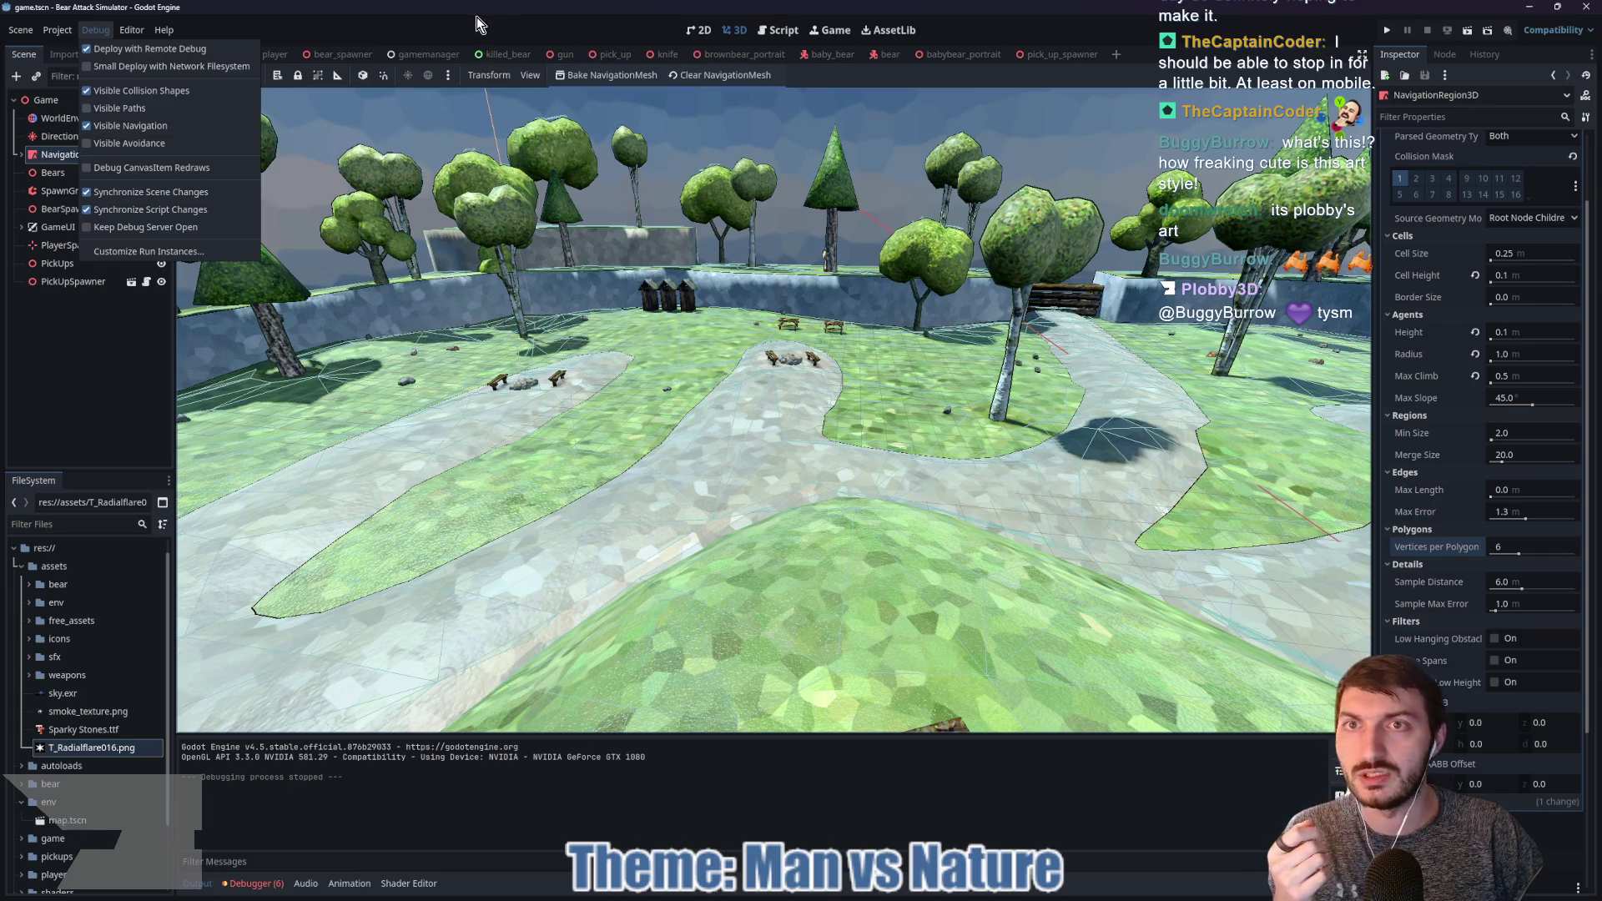
click(282, 57)
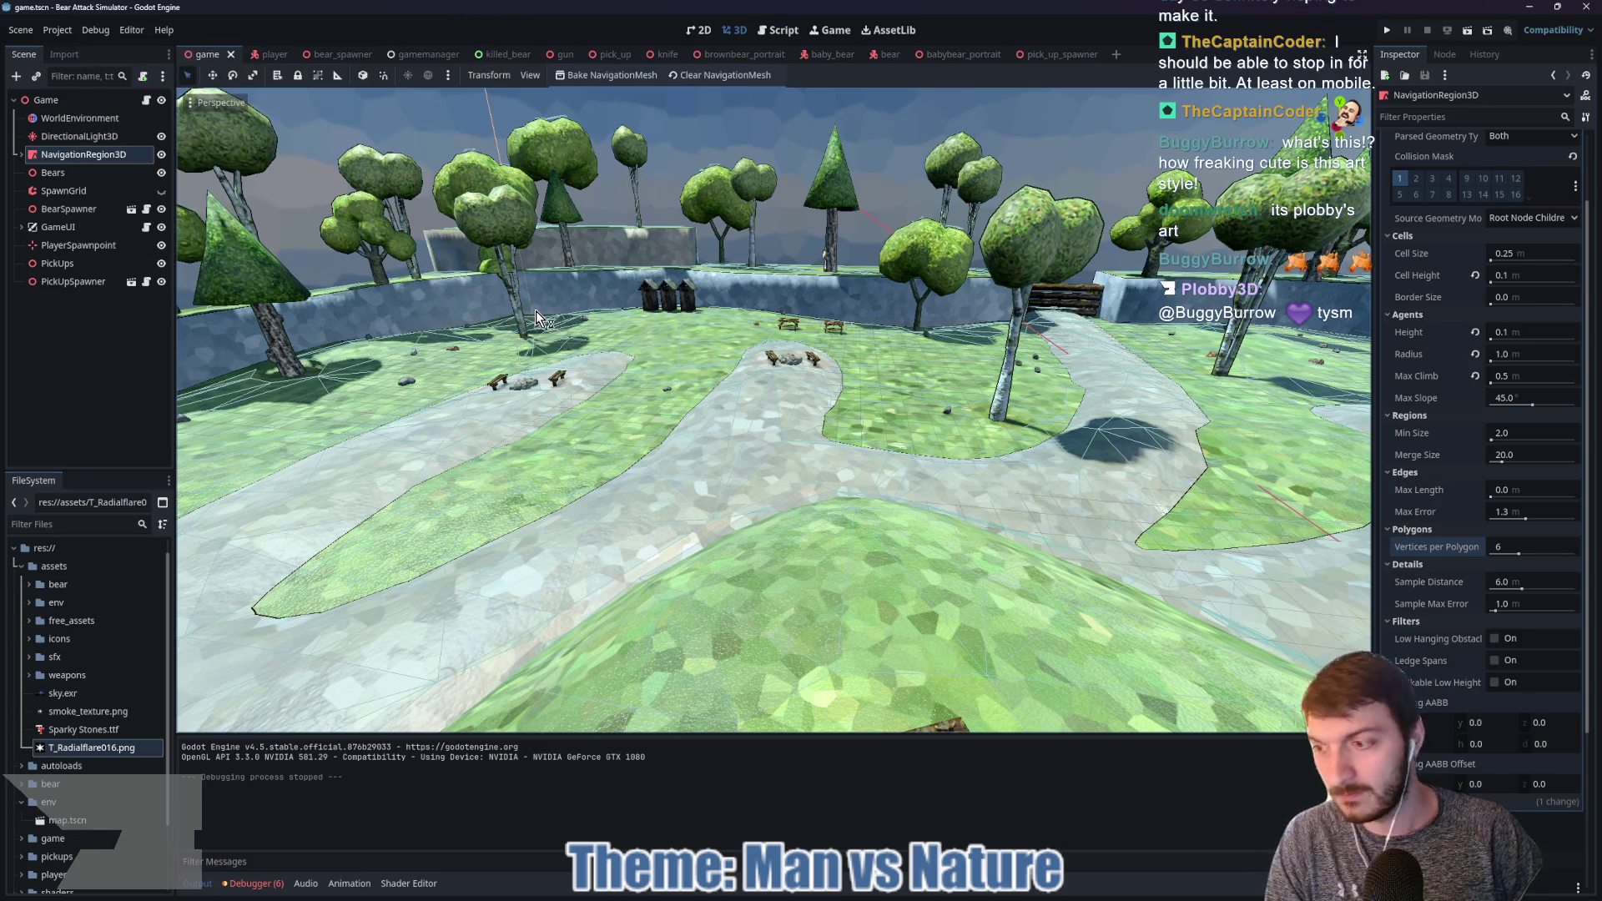
key(F5)
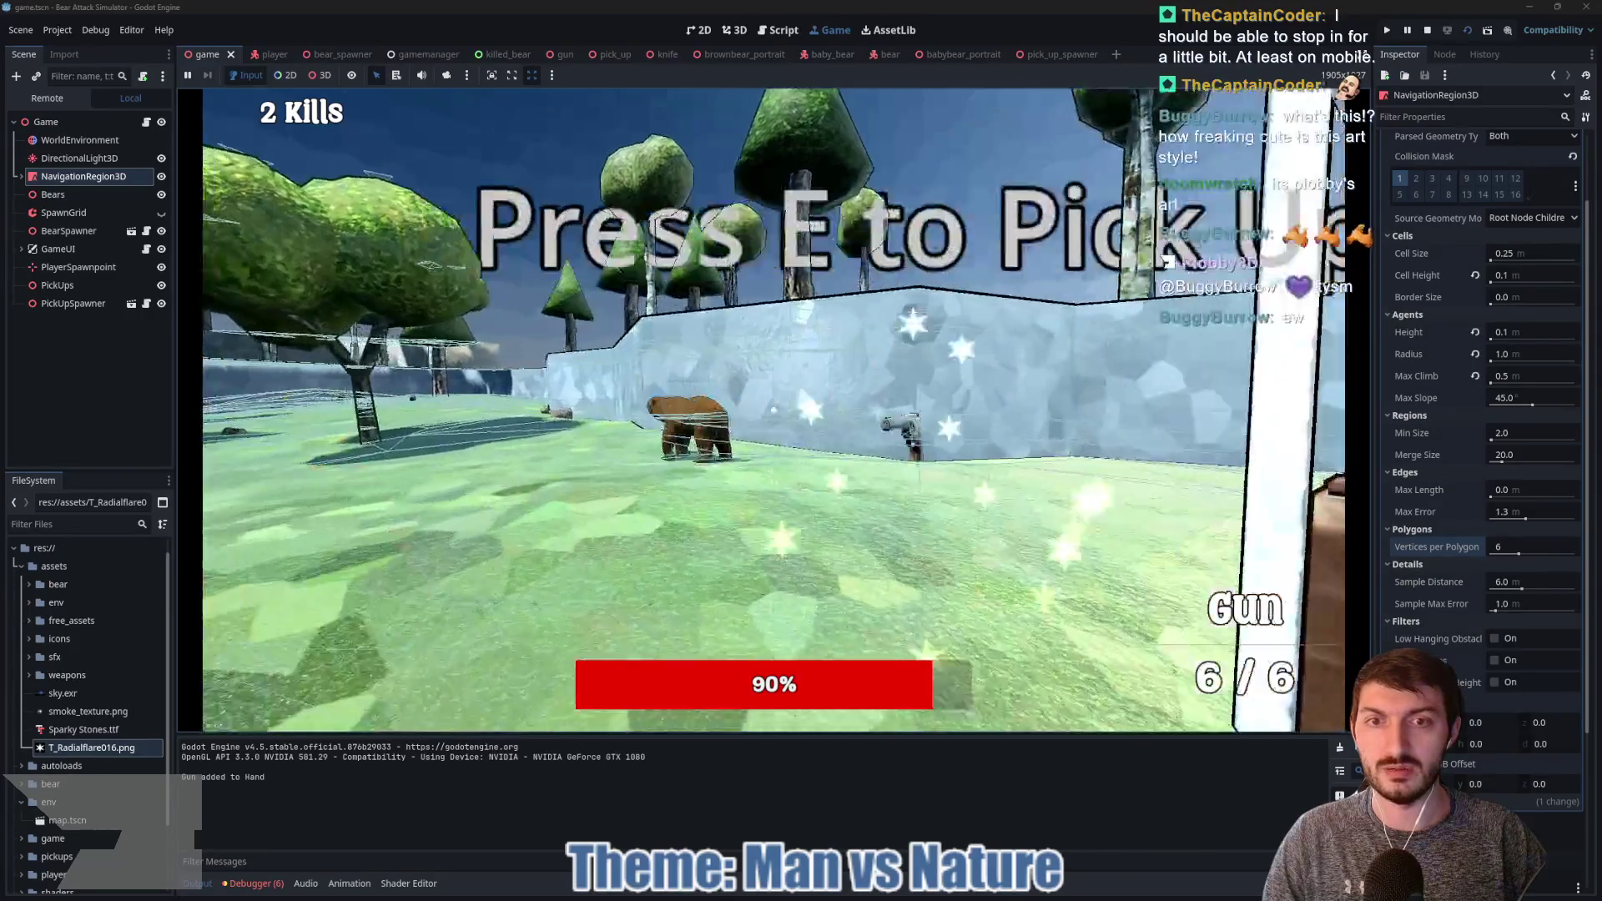
Step: Back away from the bear and reposition across the map toward the cabin
key(s)
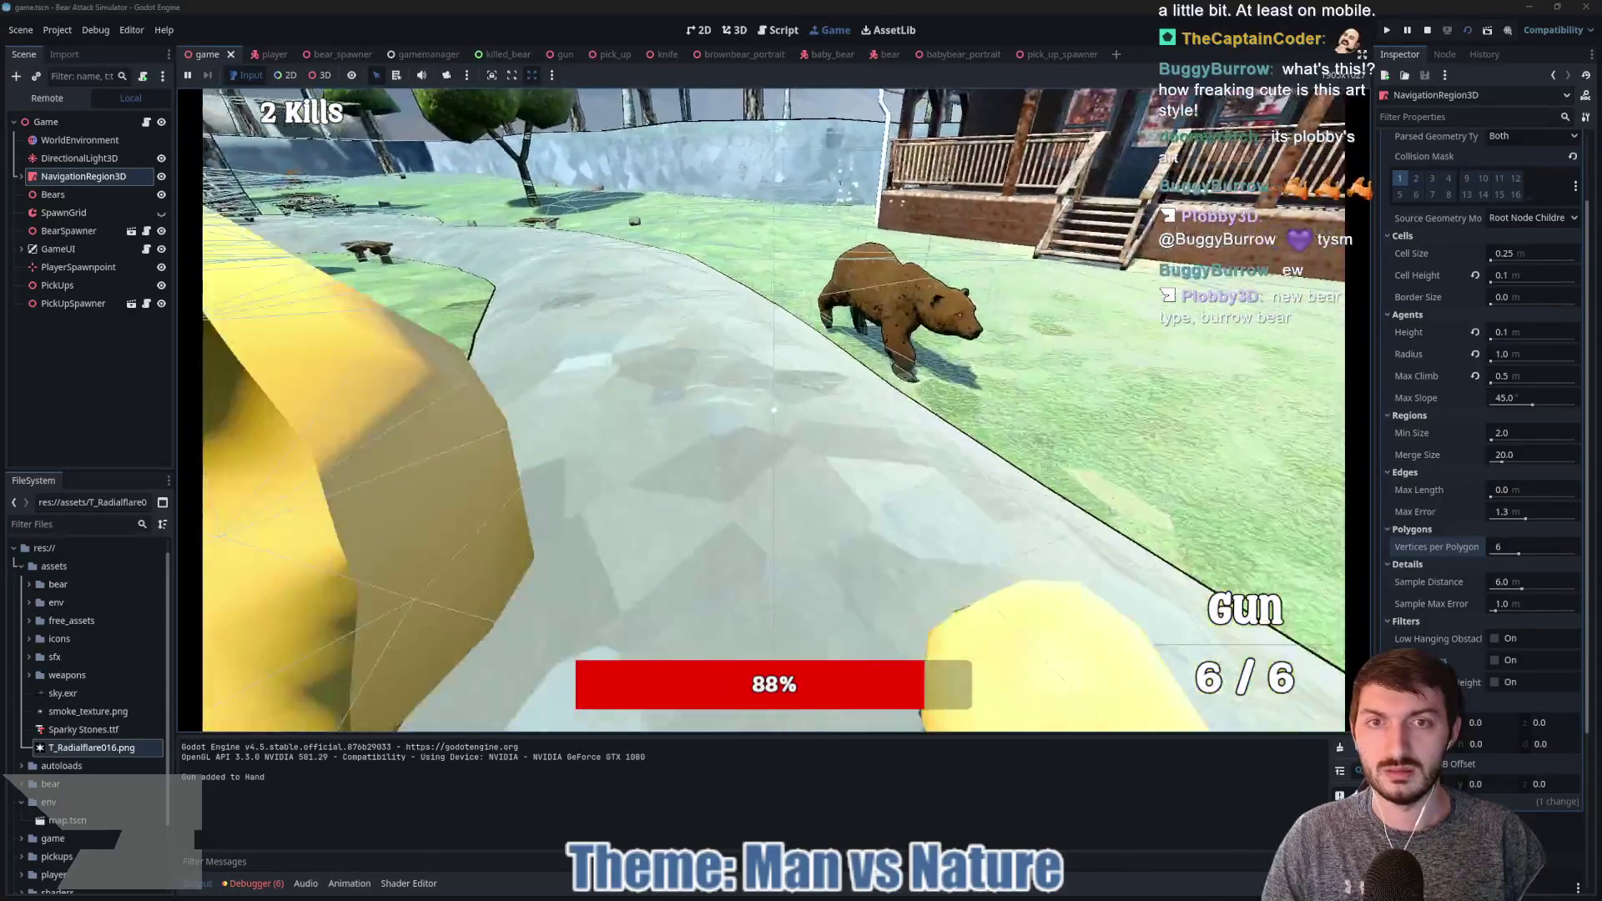
key(w)
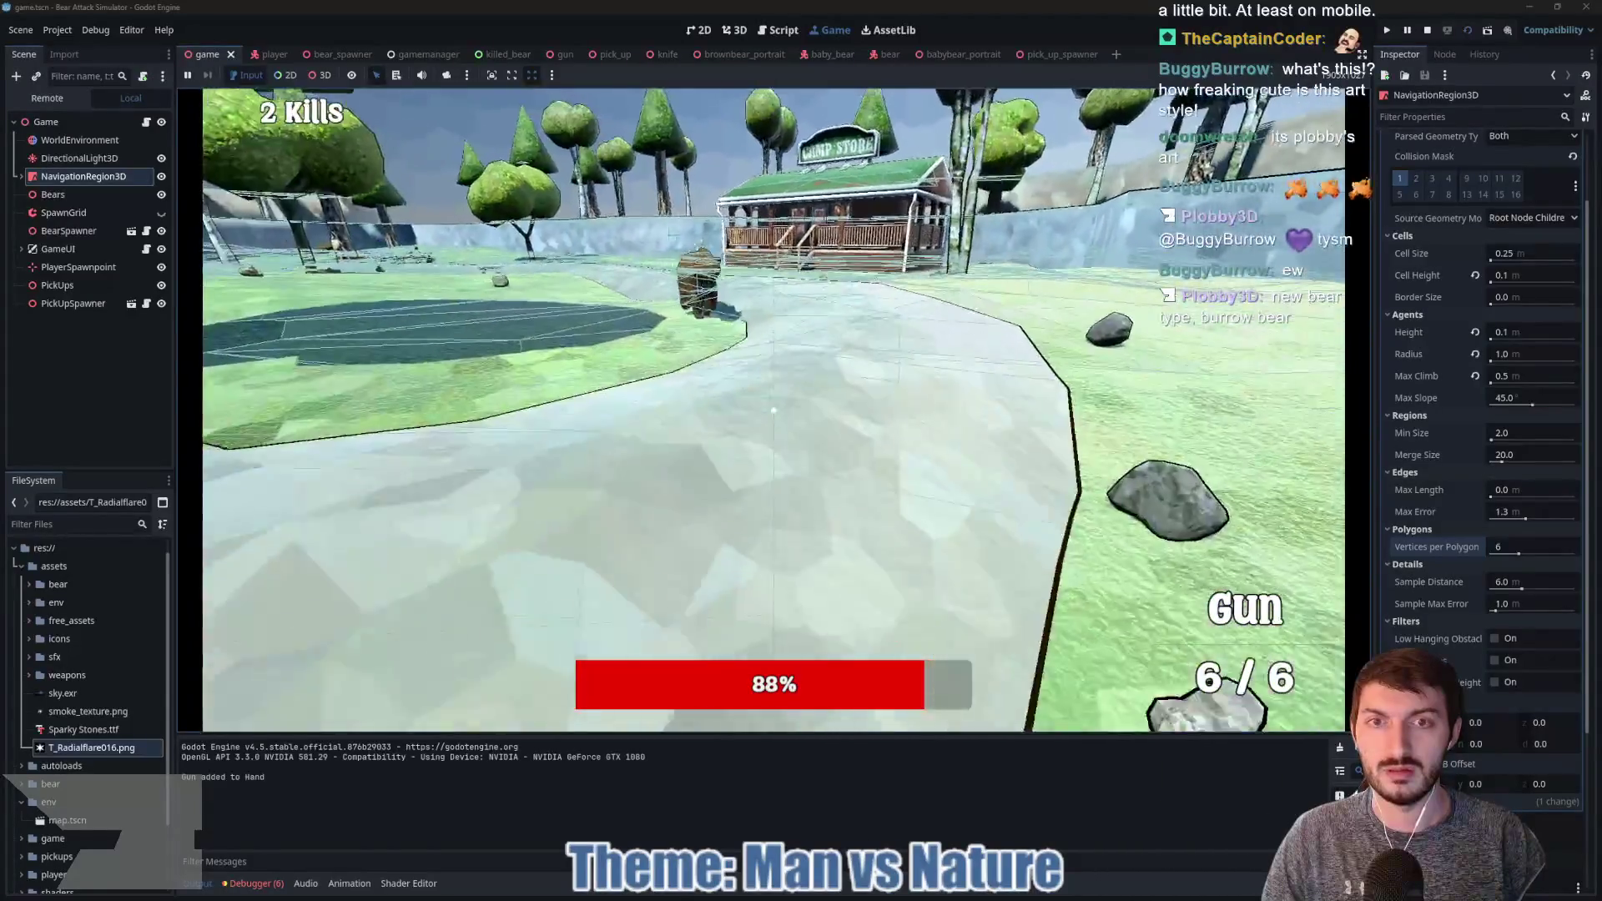
key(s)
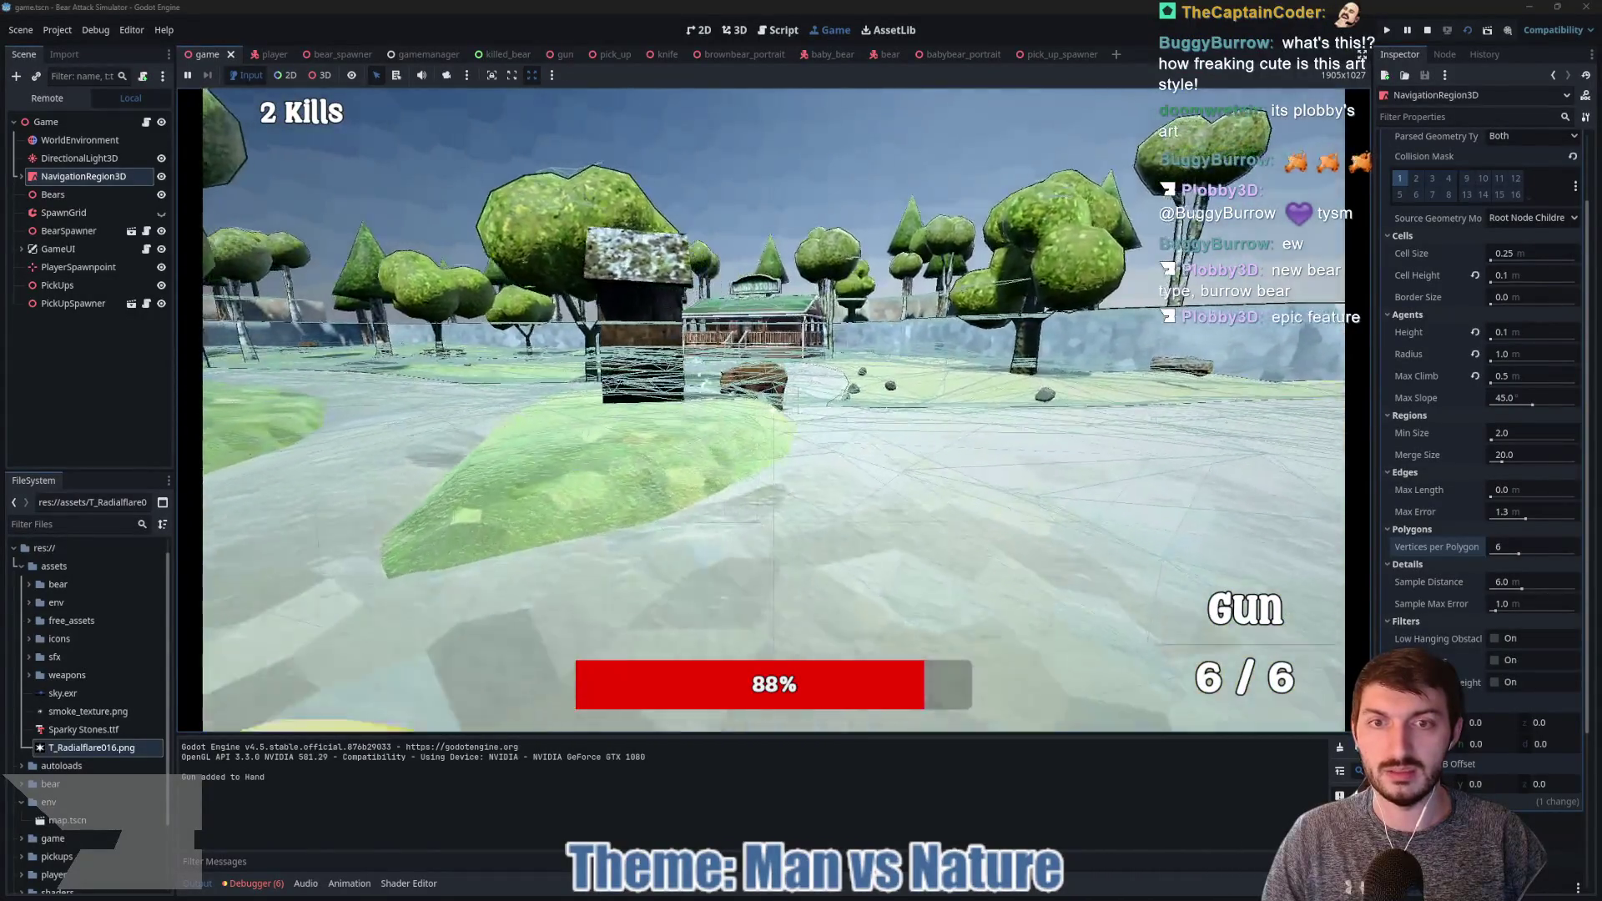
key(s)
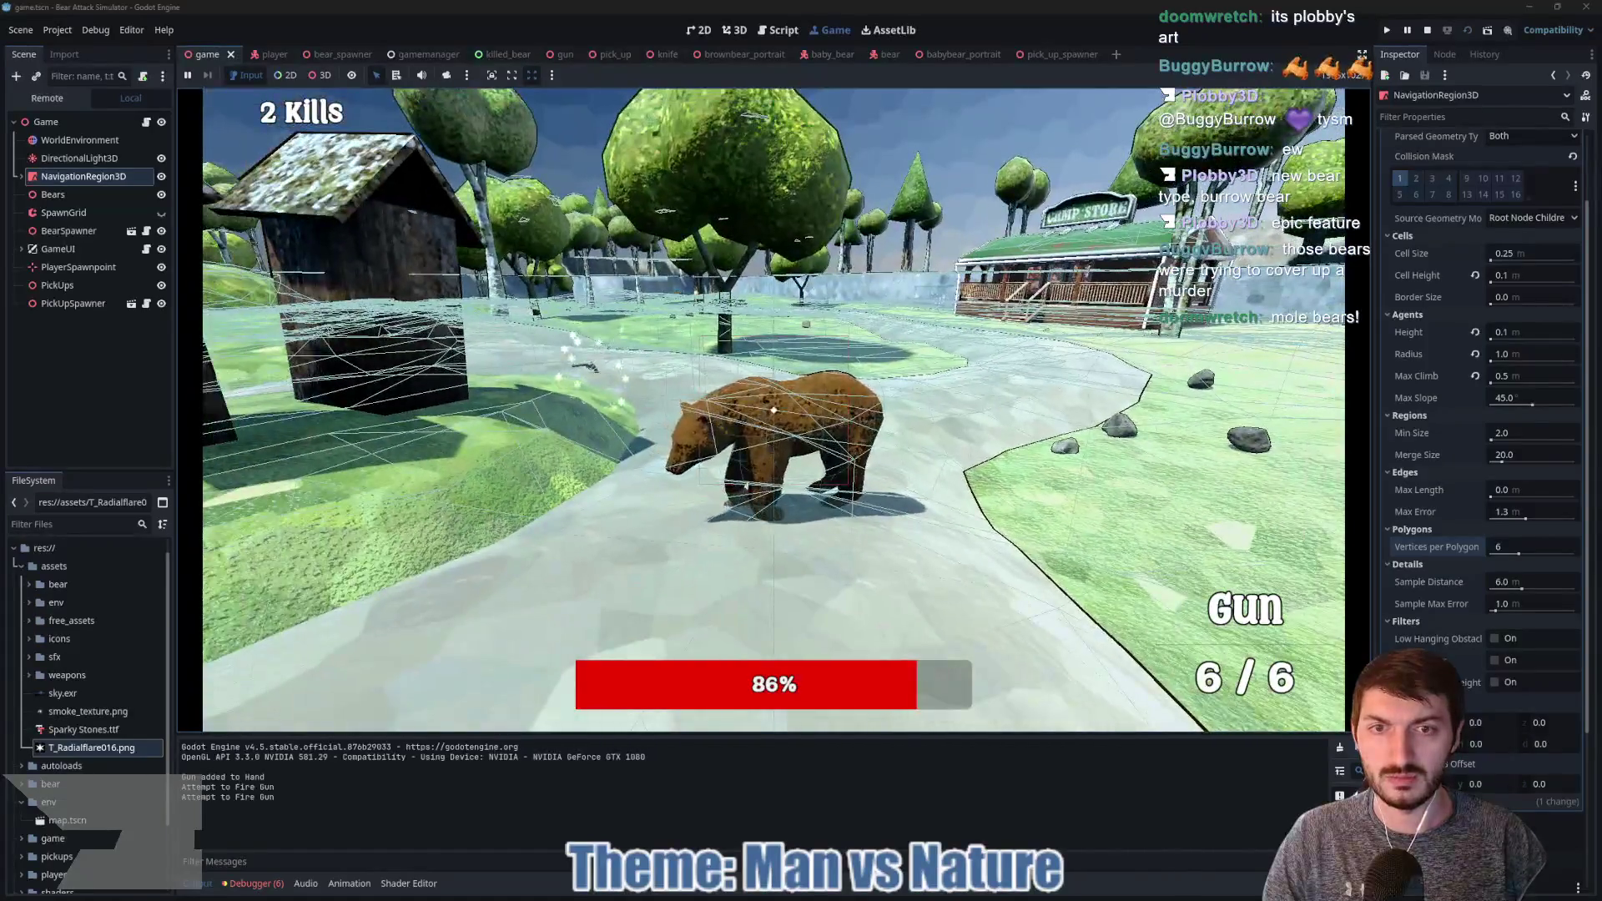
Step: Fire three shots at the bear, then punch it
click(774, 410)
click(773, 410)
click(774, 410)
click(773, 410)
click(774, 409)
click(773, 410)
click(773, 409)
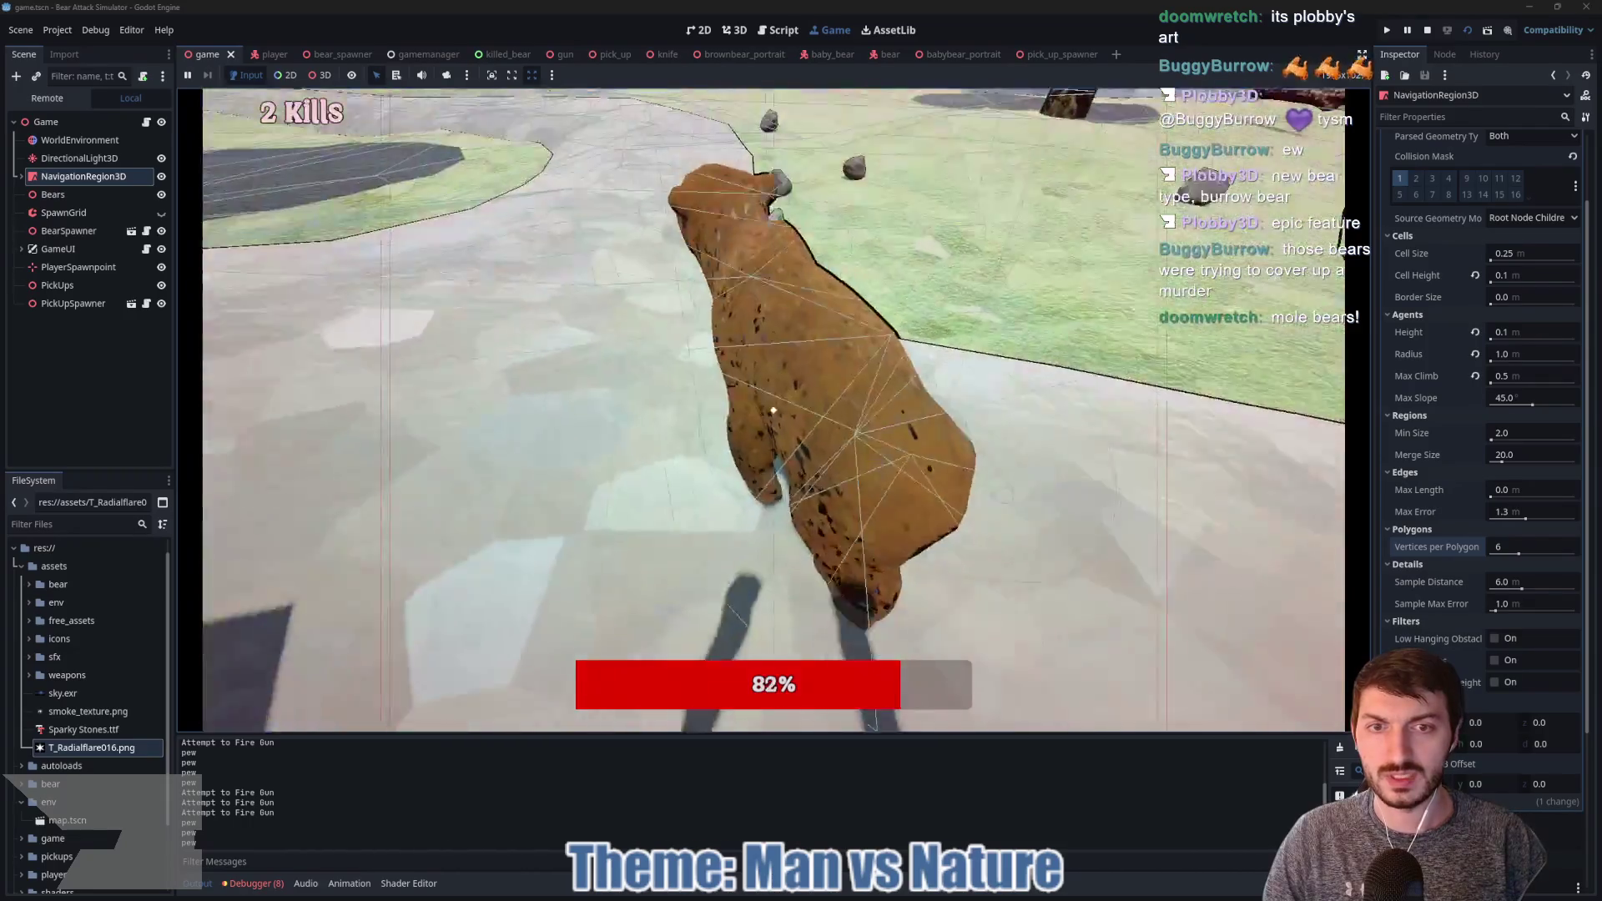
click(774, 410)
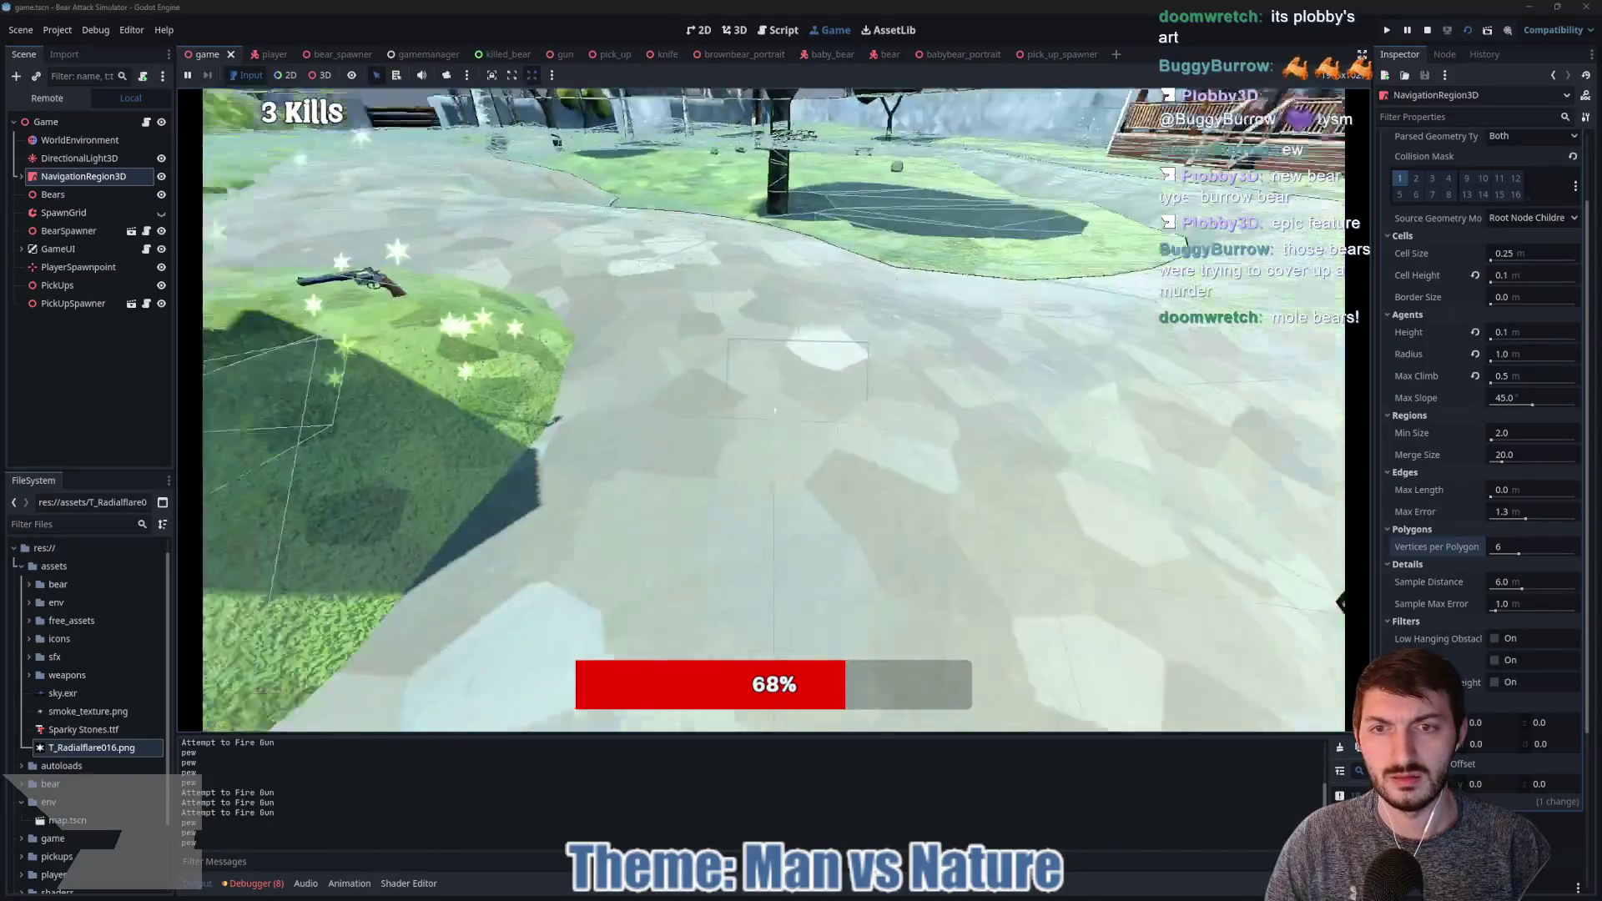
Step: Pick up the gun with E and shoot the distant bear until it dies
key(e)
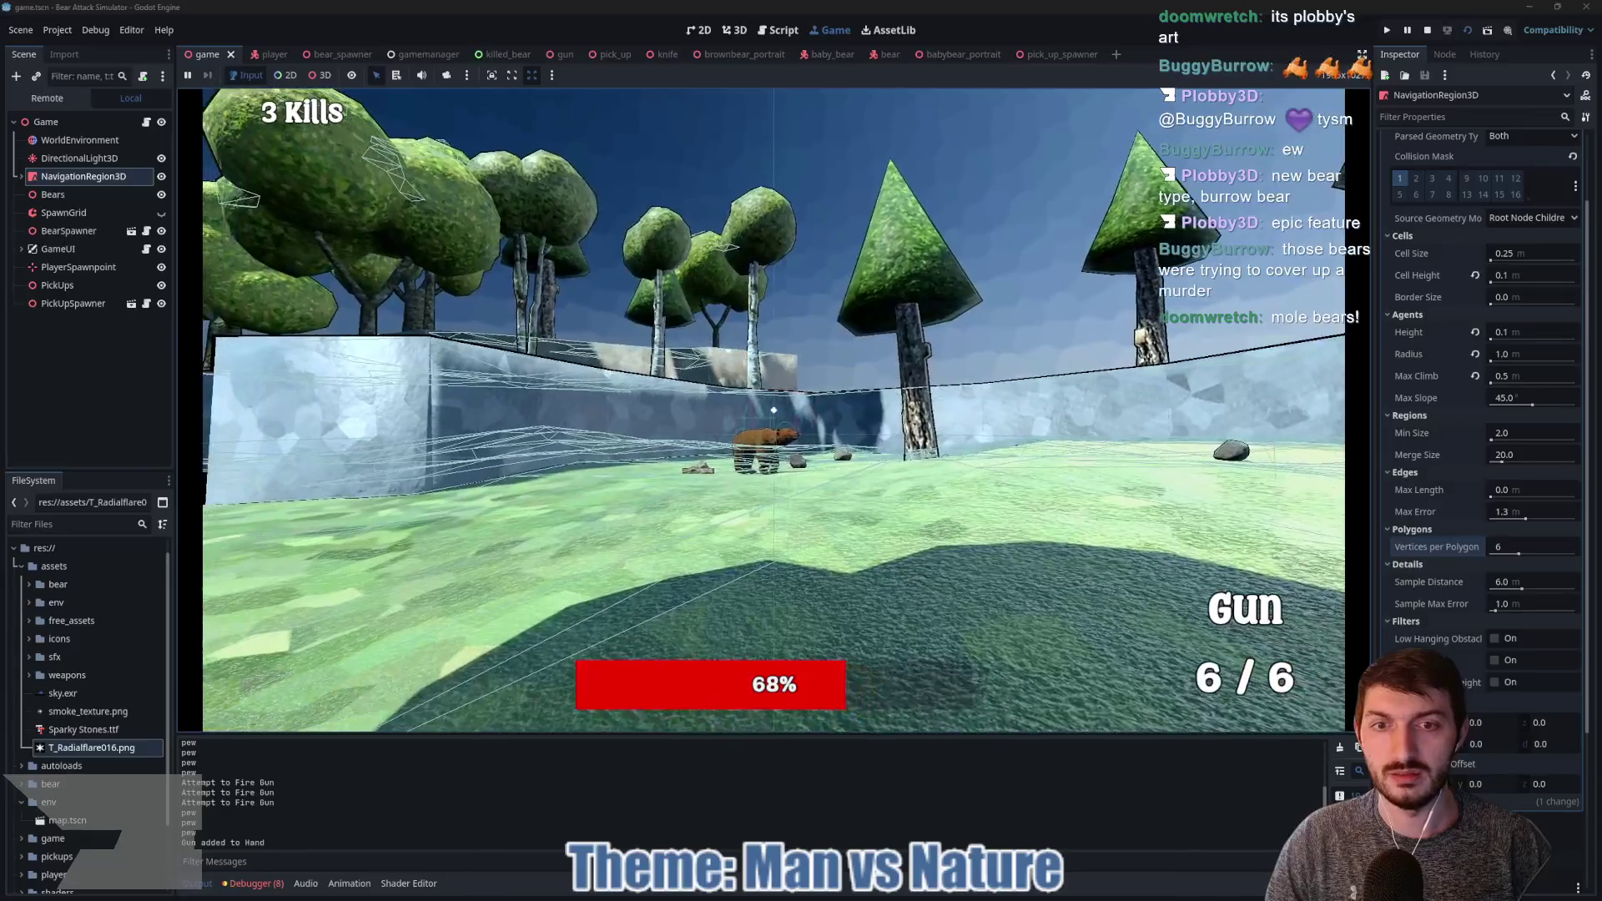
click(774, 410)
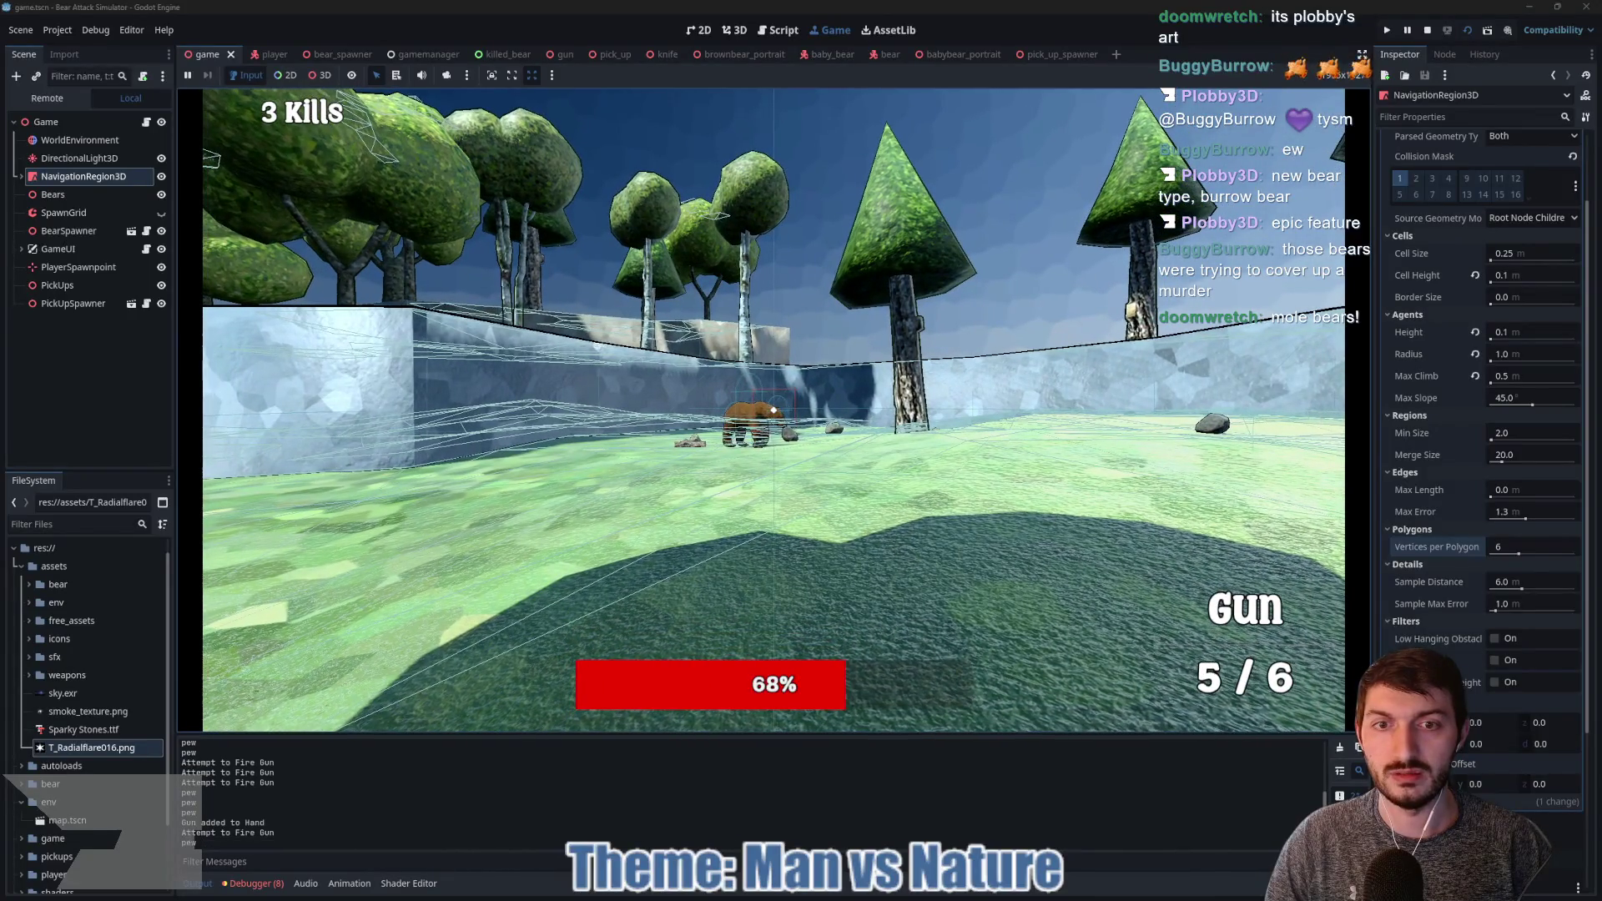
click(773, 409)
click(773, 410)
click(773, 410)
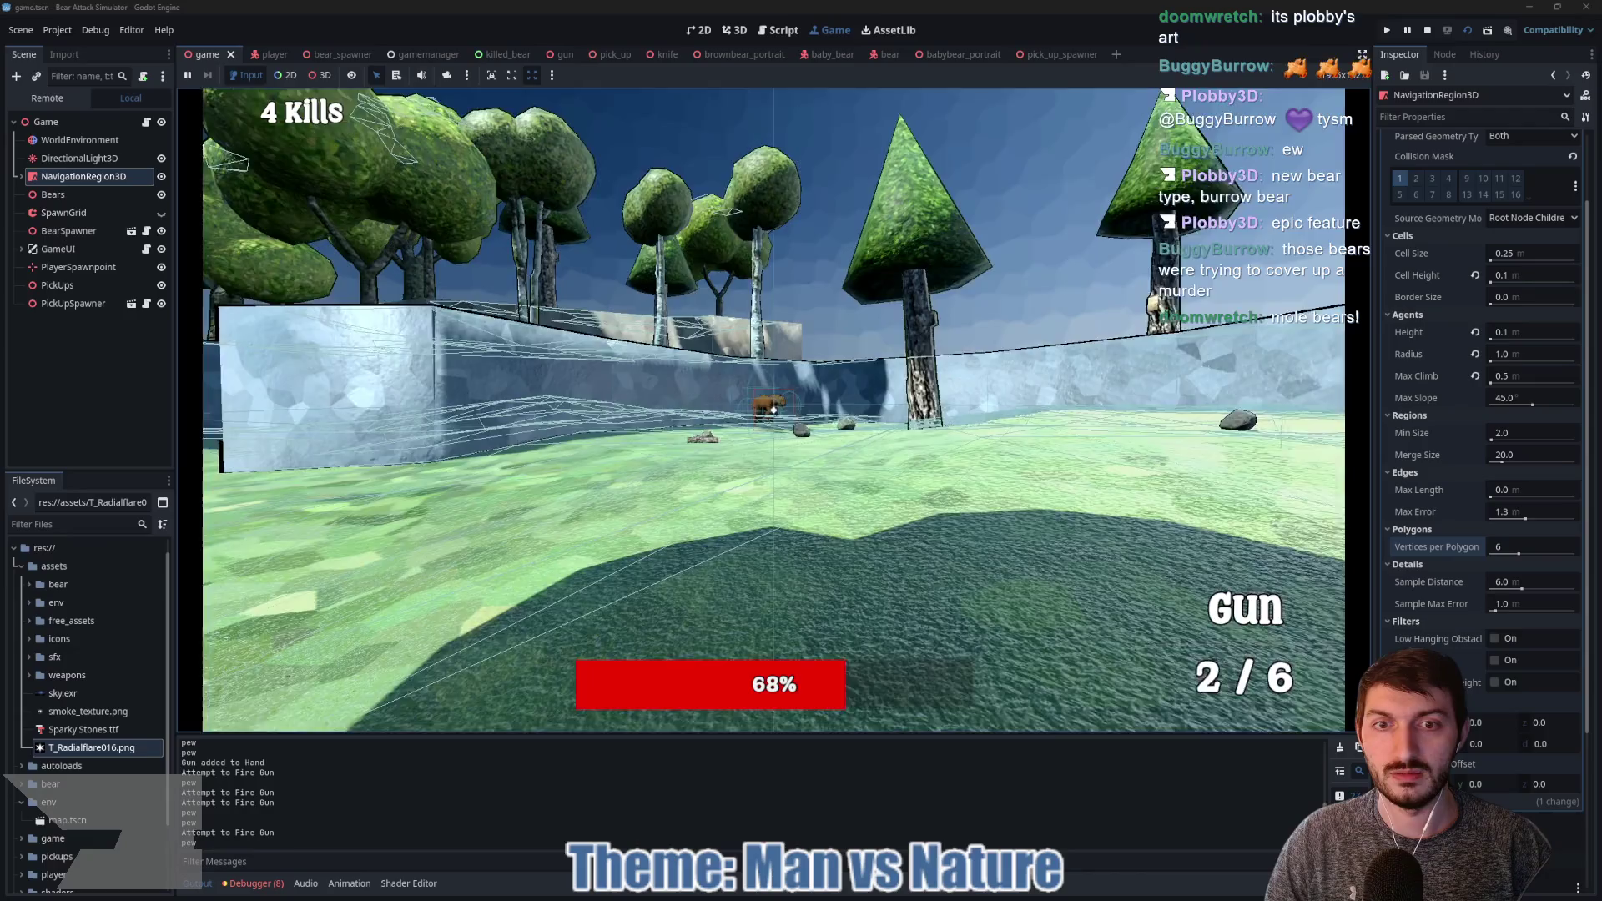
Step: Walk past the benches and across the grass toward the stone wall
key(w)
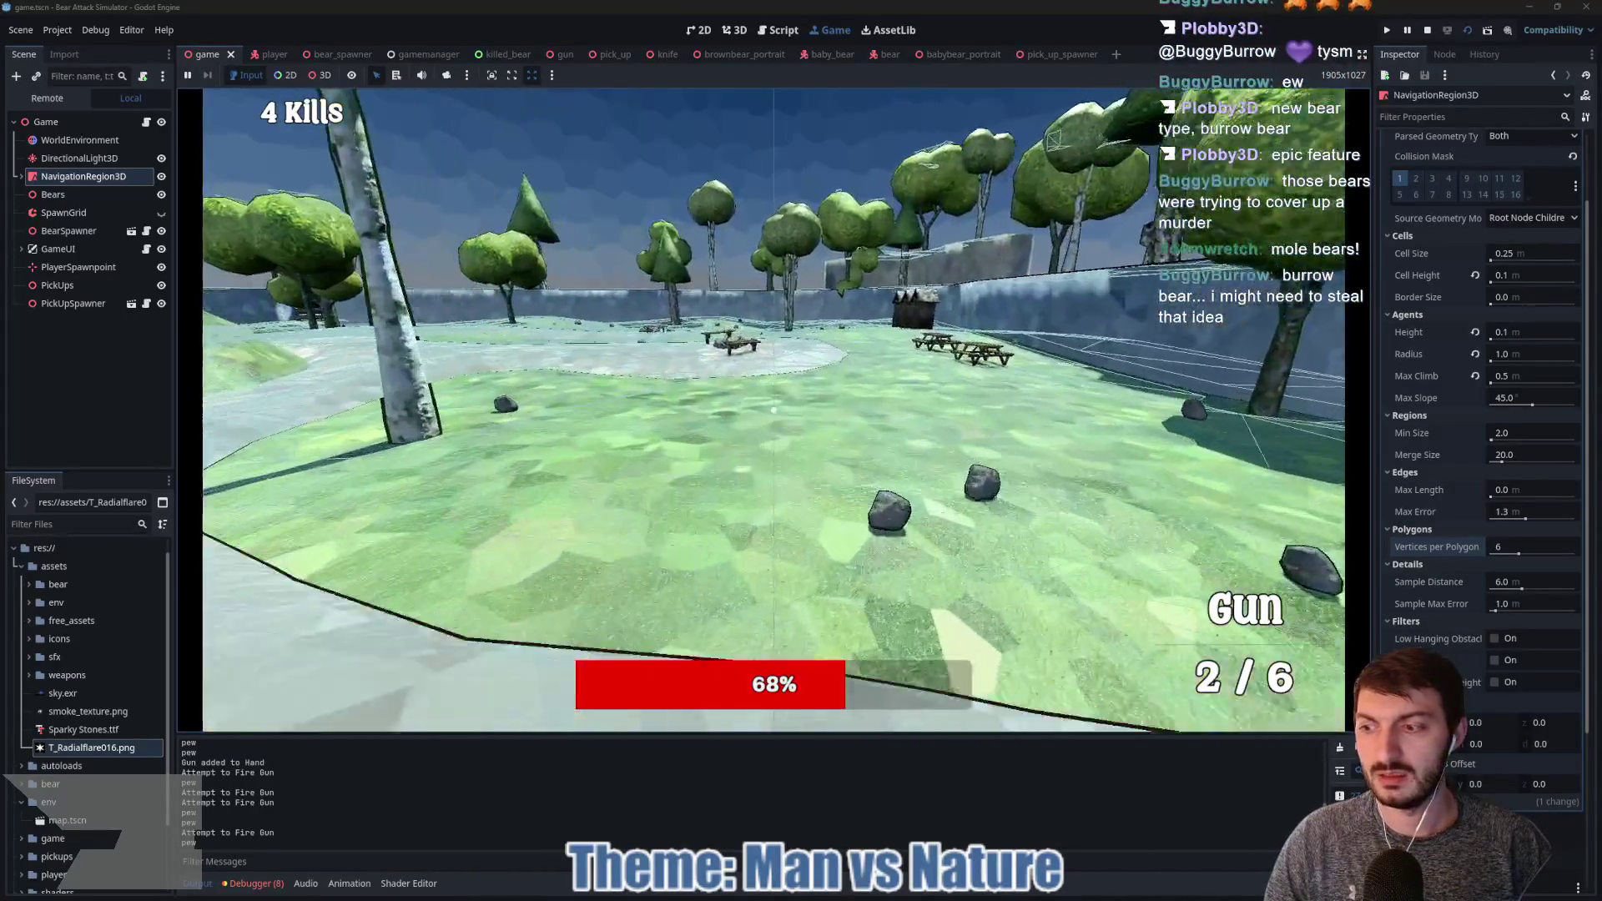
key(w)
key(w)
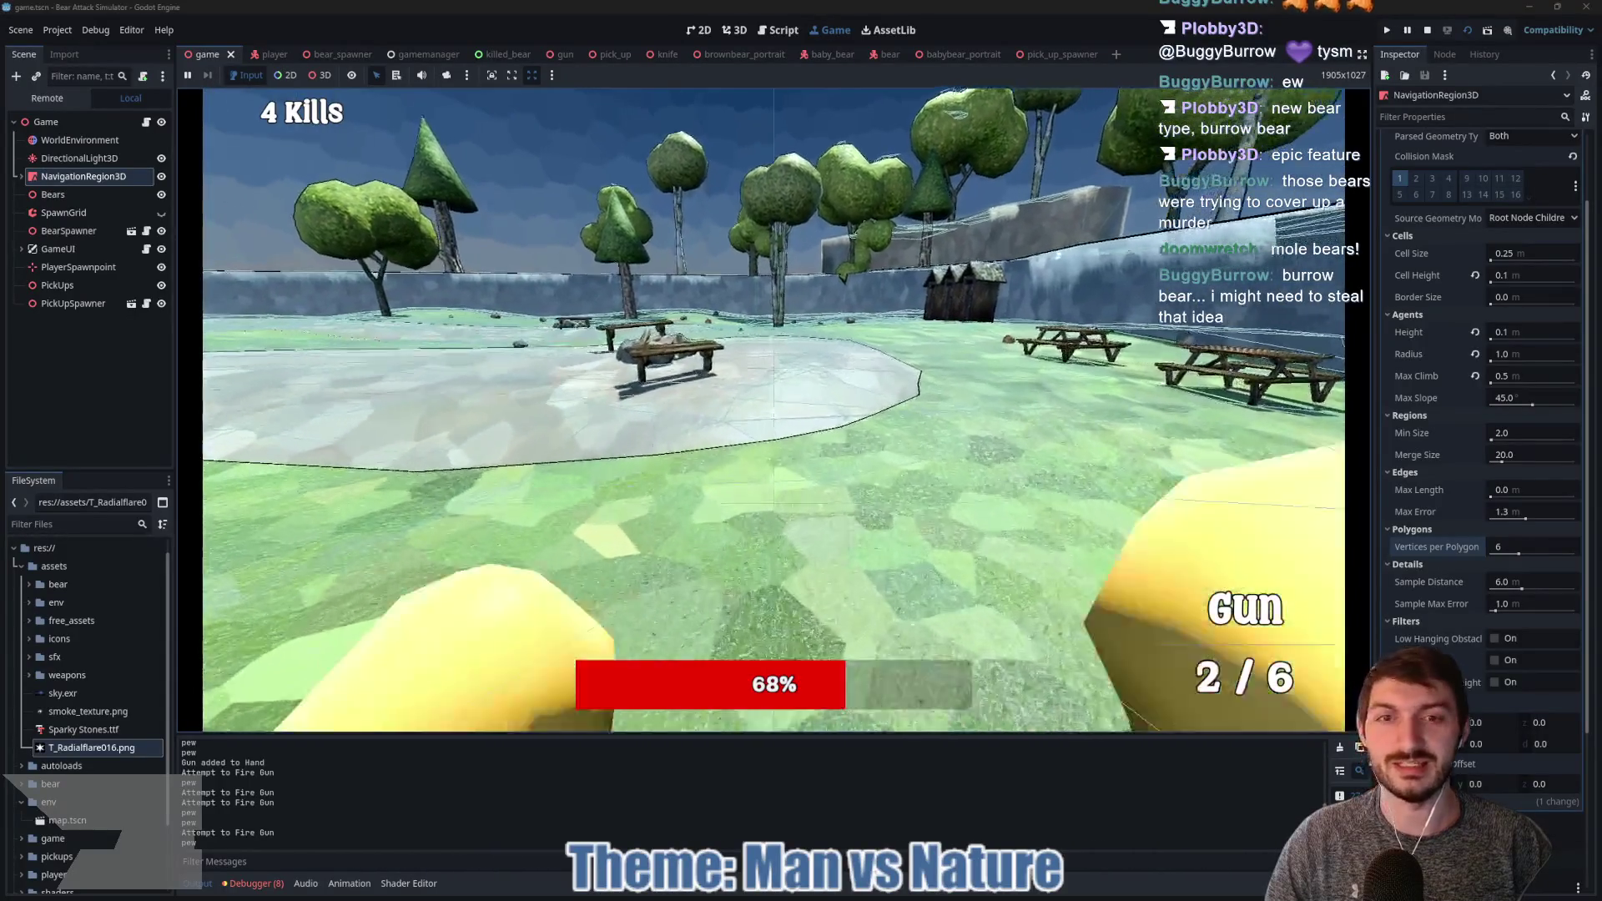
key(w)
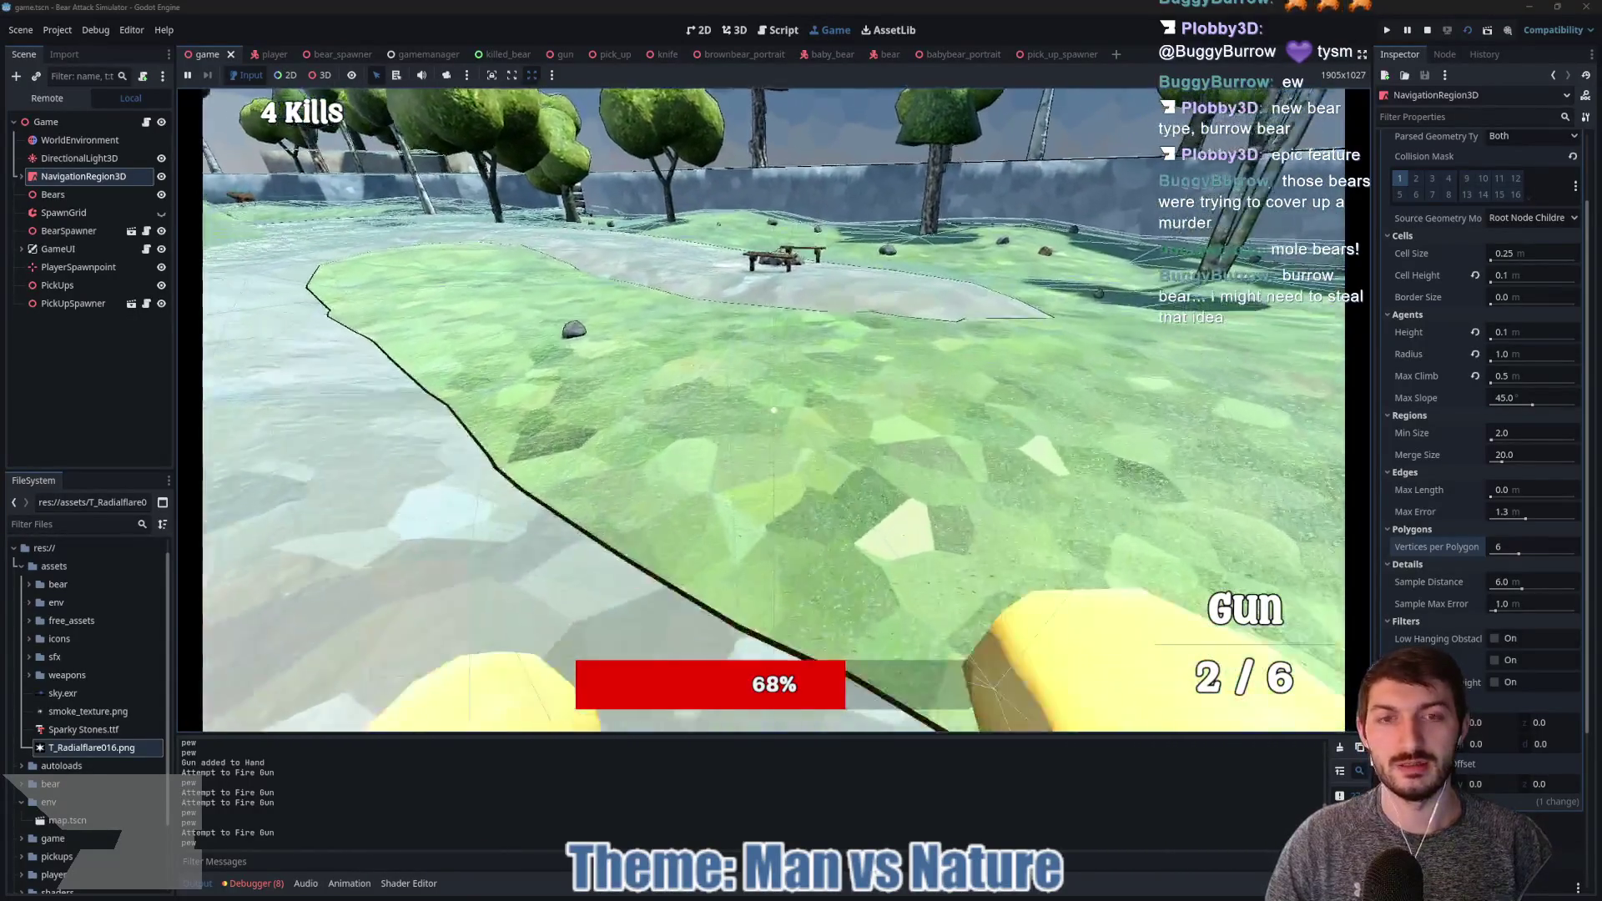
key(w)
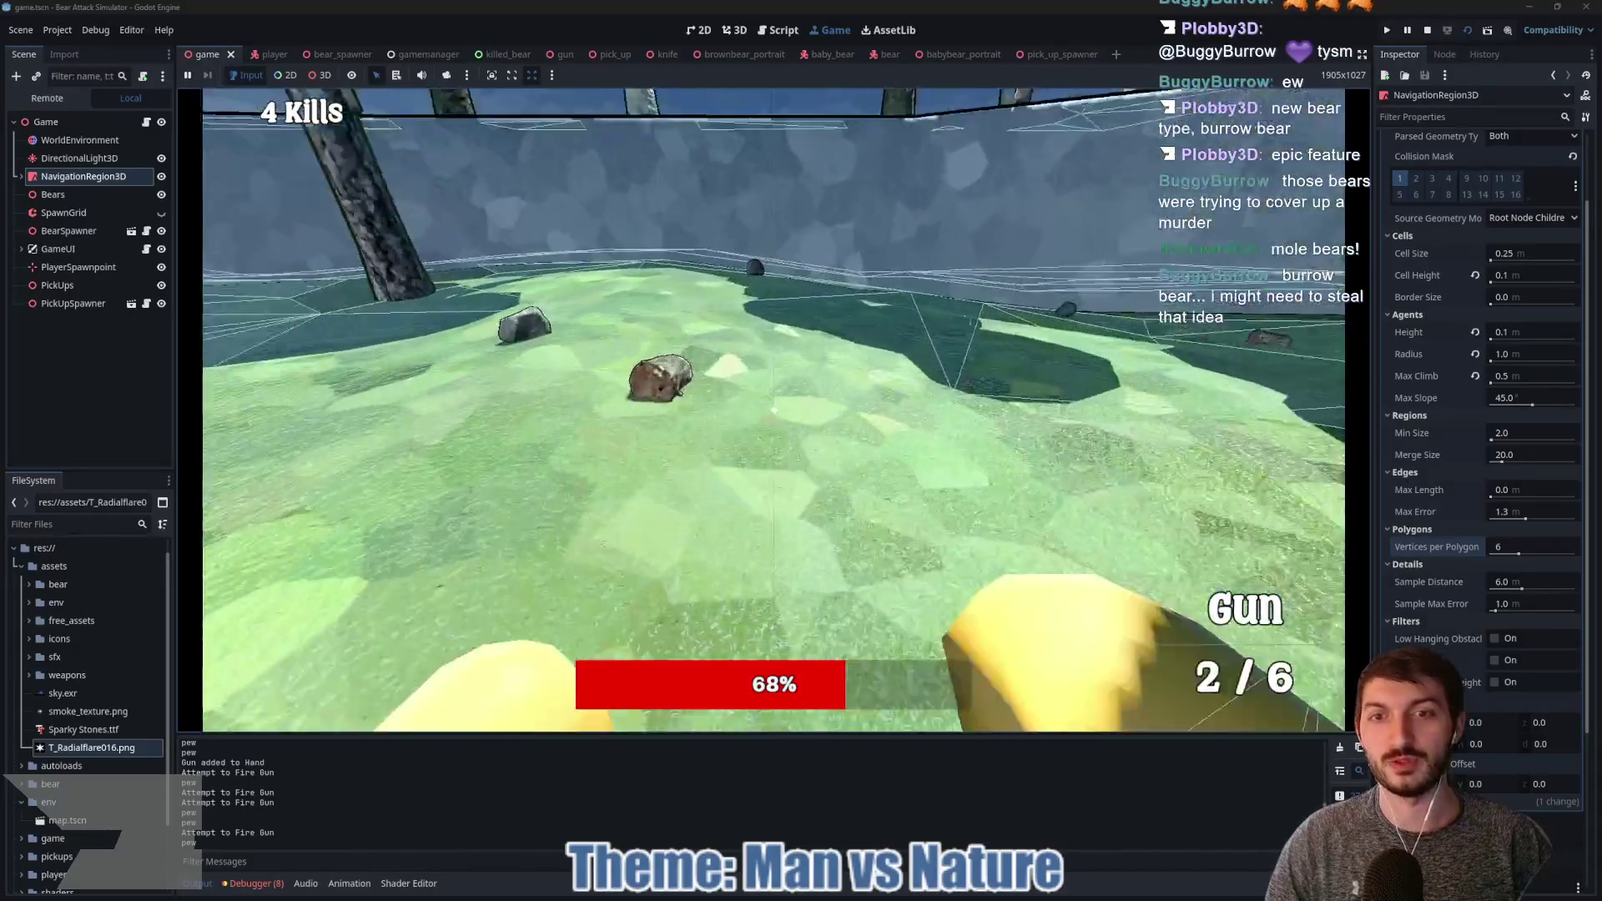
key(w)
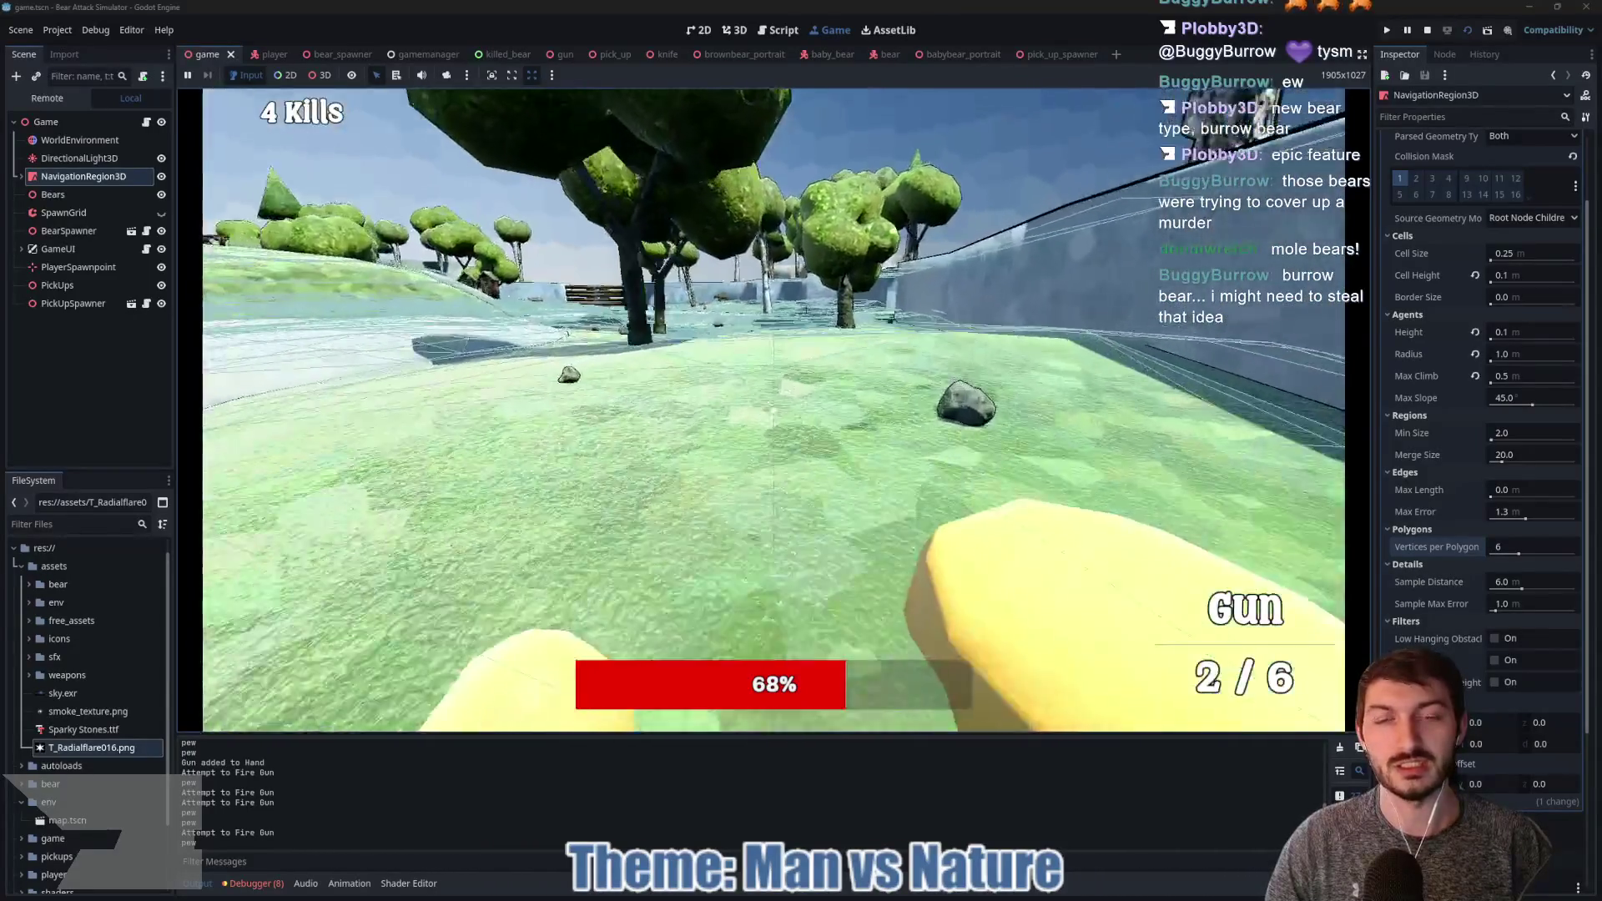
key(w)
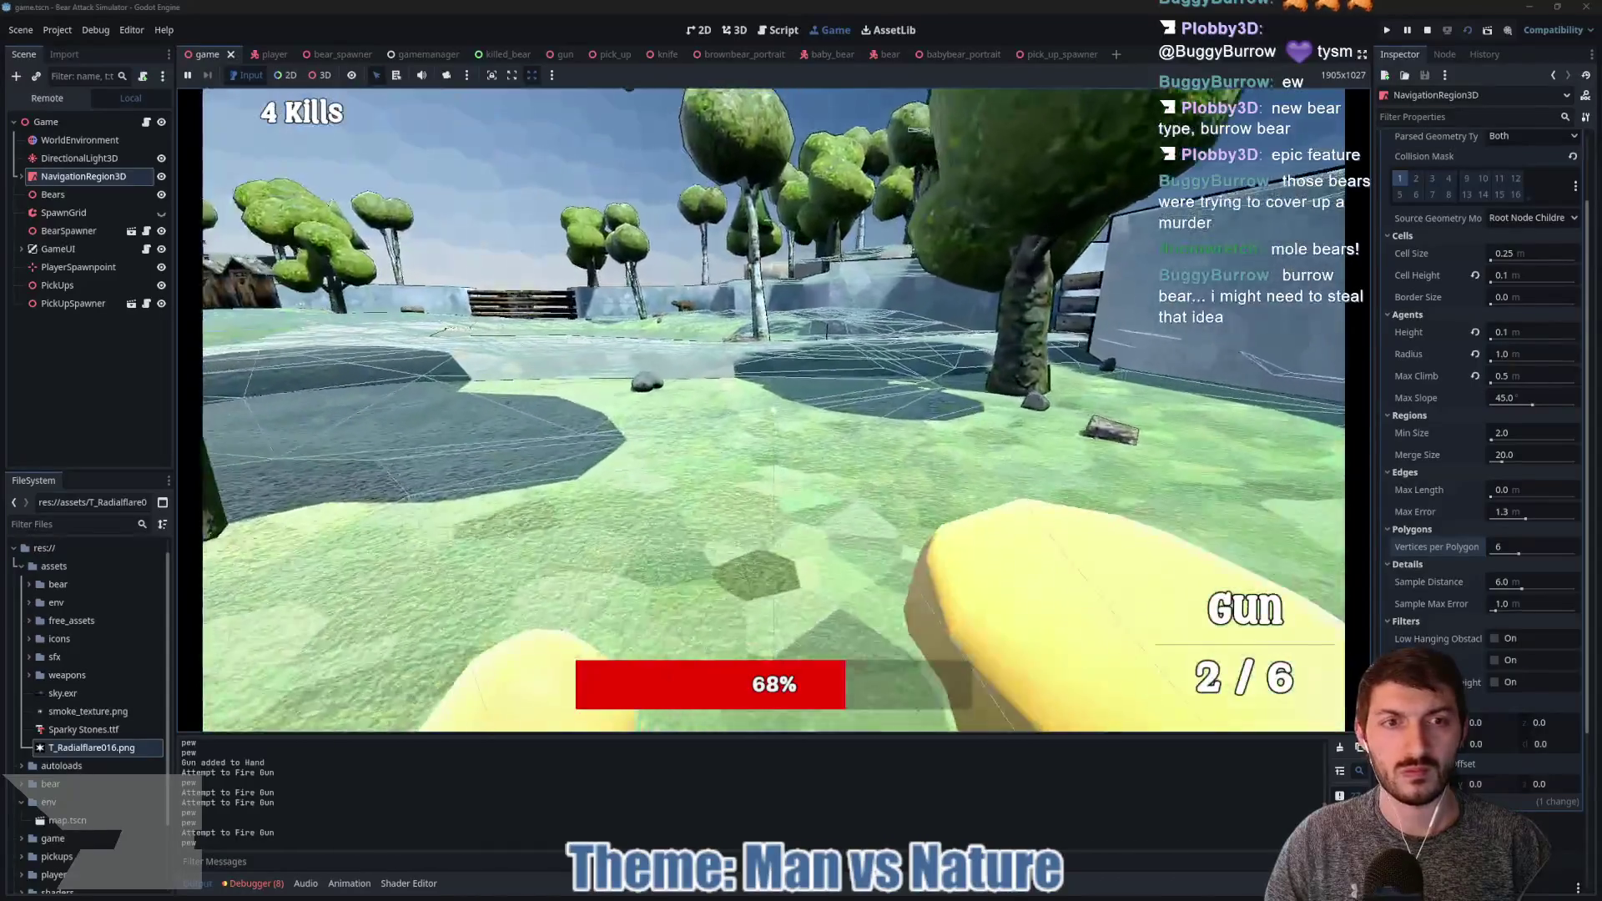
key(w)
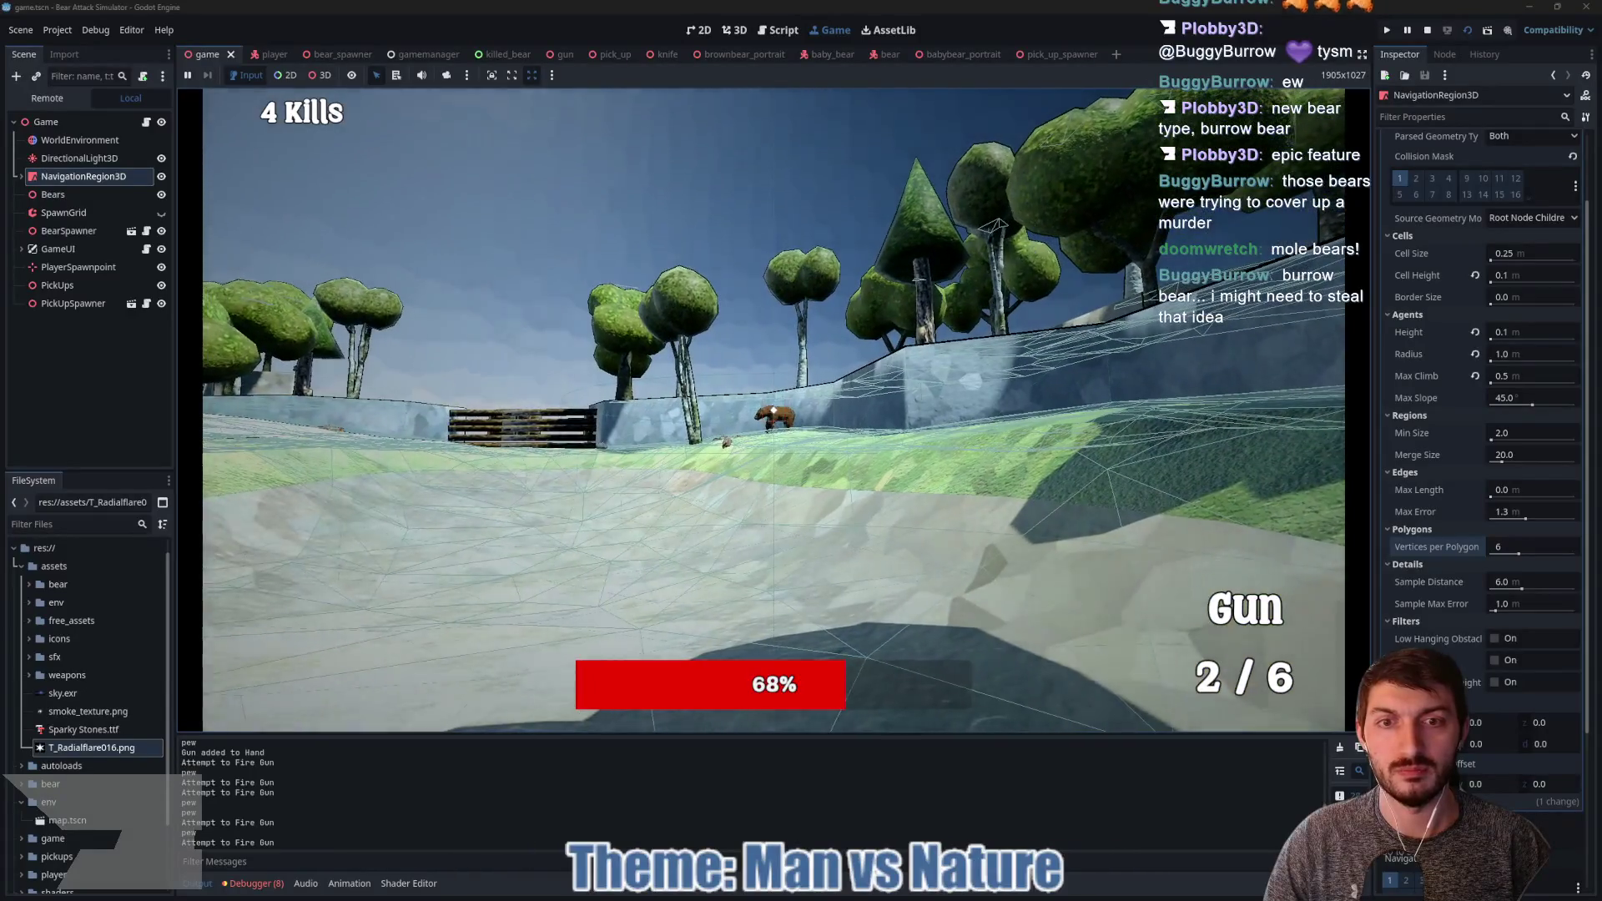
Step: Shoot and punch the charging bear to reach 5 kills, then stop the game with F8
click(773, 410)
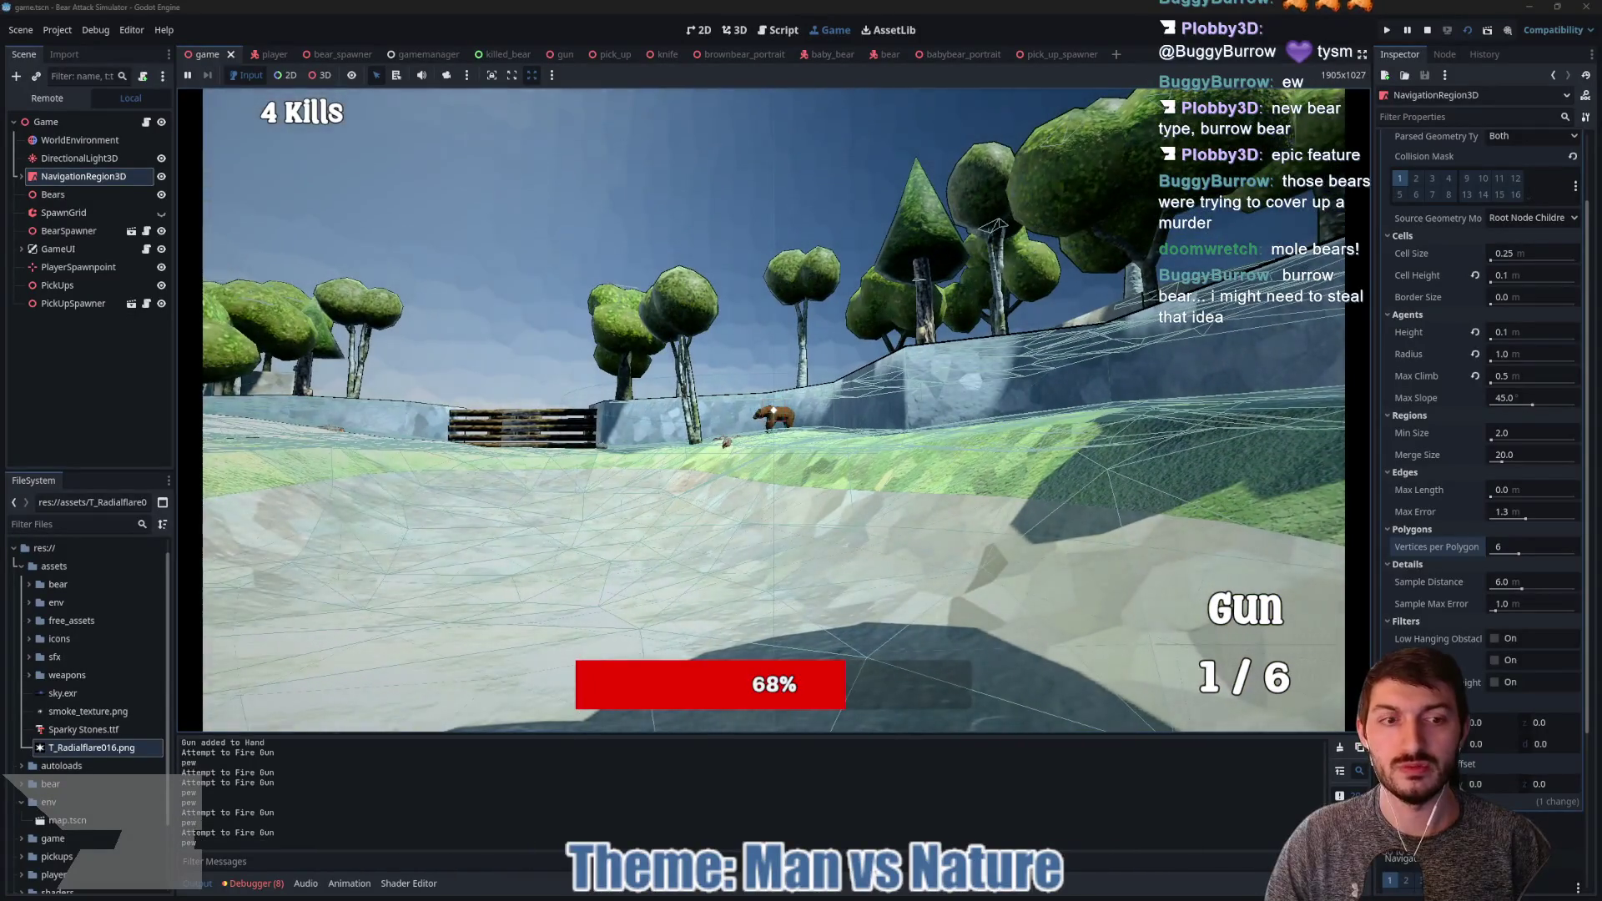
click(774, 410)
key(w)
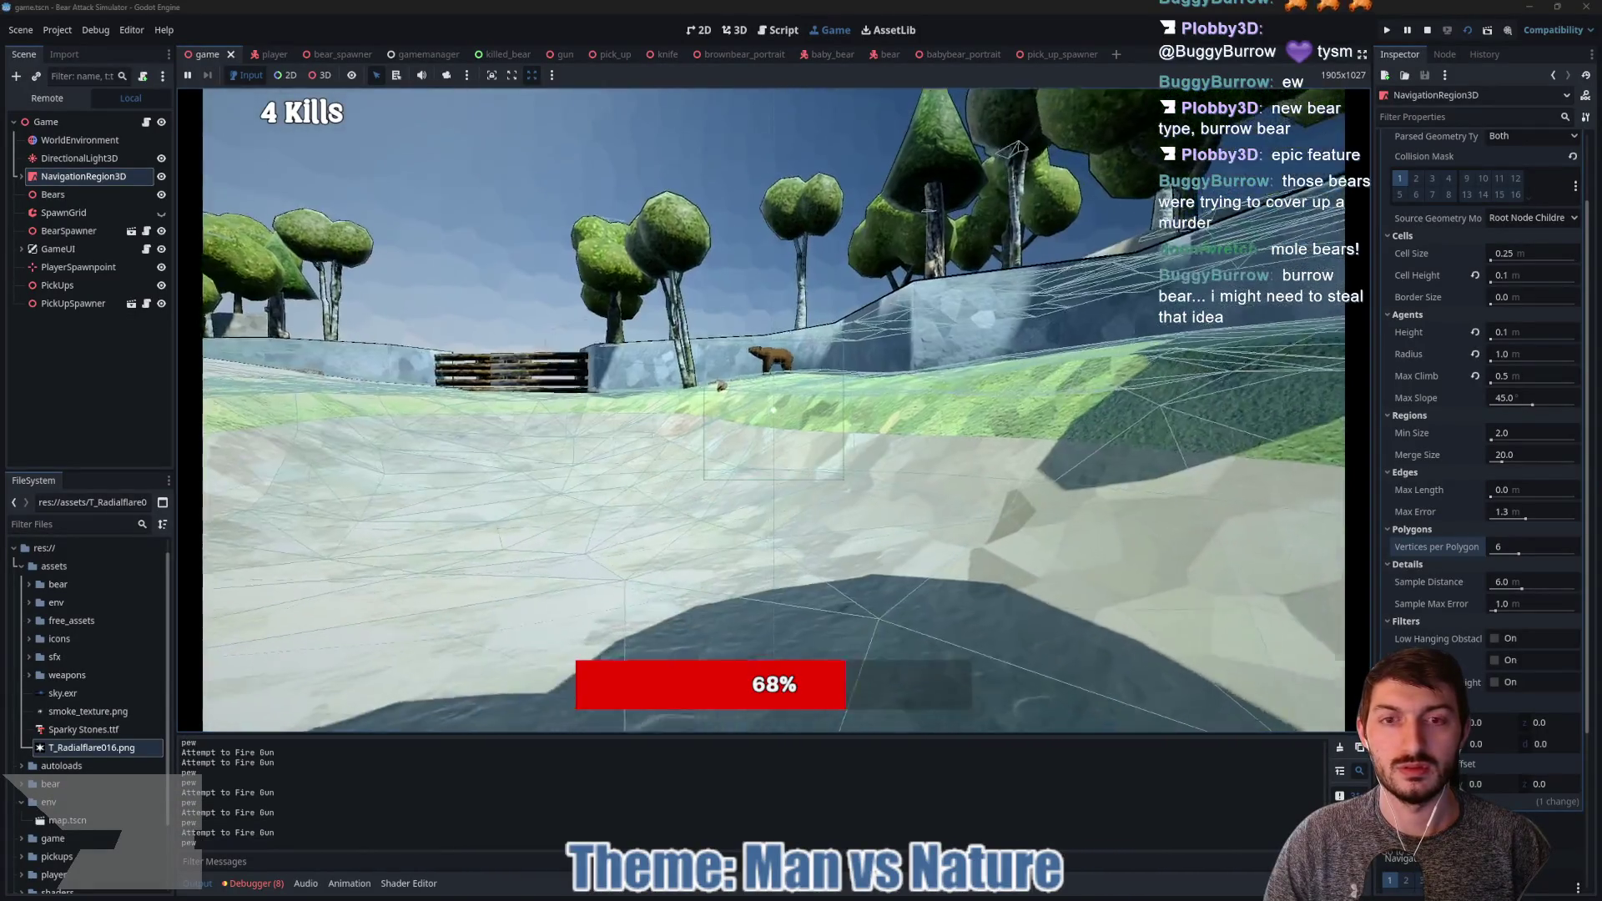
click(774, 411)
click(774, 411)
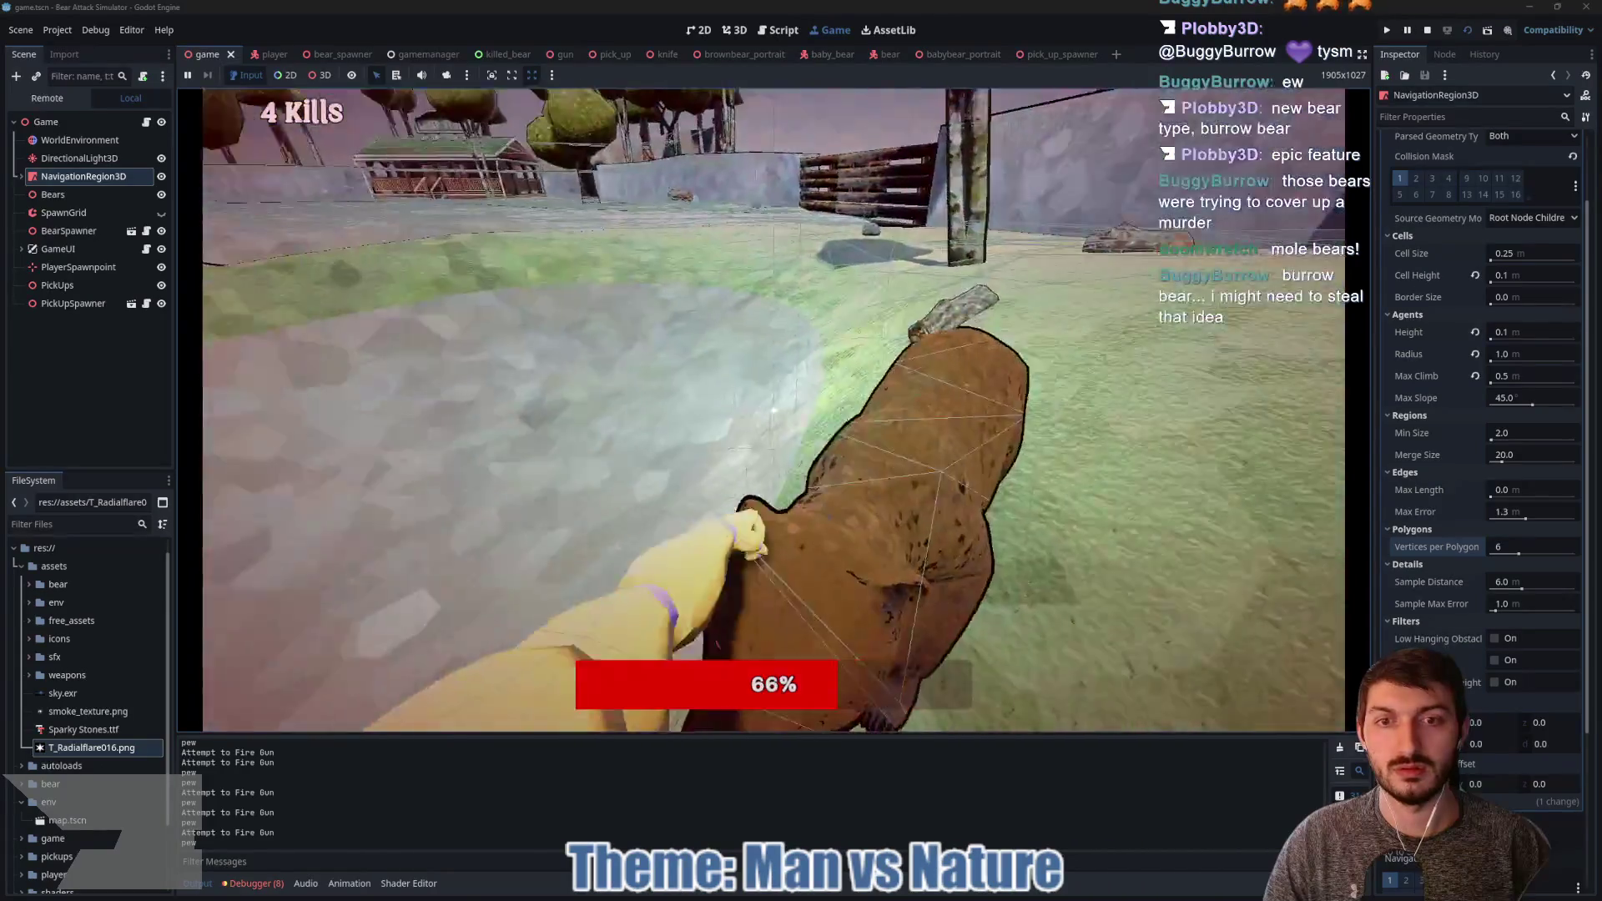
click(773, 411)
click(773, 410)
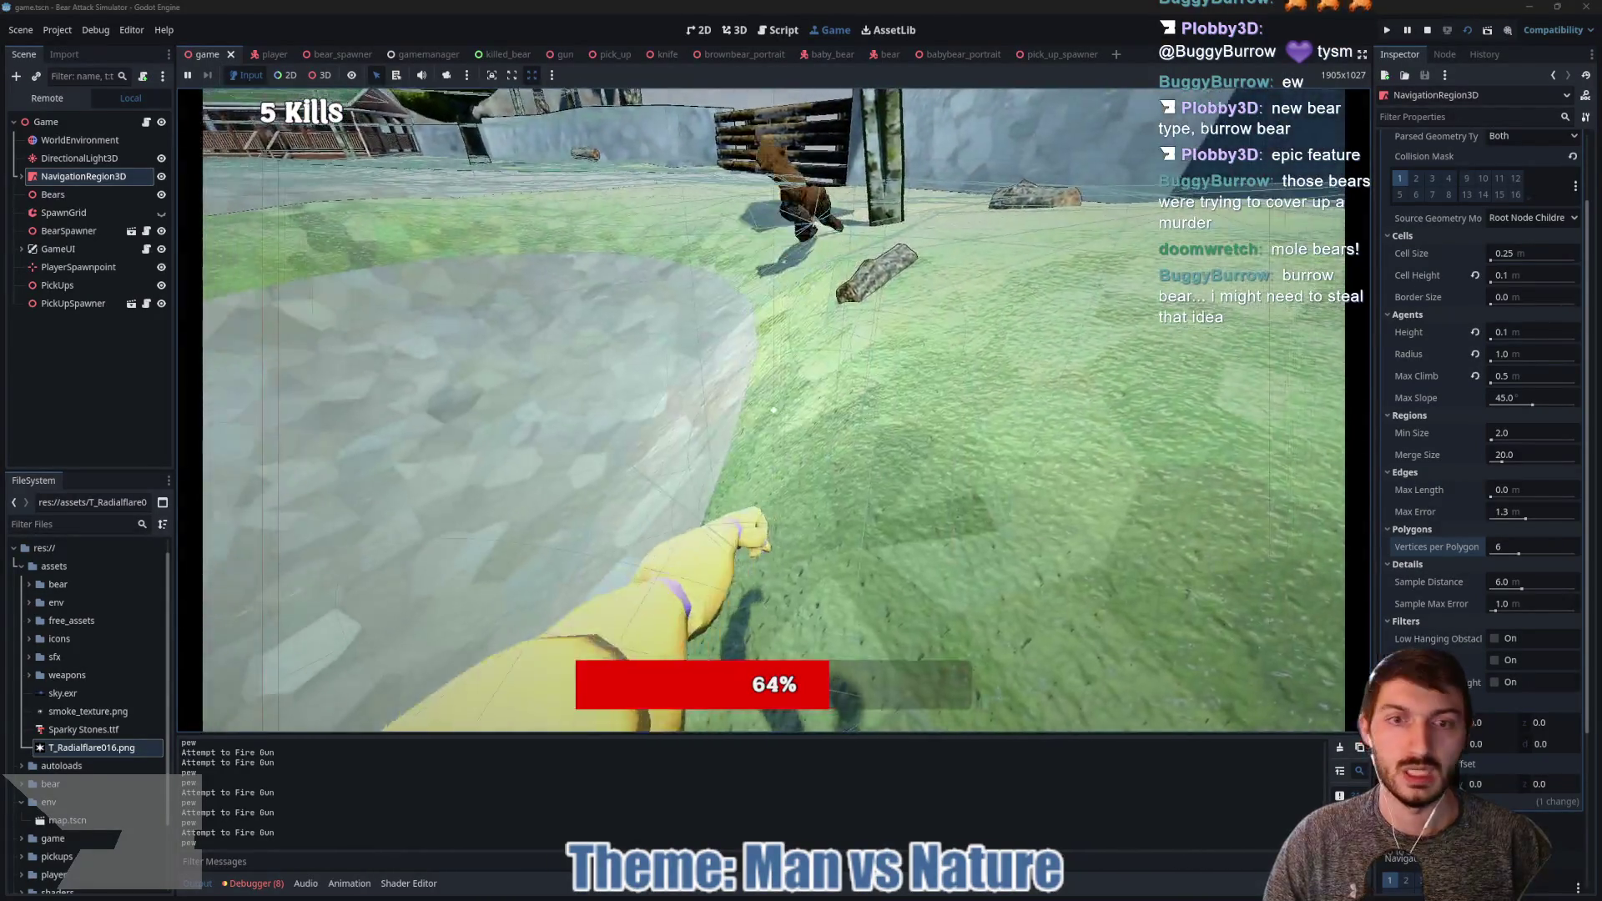
key(F8)
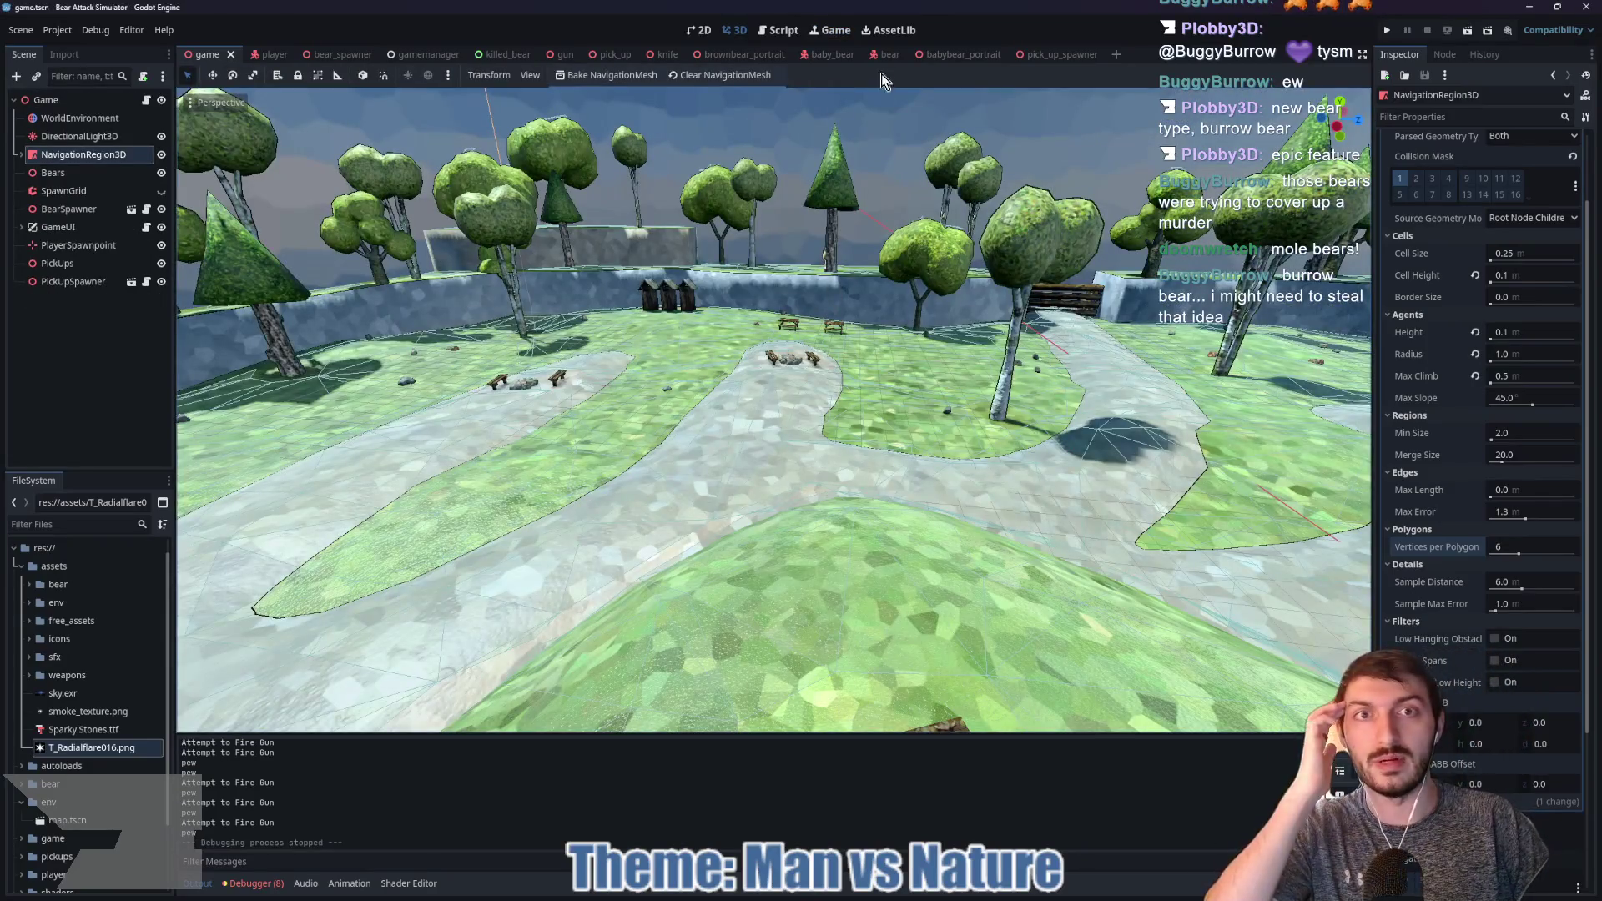
Step: Open the parent Bear class script and move to the end of the take_damage header
click(873, 57)
click(146, 100)
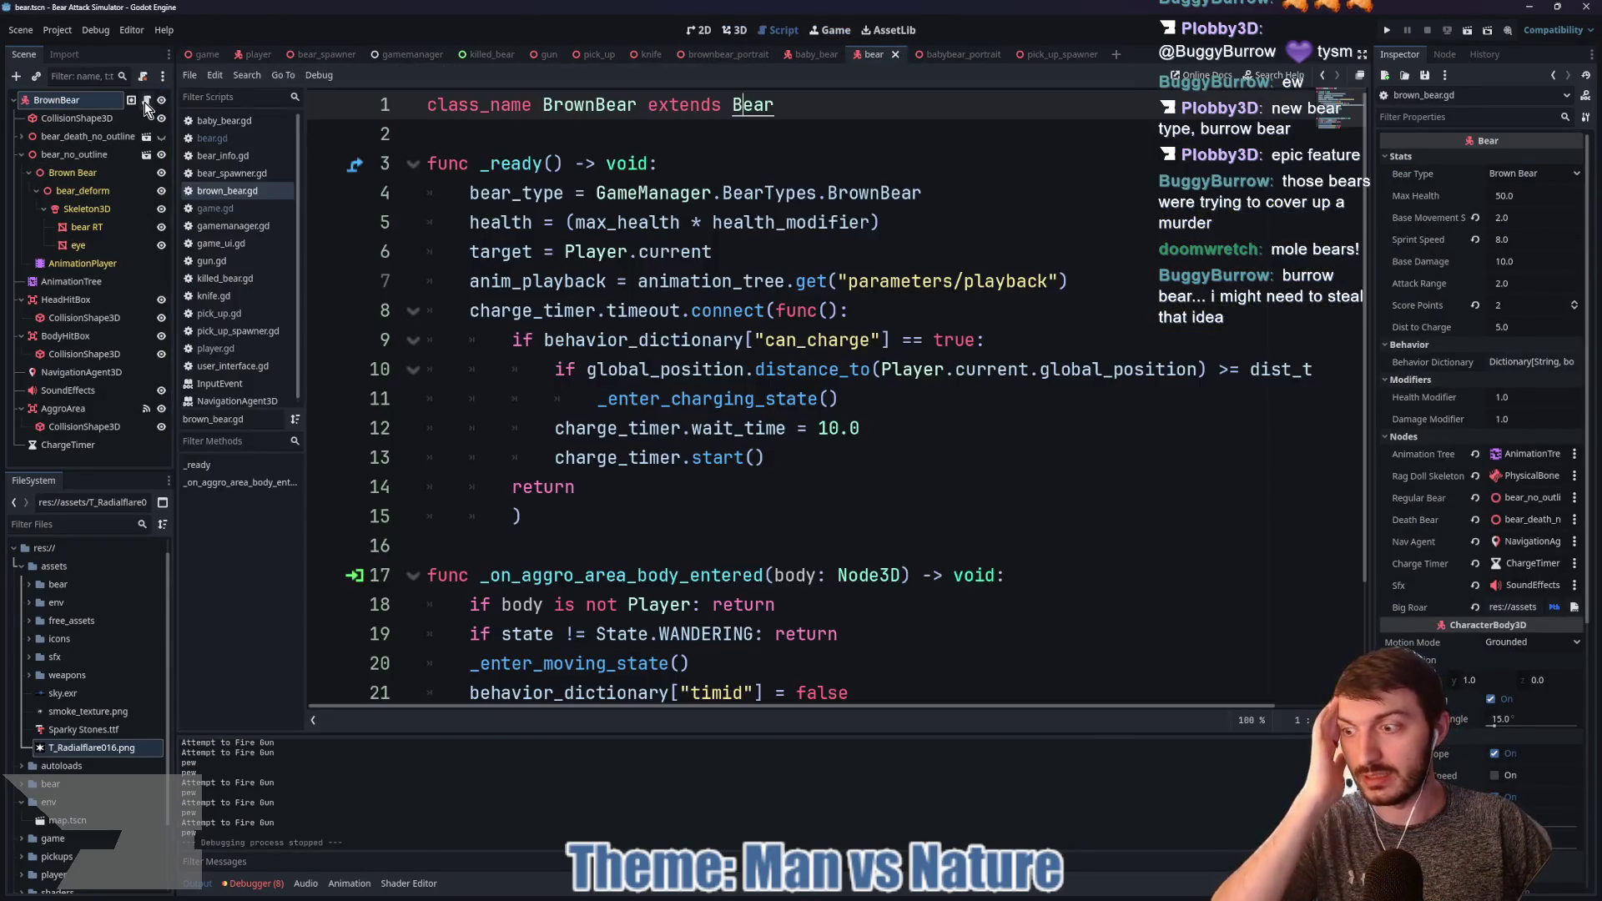
scroll(691, 378, down, 2)
scroll(689, 375, up, 2)
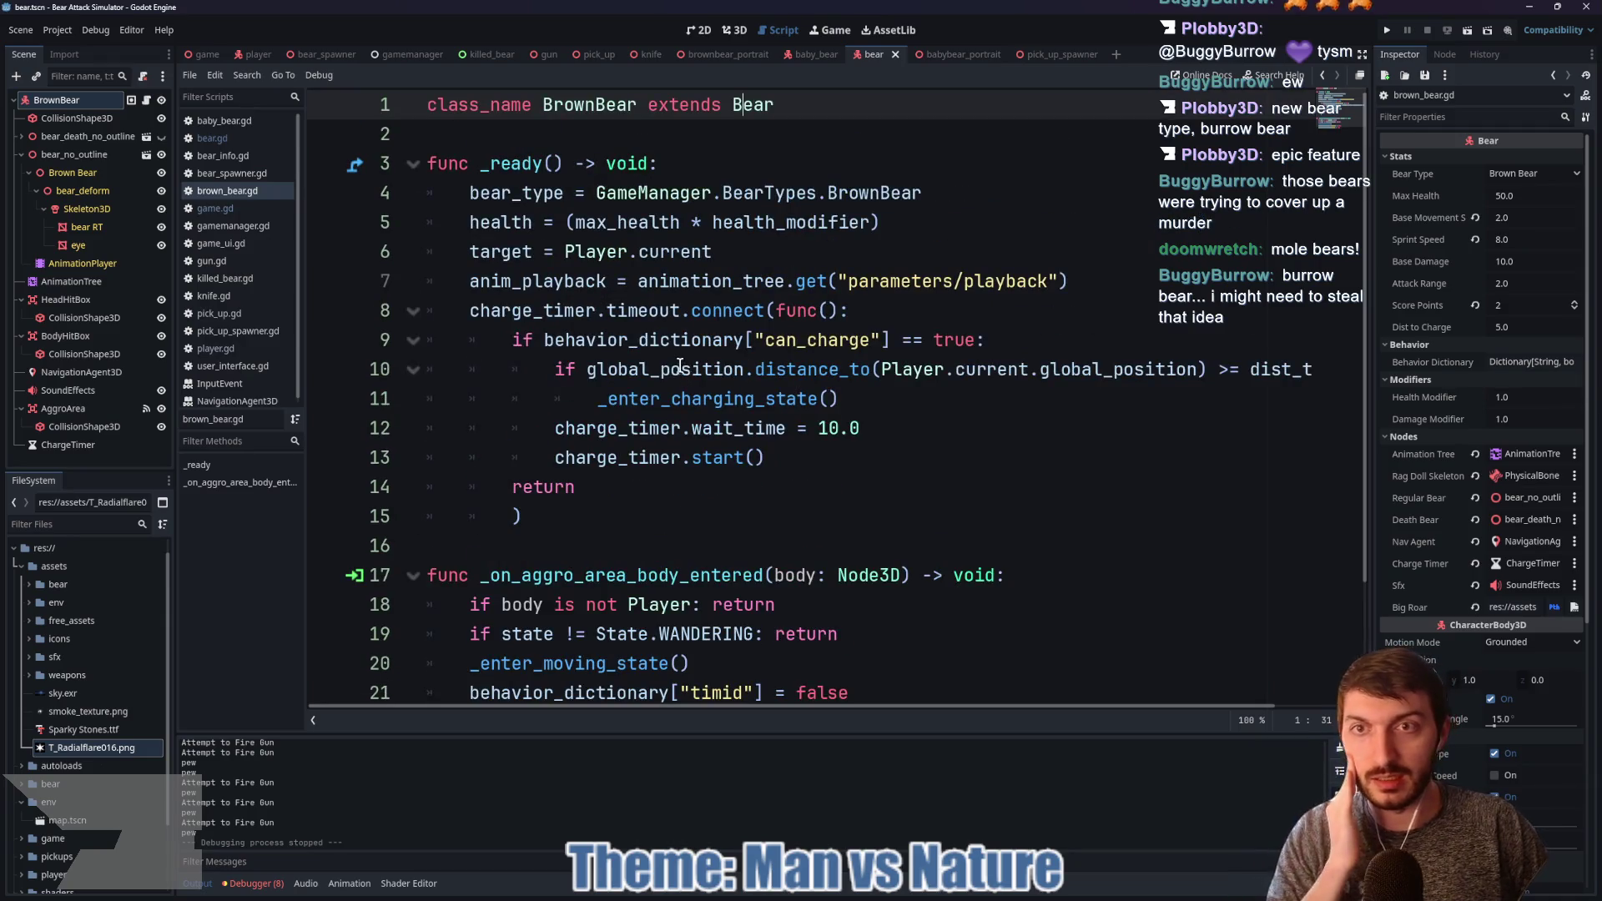
ctrl+click(750, 106)
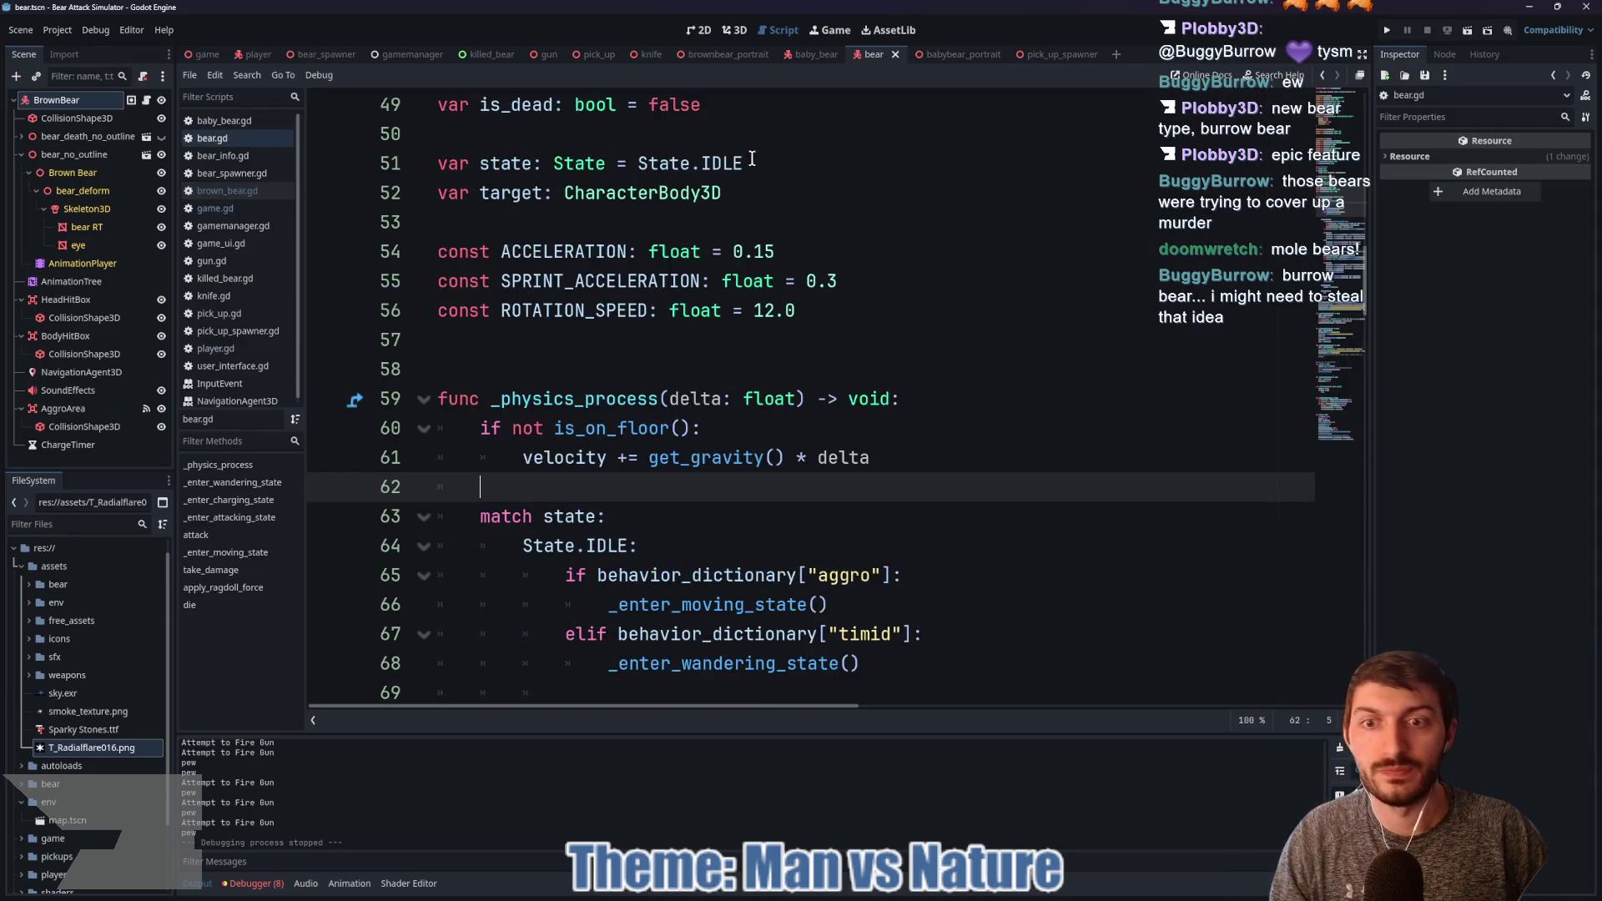
scroll(788, 275, down, 10)
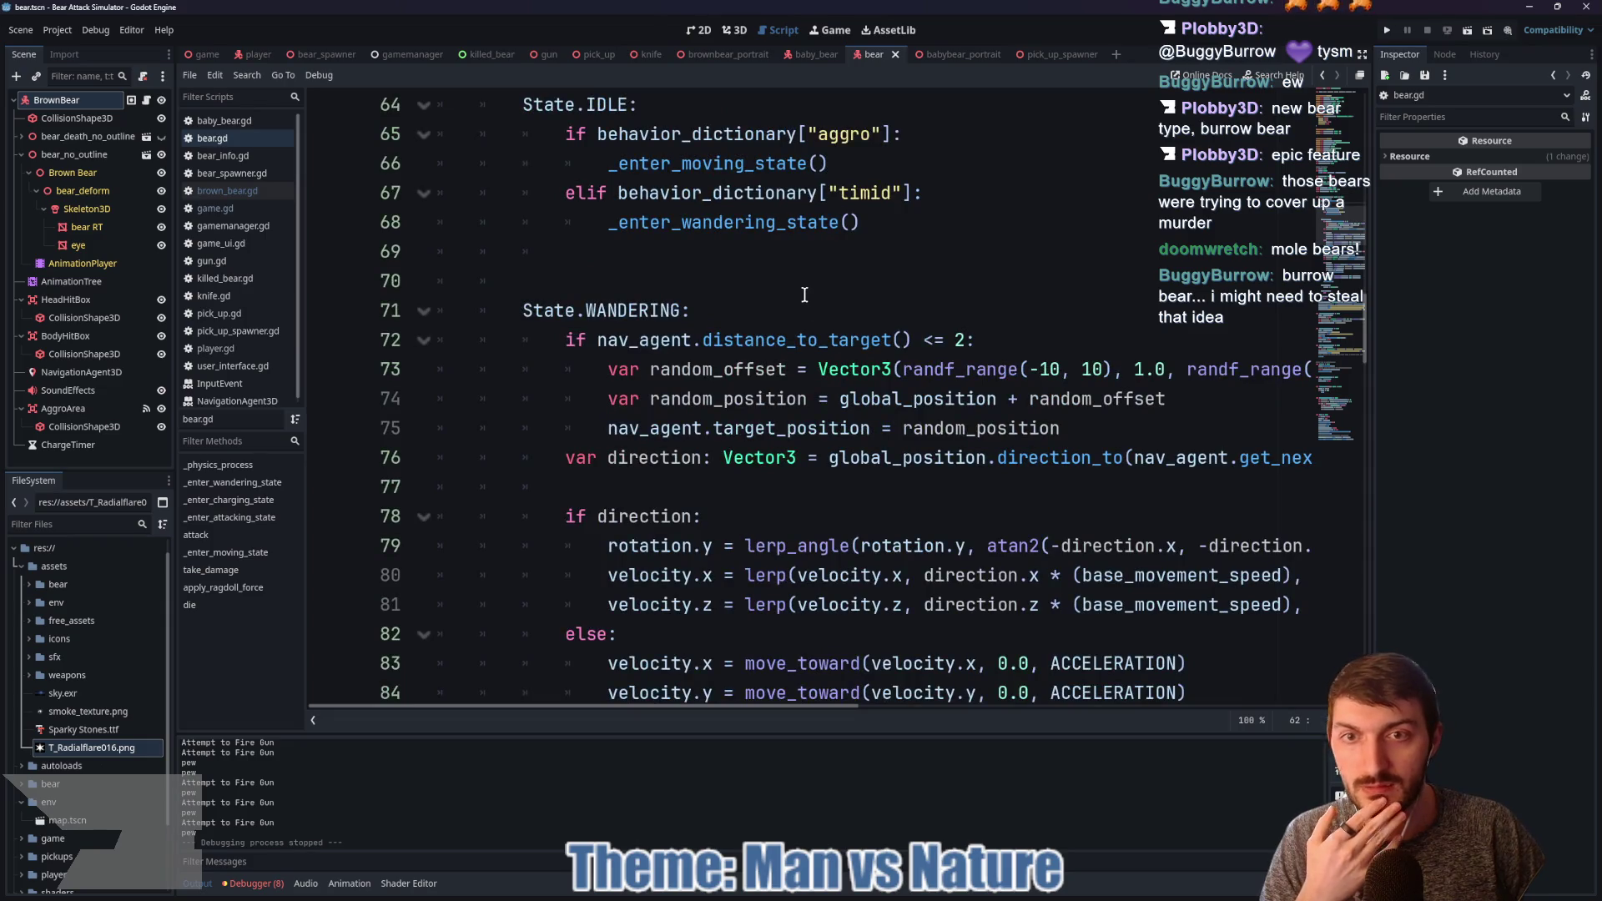
scroll(799, 296, down, 15)
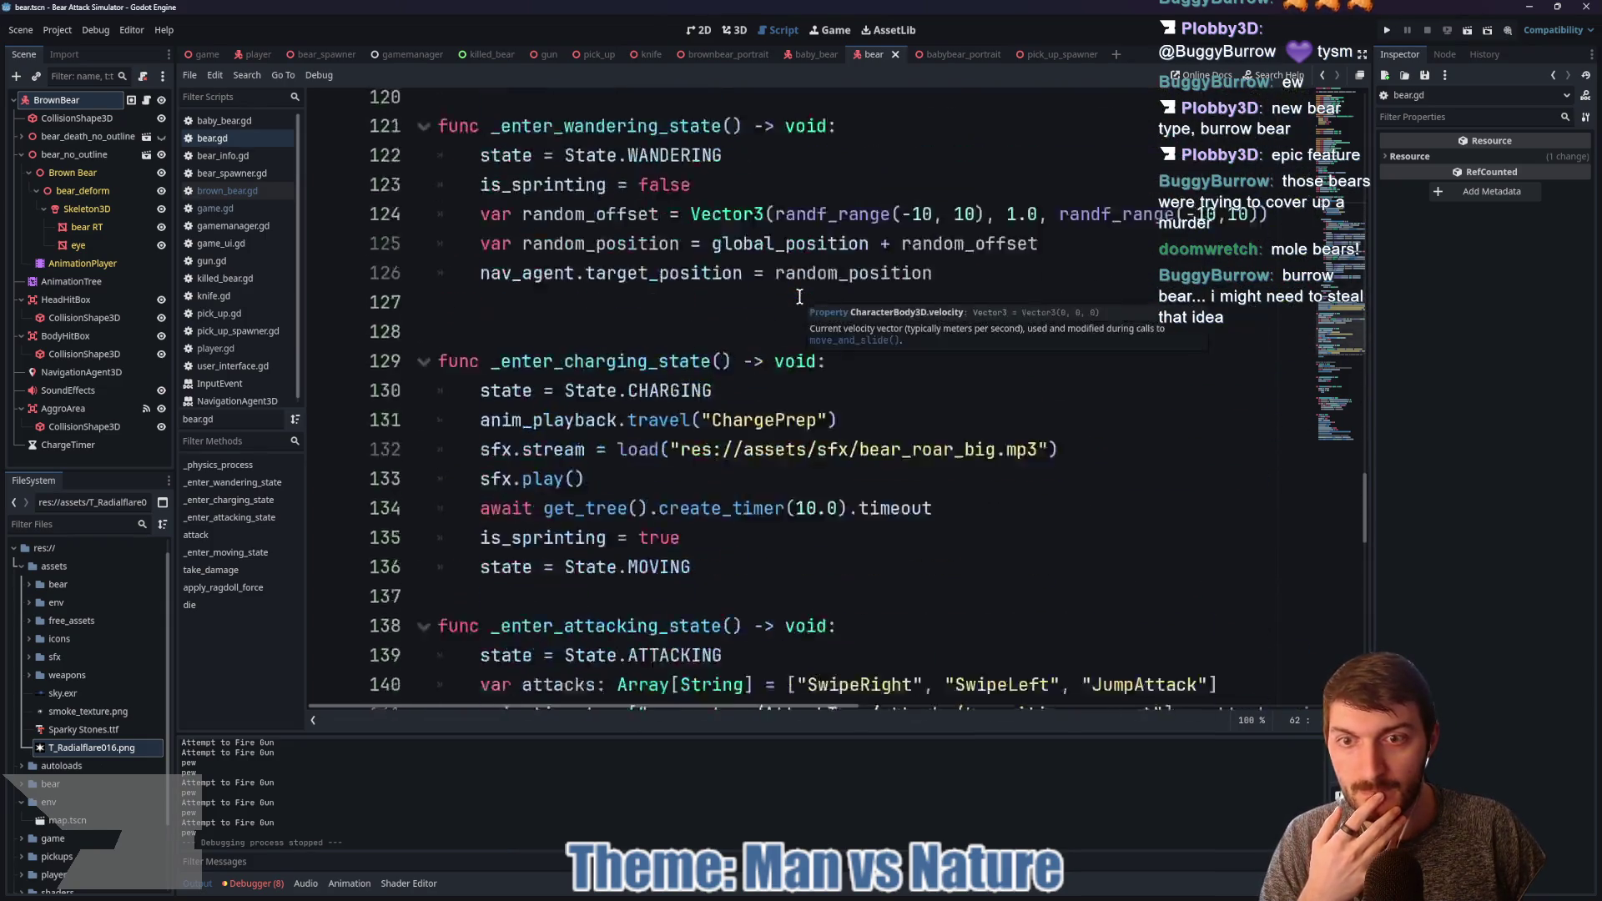
scroll(674, 343, down, 7)
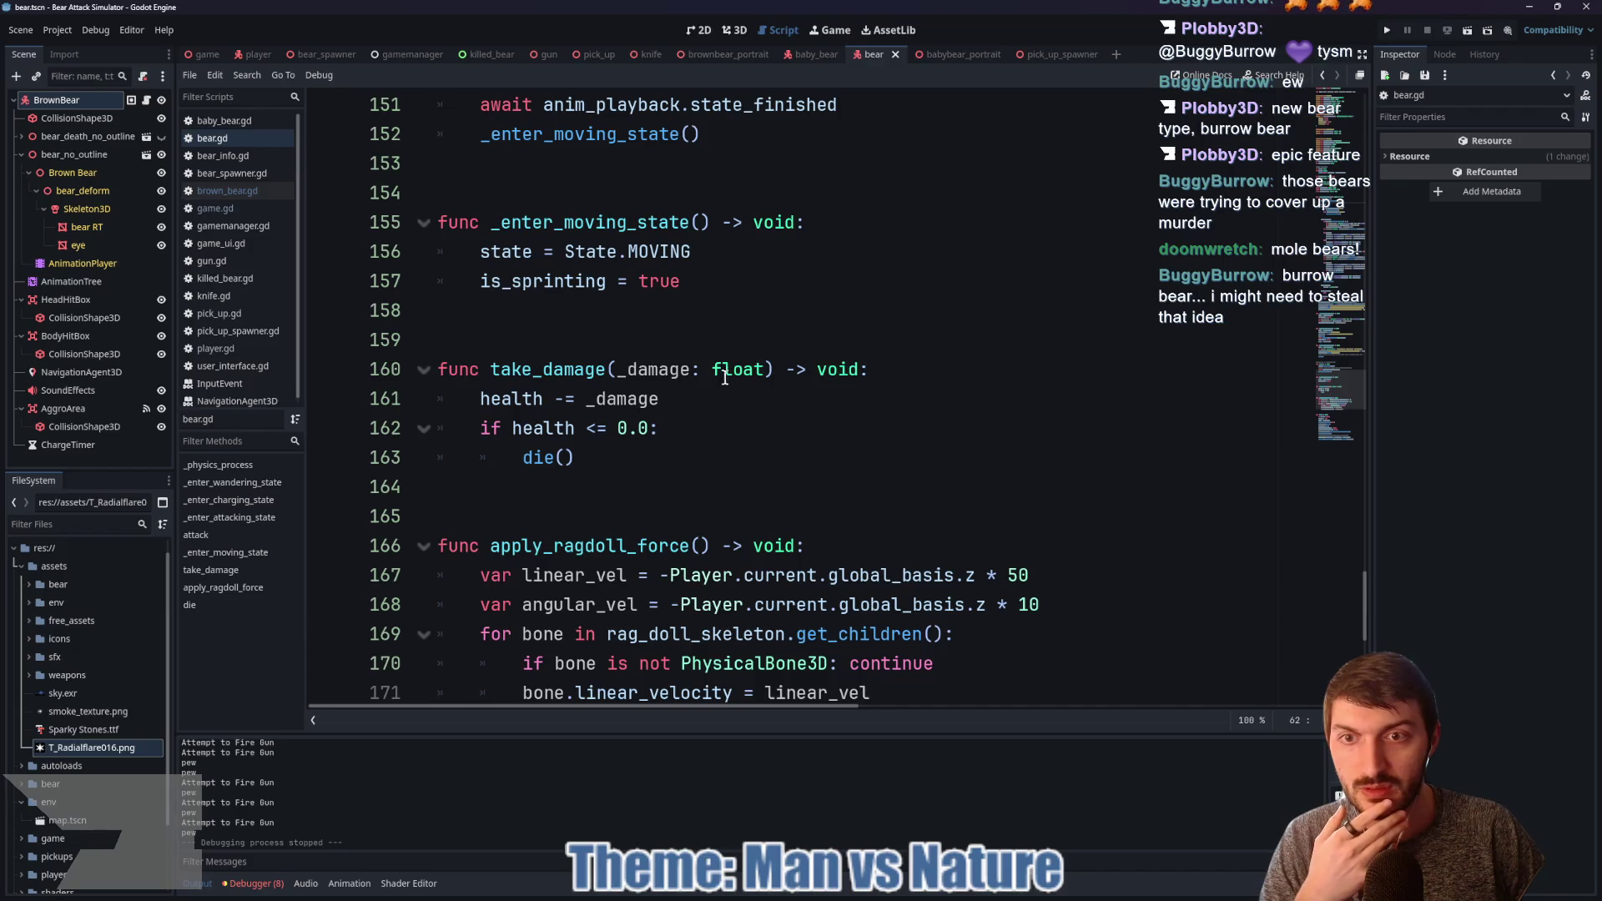
click(956, 369)
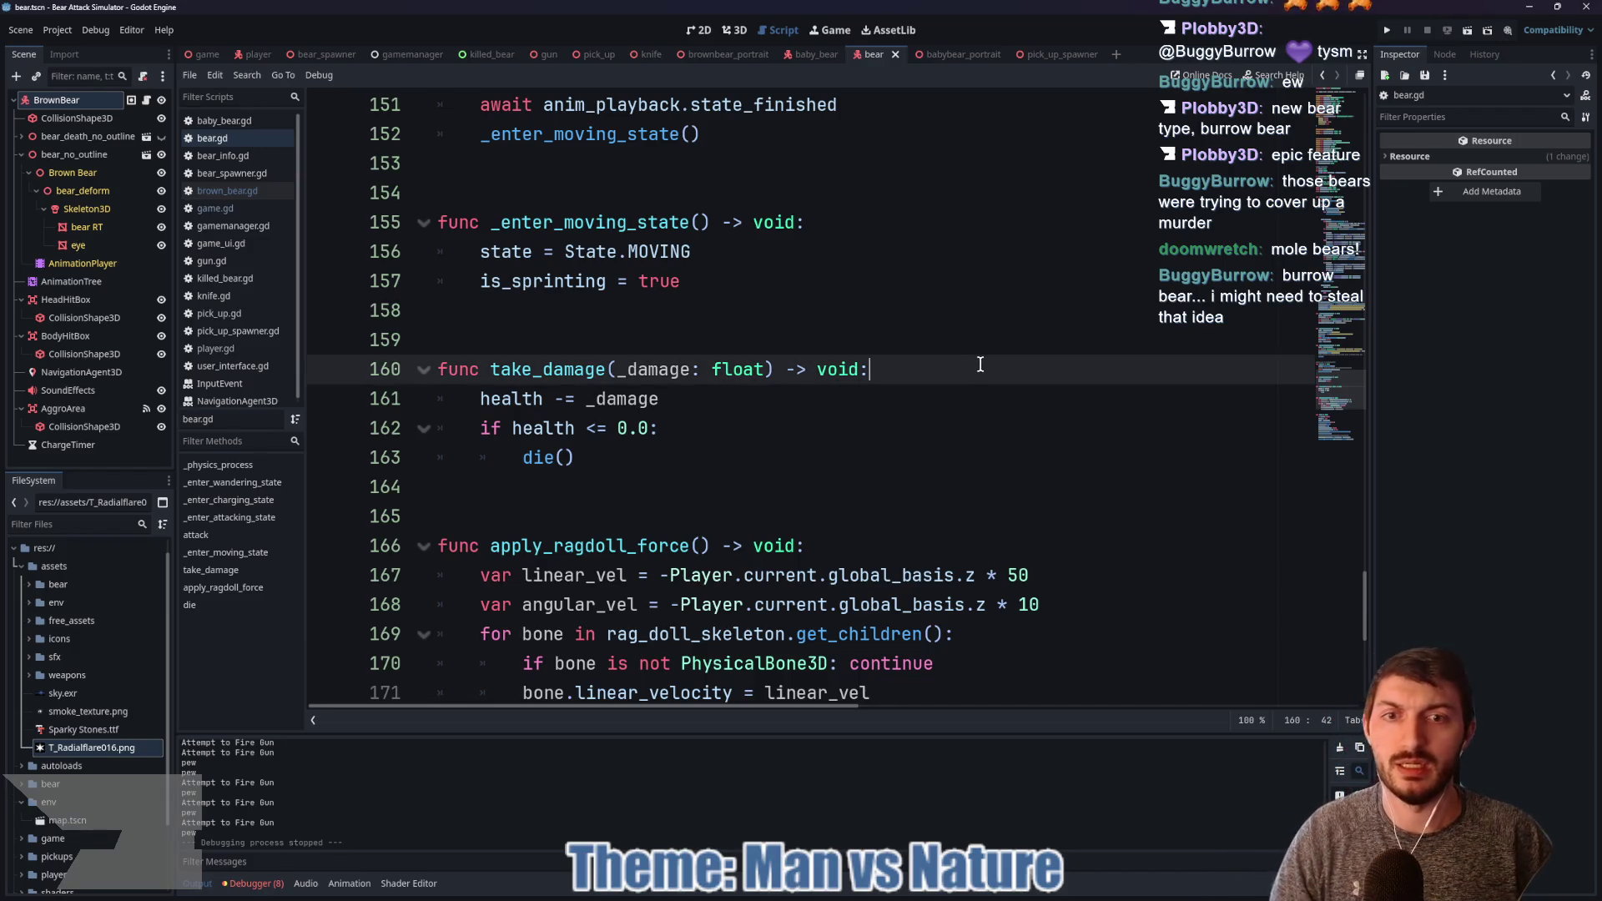
Step: Add 'if state == State.WANDERING:' with 'state = State.MOVING' inside take_damage
key(Return)
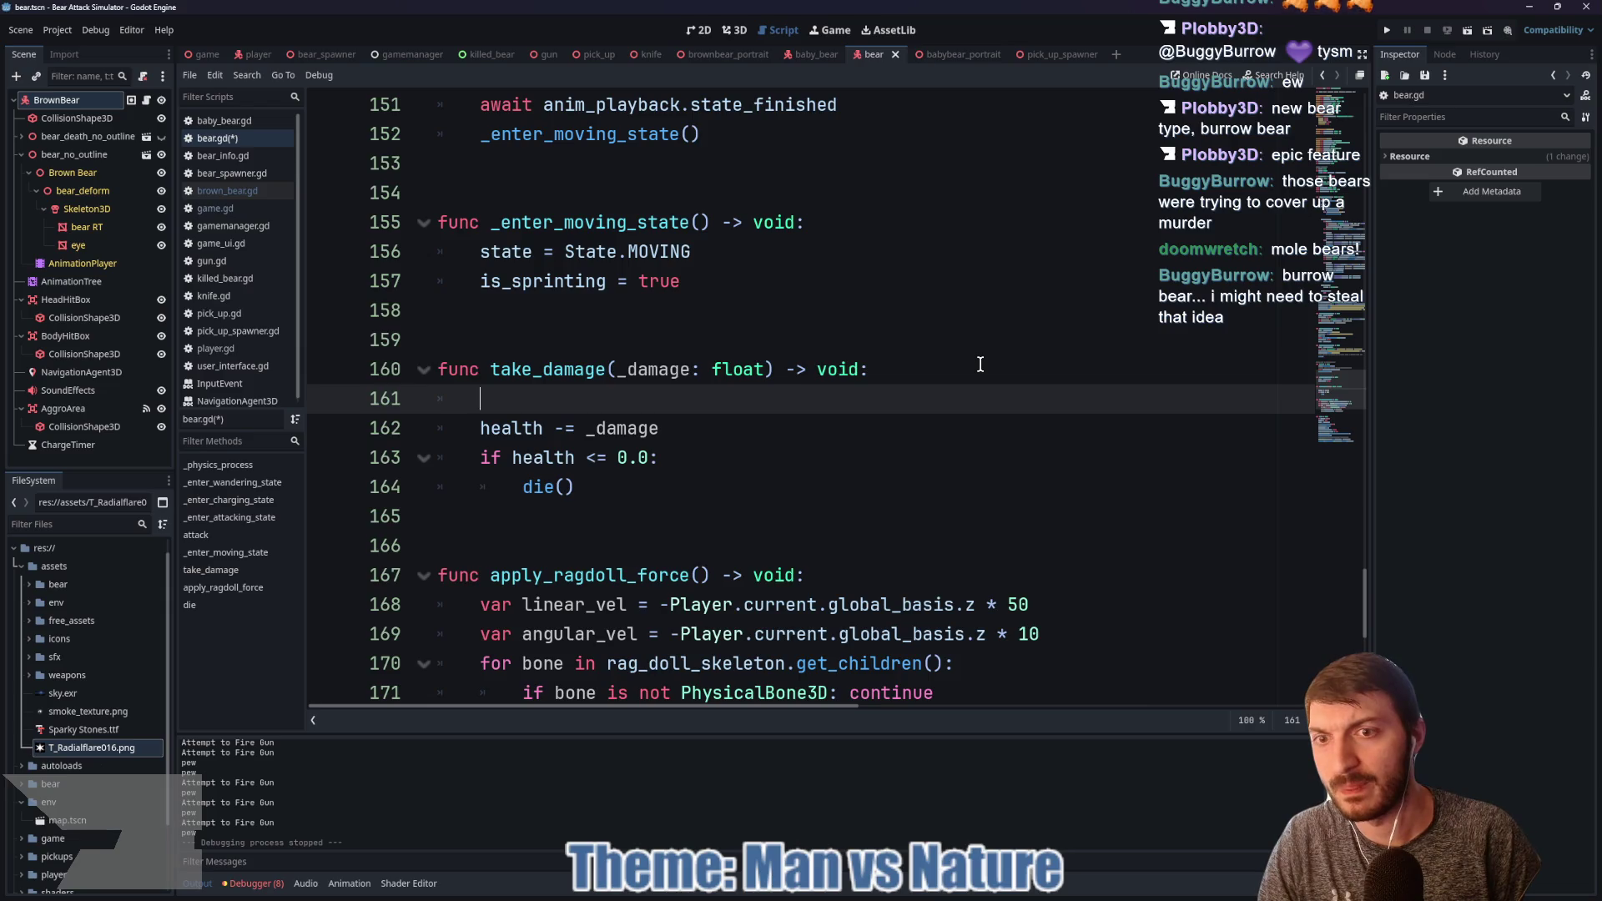
text(if state)
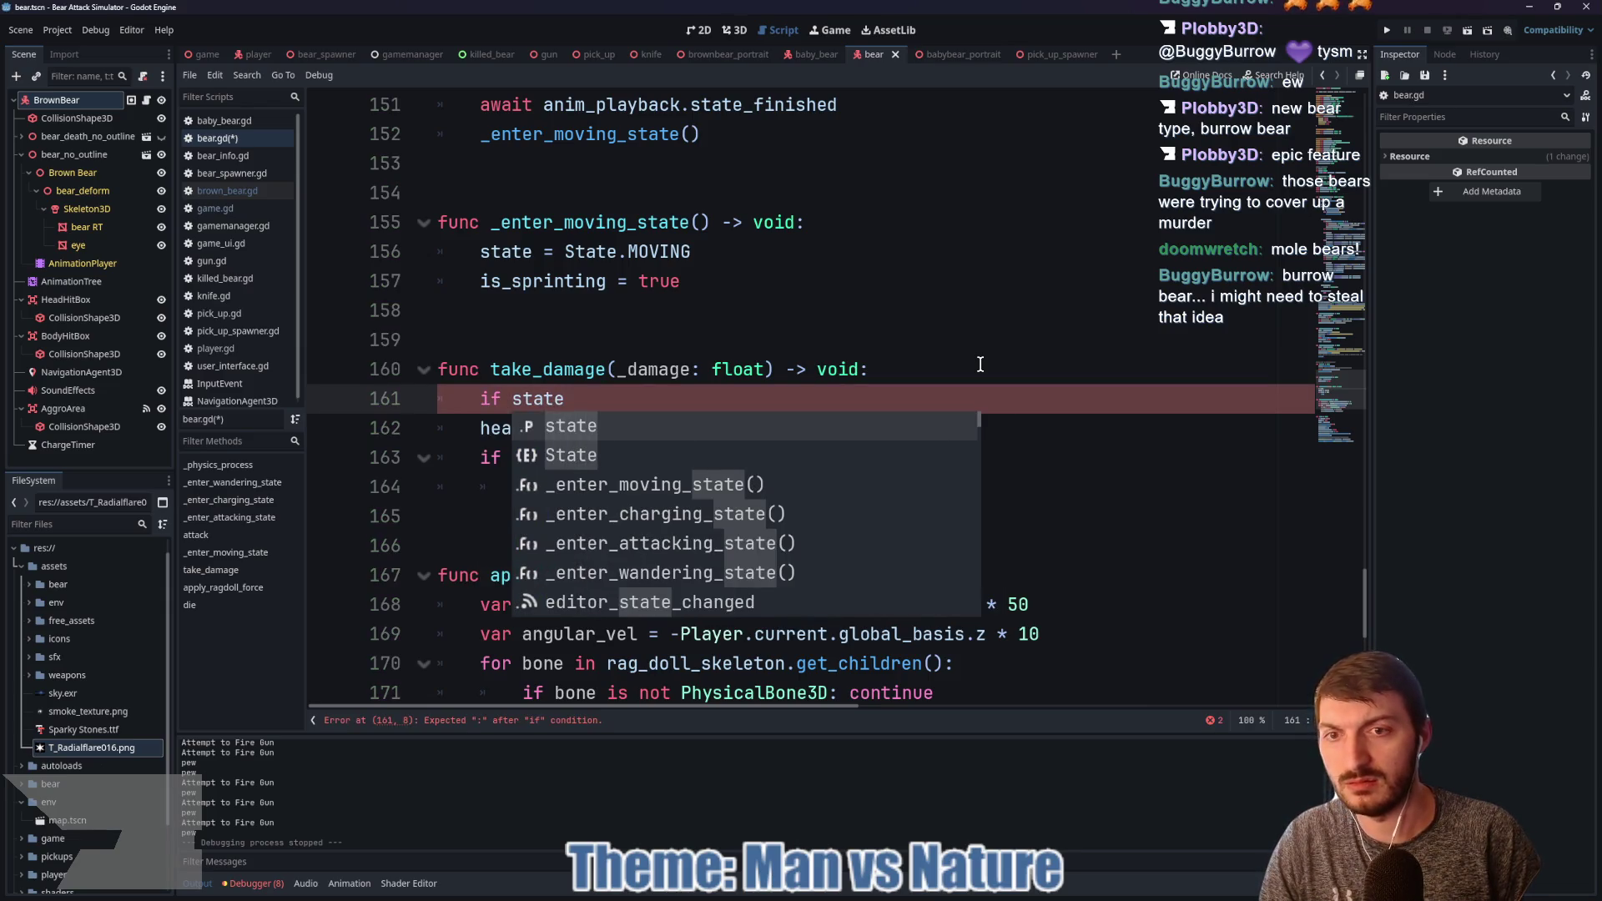
text( =)
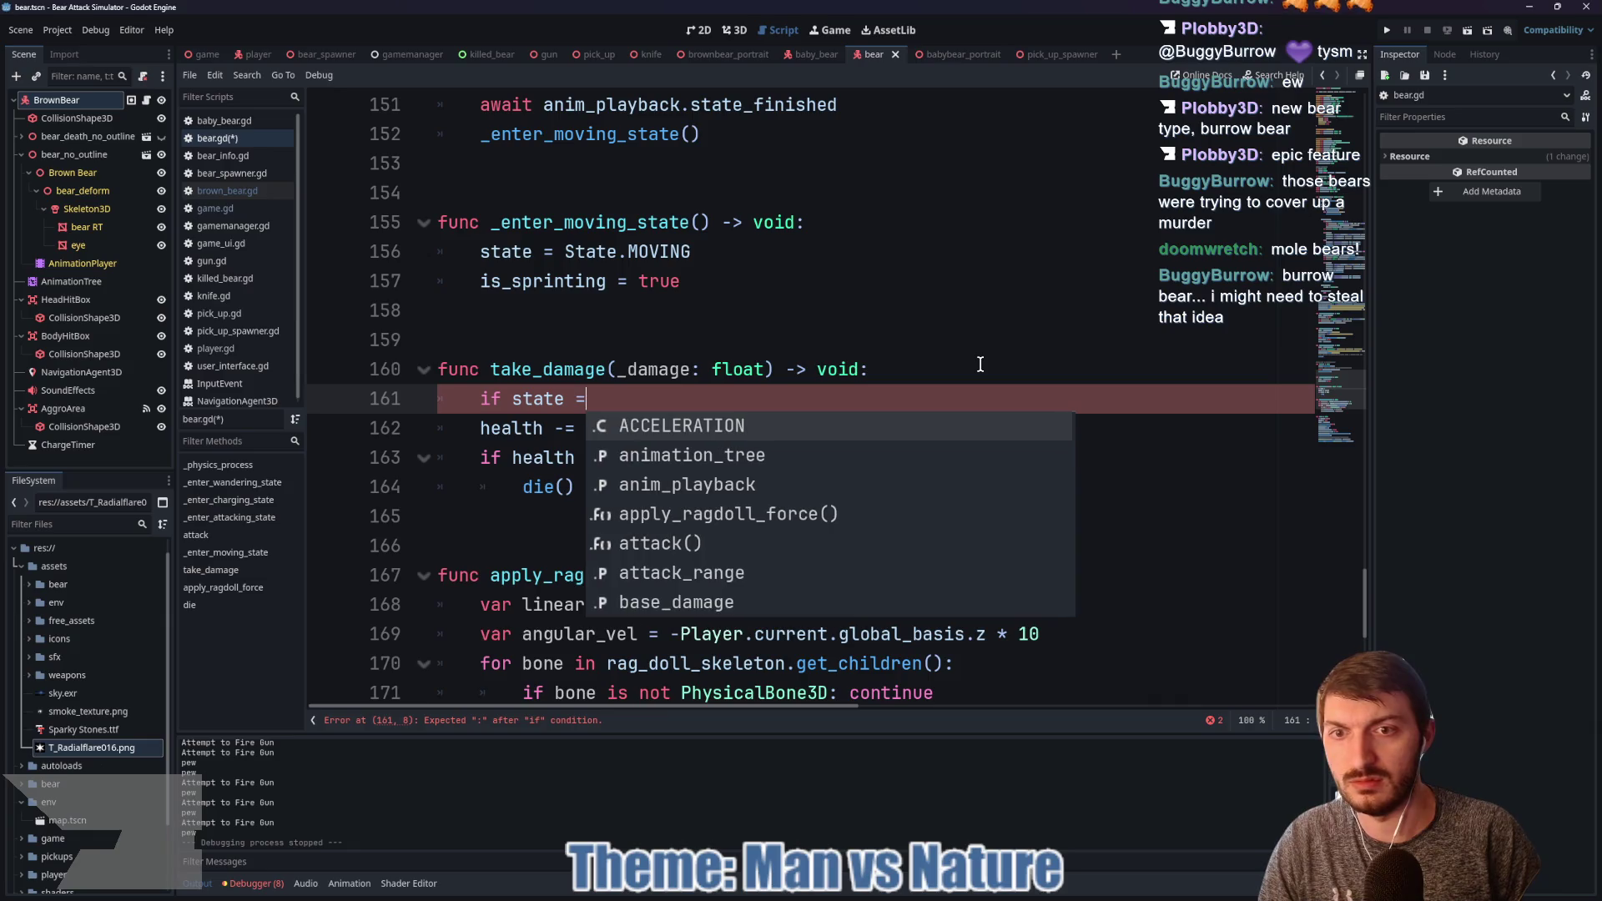
text(= State.)
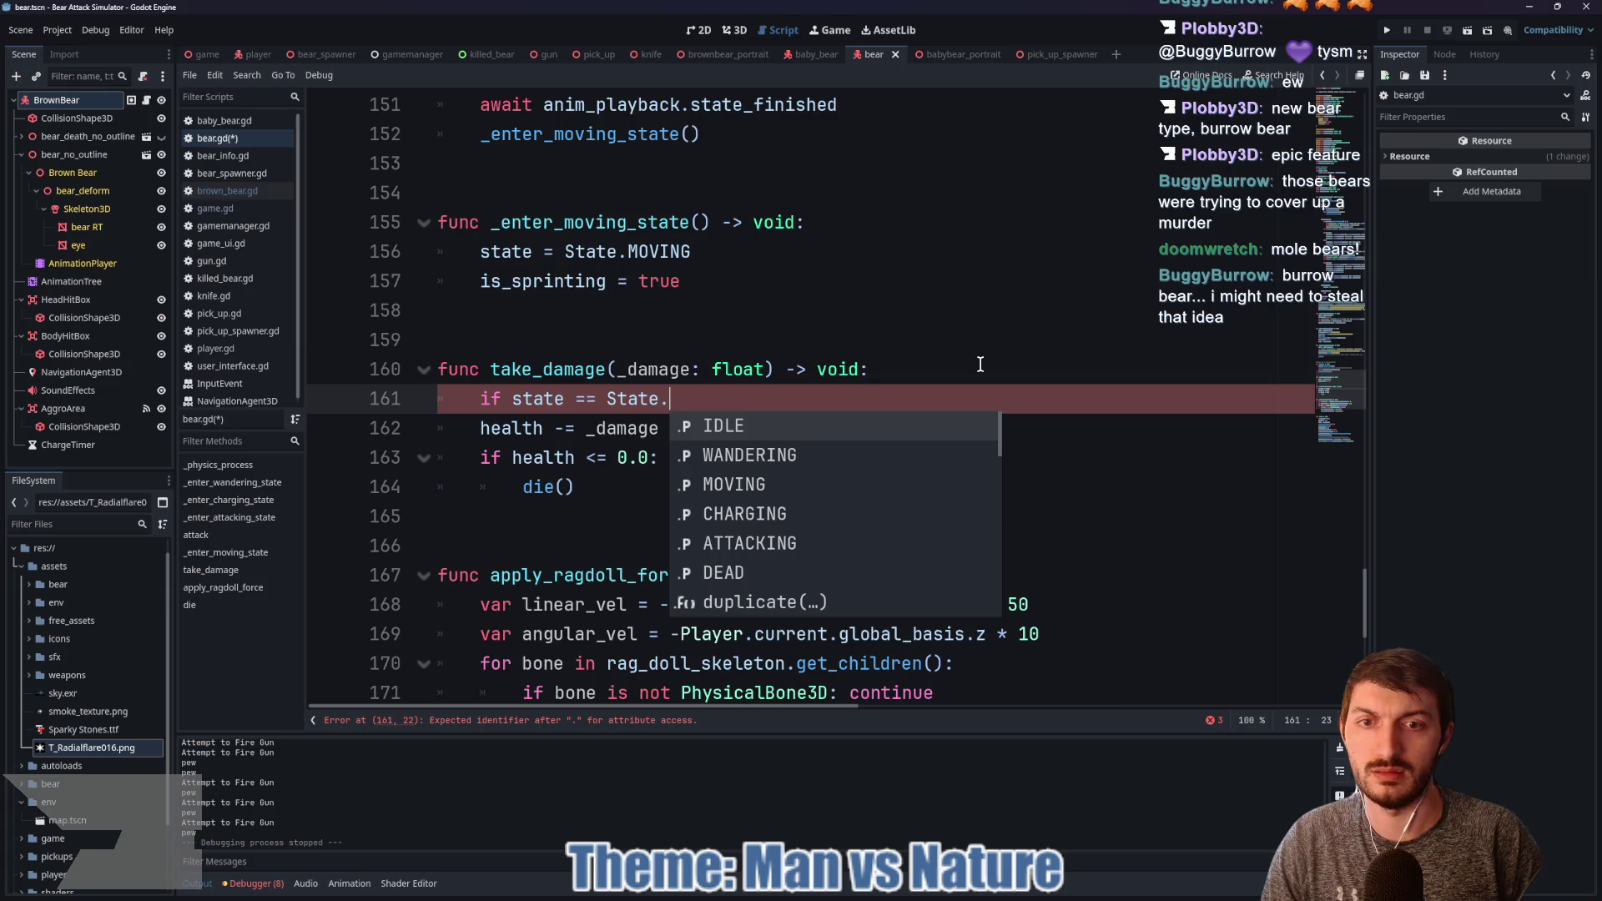
key(Down)
key(Return)
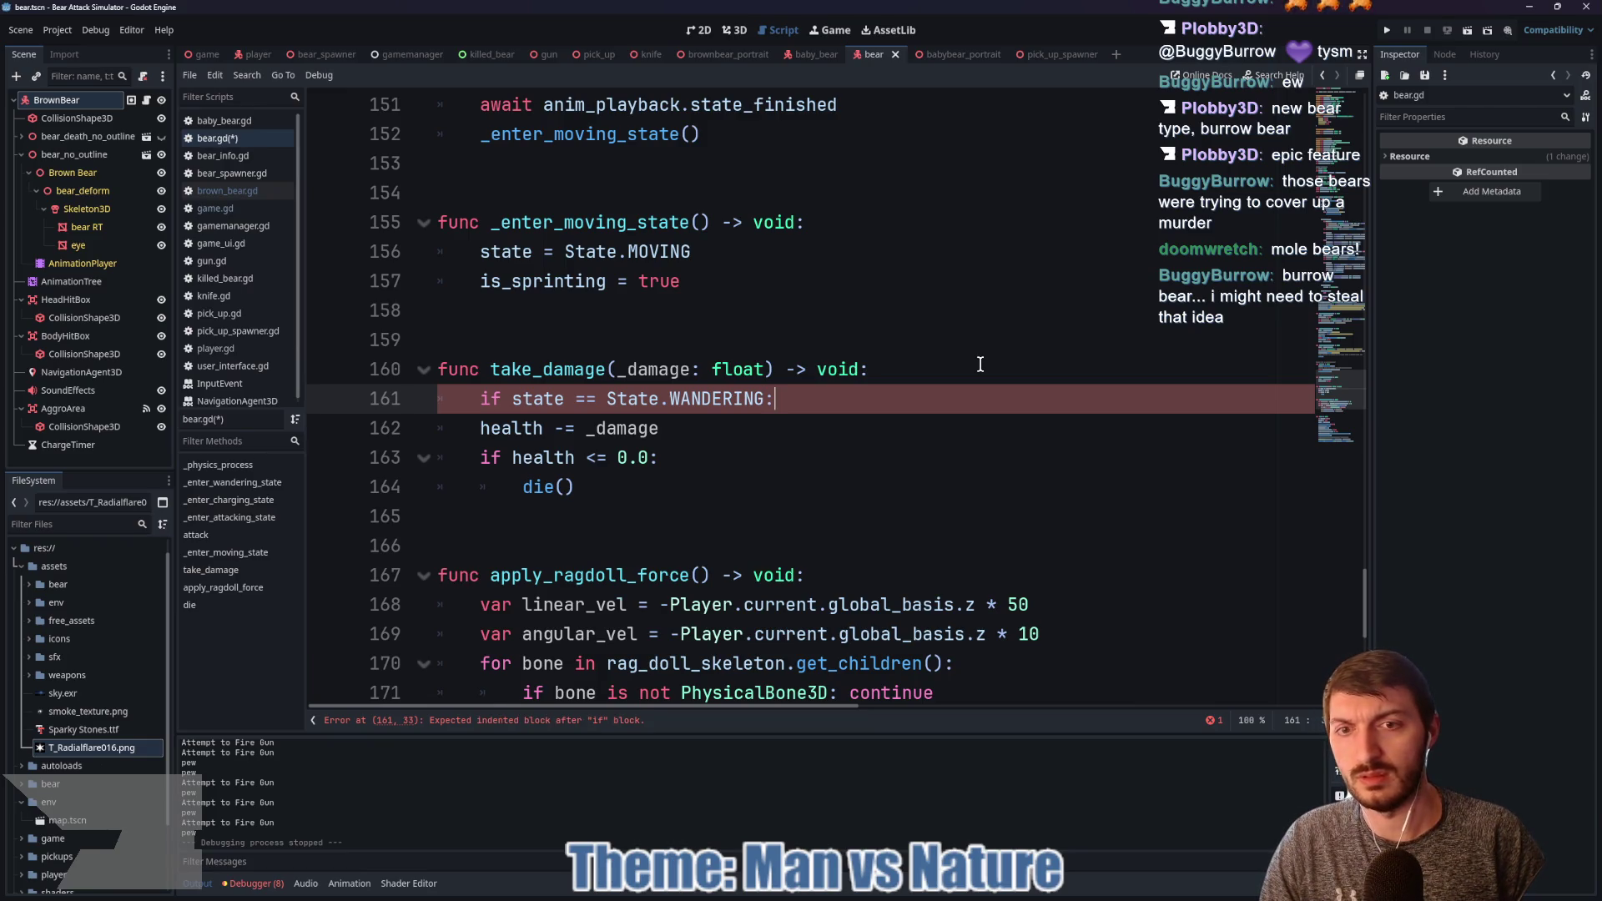
key(Return)
text(state)
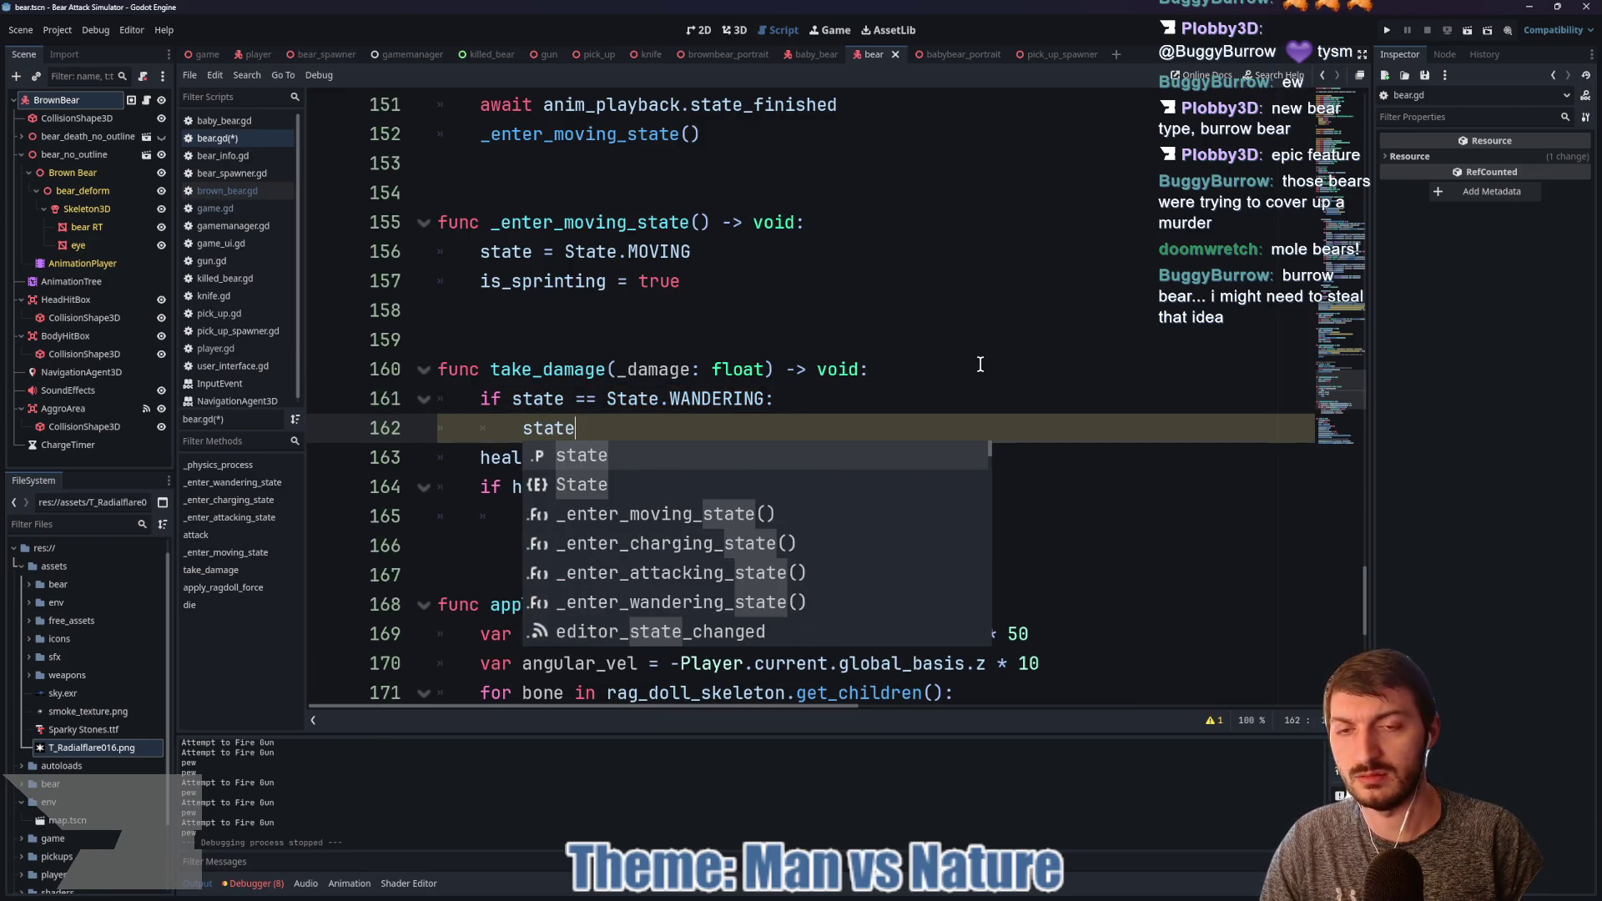
text( = )
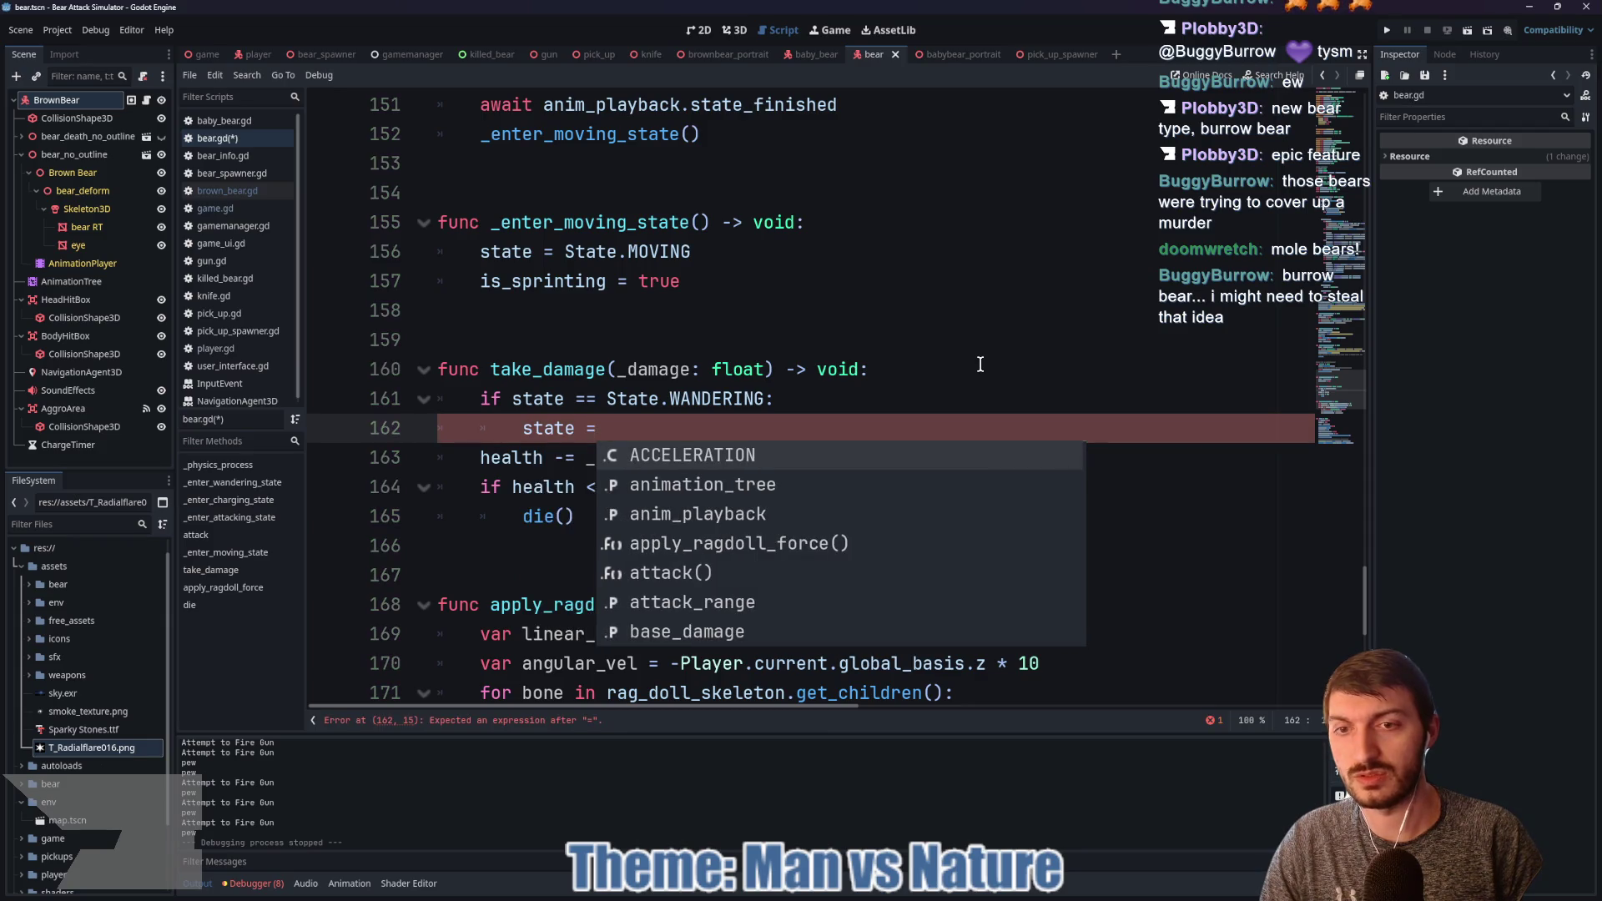
text(state.m)
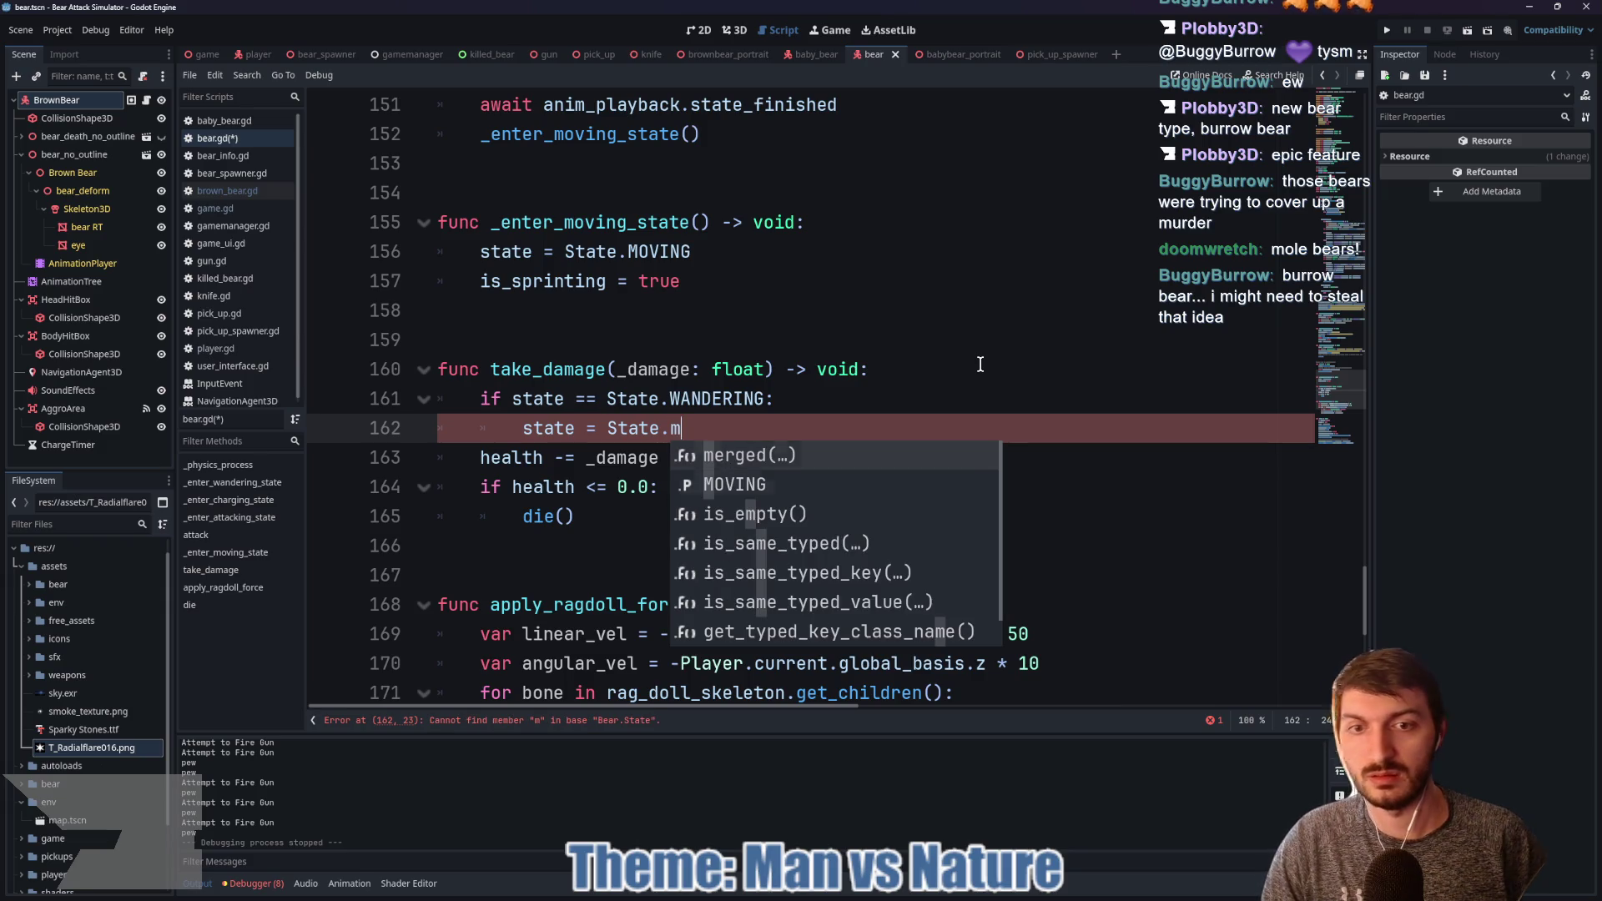
key(Down)
key(Return)
key(Return)
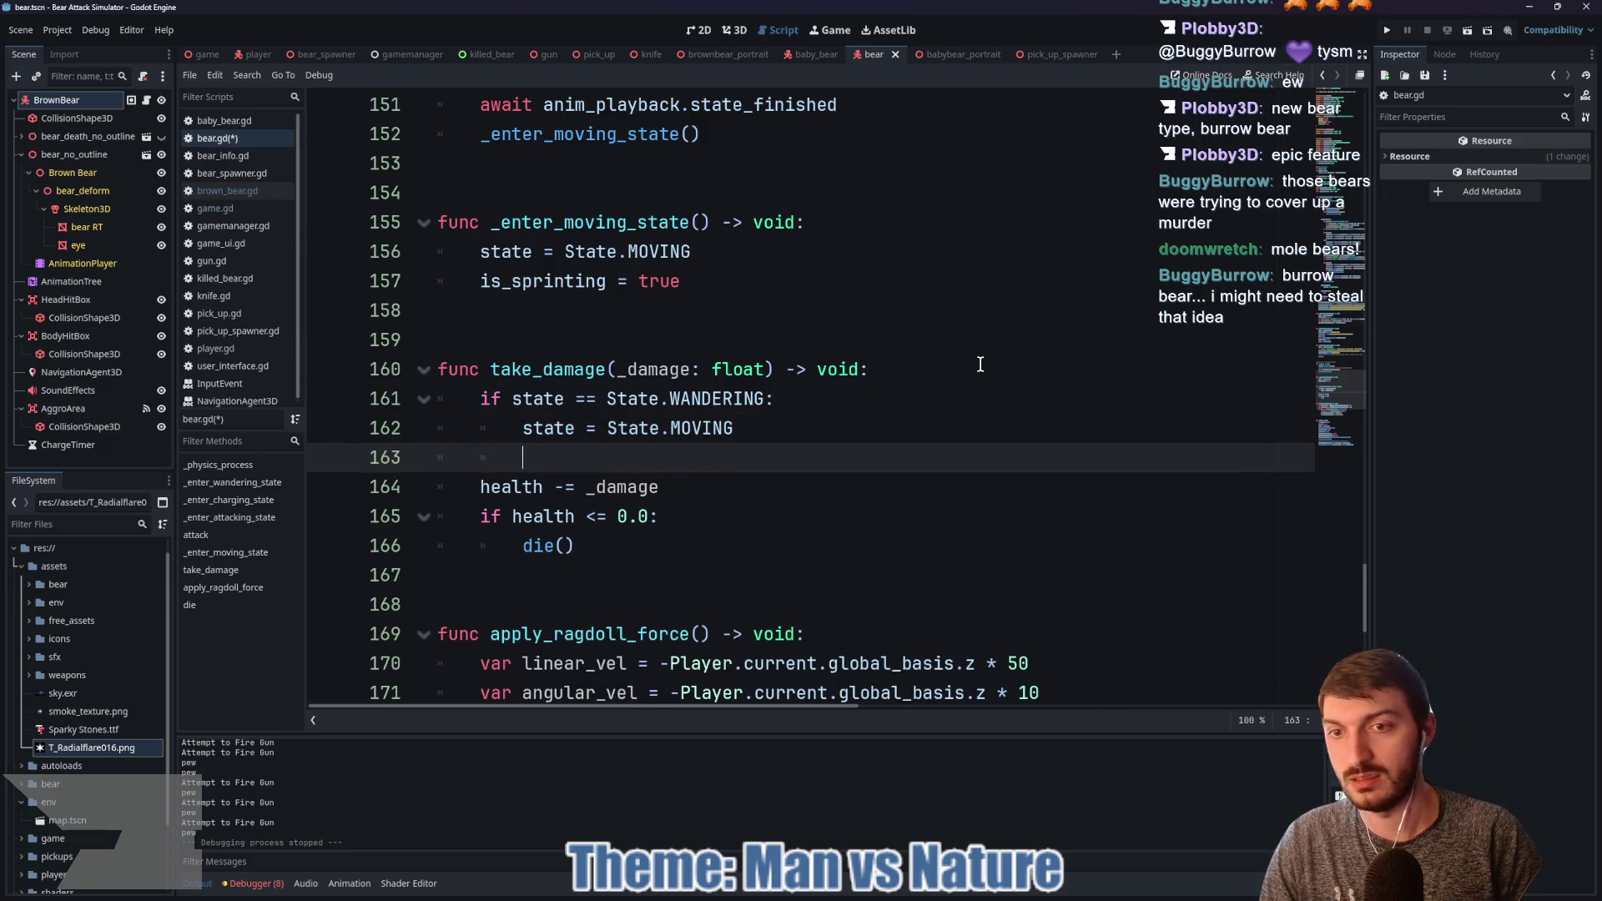
Step: Add the line behavior_dictionary["is_aggro"] = true inside the WANDERING check
text(is)
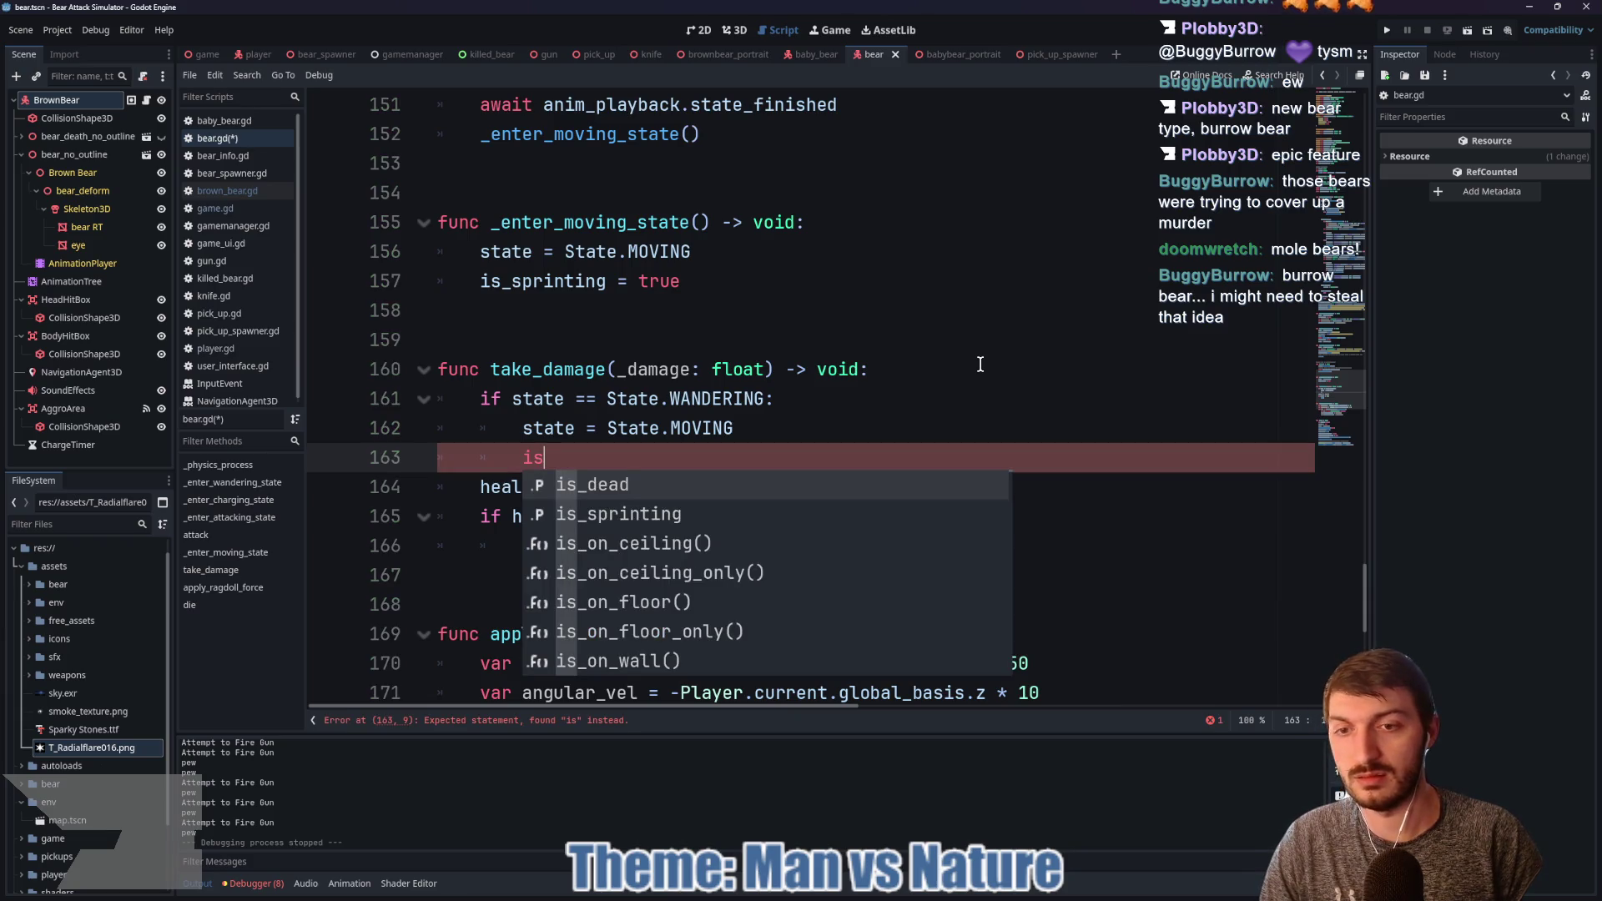
key(BackSpace)
key(BackSpace)
text(aggro)
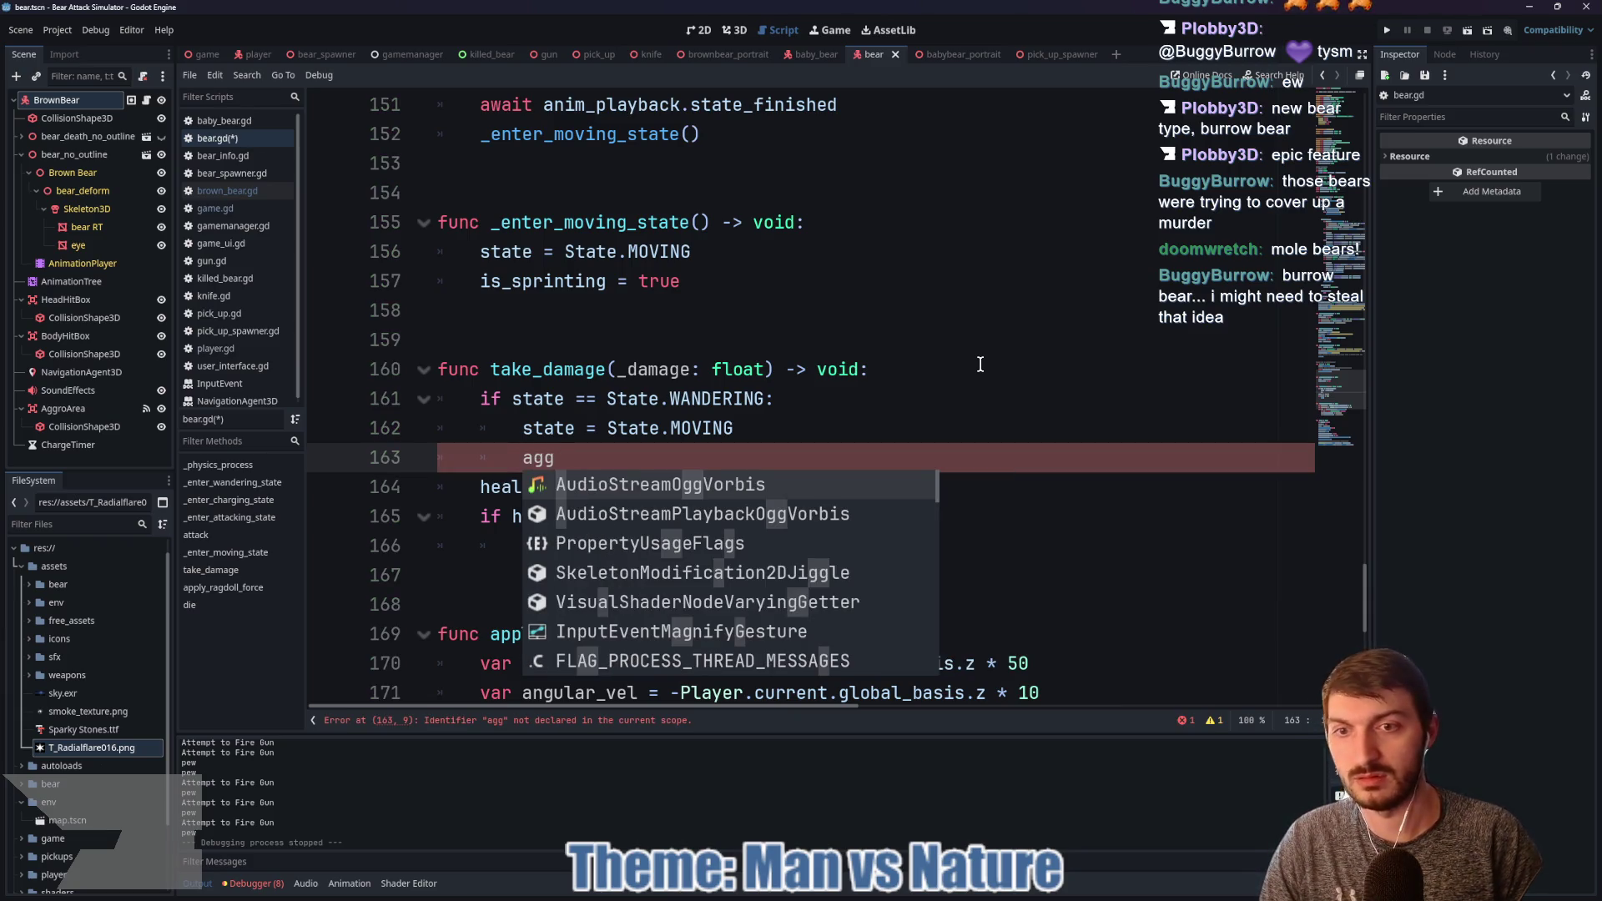
key(BackSpace)
key(BackSpace)
key(BackSpace)
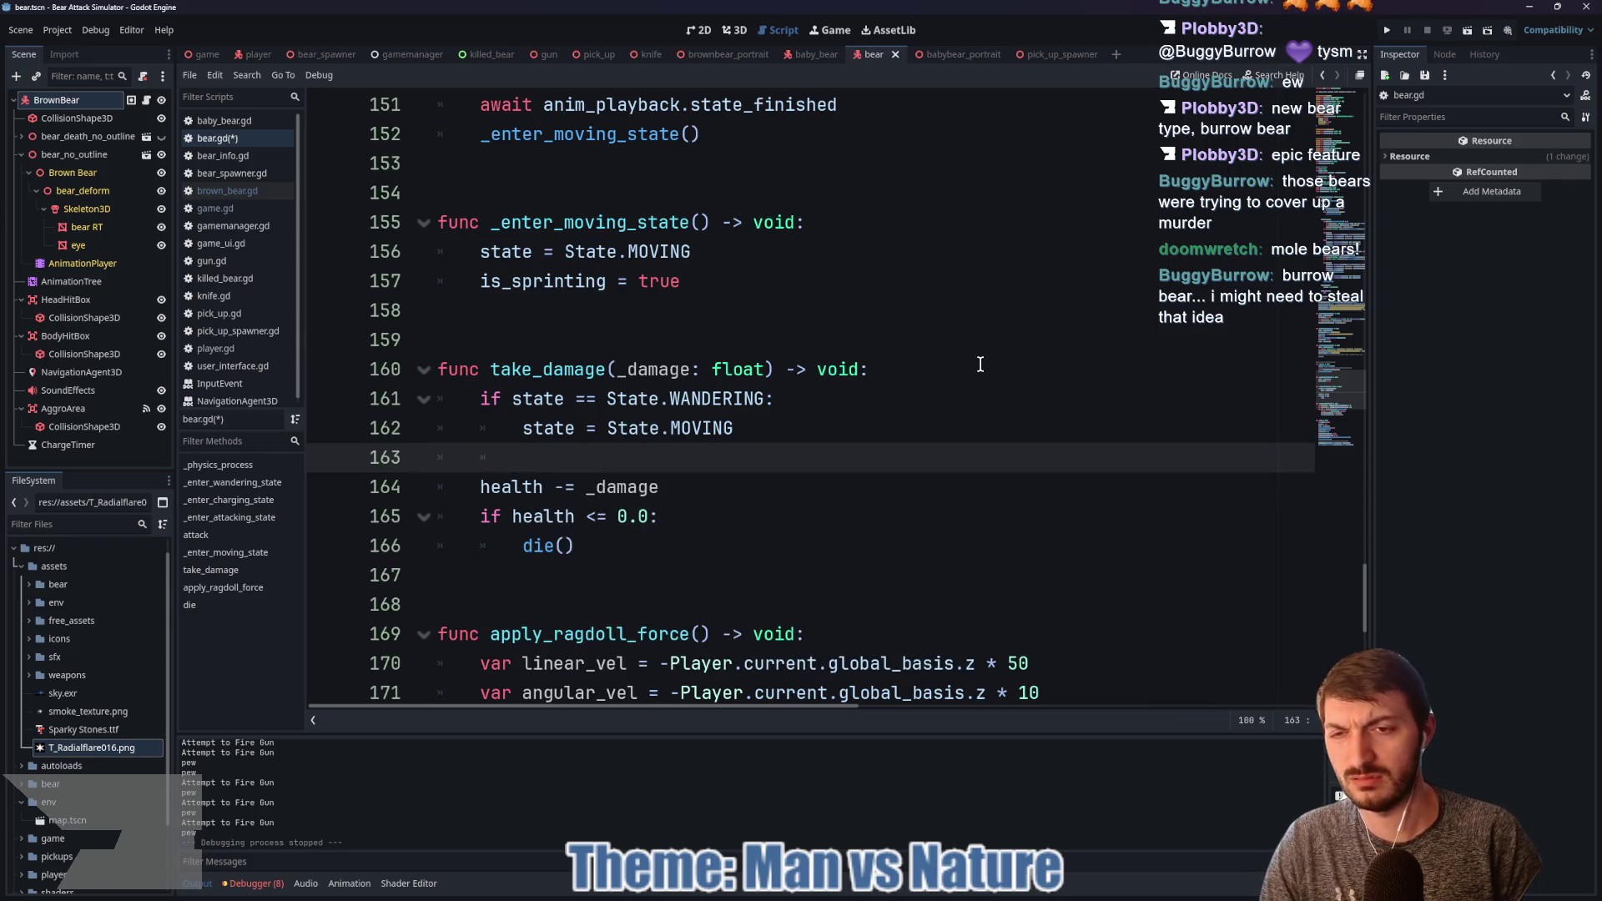
text(behav)
key(Return)
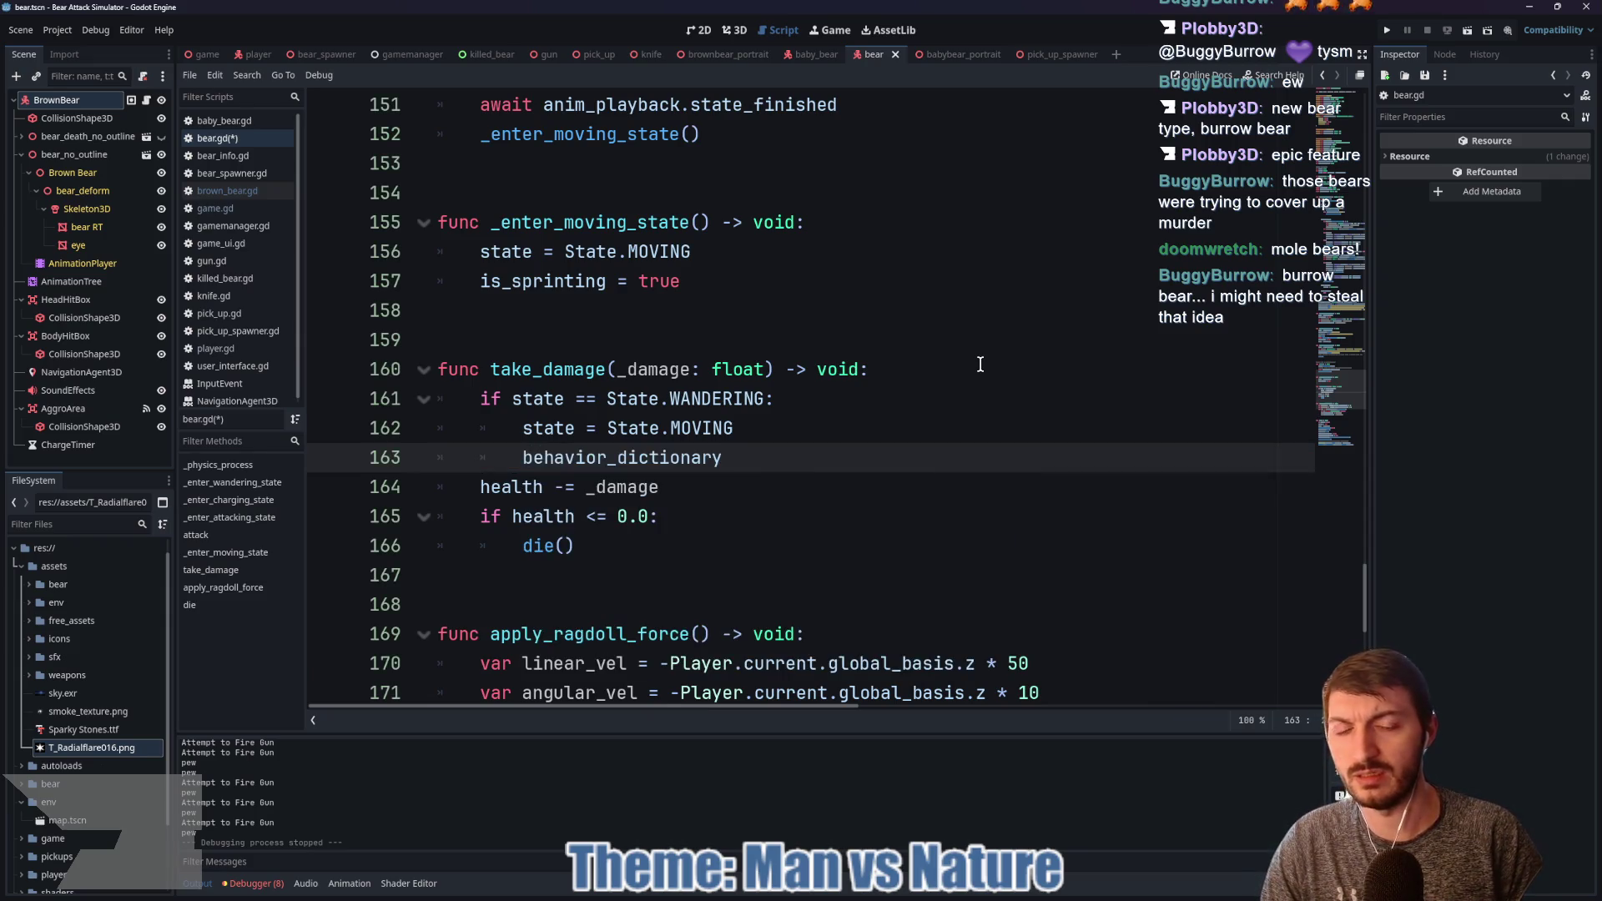
text([")
text(is_aggro")
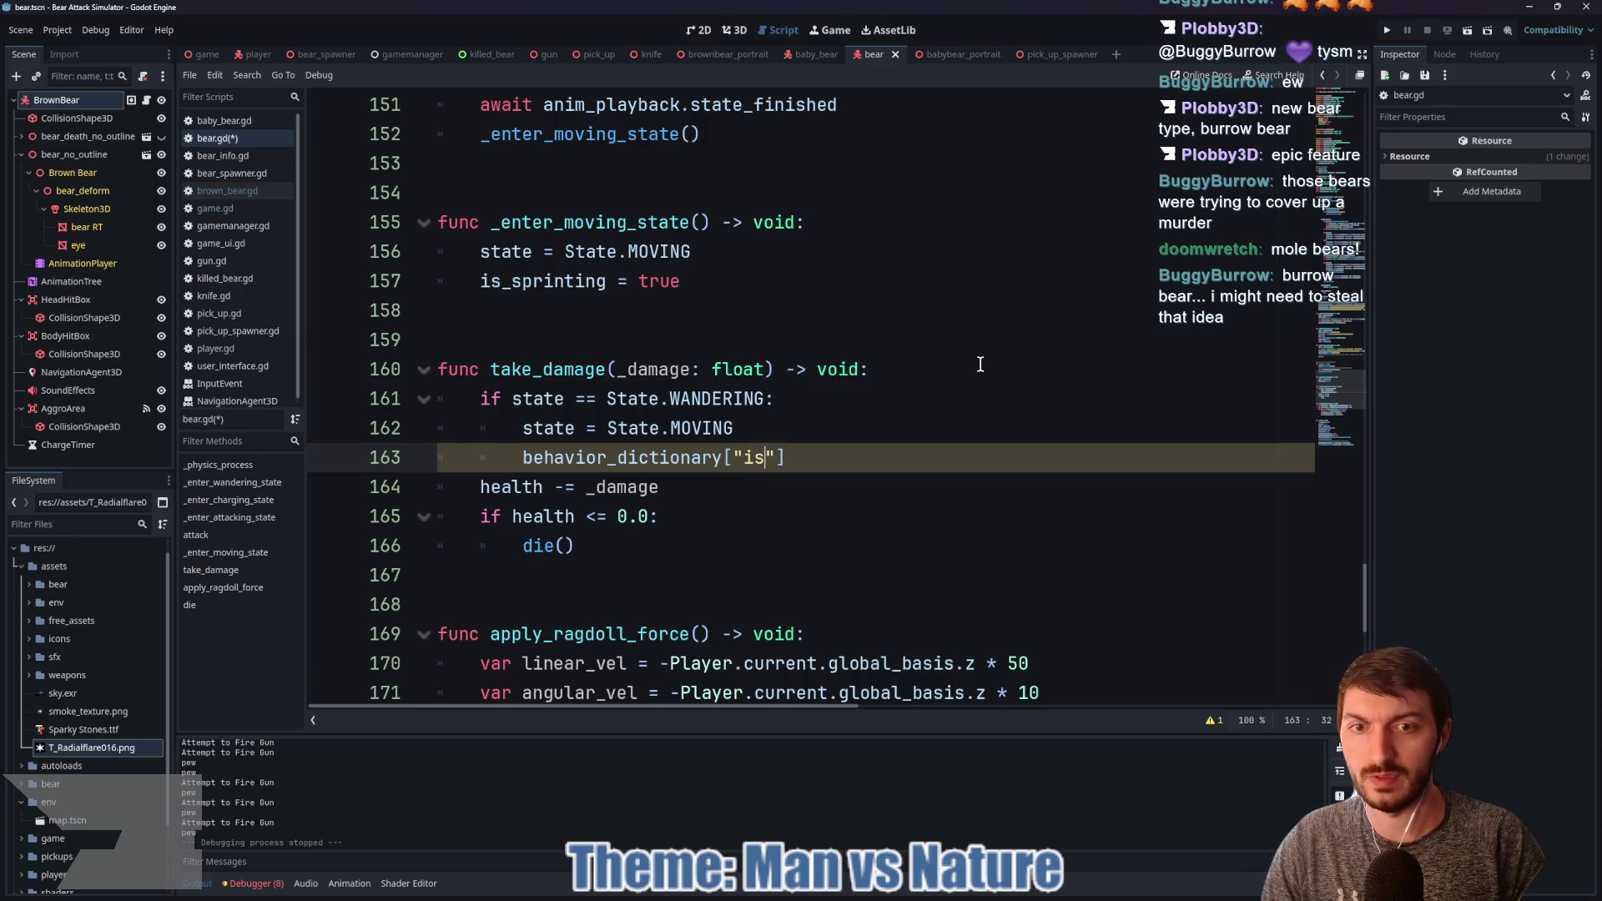
text(] = true)
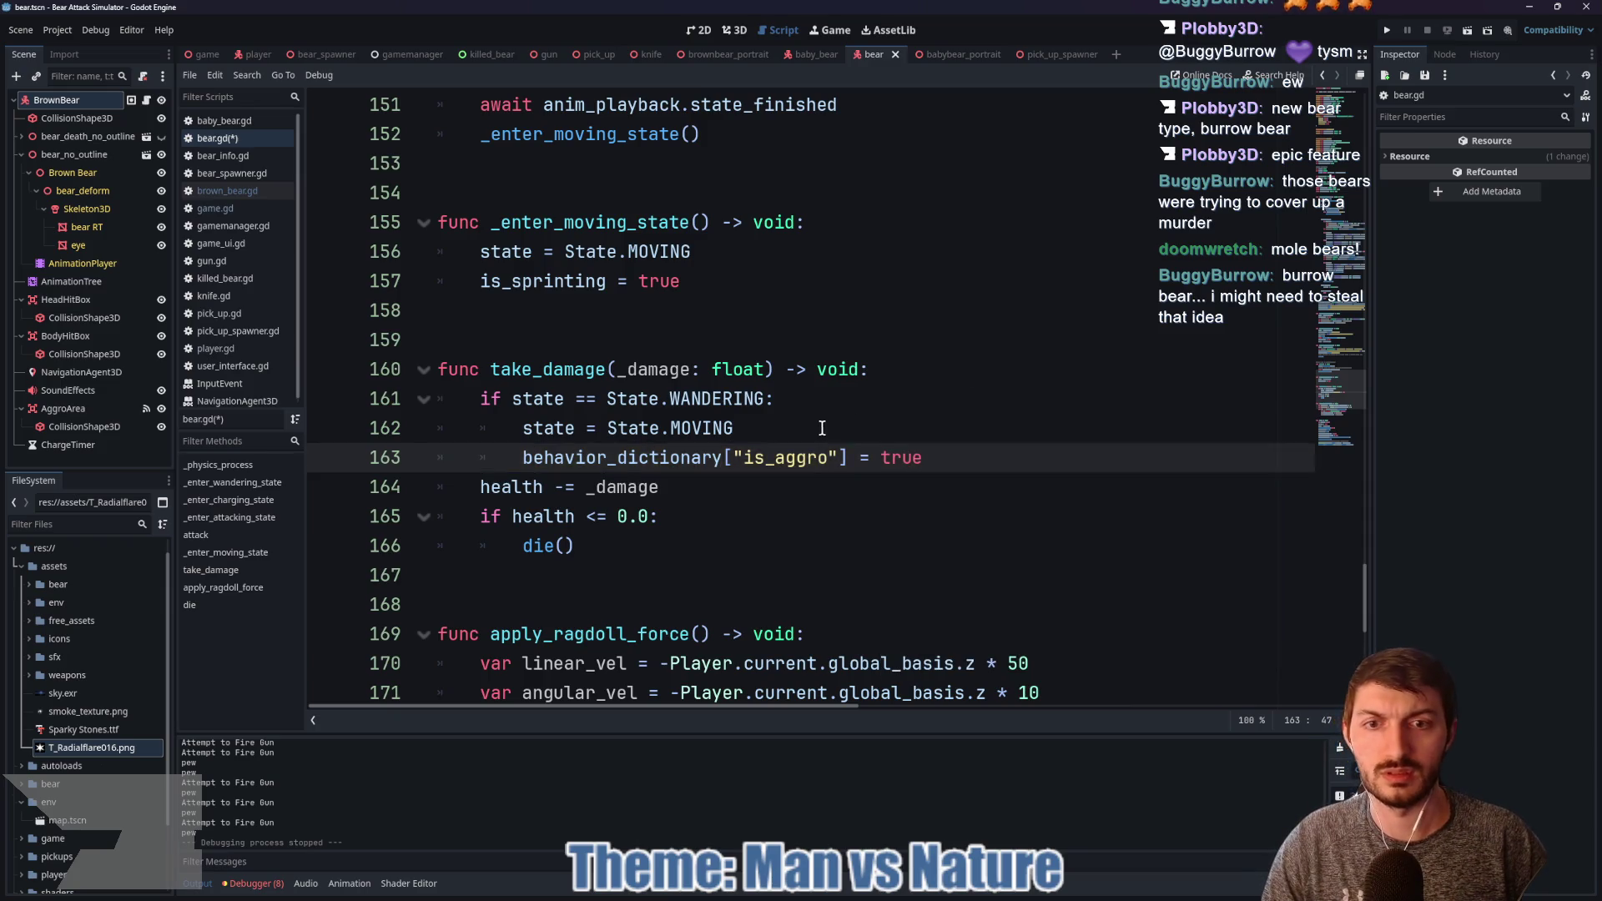
Step: Rename the dictionary key from "is_aggro" to "aggro" and save bear.gd
scroll(684, 425, up, 20)
scroll(684, 425, up, 6)
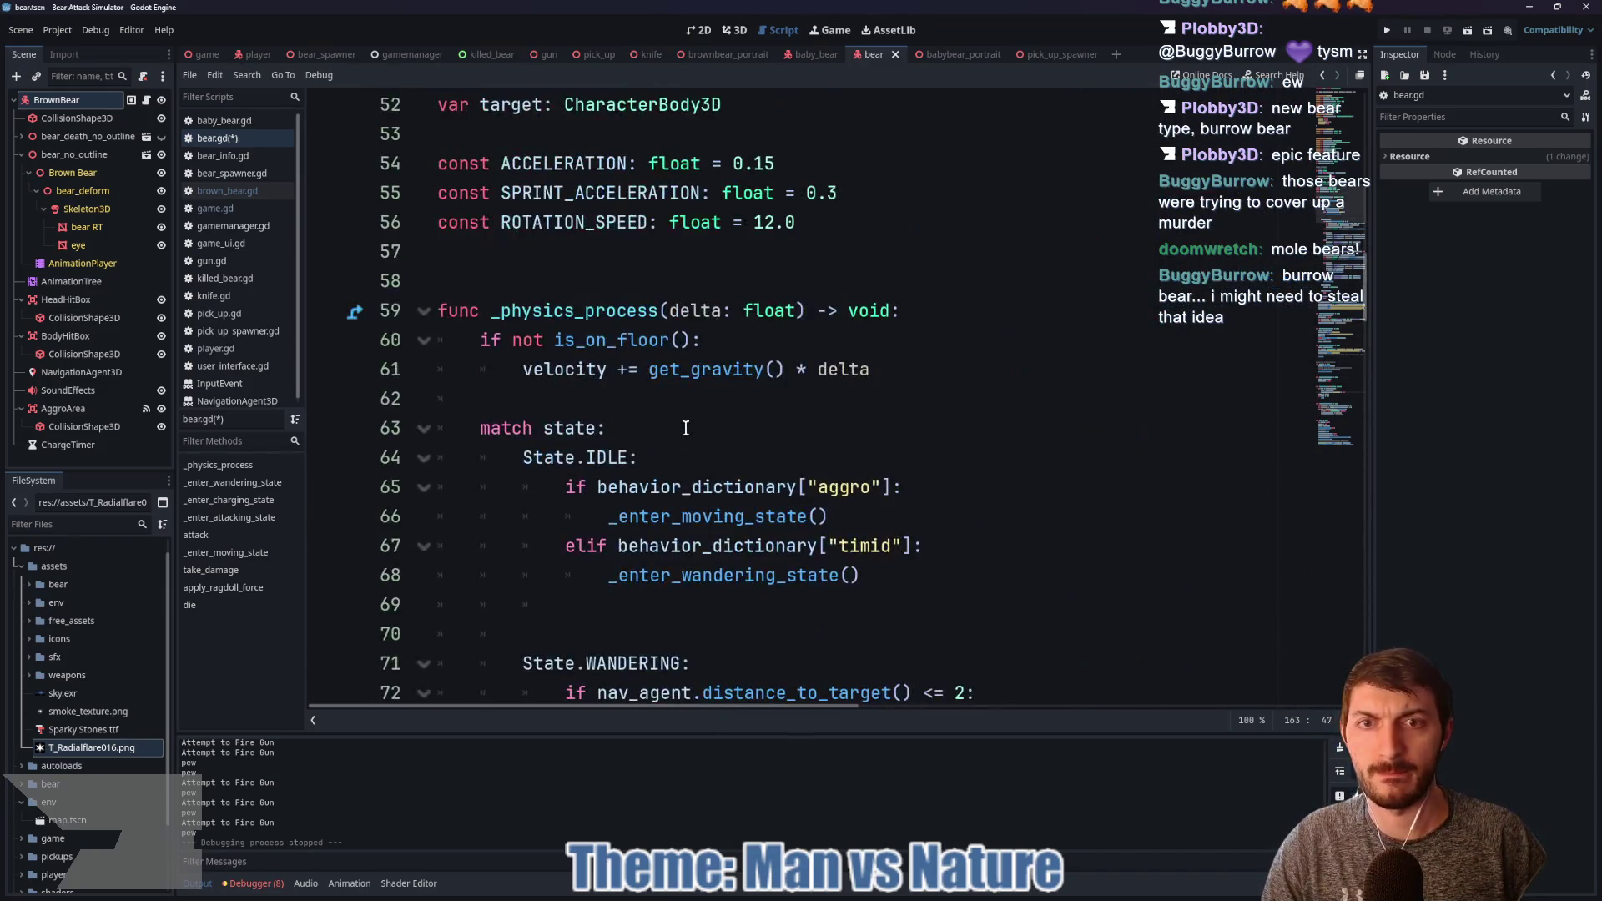
scroll(808, 458, down, 9)
scroll(807, 459, down, 20)
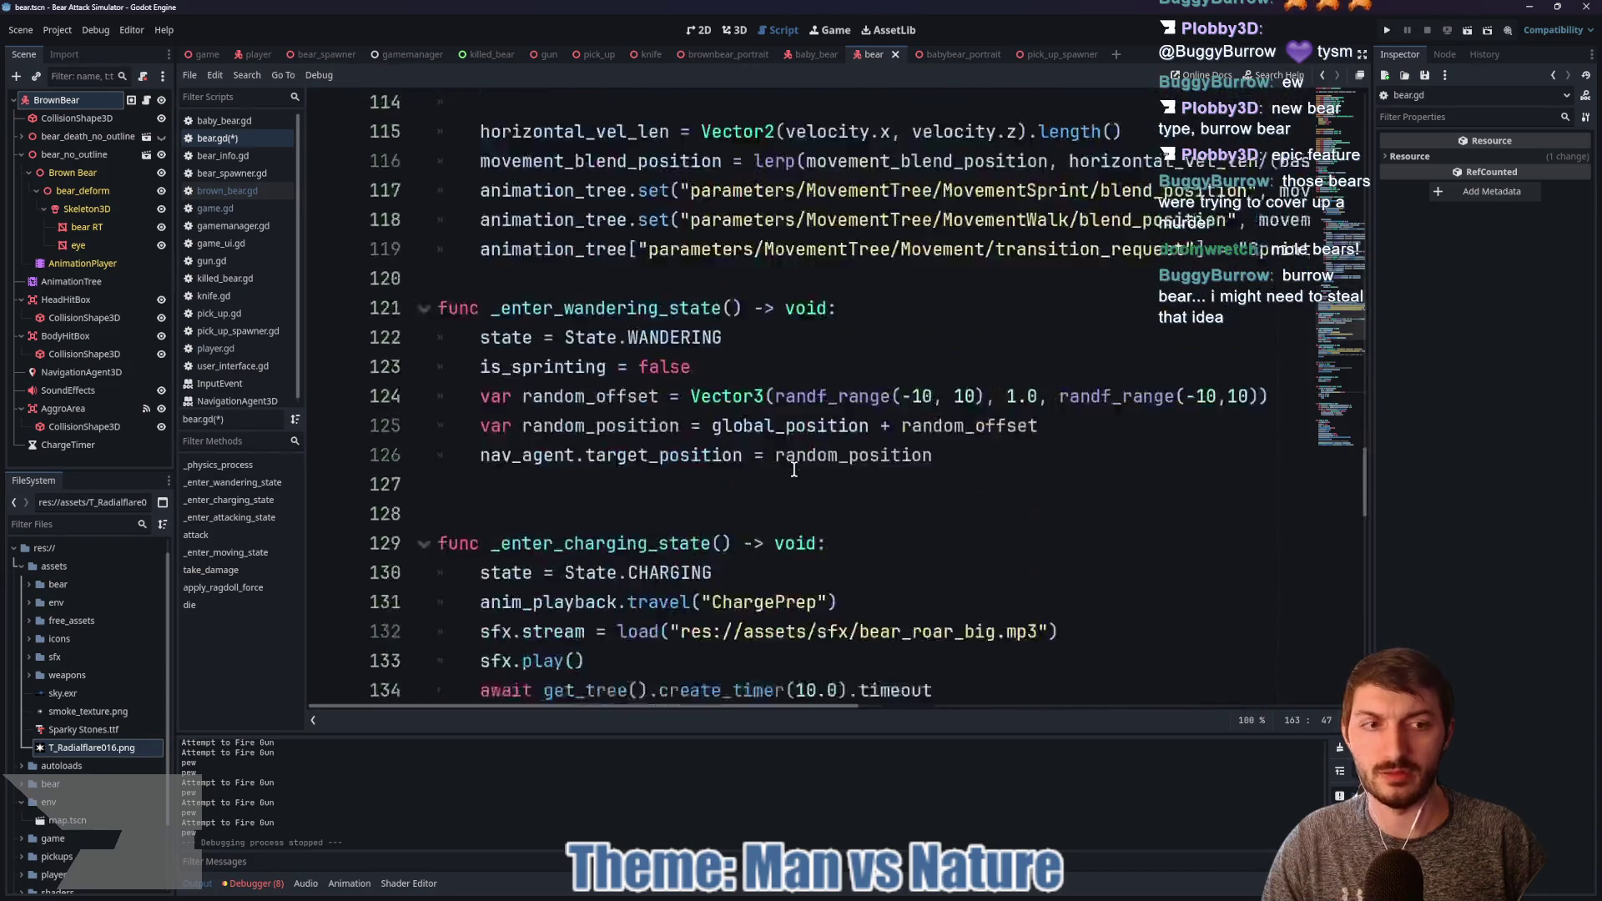
click(777, 281)
key(BackSpace)
key(BackSpace)
key(BackSpace)
click(964, 283)
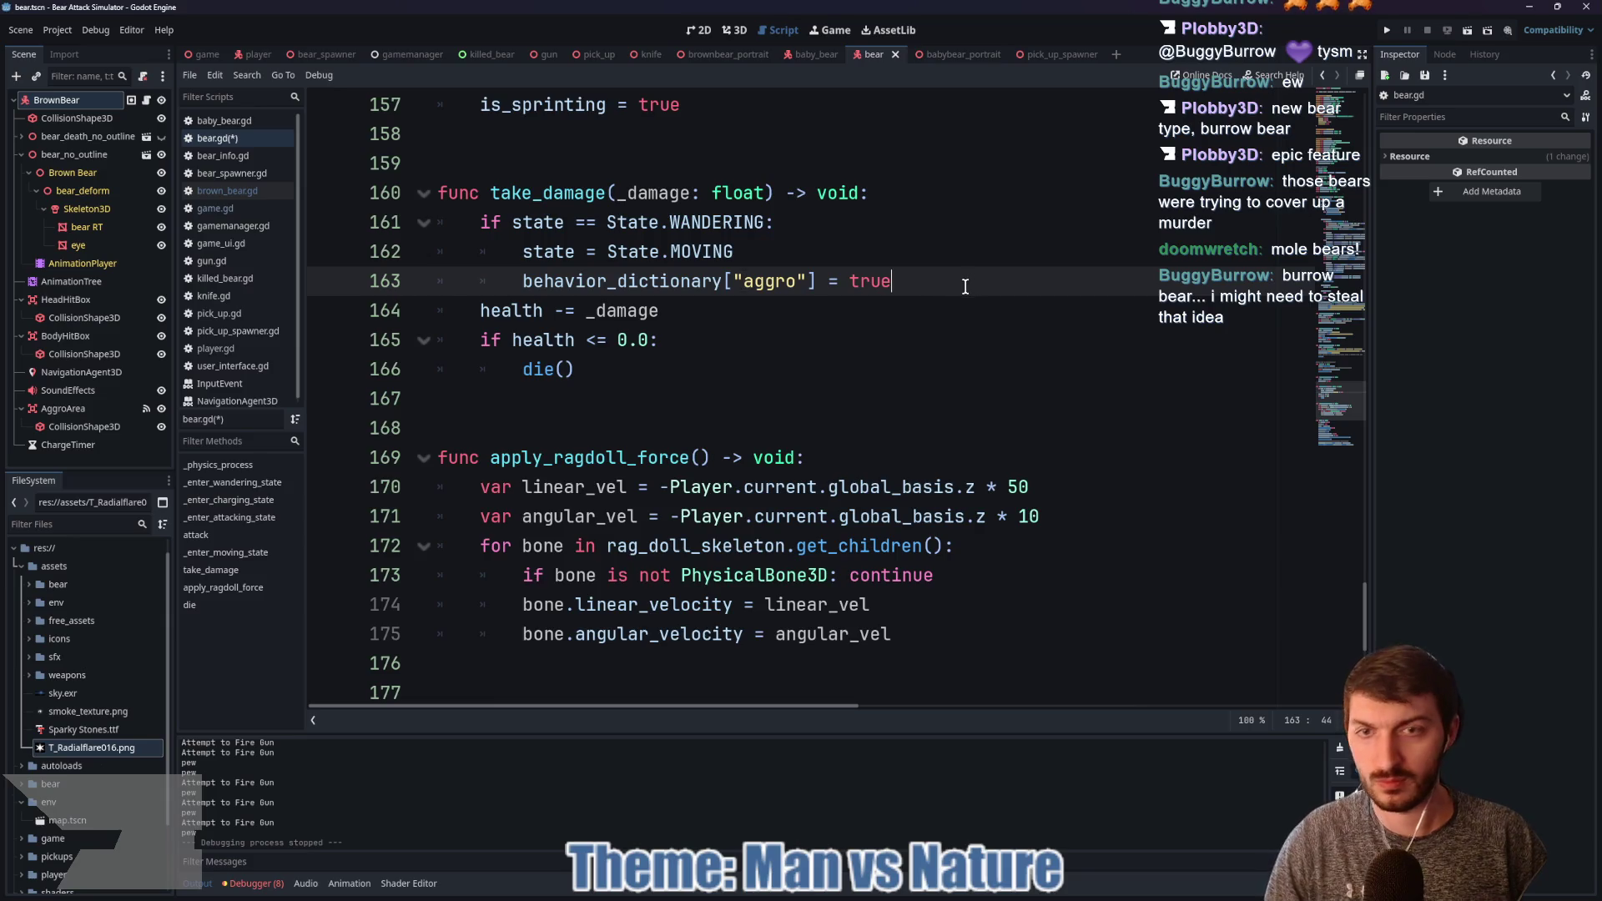
key(ctrl+s)
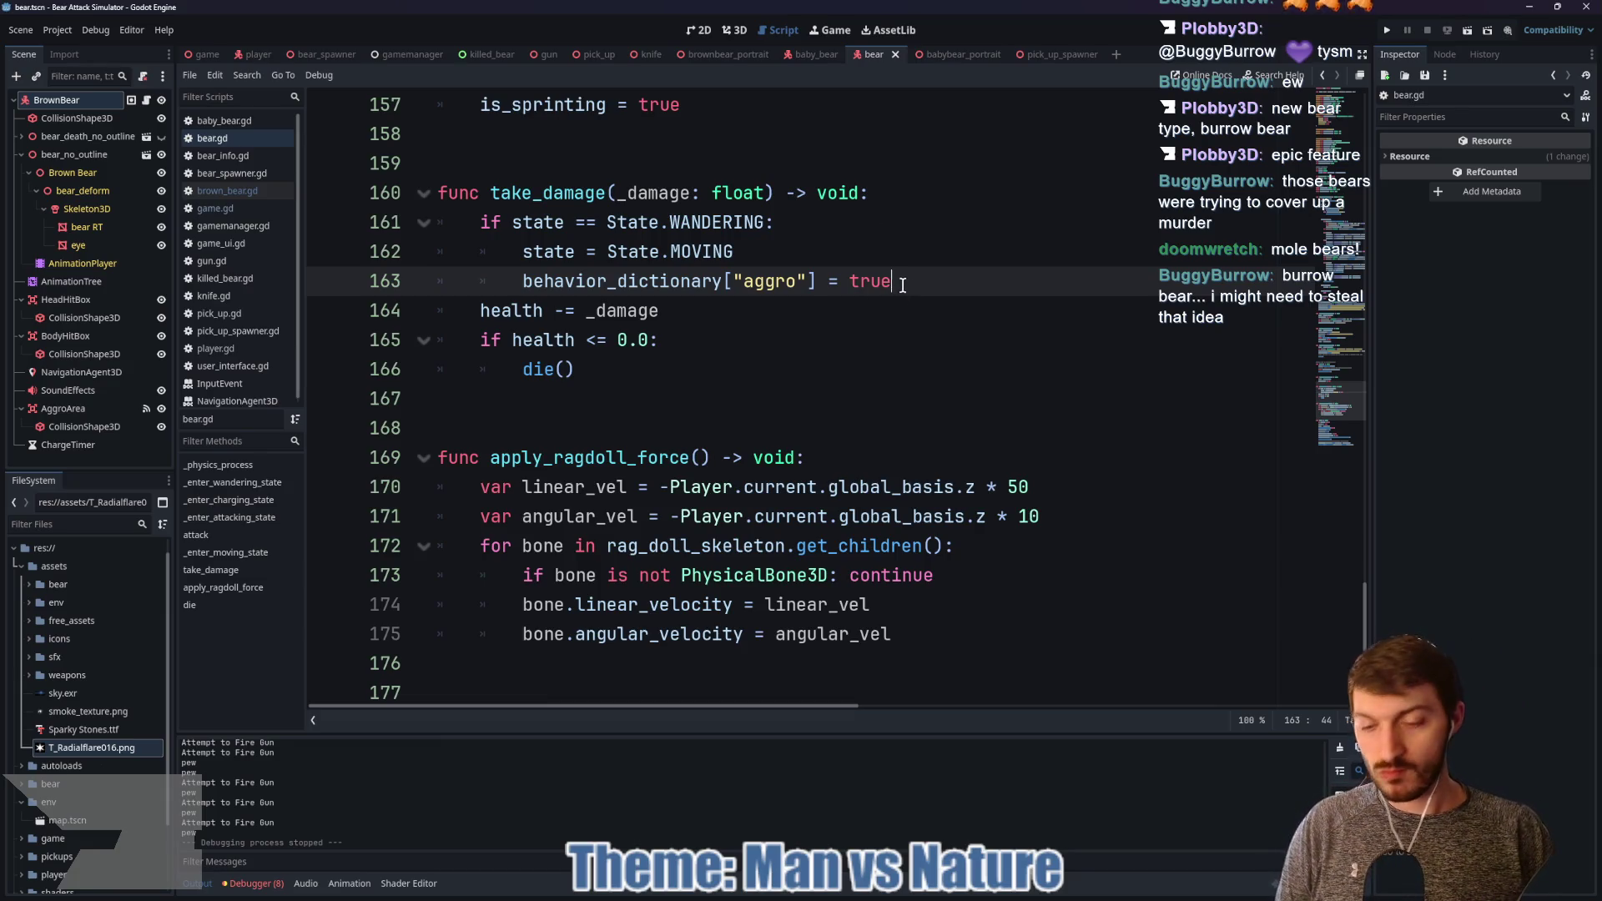
key(ctrl+s)
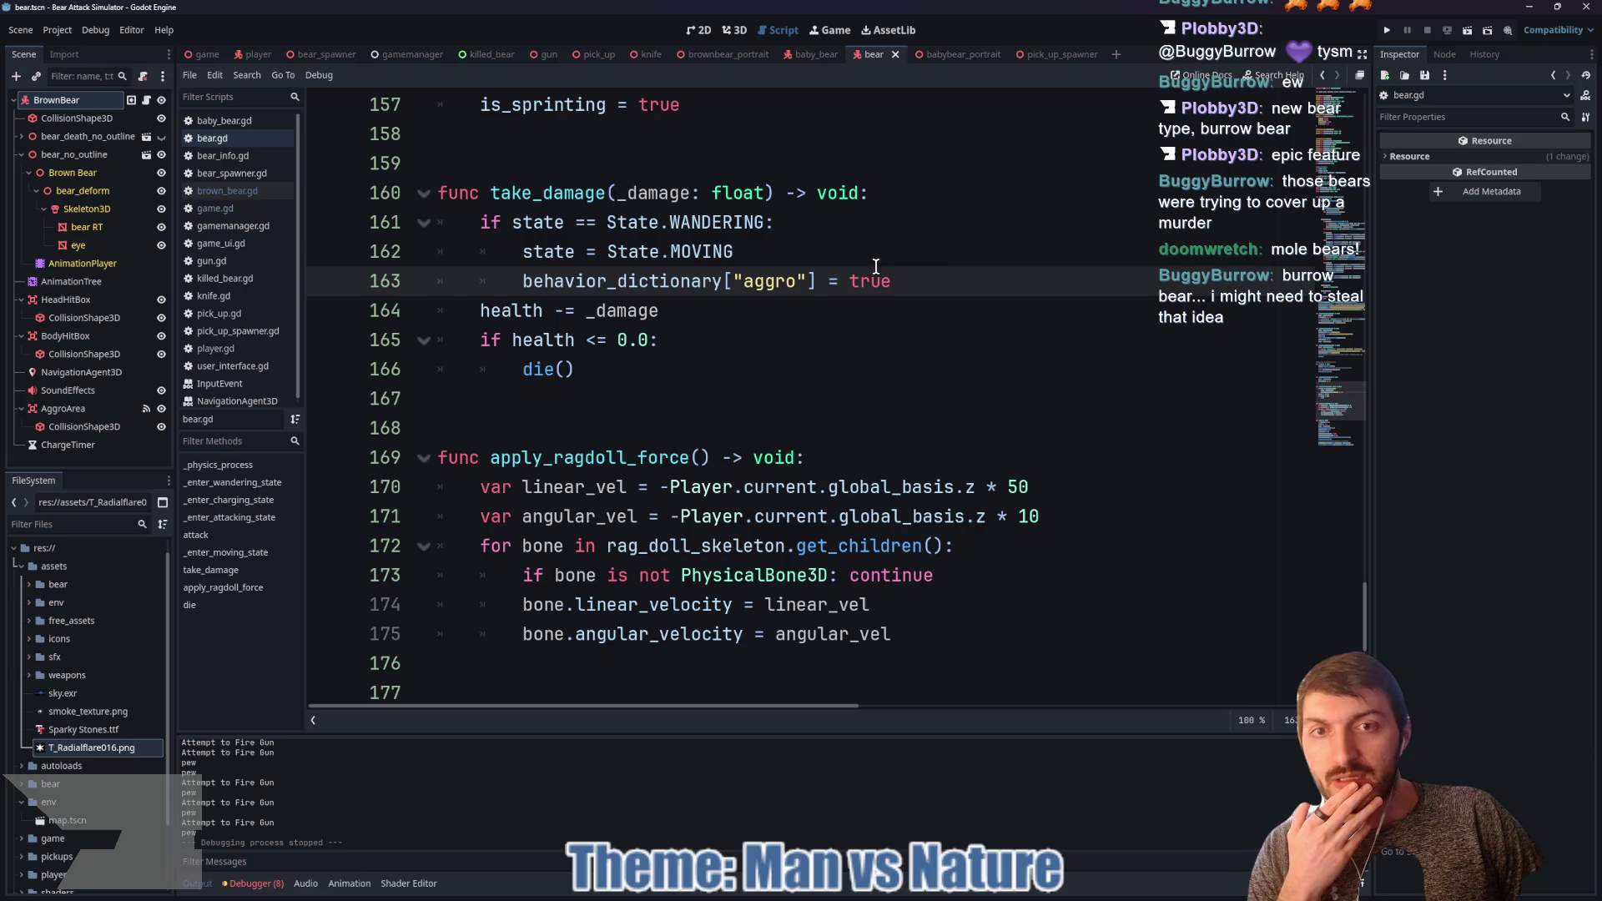
Step: Open gamemanager.gd and go to the end of the script below reset_game
click(547, 55)
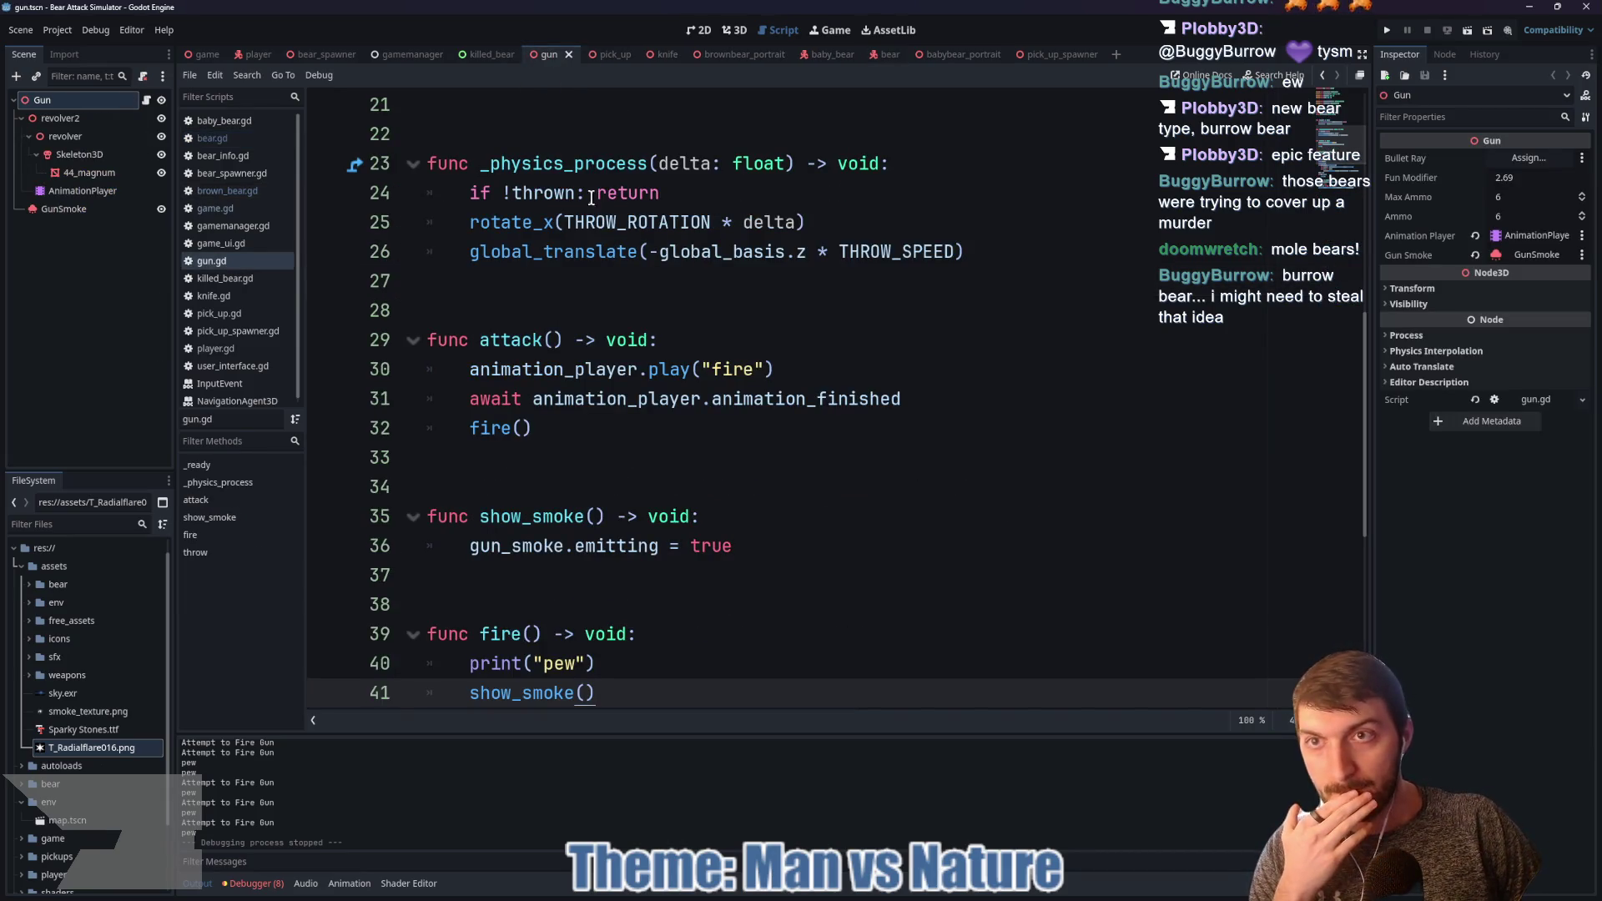
click(408, 58)
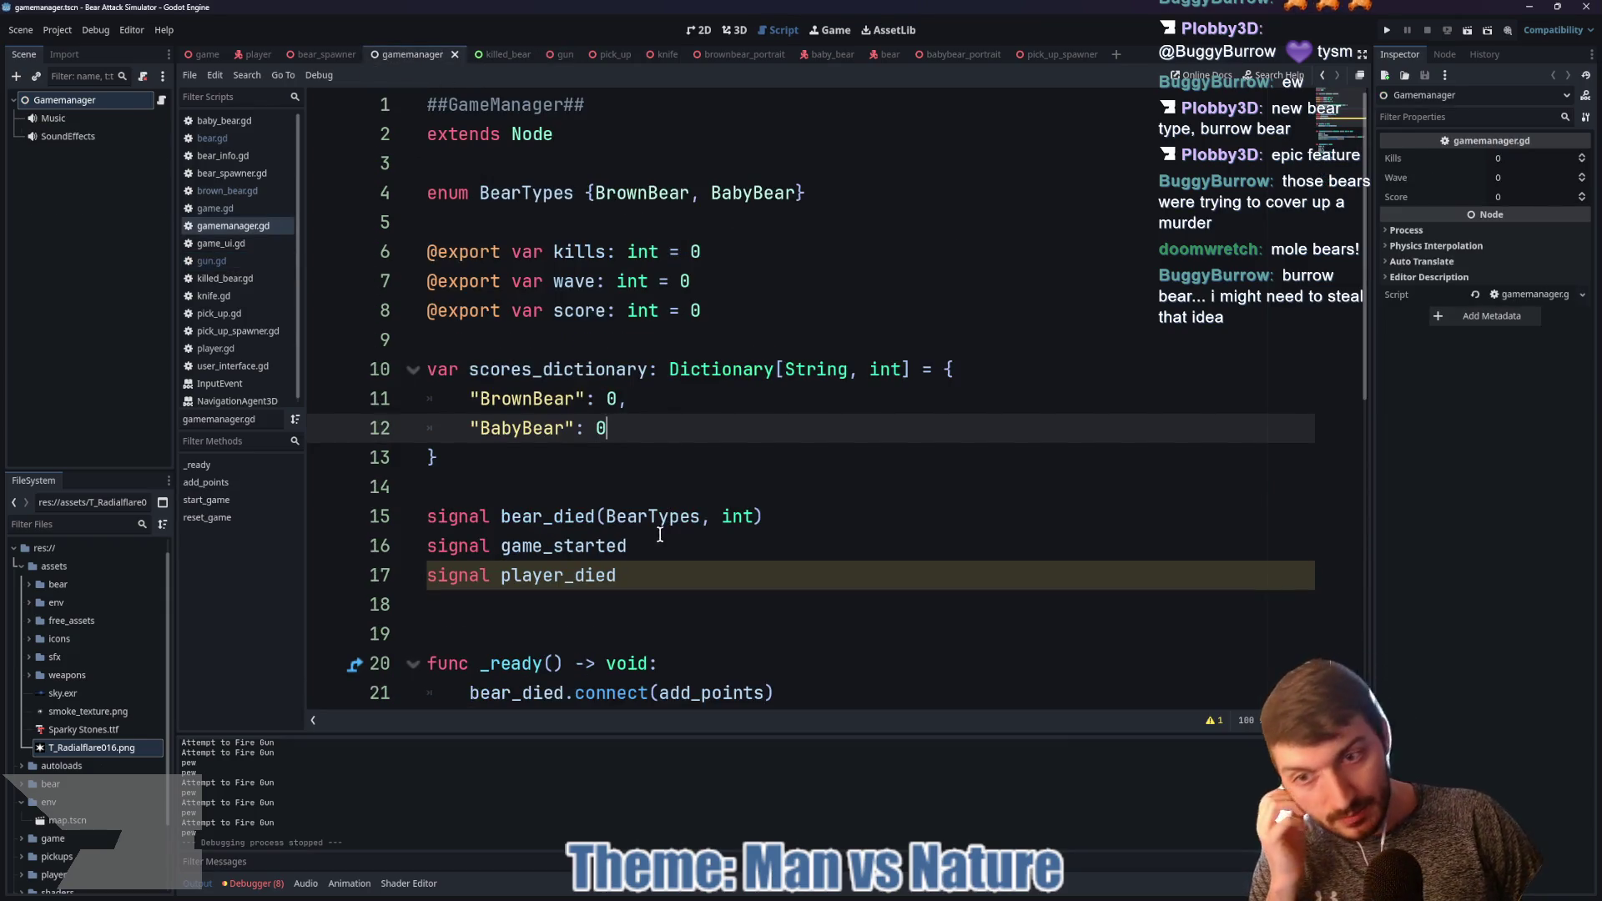
scroll(654, 527, down, 6)
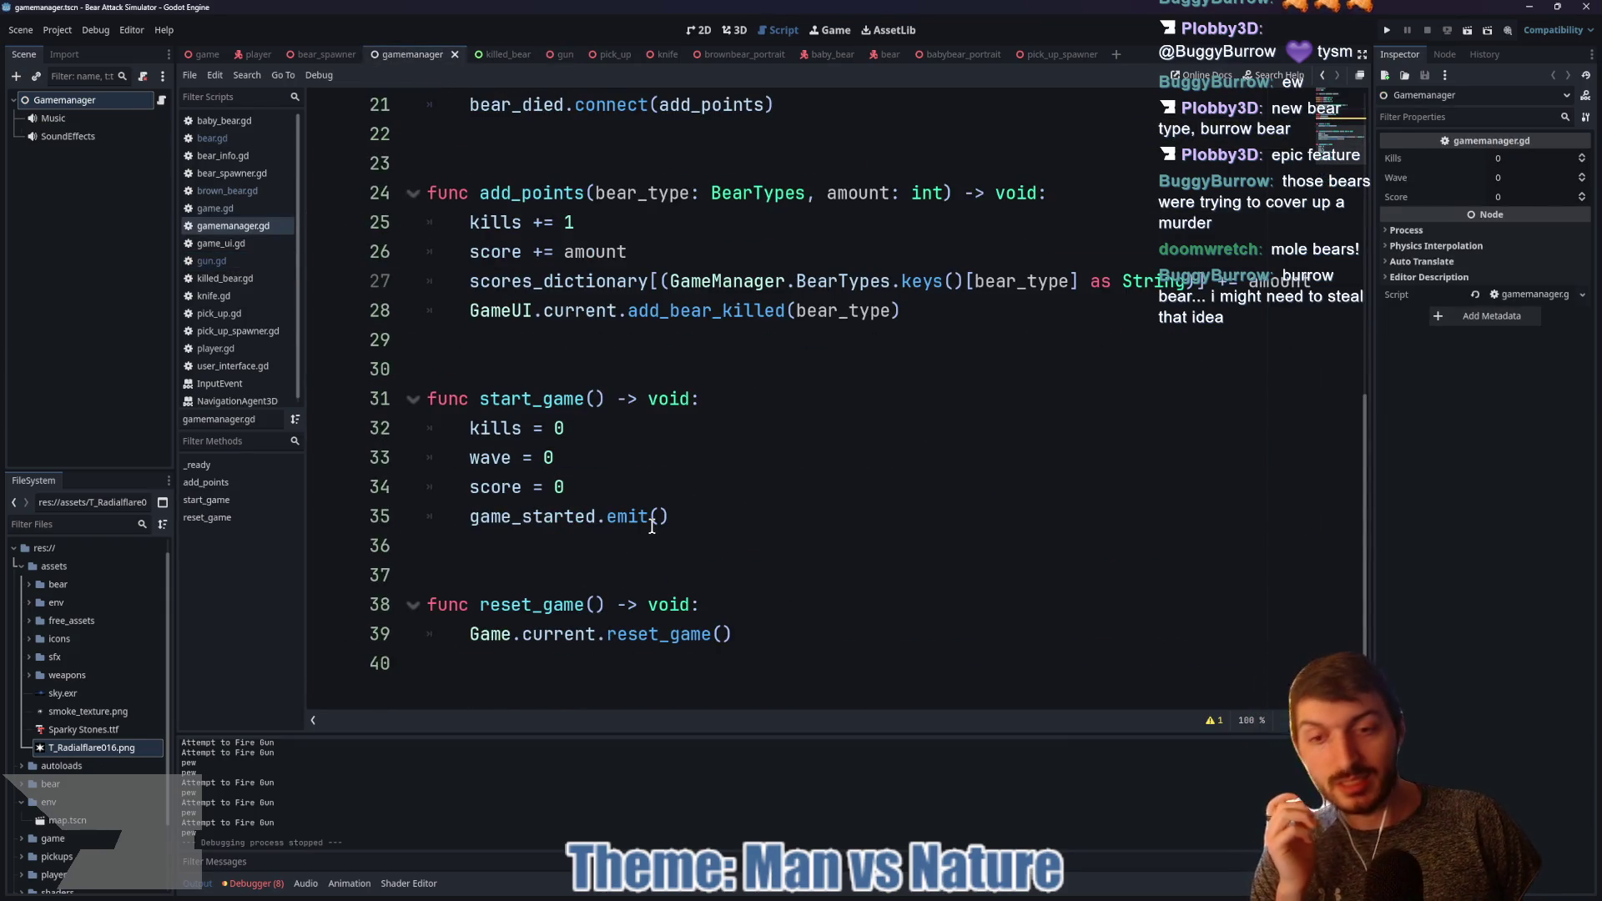
scroll(653, 521, up, 3)
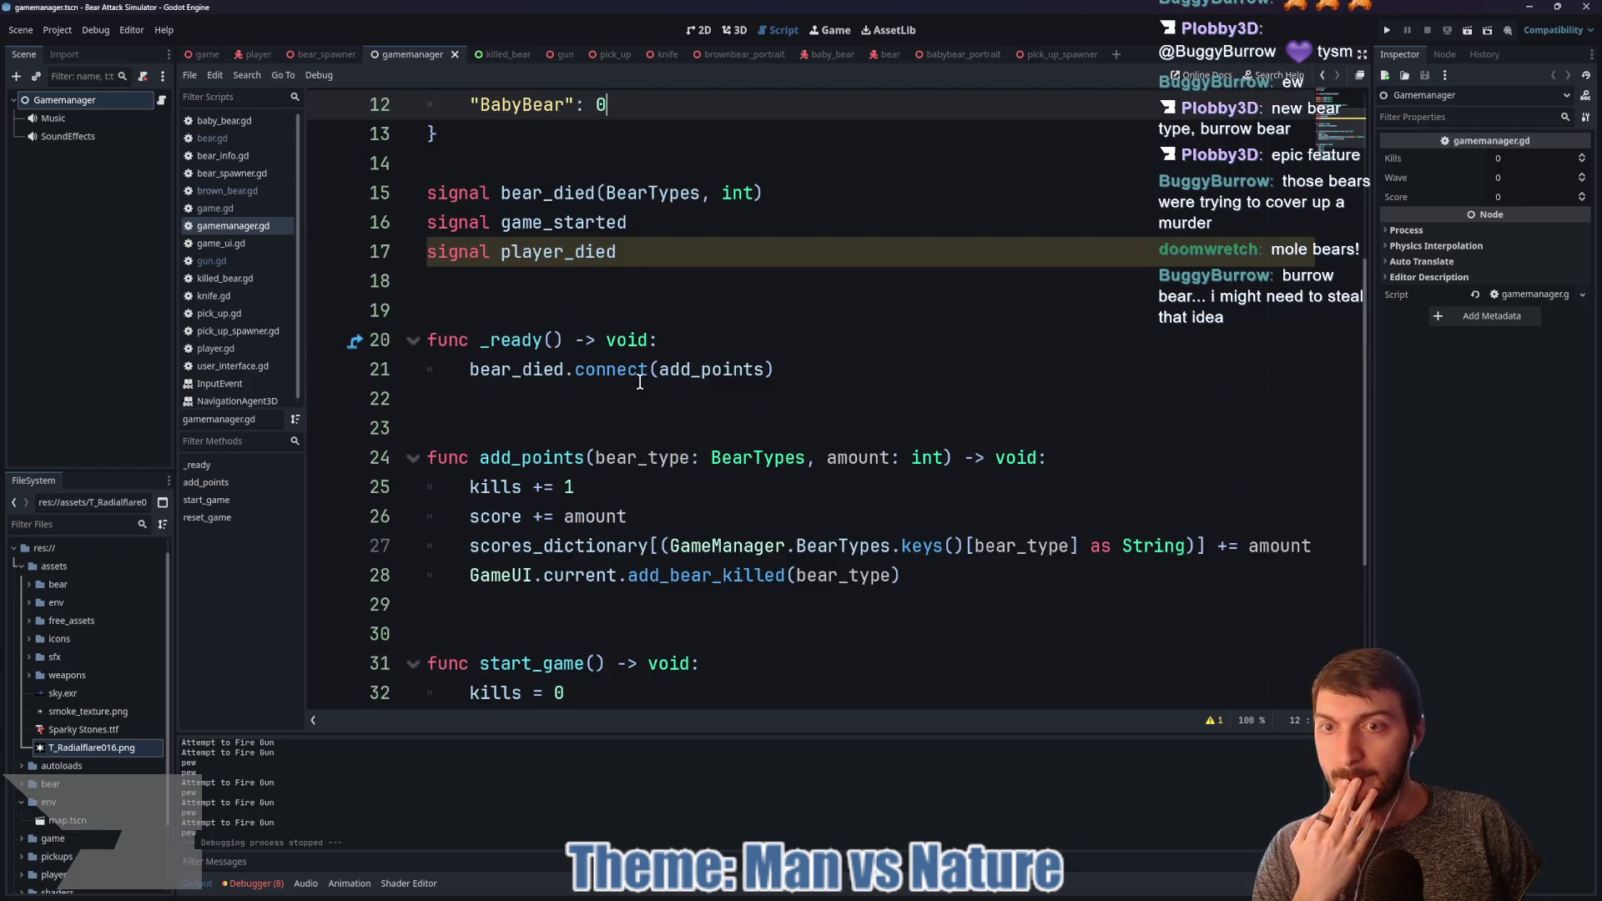
mouse_move(640, 364)
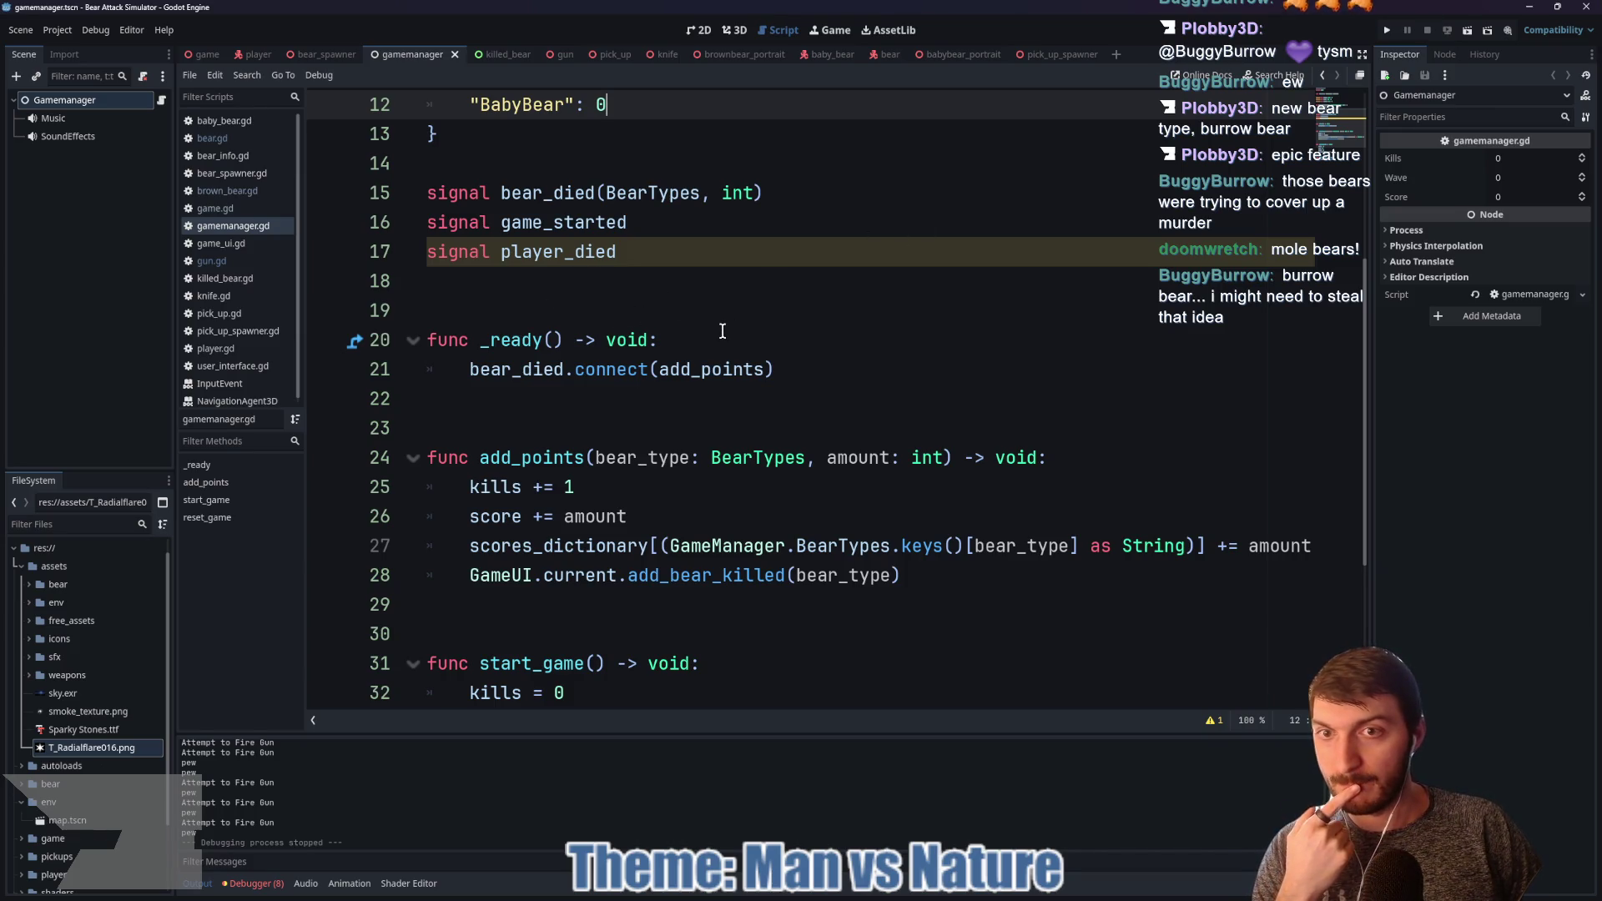
scroll(723, 331, down, 3)
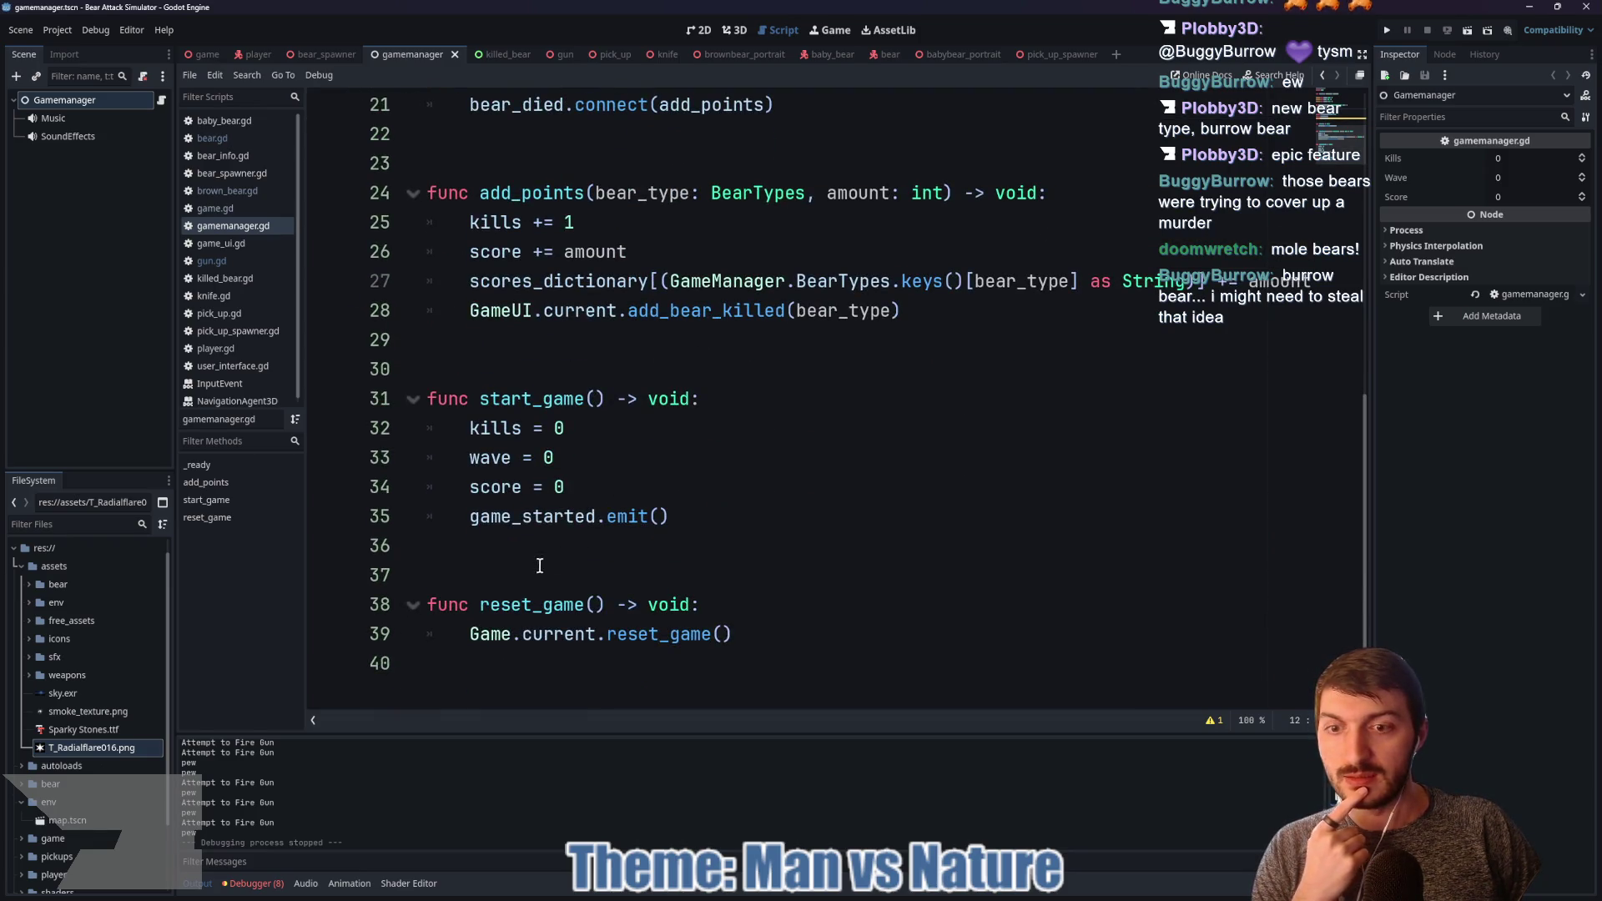
click(520, 672)
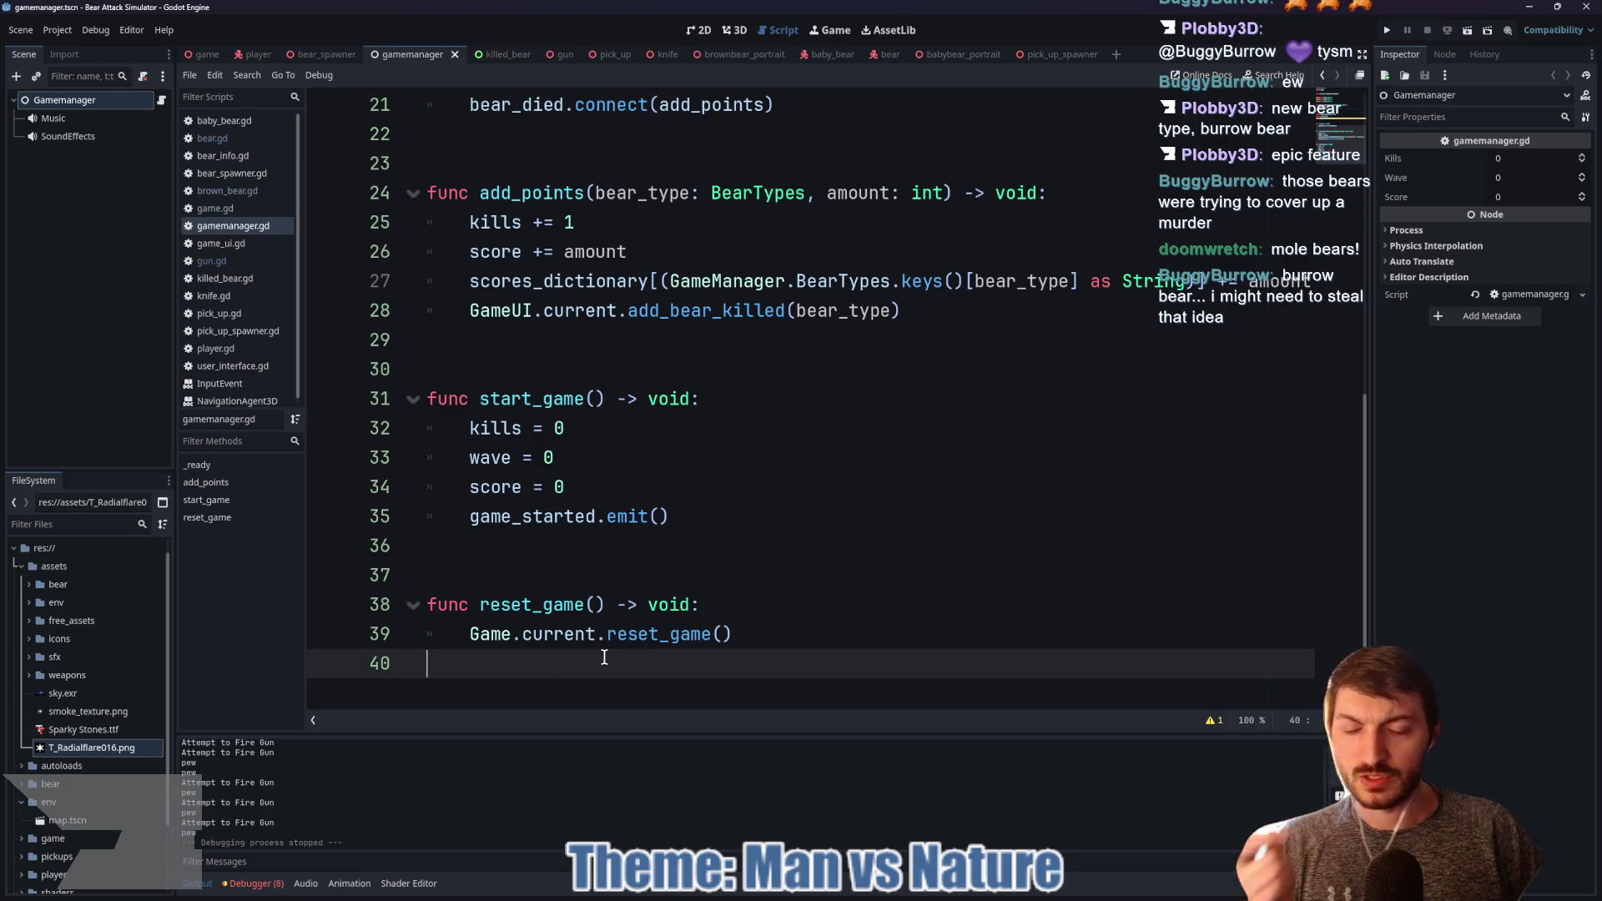
Step: Add 'func apply_hitmarker() -> void:' with a pass body and save gamemanager.gd
key(Return)
key(Return)
key(Return)
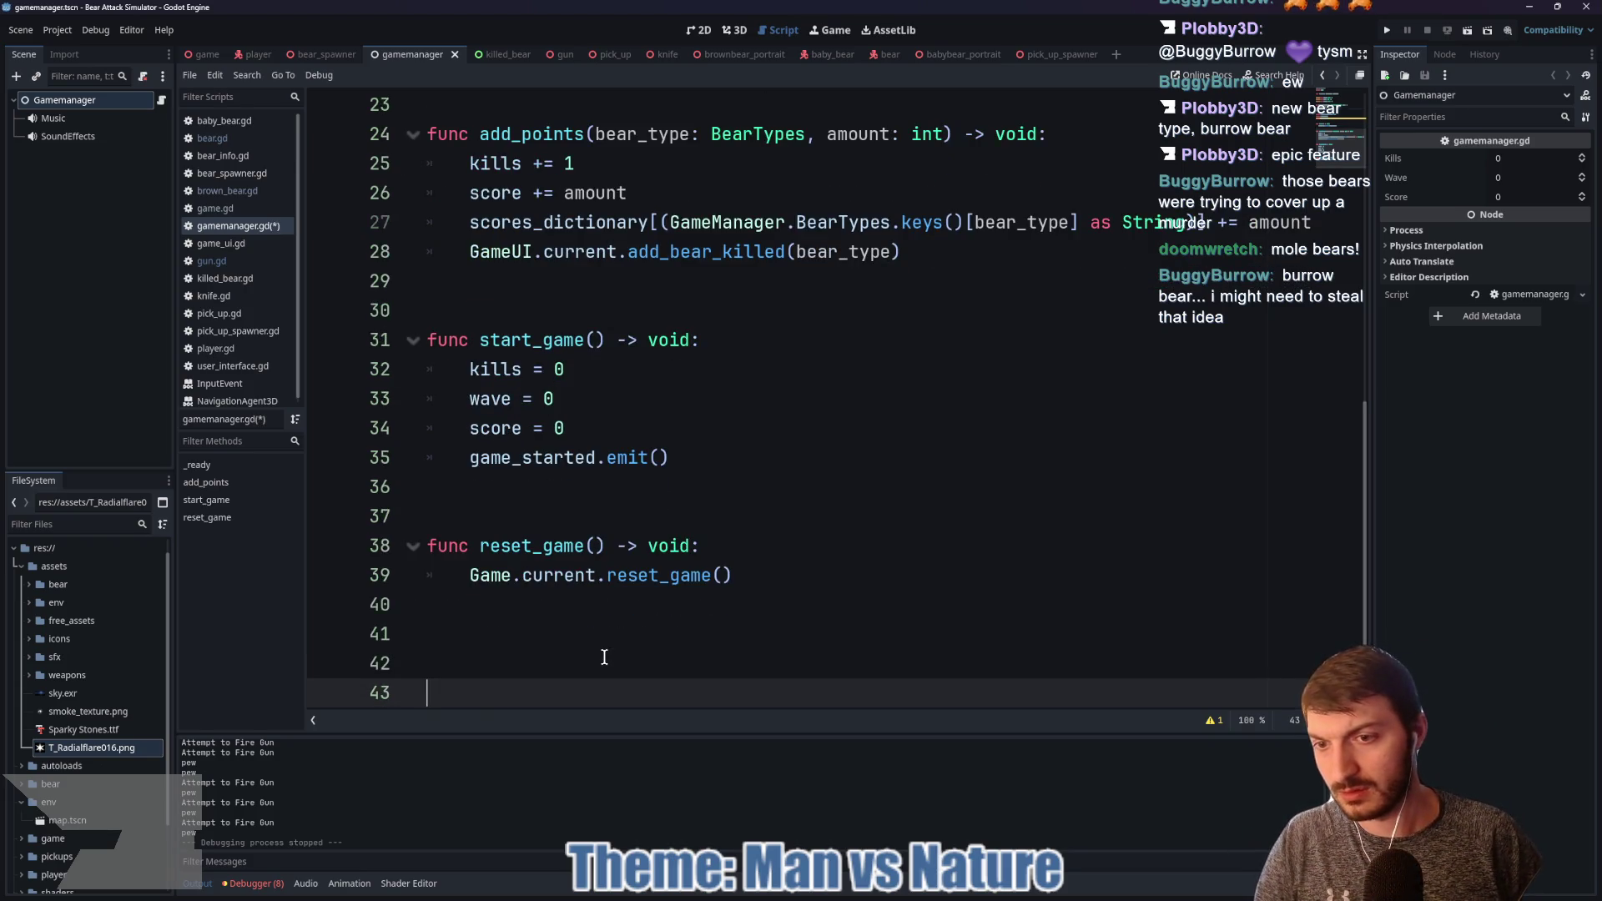
click(604, 657)
text(func apply_hitmarker() -> void:)
key(Return)
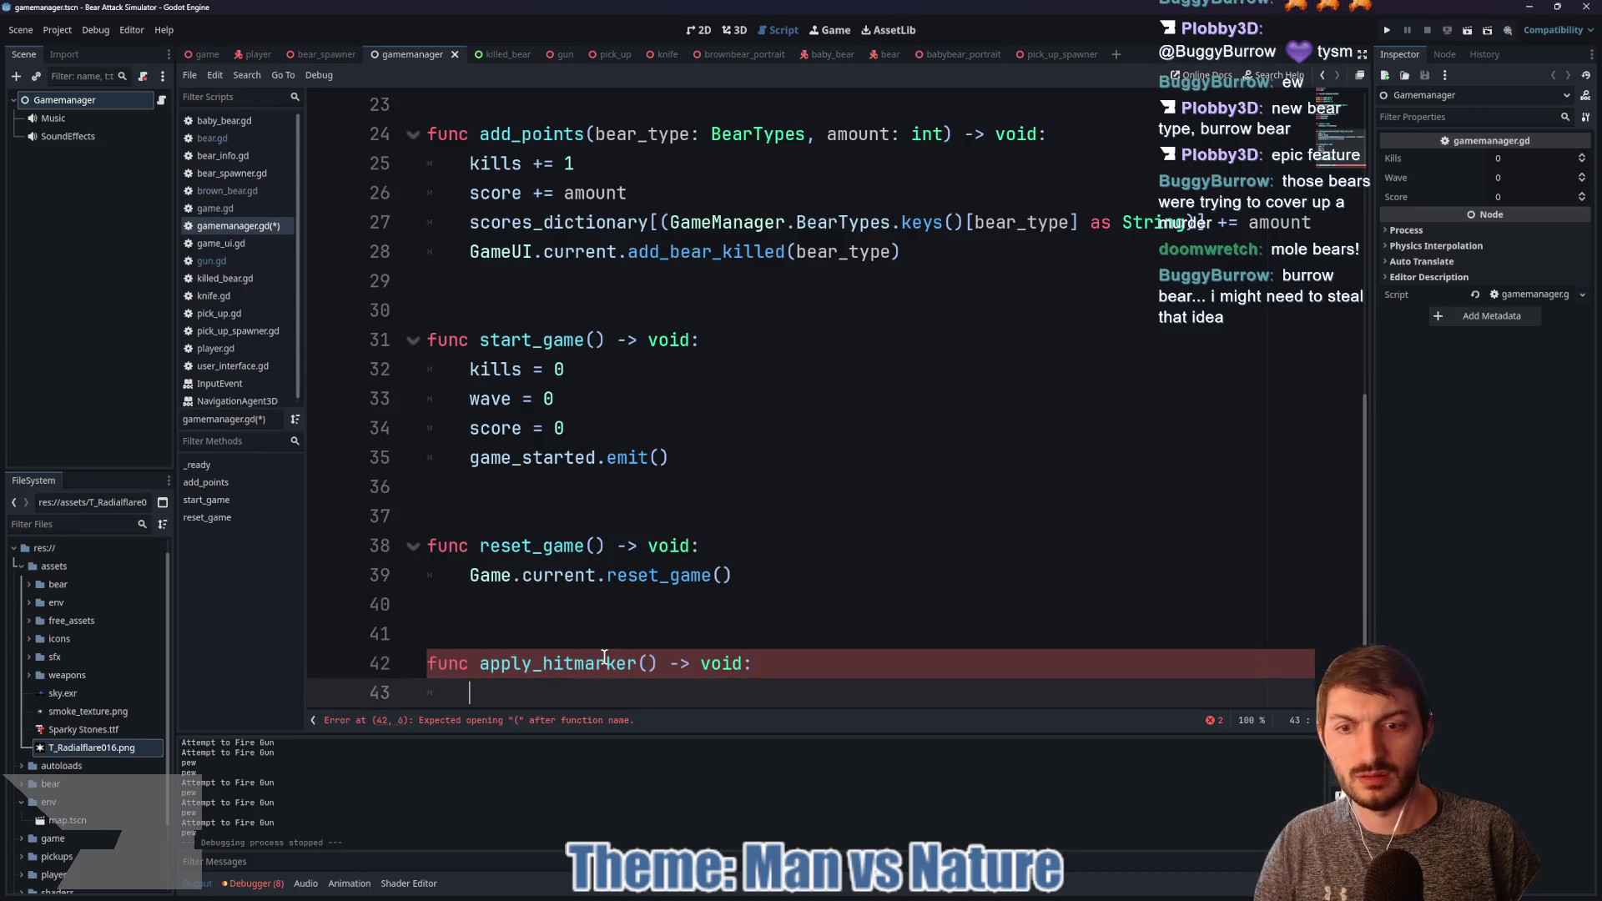
text(pass)
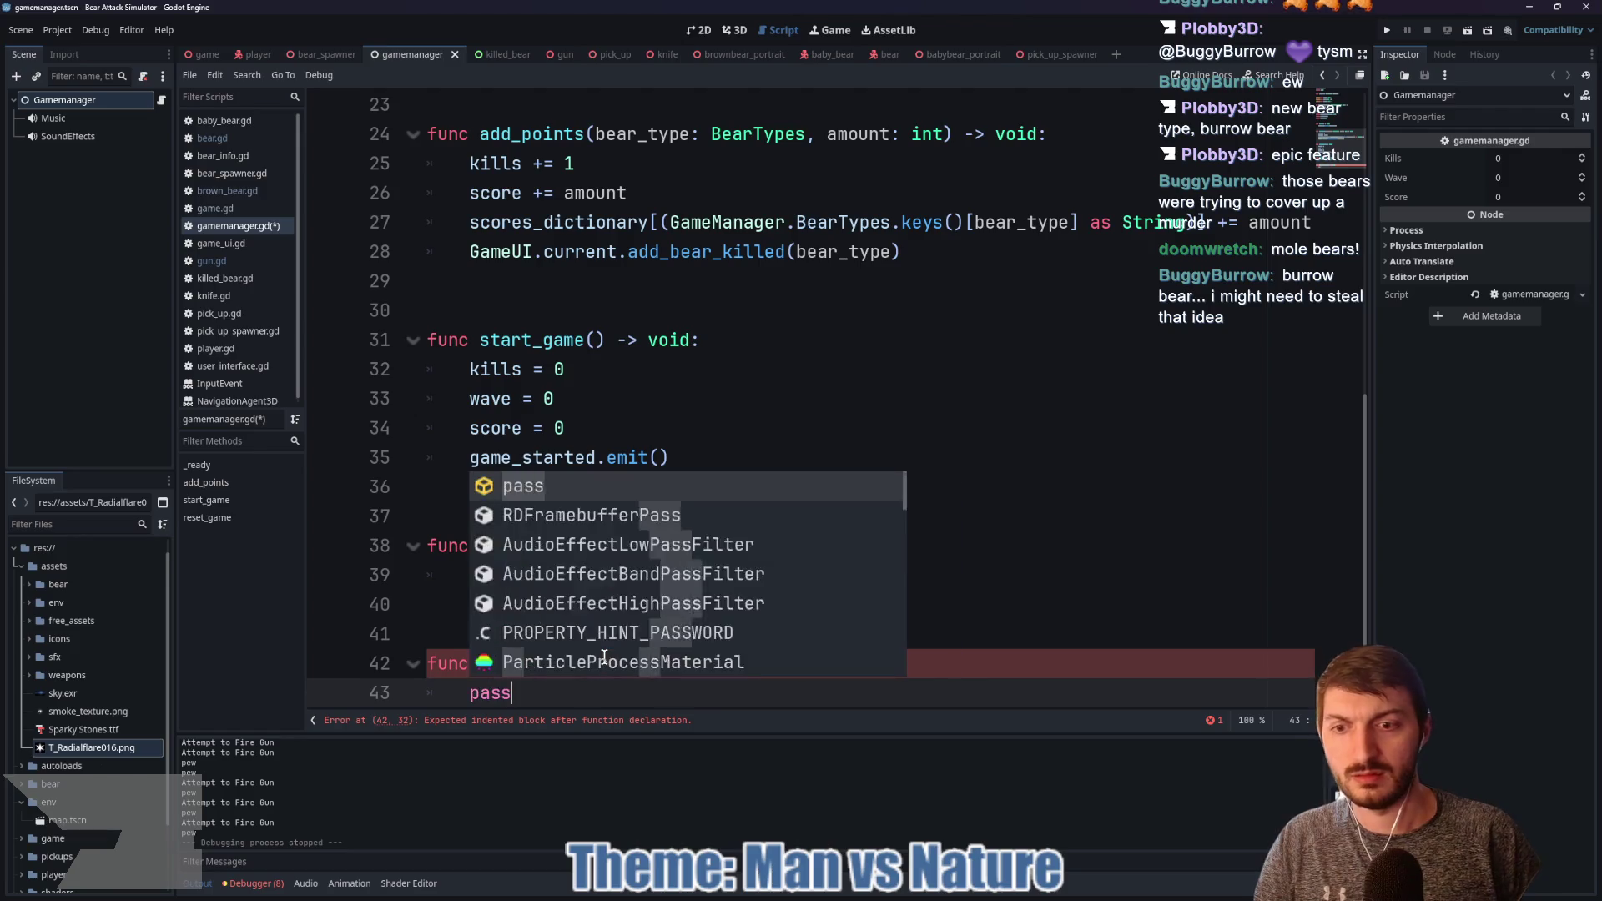
key(Return)
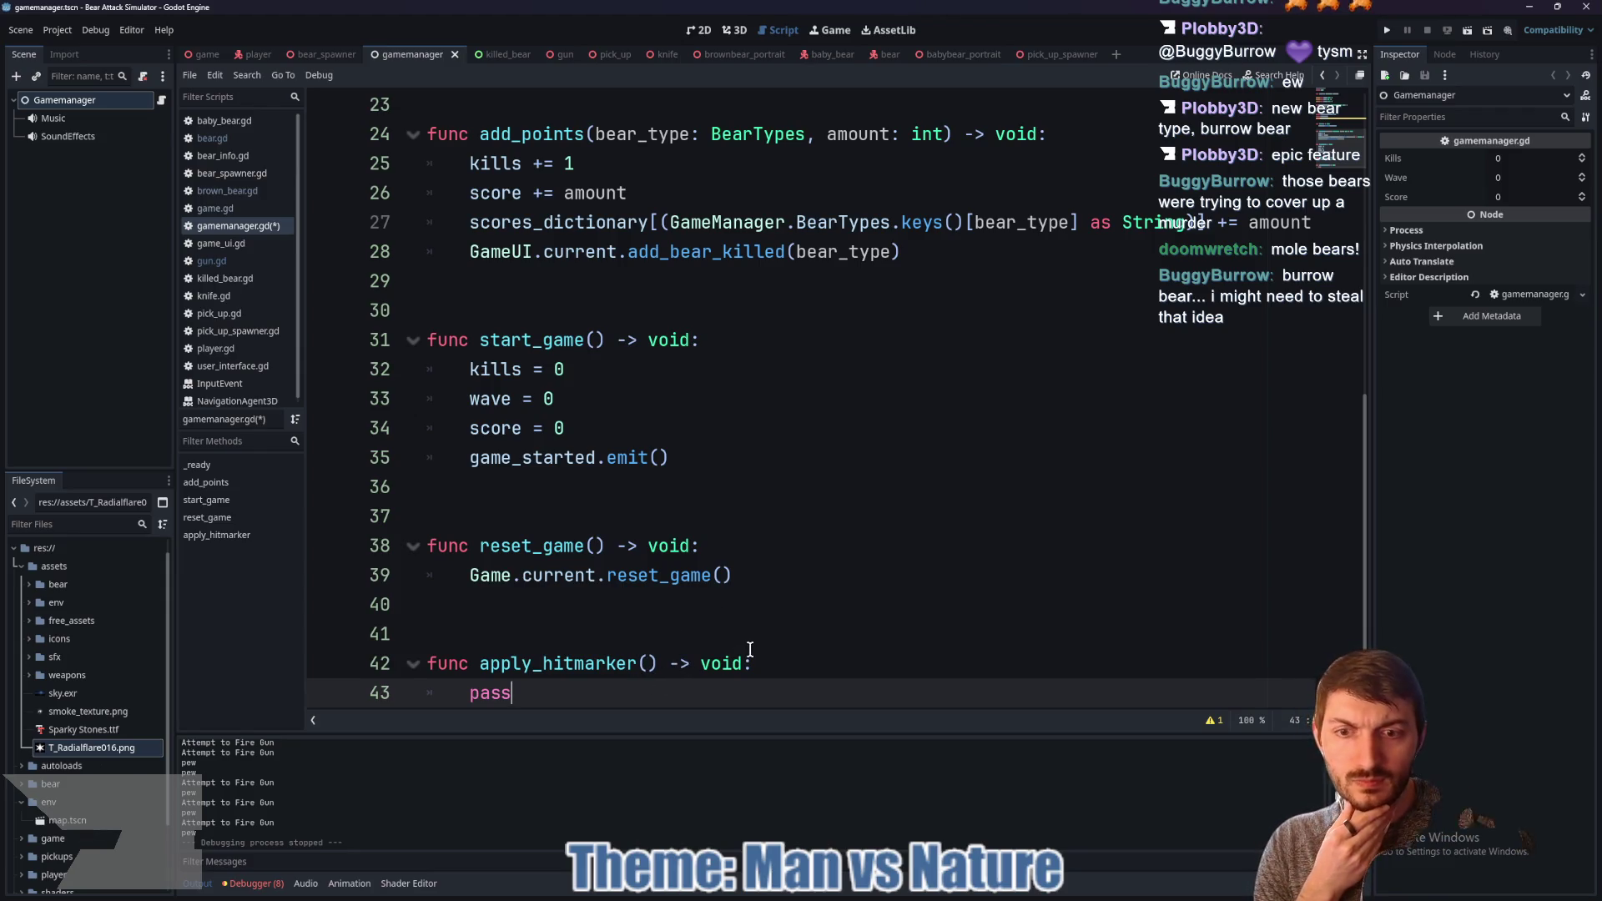
key(ctrl+s)
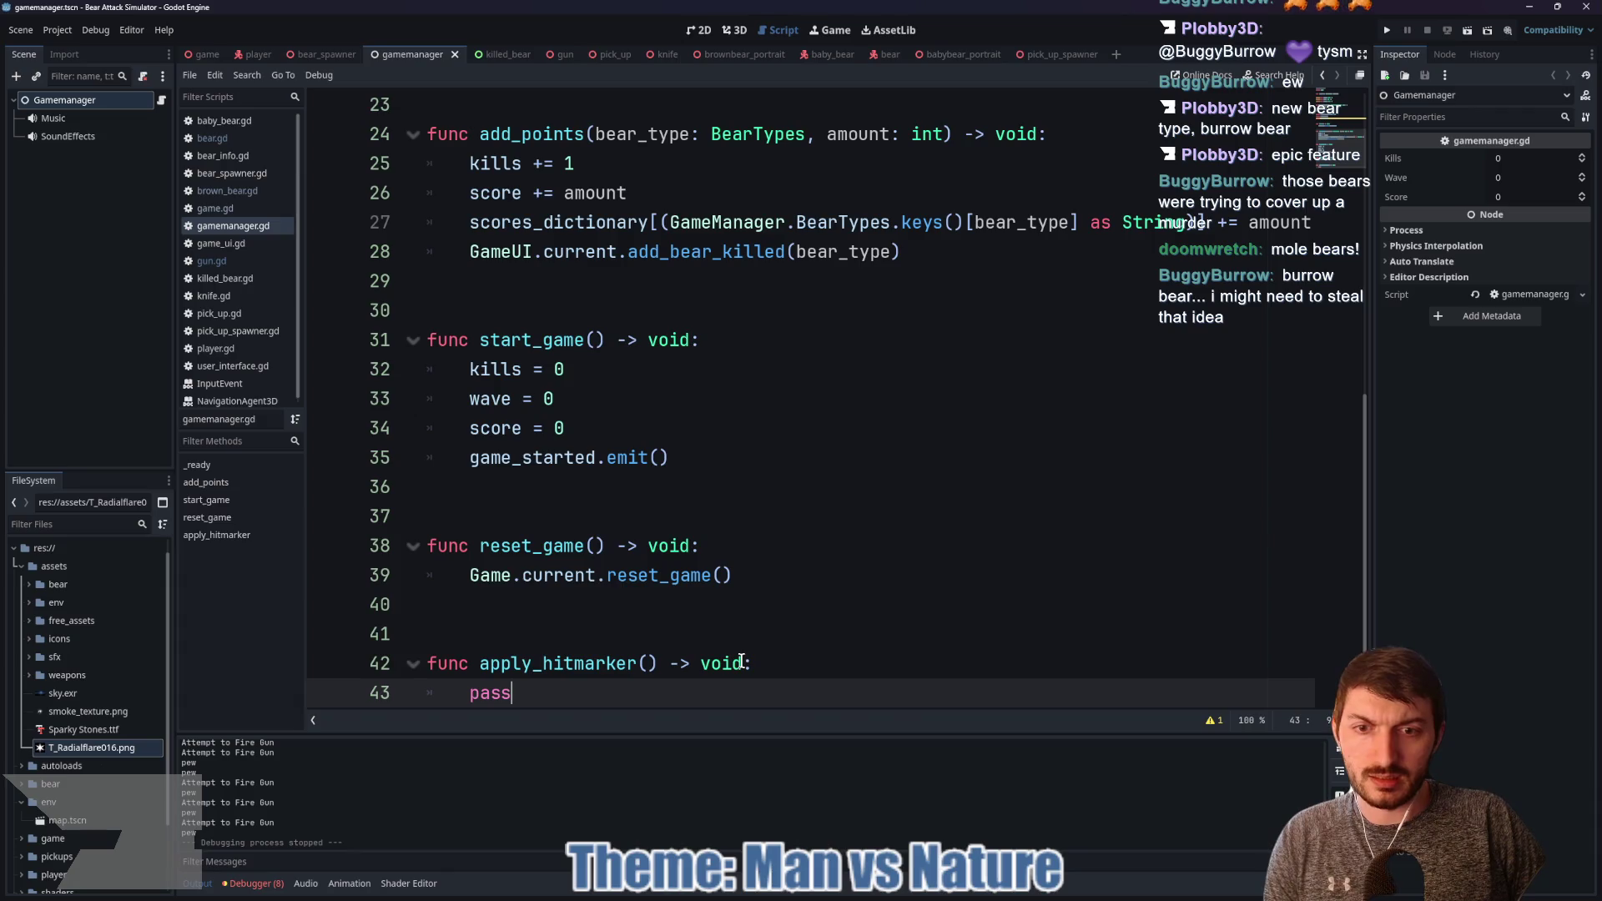
key(super)
Step: Launch Krita, then search opengameart.org for hit marker art in the browser
text(krita)
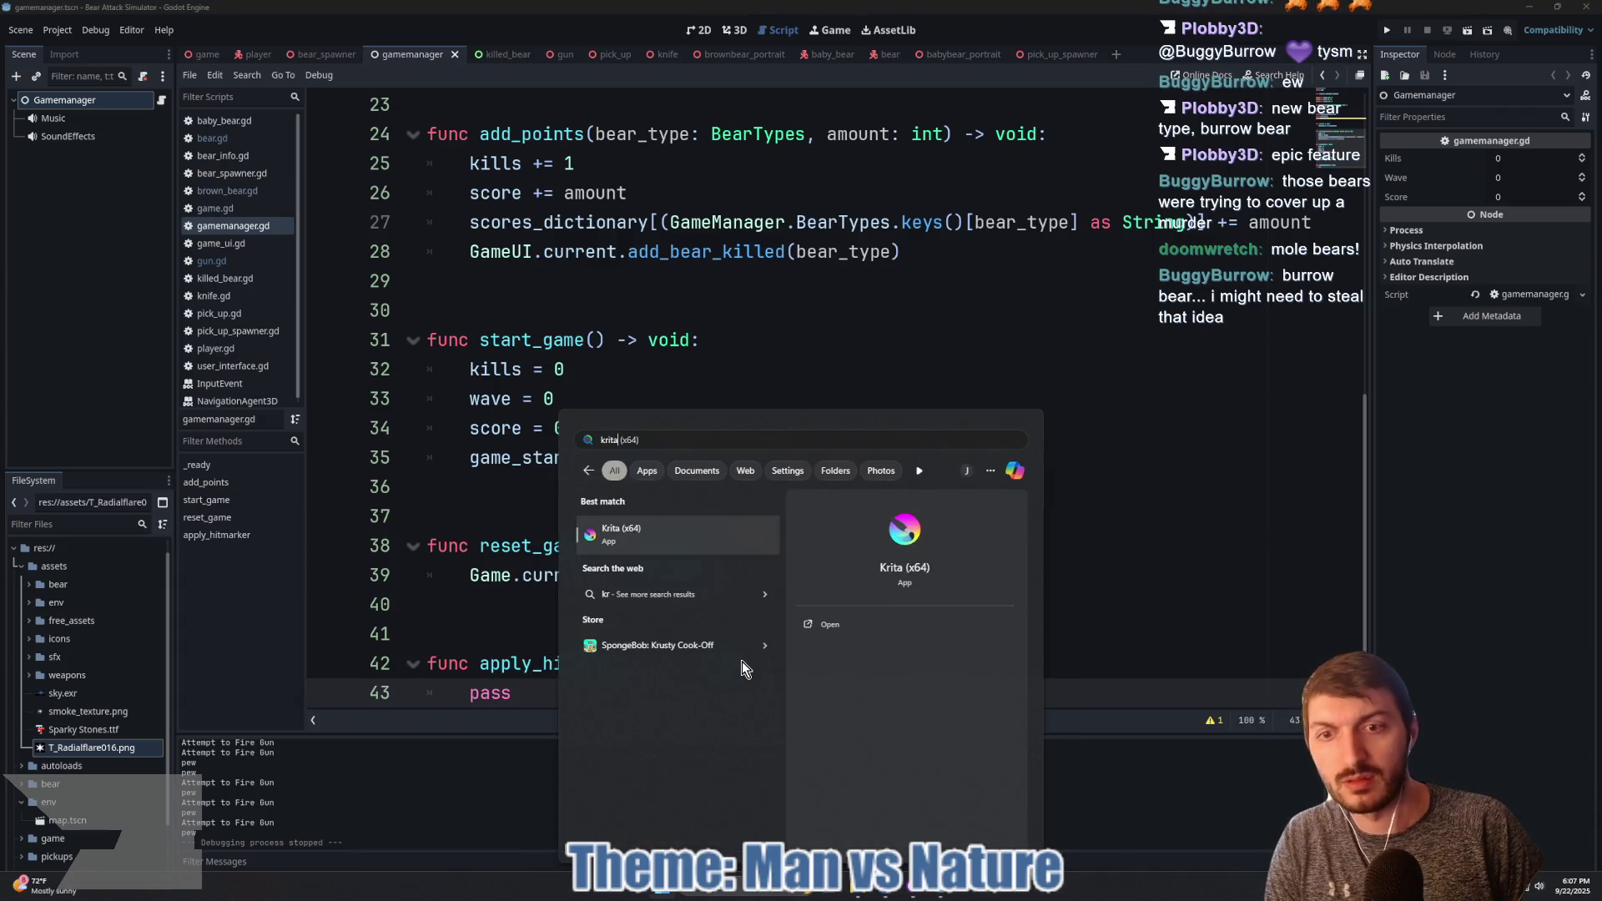
key(Return)
key(alt+Tab)
click(765, 57)
text(opengameart)
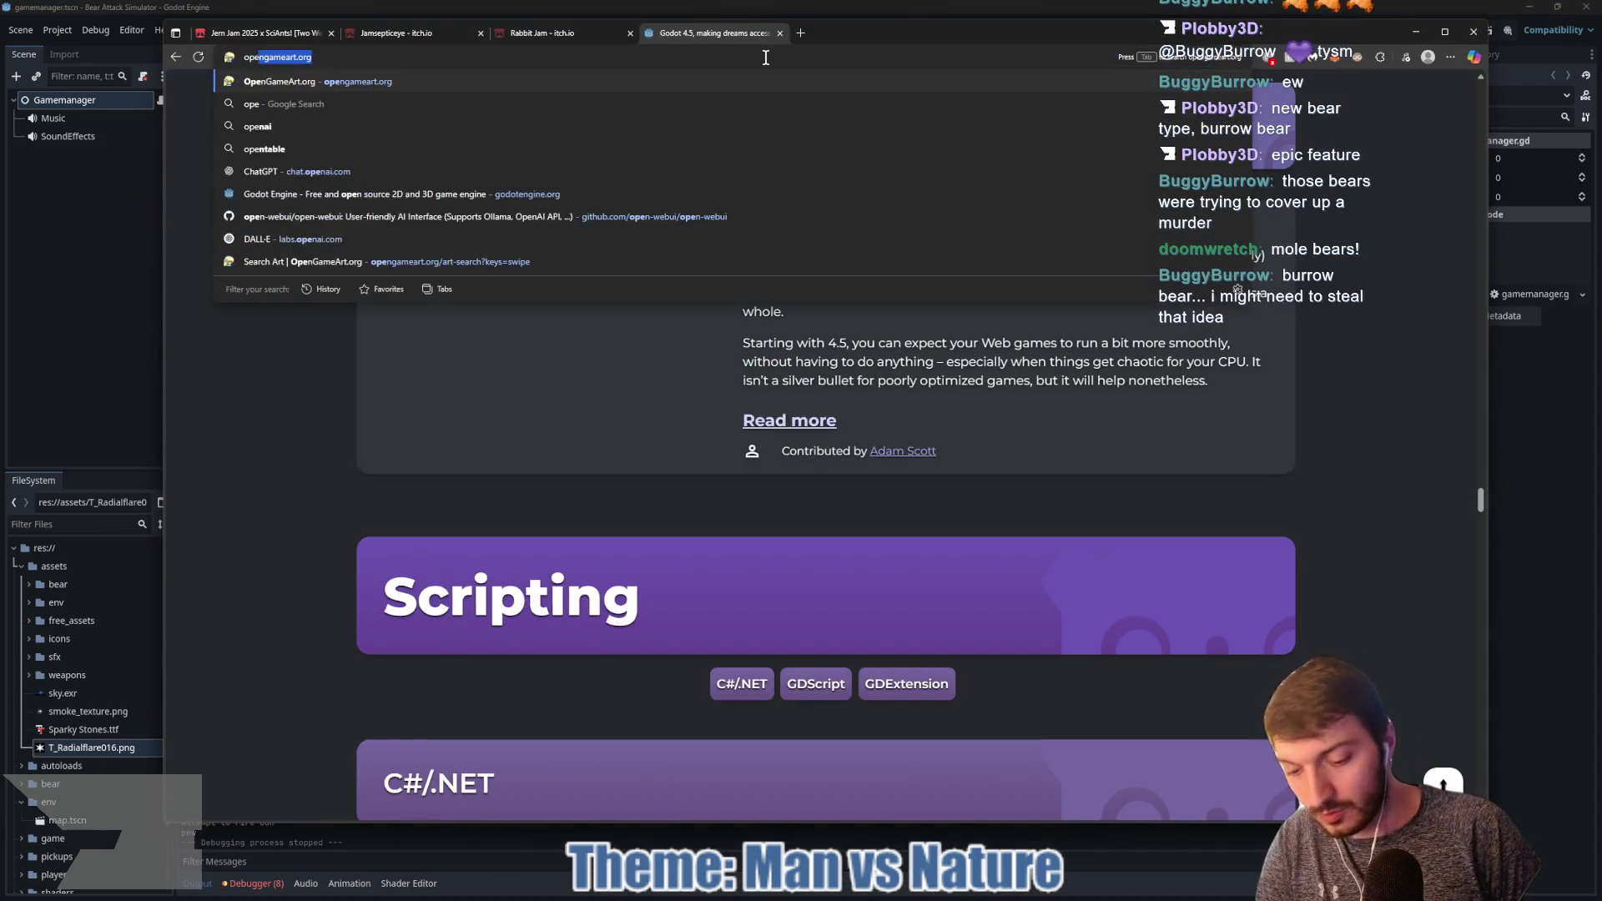
key(Return)
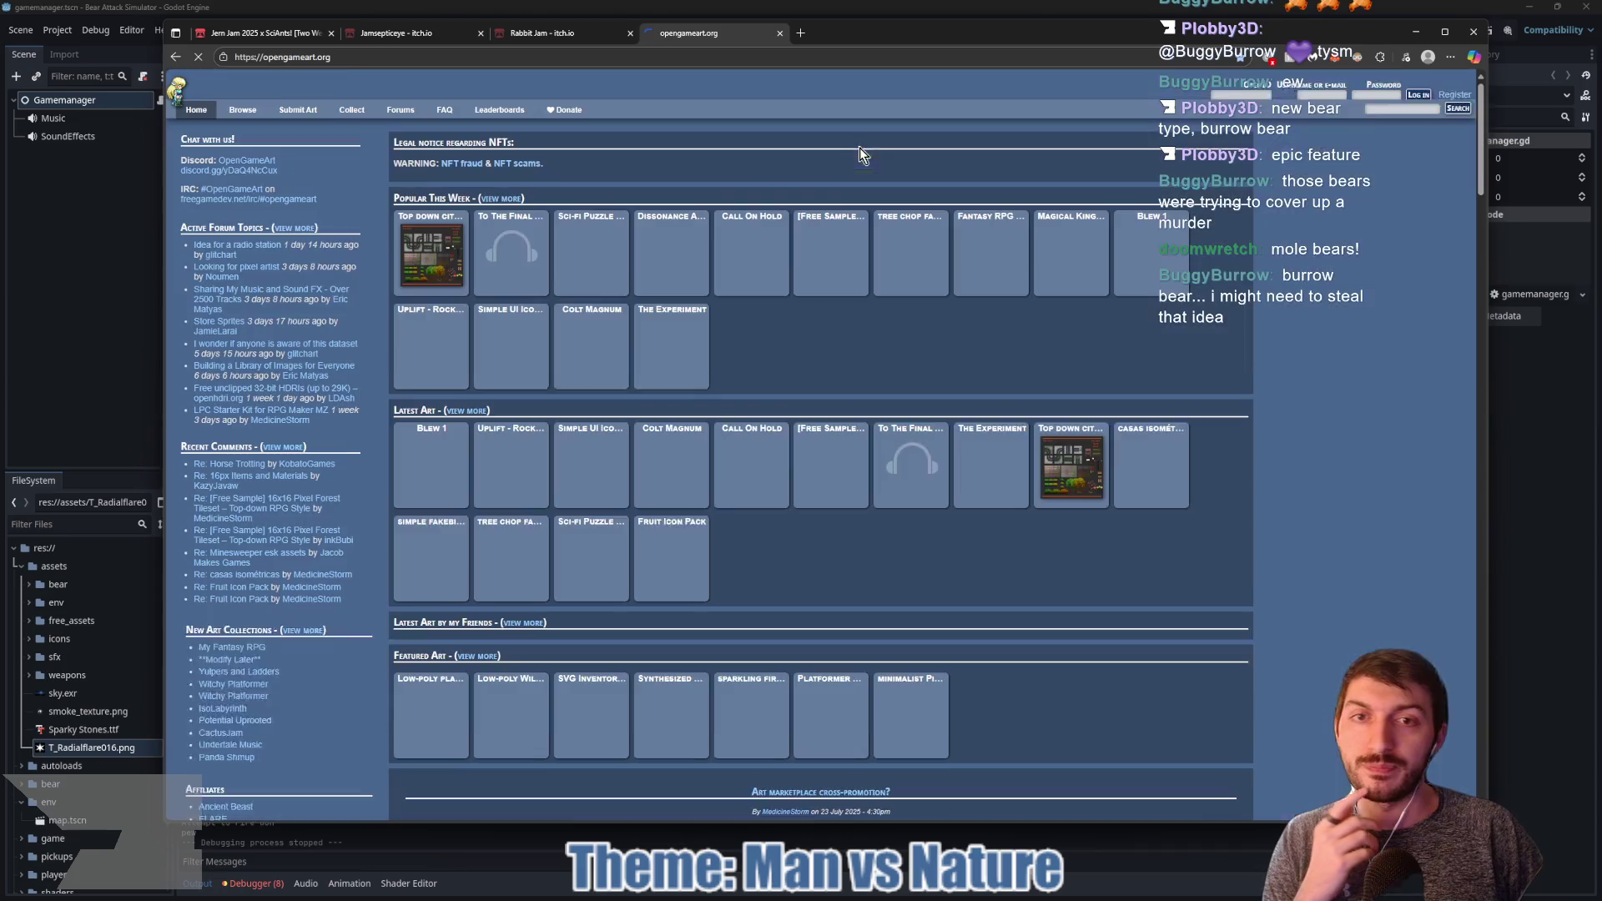
click(1385, 108)
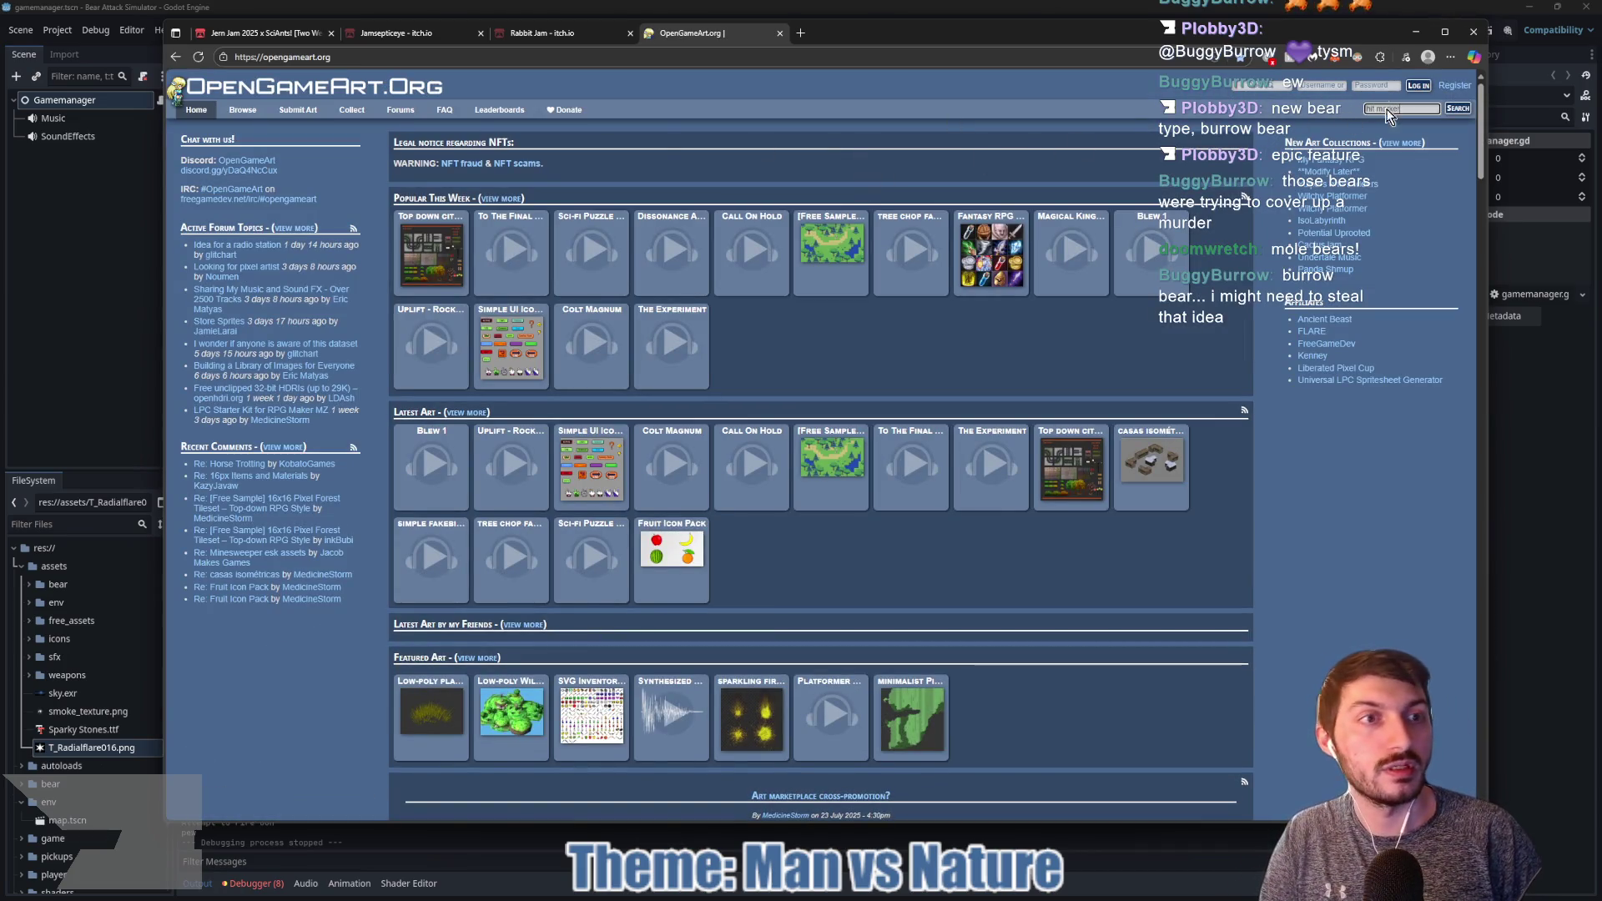
key(Return)
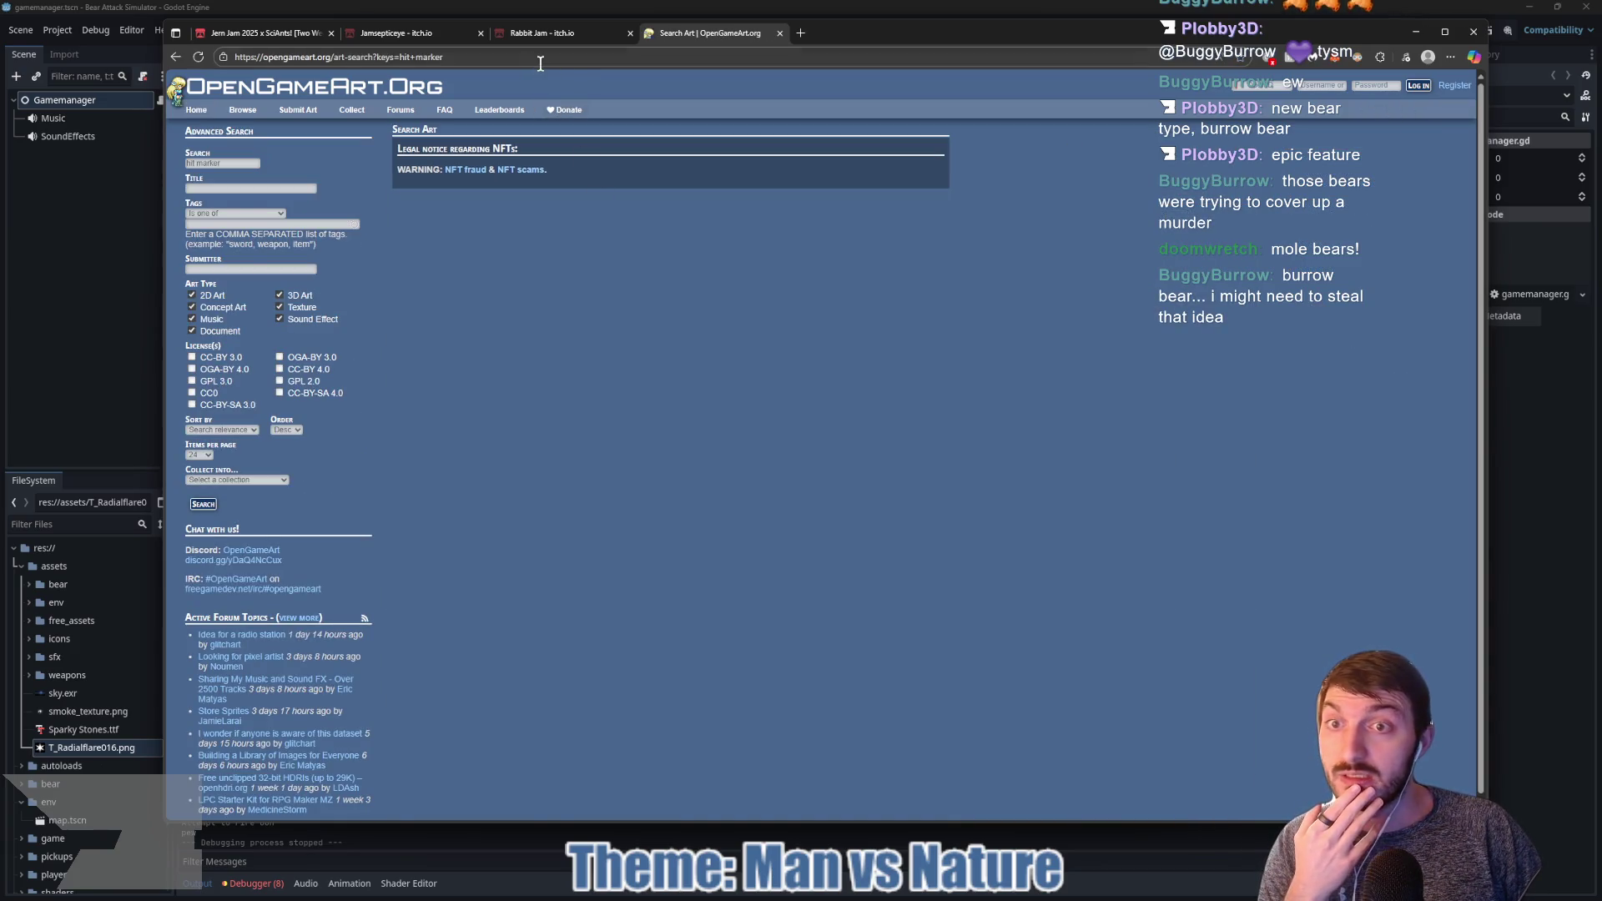
Step: Search Google Images for 'hitmarker cod' and launch the snipping tool
click(540, 55)
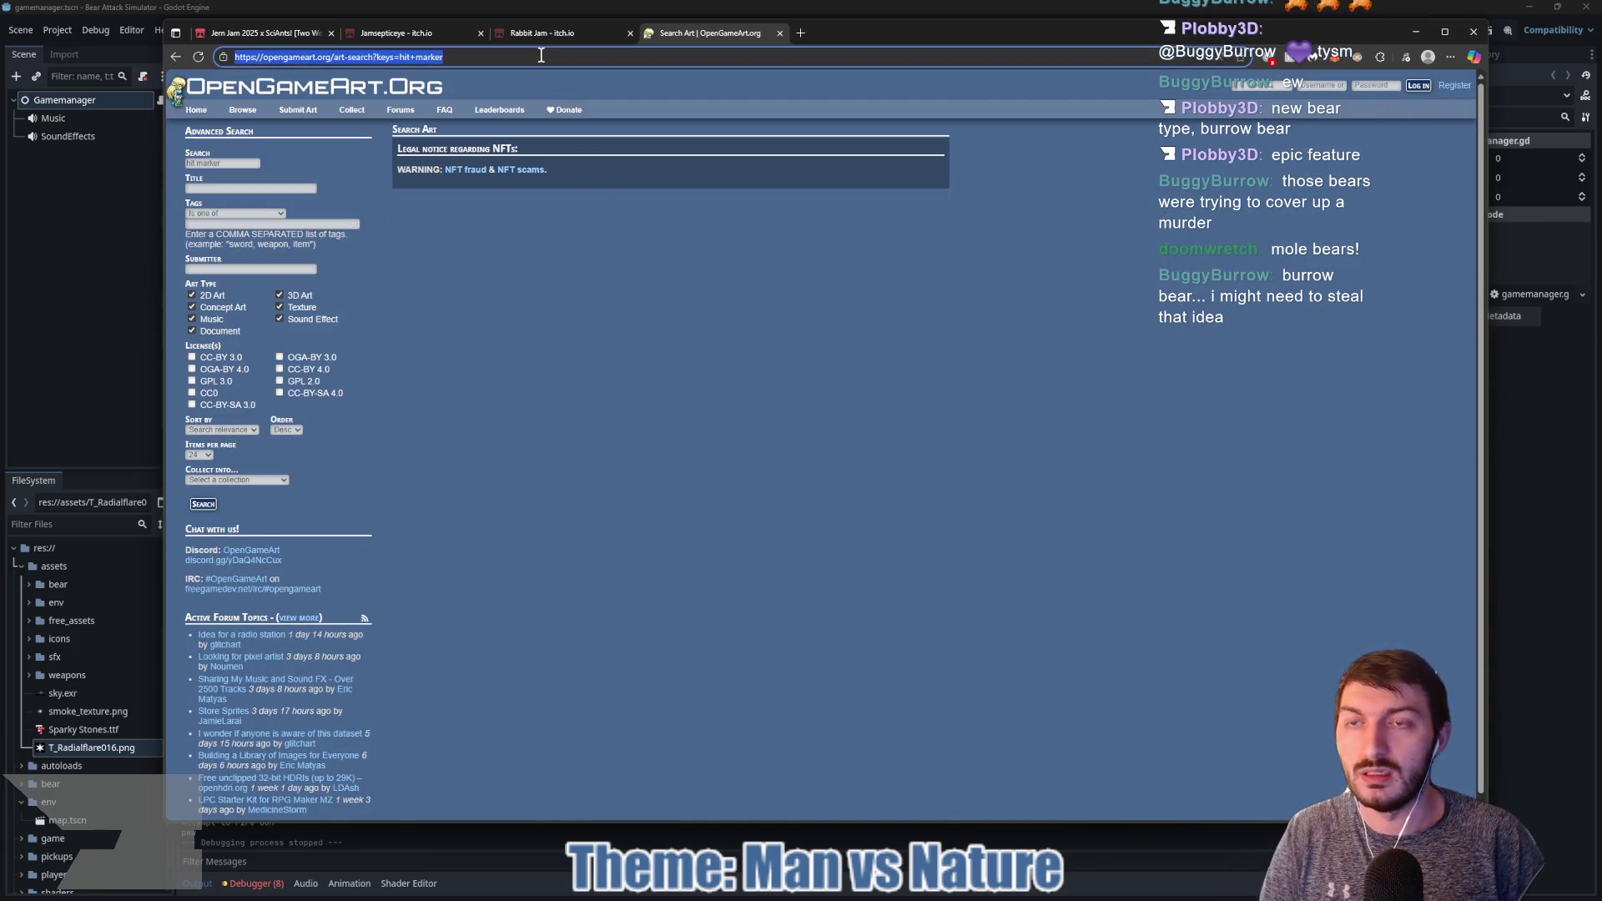
text(hitmarker cod)
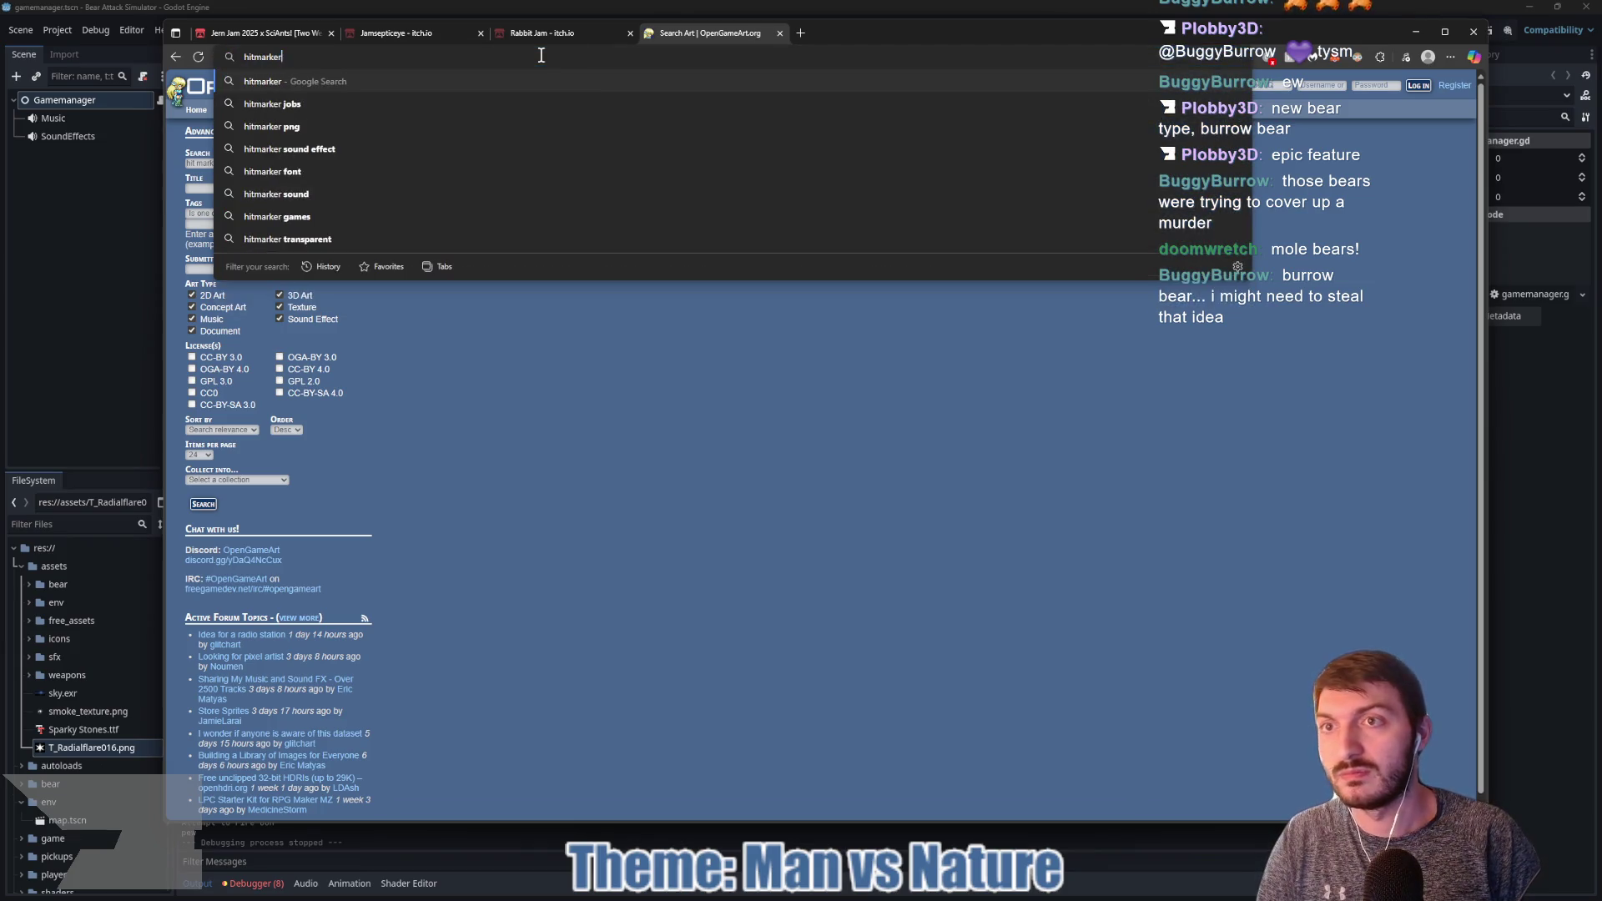
key(Return)
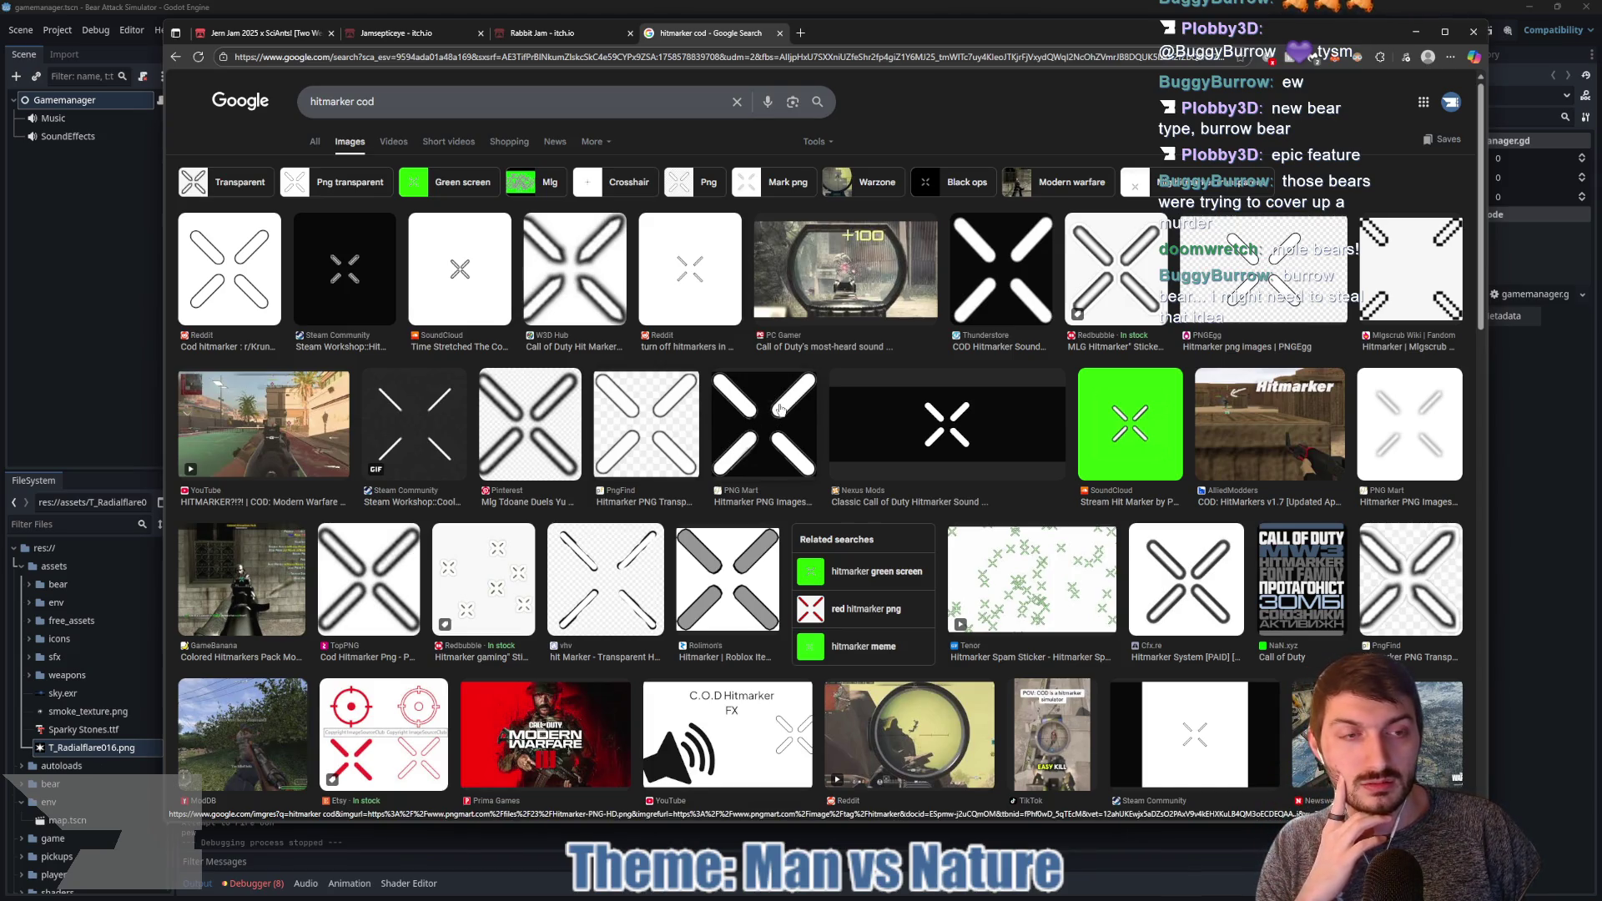
key(super)
text(snip)
key(Return)
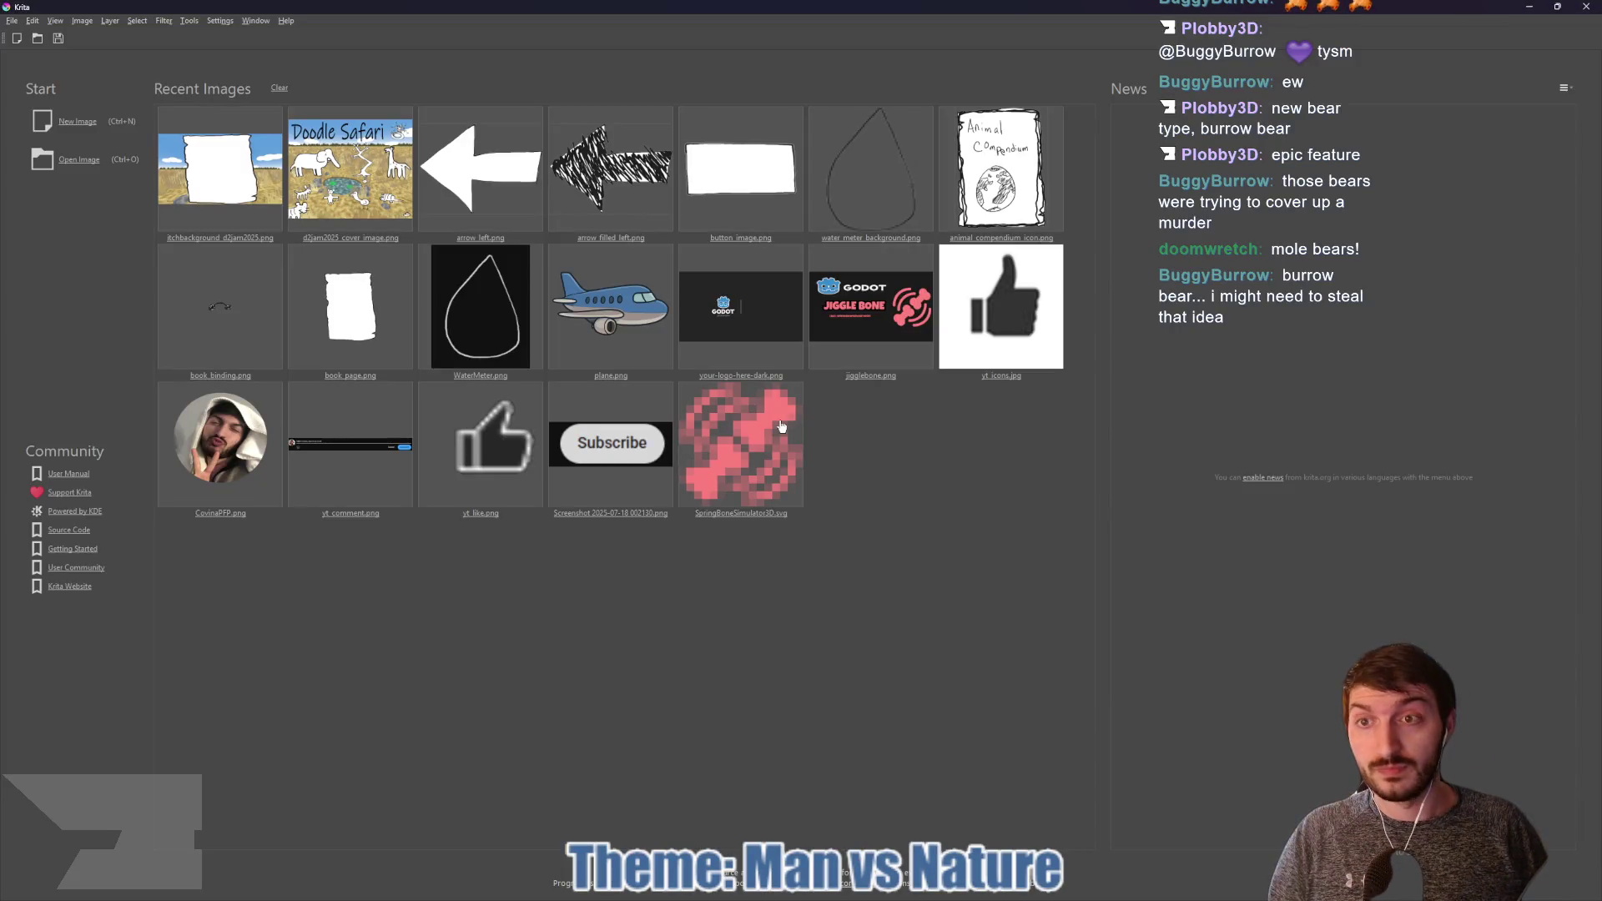
Step: Create a 512x512 image, unlock the Background layer and fill it black
click(78, 121)
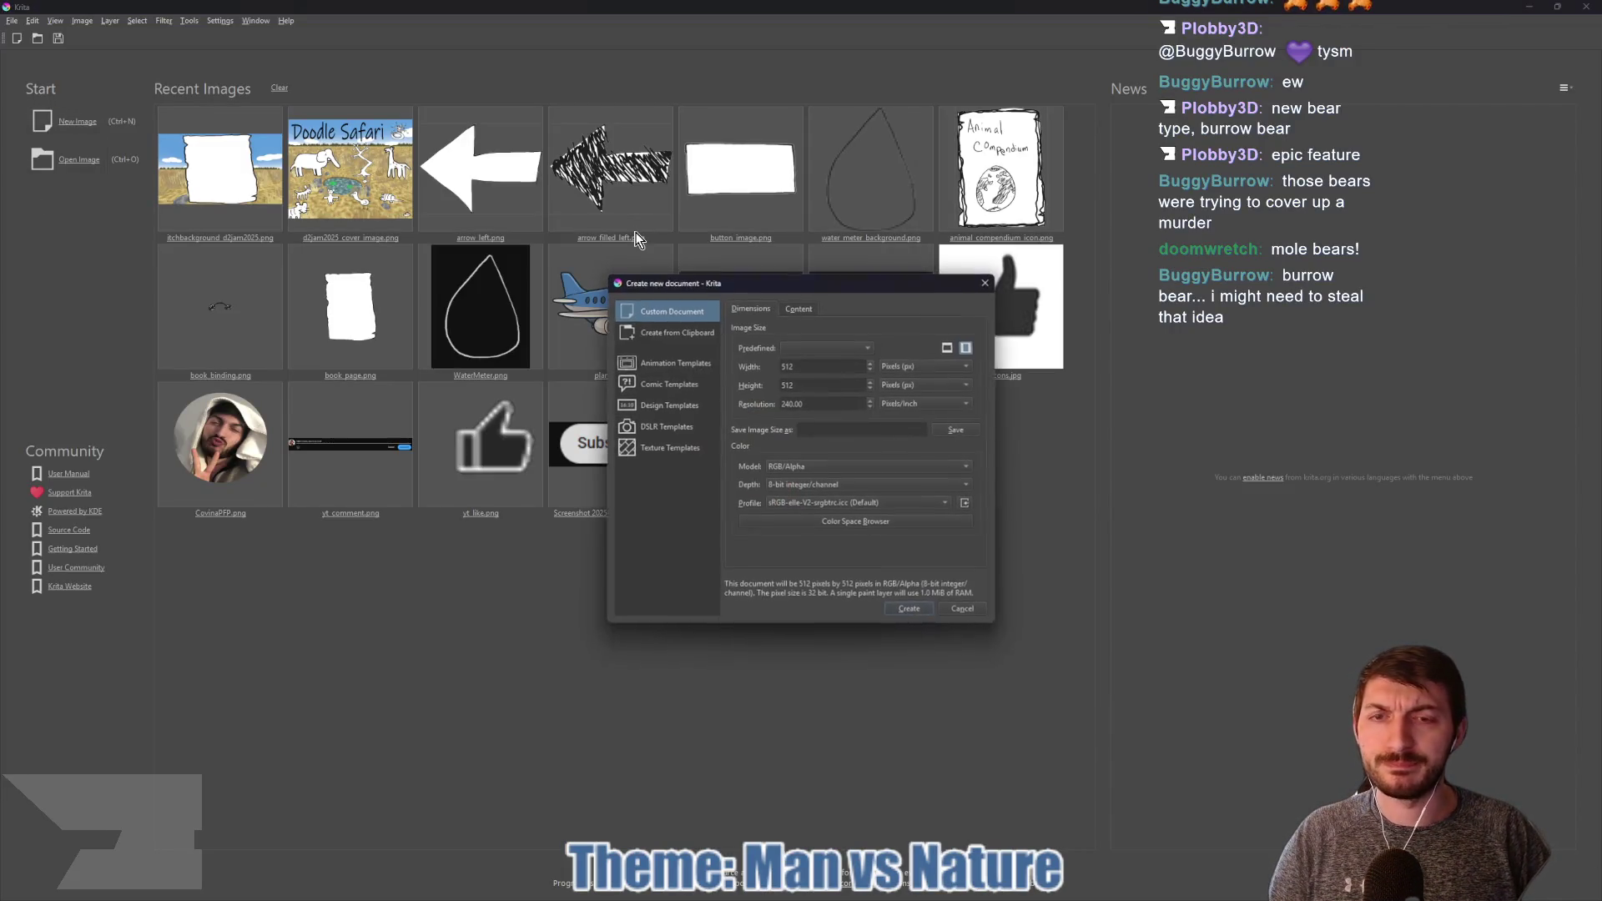
click(908, 607)
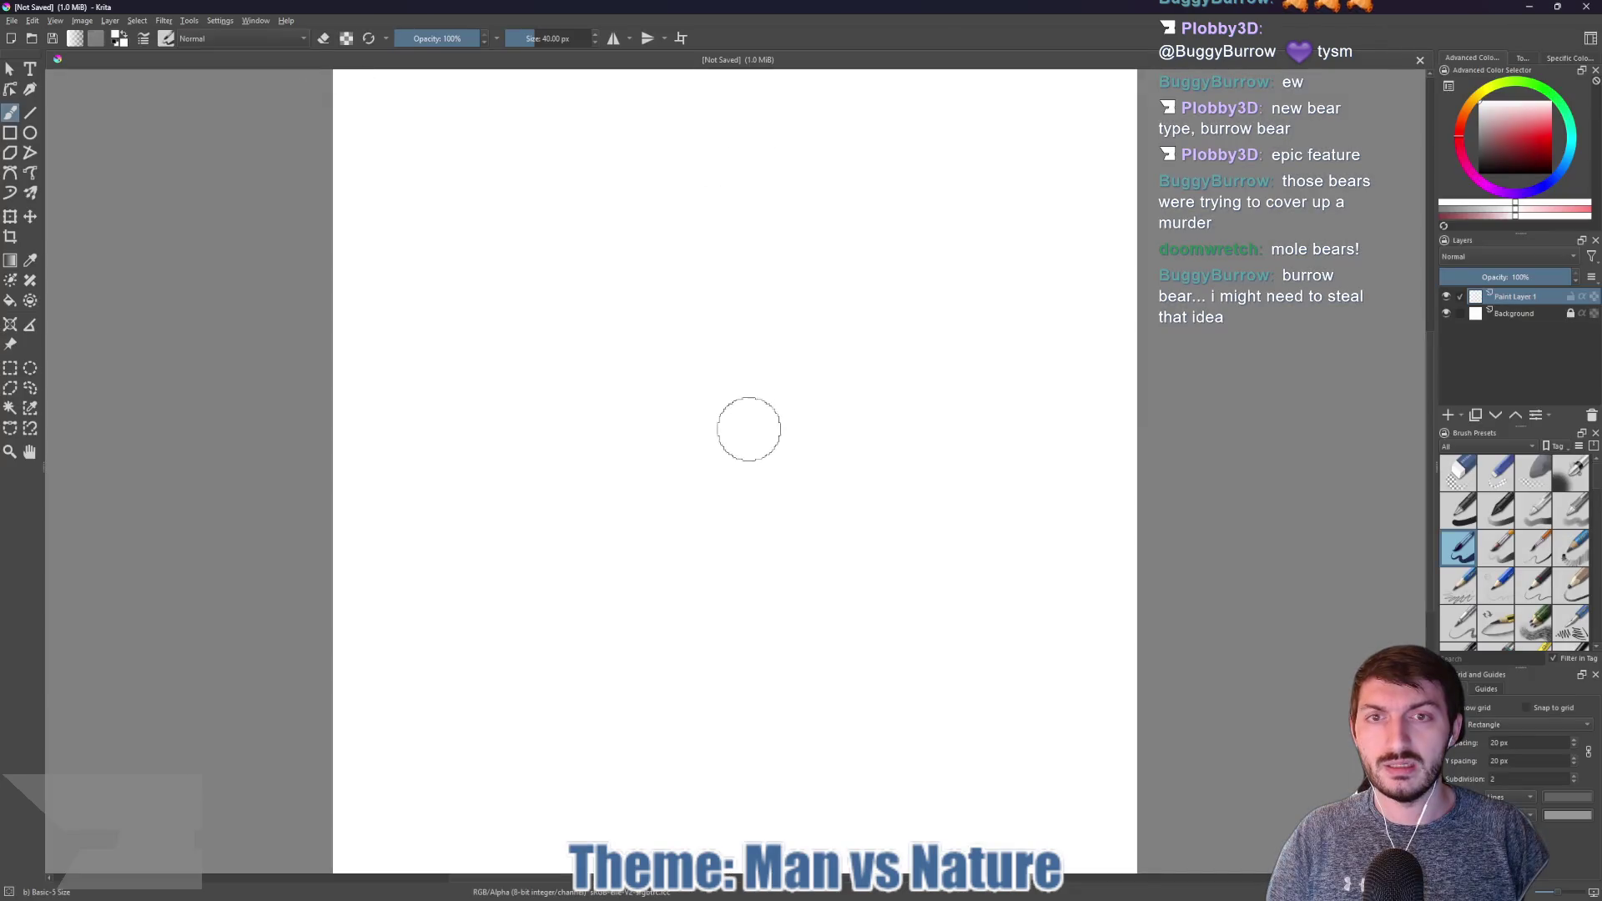
scroll(766, 388, down, 4)
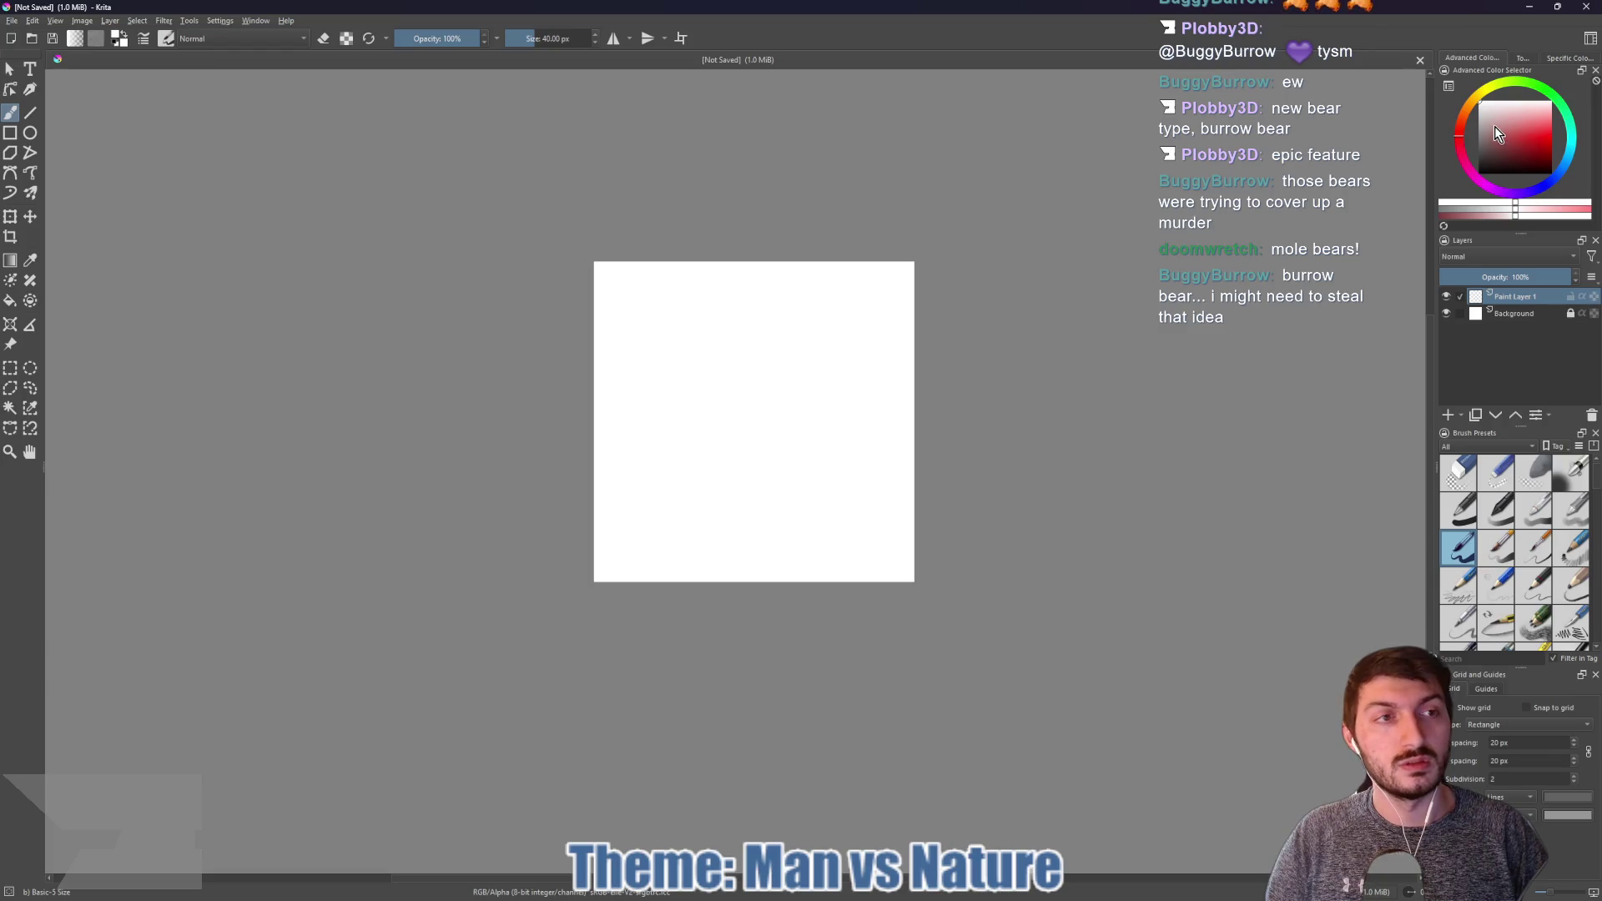
click(1478, 315)
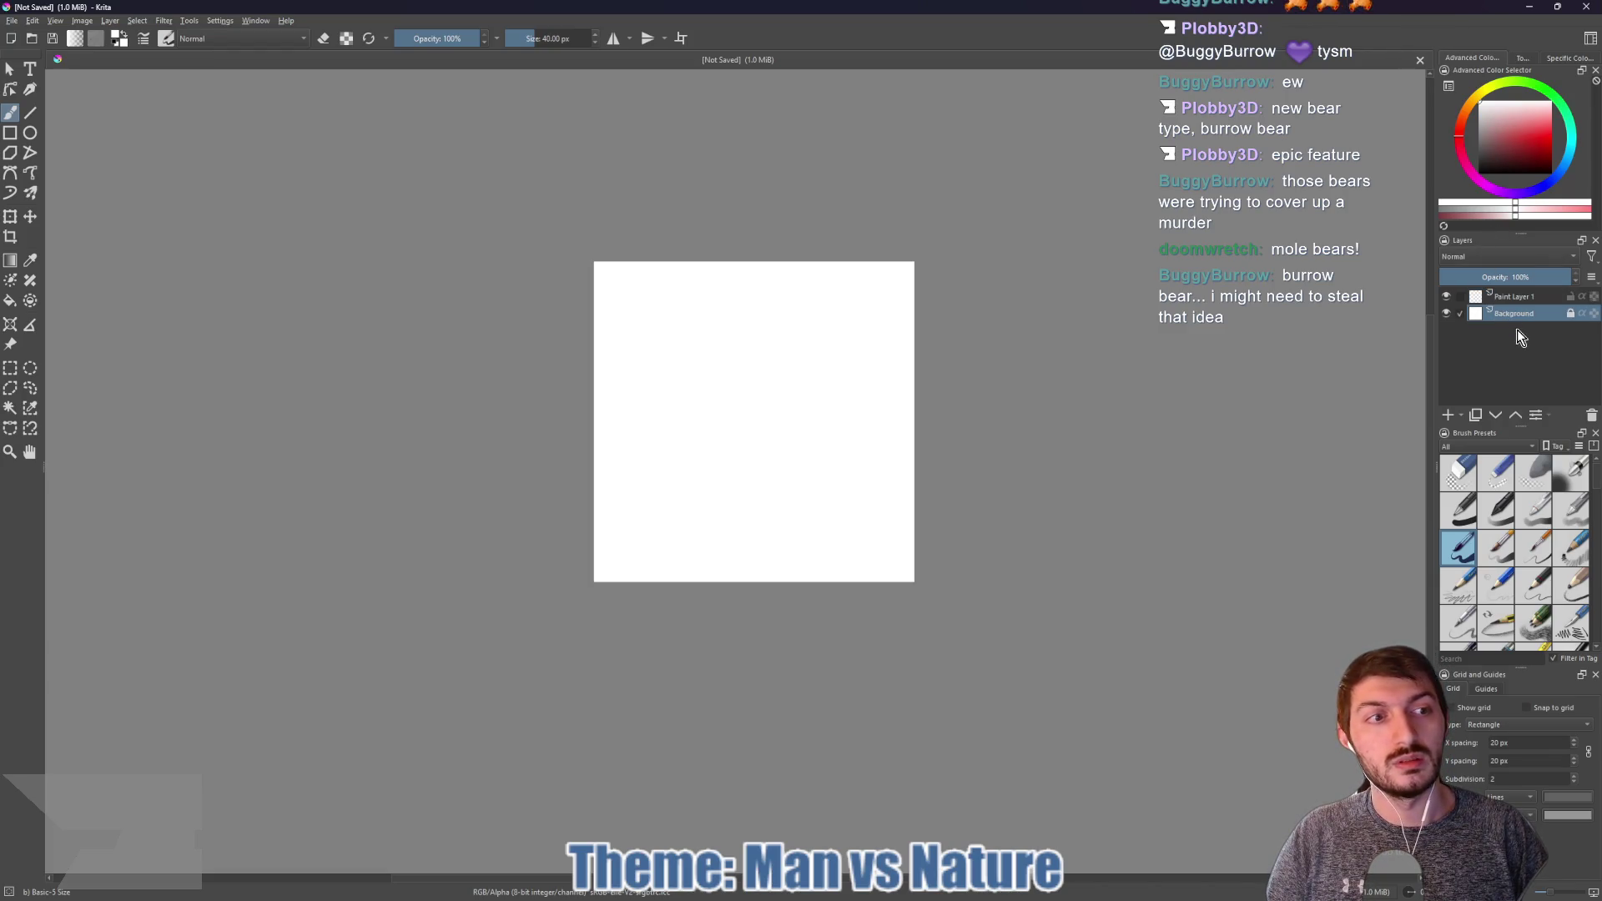
click(1572, 314)
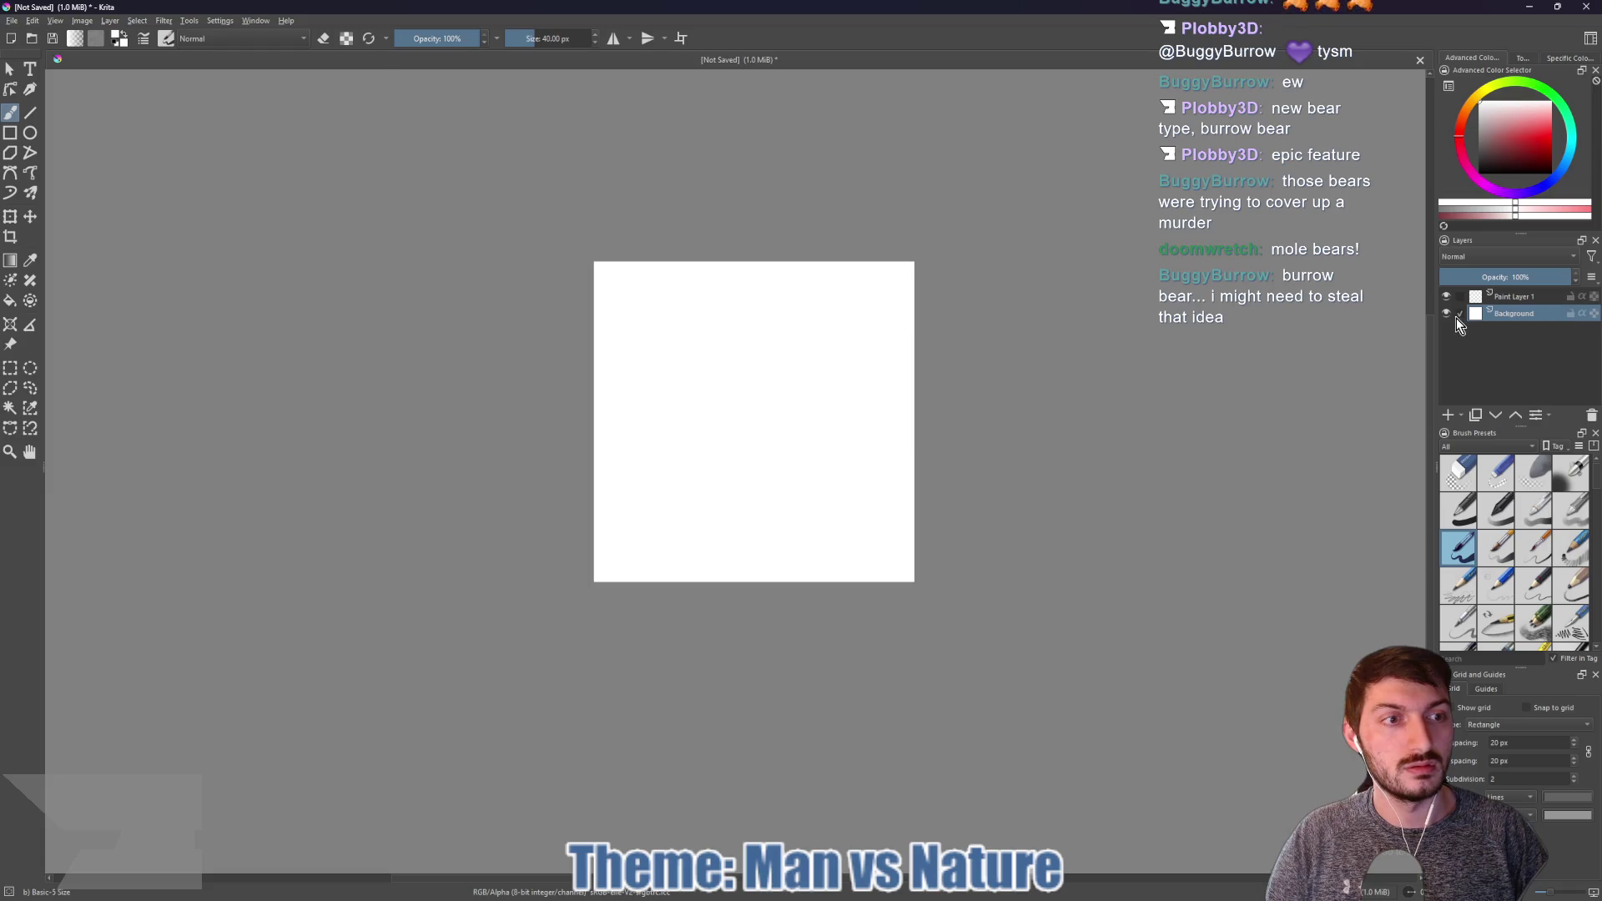
drag(1481, 104, 1480, 171)
key(f)
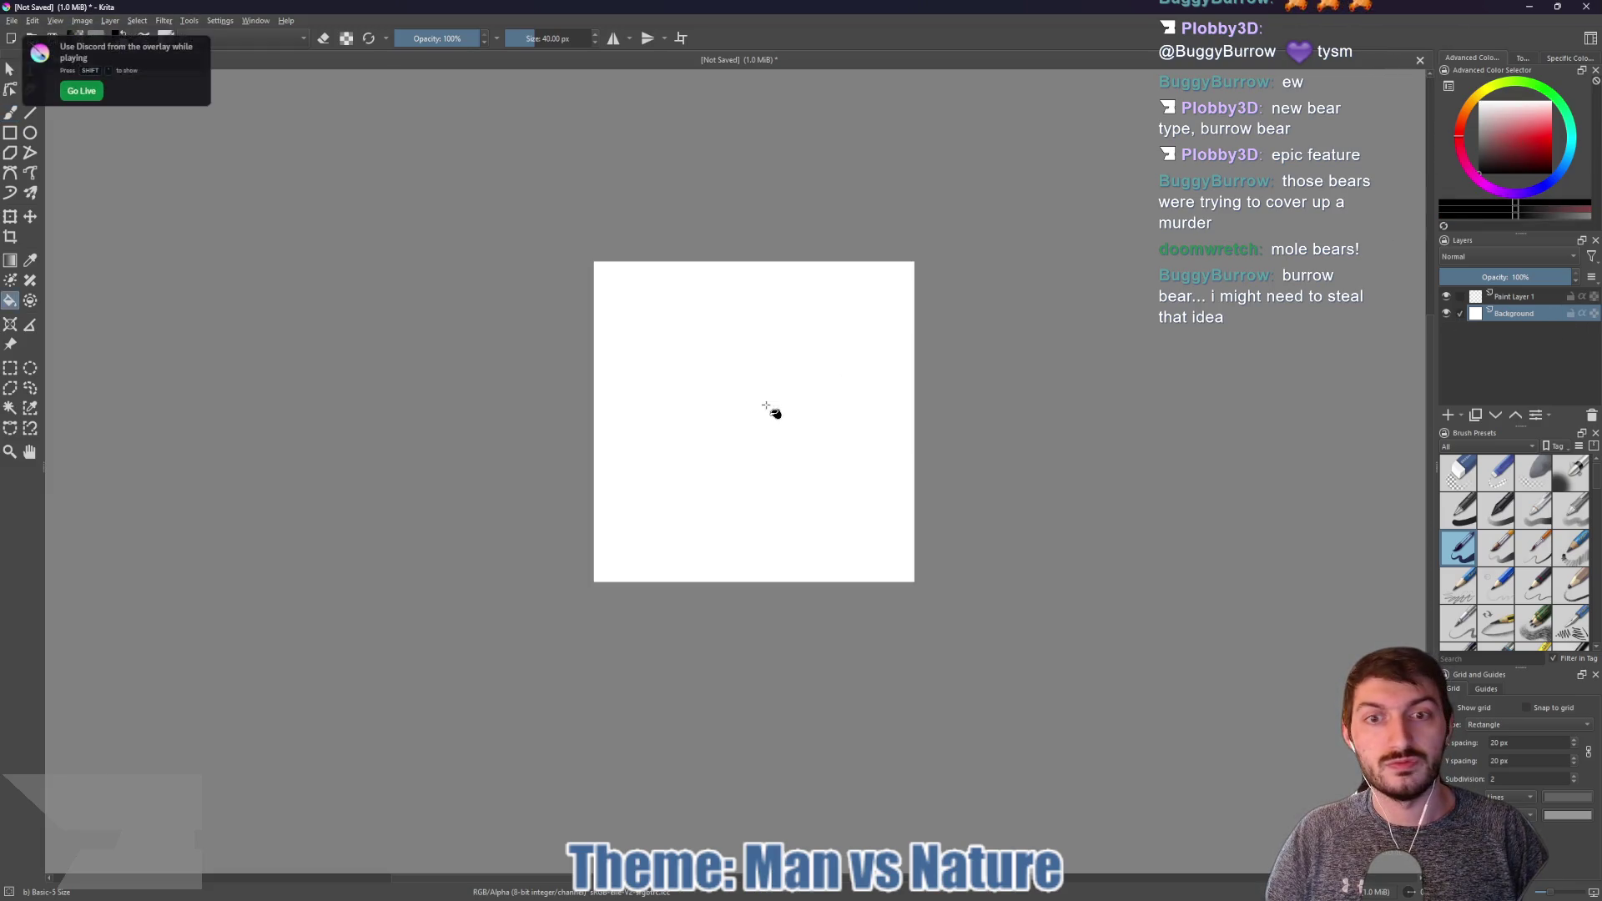
click(832, 416)
Step: Select Paint Layer 1 with white as the paint colour and the freehand brush
click(1467, 298)
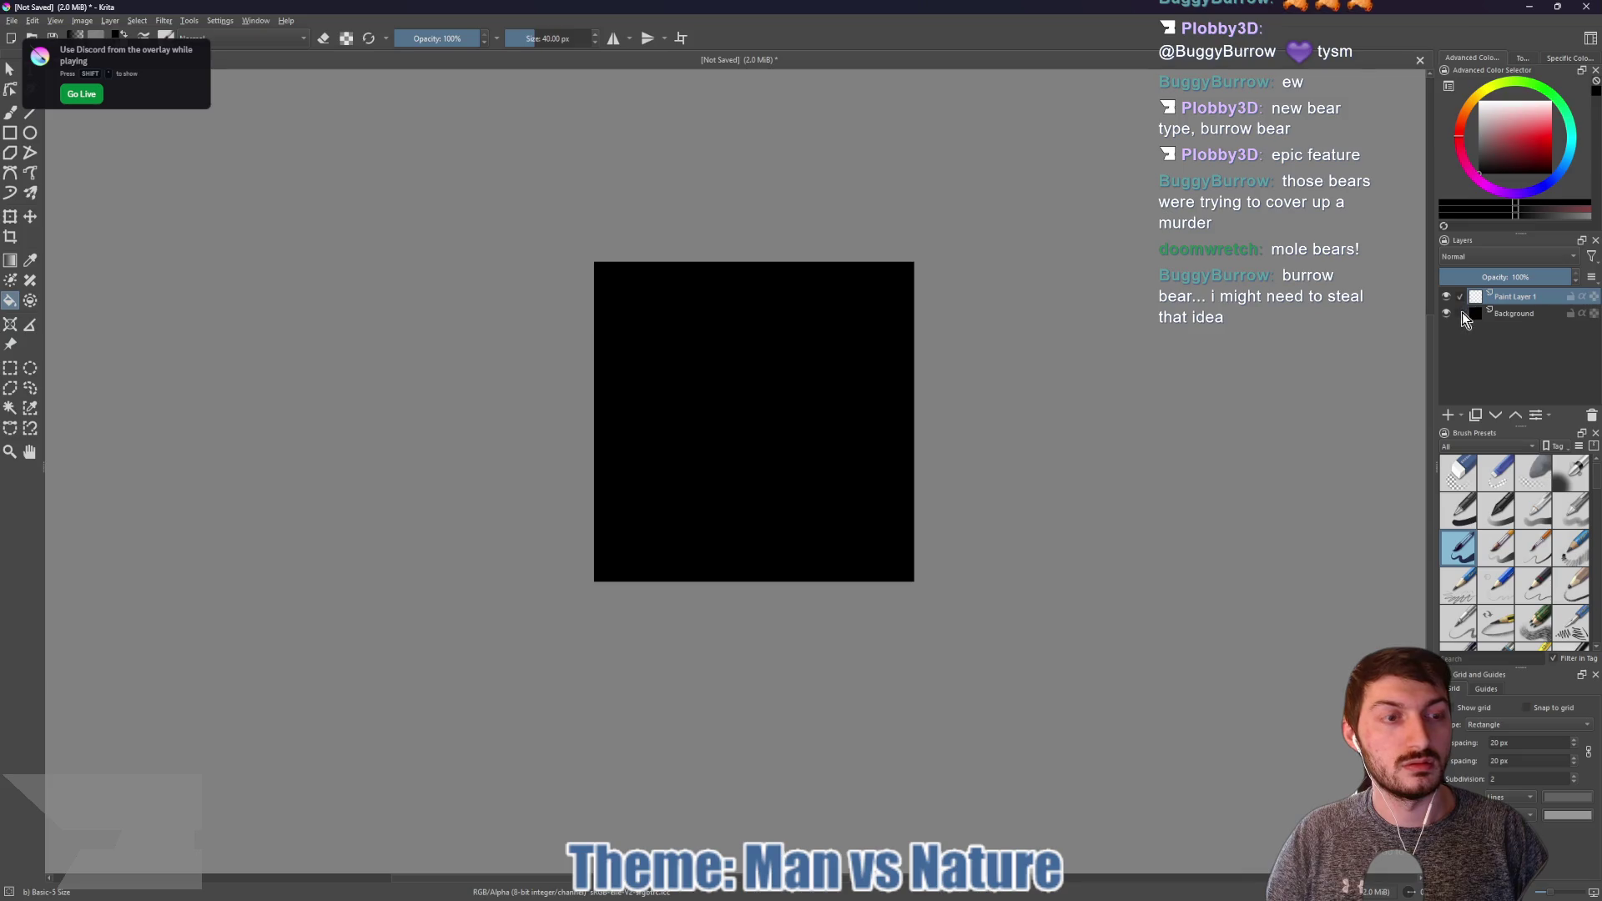
click(1482, 103)
key(b)
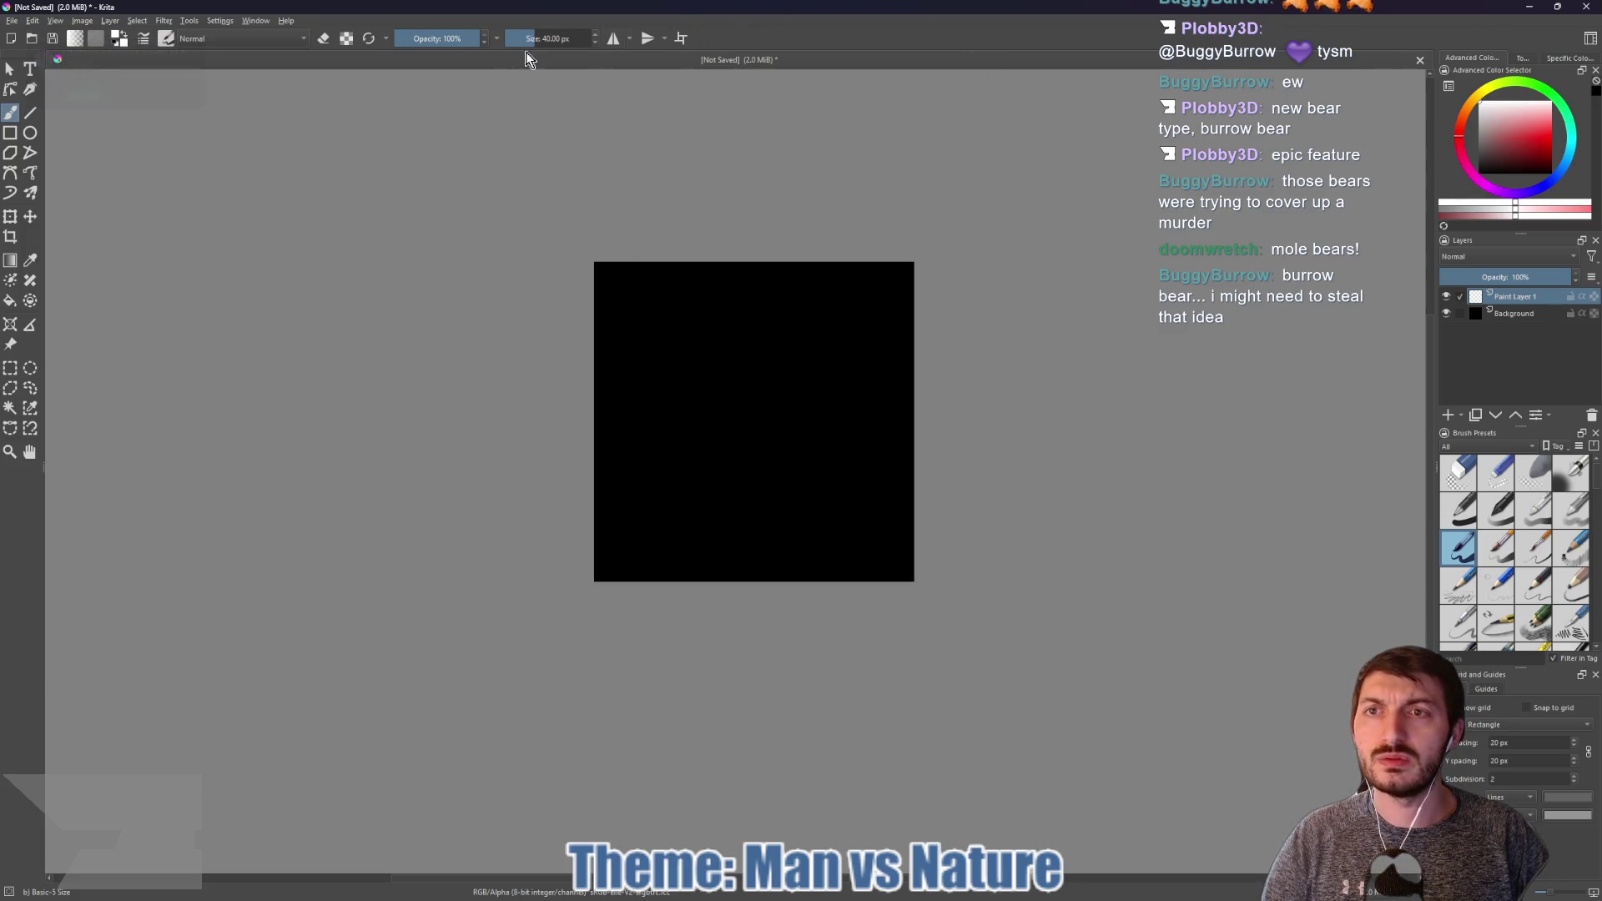
Step: Draw two white Line-tool diagonals corner to corner, redrawing once to reach the corners
click(30, 113)
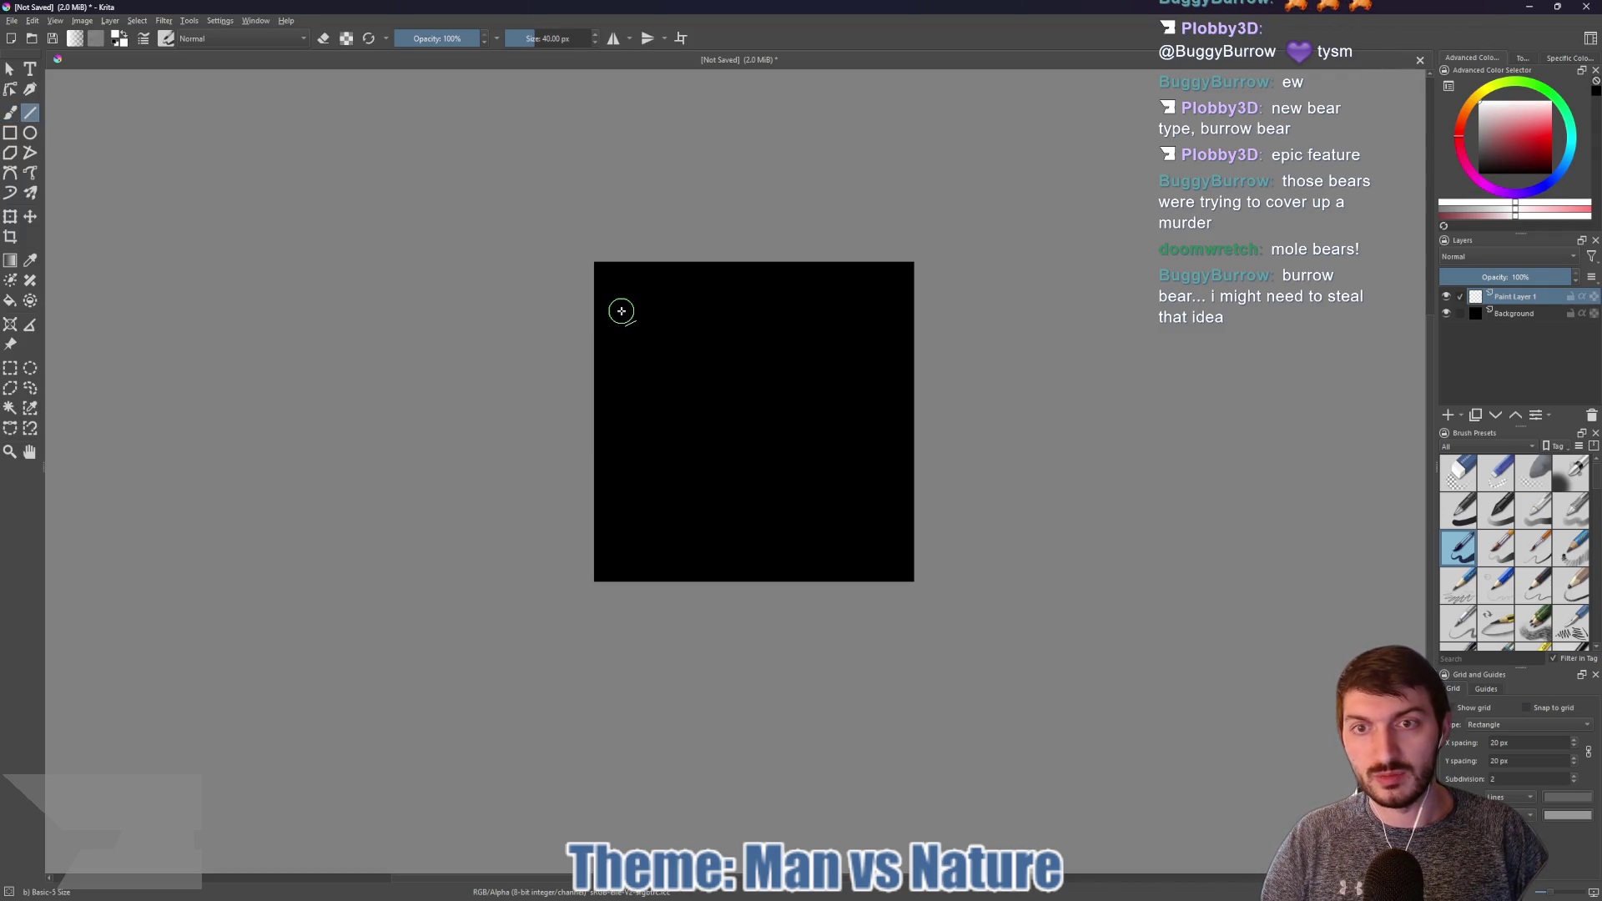
mouse_move(622, 311)
mouse_down()
mouse_move(854, 504)
mouse_move(878, 545)
mouse_up()
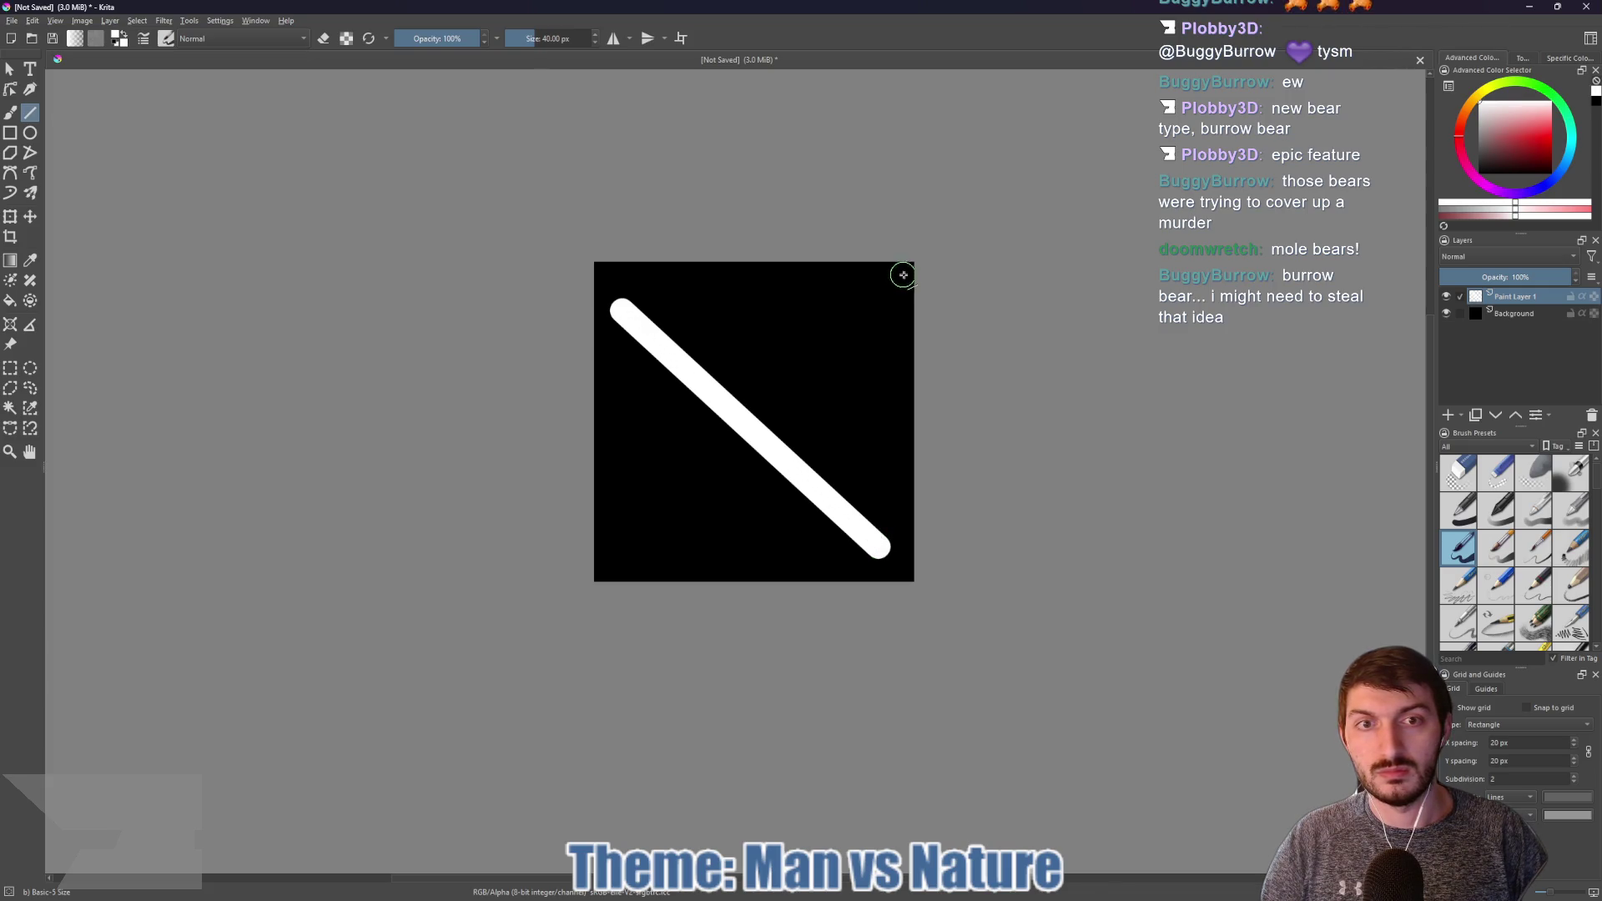
drag(913, 263, 594, 579)
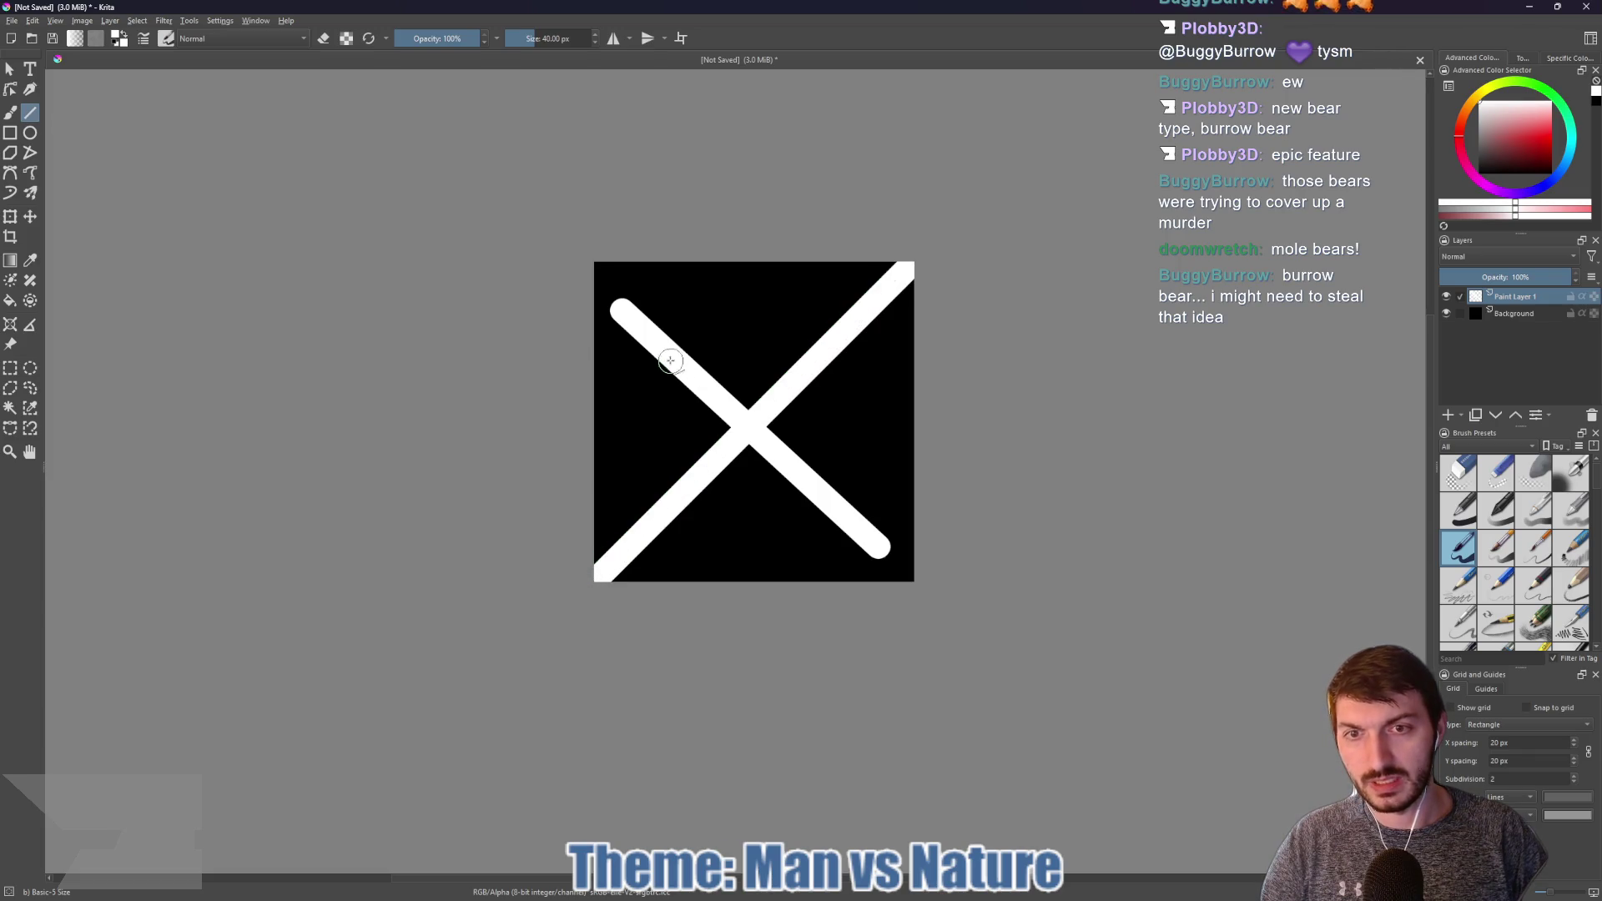
key(ctrl+z)
key(ctrl+z)
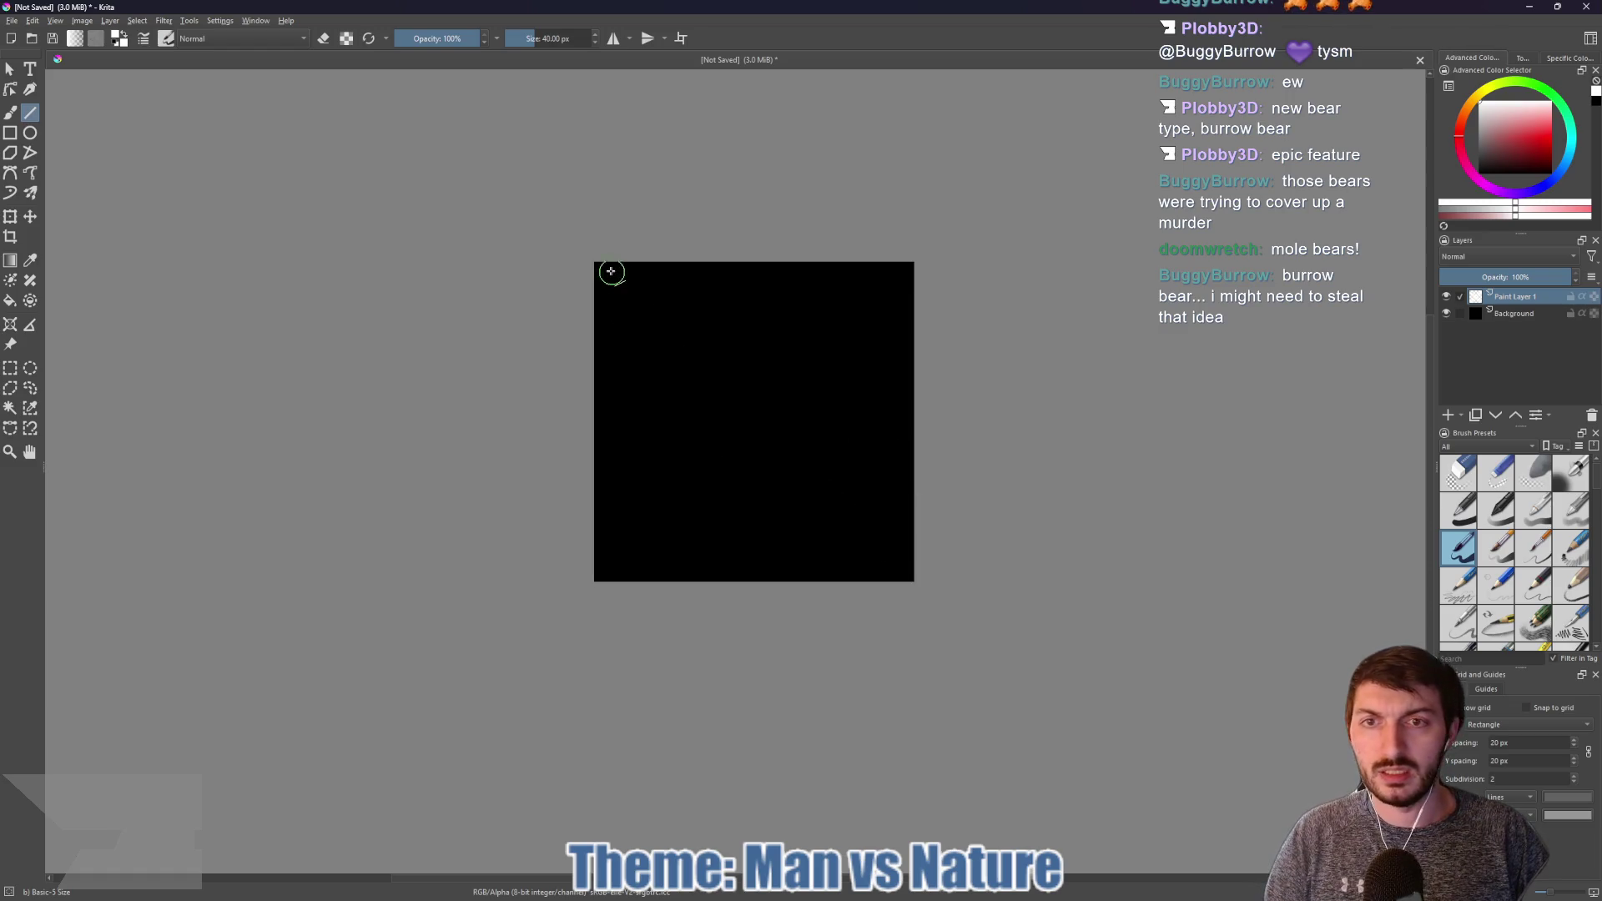
drag(593, 263, 924, 591)
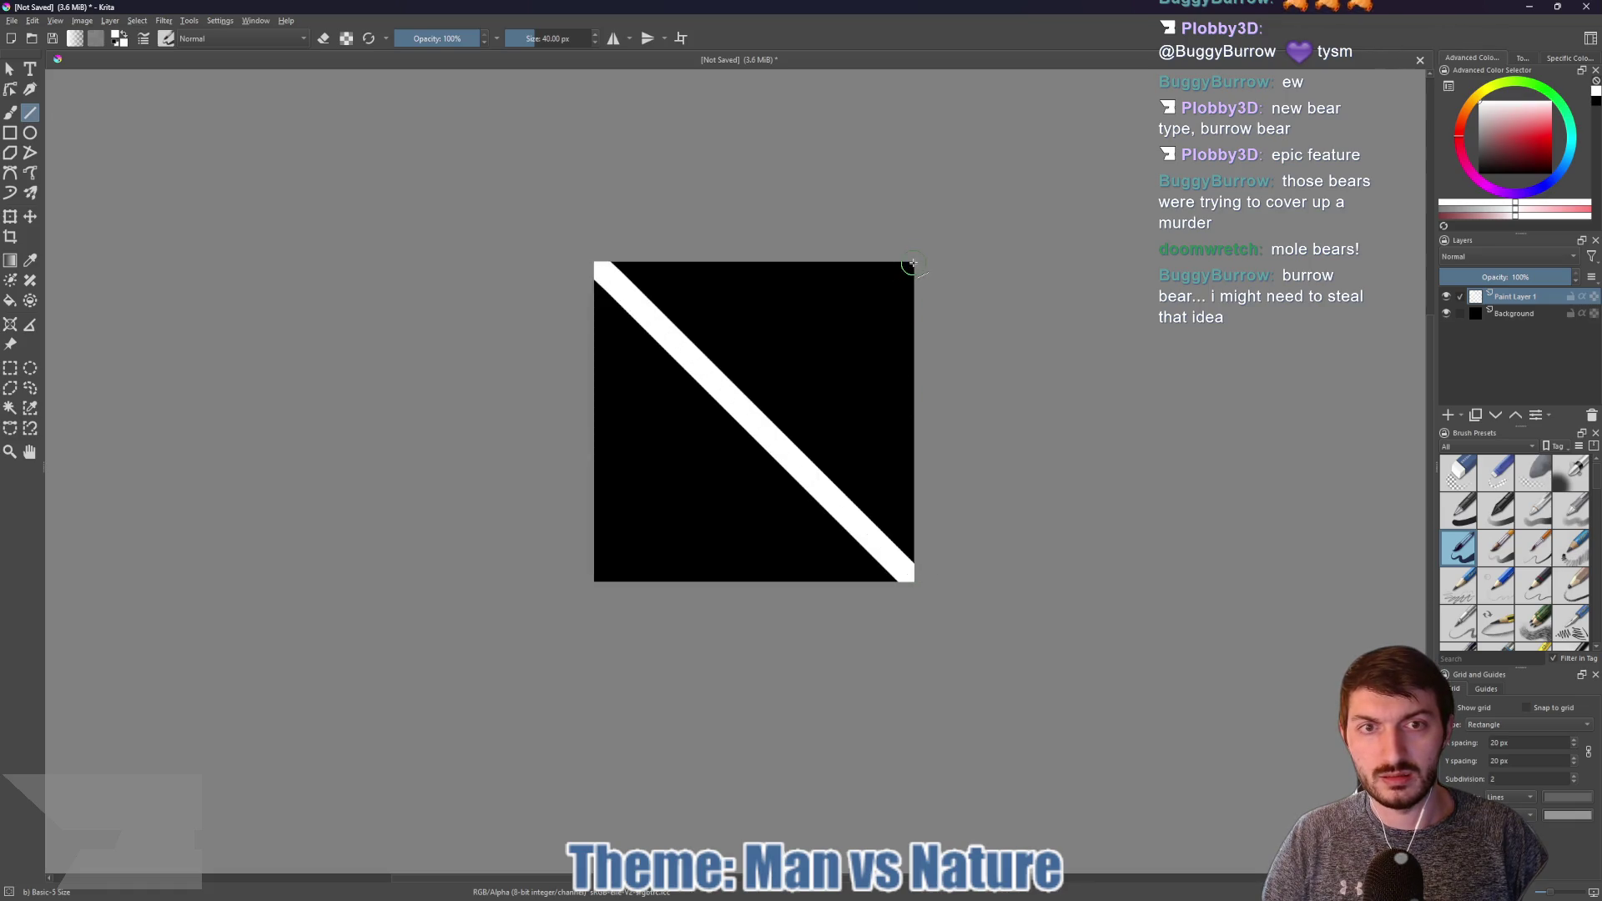
drag(912, 263, 592, 584)
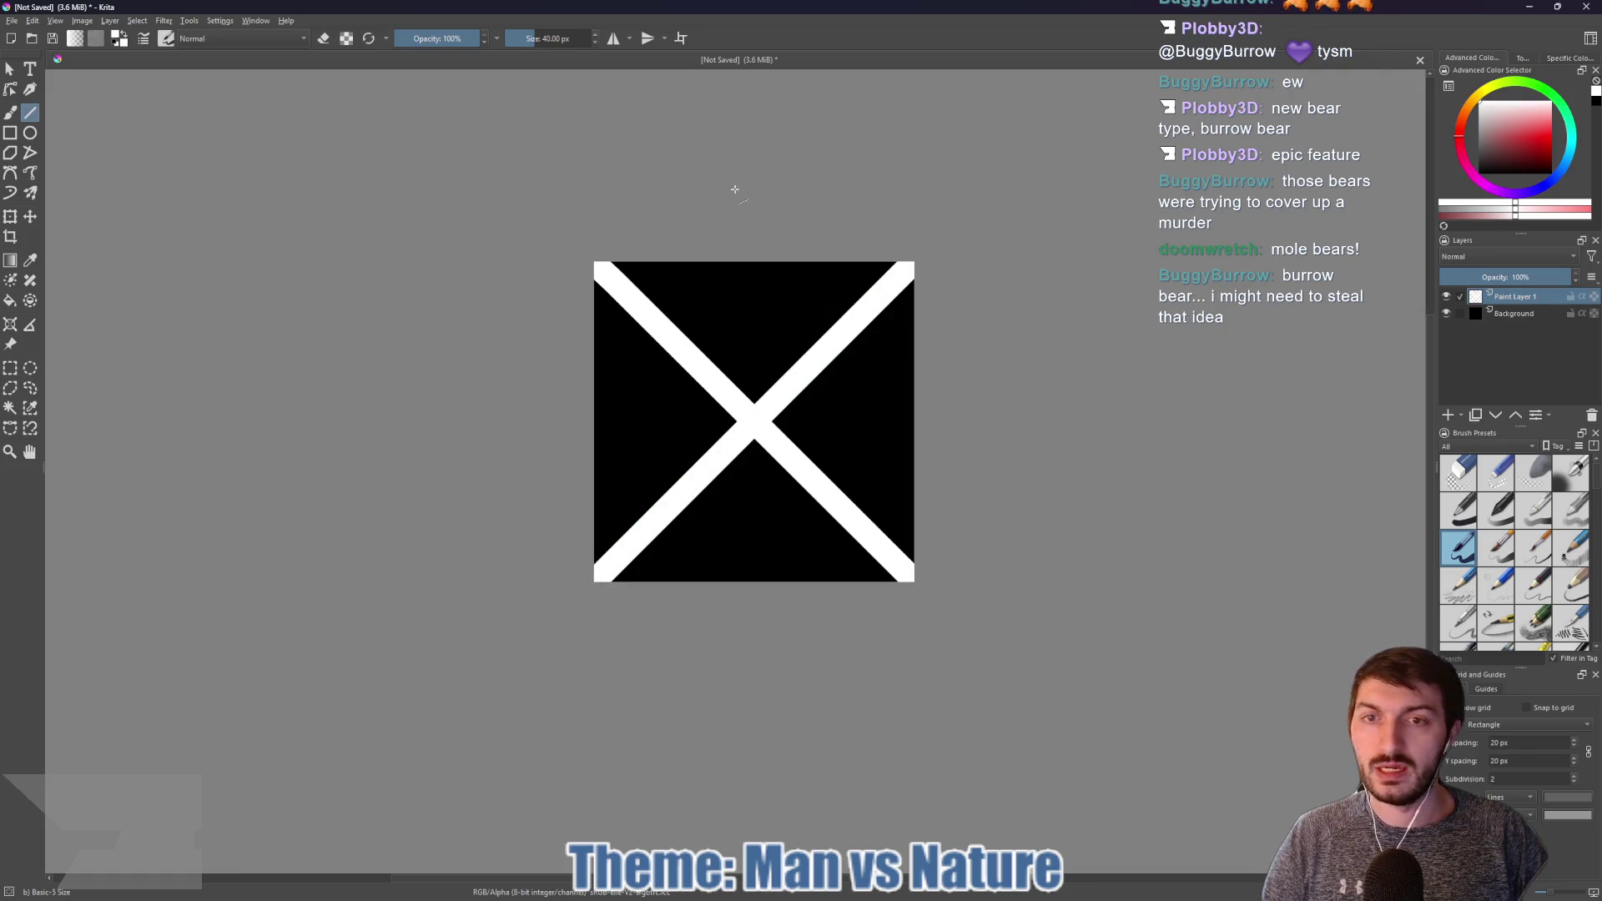
Step: In eraser mode with an enlarged brush, erase rounded caps on all four X tips
key(b)
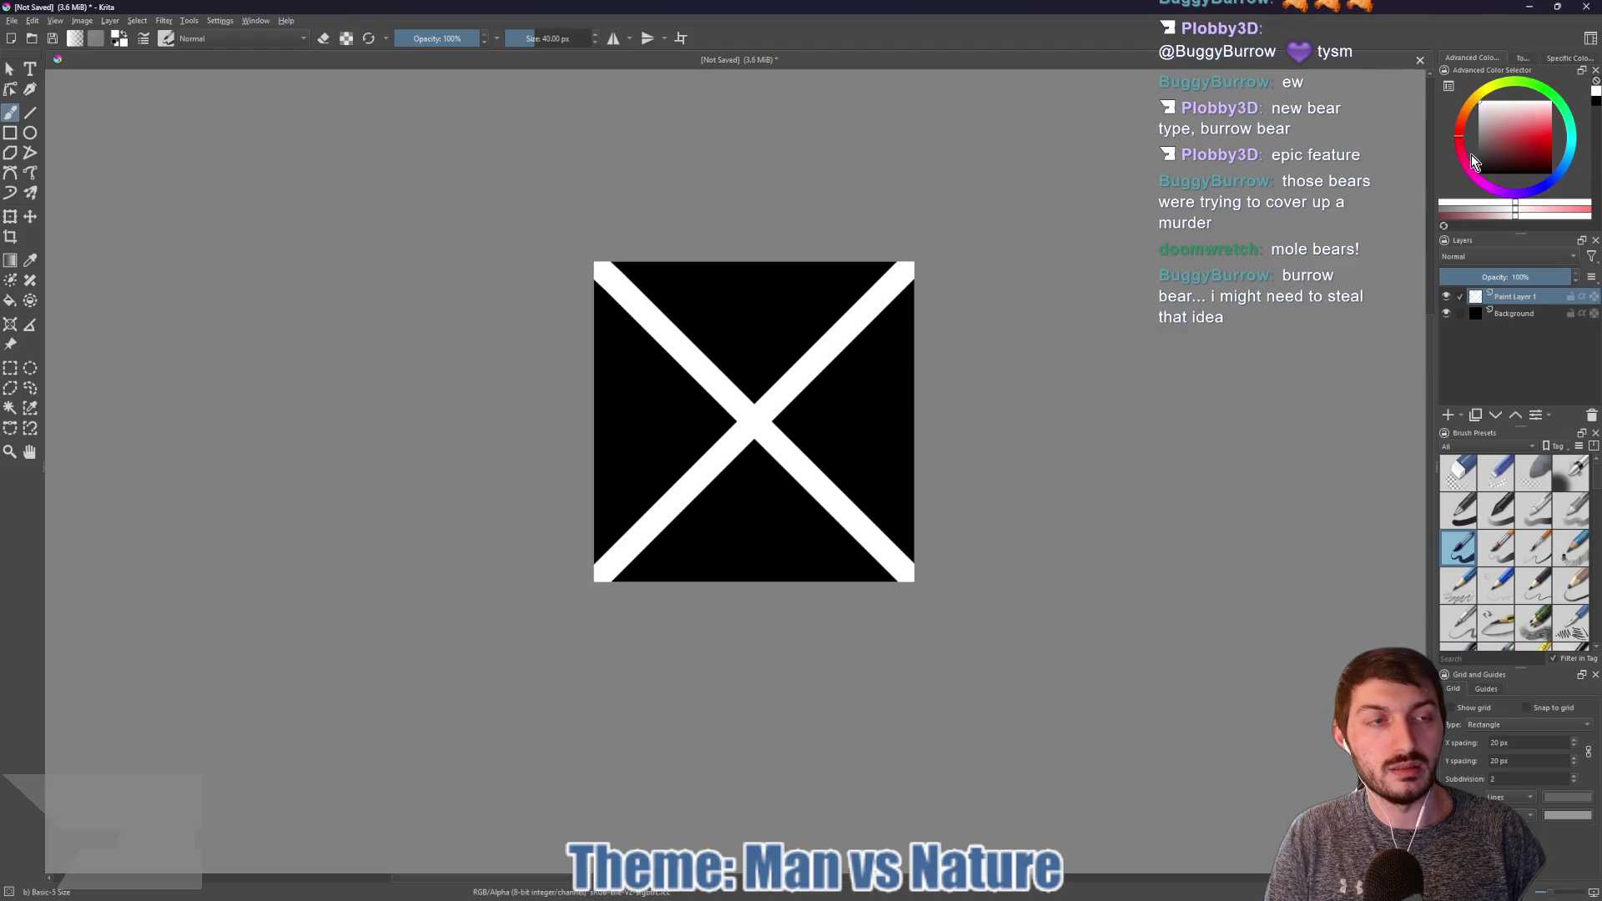
key(e)
drag(634, 266, 584, 288)
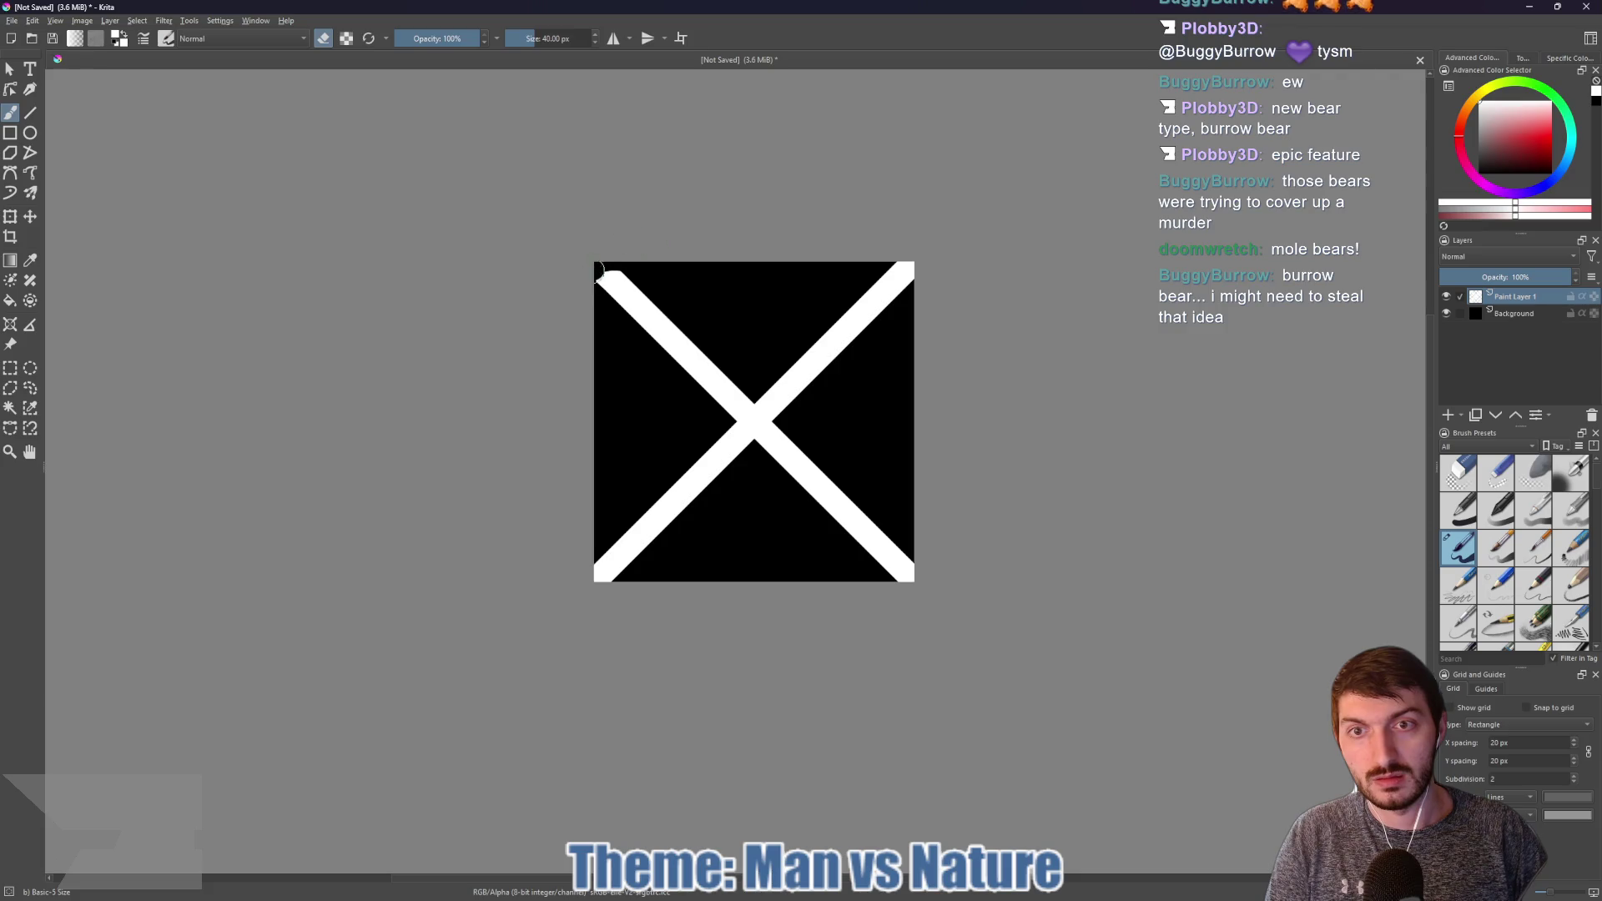
drag(834, 261, 904, 265)
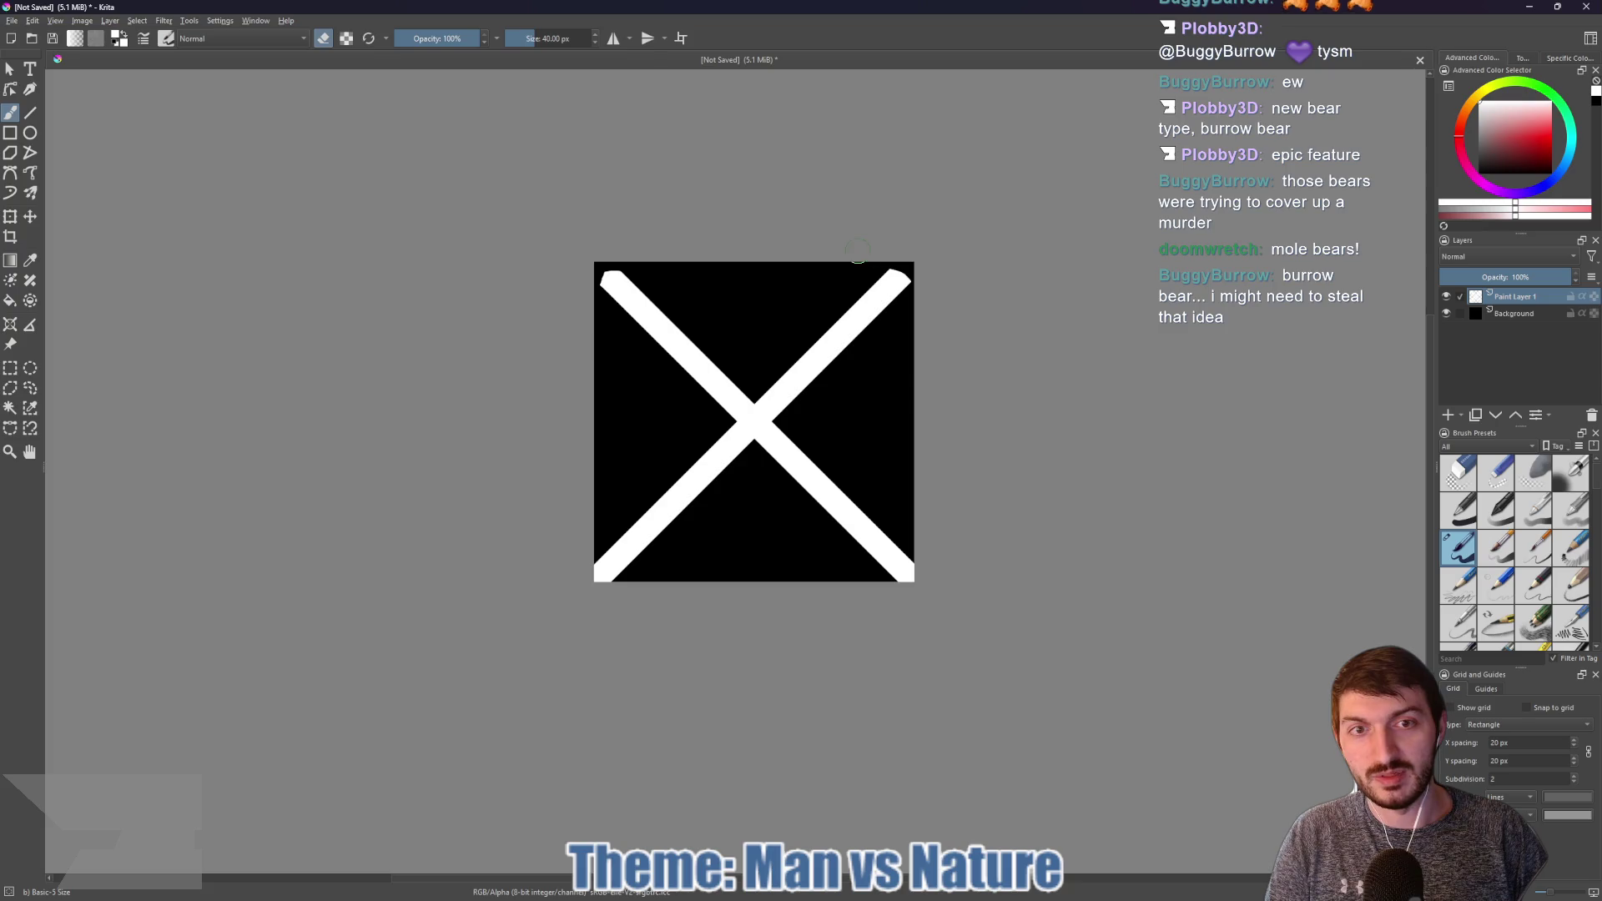
drag(912, 296, 905, 271)
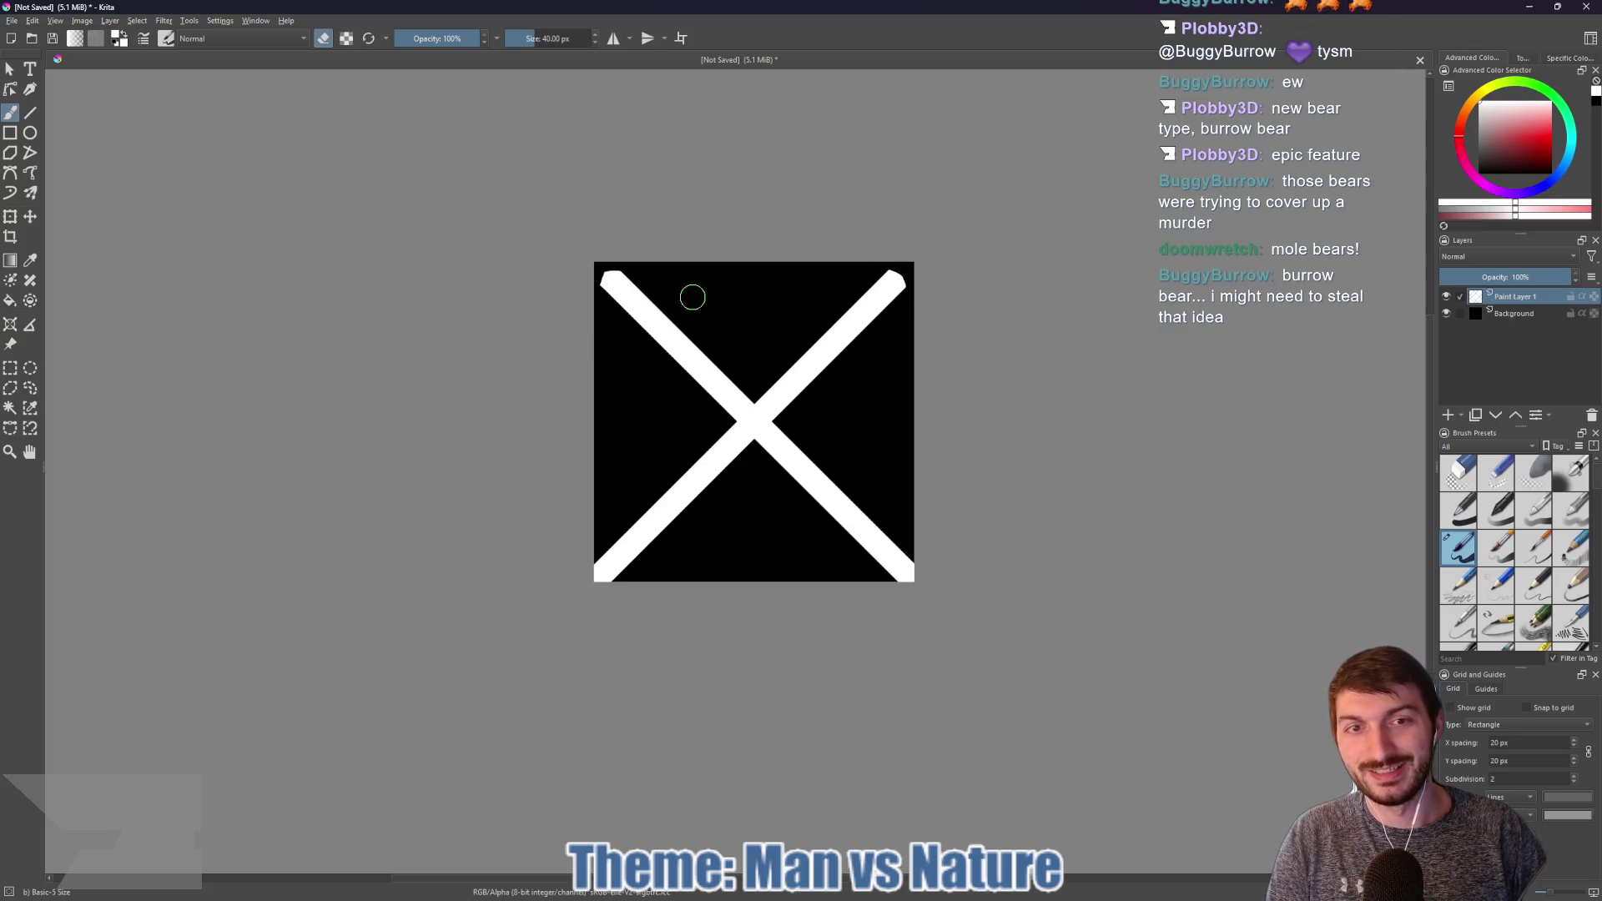
drag(594, 529, 599, 556)
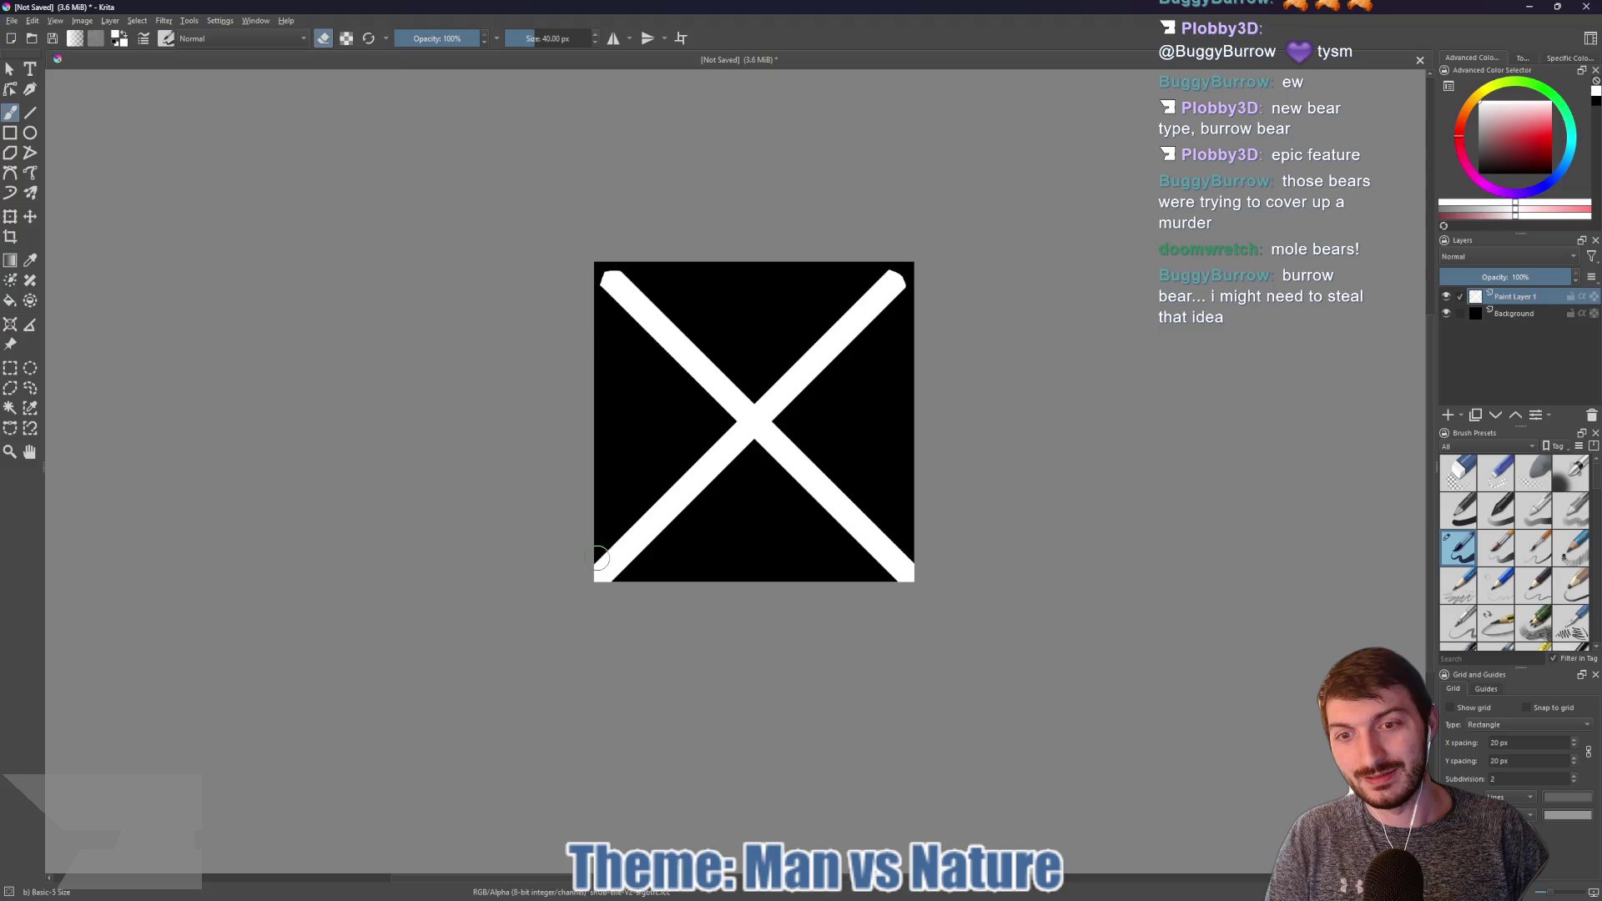
key(ctrl+z)
key(ctrl+z)
key(ctrl+z)
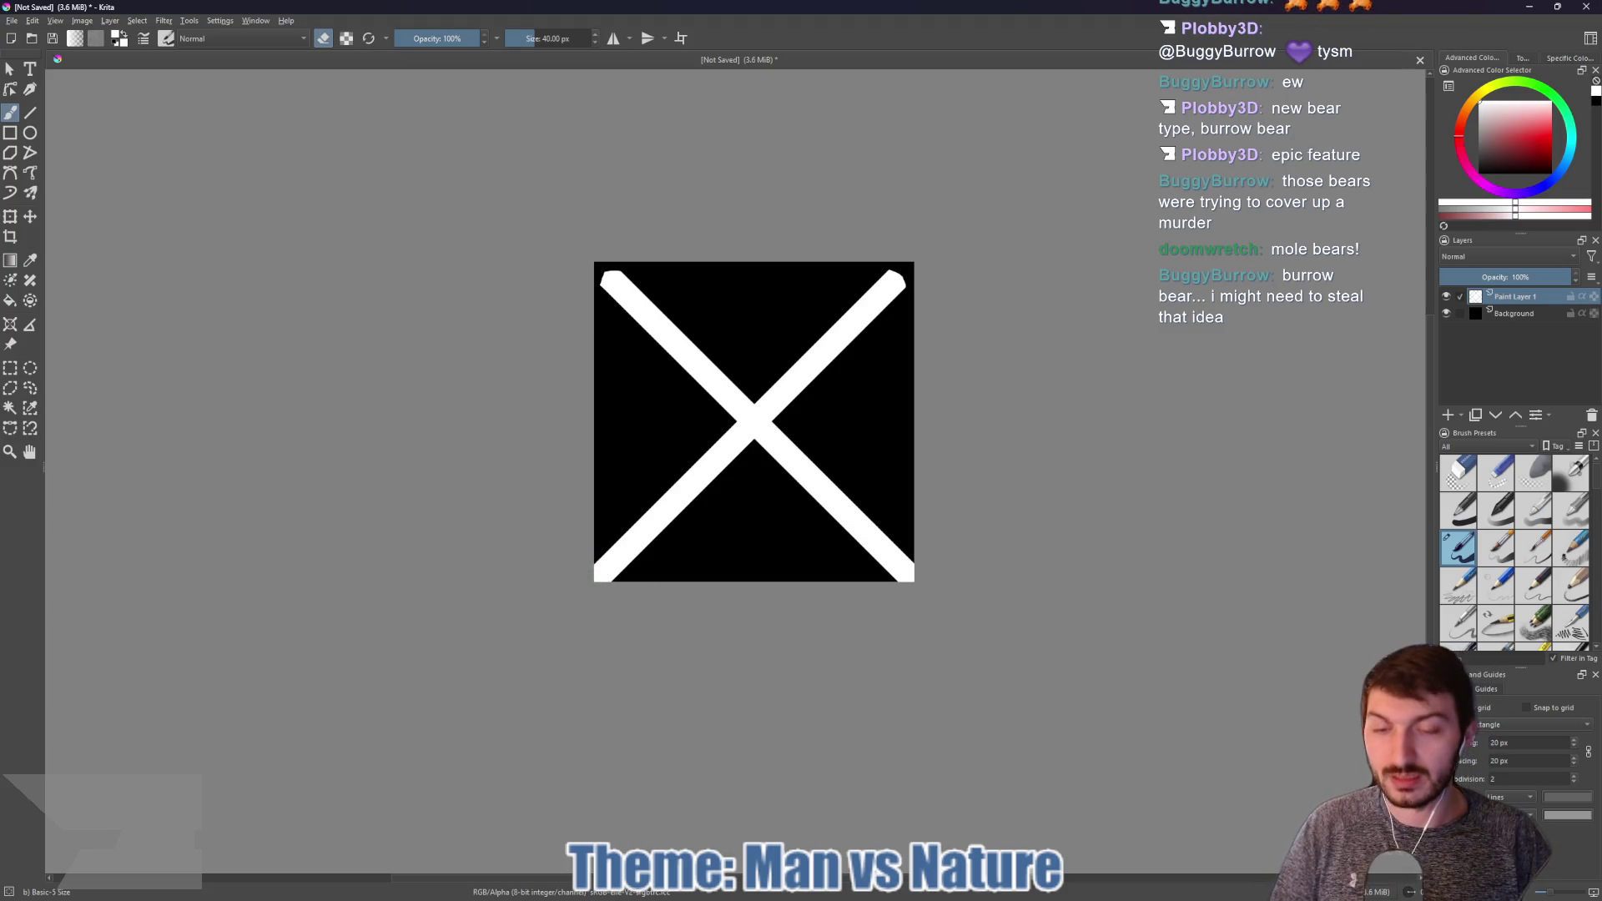
key(bracketright)
key(bracketright)
key(bracketright)
key(bracketright)
click(606, 565)
click(614, 556)
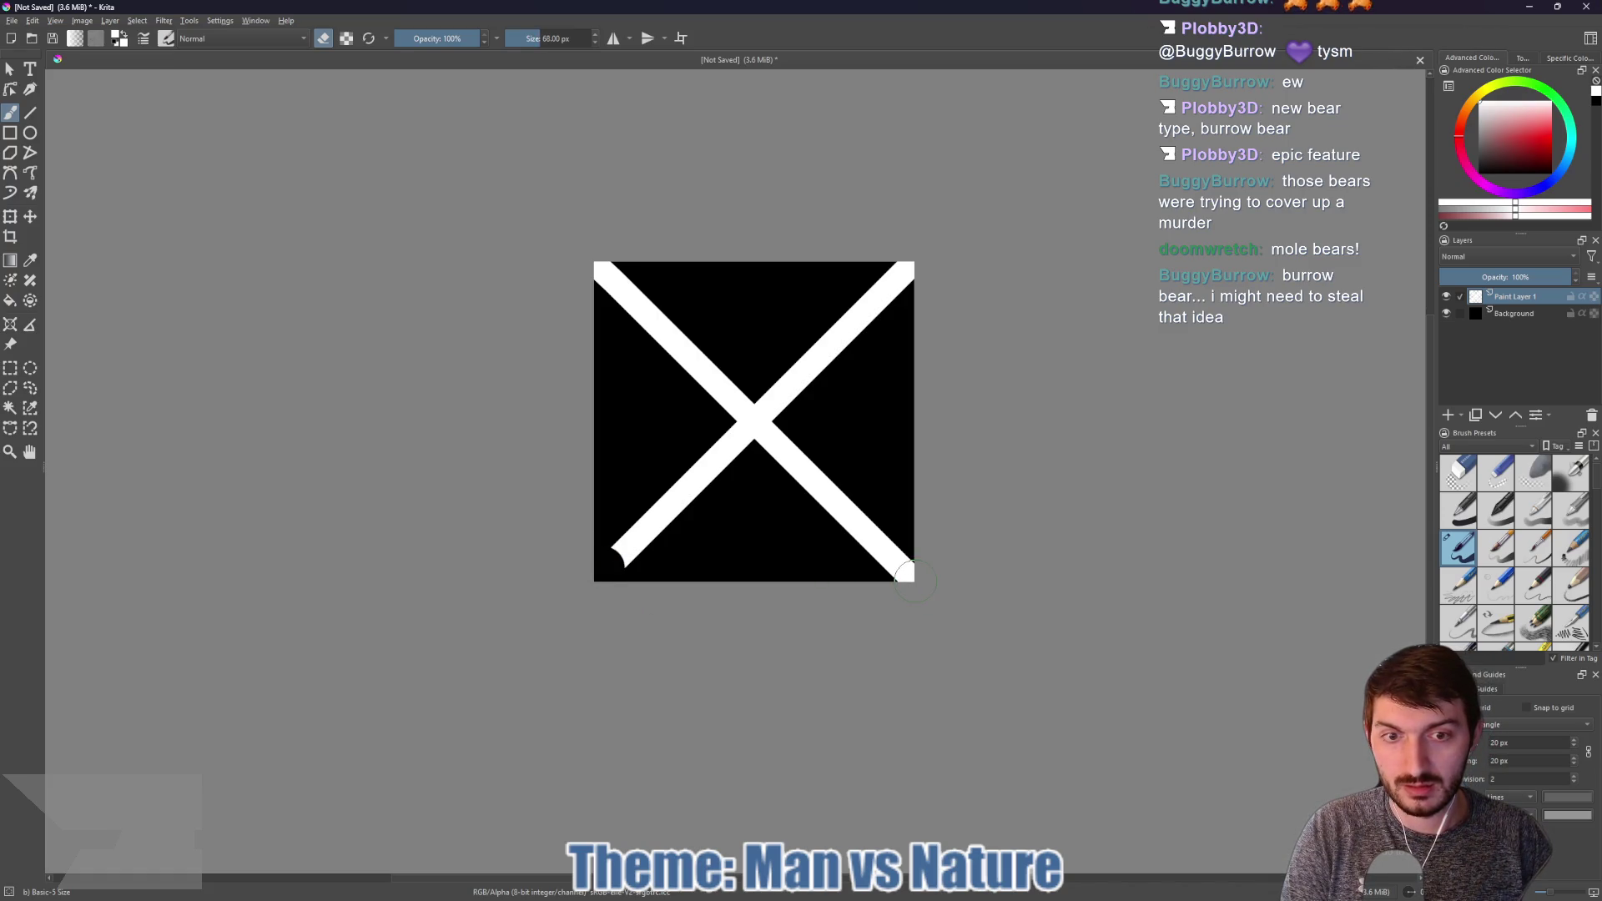
click(914, 579)
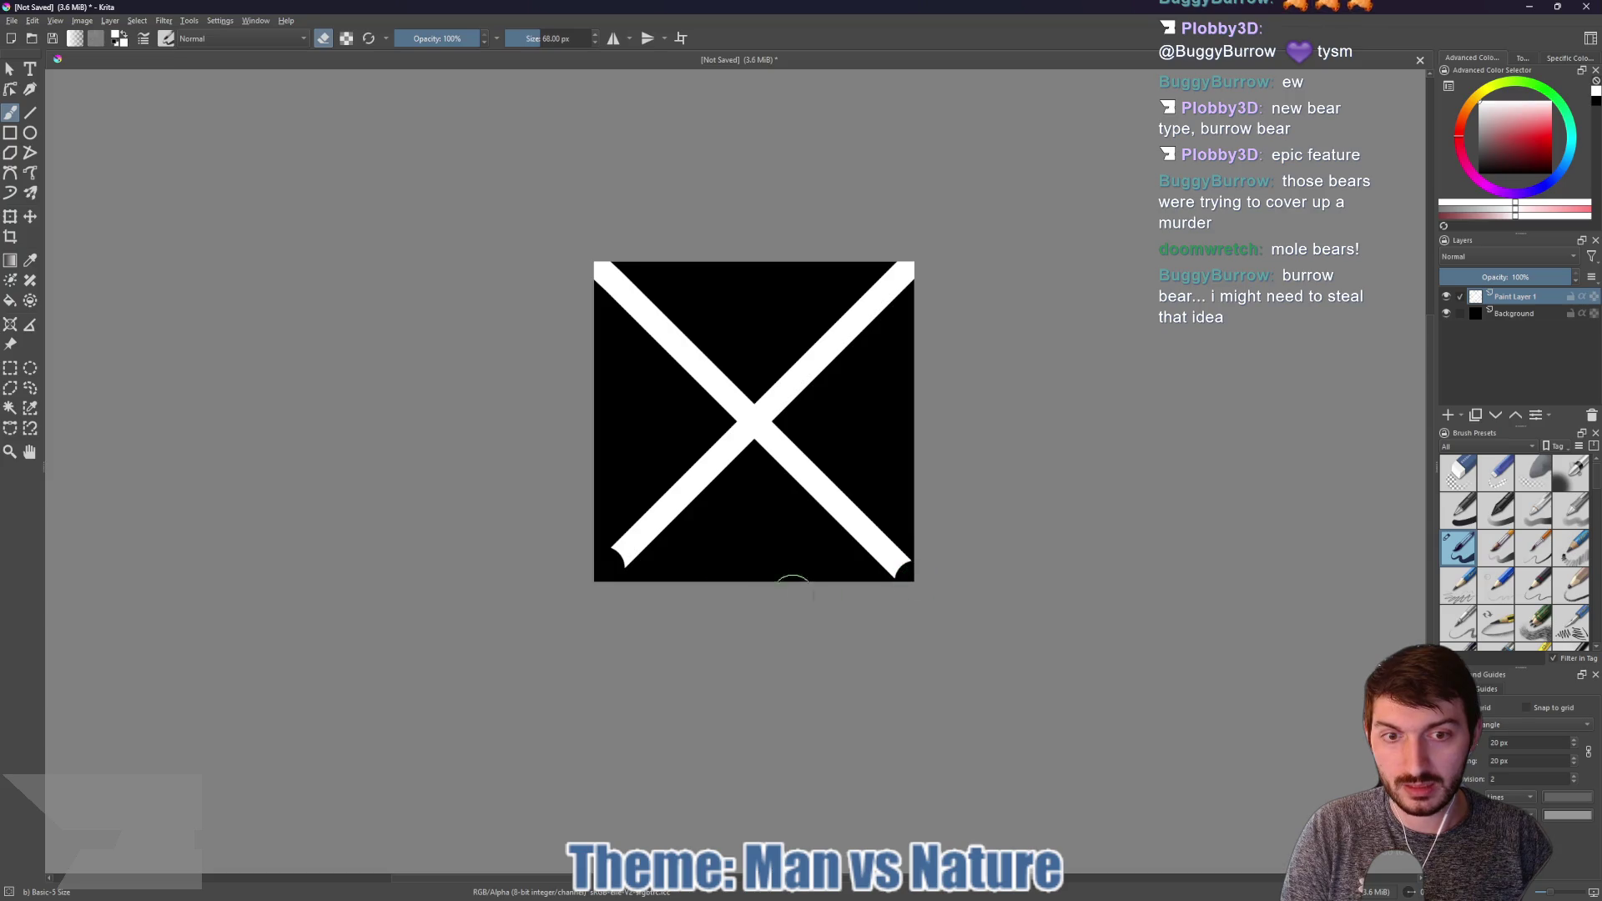
click(598, 263)
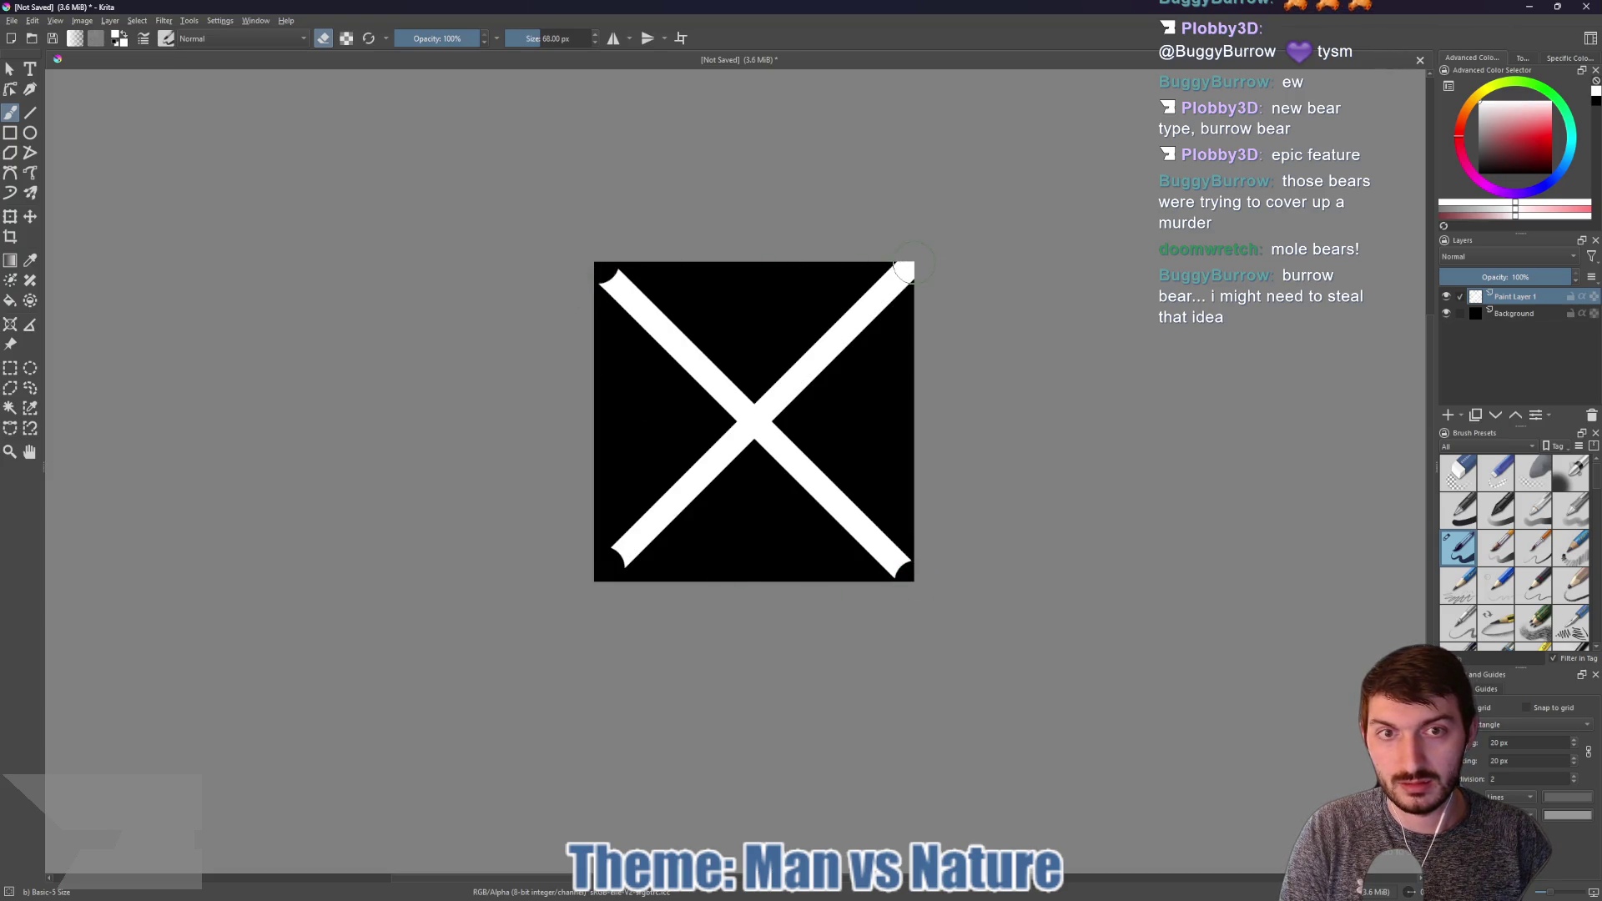
click(917, 257)
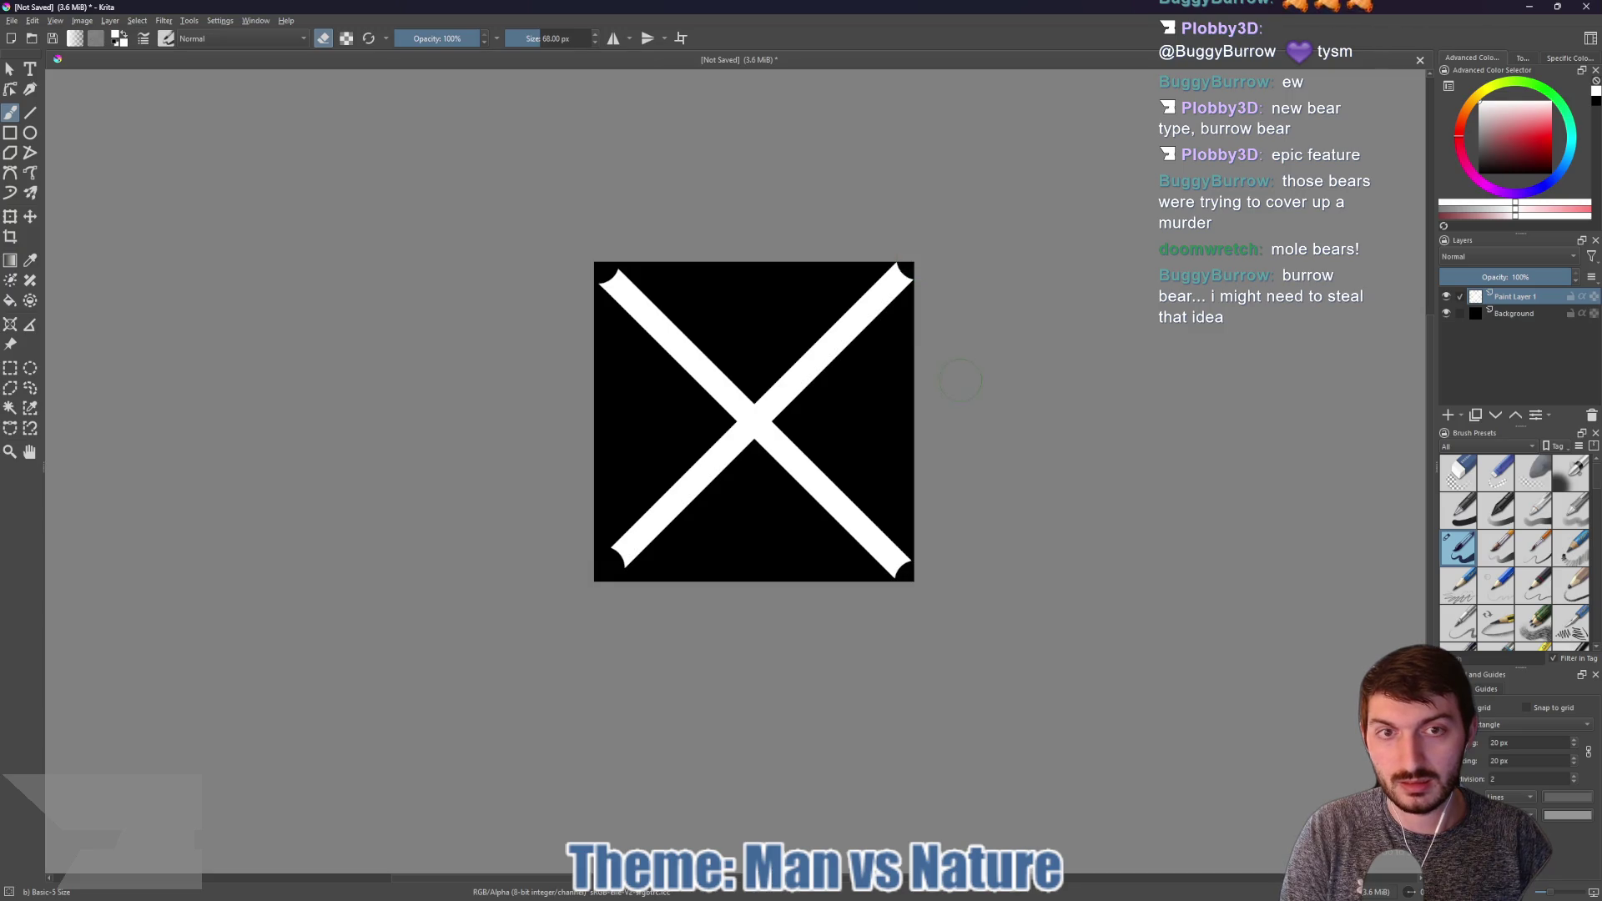
Step: Redo the bottom-left, top-left and top-right caps closer to the canvas corners
key(ctrl+z)
key(ctrl+z)
key(ctrl+z)
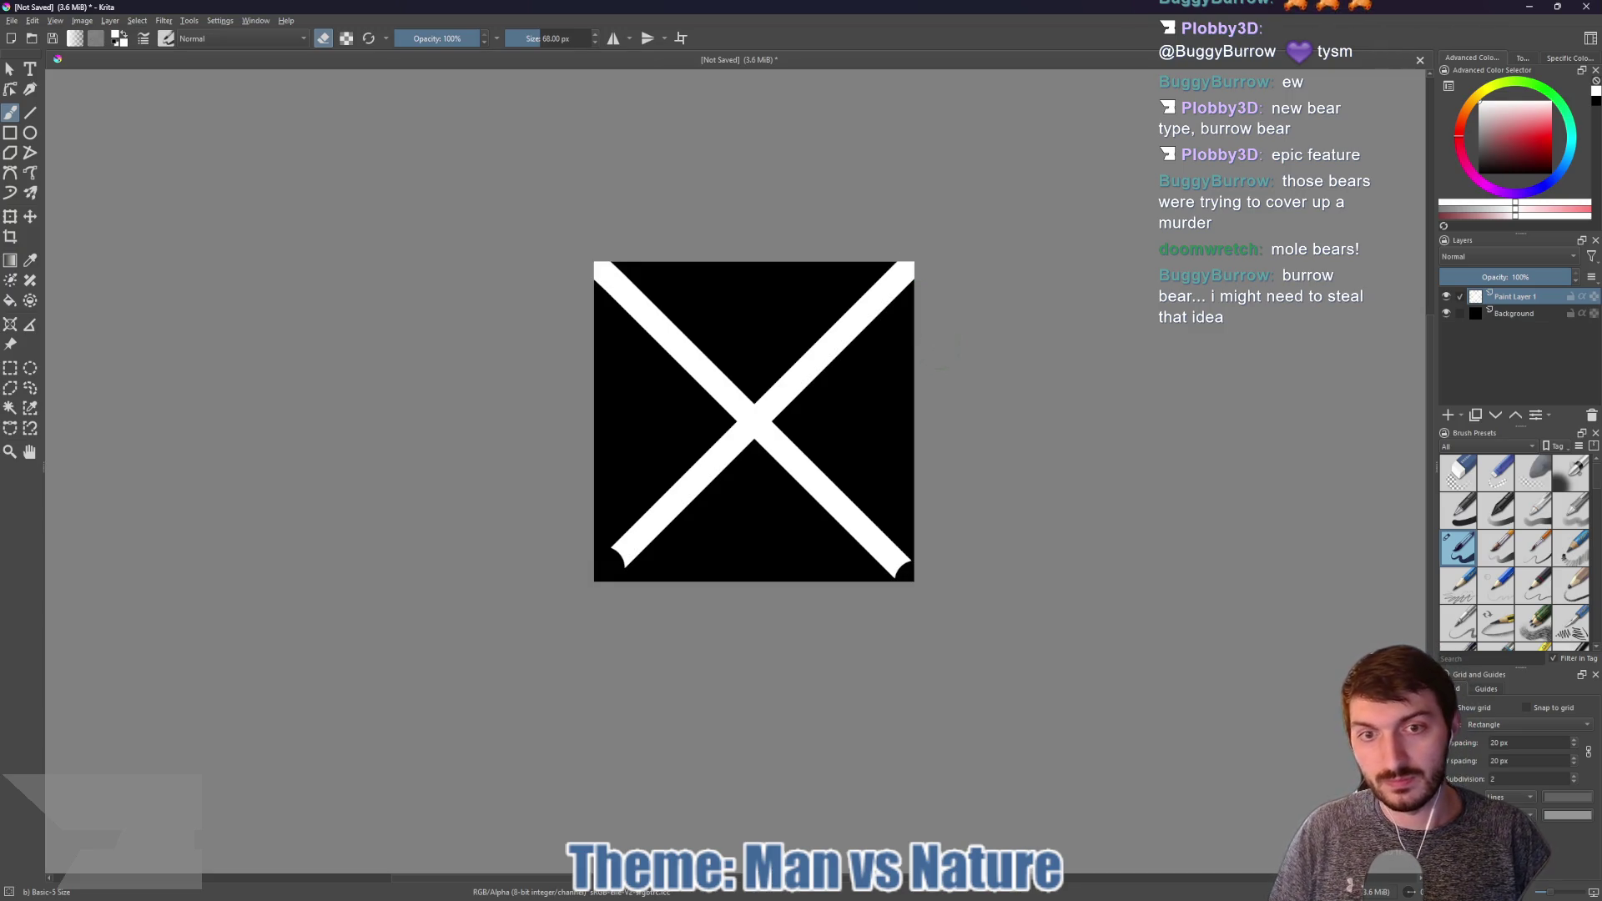
key(ctrl+z)
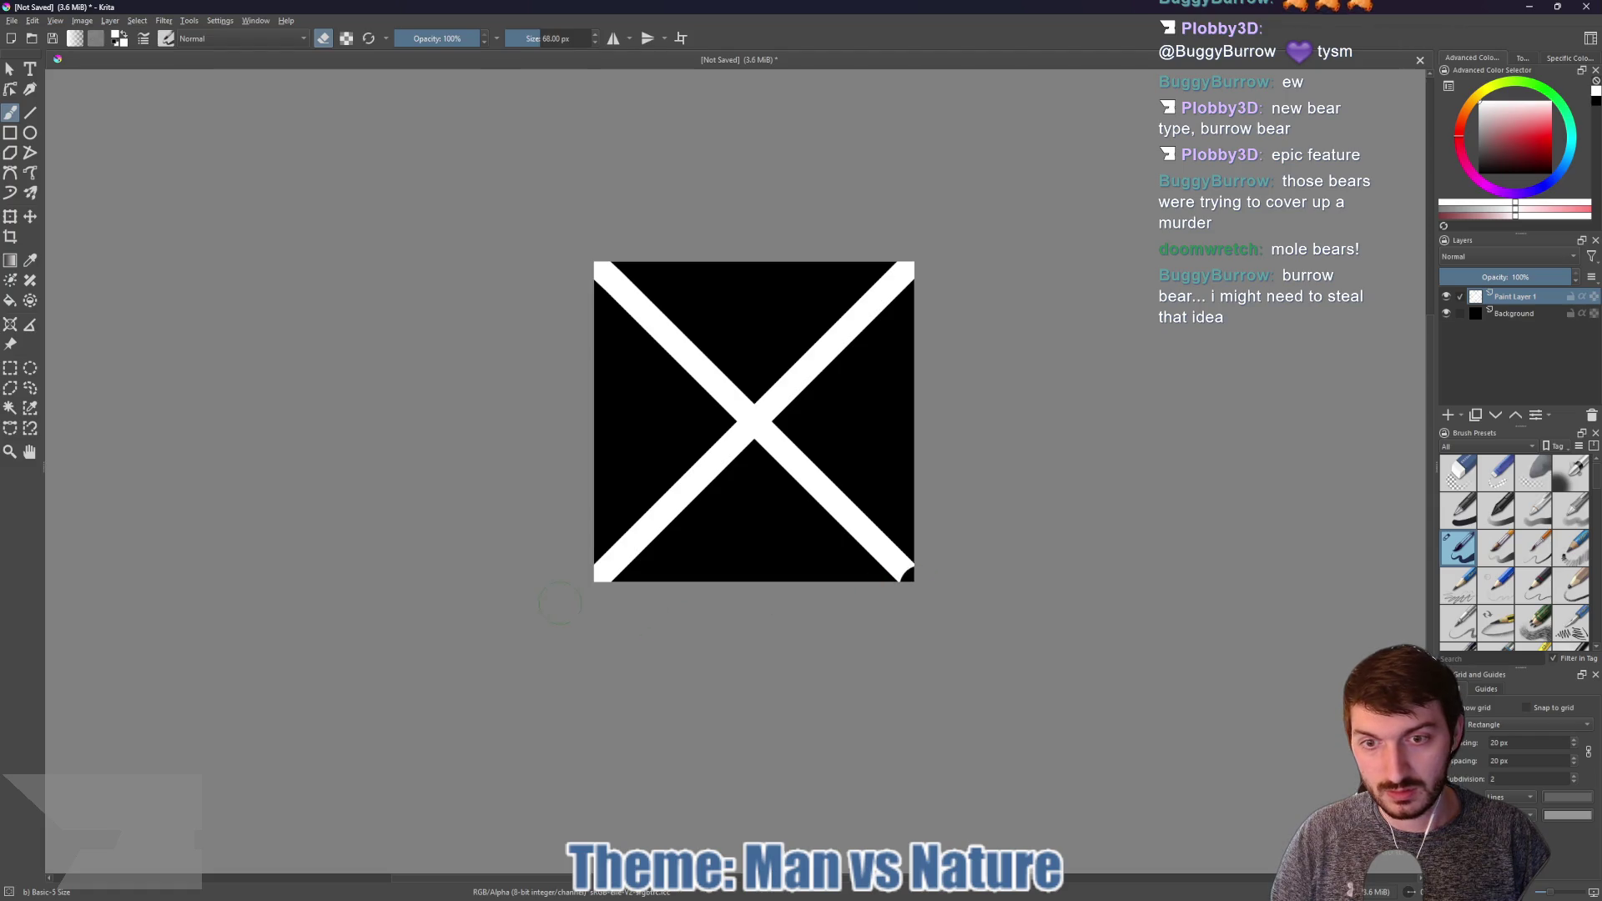
drag(559, 603, 587, 583)
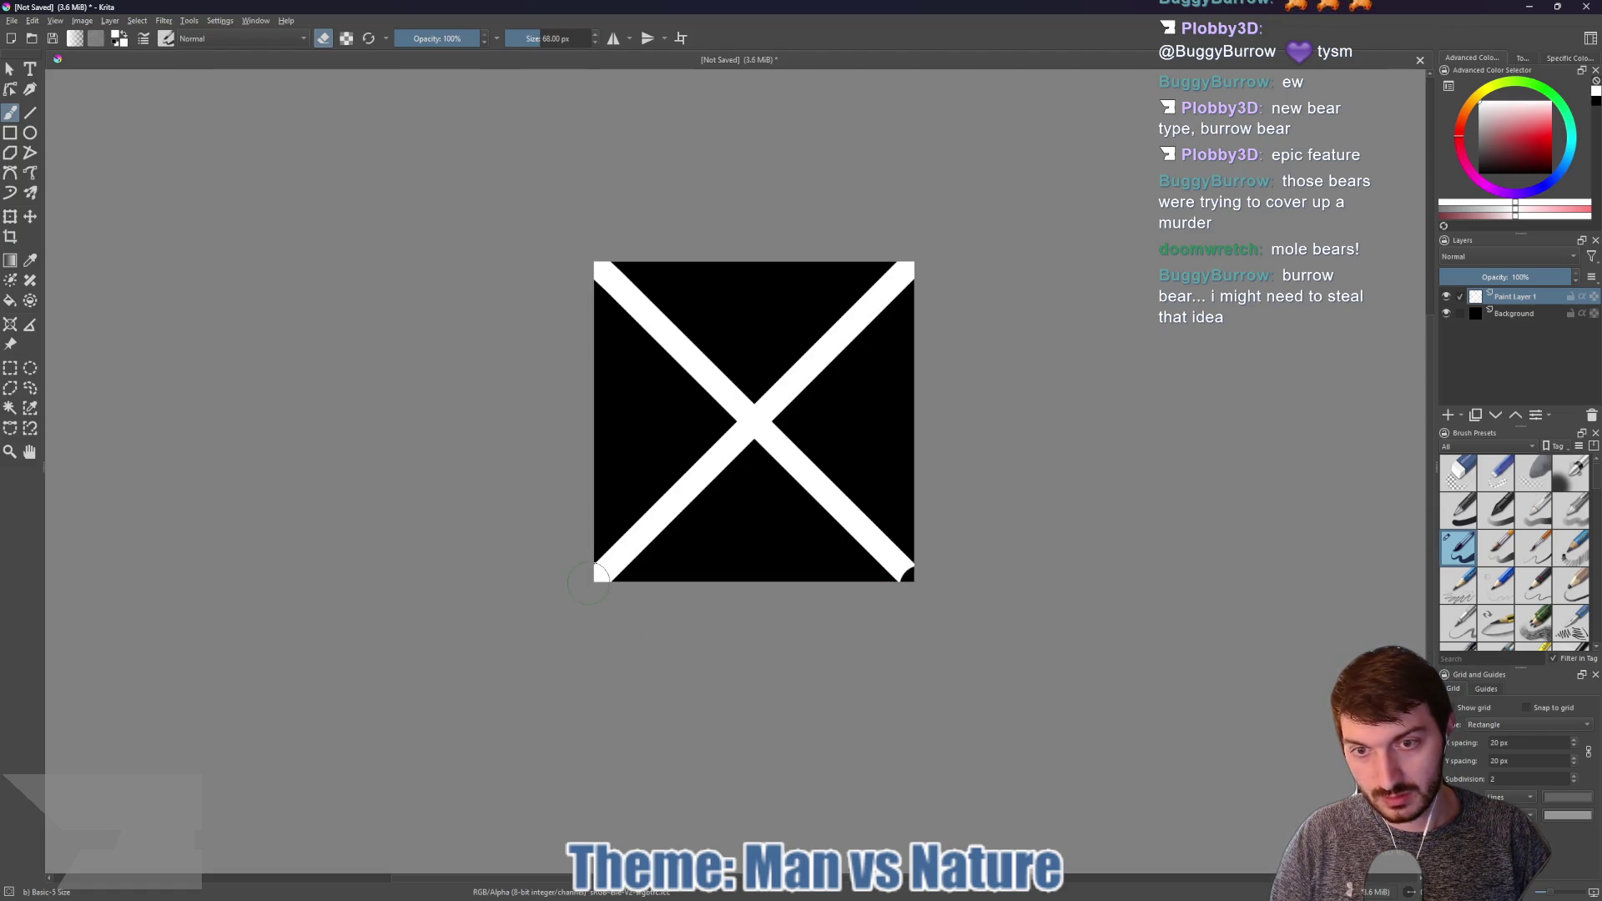
click(588, 583)
click(592, 262)
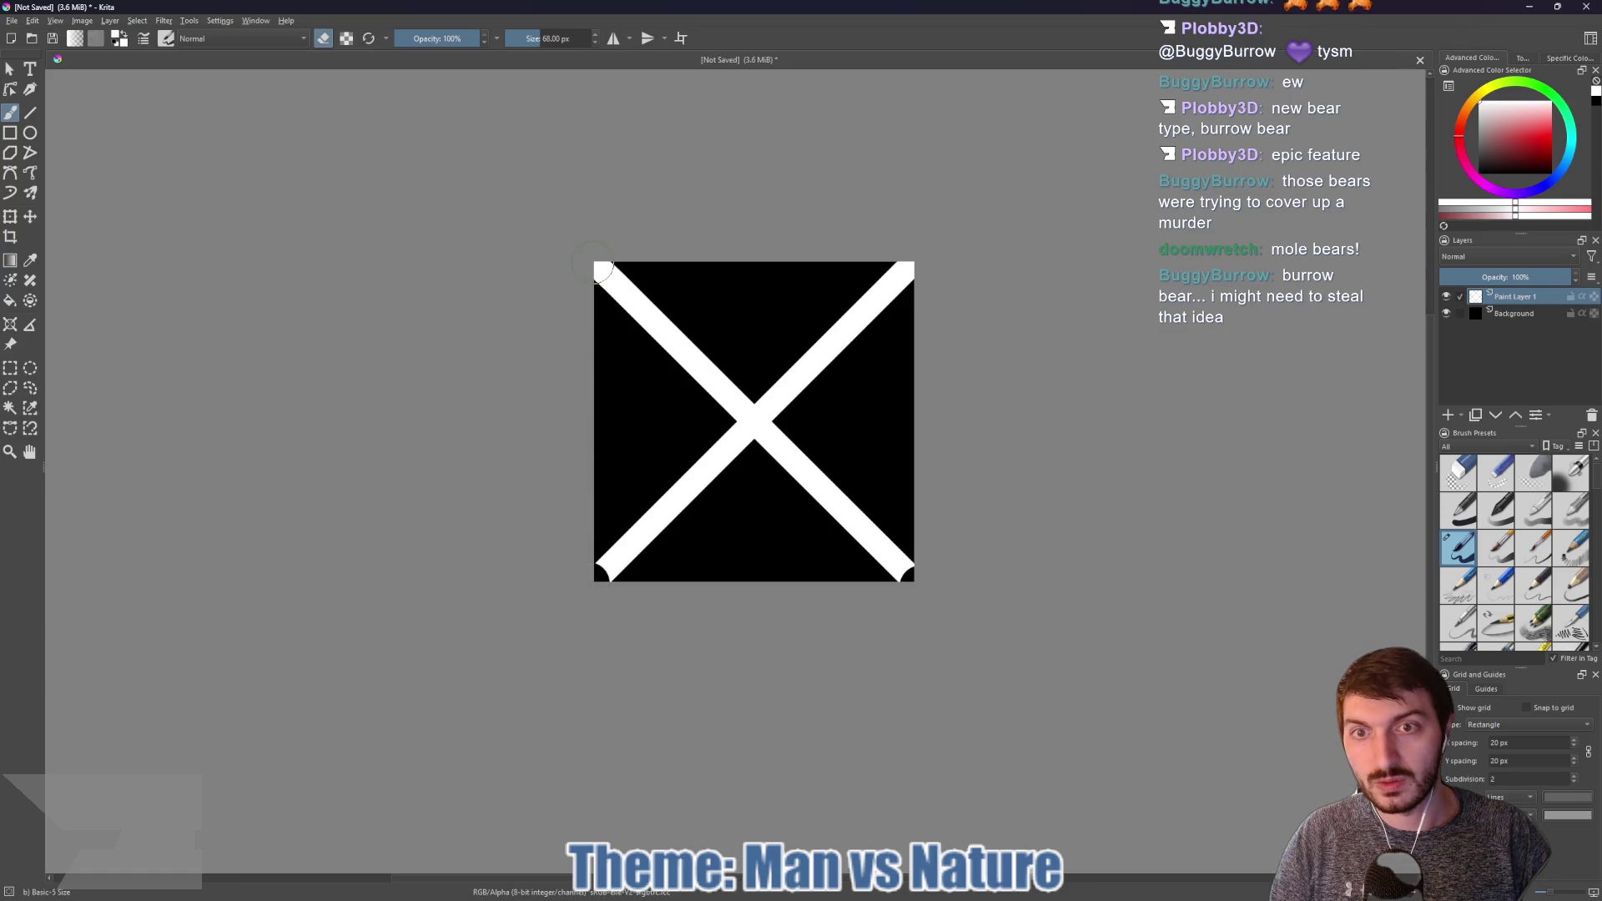
drag(590, 258, 612, 267)
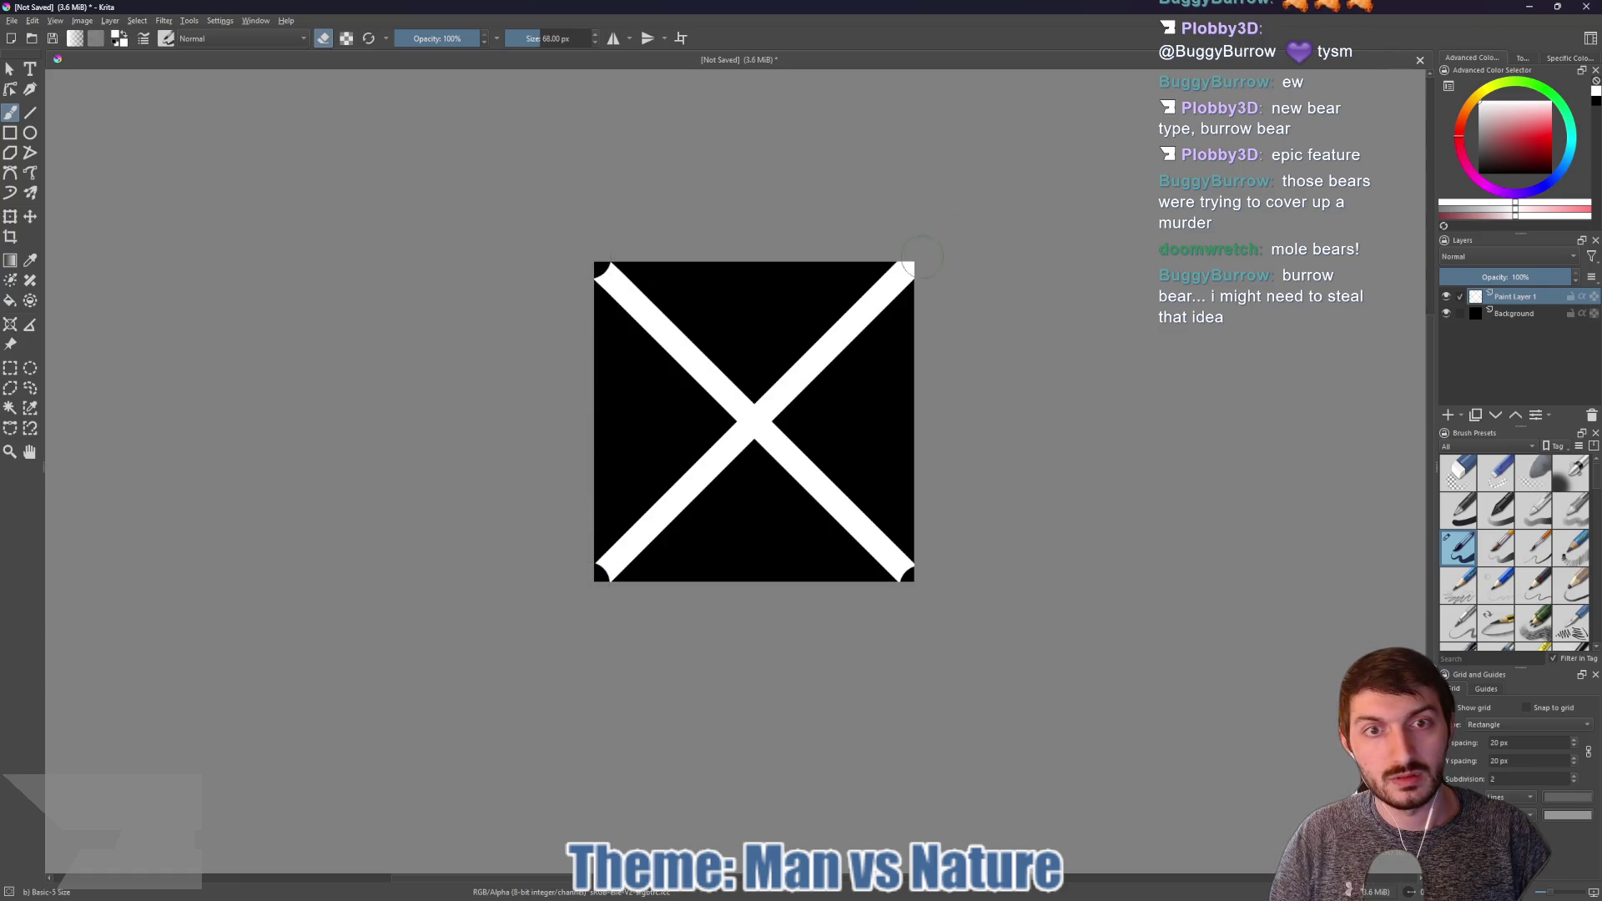
click(919, 258)
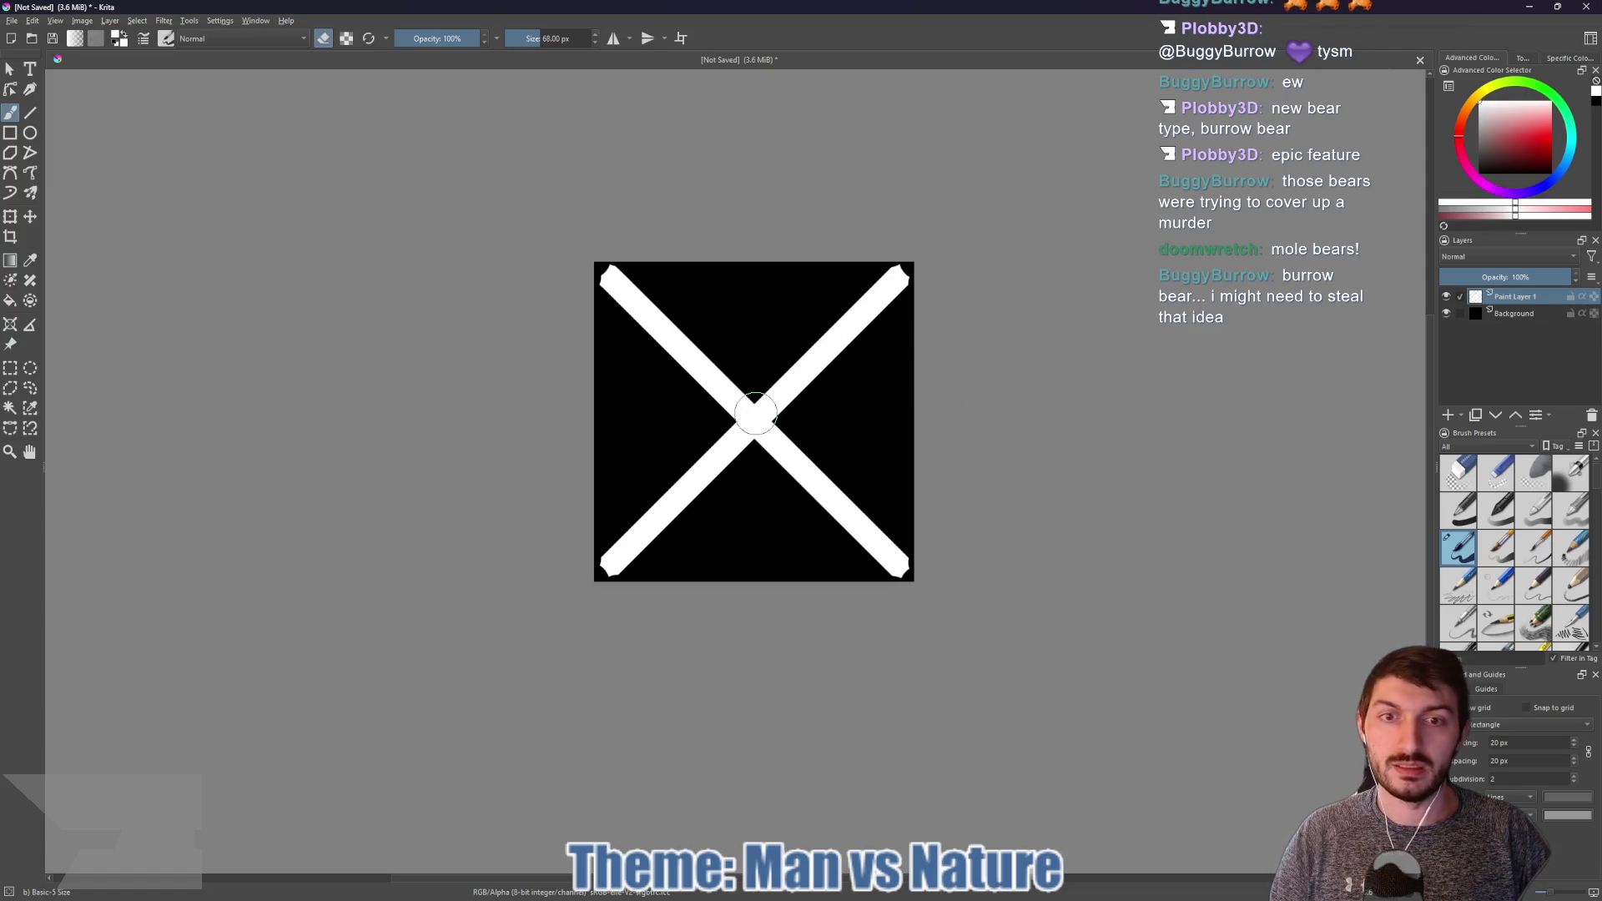
Step: Erase a 110 px round hole at the X's centre, inspect it zoomed in, then fit the view
key(bracketright)
key(bracketright)
key(bracketright)
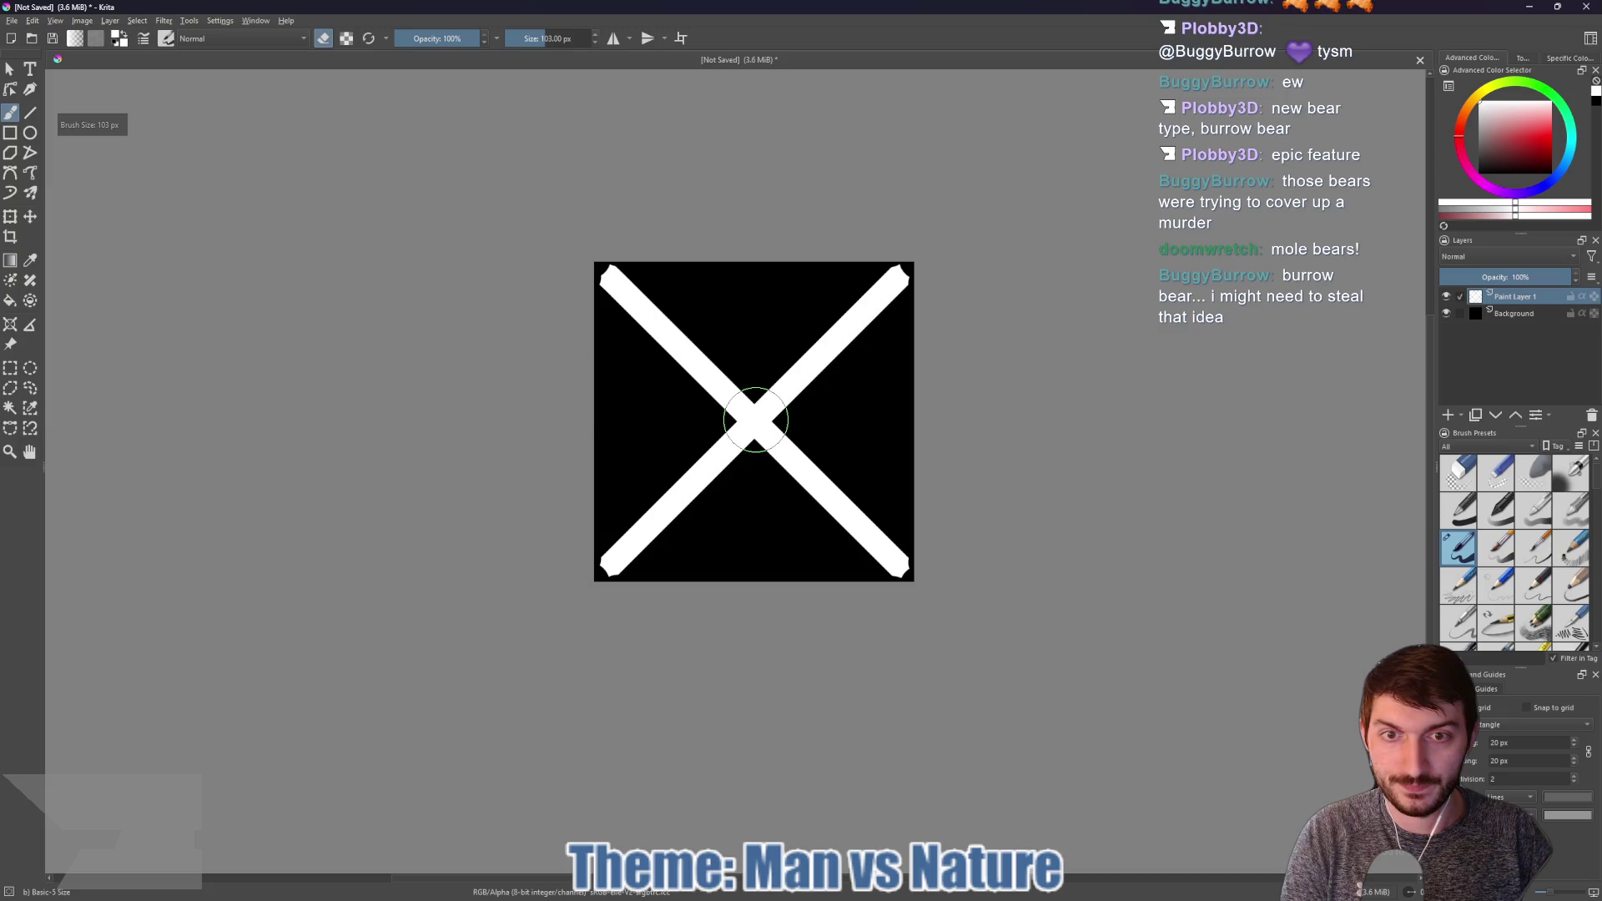
click(755, 419)
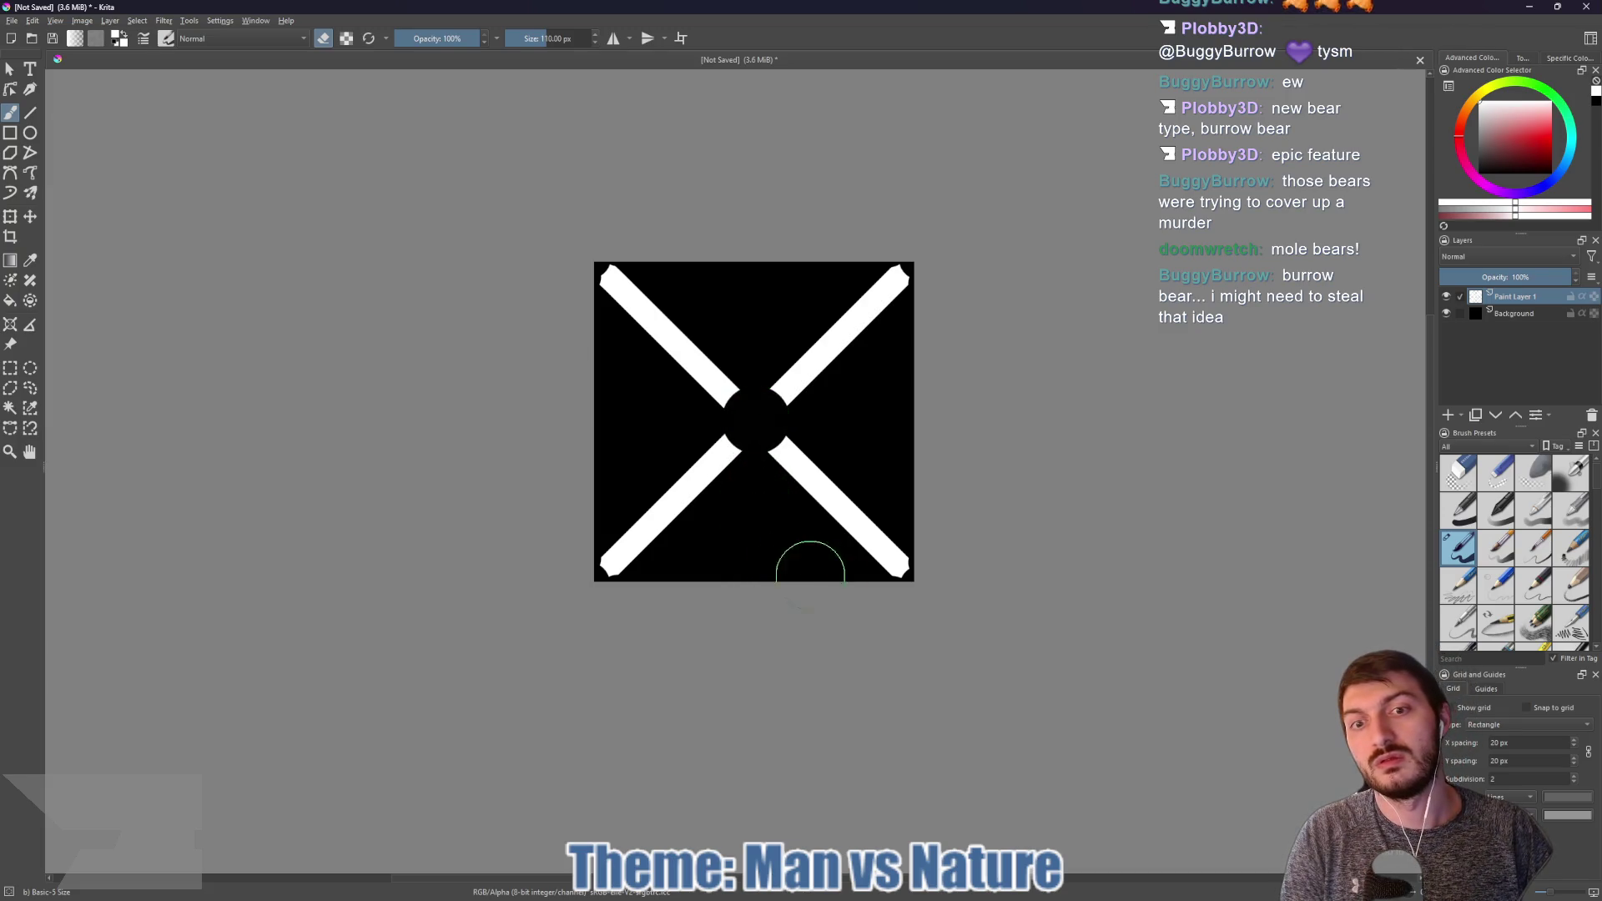
key(bracketleft)
key(bracketleft)
key(bracketleft)
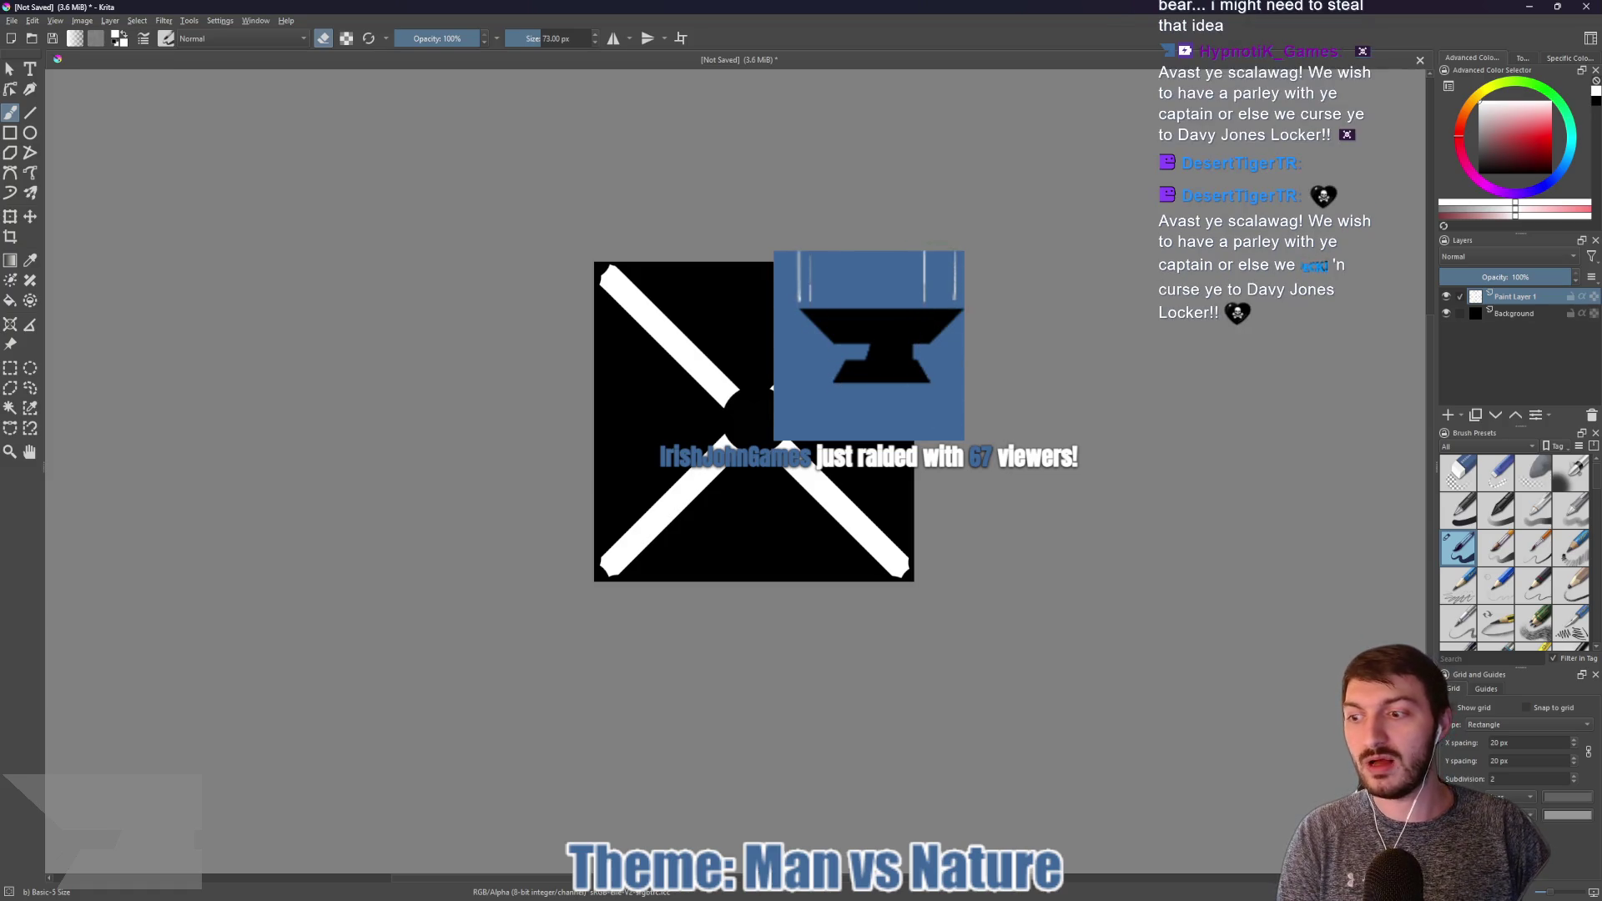
scroll(934, 254, up, 2)
scroll(680, 269, up, 2)
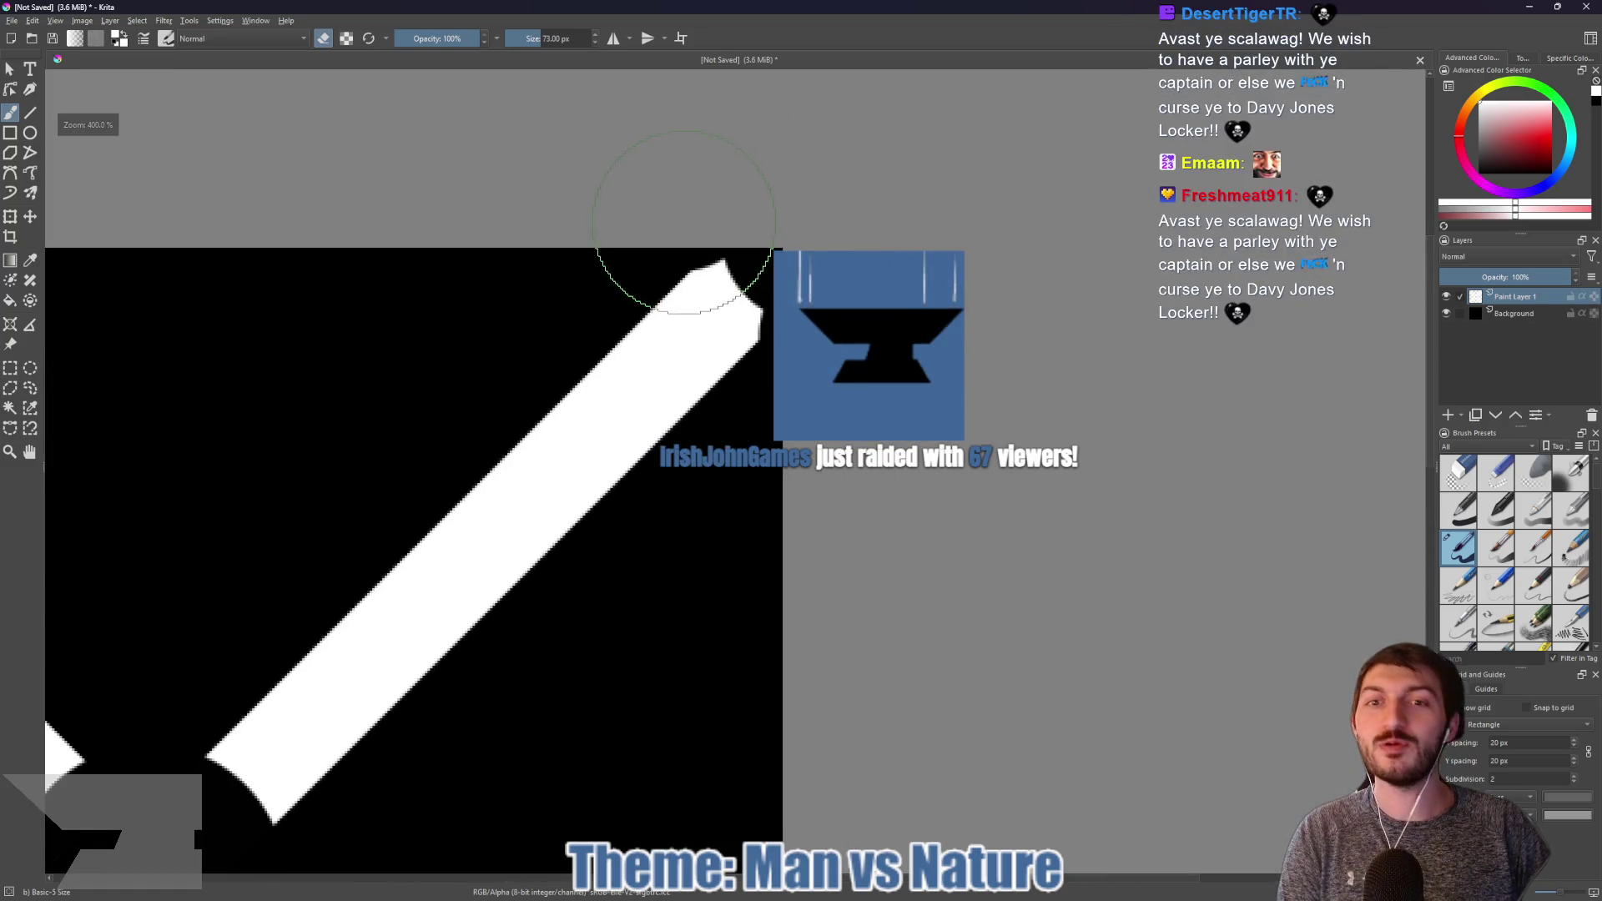
drag(588, 227, 669, 282)
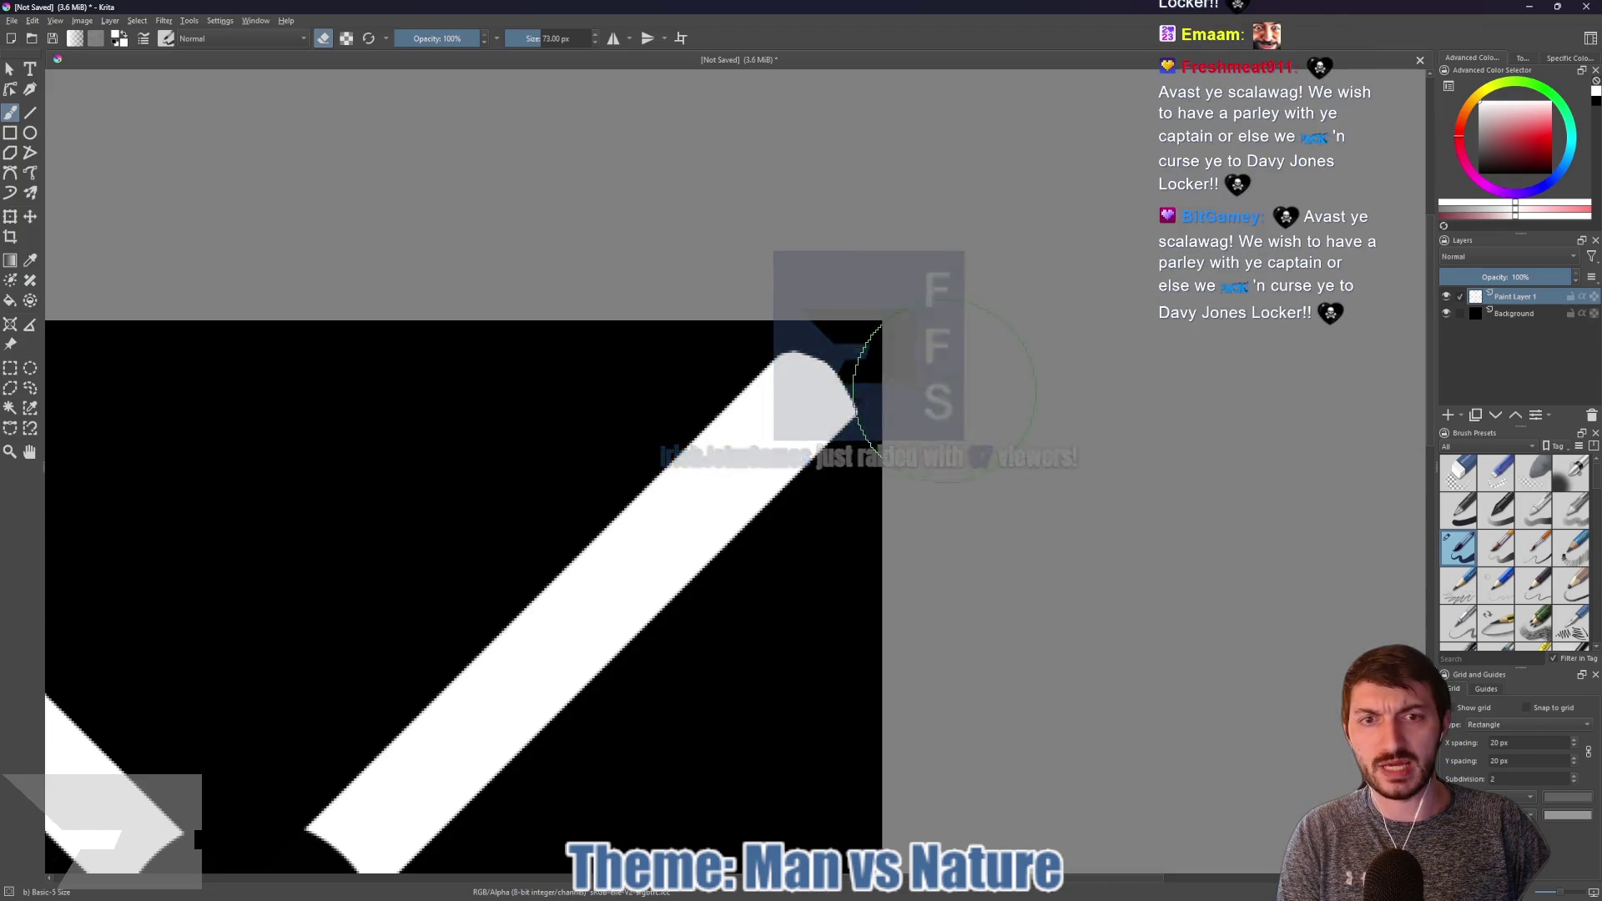
key(2)
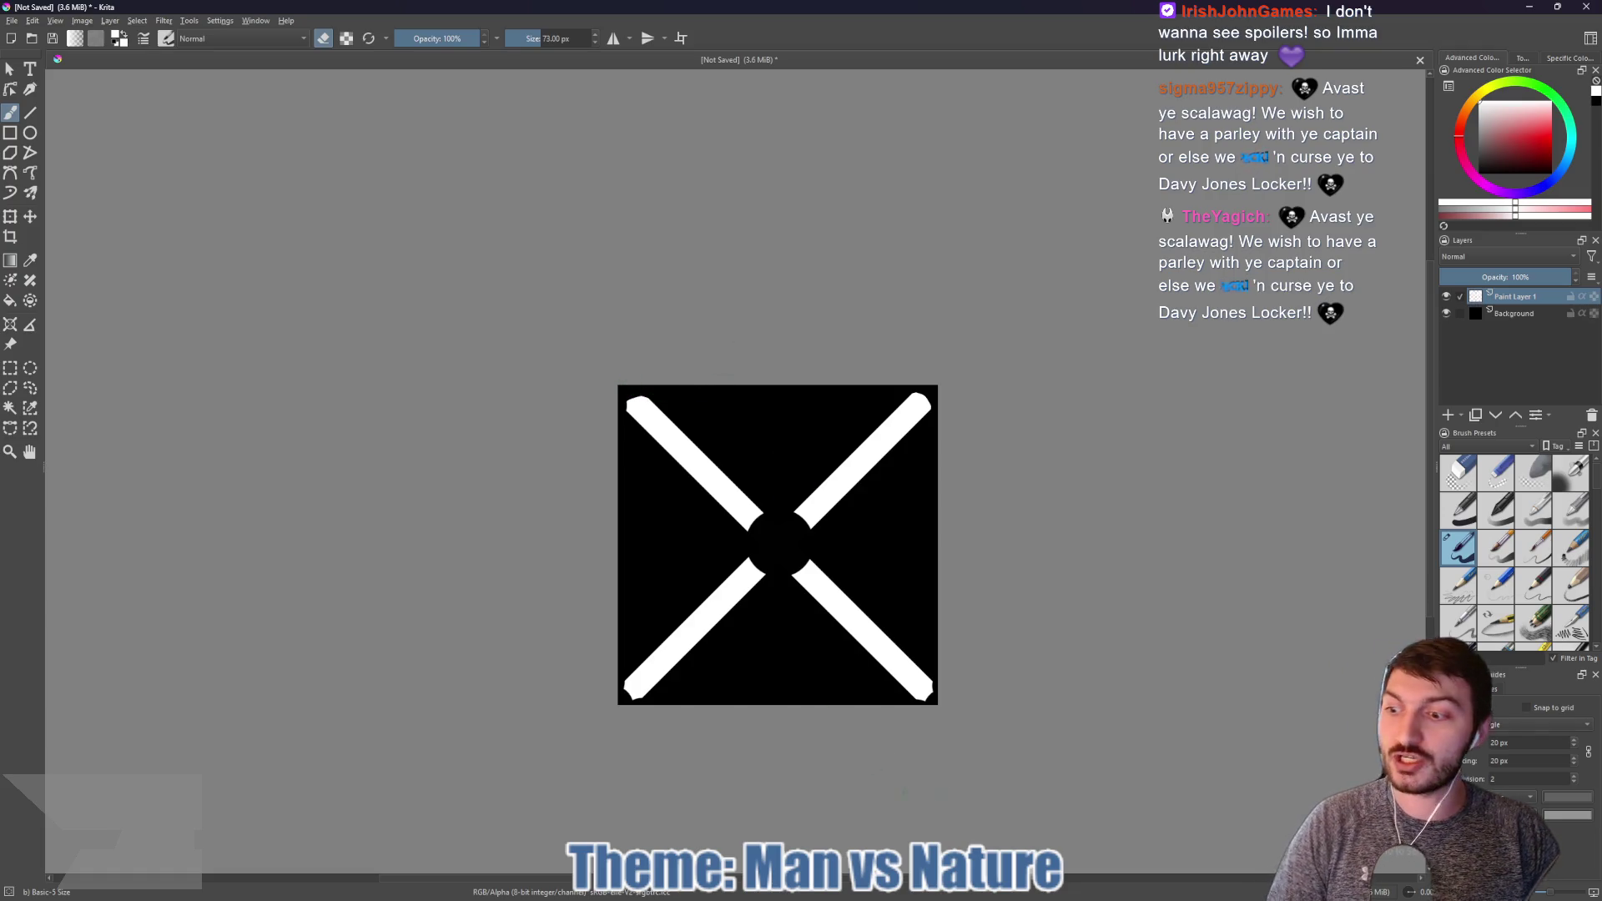
Step: Switch back to the Godot editor and bring up game.gd via the game scene tab
mouse_move(929, 891)
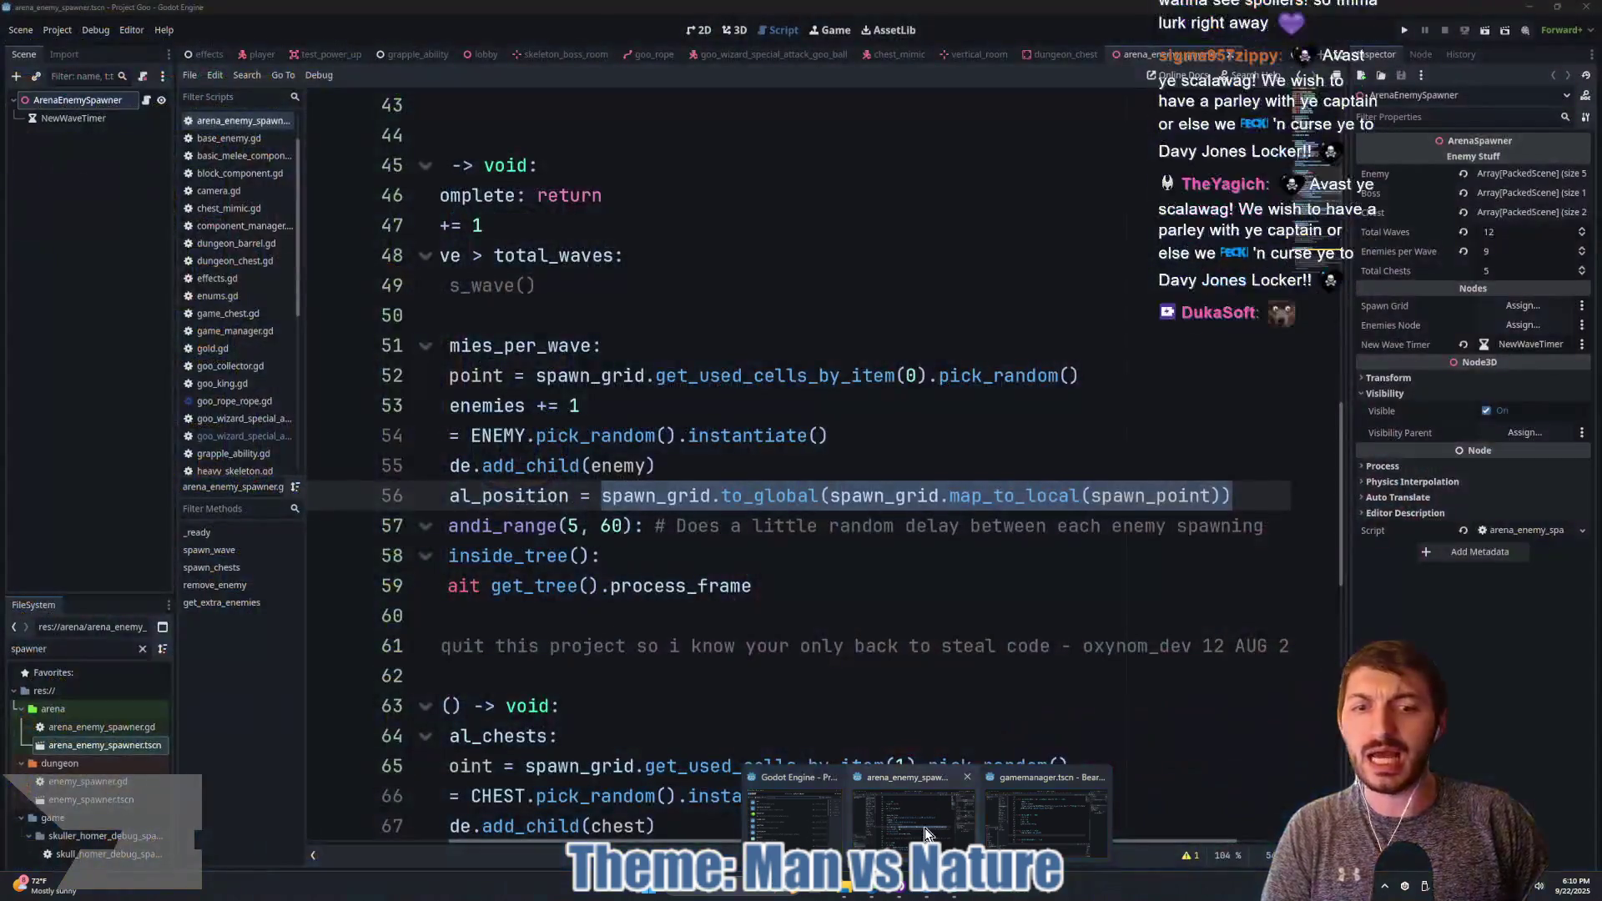
click(912, 822)
click(785, 551)
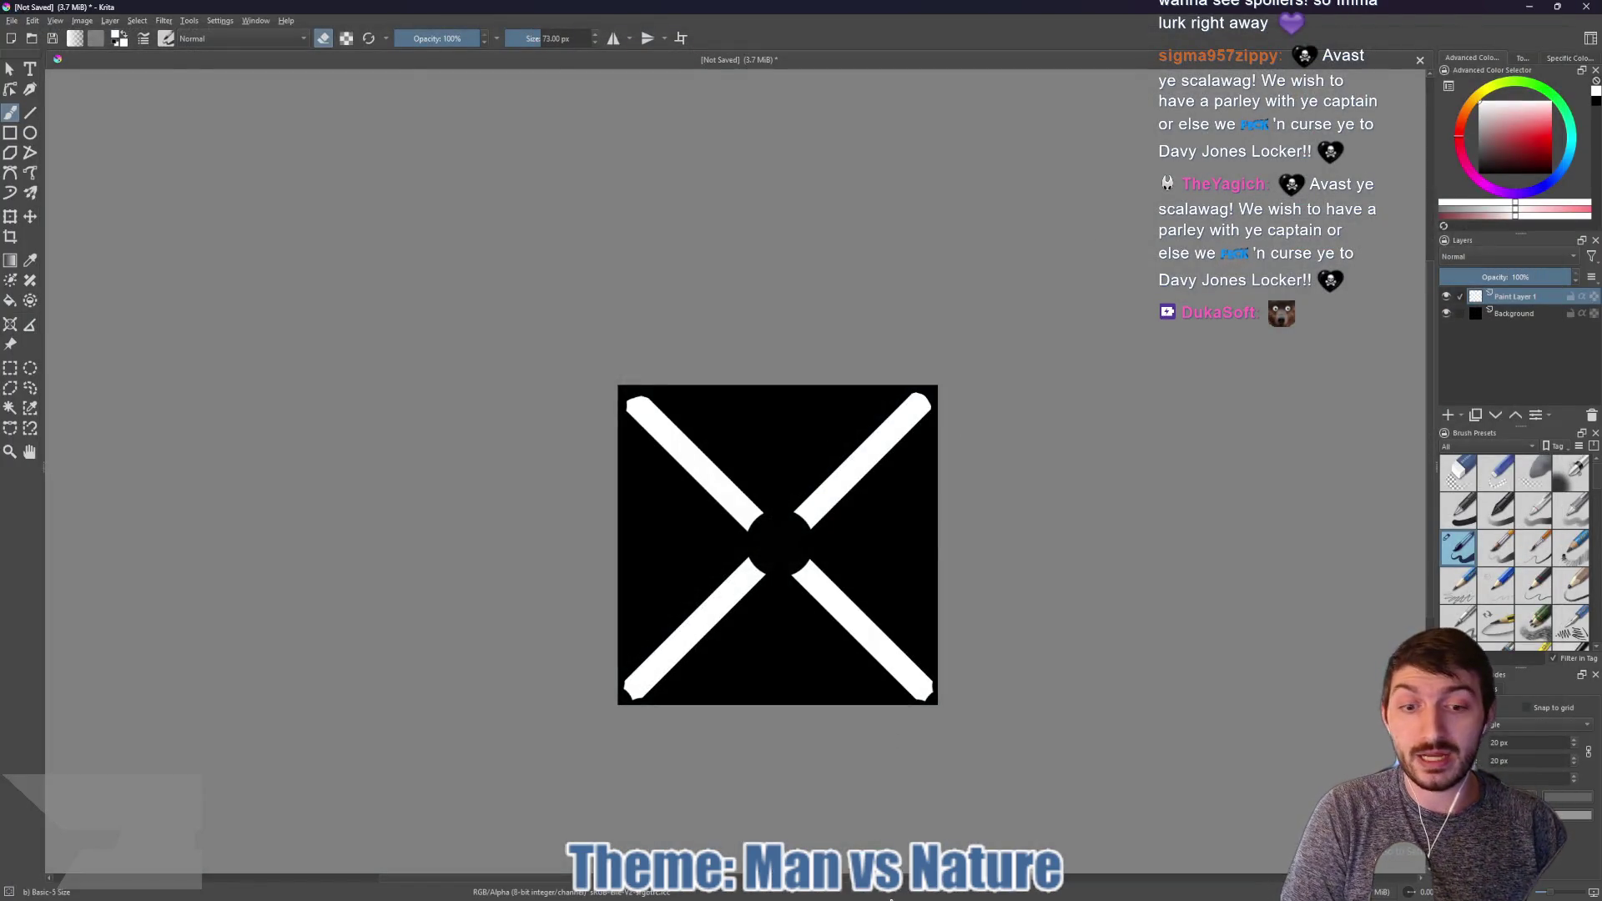
mouse_move(928, 892)
click(968, 830)
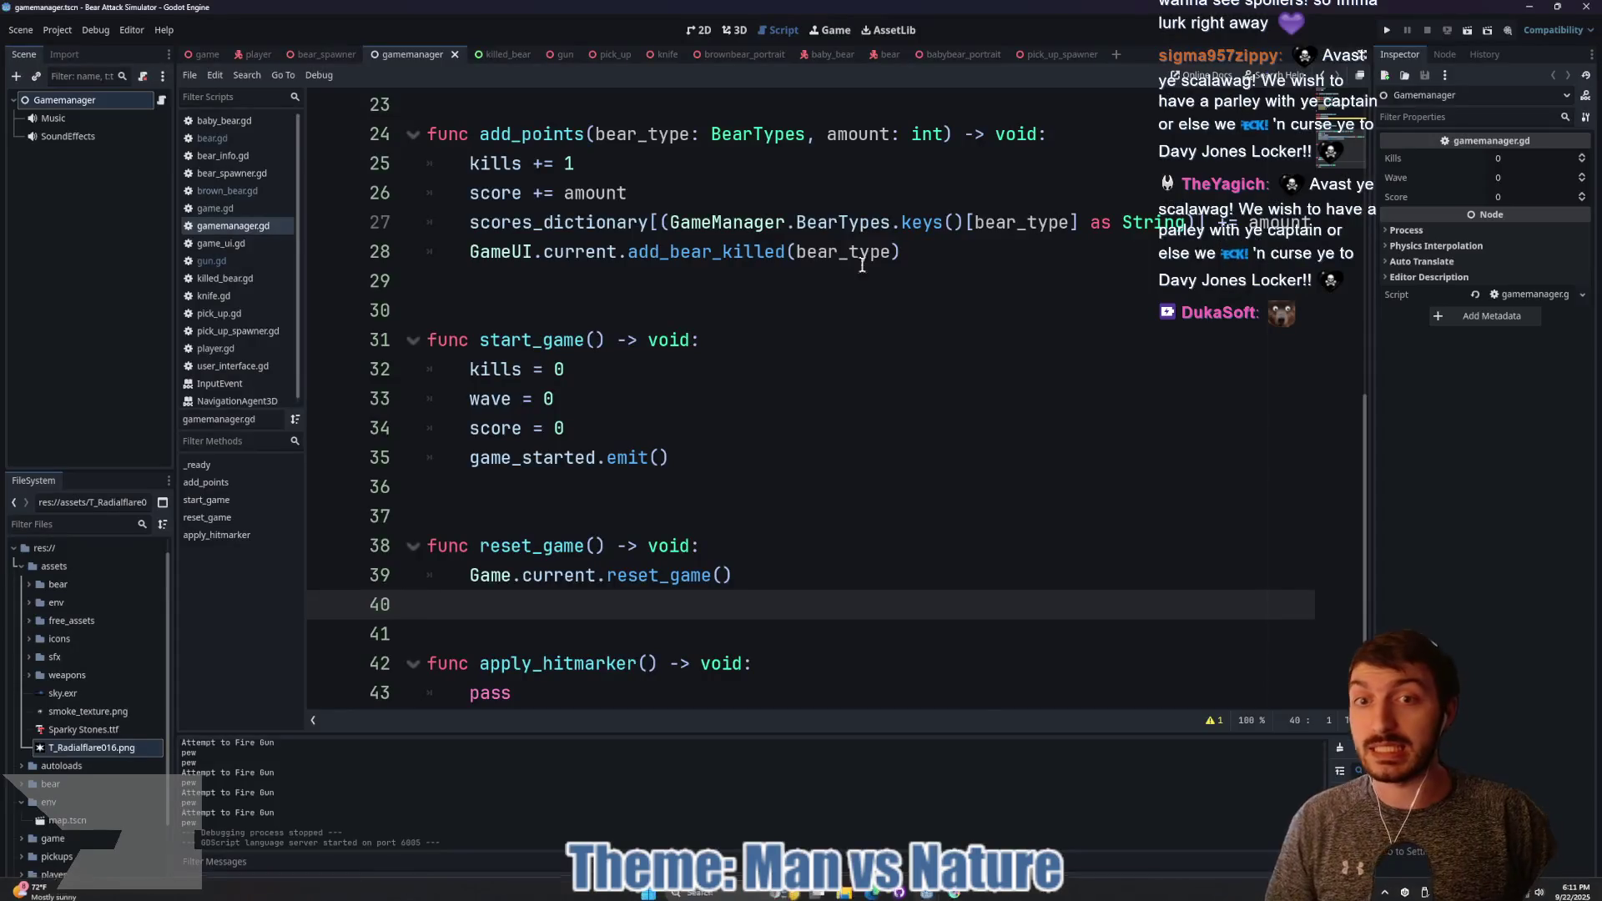
click(686, 388)
click(646, 302)
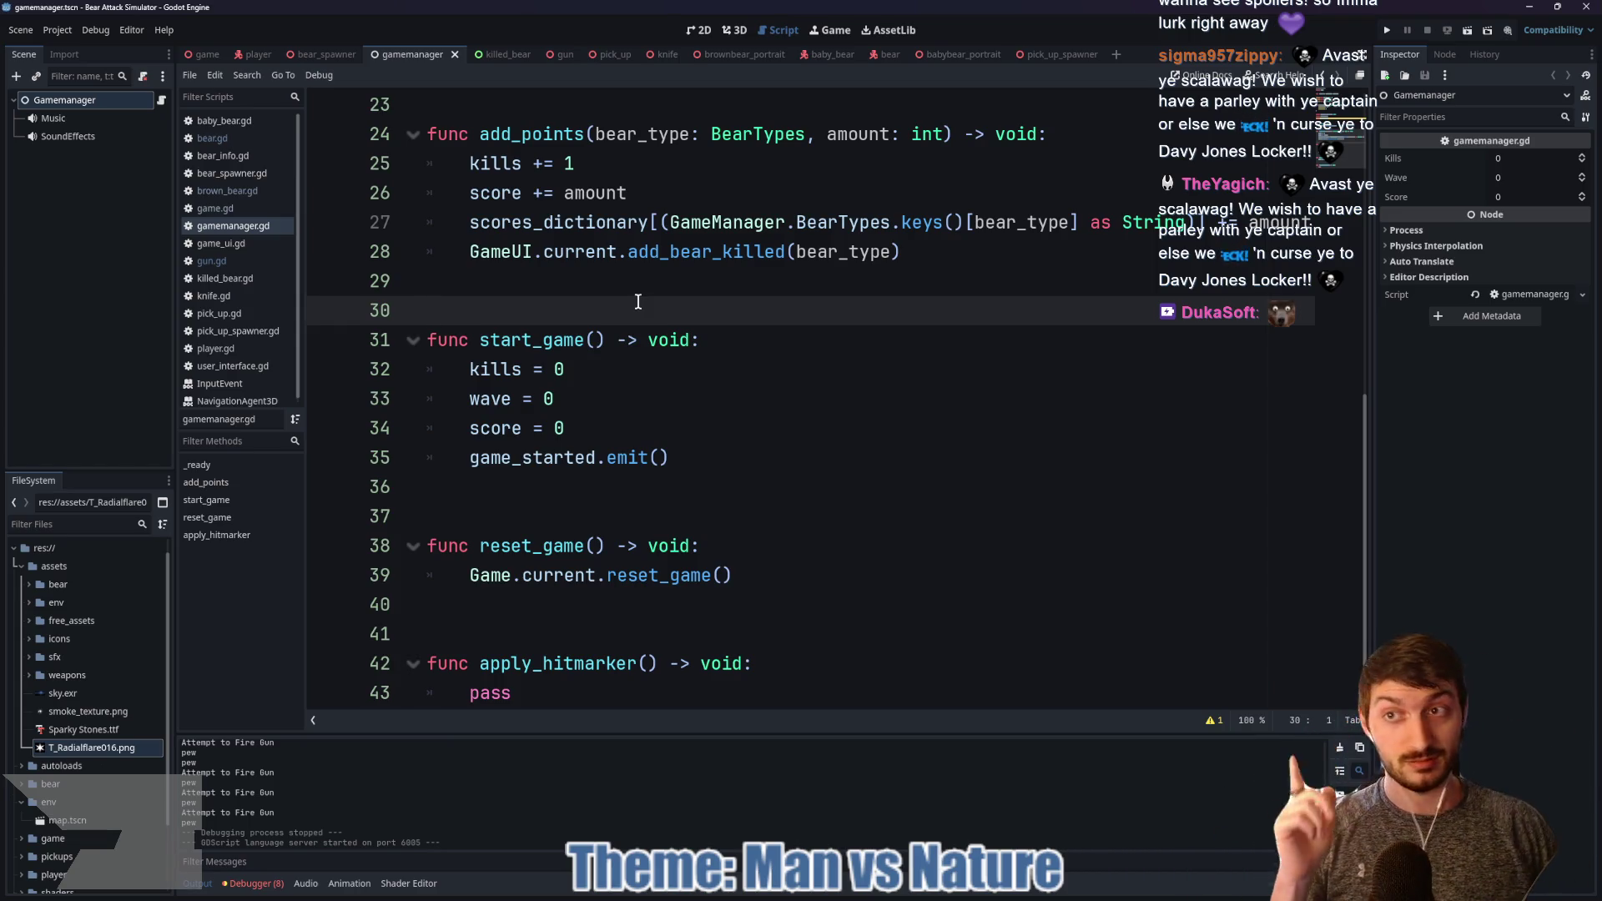
click(209, 57)
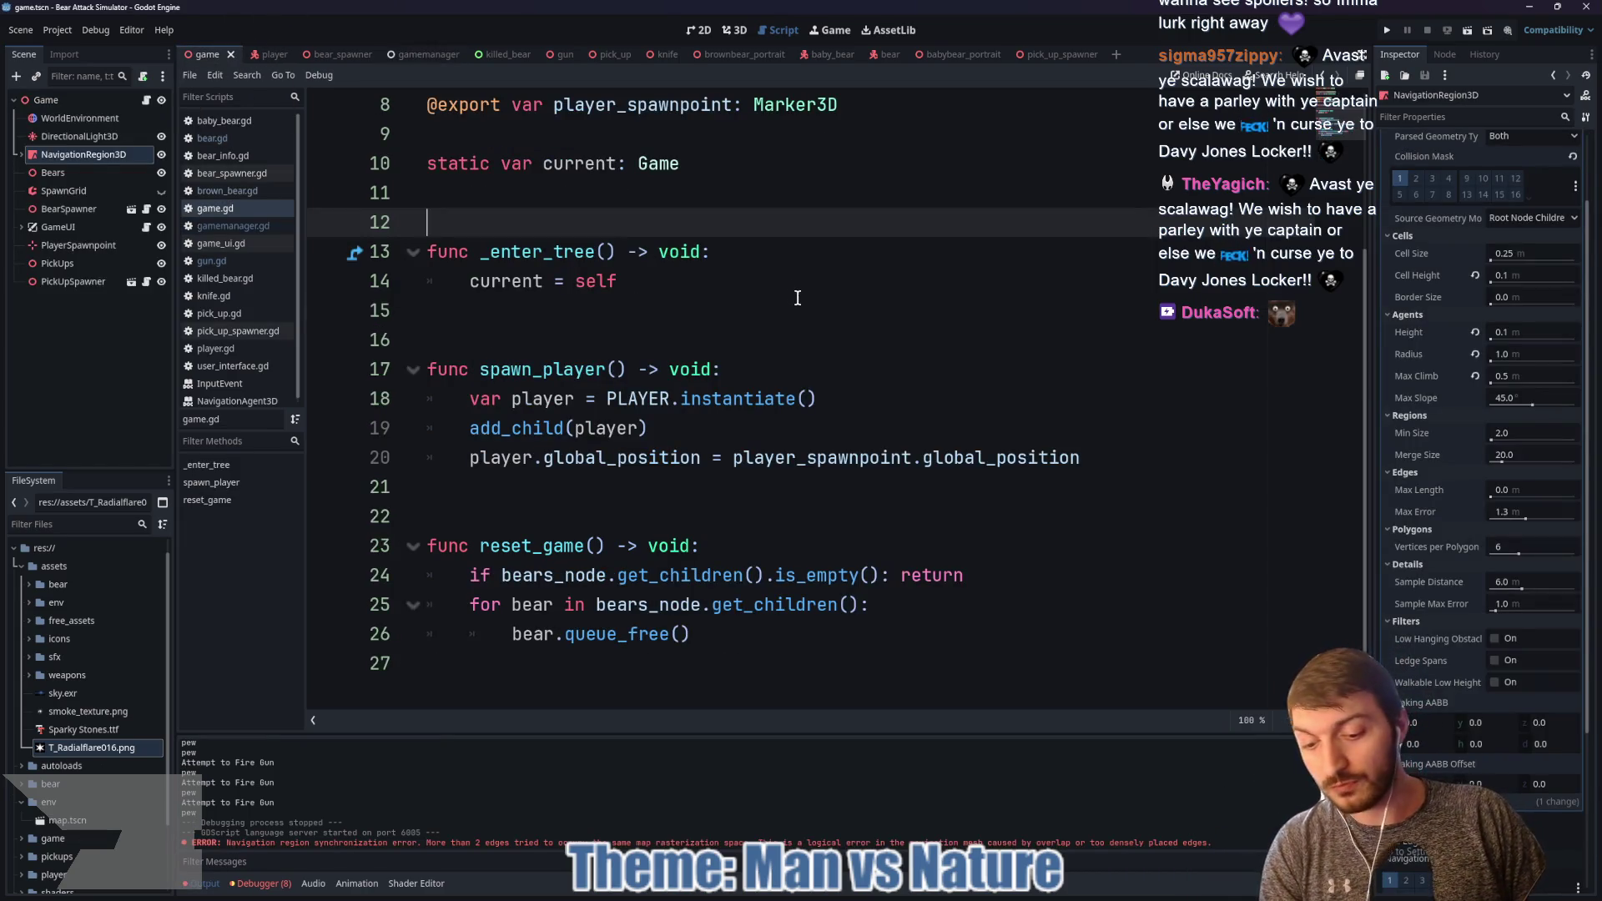
Step: Run the game with F5, stop and dismiss the Debug menu, then relaunch and start a round
key(F5)
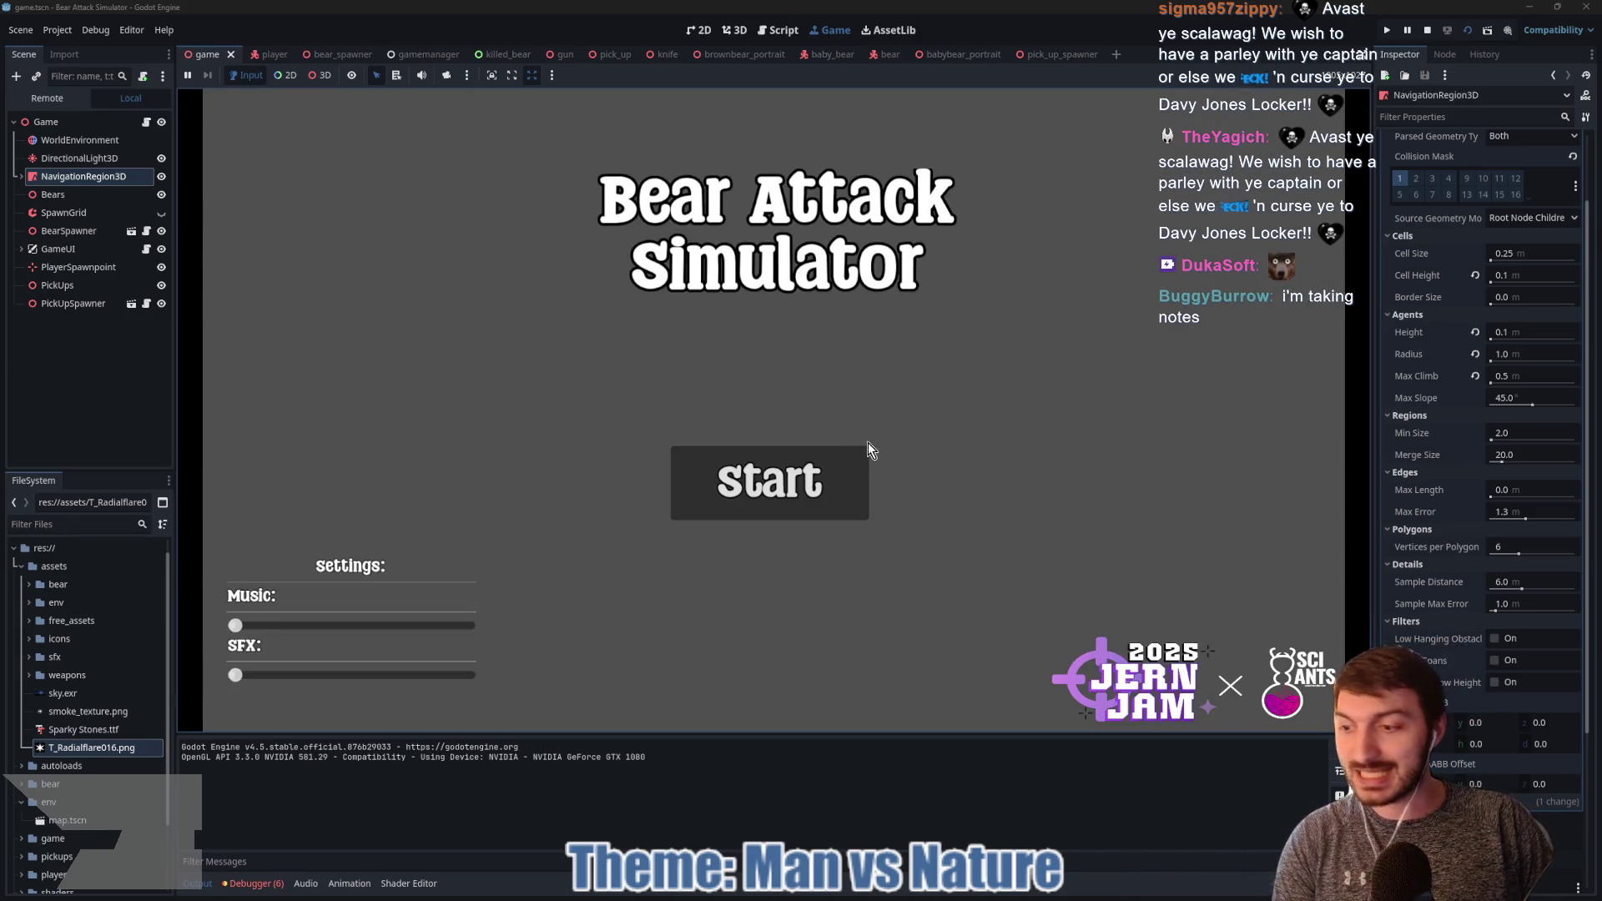
click(828, 480)
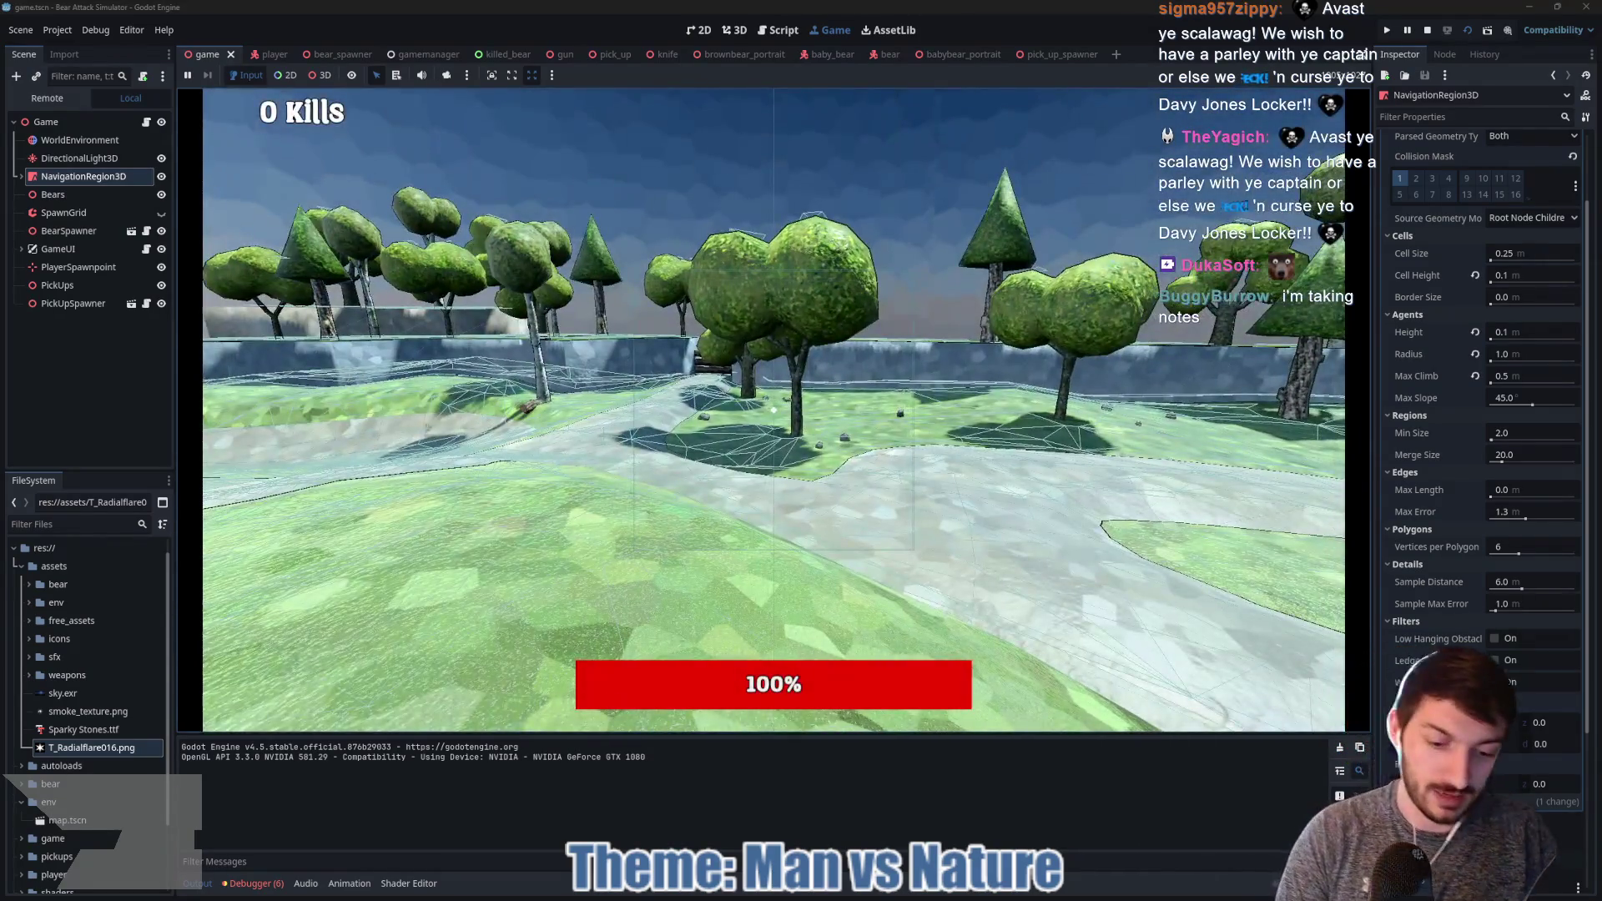
key(F8)
click(95, 31)
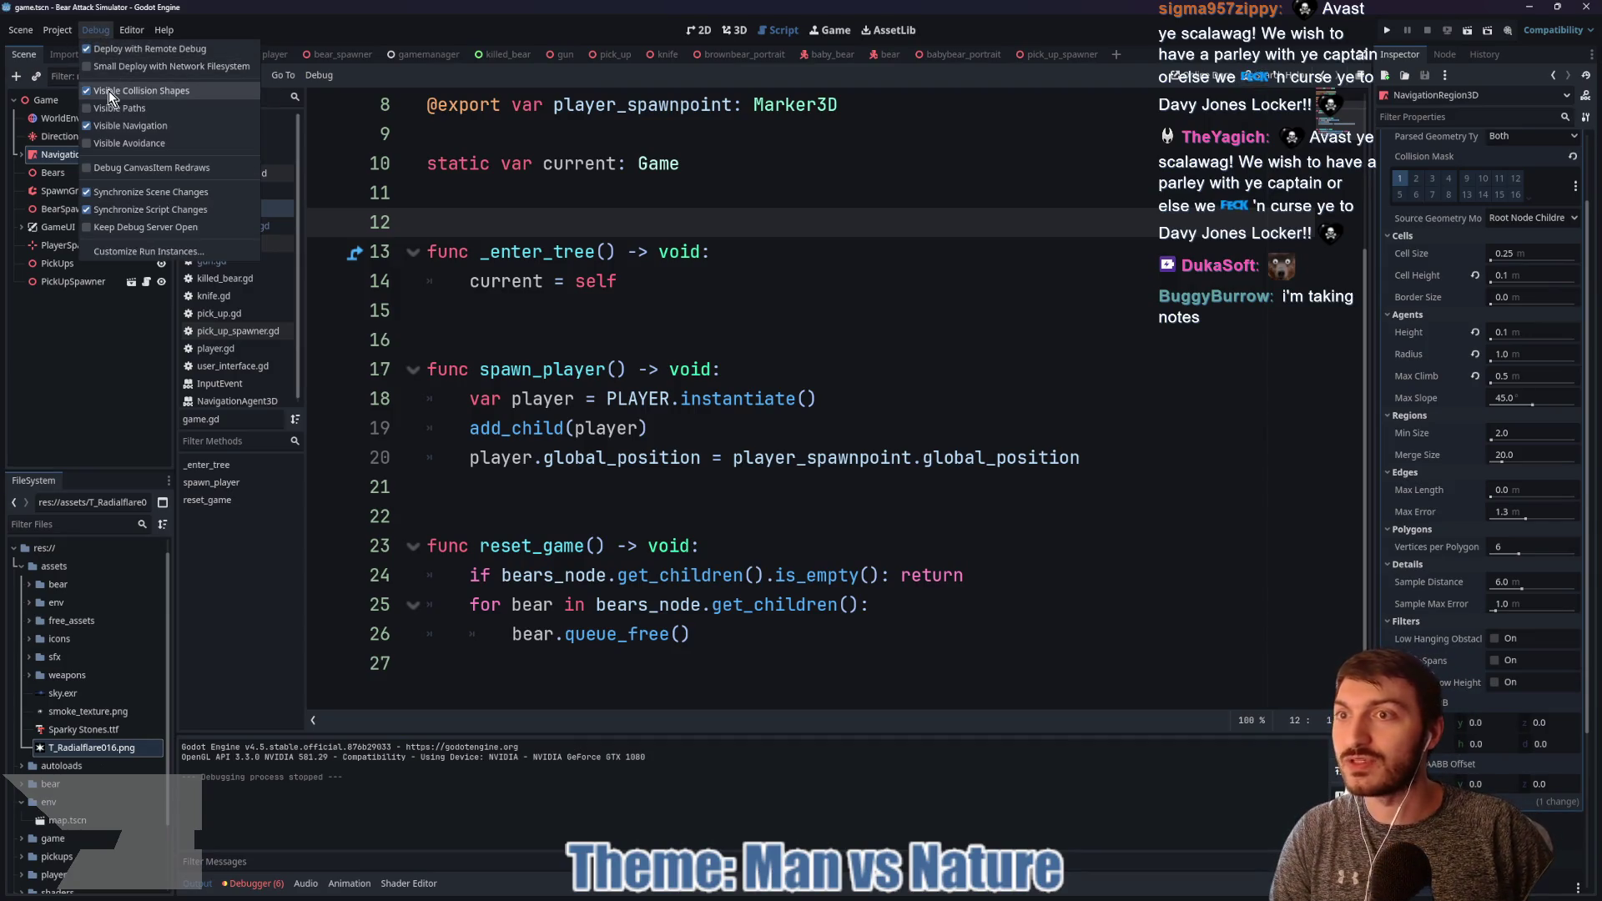
click(668, 227)
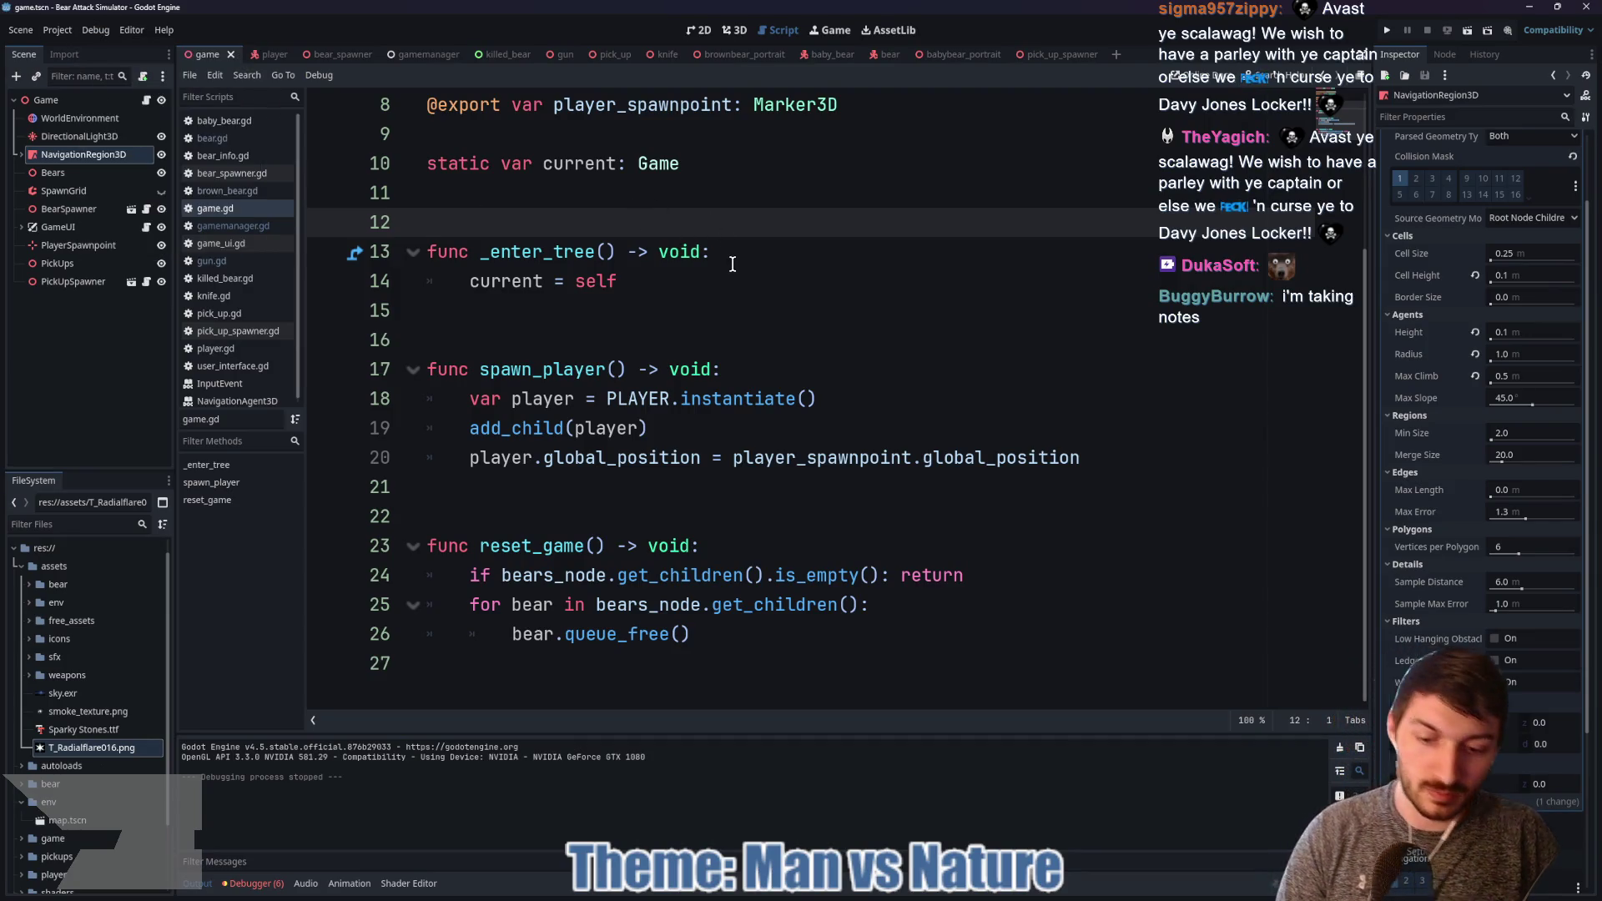
key(F5)
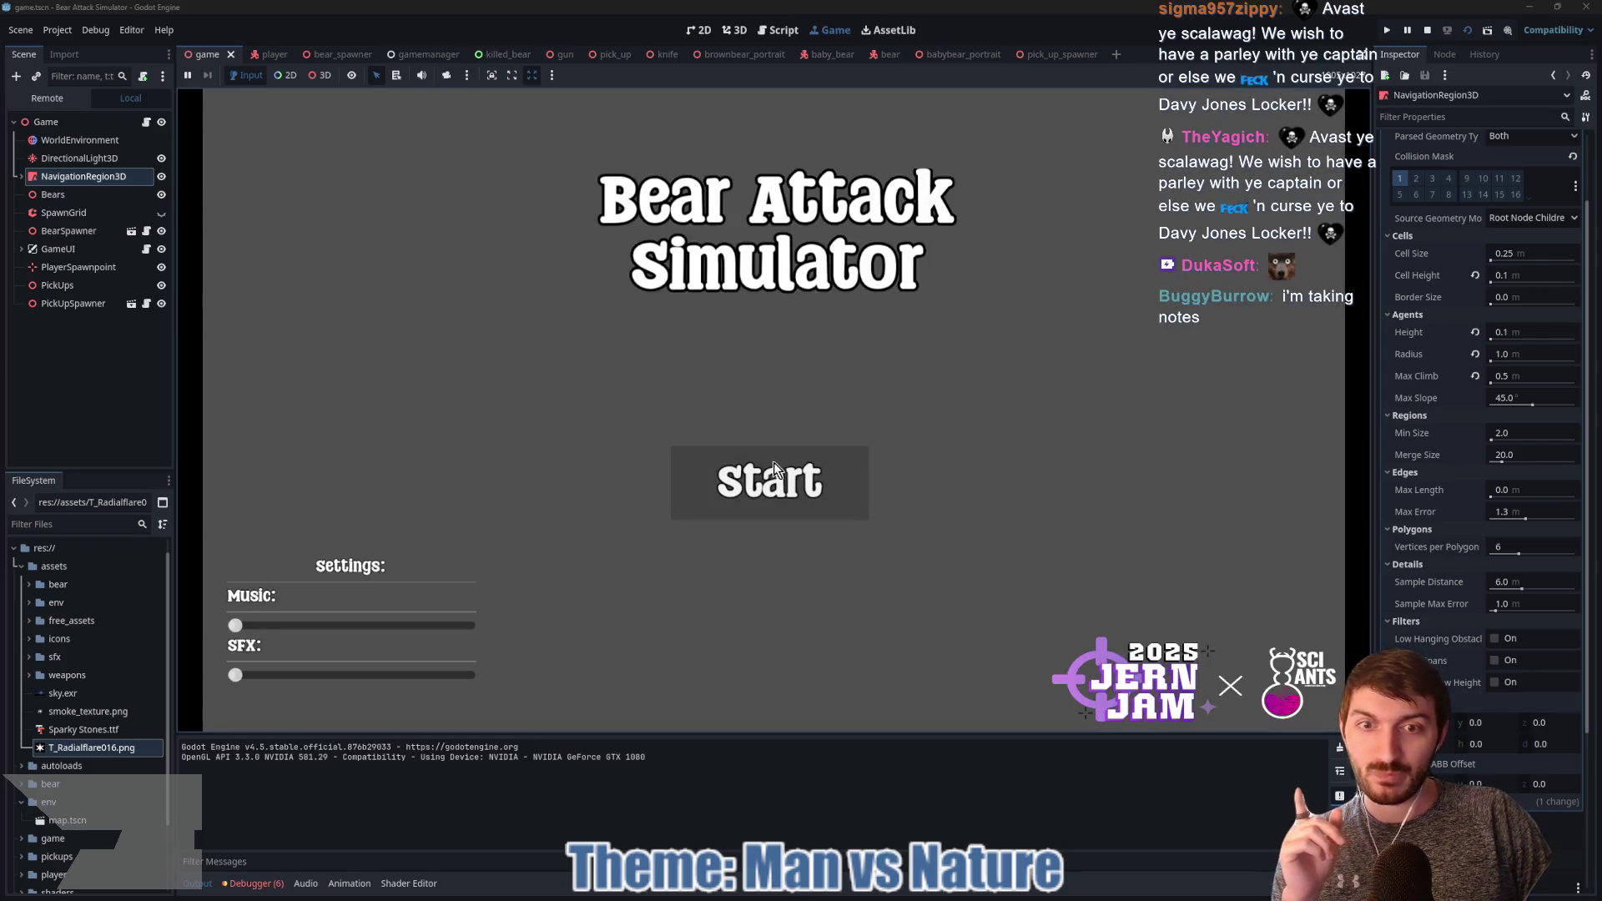
click(774, 469)
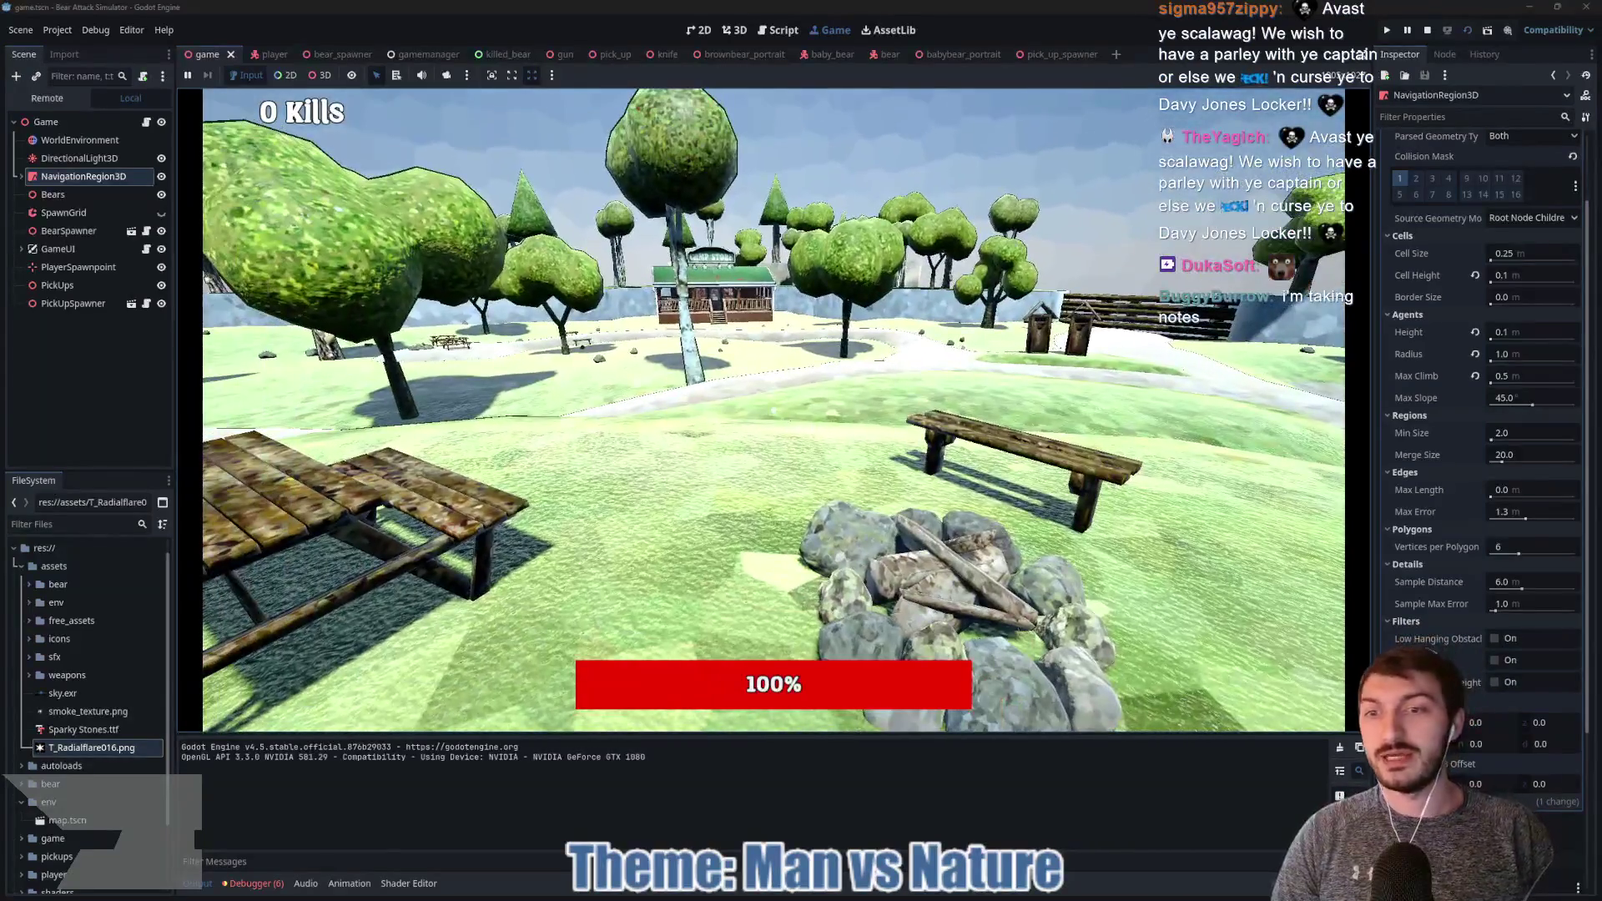
Step: Walk along the path, shoot the first bear, and pick up a gun
key(w)
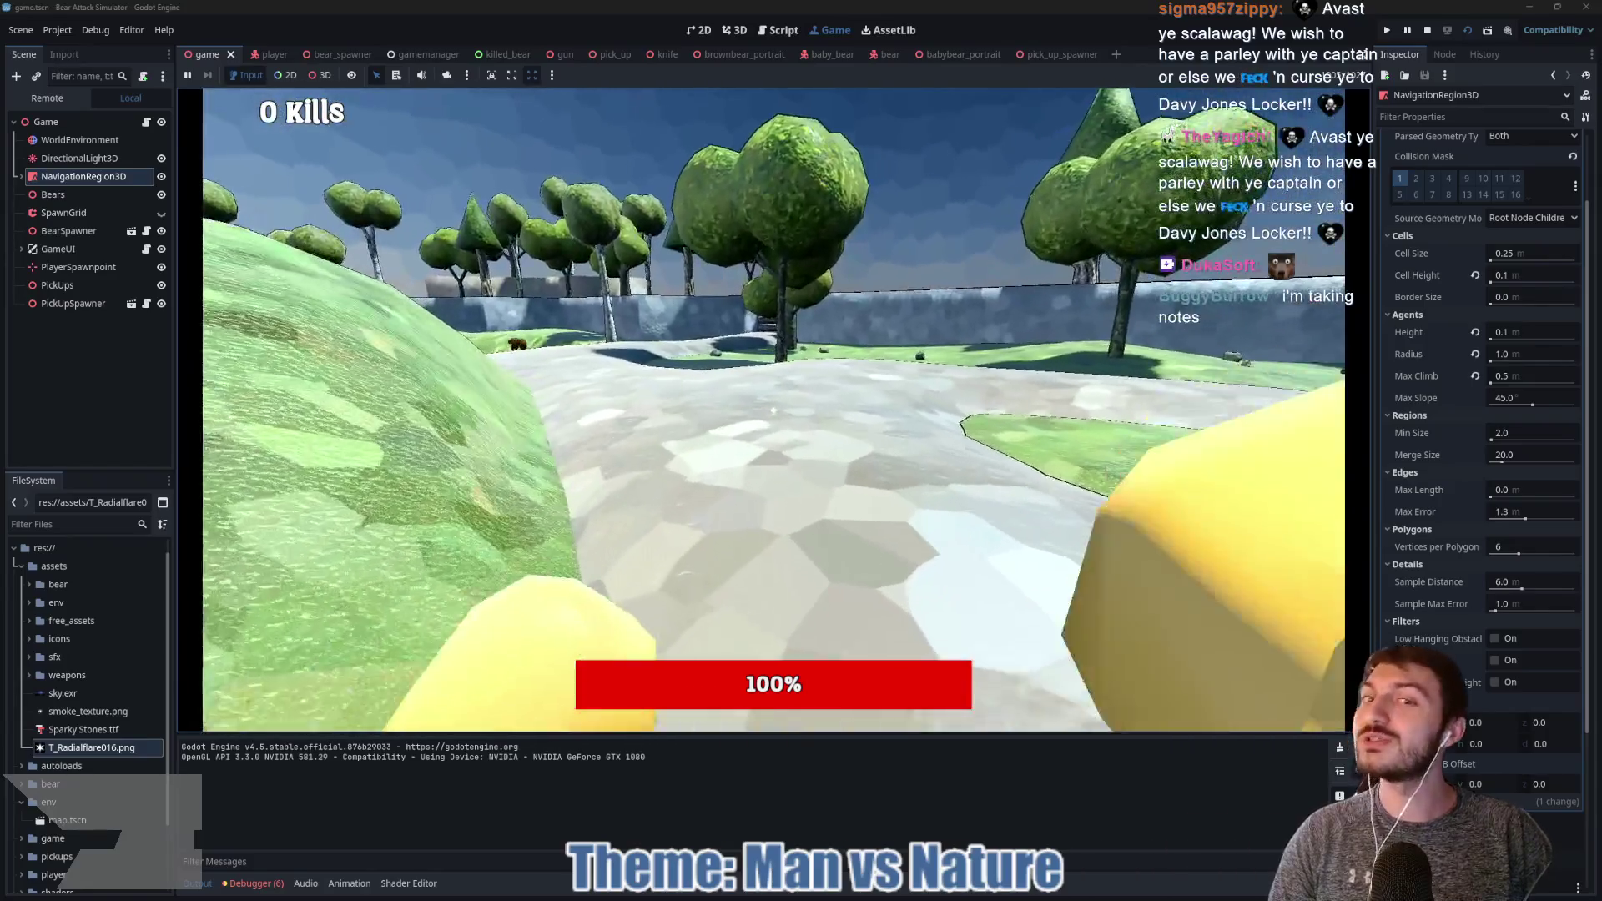
key(w)
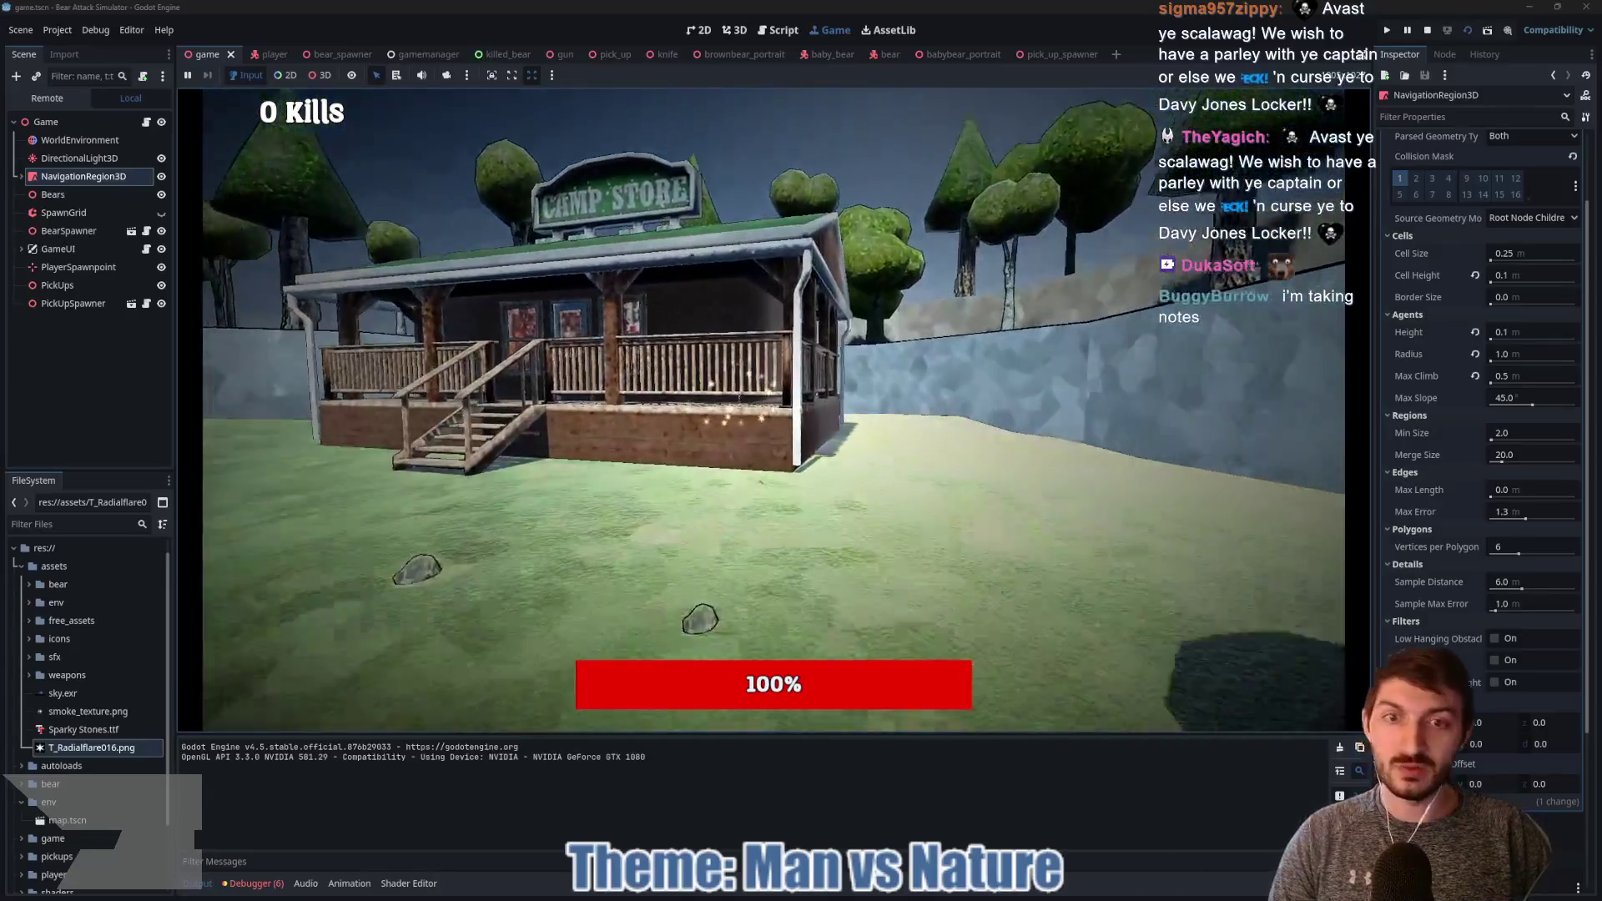
click(773, 409)
click(773, 409)
click(772, 409)
click(772, 409)
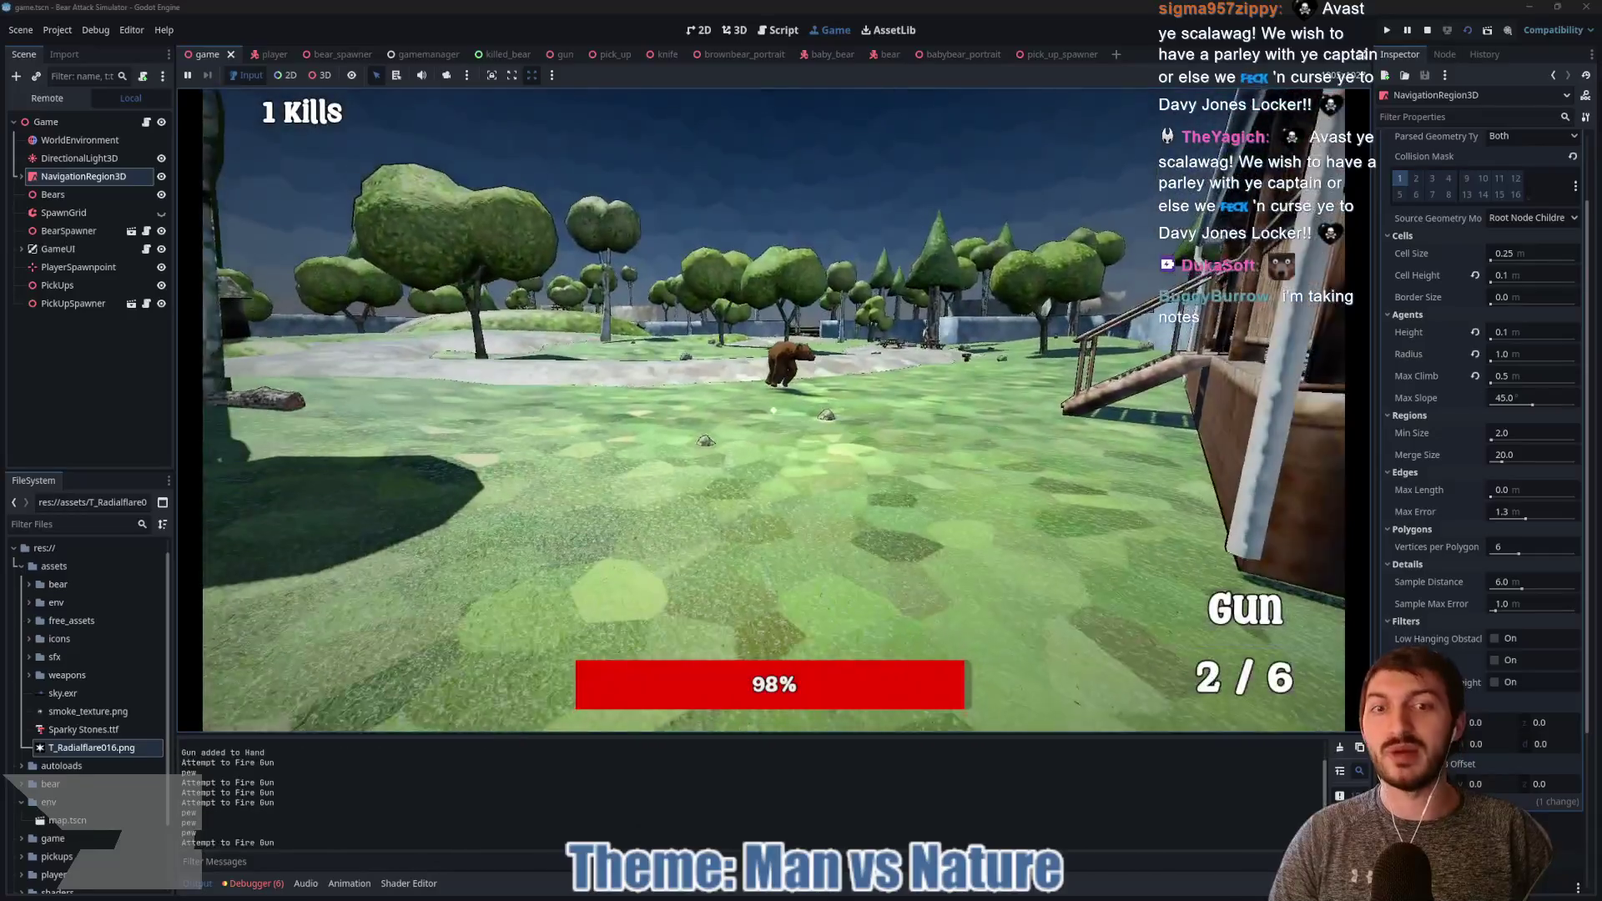
click(773, 409)
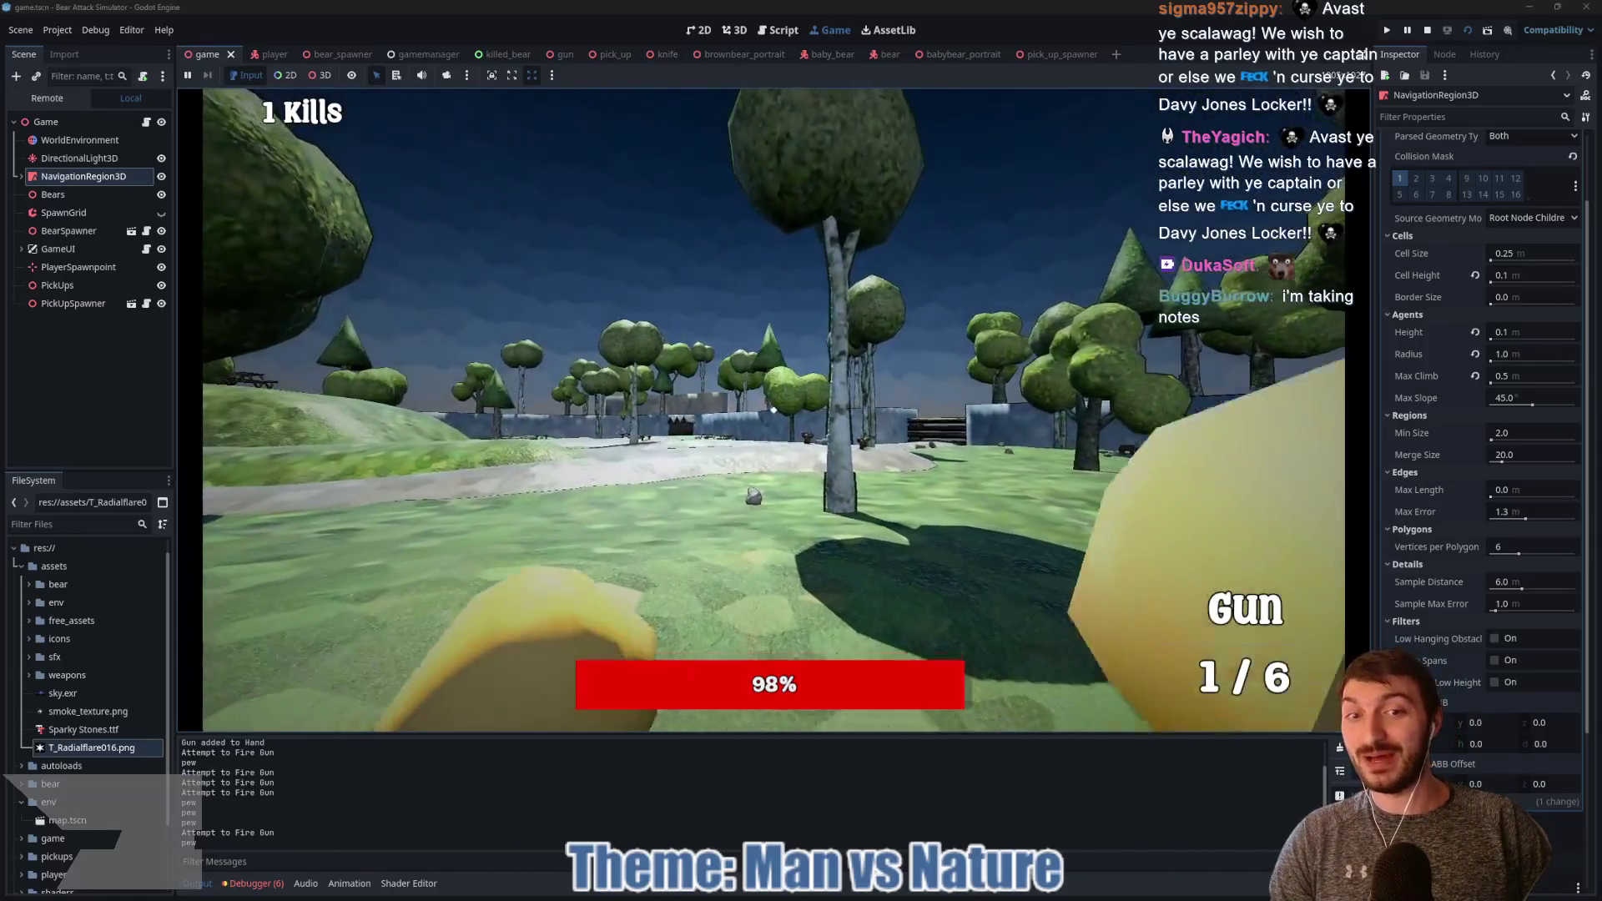
key(w)
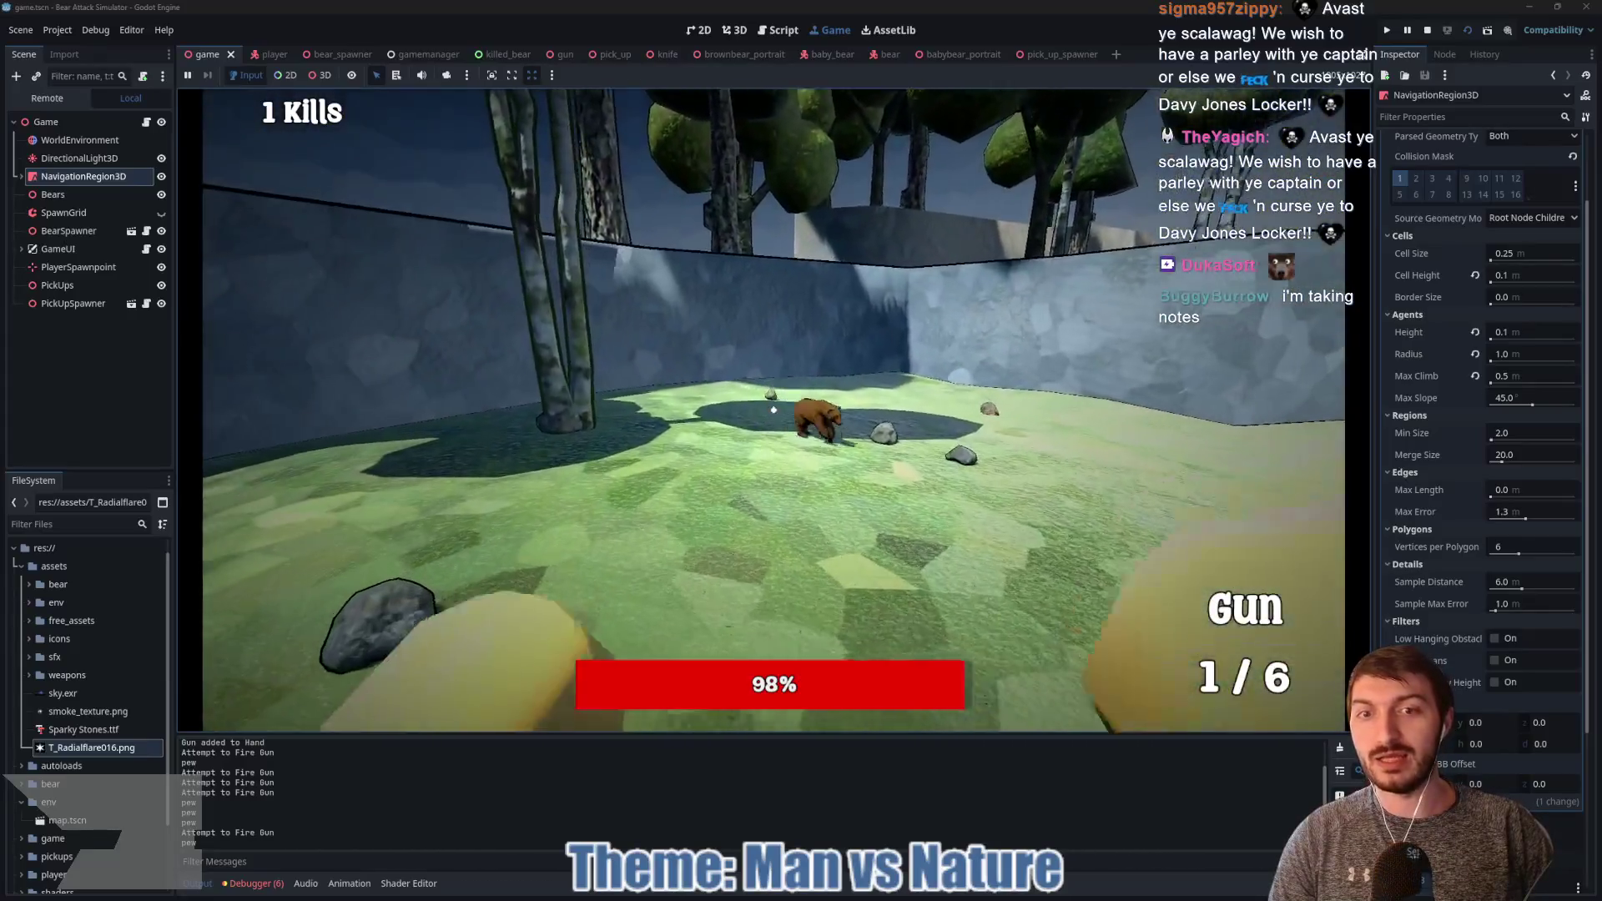
key(w)
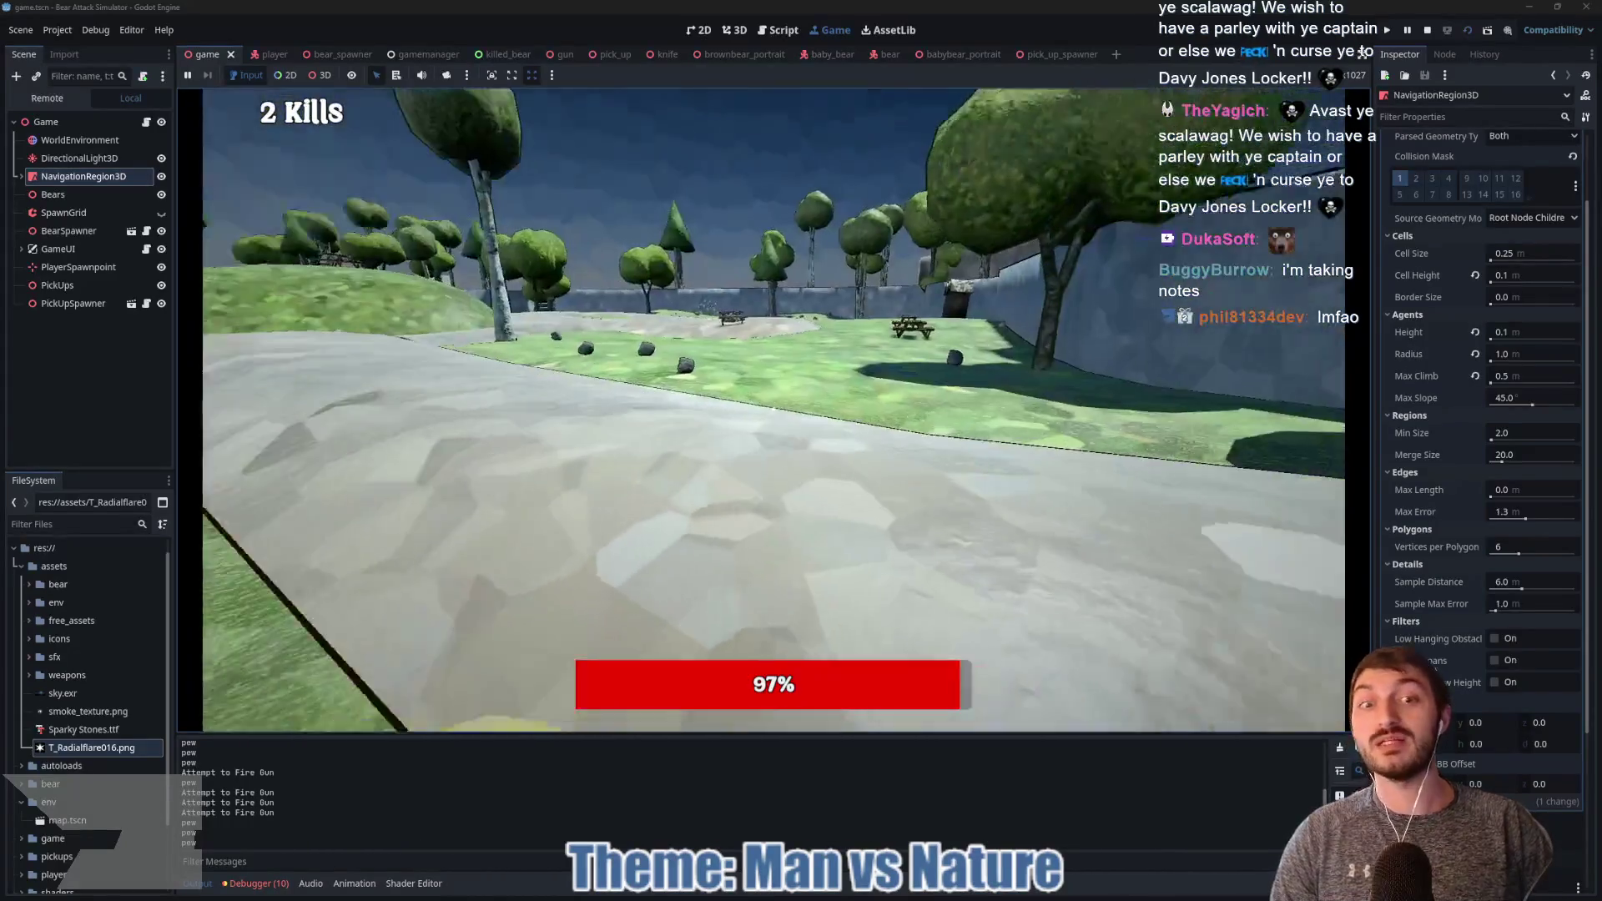
key(w)
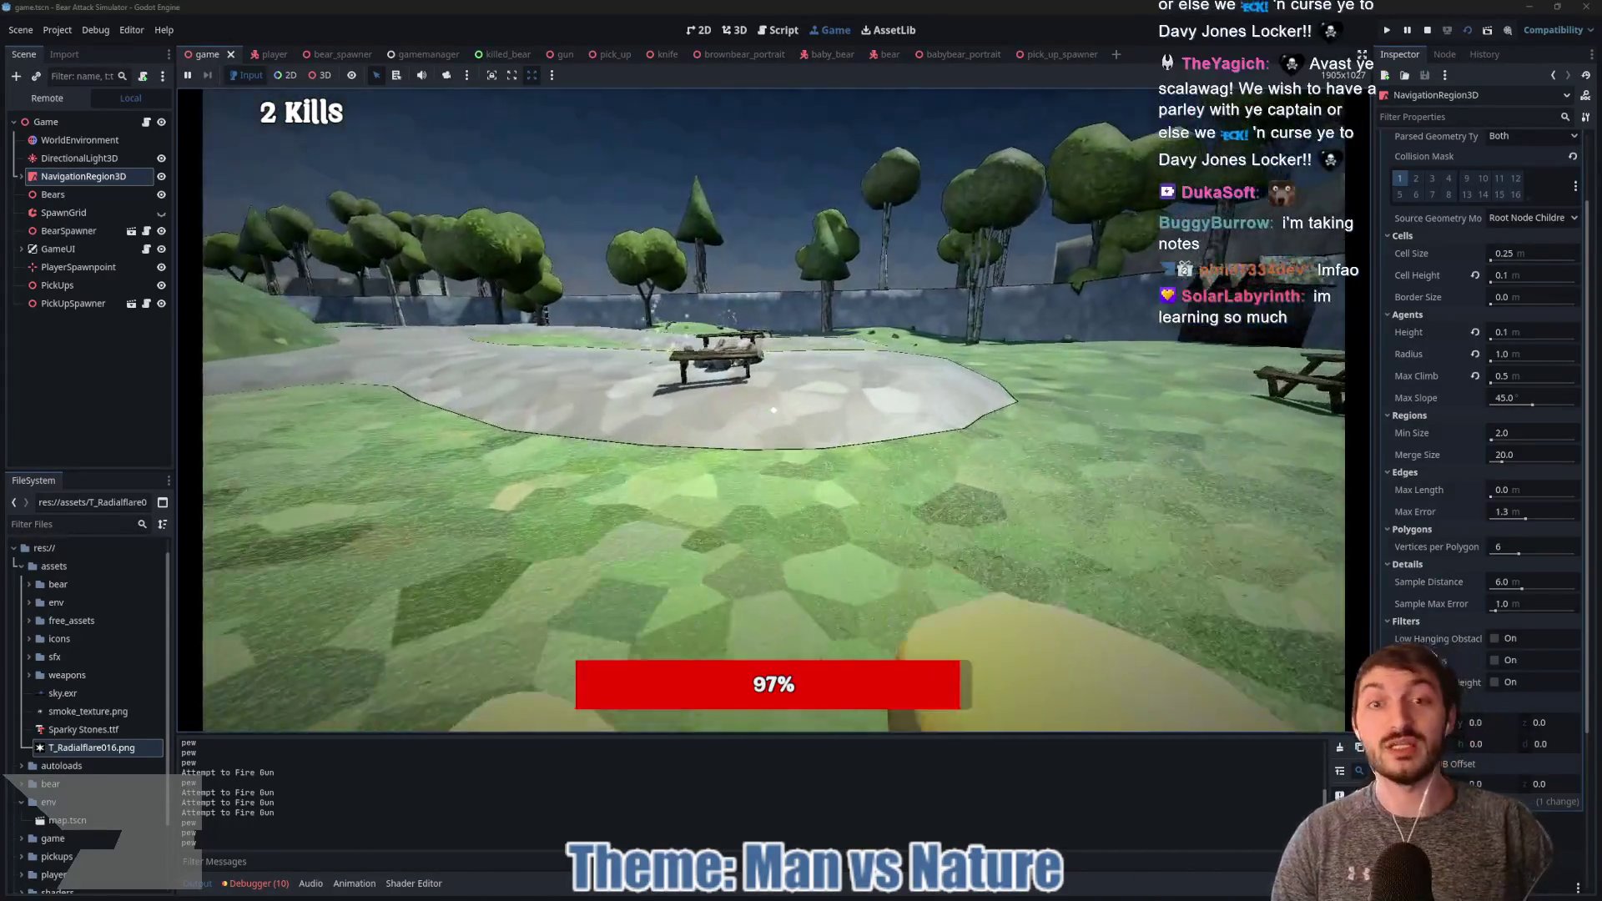
key(e)
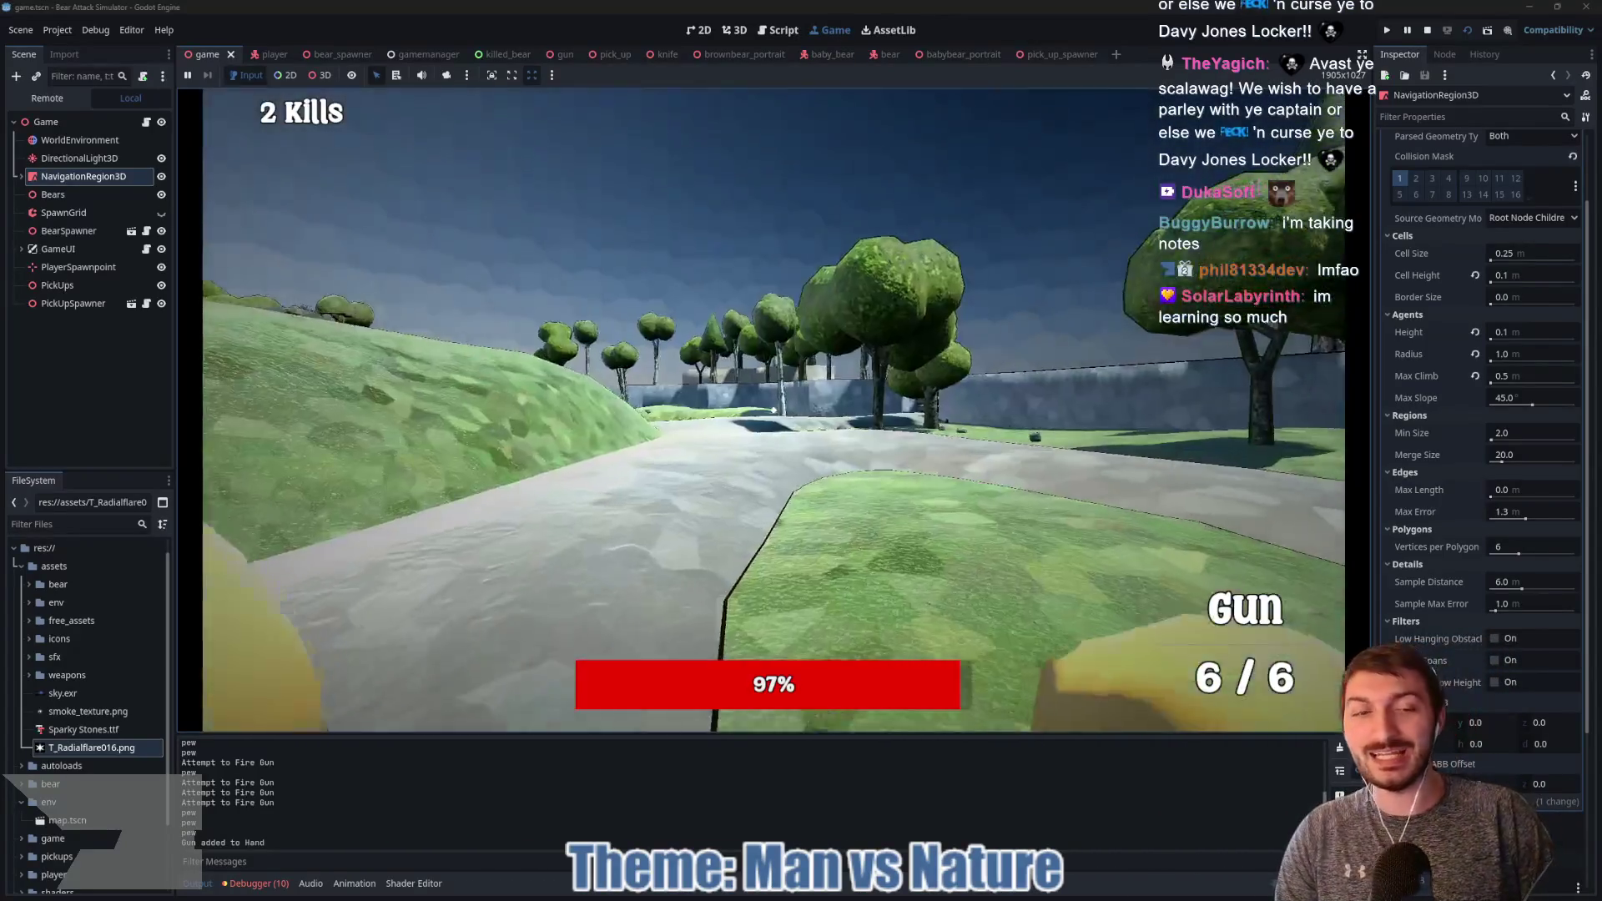
key(w)
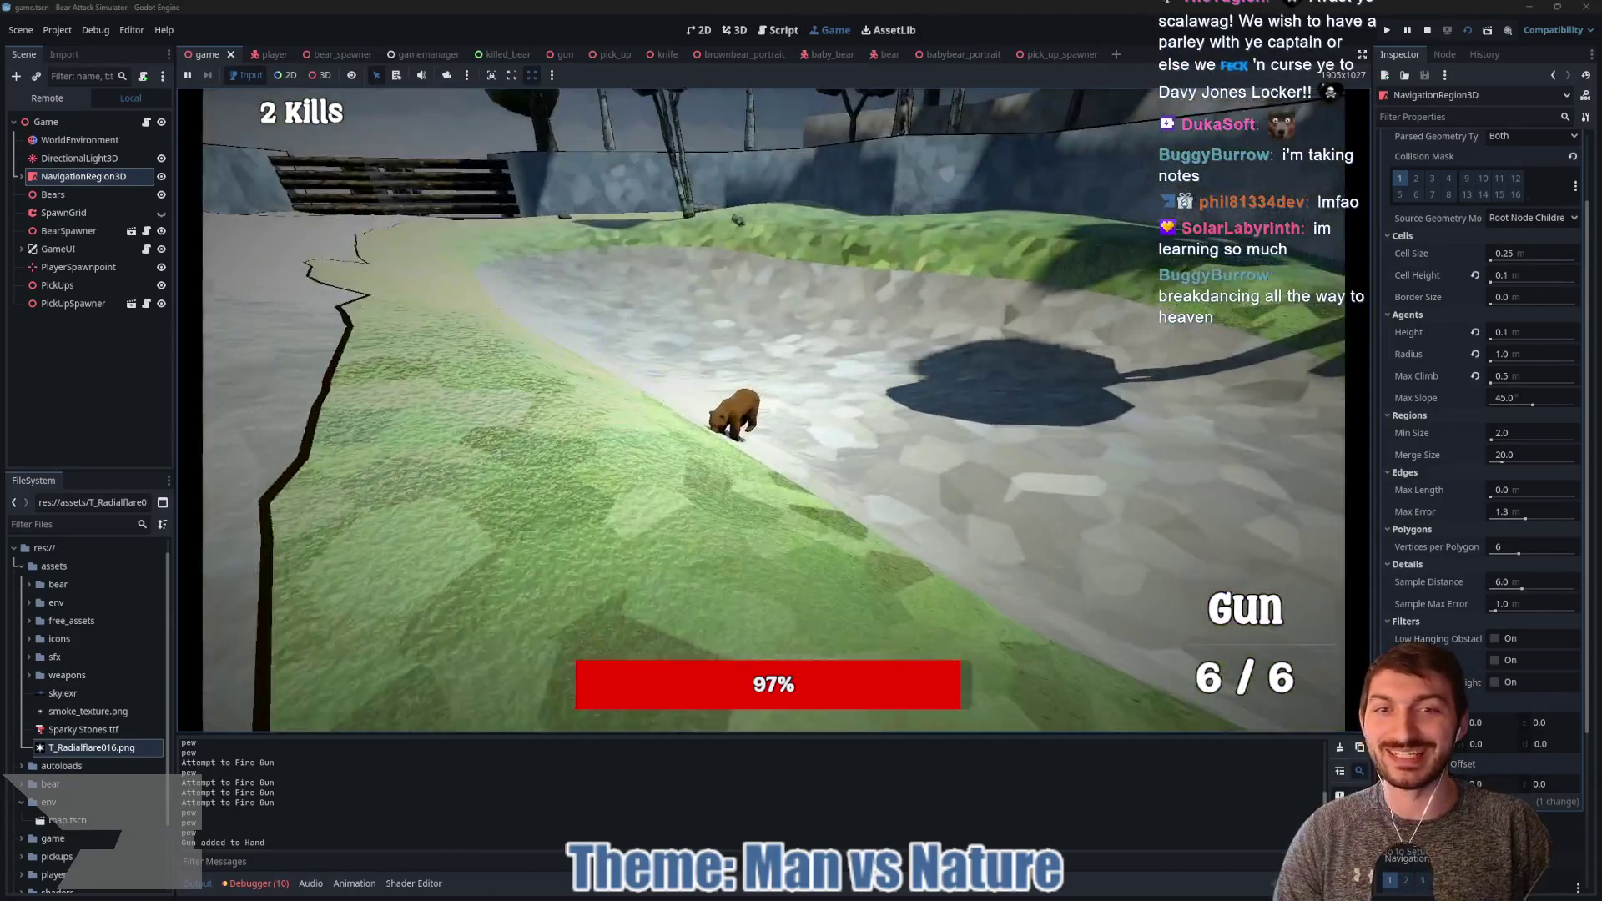
Step: Pick up another gun and shoot bears until the Kill Report shows a score of 6
click(774, 410)
click(773, 410)
click(773, 409)
click(773, 410)
click(773, 410)
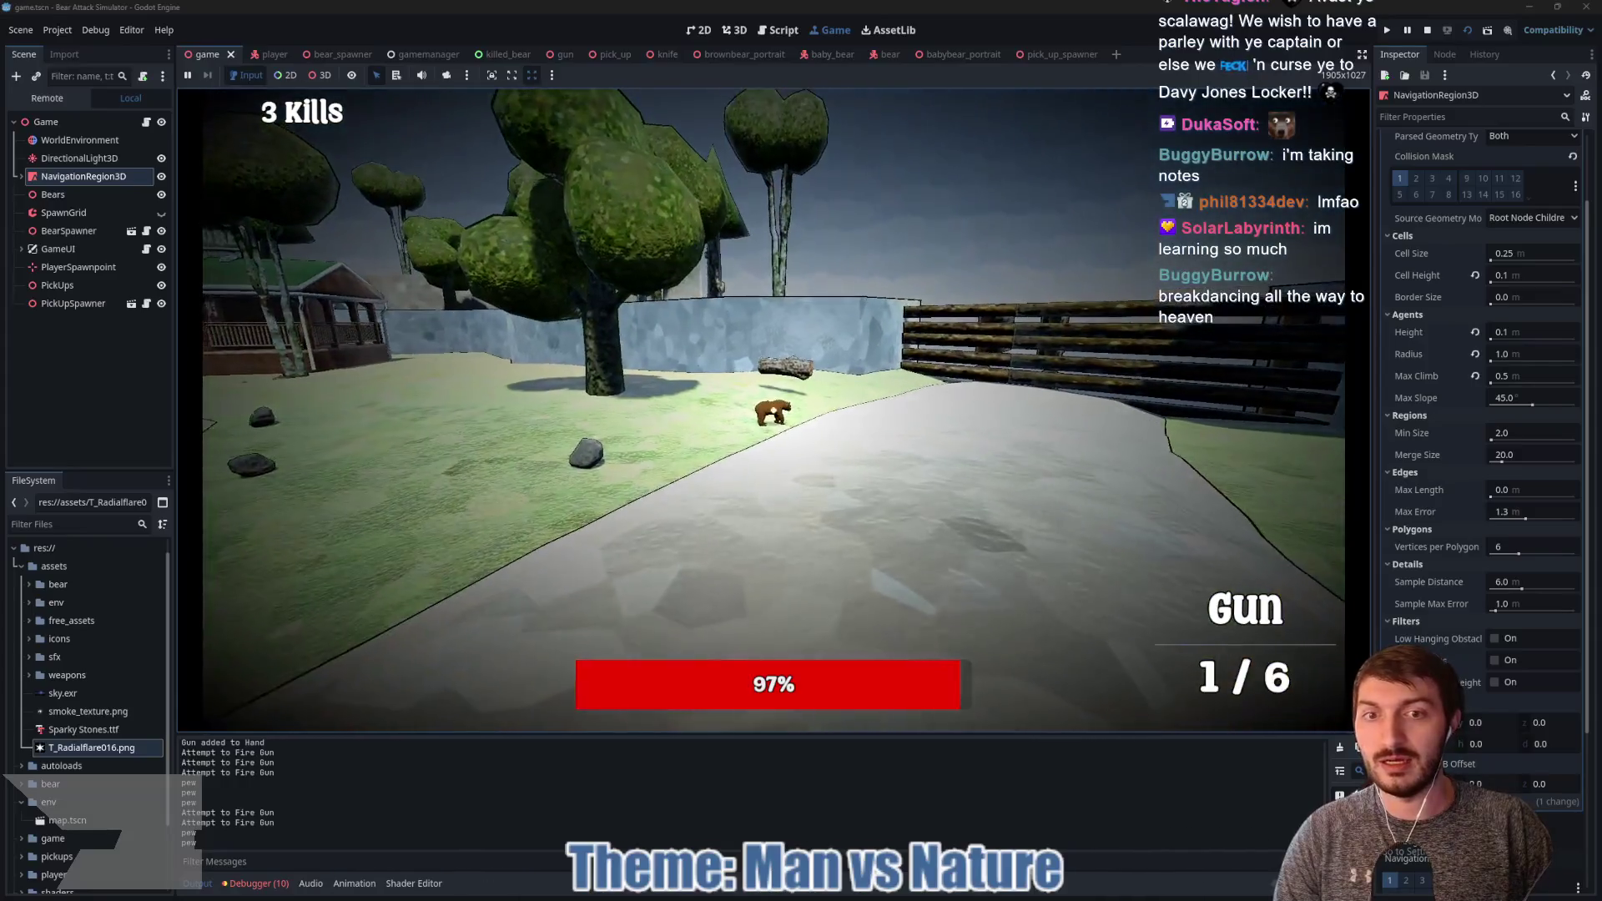
click(773, 410)
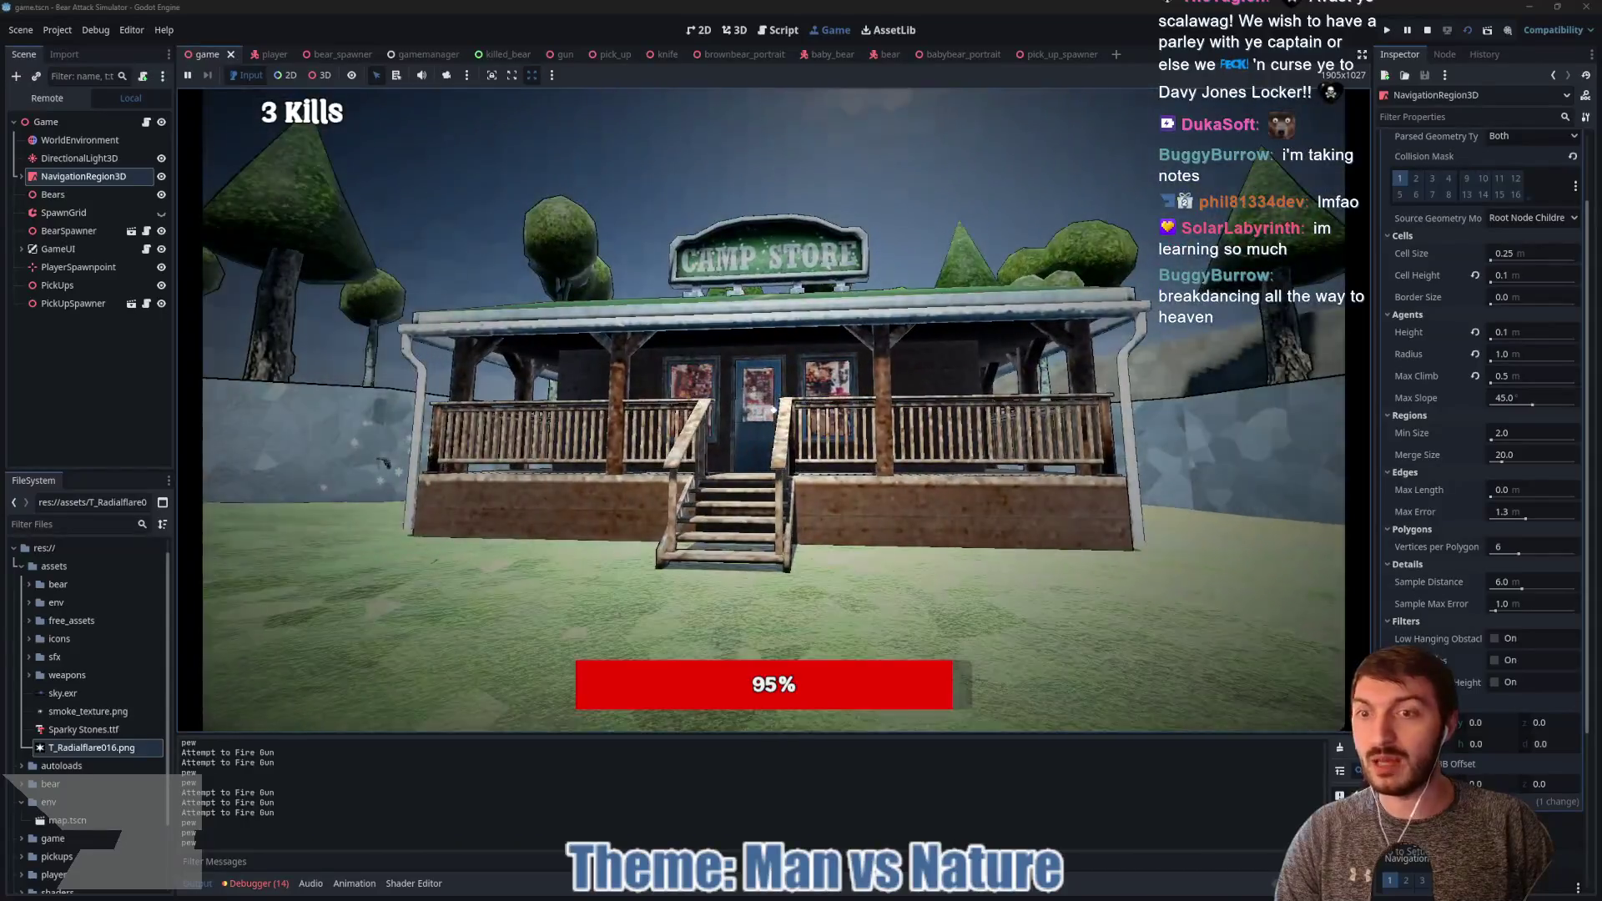
key(e)
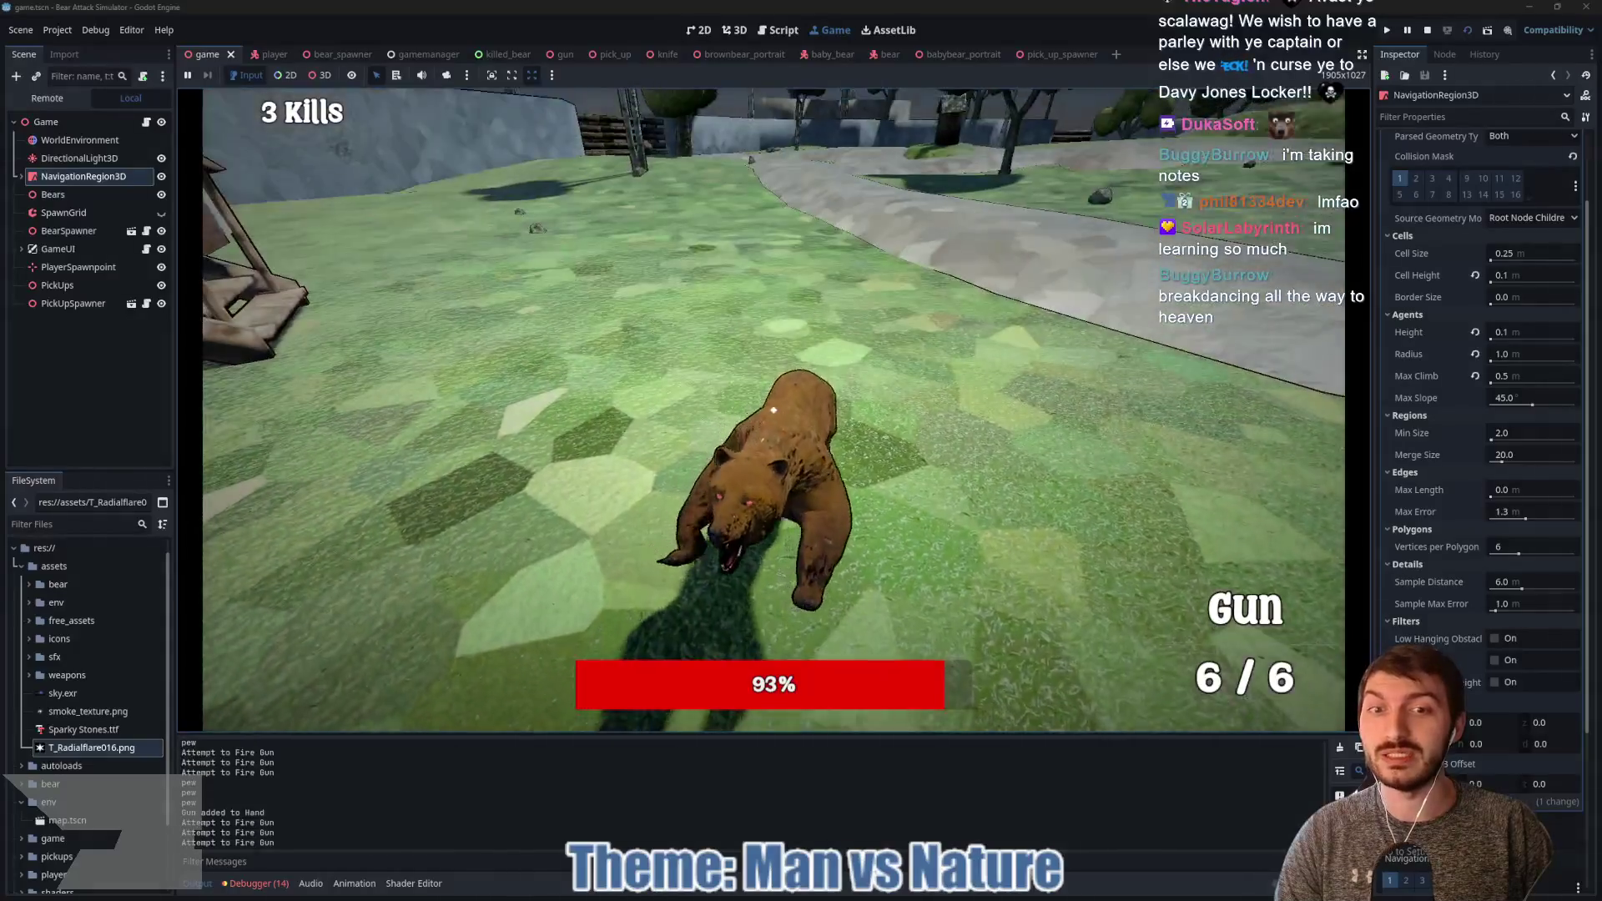
click(774, 410)
click(774, 409)
click(774, 410)
click(773, 410)
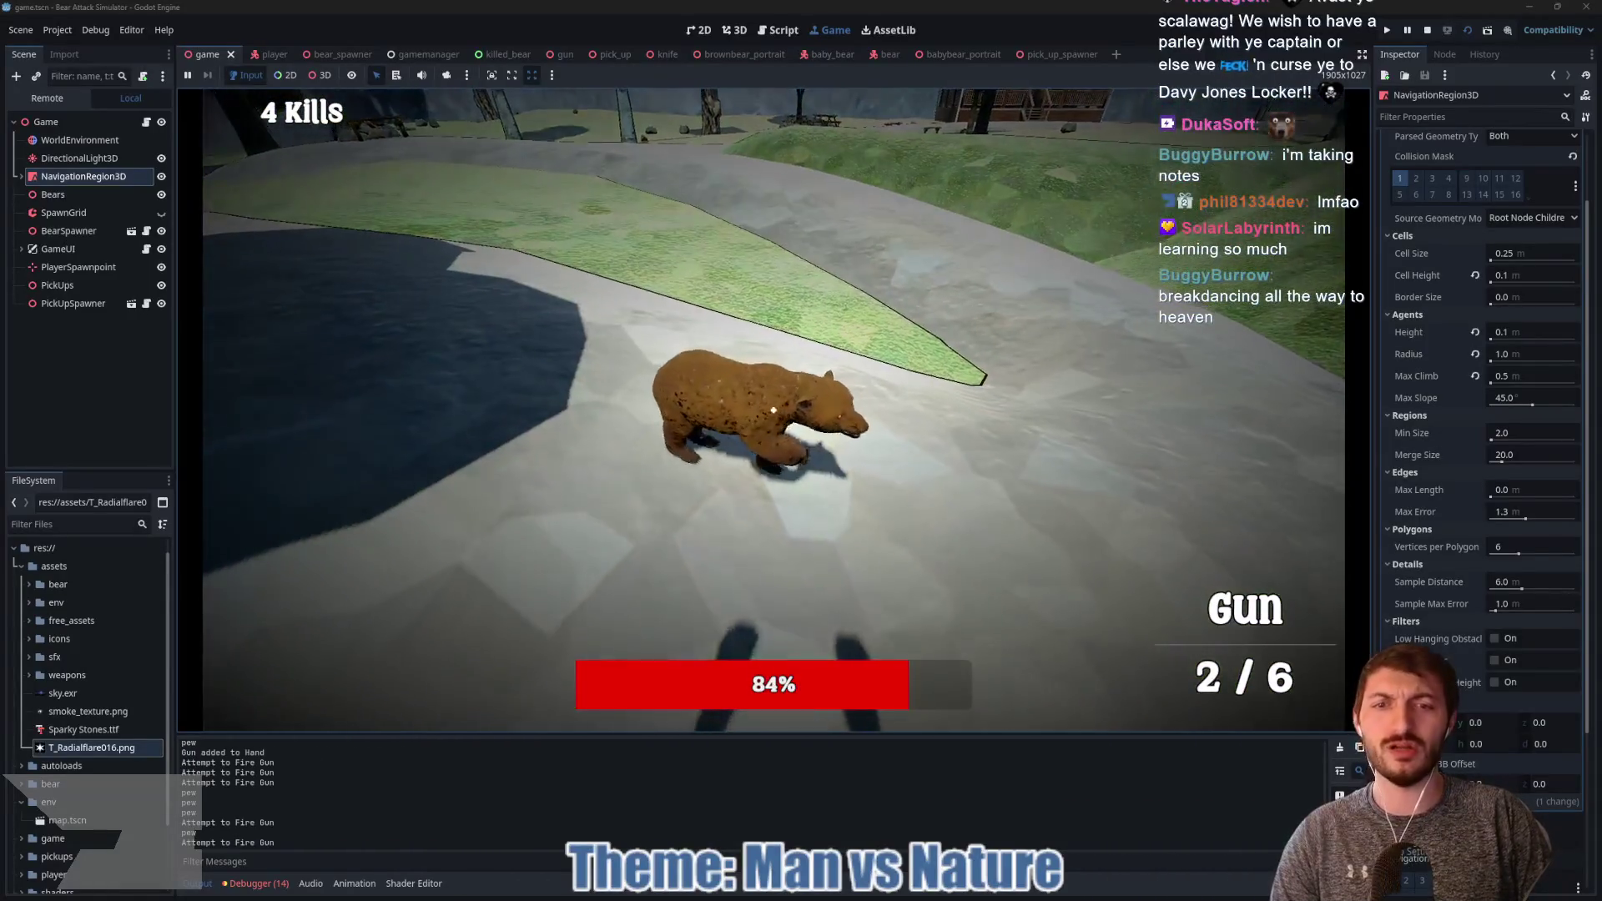
click(773, 410)
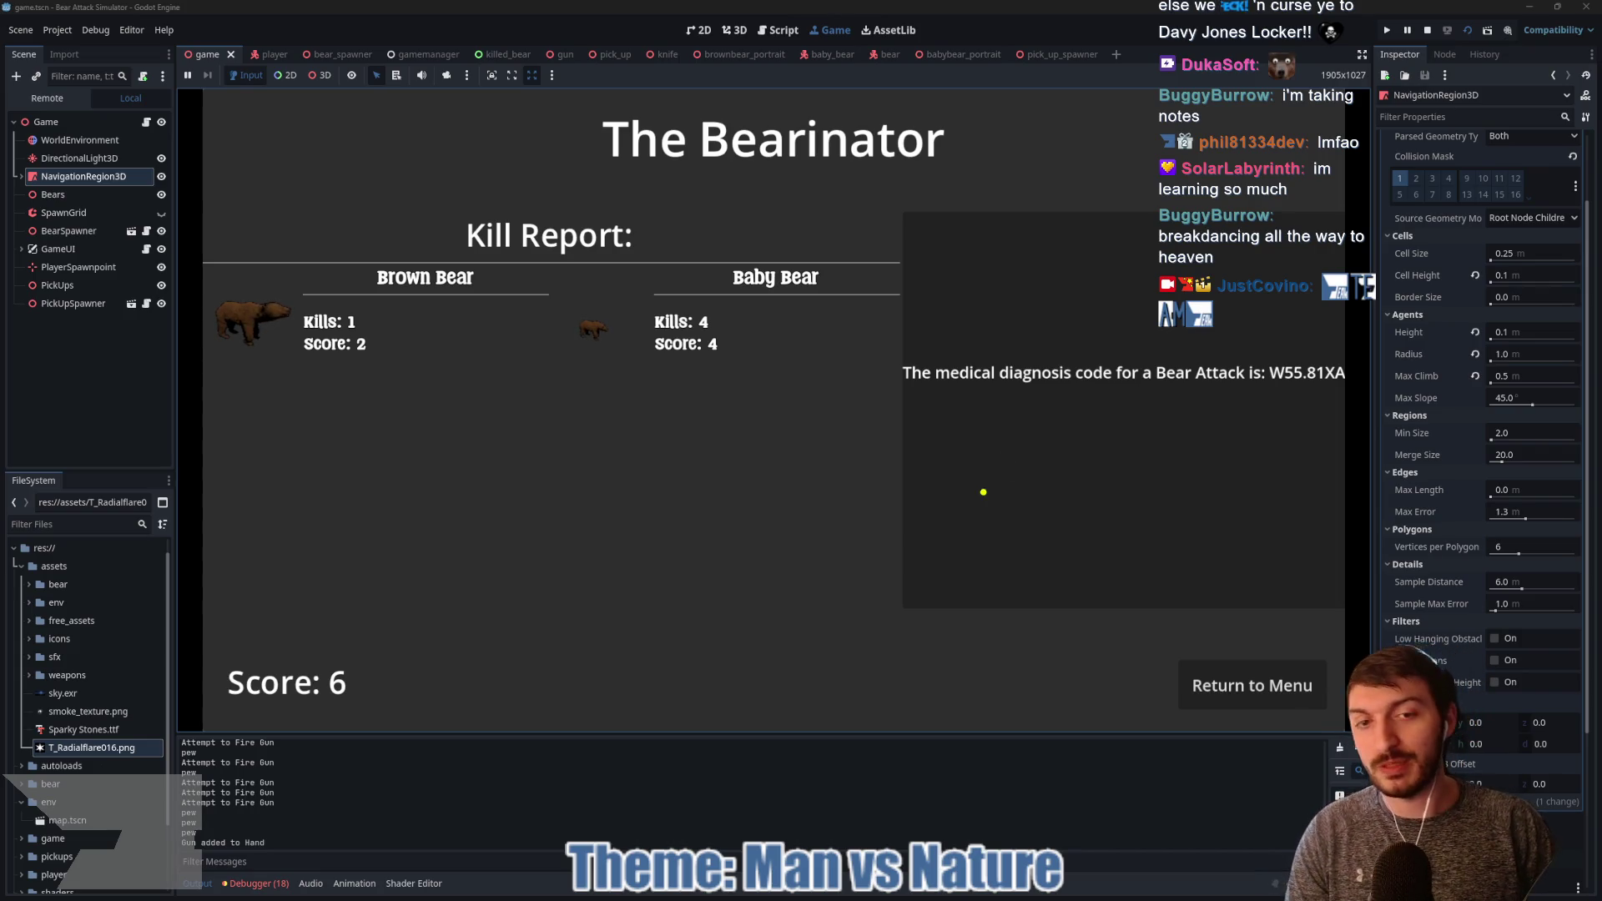
drag(974, 502, 970, 501)
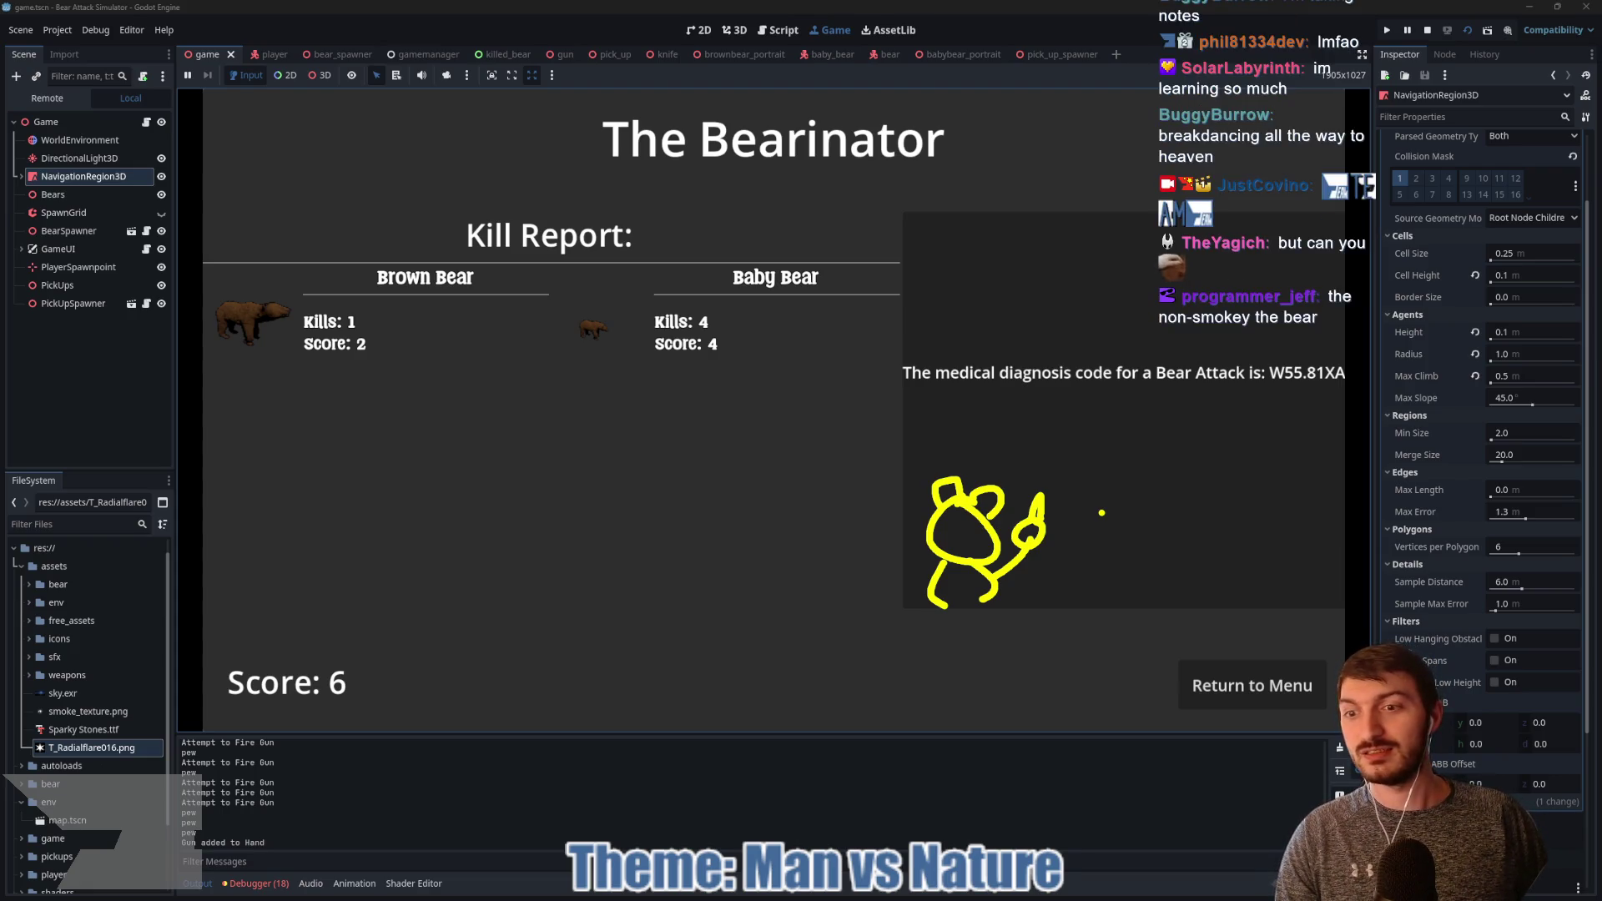
Step: Erase the screen doodle and return from the Kill Report to the main menu
right_click(1102, 514)
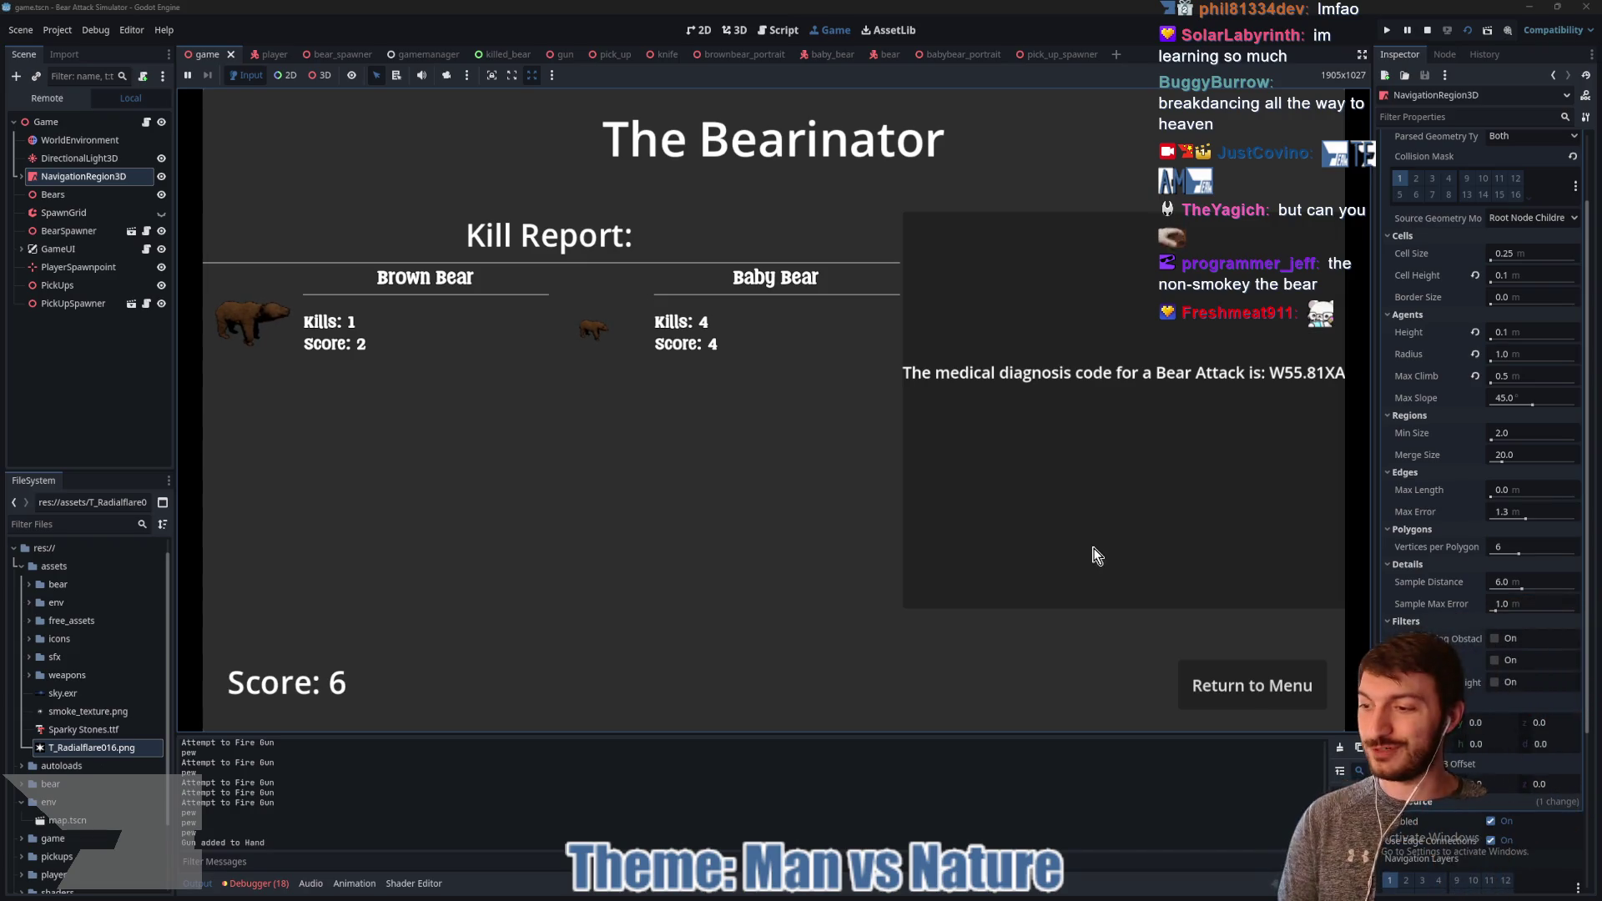
click(1208, 675)
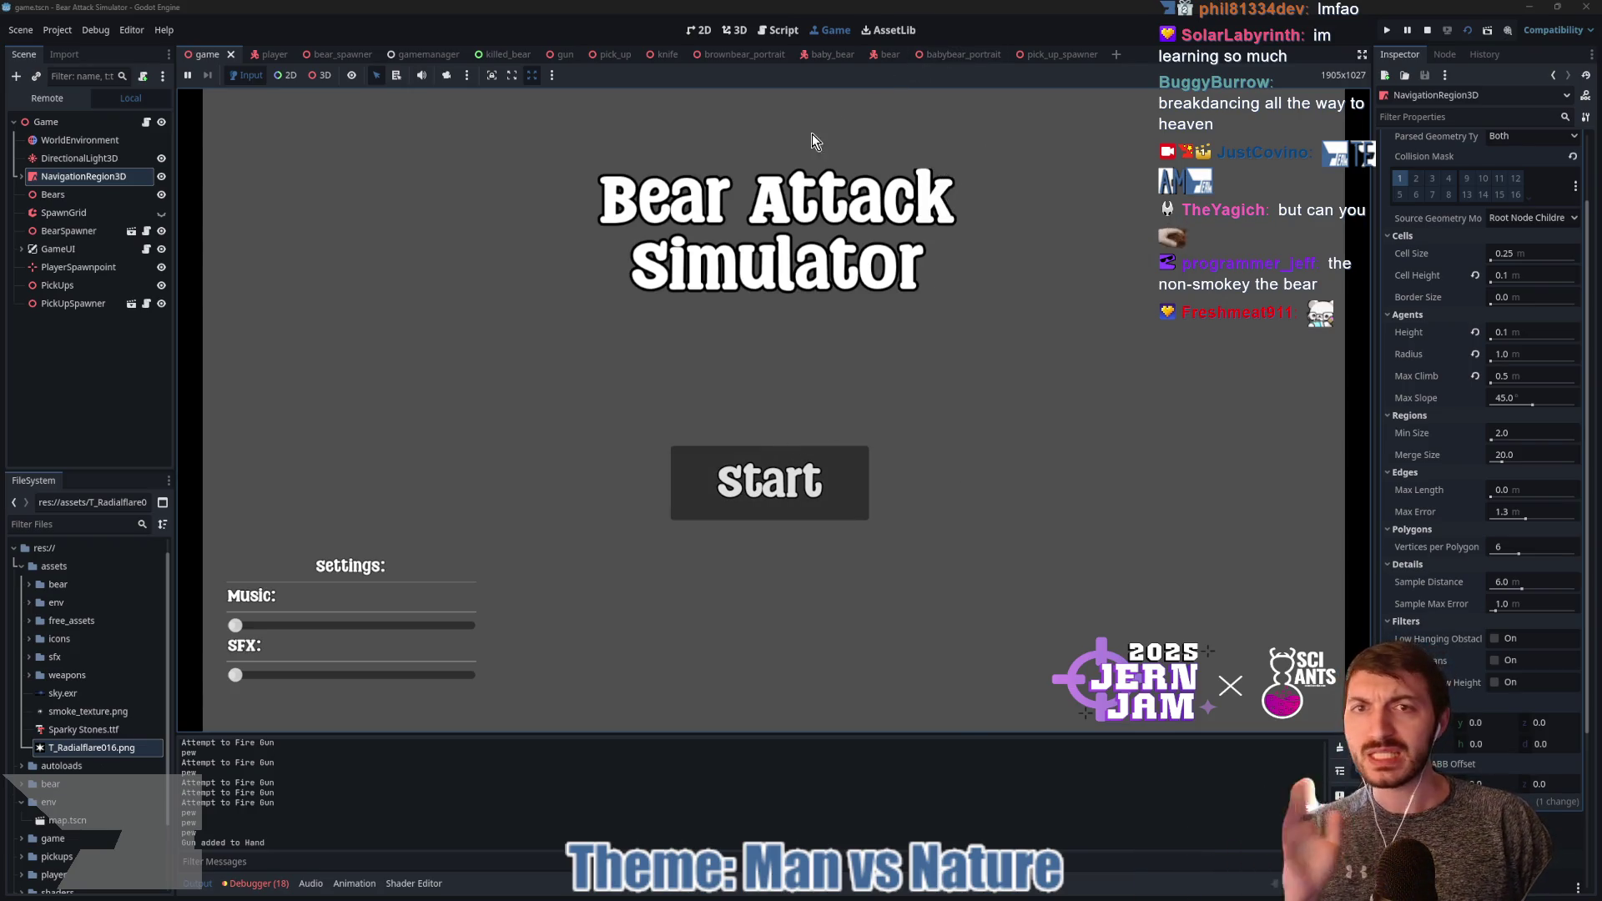
click(674, 55)
Step: Show the knife scene in 3D, then open the gun scene and orbit to a side view of the revolver
click(734, 30)
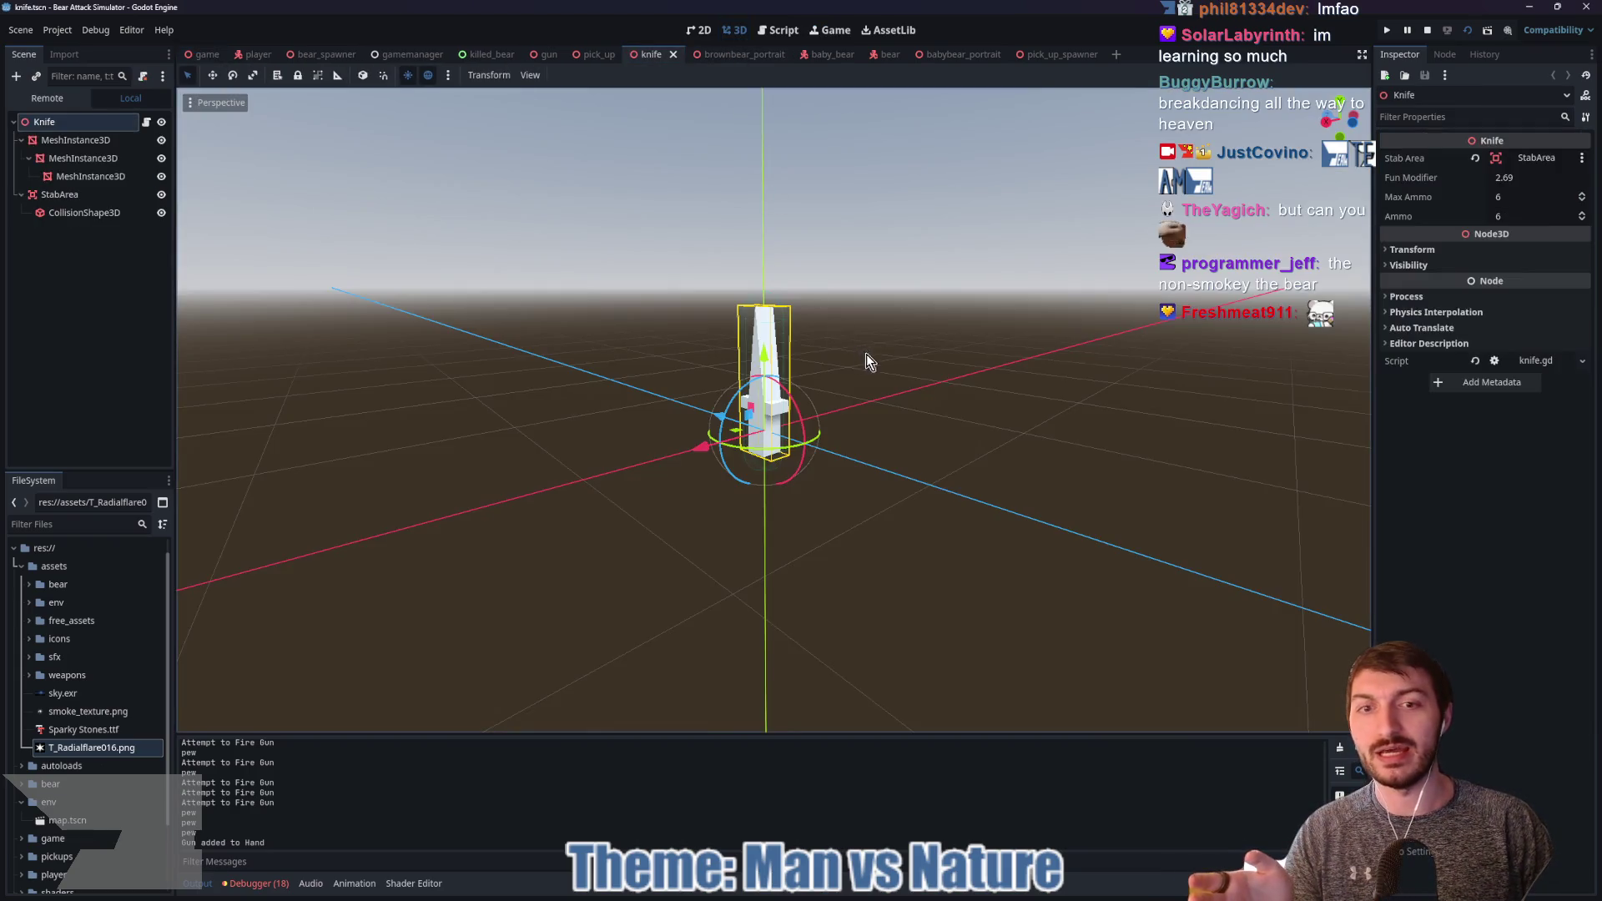
scroll(993, 381, up, 3)
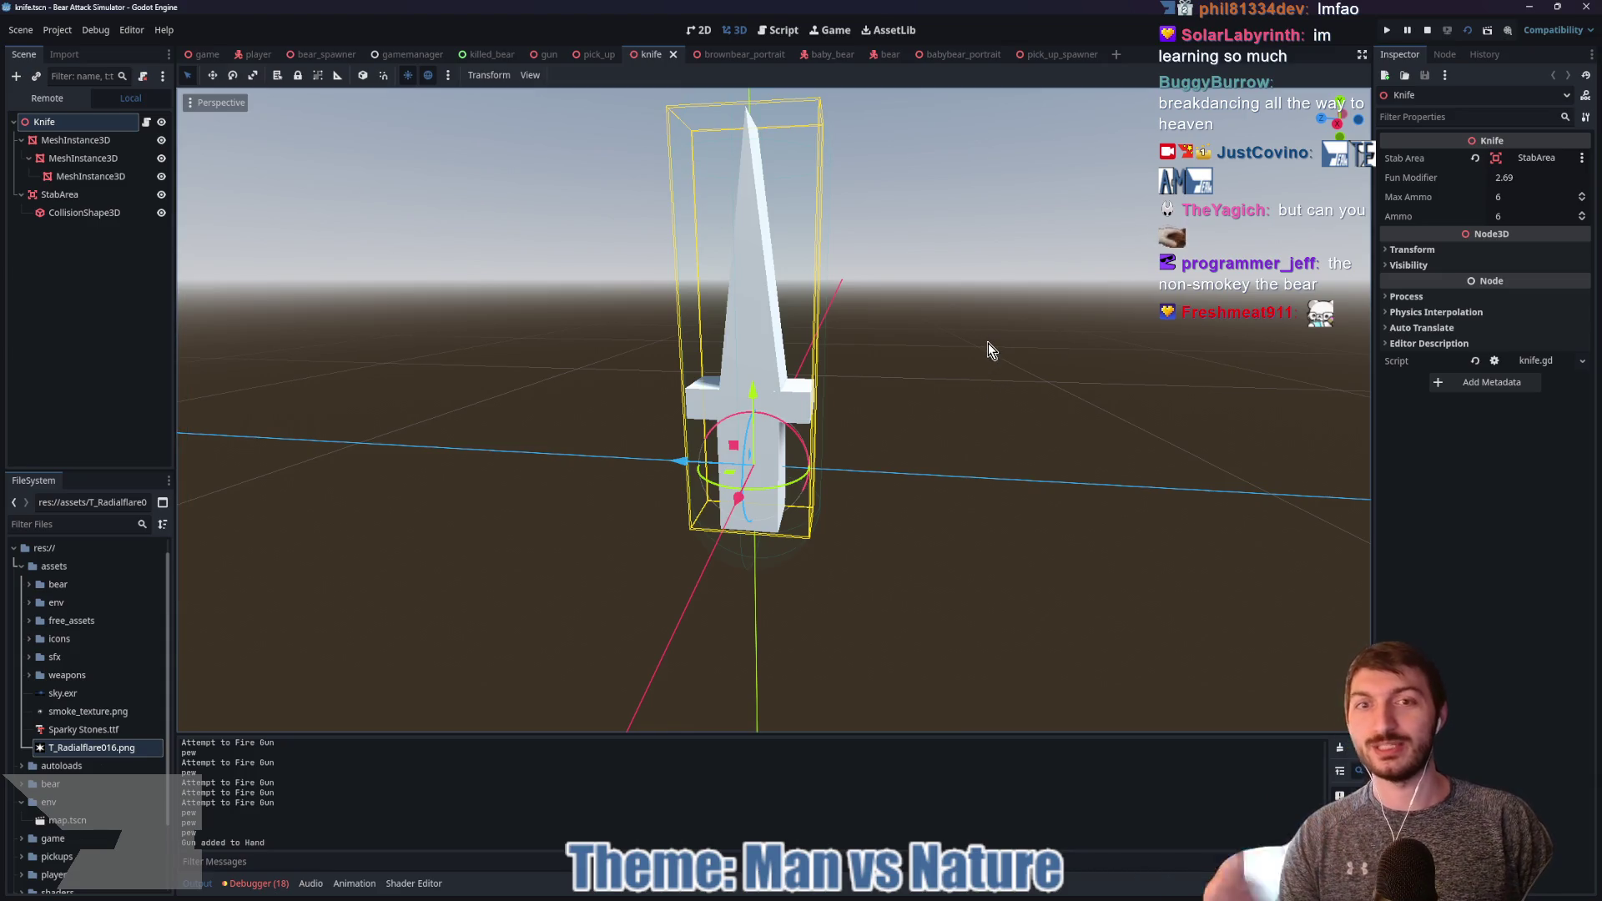
click(544, 55)
scroll(1053, 560, up, 5)
scroll(1053, 553, down, 5)
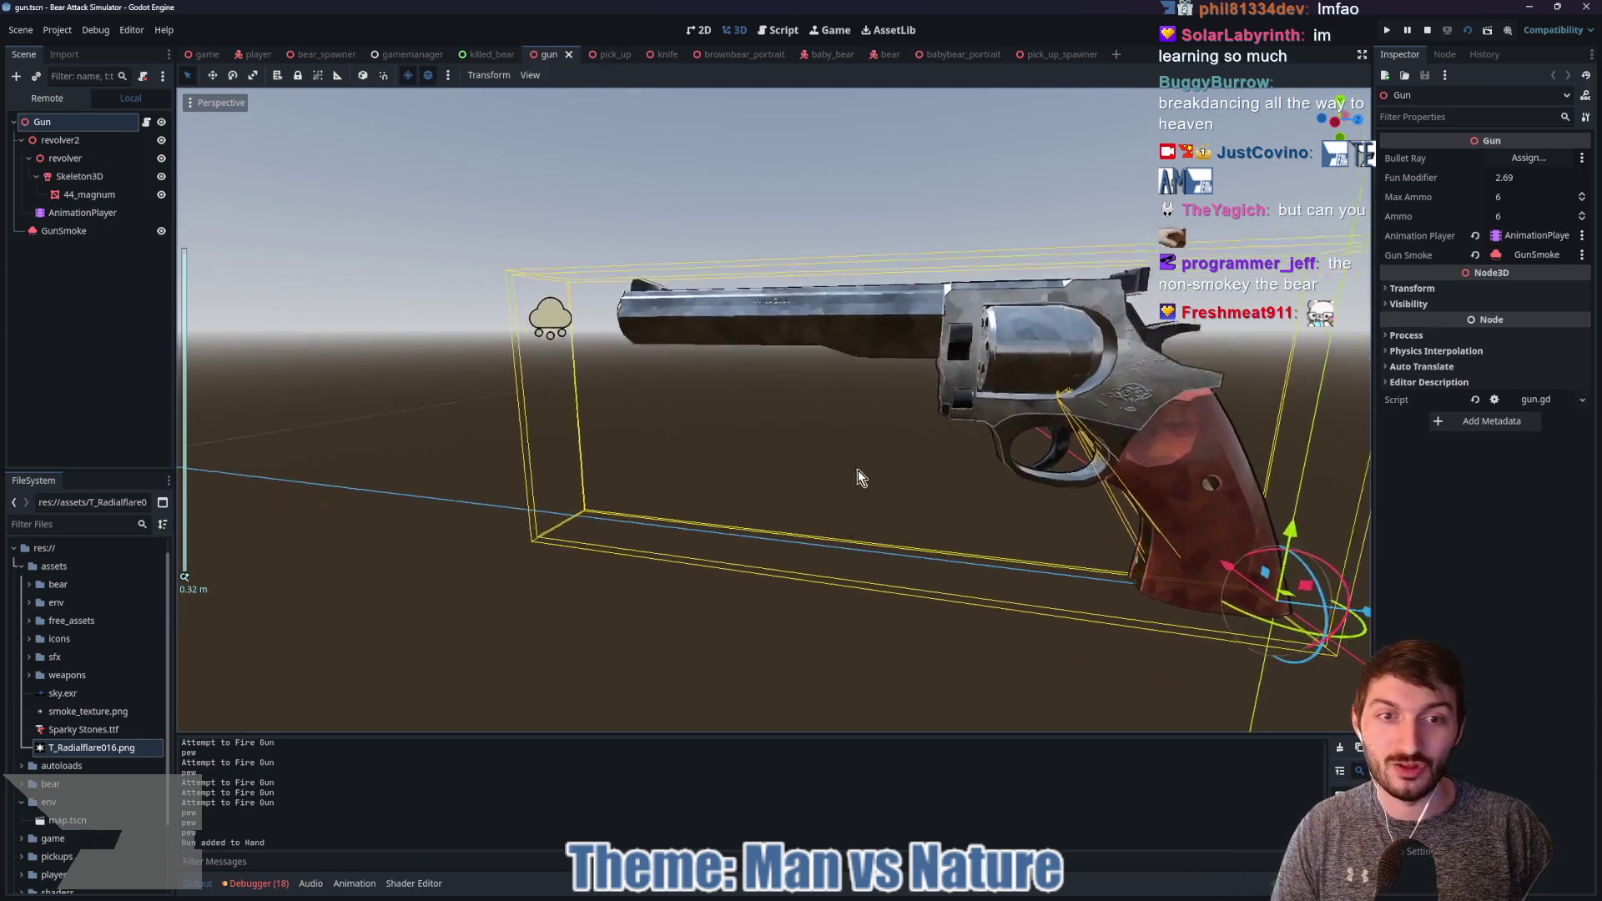
scroll(1078, 513, up, 6)
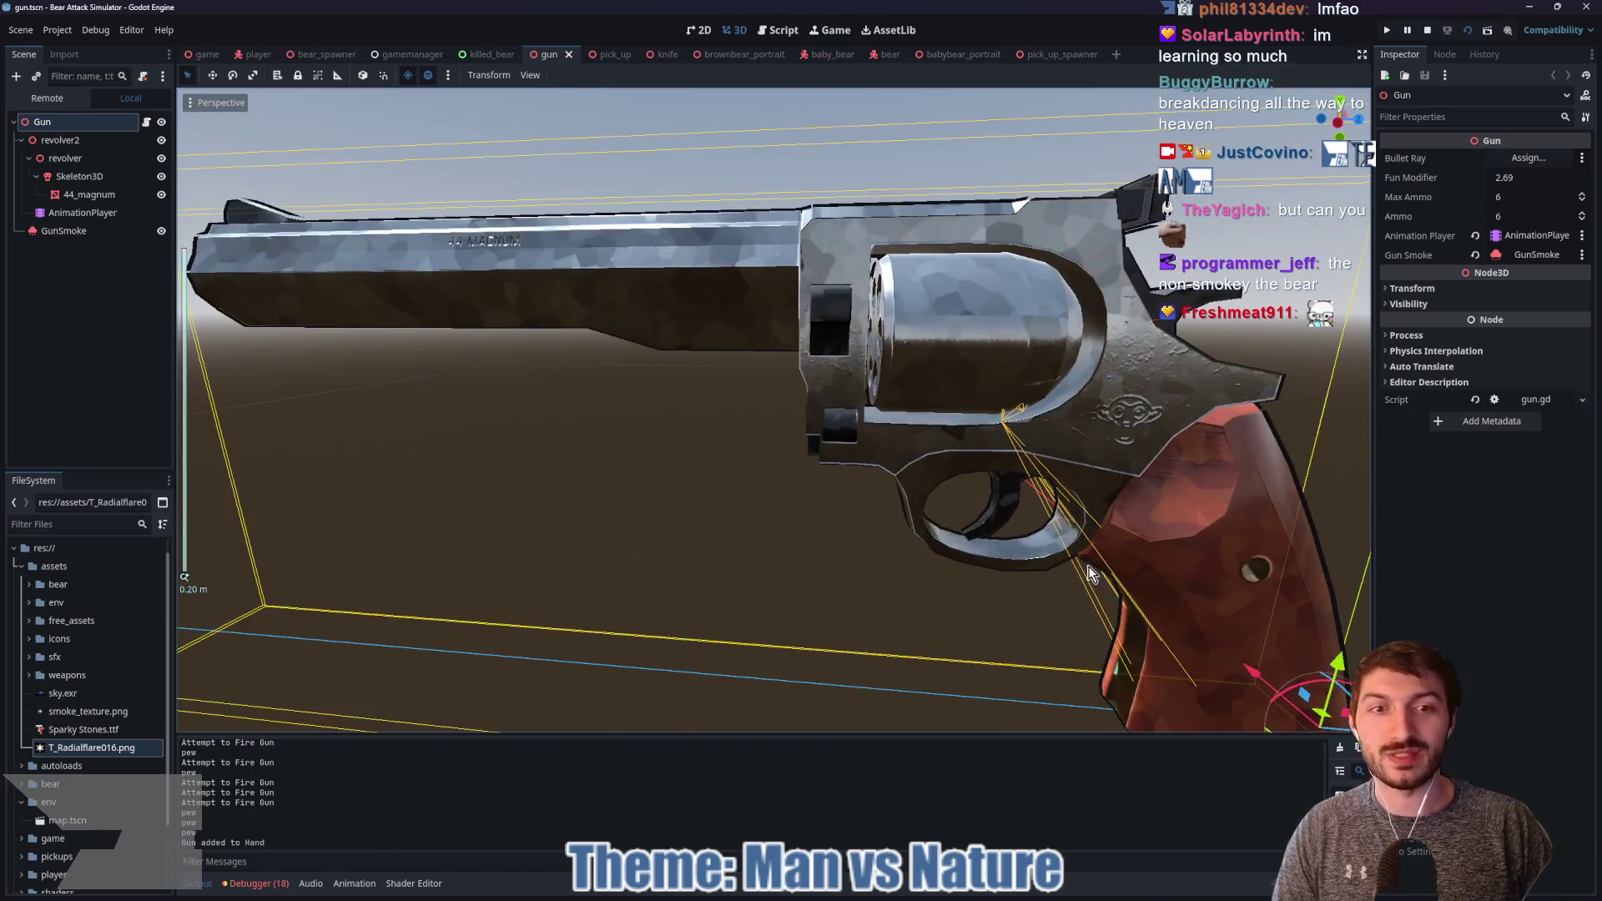
mouse_move(480, 513)
mouse_down()
mouse_move(923, 591)
mouse_move(883, 514)
mouse_move(706, 483)
mouse_move(847, 548)
mouse_move(453, 554)
mouse_move(973, 468)
mouse_move(1037, 490)
mouse_move(639, 454)
mouse_move(626, 473)
mouse_move(724, 467)
mouse_move(705, 472)
mouse_up()
scroll(904, 499, up, 3)
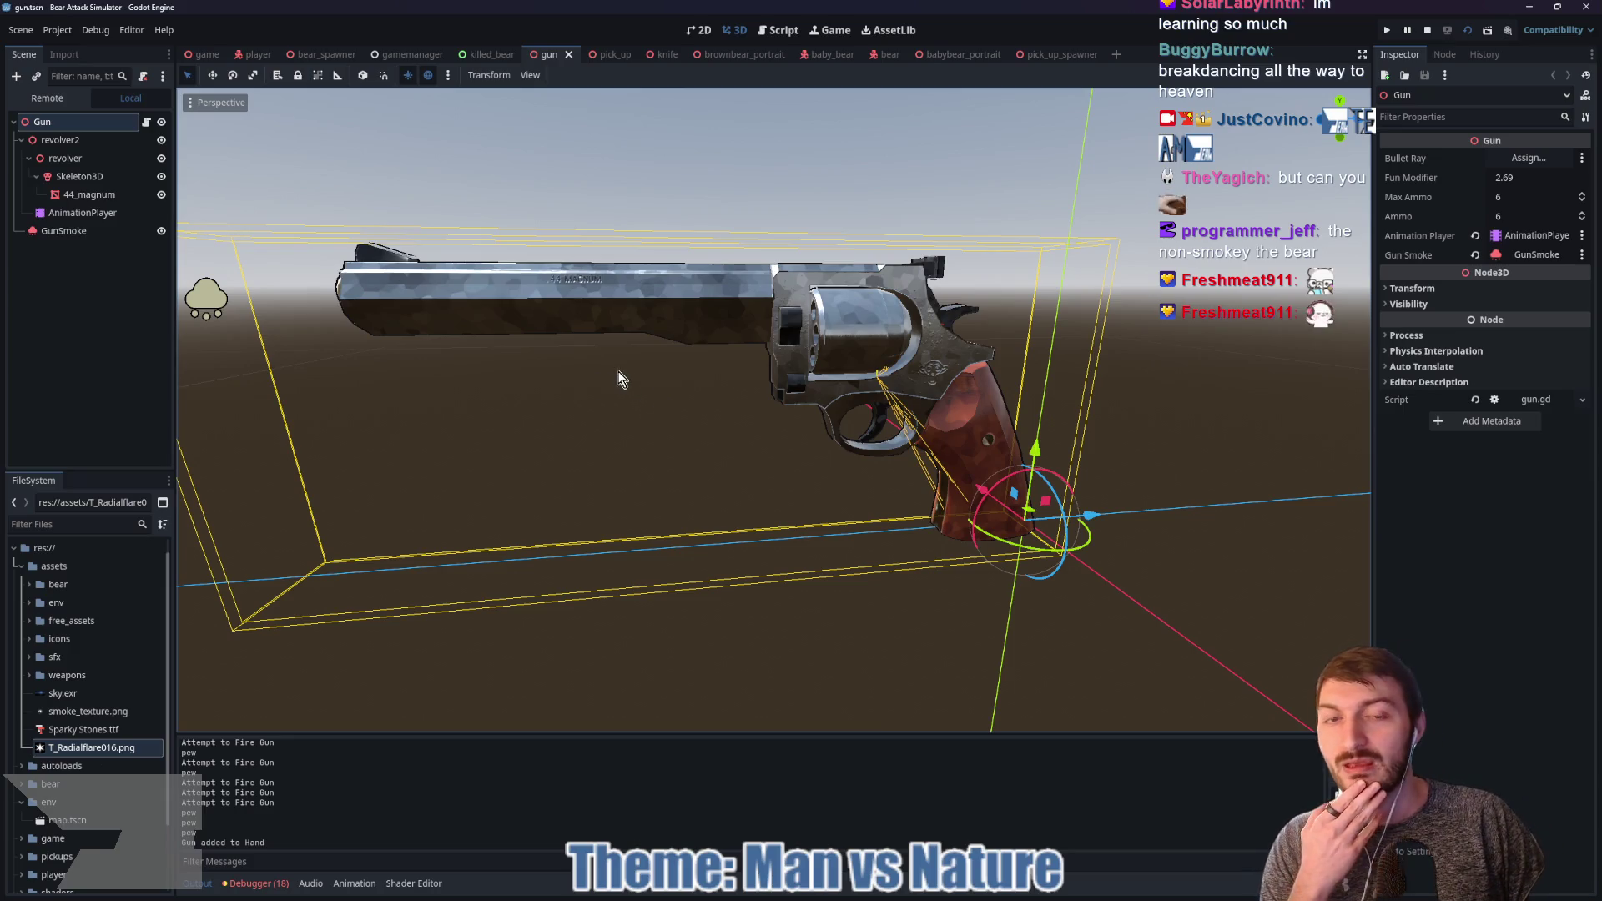
Step: Select the AnimationPlayer and play the revolver's fire animation, orbiting around the gun
click(82, 213)
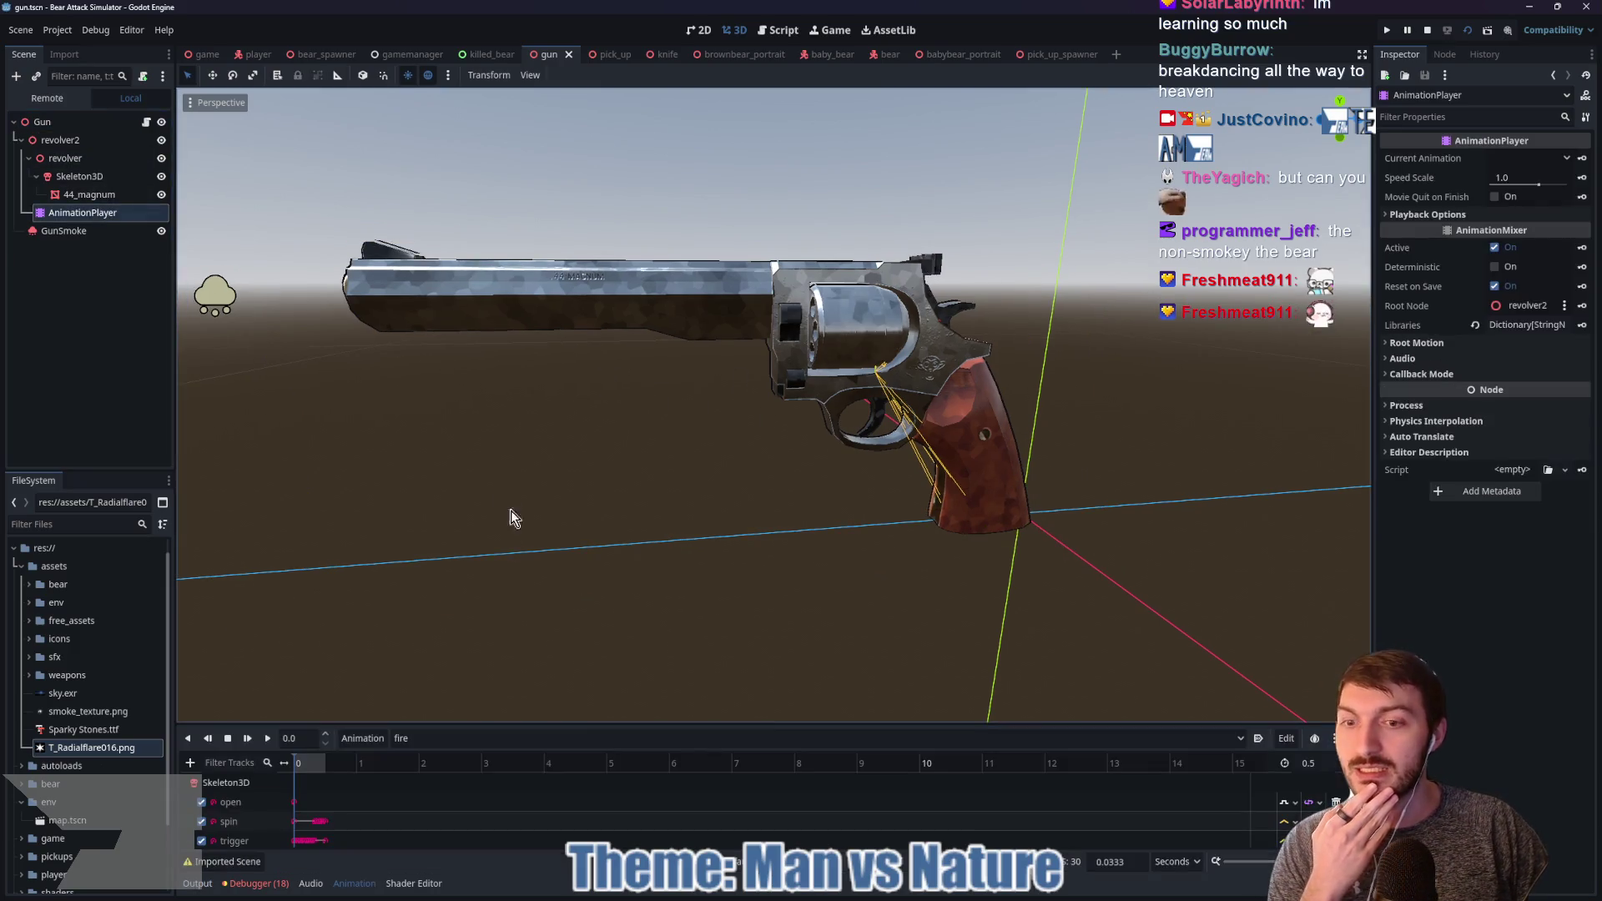
click(267, 738)
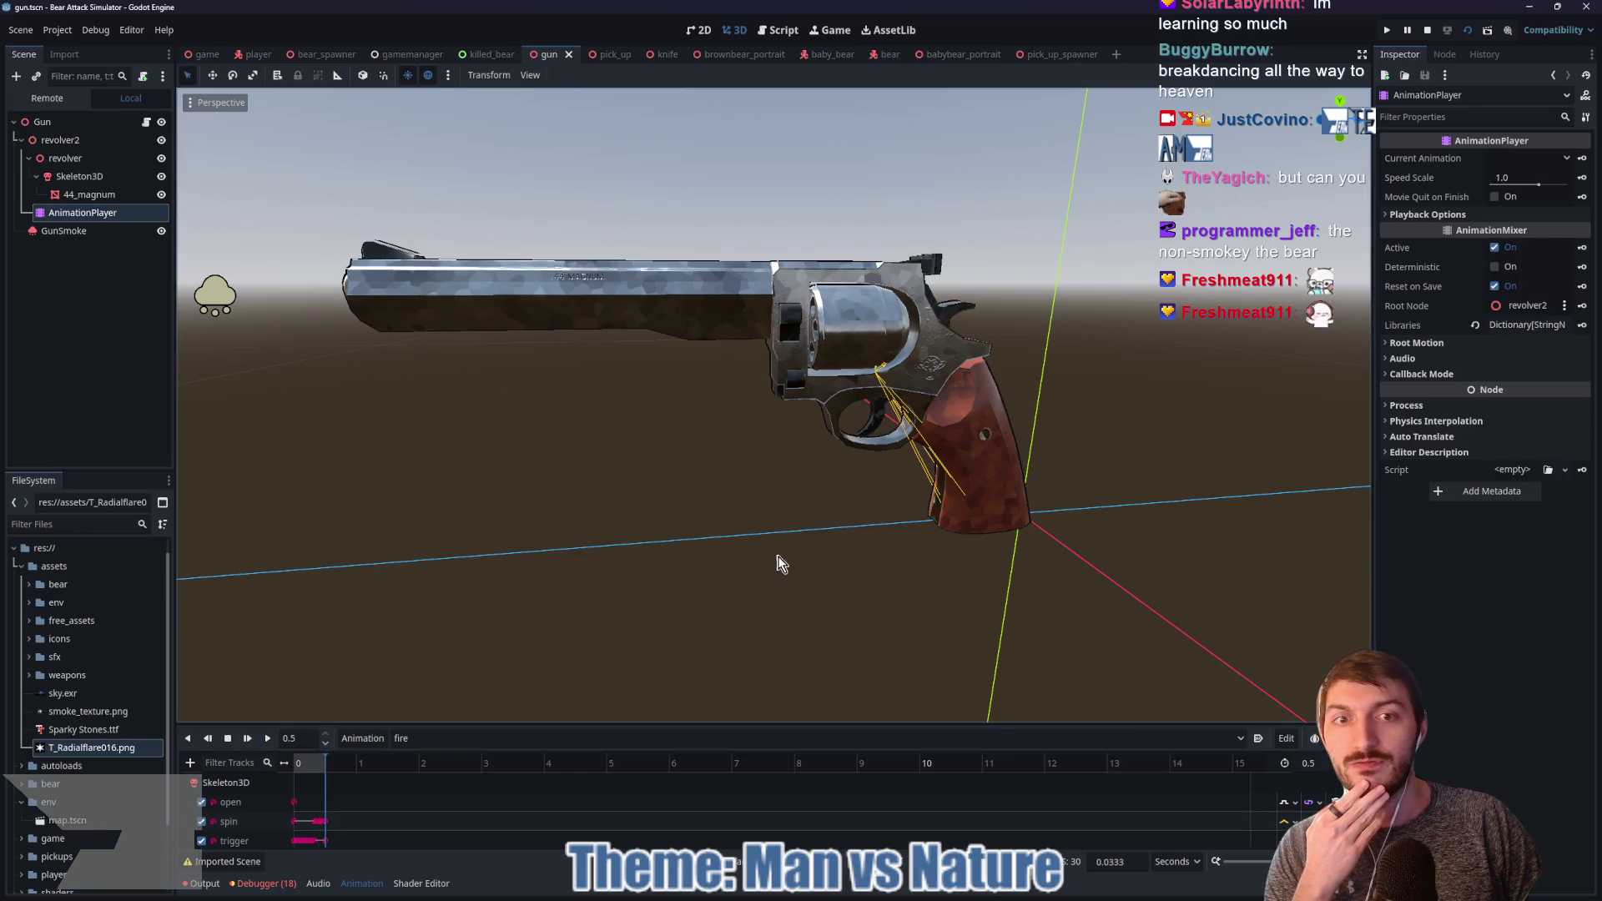
drag(780, 547, 742, 574)
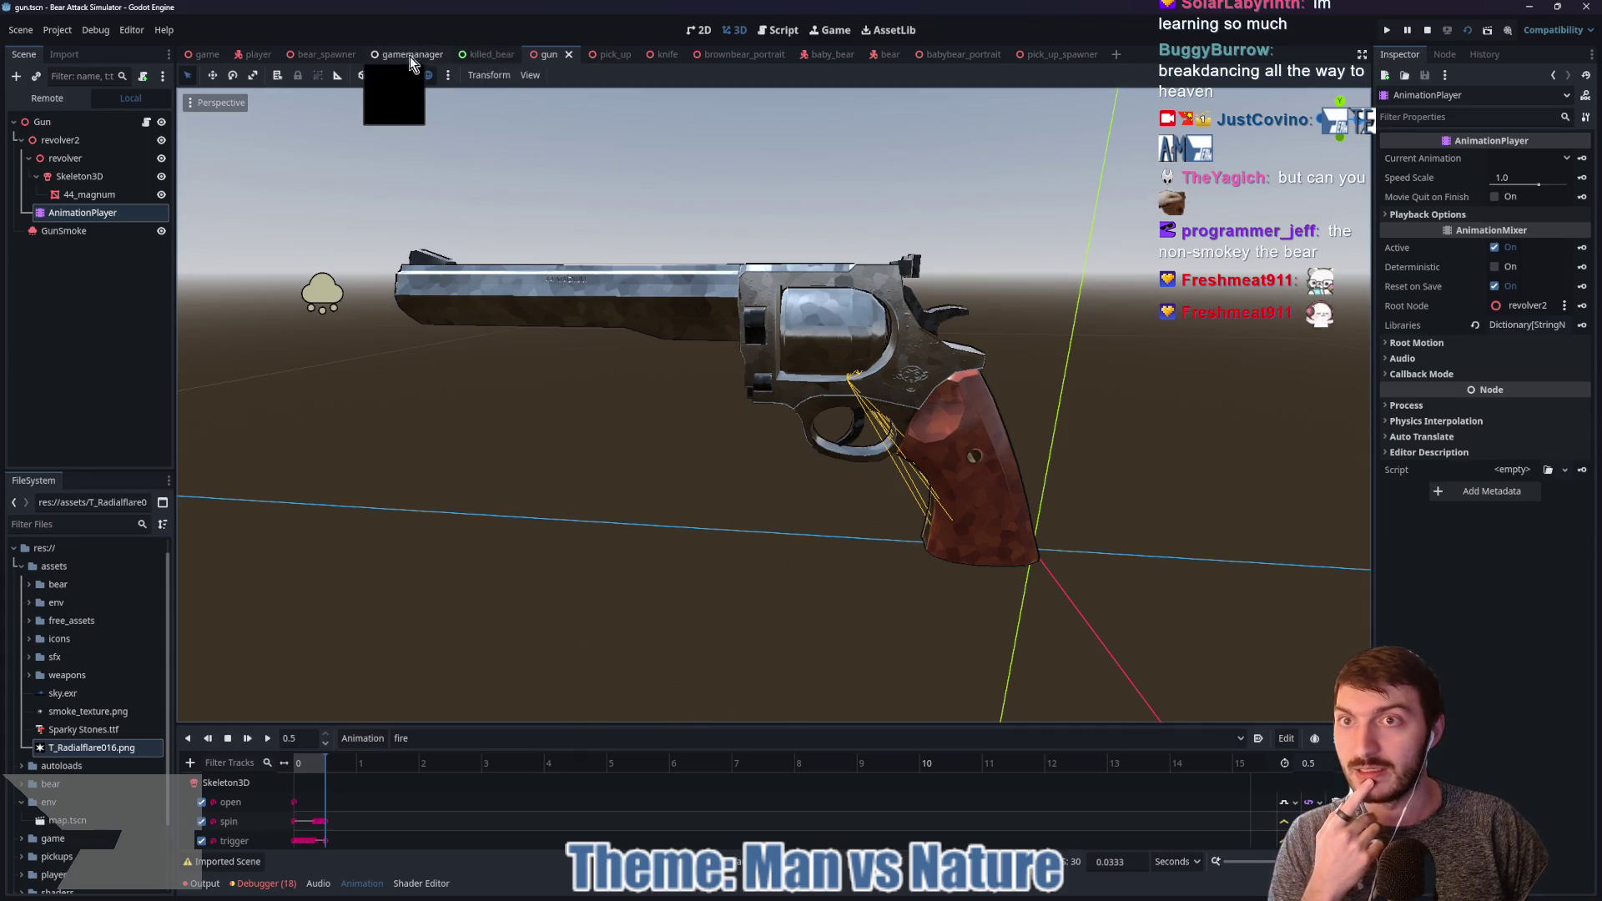
click(253, 54)
Step: Orbit around the player model, then view the bear_spawner, bear, gun and knife scenes in turn
mouse_move(750, 434)
mouse_down()
mouse_move(950, 383)
mouse_move(934, 351)
mouse_up()
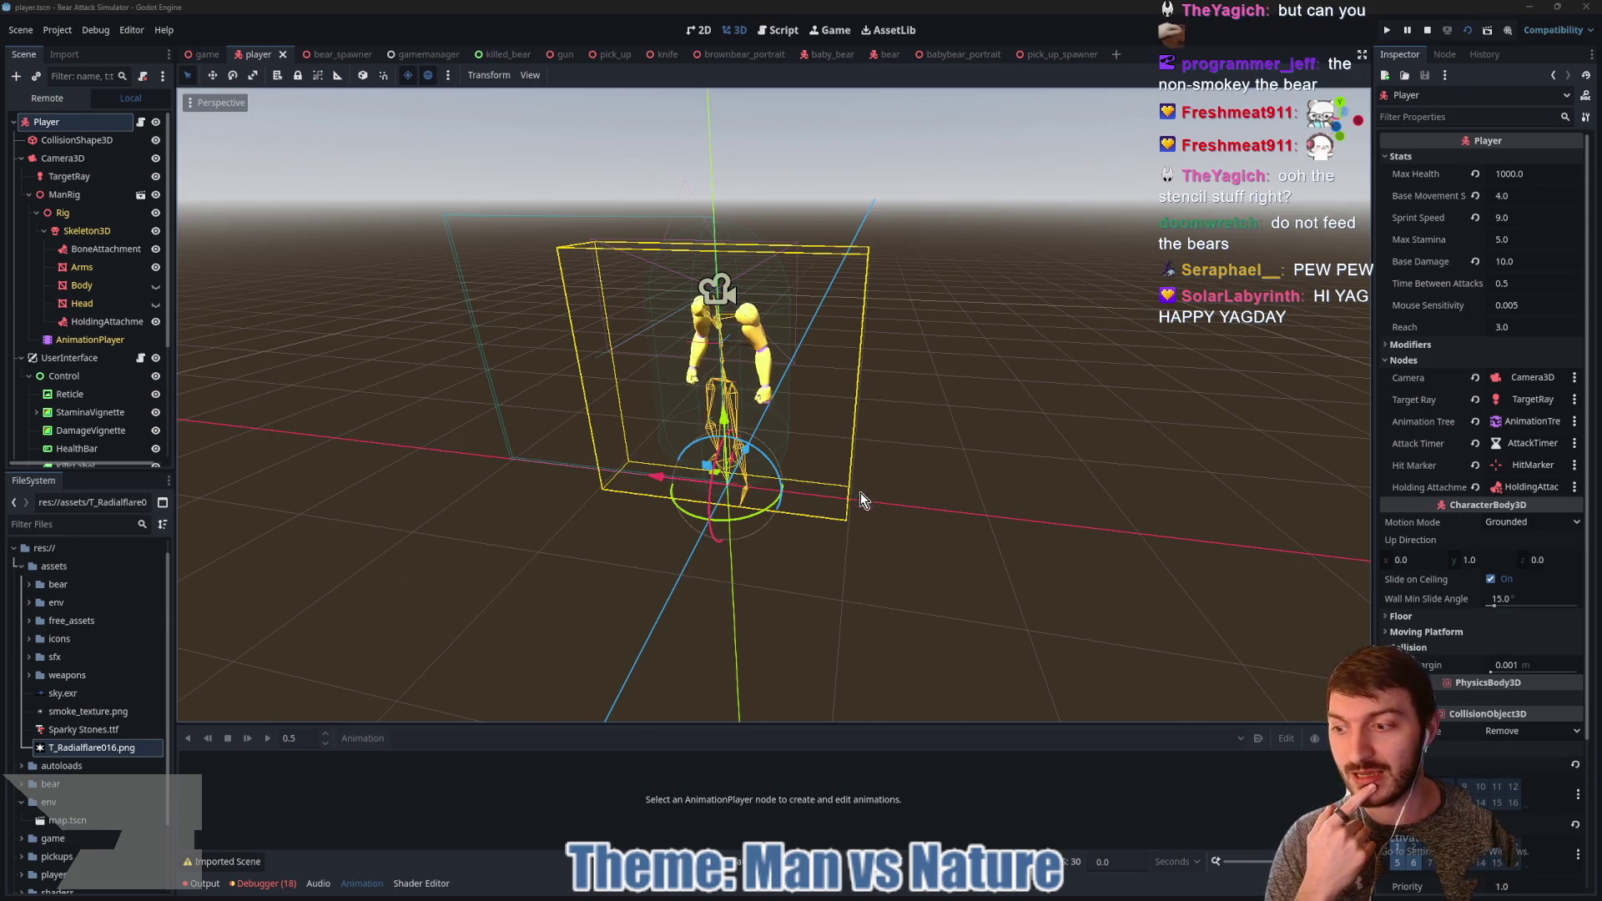
mouse_move(847, 501)
mouse_down()
mouse_move(959, 493)
mouse_move(812, 353)
mouse_up()
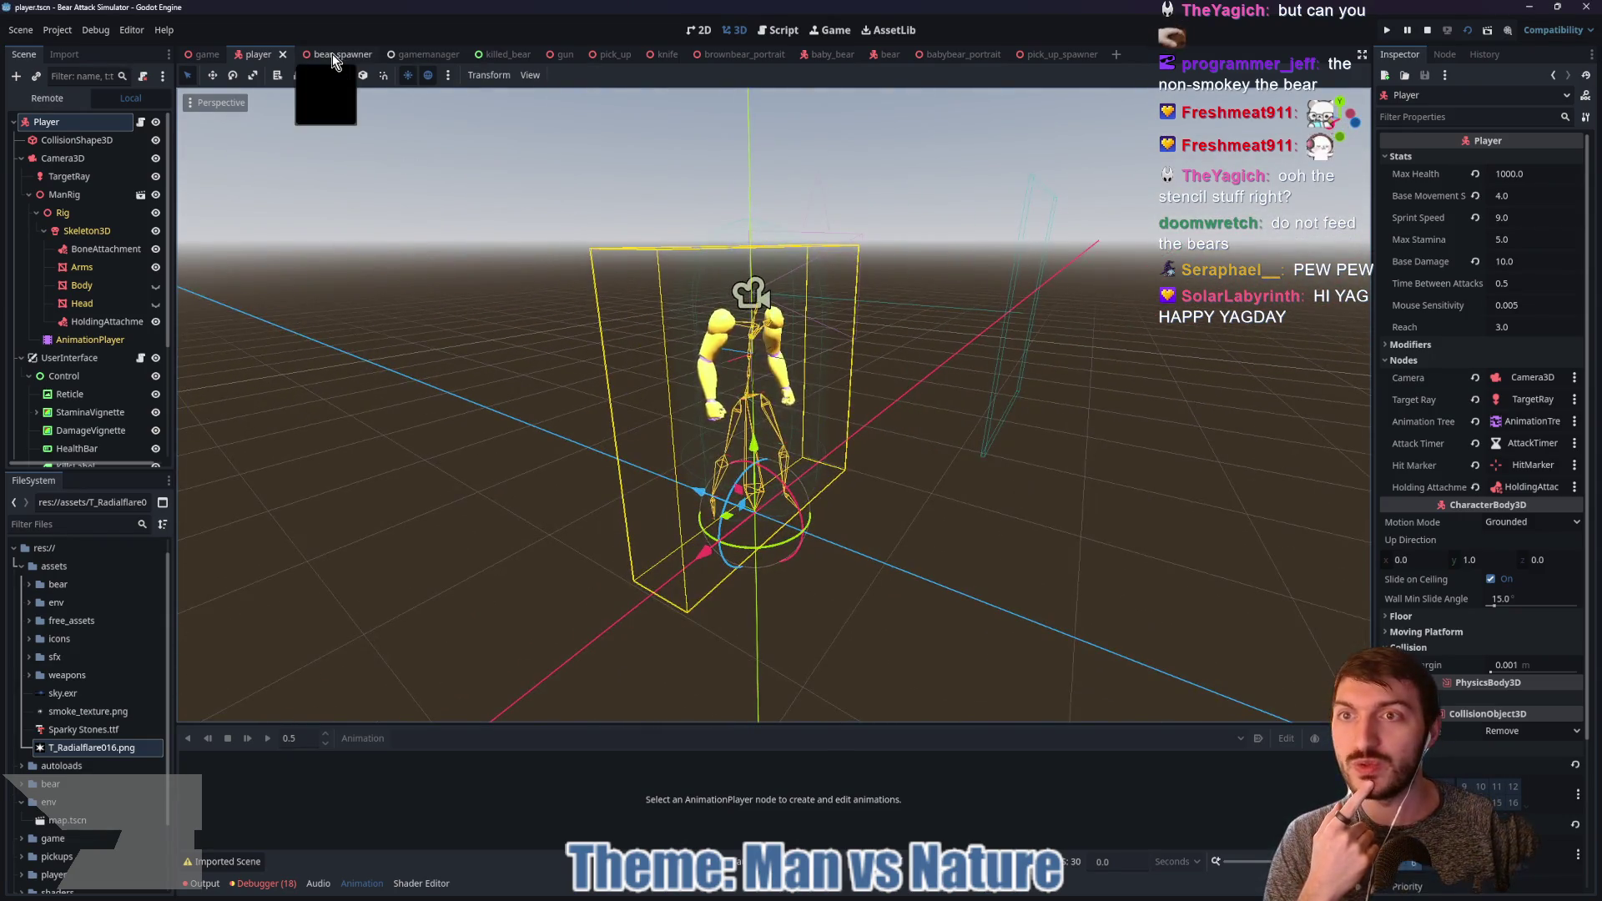
click(329, 55)
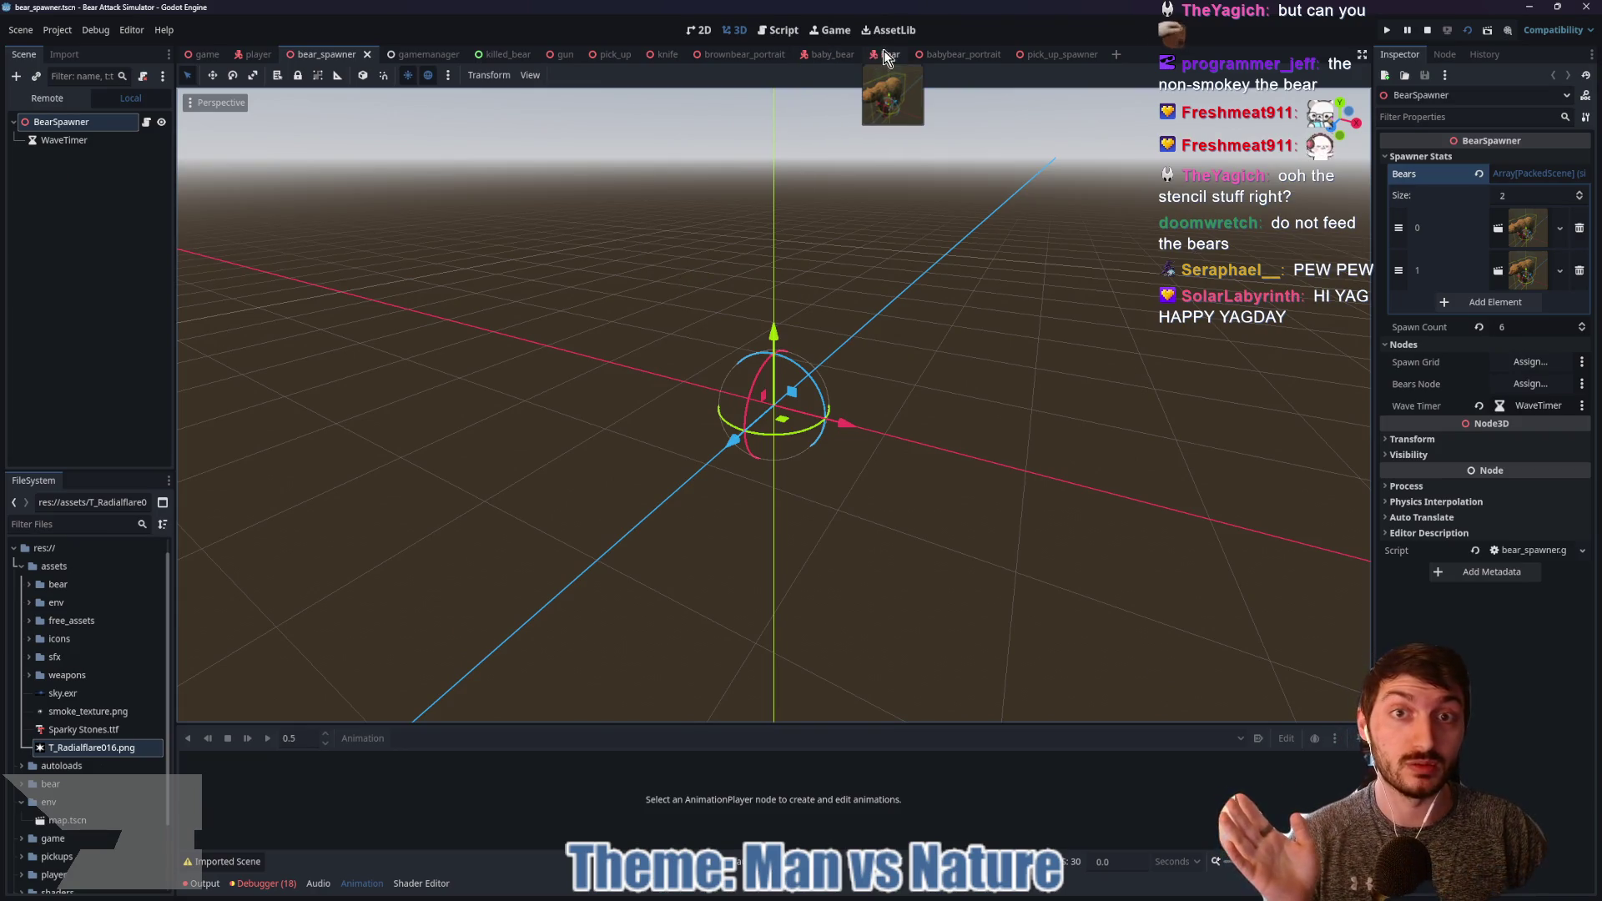
click(873, 54)
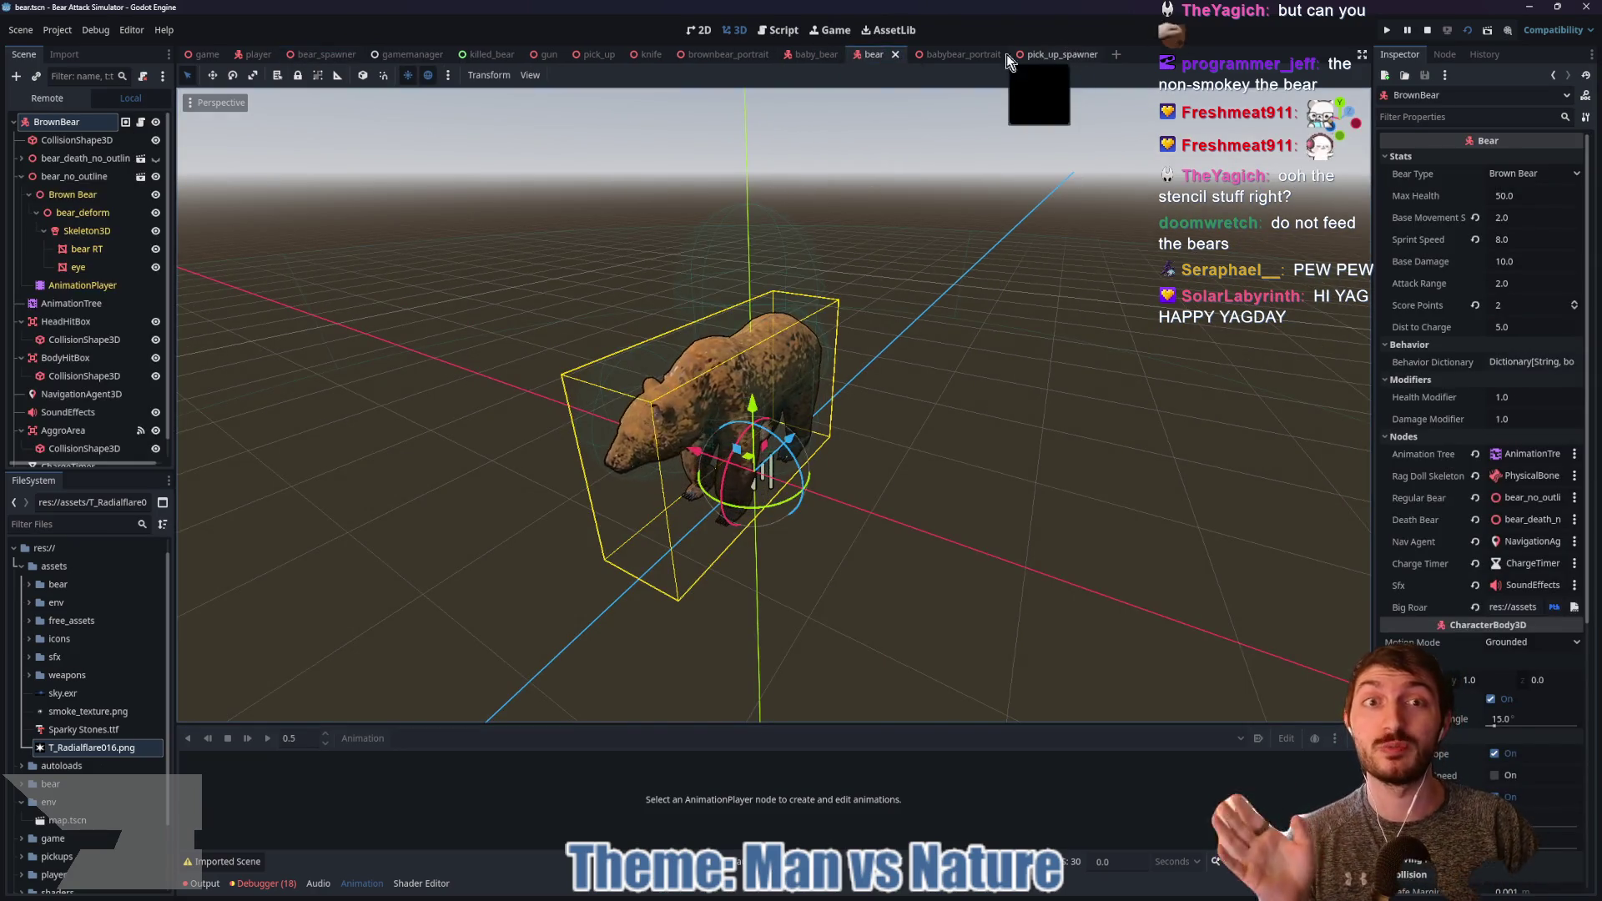
click(551, 54)
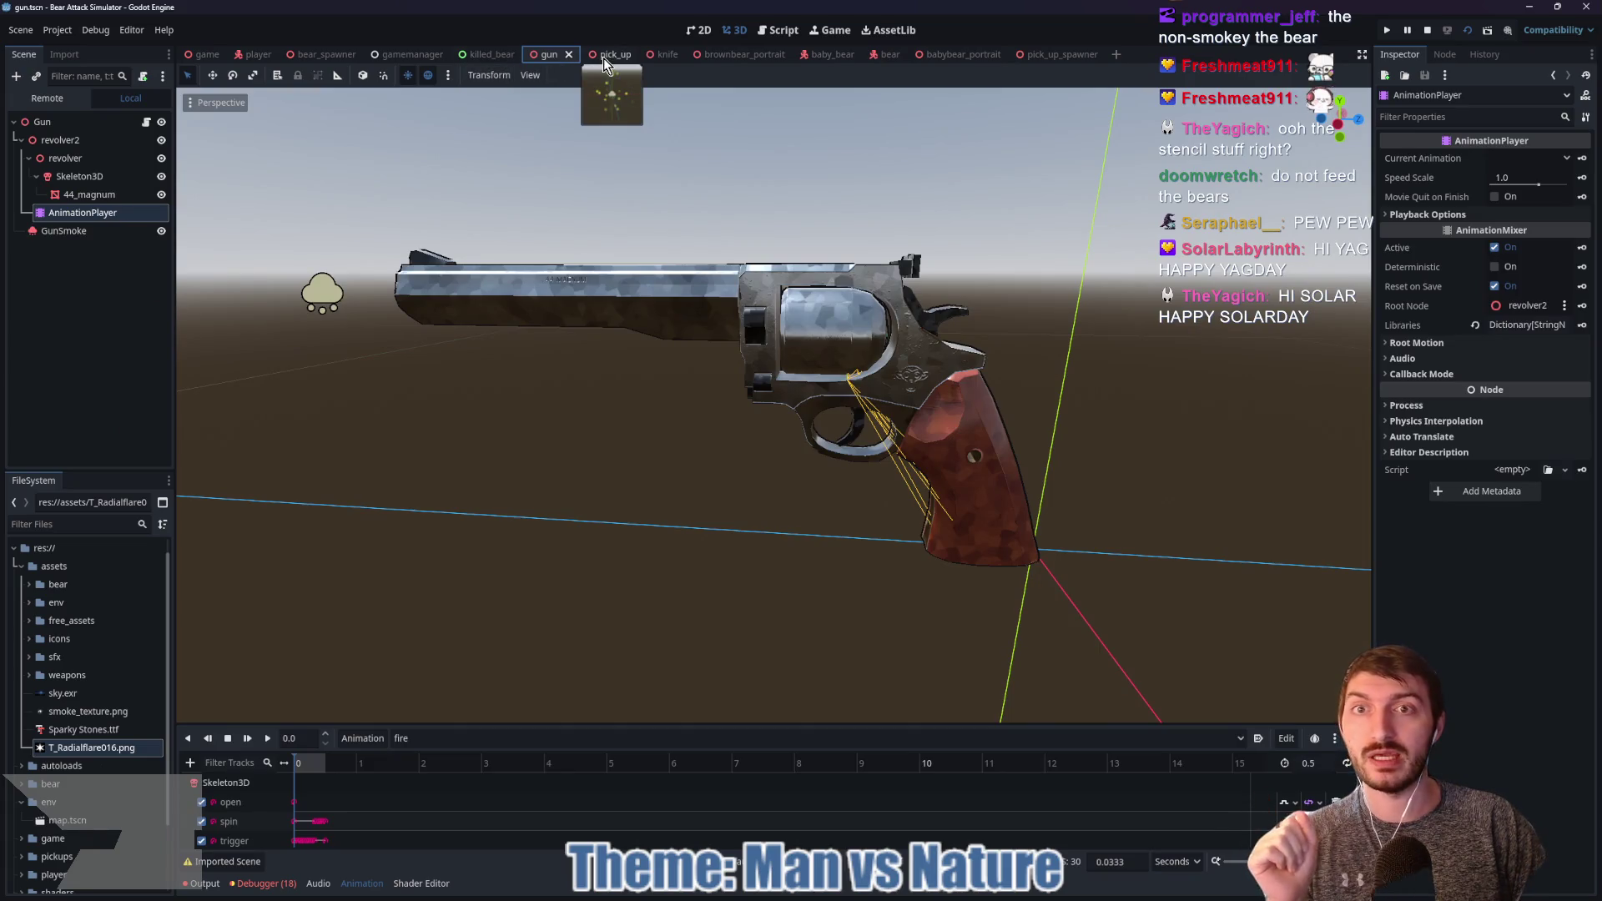
click(653, 54)
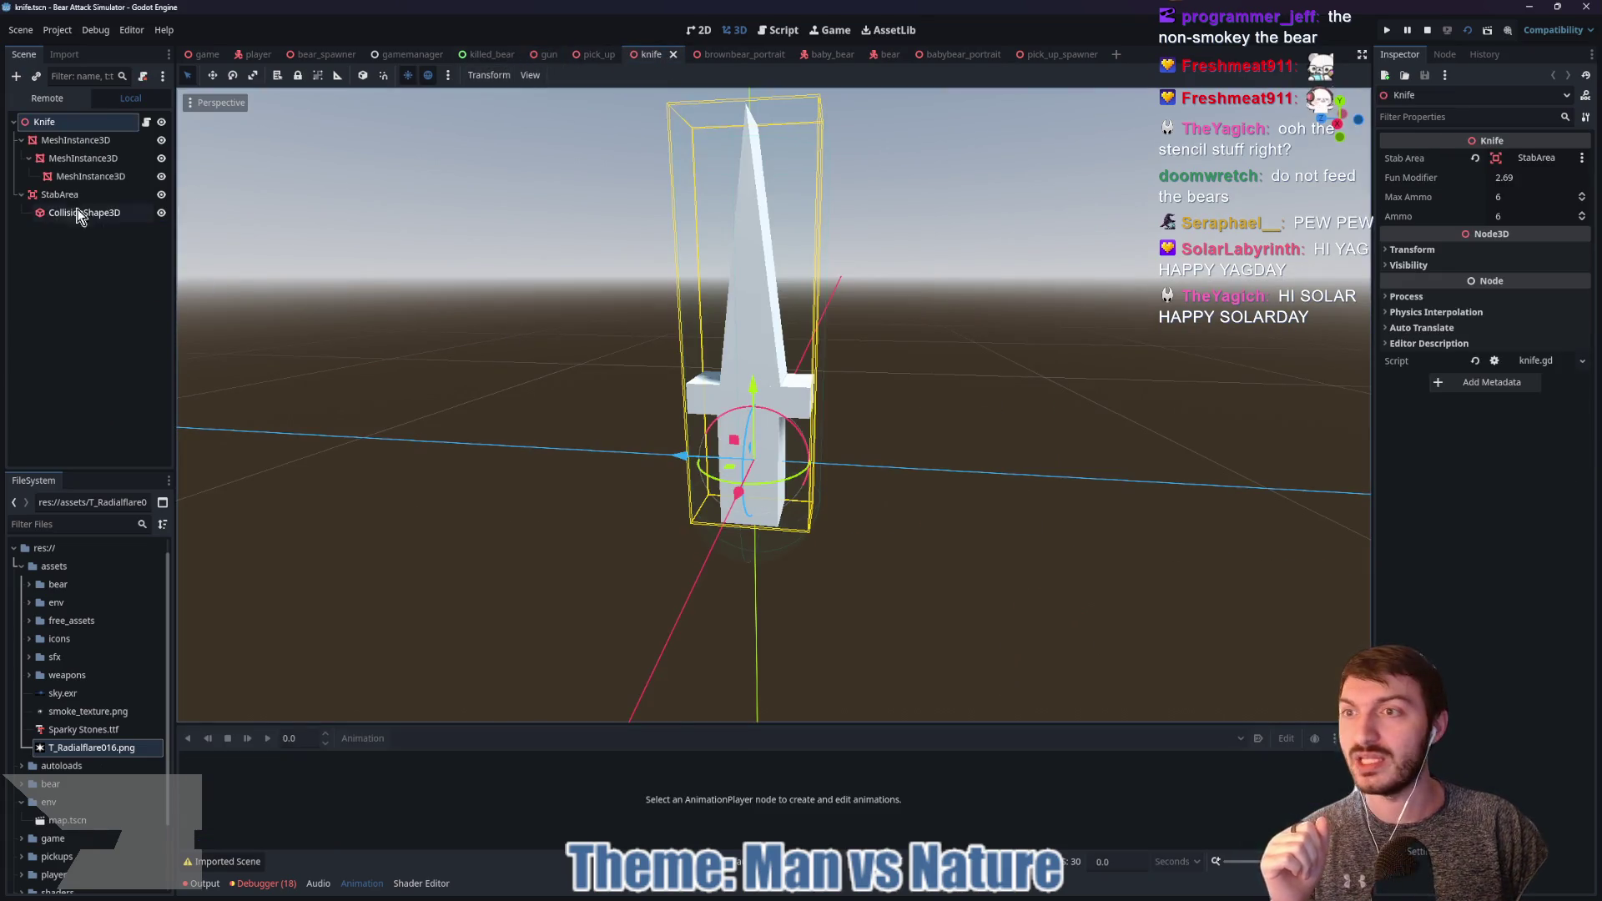
Step: Select the knife's blade mesh and give it a new material
click(81, 177)
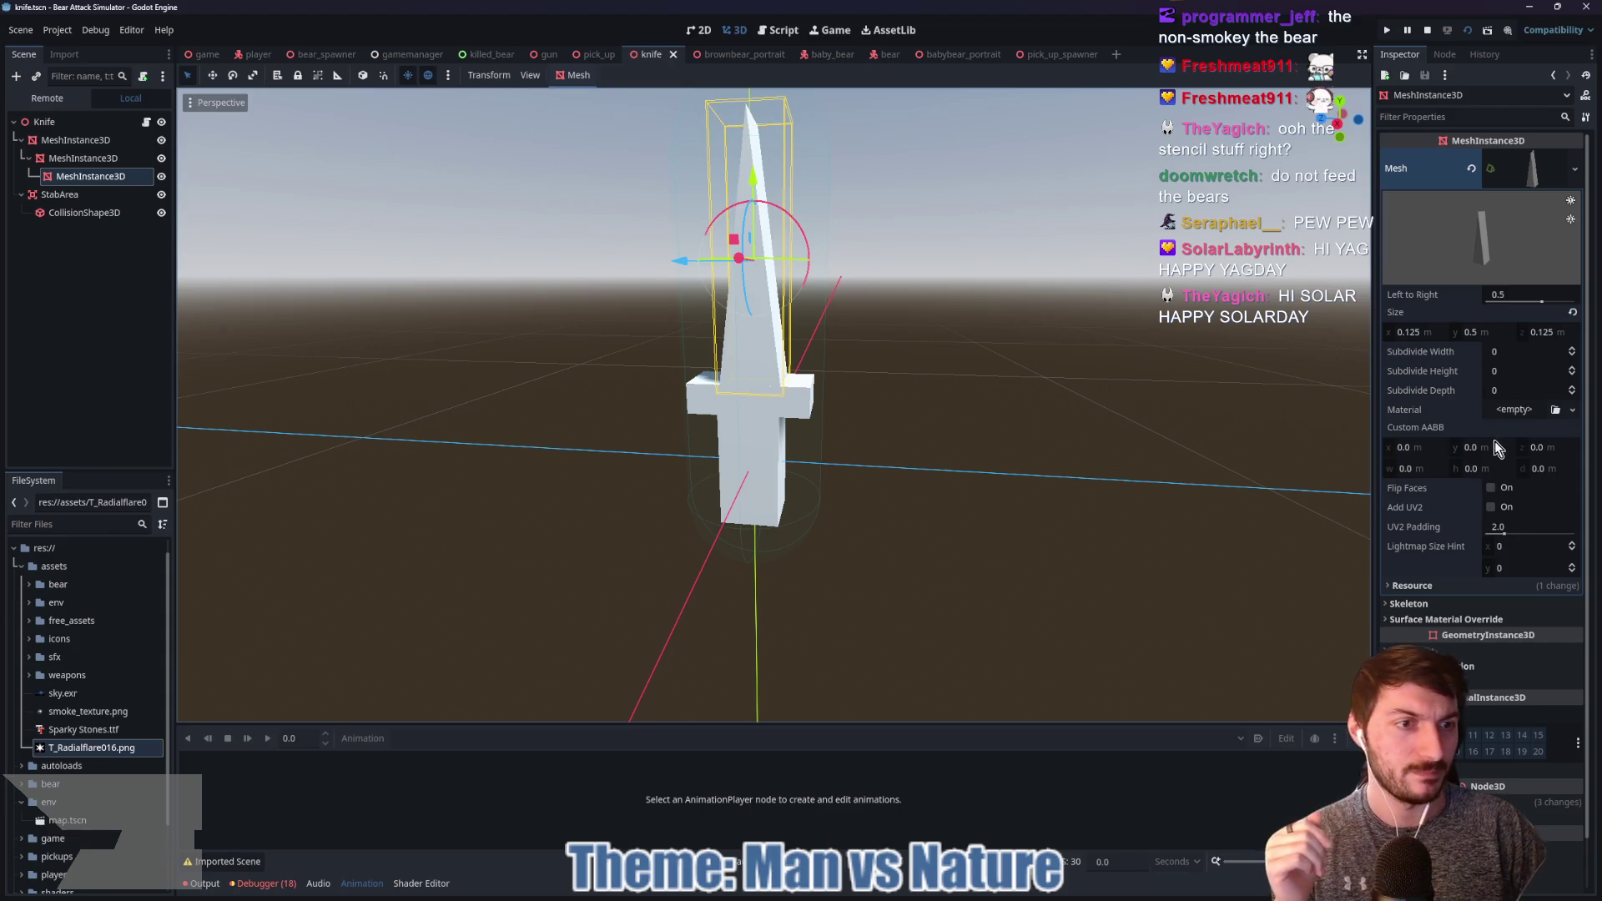
click(1511, 410)
click(1527, 448)
scroll(1518, 489, down, 2)
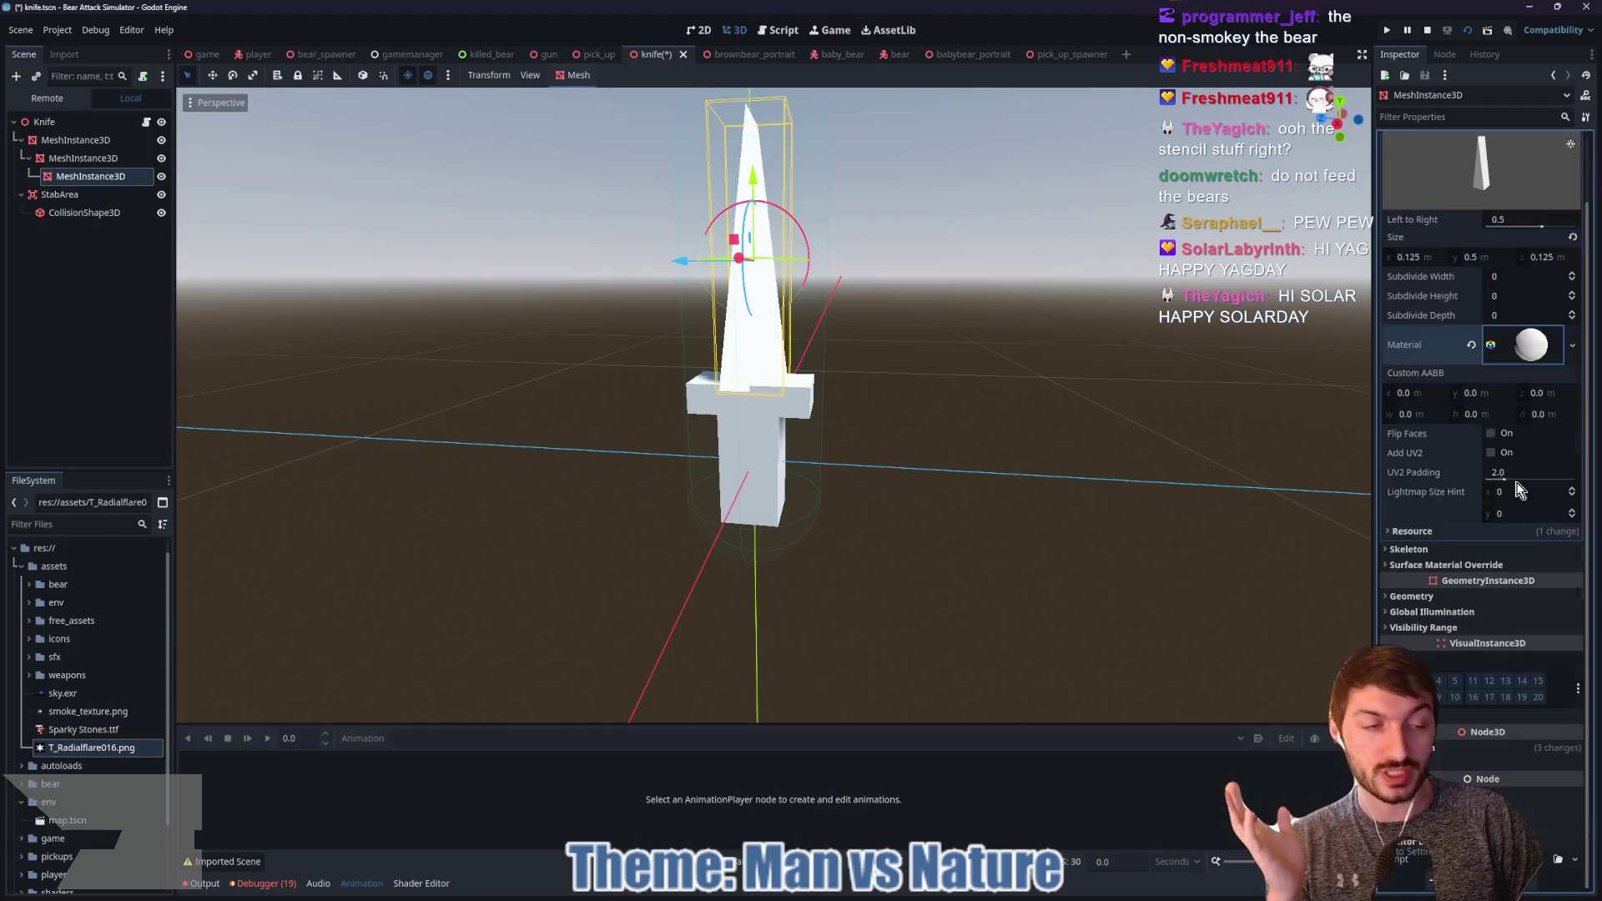
click(1531, 344)
scroll(1511, 527, down, 5)
Step: Set the blade material's Stencil Mode to Outline for a black outline and inspect it
click(1435, 457)
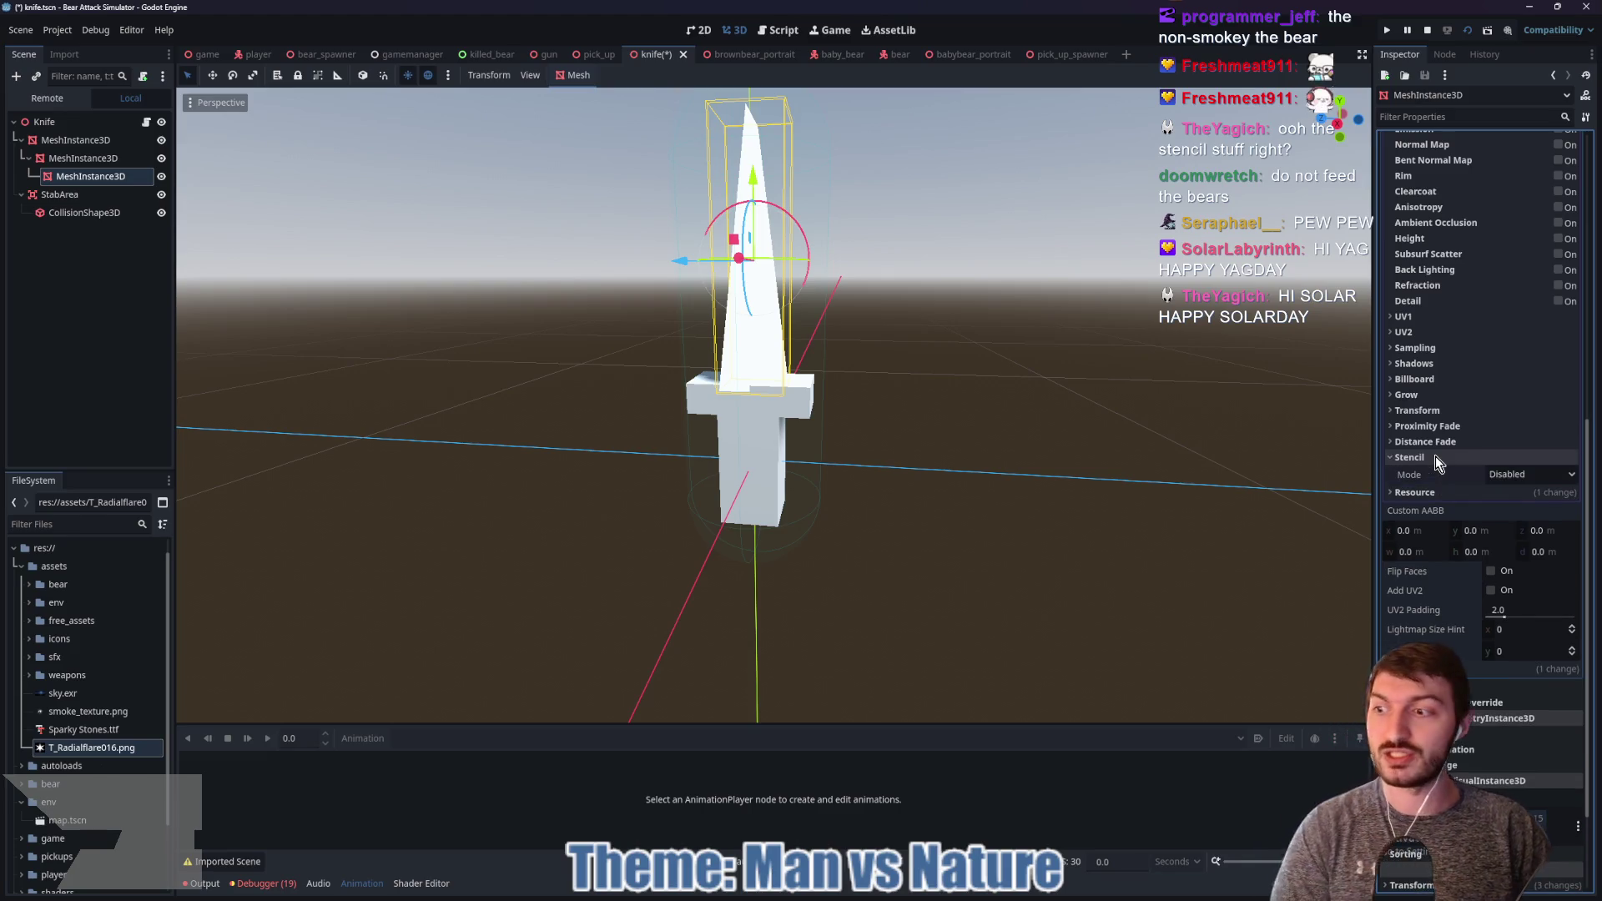
click(1509, 474)
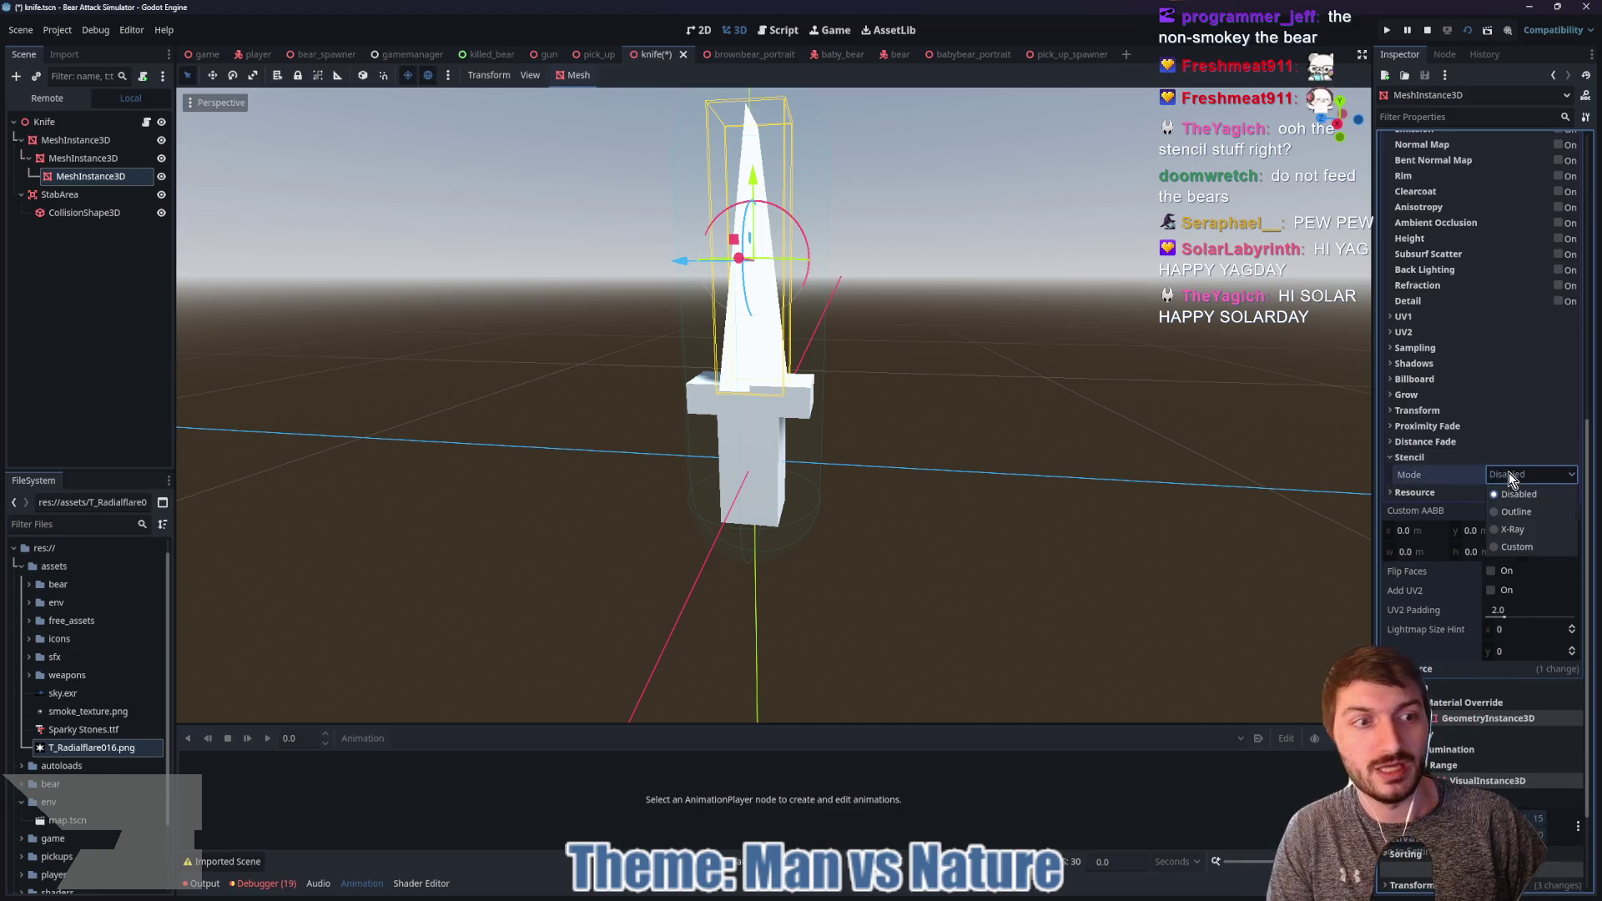
click(1516, 511)
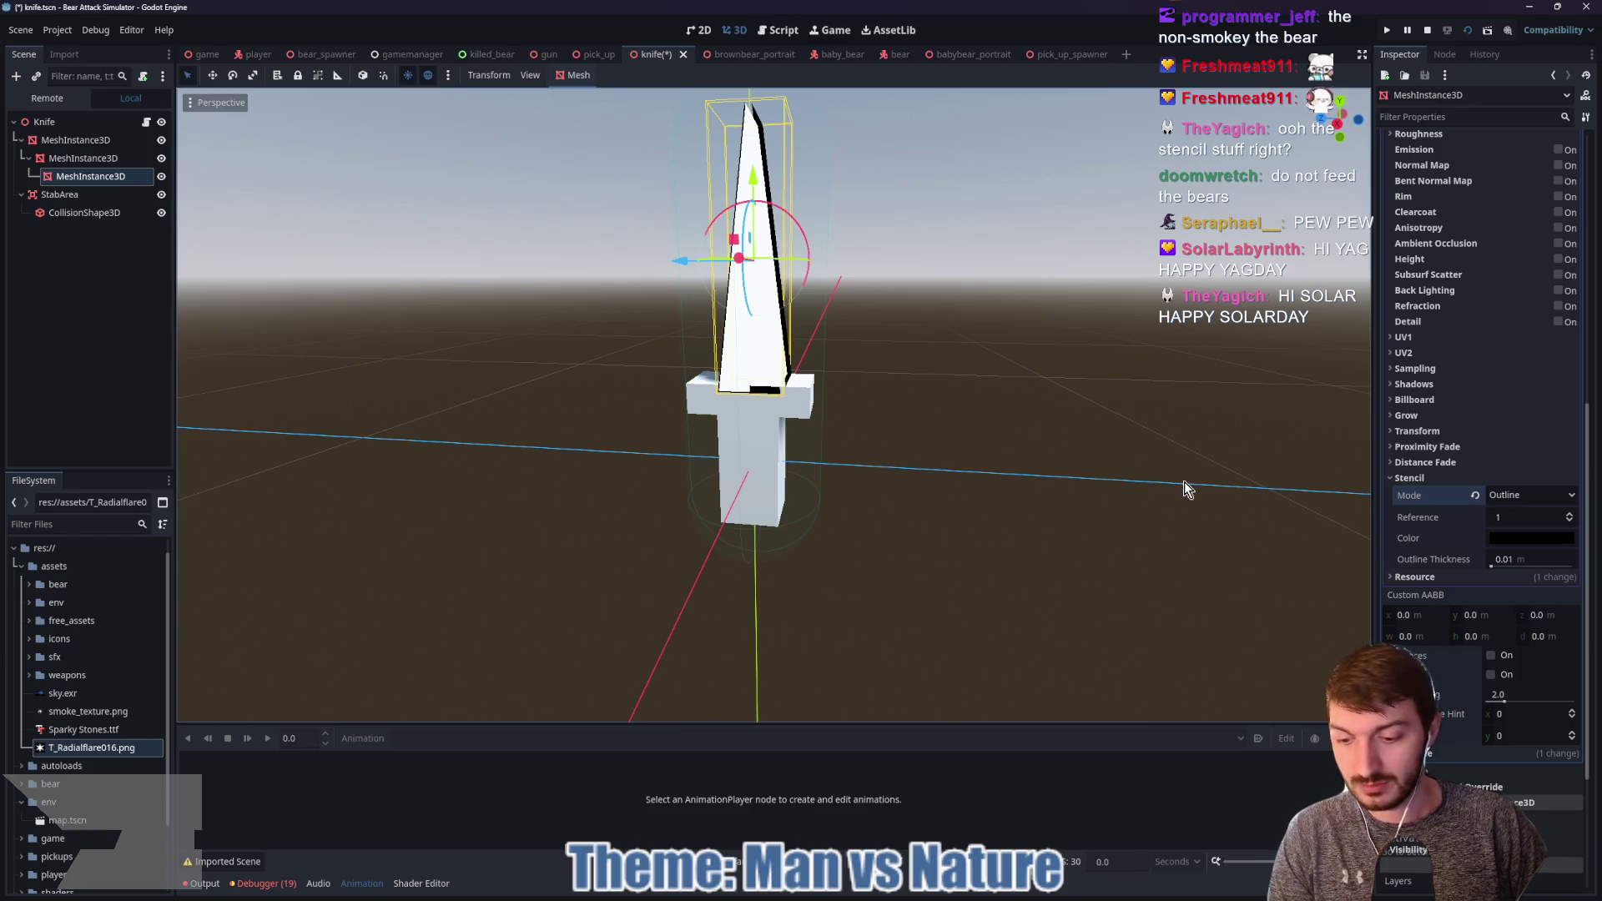
mouse_move(1240, 512)
mouse_down()
mouse_move(1047, 481)
mouse_move(851, 298)
mouse_up()
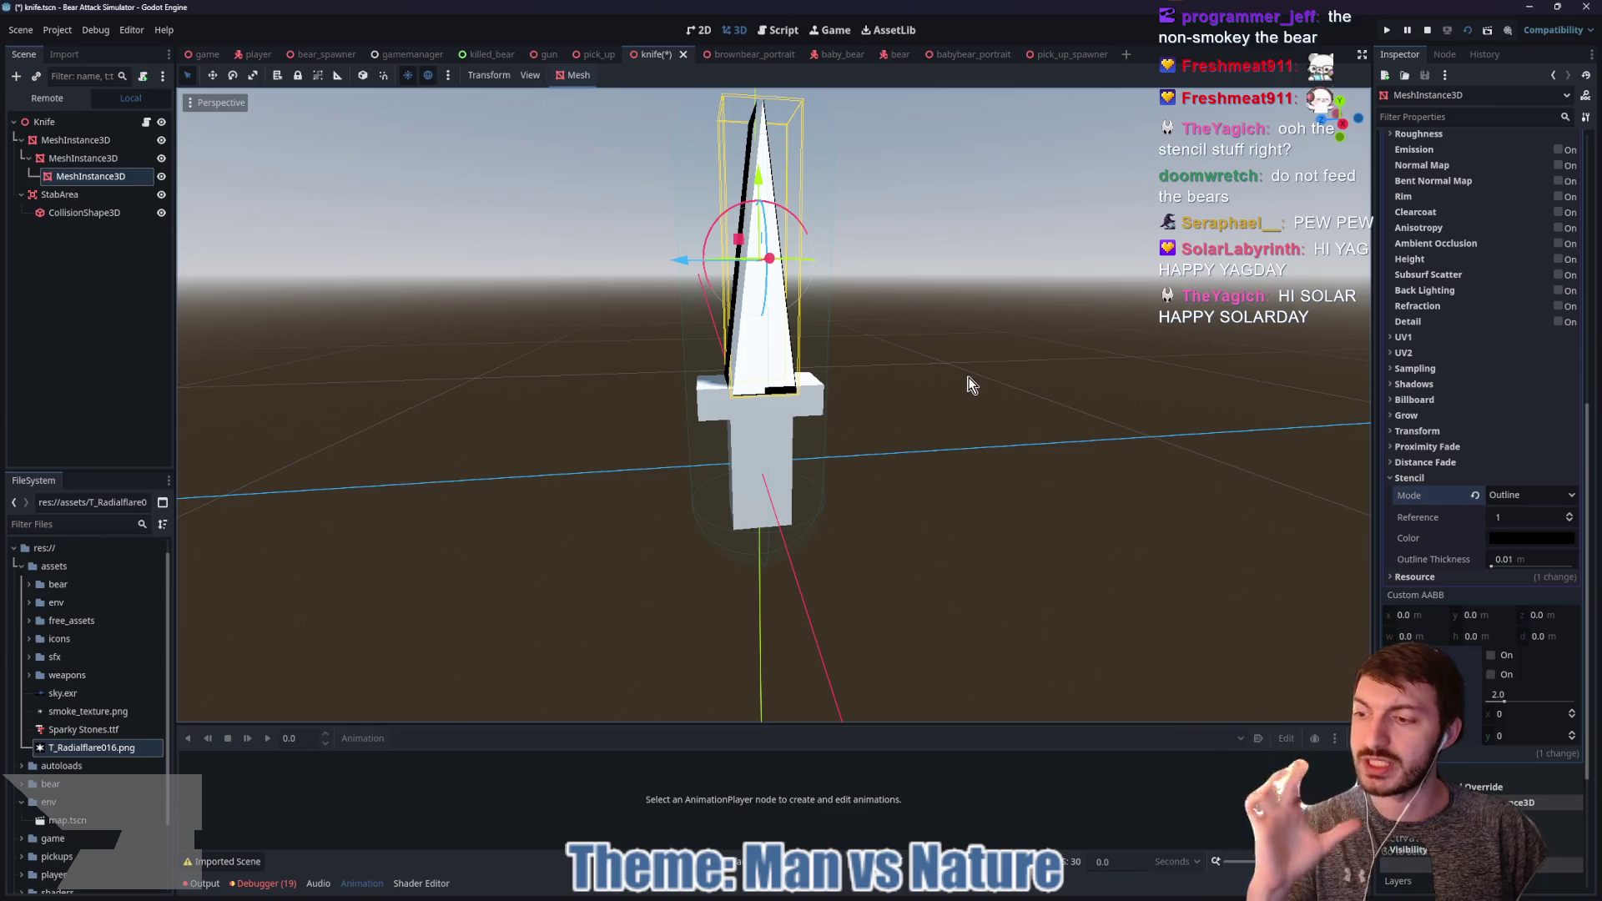
Step: Try outline thicknesses of 0.125, 0.115 and 0.015, then set the stencil back to Disabled
click(1499, 568)
mouse_move(1499, 568)
mouse_down()
mouse_move(1527, 568)
mouse_move(1501, 559)
mouse_up()
drag(1154, 518, 1069, 536)
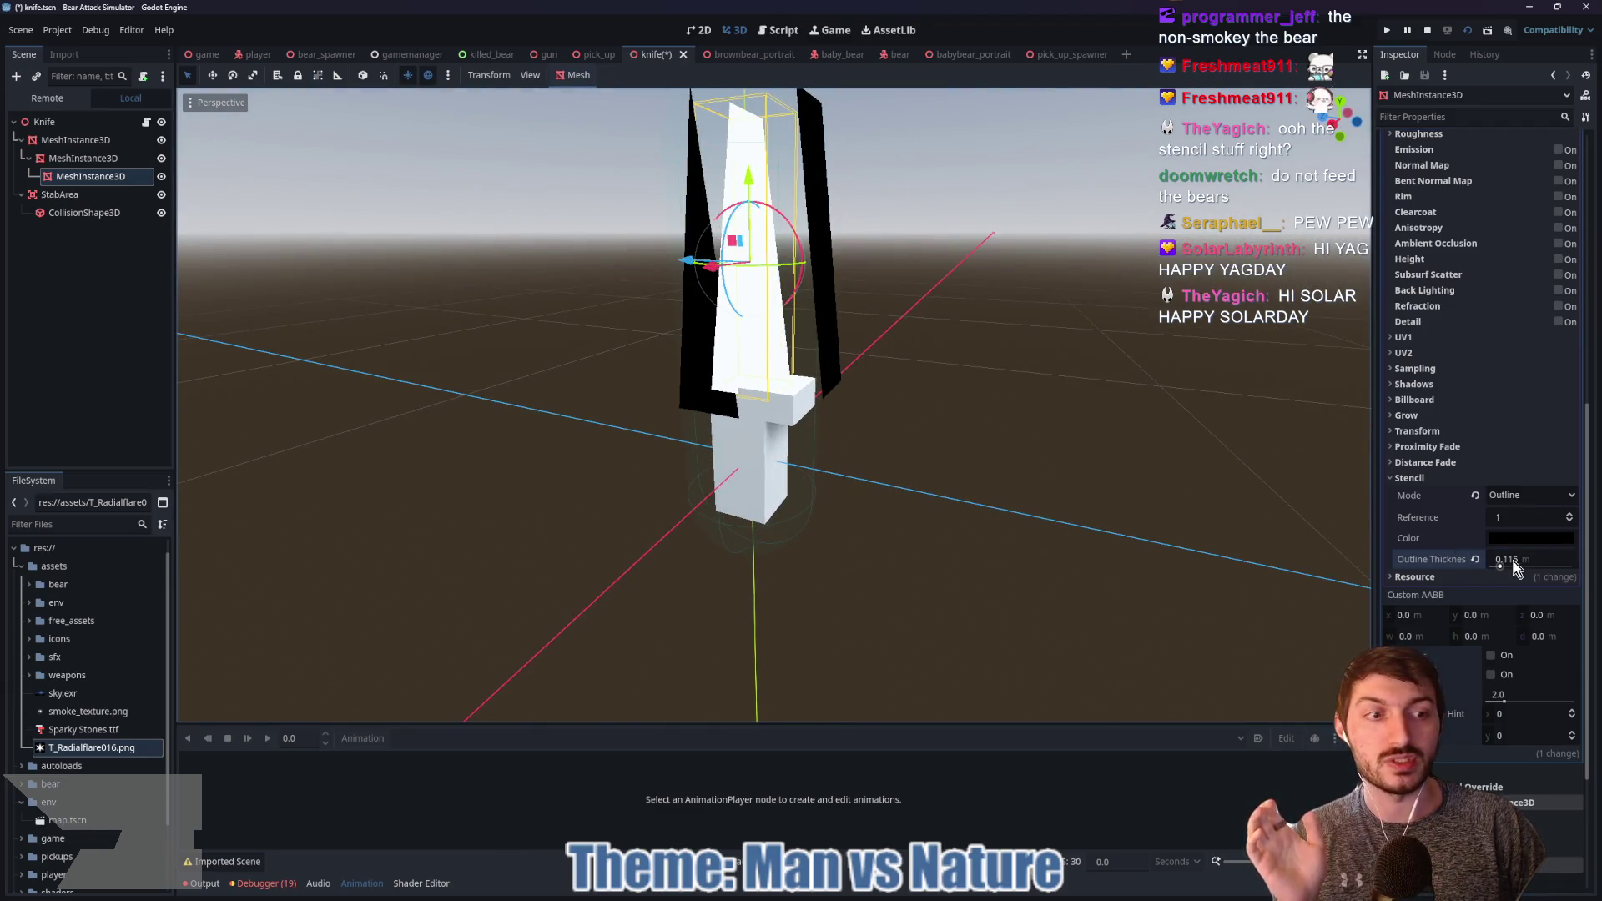
drag(1534, 561, 1506, 560)
click(1475, 496)
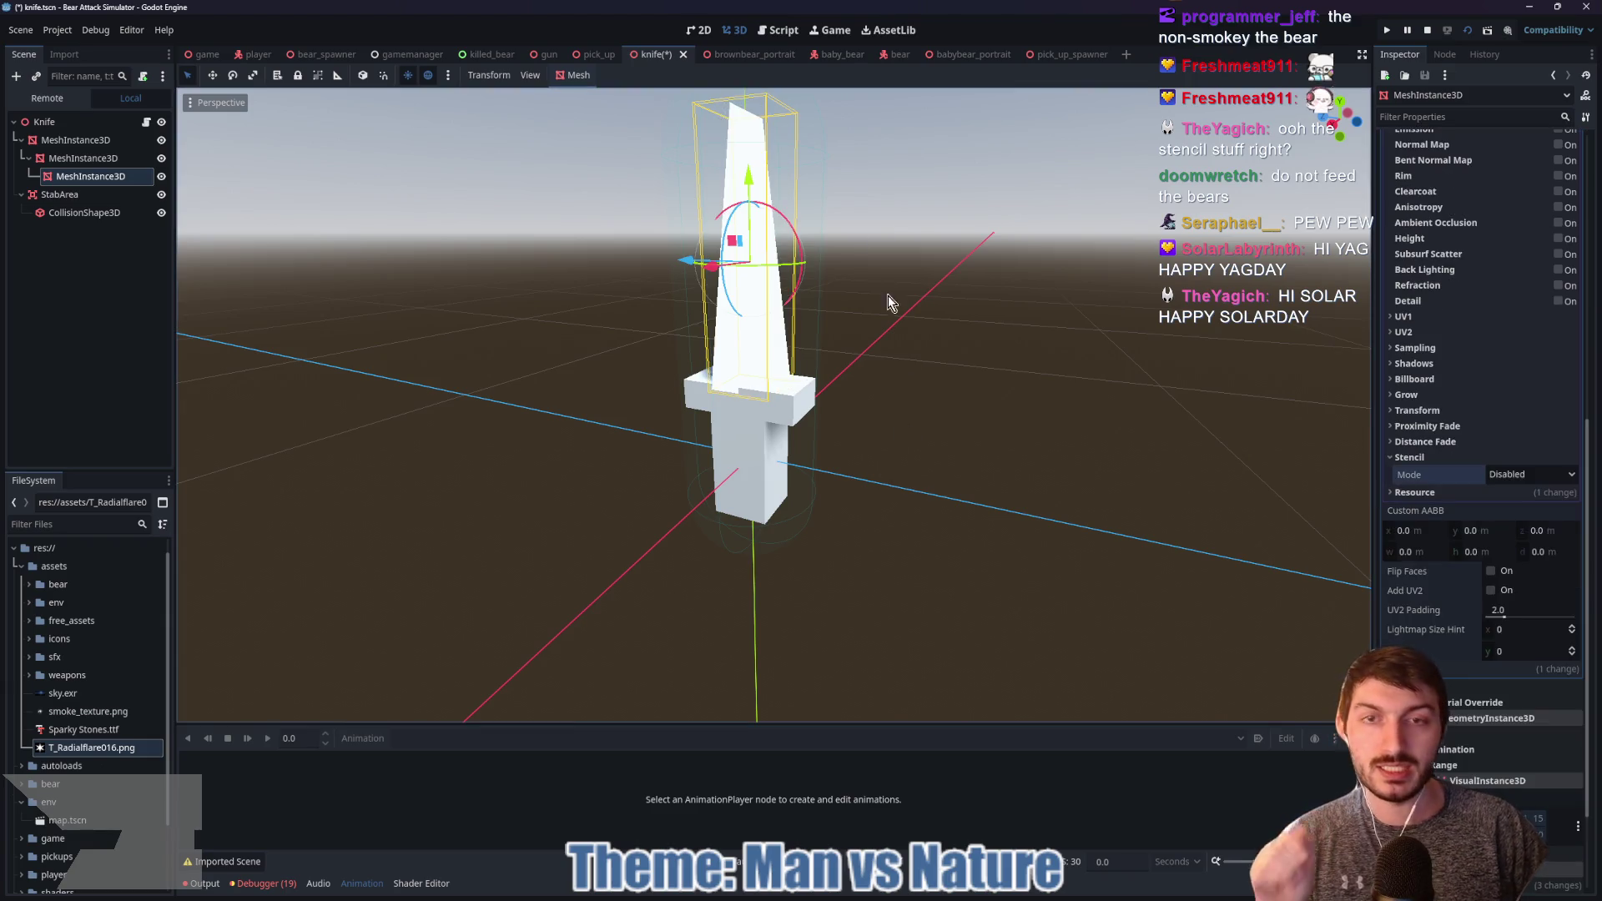
drag(511, 243, 554, 232)
Step: Switch back to the game level scene and bring Krita forward with the hitmarker image
click(207, 54)
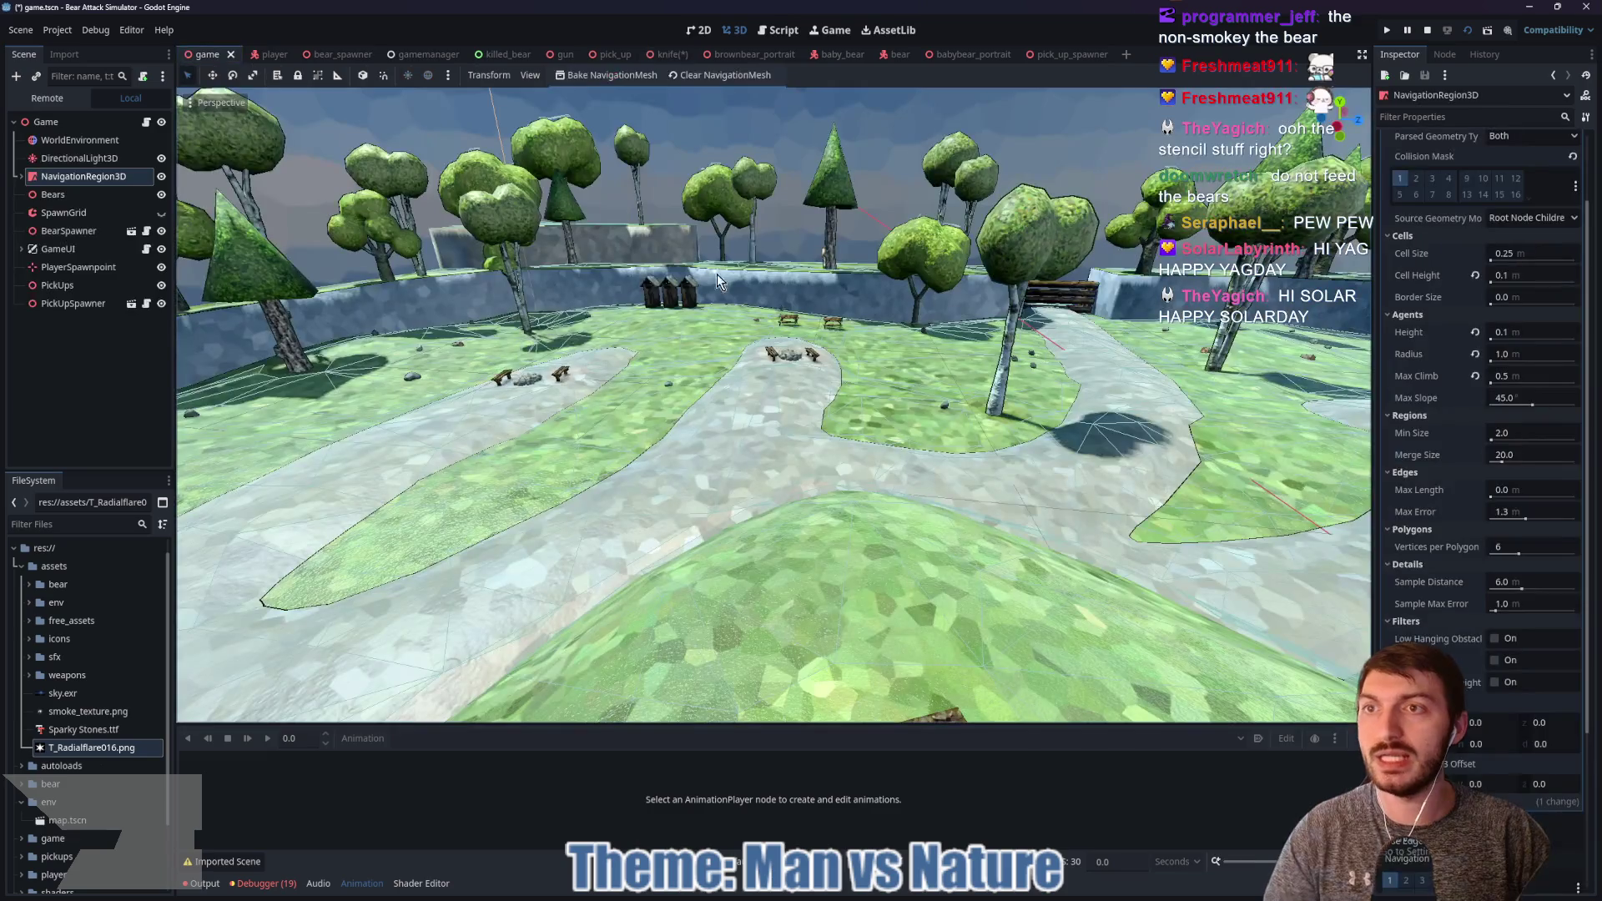
mouse_move(886, 899)
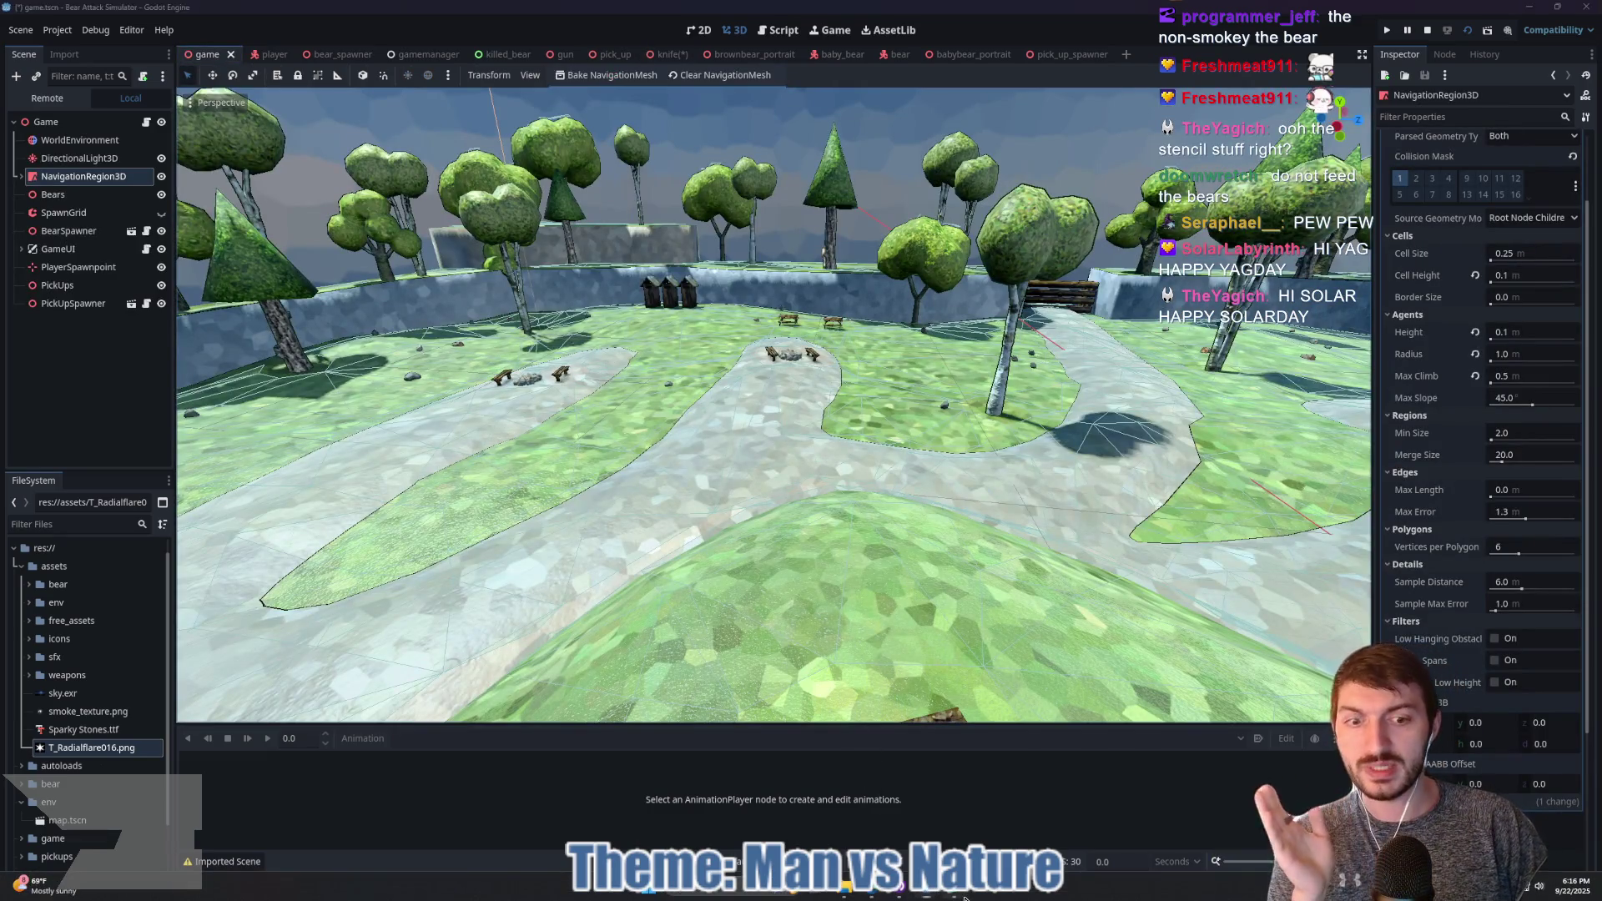
click(963, 897)
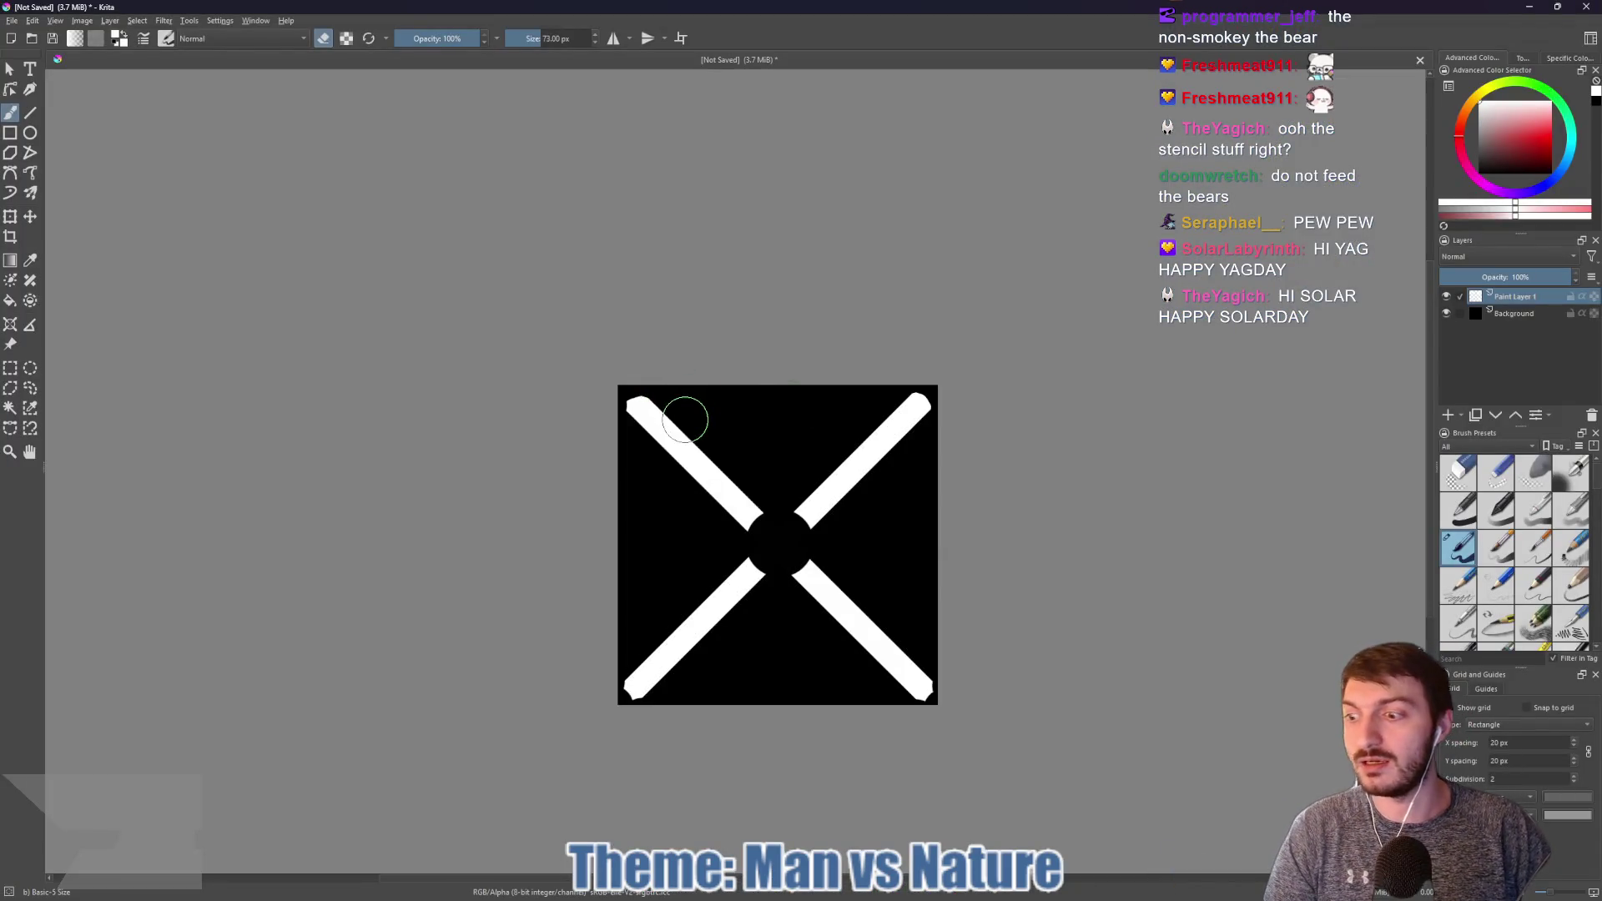
scroll(685, 419, up, 4)
scroll(678, 332, down, 2)
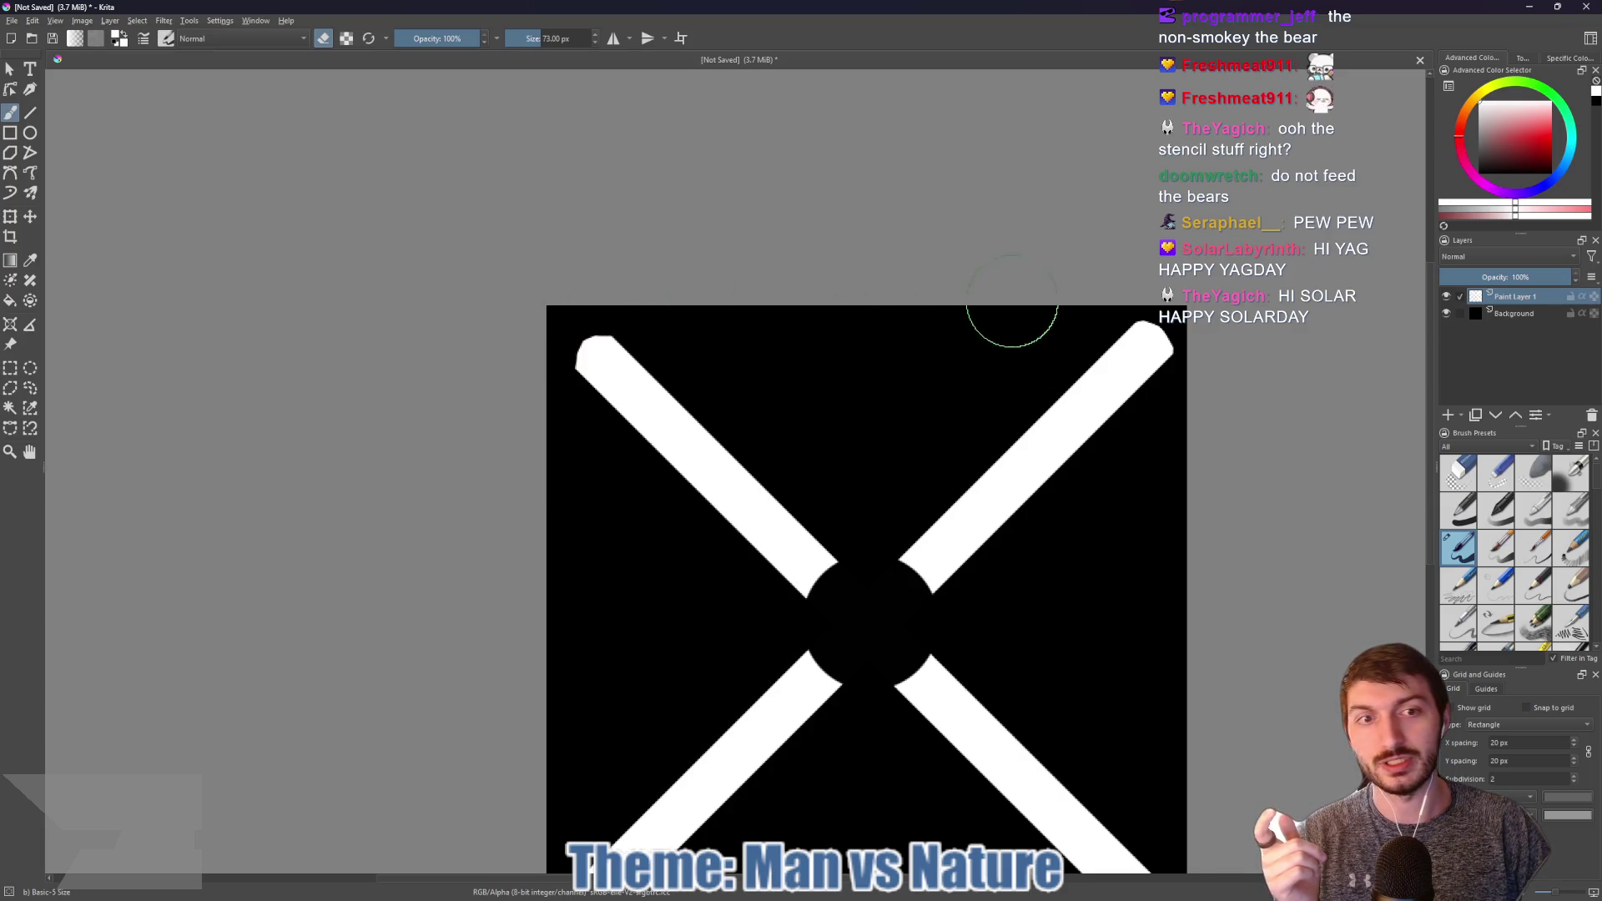
scroll(1020, 339, down, 3)
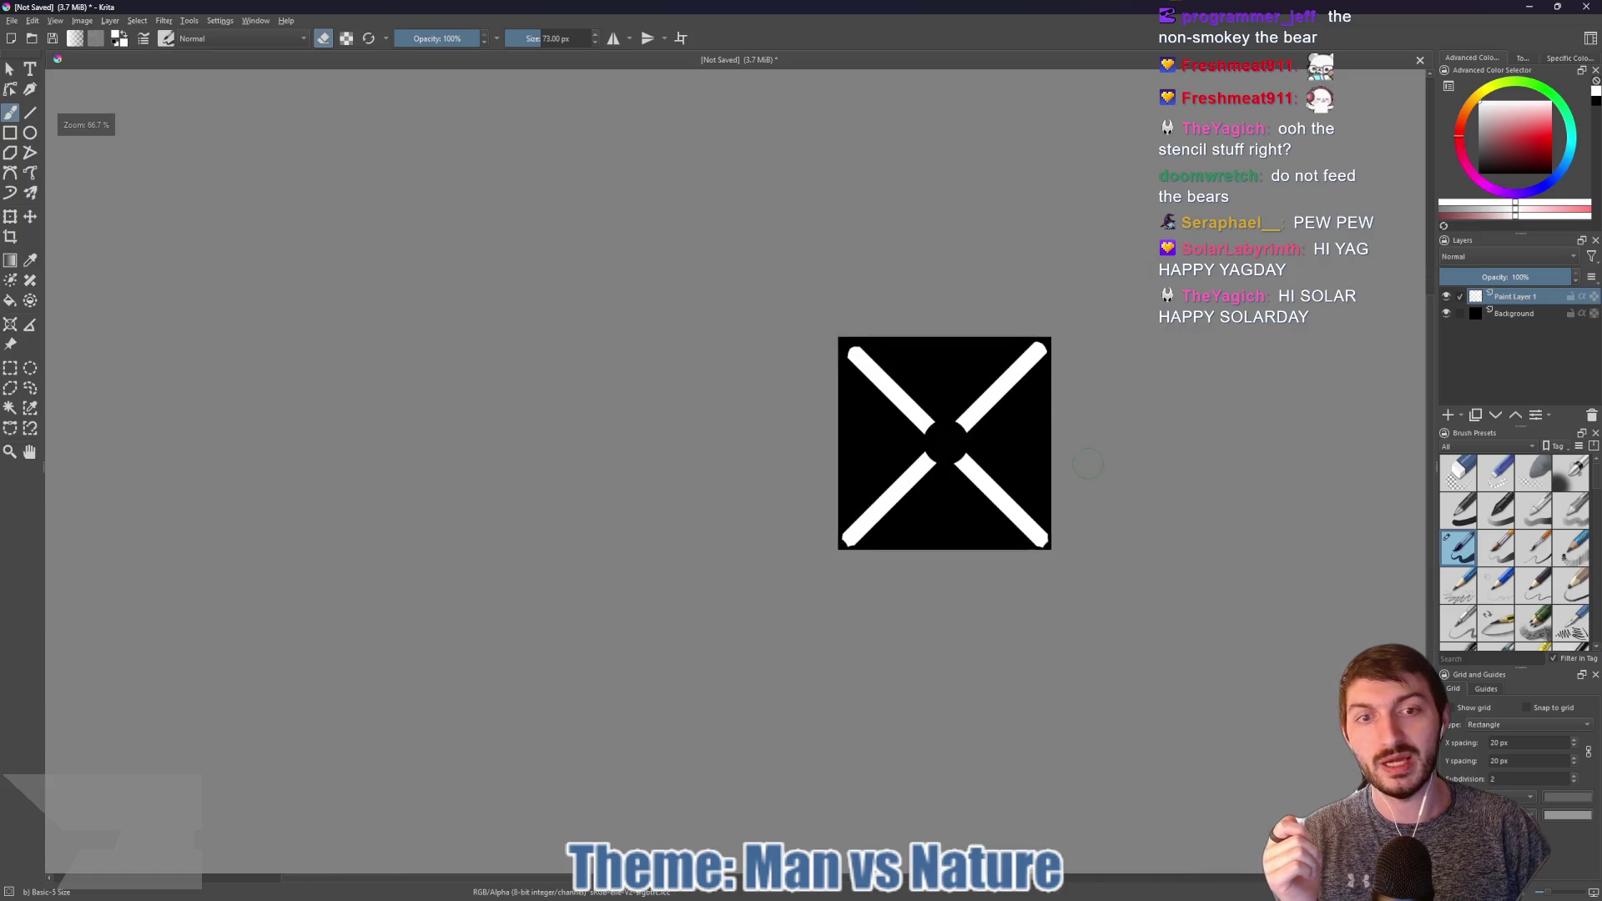
scroll(926, 442, up, 5)
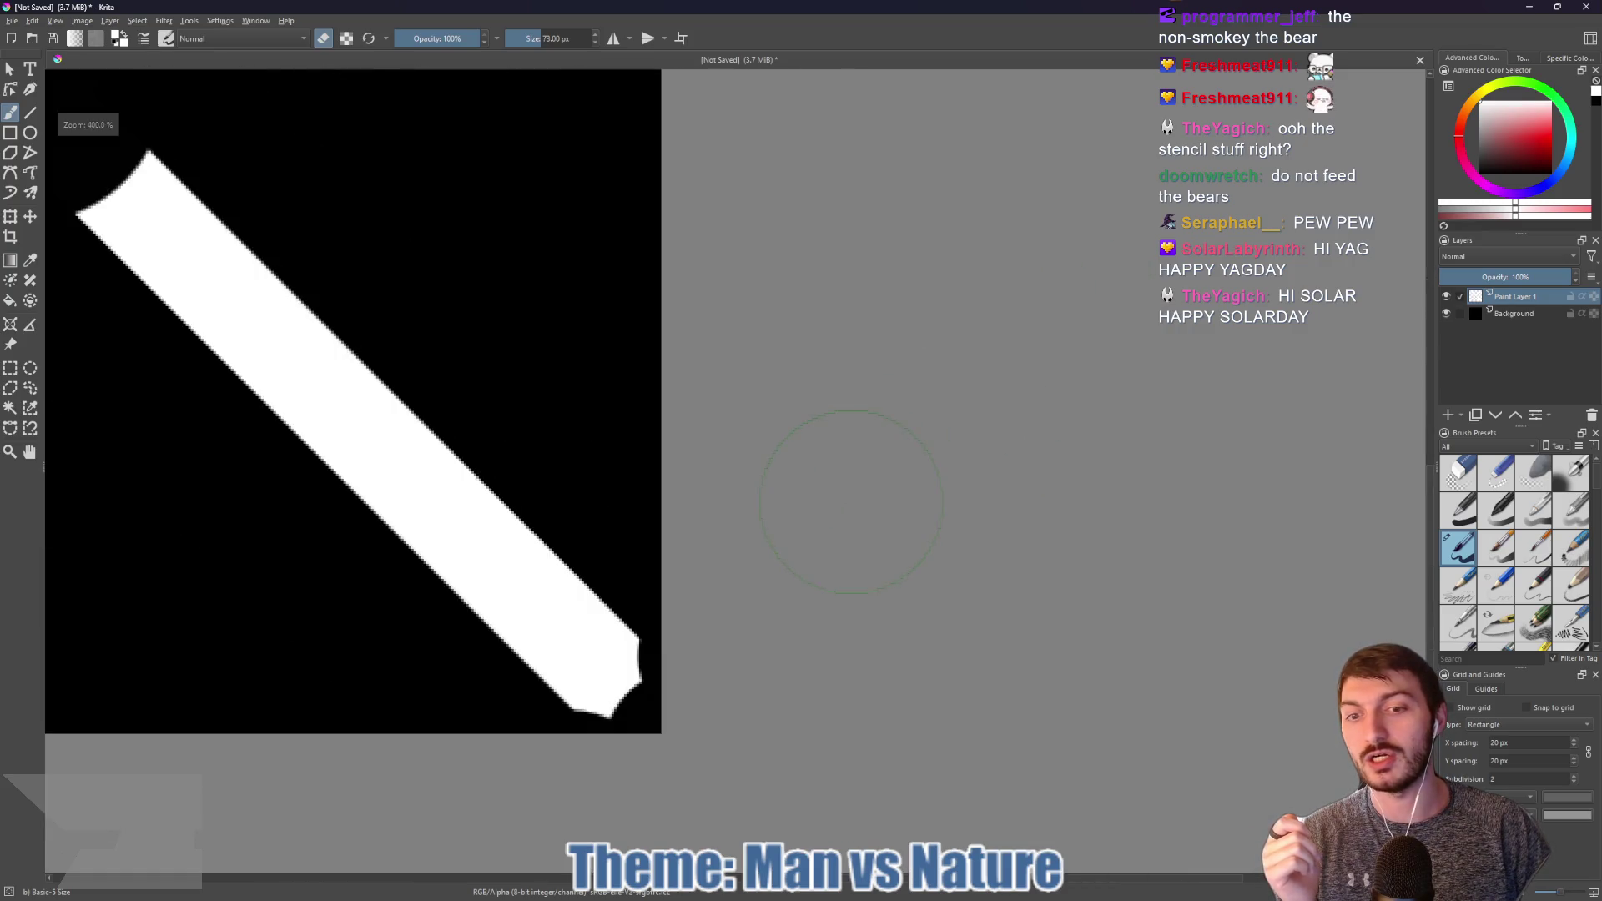
drag(836, 493, 973, 408)
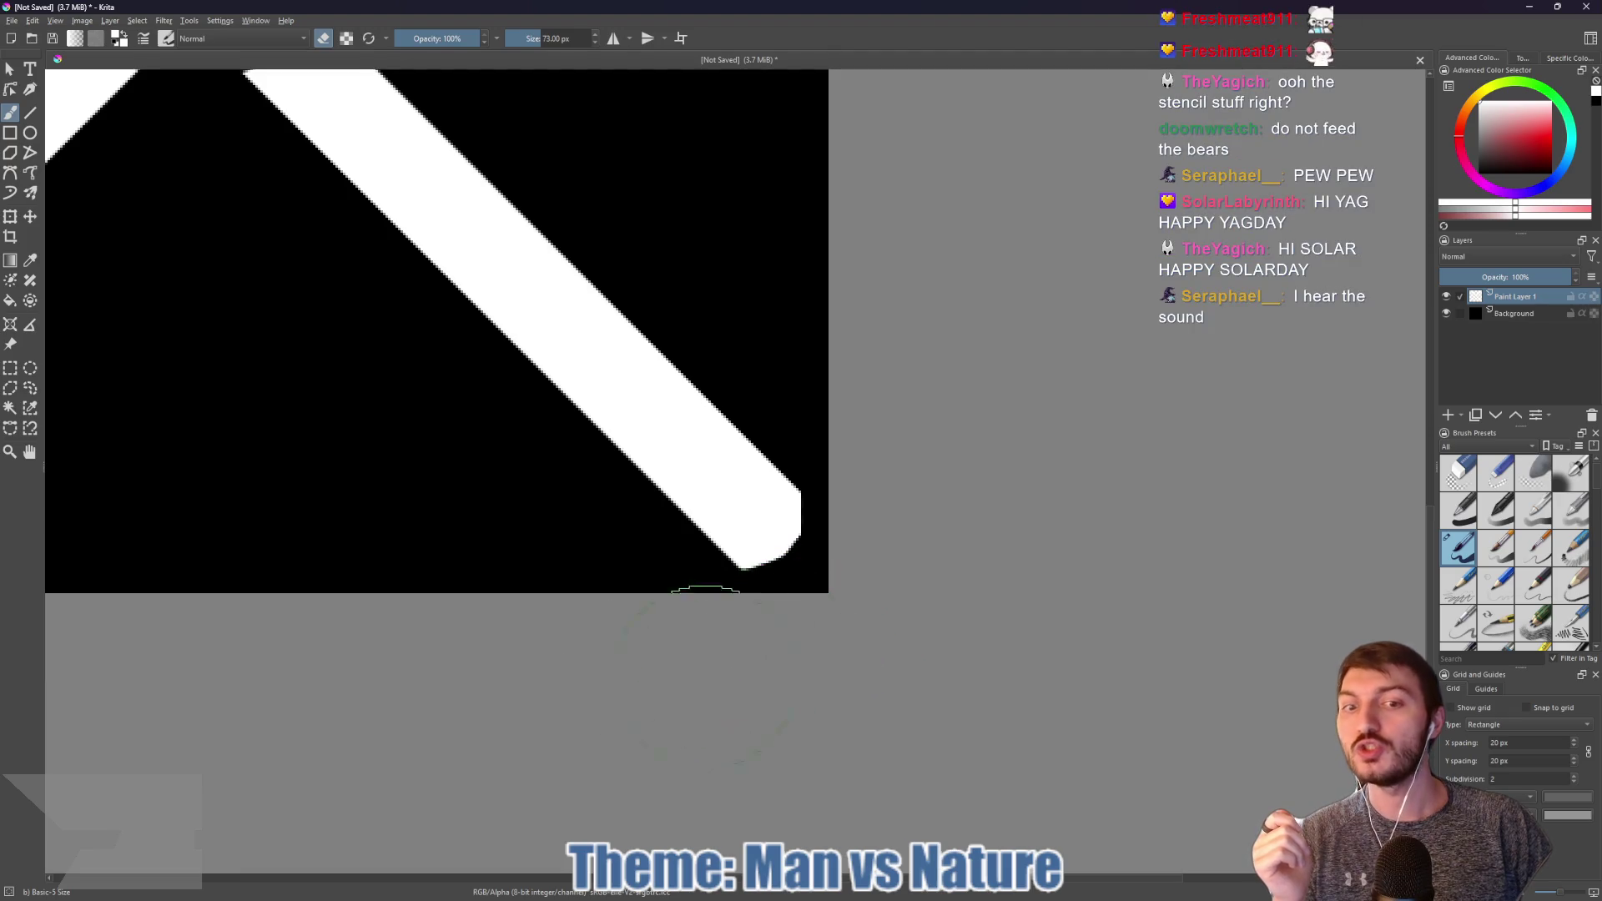
drag(421, 564, 1126, 517)
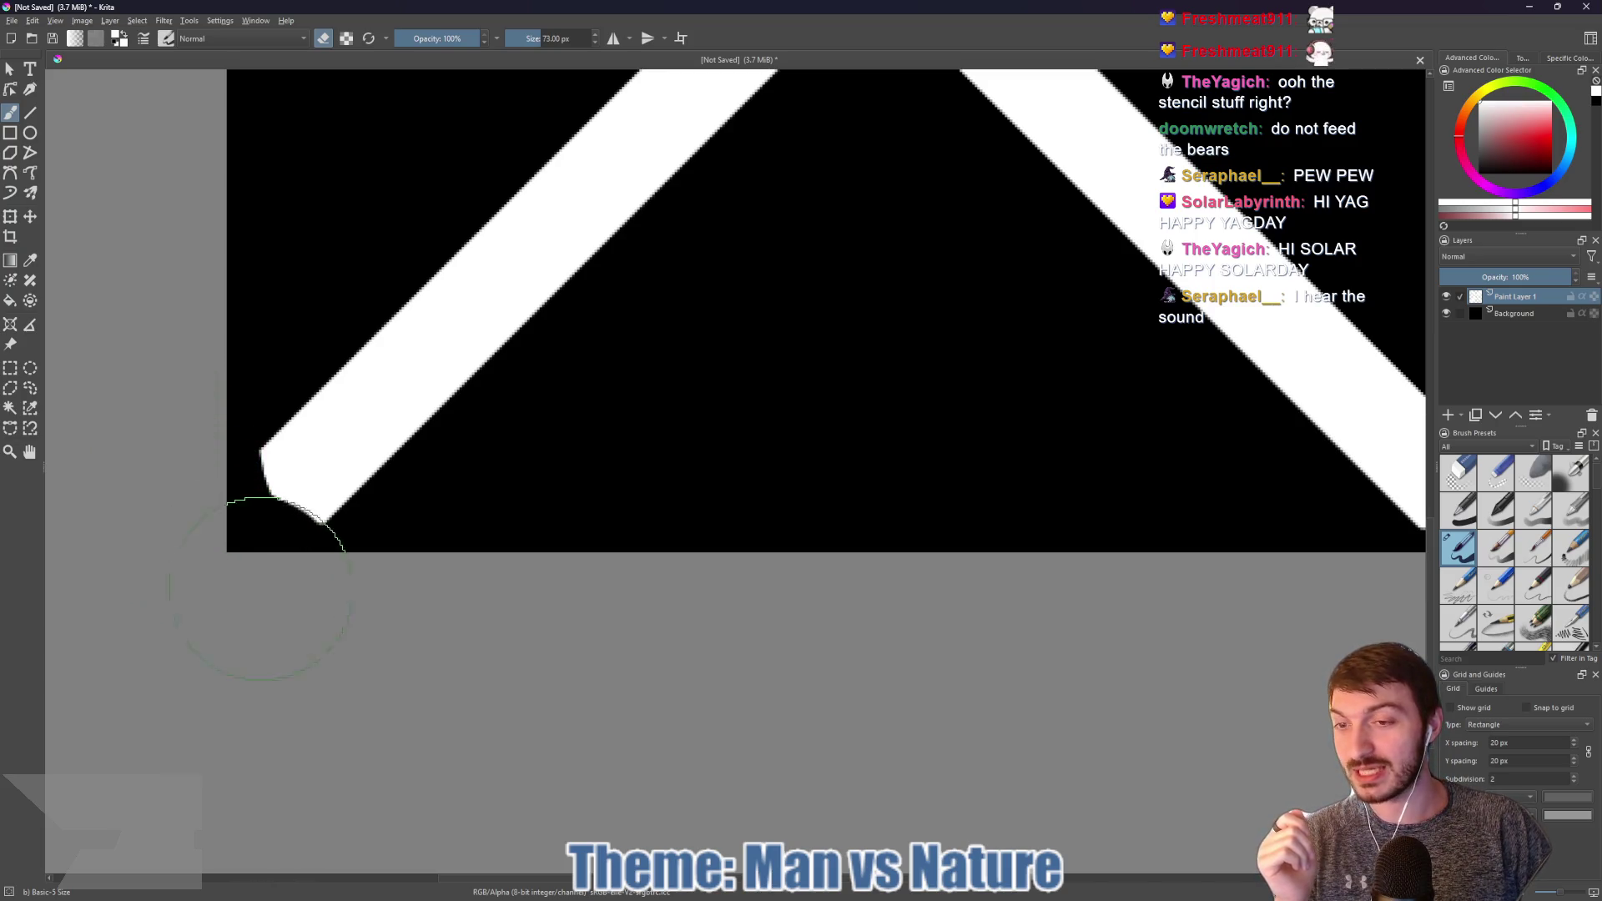
scroll(751, 475, down, 4)
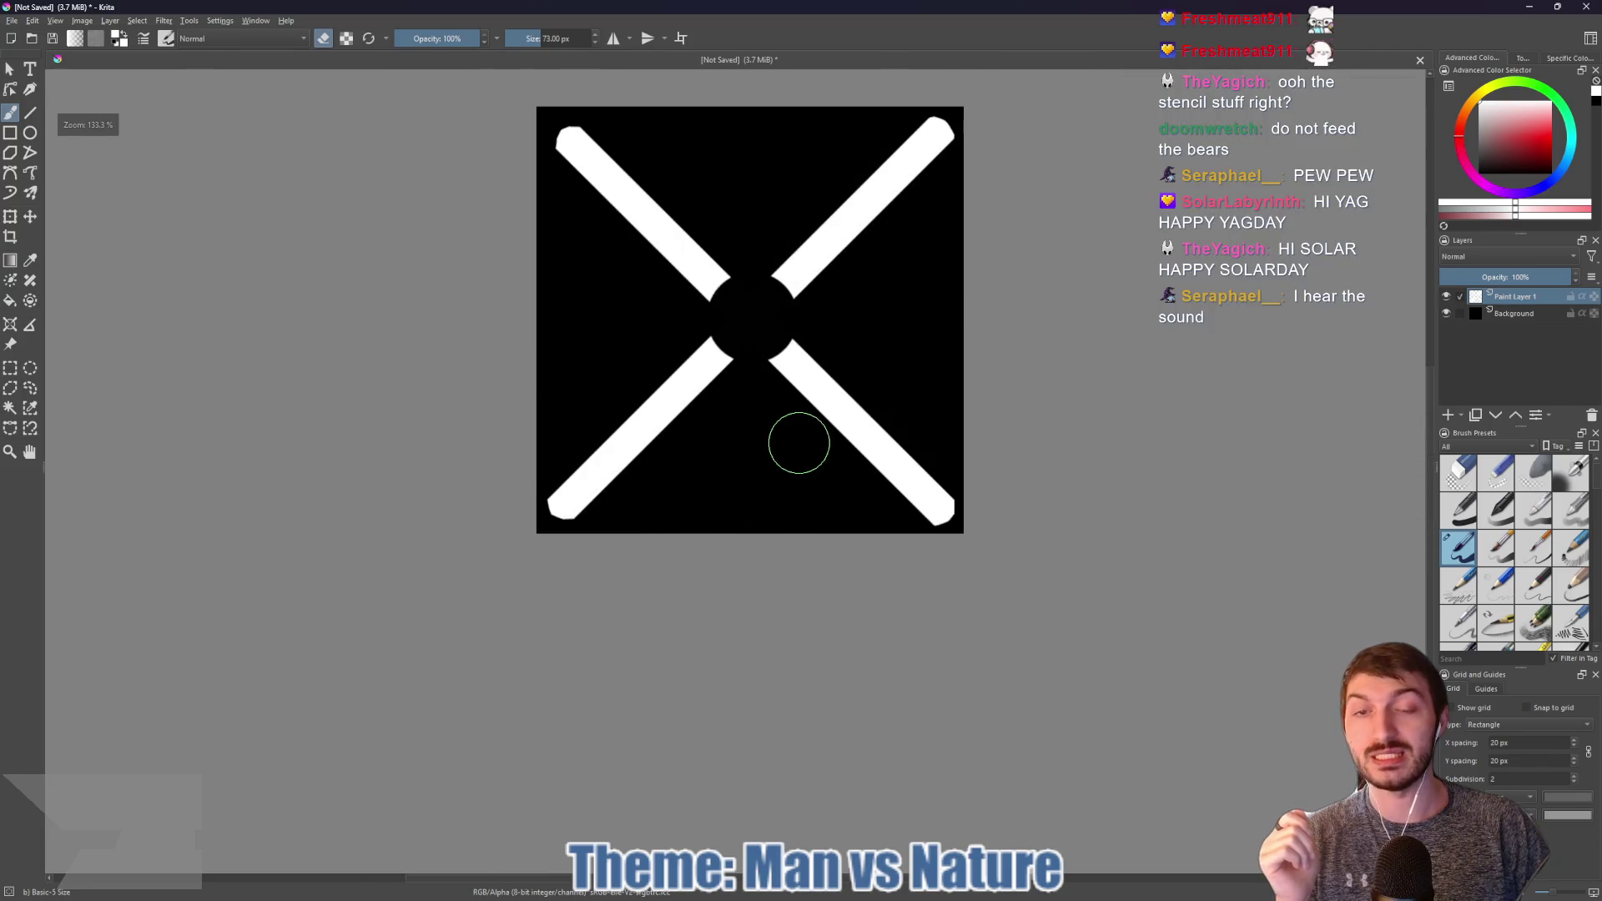
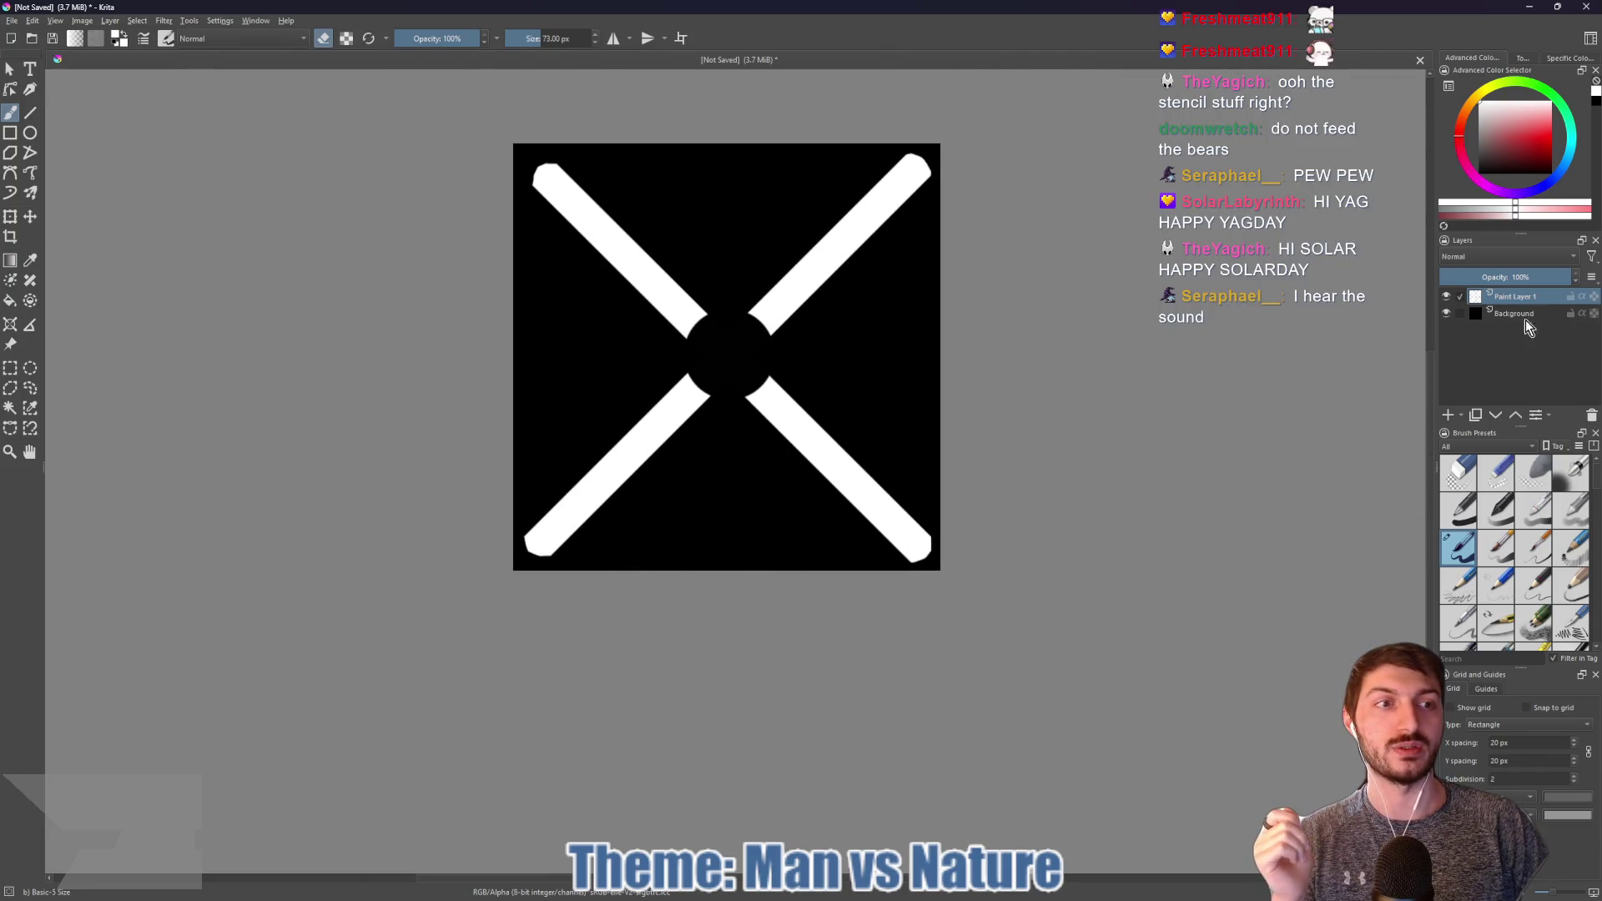
Step: Delete the black Background layer in Krita and start an image export
click(1592, 424)
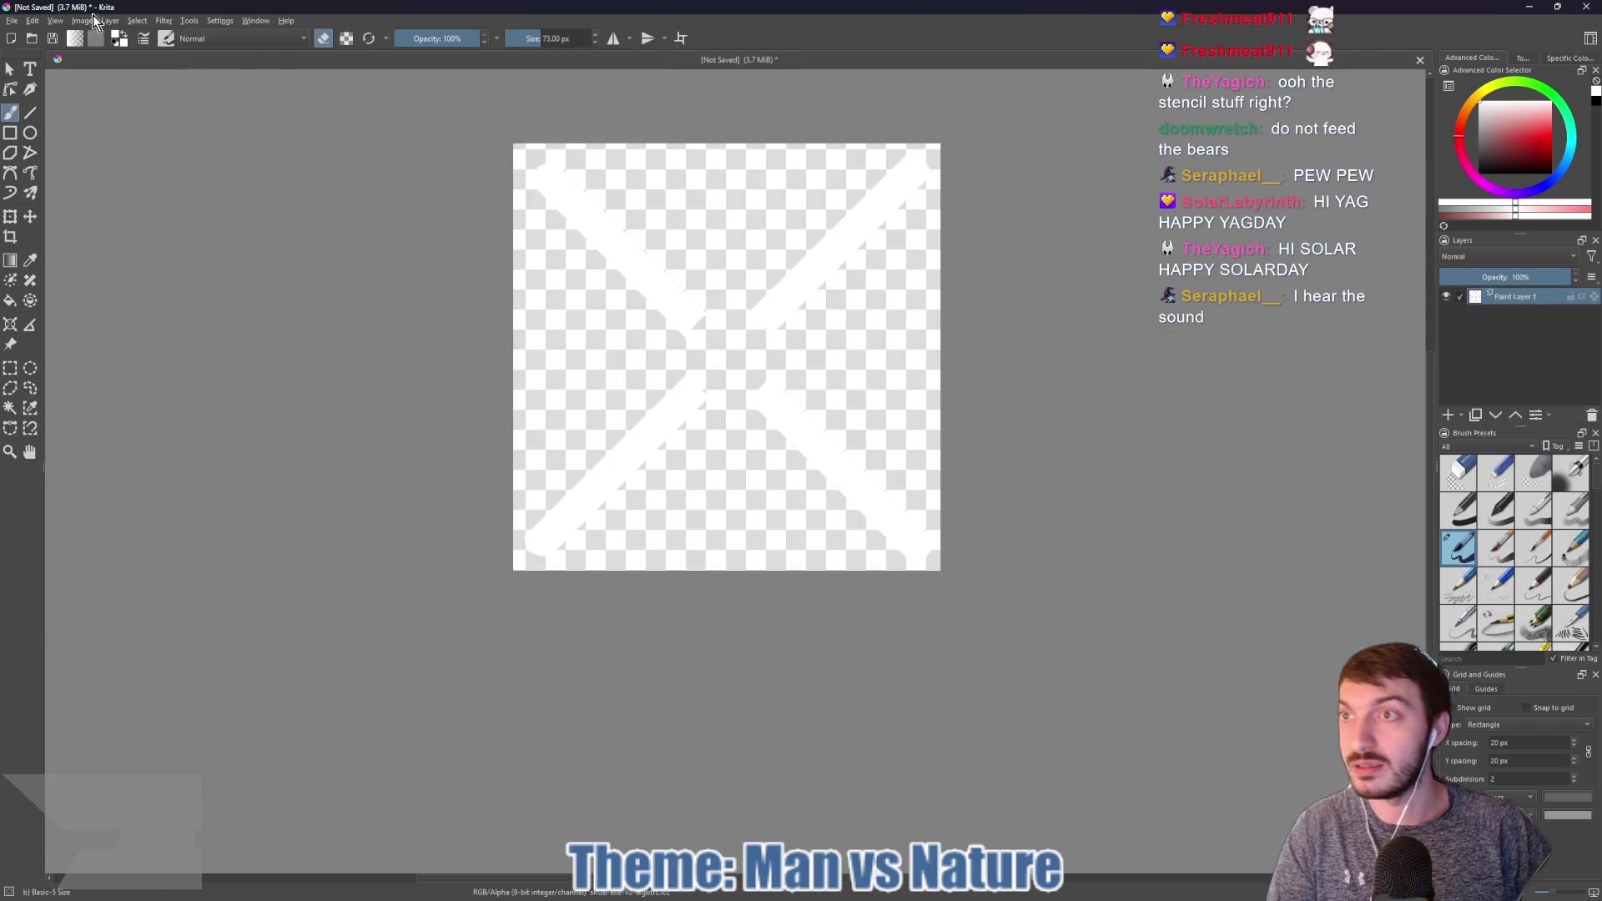
click(11, 21)
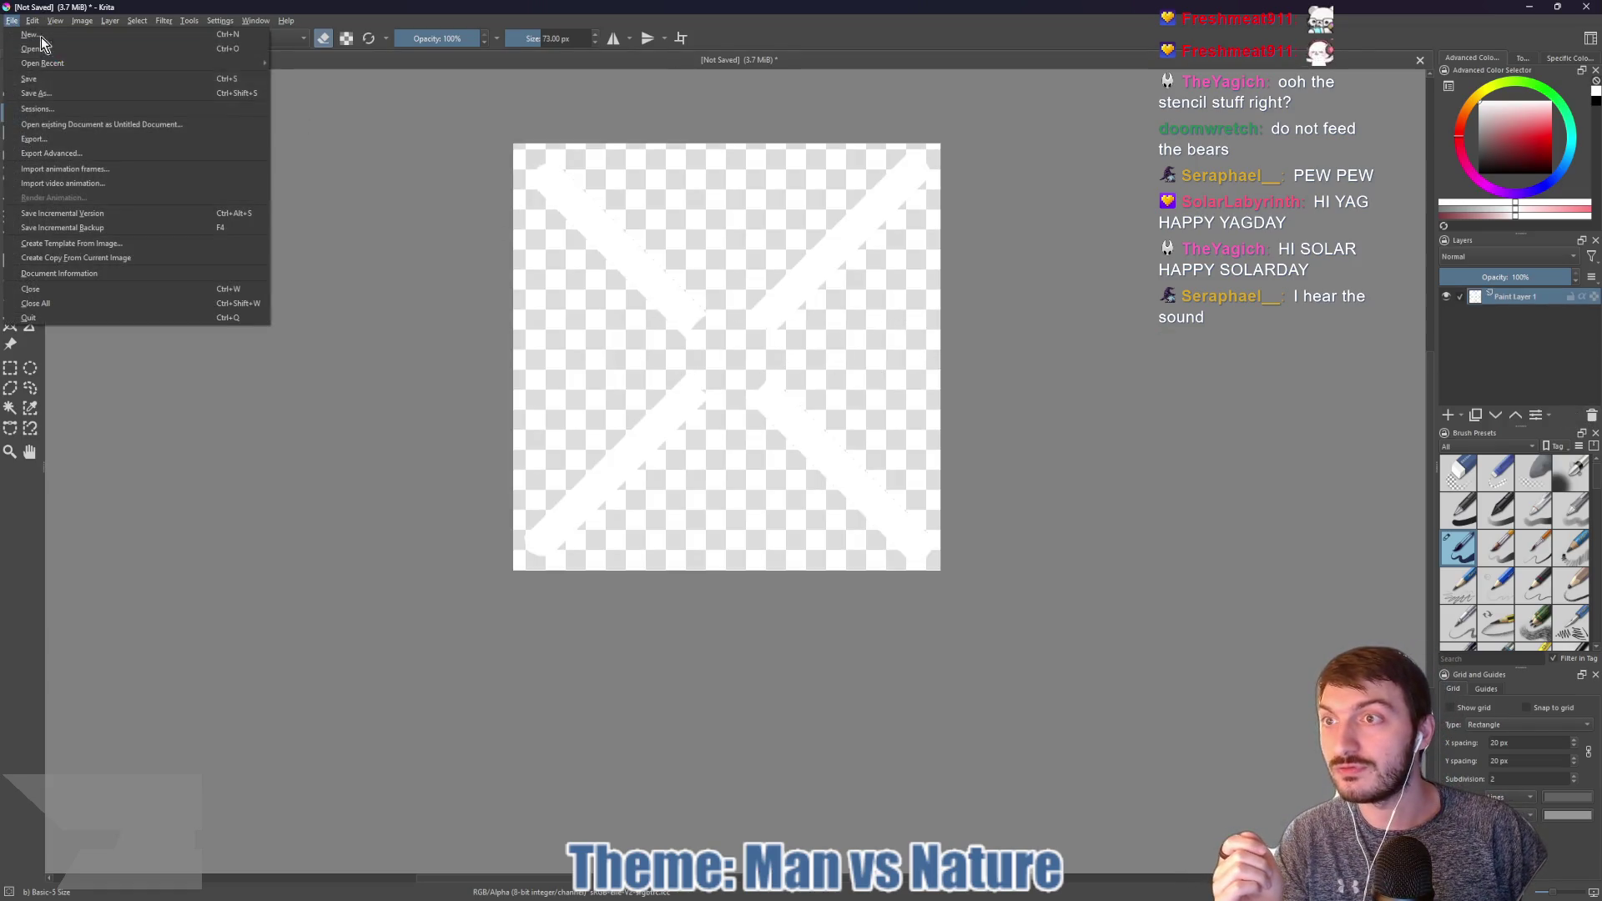
click(58, 138)
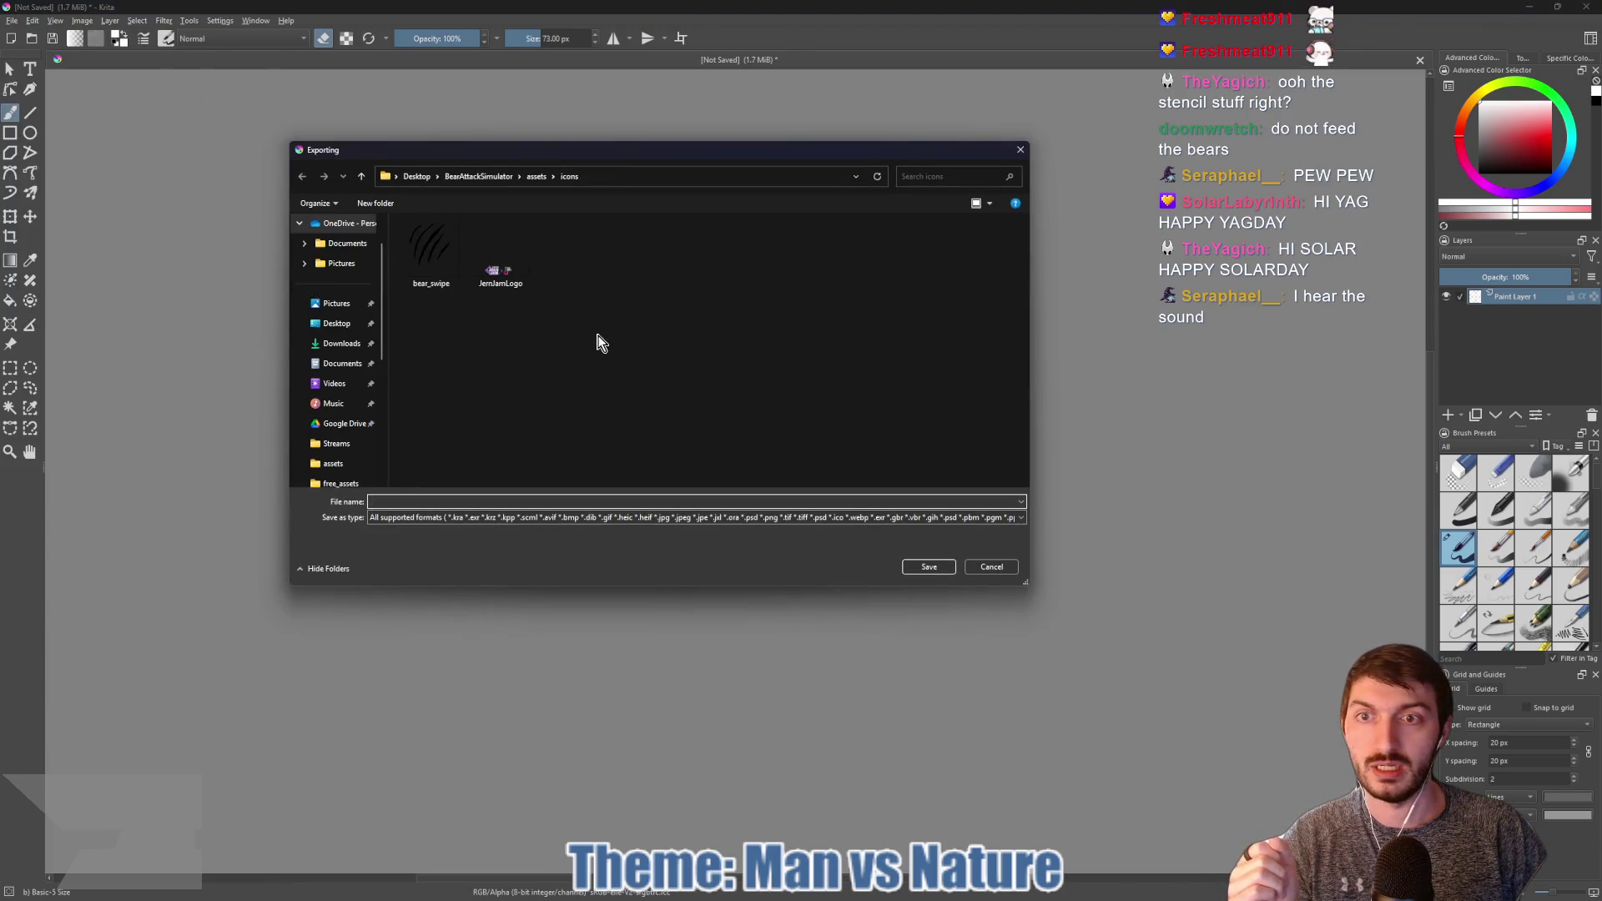
Step: Export the white X as a PNG into the assets/icons folder, accepting the PNG options
click(450, 518)
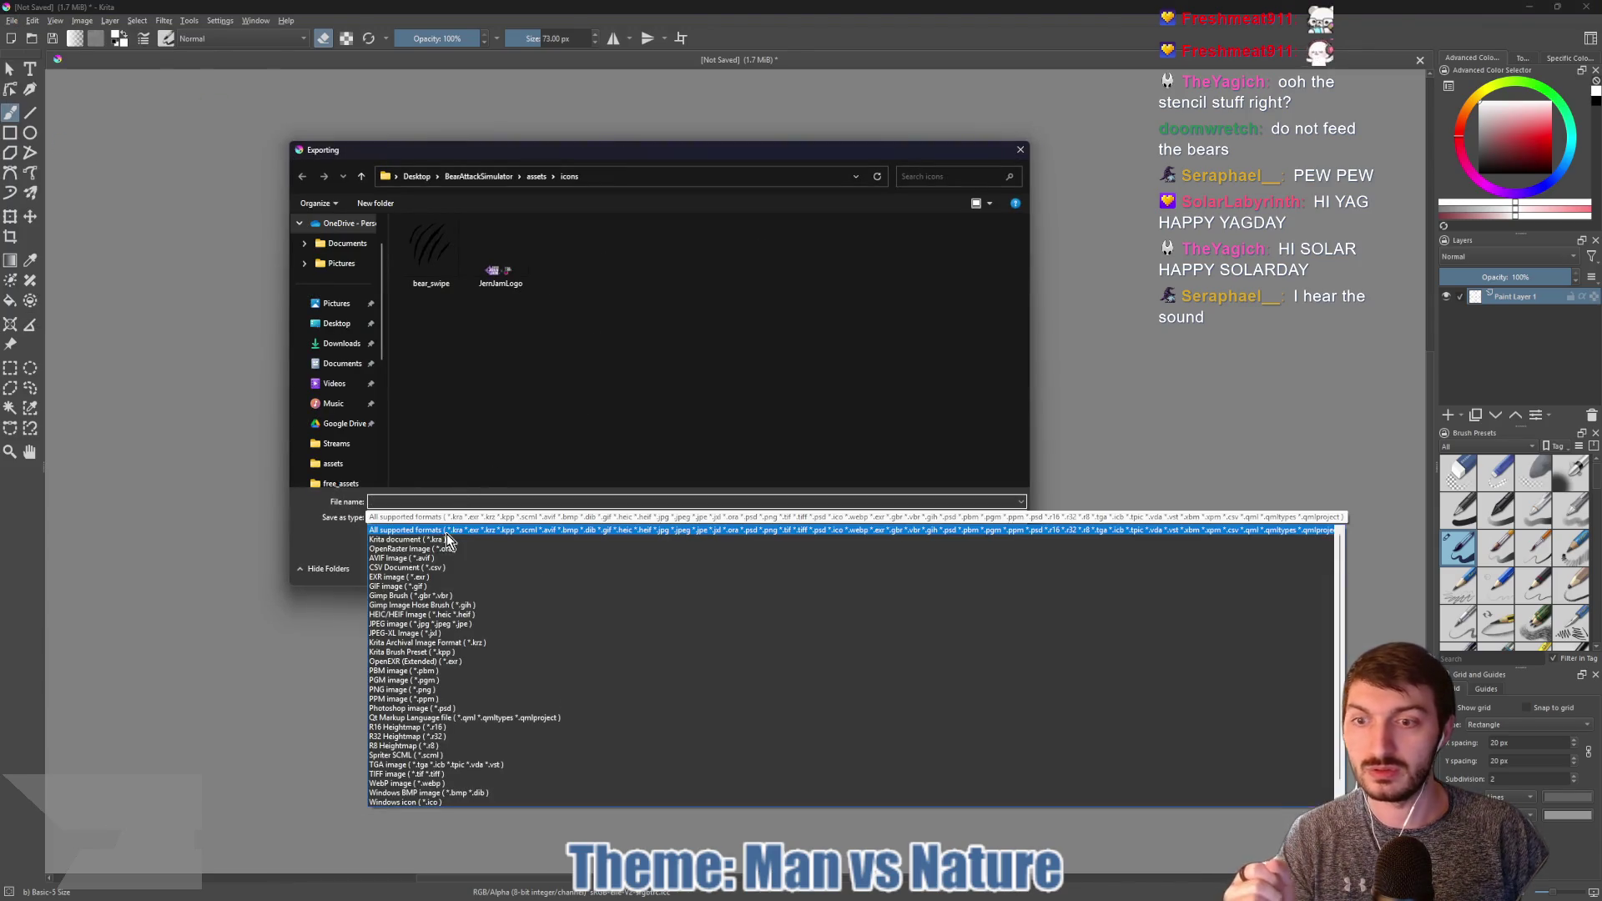
click(460, 690)
click(478, 499)
text(hit_marker)
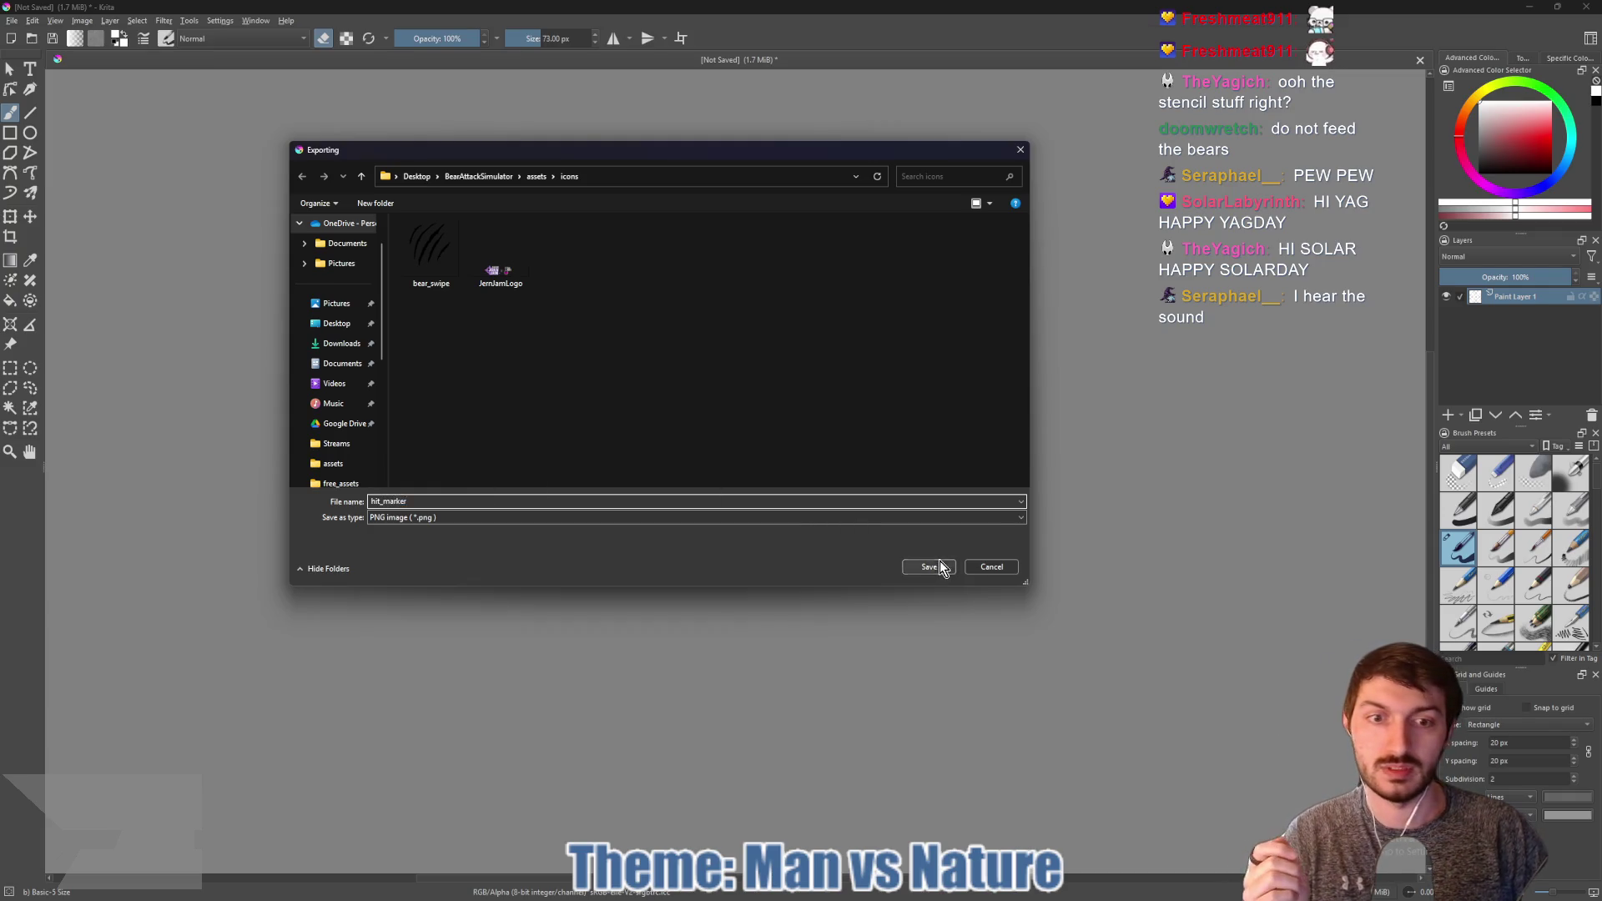
click(936, 565)
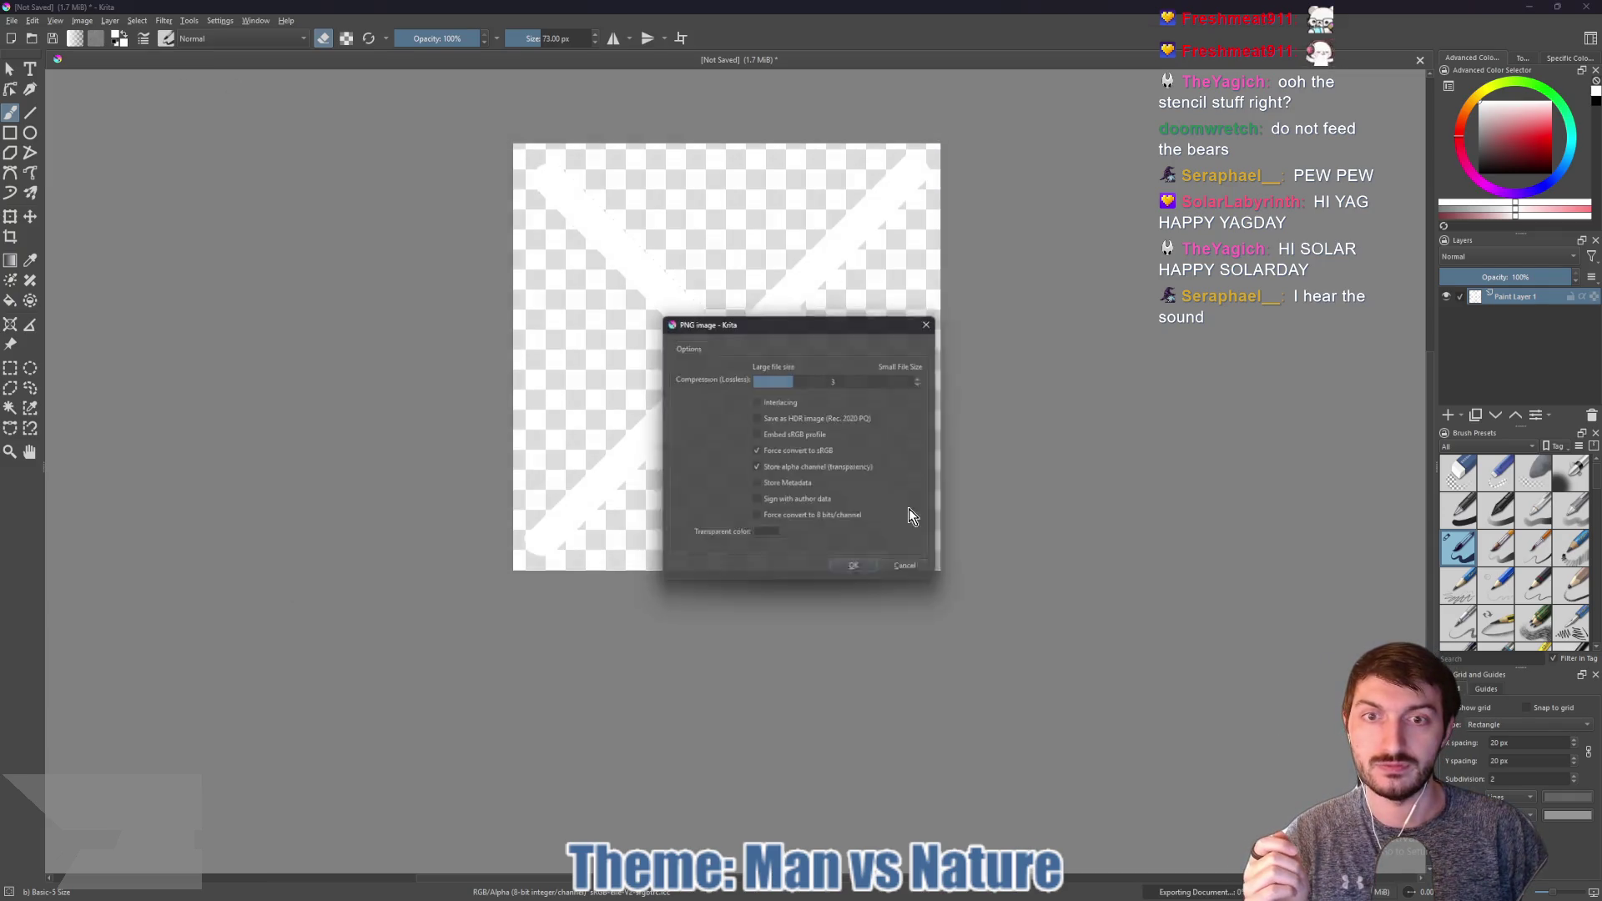
click(857, 570)
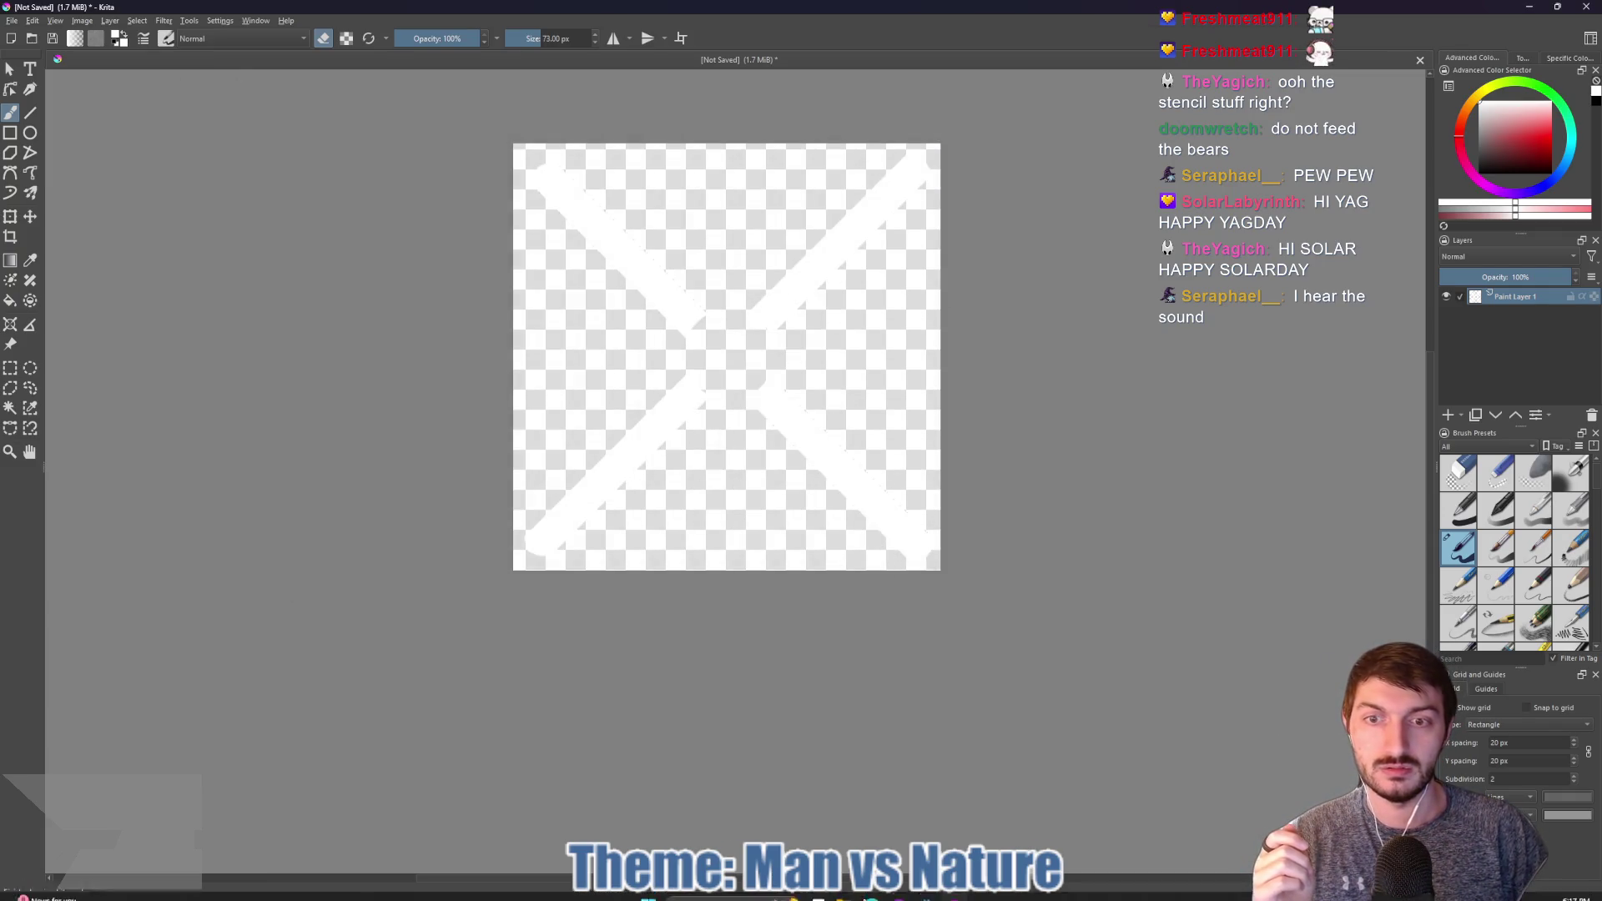
mouse_move(929, 894)
click(967, 822)
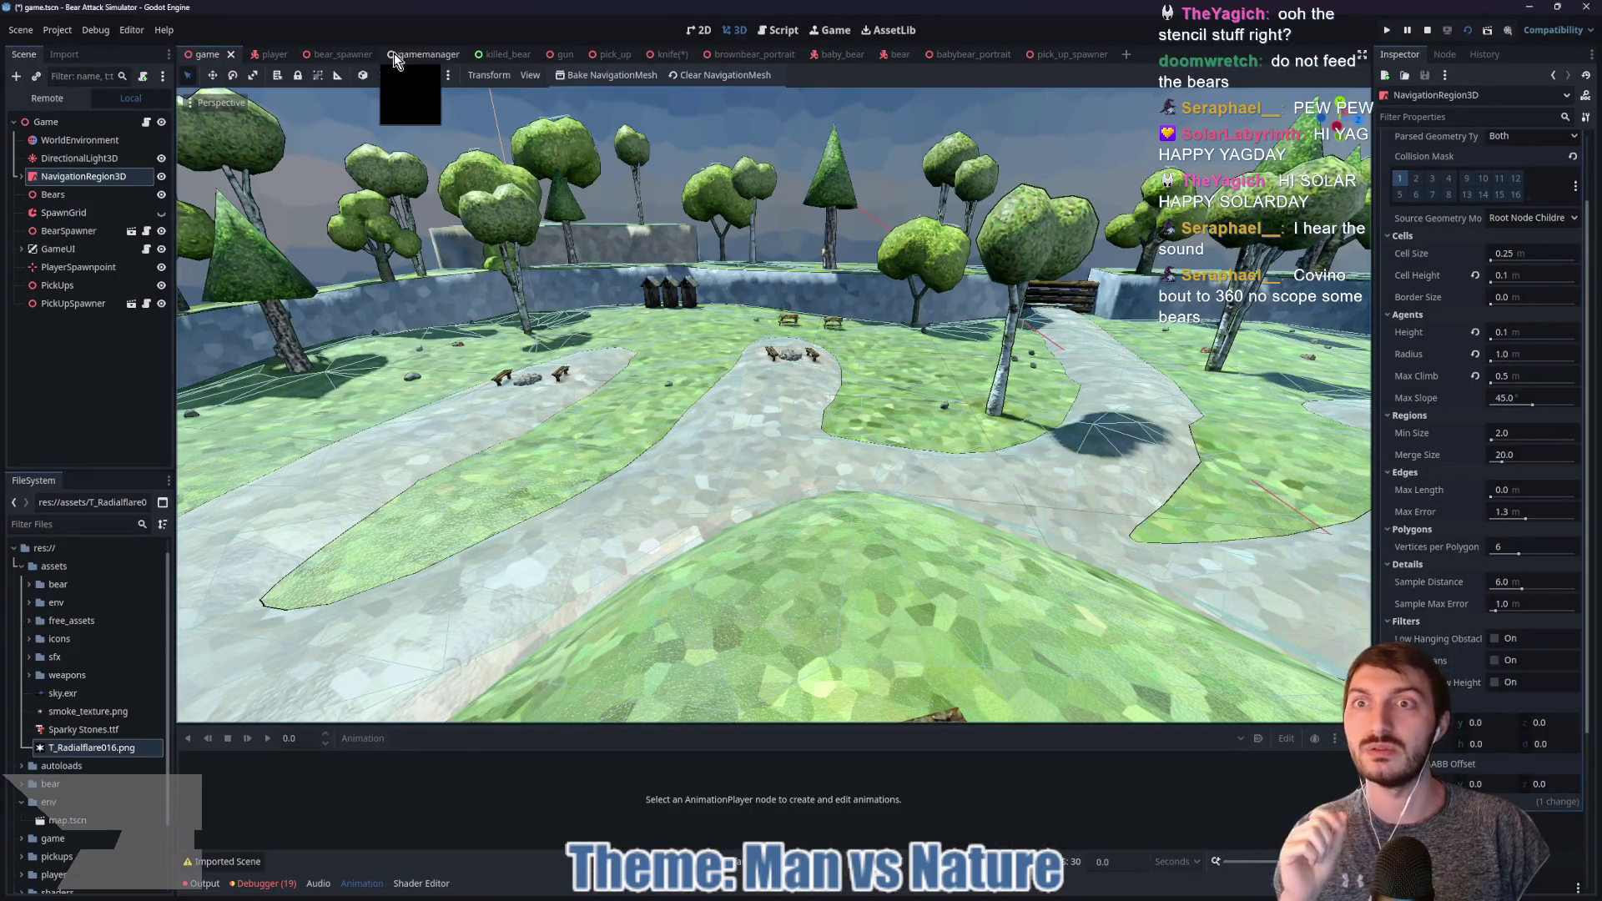
click(421, 54)
click(161, 122)
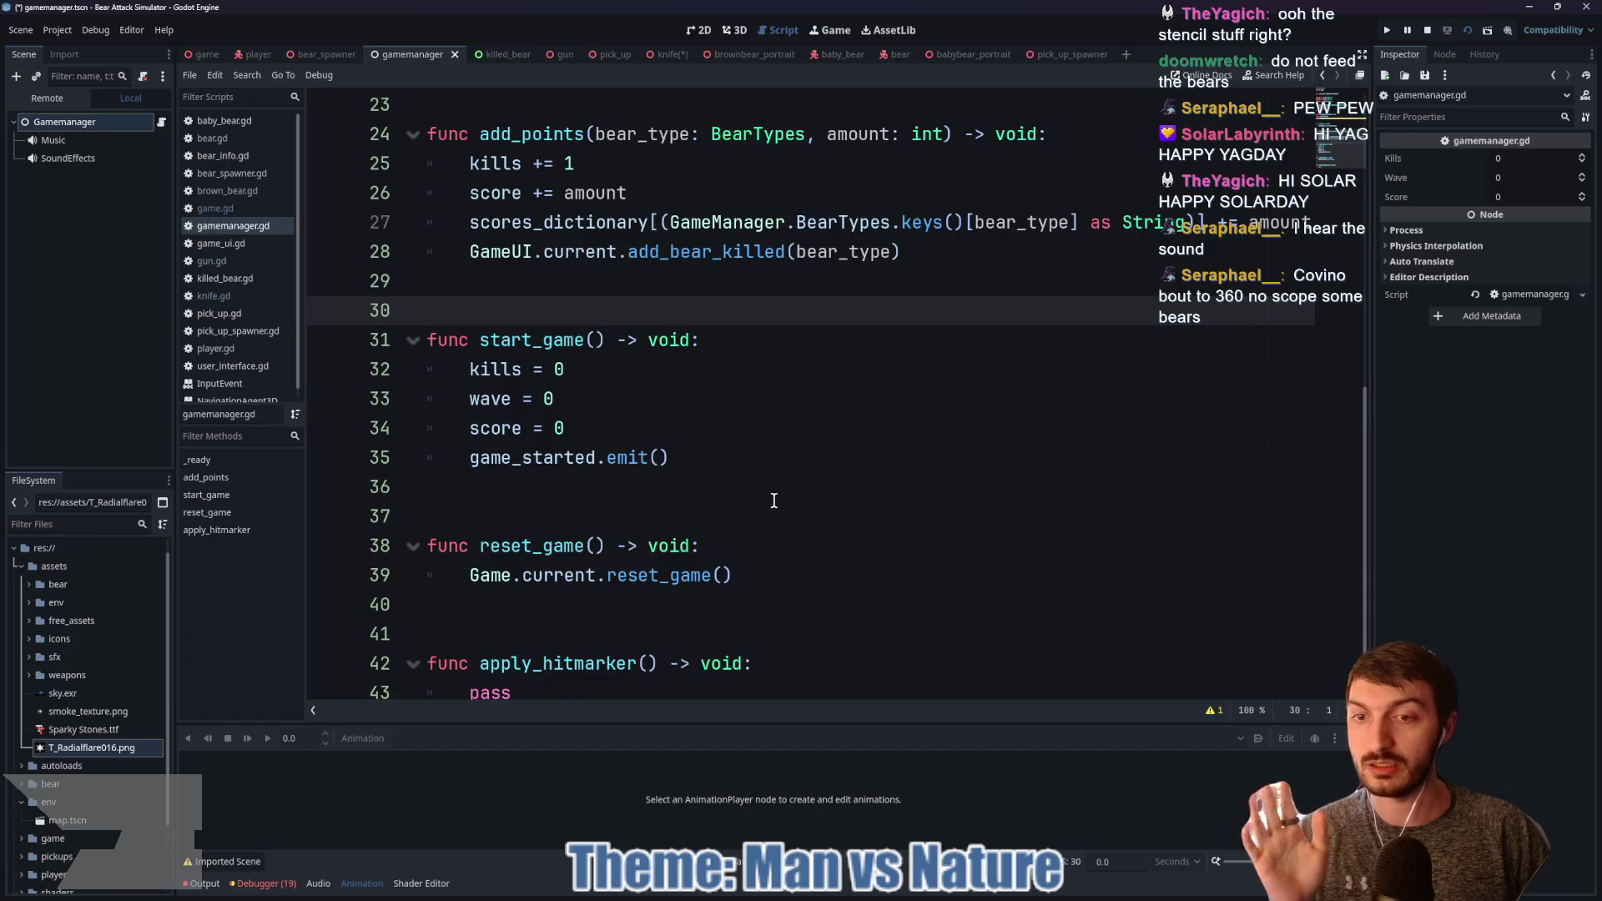
click(588, 642)
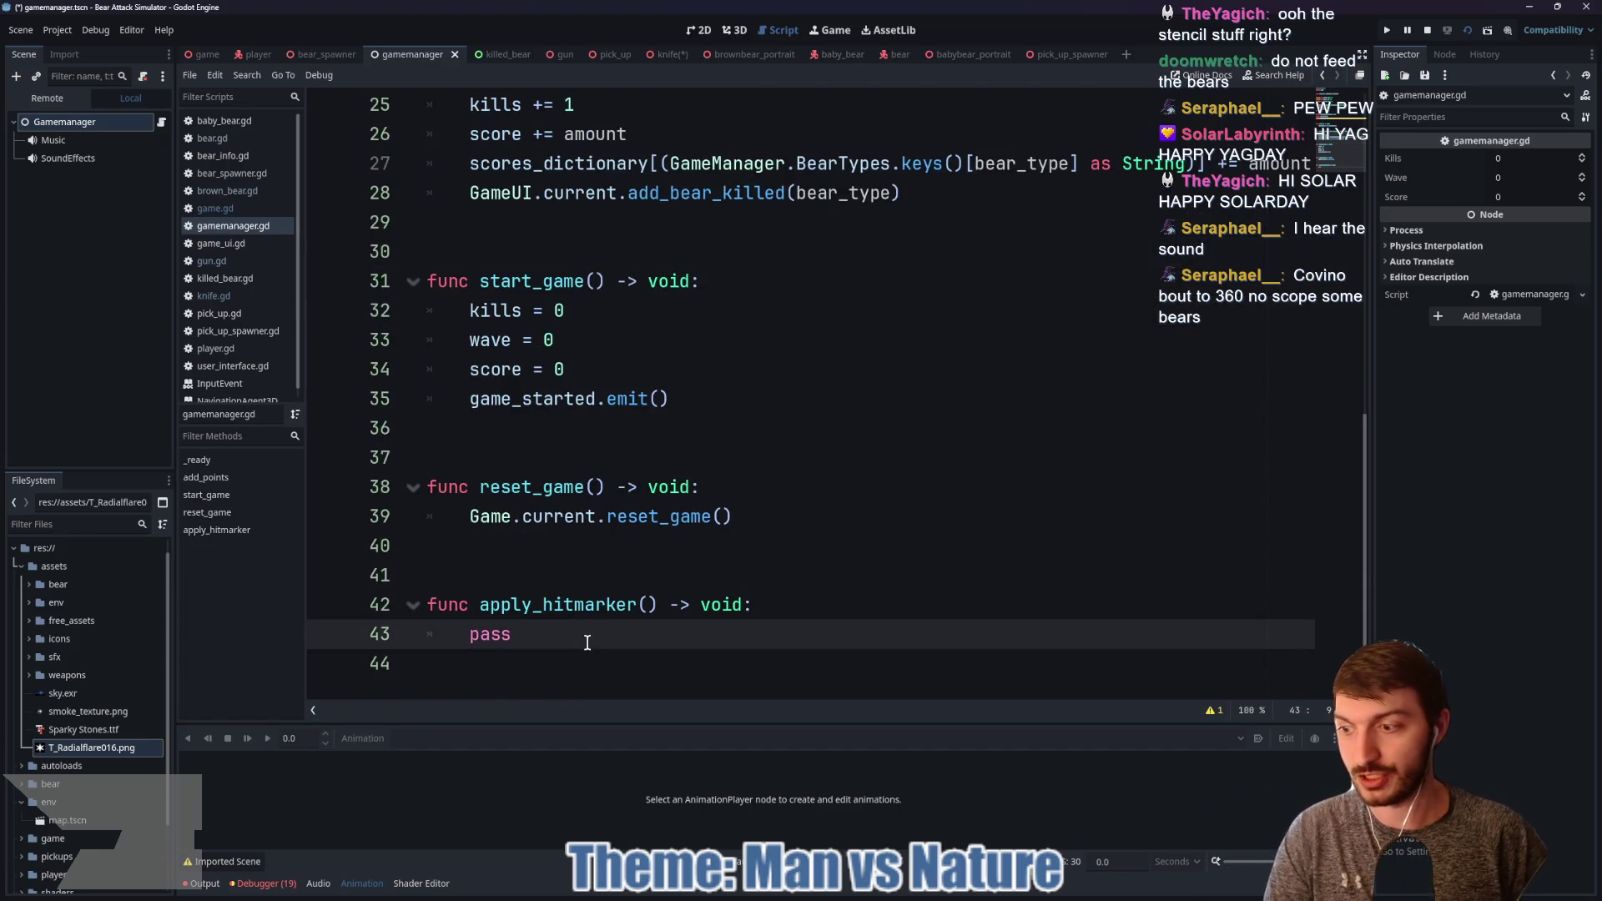
scroll(627, 427, up, 8)
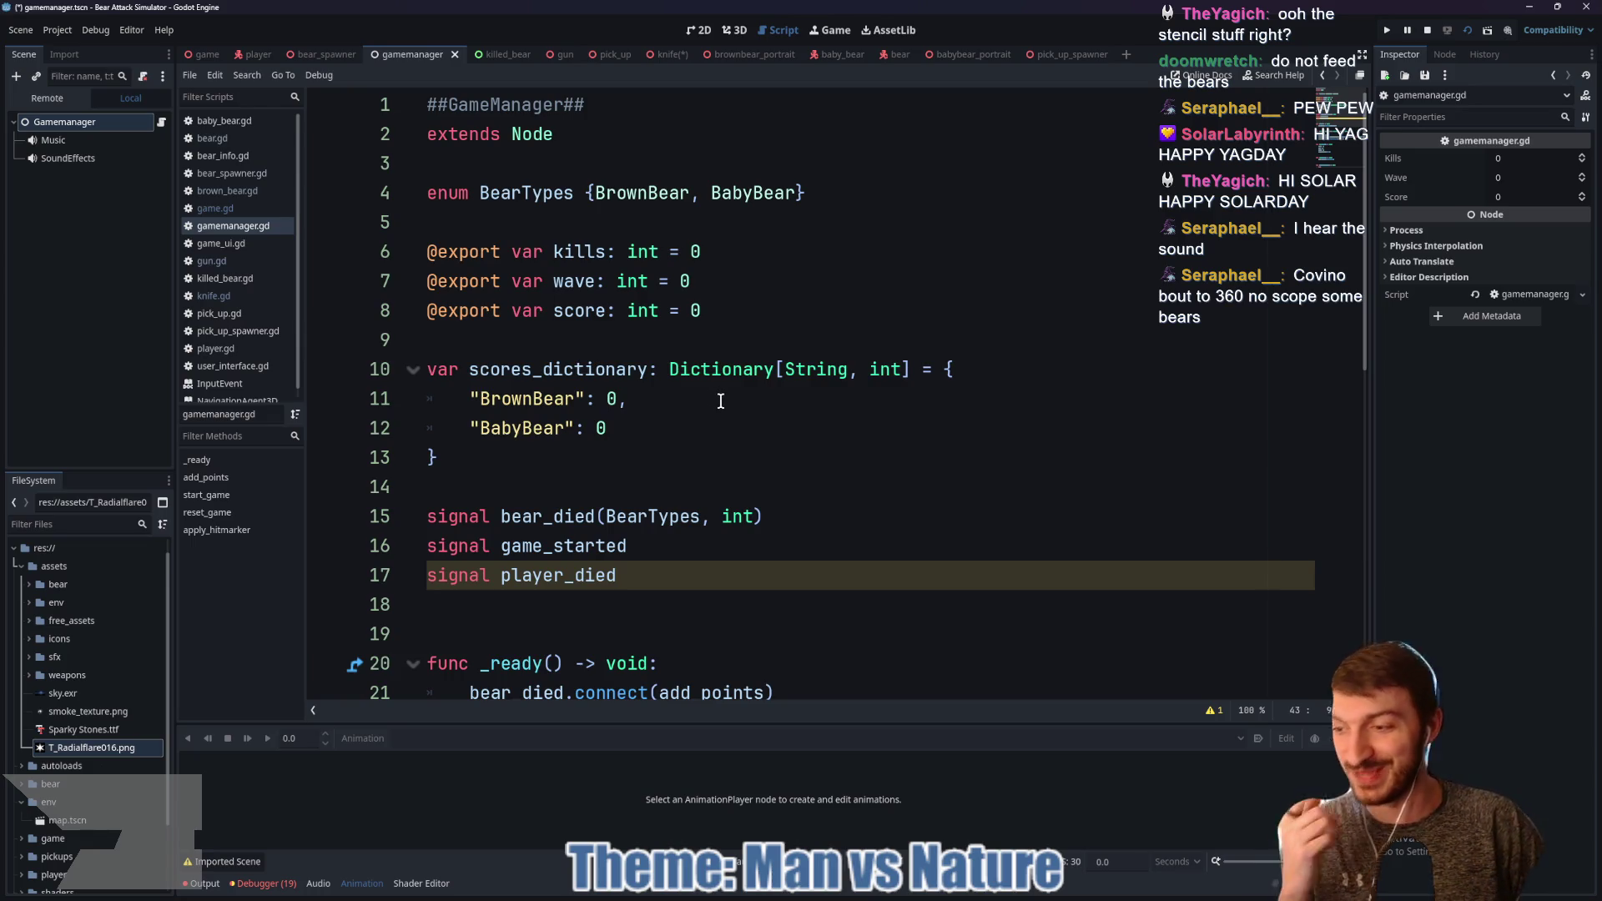
click(741, 312)
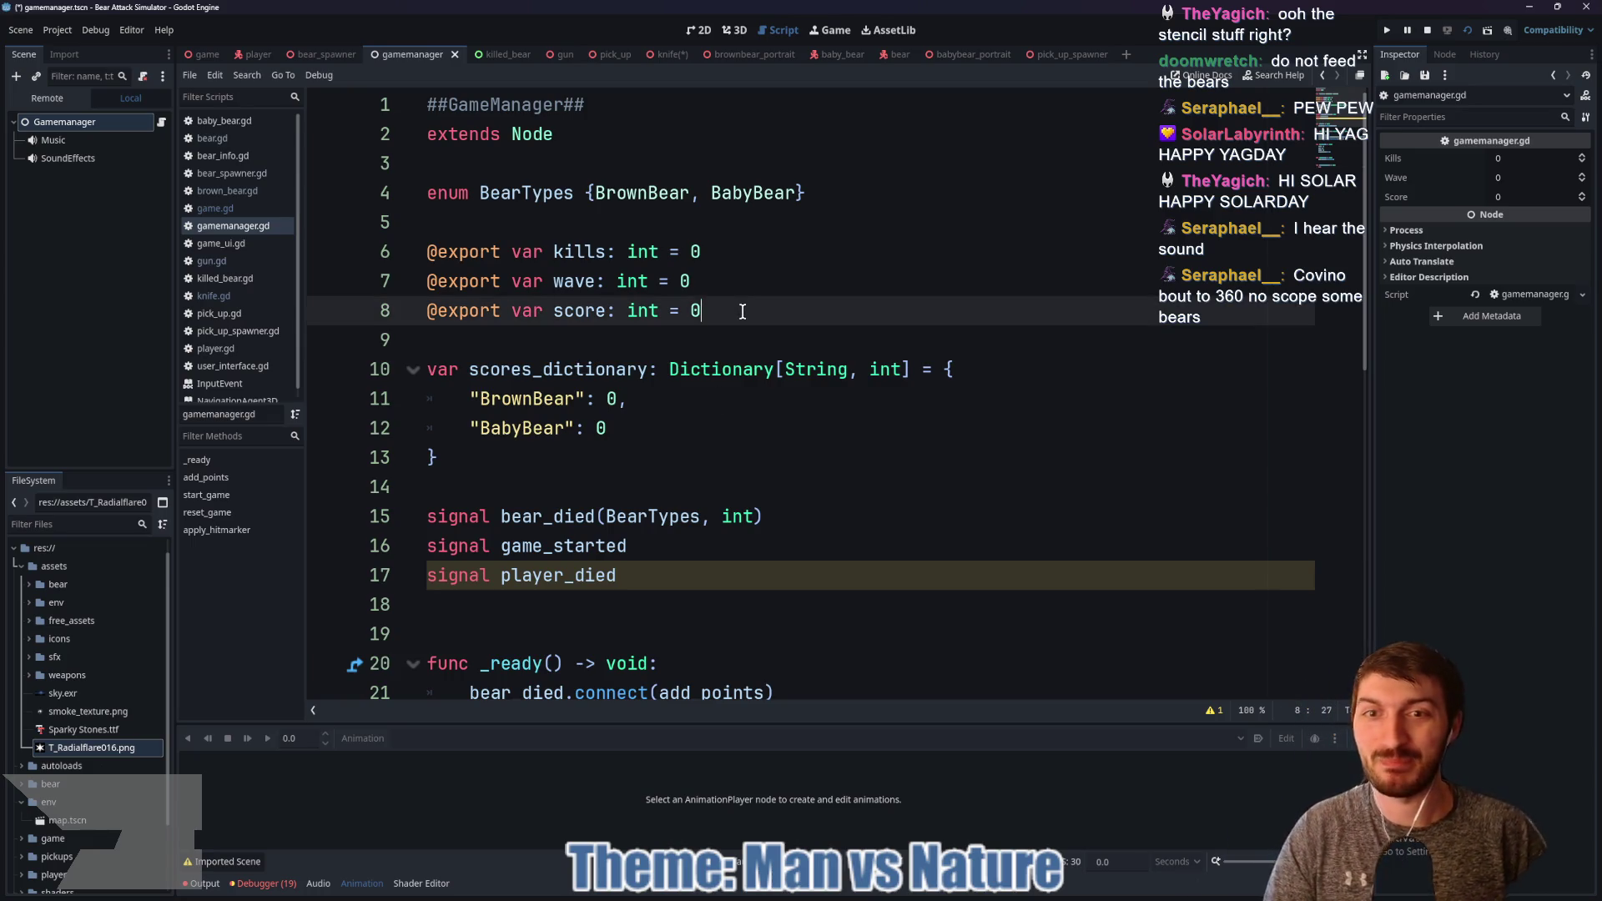
key(Return)
key(Return)
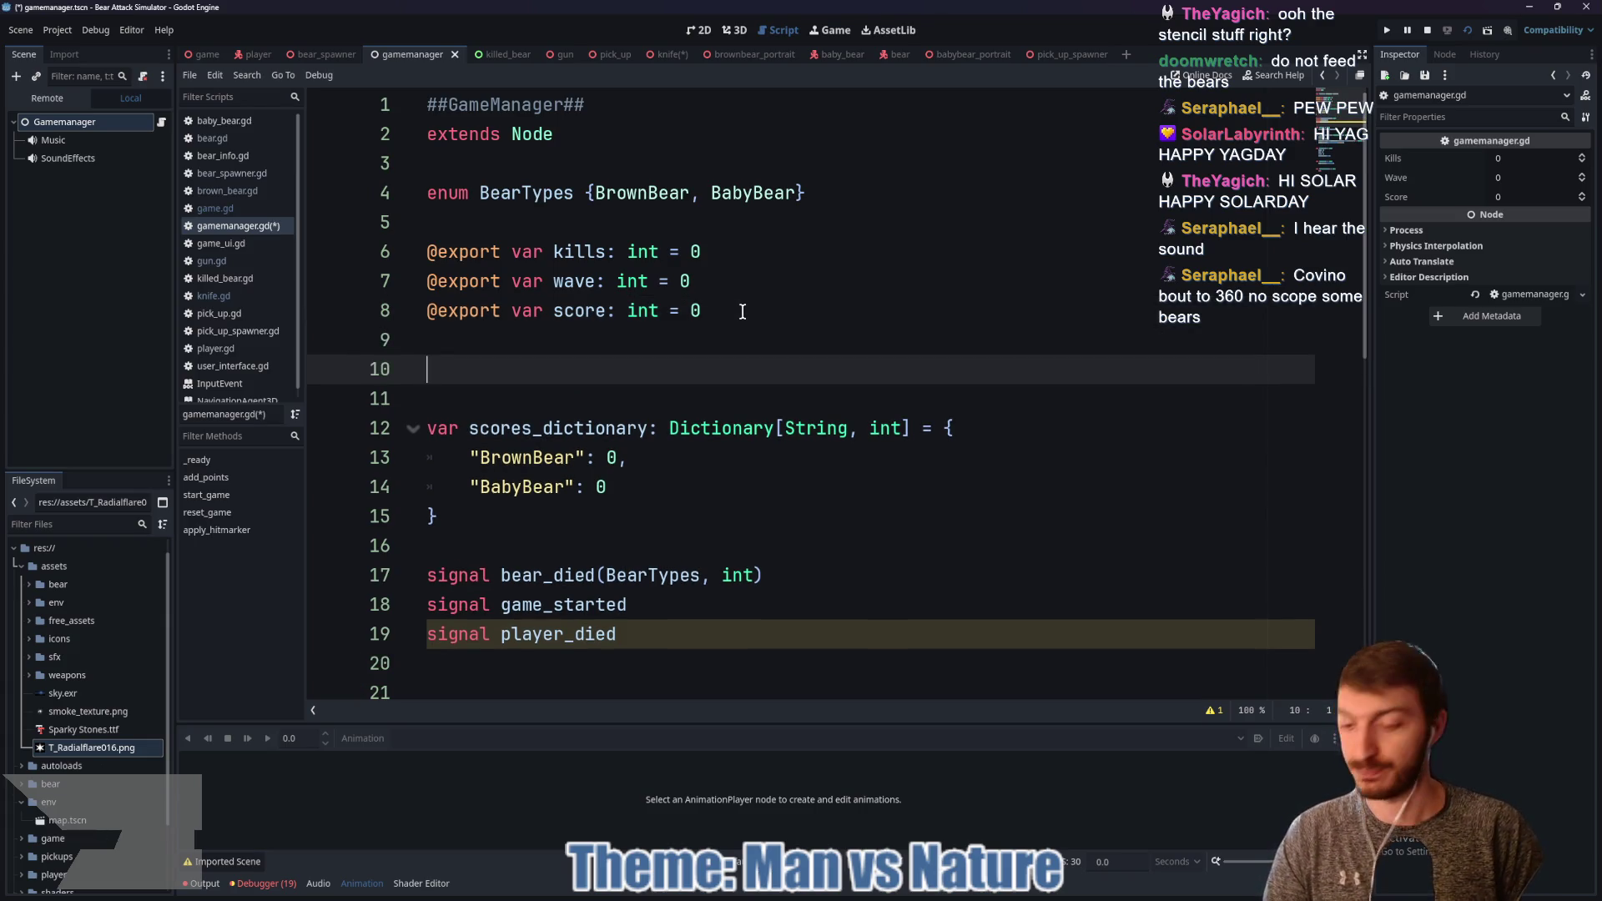
text(@export var hit_marker: )
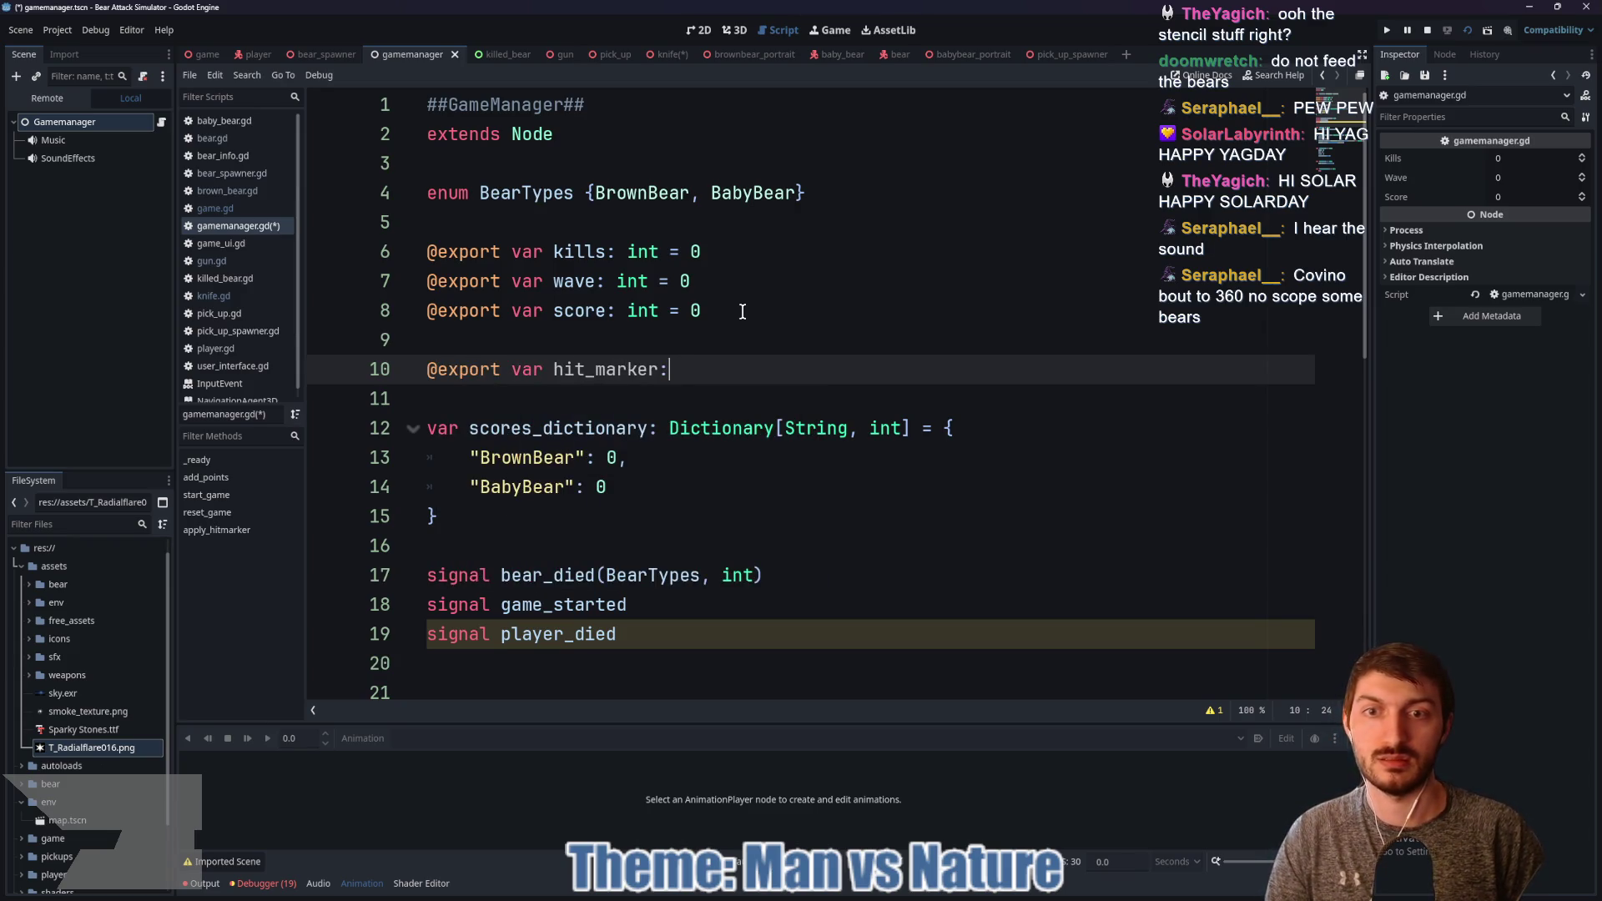
text(PackedS)
key(Return)
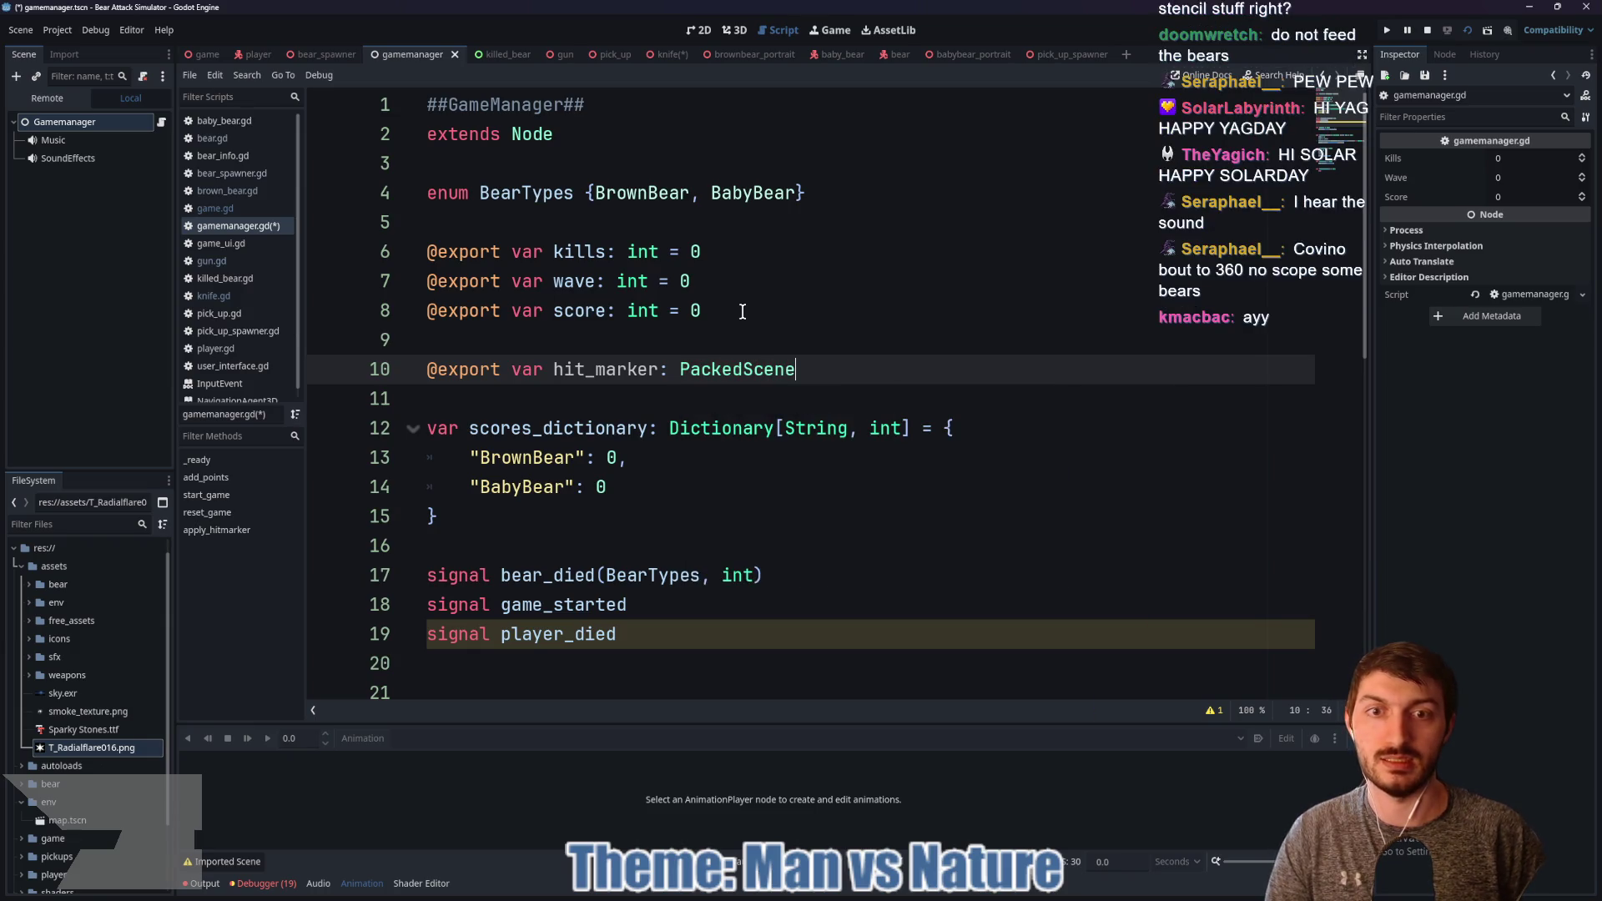
key(ctrl+s)
Step: Retype the PackedScene type name on line 10 and save the script again
click(1521, 216)
click(1513, 219)
drag(856, 369, 679, 370)
mouse_move(680, 368)
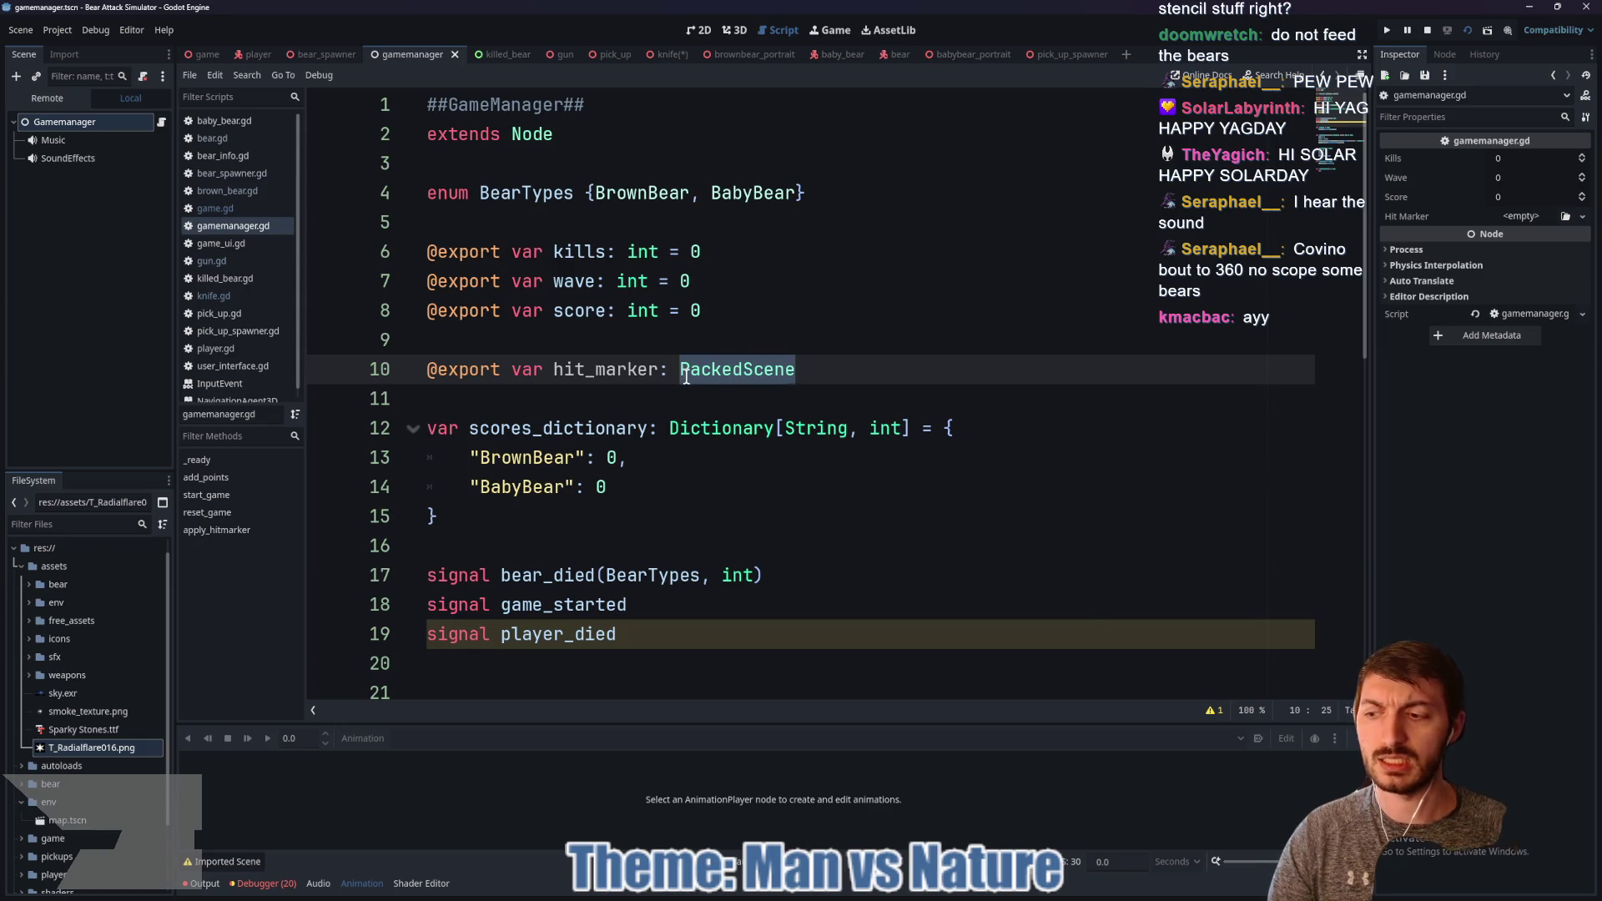
key(BackSpace)
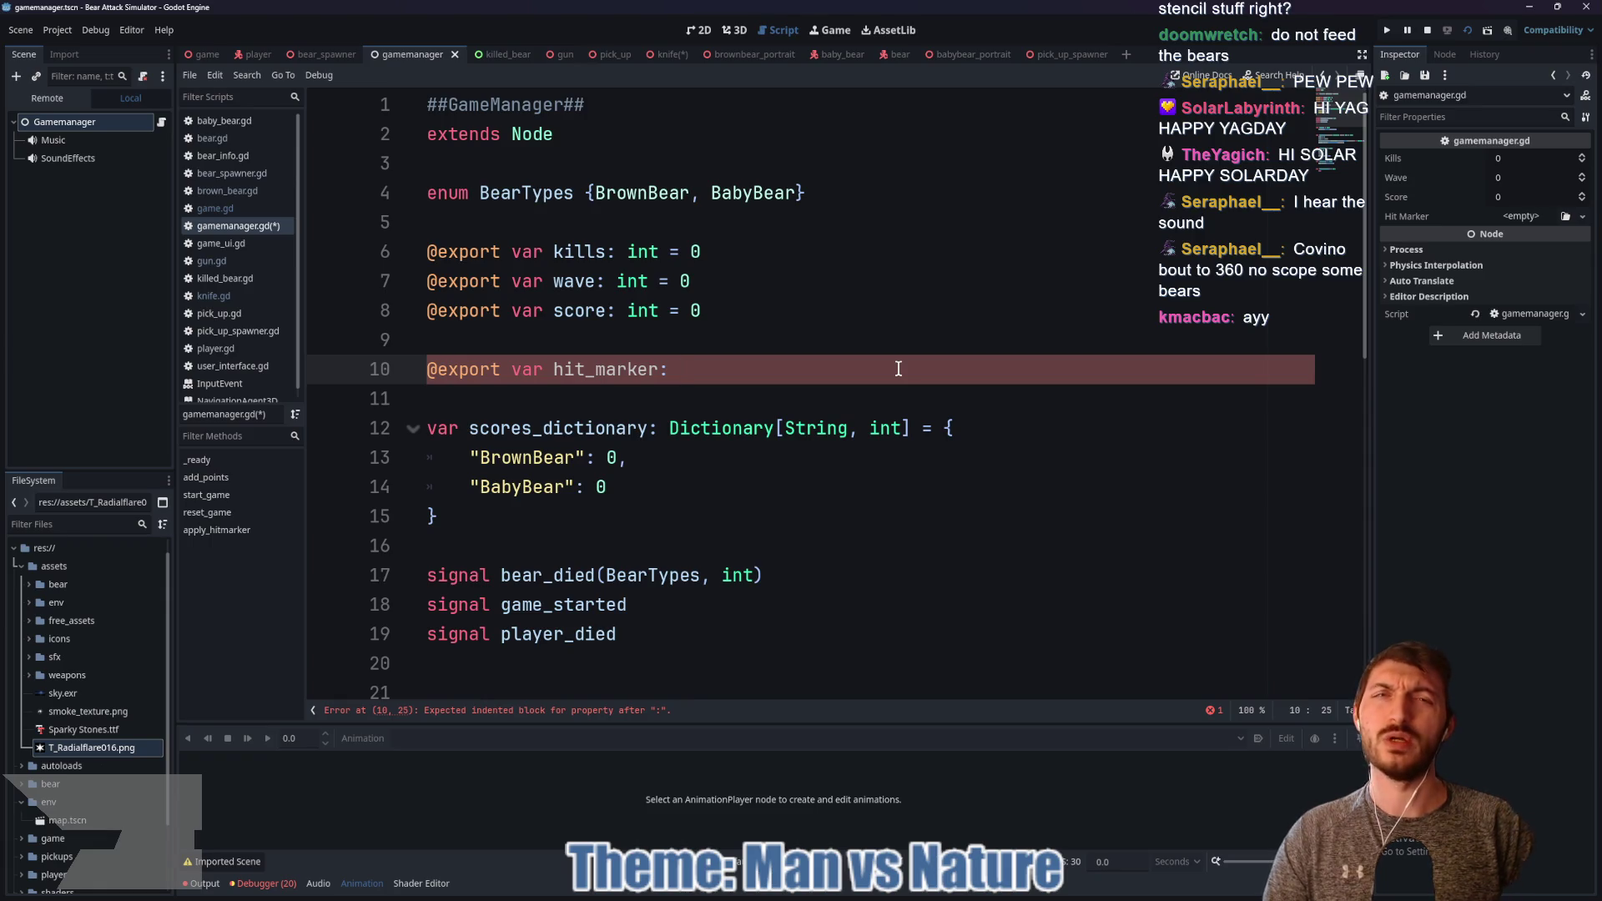
text(PackedScene)
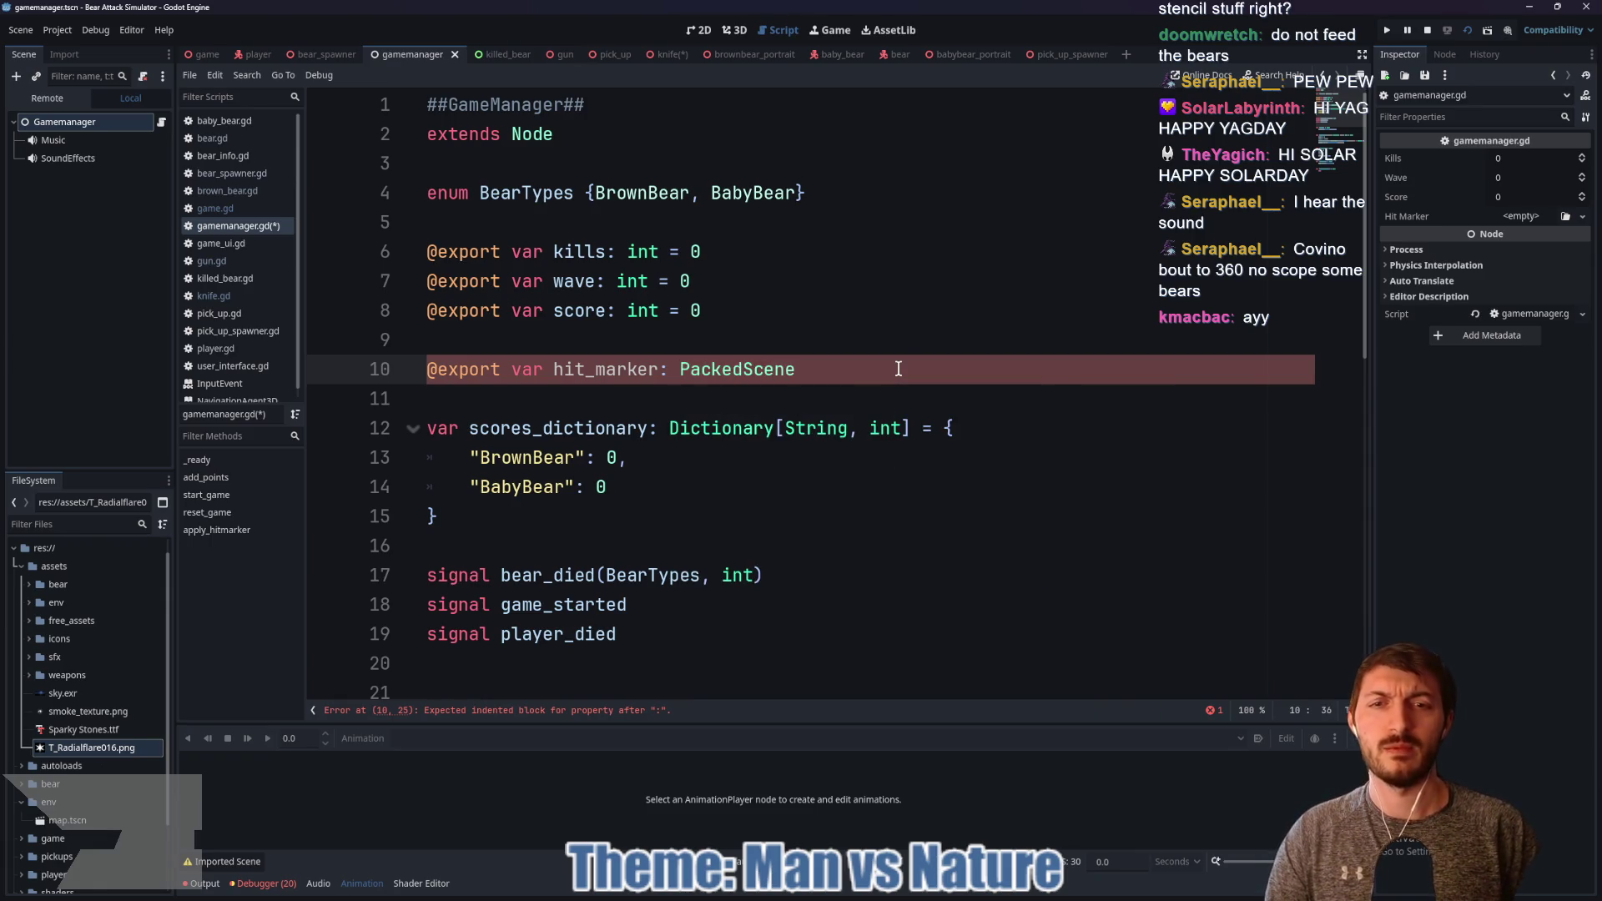
key(ctrl+s)
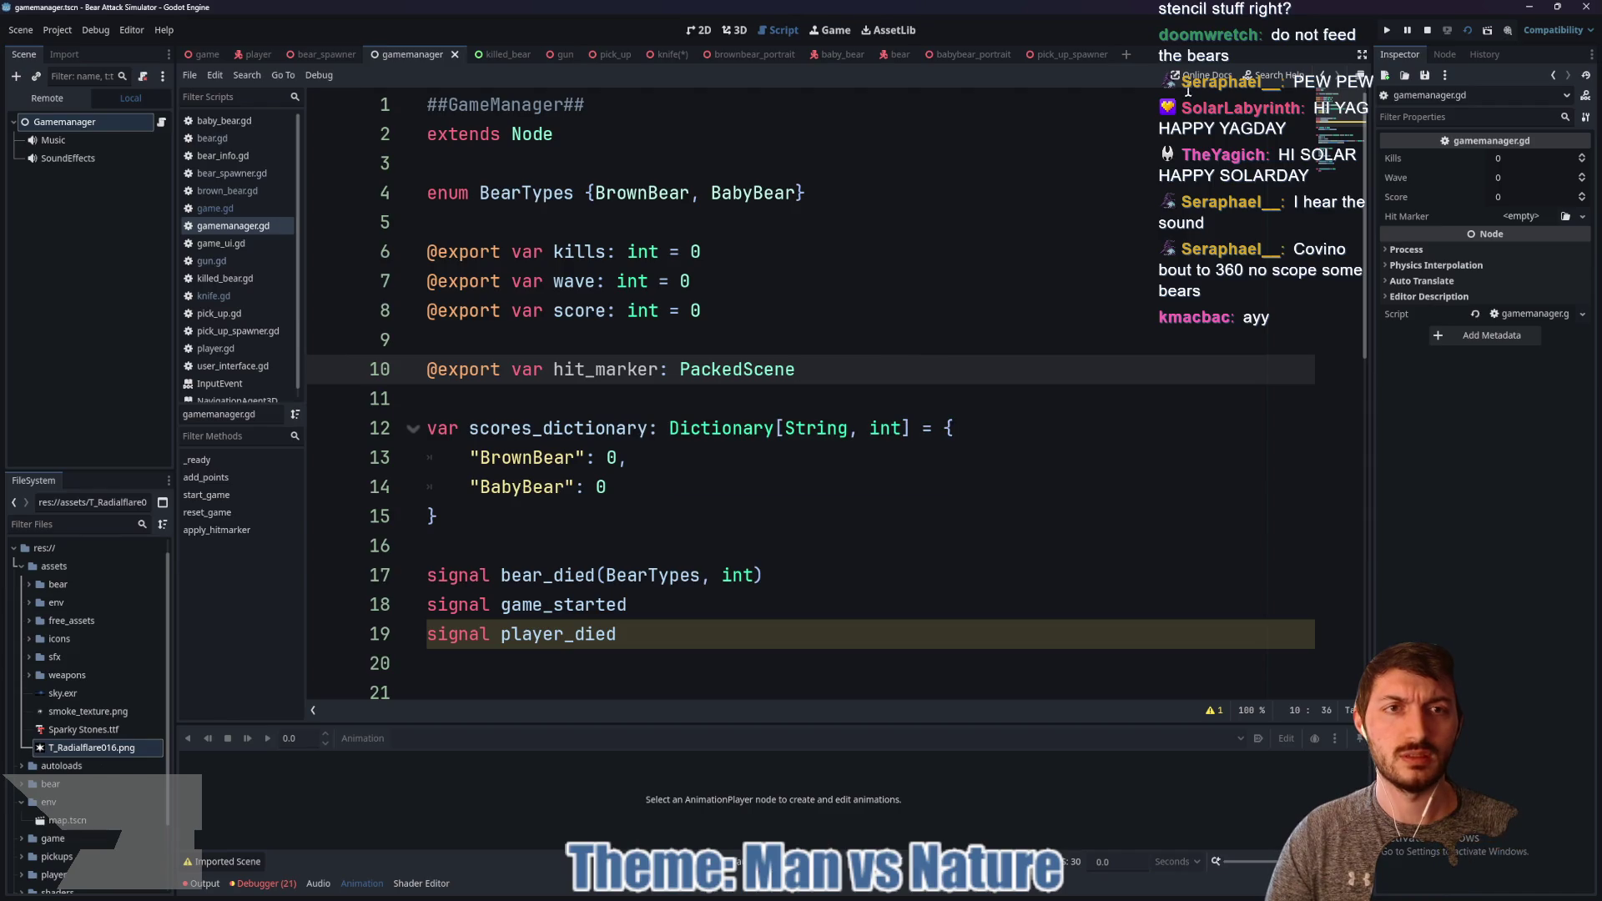
click(1131, 54)
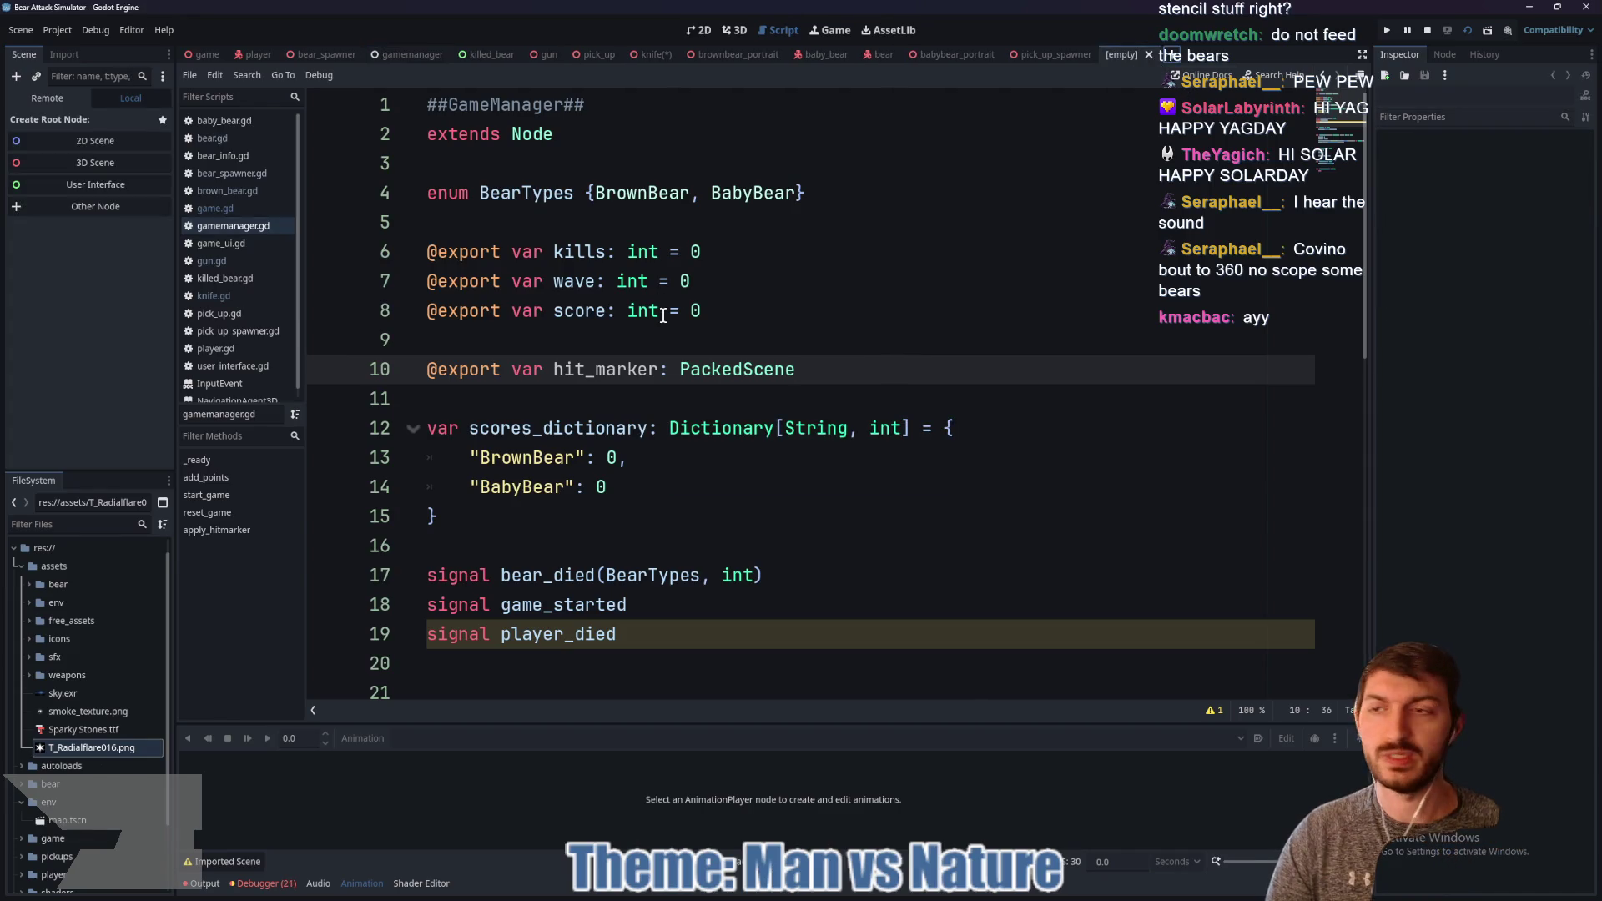
Step: Create a 3D scene and change its Node3D root to MeshInstance2D
click(88, 168)
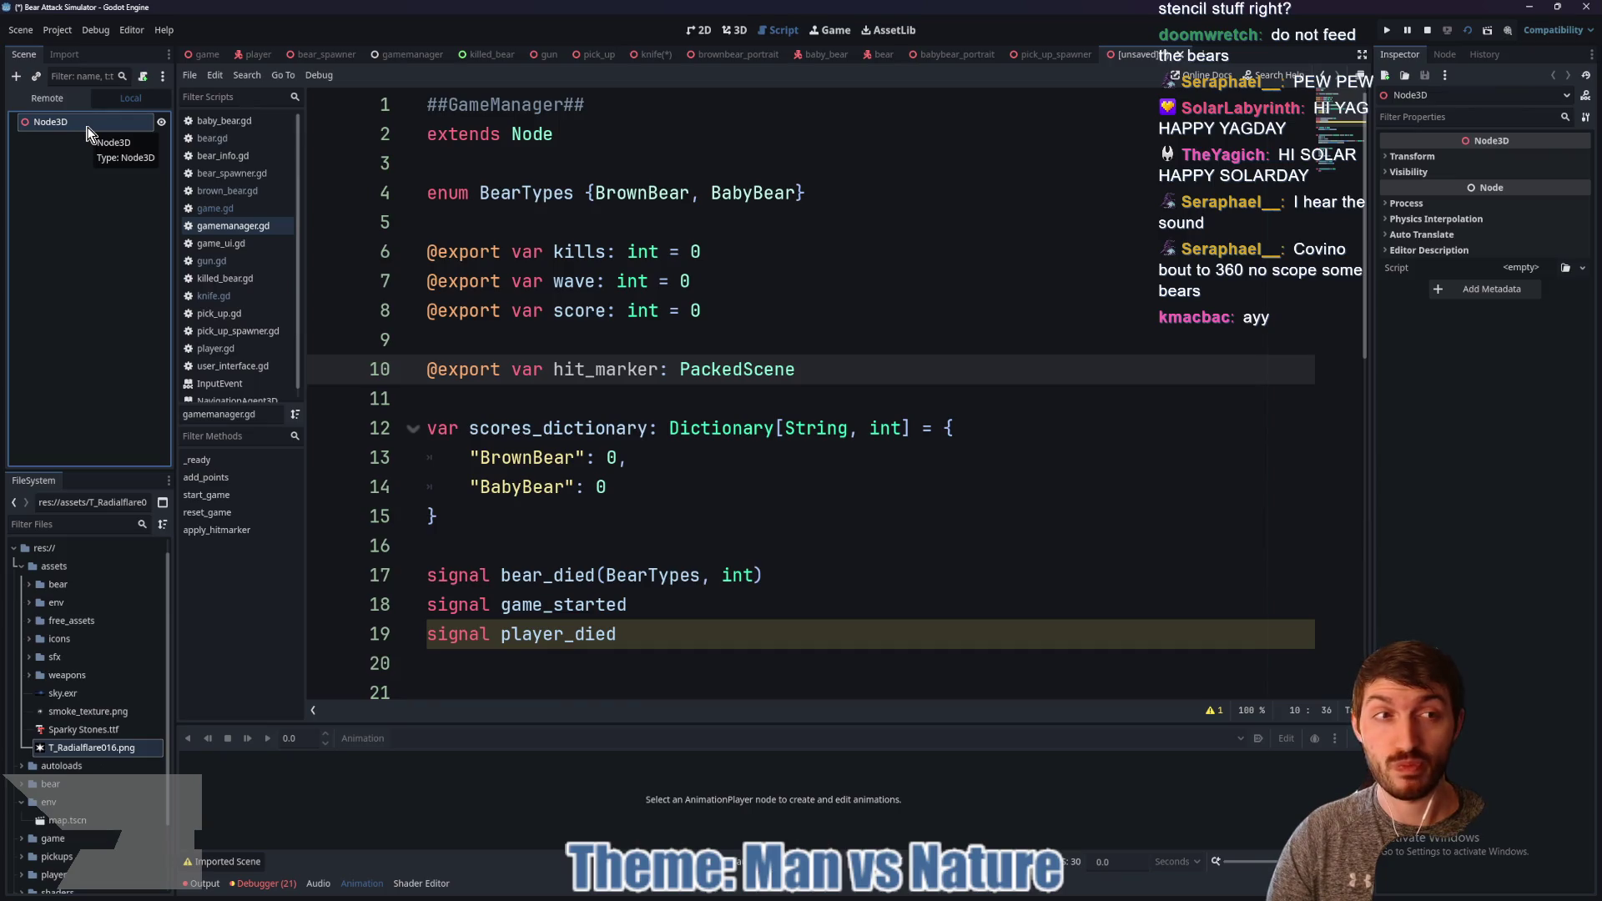
right_click(90, 134)
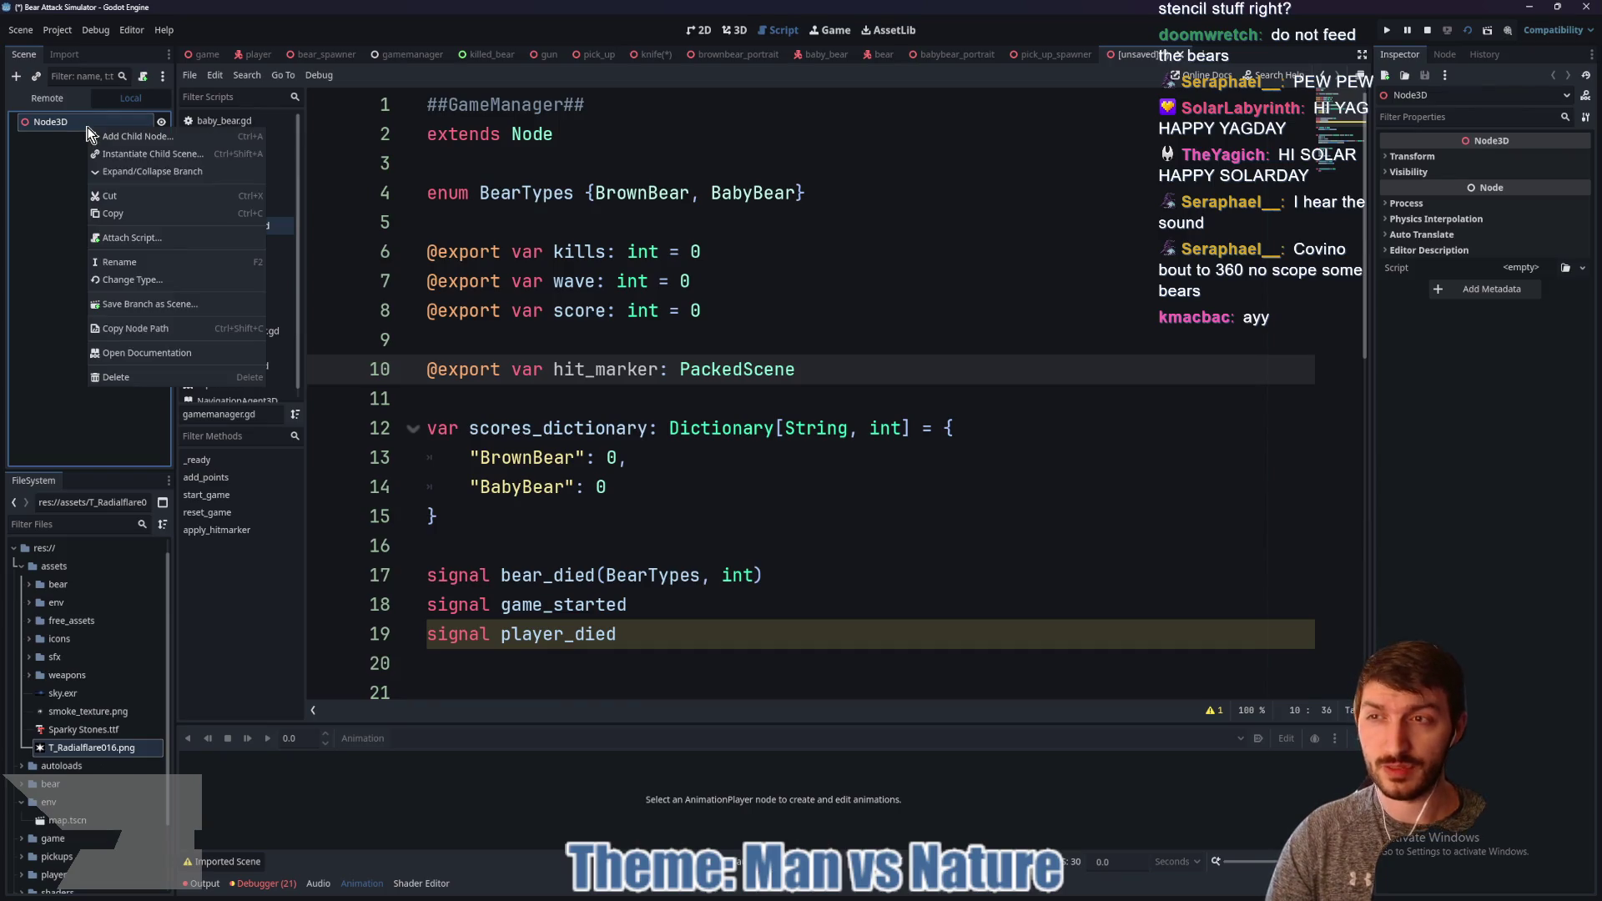
click(210, 275)
text(meshinstance2d)
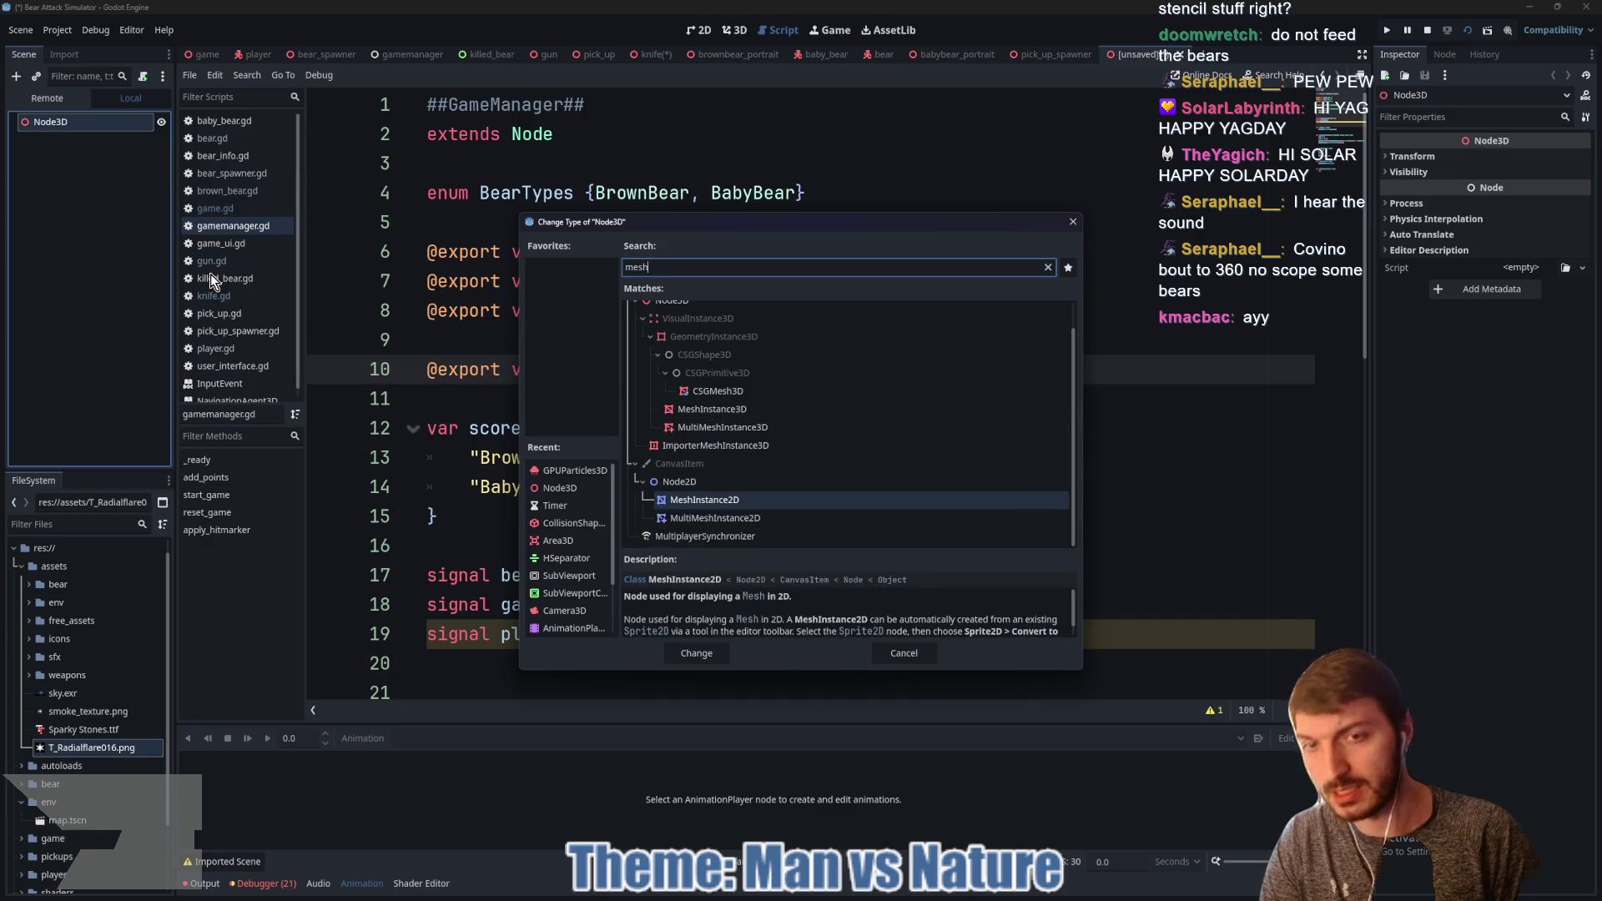
key(Return)
Step: Change the root to MeshInstance3D and give it a new PlaneMesh
right_click(78, 123)
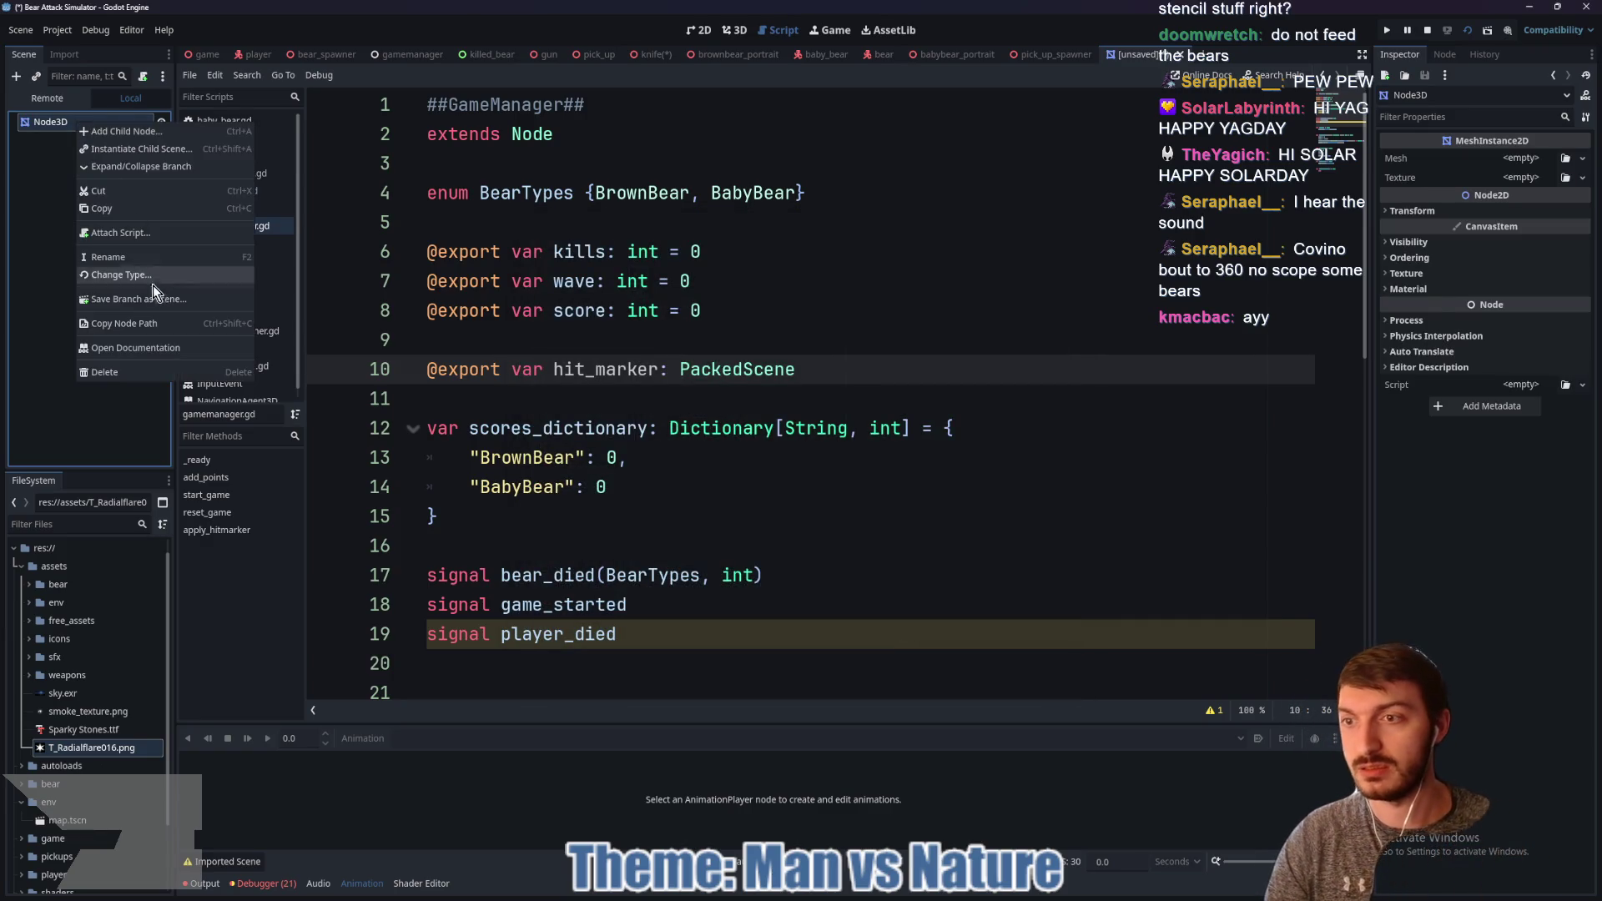
click(136, 276)
text(meshinstance)
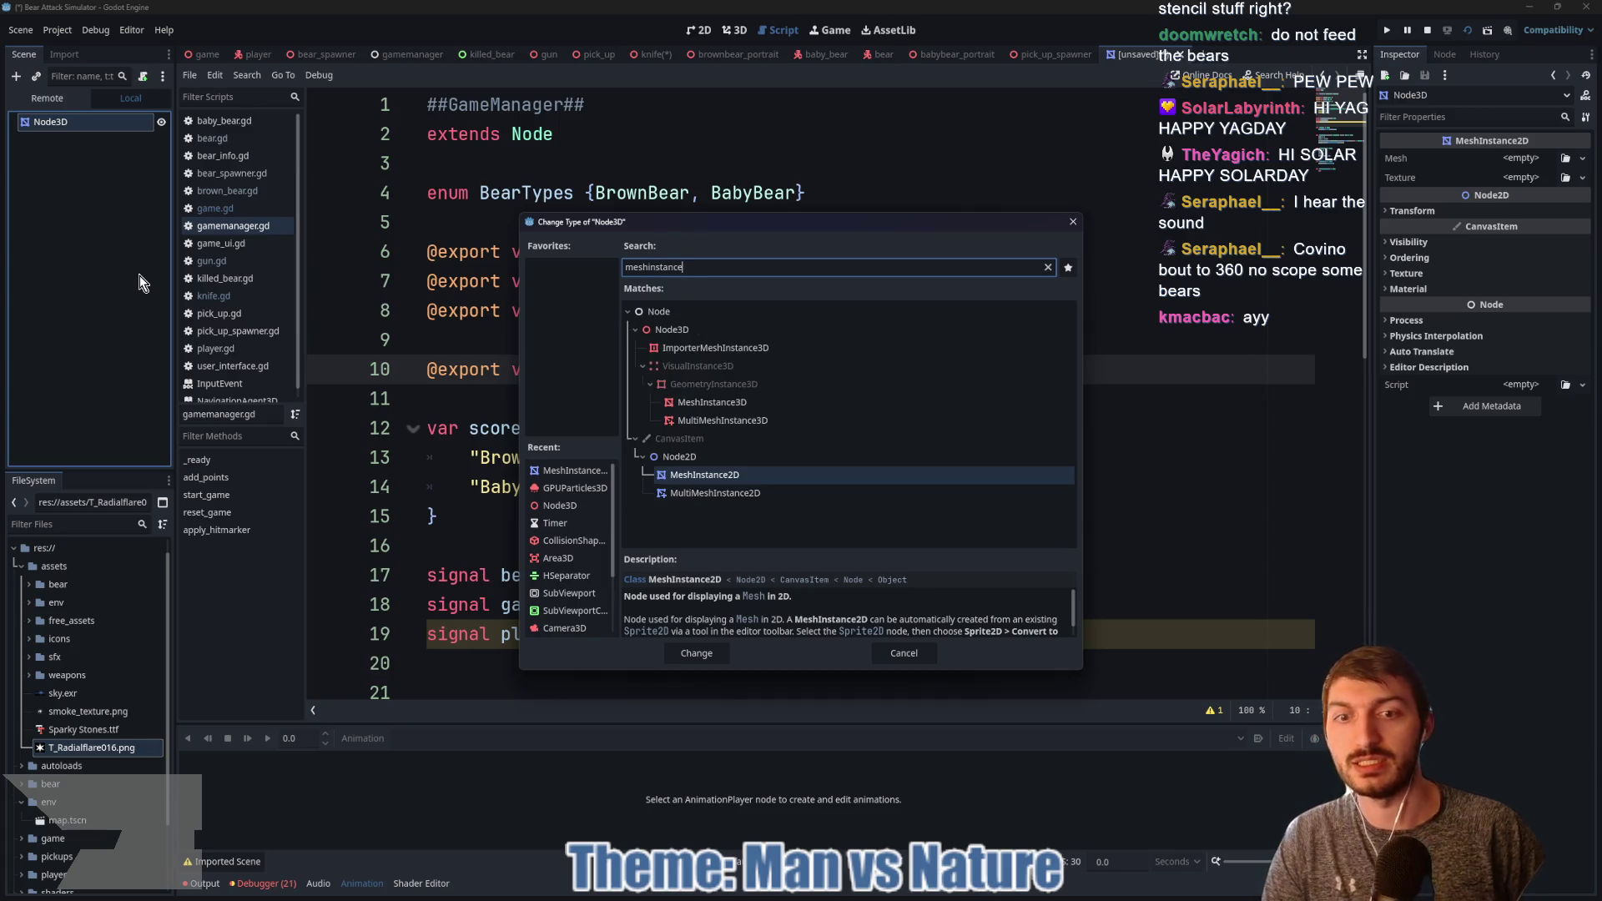
click(711, 402)
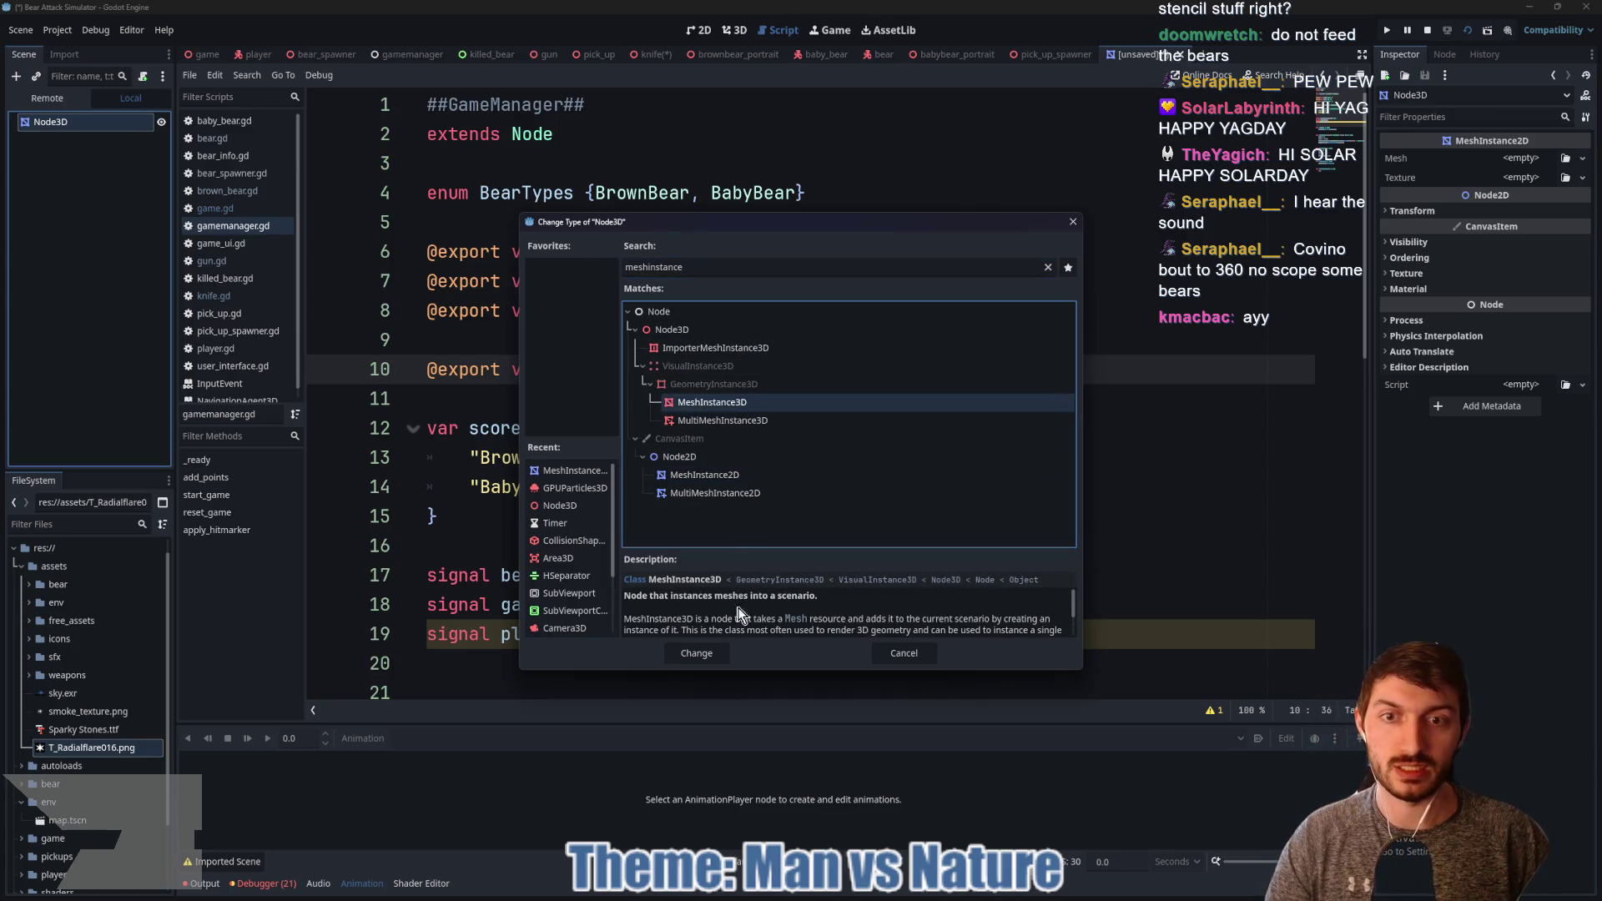
click(706, 653)
click(1520, 157)
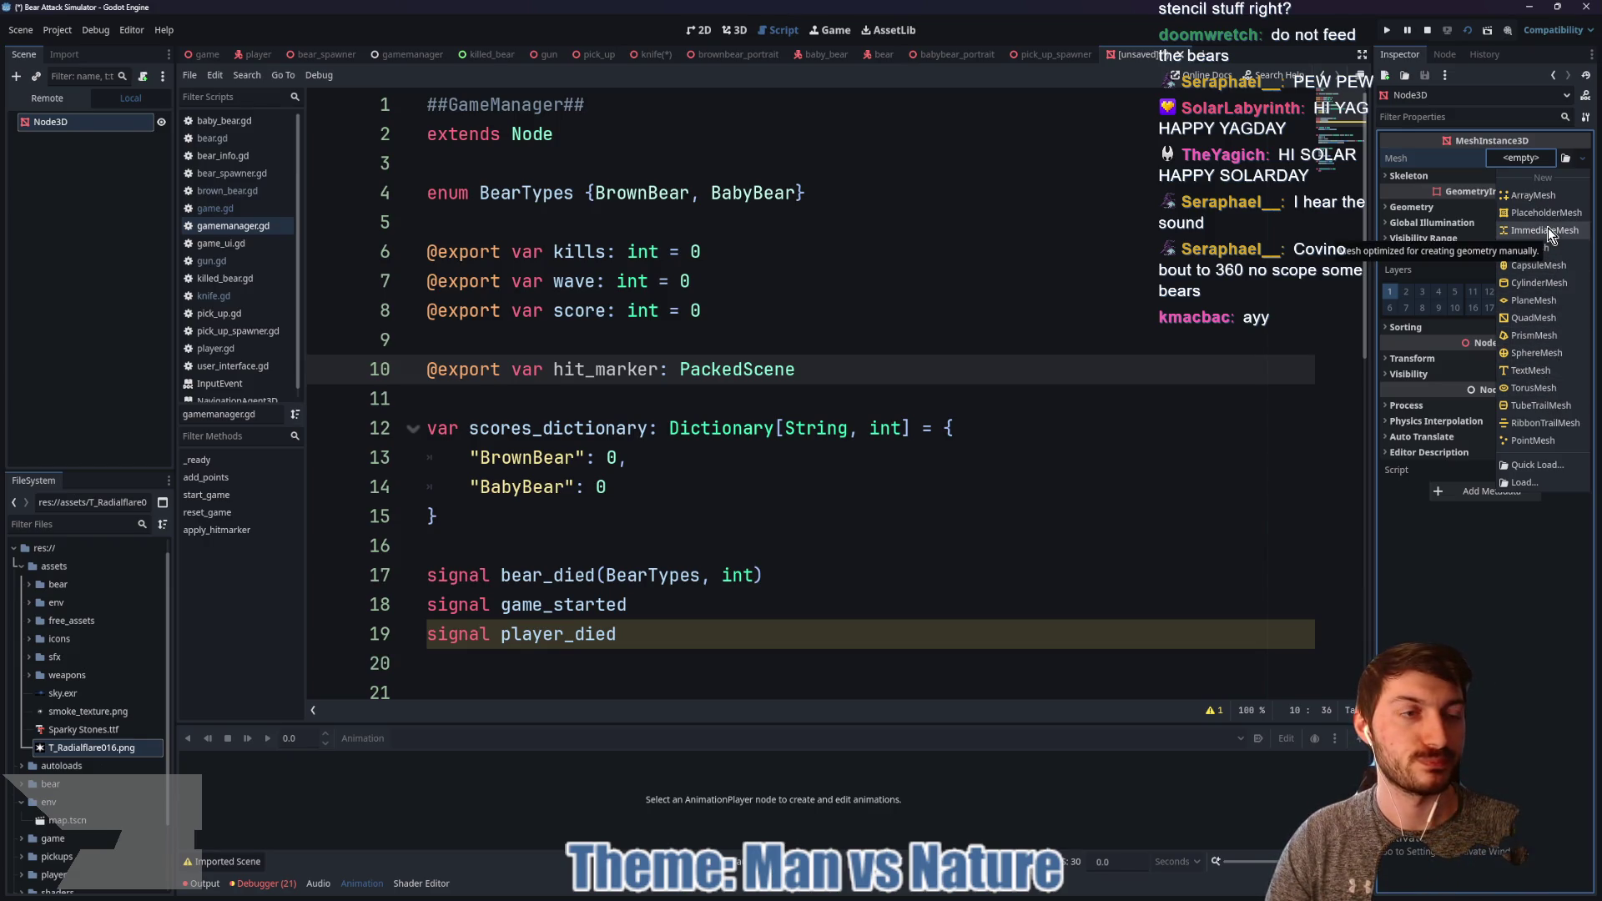
click(1546, 306)
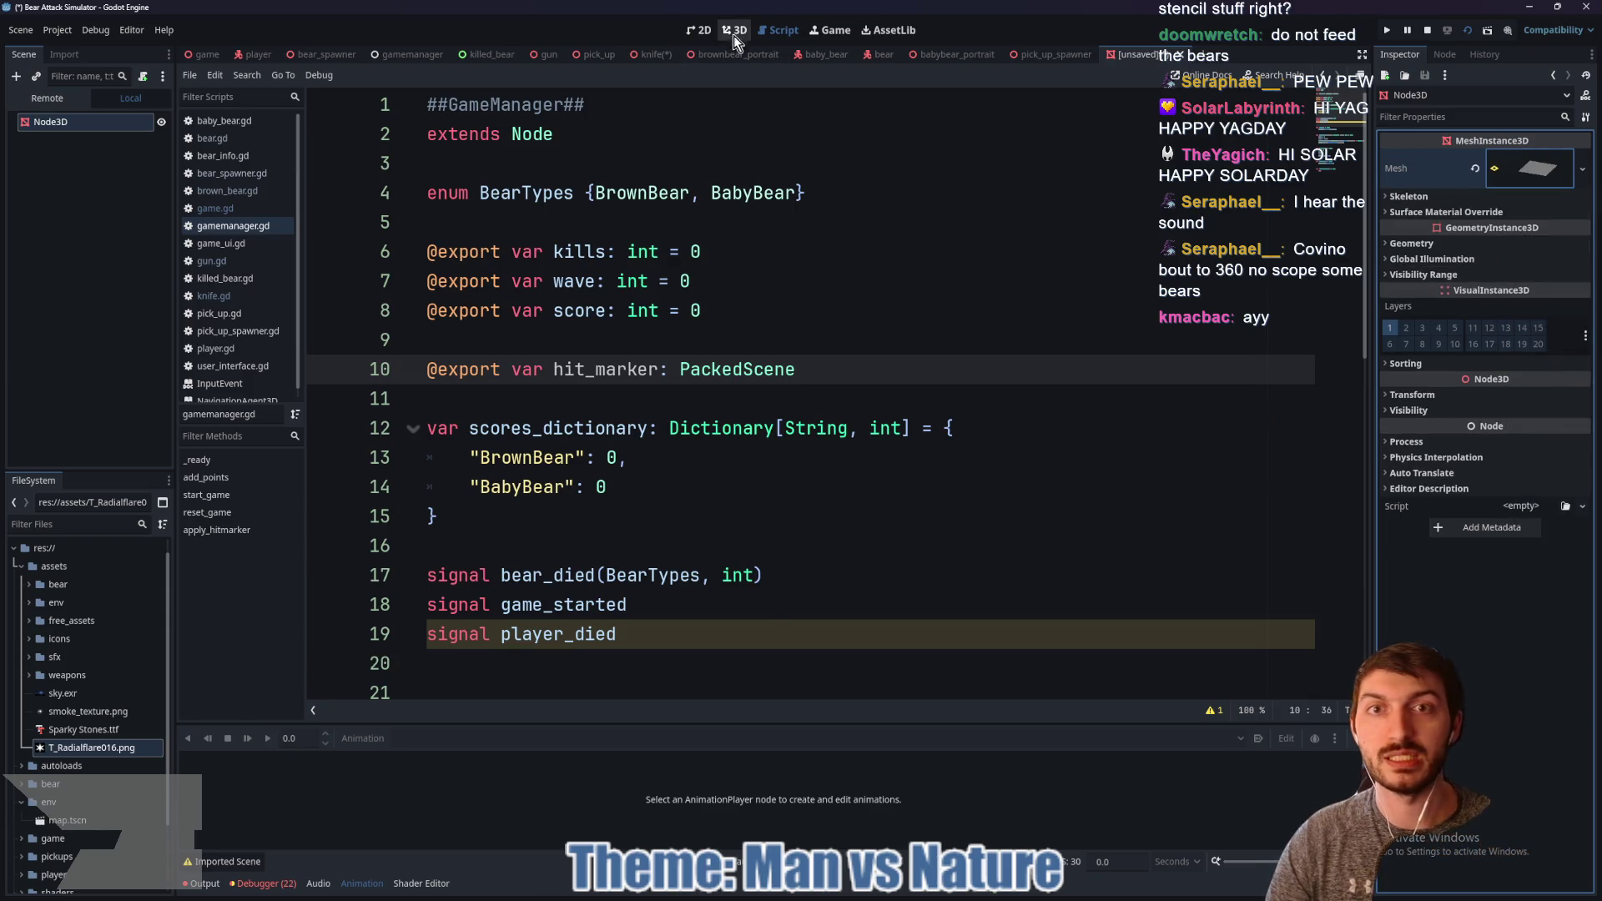
Step: Give the PlaneMesh a new StandardMaterial3D
click(734, 32)
click(1547, 171)
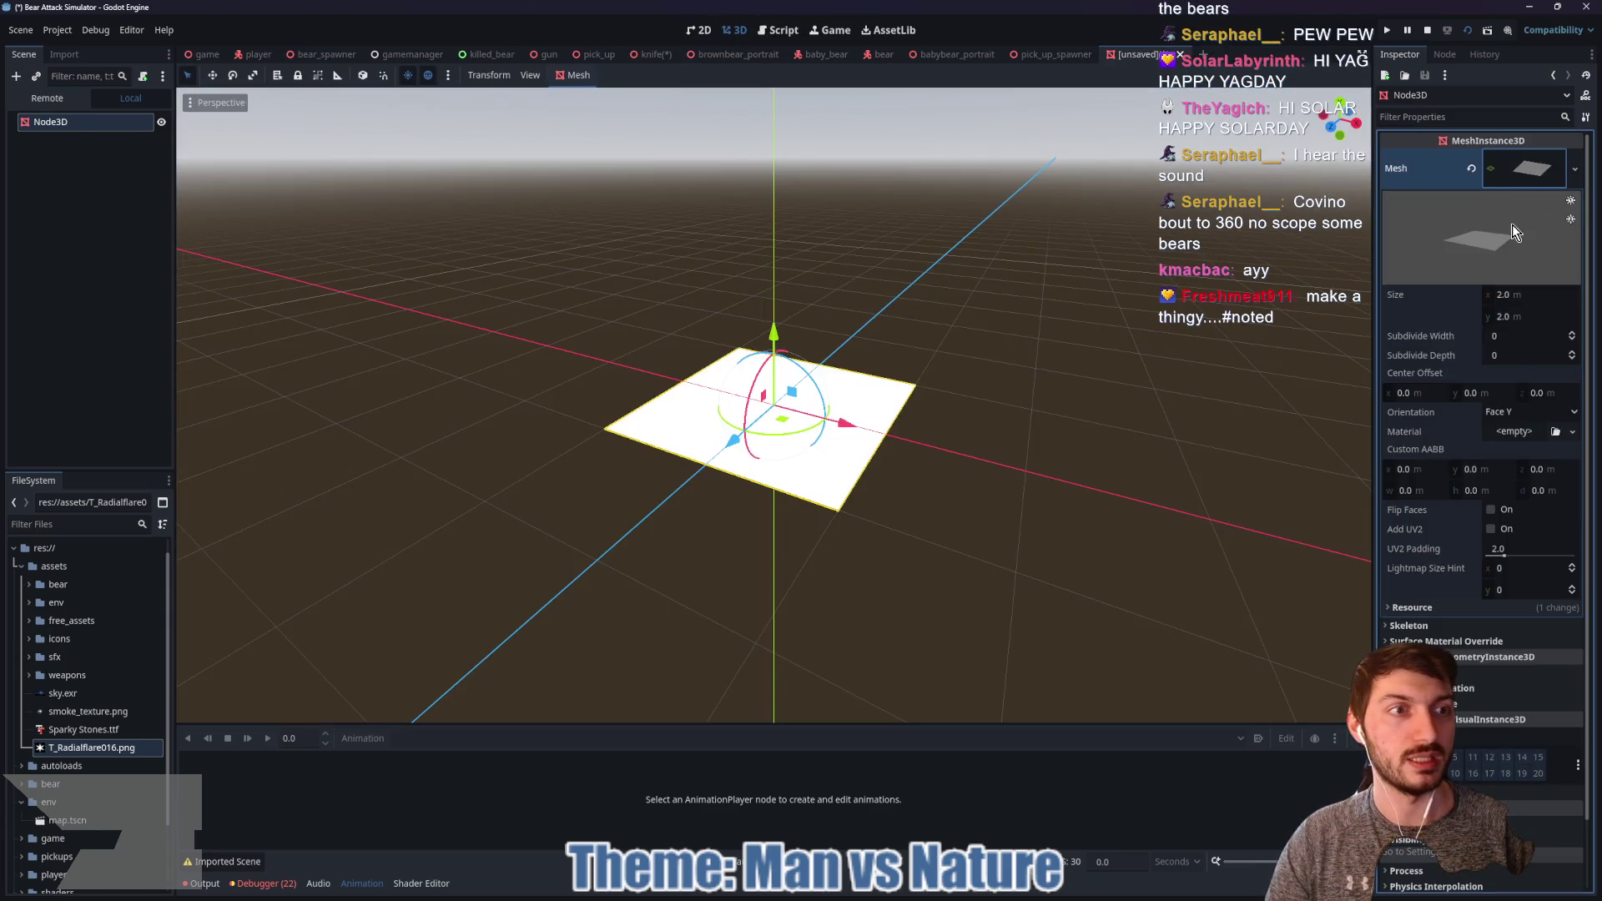
click(1510, 434)
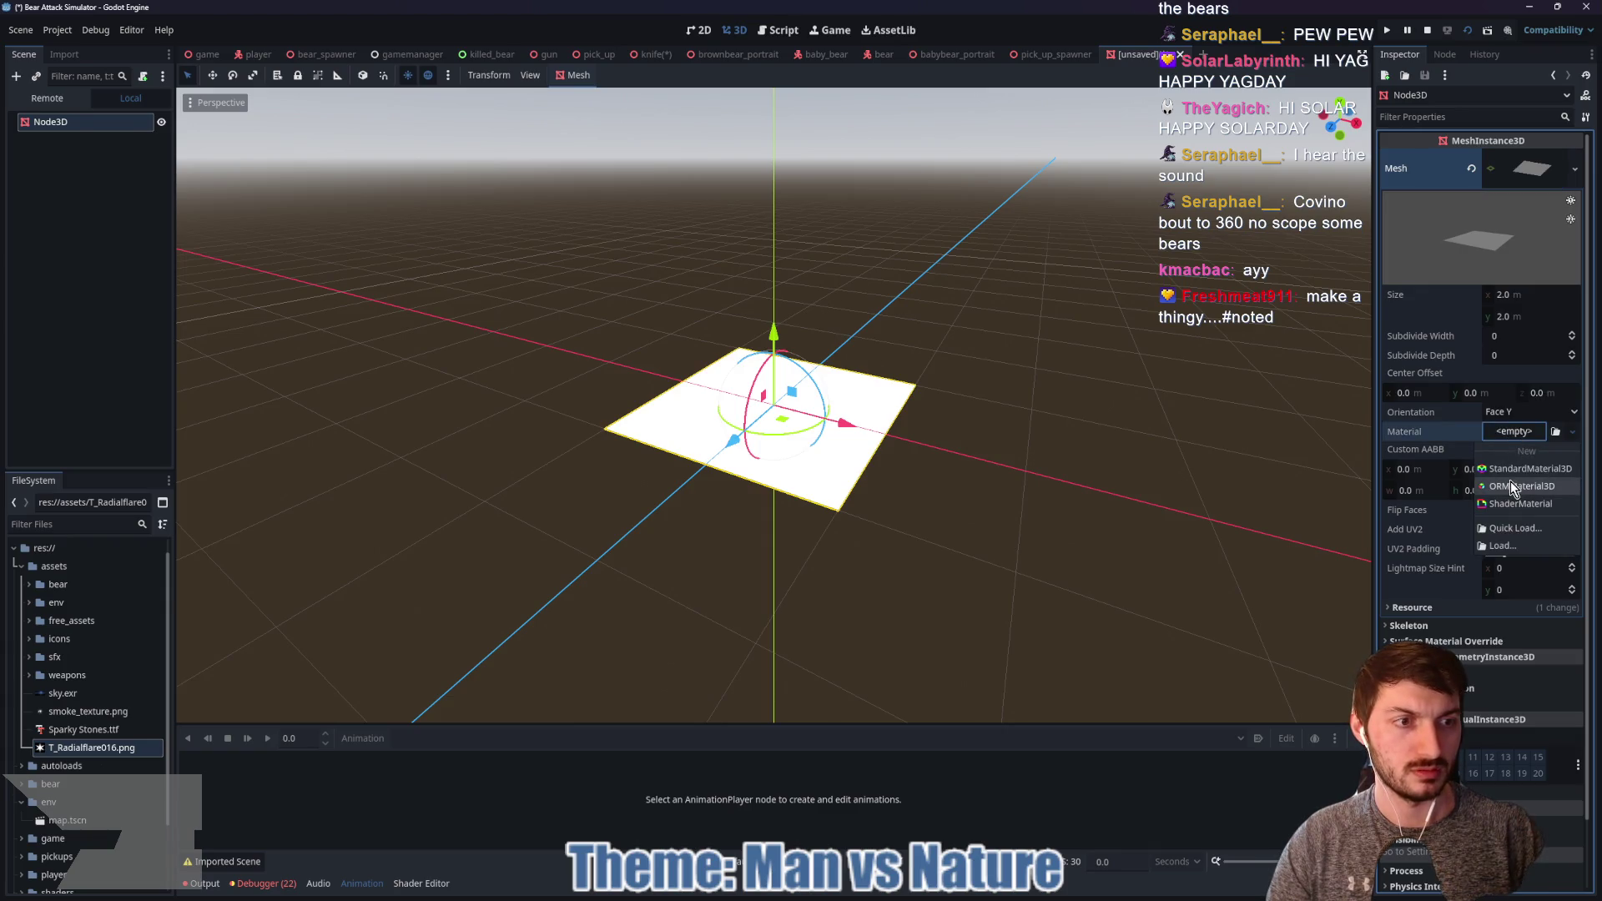
click(1510, 474)
click(1522, 446)
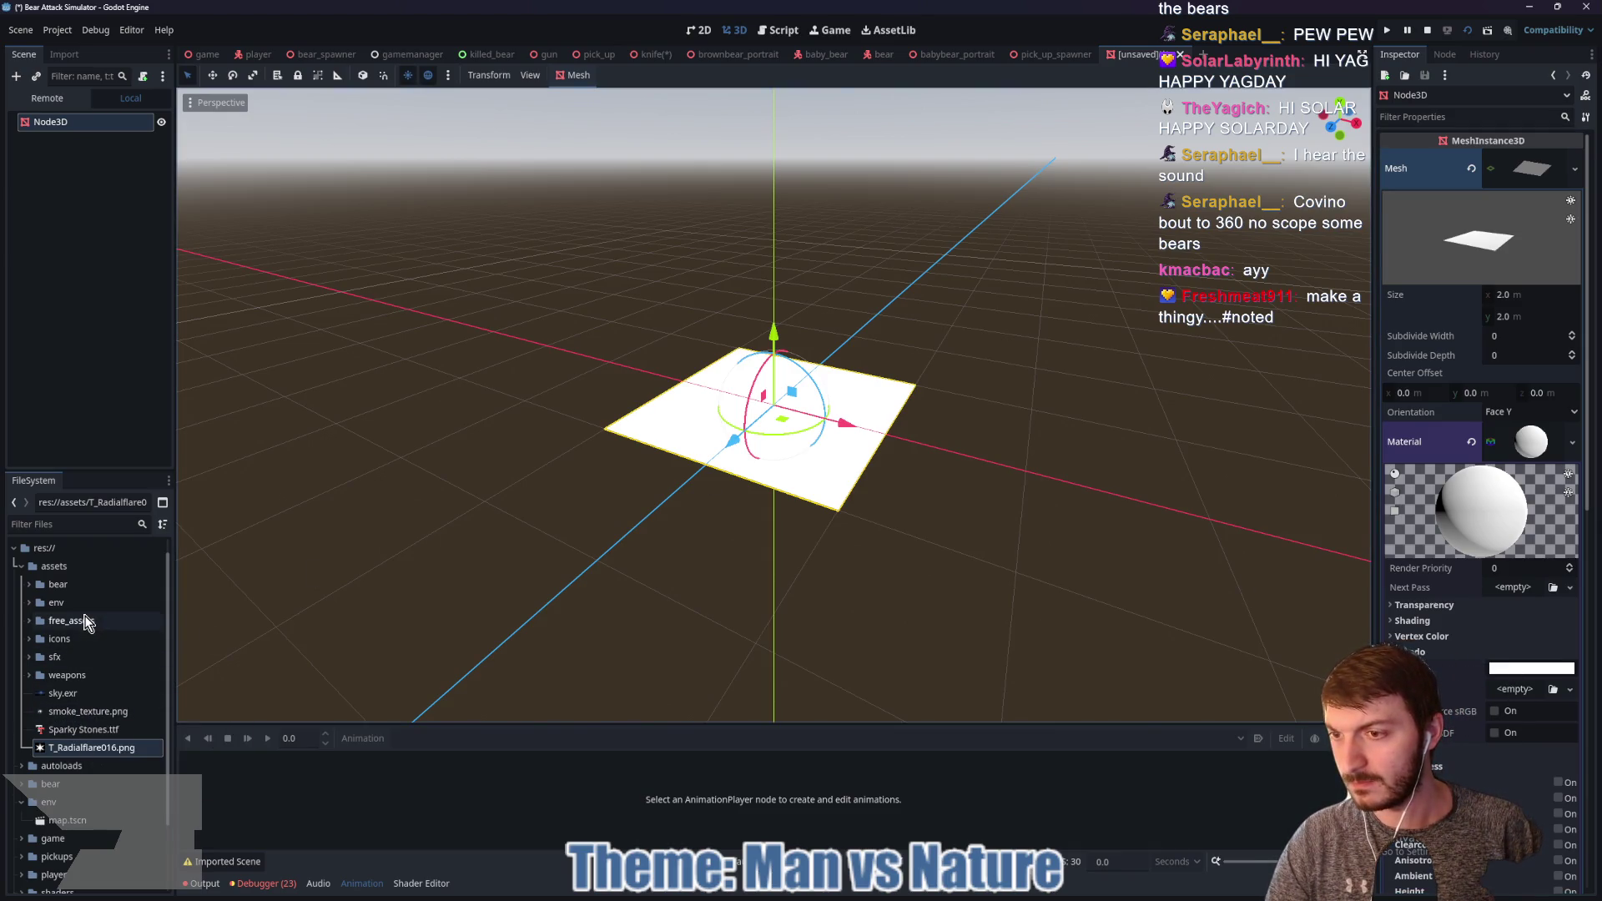
Step: Filter the FileSystem for 'hit' and set hit_marker.png as the material's Albedo texture
click(32, 677)
click(32, 678)
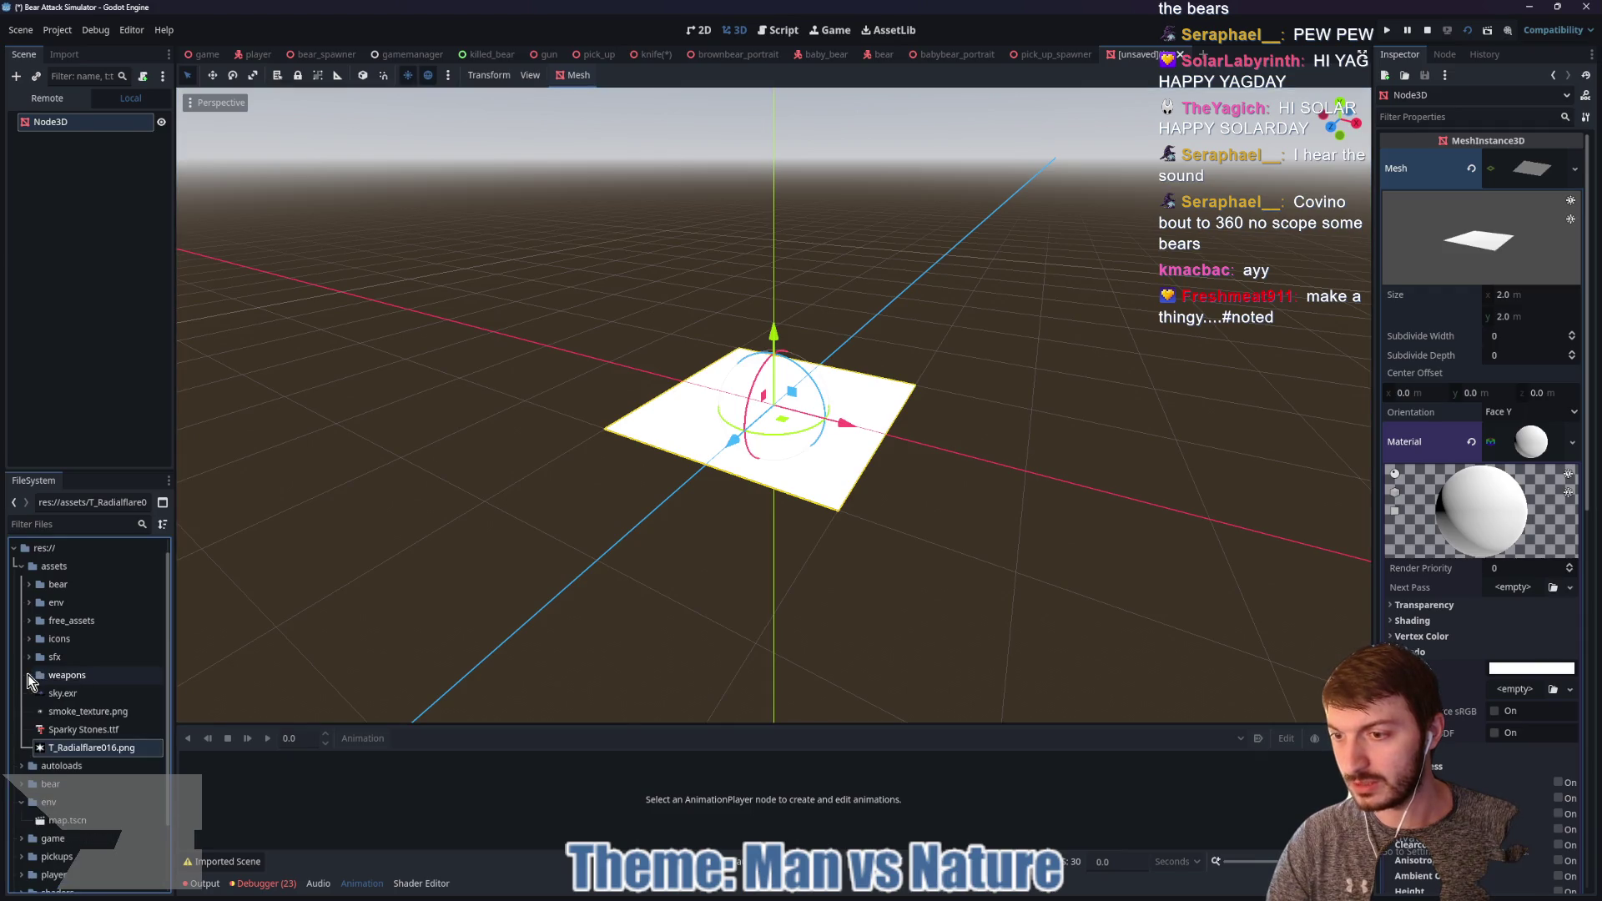
click(58, 524)
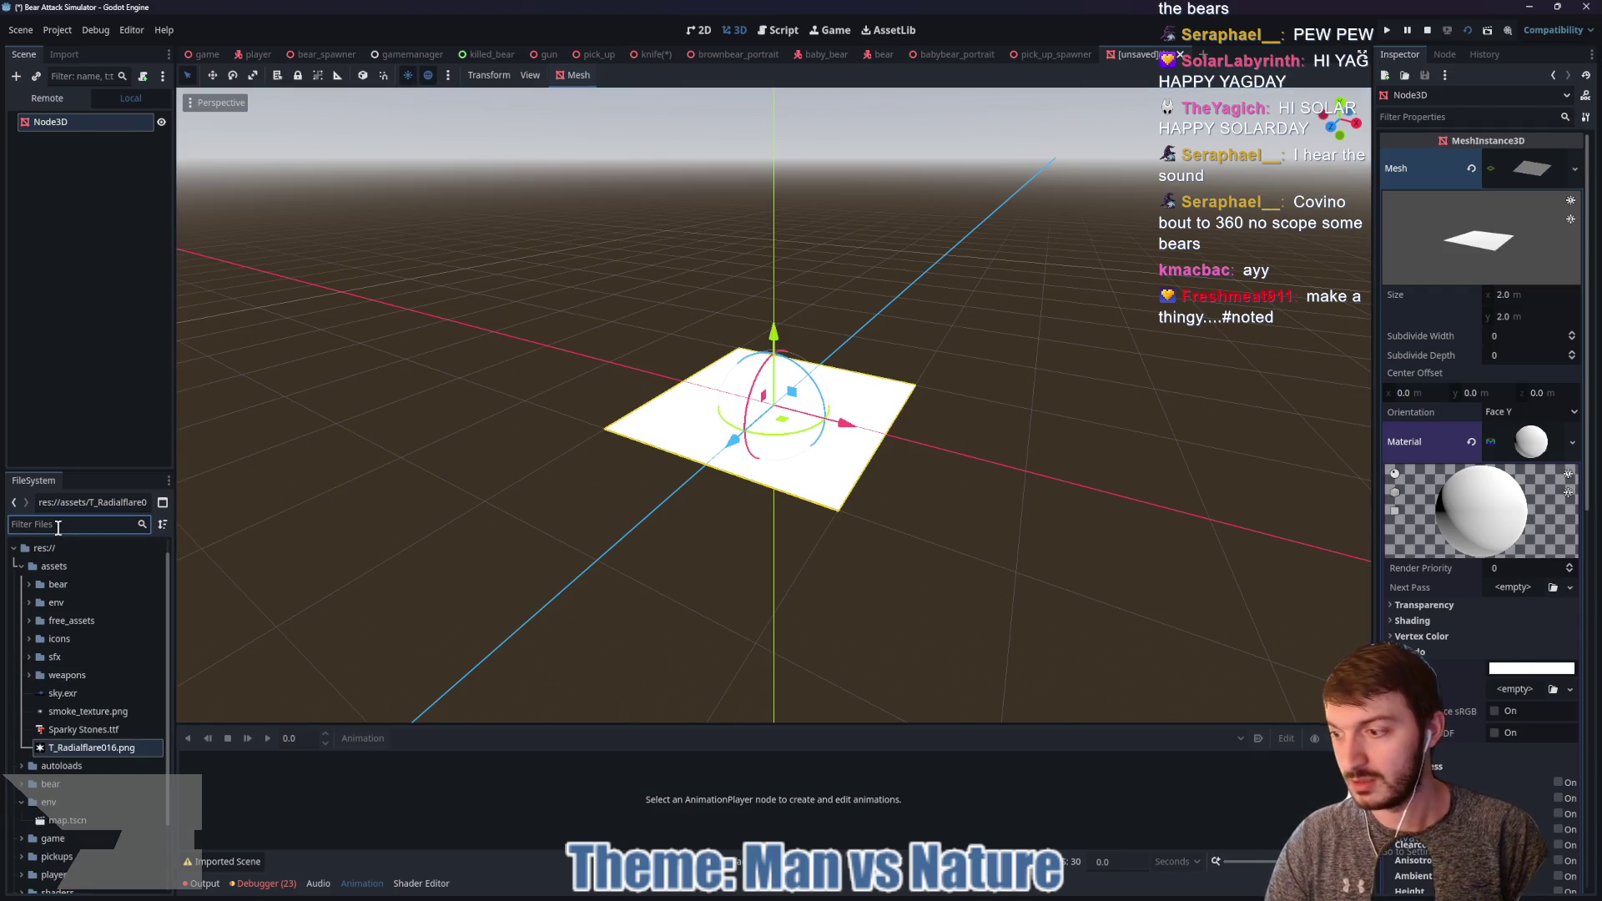
text(hit)
mouse_move(67, 621)
mouse_down()
mouse_move(625, 679)
mouse_move(1511, 620)
mouse_move(1513, 689)
mouse_up()
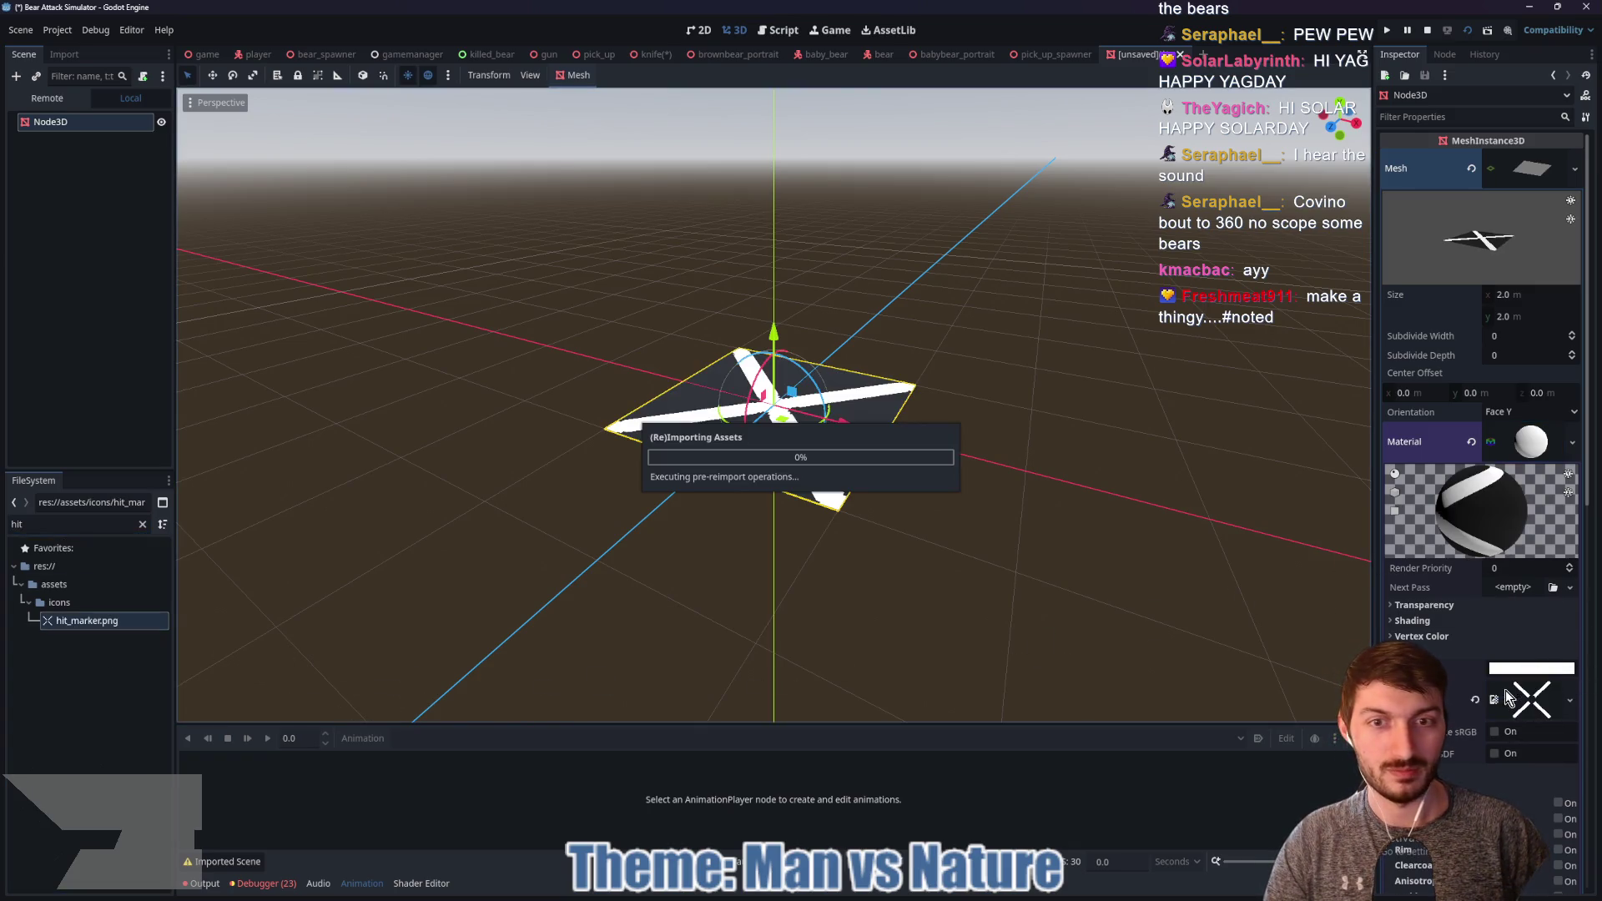
drag(1025, 378, 1079, 498)
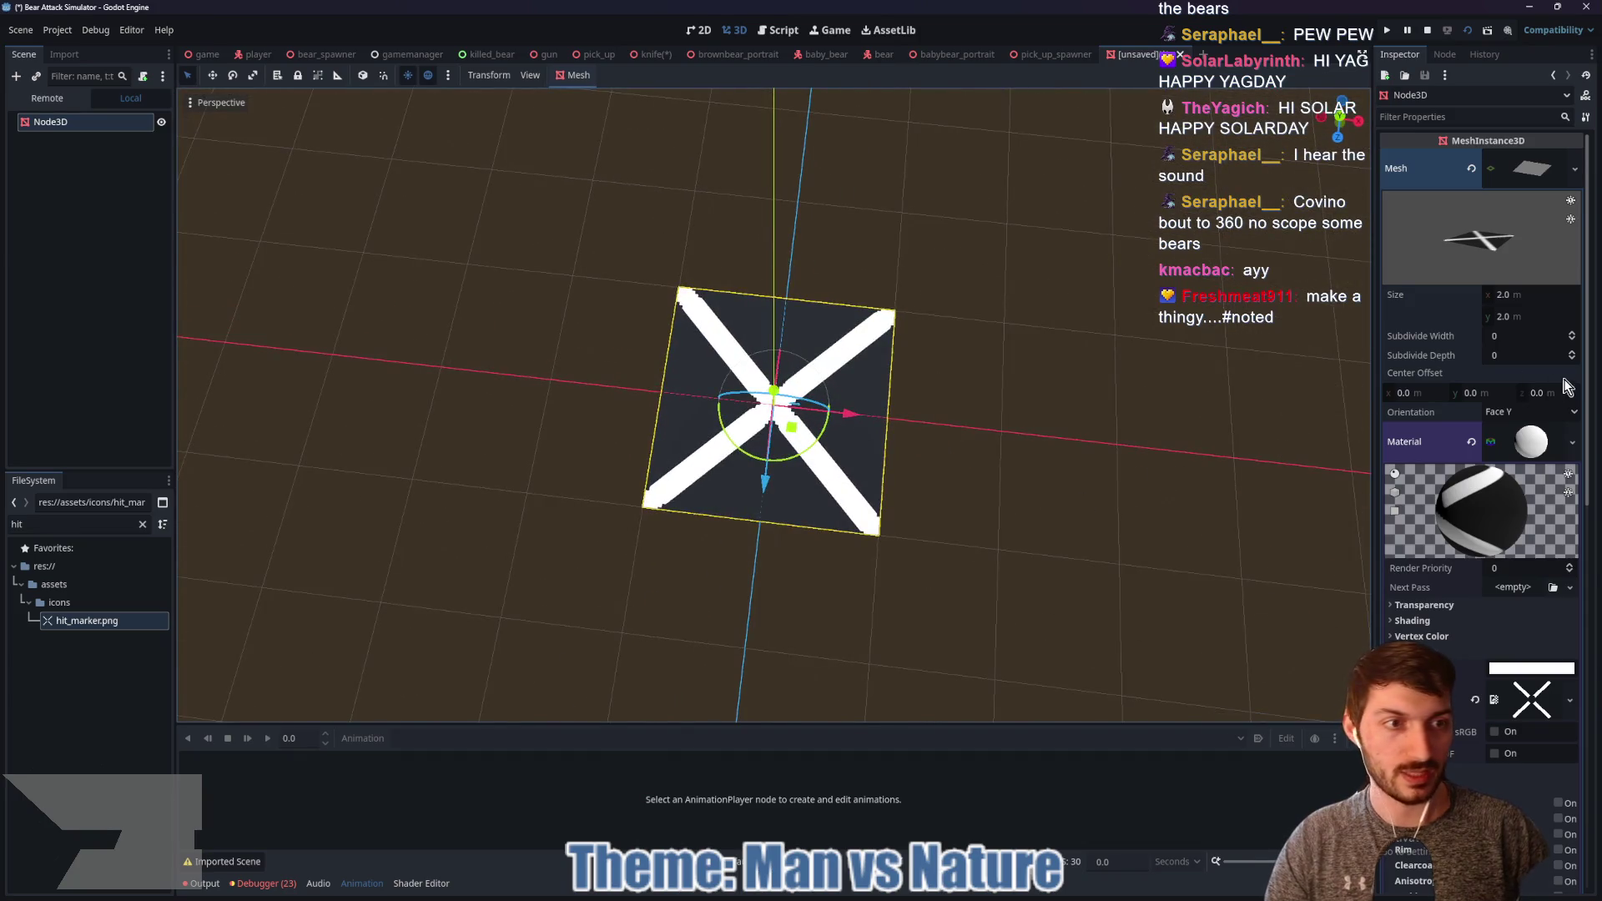
Step: Set the material's Transparency to Alpha, Blend Mode to Add and Cull Mode to Disabled
click(1424, 605)
click(1526, 622)
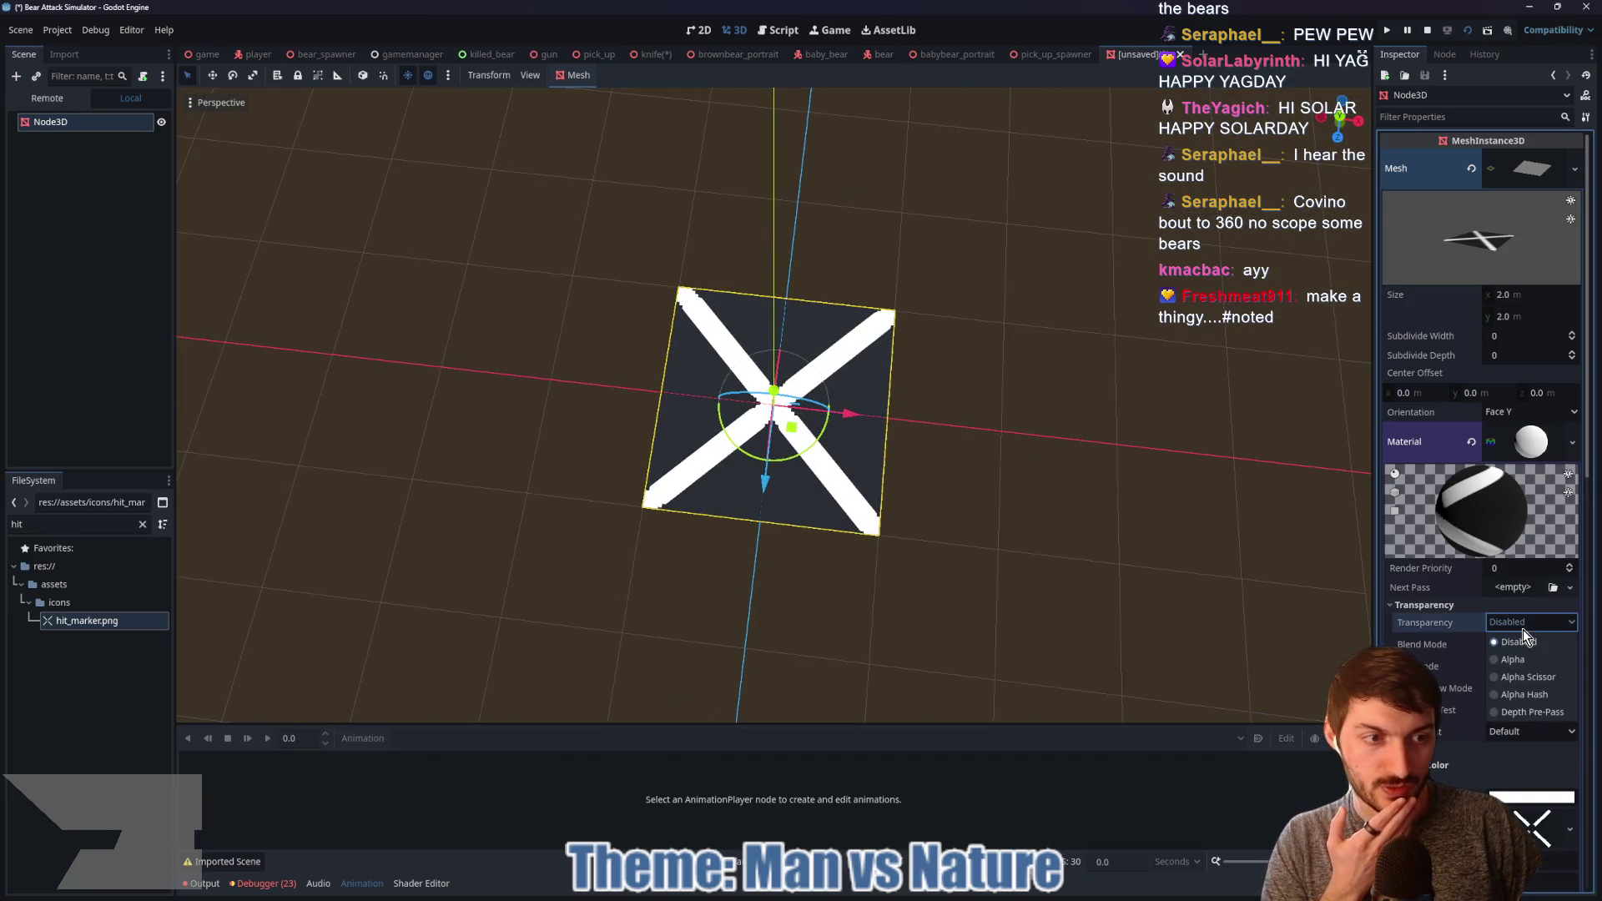
click(1526, 664)
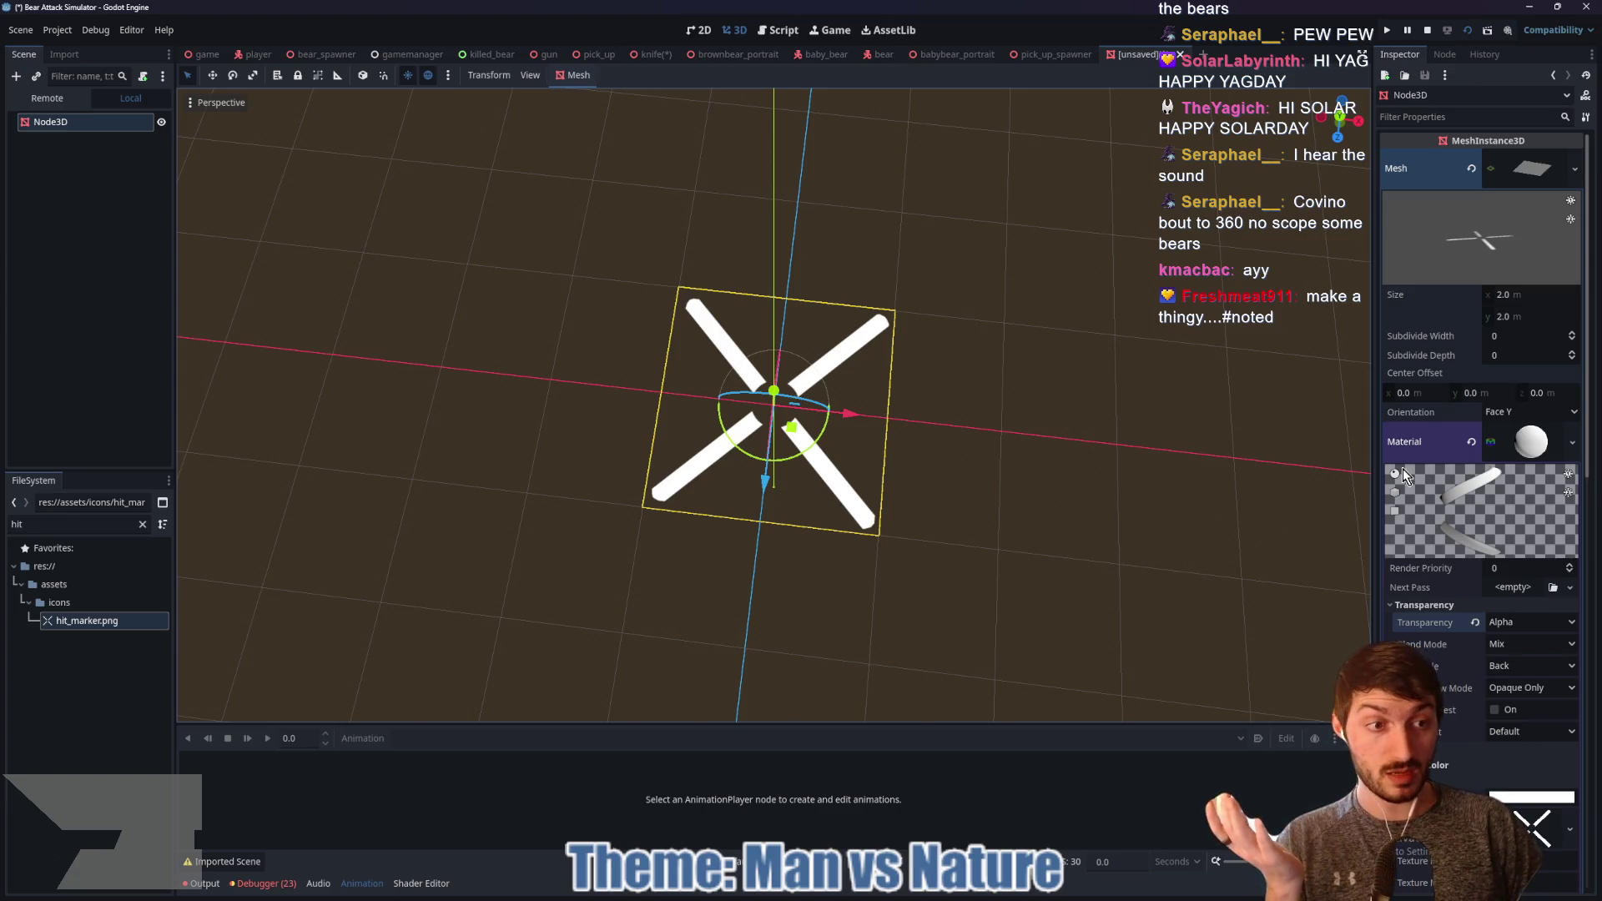
mouse_move(1143, 549)
mouse_down()
mouse_move(1098, 458)
mouse_move(1073, 283)
mouse_move(1130, 536)
mouse_up()
click(1531, 643)
click(1522, 683)
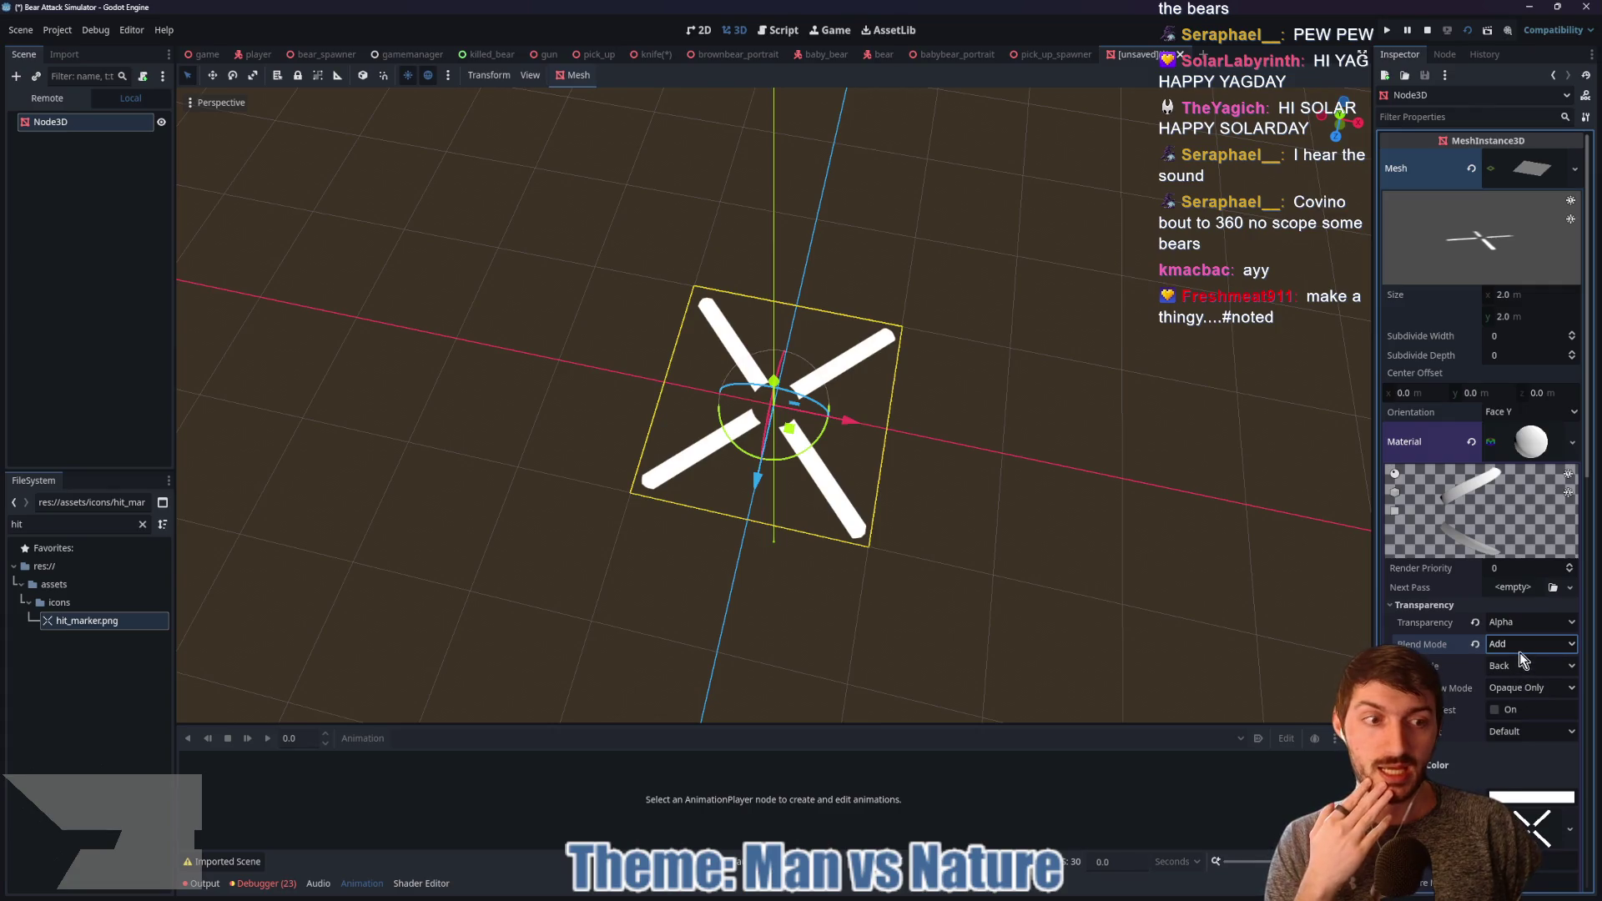
click(1531, 665)
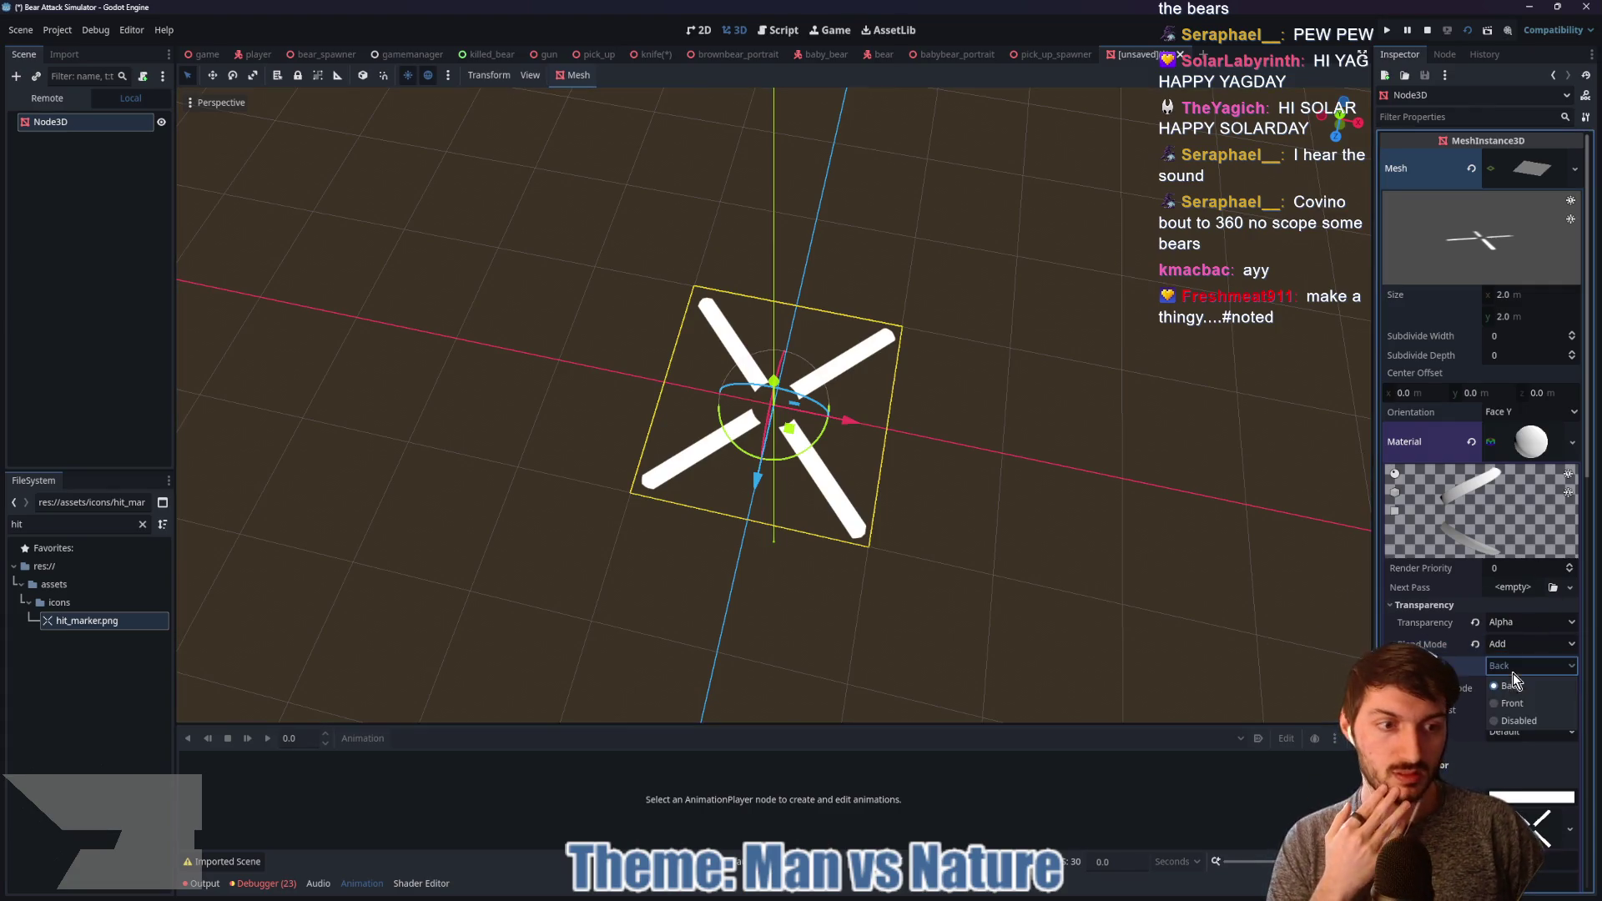
click(1518, 722)
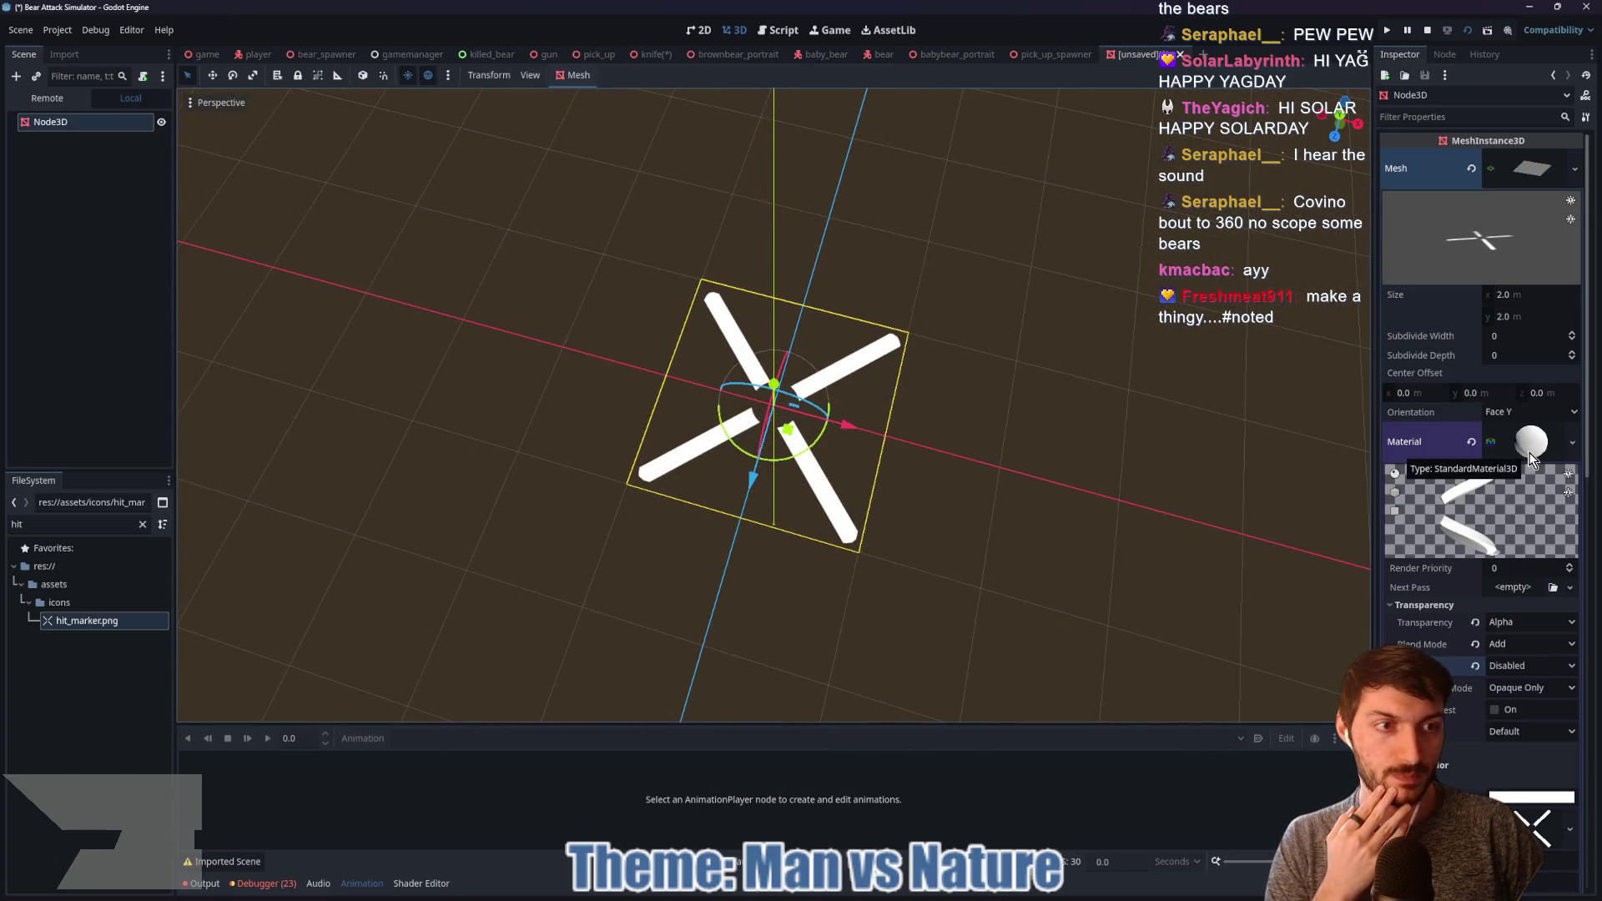
Step: Switch to Rear view and rotate the plane upright to face the camera
click(1531, 444)
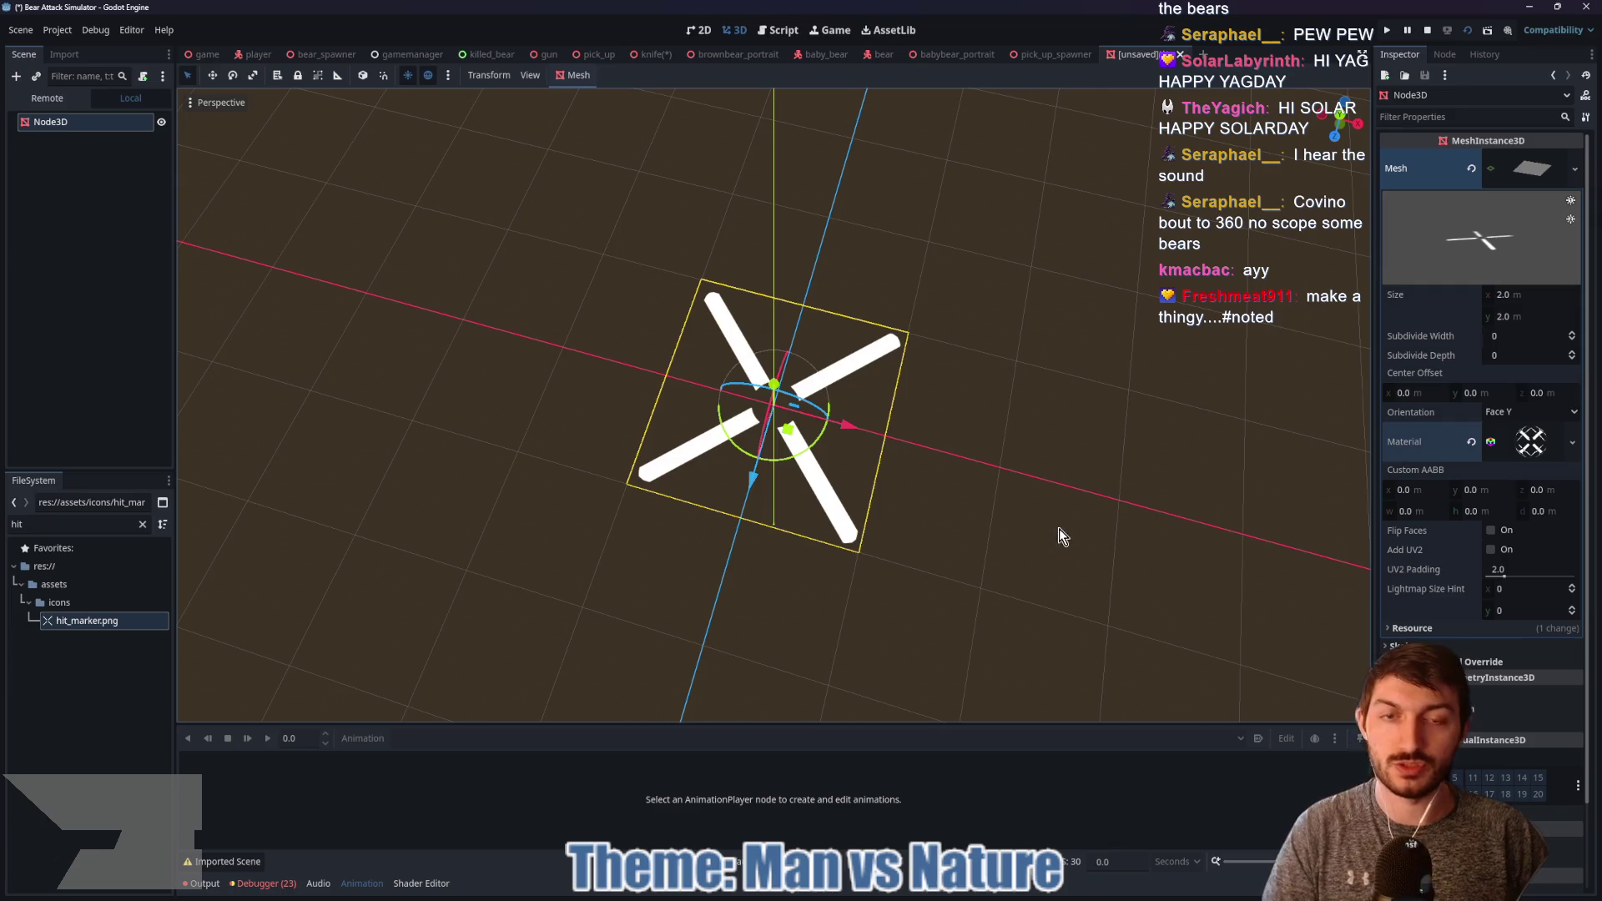
click(1335, 138)
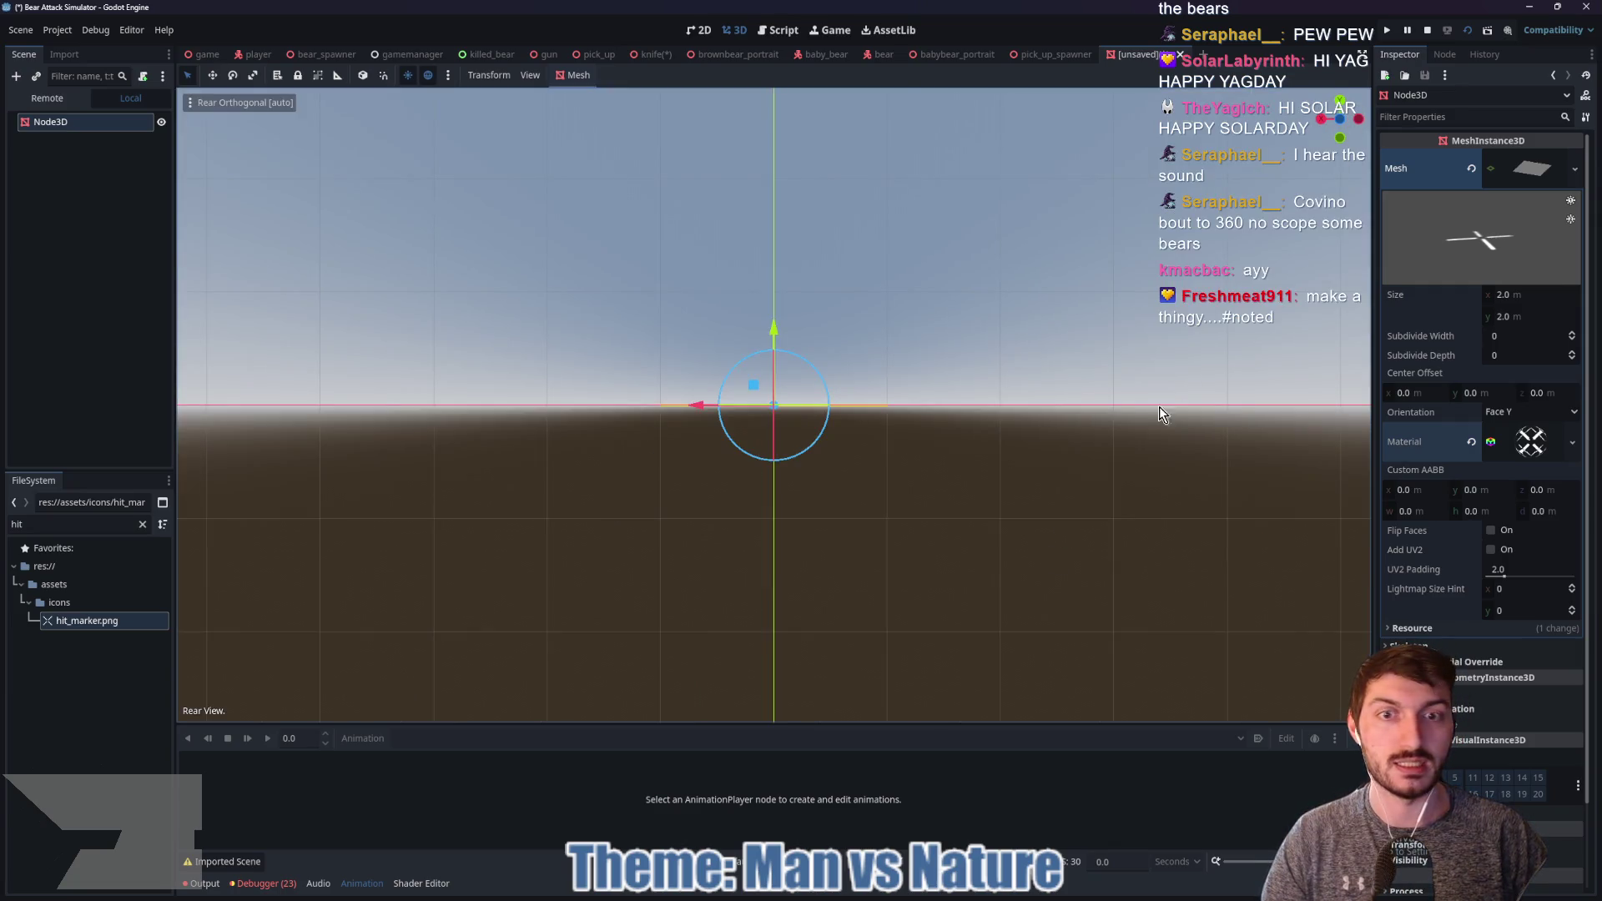
mouse_move(774, 365)
mouse_down()
mouse_move(780, 444)
mouse_move(784, 382)
mouse_move(797, 443)
mouse_up()
Step: Set the PlaneMesh Size to 0.5 × 0.5 m
mouse_move(1117, 448)
mouse_down()
mouse_move(1093, 484)
mouse_move(1215, 497)
mouse_move(905, 424)
mouse_up()
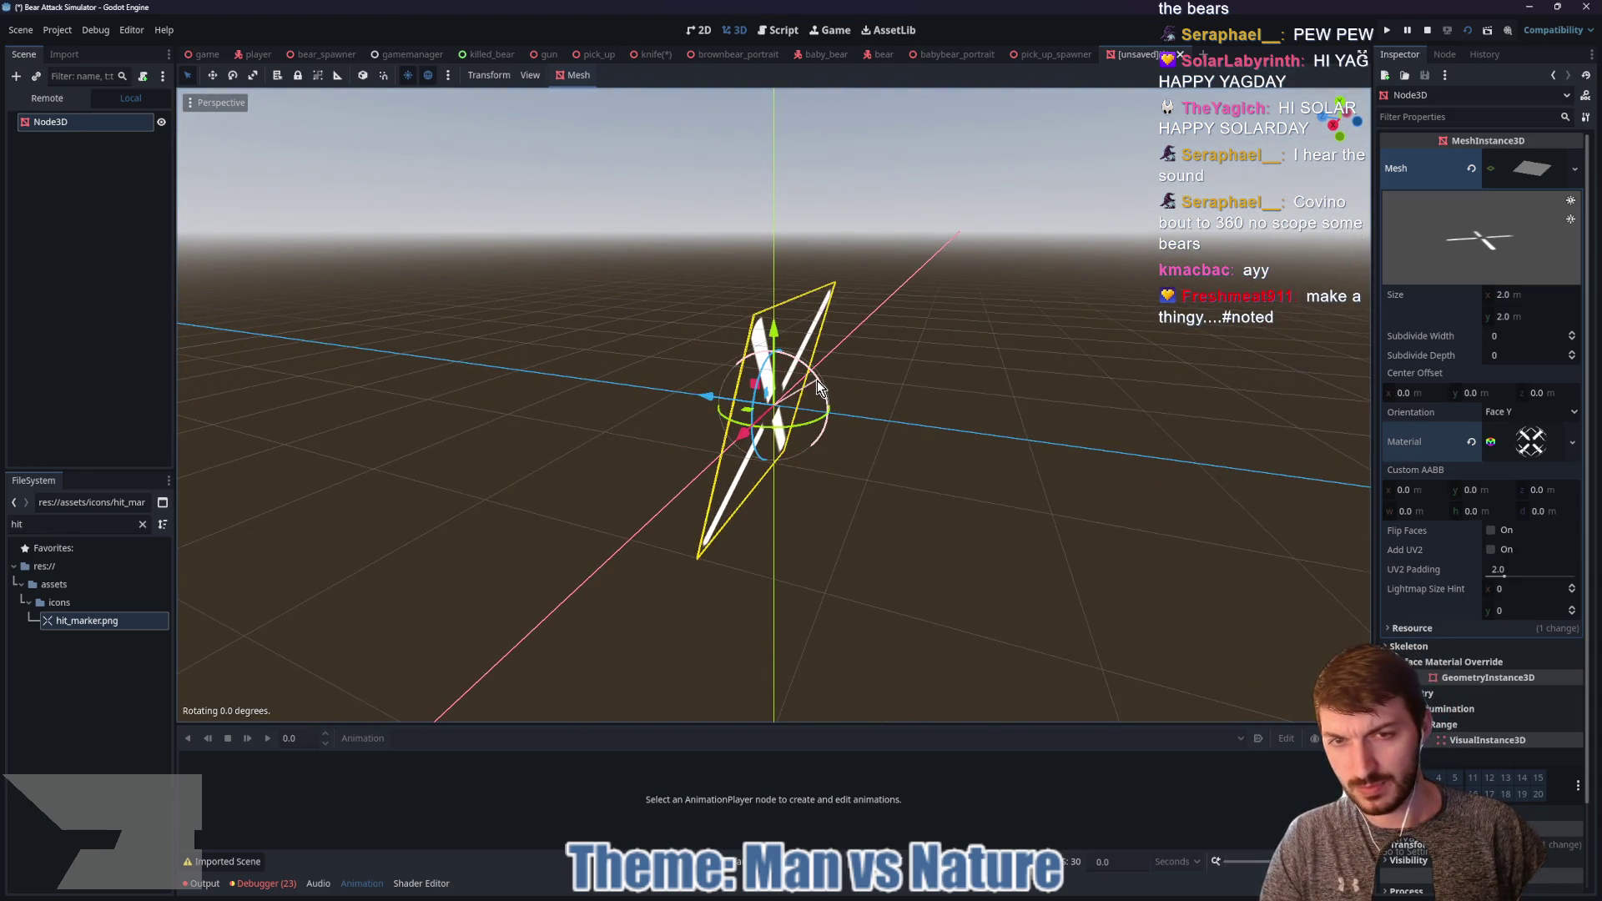
drag(822, 392, 959, 417)
scroll(838, 400, up, 3)
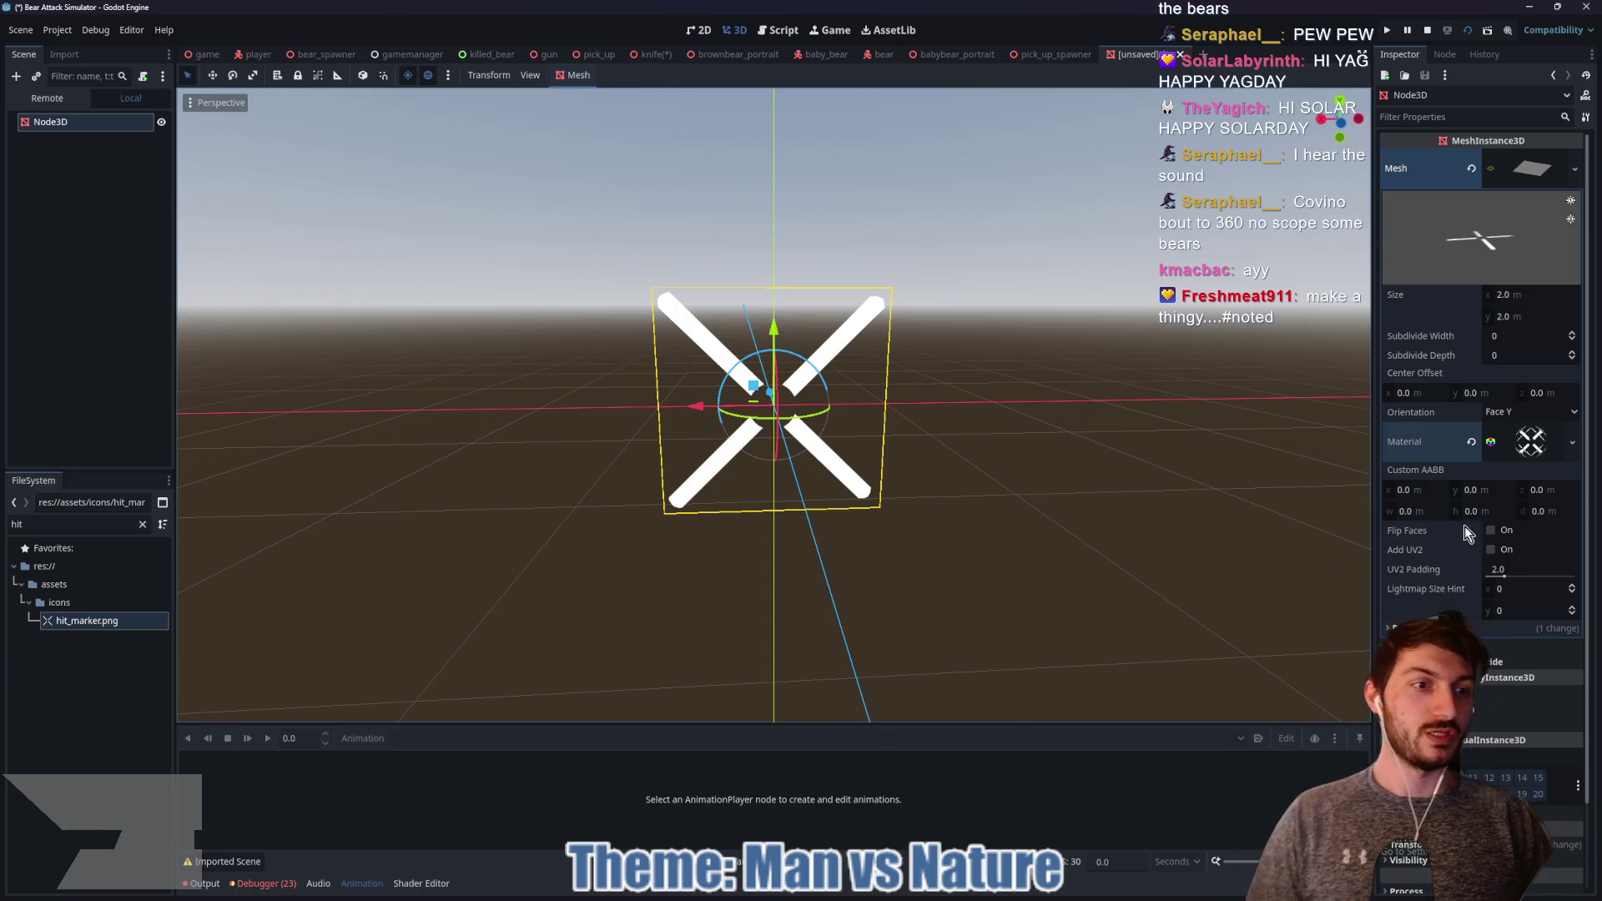
click(1525, 296)
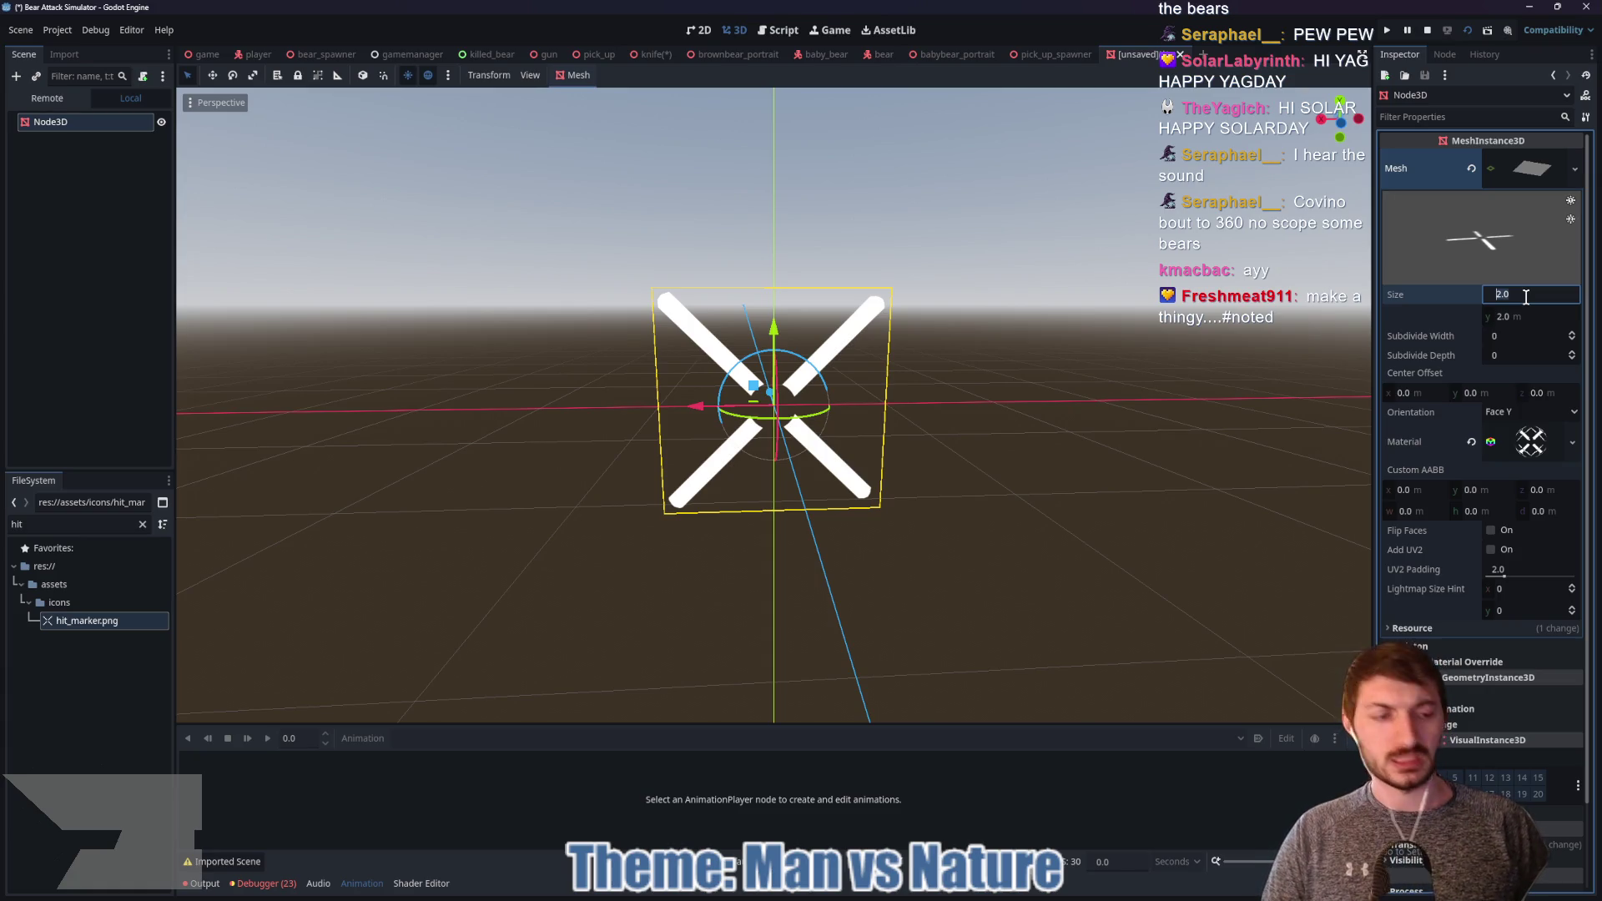
key(Tab)
text(0.5)
key(Return)
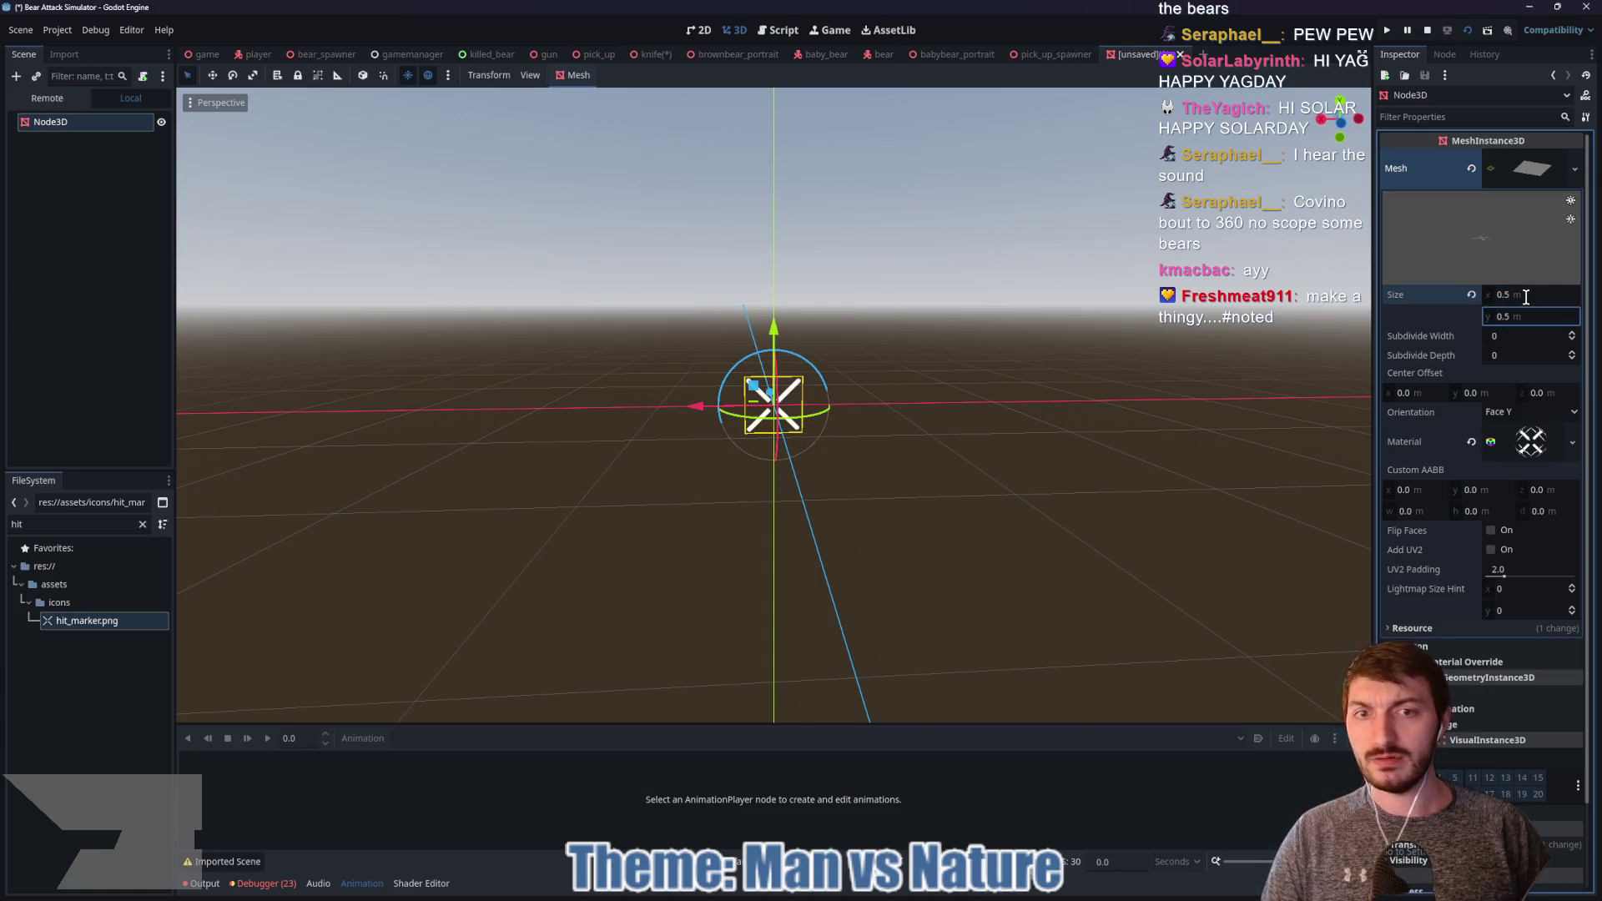
mouse_move(1110, 463)
mouse_down()
mouse_move(1062, 433)
mouse_move(1067, 449)
mouse_up()
scroll(935, 457, up, 6)
Step: Resize the plane mesh to 0.25 × 0.25 m
click(1531, 296)
text(0)
key(Tab)
text(0.25)
key(Return)
key(ctrl+s)
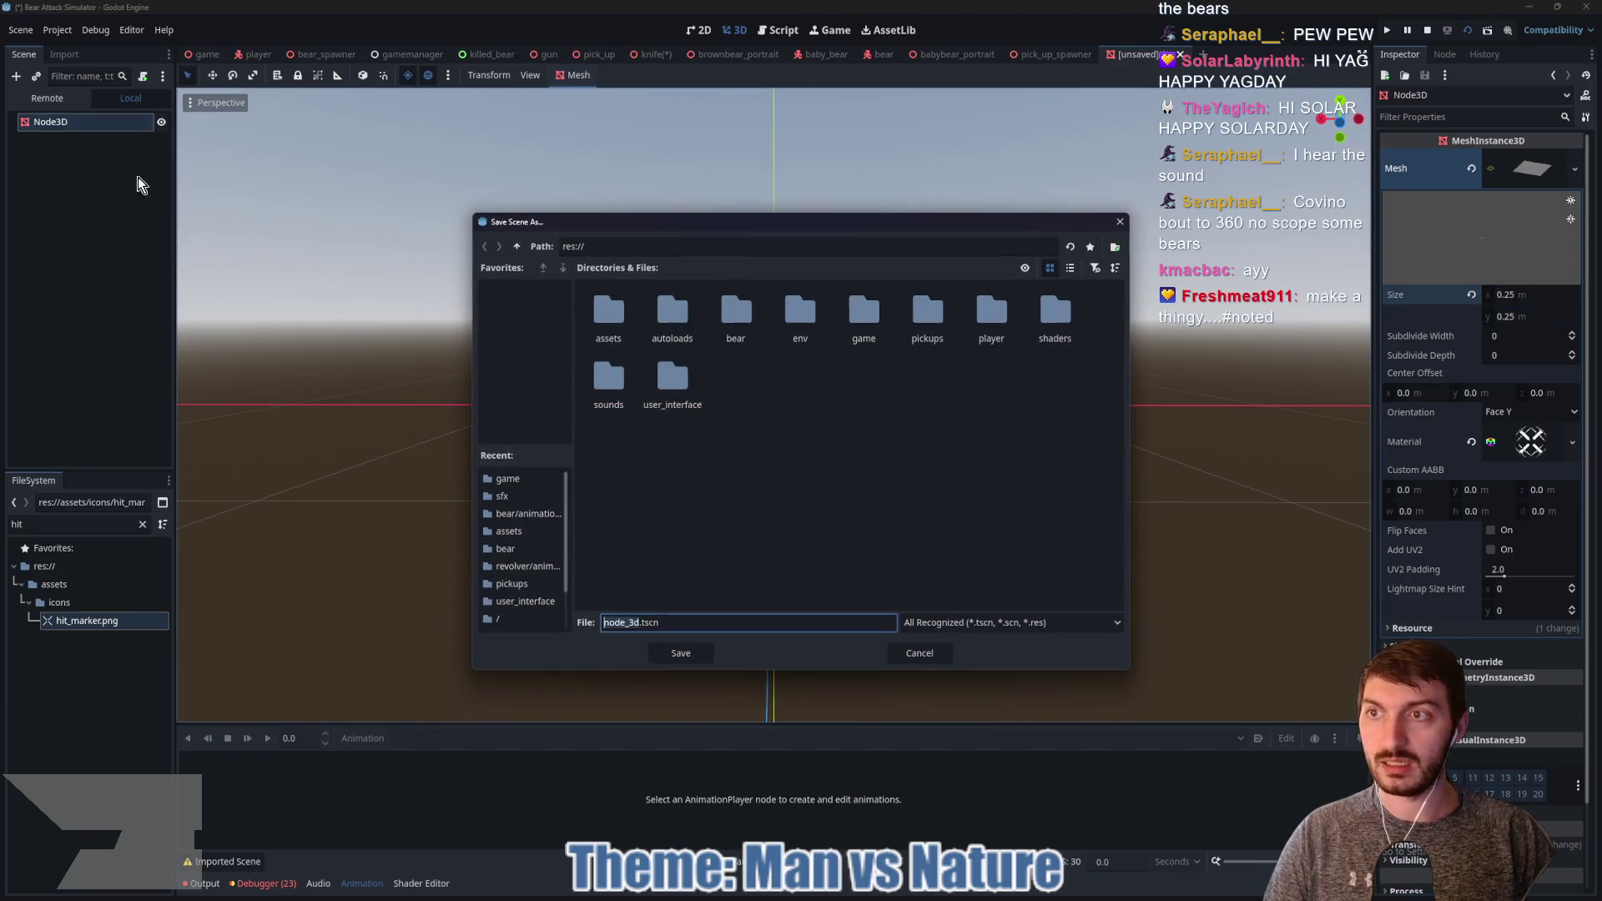
key(Escape)
Step: Rename the root node HitMarker and save the scene as hit_marker.tscn in assets
double_click(50, 123)
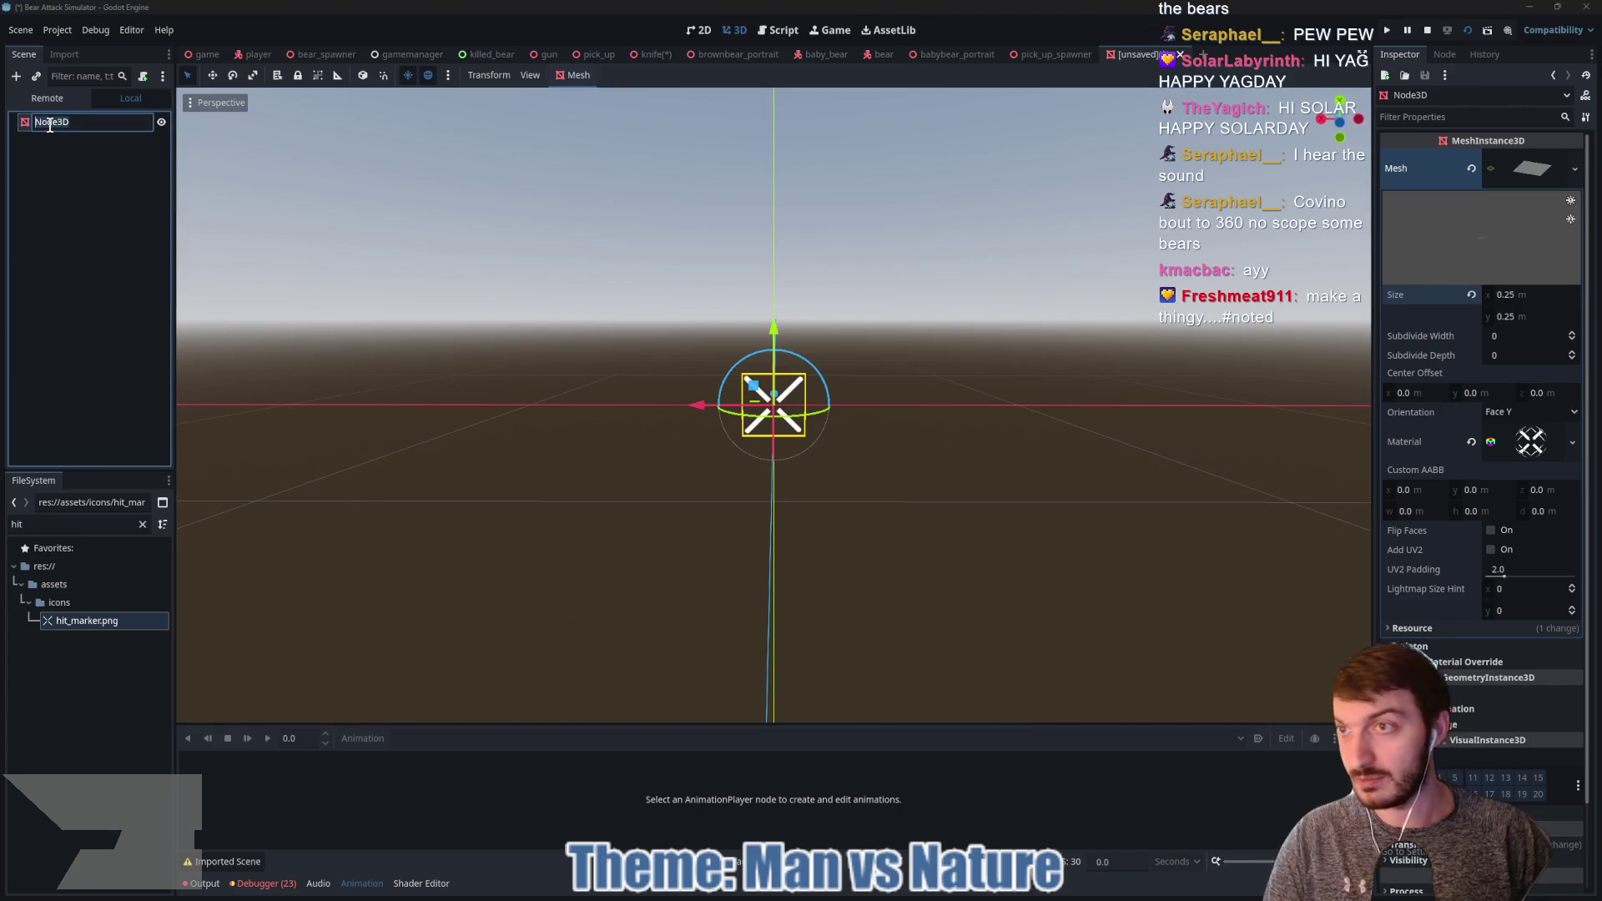
text(HitMarker)
key(Return)
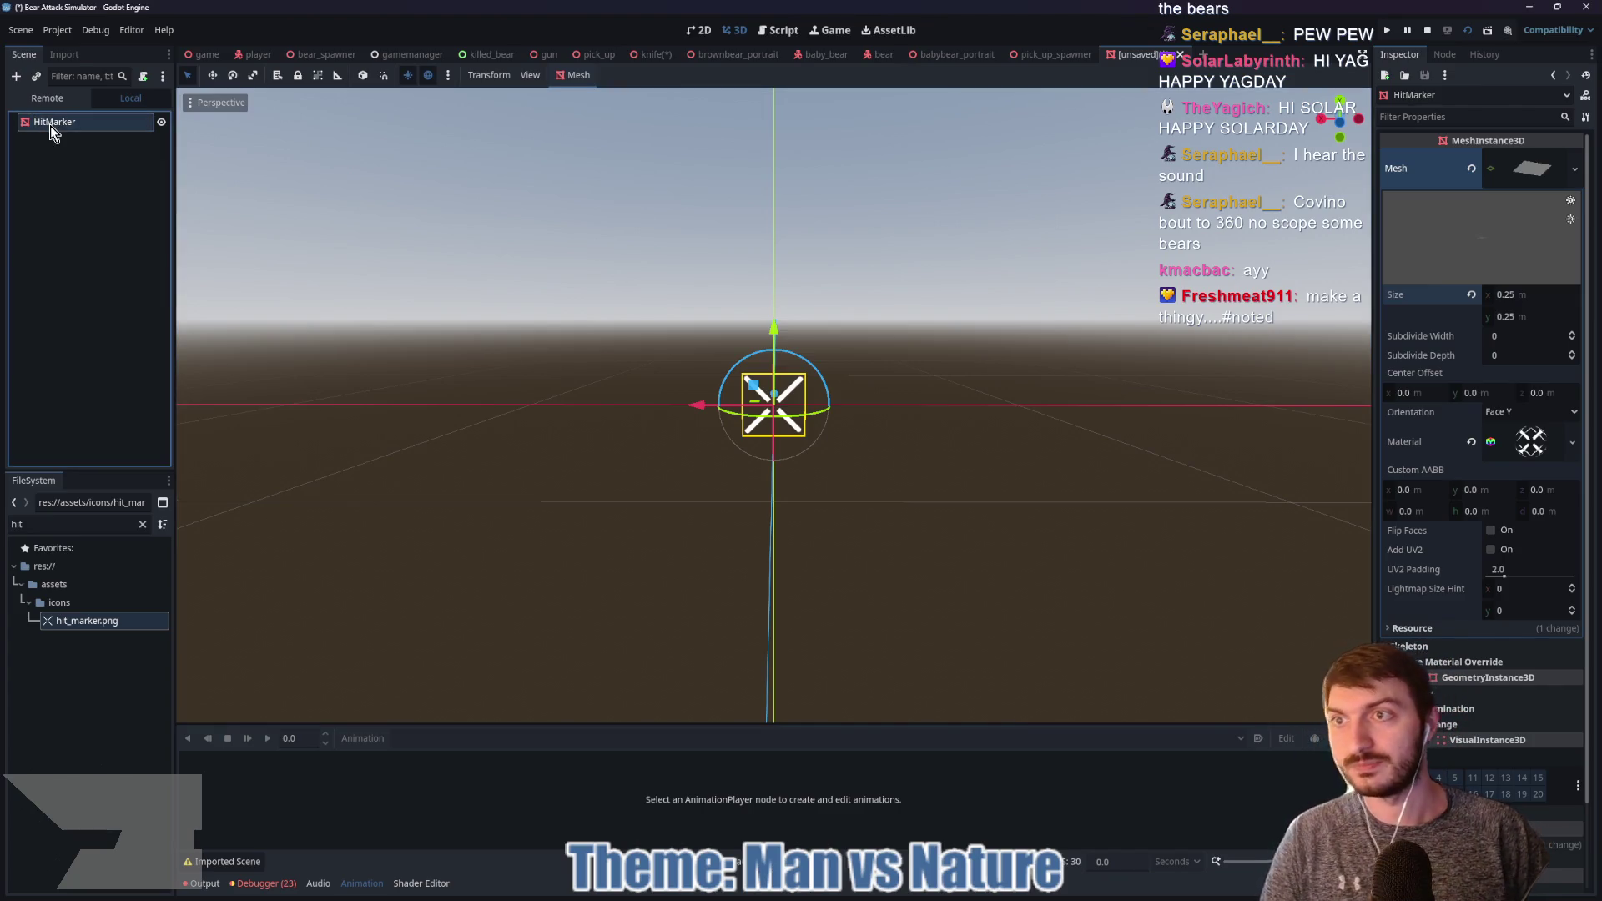
key(ctrl+s)
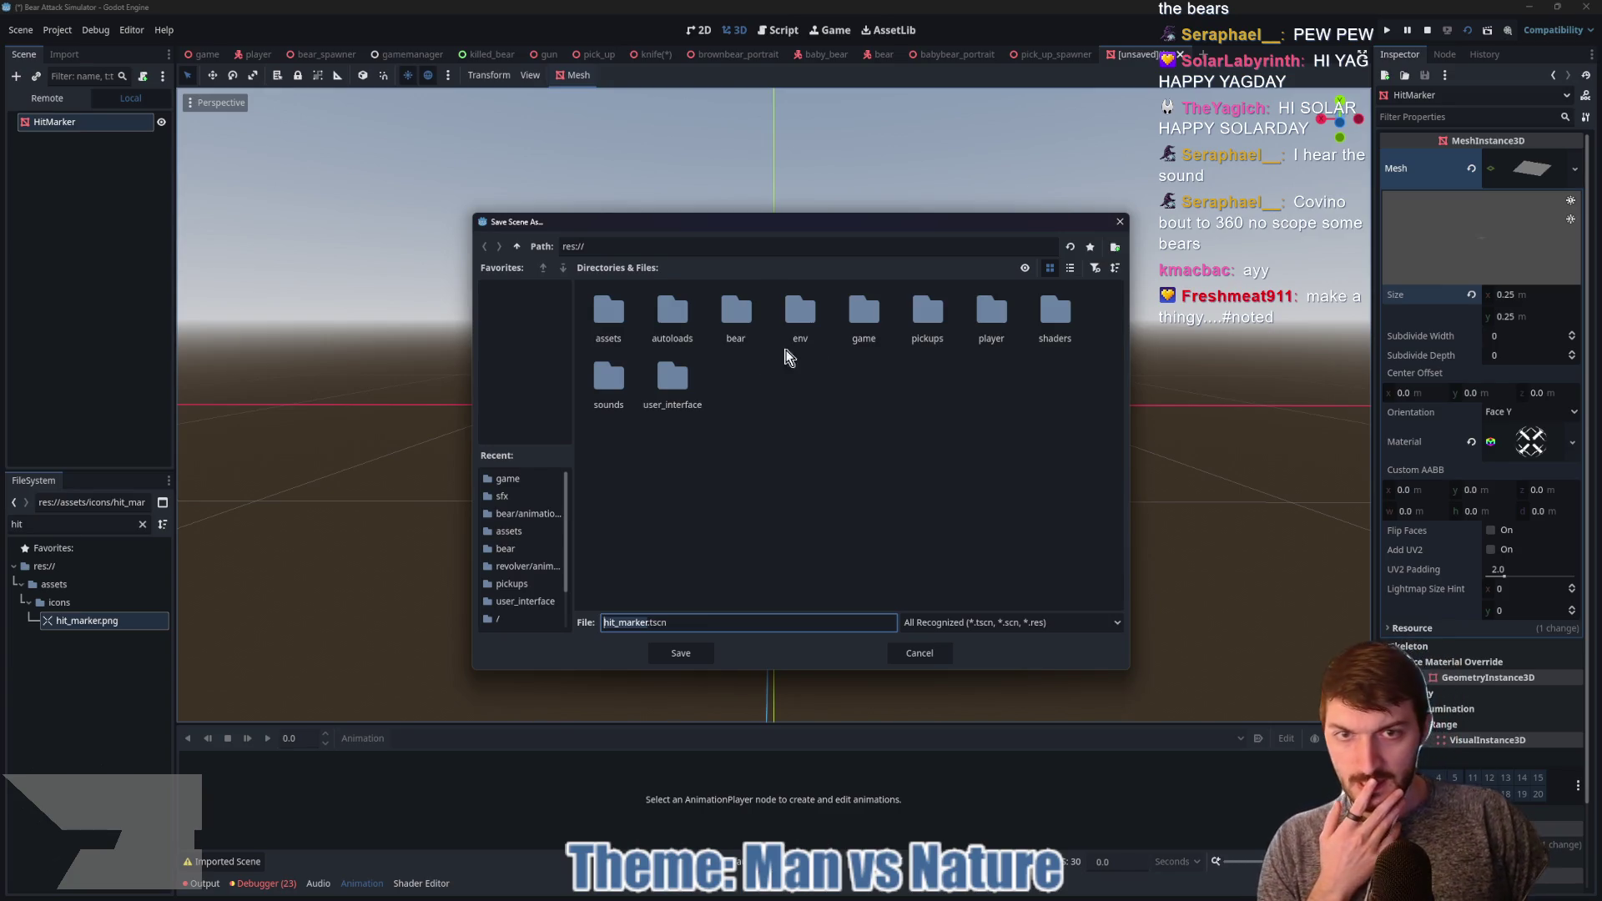
double_click(608, 312)
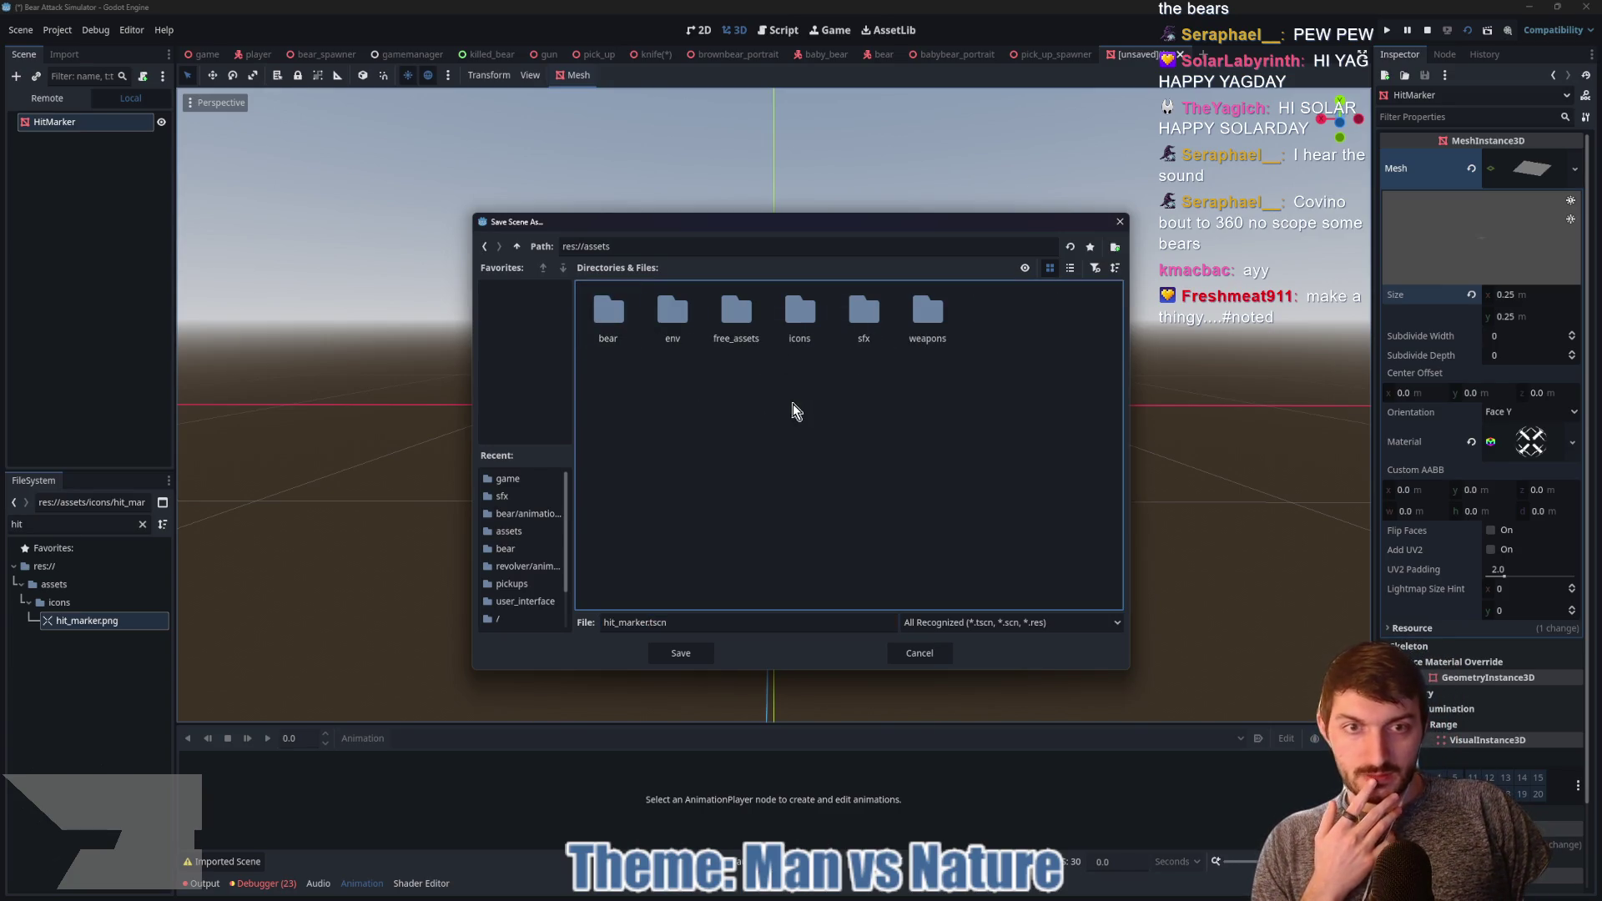
click(675, 654)
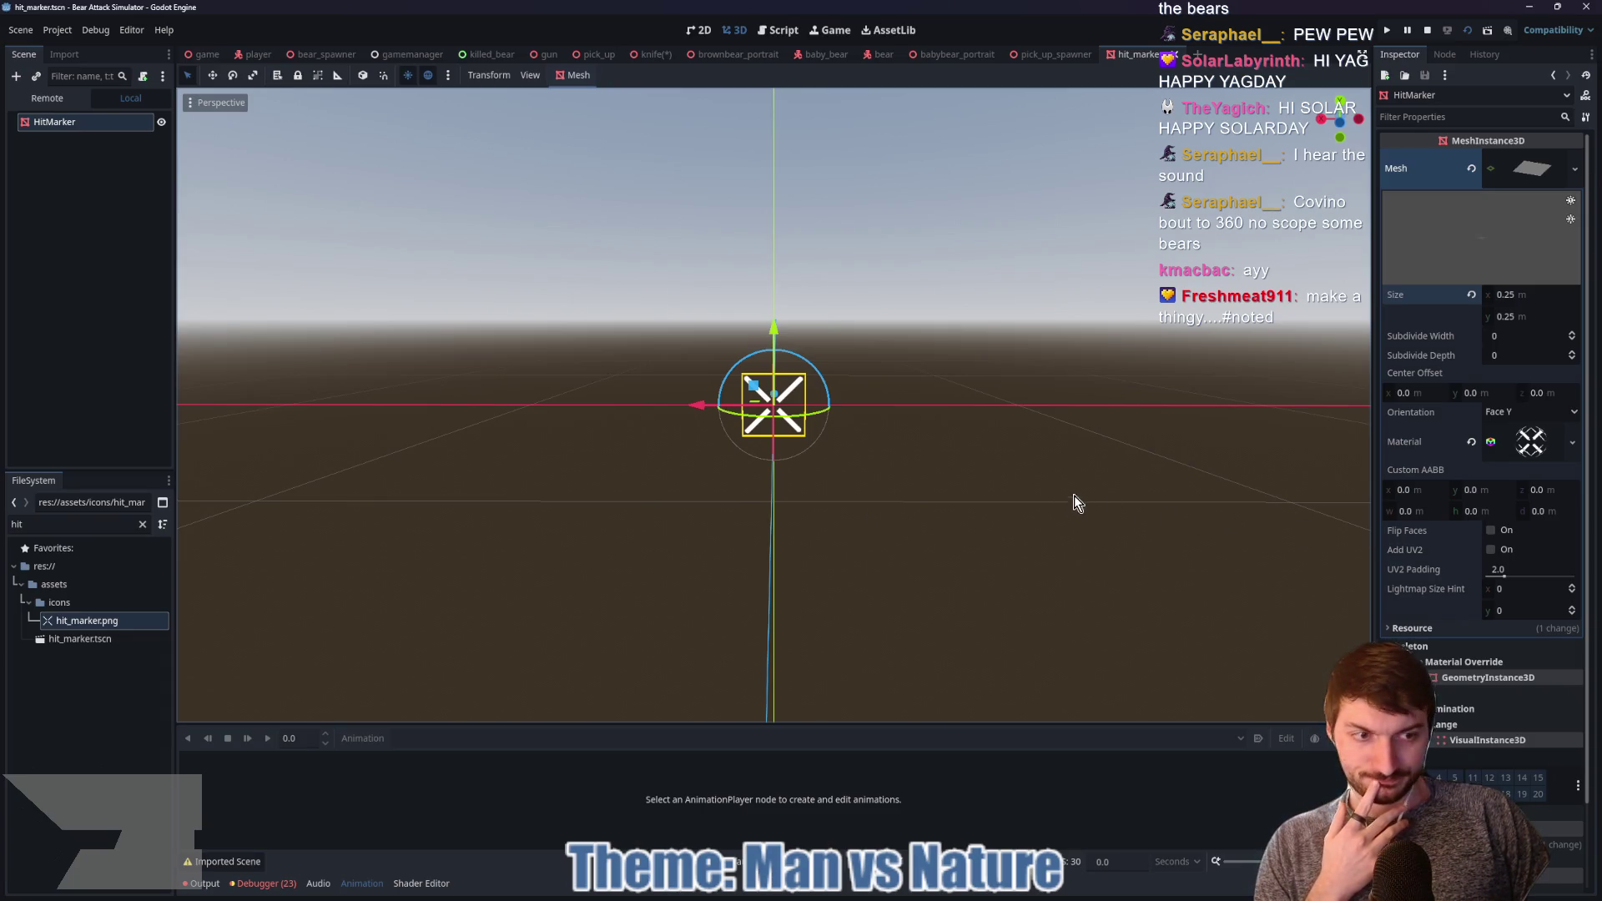
Step: Enable the material's Billboard mode so the marker always faces the camera
scroll(1444, 509, down, 2)
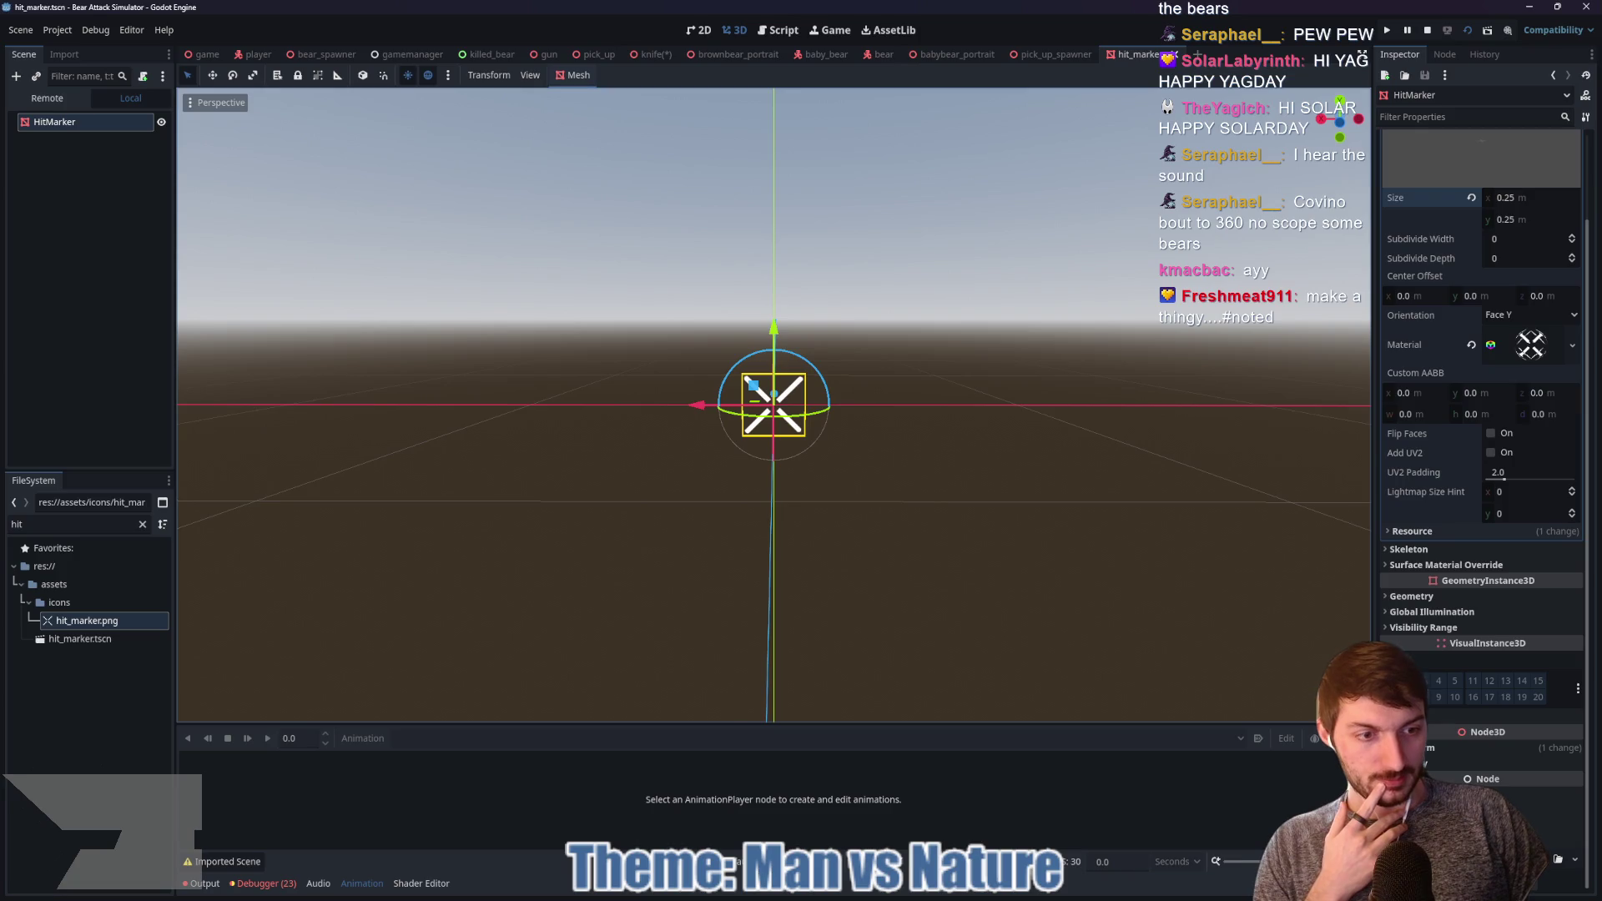
scroll(1470, 432, up, 2)
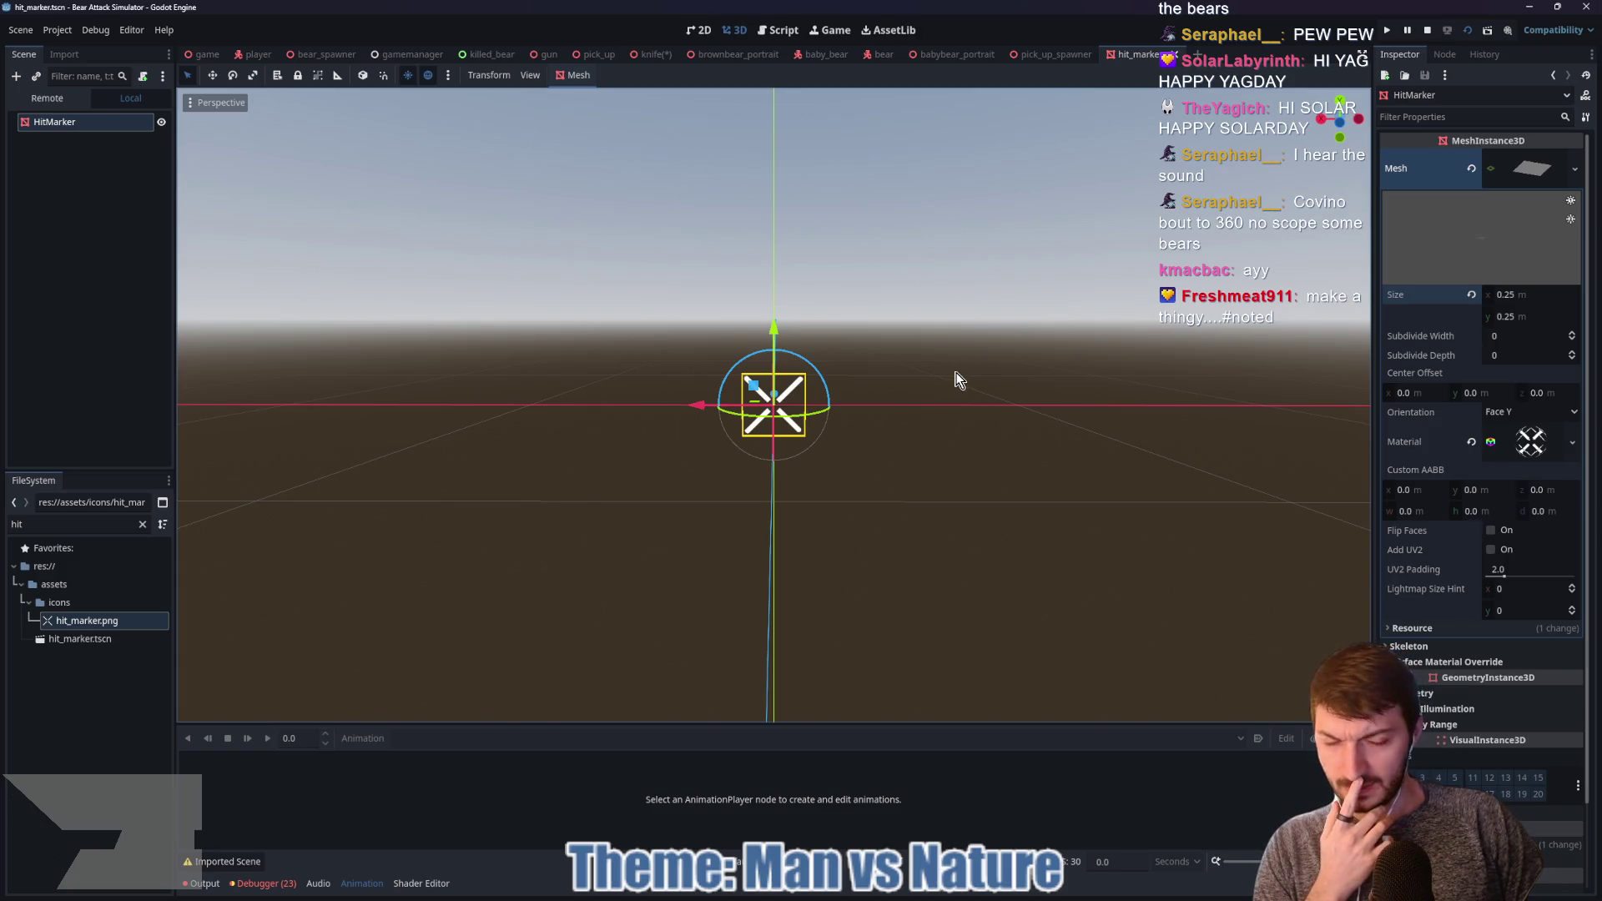
scroll(1467, 551, down, 2)
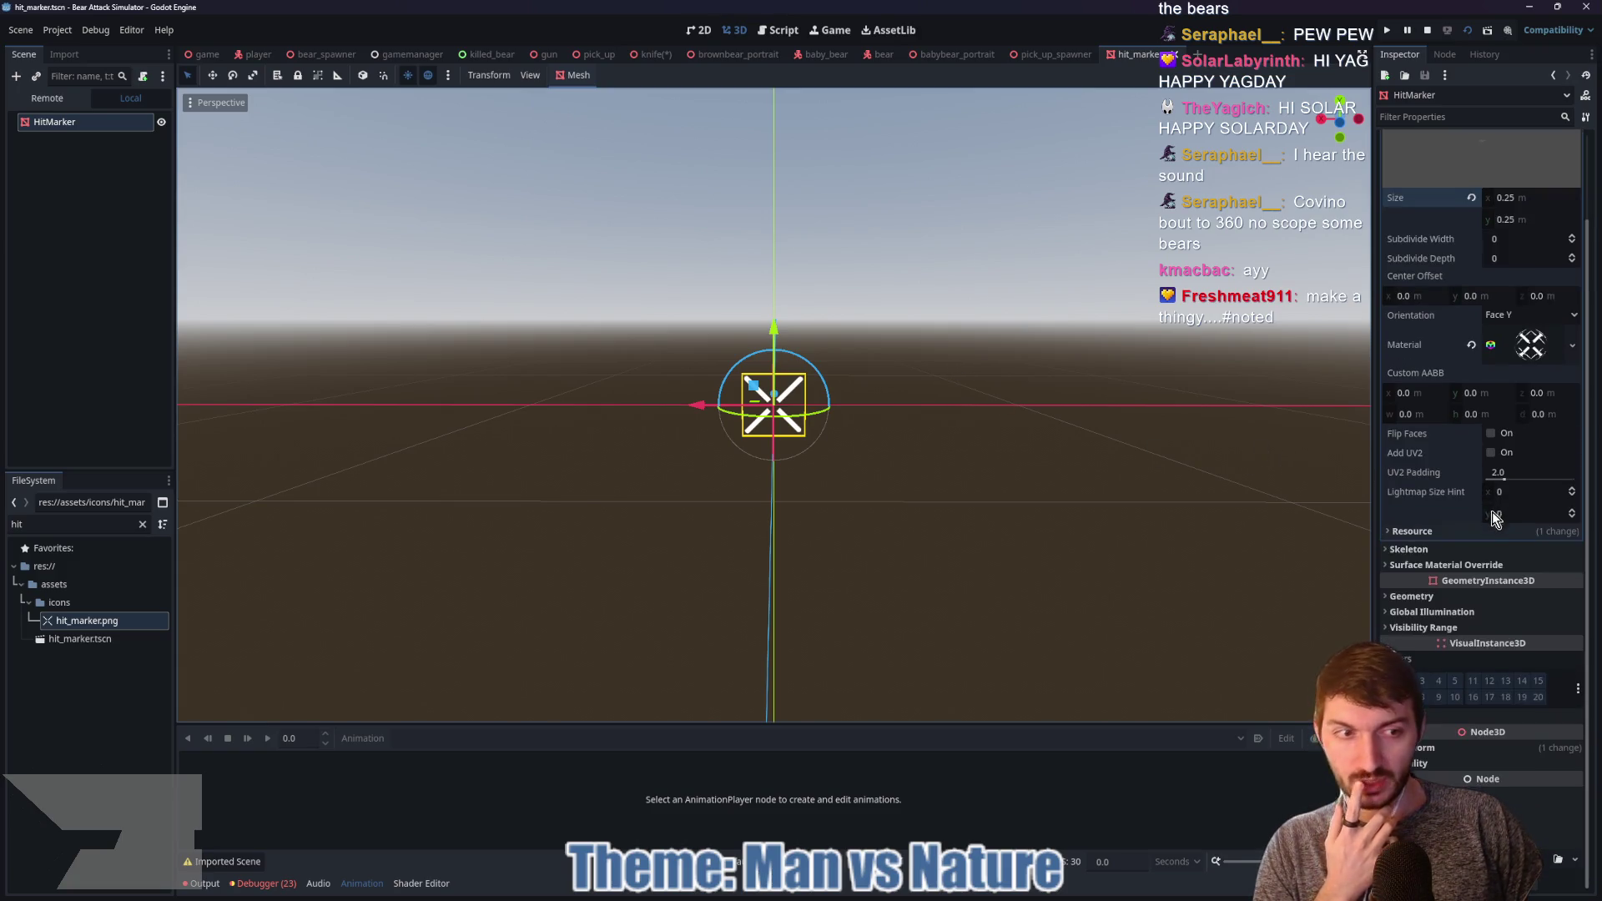
click(1530, 344)
scroll(1478, 559, down, 5)
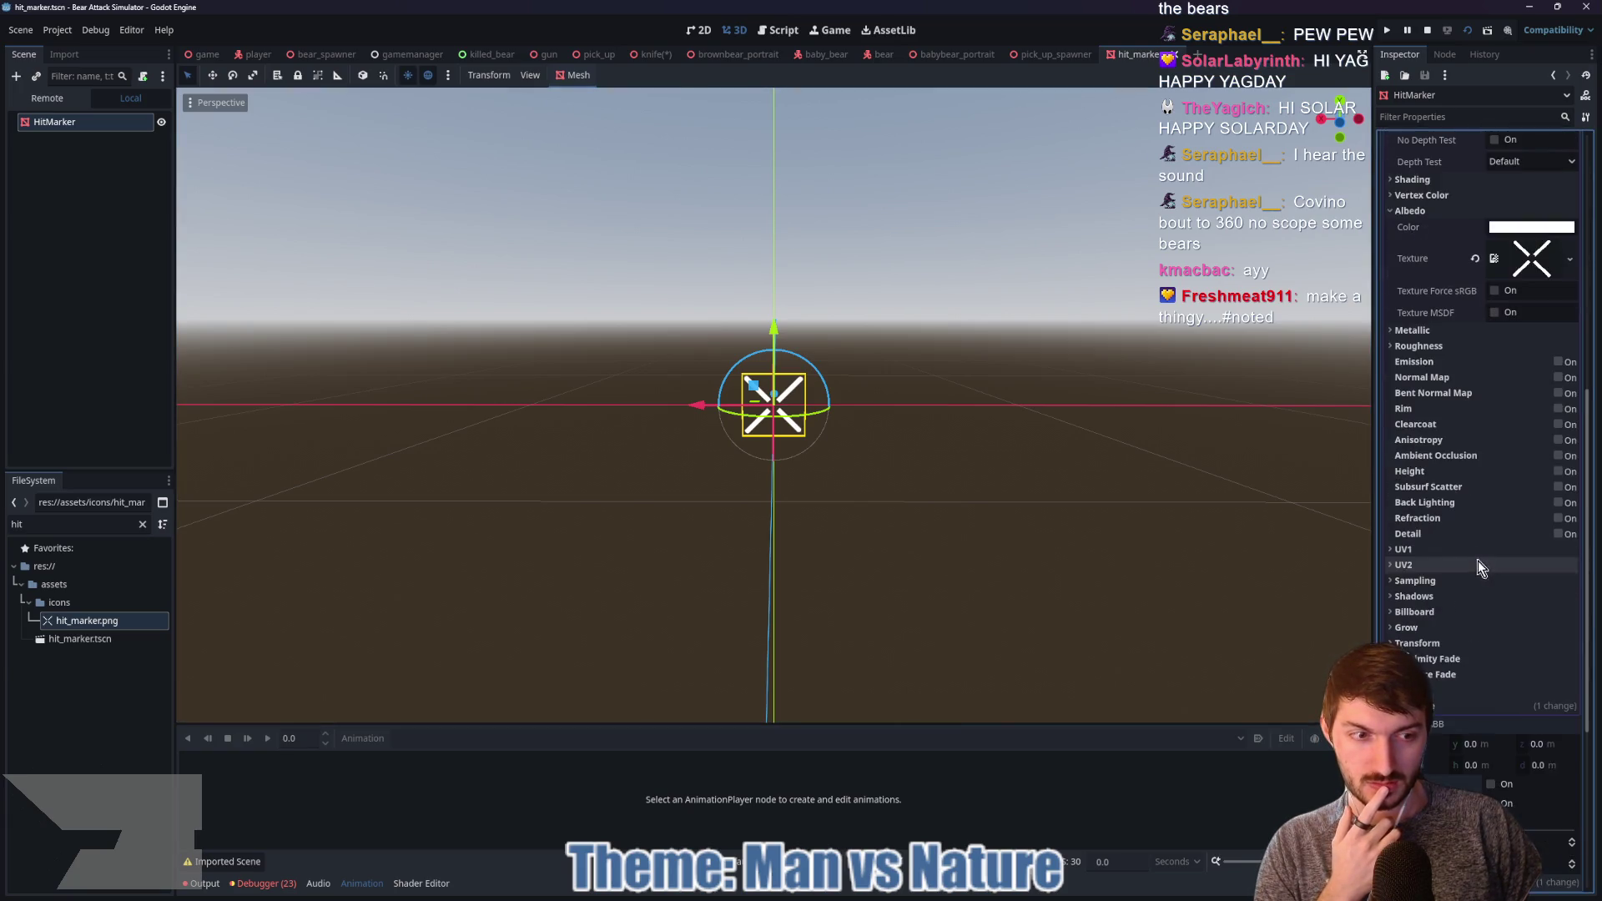
click(1453, 614)
click(1530, 629)
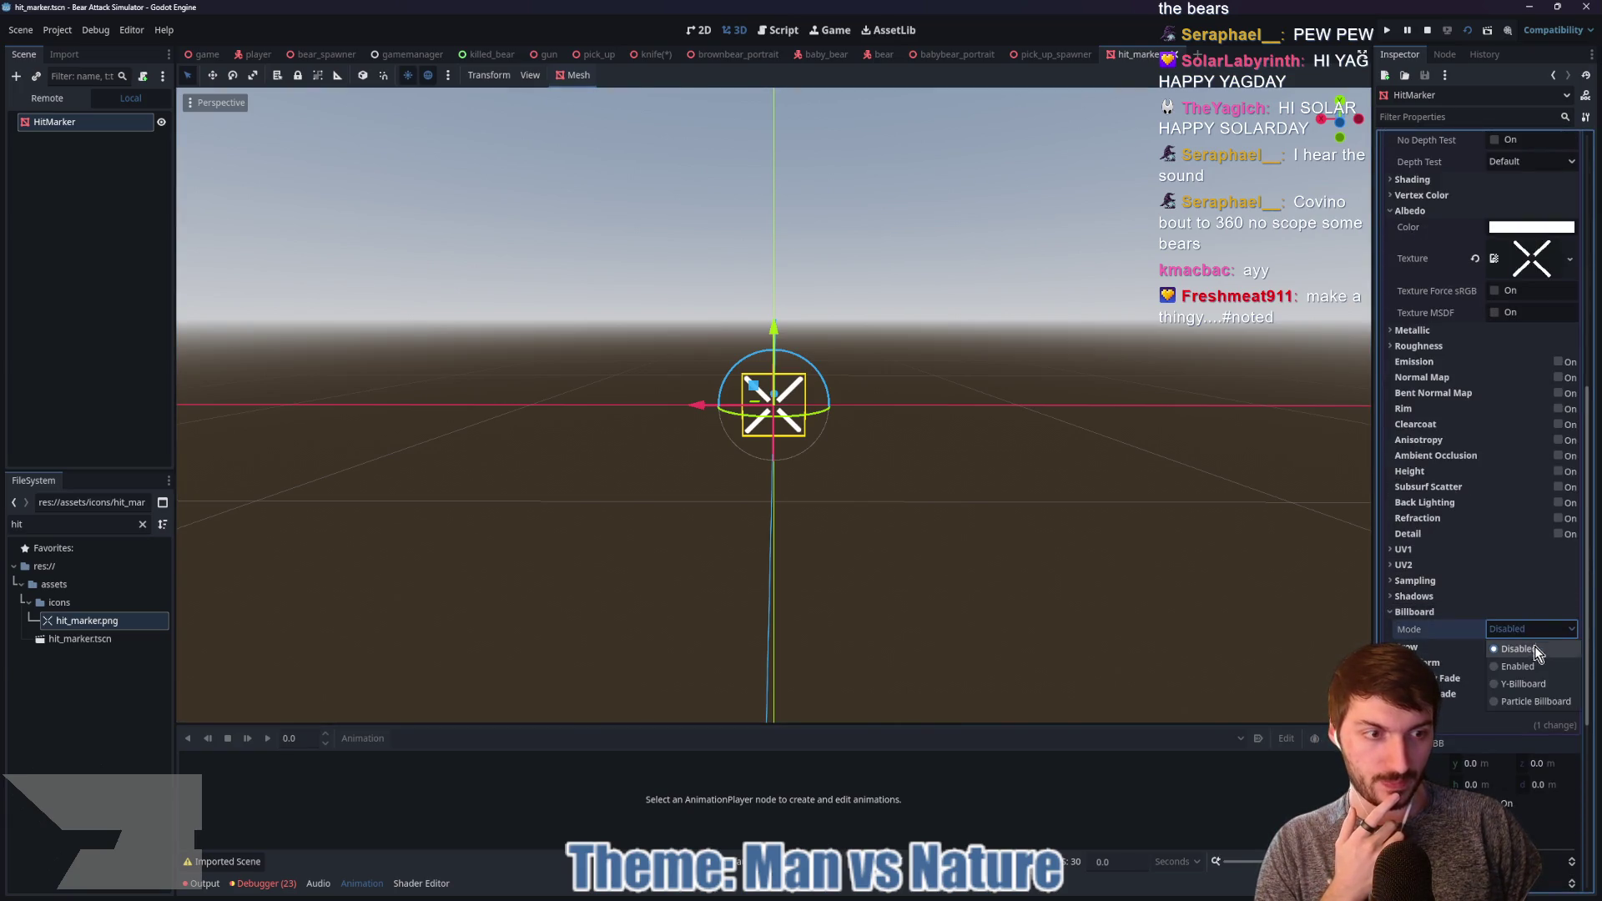
click(1531, 668)
mouse_move(1153, 548)
mouse_down()
mouse_move(973, 595)
mouse_move(1198, 537)
mouse_move(1336, 594)
mouse_up()
mouse_move(292, 555)
mouse_down()
mouse_move(1173, 557)
mouse_move(1219, 659)
mouse_move(268, 574)
mouse_move(1416, 582)
mouse_move(919, 543)
mouse_up()
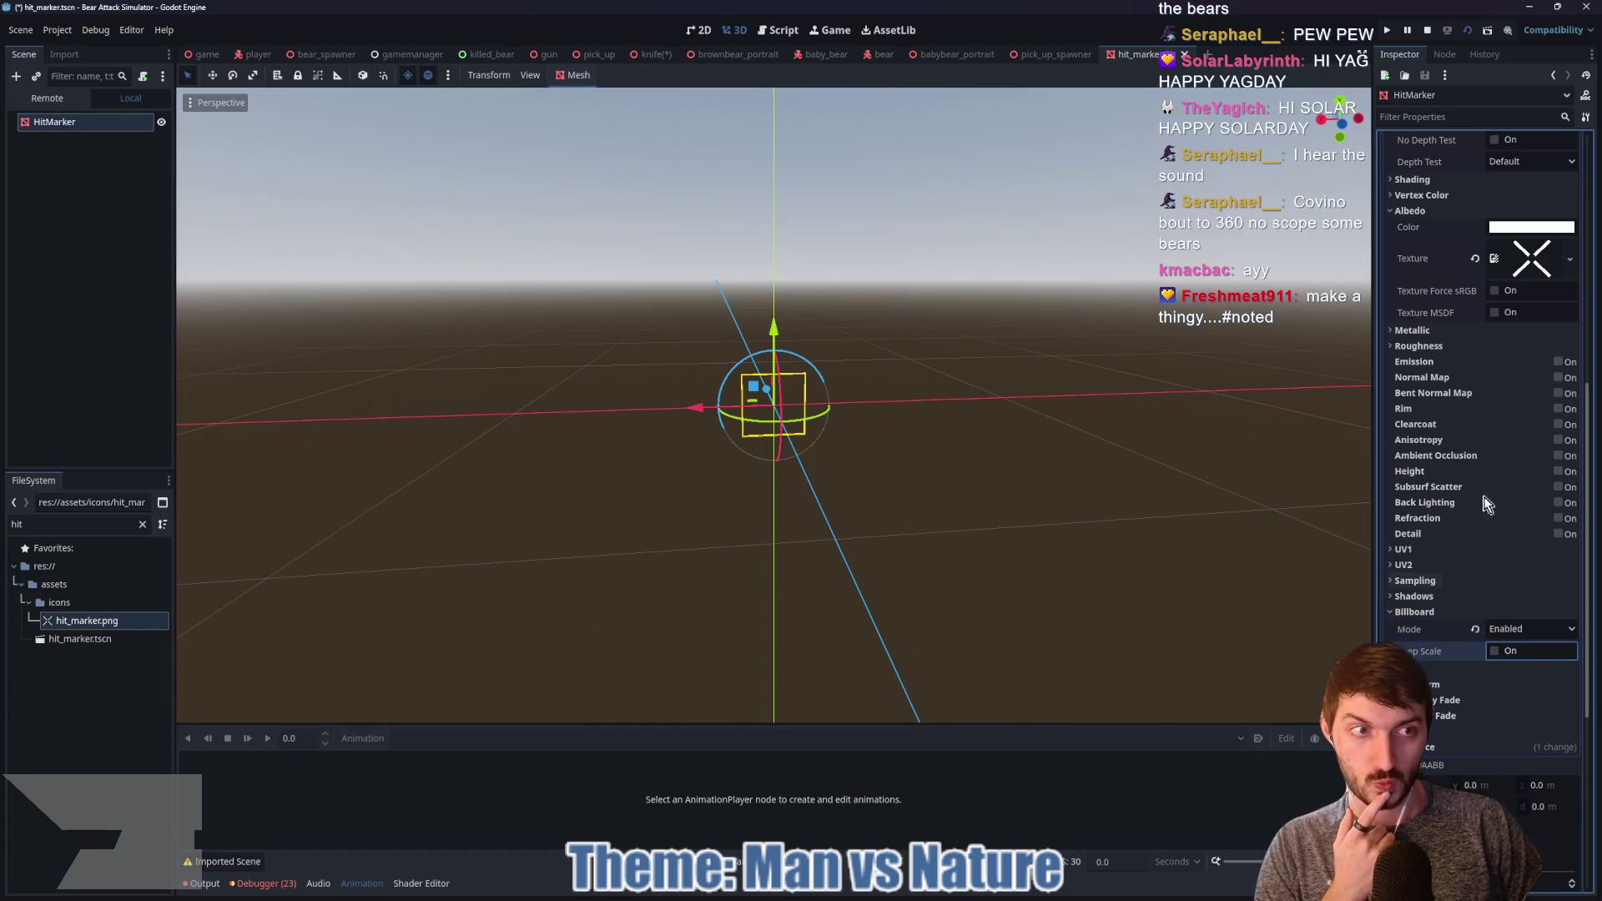
scroll(1493, 351, up, 5)
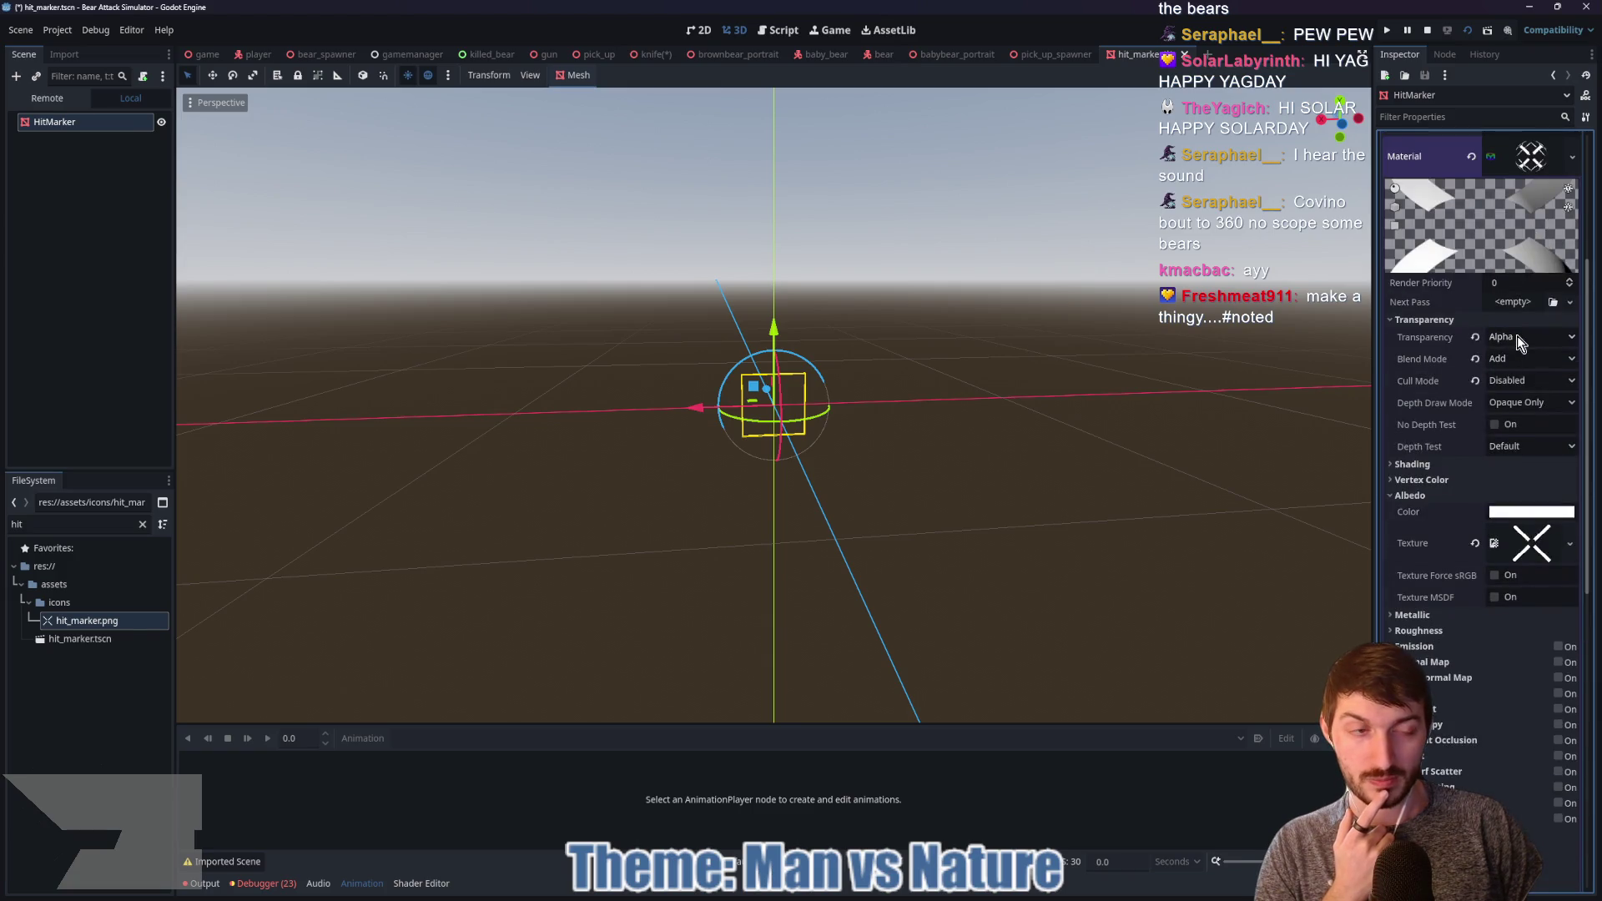
Step: Set Blend Mode to Mix and Cull Mode to Back, and reset Transparency to Disabled
click(1499, 358)
click(1510, 377)
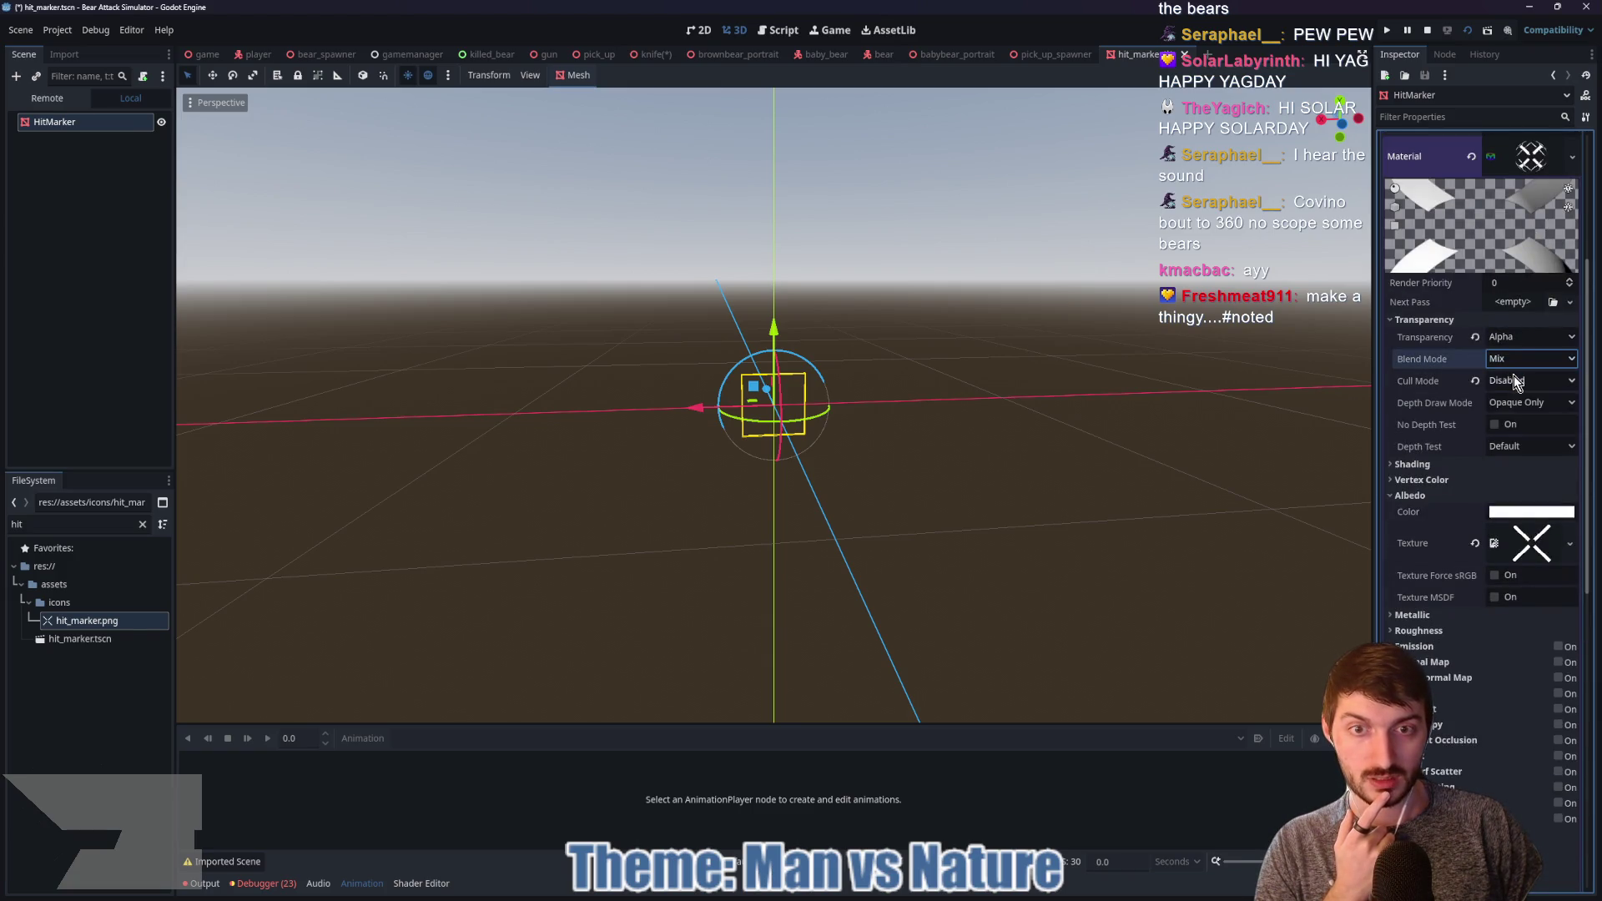
click(1518, 359)
click(1501, 364)
click(1501, 381)
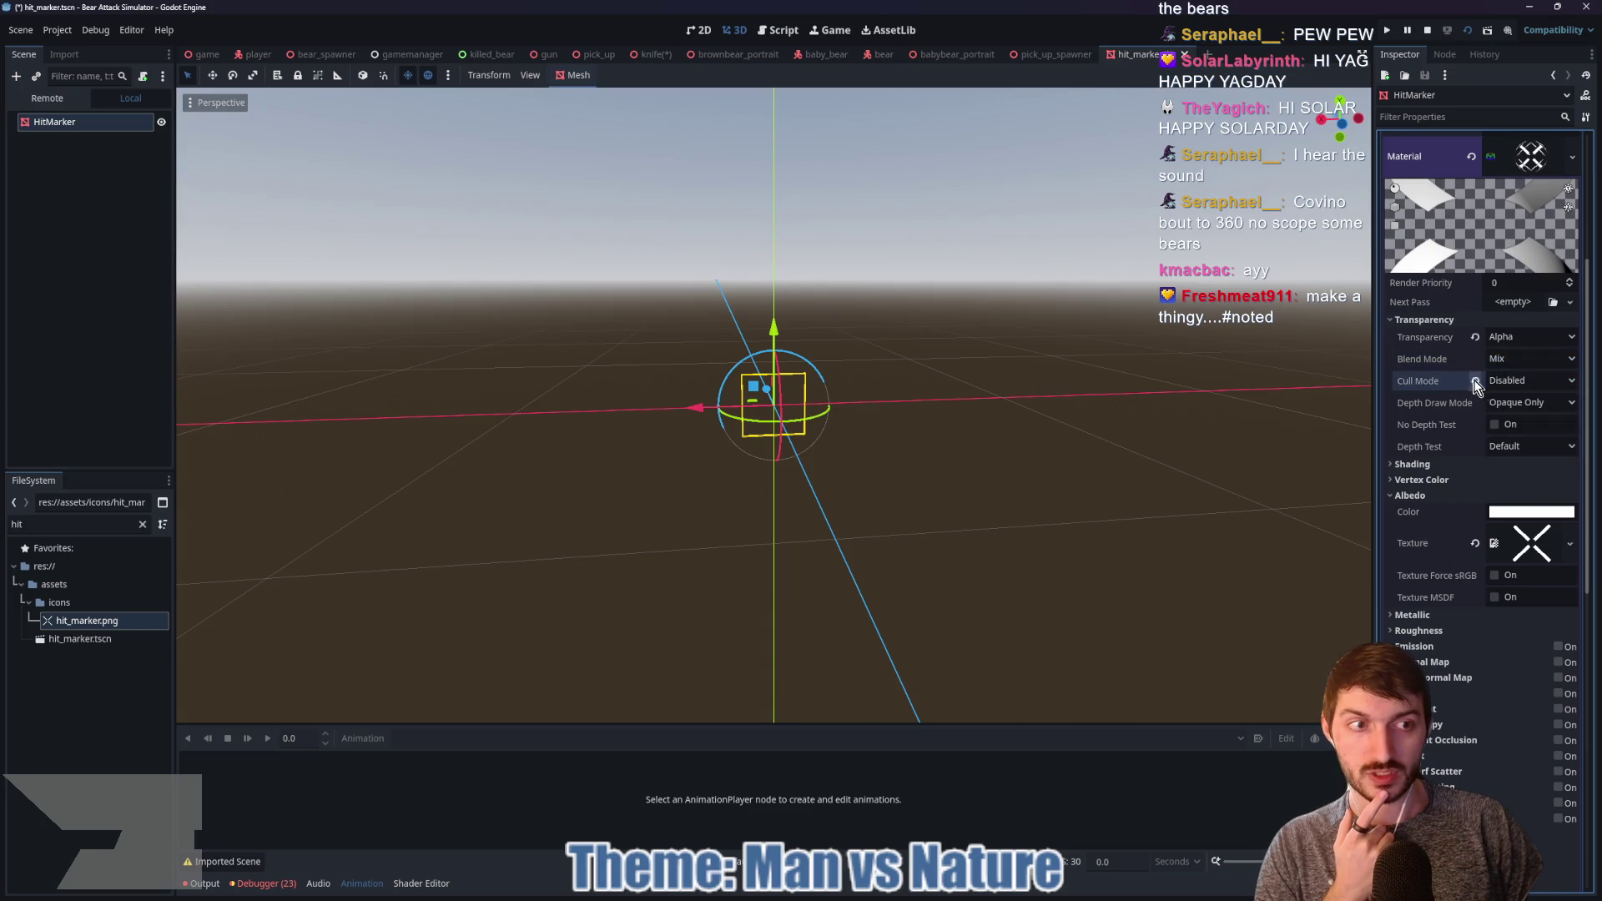
click(1503, 363)
mouse_move(1032, 468)
mouse_down()
mouse_move(1213, 450)
mouse_move(1168, 418)
mouse_up()
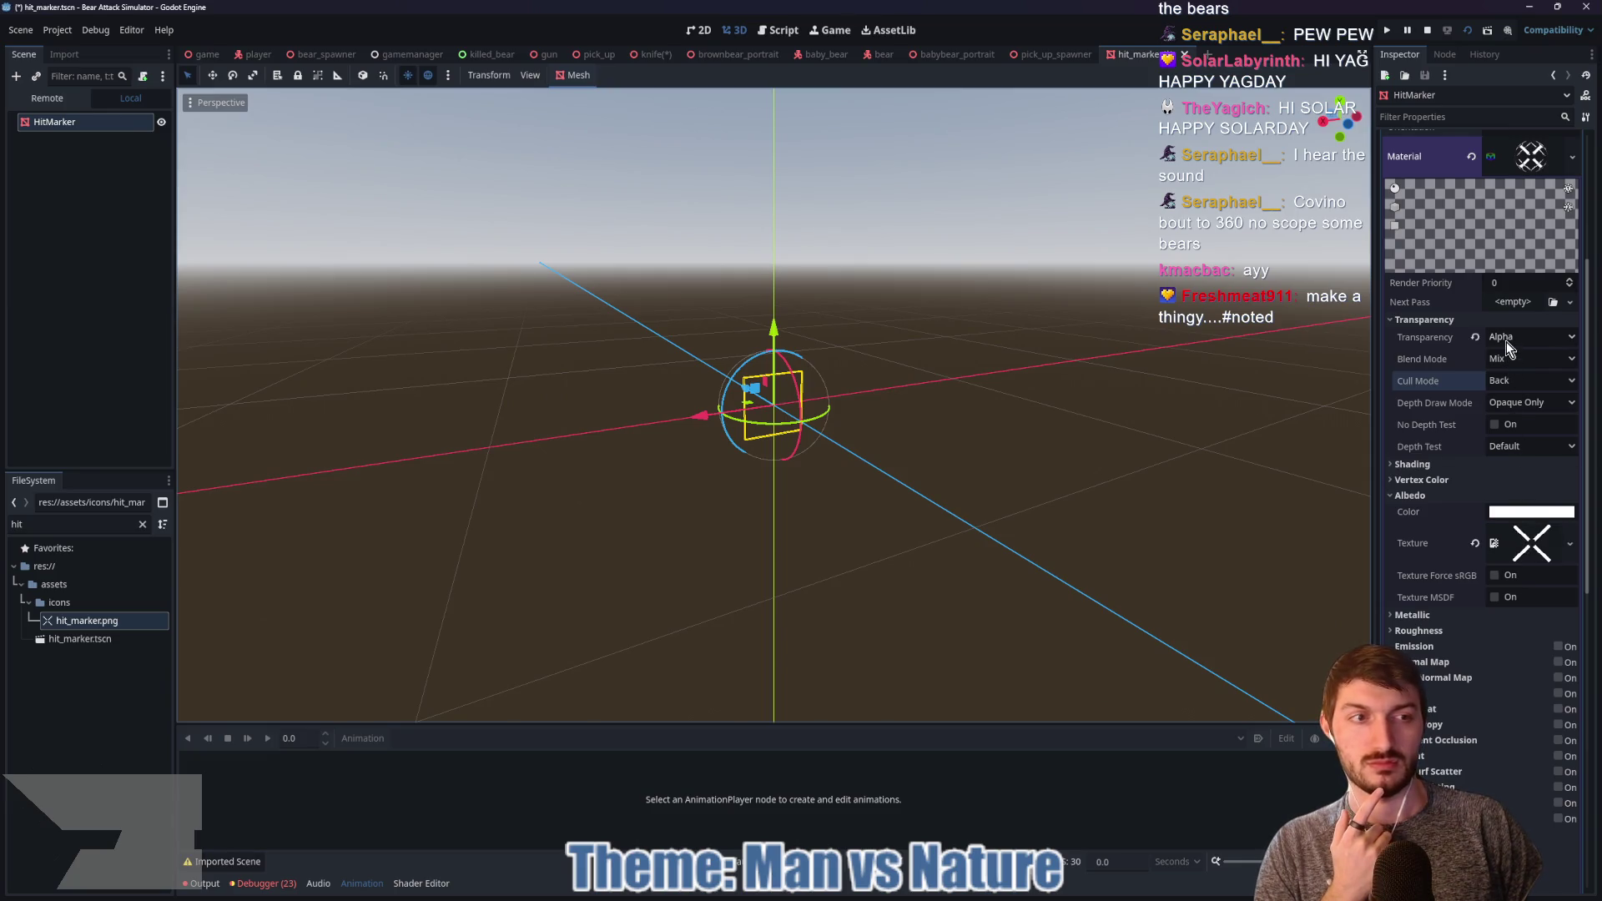
click(1475, 336)
mouse_move(1163, 491)
mouse_down()
mouse_move(1074, 522)
mouse_move(1069, 497)
mouse_move(1035, 500)
mouse_up()
scroll(1502, 634, down, 5)
Step: Try Y-Billboard then Particle Billboard modes, and toggle Texture MSDF on and off
click(1503, 630)
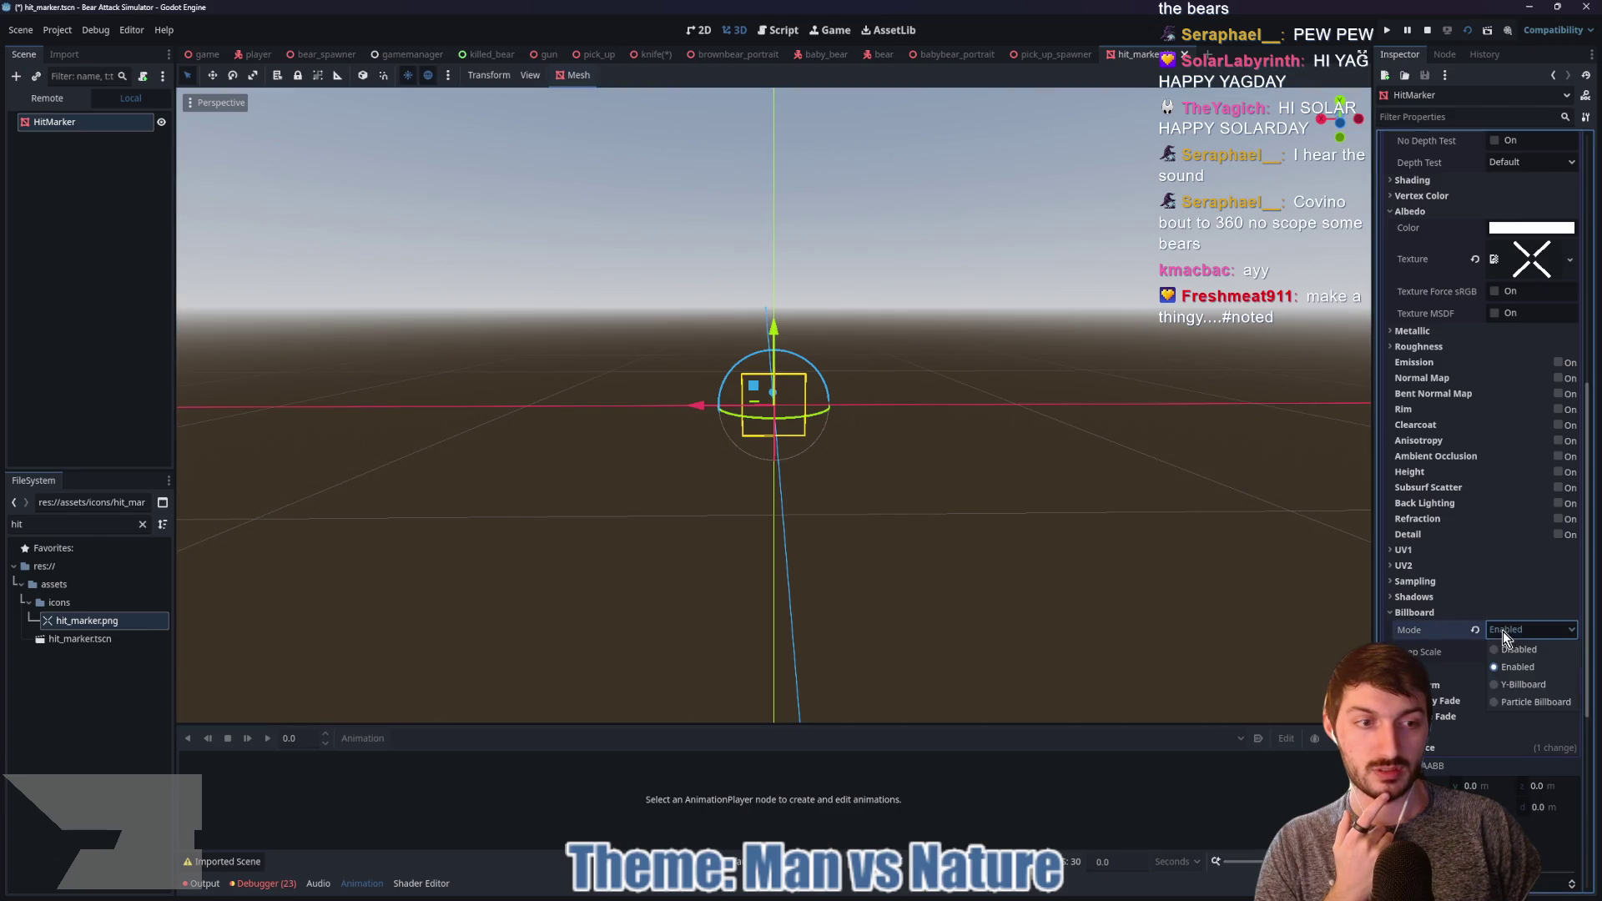
click(1516, 686)
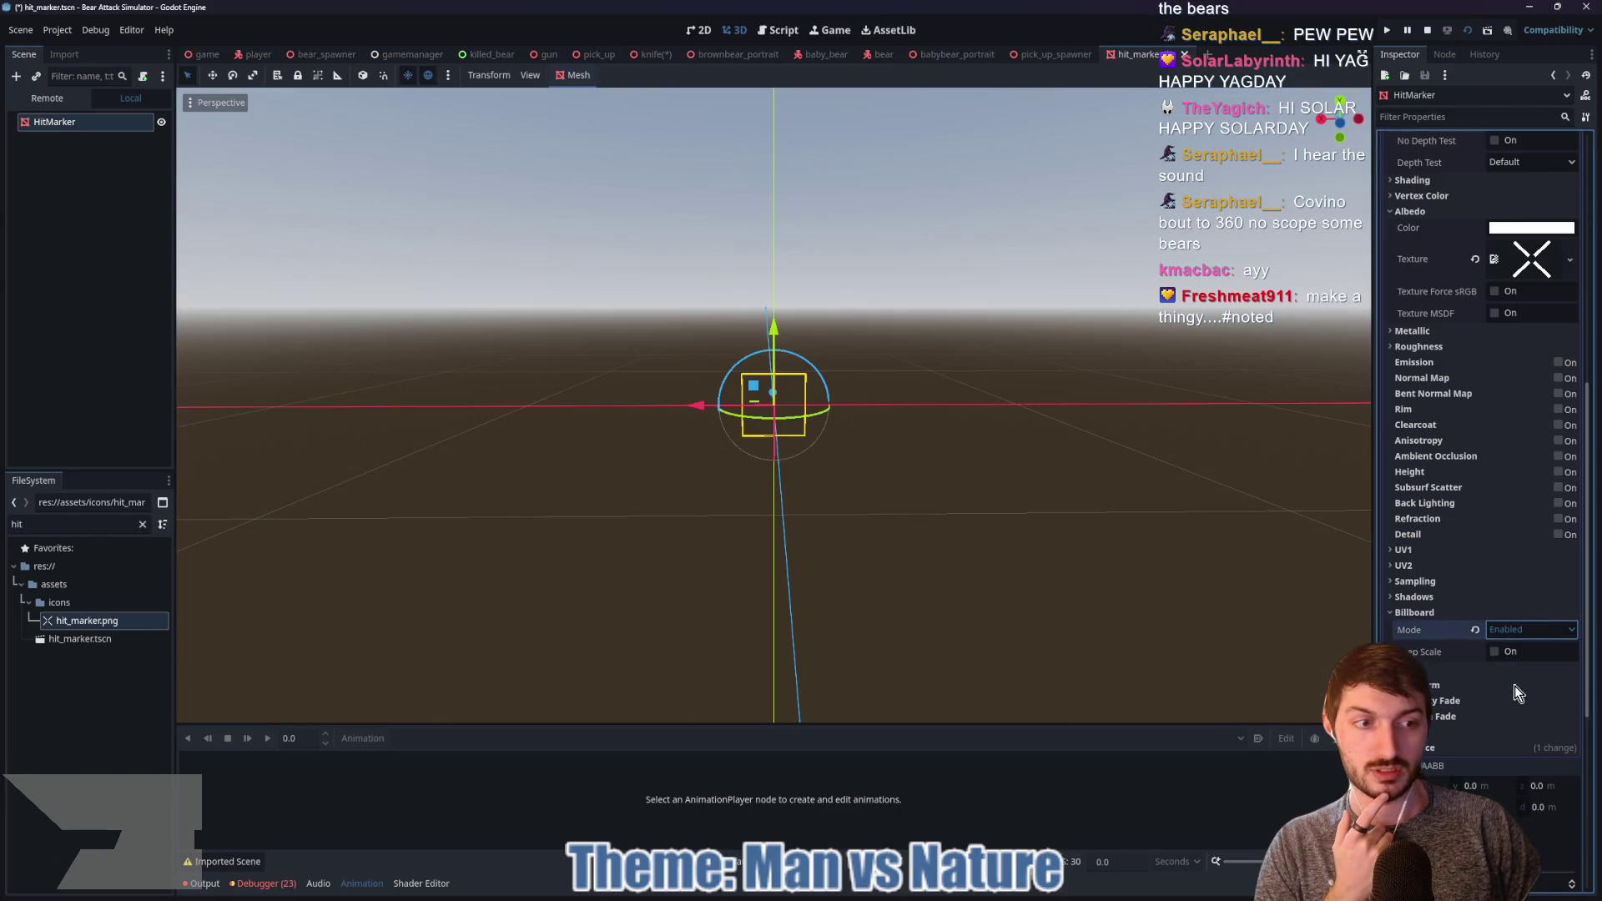
click(1514, 630)
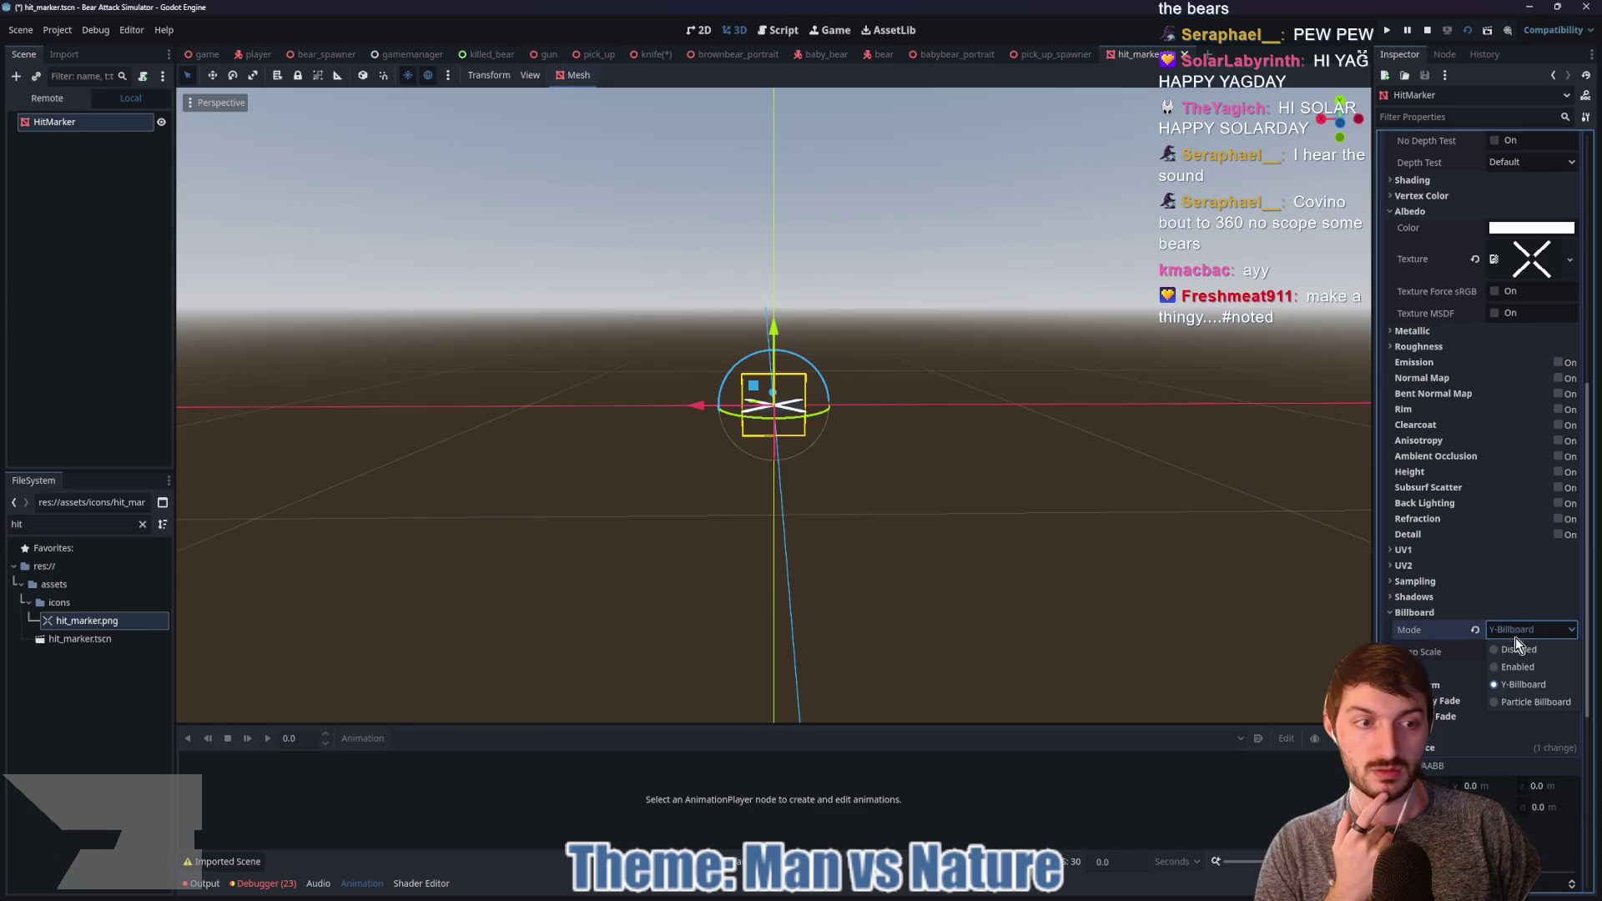
click(1517, 703)
mouse_move(1203, 555)
mouse_down()
mouse_move(1079, 575)
mouse_move(1335, 587)
mouse_move(1022, 543)
mouse_up()
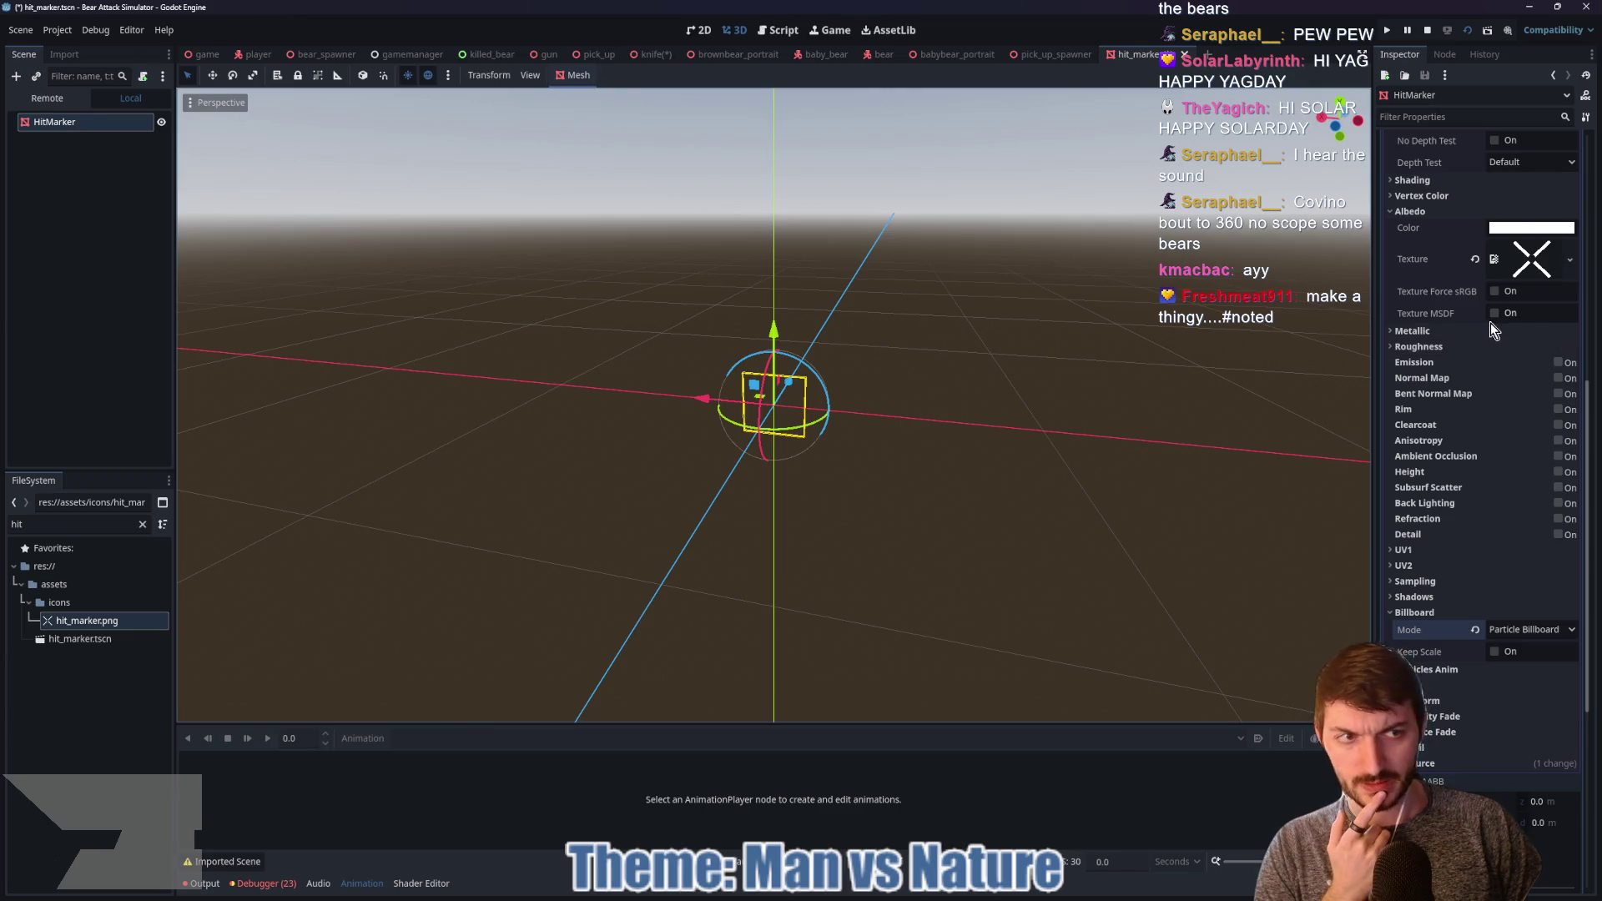
scroll(1497, 314, up, 5)
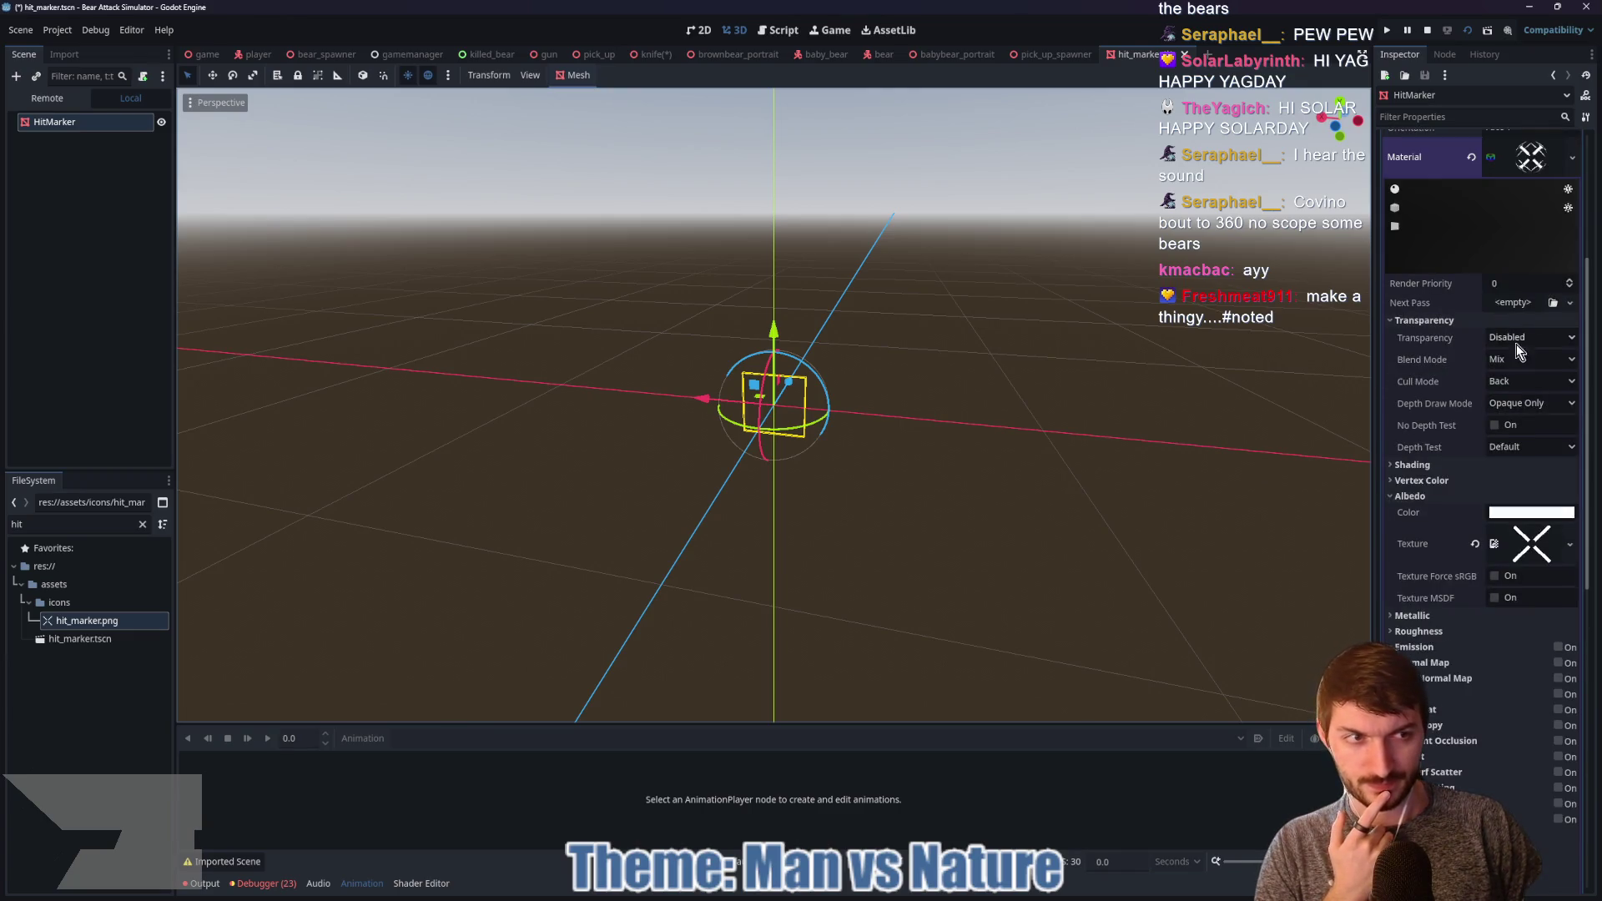
click(1516, 337)
click(1519, 338)
click(1495, 598)
click(1494, 598)
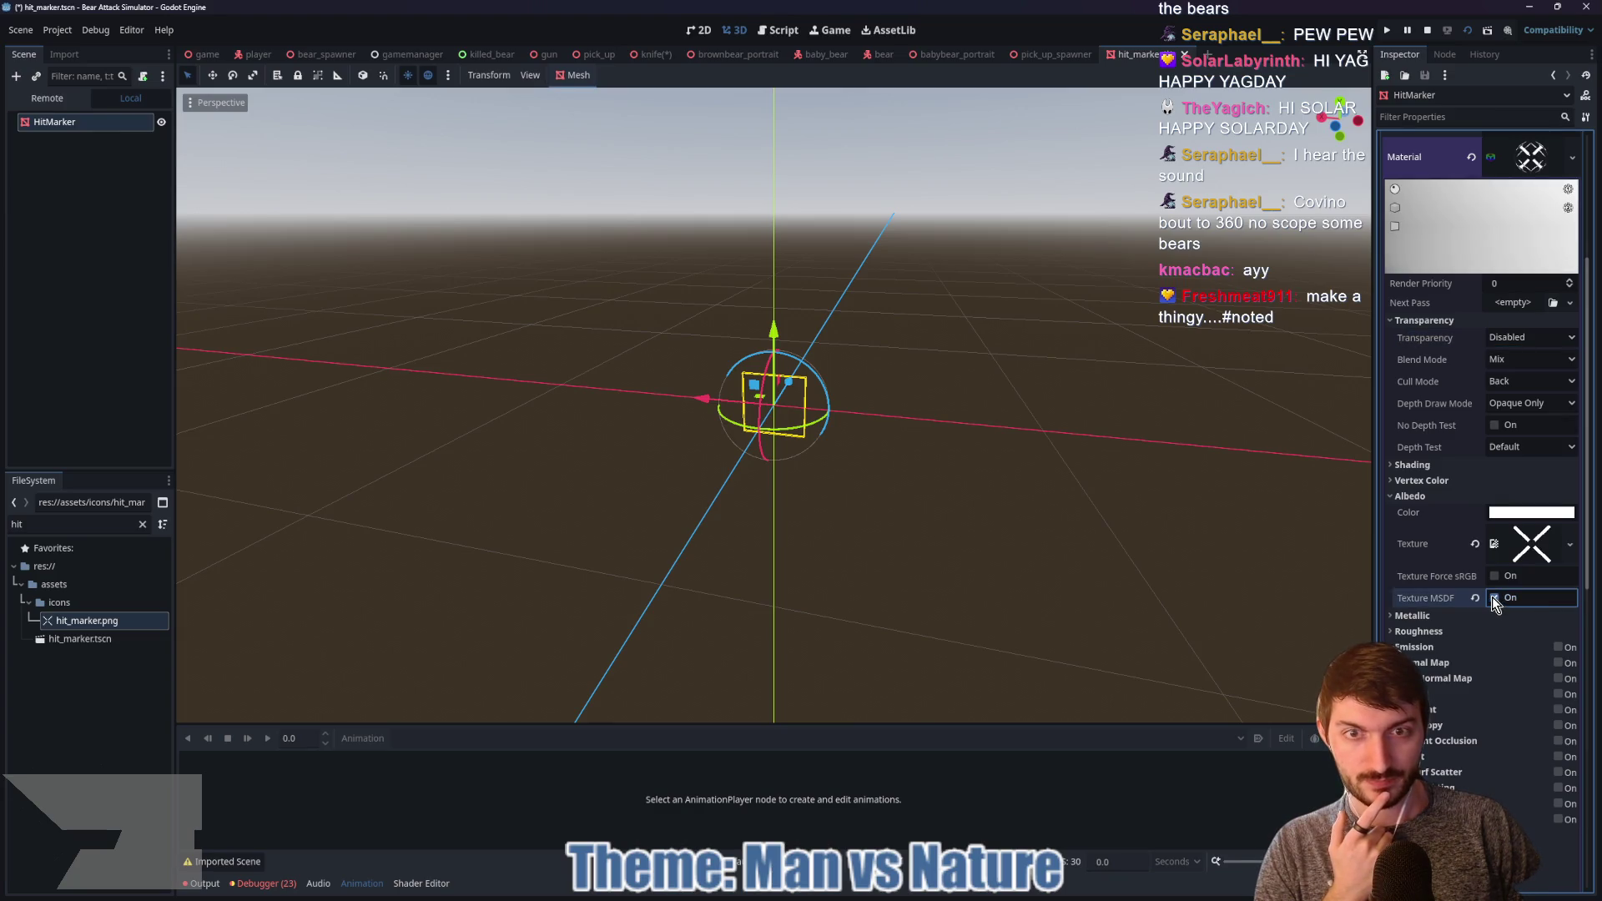
Step: Set Transparency to Alpha and save hit_marker.tscn
scroll(1468, 574, down, 5)
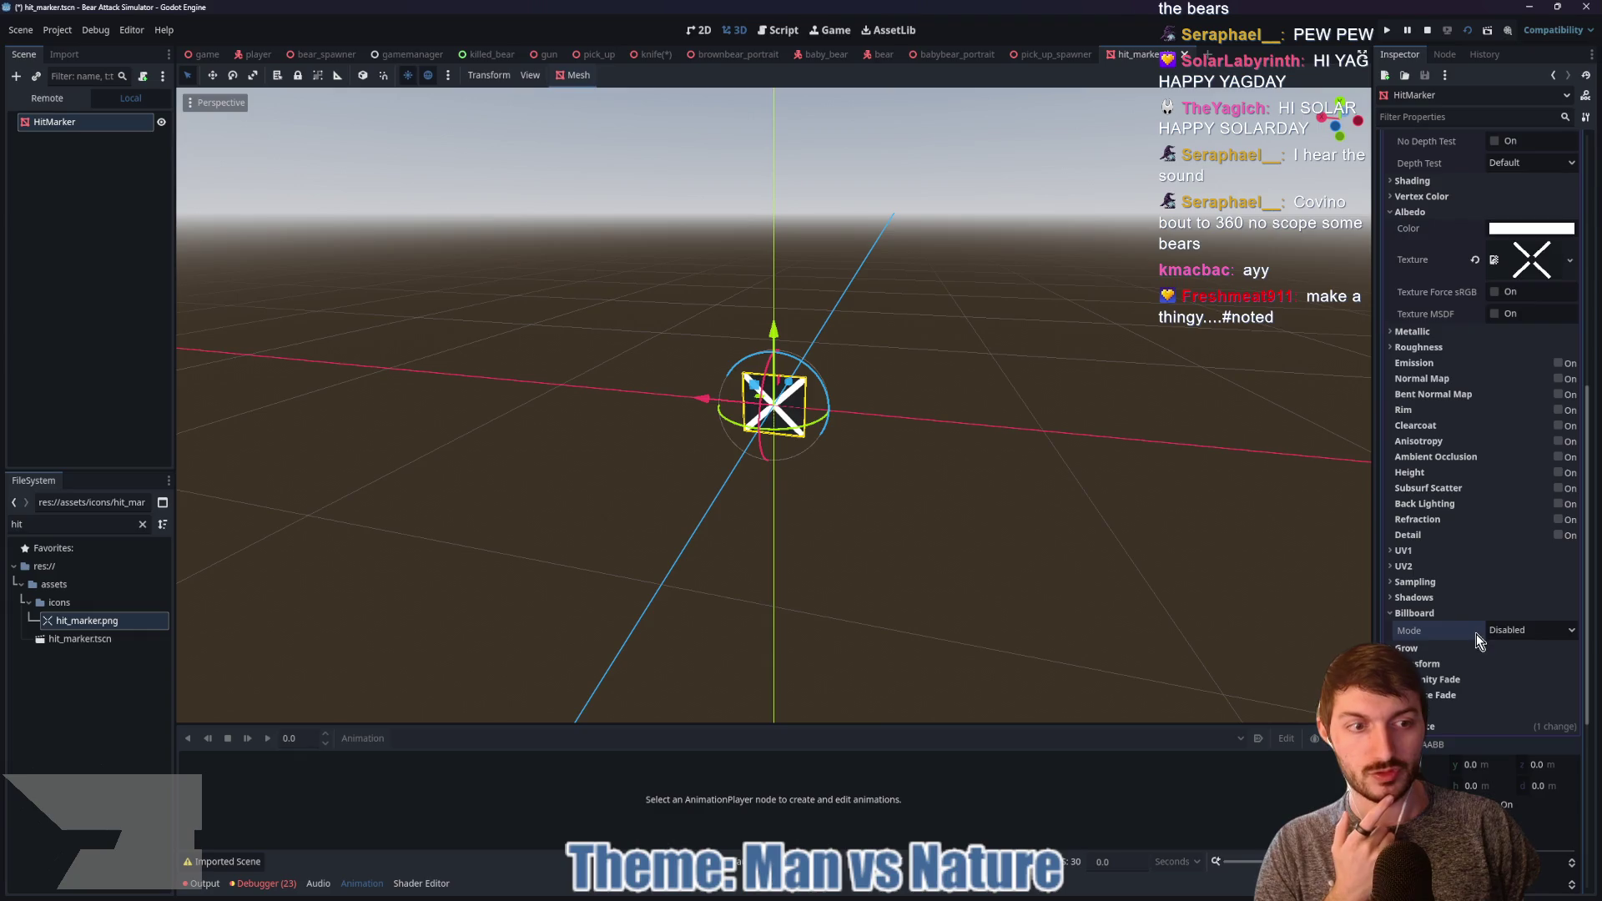
scroll(1493, 317, up, 5)
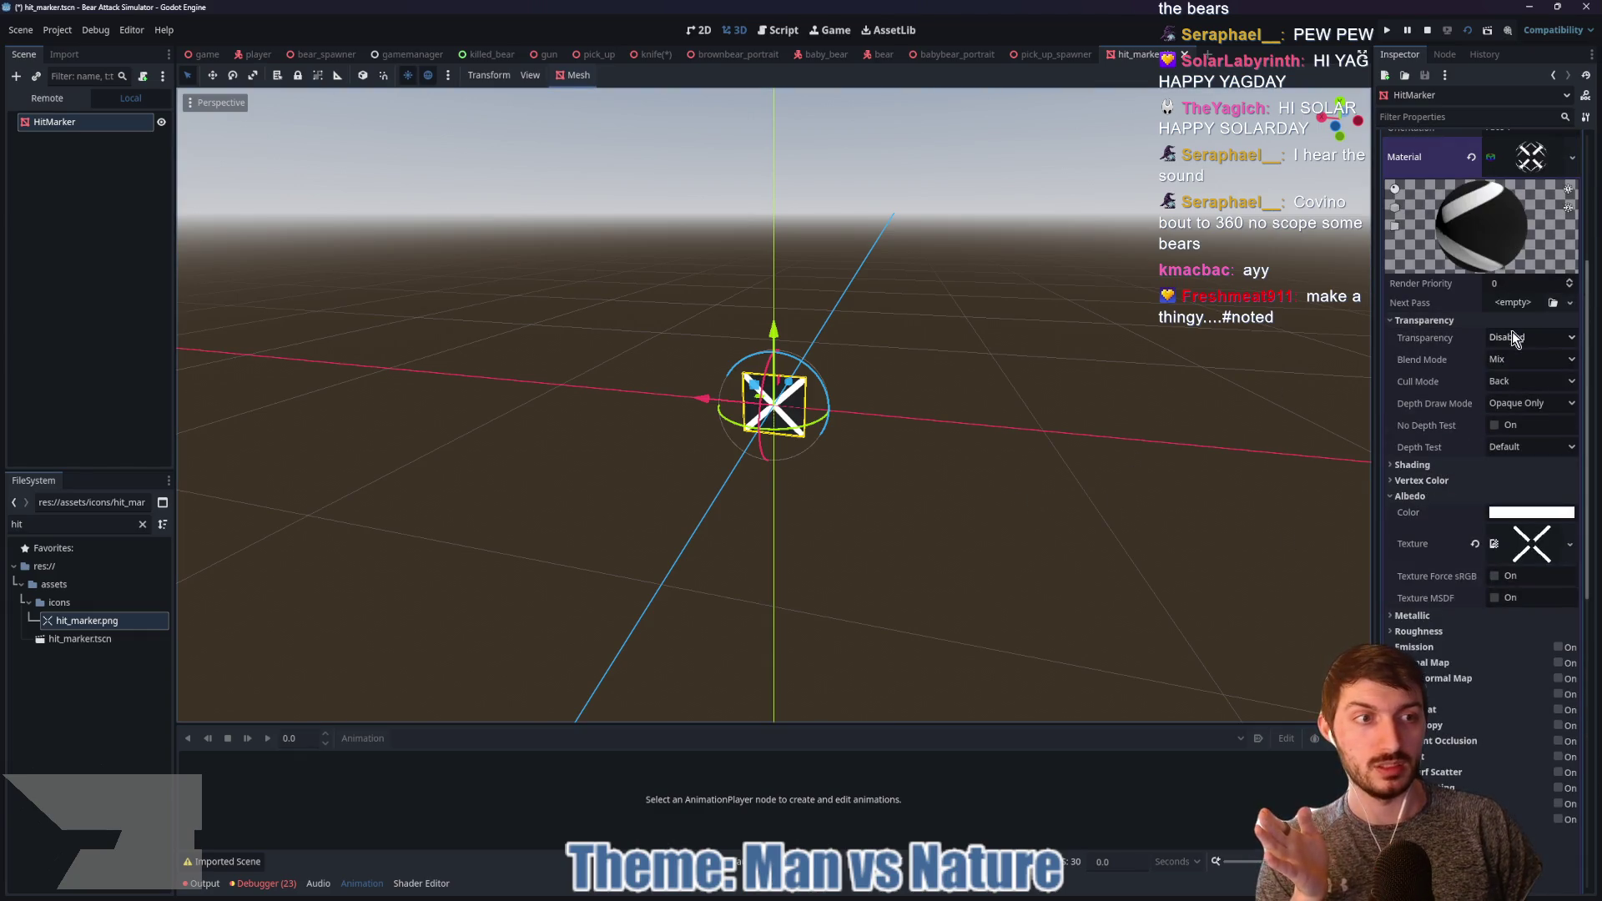
click(1511, 337)
click(1512, 357)
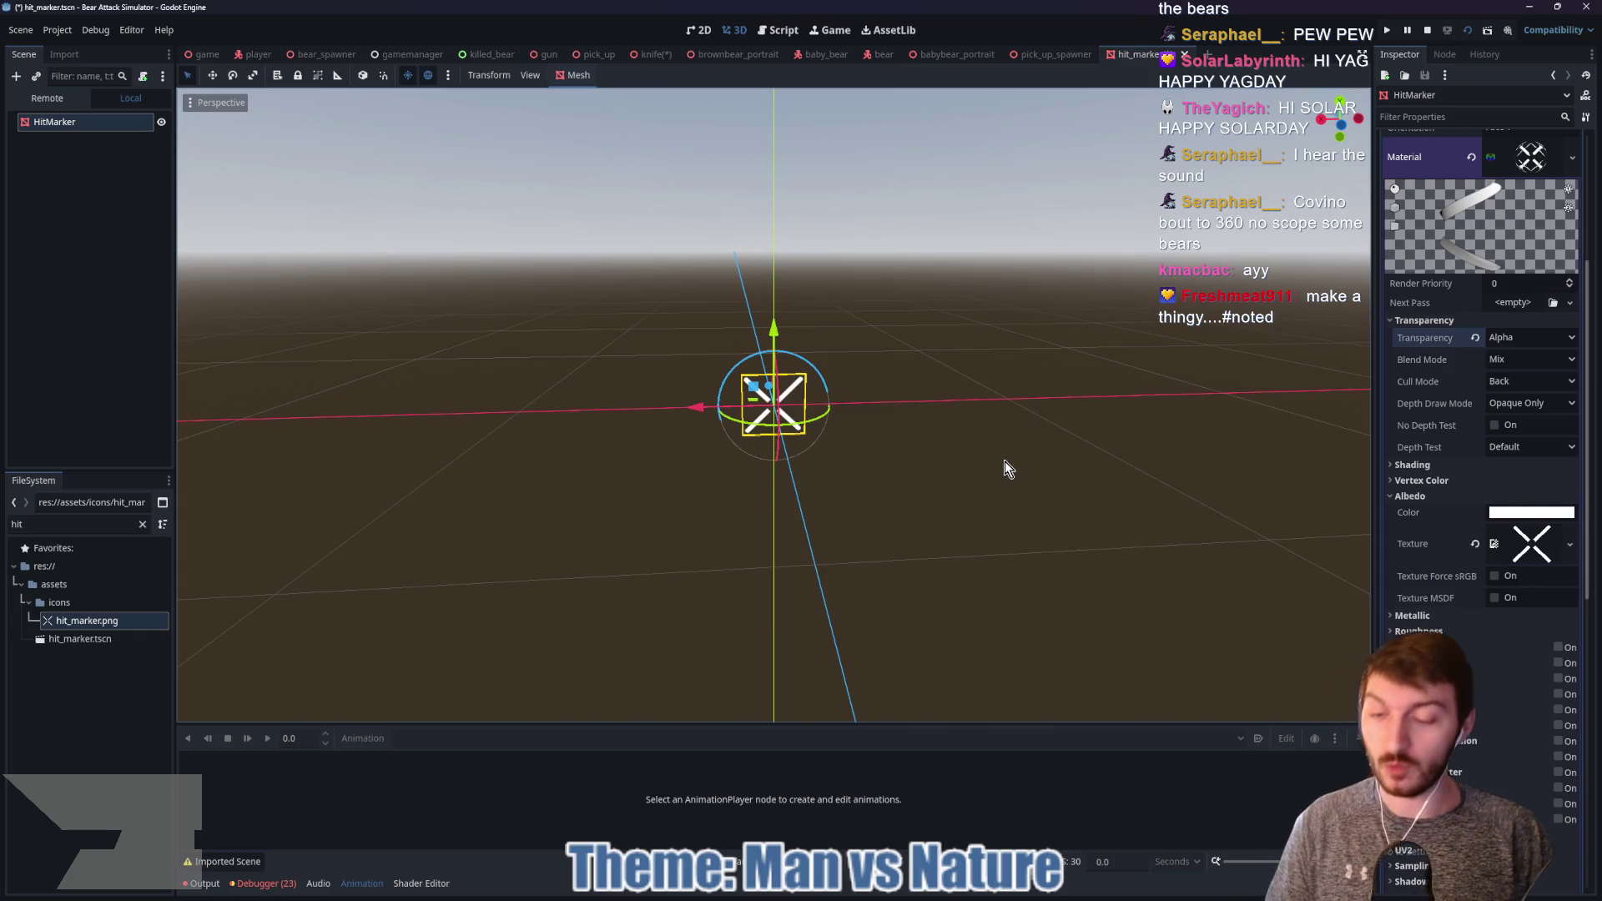
key(ctrl+s)
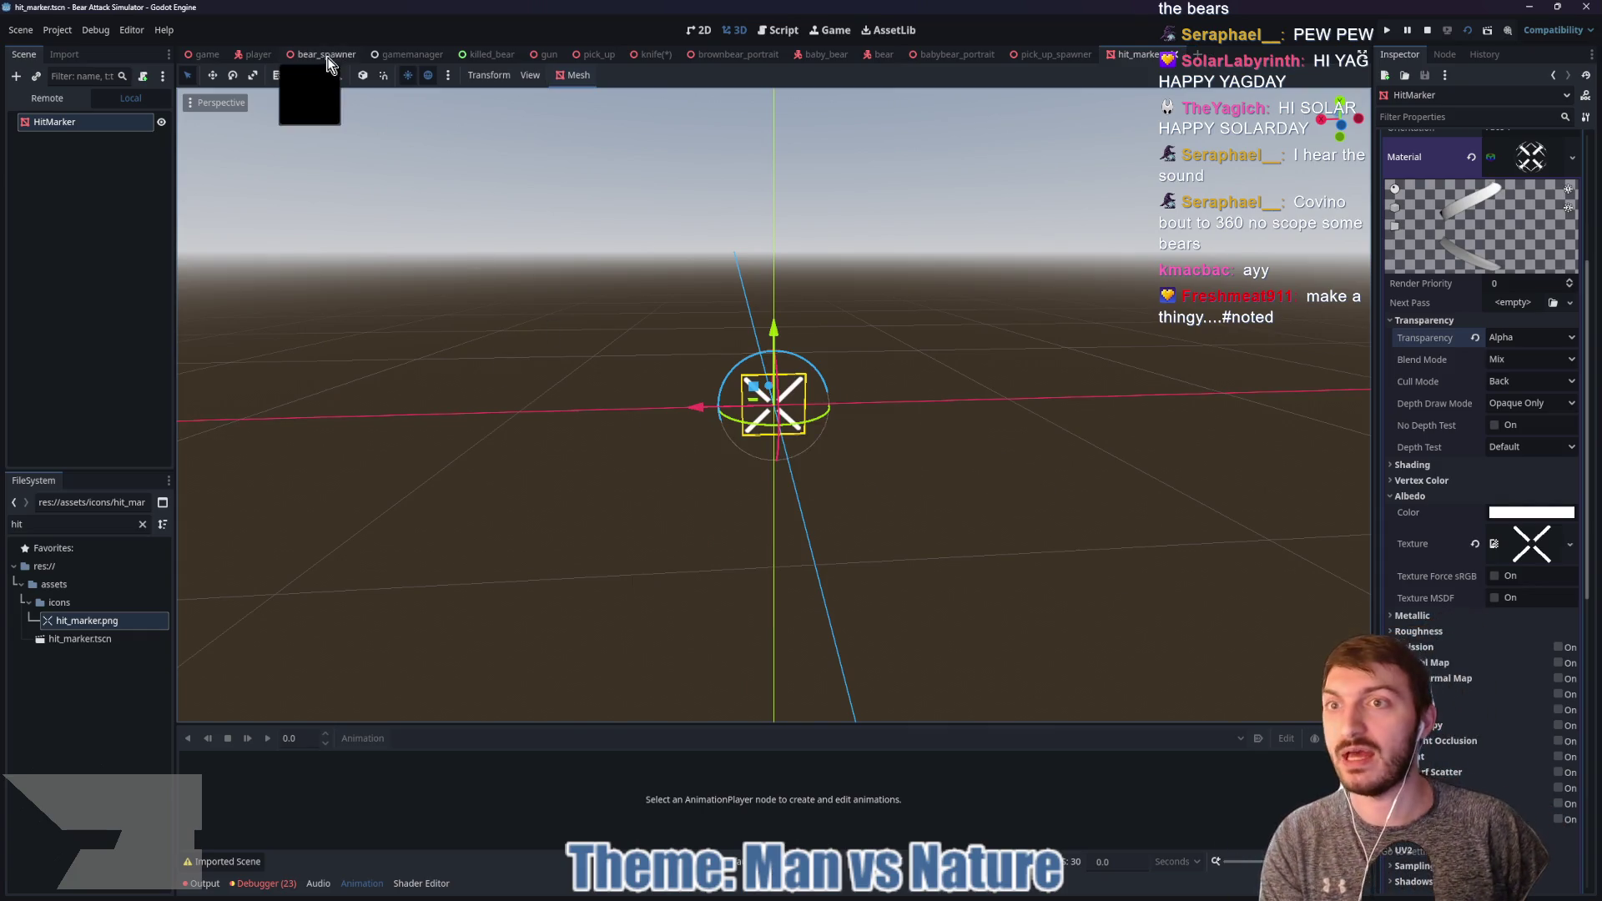
Step: Search 'hit' to load hit_marker.tscn into Gamemanager's Hit Marker slot, then open gamemanager.gd
click(409, 55)
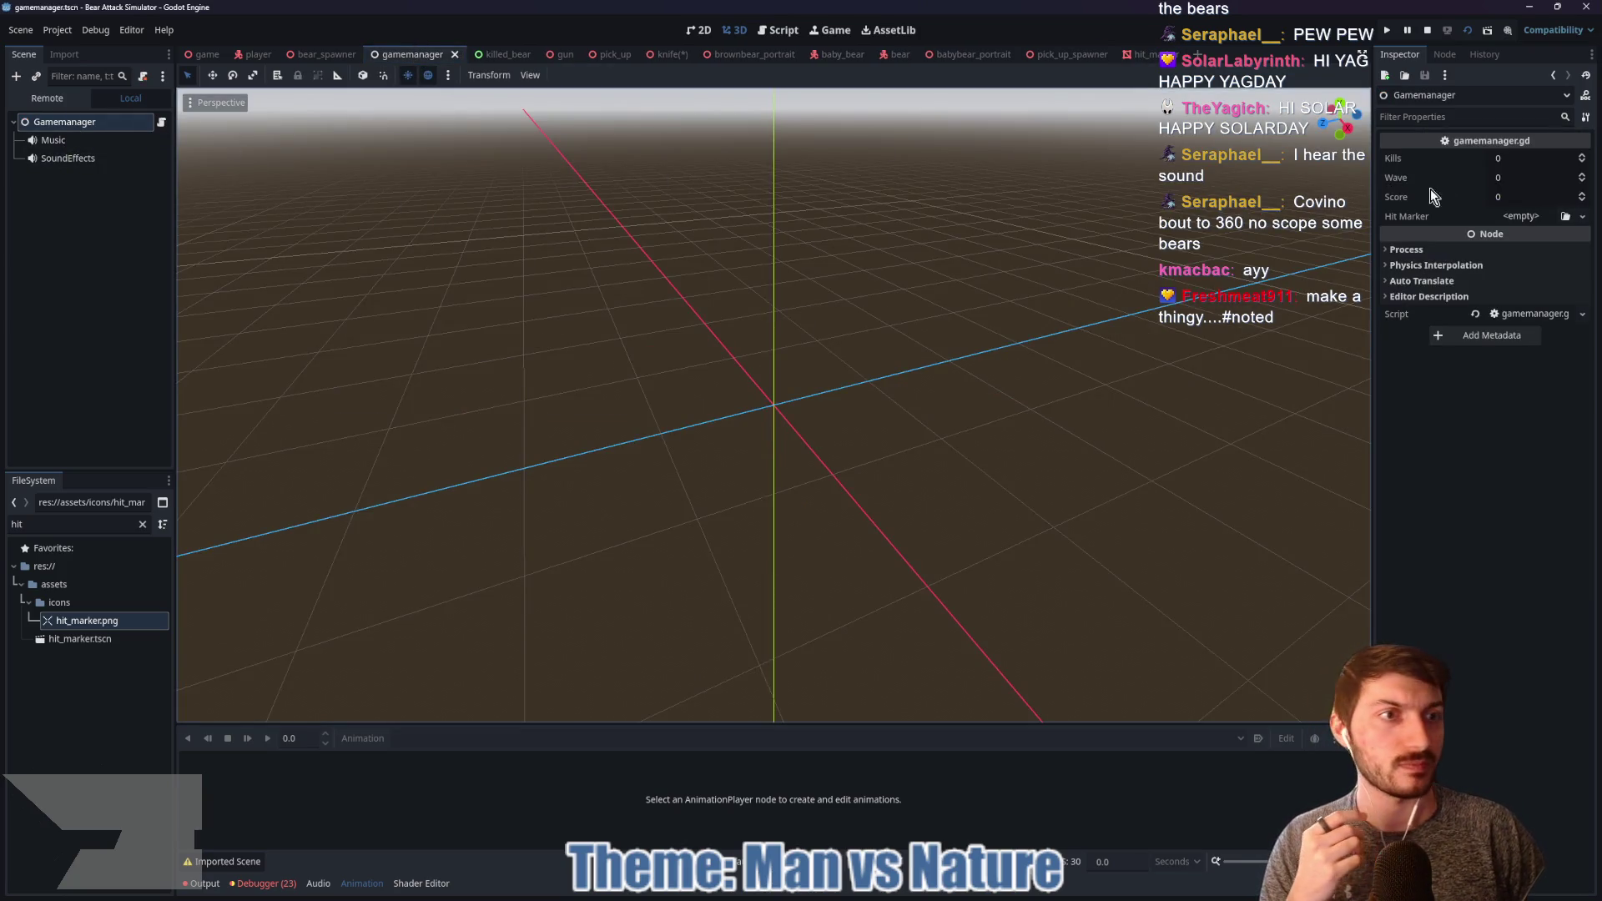
click(1565, 217)
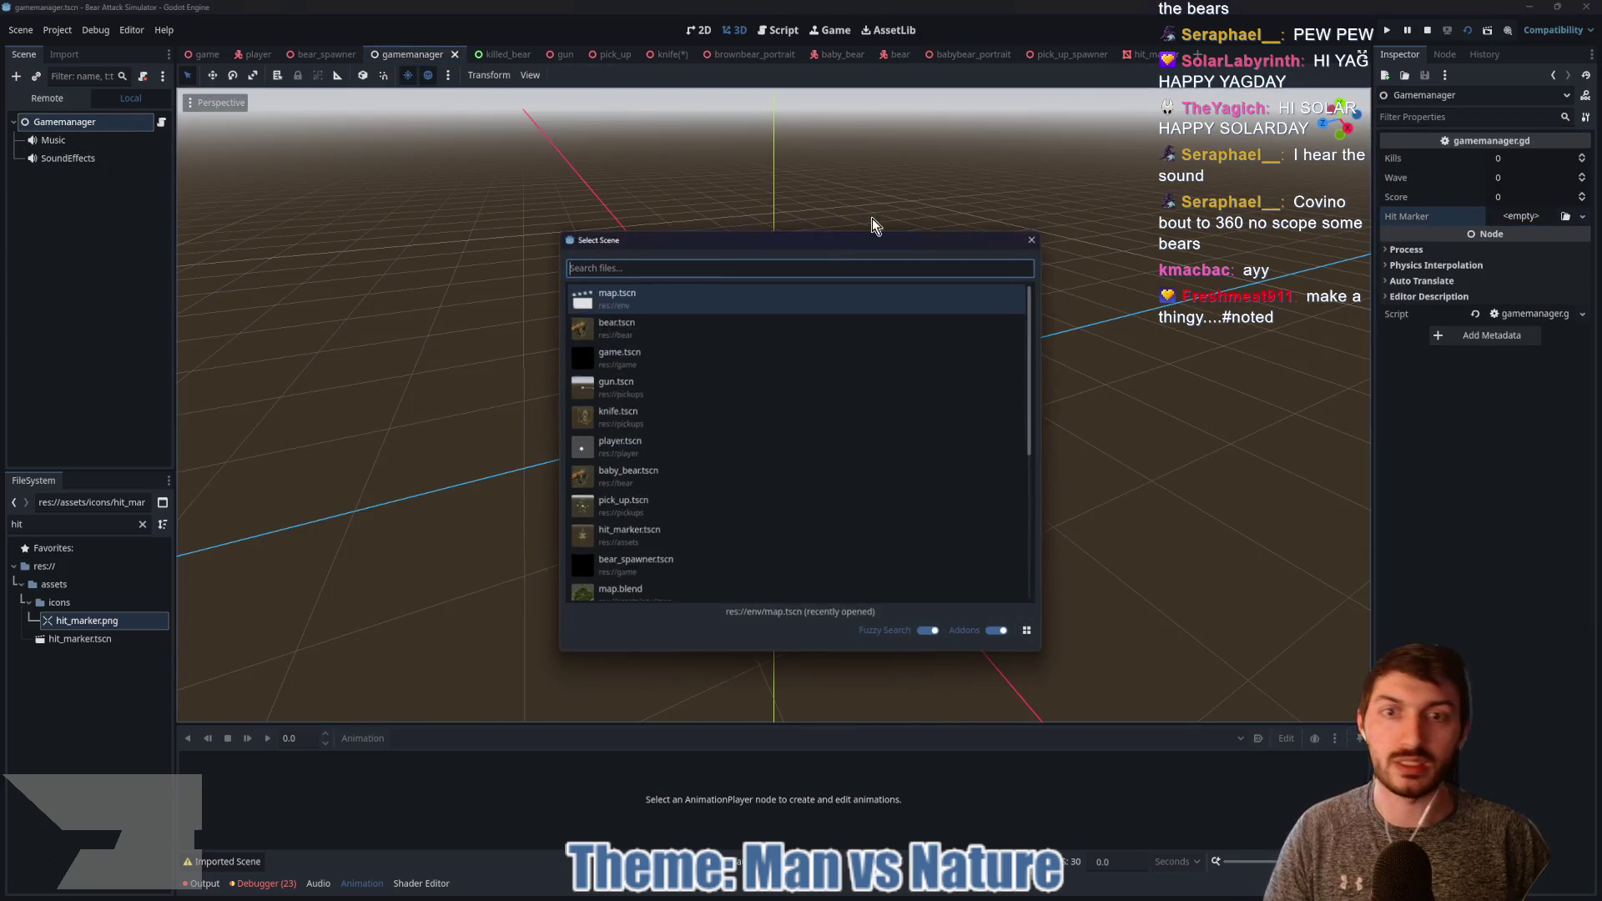
text(hit)
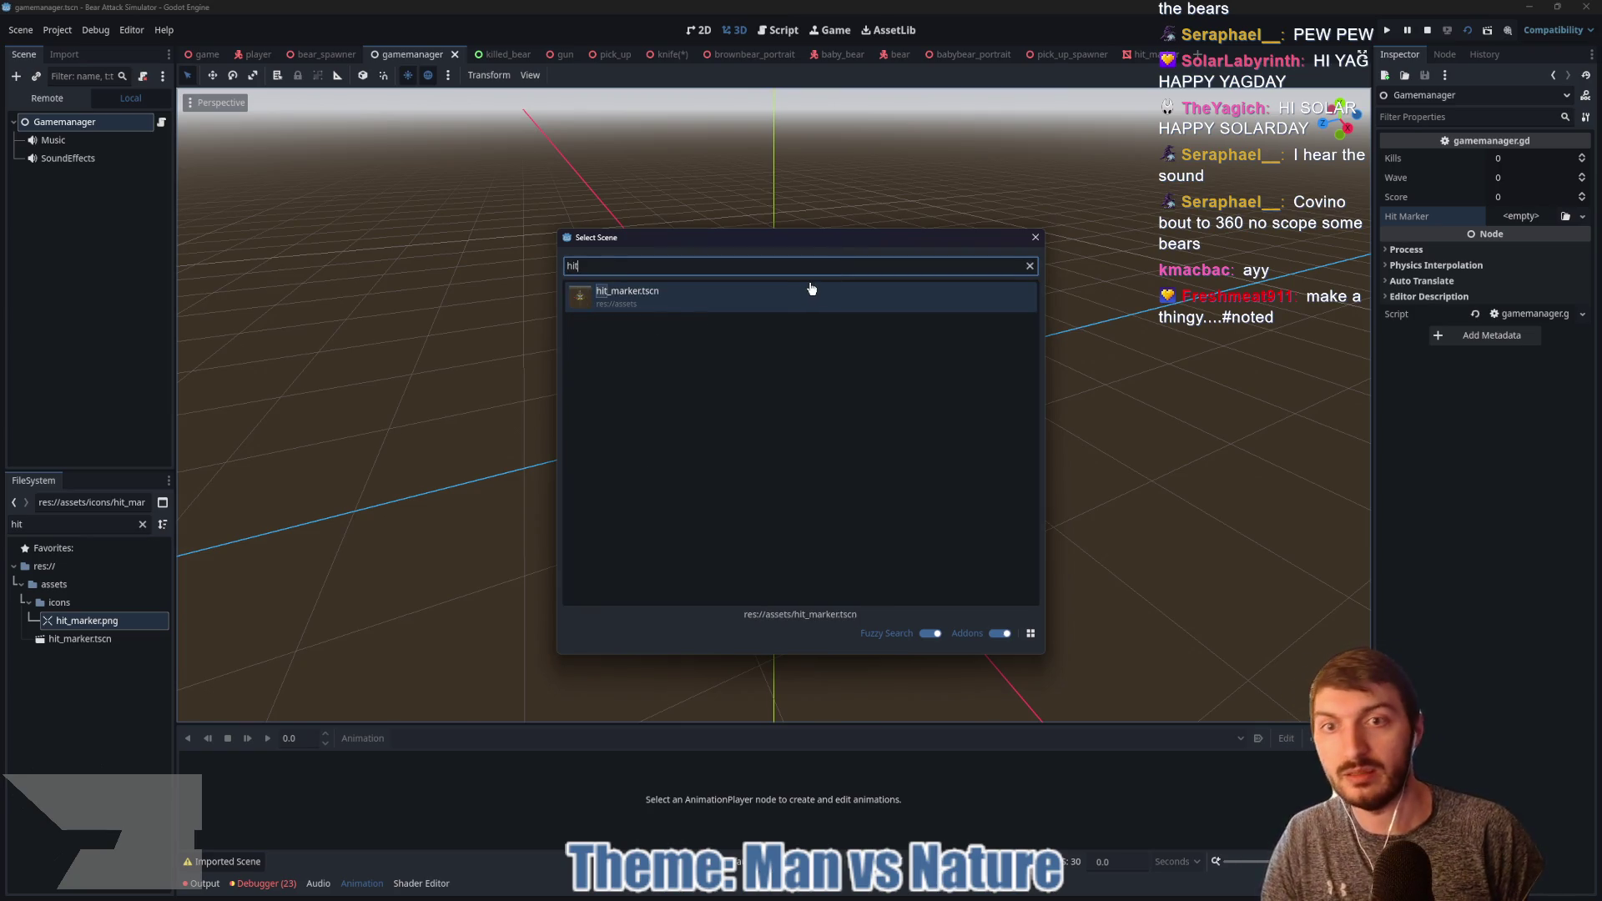
double_click(812, 293)
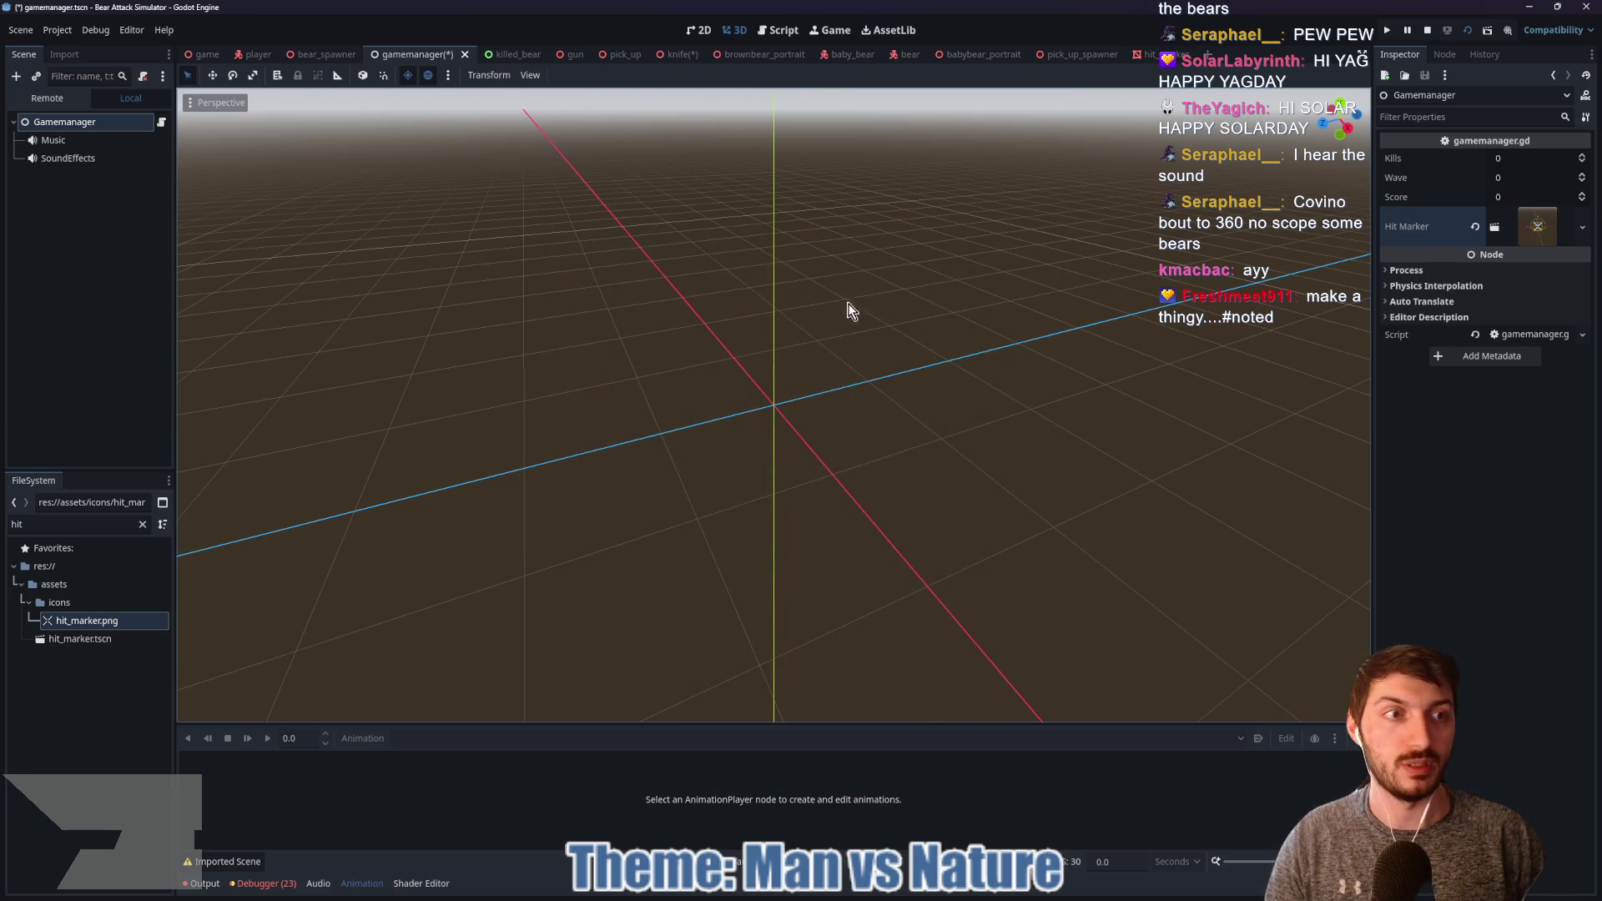
click(161, 123)
Step: Give apply_hitmarker a location: Vector3 parameter and instantiate HITMARKER into a marker variable
scroll(790, 444, down, 2)
scroll(790, 434, up, 2)
scroll(793, 430, down, 9)
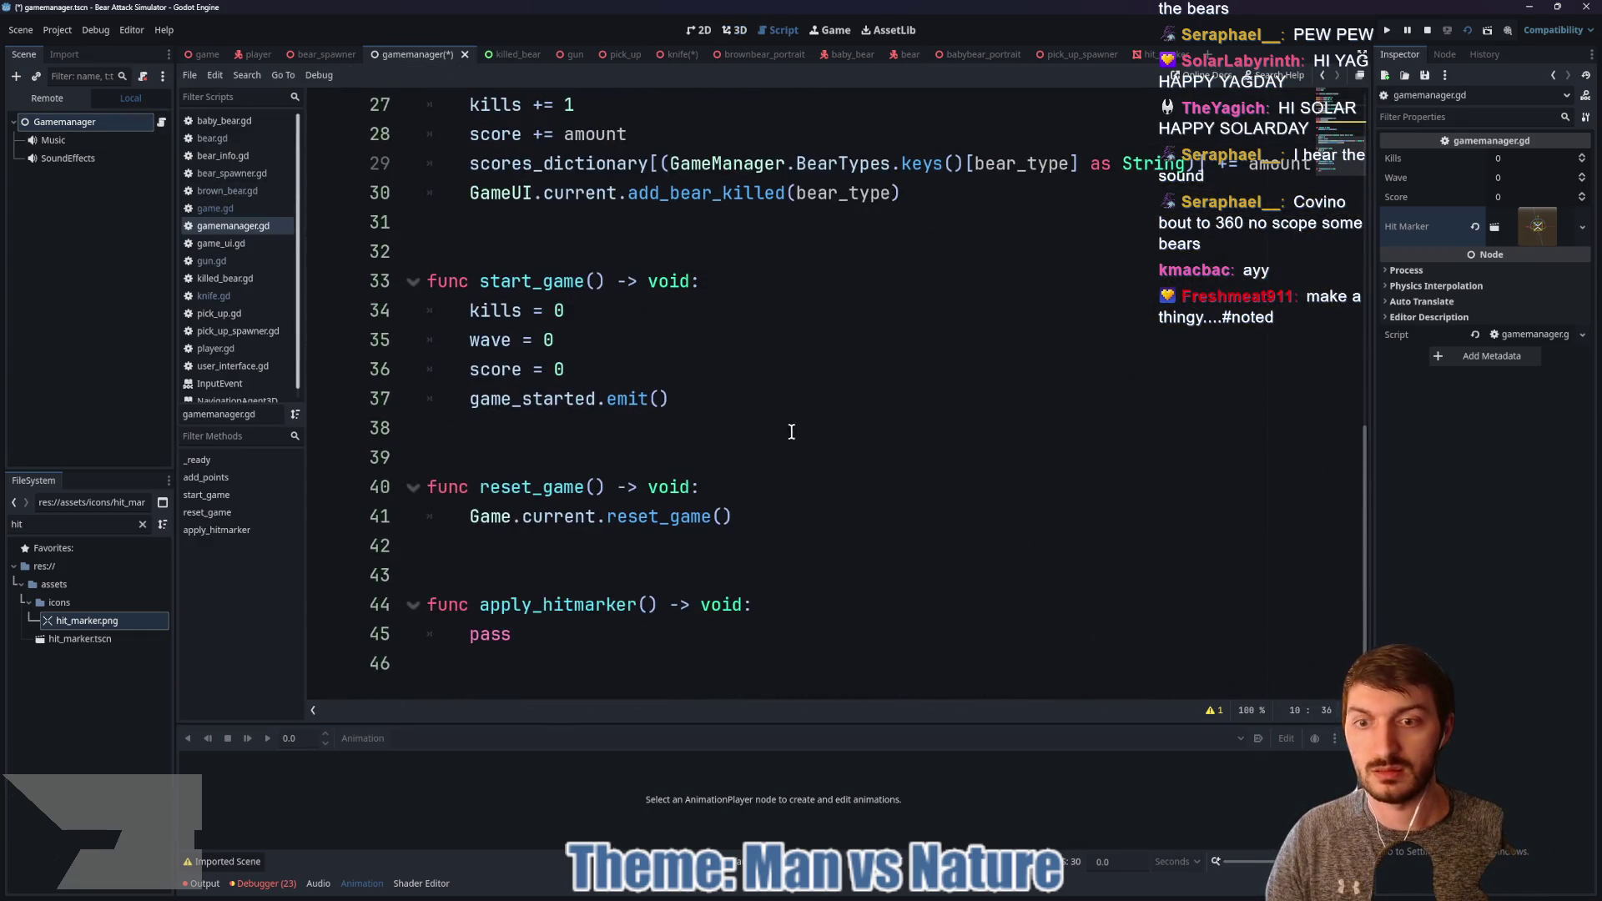
click(564, 634)
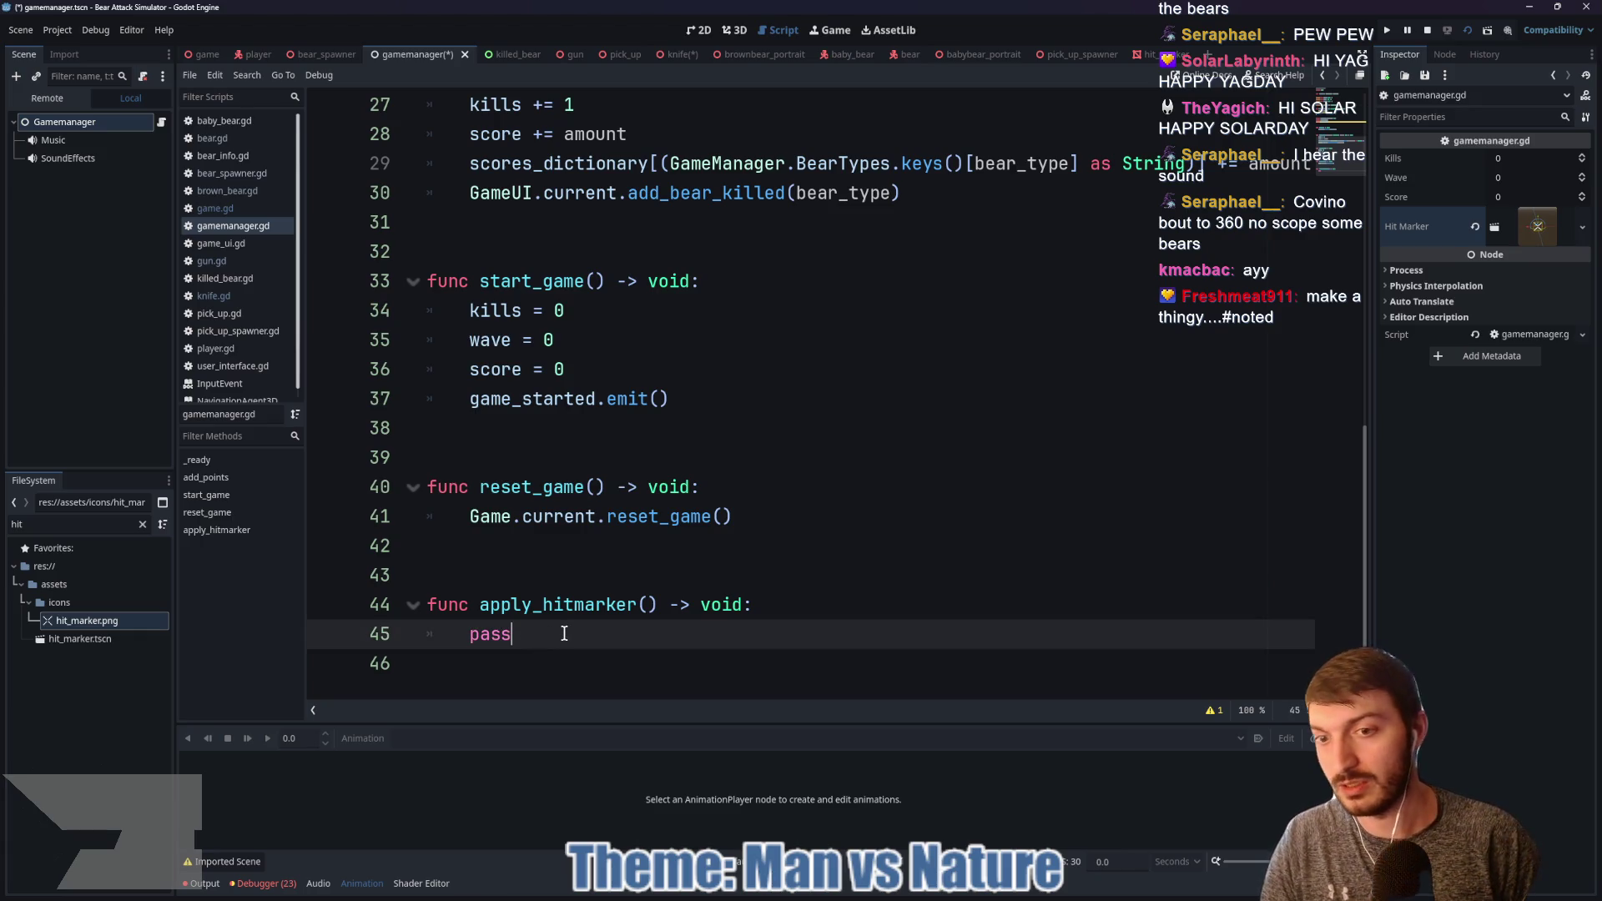
click(645, 604)
text(location:)
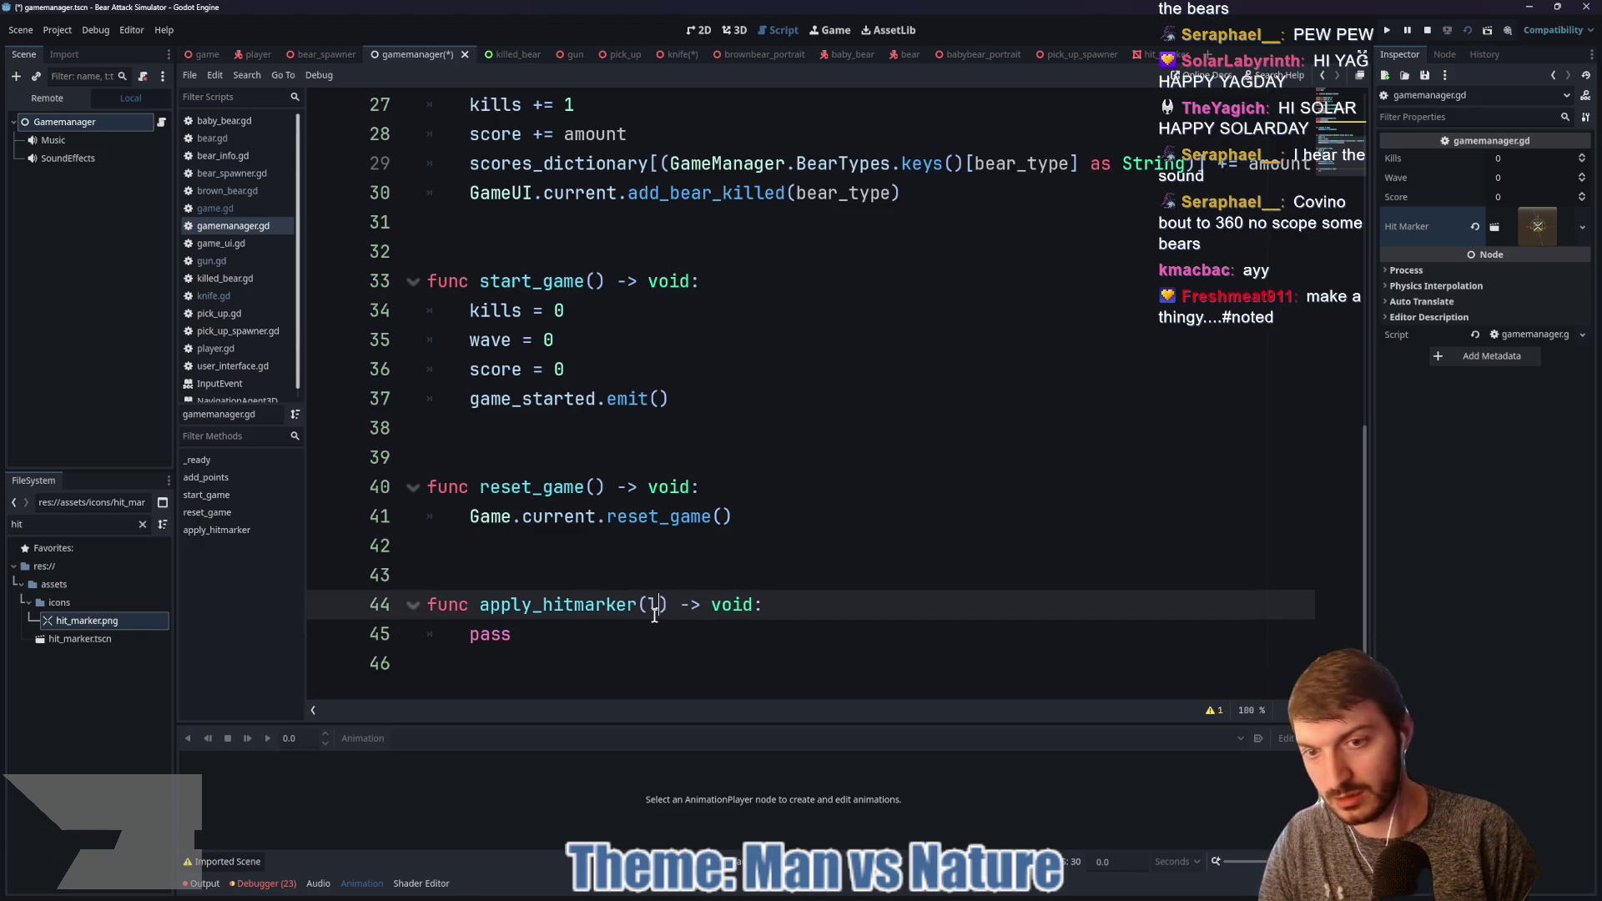
text( Vector3)
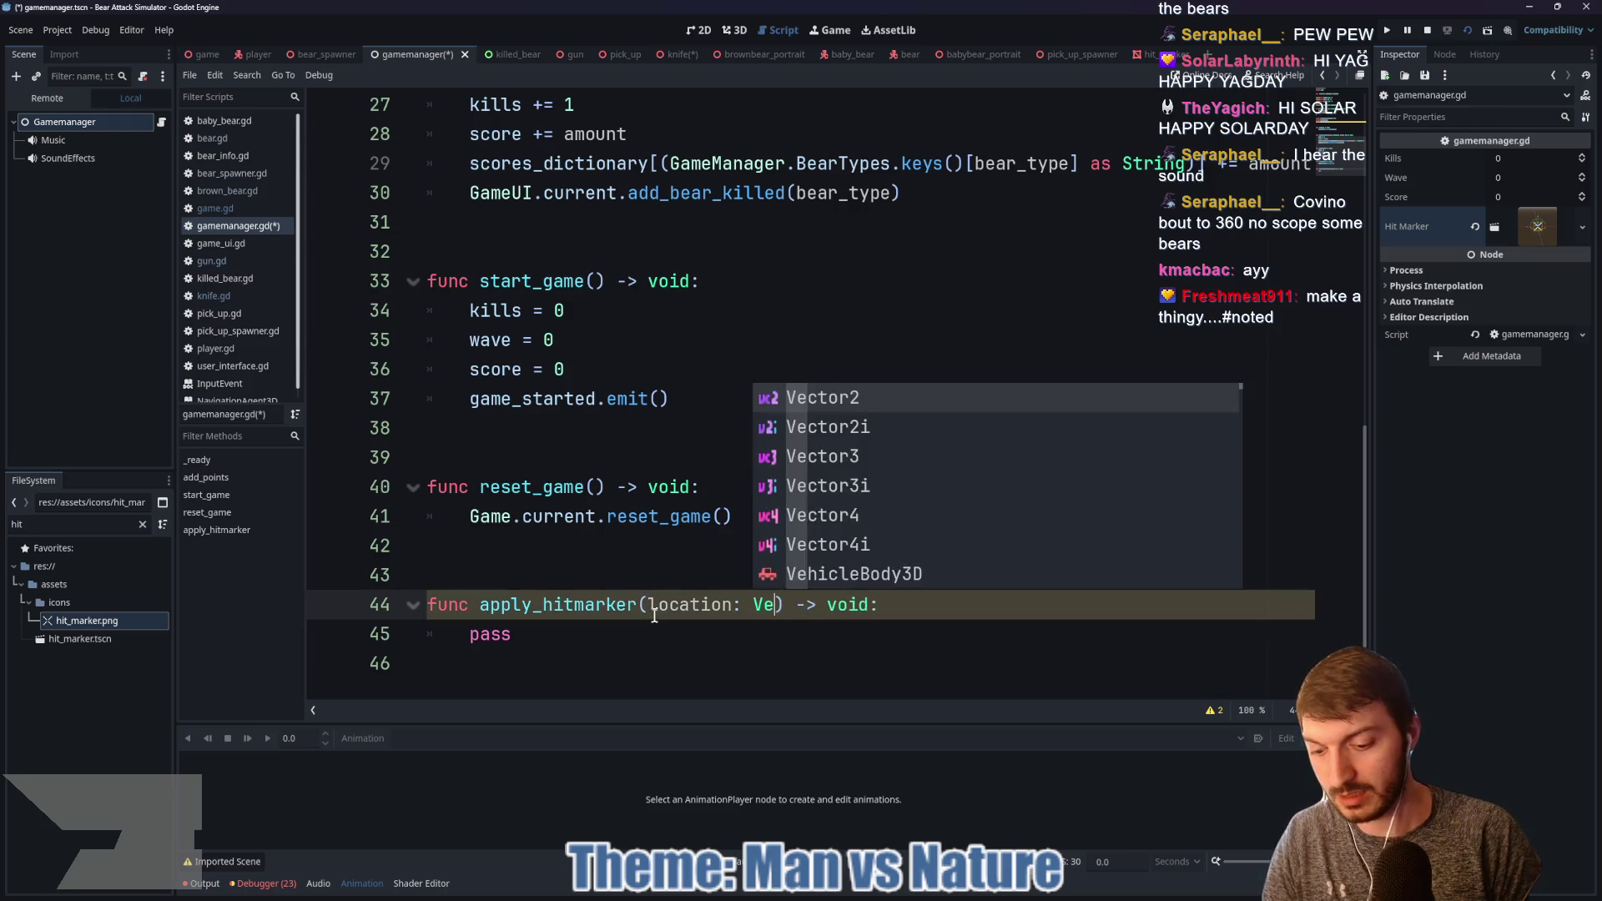
click(592, 637)
key(BackSpace)
key(BackSpace)
text(var)
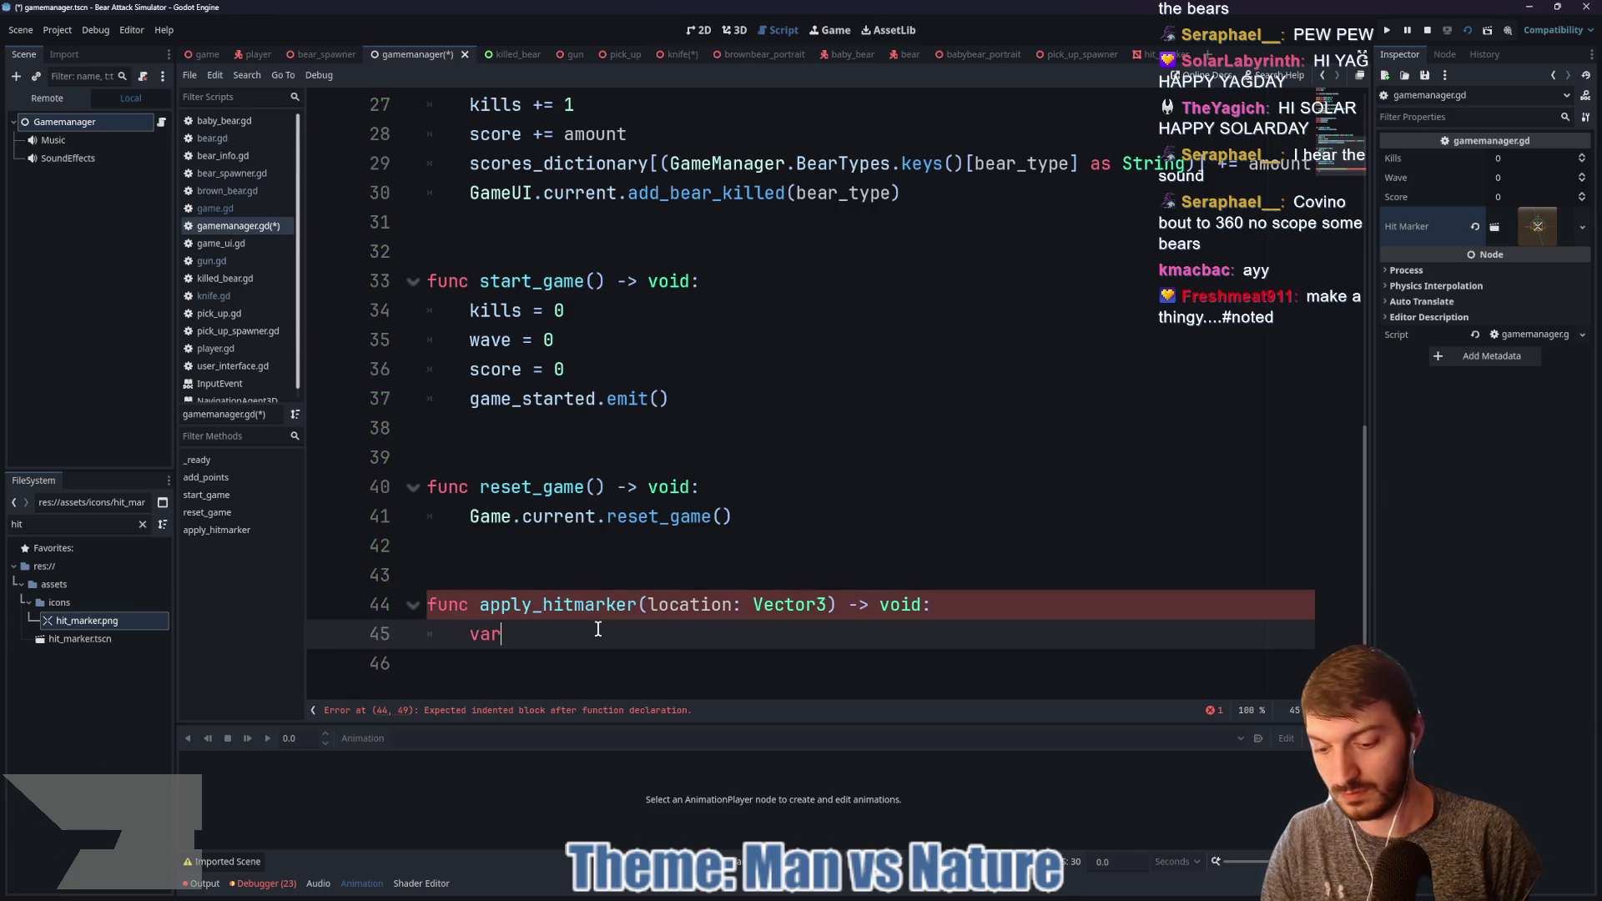
text( marker = H)
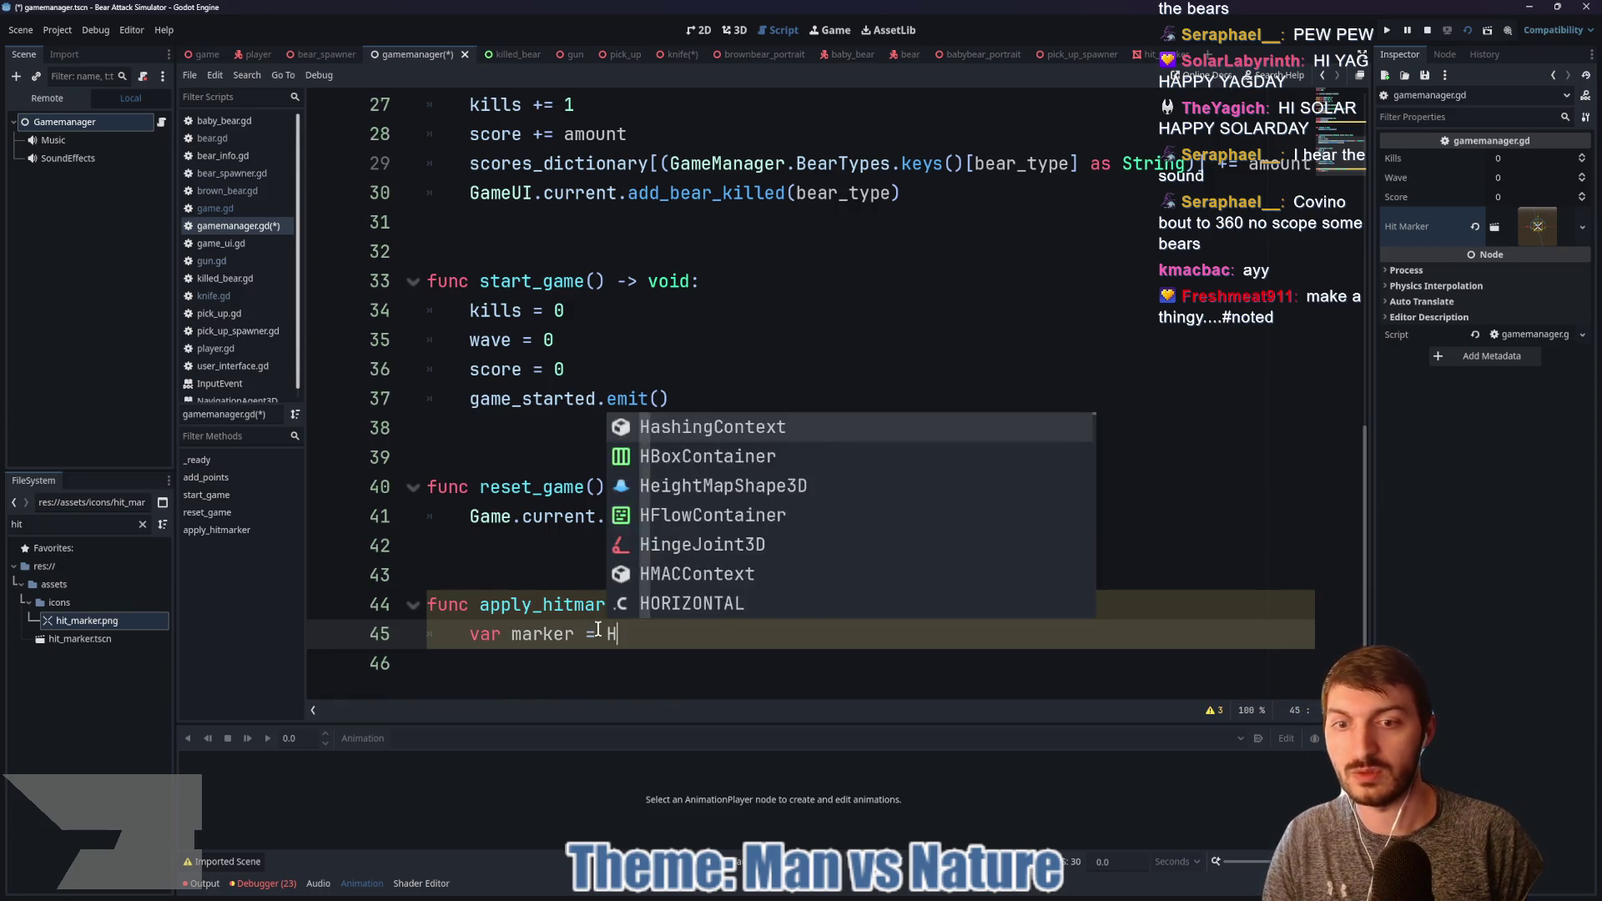
text(ITMARKER.)
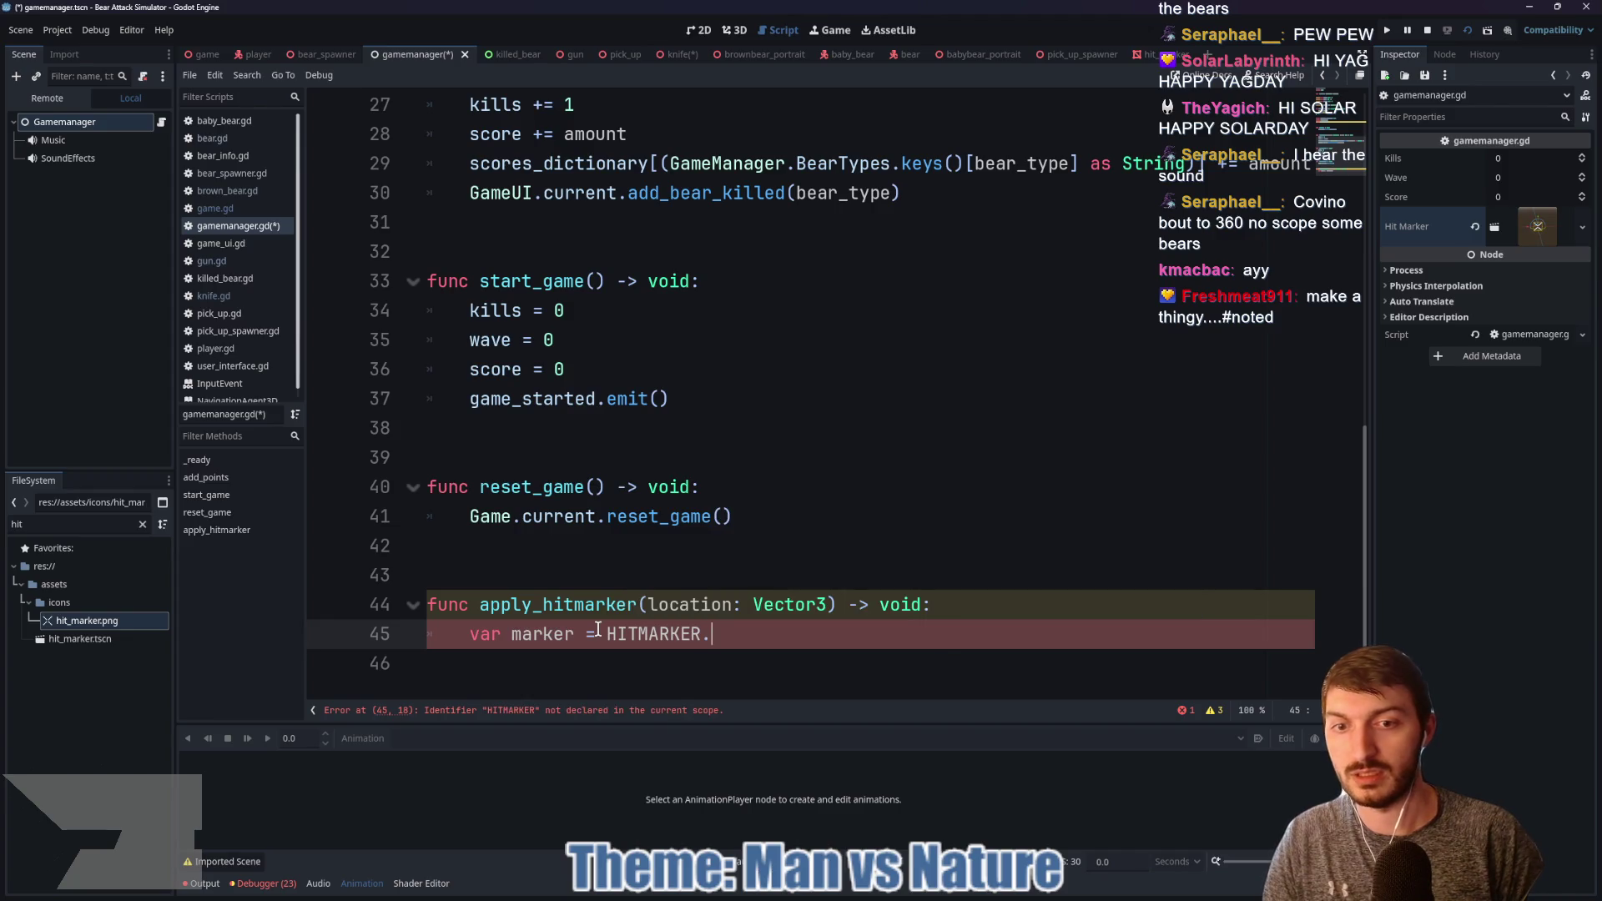
text(instaia)
key(Return)
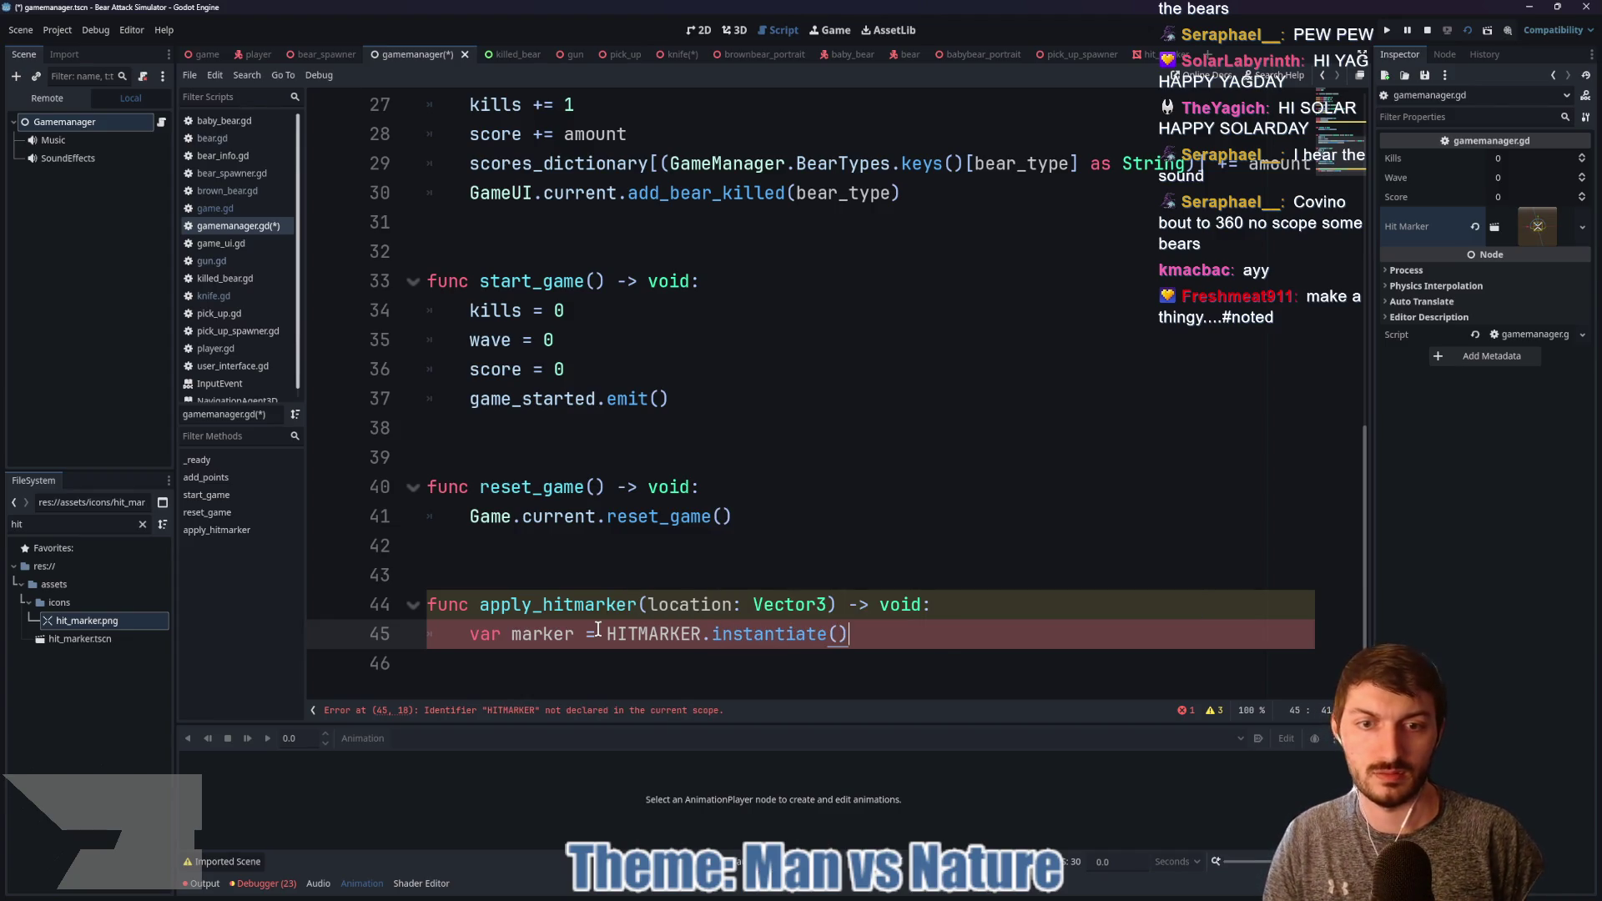
Step: Rename hit_marker on line 10 to HITMARKER and assign hit_marker.tscn to the Hitmarker property
scroll(692, 361, up, 9)
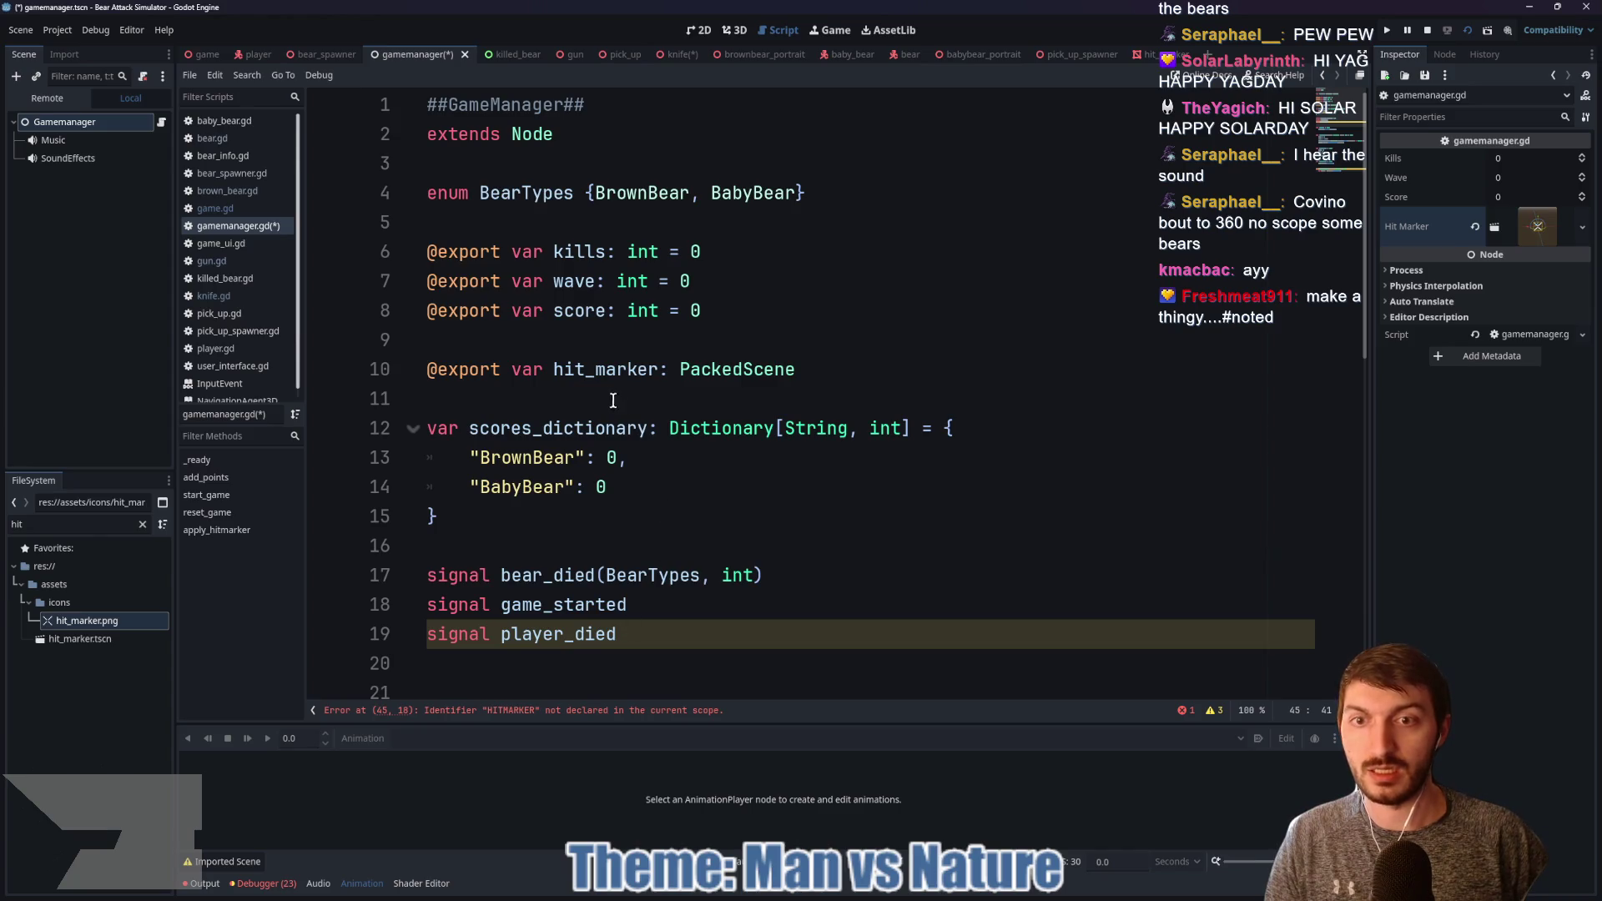
drag(655, 368, 569, 373)
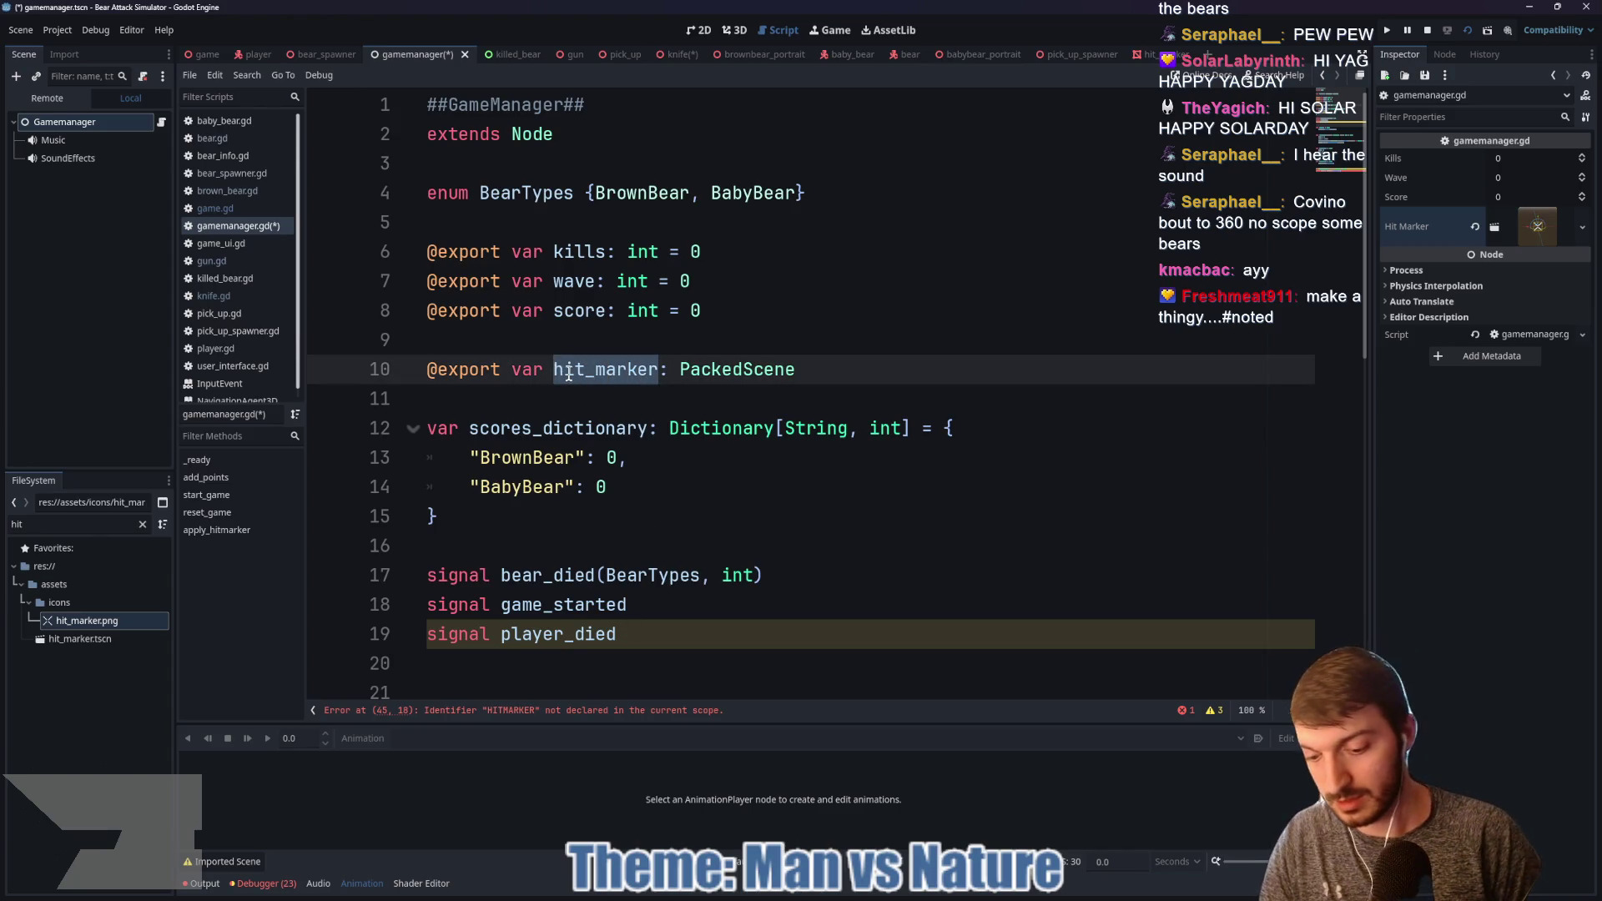
text(HITMARKER)
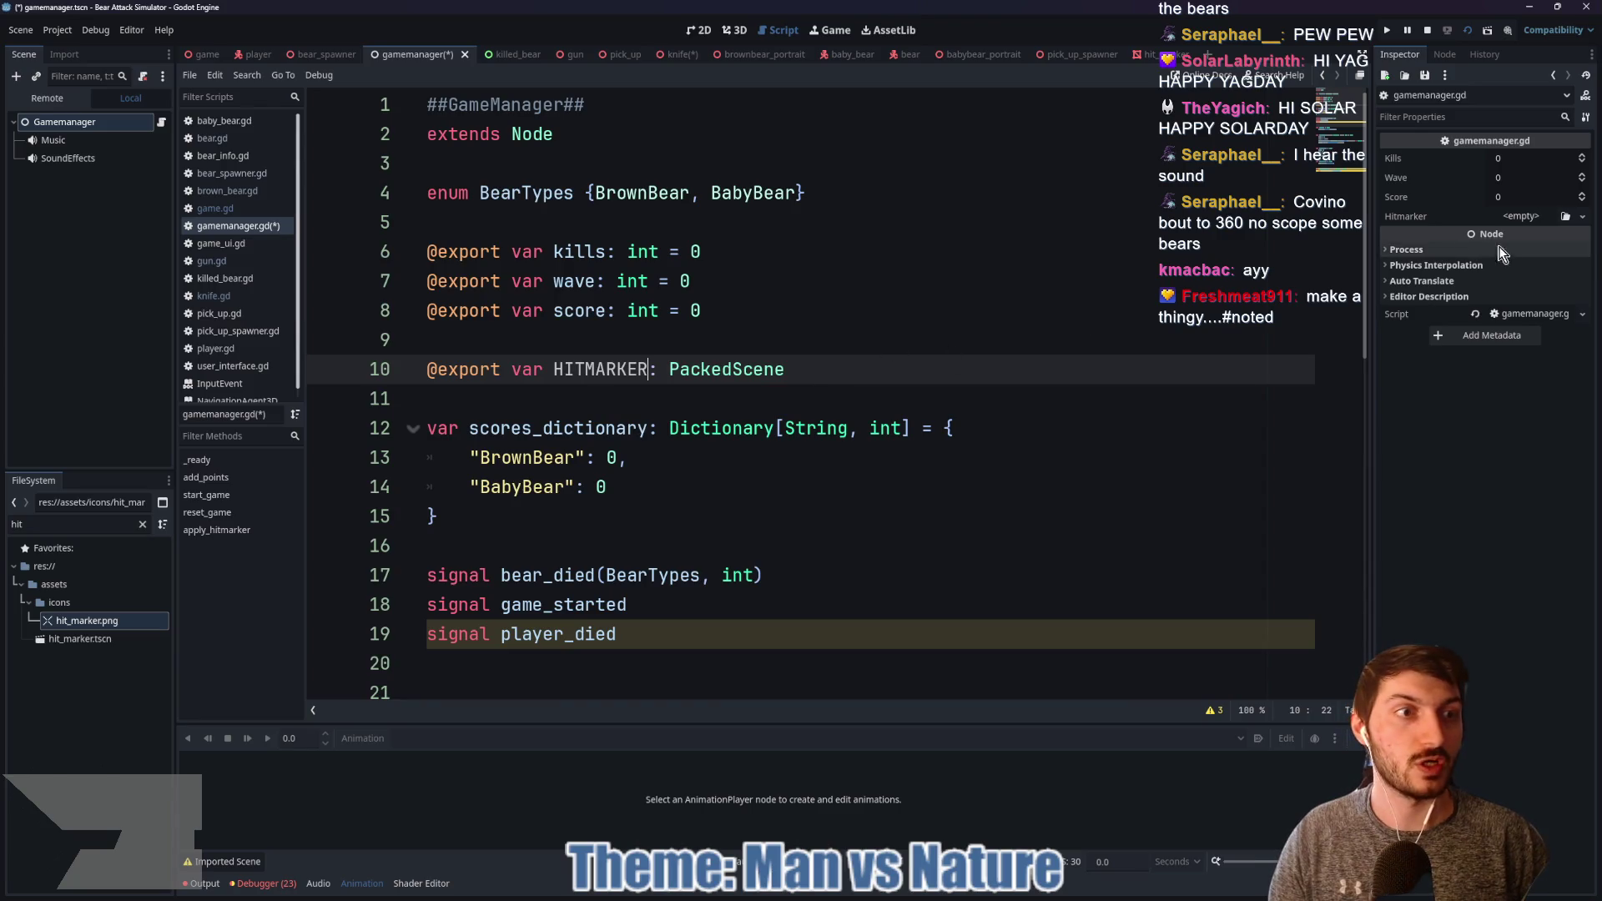
click(1565, 216)
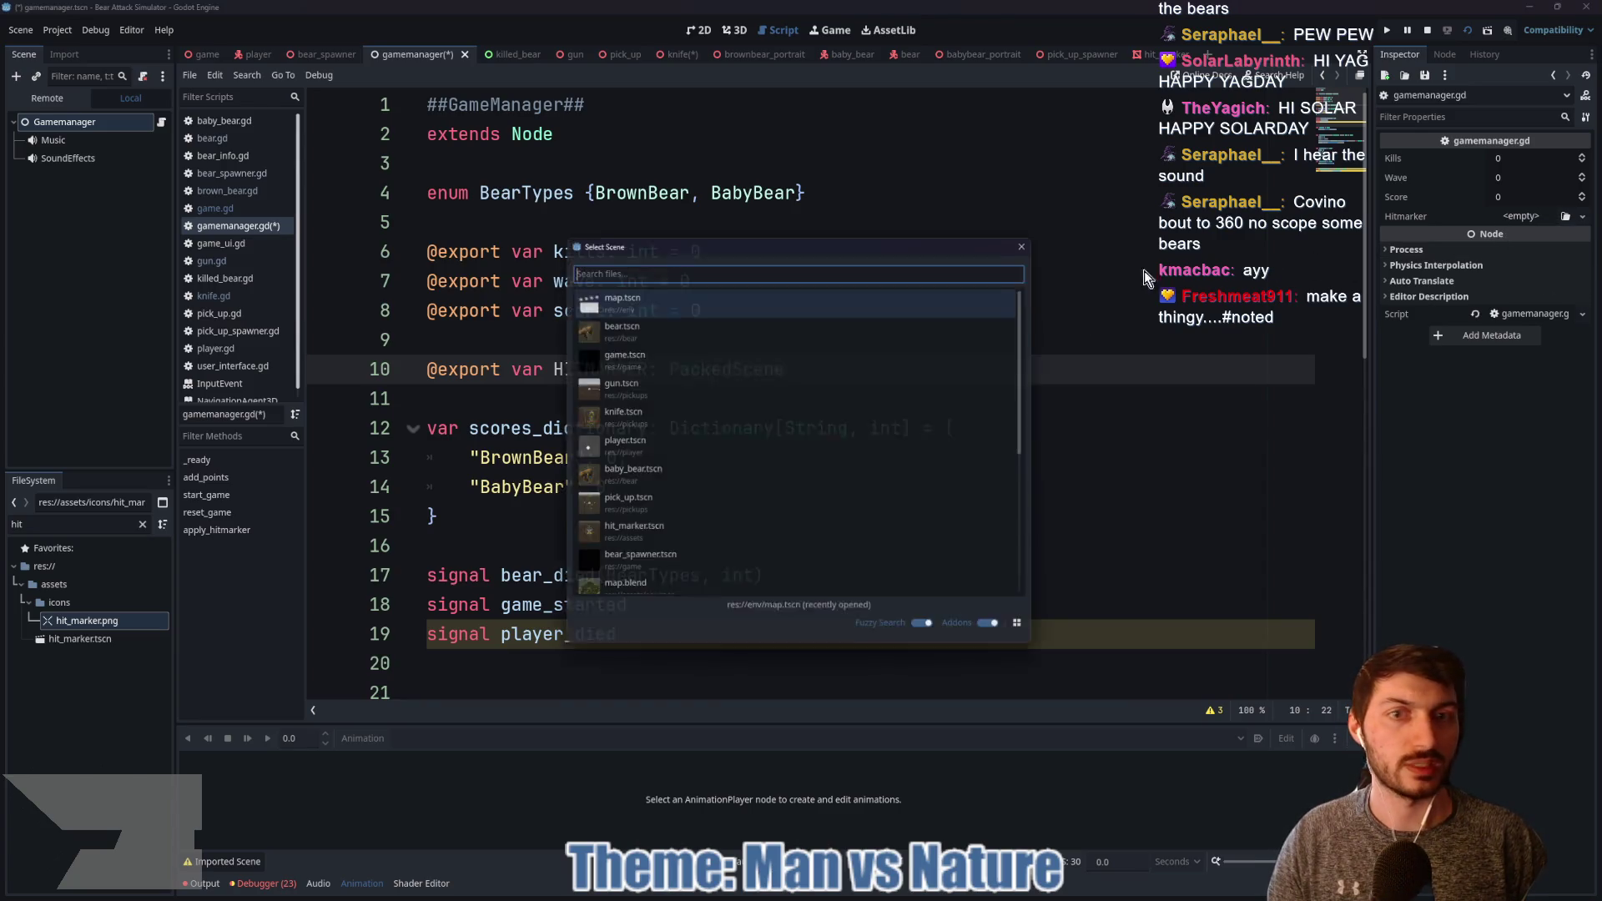
text(hit)
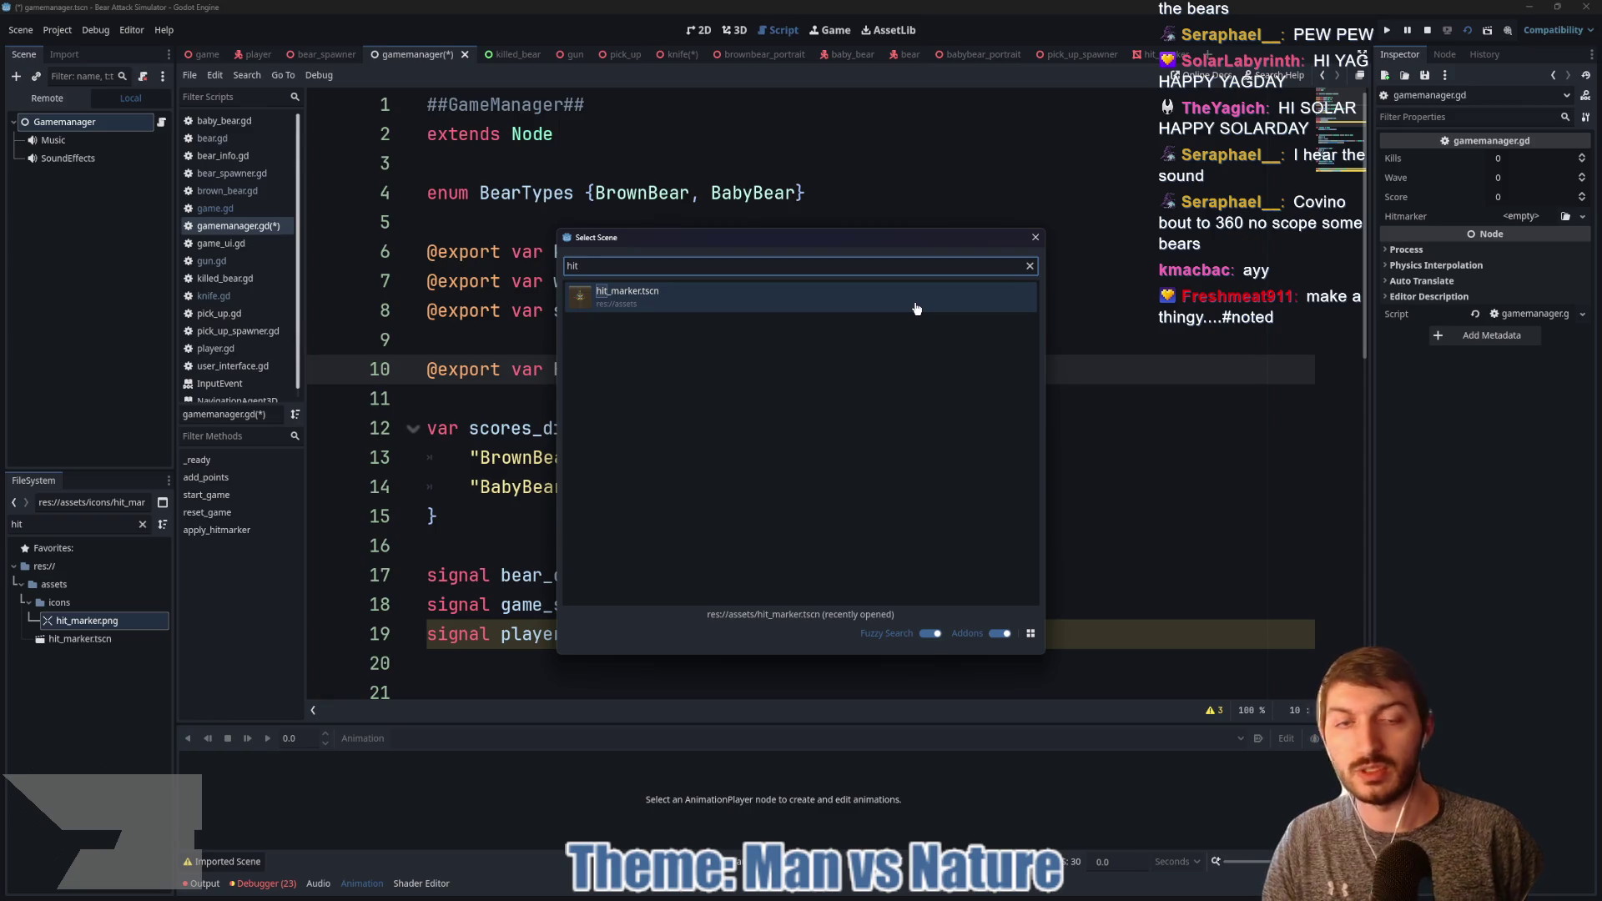
double_click(916, 308)
Step: Add a target:Node3D parameter to apply_hitmarker's parameter list
scroll(848, 393, down, 8)
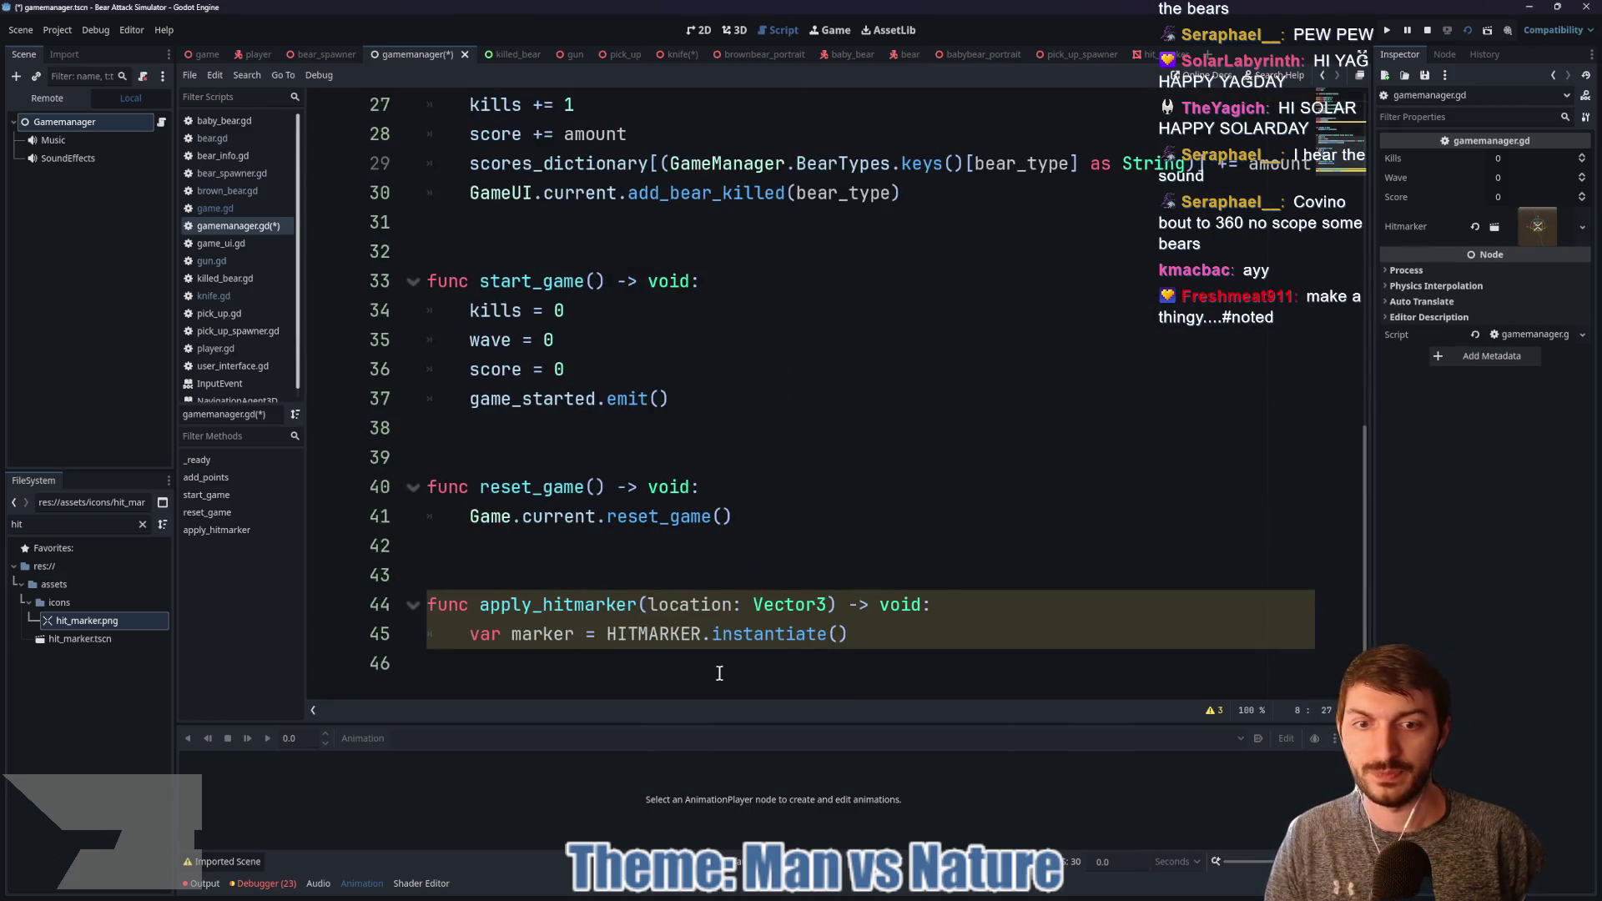
click(731, 669)
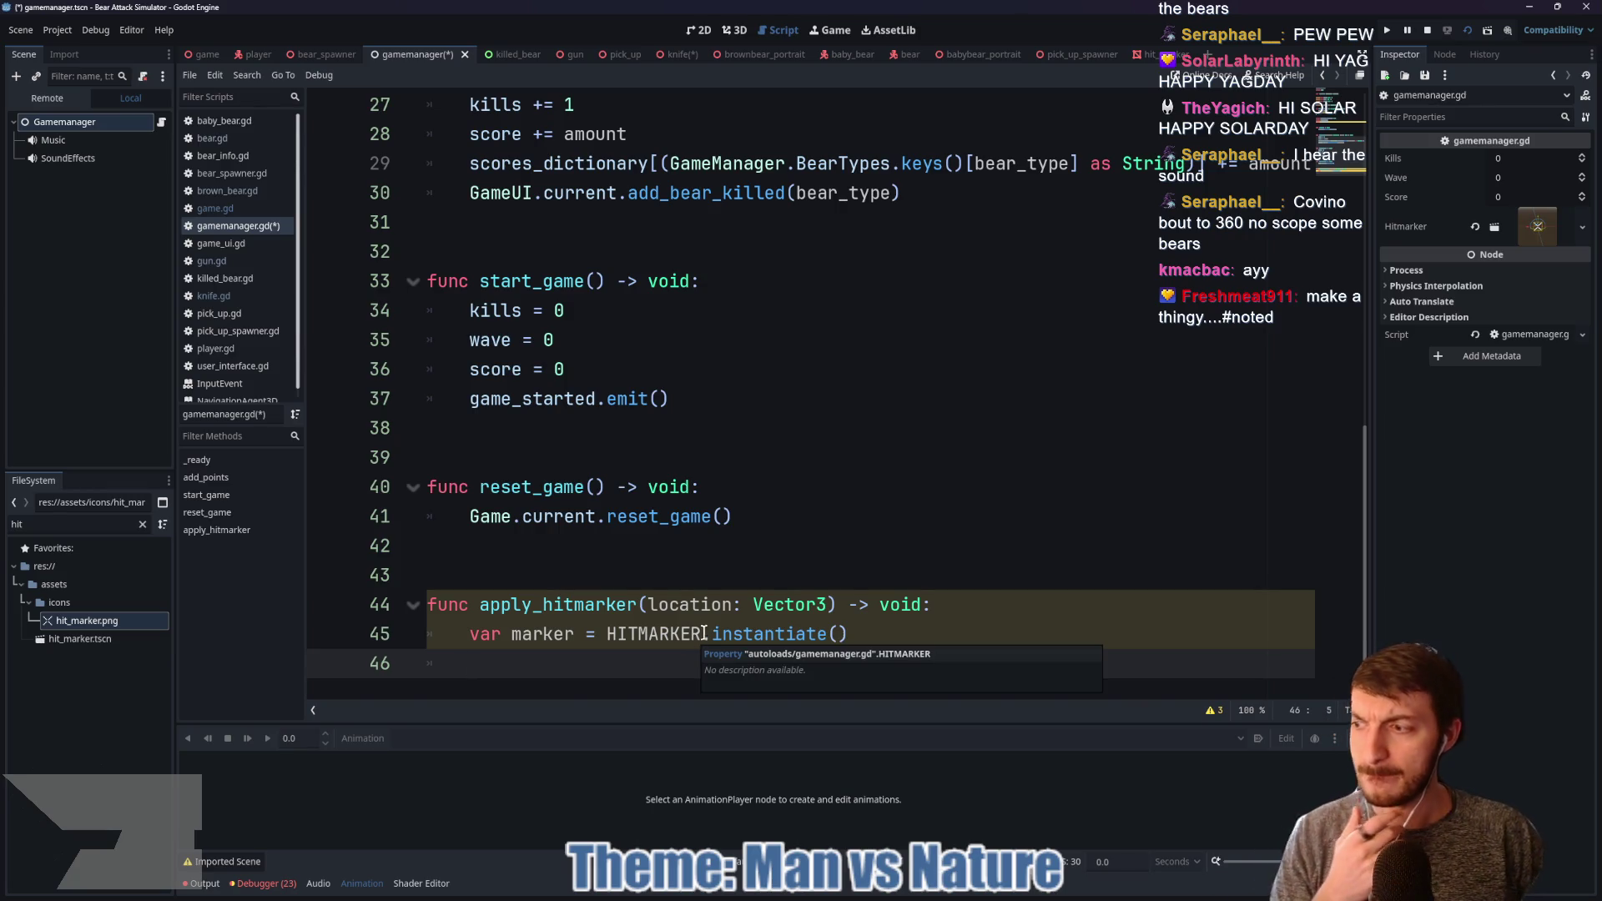
click(669, 599)
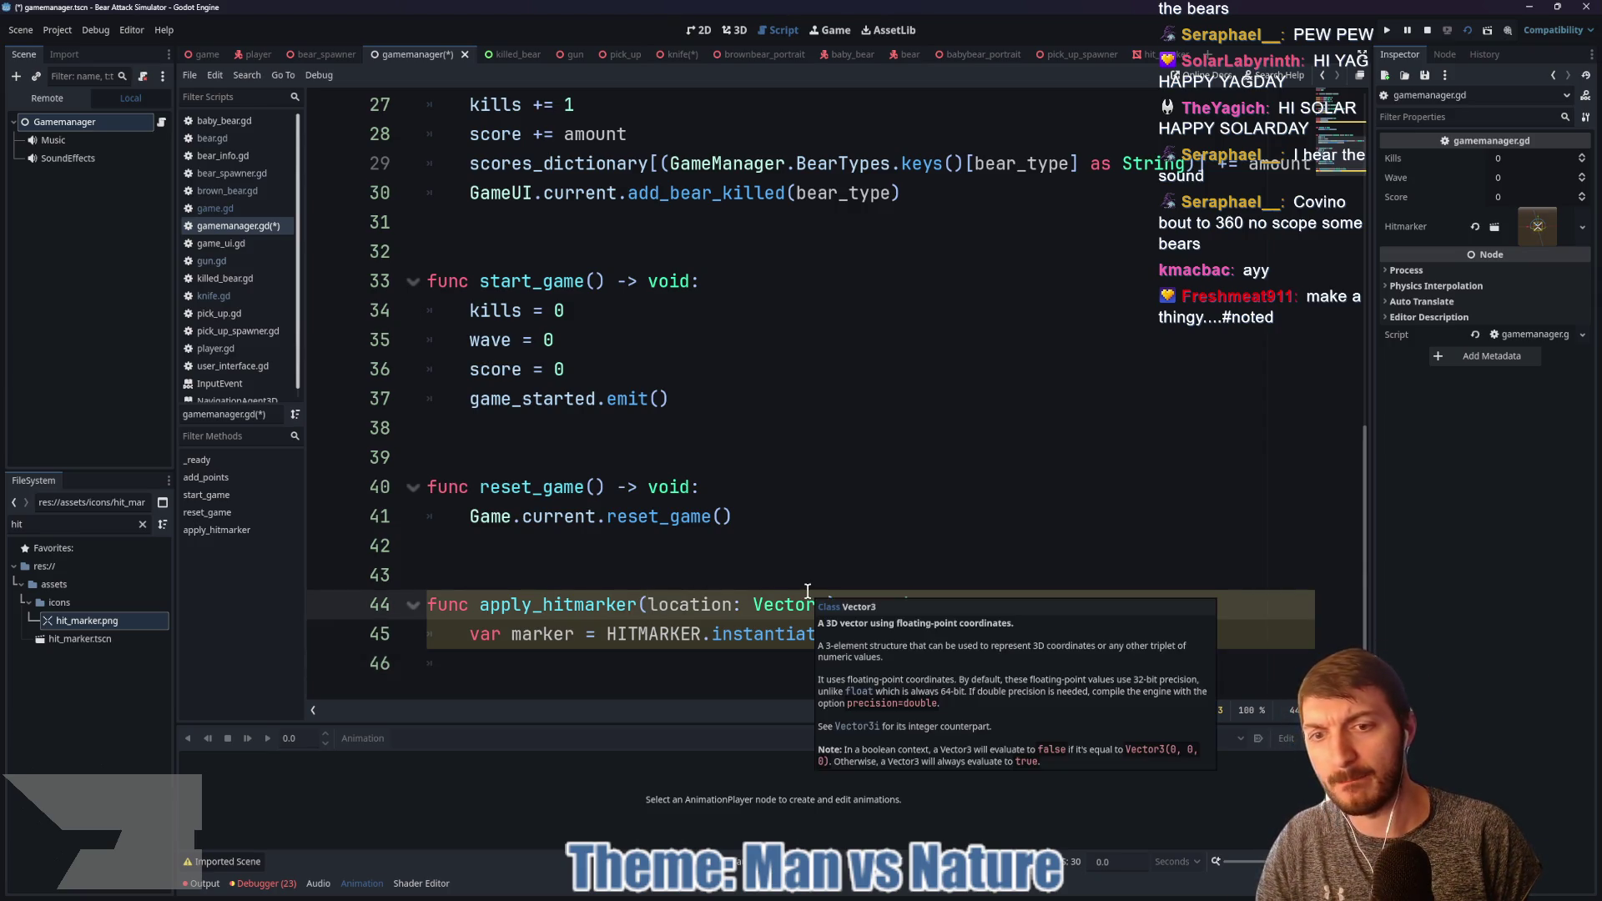
text(target:Node3)
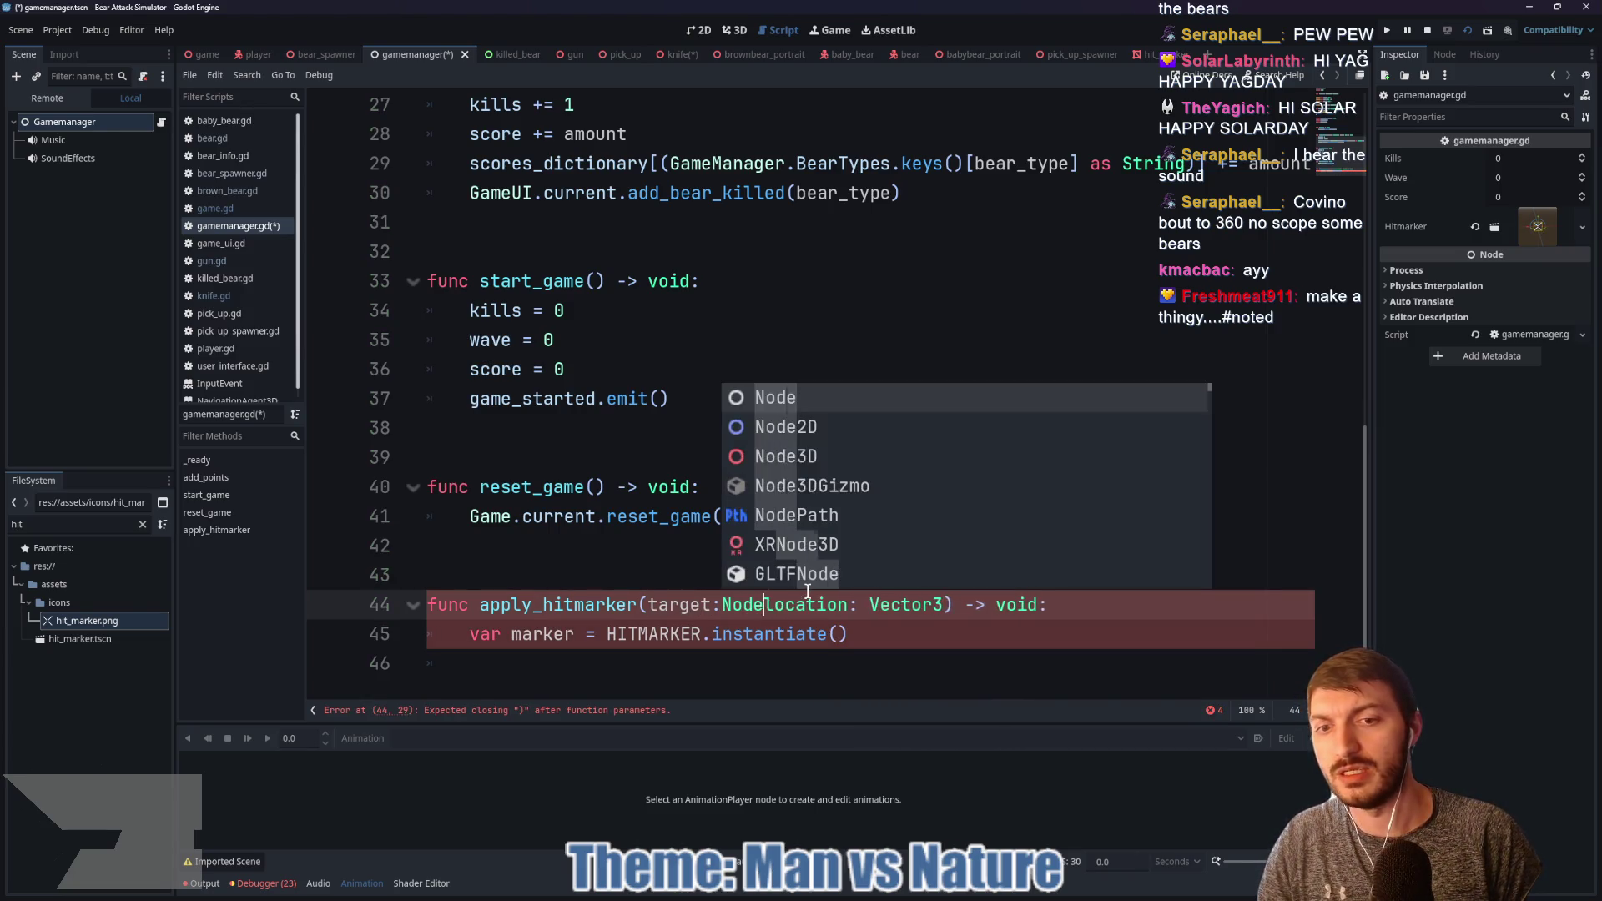
text(D,)
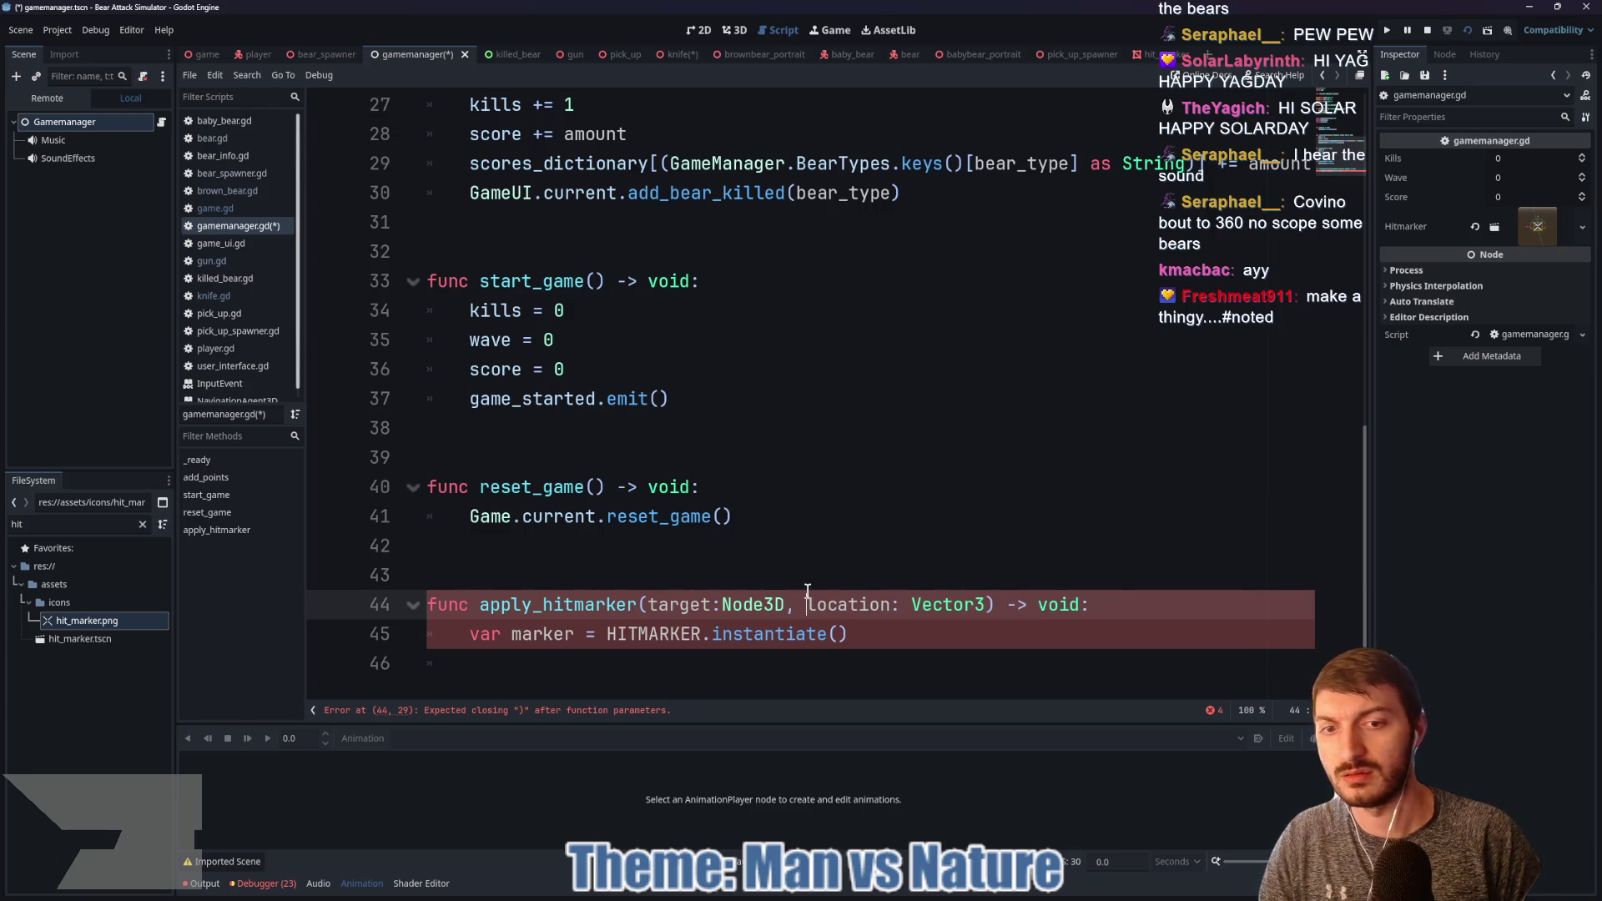
Step: Add the marker to the target with add_child(marker) and set its global_position to location
click(608, 667)
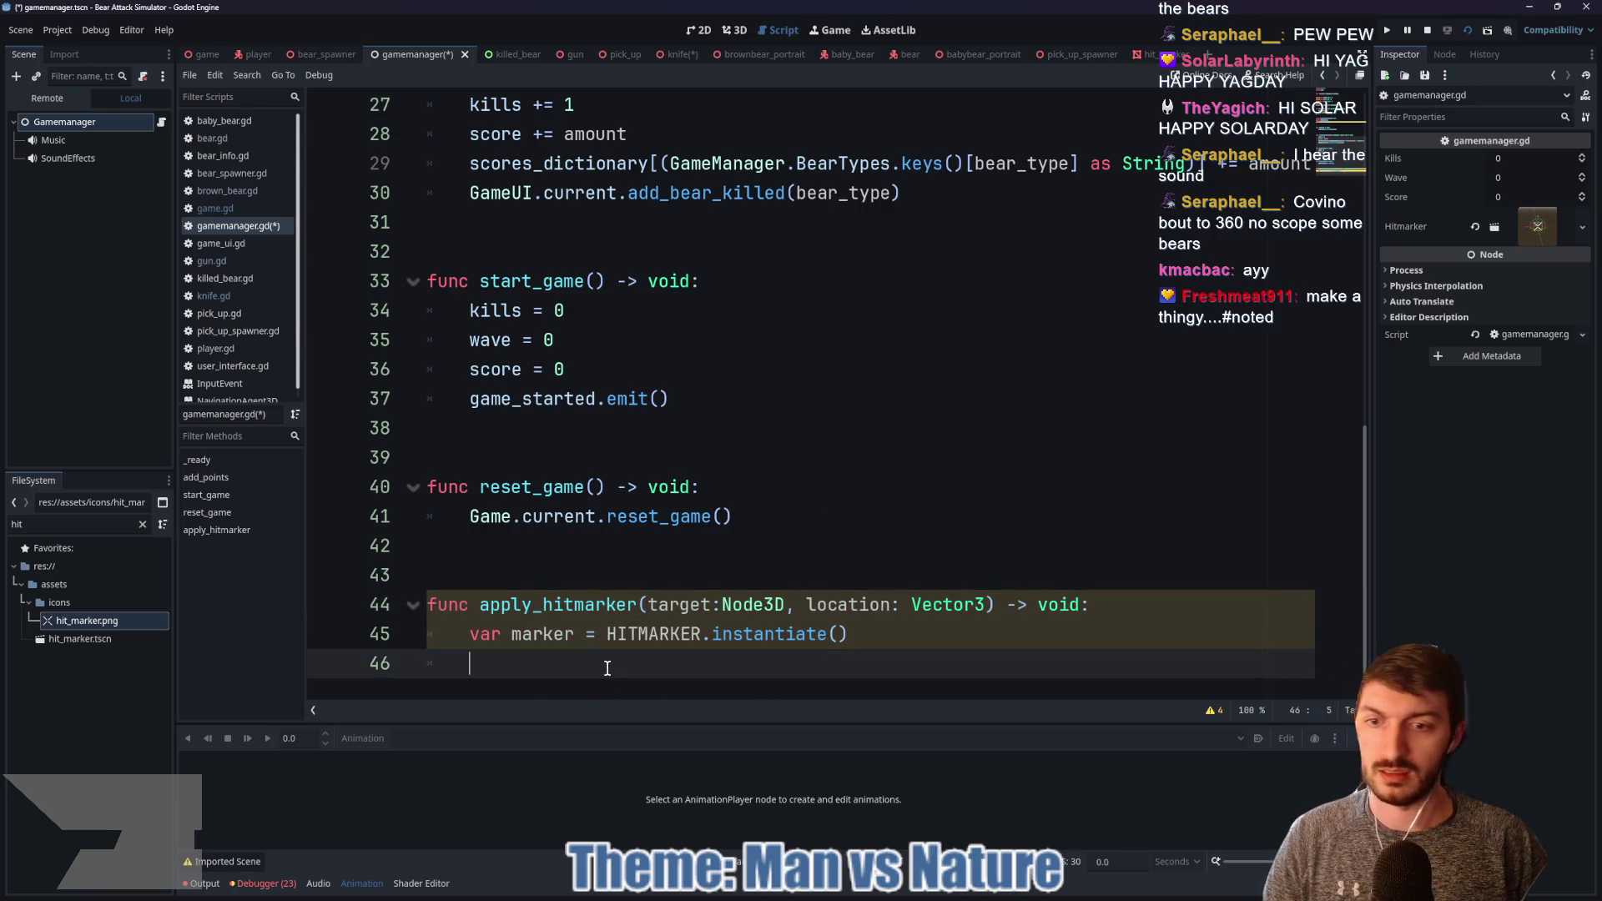
text(marker)
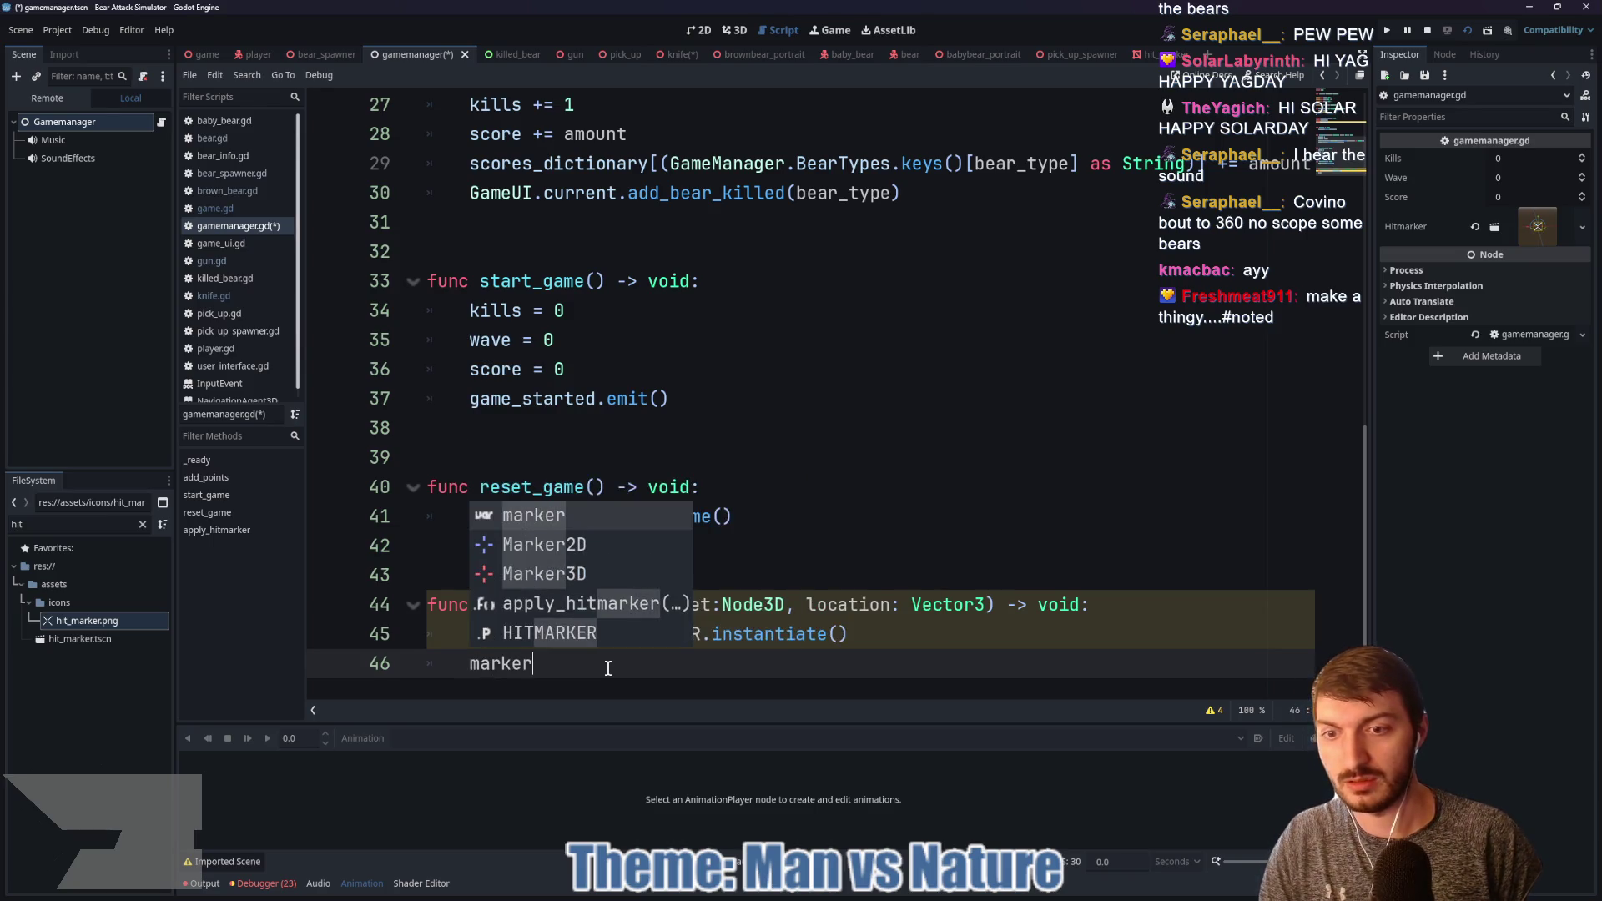
key(BackSpace)
key(BackSpace)
key(BackSpace)
text(arget)
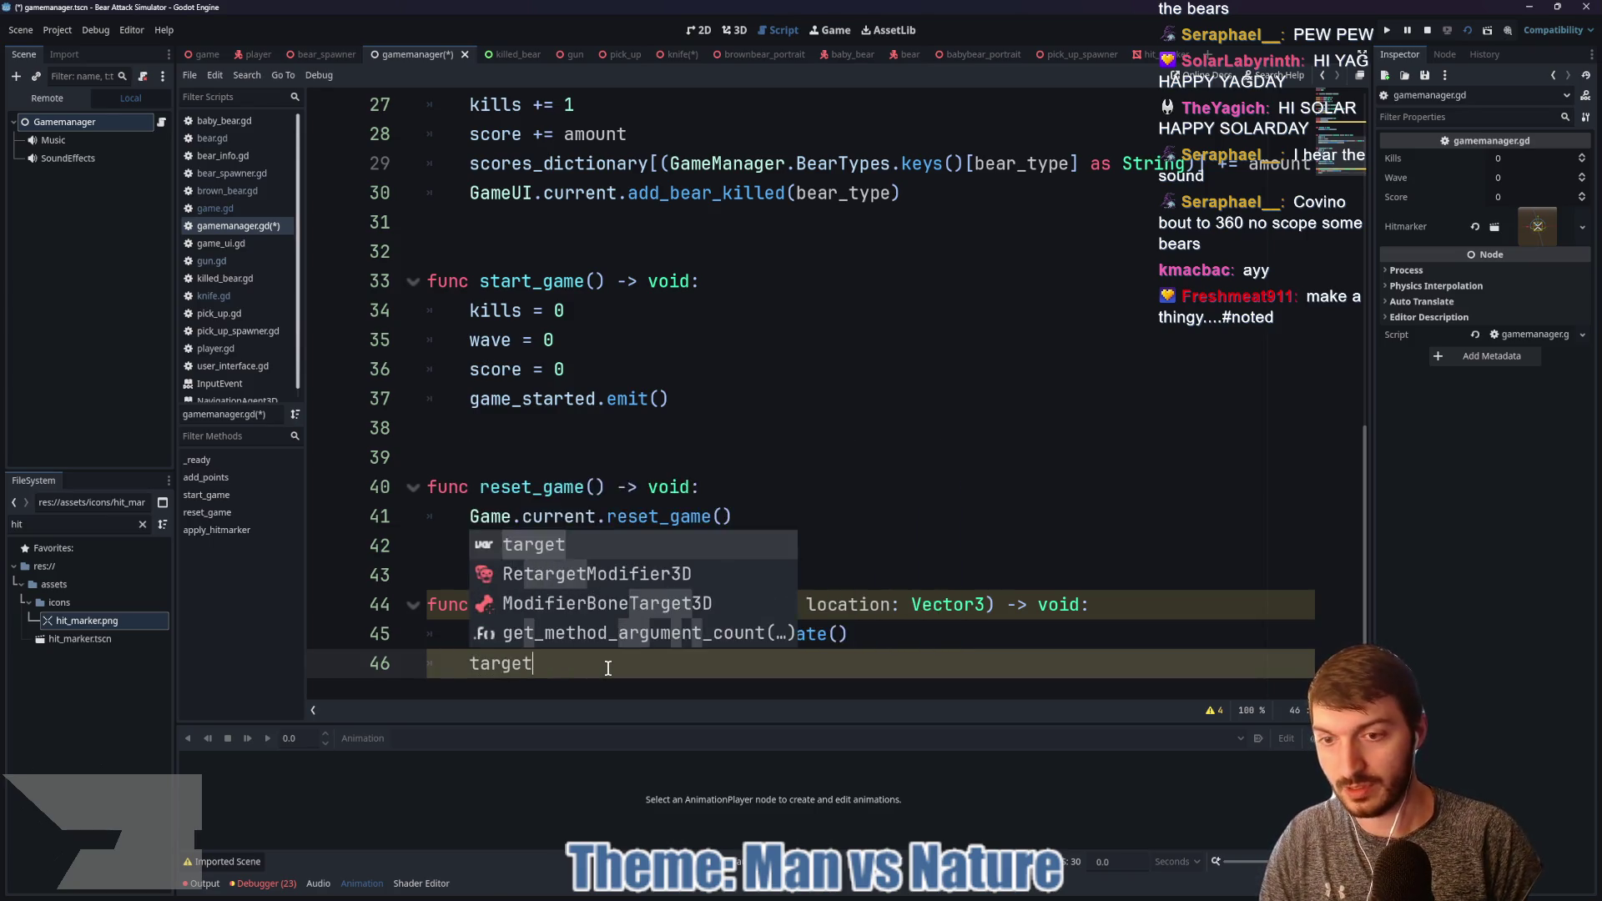
text(.add_chi)
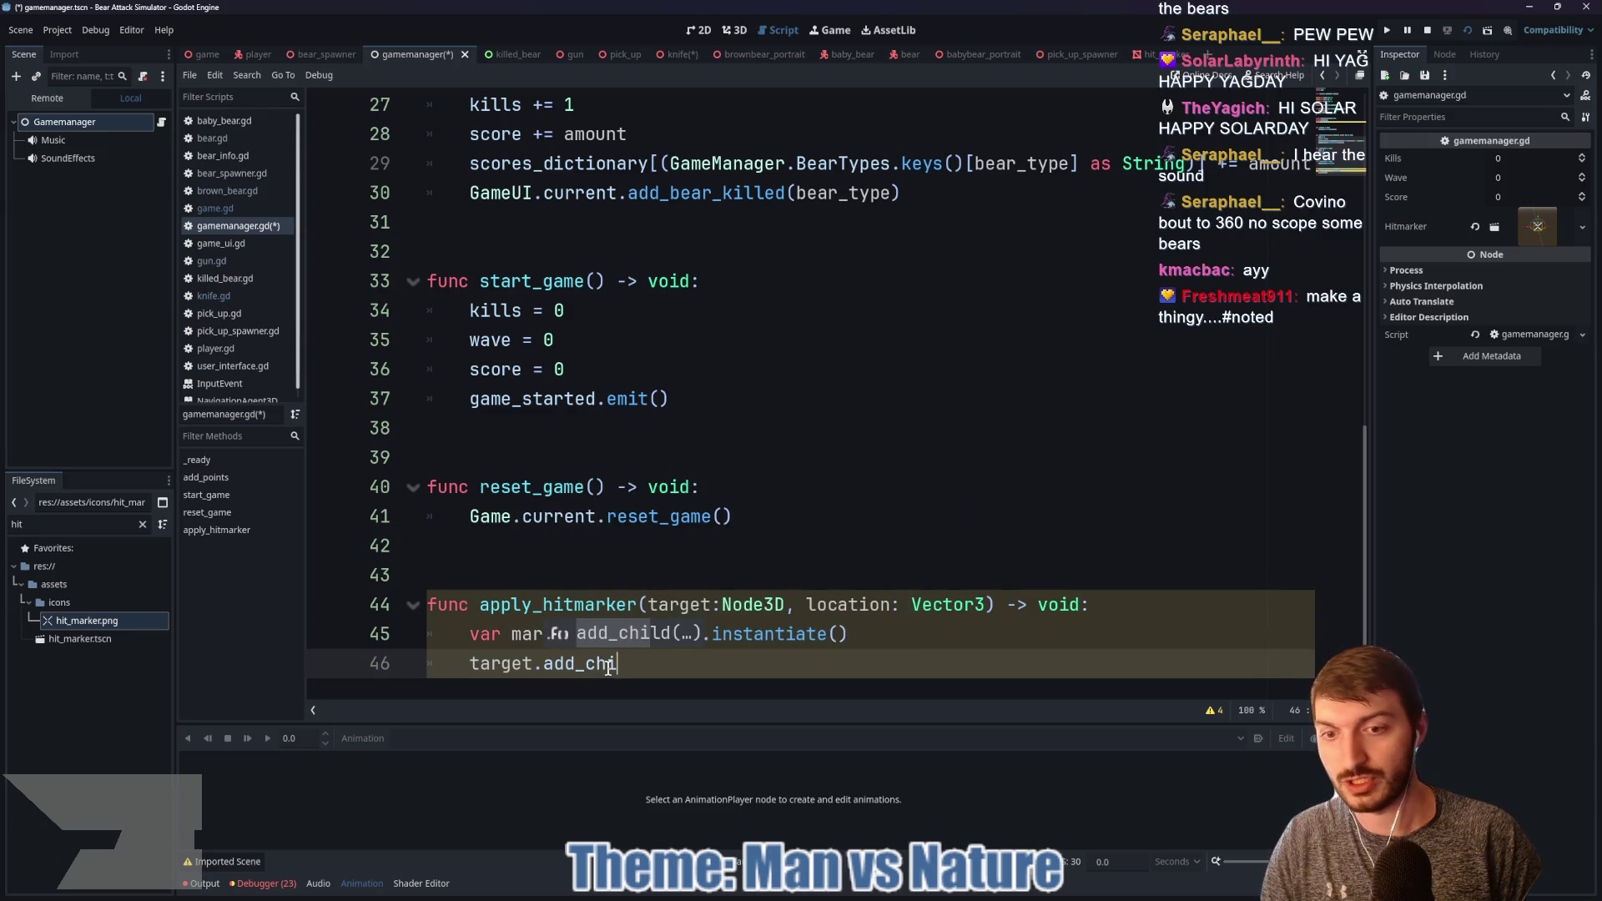
key(Return)
text(marker))
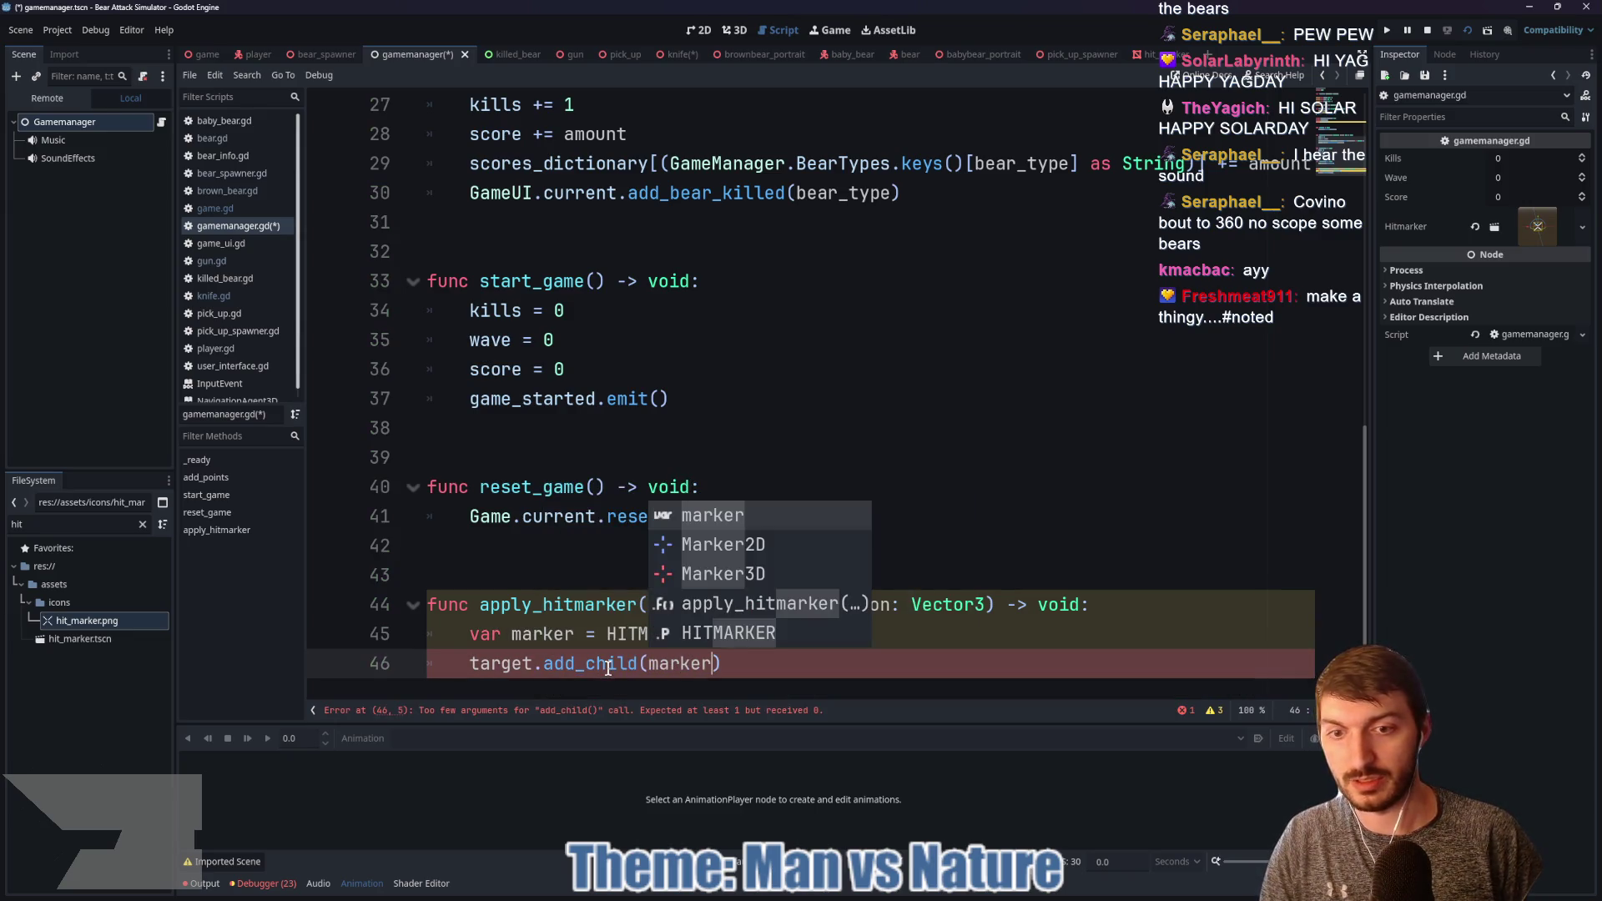
key(Return)
click(755, 661)
key(Return)
text(a)
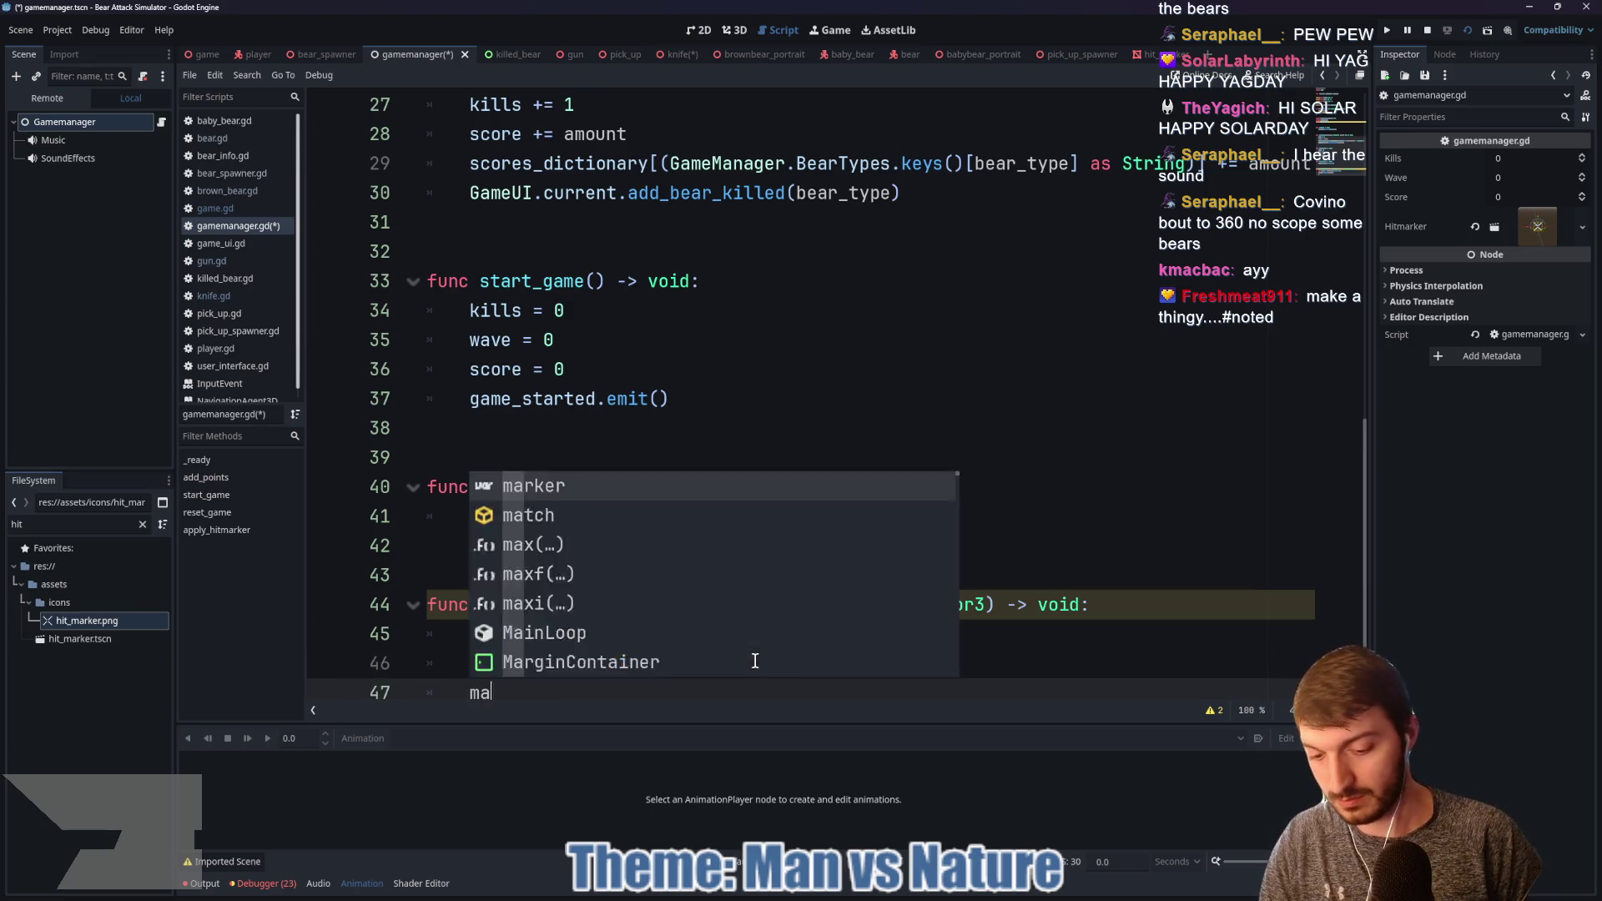
text(rker.globaosiiti)
text(on)
text( location)
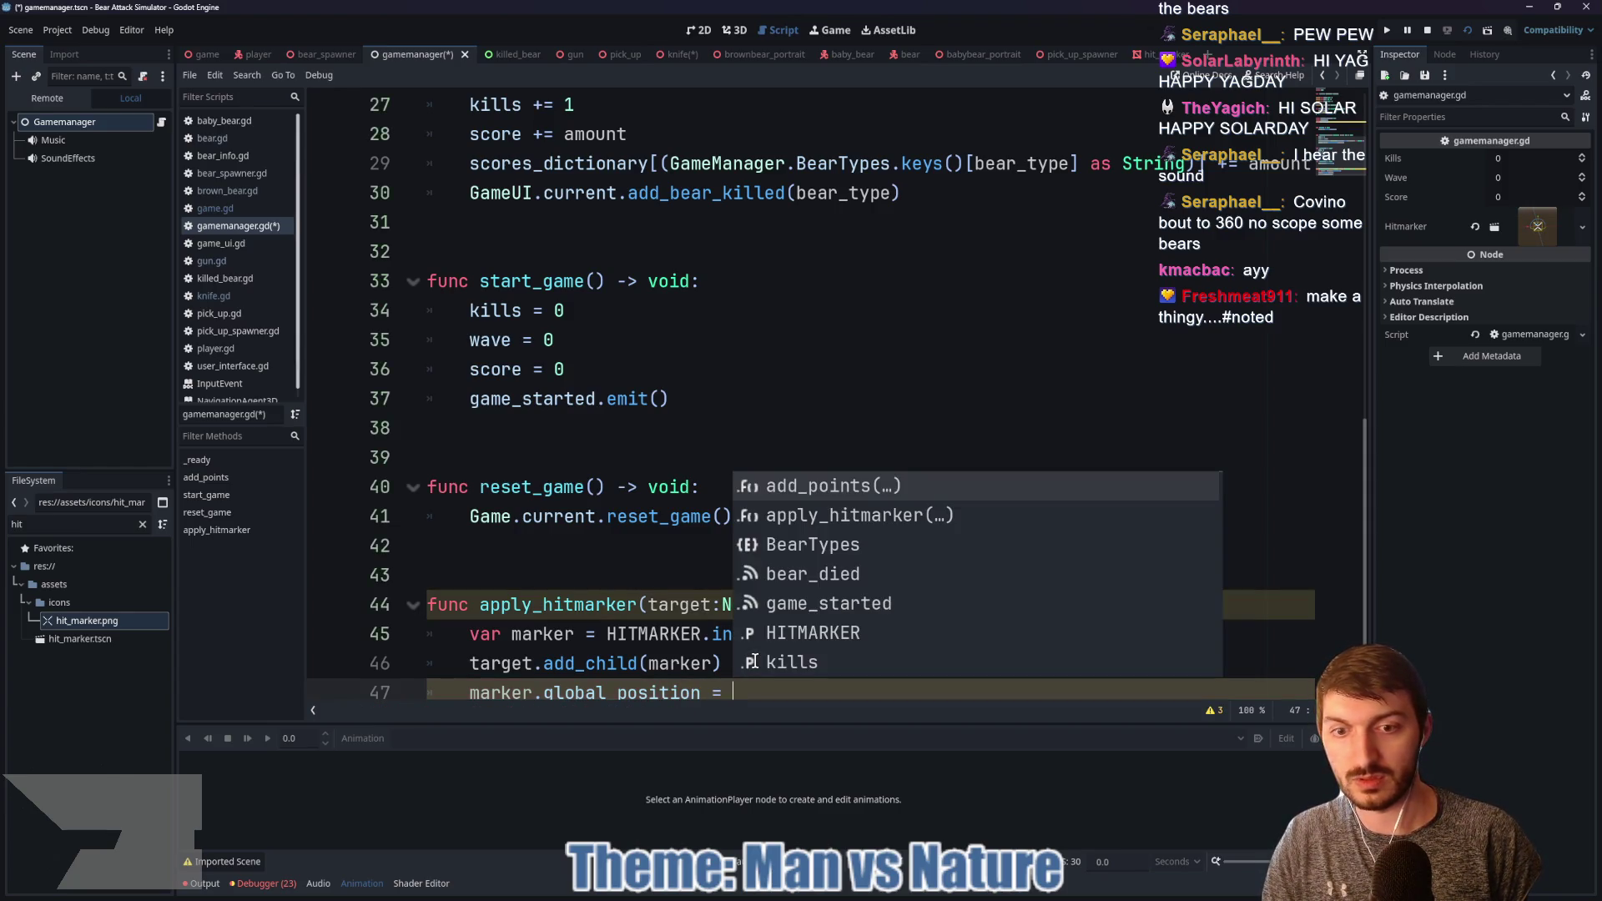
Step: Open the hit_marker scene tab
click(671, 635)
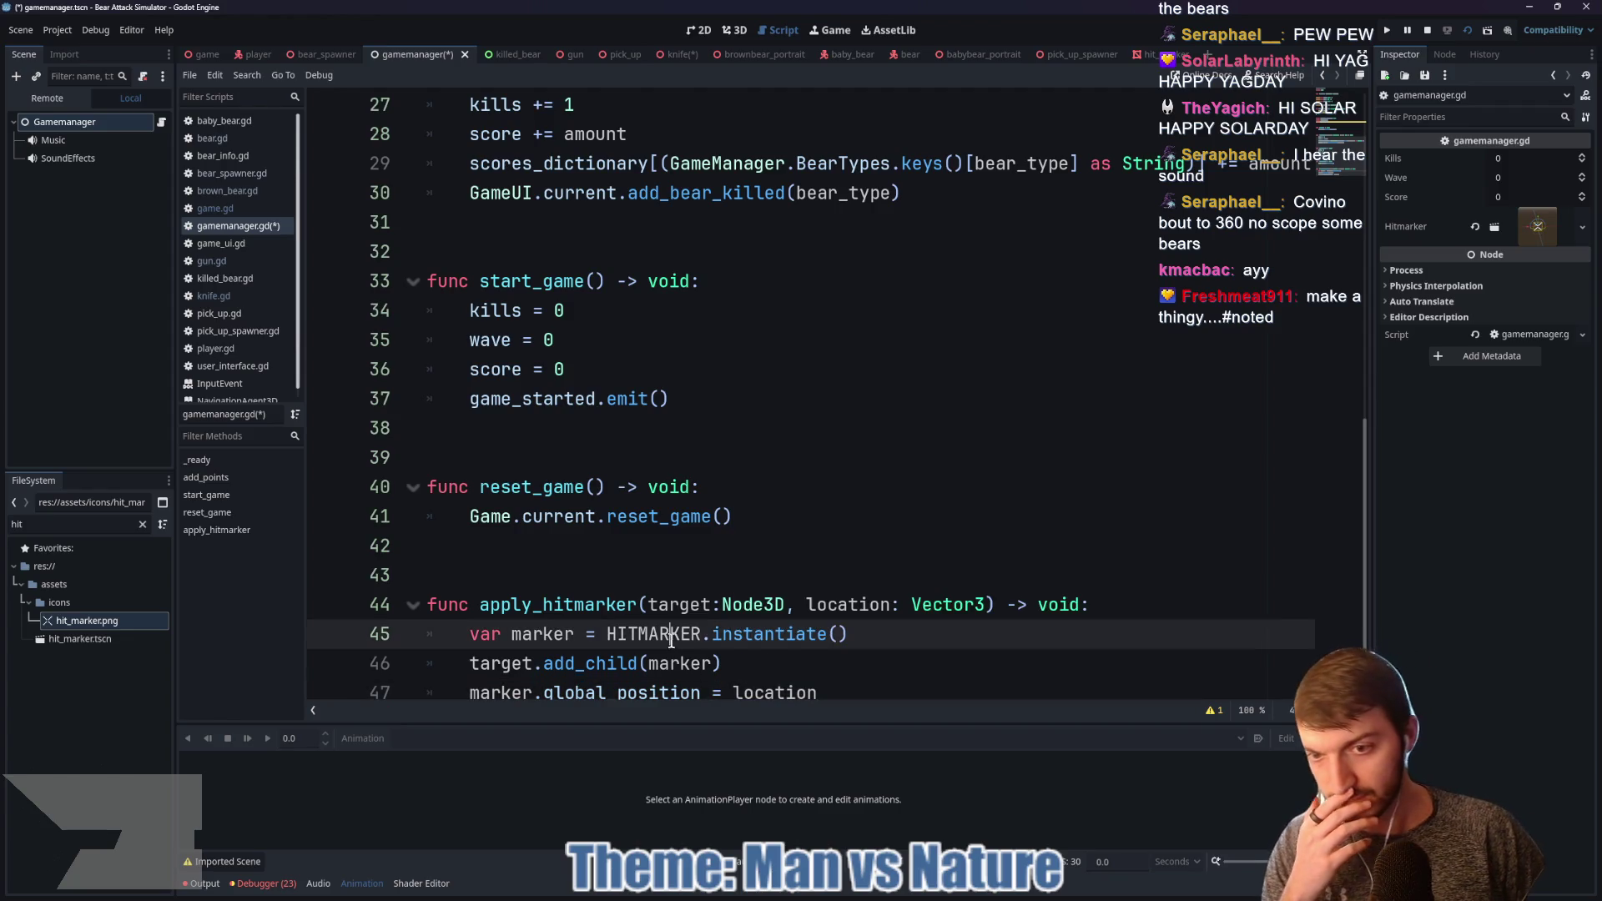
scroll(748, 634, down, 1)
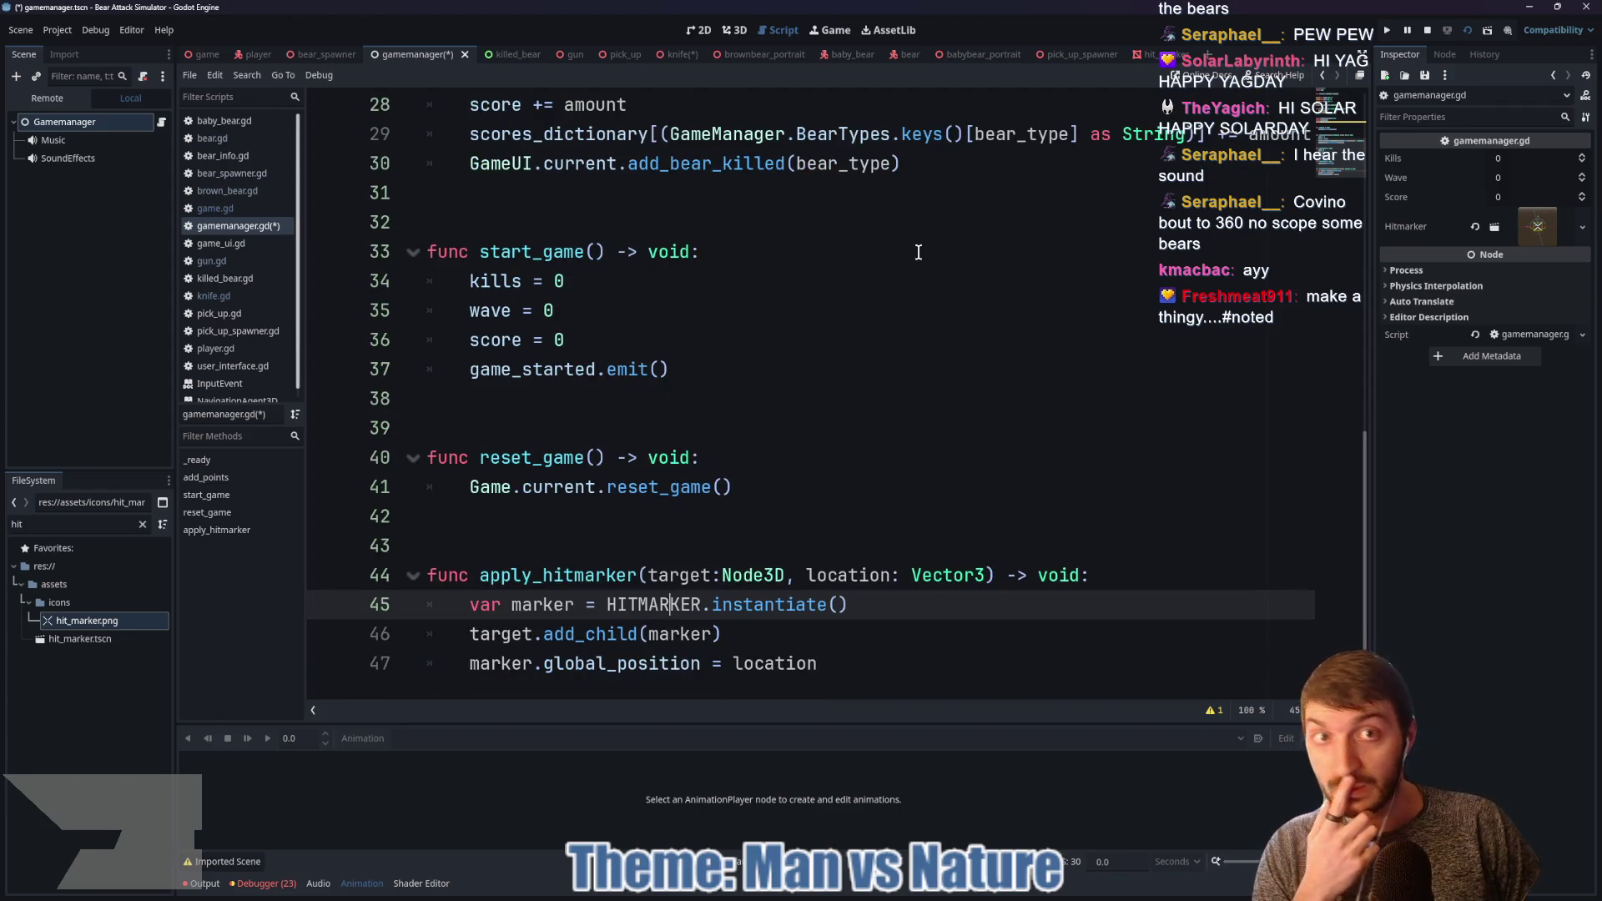
click(1162, 55)
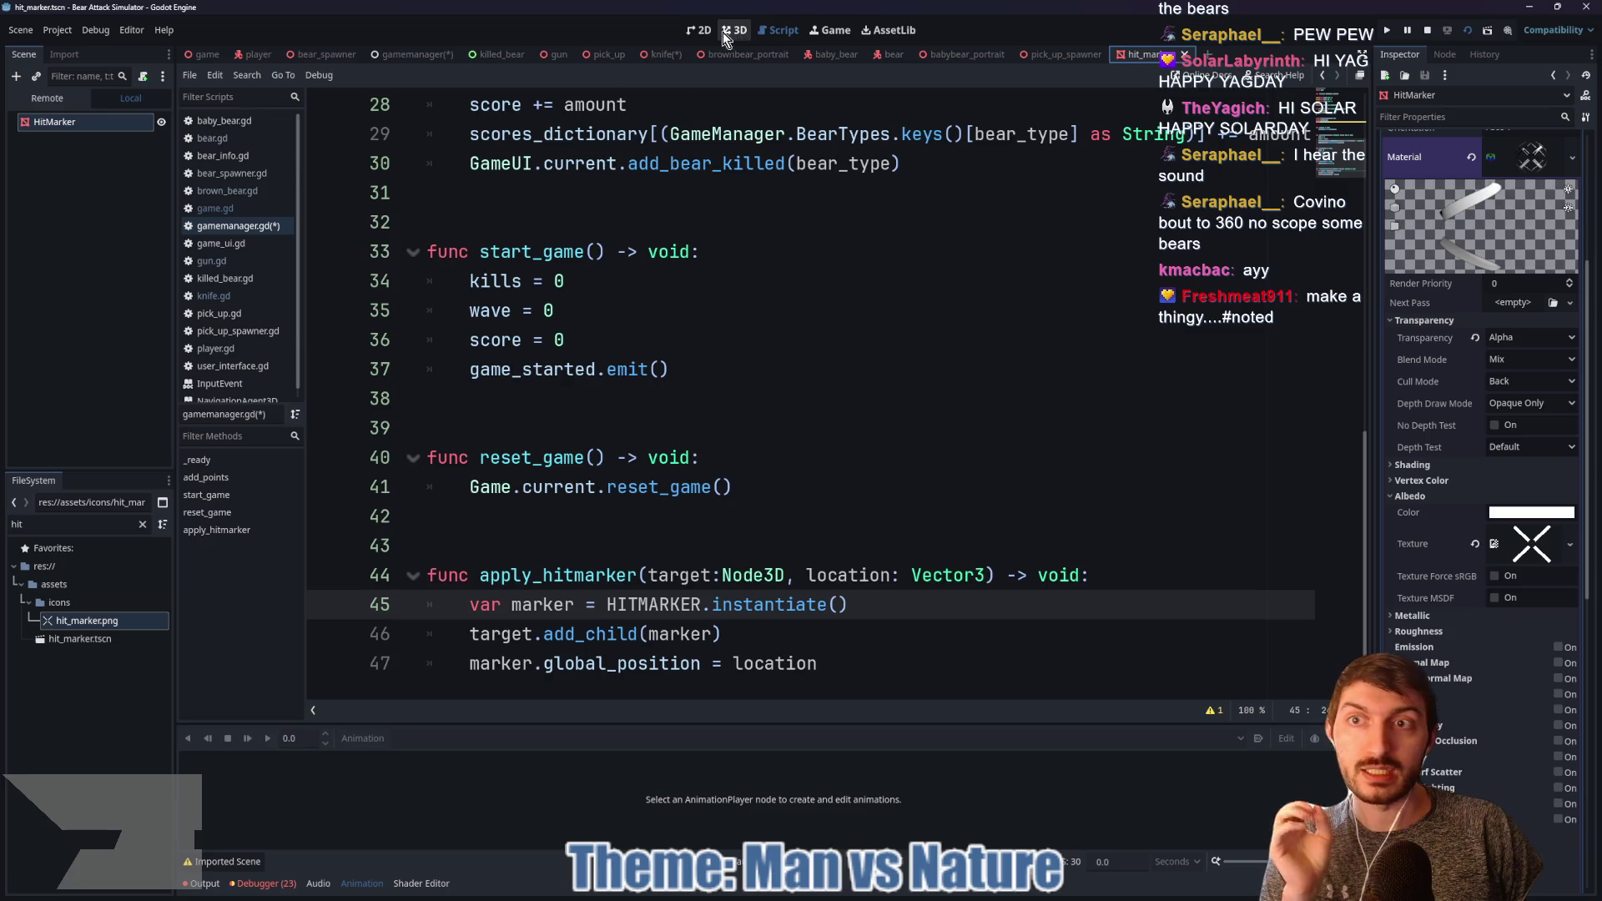
Step: Attach a new hit_marker.gd to HitMarker, delete the template code, declare class_name HitMarker, and save
click(144, 77)
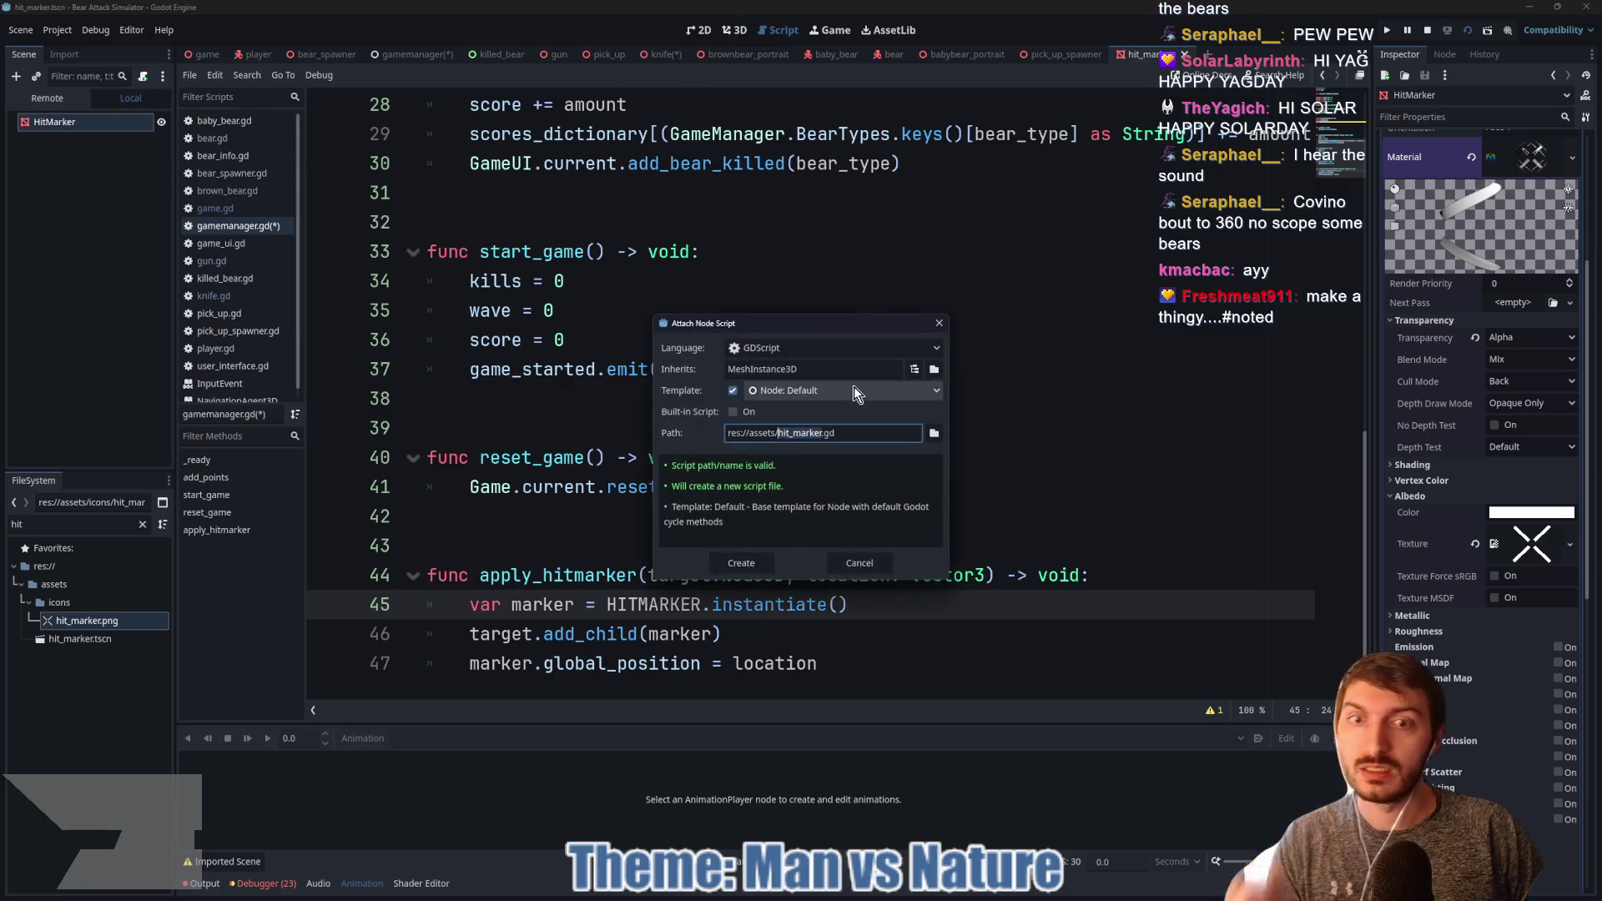
click(742, 563)
drag(532, 422, 435, 160)
key(Delete)
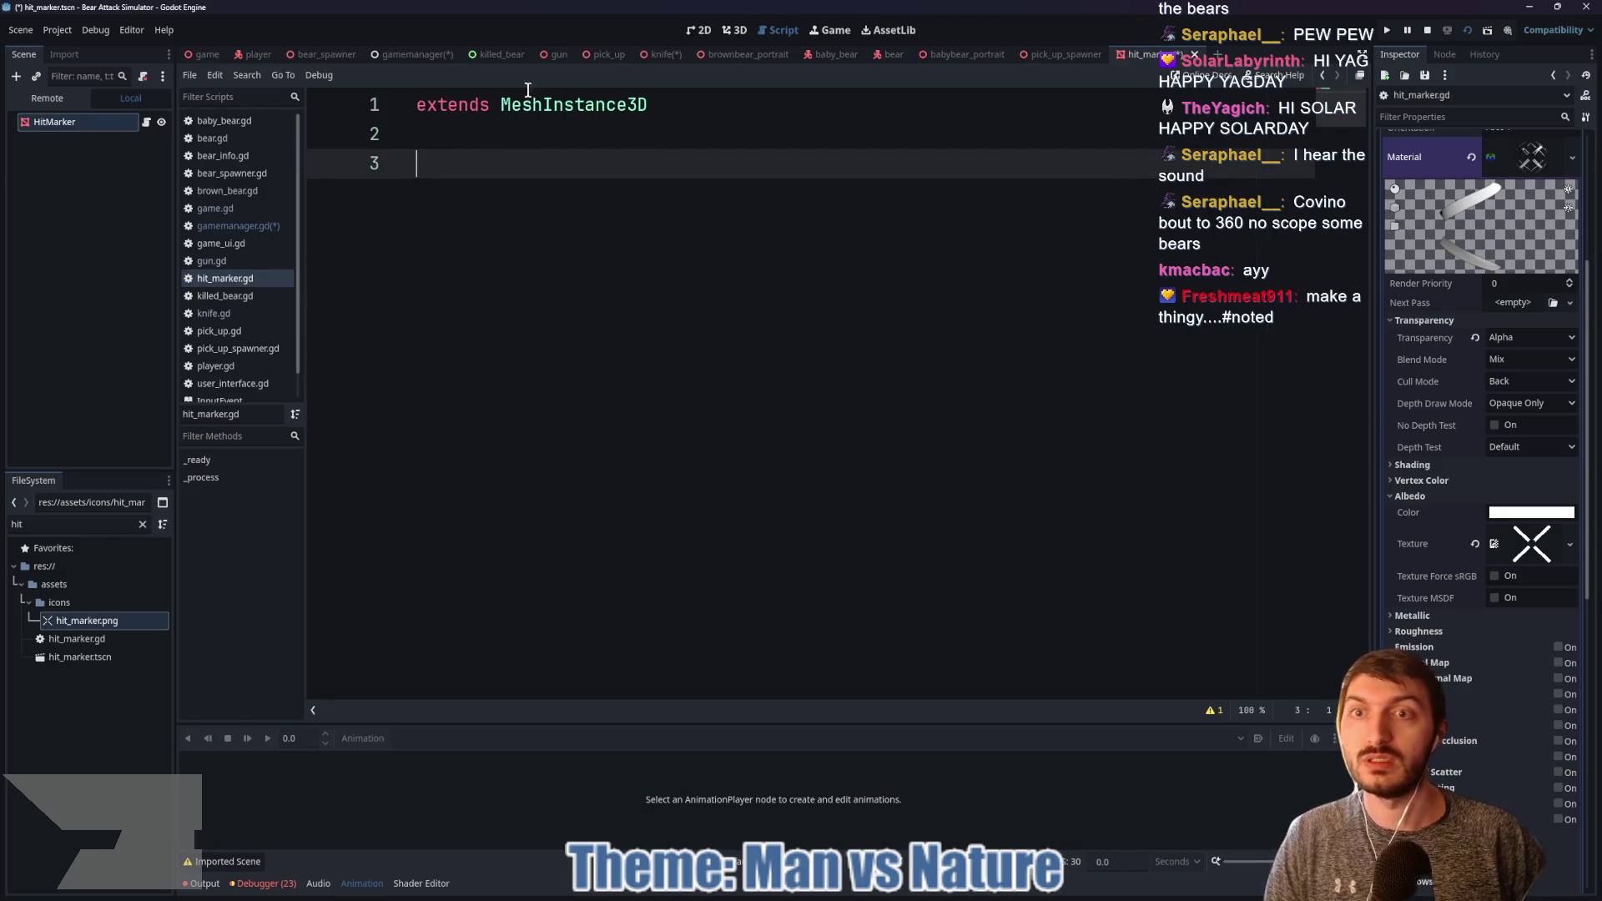
click(416, 106)
text(cla)
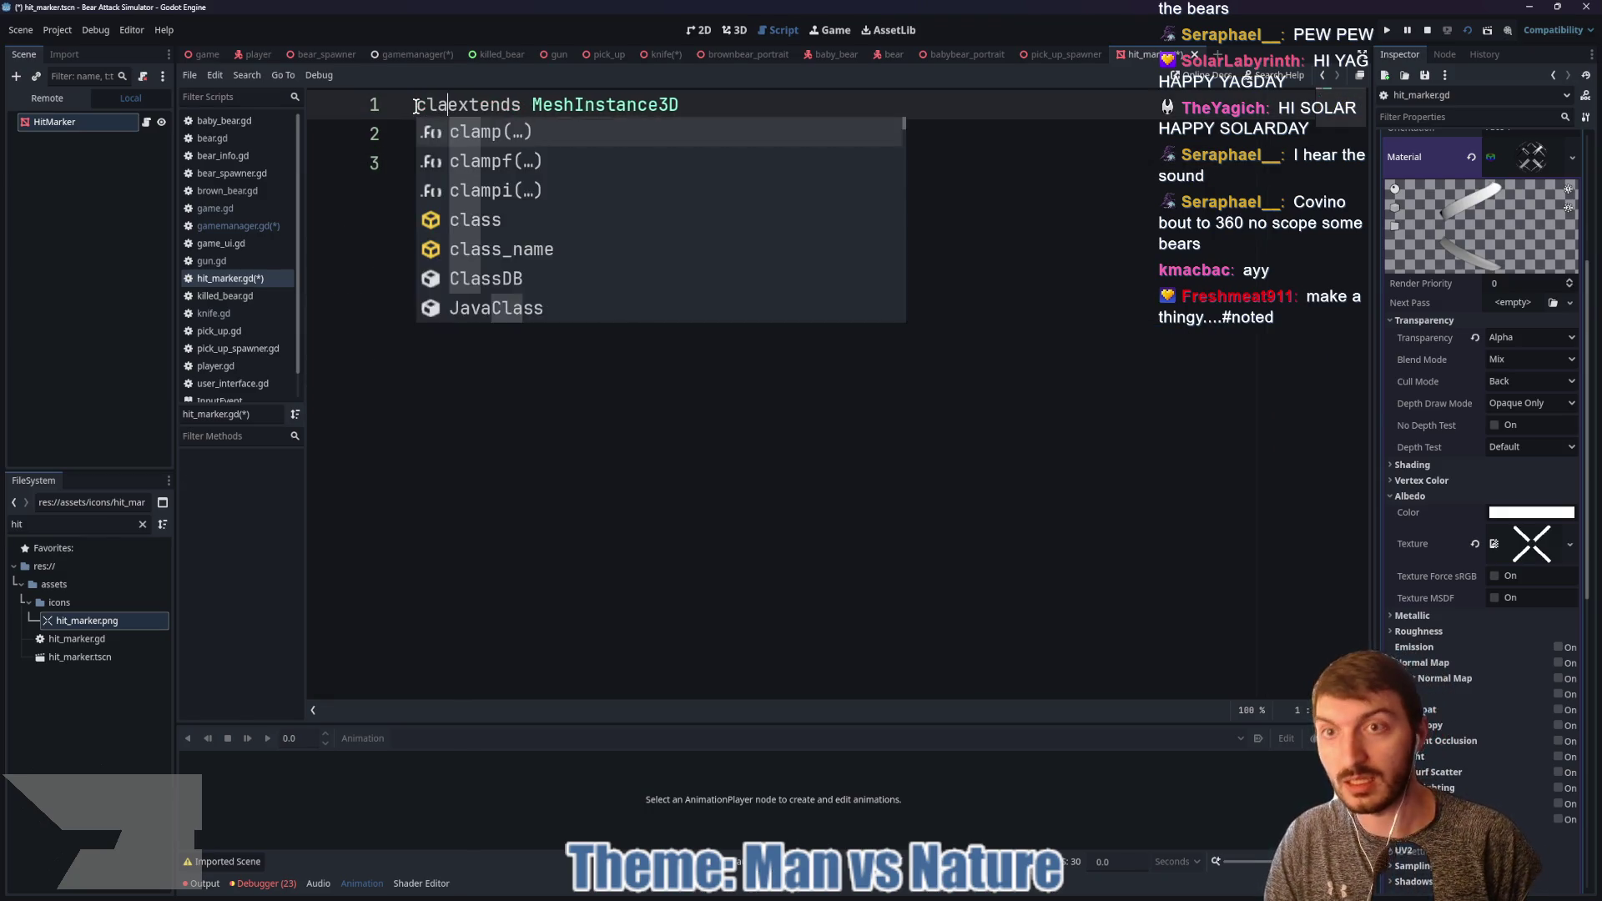
text(ss_name )
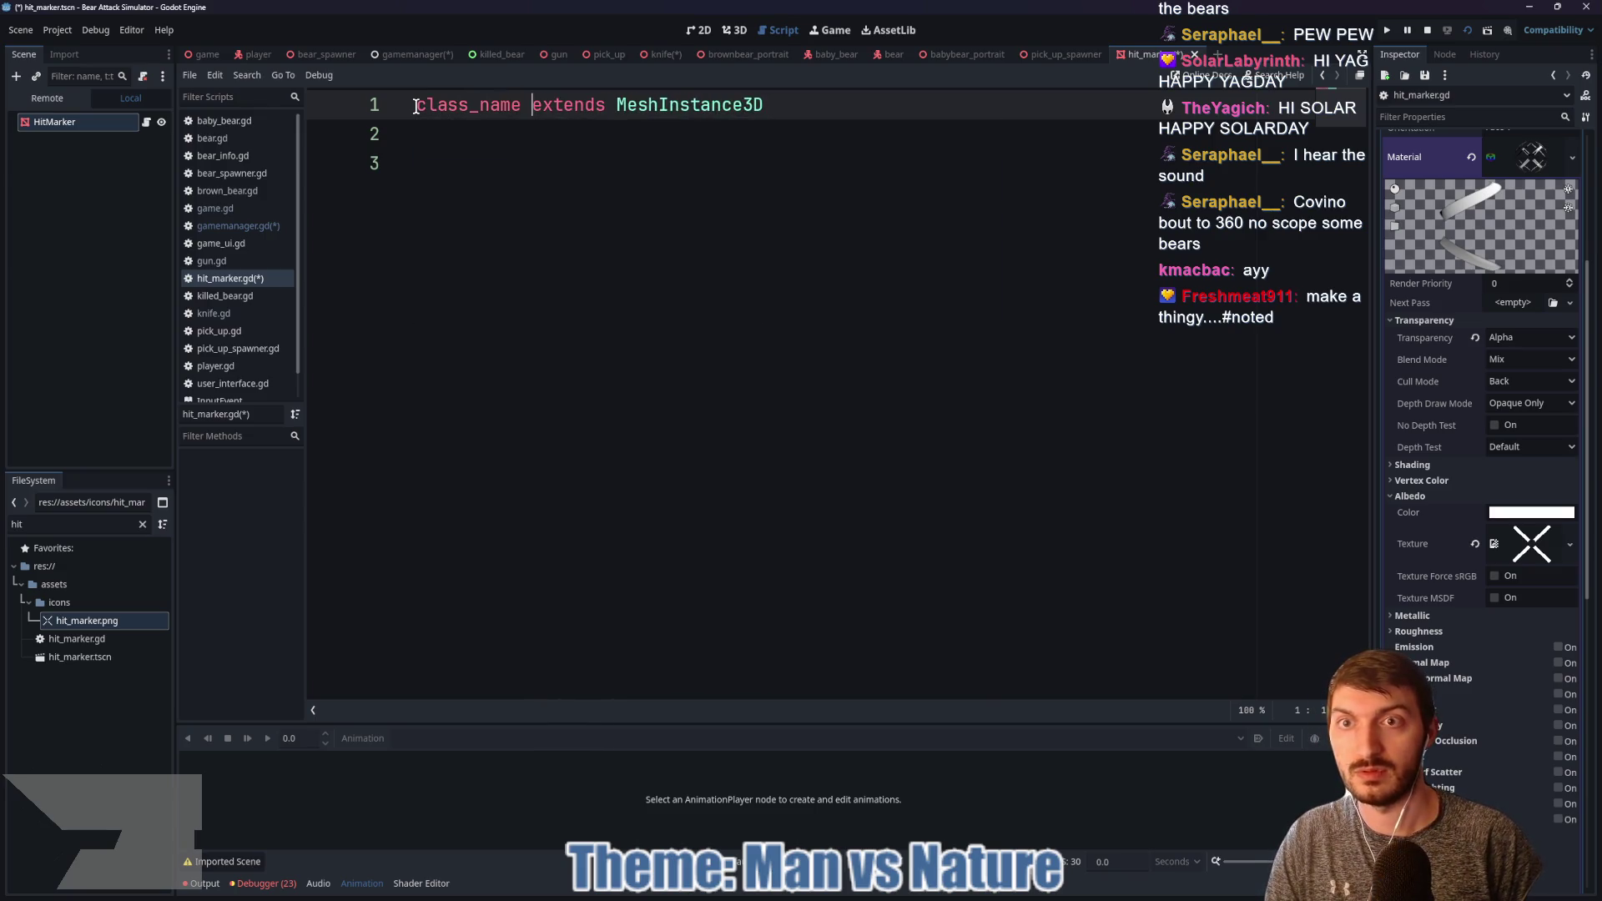
text(HitMarker)
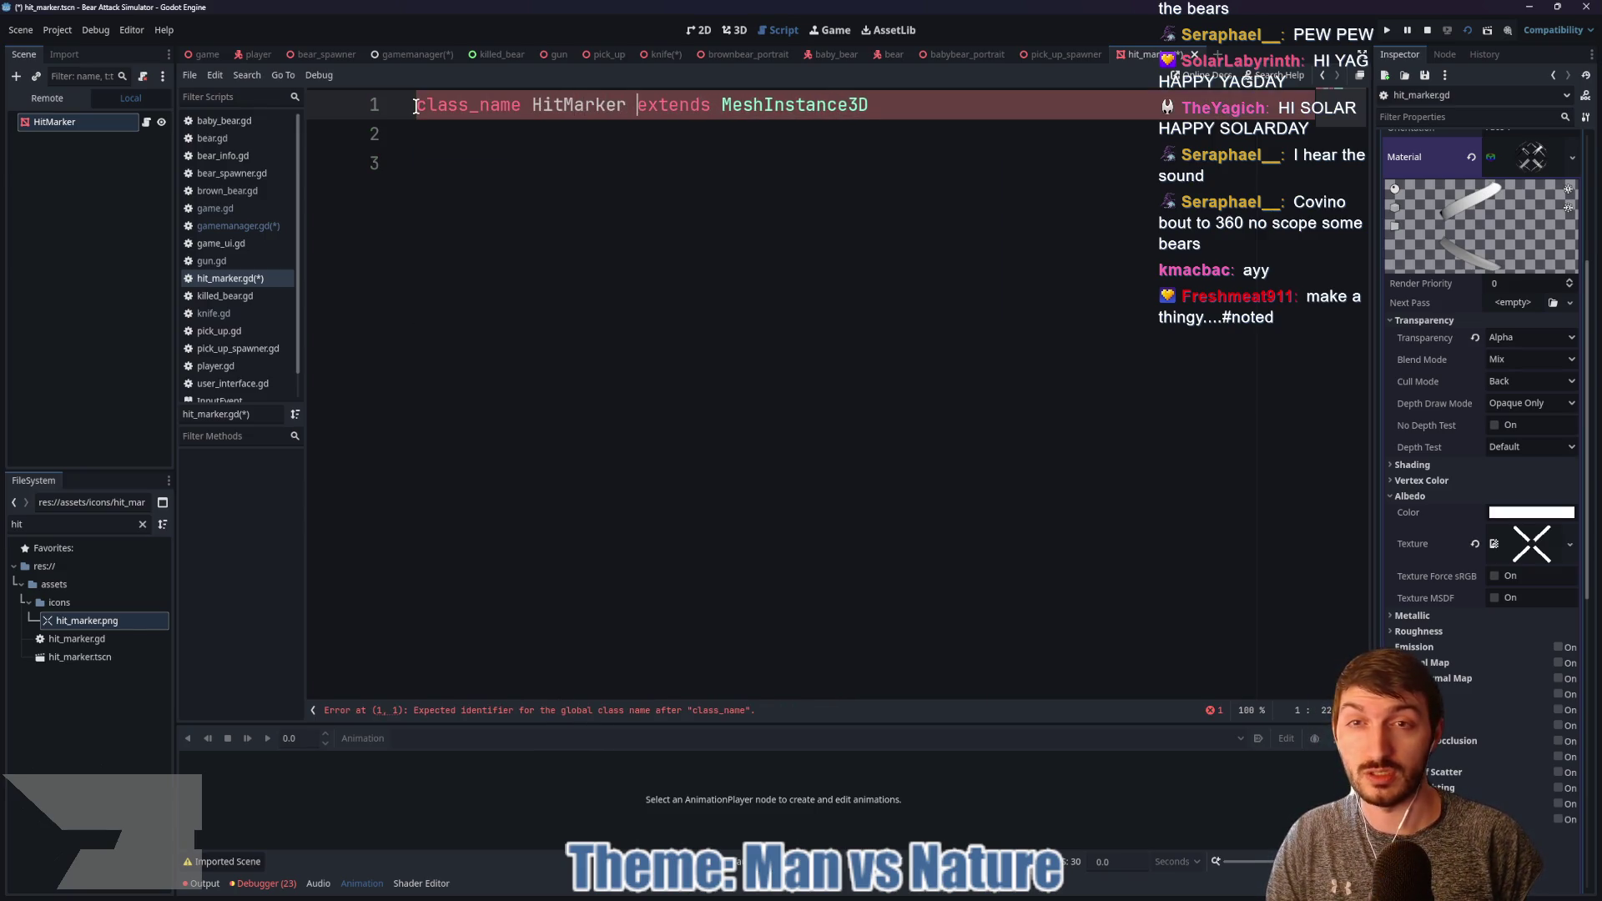
click(451, 160)
key(ctrl+s)
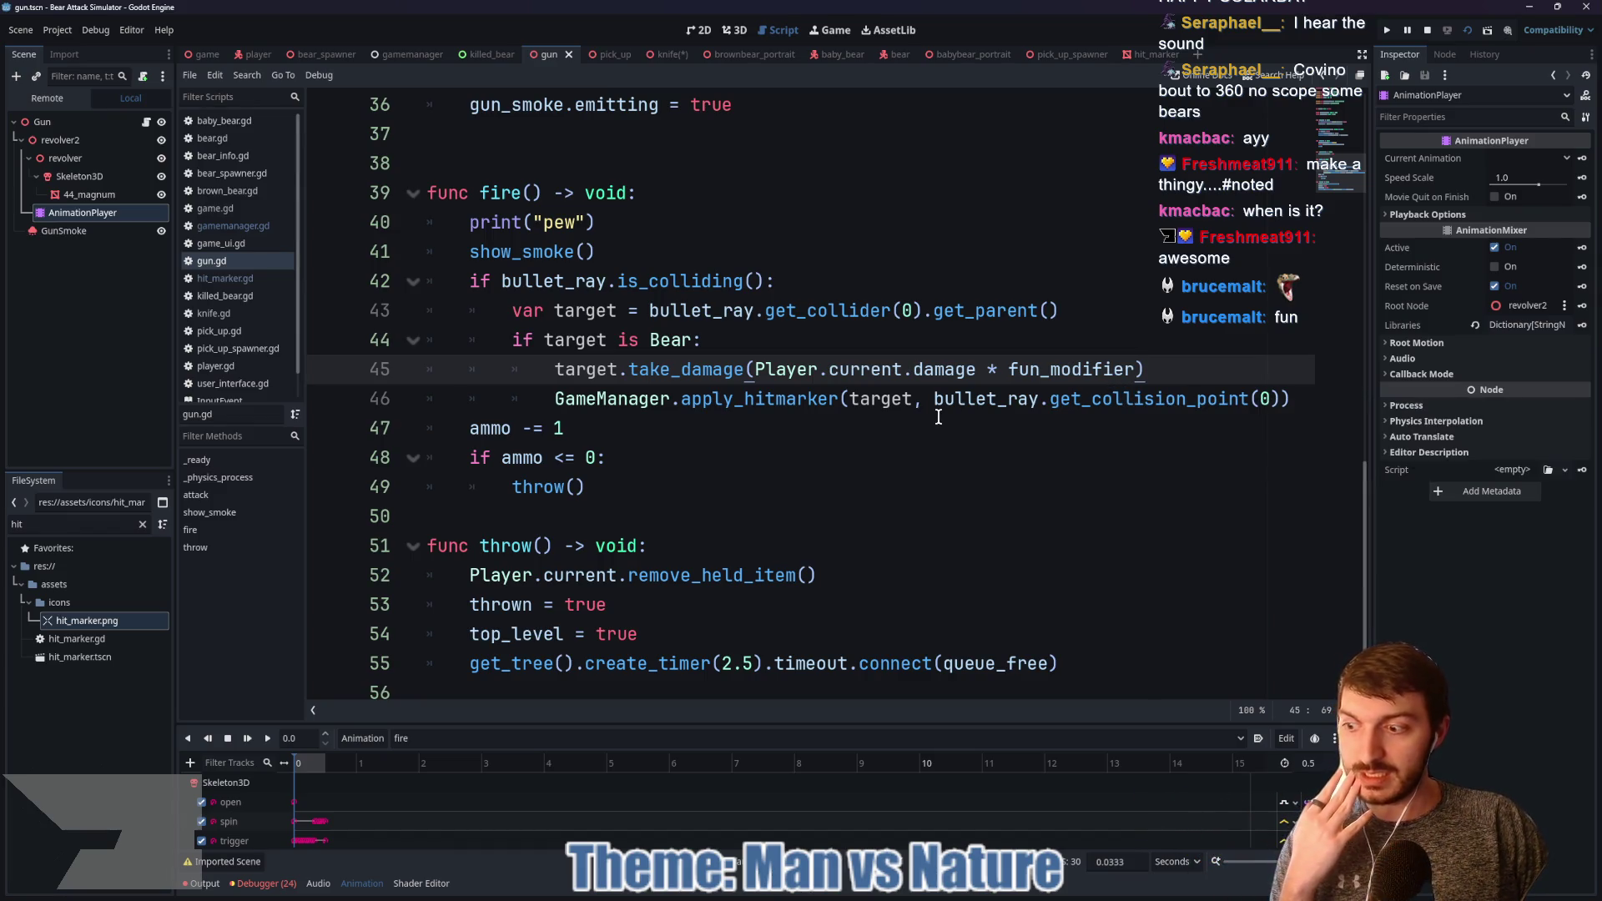
Step: Run the game from the game scene and walk the player past the camp store to the gun
click(209, 55)
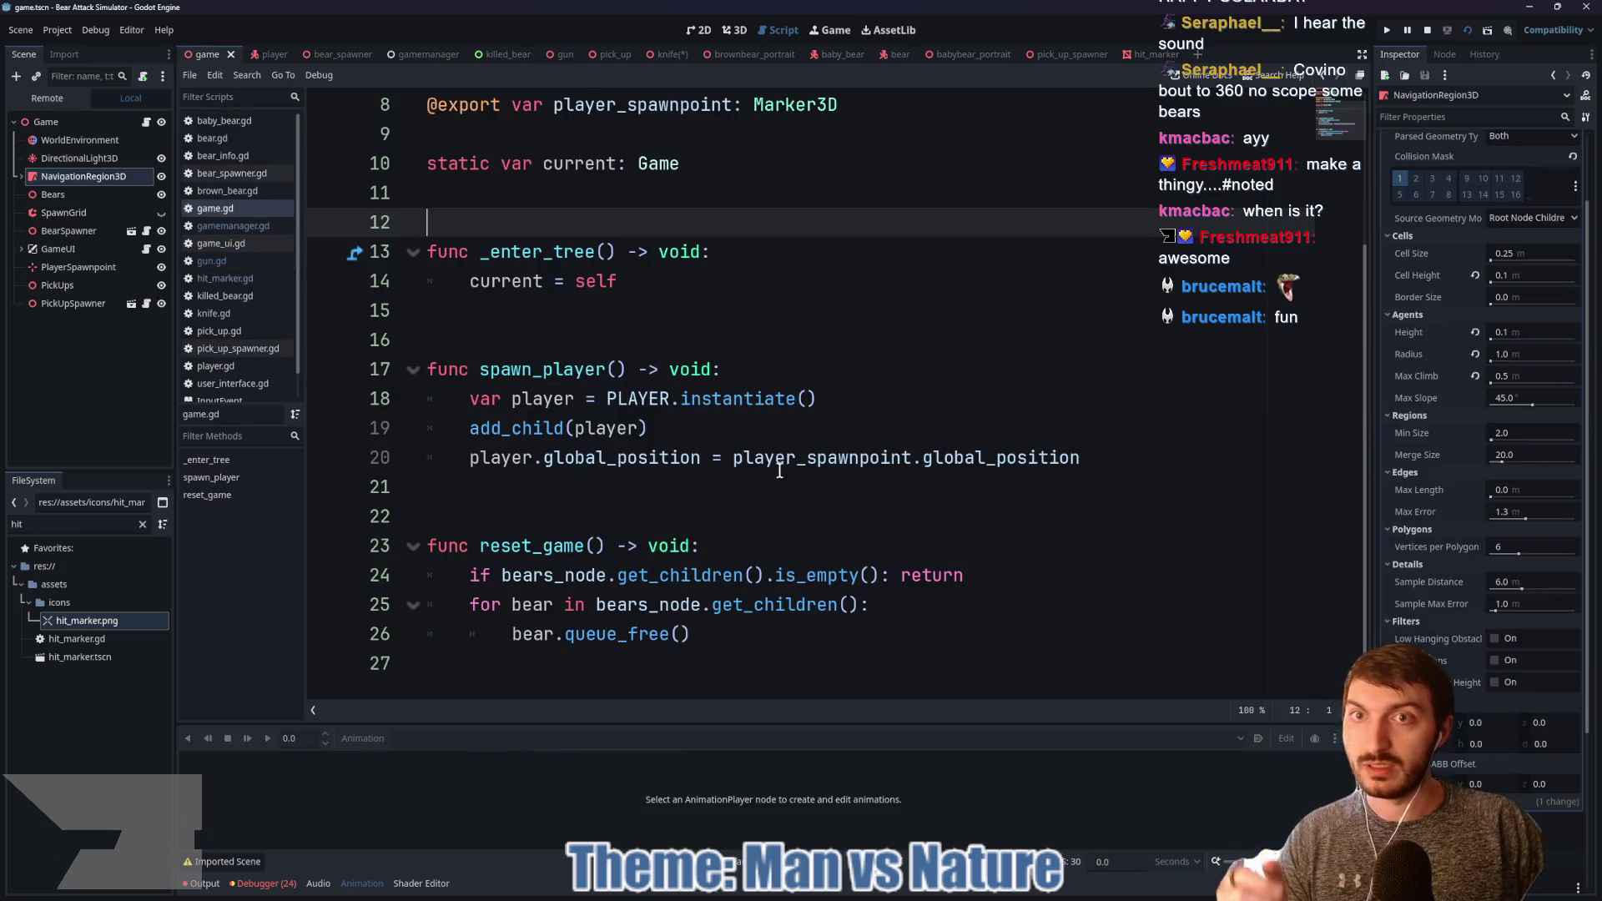
key(F5)
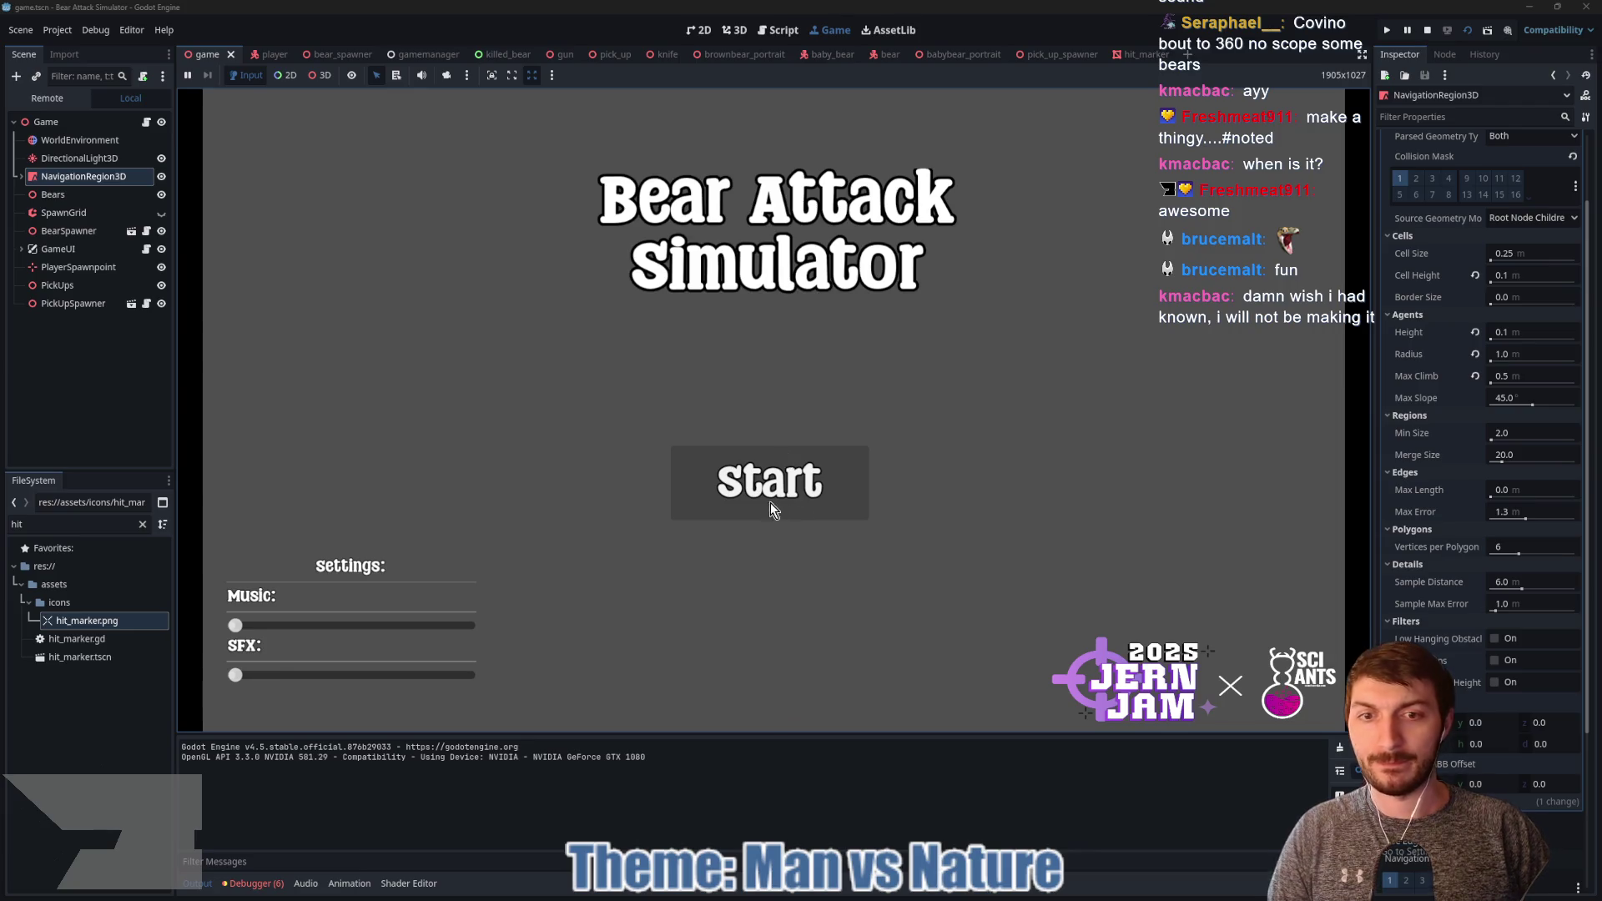
click(769, 503)
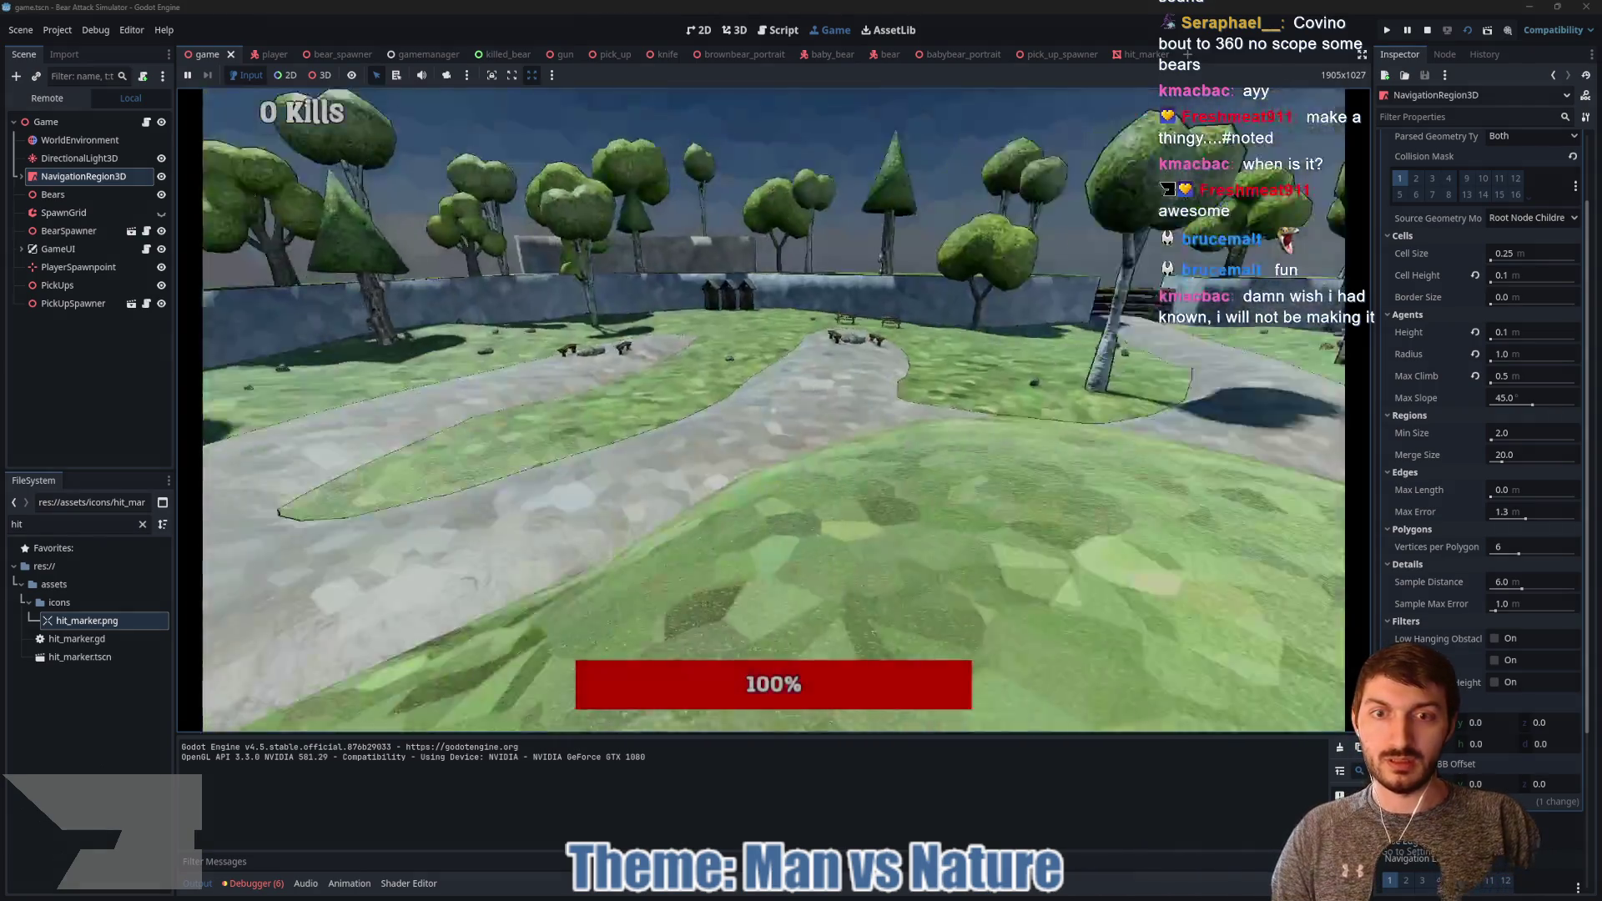
key(w)
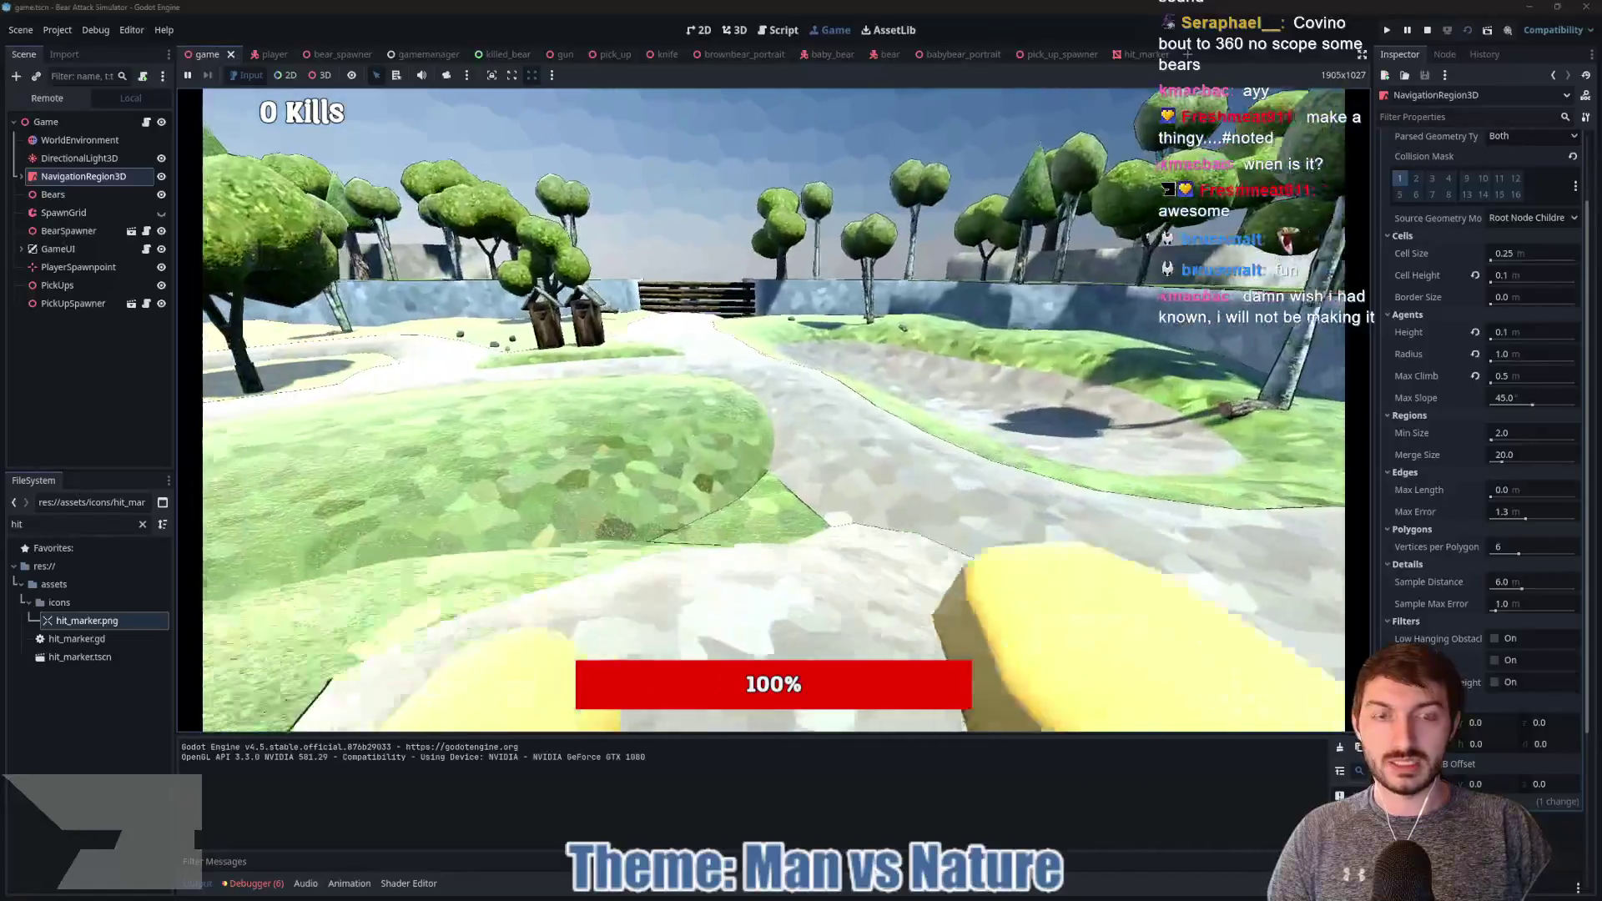
key(w)
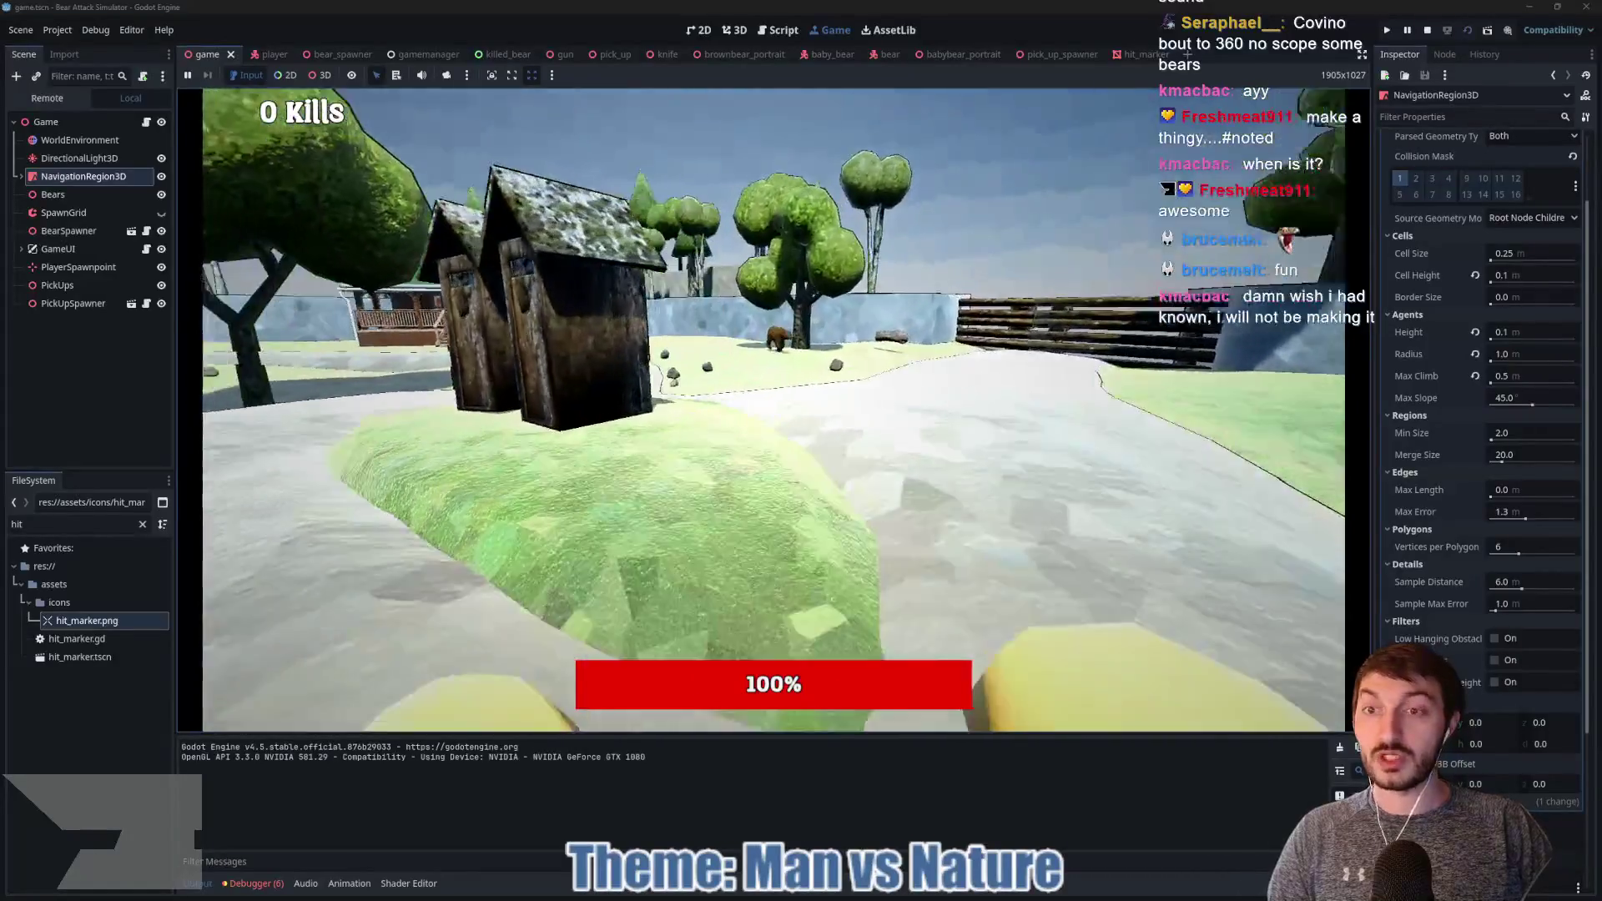
key(w)
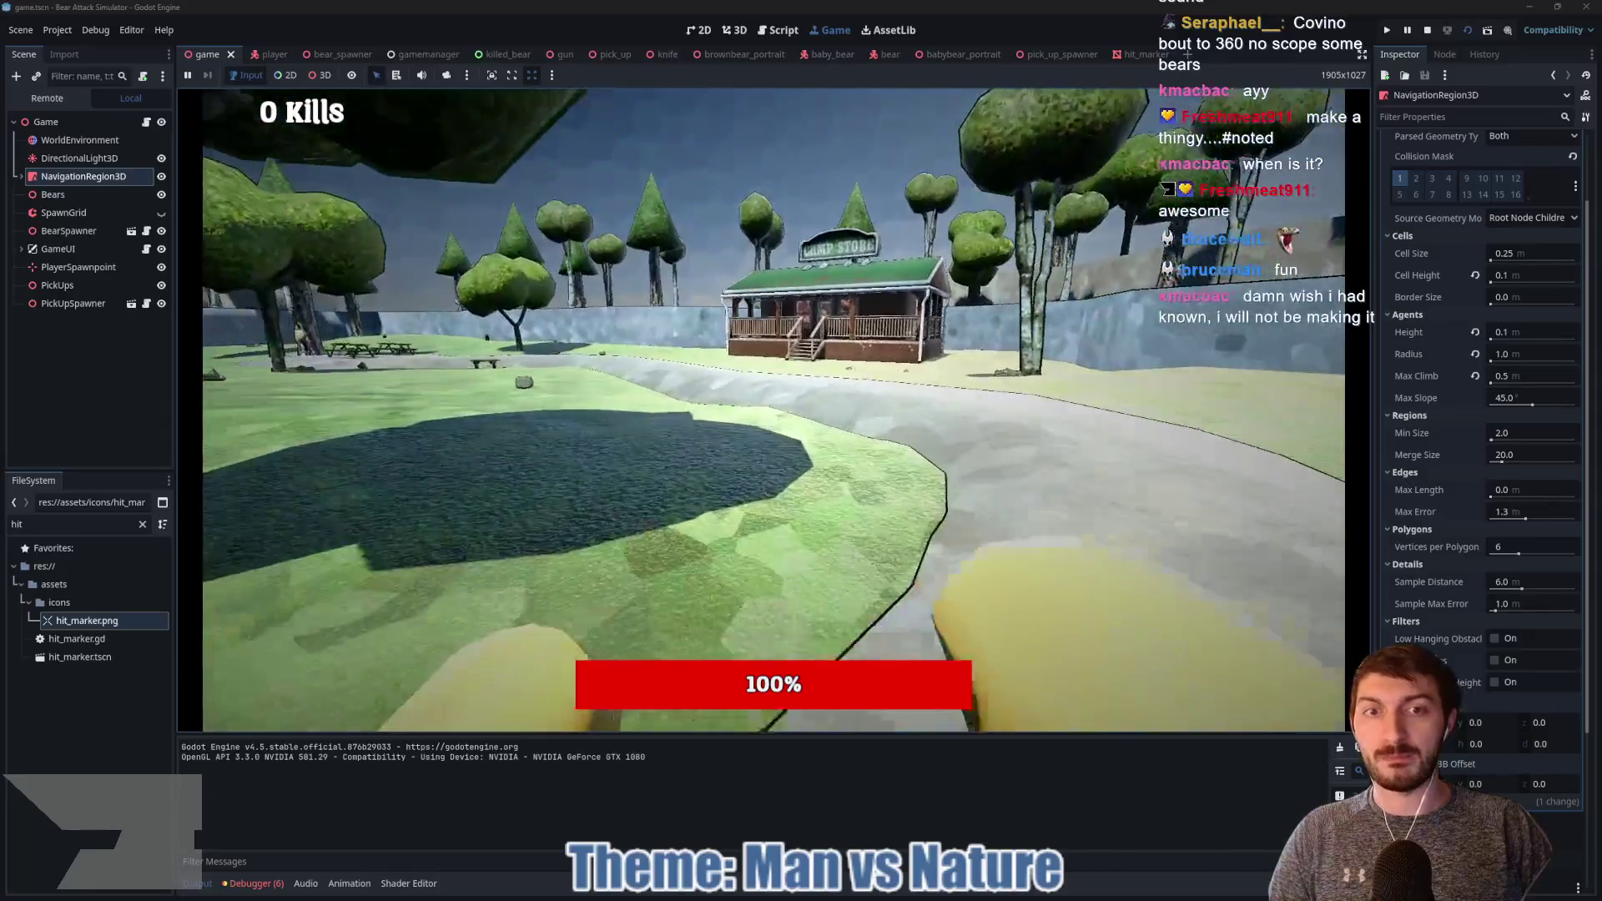
key(w)
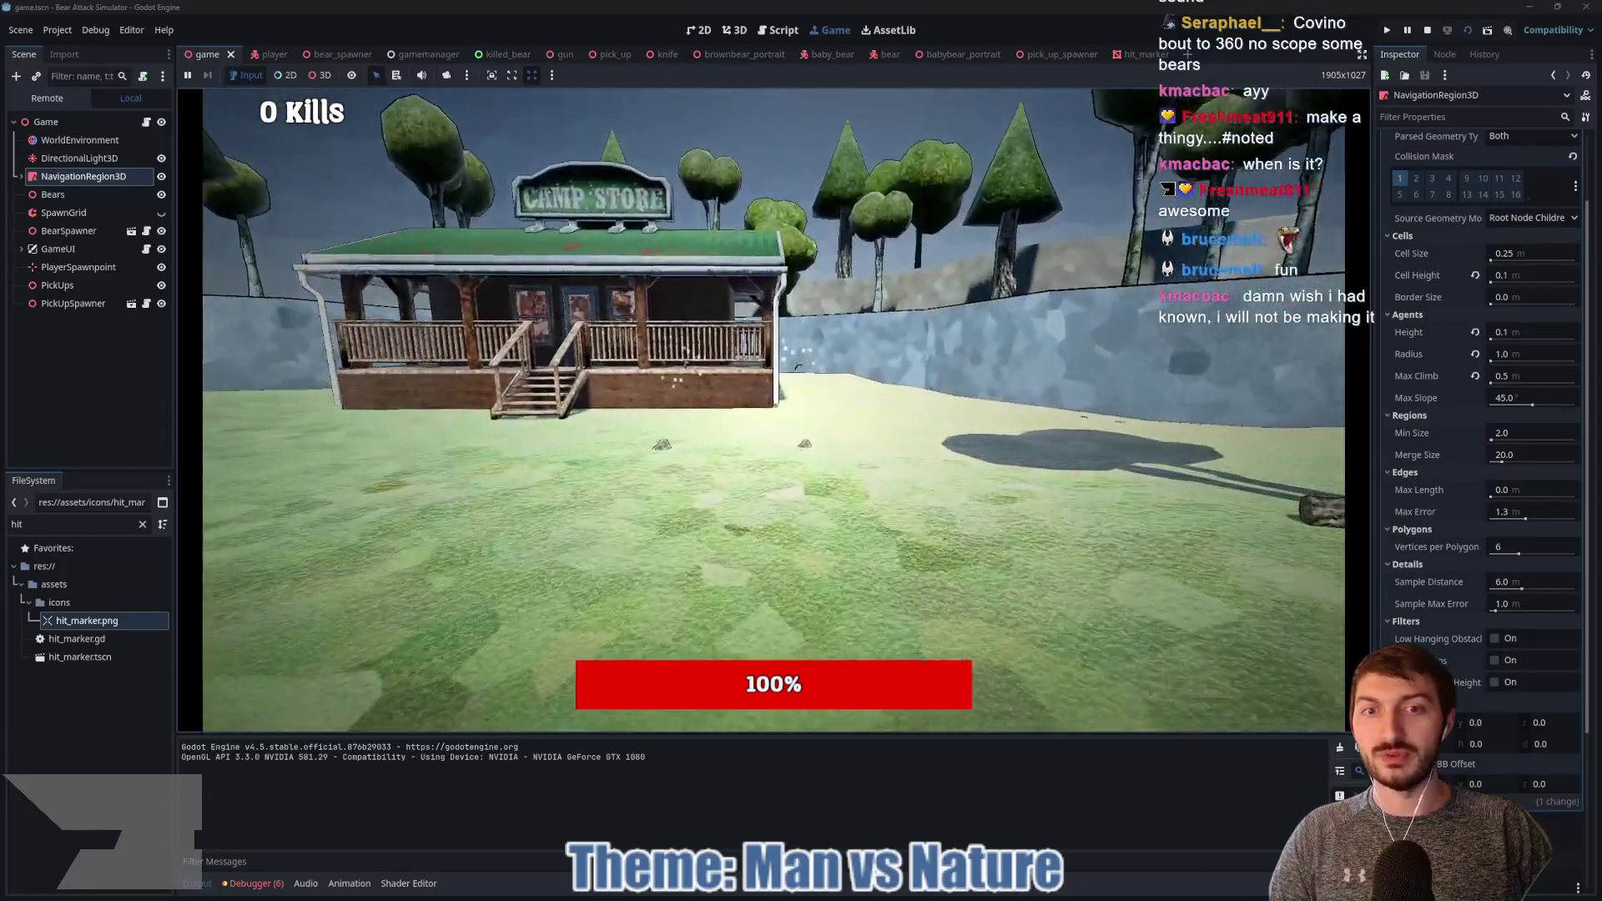
key(w)
Step: Pick up the gun, shoot the approaching bear twice, and stop the run with F8
key(e)
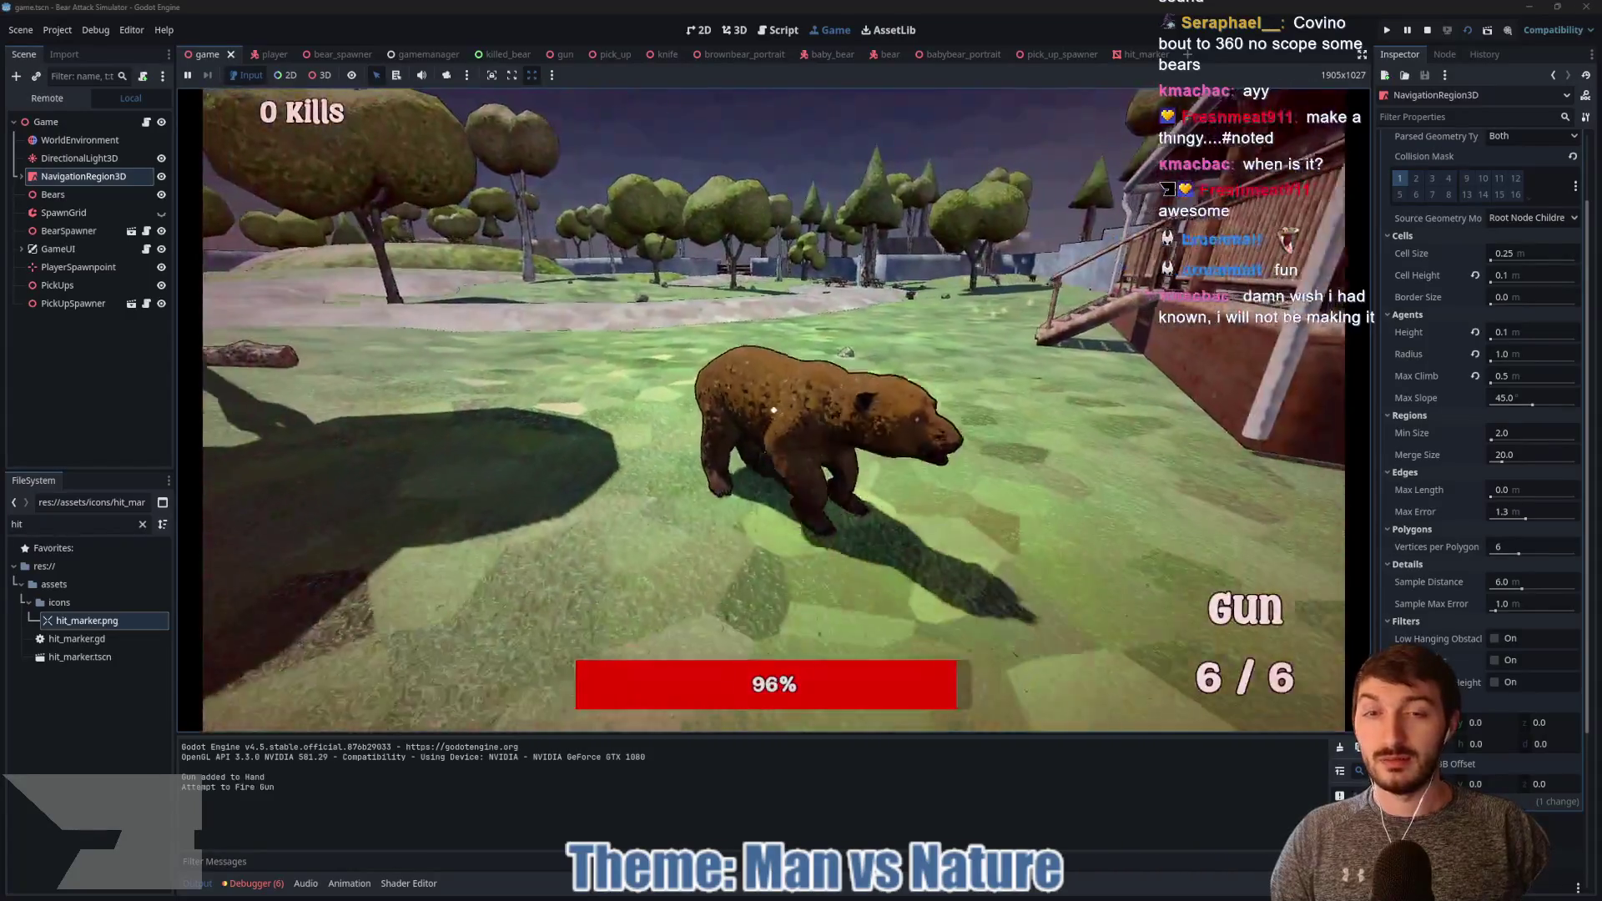
click(774, 410)
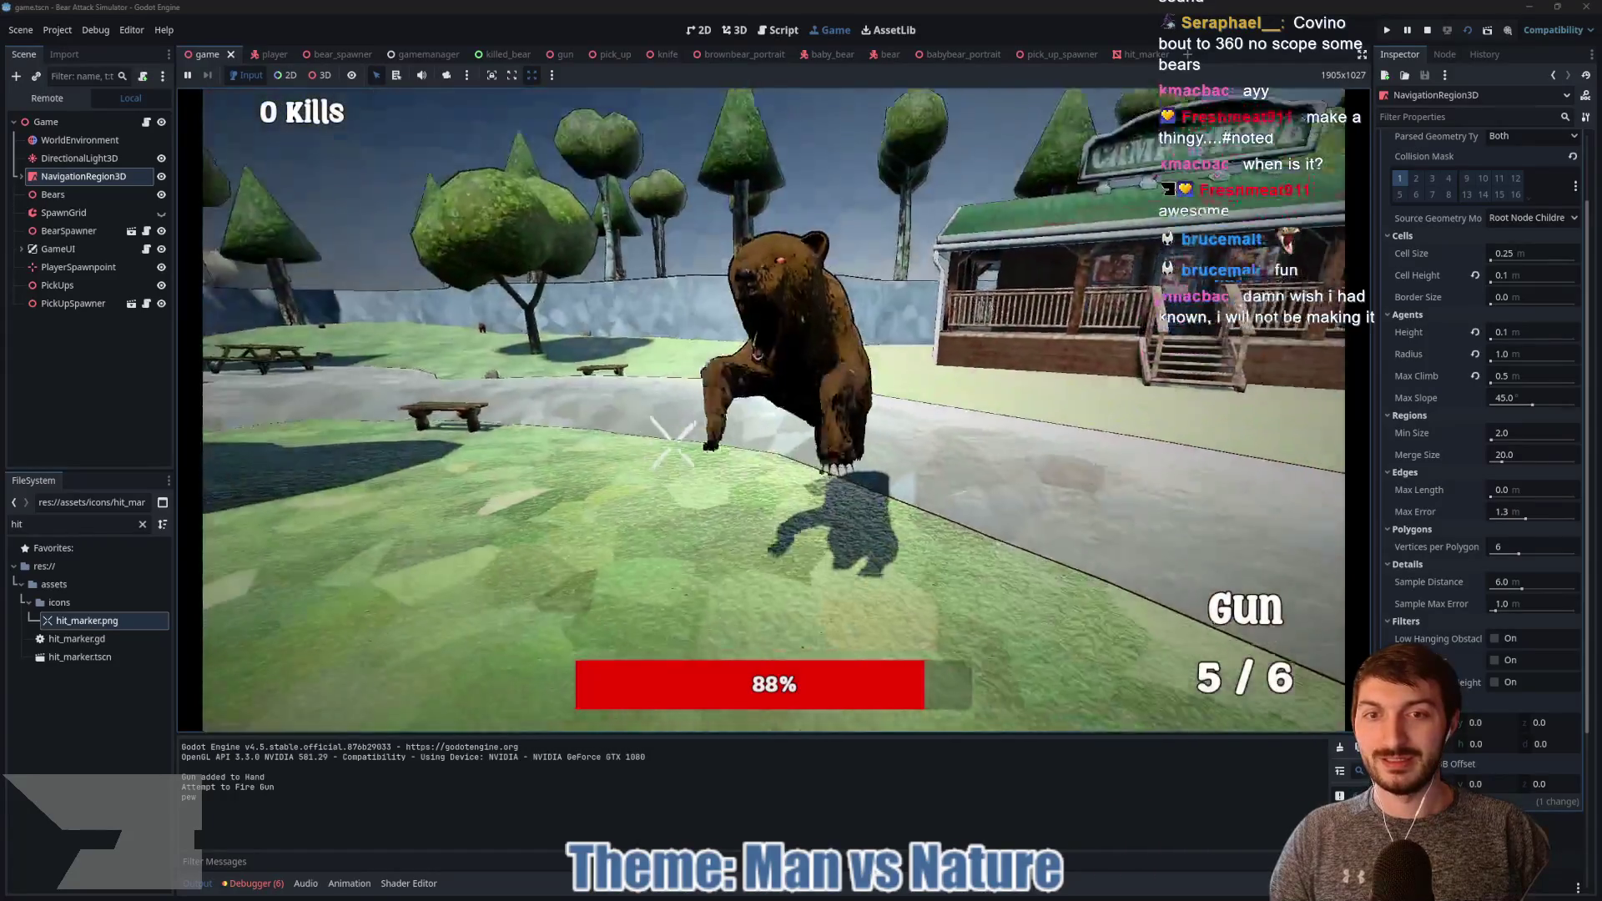
click(773, 411)
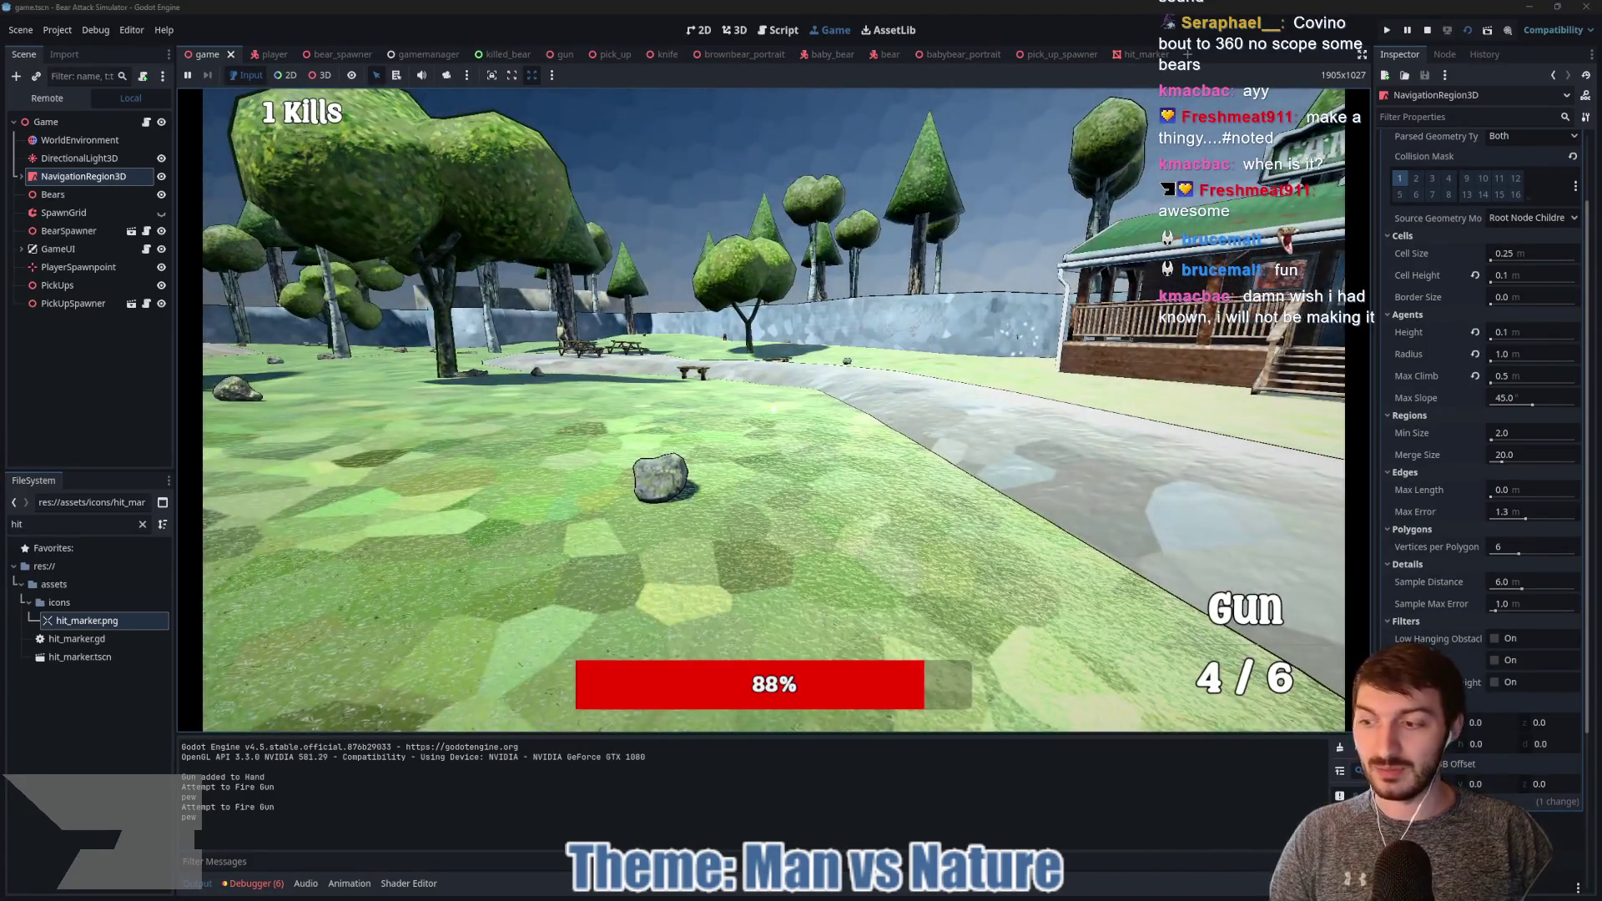
key(F8)
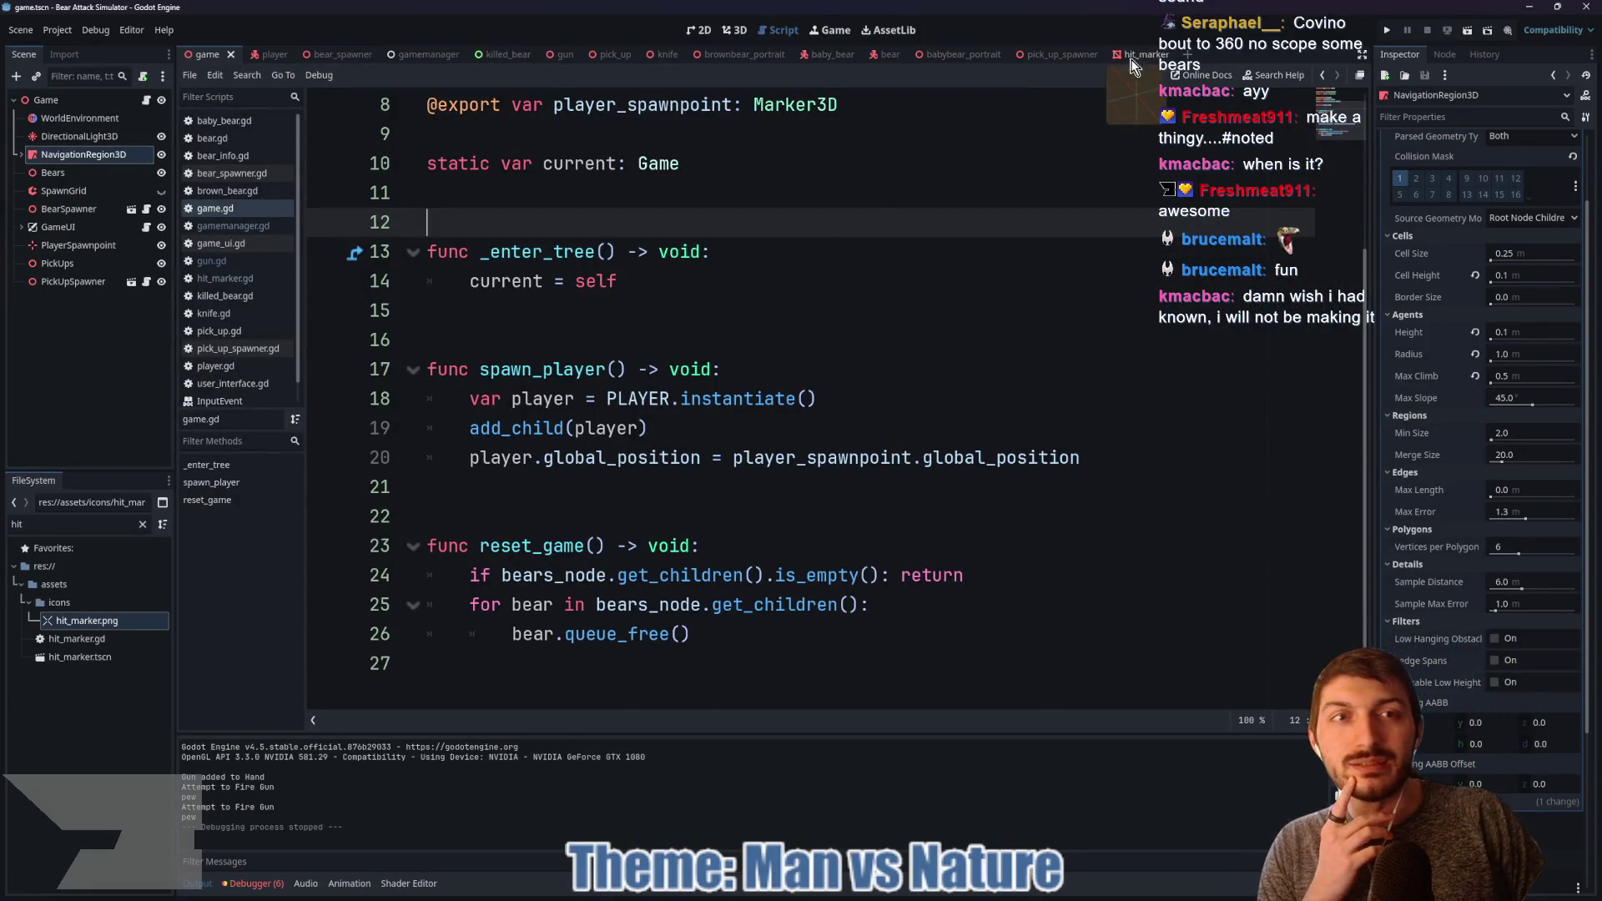
Step: Restore tween_callback(queue_free) on line 9 of hit_marker.gd, add a blank line between functions, and save
click(1136, 56)
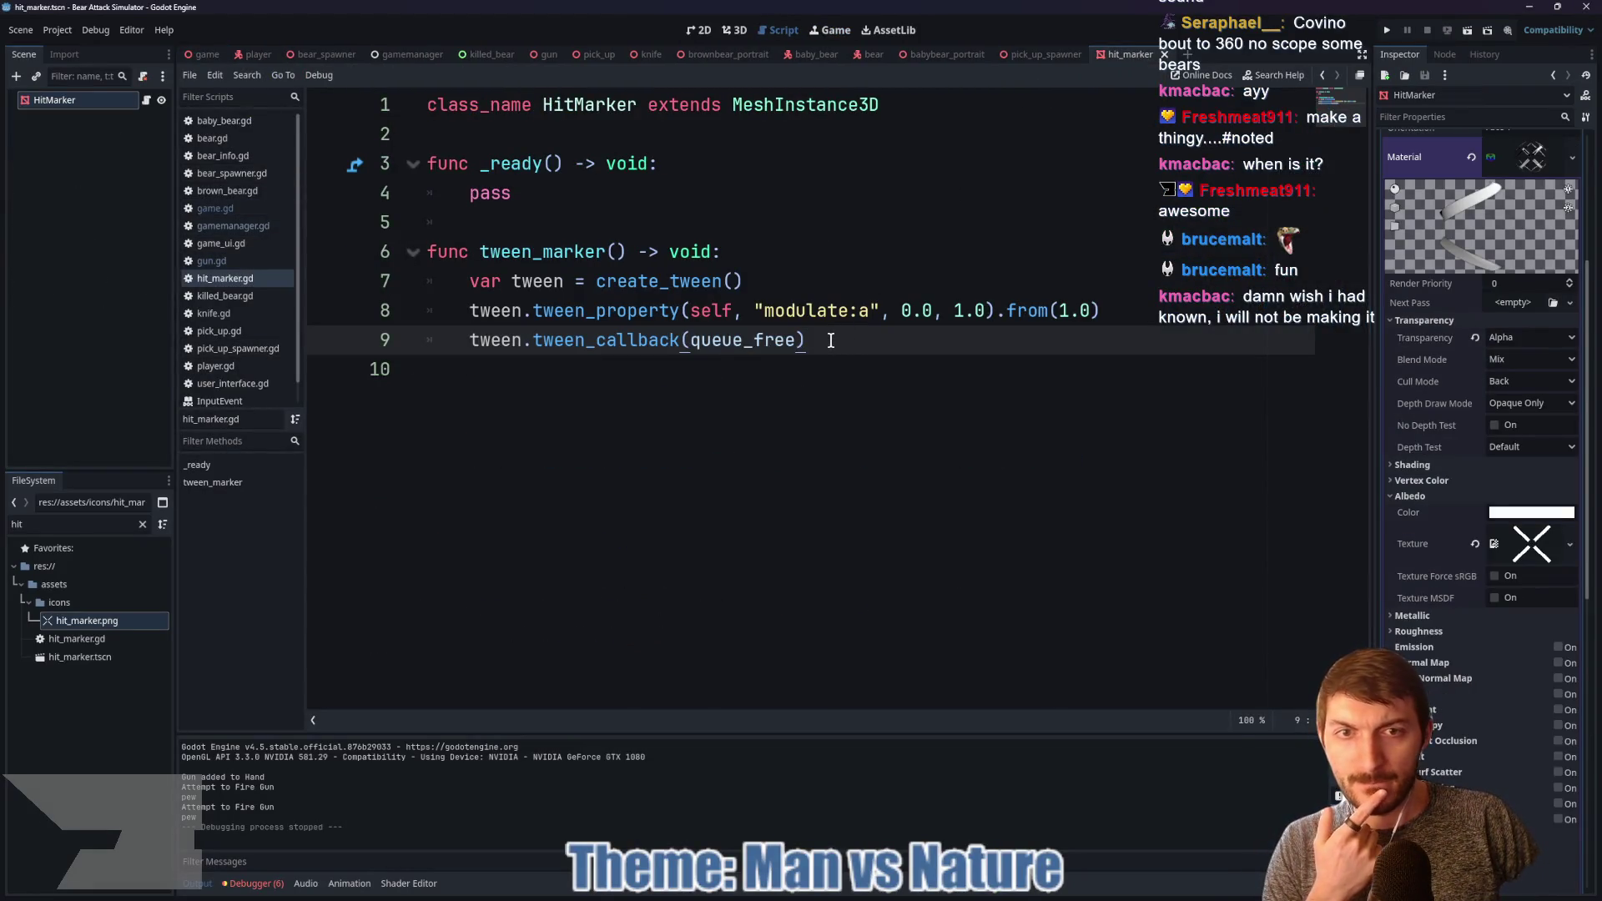
mouse_move(828, 341)
mouse_down()
mouse_move(475, 342)
mouse_move(530, 346)
mouse_up()
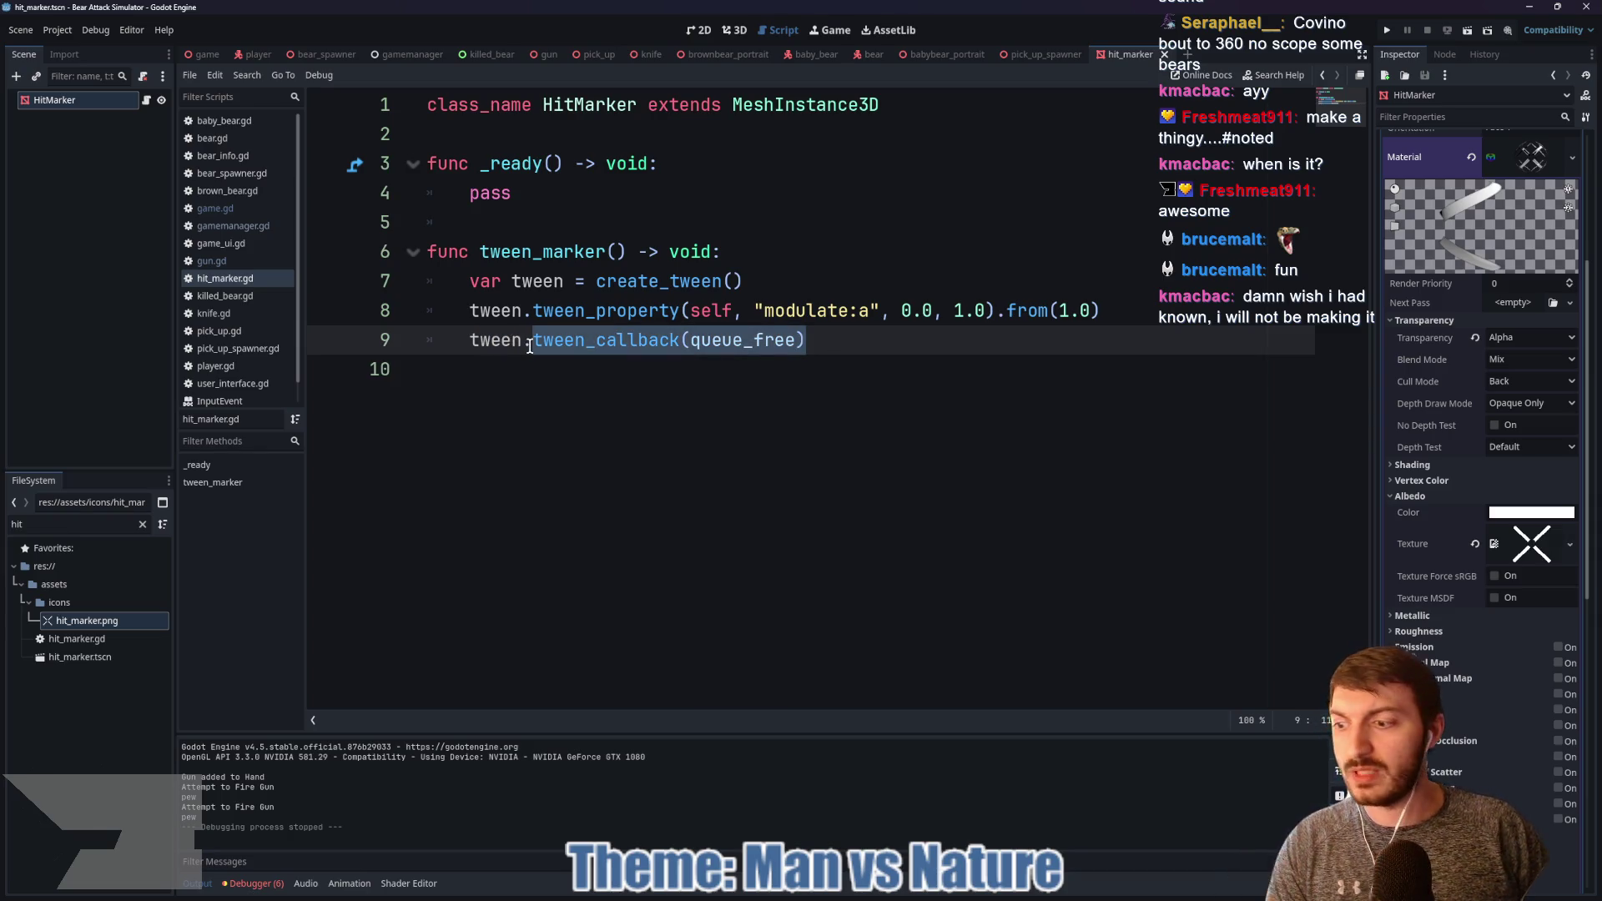
mouse_move(530, 345)
text(fi)
key(Return)
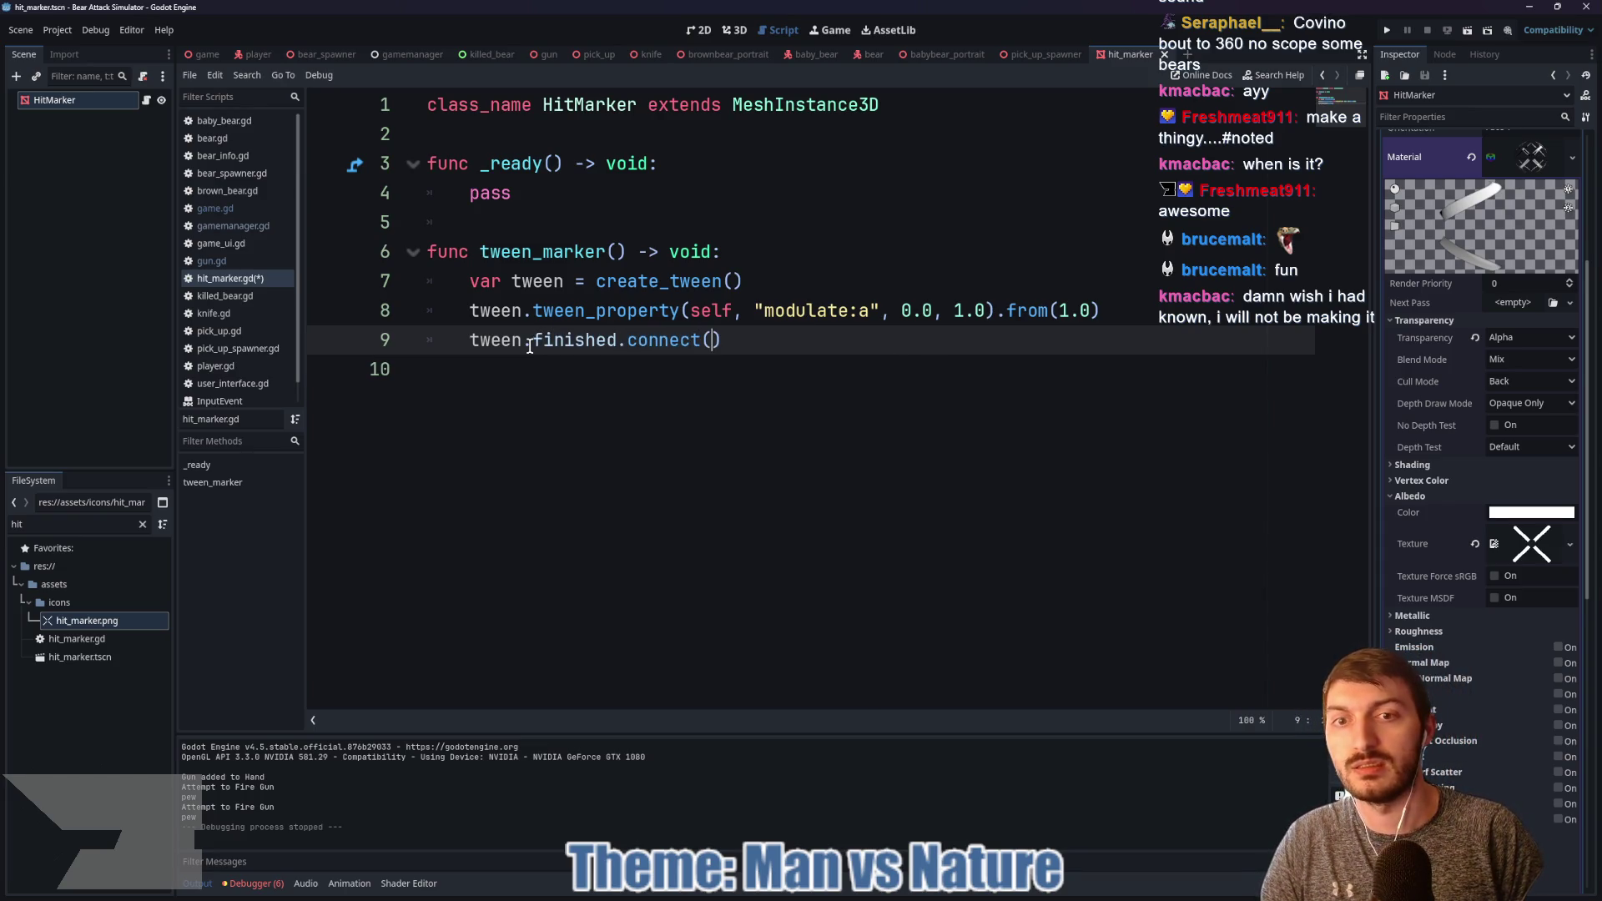
key(BackSpace)
key(BackSpace)
key(ctrl+BackSpace)
key(ctrl+BackSpace)
key(ctrl+BackSpace)
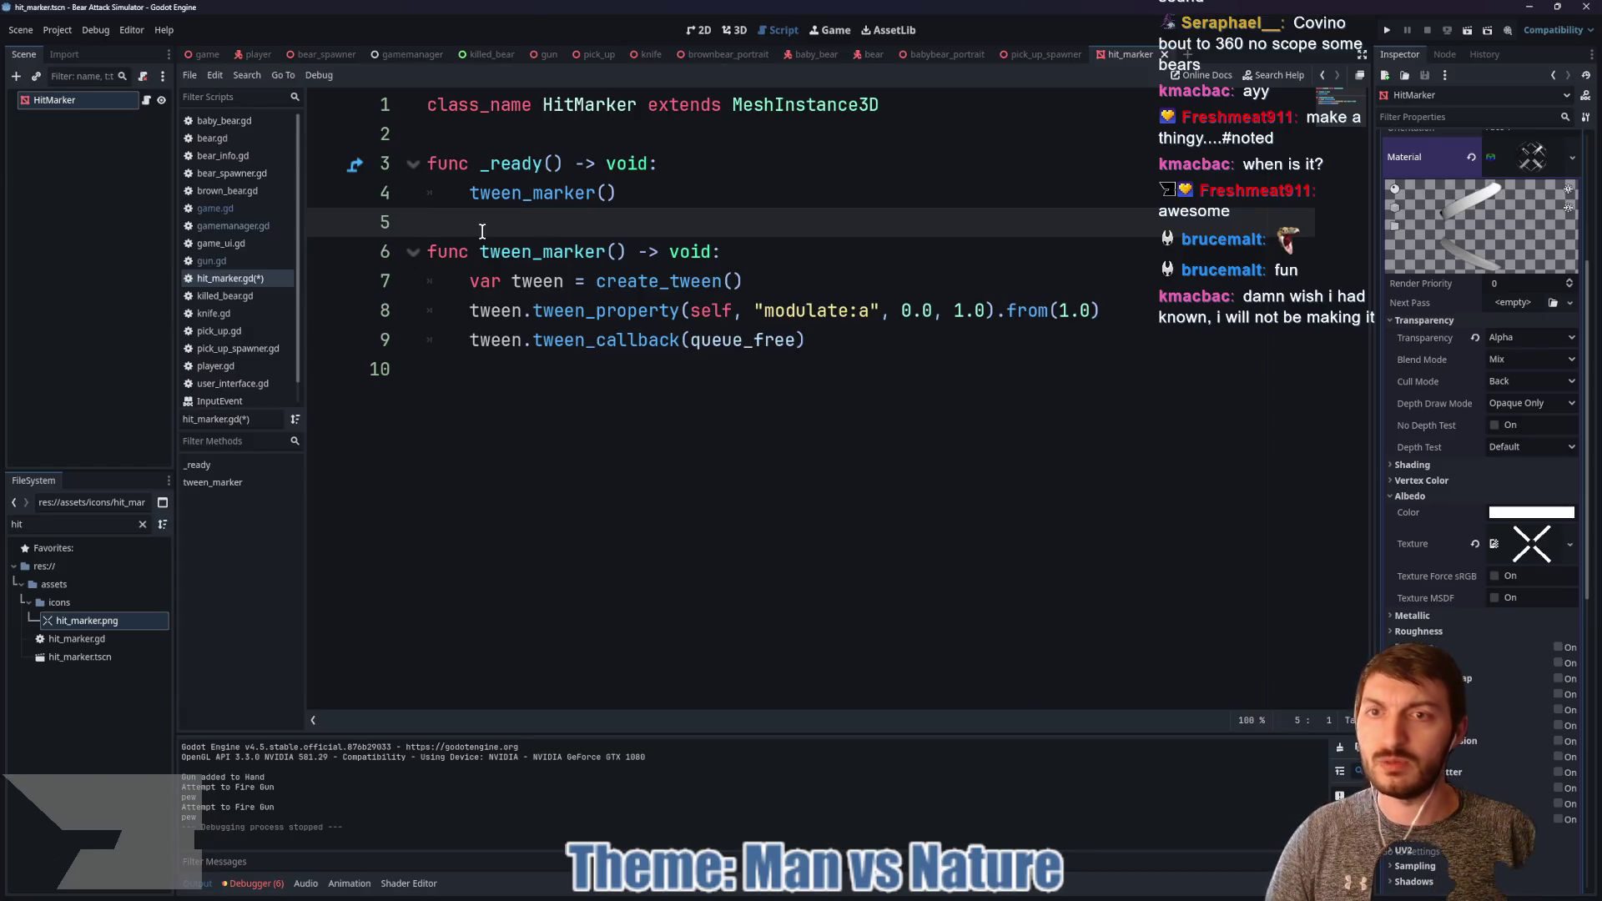
key(Return)
key(ctrl+s)
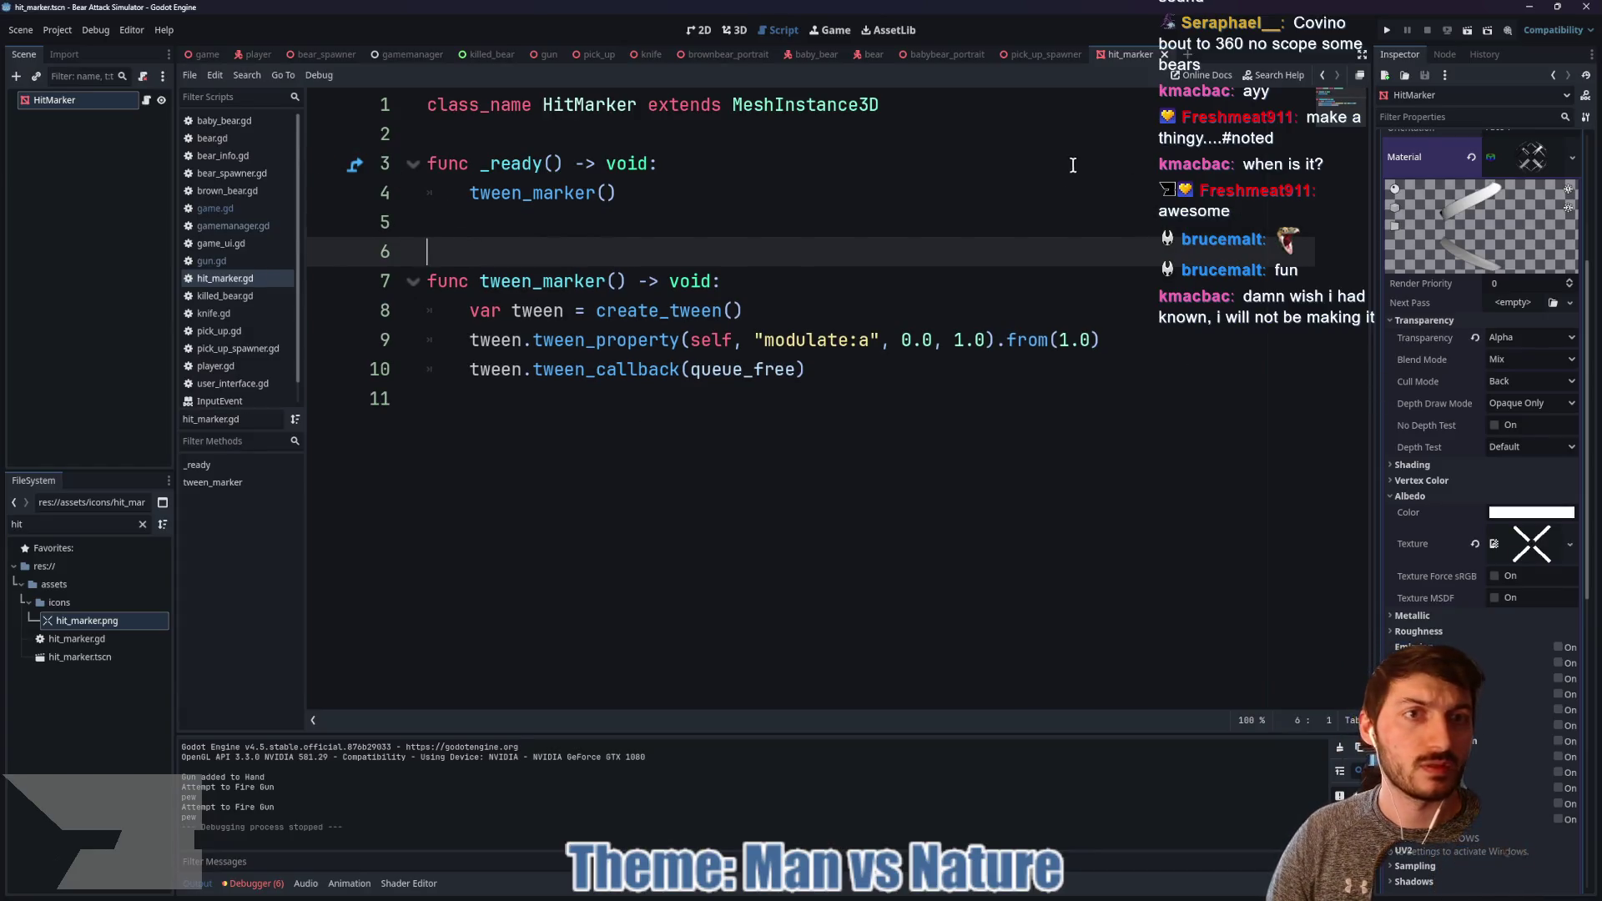
click(733, 30)
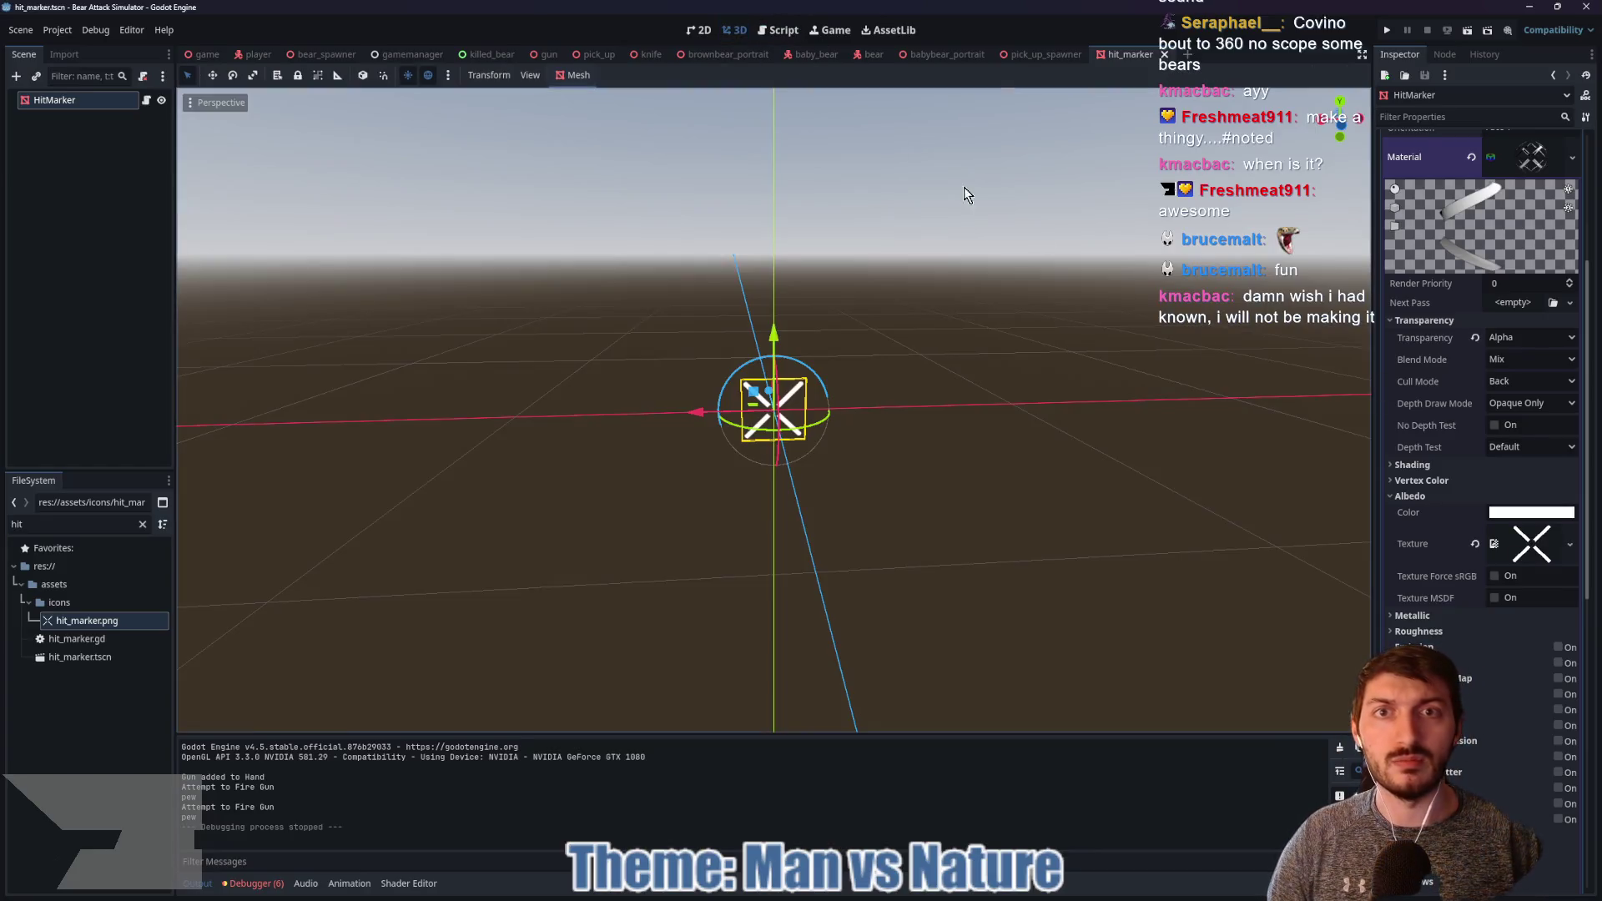
Step: Tick Disable Receive Shadows in the hit marker material's Shadows section and save the scene
click(1520, 547)
scroll(1484, 598, down, 2)
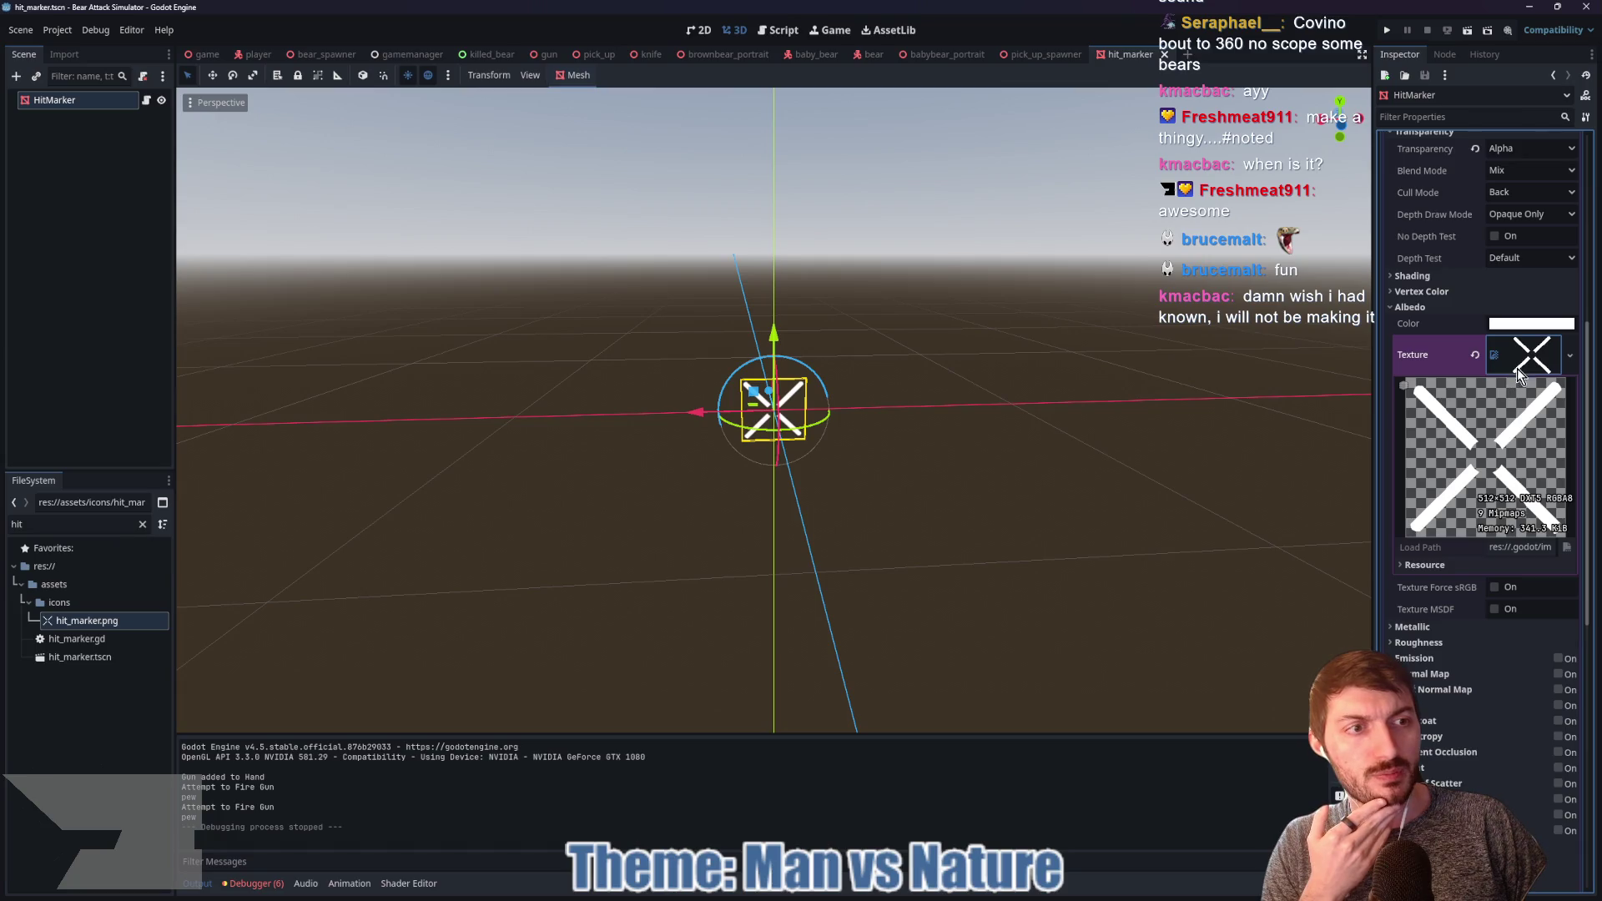
scroll(1518, 371, down, 5)
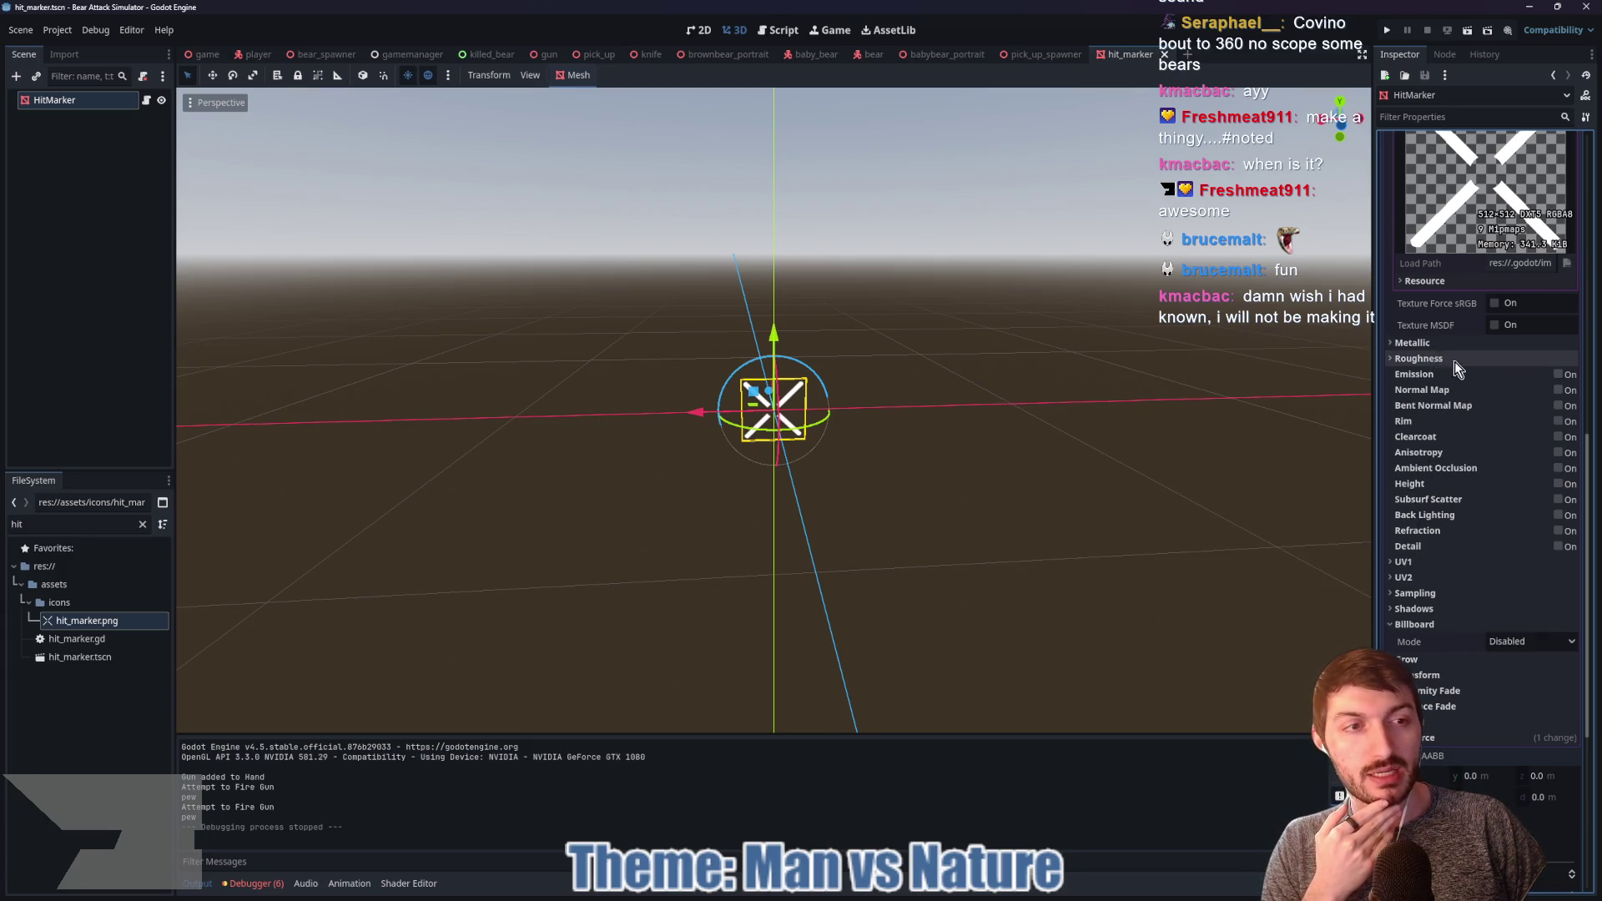
scroll(1460, 375, up, 3)
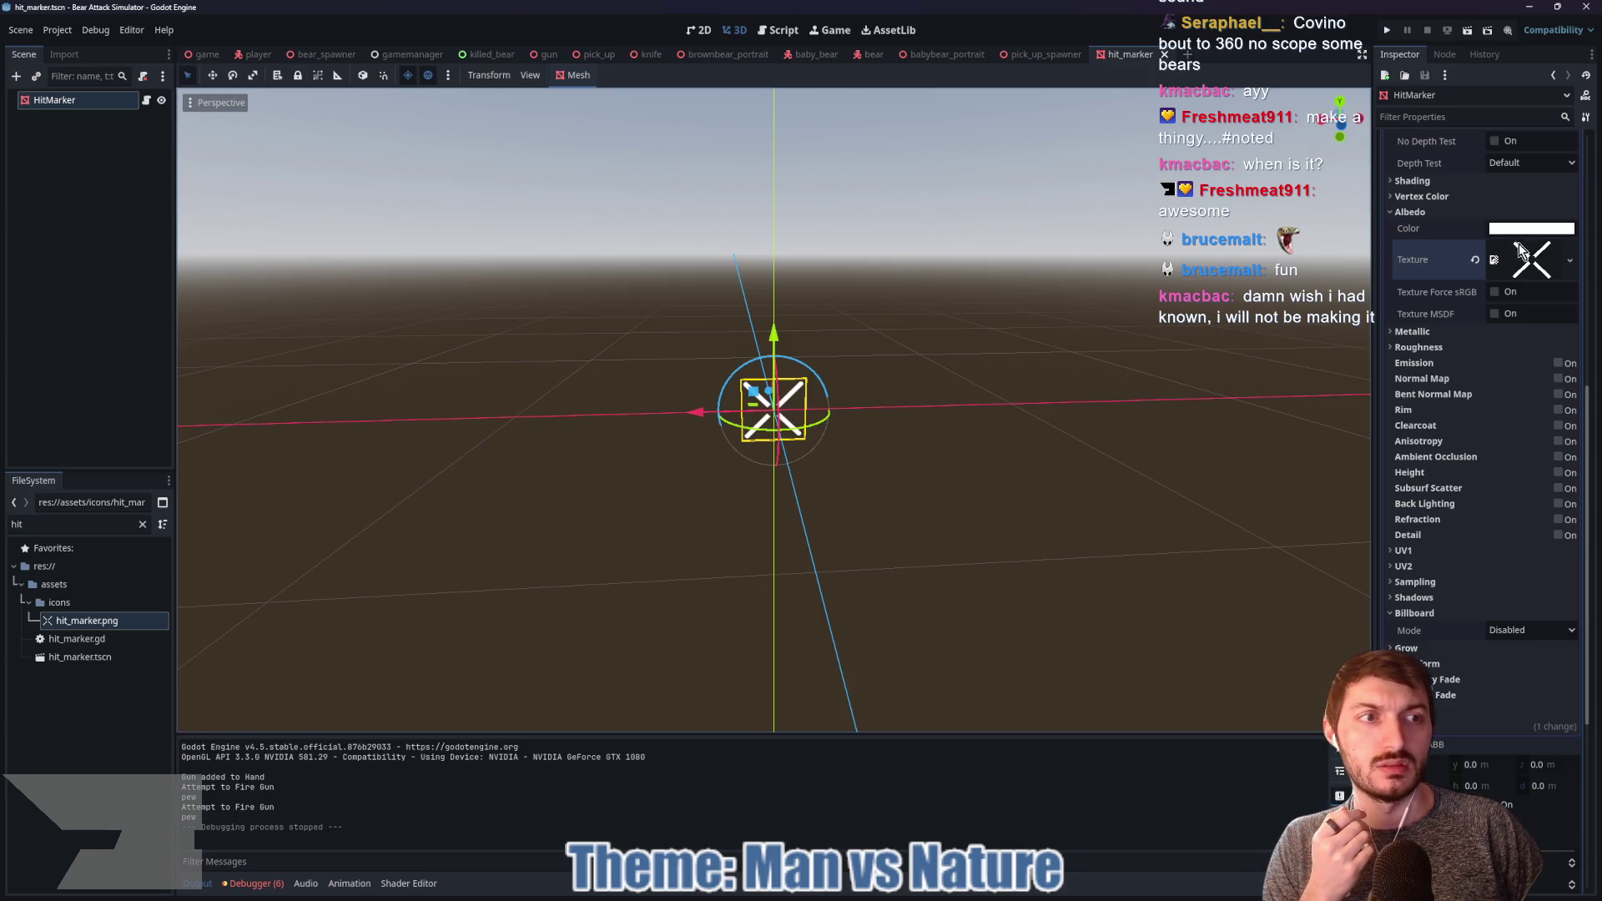
click(1462, 599)
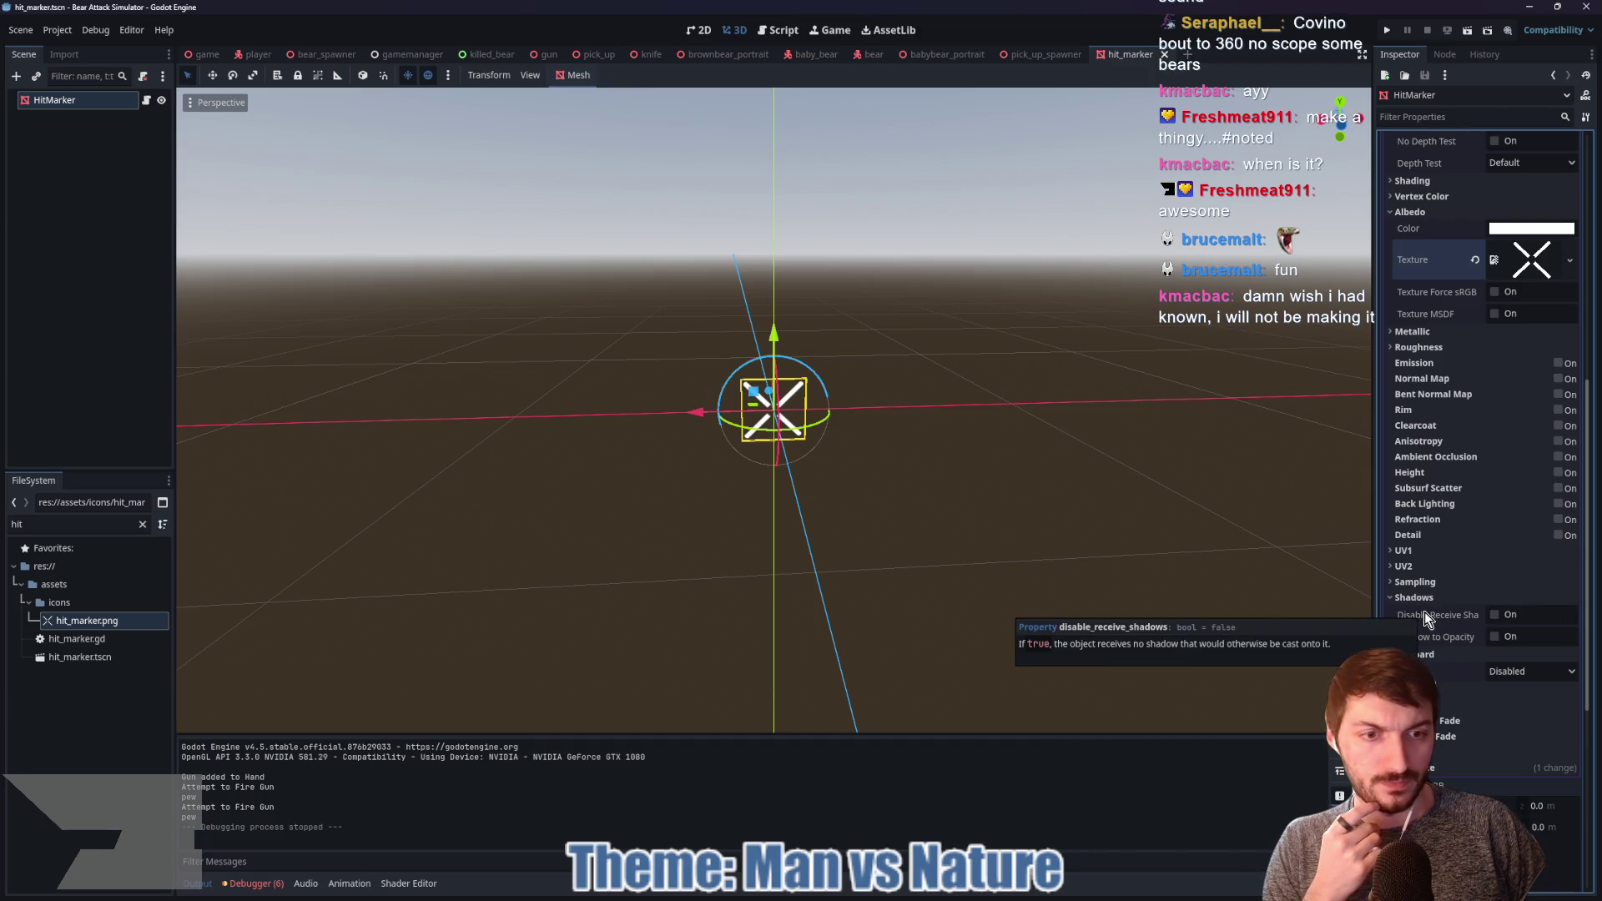
click(1492, 616)
click(1492, 617)
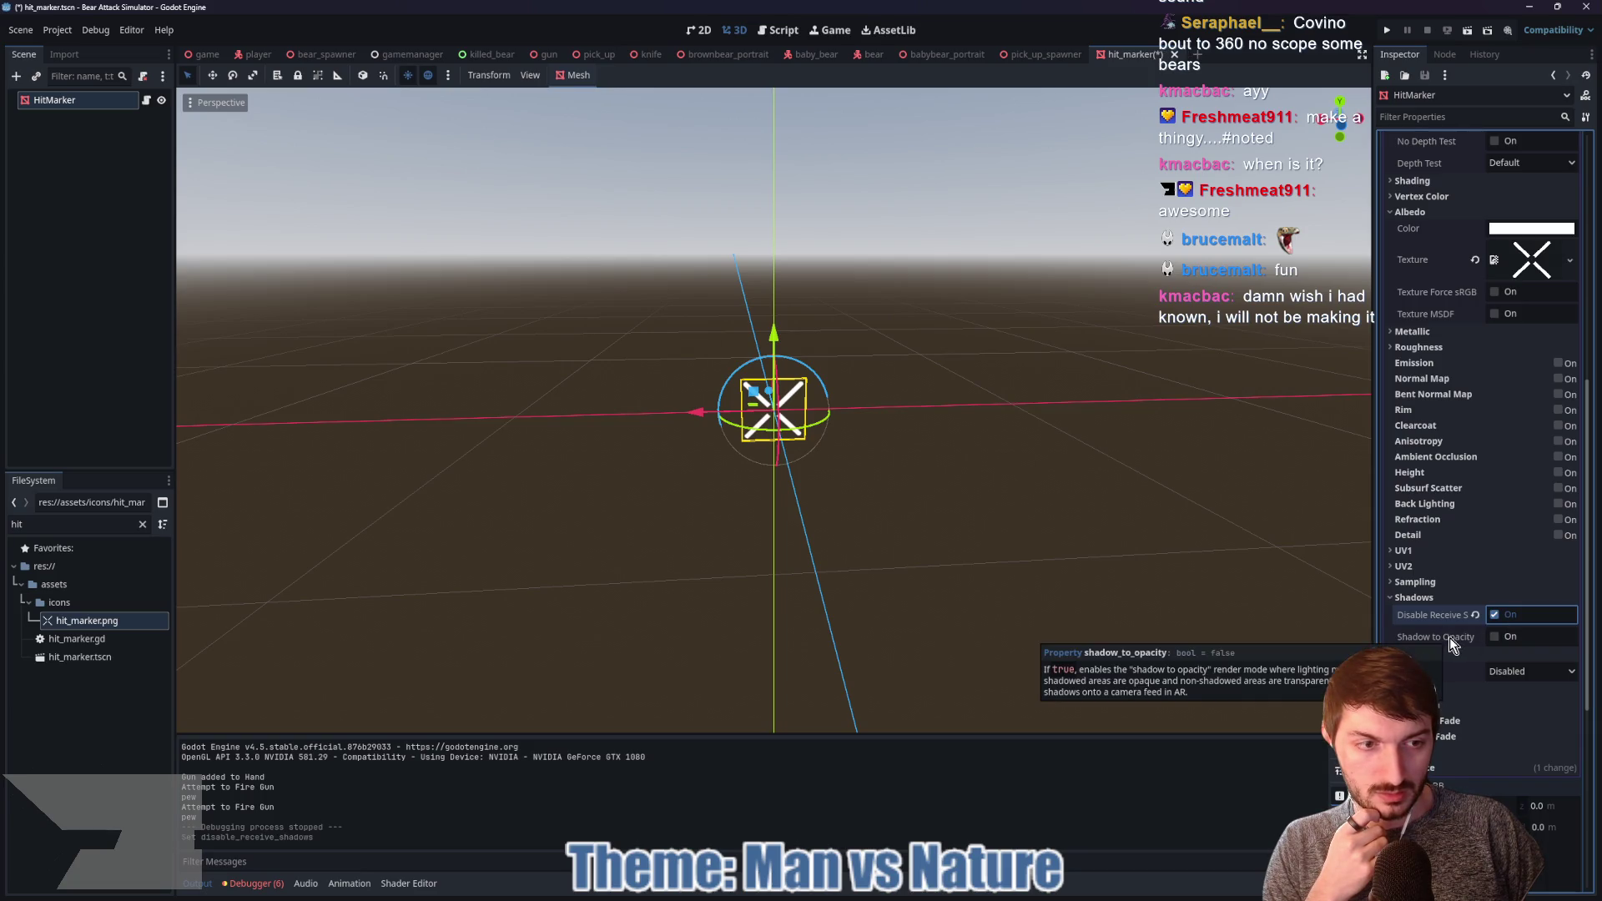
key(ctrl+s)
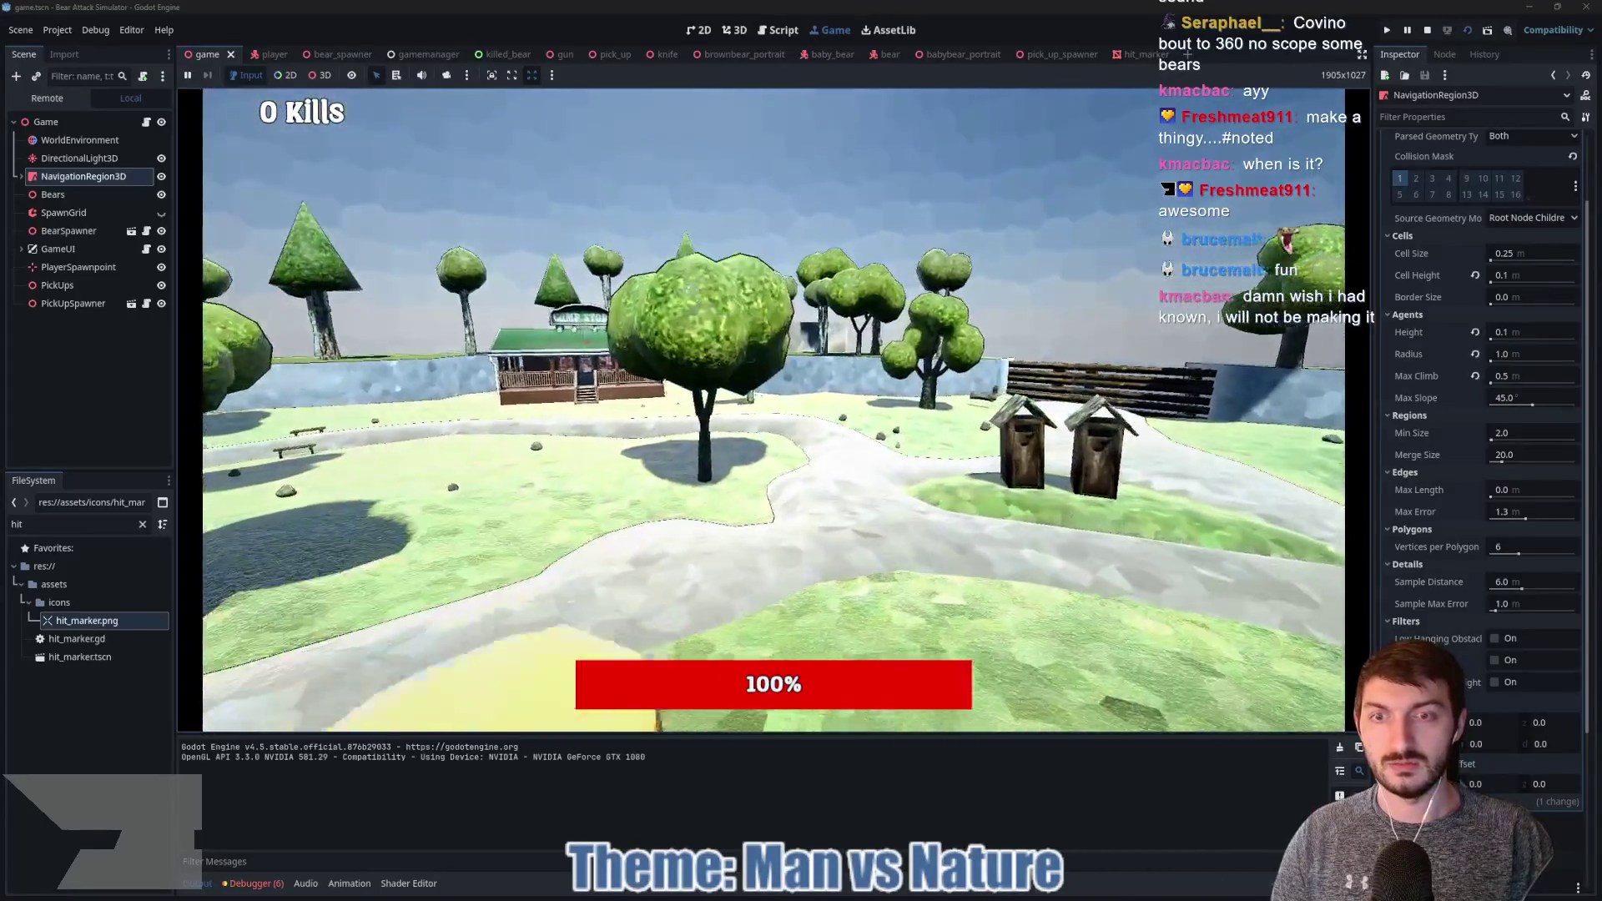
Step: Walk past the camp store and shoot the bear to test the hit marker
key(w)
key(w)
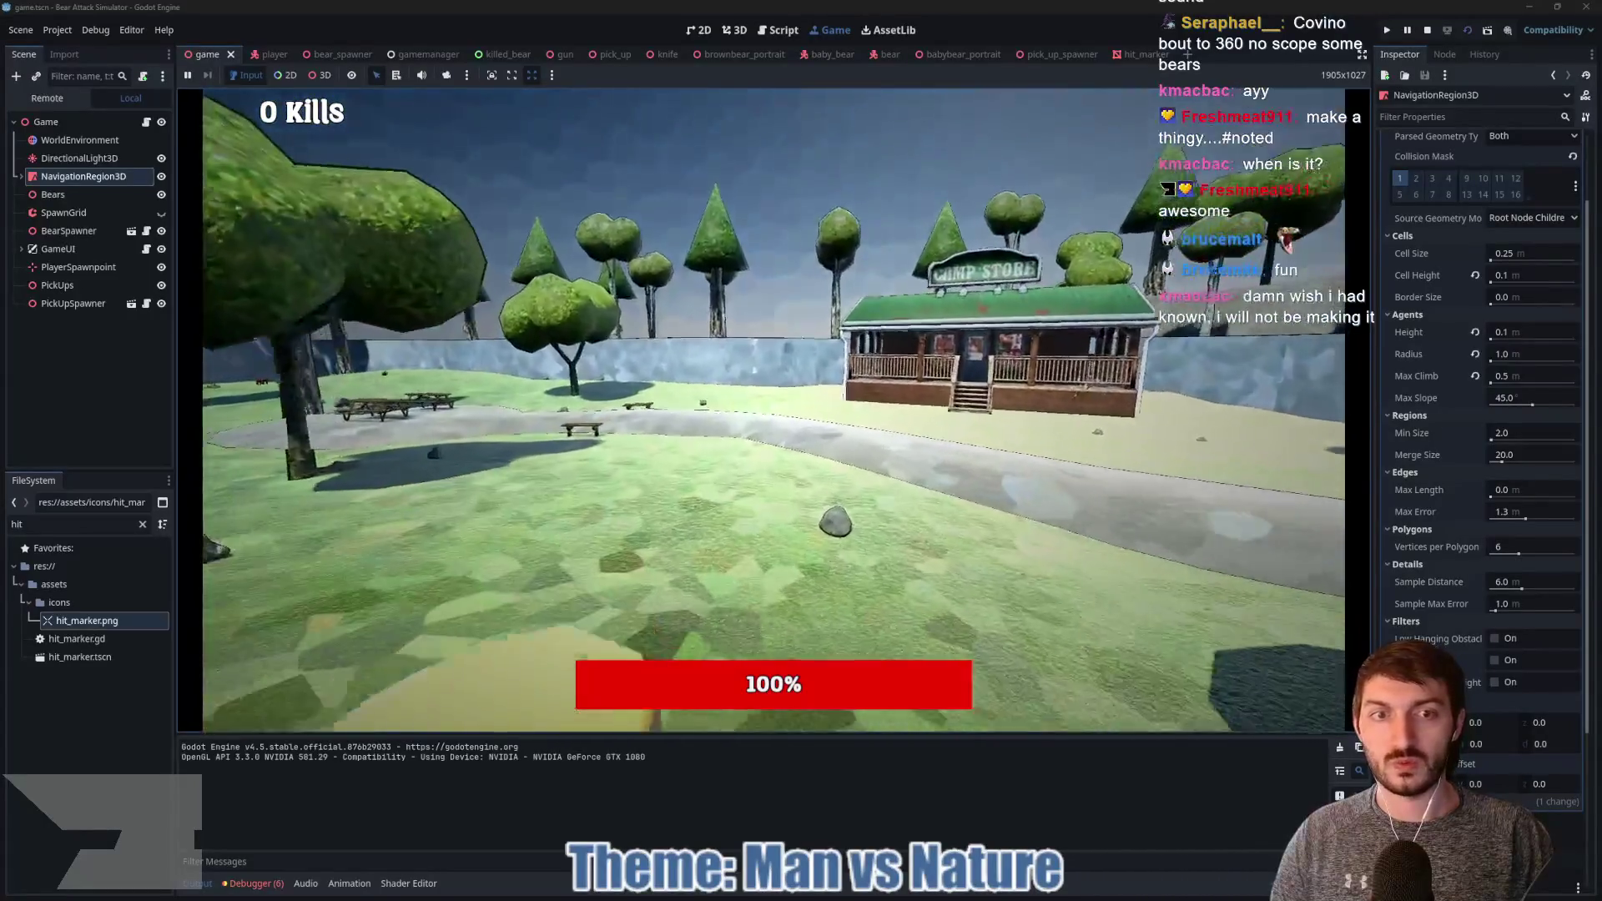
key(w)
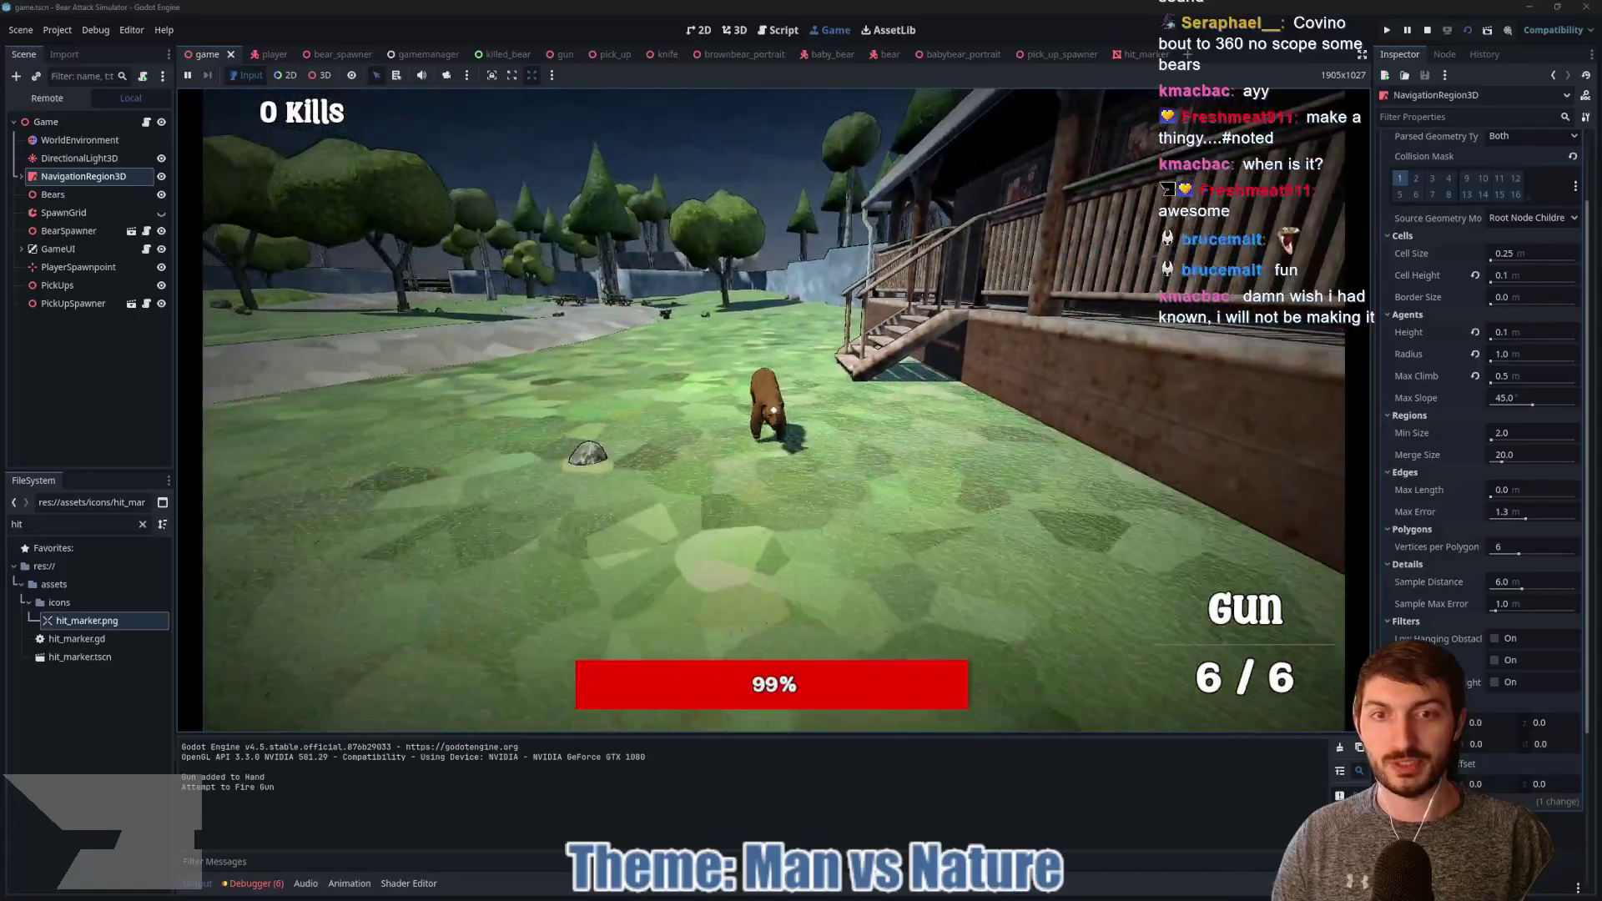
click(773, 409)
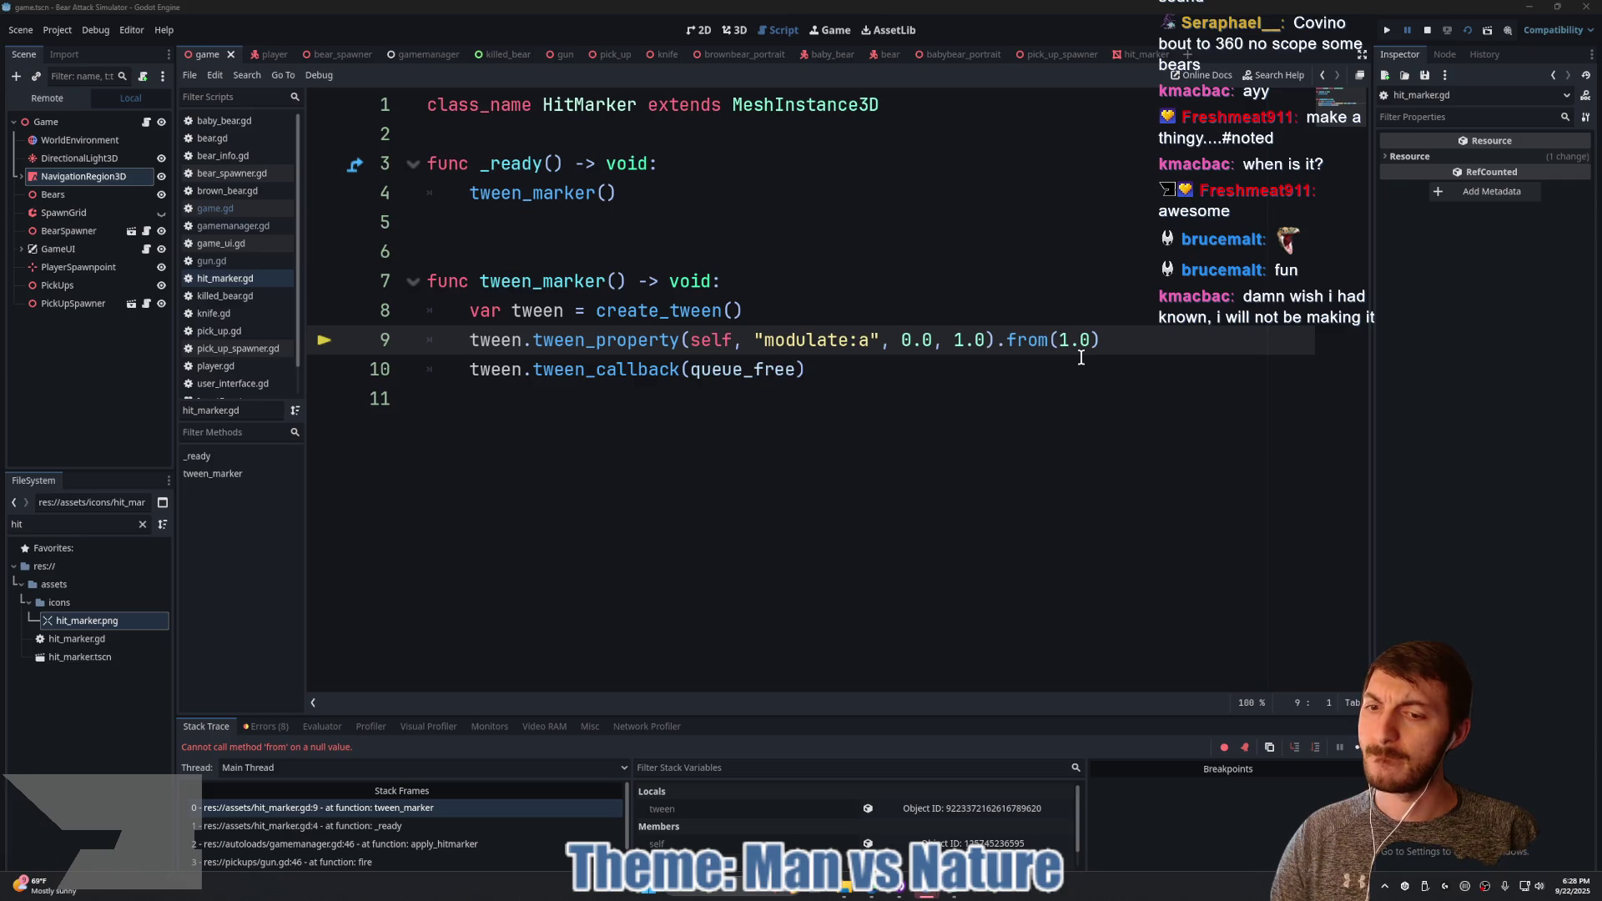
Step: End the halted debug session and delete the .from(1.0) call on line 9 of hit_marker.gd
click(1426, 31)
click(1160, 55)
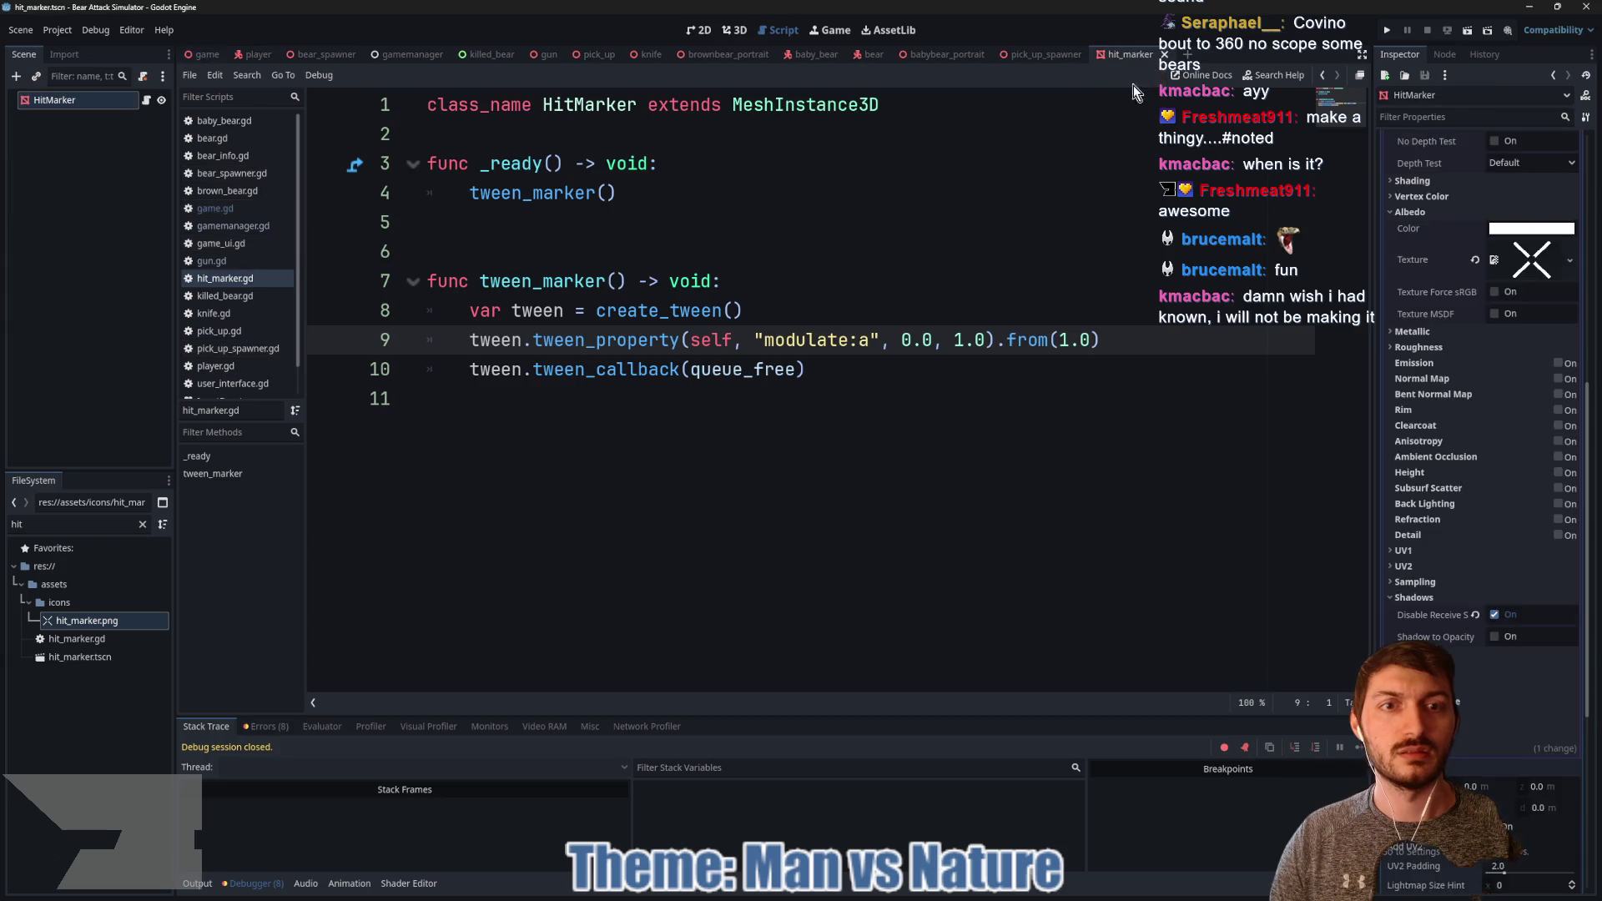
drag(1098, 329, 999, 329)
key(BackSpace)
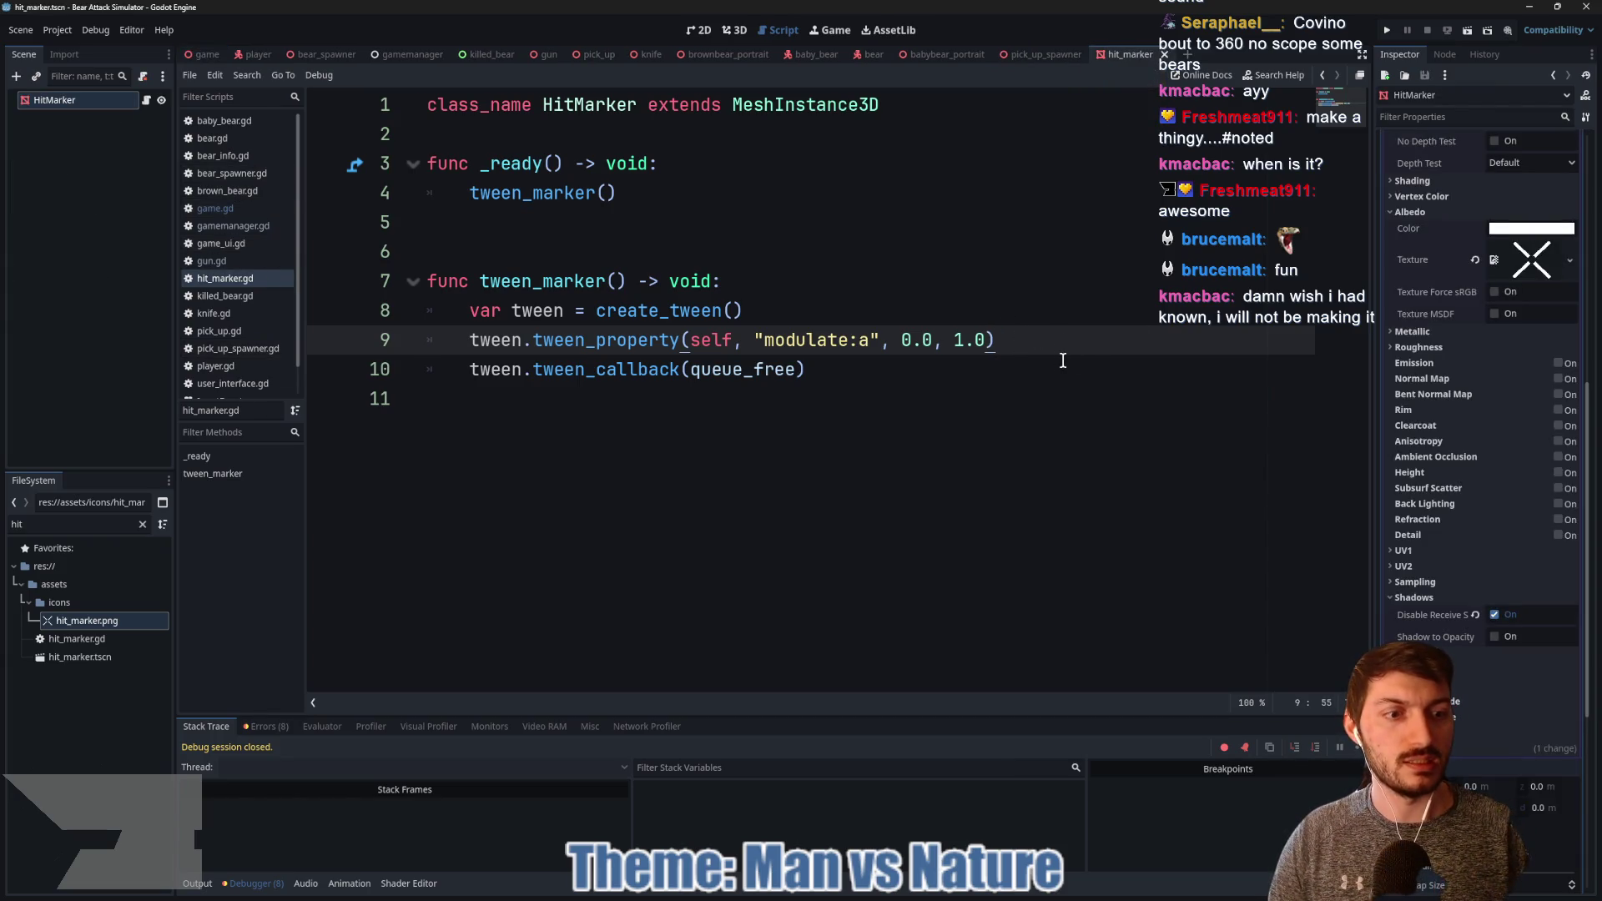
Step: Collapse the material and mesh details in the Inspector to reach the Geometry properties
scroll(1475, 349, up, 5)
click(1529, 358)
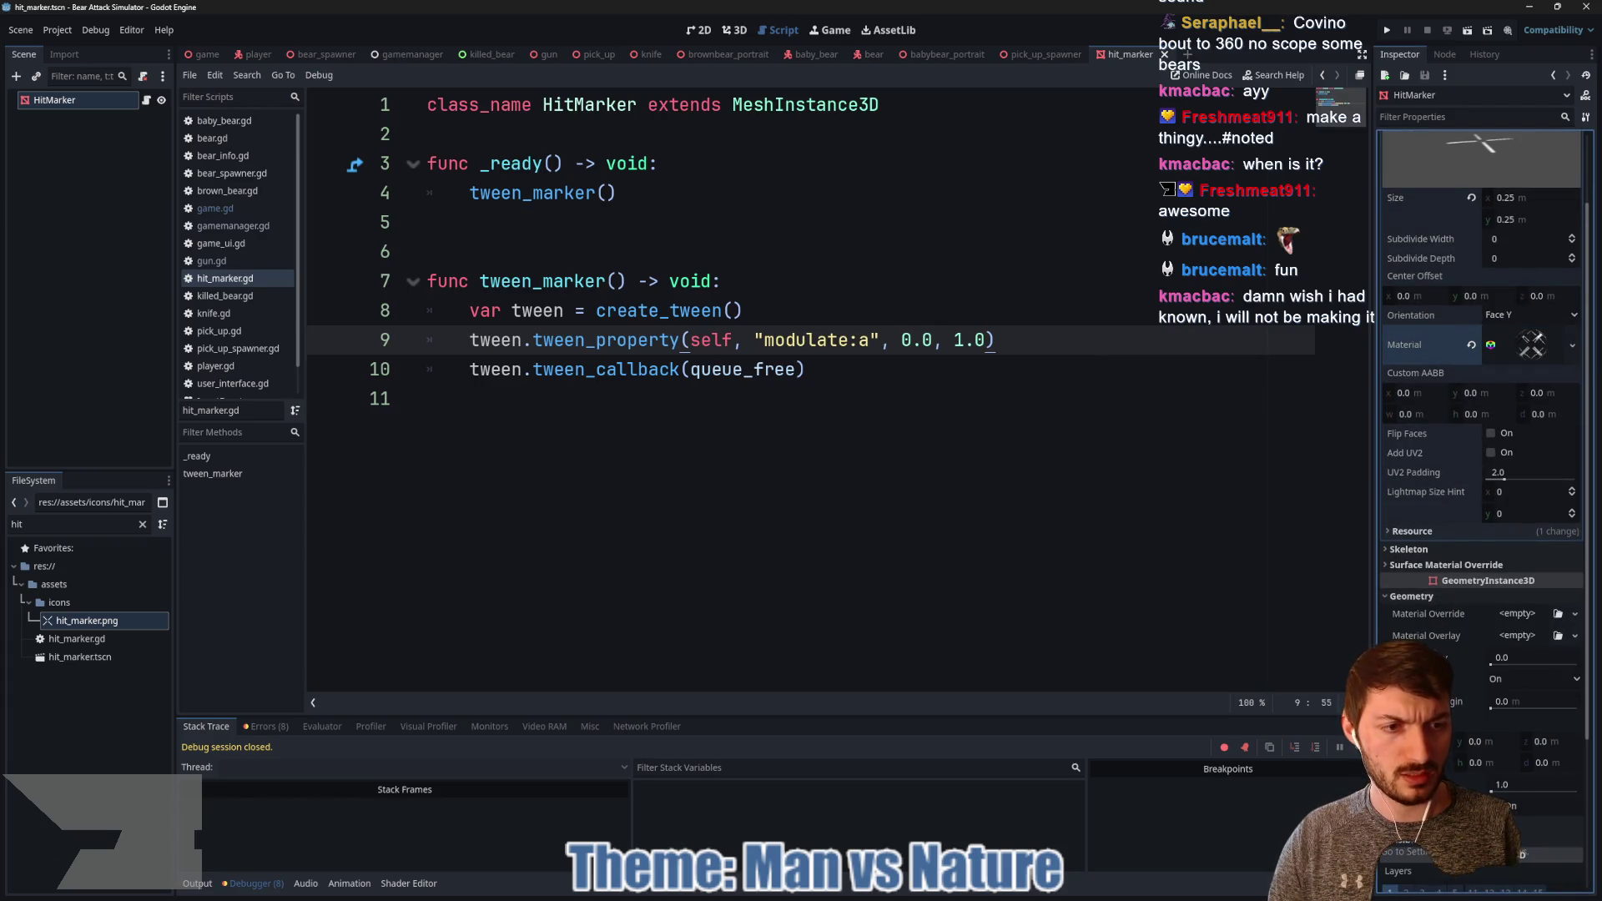
mouse_move(1426, 667)
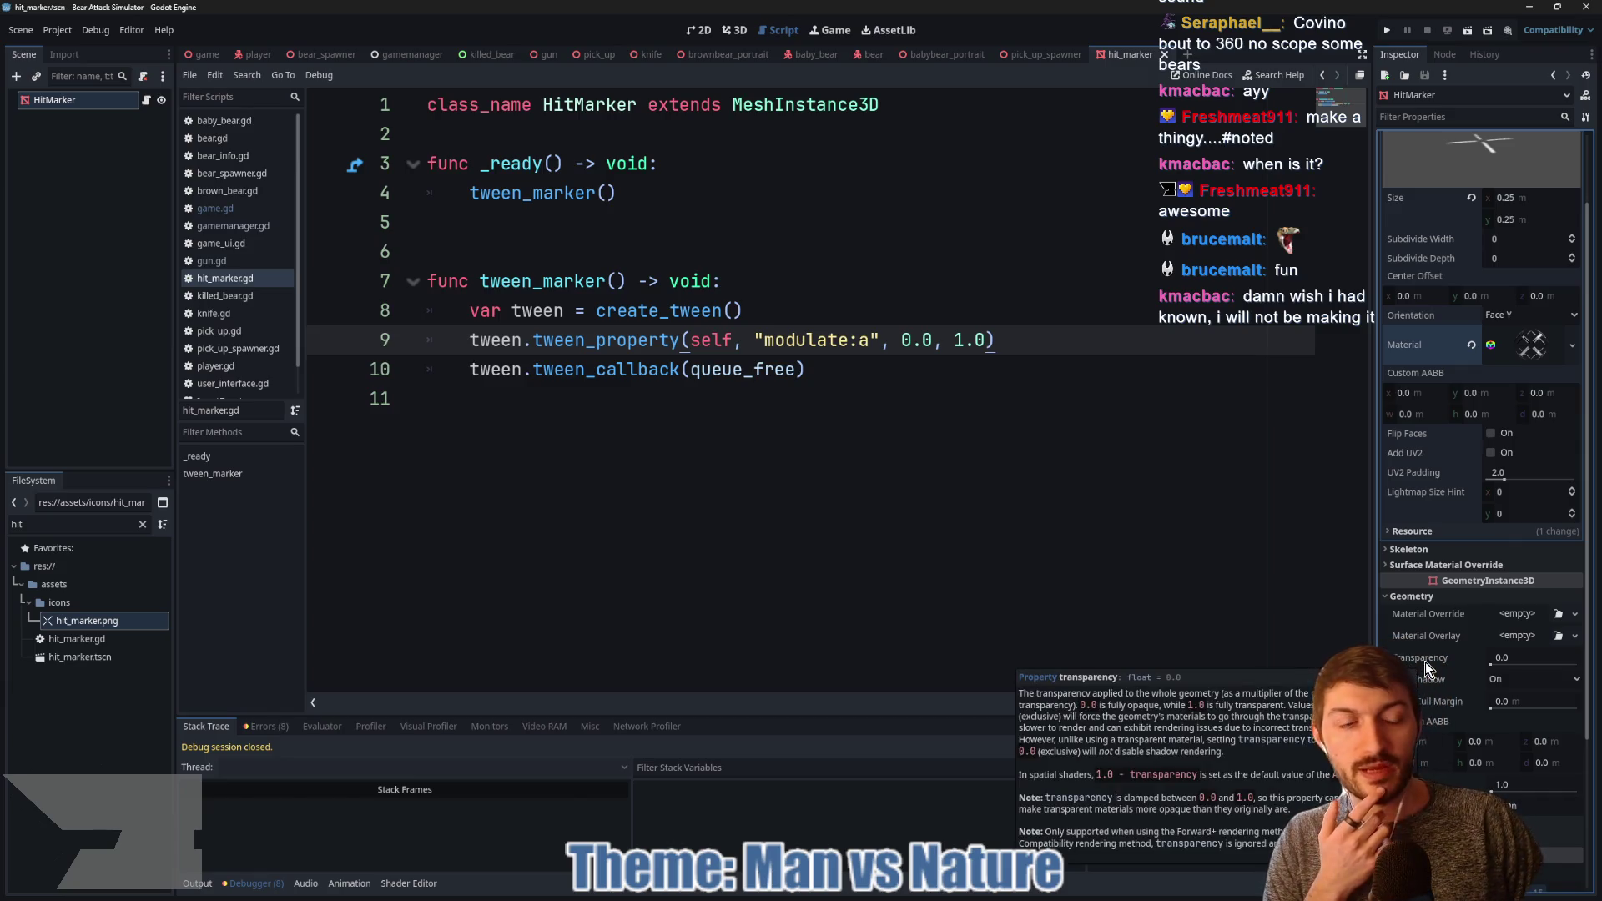
scroll(1483, 350, up, 3)
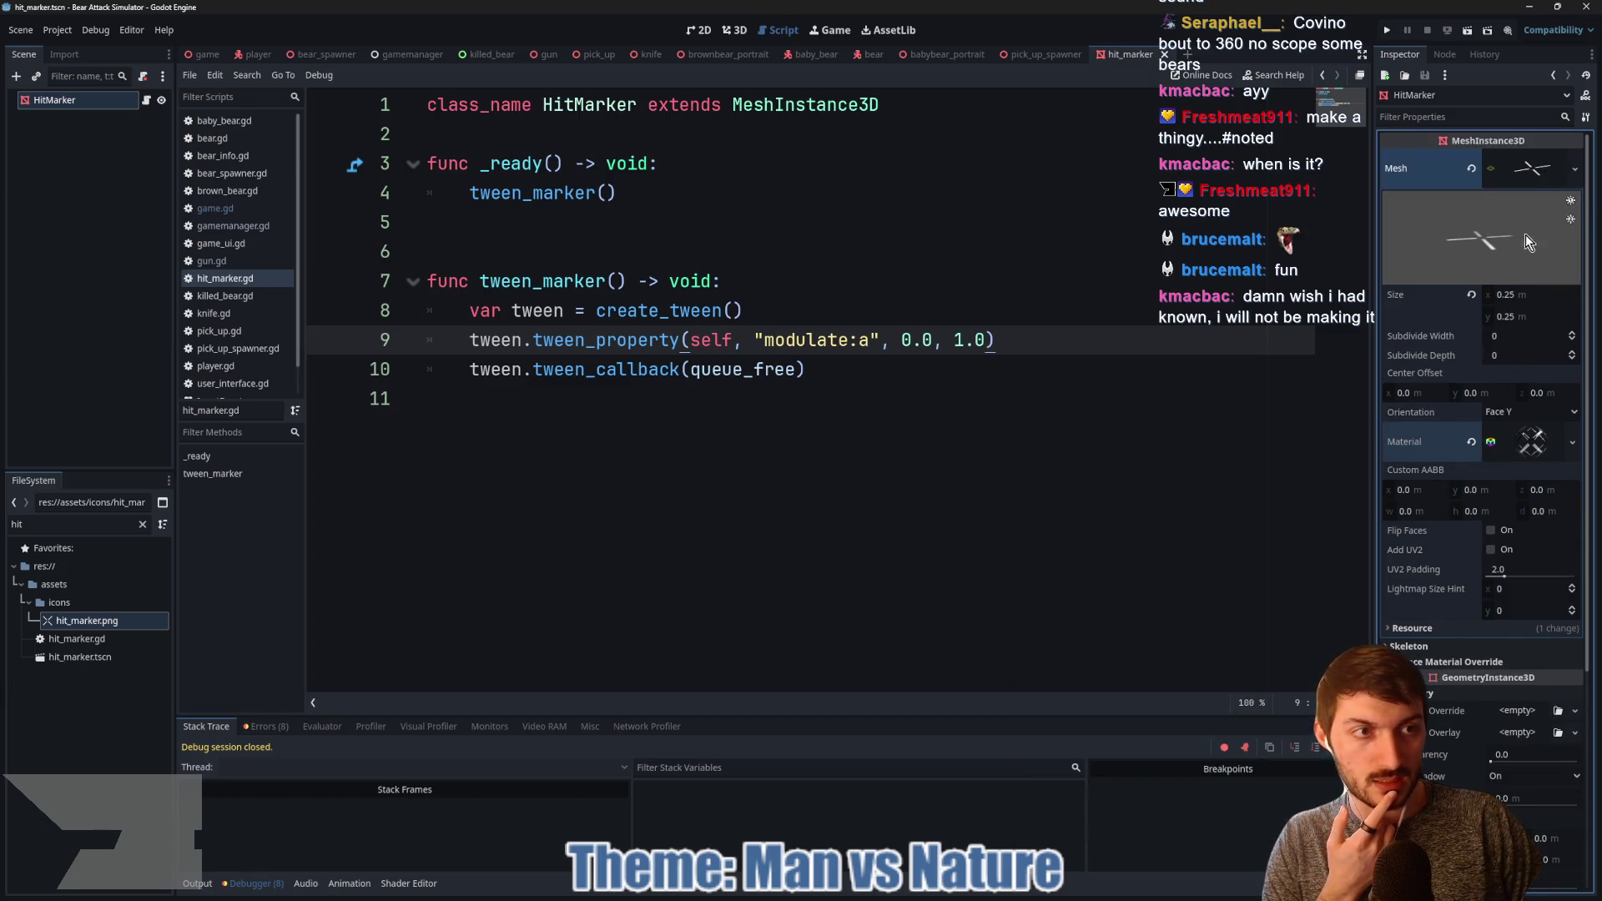
click(1525, 172)
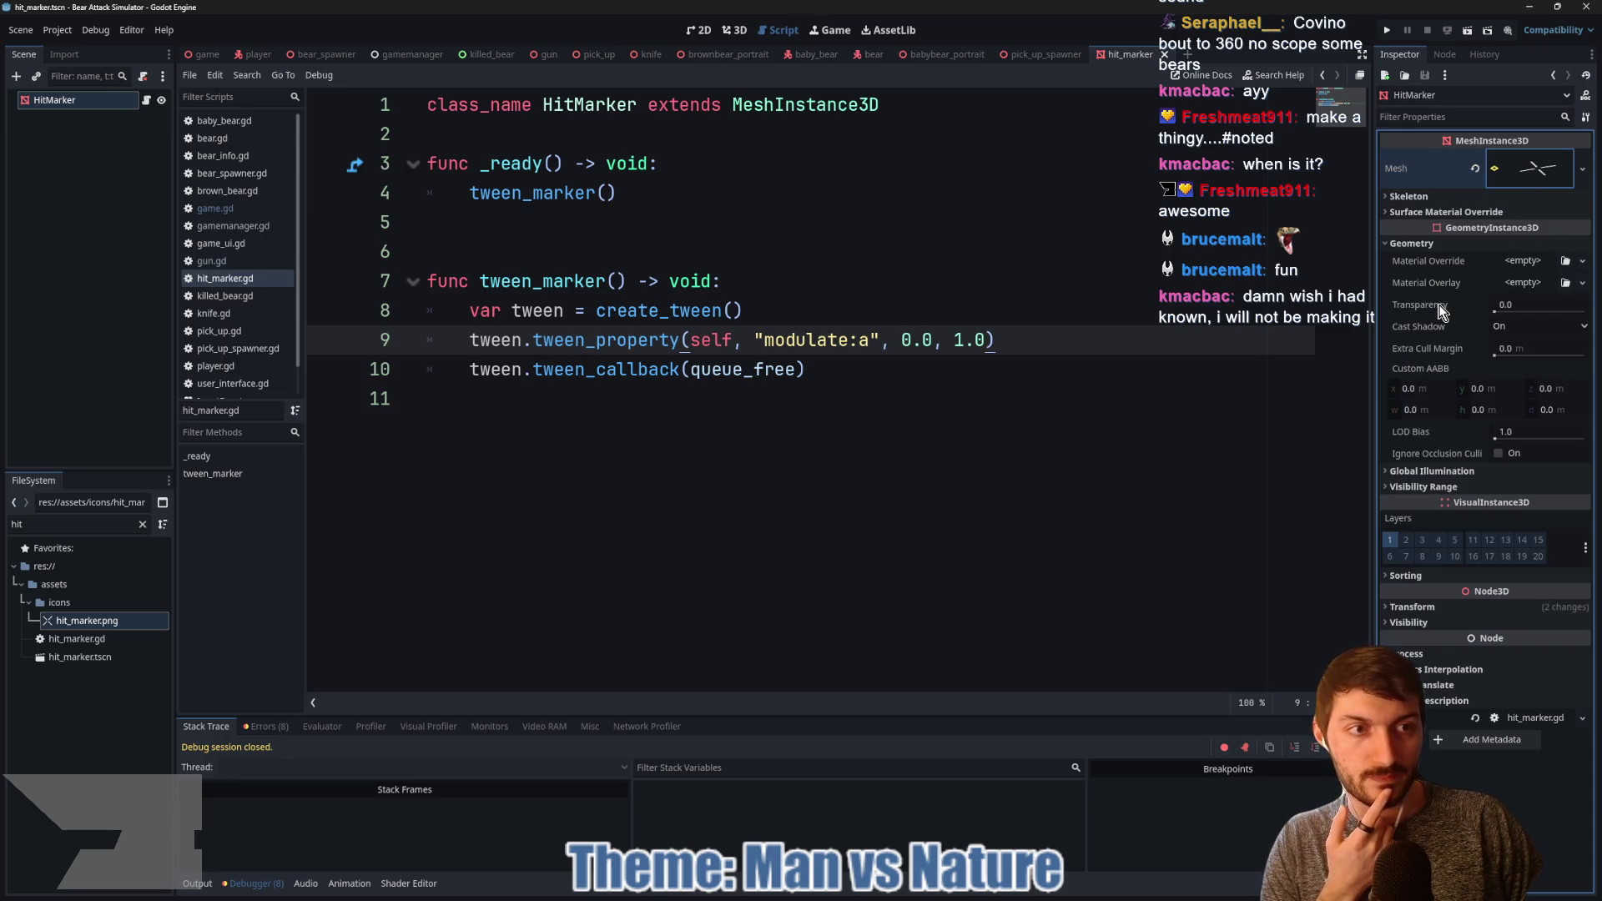
mouse_move(1442, 312)
Step: Tween "transparency" instead of modulate:a starting from 1.0, save, and run the game scene
drag(869, 339, 764, 339)
text(trans)
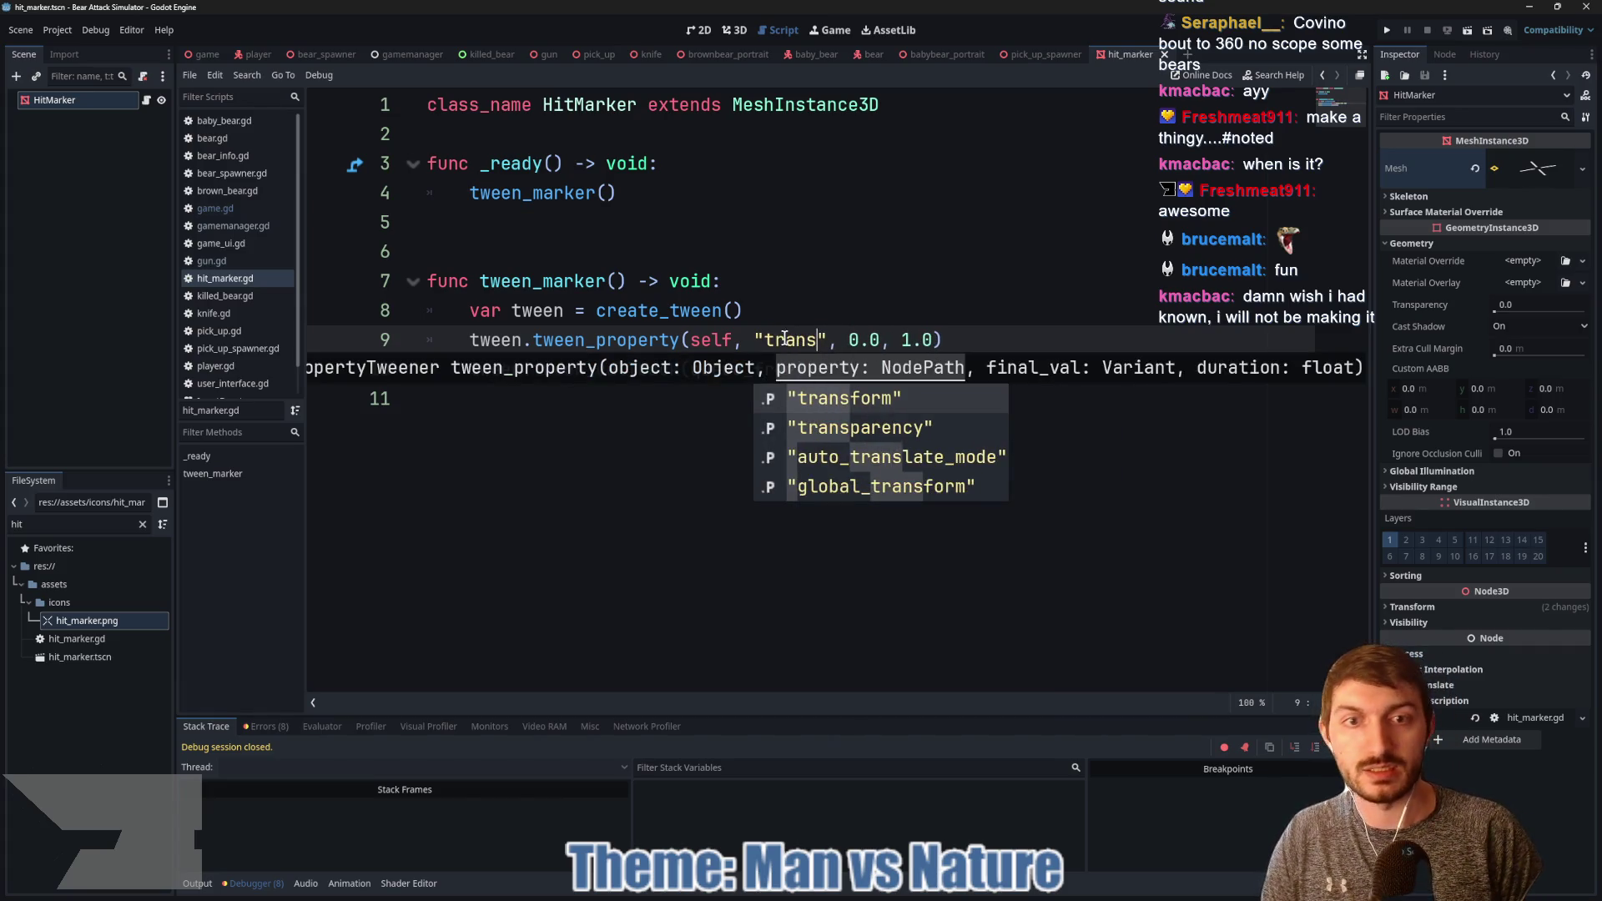
key(Down)
key(Return)
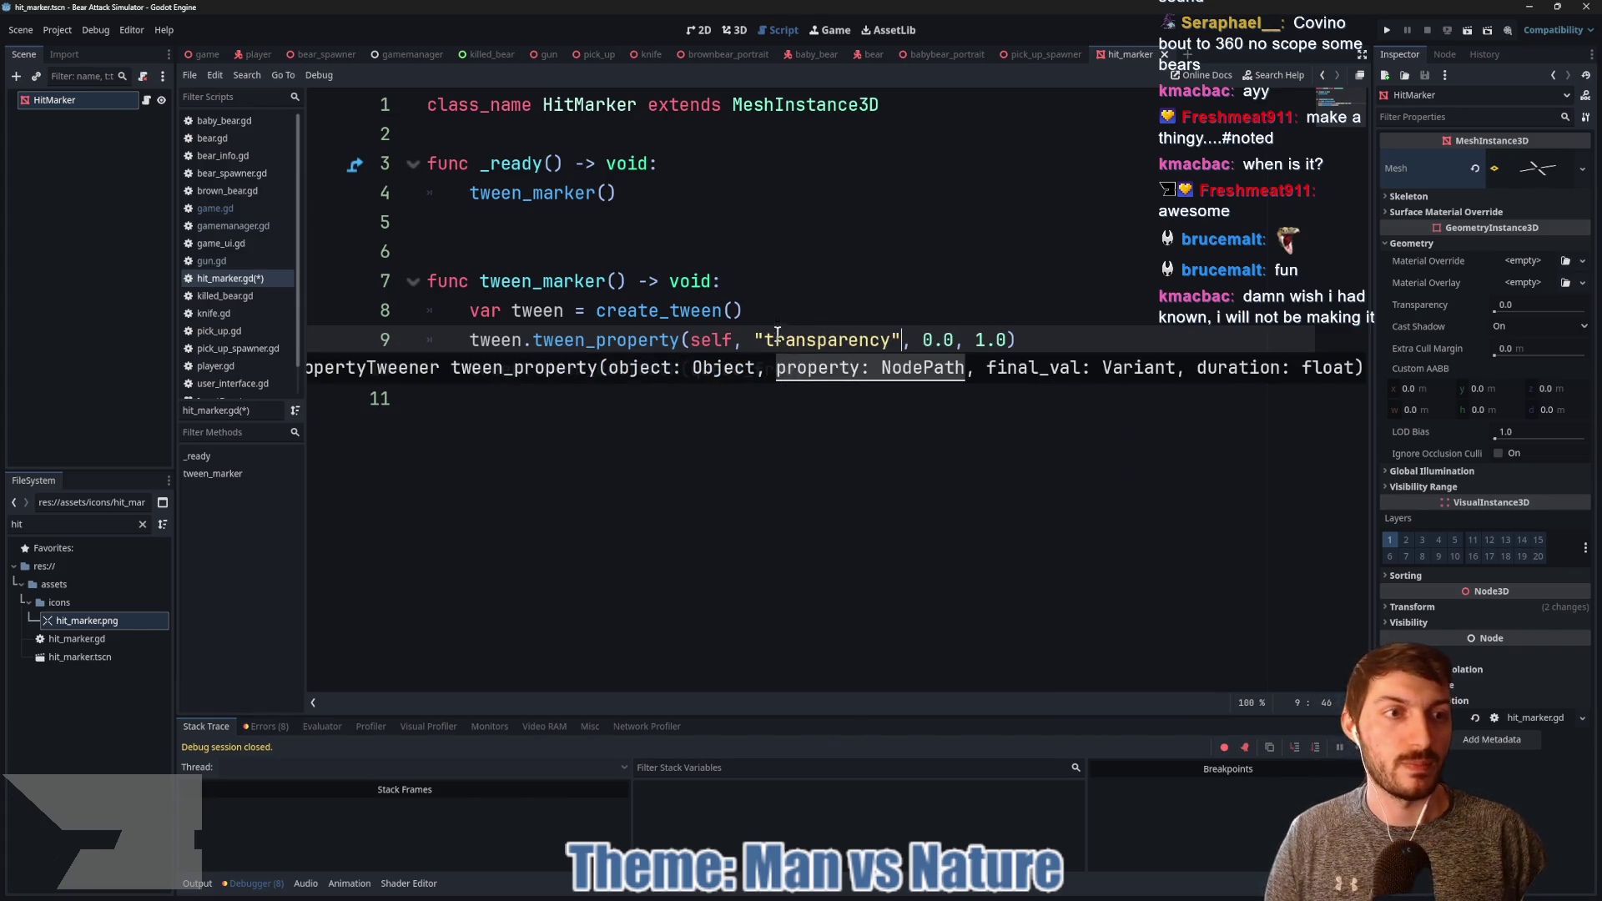
click(954, 338)
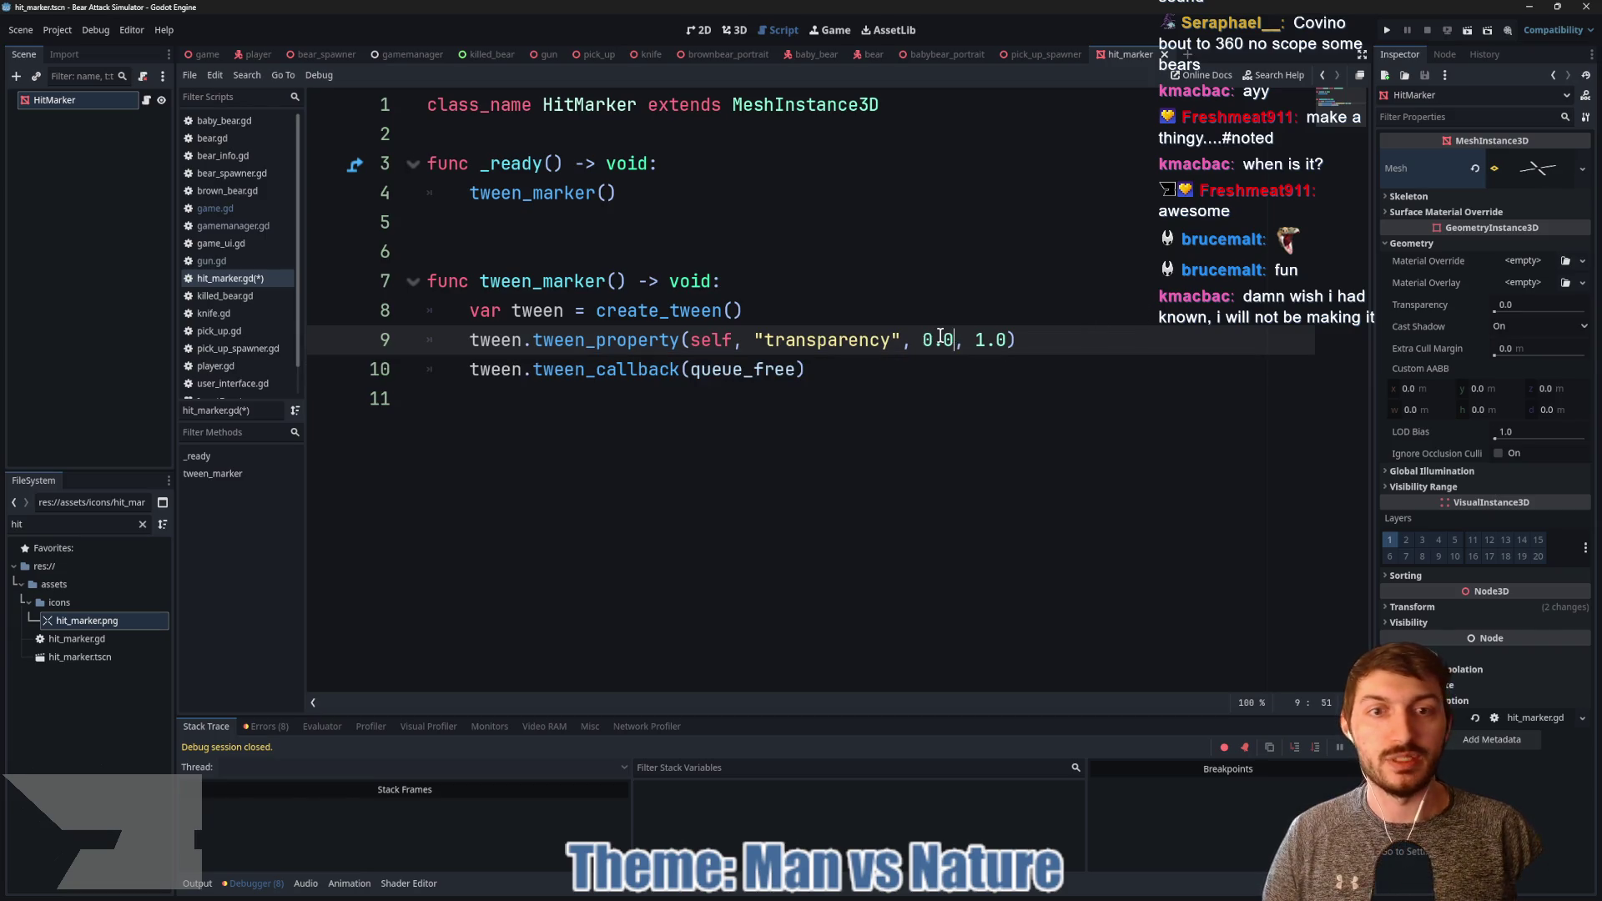
click(932, 338)
key(BackSpace)
text(1)
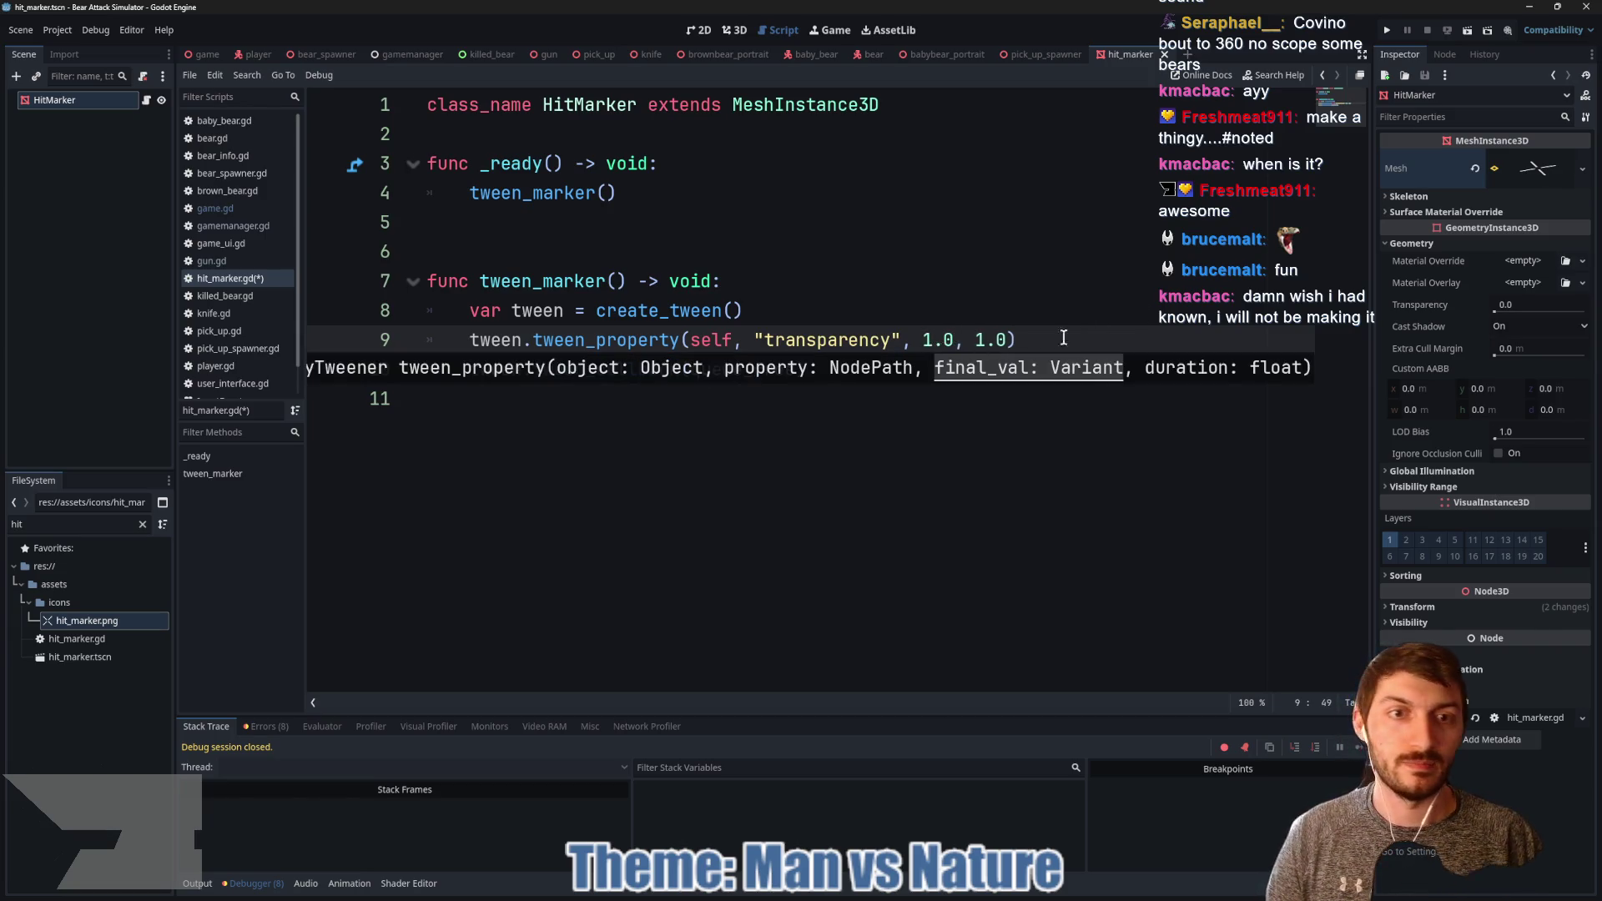
click(1074, 336)
key(ctrl+s)
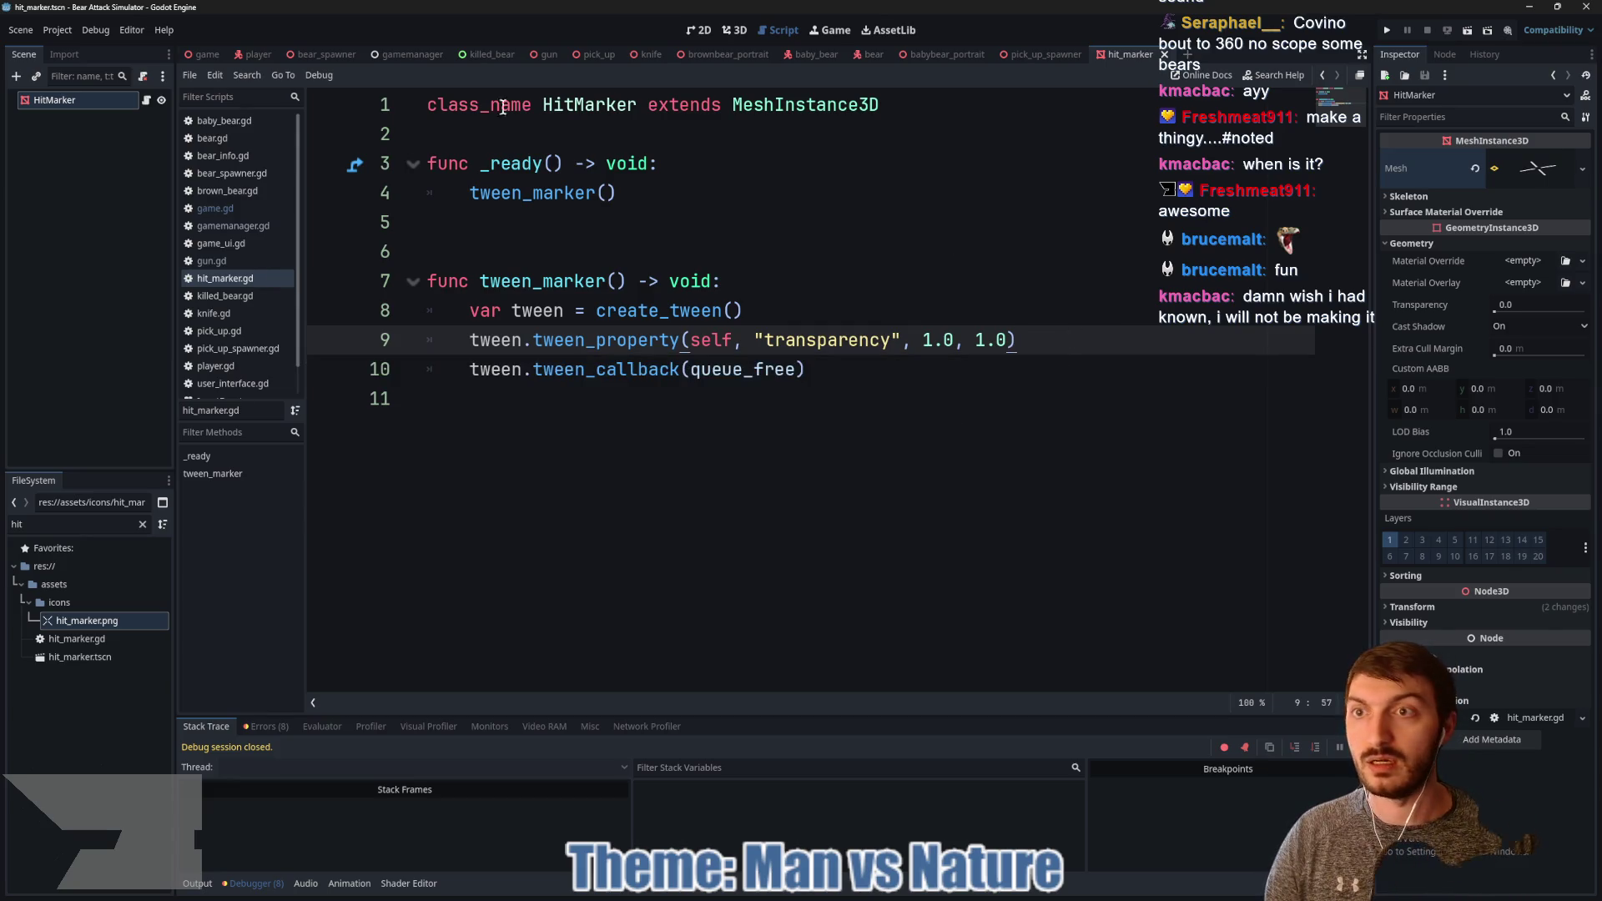
click(205, 55)
key(F5)
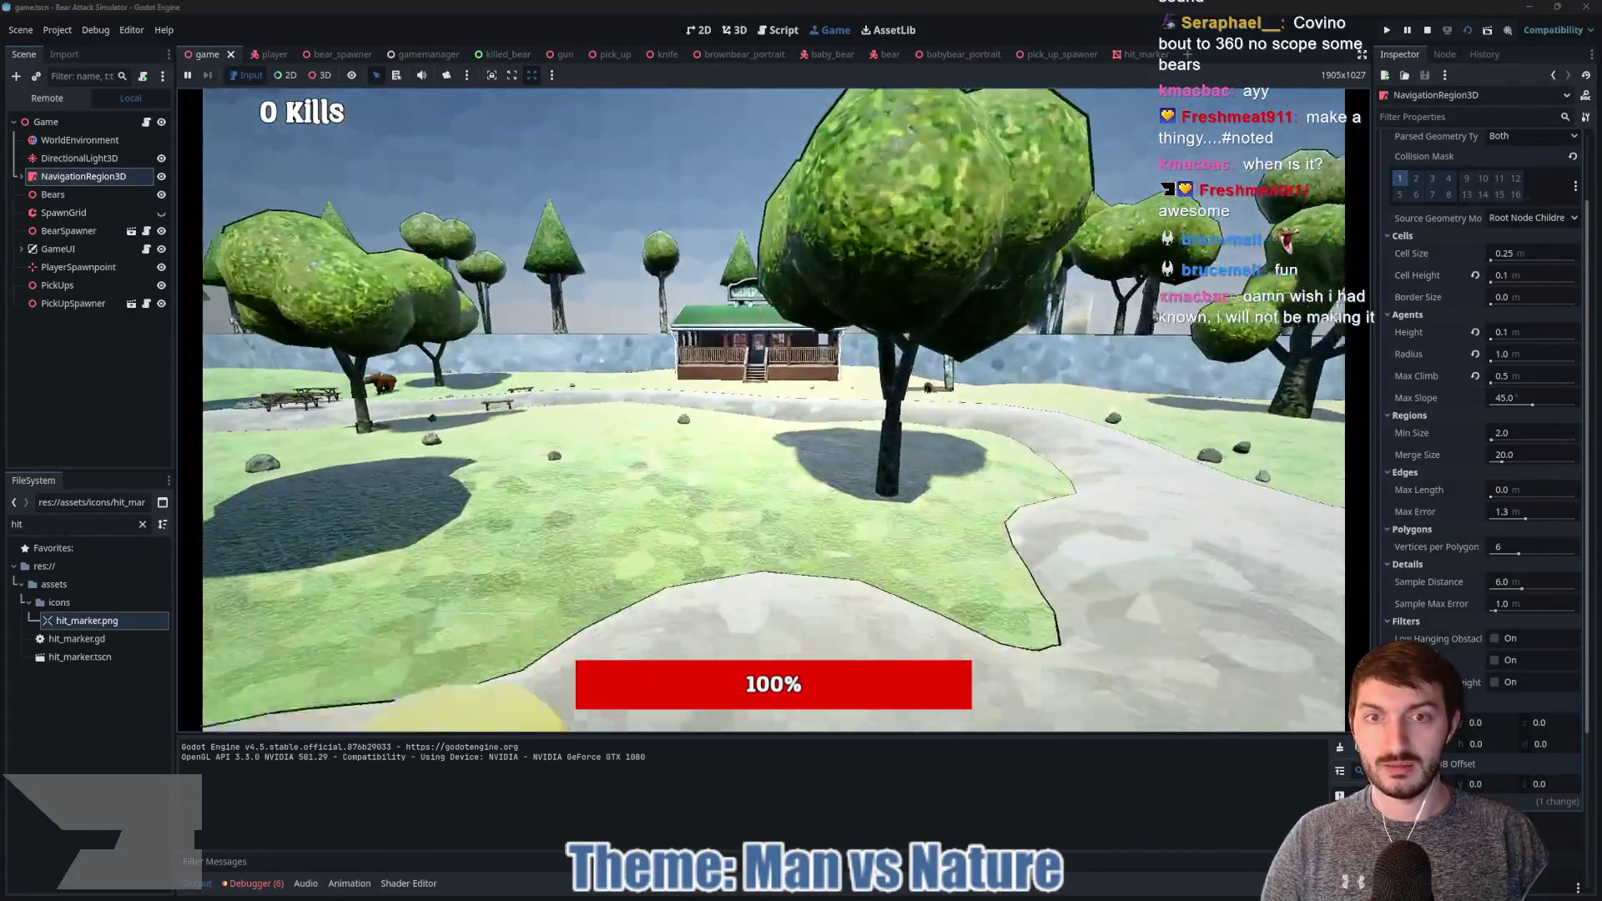
Step: Walk to the gun, pick it up, and shoot the bears near the cabin
key(w)
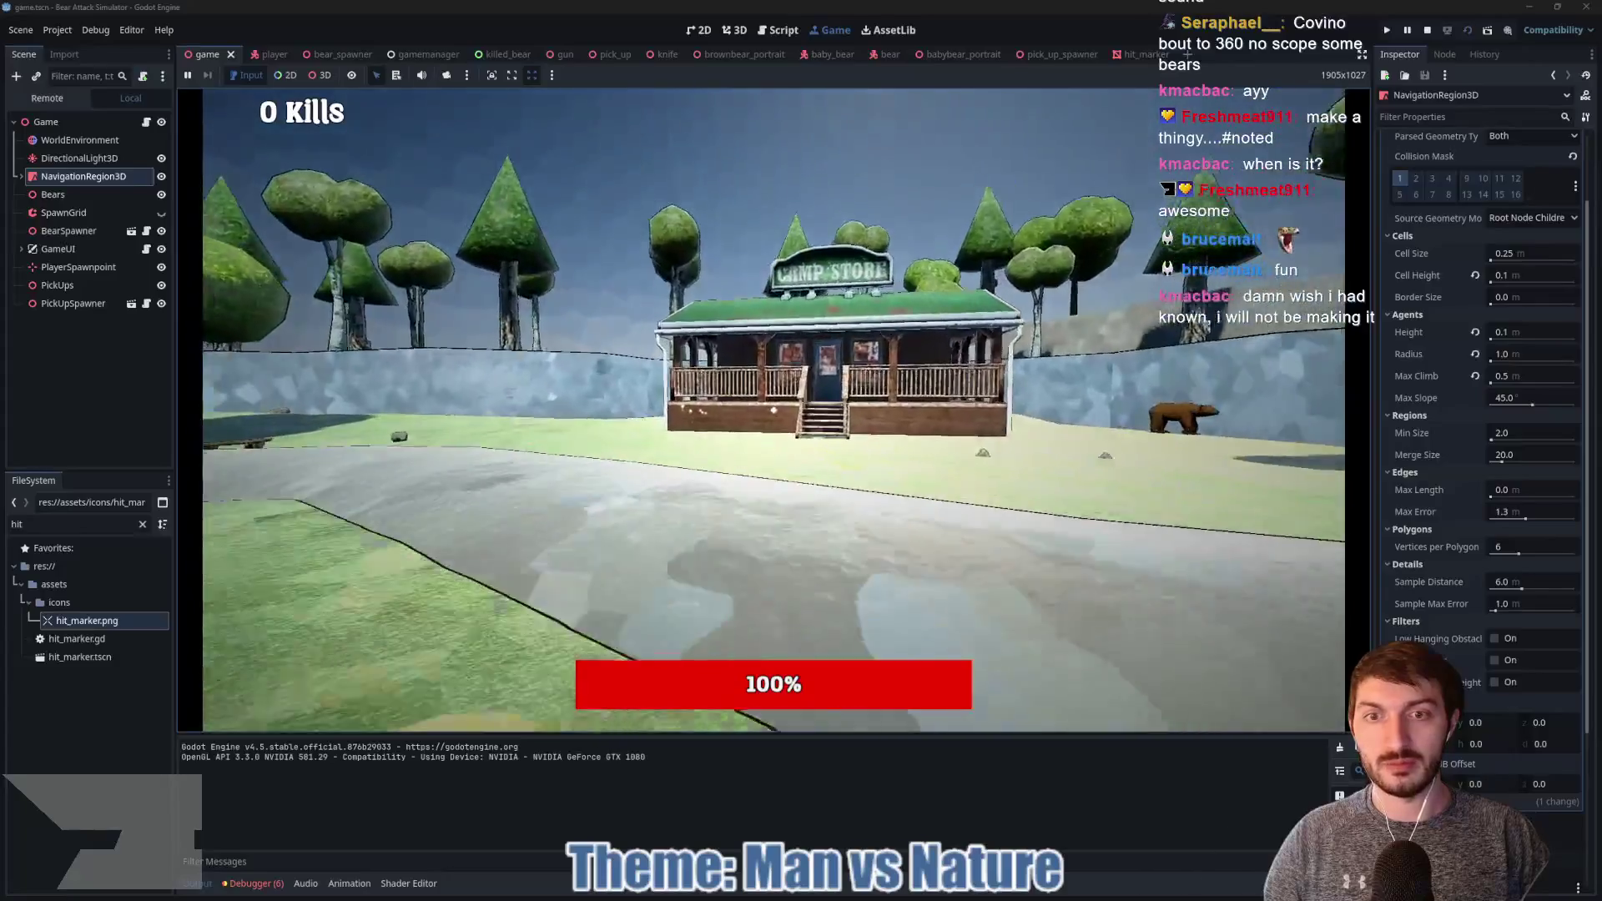
key(w)
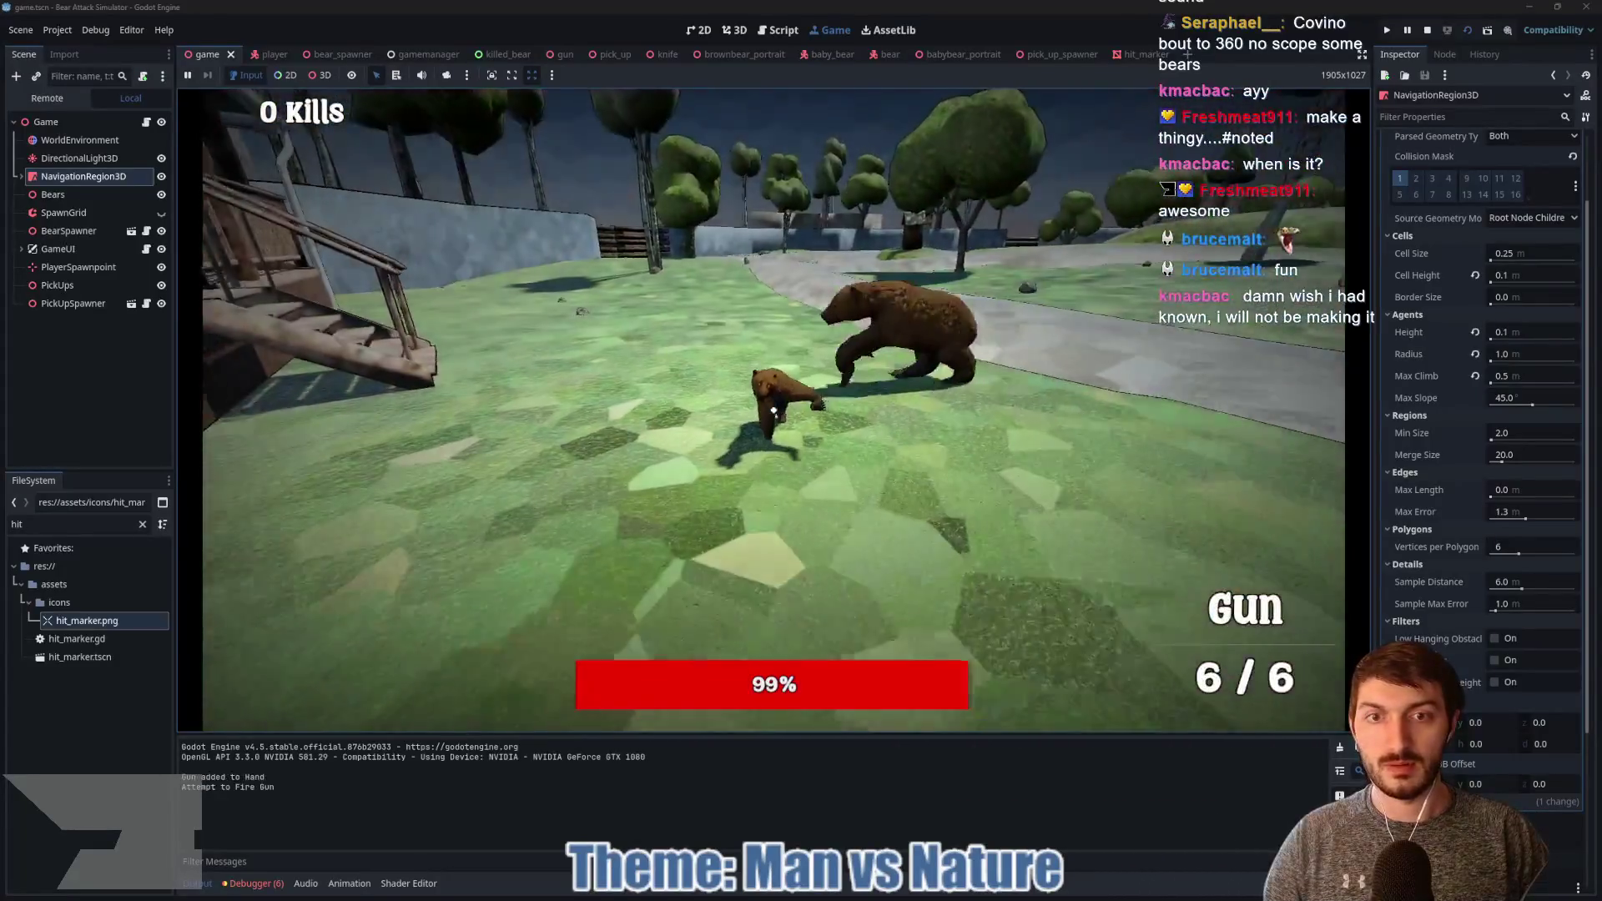
click(774, 408)
click(775, 408)
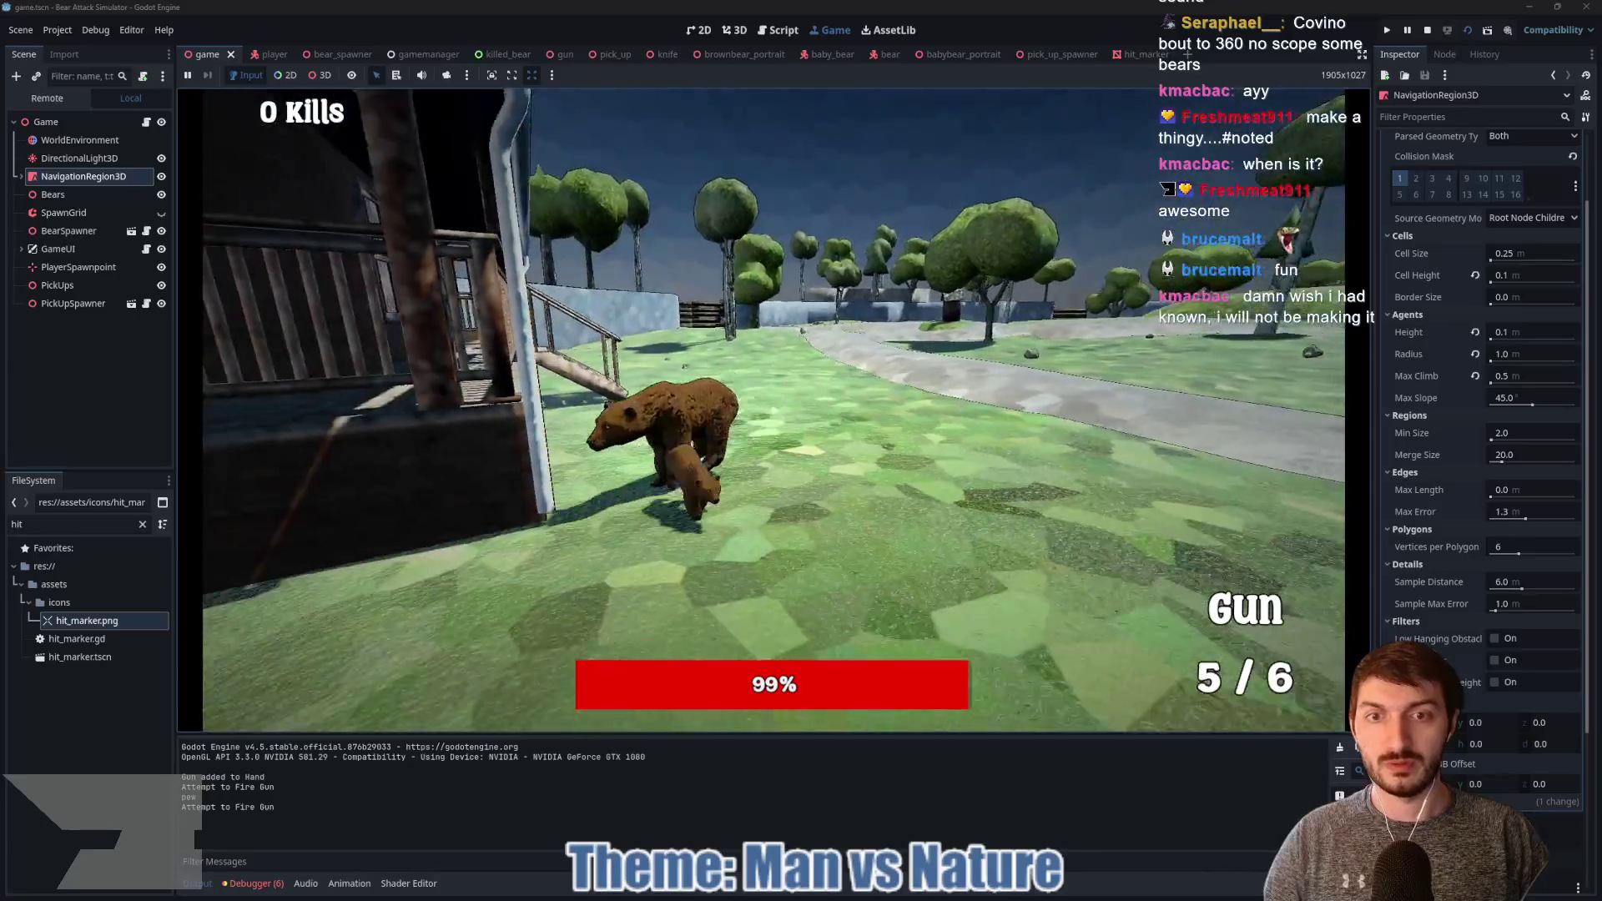
click(774, 408)
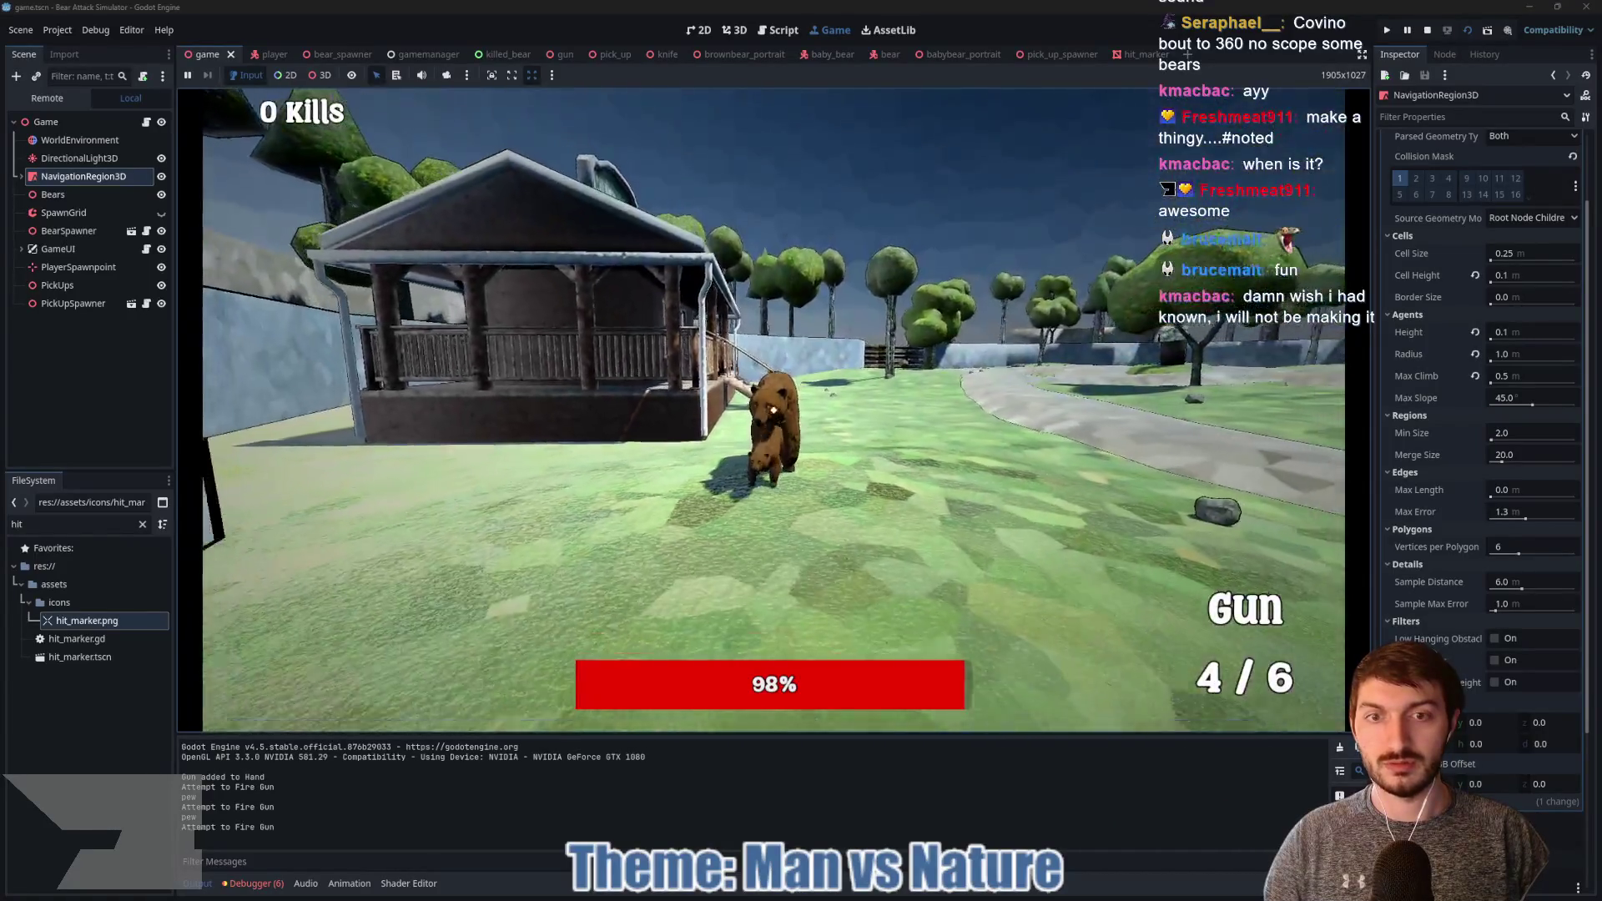
click(774, 409)
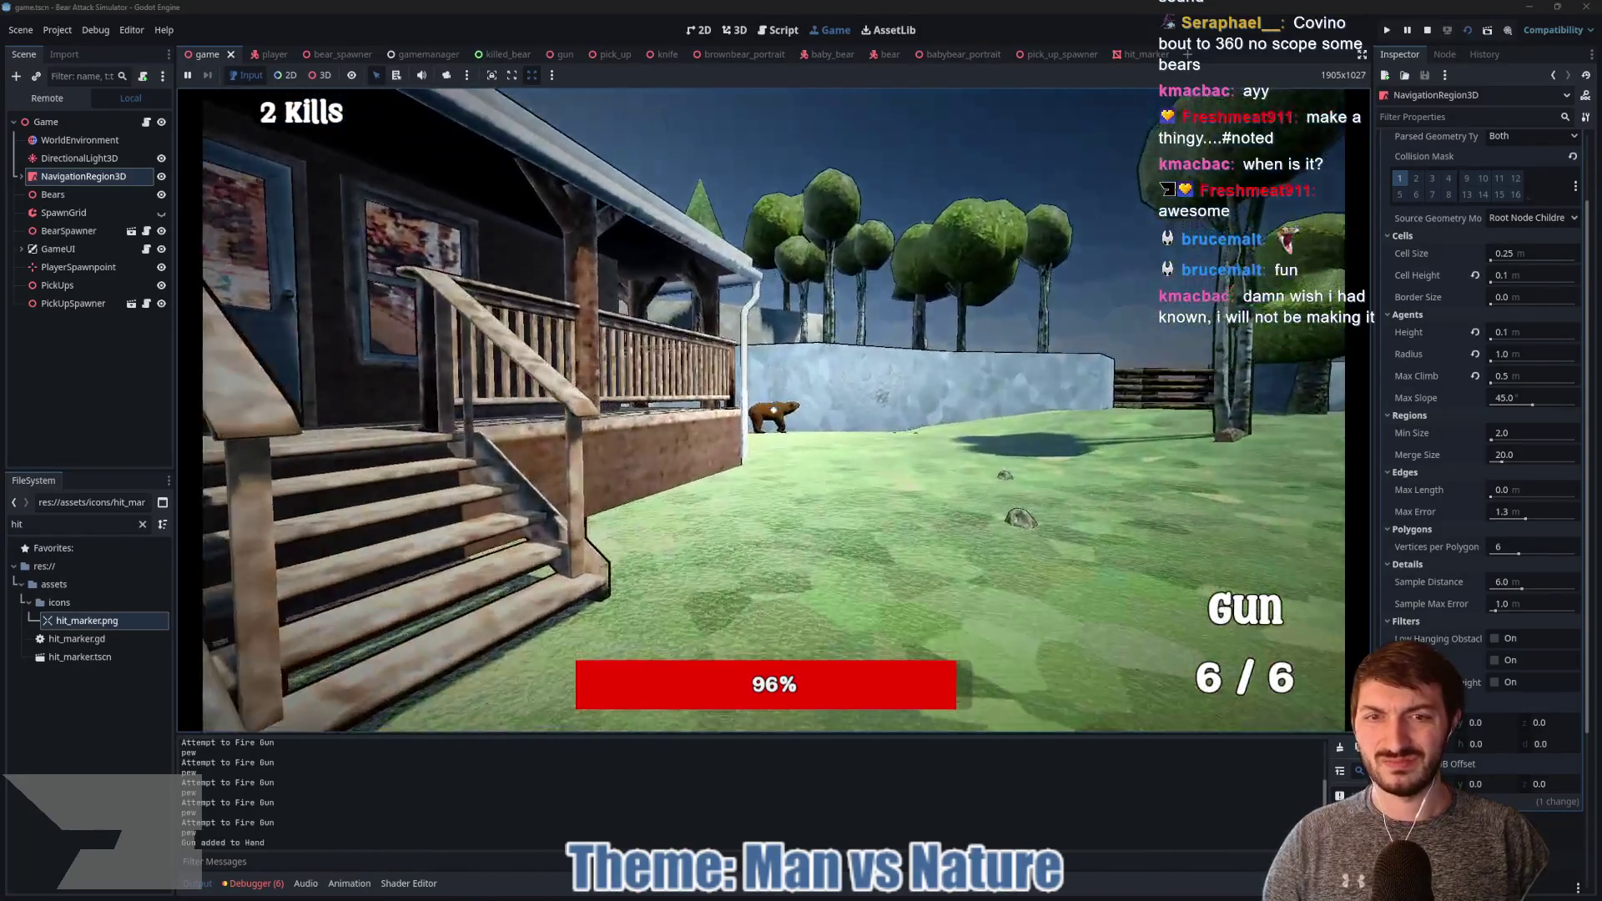
click(774, 408)
Step: Kill the charging bear by the wall to reach 3 kills, then stop the game with F8
key(w)
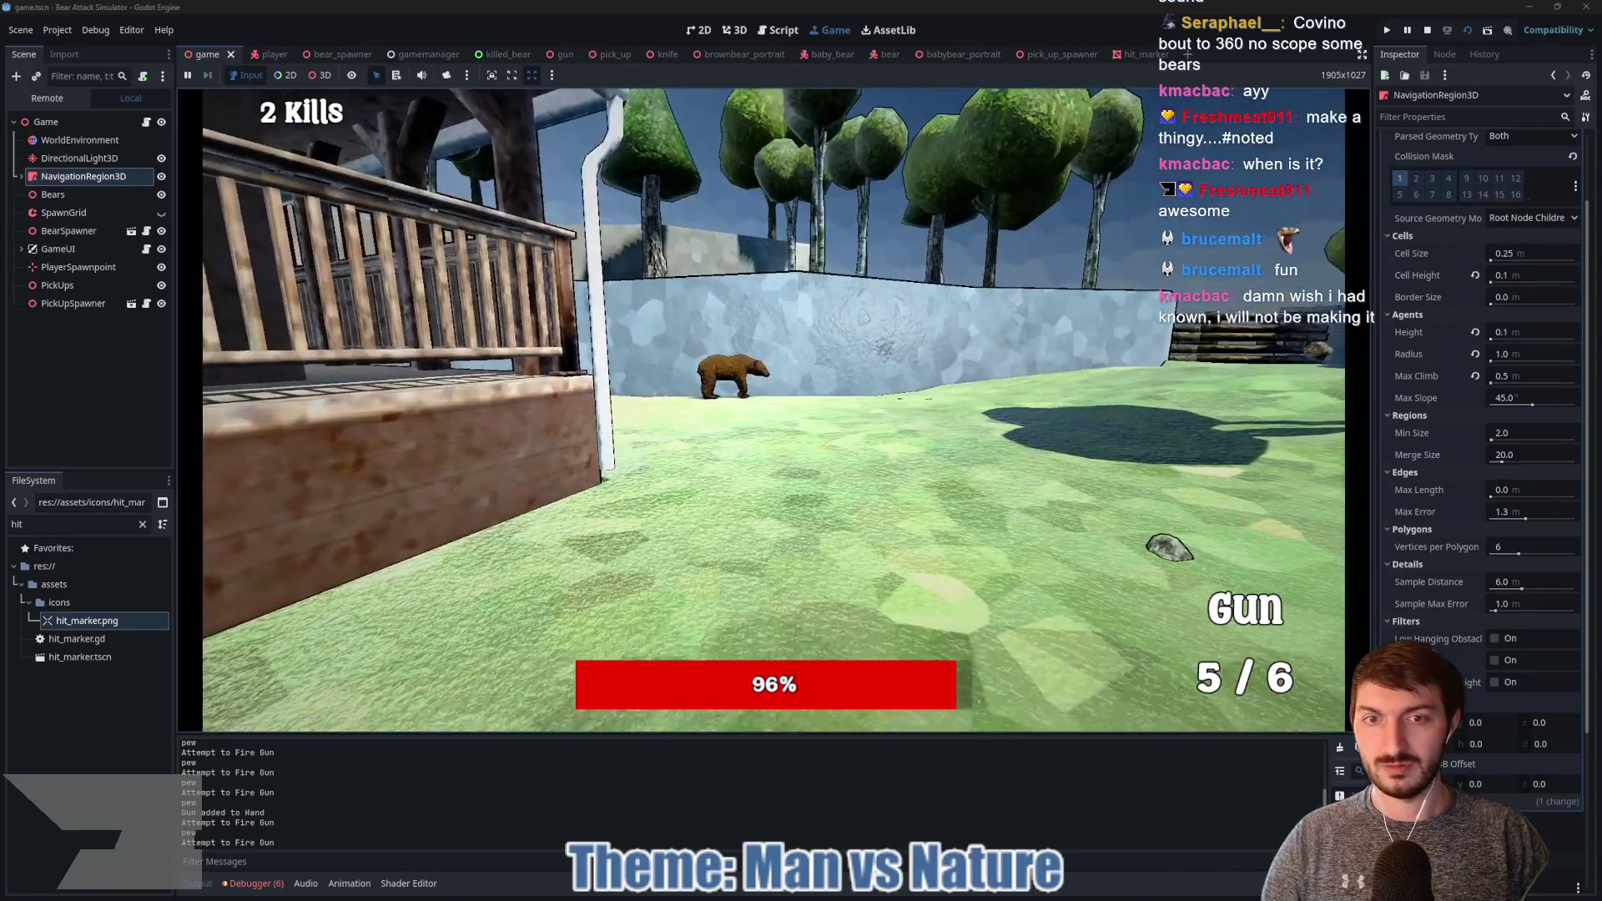
click(774, 410)
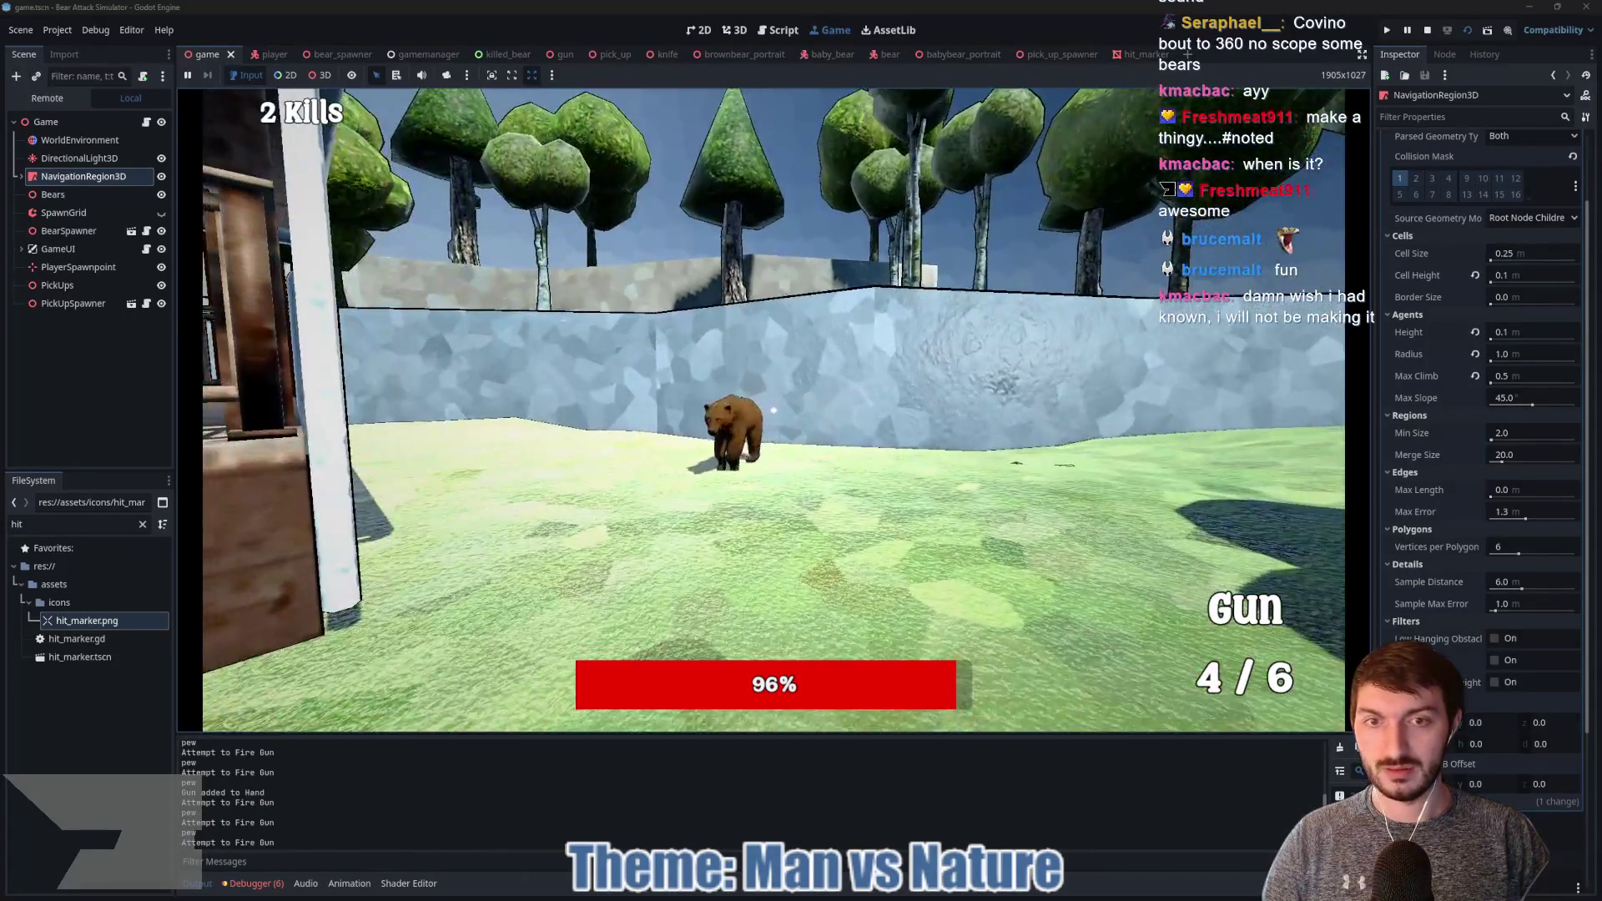
click(774, 410)
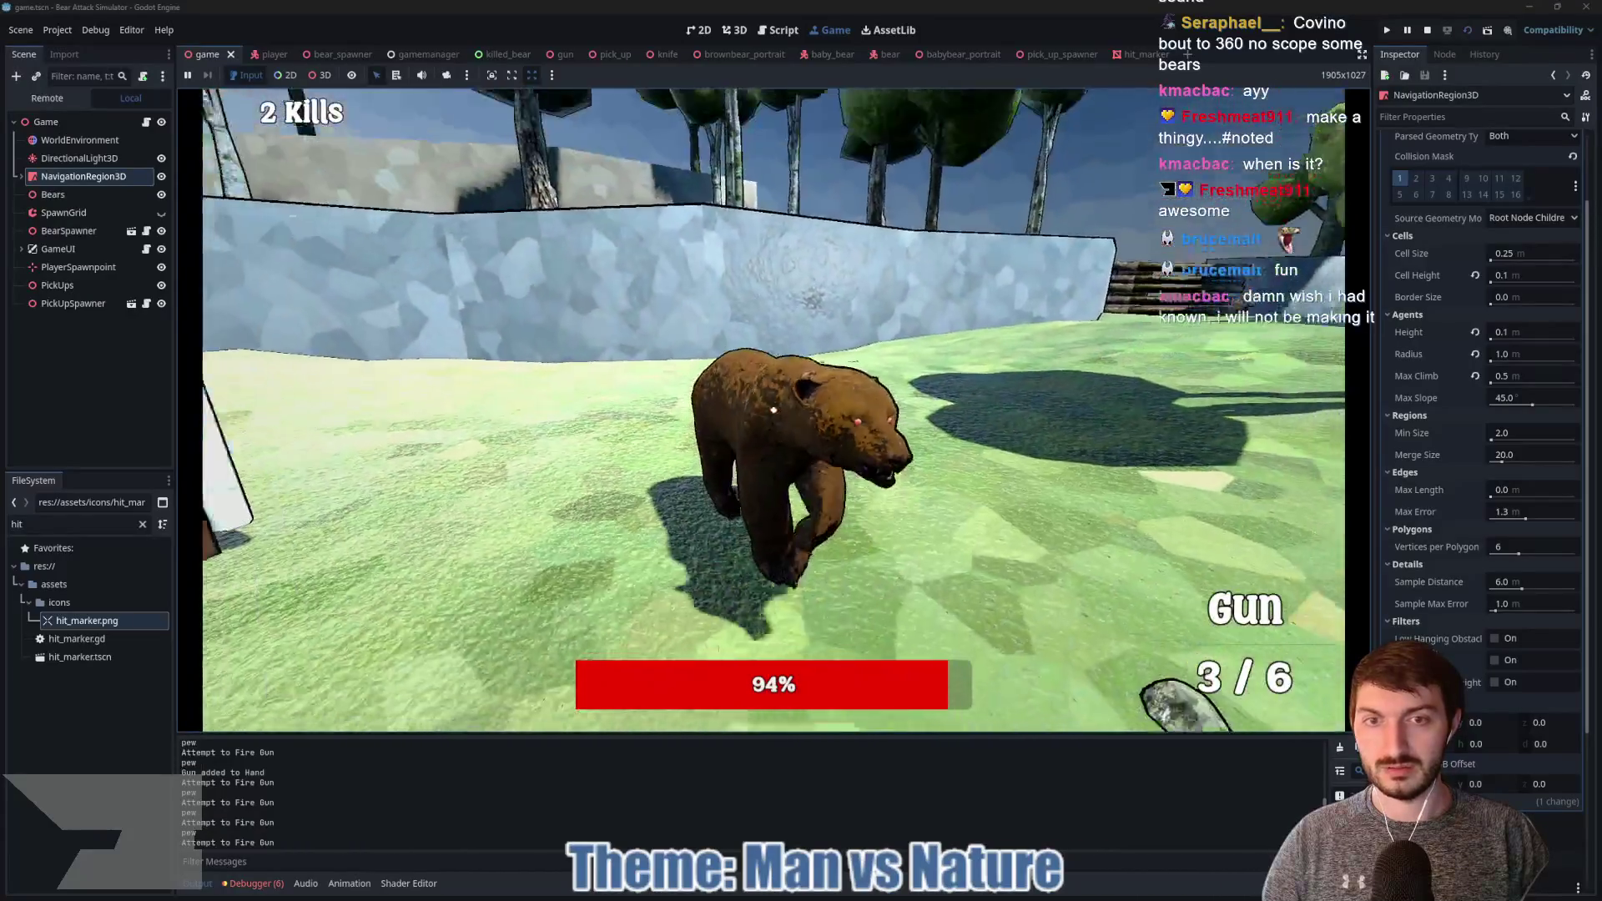
click(774, 410)
click(774, 410)
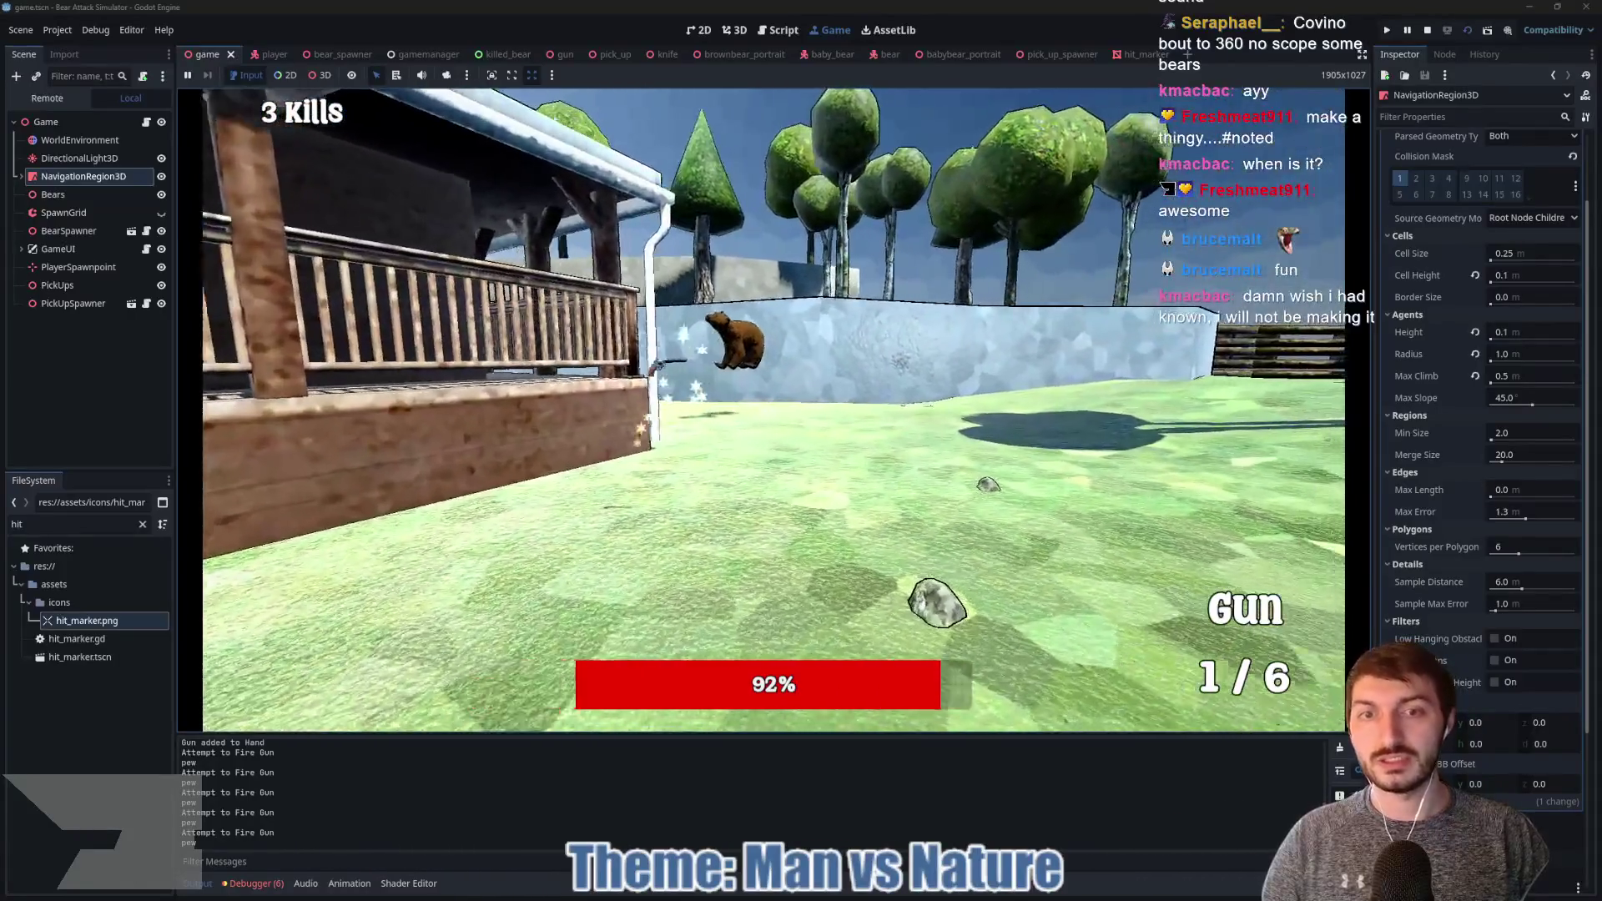
key(F8)
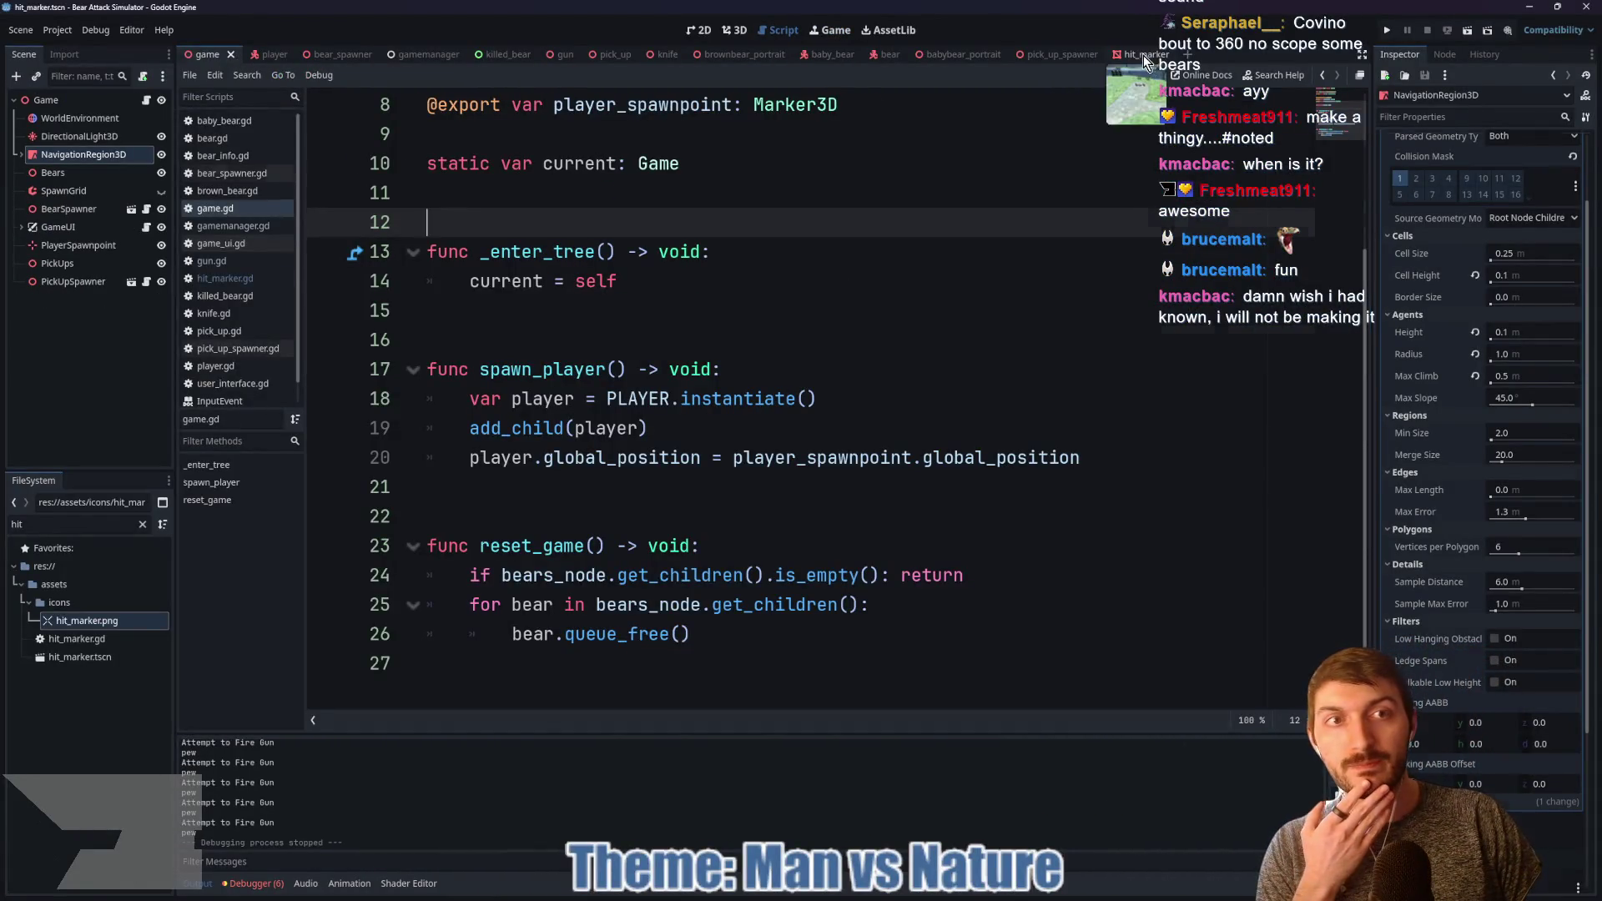
Step: Show the hit_marker scene in 3D and expand its mesh and material settings in the Inspector
click(1143, 55)
click(738, 34)
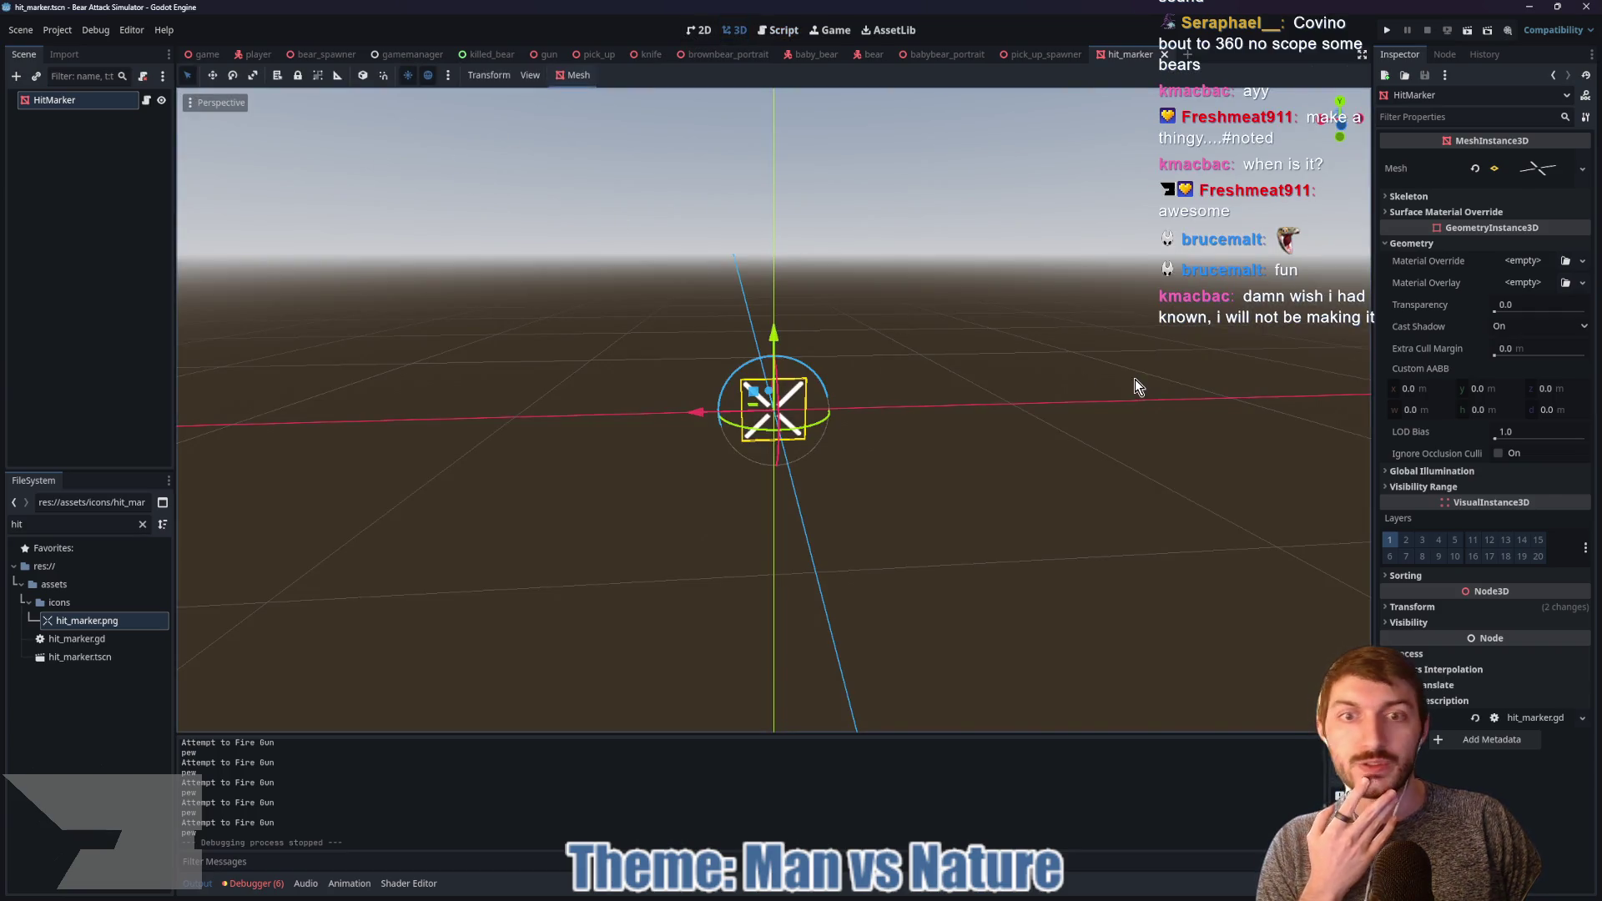
mouse_move(1239, 420)
mouse_down()
mouse_move(1074, 482)
mouse_move(1124, 477)
mouse_up()
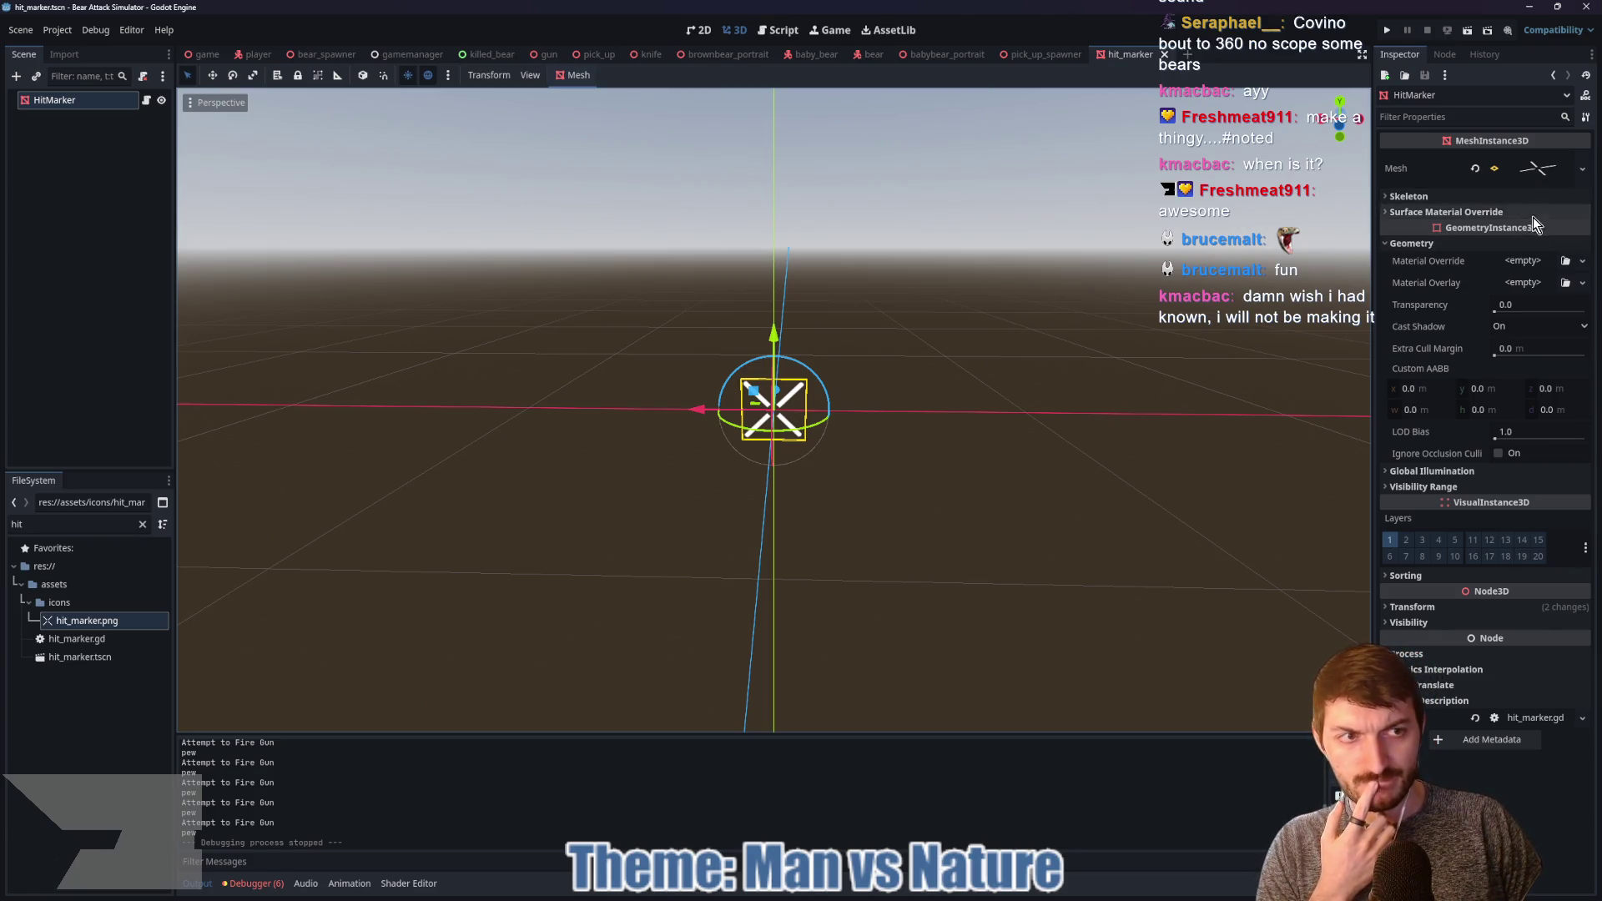
click(1545, 175)
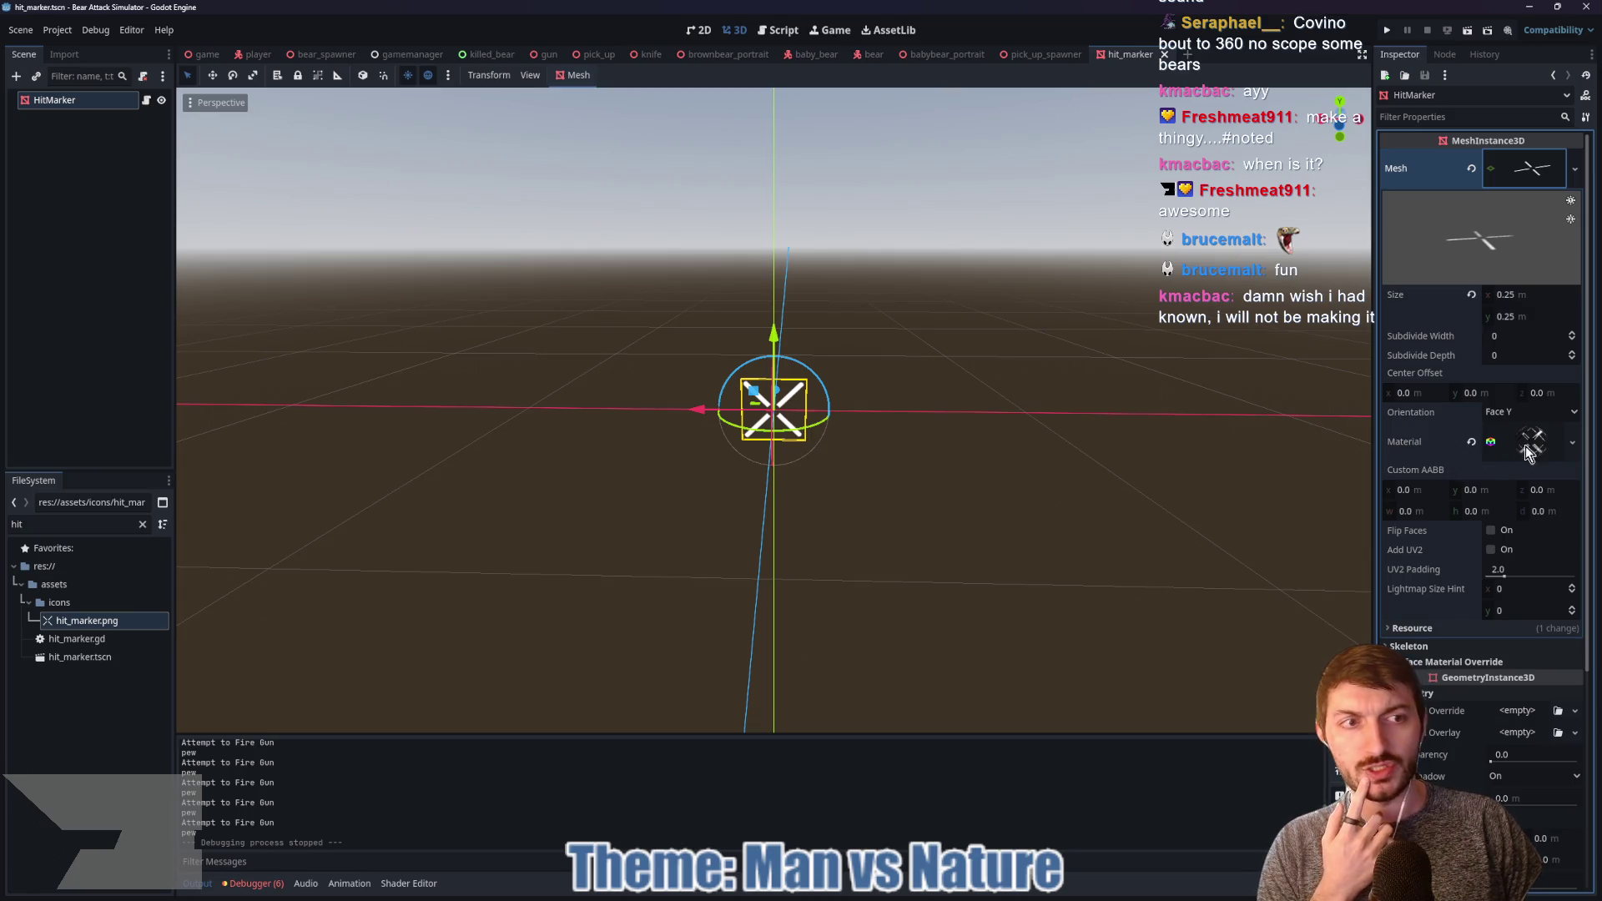
scroll(1434, 462, down, 1)
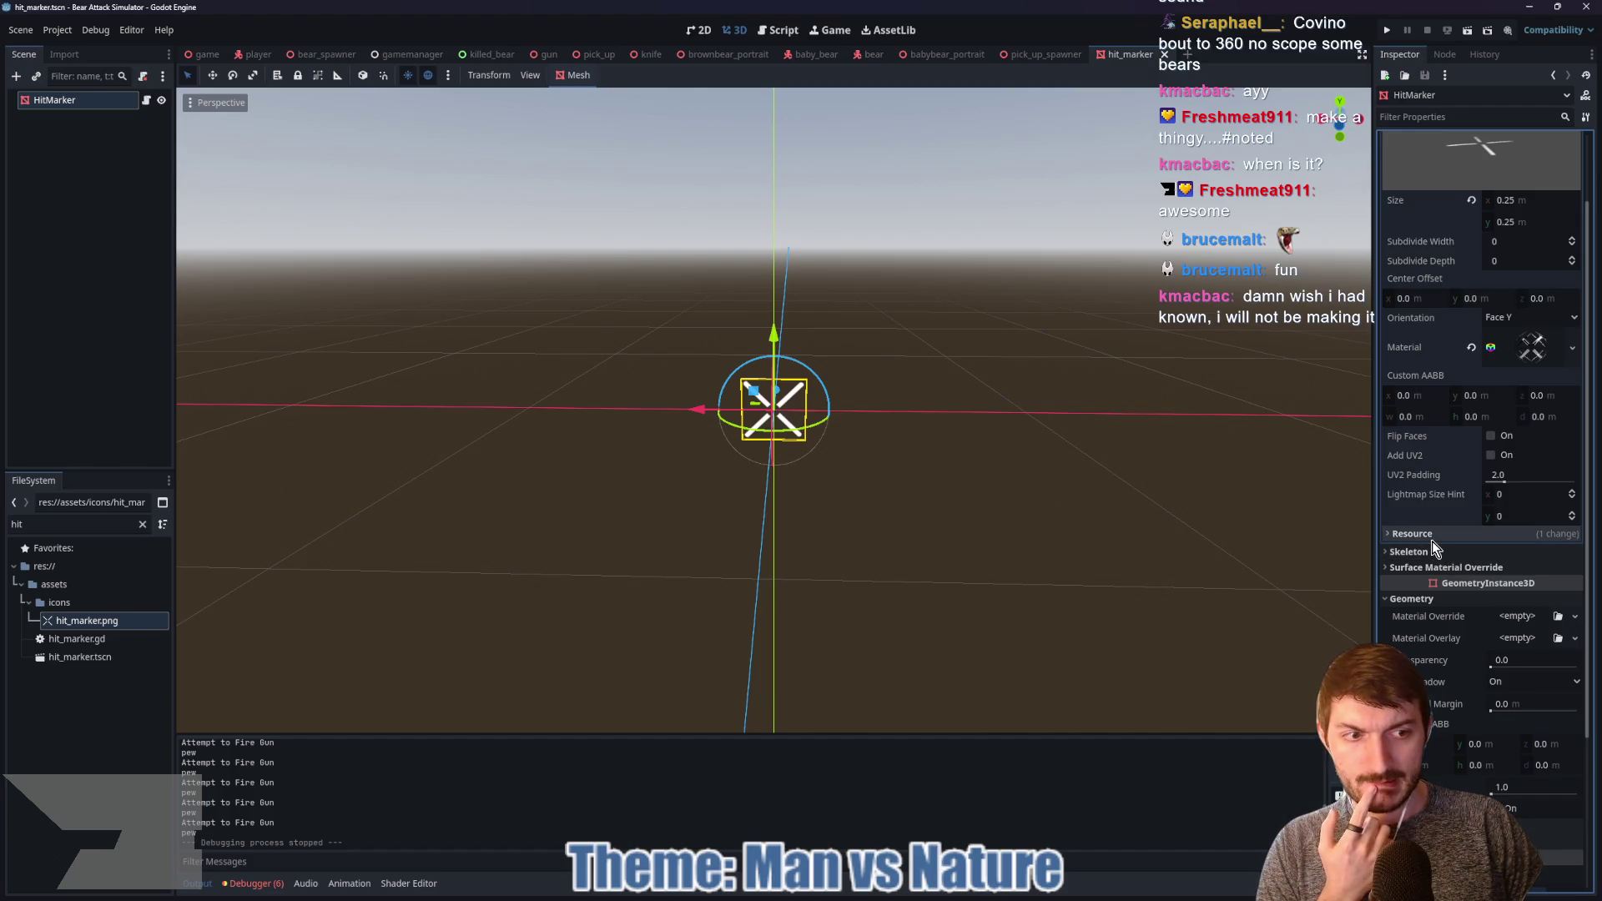
click(1533, 345)
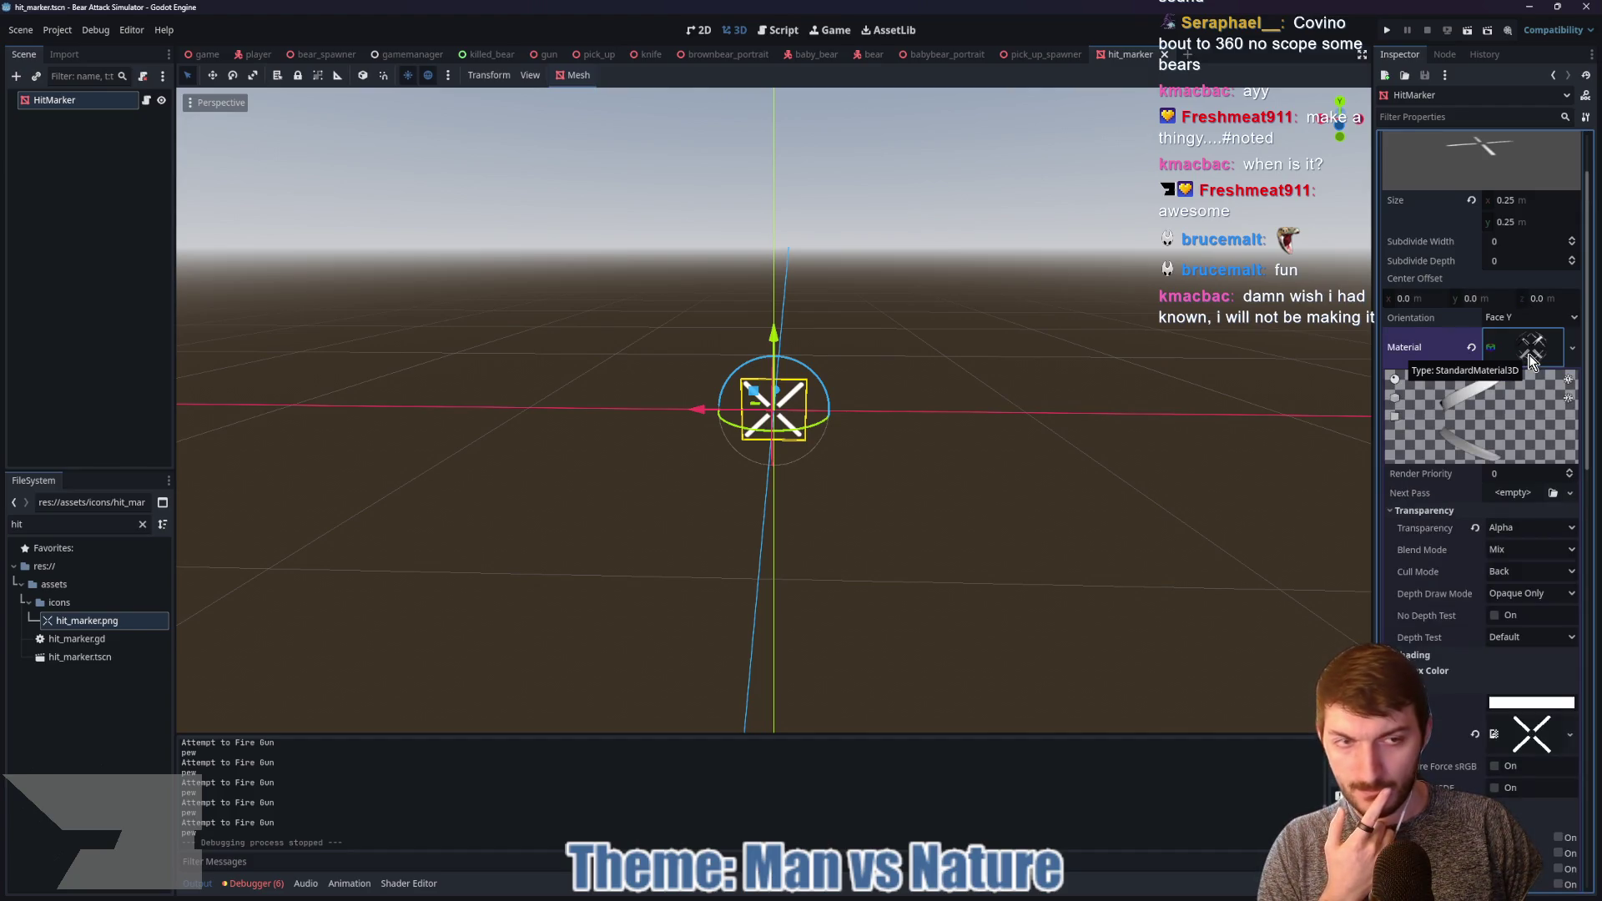
scroll(1480, 644, down, 2)
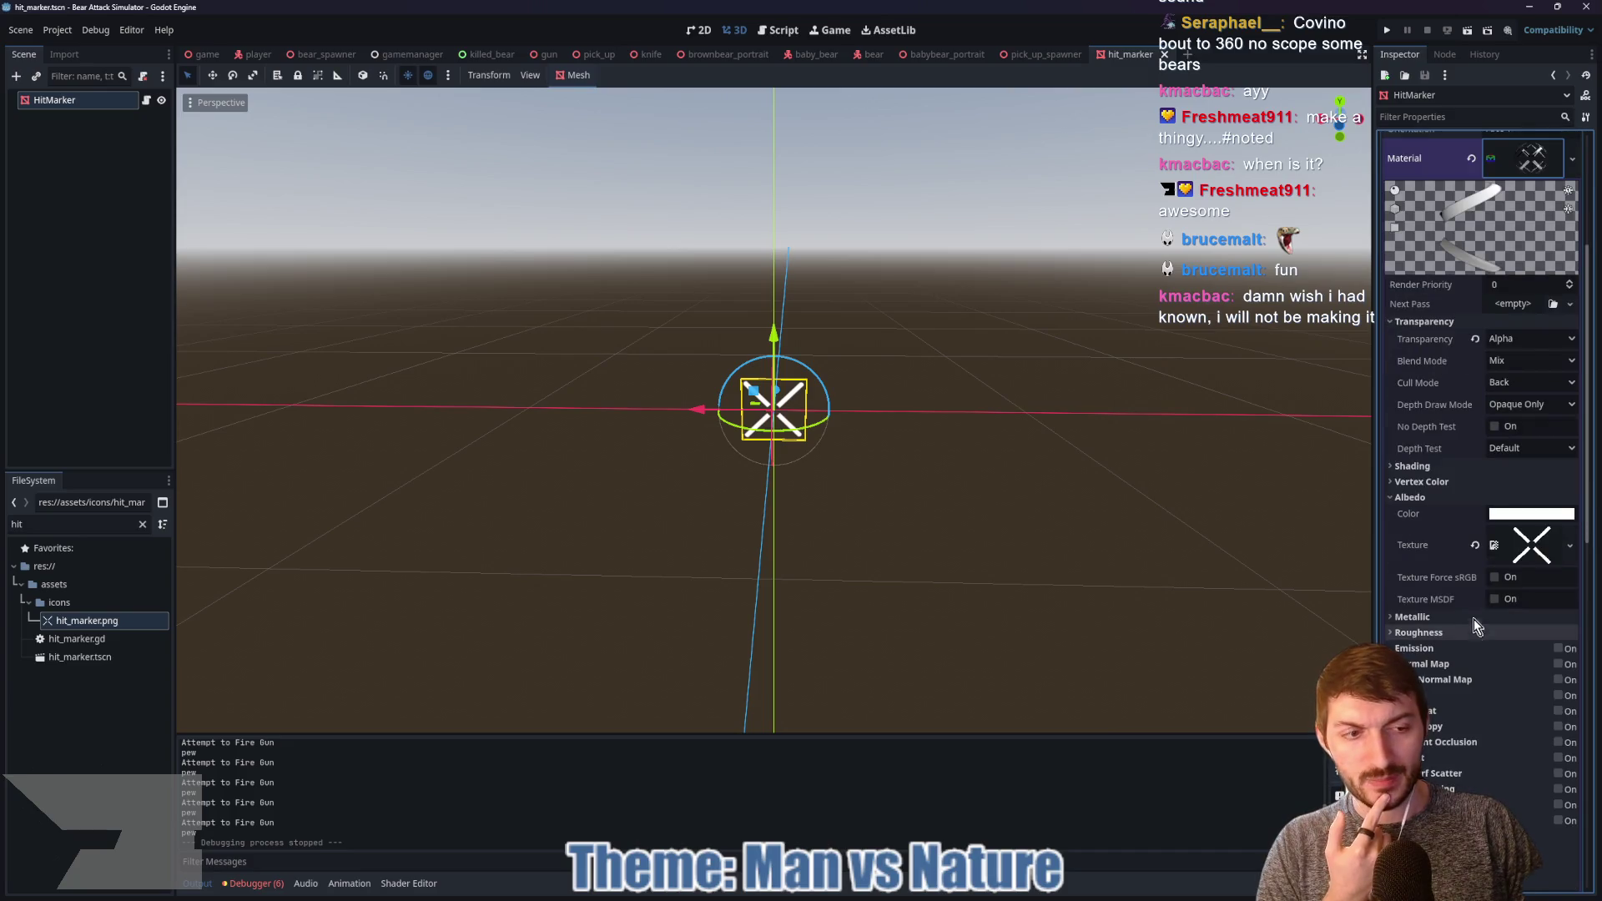
scroll(1436, 628, down, 1)
scroll(1436, 628, down, 3)
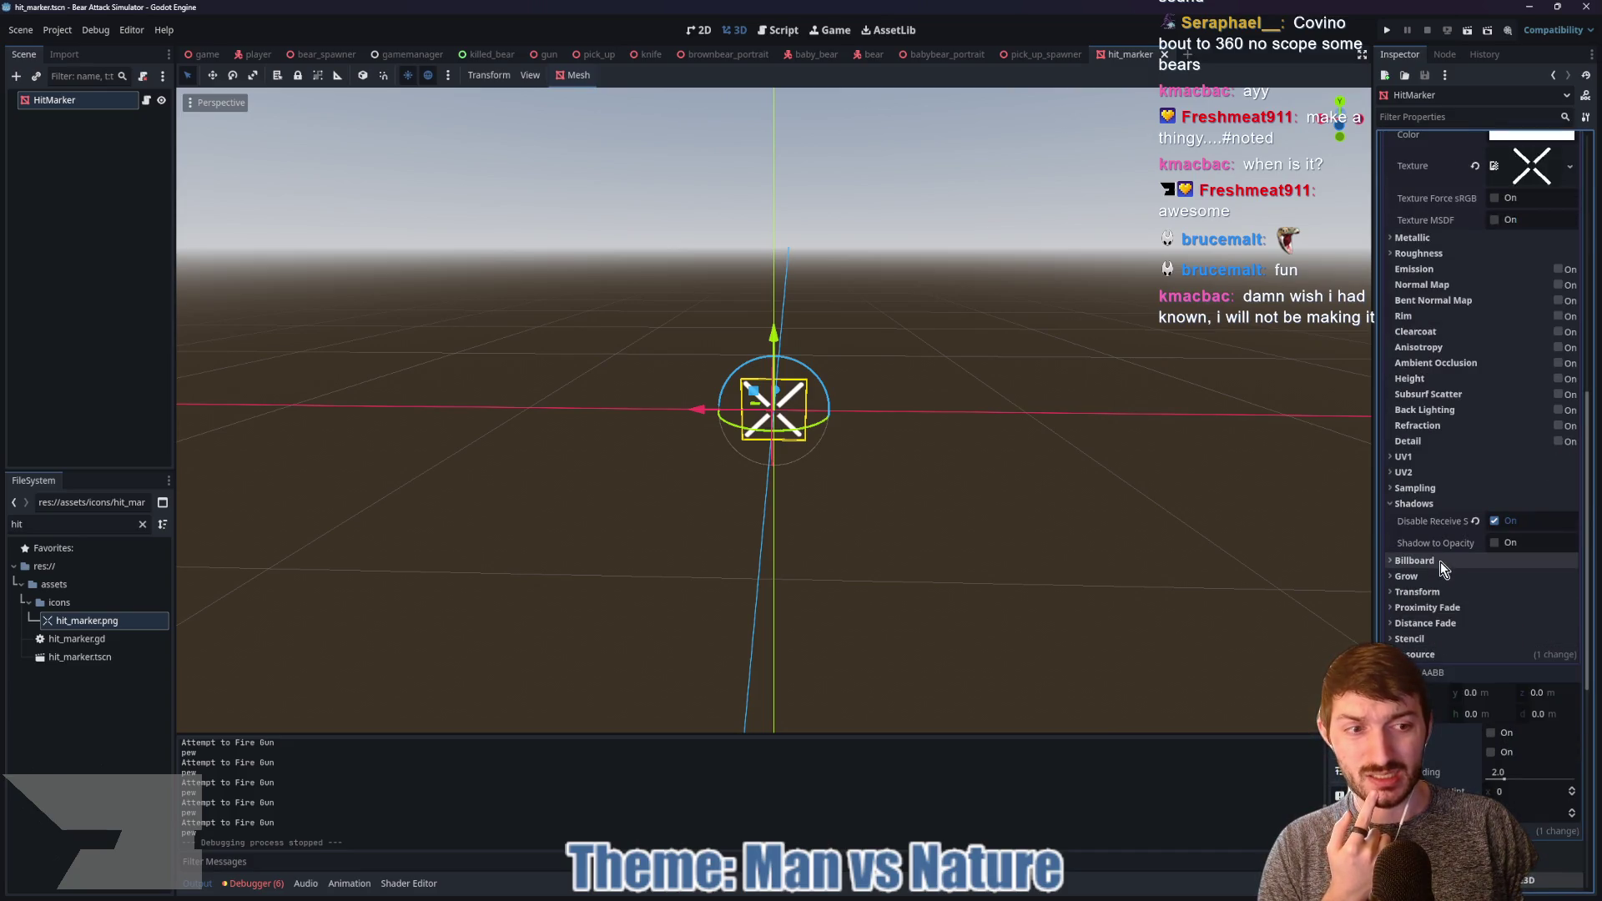
Step: Set the material's billboard mode to Enabled with Keep Scale on, checking the marker in the viewport
click(1409, 503)
click(1432, 519)
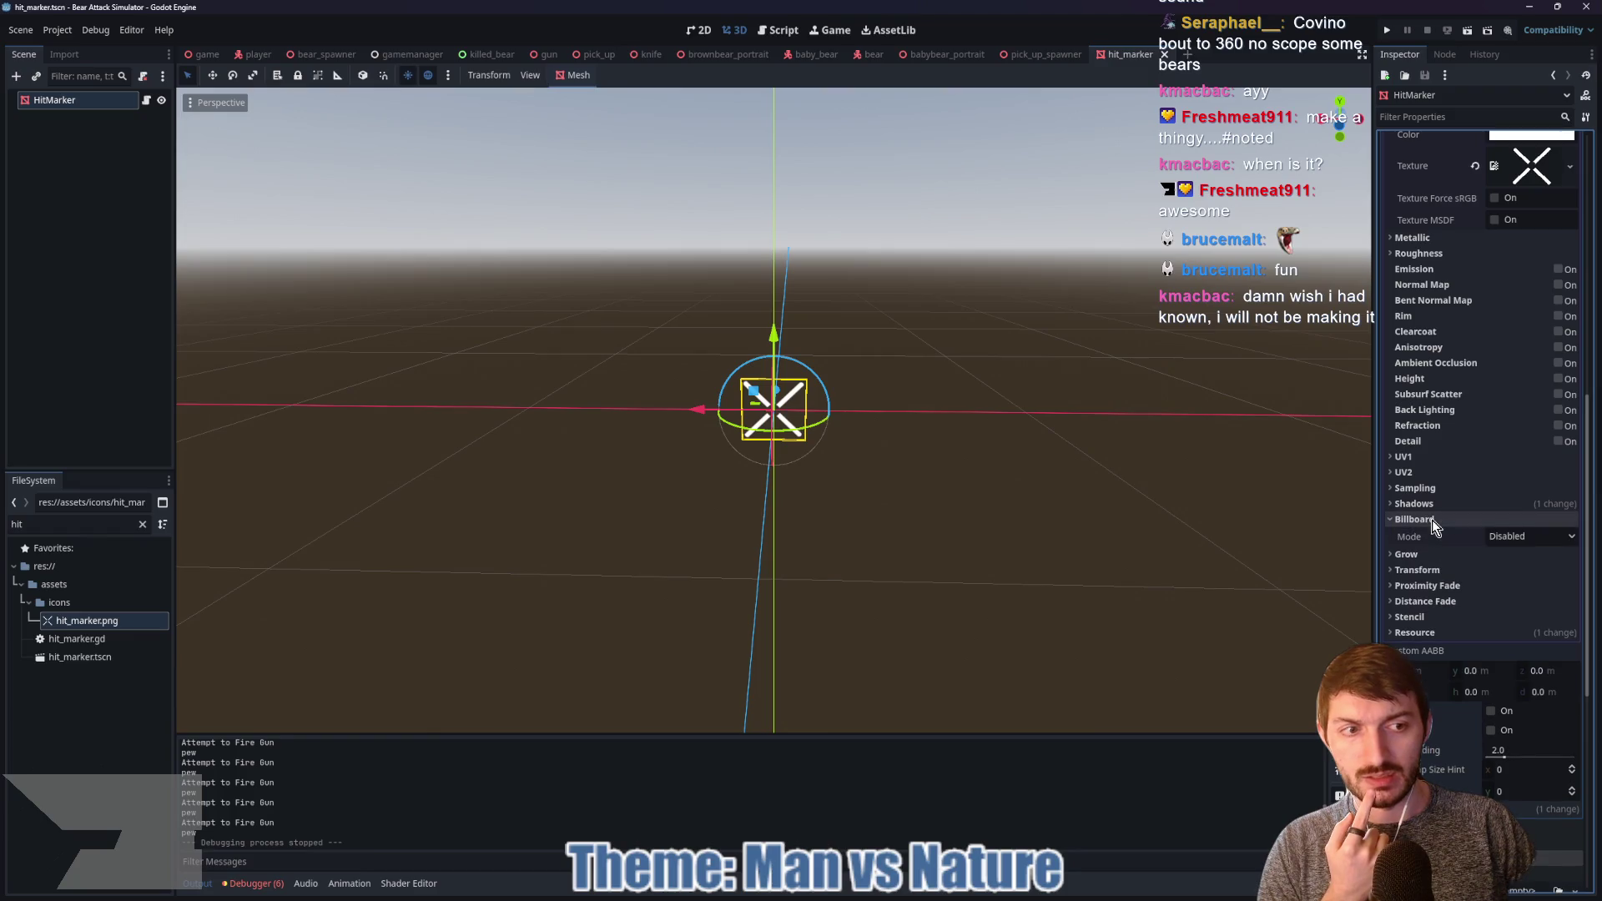
click(1520, 540)
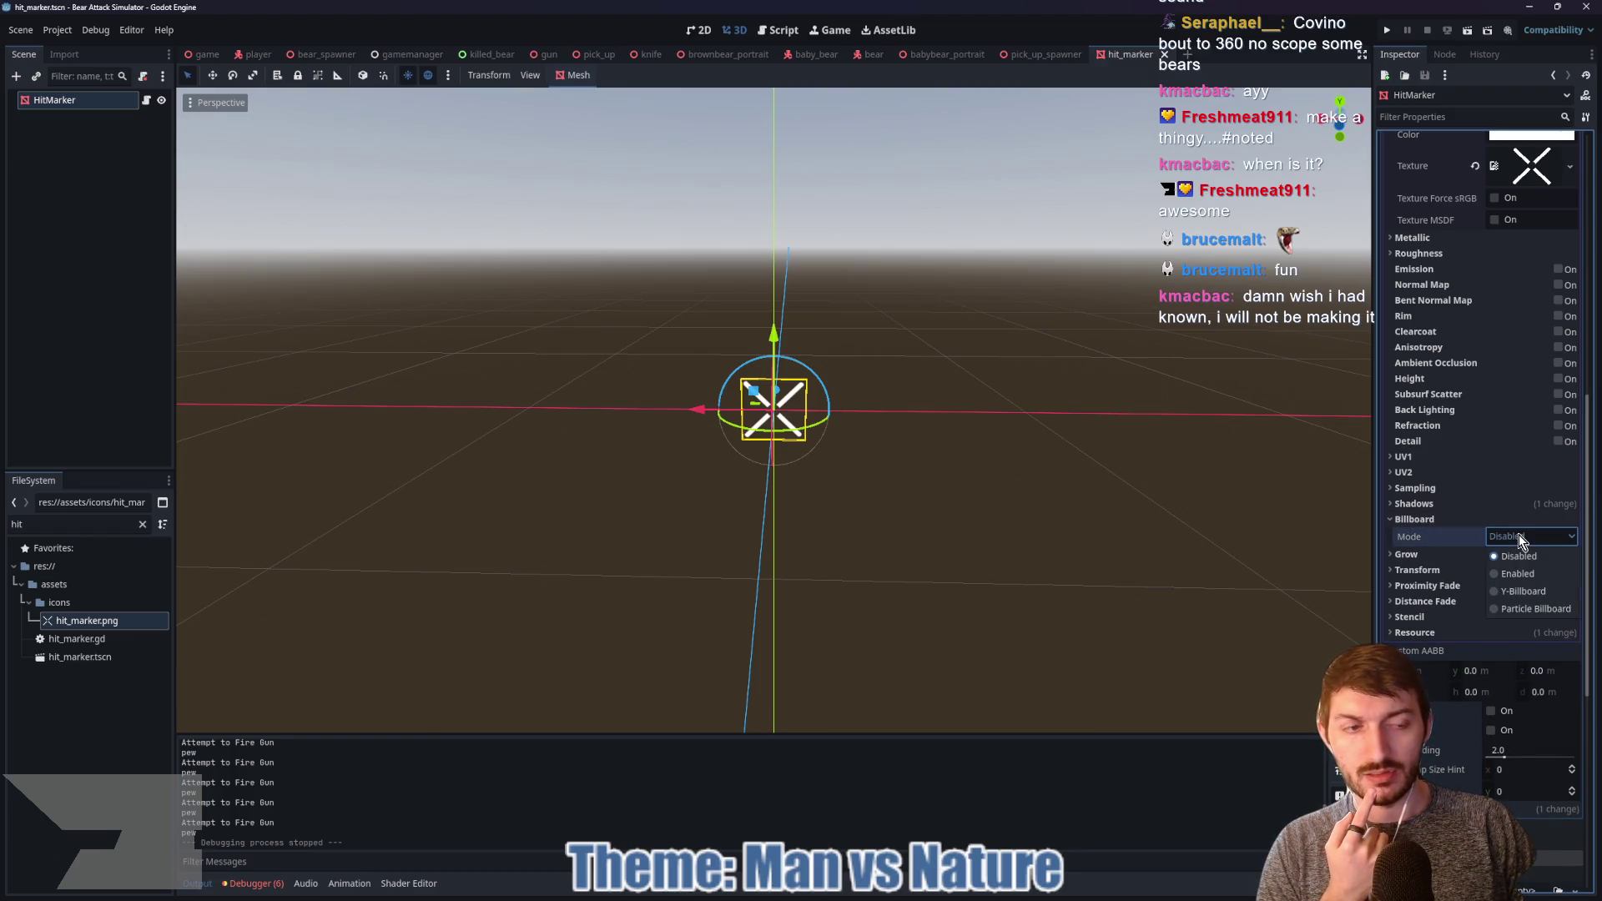
click(1519, 572)
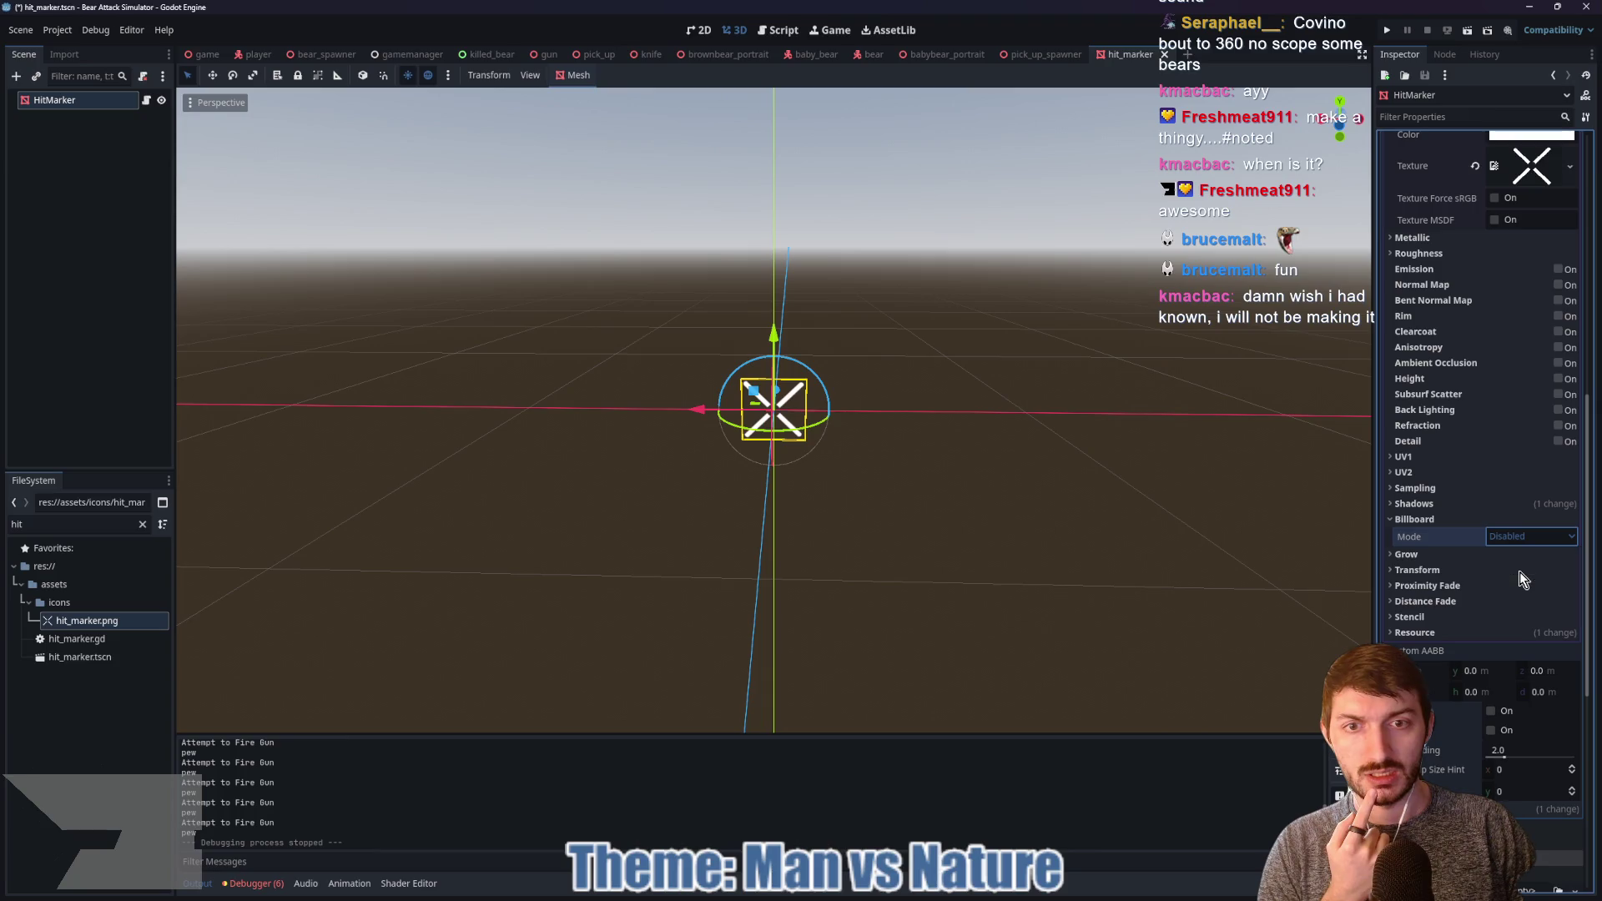
mouse_move(1204, 587)
mouse_down()
mouse_move(931, 575)
mouse_move(804, 469)
mouse_move(1088, 364)
mouse_move(1188, 568)
mouse_move(1172, 593)
mouse_up()
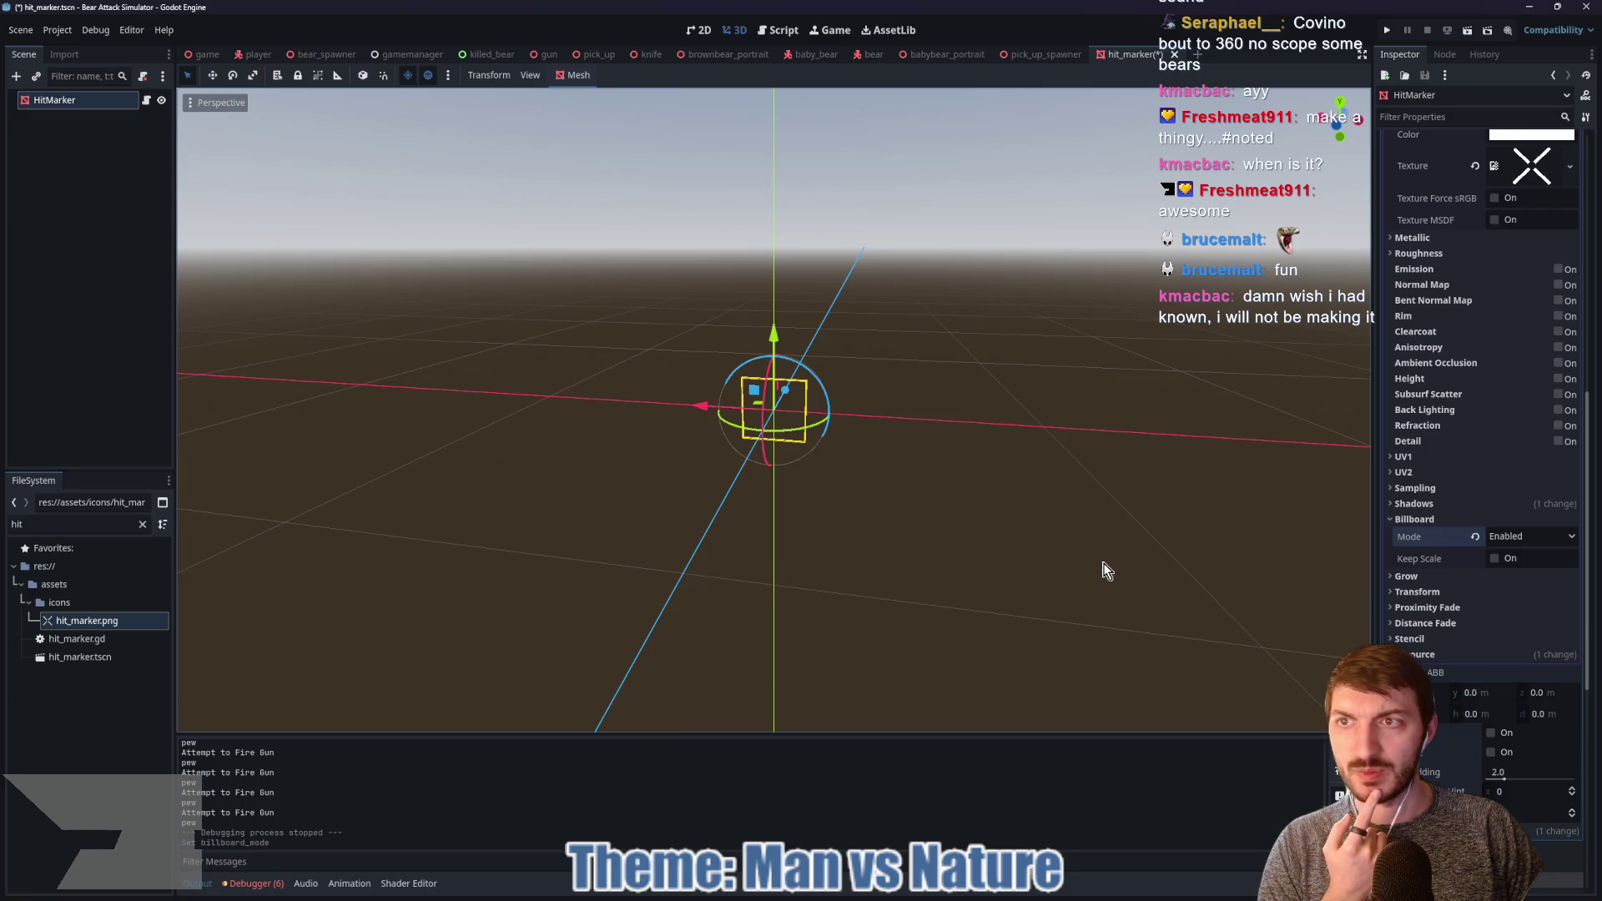
click(1495, 558)
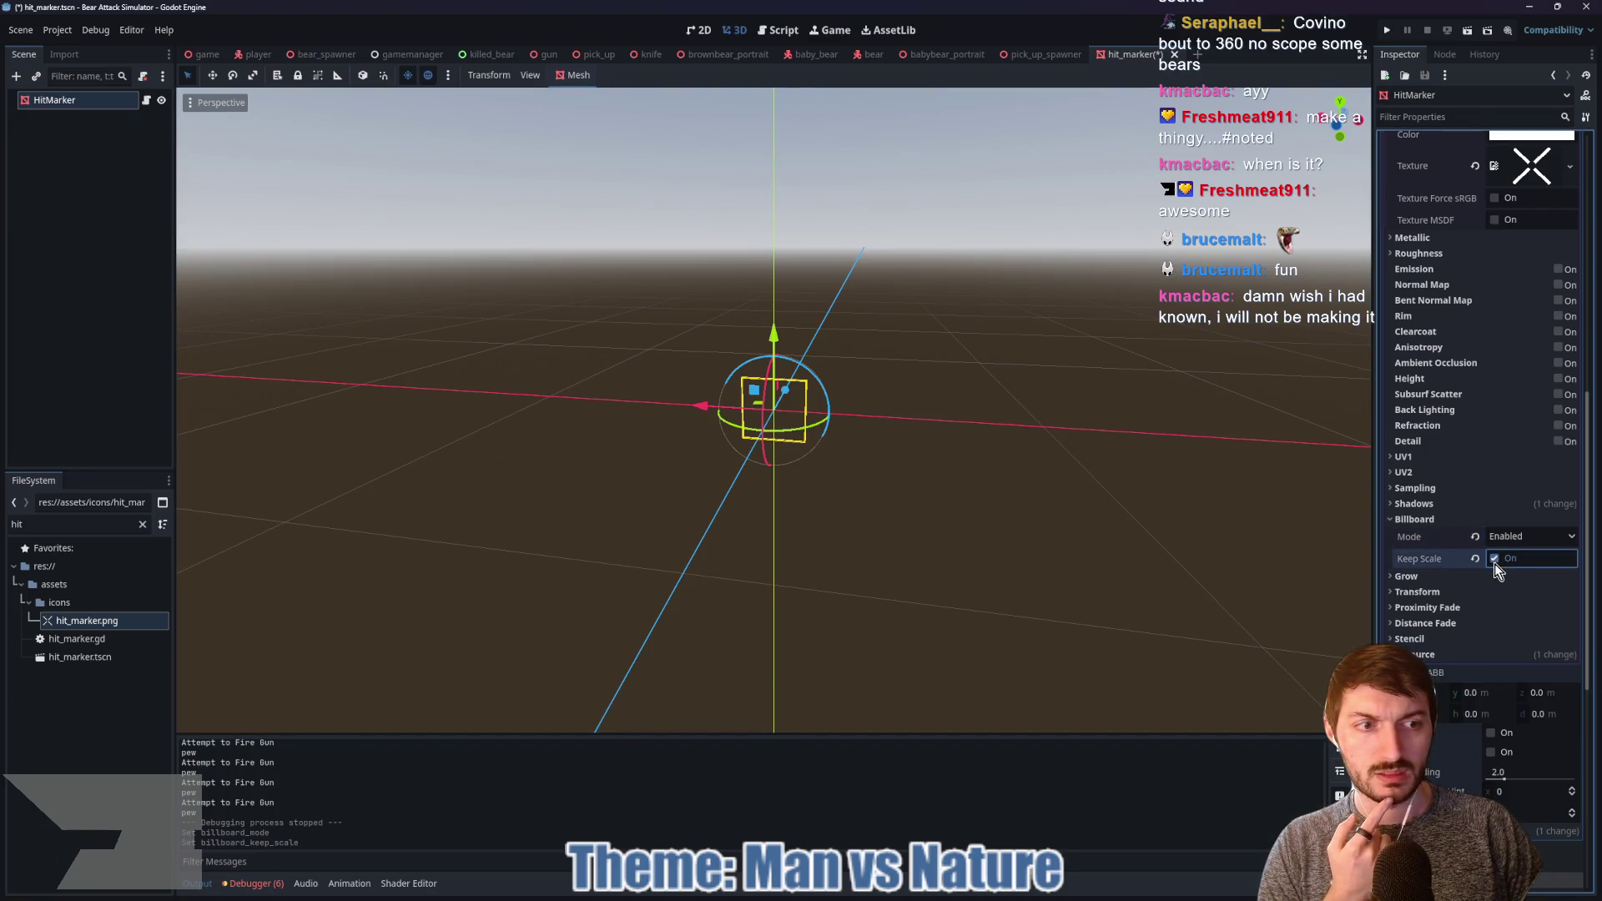
mouse_move(1061, 565)
mouse_down()
mouse_move(866, 532)
mouse_move(1168, 536)
mouse_up()
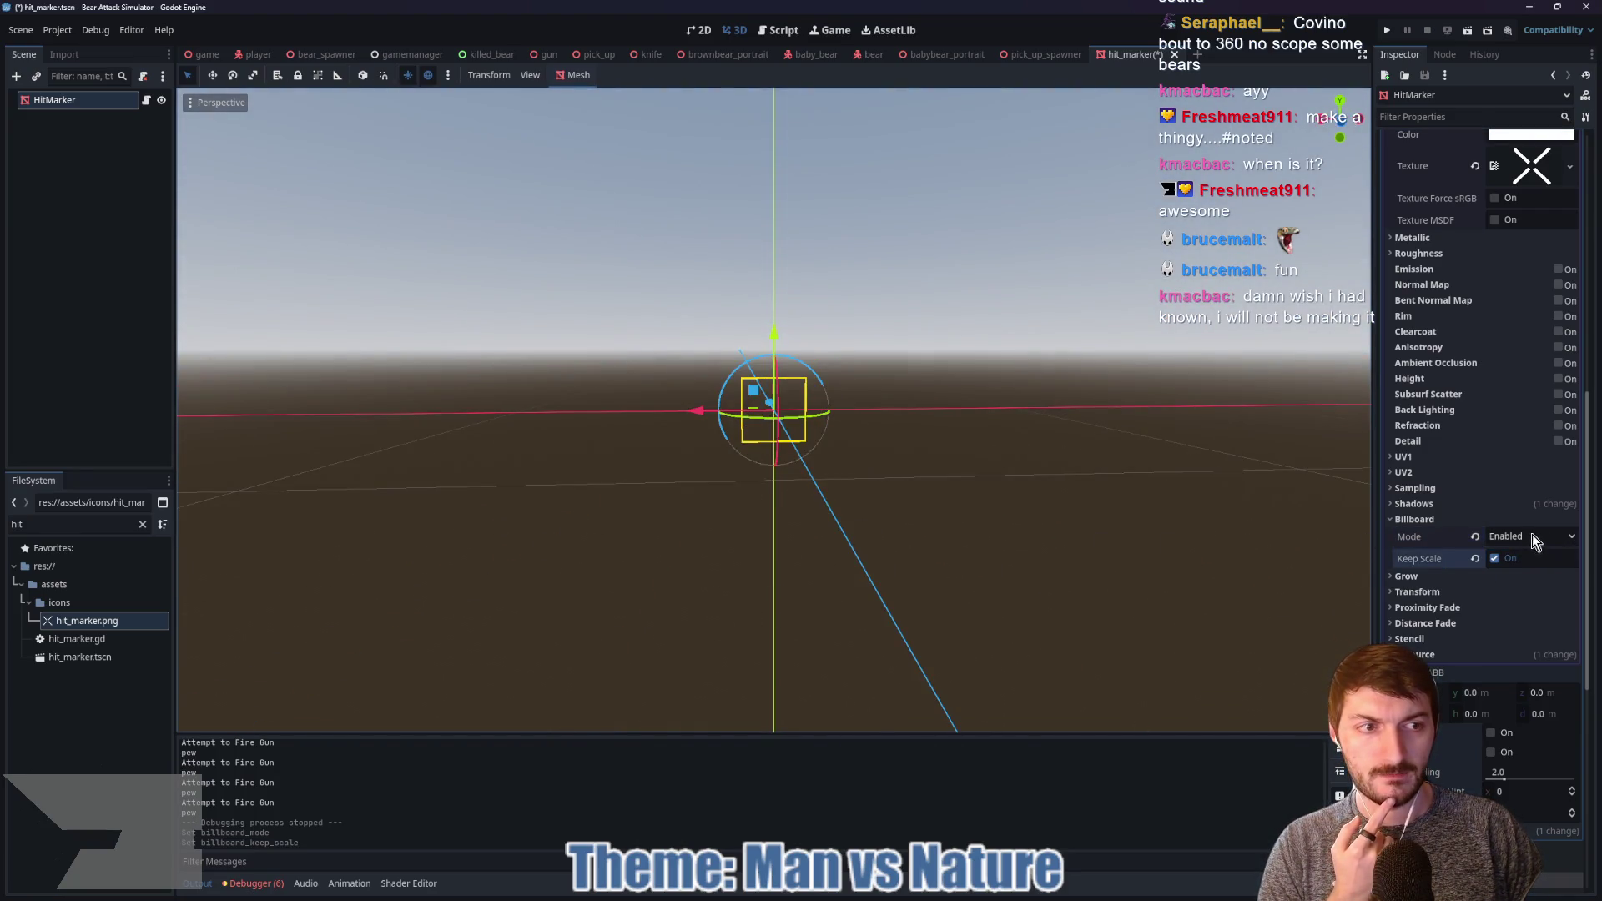
mouse_move(1408, 542)
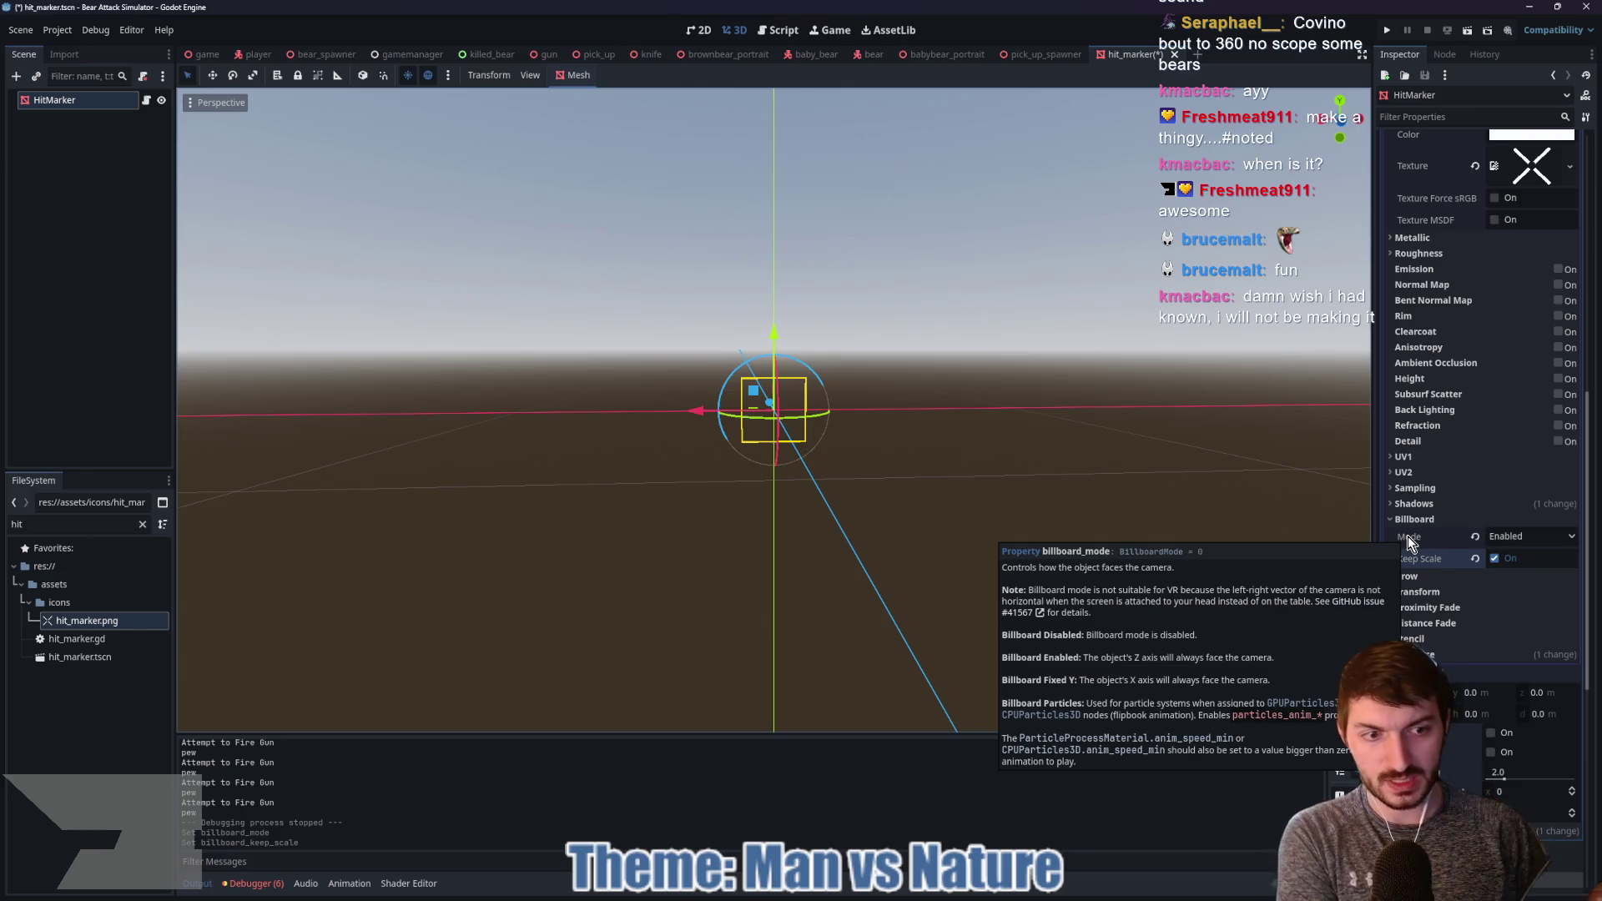
Step: Switch the billboard mode to Y-Billboard and tilt the view to inspect the marker
click(1519, 591)
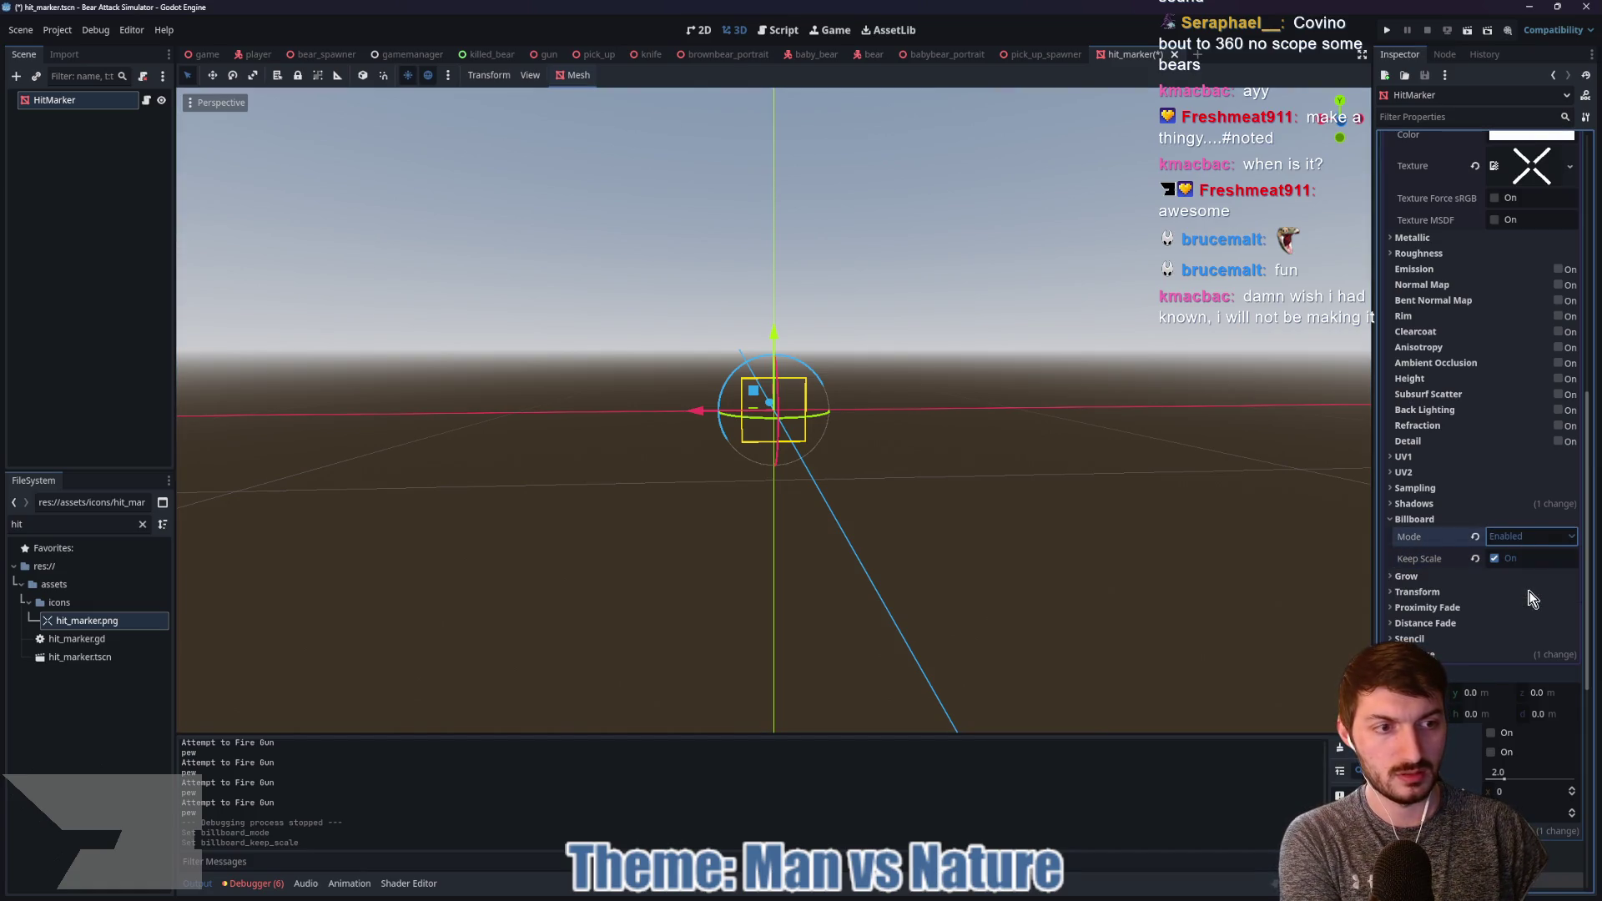
mouse_move(1008, 494)
mouse_down()
mouse_move(988, 524)
mouse_move(1018, 697)
mouse_move(934, 579)
mouse_move(919, 414)
mouse_move(1029, 534)
mouse_move(980, 561)
mouse_move(922, 532)
mouse_move(1028, 536)
mouse_move(1012, 531)
mouse_up()
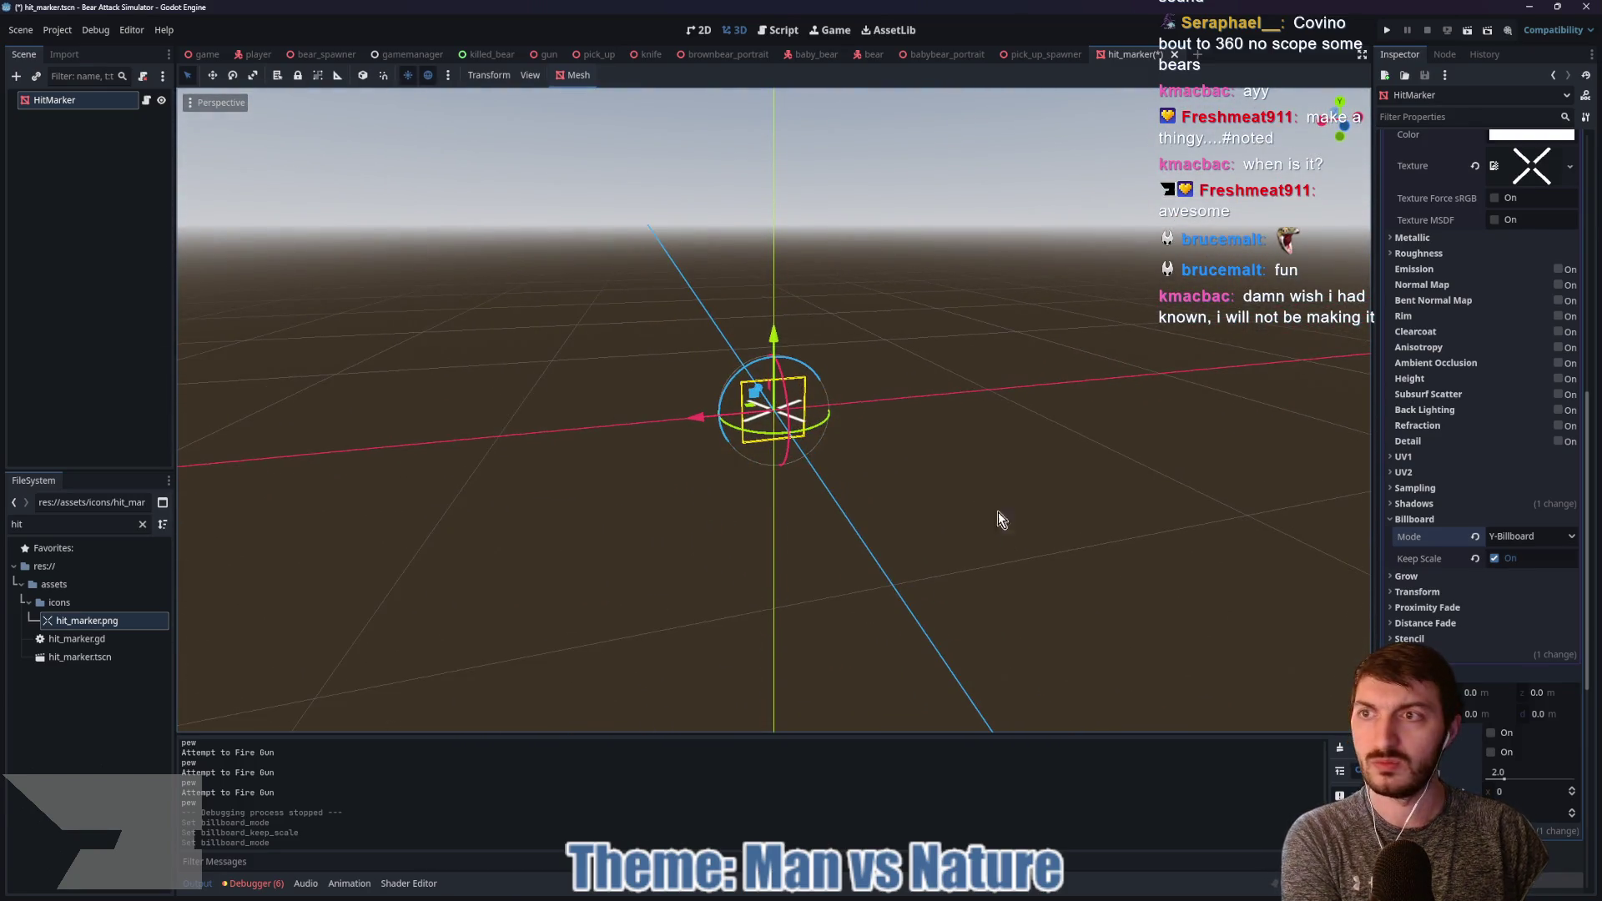
scroll(1439, 573, down, 5)
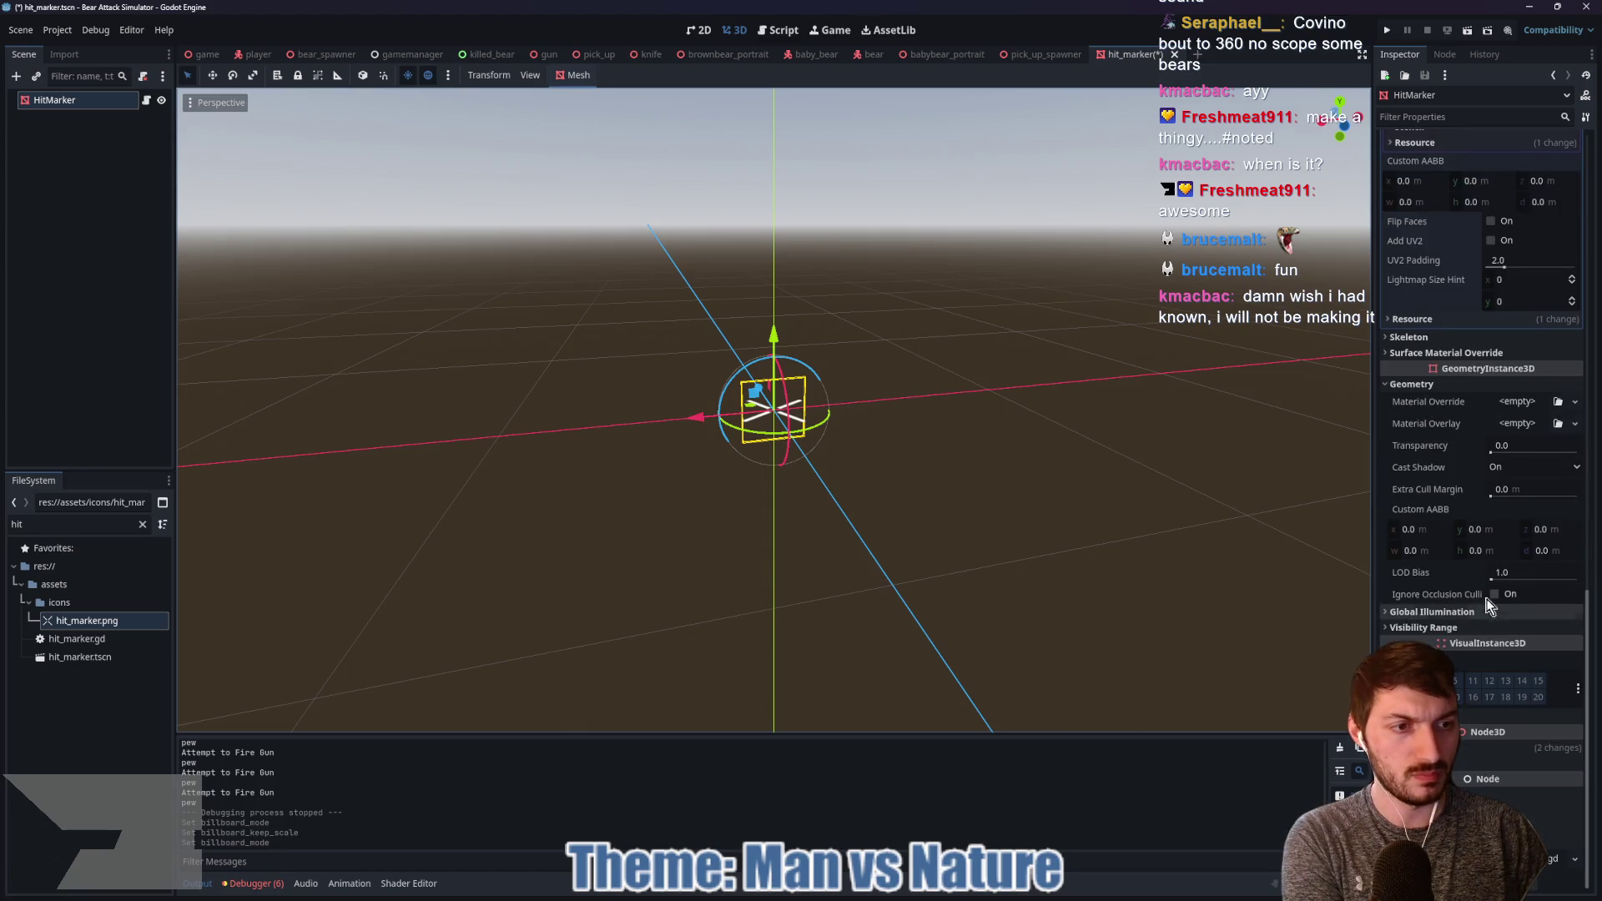
scroll(1572, 625, down, 4)
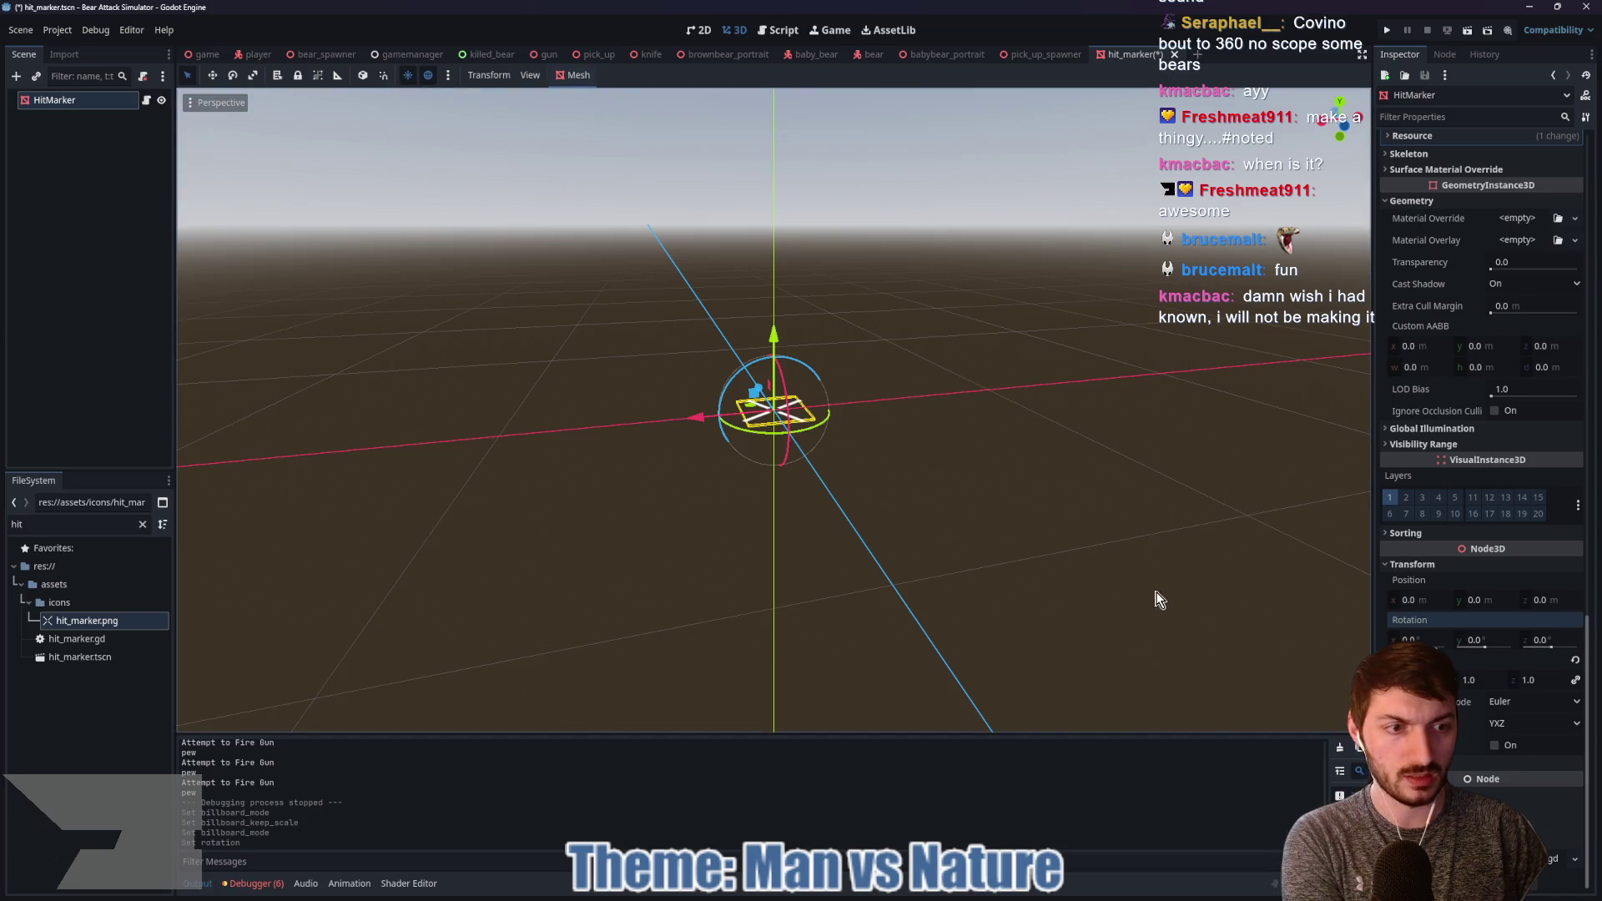
scroll(1478, 449, up, 5)
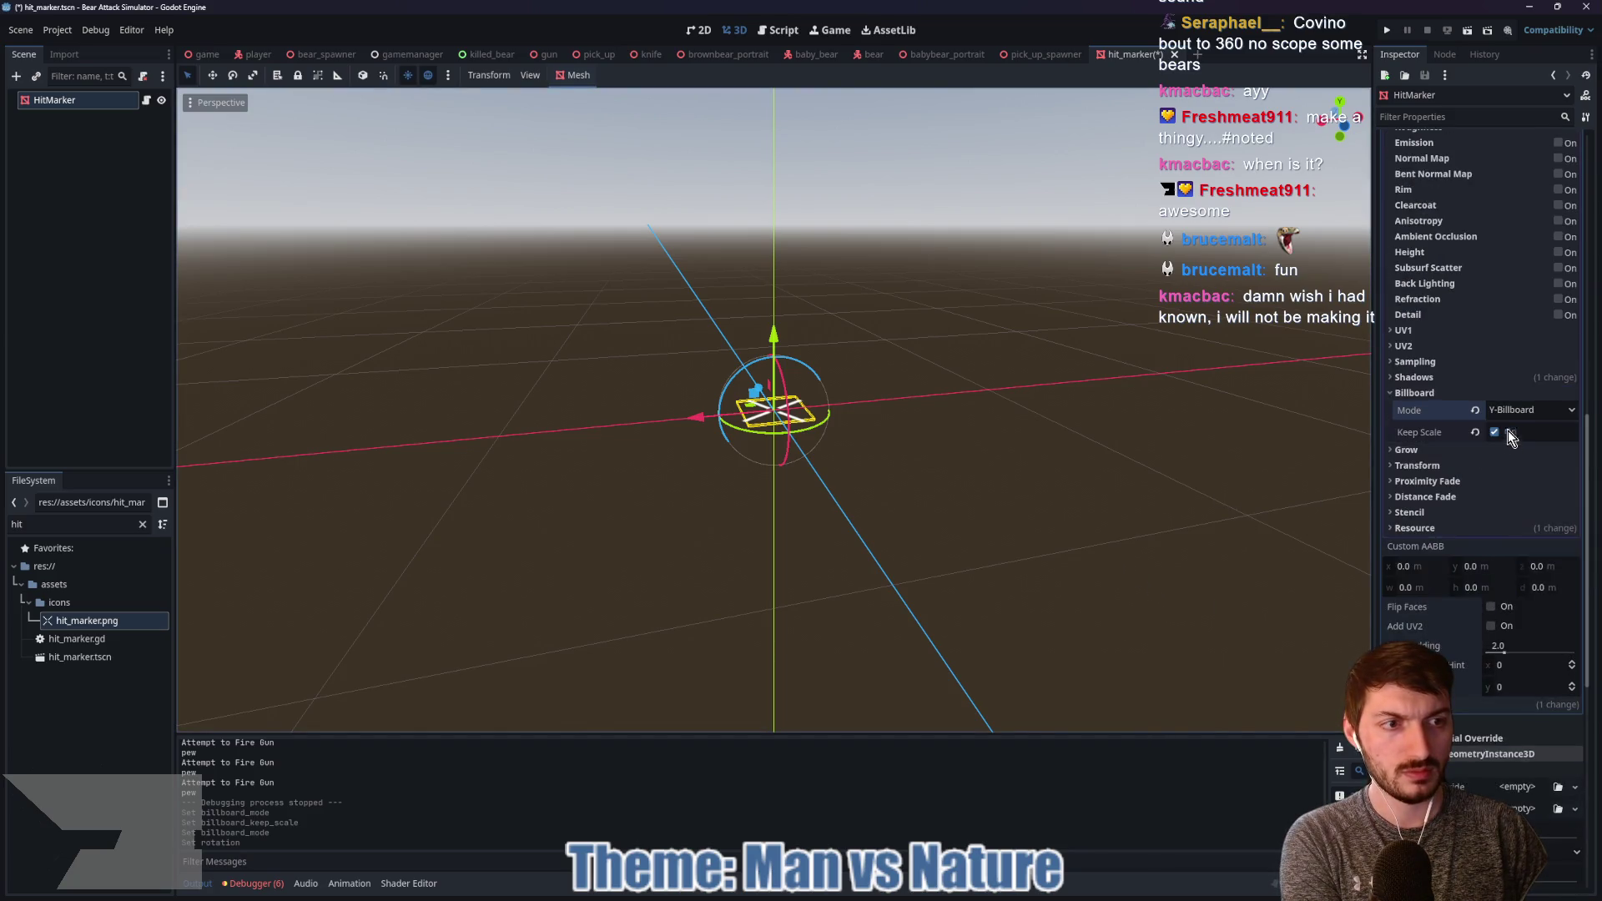
Step: Try Particle Billboard, revert to Y-Billboard, and turn Keep Scale off
click(1514, 411)
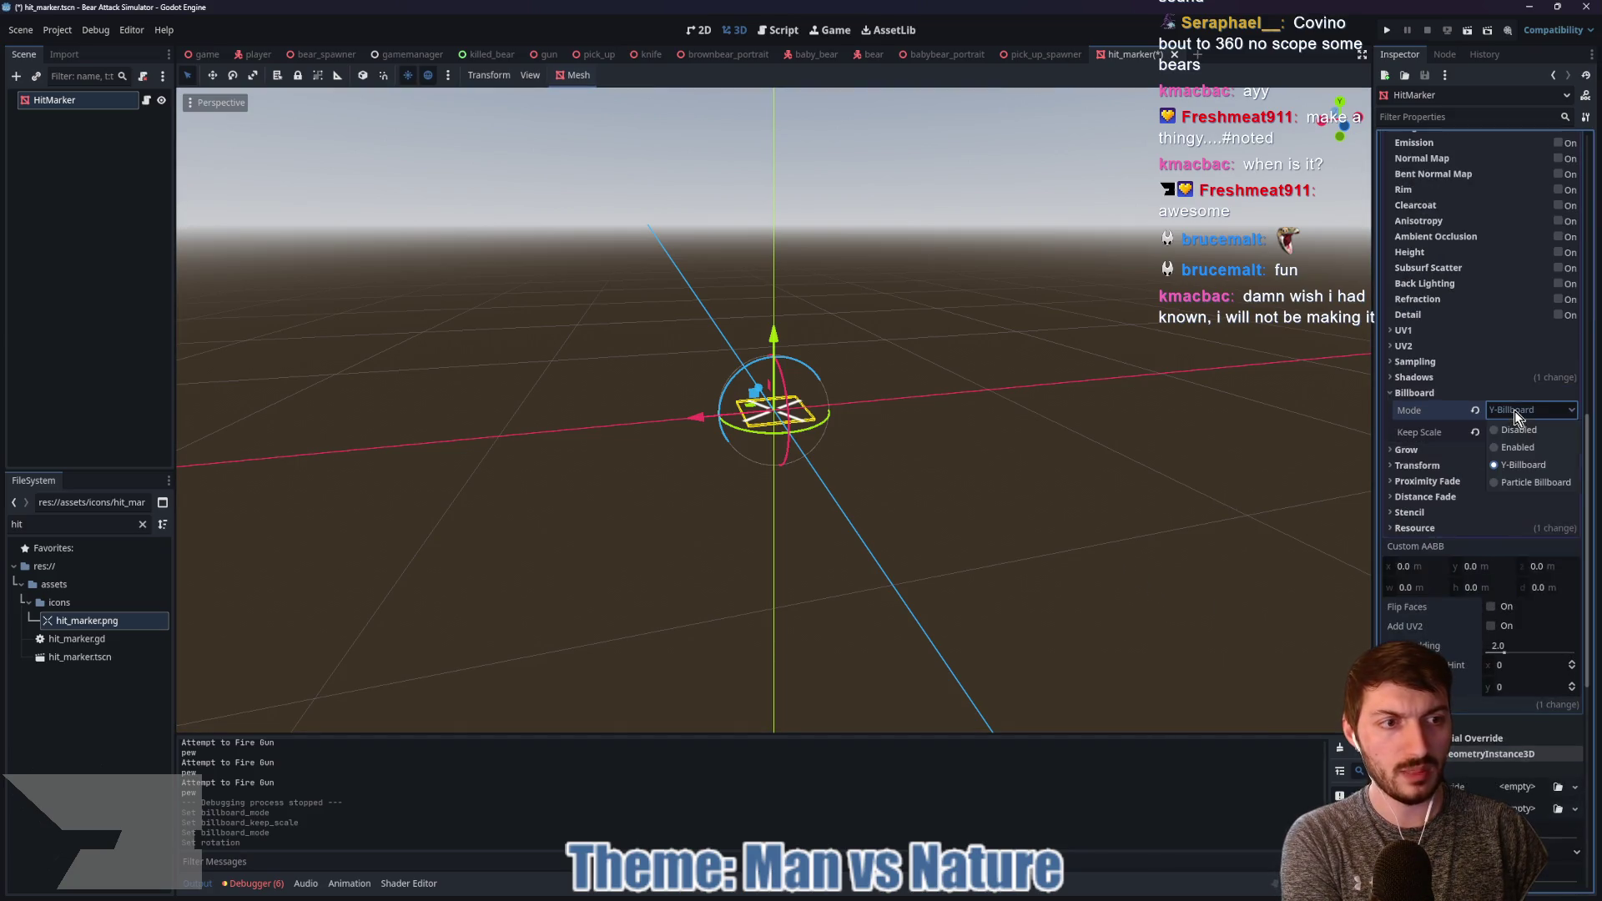
click(1522, 479)
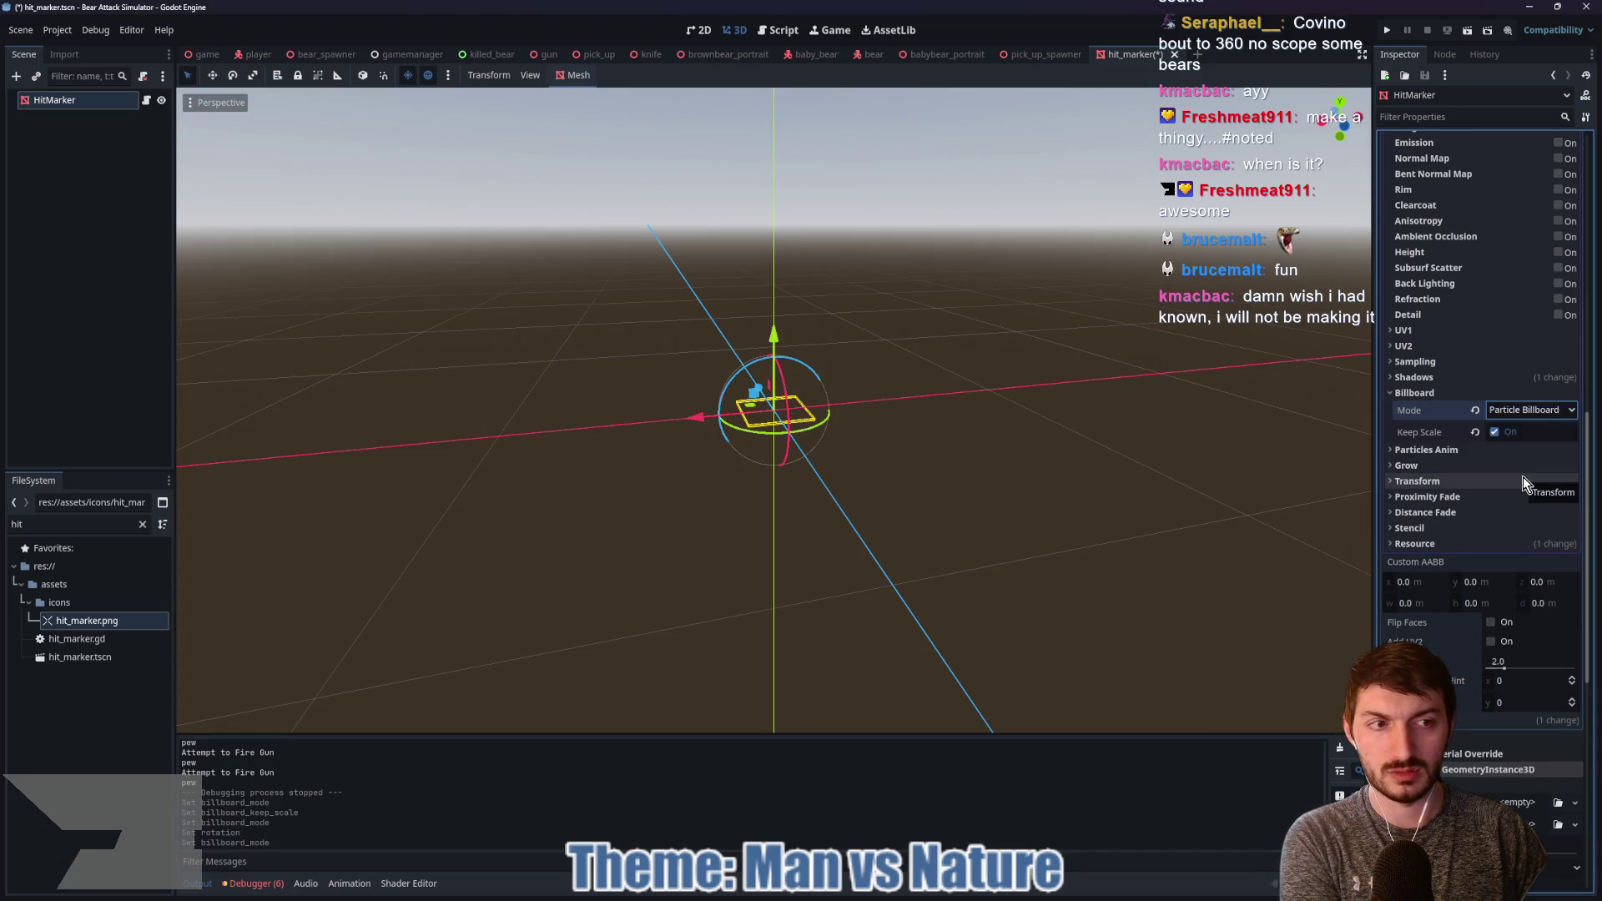
click(1524, 411)
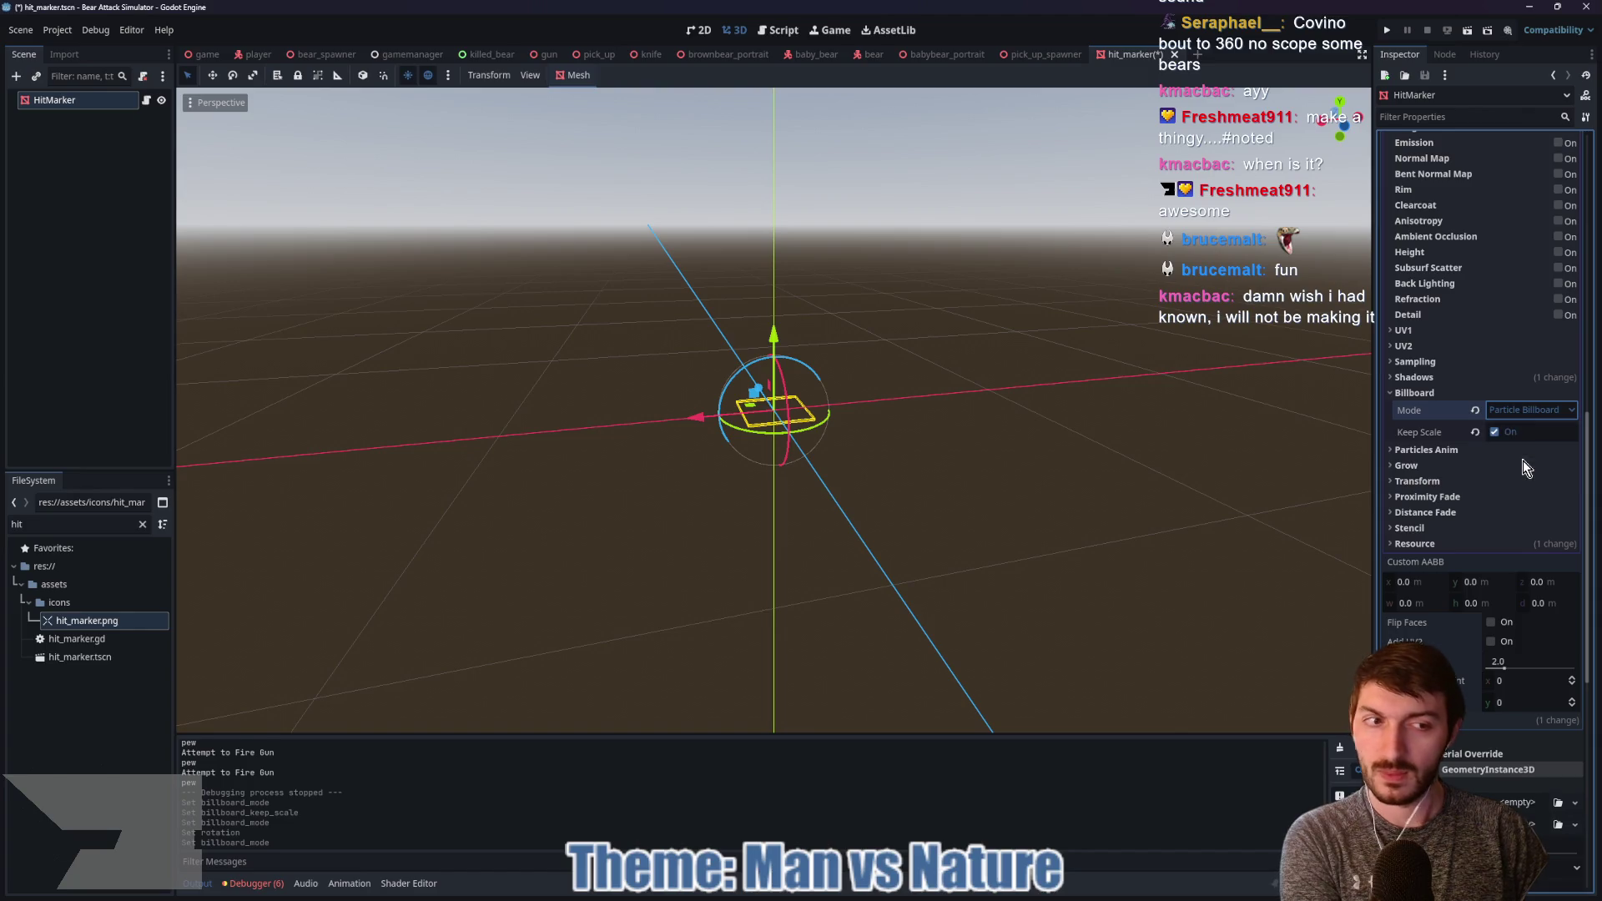
click(1523, 464)
click(1495, 432)
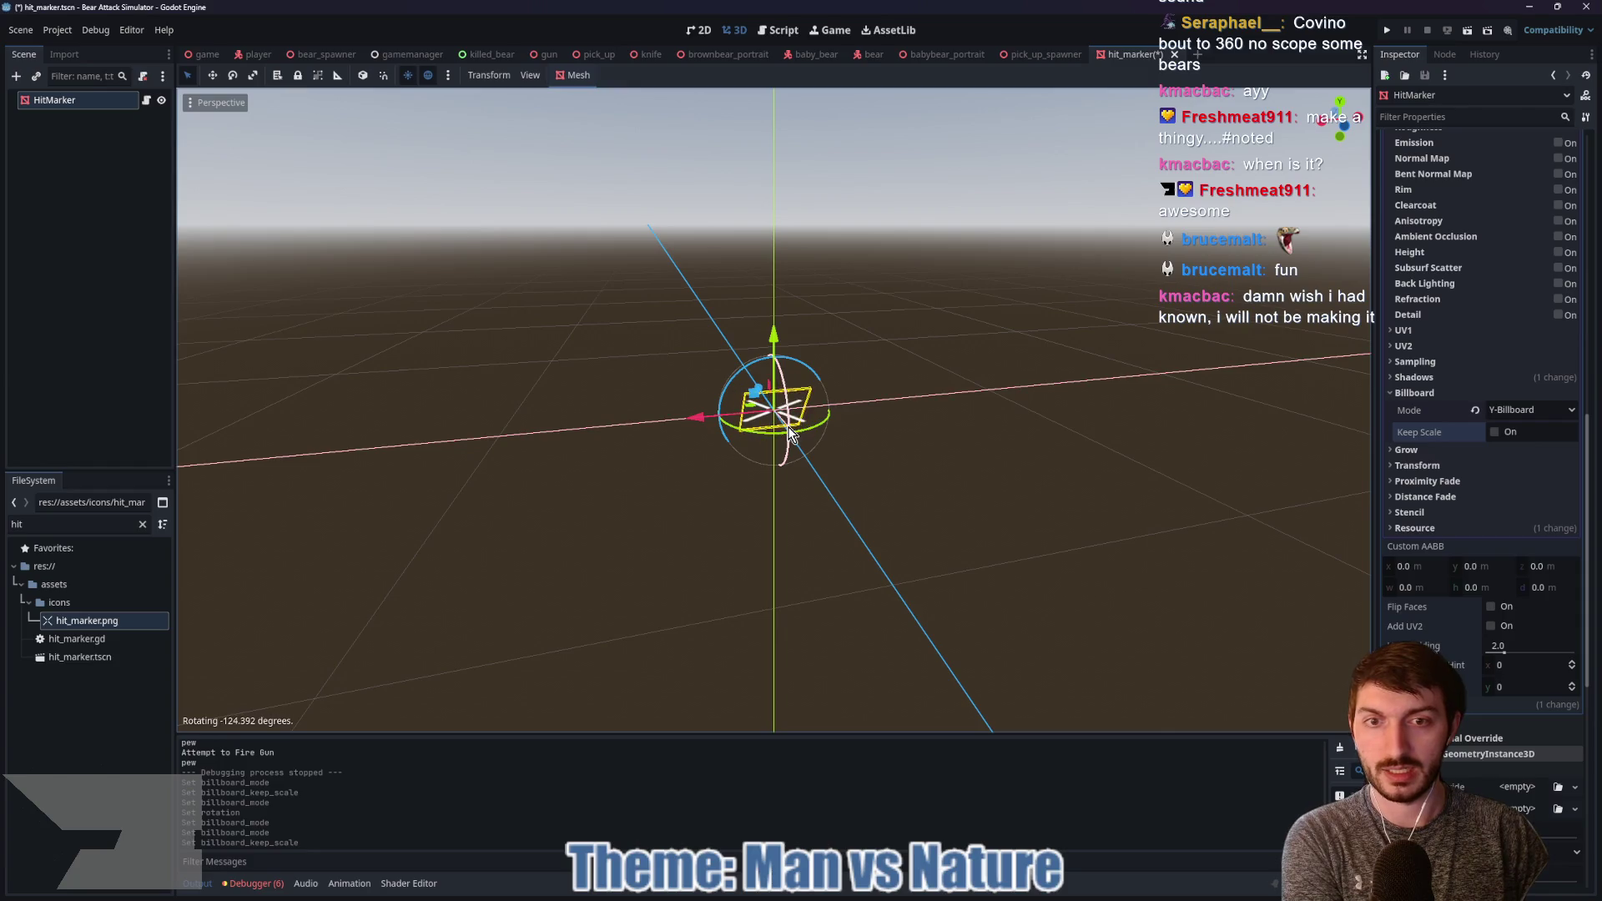
scroll(1520, 413, up, 5)
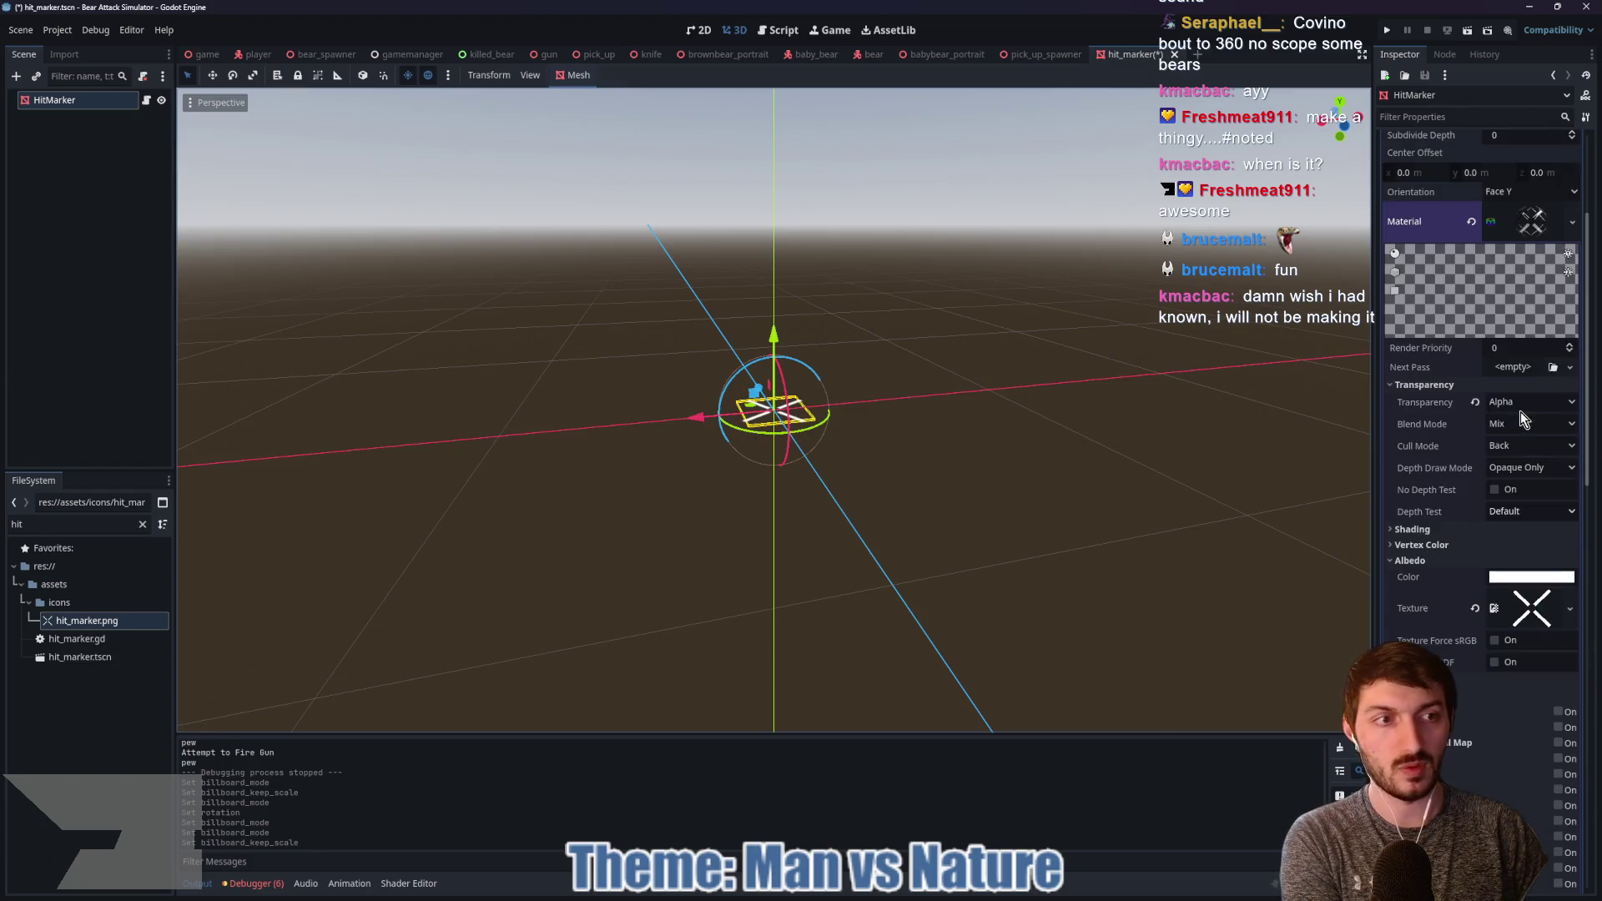
Step: Set the hit marker QuadMesh orientation to Face Z and its material blend mode to Add
scroll(1510, 413, up, 5)
click(1515, 414)
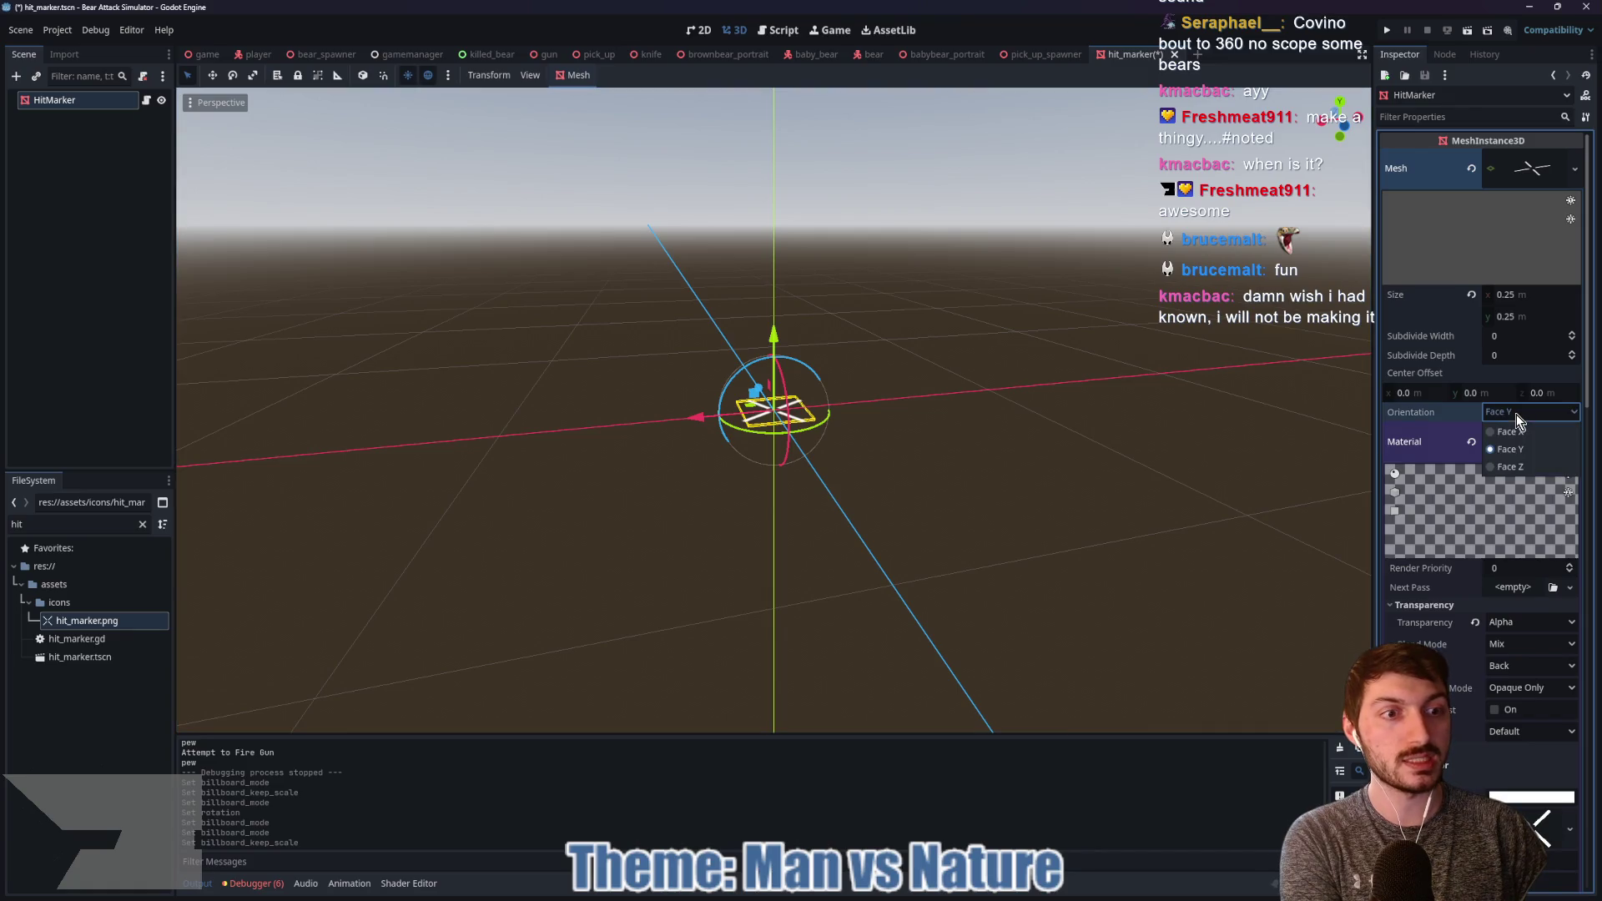
click(1518, 458)
mouse_move(1089, 522)
mouse_down()
mouse_move(882, 440)
mouse_move(733, 464)
mouse_move(773, 508)
mouse_move(1024, 516)
mouse_move(653, 478)
mouse_move(408, 497)
mouse_move(865, 514)
mouse_move(833, 483)
mouse_move(965, 540)
mouse_up()
click(1509, 640)
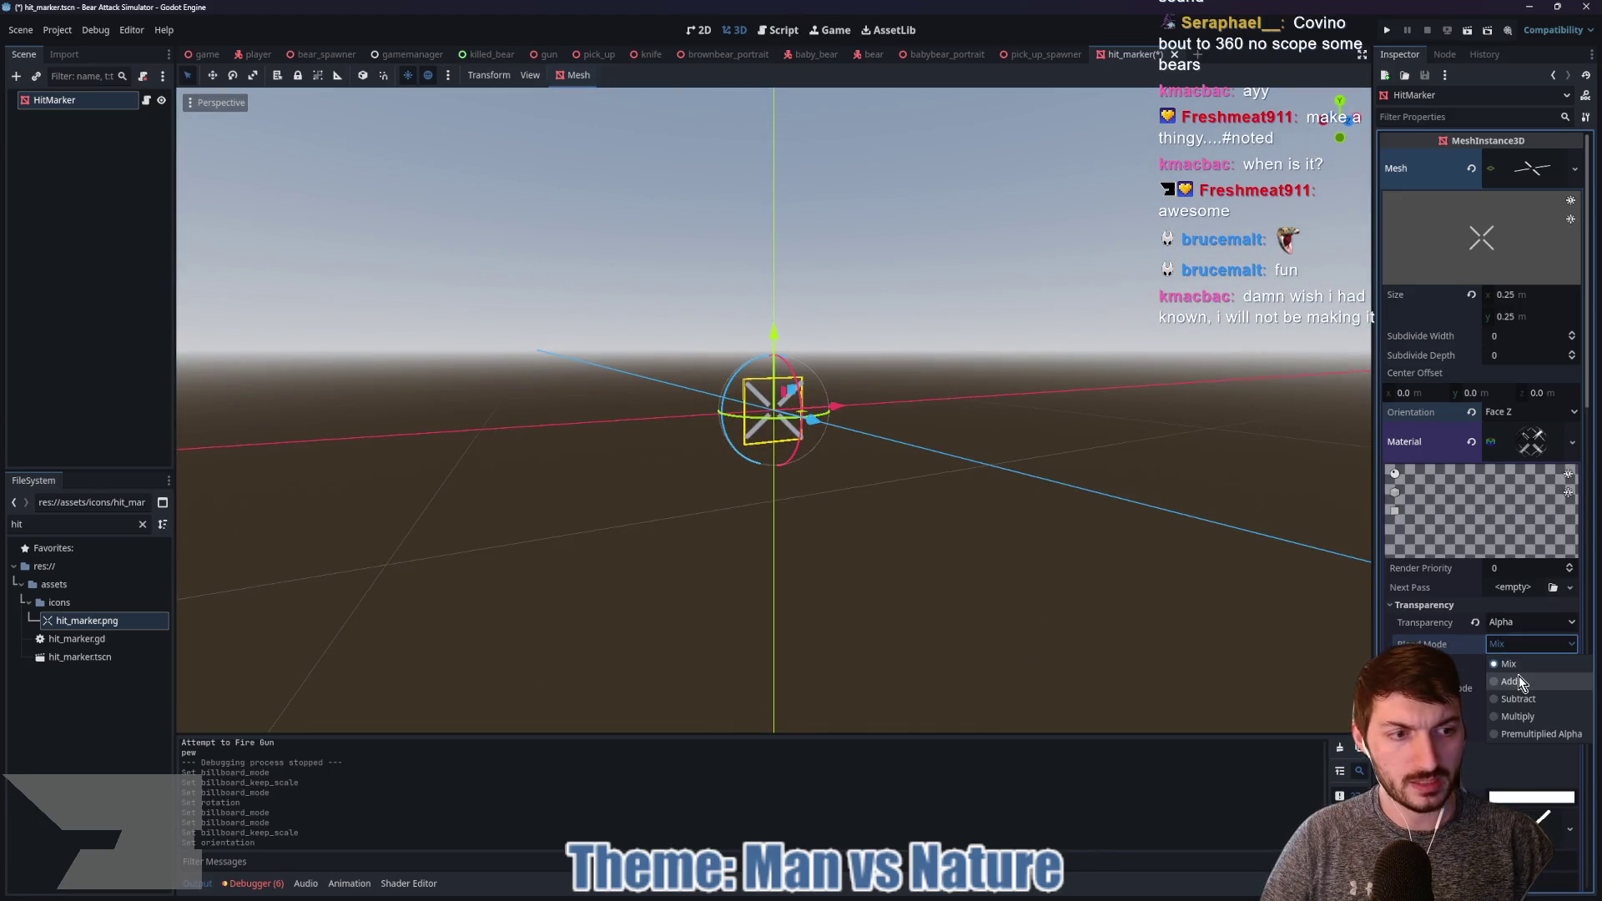
click(1518, 676)
mouse_move(1178, 583)
mouse_down()
mouse_move(614, 585)
mouse_move(1101, 614)
mouse_up()
Step: Save the hit marker scene and run the game from the game scene with F5
key(ctrl+s)
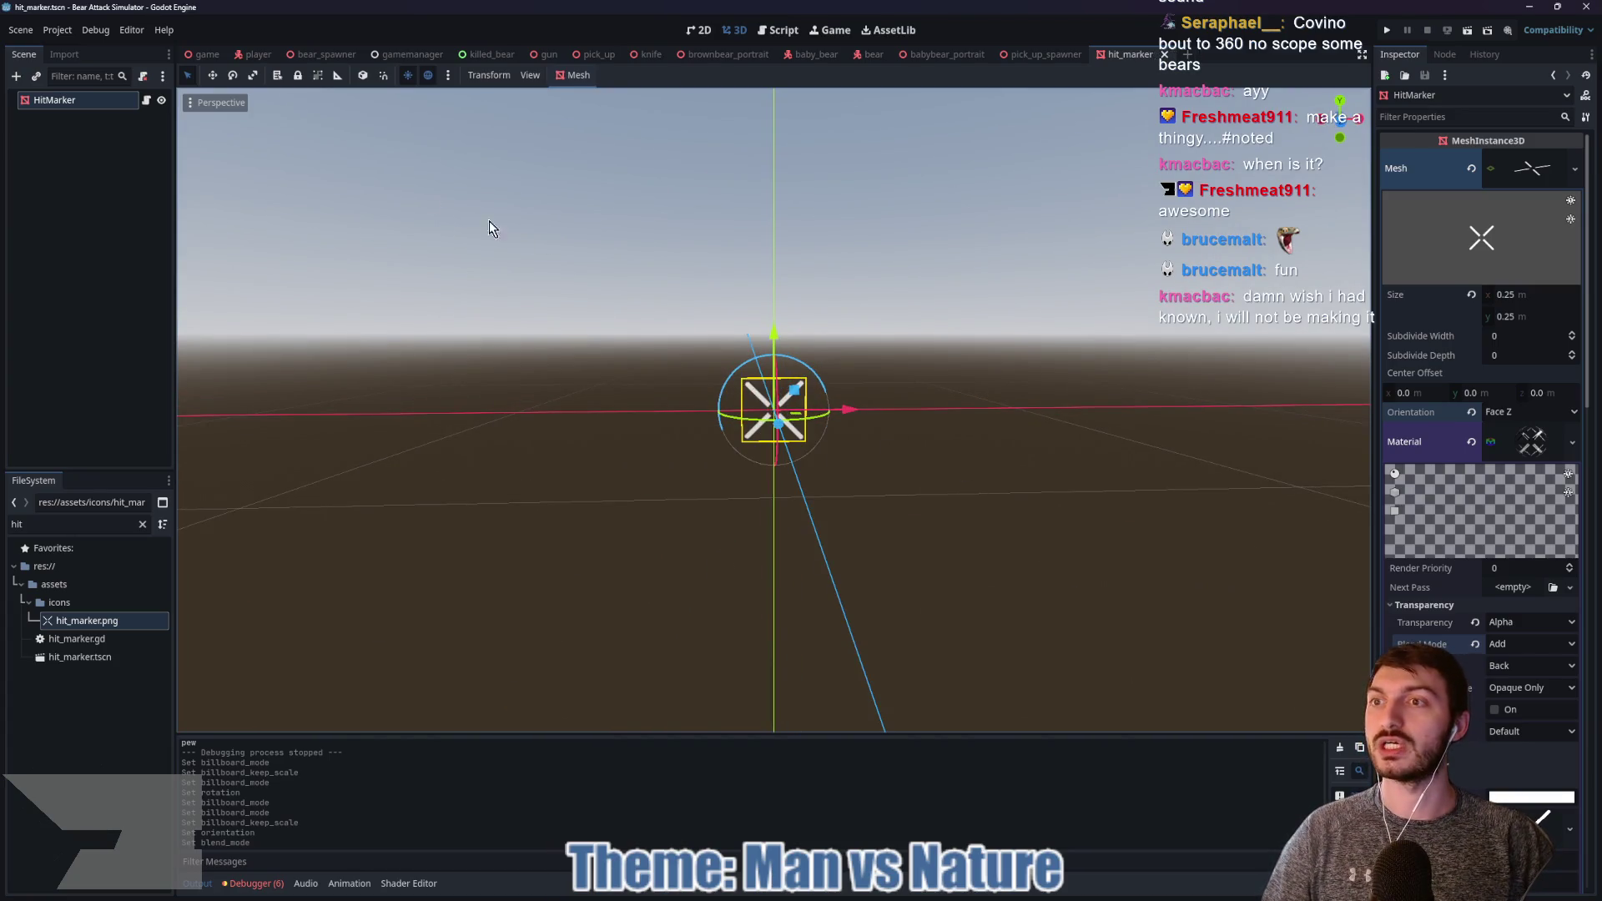
click(207, 54)
key(F5)
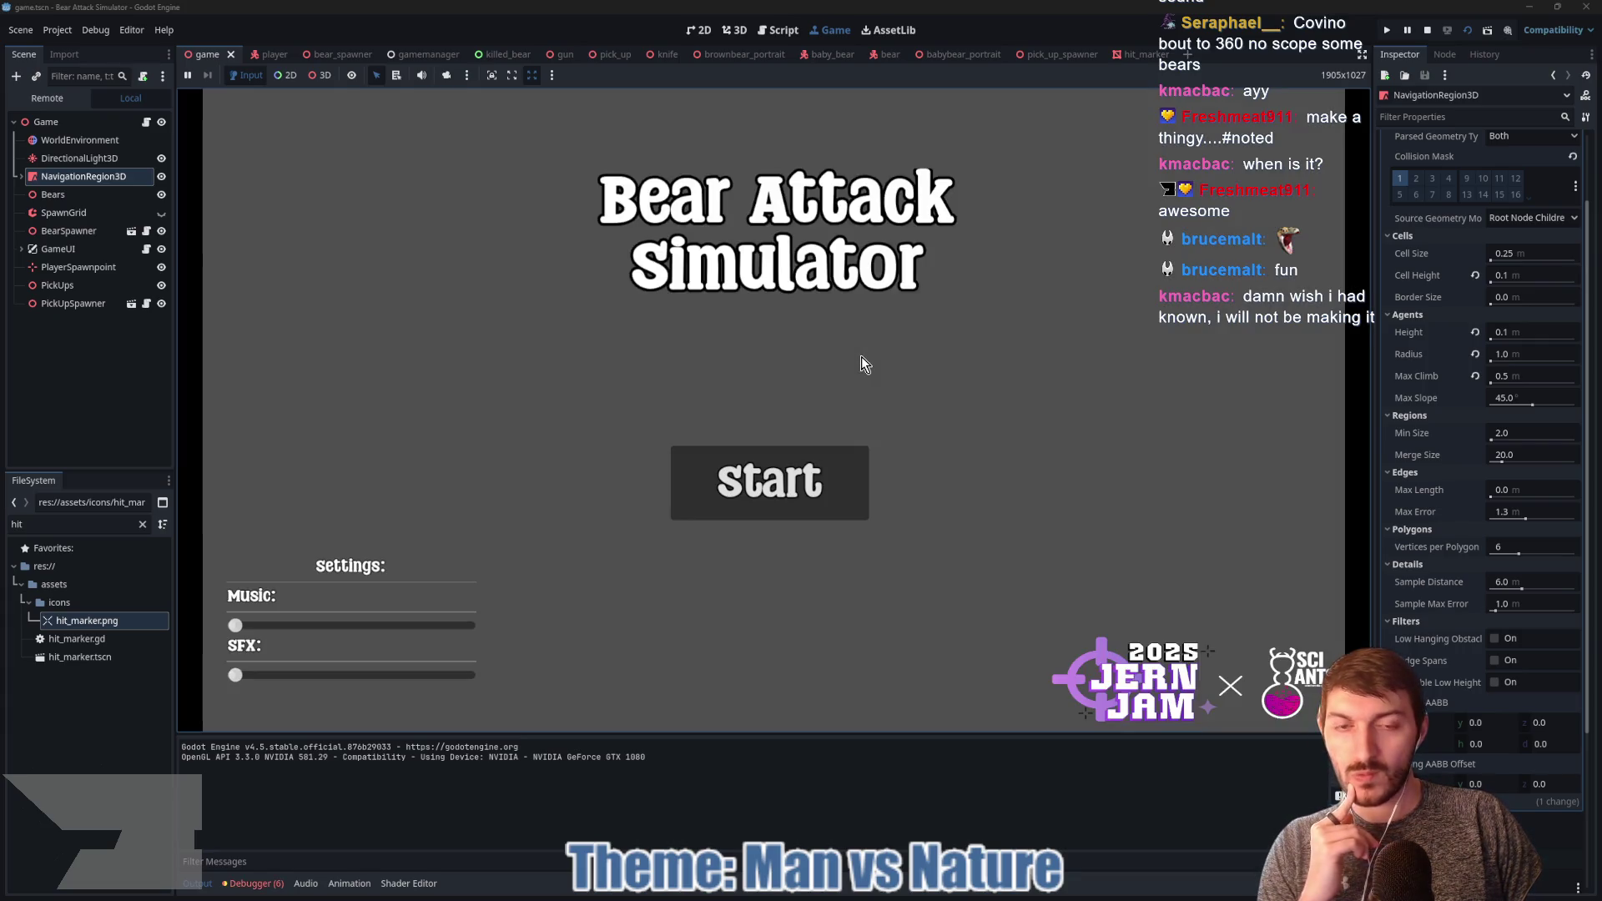
Step: Start a new game and walk past the outhouses and cabin toward the camp store
click(769, 482)
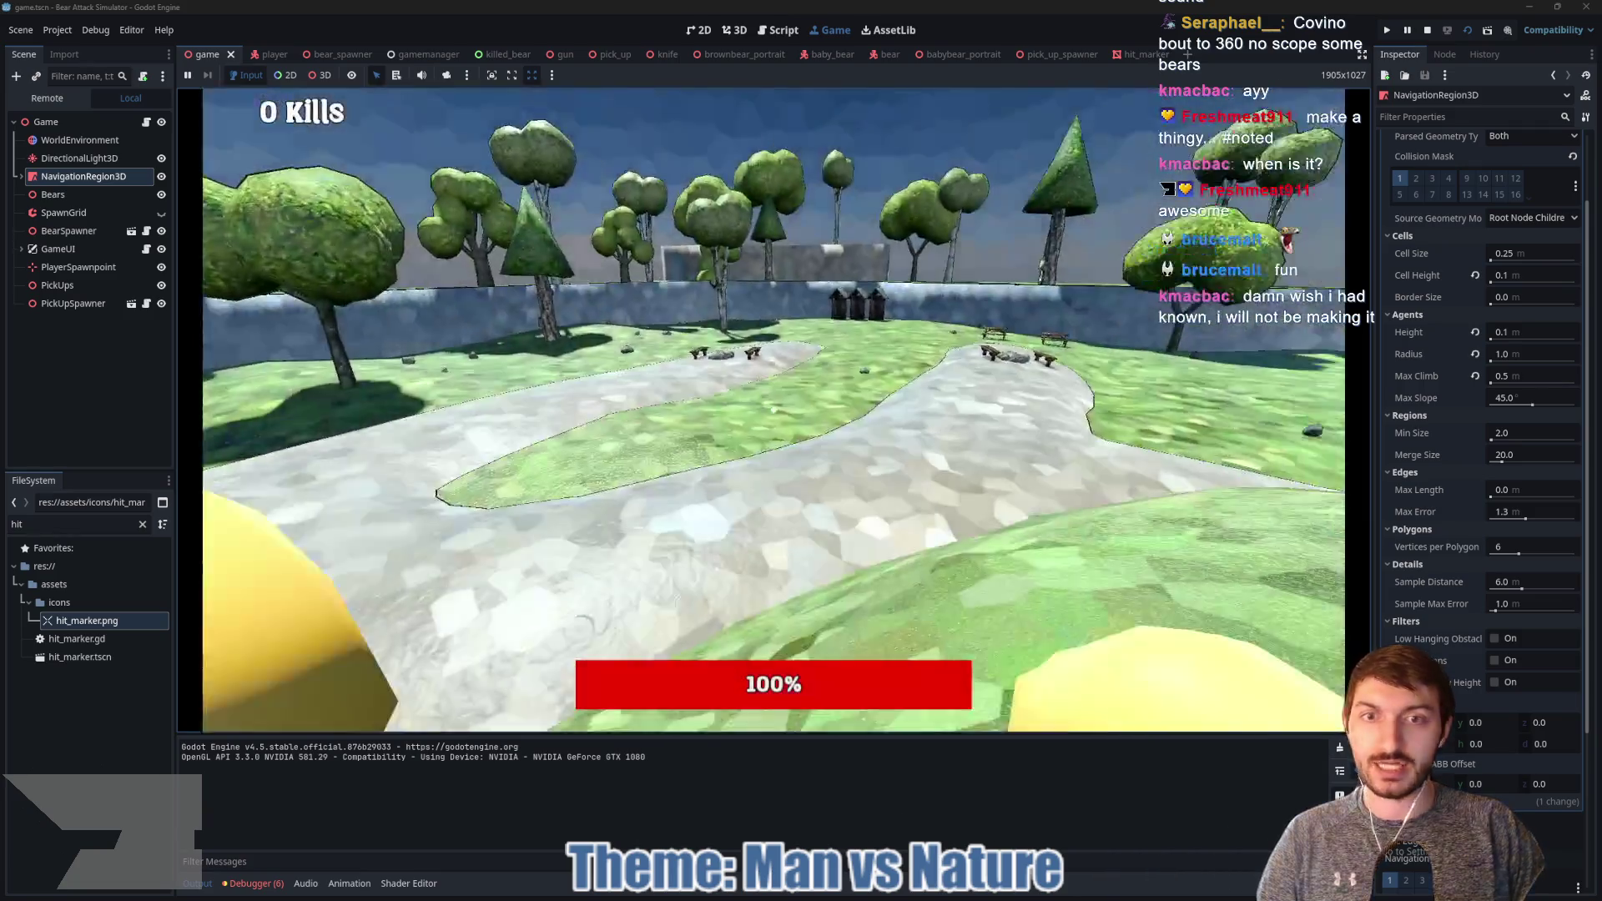
key(w)
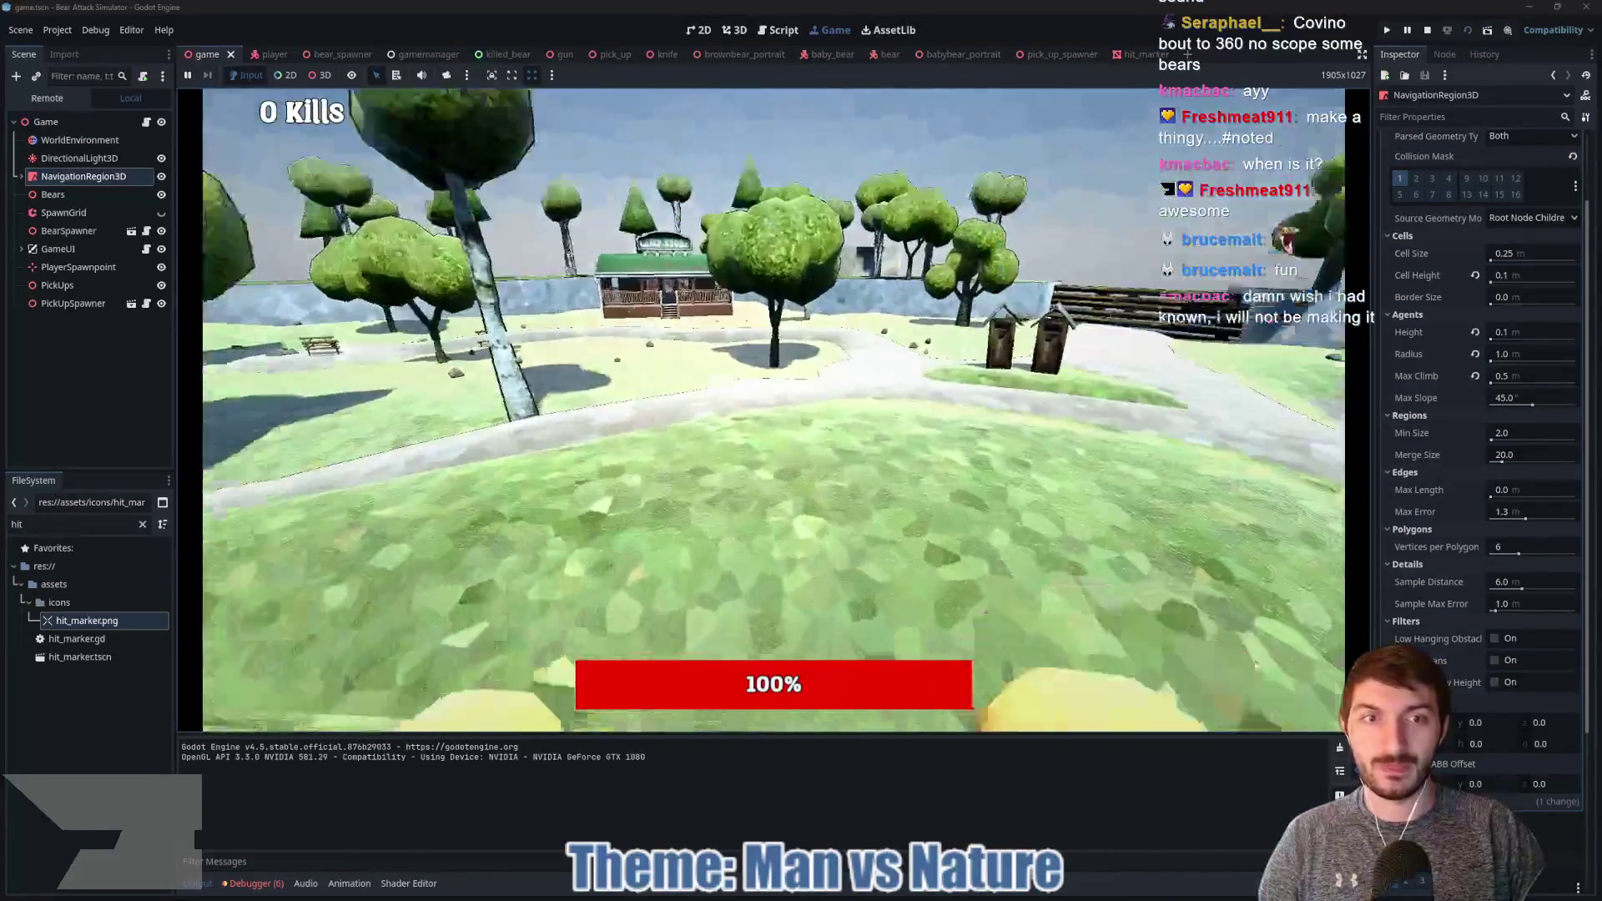
key(w)
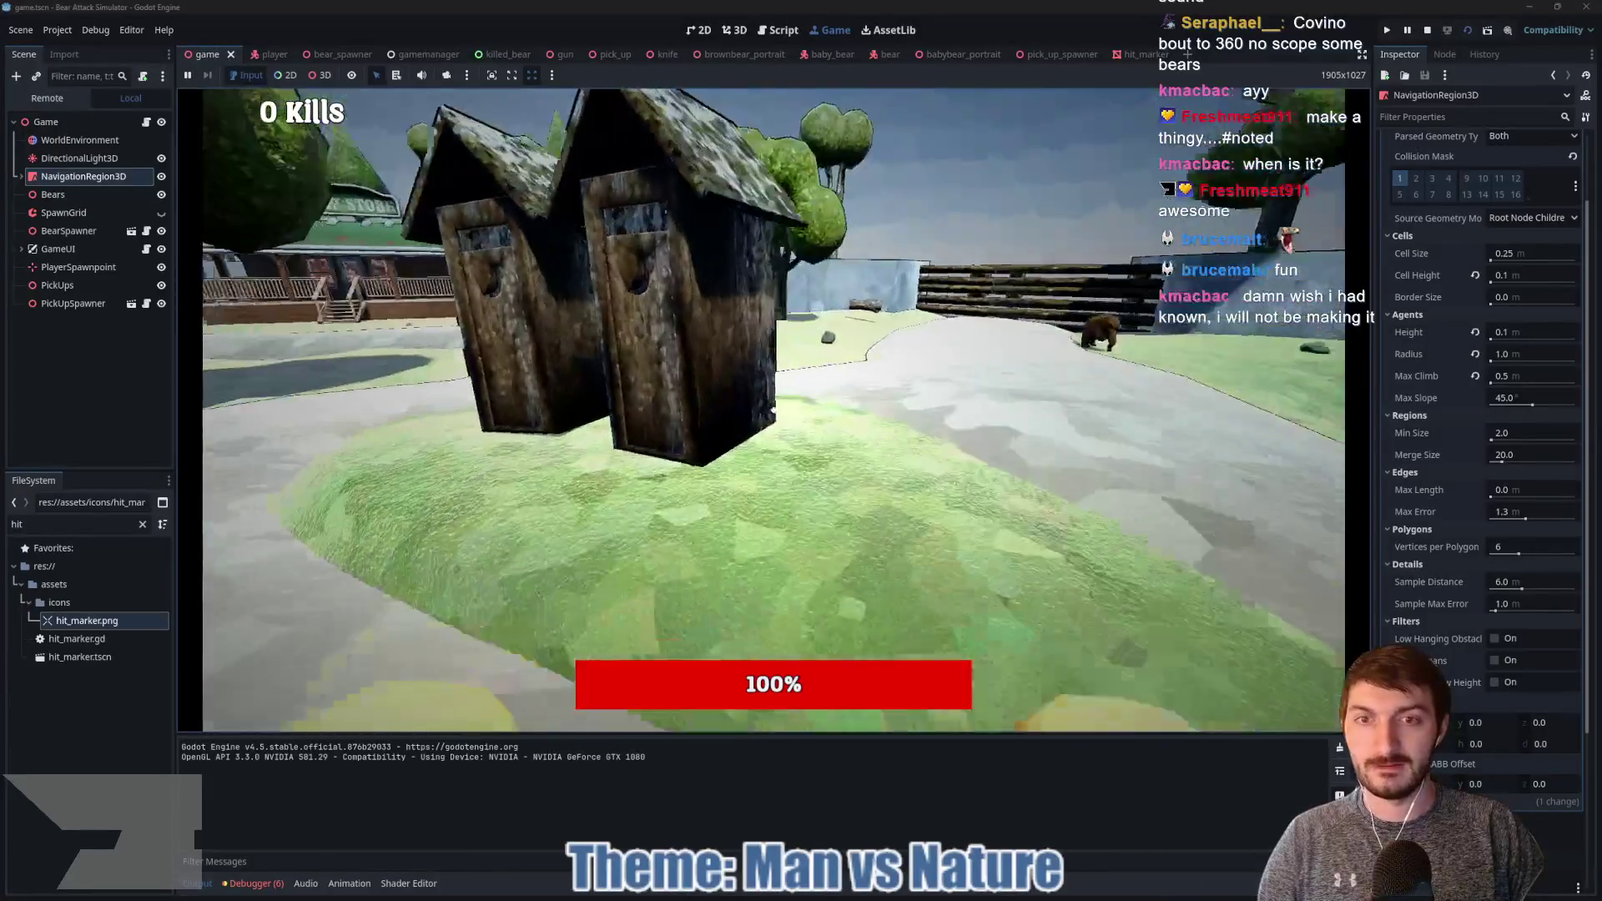
key(w)
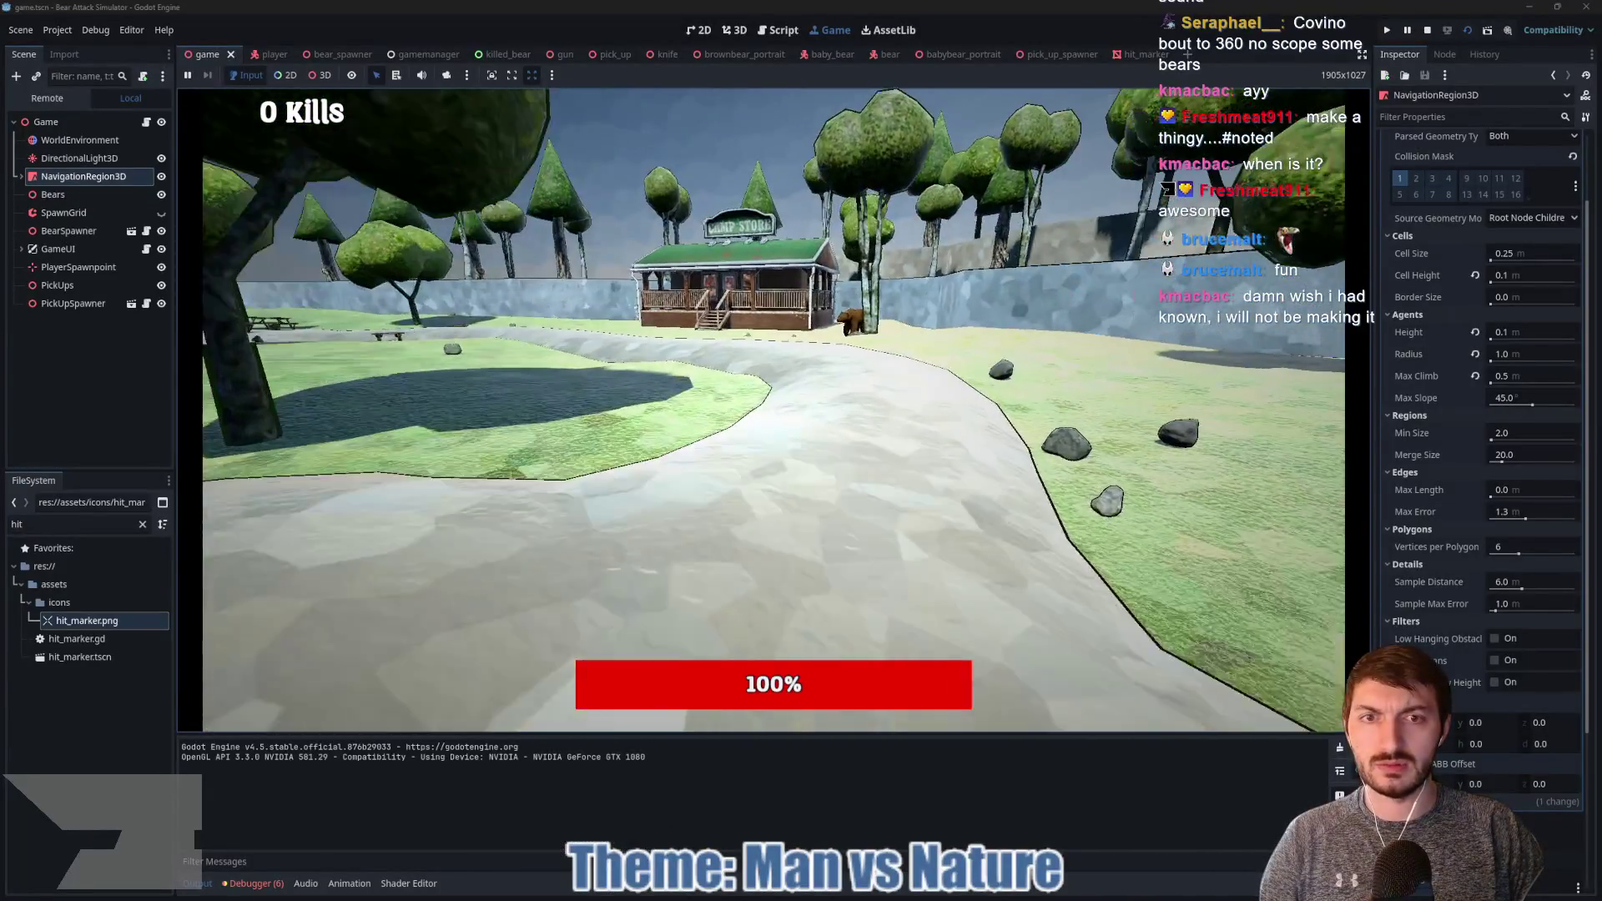
key(w)
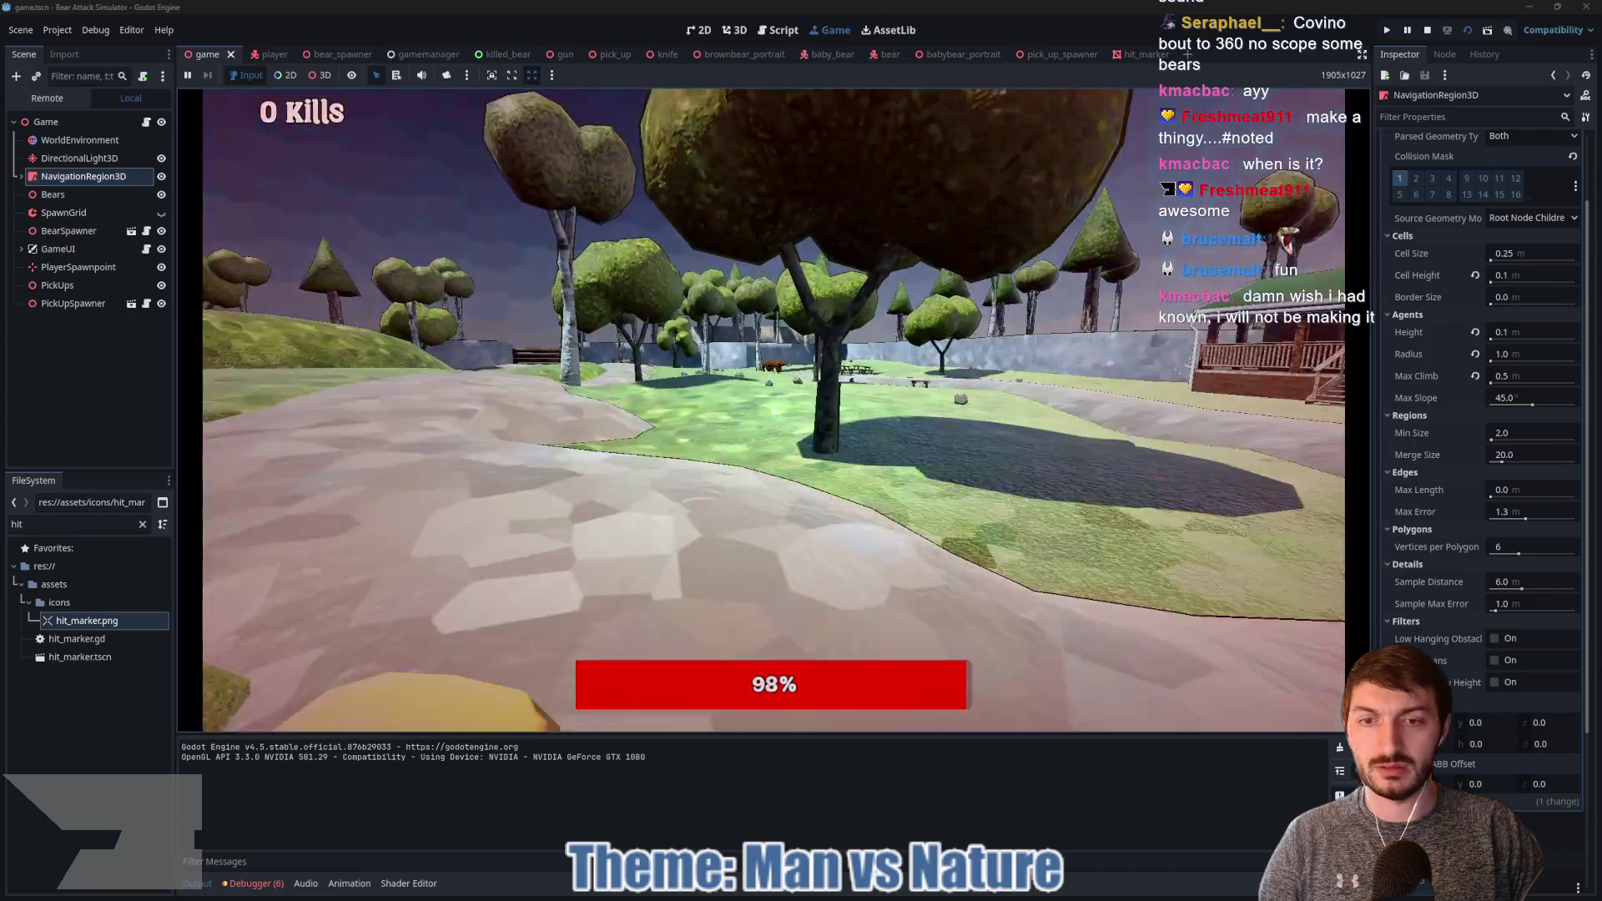
key(w)
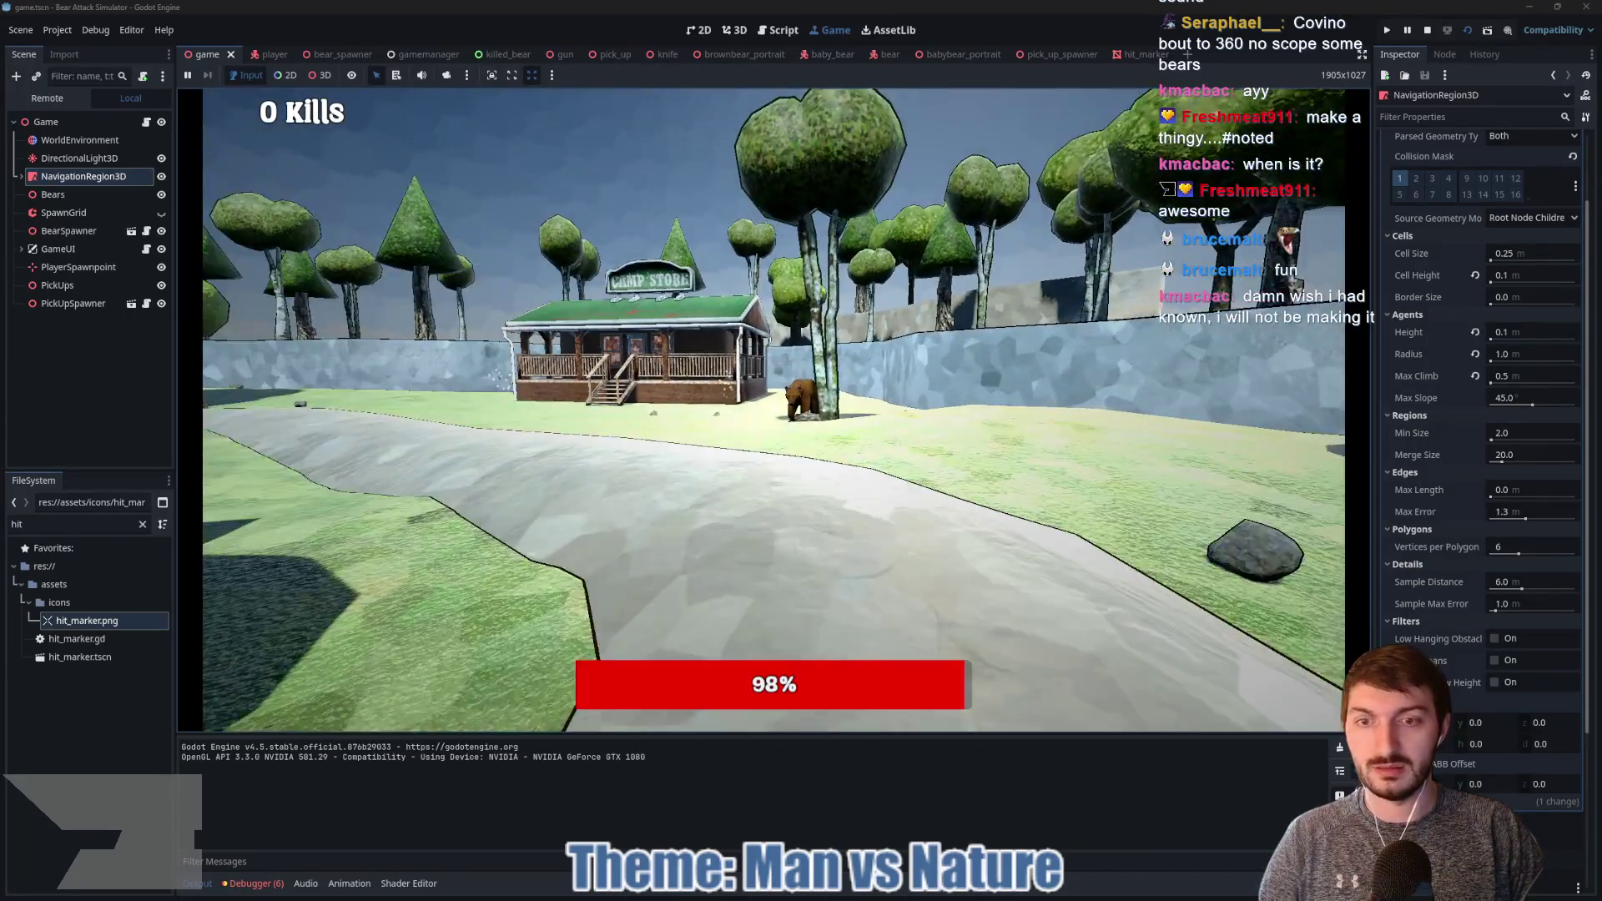
key(w)
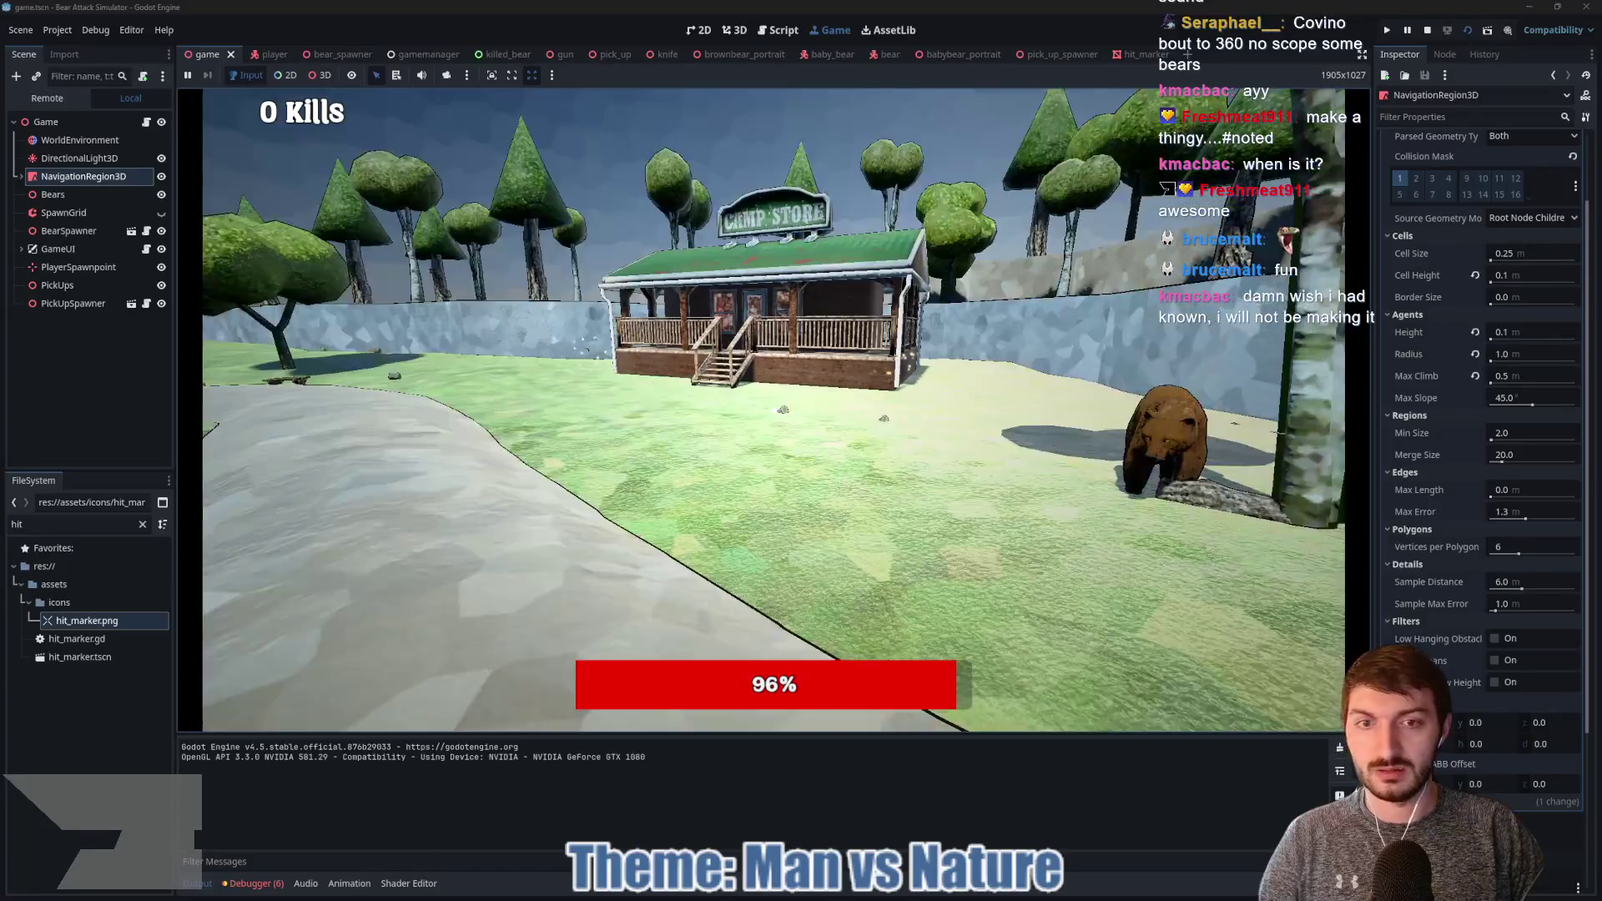
key(w)
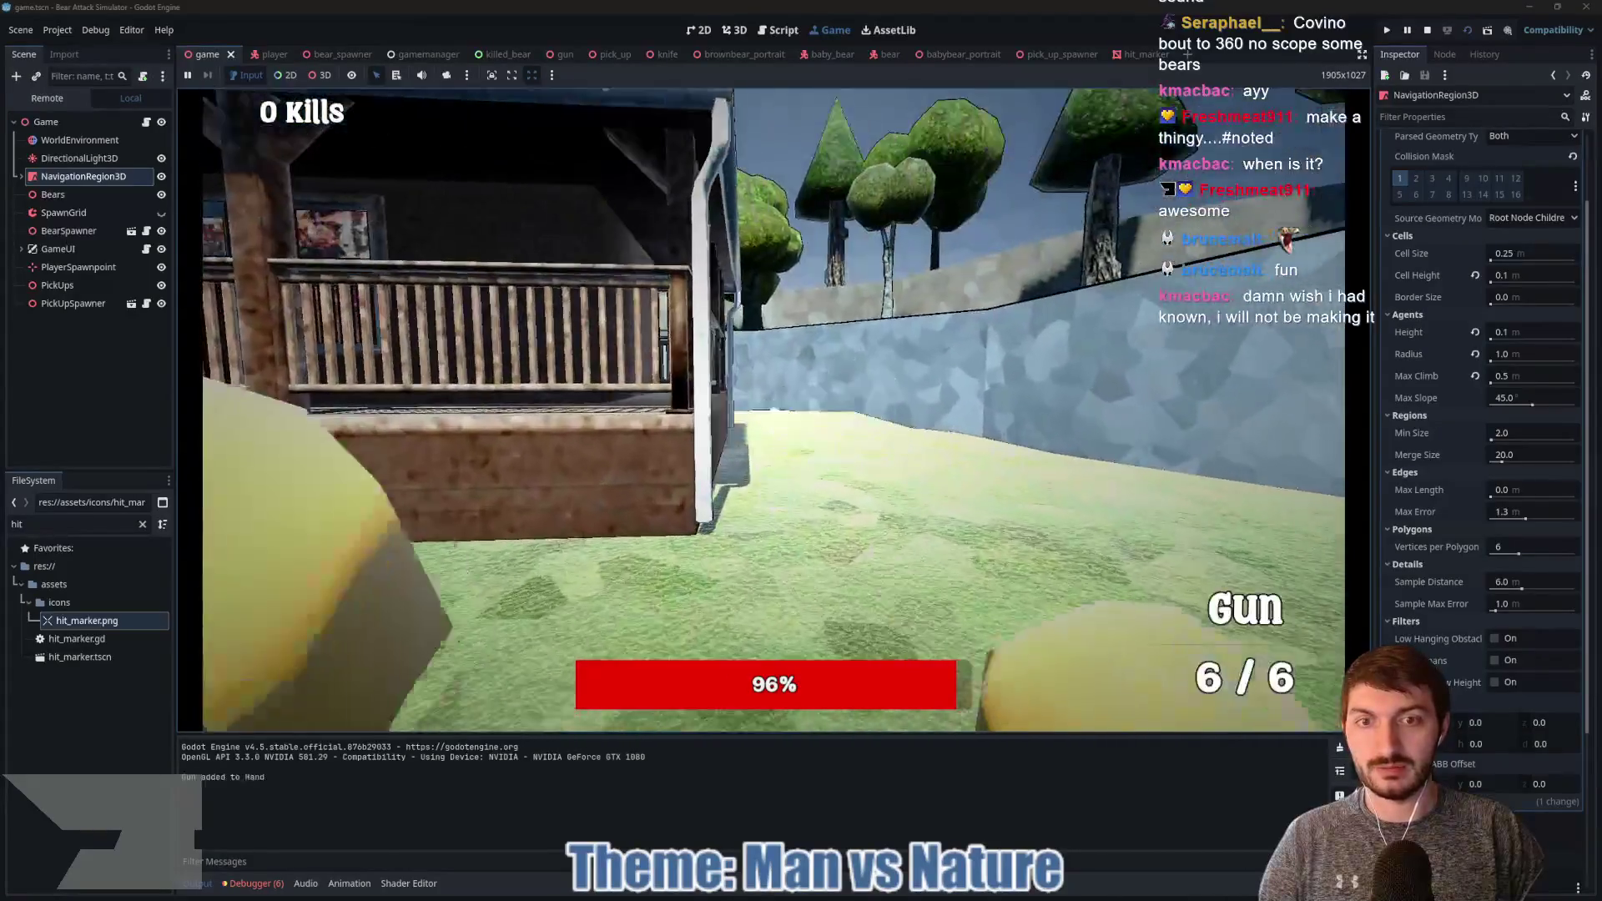
key(w)
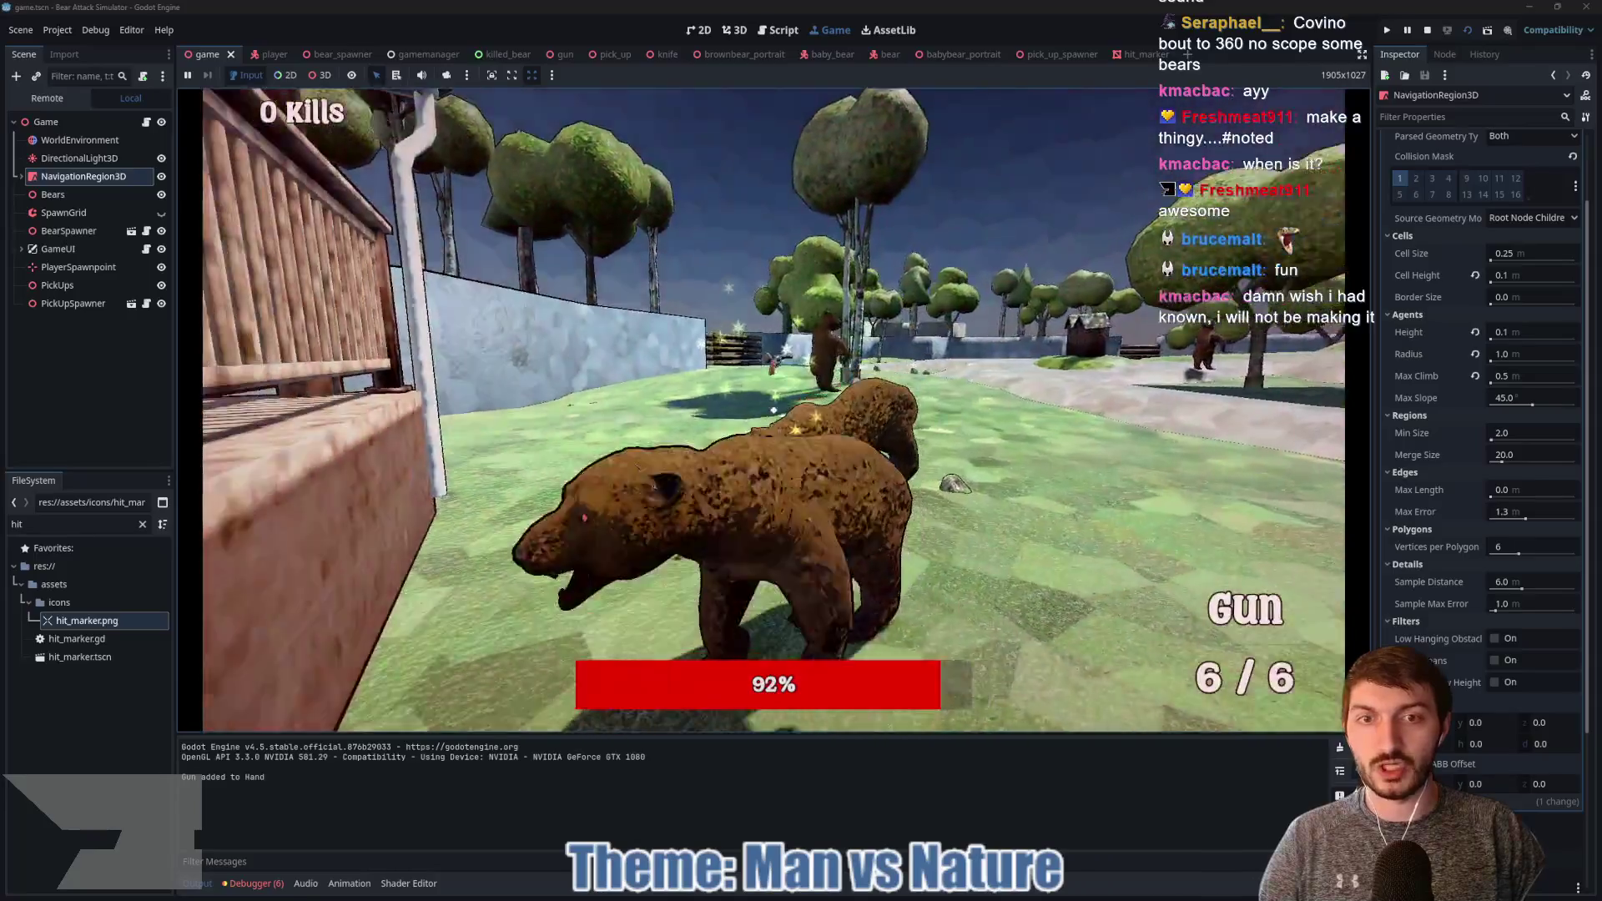
Step: Shoot the approaching bears, pick up the gun on the ground, and keep firing
click(773, 410)
click(774, 409)
click(773, 410)
click(773, 409)
click(773, 410)
click(773, 410)
click(773, 410)
key(w)
click(773, 409)
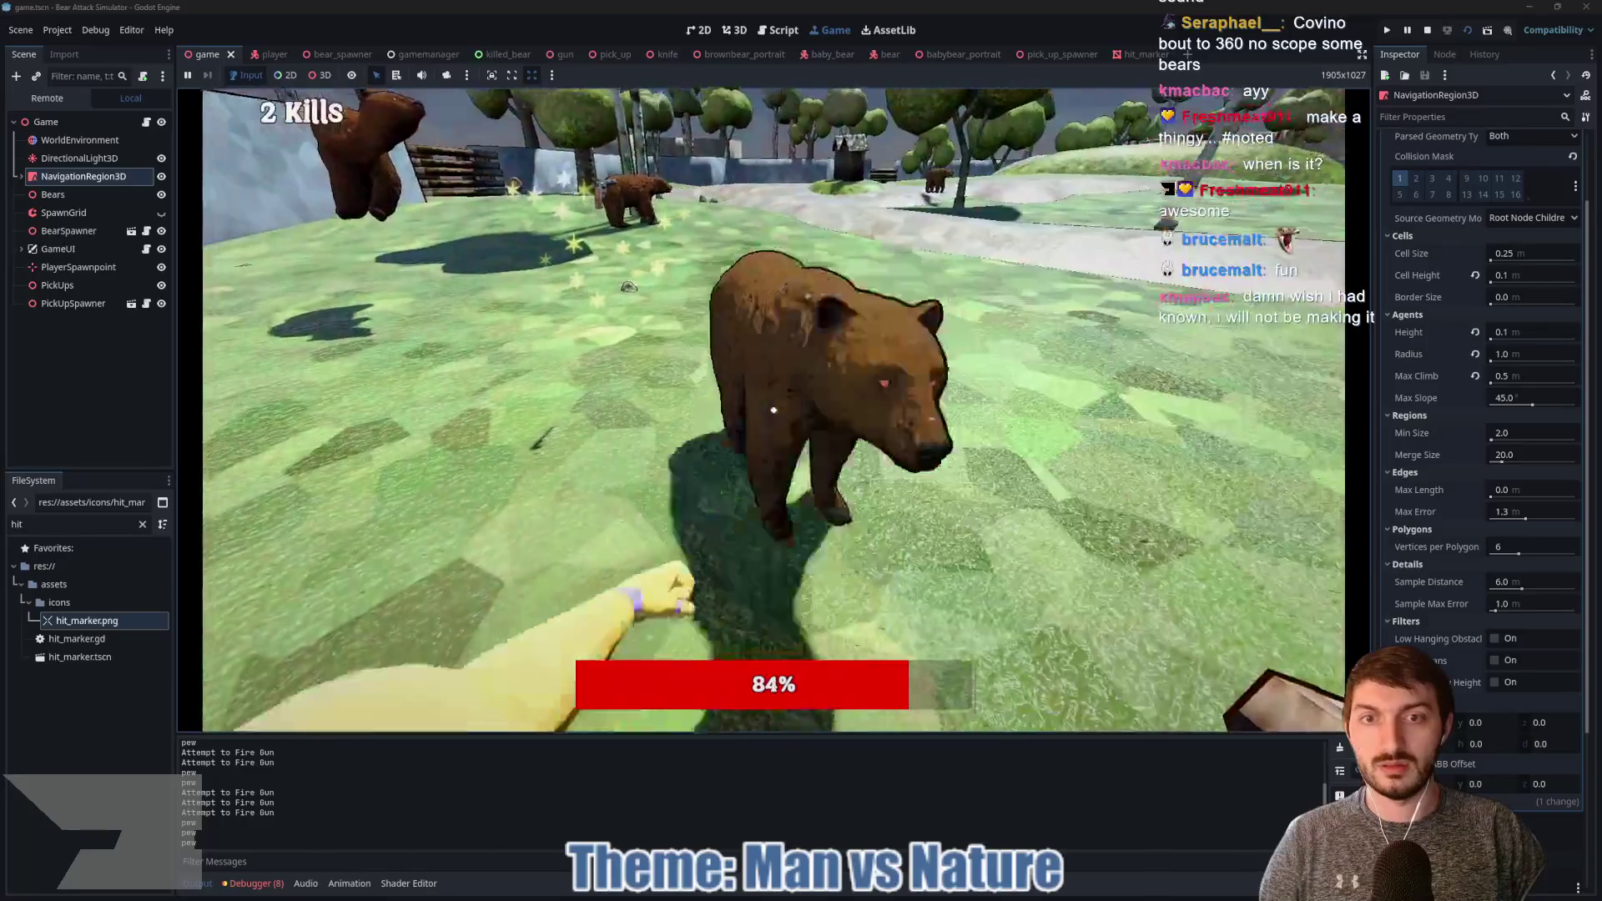
key(e)
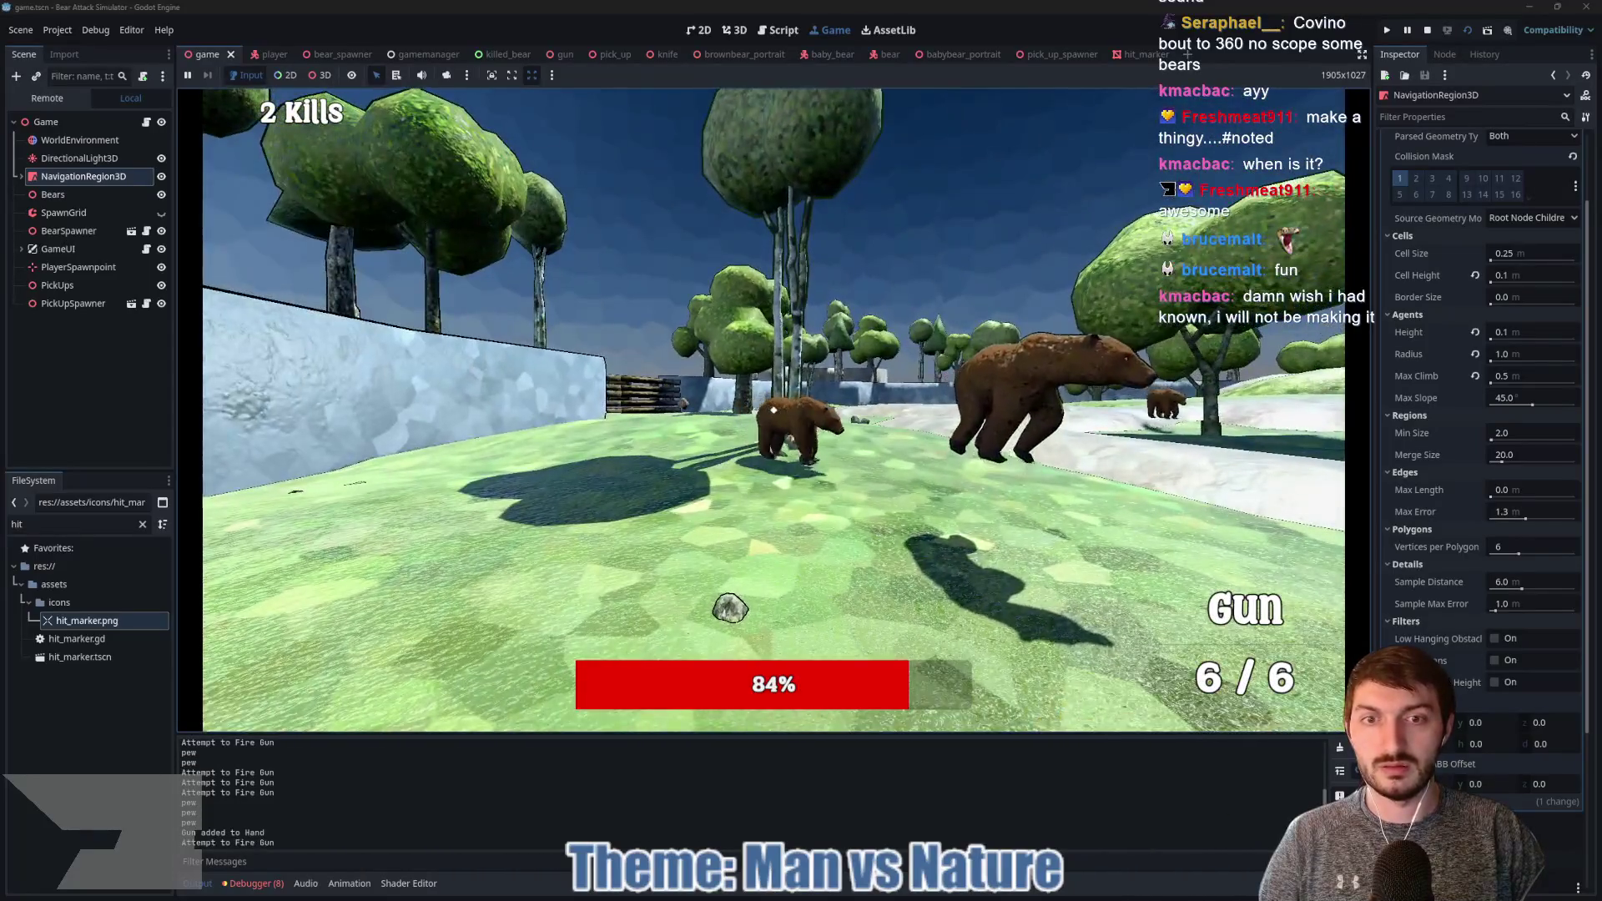
click(773, 410)
click(773, 410)
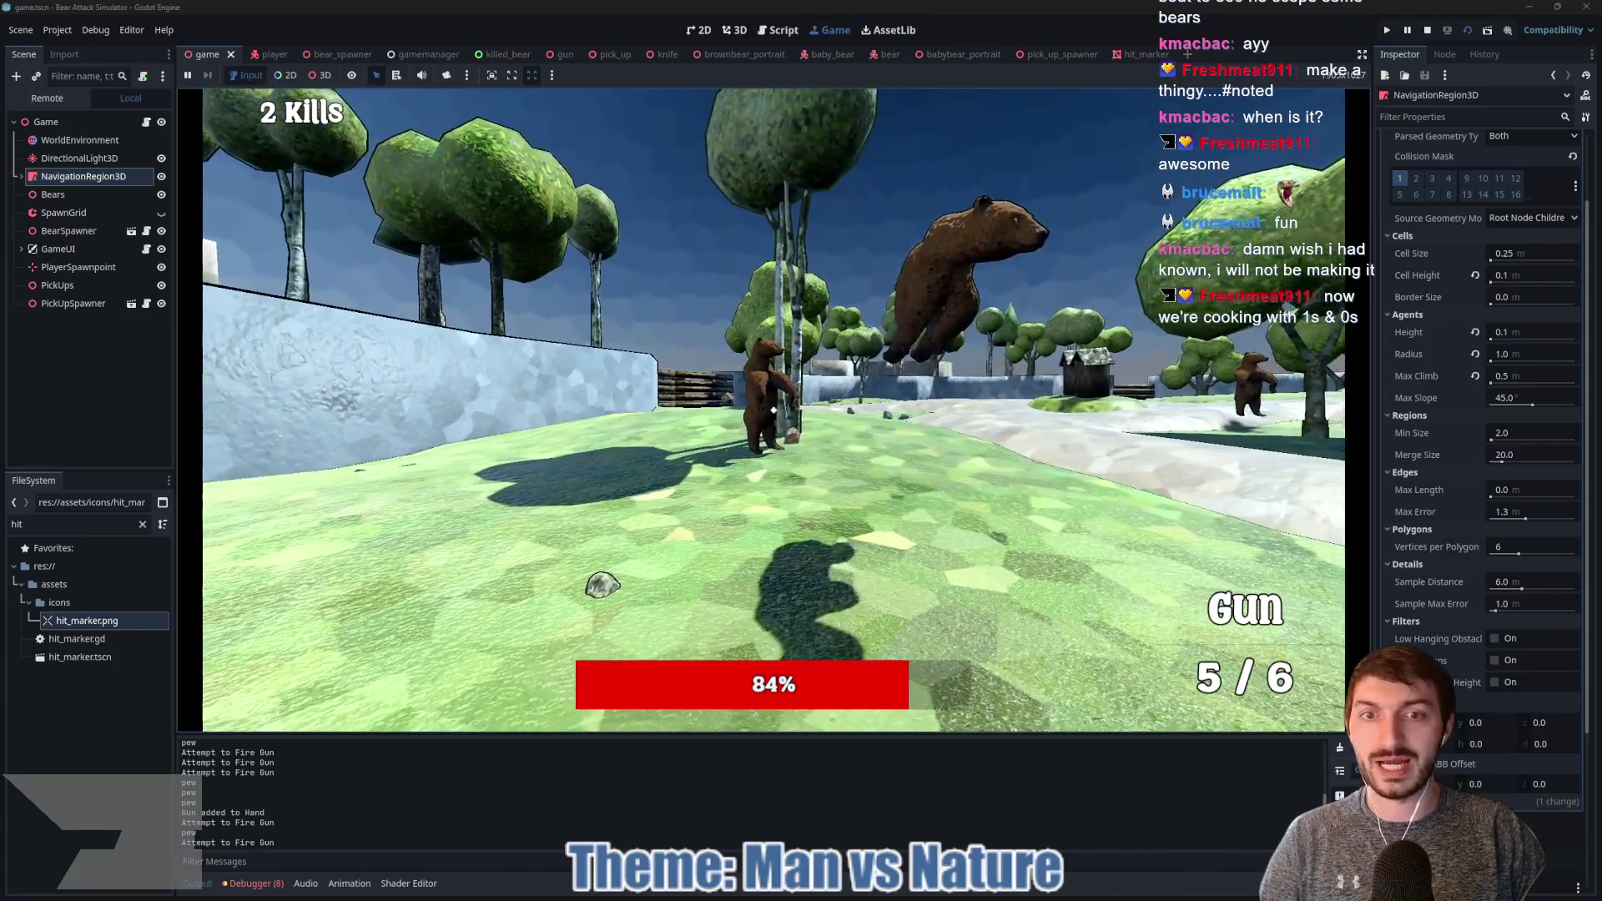
click(774, 409)
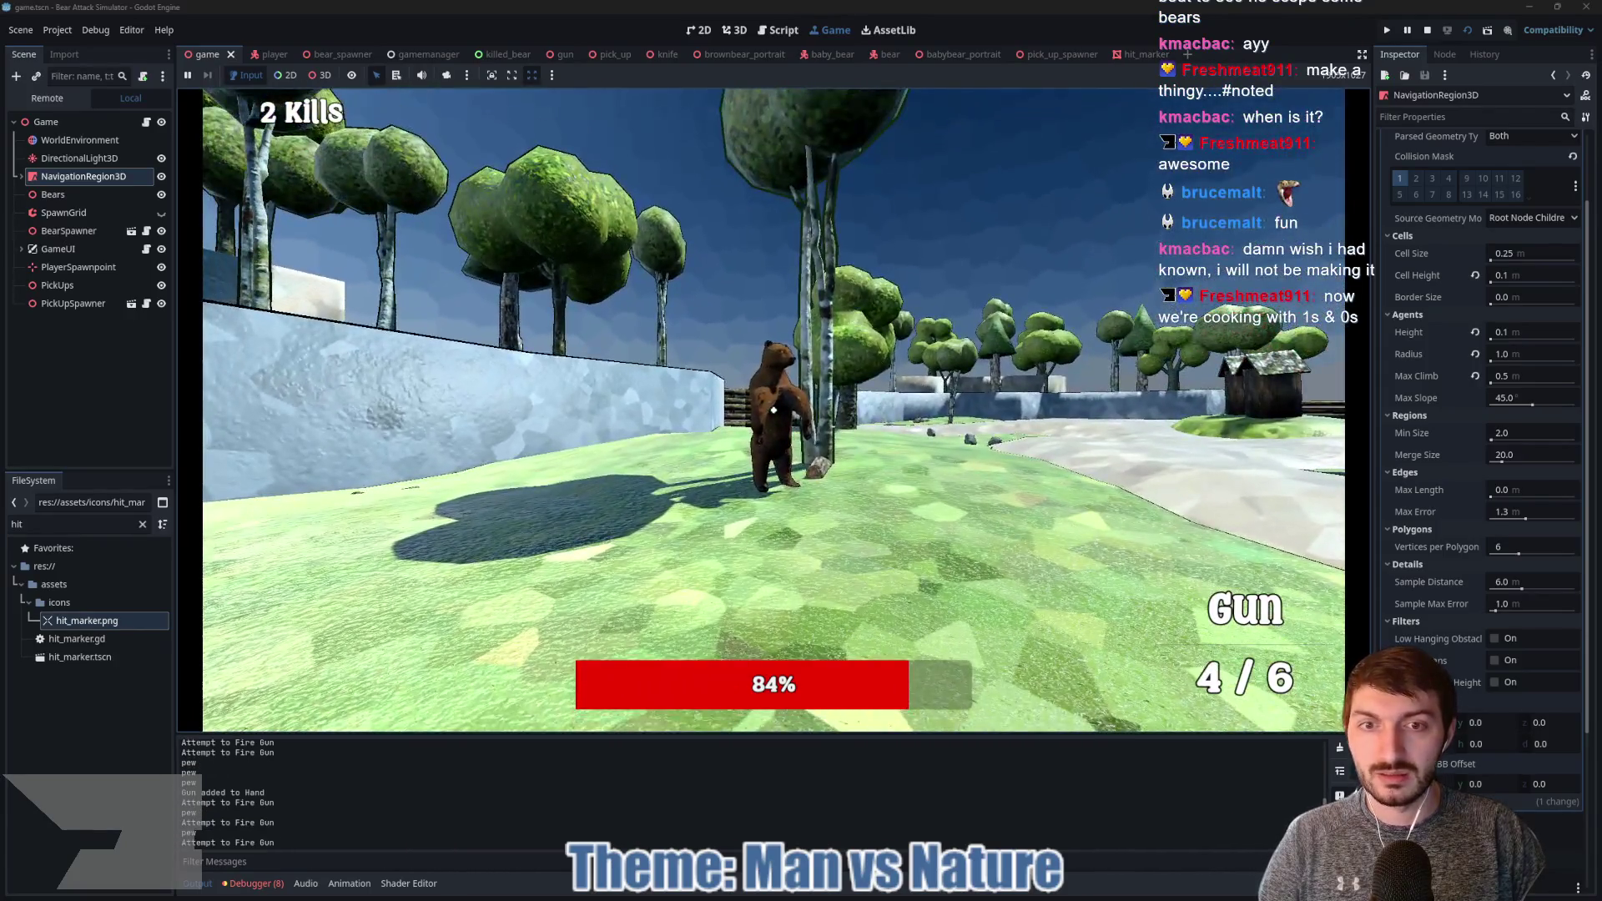
click(773, 410)
click(773, 410)
click(773, 410)
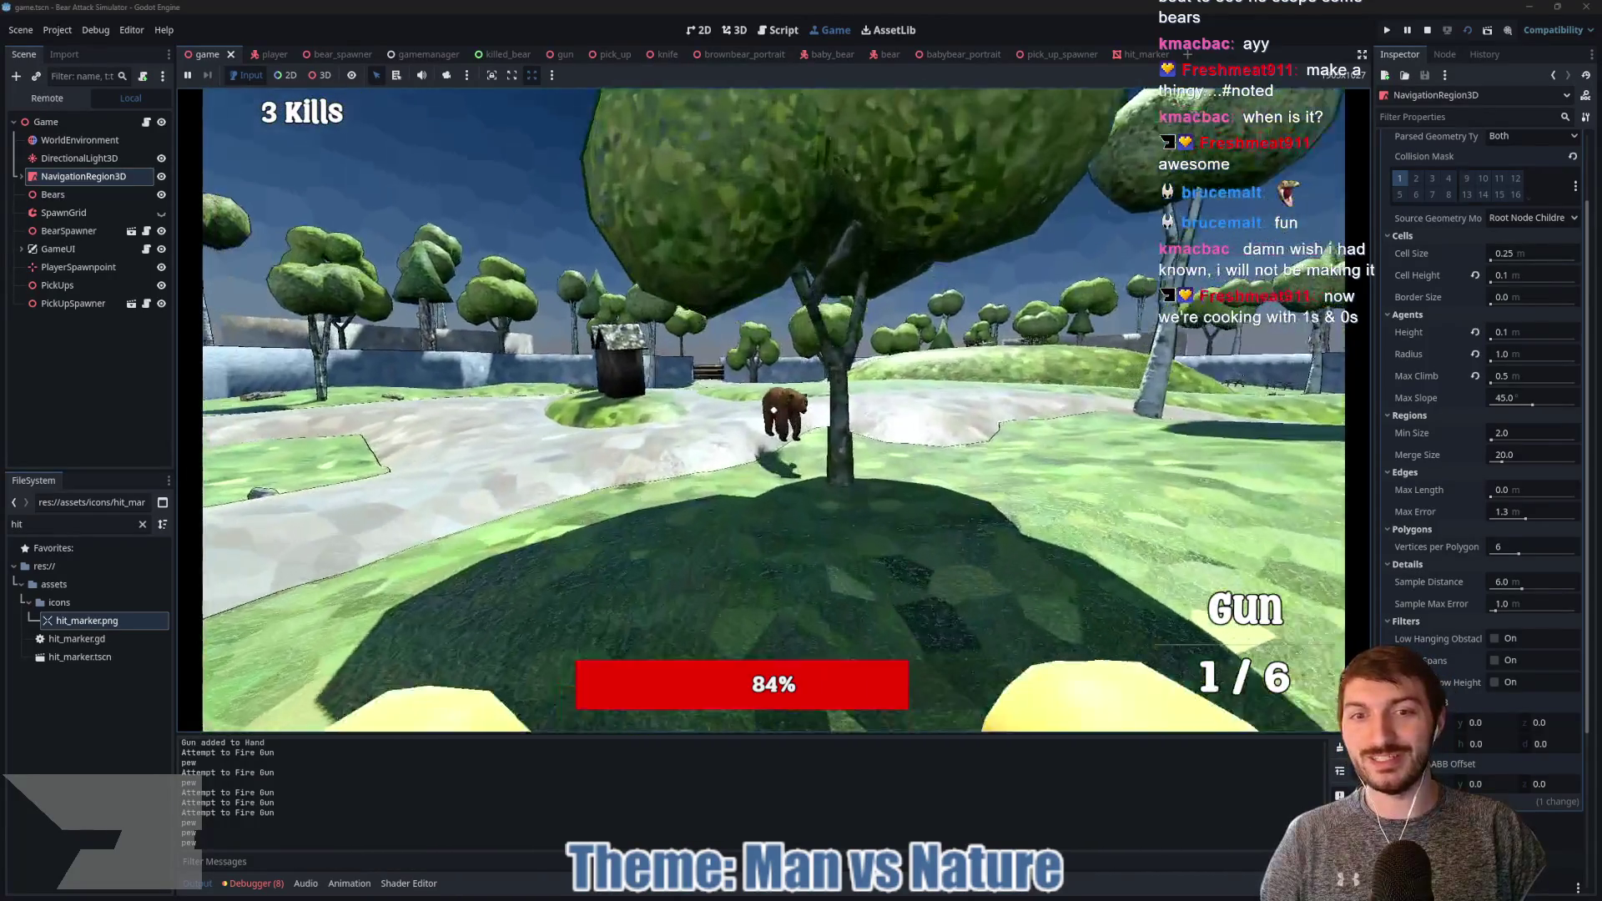
click(773, 409)
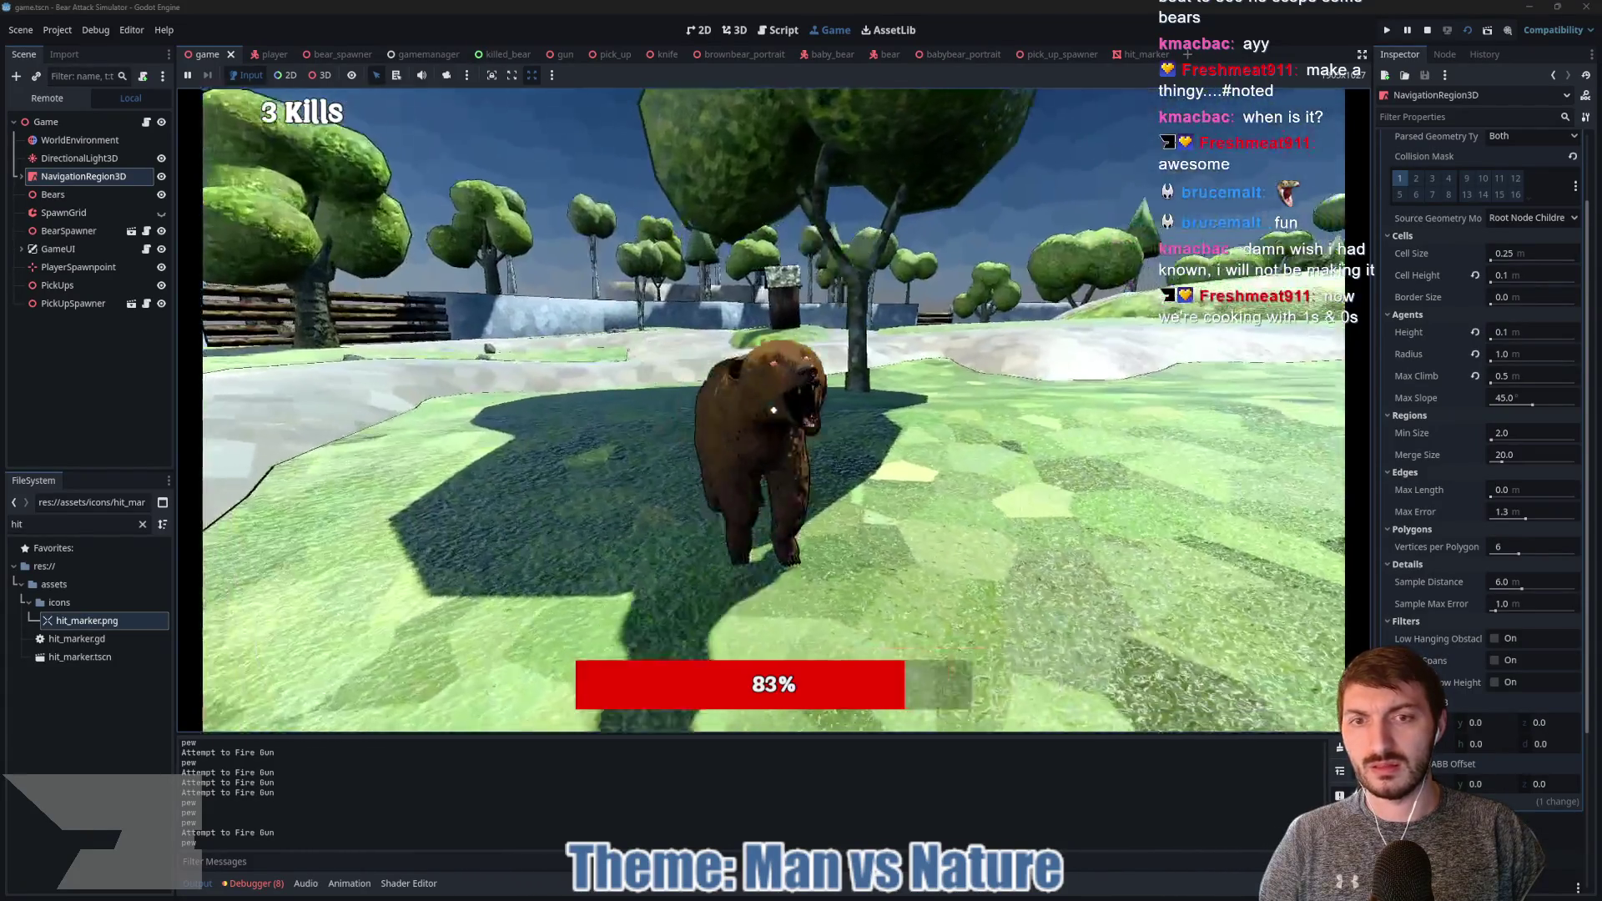
click(773, 409)
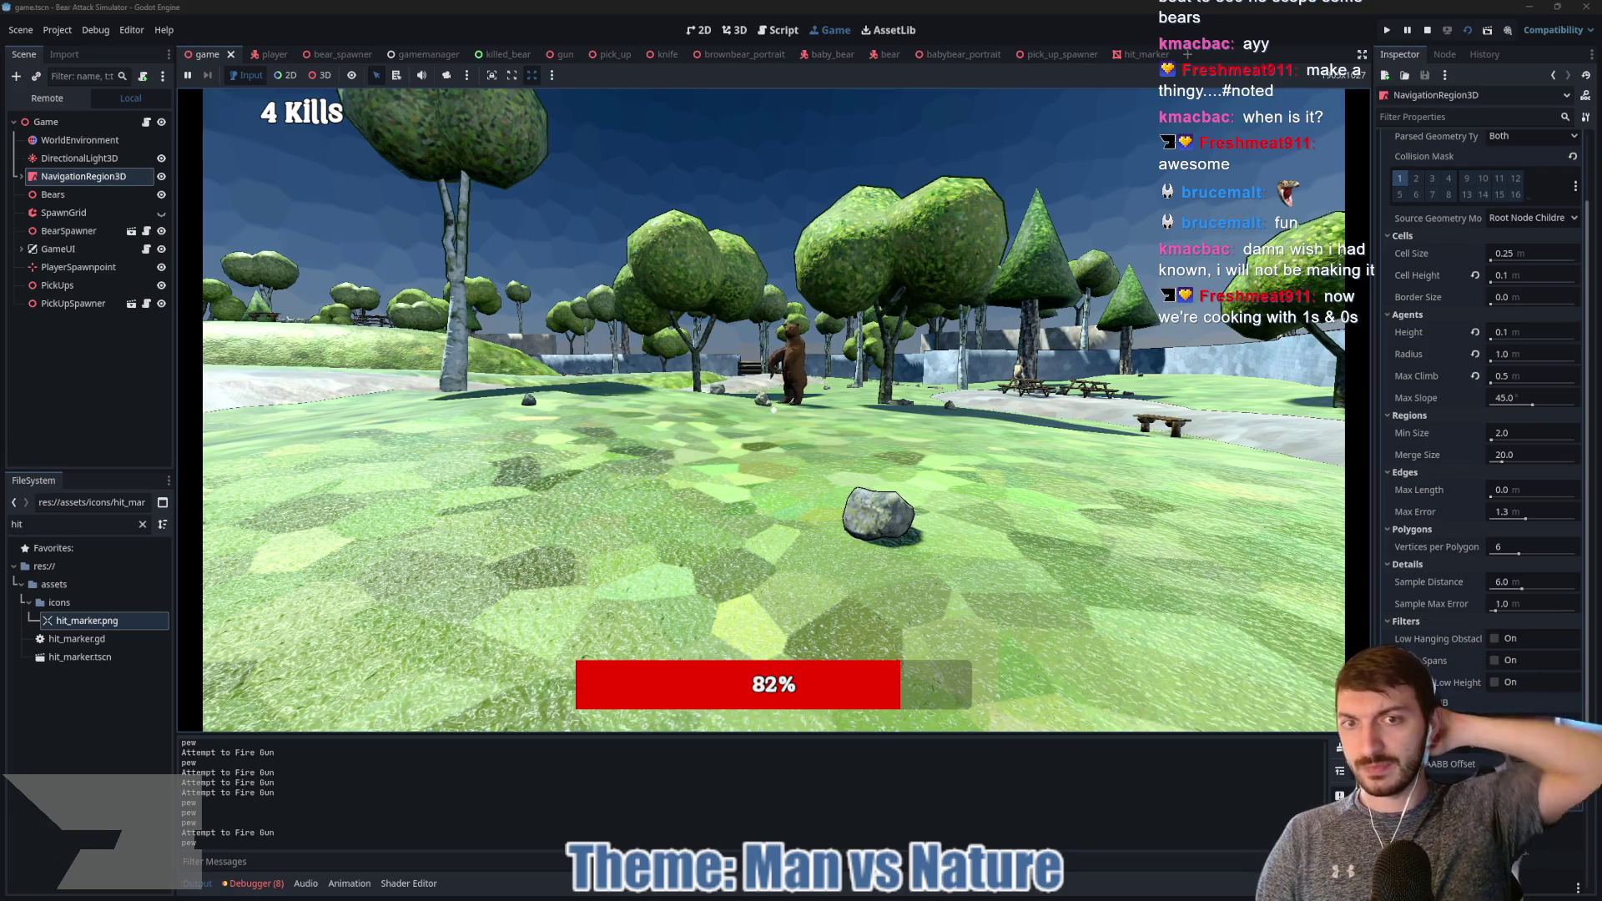
Step: Walk around briefly, then stop the test run with F8
key(w)
key(w)
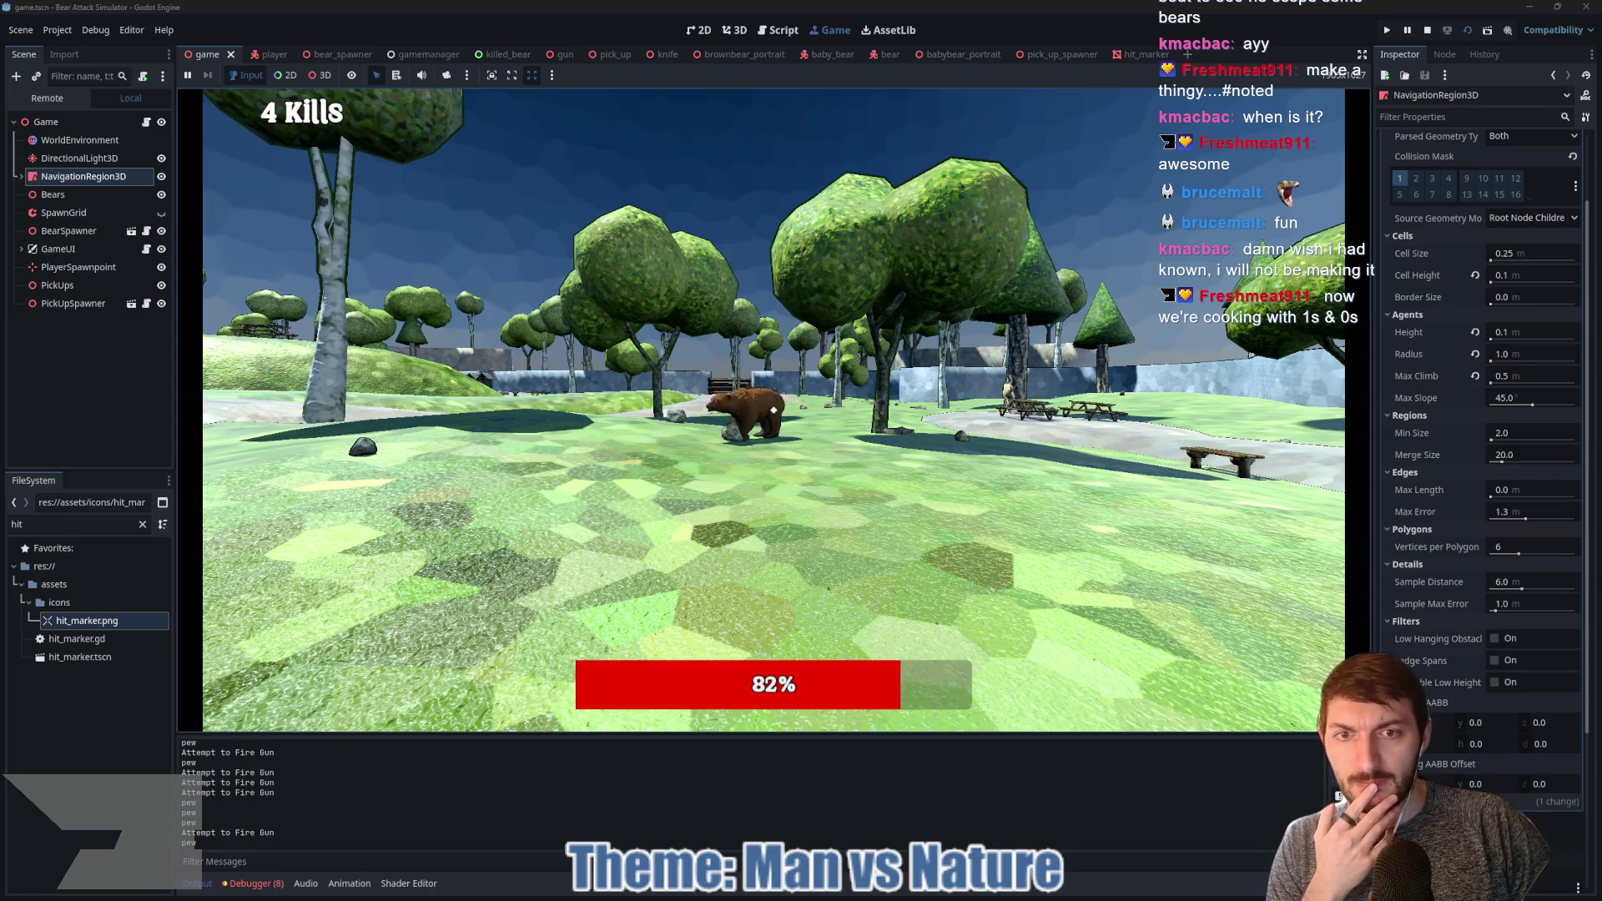
key(a)
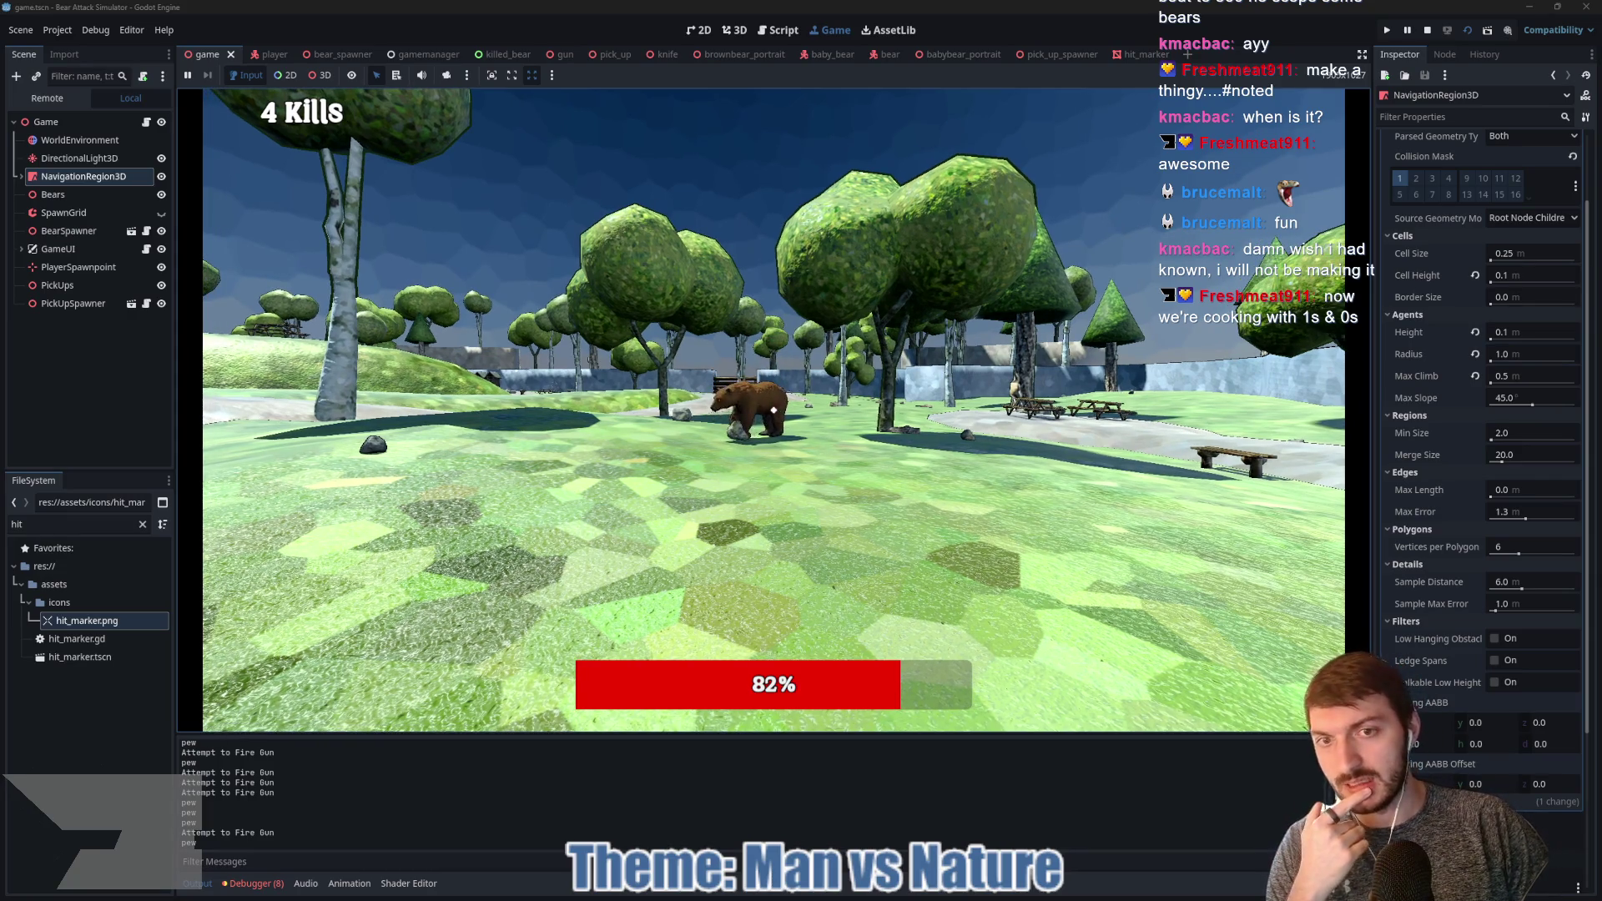
key(w)
key(F8)
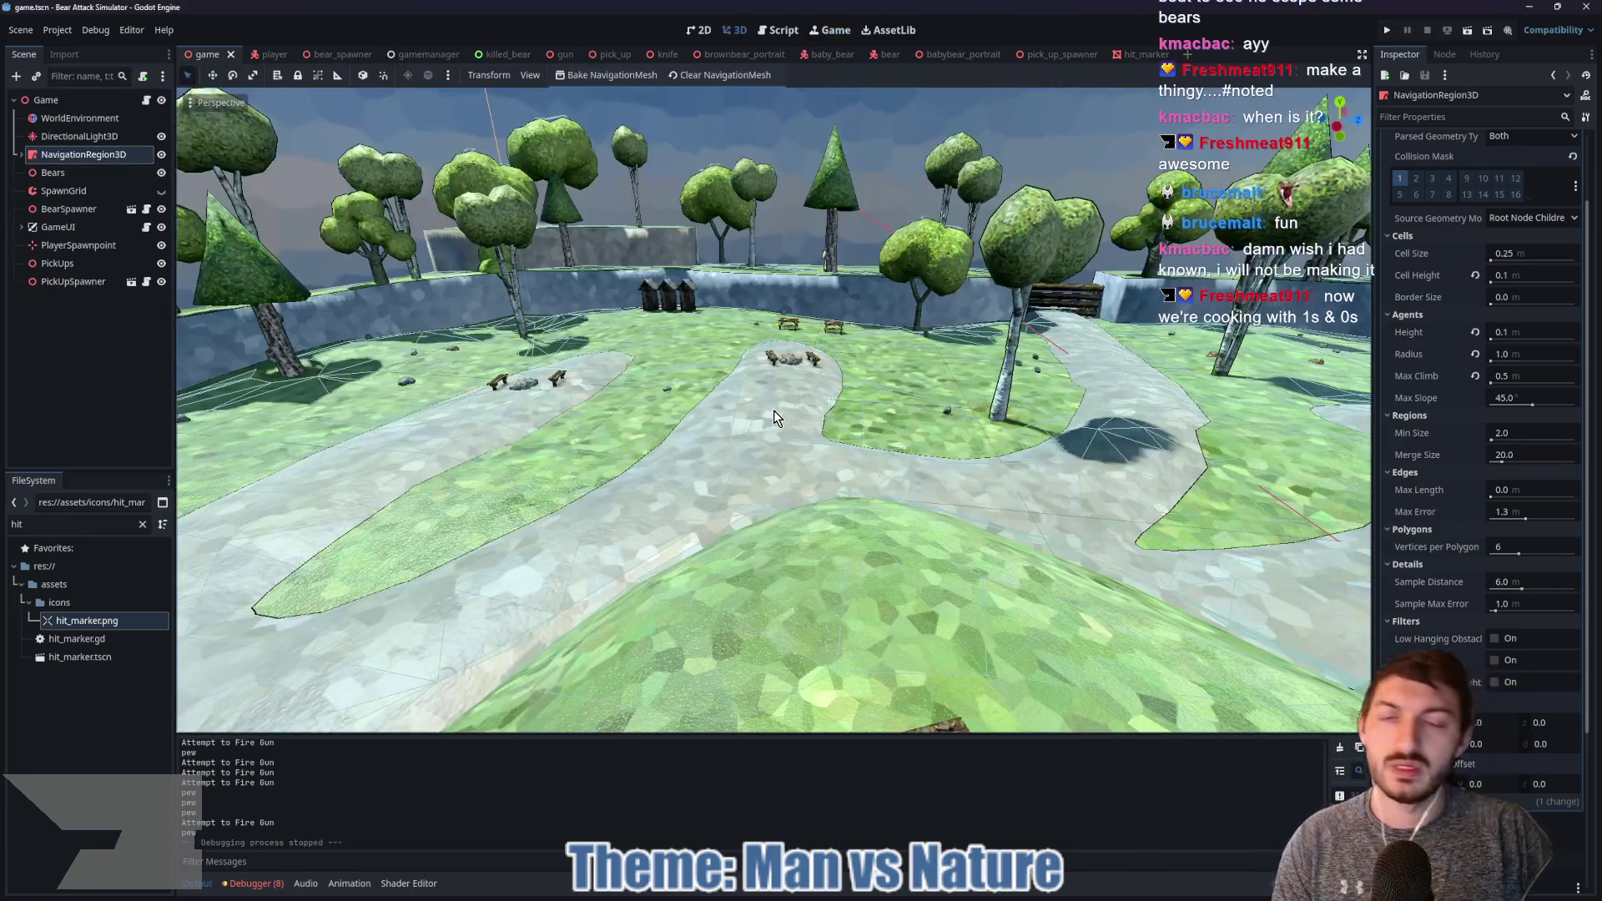
Step: Open bear.tscn and brown_bear.gd, and set Dist to Charge to 2.0 in the Inspector
click(886, 54)
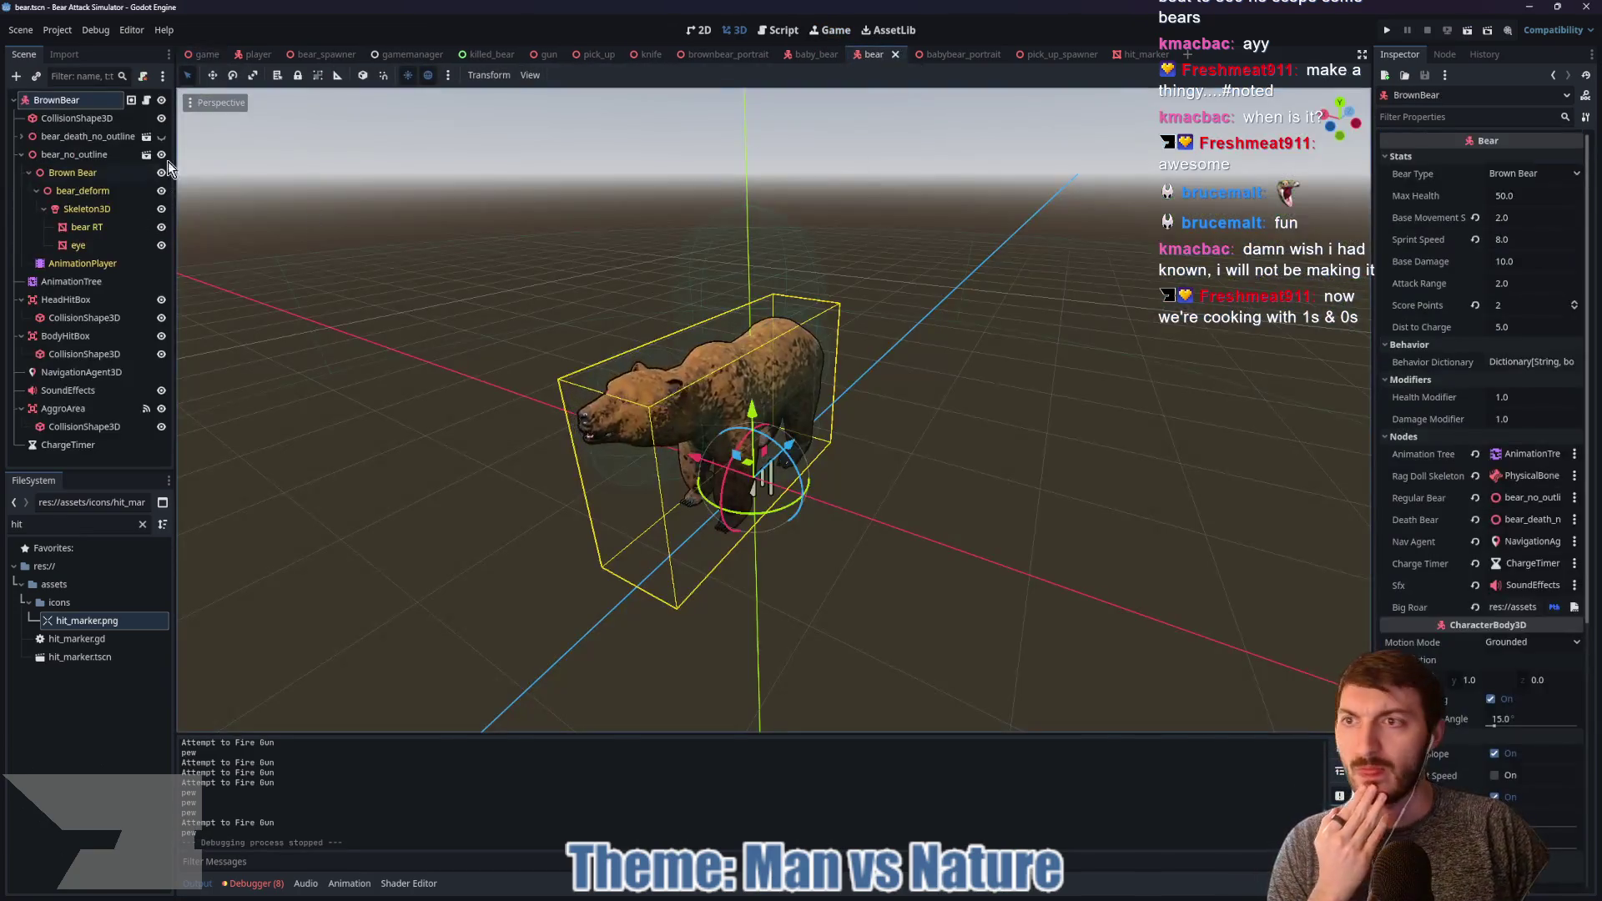
click(146, 100)
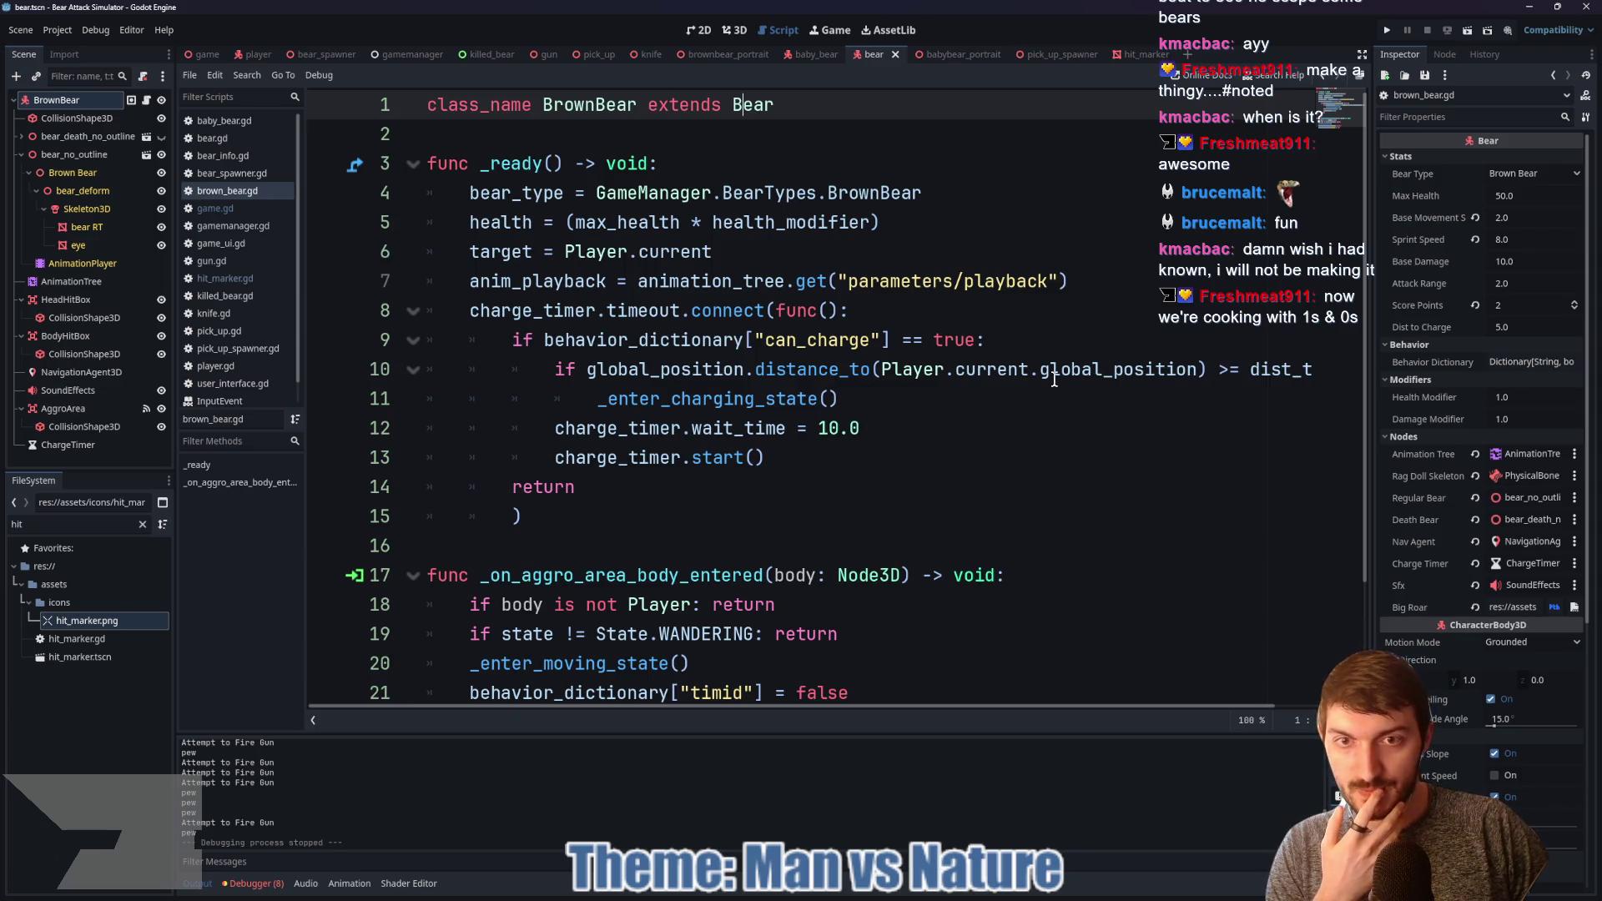
drag(695, 709, 886, 710)
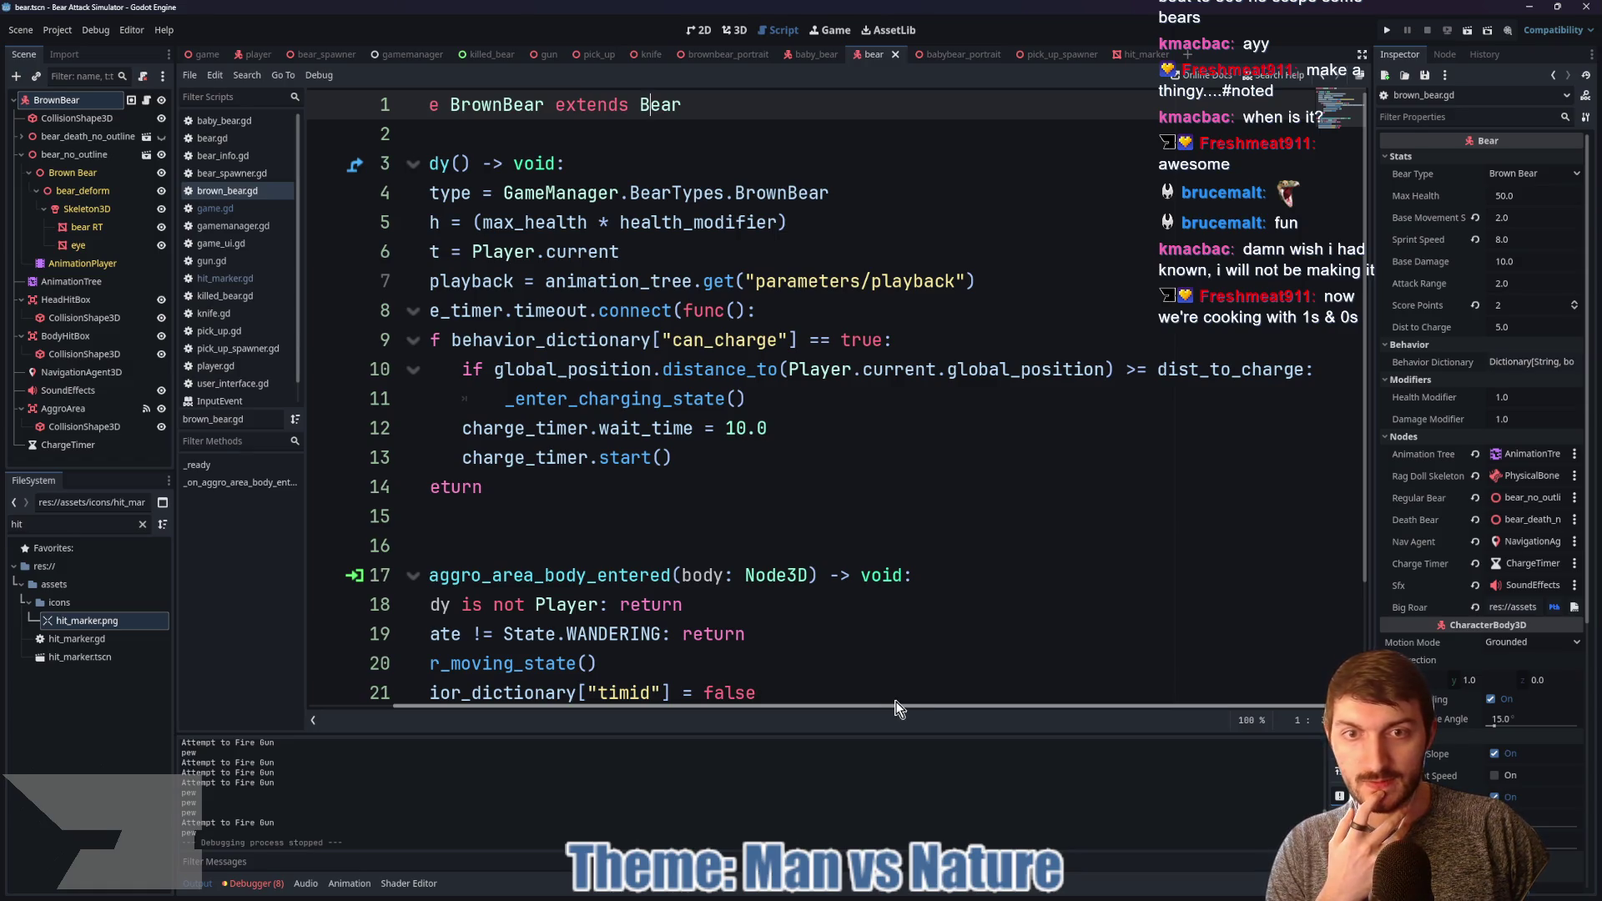
mouse_move(799, 703)
mouse_down()
mouse_move(661, 703)
mouse_move(867, 690)
mouse_move(649, 691)
mouse_up()
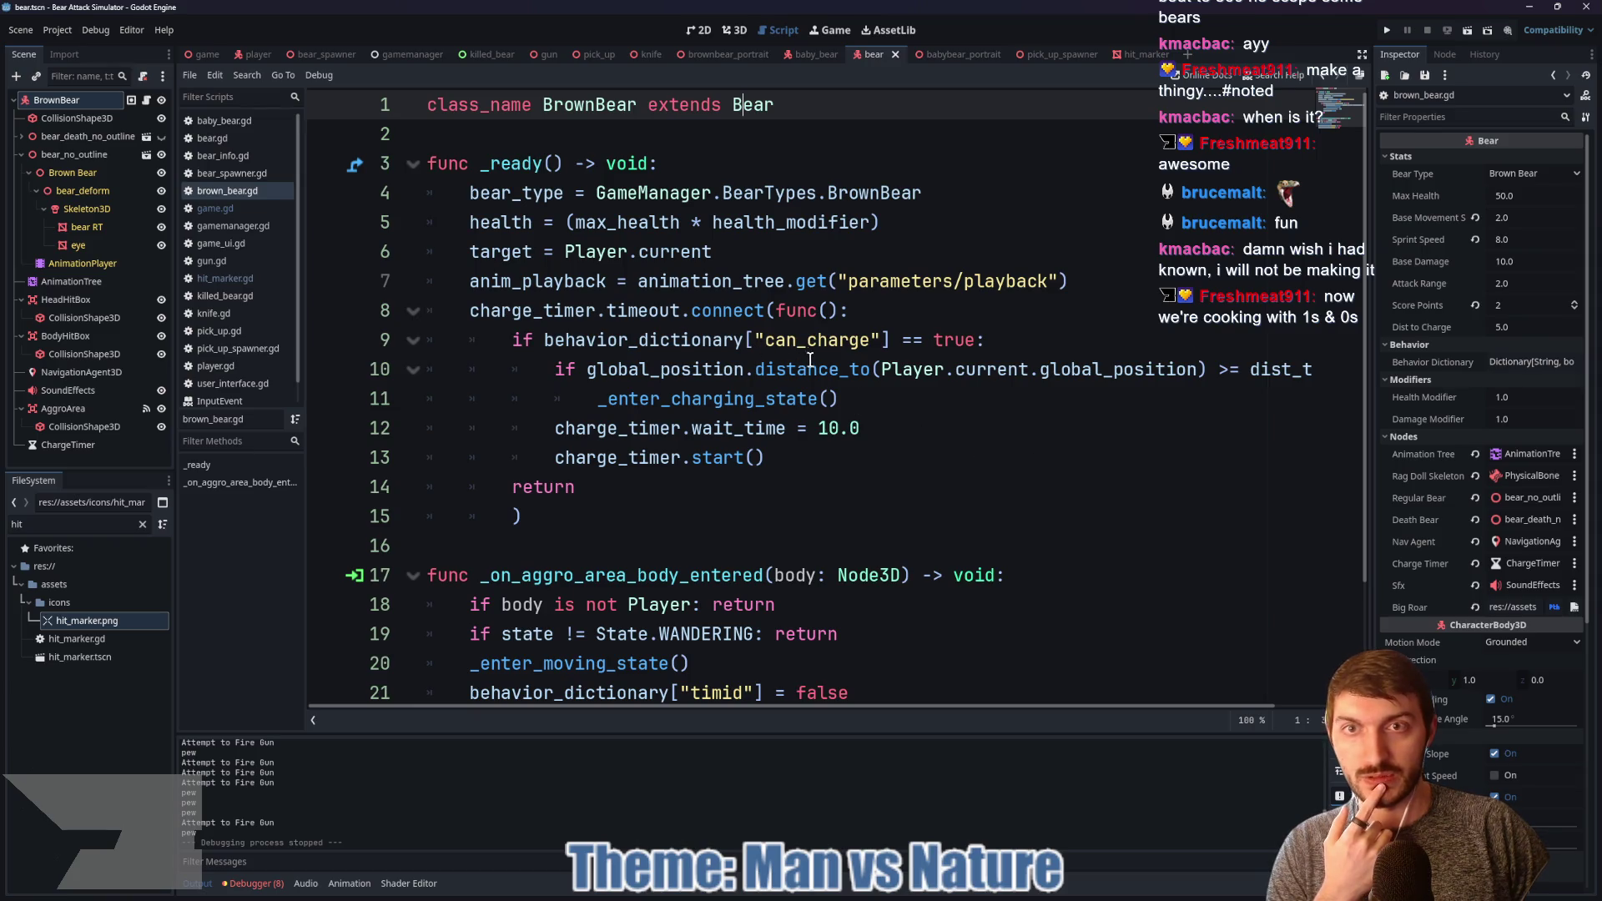
double_click(1282, 368)
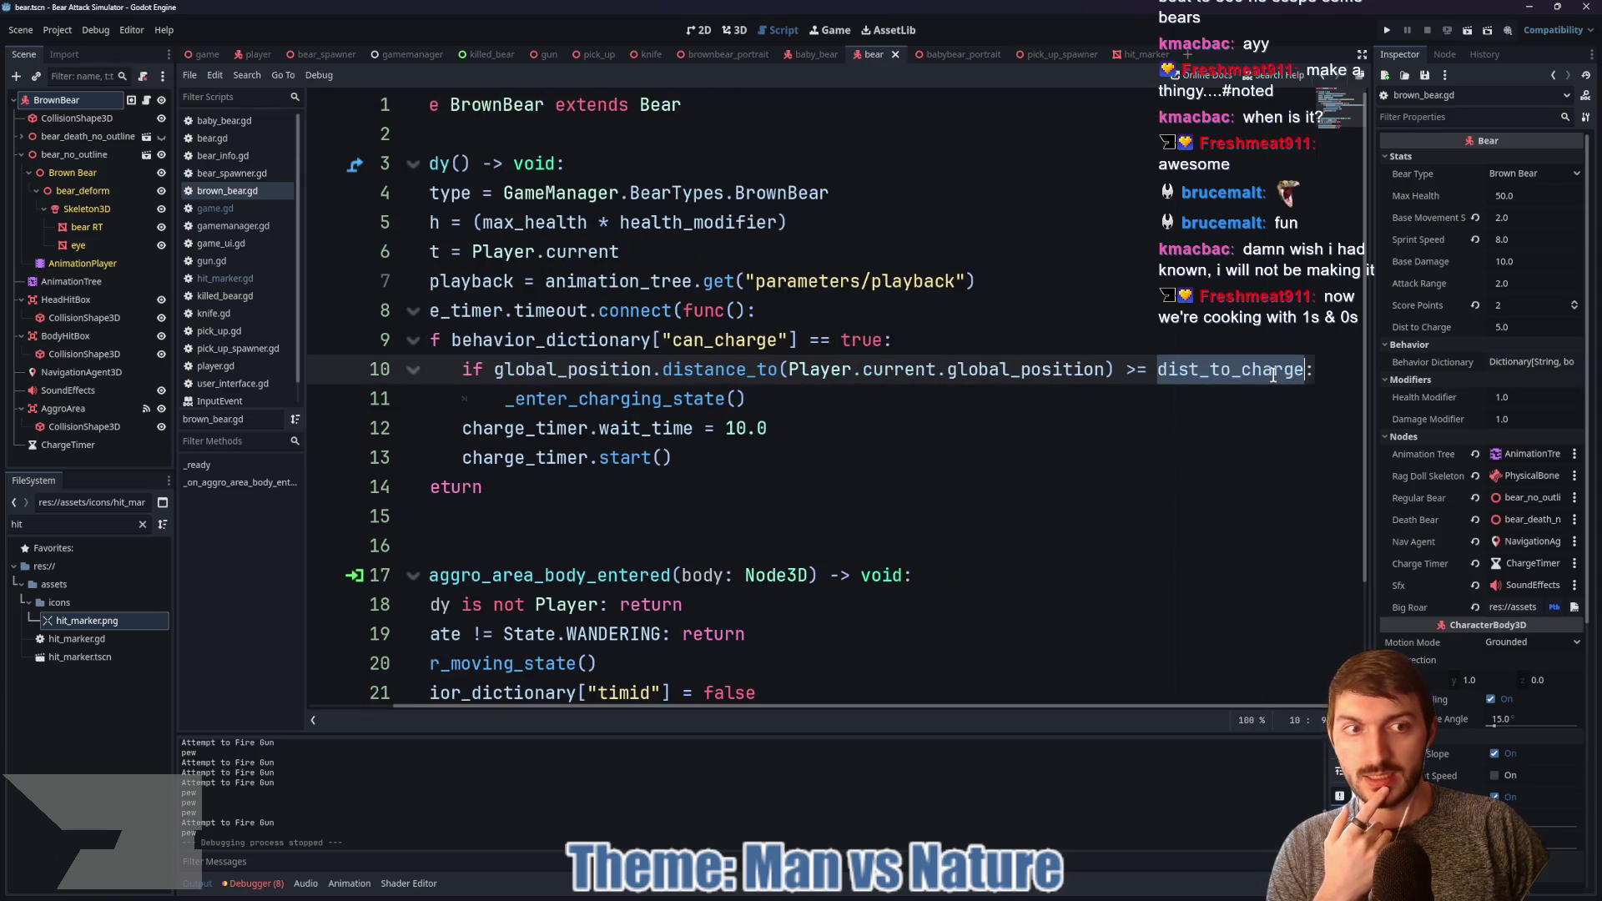
click(1528, 323)
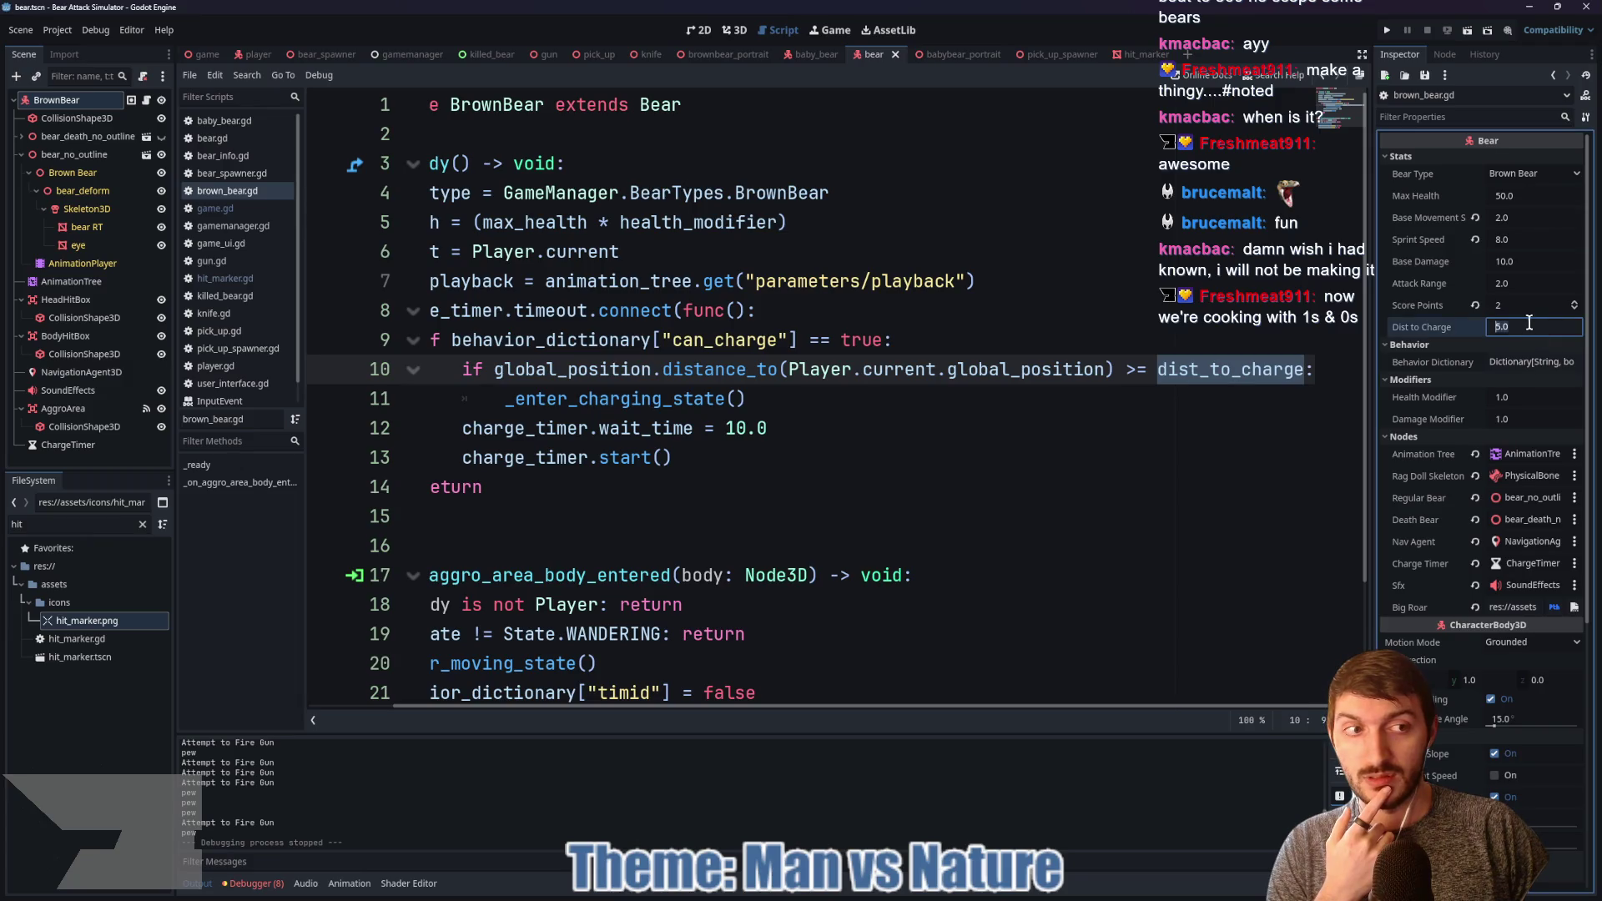
text(2)
key(Return)
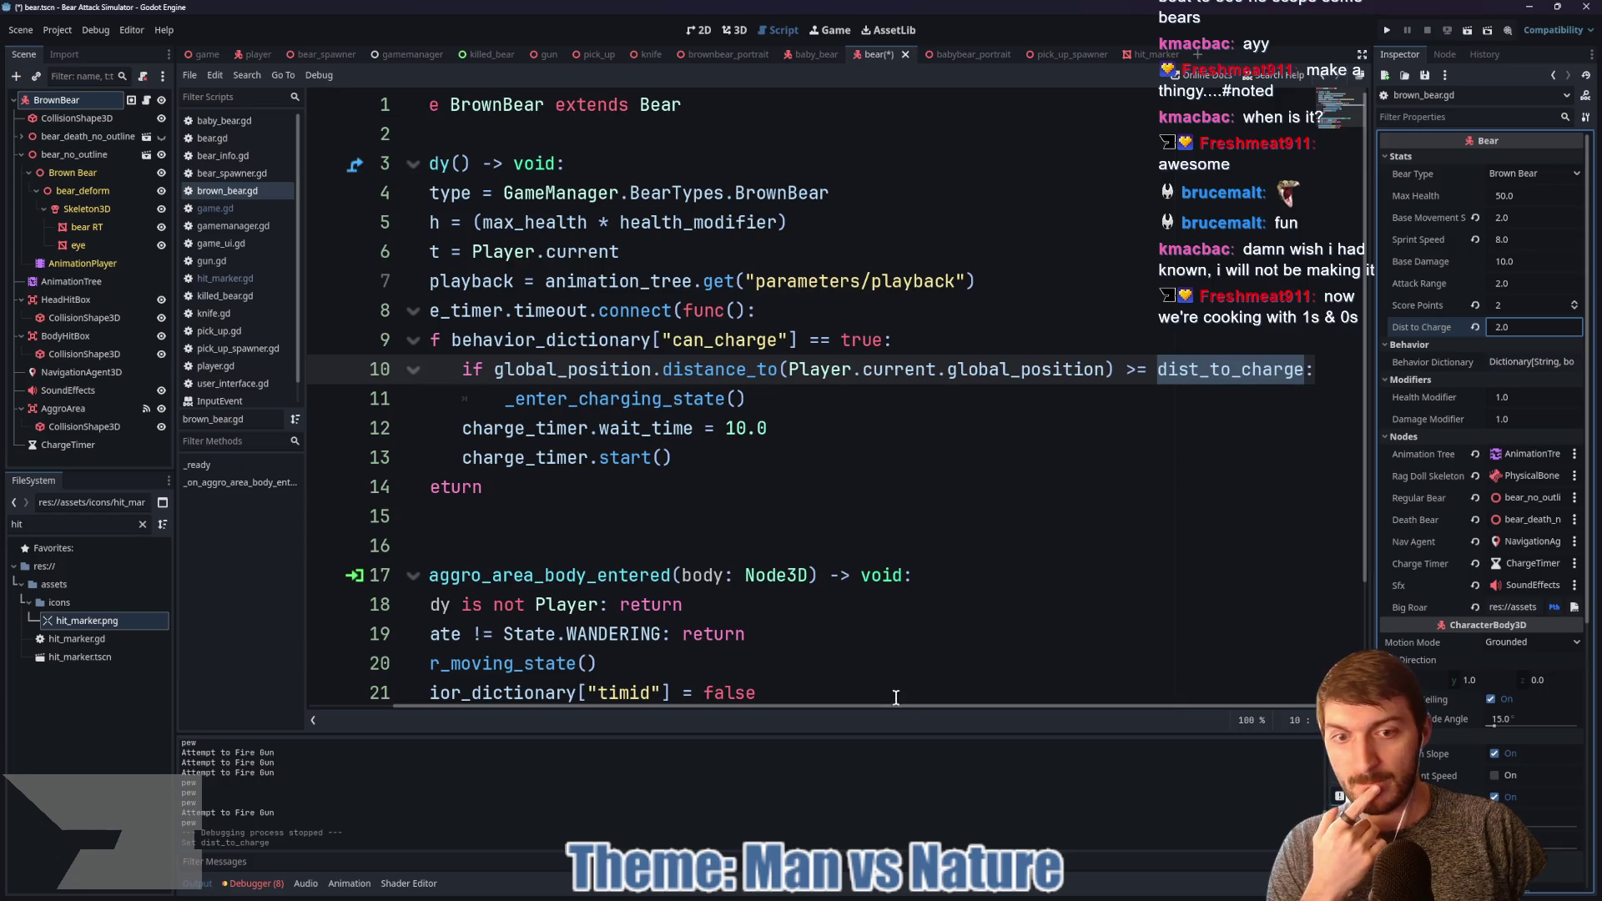
Step: Select the _enter_charging_state call on line 11 of brown_bear.gd
scroll(895, 696, left, 3)
scroll(801, 417, down, 2)
click(762, 251)
double_click(762, 250)
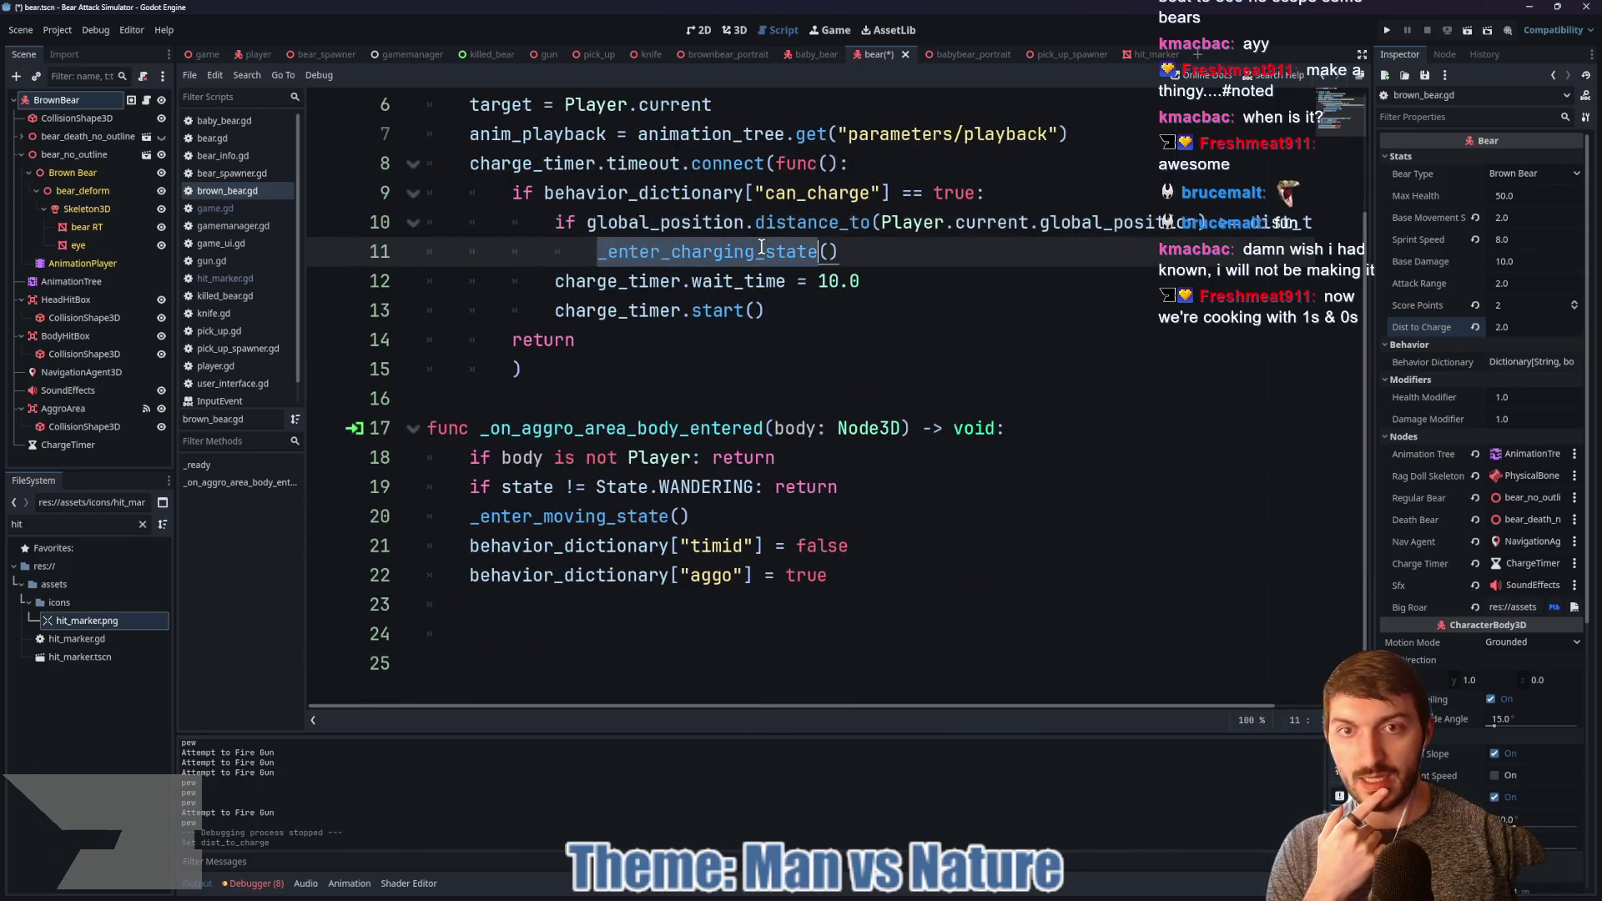
scroll(853, 351, up, 2)
Step: In bear.gd, go to _enter_charging_state, highlight the 10-second await line, and select AnimationTree
ctrl+click(780, 108)
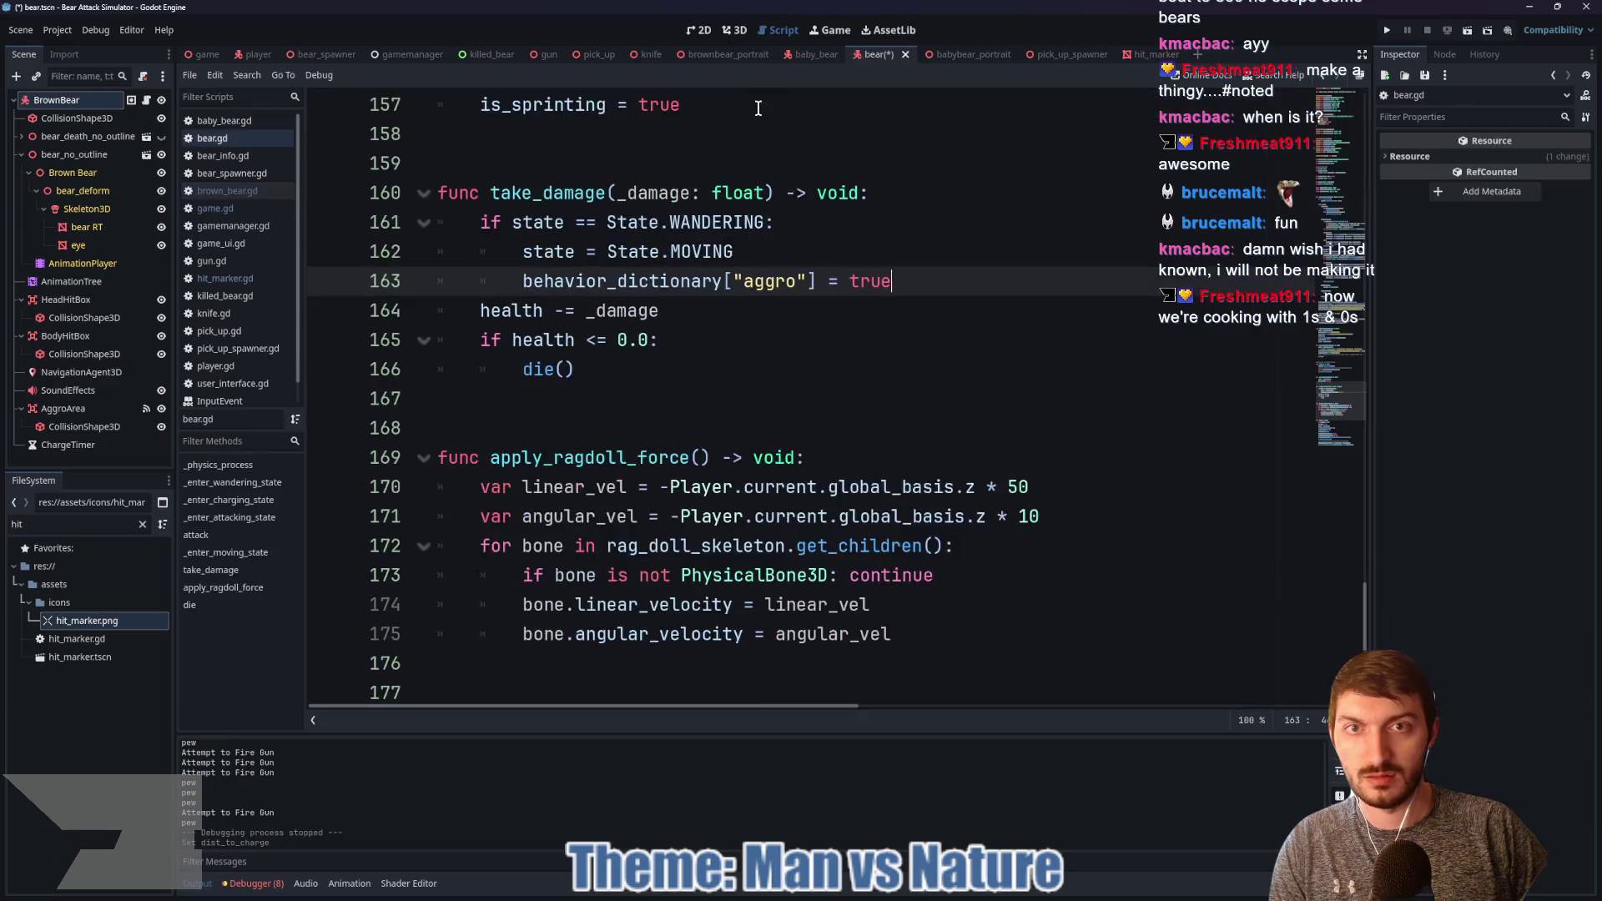
scroll(662, 368, down, 5)
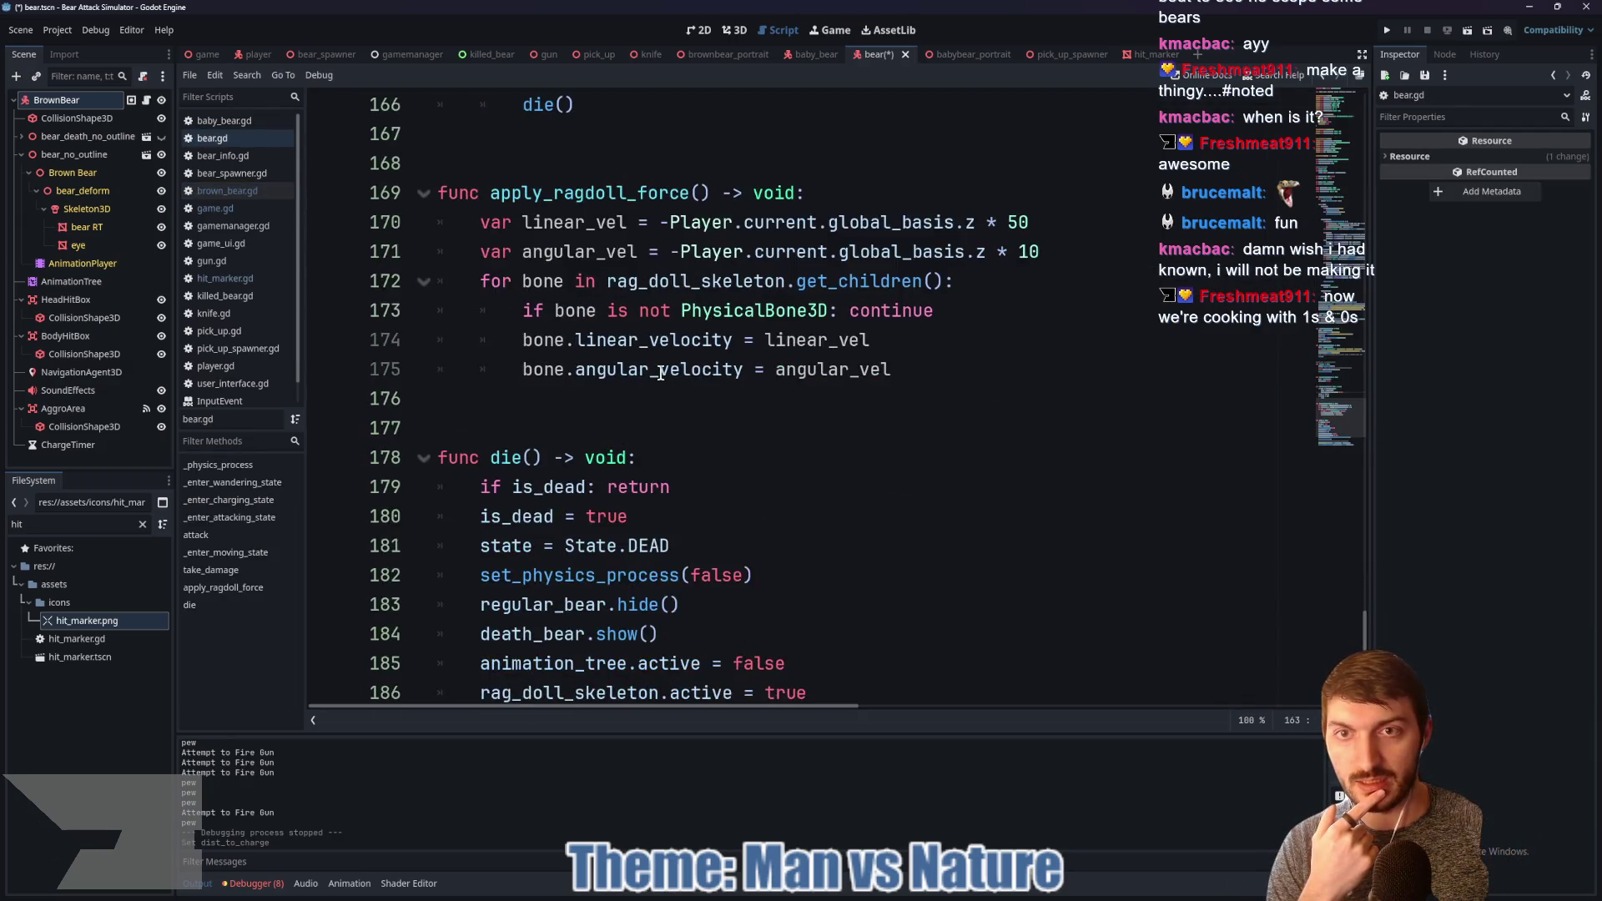
click(233, 499)
scroll(774, 457, down, 2)
click(728, 248)
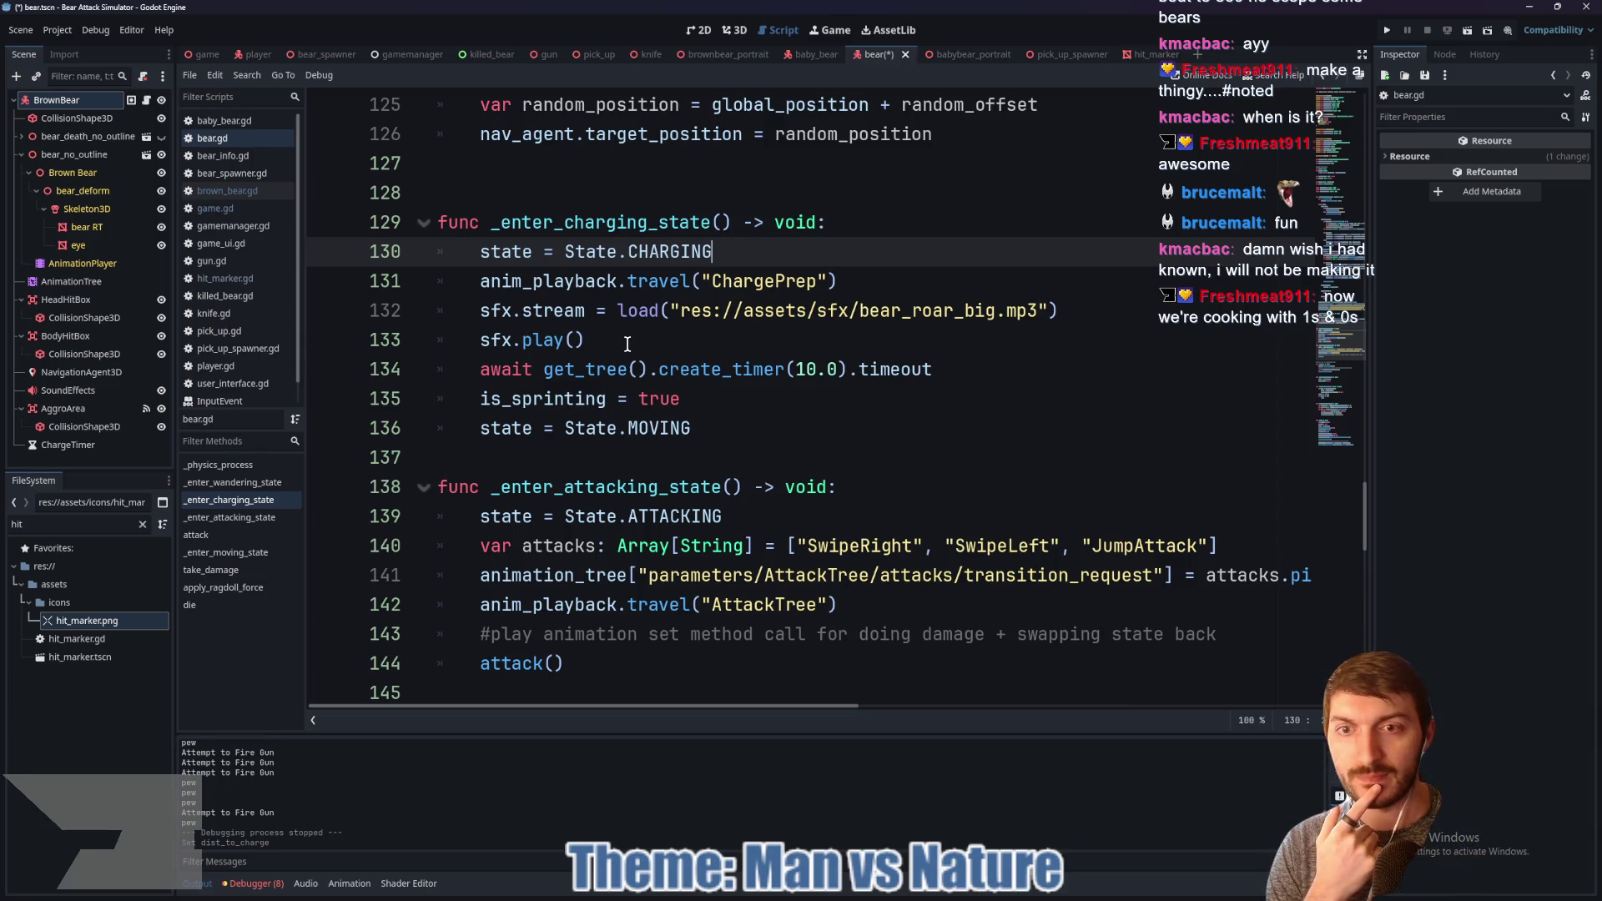
drag(972, 373, 474, 373)
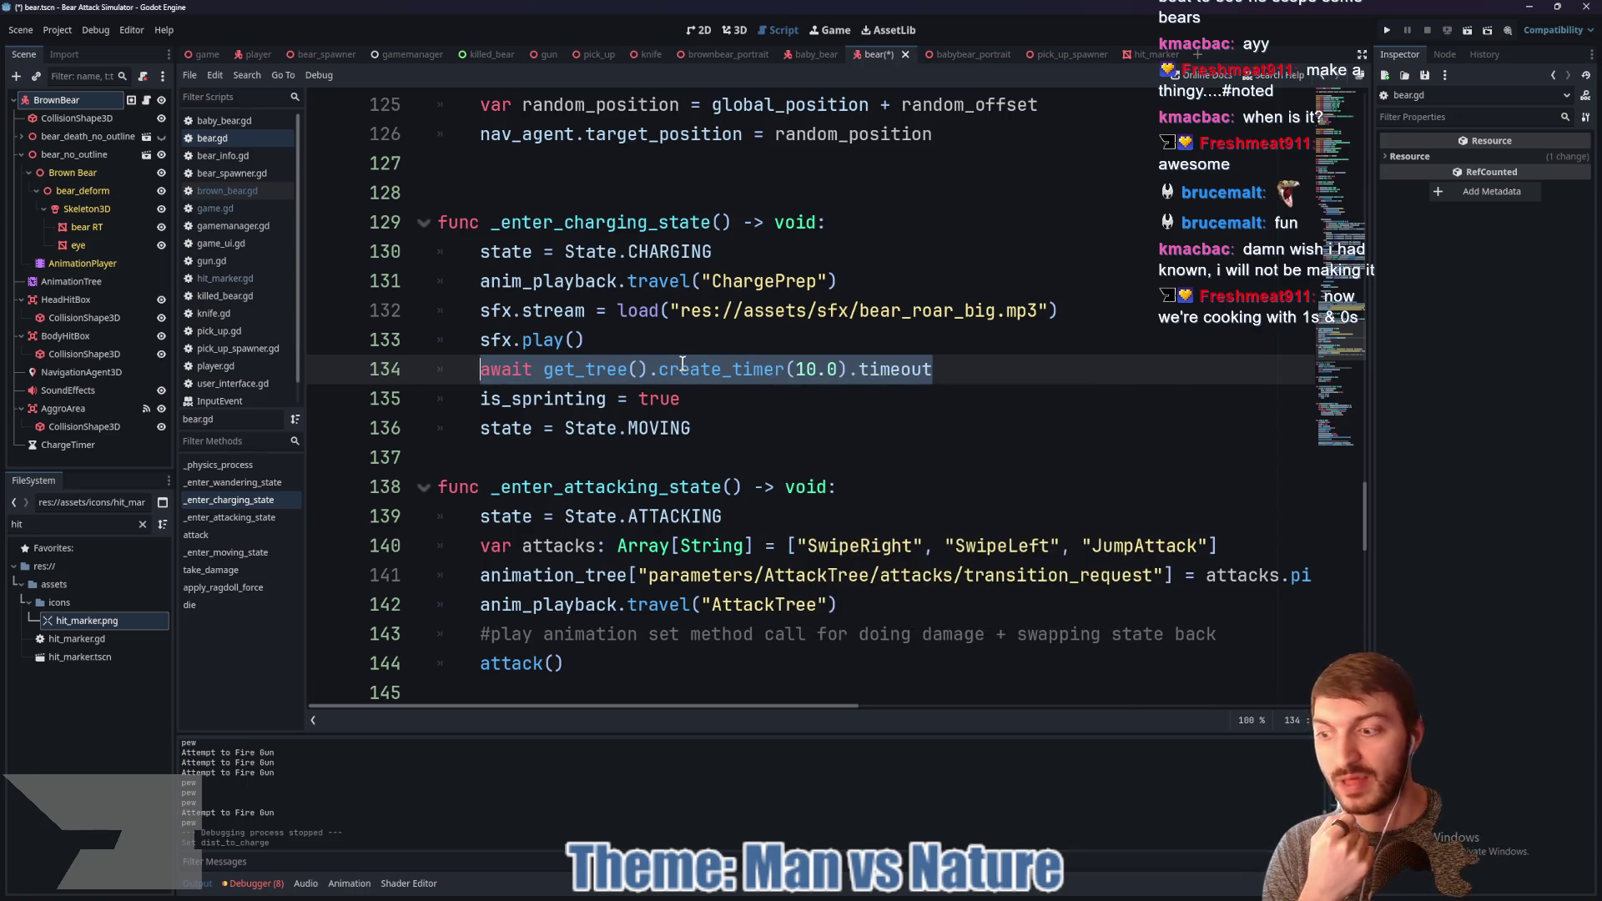
mouse_move(681, 363)
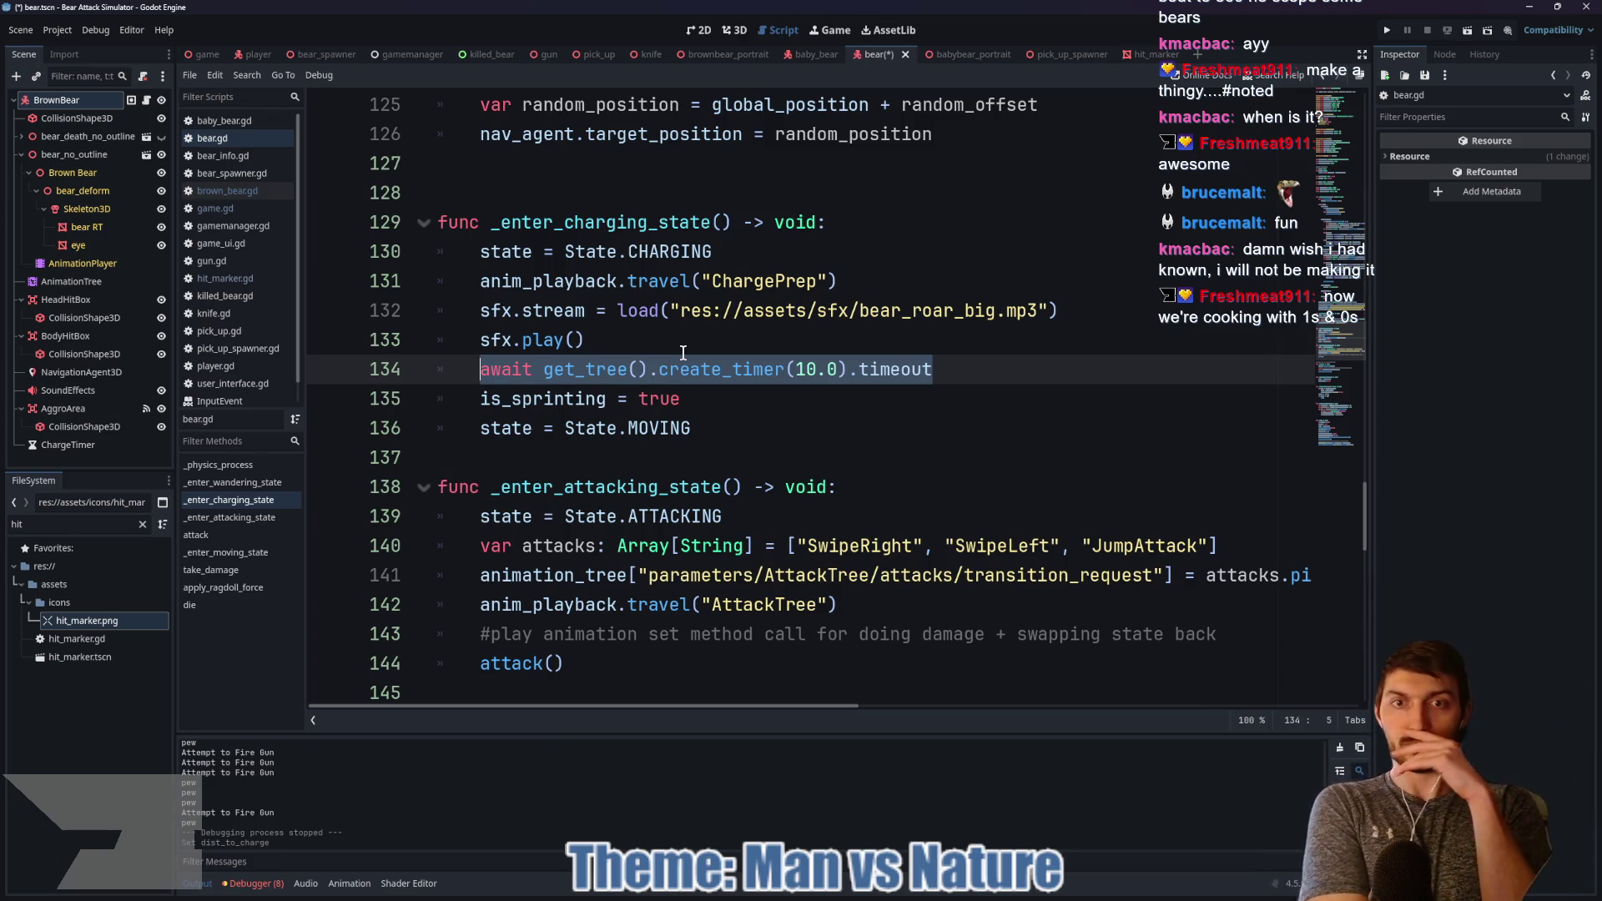
click(82, 280)
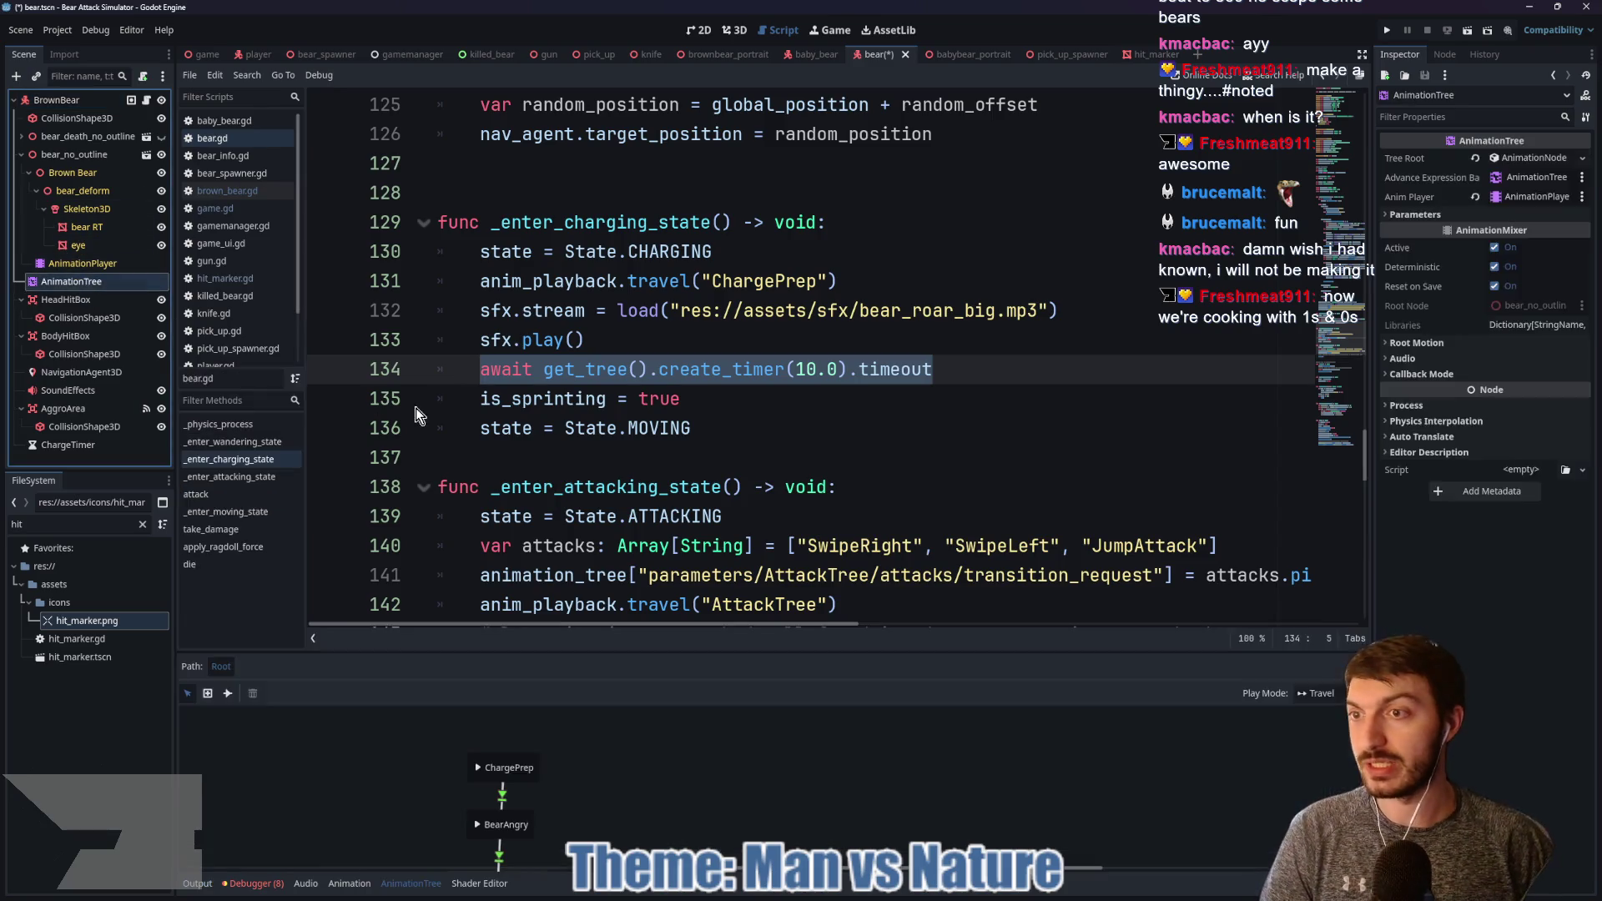
Step: Enlarge the state machine panel, select the ChargePrep state, then select the AnimationPlayer node
drag(636, 666, 658, 401)
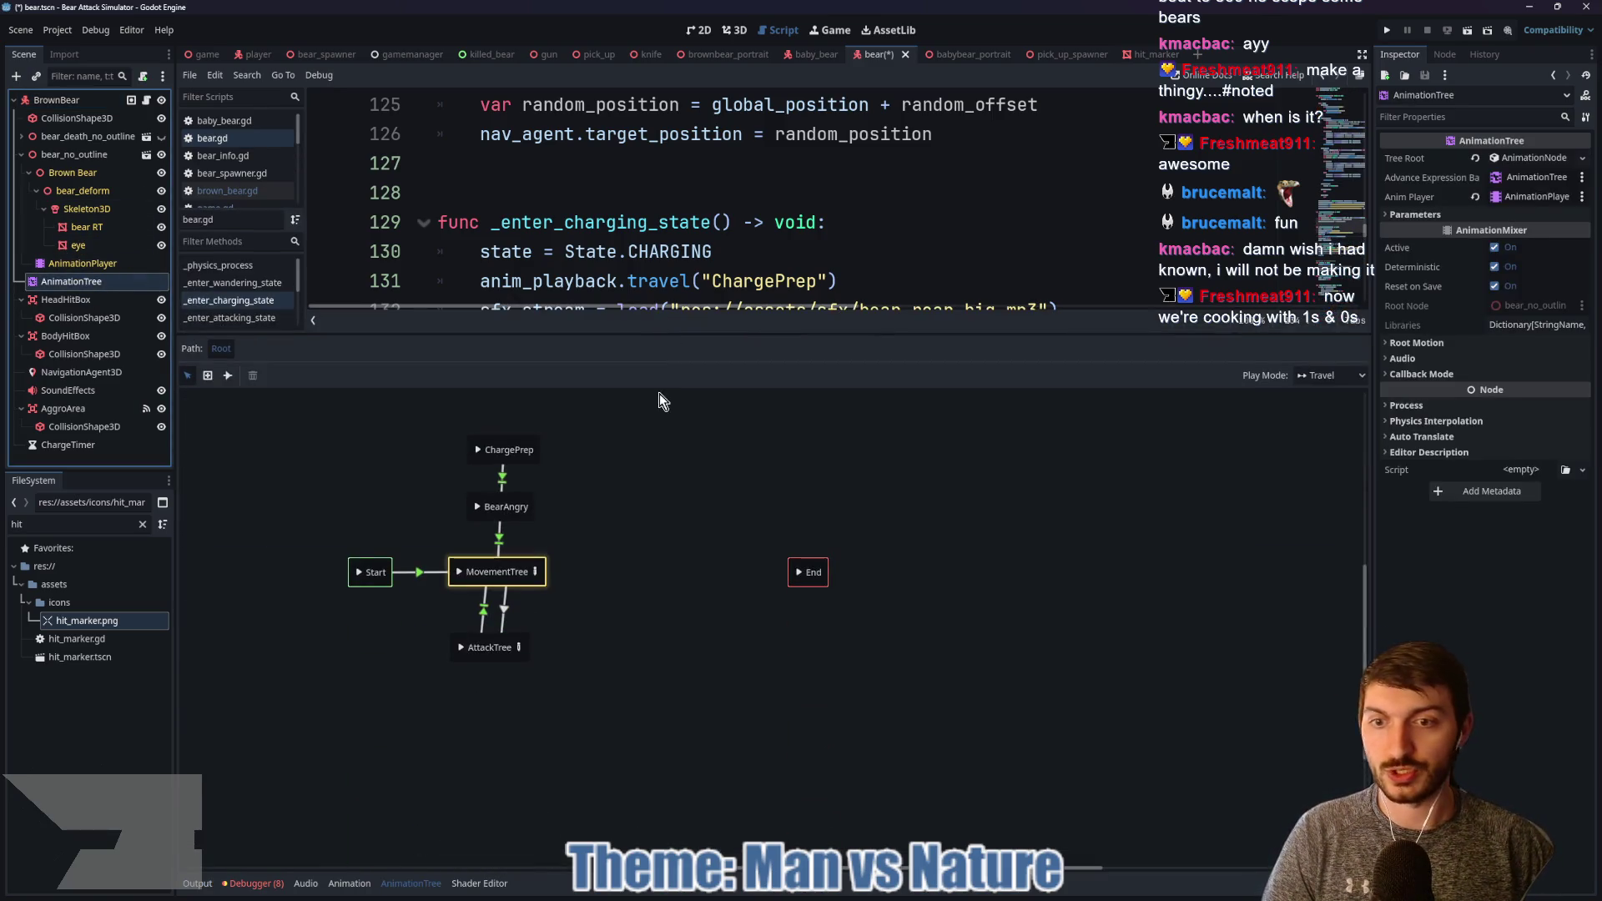
click(734, 30)
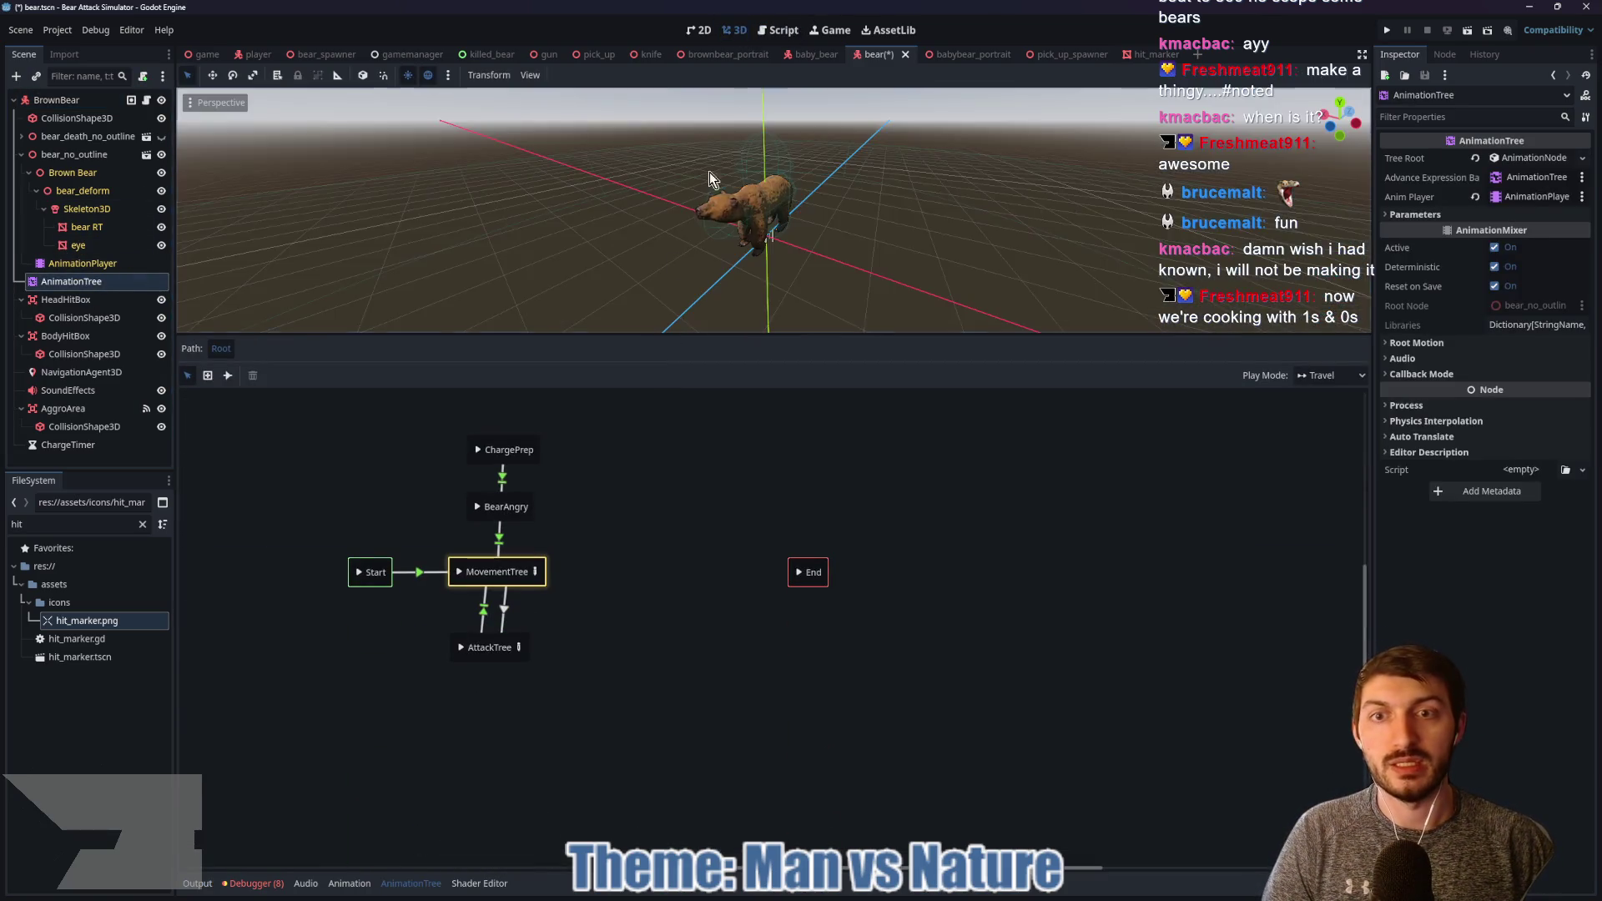
click(505, 450)
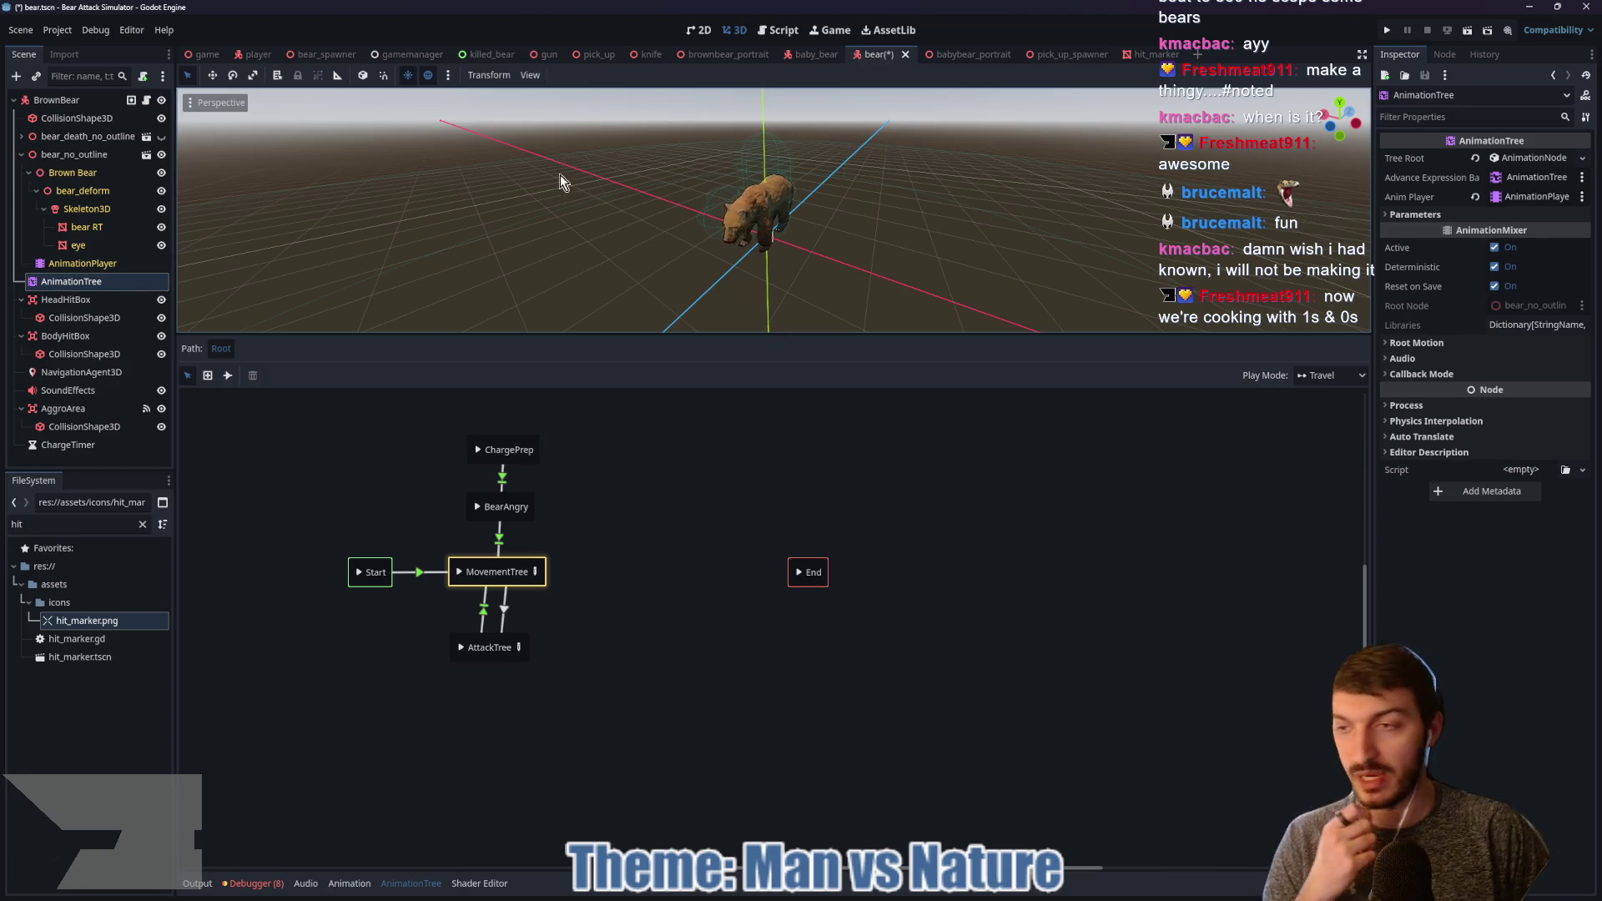
click(98, 266)
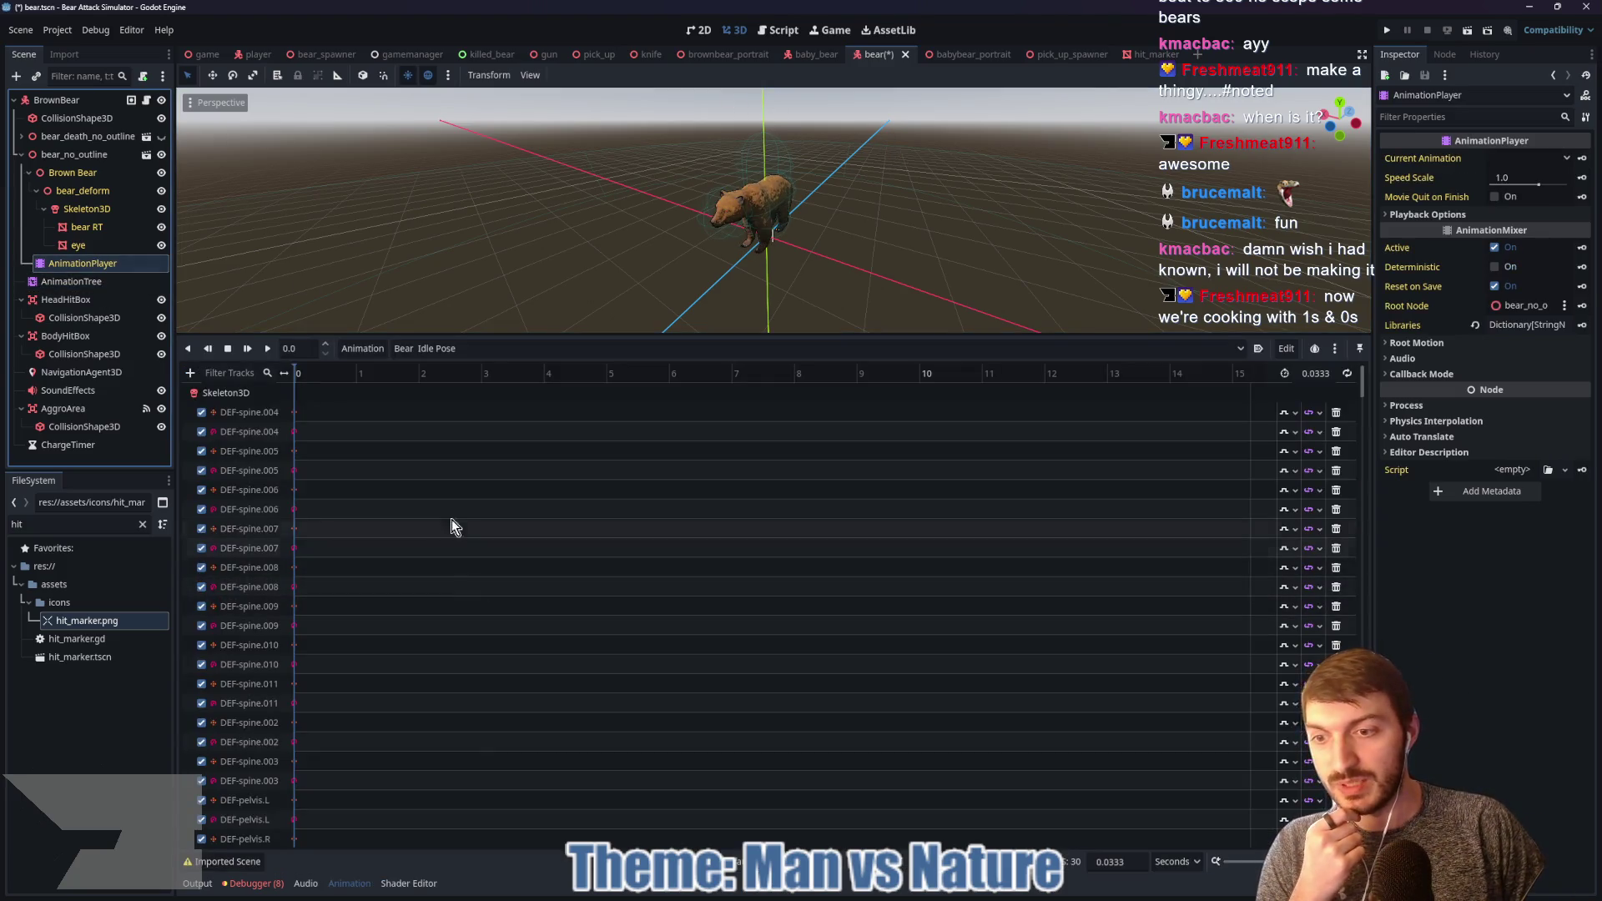
click(434, 348)
Step: Load the bear/bear_angry animation and dismiss the imported-animation warning
click(496, 889)
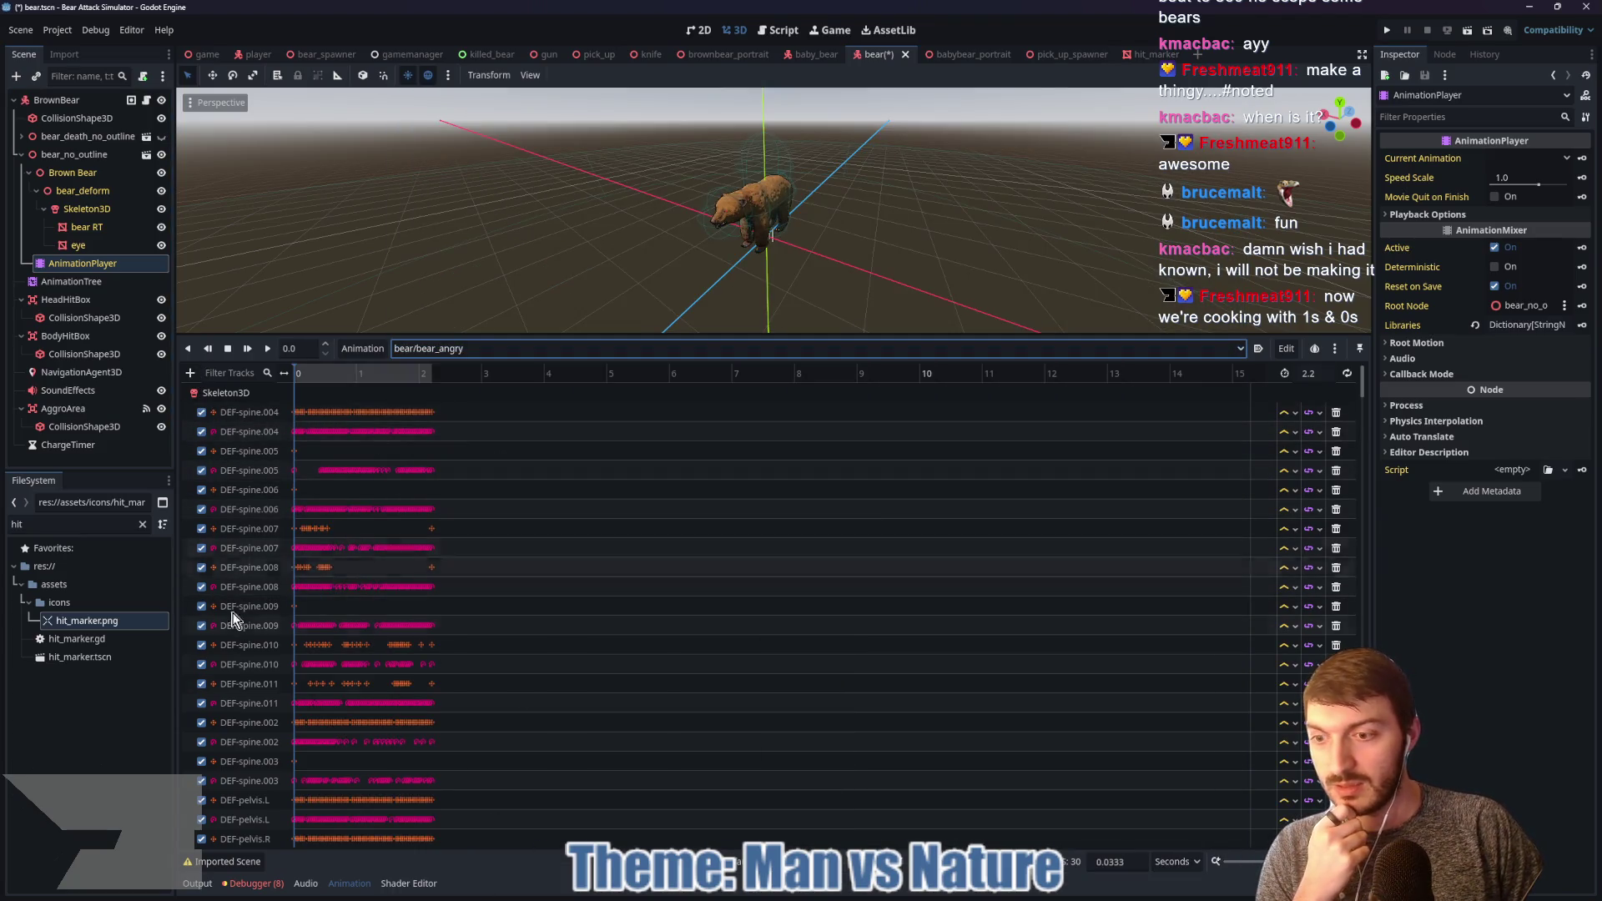
click(221, 862)
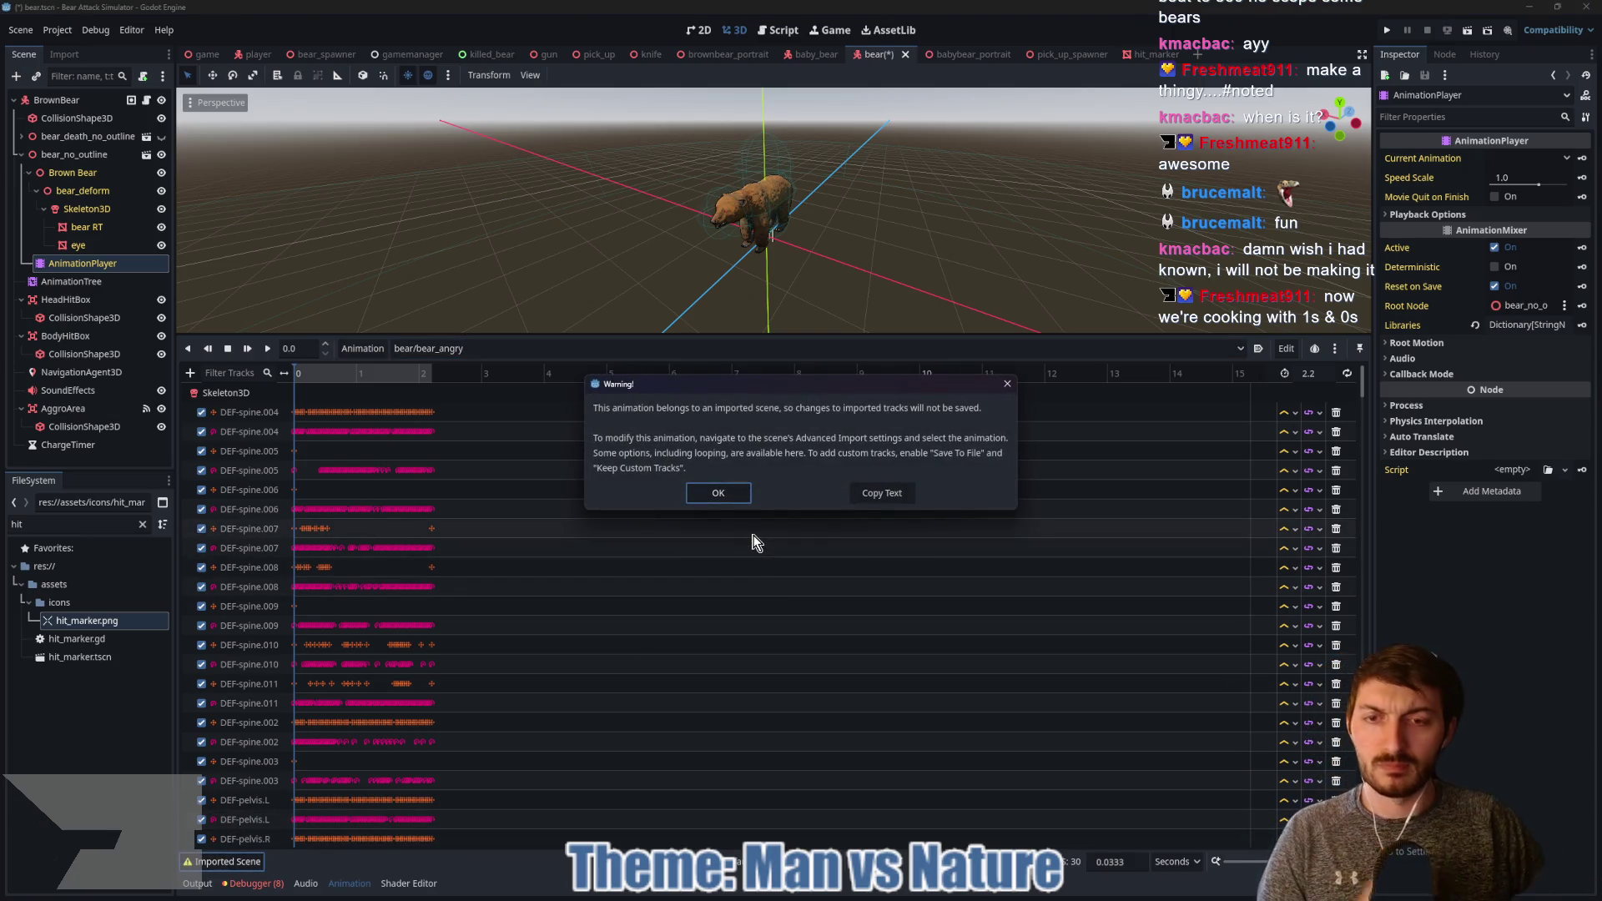
click(722, 493)
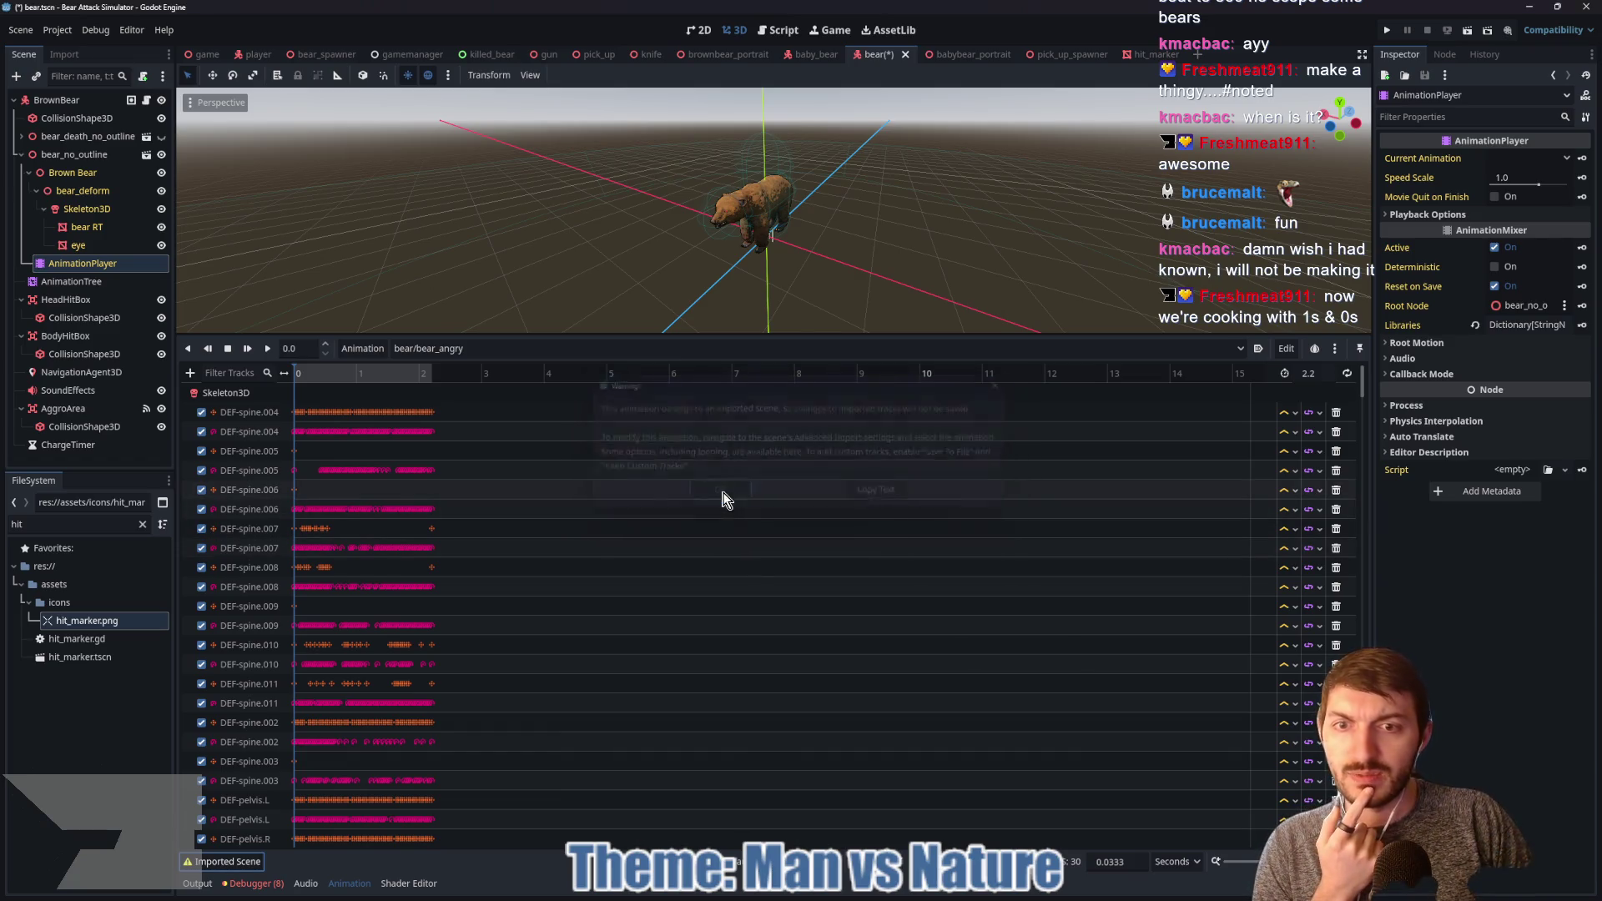
Step: Clear the FileSystem filter, expand assets/bear, and open bear_no_outline.glb's Advanced Import Settings
click(142, 524)
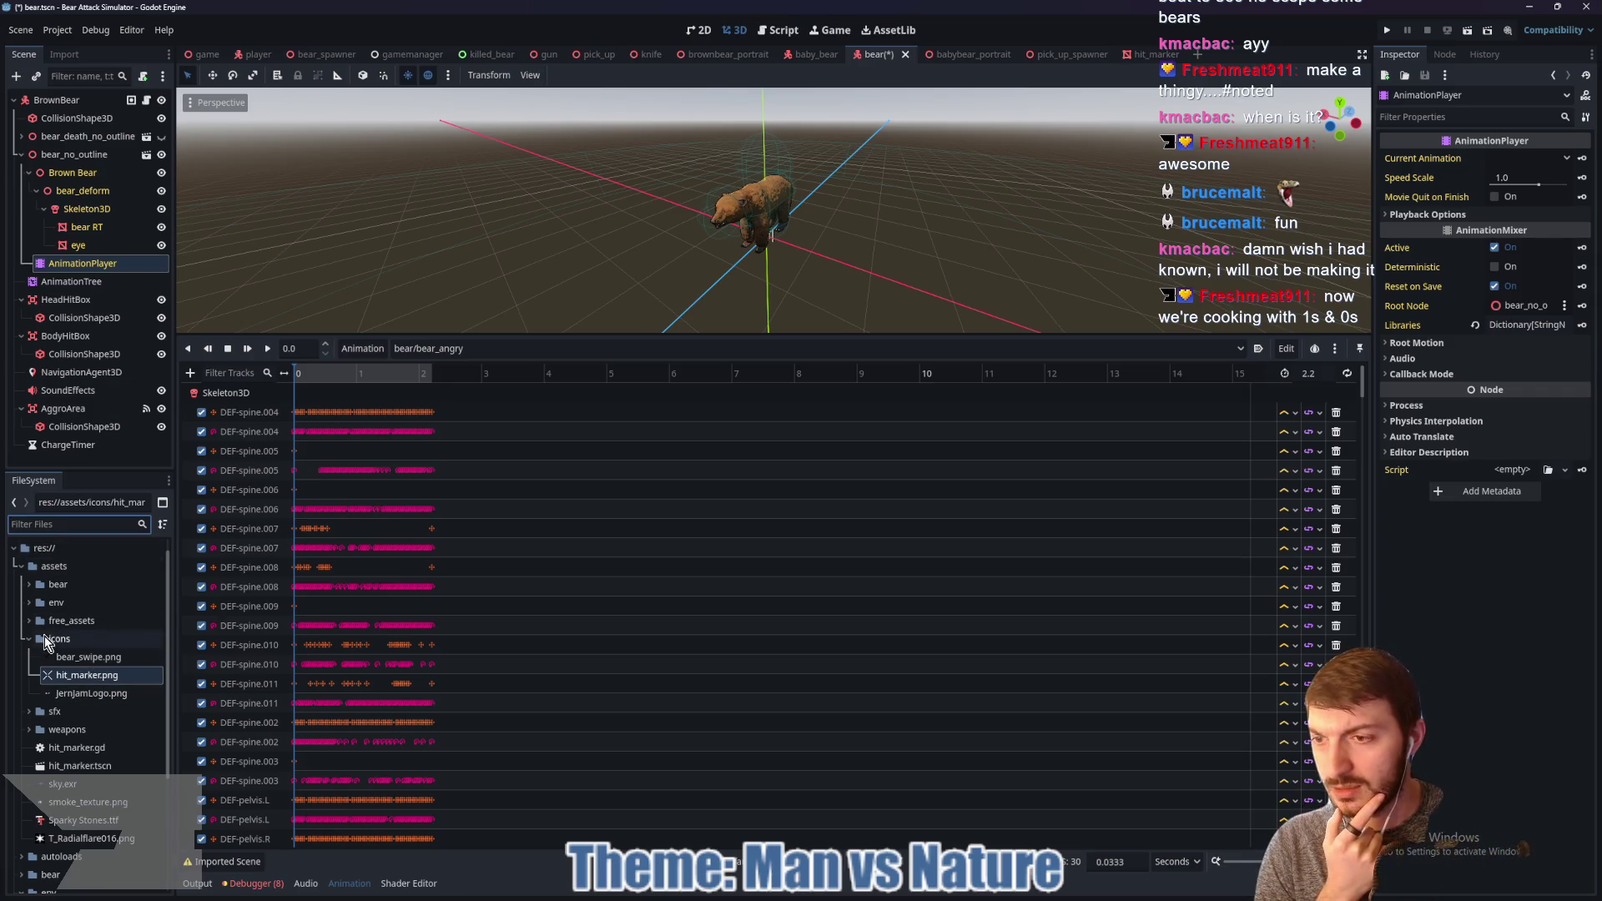
click(30, 638)
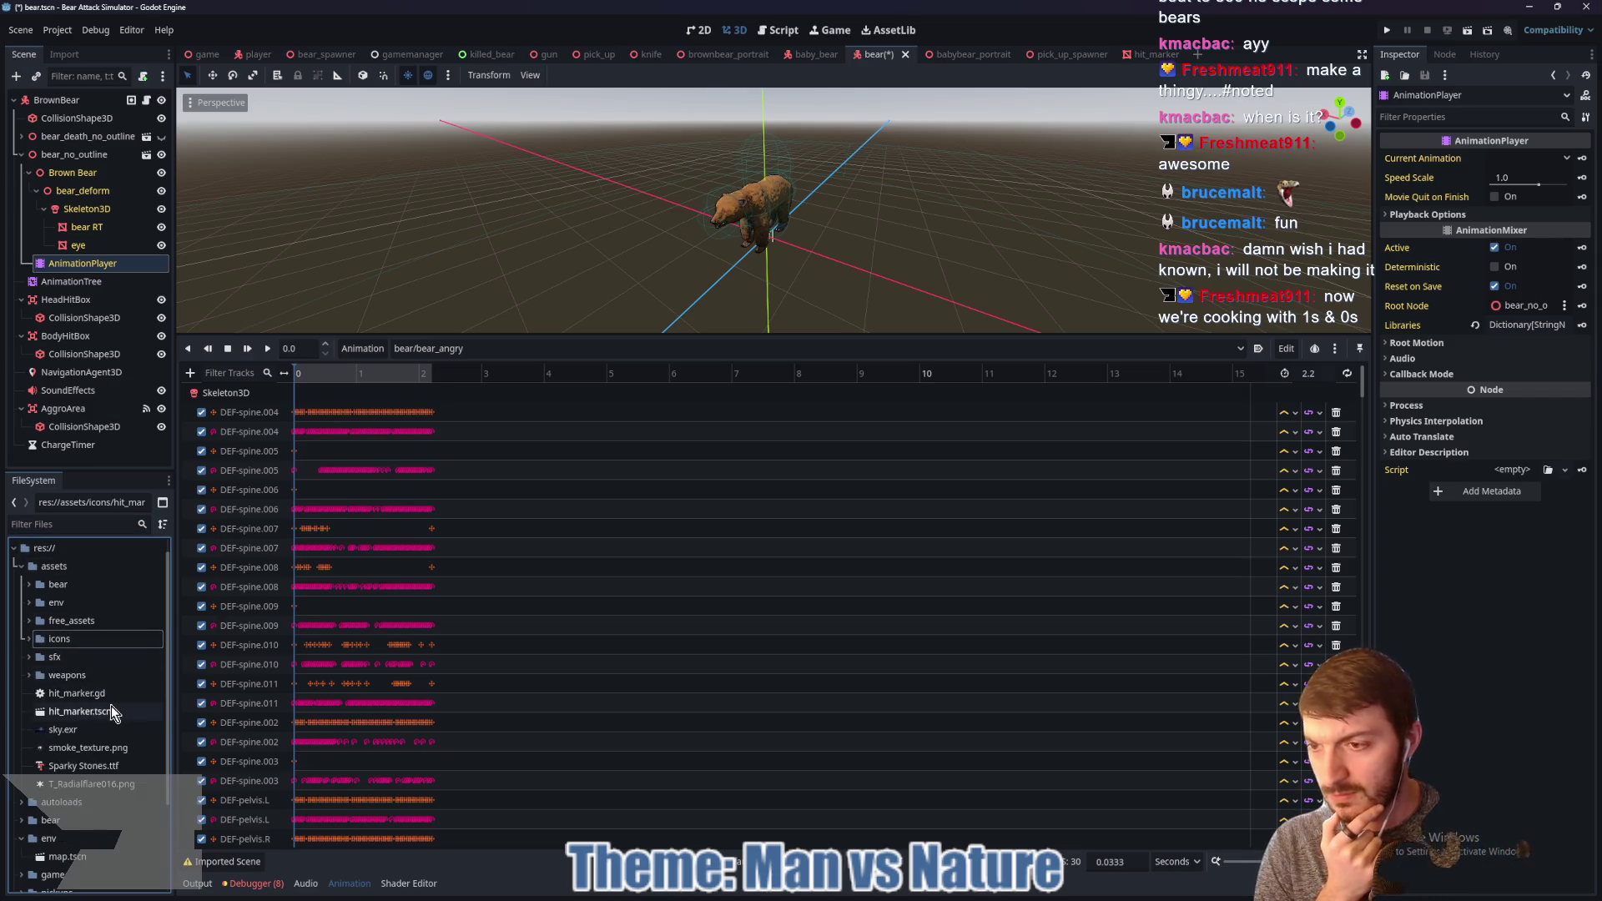
click(29, 585)
click(78, 678)
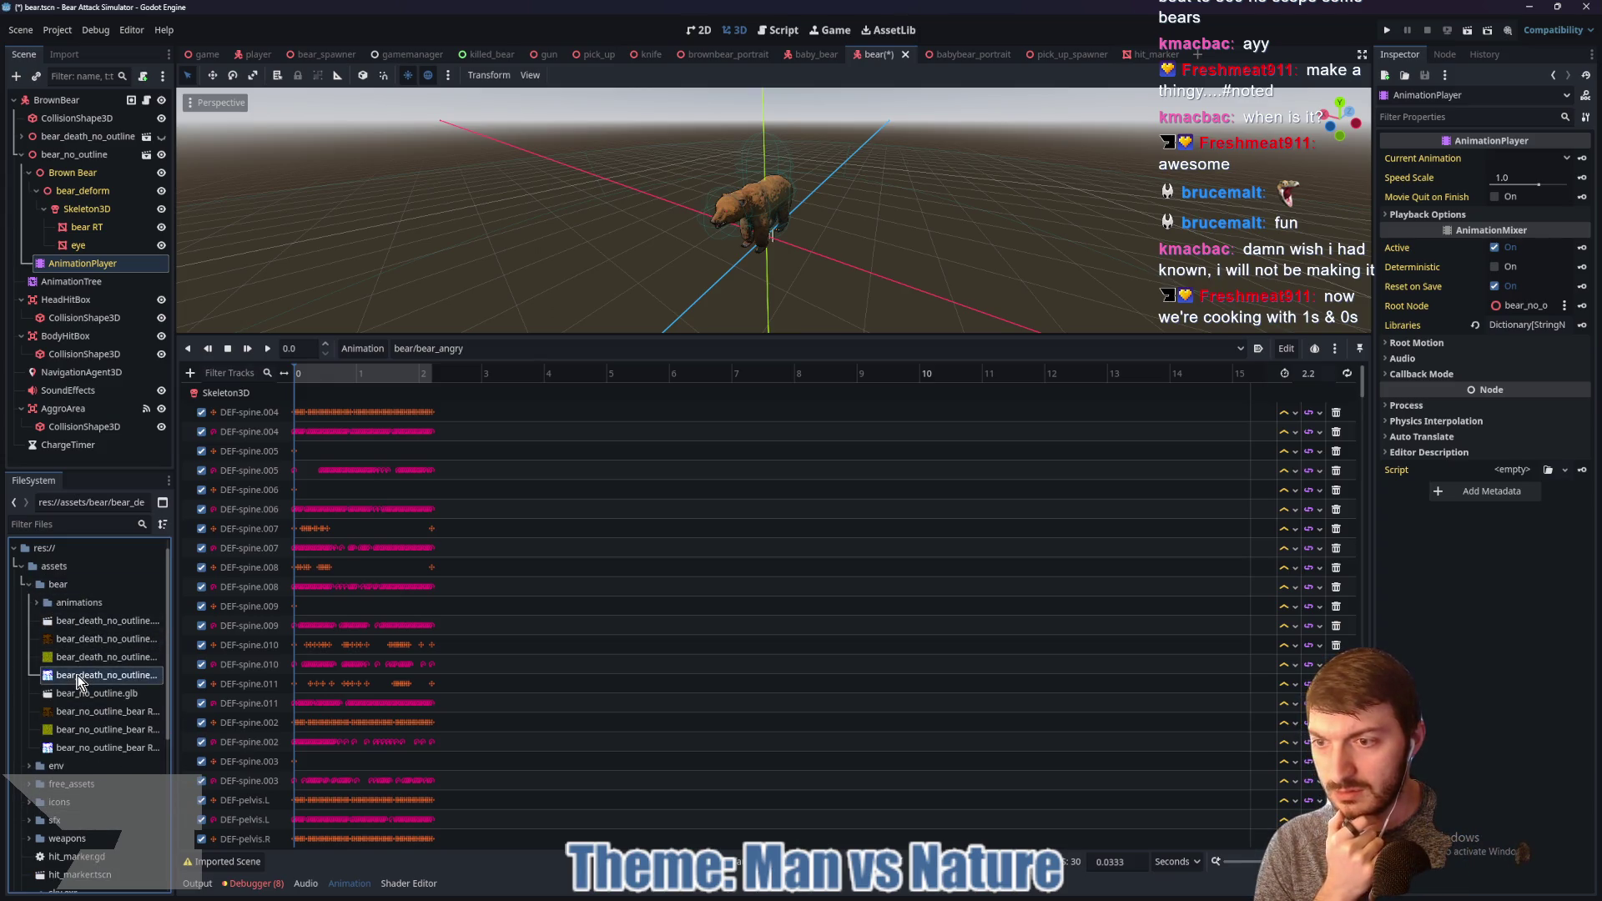
double_click(83, 694)
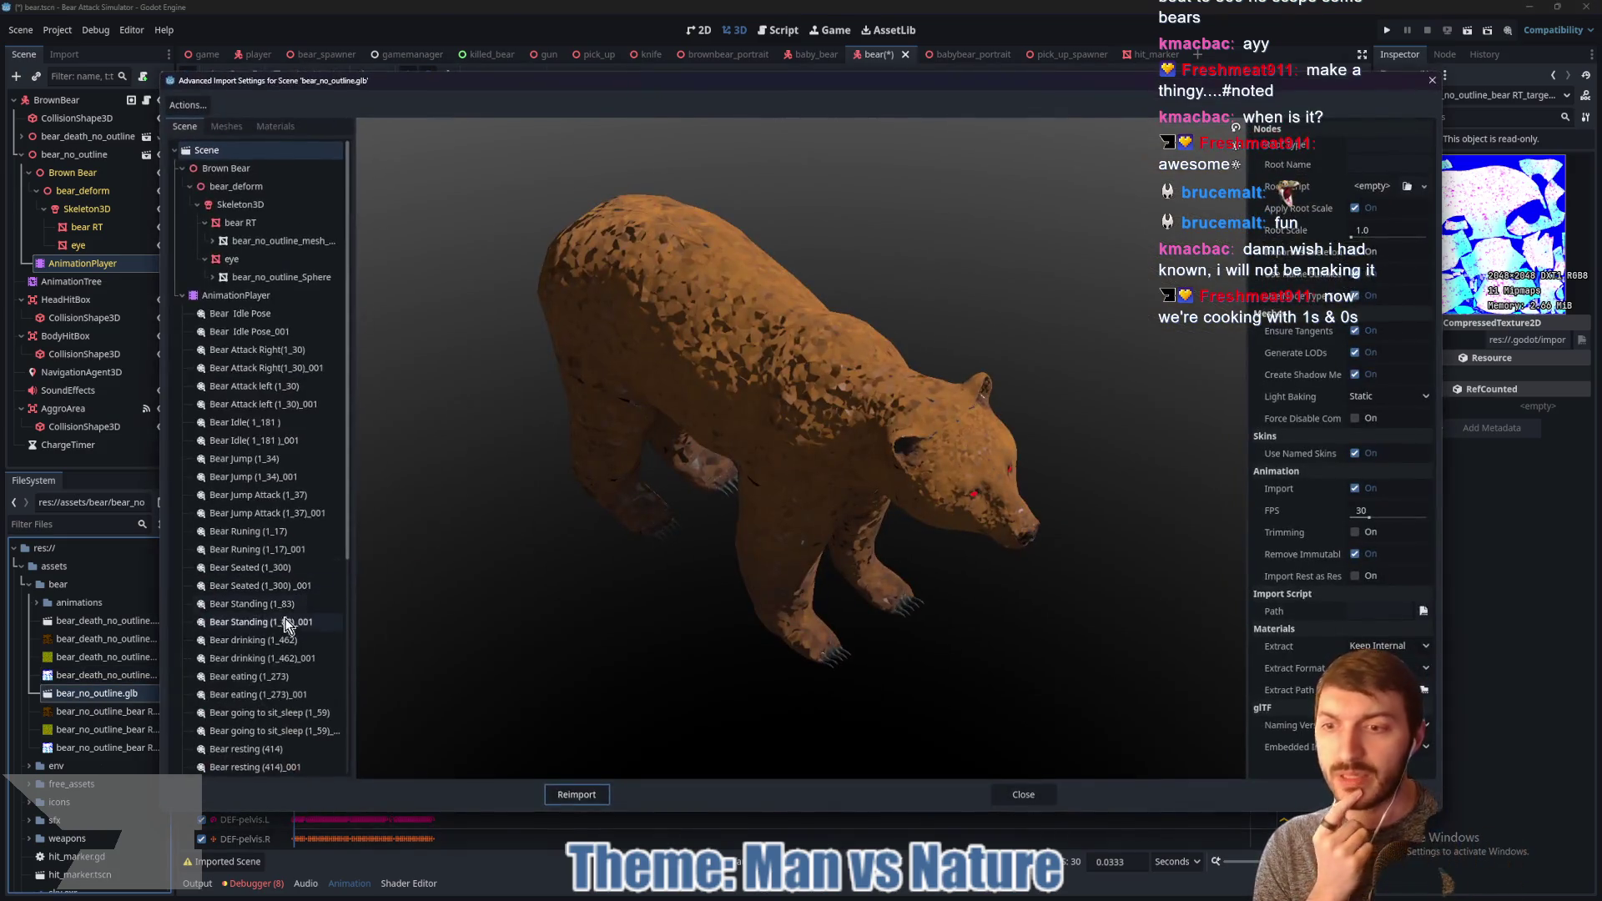
Step: Select Bear_Angry(1_66)_001, enable Save to File with Keep Custom Tracks, and reimport bear_no_outline.glb
scroll(274, 636, down, 10)
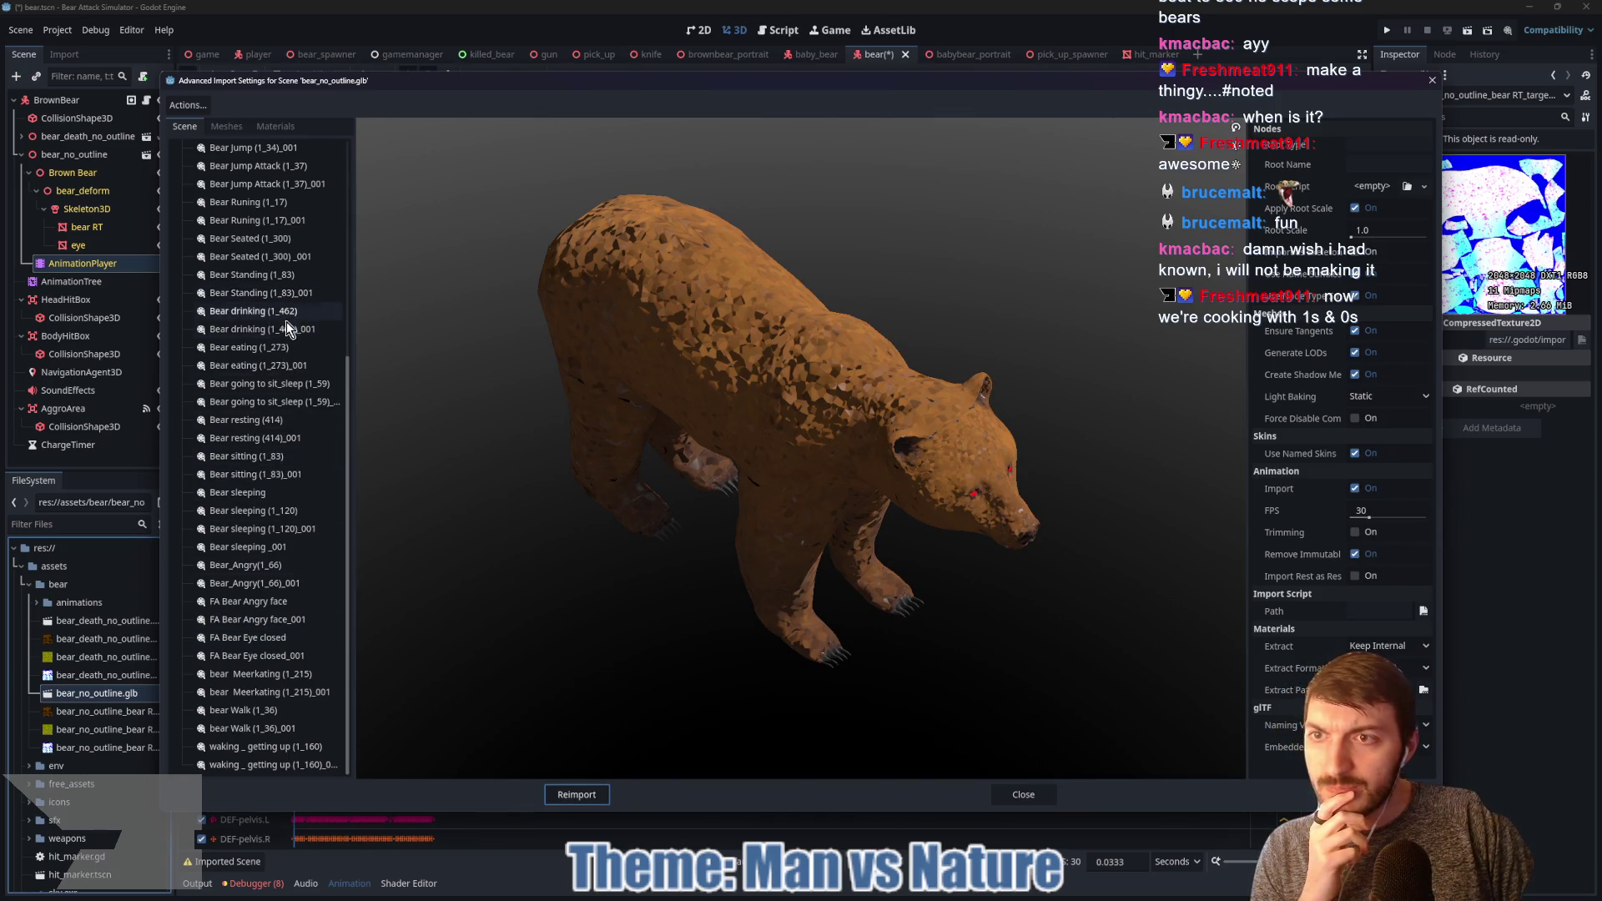
click(284, 619)
click(278, 584)
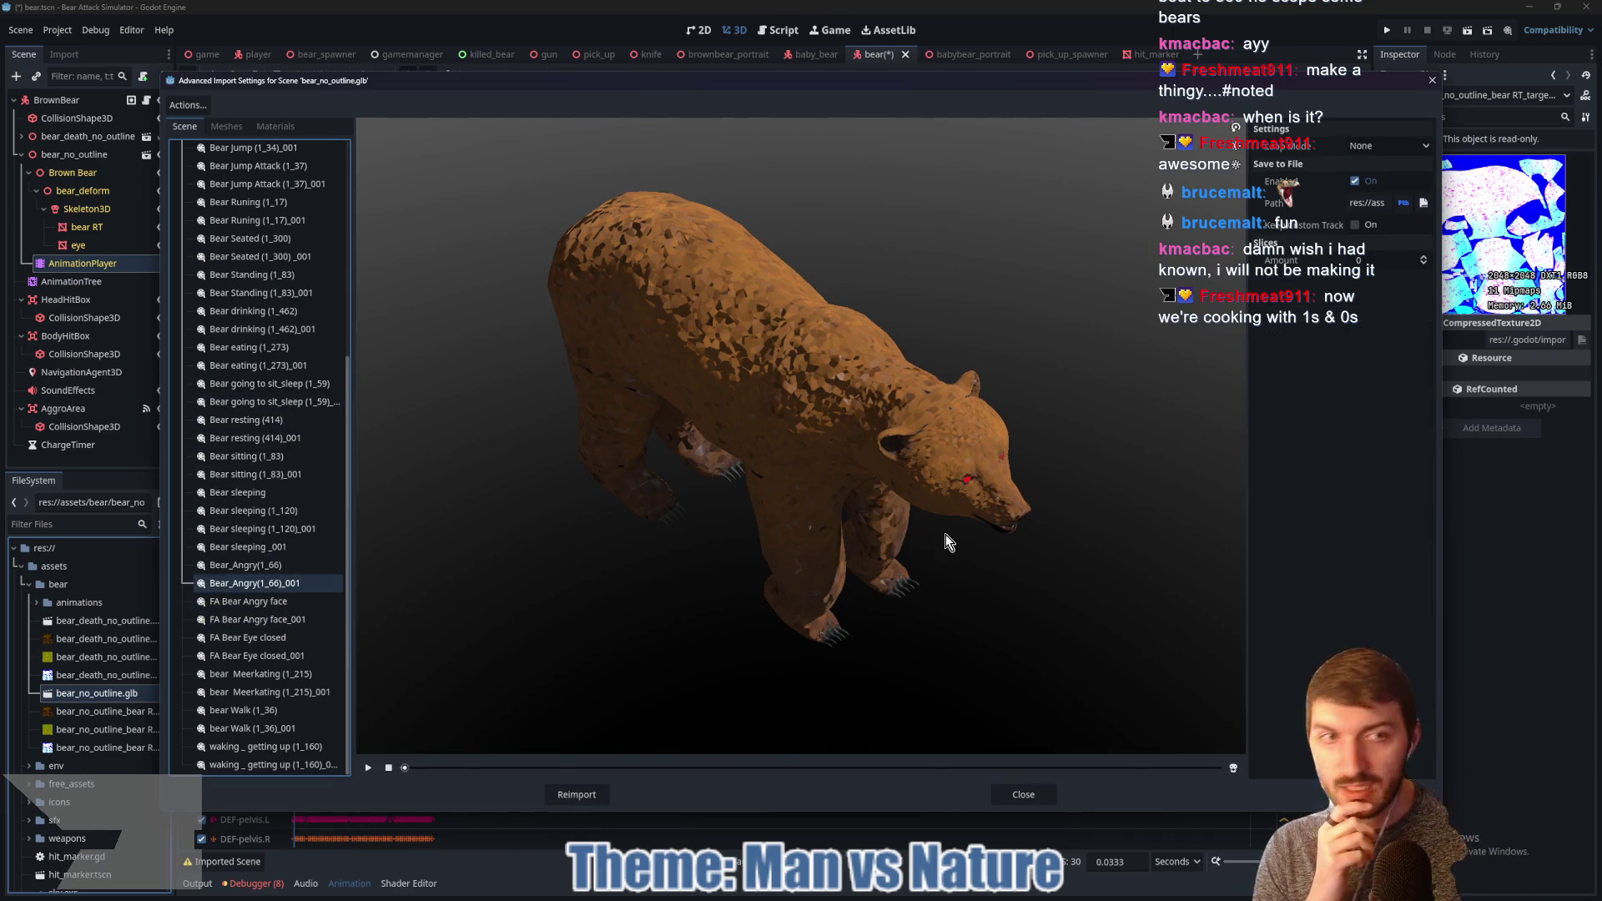
click(1357, 225)
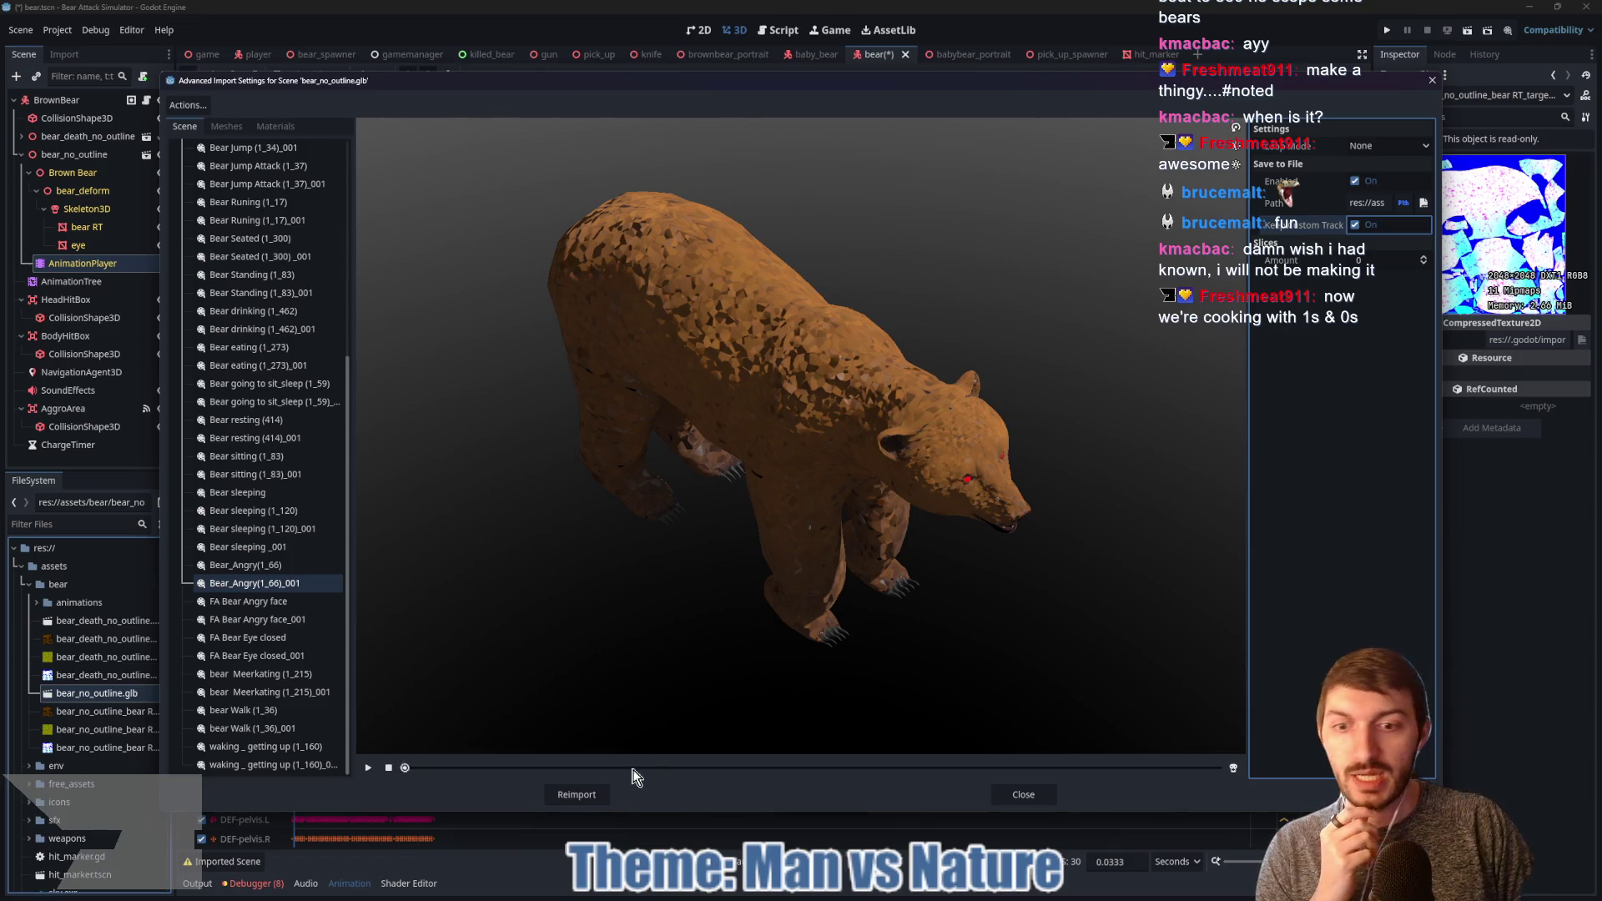
click(576, 794)
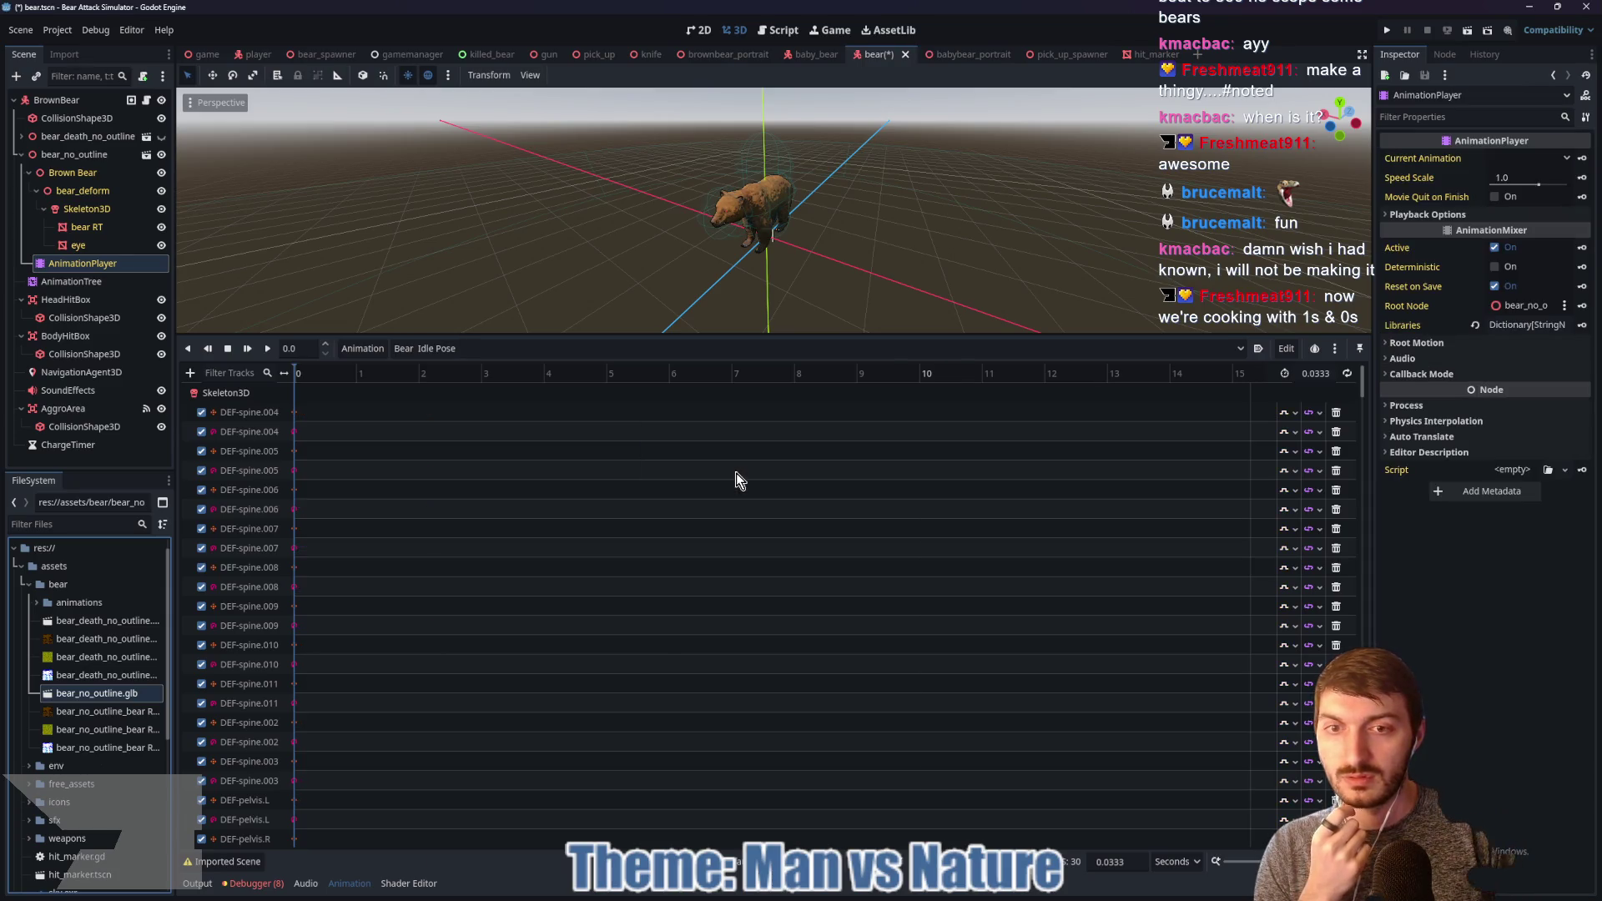
click(477, 350)
Step: Load bear/bear_angry, try adding a Call Method Track then cancel, and scrub its timeline
click(451, 890)
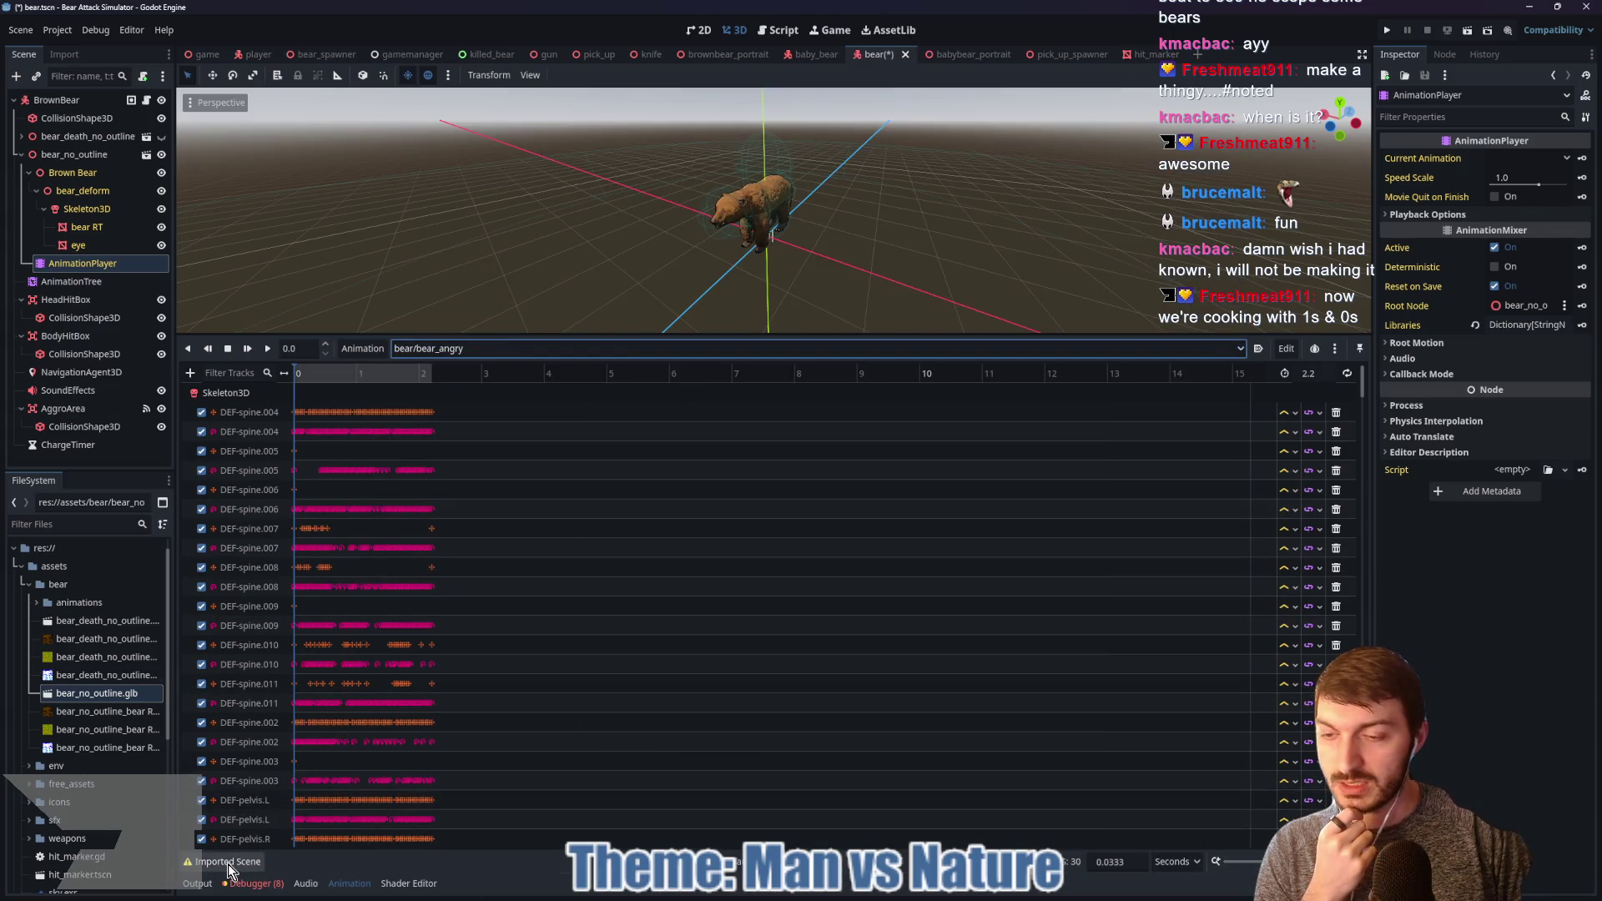
click(191, 373)
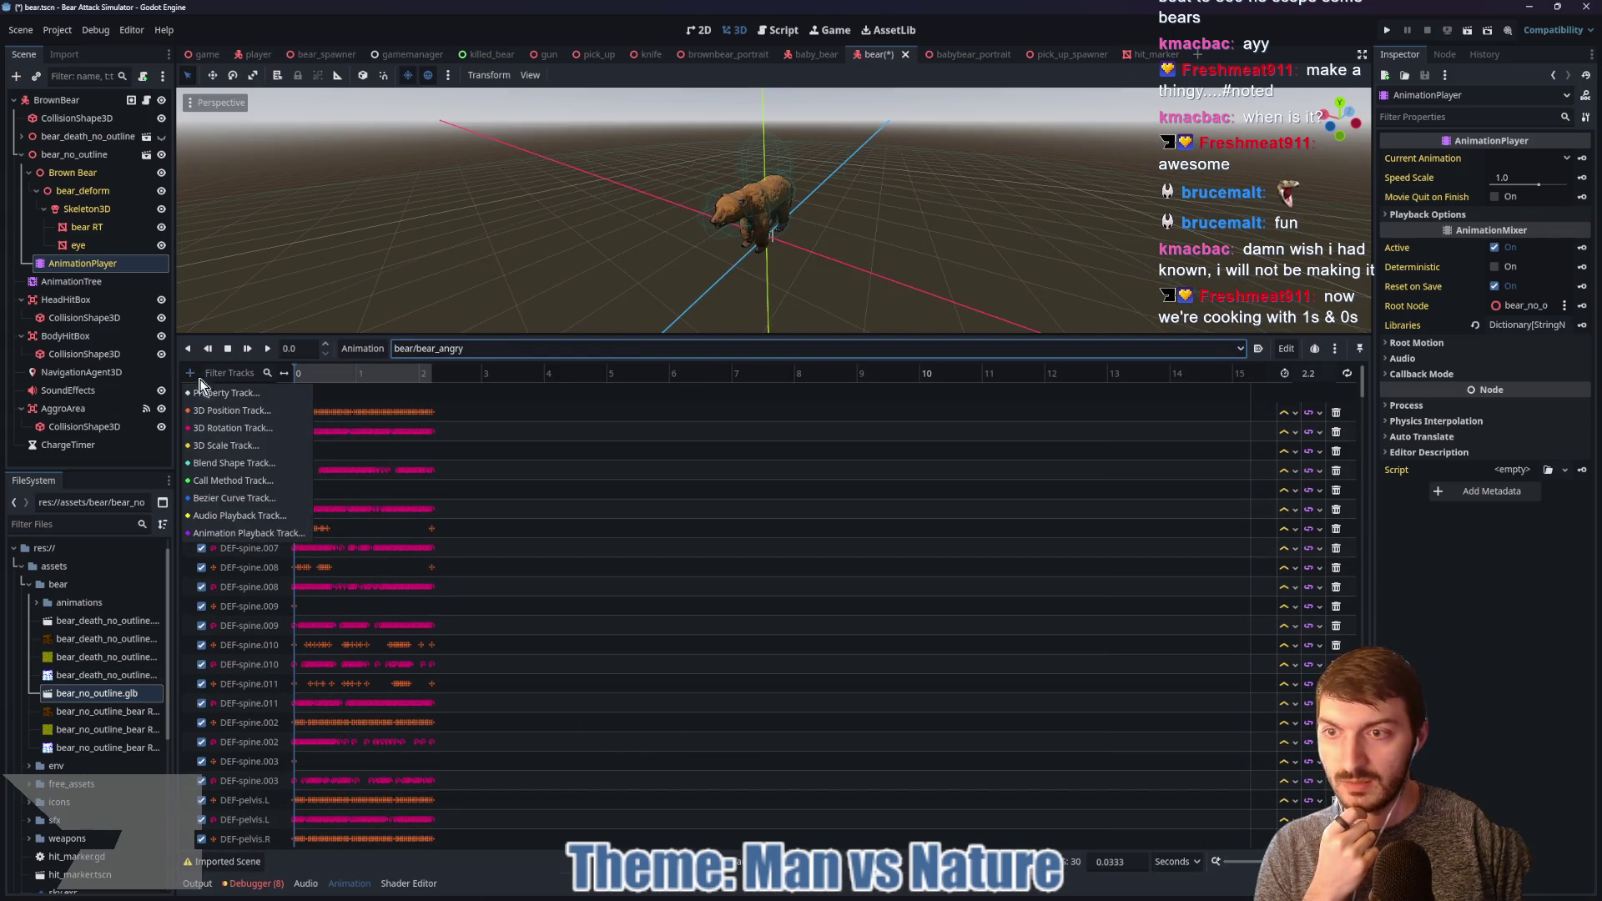
click(233, 479)
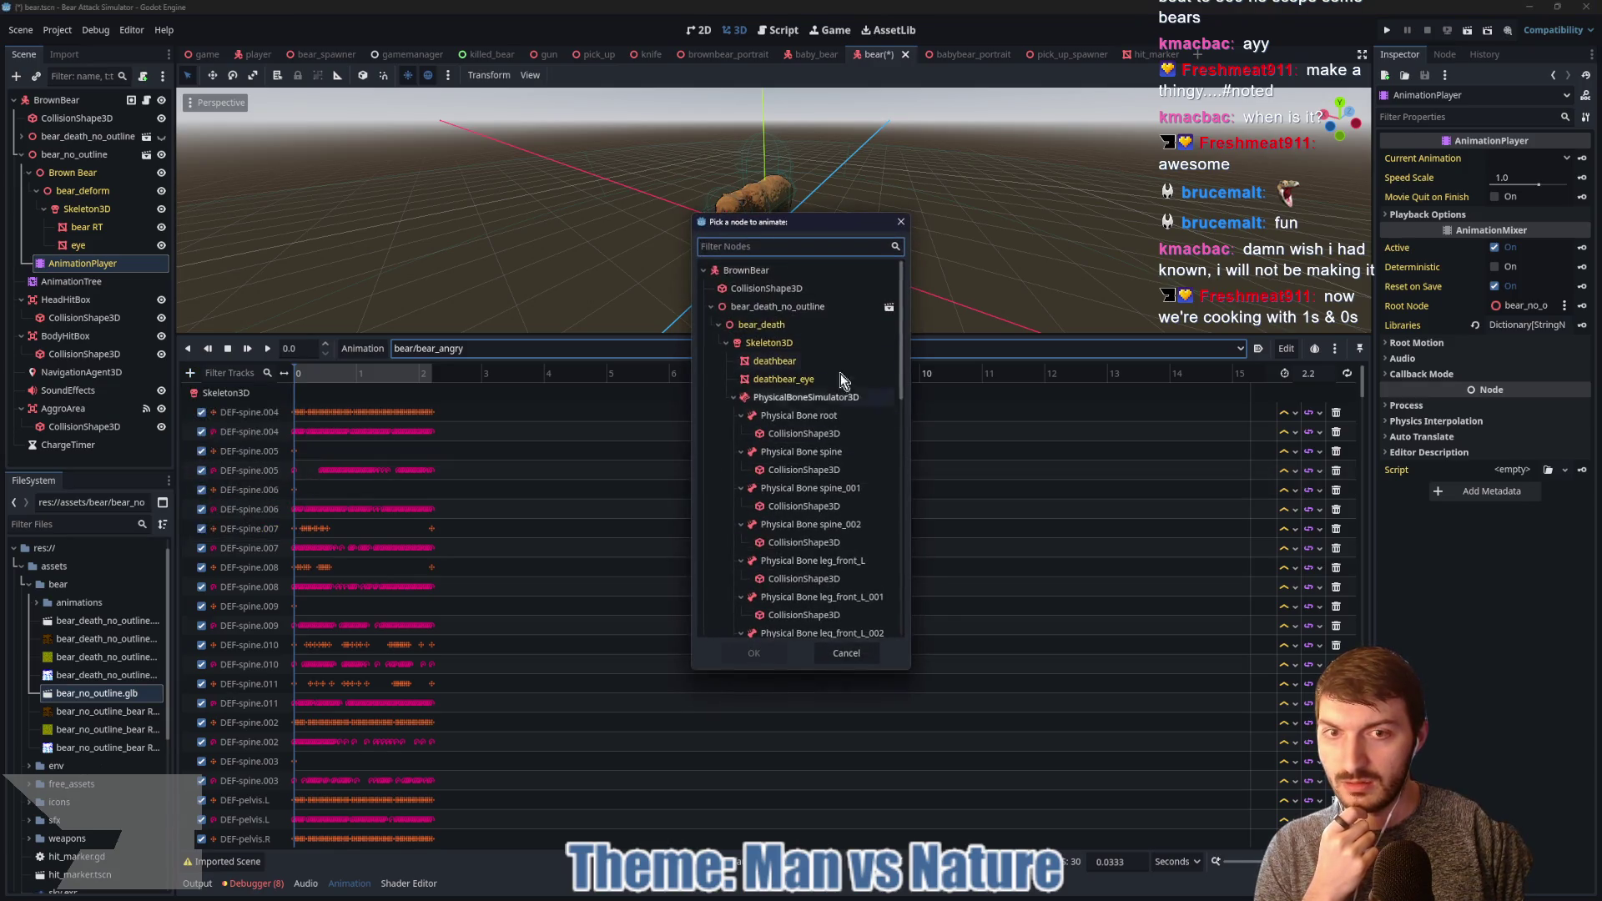
click(753, 654)
scroll(507, 619, down, 10)
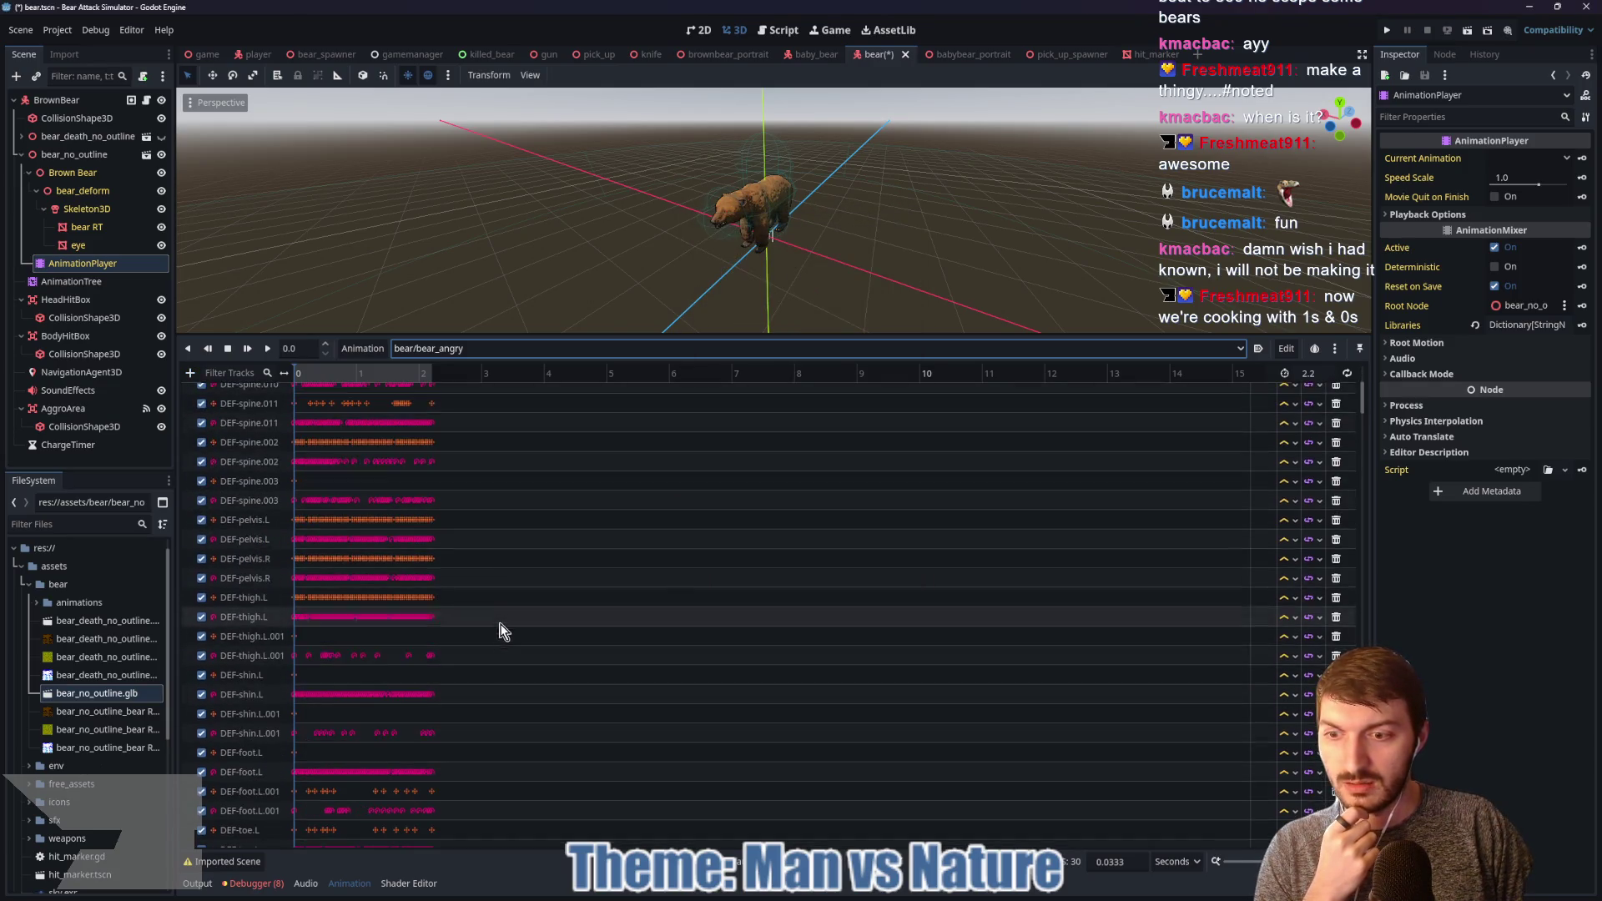
scroll(496, 646, down, 15)
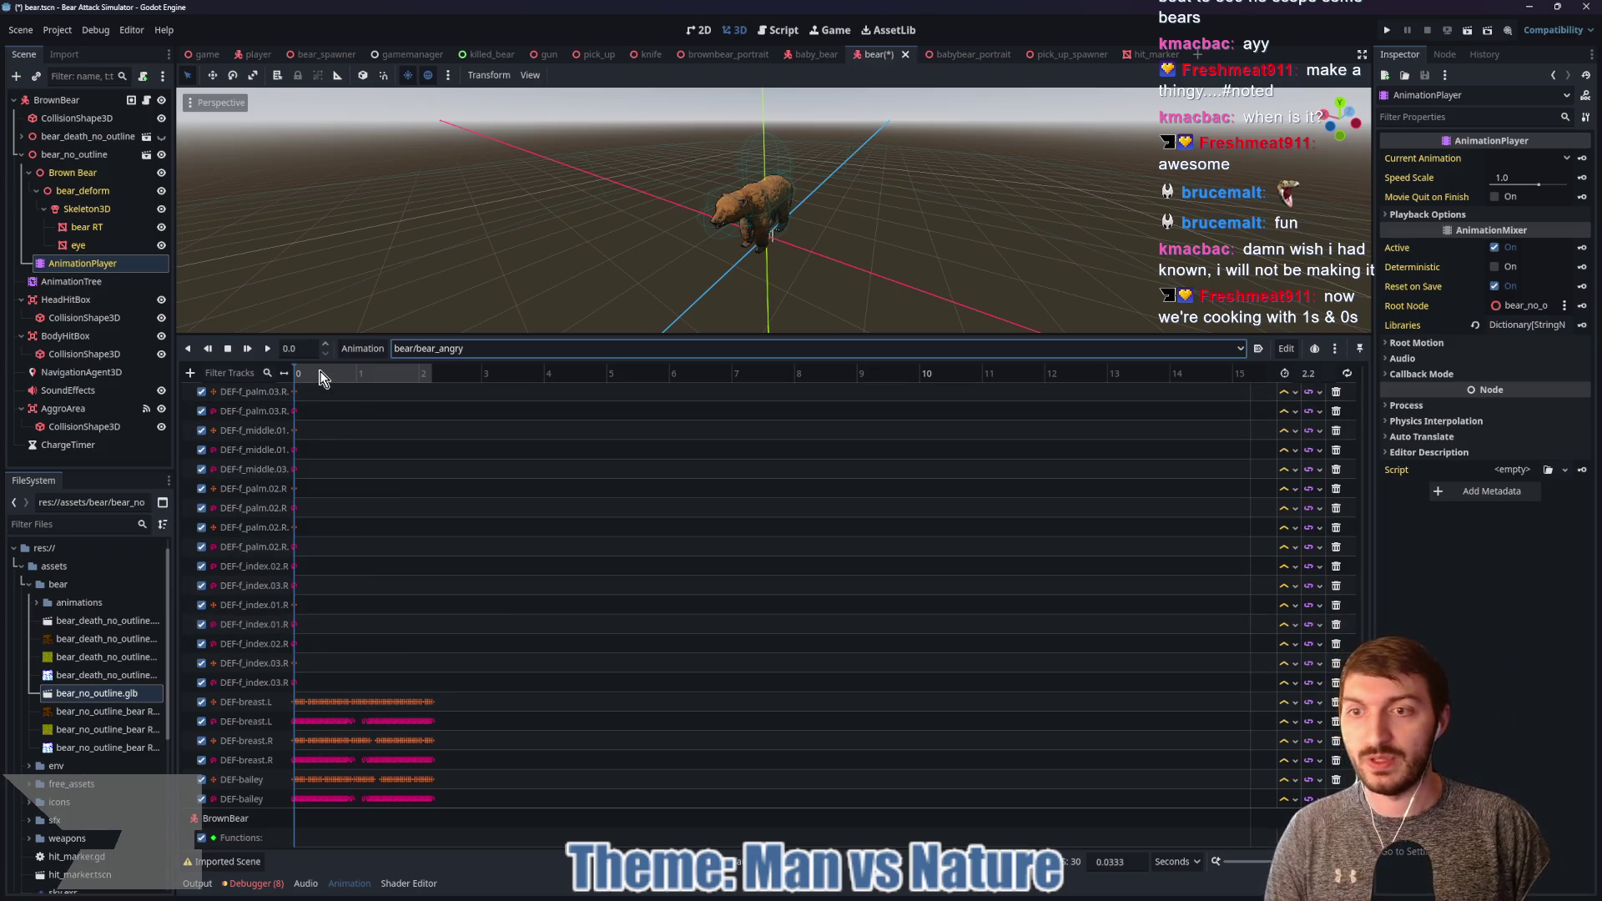
mouse_move(307, 378)
mouse_down()
mouse_move(445, 377)
mouse_move(292, 363)
mouse_move(334, 372)
mouse_up()
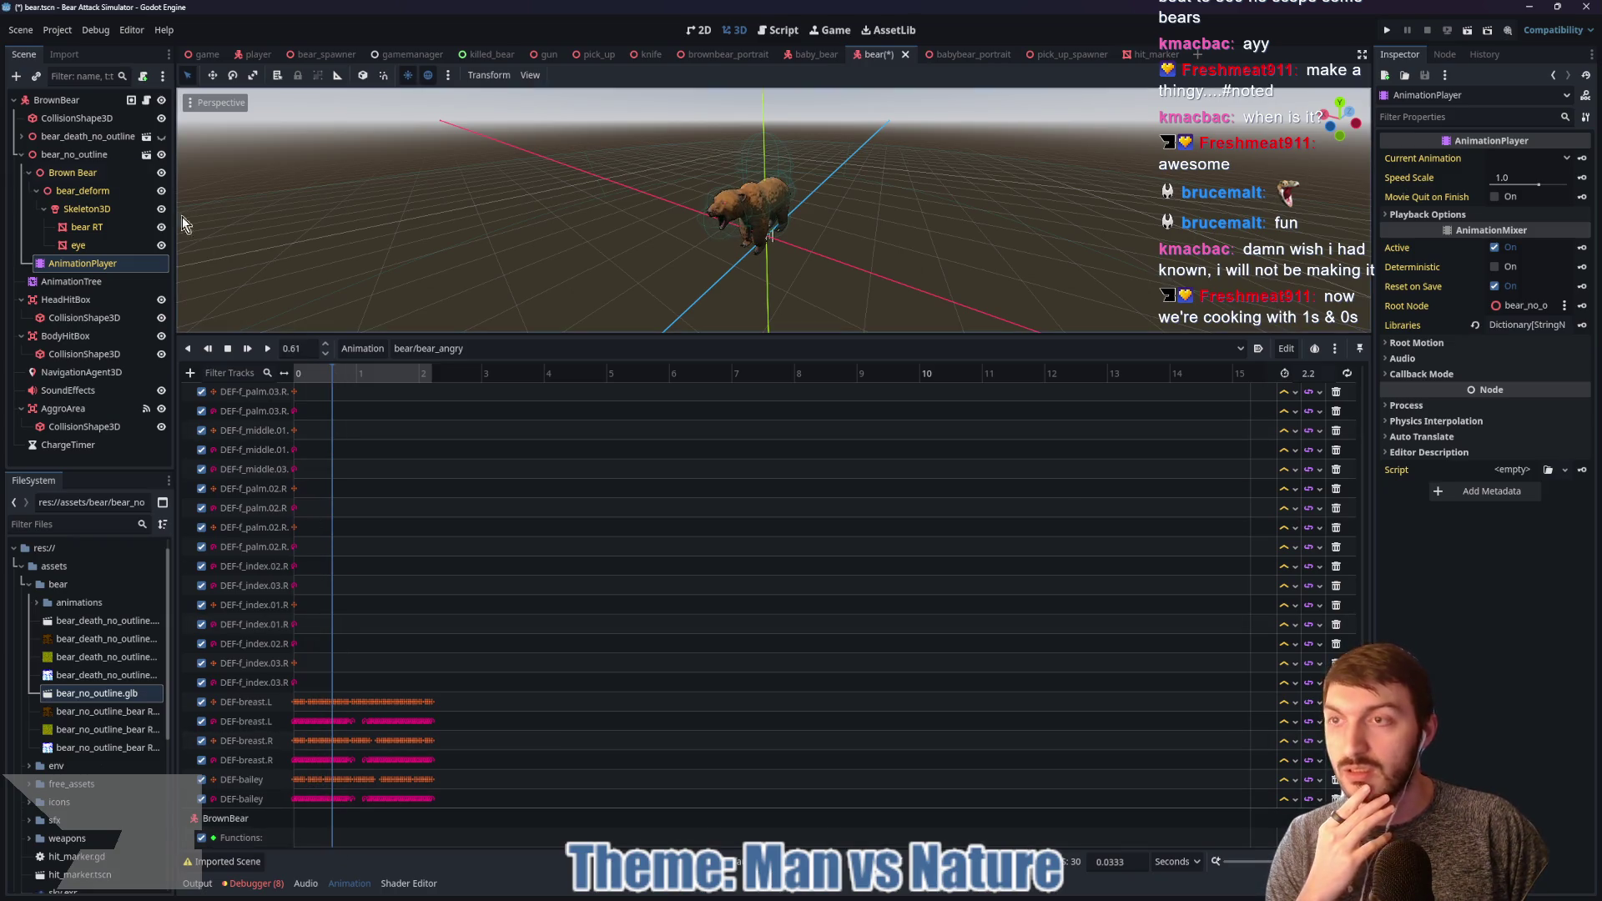
Step: Switch to the Script workspace with a larger editor and open the parent Bear script
click(131, 99)
drag(662, 329, 673, 766)
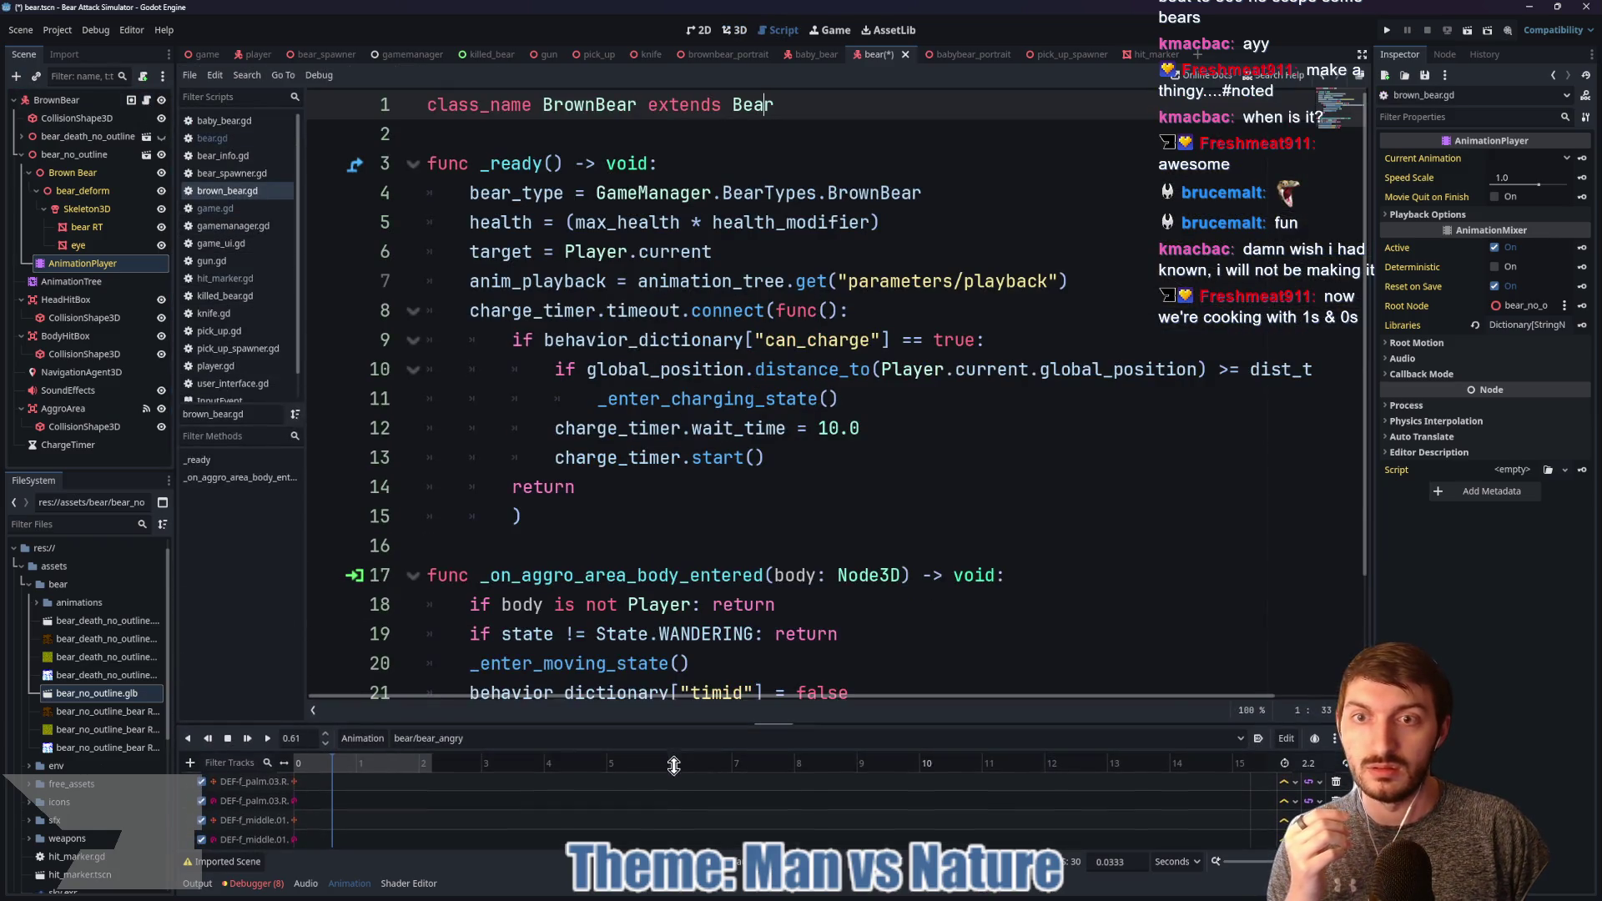
ctrl+click(751, 111)
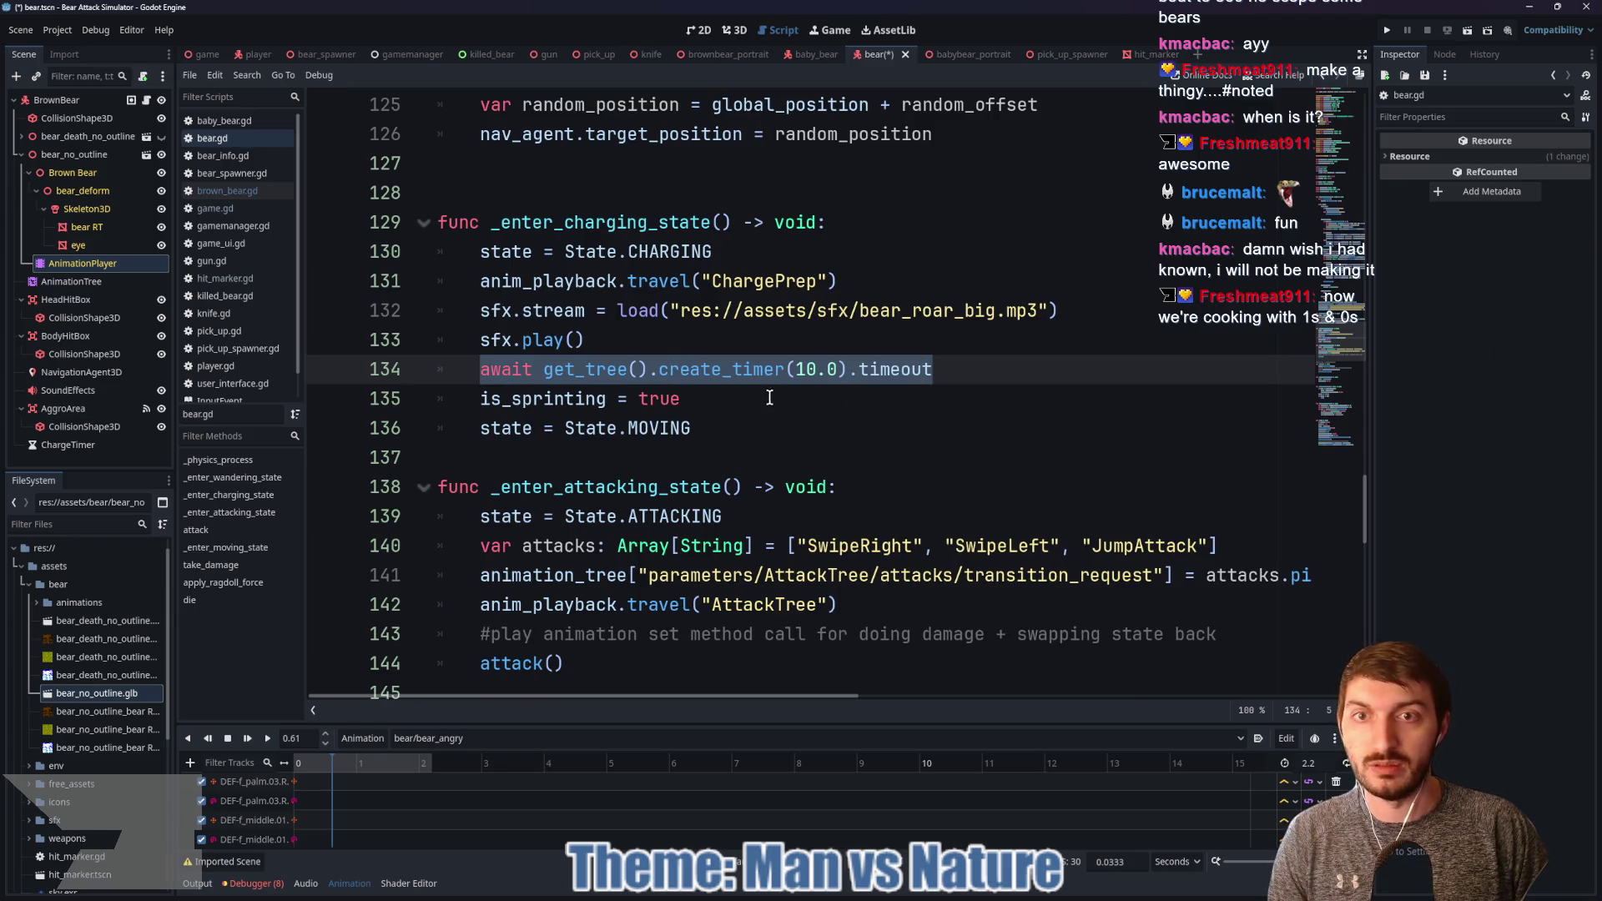
Step: Add a new func roar() -> void: after the charging-state function in bear.gd
click(714, 356)
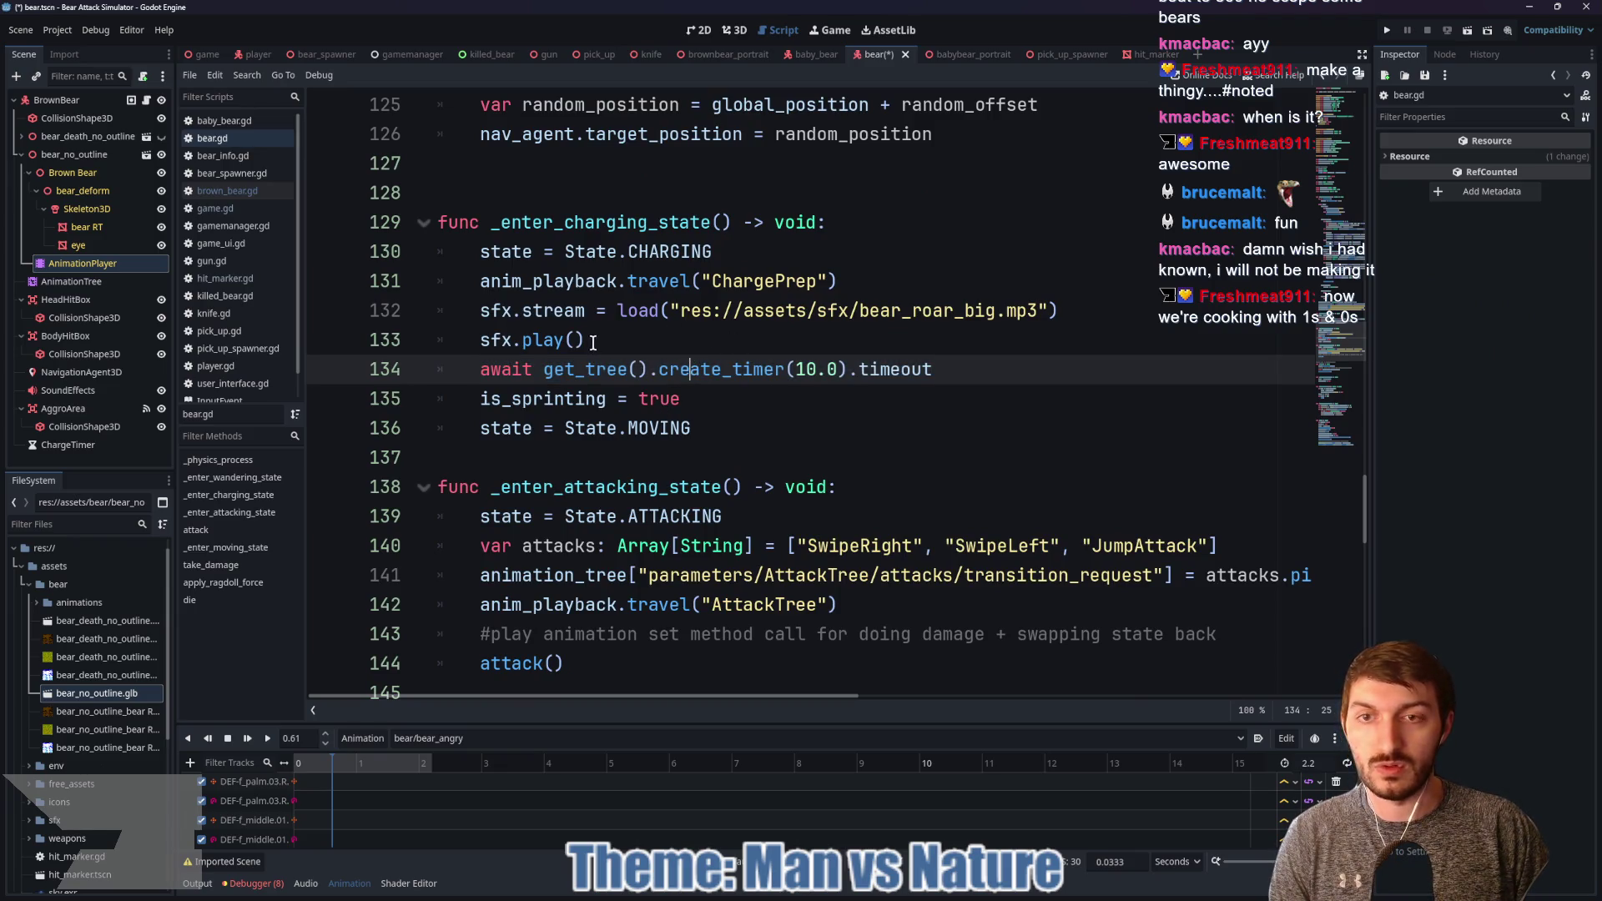
click(556, 449)
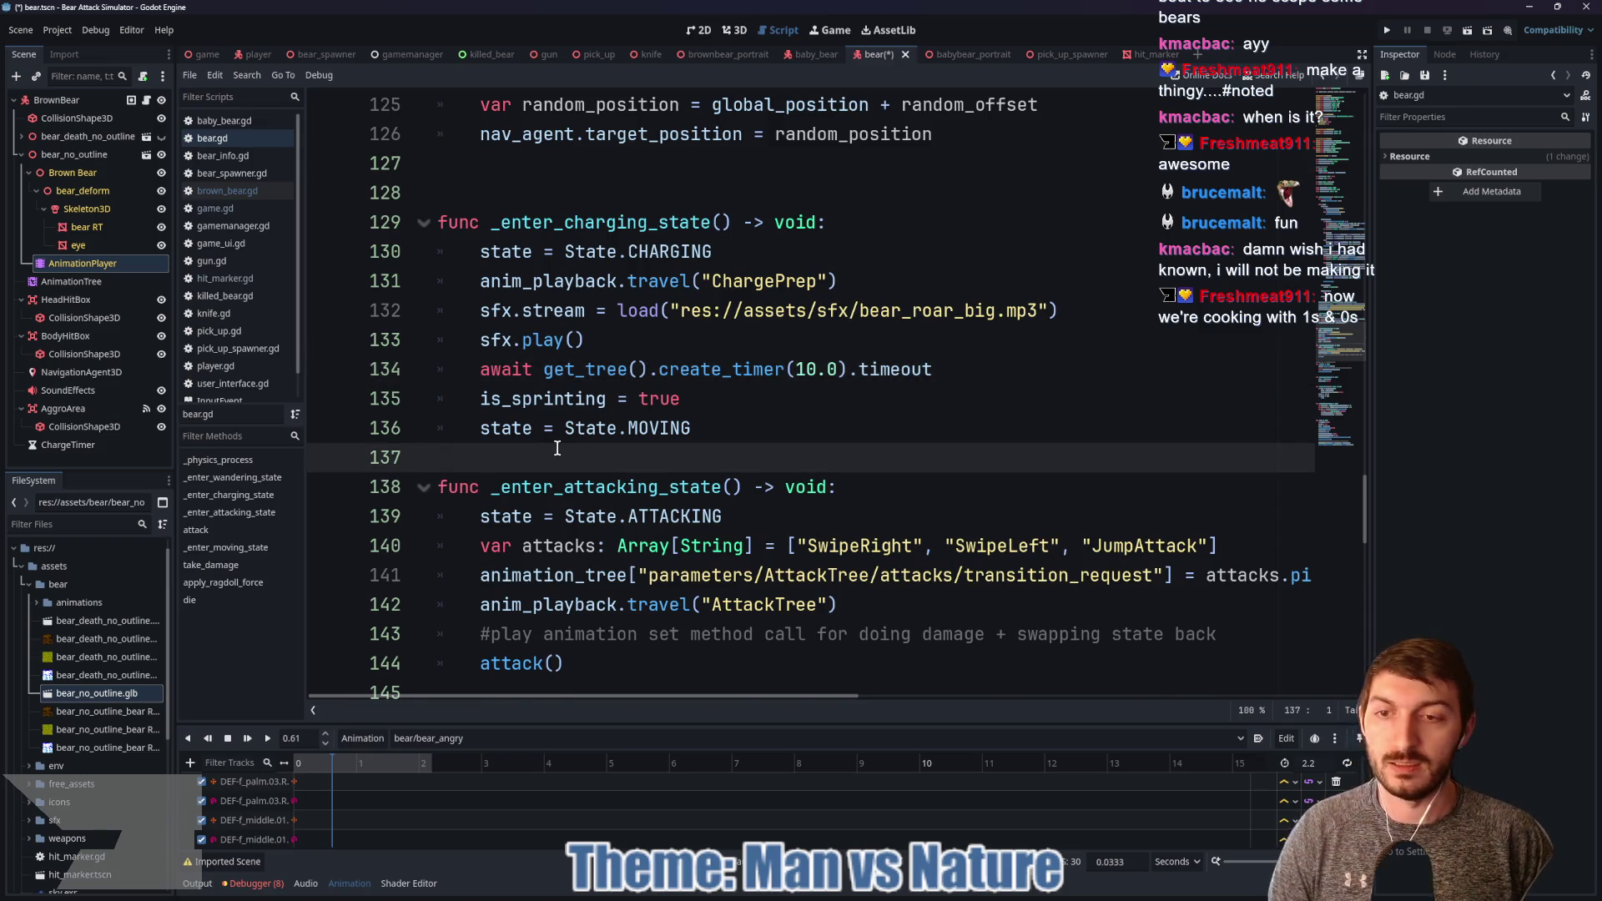
key(Return)
key(Return)
key(Return)
key(Up)
key(Up)
key(Up)
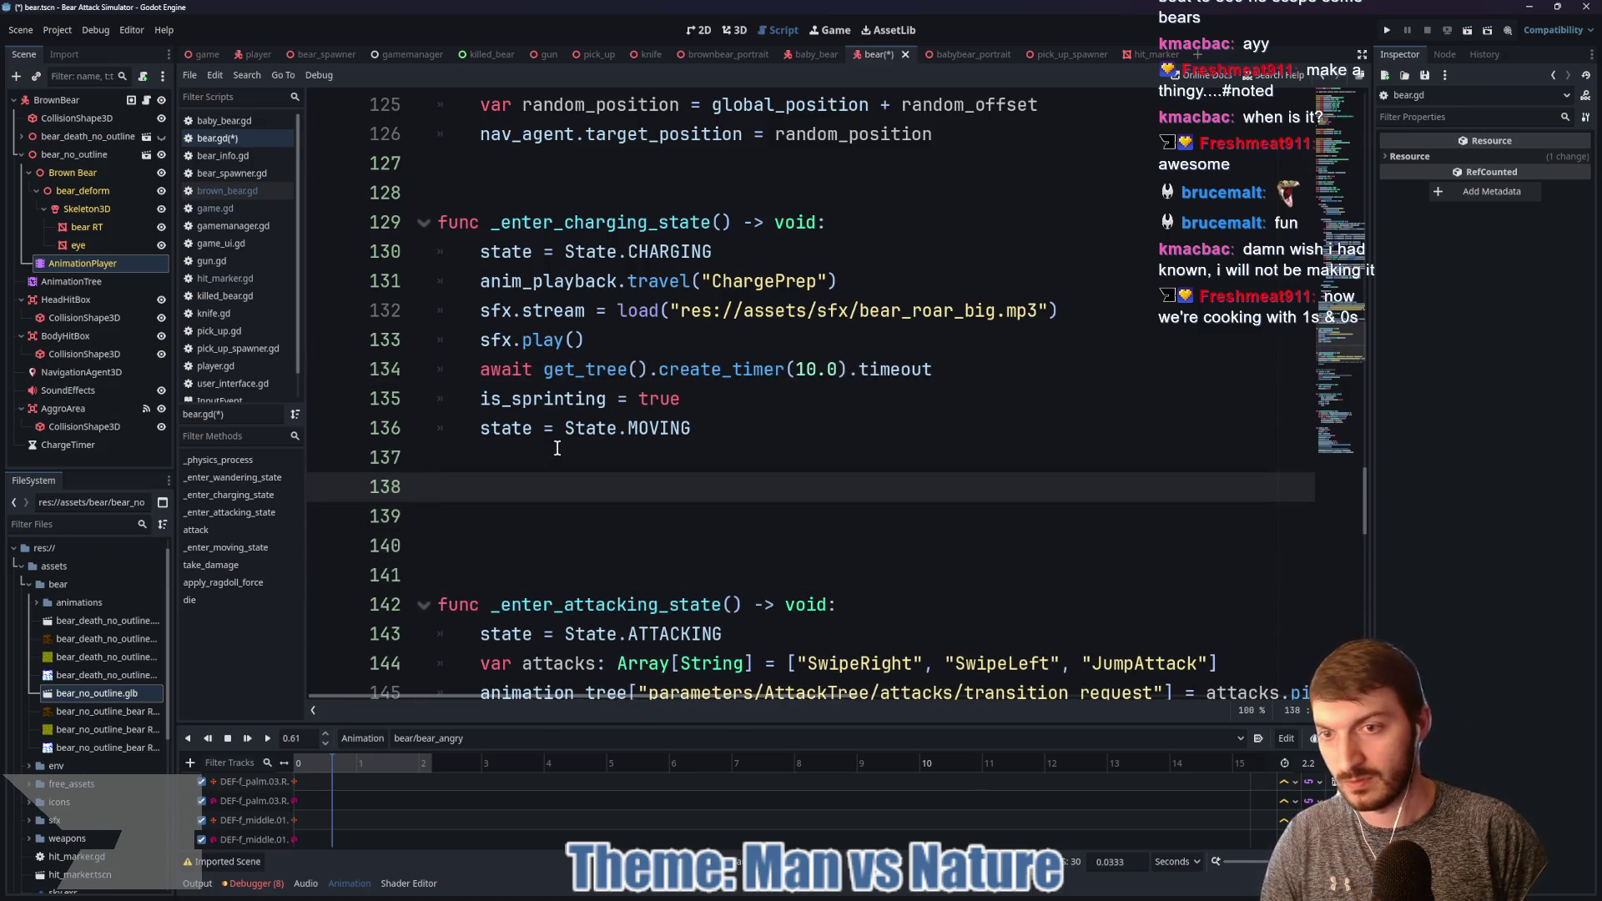
key(Down)
text(func roar)
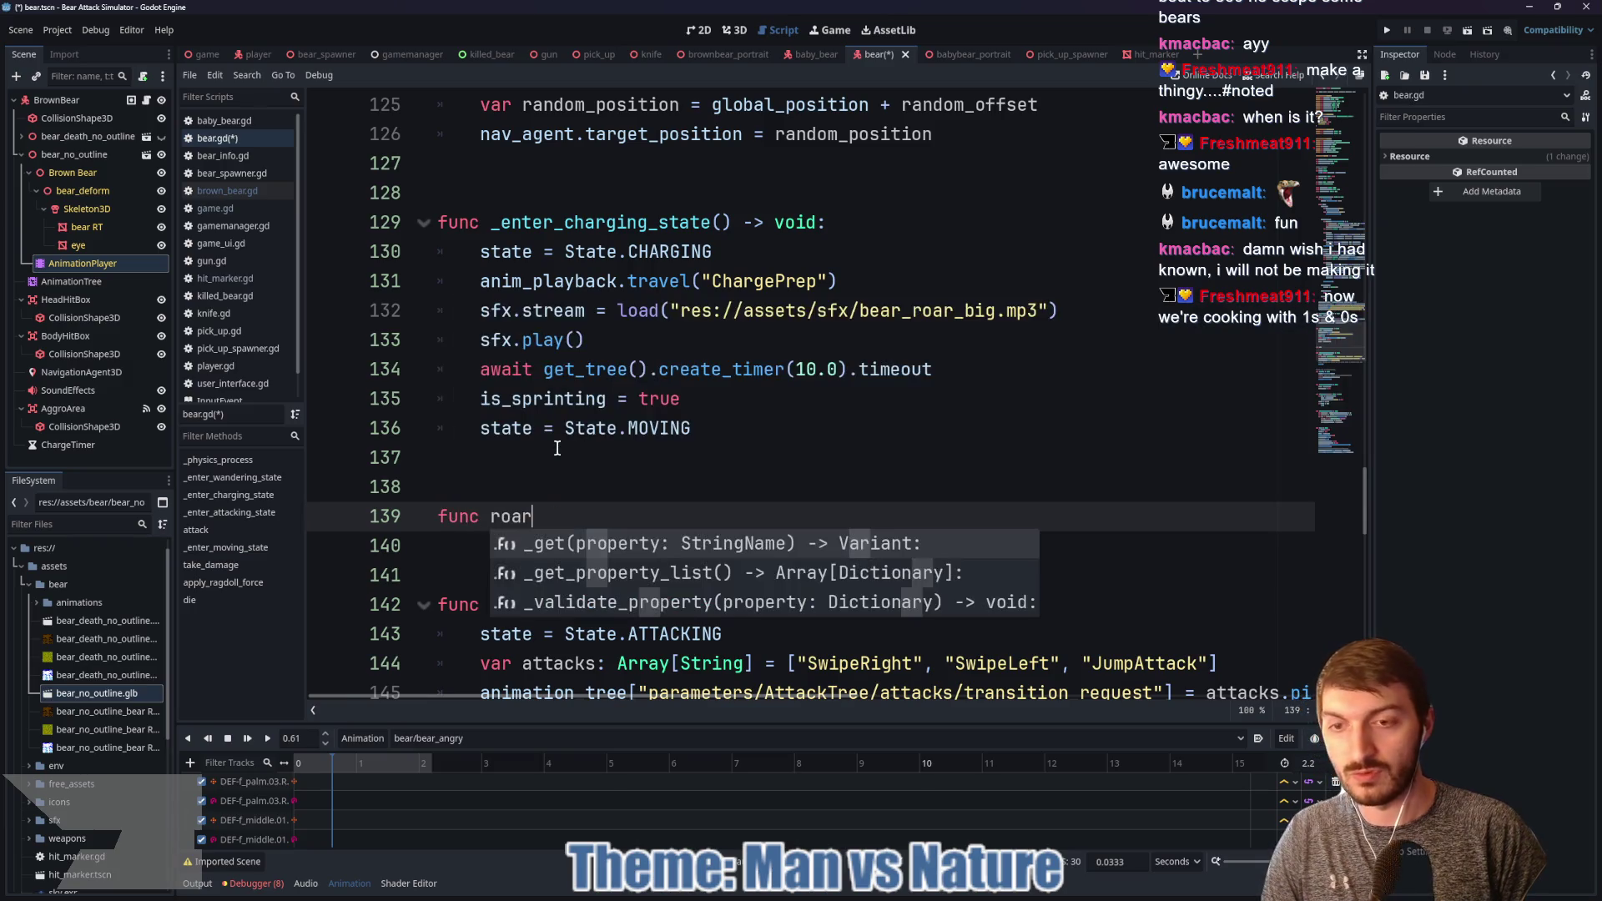
text(() -> void:)
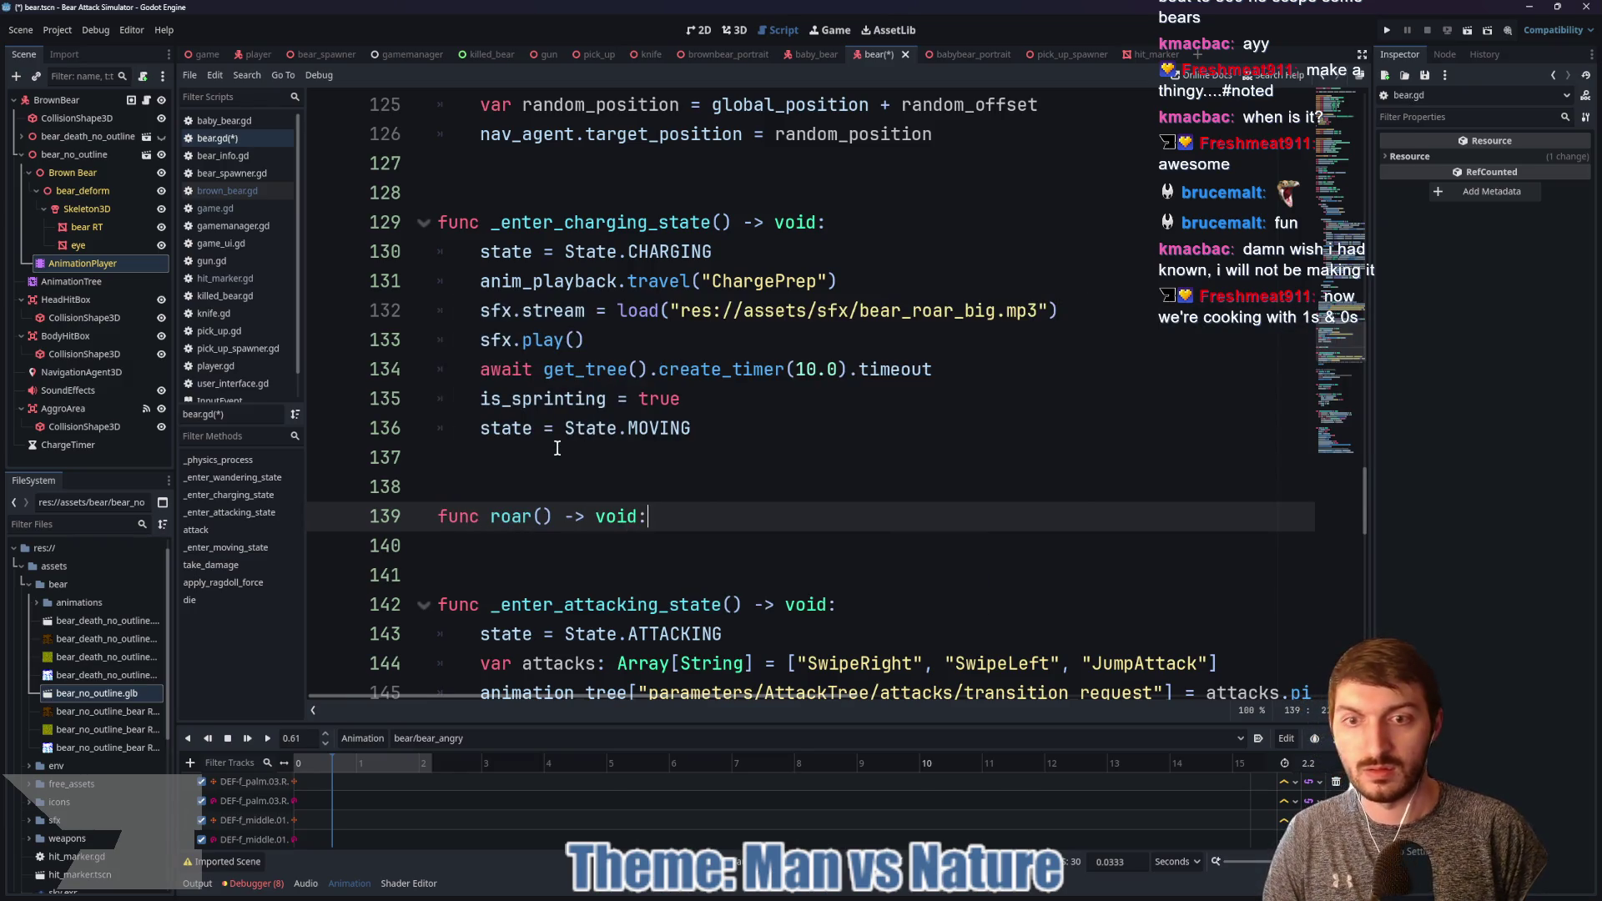
key(Return)
Step: Move the sfx.stream and sfx.play roar sound lines into roar()
drag(630, 342, 404, 313)
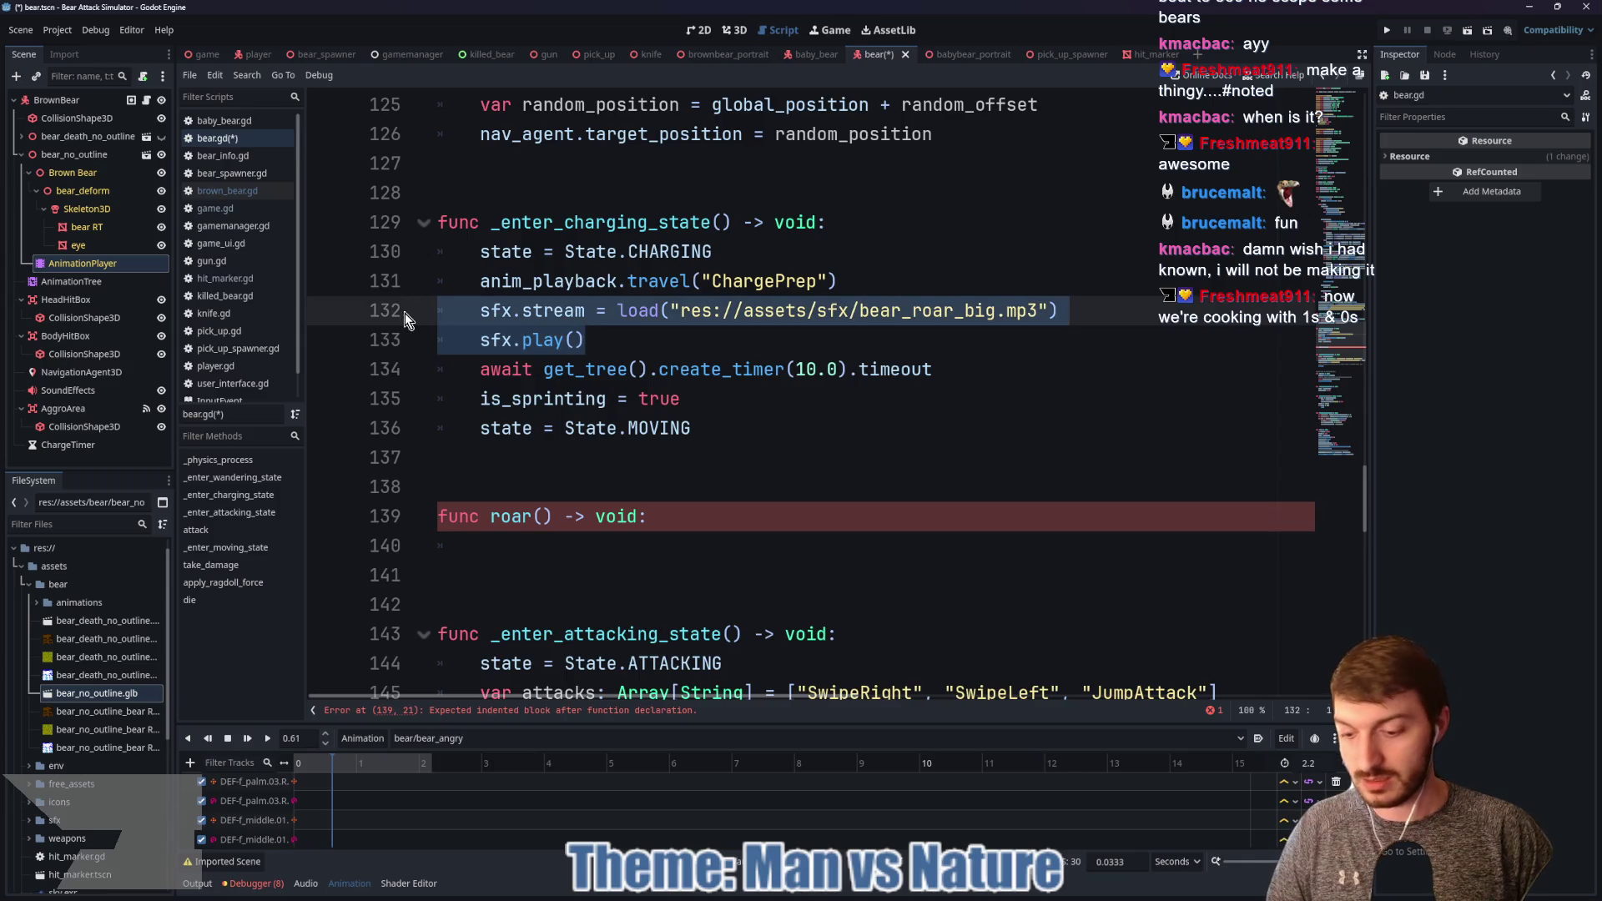
key(ctrl+x)
click(491, 514)
key(ctrl+v)
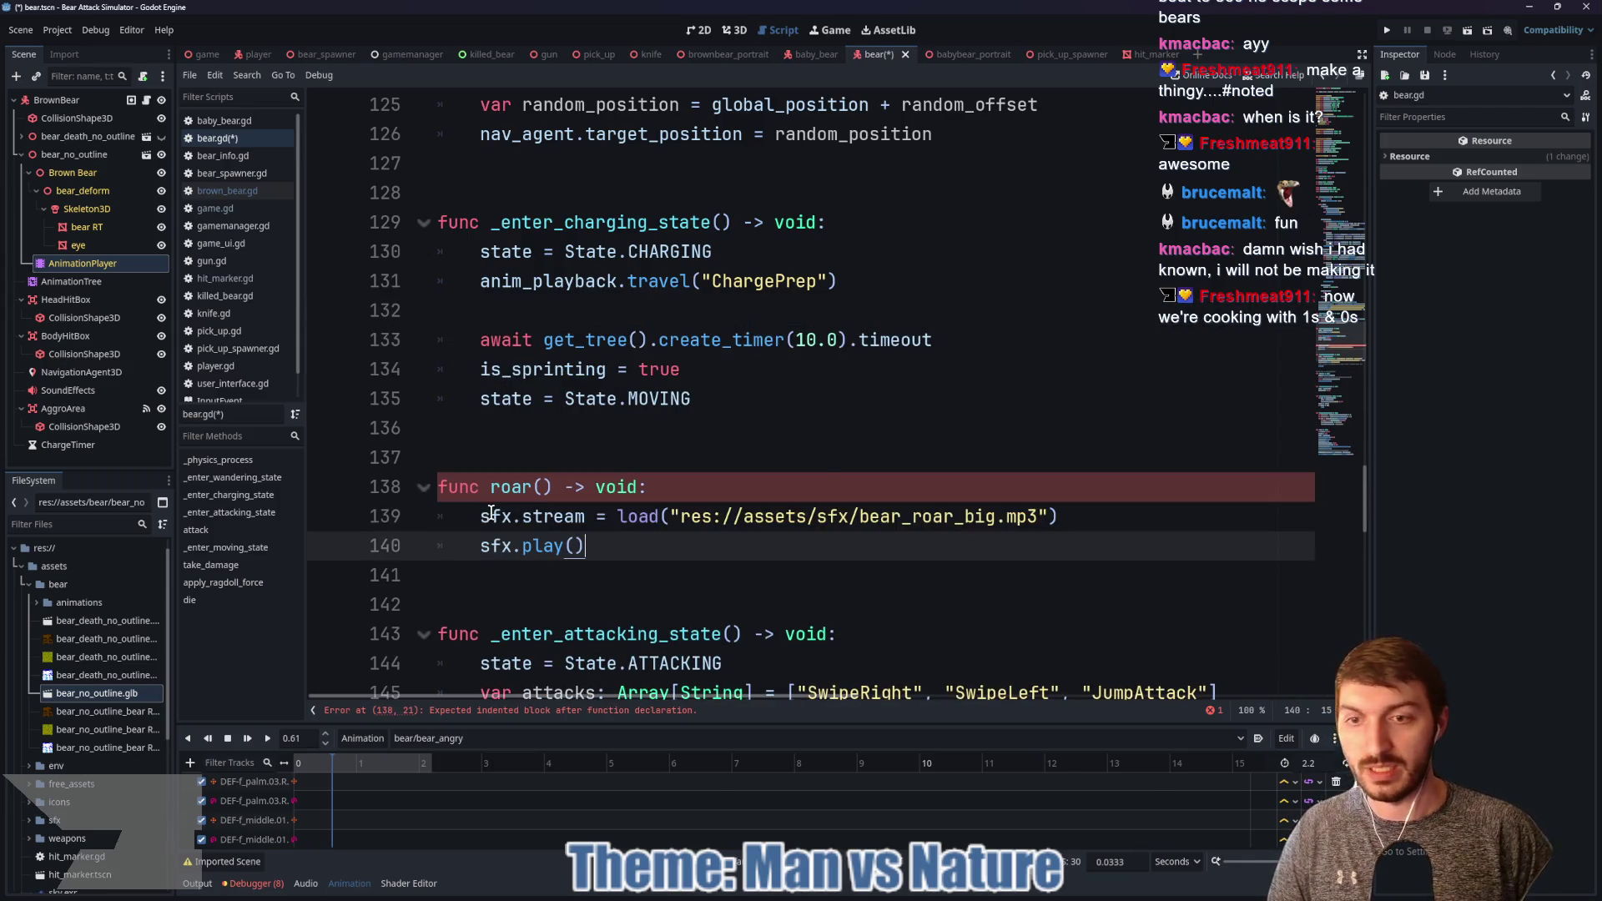
Step: Delete the 10-second await timer line from _enter_charging_state, then review _enter_moving_state
drag(974, 332, 412, 347)
key(BackSpace)
key(BackSpace)
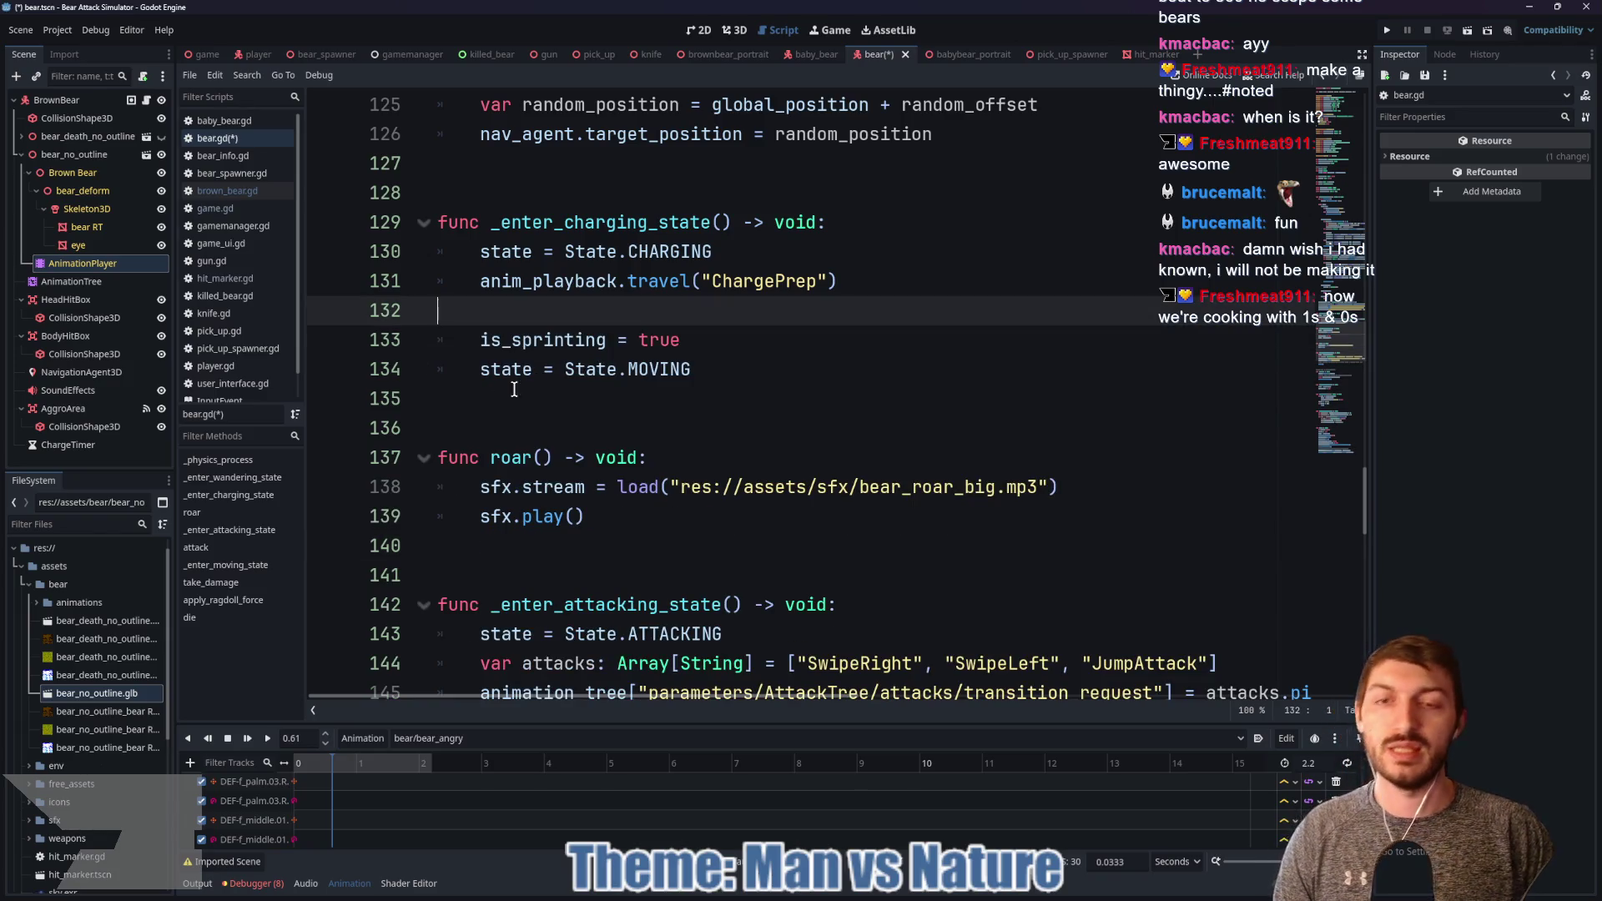
drag(745, 369, 453, 347)
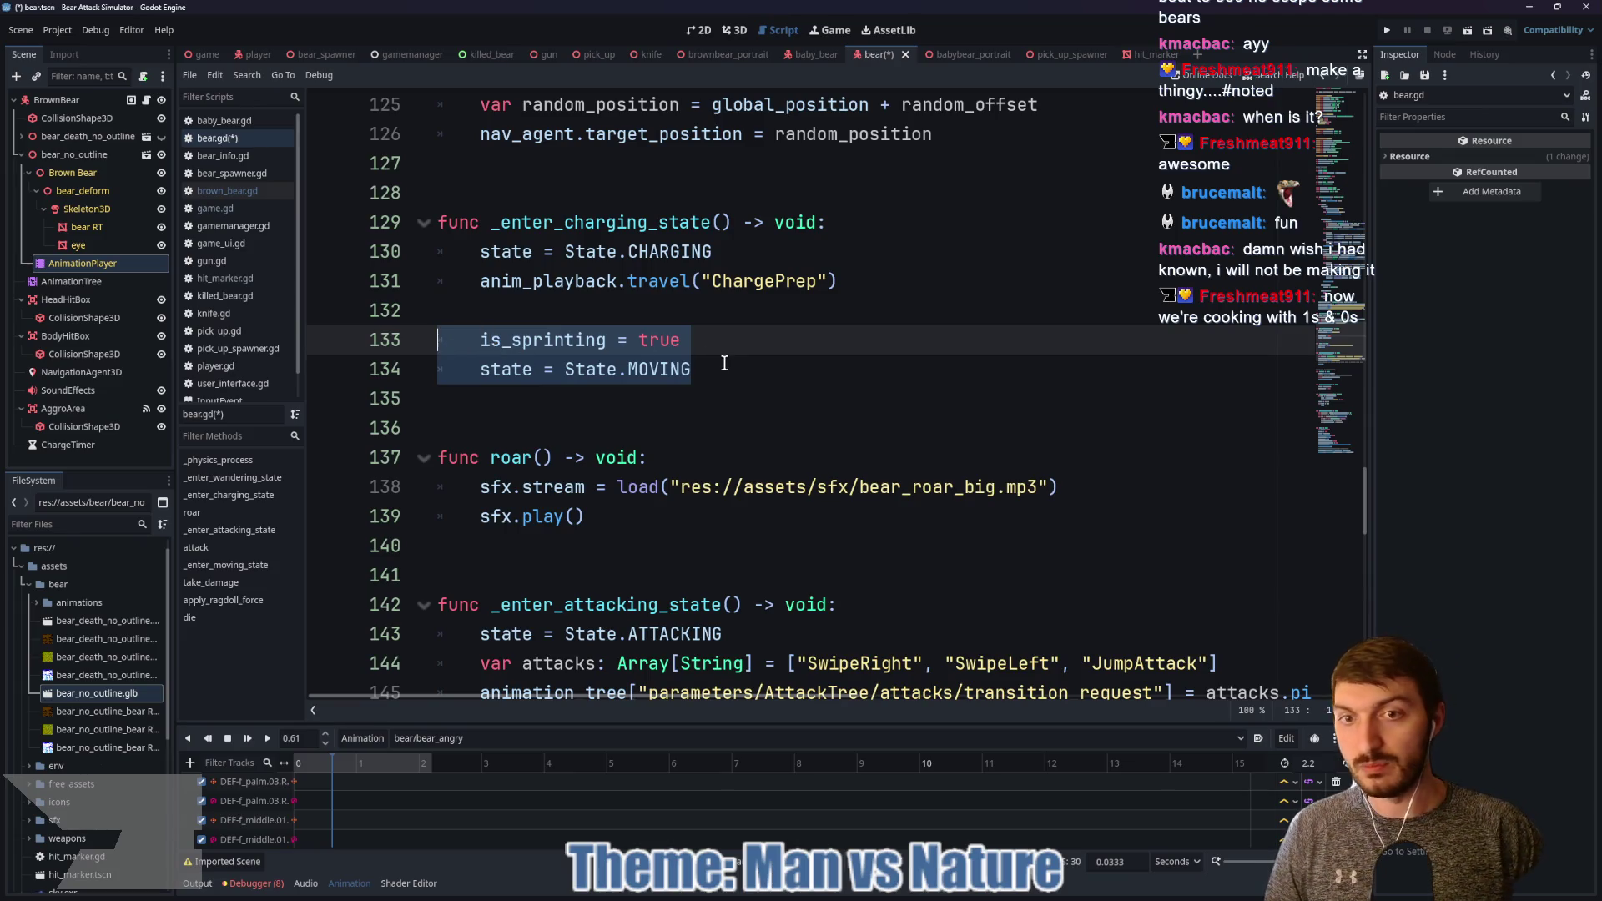
scroll(734, 363, up, 3)
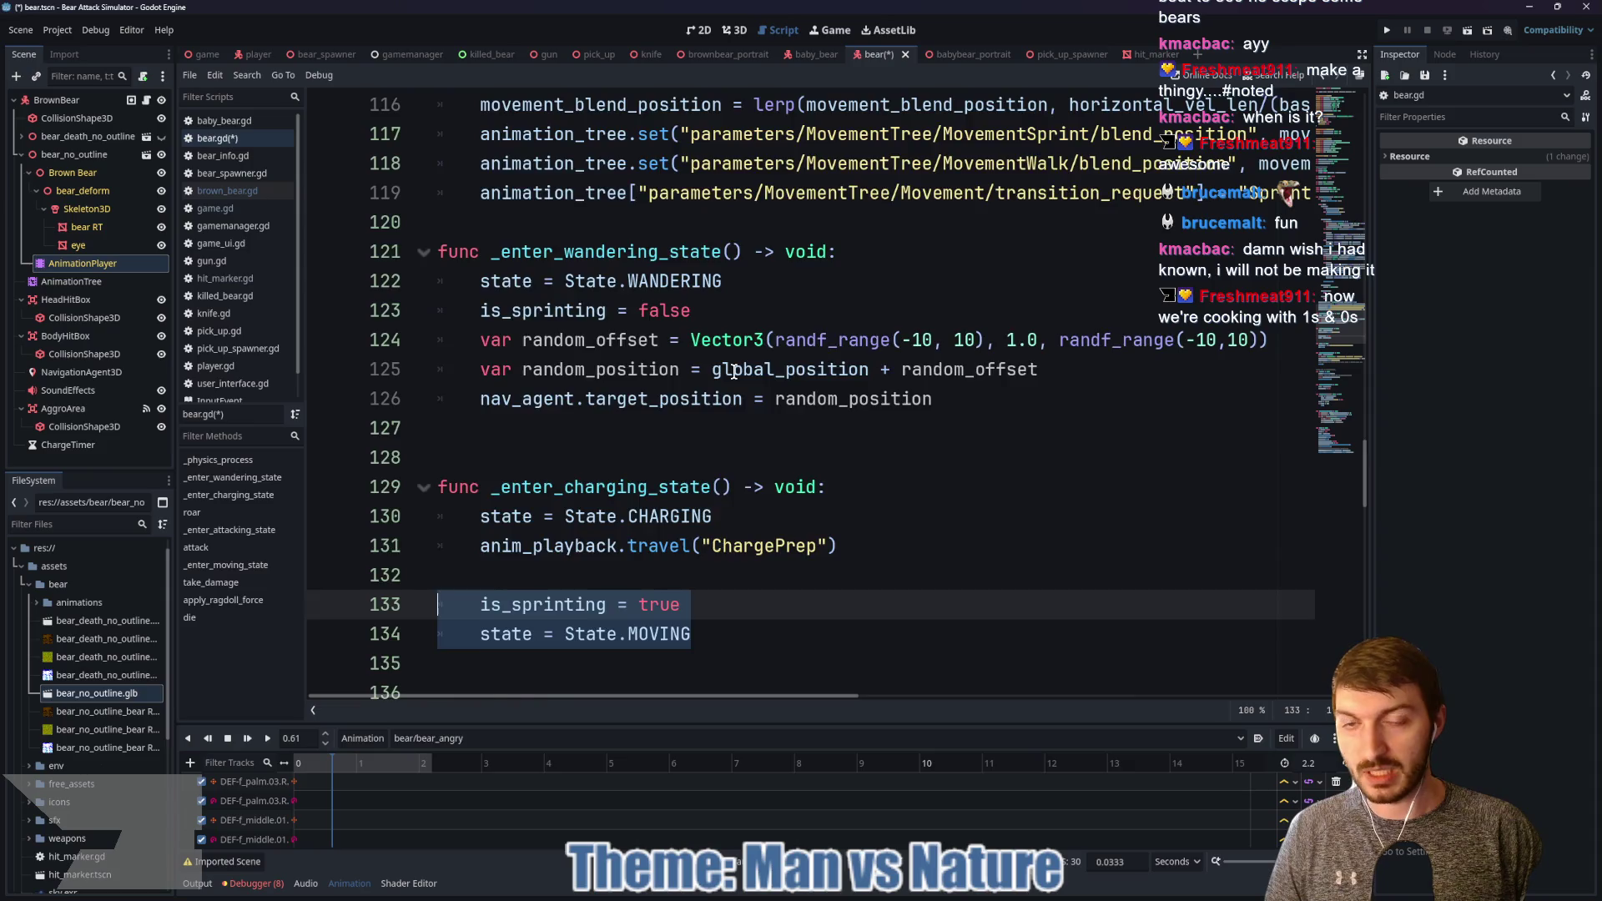
scroll(733, 371, down, 9)
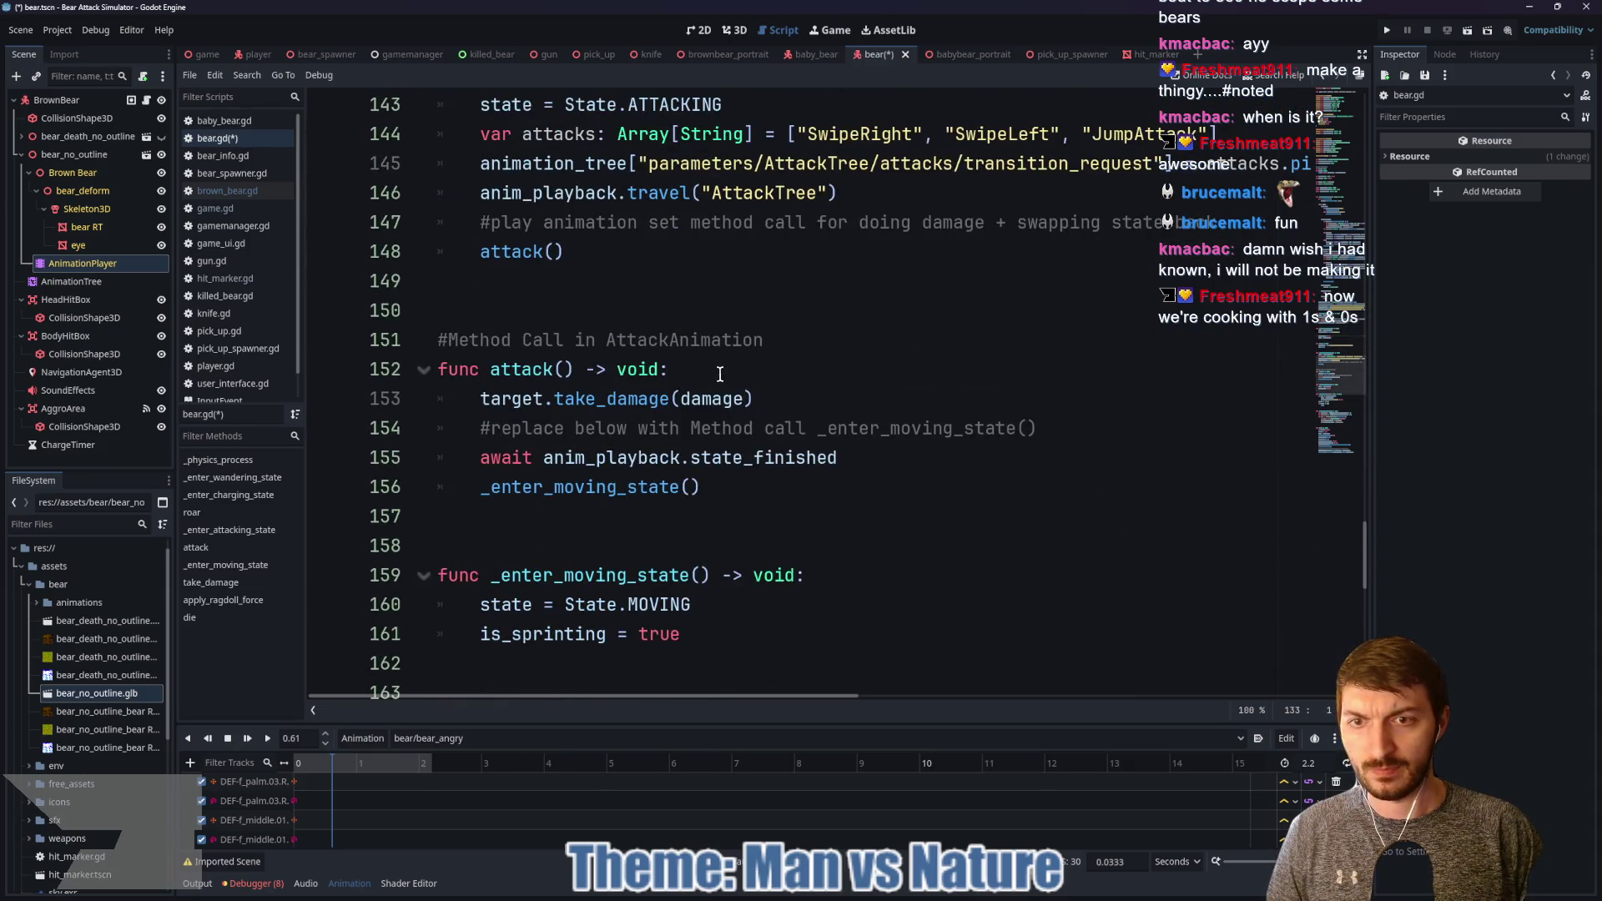
scroll(719, 374, down, 7)
scroll(714, 377, up, 3)
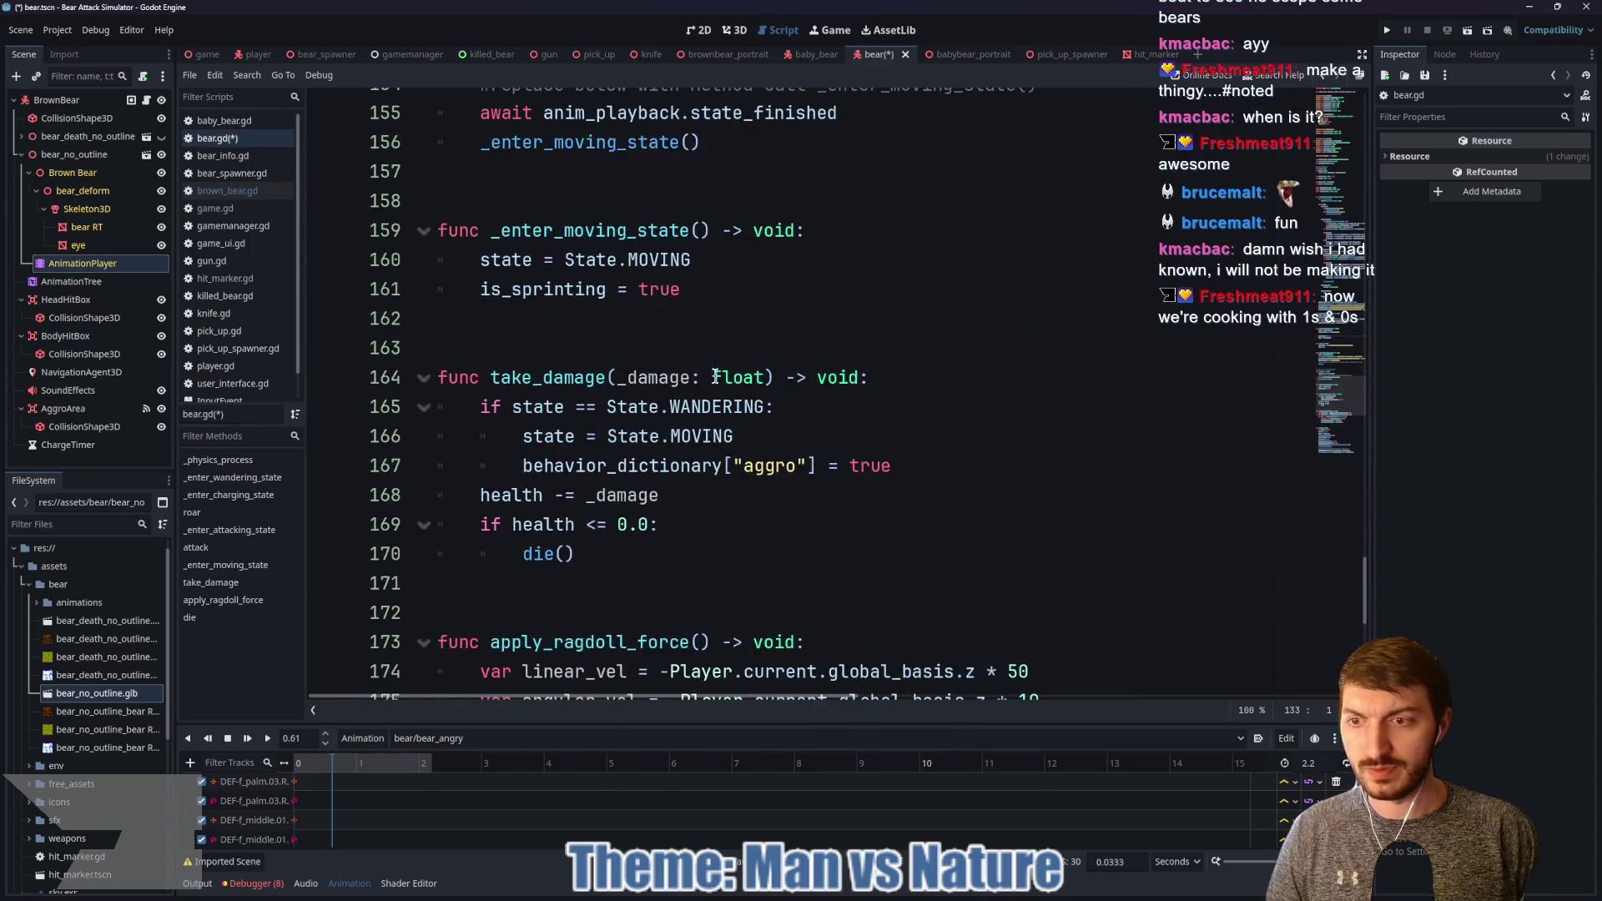
click(225, 565)
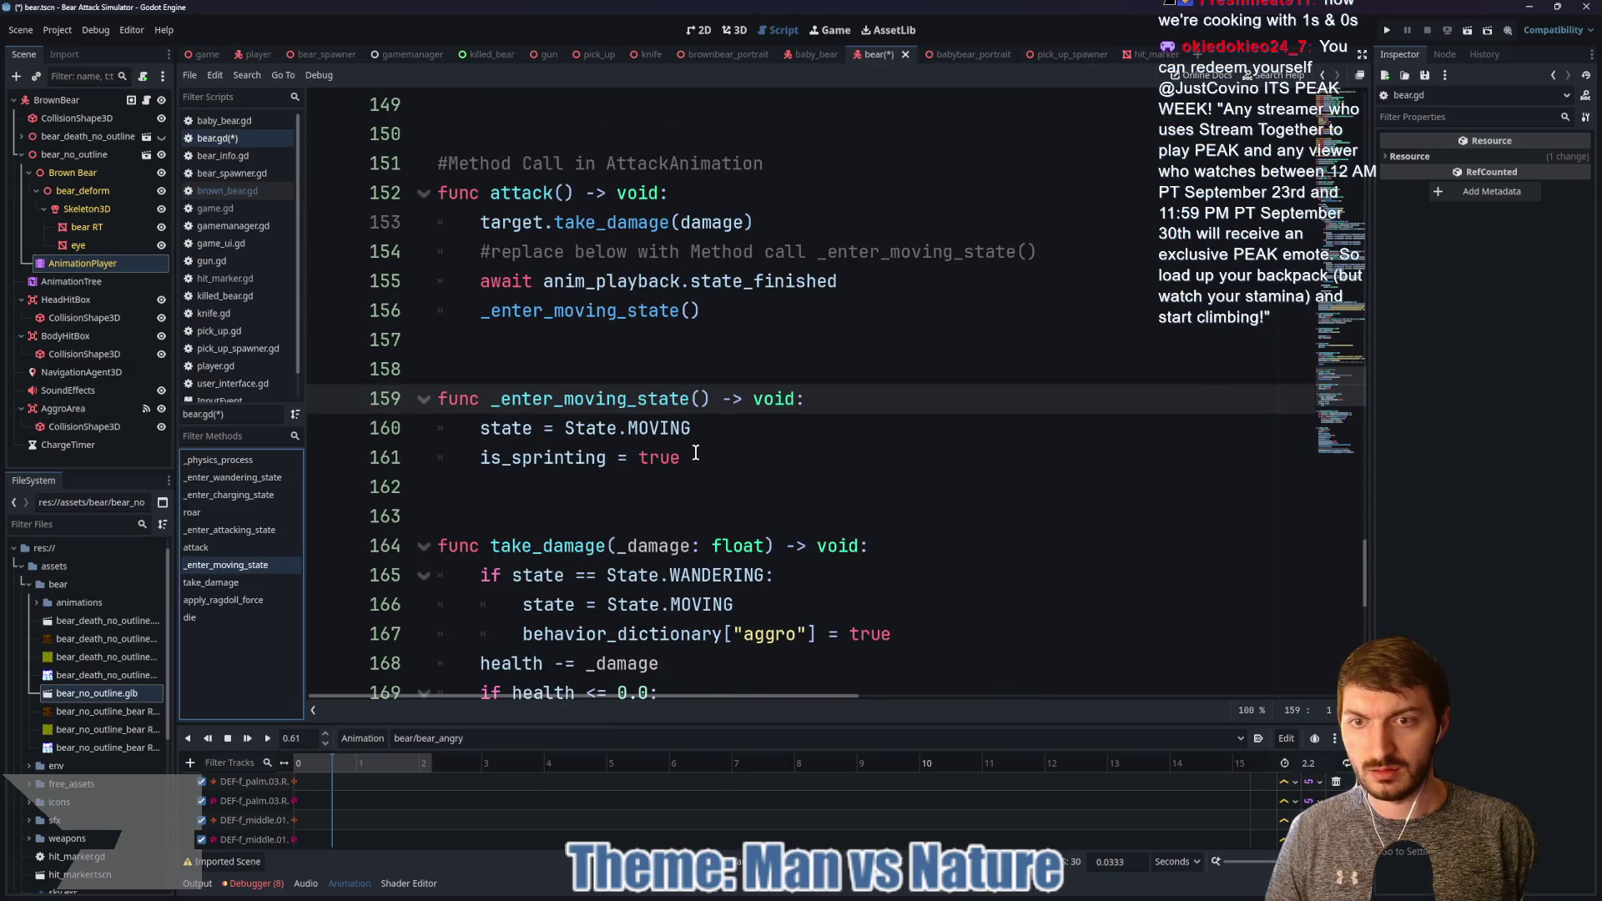
scroll(704, 457, up, 17)
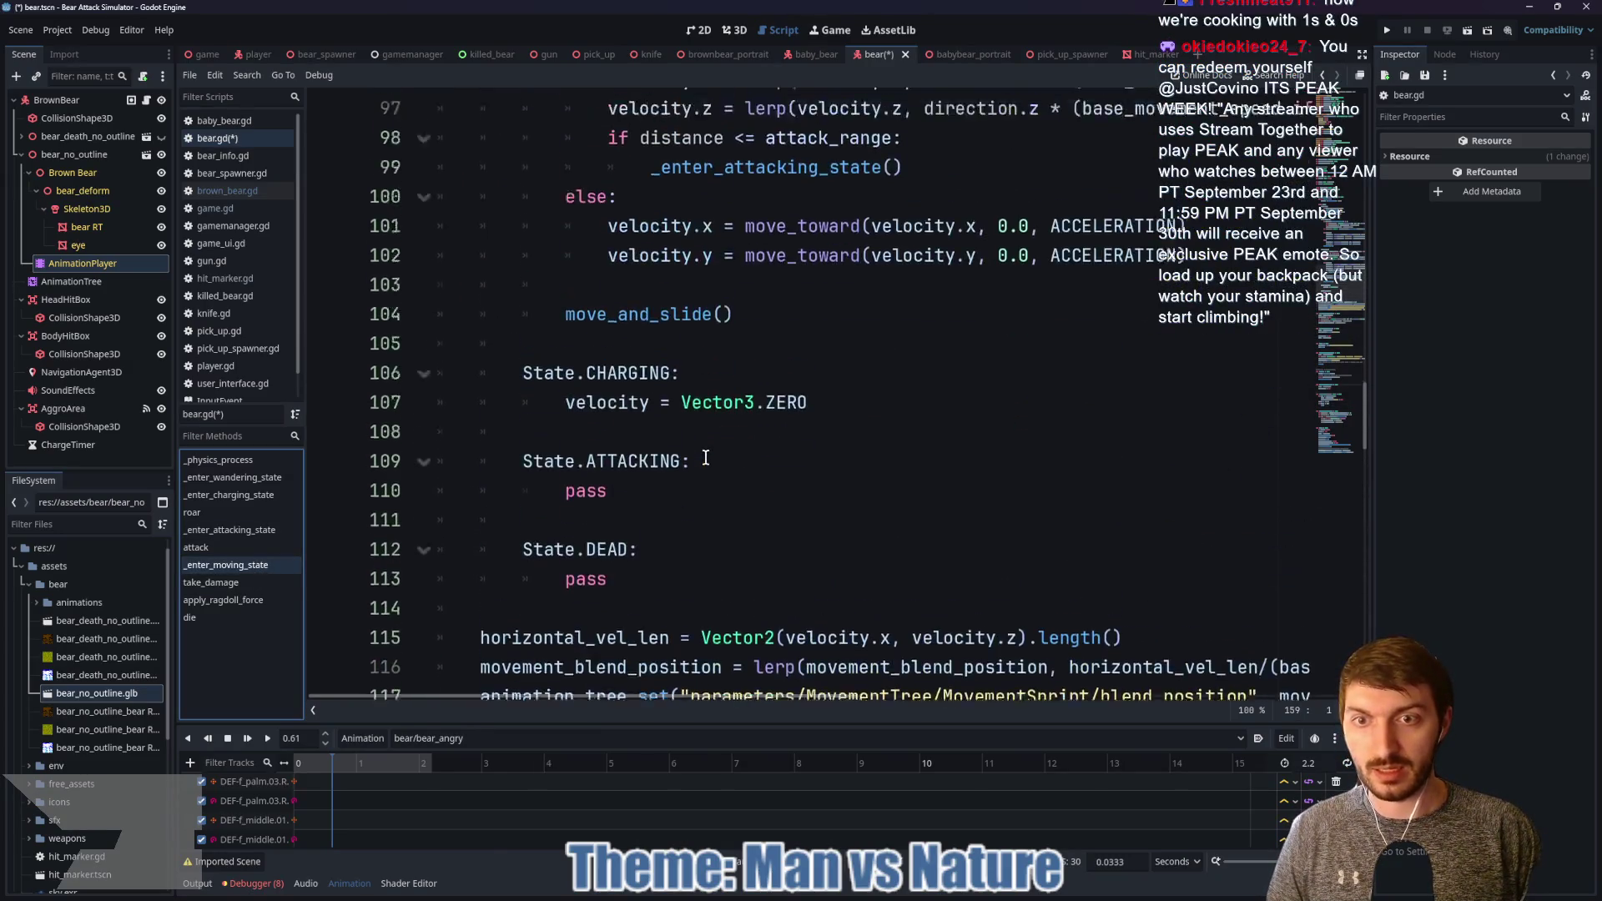
scroll(706, 457, down, 6)
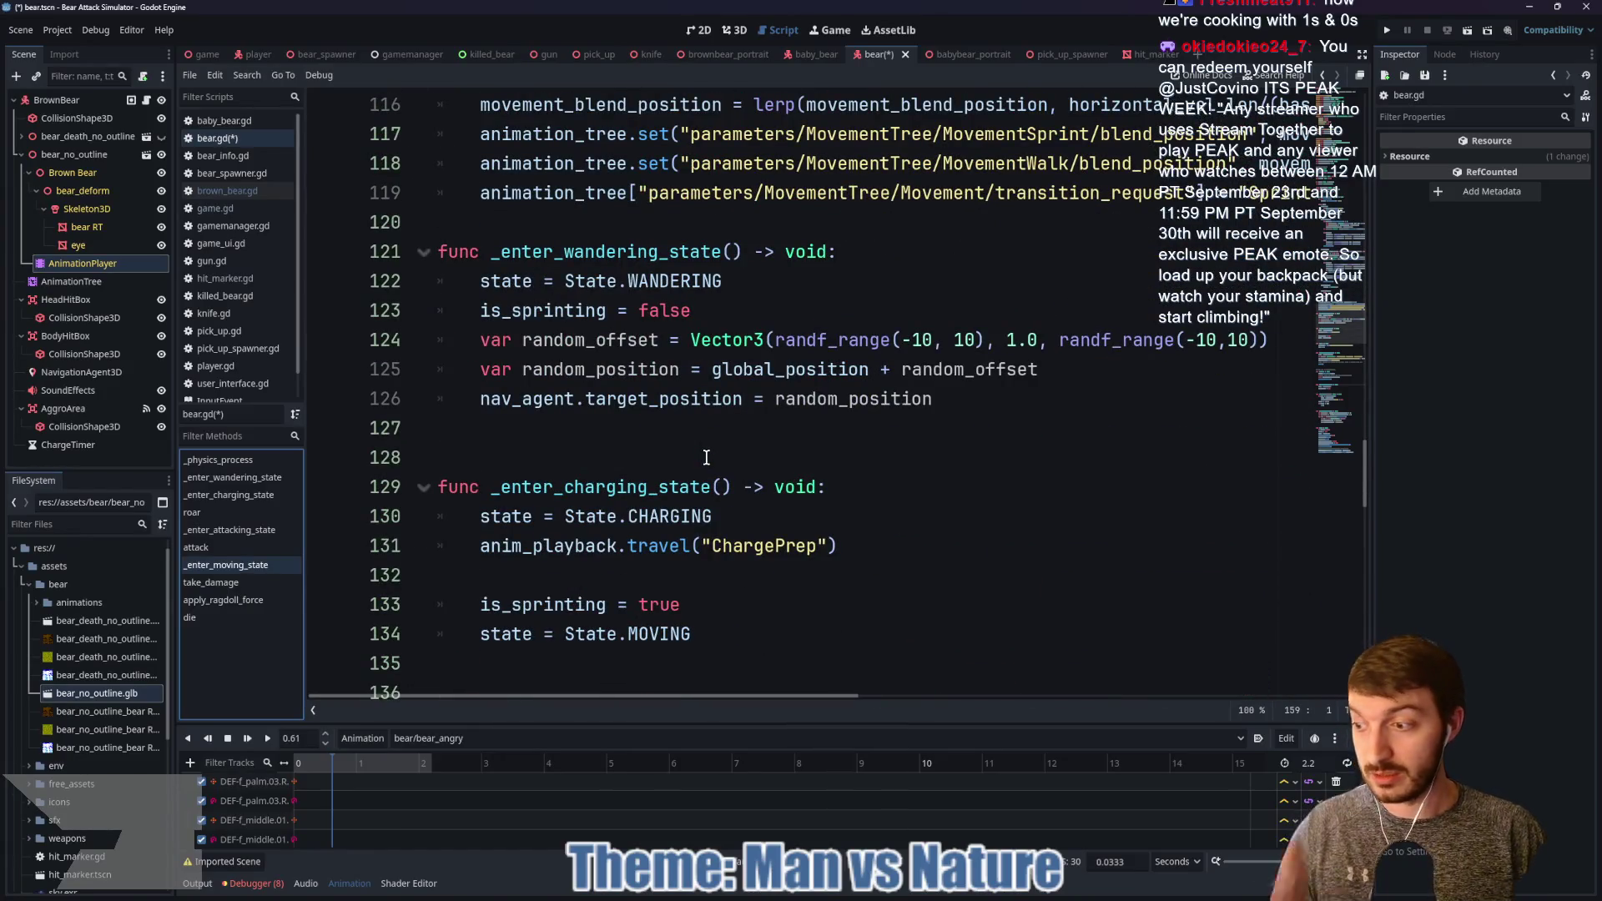
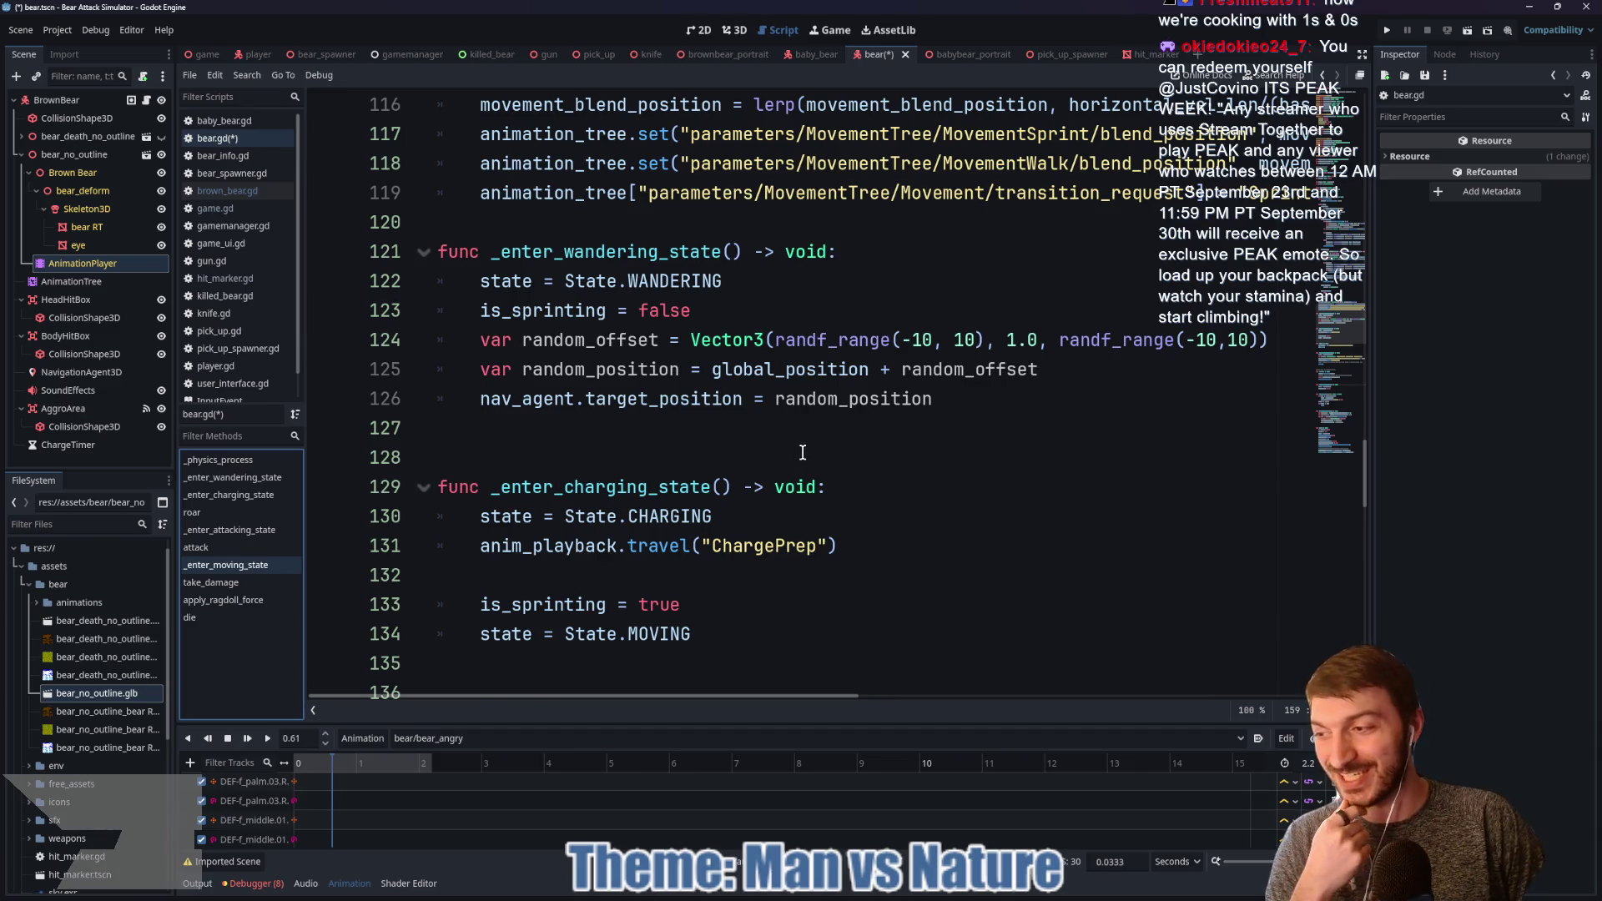
Step: Insert a blank line after line 120's animation-tree transition request in bear.gd
scroll(832, 460, up, 4)
click(610, 569)
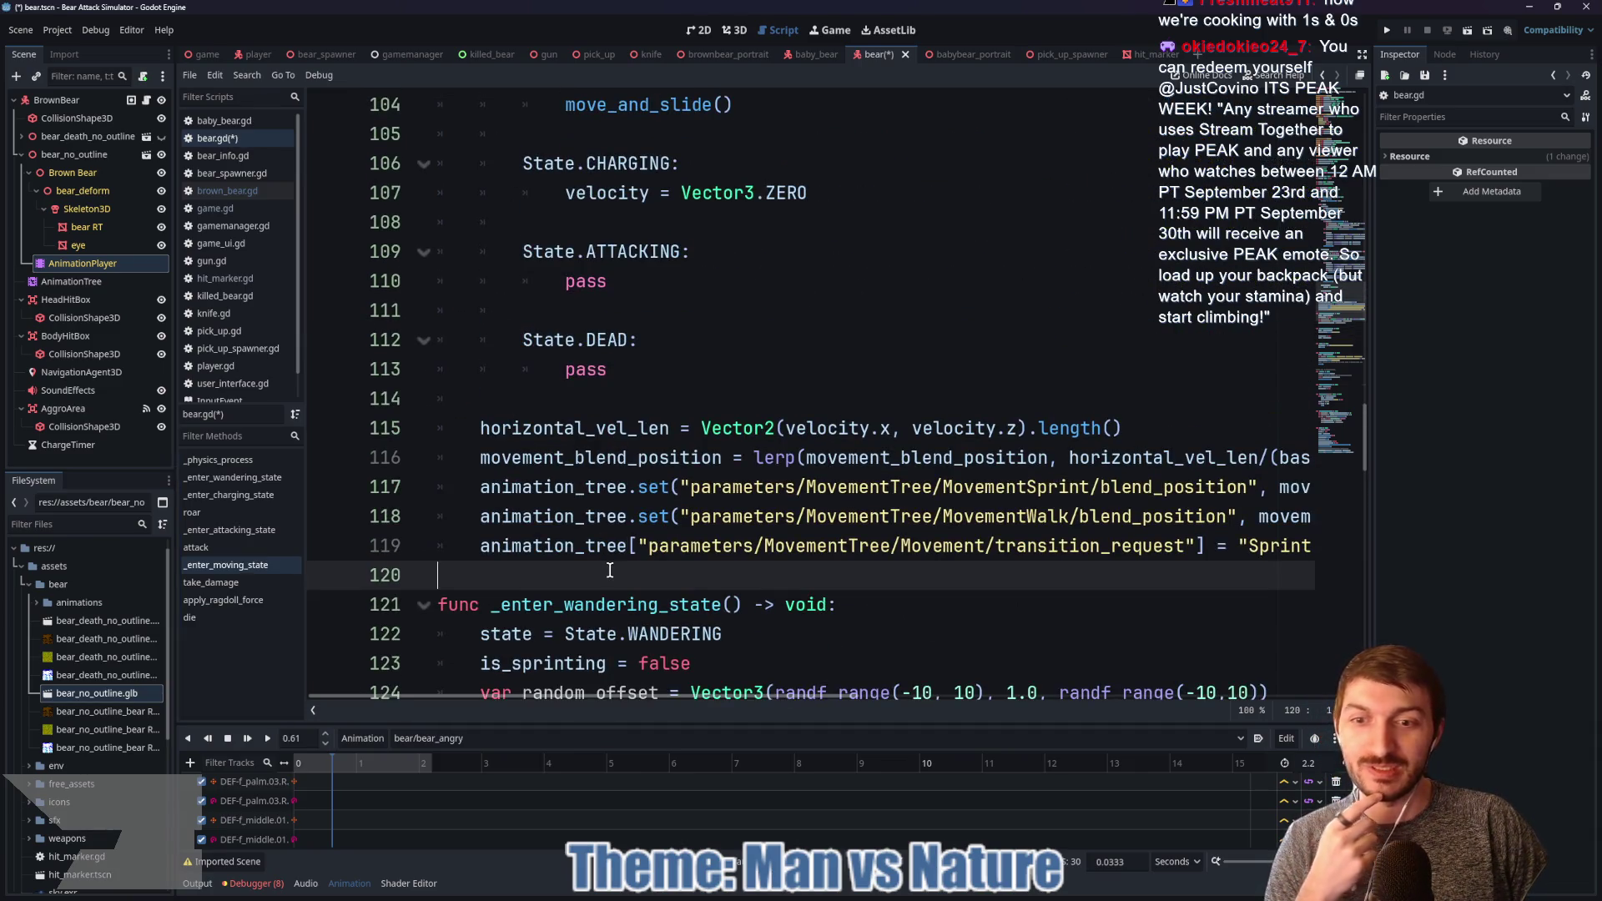
key(Return)
scroll(626, 550, down, 2)
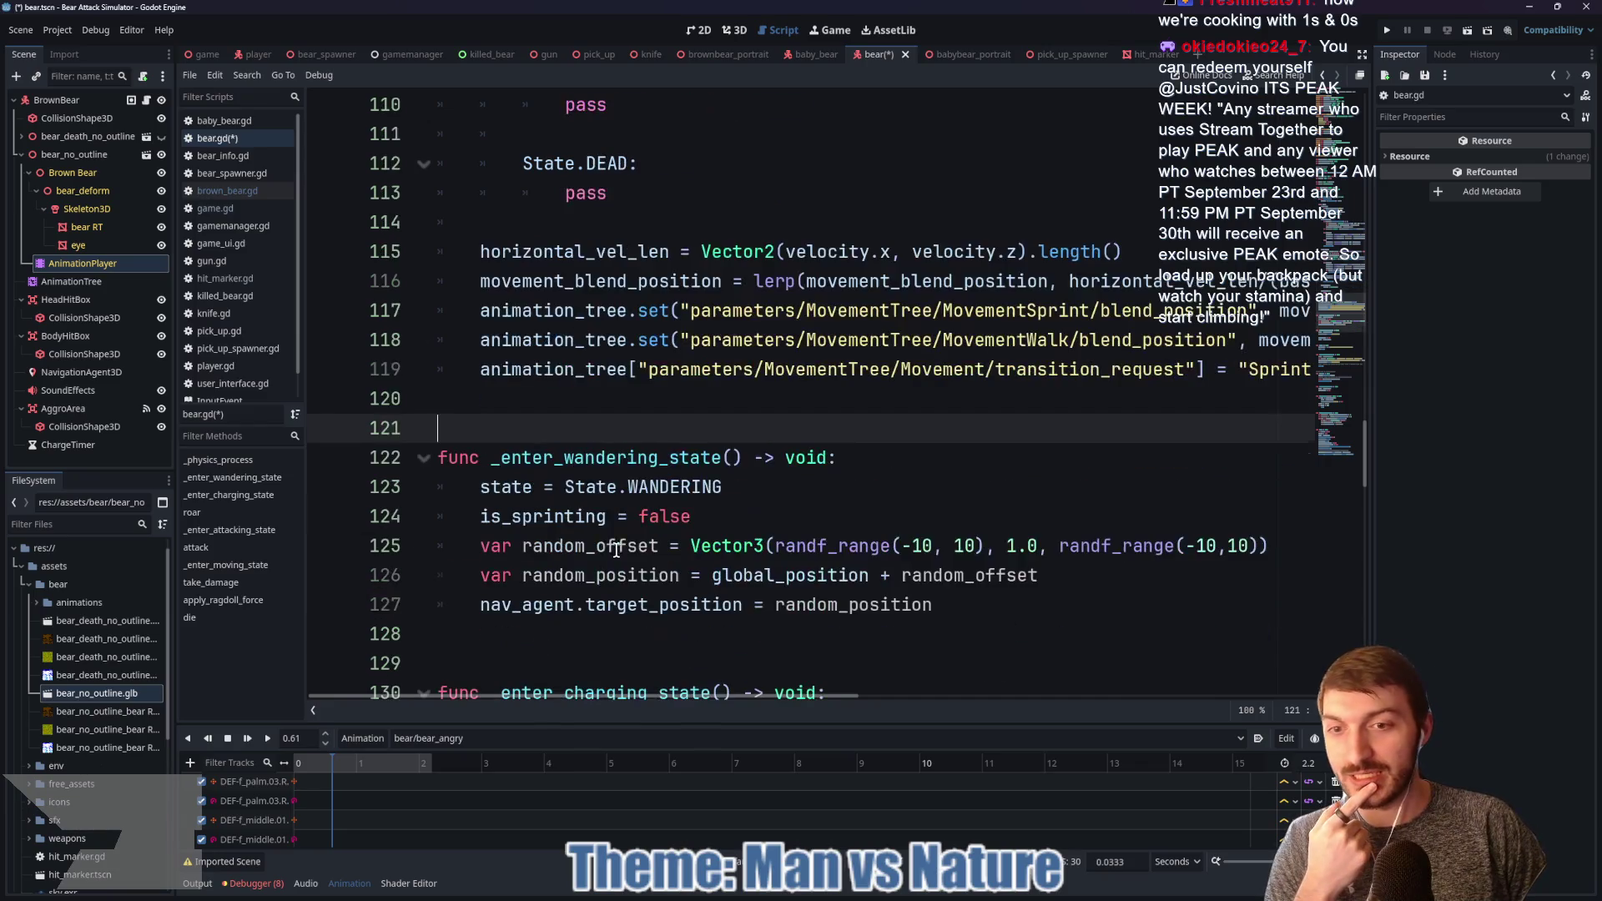
scroll(707, 421, up, 3)
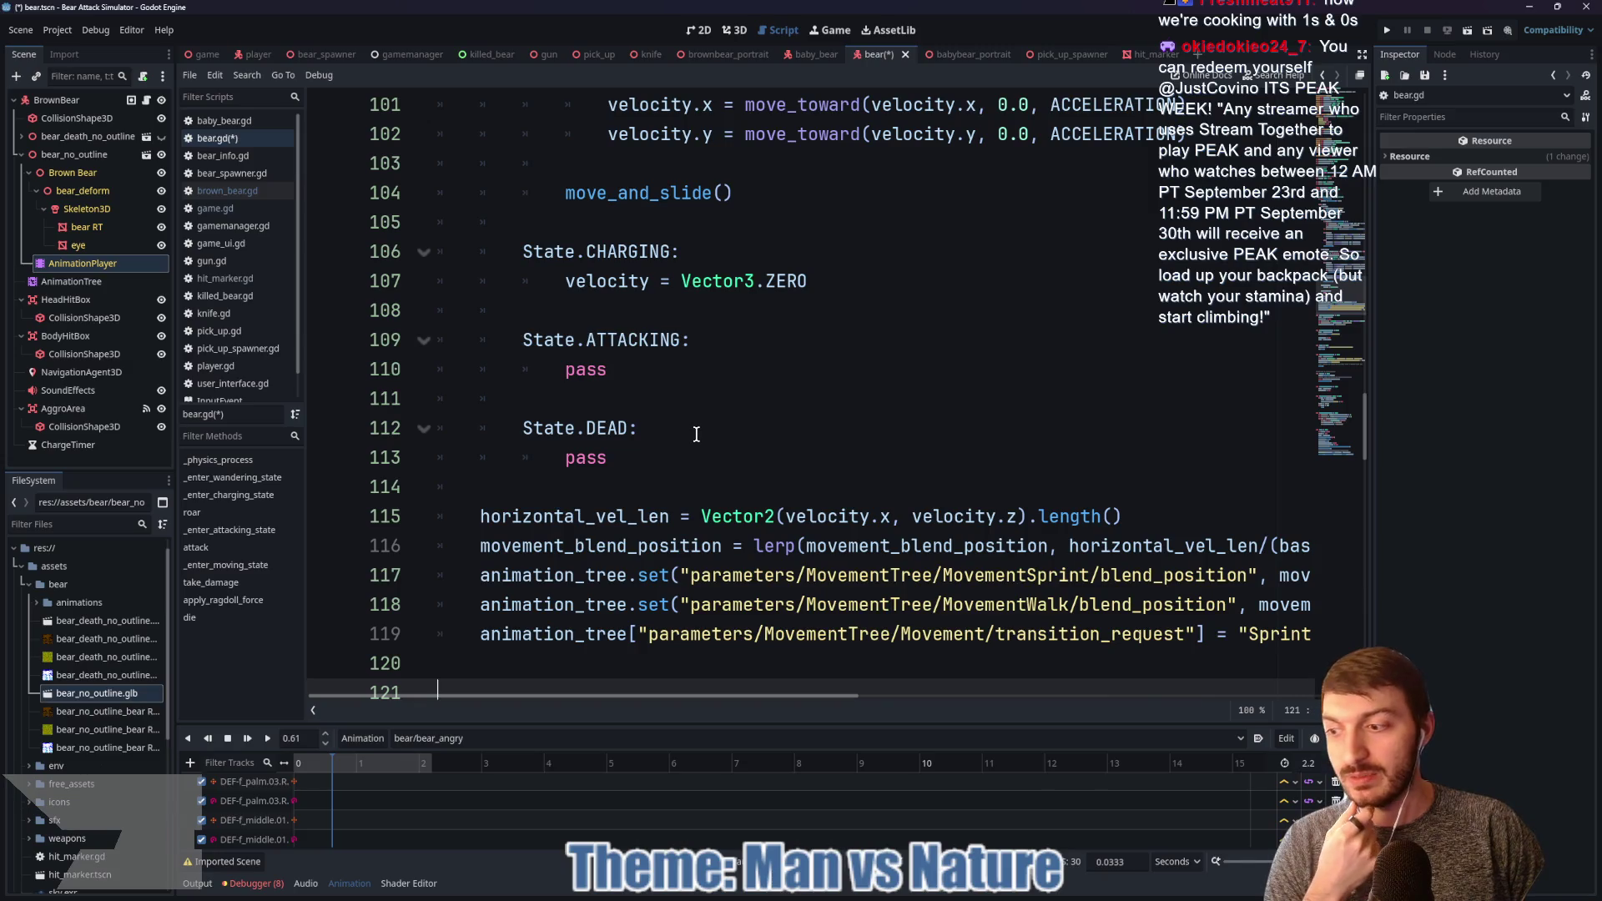
scroll(703, 430, down, 5)
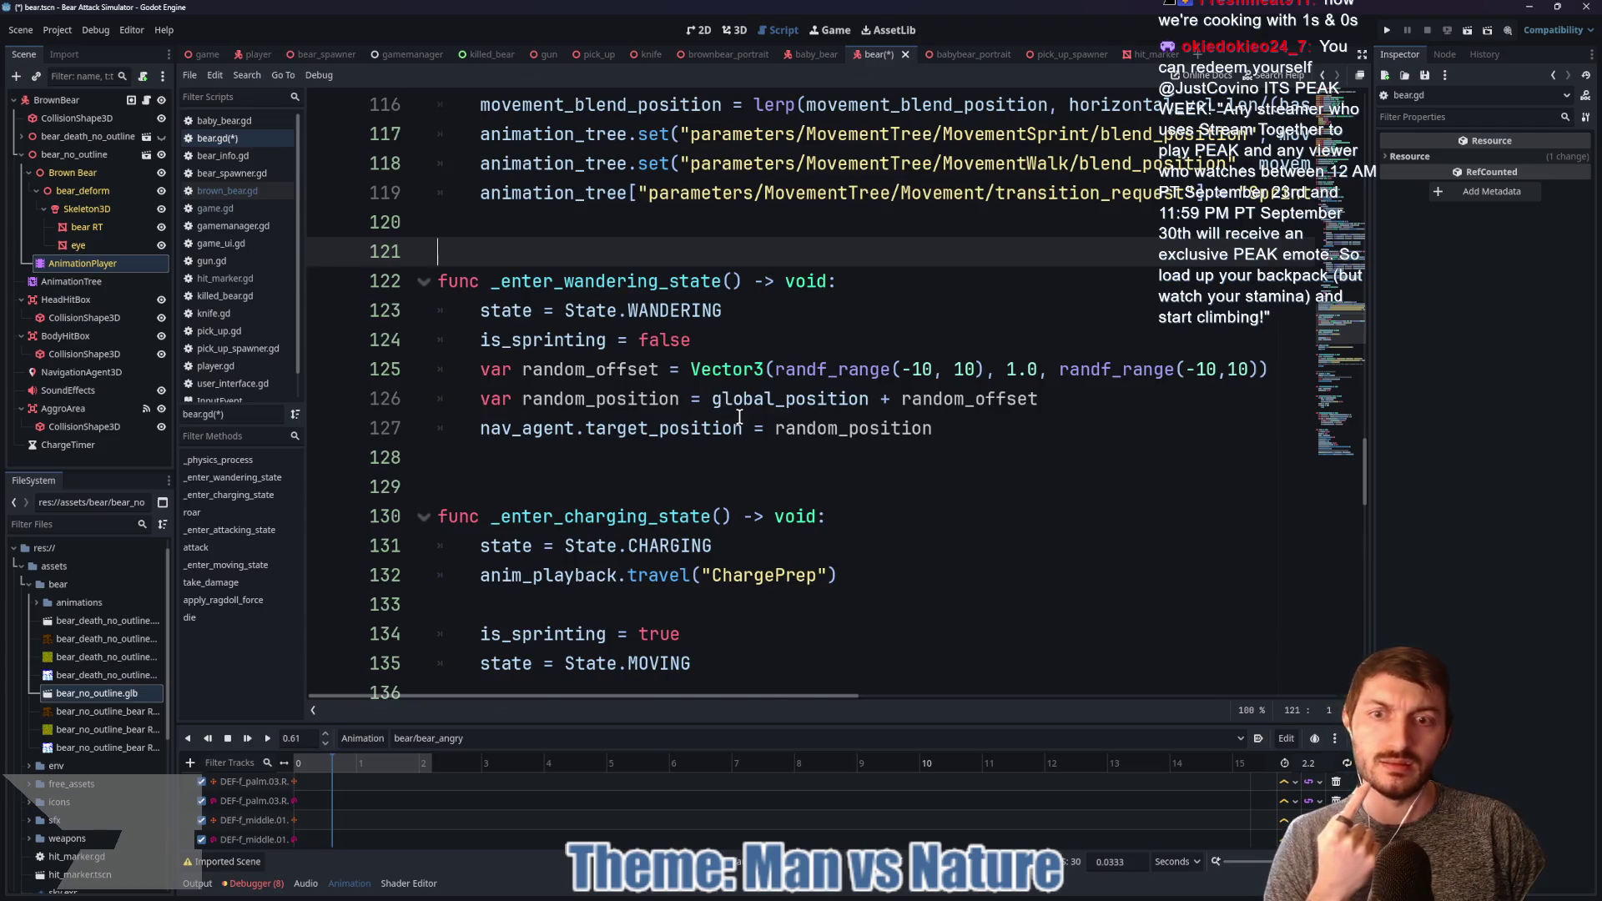
scroll(739, 418, down, 3)
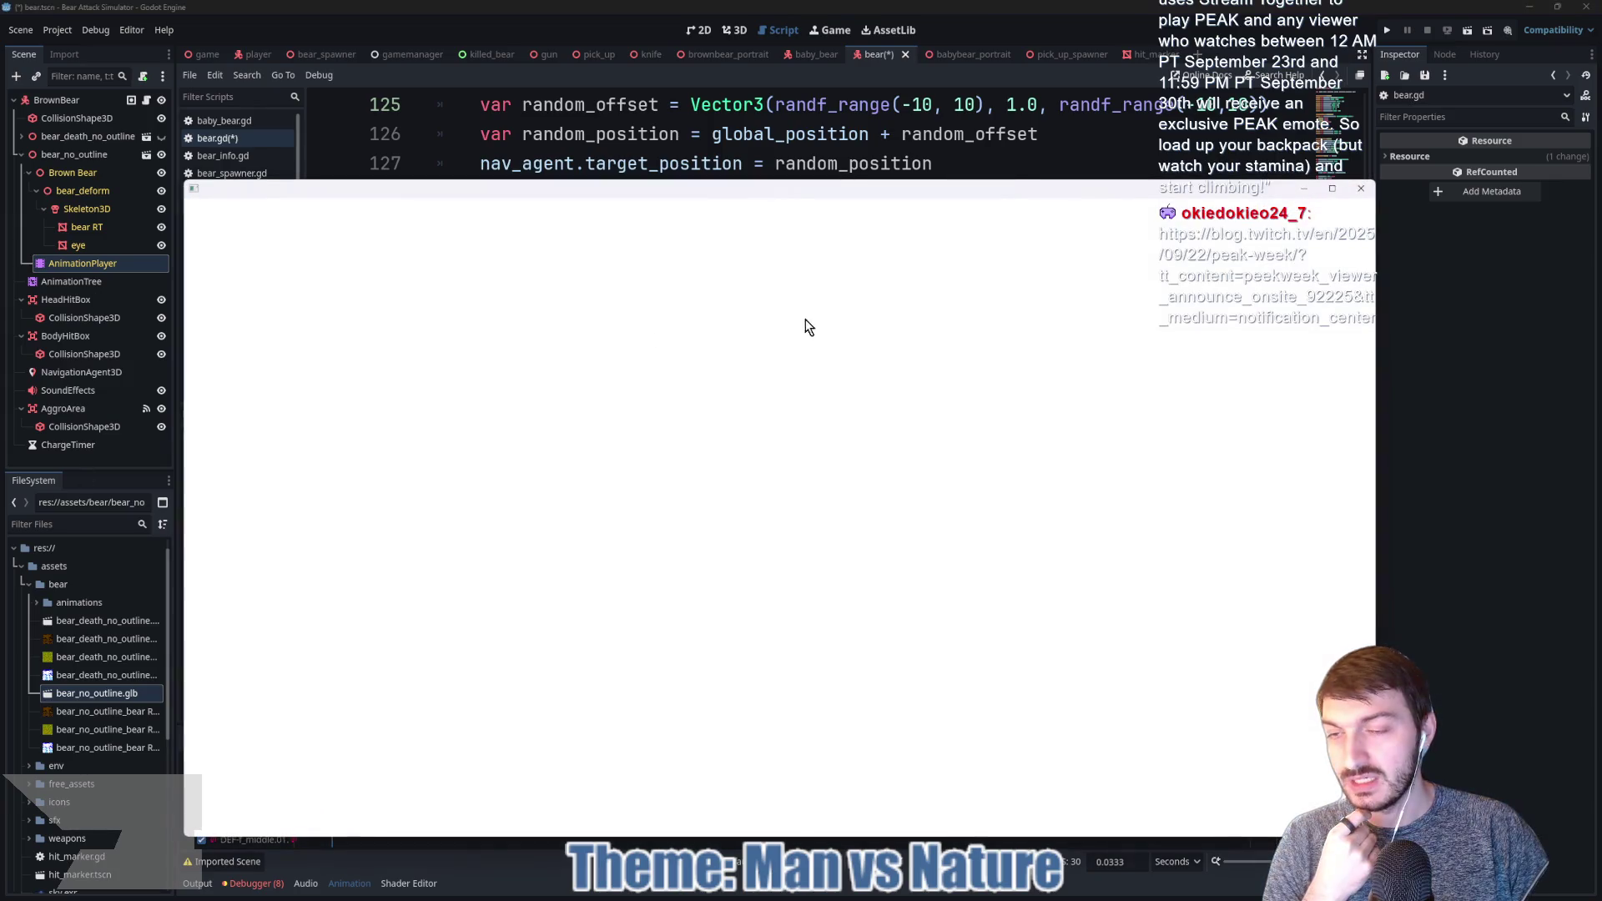
Step: Read the PEAK Week post, highlighting the emote eligibility and 72-hour unlock notes, then close it
scroll(802, 372, down, 8)
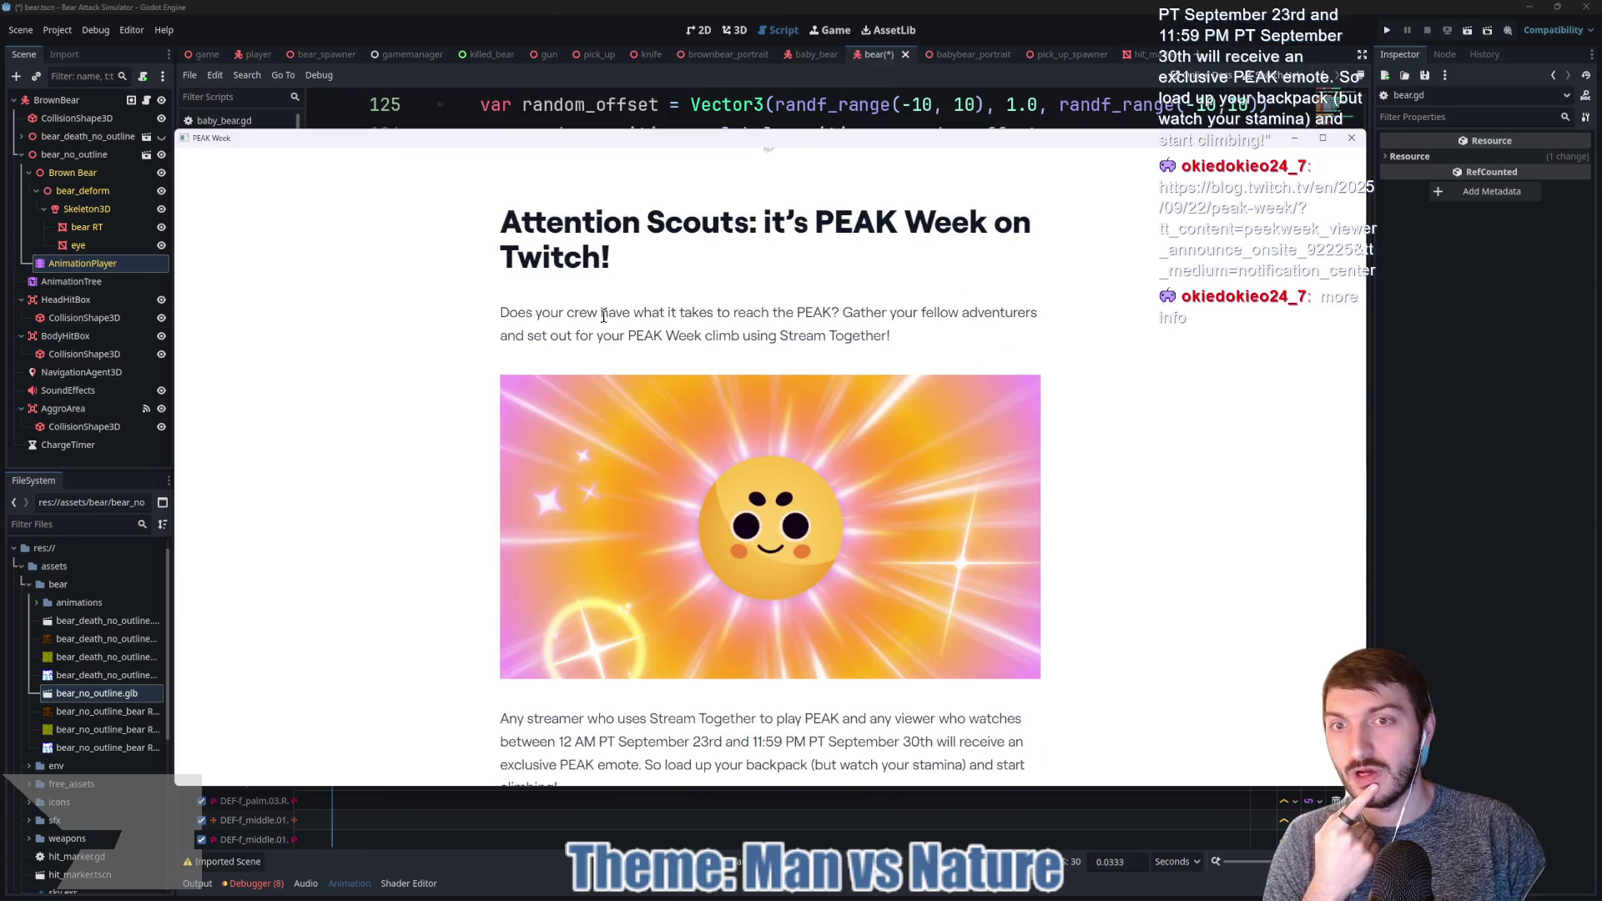
scroll(806, 465, down, 7)
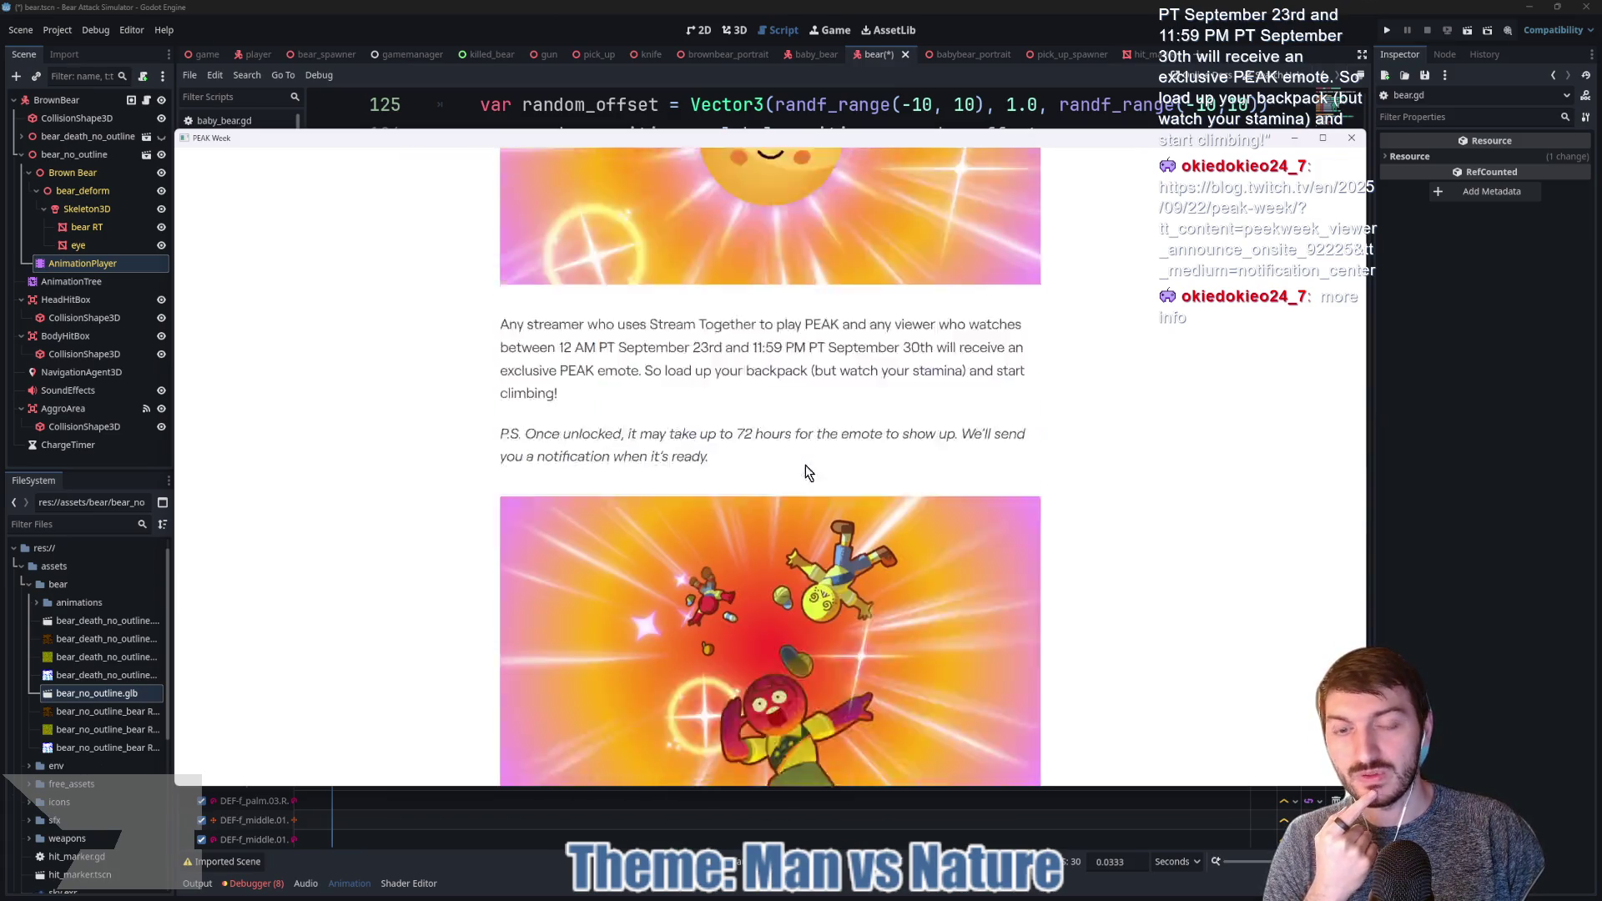
scroll(803, 466, down, 3)
scroll(802, 465, up, 7)
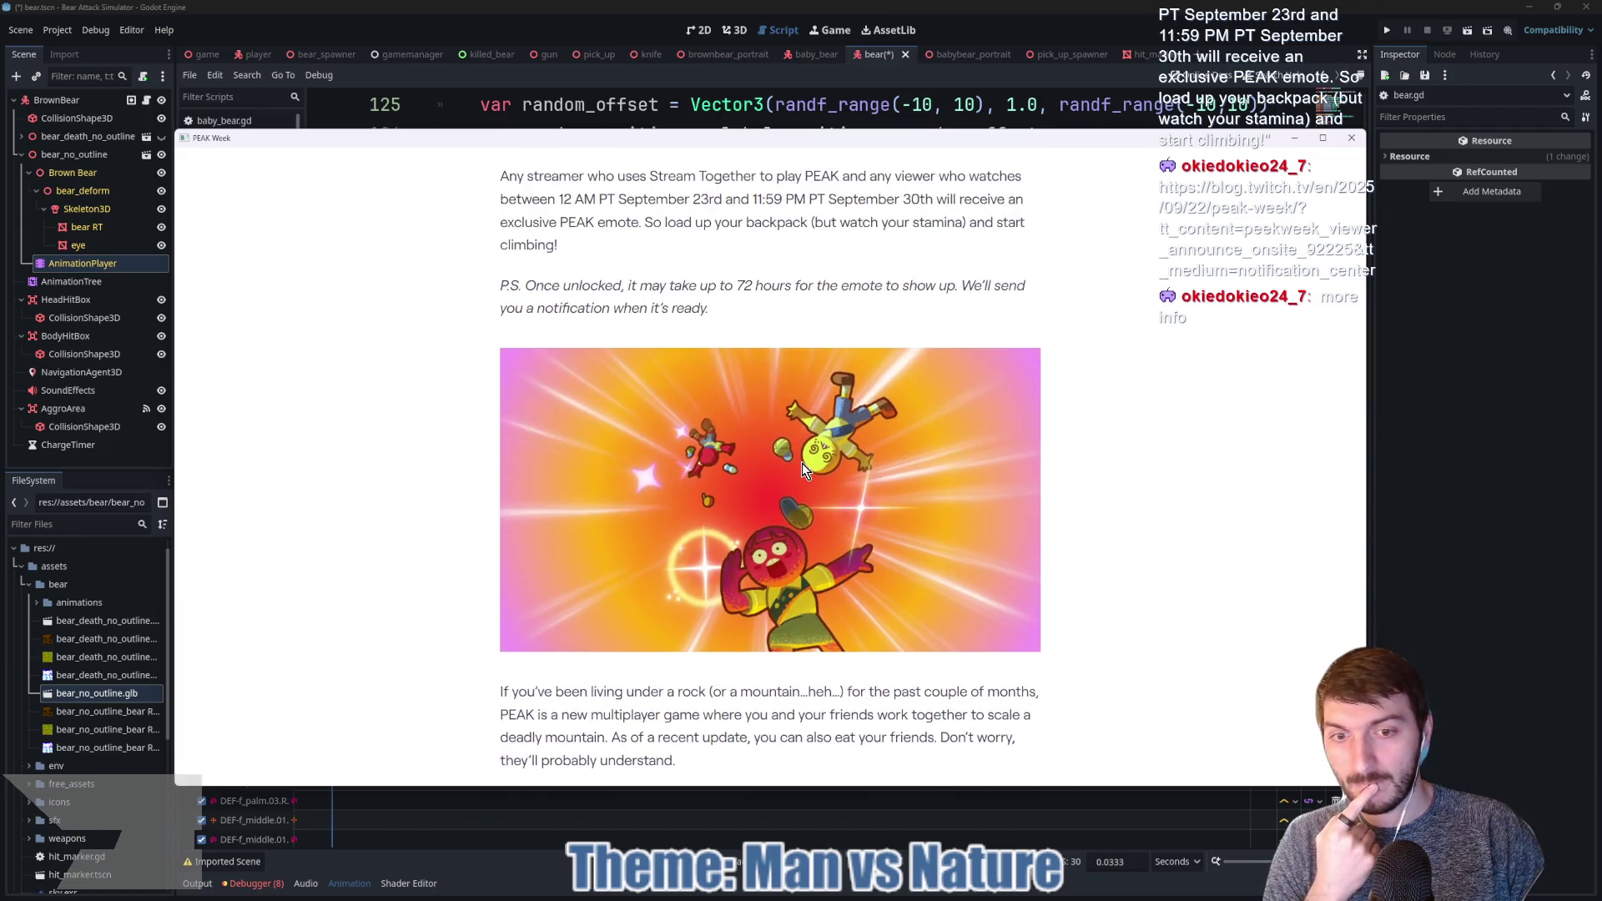
drag(740, 427, 1033, 461)
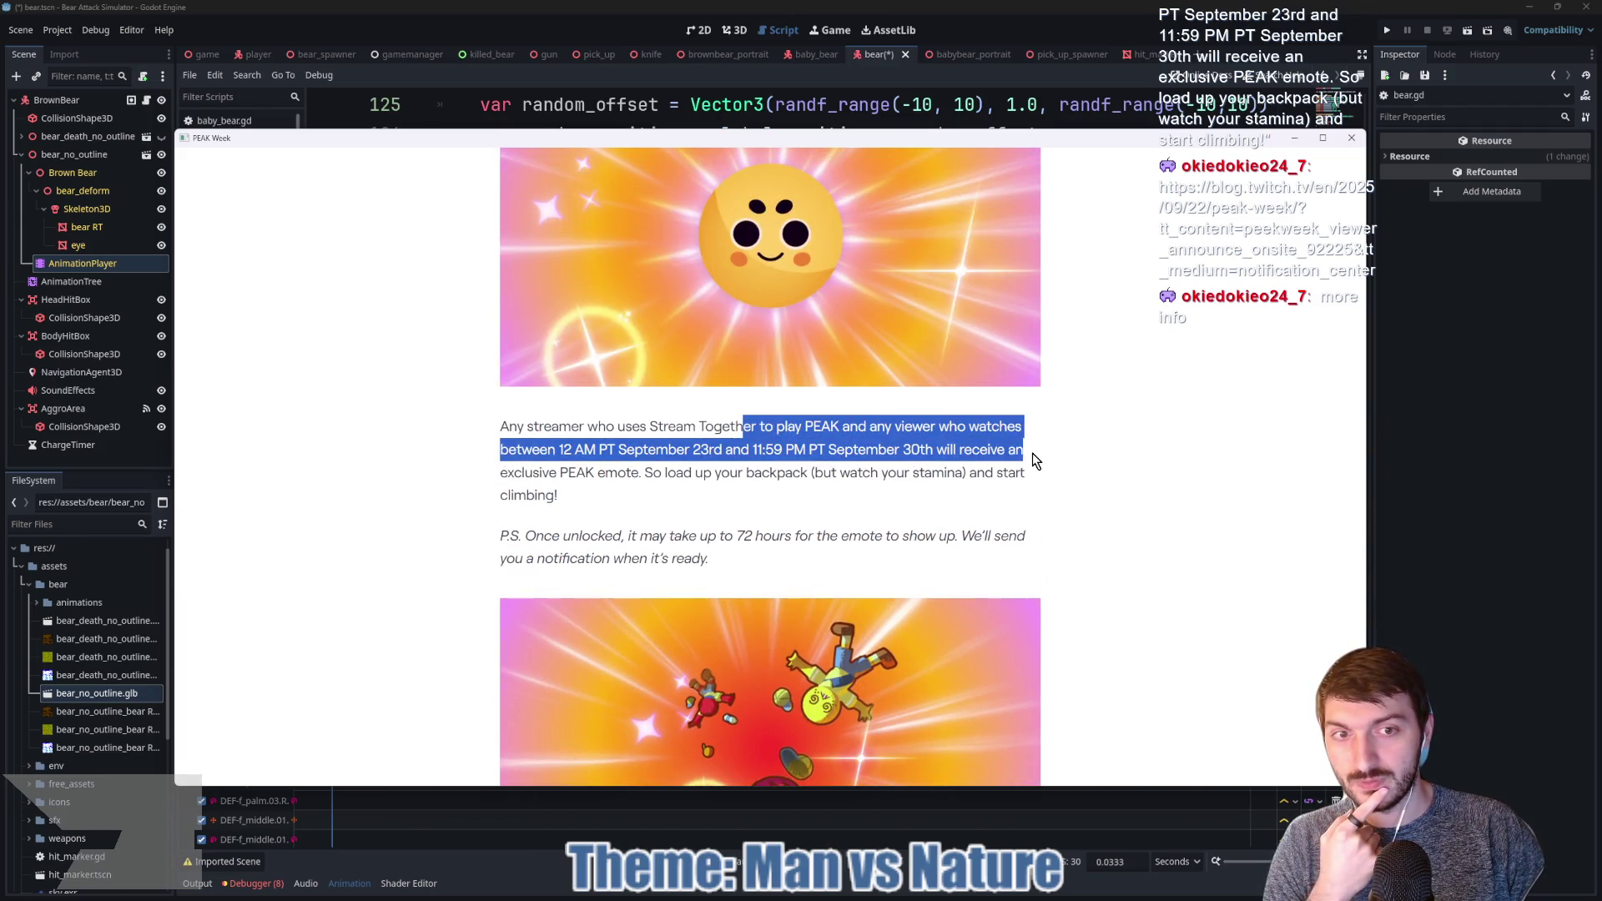
drag(536, 536, 885, 540)
click(942, 537)
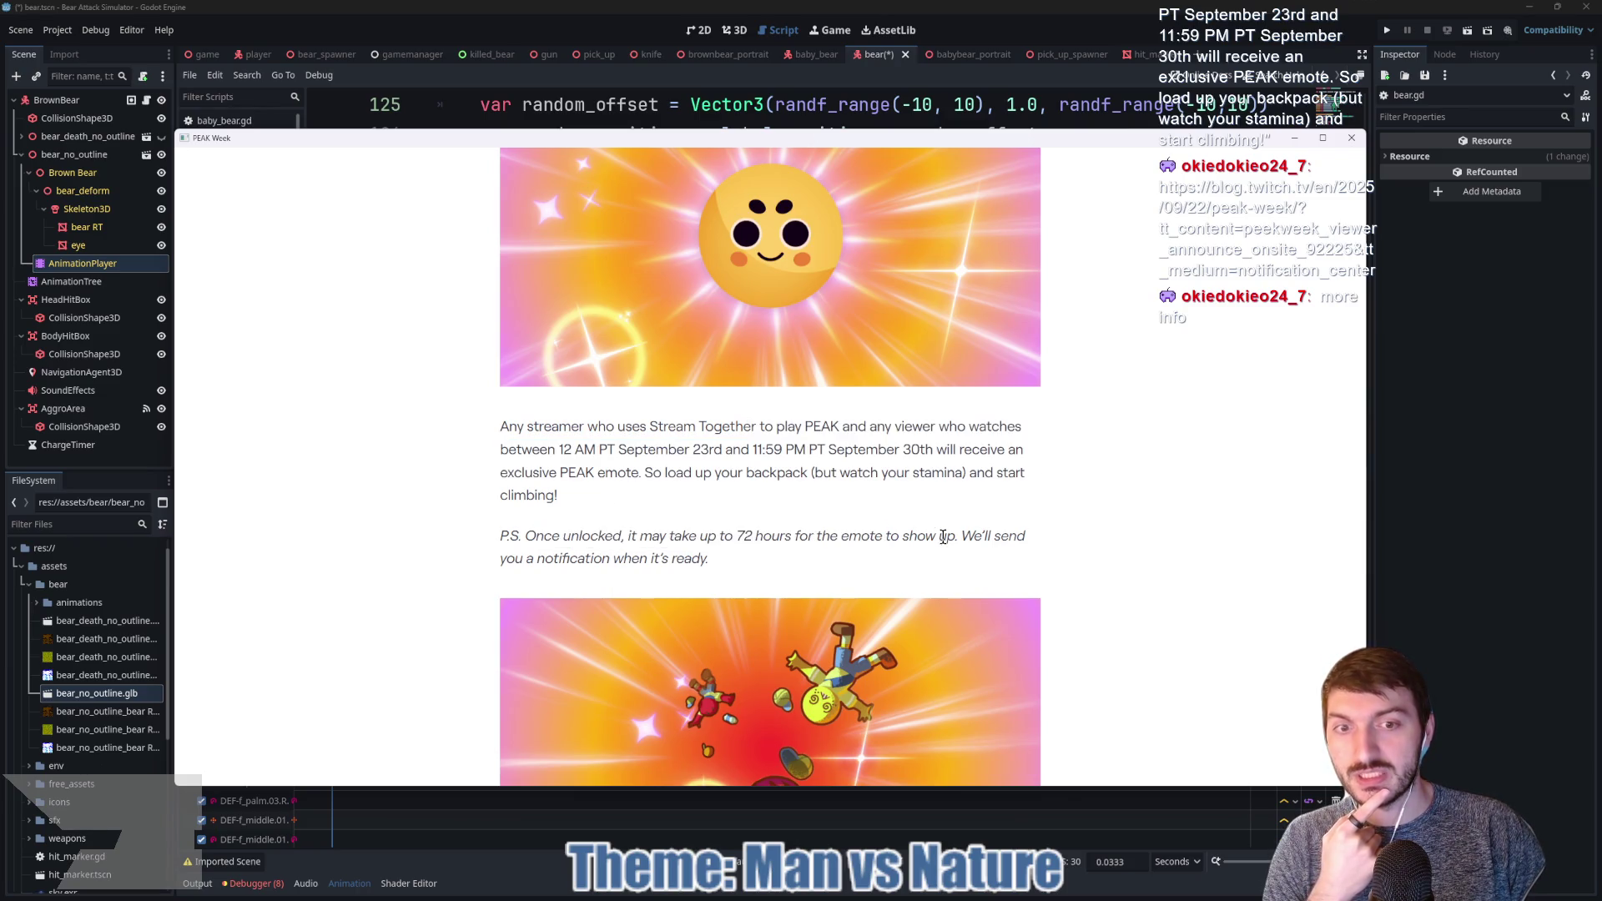
click(1351, 137)
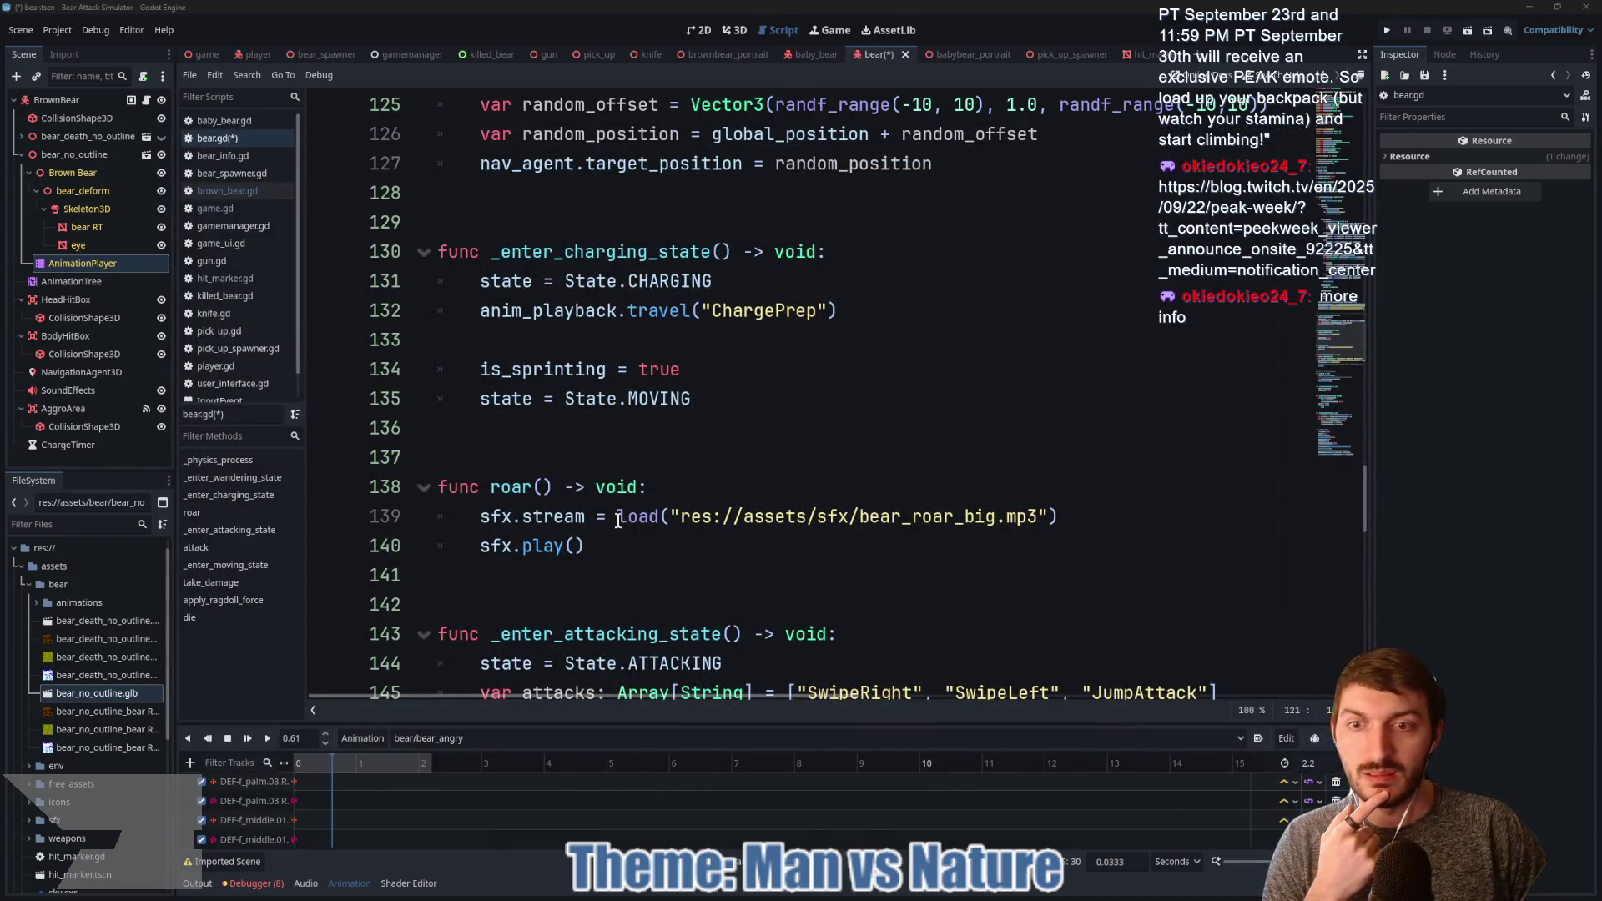
Step: Delete the is_sprinting and moving-state lines from the charging state in bear.gd
mouse_move(638, 399)
mouse_down()
mouse_move(442, 371)
mouse_move(409, 350)
mouse_up()
key(BackSpace)
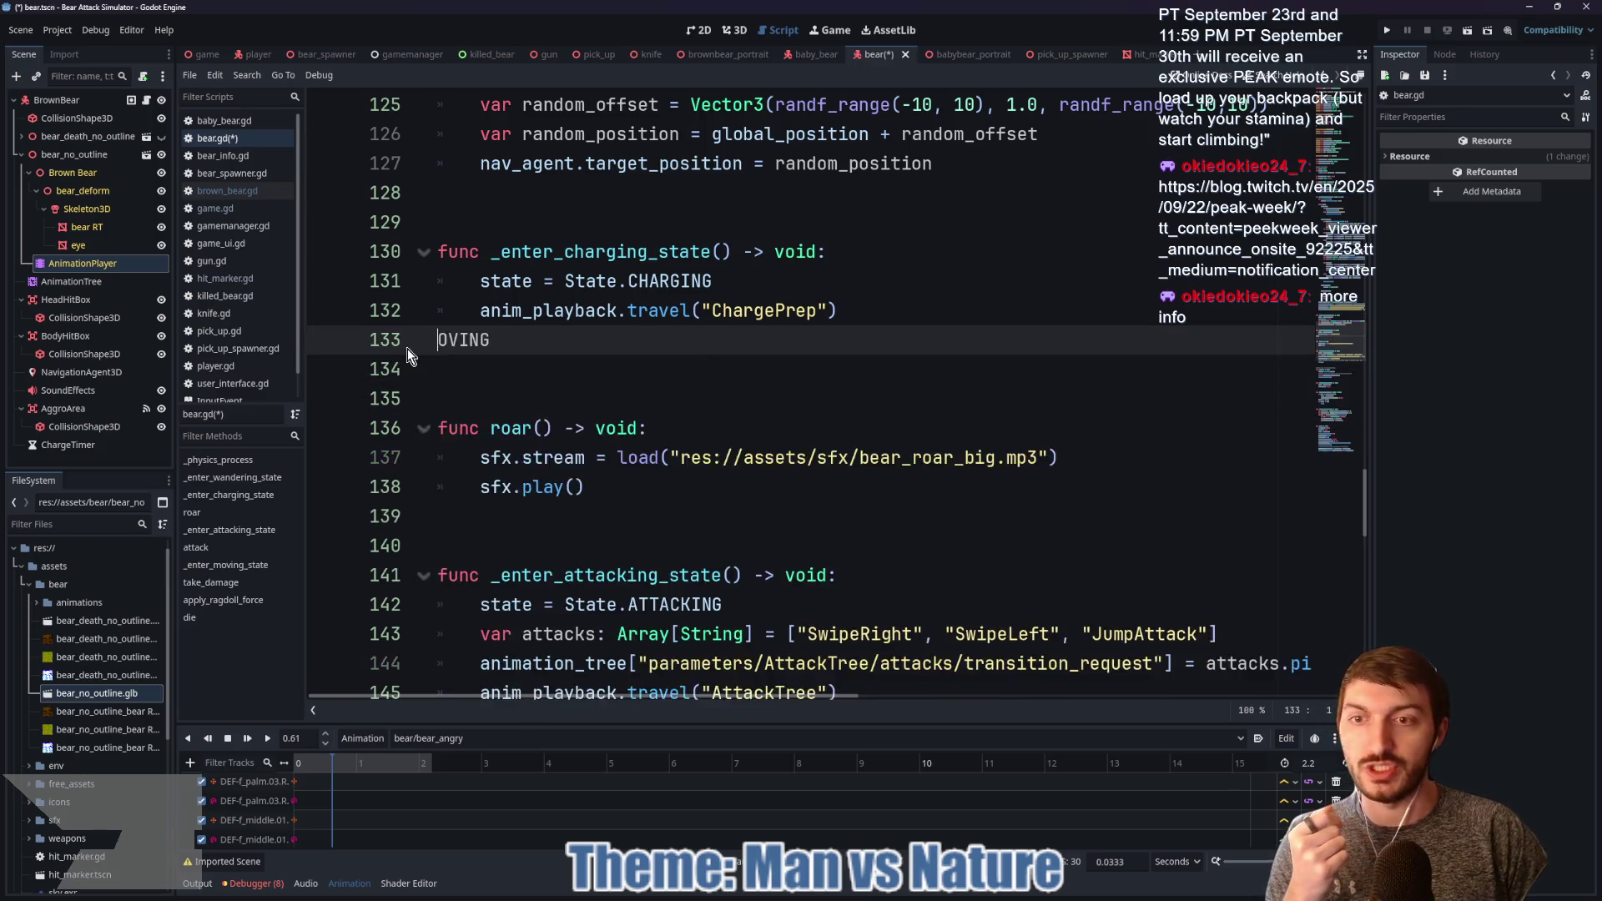
key(BackSpace)
drag(893, 310, 837, 305)
key(BackSpace)
scroll(357, 780, down, 5)
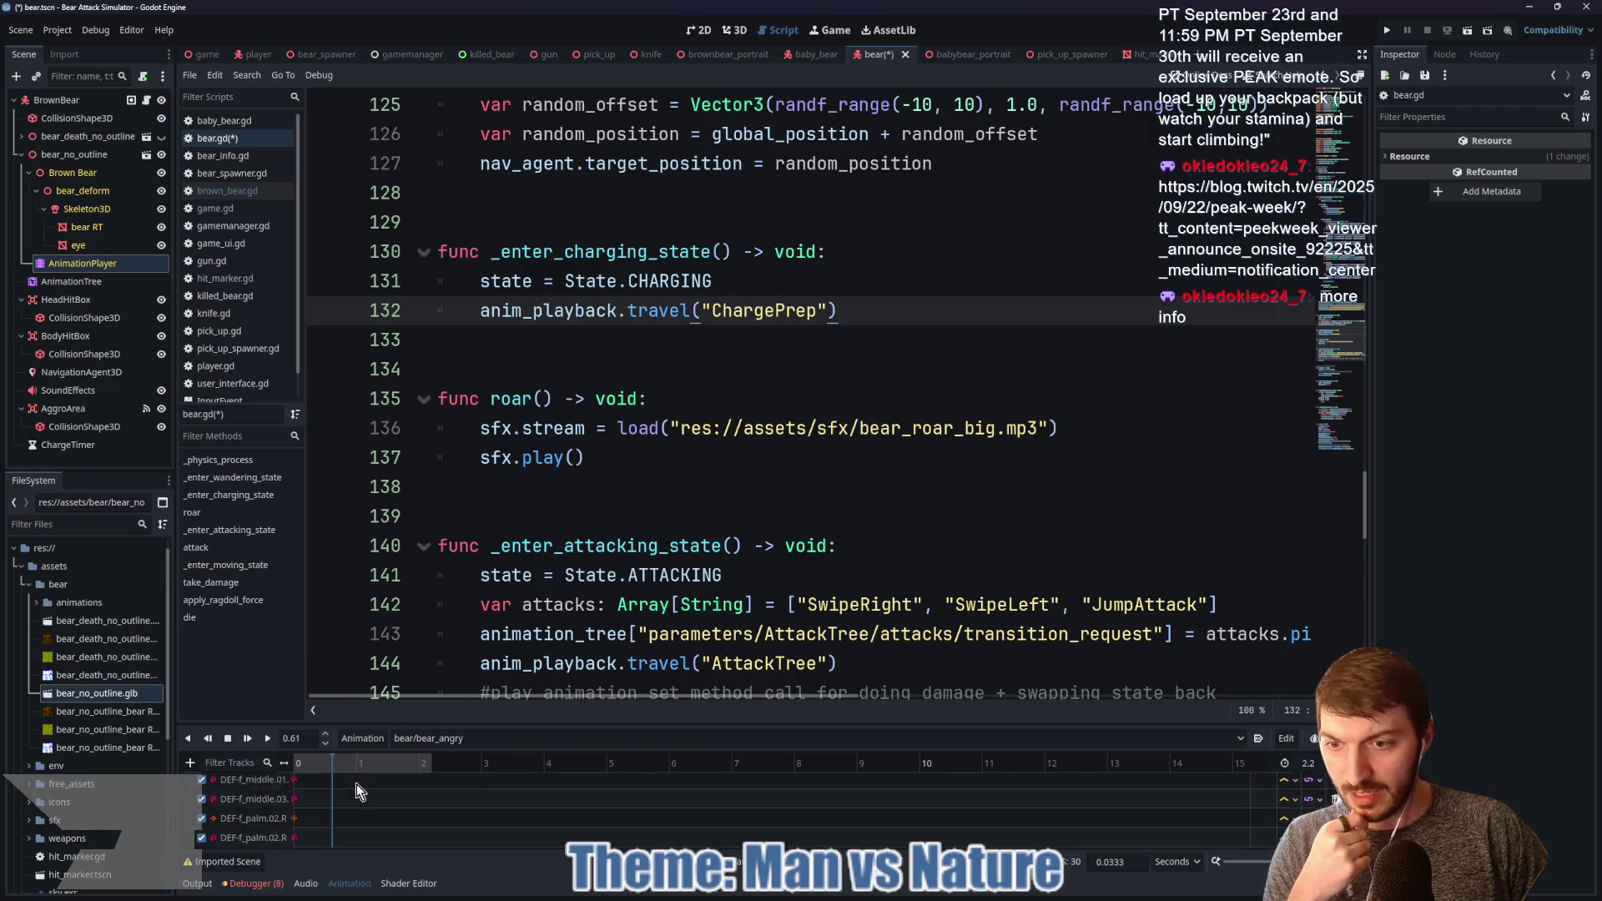
scroll(357, 788, down, 3)
Step: Try adding a roar() call key, cancel, and save bear.gd so roar() becomes available
right_click(332, 839)
click(357, 851)
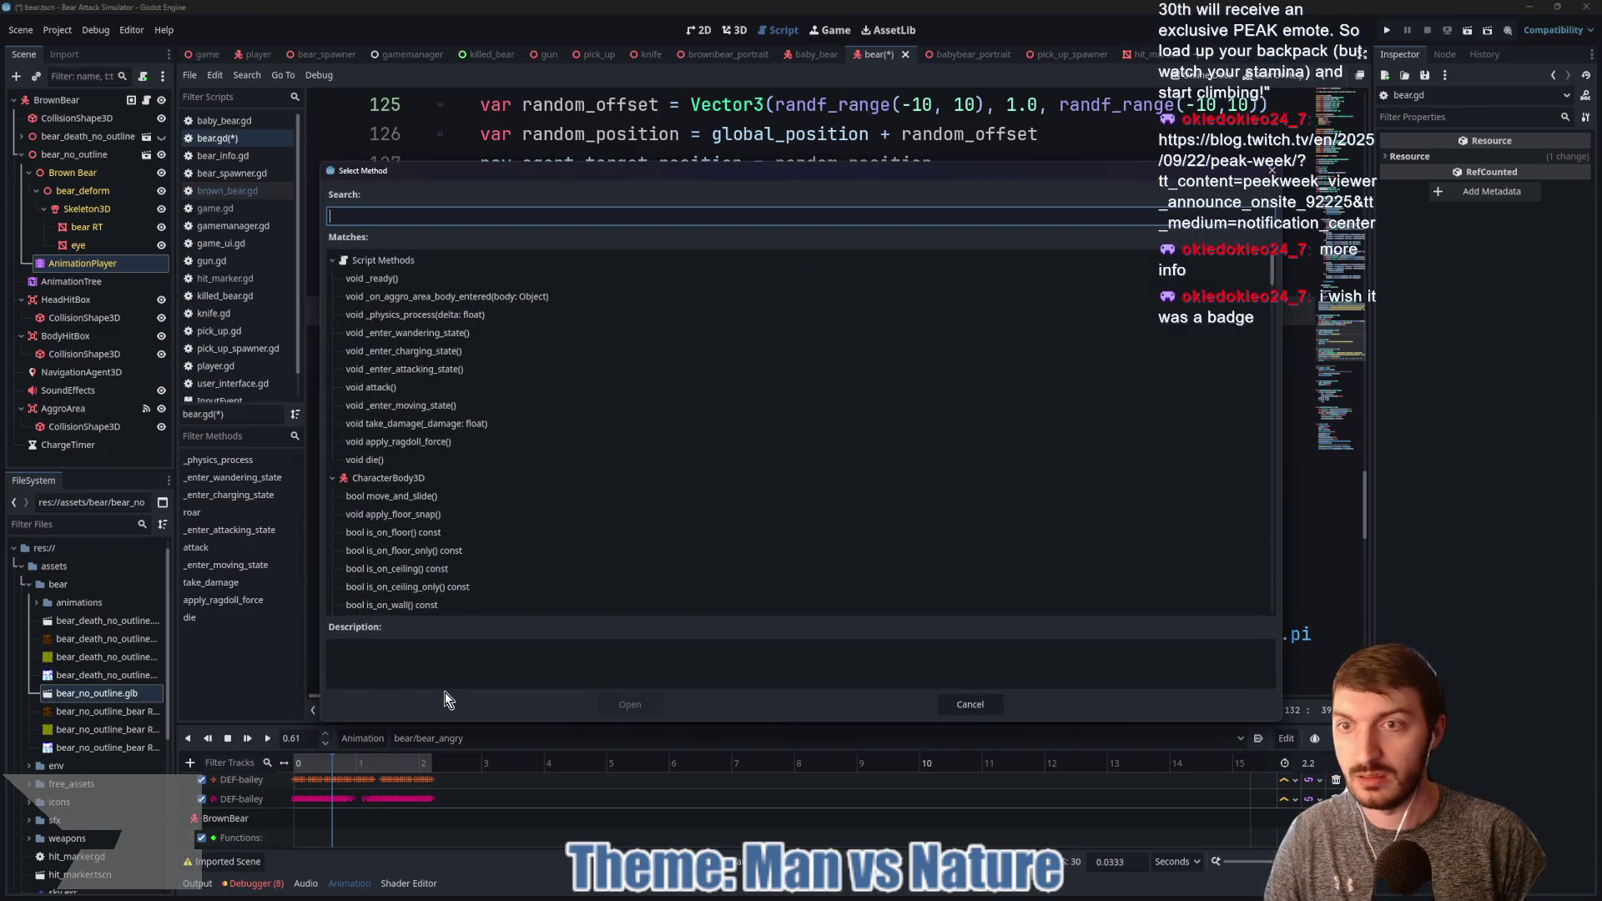
text(roar)
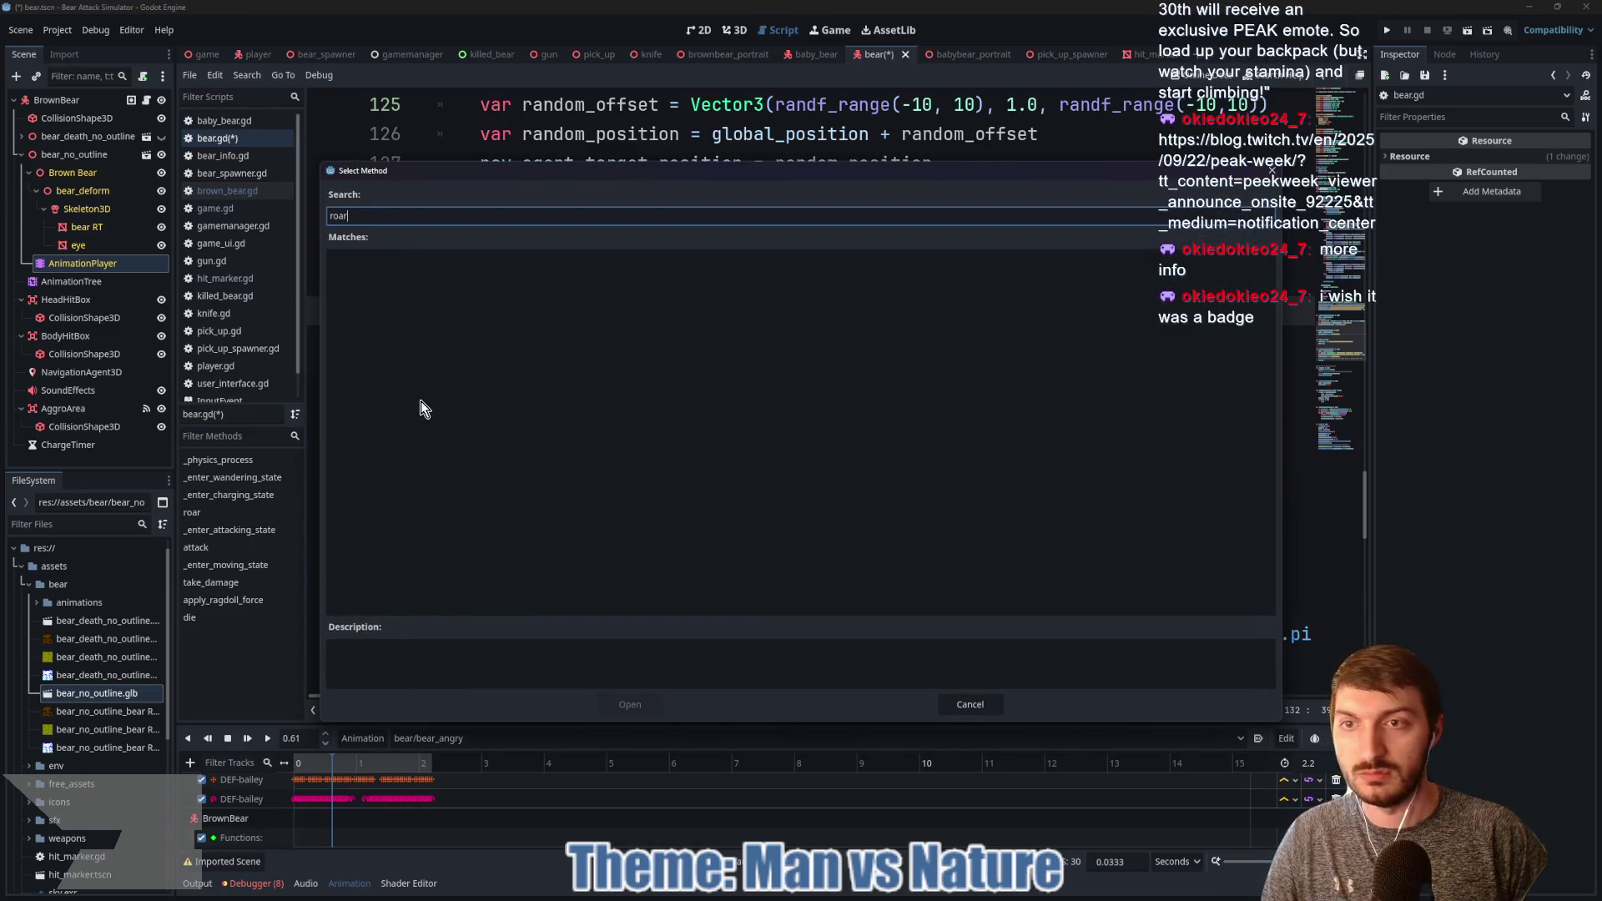
key(BackSpace)
key(BackSpace)
key(BackSpace)
key(BackSpace)
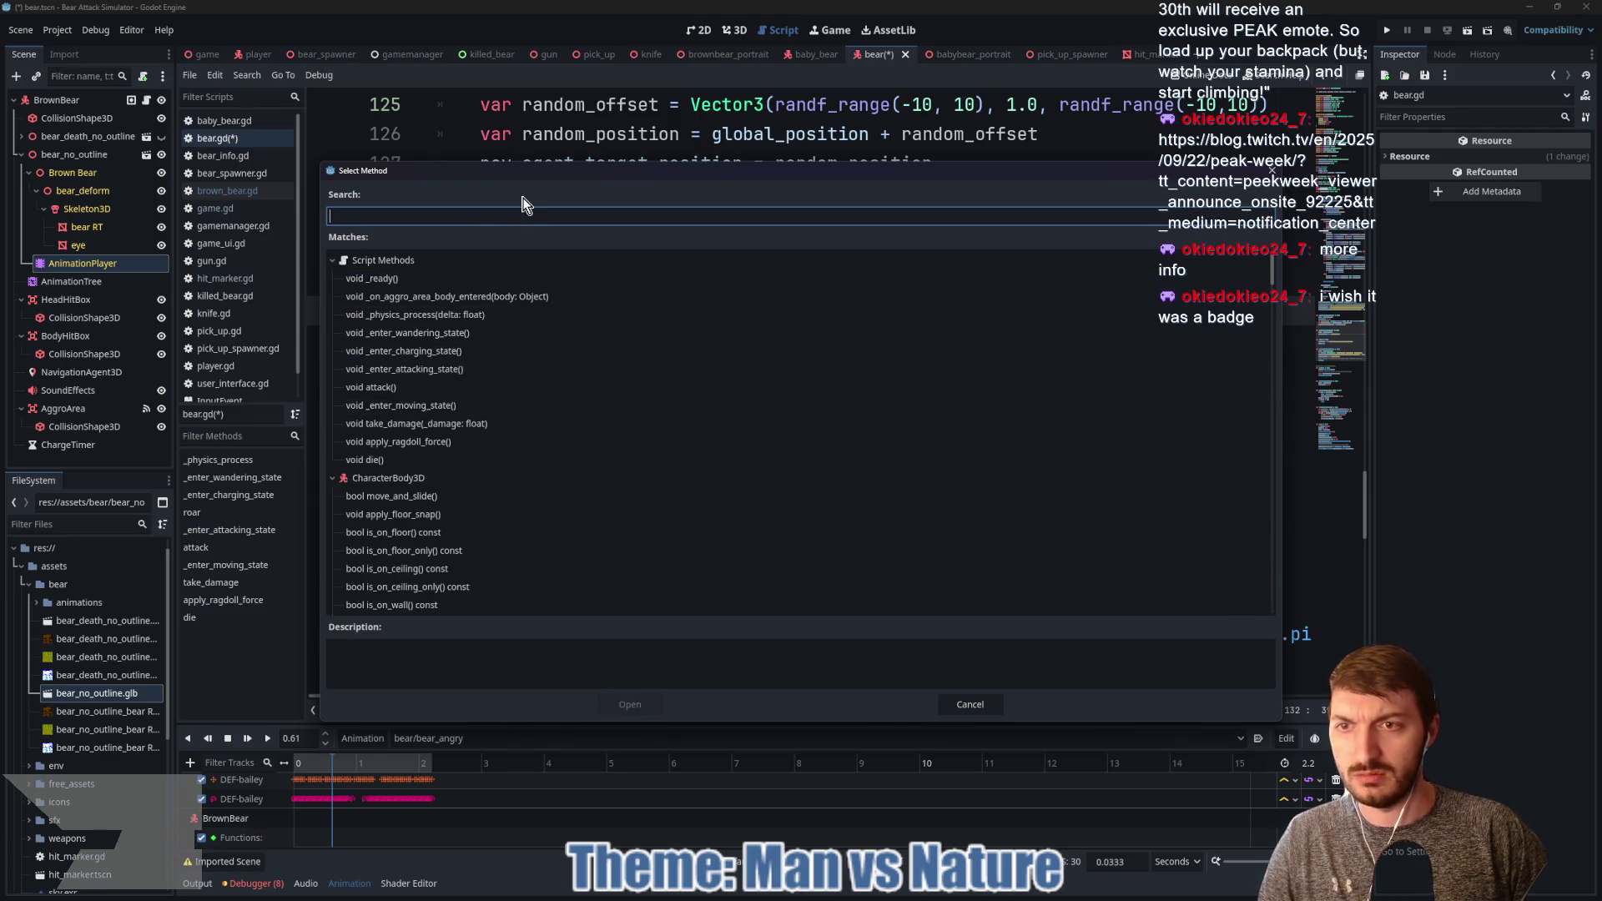
click(969, 704)
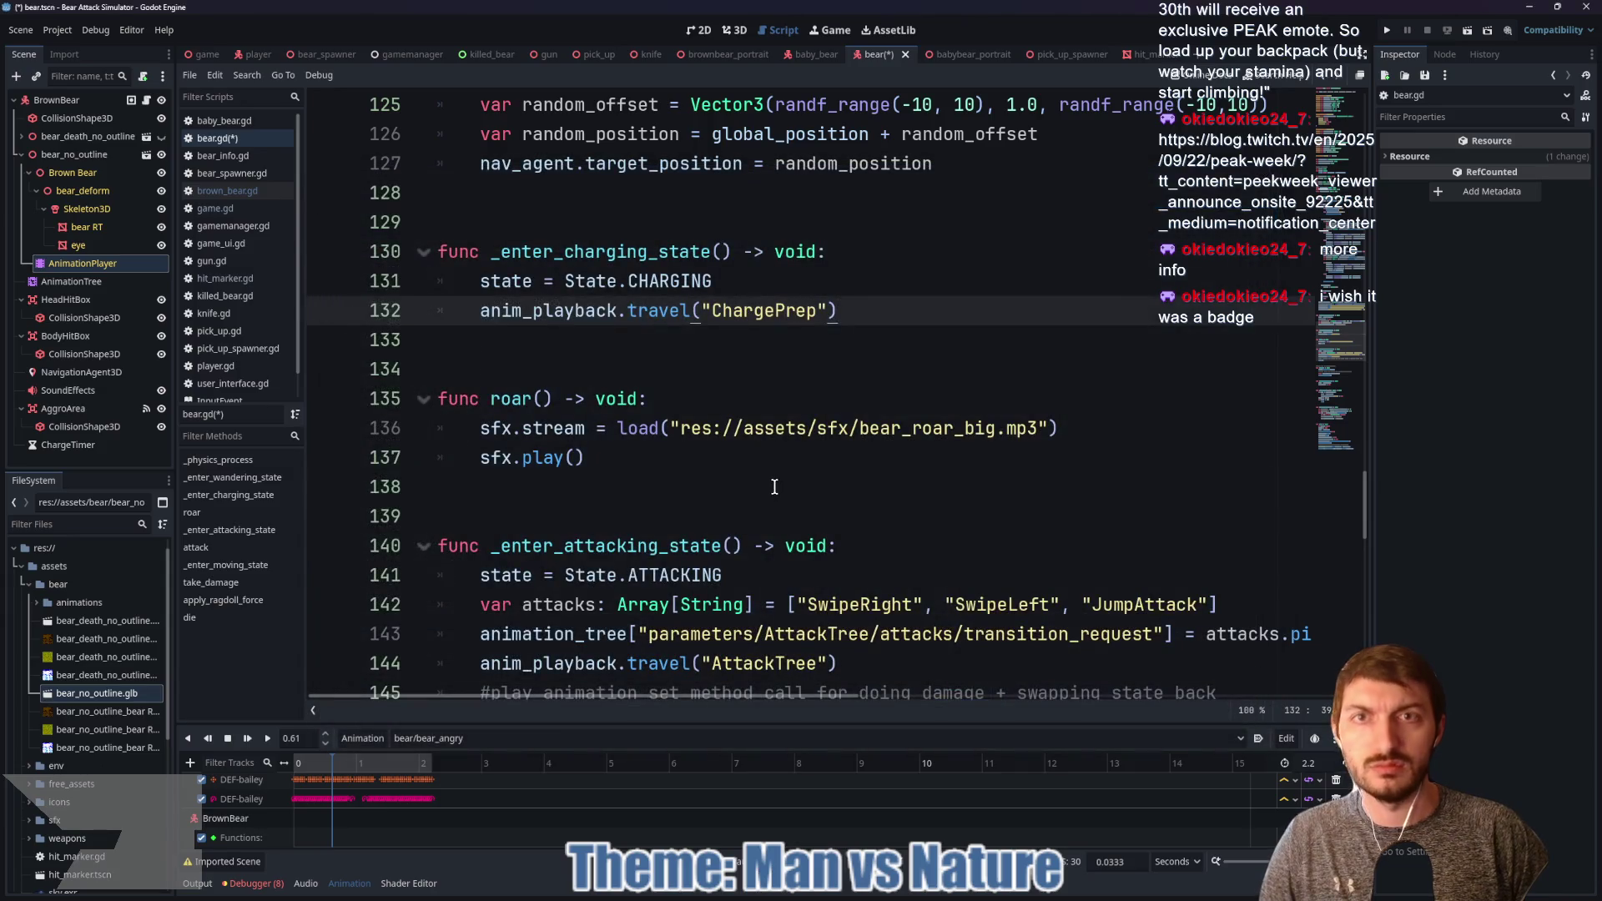
click(774, 486)
key(ctrl+s)
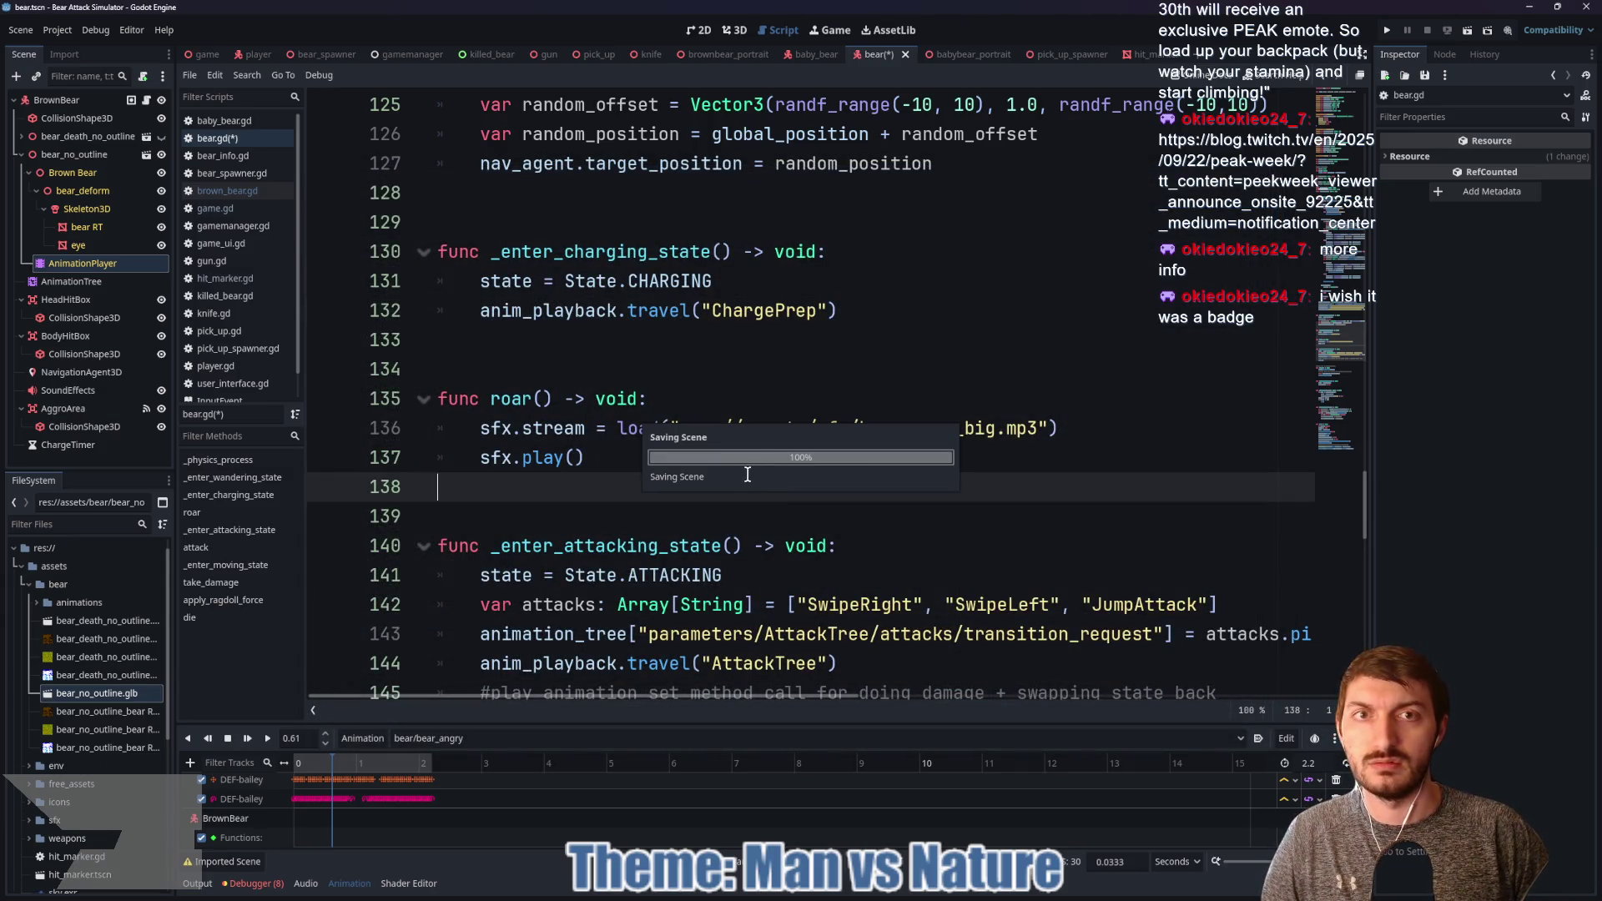
Step: Insert a roar() method-call key on the bear_angry Functions track
right_click(337, 848)
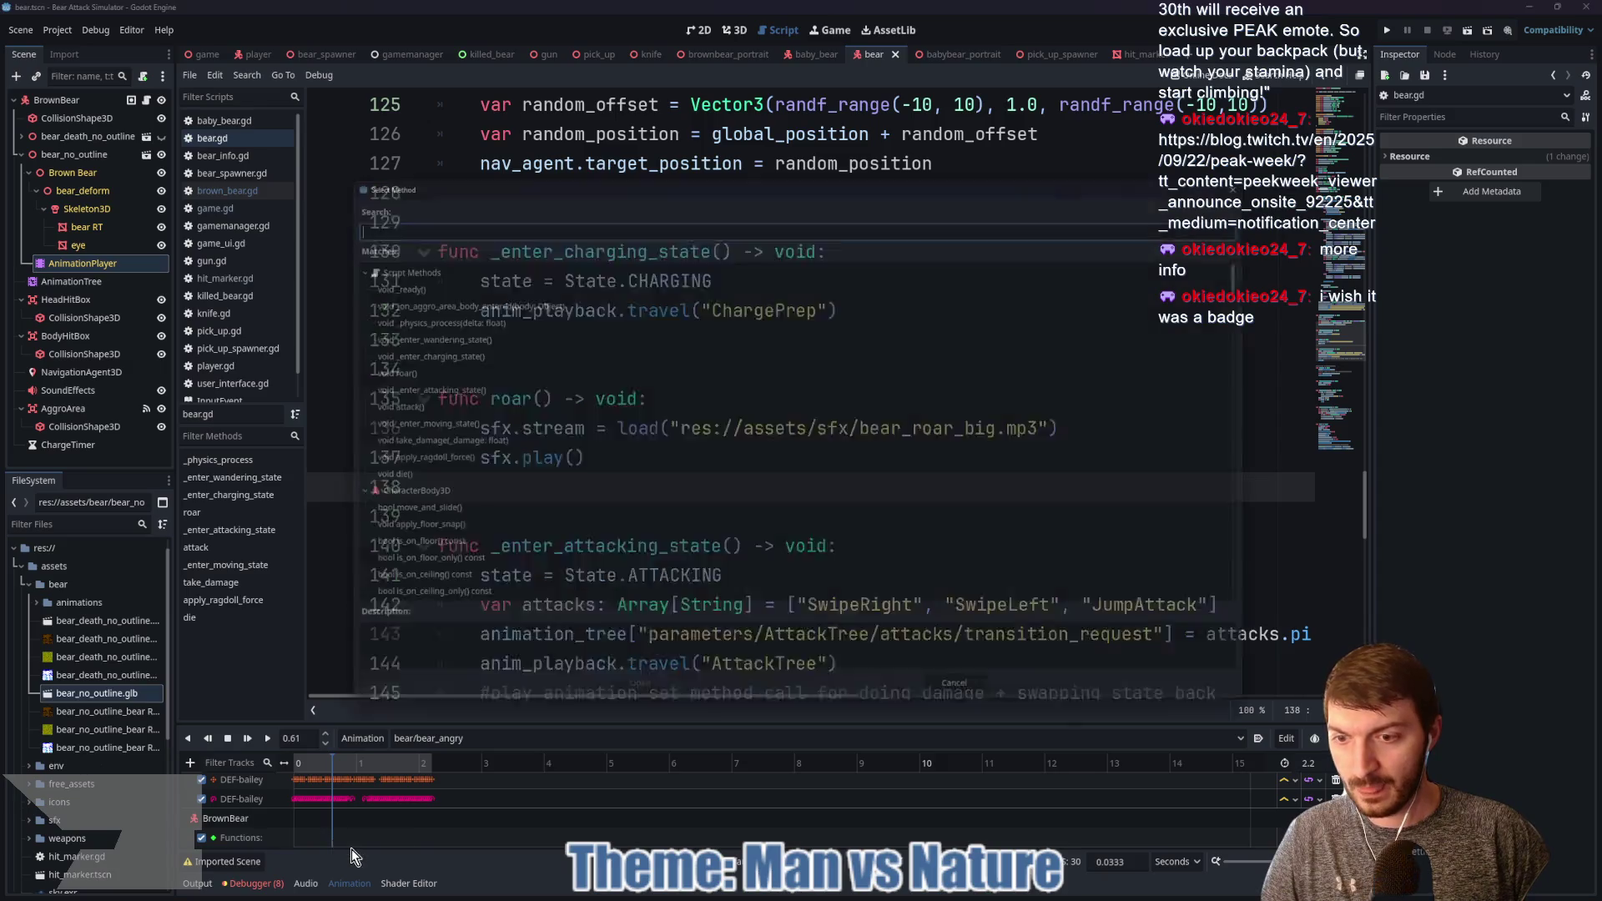
click(352, 849)
text(roar)
click(415, 280)
click(627, 704)
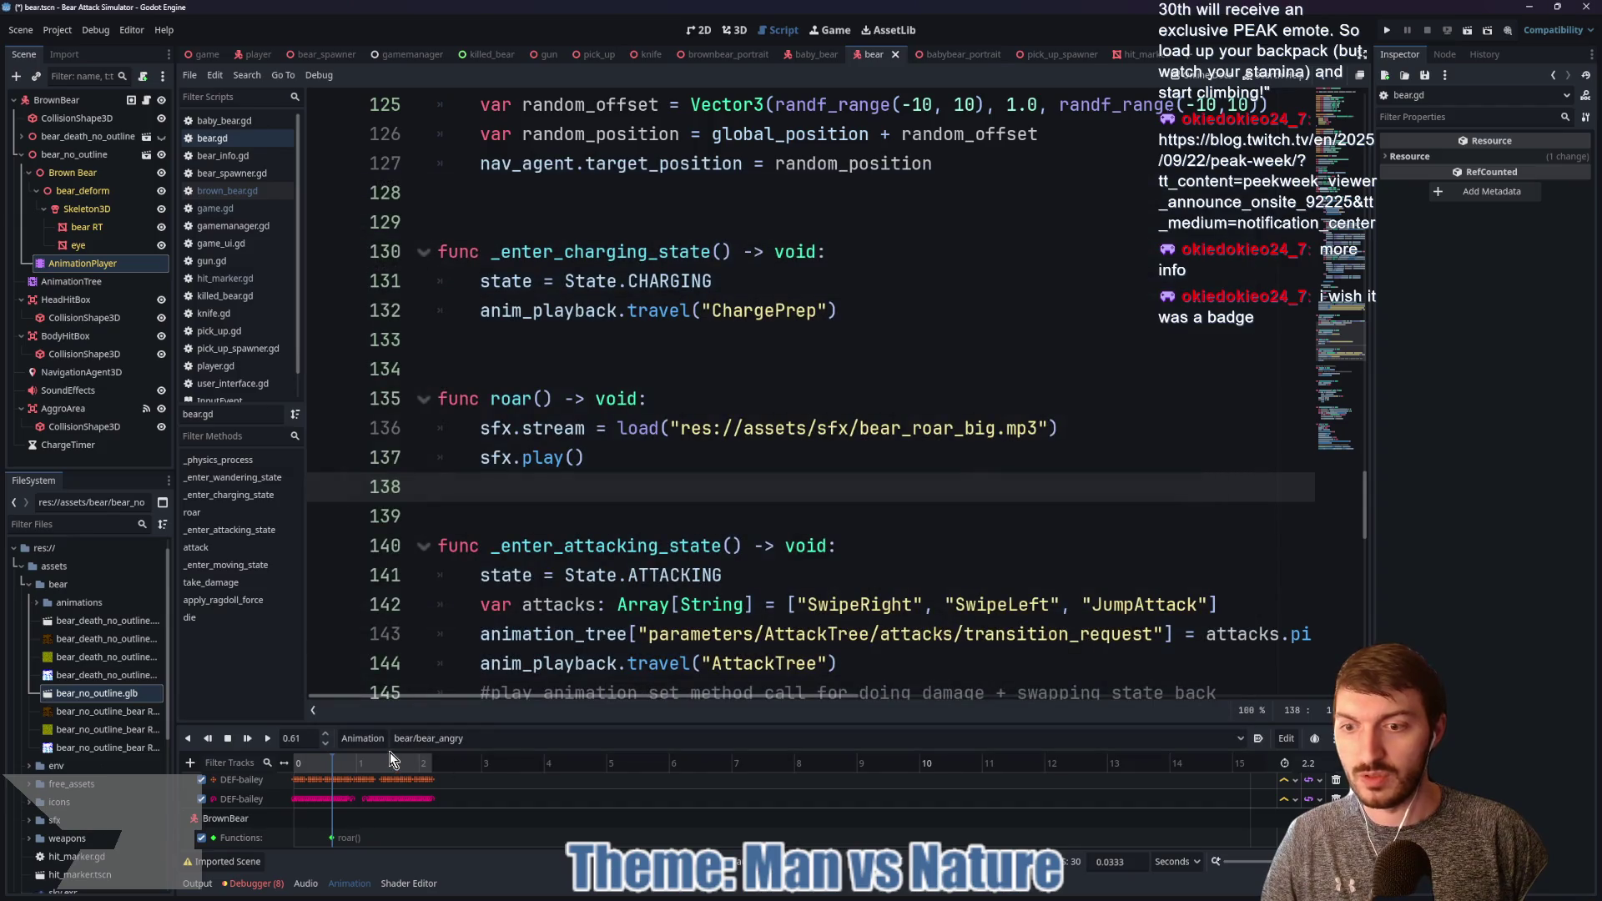
Step: Add an _enter_moving_state() call key at the animation's end and save the bear scene
right_click(432, 839)
click(449, 848)
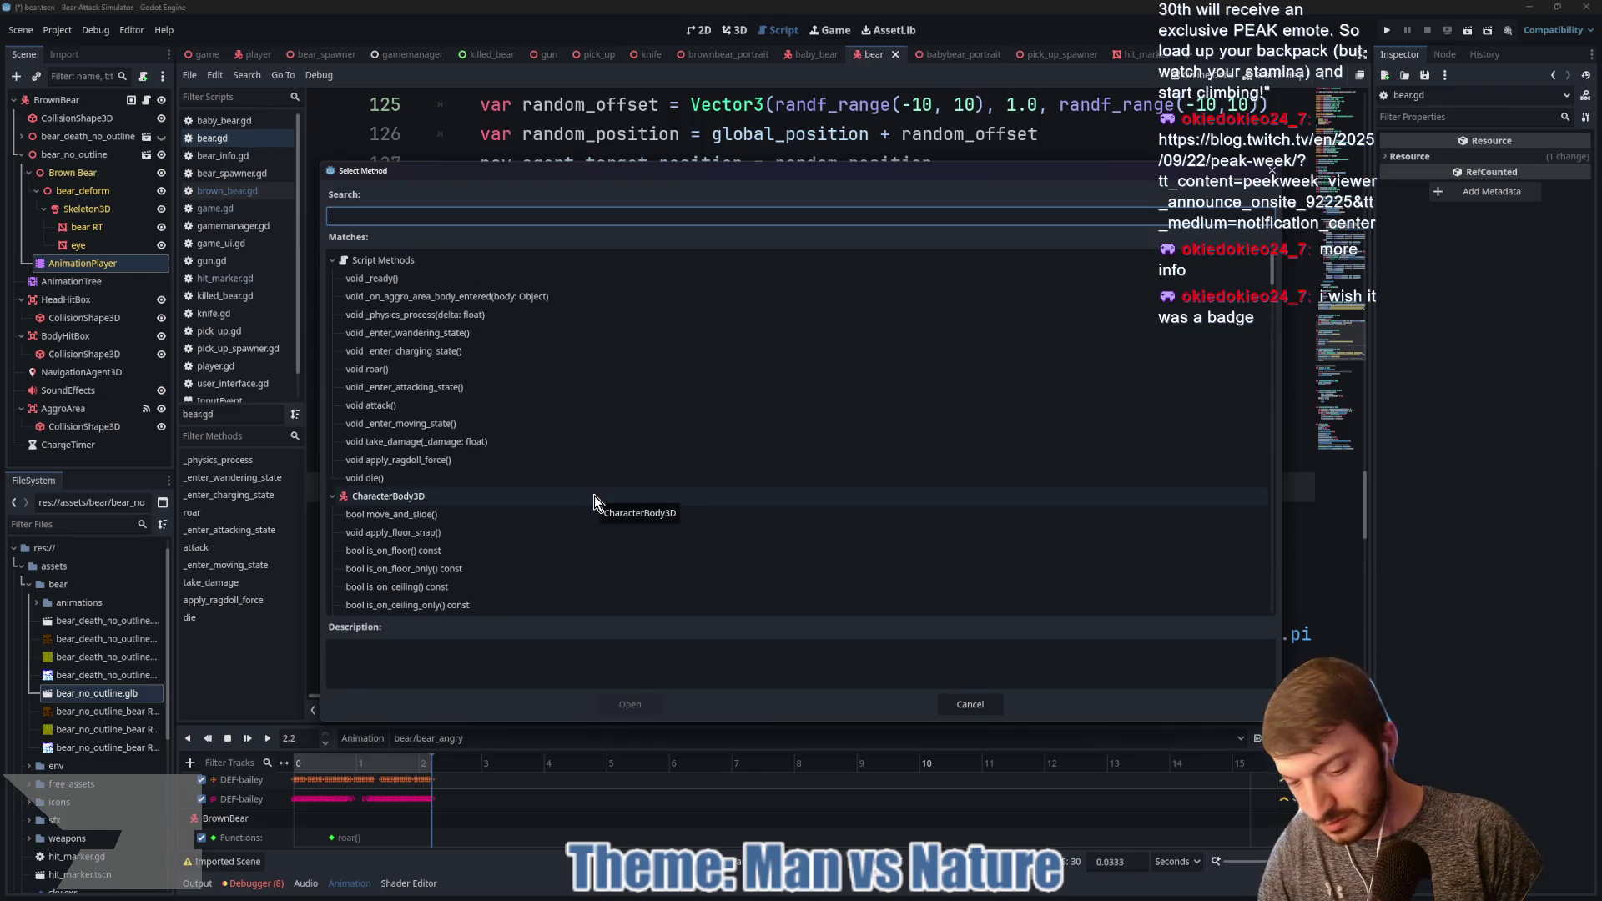
text(_enter)
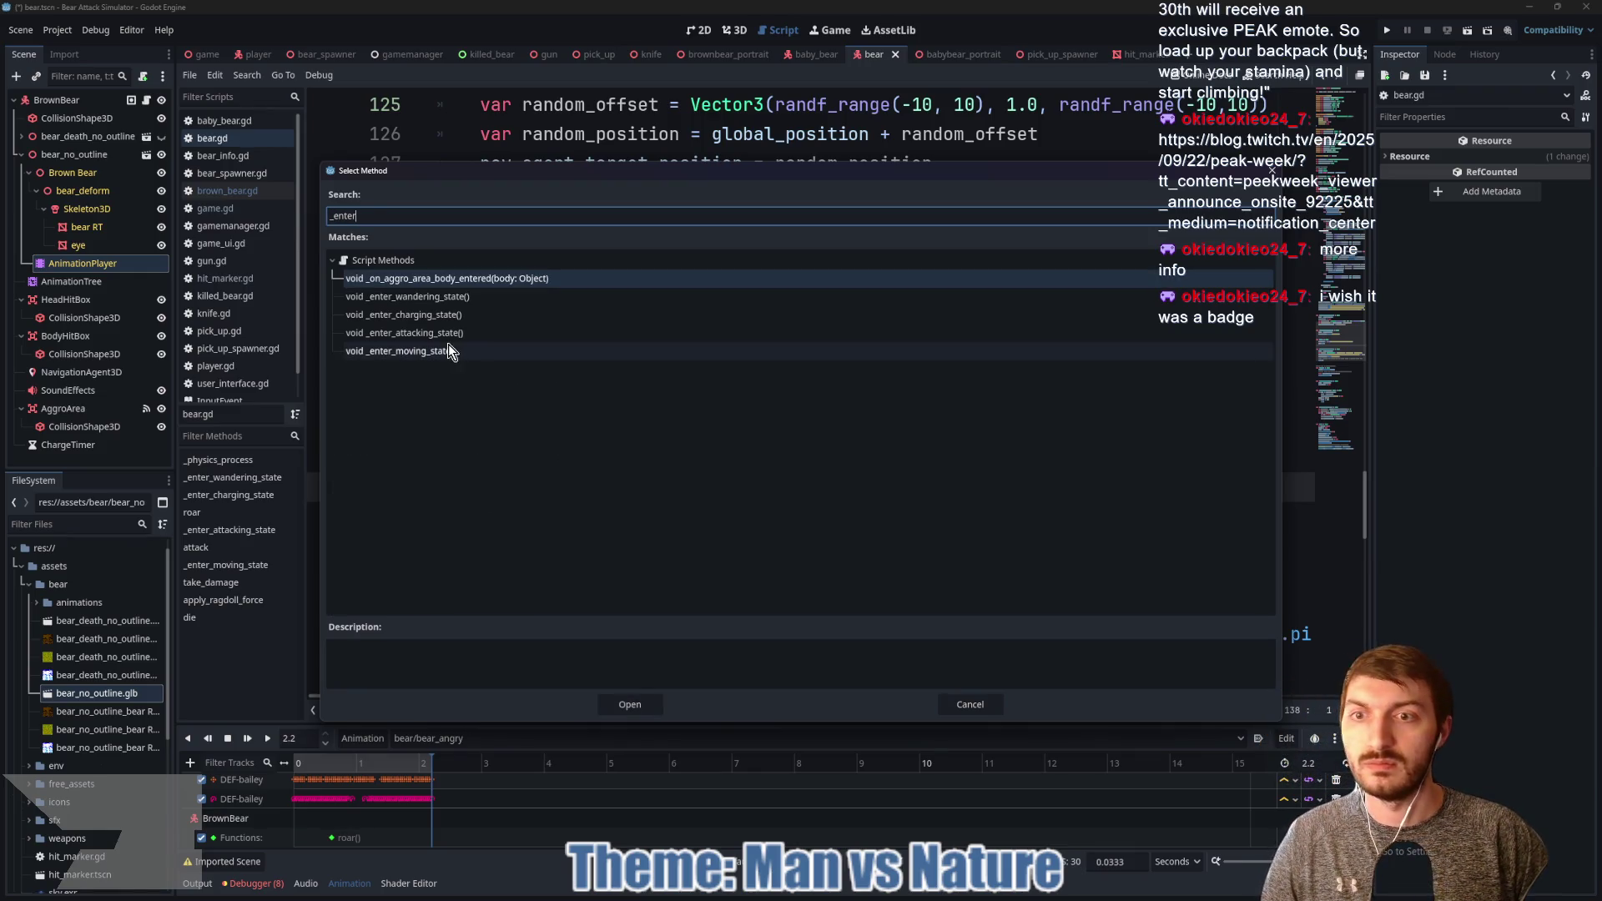
click(448, 350)
click(626, 704)
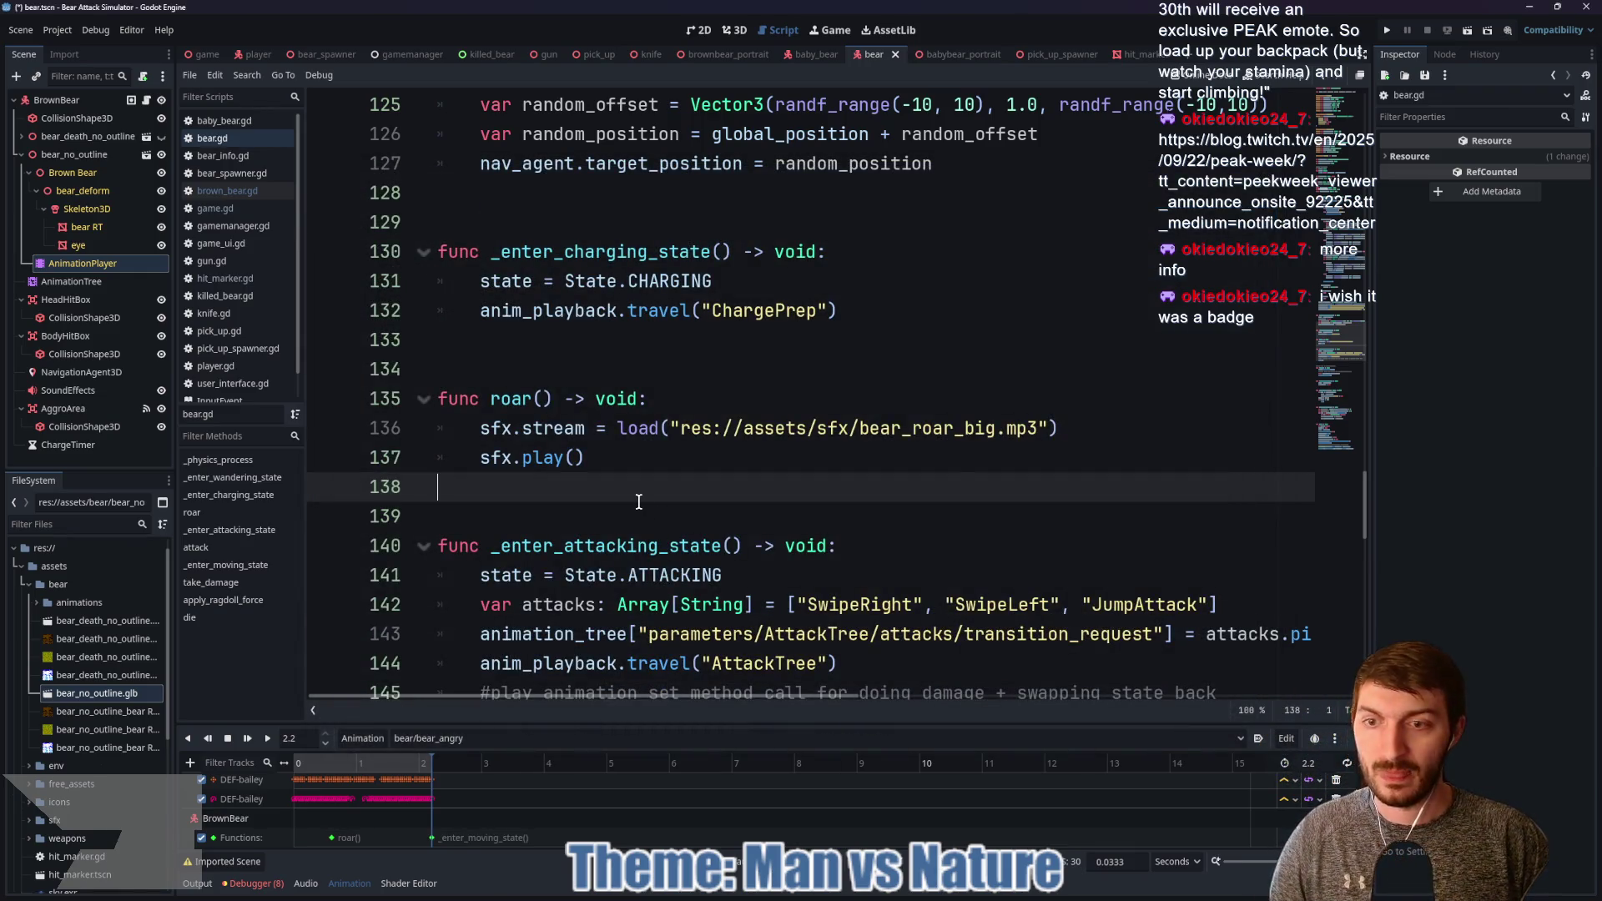
key(ctrl+s)
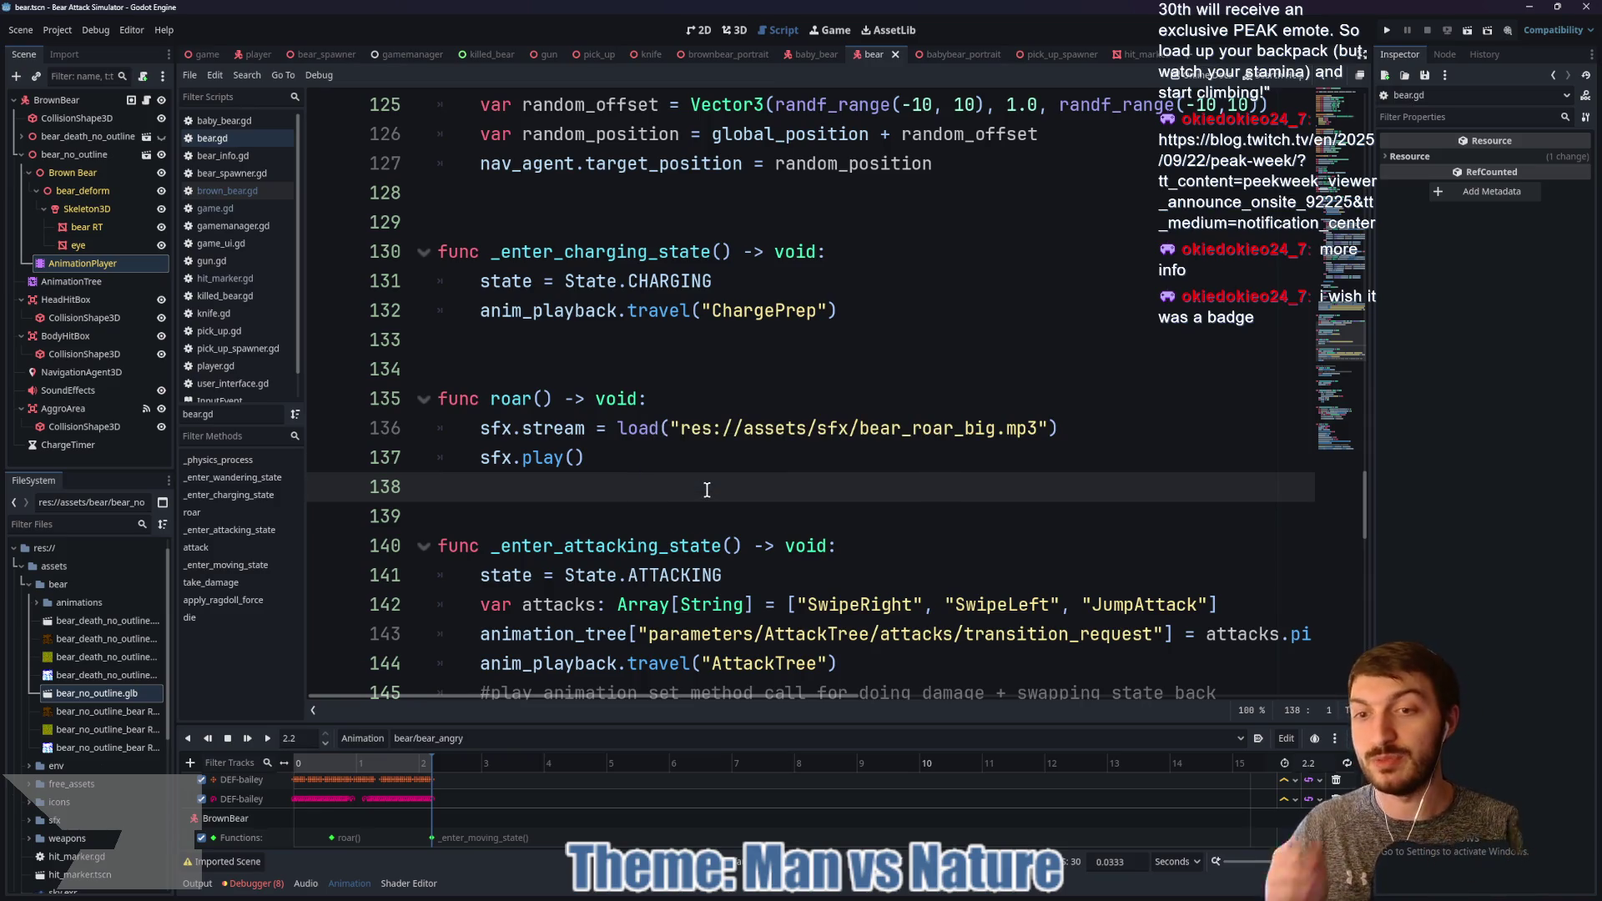
key(ctrl+s)
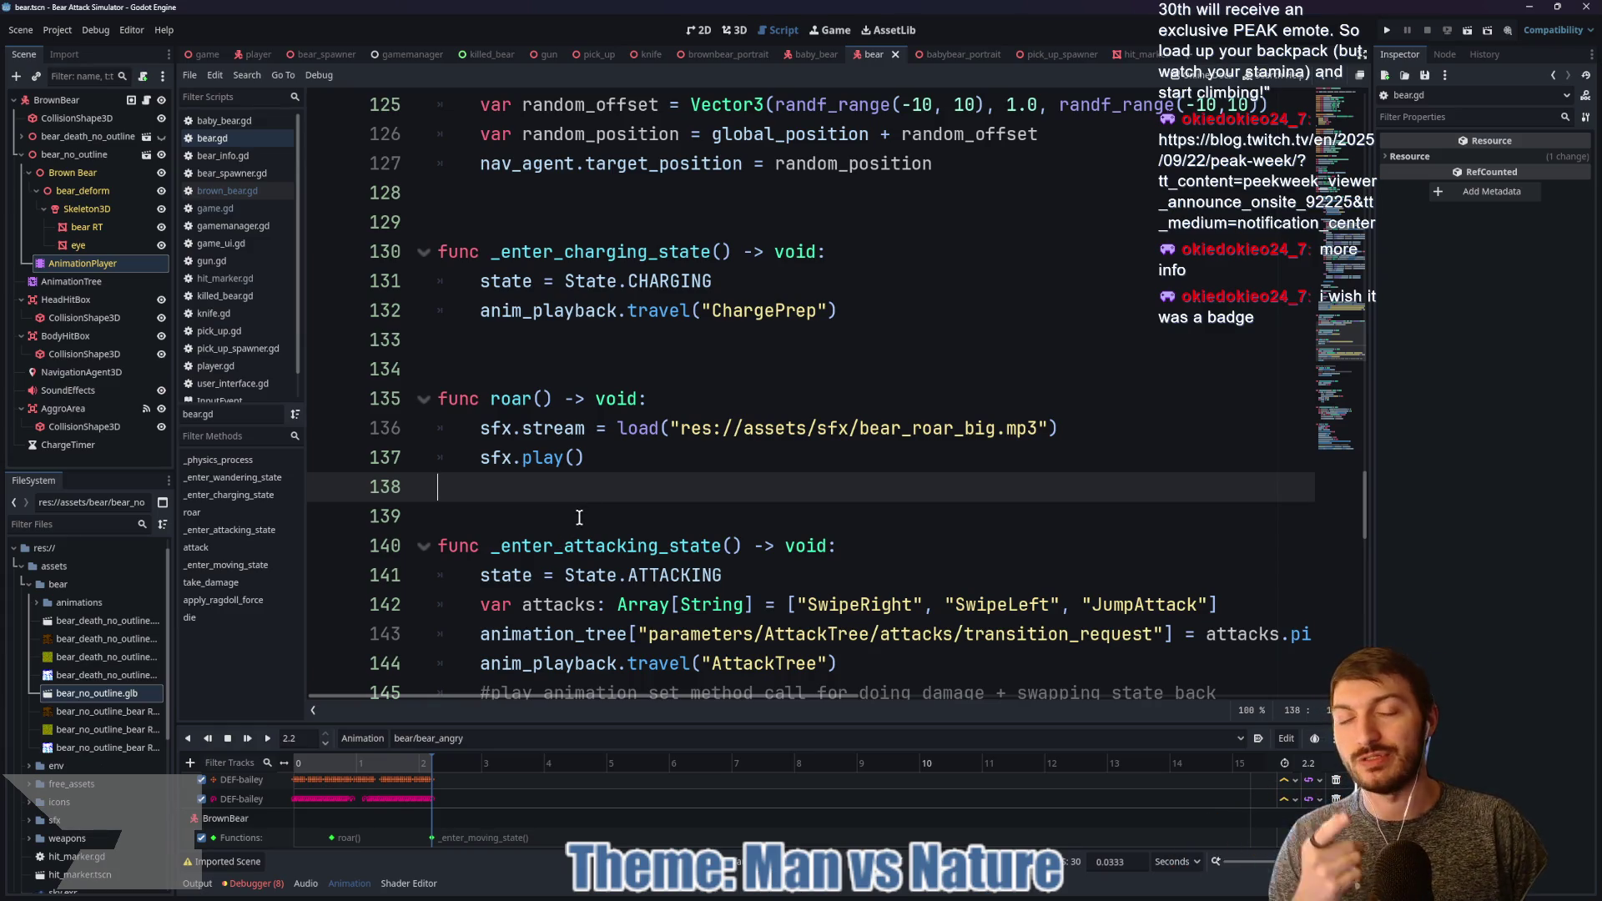
click(207, 56)
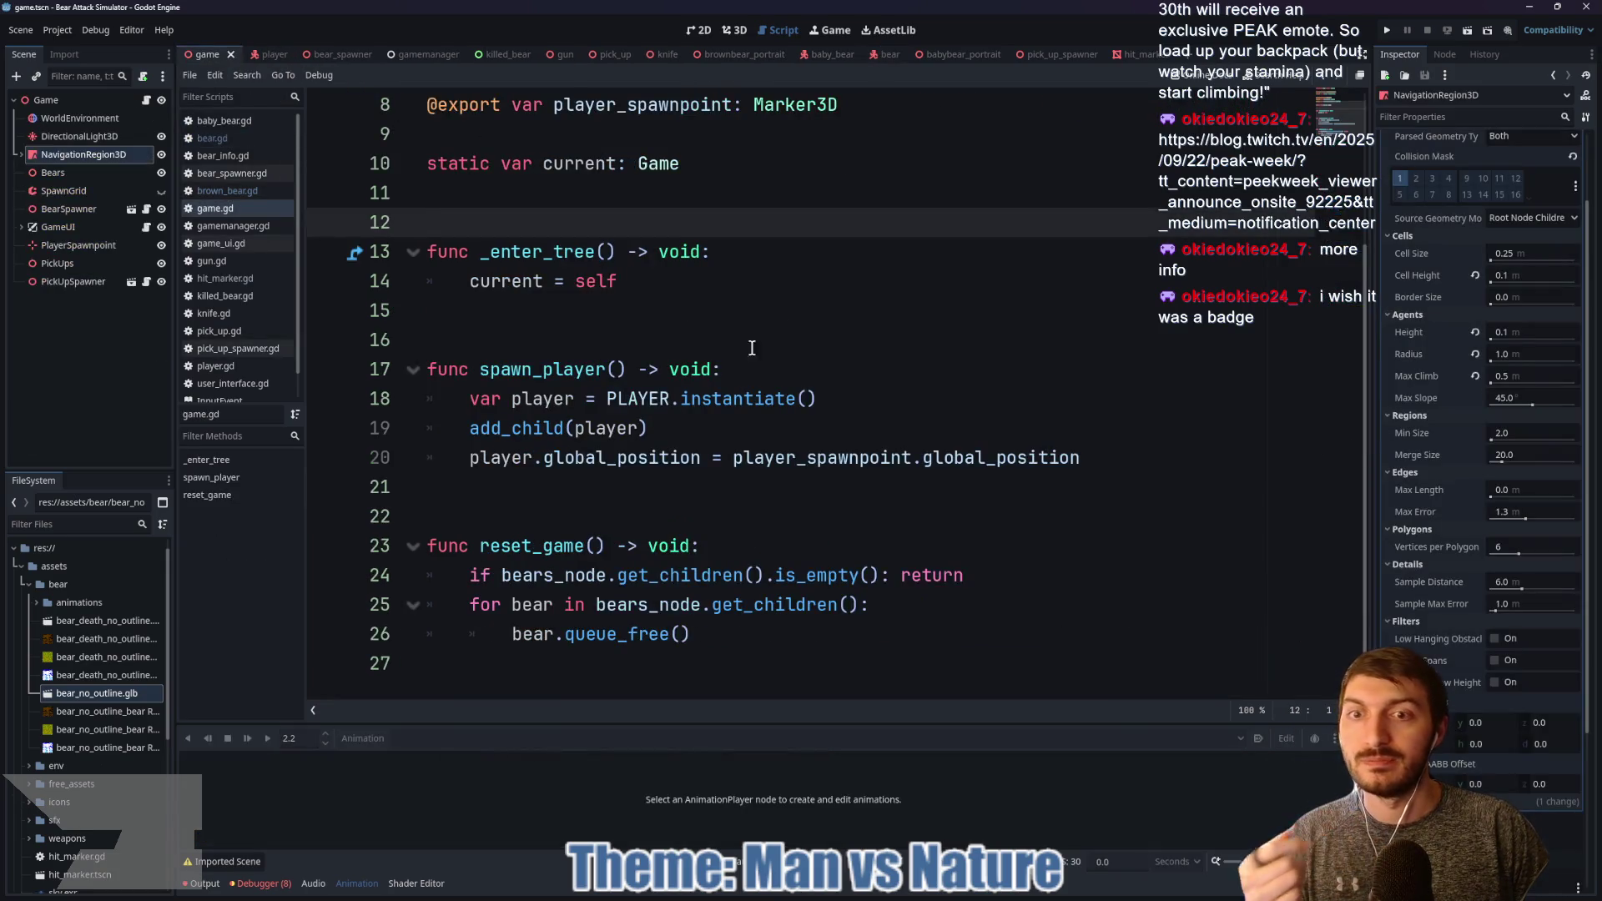
Step: Run the game, walk to the camp store, grab the gun and shoot the first bear
key(F5)
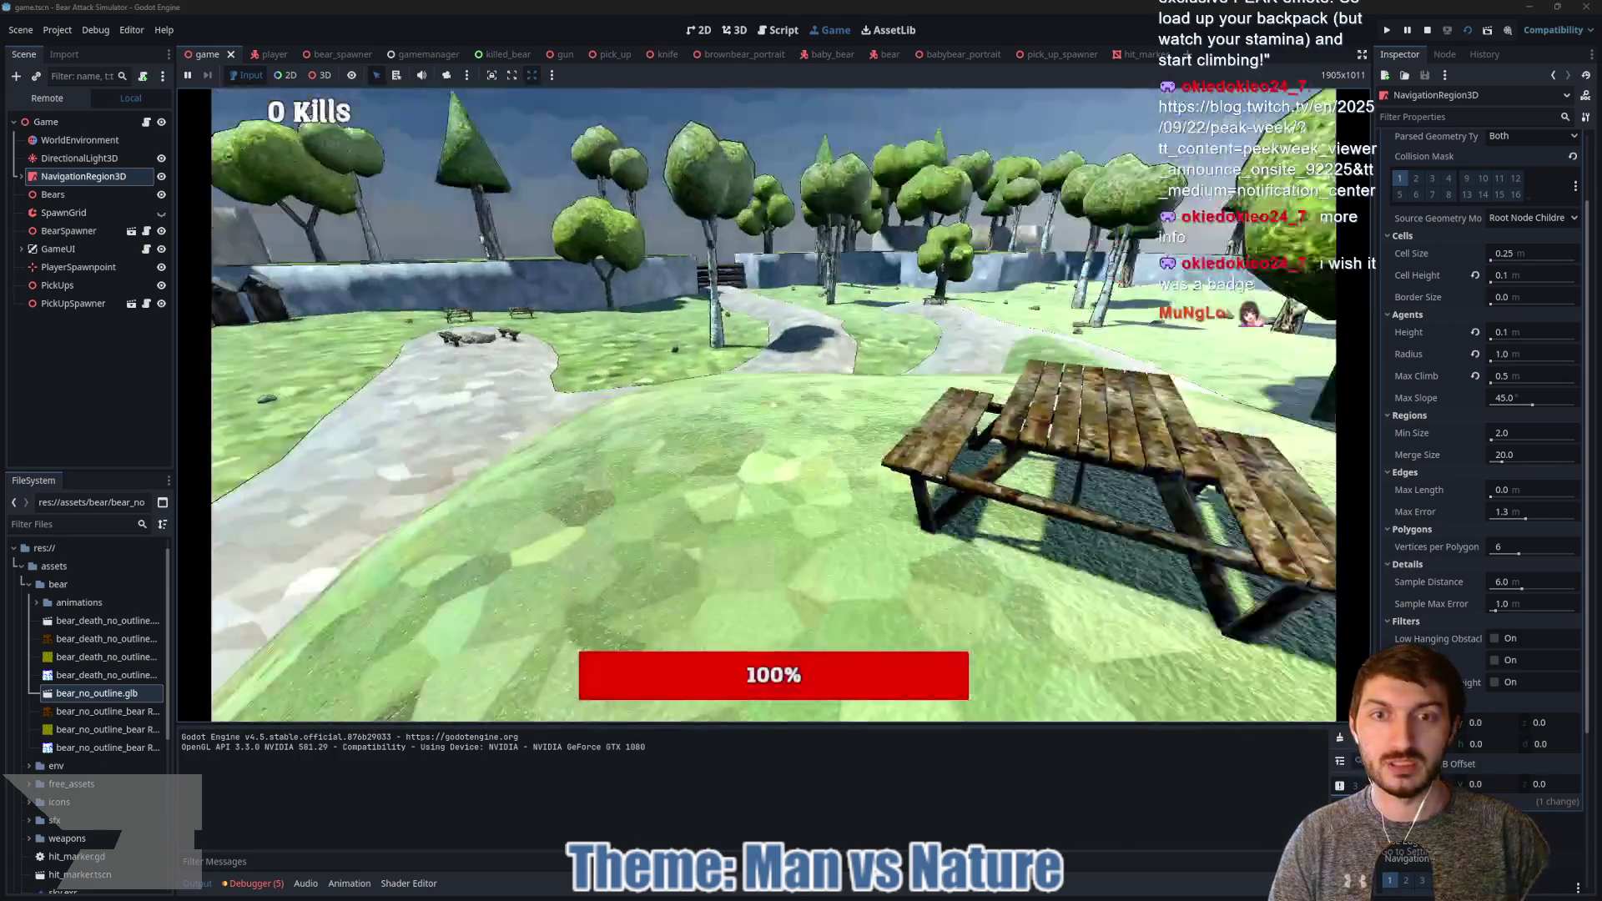
key(w)
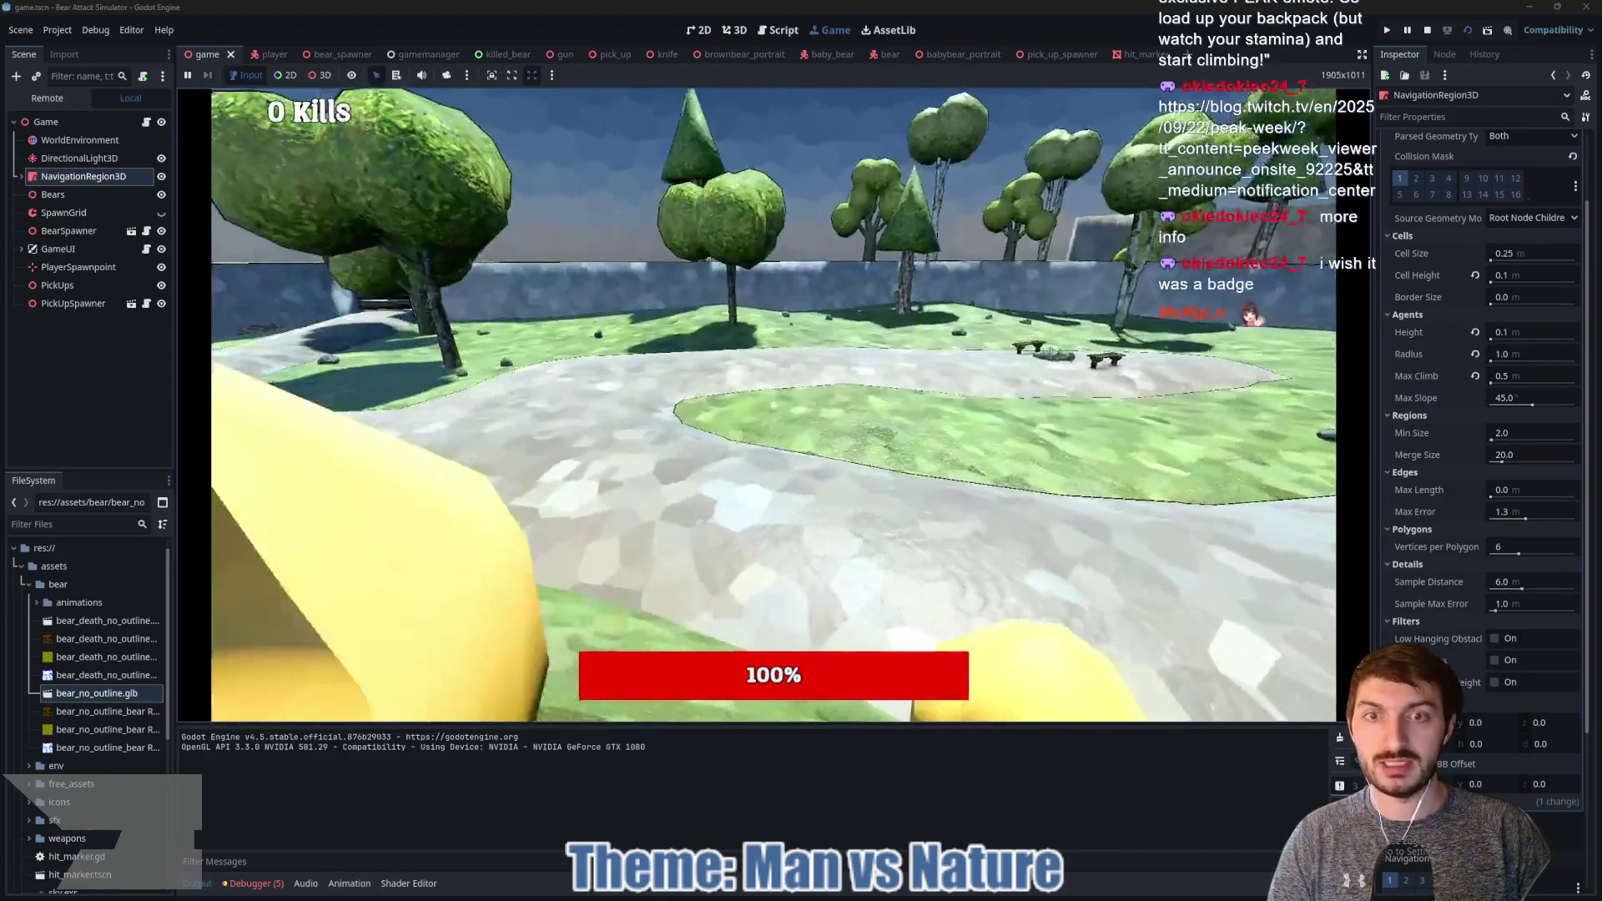
key(w)
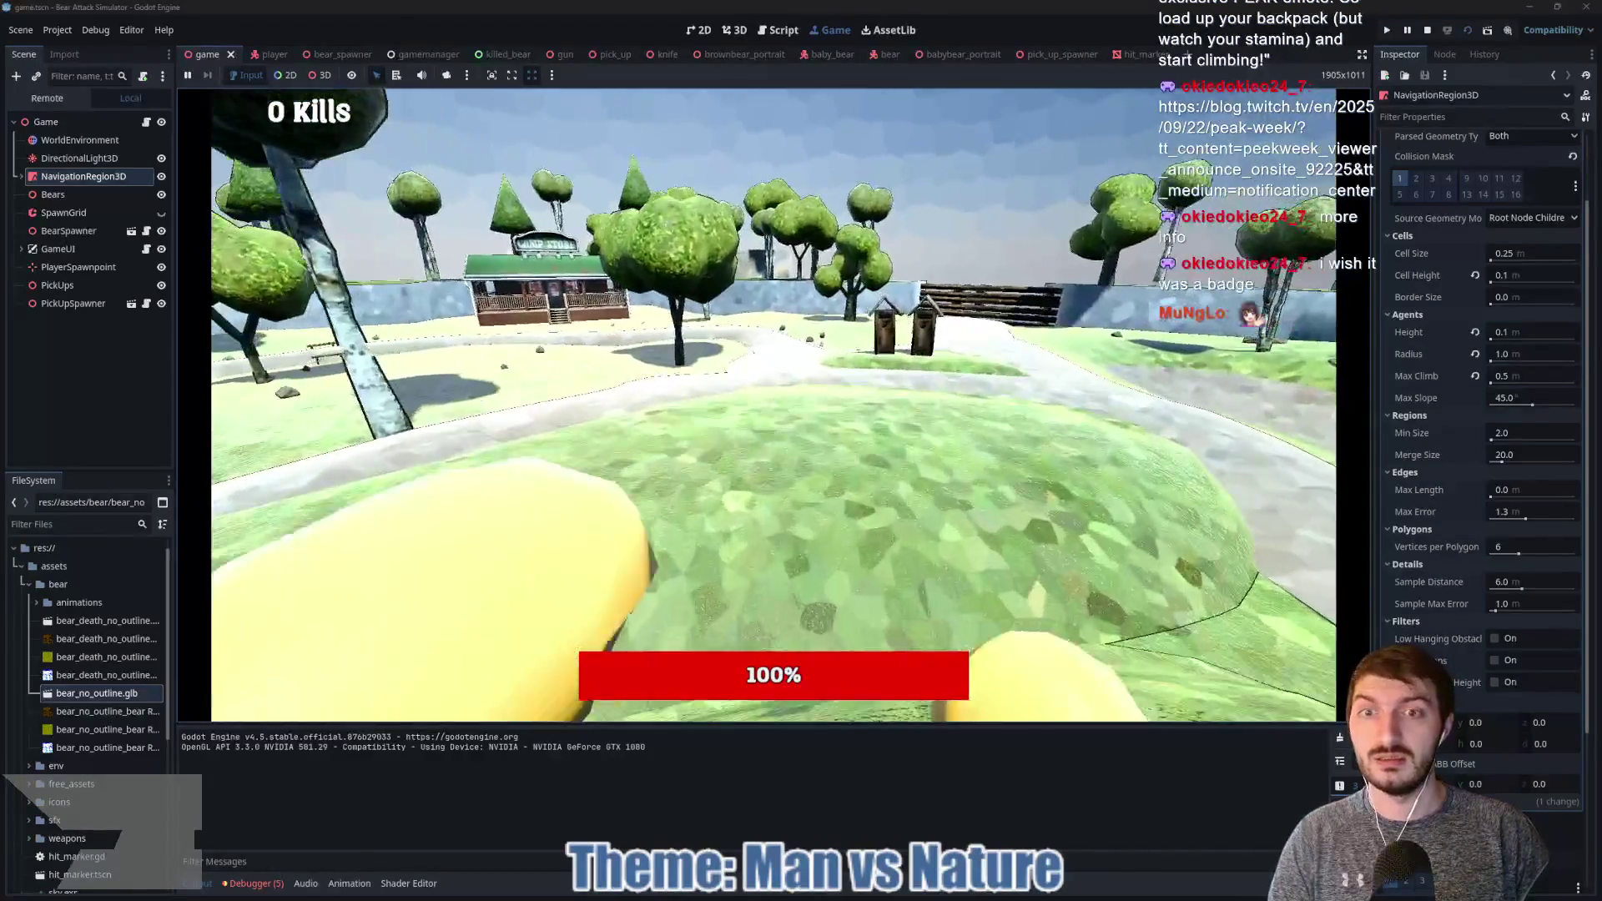
key(w)
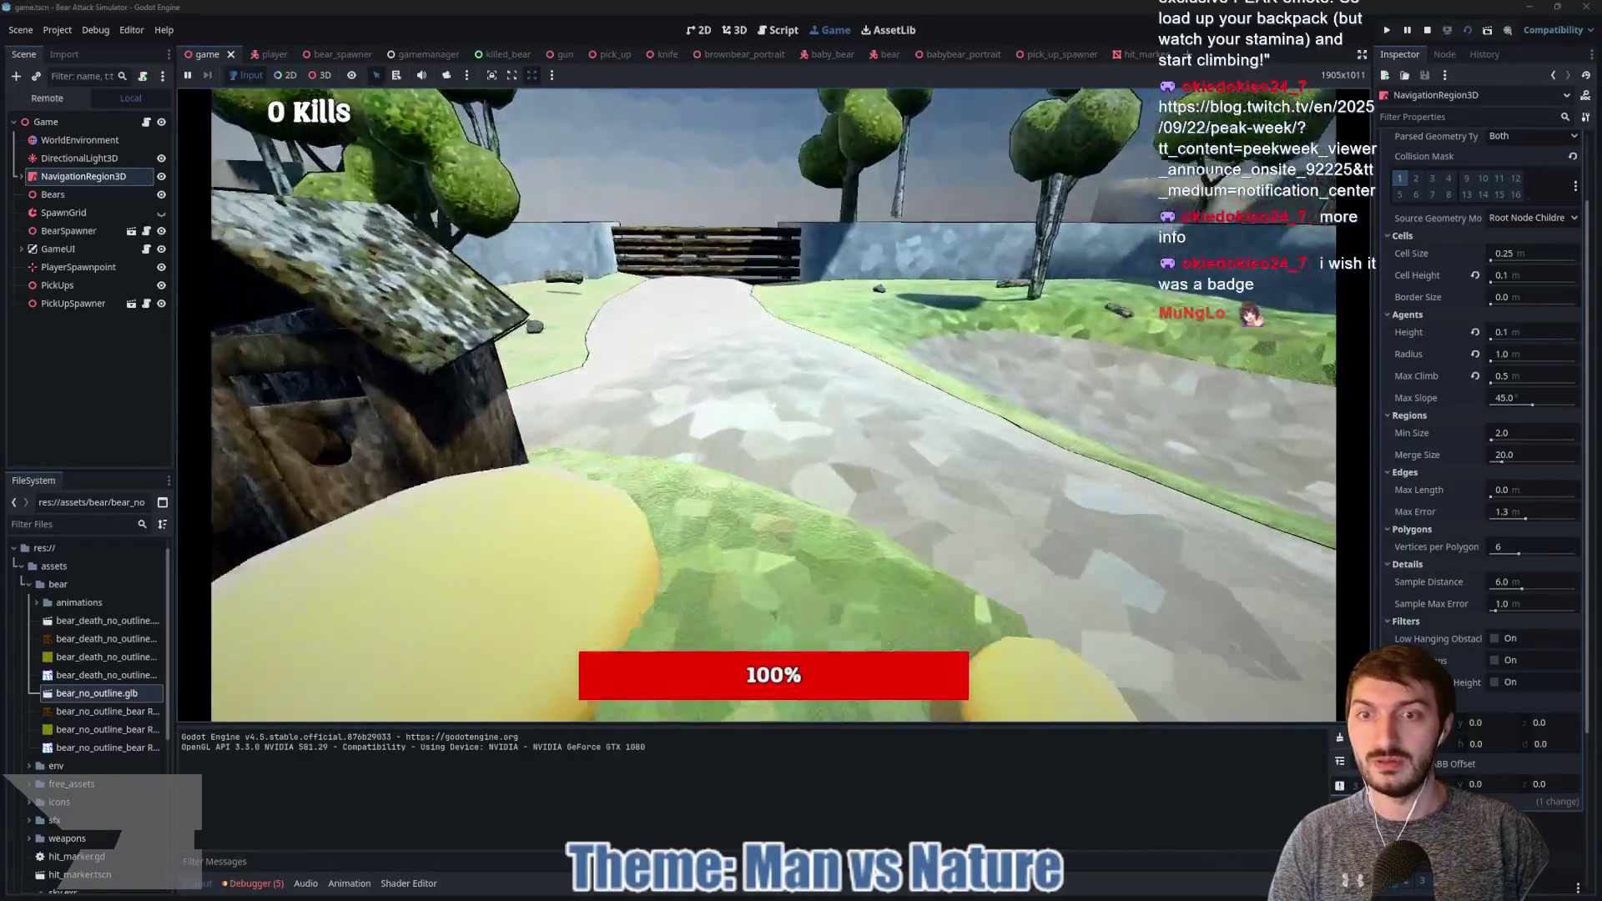
key(w)
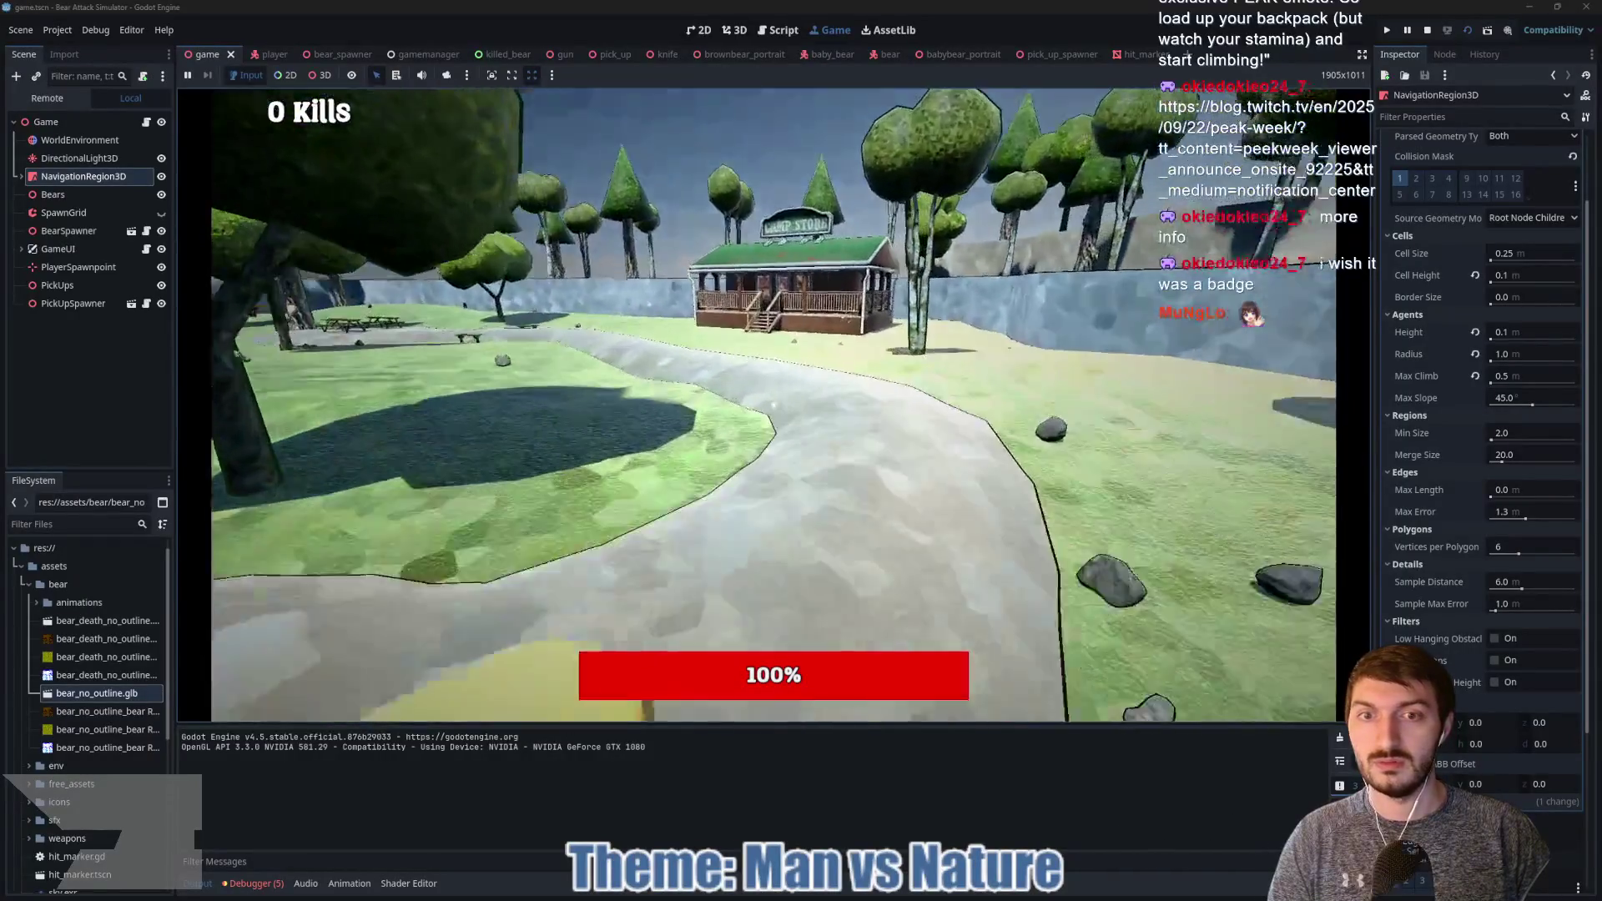
key(w)
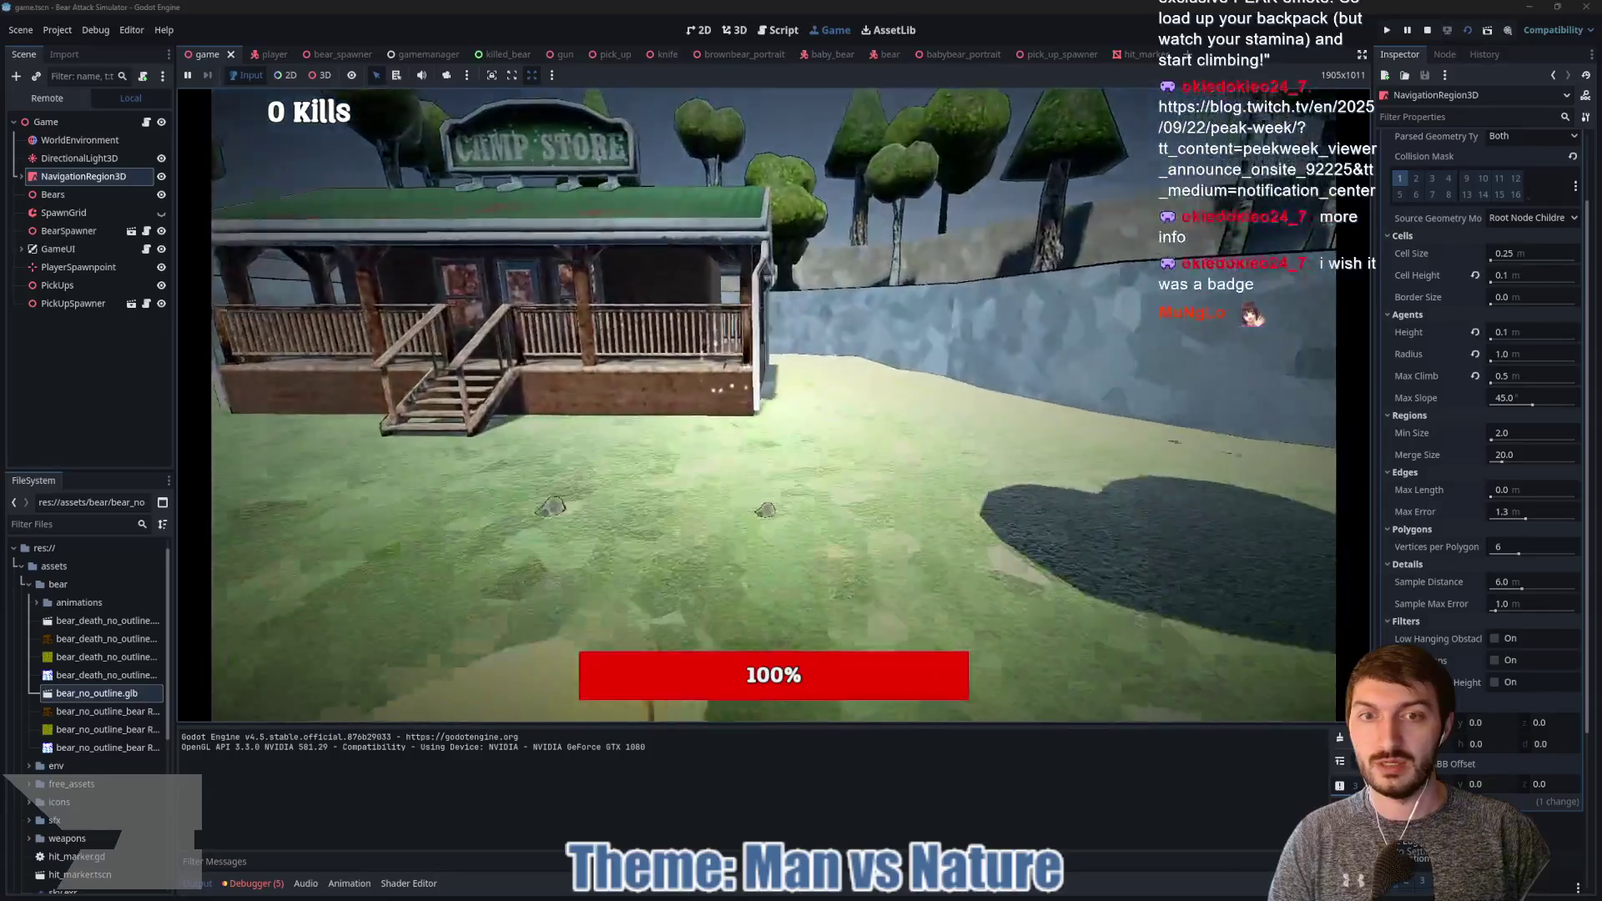
key(w)
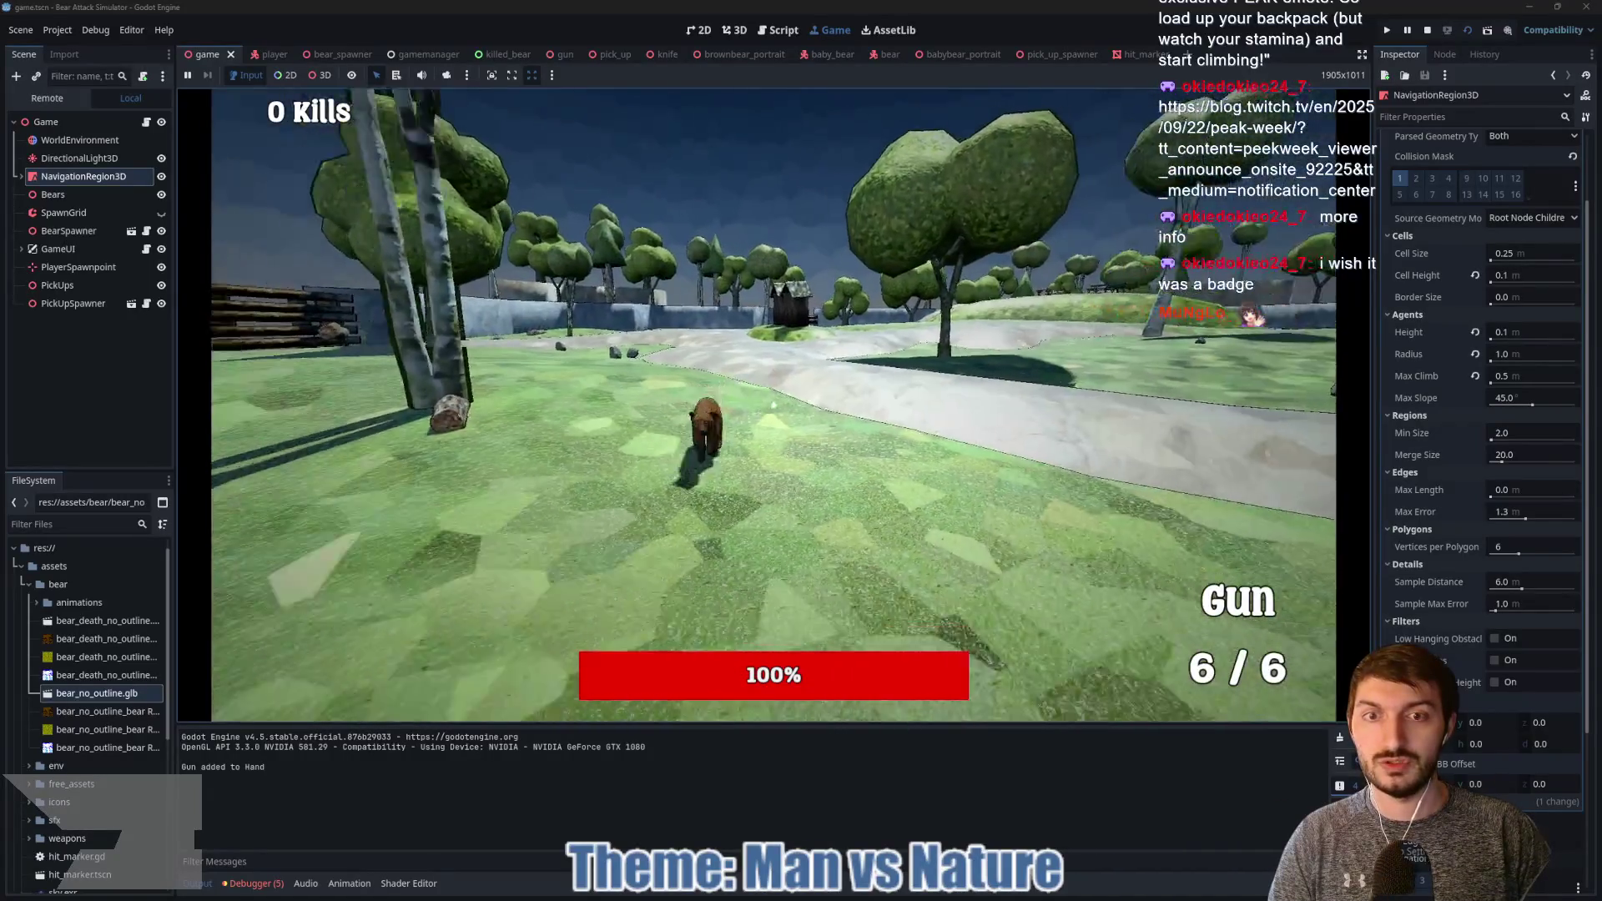
click(773, 405)
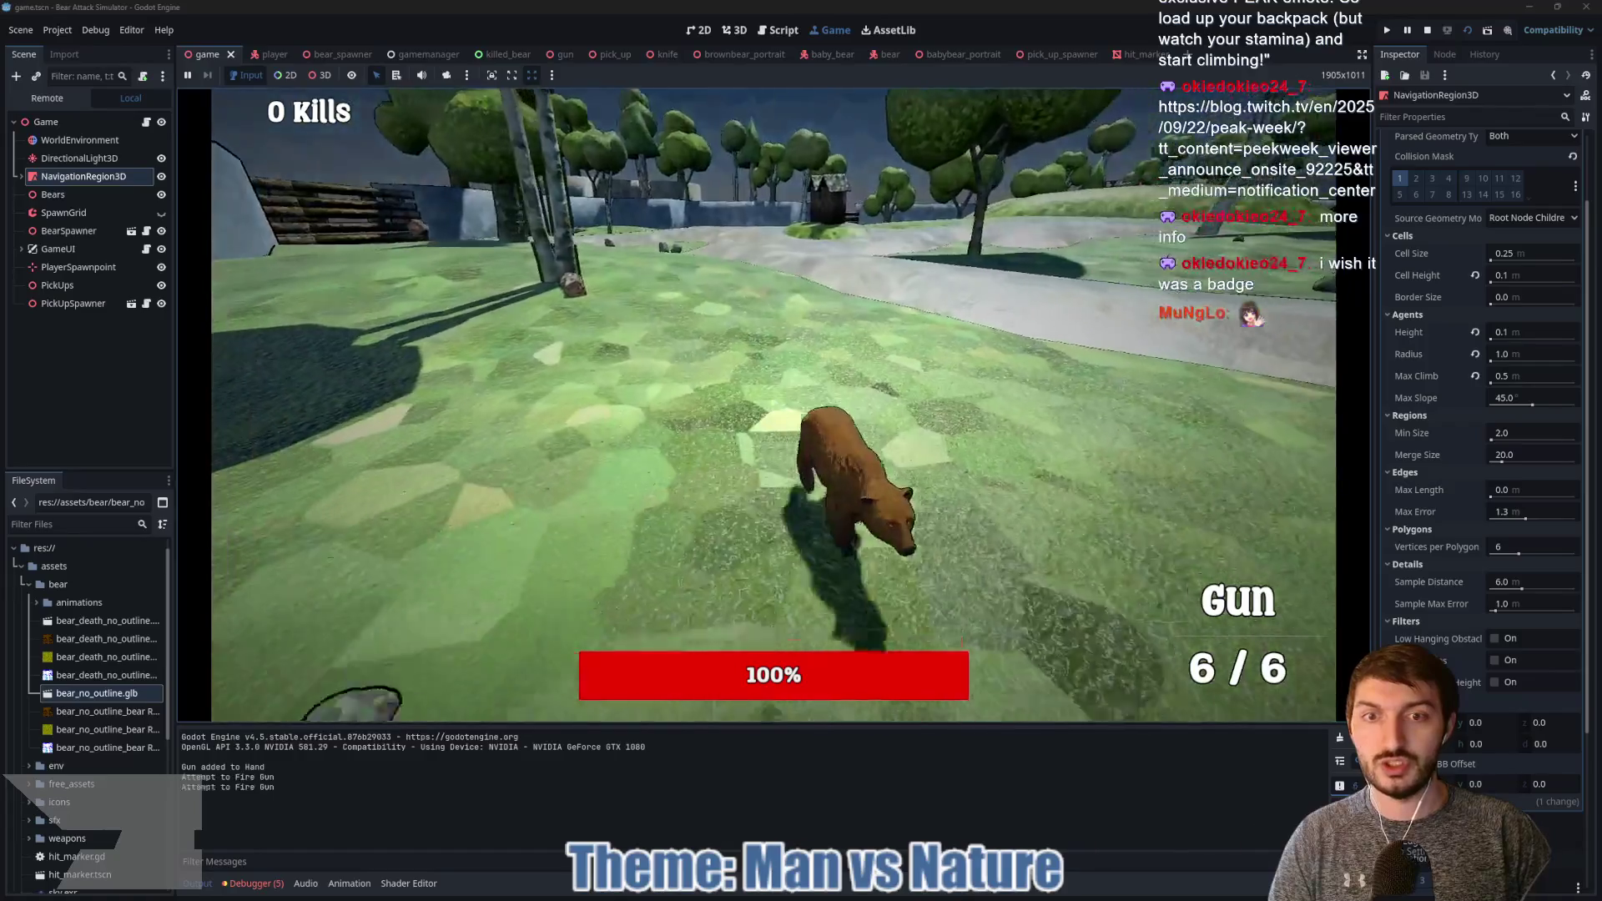
click(773, 405)
click(773, 405)
Step: Track a bear through the trees for a second kill, then grab another gun and keep shooting
key(w)
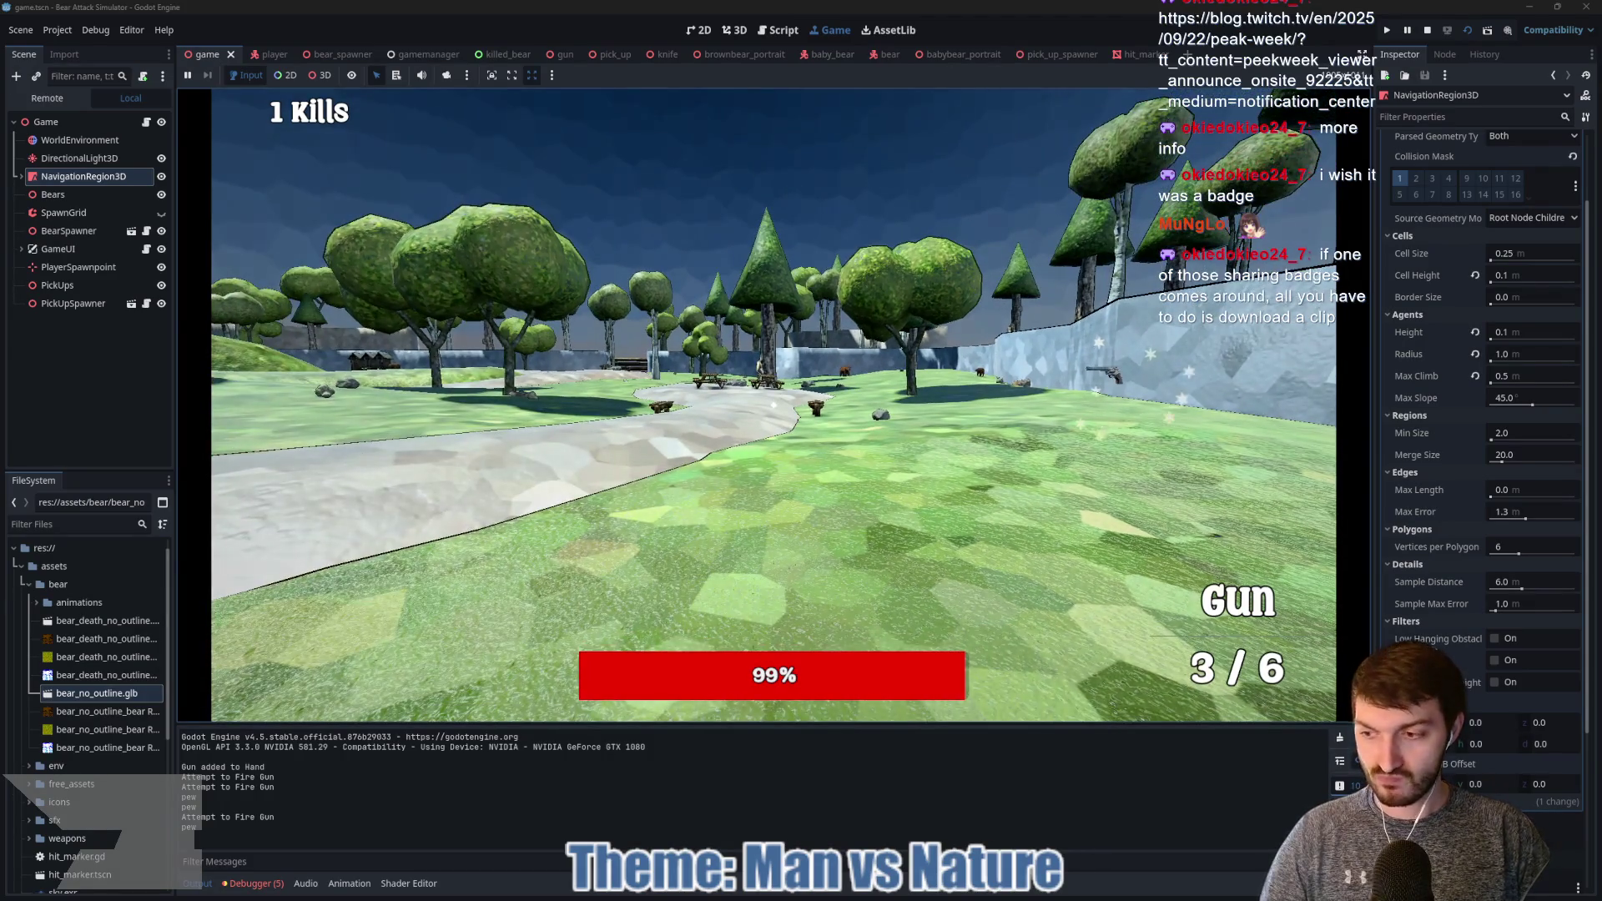
key(w)
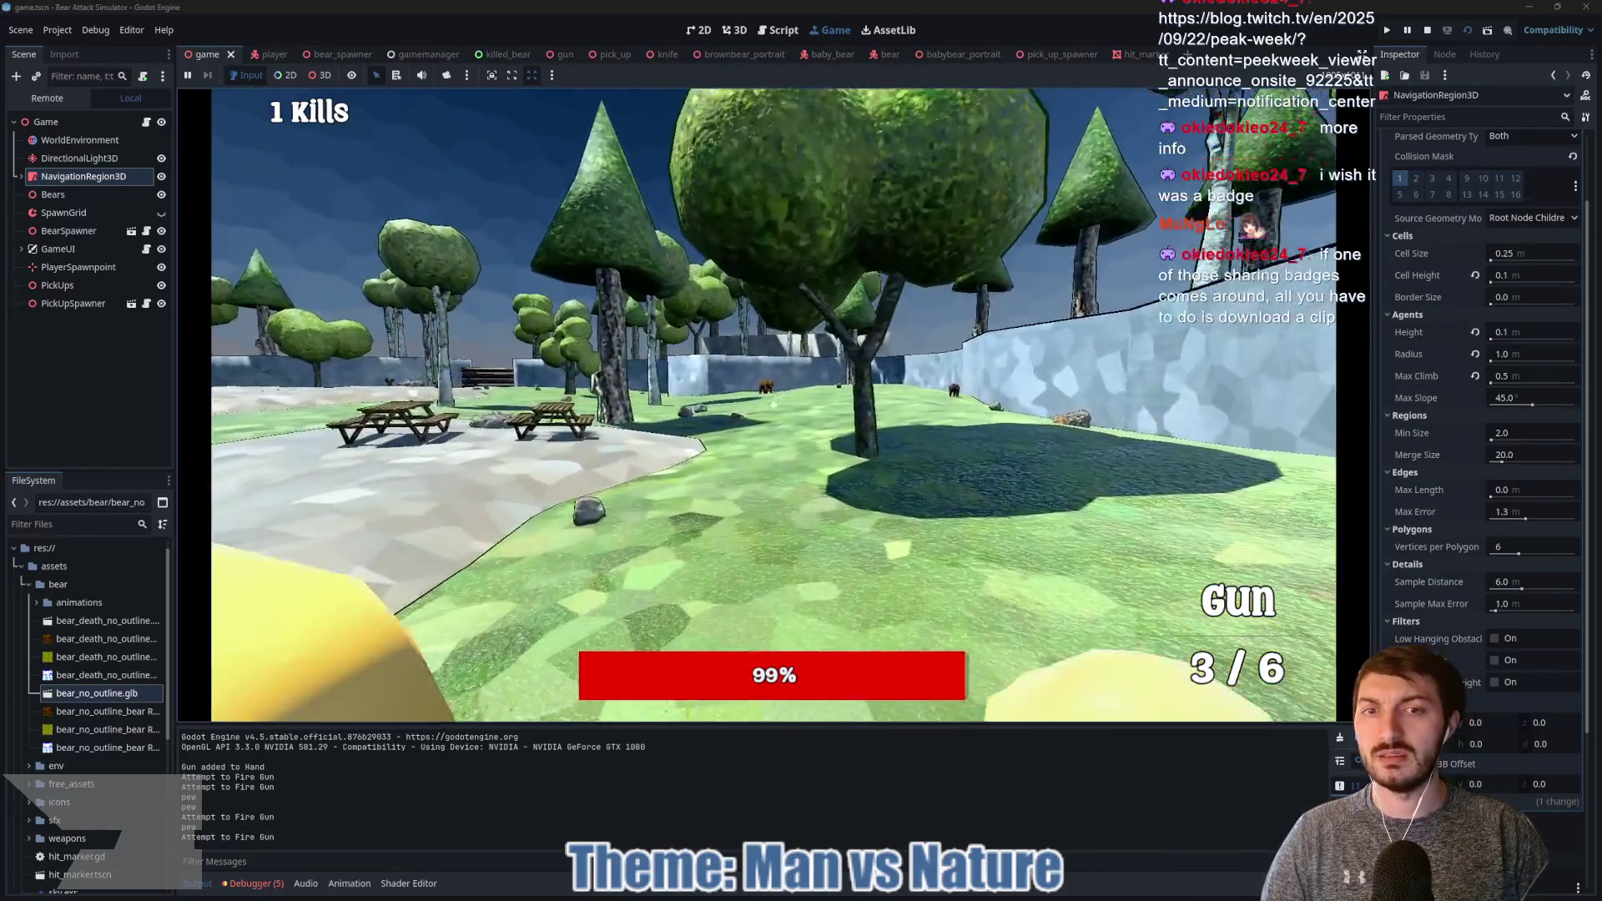
click(773, 406)
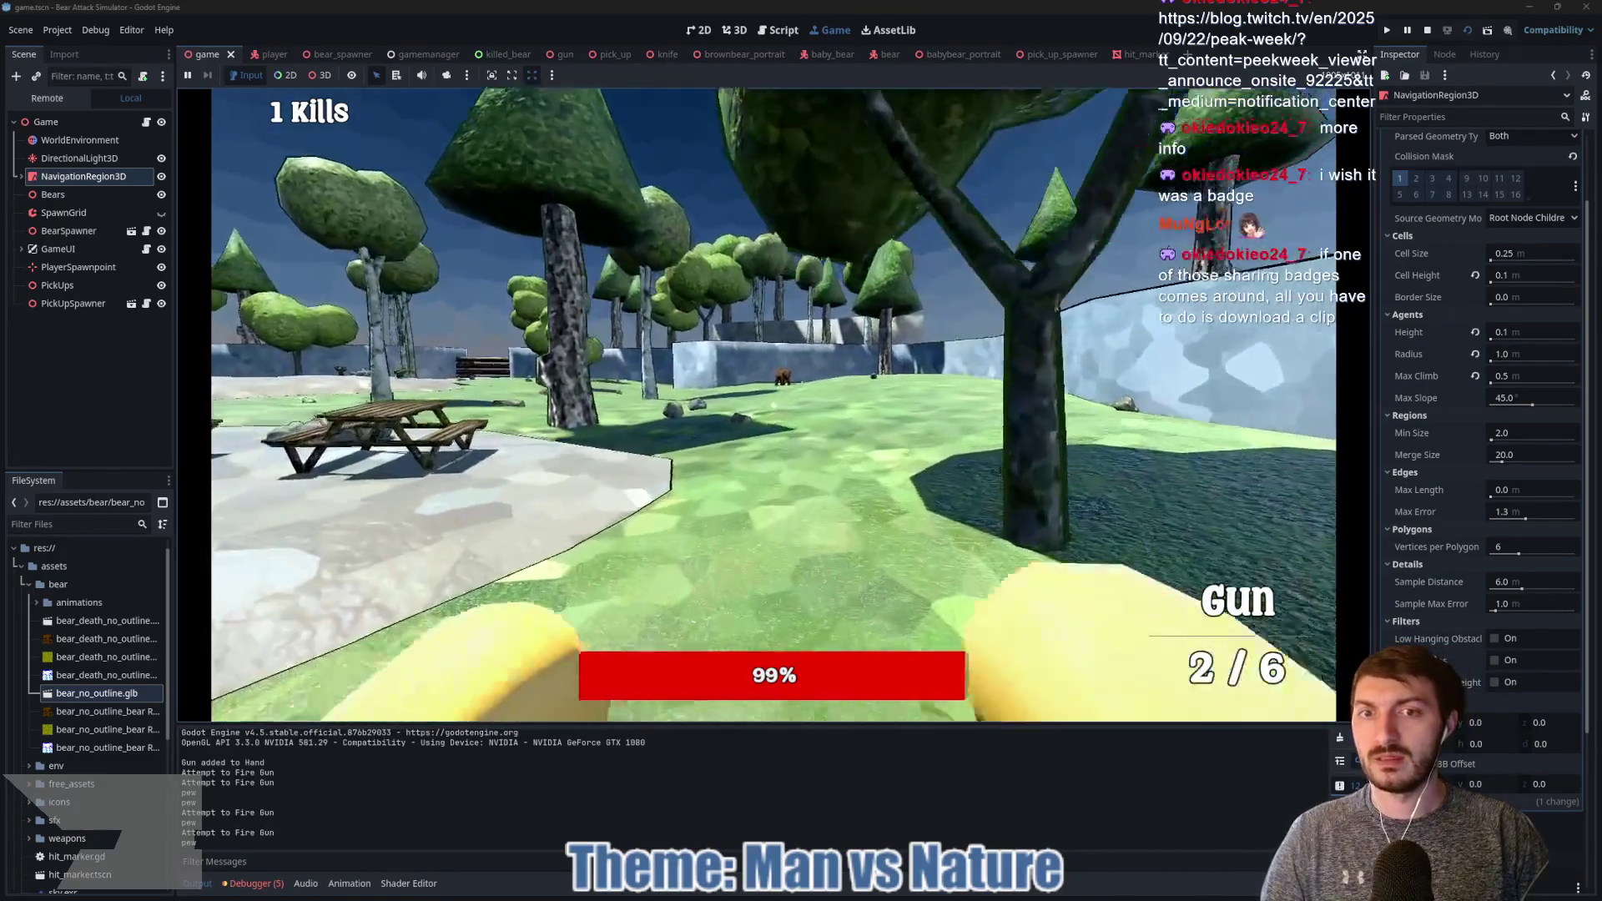
key(w)
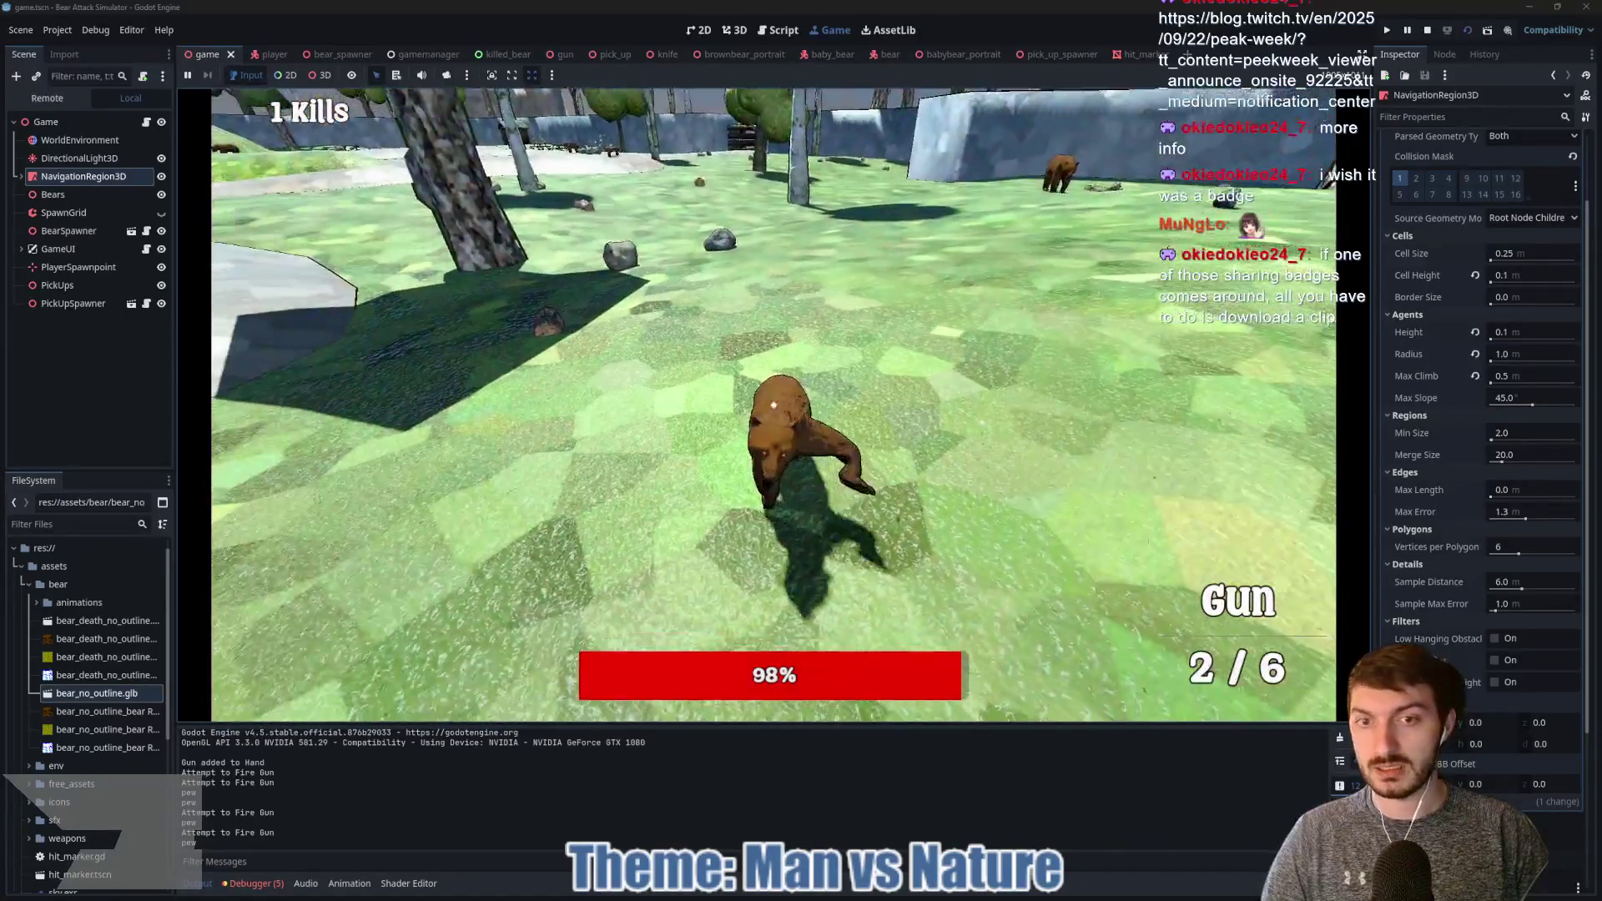
click(772, 406)
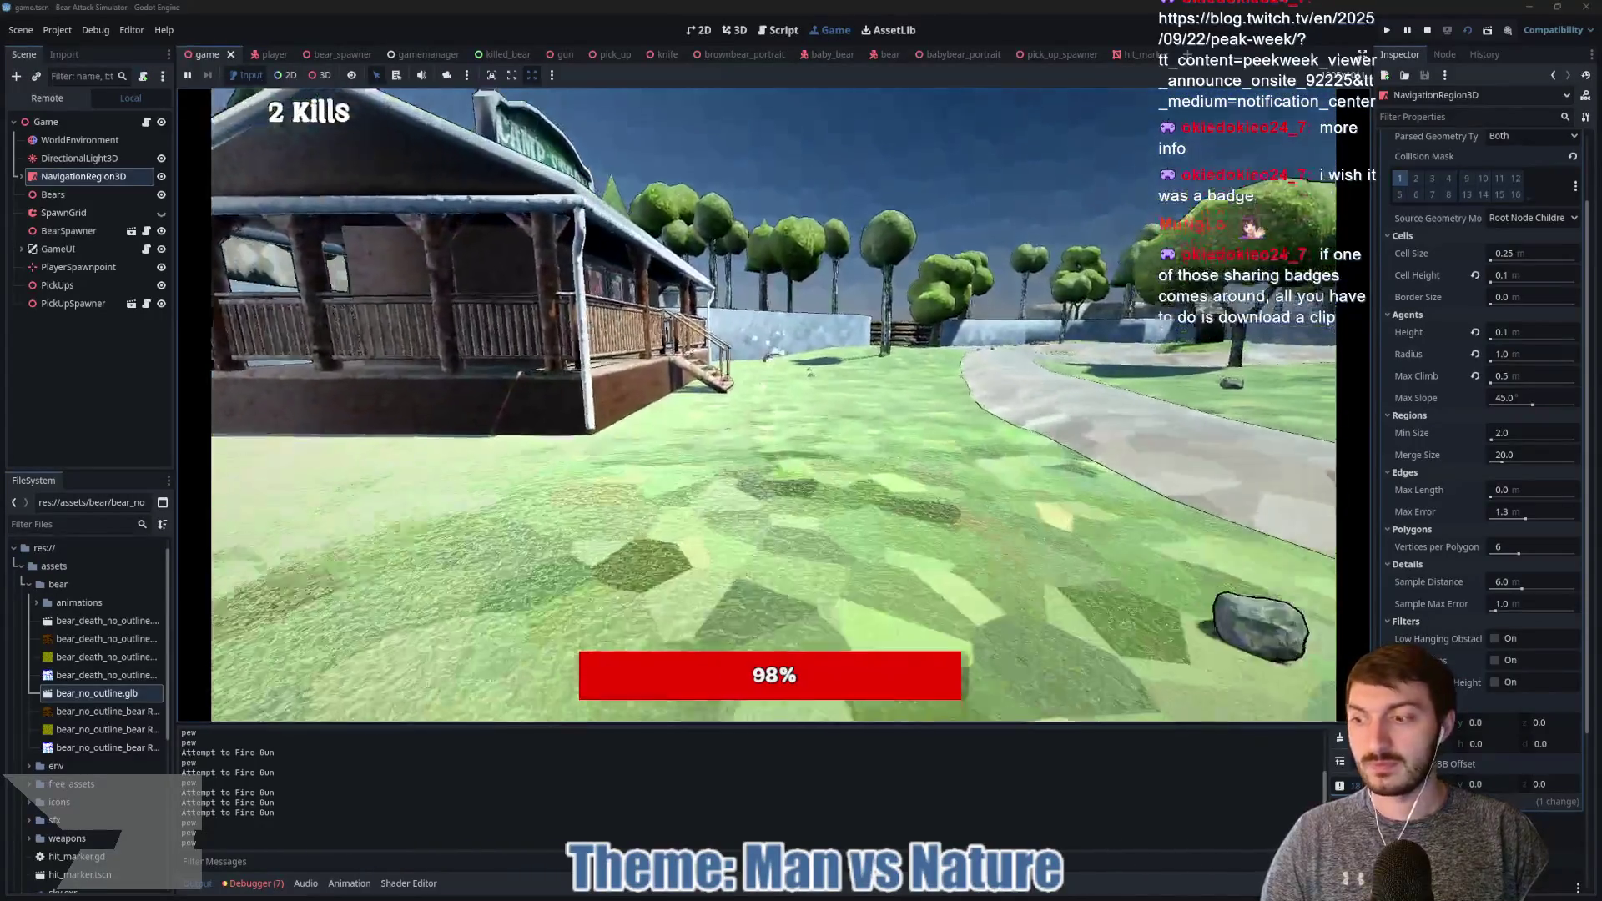
key(w)
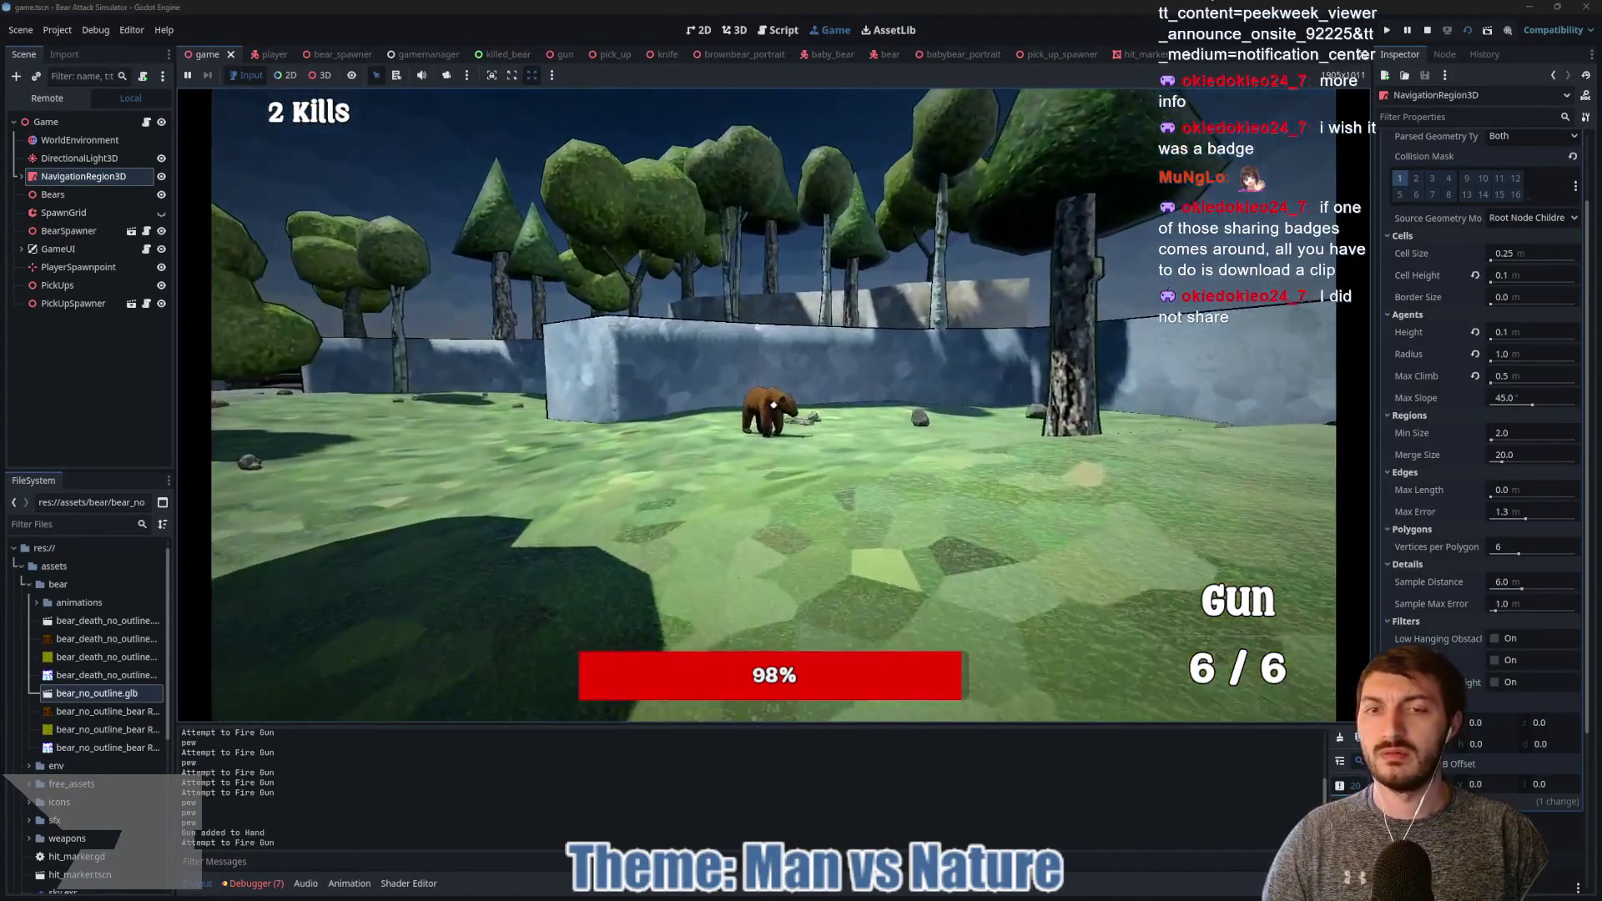
click(774, 406)
click(773, 405)
click(774, 406)
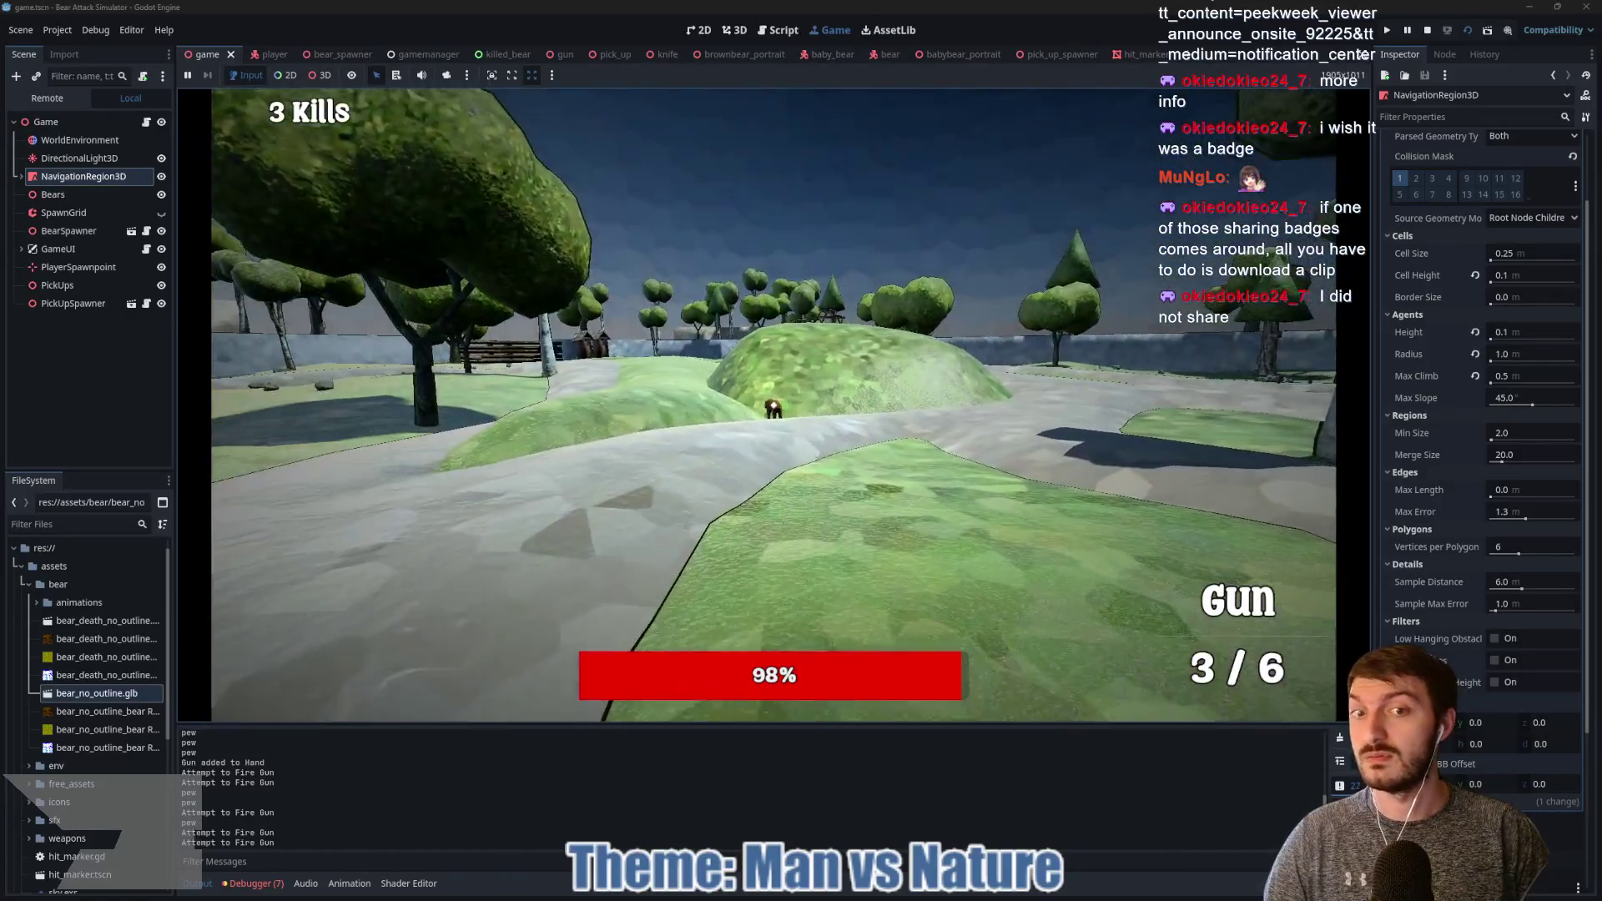
Step: Shoot a fourth bear, wander past the bench and campfire, then stop the game with F8
click(773, 406)
click(773, 406)
click(773, 405)
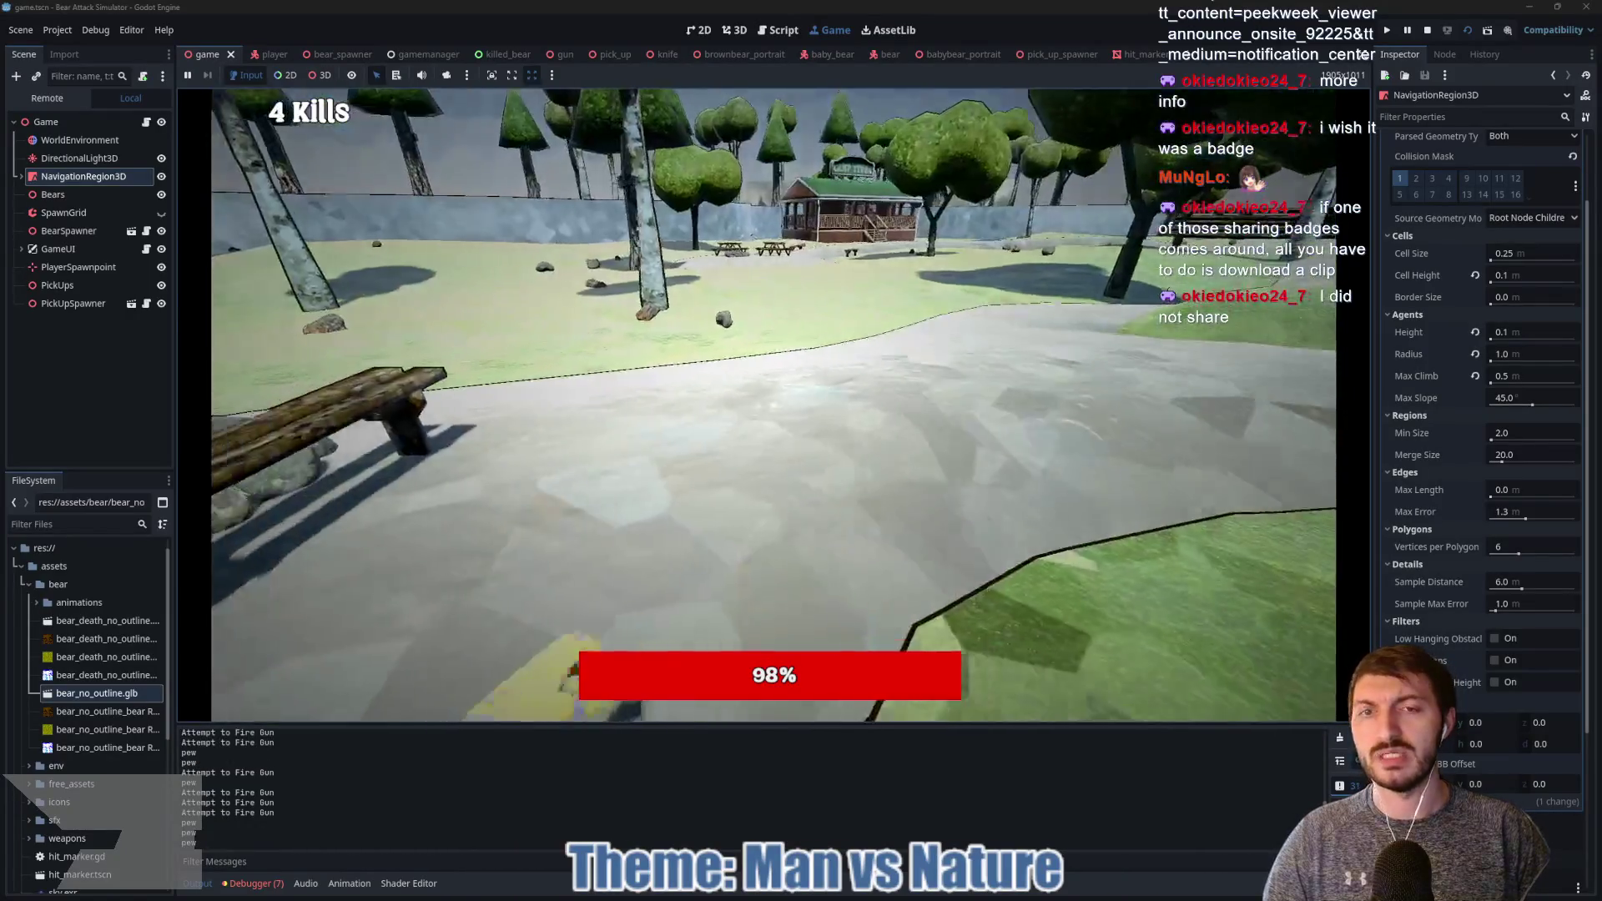
key(w)
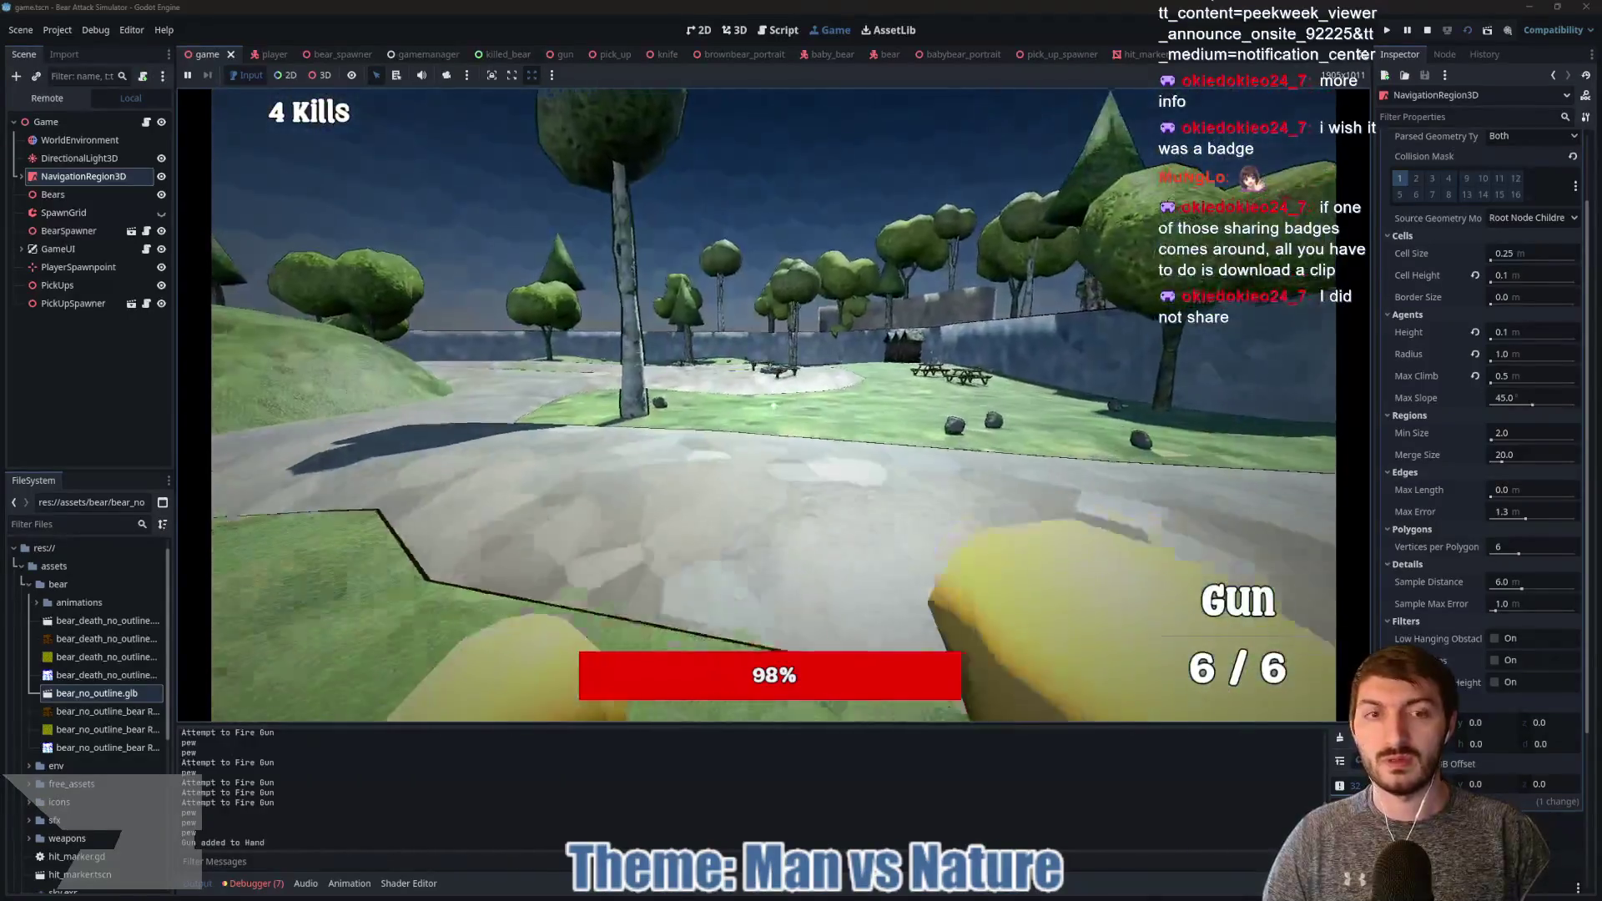
key(w)
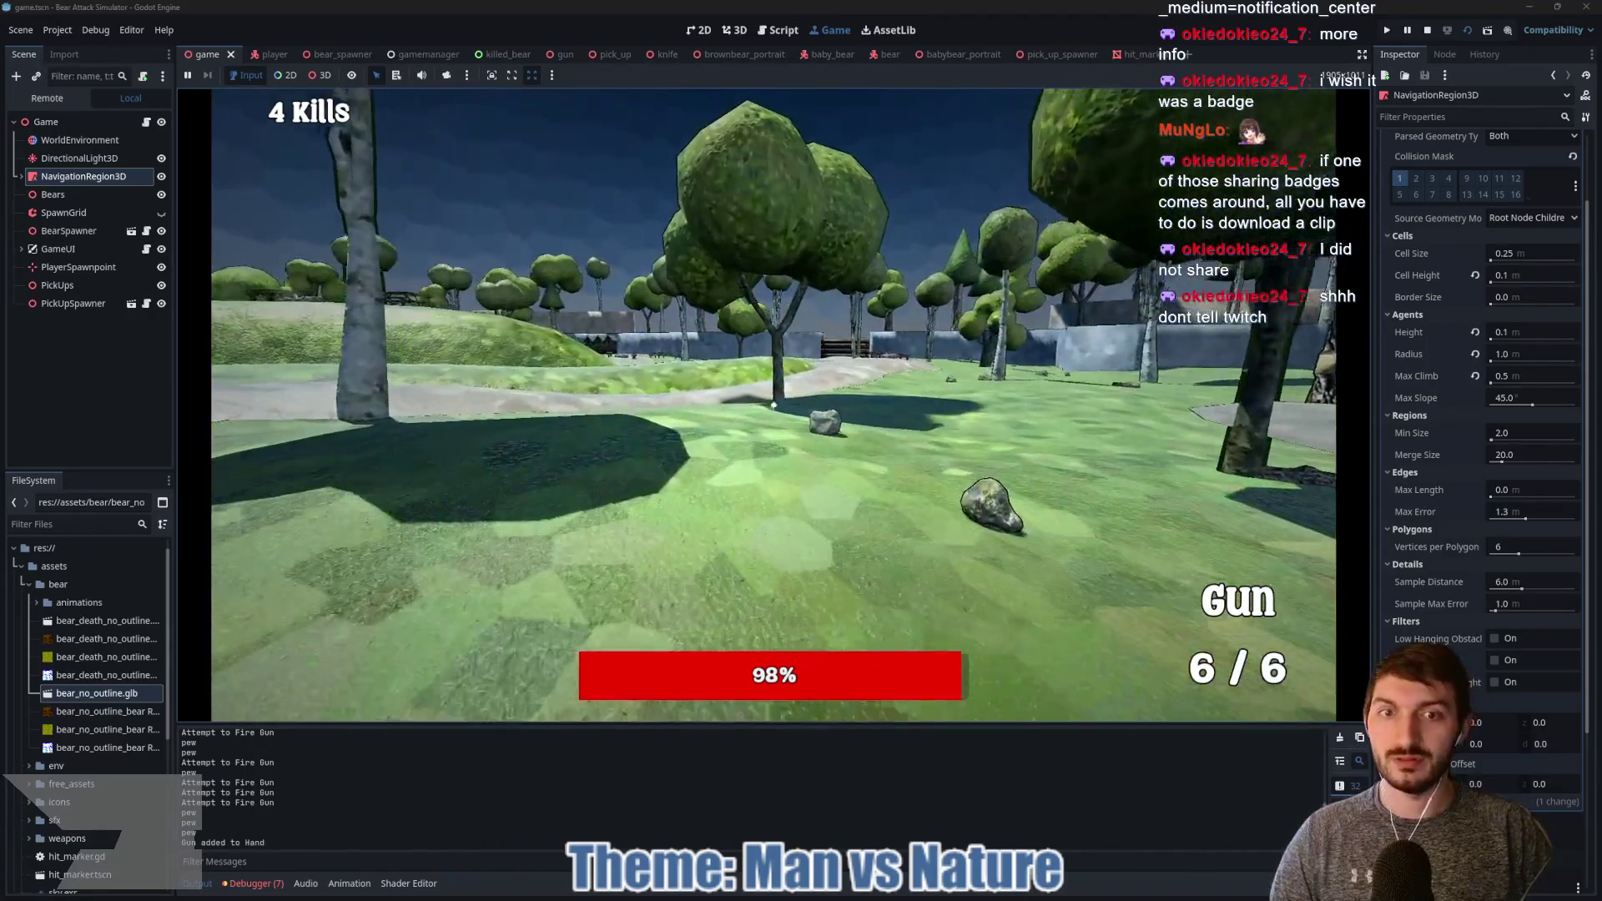
key(w)
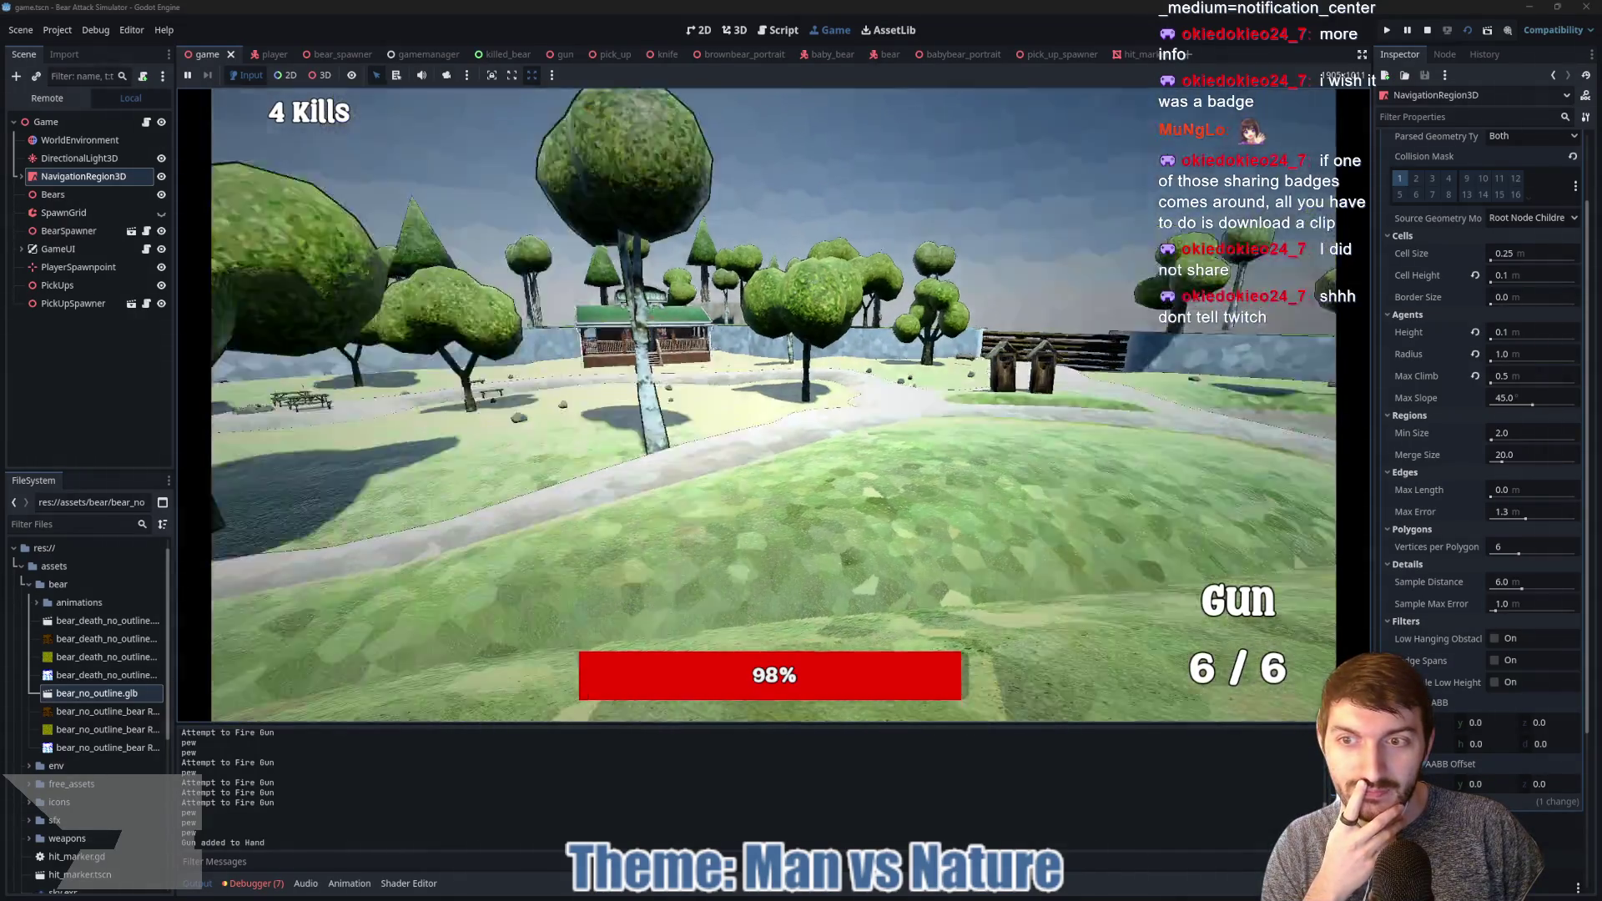
key(w)
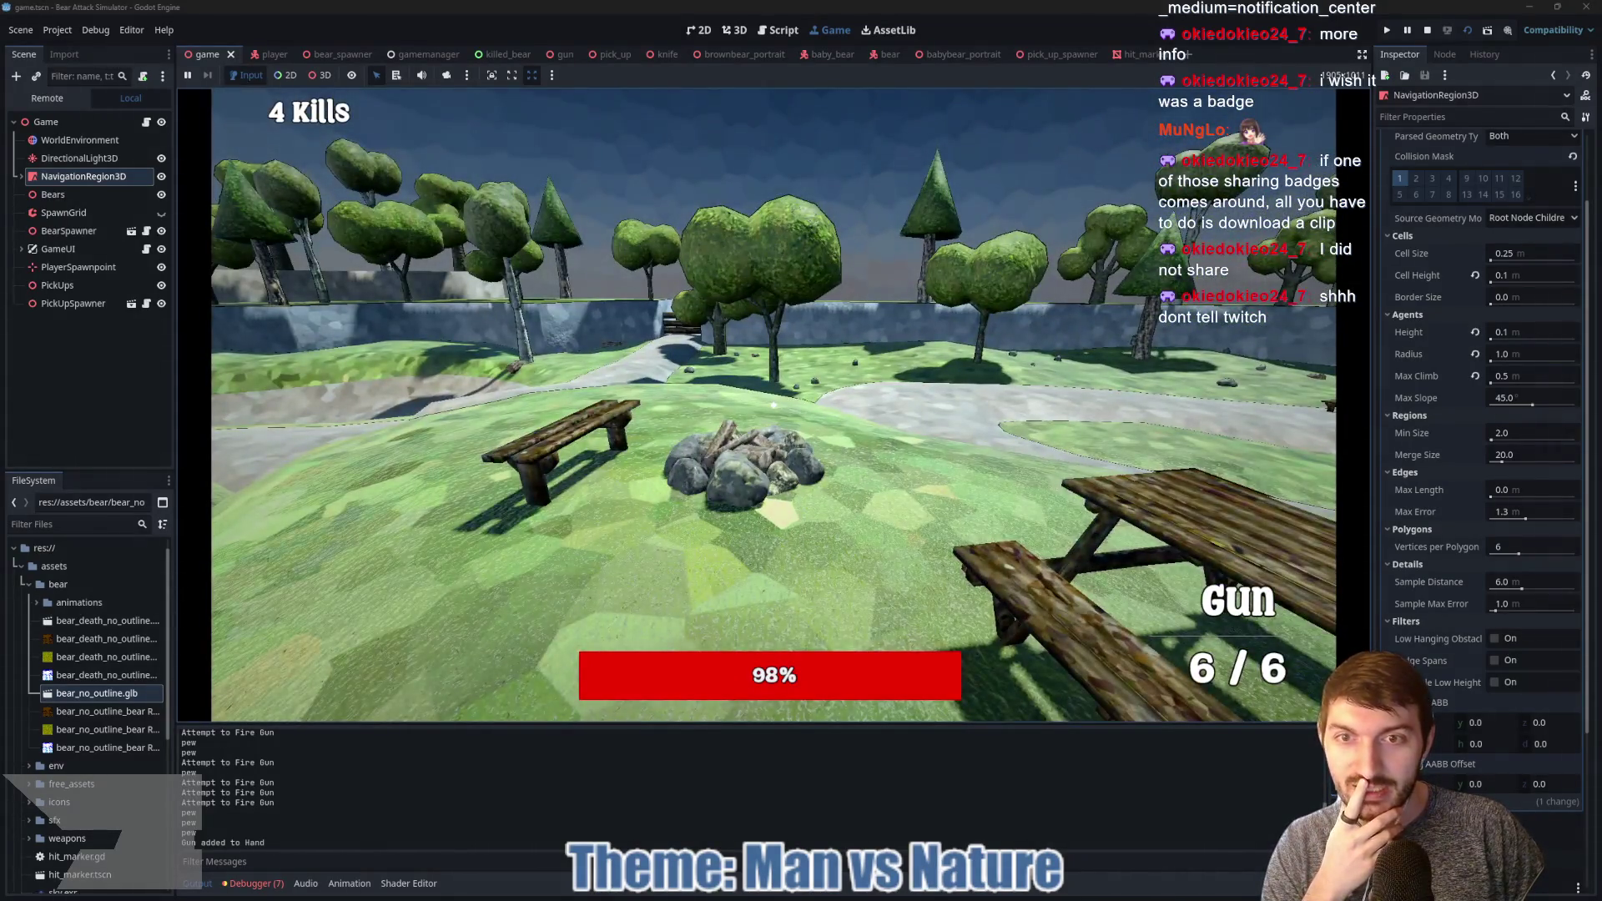
key(w)
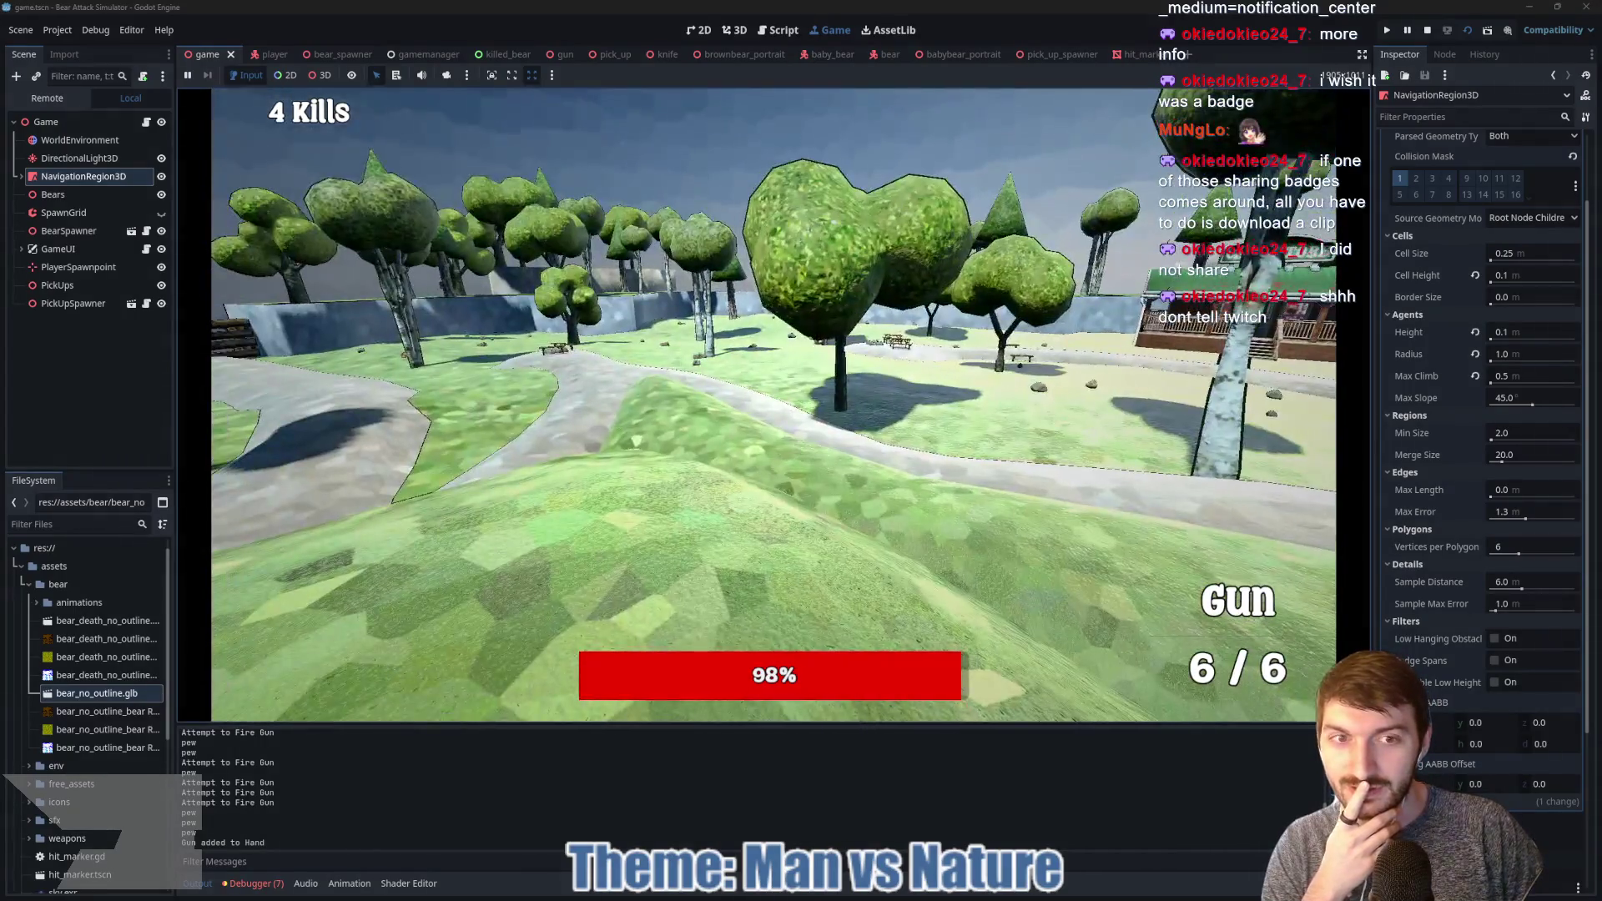
key(w)
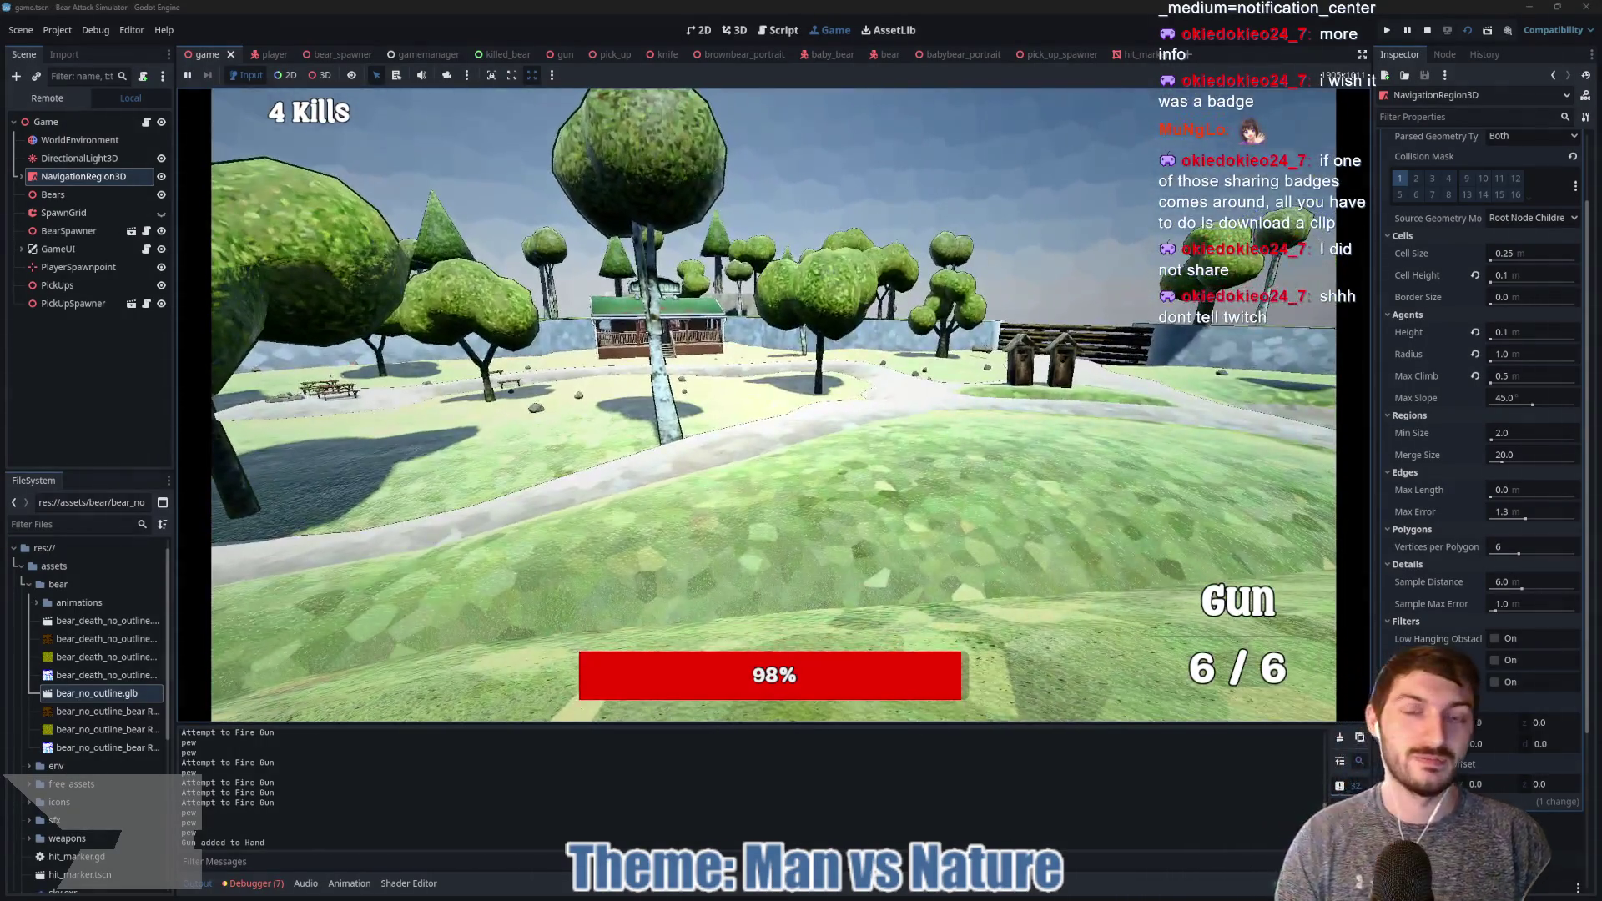
key(F8)
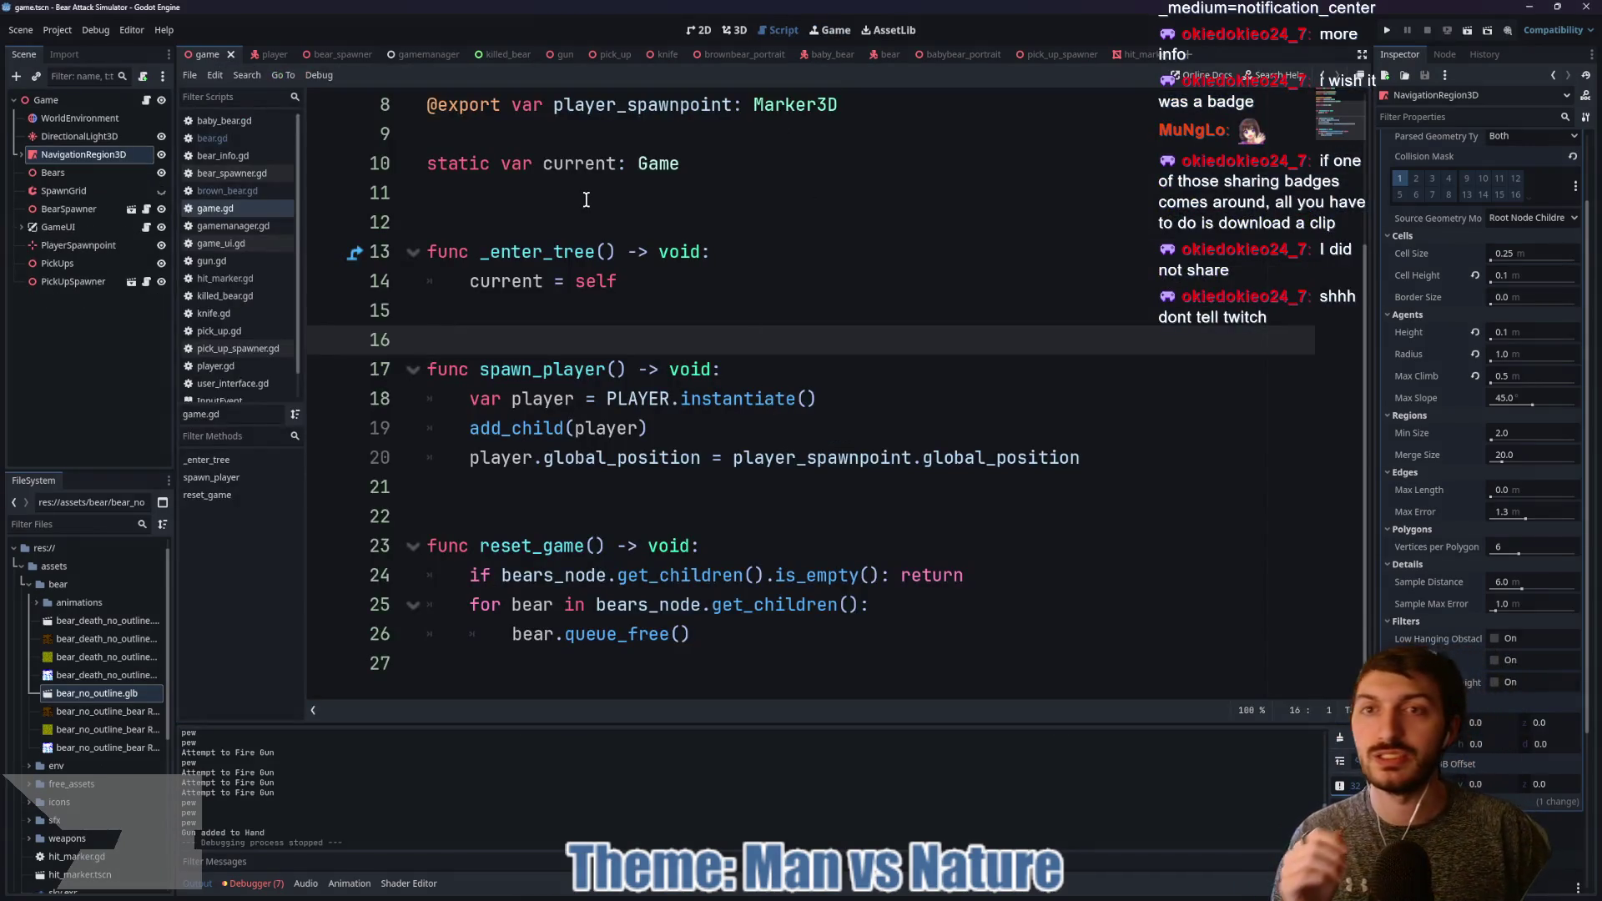
Step: In bear_spawner.gd line 23, replace is_empty(): return with size() <= 2: return
click(326, 54)
drag(1141, 369, 680, 368)
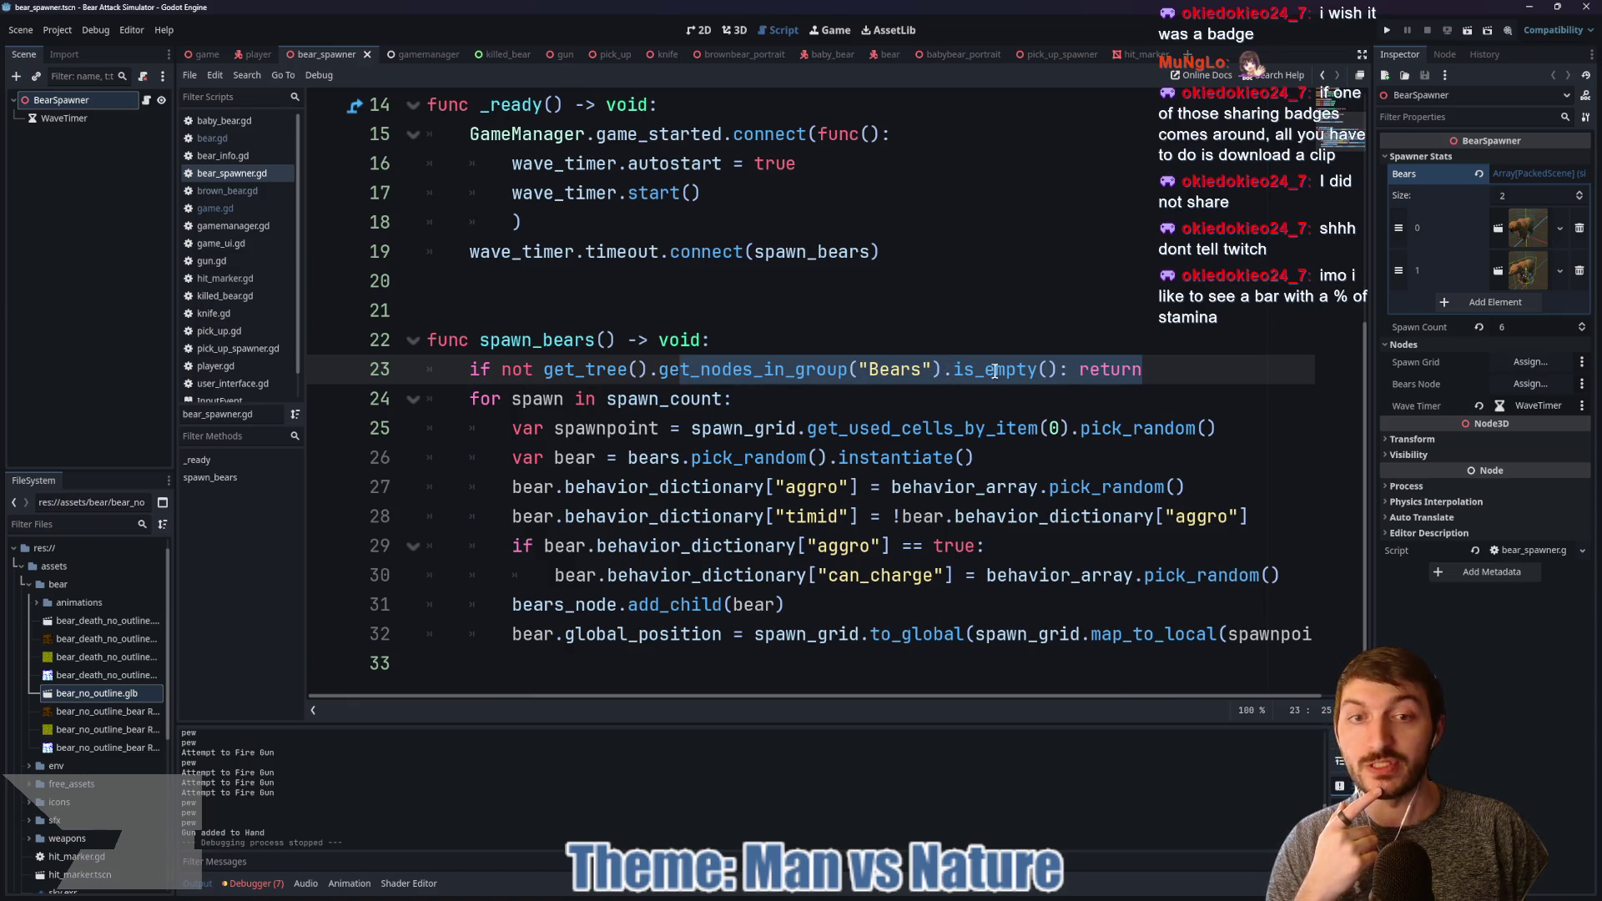
drag(1151, 369, 954, 370)
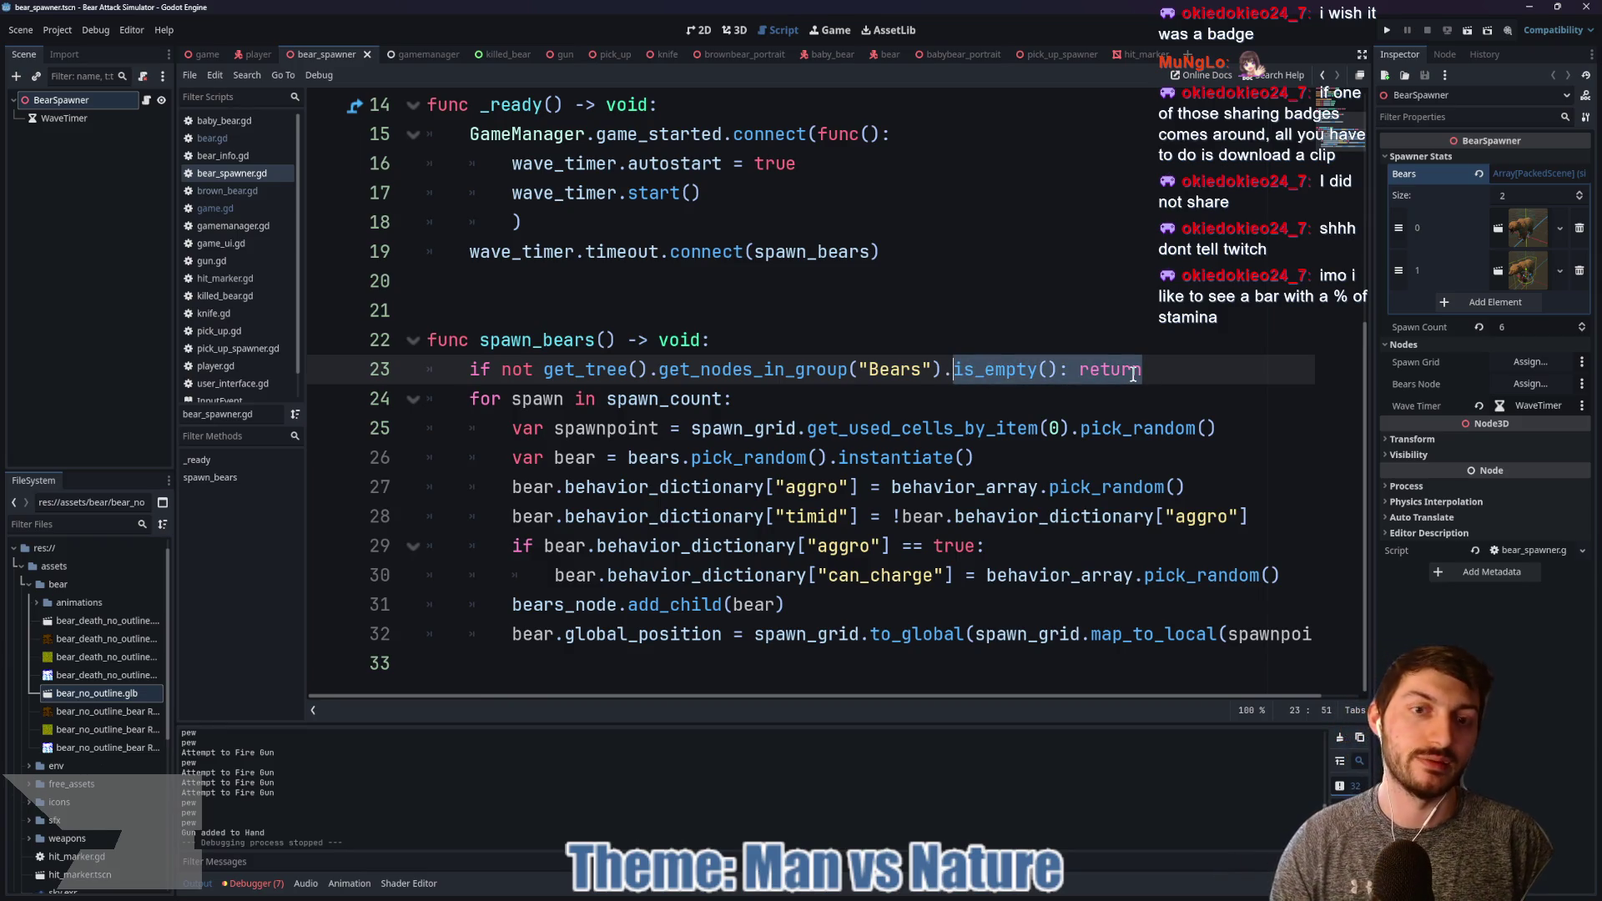
text(si)
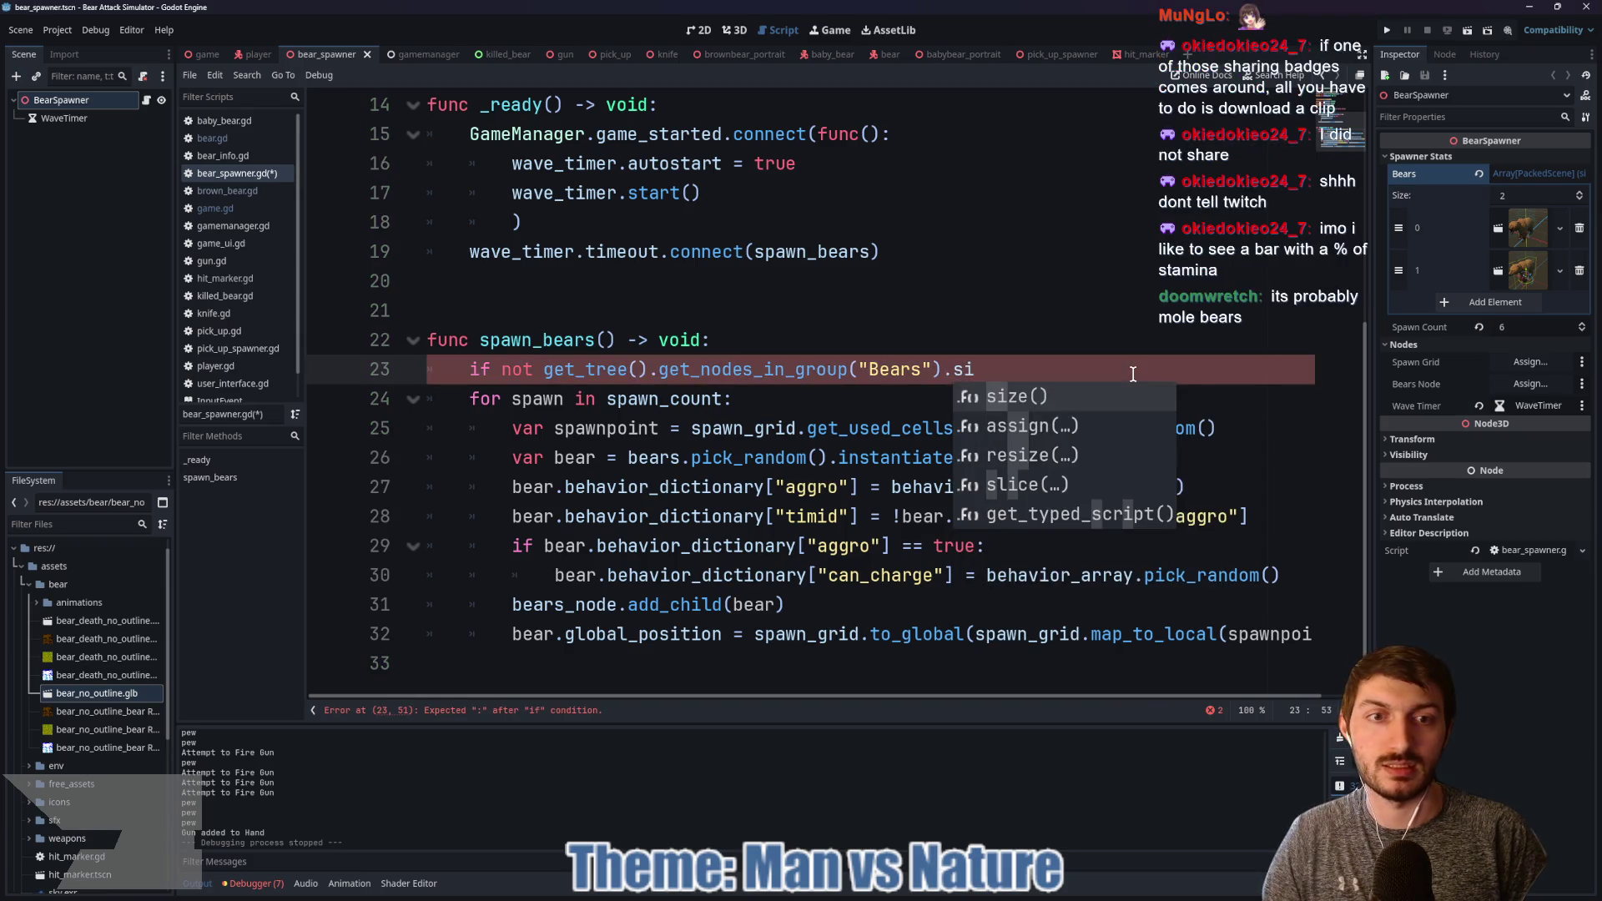
key(Return)
text(<)
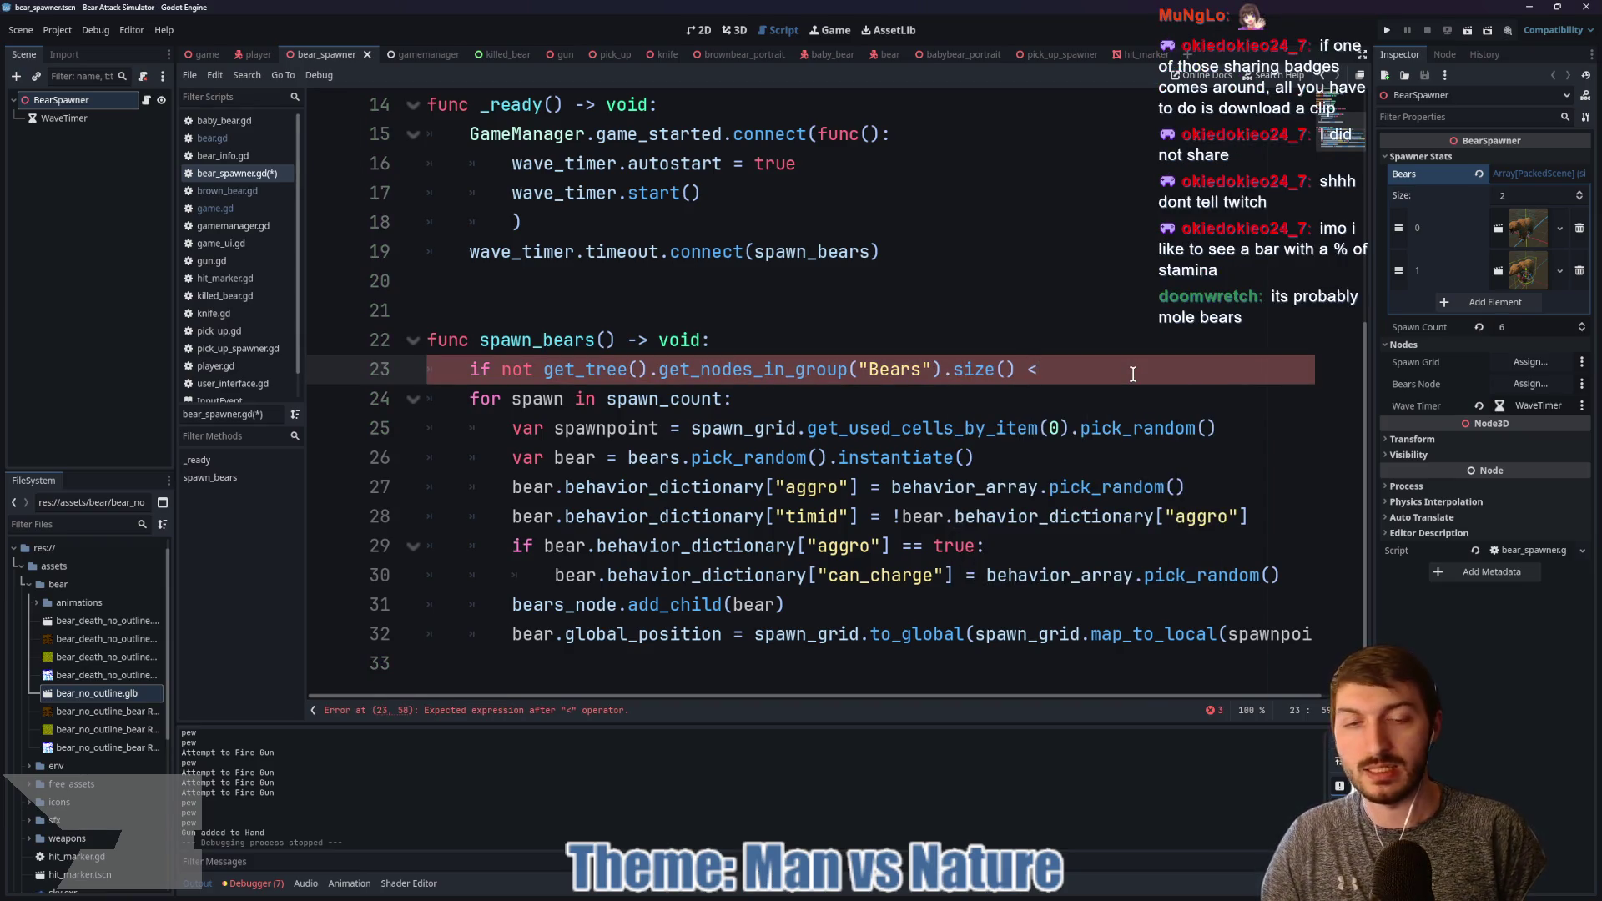
text(= 2)
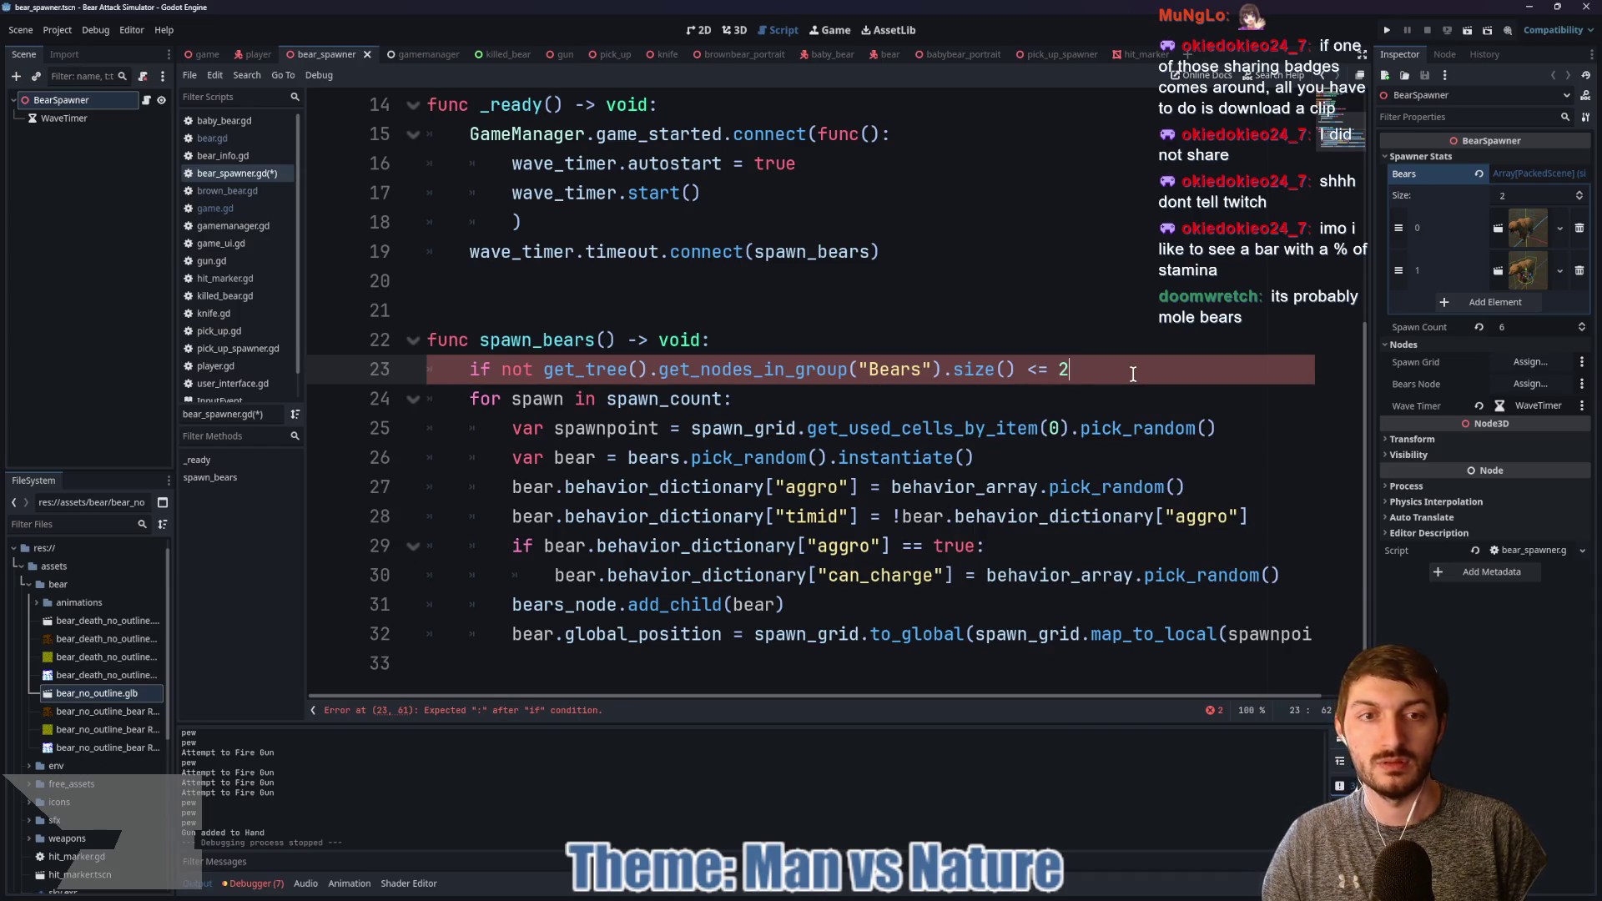
text(: return)
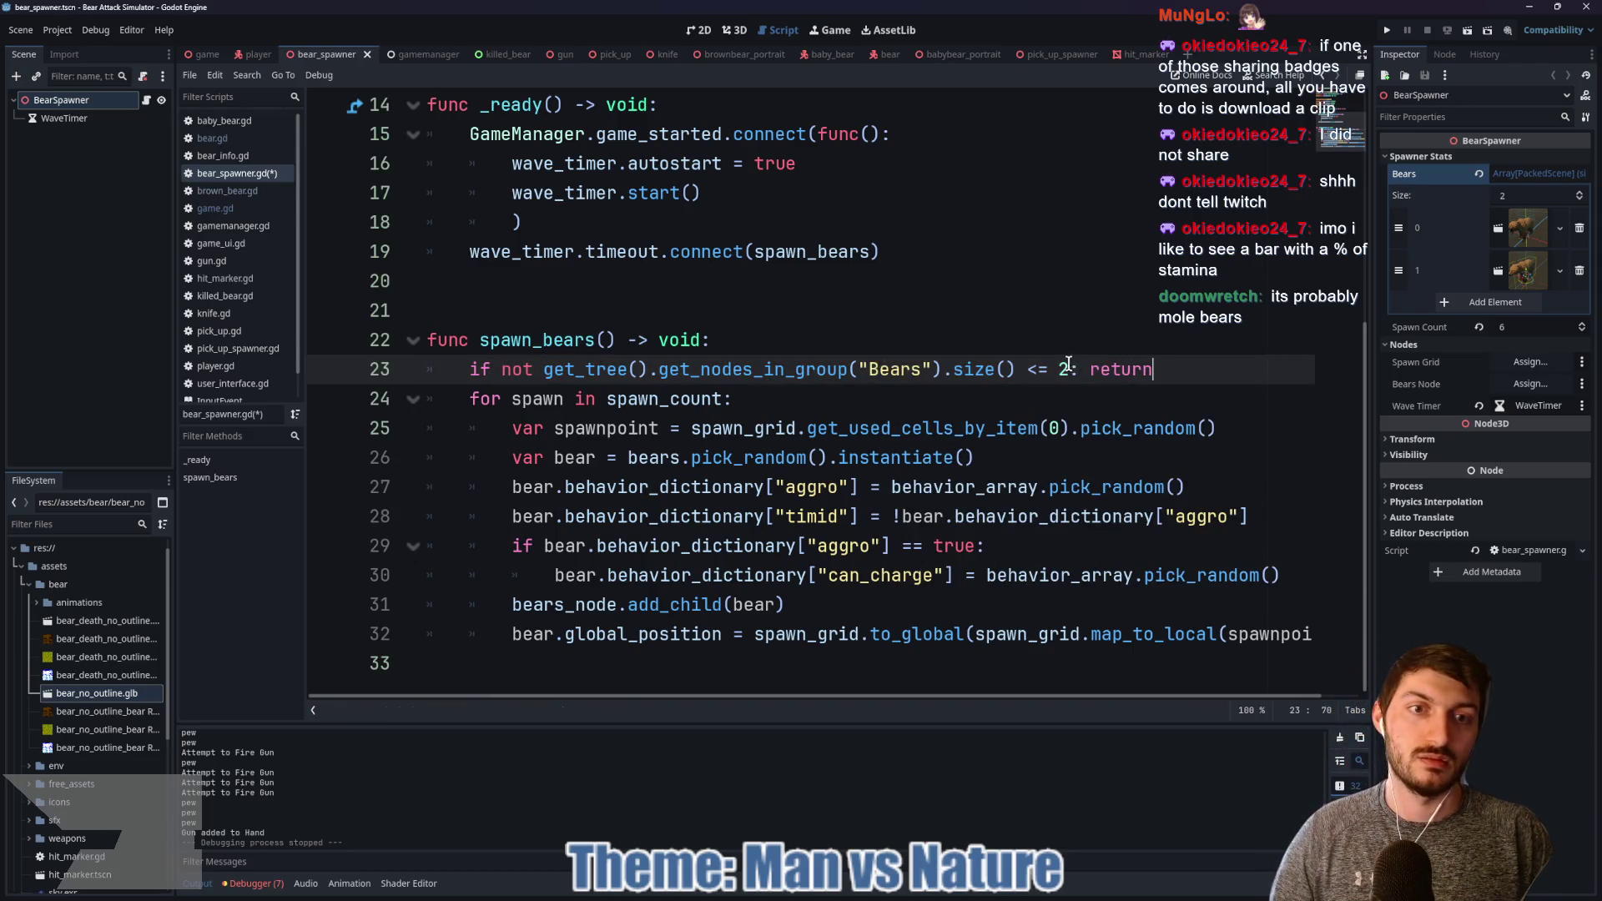
Step: Change the check to size() >= 3: return and save bear_spawner.gd
click(1042, 375)
key(BackSpace)
text(>)
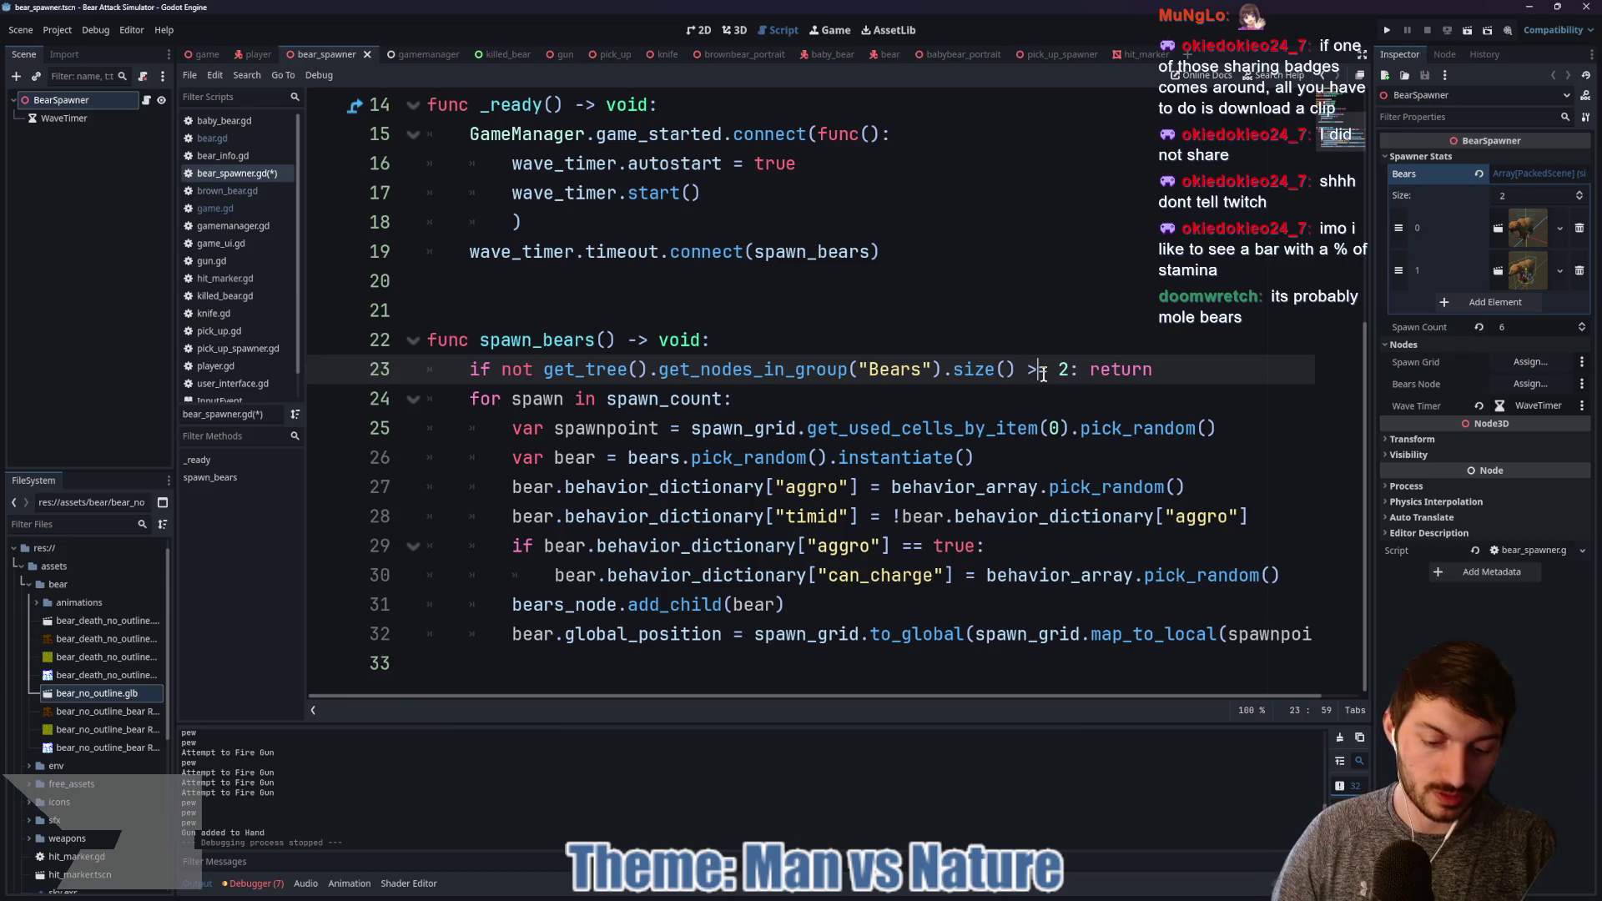
key(ctrl+s)
click(1066, 374)
key(BackSpace)
text(3)
click(1197, 376)
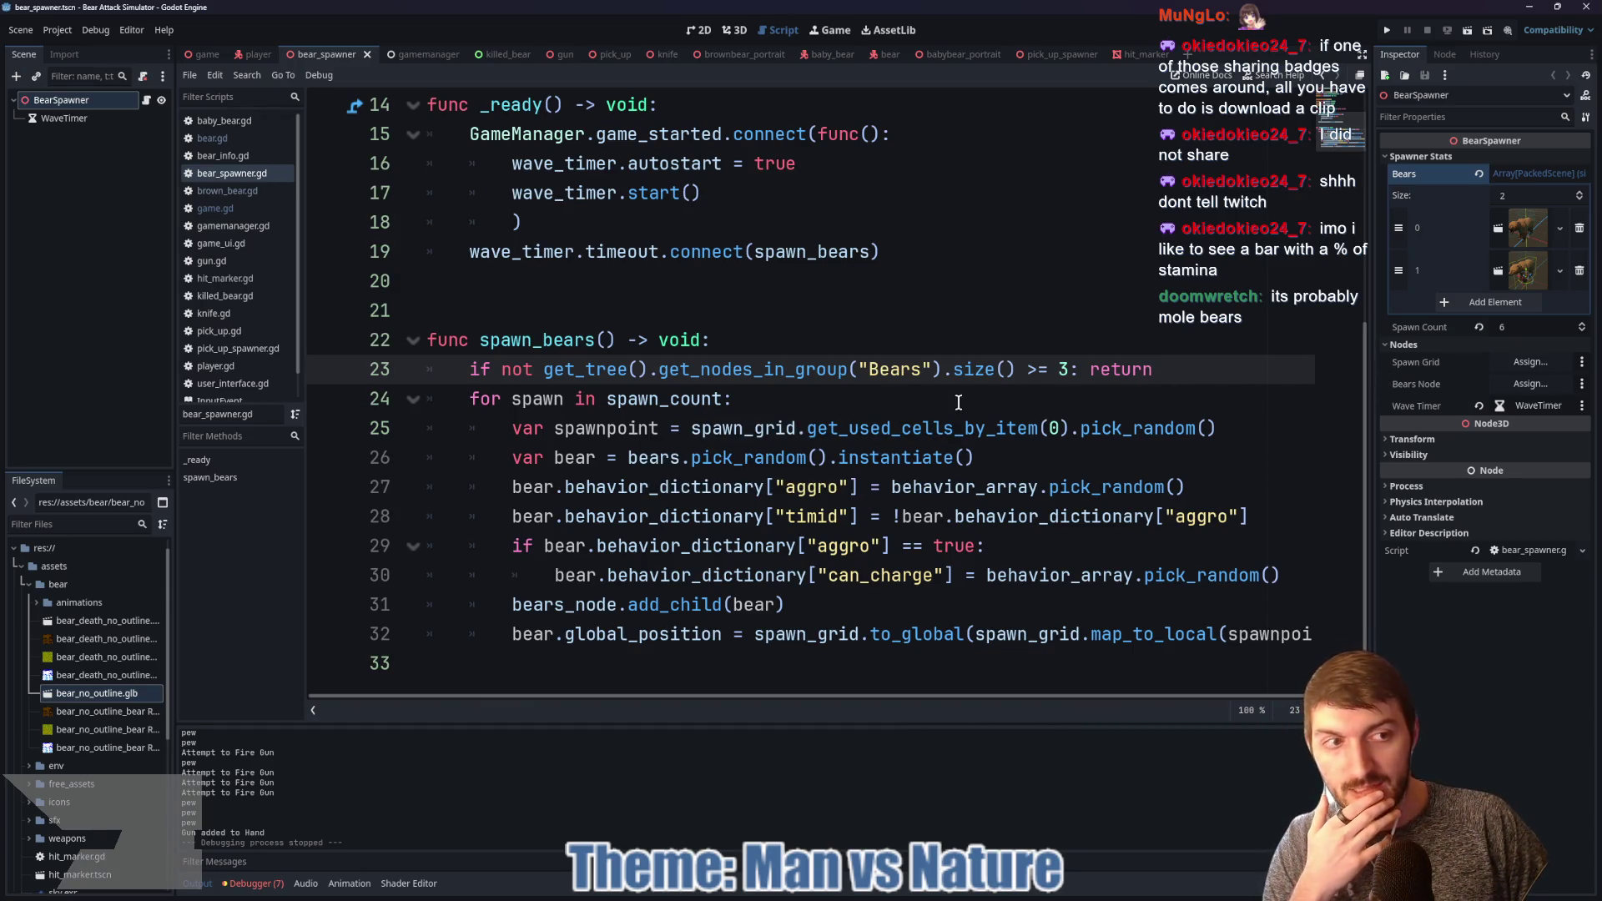
click(207, 55)
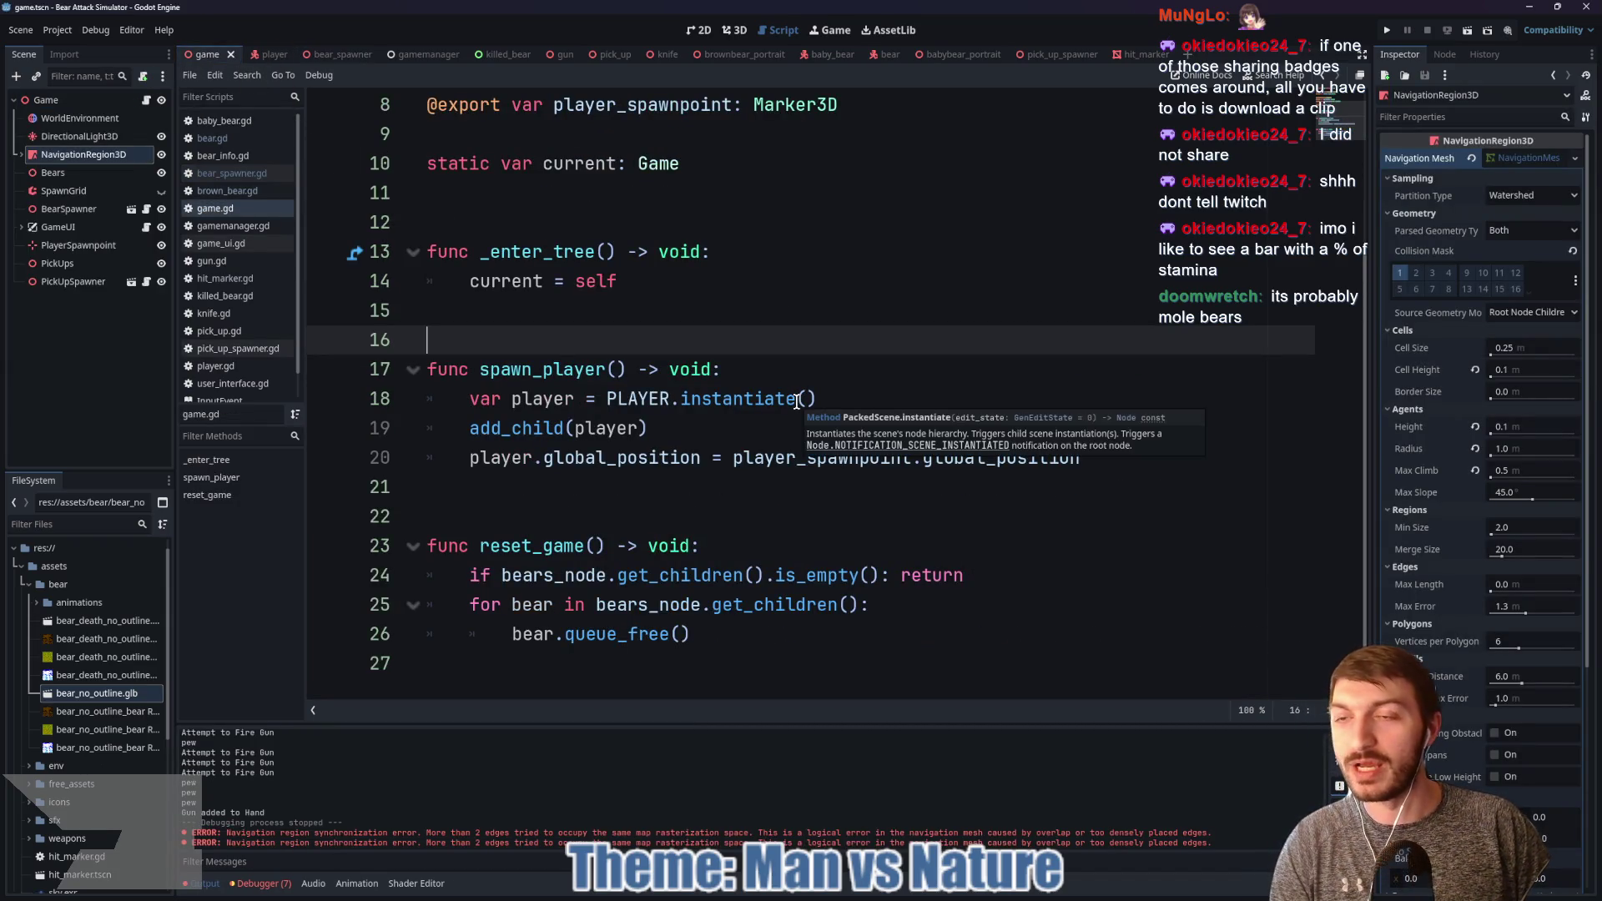
Step: Run the game, start from the title screen, and pick up the gun with E
key(F5)
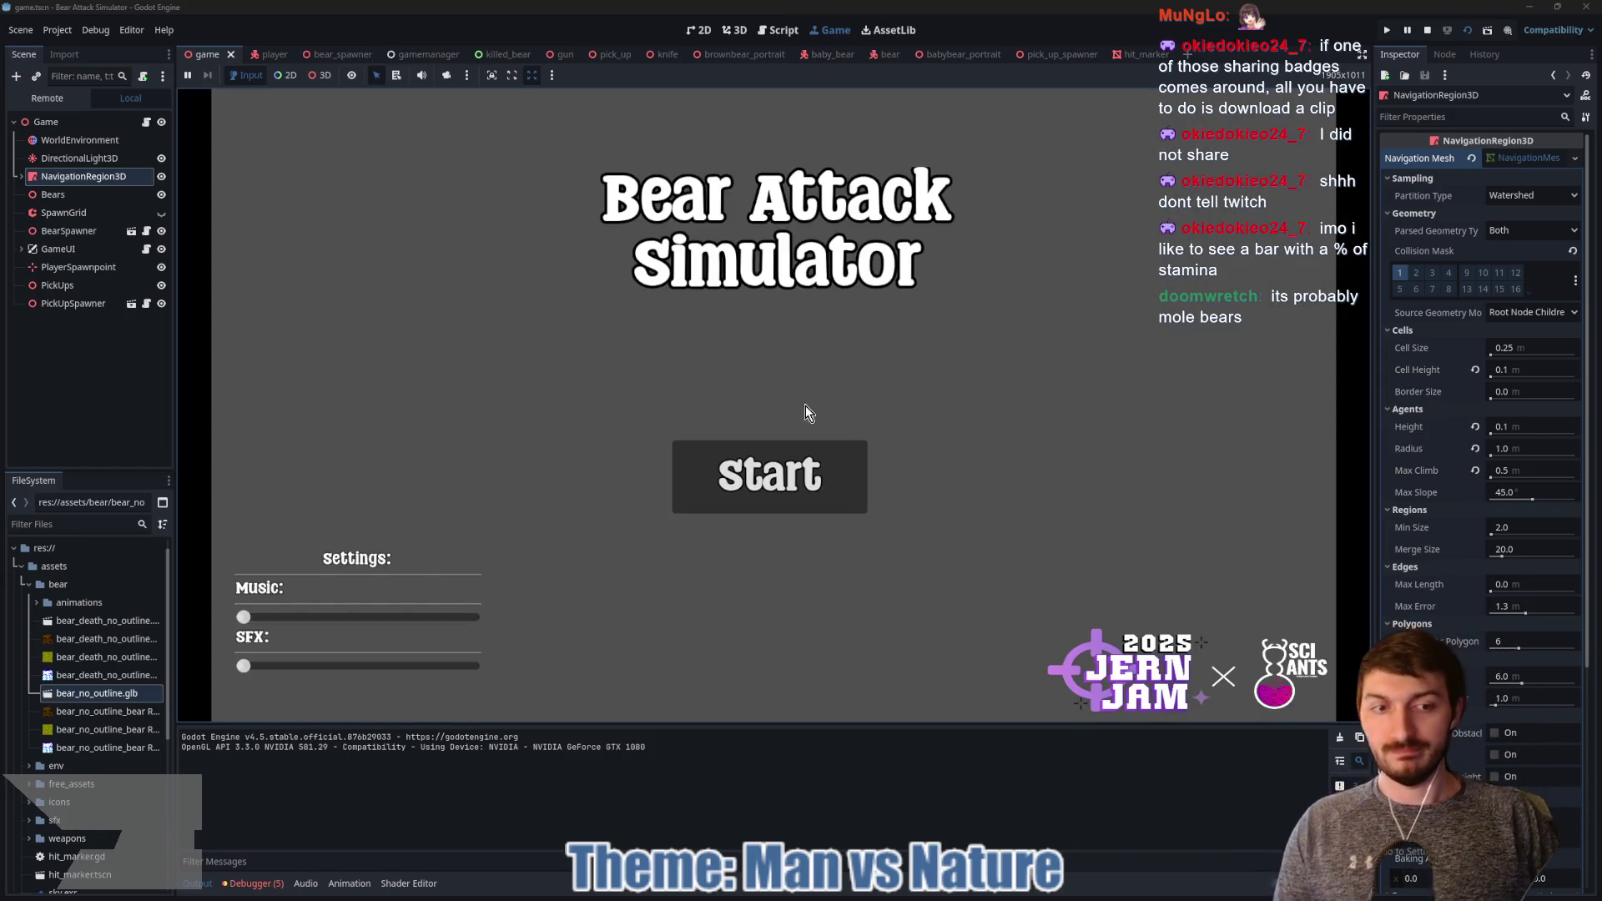
click(800, 476)
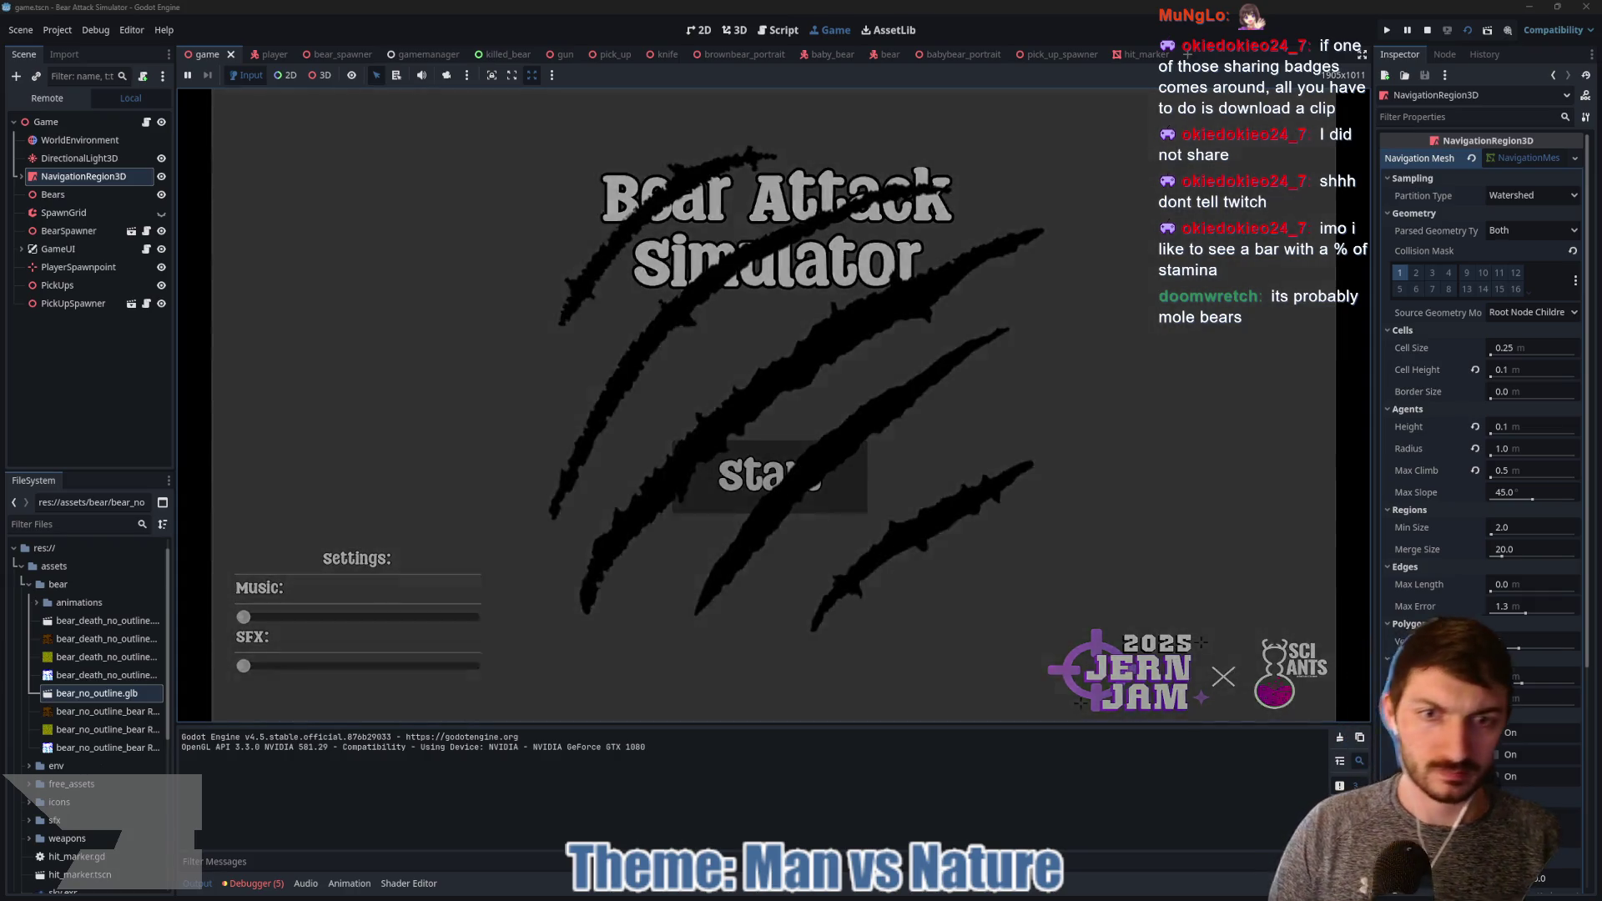
key(w)
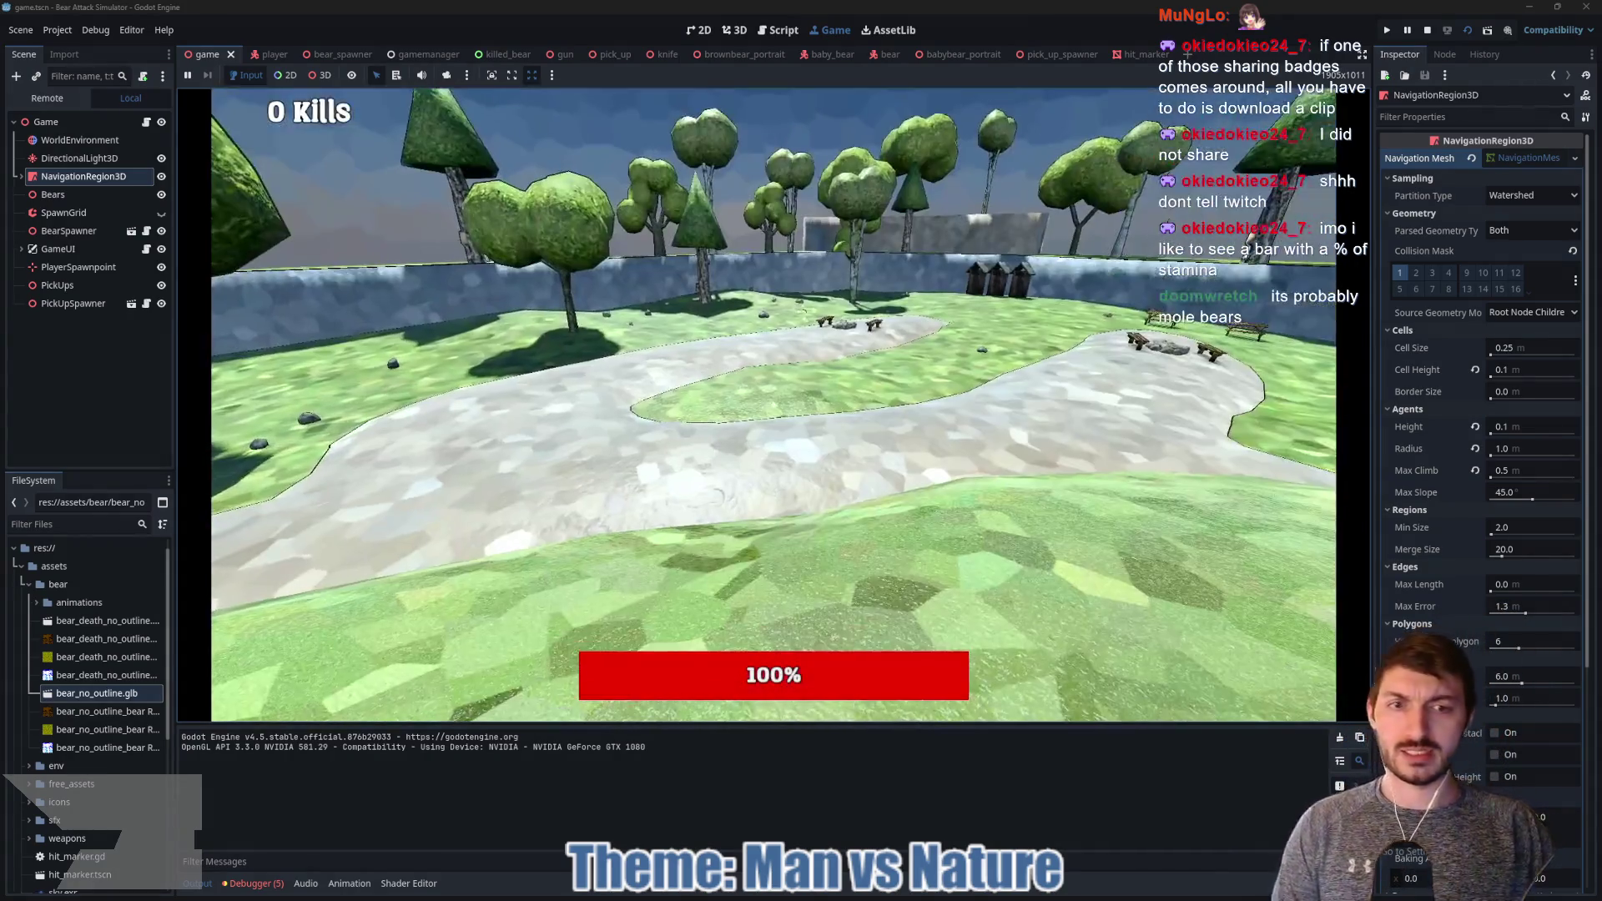
key(w)
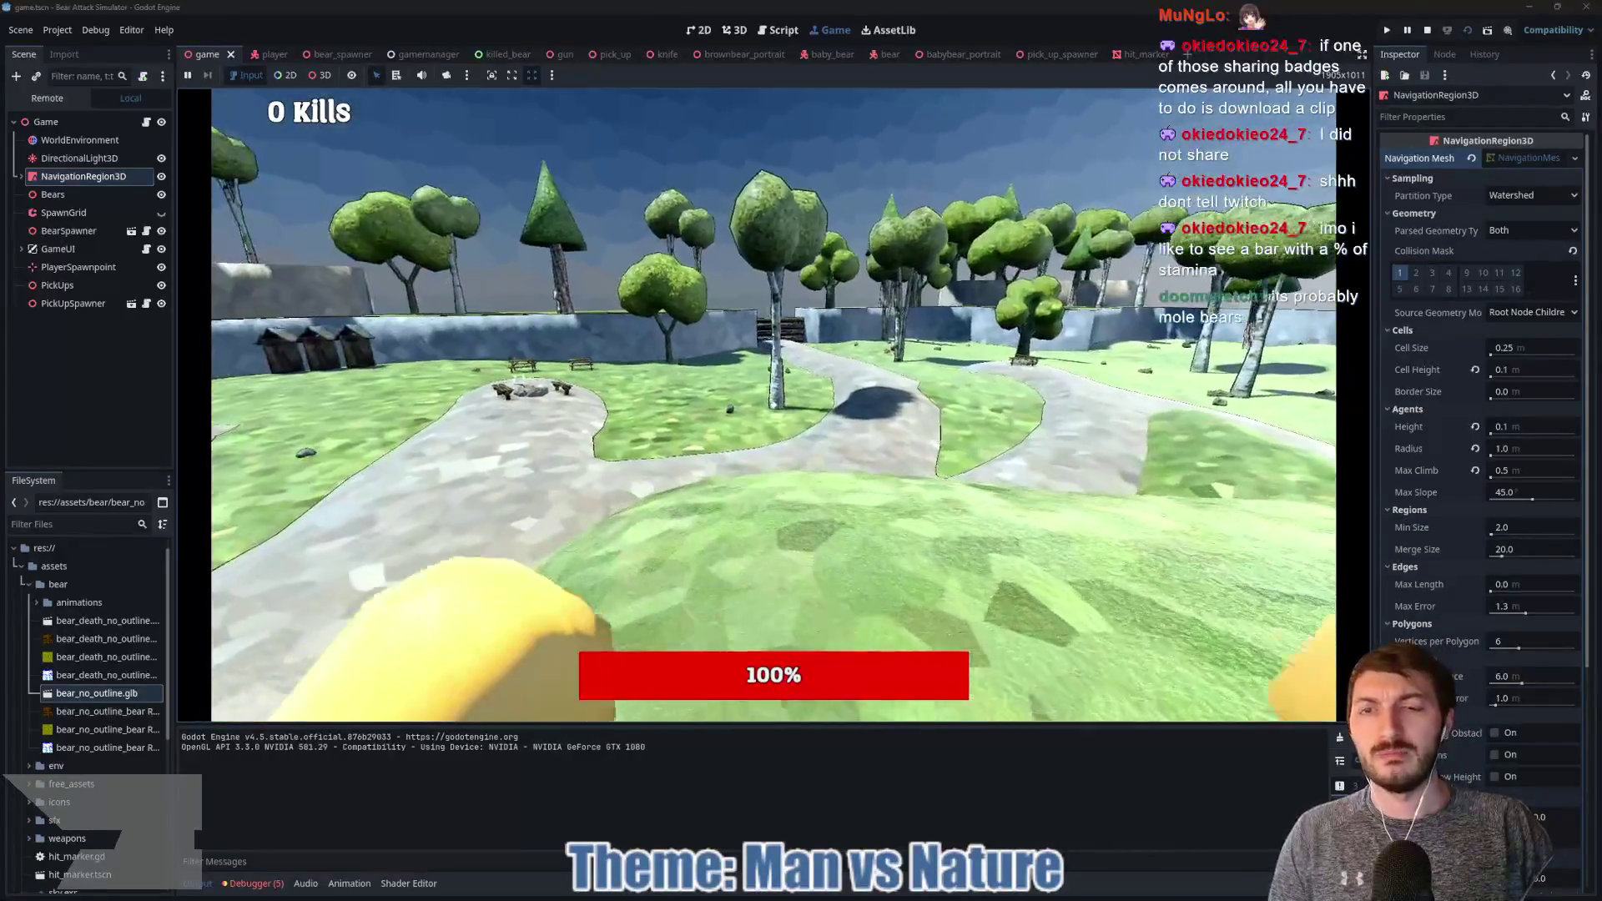
key(w)
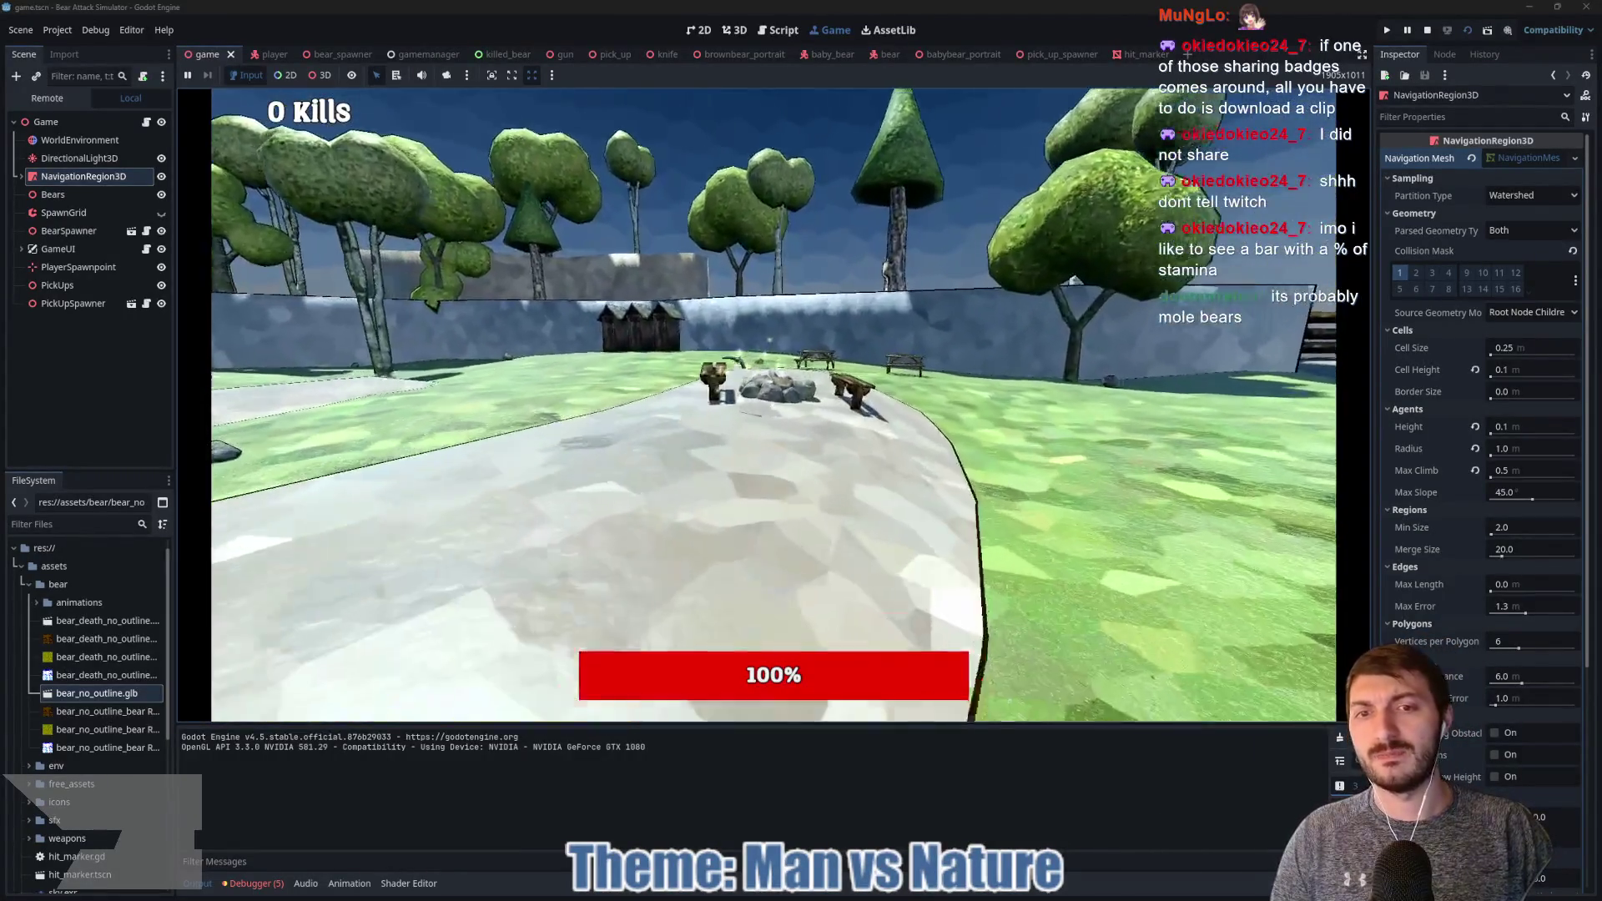
key(e)
Step: Explore the park along the stone path, past the picnic table, cabin, bench and fire pit
key(w)
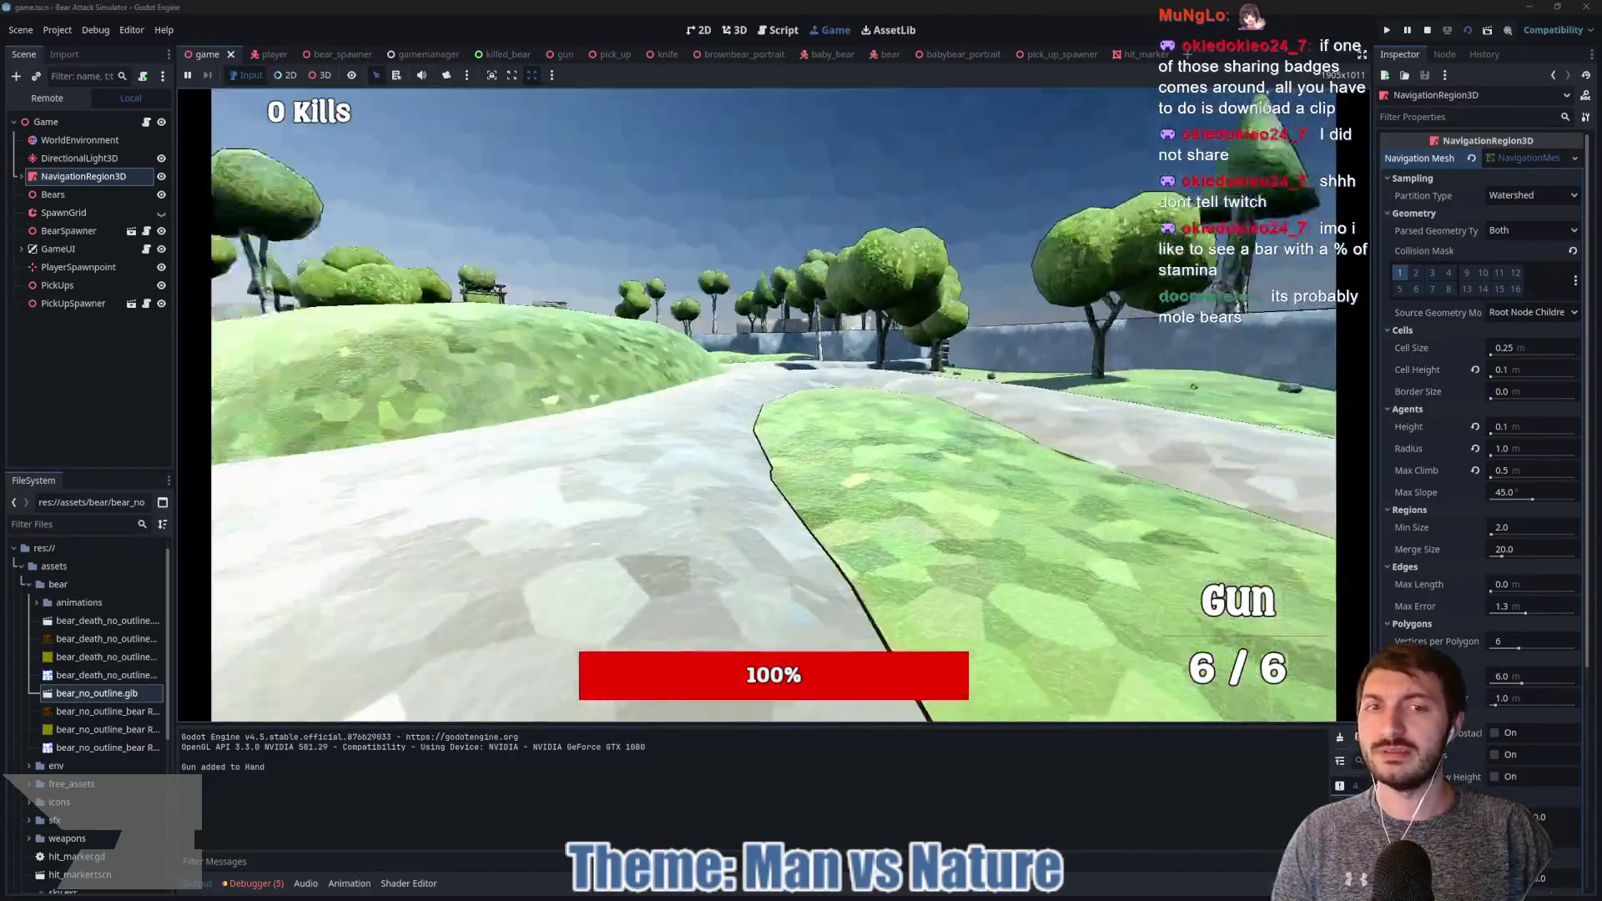
key(w)
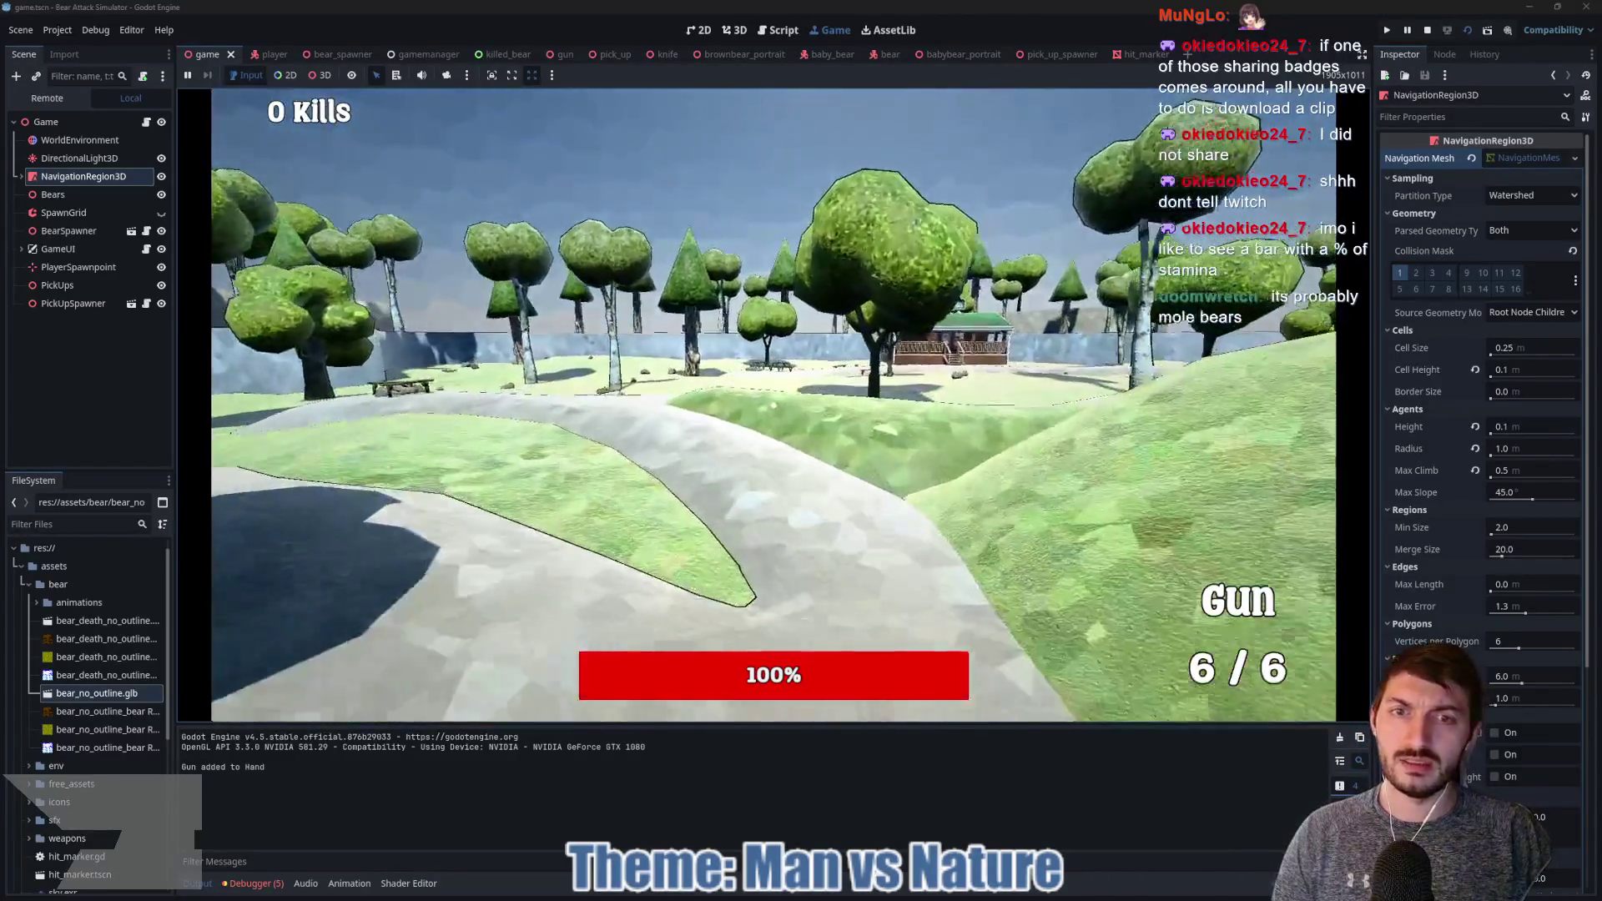
key(w)
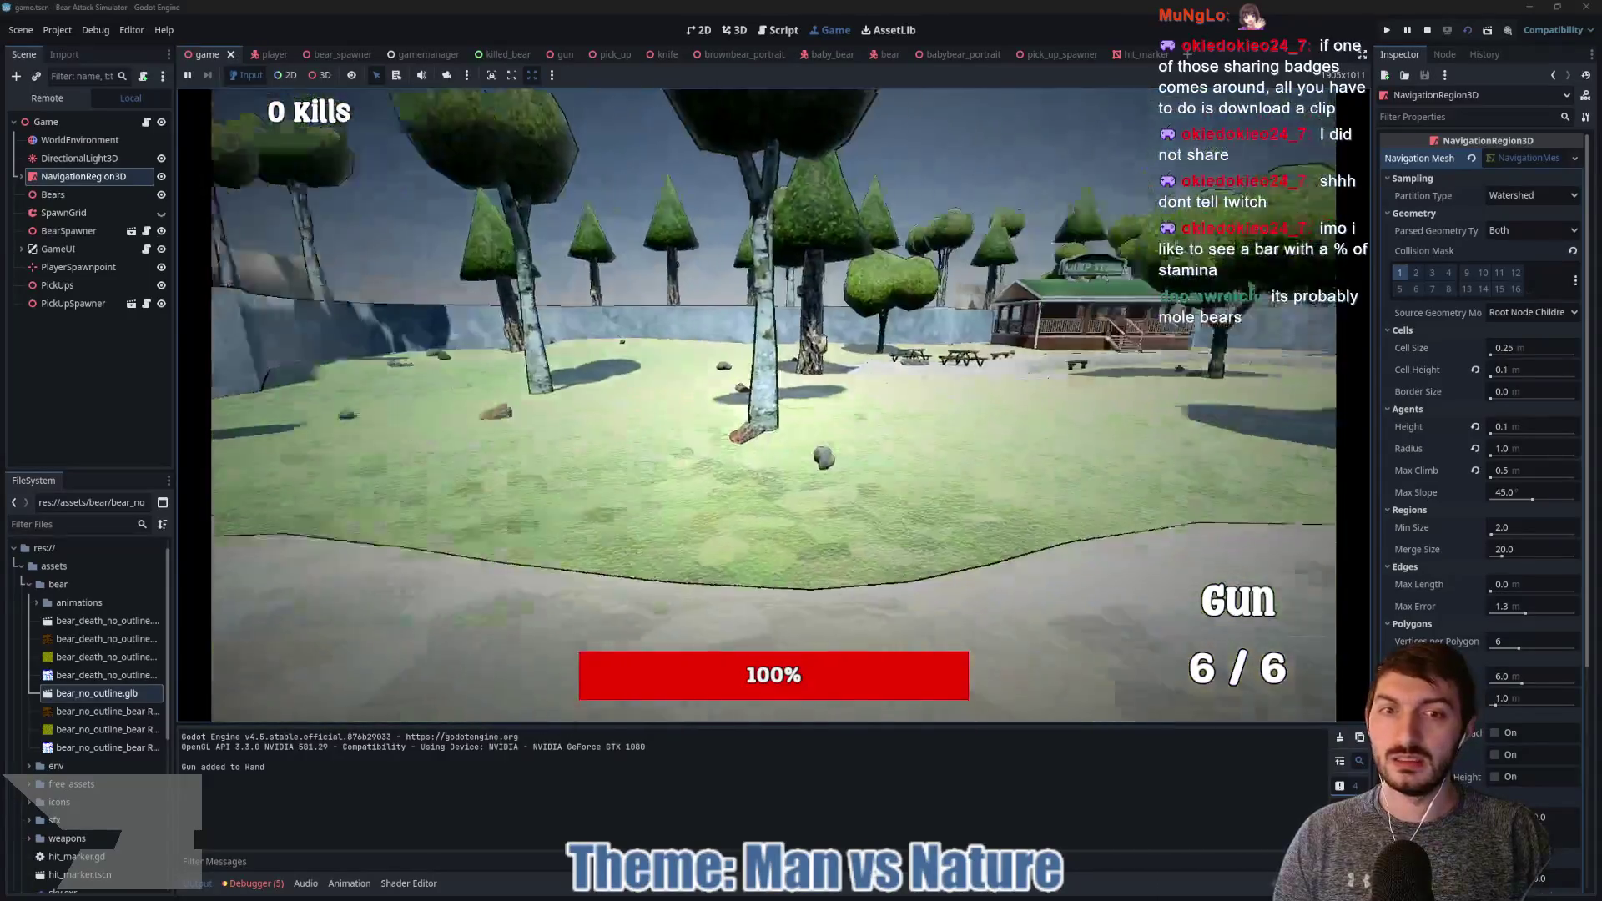
key(w)
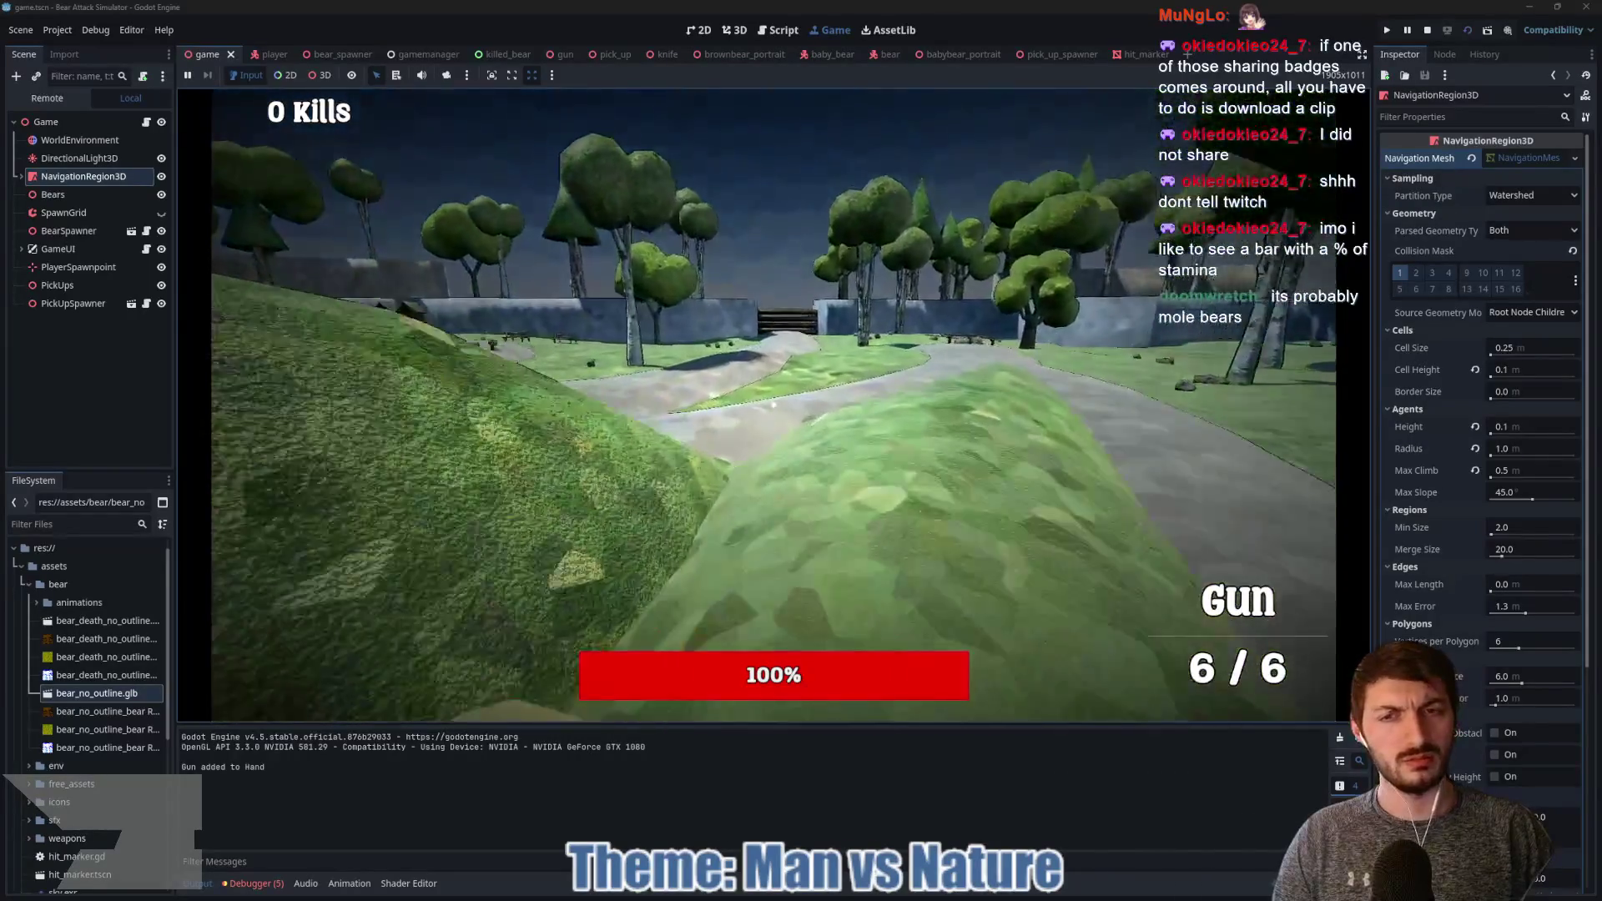
key(w)
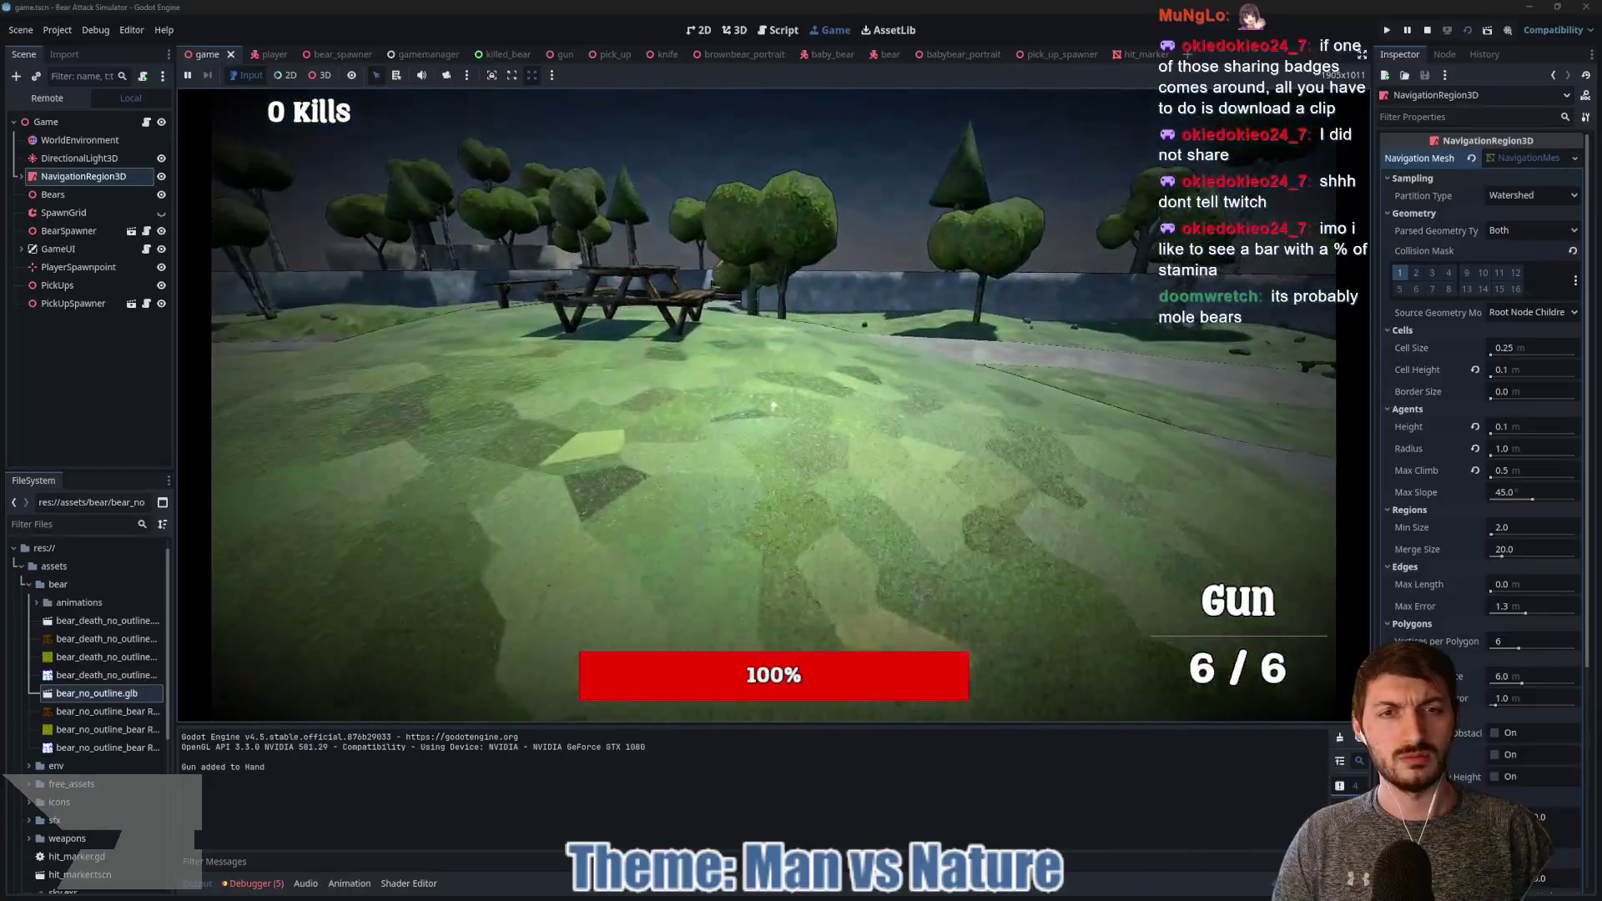
key(w)
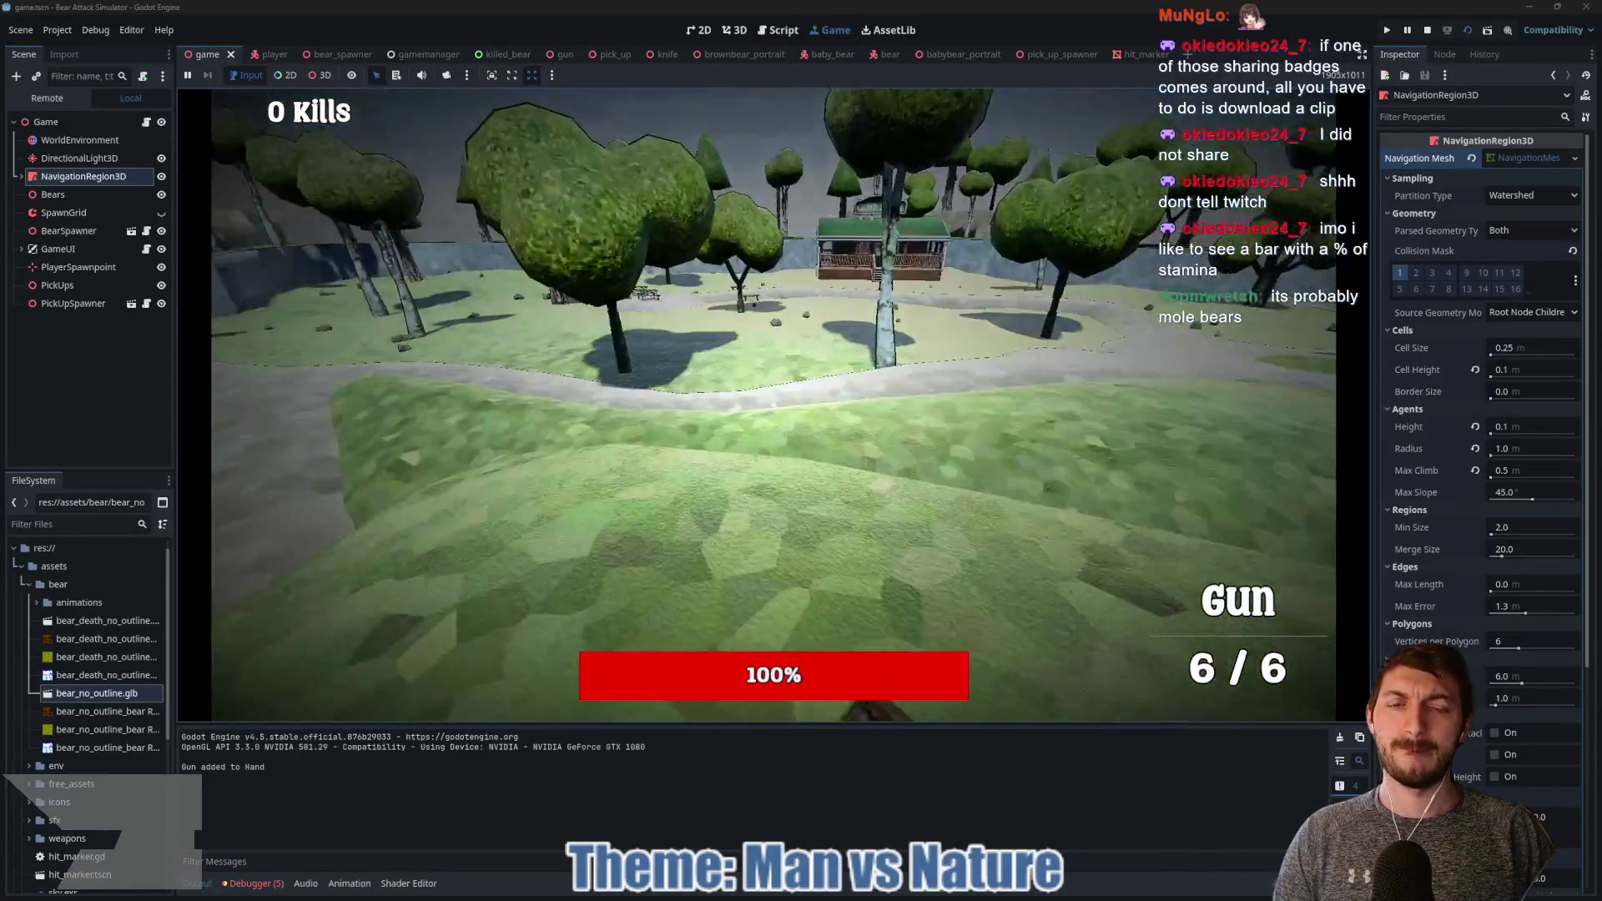
key(w)
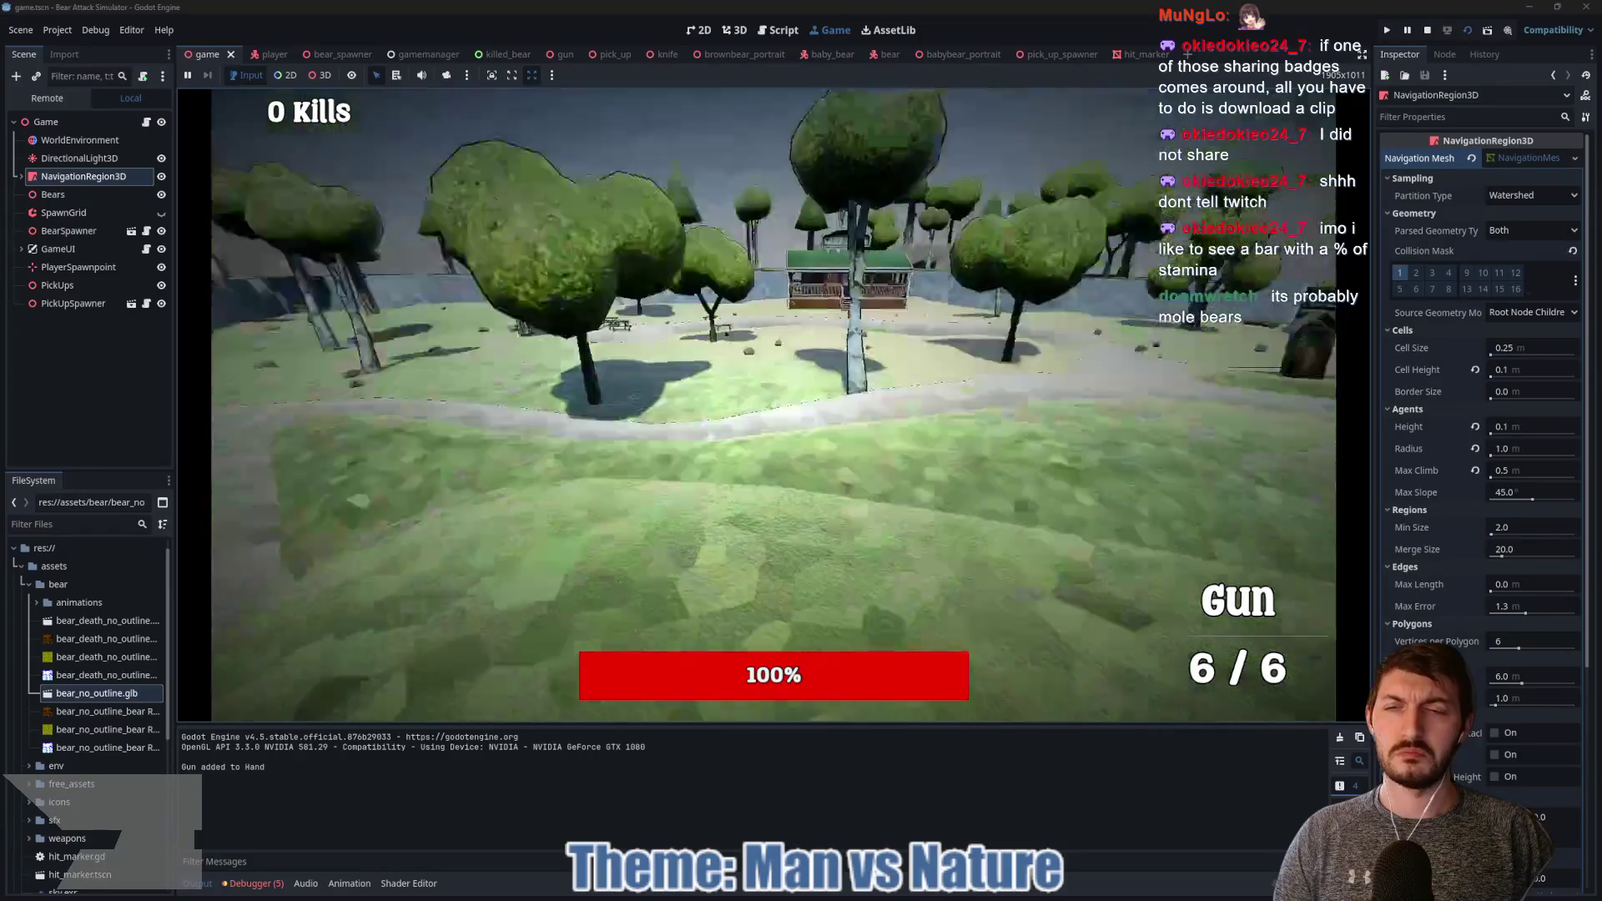
key(w)
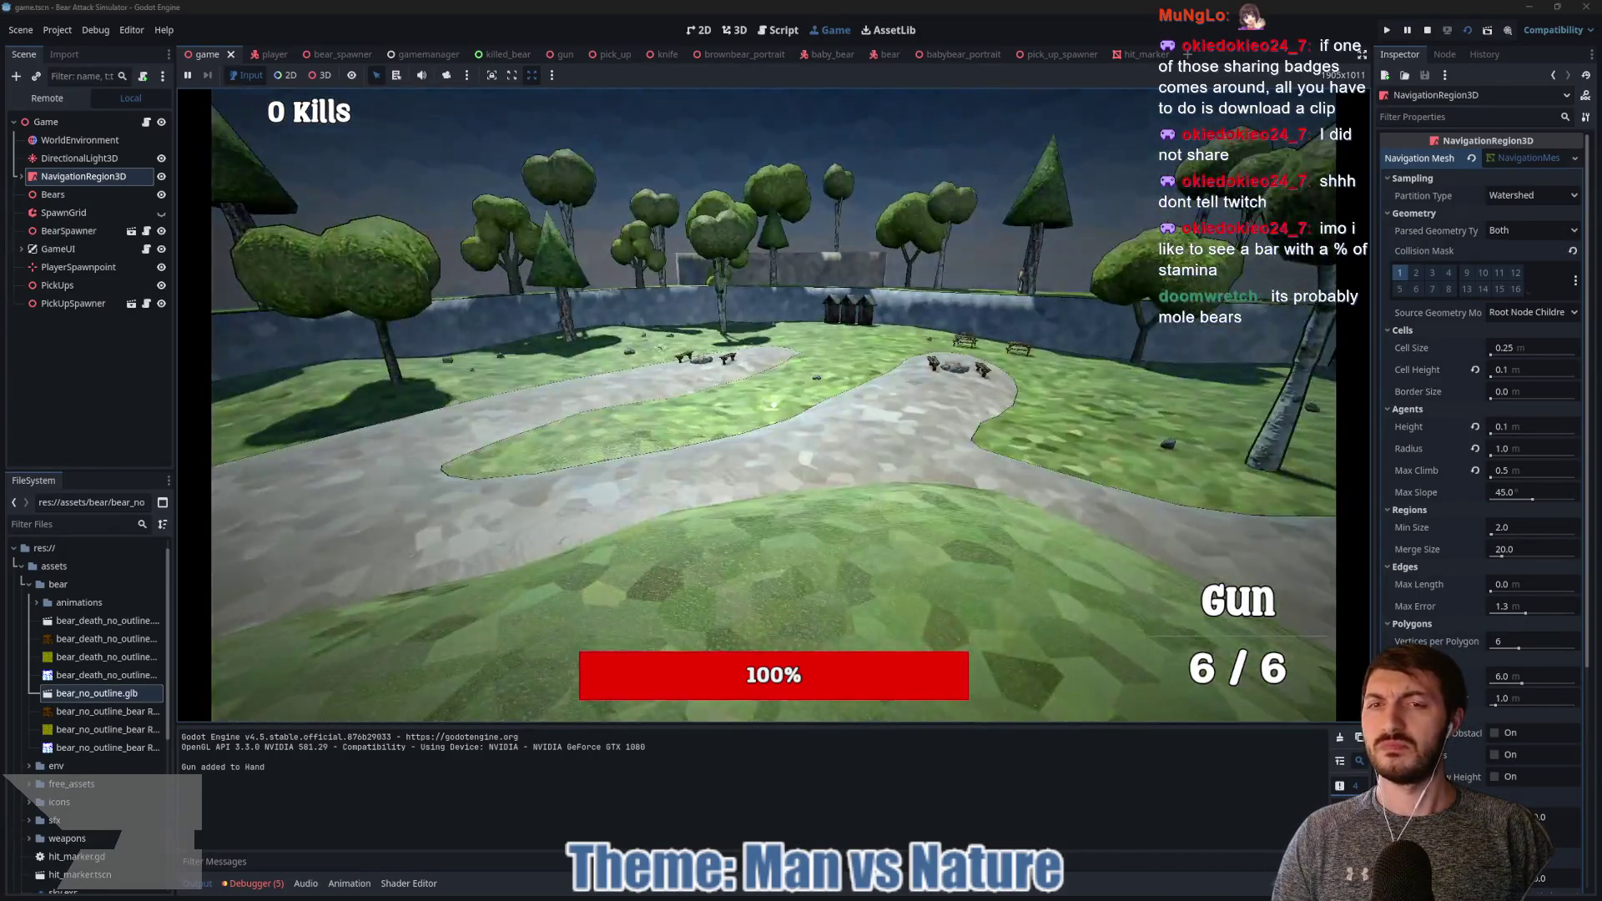
key(w)
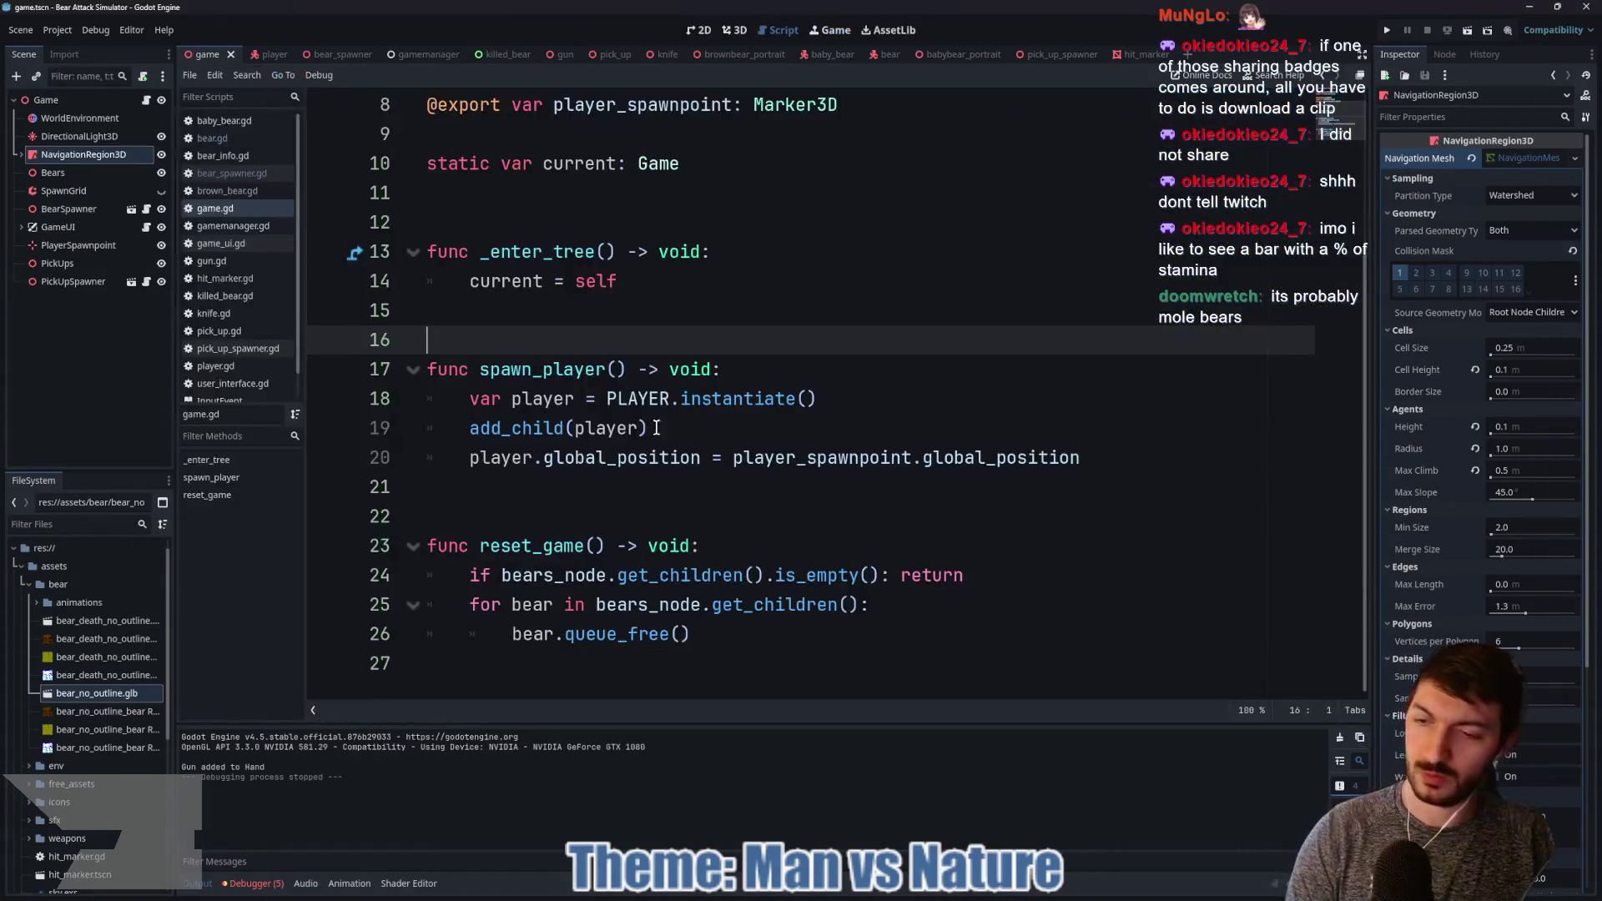
Step: Stop the game, check the Errors list, and delete 'not' from line 23's bear-count check in bear_spawner.gd
key(F8)
click(254, 883)
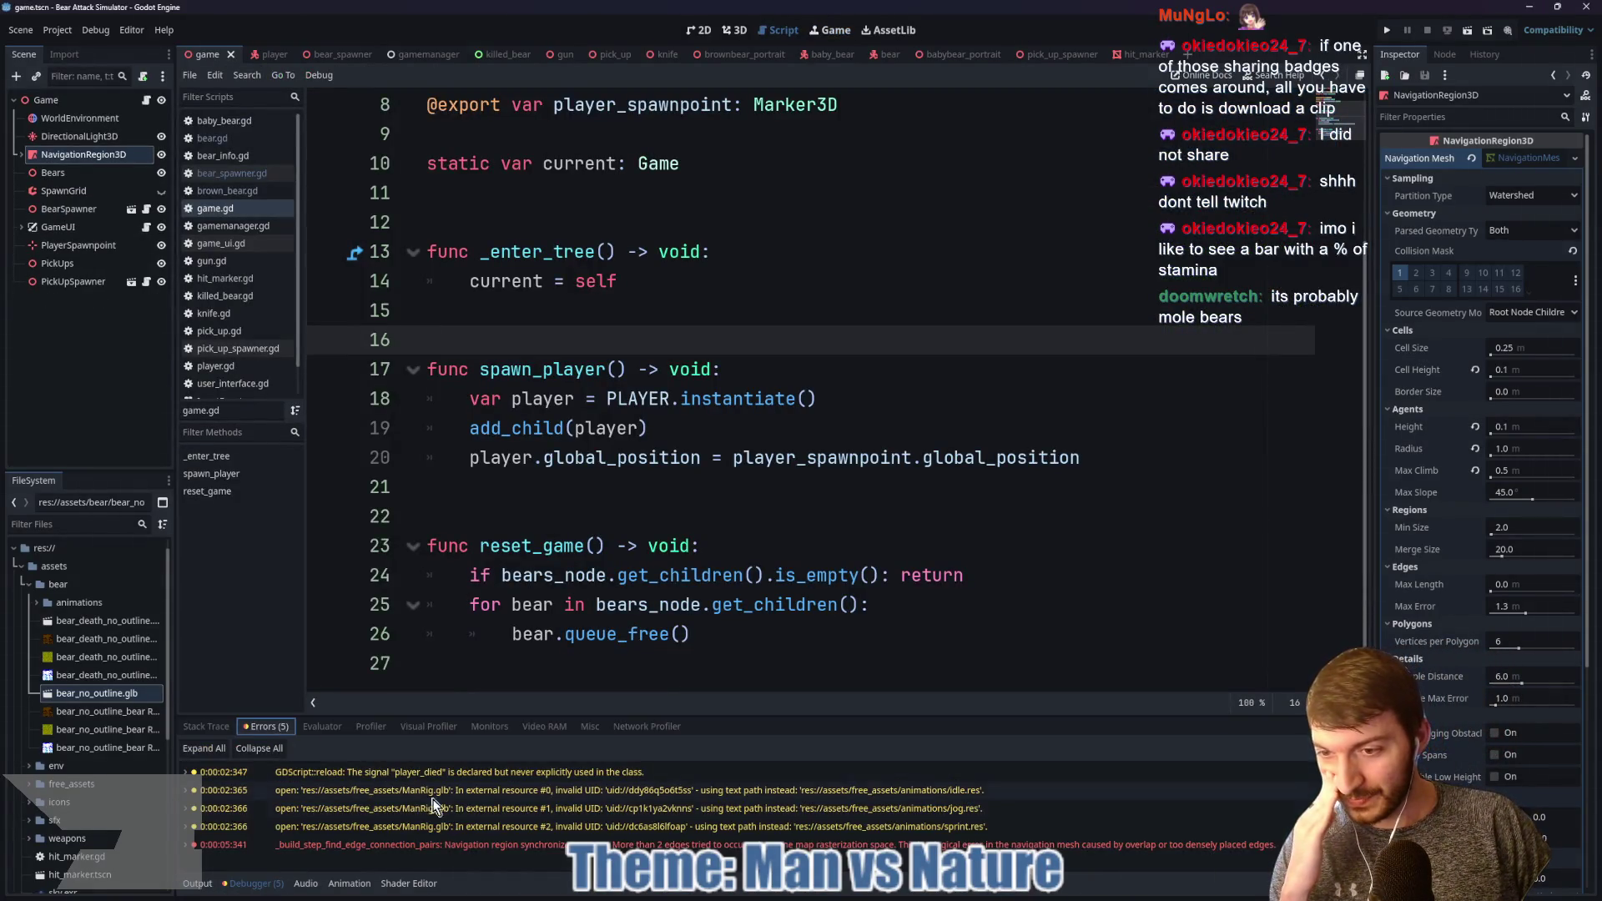
mouse_move(407, 852)
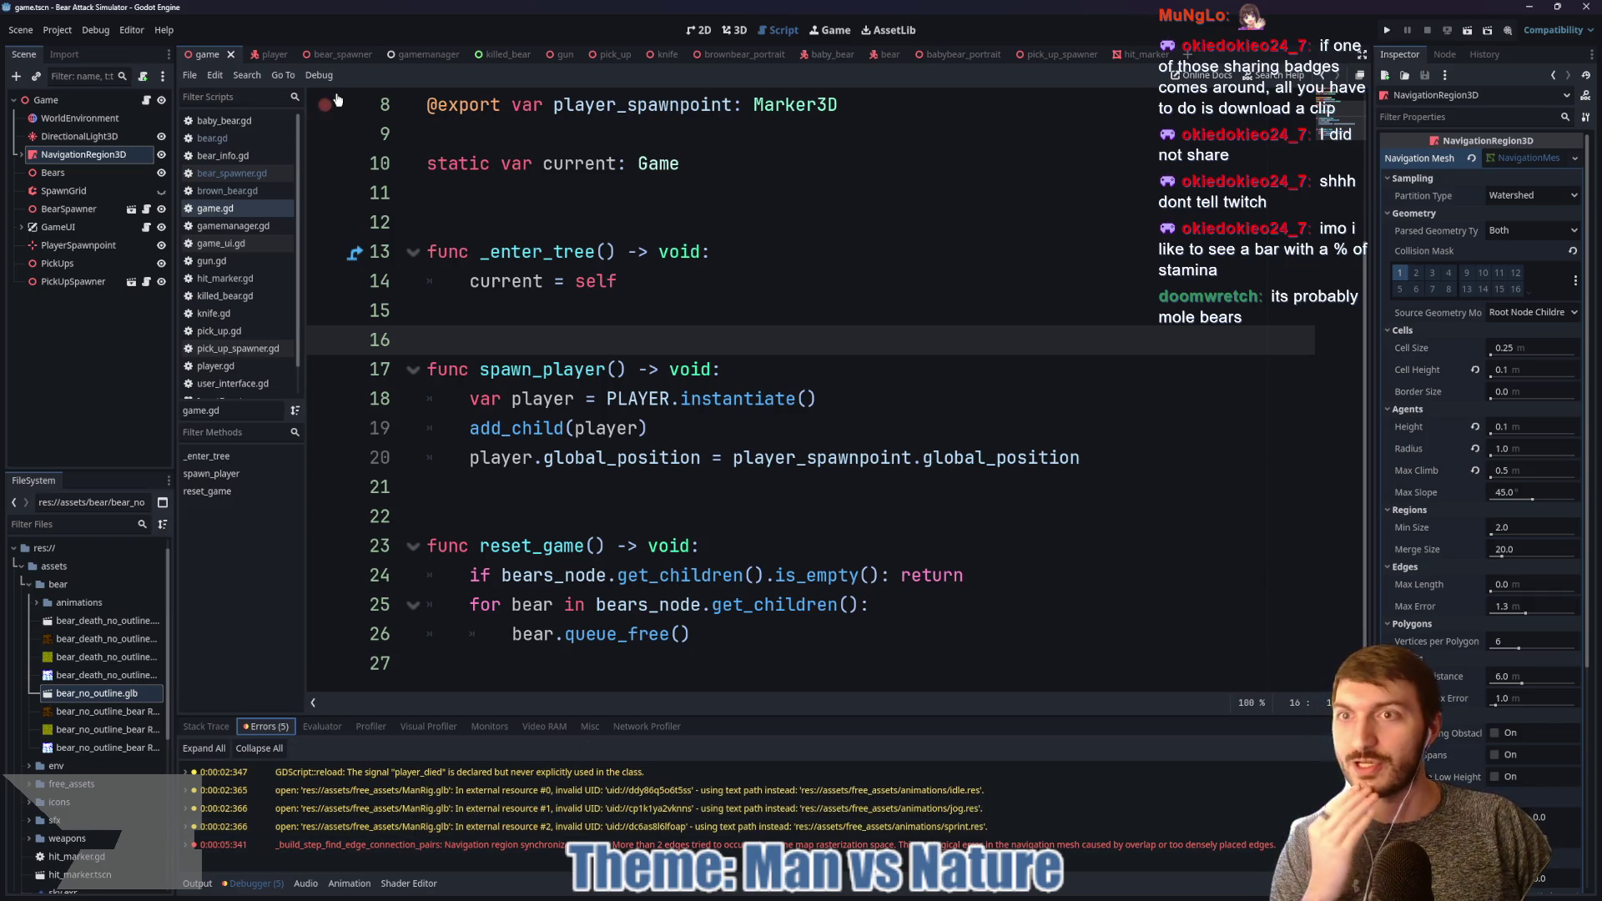
click(342, 52)
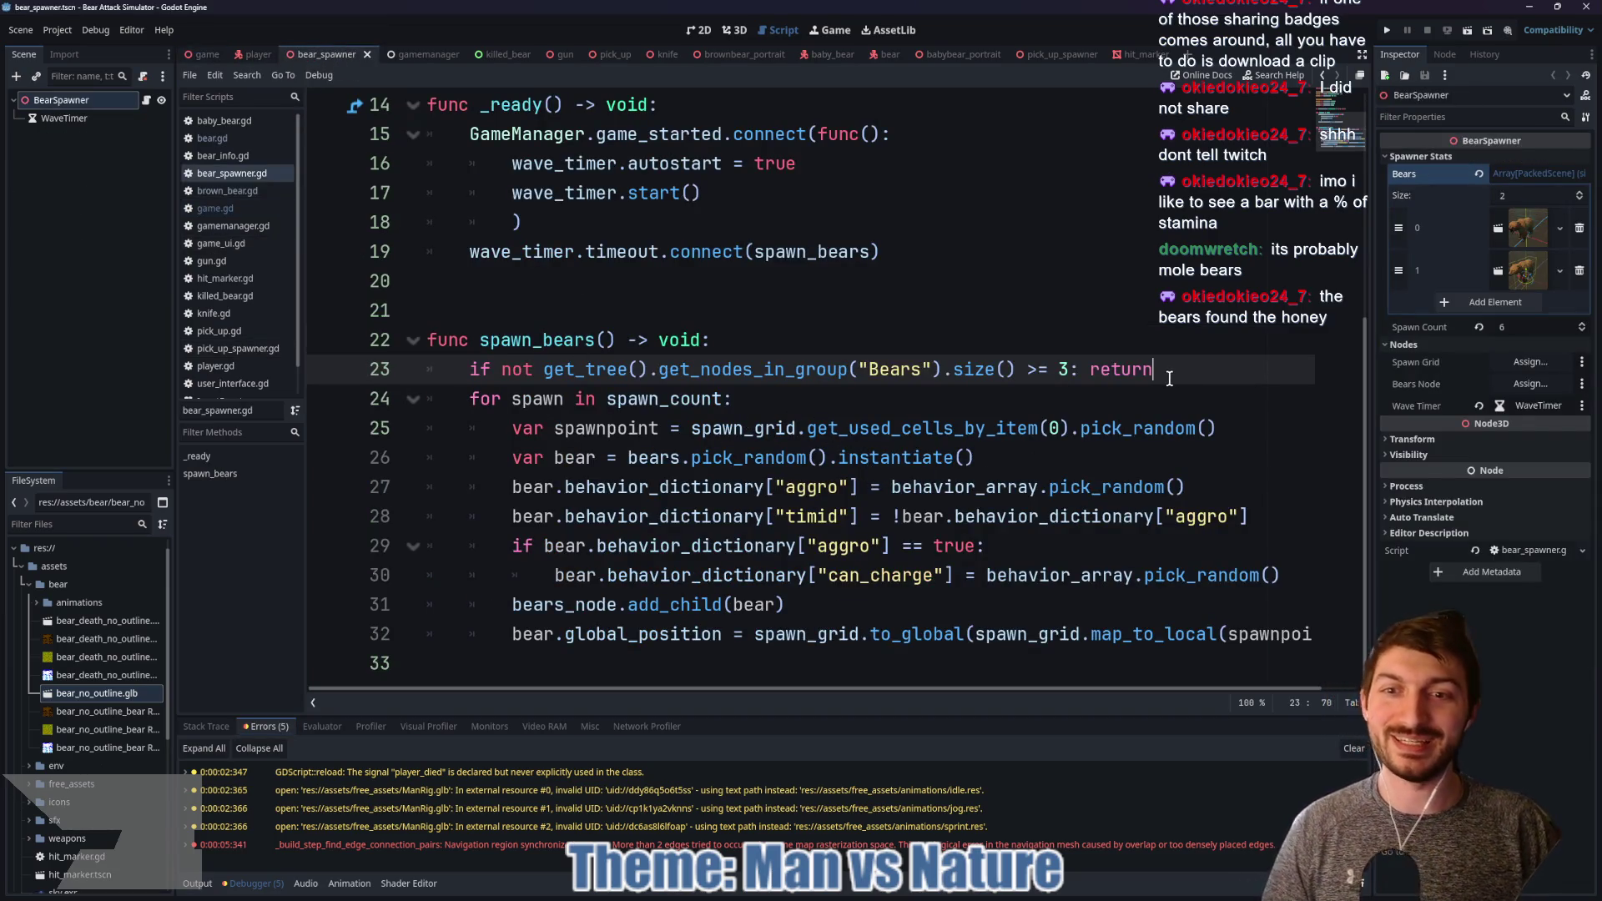
scroll(849, 411, up, 1)
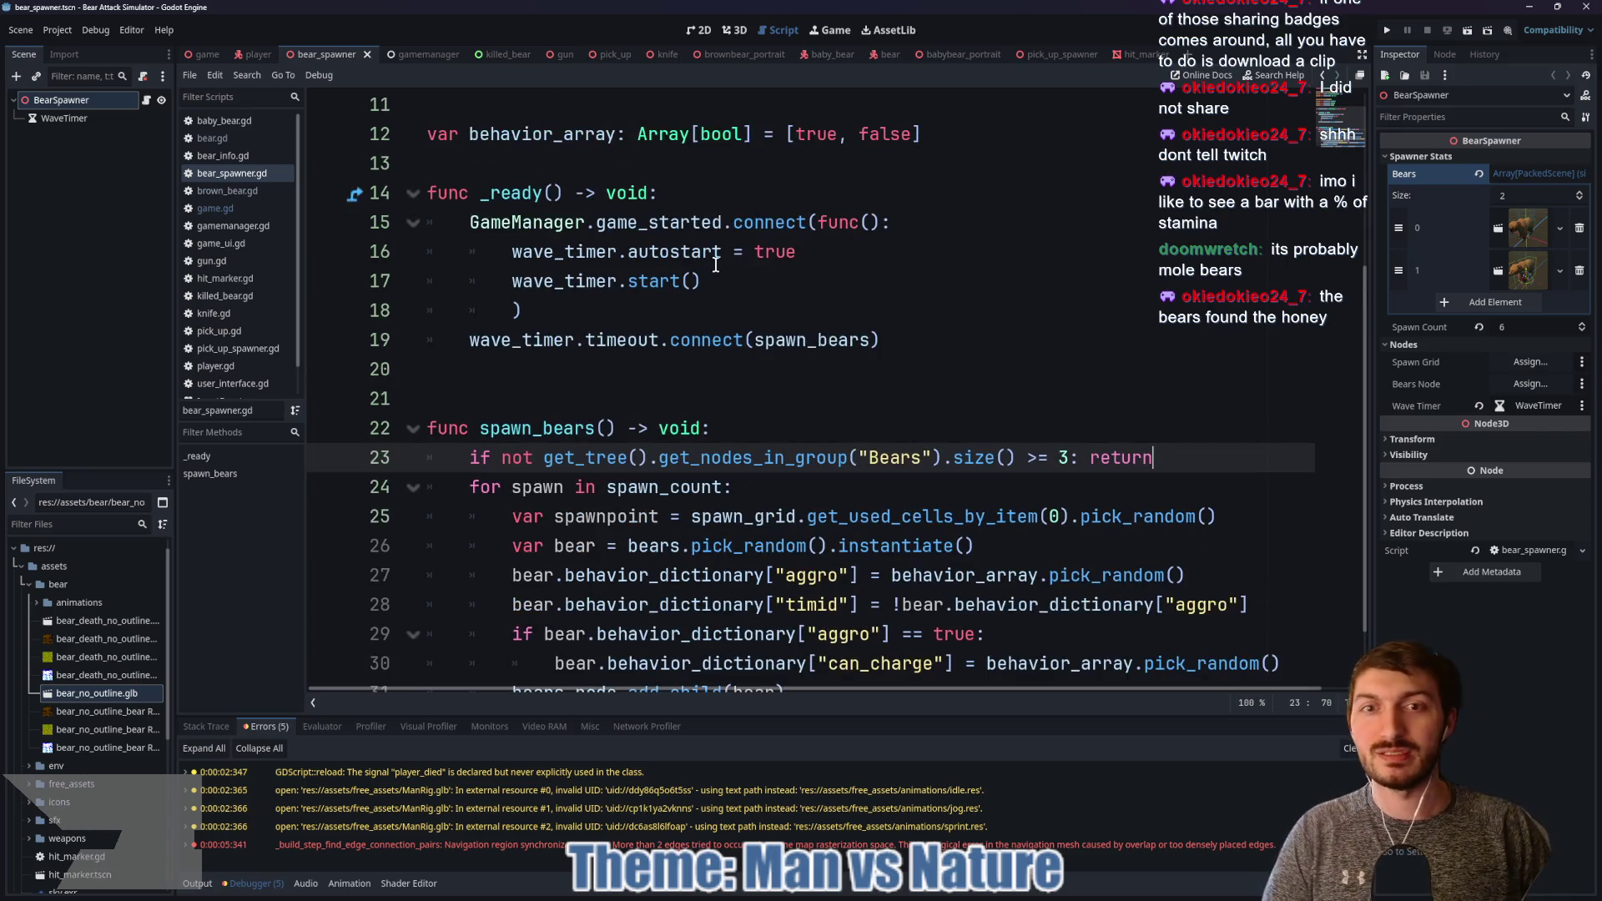
drag(470, 458, 921, 457)
click(527, 461)
key(BackSpace)
key(BackSpace)
key(BackSpace)
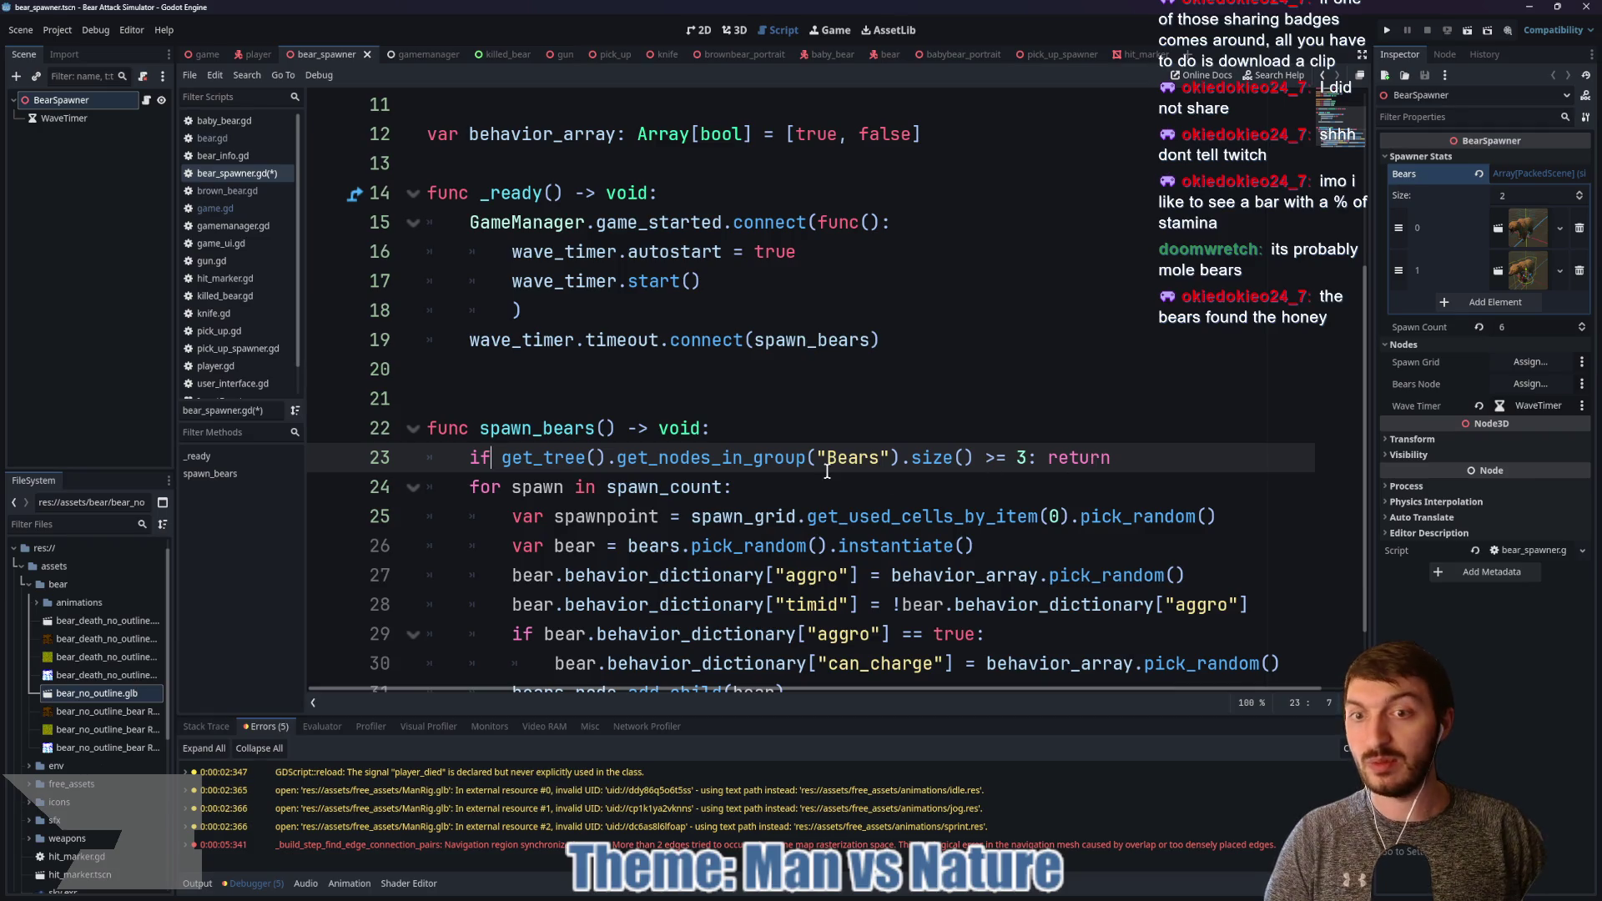
Step: Inspect the WaveTimer node's autostart and start code, then relaunch the game with F5
click(63, 118)
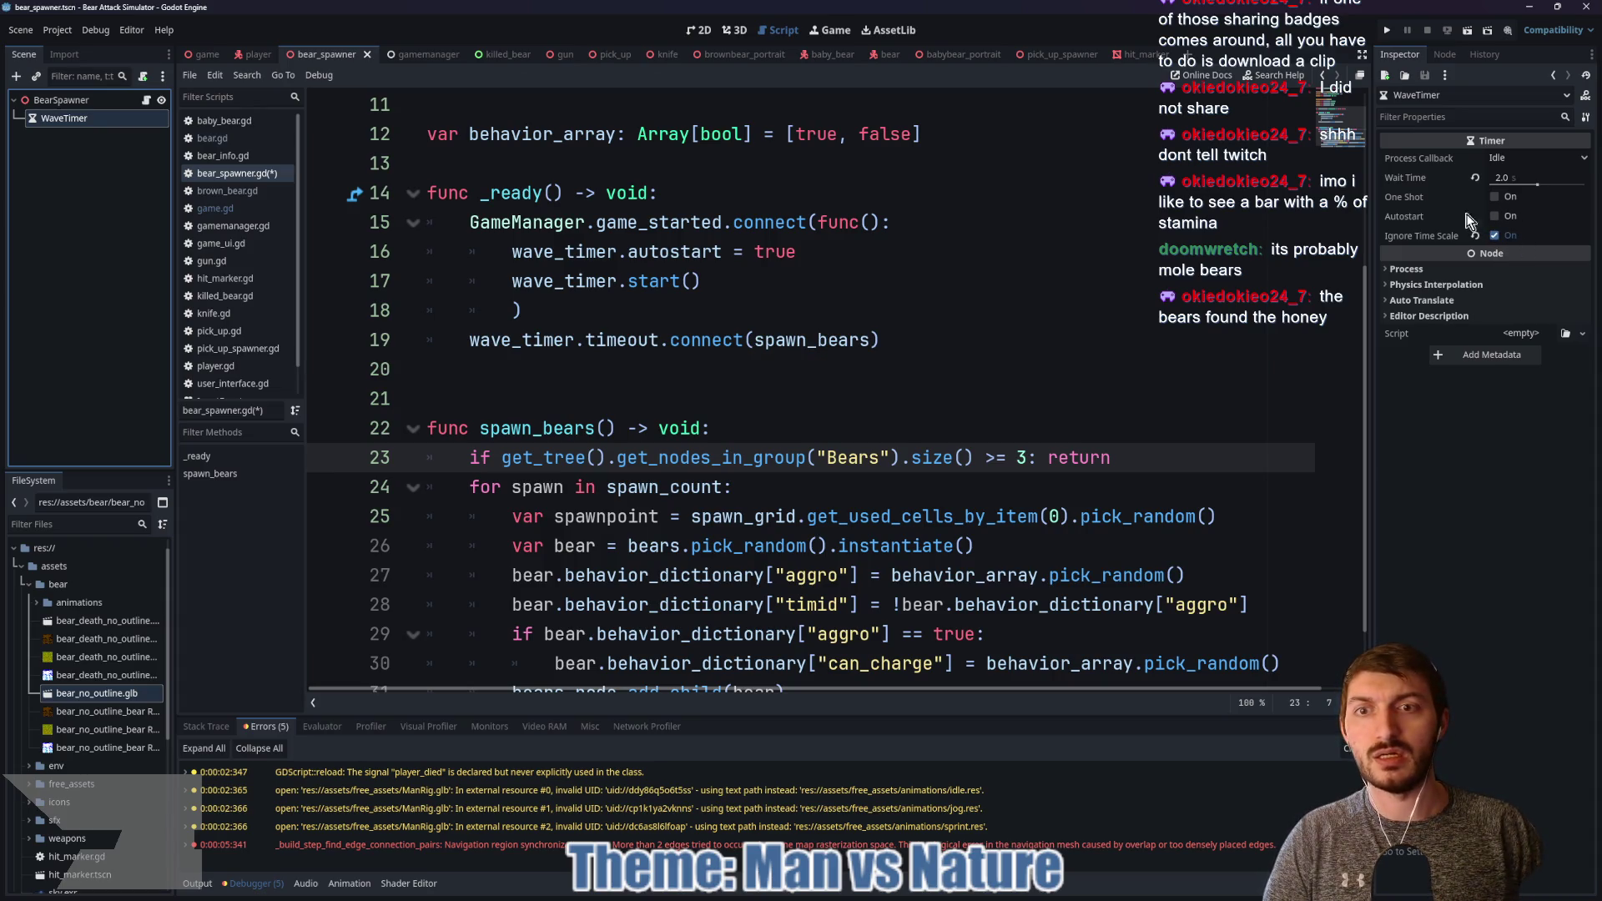
mouse_move(716, 268)
mouse_down()
mouse_move(483, 248)
mouse_move(505, 269)
mouse_up()
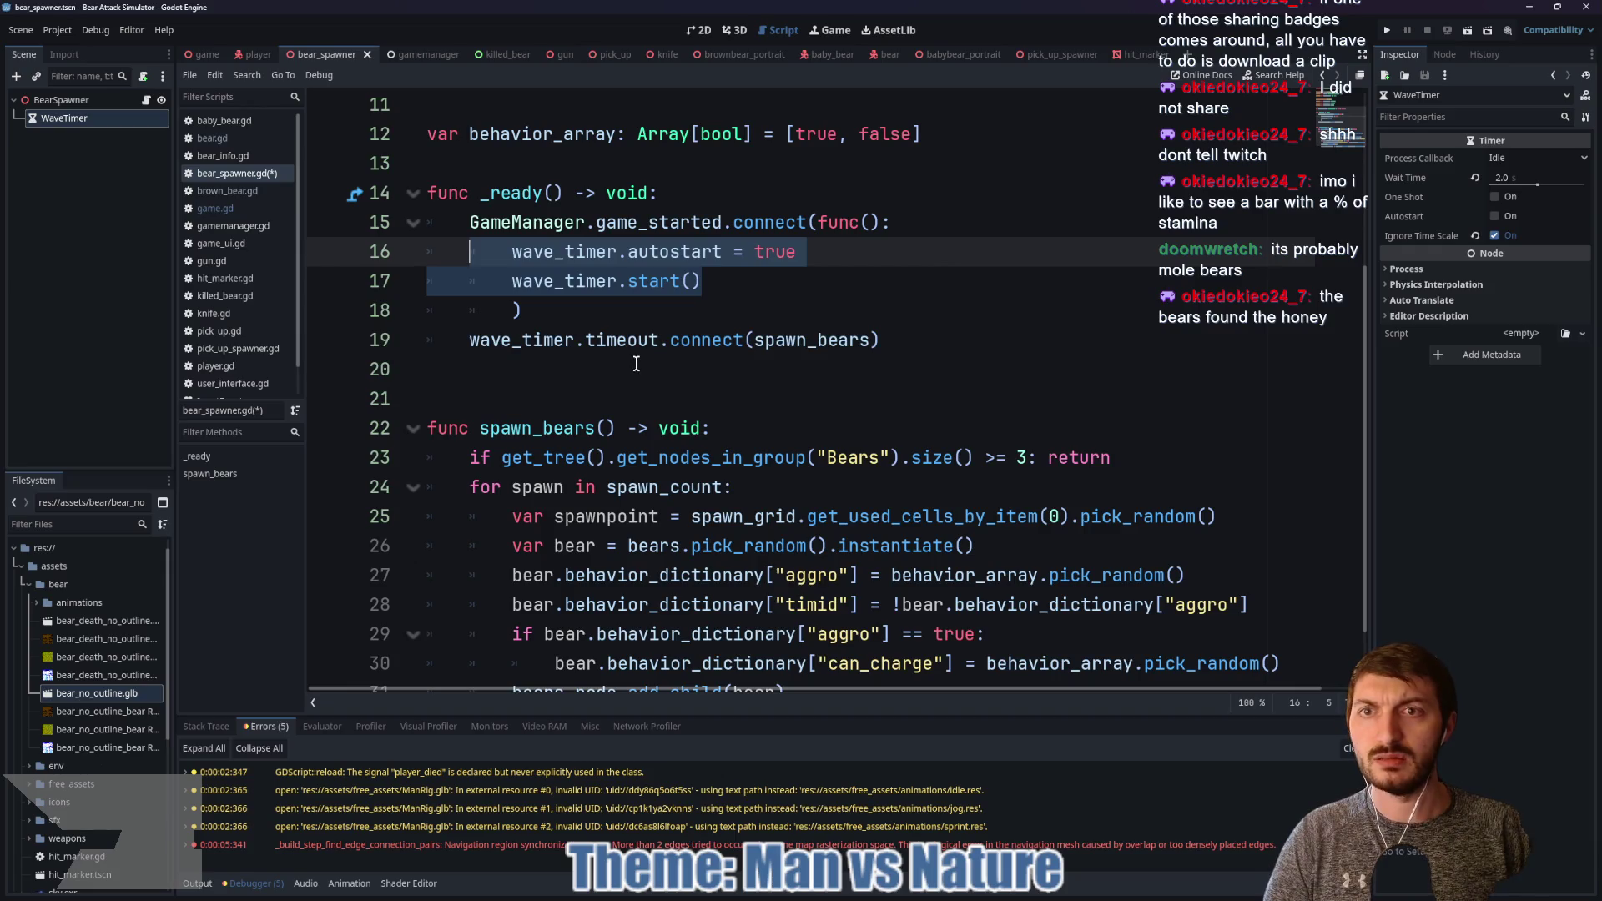
scroll(644, 365, up, 2)
click(65, 101)
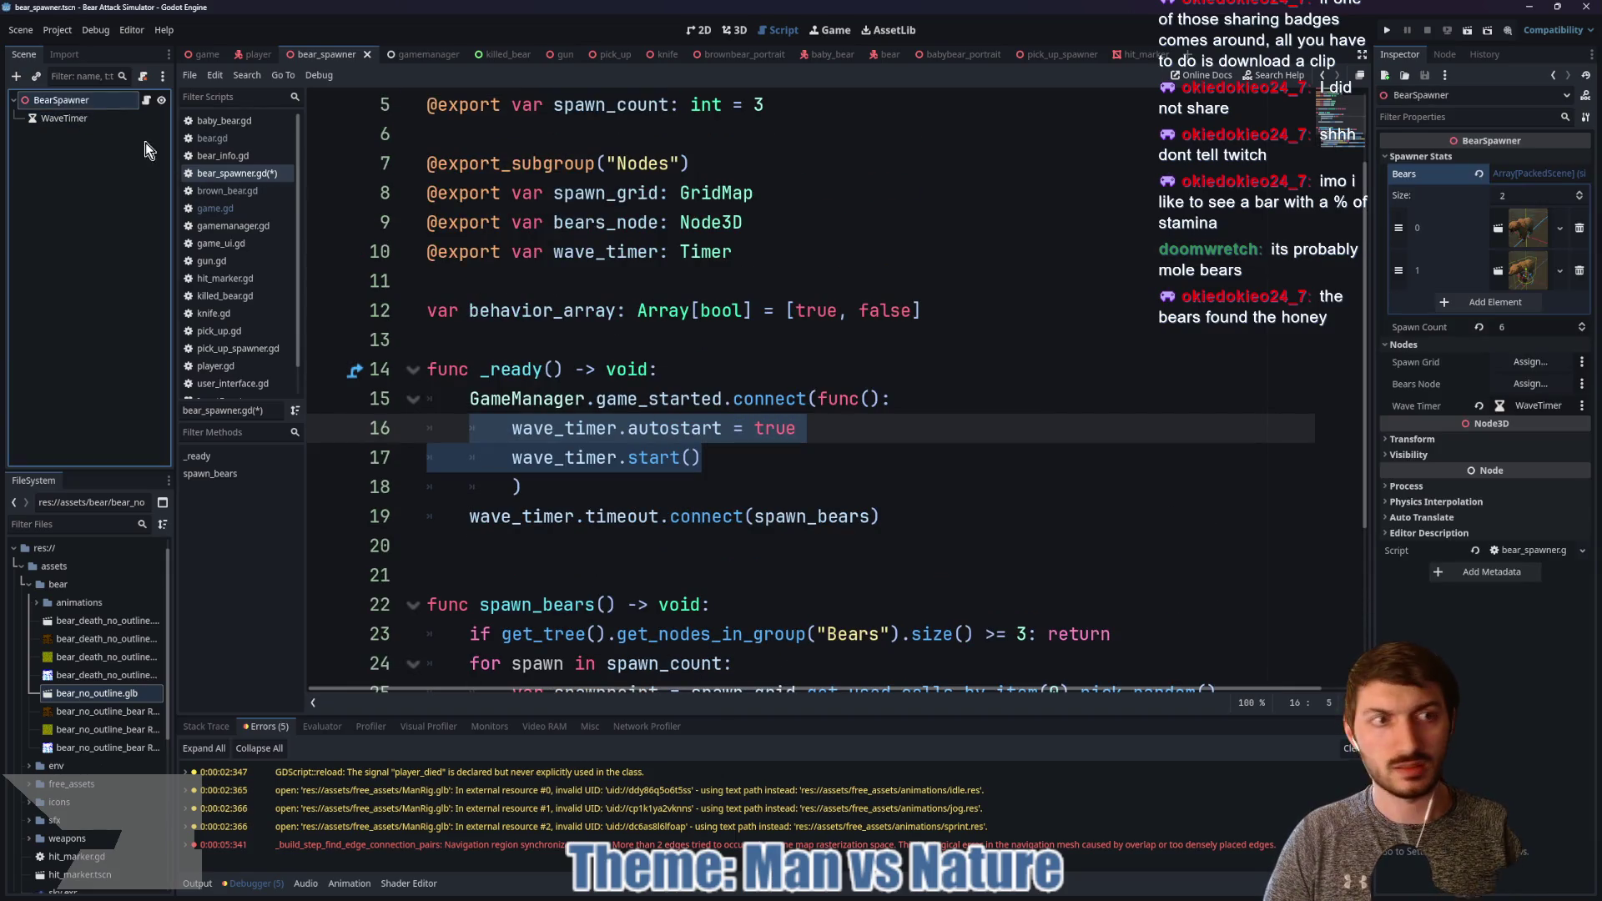
key(F5)
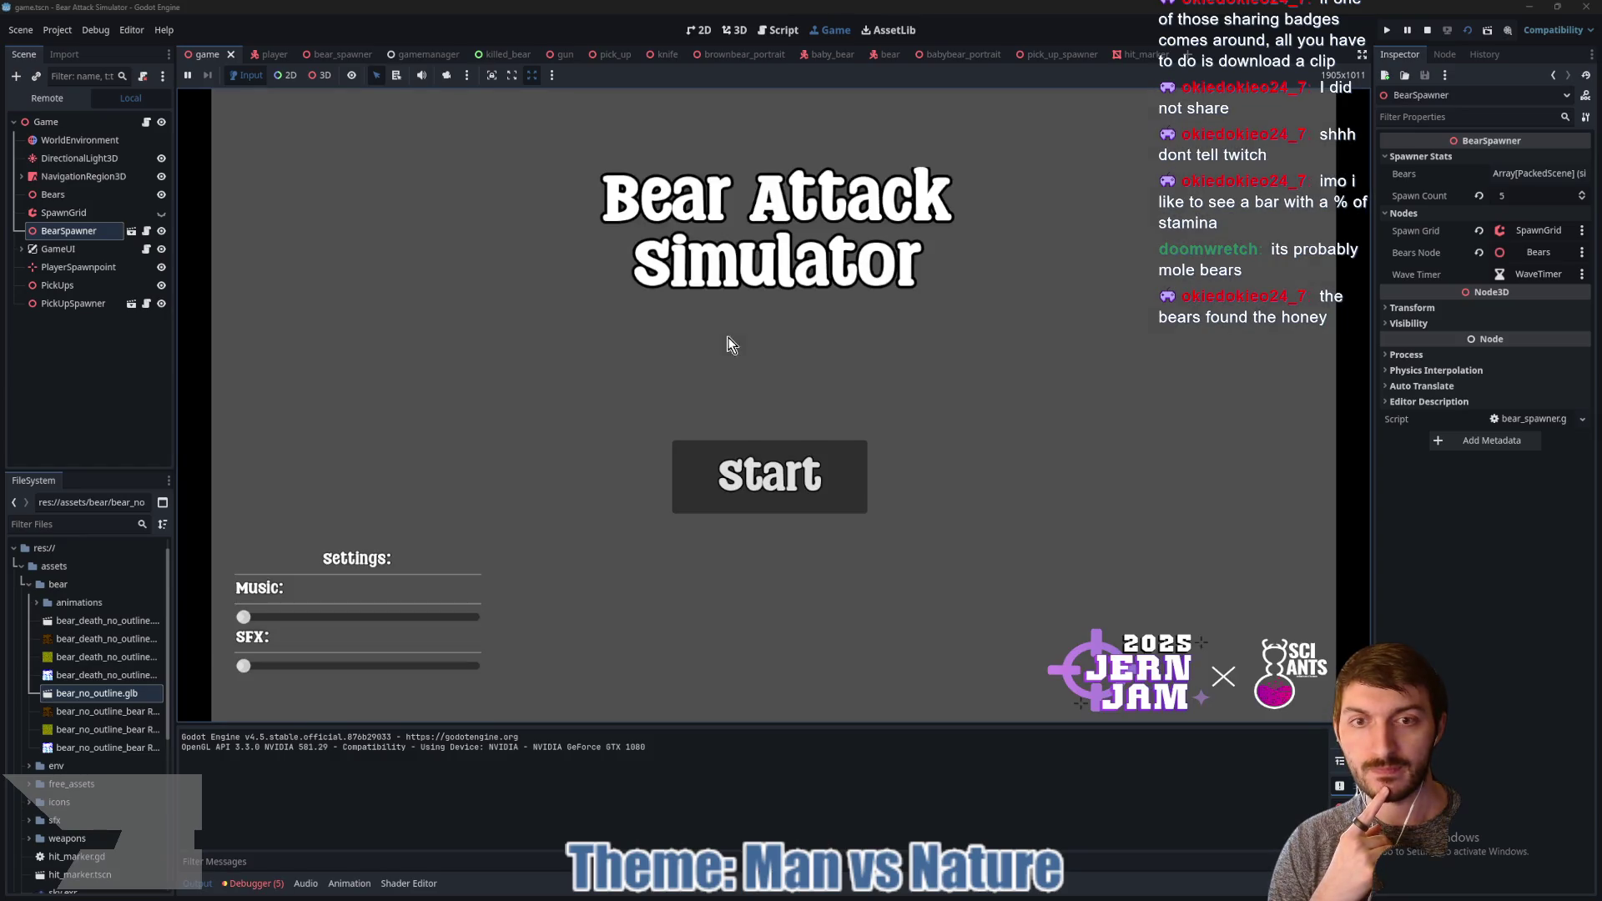
Step: Start a new round and hunt down two bears along the path and over the hill
click(767, 476)
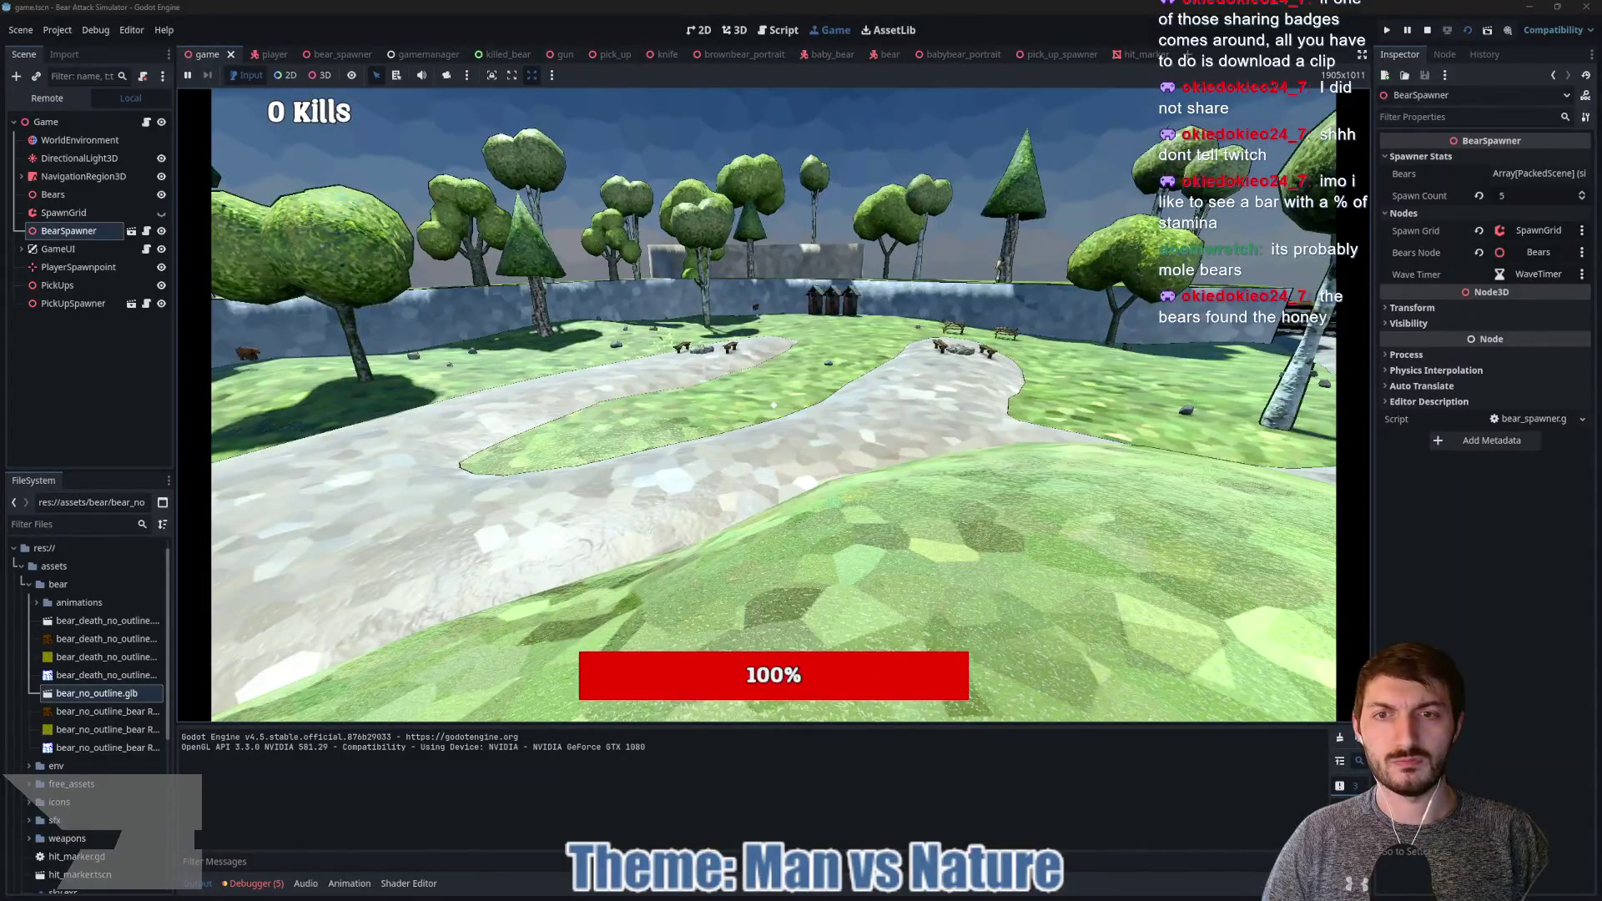
key(w)
key(w)
key(w)
key(w)
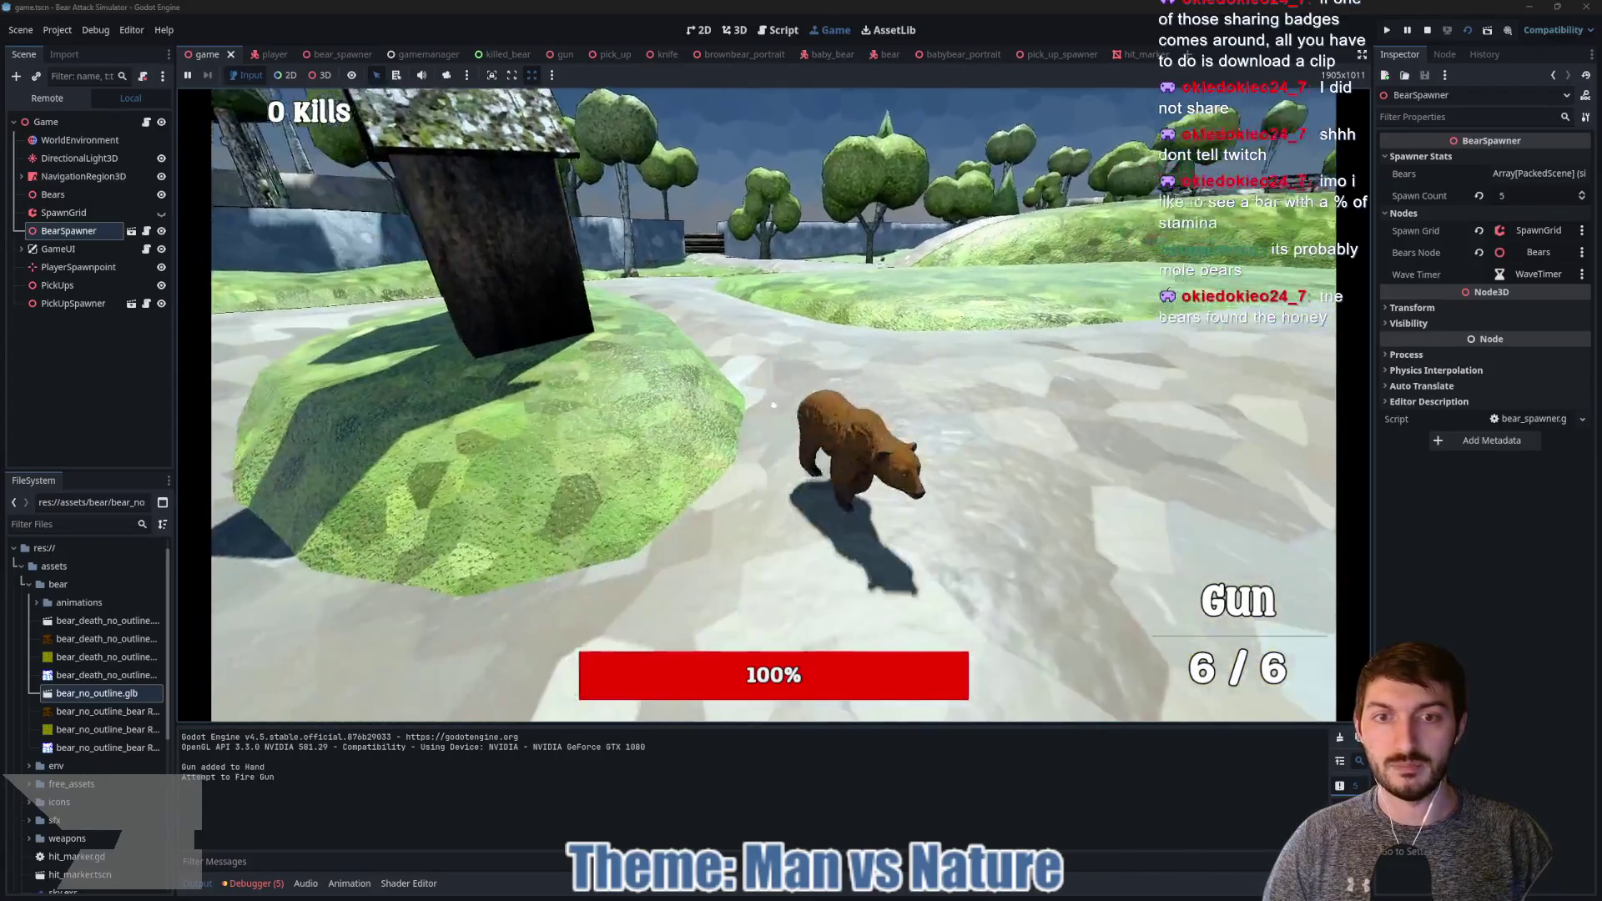
click(745, 363)
click(745, 363)
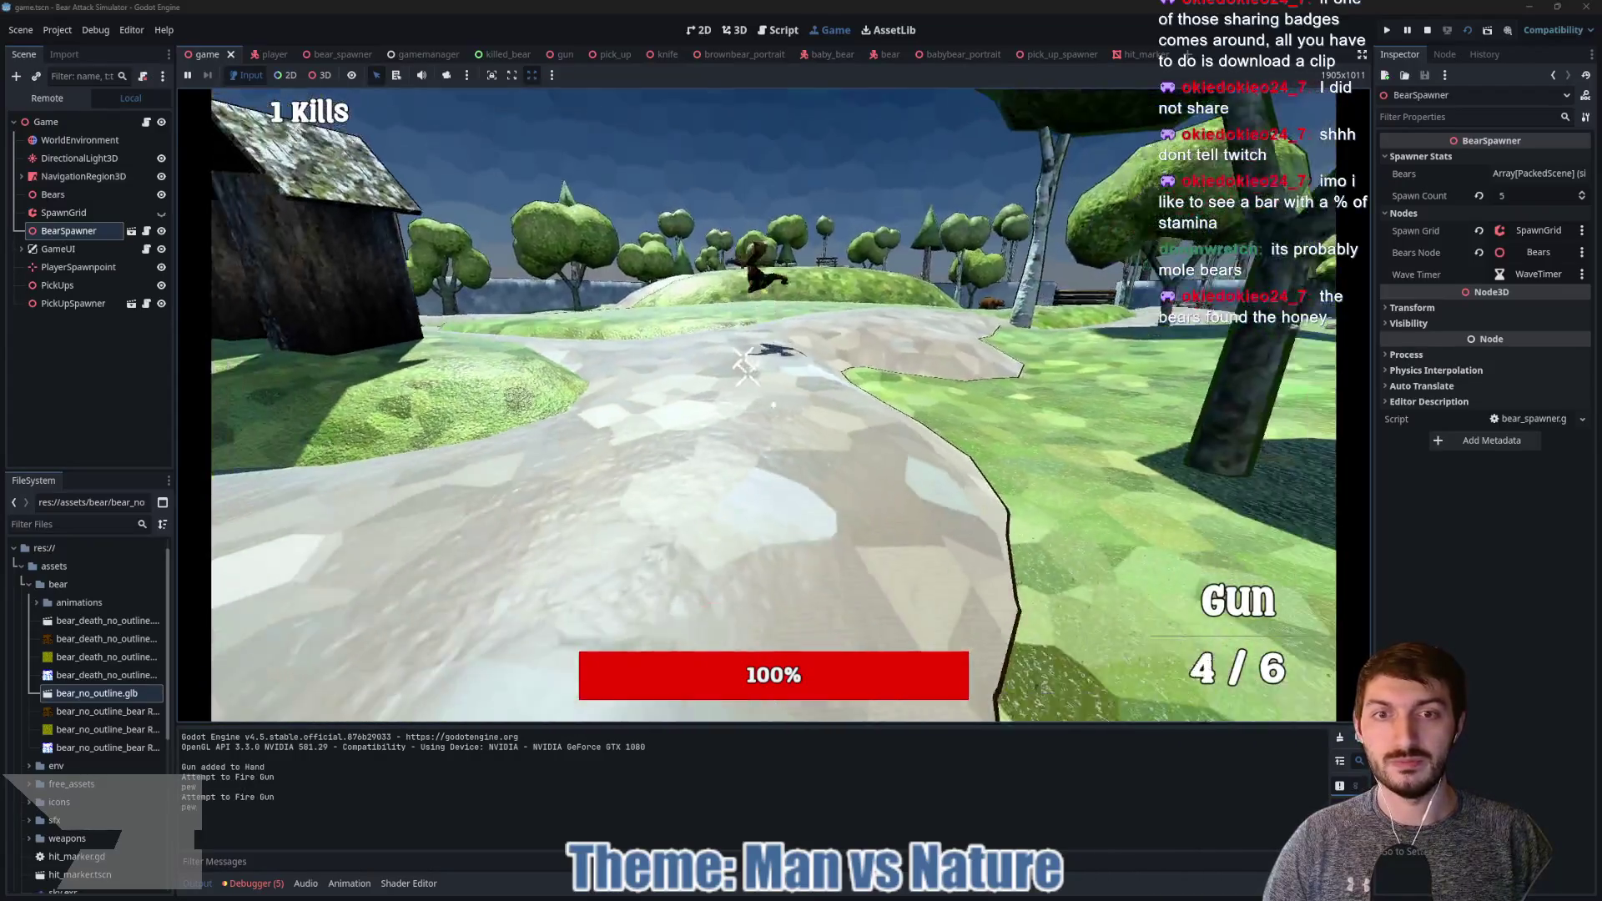
key(w)
key(w)
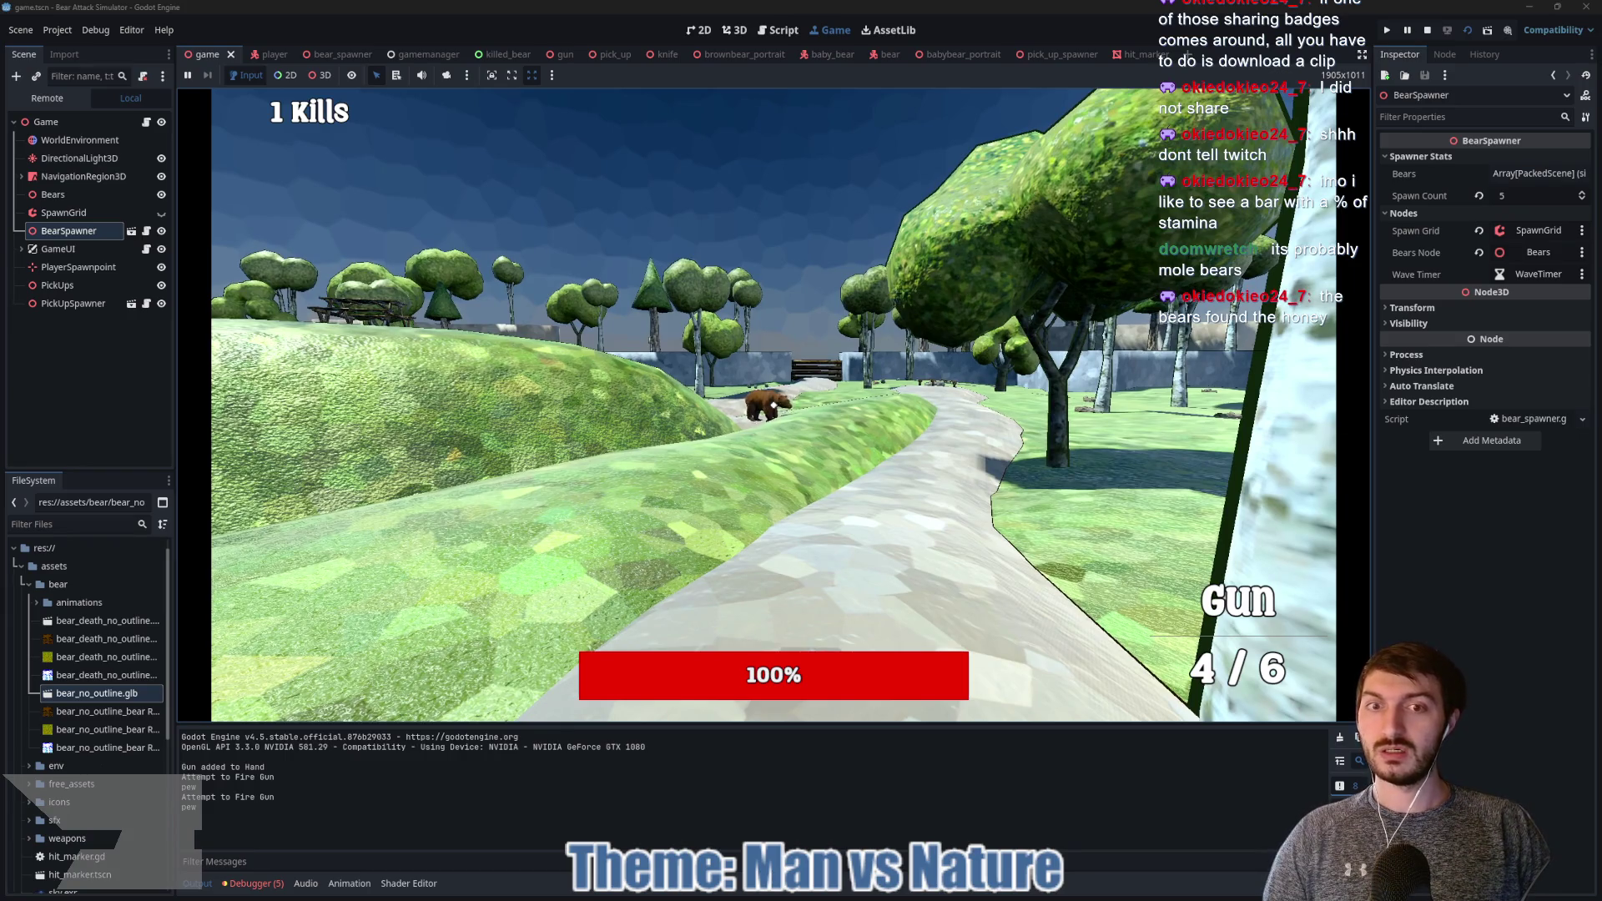
key(a)
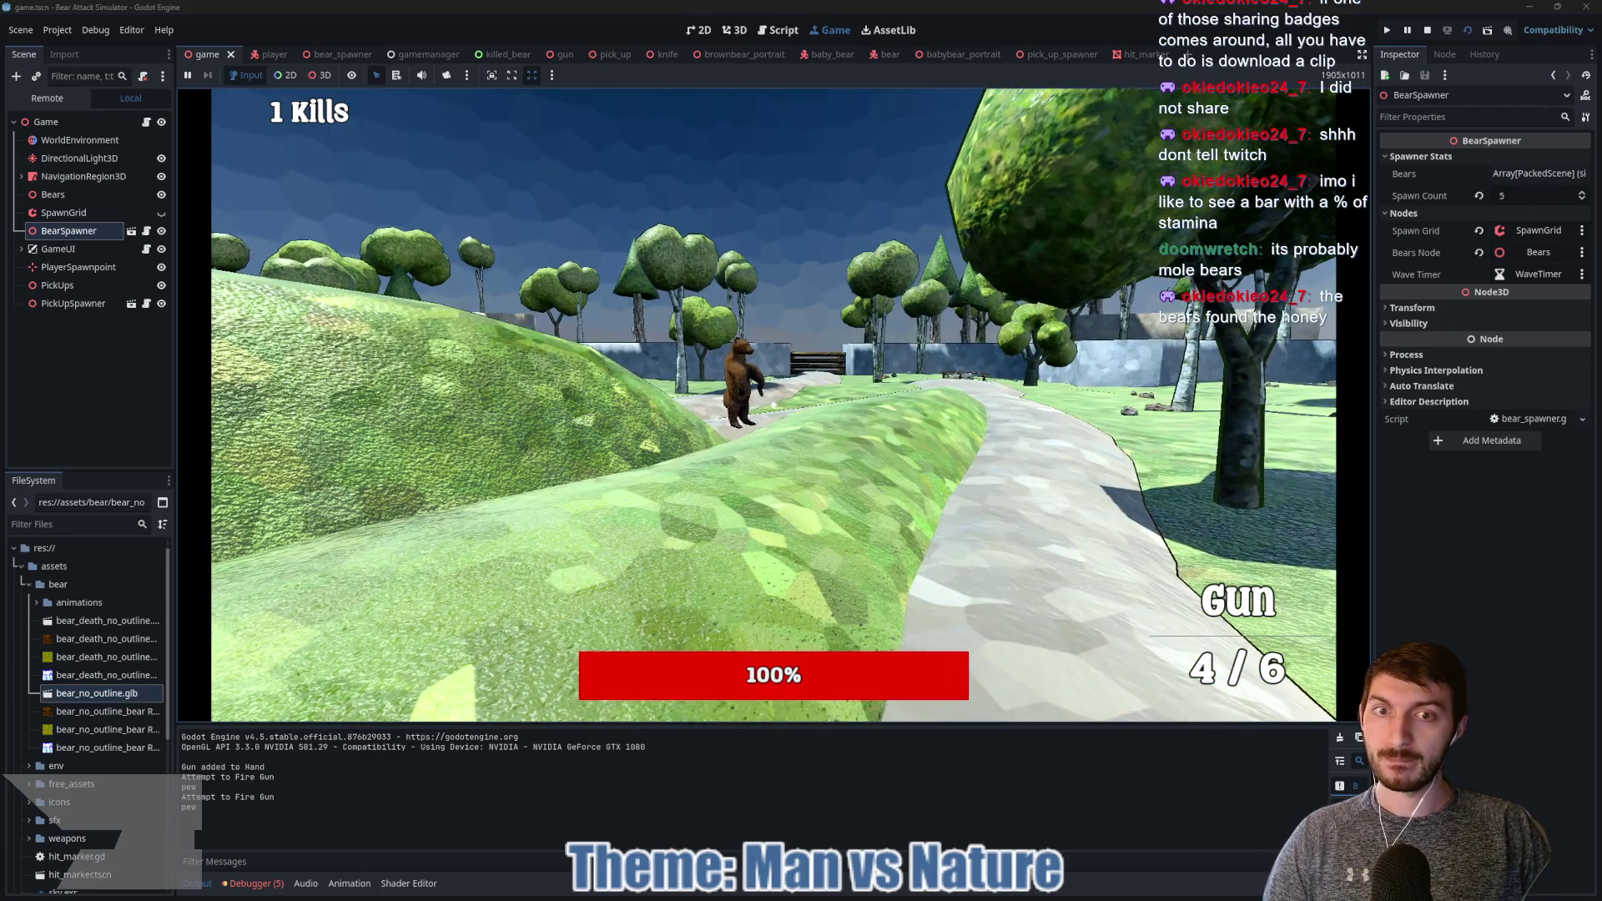
key(a)
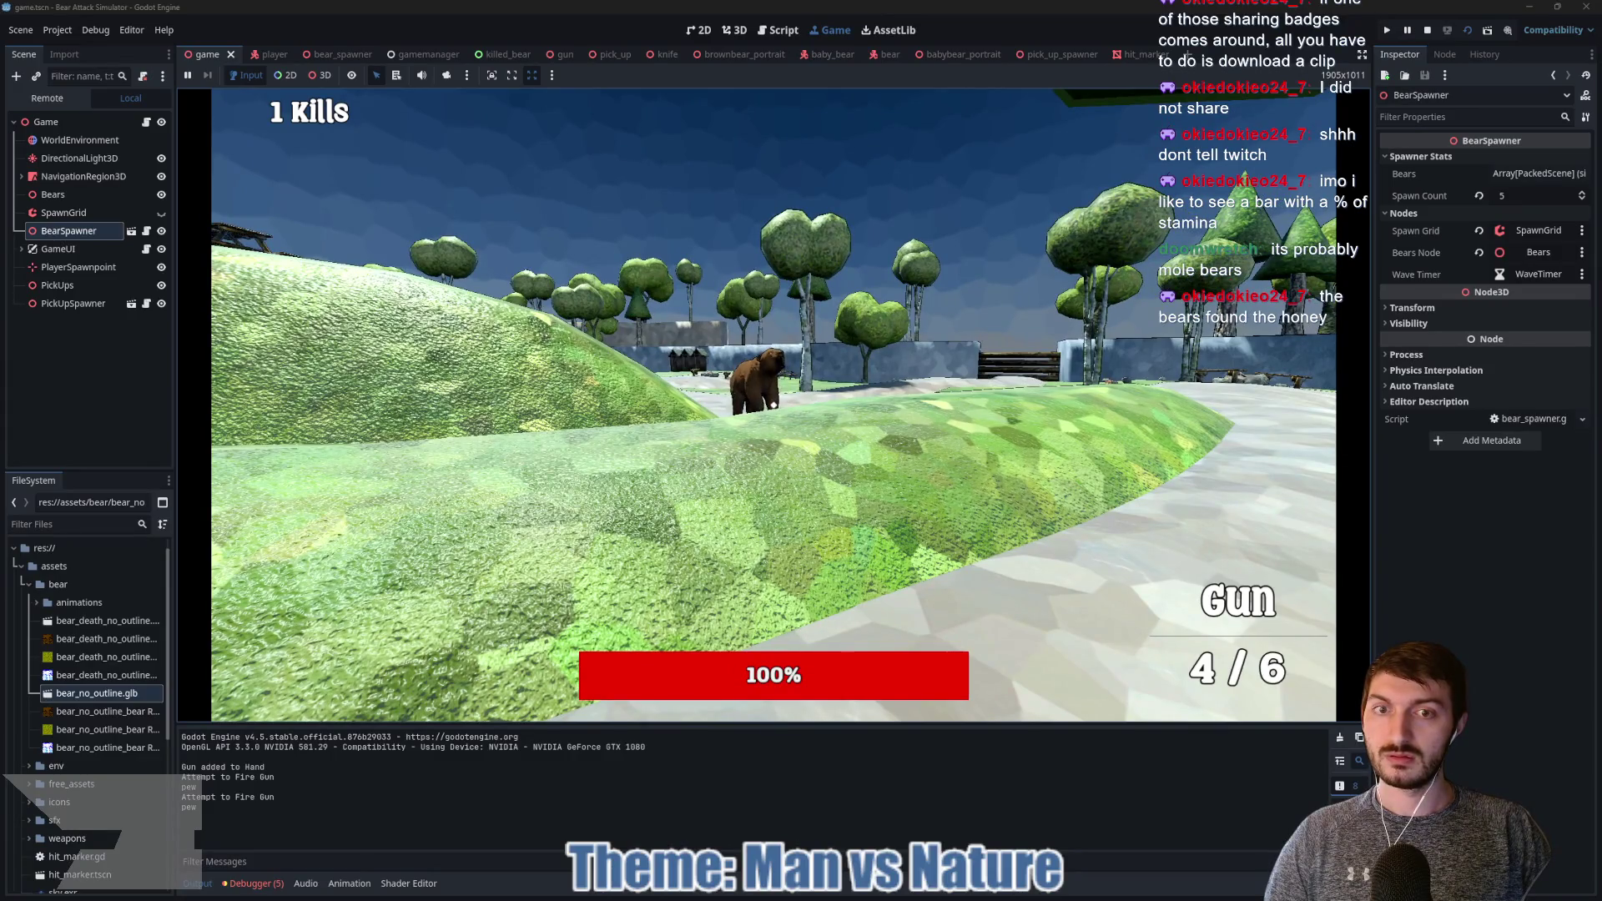
key(w)
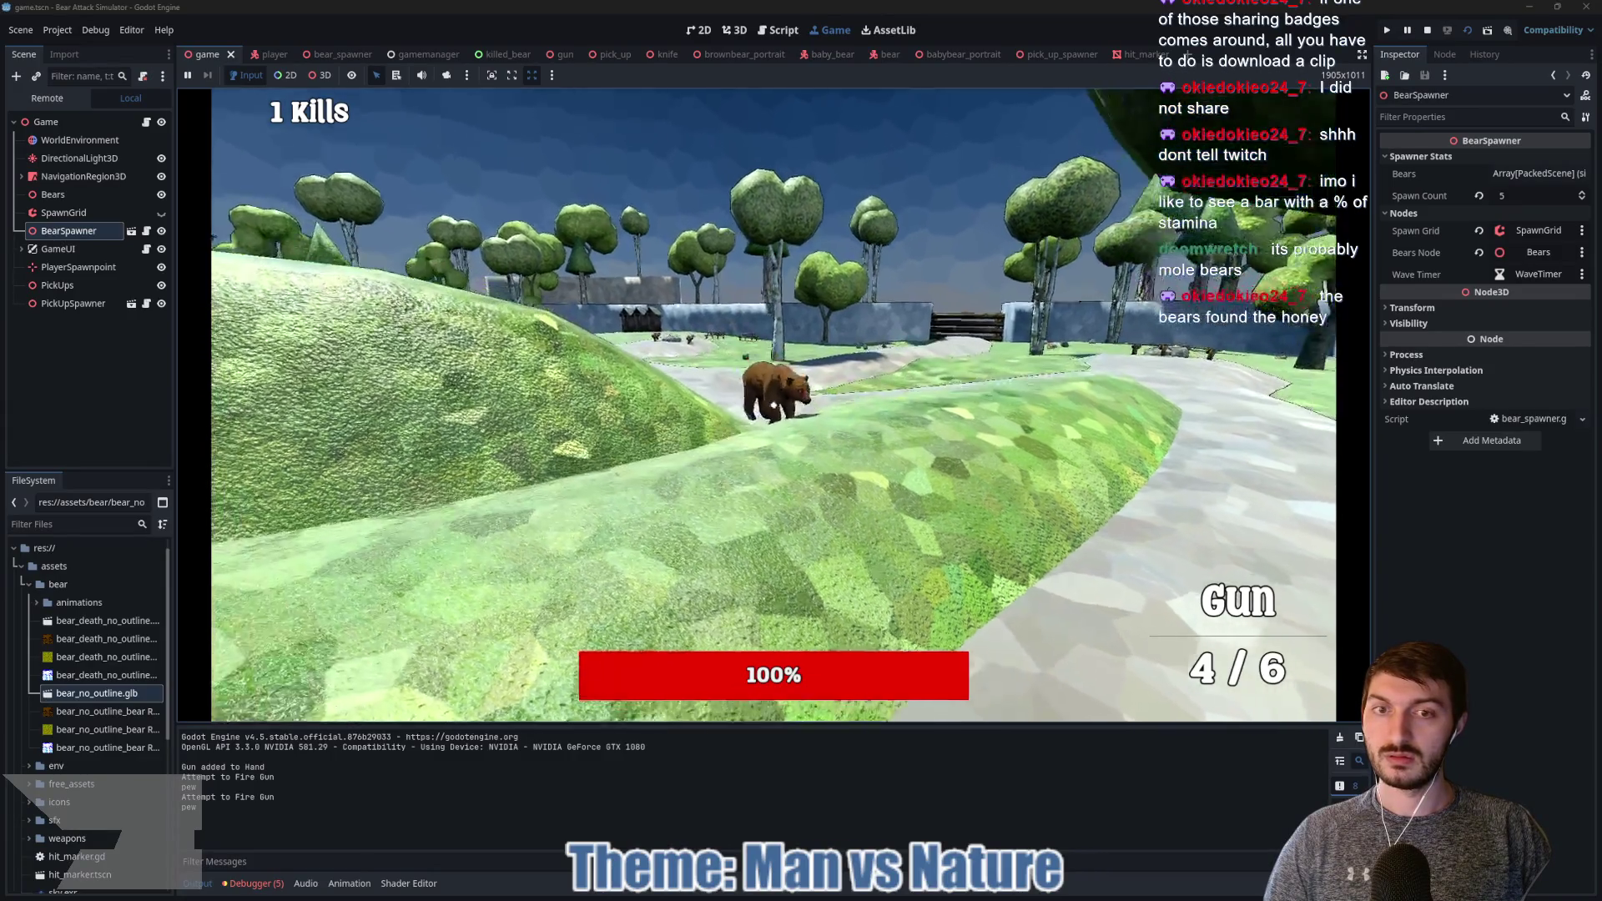
key(w)
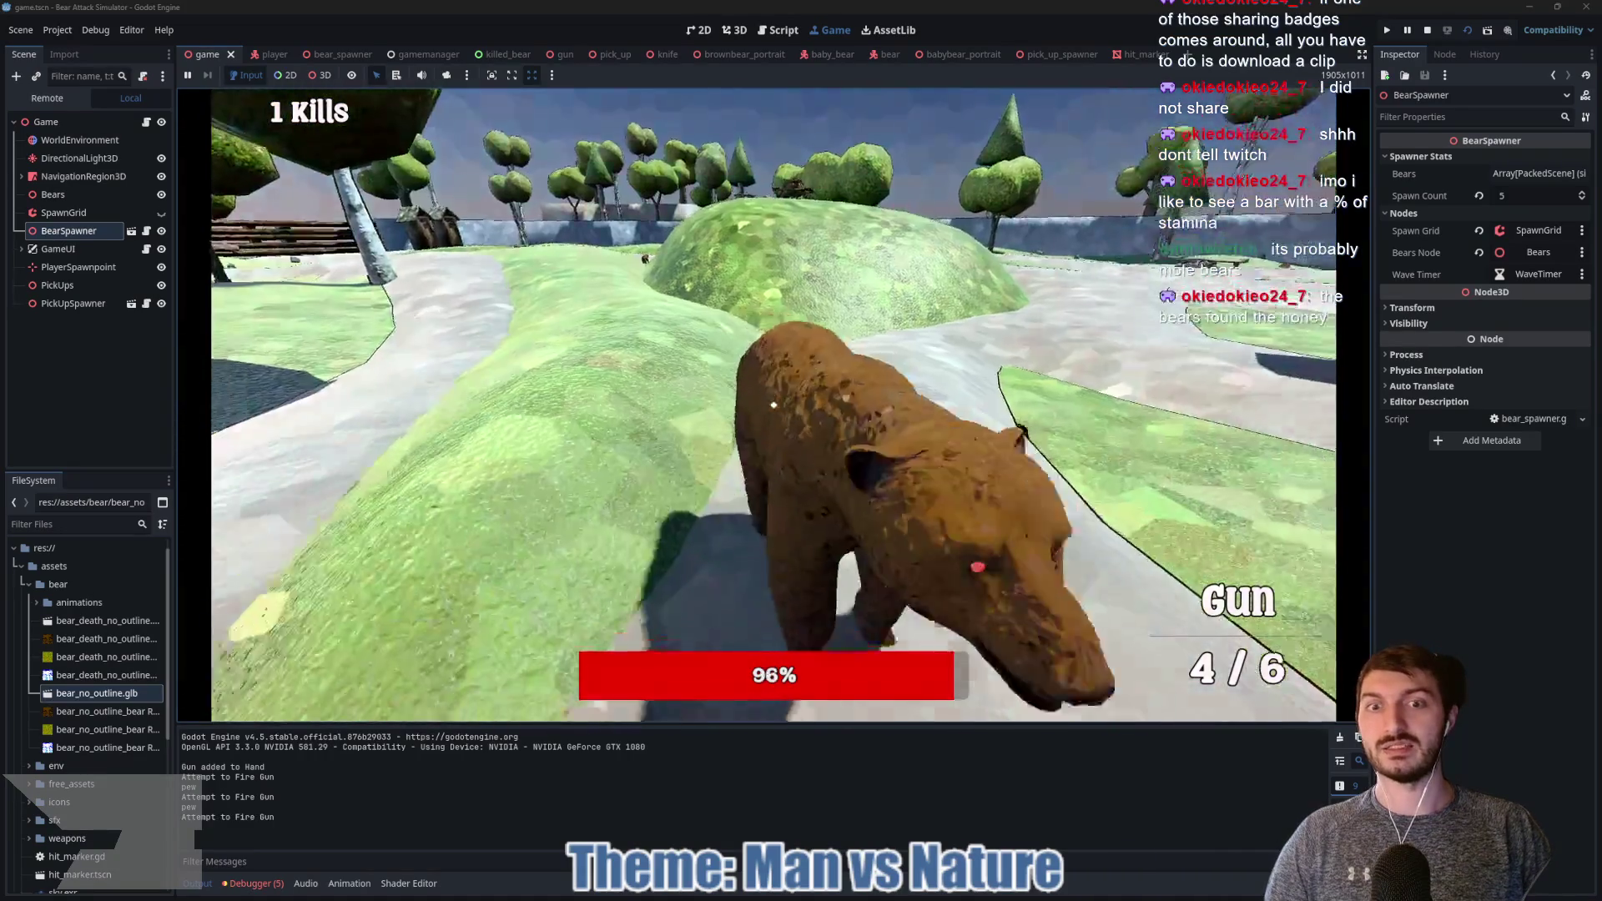
click(773, 405)
click(773, 405)
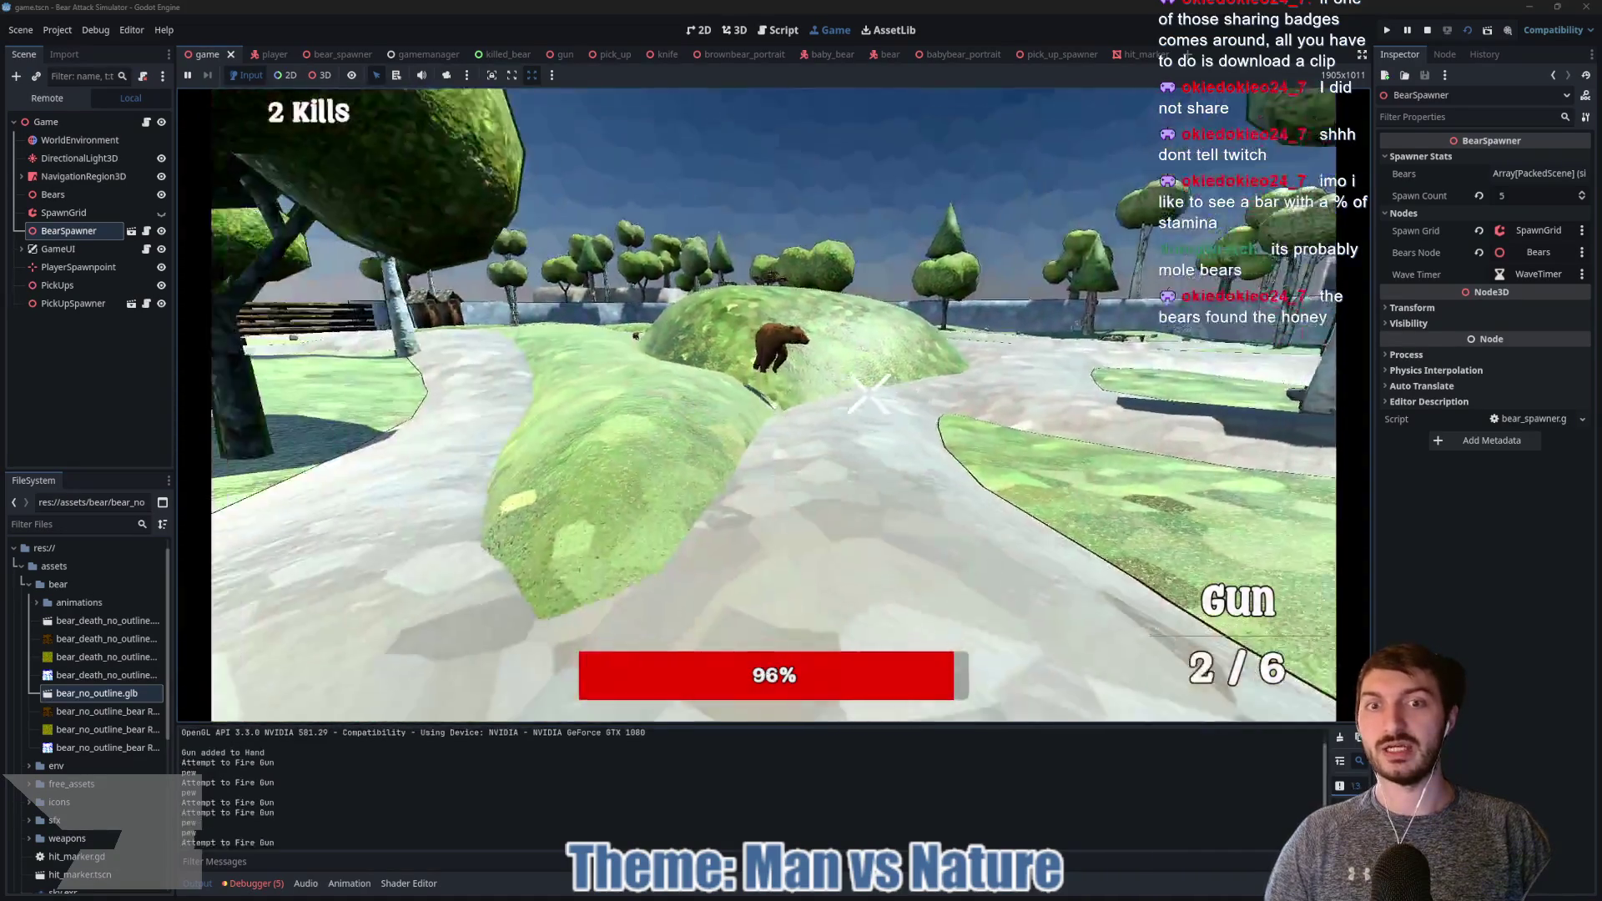
click(773, 406)
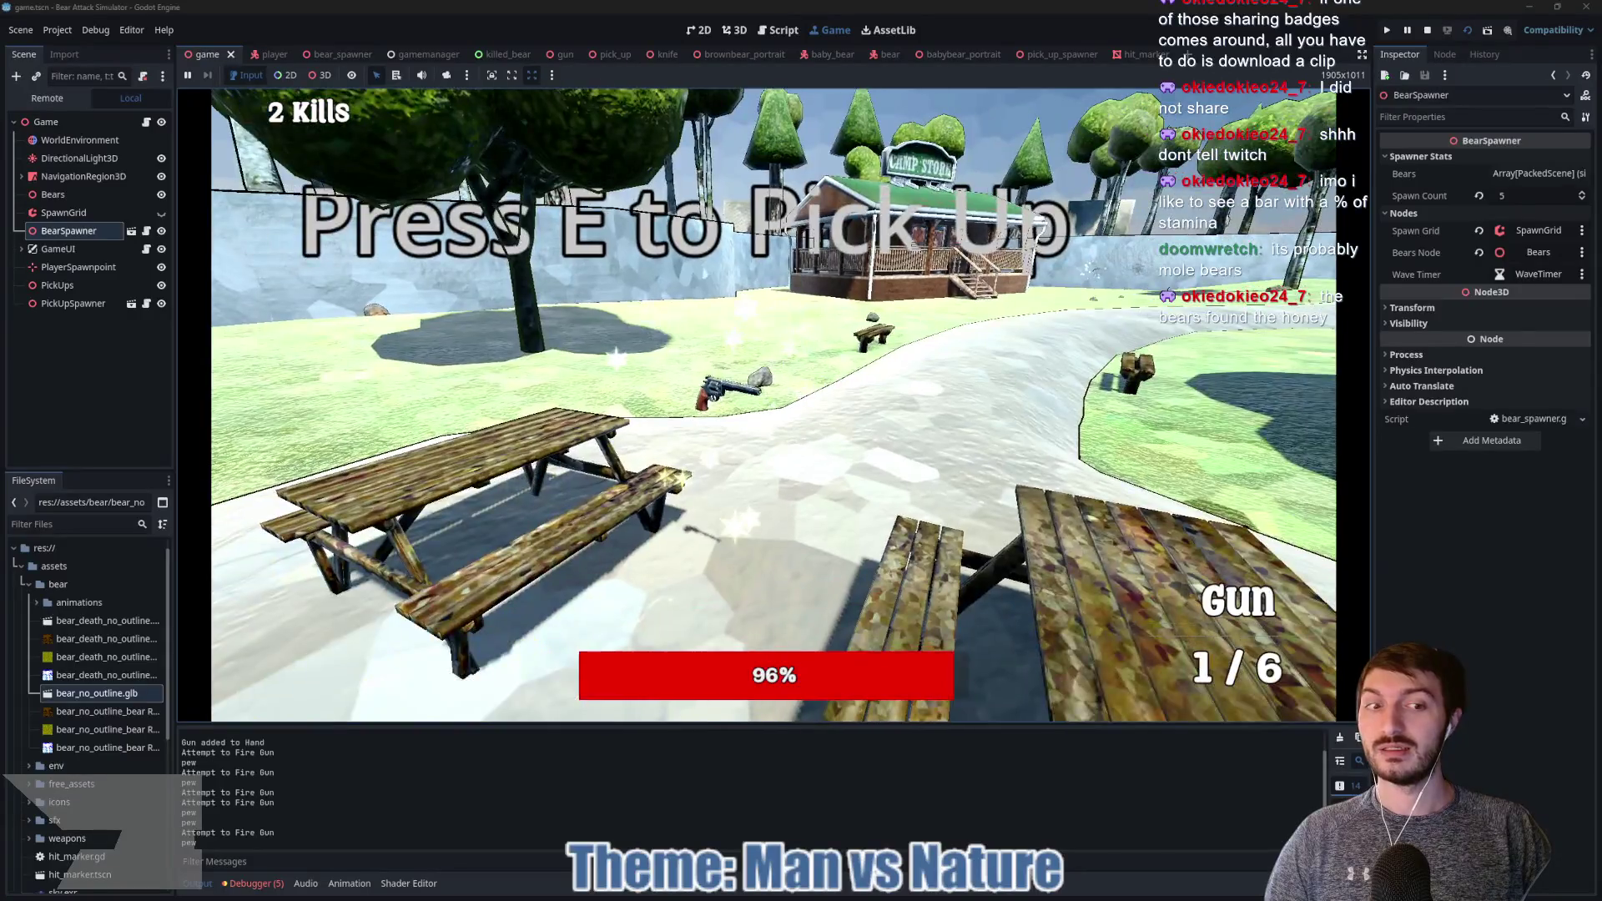
Step: Shoot bears for kills three through six, then pick up a fresh gun by the fire pit
key(w)
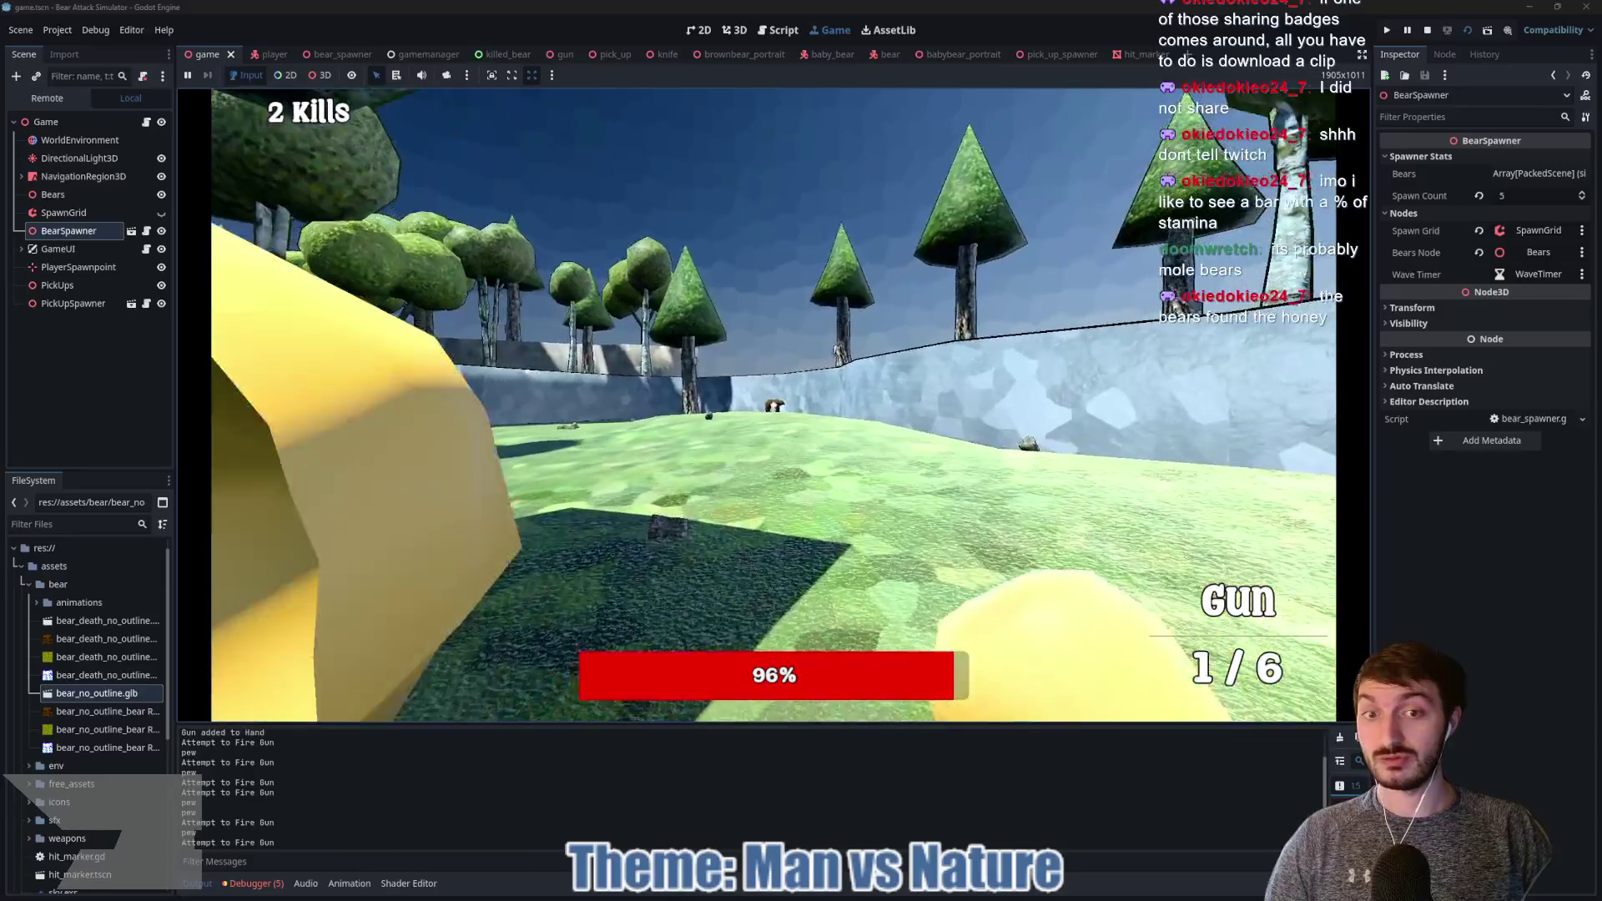
click(774, 405)
mouse_move(774, 406)
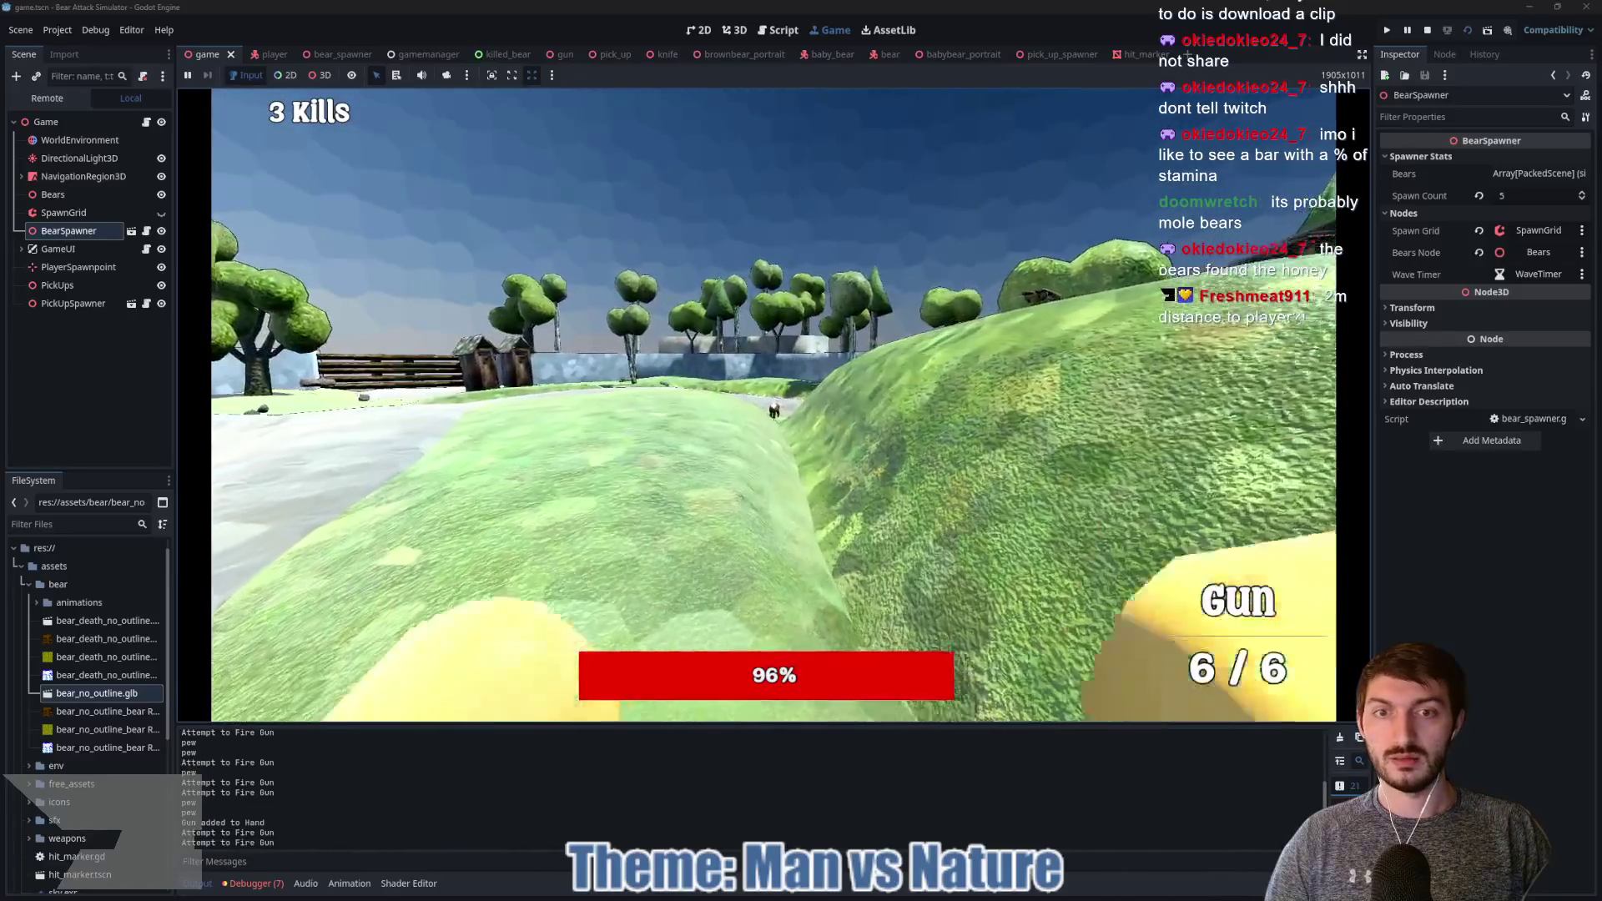
click(773, 405)
click(773, 406)
click(773, 405)
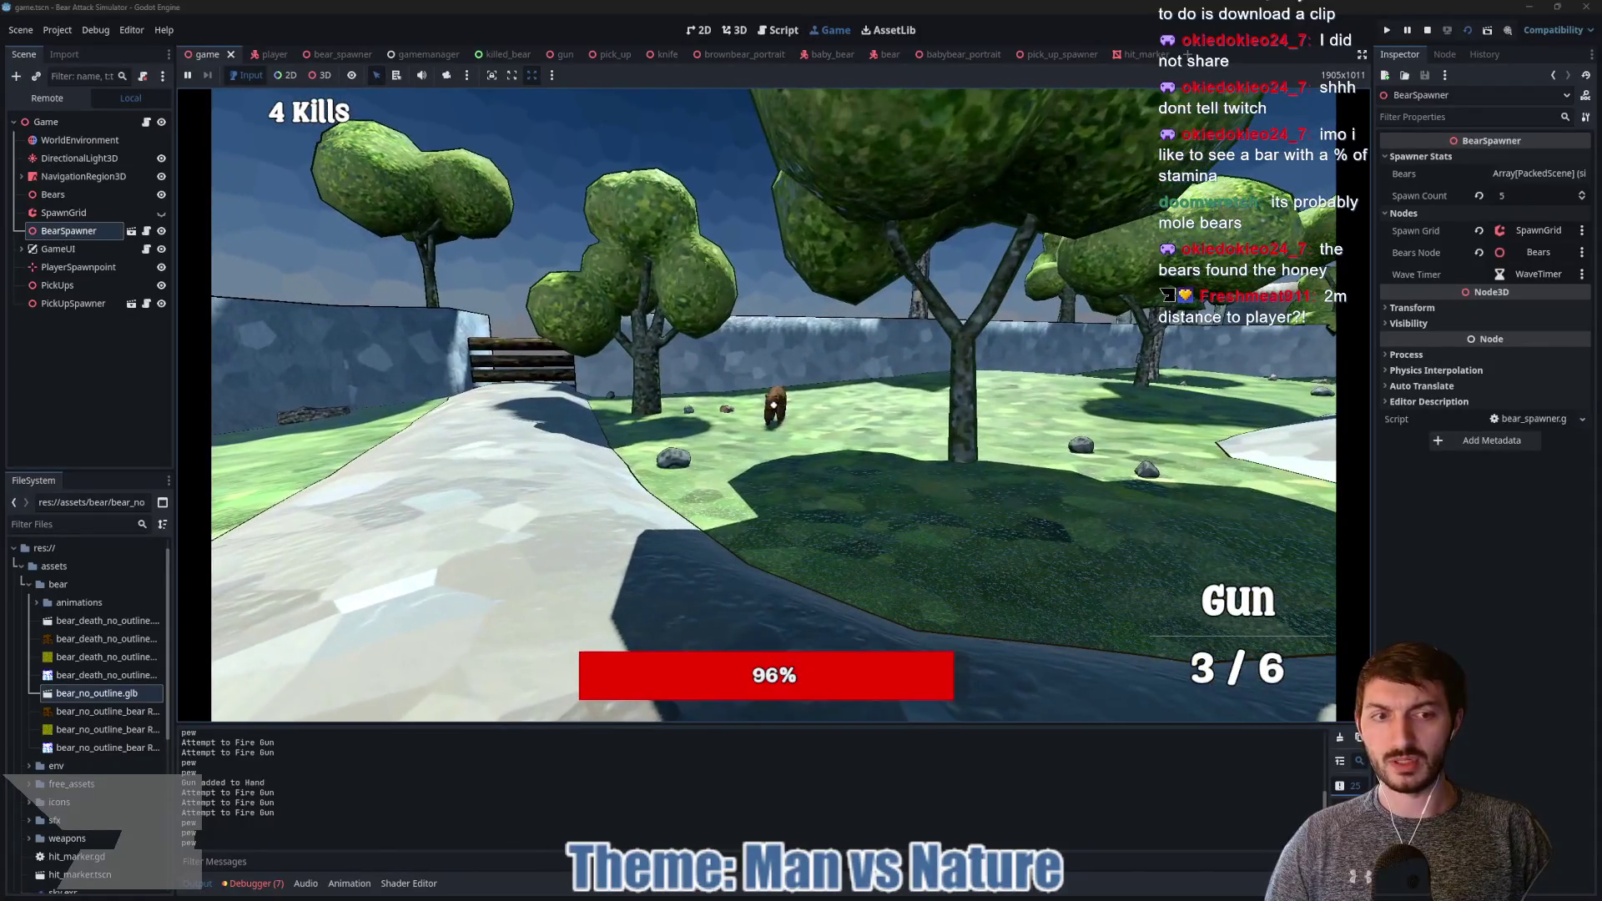
click(773, 405)
click(773, 405)
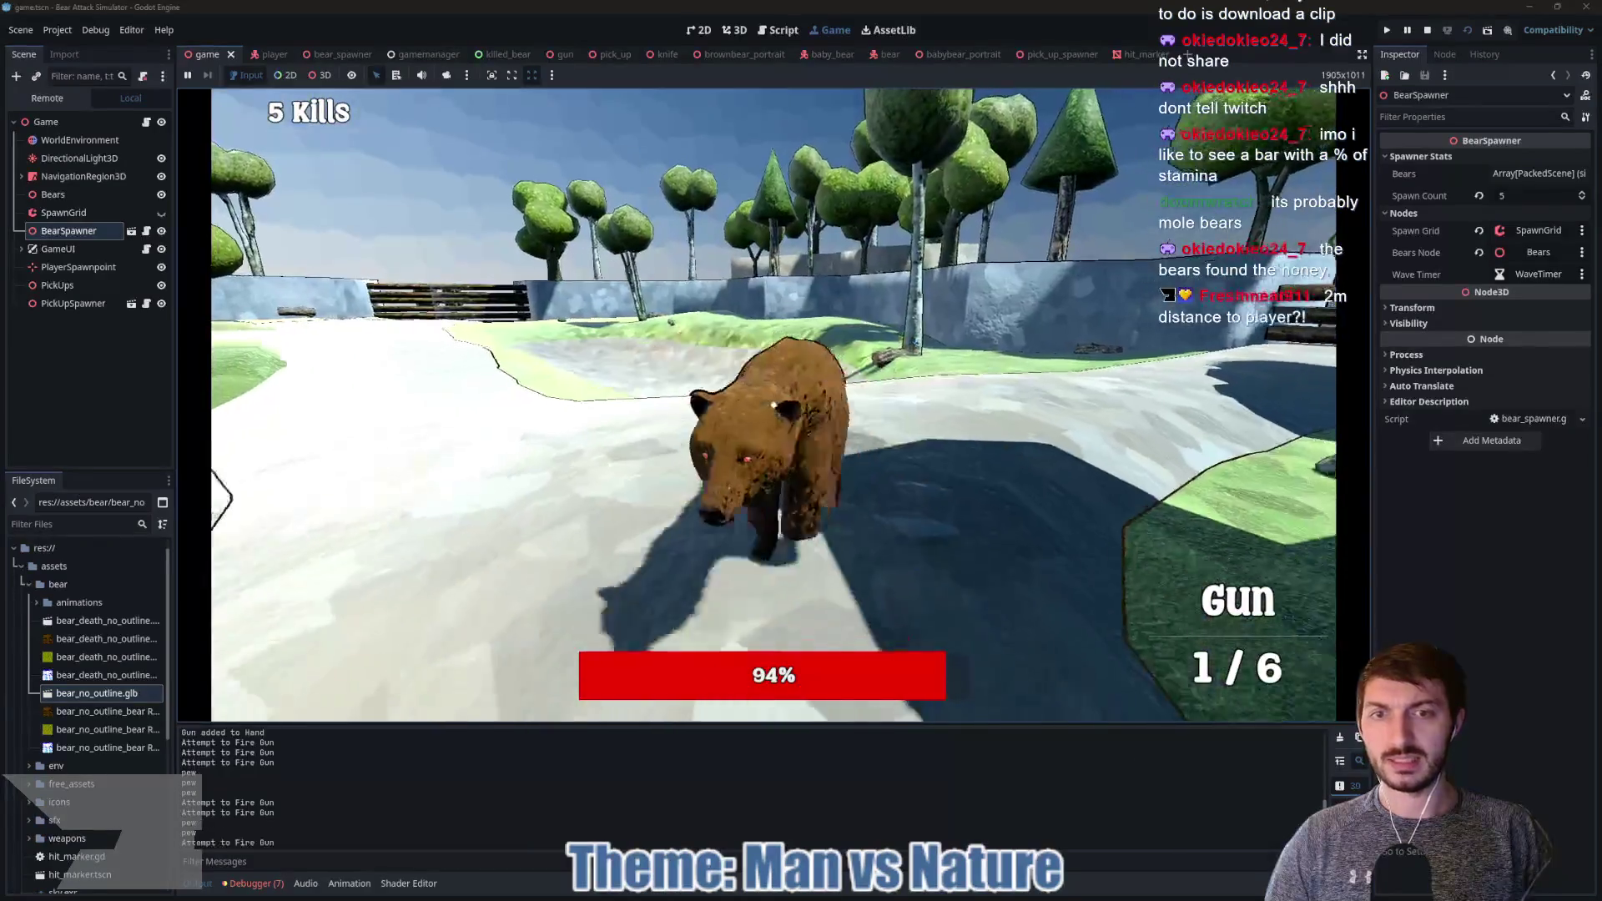
click(773, 404)
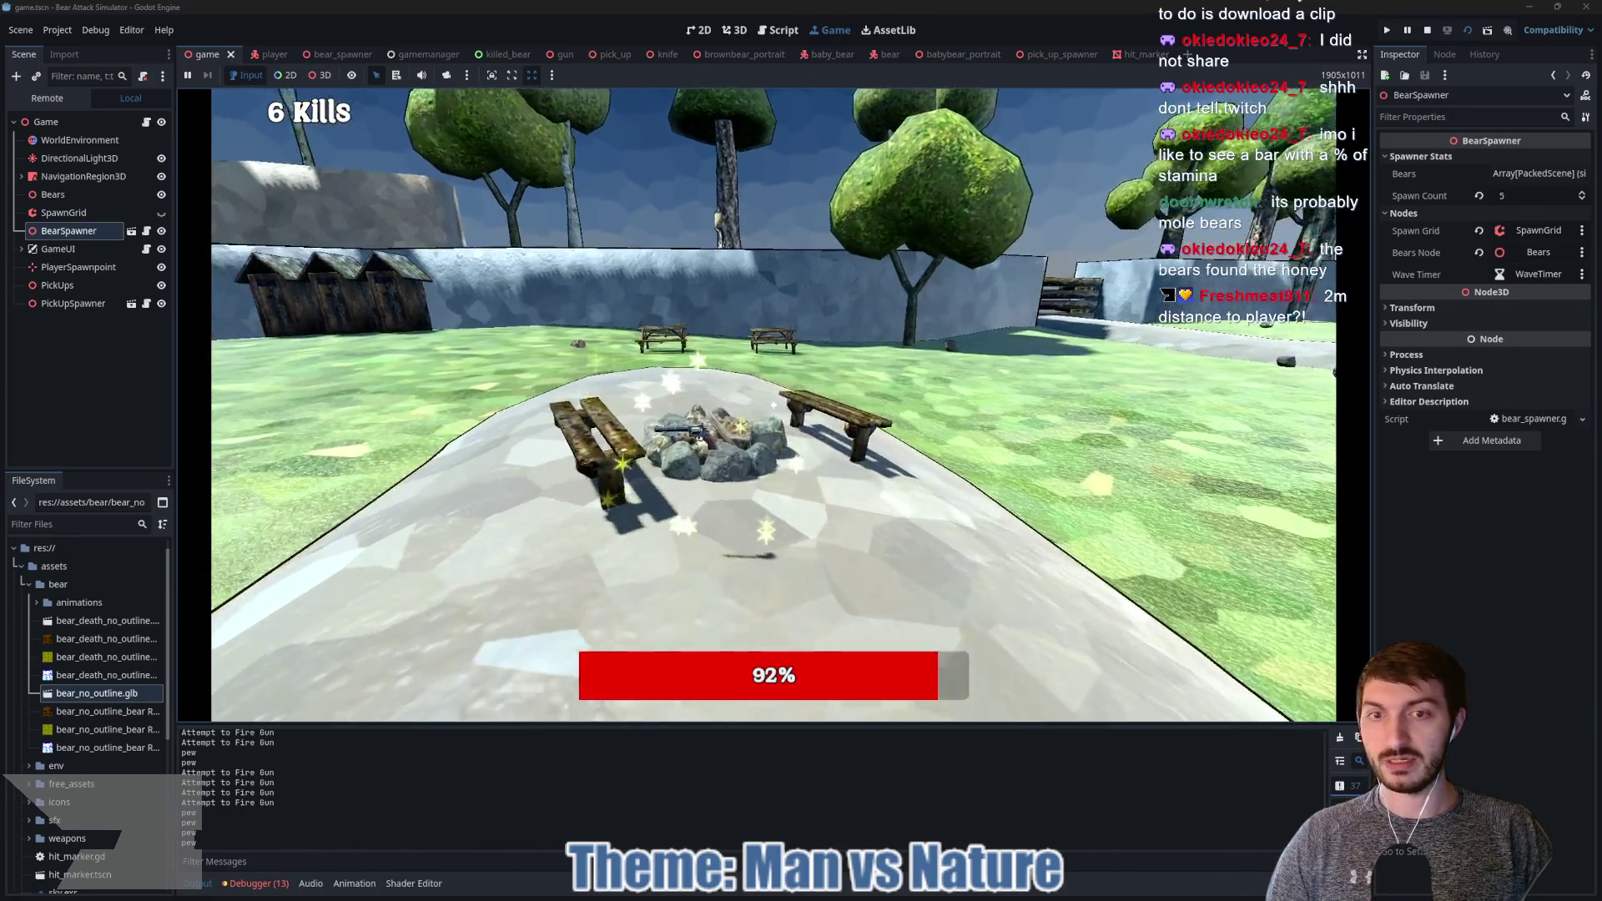
key(w)
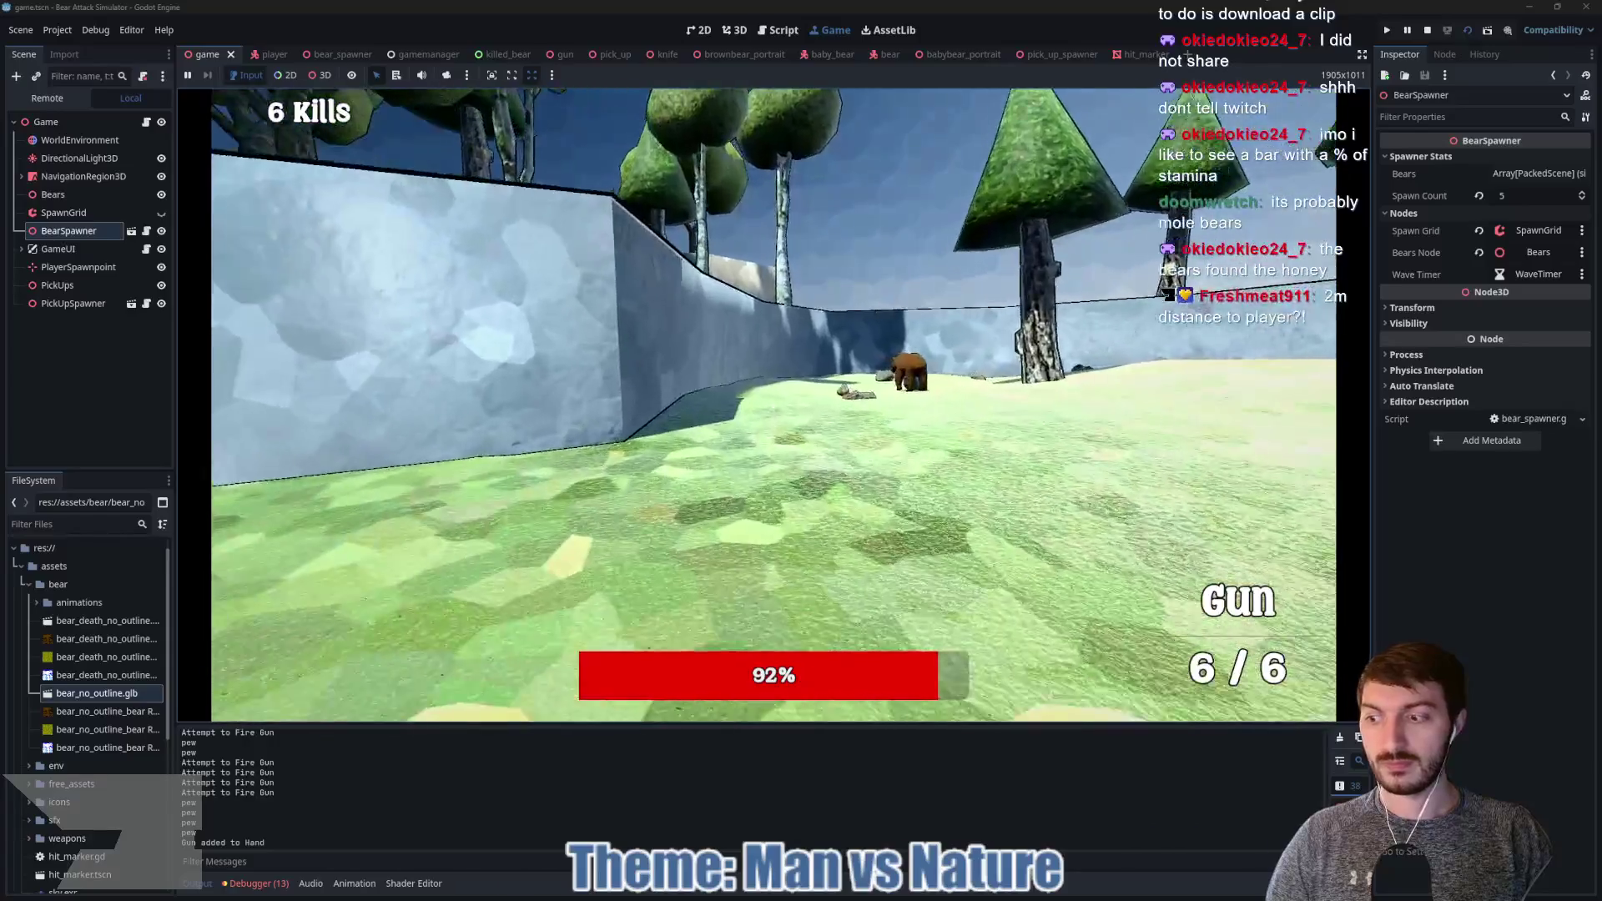
key(w)
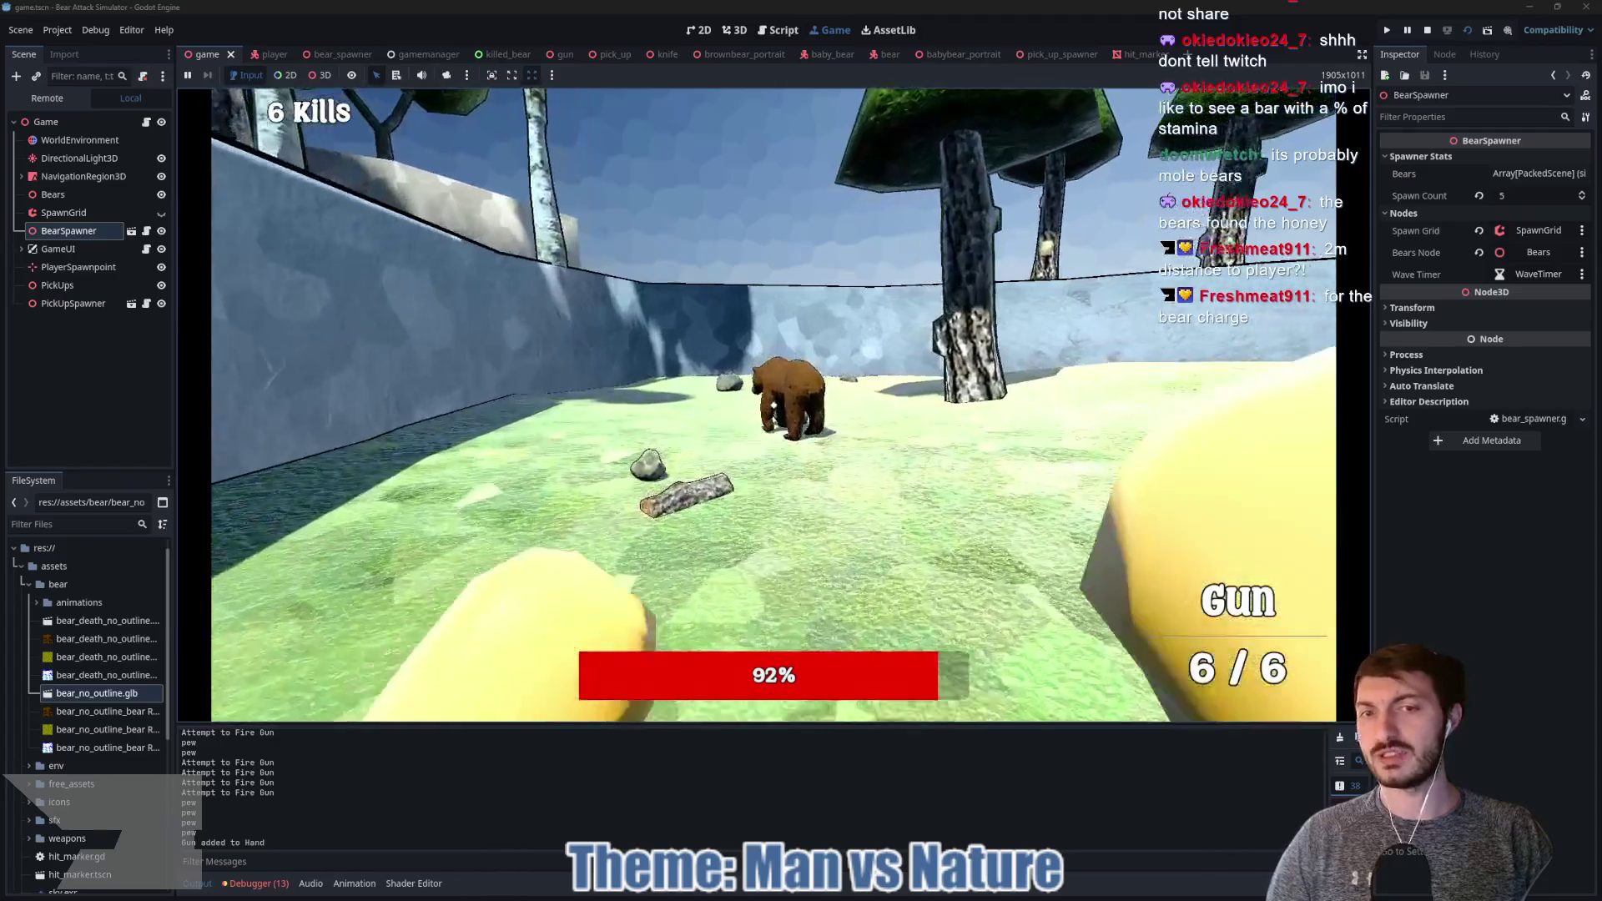
Step: Dodge the charging bear, then shoot it down to reach 7 kills
key(w)
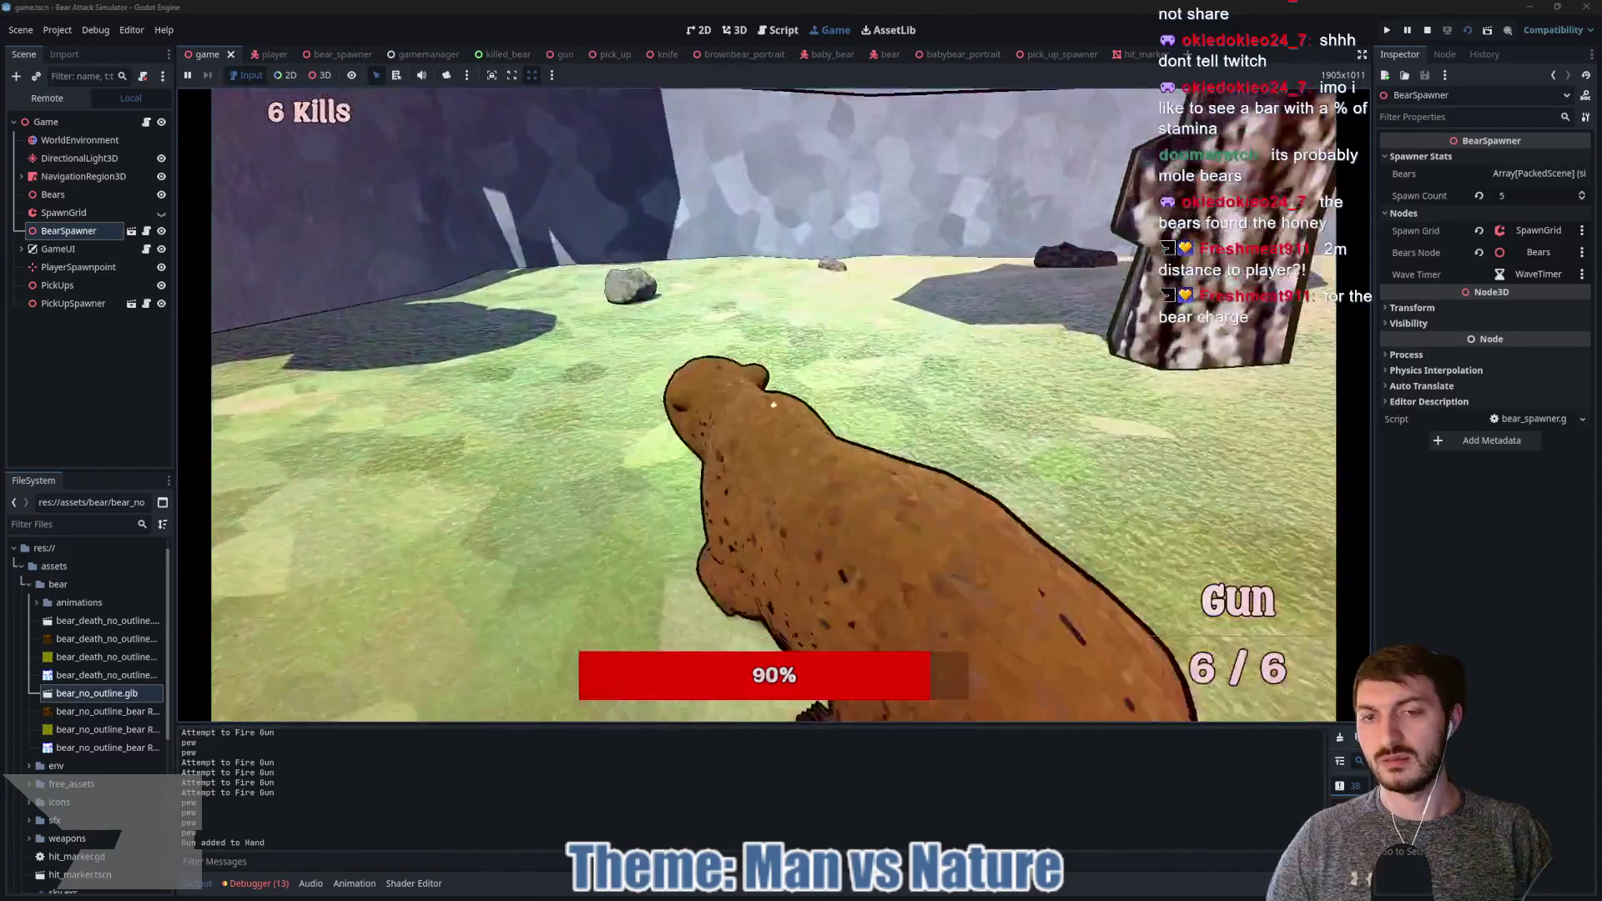
key(s)
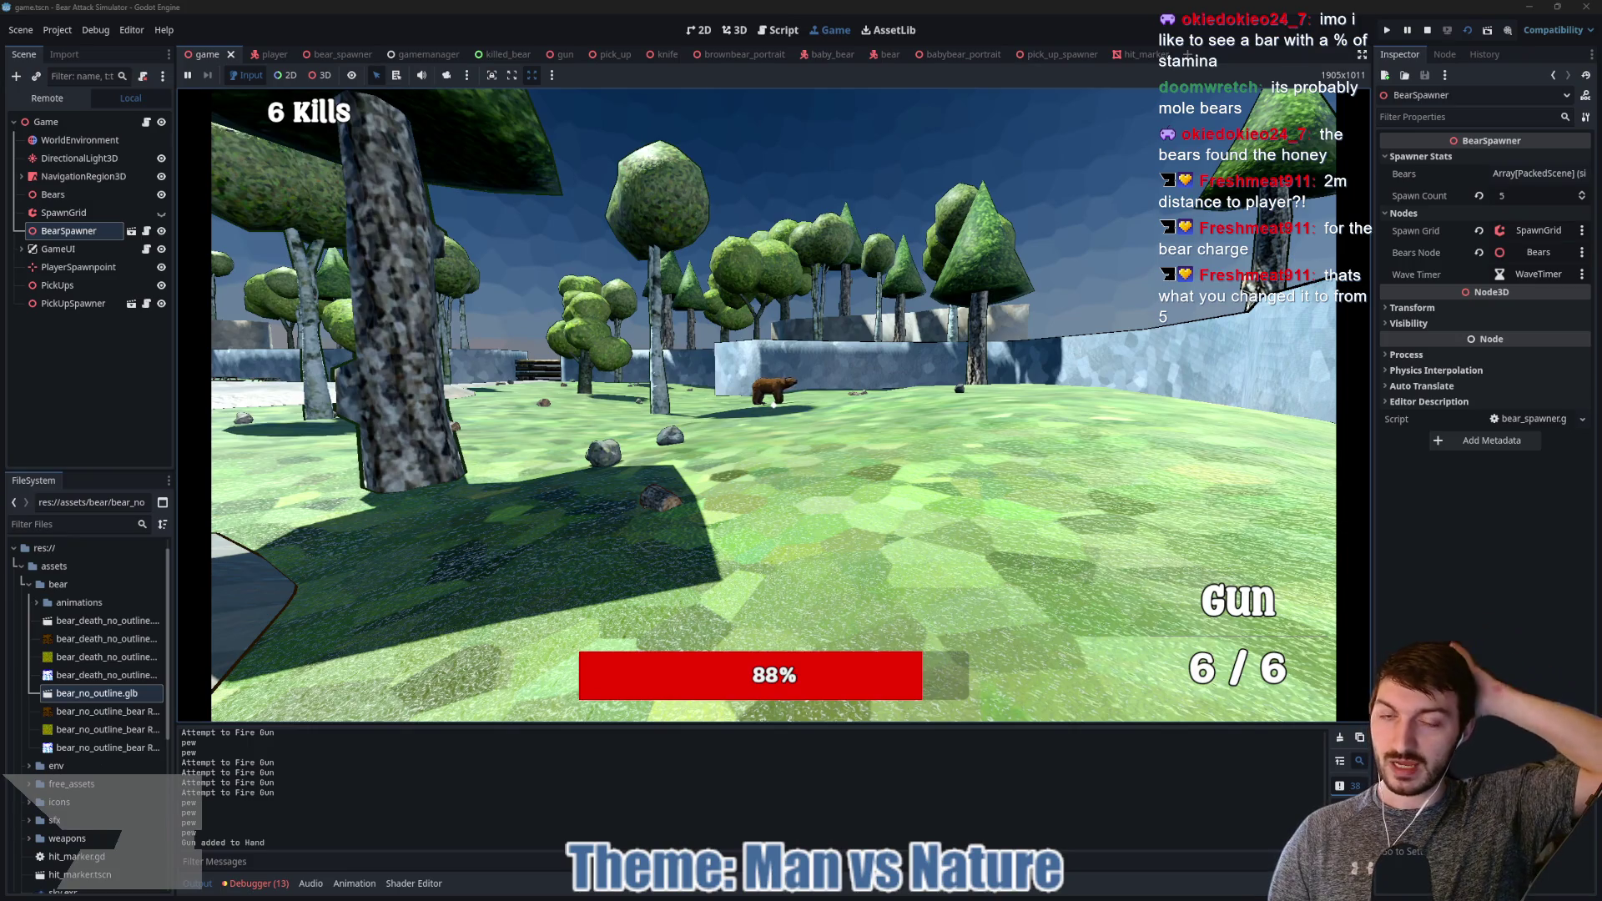
key(w)
key(w)
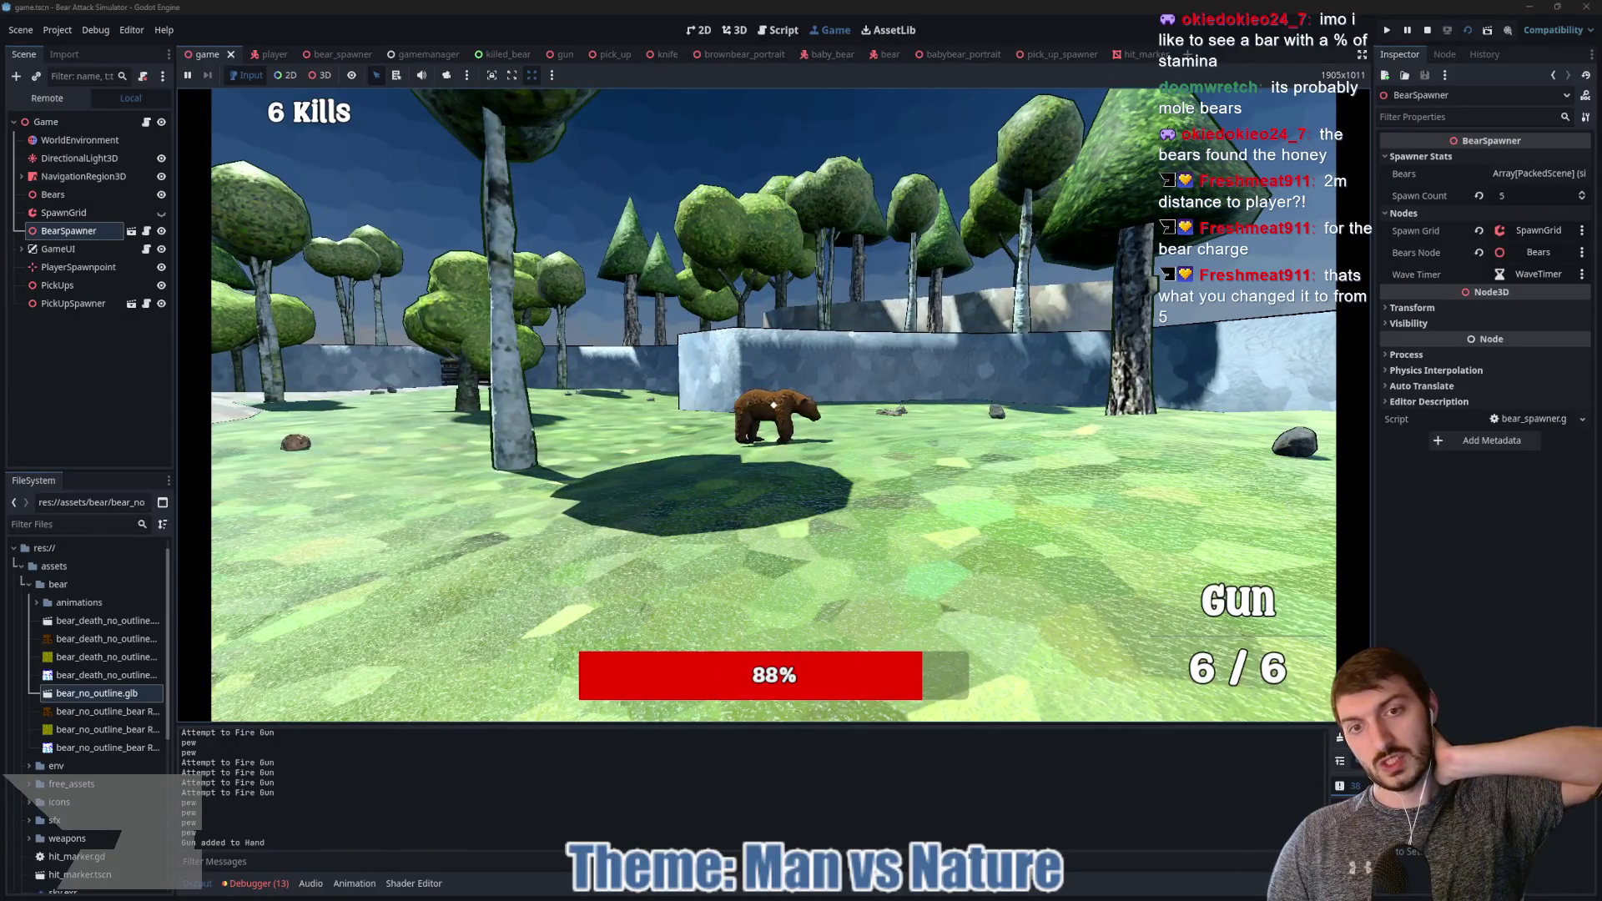
key(w)
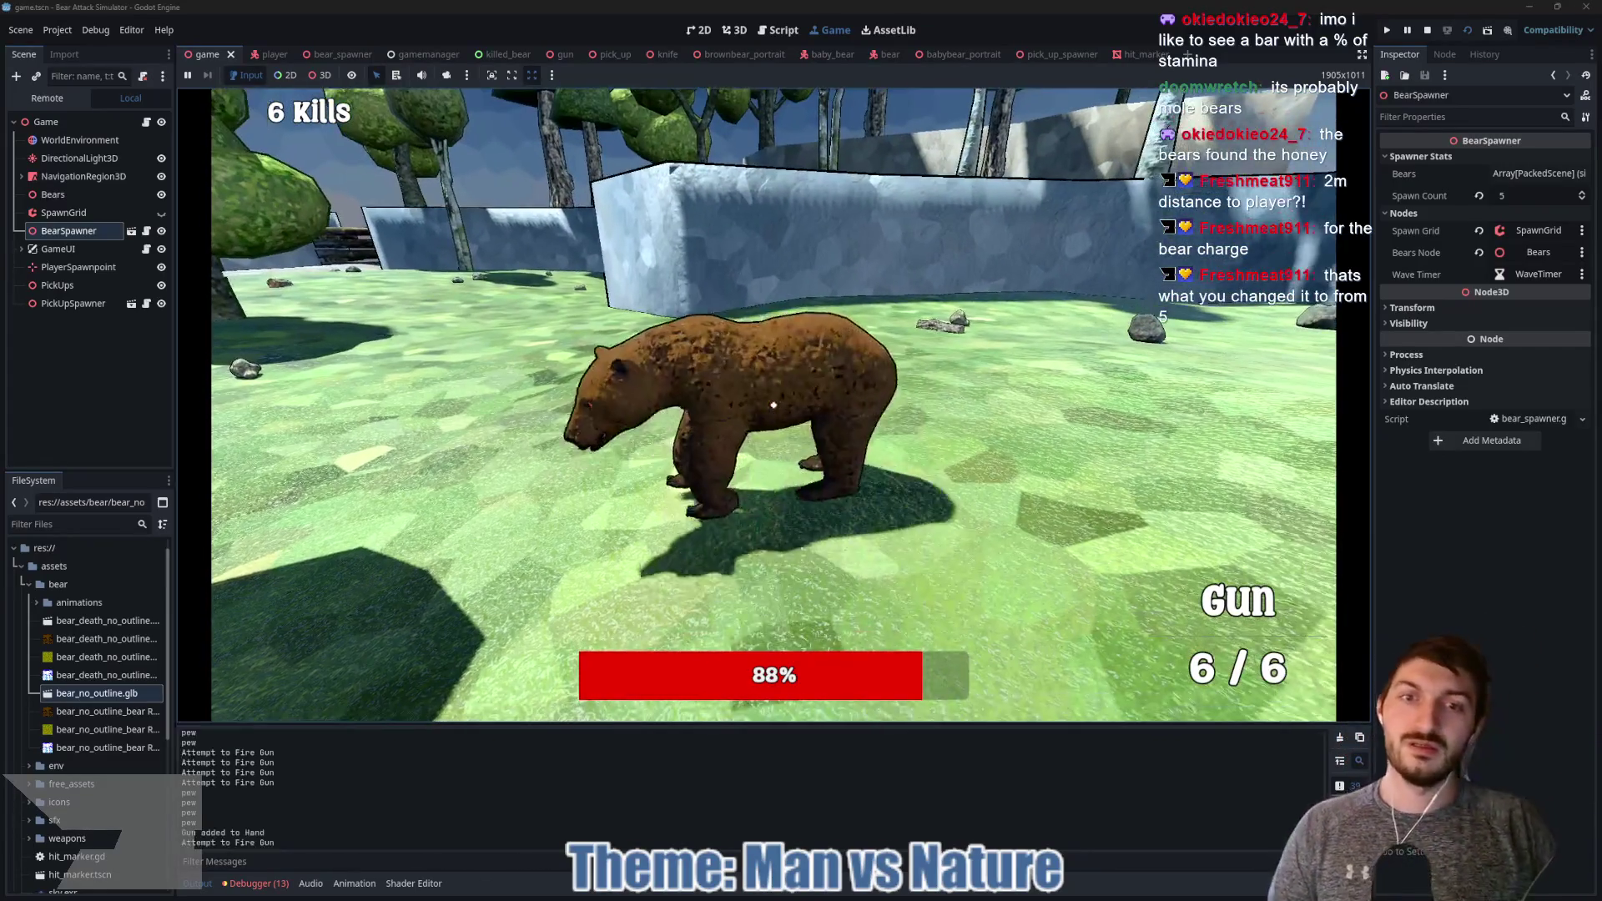
click(774, 405)
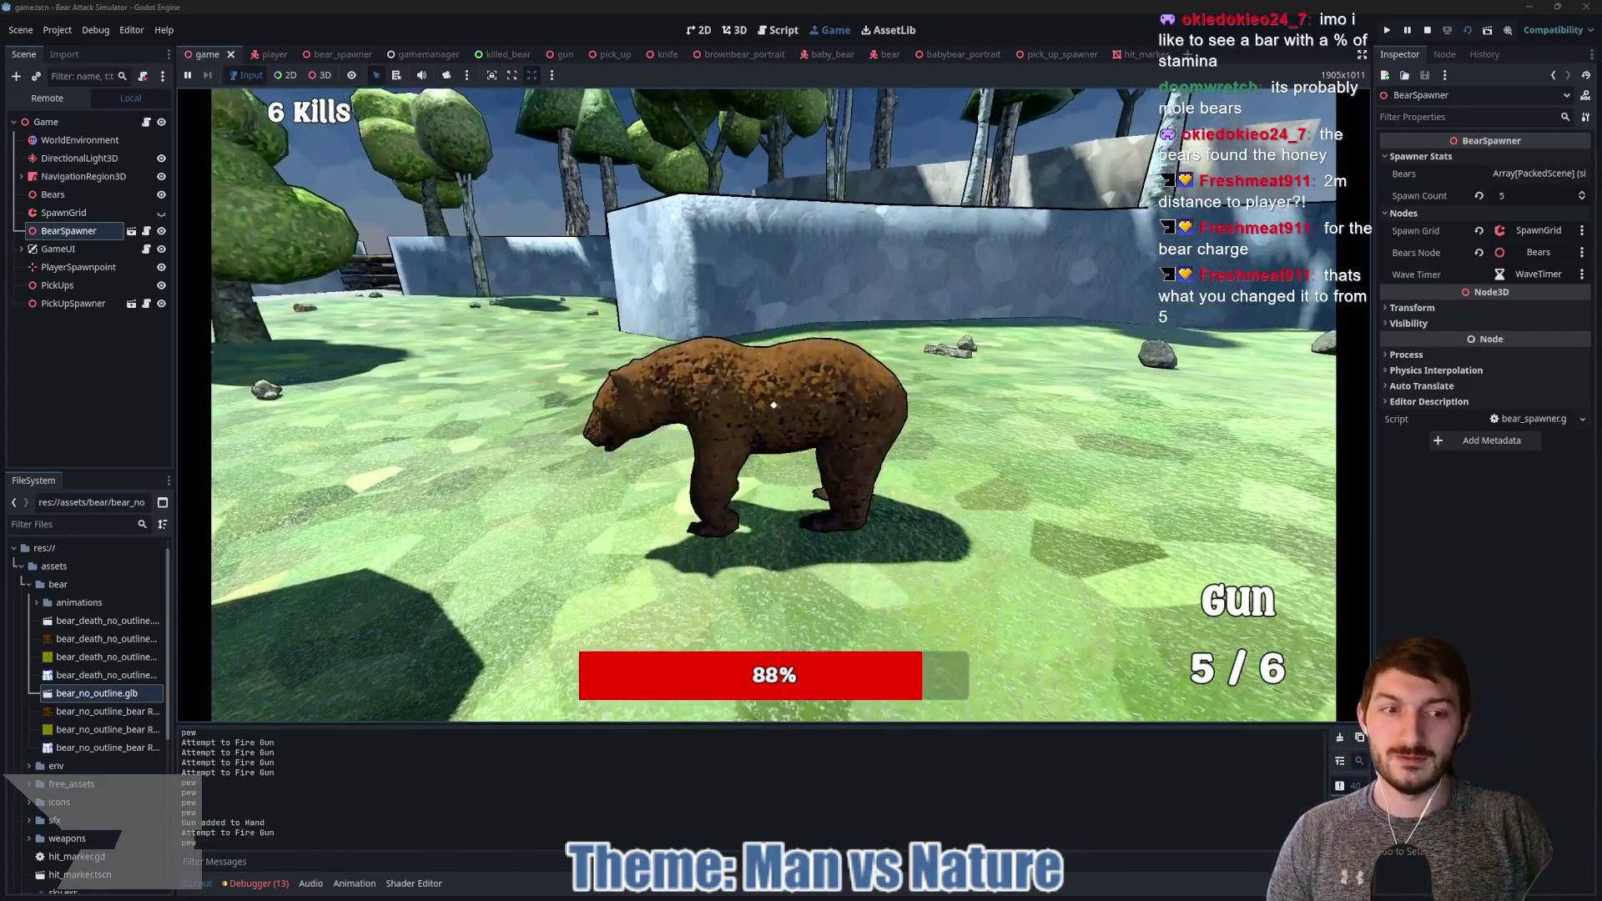
click(773, 405)
click(773, 404)
click(774, 404)
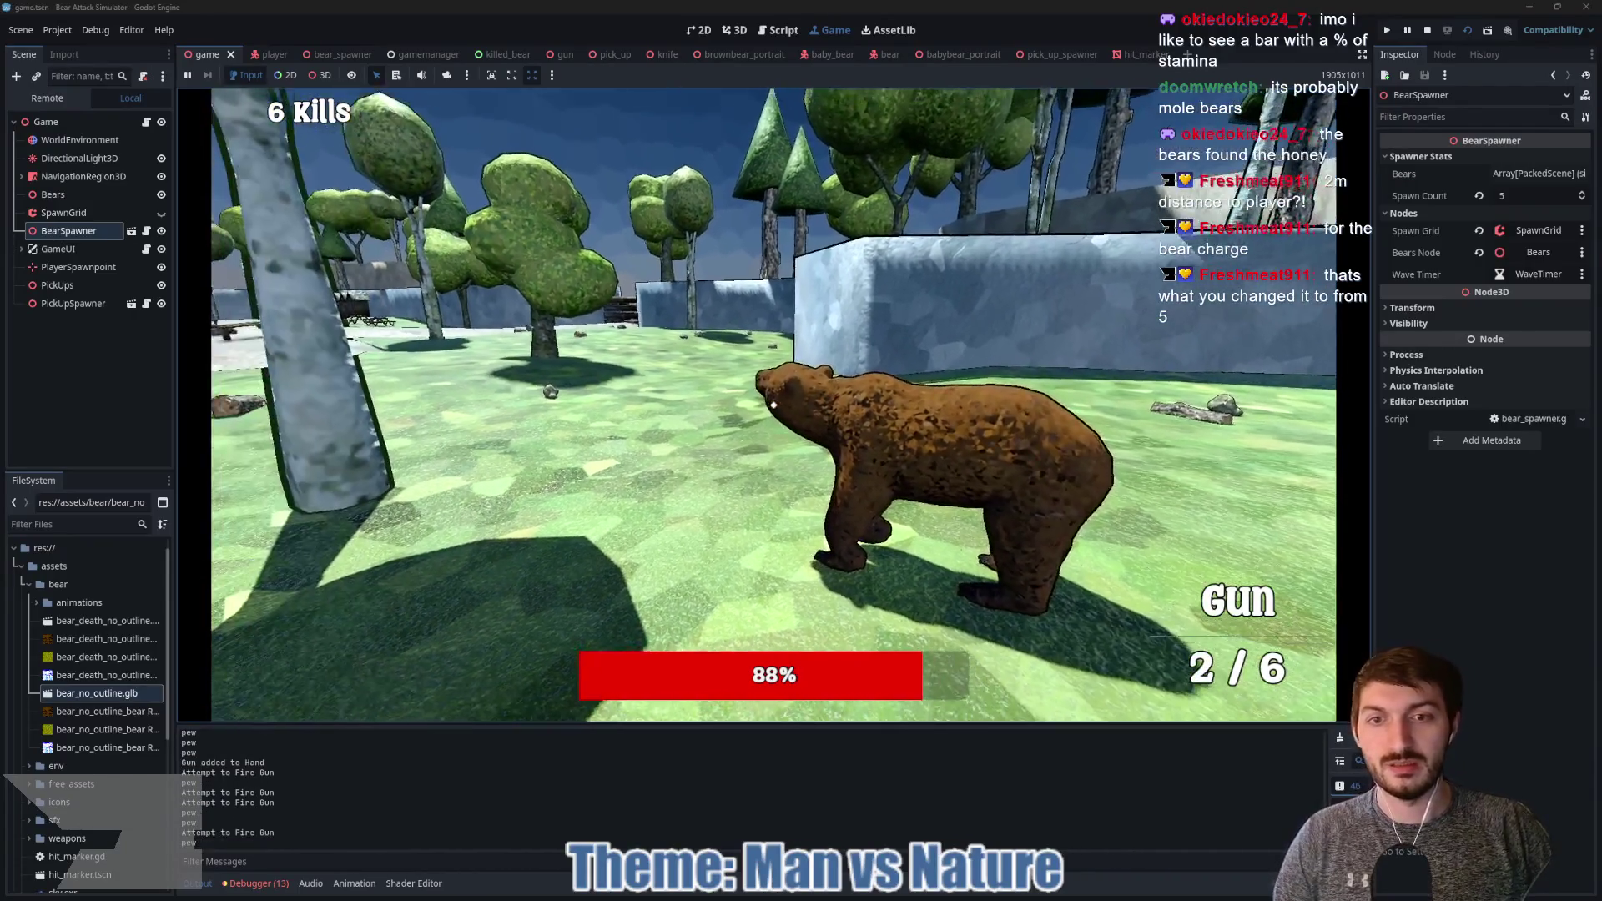
click(773, 404)
click(774, 405)
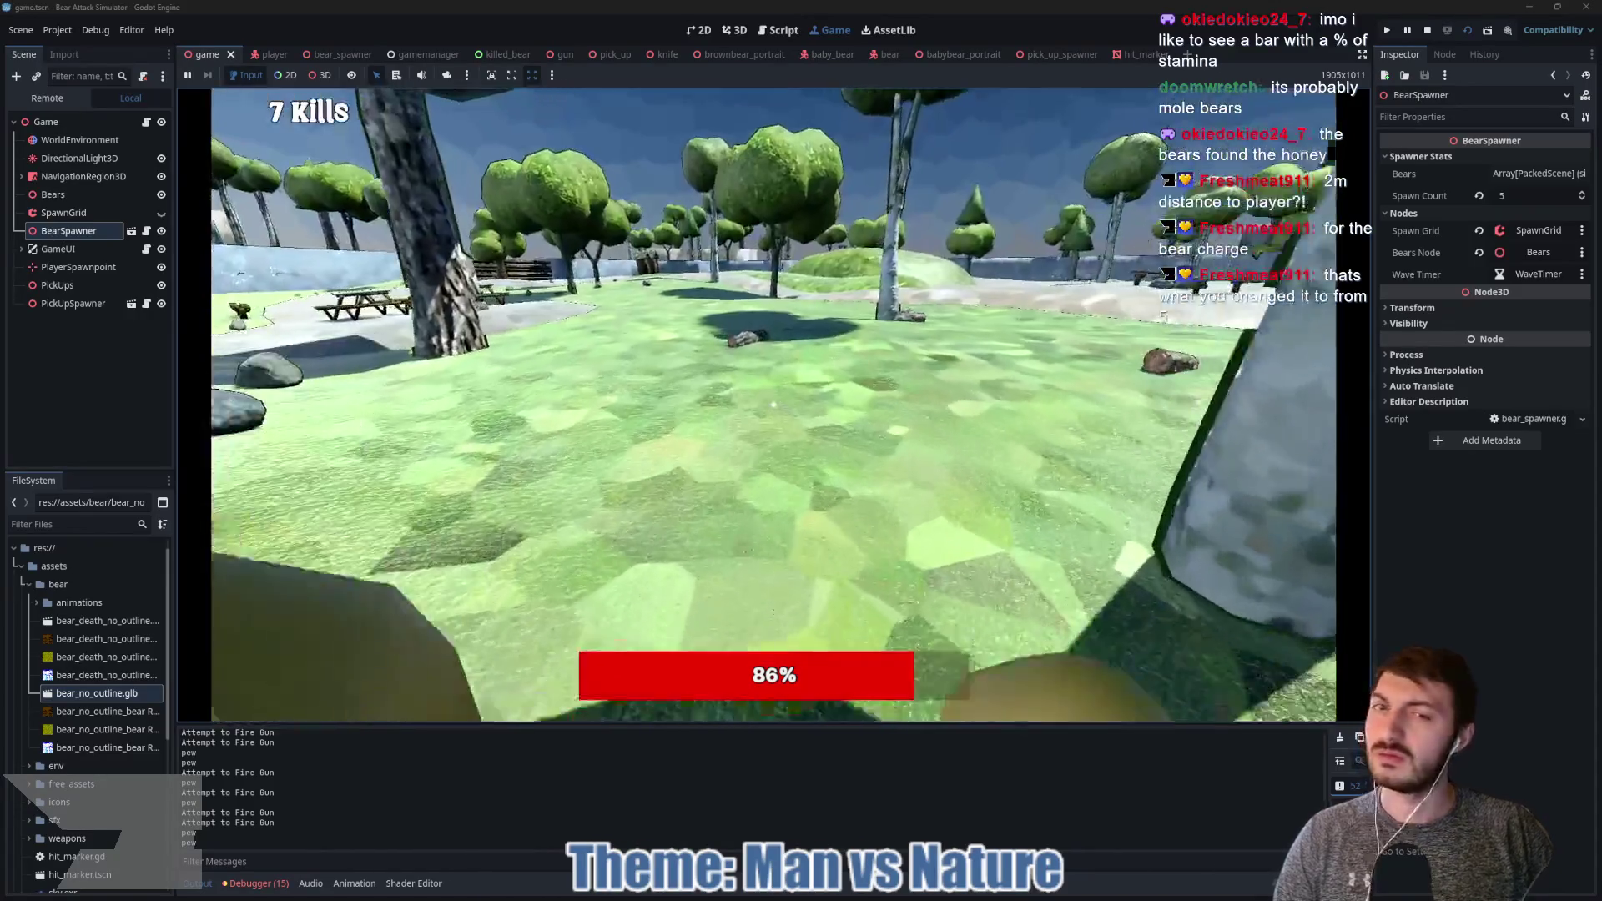
Step: Walk past the mound, picnic tables and campfire toward the huts, then stop the game with F8
key(w)
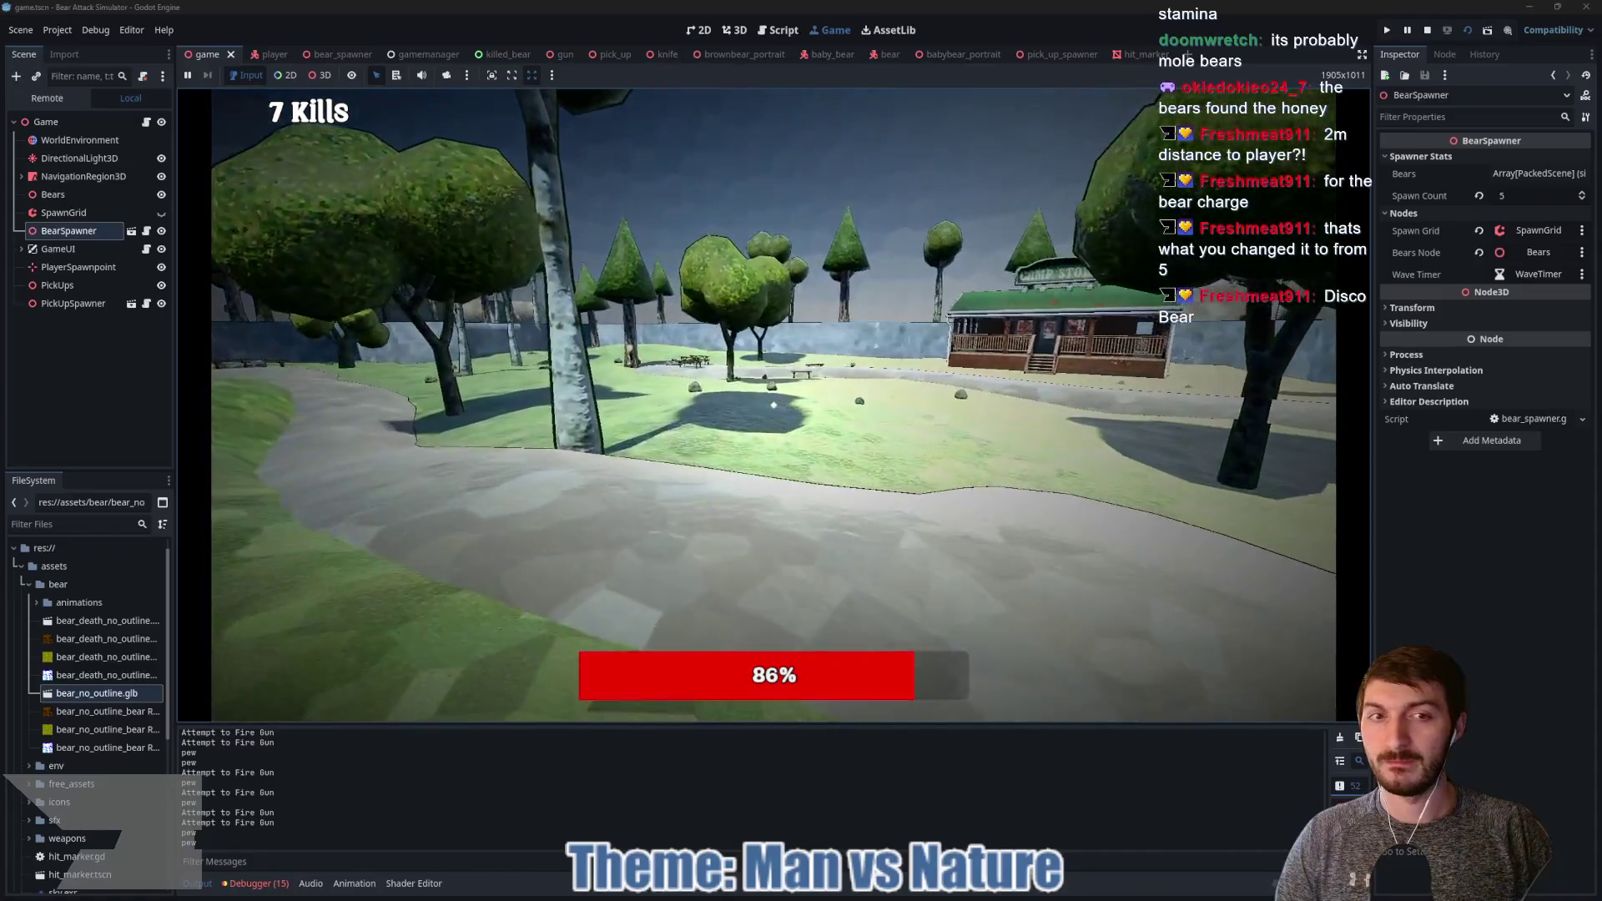
key(w)
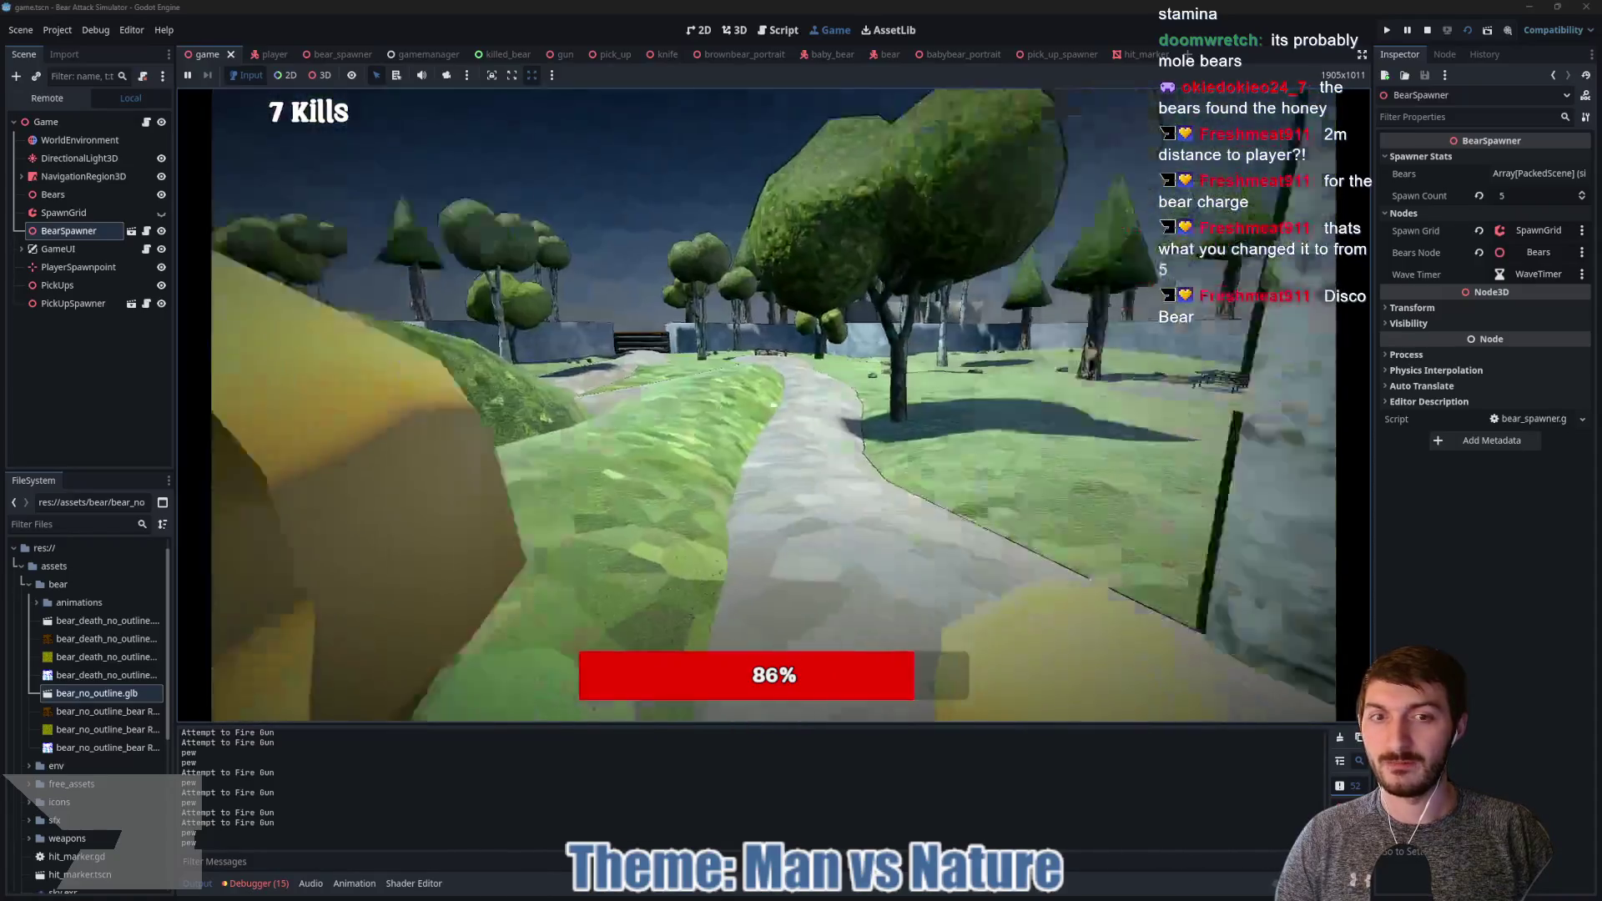
key(w)
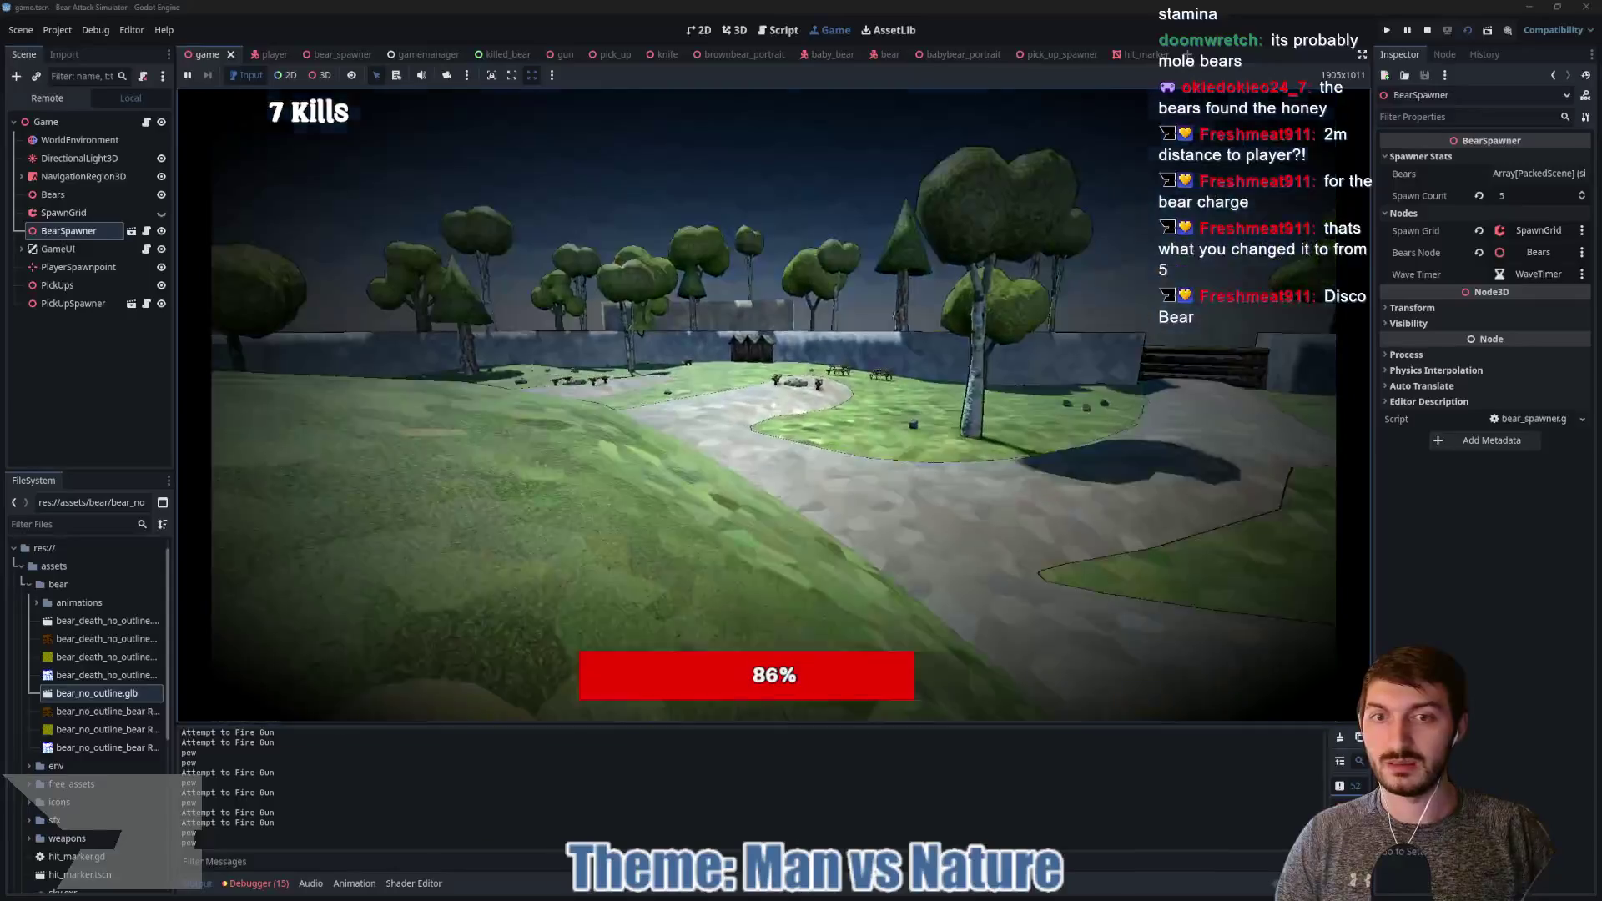
key(w)
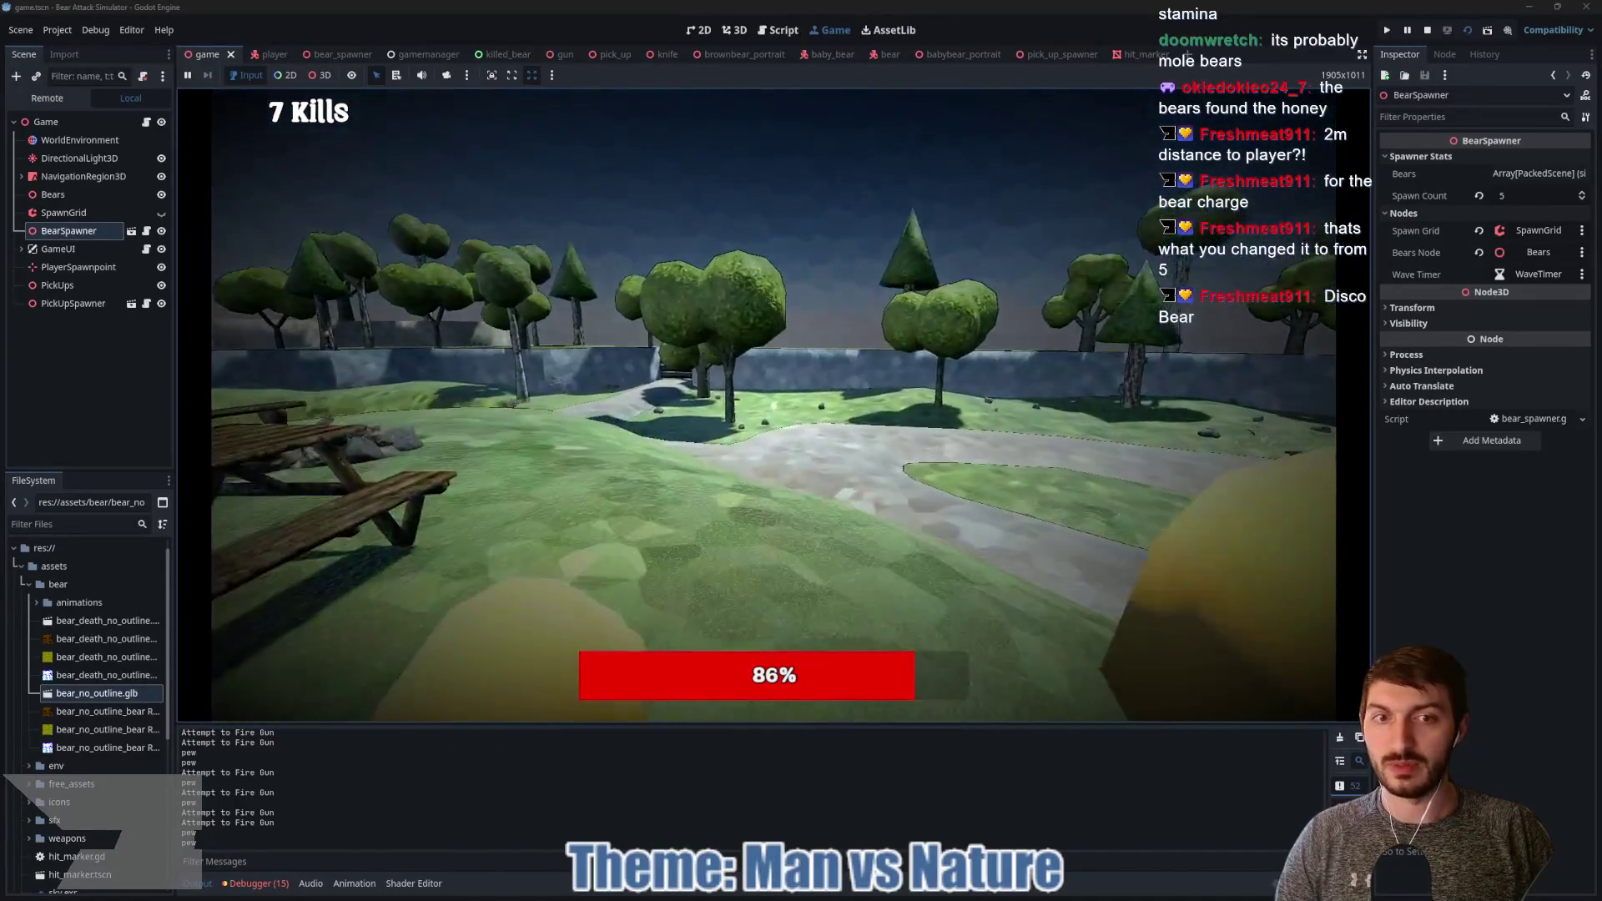
key(w)
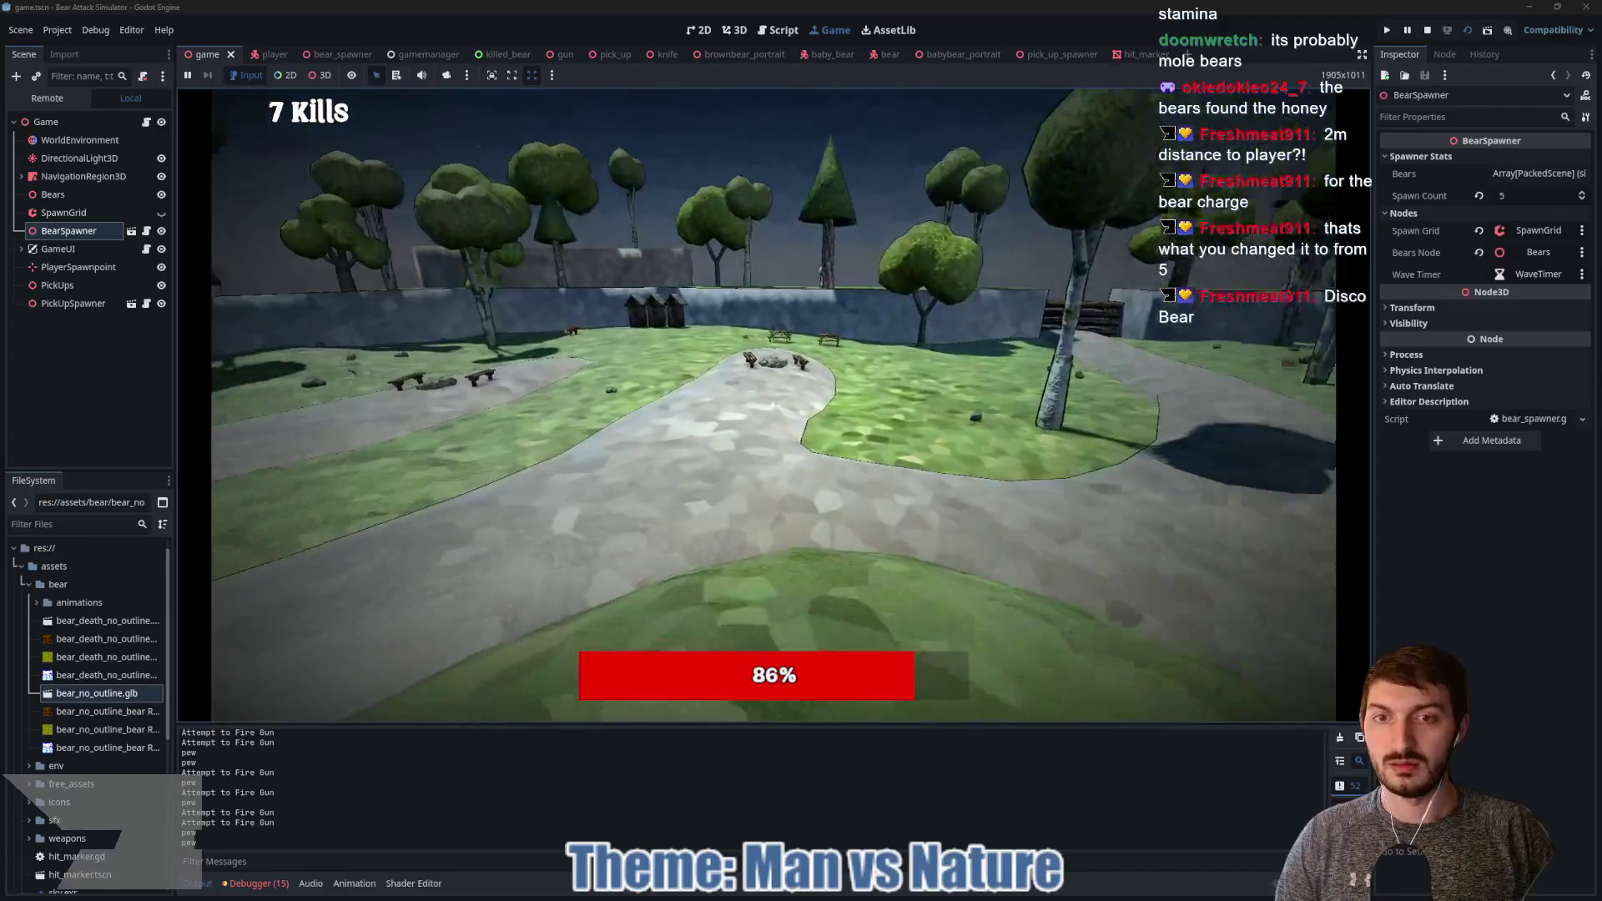
key(w)
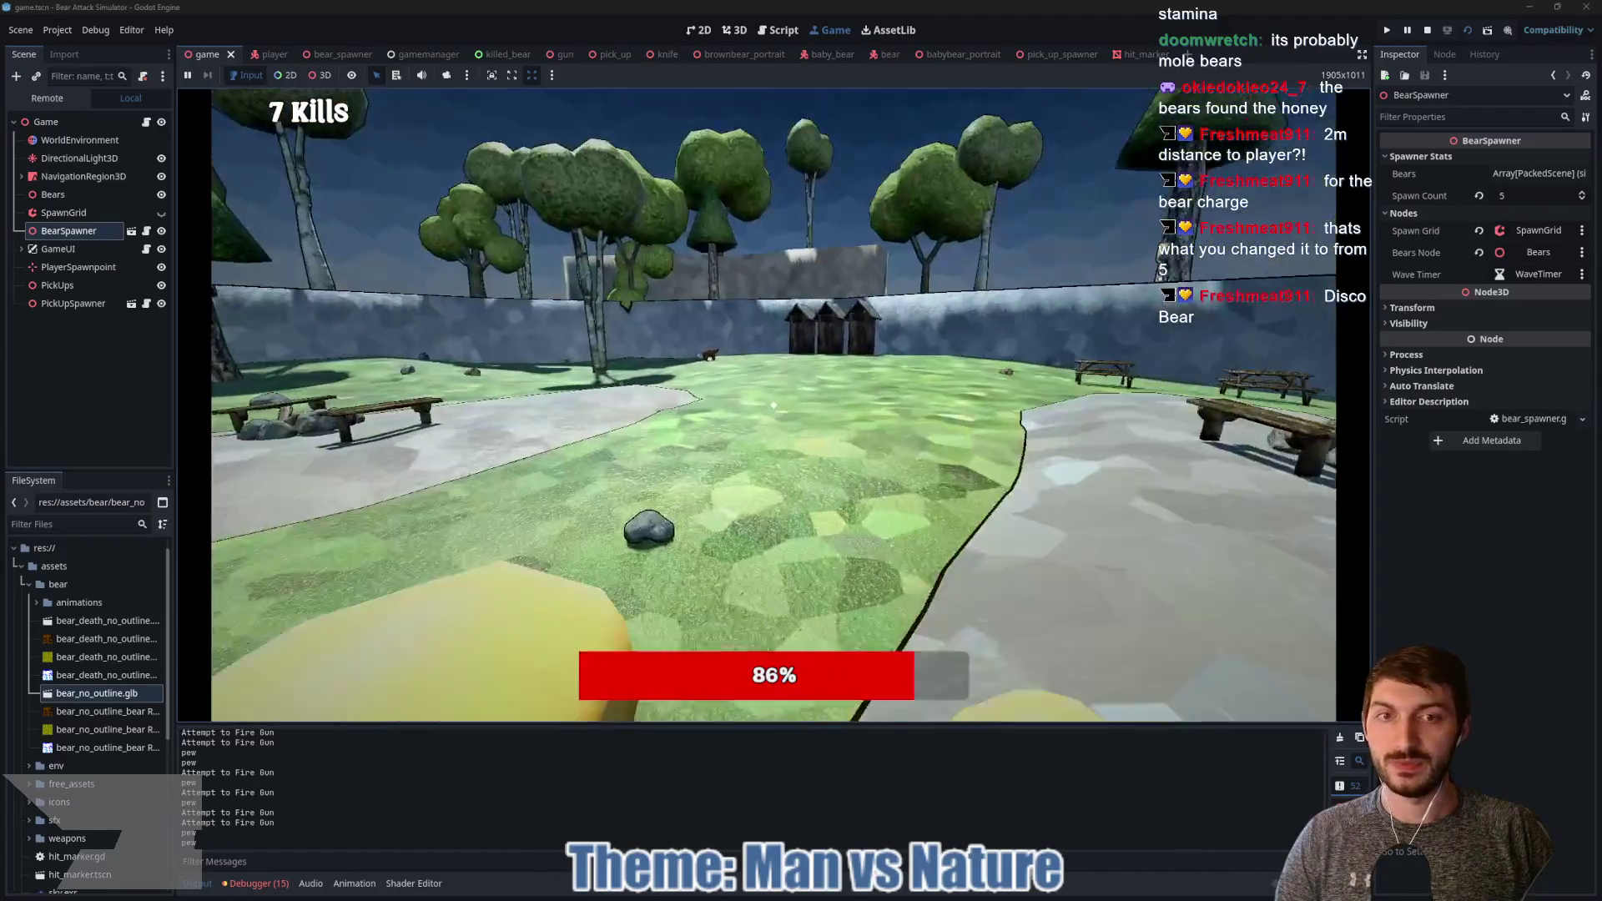
key(F8)
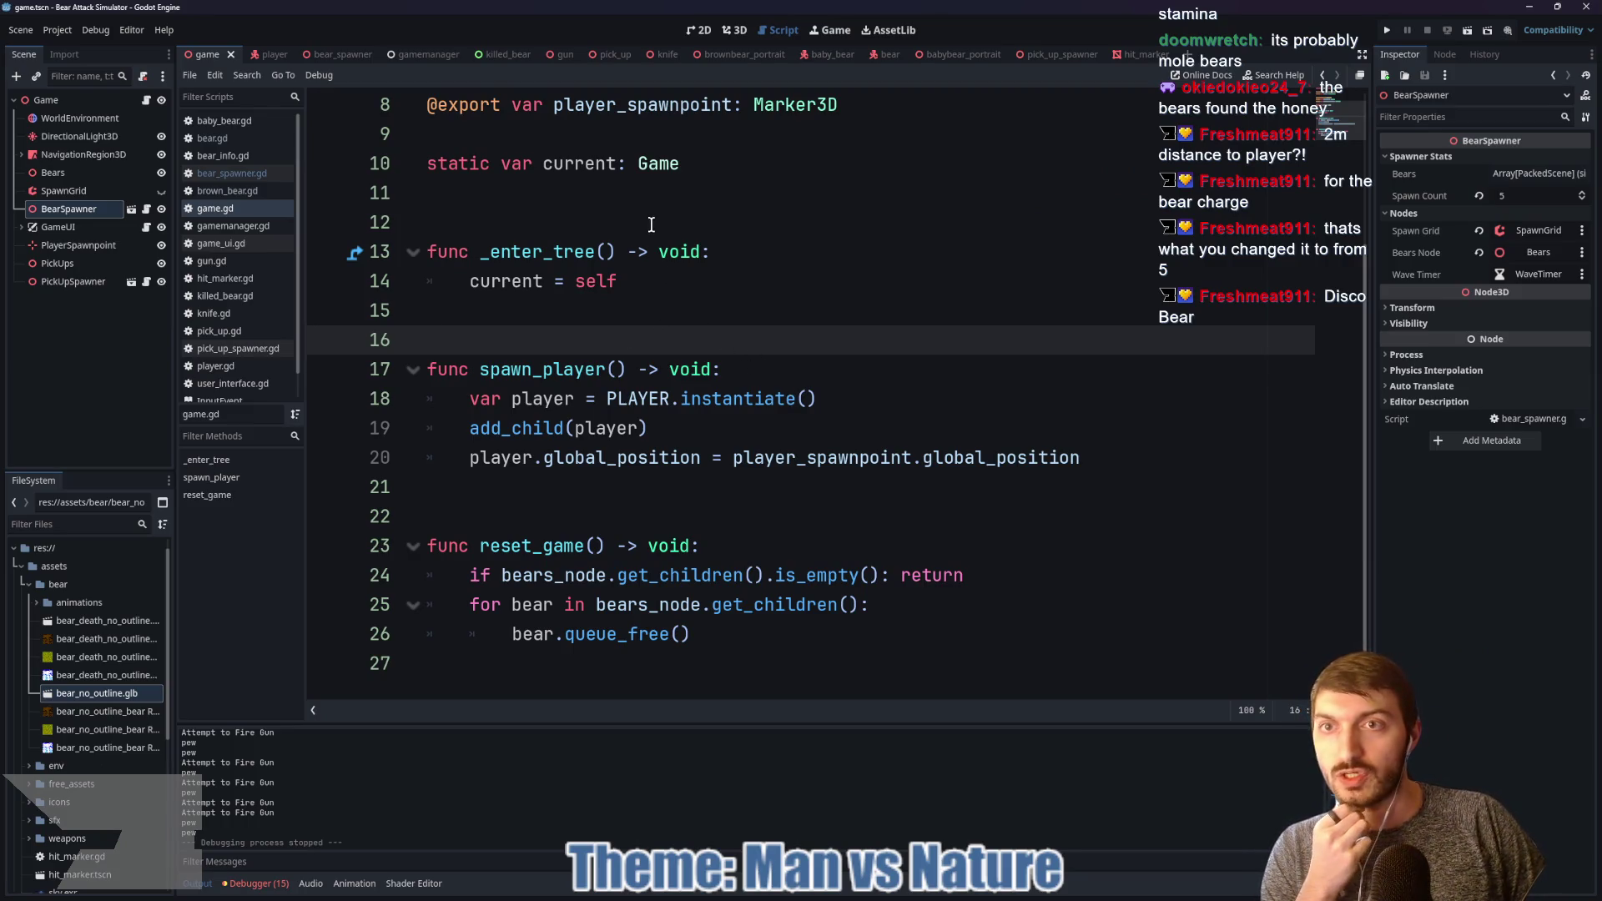
Step: In bear_spawner.gd, insert 'func adjust_spawning() -> void:' with a 'pass' body above spawn_bears
click(344, 55)
click(738, 464)
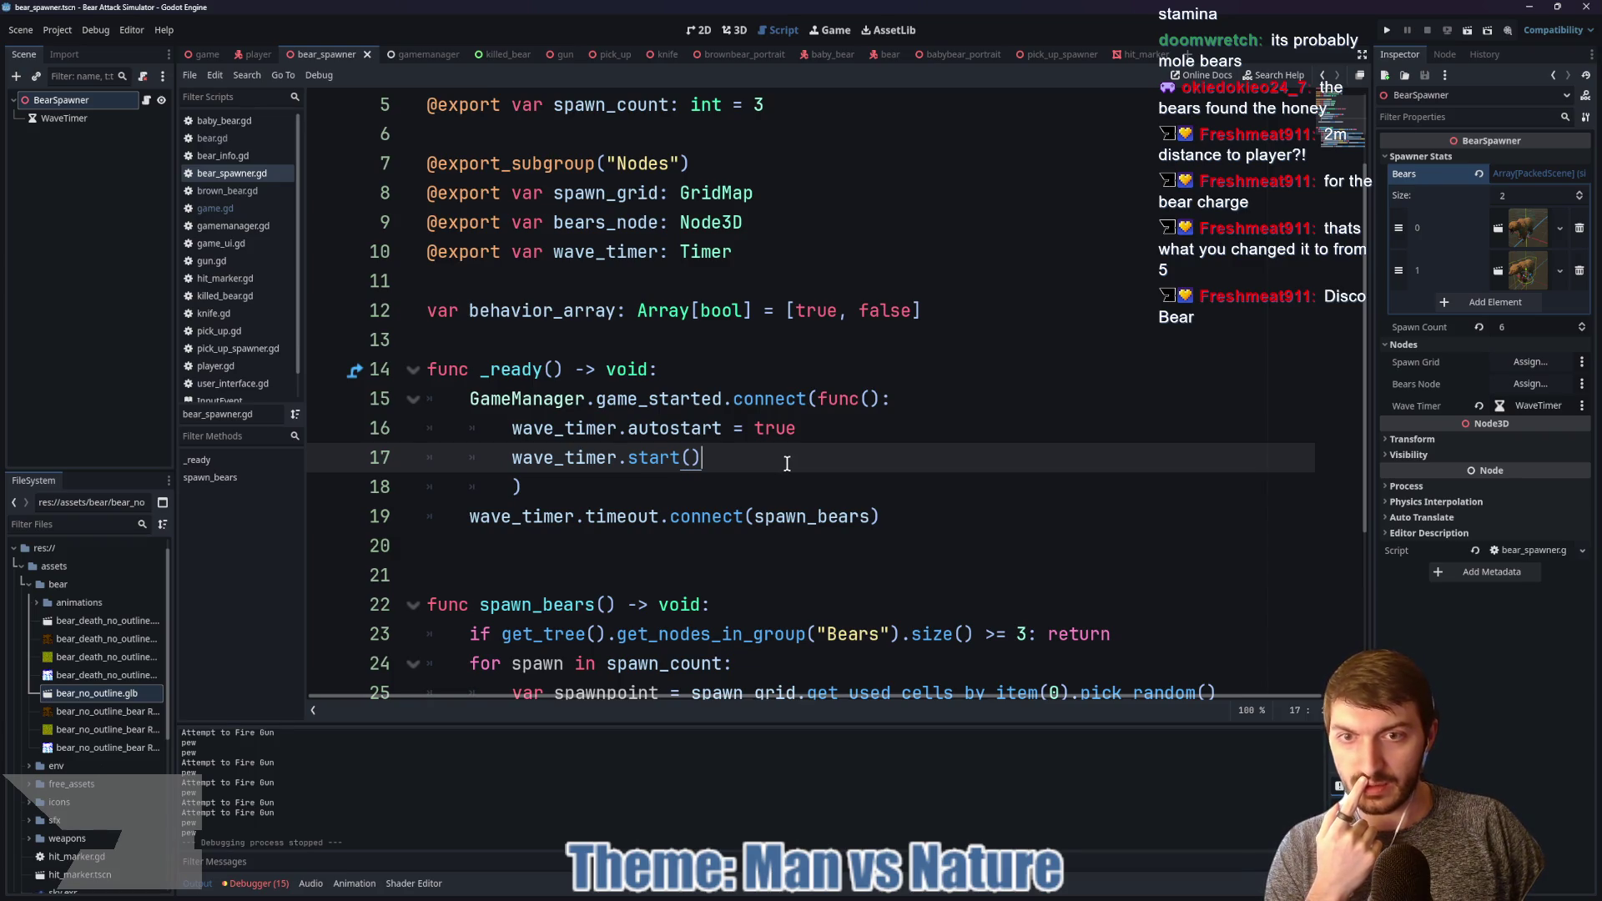
scroll(784, 461, down, 1)
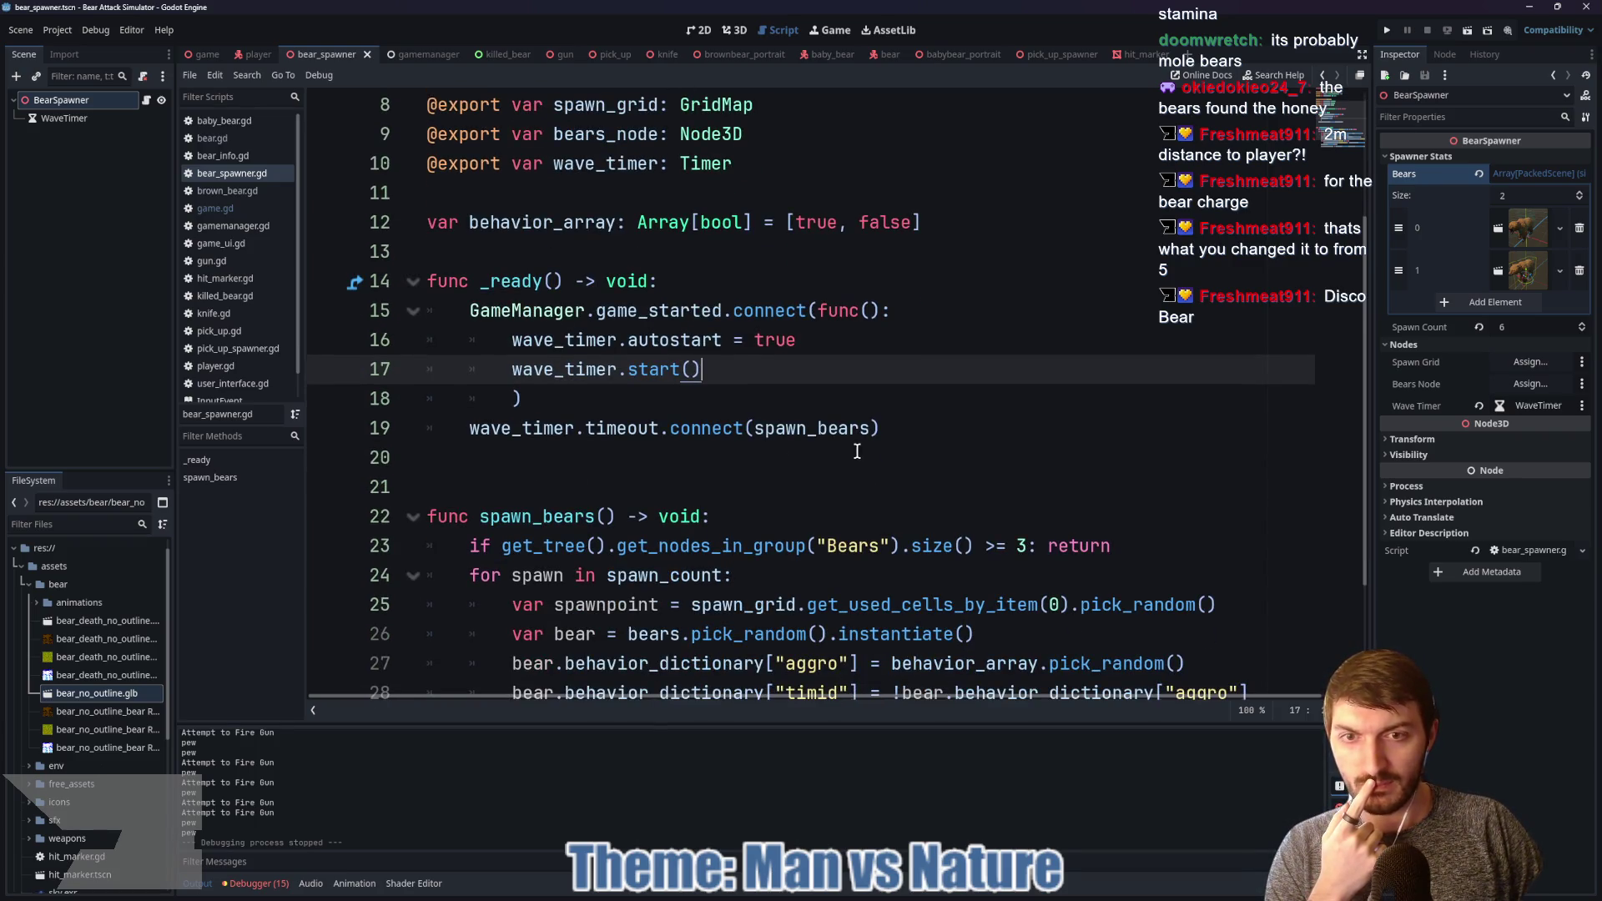
scroll(833, 444, down, 2)
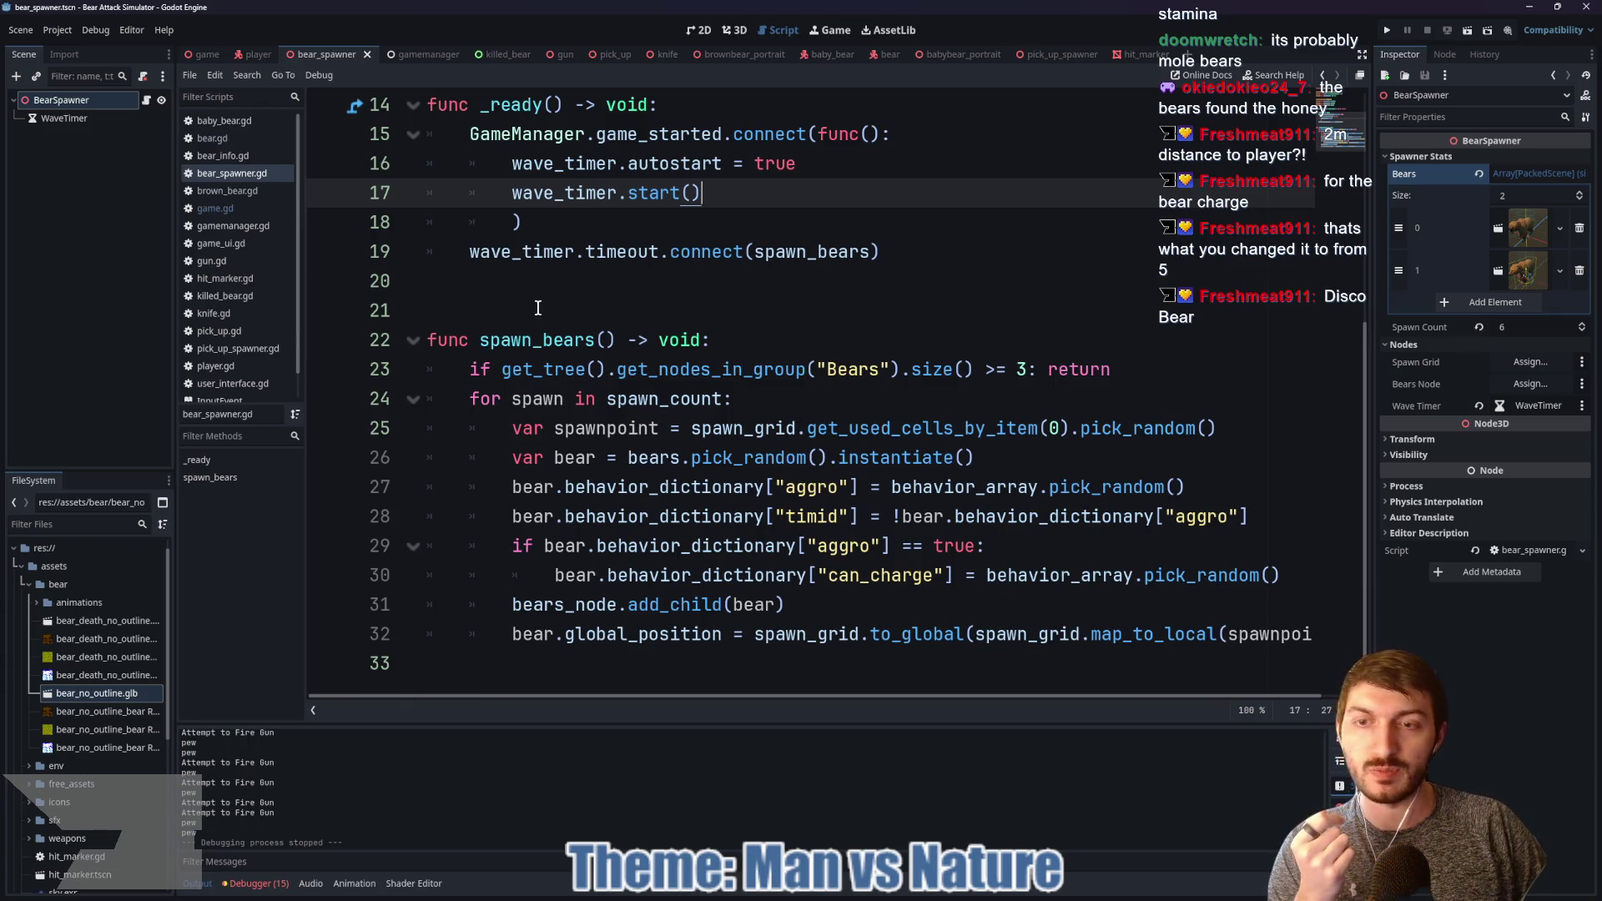
click(578, 312)
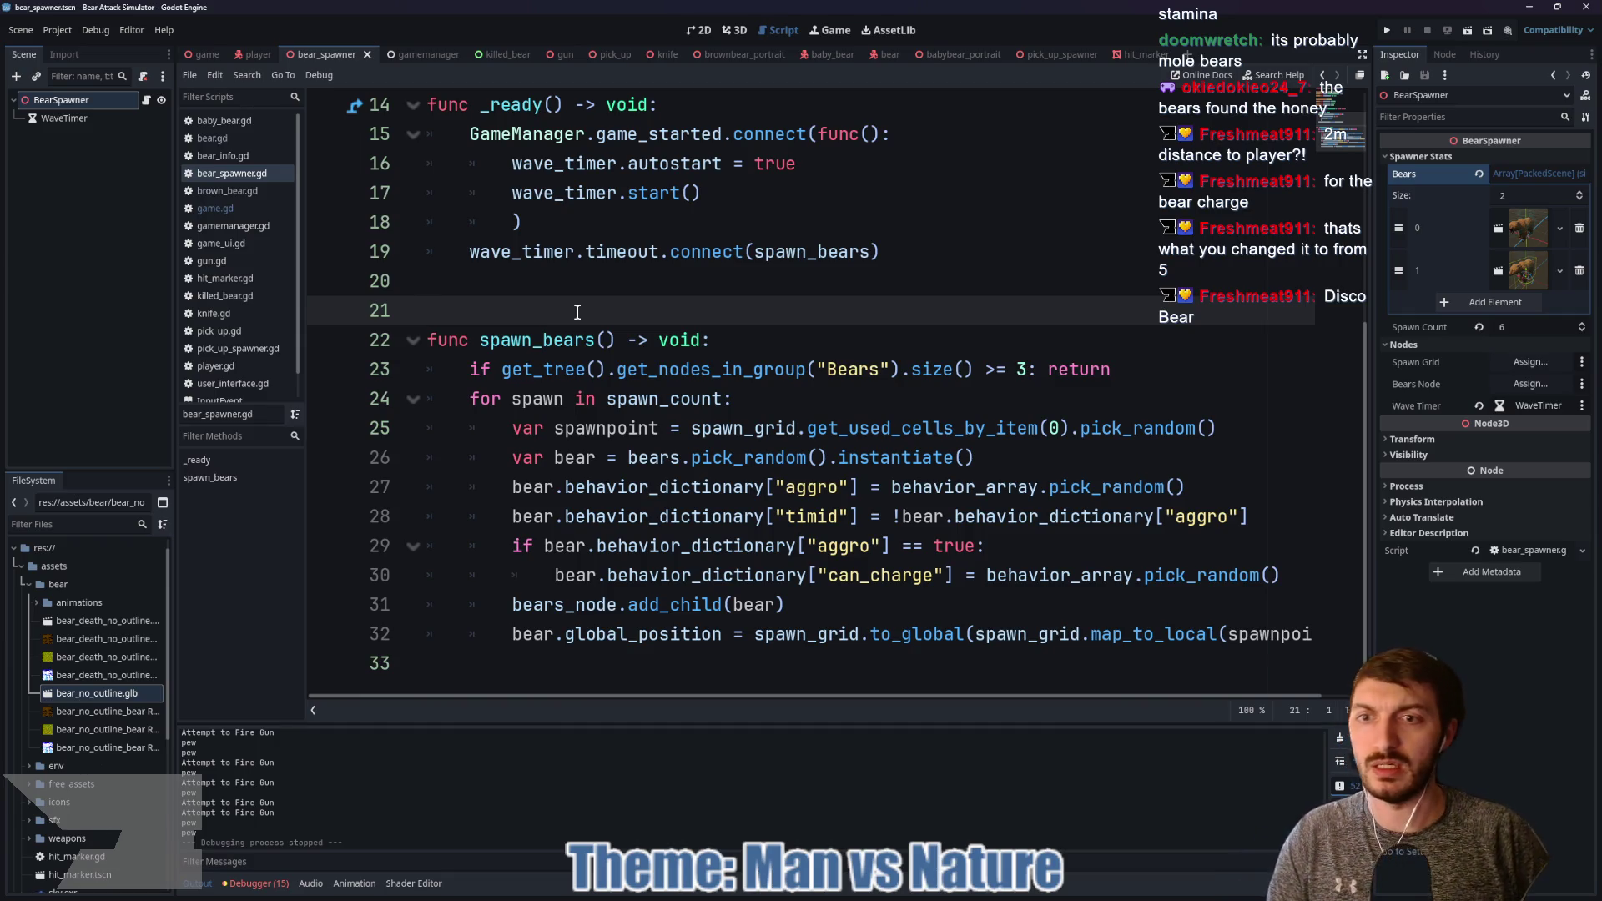
key(Return)
key(Return)
key(Return)
key(Up)
key(Up)
text(func adjust)
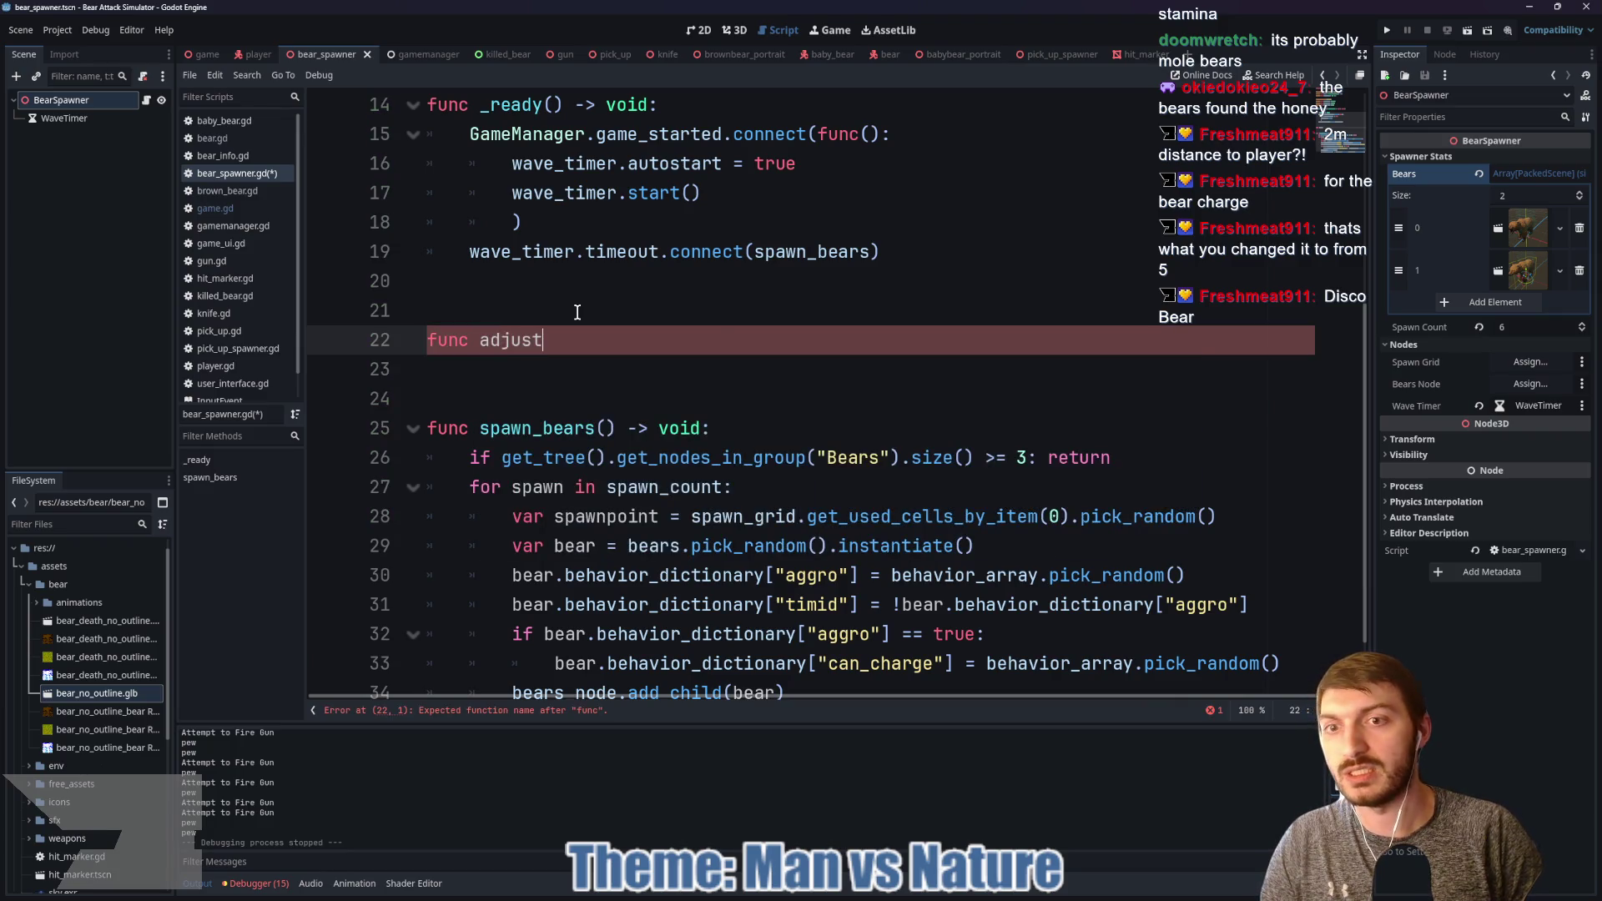
text(_spawning() -> void:)
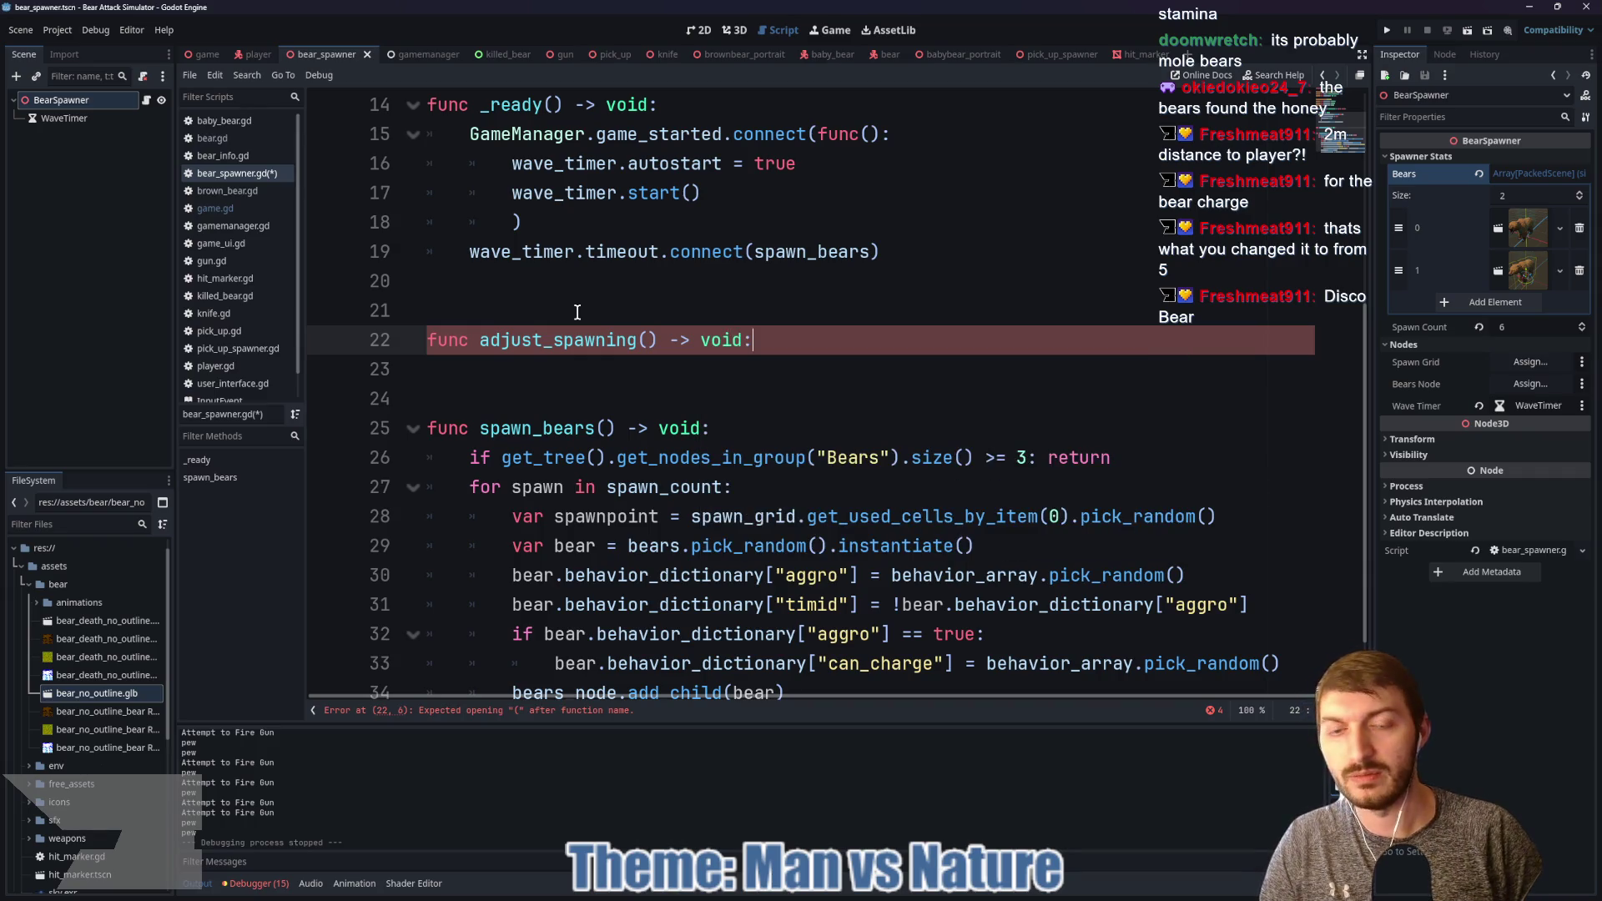
key(Return)
text(pass)
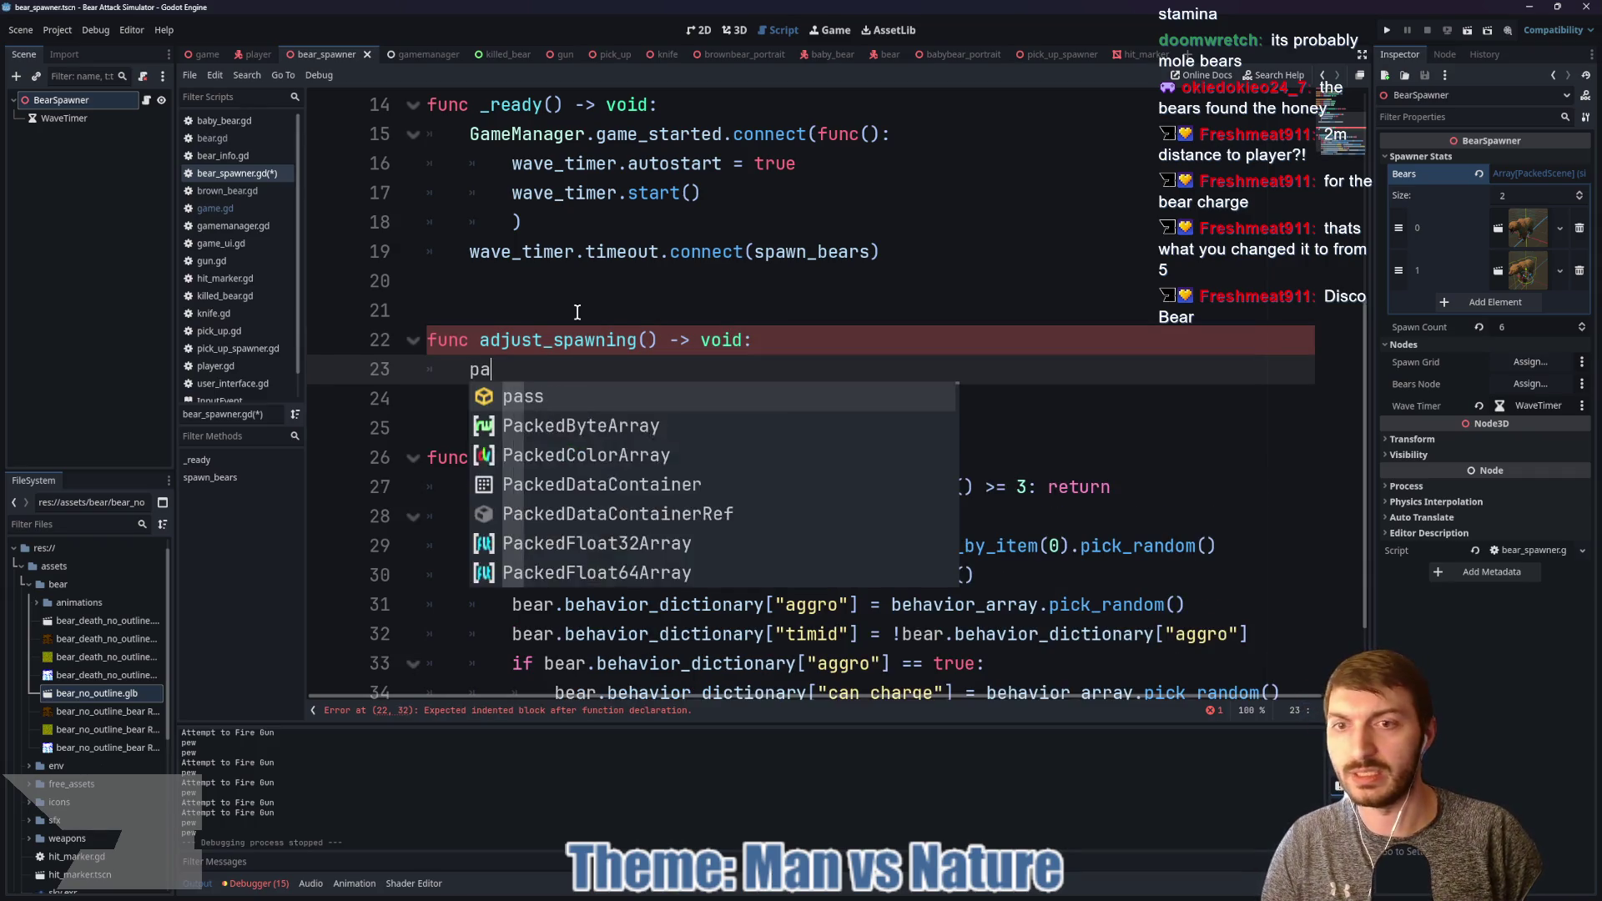
scroll(667, 381, up, 4)
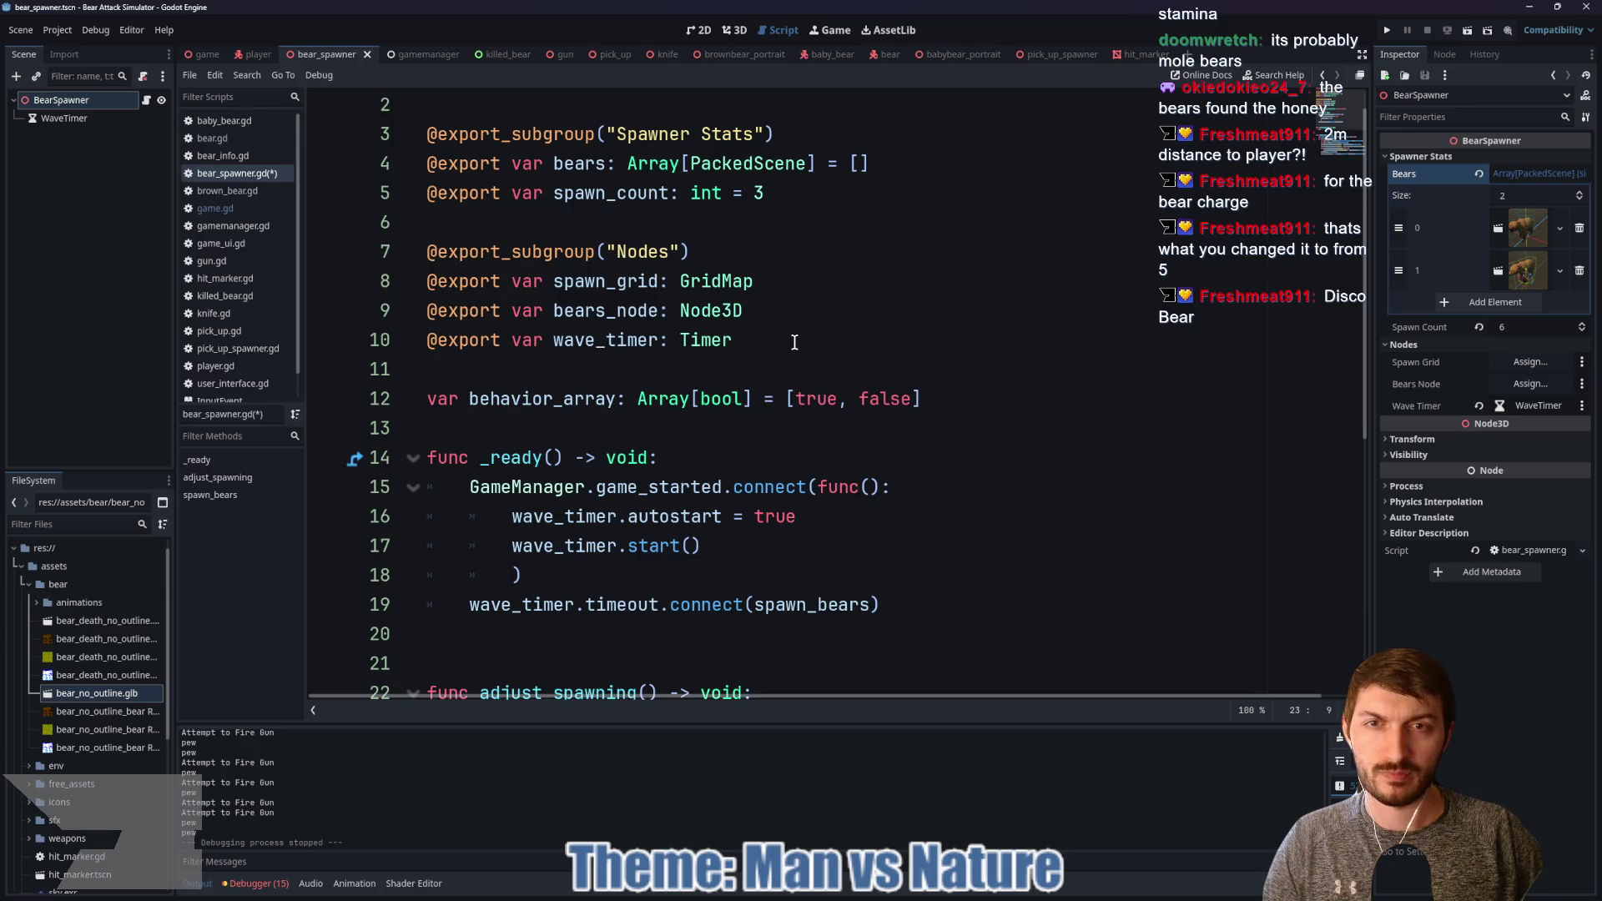
Step: Change the spawn_count default from 3 to 6
click(776, 193)
key(BackSpace)
text(5)
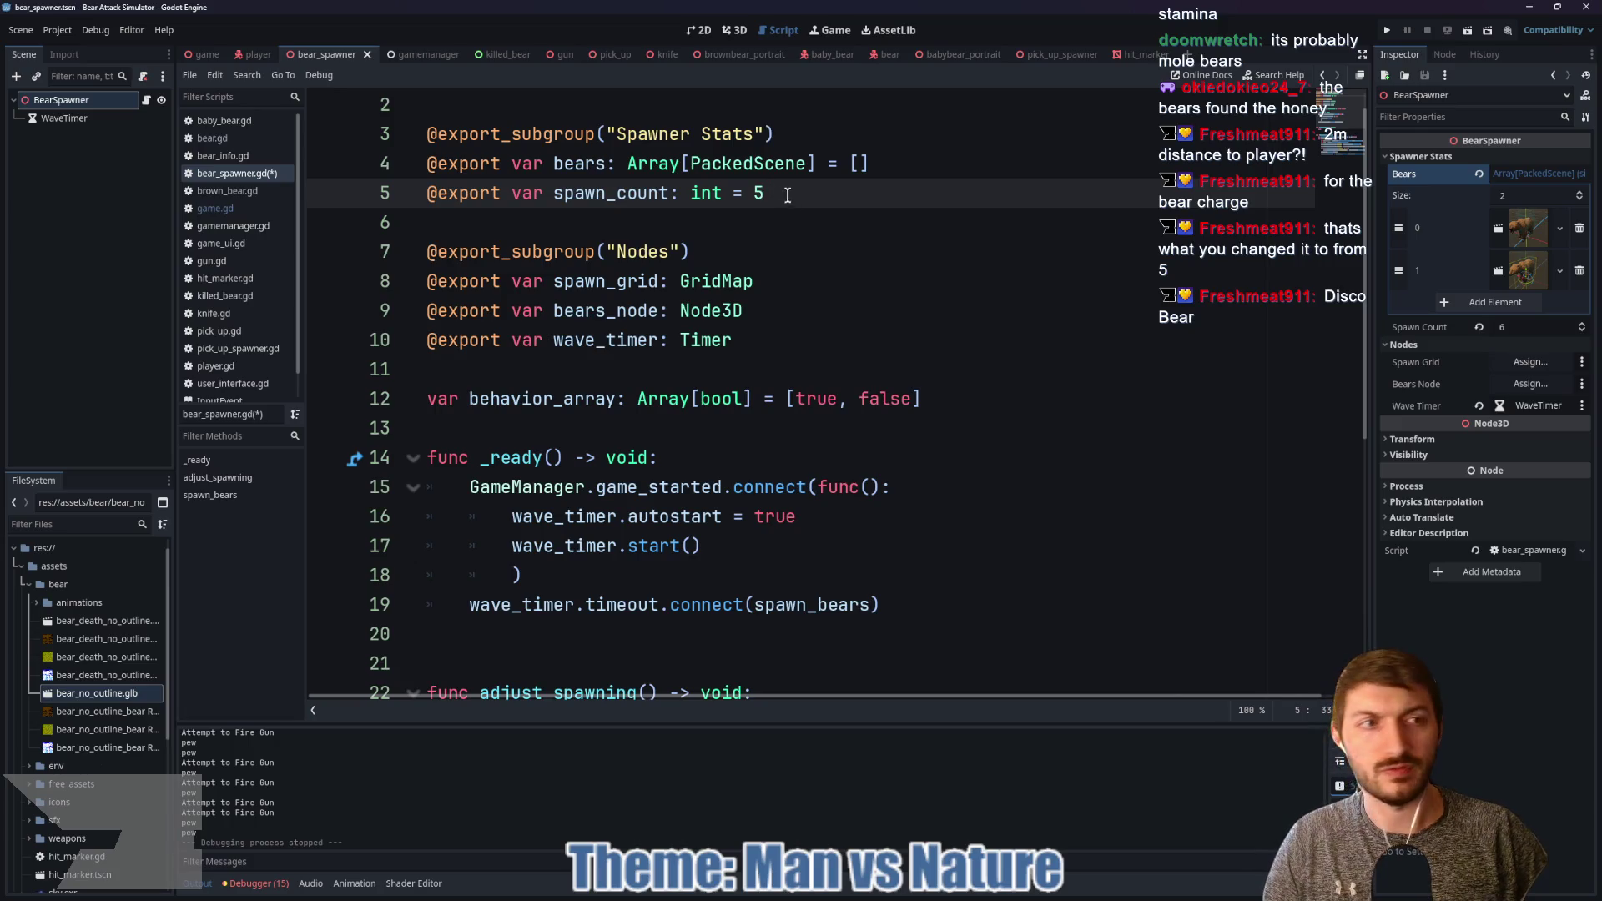
key(ctrl+s)
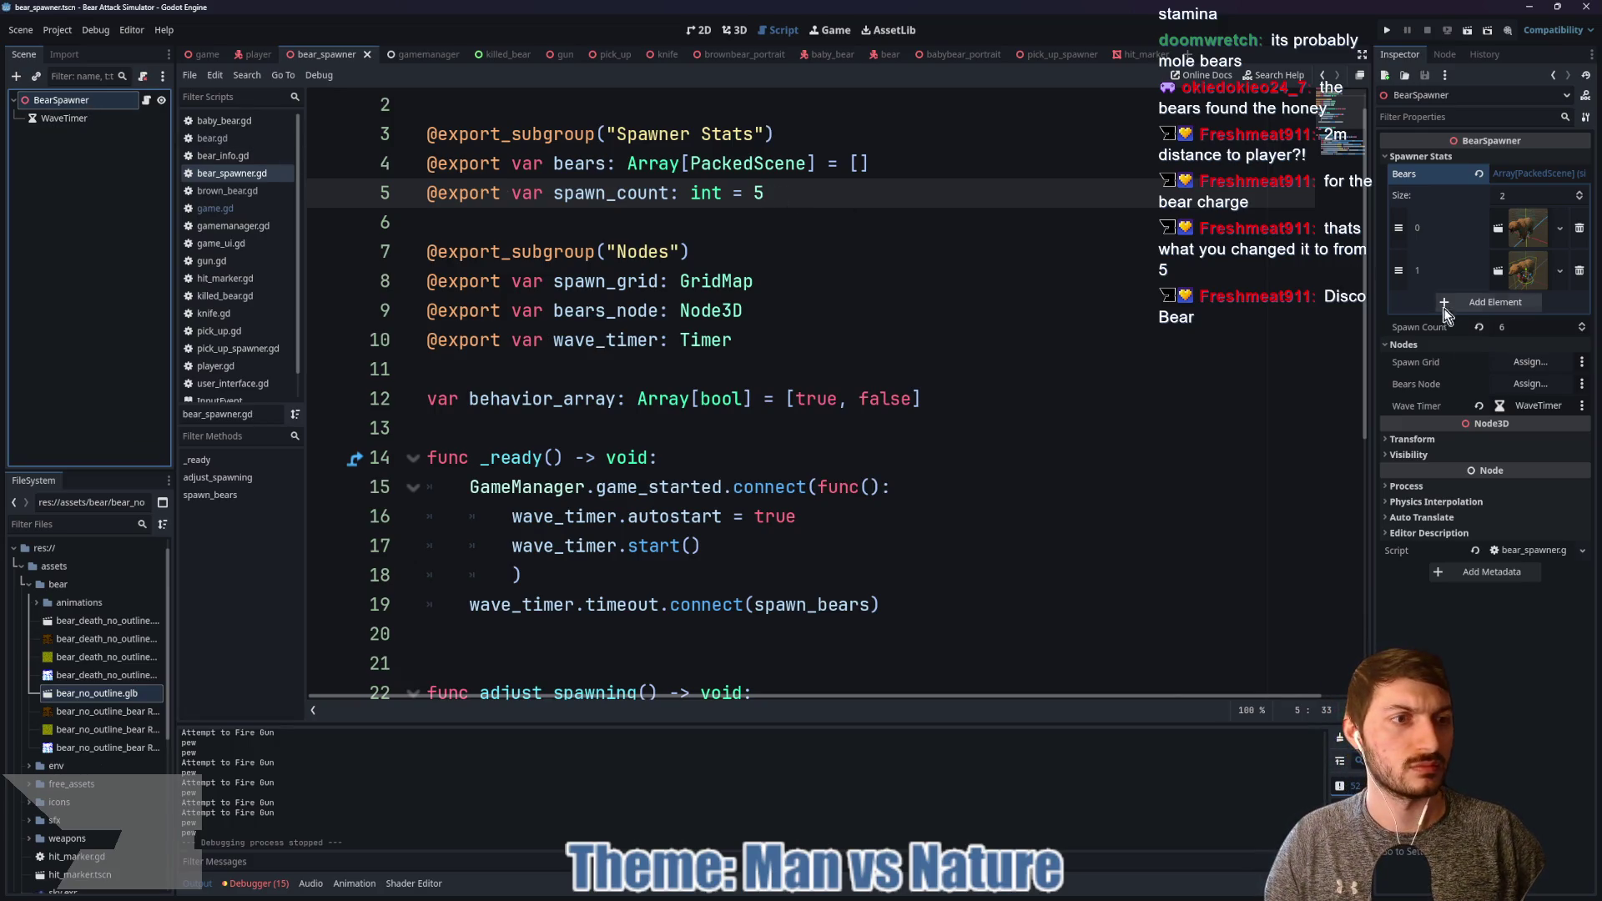
click(774, 195)
key(BackSpace)
text(6)
click(793, 218)
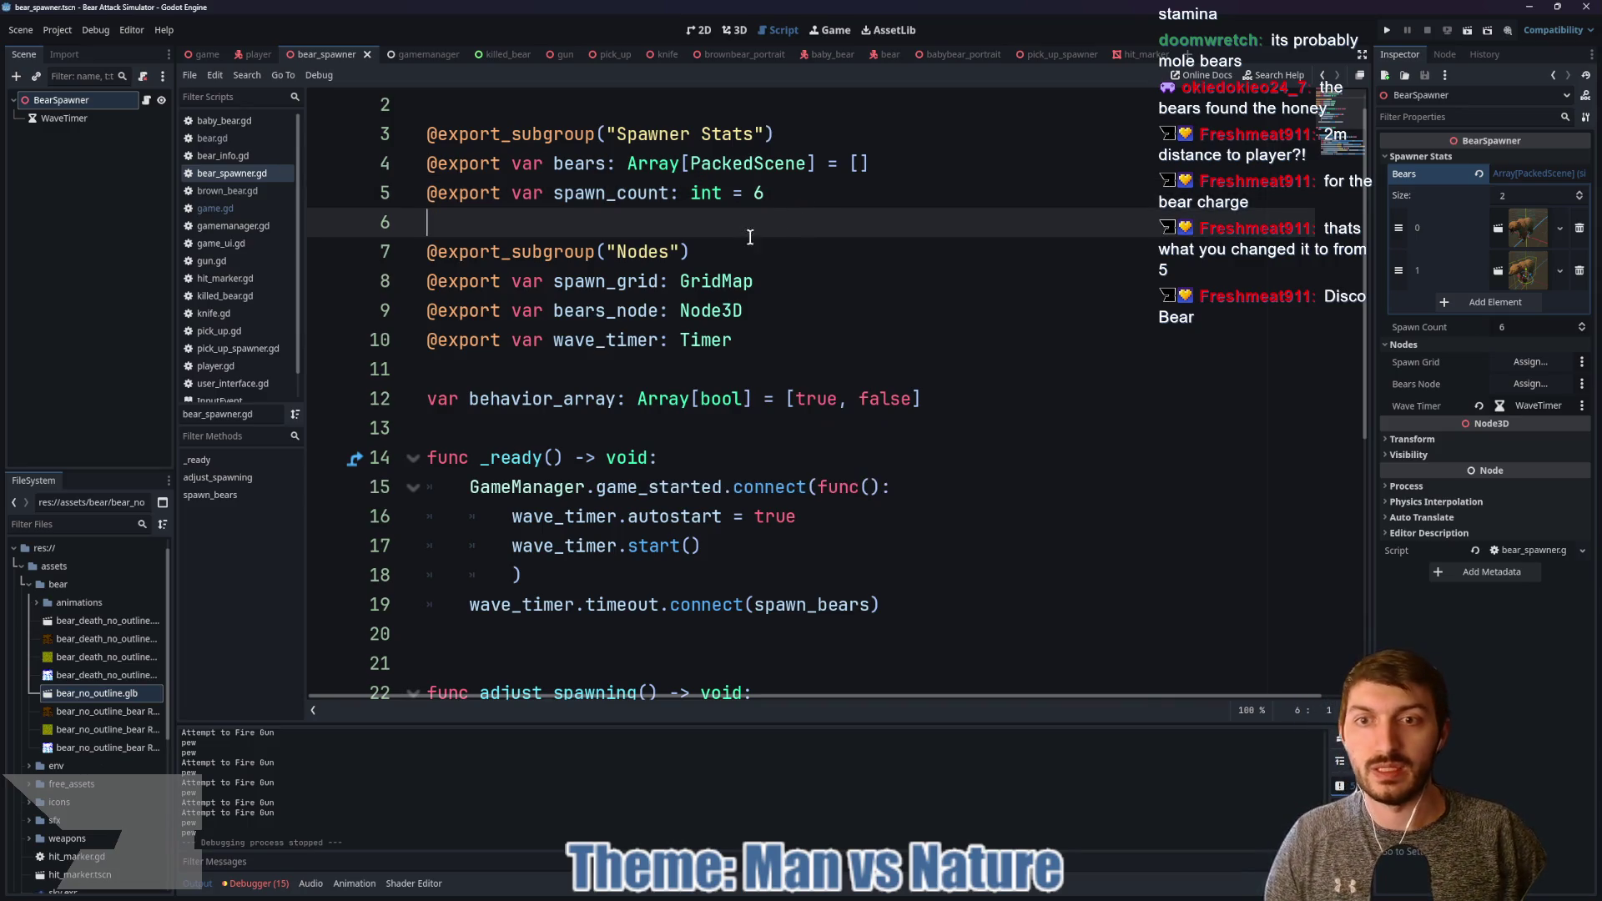
Step: Declare 'var wave_count: int = 0' below the wave_timer export and save the script
click(705, 367)
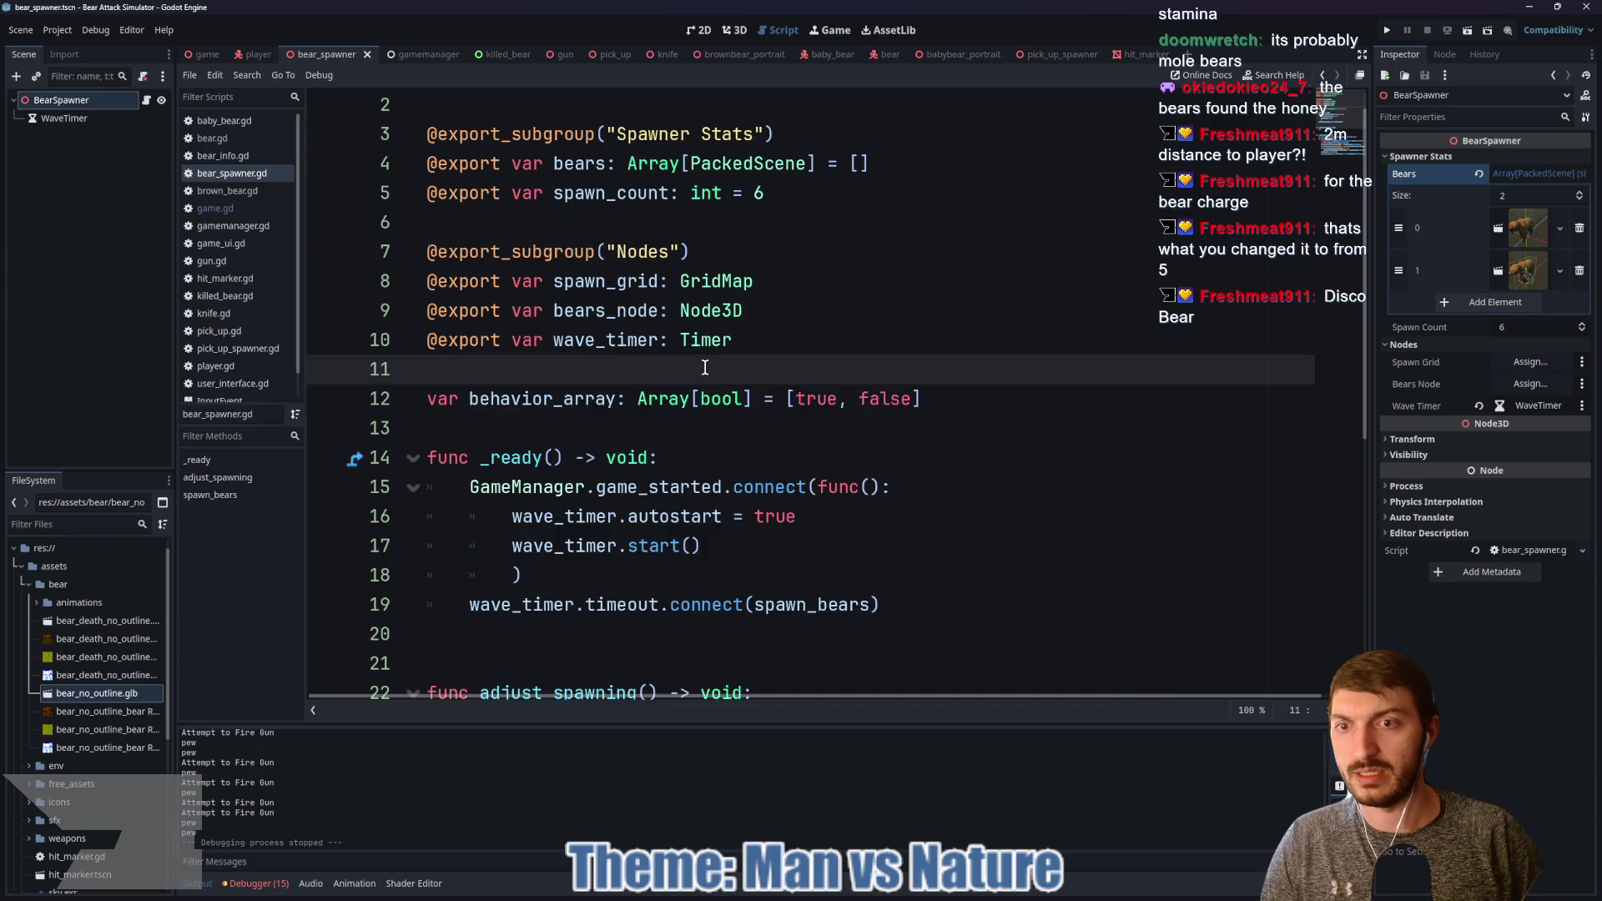
key(Return)
key(Return)
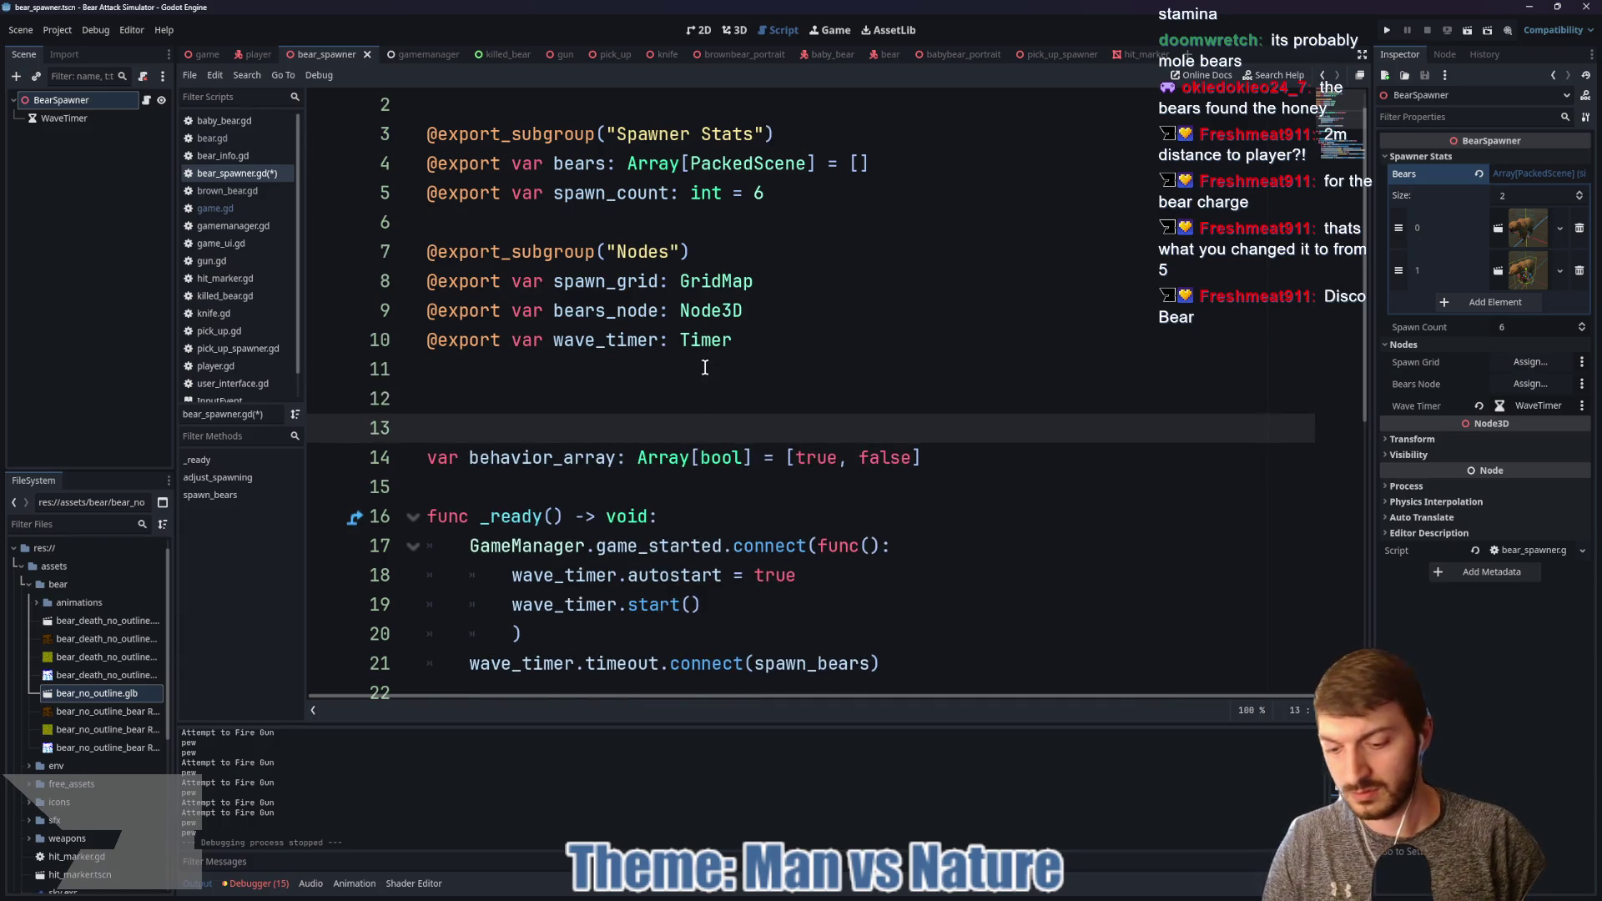
text(var wave)
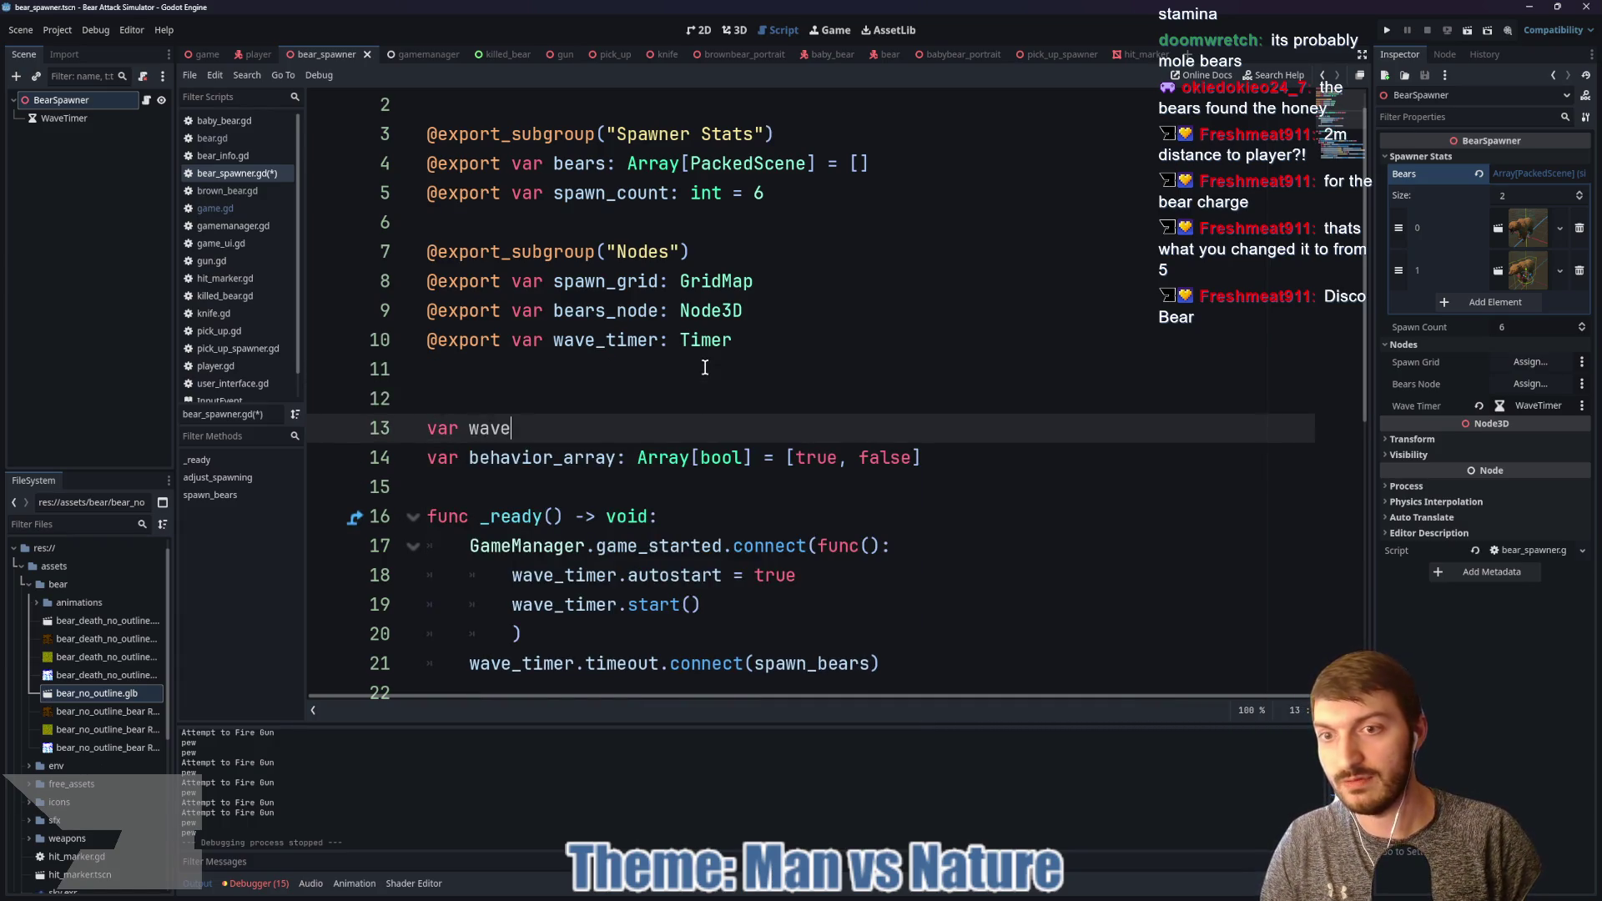
text(_count: )
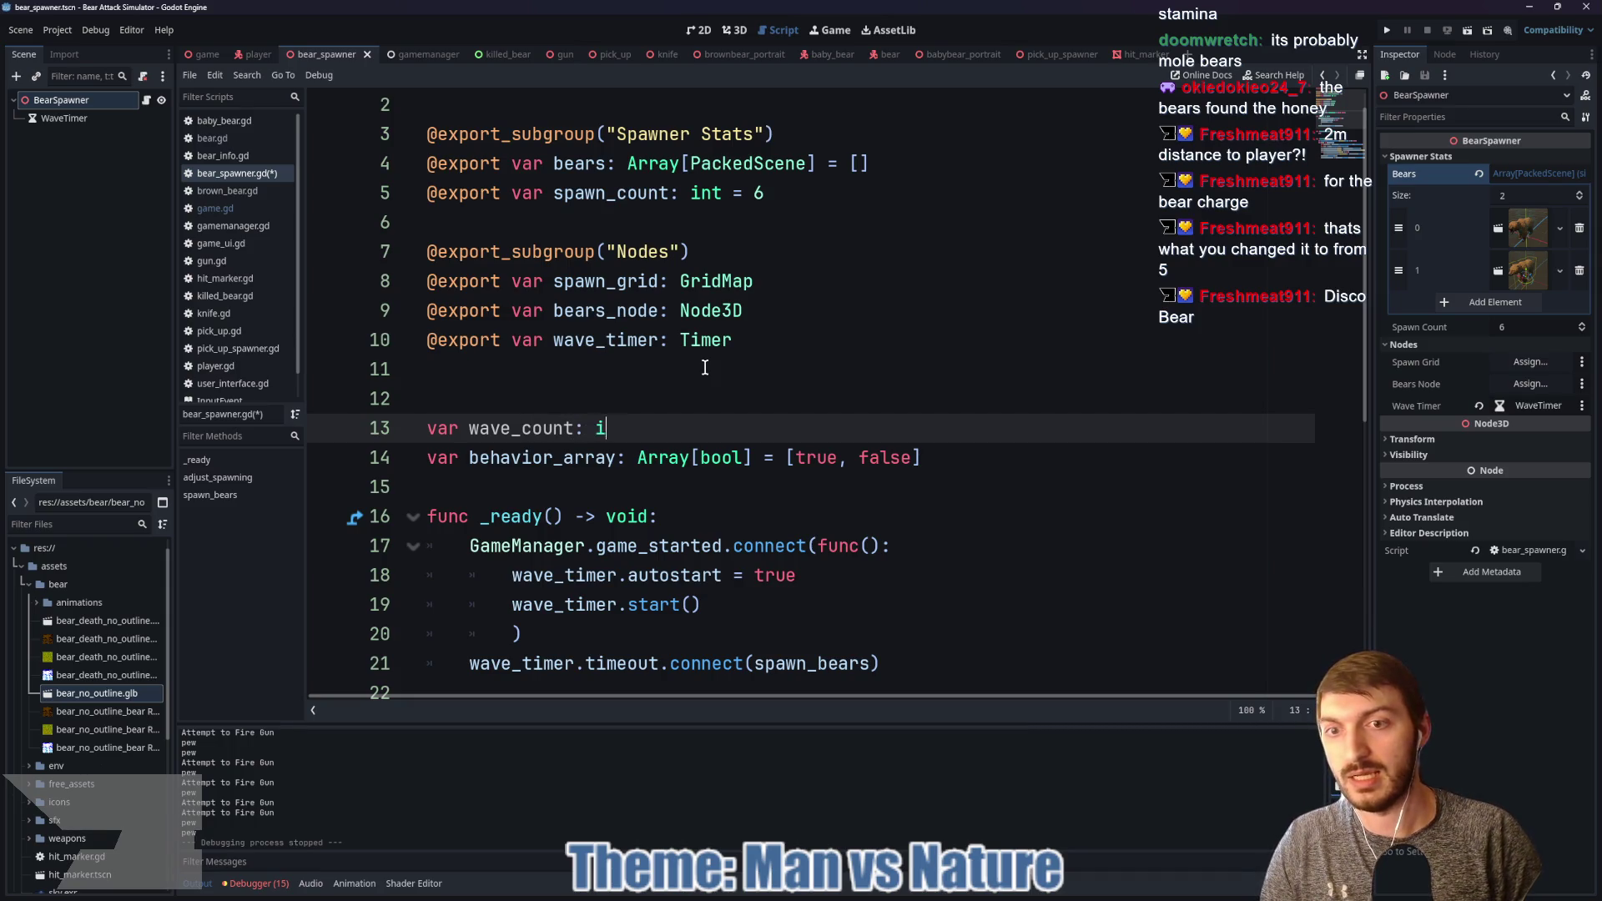
text(int = 0)
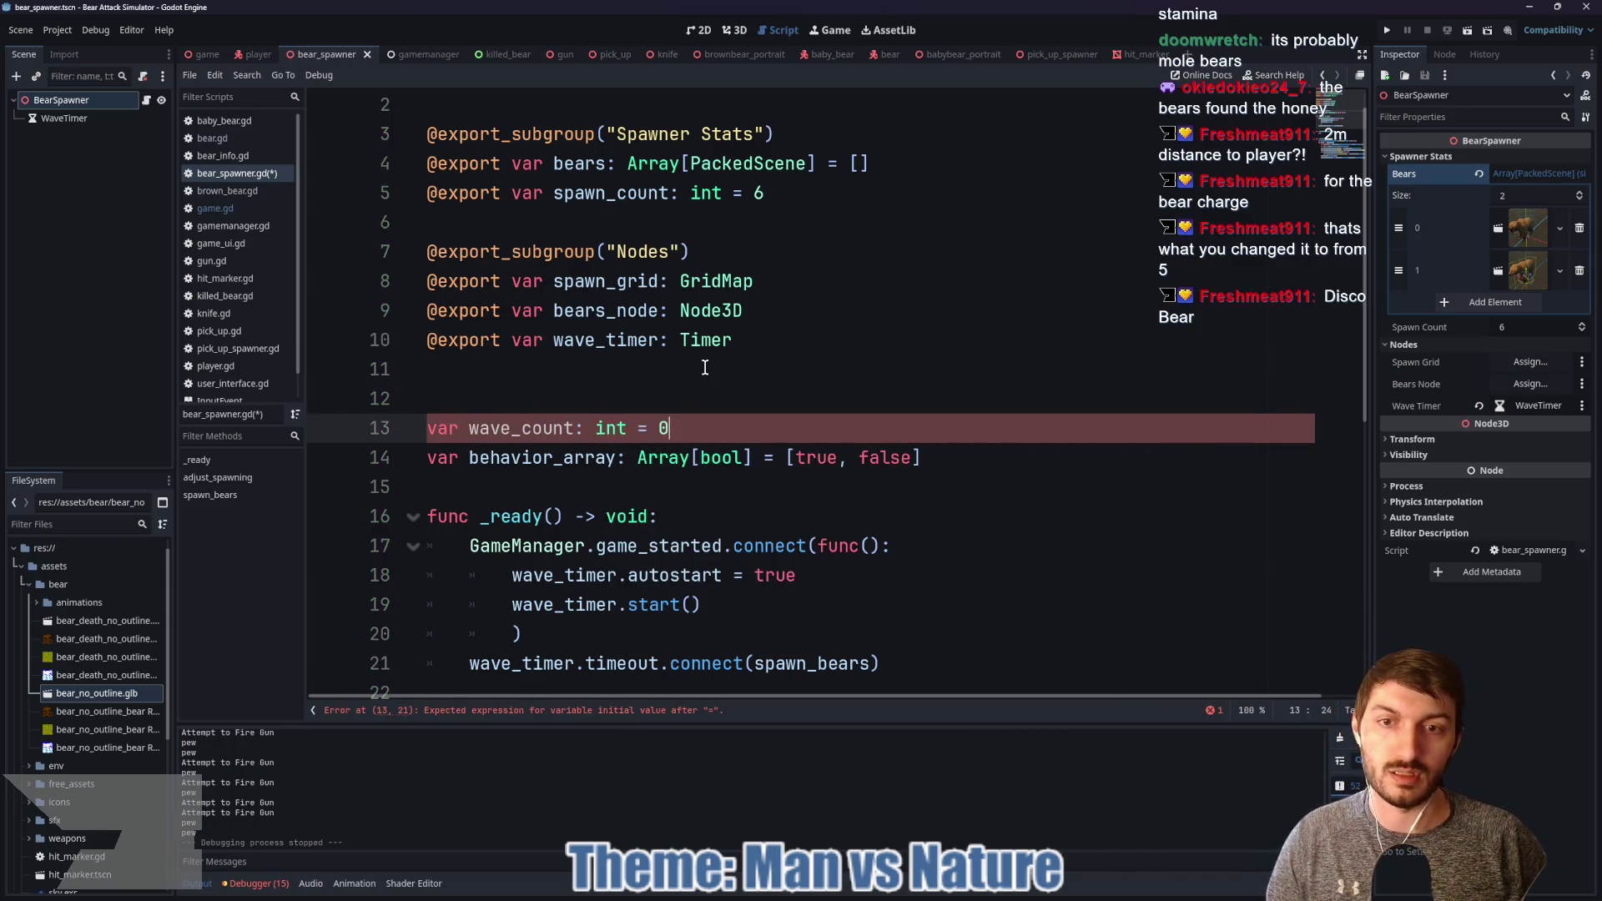
key(BackSpace)
text(1)
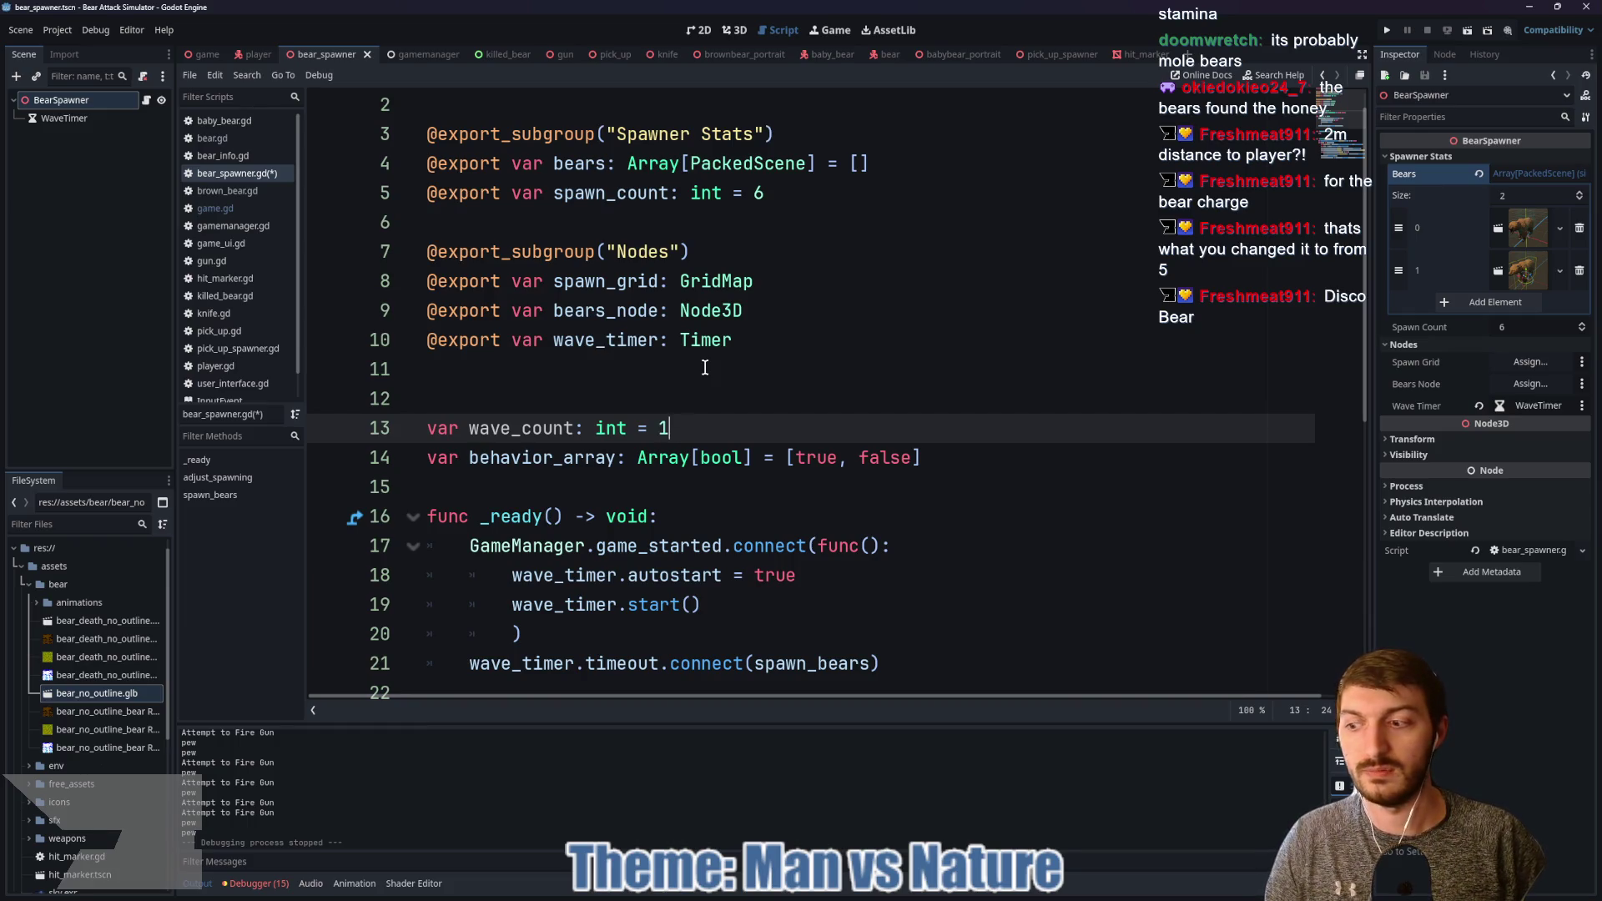
key(BackSpace)
text(1)
key(BackSpace)
text(0)
key(ctrl+s)
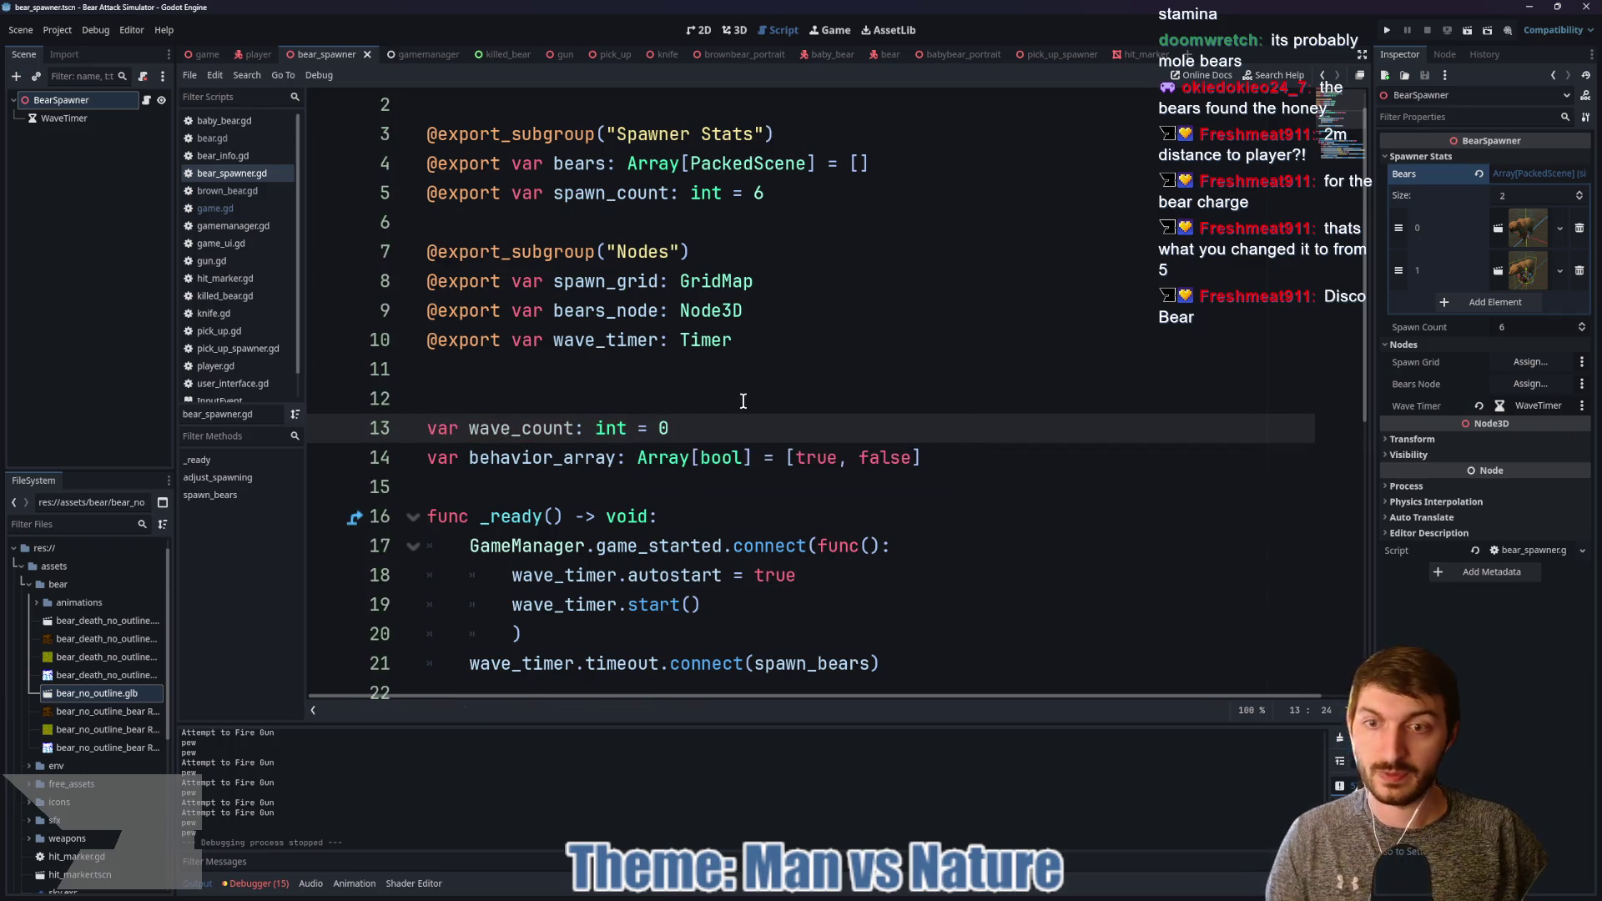
Step: Add 'wave_count = 0' after wave_timer.start() in the game-start callback
scroll(743, 401, down, 3)
mouse_move(745, 401)
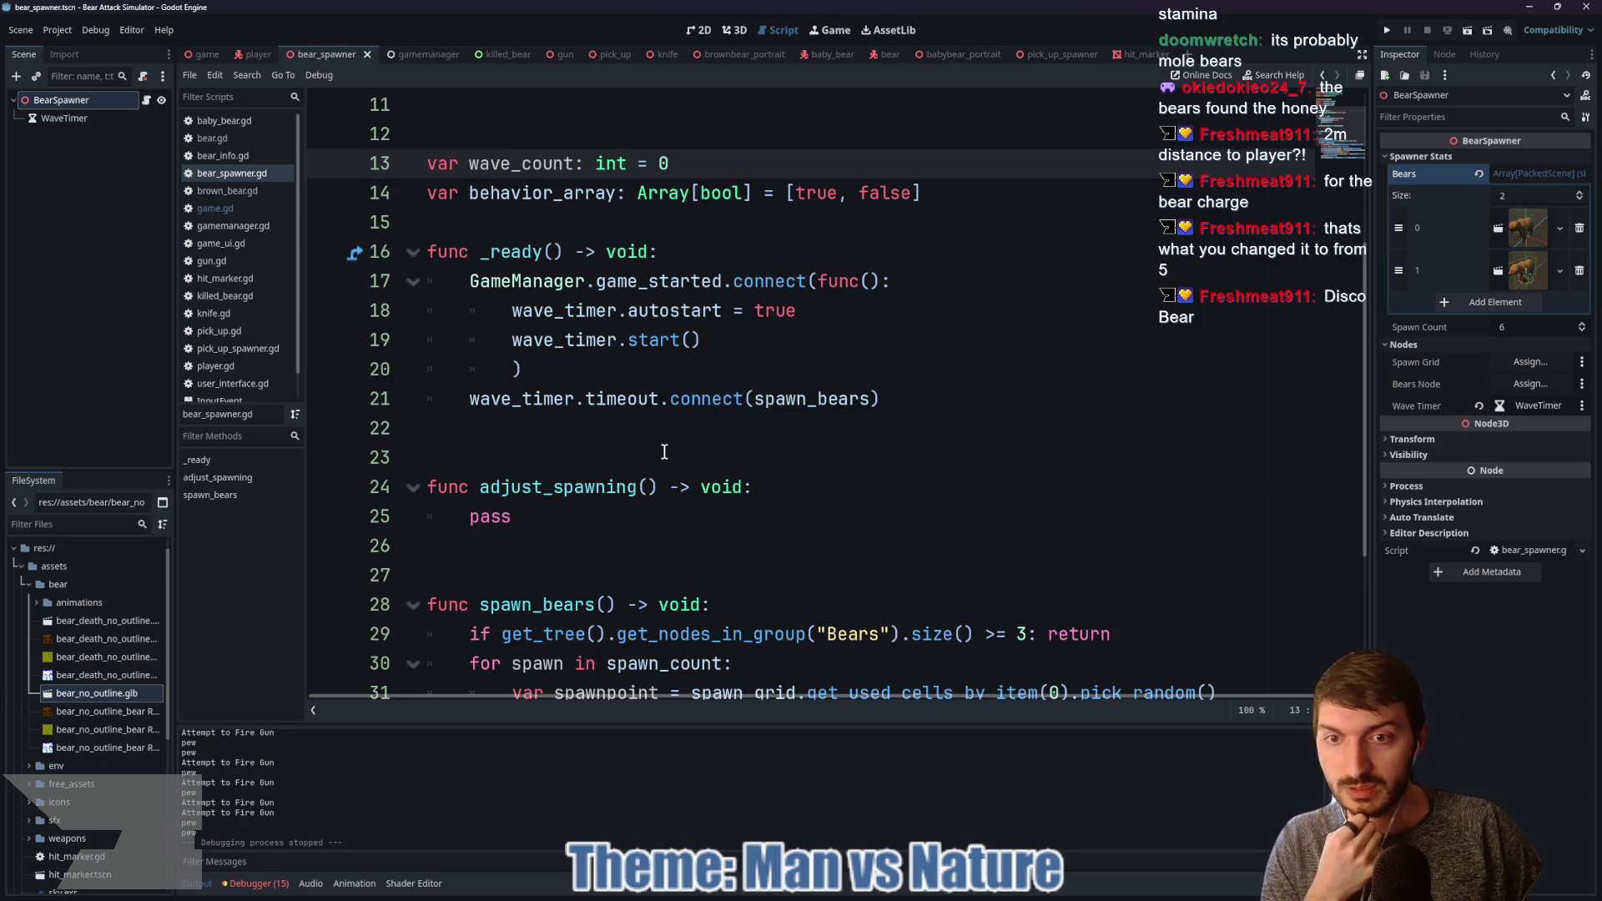
scroll(642, 475, down, 3)
scroll(639, 484, up, 4)
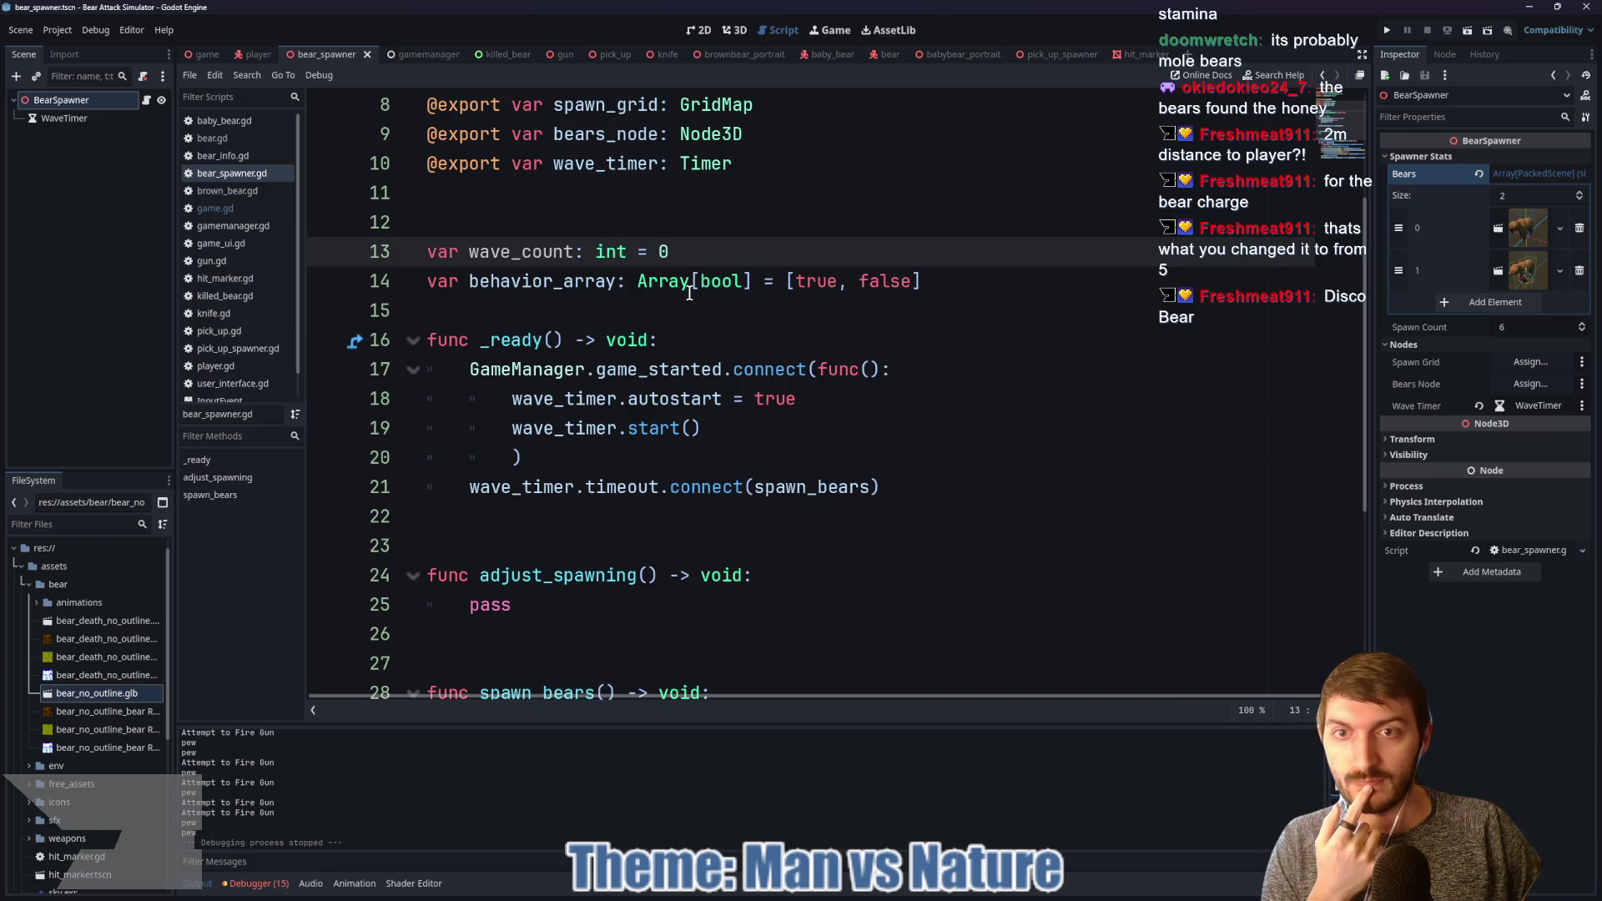
click(731, 427)
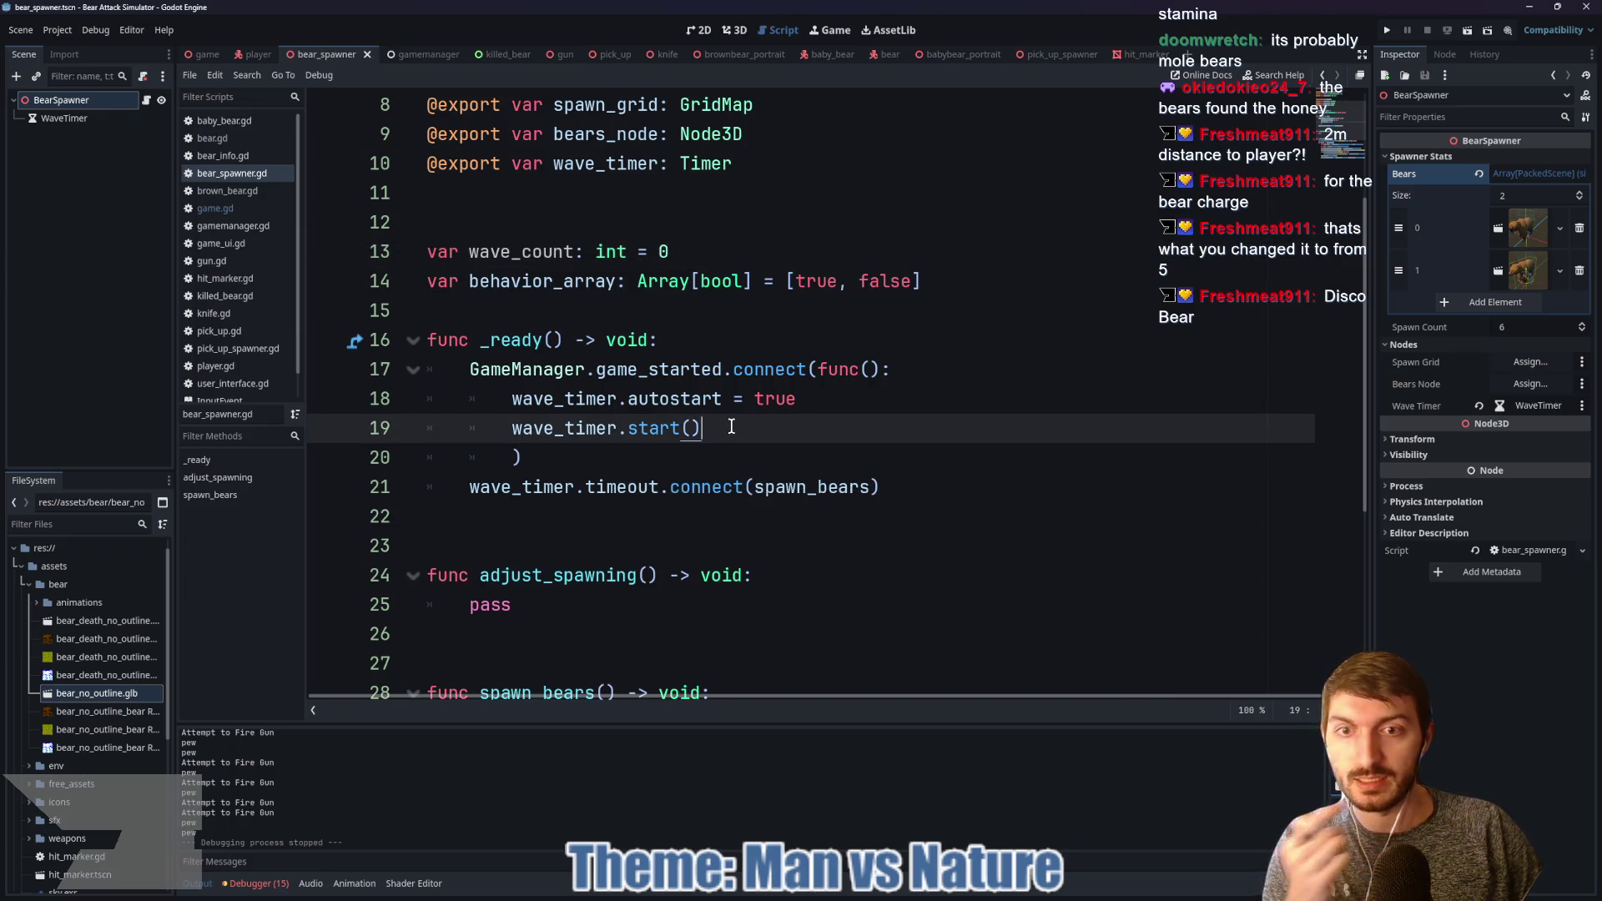
key(Return)
text(wave)
key(Return)
text(= 0)
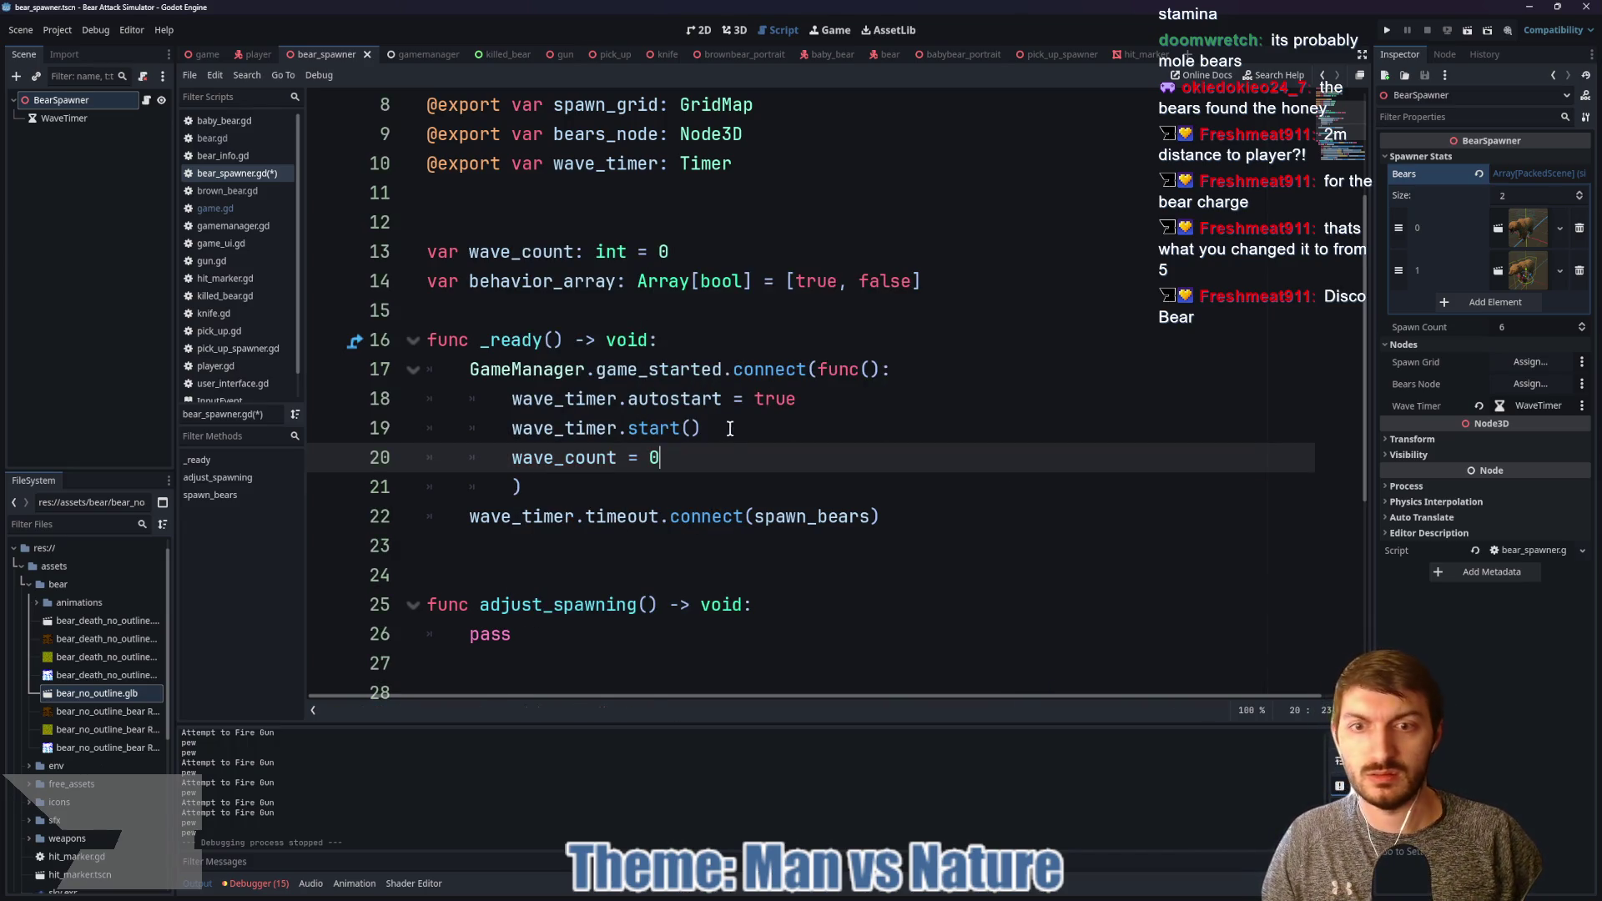
scroll(704, 454, down, 2)
click(574, 461)
Step: Replace 'pass' in adjust_spawning with 'wave_count += 1' and 'spawn_count += 1'
key(BackSpace)
key(BackSpace)
key(BackSpace)
text(wave_)
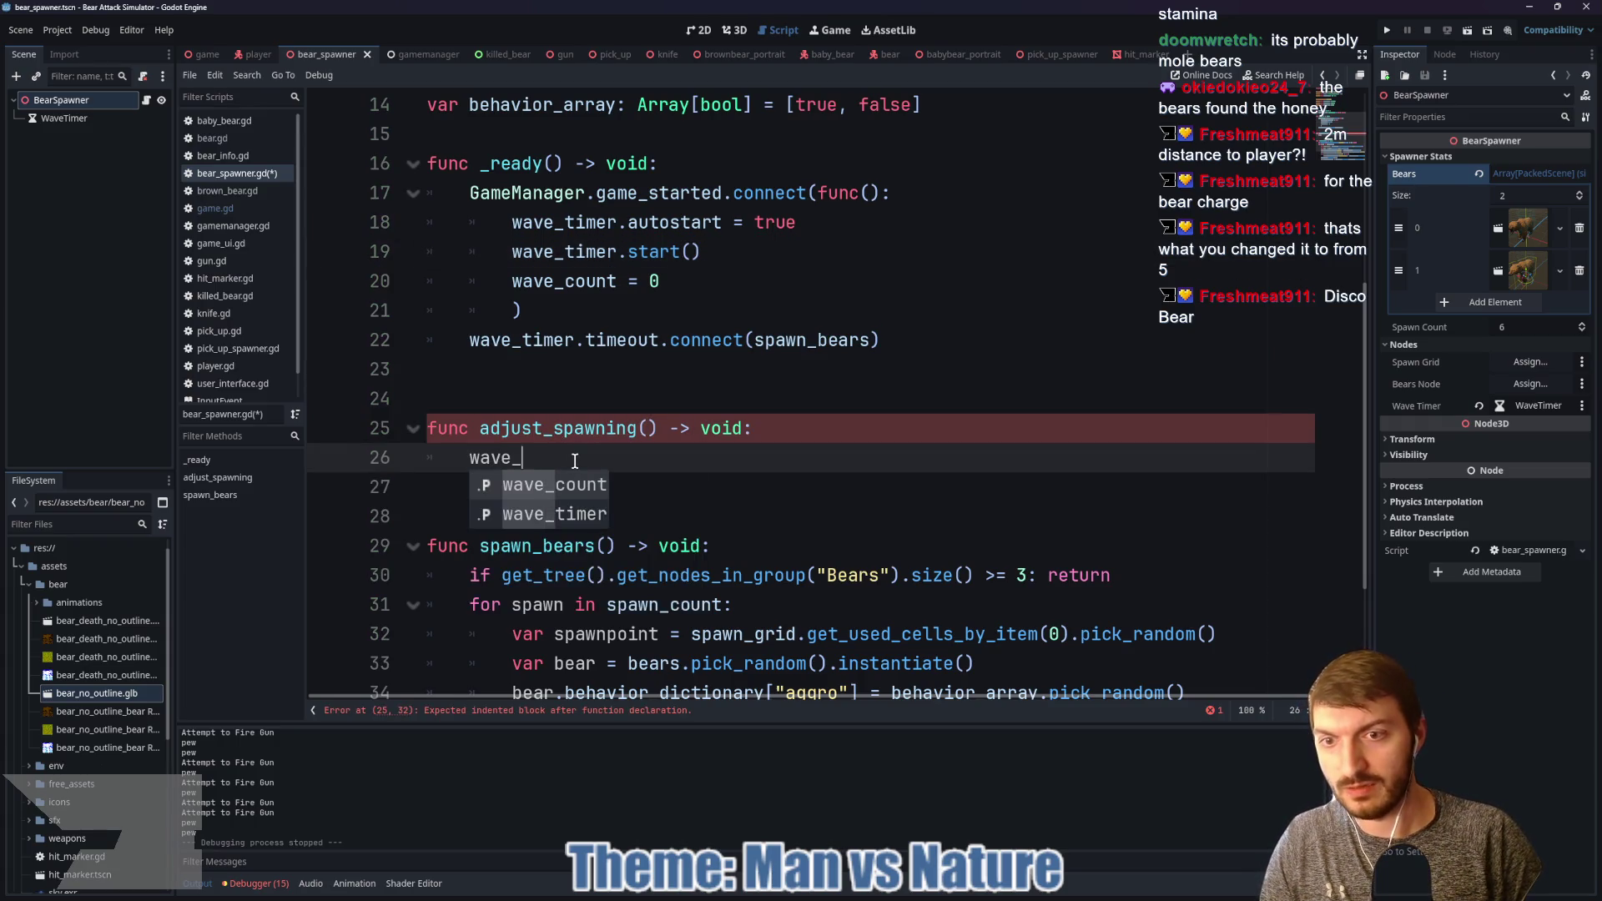
key(Return)
text(+= )
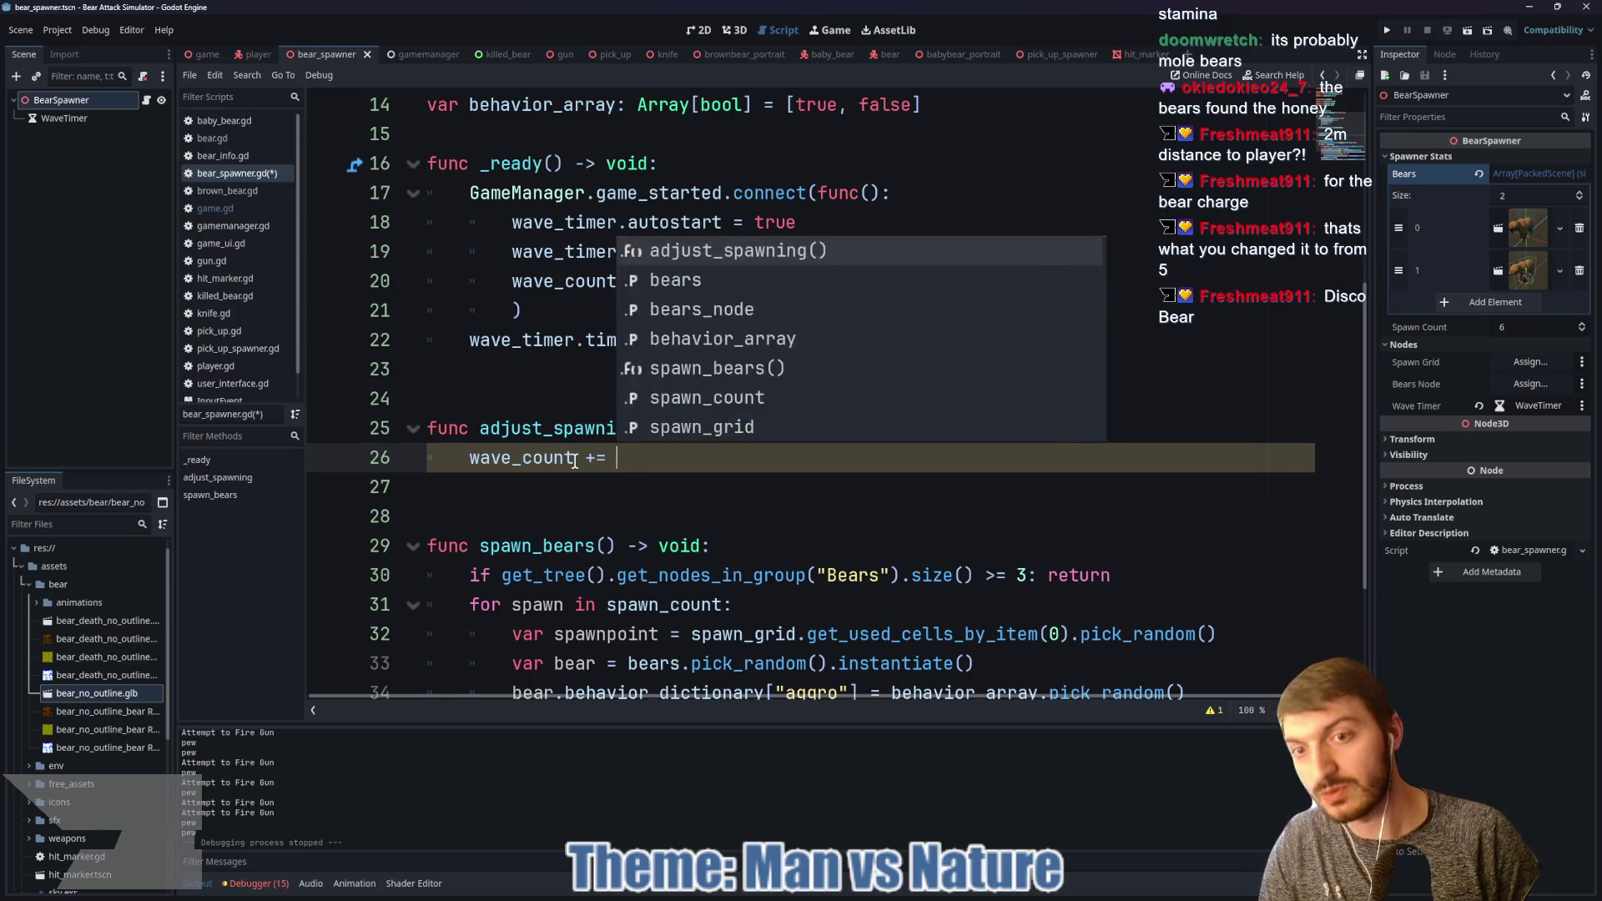
text(1)
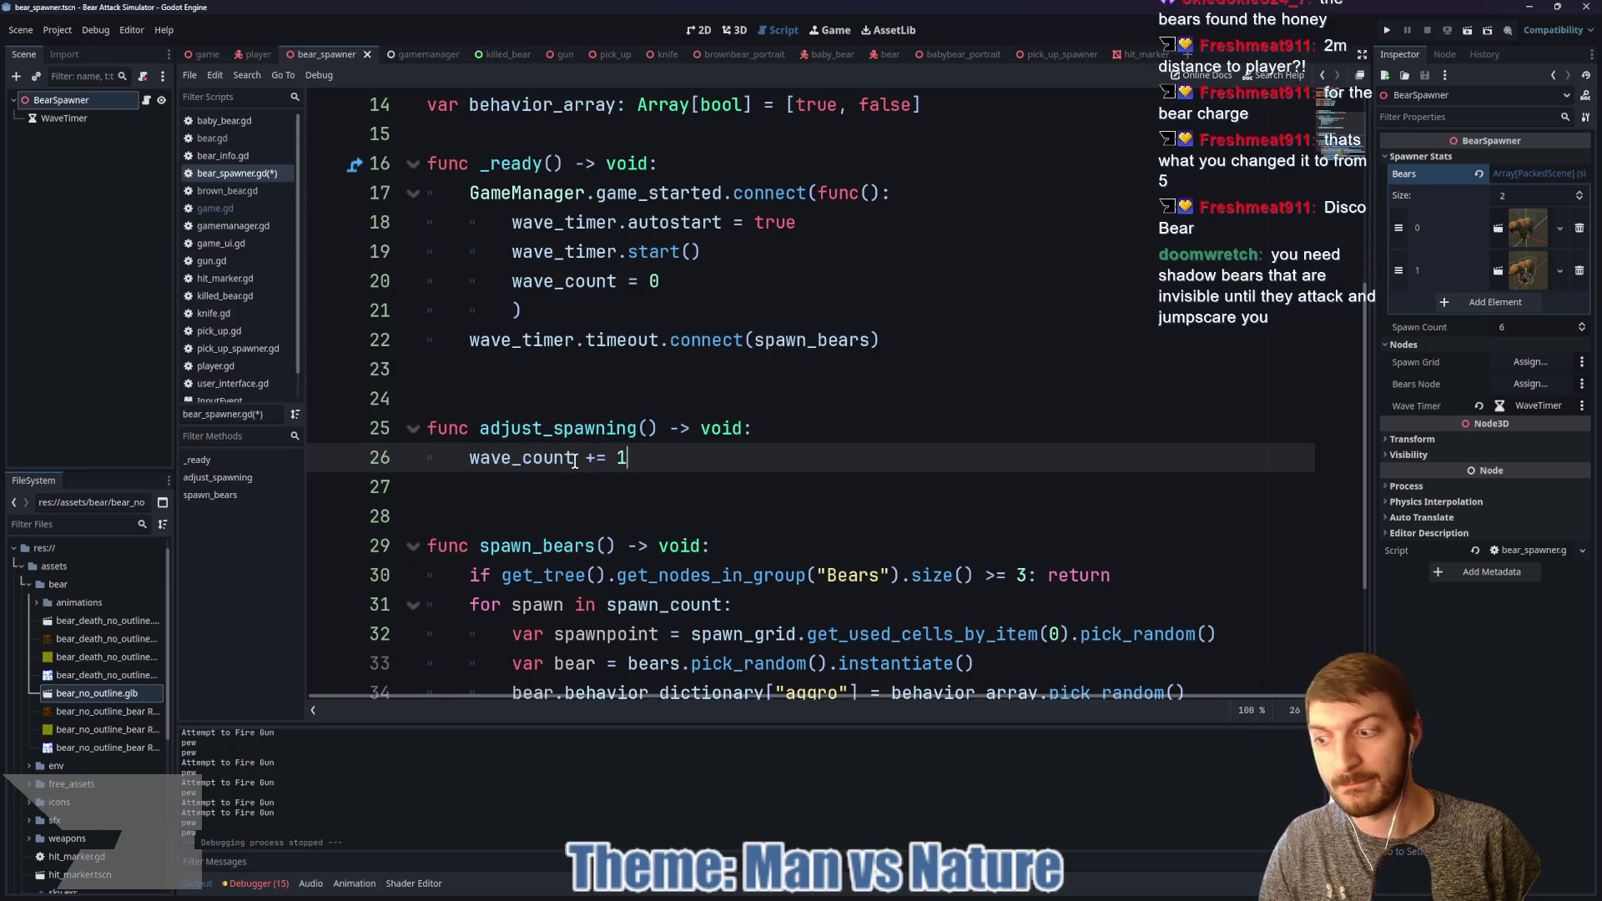
key(Return)
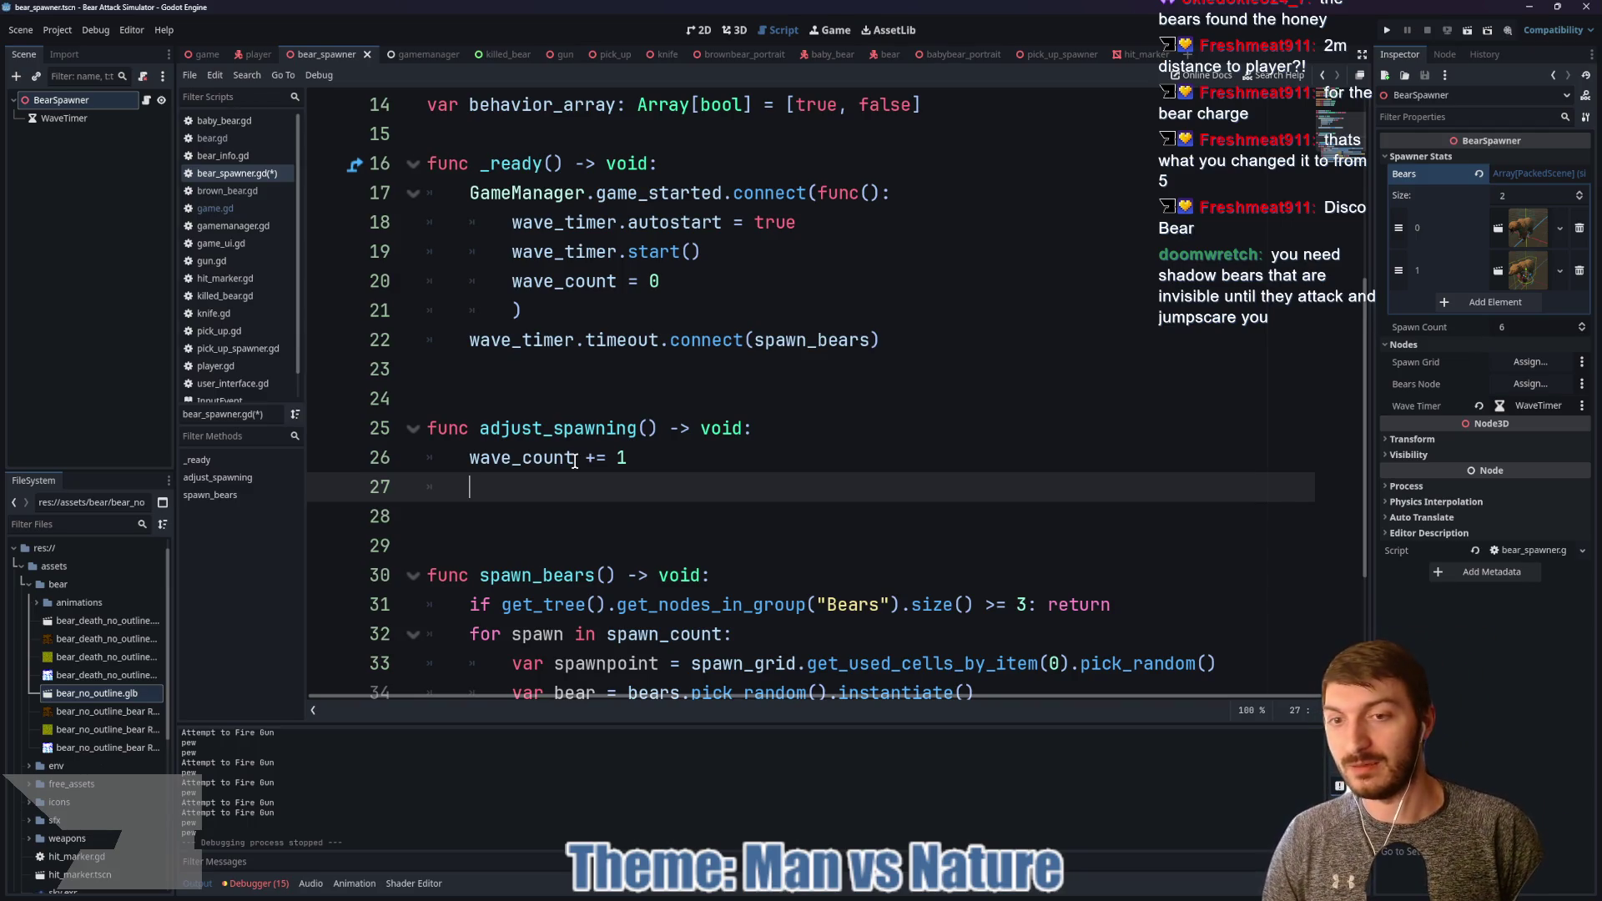
text(spawn)
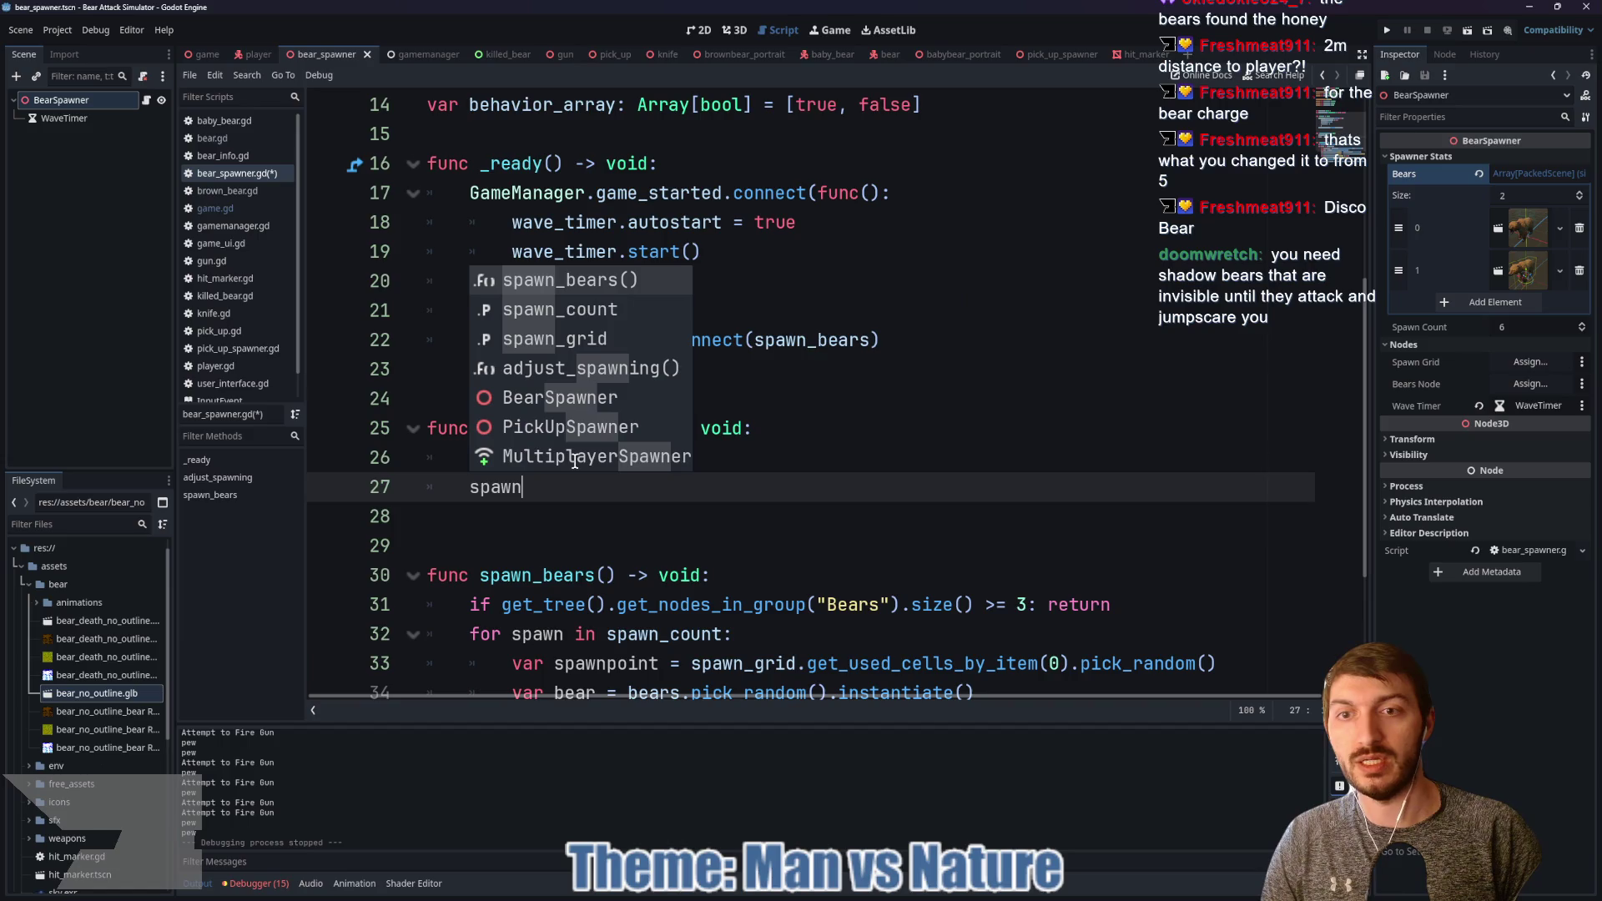
text(_count += 1)
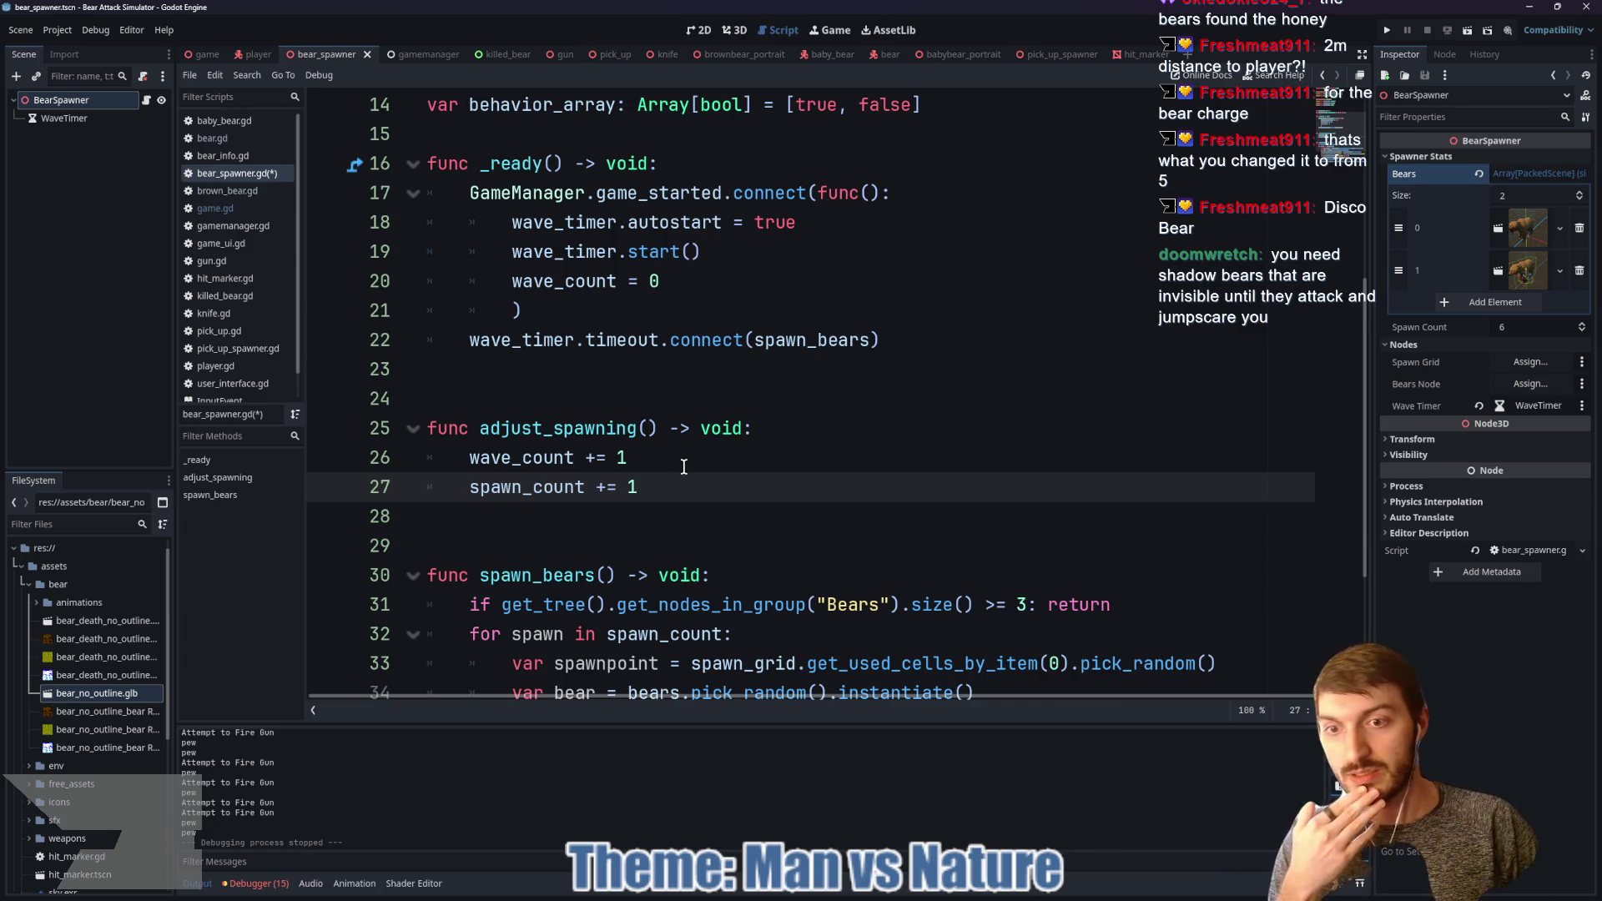
scroll(683, 466, down, 2)
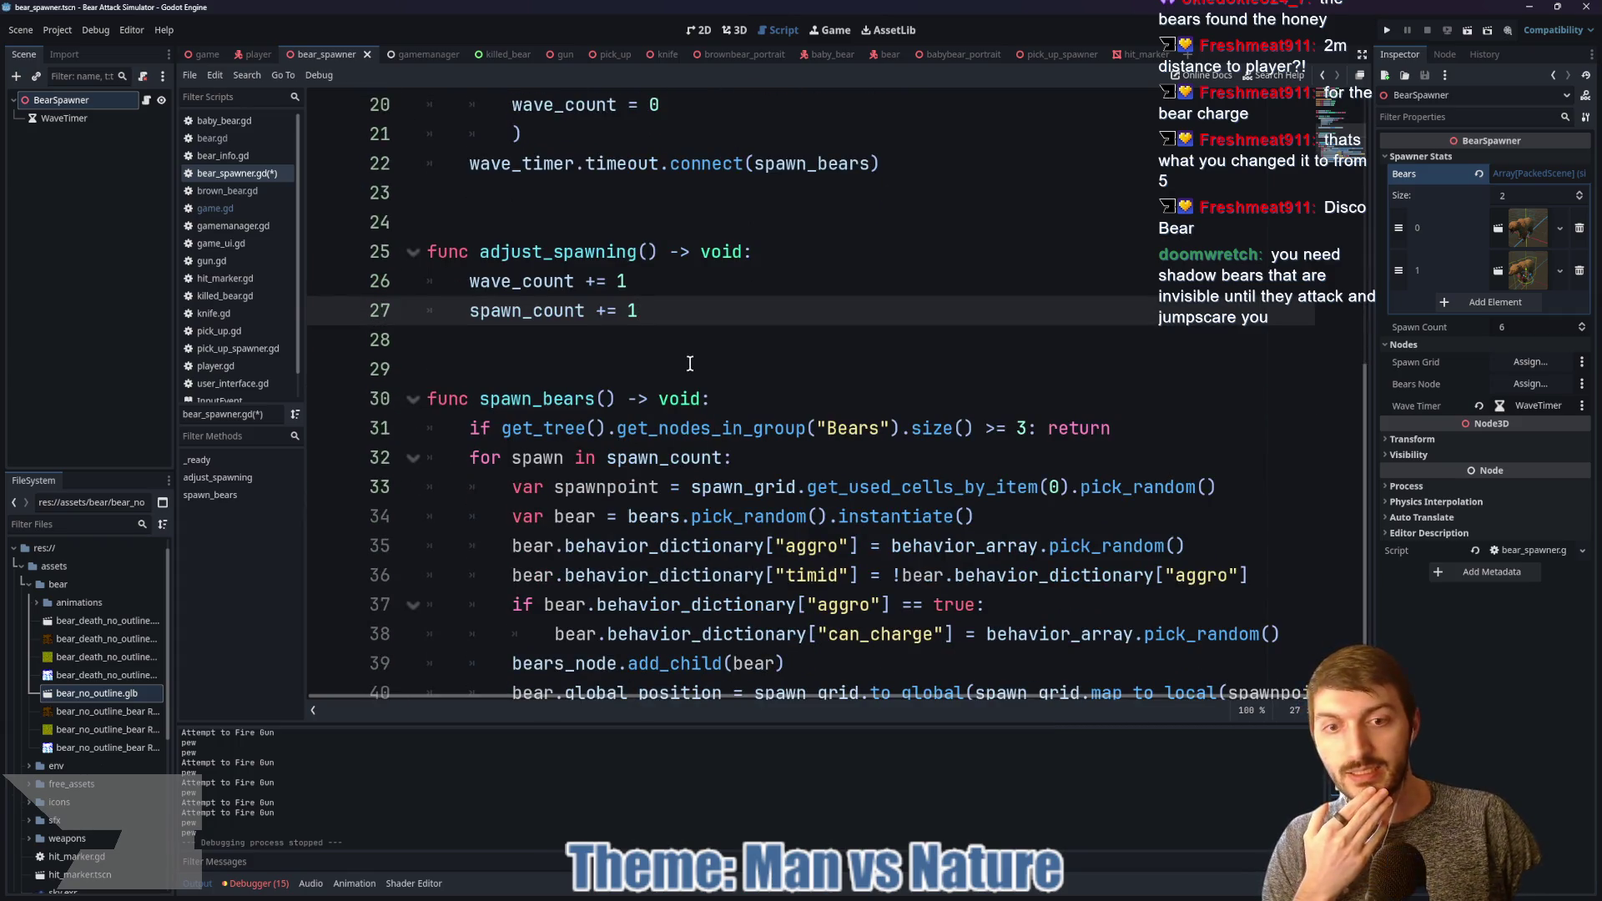
scroll(689, 364, down, 1)
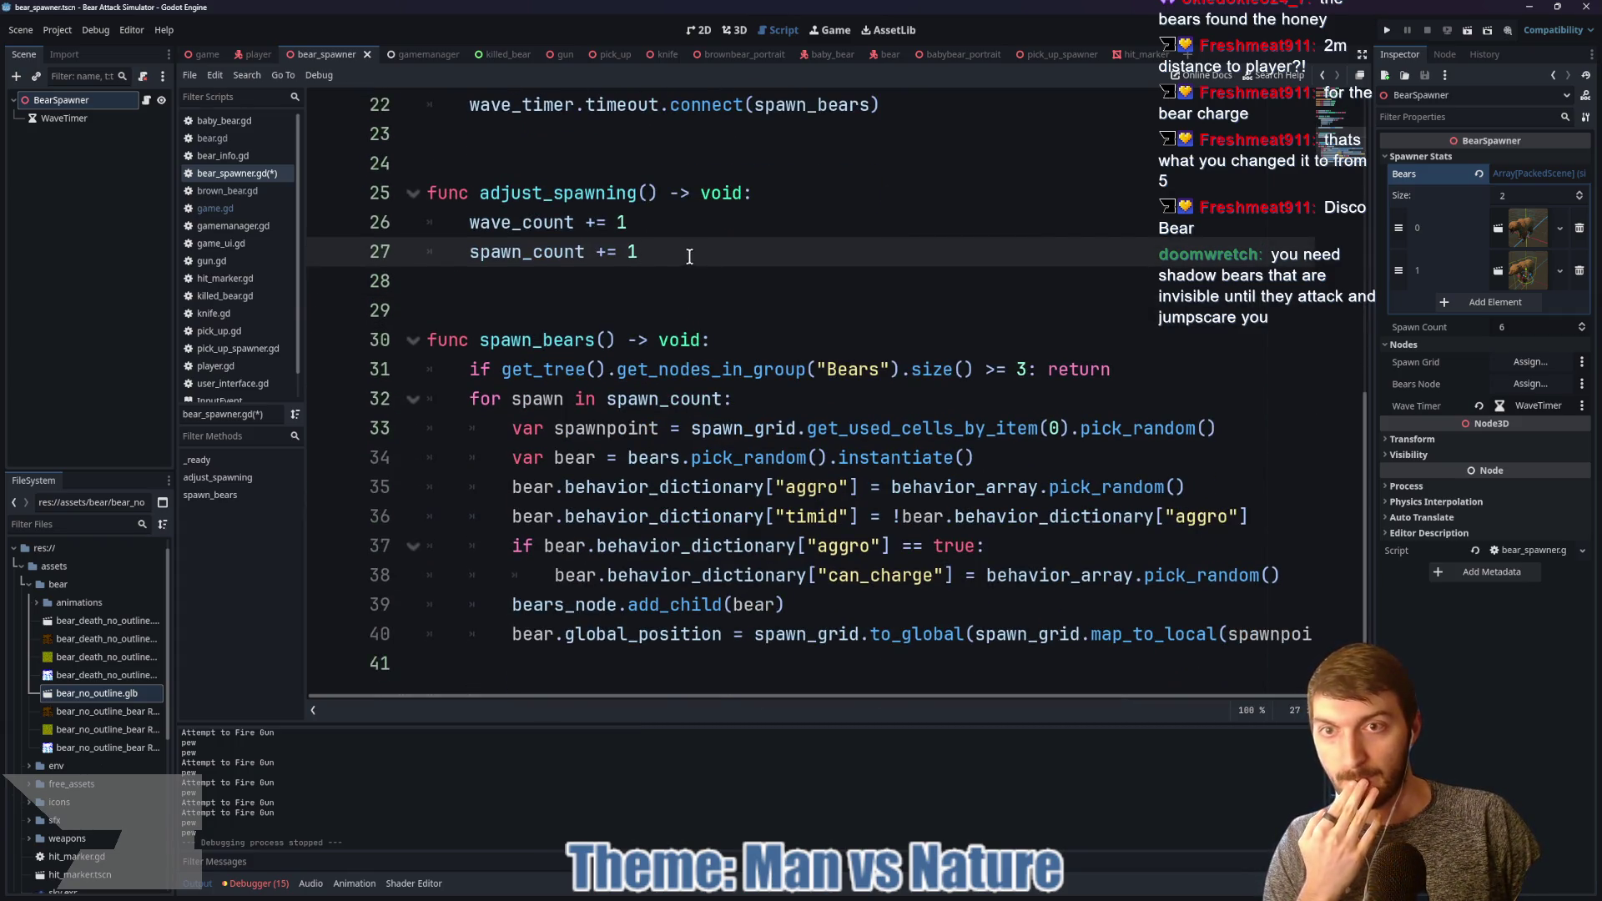
scroll(690, 256, up, 3)
scroll(726, 432, up, 3)
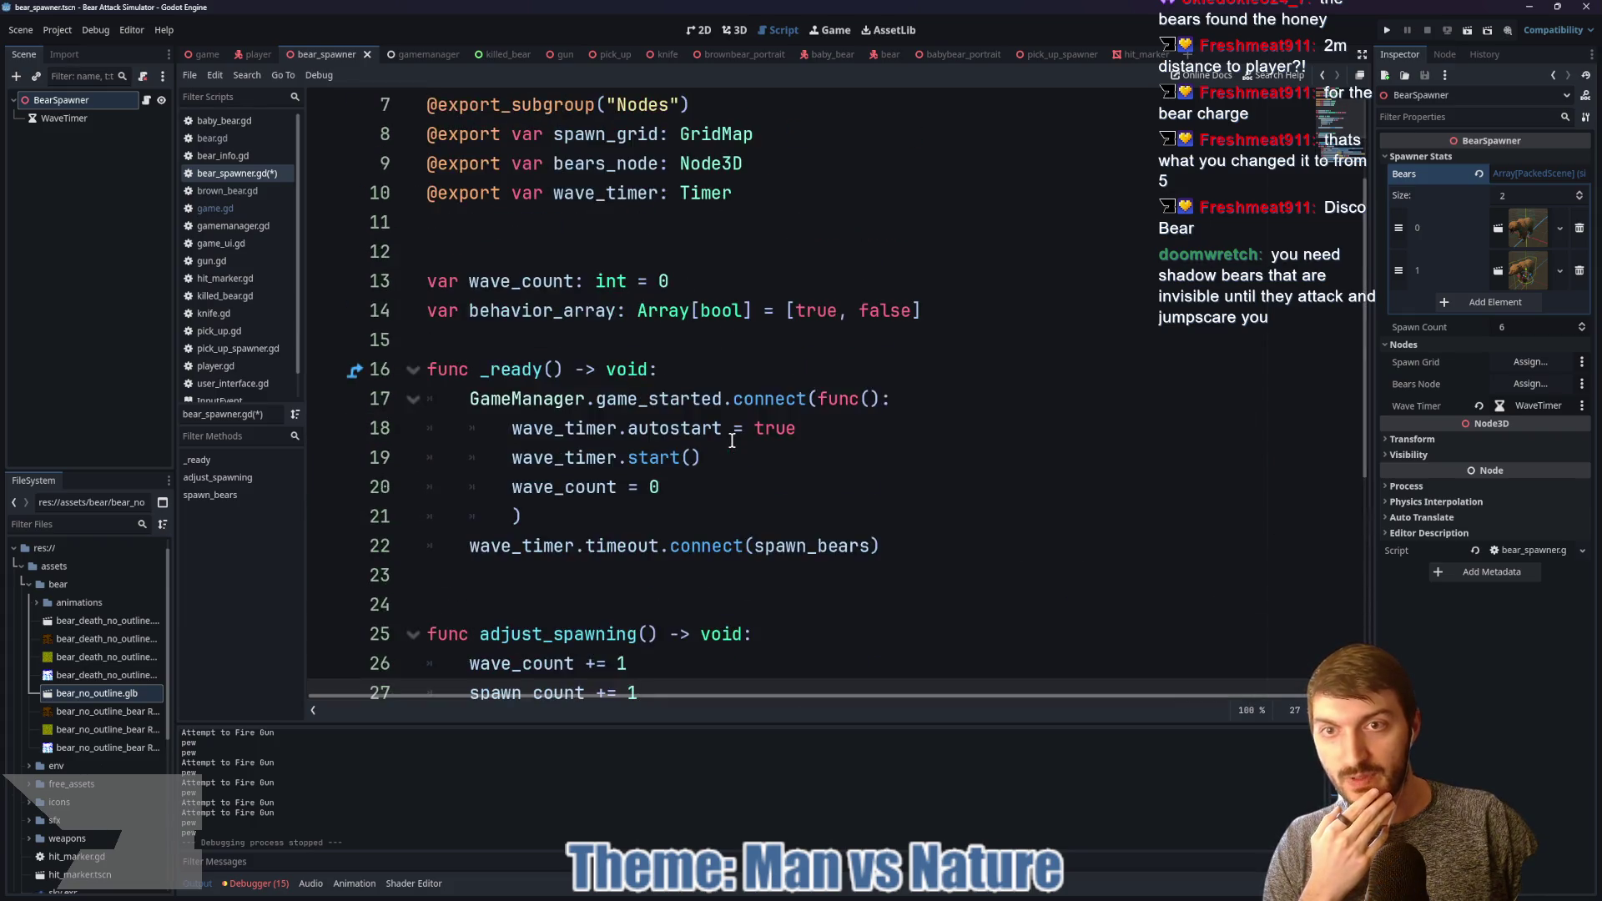
click(563, 340)
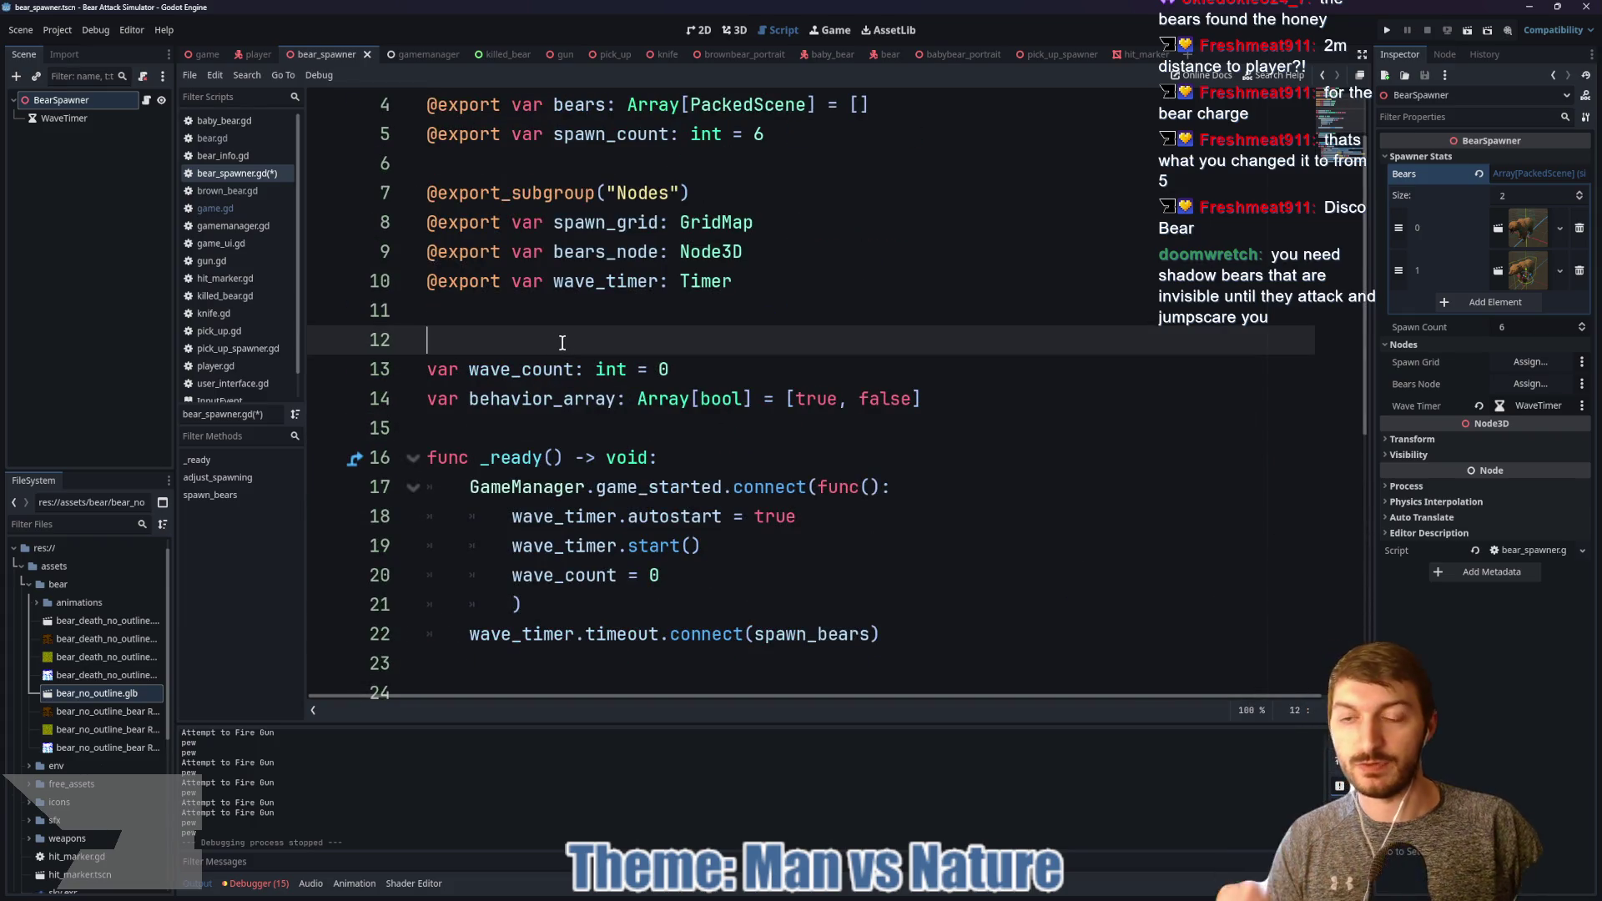
Step: Declare 'var difficulty_modifier: float = 1.15' in bear_spawner.gd and save
text(var difficu)
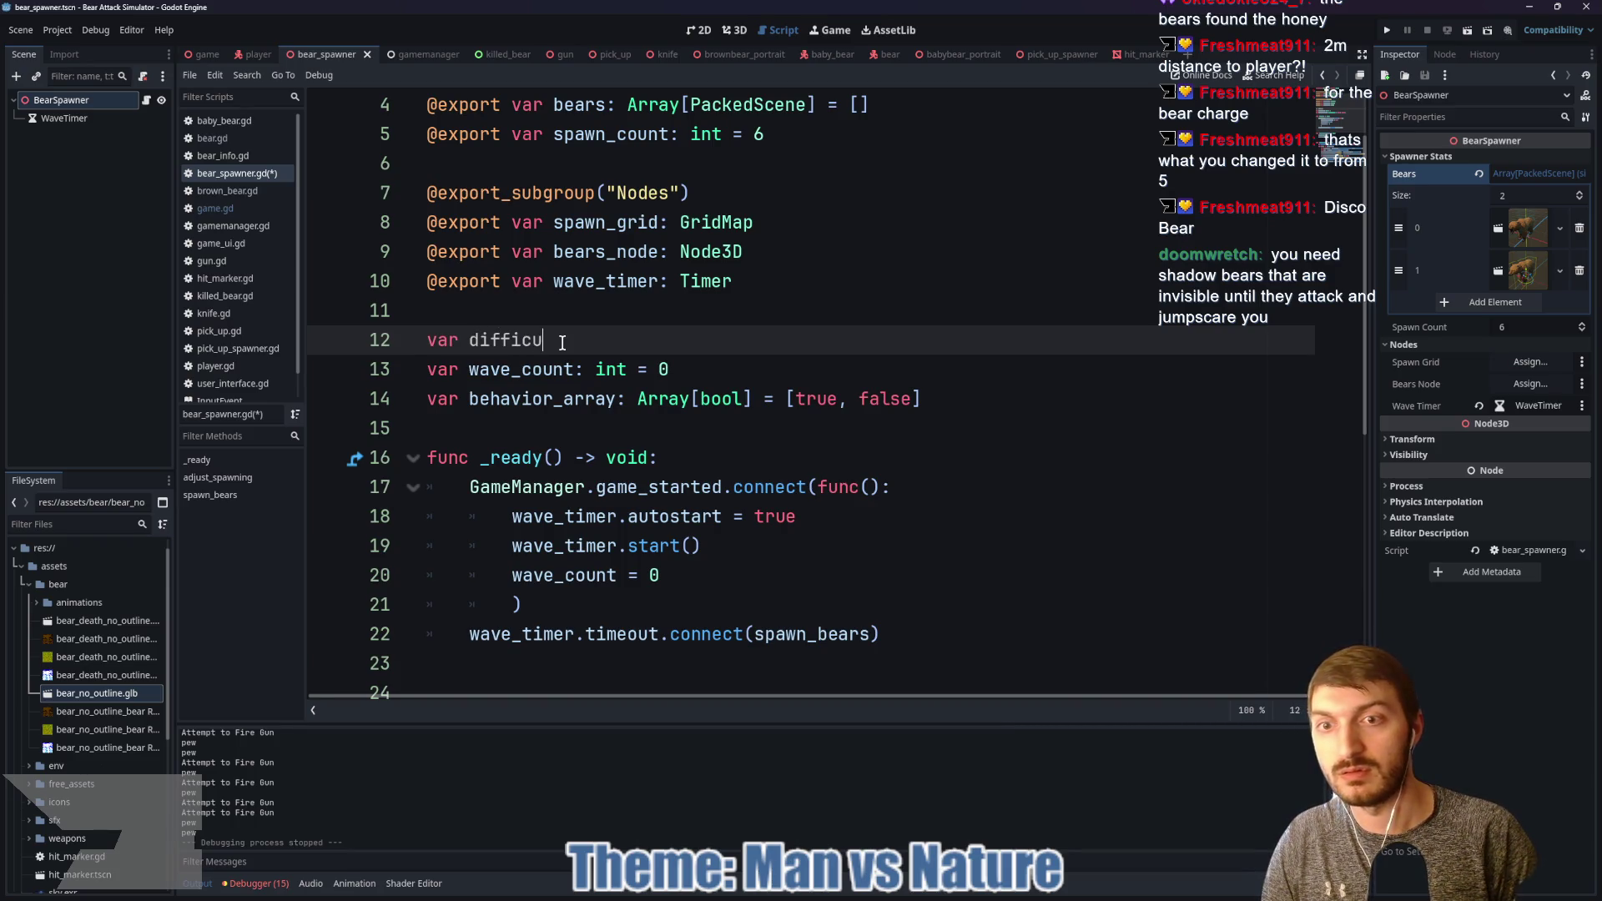
text(lty_mo)
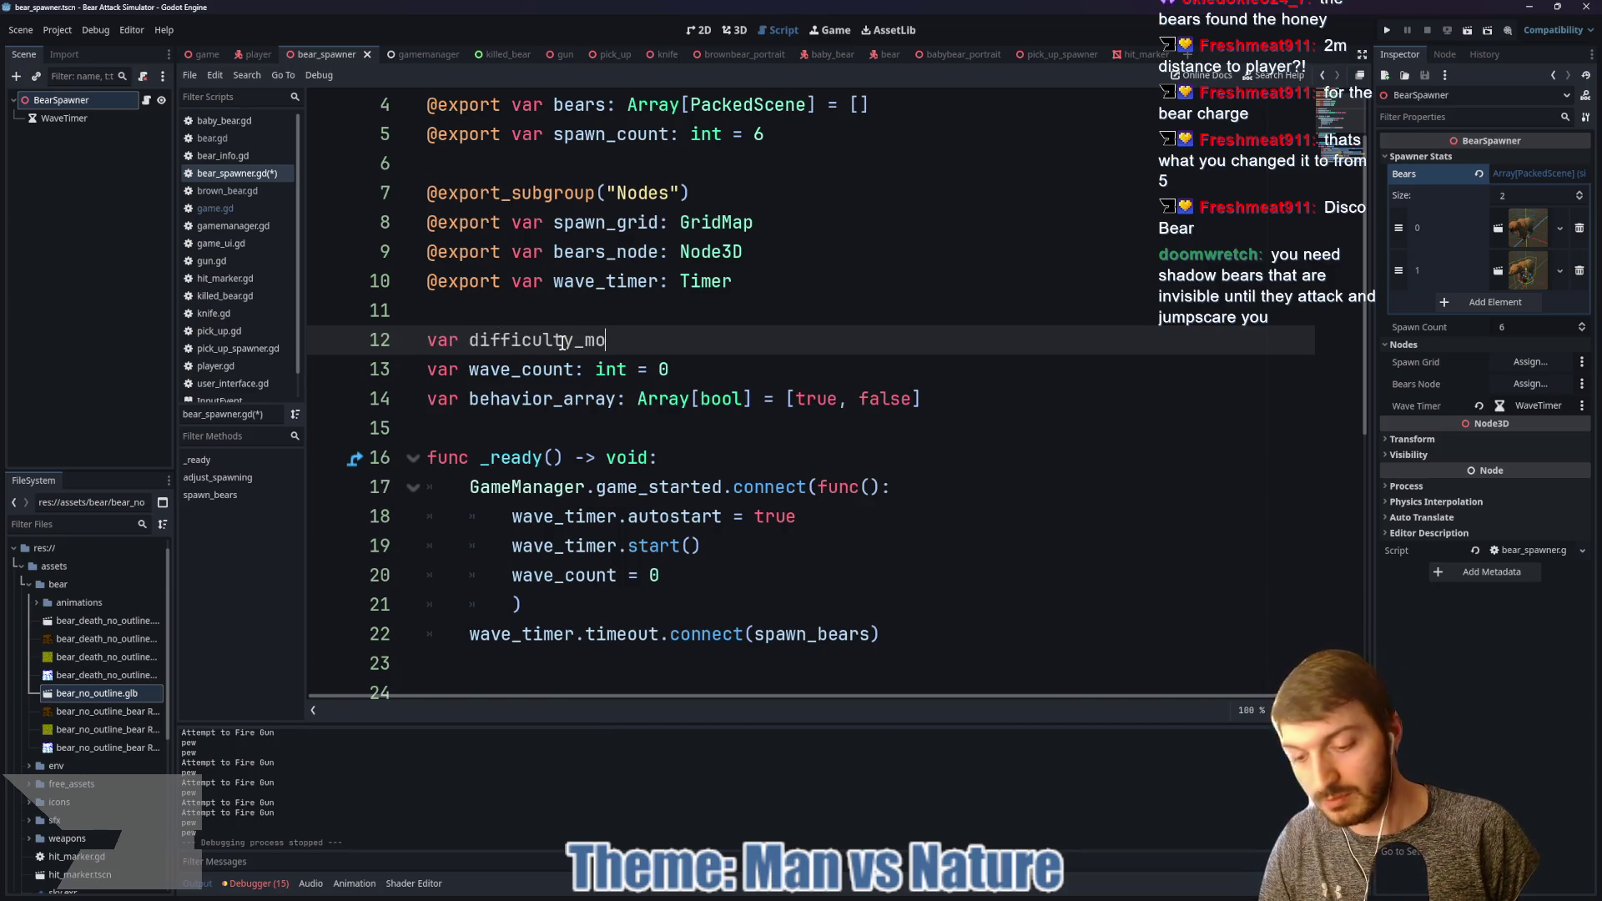
text(difier: float)
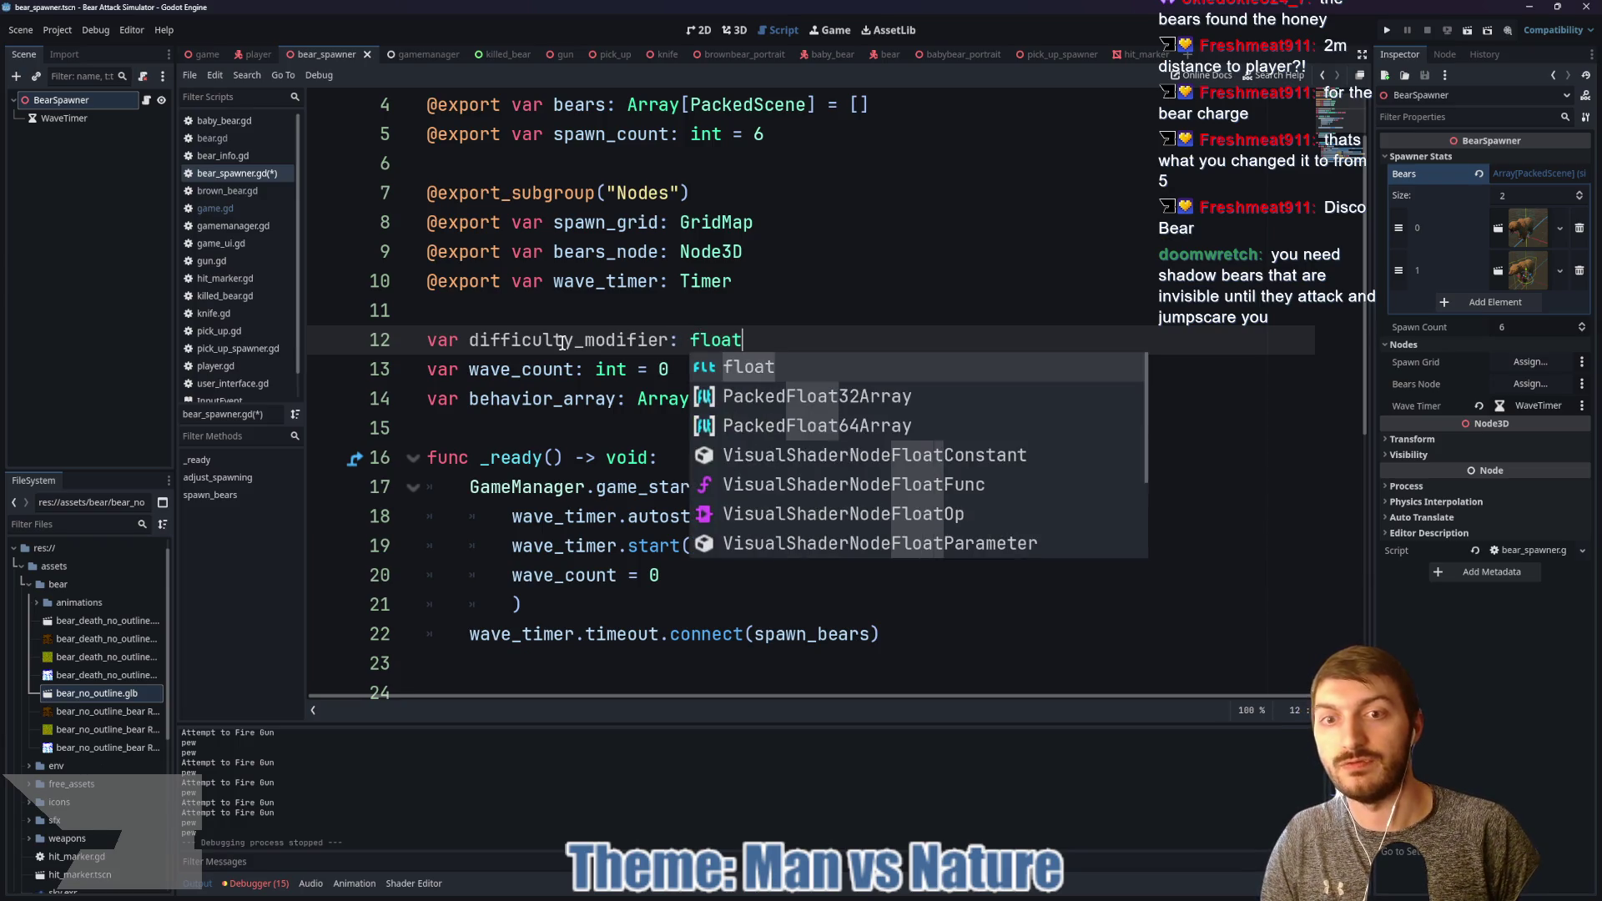
text( = 1.15)
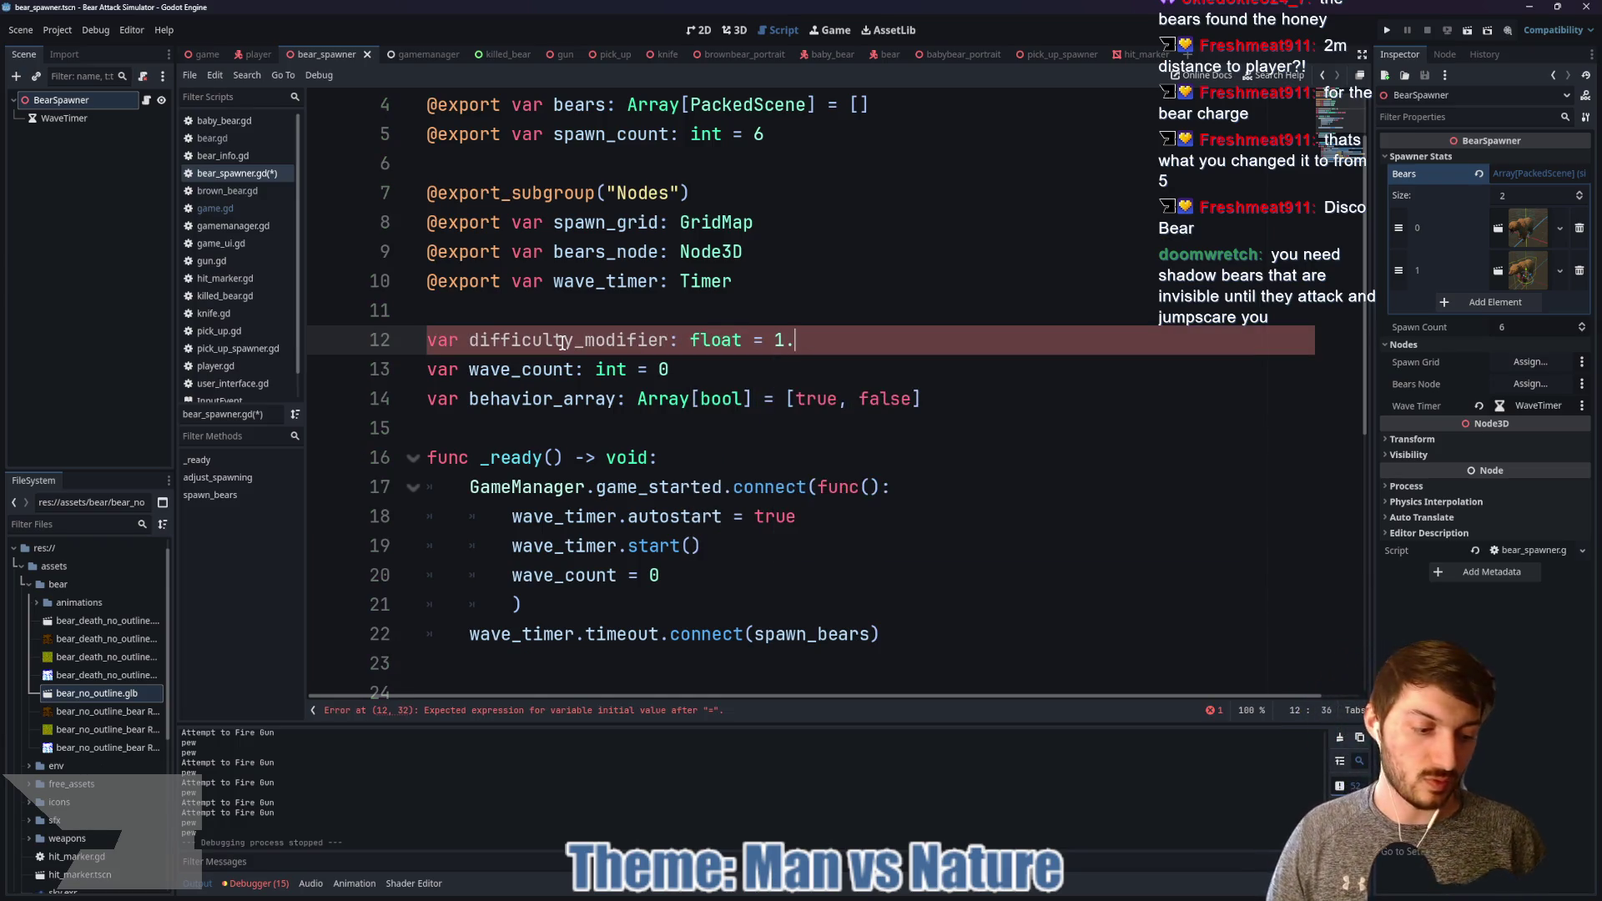
key(ctrl+s)
scroll(832, 347, down, 1)
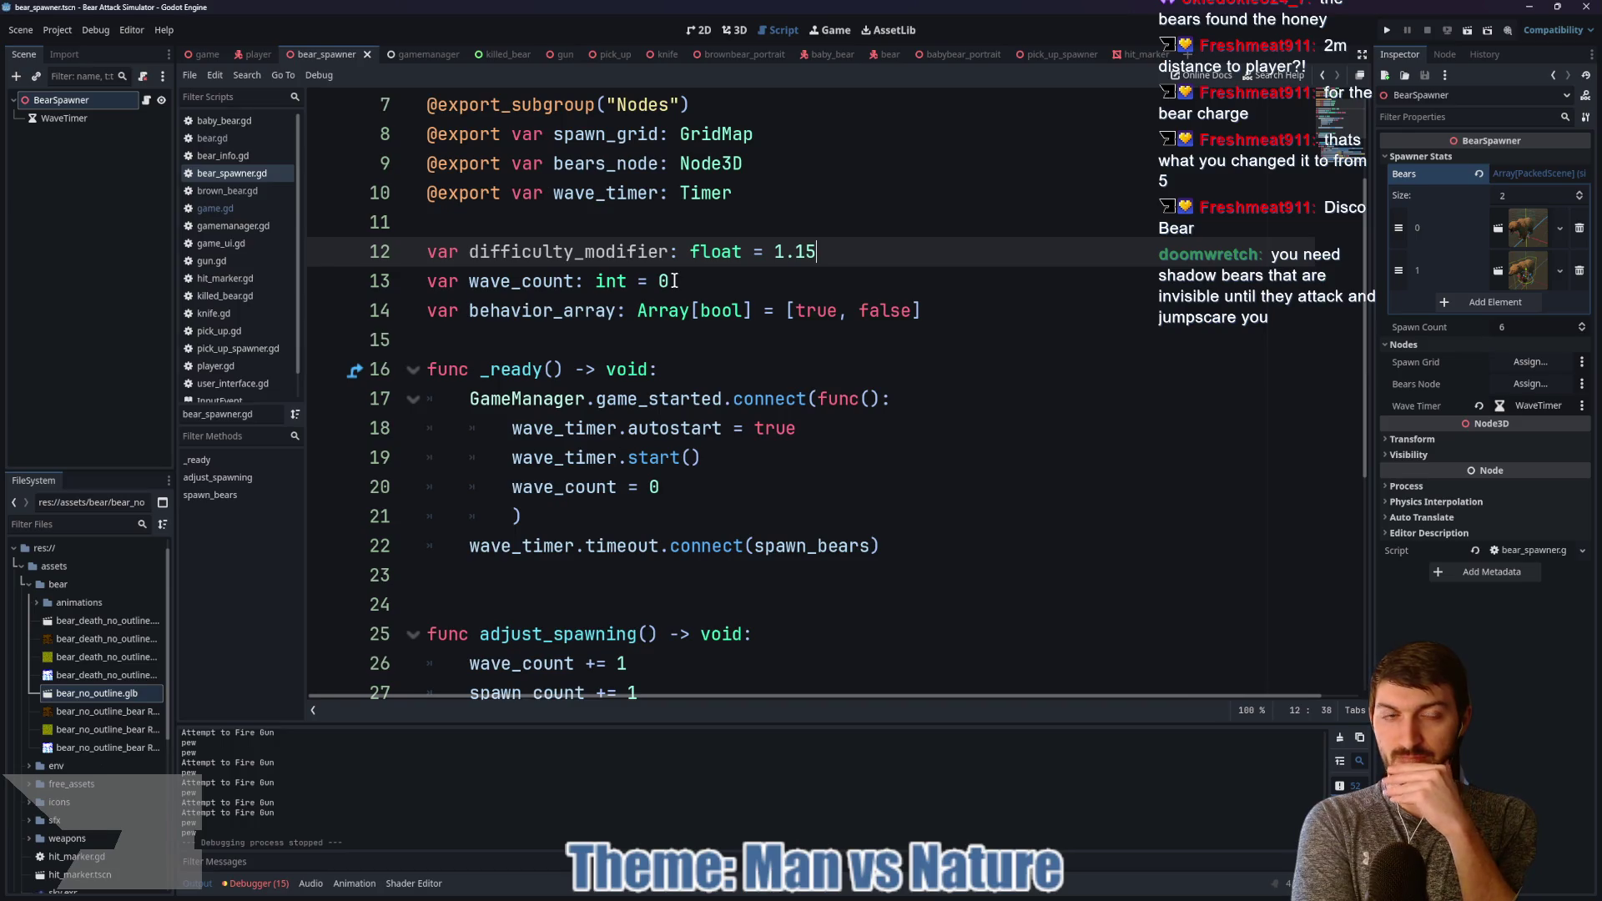
scroll(692, 300, down, 3)
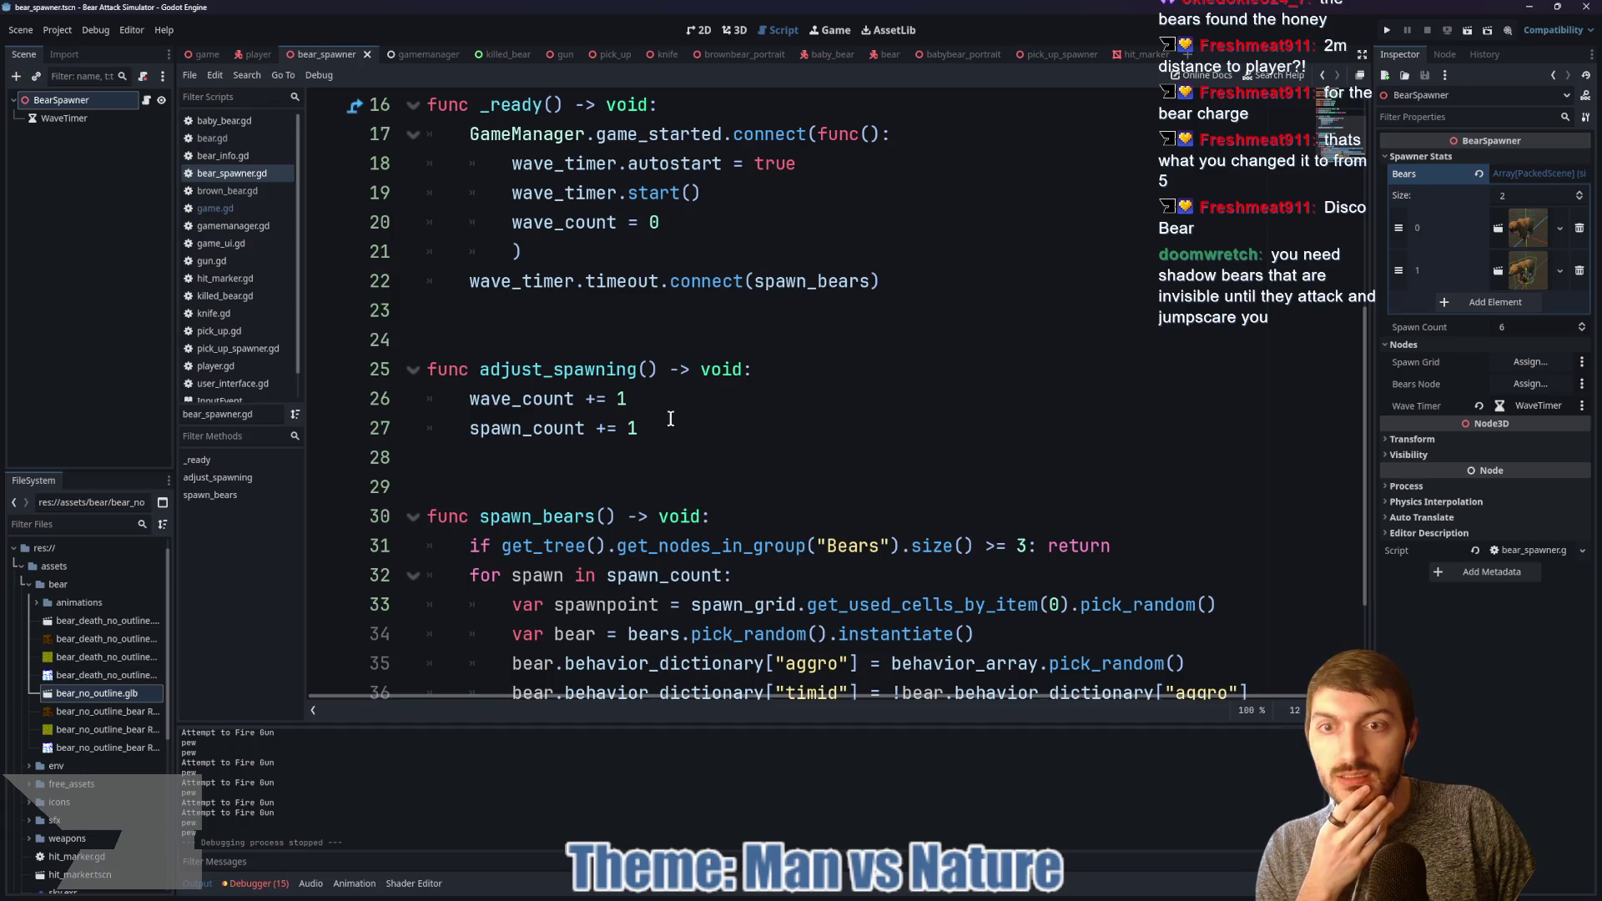
scroll(668, 421, up, 3)
Step: Add 'difficulty_modifier = 1.15' after the 'wave_count = 0' reset line
click(704, 483)
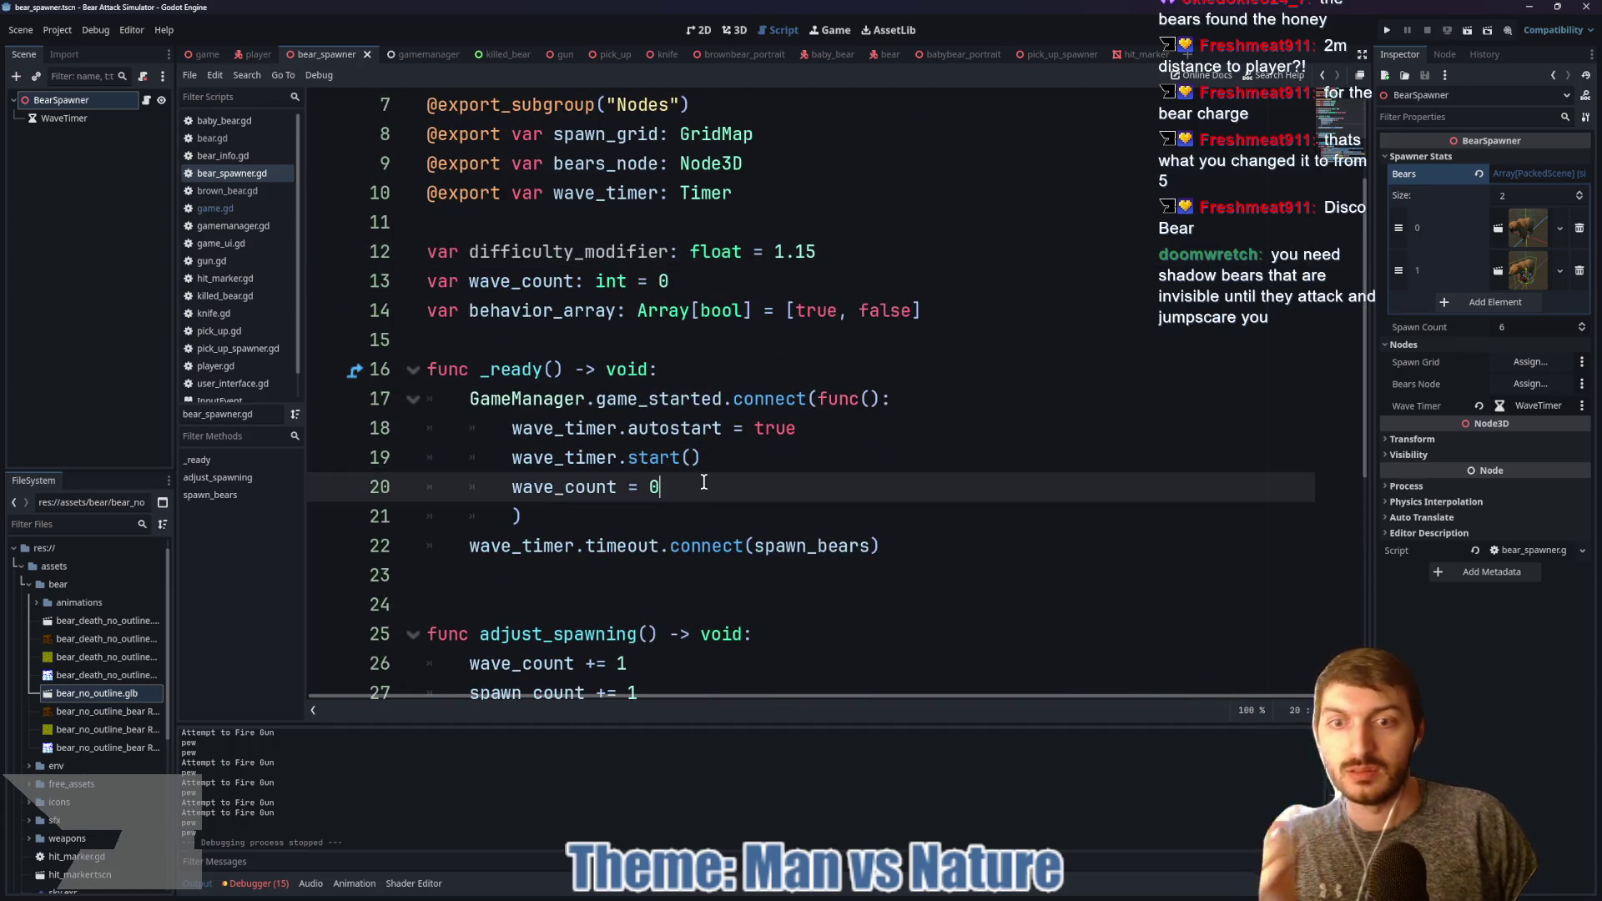
key(Return)
text(dif)
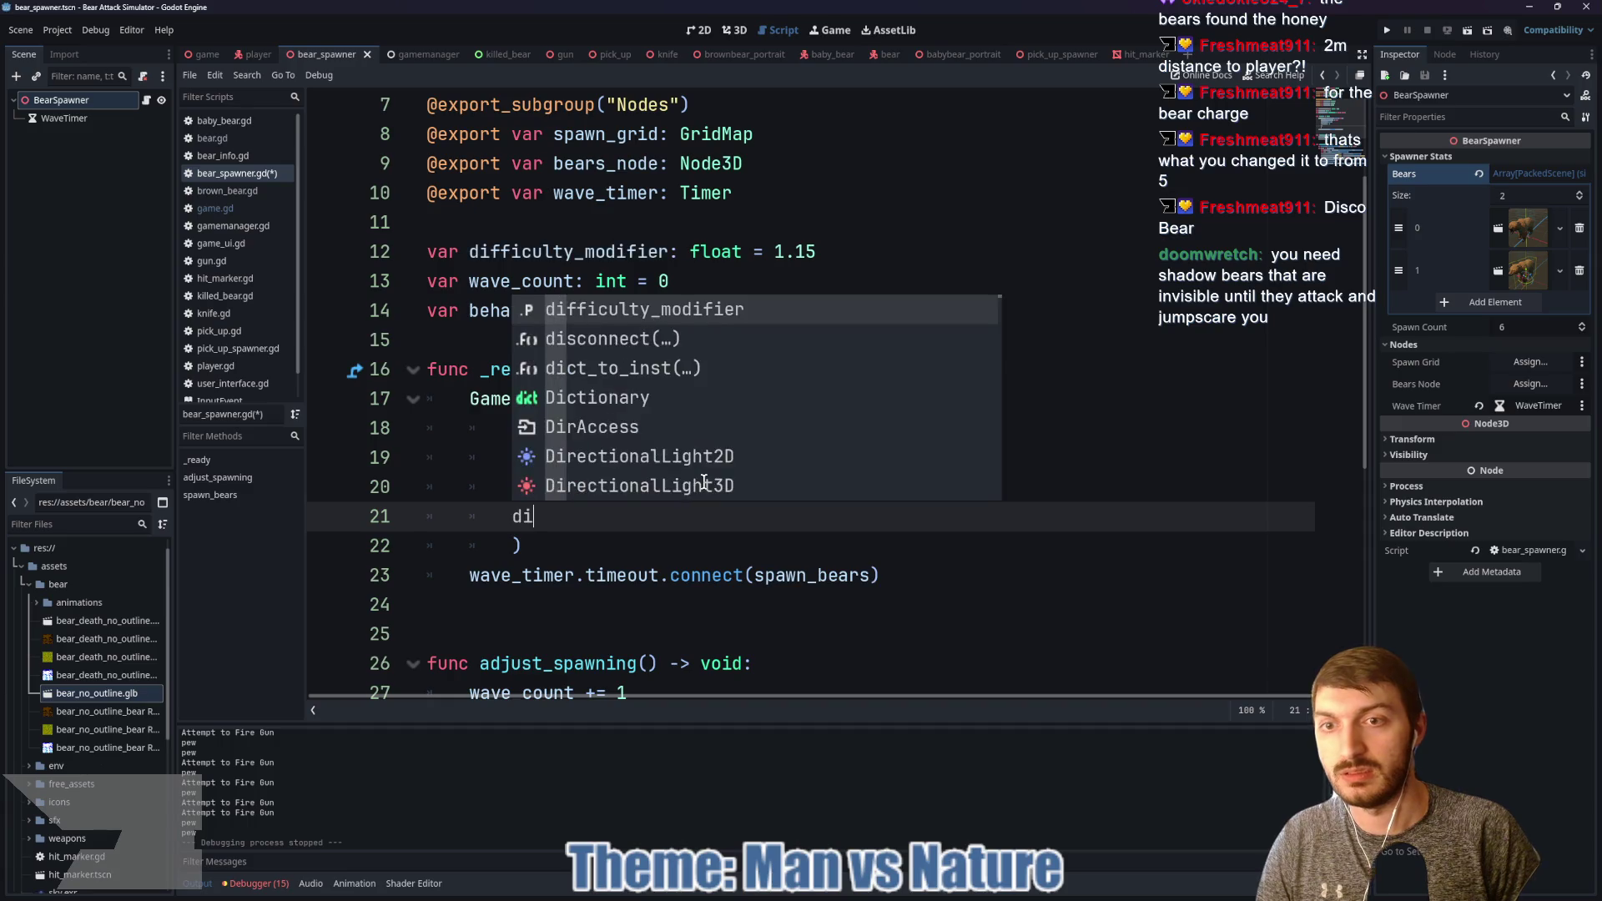
key(Return)
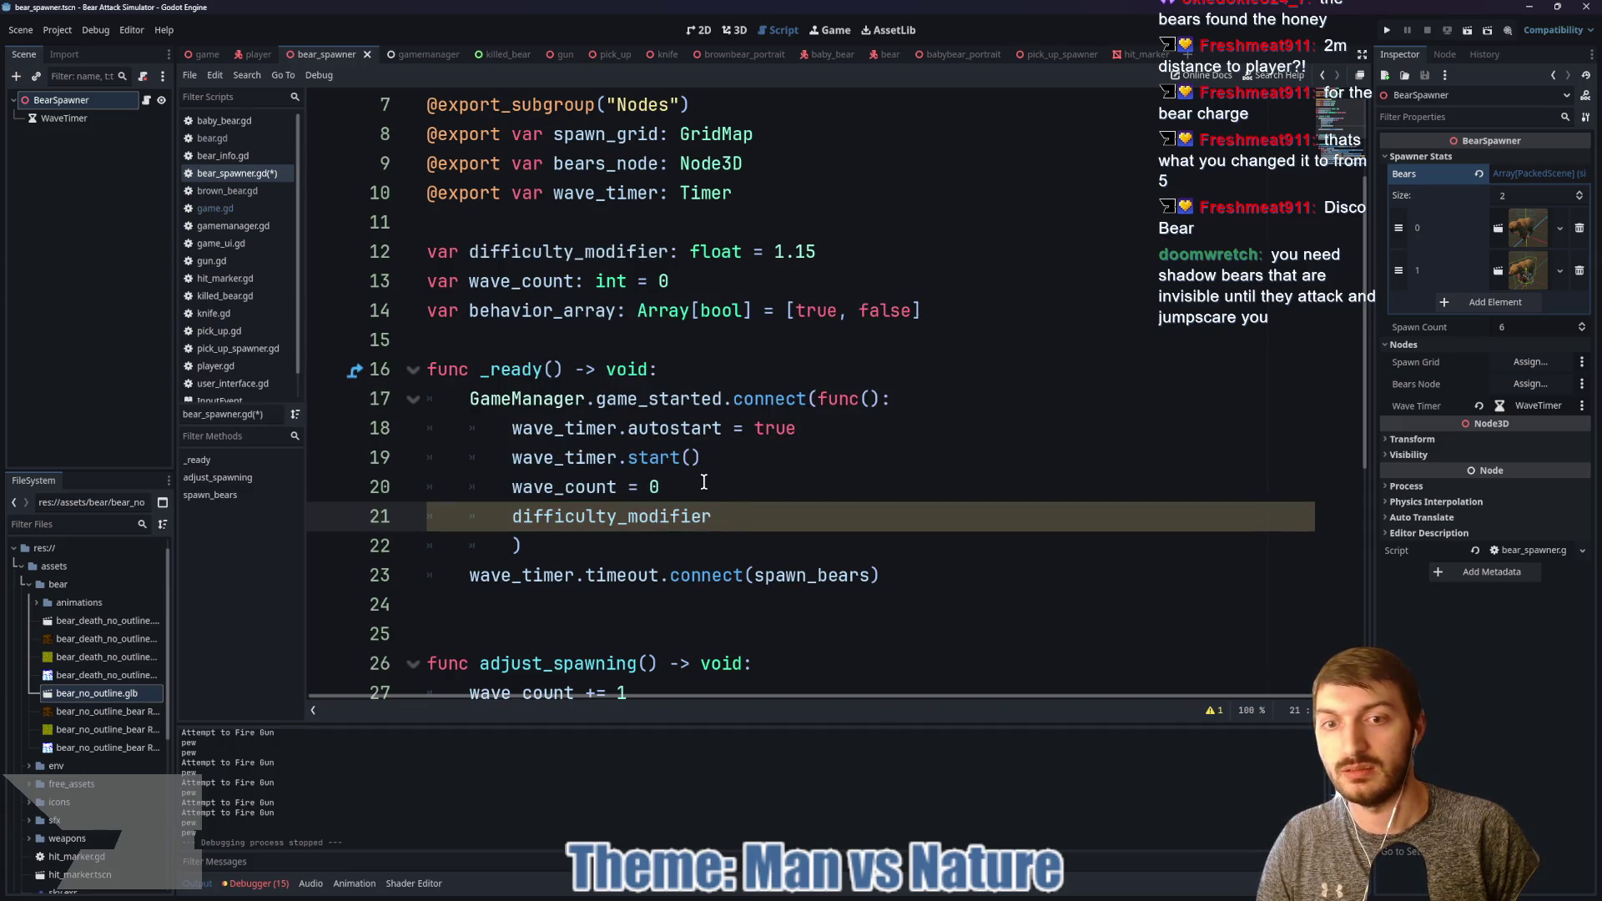
text(= 1.15)
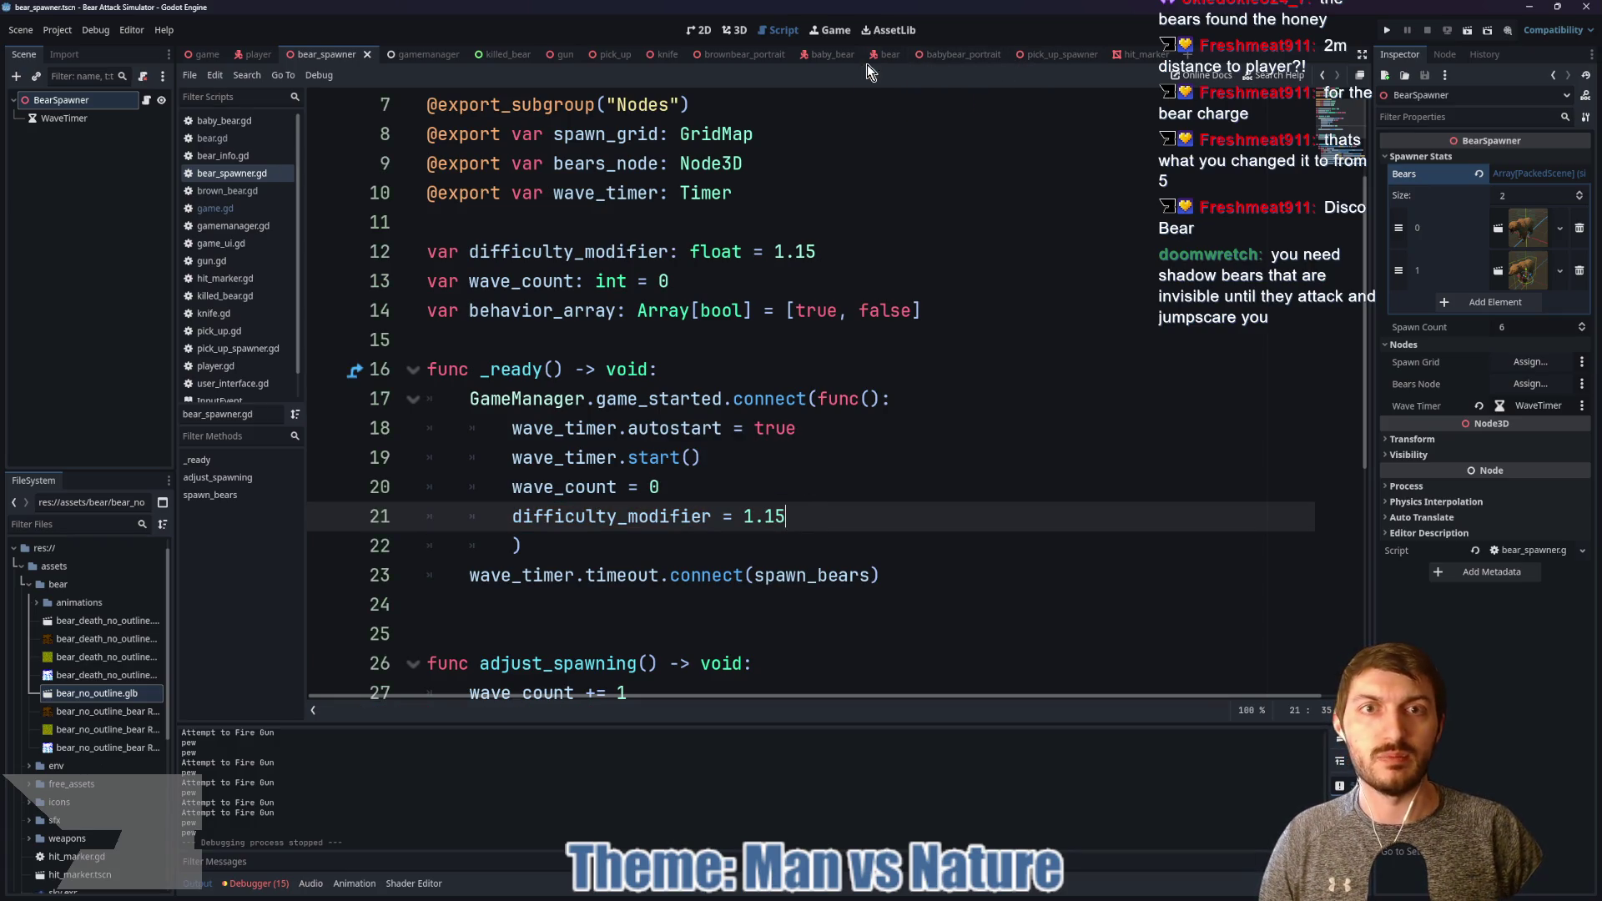
click(889, 55)
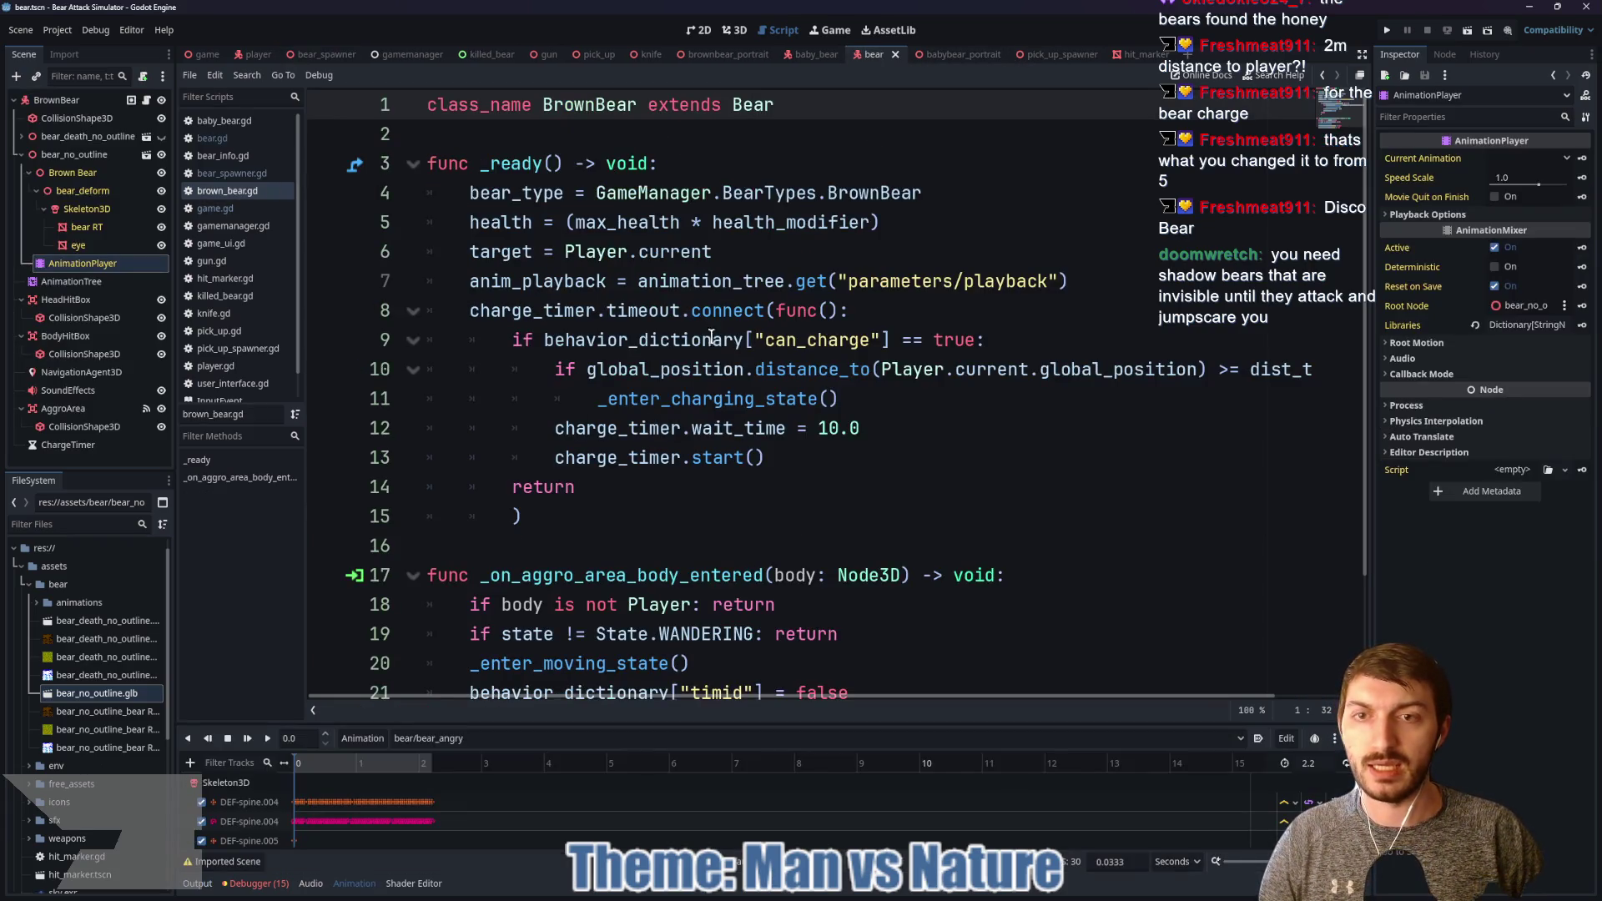
Step: Open the base Bear script and review the damage getter on line 46
scroll(713, 367, down, 2)
scroll(714, 367, up, 2)
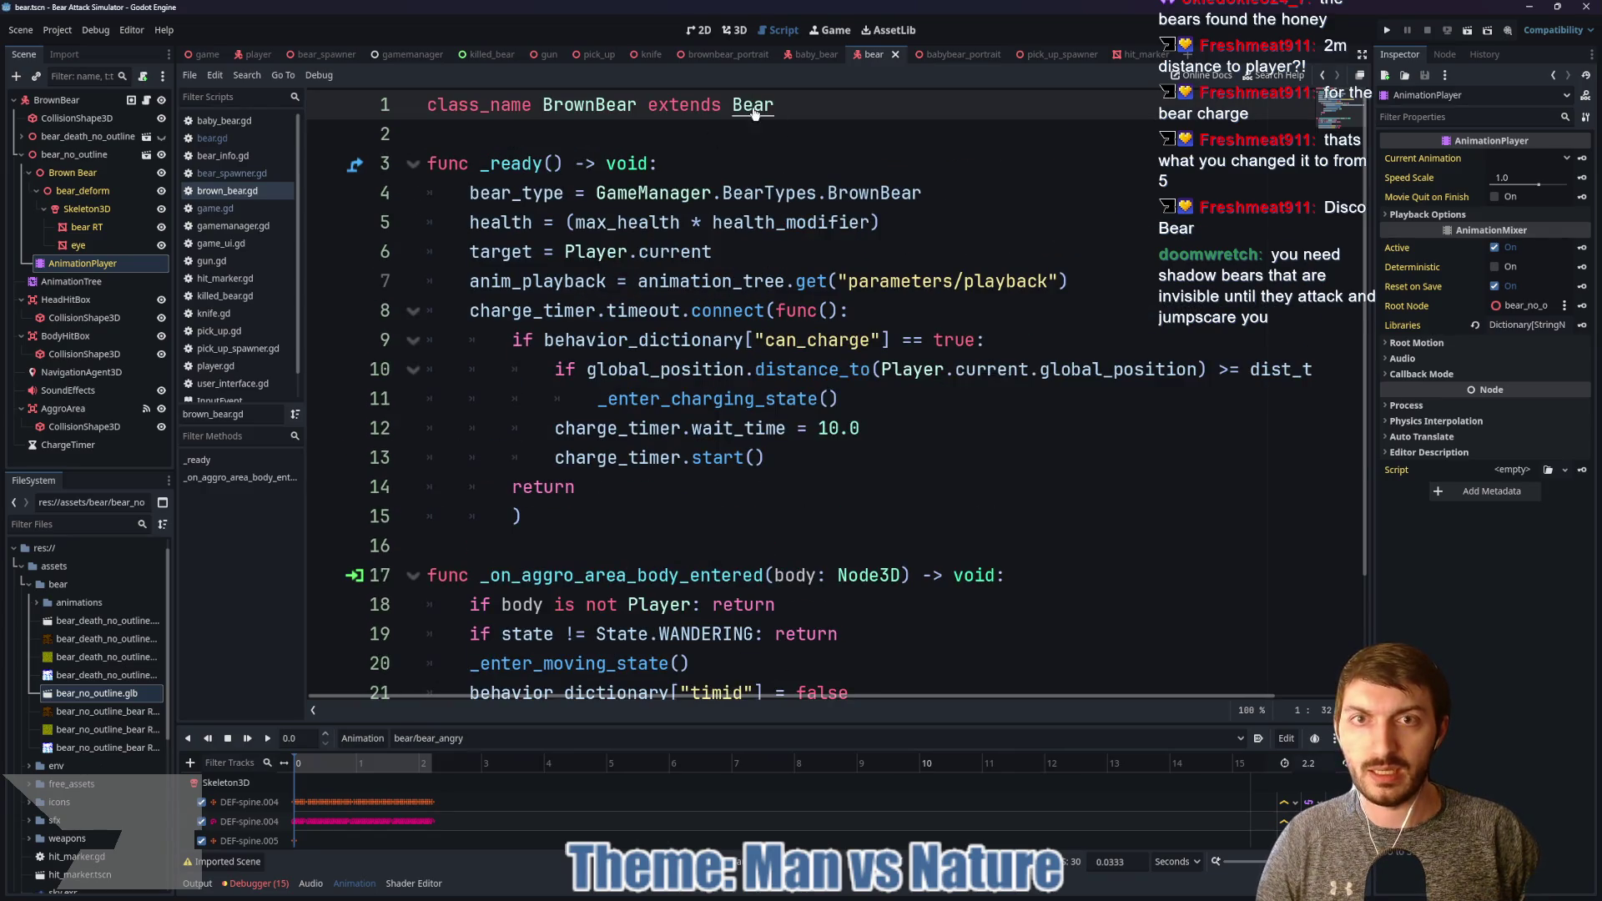
ctrl+click(755, 105)
scroll(719, 371, up, 6)
scroll(719, 371, up, 15)
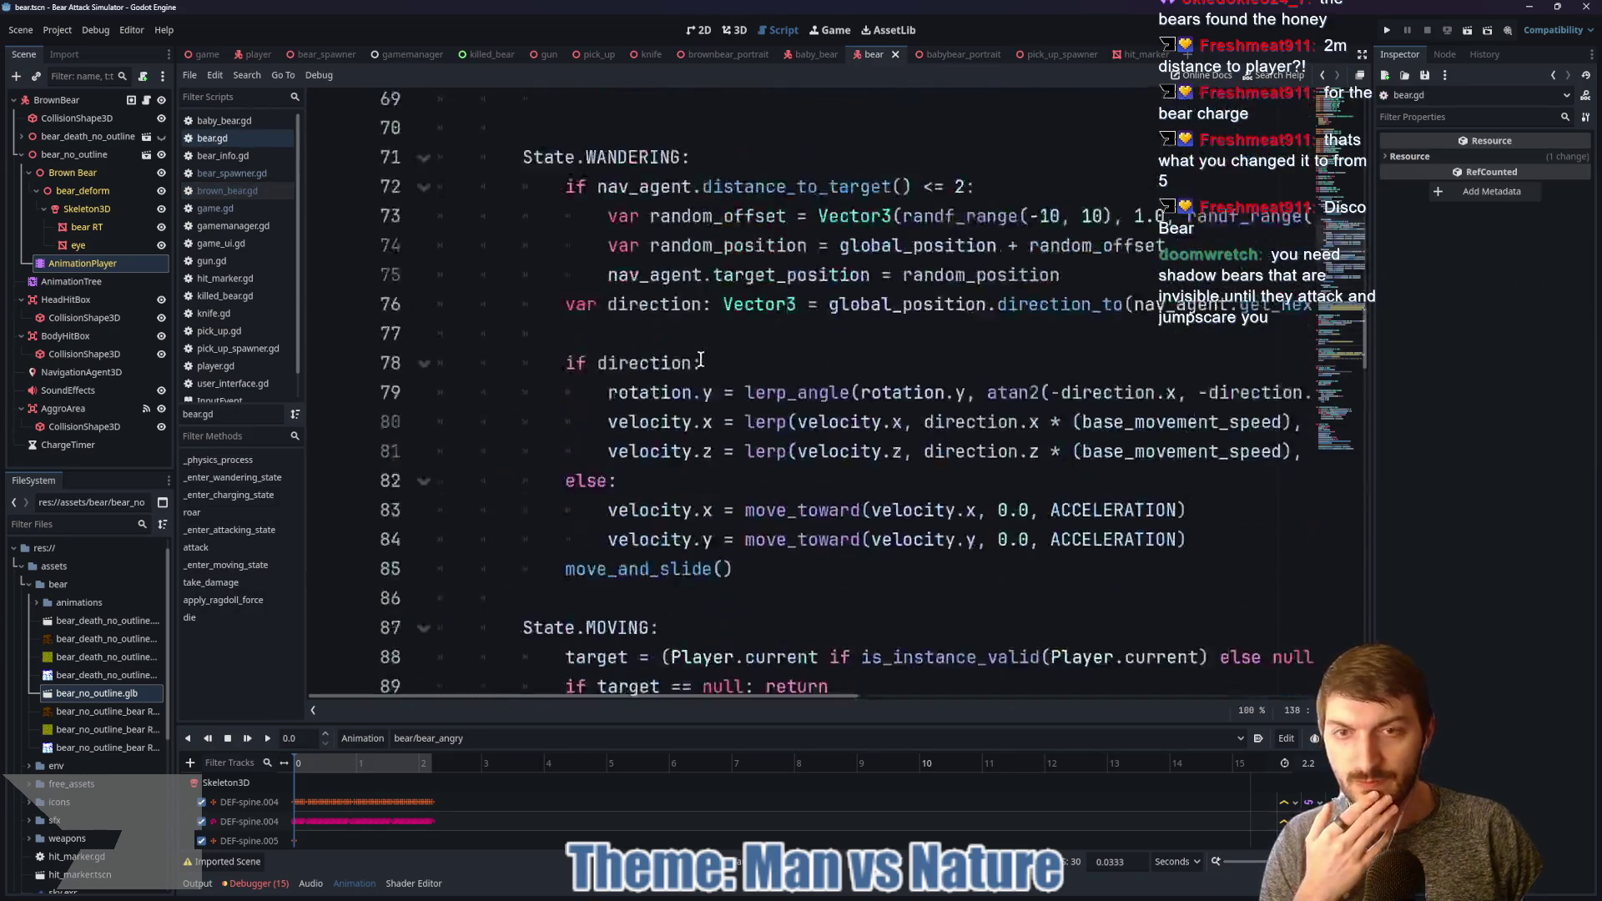
scroll(705, 383, up, 5)
scroll(705, 382, up, 5)
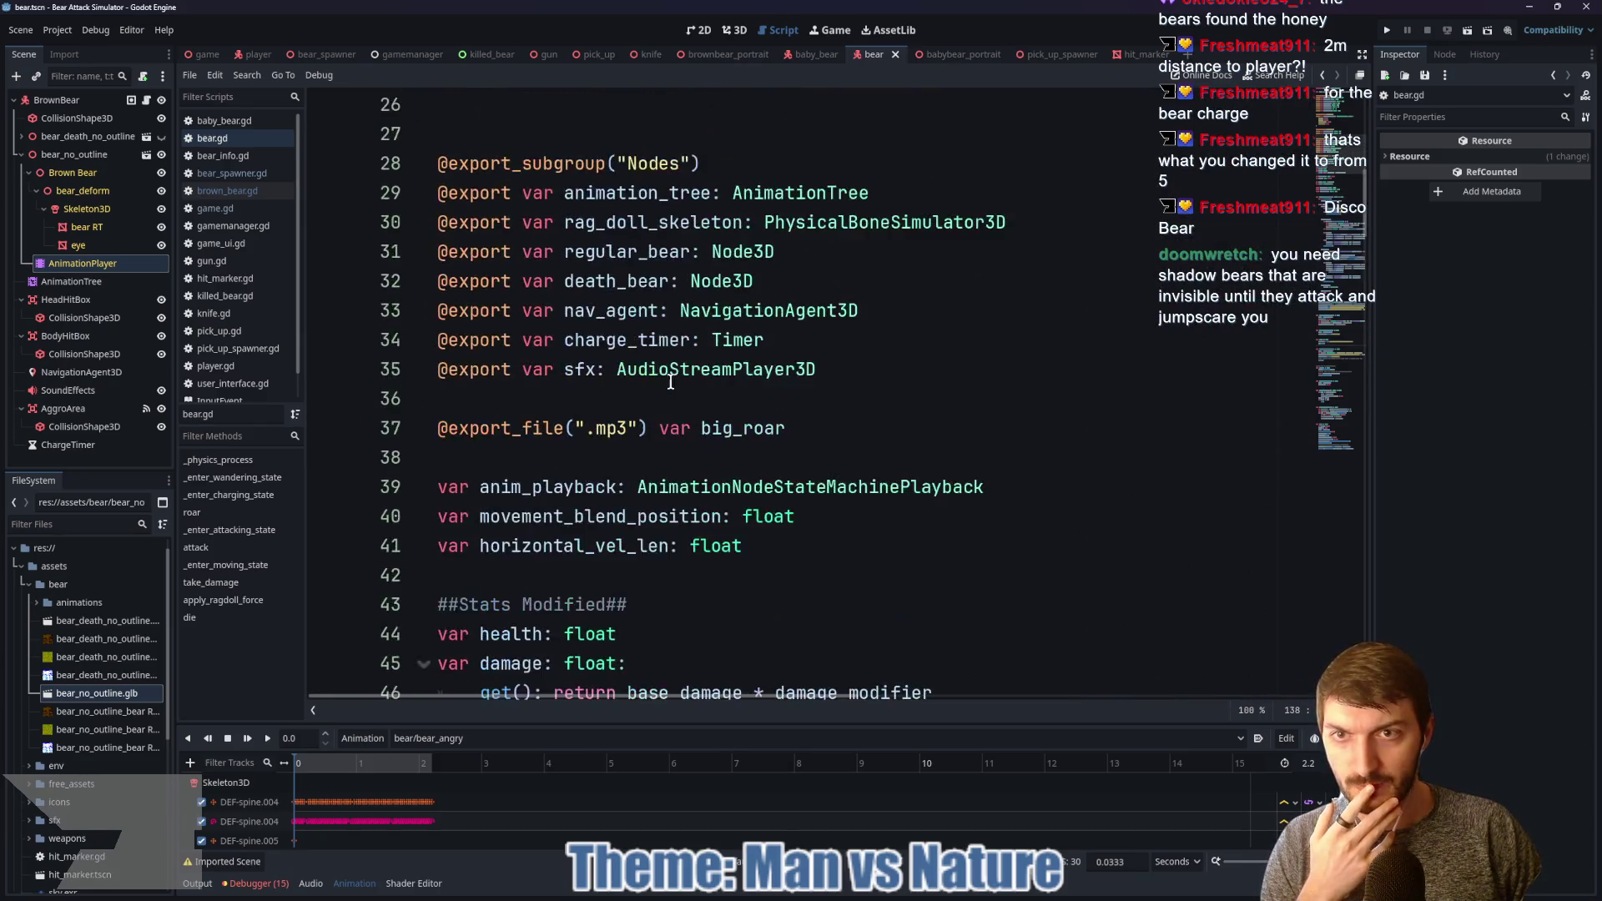
scroll(628, 484, down, 2)
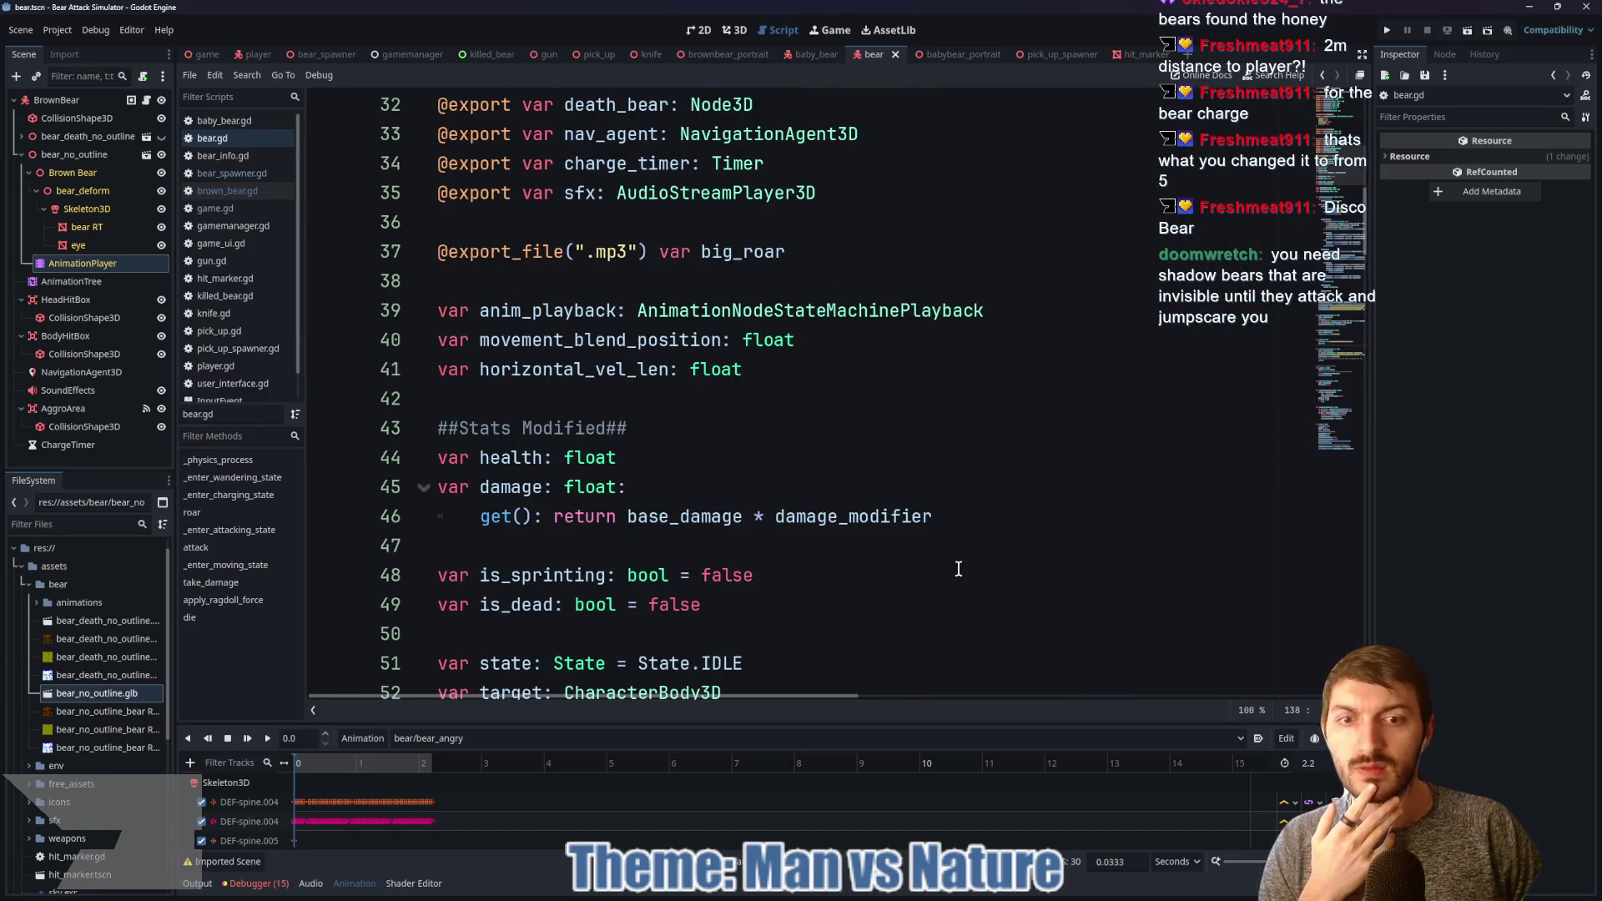
scroll(783, 513, up, 2)
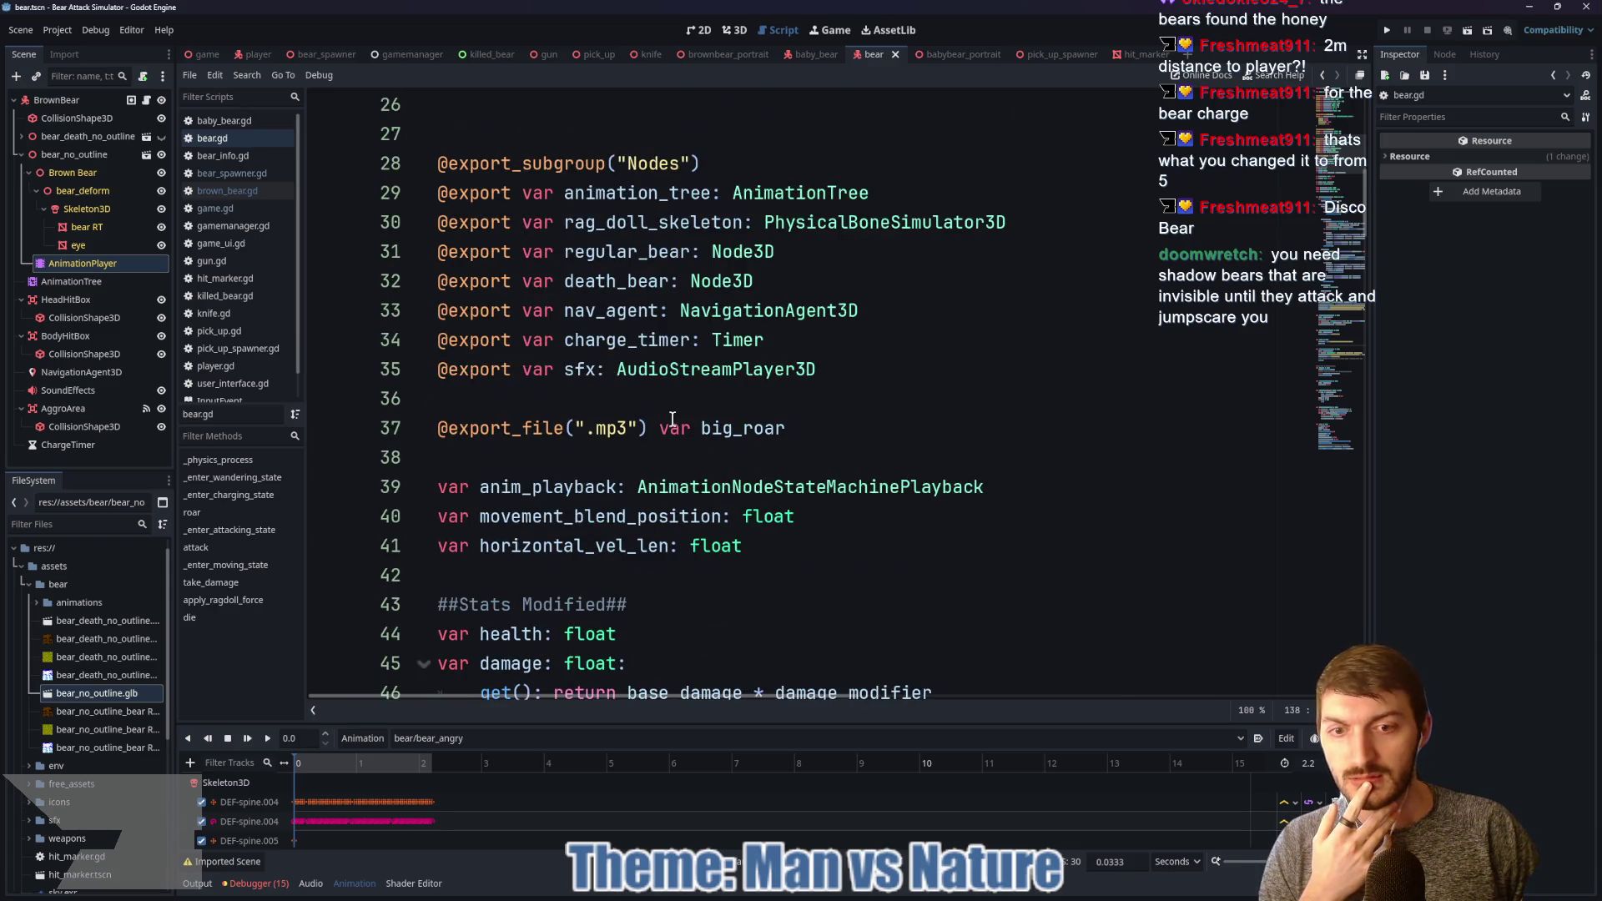
scroll(673, 417, down, 2)
click(953, 525)
scroll(799, 550, up, 3)
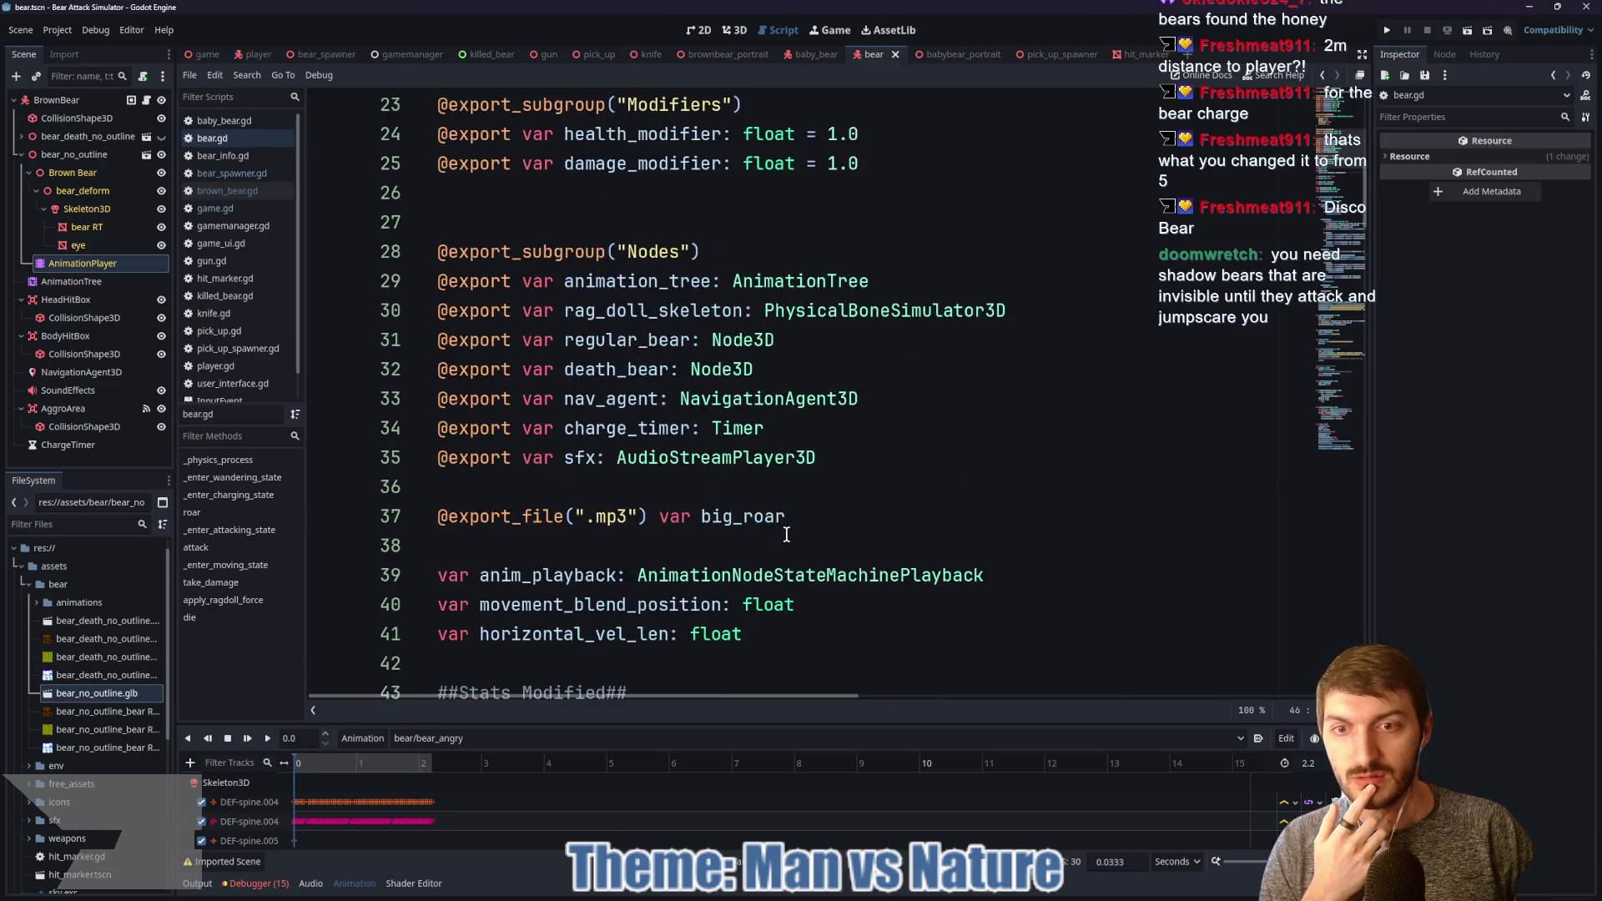
scroll(762, 509, up, 2)
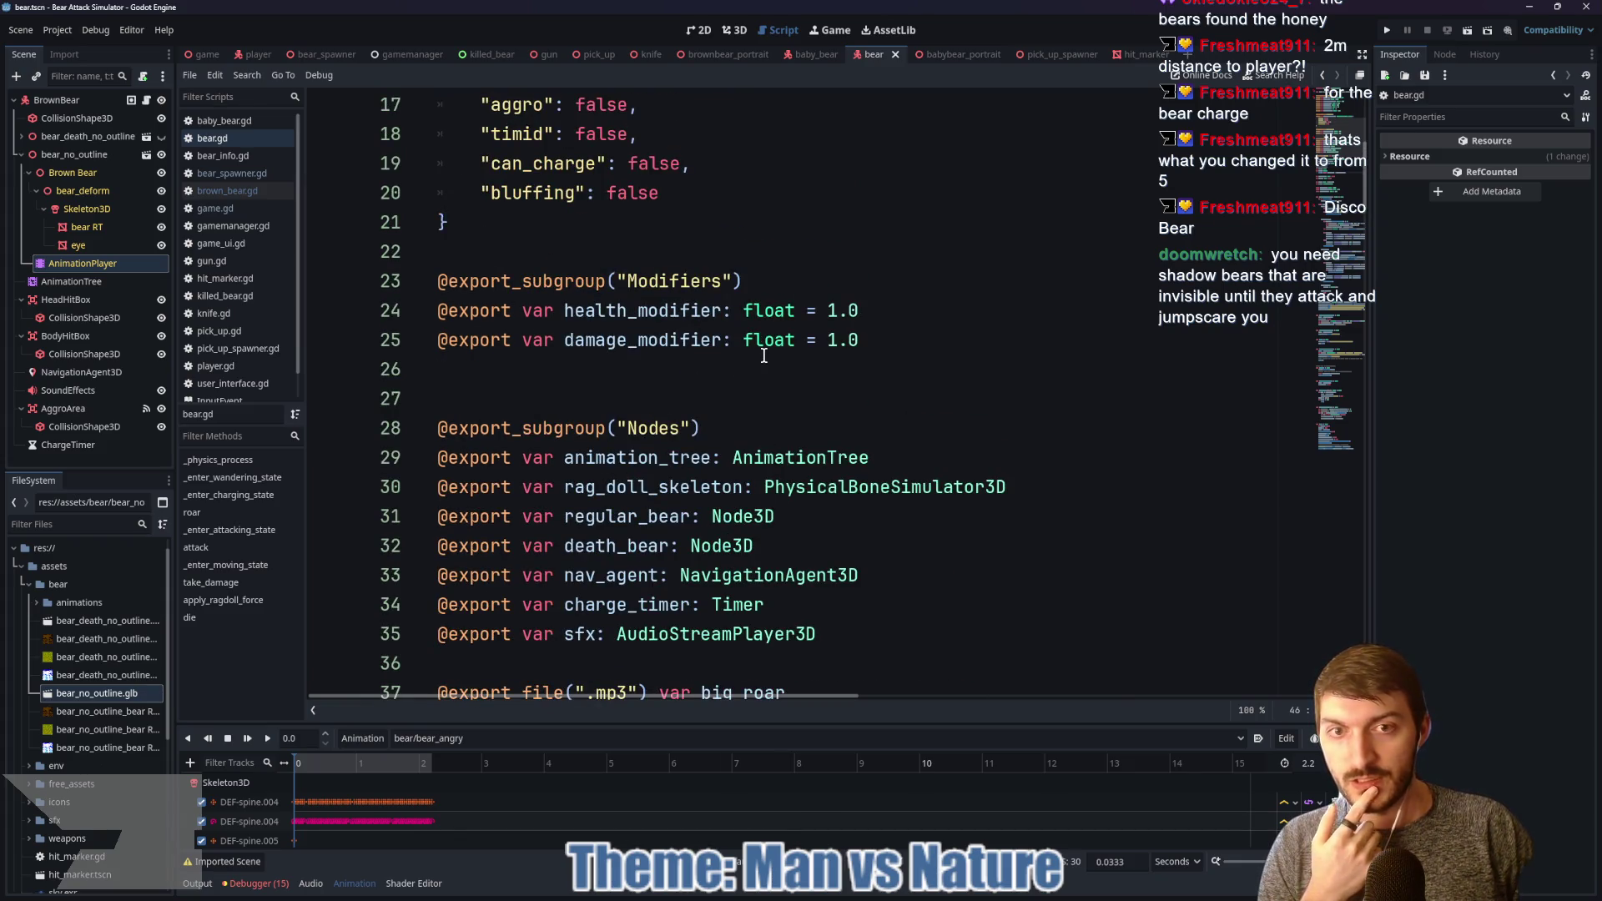
scroll(763, 356, down, 5)
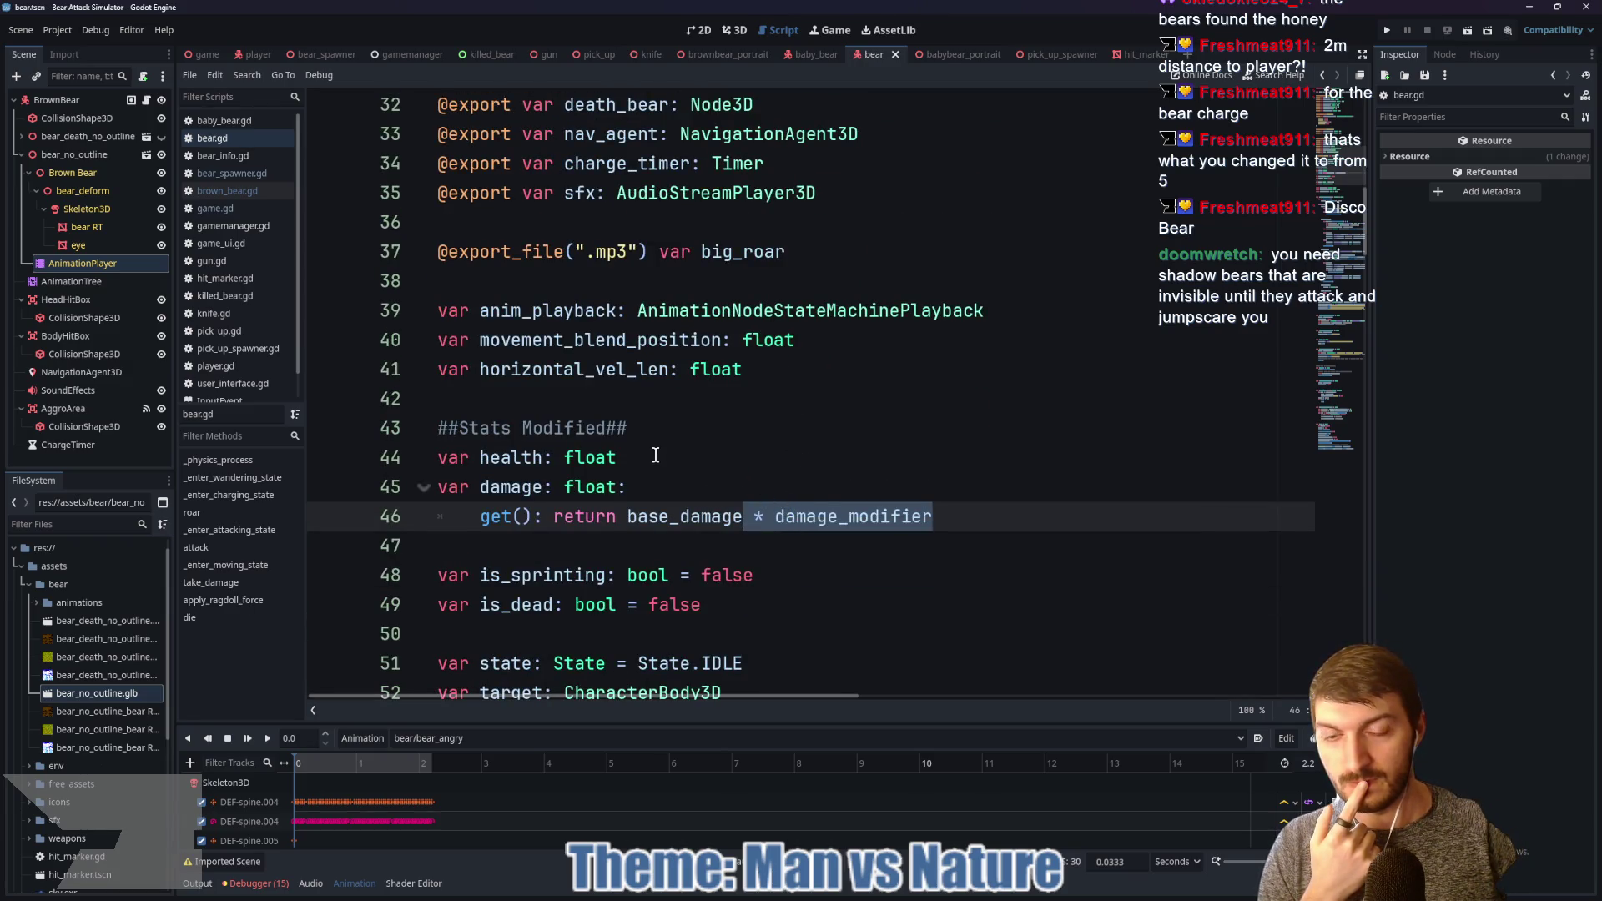
scroll(651, 464, up, 4)
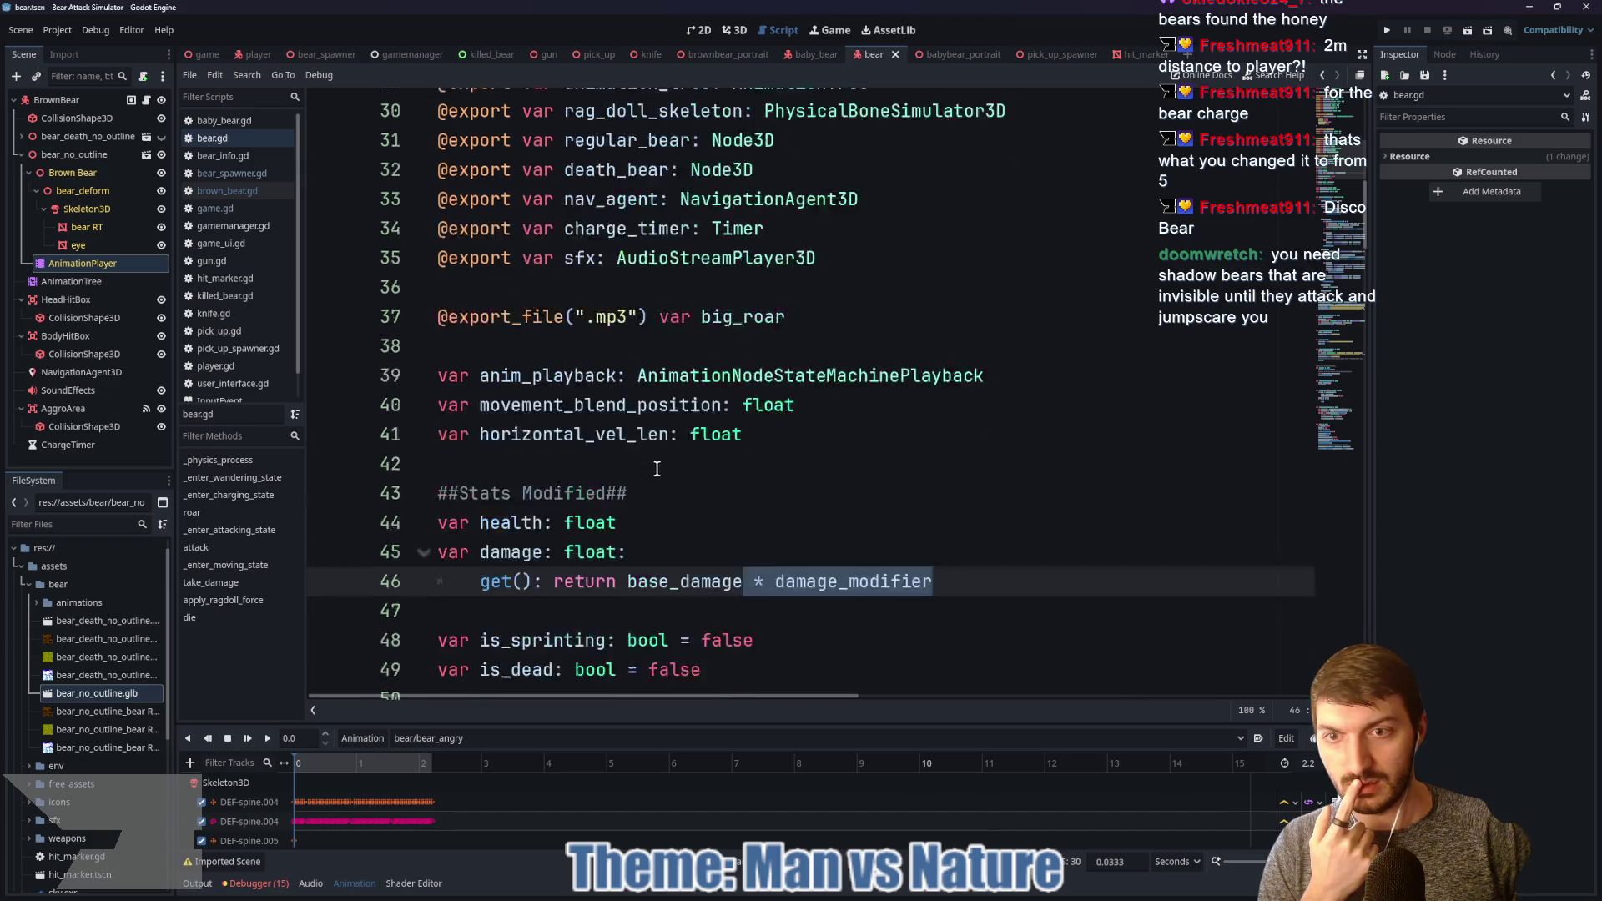
scroll(666, 473, up, 6)
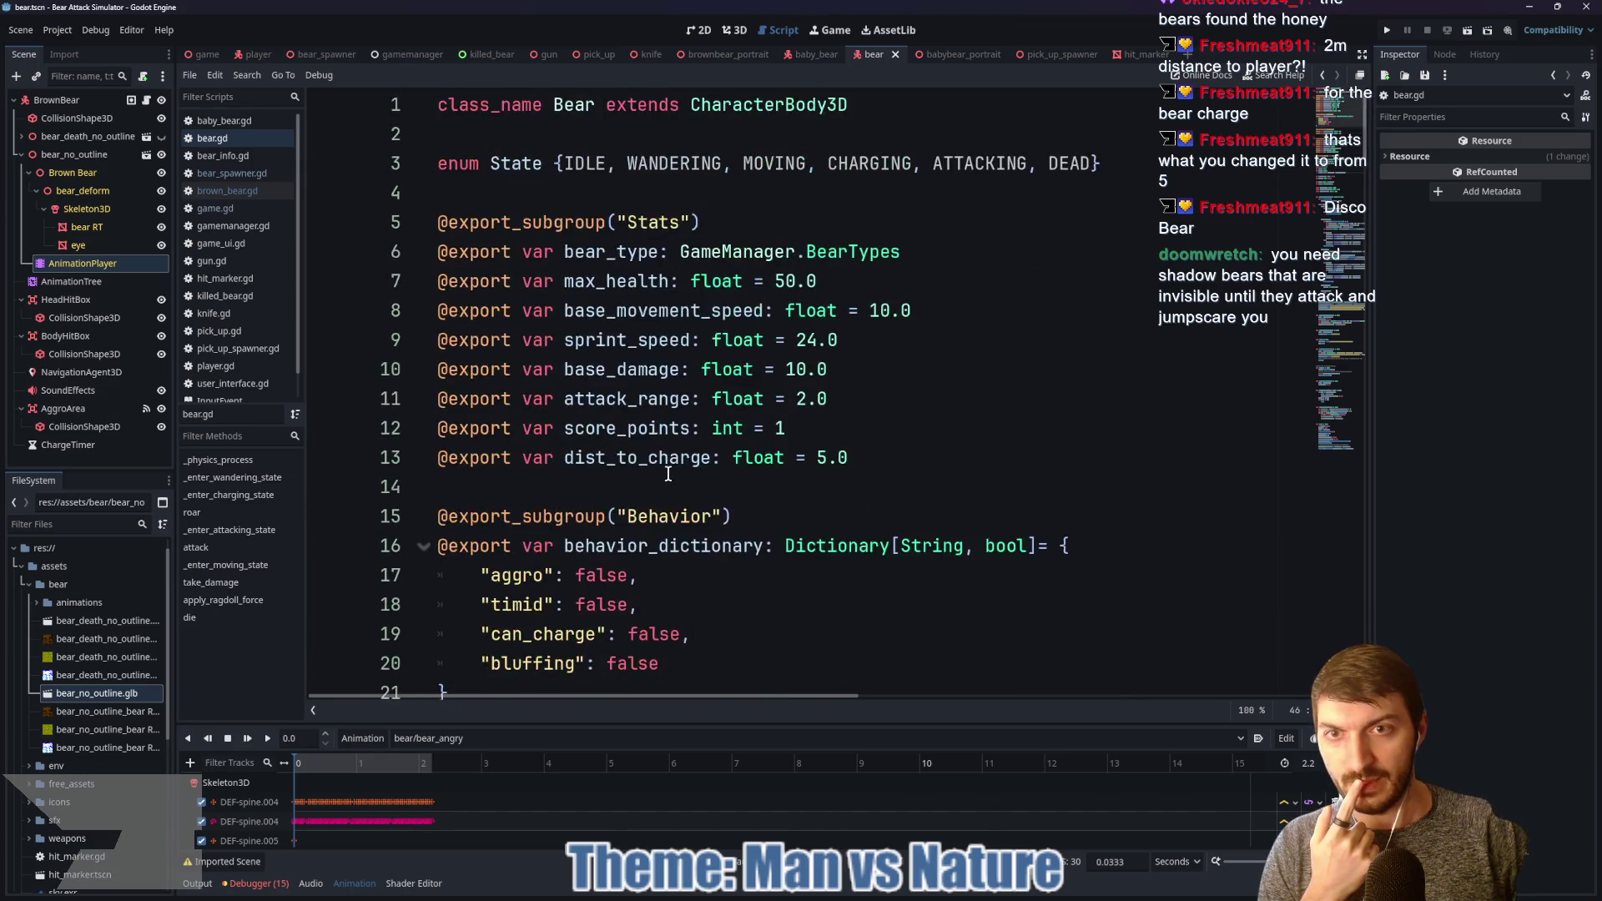
scroll(663, 468, down, 18)
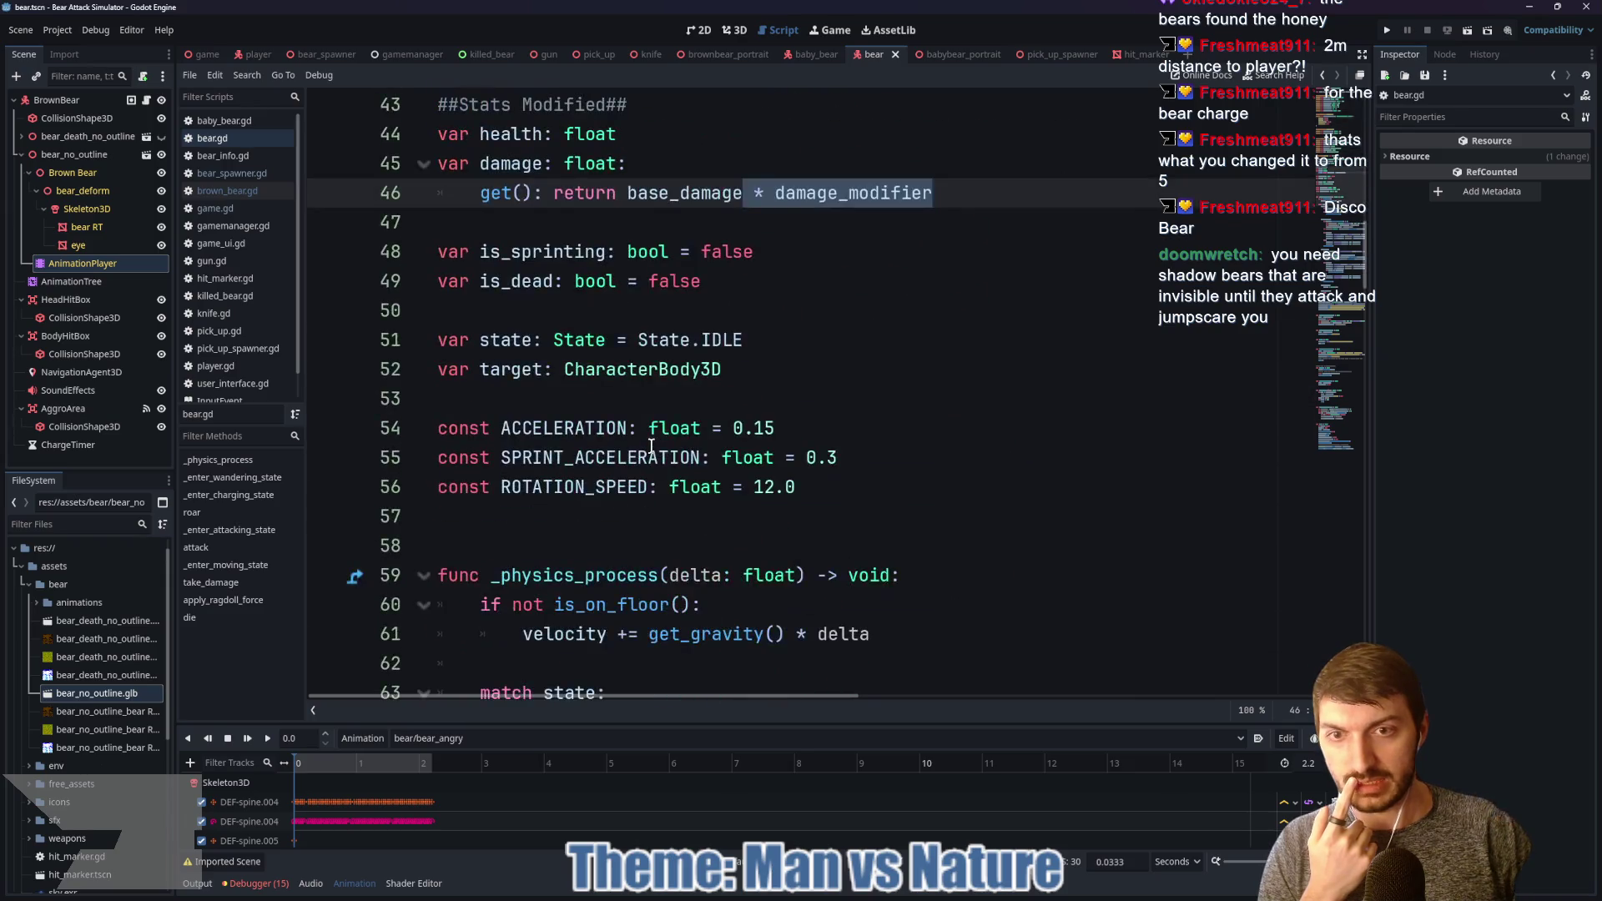
scroll(650, 446, down, 10)
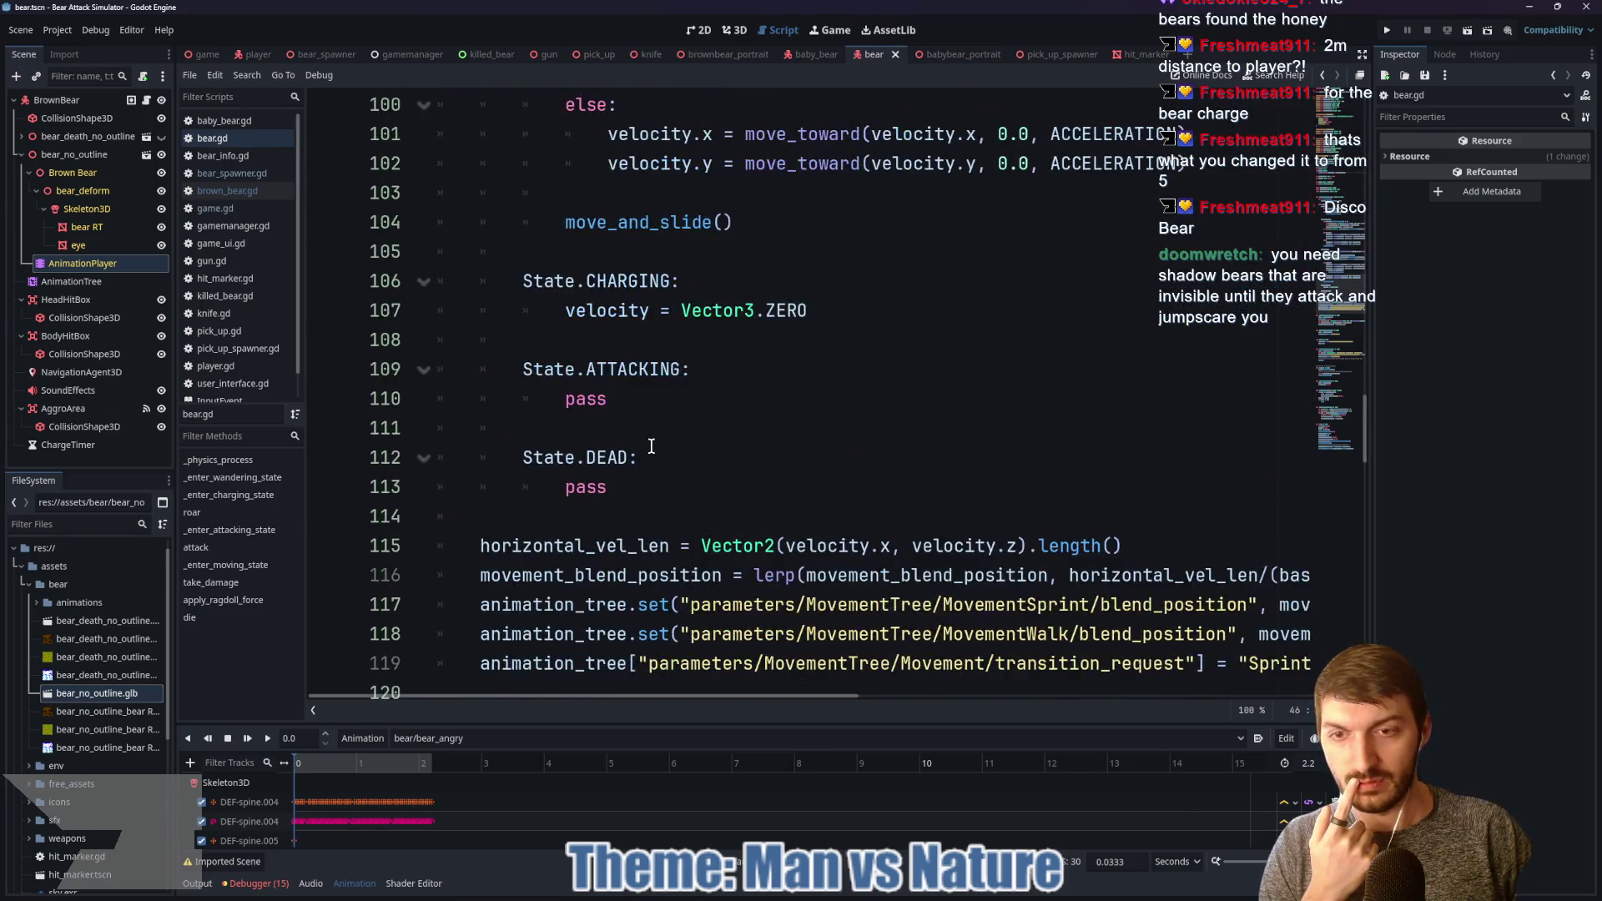
scroll(653, 448, up, 10)
scroll(656, 452, up, 6)
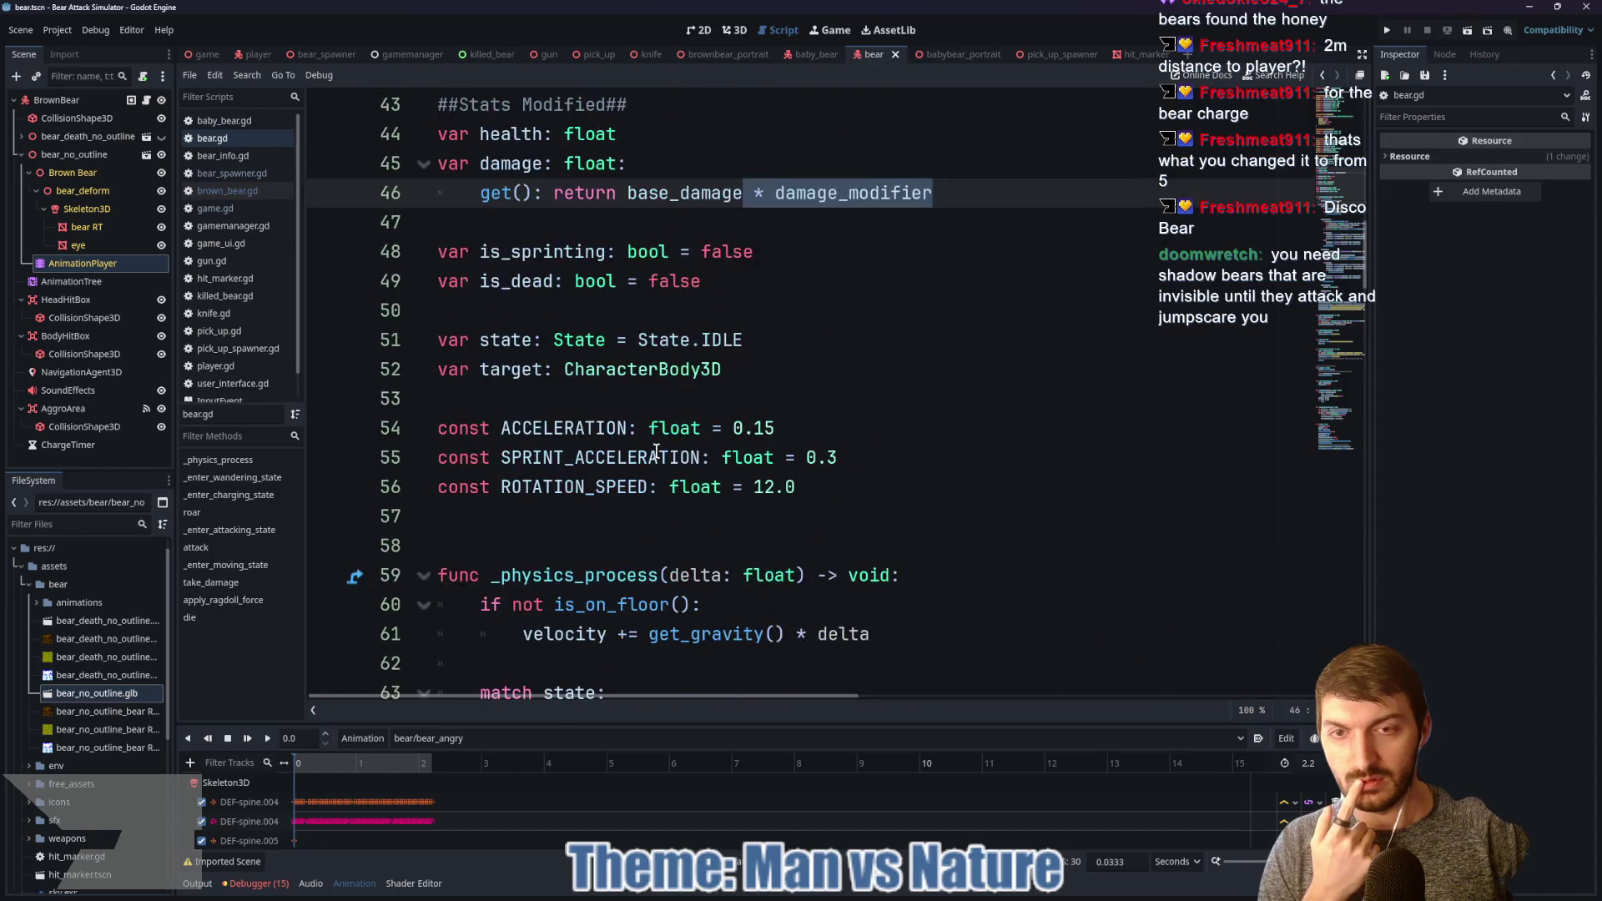
scroll(656, 452, down, 4)
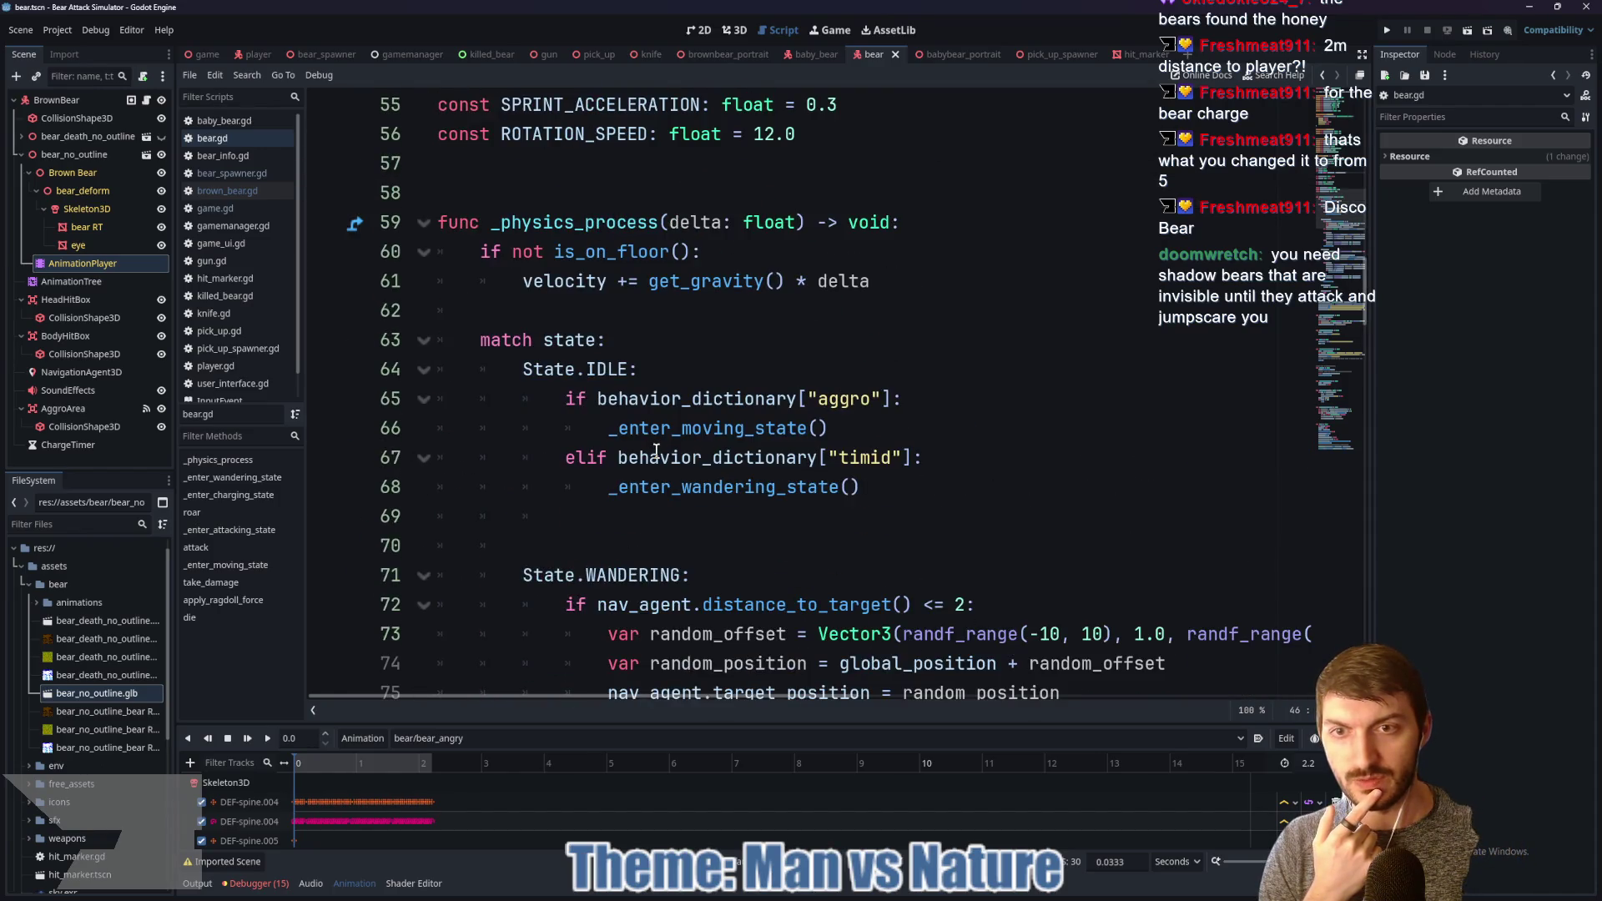
scroll(653, 451, down, 4)
scroll(668, 457, up, 8)
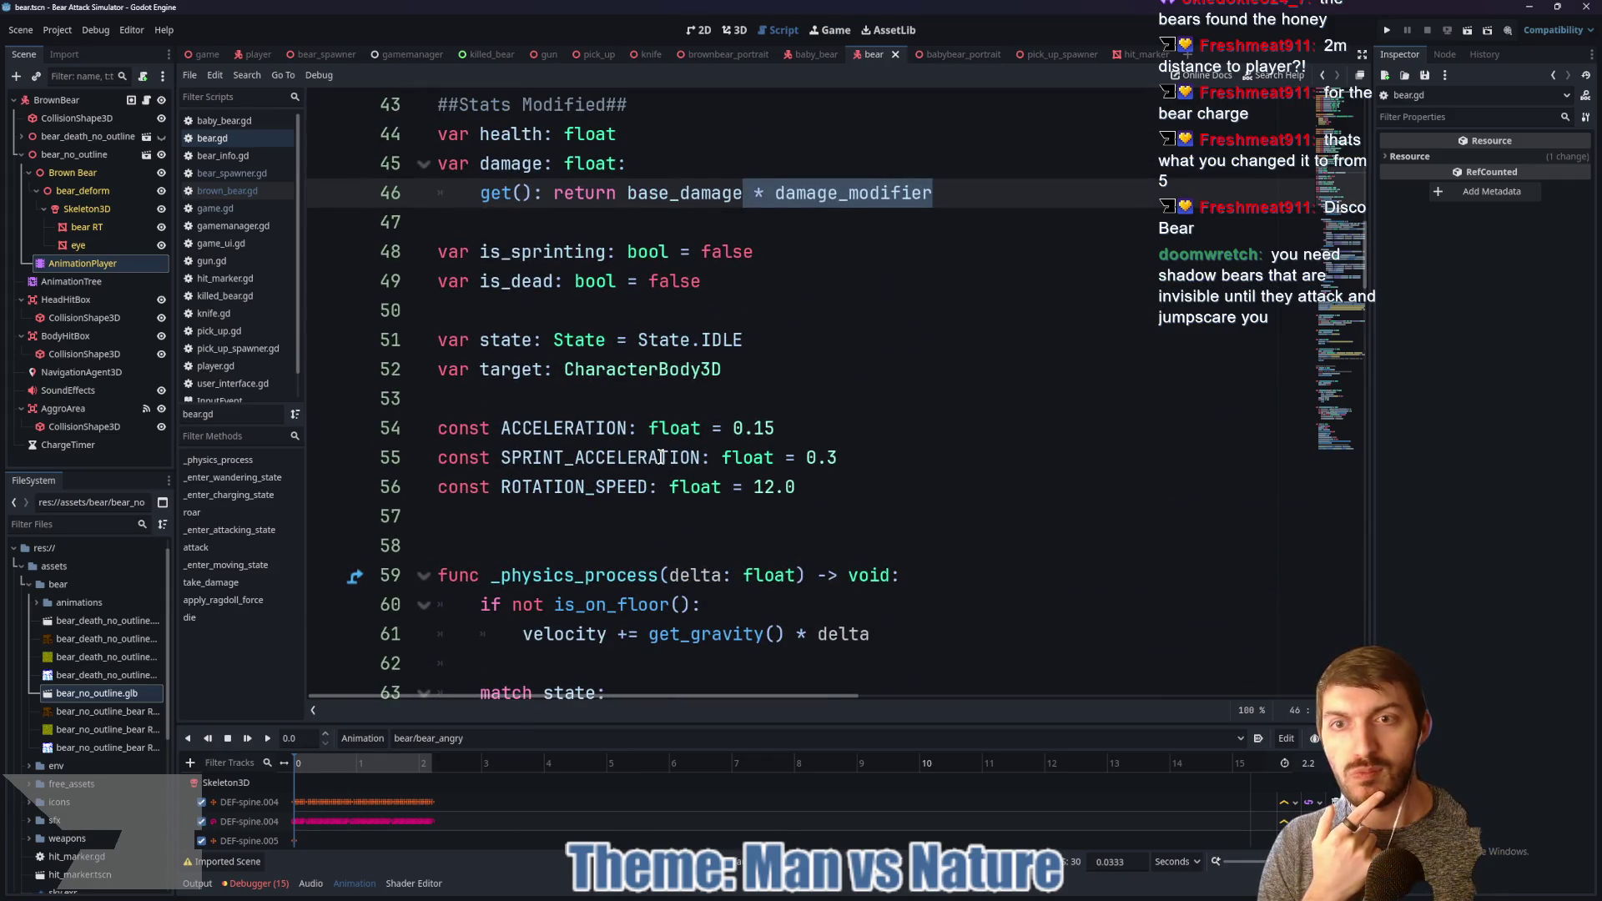
scroll(659, 455, up, 2)
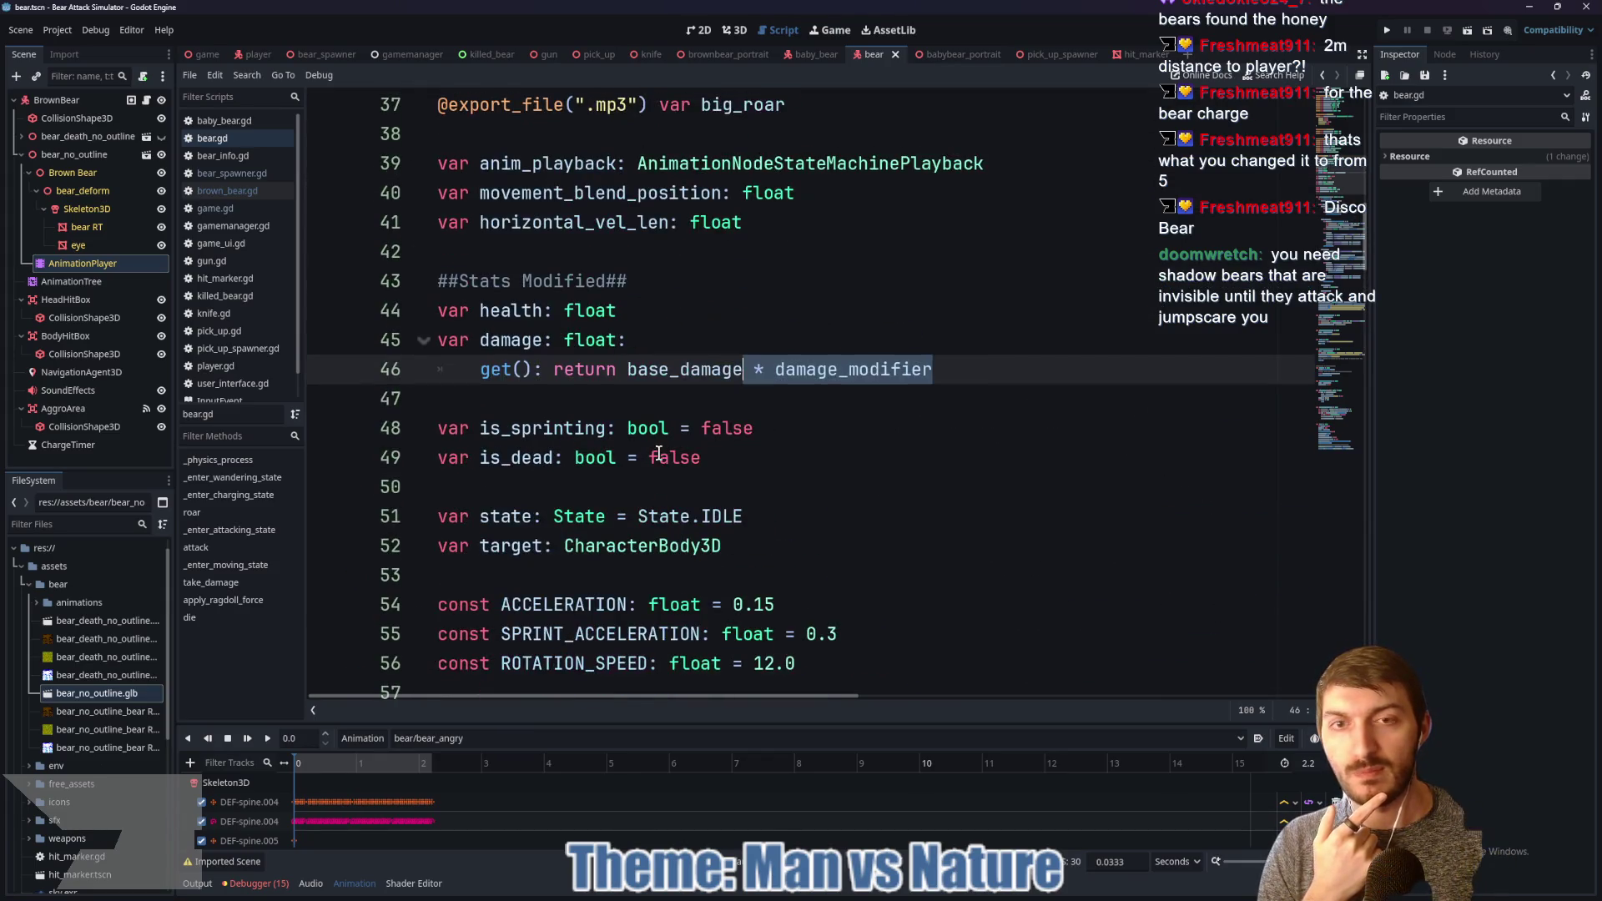
double_click(683, 369)
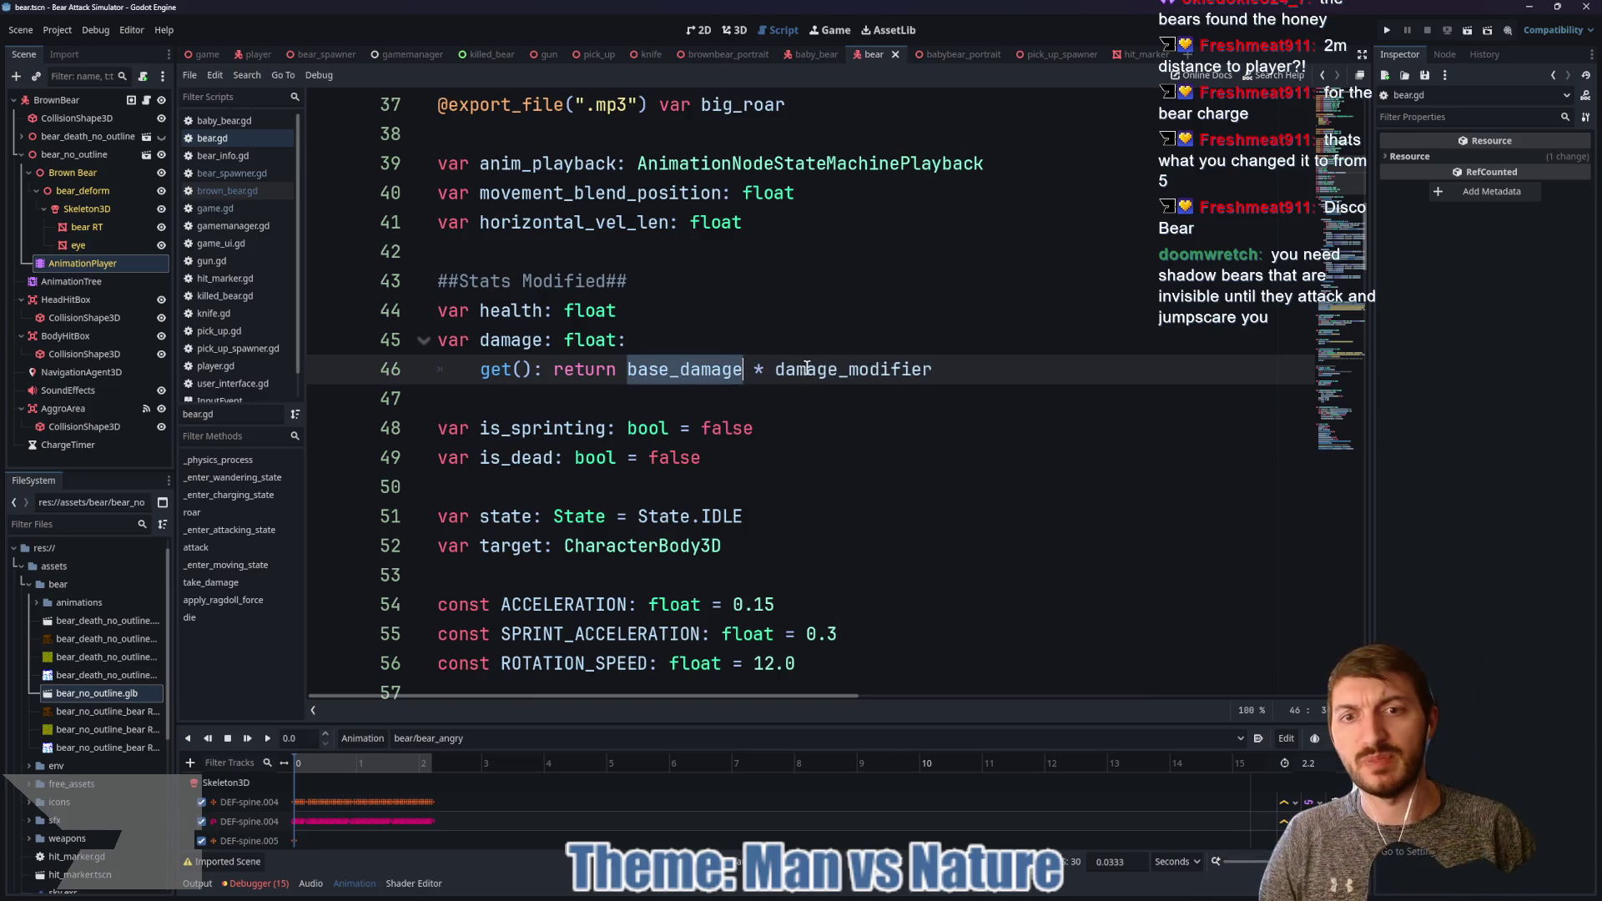
click(777, 370)
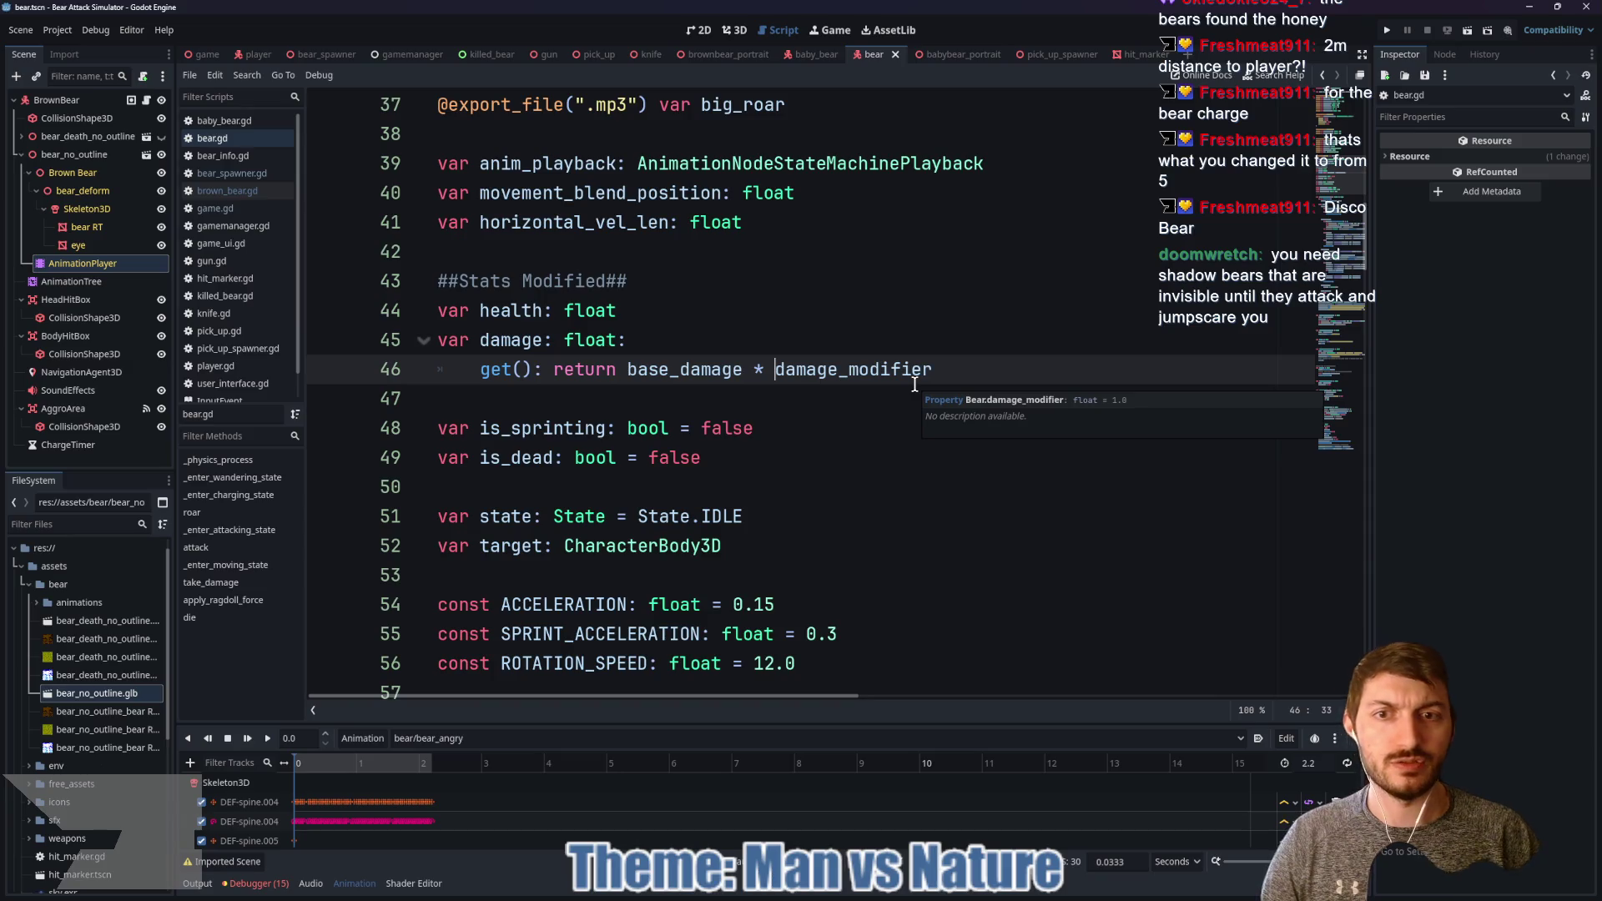
scroll(874, 387, up, 8)
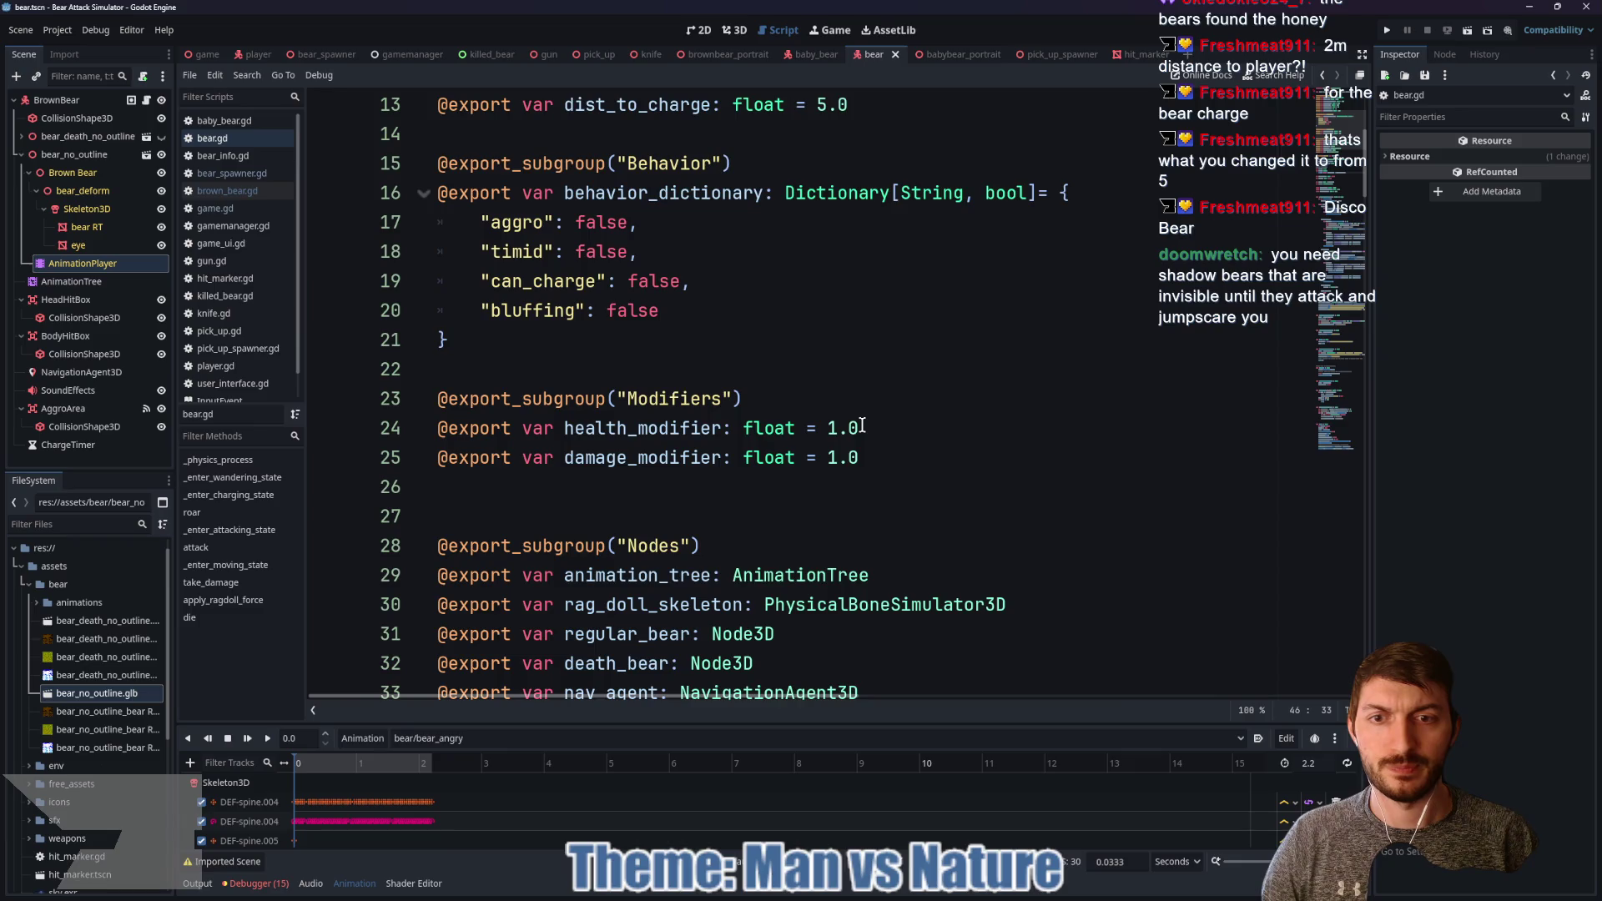
scroll(859, 422, down, 10)
scroll(834, 402, up, 2)
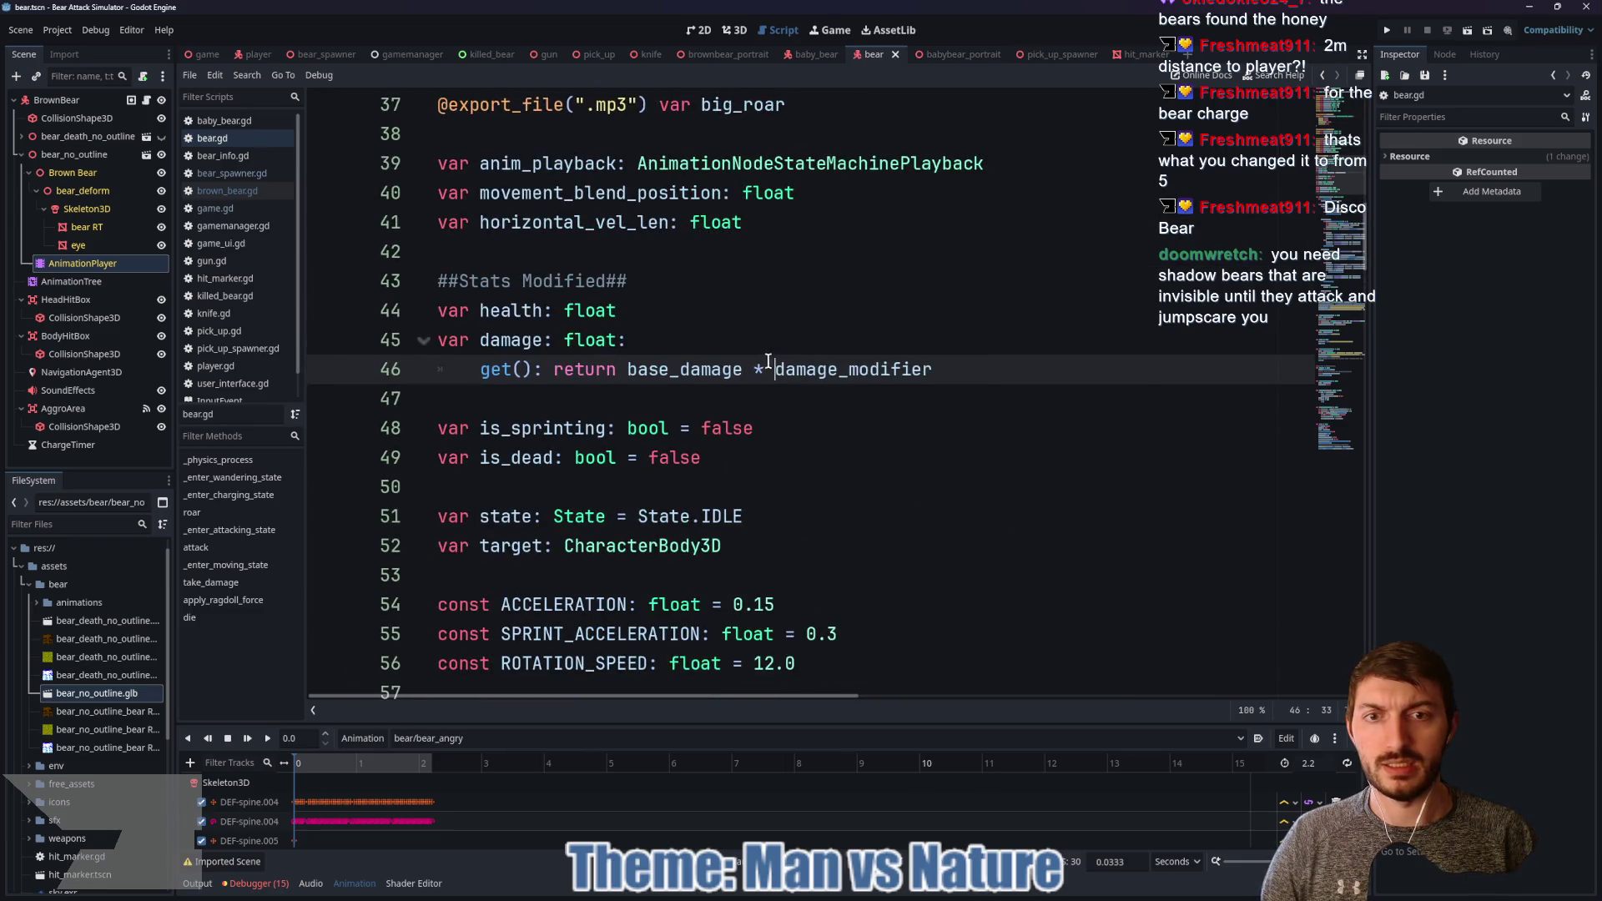
scroll(912, 361, up, 6)
Step: Change the health_modifier and damage_modifier defaults from 1.0 to 0.0 and save
click(868, 251)
key(shift+Left)
key(shift+Left)
key(shift+Left)
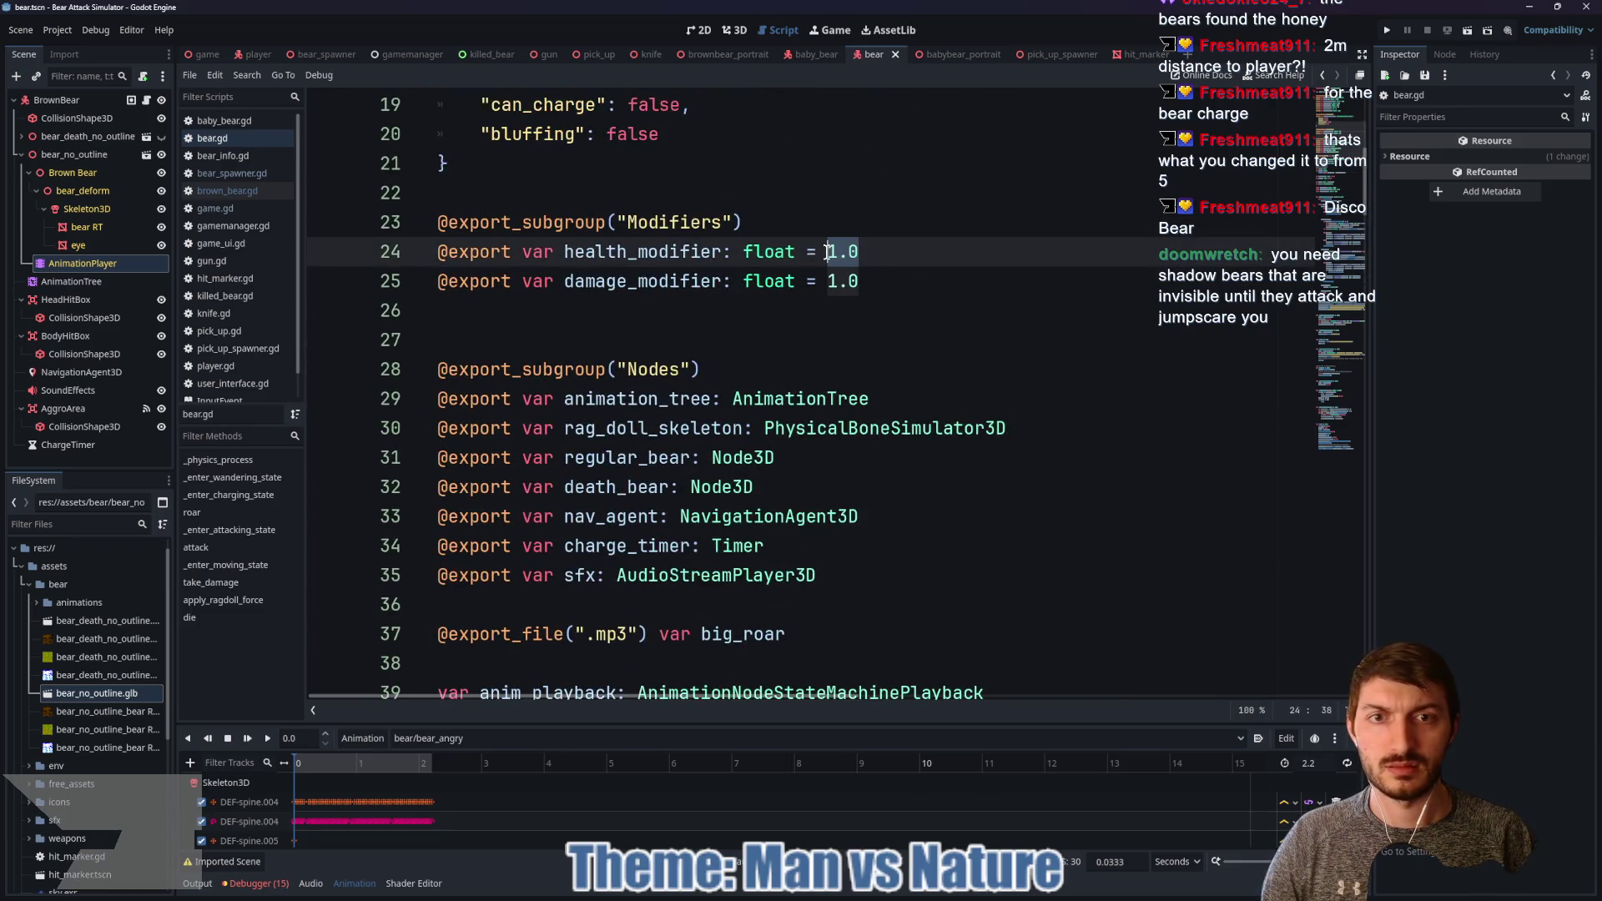
key(ctrl+d)
text(0.0)
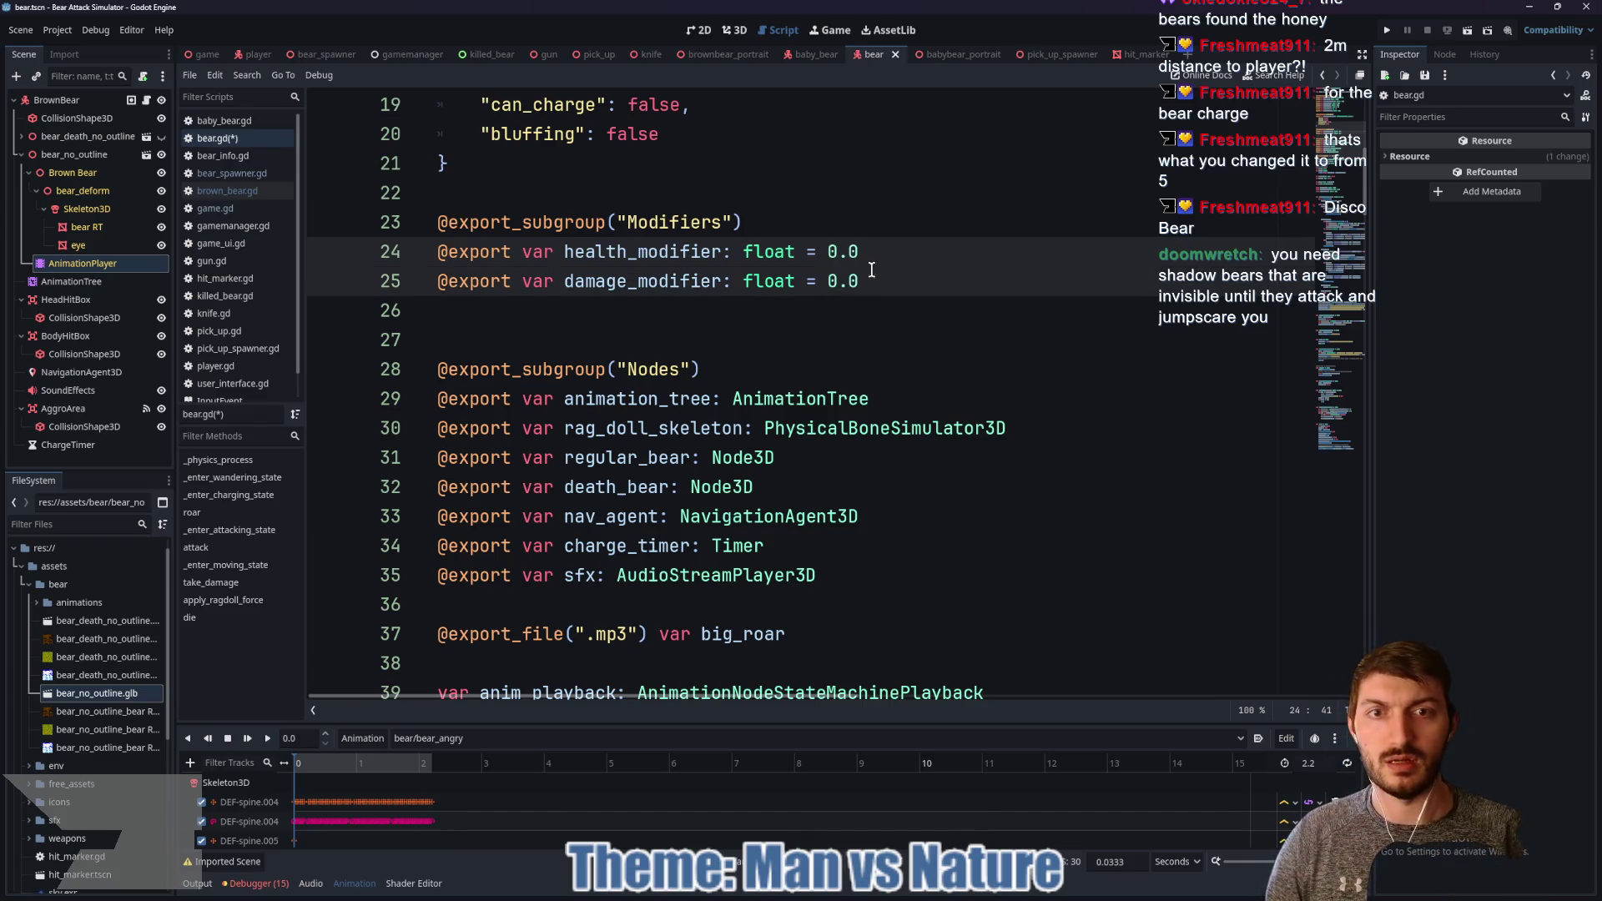
click(882, 276)
key(ctrl+s)
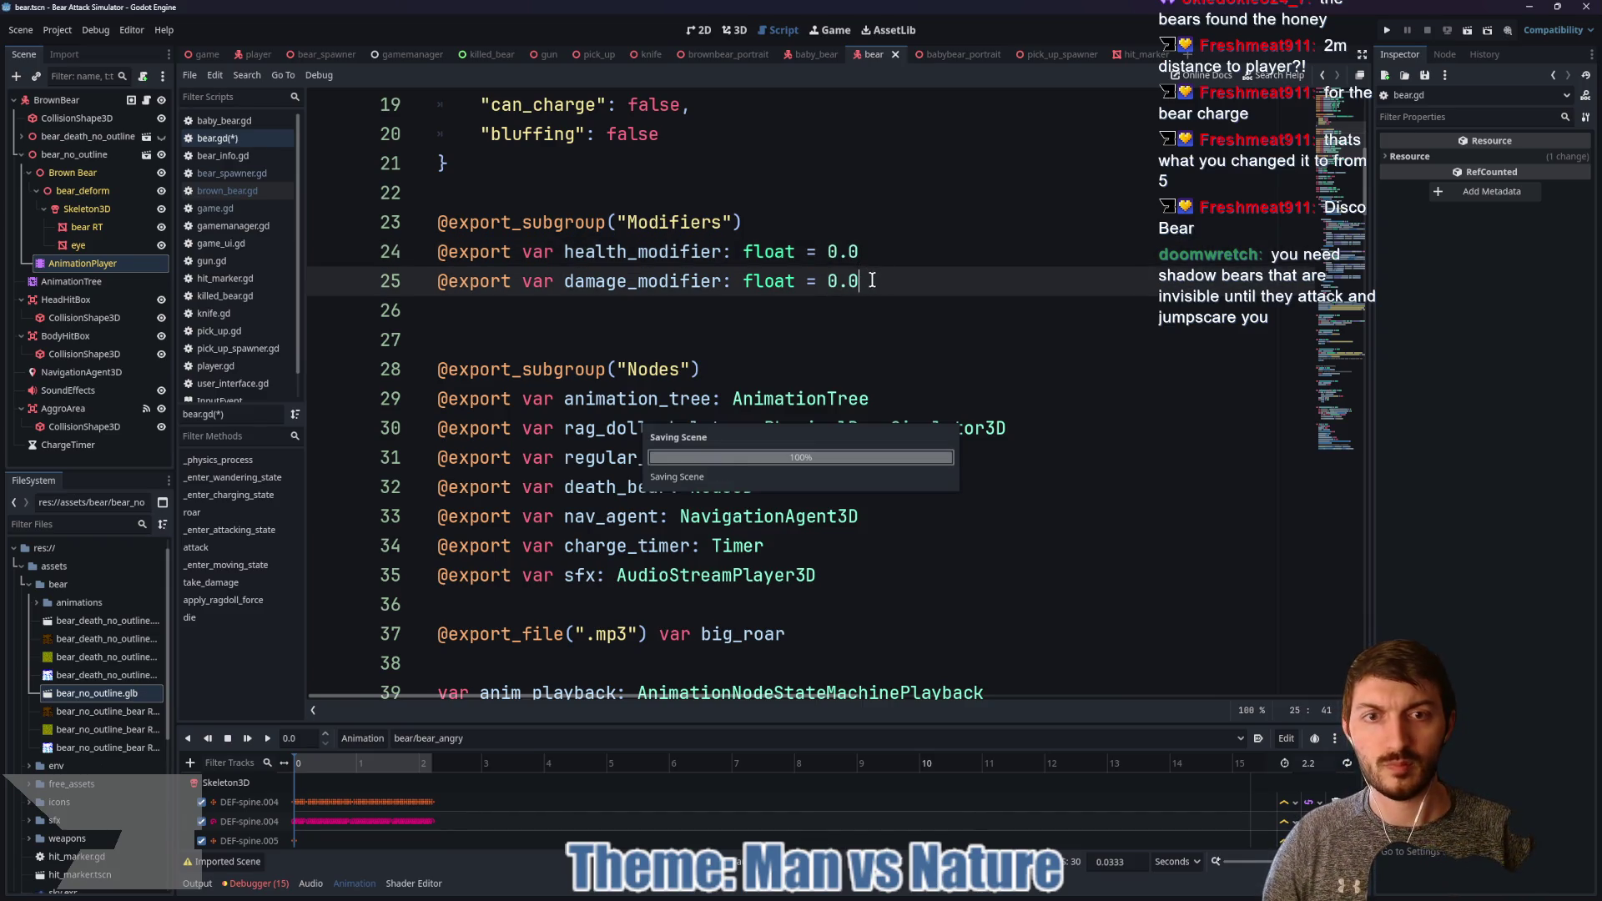
Step: Make the damage getter return base_damage + (base_damage * damage_modifier) and save
scroll(901, 313, down, 7)
drag(933, 281, 772, 278)
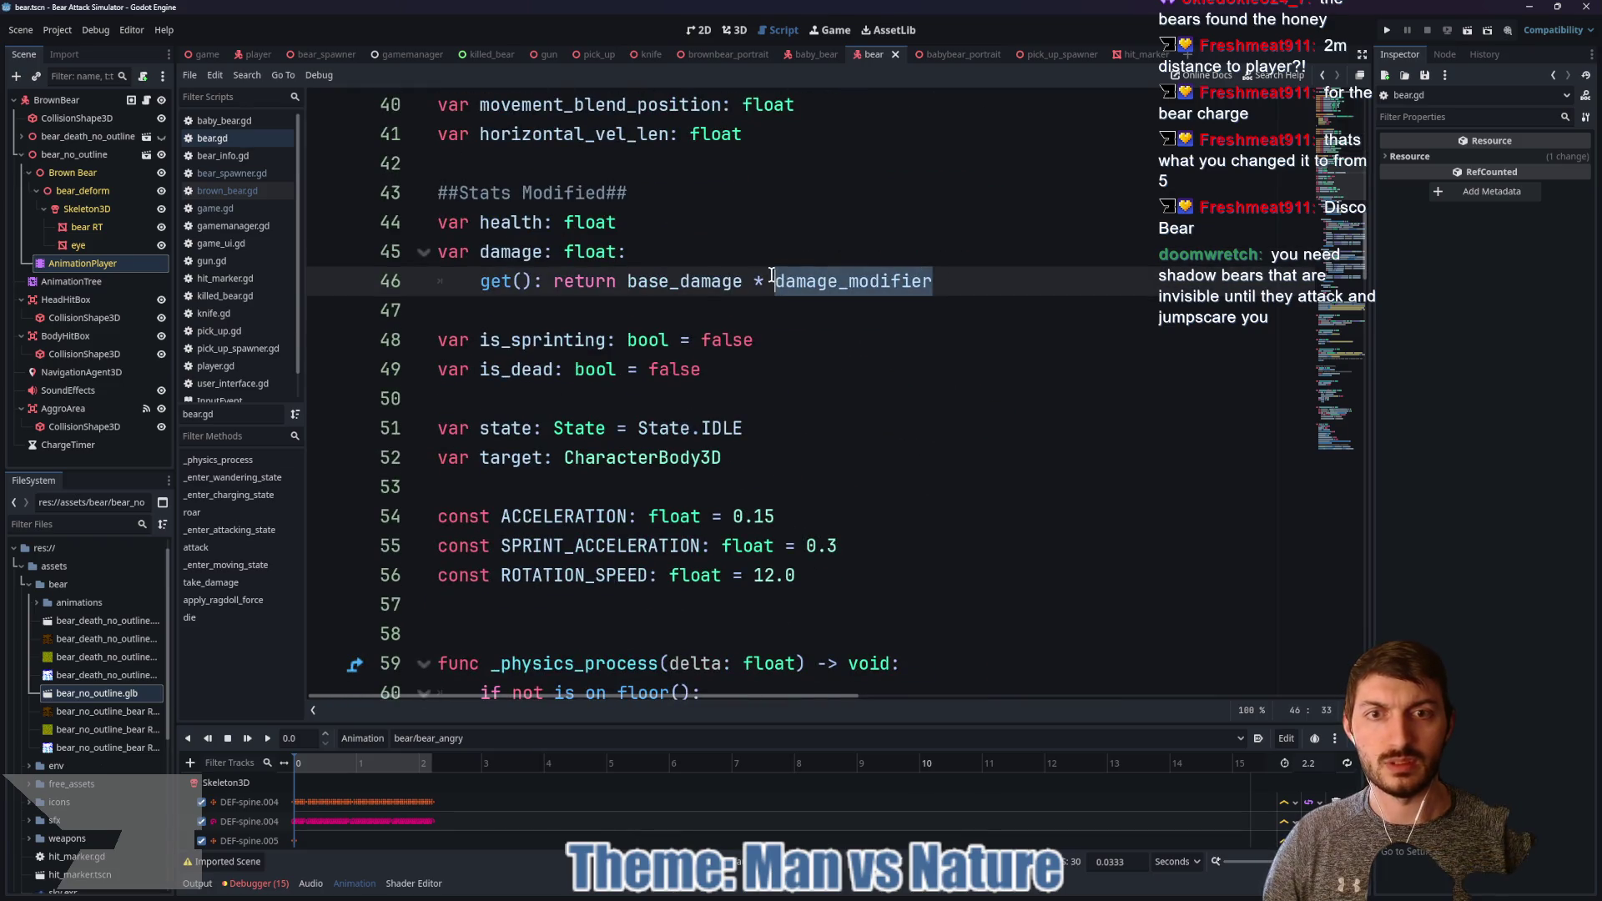
key(BackSpace)
key(BackSpace)
text(+ ()
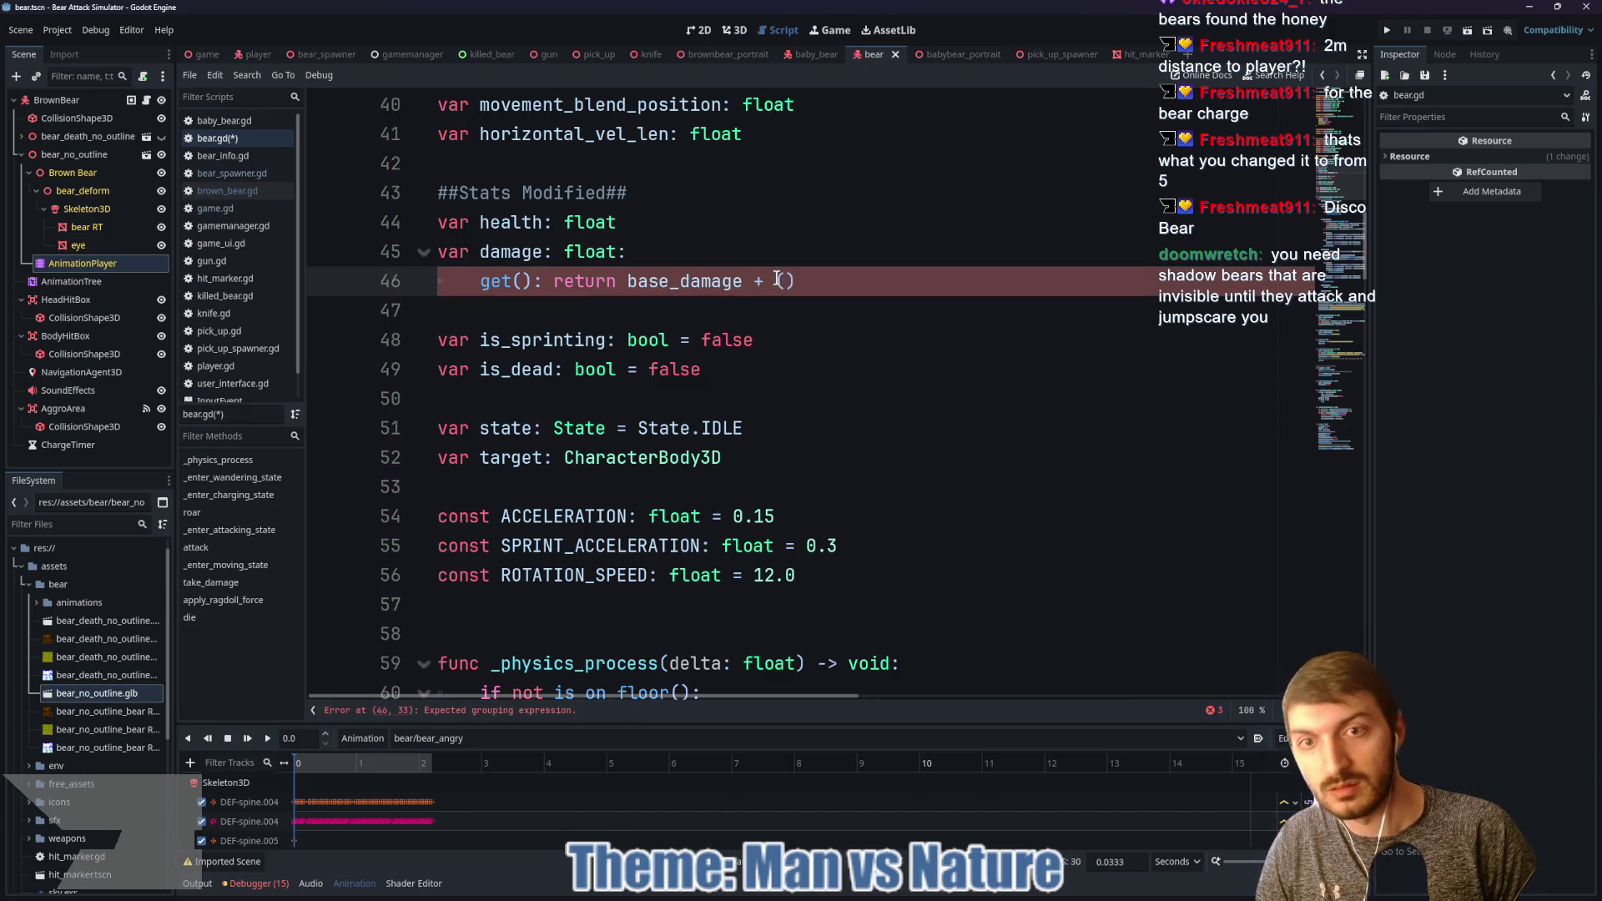
text(base)
key(Return)
text(*)
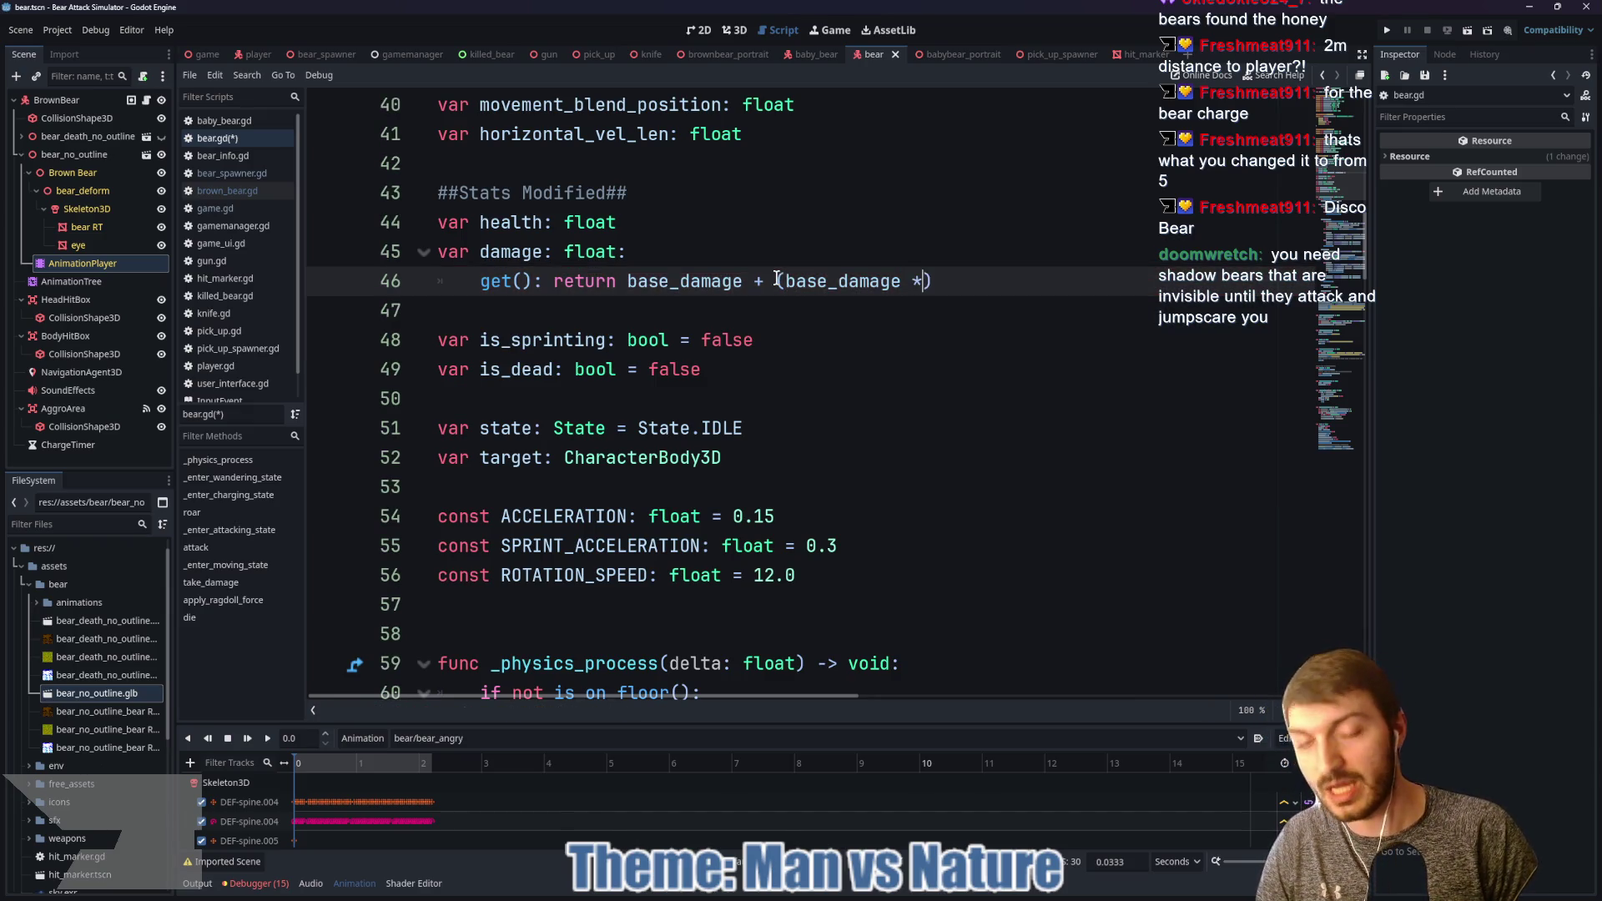
text( damage)
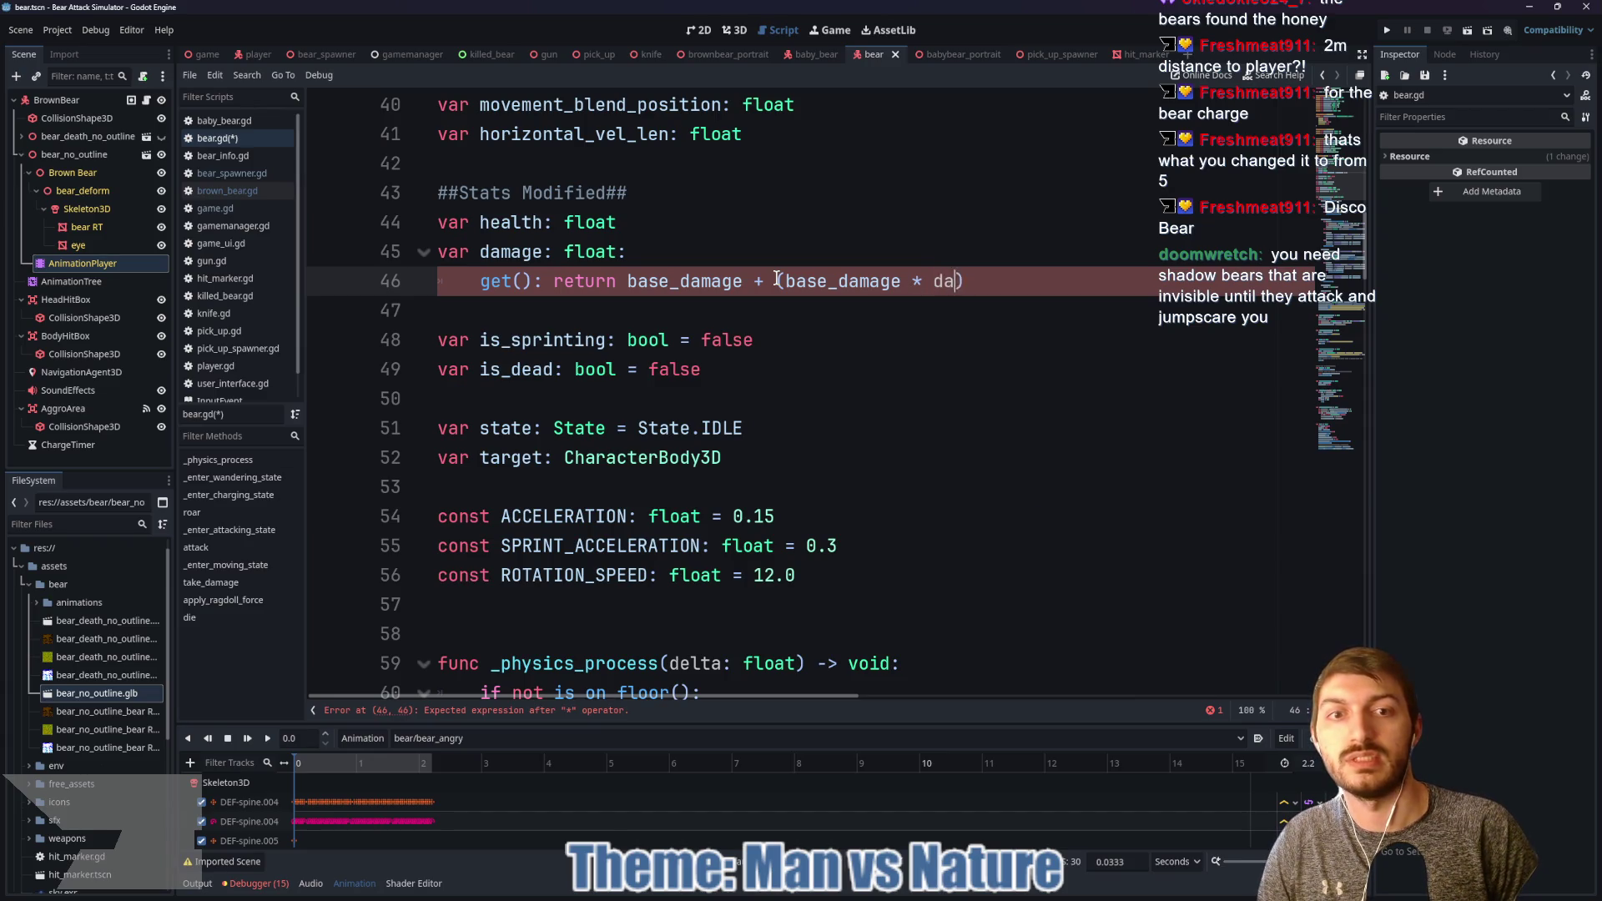
key(Down)
key(Return)
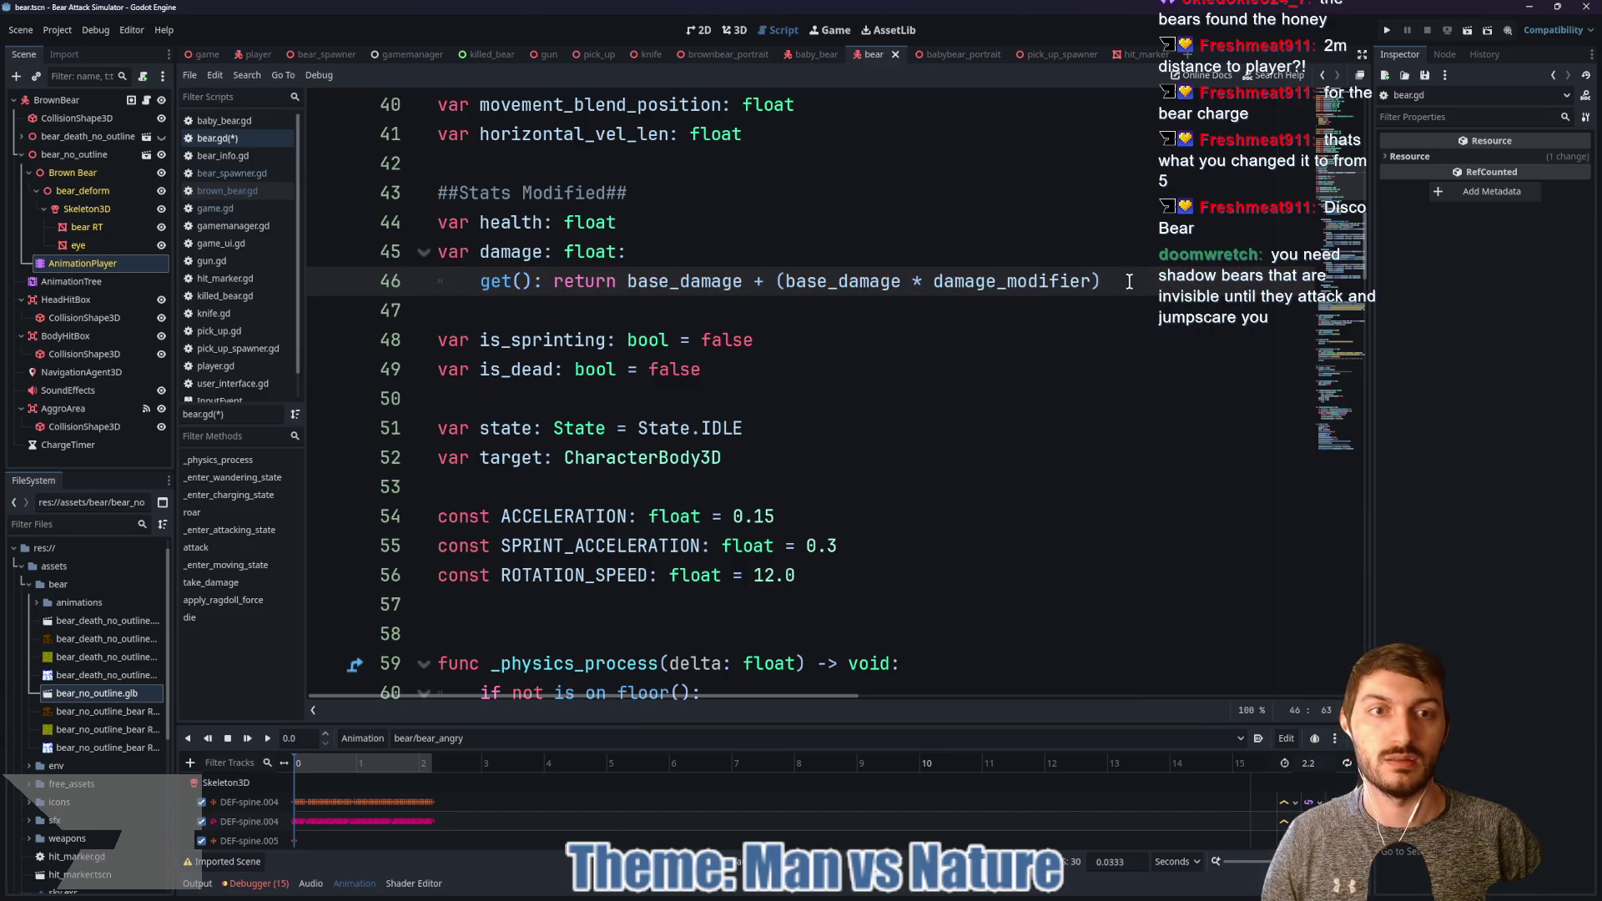
key(ctrl+s)
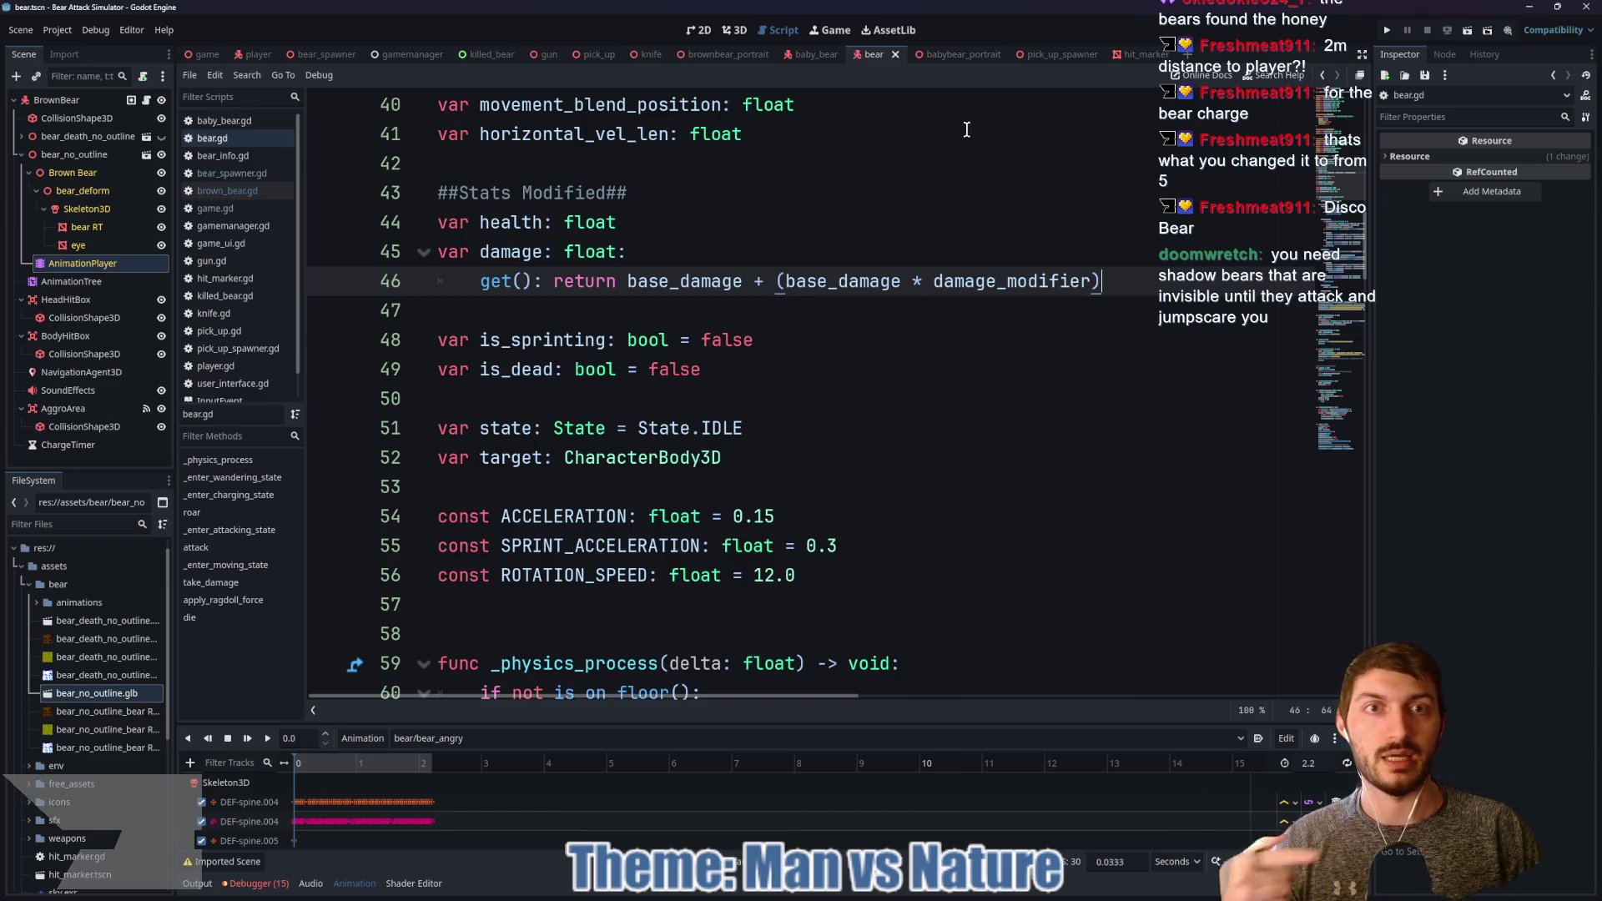
Step: In bear_spawner.gd, set difficulty_modifier's starting value and its reset value on line 21 to 0.0
click(327, 55)
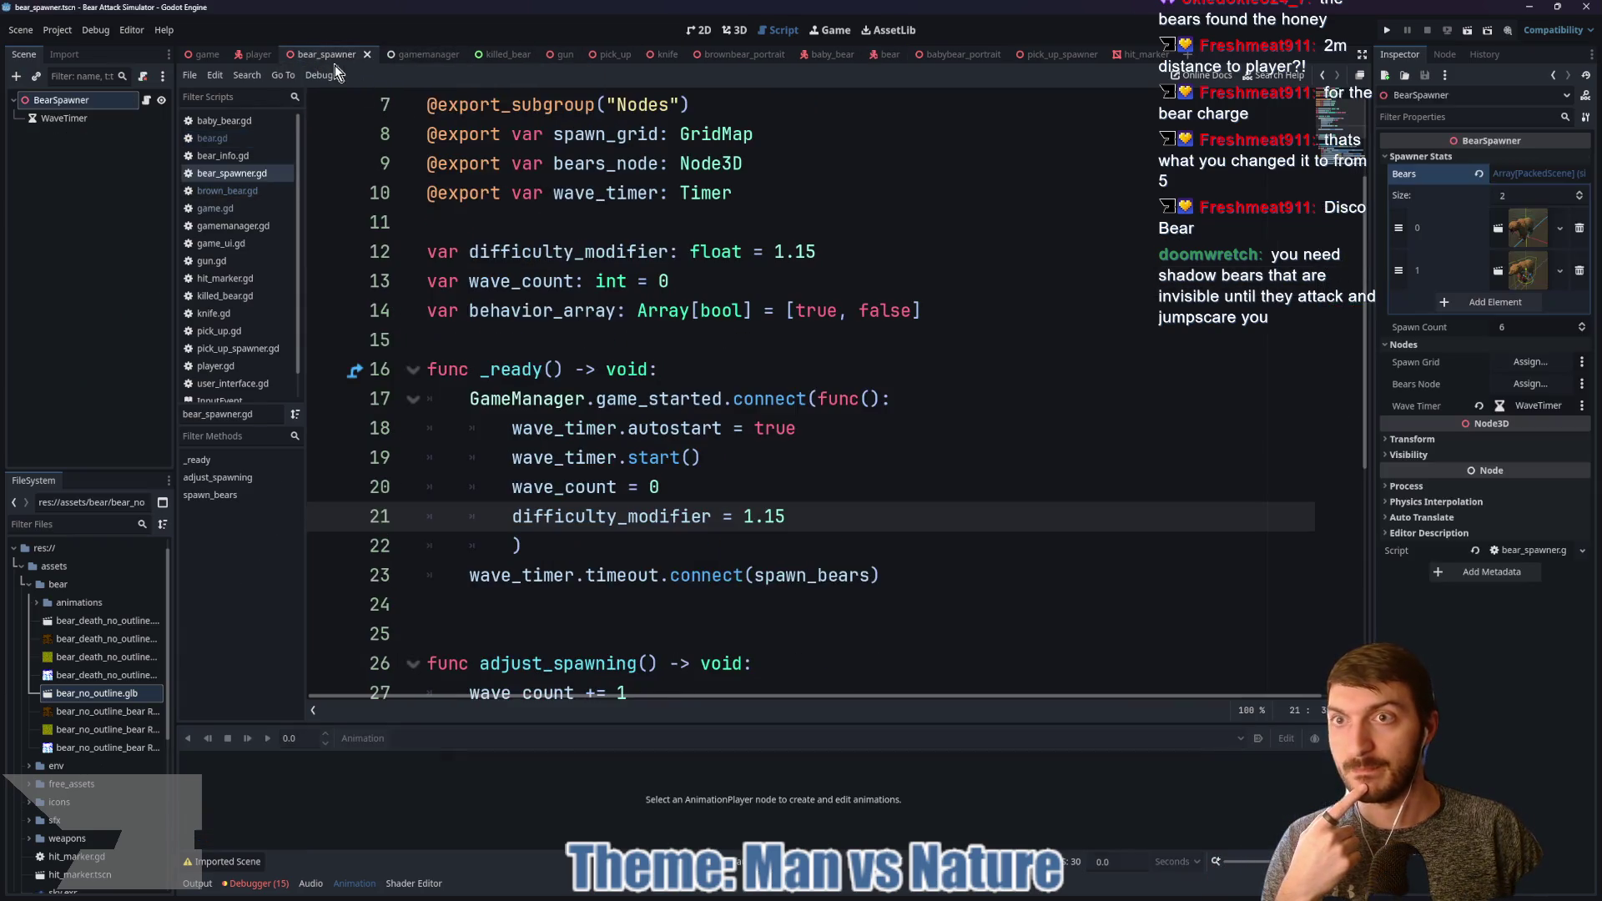
click(784, 251)
key(BackSpace)
text(0)
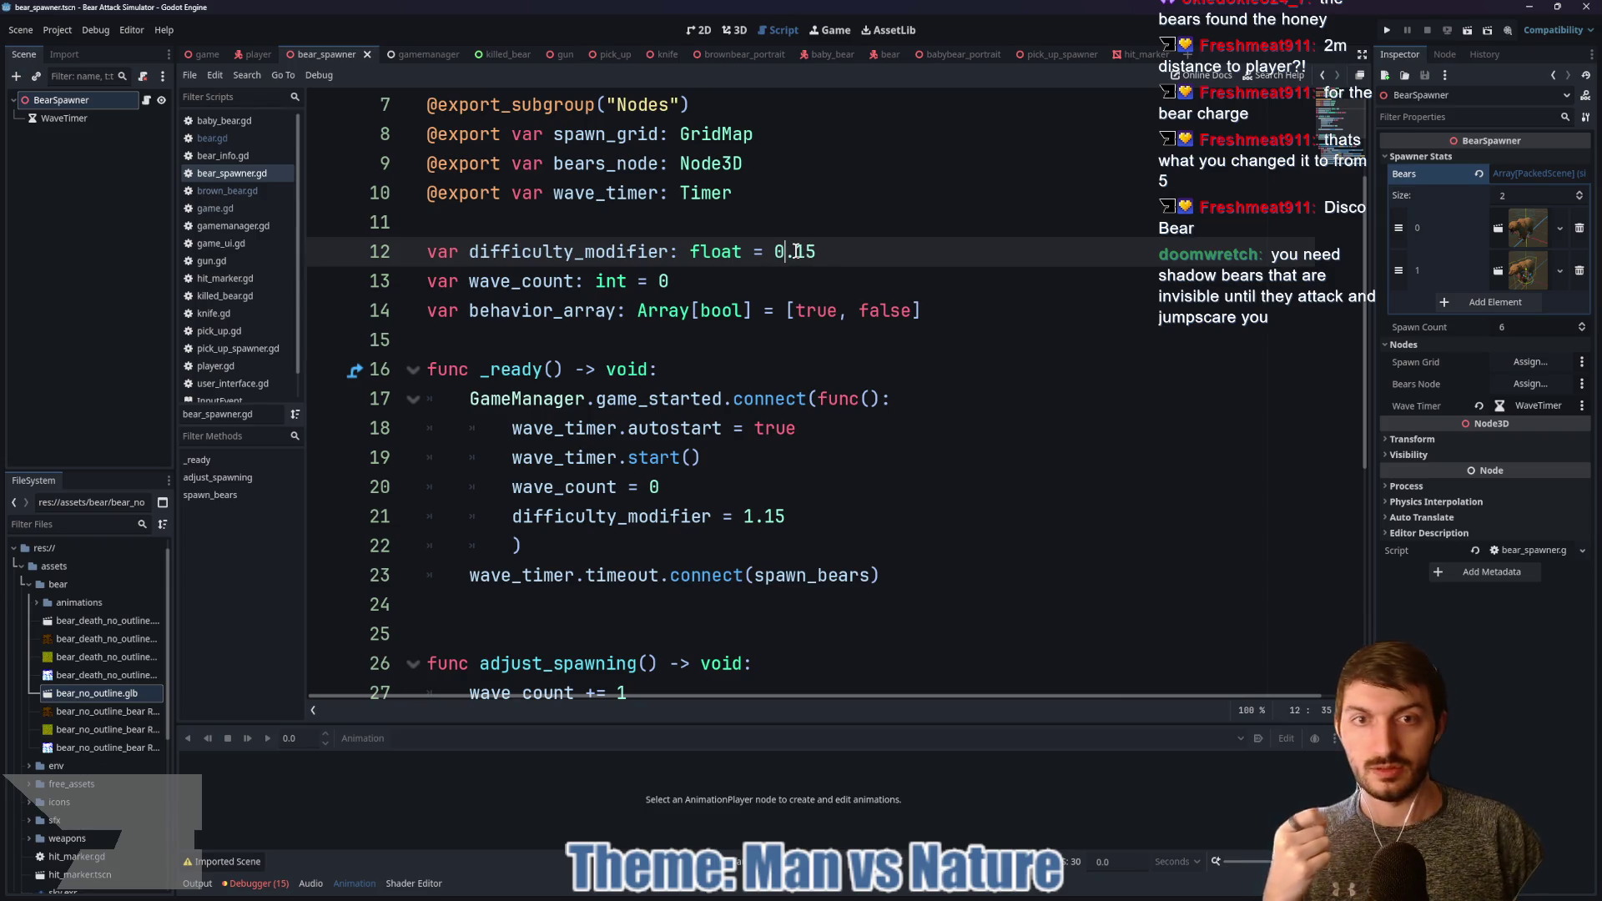
key(ctrl+s)
click(785, 251)
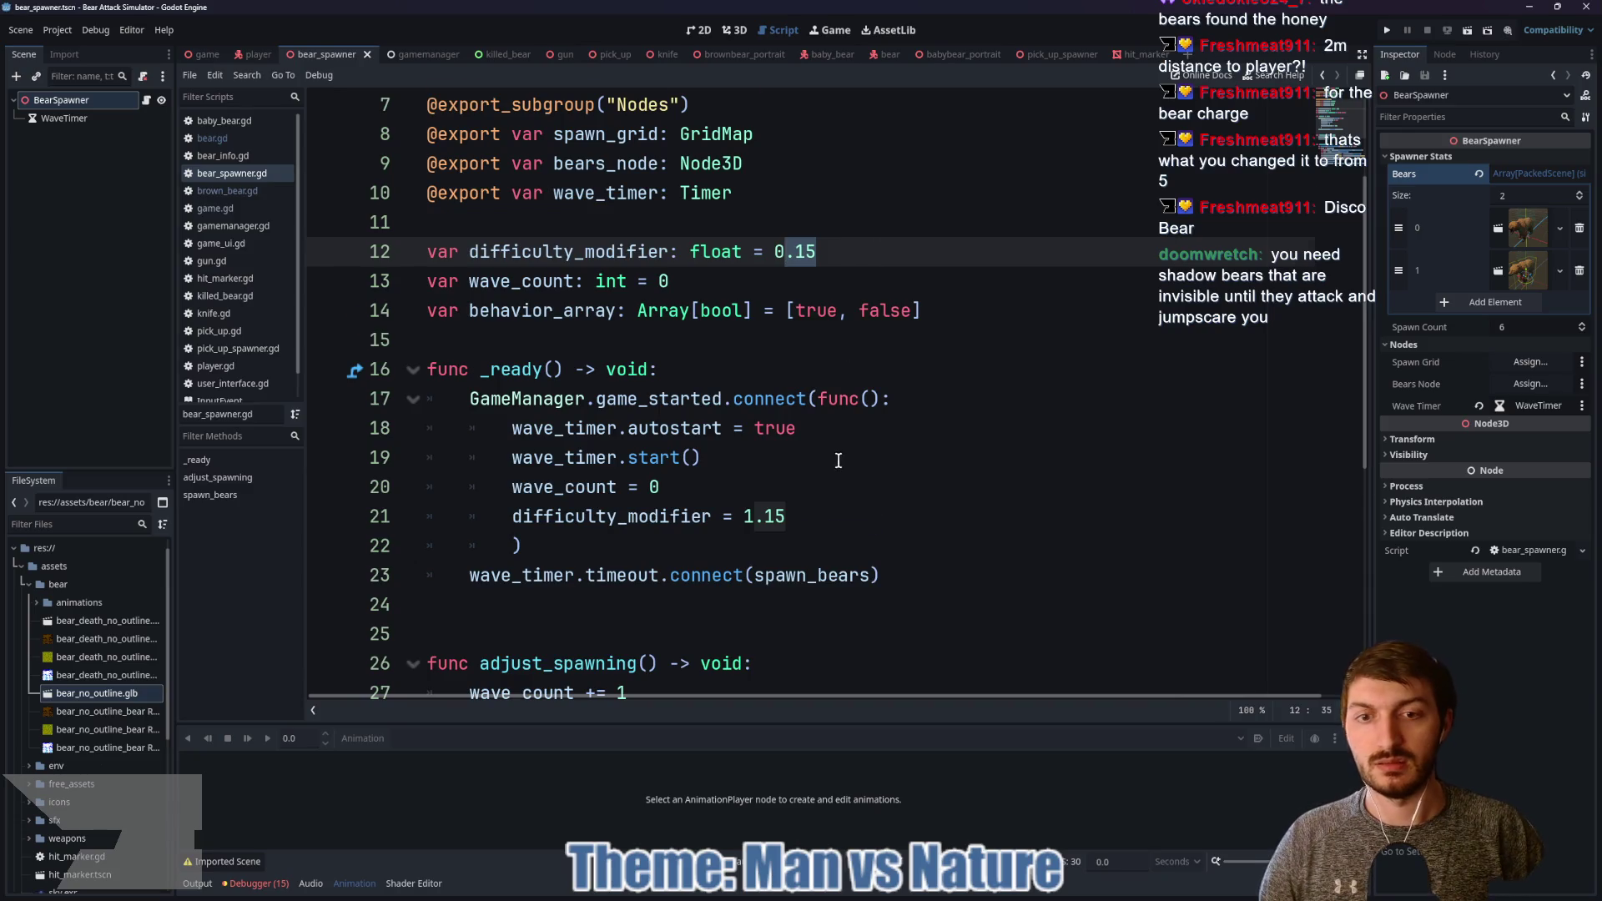
scroll(834, 225, down, 1)
drag(816, 163, 777, 163)
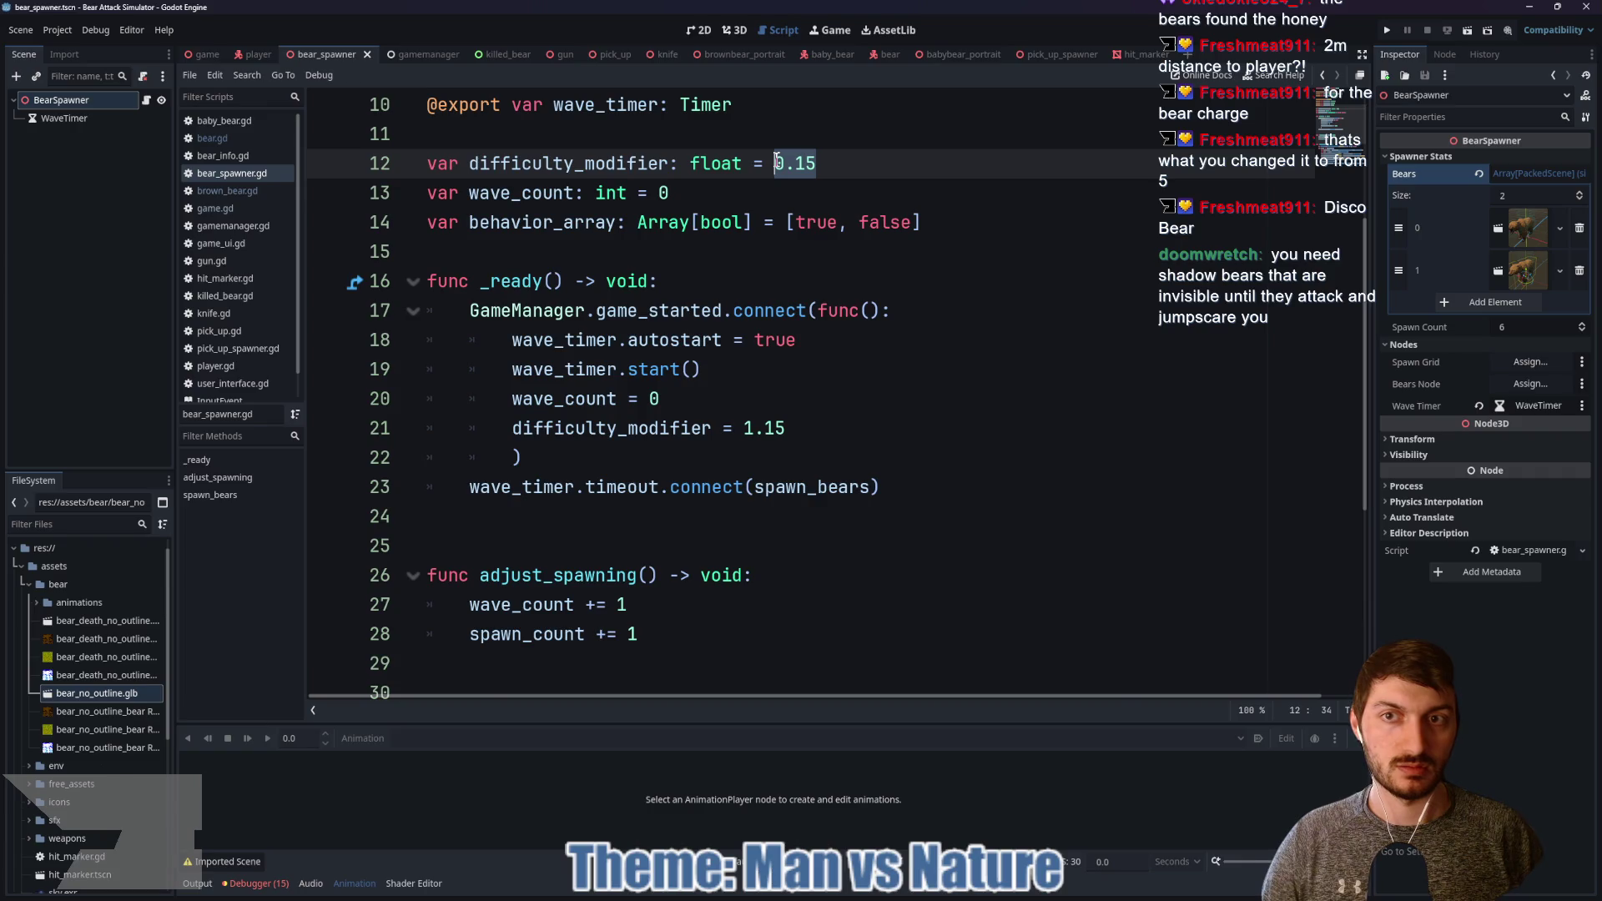
text(0.0)
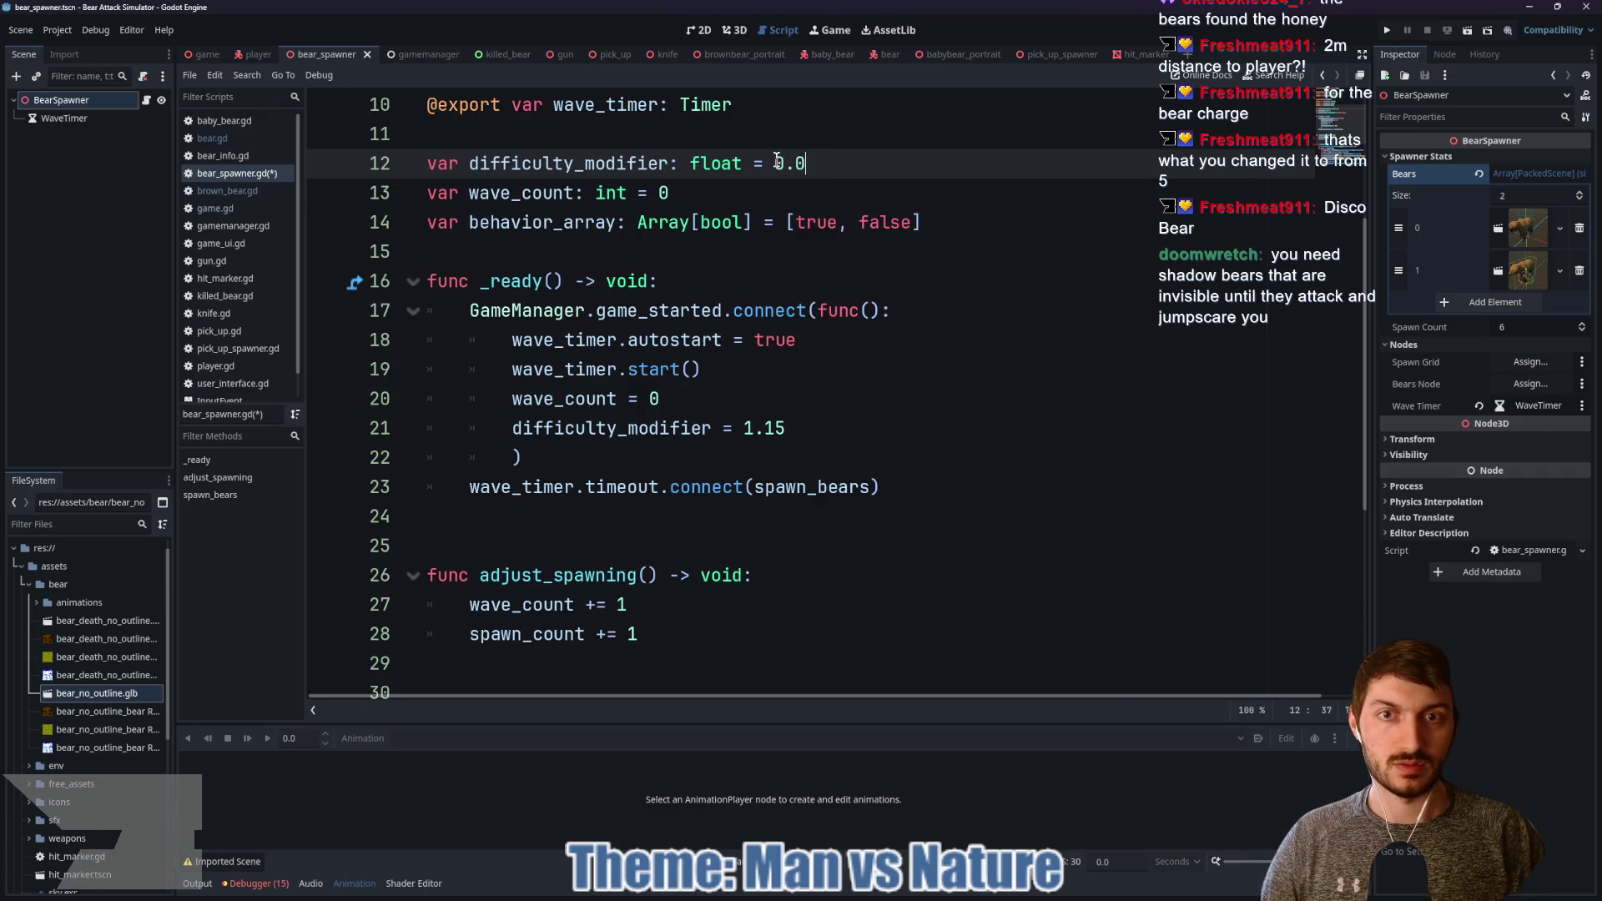
drag(785, 430, 741, 428)
text(0.0)
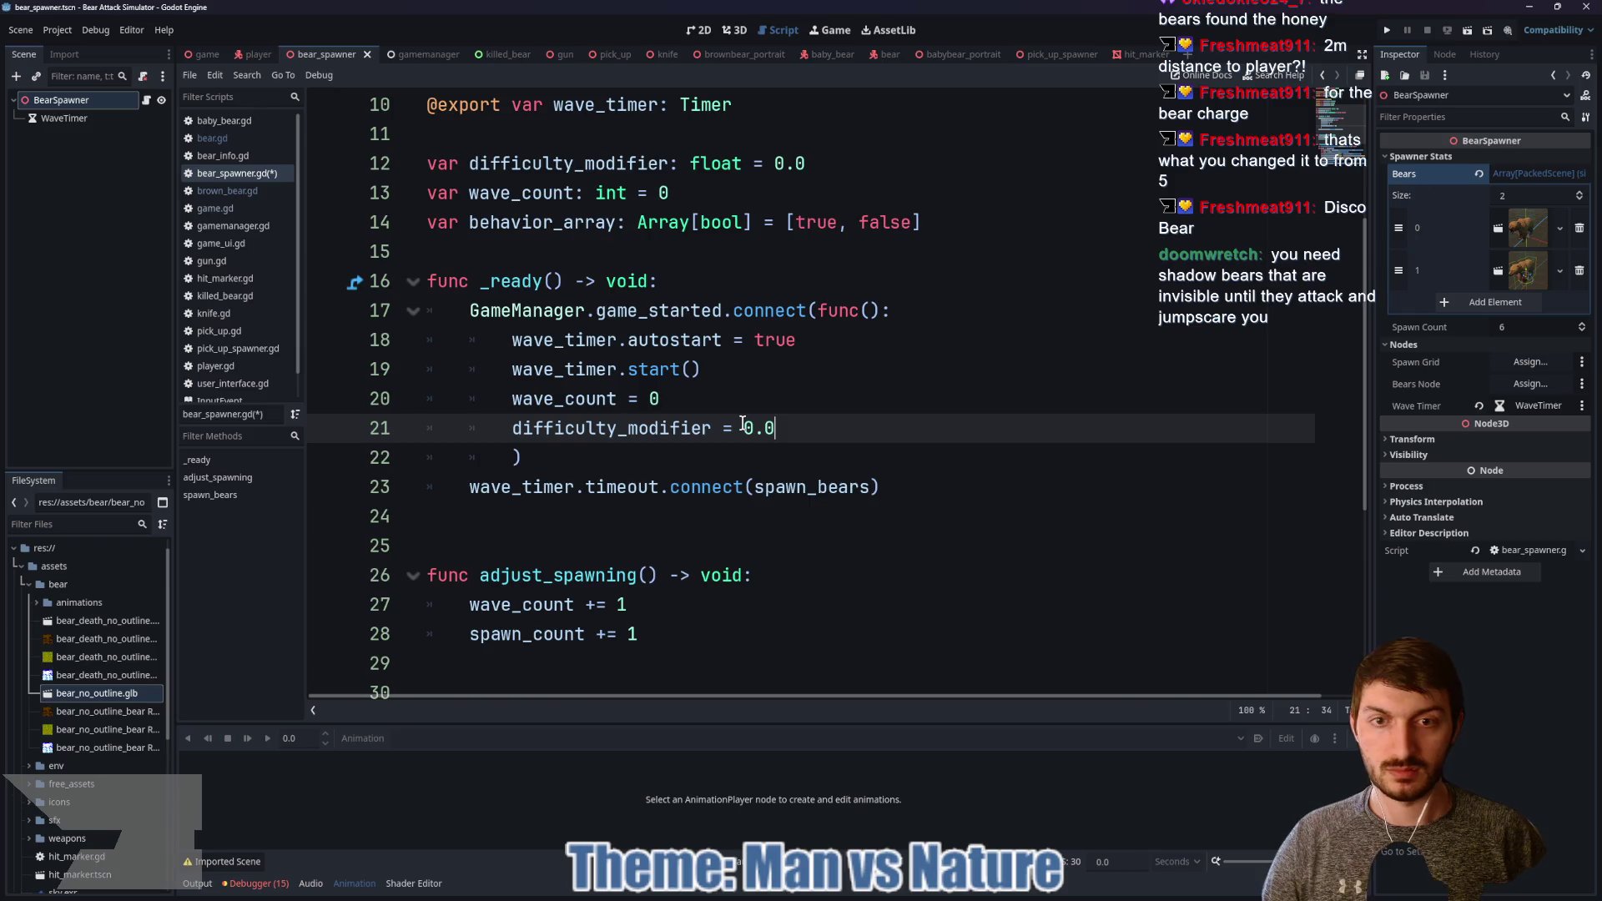
Step: Add difficulty_modifier += 0.15 at the end of adjust_spawning and save the spawner script
scroll(755, 425, down, 2)
click(688, 459)
key(Return)
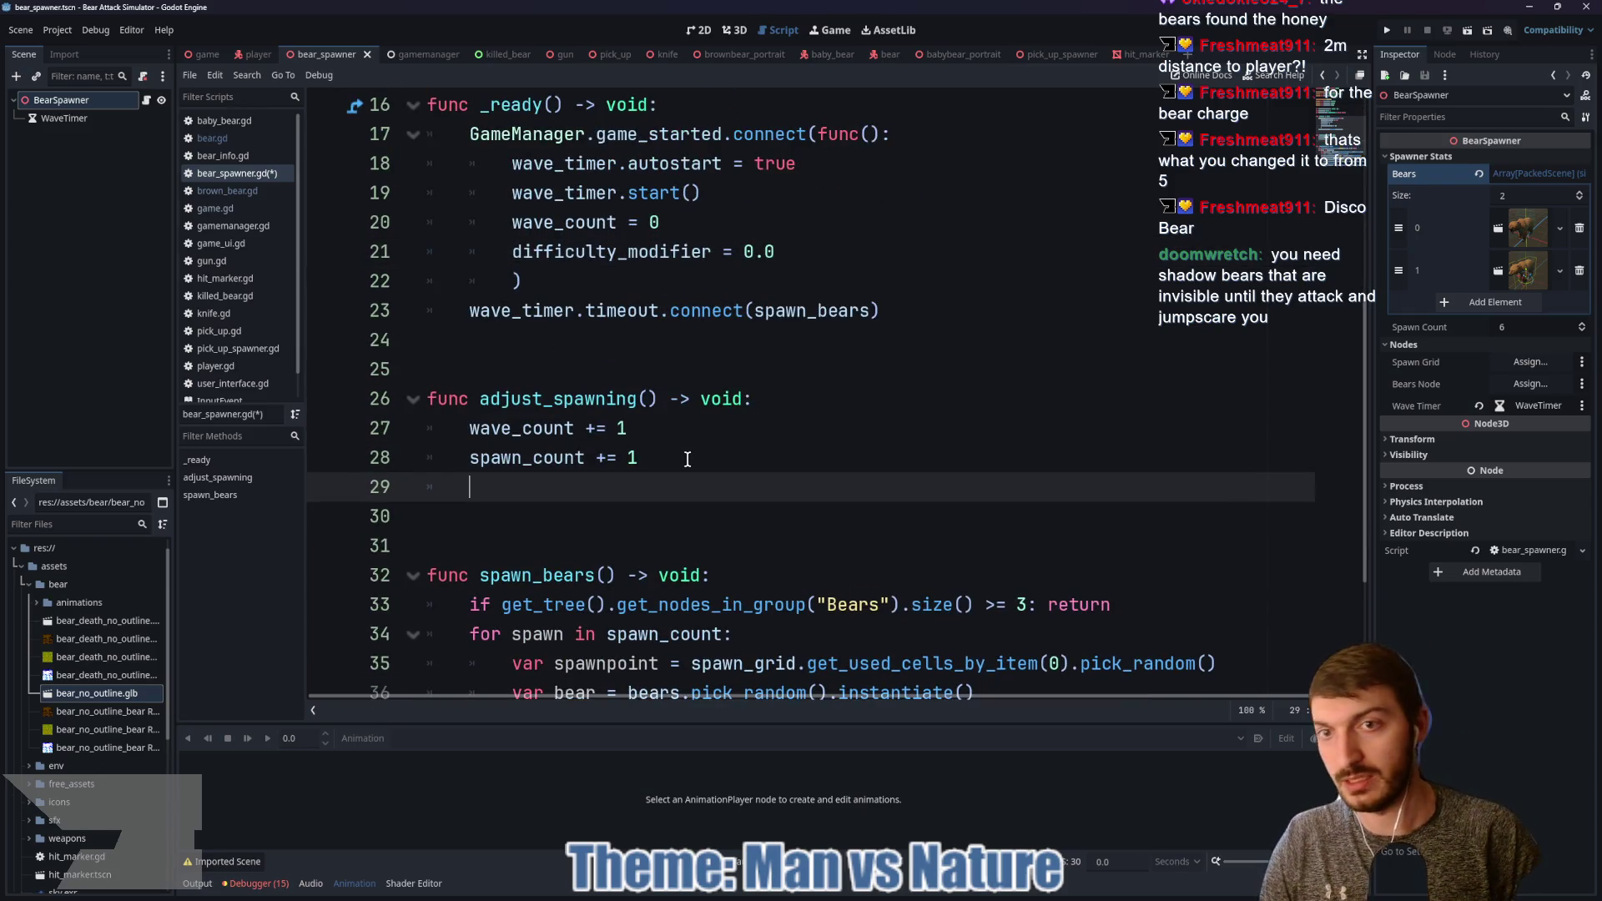
text(dif)
key(Return)
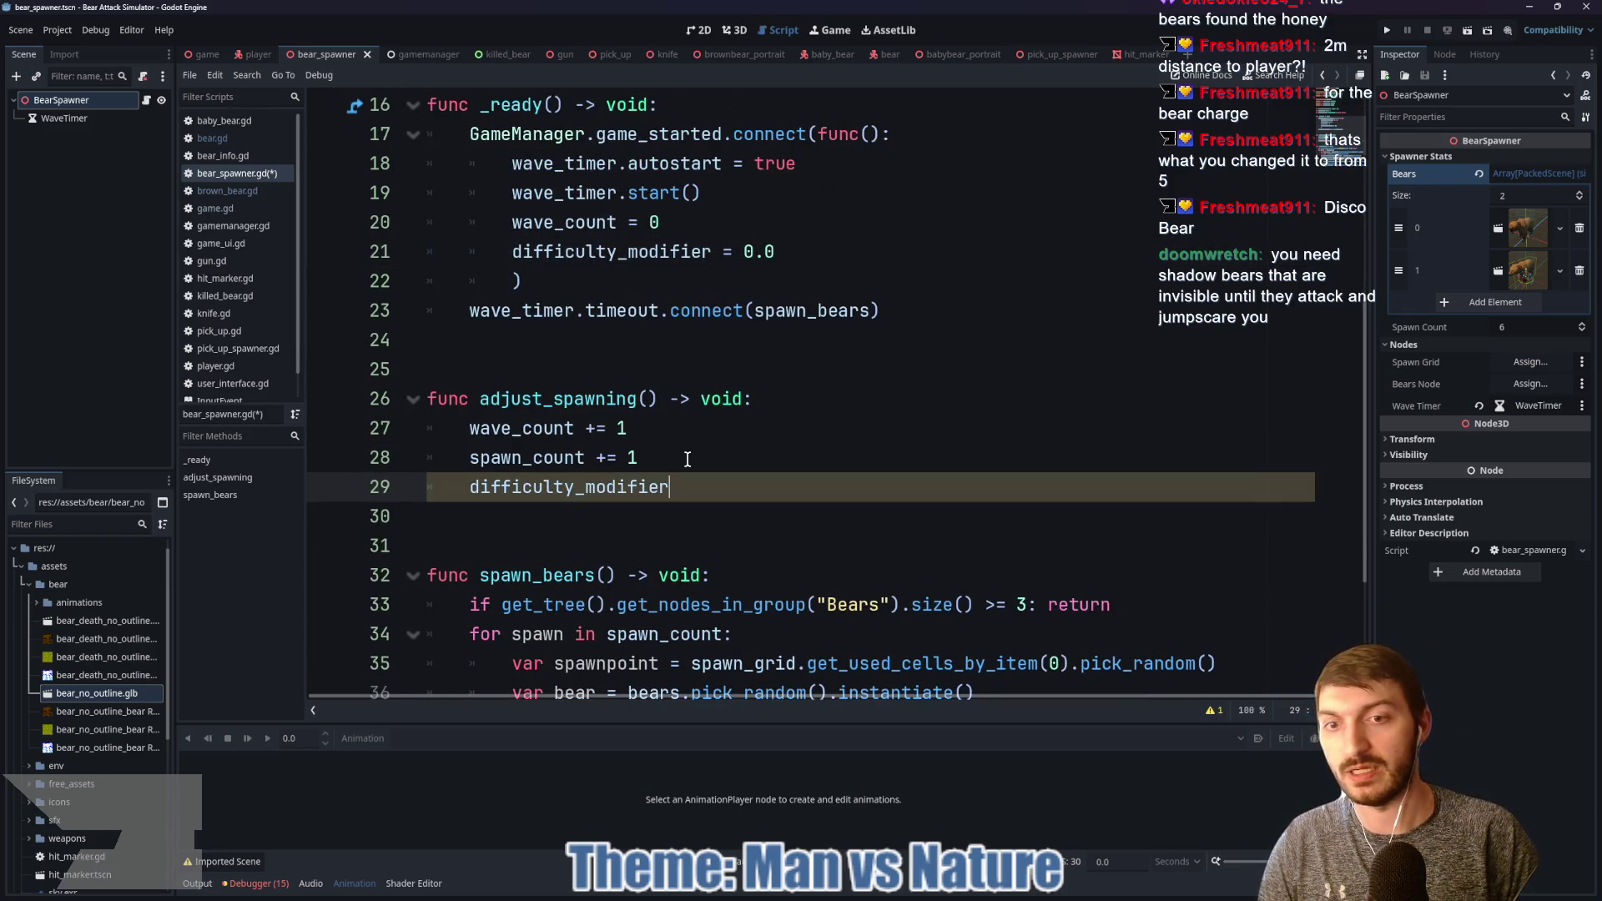
text( +=)
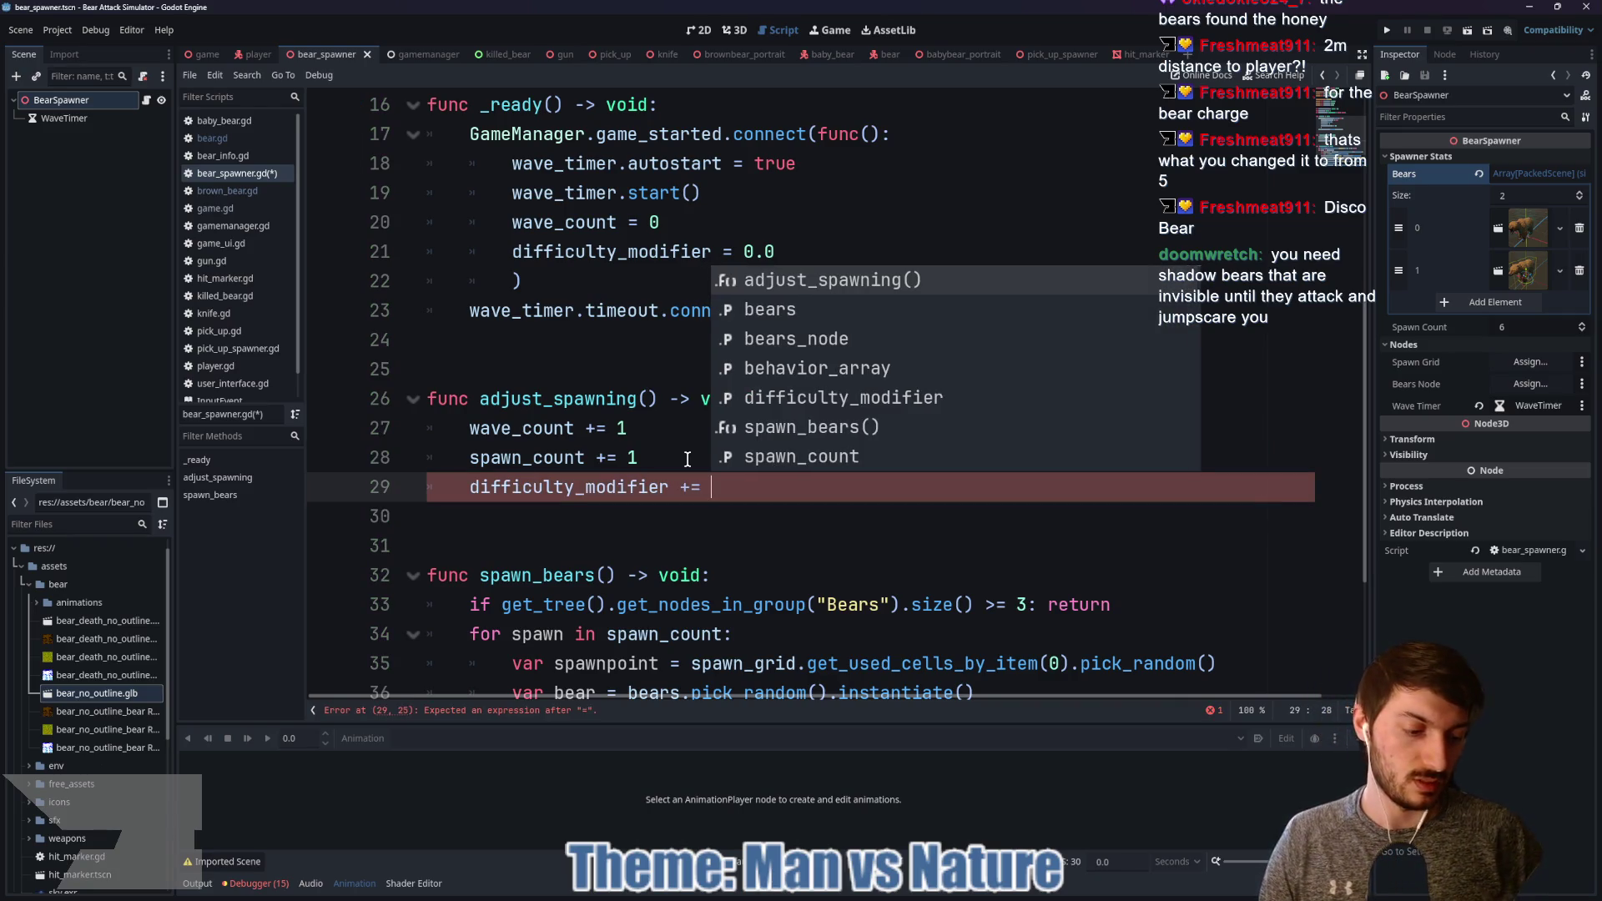
text( 0.15)
key(ctrl+s)
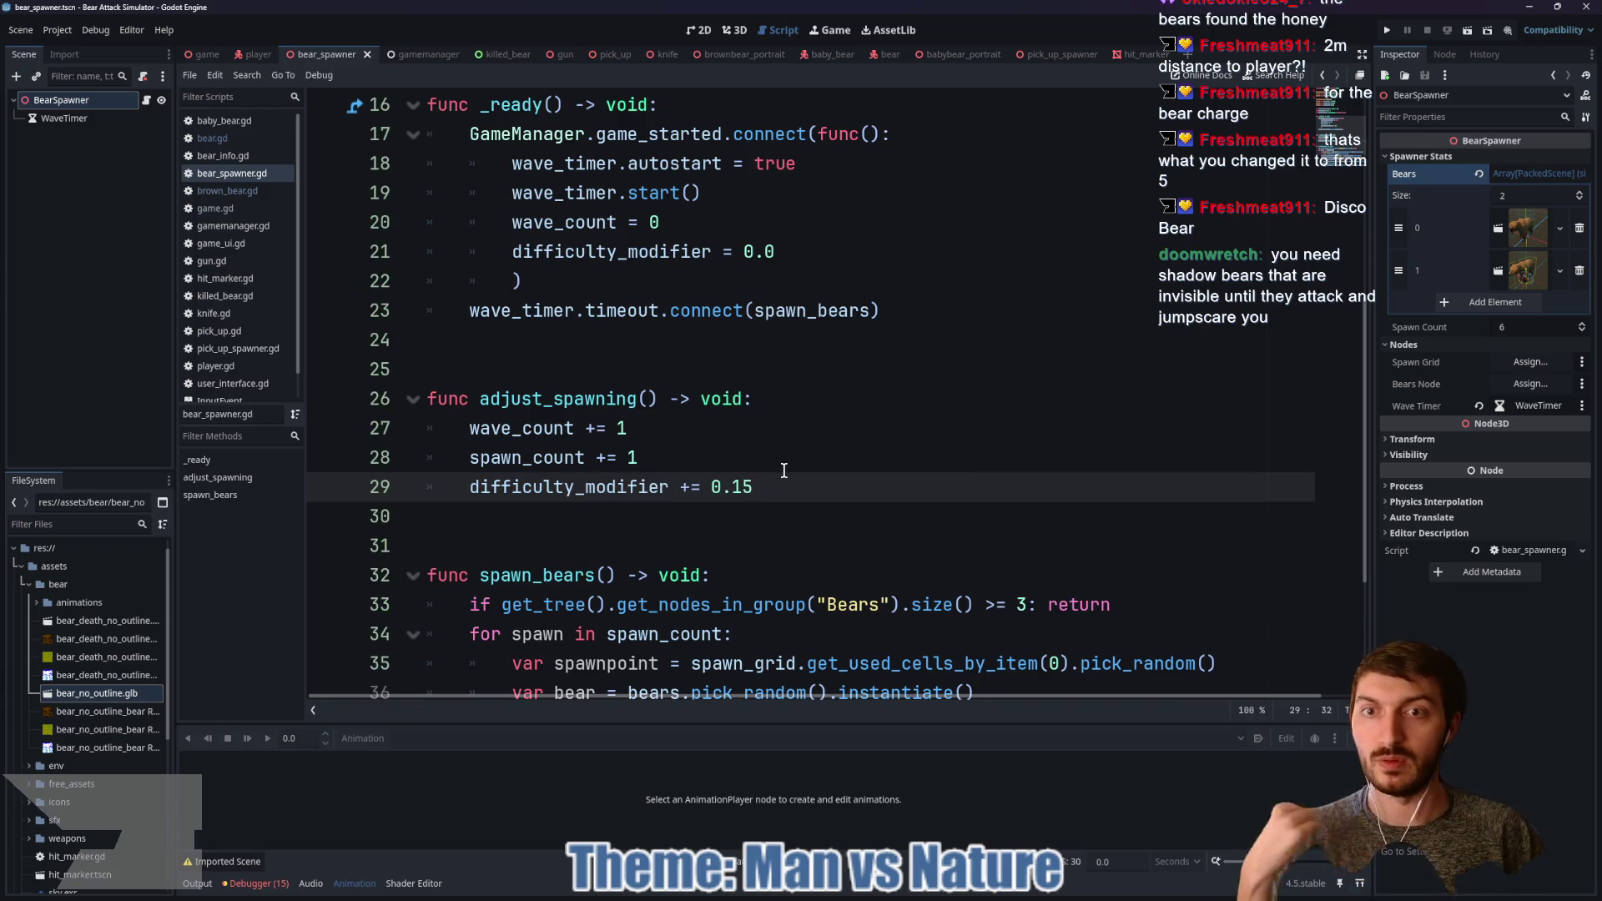
Step: Assign bear.damage_modifier = difficulty_modifier after the bear instantiation line and save
scroll(742, 413, down, 1)
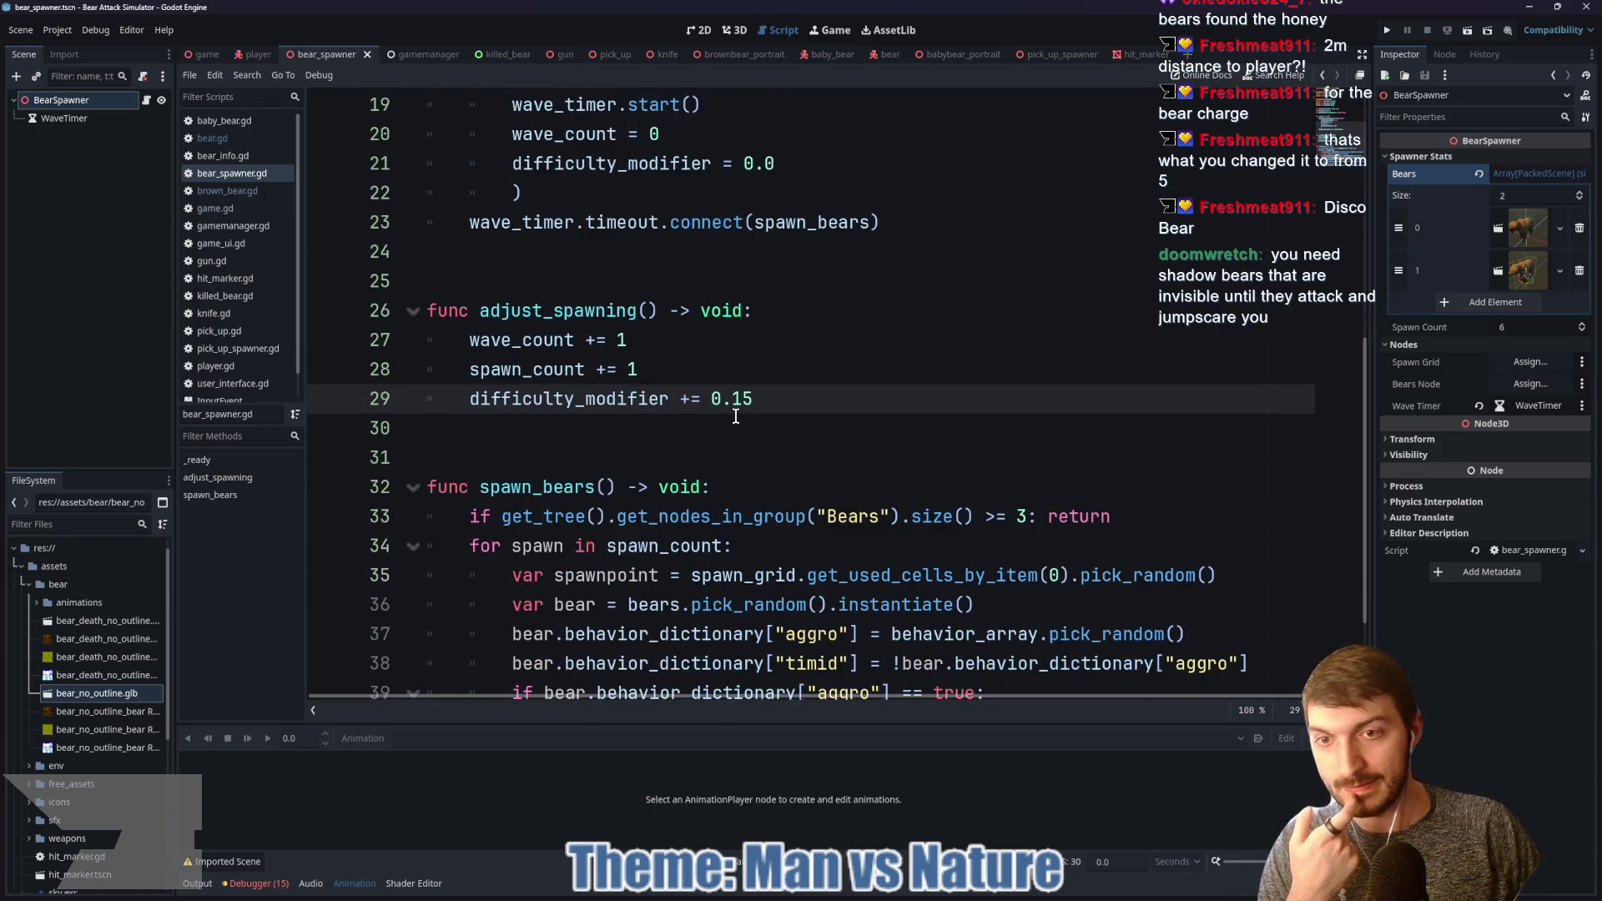
scroll(735, 417, down, 1)
scroll(751, 412, down, 1)
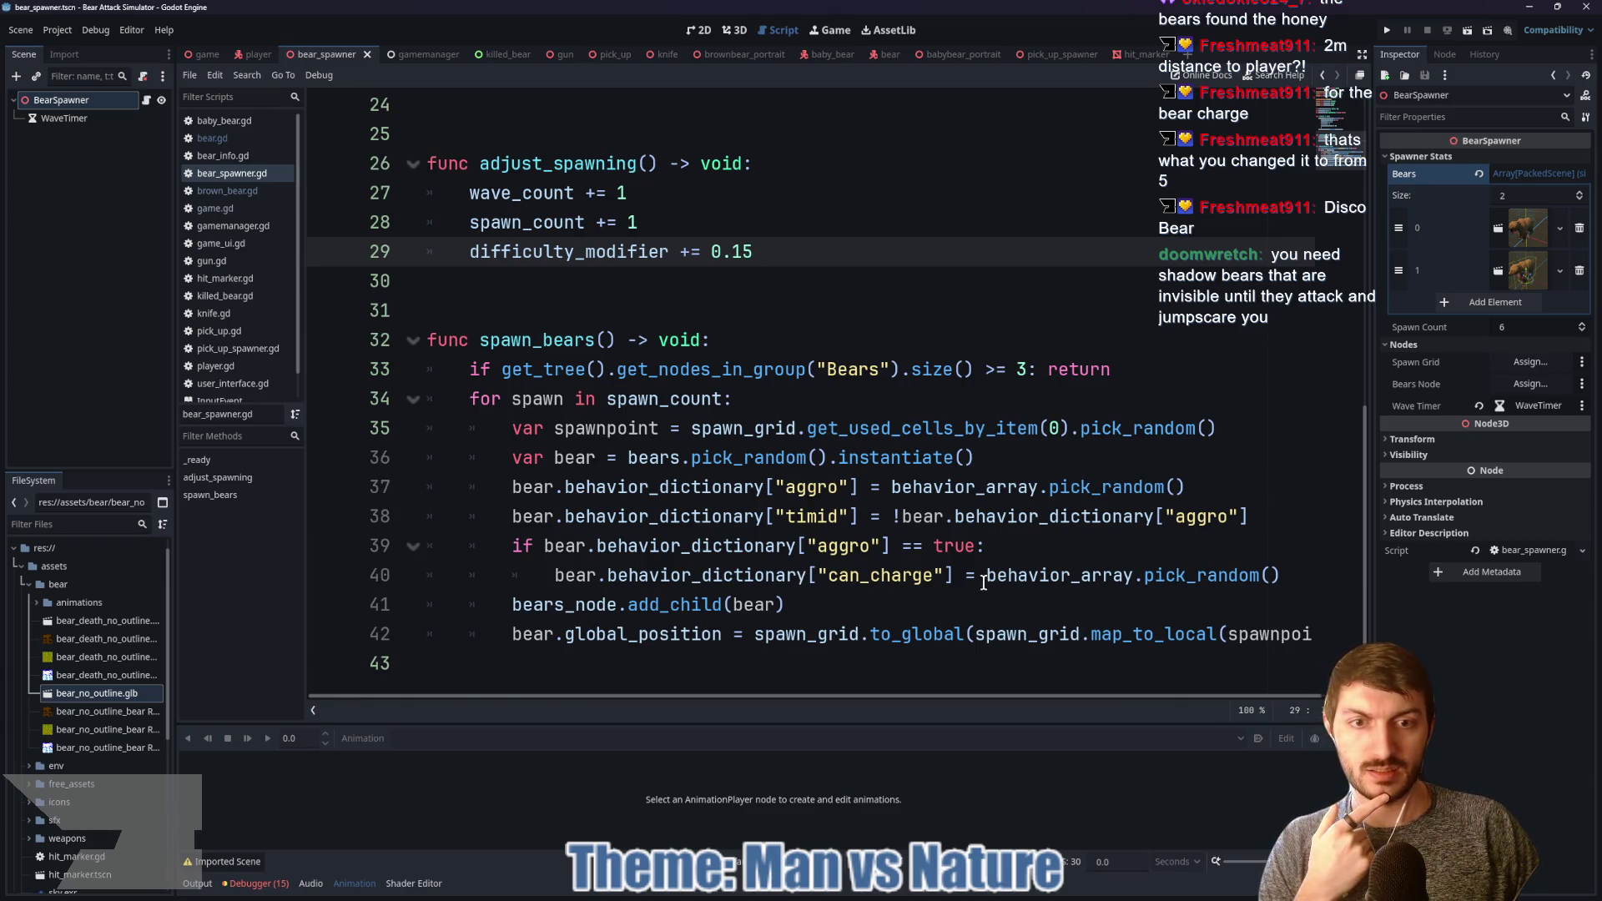
click(996, 459)
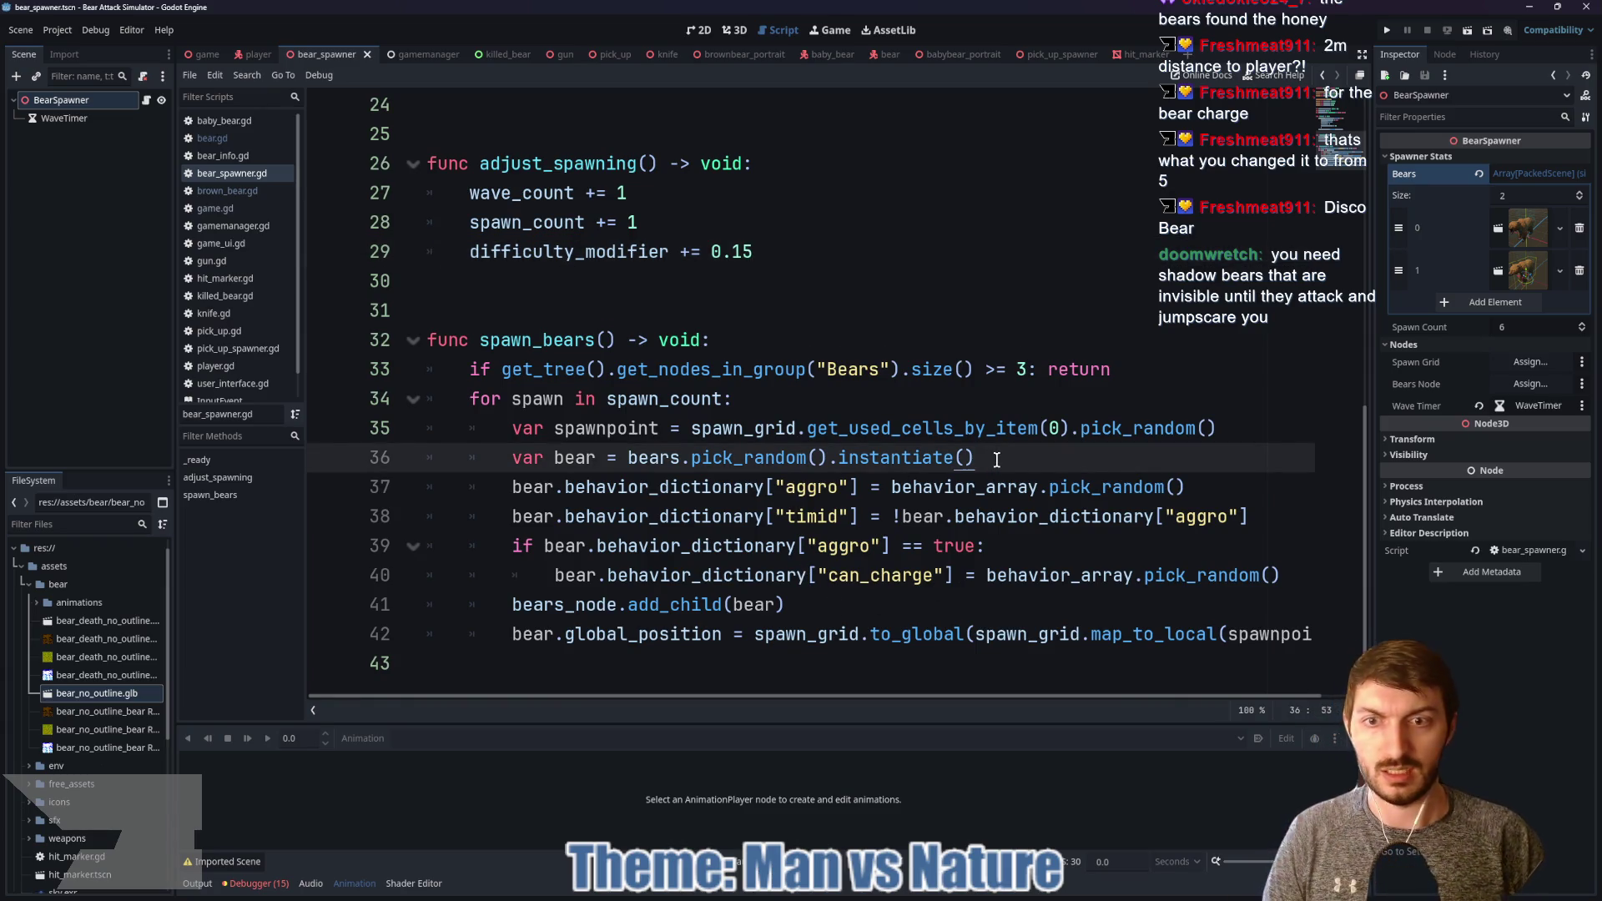
key(Return)
text(bear.)
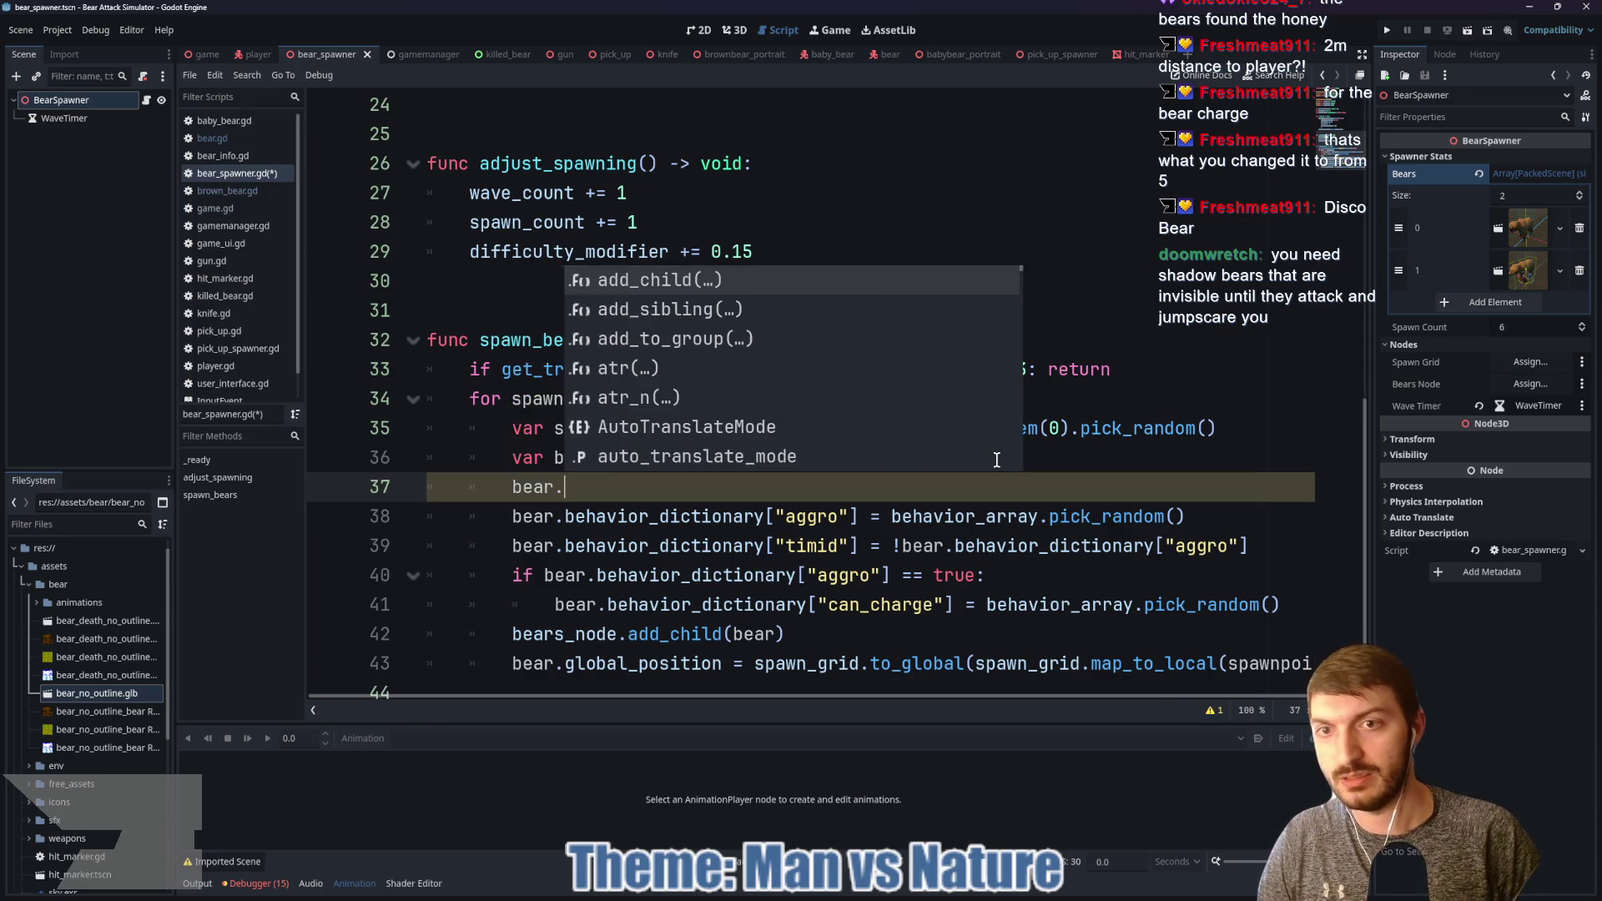
text(damage_modifier = d)
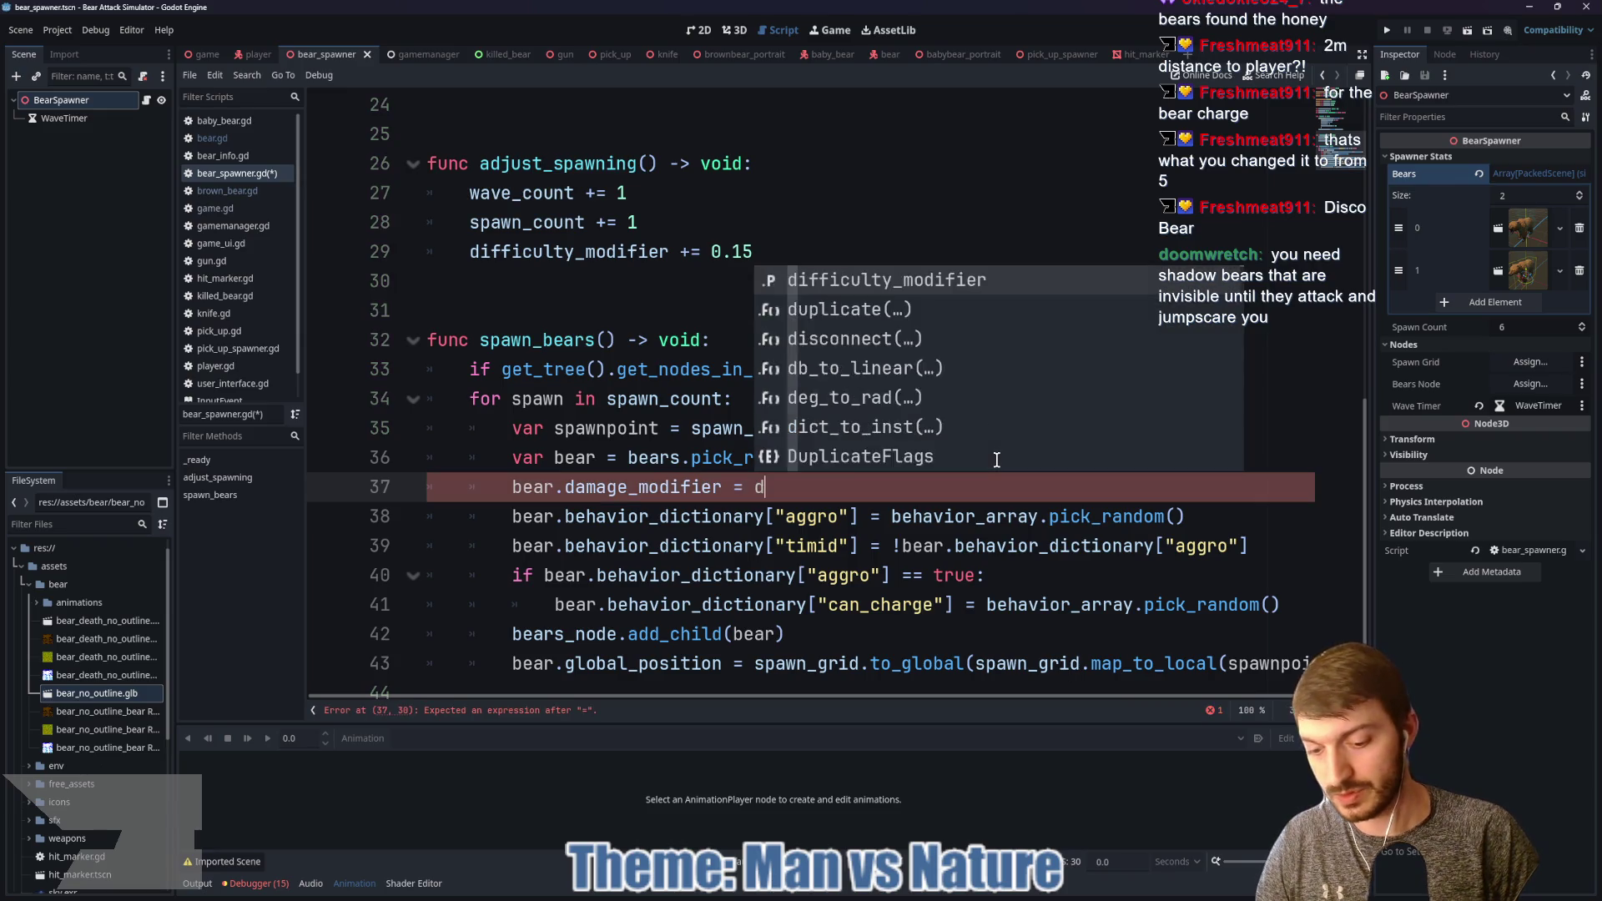
text(iff)
key(Return)
key(ctrl+s)
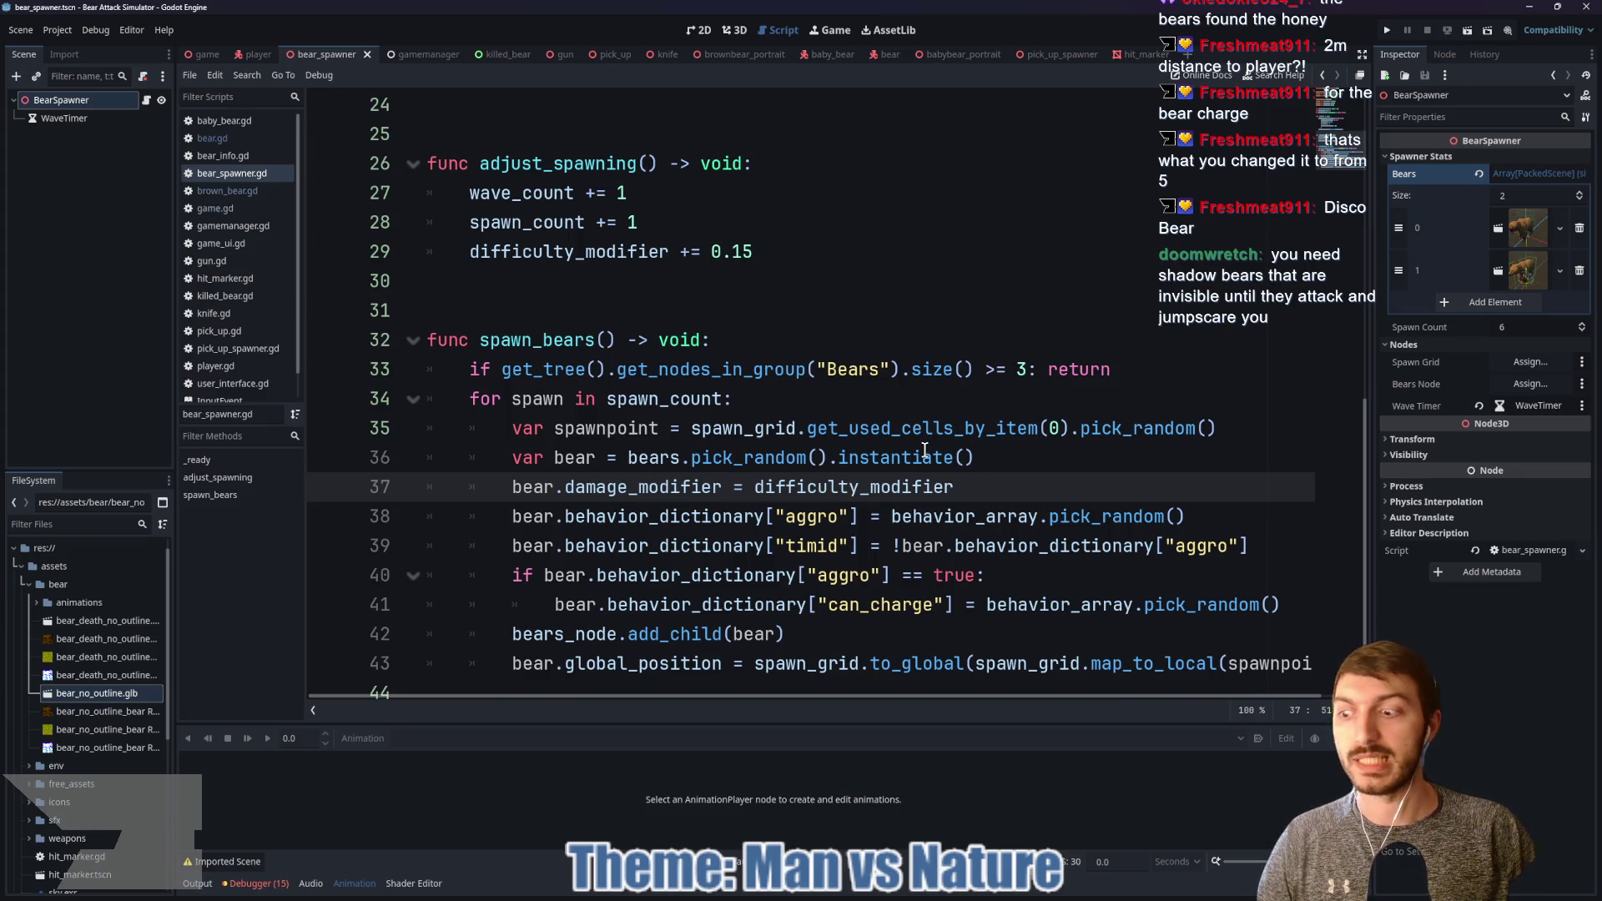
scroll(922, 450, up, 2)
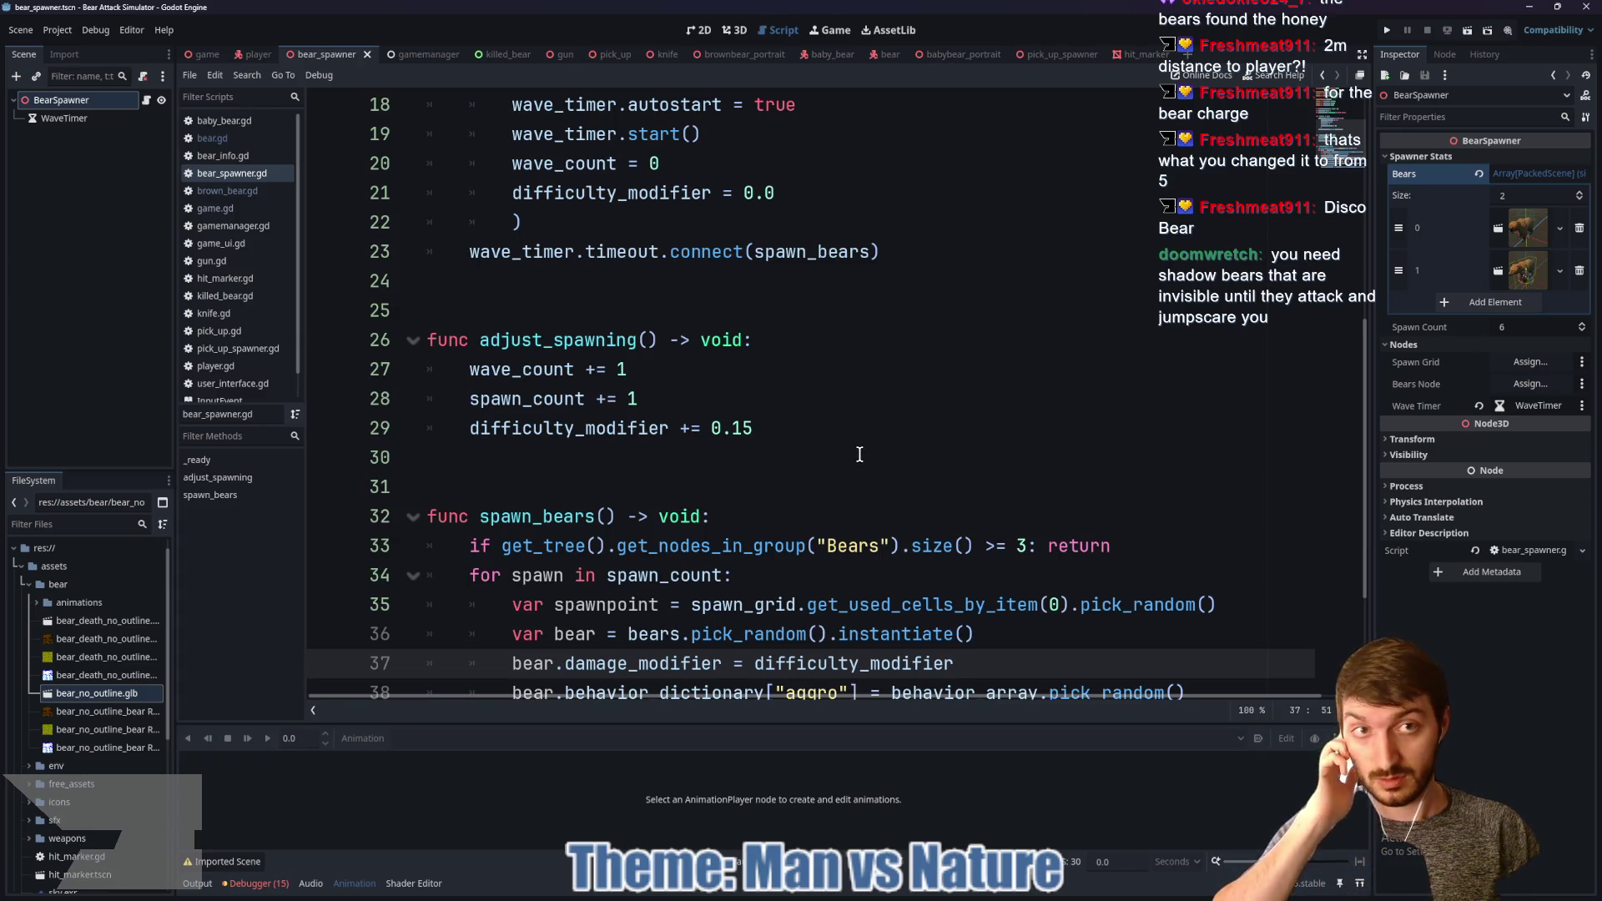
click(883, 54)
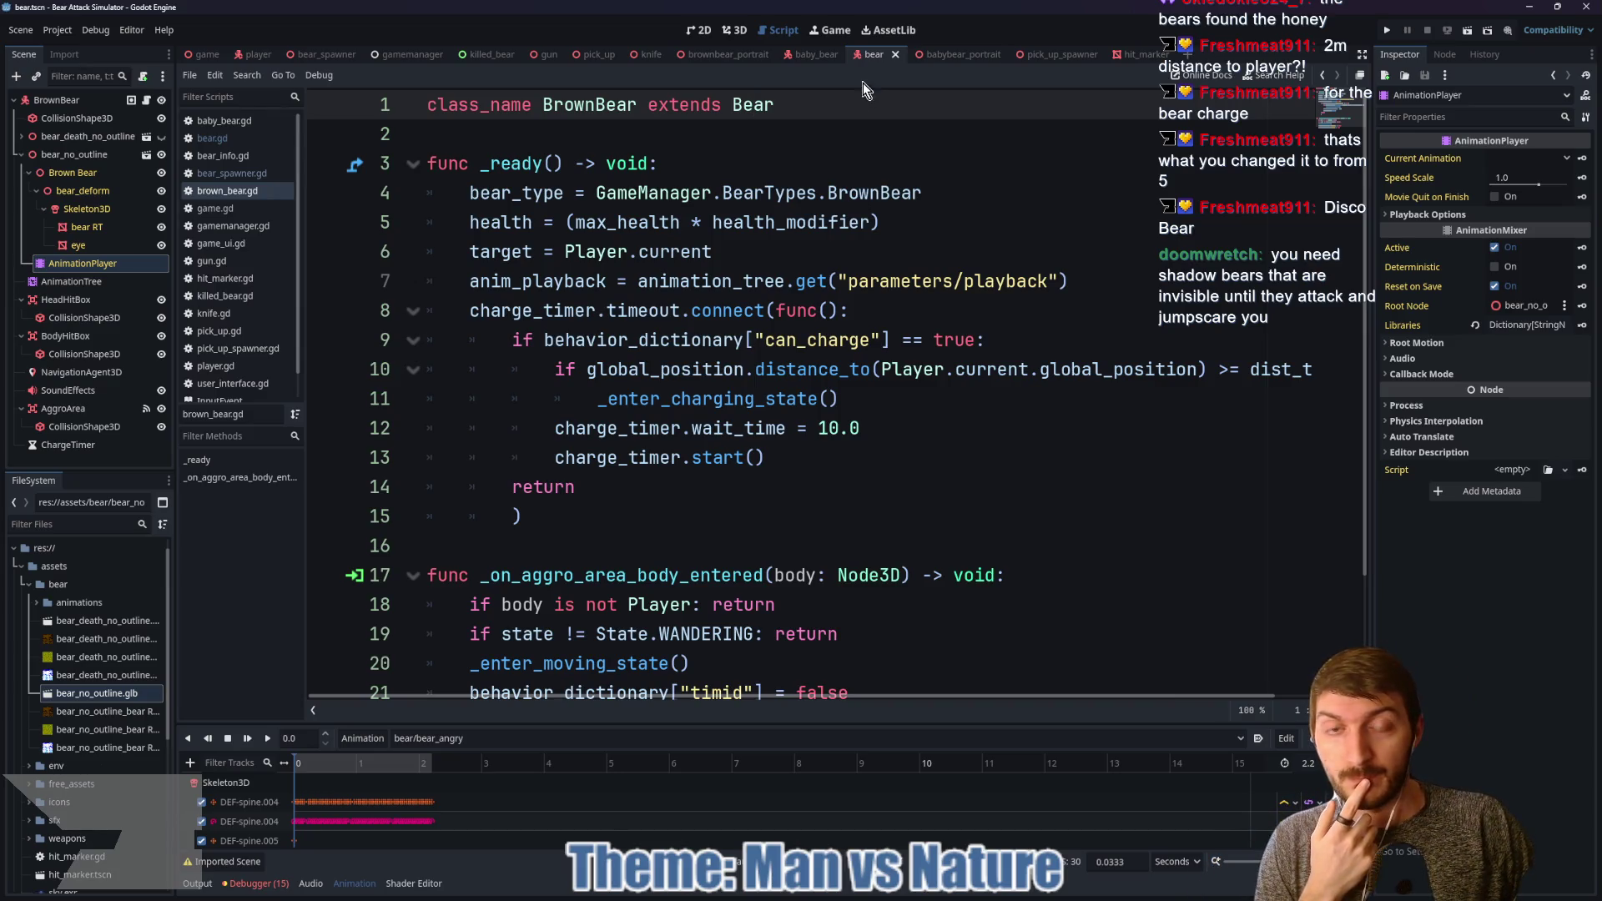
Step: Open the base Bear script and review the health subtraction in take_damage
scroll(761, 405, down, 2)
scroll(757, 411, up, 2)
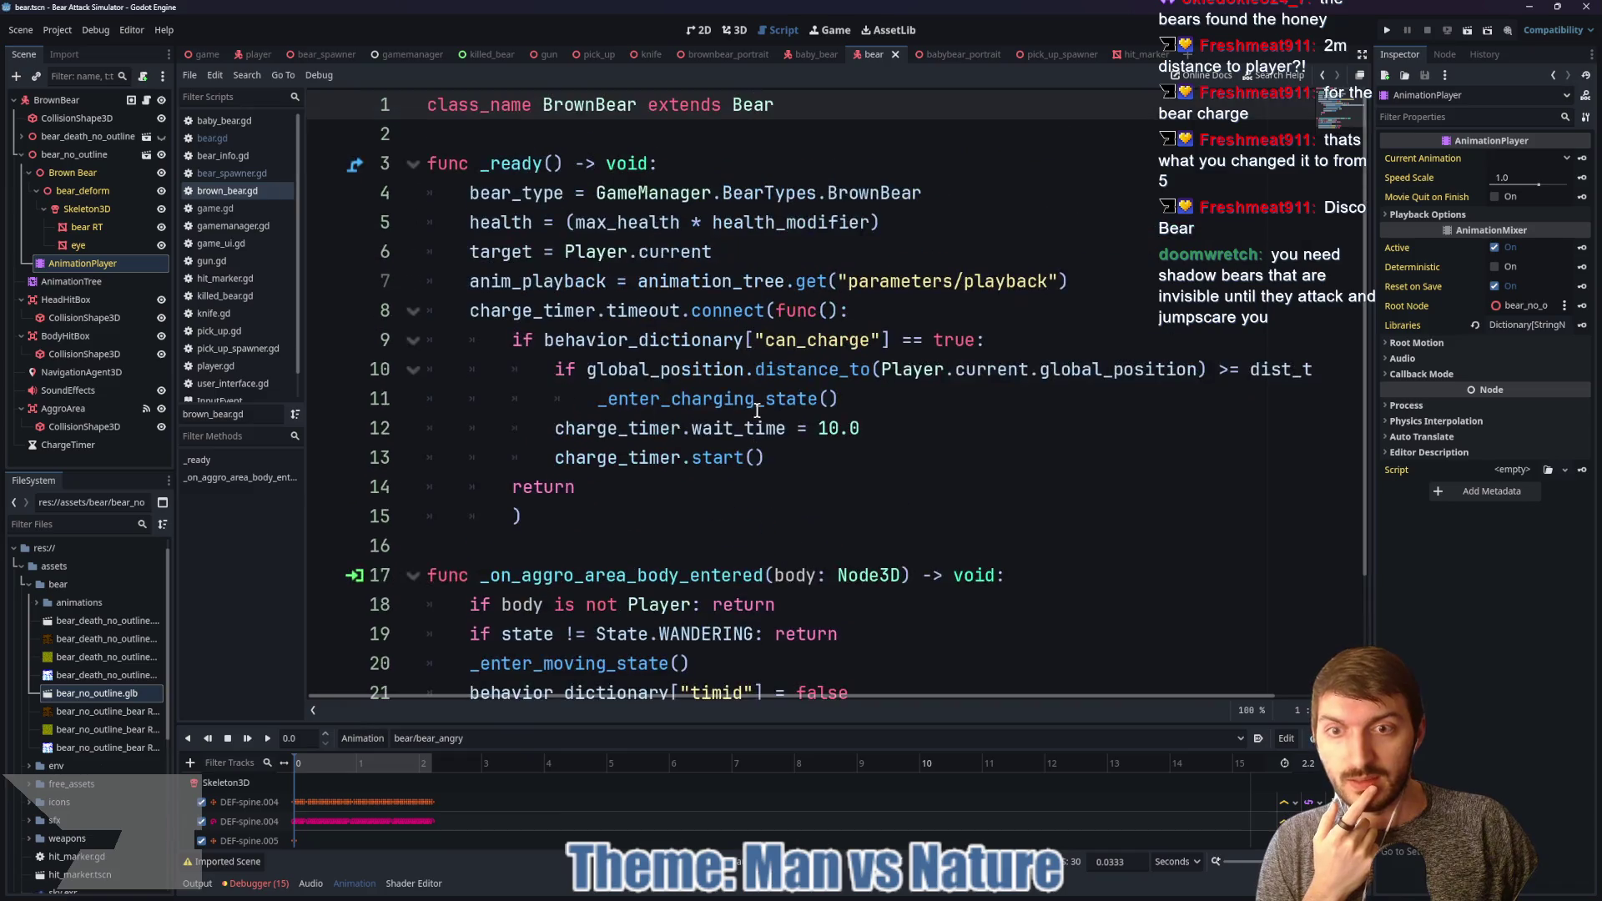
ctrl+click(751, 104)
scroll(729, 375, down, 1)
scroll(730, 375, down, 7)
scroll(734, 375, up, 7)
scroll(742, 377, down, 4)
scroll(738, 376, down, 20)
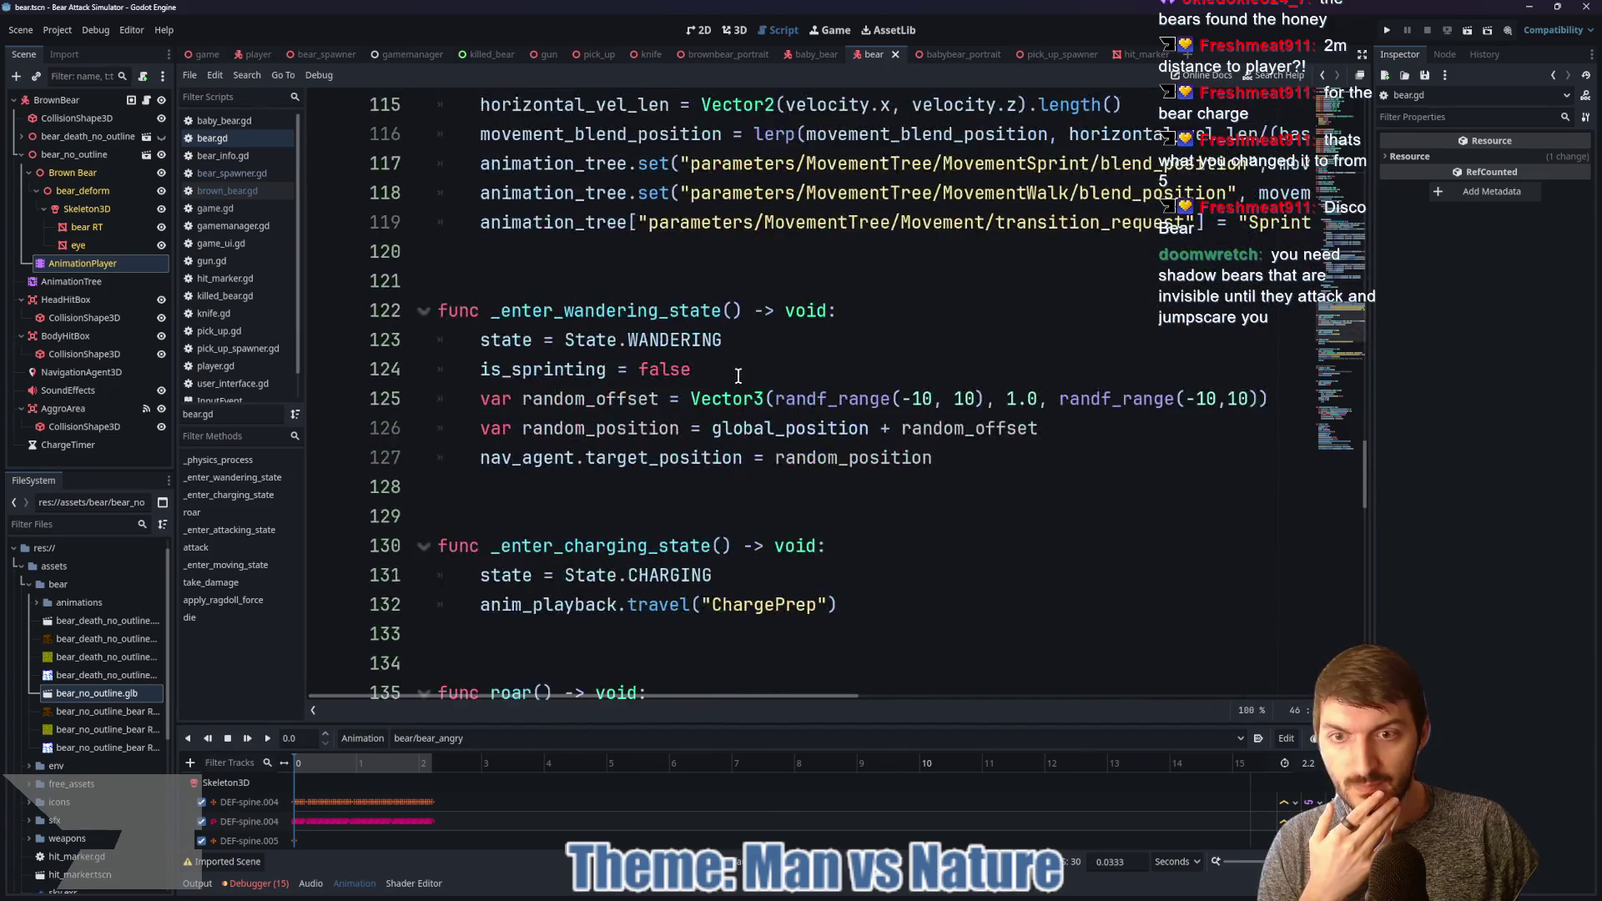
click(211, 582)
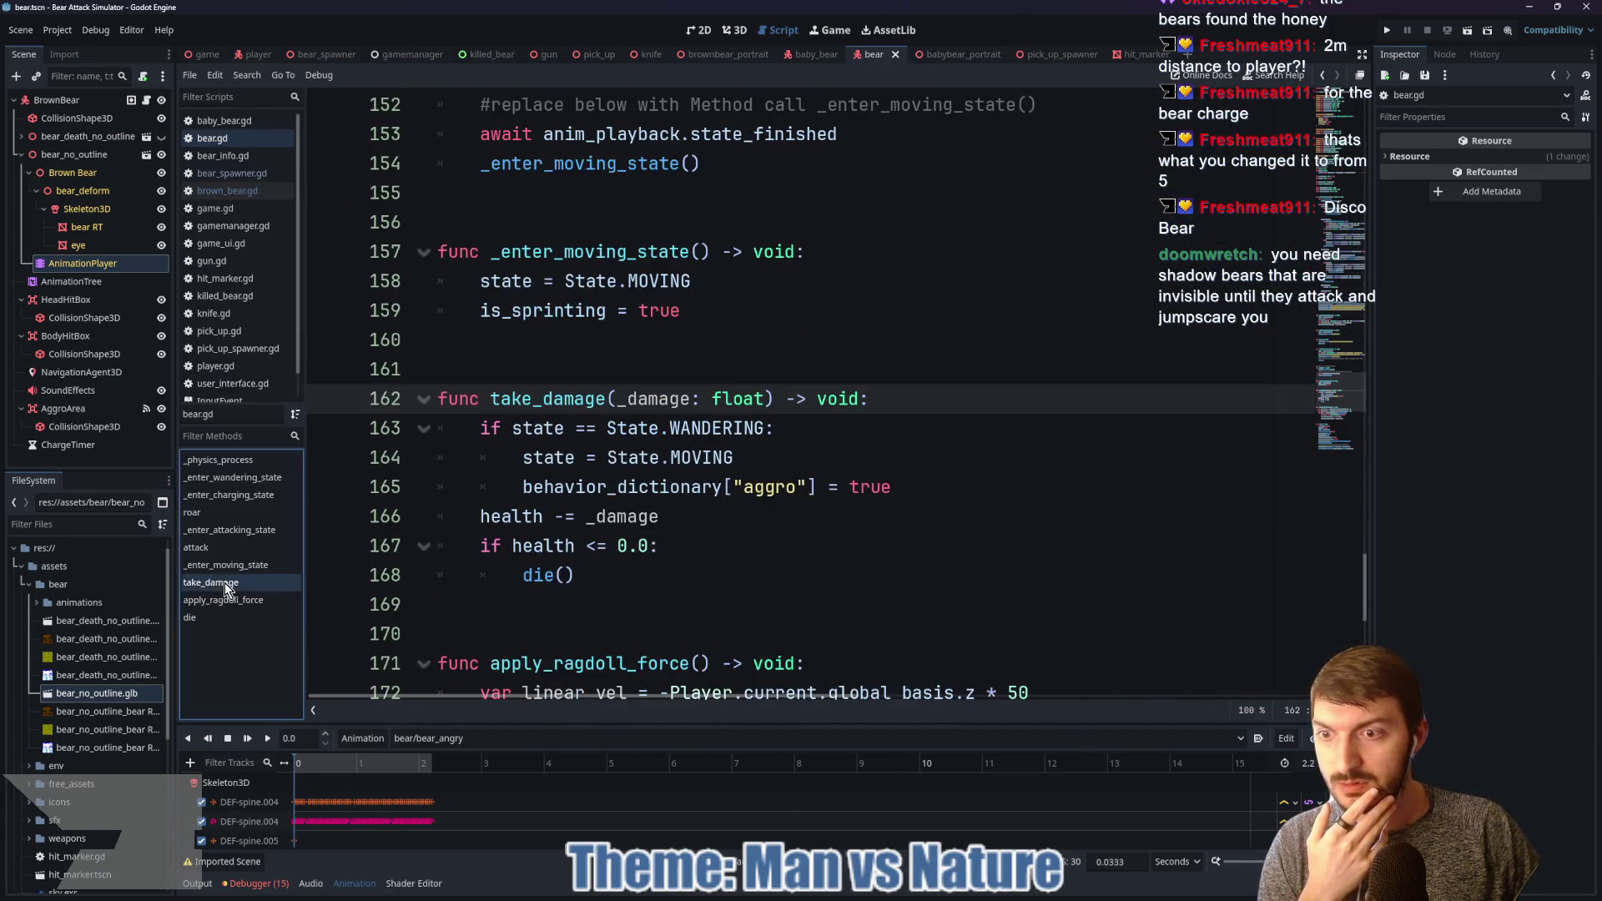
click(500, 522)
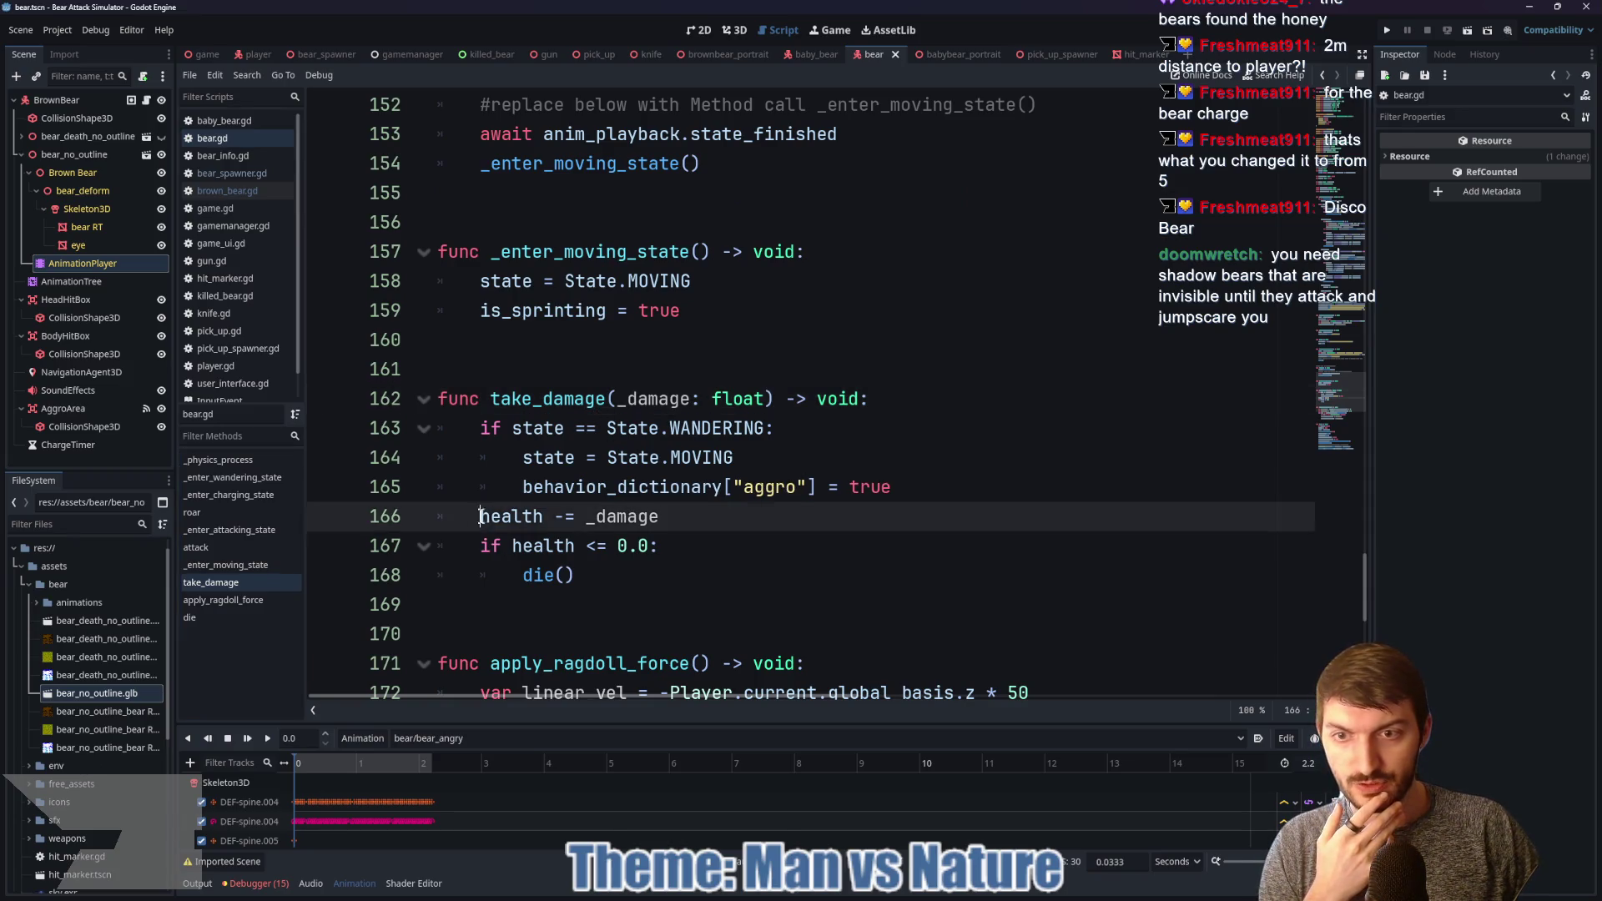
scroll(750, 493, up, 9)
scroll(763, 482, up, 20)
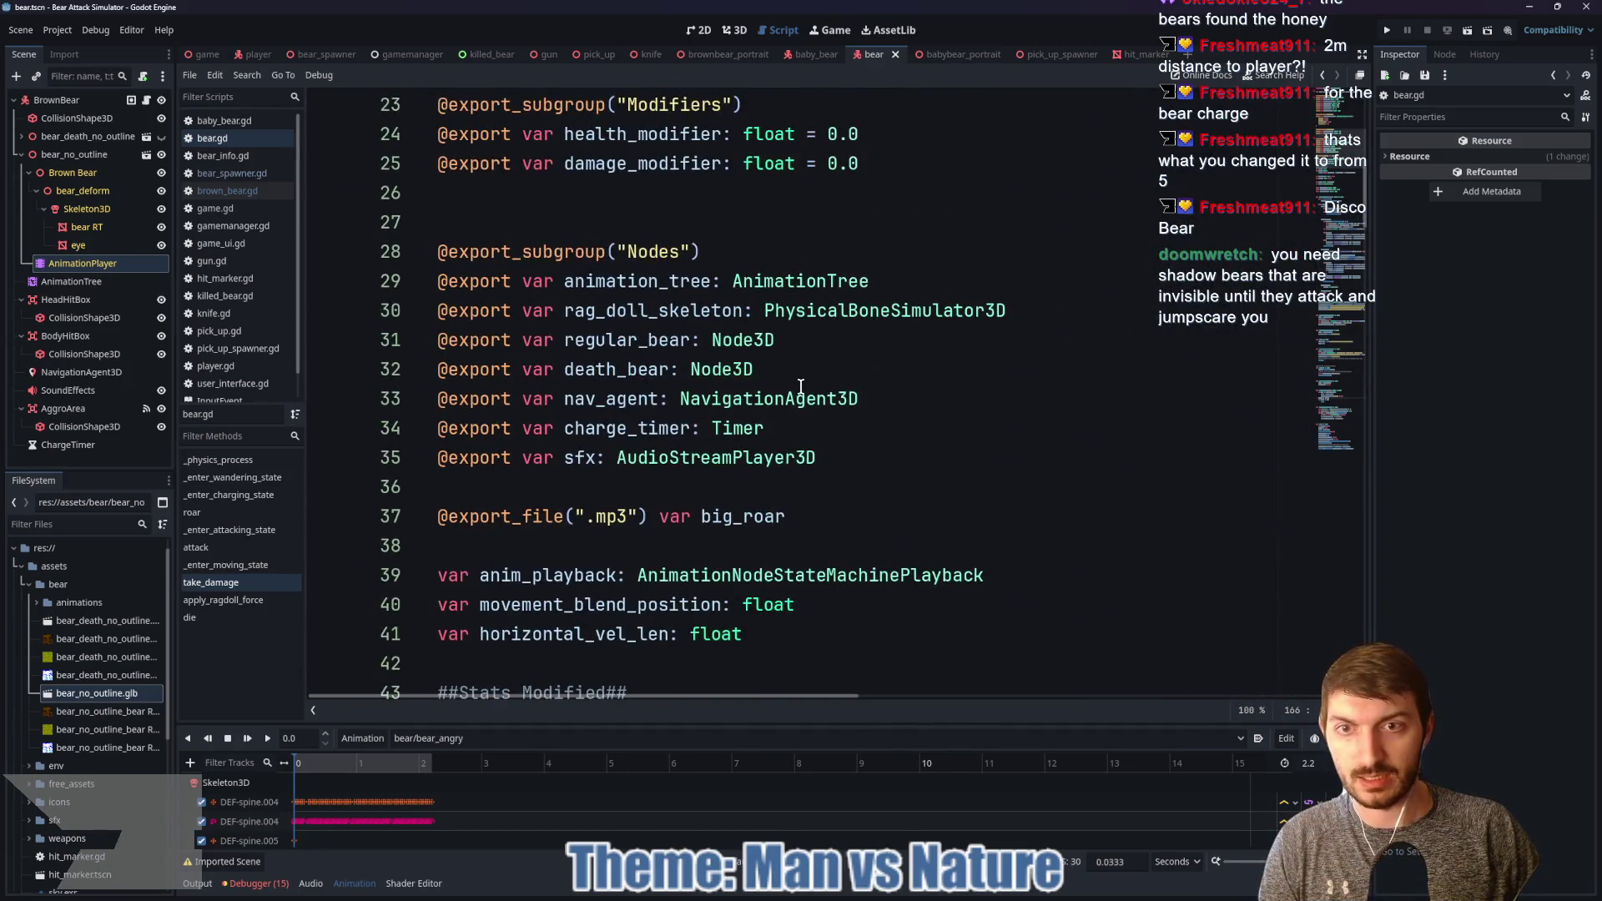
scroll(797, 388, up, 4)
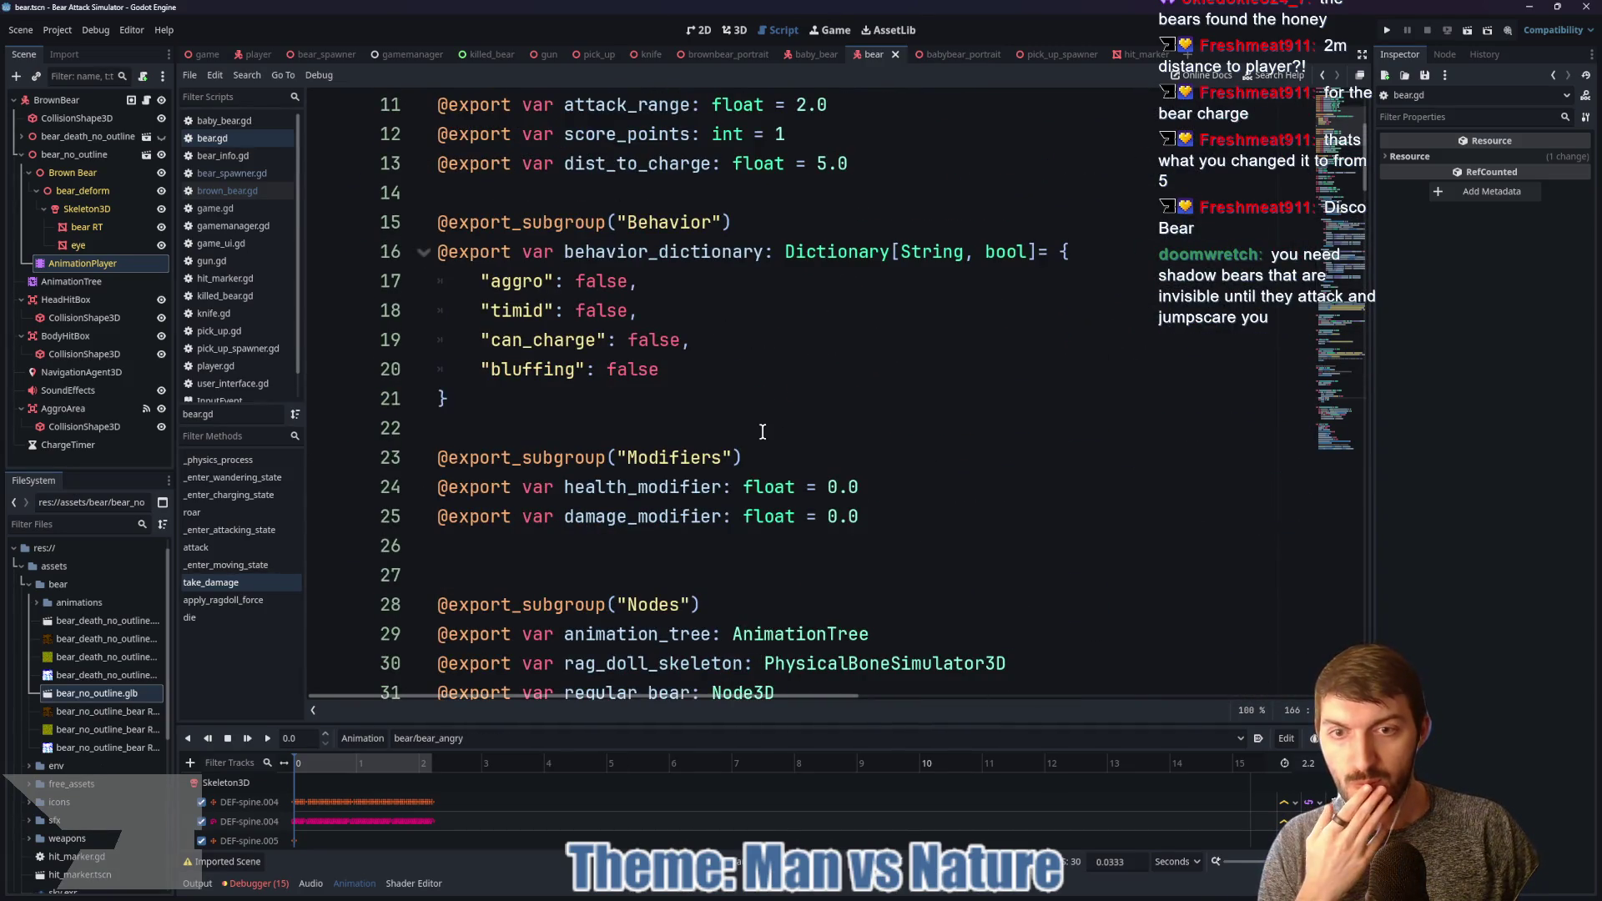
scroll(818, 453, up, 1)
scroll(816, 455, up, 1)
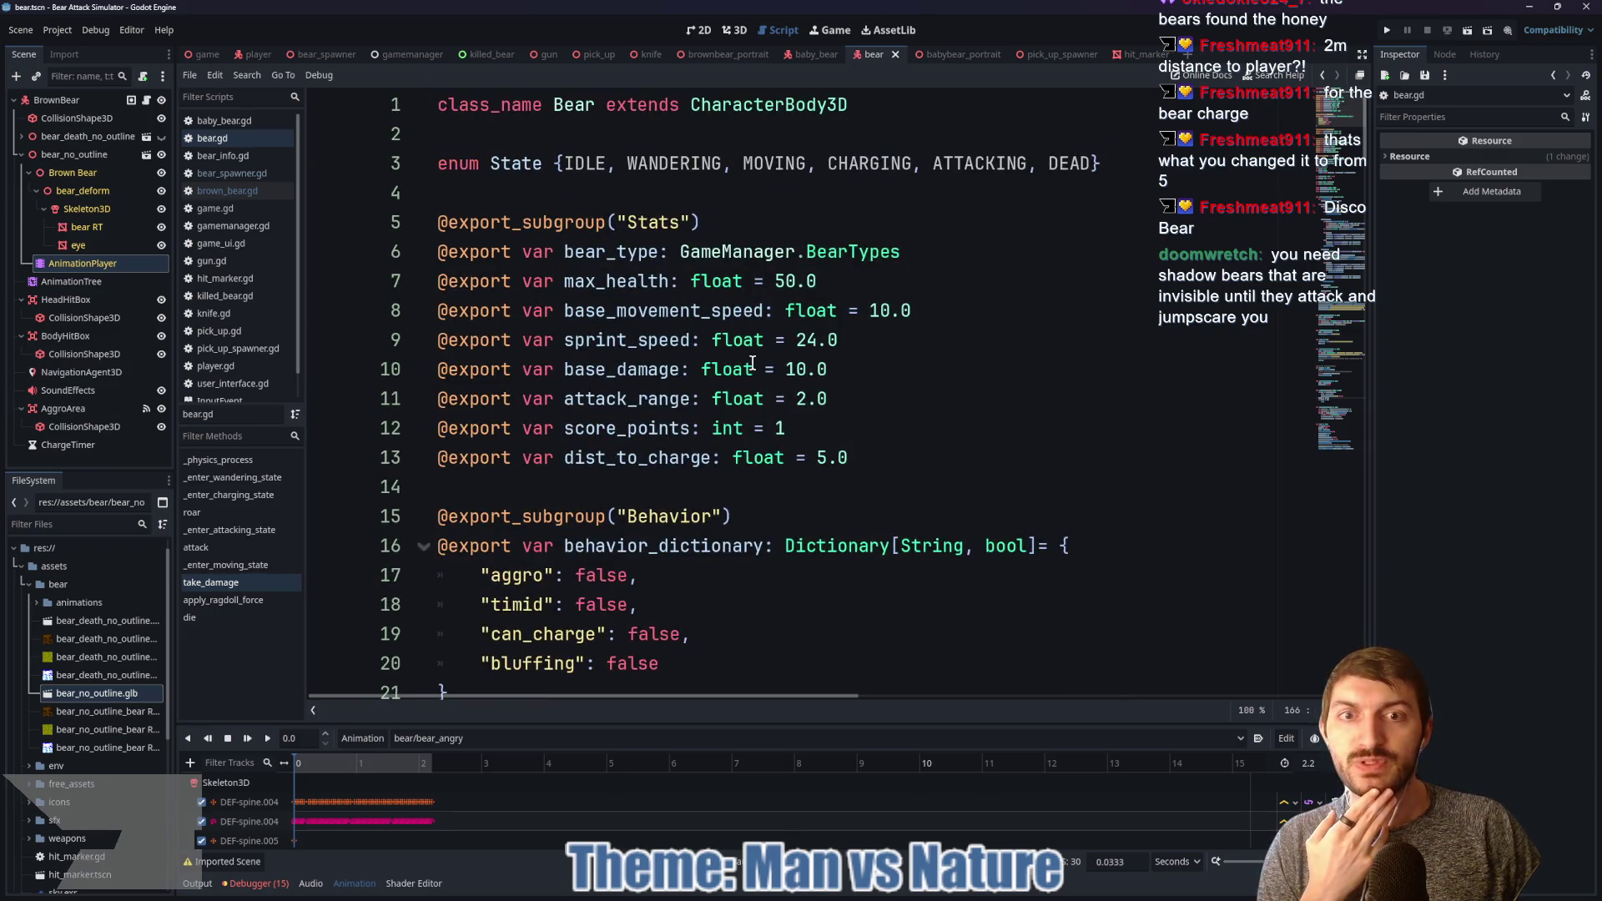
Step: Add a max_health getter returning max_health + (max_health * health_modifier) and save bear.gd
click(826, 281)
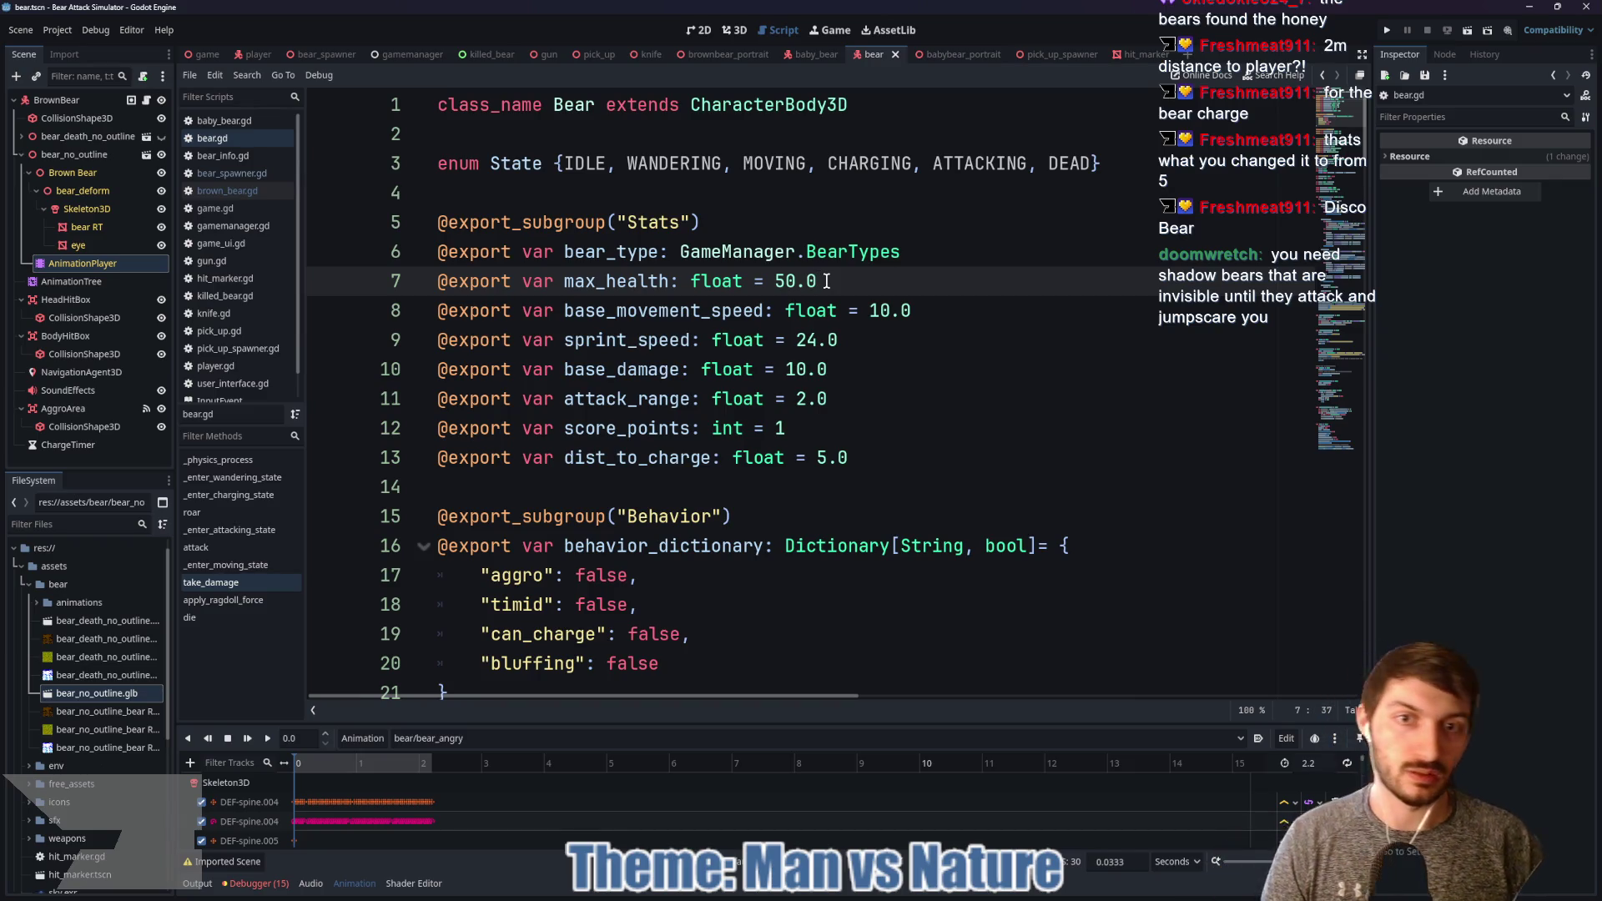
text(:)
key(Return)
text(get())
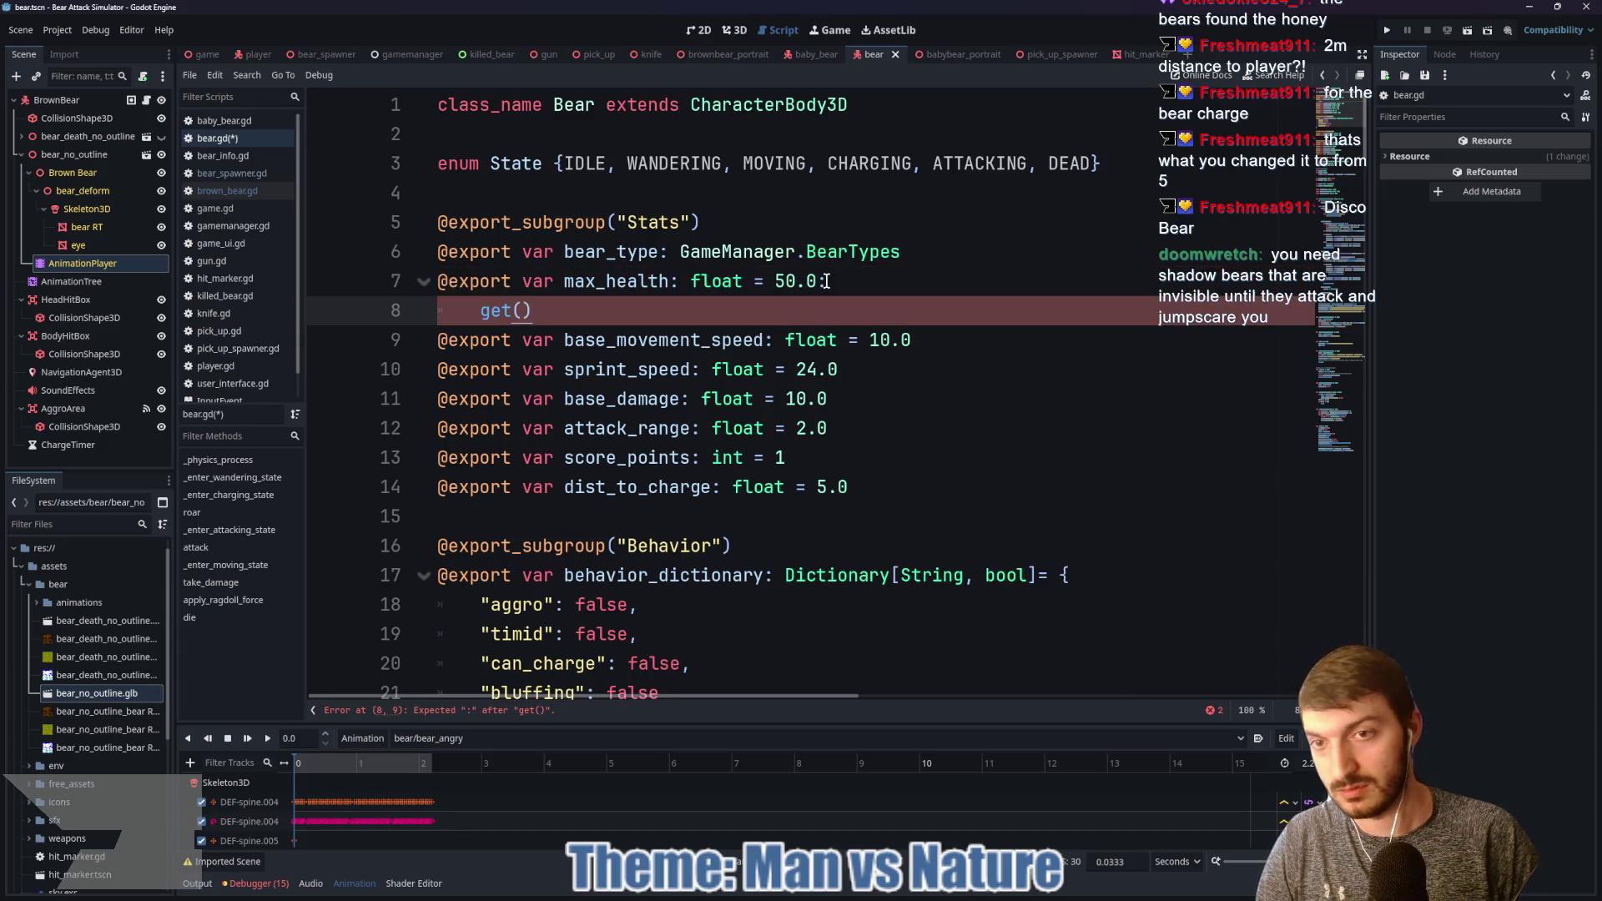
text(: return)
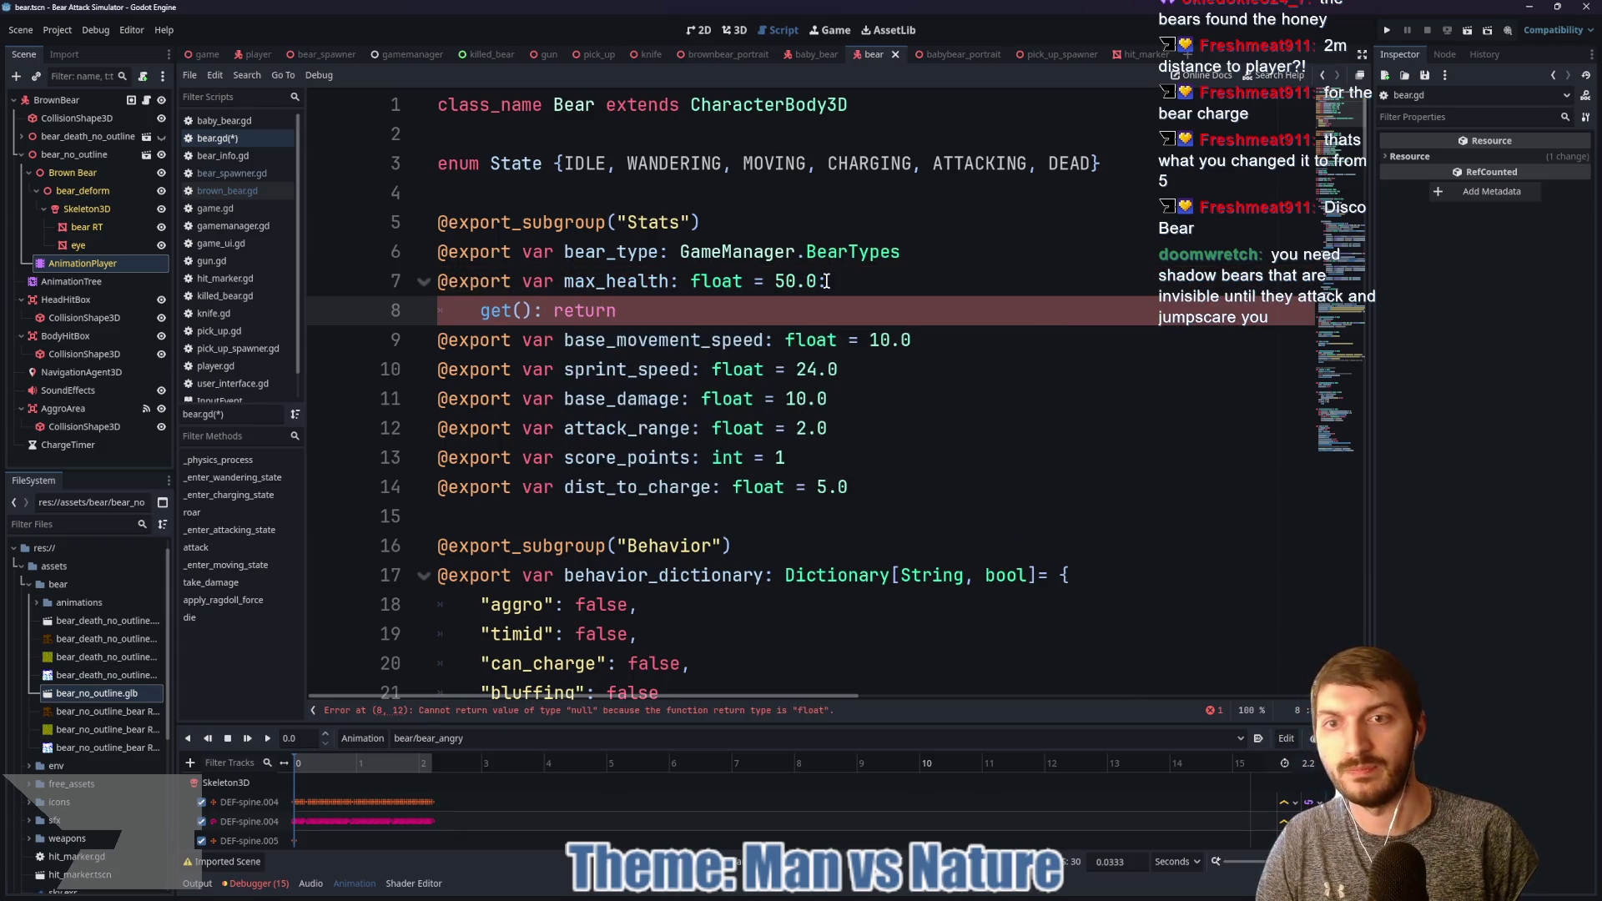
text( max)
key(Return)
text(+(Ma)
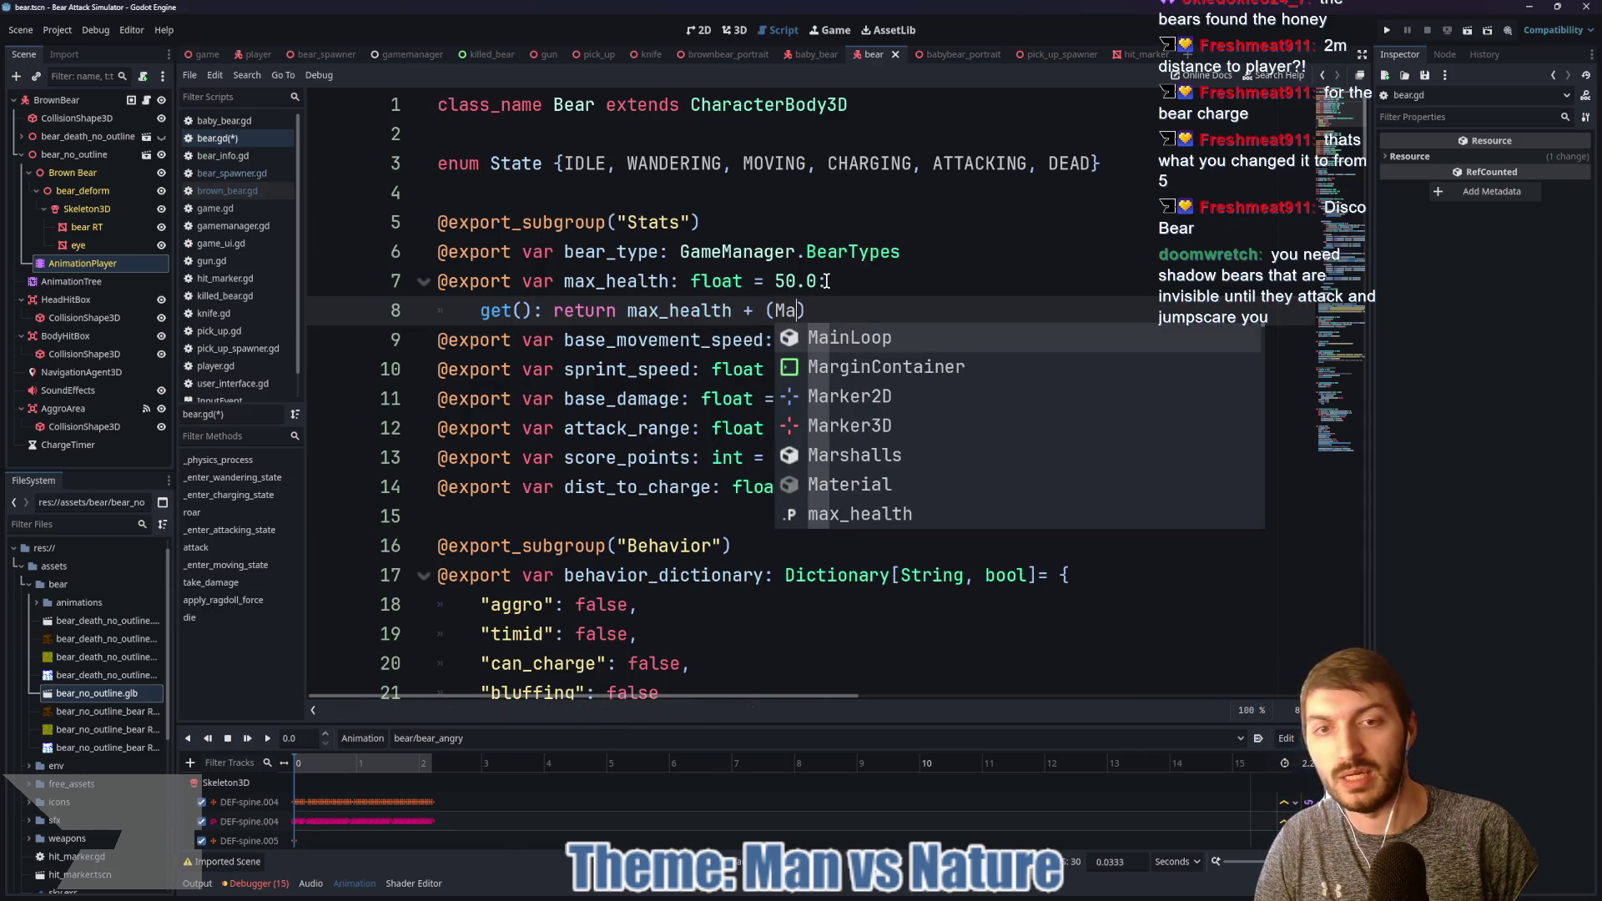
key(BackSpace)
key(BackSpace)
text(max)
key(Return)
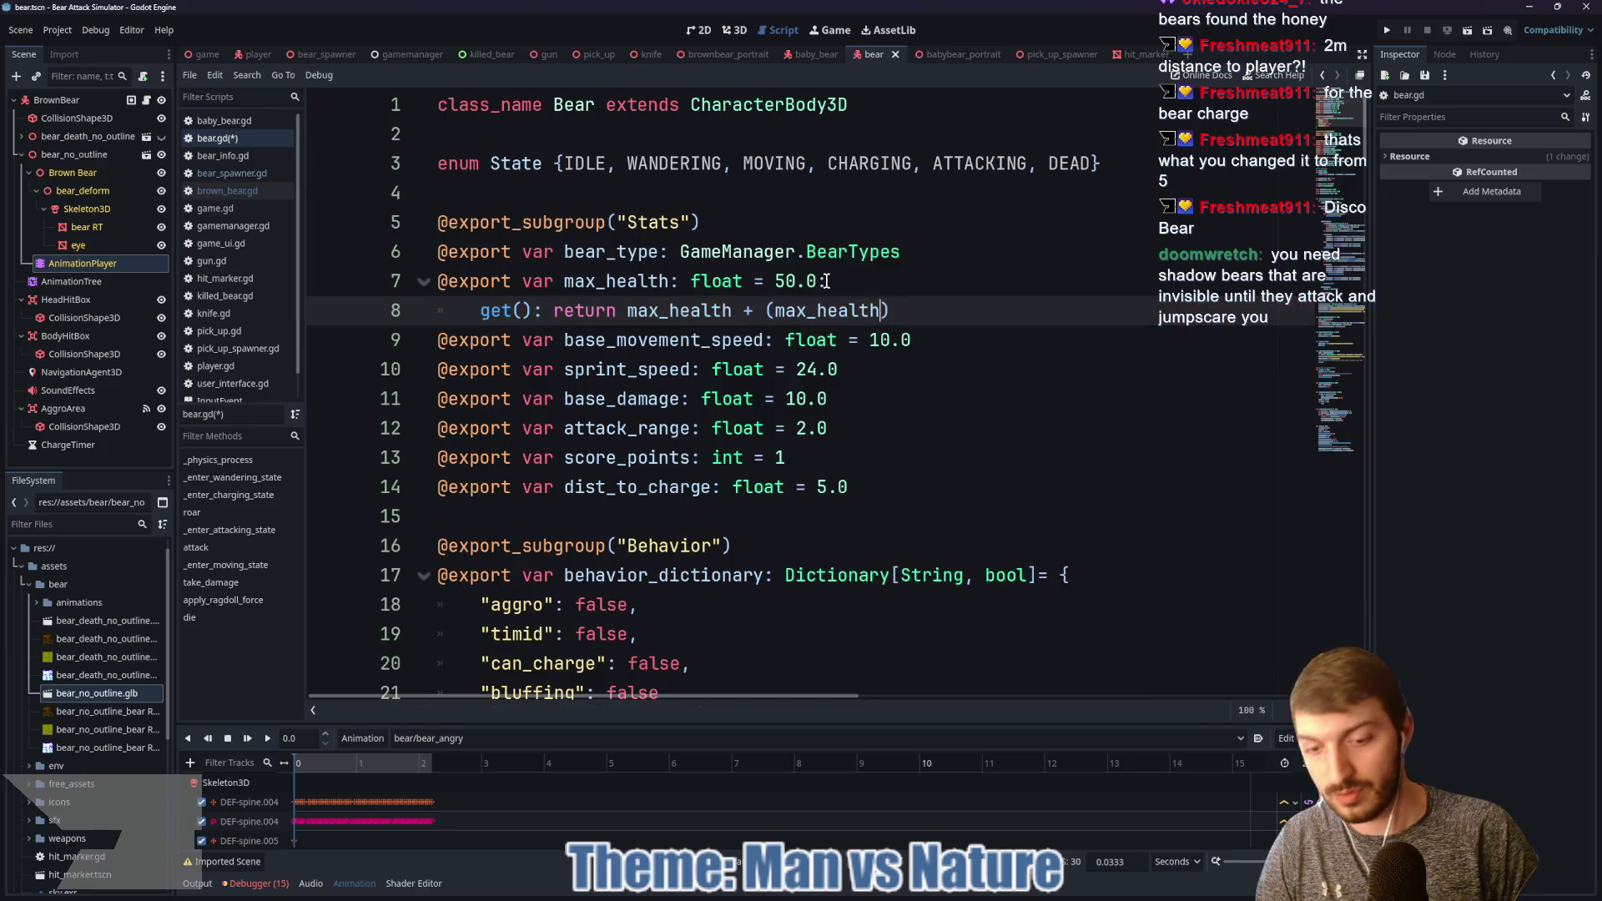
text(* health_modi)
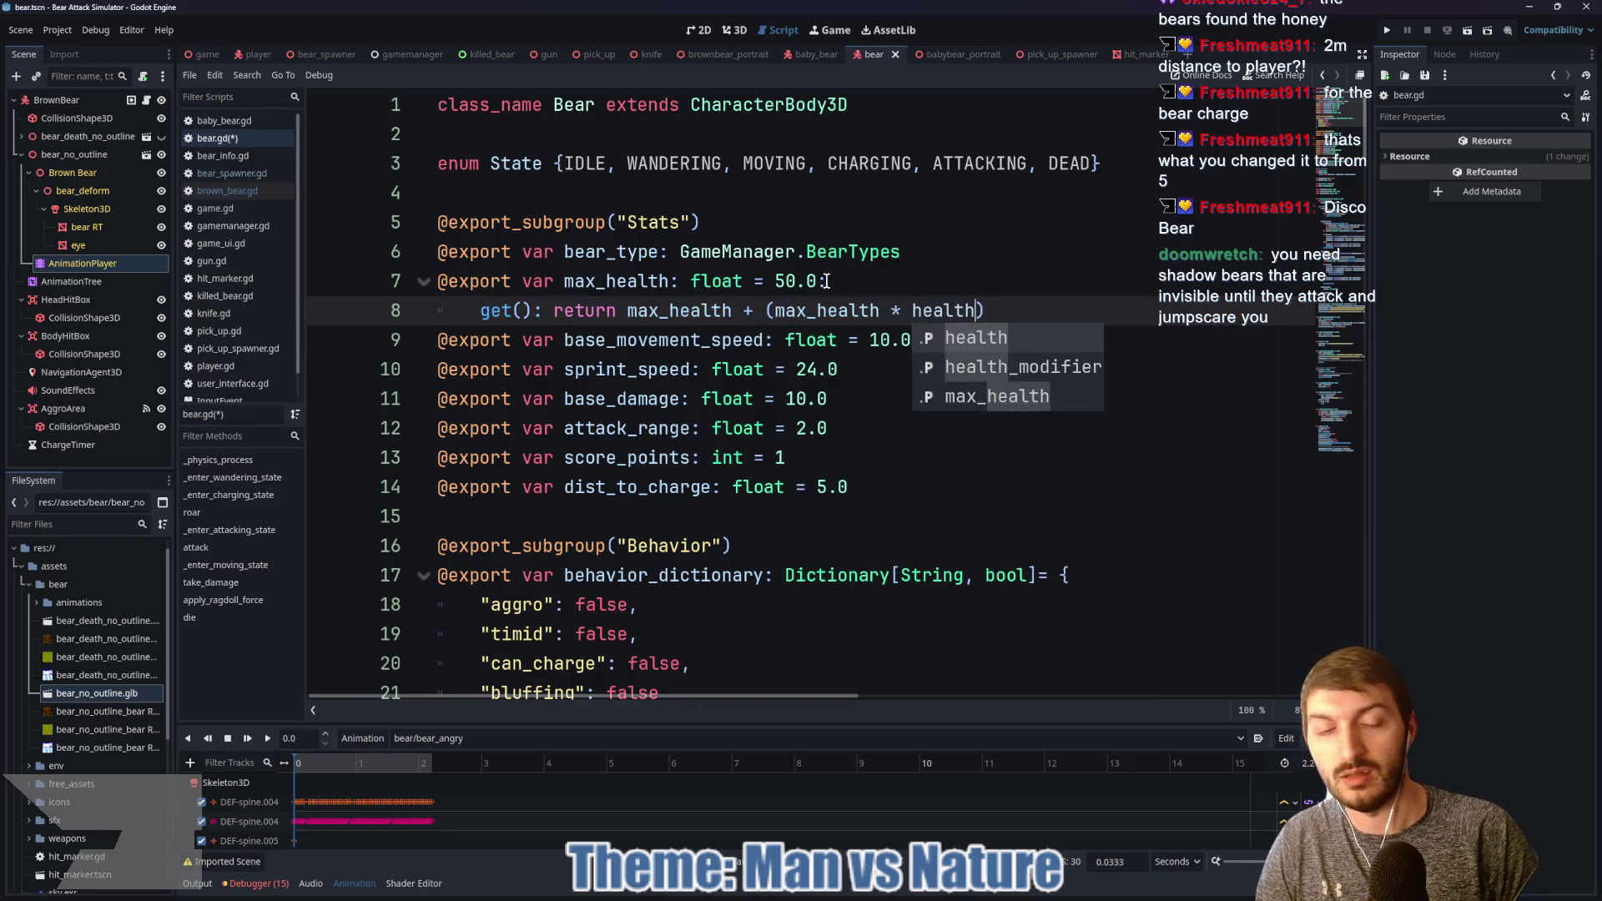
key(Return)
click(1098, 319)
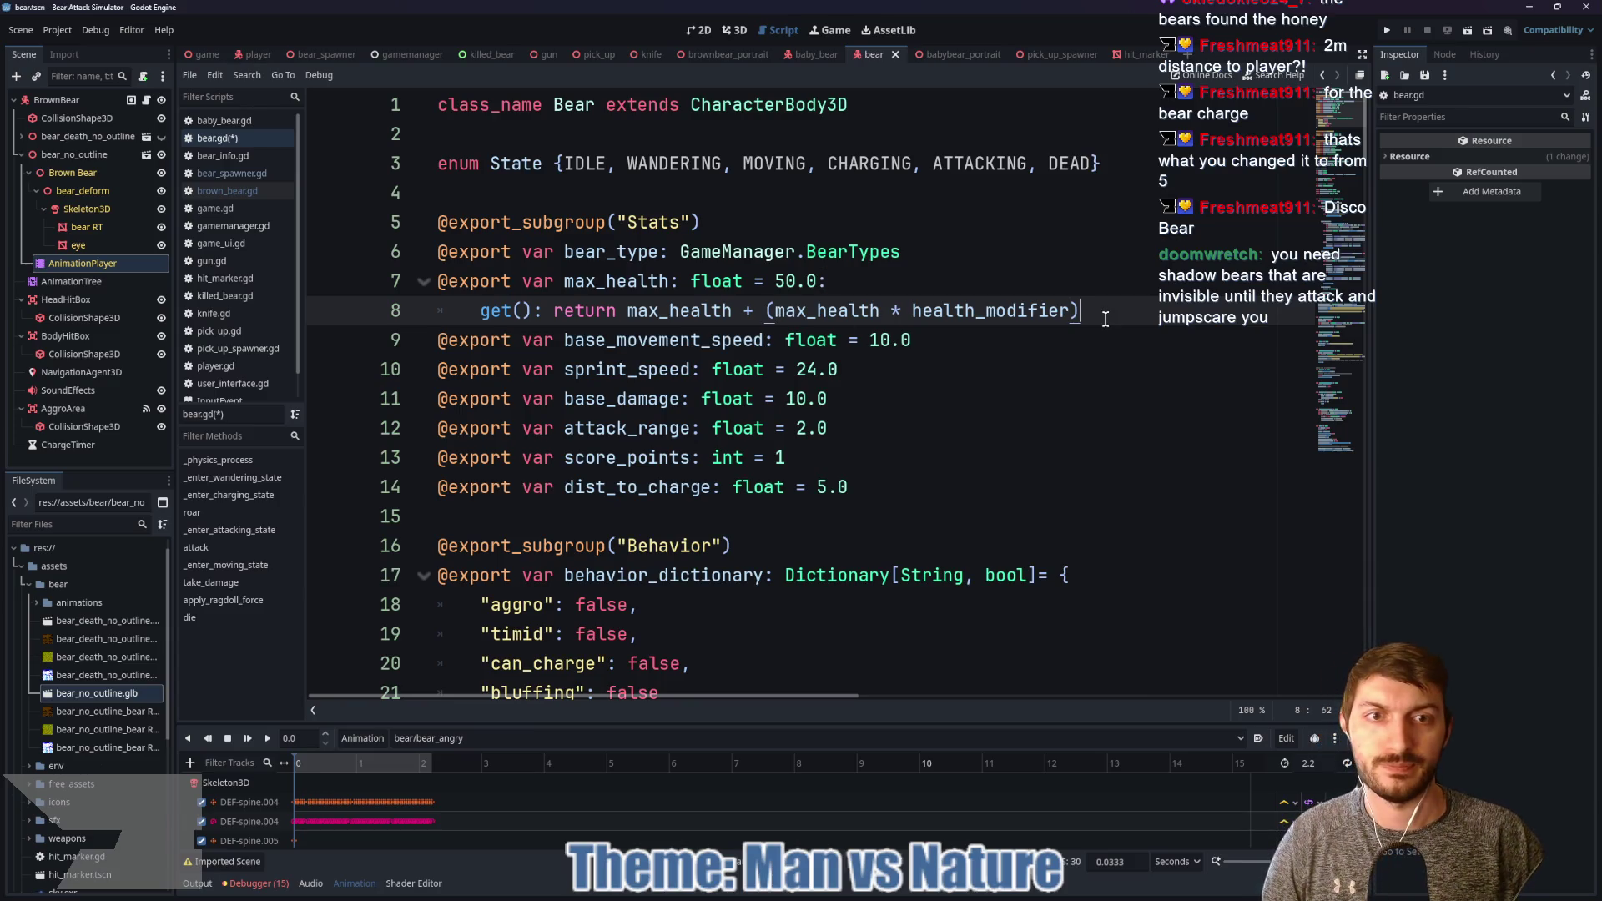
key(ctrl+s)
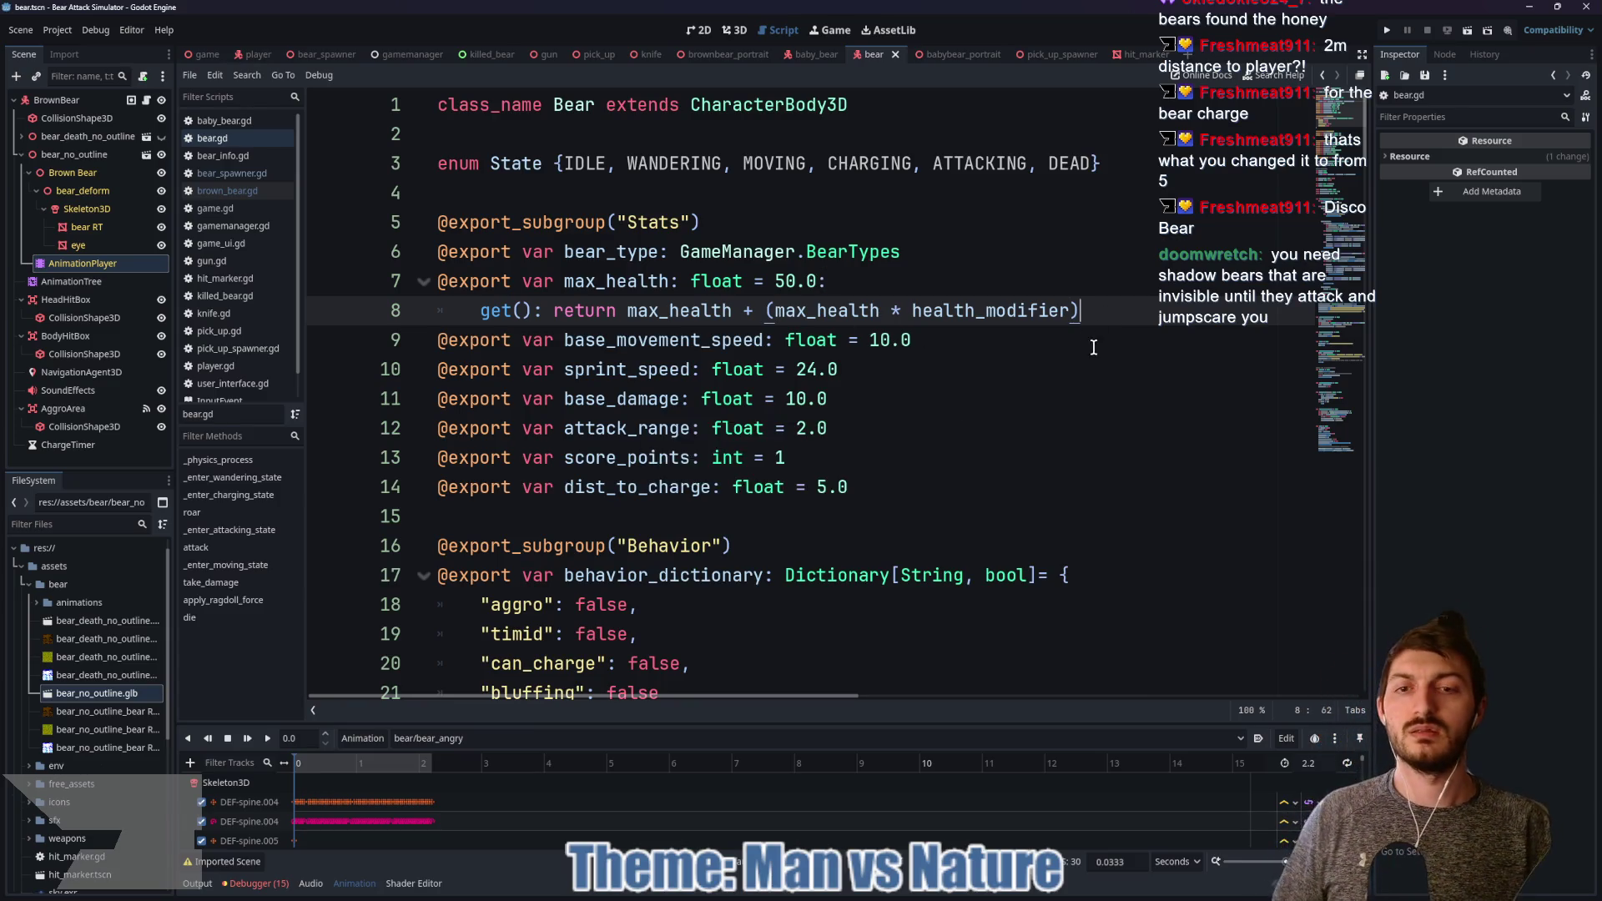
scroll(1032, 369, down, 5)
scroll(1032, 369, up, 5)
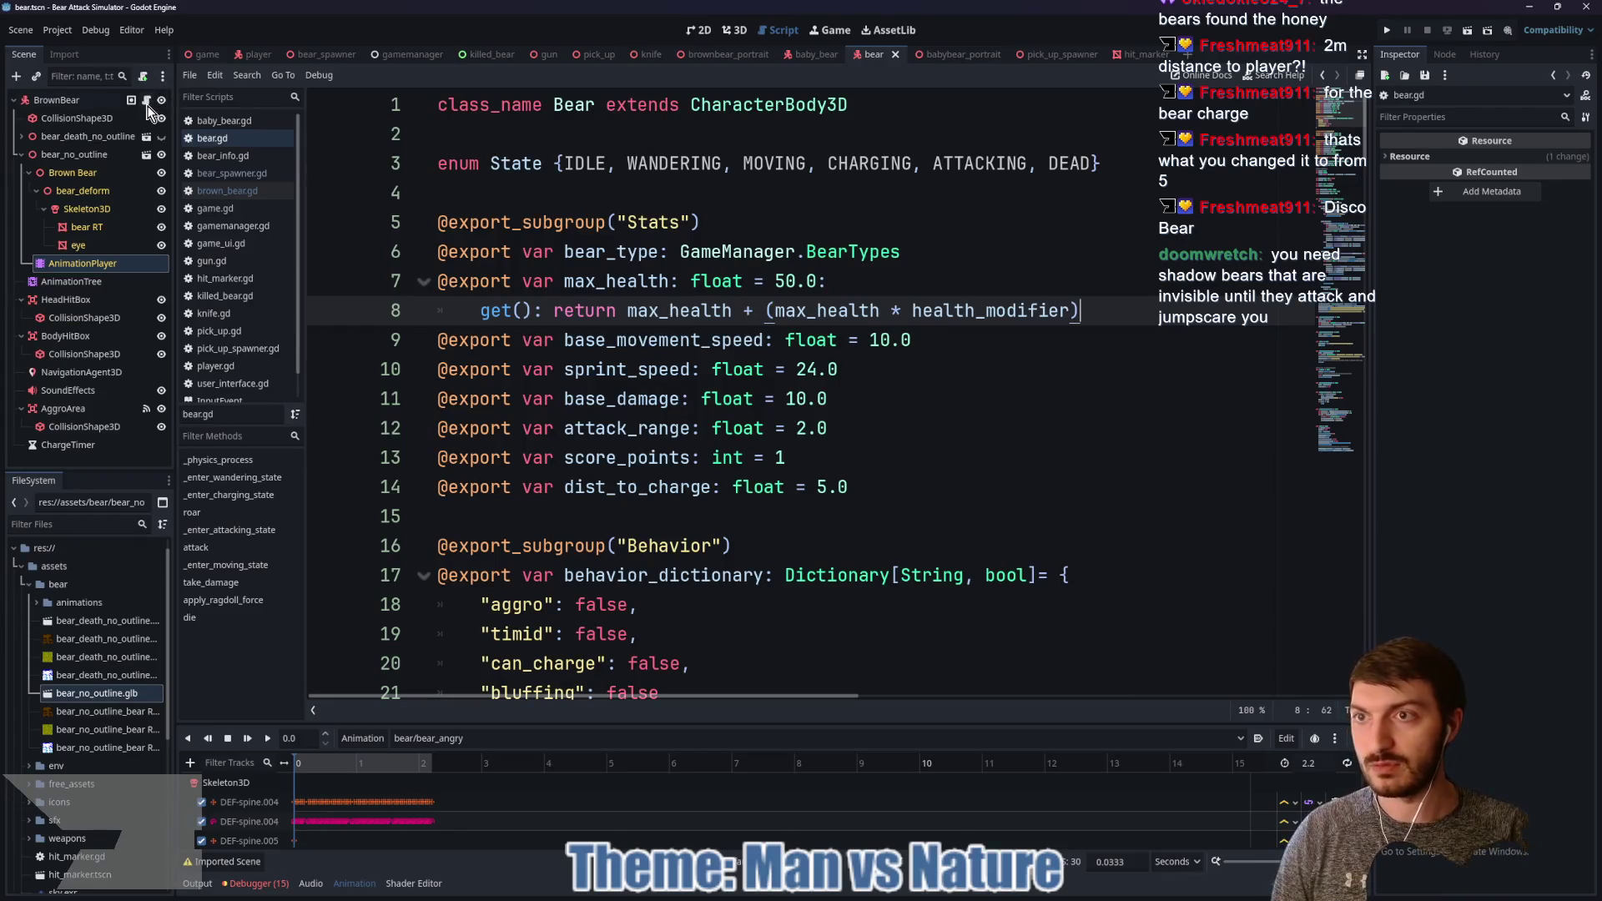
Step: In brown_bear.gd, set line 5's health to max_health + (max_health * health_modifier) and save
click(147, 101)
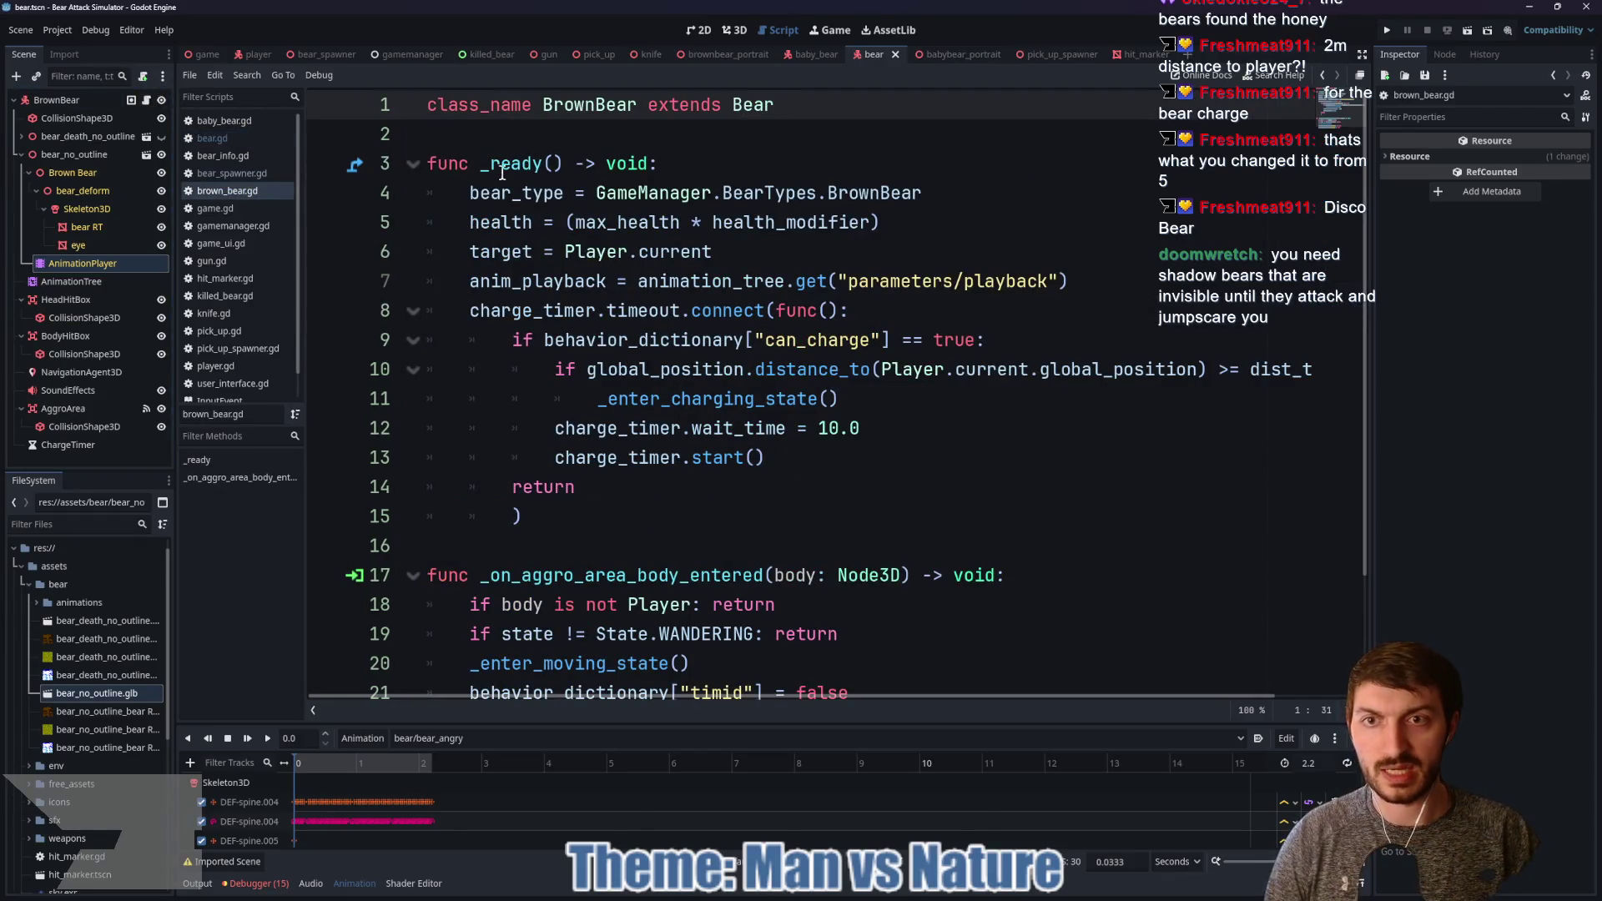
drag(883, 222, 475, 215)
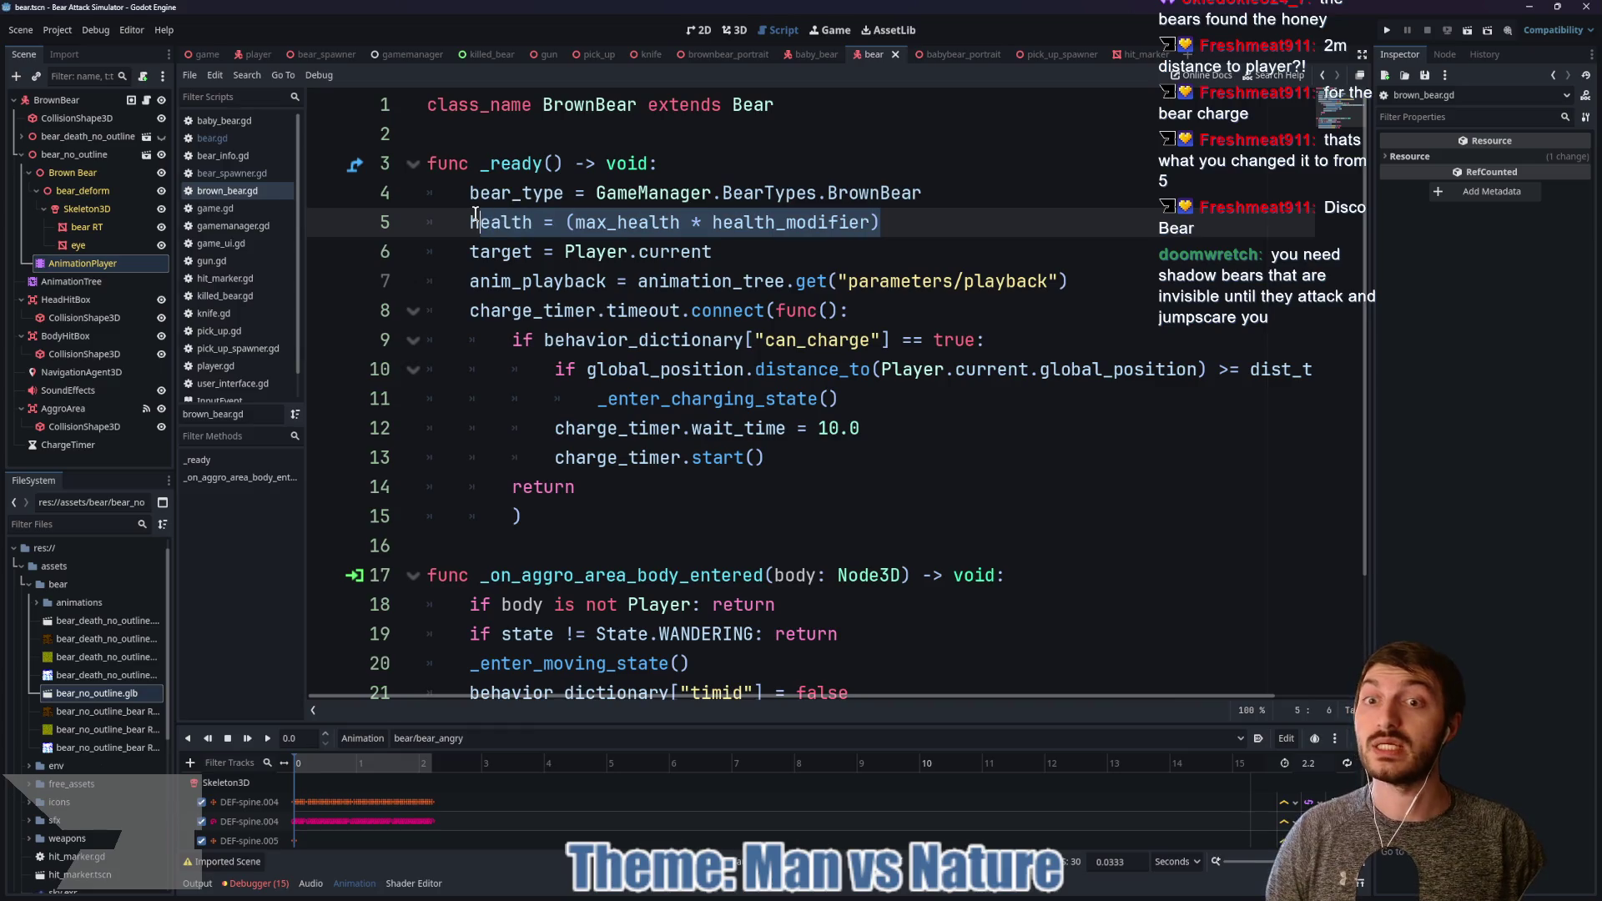
click(684, 224)
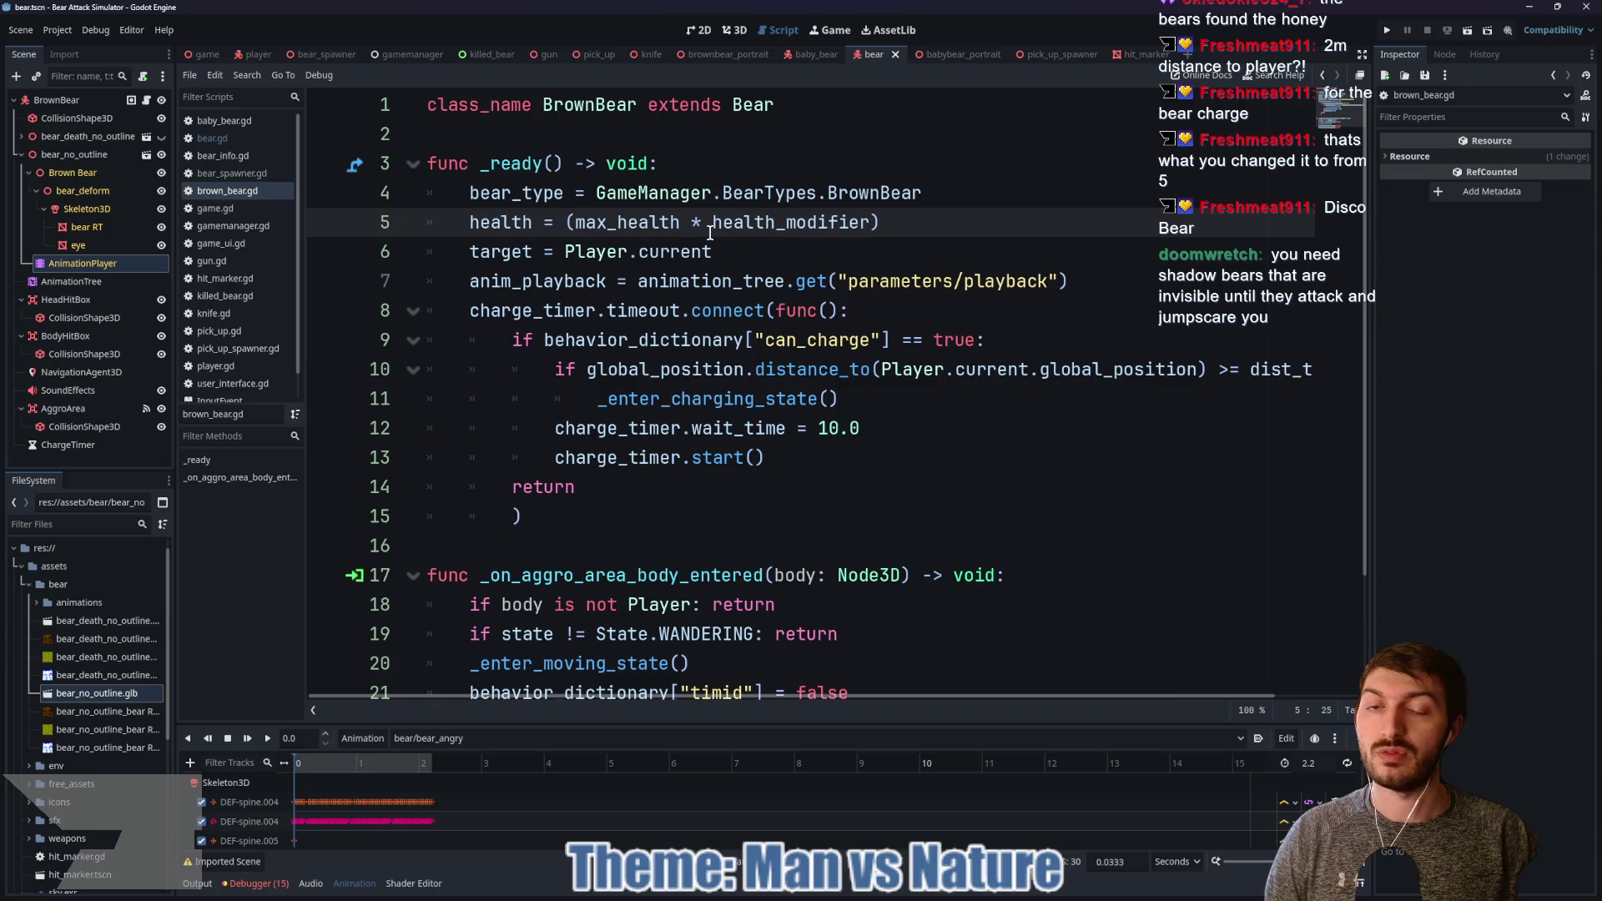
text(+ max)
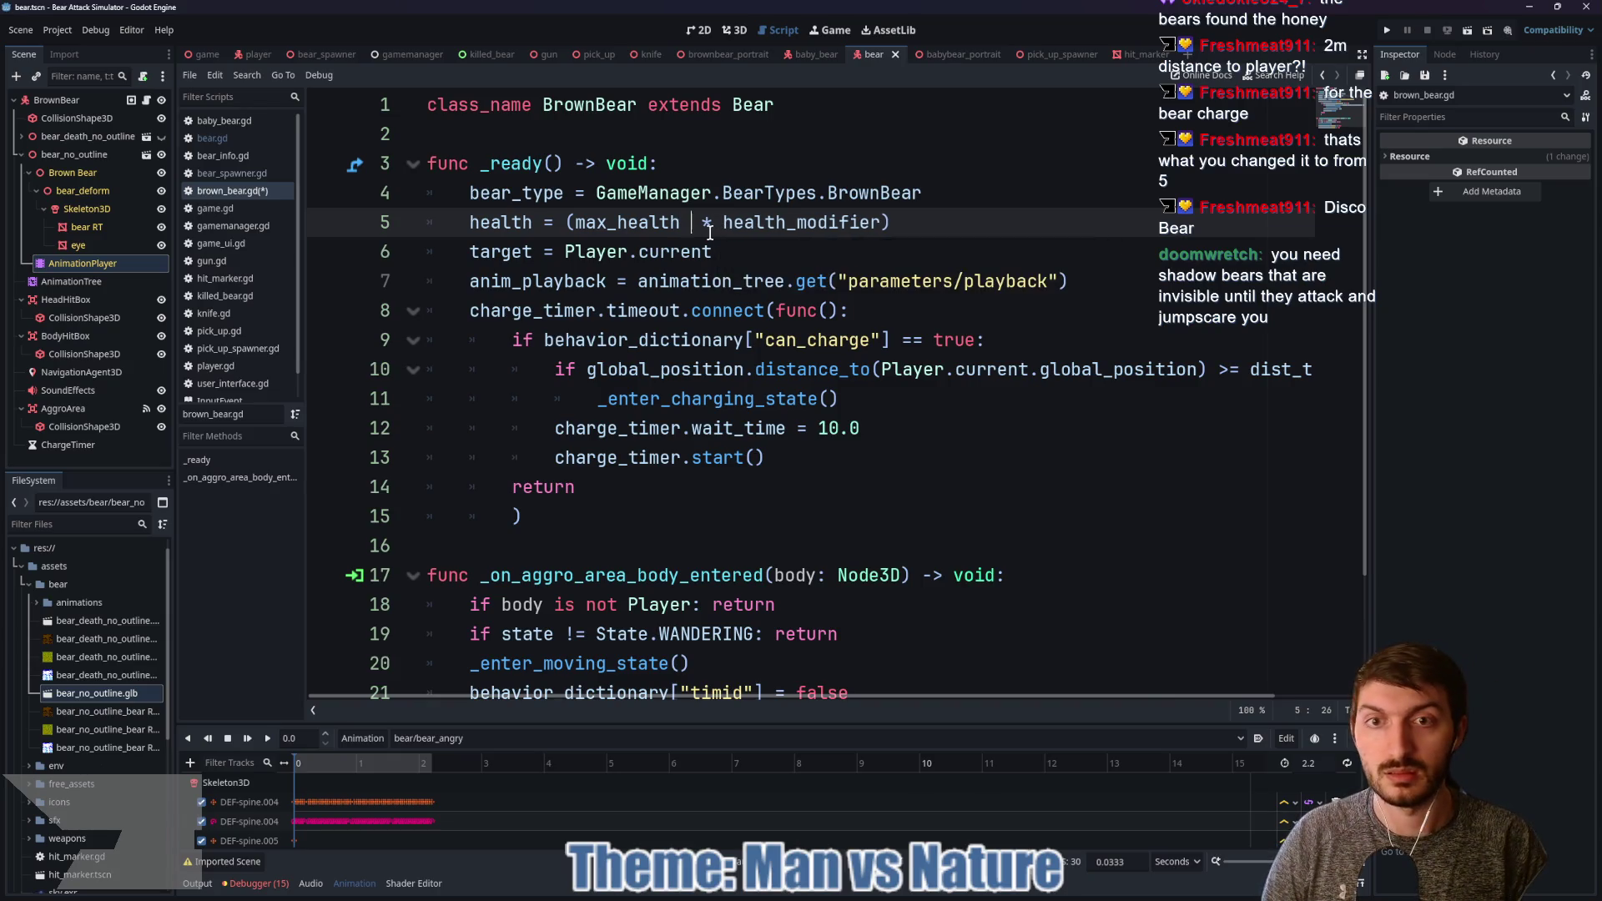
text())
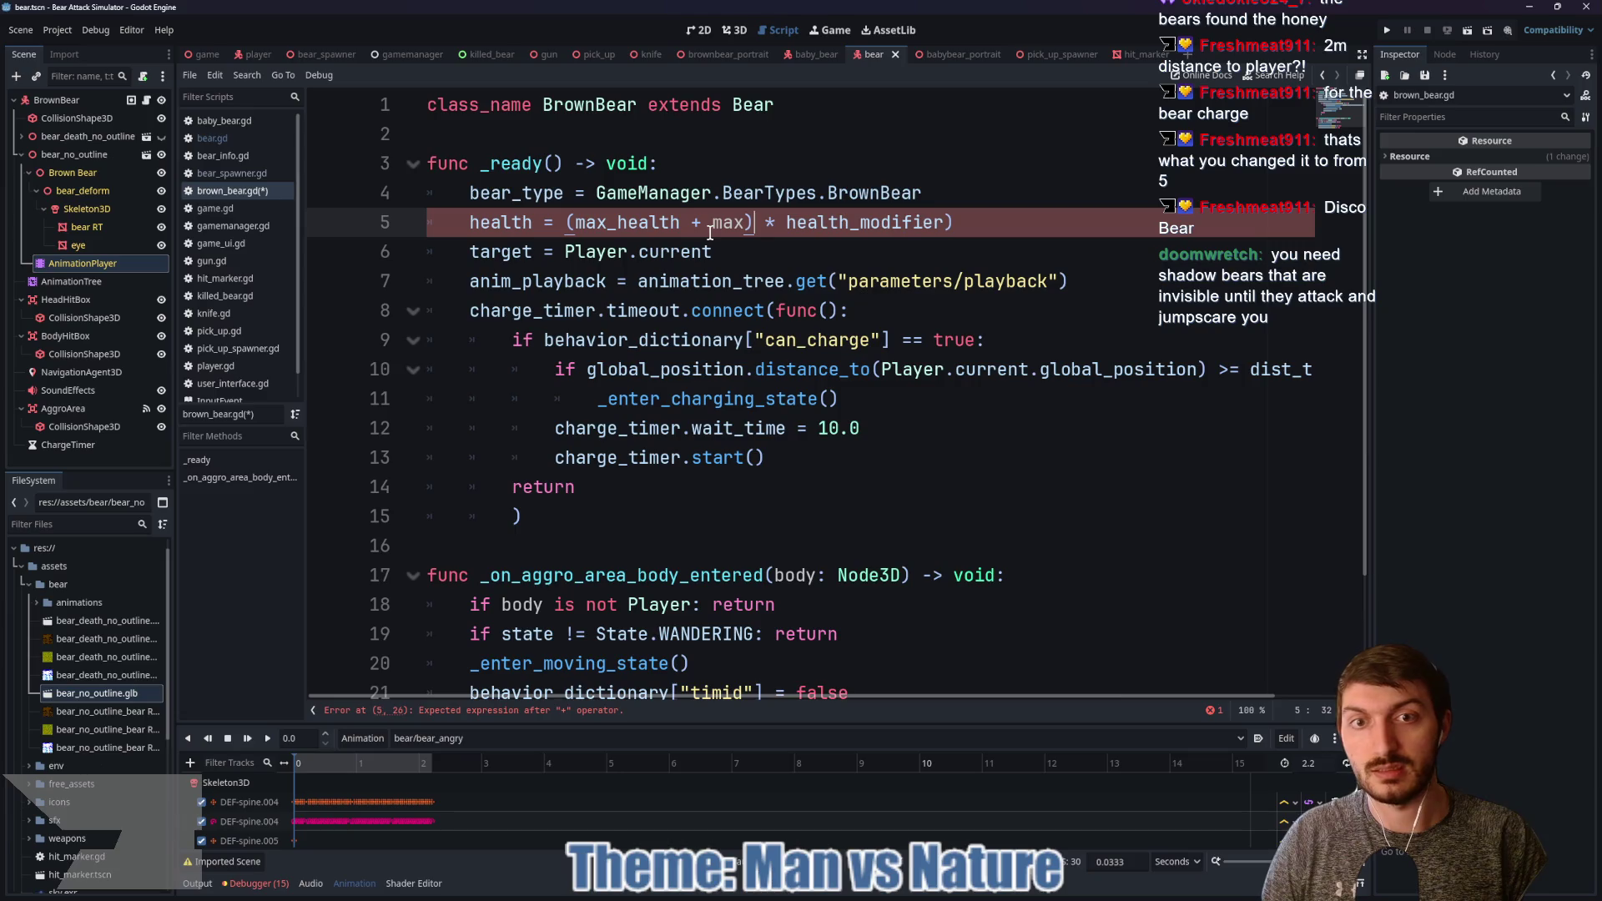
key(BackSpace)
text(_he)
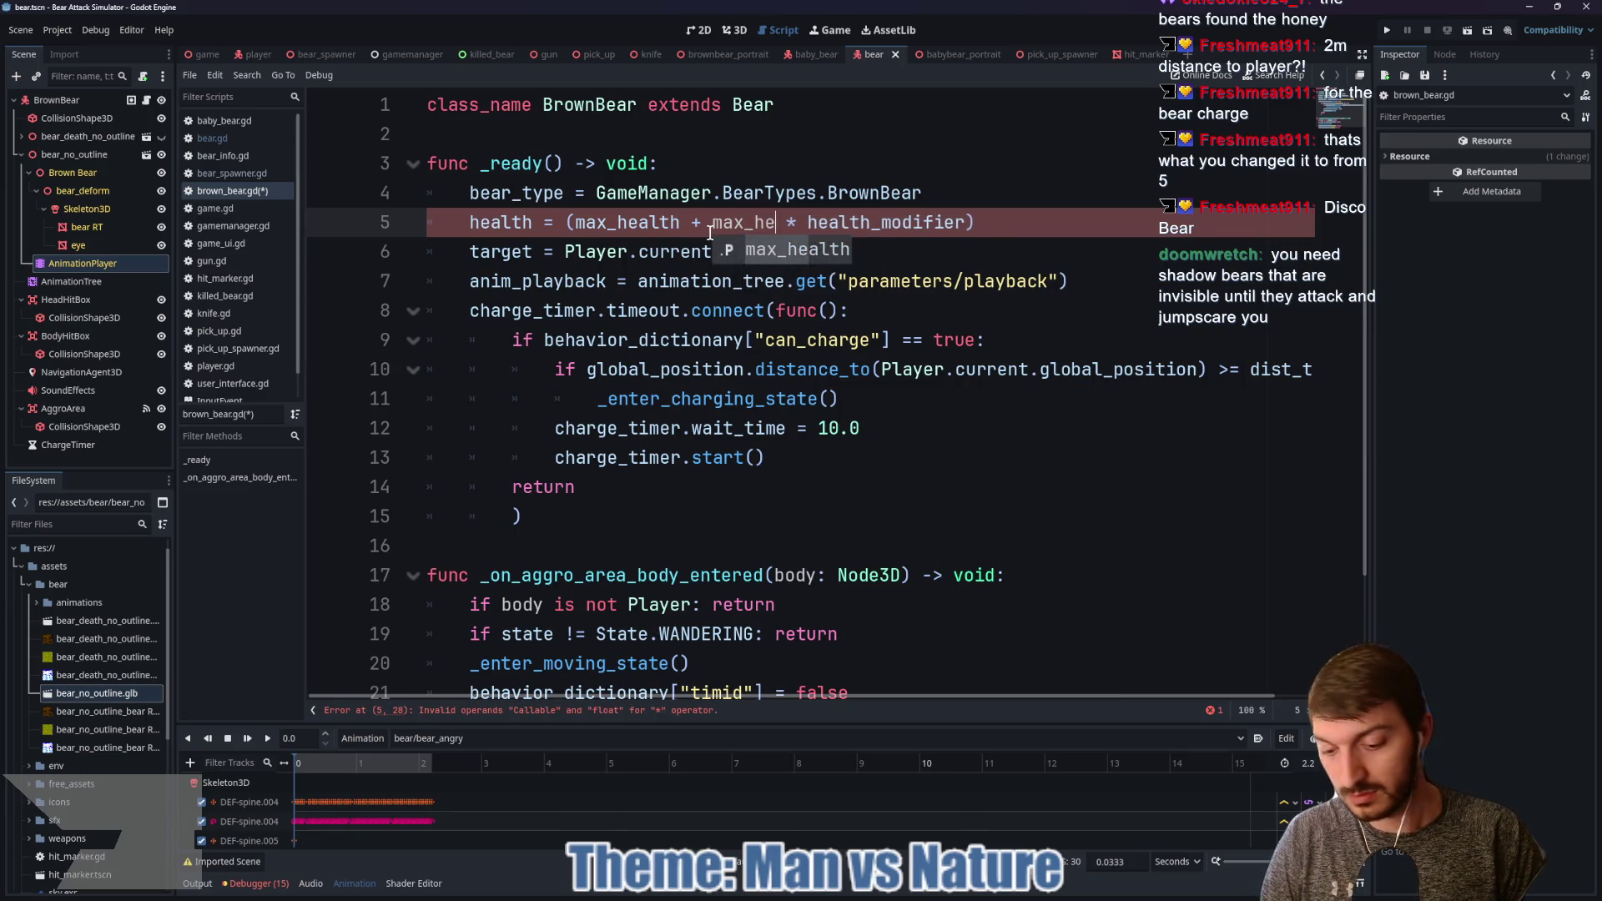
key(Return)
drag(711, 222, 1007, 227)
text(()
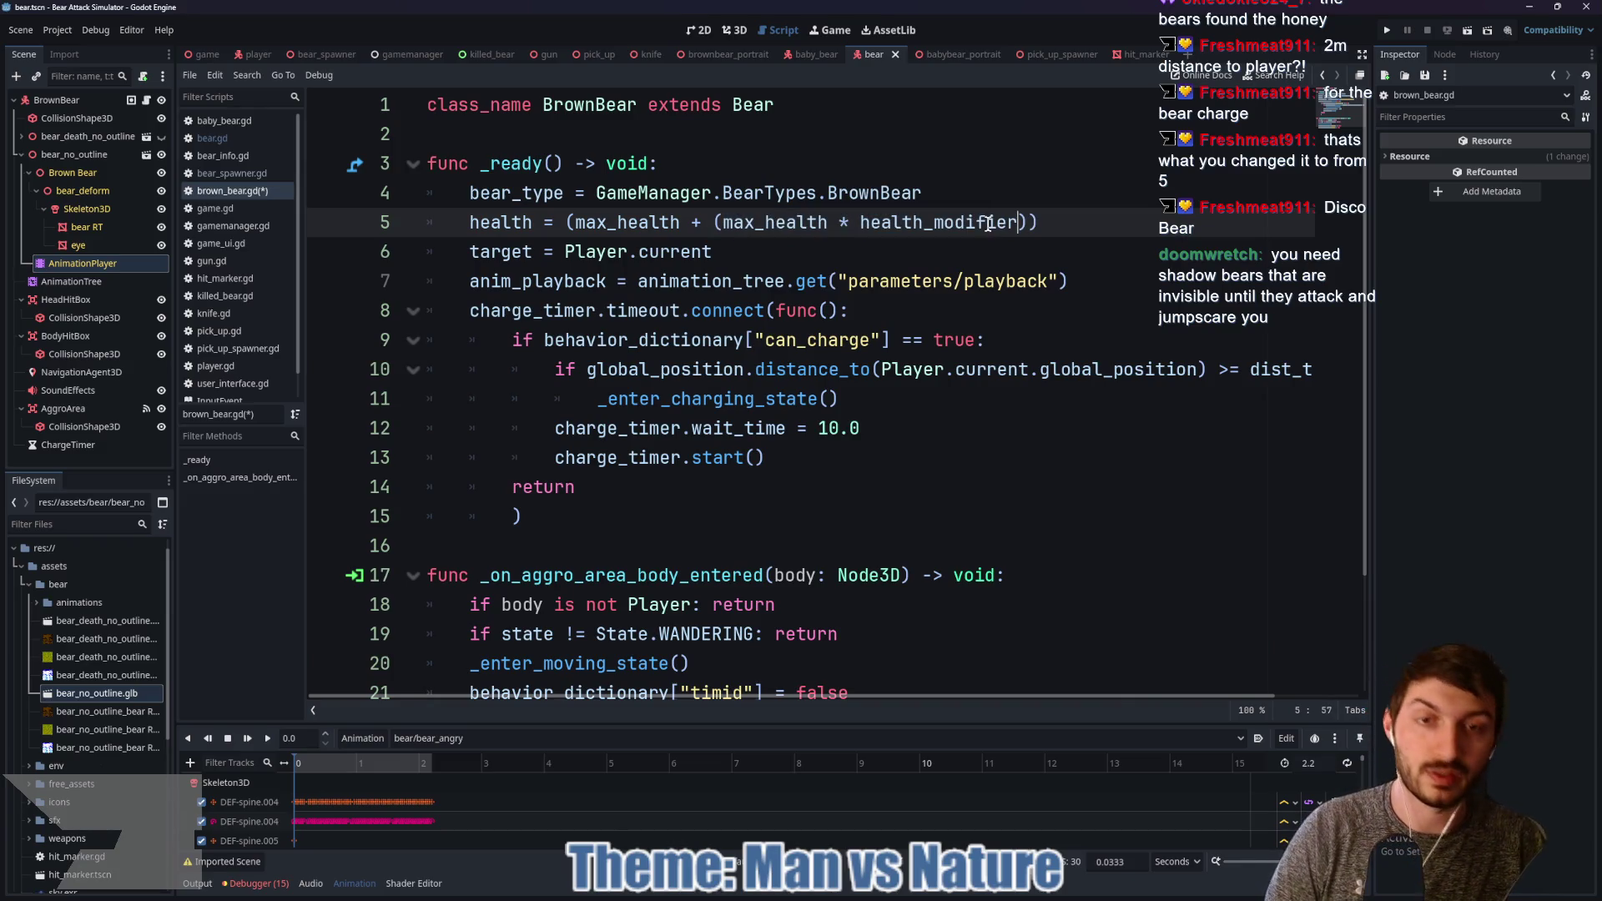
key(ctrl+s)
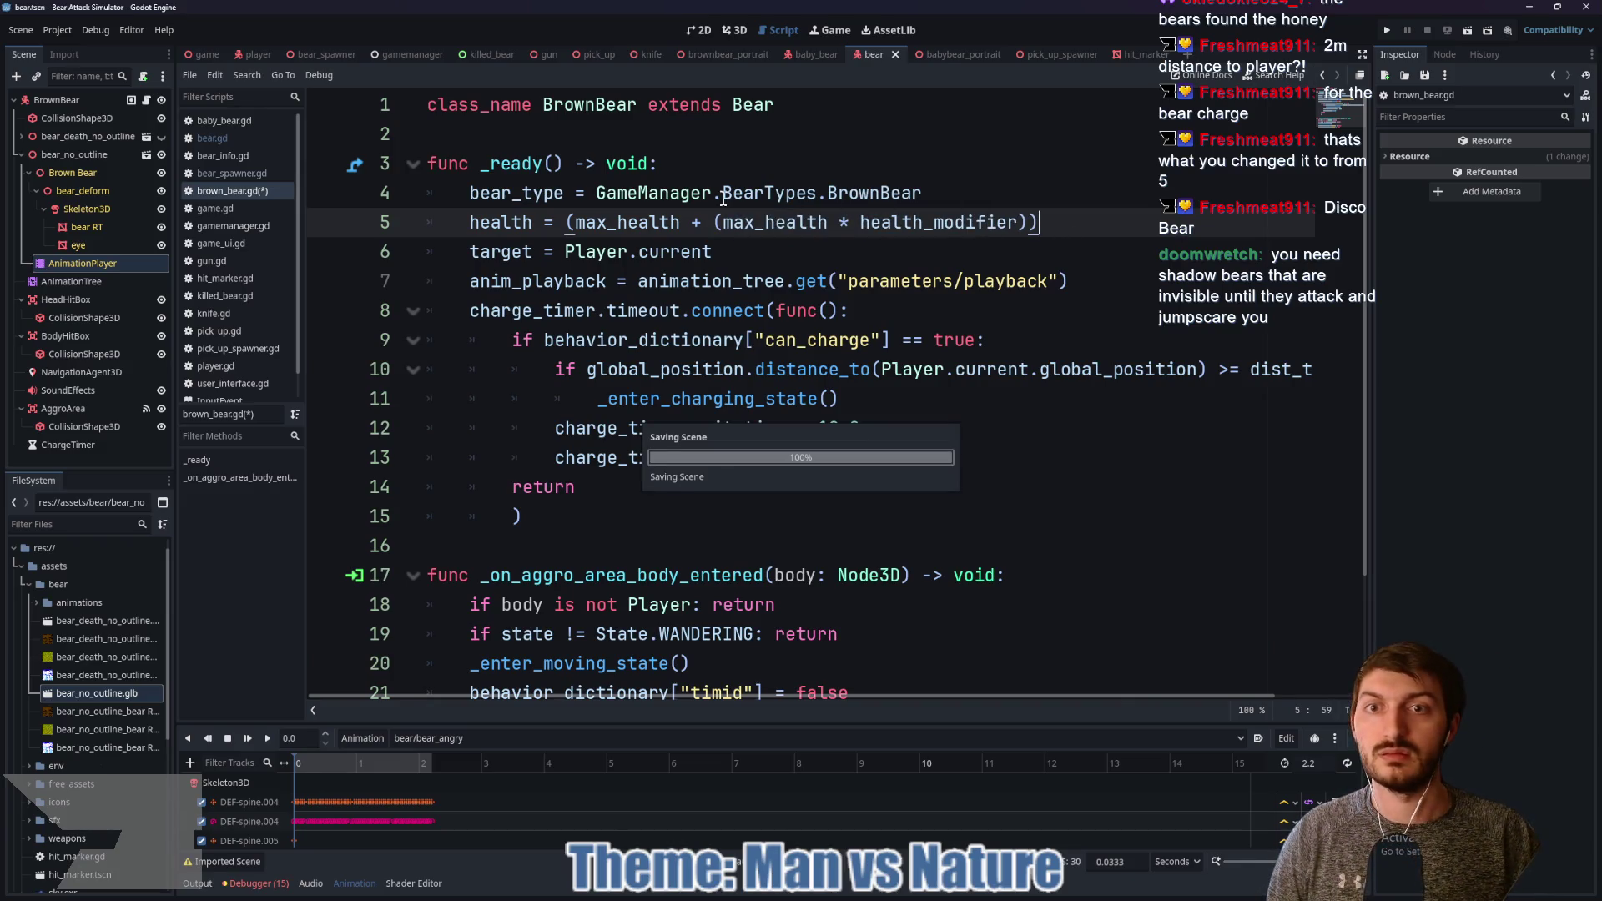
Step: Delete the max_health getter from bear.gd and save the Bear script
ctrl+click(764, 106)
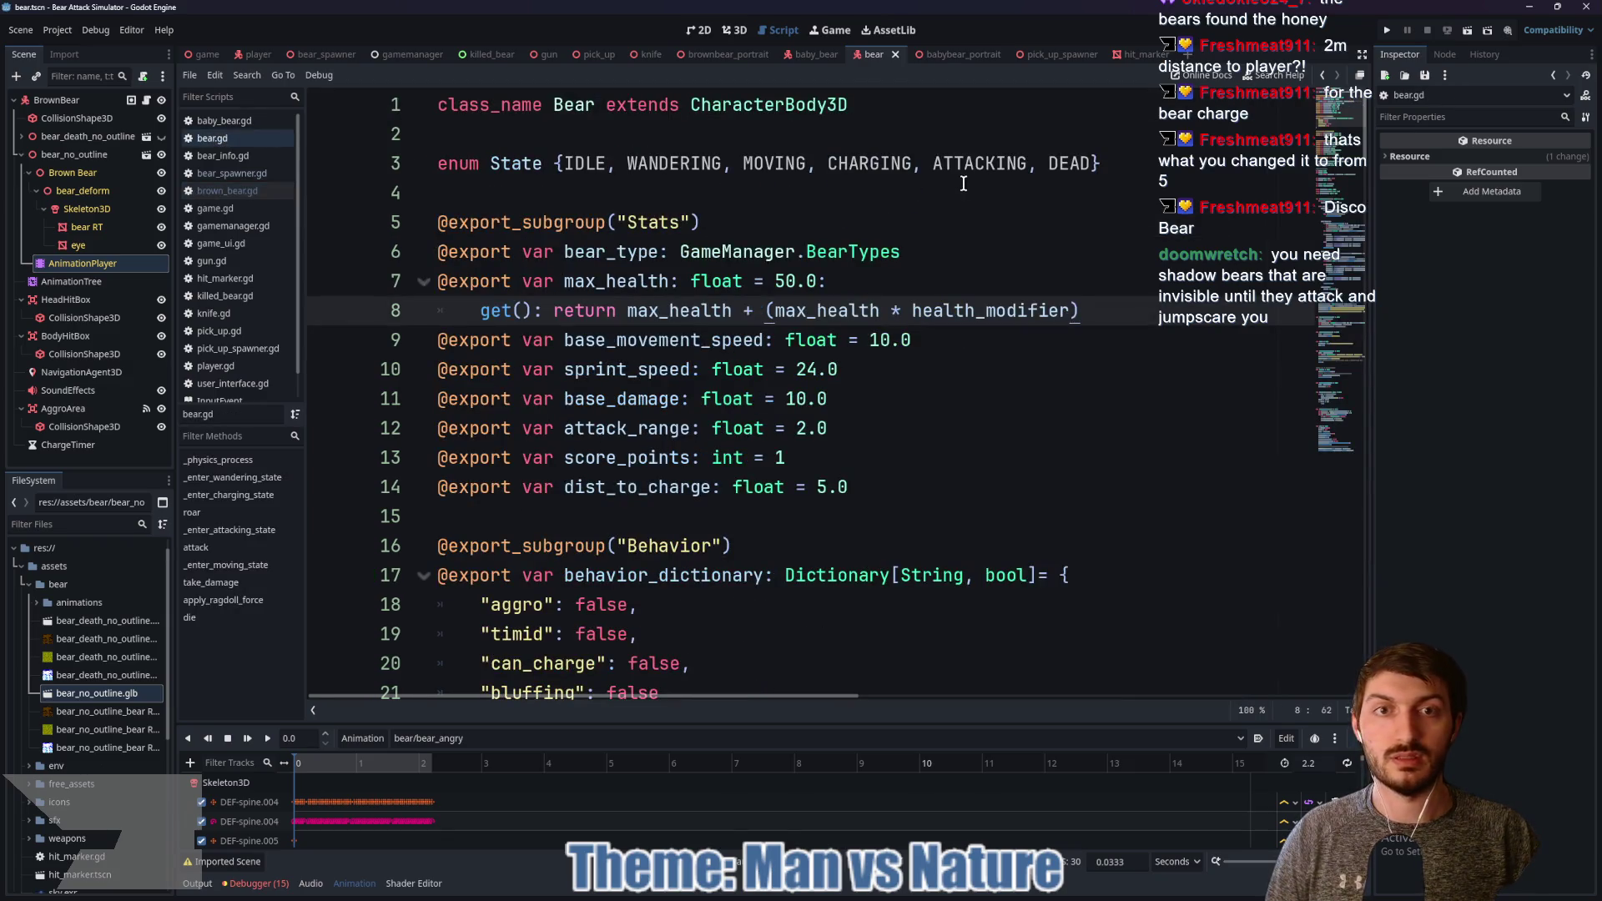
mouse_move(1089, 313)
mouse_down()
mouse_move(776, 284)
mouse_move(816, 284)
mouse_up()
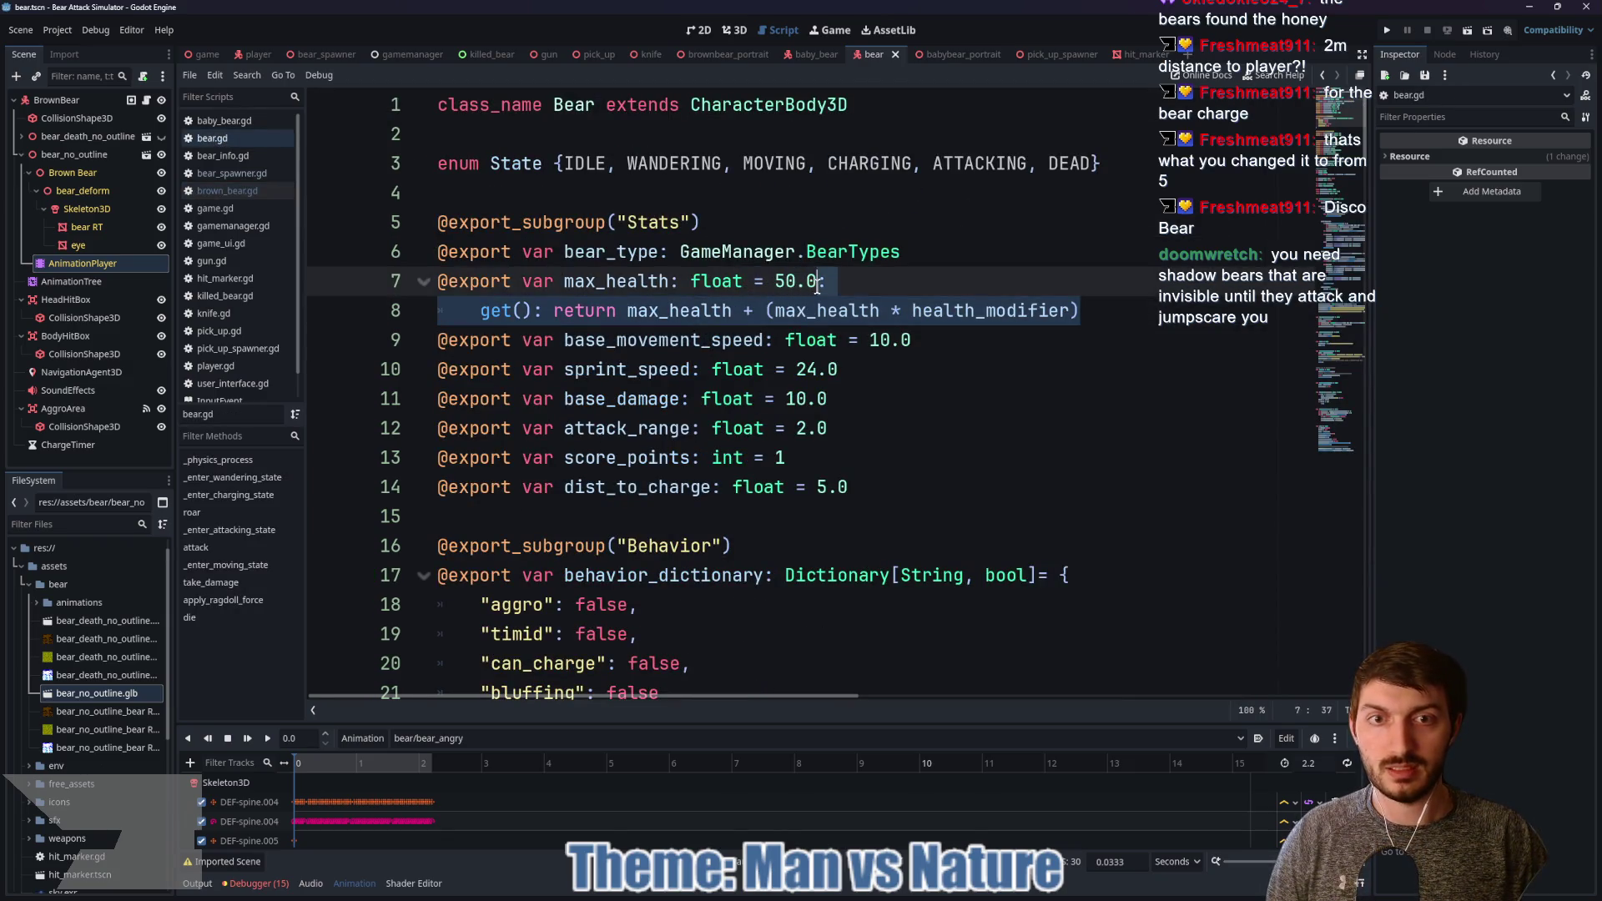
key(BackSpace)
key(ctrl+s)
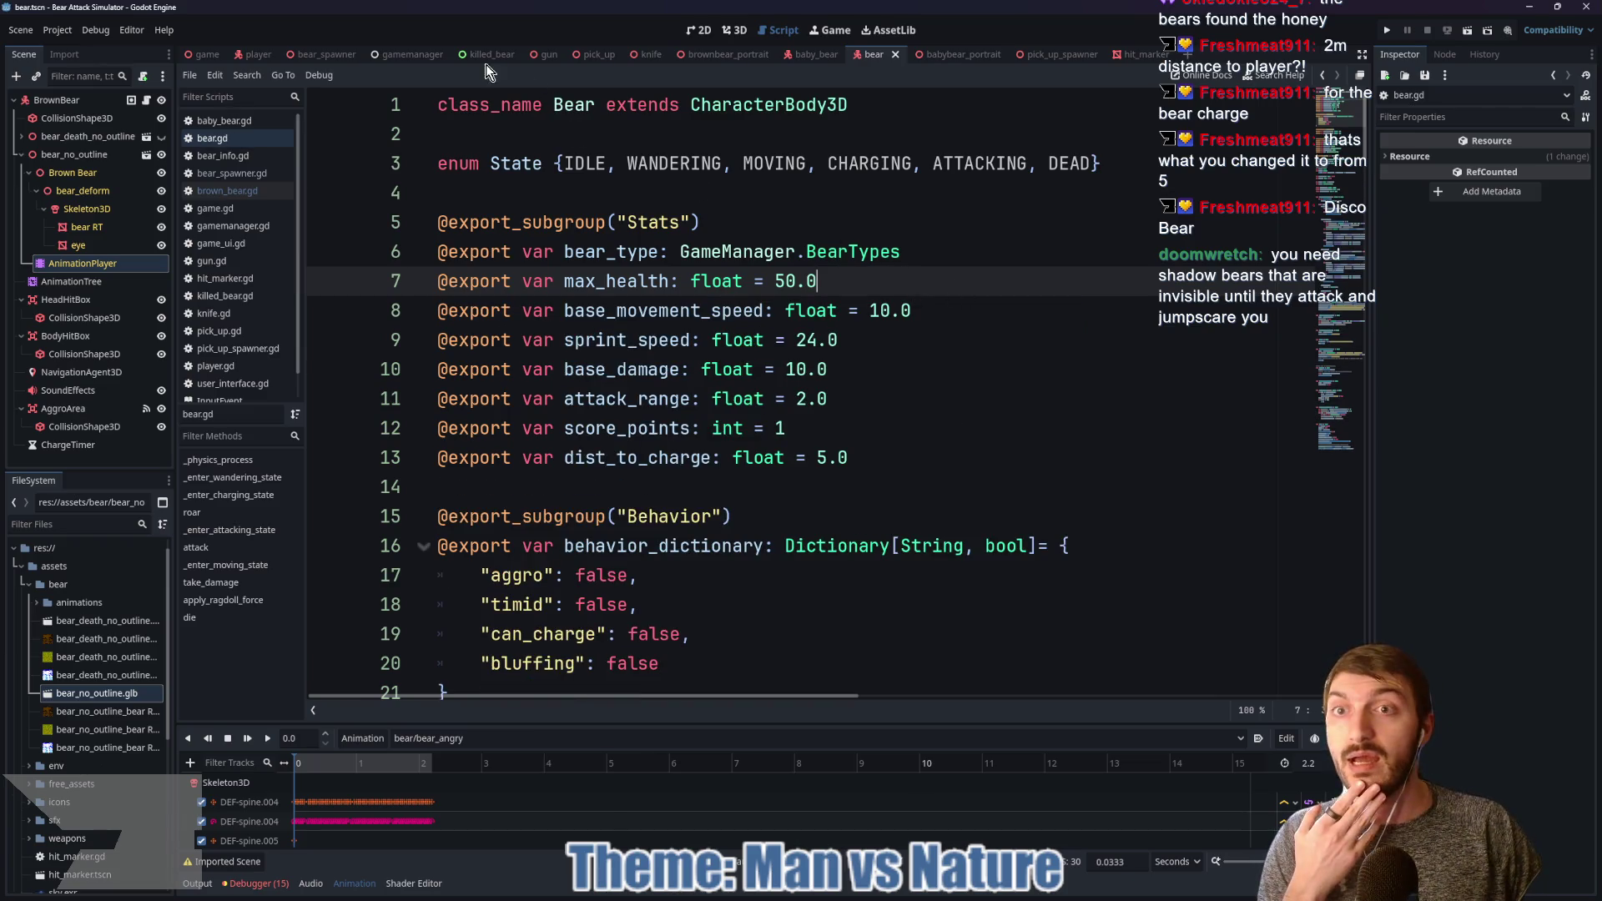
click(317, 54)
Step: Add bear.health_modifier = difficulty_modifier under the damage_modifier line in spawn_bears, then save
scroll(1018, 467, down, 2)
click(1012, 479)
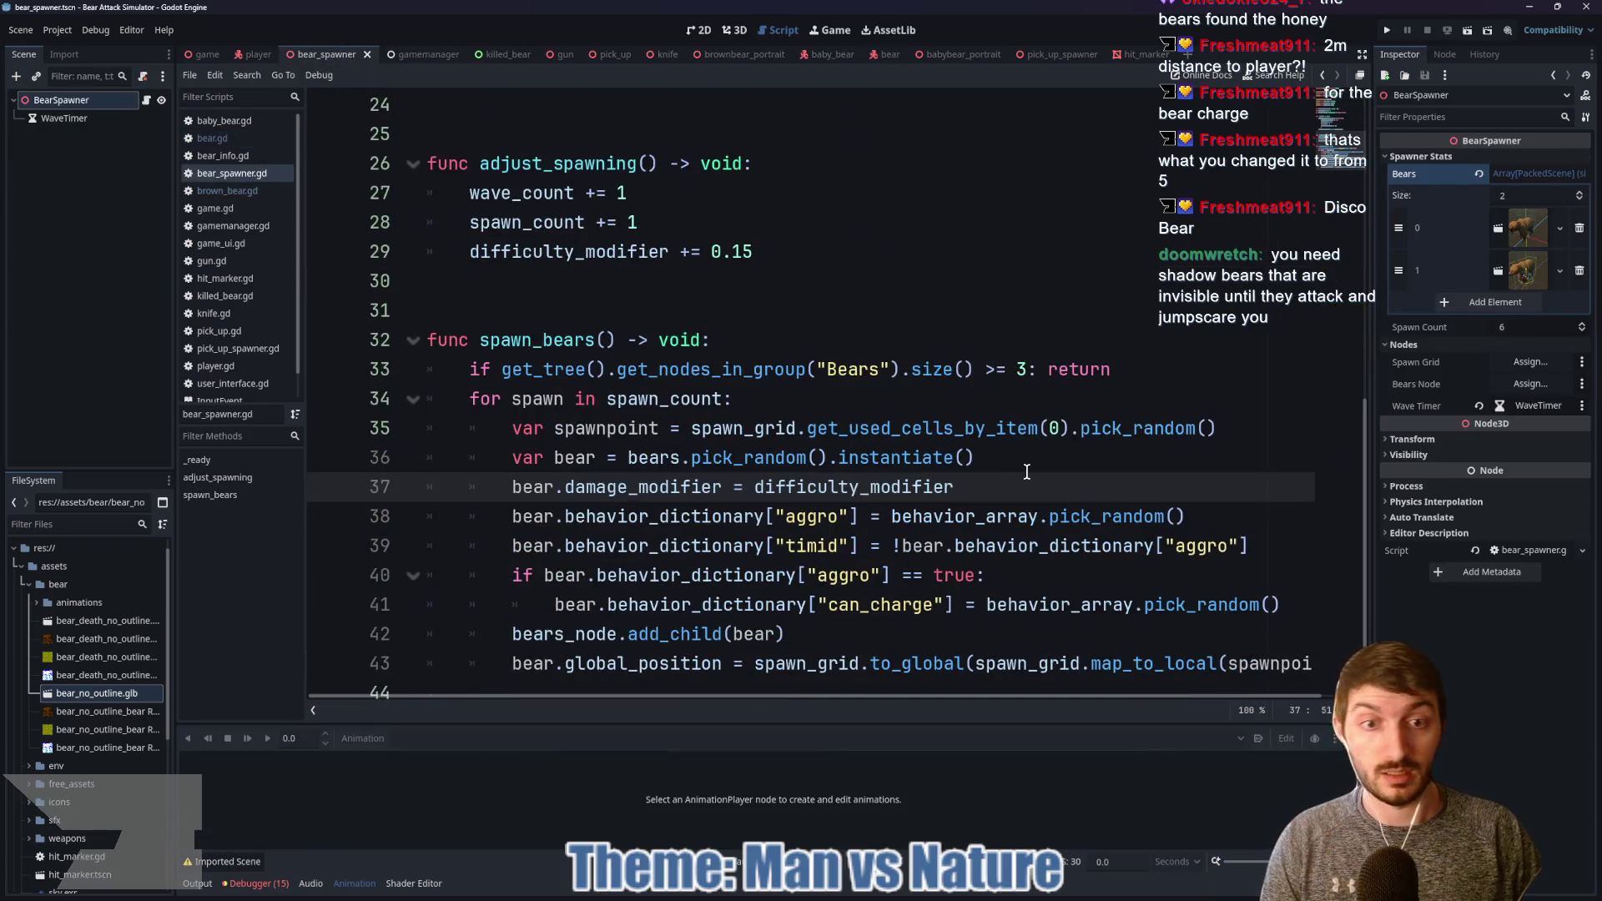
text(])
key(Return)
click(993, 475)
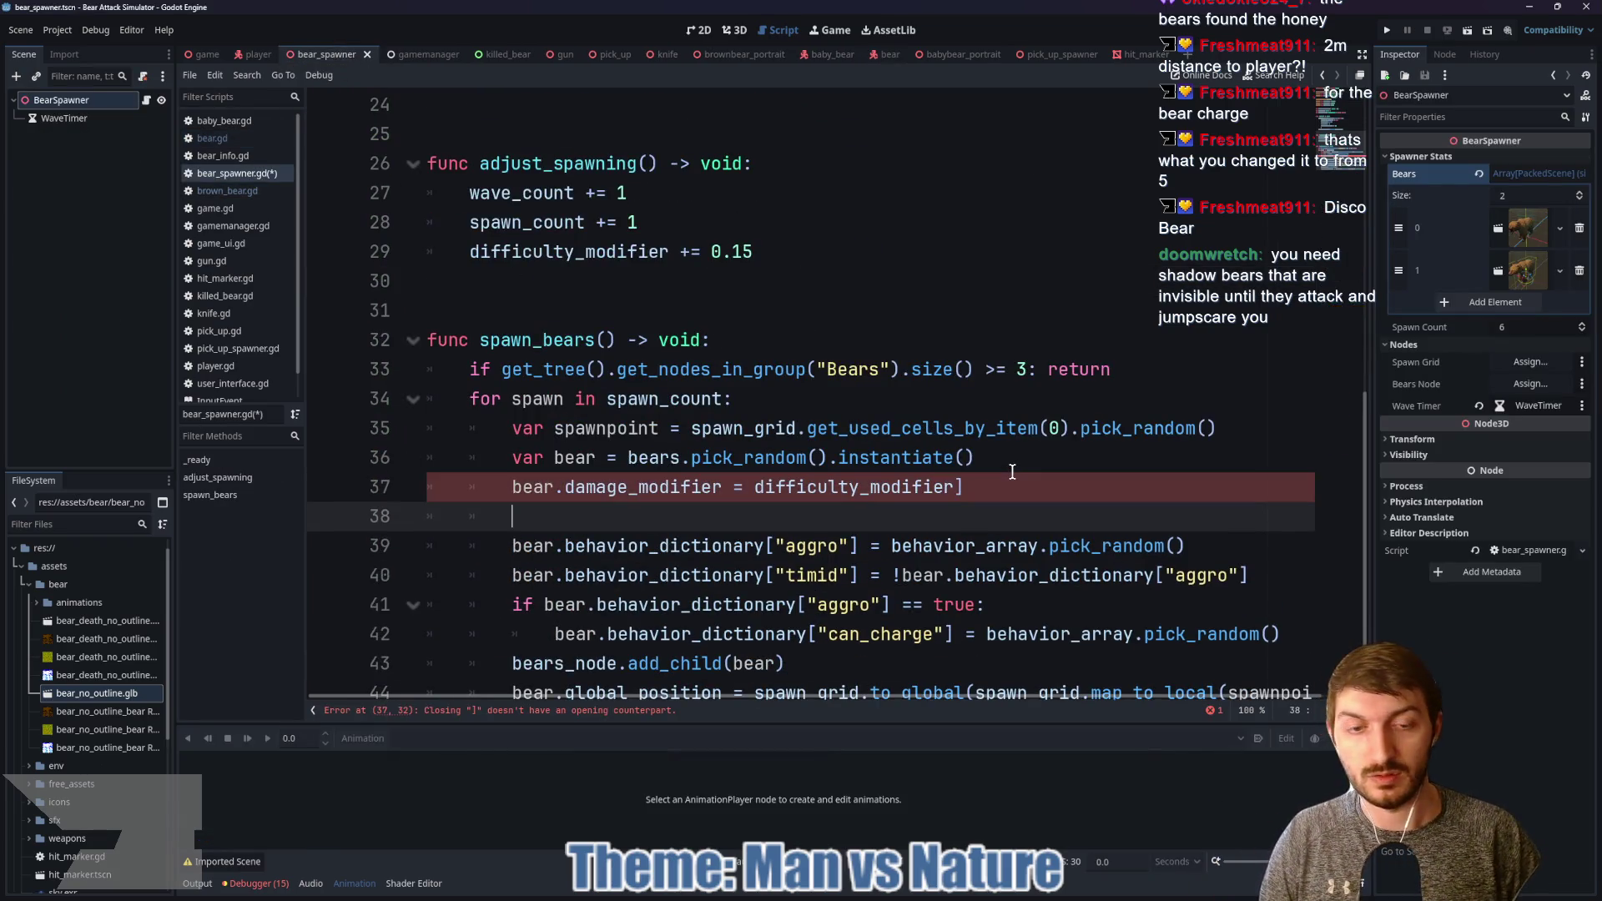
key(BackSpace)
click(587, 508)
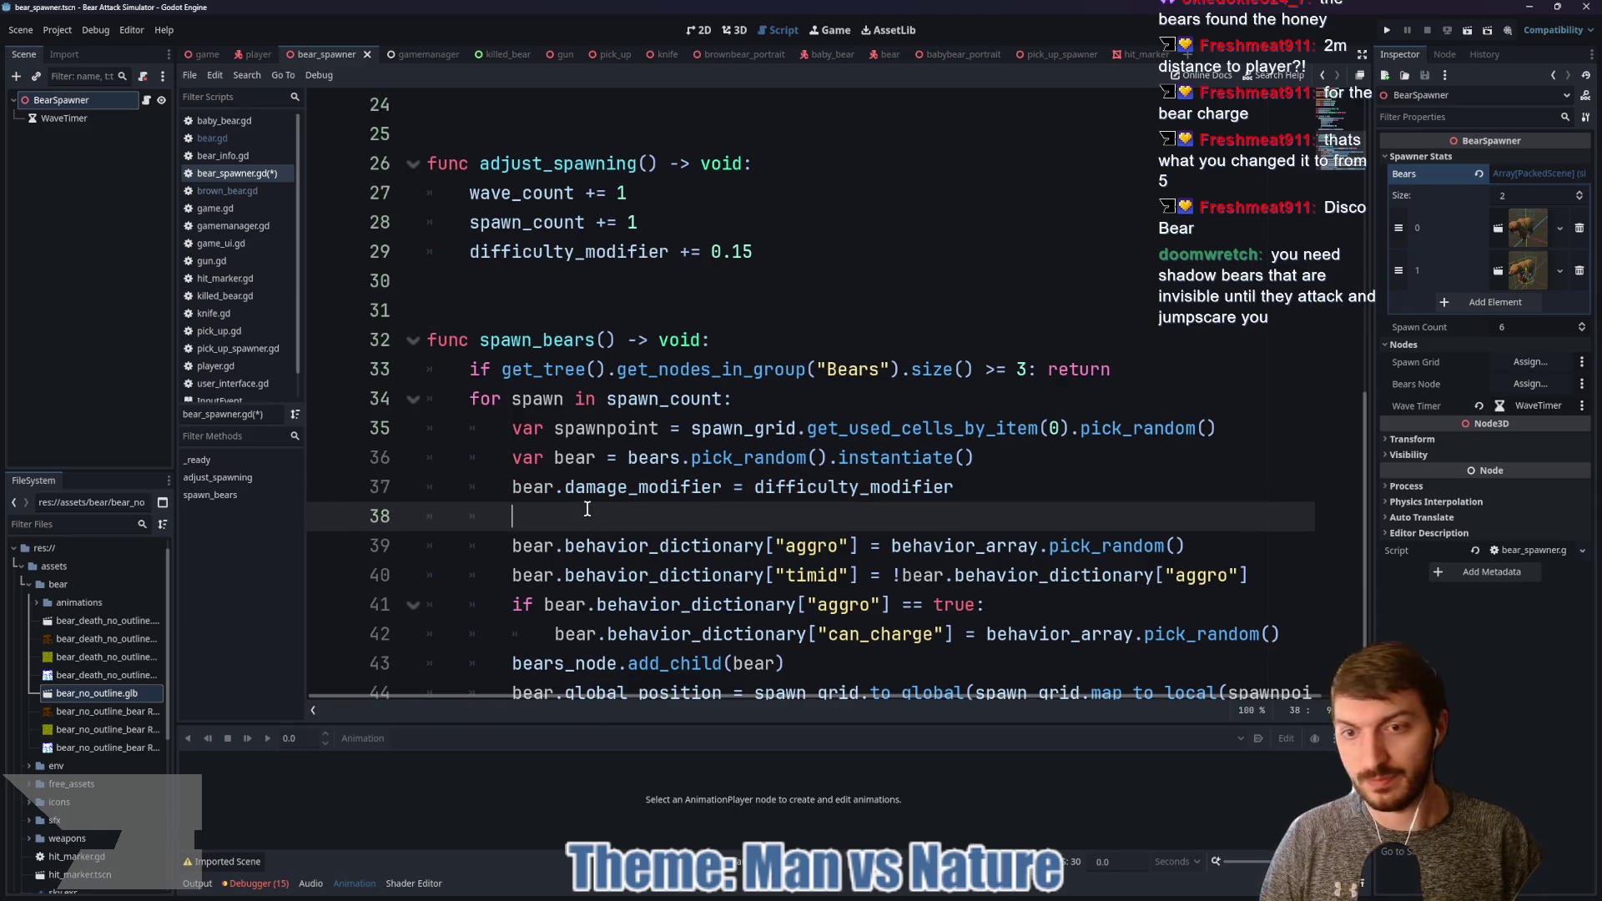
text(bear.health)
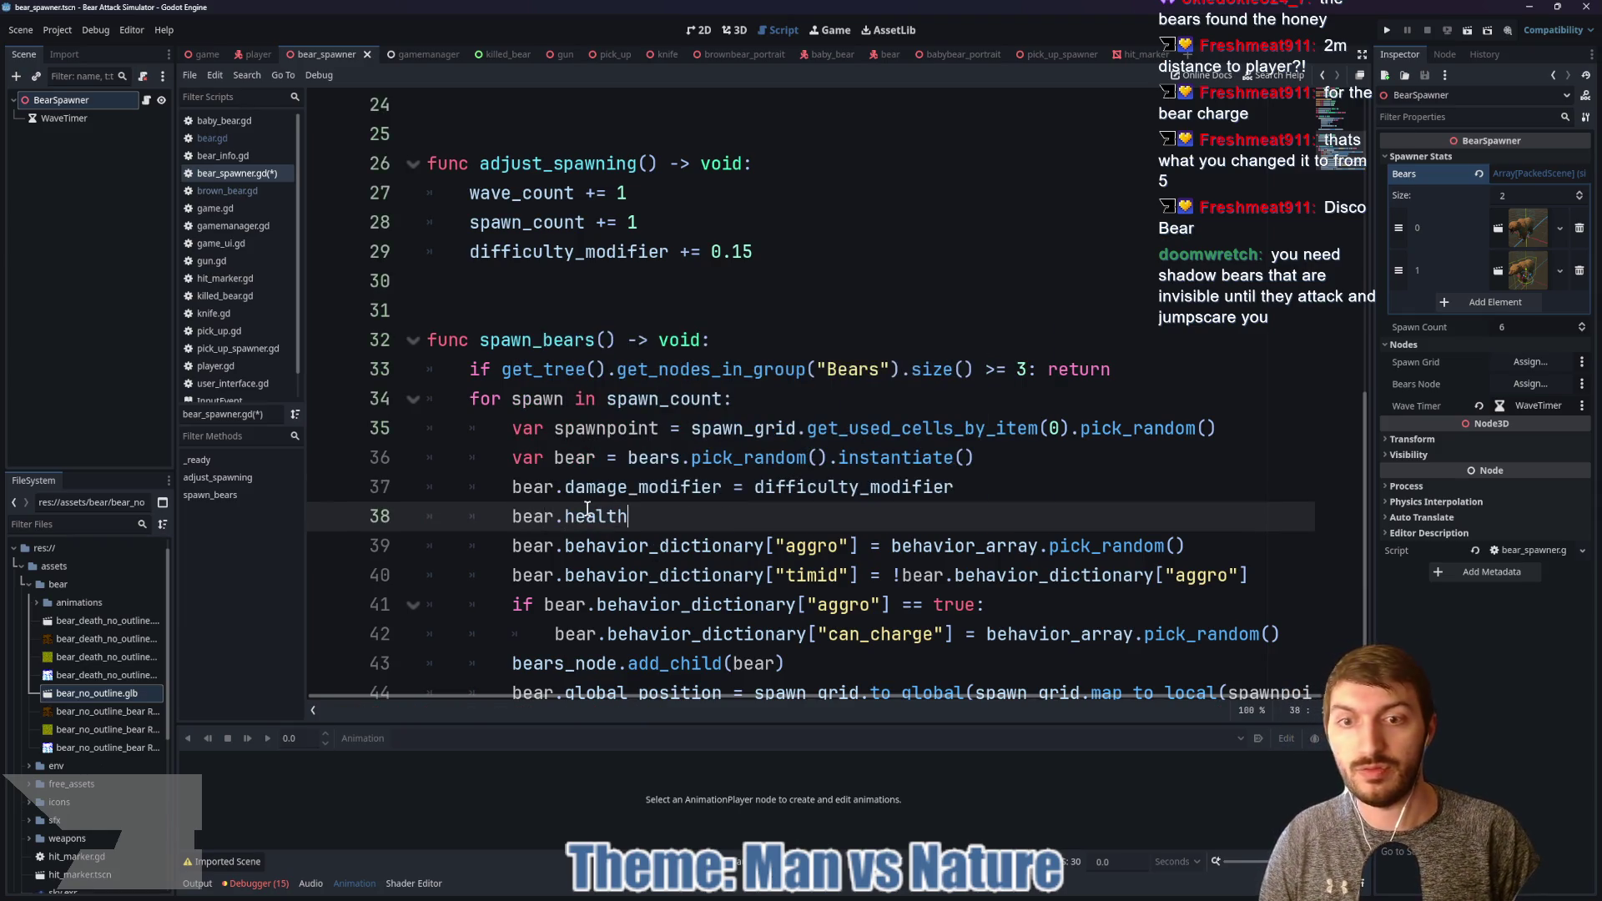
text(_modifier = diff)
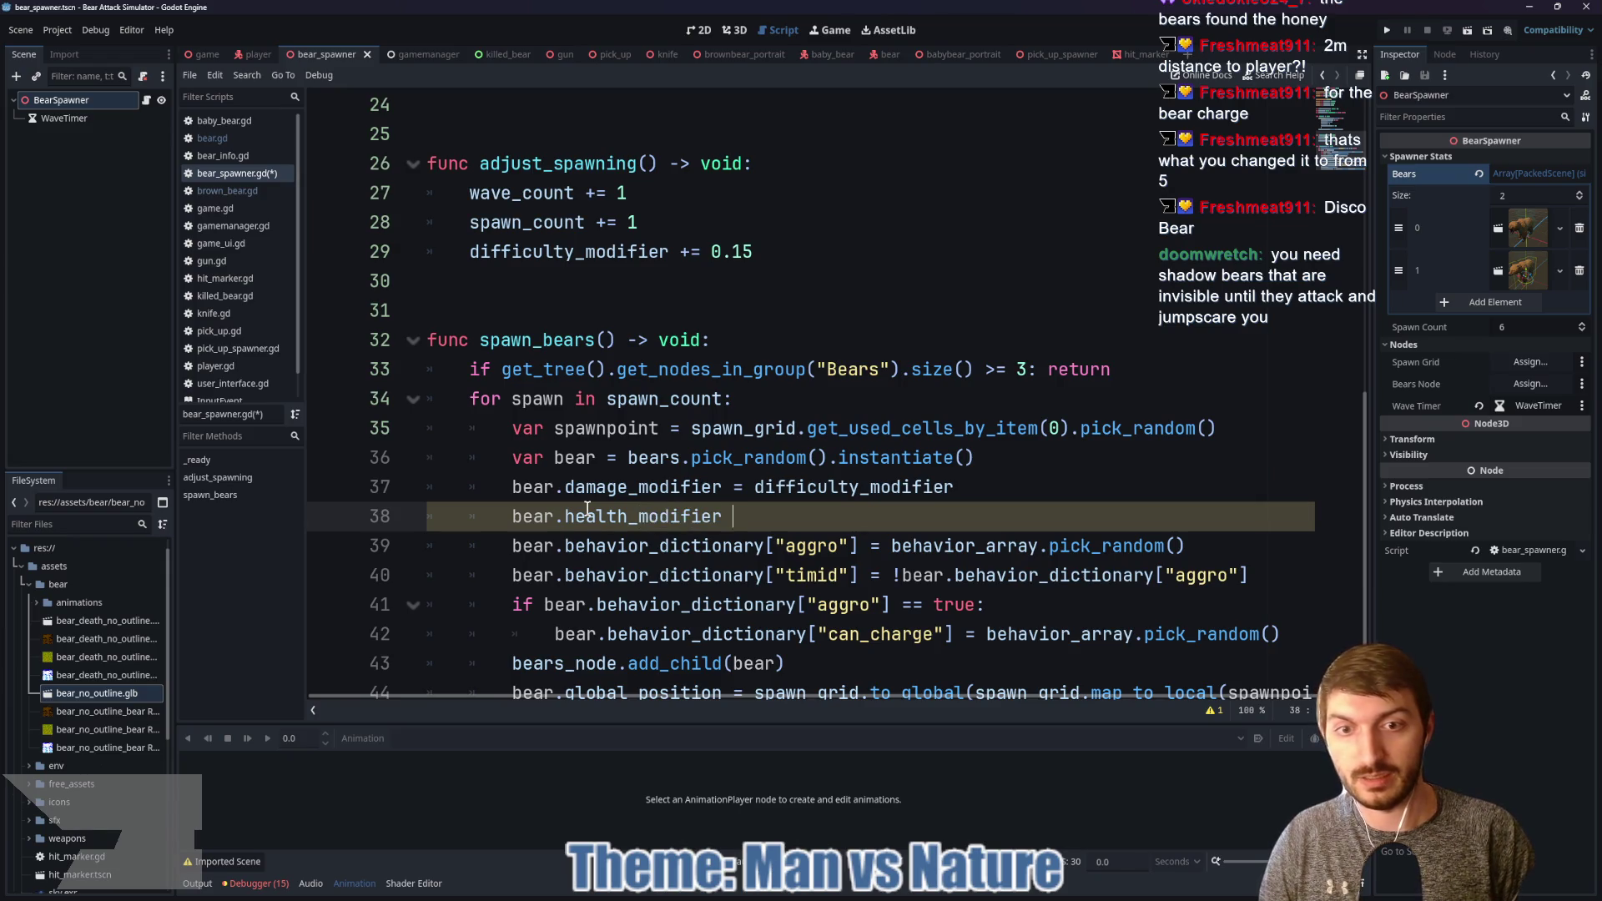
key(Return)
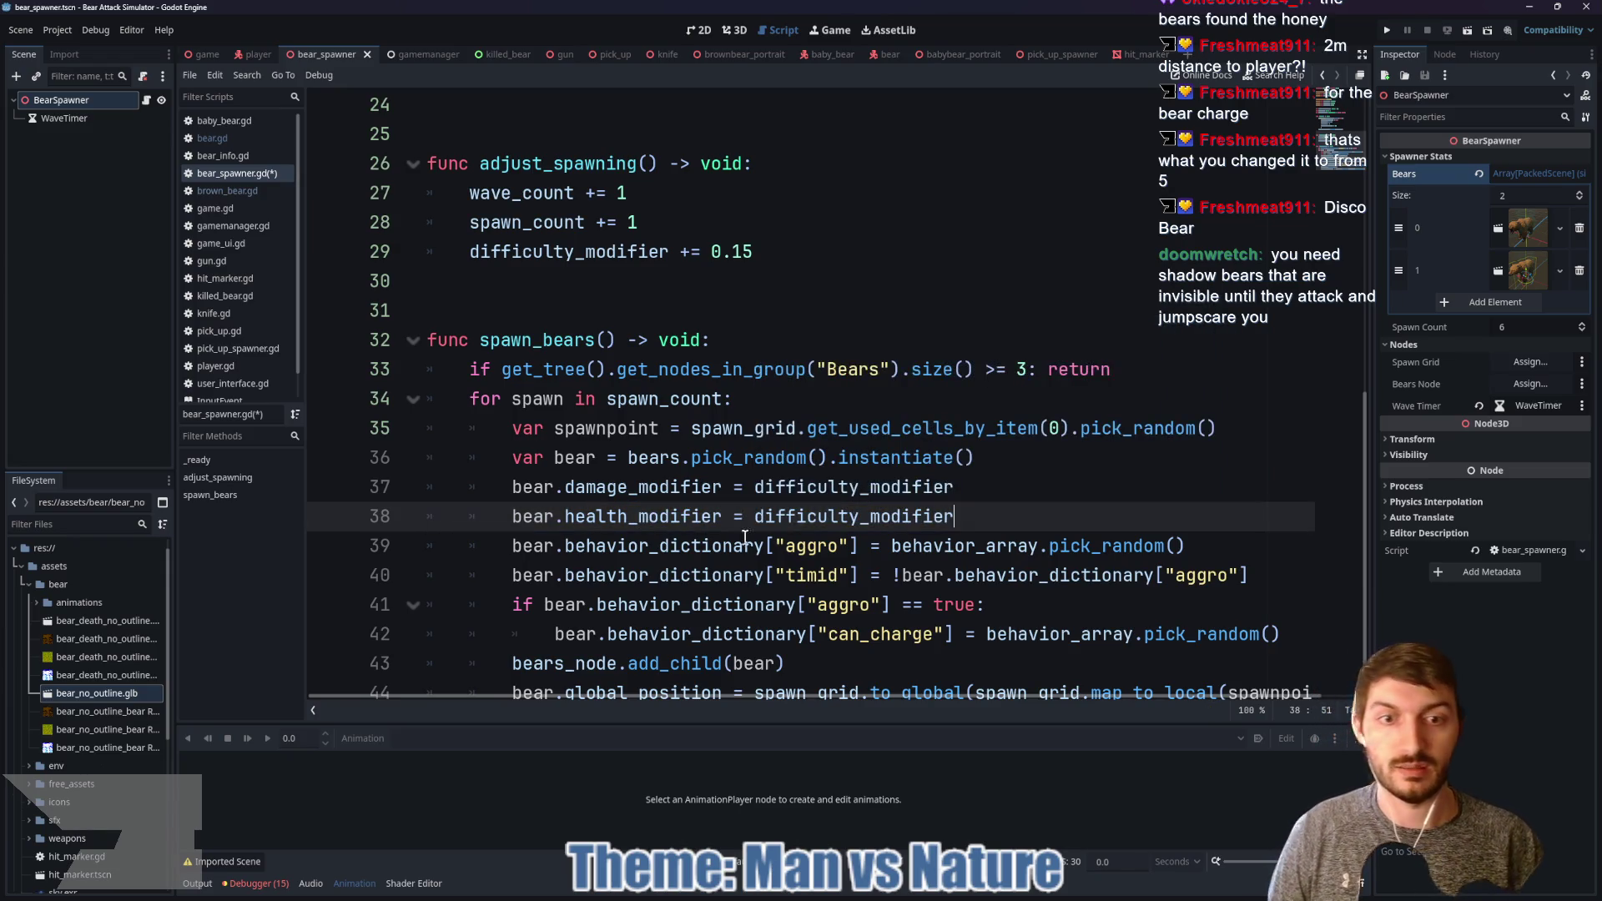
key(ctrl+s)
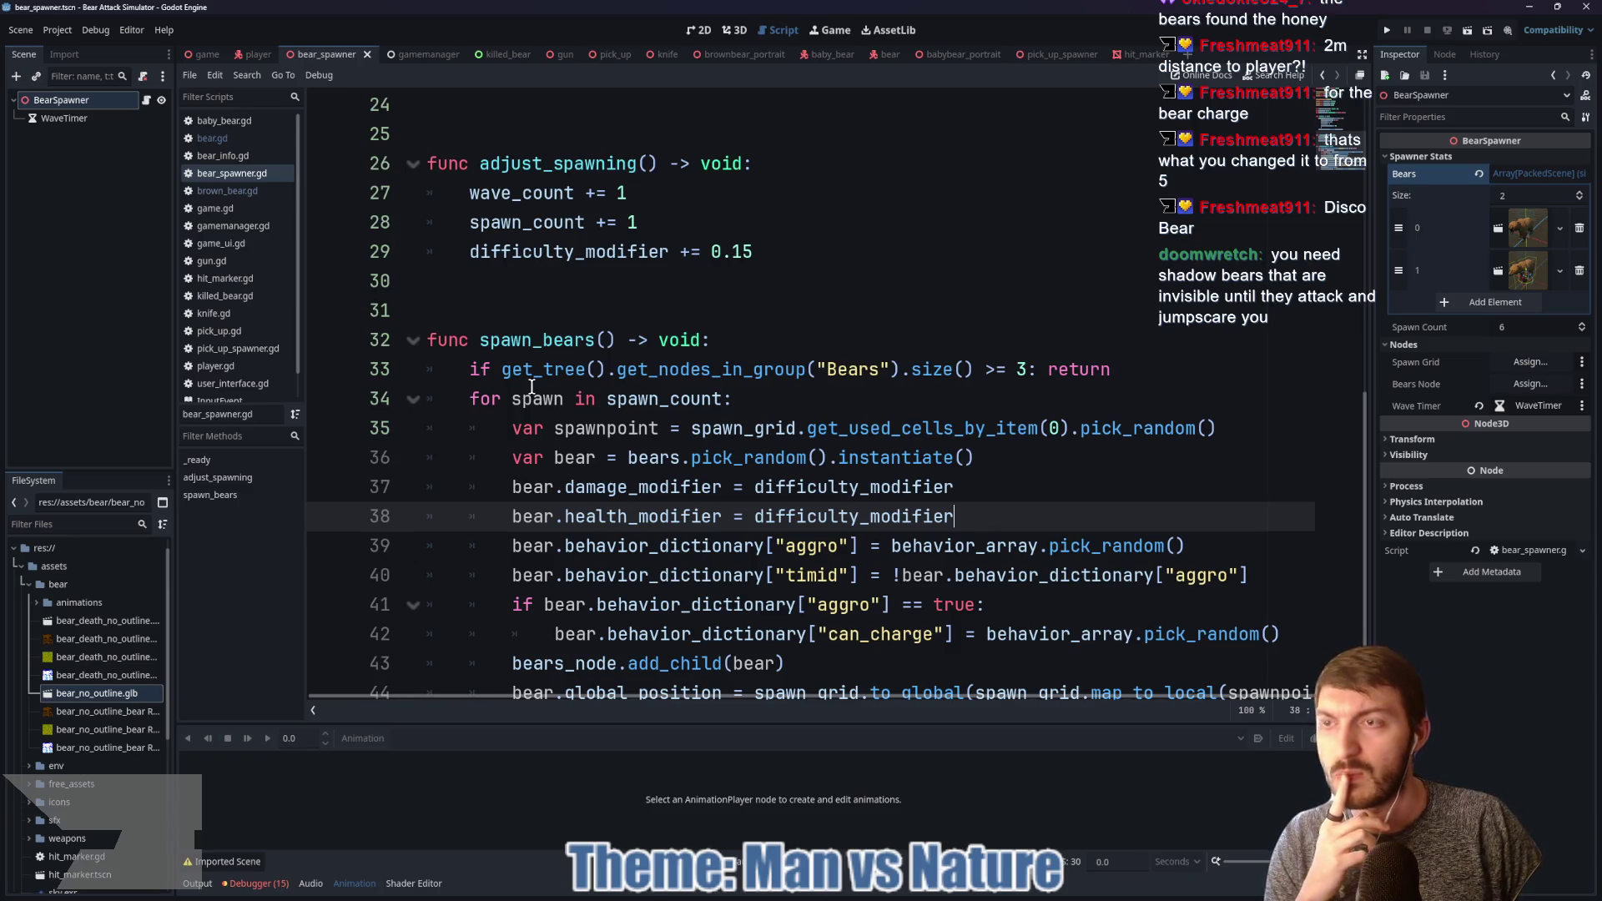
click(83, 118)
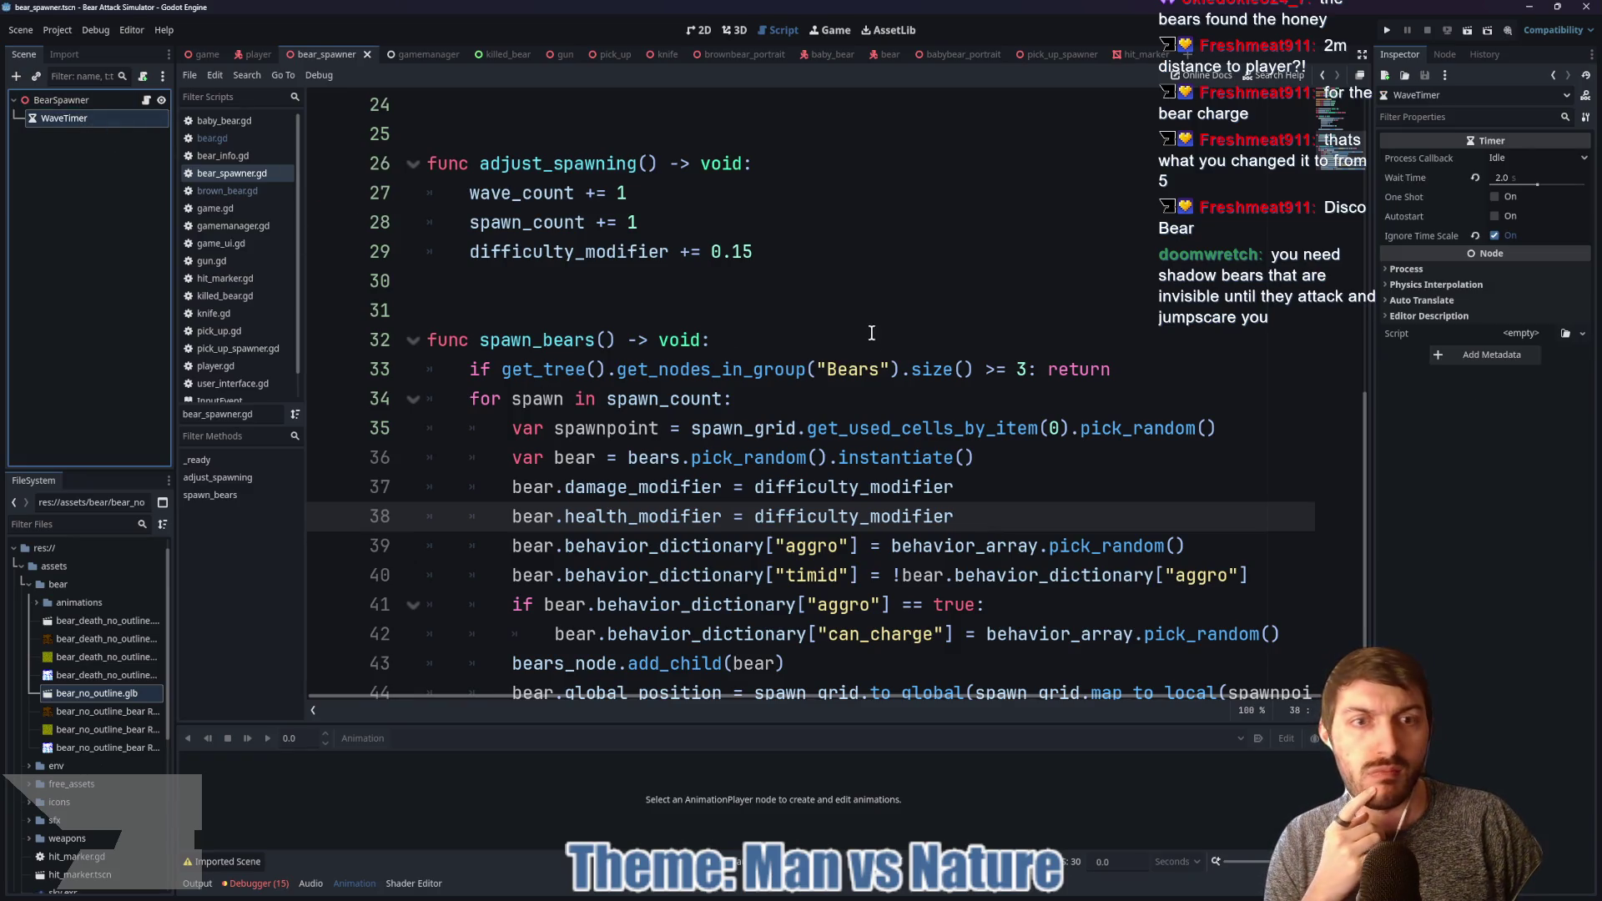
Step: Set the BearSpawner node's Spawn Count to 10 in the Inspector and save the scene
scroll(877, 361, up, 3)
scroll(880, 367, up, 1)
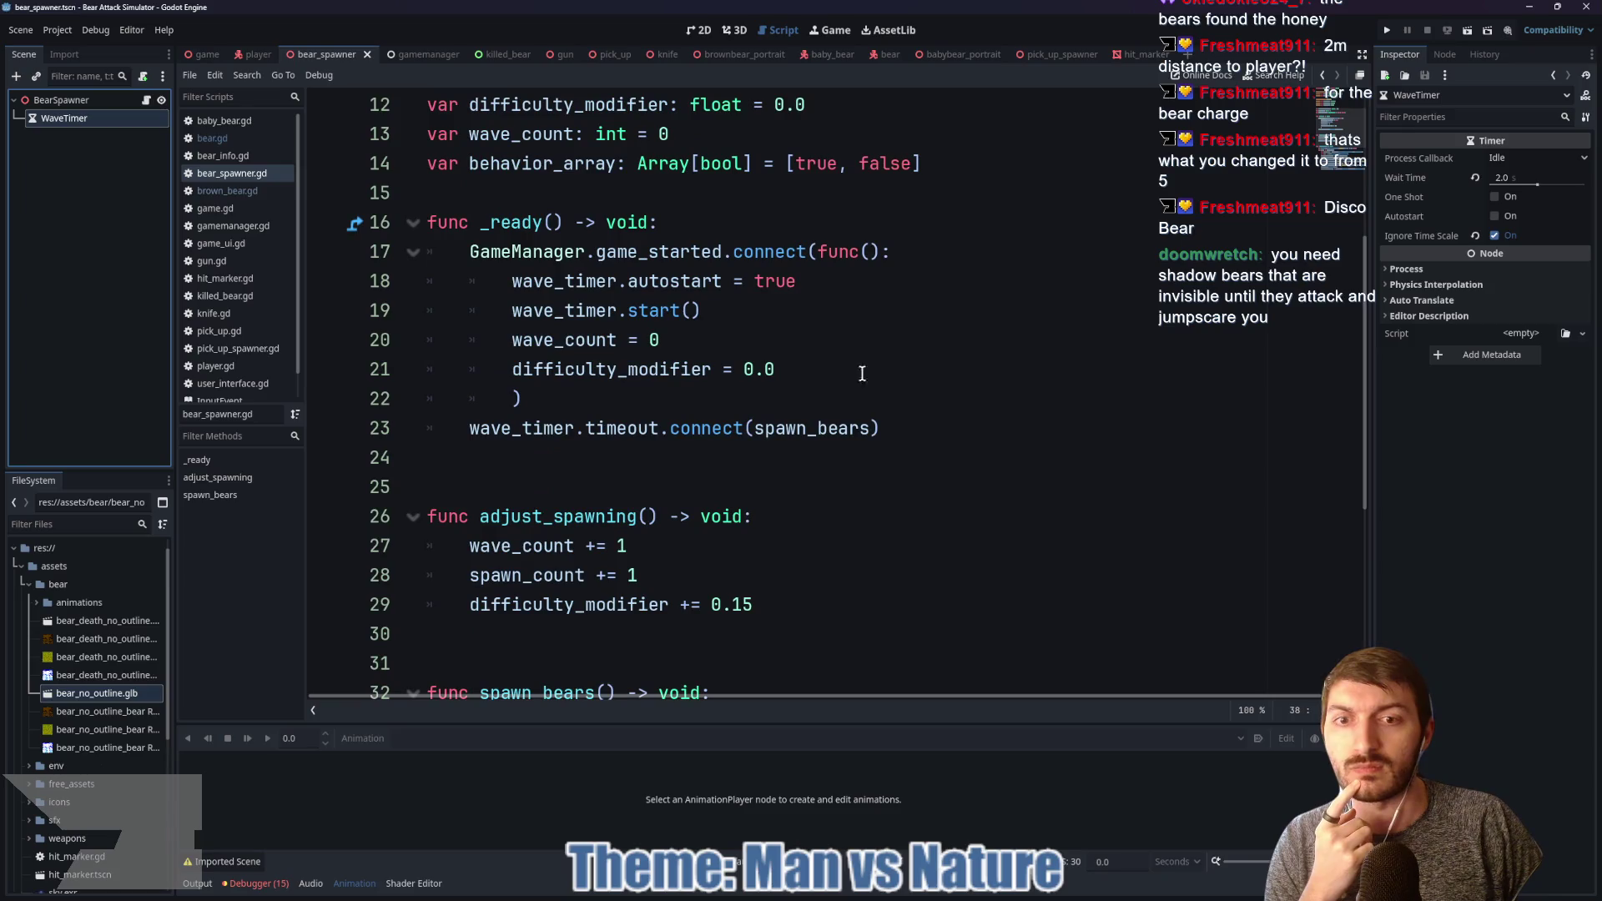
scroll(830, 389, down, 4)
scroll(830, 389, up, 4)
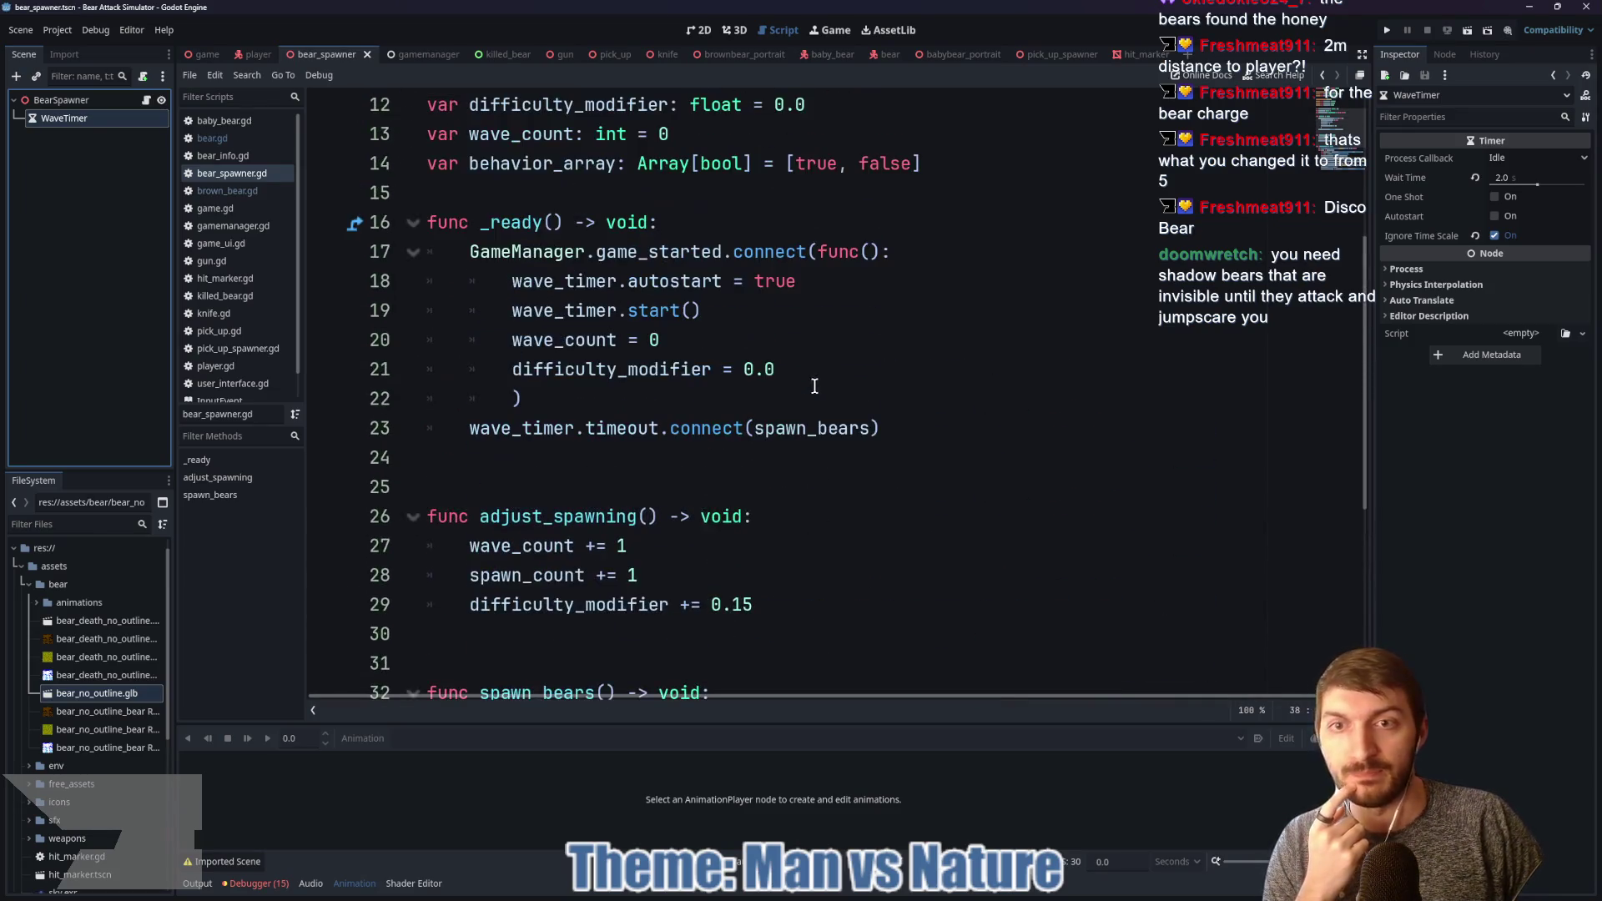
click(61, 100)
click(1535, 173)
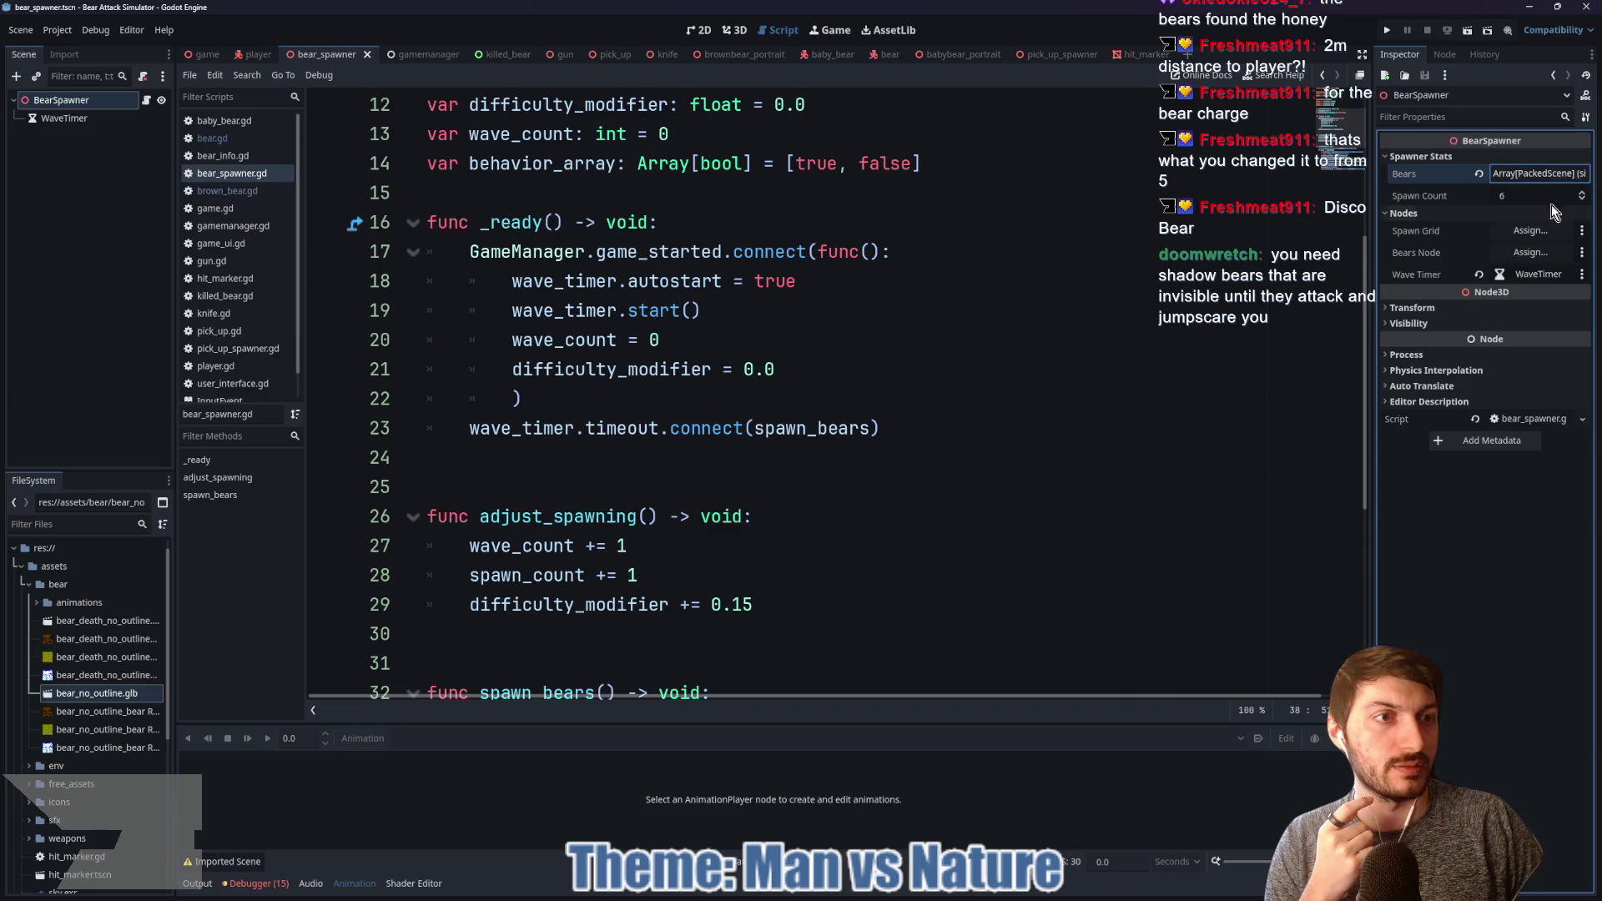
click(1518, 195)
key(Return)
key(ctrl+s)
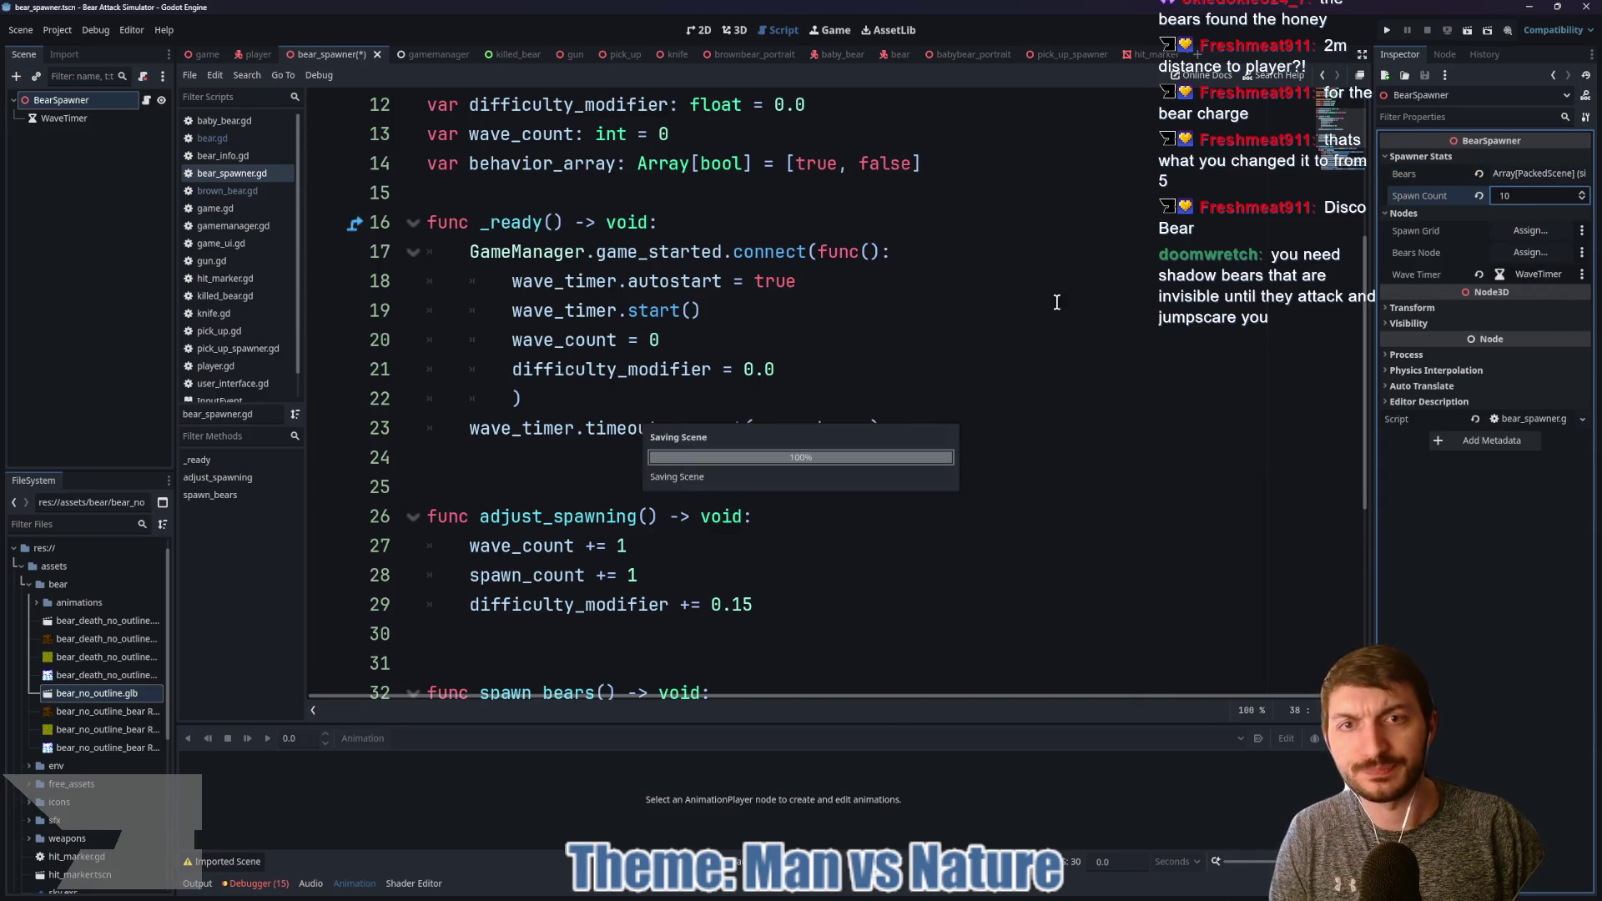
Step: Change the spawn_count default to 8 in bear_spawner.gd, match the node's Spawn Count, and save
scroll(918, 287, up, 4)
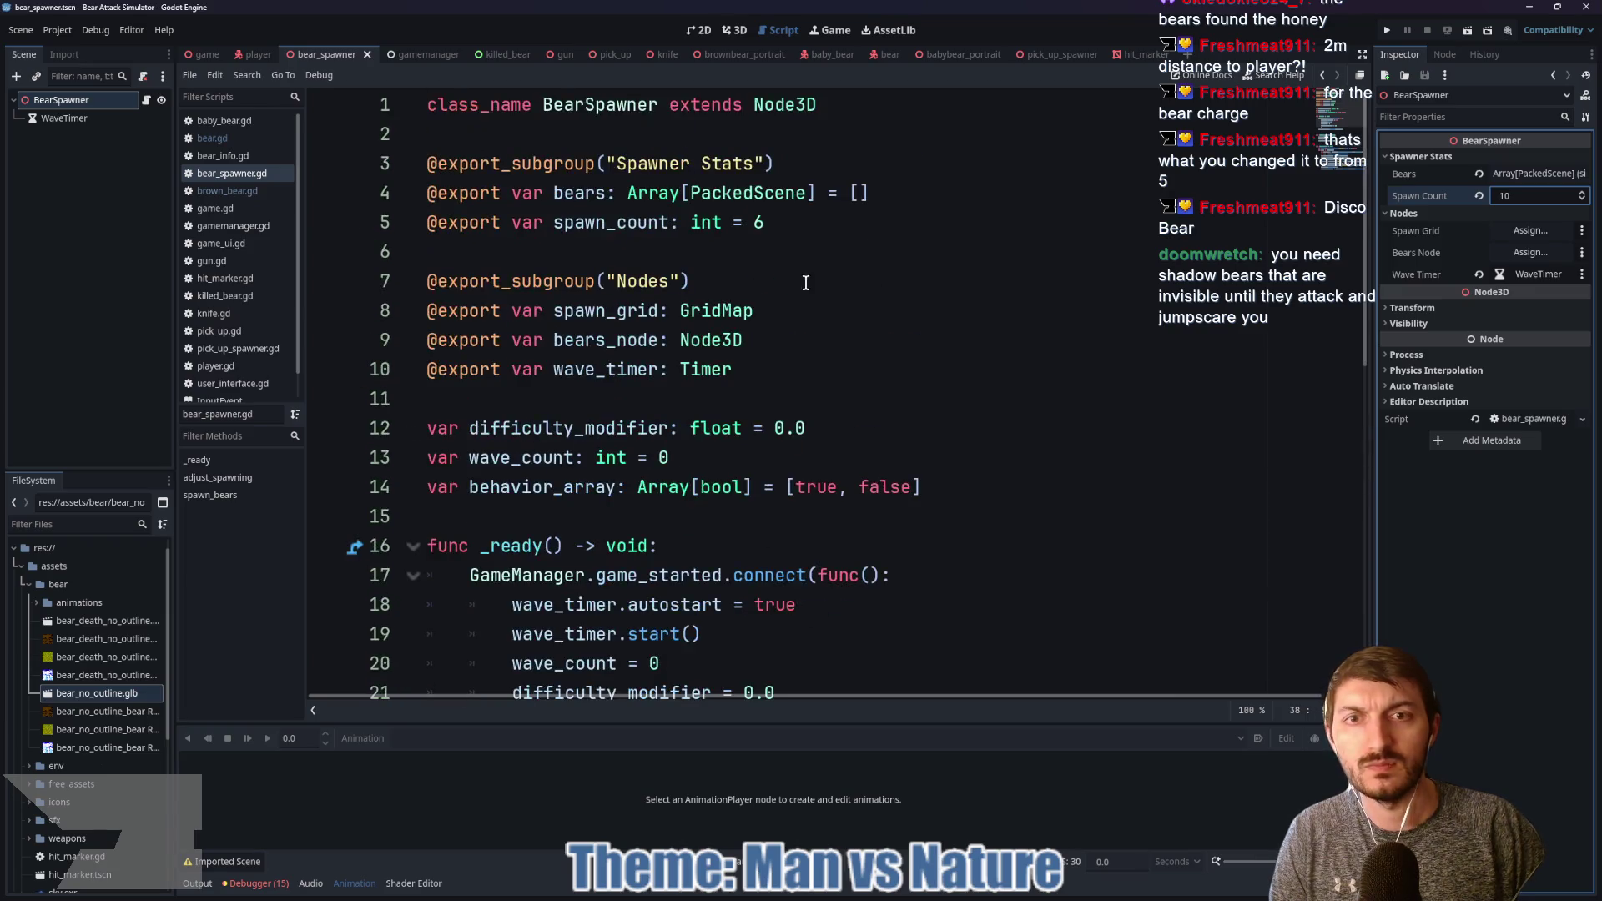
click(757, 222)
key(Delete)
text(8)
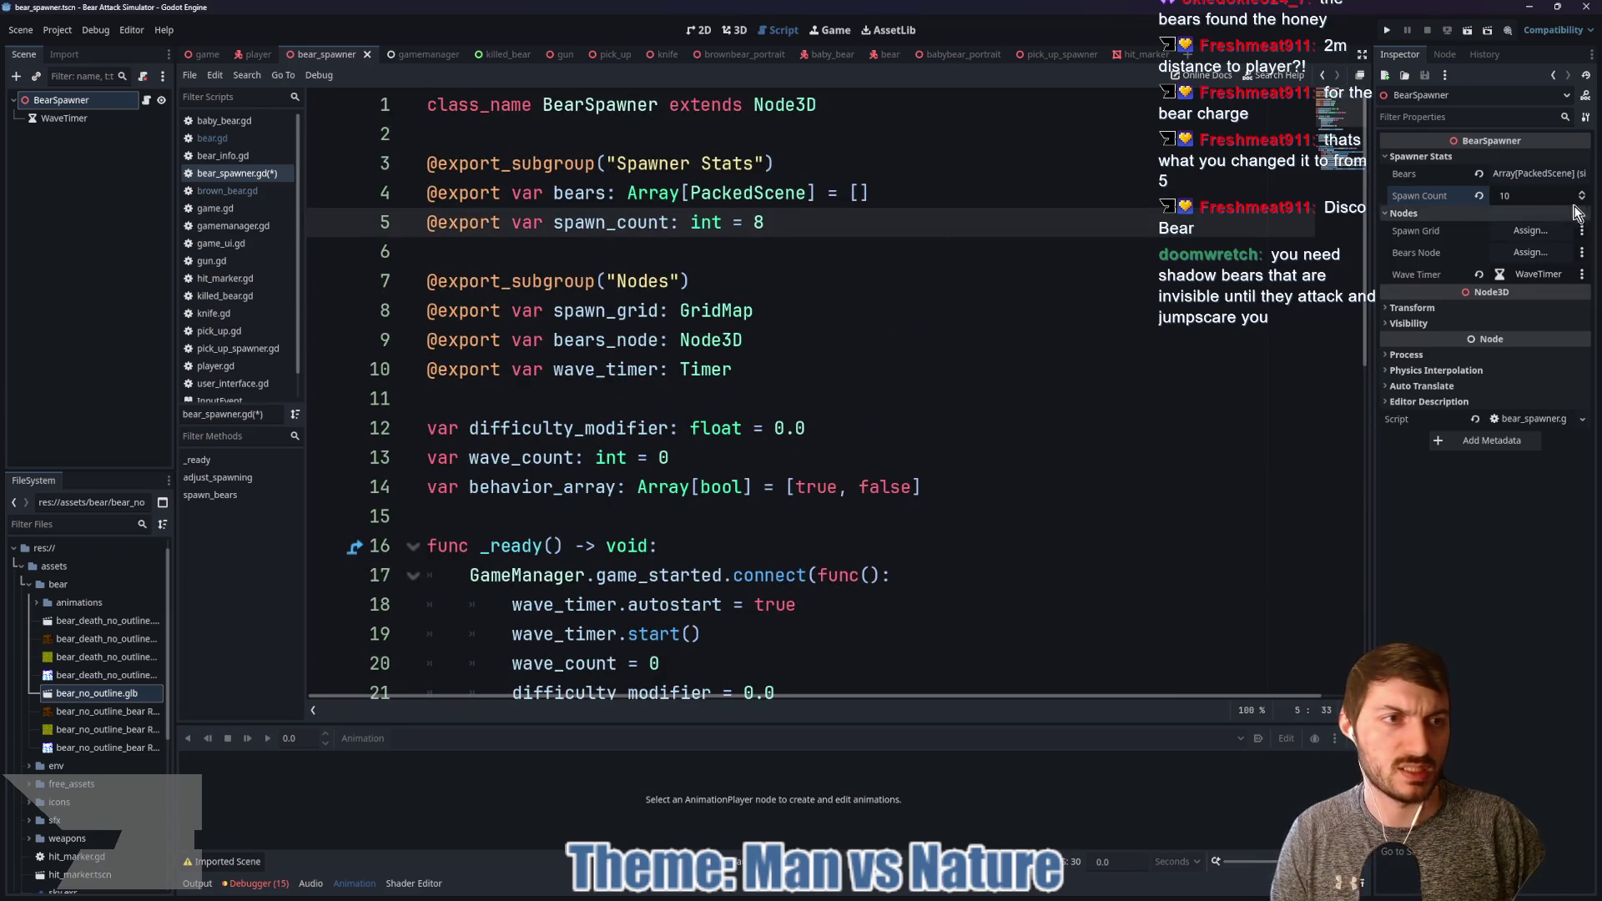
click(1542, 196)
click(820, 231)
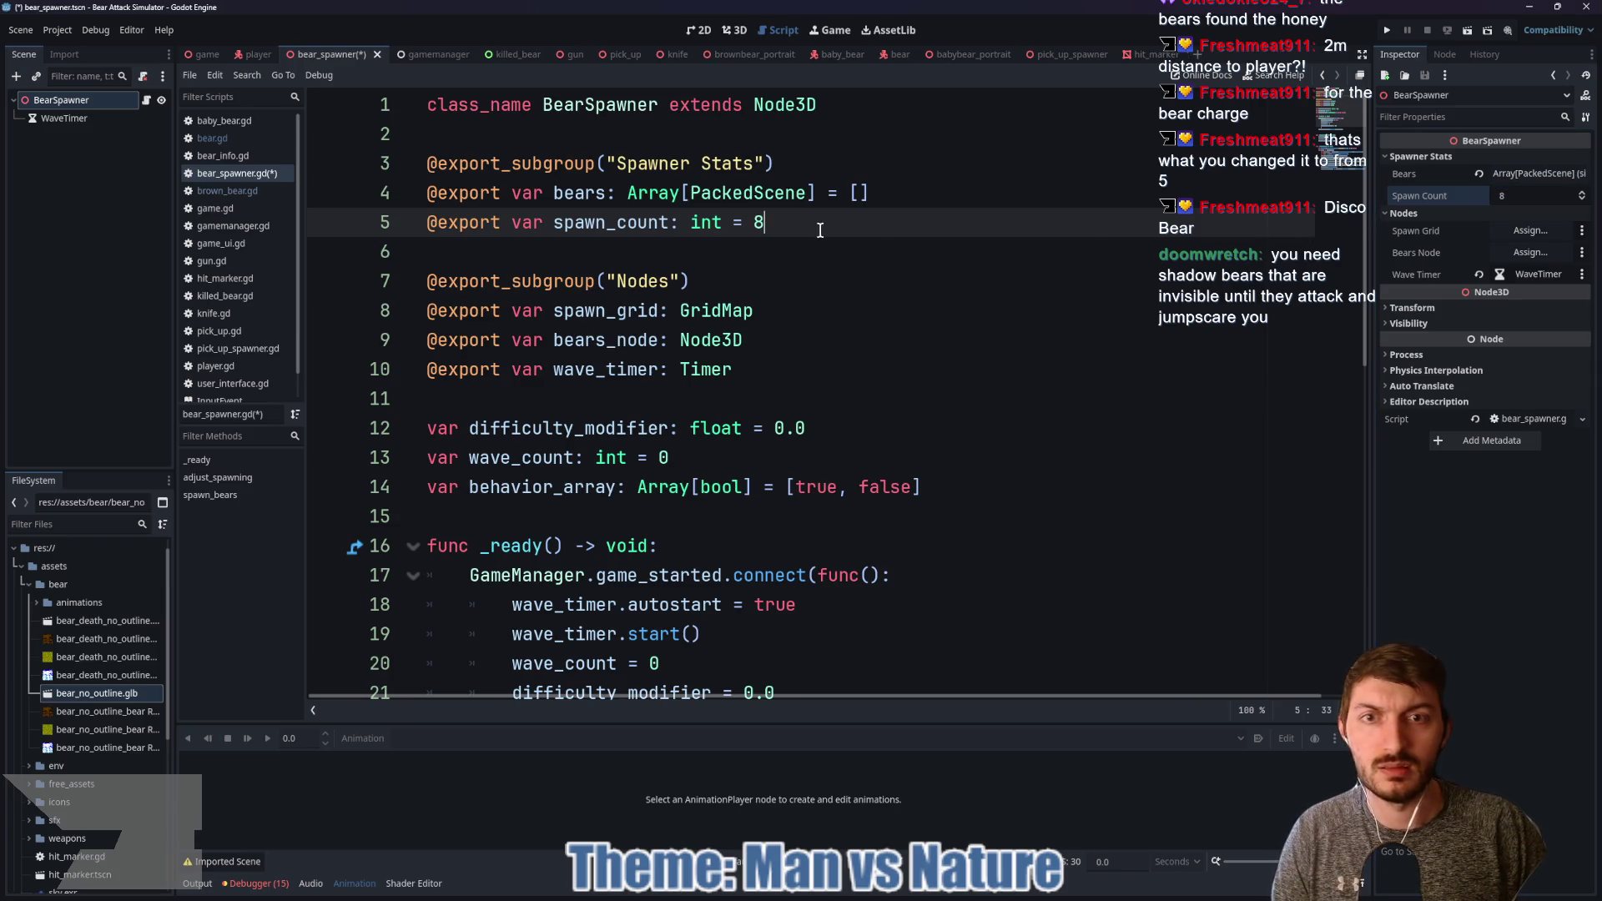
key(ctrl+s)
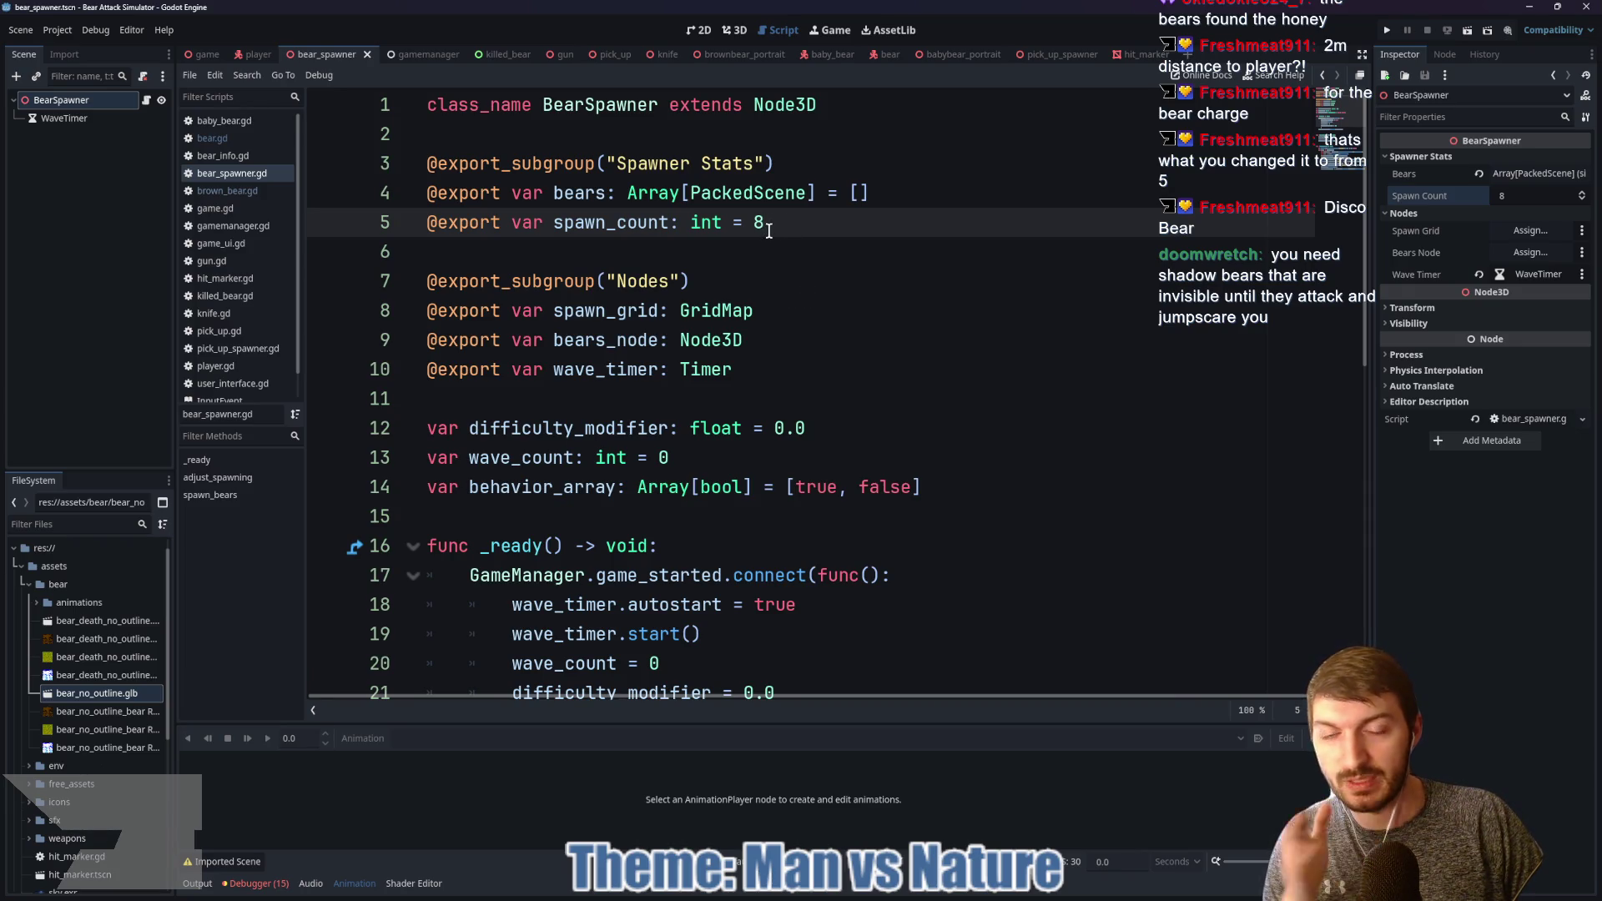
scroll(771, 251, down, 3)
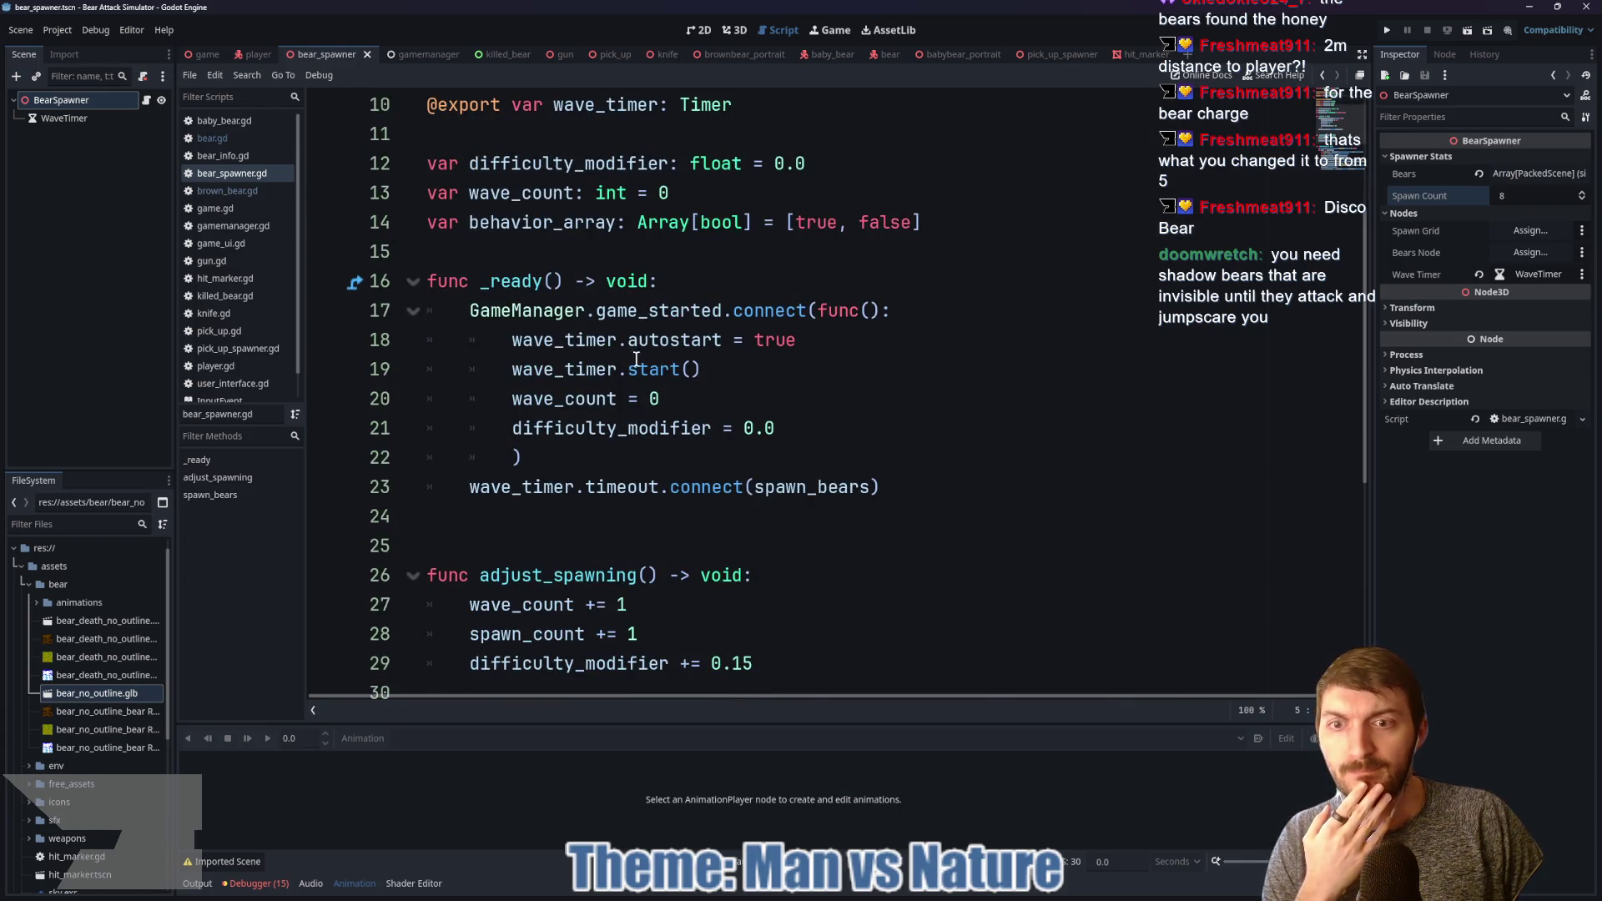
scroll(648, 401, down, 1)
drag(469, 401, 882, 401)
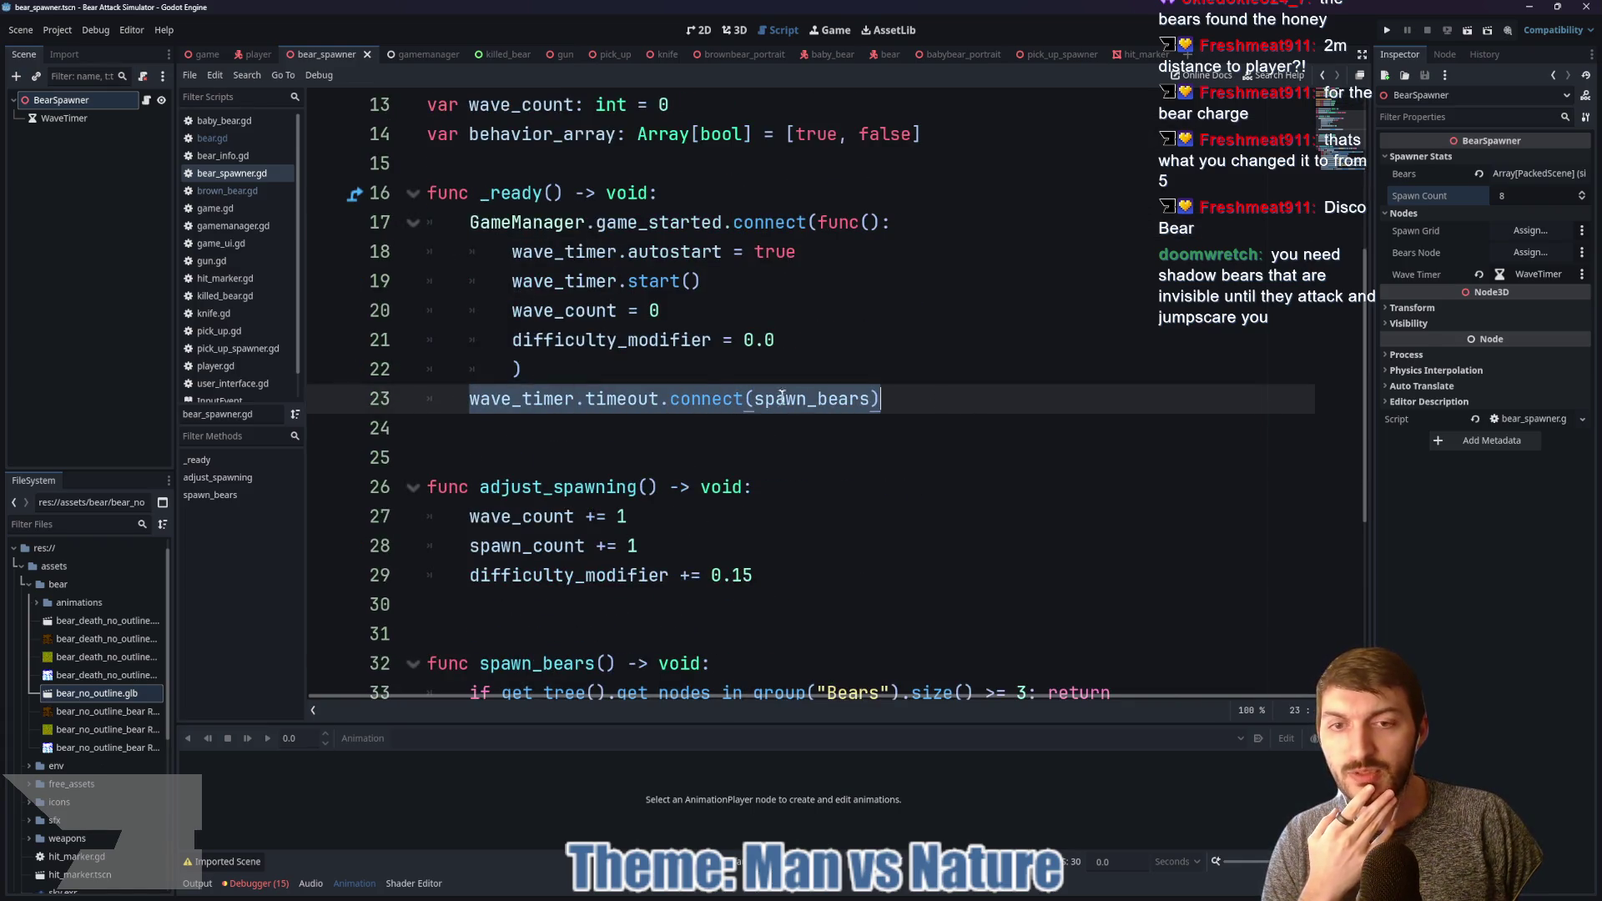
scroll(717, 392, down, 3)
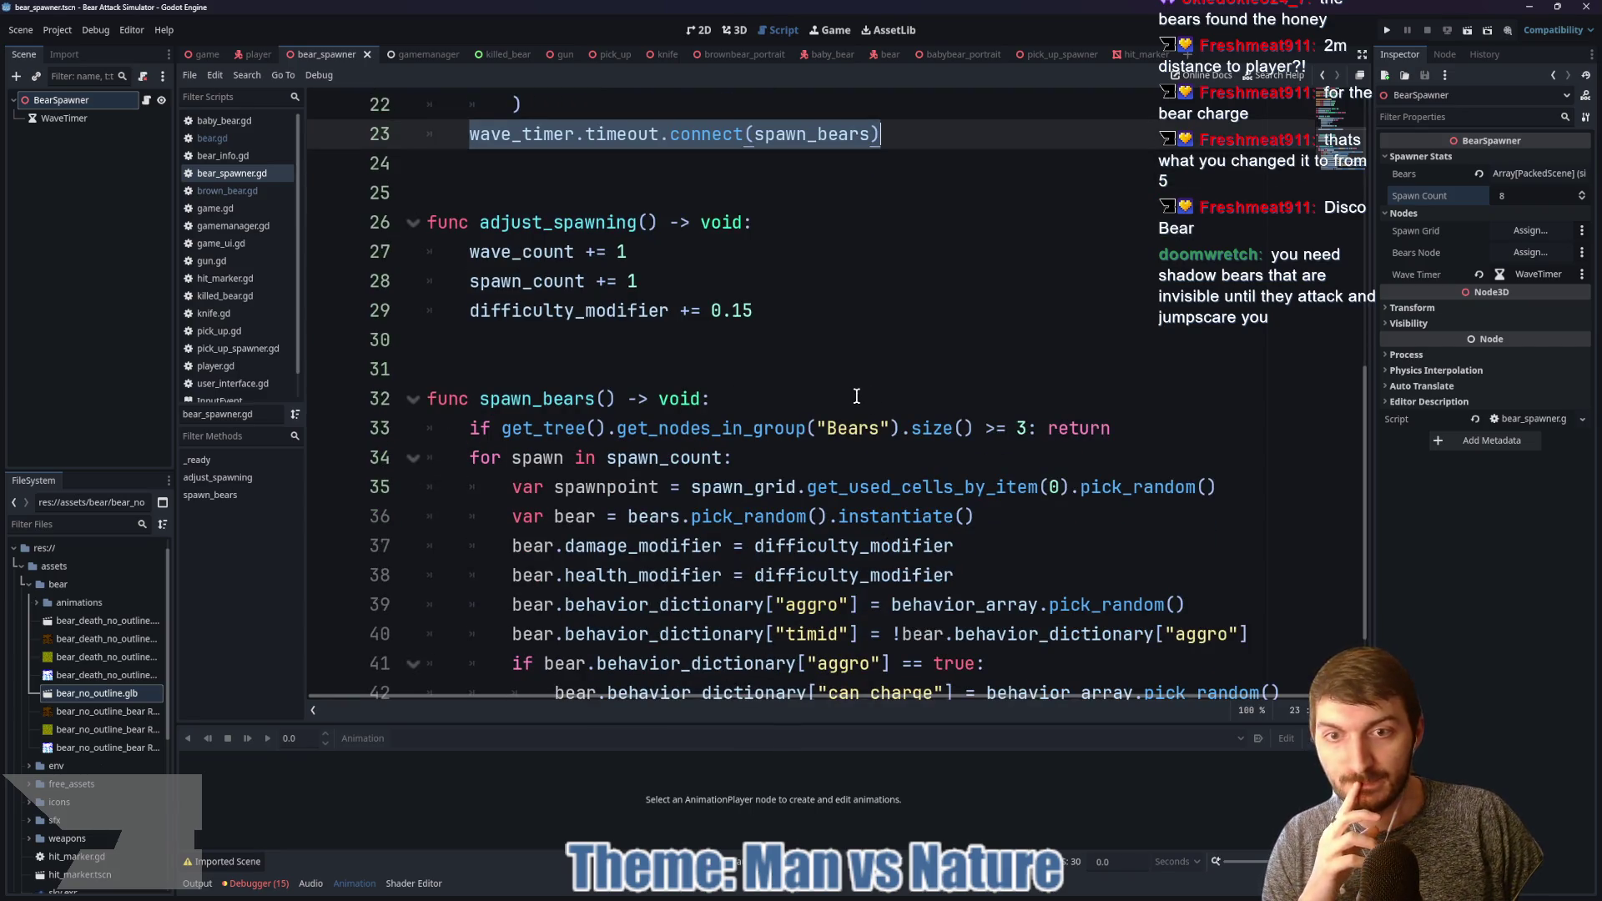
Step: Call adjust_spawning() on a new line after the bear-limit check in spawn_bears and save
click(1134, 428)
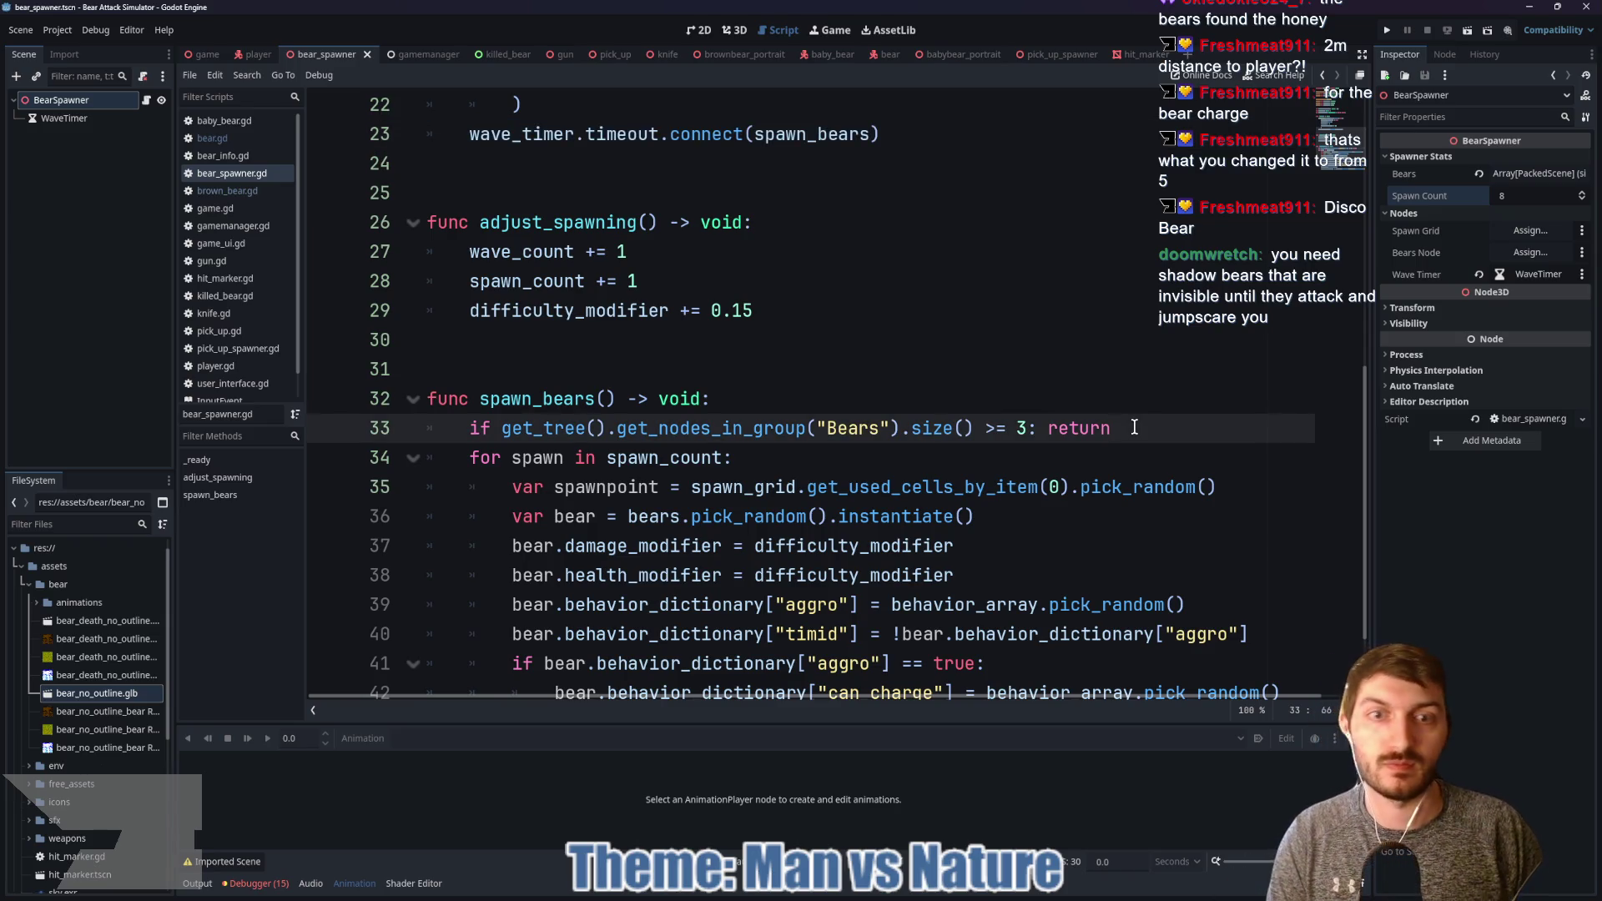
key(Return)
text(adjust)
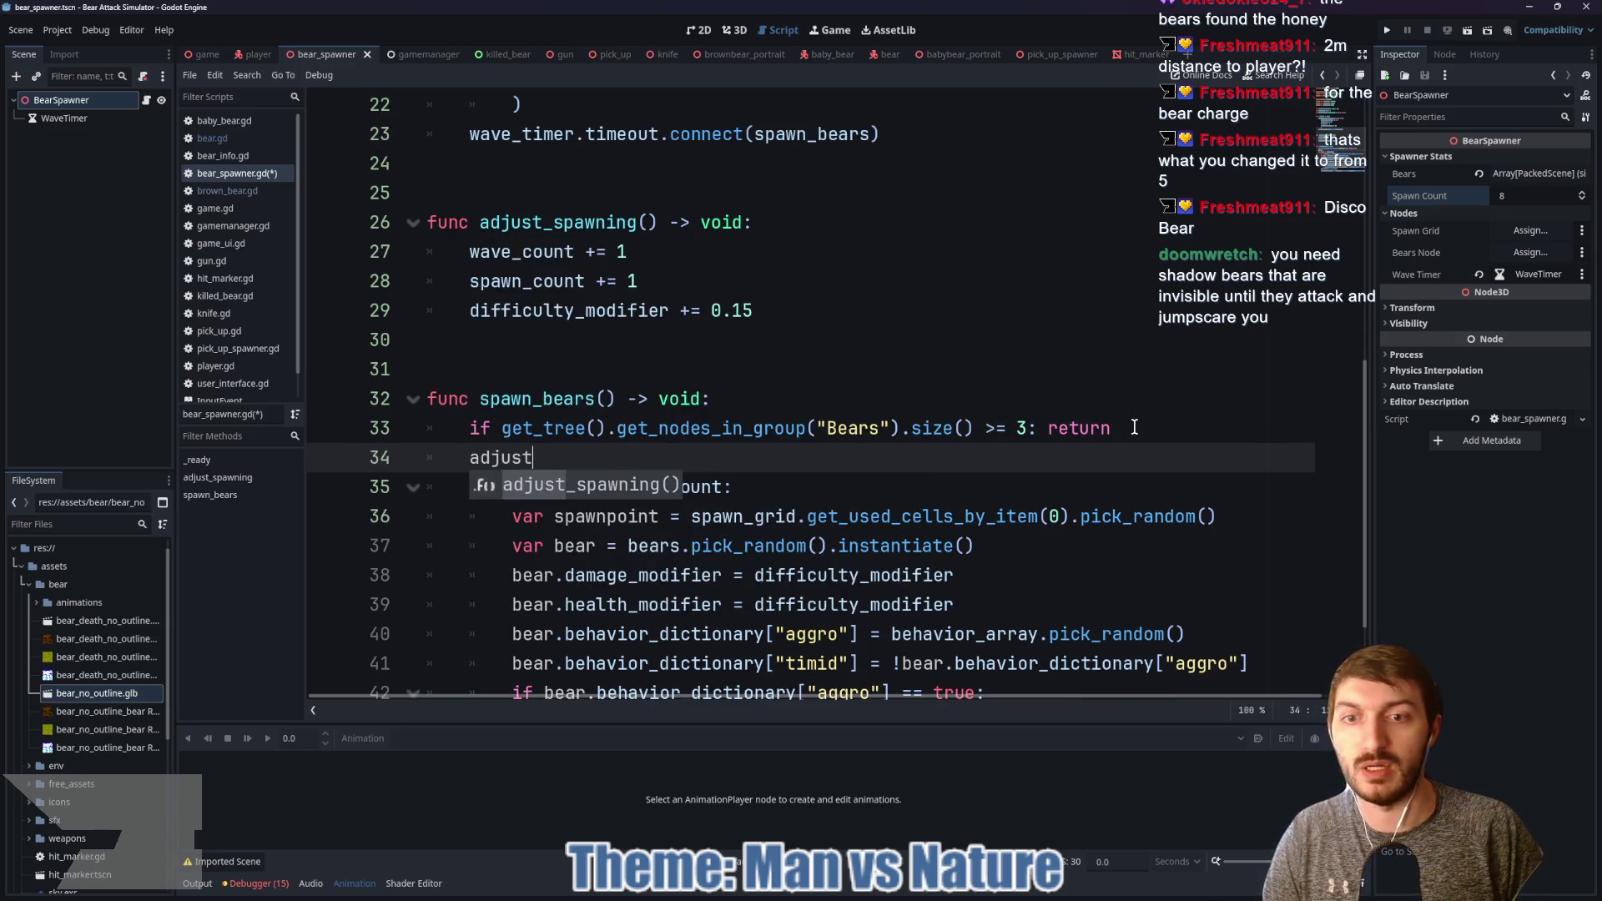
key(Return)
key(ctrl+s)
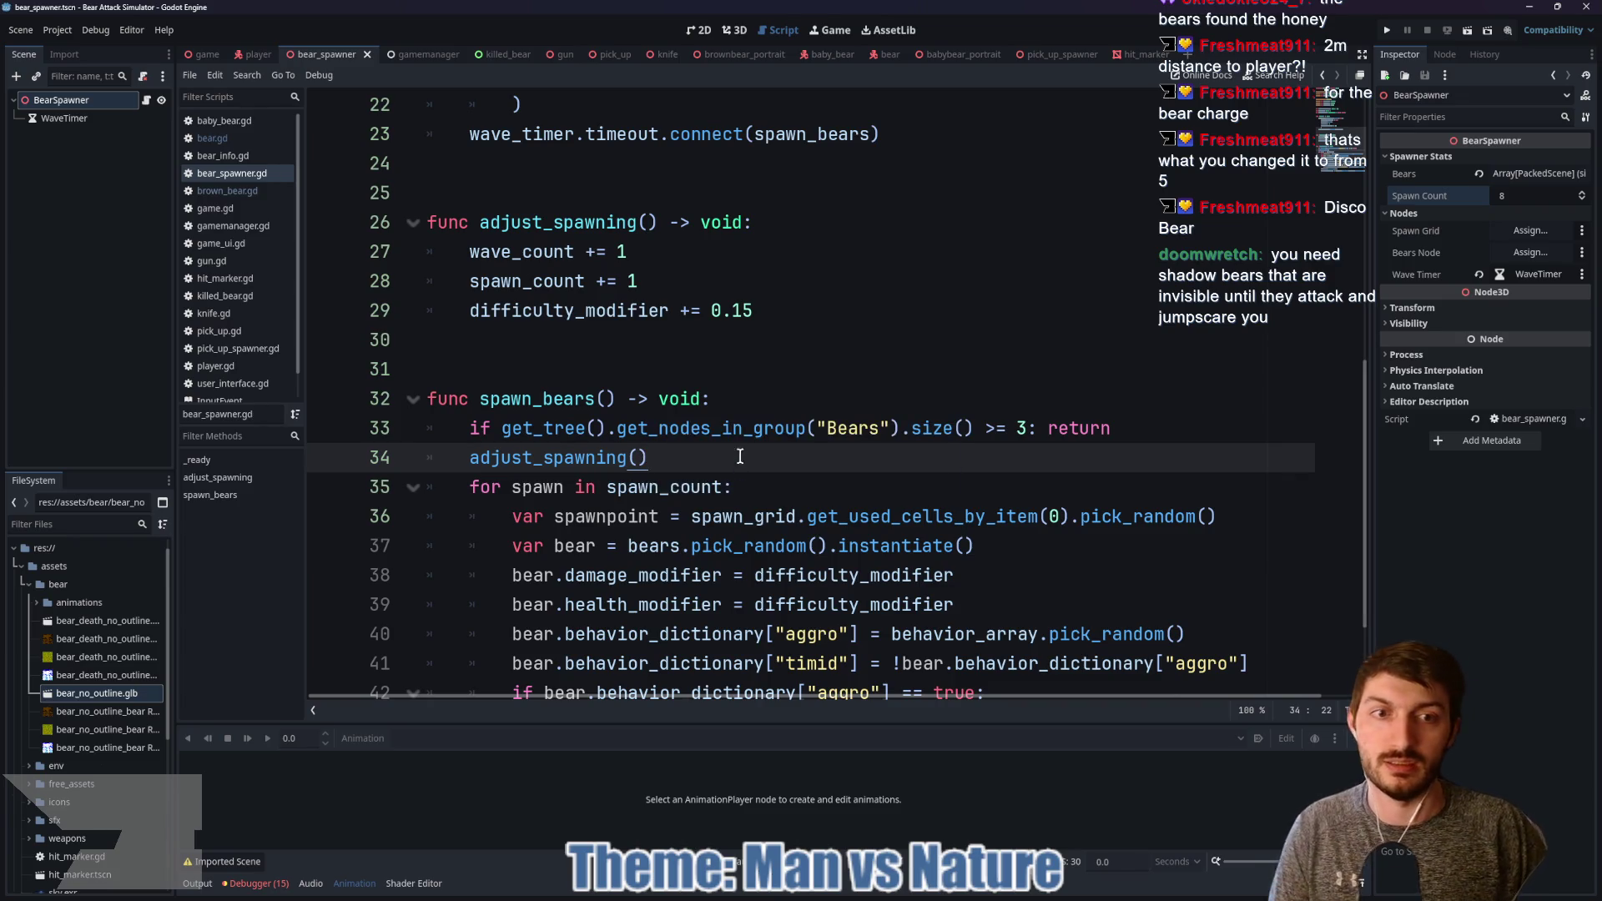
Step: Recheck the new call, then run the project from game.gd with F5
drag(1204, 427, 476, 432)
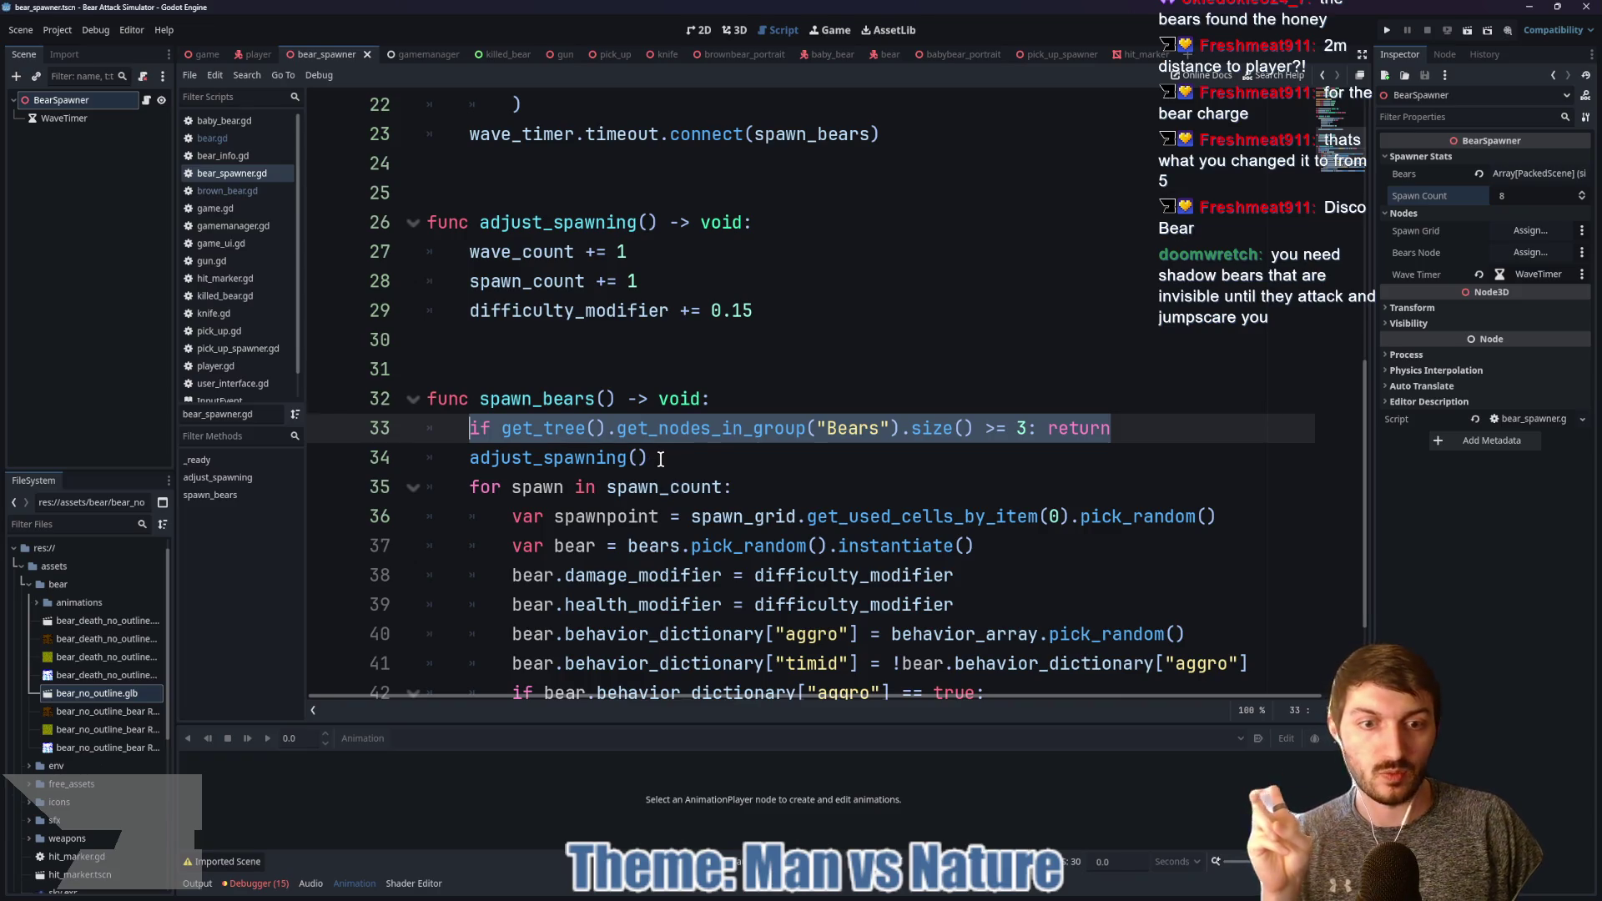
click(705, 456)
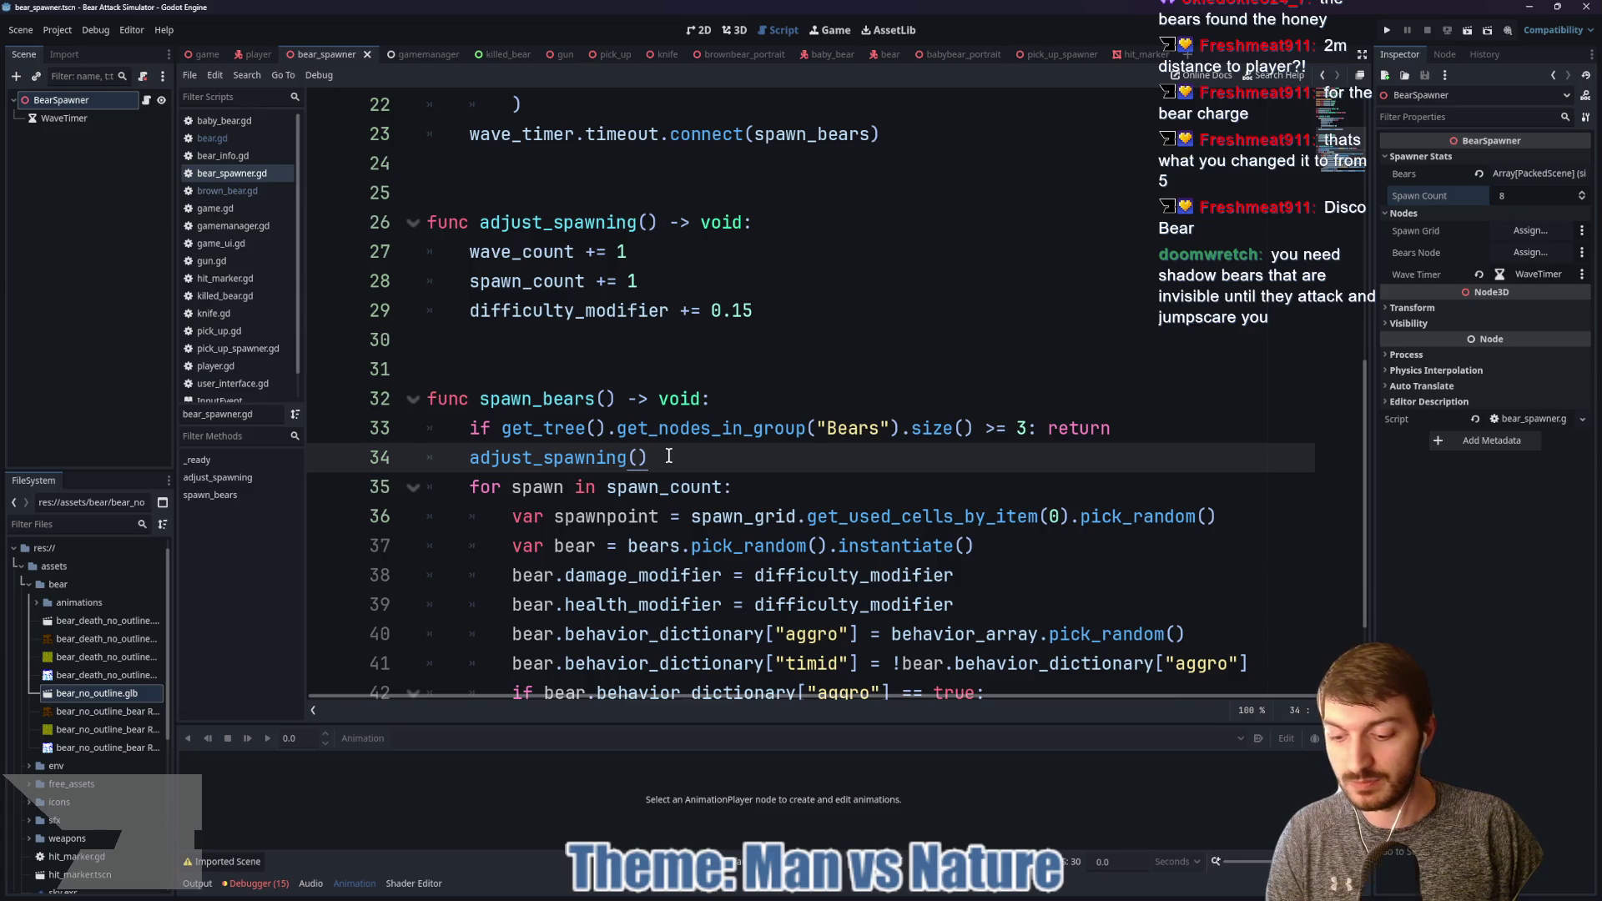
click(203, 51)
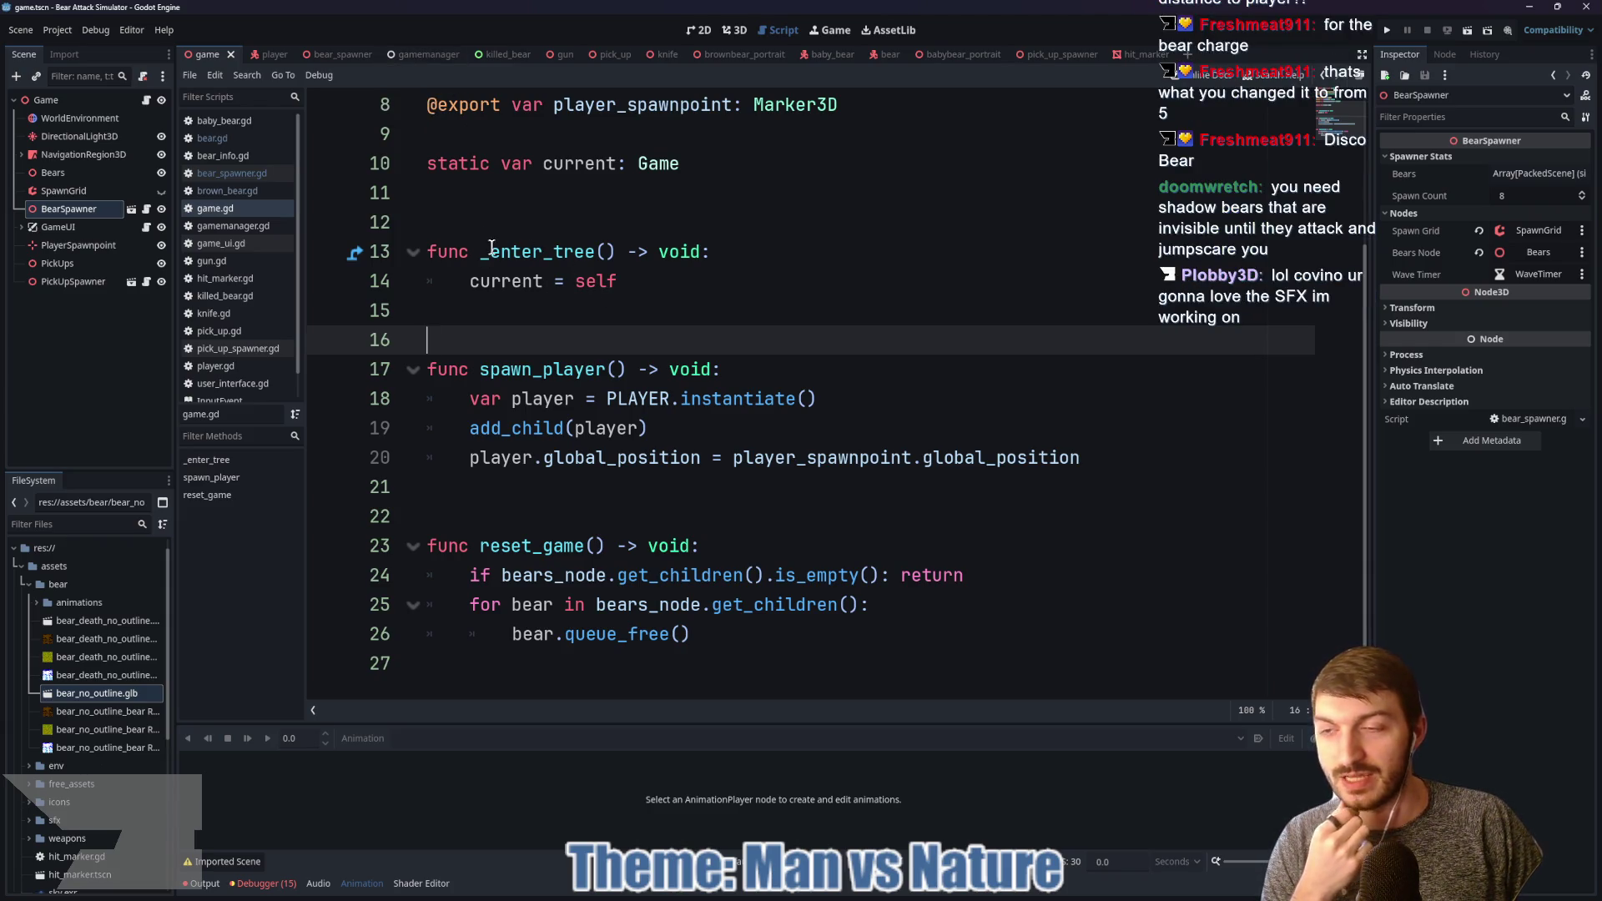
key(F5)
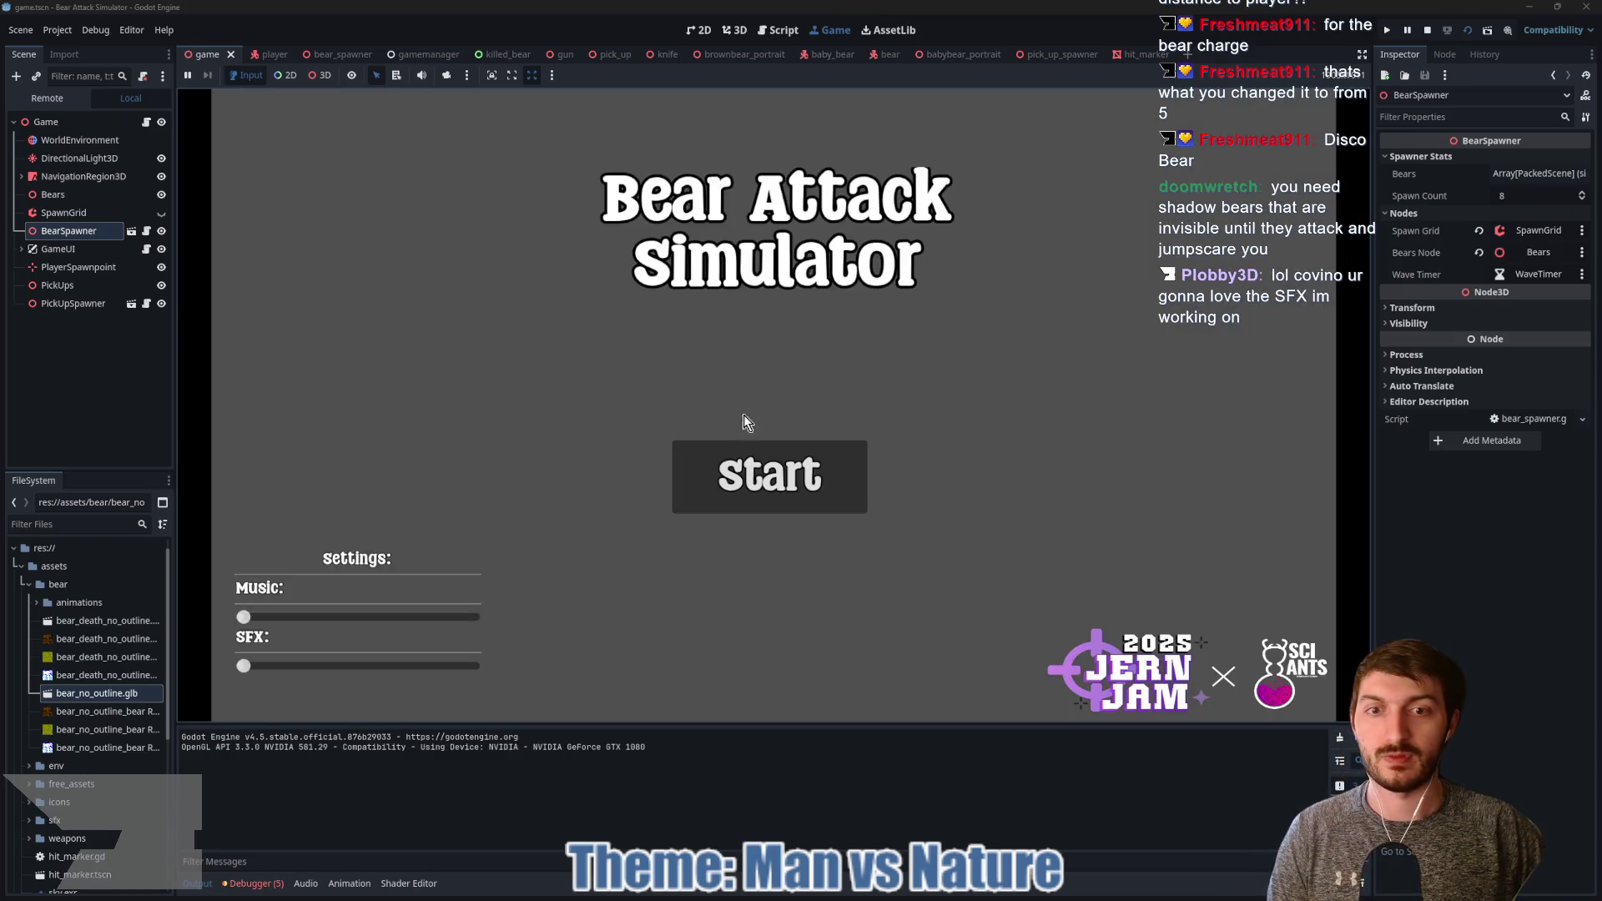
Step: Start a round and shoot at bears near the outhouse and beyond the fence
click(750, 471)
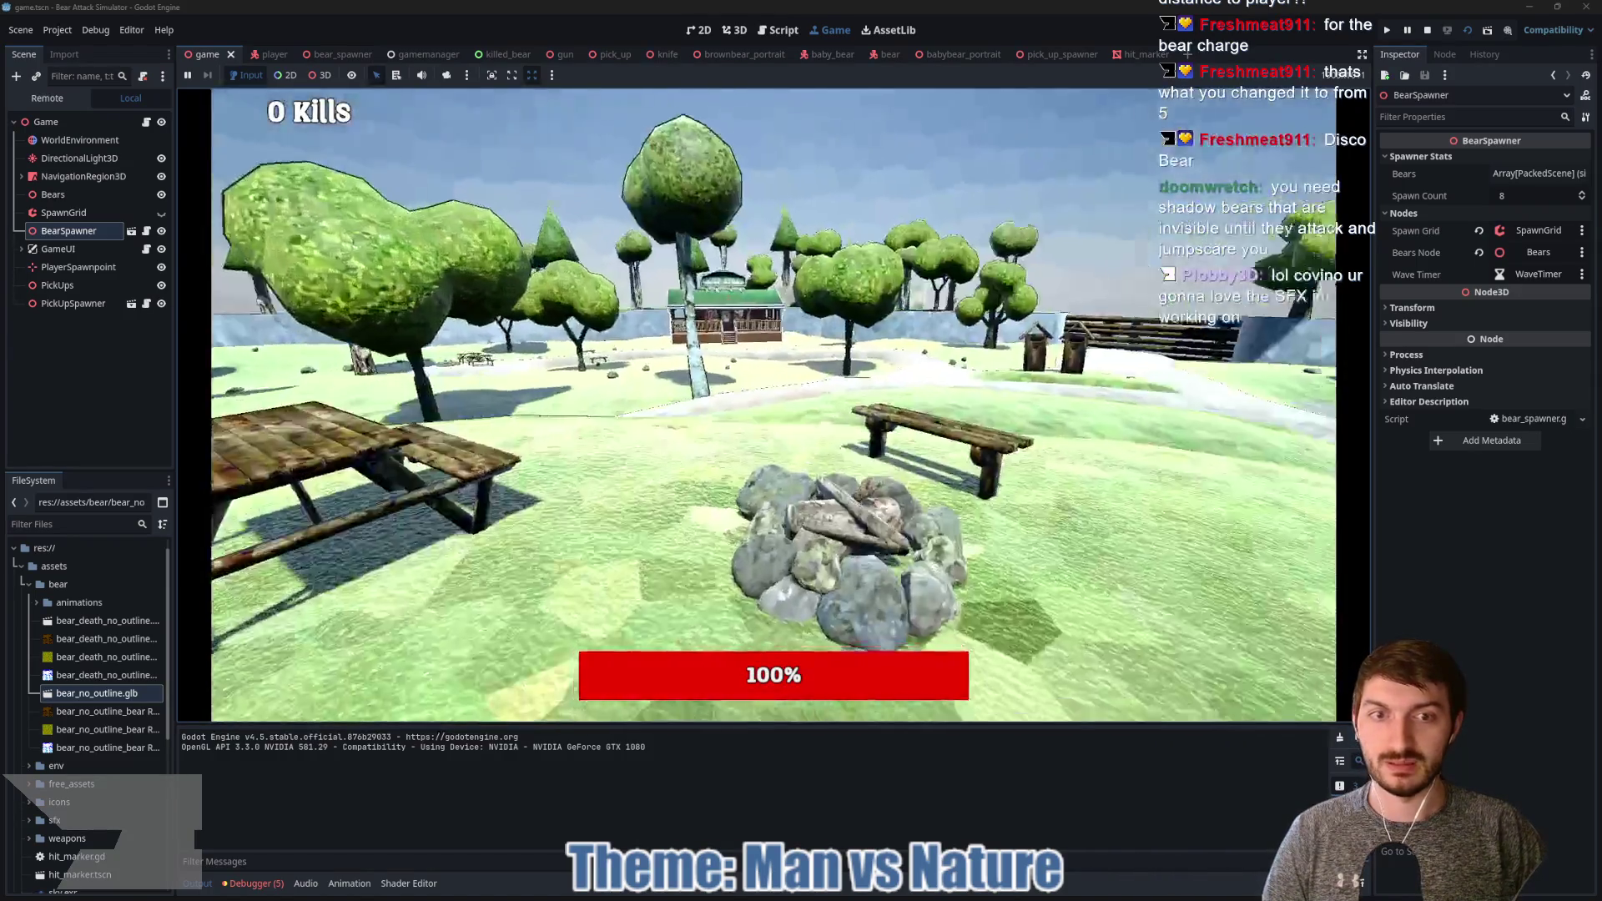
key(w)
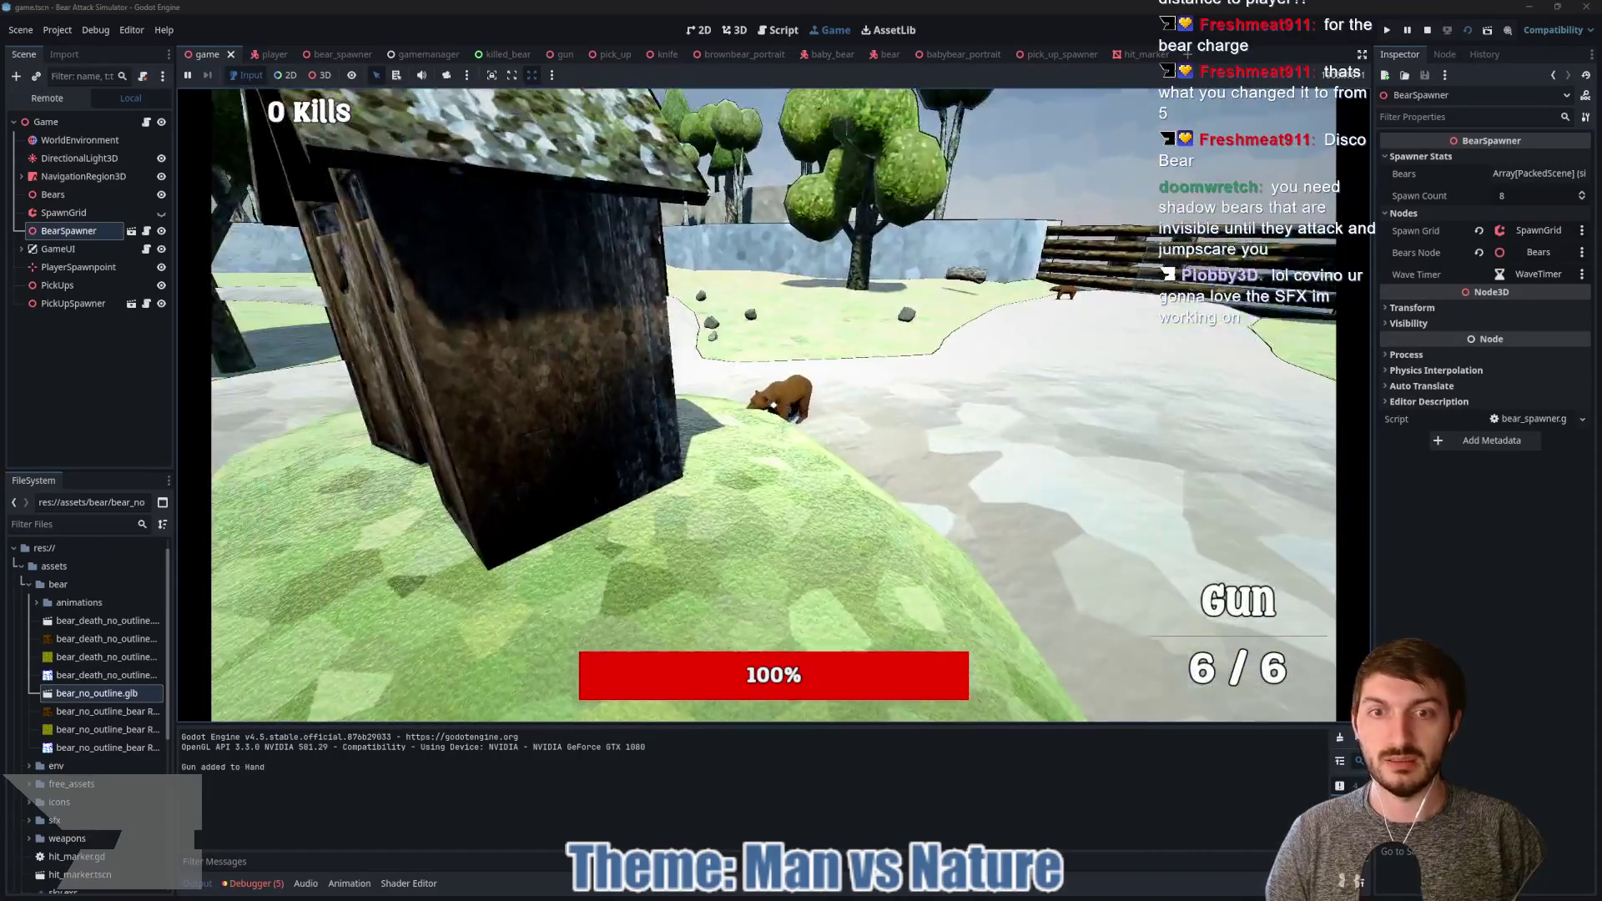
click(774, 404)
click(774, 404)
click(774, 405)
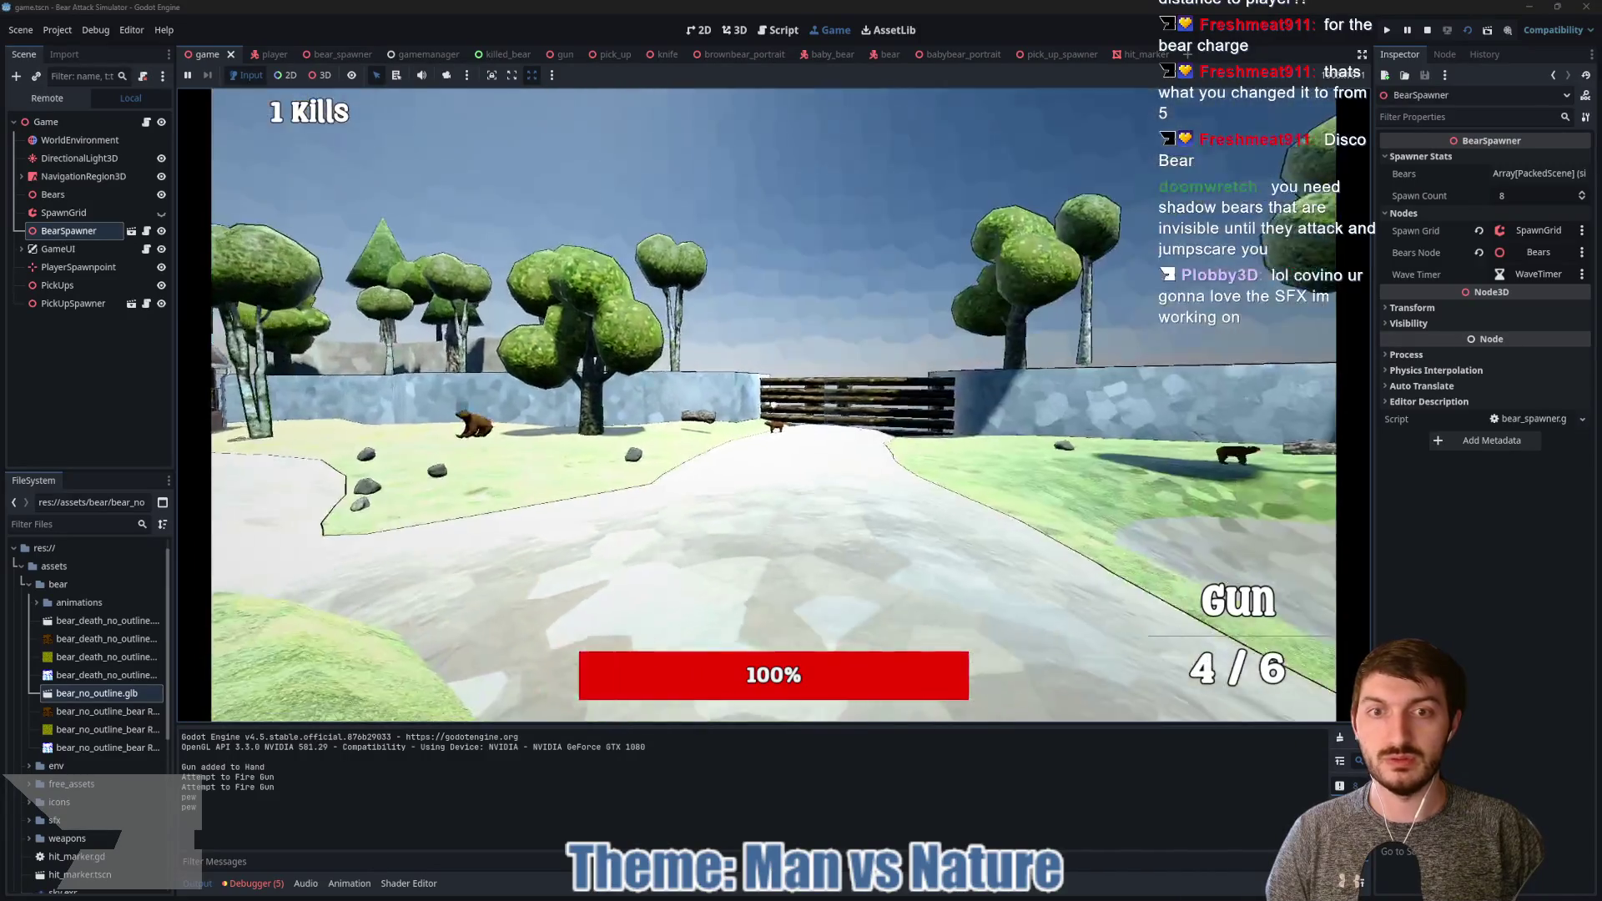
click(773, 404)
click(773, 405)
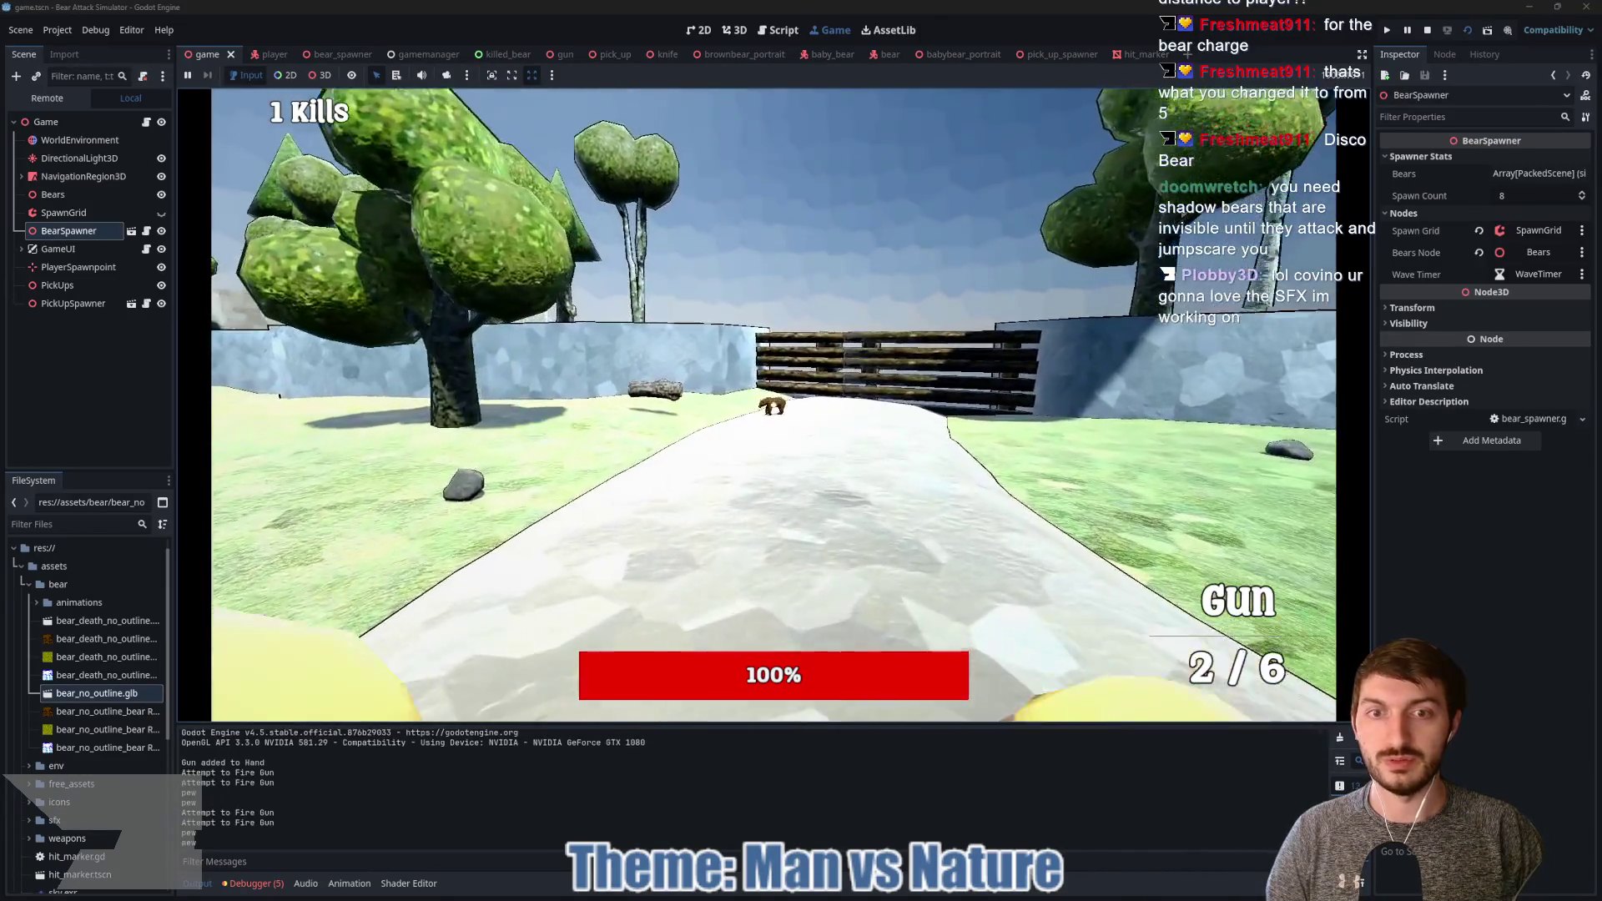
click(773, 405)
click(773, 405)
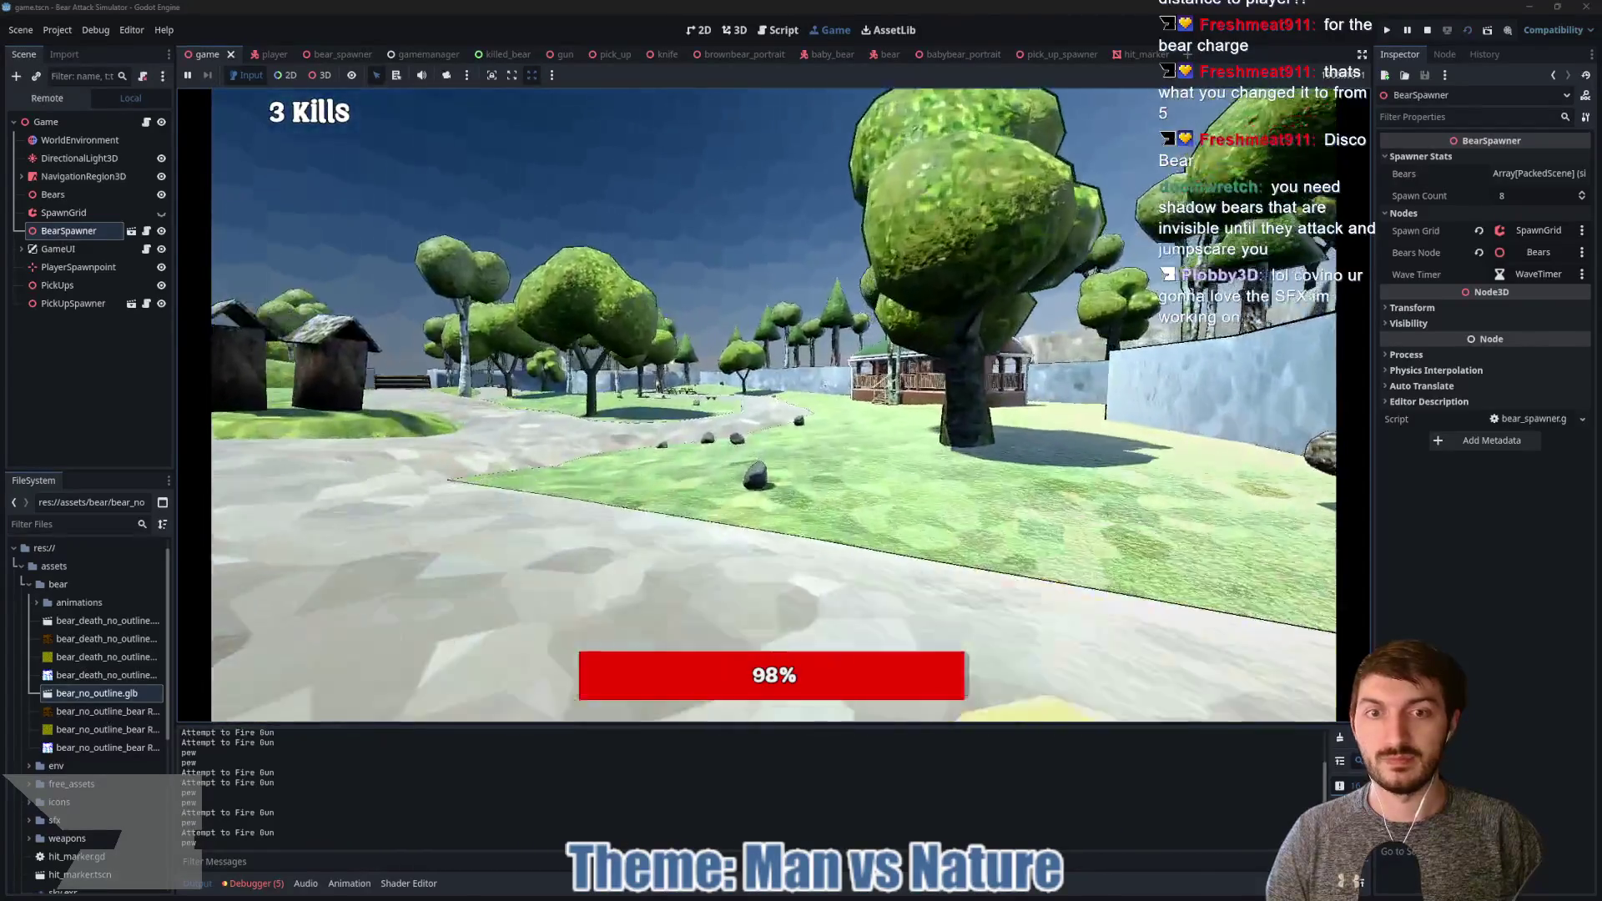
Step: Head up the path past the Camp Store, pick up the gun, and shoot a bear for a sixth kill
key(w)
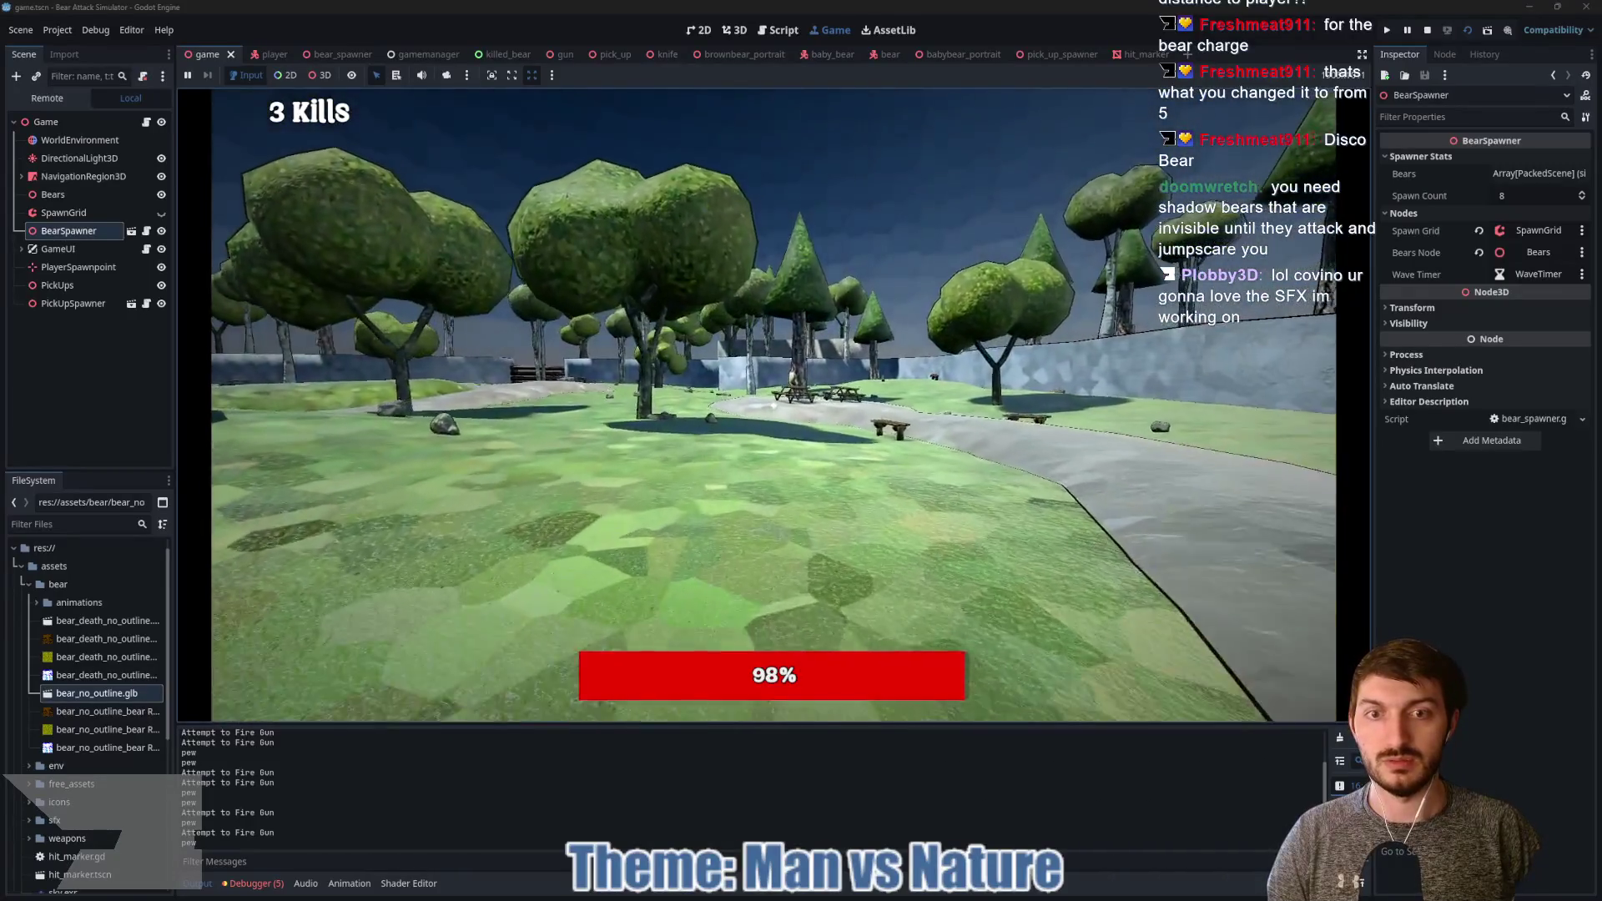
key(w)
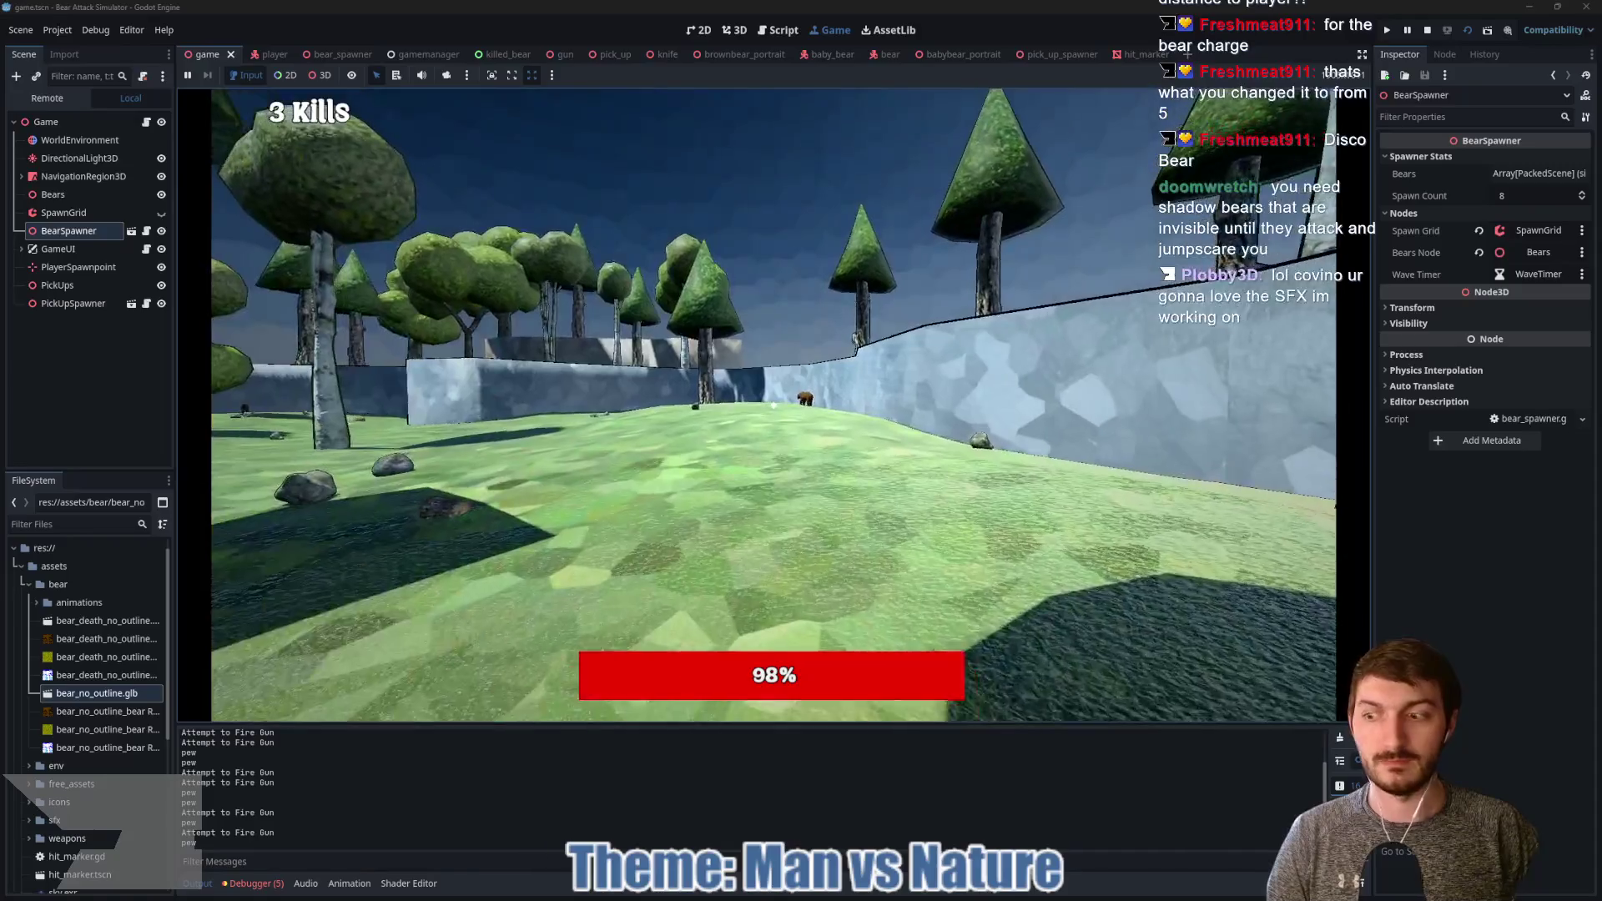
key(w)
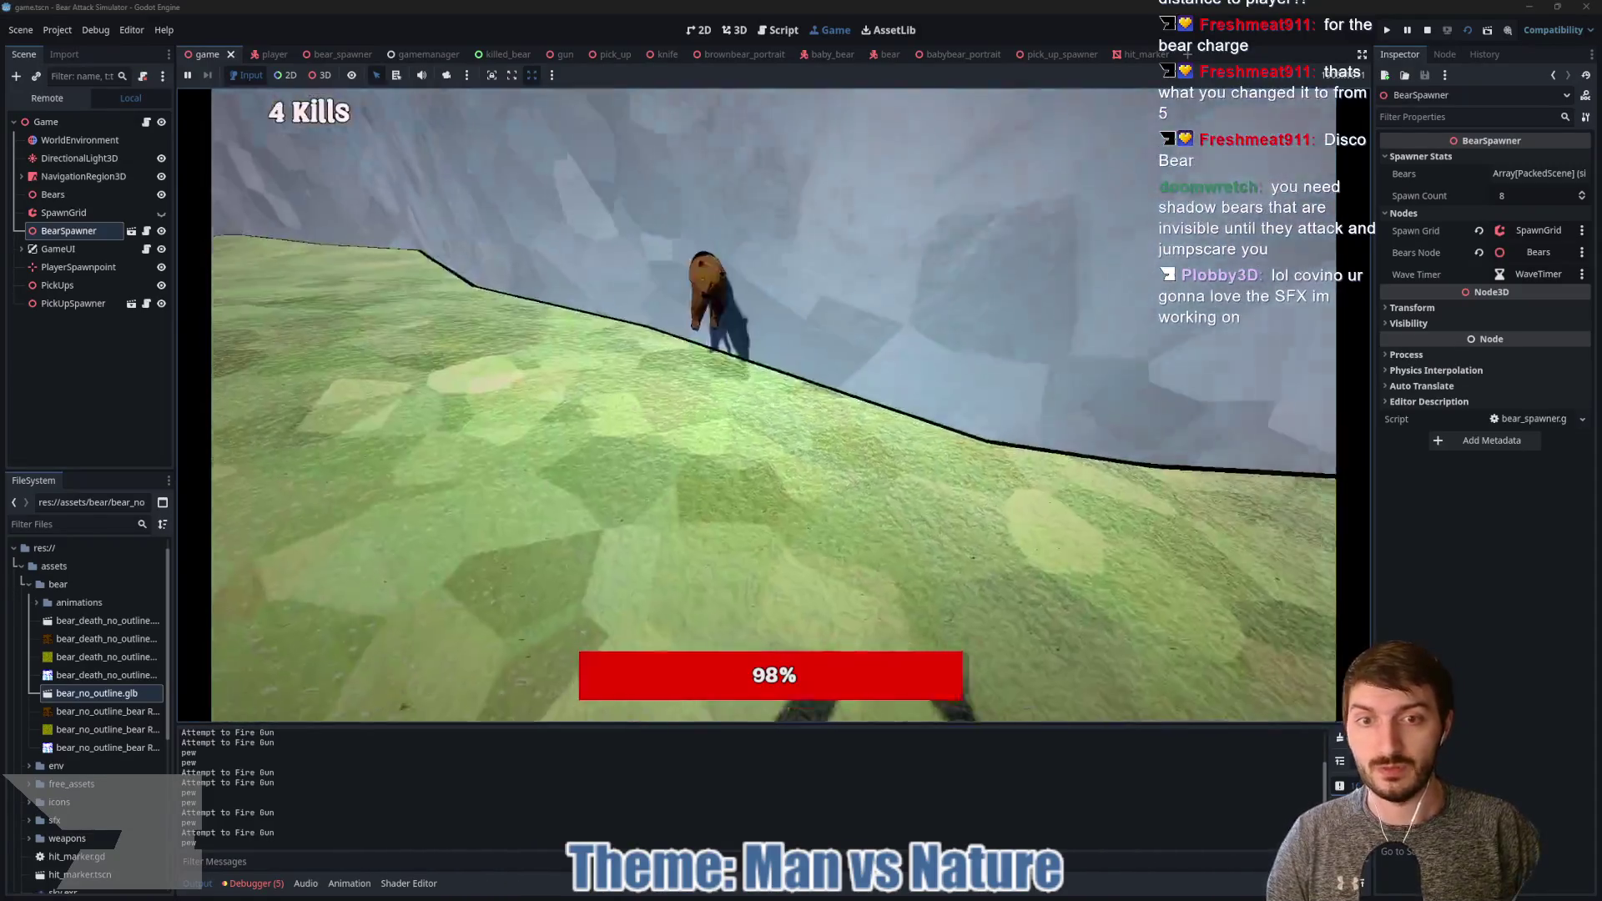
click(773, 405)
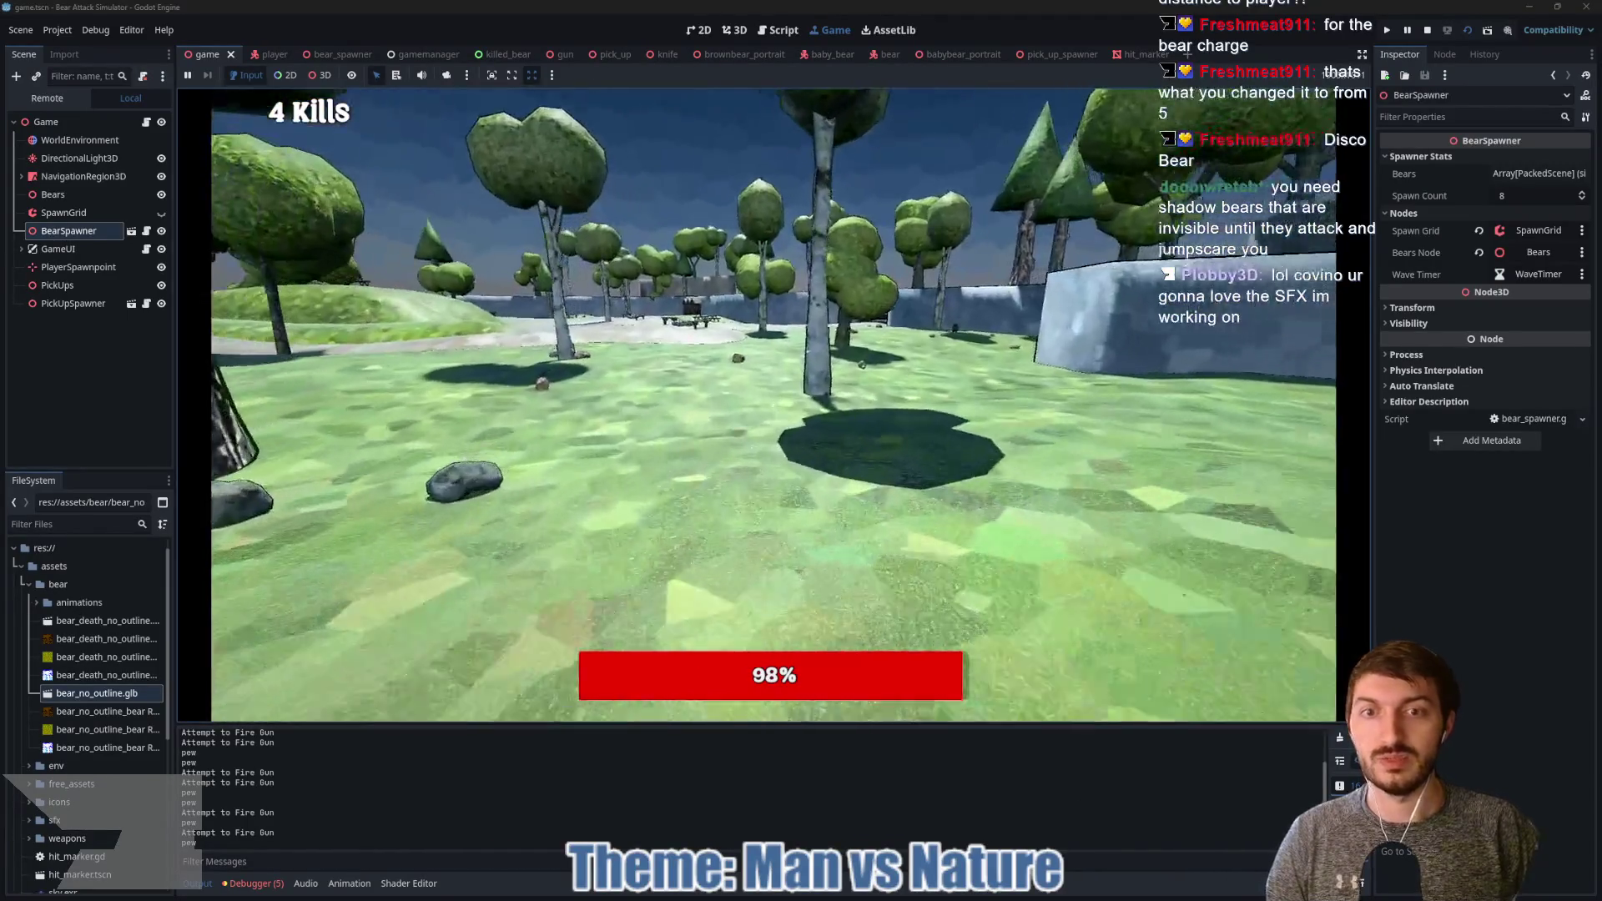
click(774, 405)
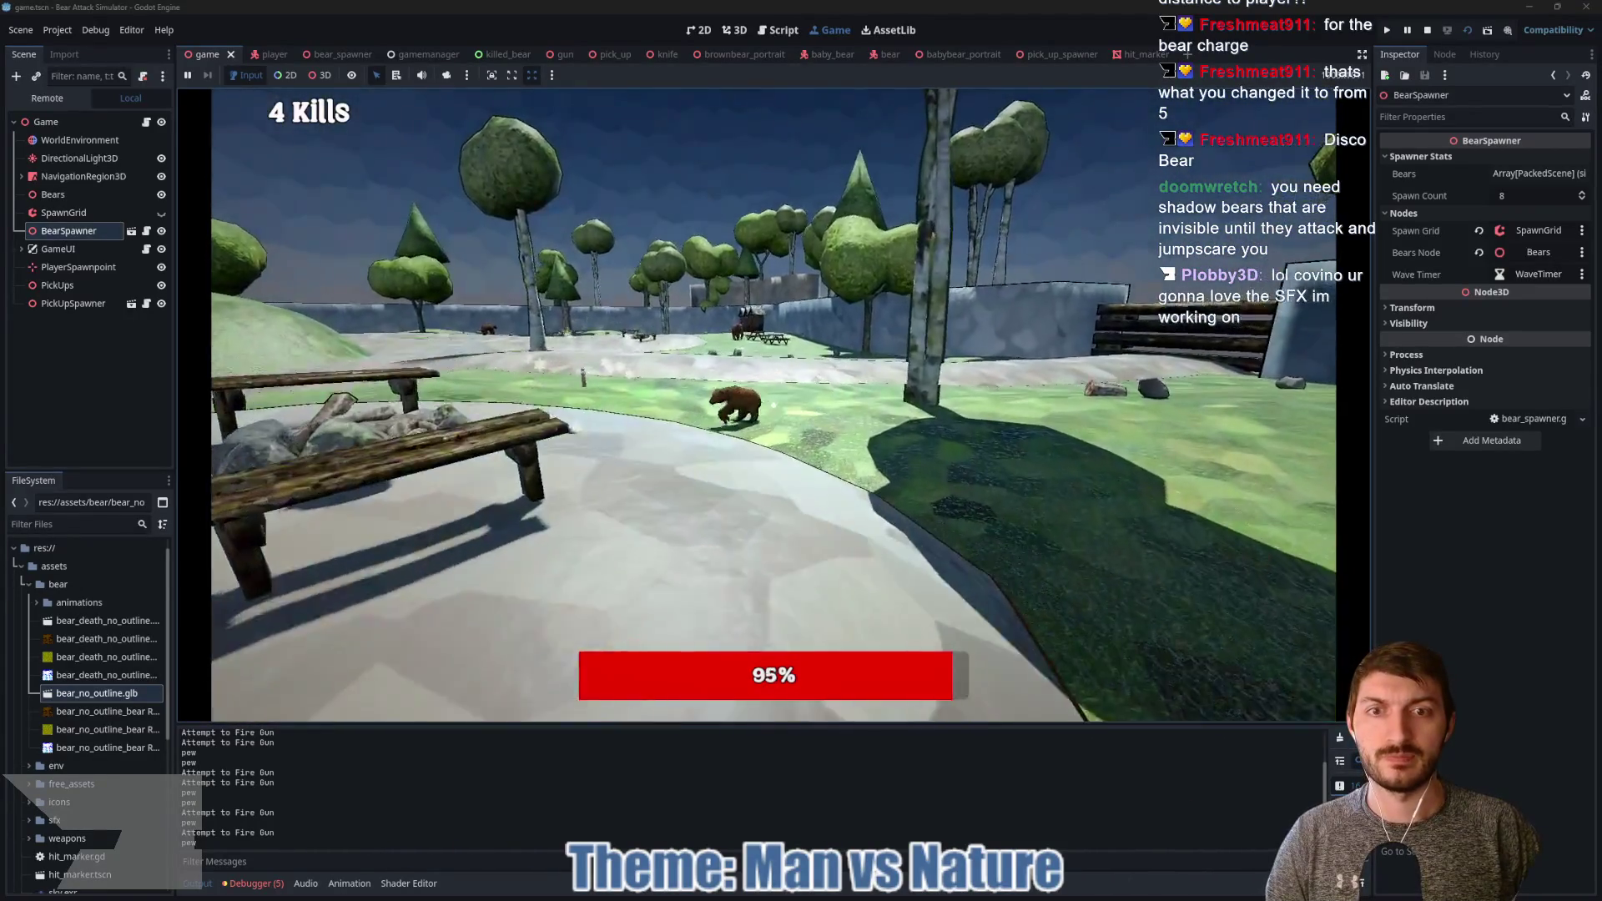
key(e)
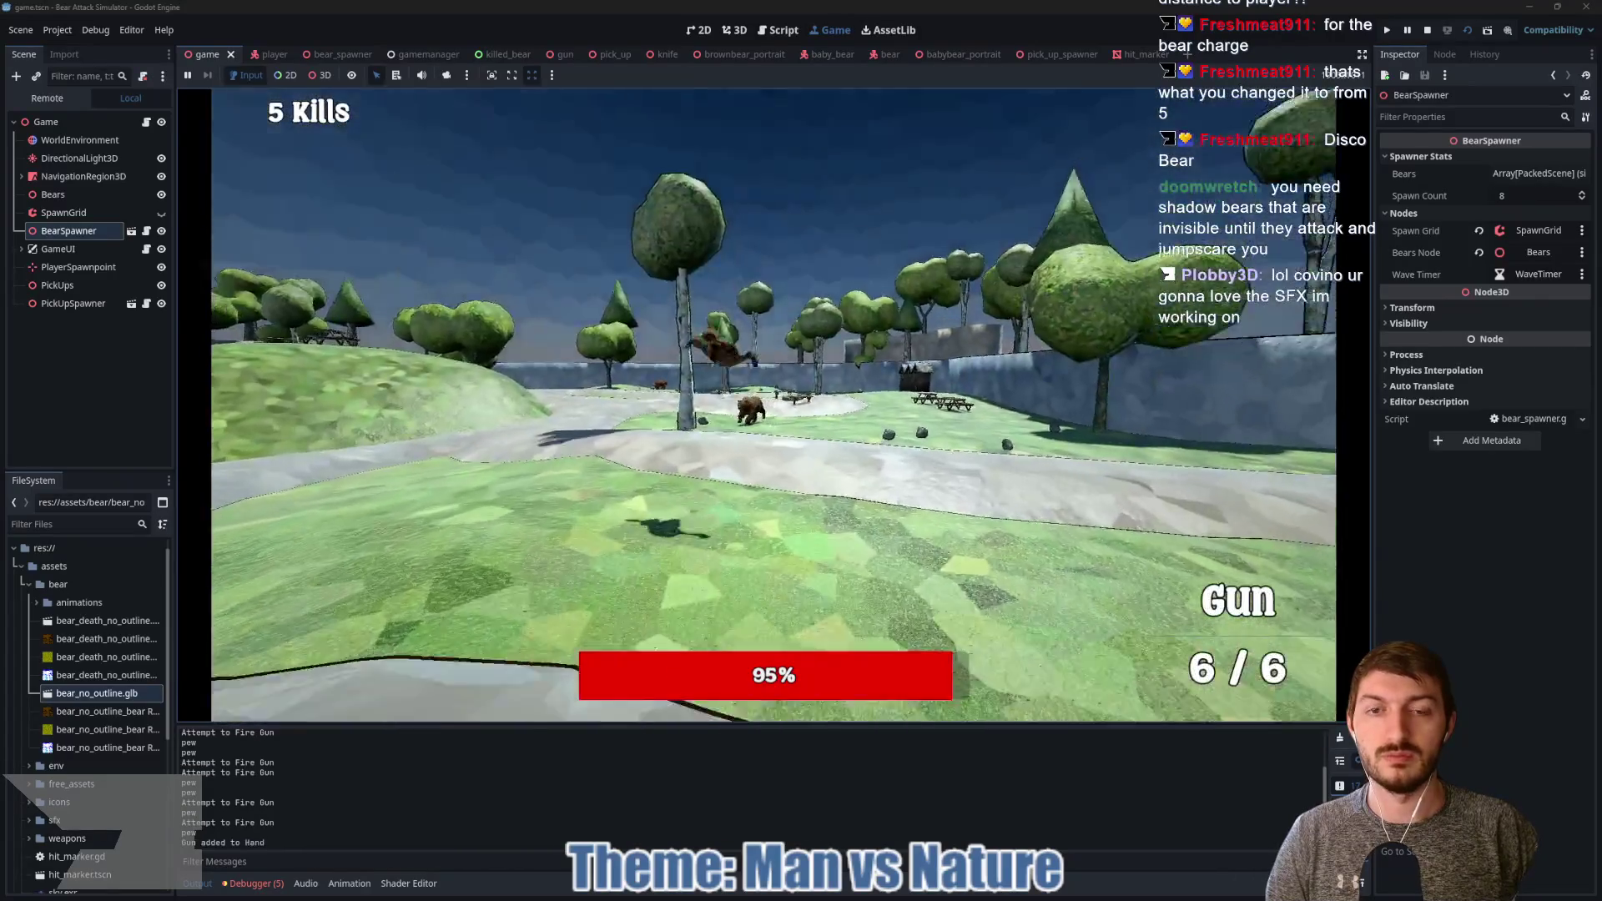
click(773, 406)
click(773, 405)
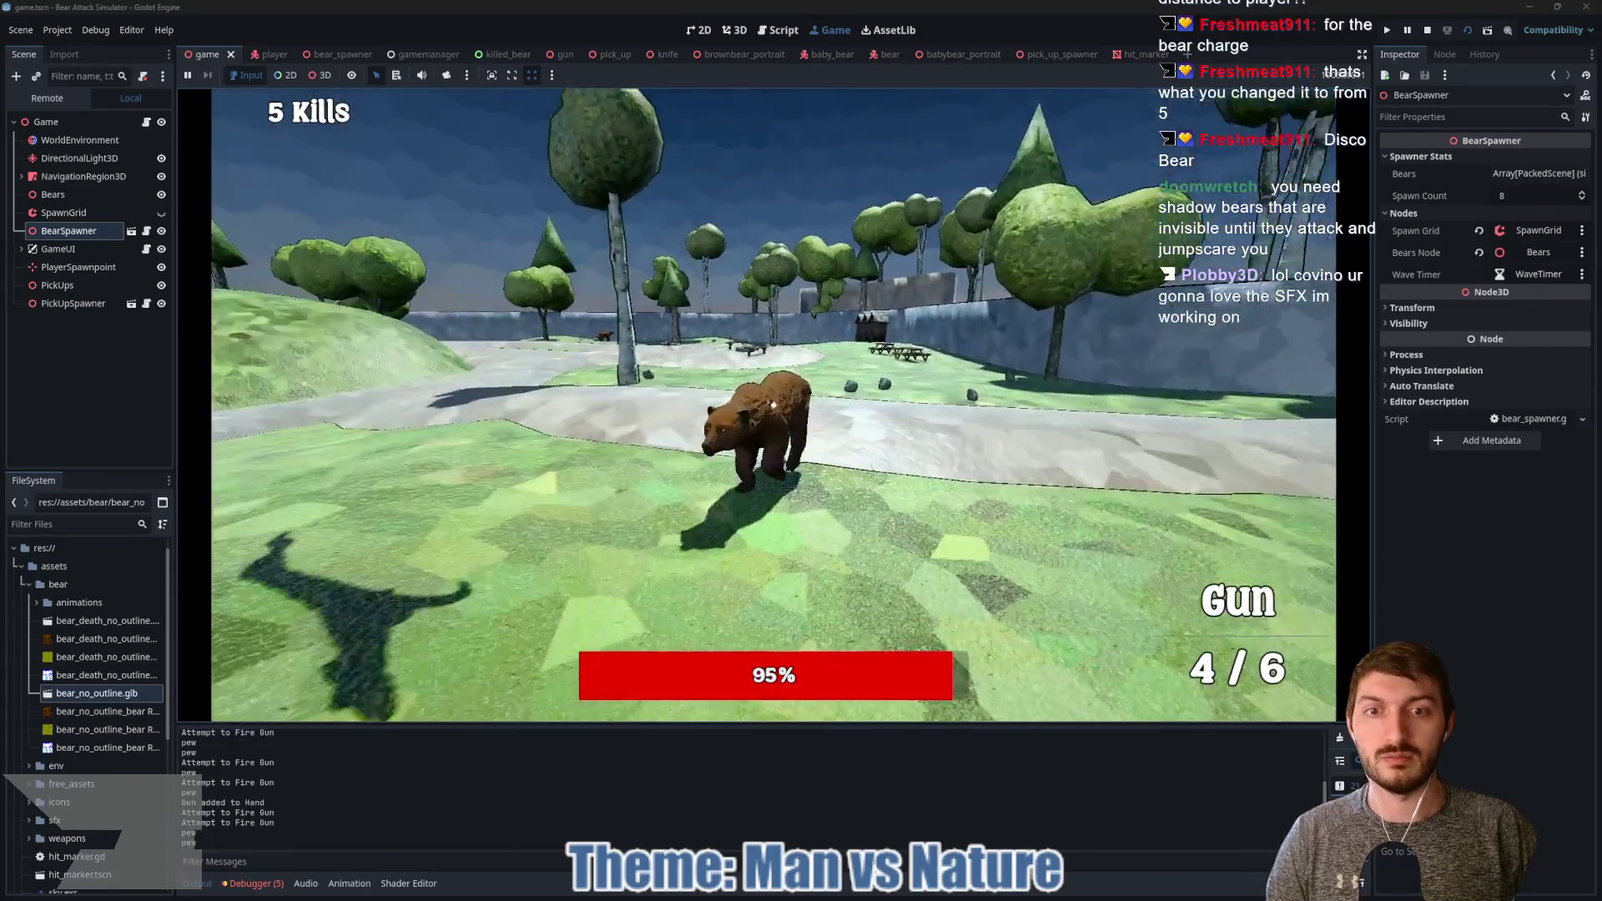
click(773, 406)
click(773, 405)
click(773, 405)
click(773, 405)
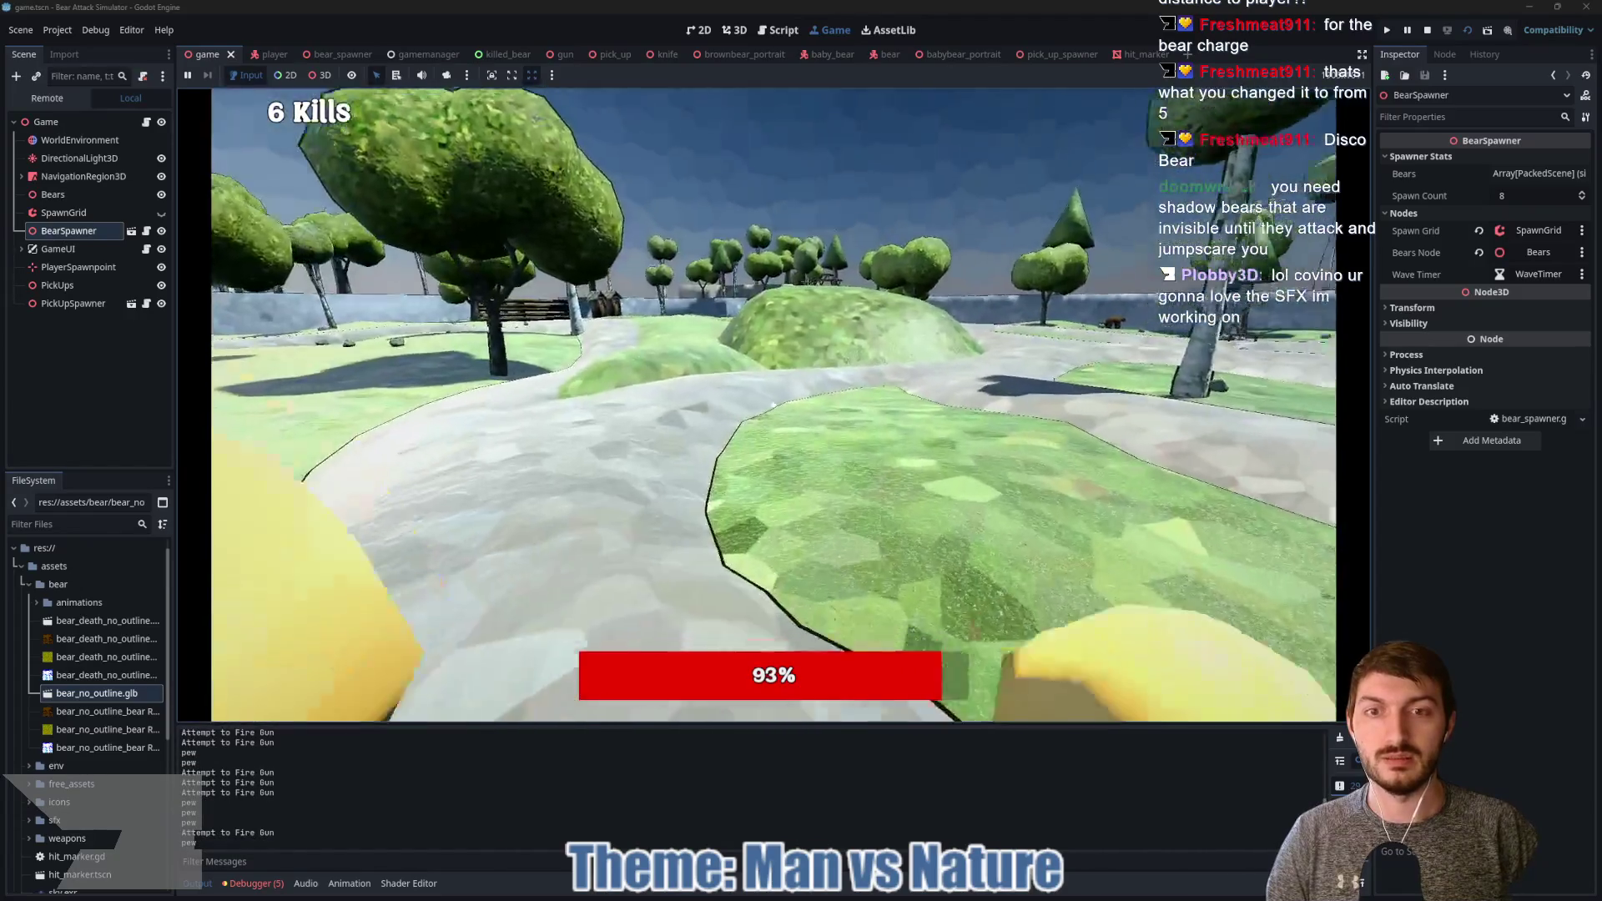
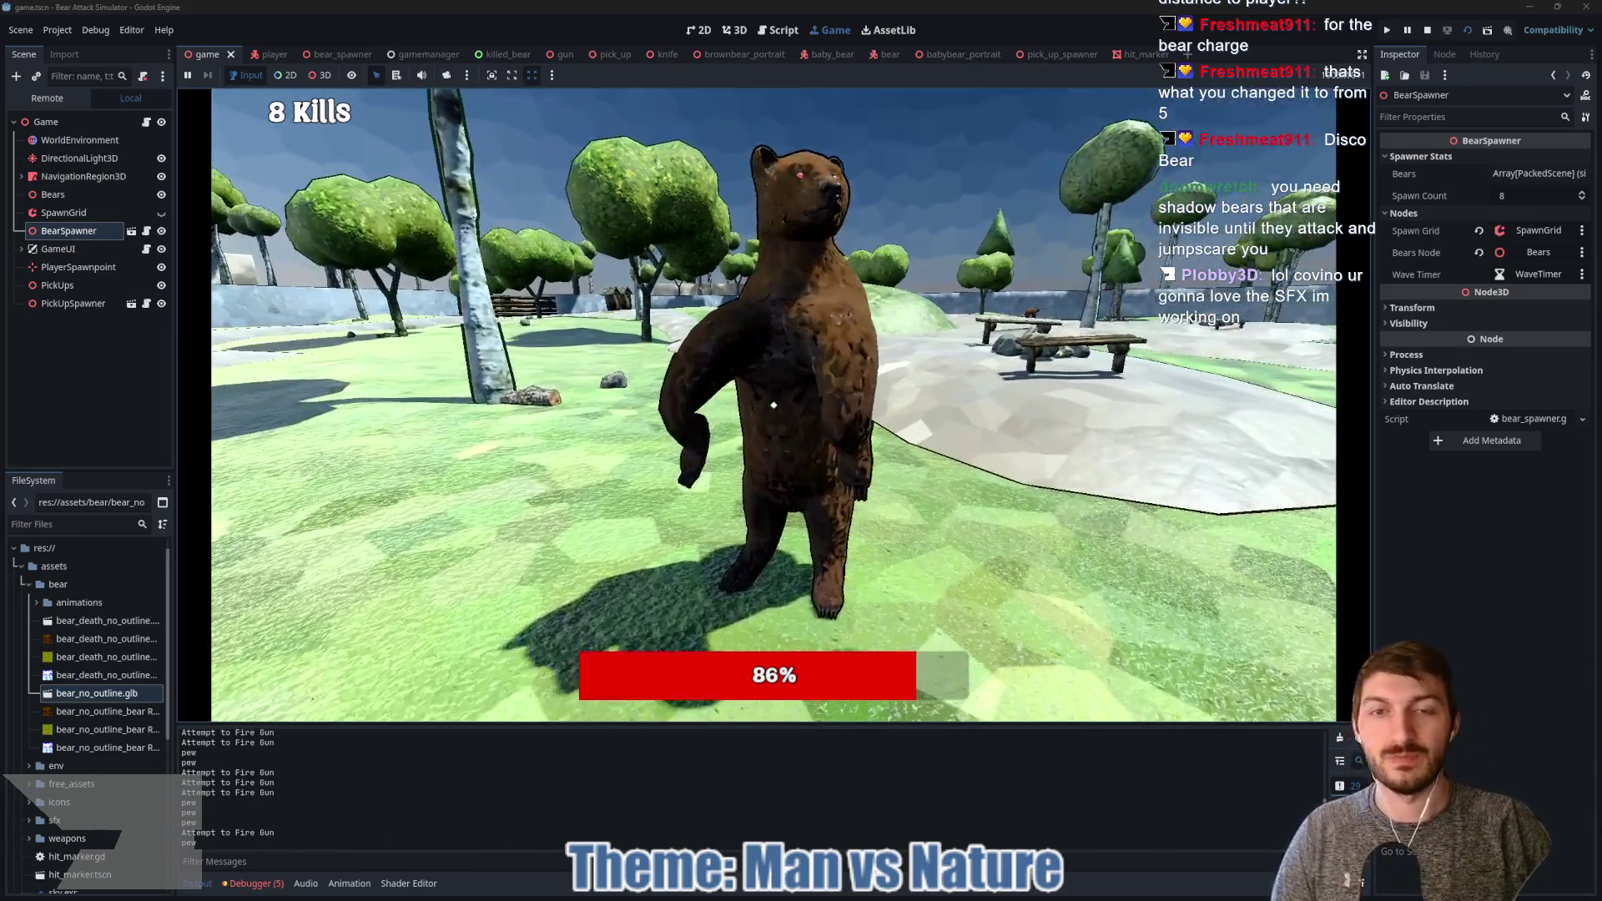
Step: Punch the bear three more times to reach 9 kills, then stop the game with F8
click(774, 405)
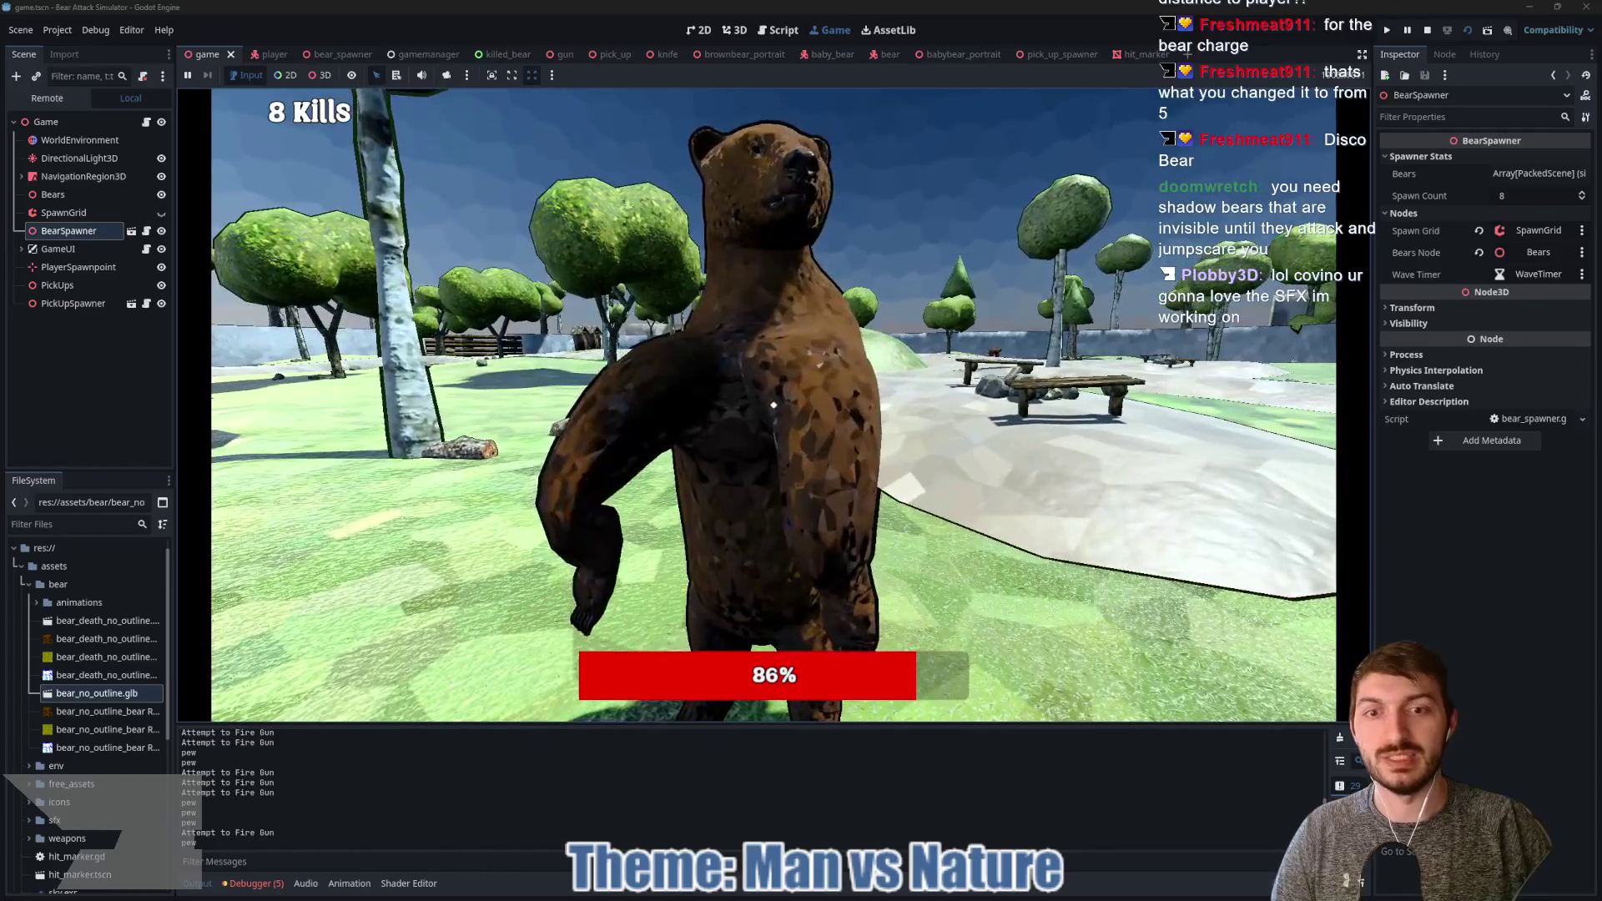
click(773, 404)
click(773, 405)
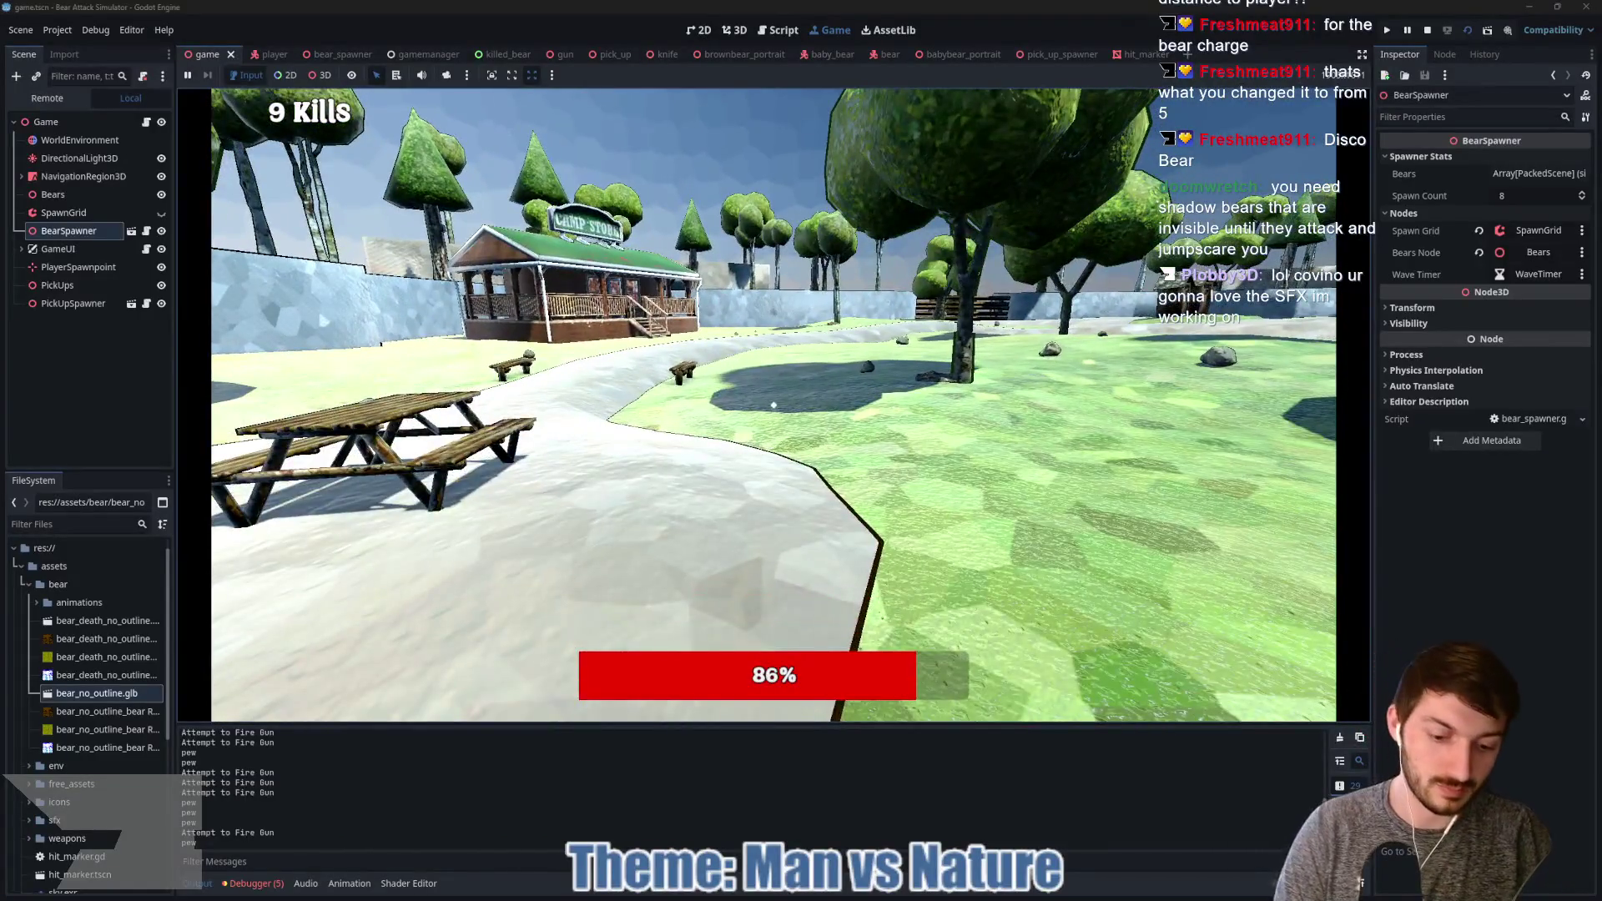
key(F8)
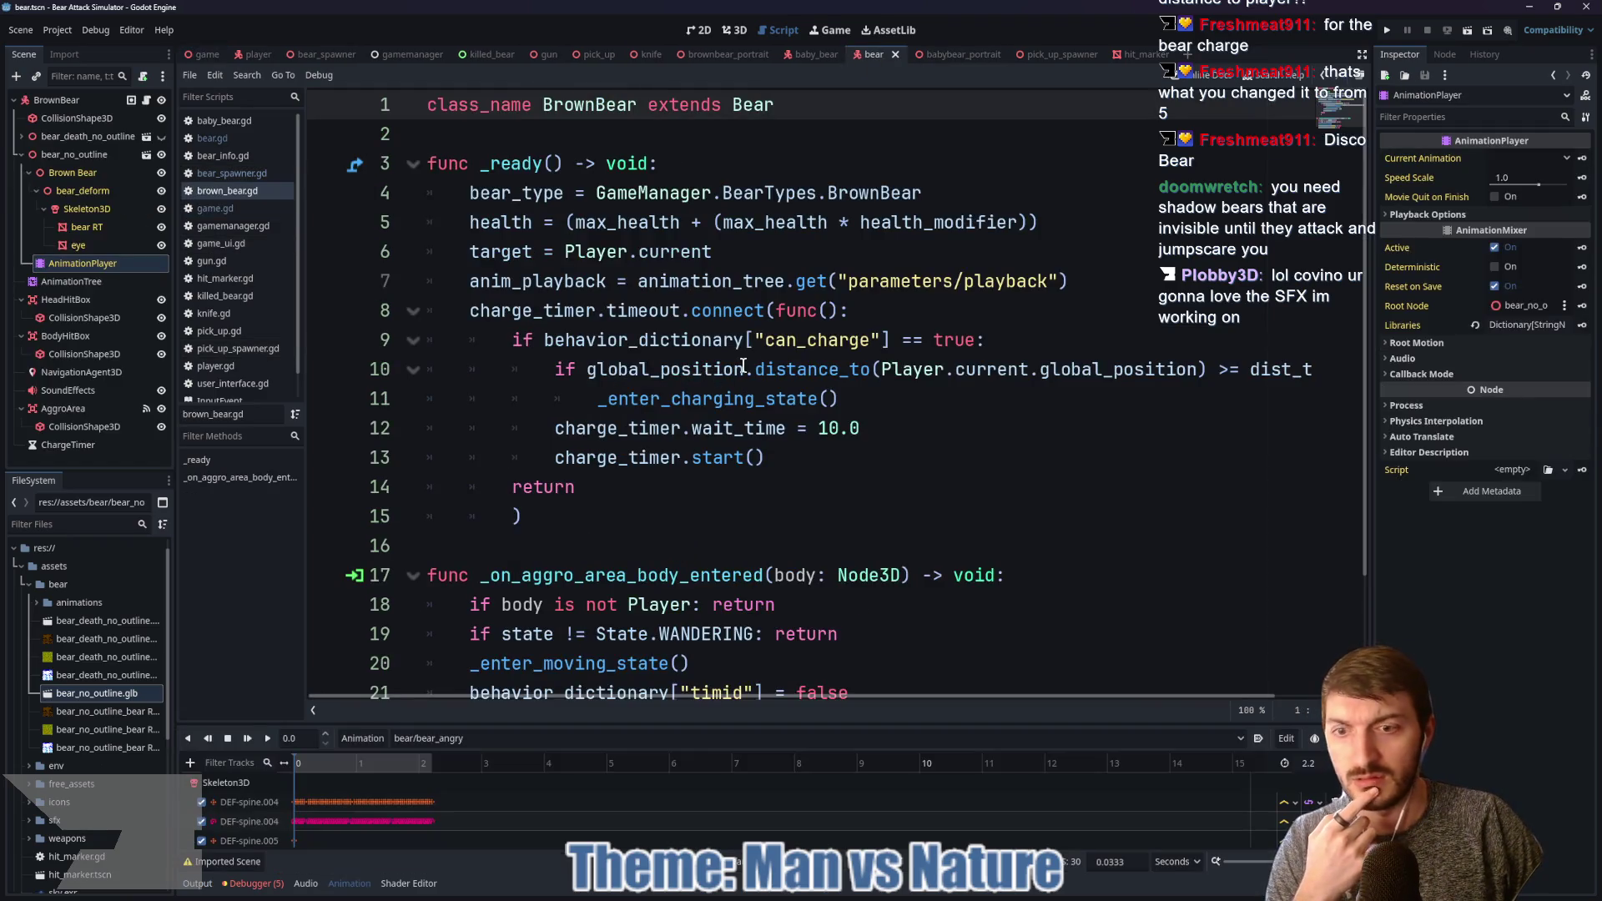
Step: Move the roar() key on the bear_angry Functions track earlier to 0.5333 and save
drag(515, 724, 516, 215)
scroll(478, 538, down, 5)
scroll(484, 551, down, 10)
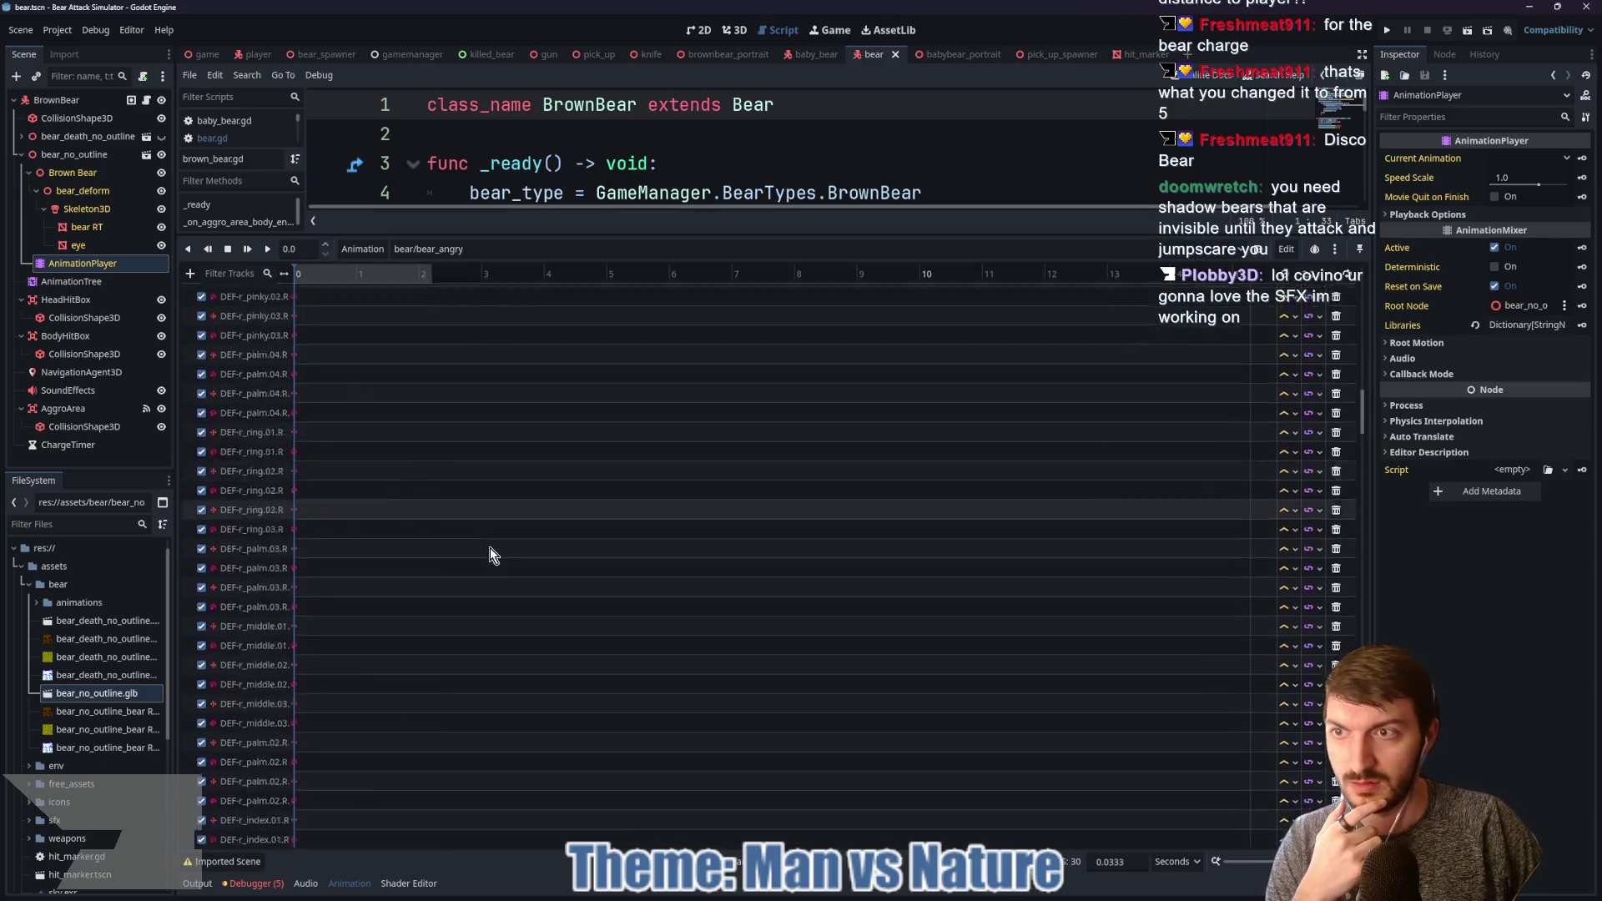
scroll(478, 547, down, 10)
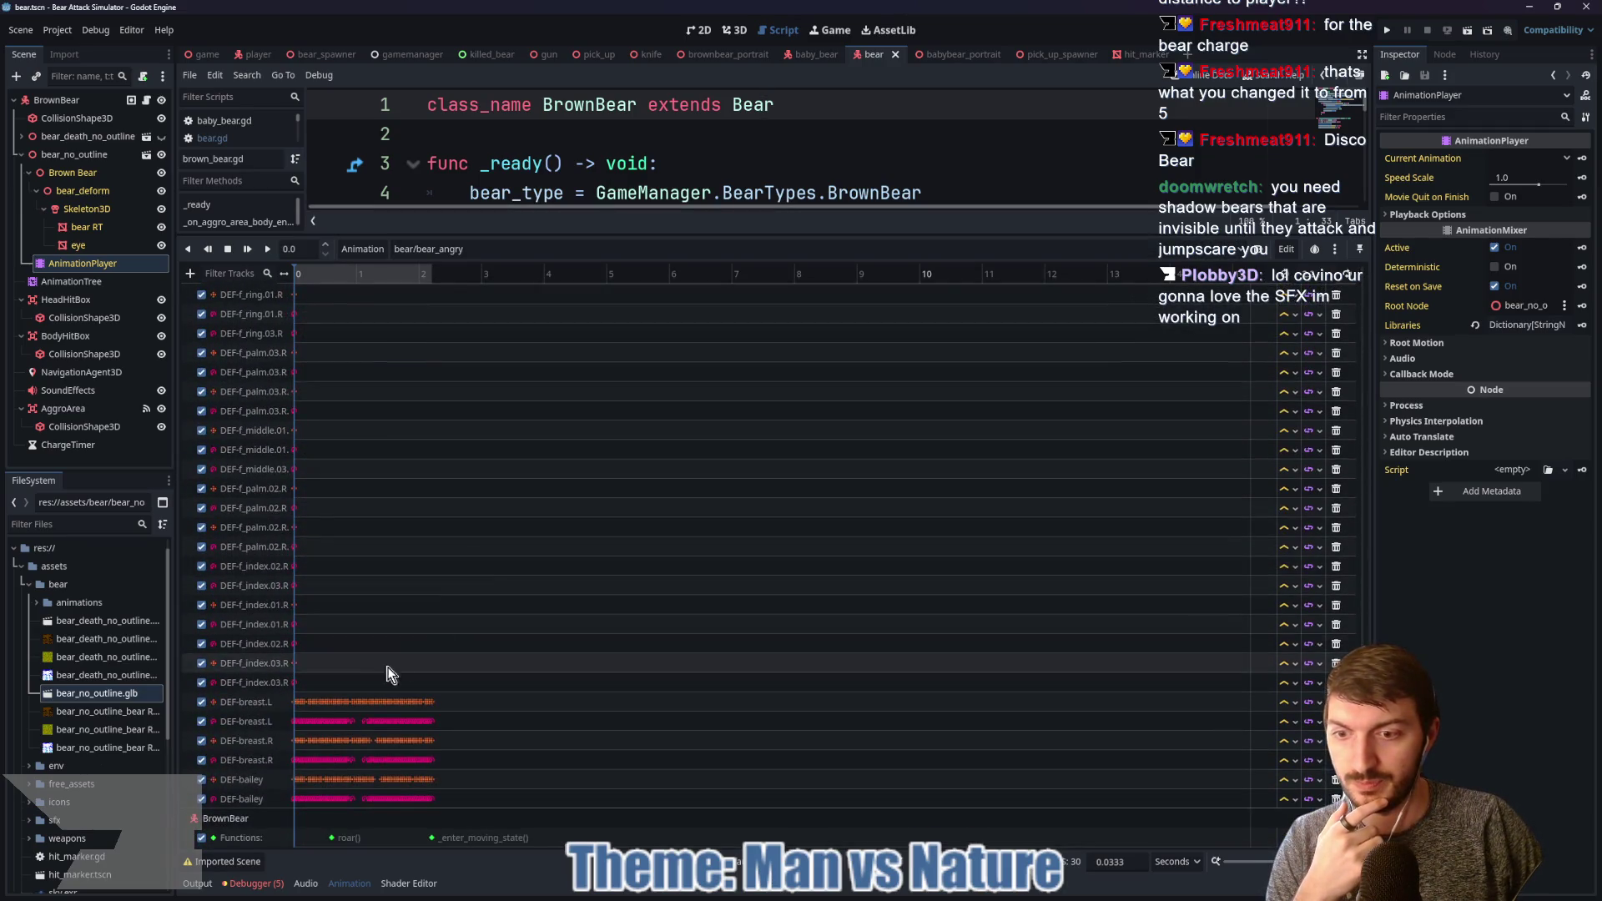
click(734, 30)
click(327, 273)
drag(328, 276, 333, 276)
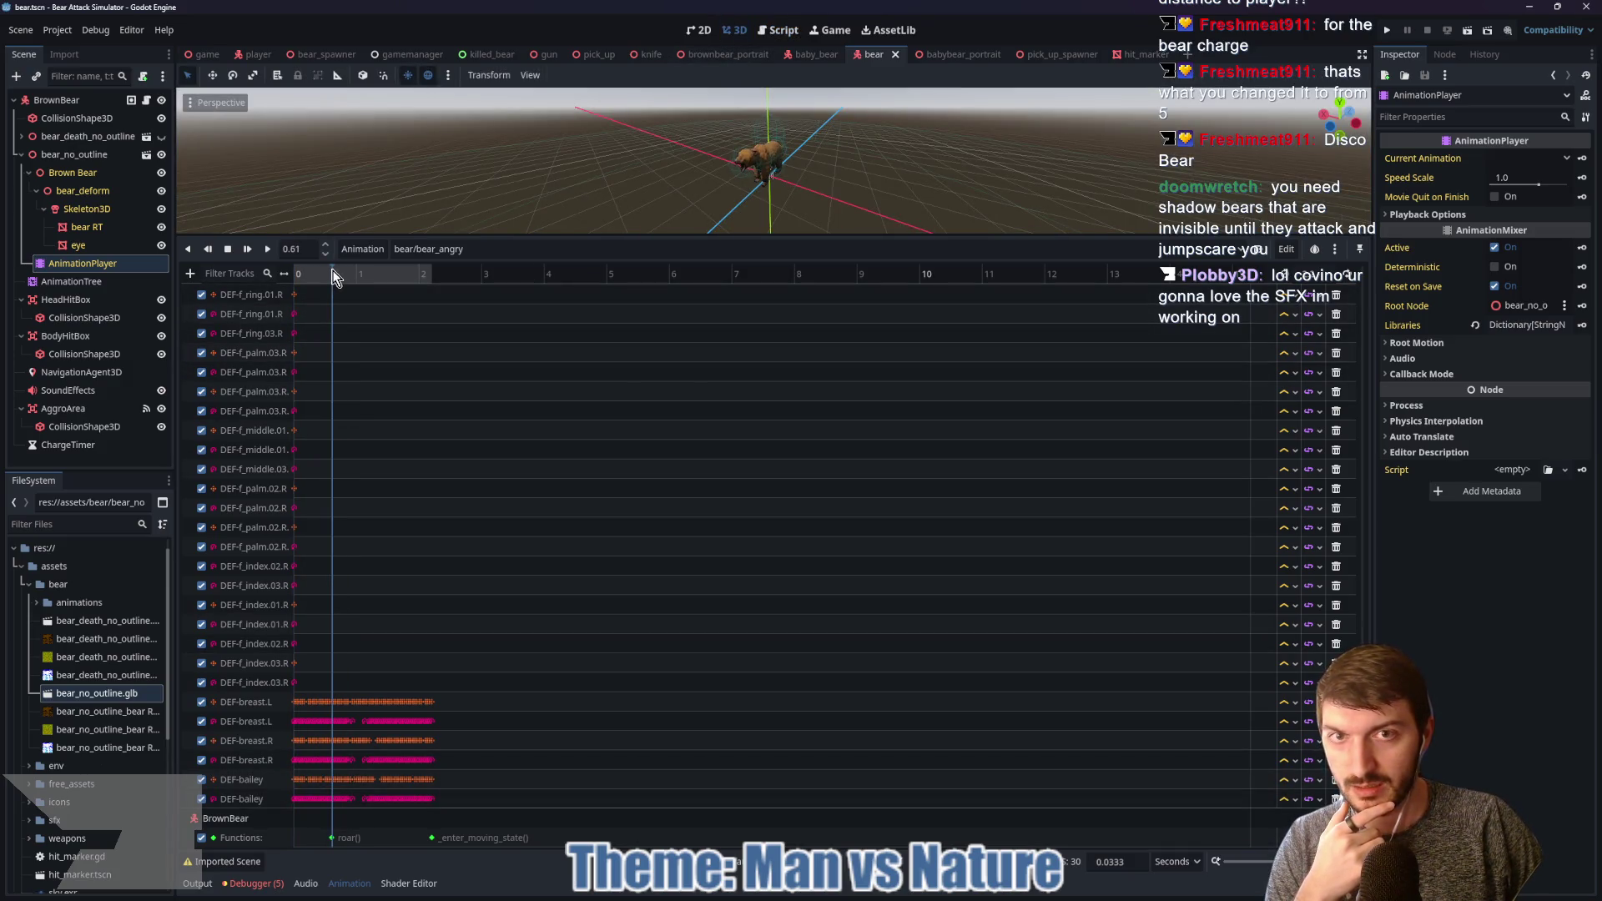
click(334, 839)
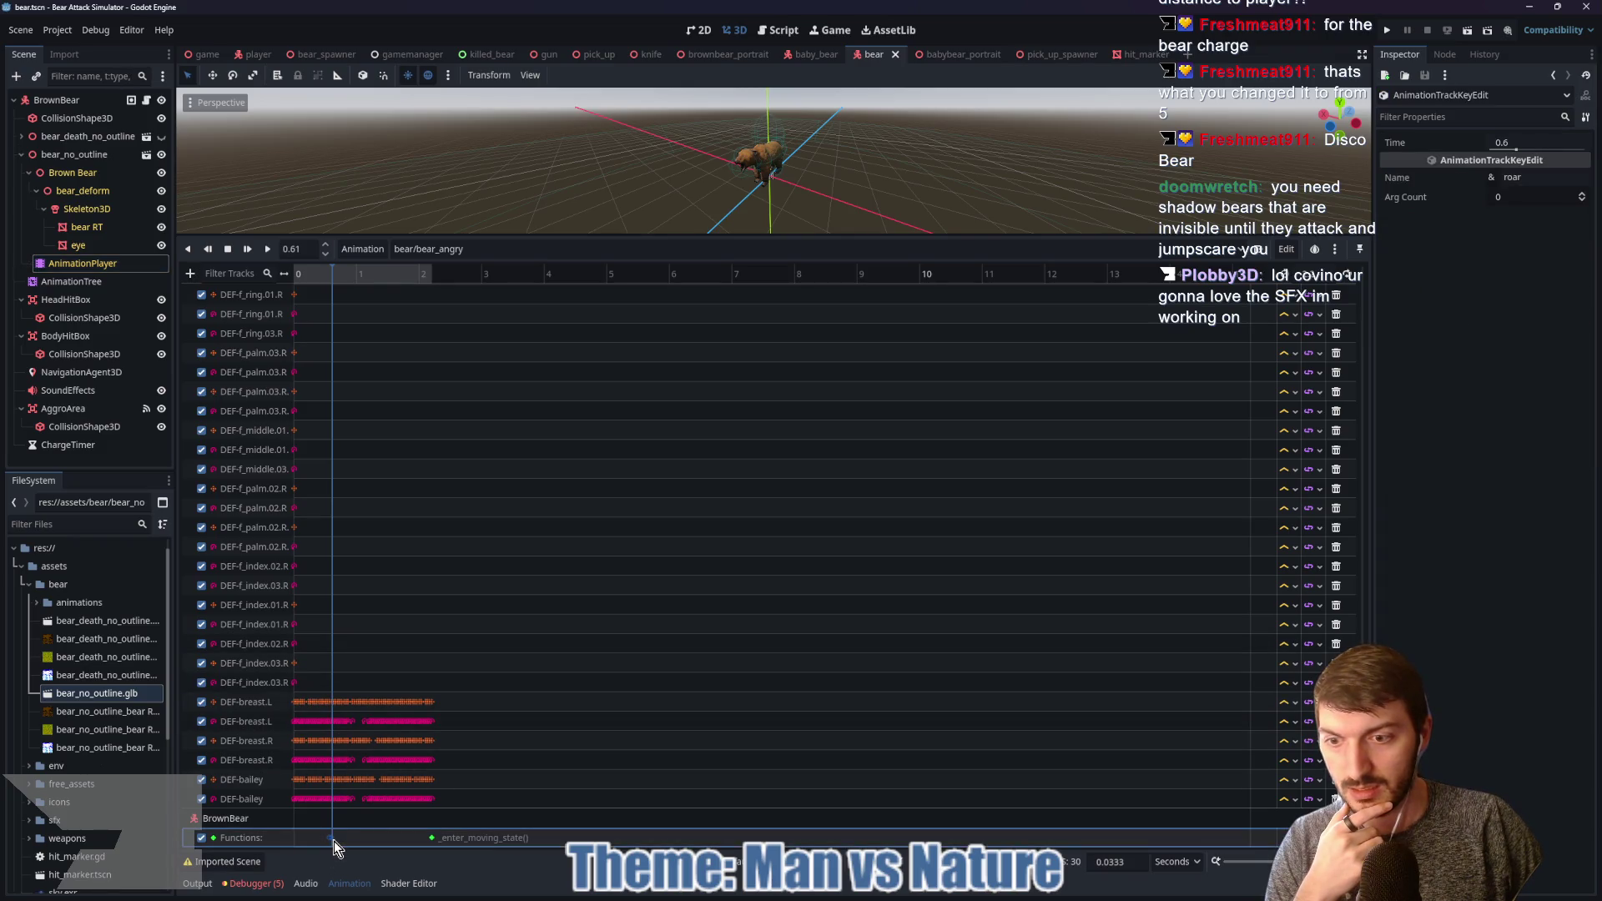
drag(334, 839, 329, 839)
drag(326, 276, 323, 274)
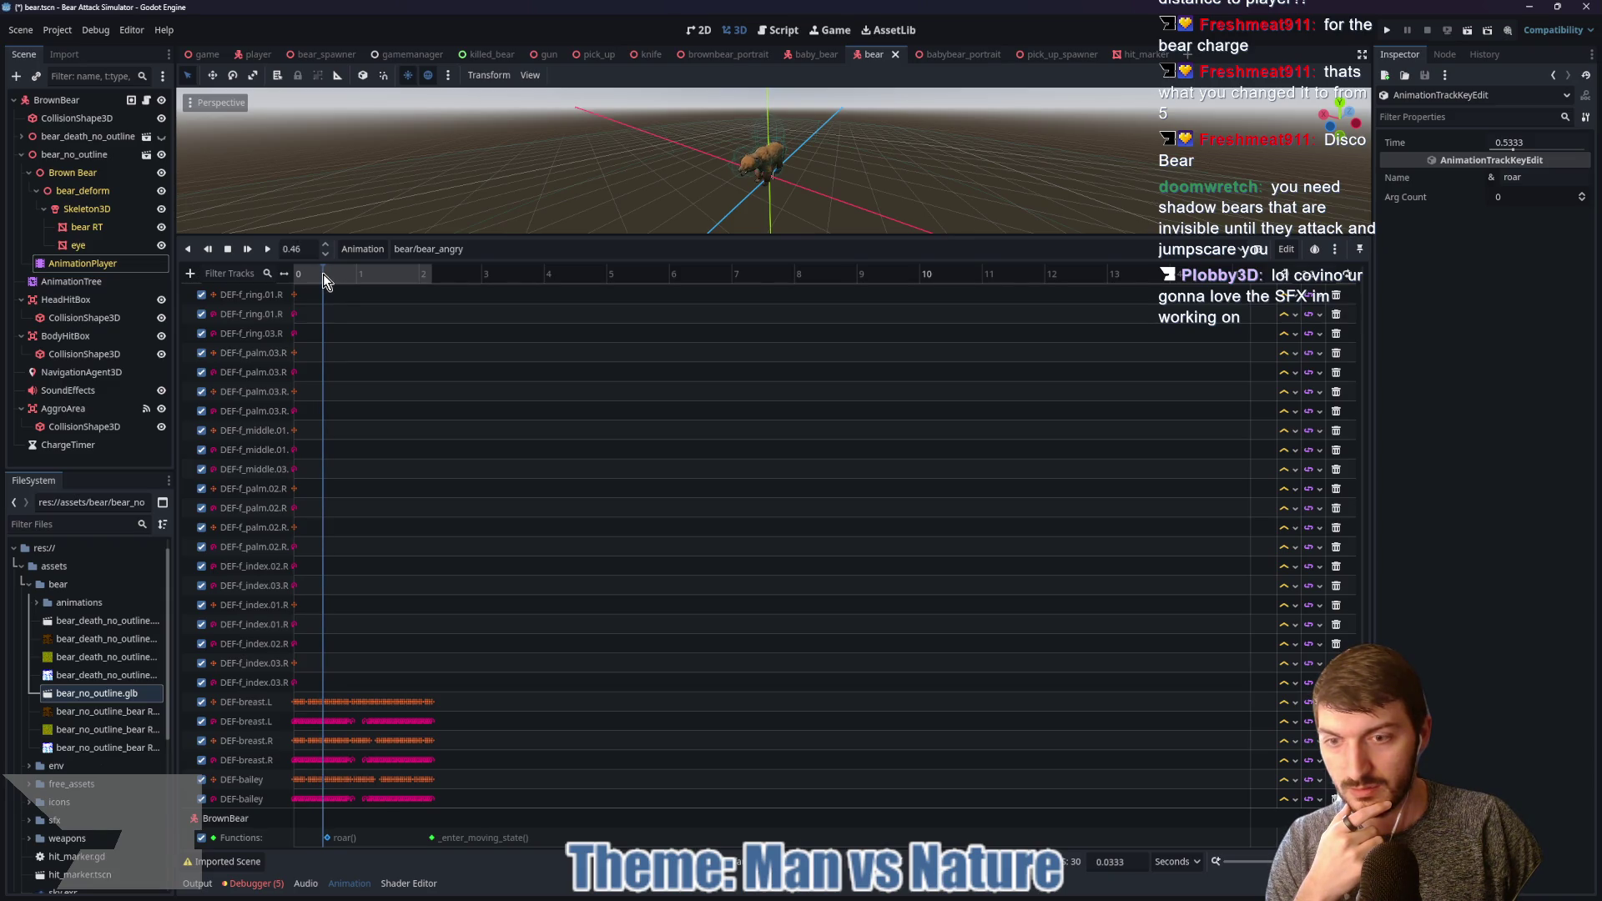
click(332, 839)
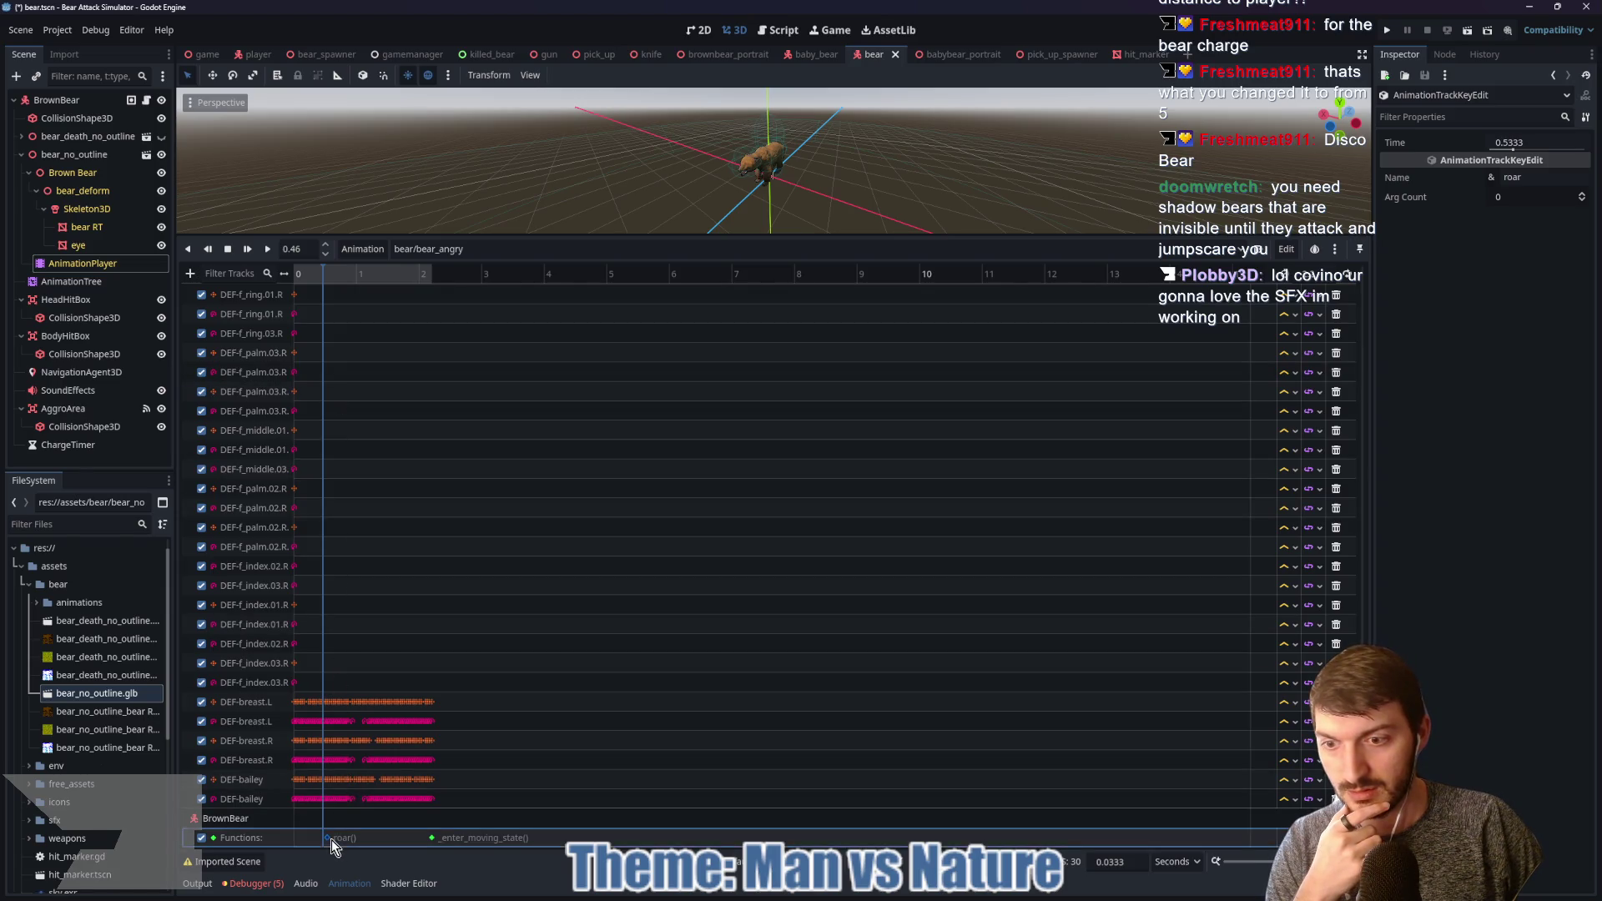
click(387, 833)
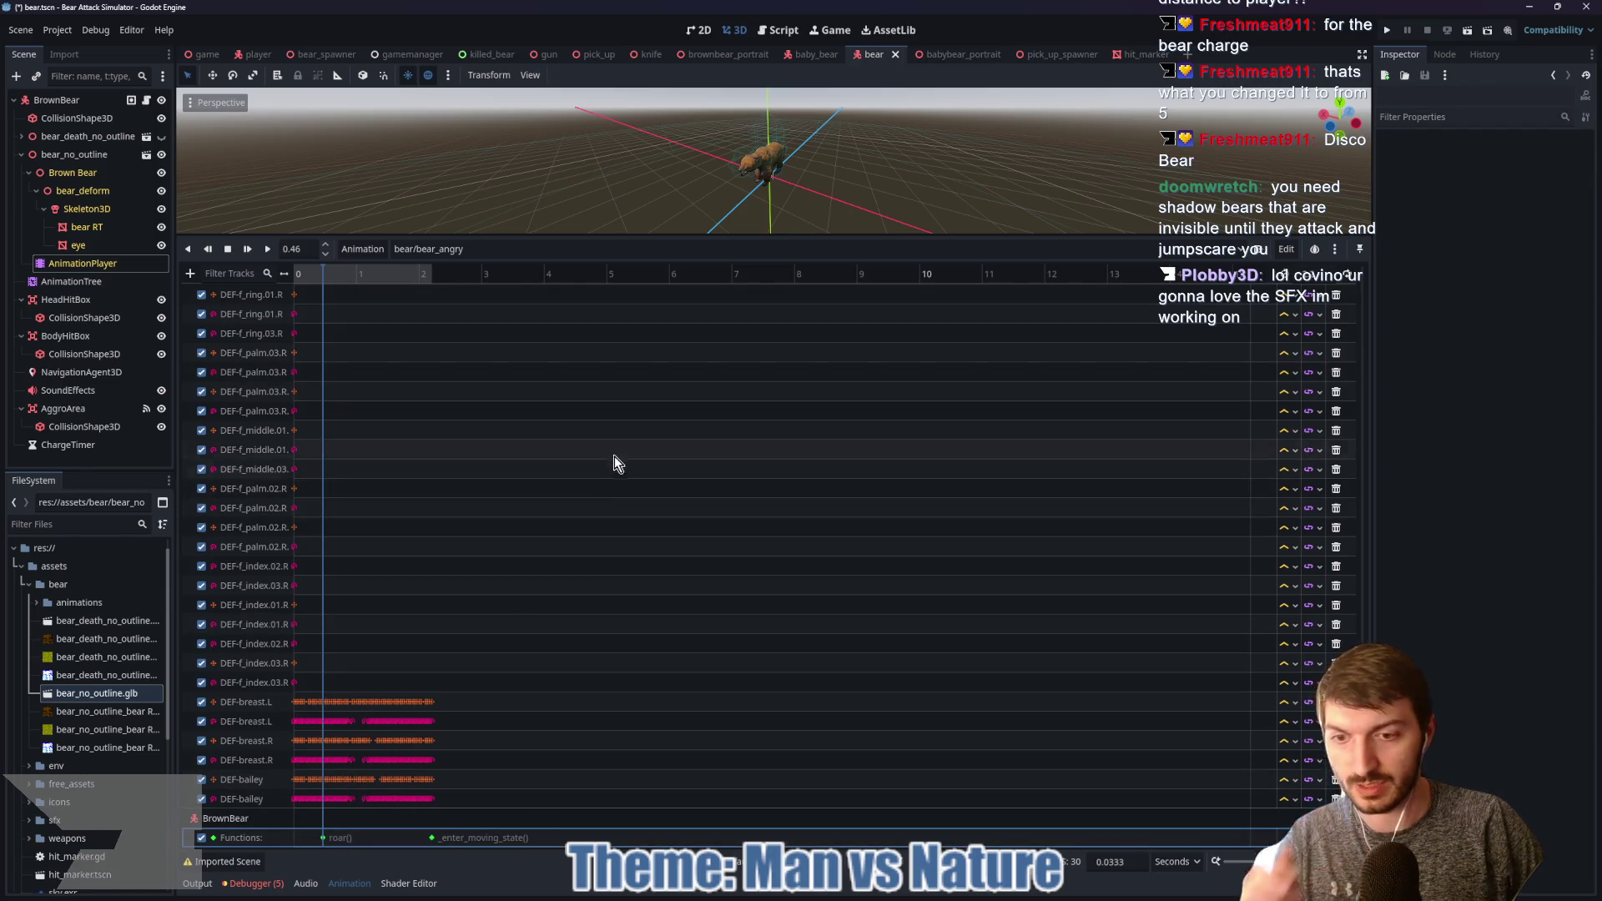
key(ctrl+s)
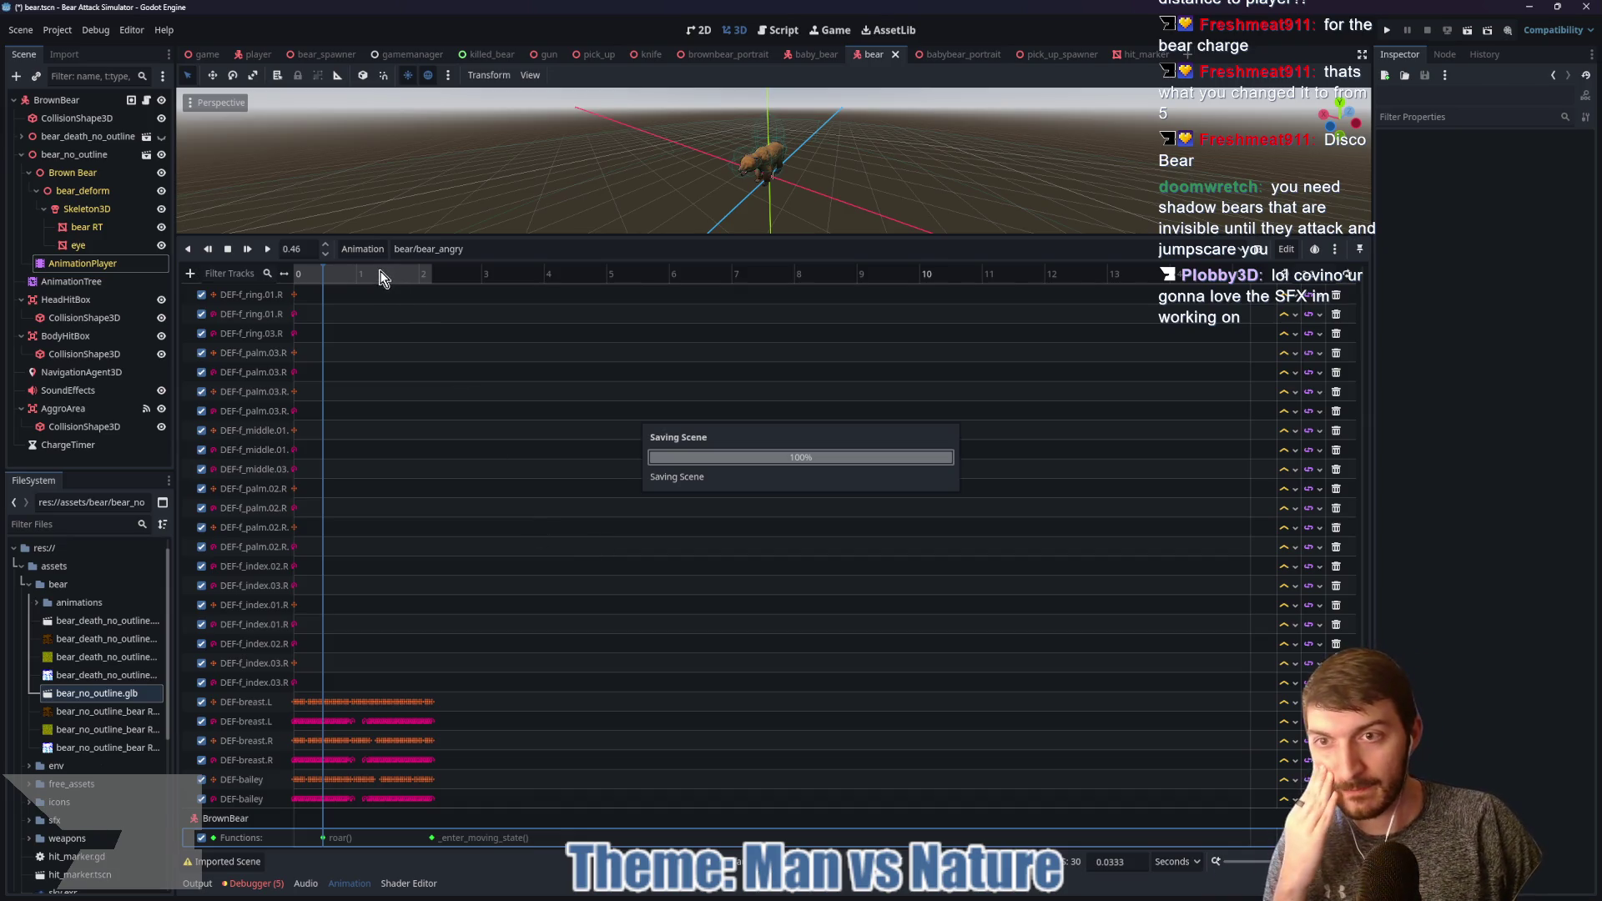
Step: Shift the _enter_moving_state key to 2.1667 and save the bear scene
drag(370, 267, 432, 272)
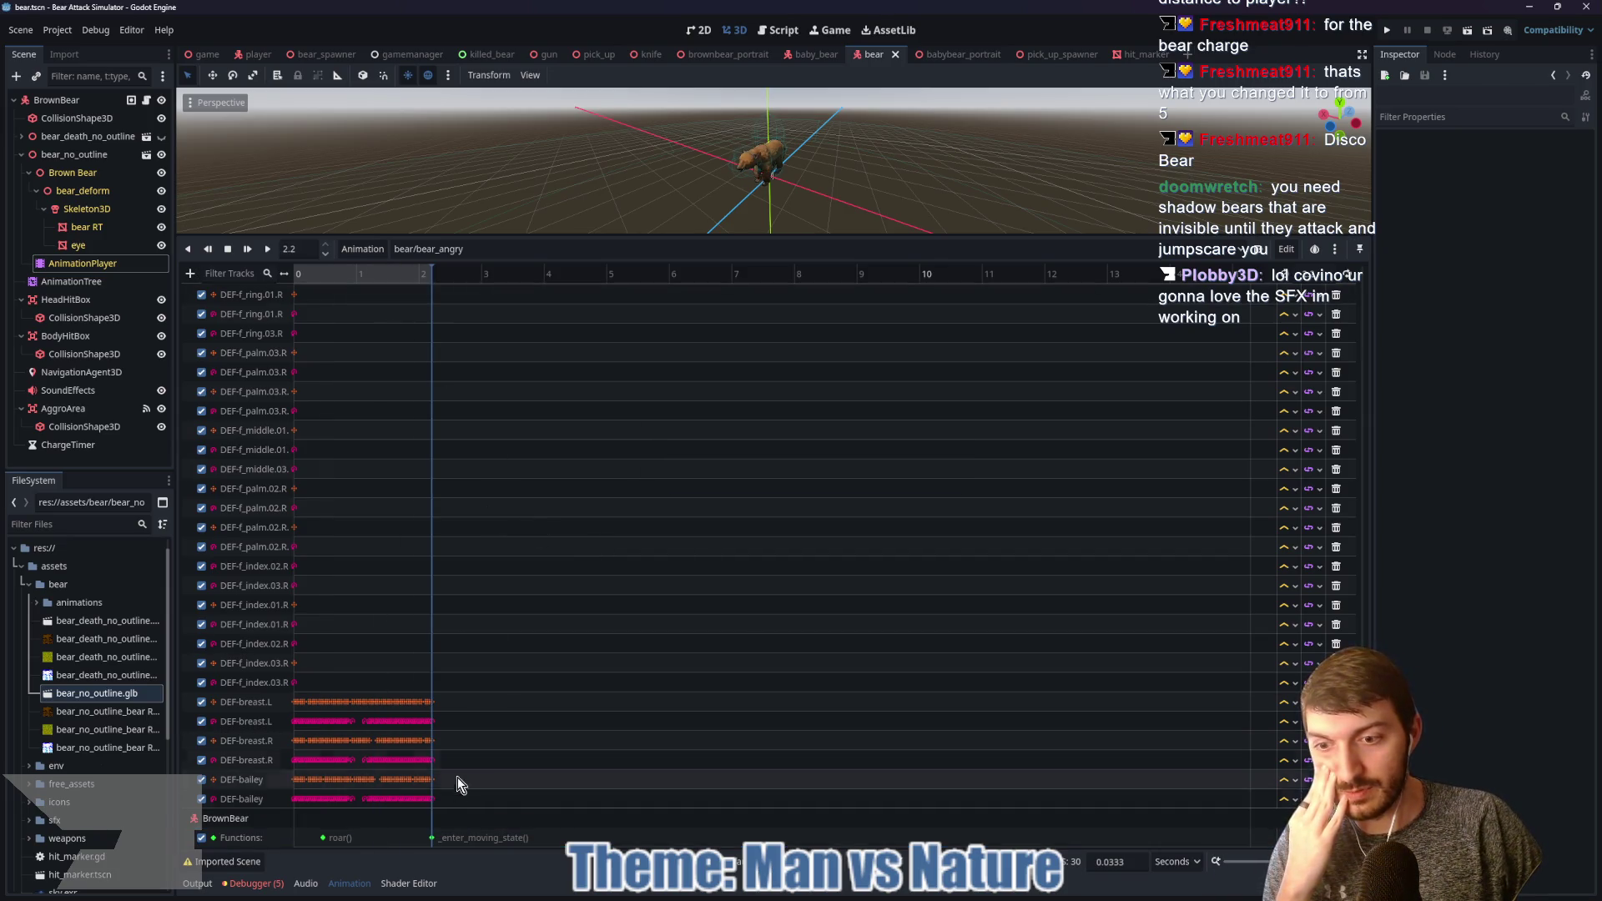
click(435, 838)
drag(433, 839, 430, 839)
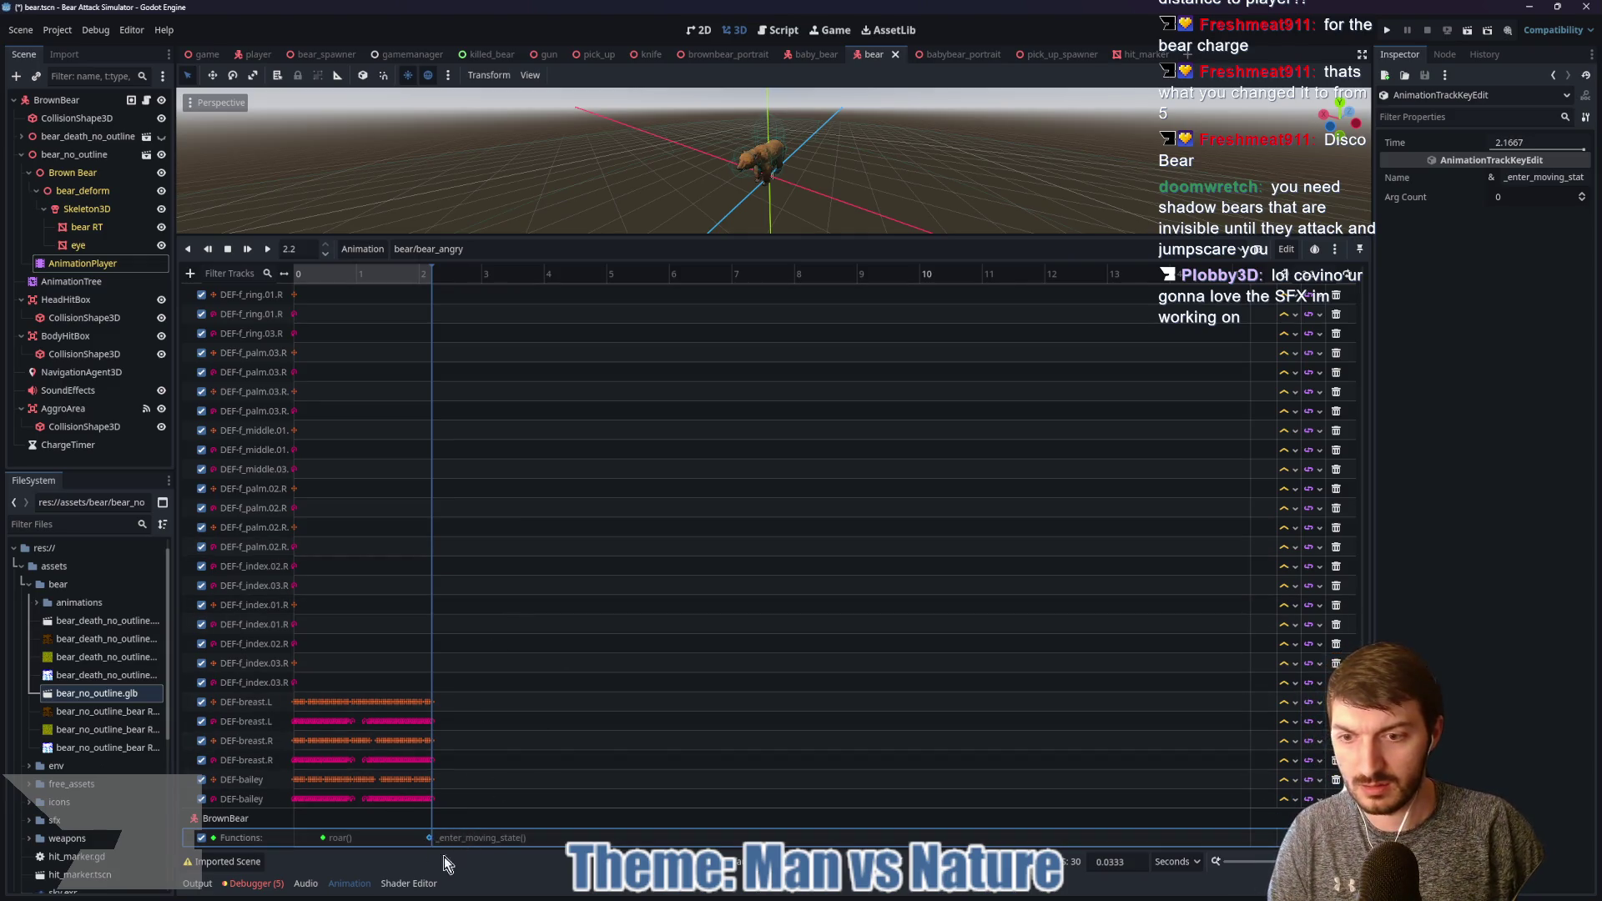
click(487, 838)
key(ctrl+s)
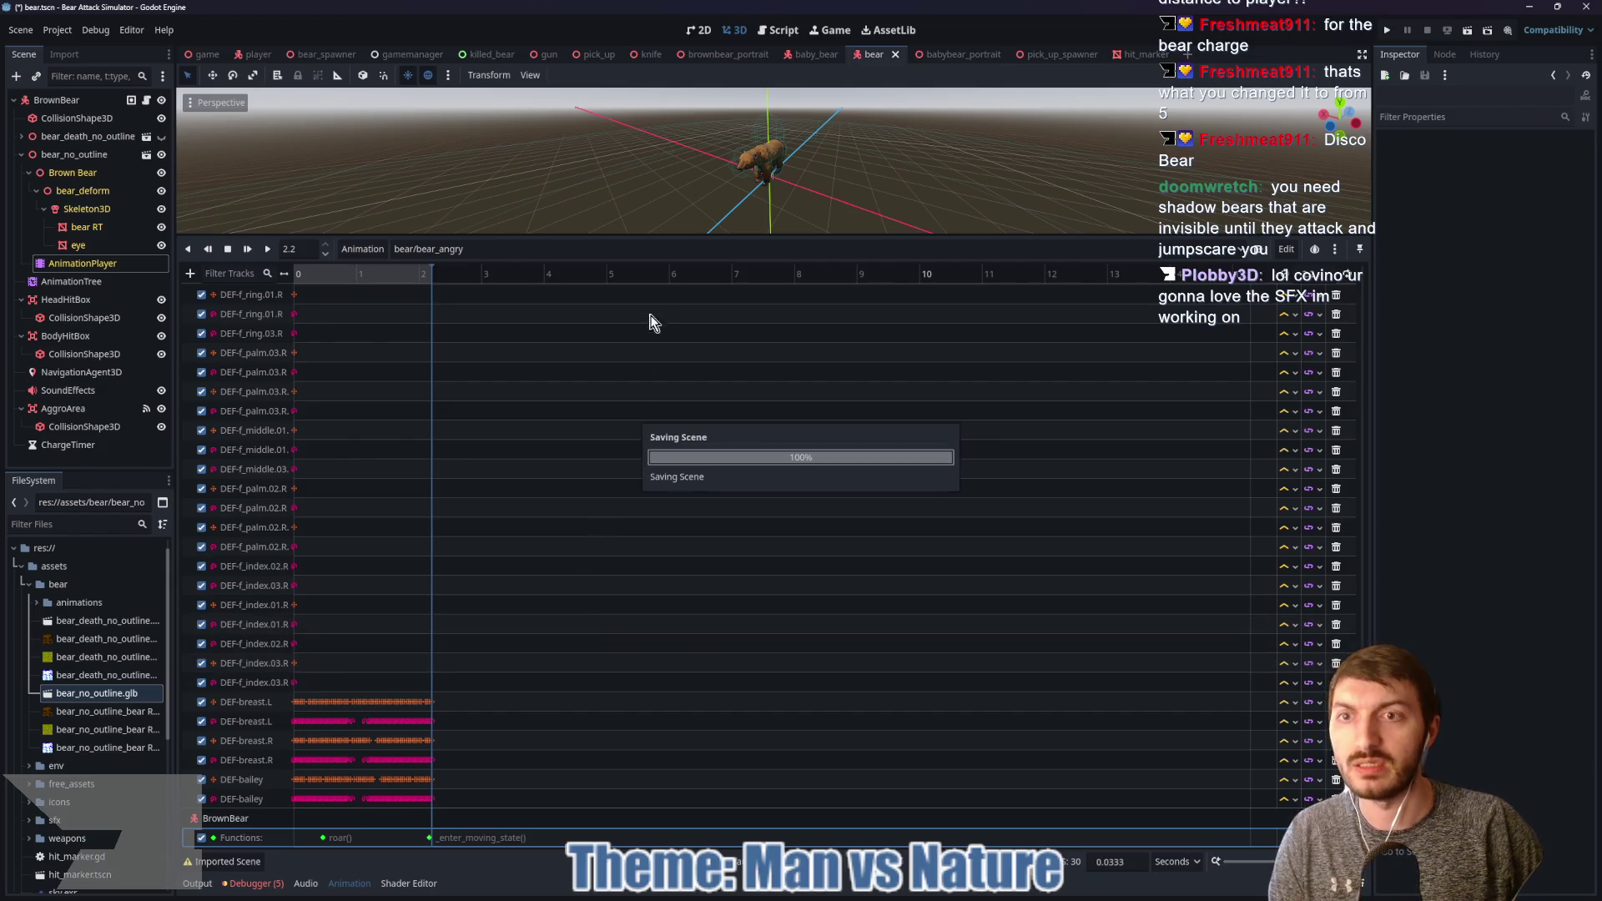
drag(699, 239, 722, 653)
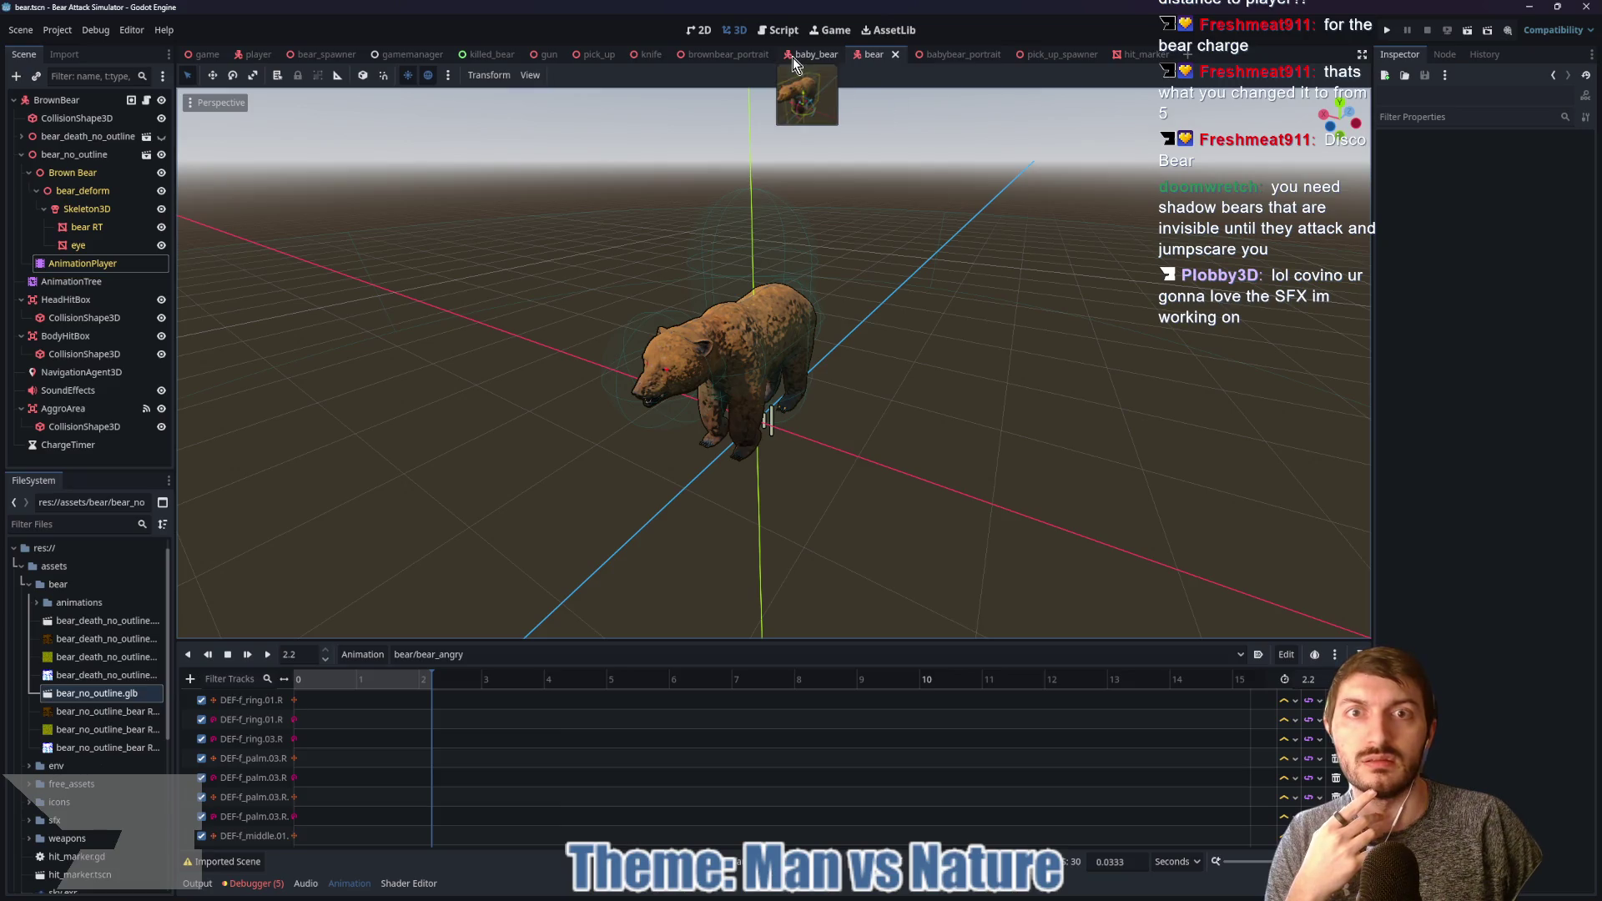
click(147, 101)
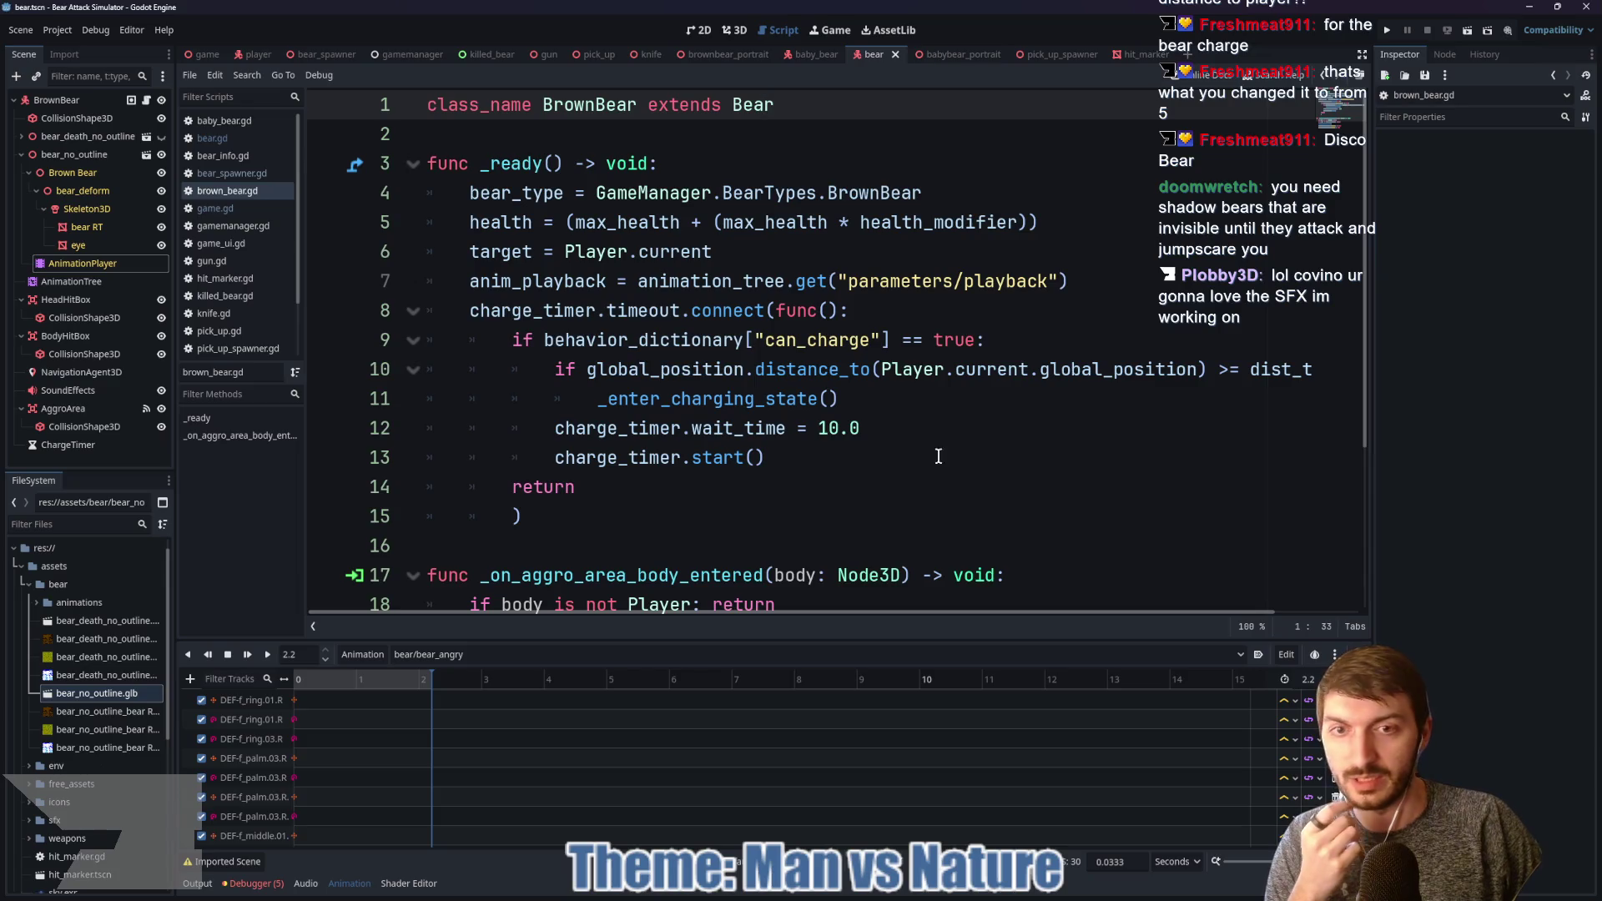
Step: Review brown_bear.gd's charge-timer callback and the ChargeTimer node's 10.0 wait time
scroll(884, 477, down, 3)
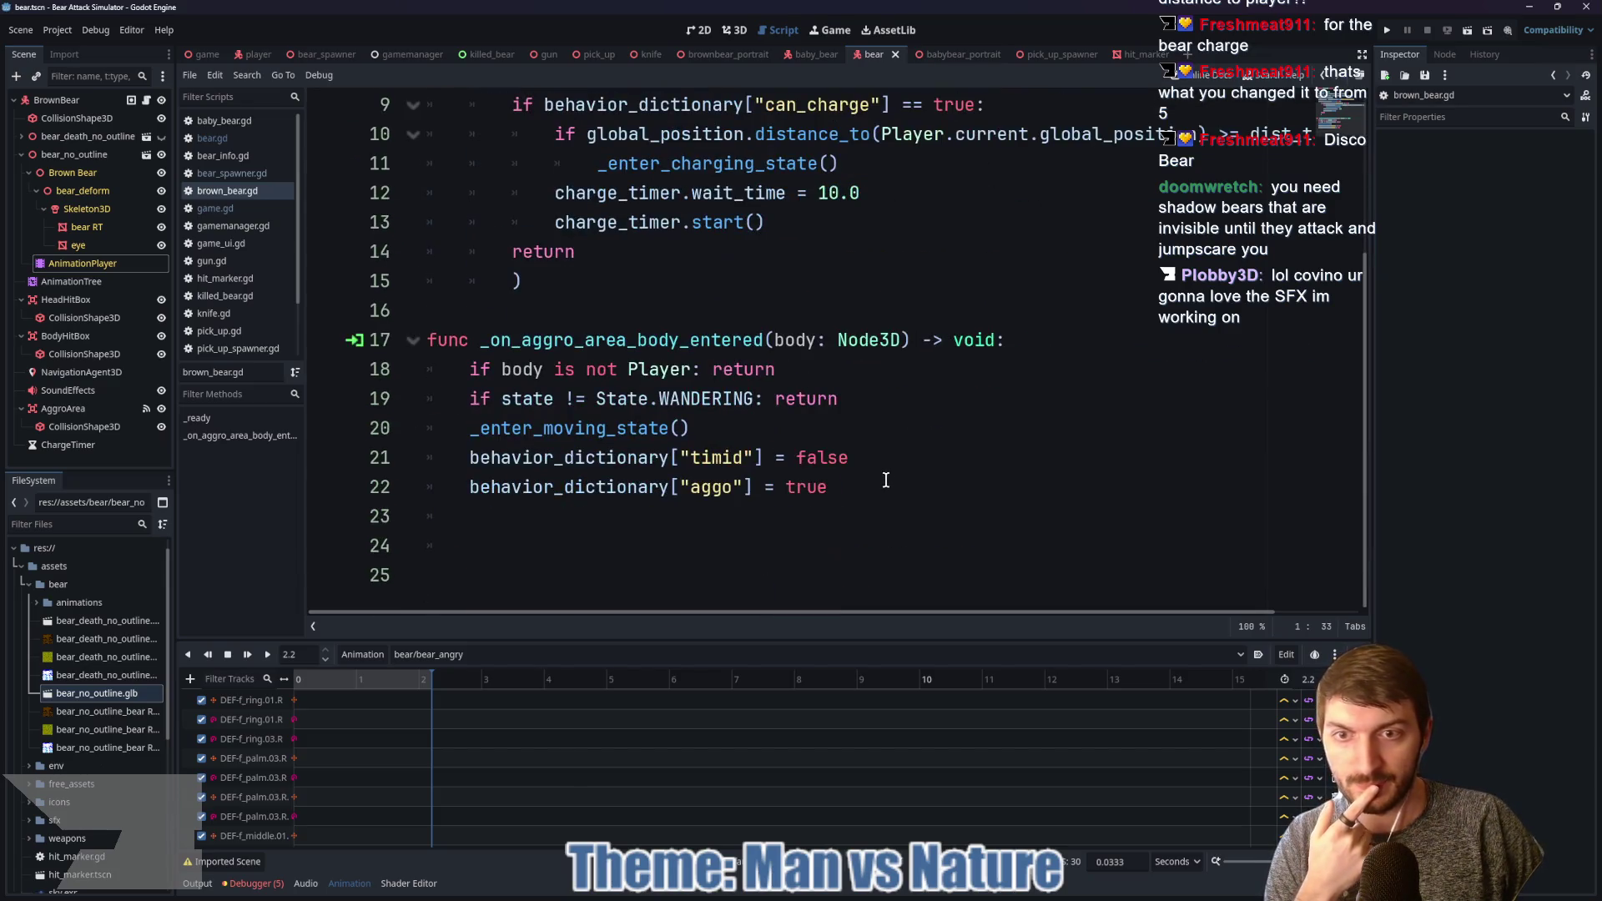
scroll(887, 480, up, 3)
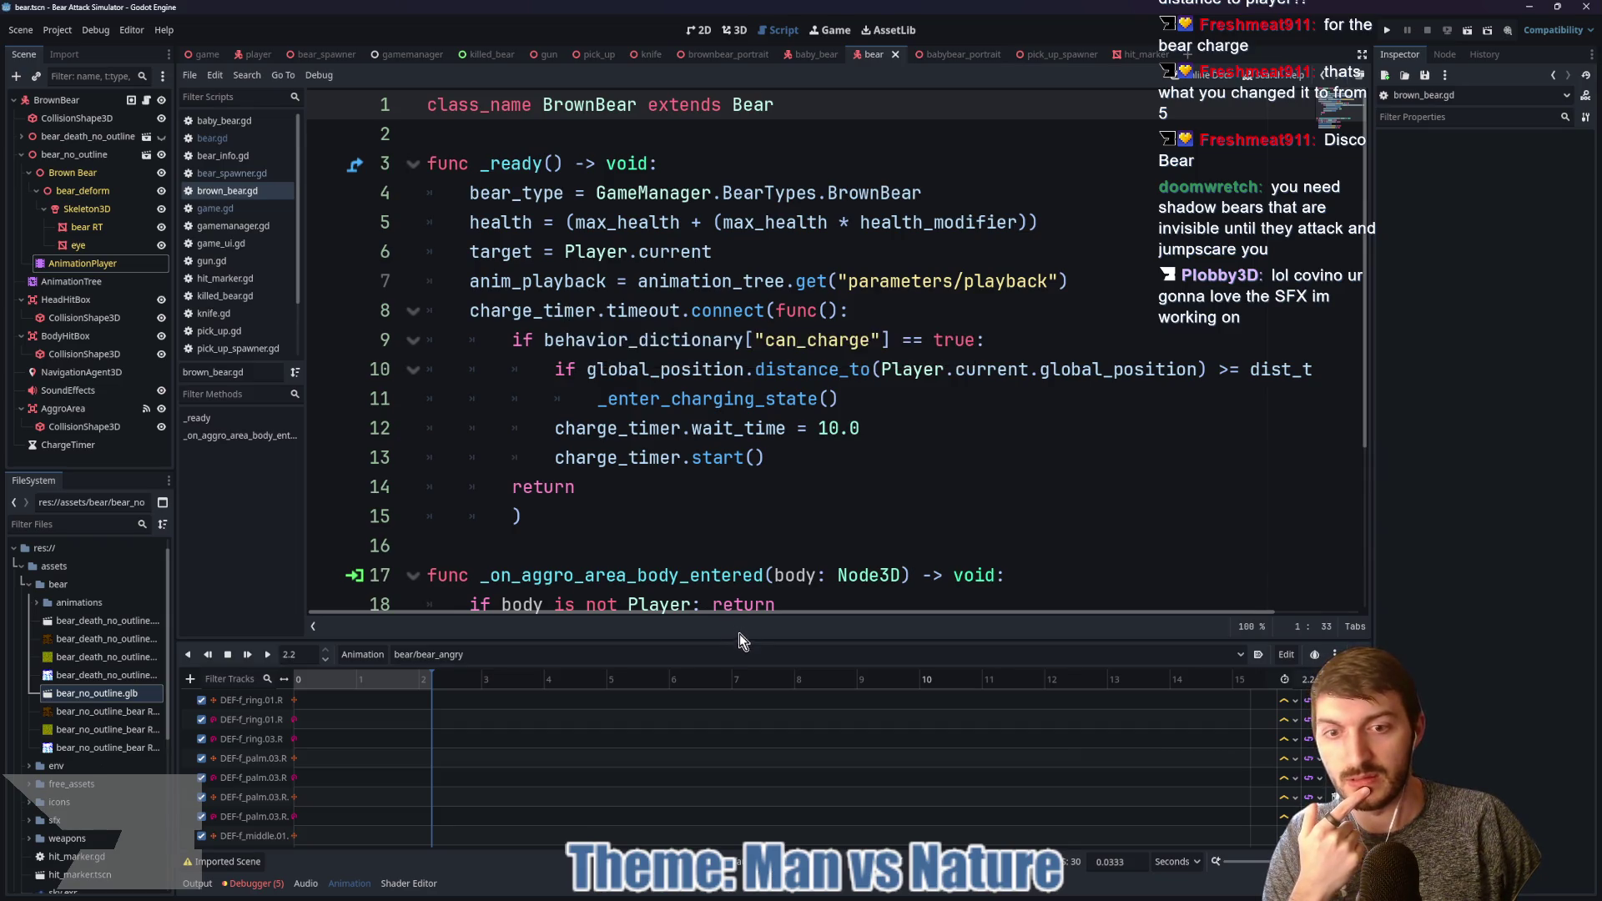
drag(737, 639, 737, 722)
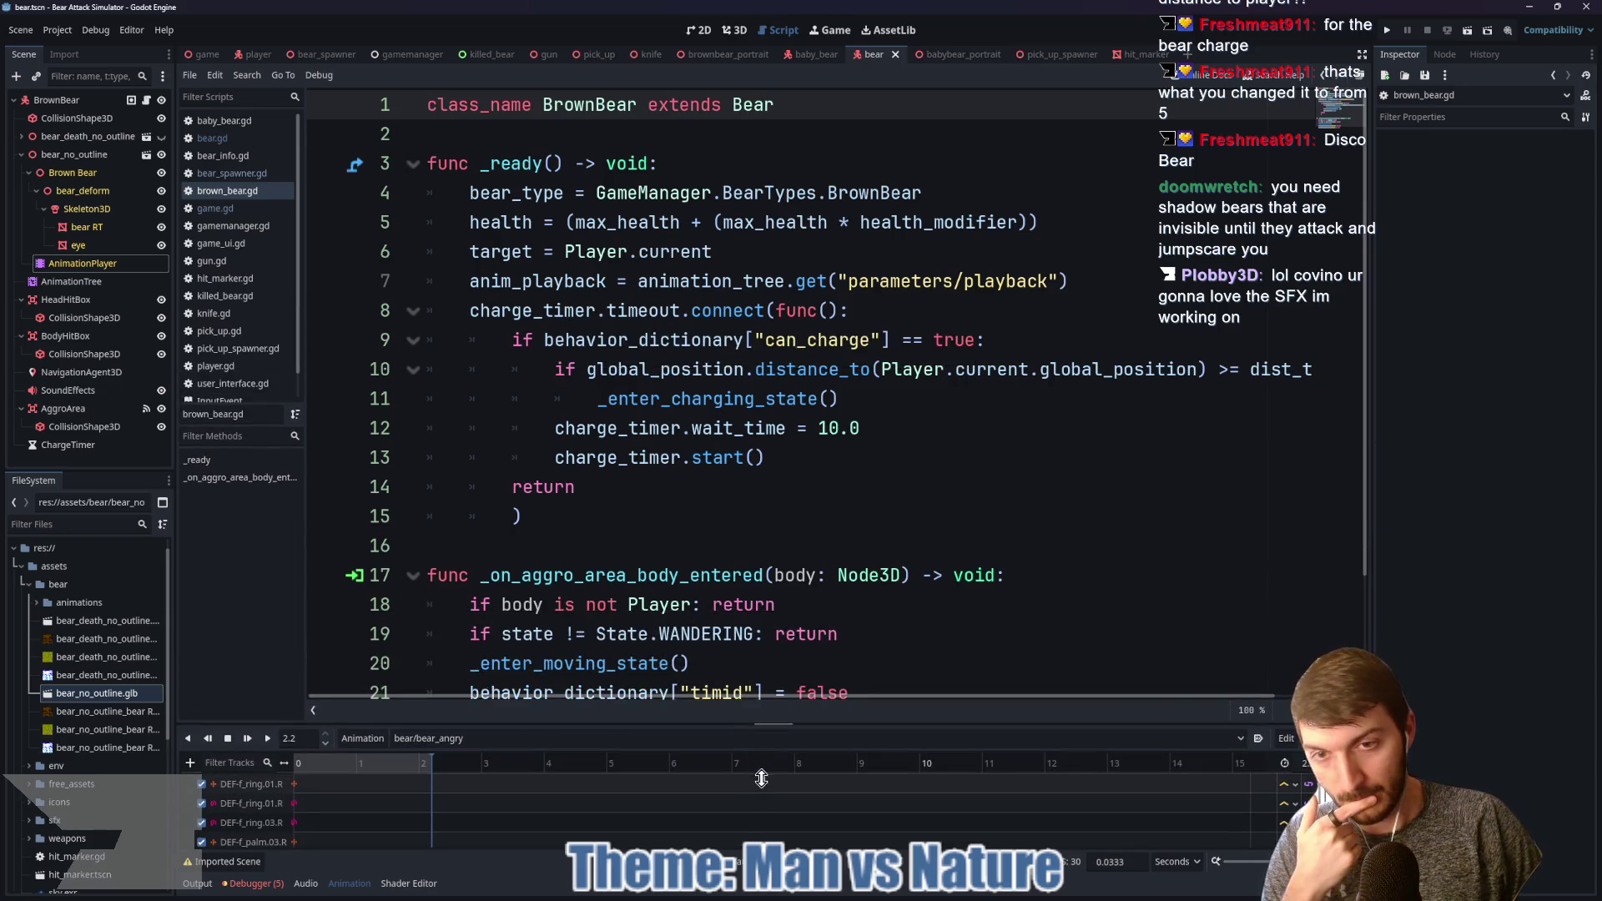
click(69, 444)
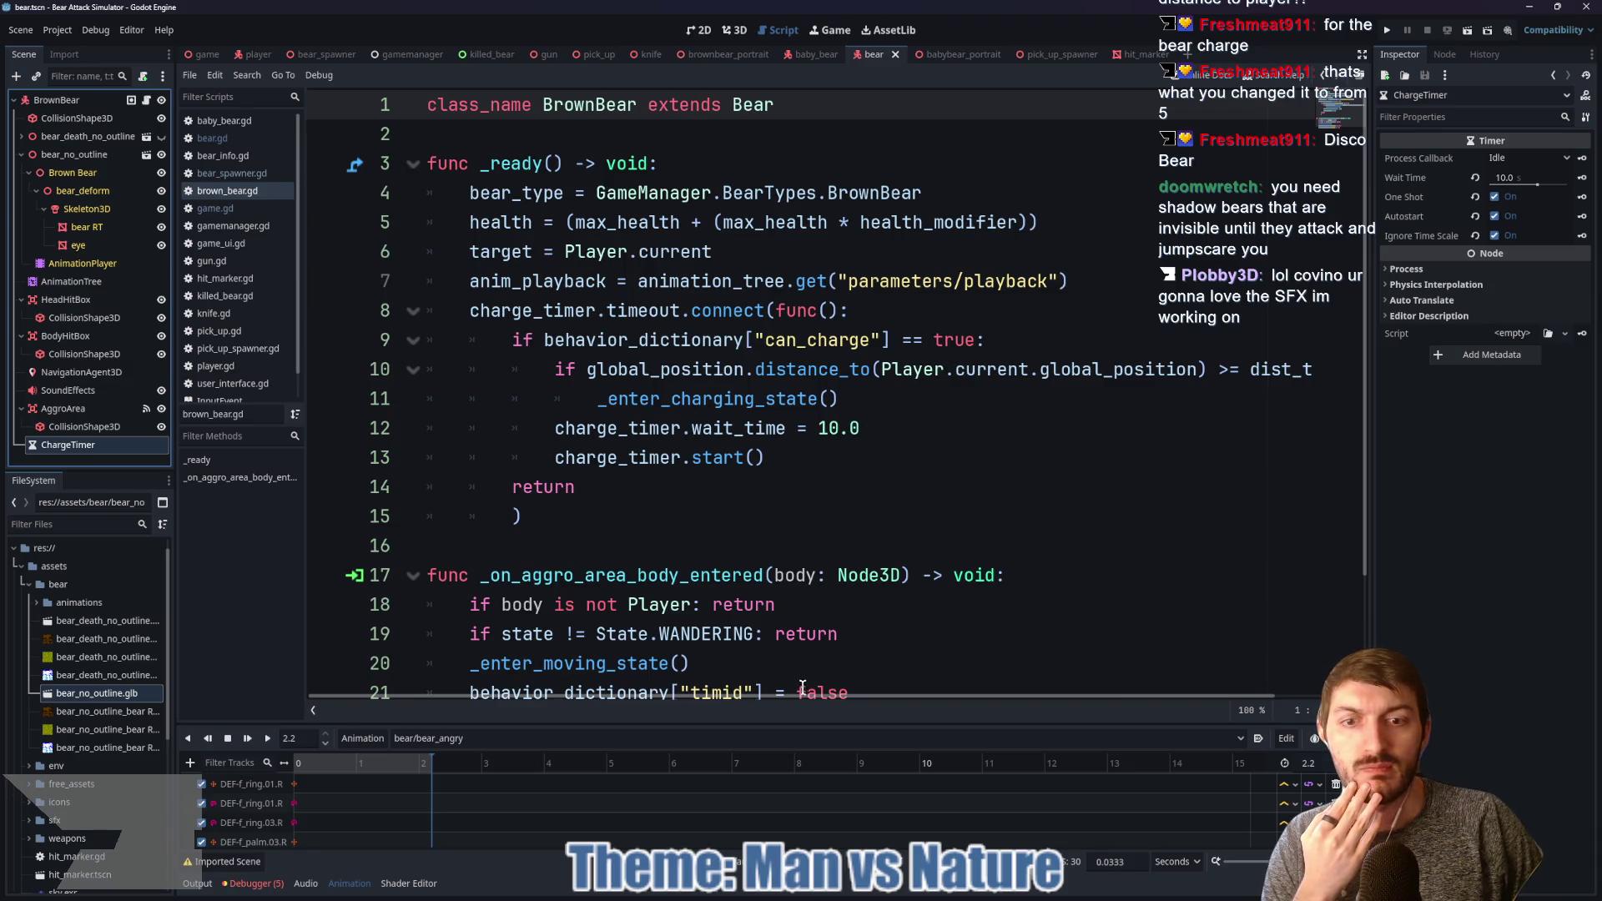
mouse_move(793, 698)
mouse_down()
mouse_move(904, 701)
mouse_move(781, 673)
mouse_up()
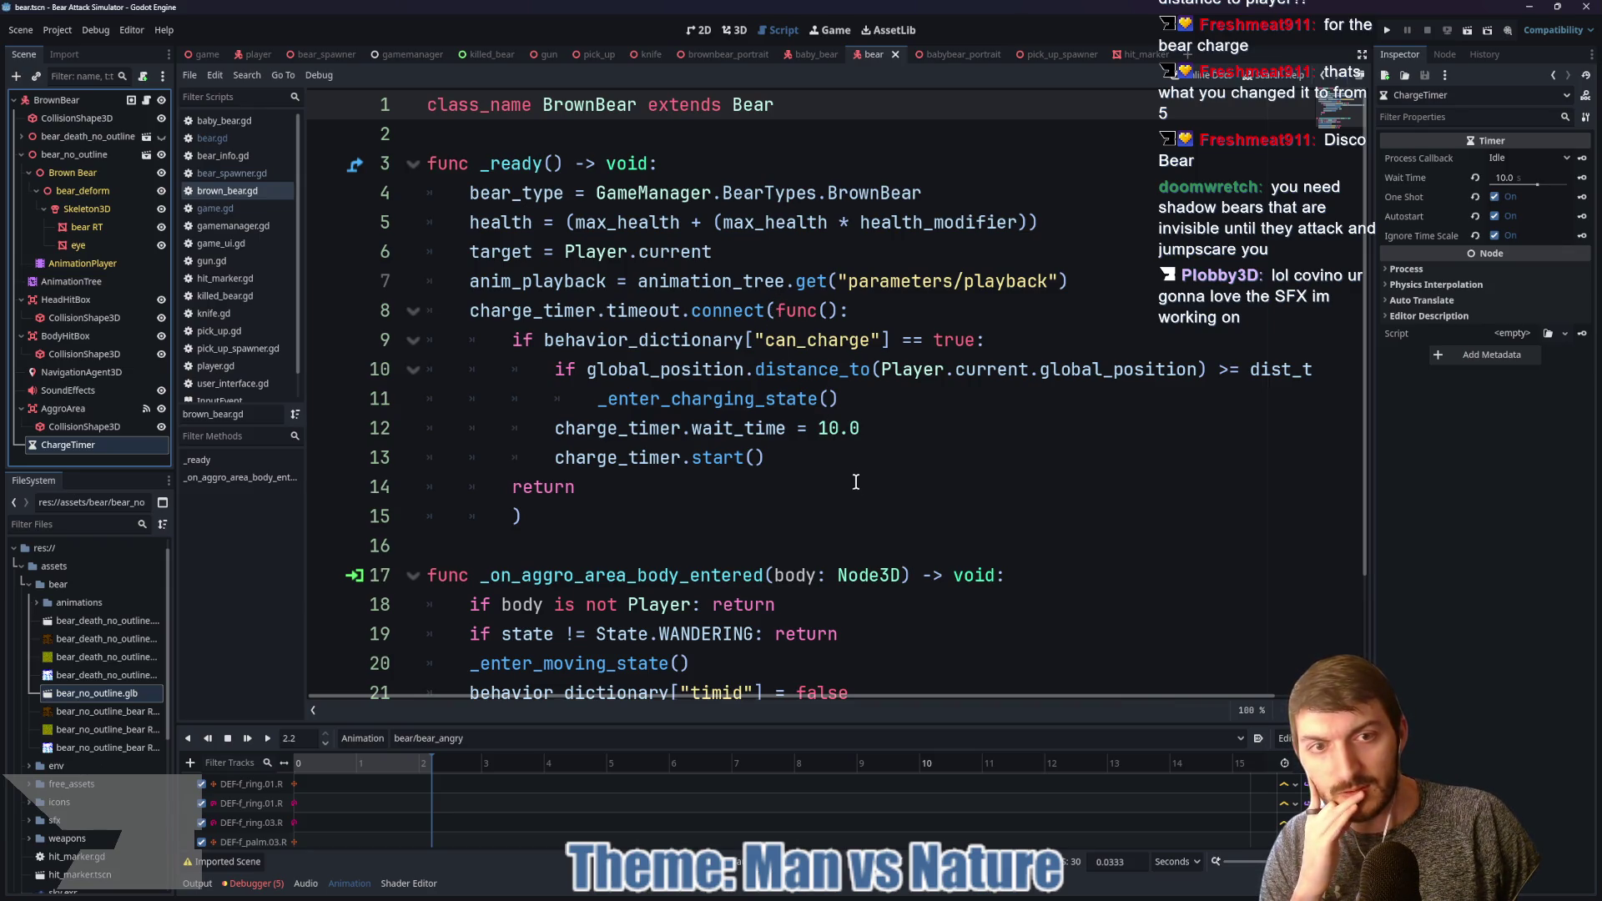
Step: Read the charge-distance condition, then select the ChargeTimer node and request its deletion
mouse_move(826, 696)
mouse_down()
mouse_move(950, 693)
mouse_move(761, 692)
mouse_up()
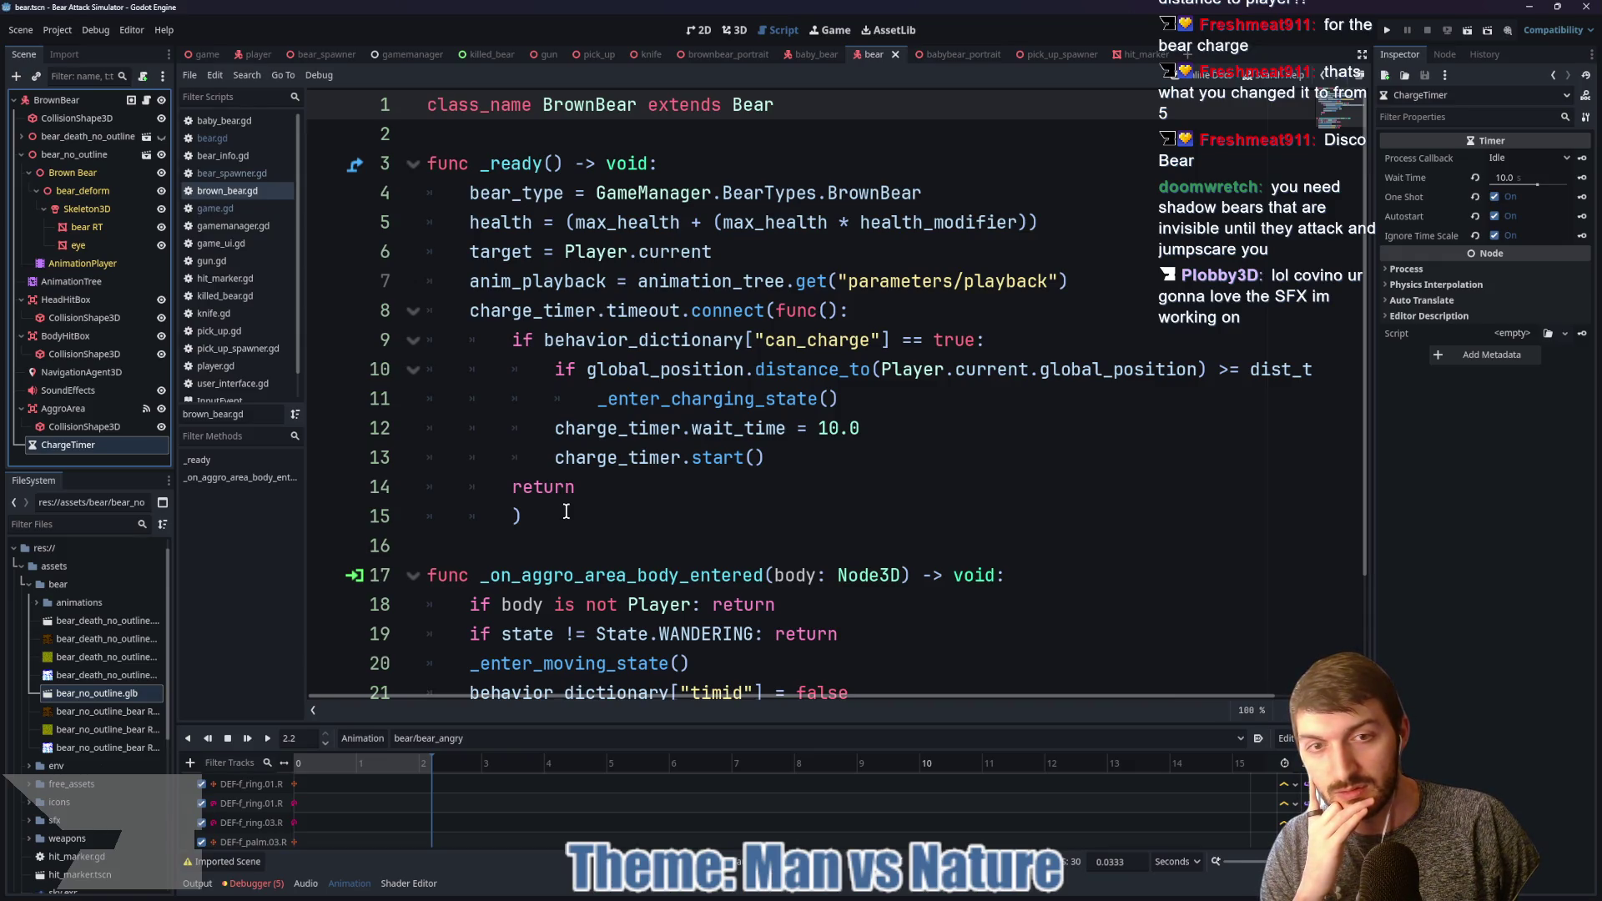
drag(701, 697, 793, 699)
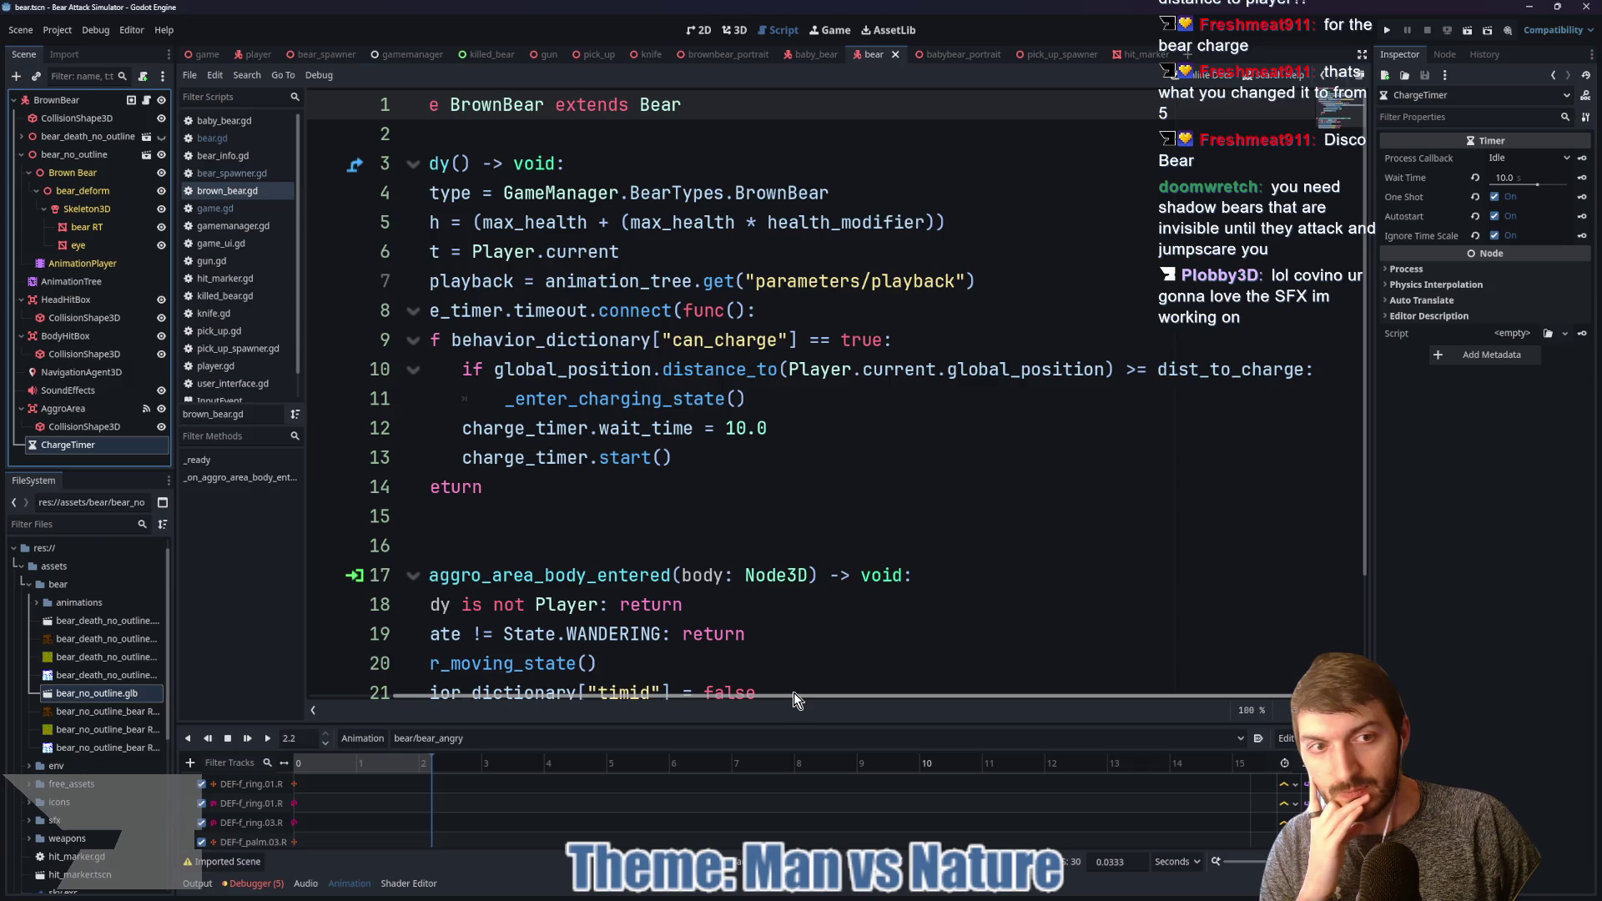
drag(793, 699, 702, 699)
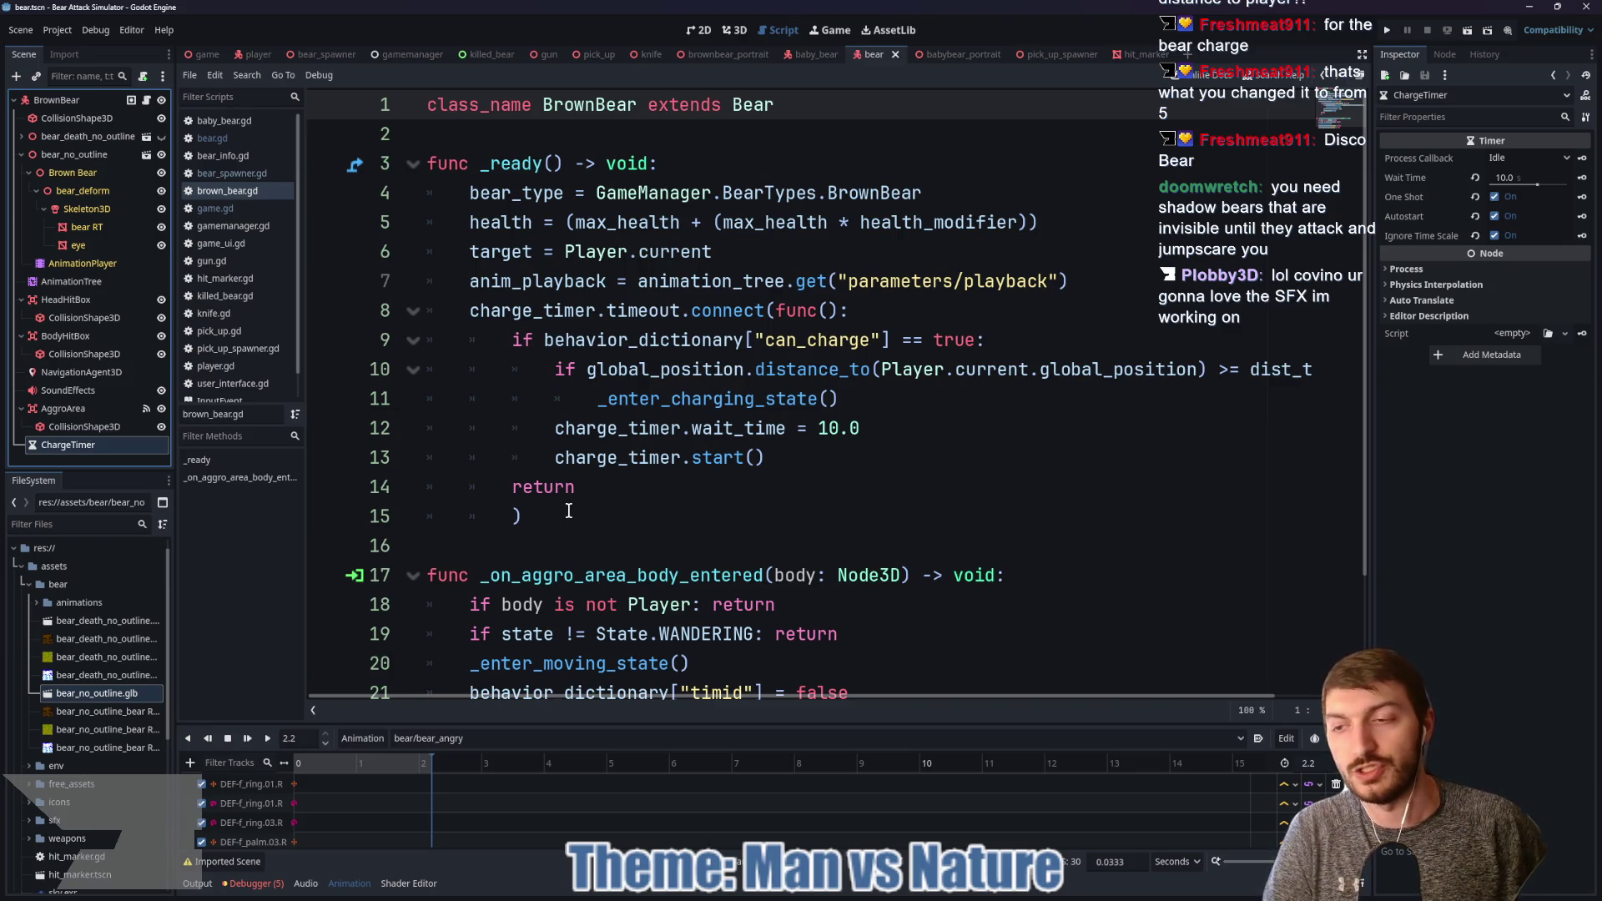
click(80, 409)
click(82, 445)
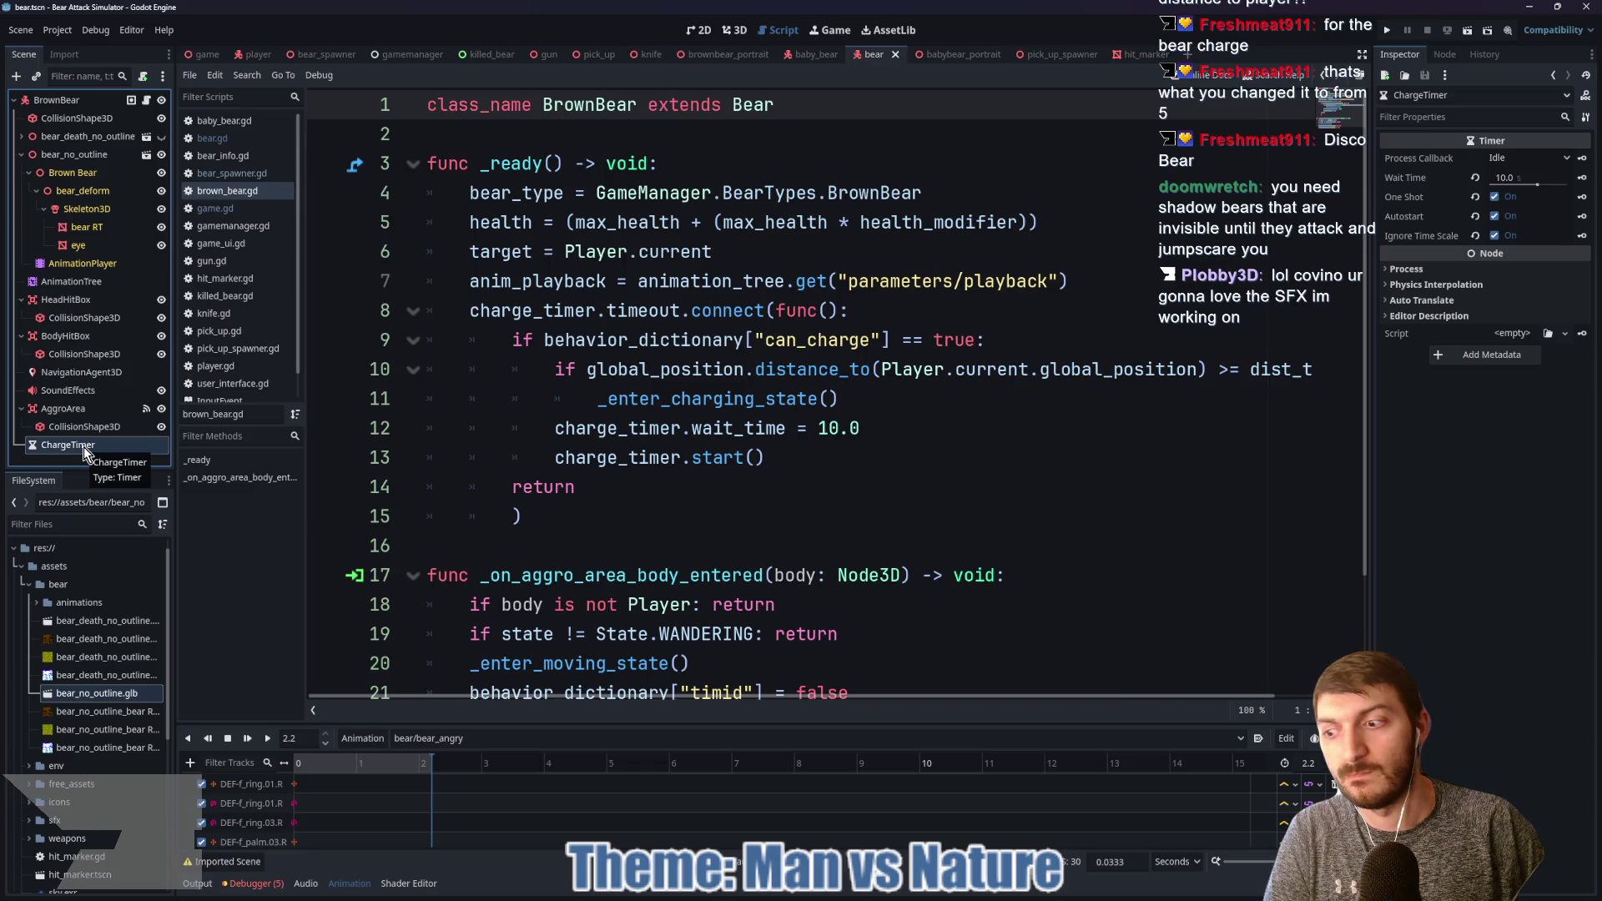
key(Delete)
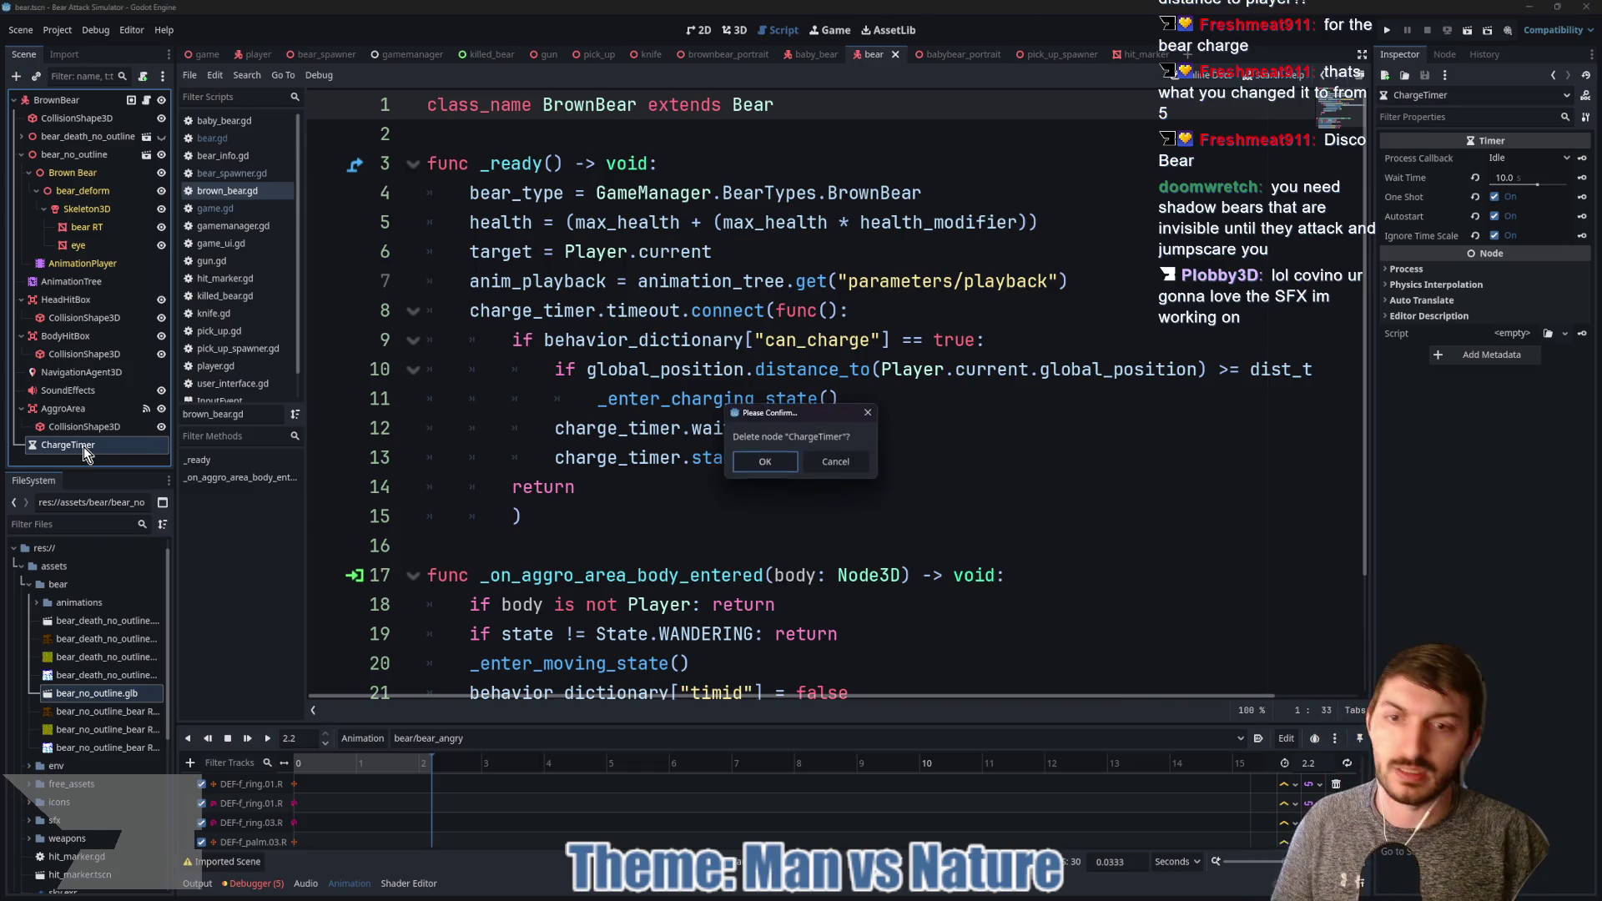
click(745, 460)
mouse_move(622, 493)
mouse_down()
mouse_move(550, 398)
mouse_move(442, 311)
mouse_up()
key(BackSpace)
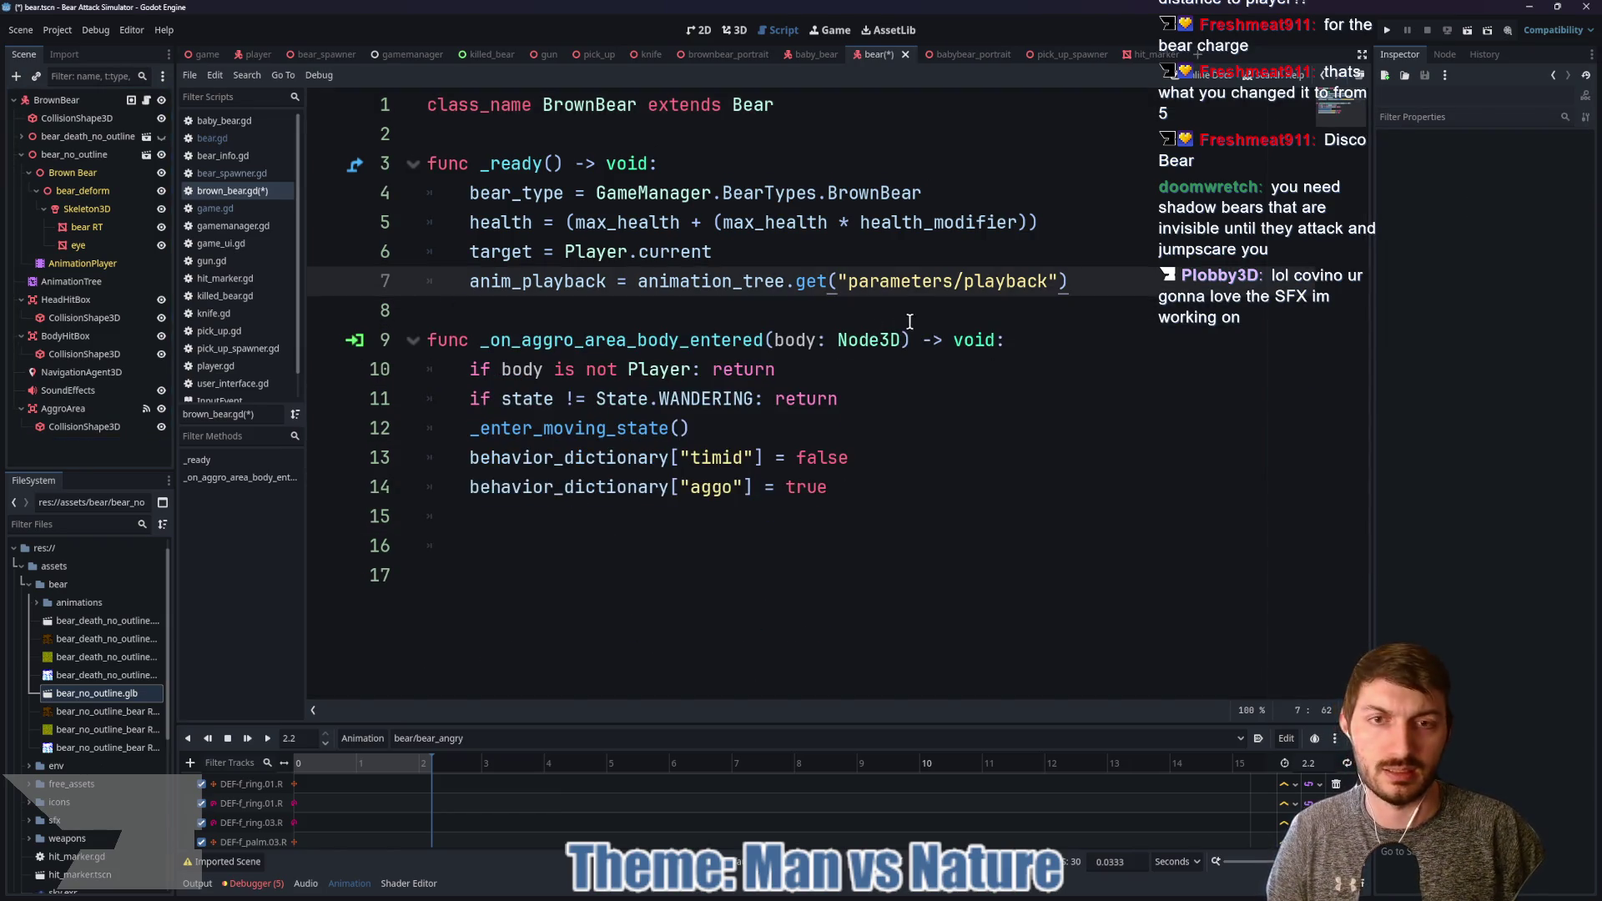
key(ctrl+s)
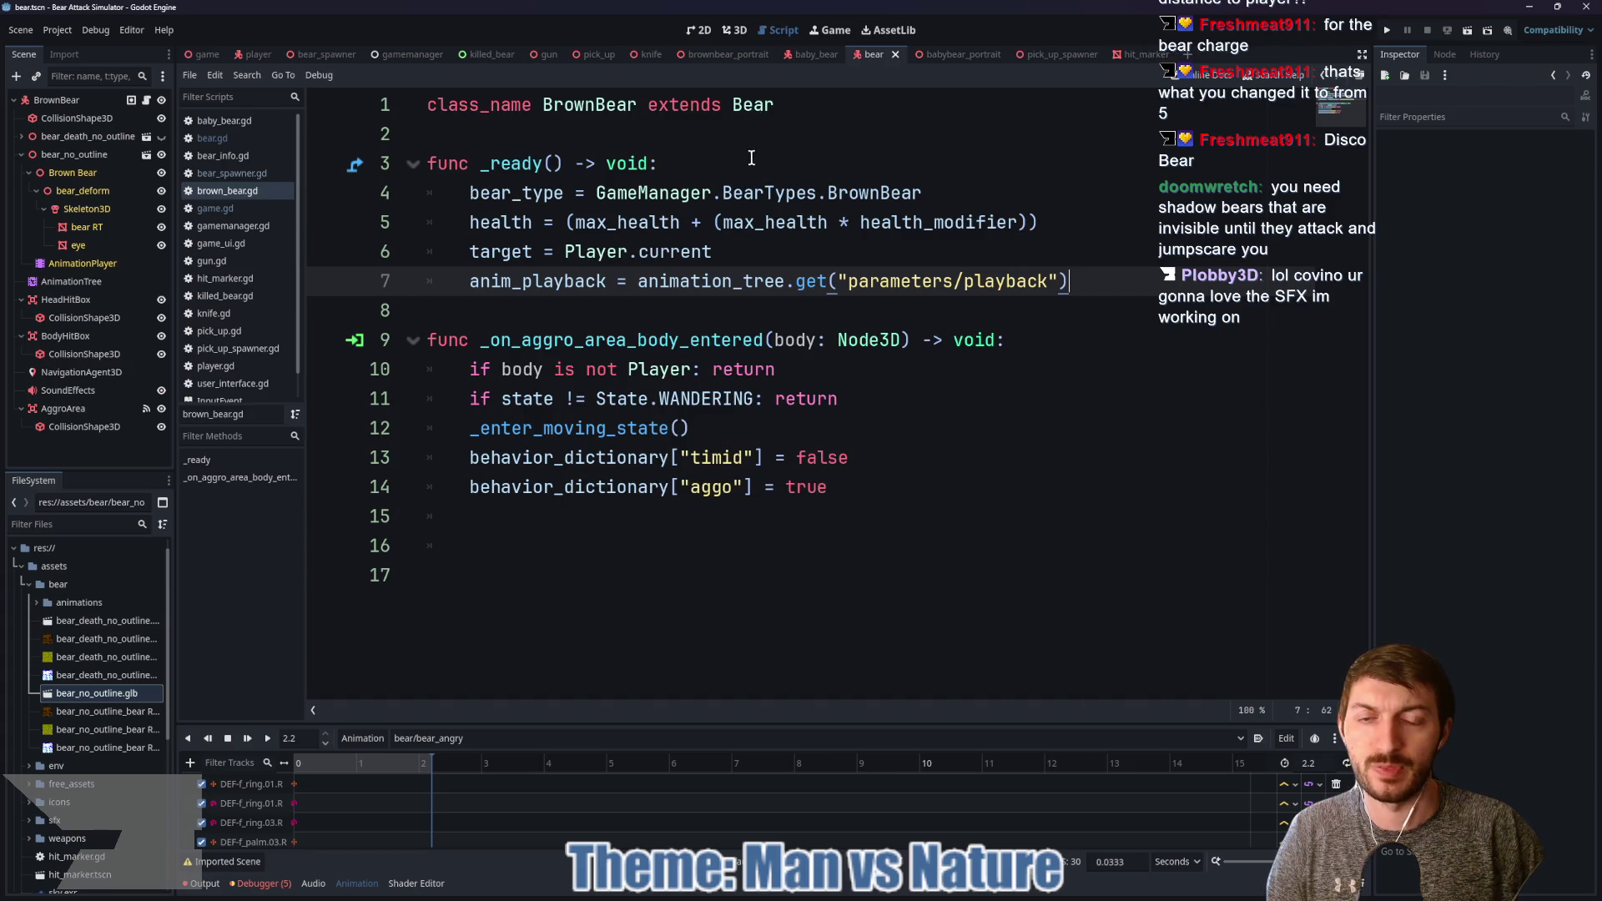
ctrl+click(762, 119)
scroll(928, 386, down, 8)
scroll(928, 386, down, 13)
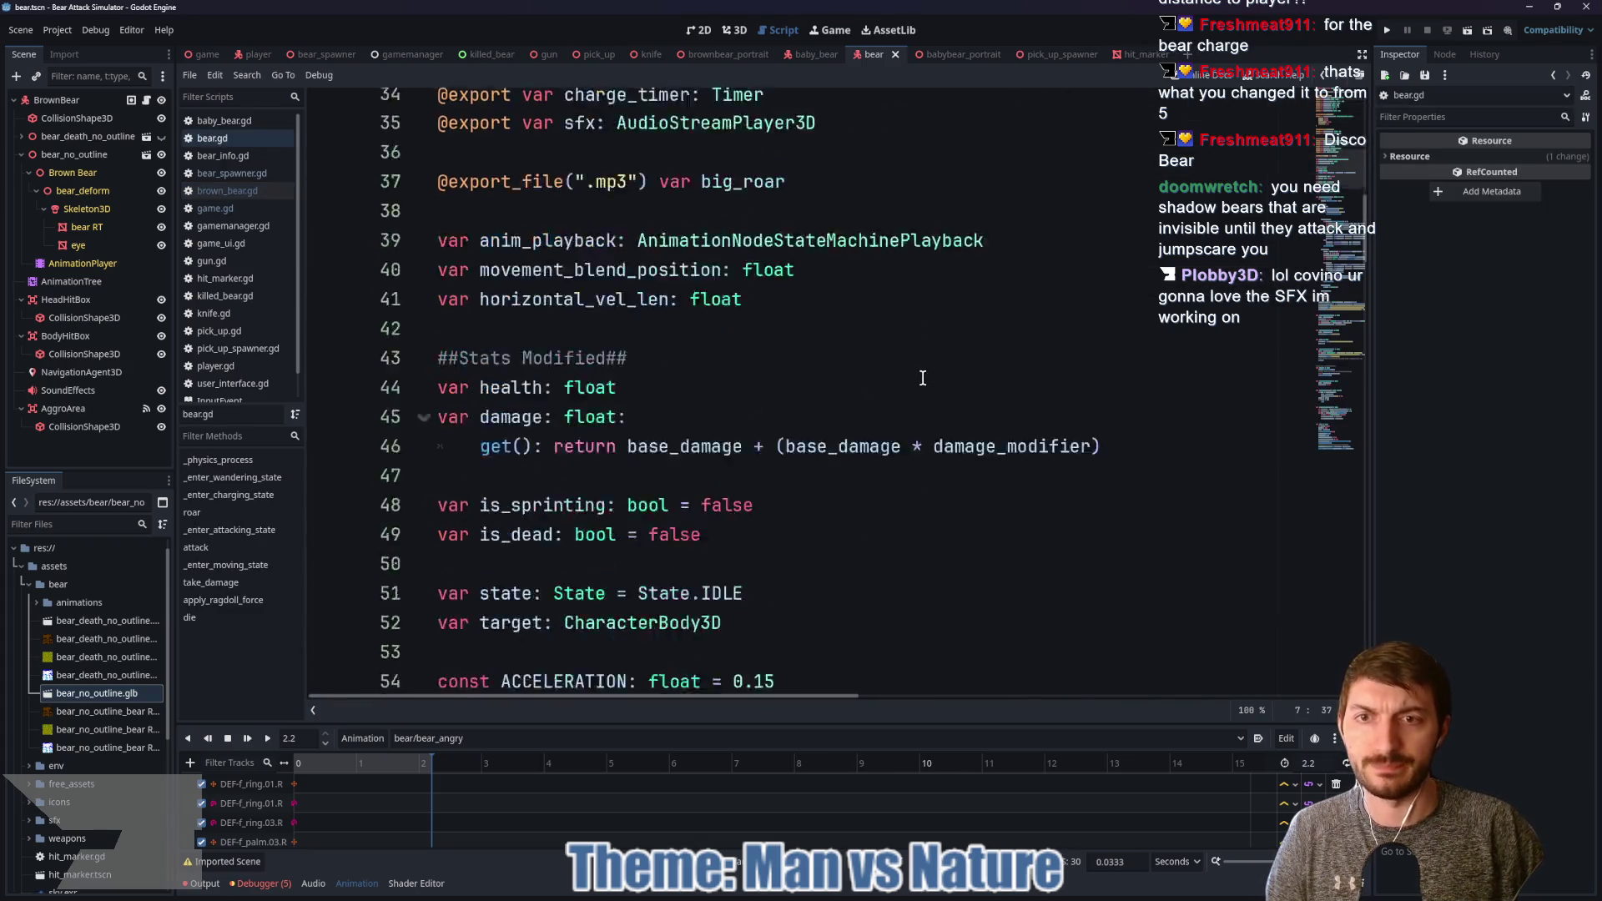
scroll(759, 365, down, 7)
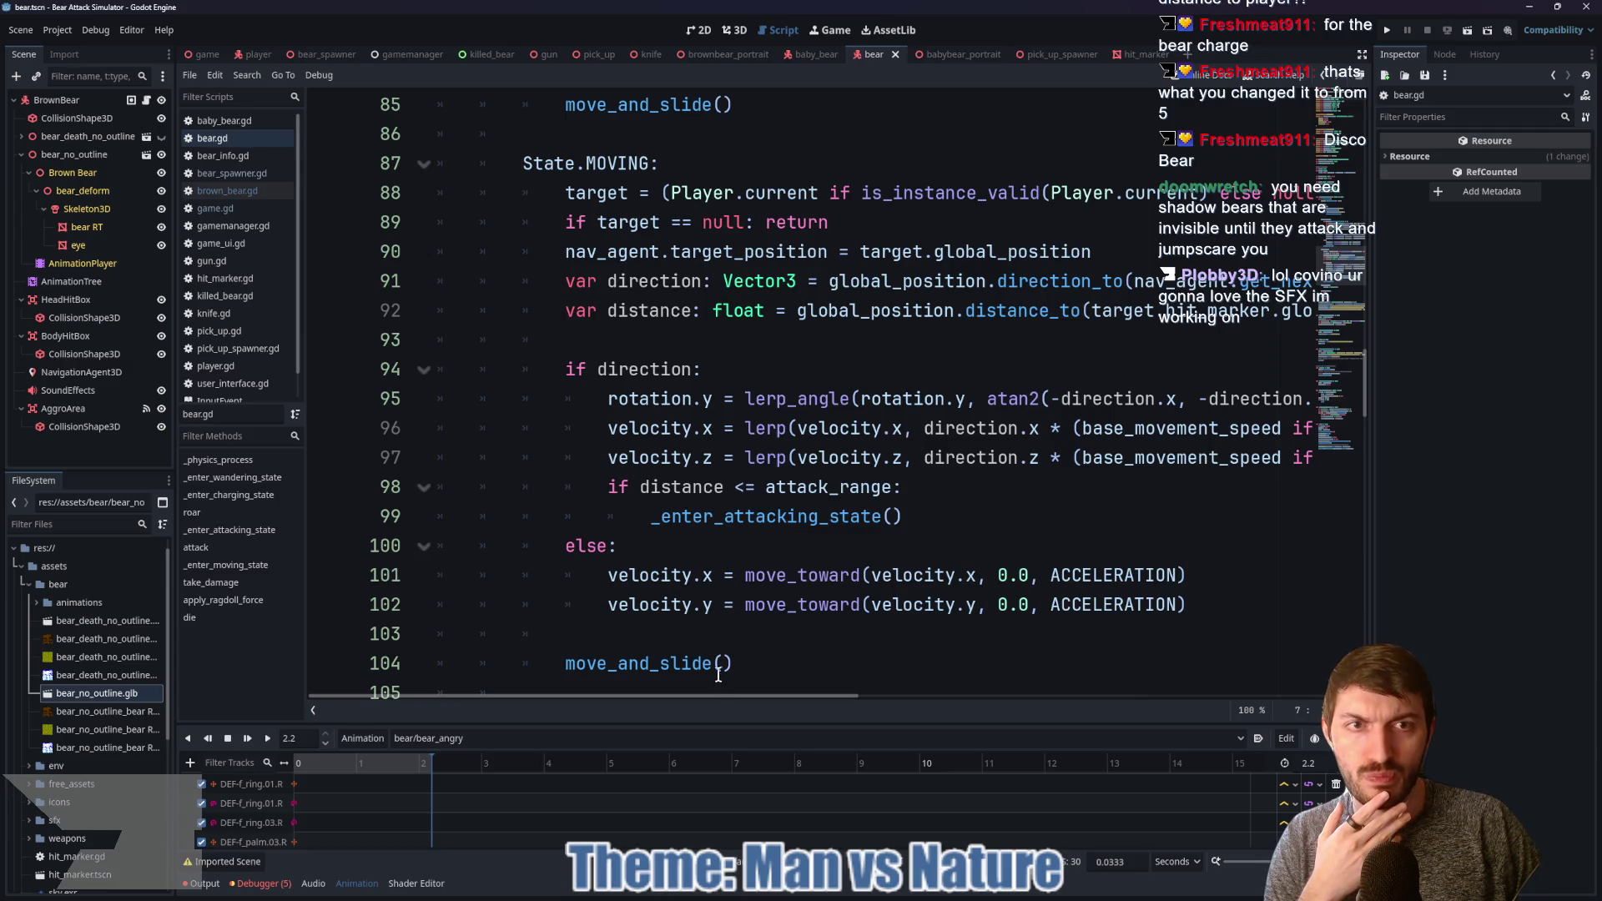
mouse_move(710, 695)
mouse_down()
mouse_move(803, 705)
mouse_move(713, 702)
mouse_up()
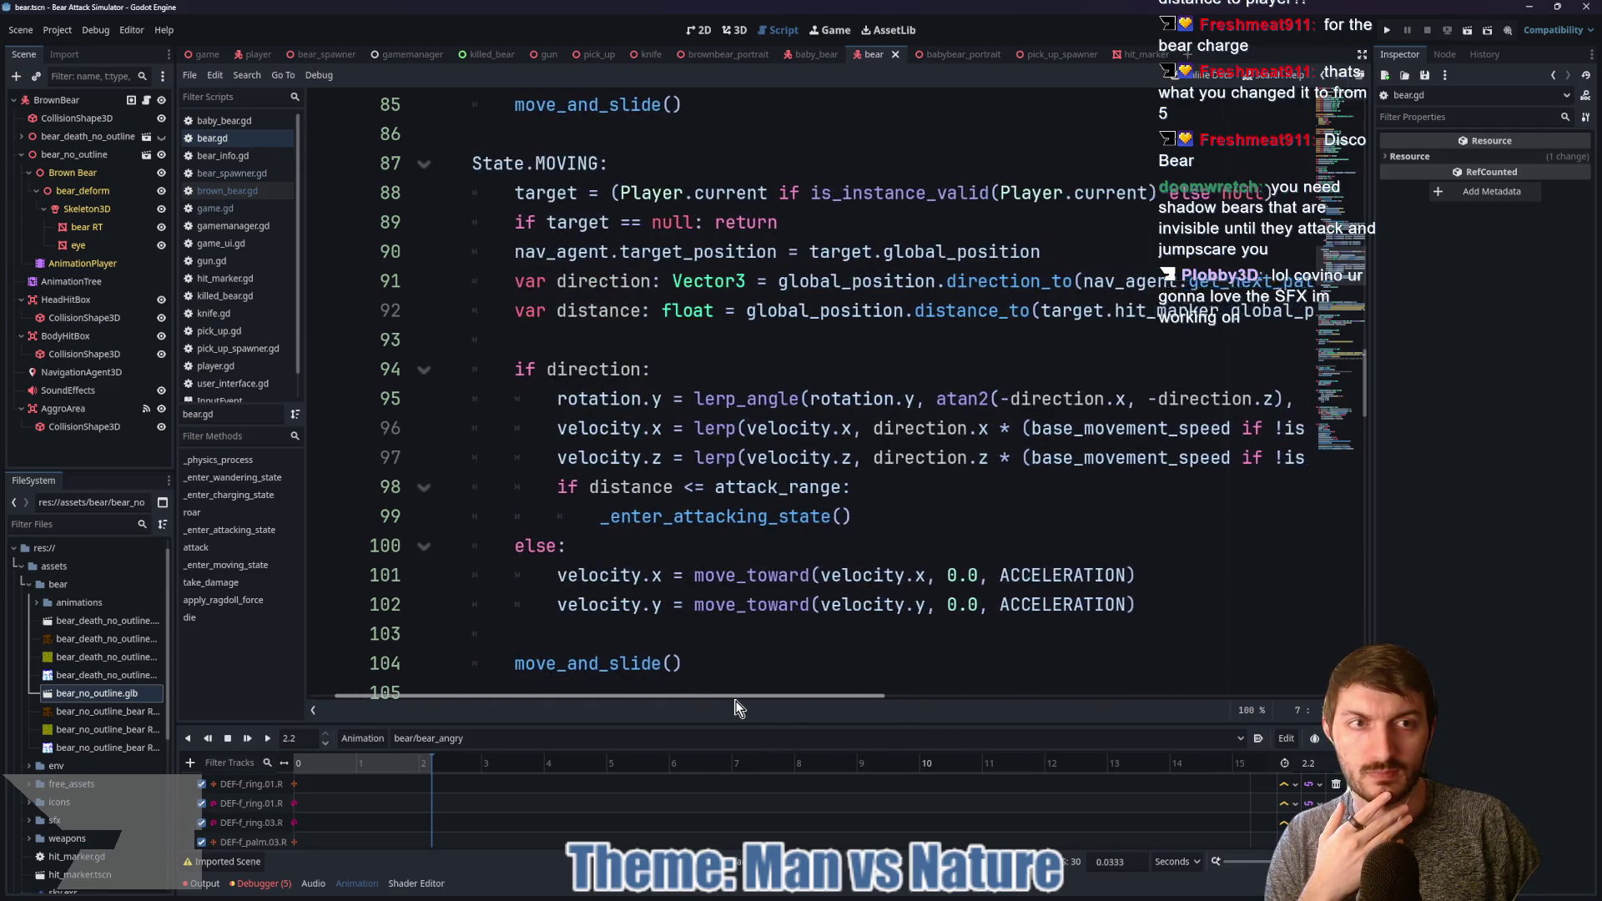
click(864, 222)
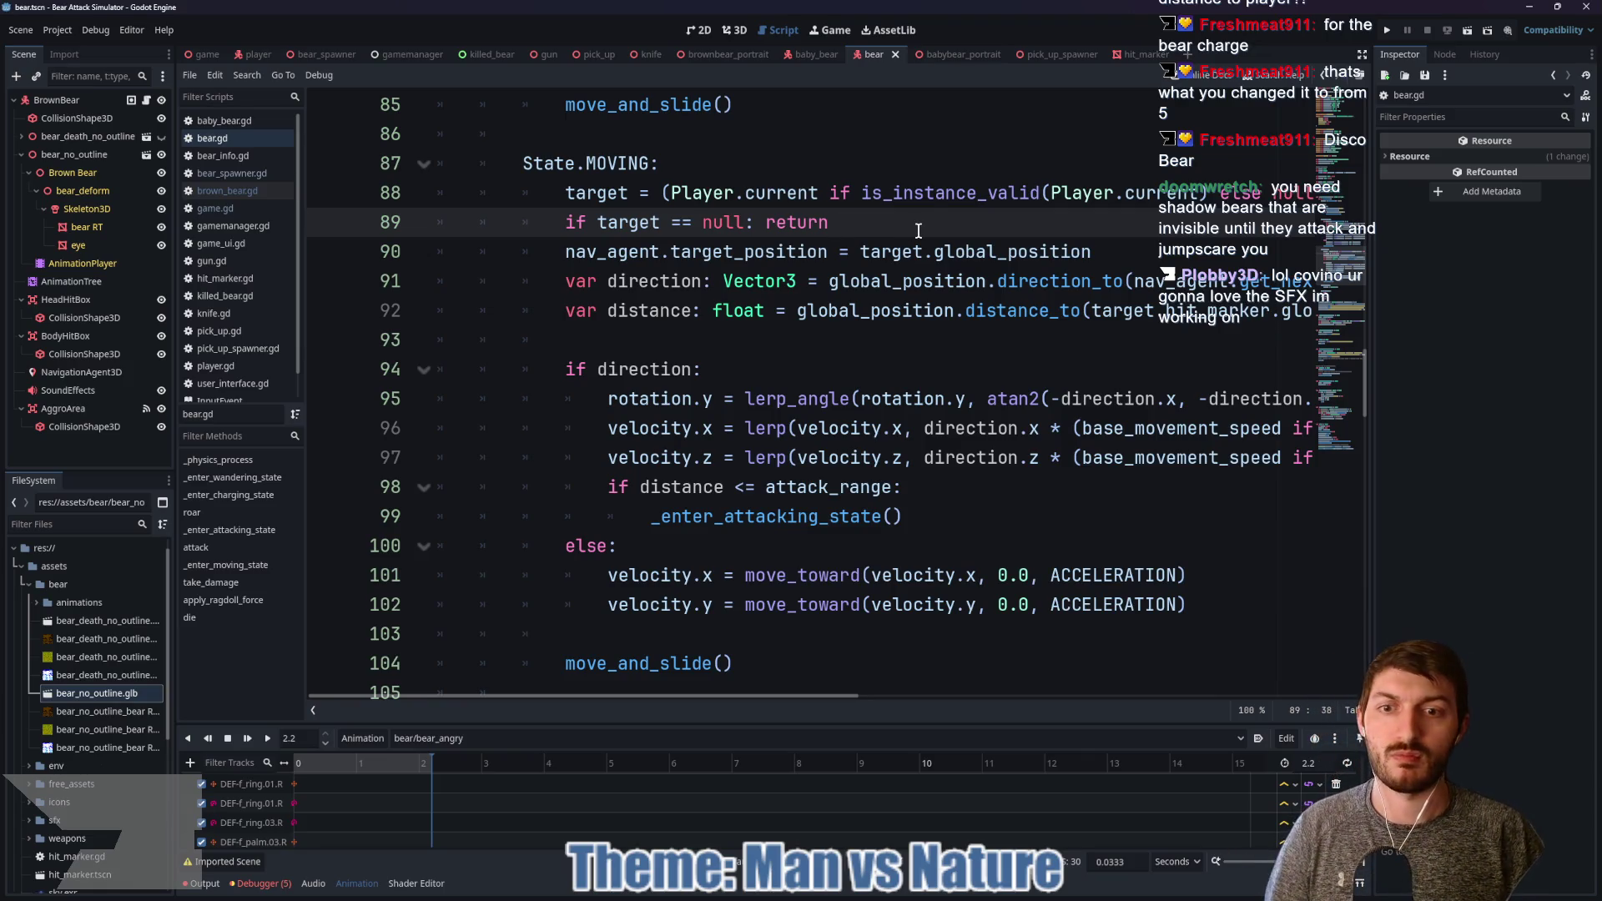
scroll(918, 230, down, 2)
scroll(939, 334, up, 1)
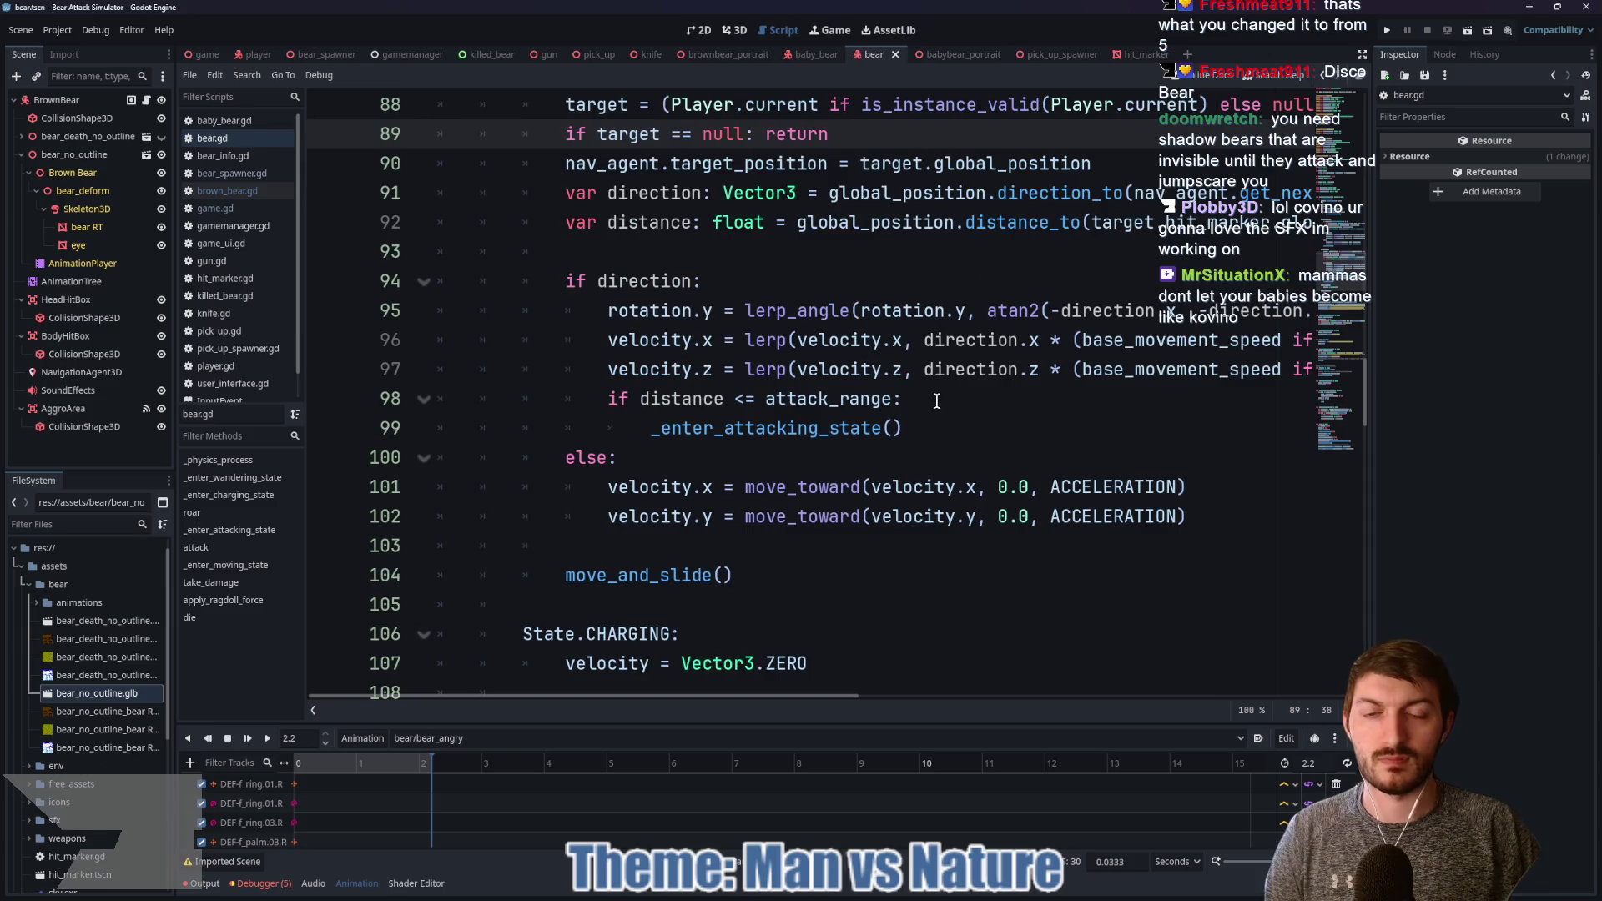
click(950, 422)
Step: Start a new condition 'if distance >= dist_to_charge' below the attack check
key(Return)
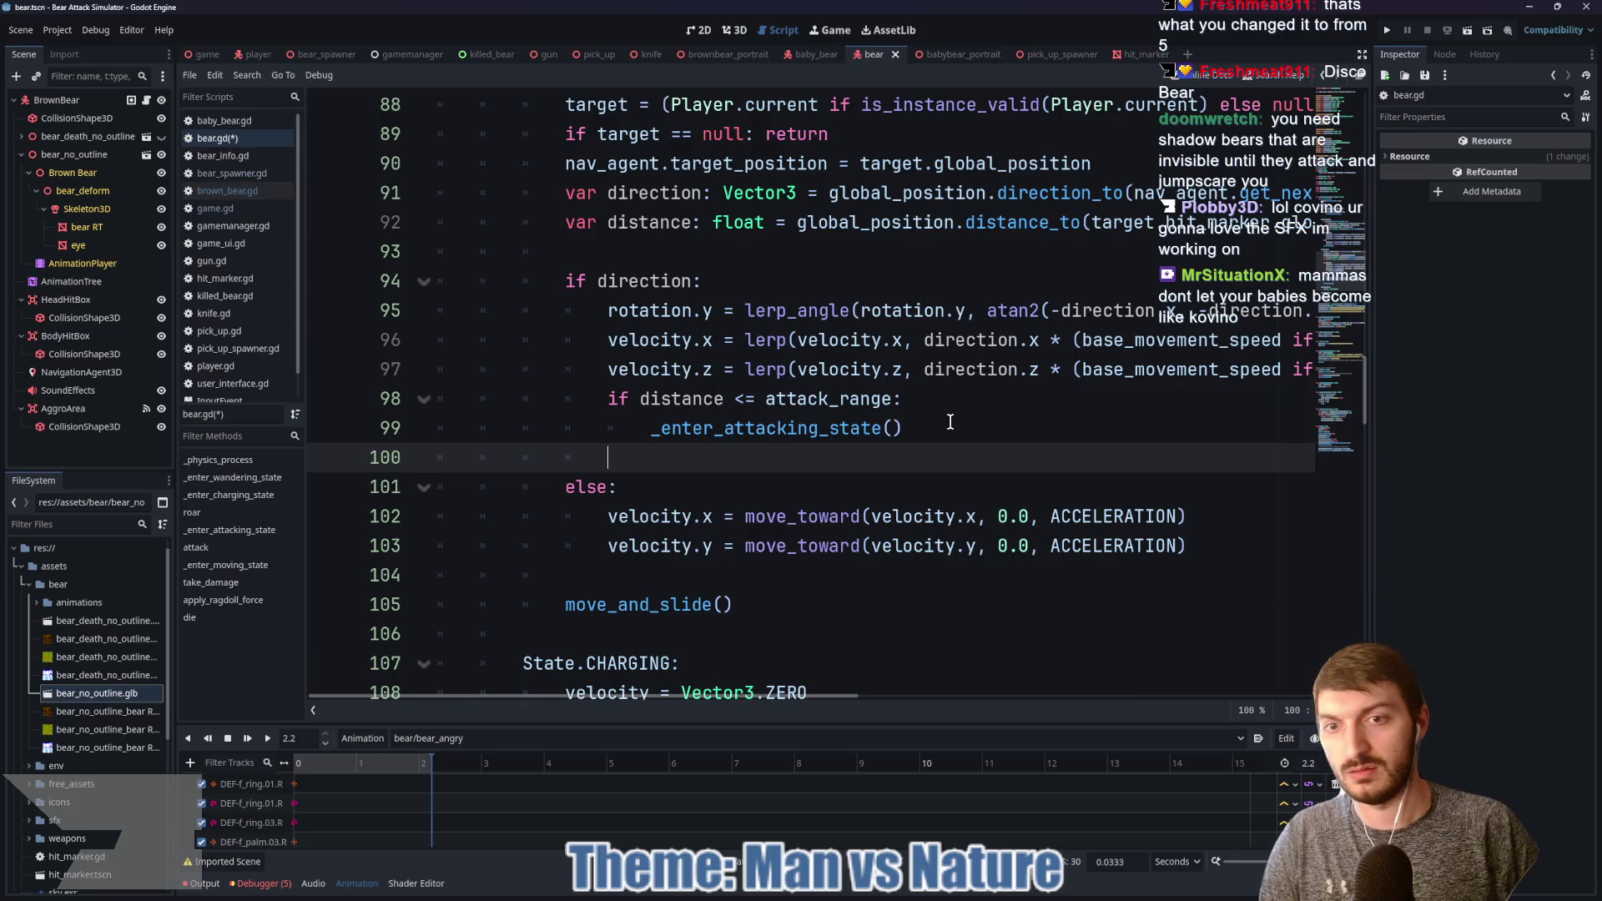
text(if distance)
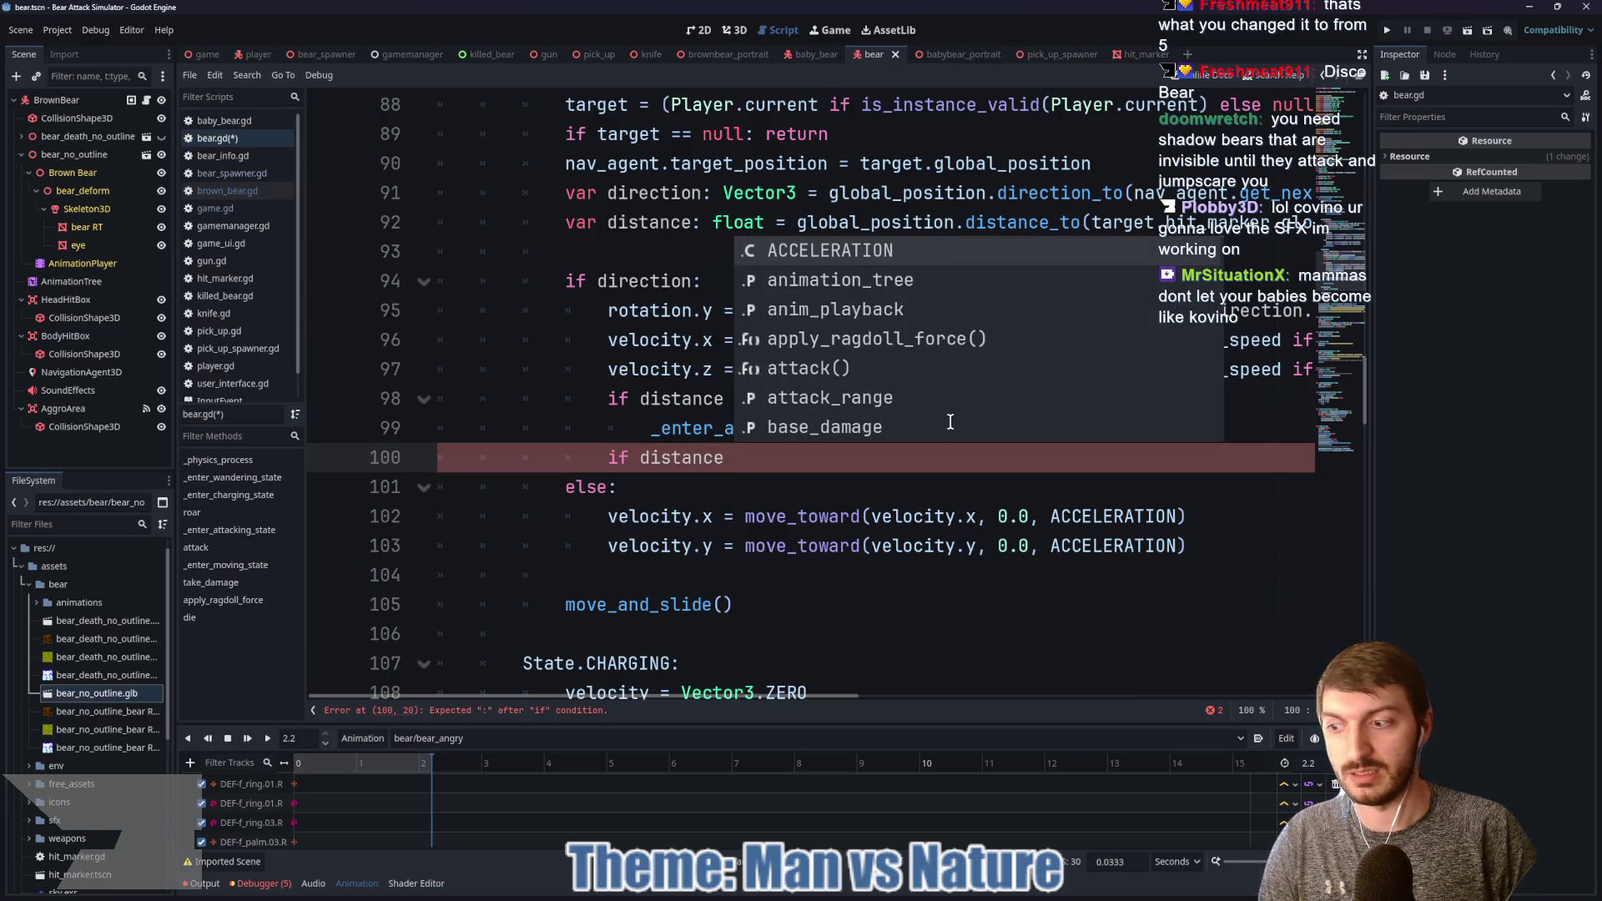
text( <)
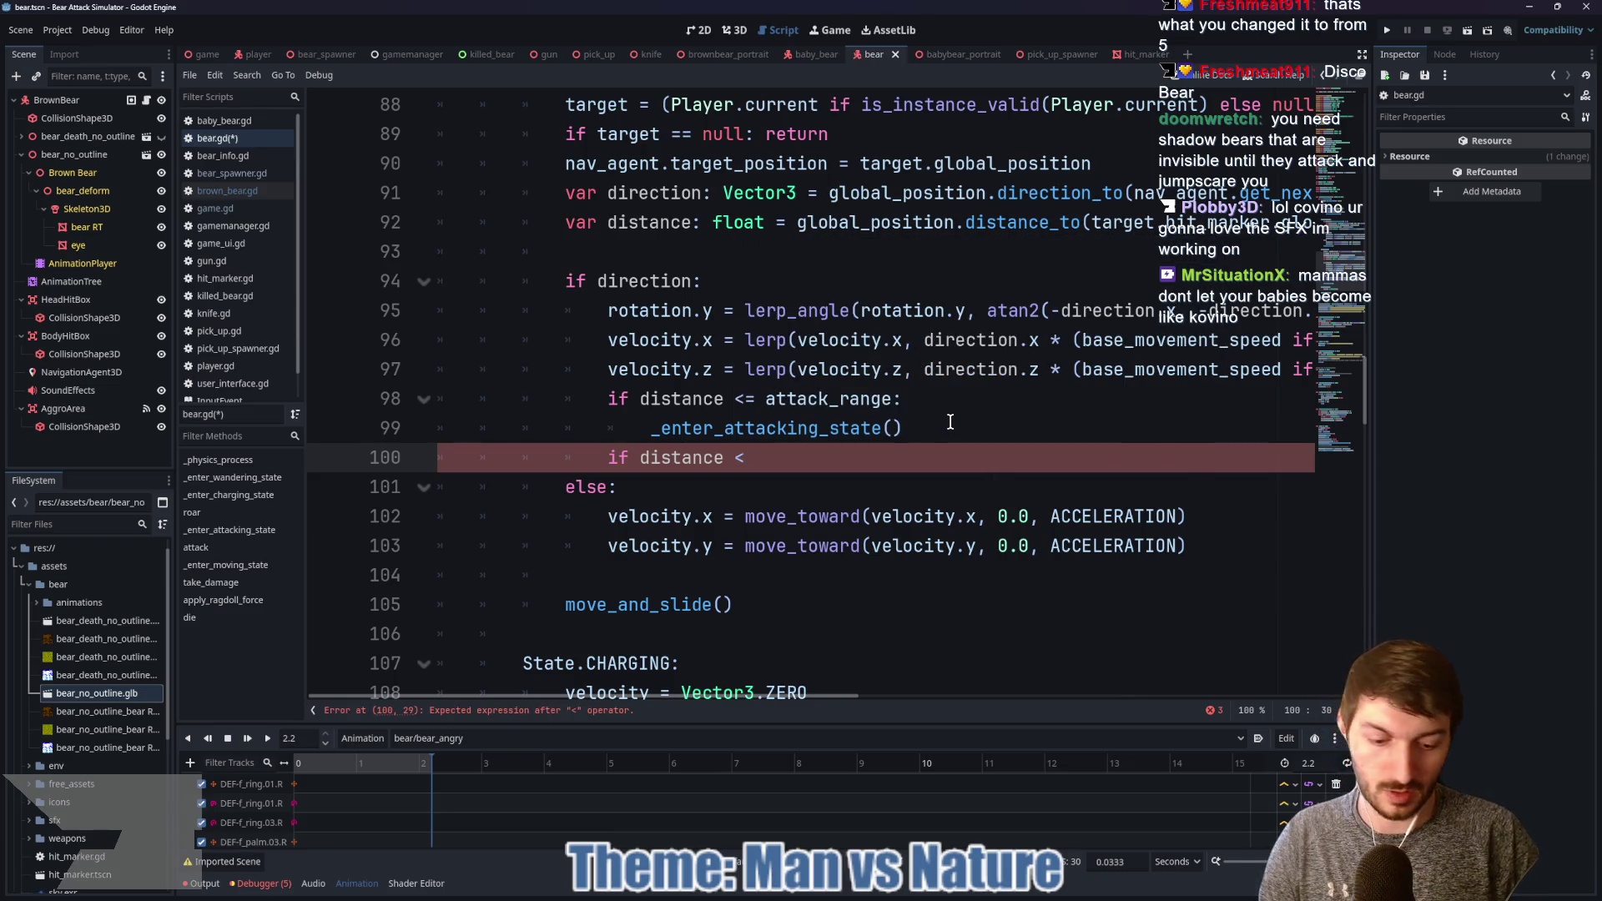
text(=)
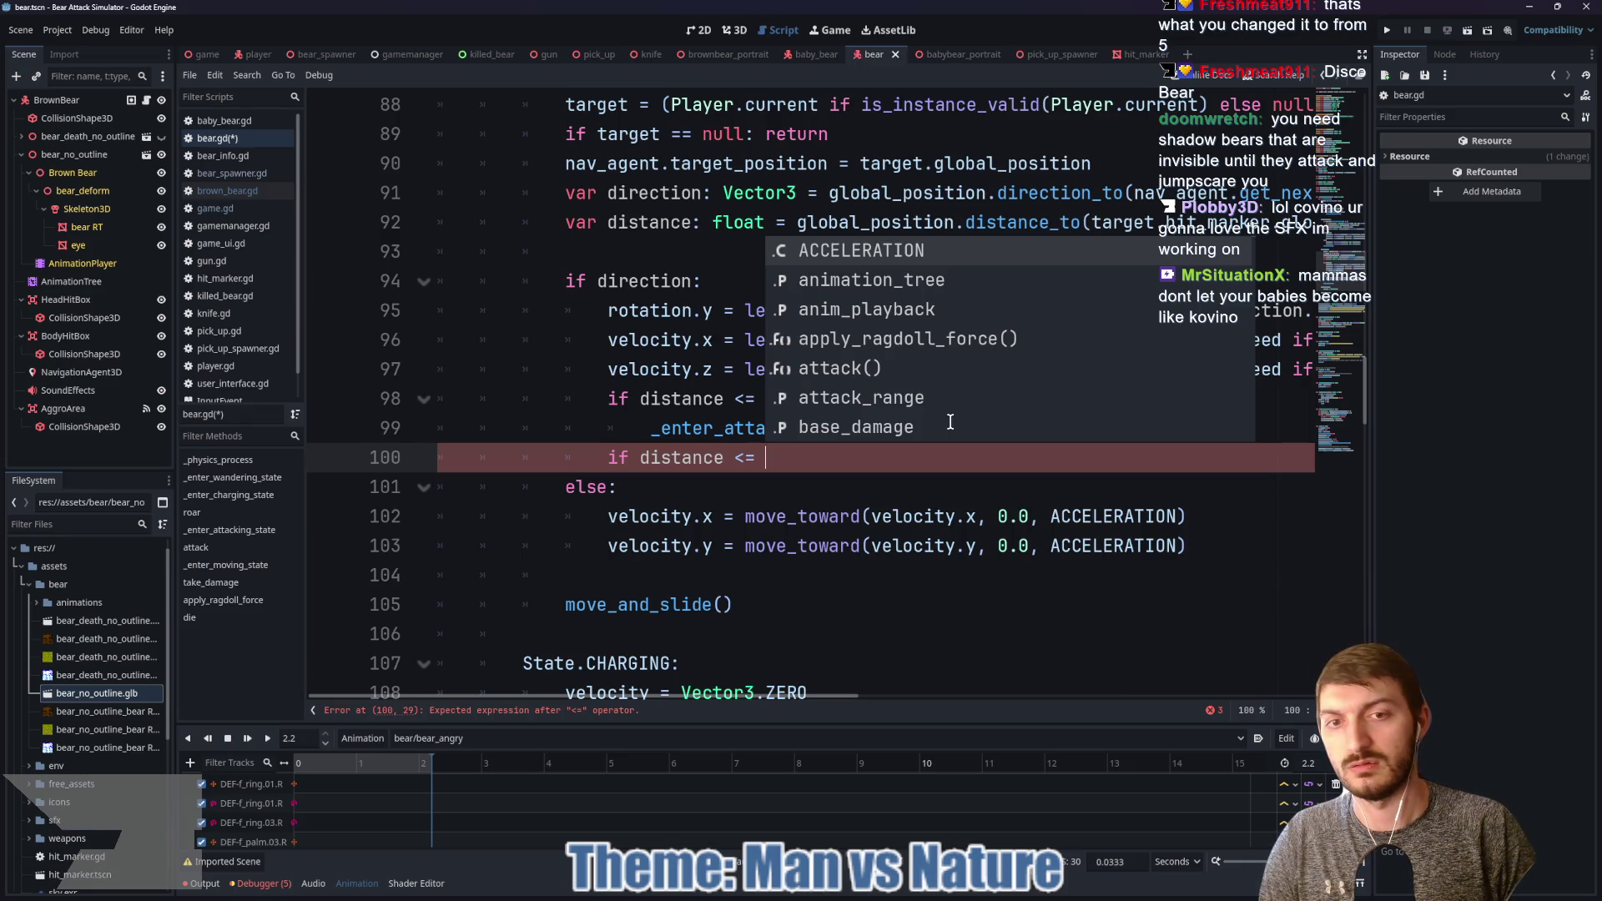
key(BackSpace)
key(BackSpace)
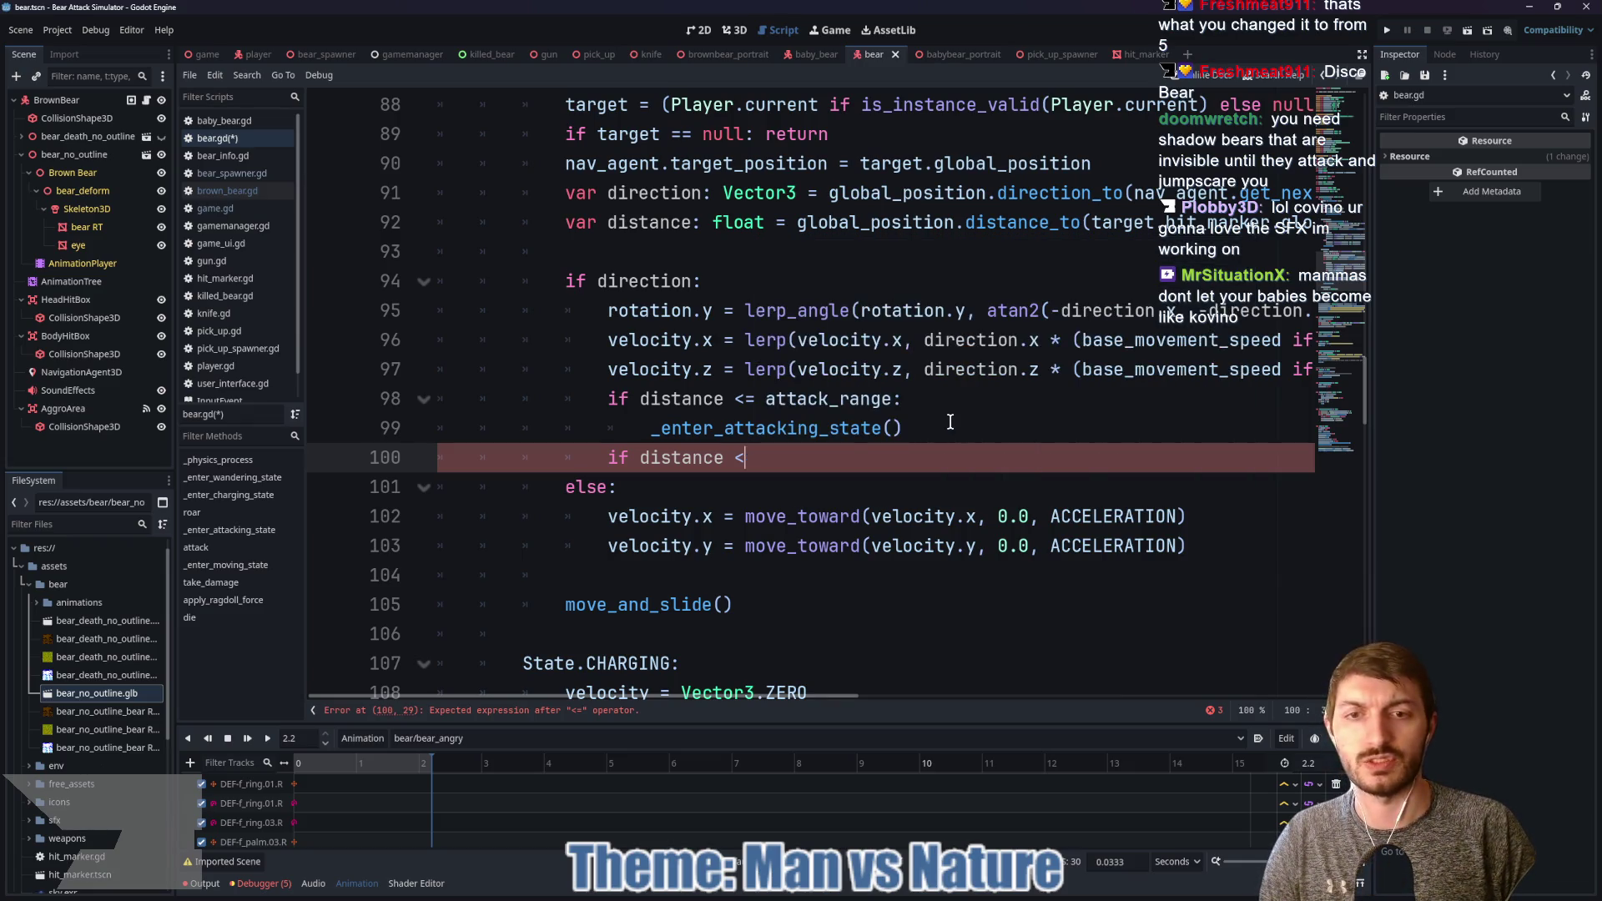
text(>-)
key(BackSpace)
text(= charge)
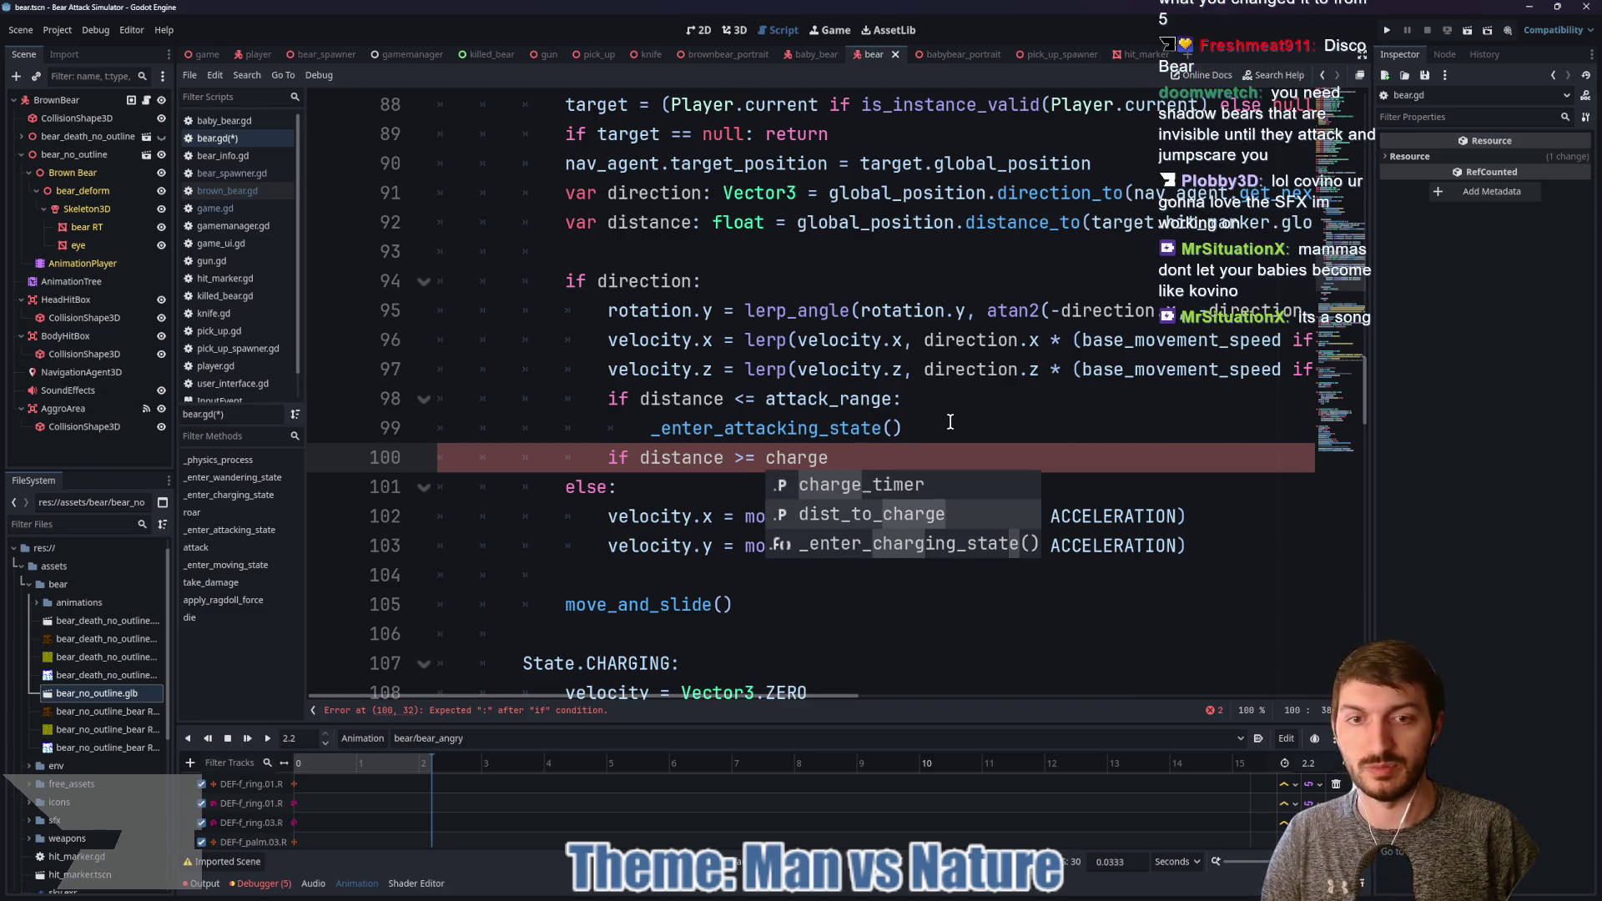
key(Down)
key(Return)
Step: Replace dist_to_charge with min_charge_dist in the new condition
scroll(914, 460, up, 20)
scroll(827, 455, down, 3)
scroll(826, 454, up, 5)
scroll(822, 450, down, 1)
scroll(584, 421, up, 4)
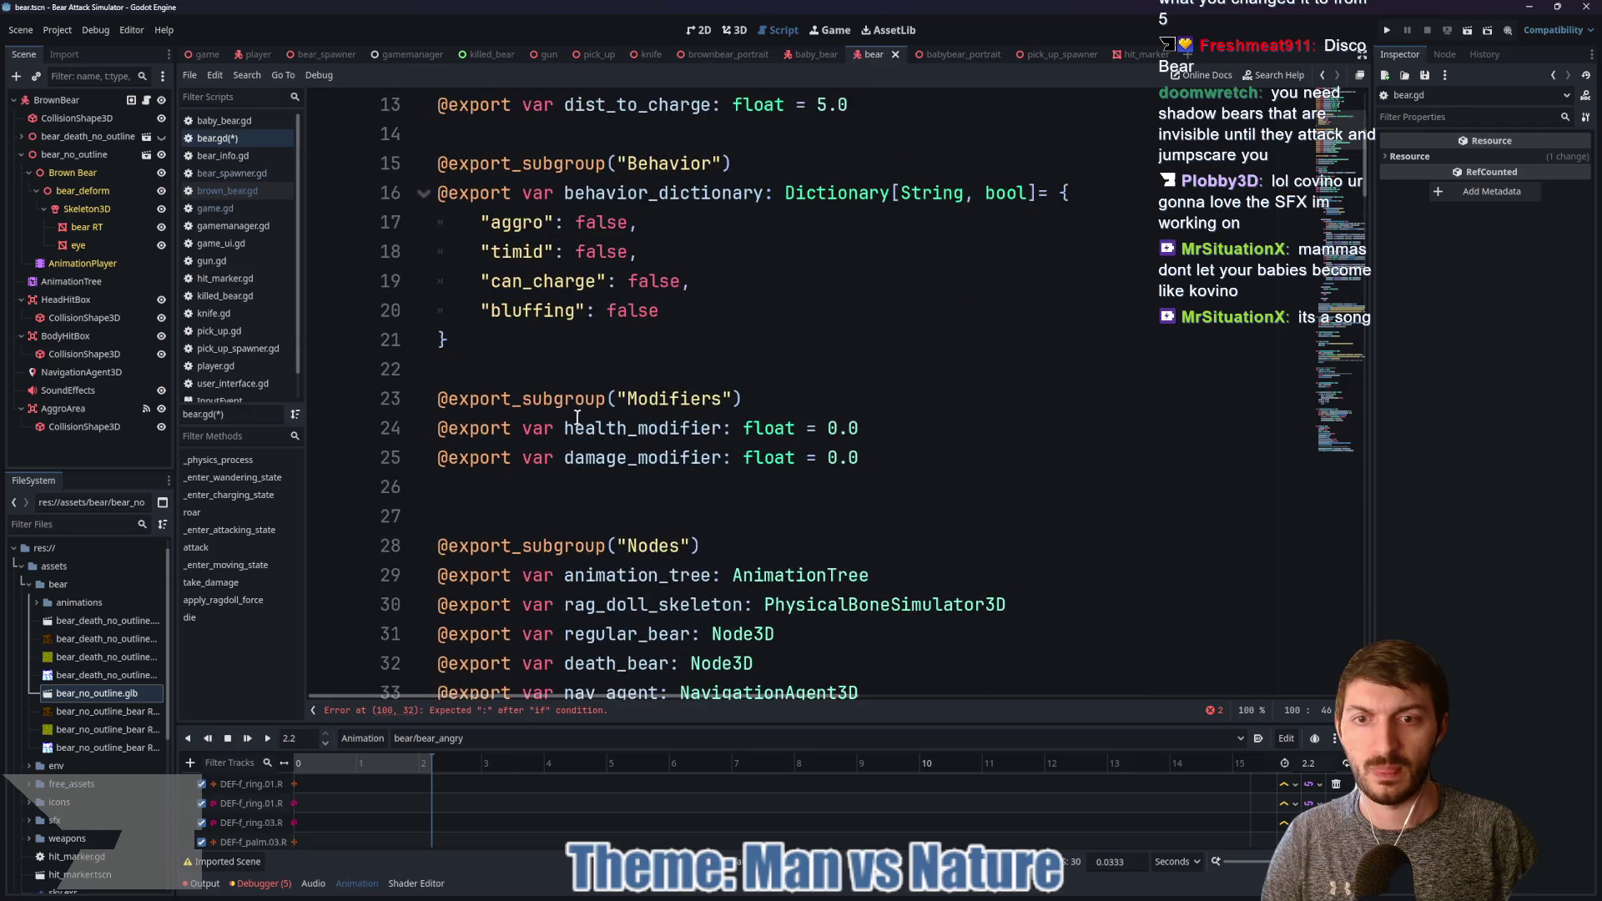
scroll(584, 421, up, 4)
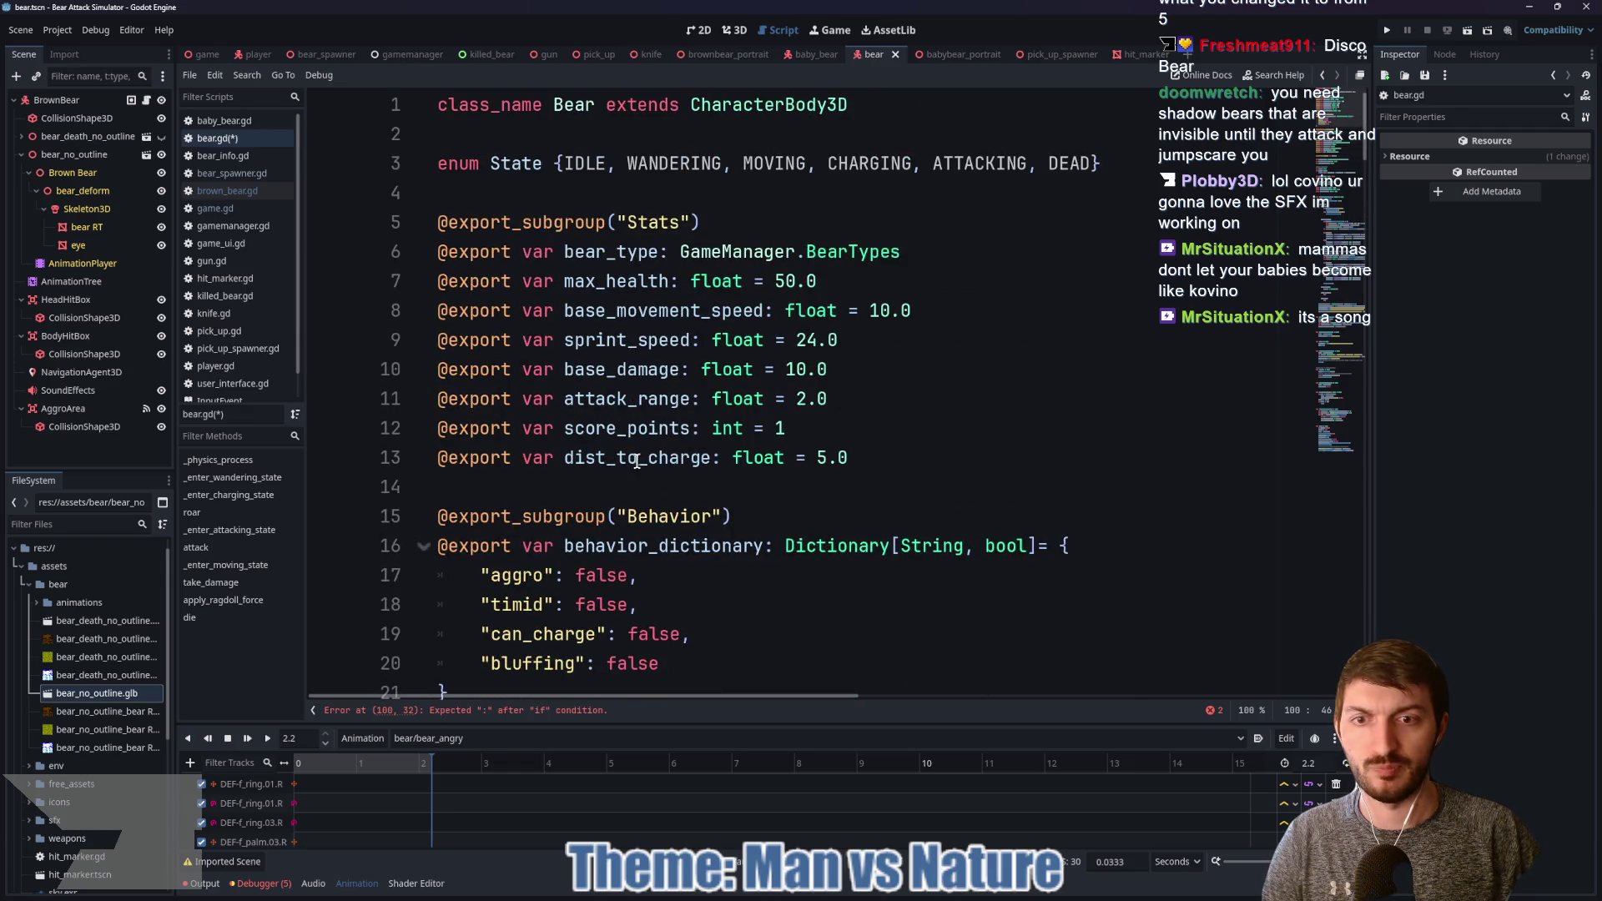
key(ctrl+z)
scroll(896, 447, down, 7)
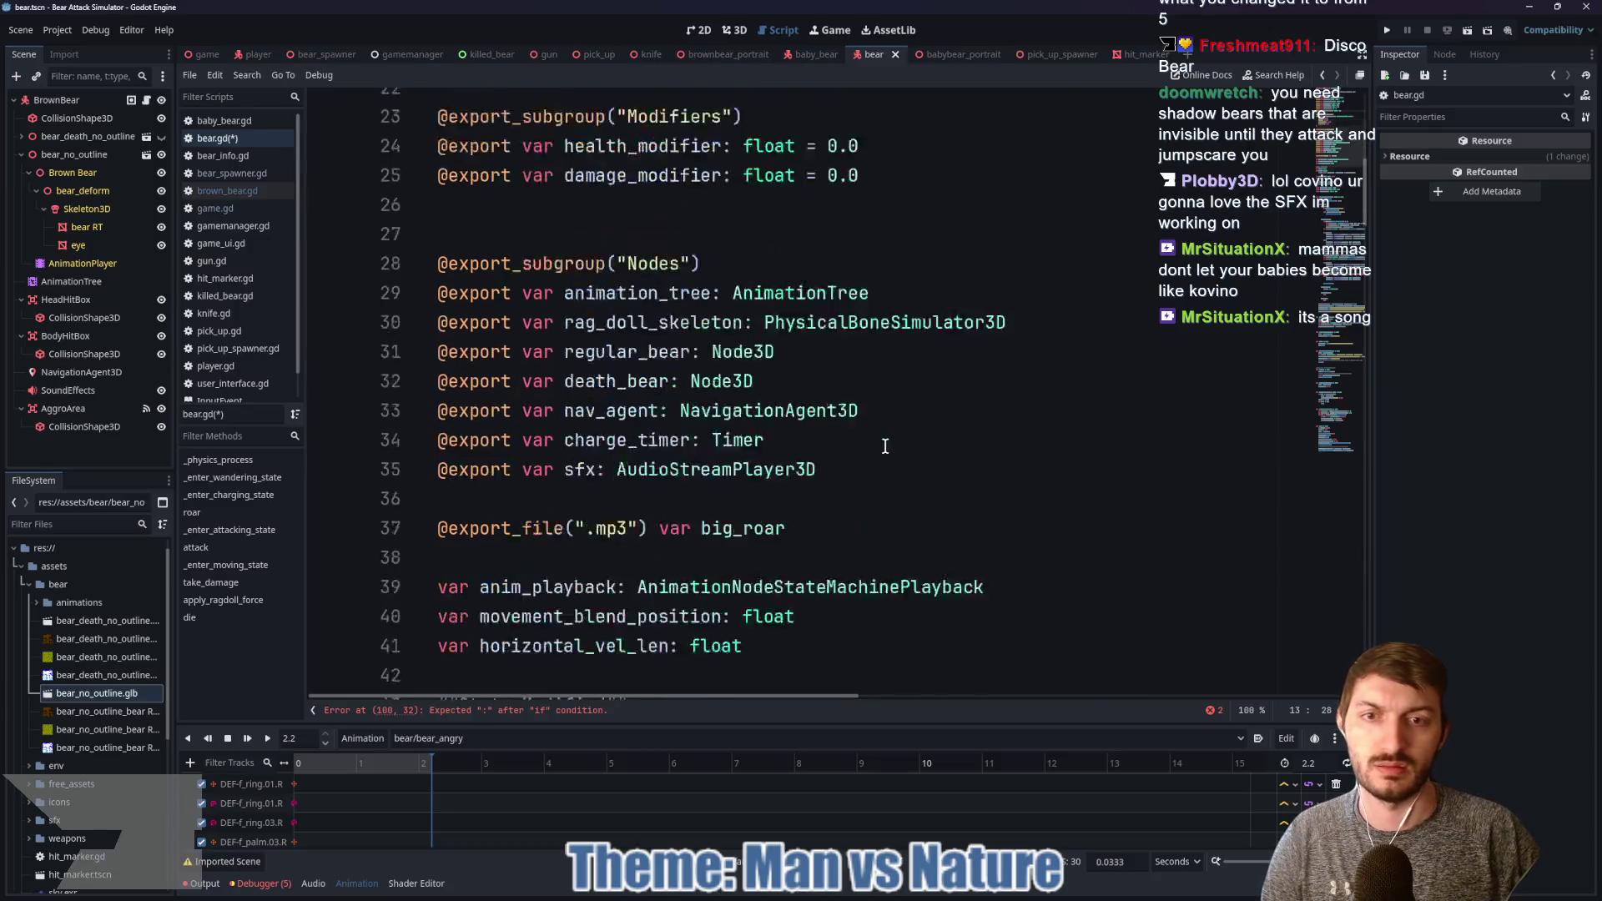
scroll(886, 447, down, 20)
scroll(857, 453, up, 12)
drag(913, 457, 766, 457)
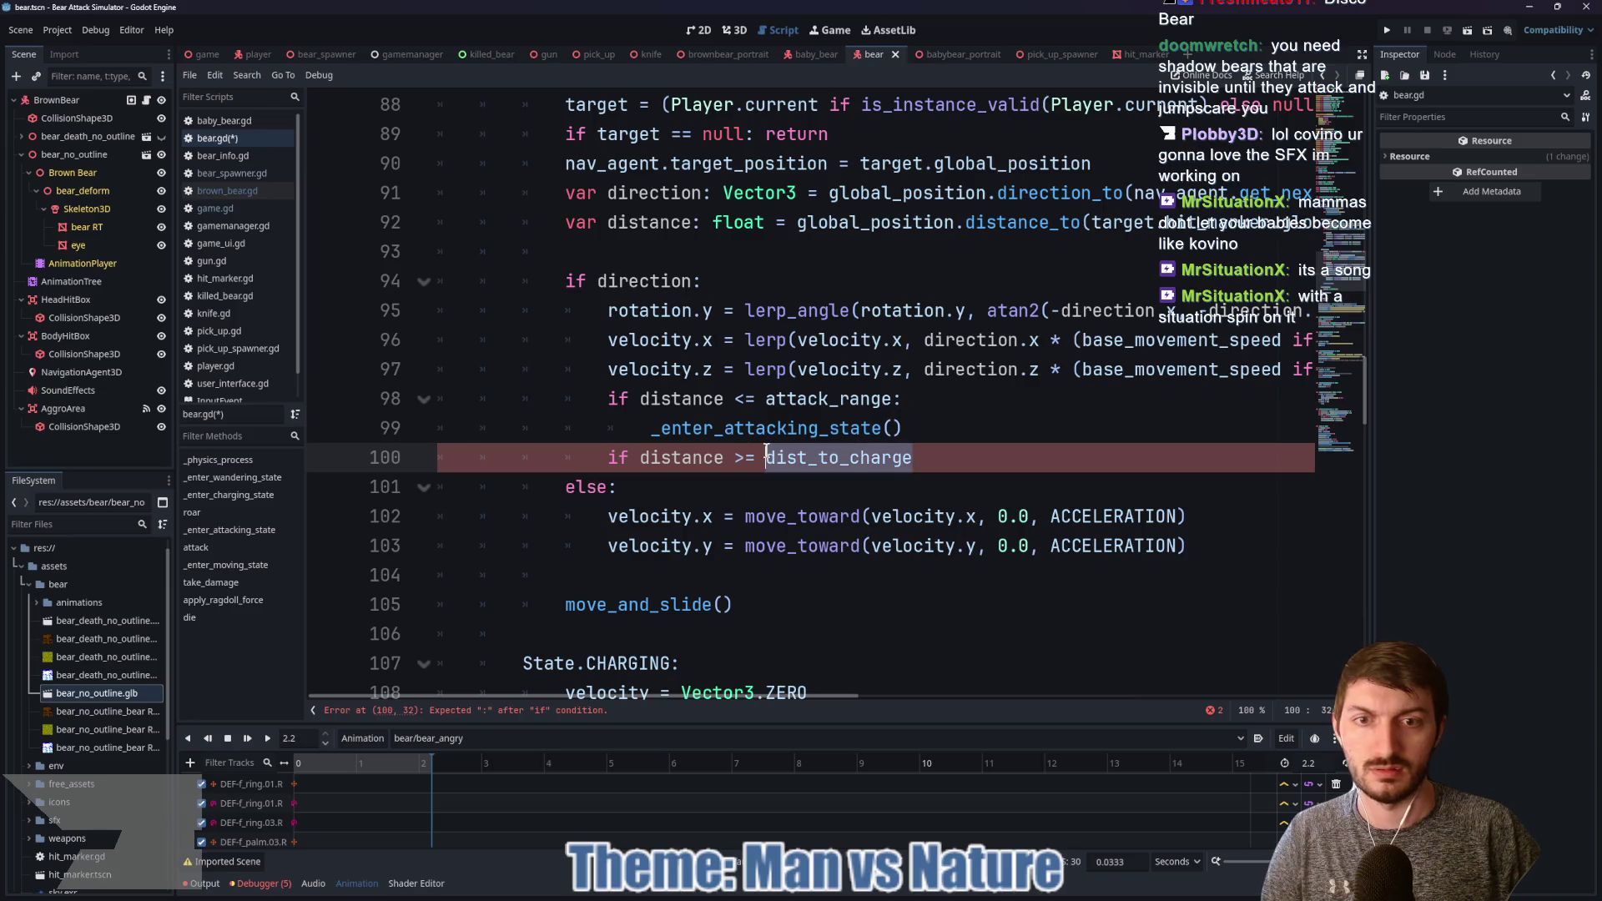
text(min)
key(Return)
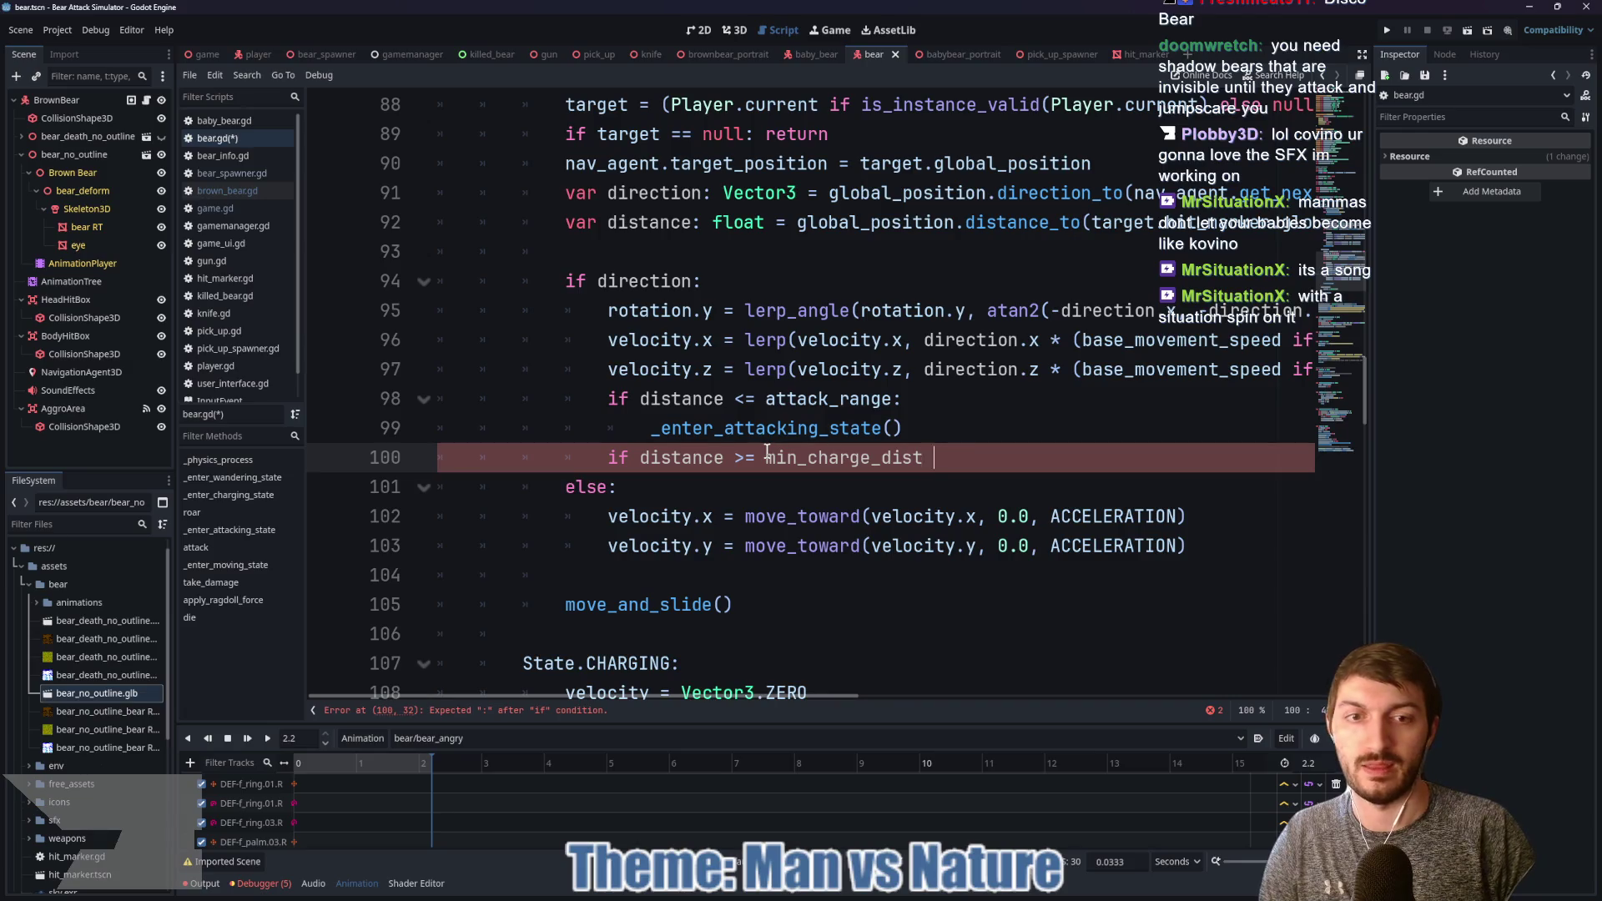
Step: Add 'and behavior_dictionary["can_charge"] == true:' calling _enter_charging_state(), then save
text(and behav)
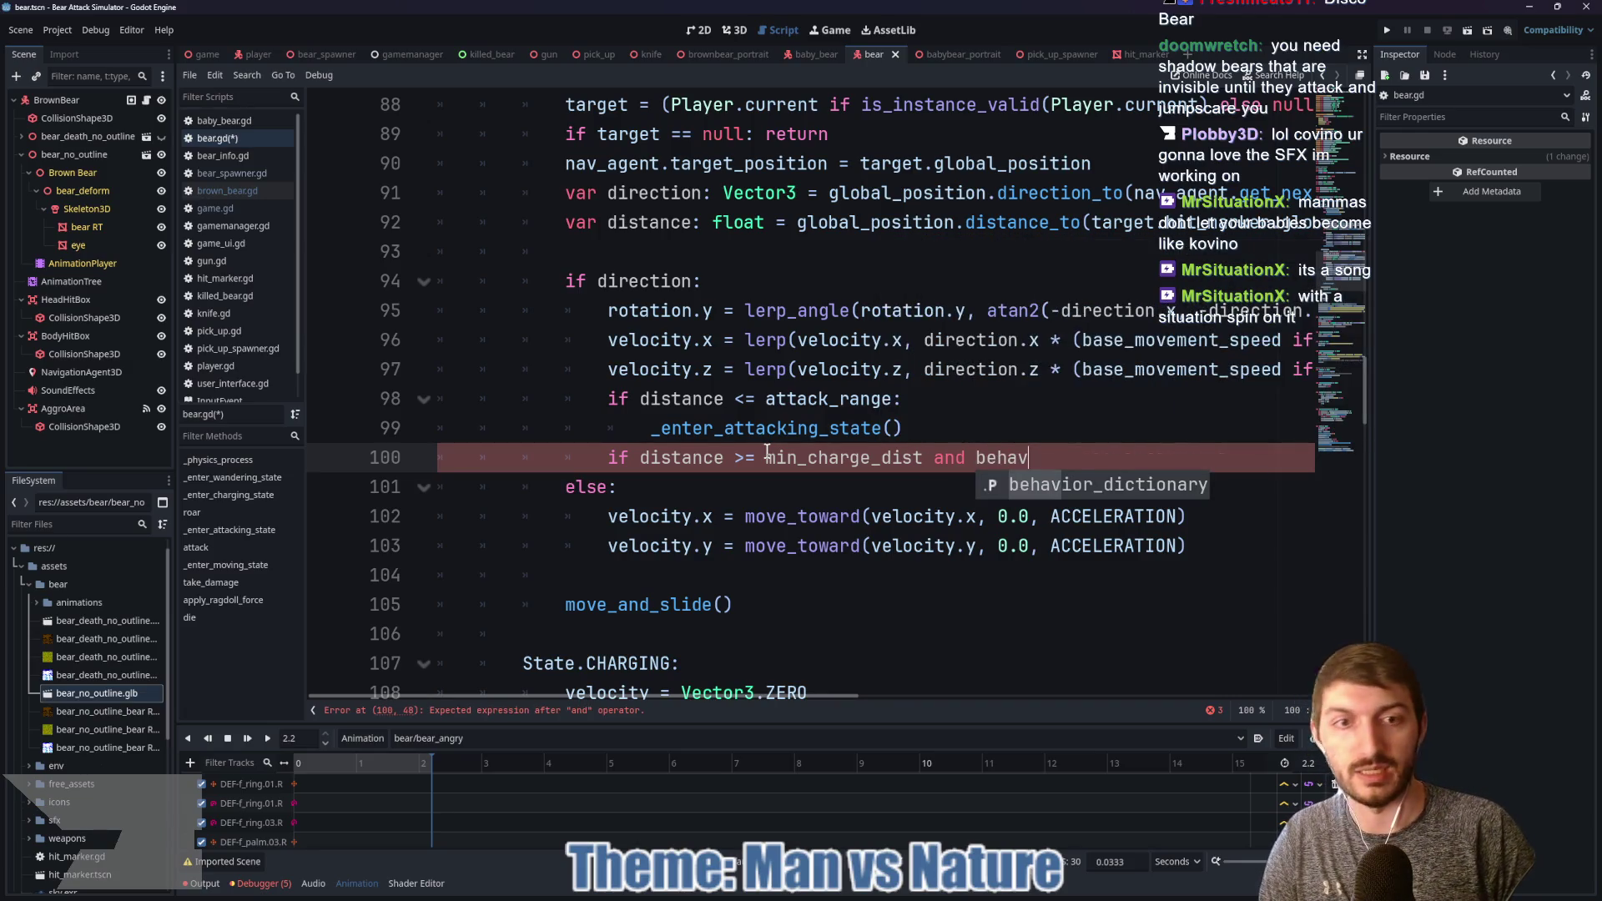
key(Return)
text(["can)
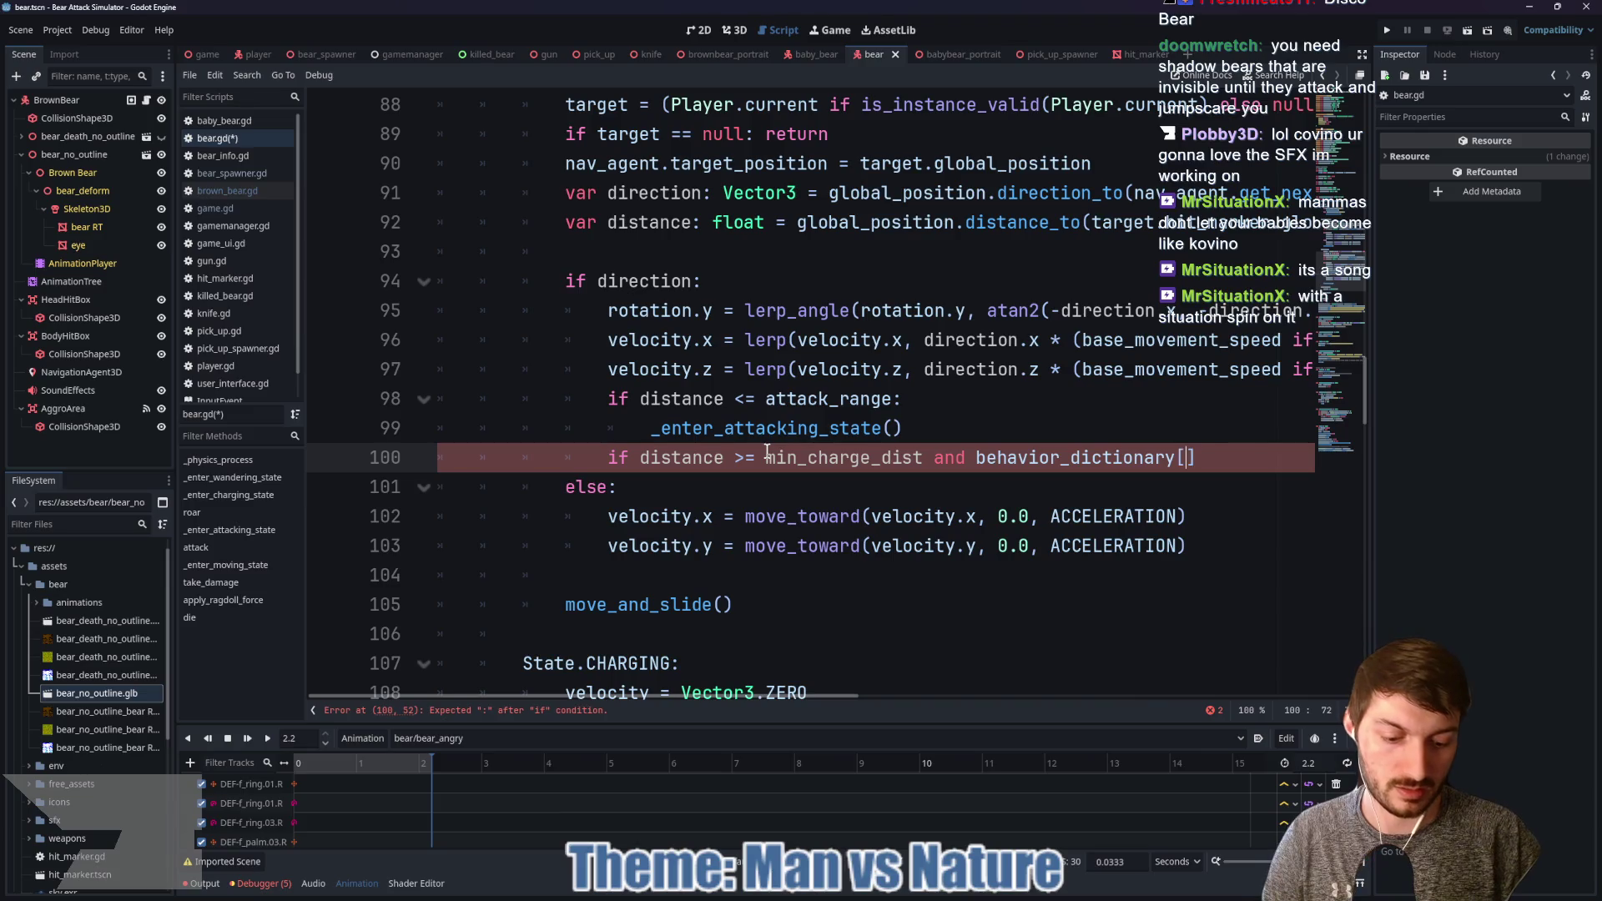
text(_charge)
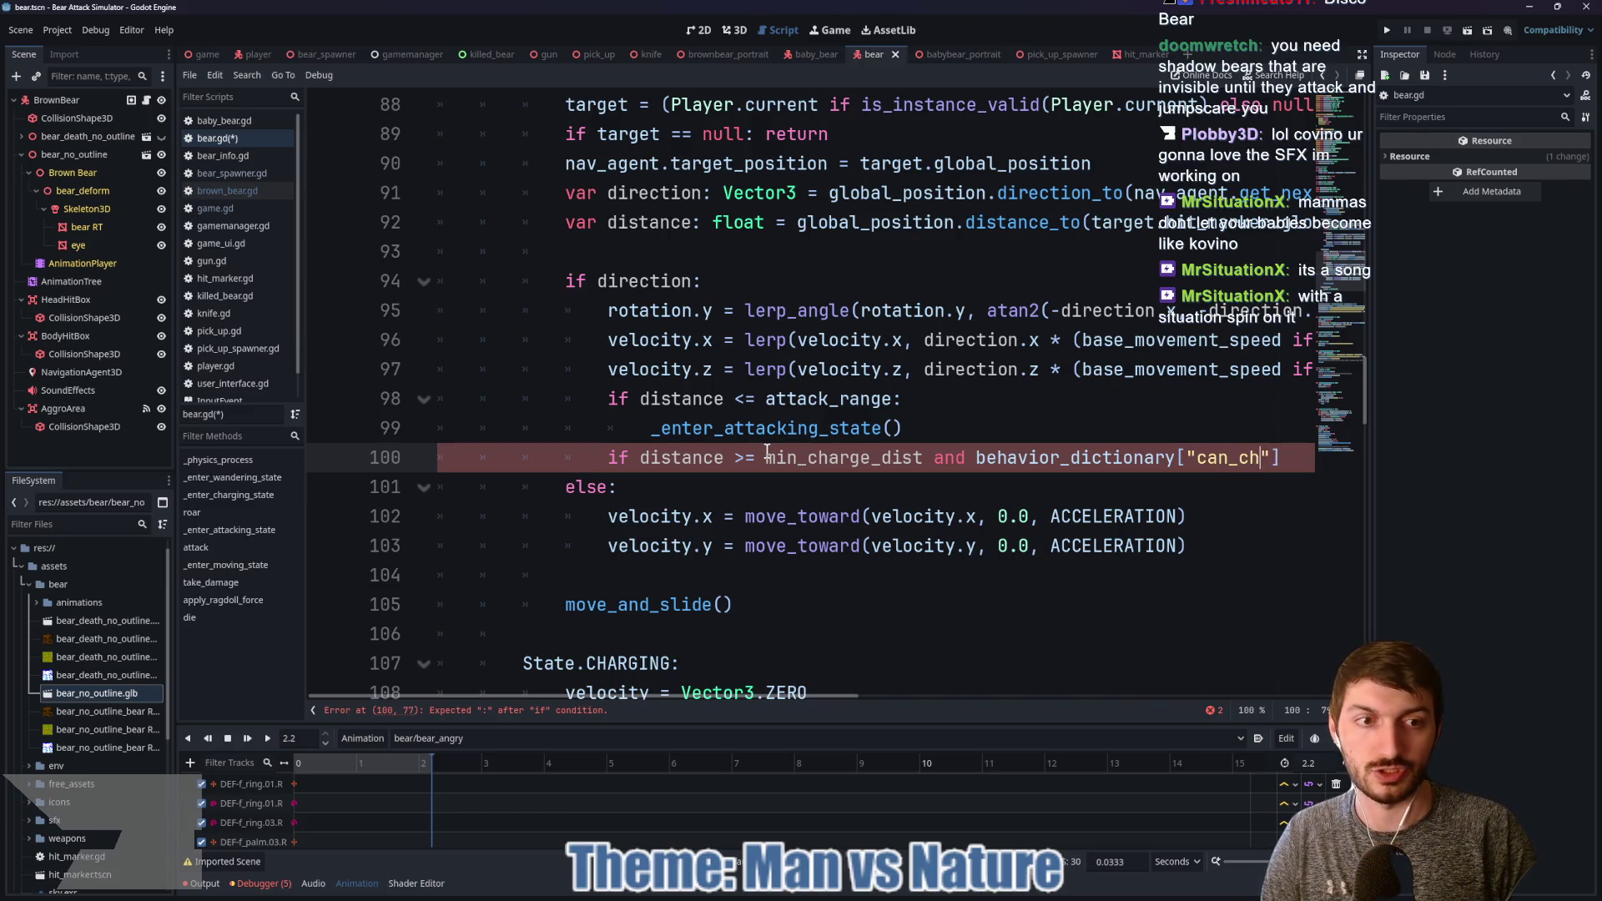
text("] == tr)
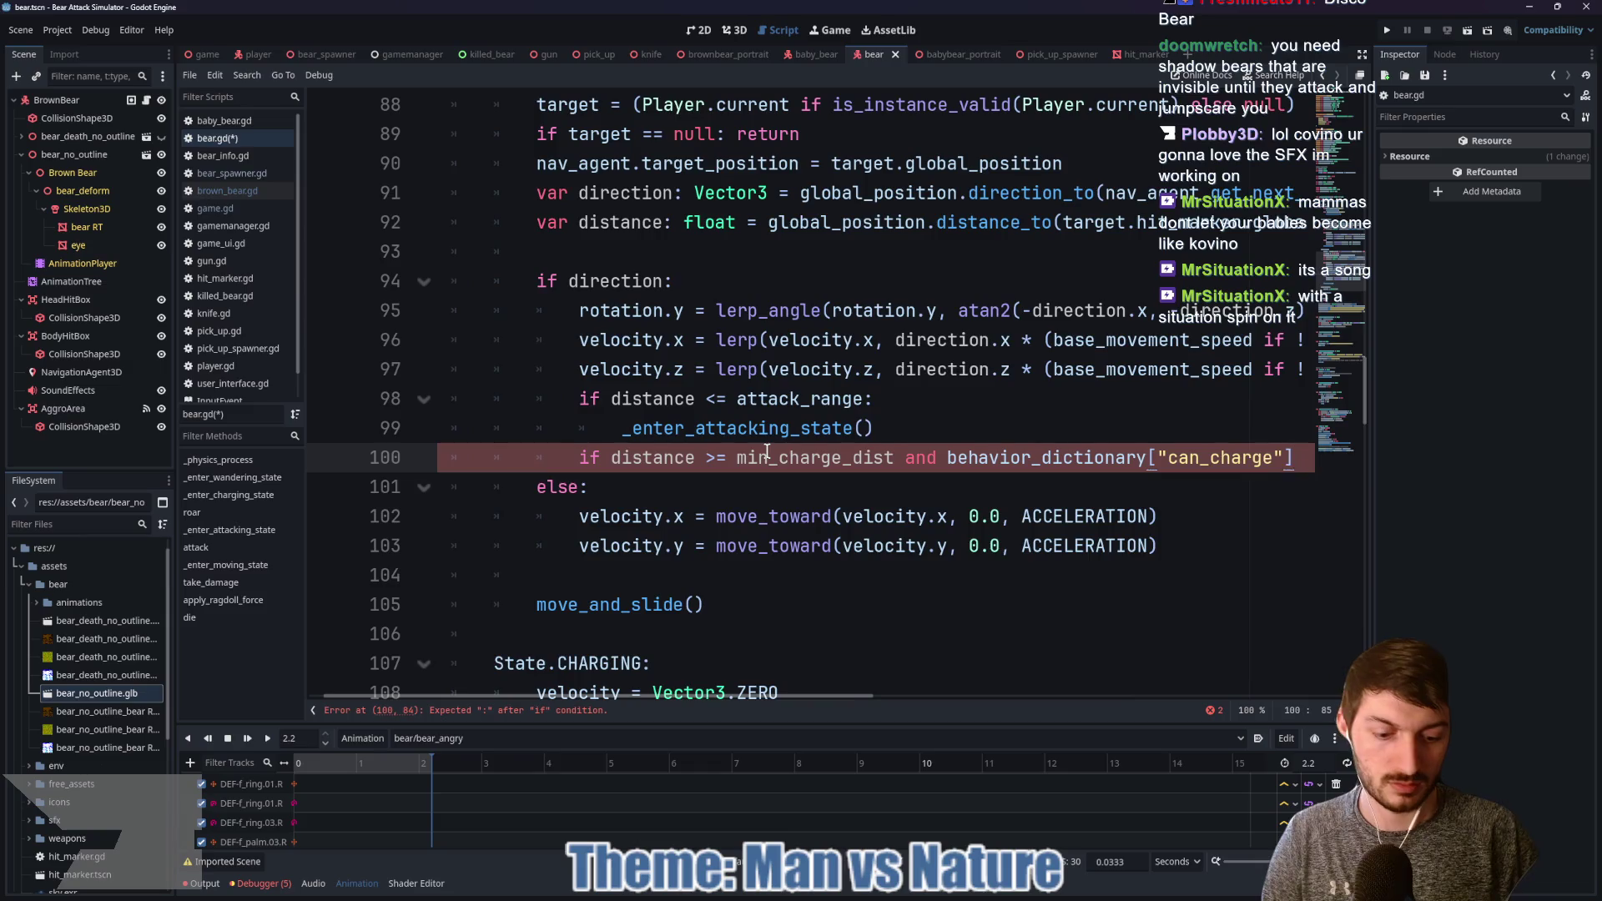
text(ue:)
key(Return)
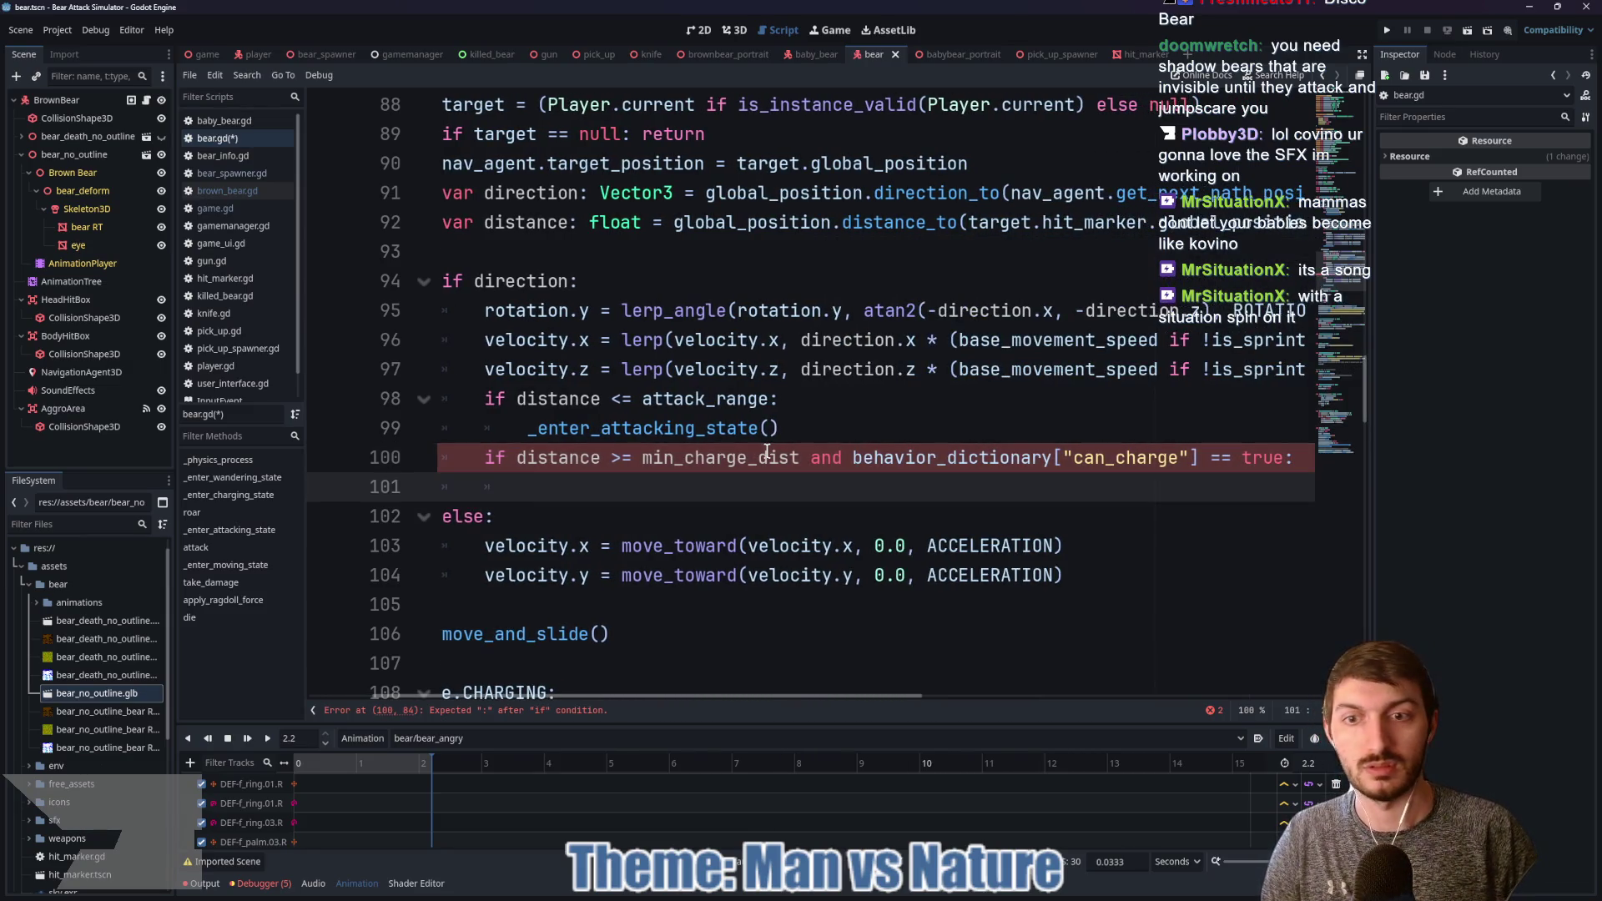
text(_enter_c)
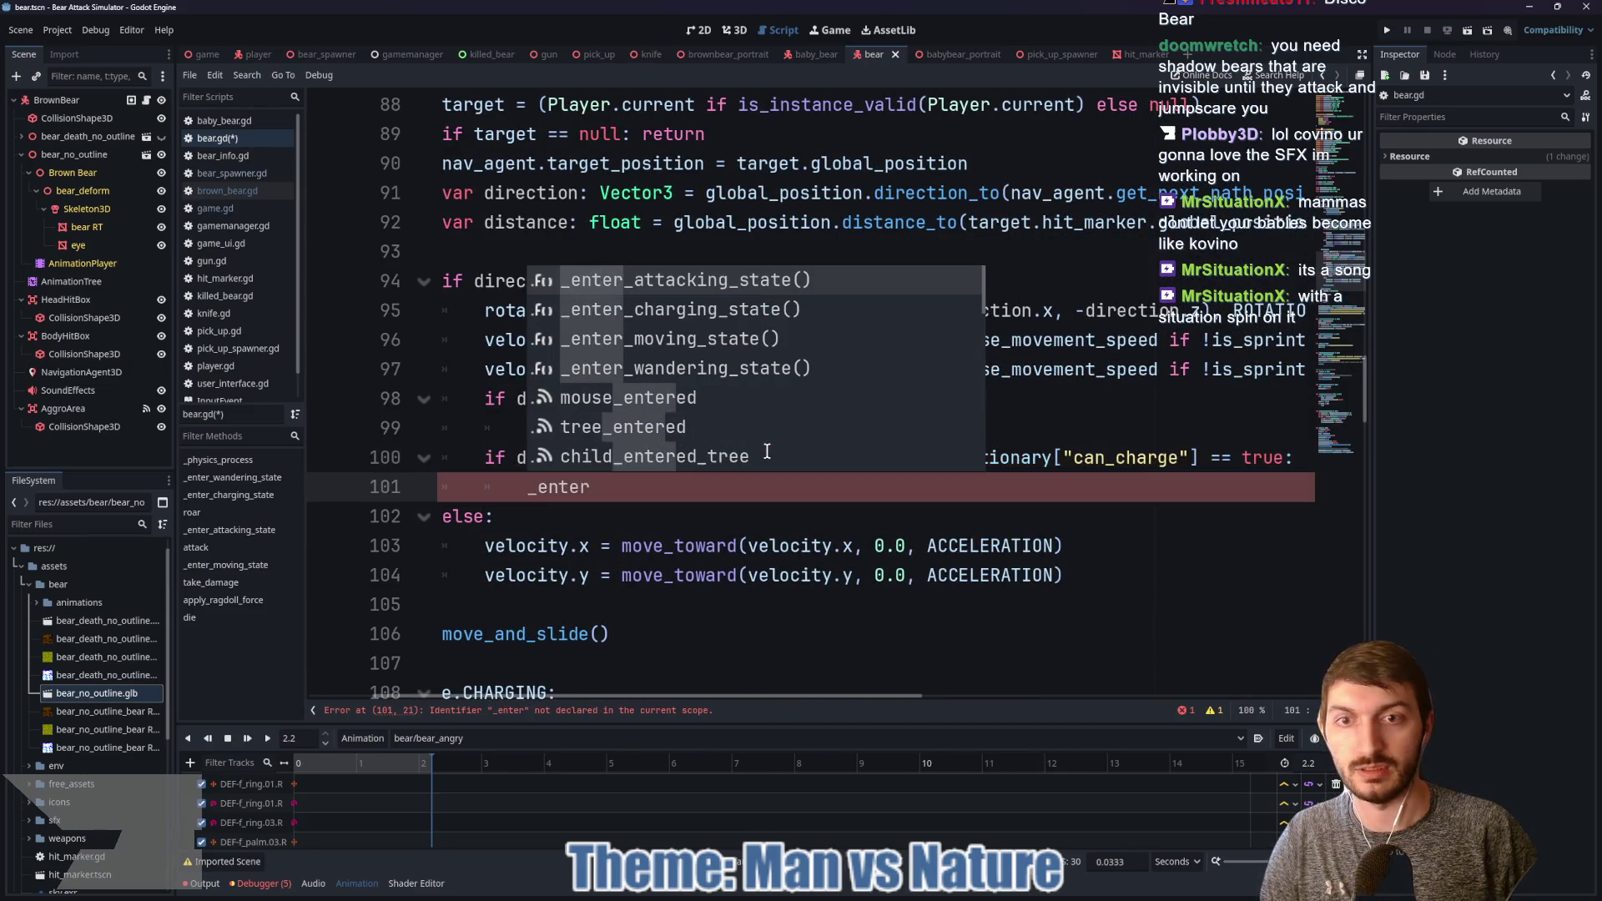
key(Return)
key(ctrl+s)
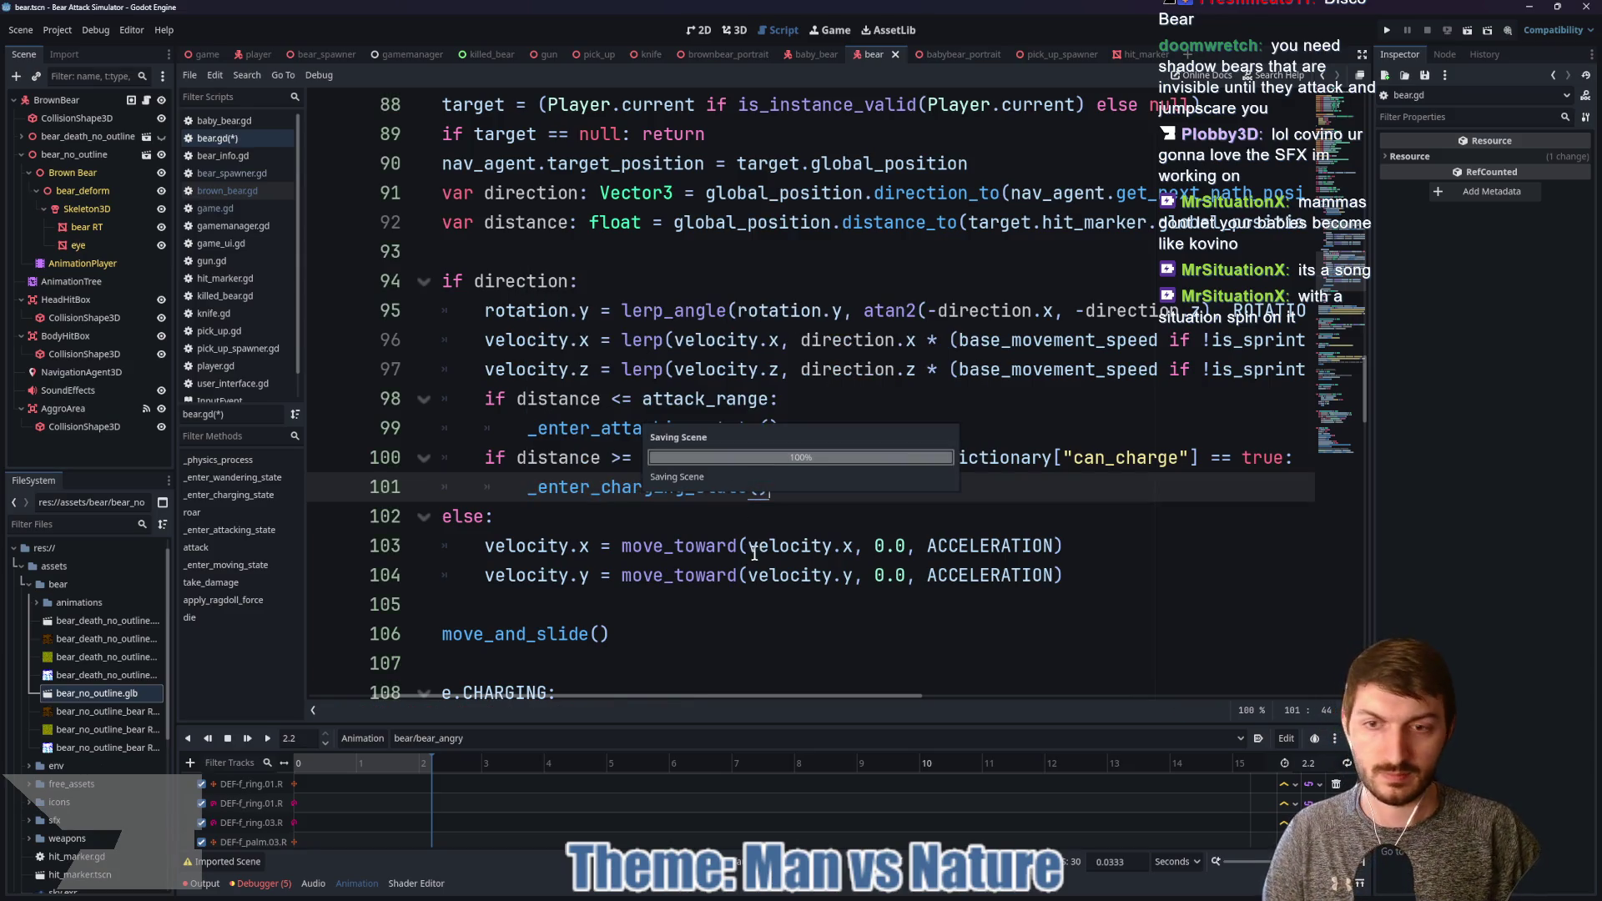
scroll(639, 697, left, 3)
Step: Append the comment '#played in anim' to the func roar() declaration on line 137
scroll(669, 590, down, 4)
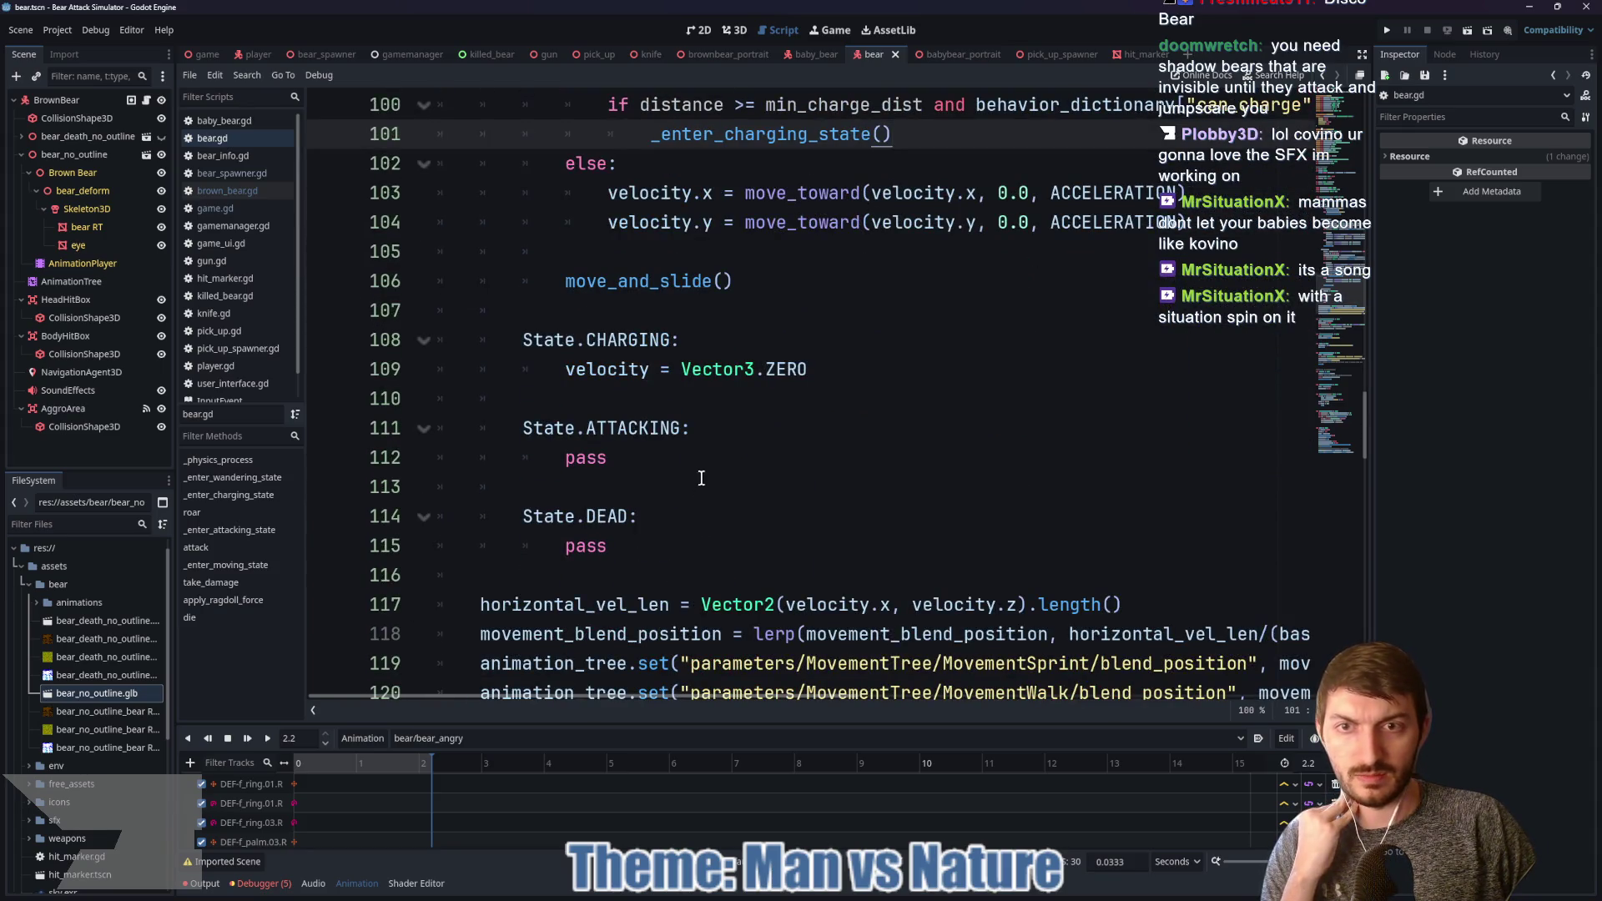
scroll(709, 457, down, 1)
scroll(709, 457, down, 1)
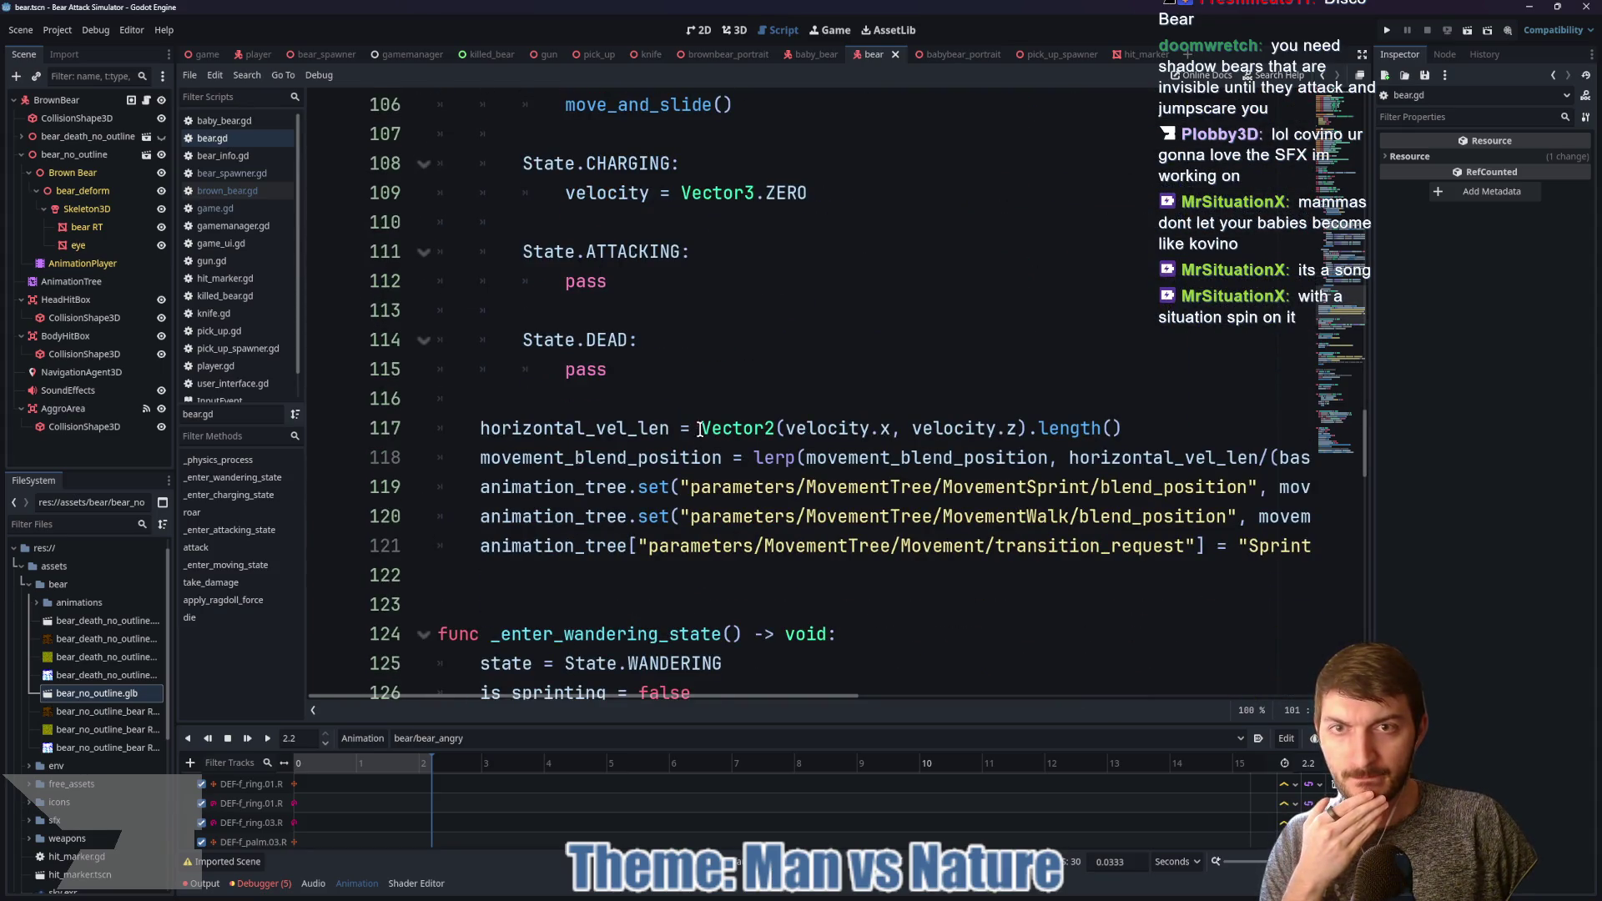
scroll(716, 395, down, 5)
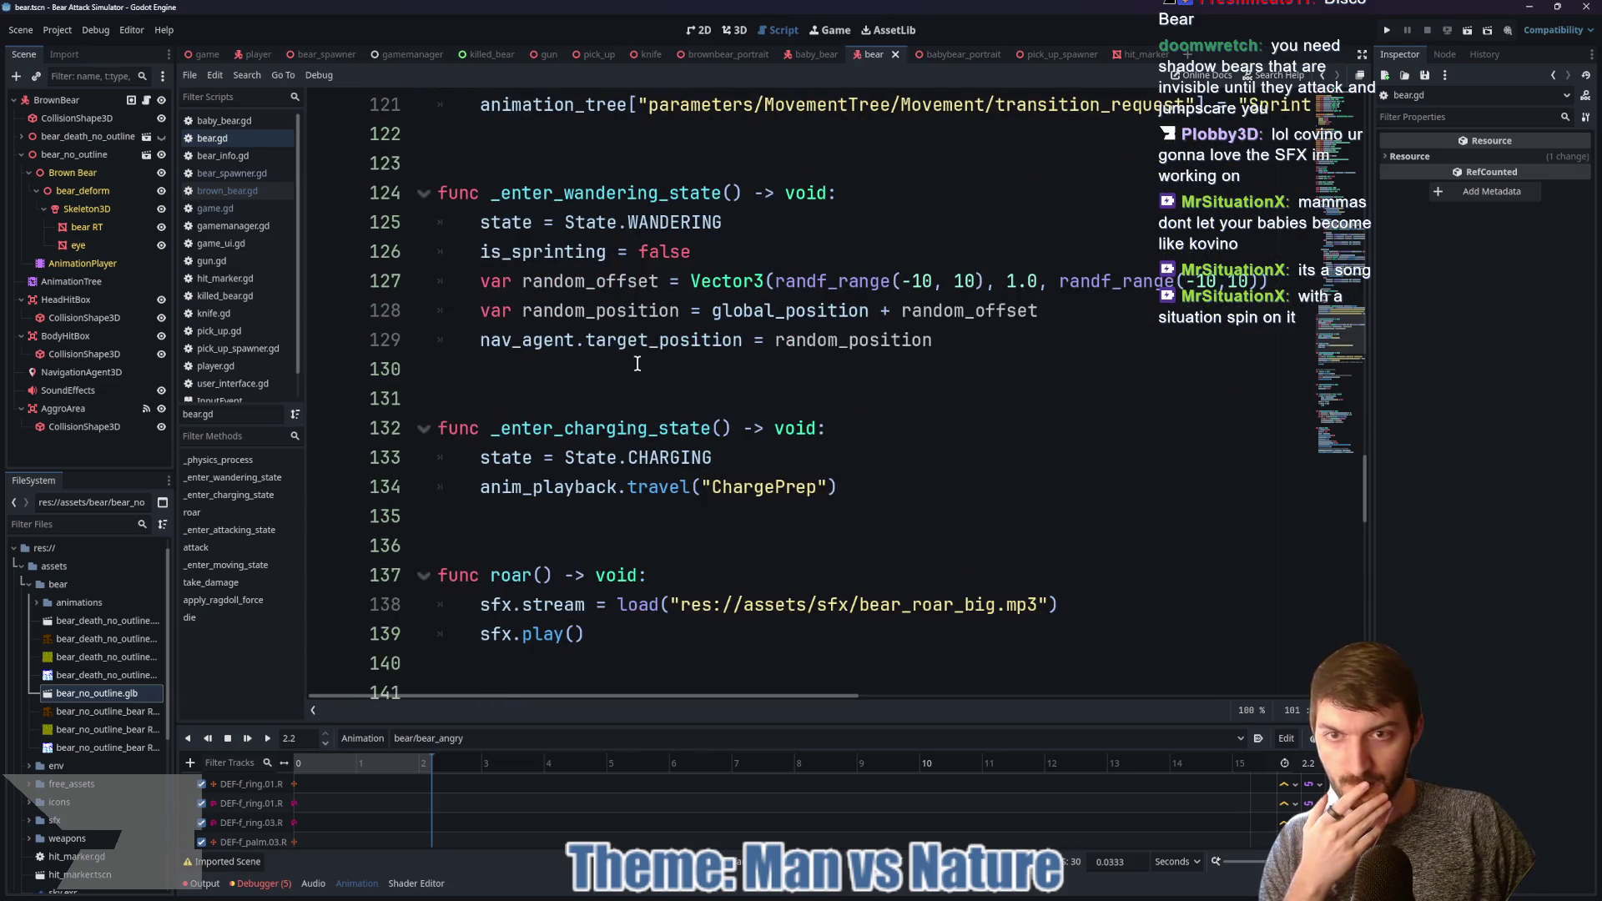
scroll(599, 298, down, 2)
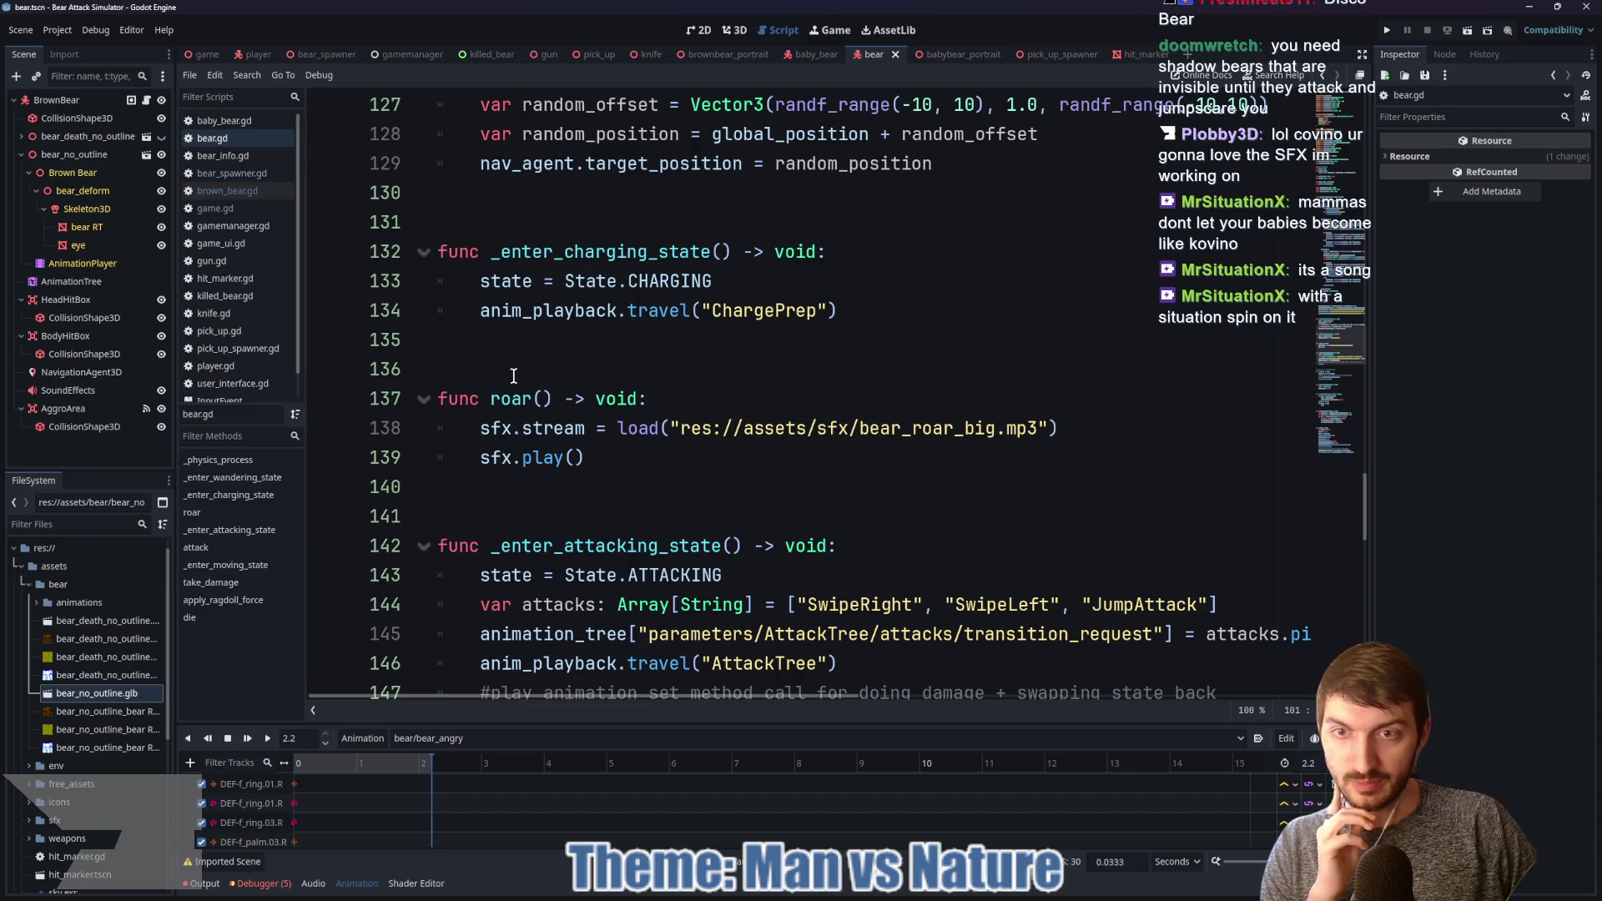
click(710, 386)
text(#okayed uib)
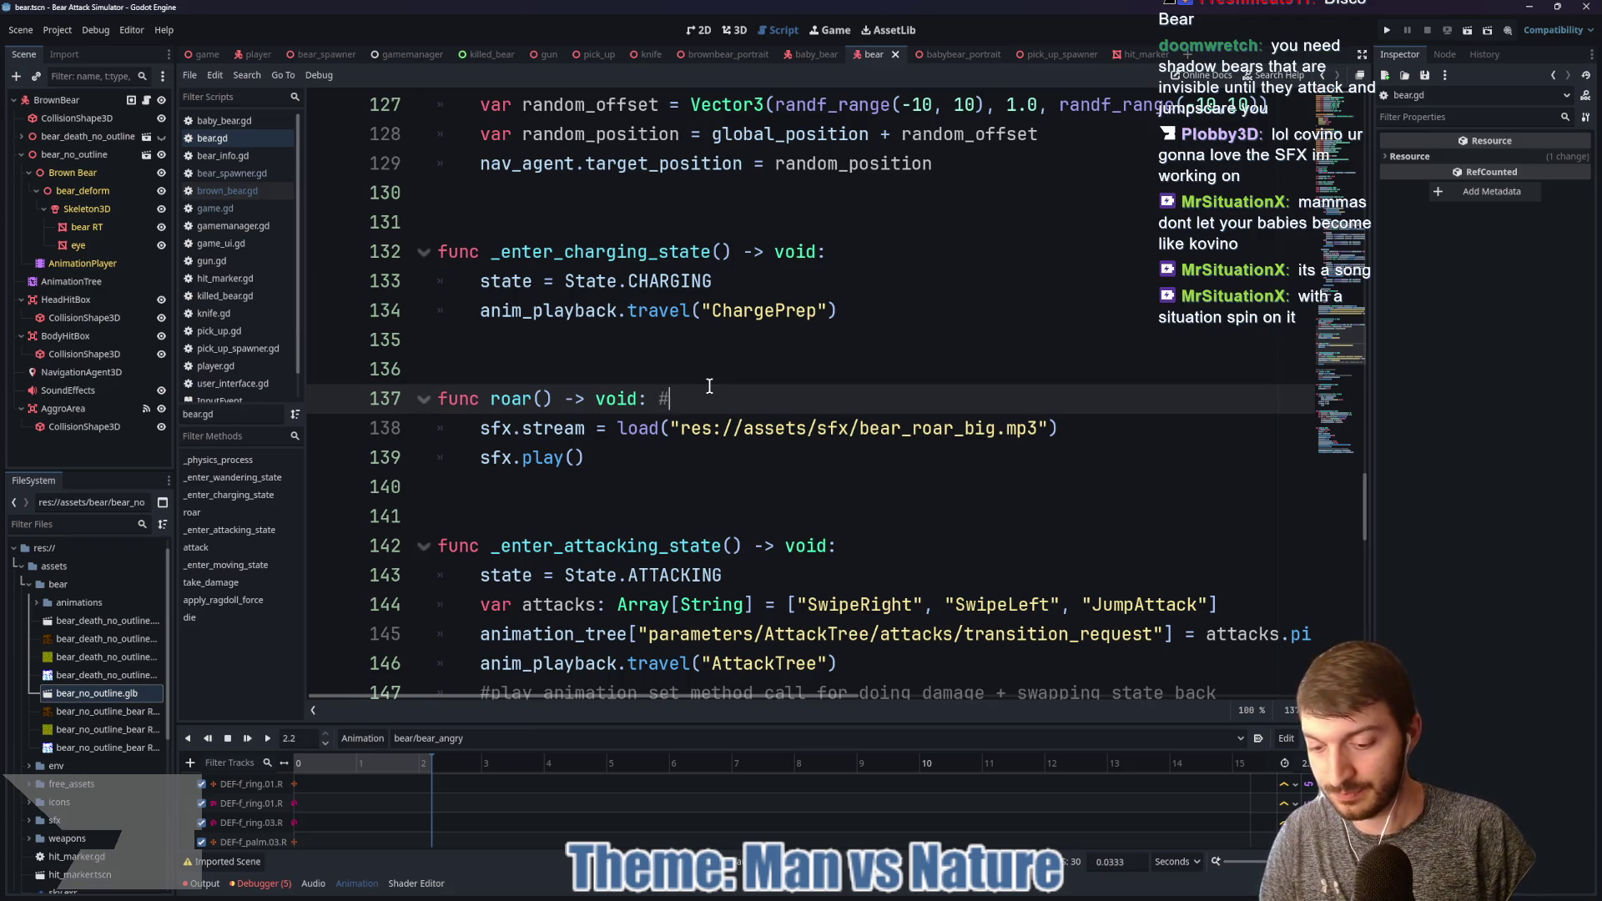
key(BackSpace)
key(BackSpace)
key(BackSpace)
text(played in anim)
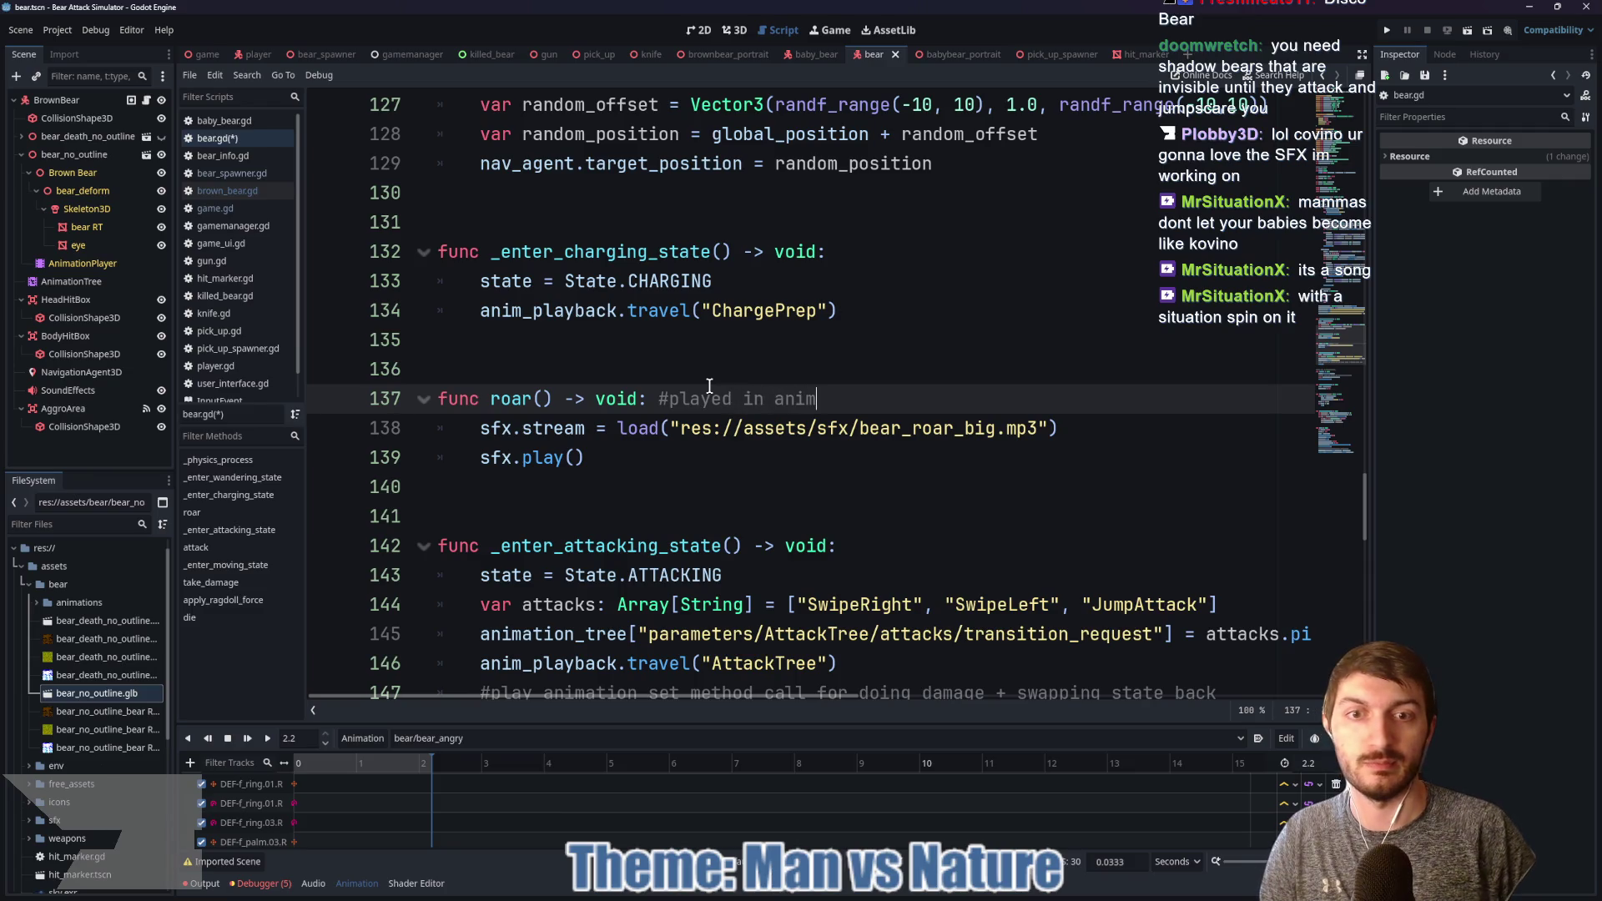
scroll(739, 440, up, 4)
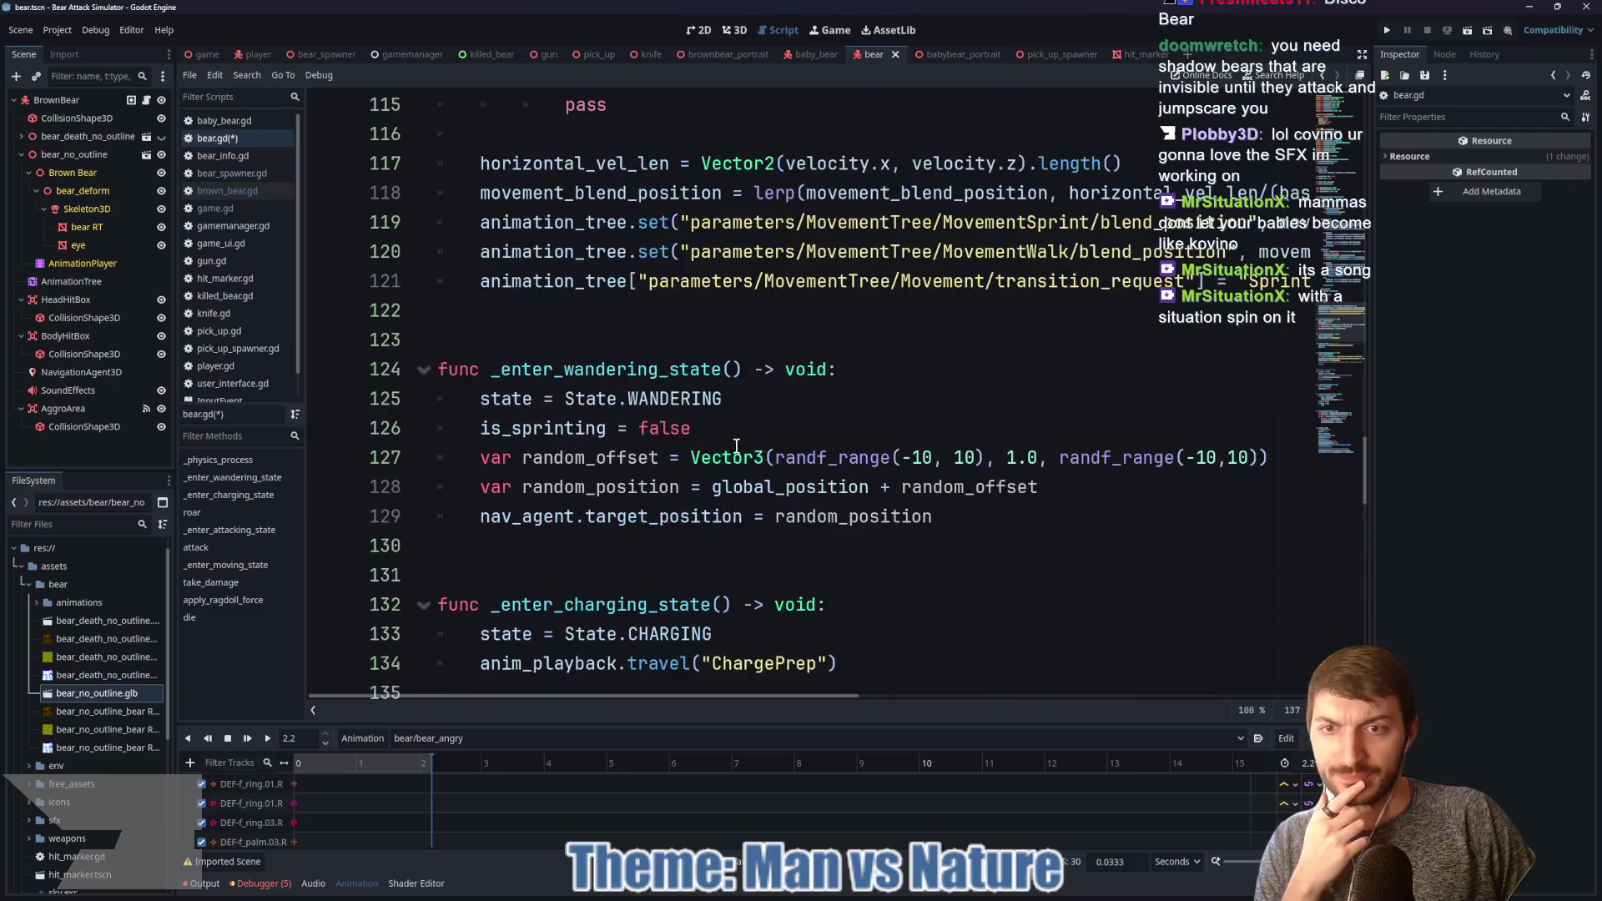
scroll(568, 387, down, 13)
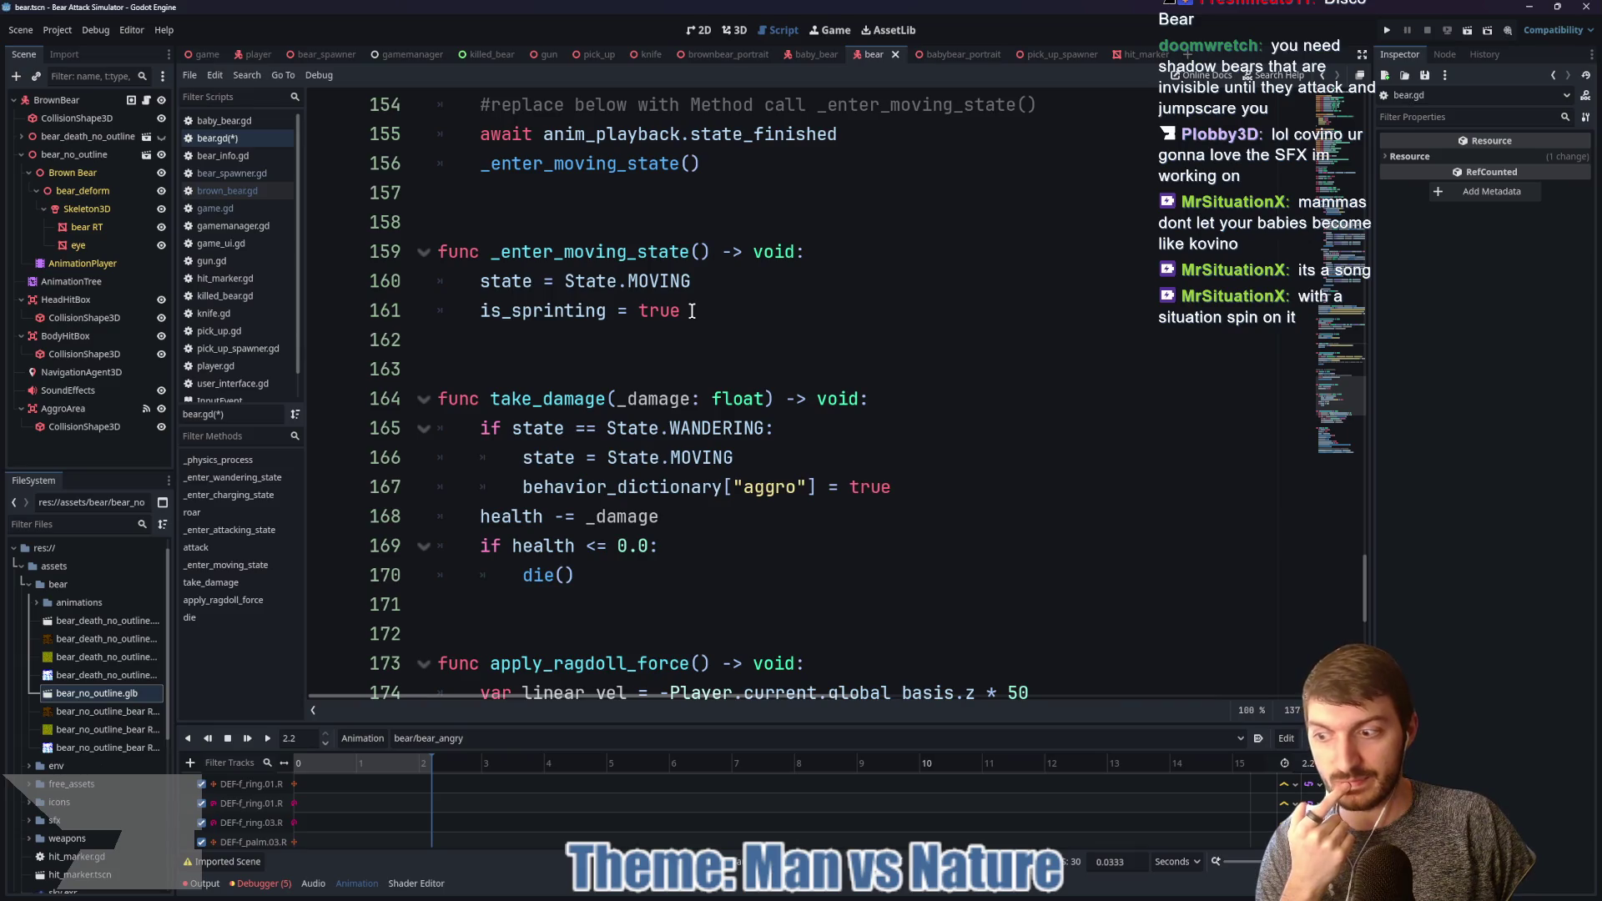
Step: Begin an 'if behavior_dictionary["can_charge"] == true:' sprint_speed check after is_sprinting = true
click(692, 310)
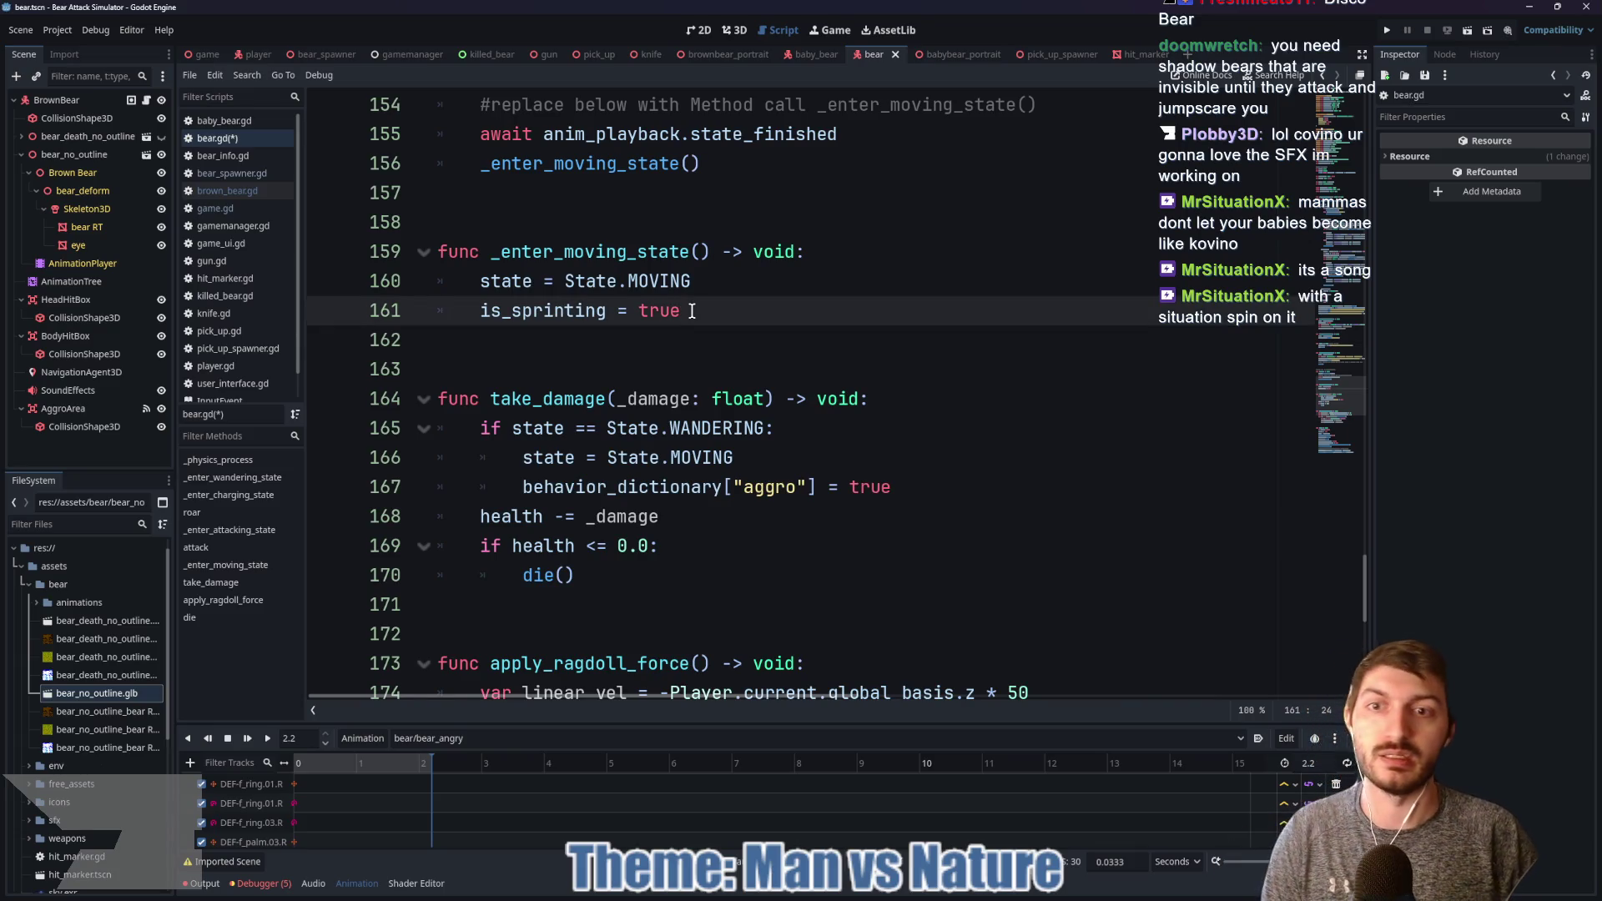
key(Return)
text(if )
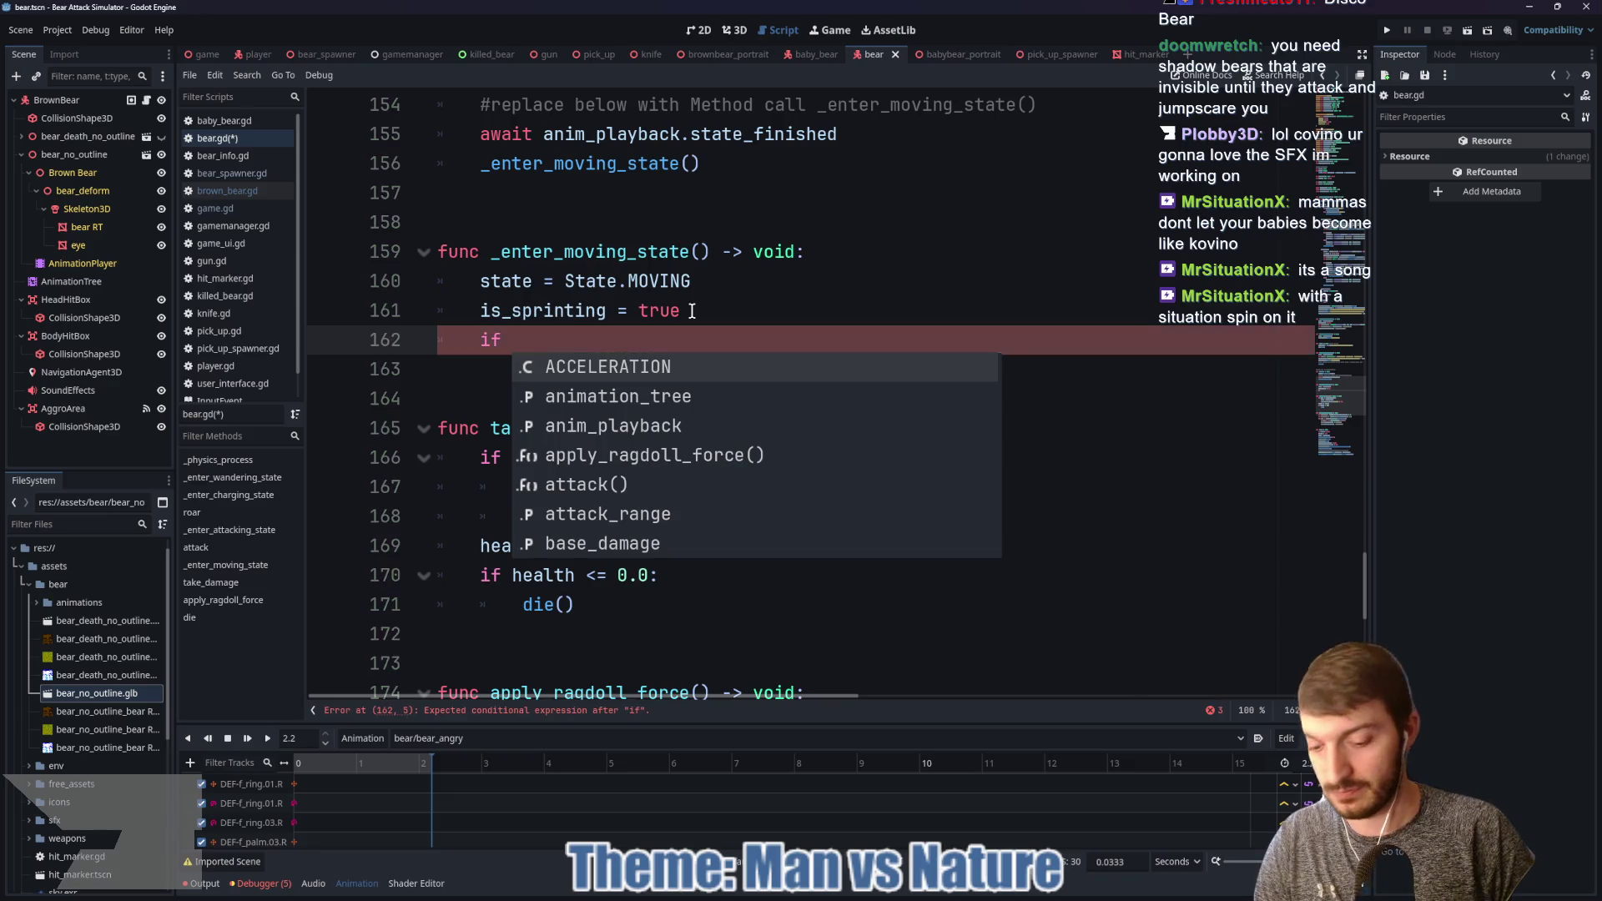
text(behavior_d)
key(Return)
text(["can_charge)
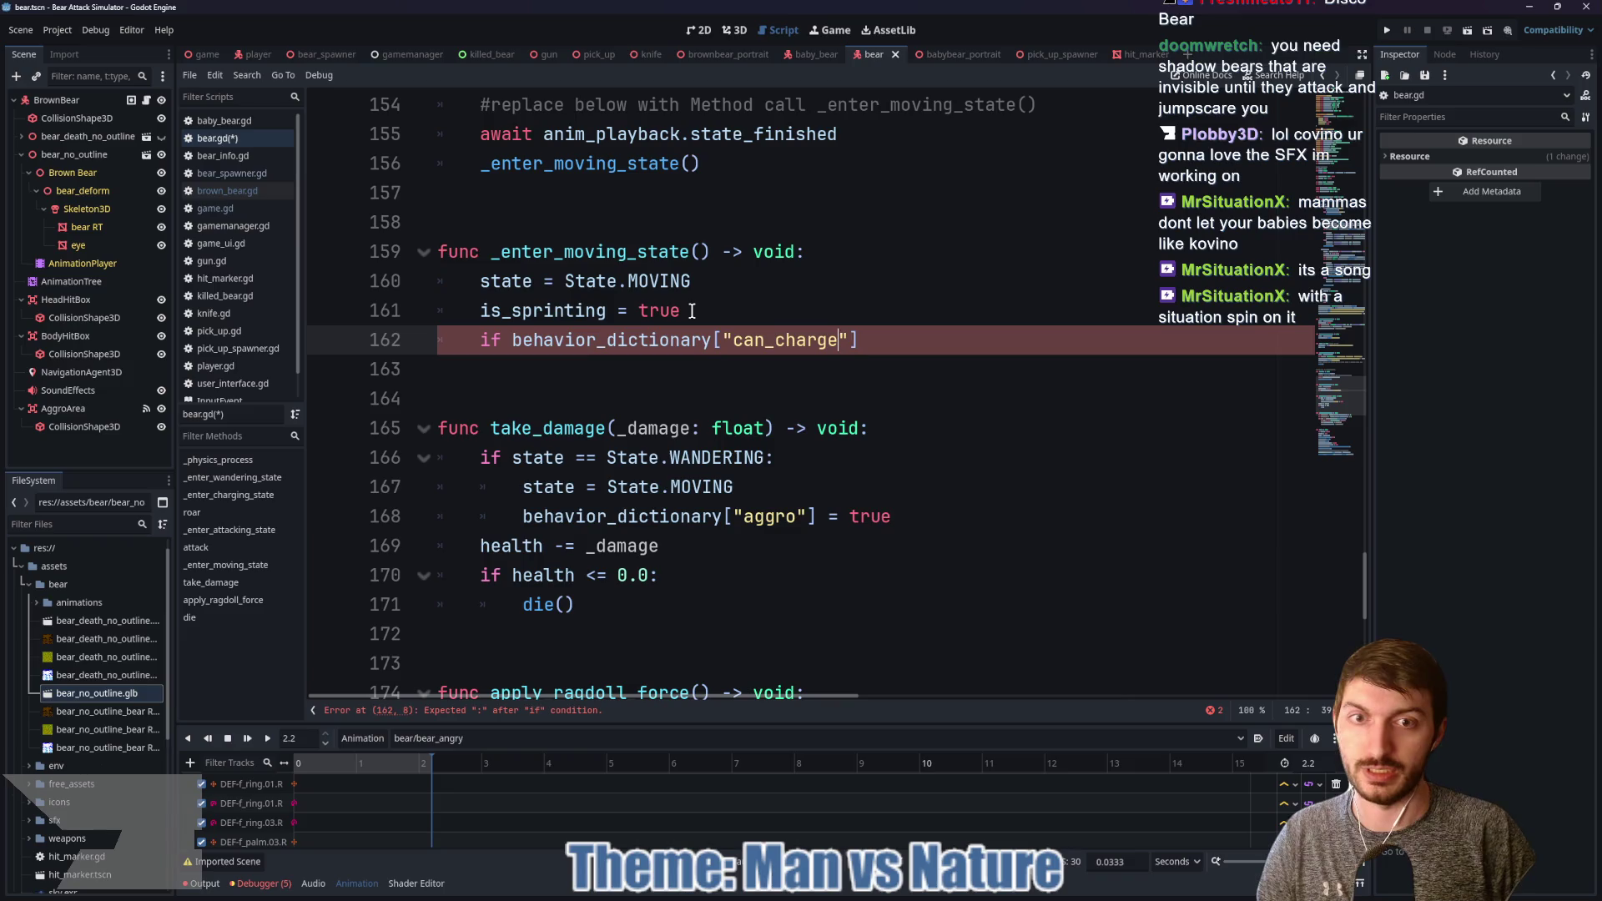
text("] == true:)
key(Return)
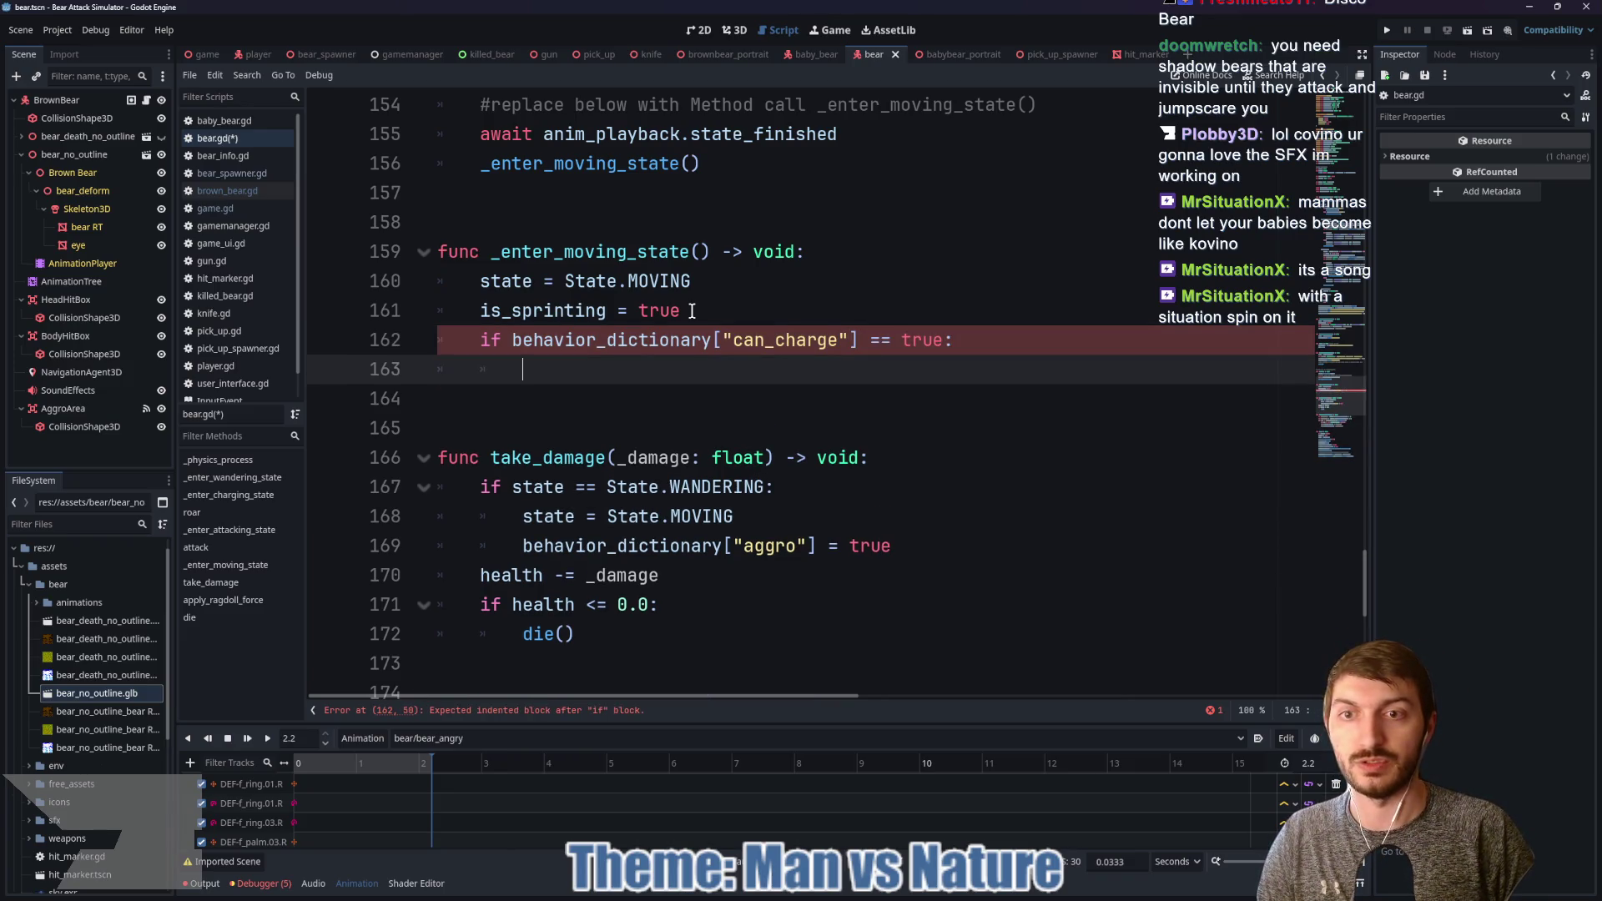
key(Tab)
text(spr)
key(Return)
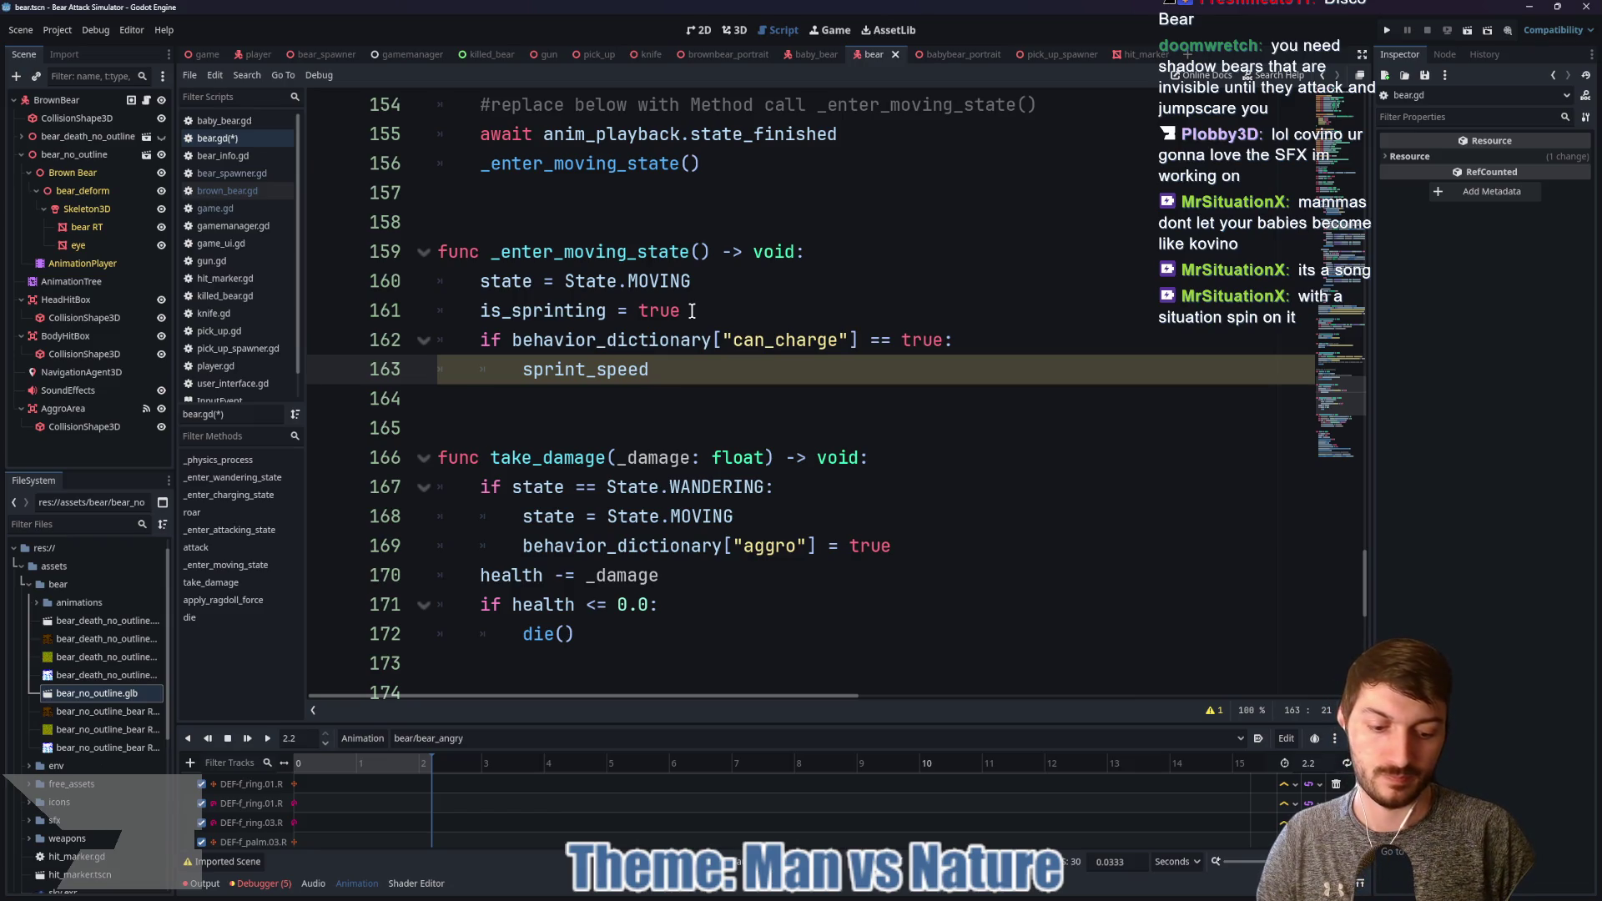
text( +=)
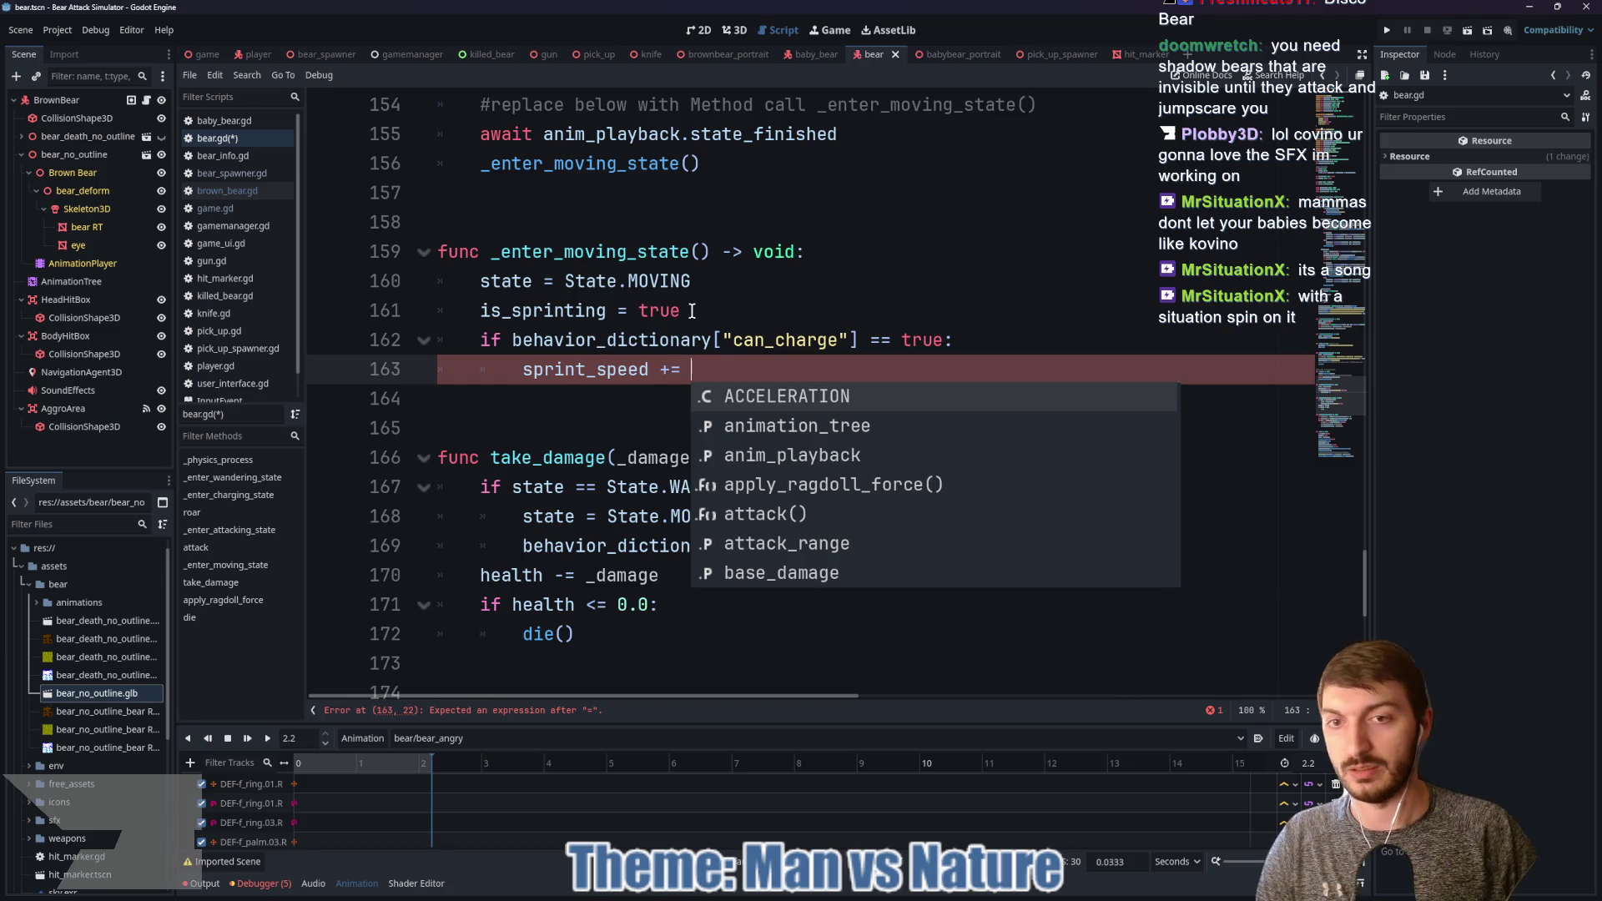
Step: Delete the unfinished can_charge lines and save bear.gd
drag(692, 369, 440, 341)
key(BackSpace)
key(BackSpace)
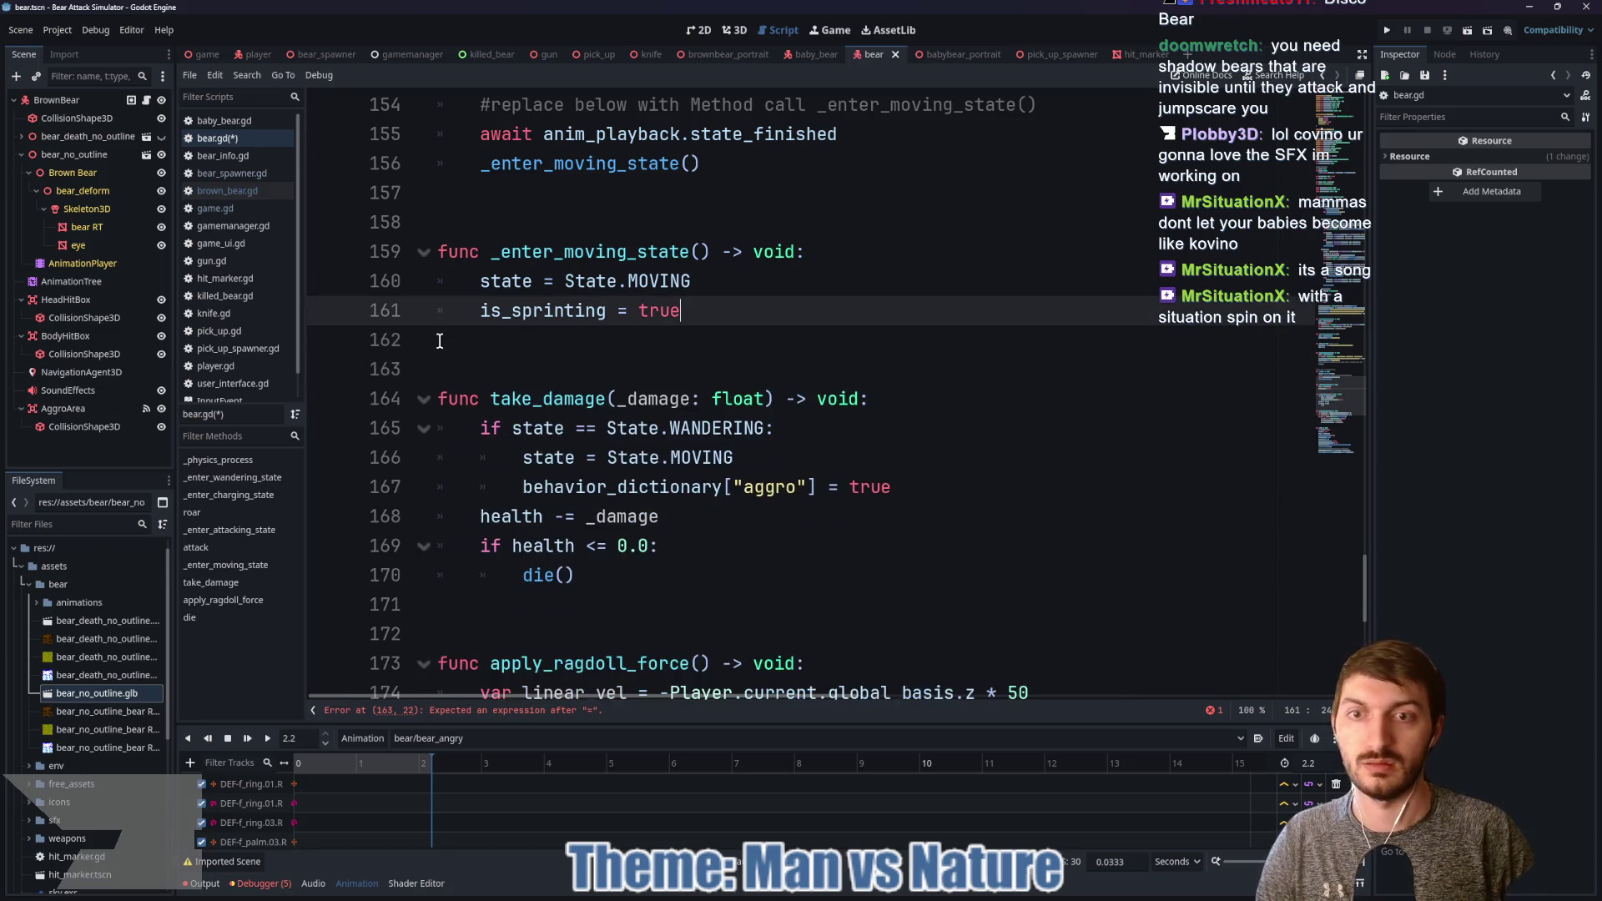
scroll(585, 442, up, 10)
scroll(586, 442, up, 20)
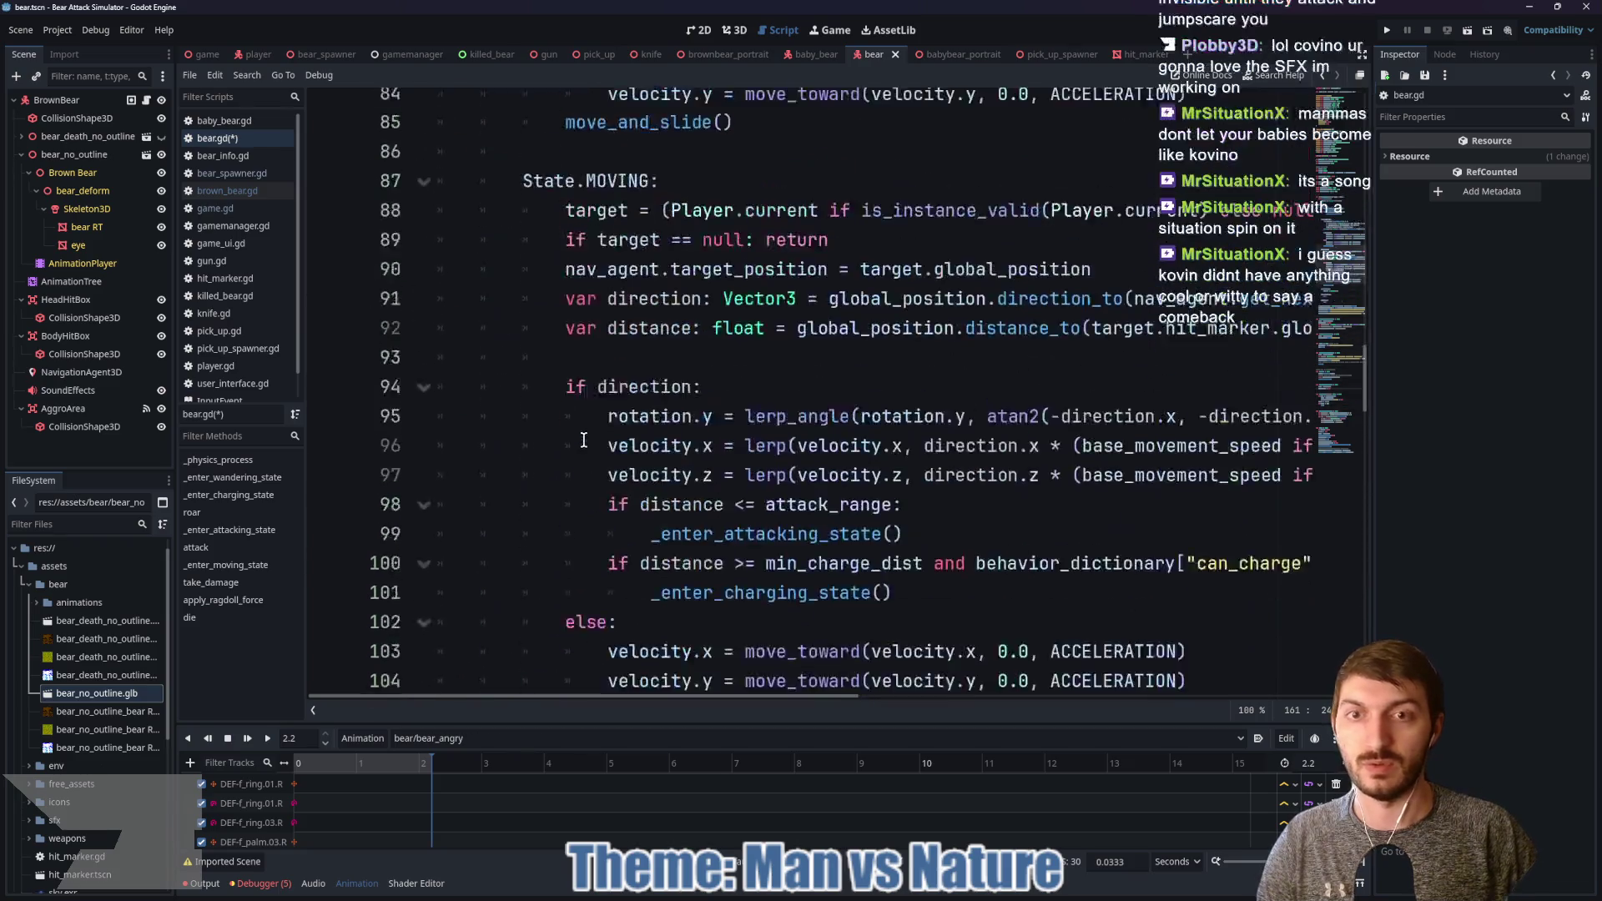
scroll(840, 394, down, 5)
scroll(840, 394, up, 15)
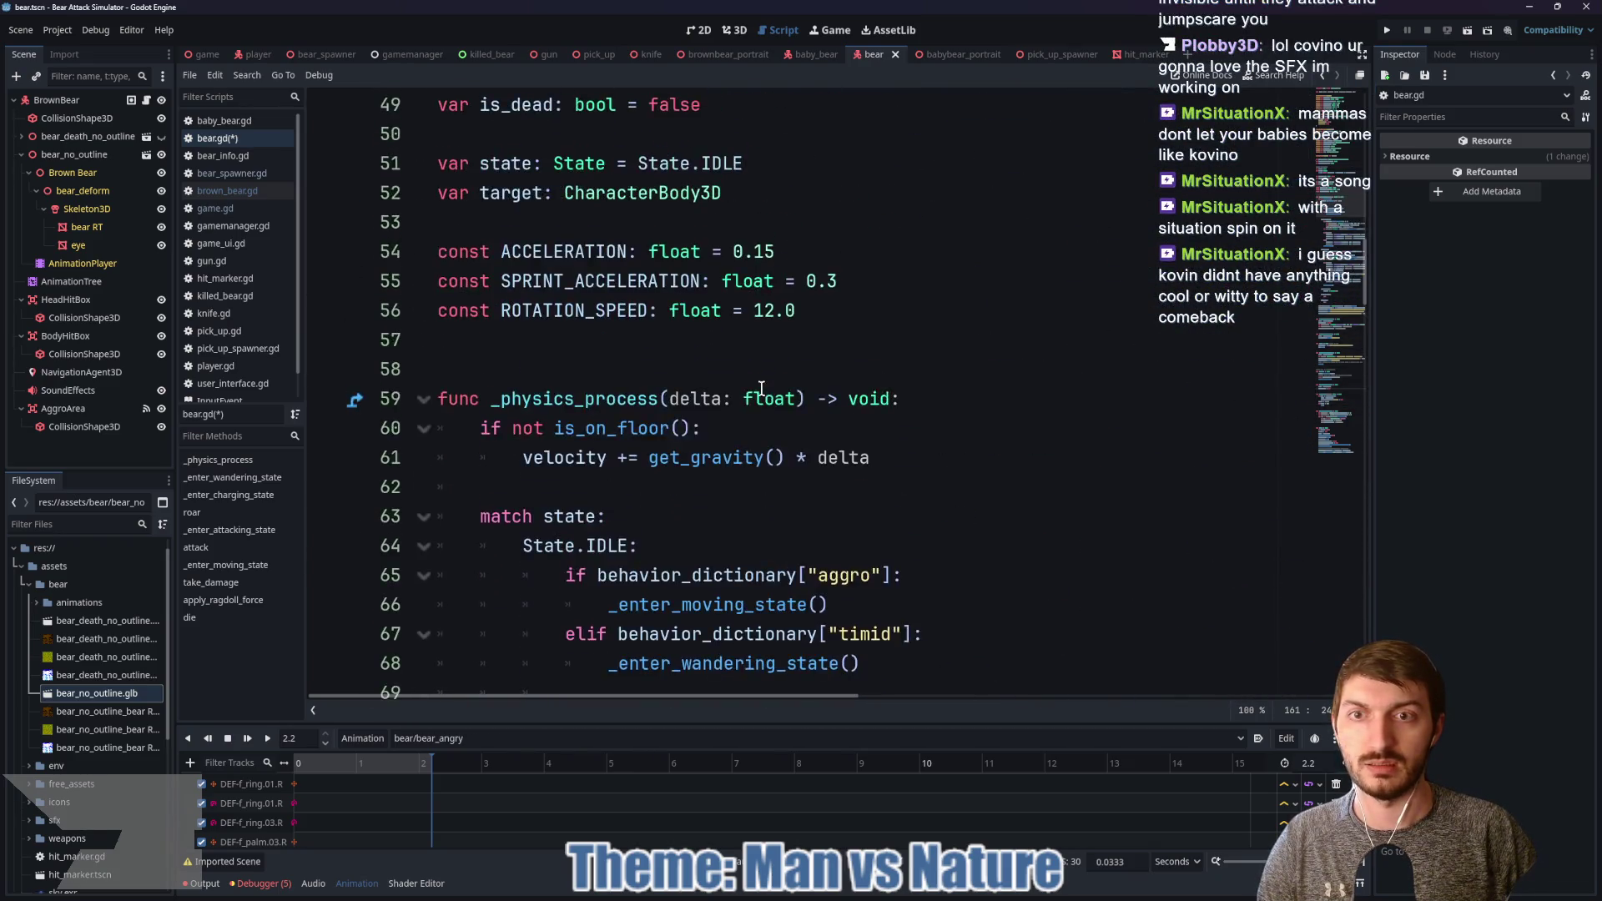
scroll(805, 359, up, 4)
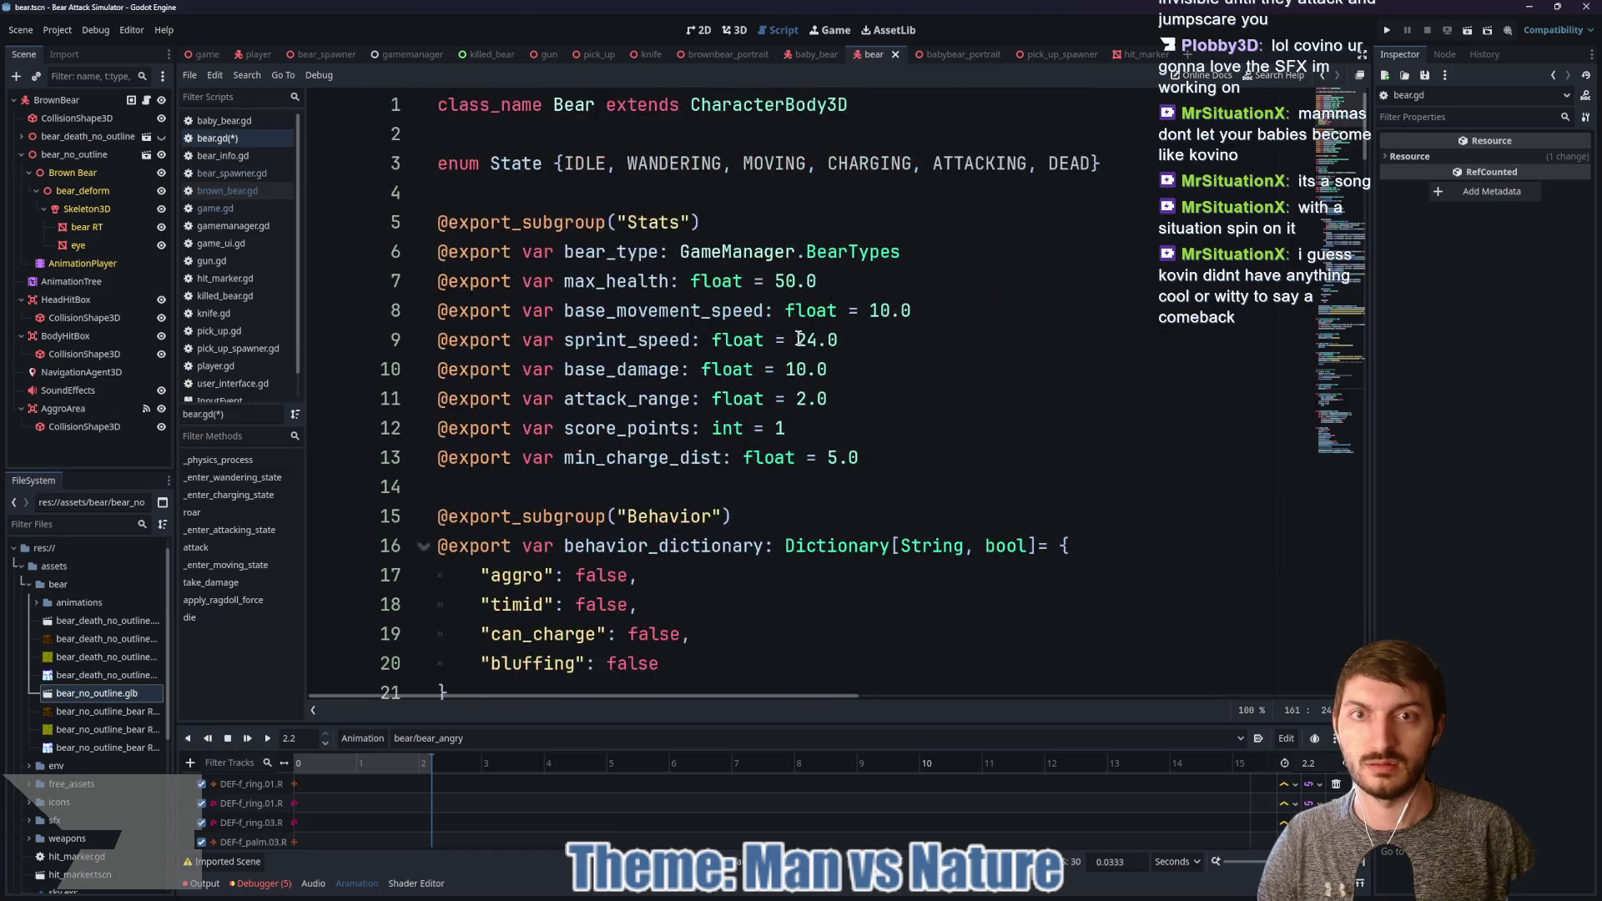
key(ctrl+s)
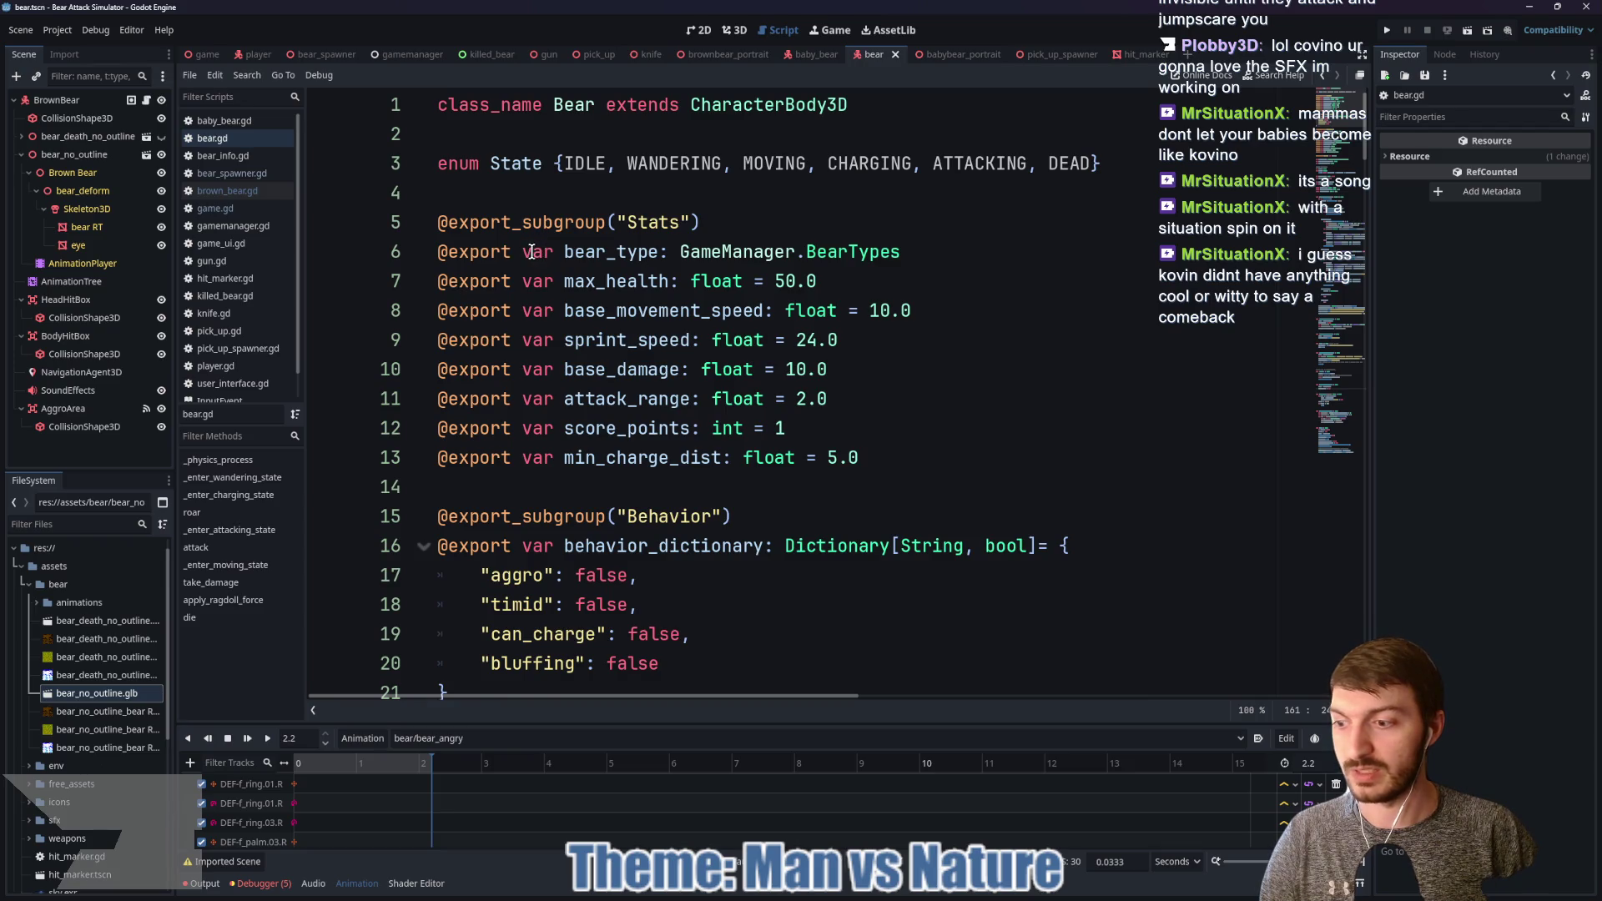
click(149, 102)
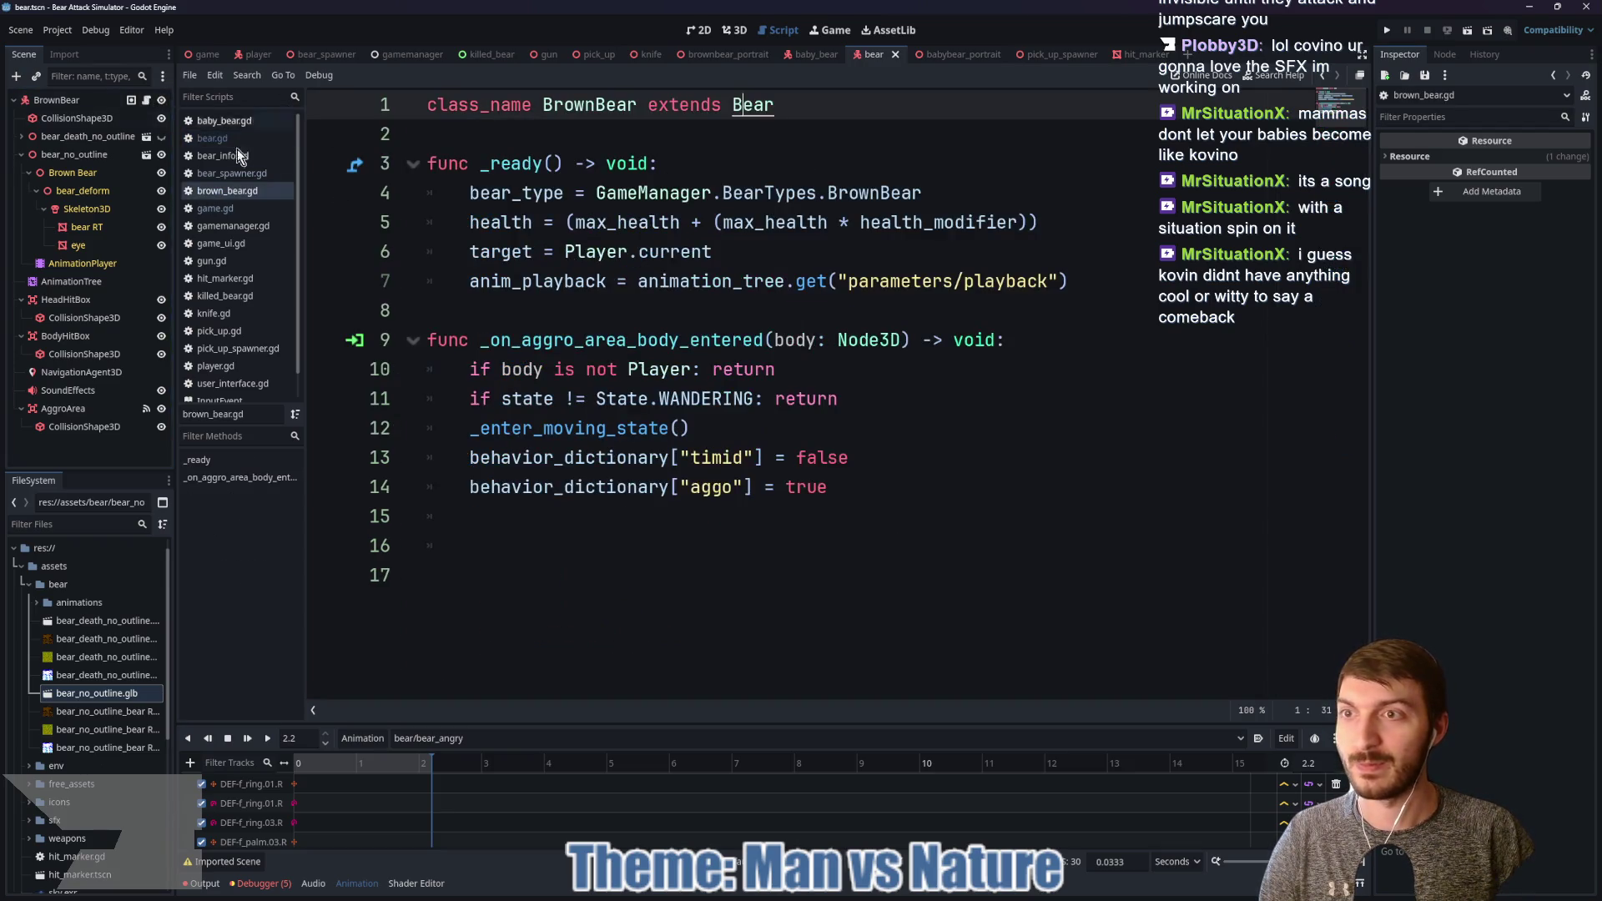
Step: In _ready, add 'if behavior_dictionary["can_charge"] == true:' with 'sprint_speed += 5'
click(781, 315)
key(Return)
key(Return)
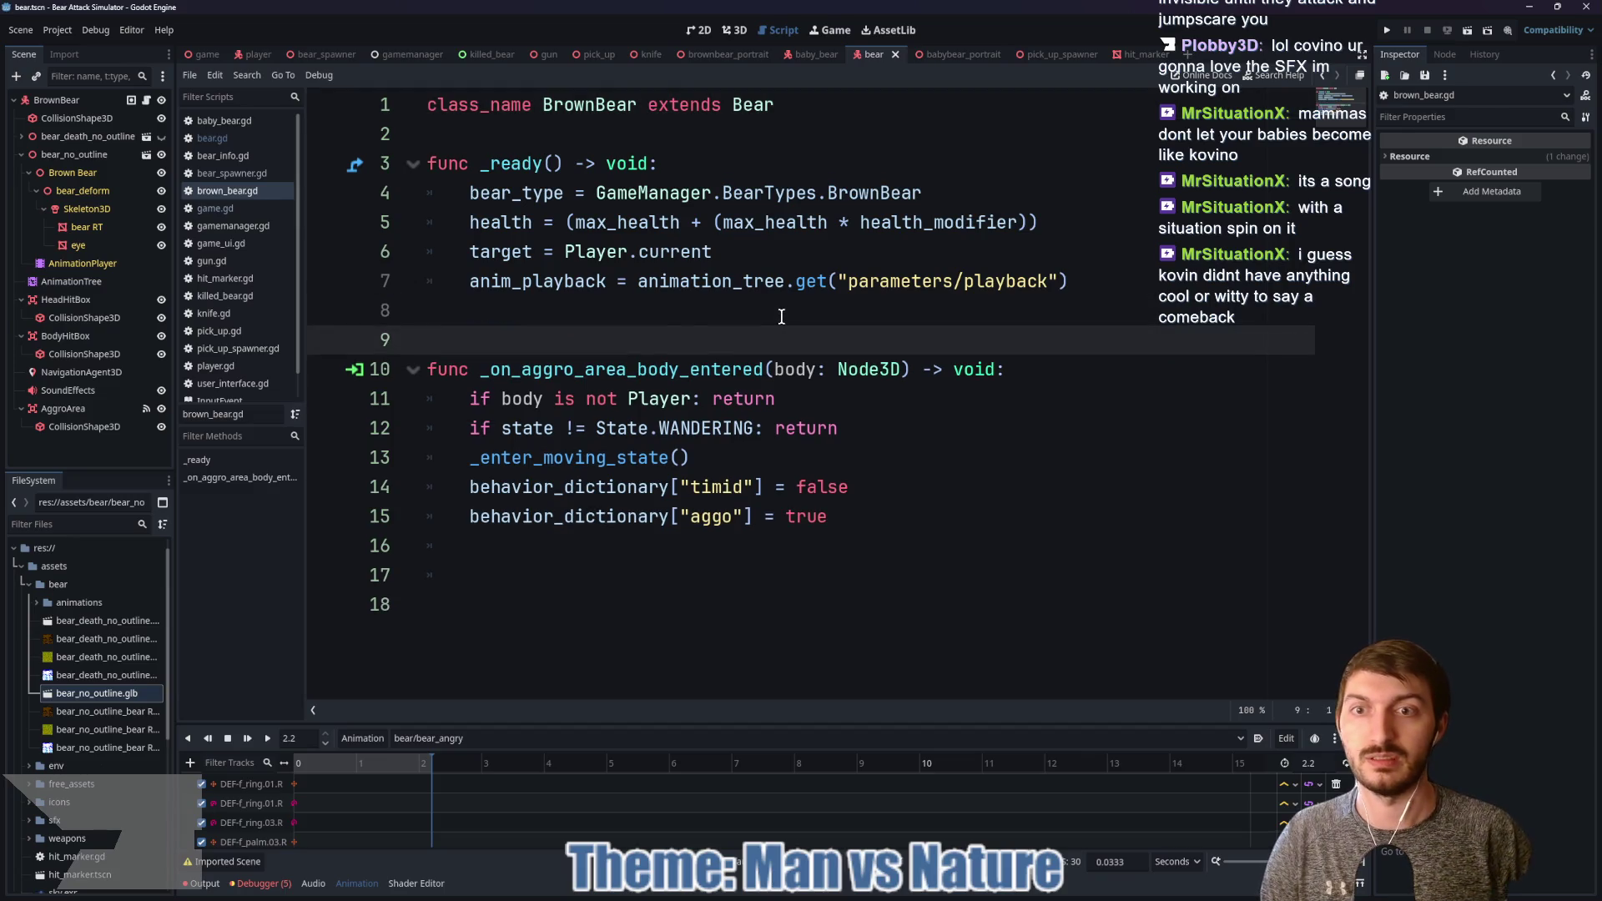
key(Up)
key(Up)
key(Tab)
text(beh)
key(Return)
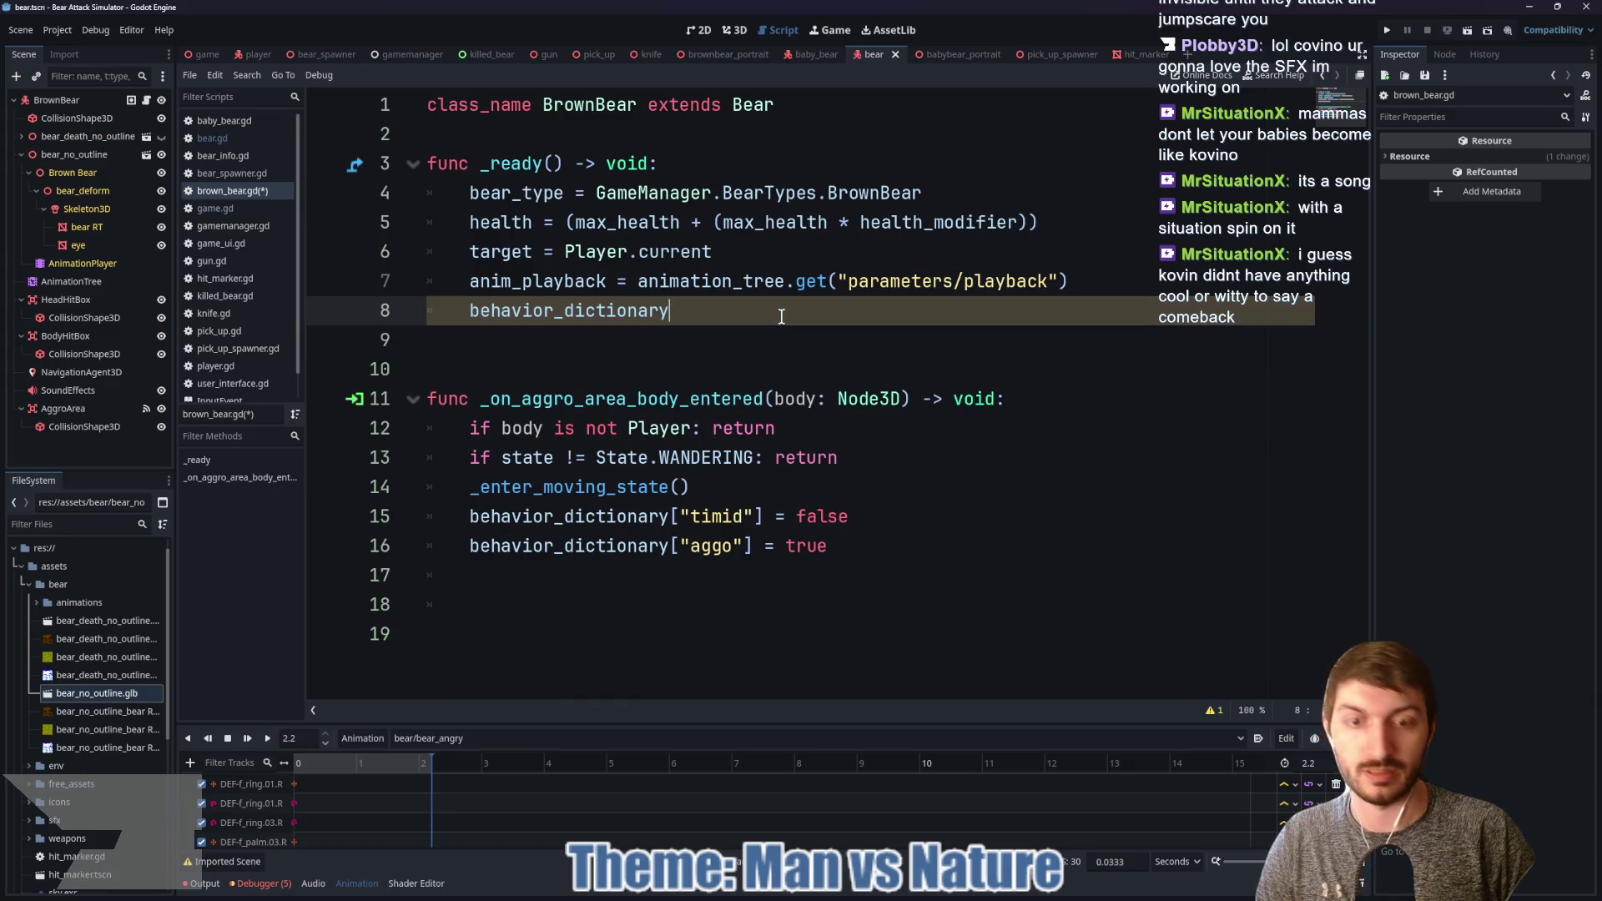
text(["can_char)
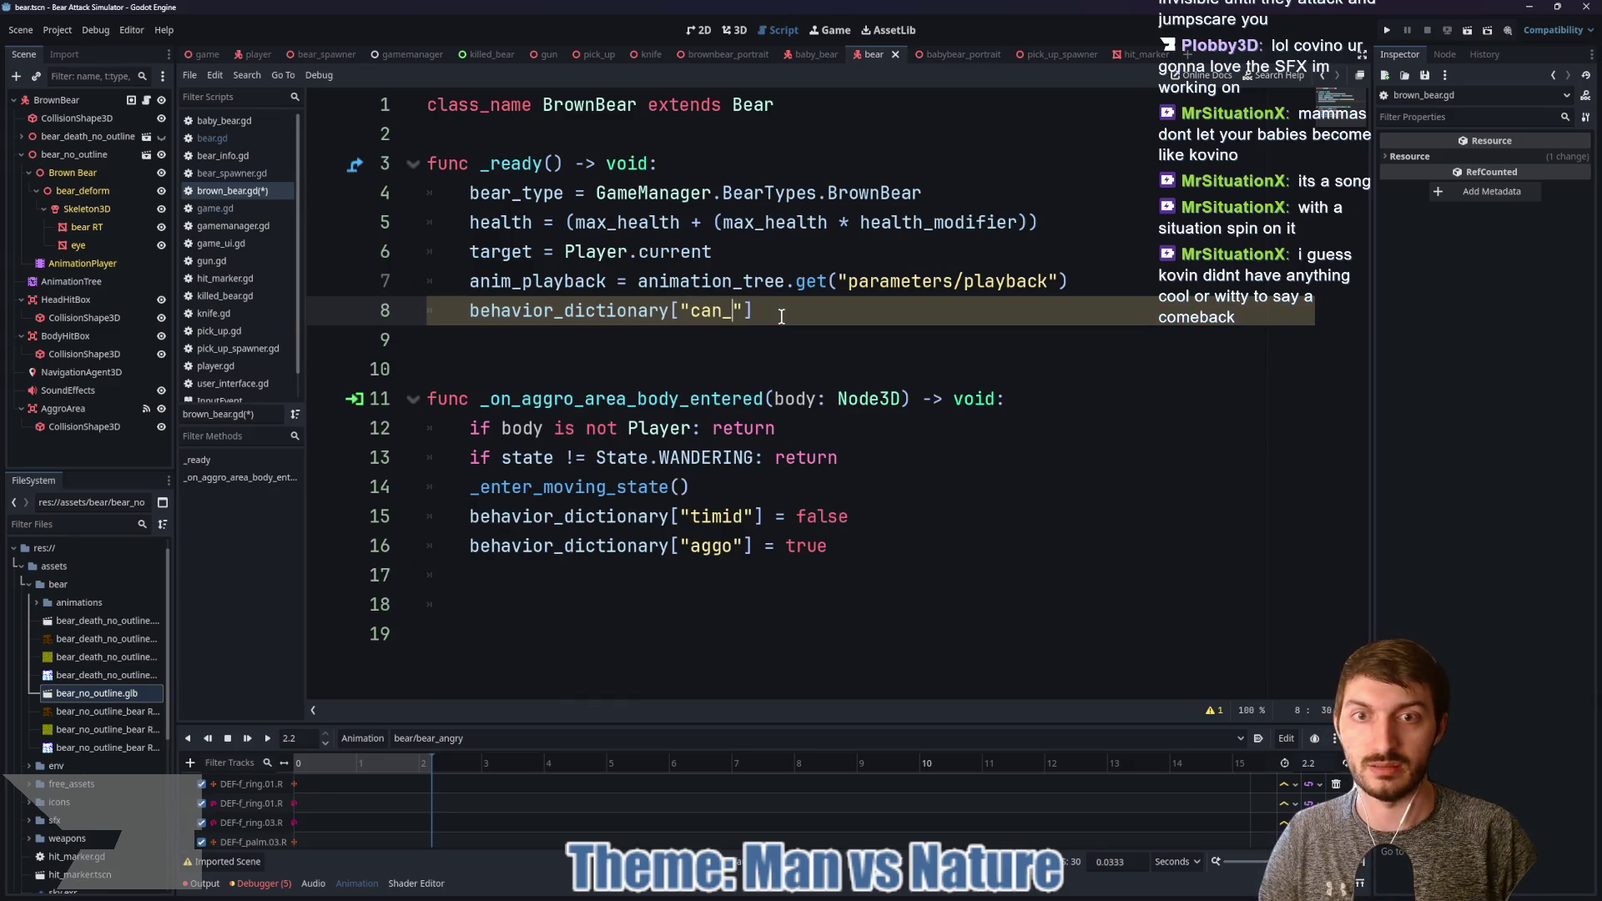
text(ge"])
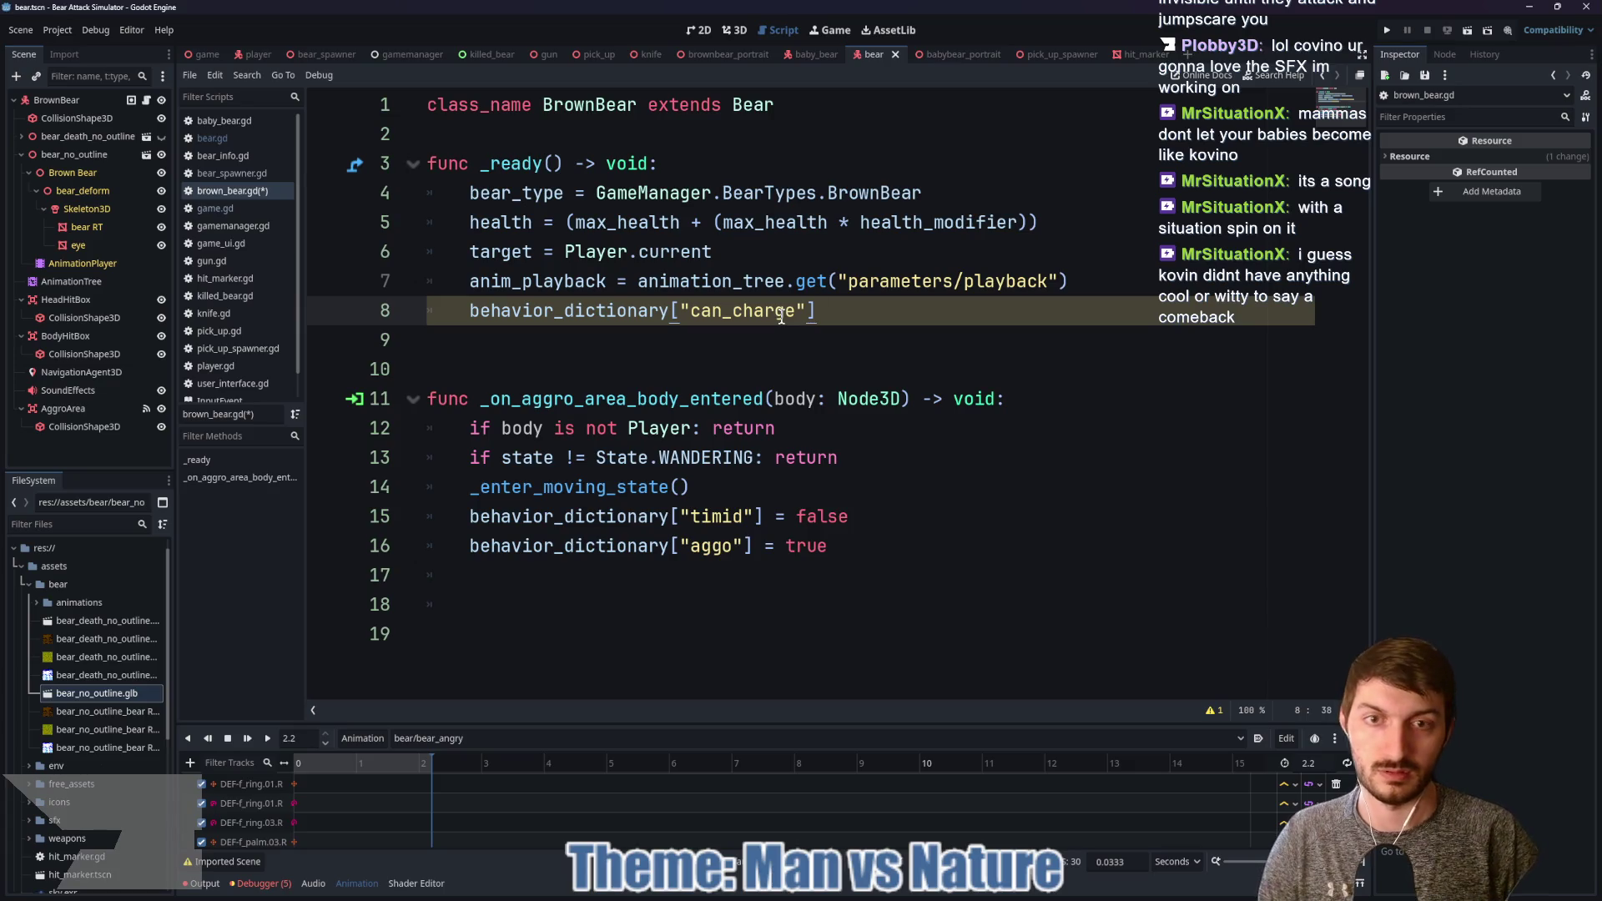
text( == true)
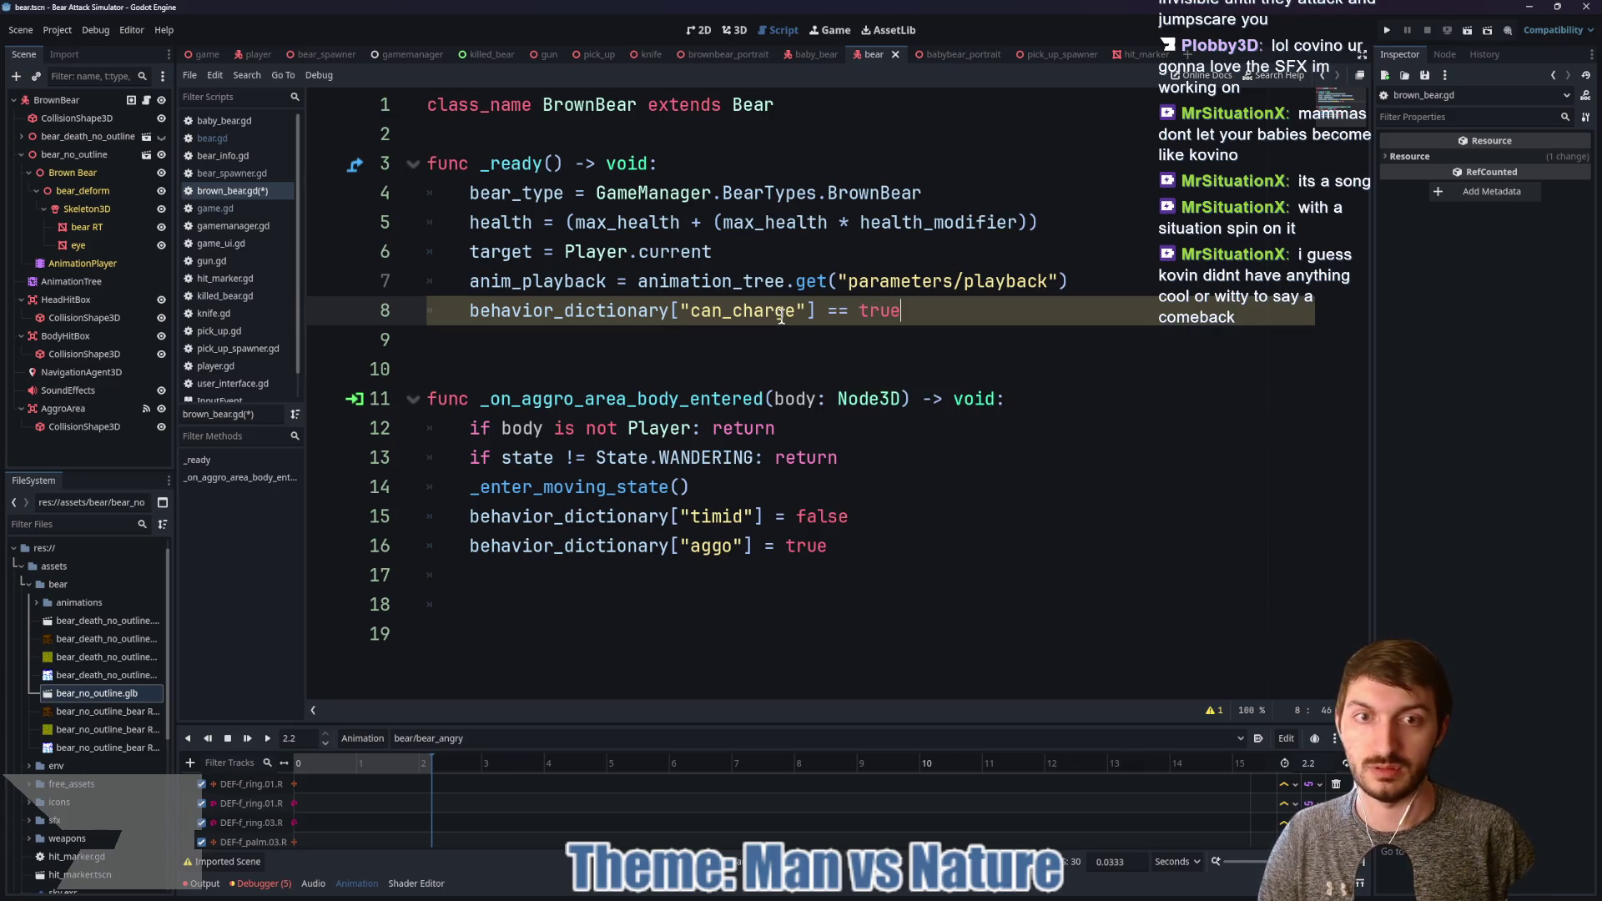
click(469, 310)
text(if)
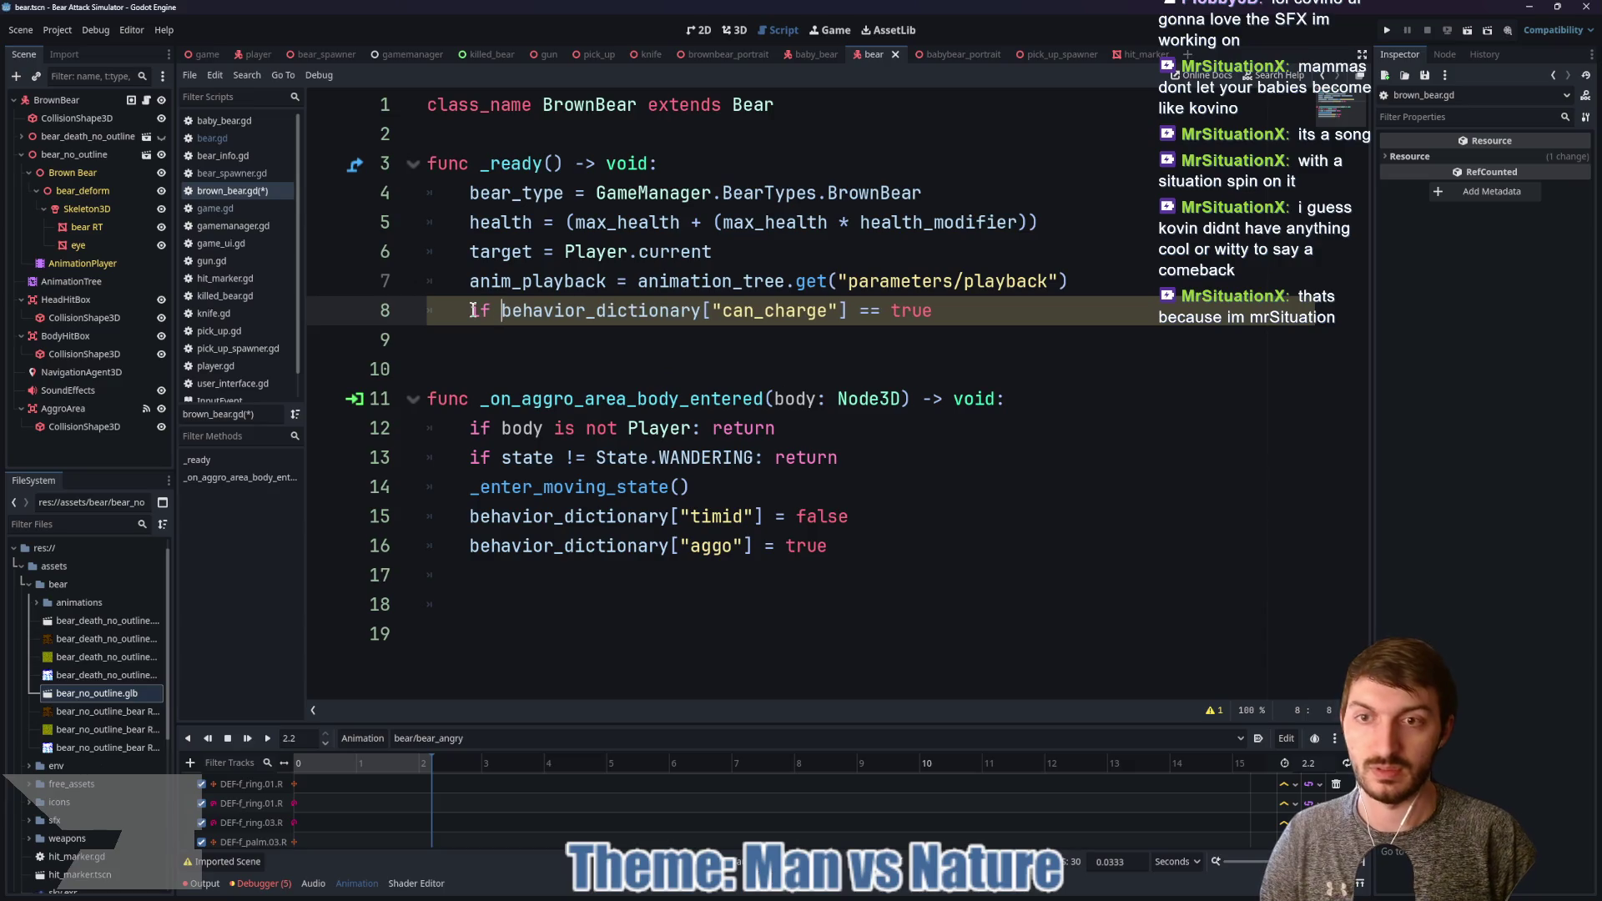
click(1001, 321)
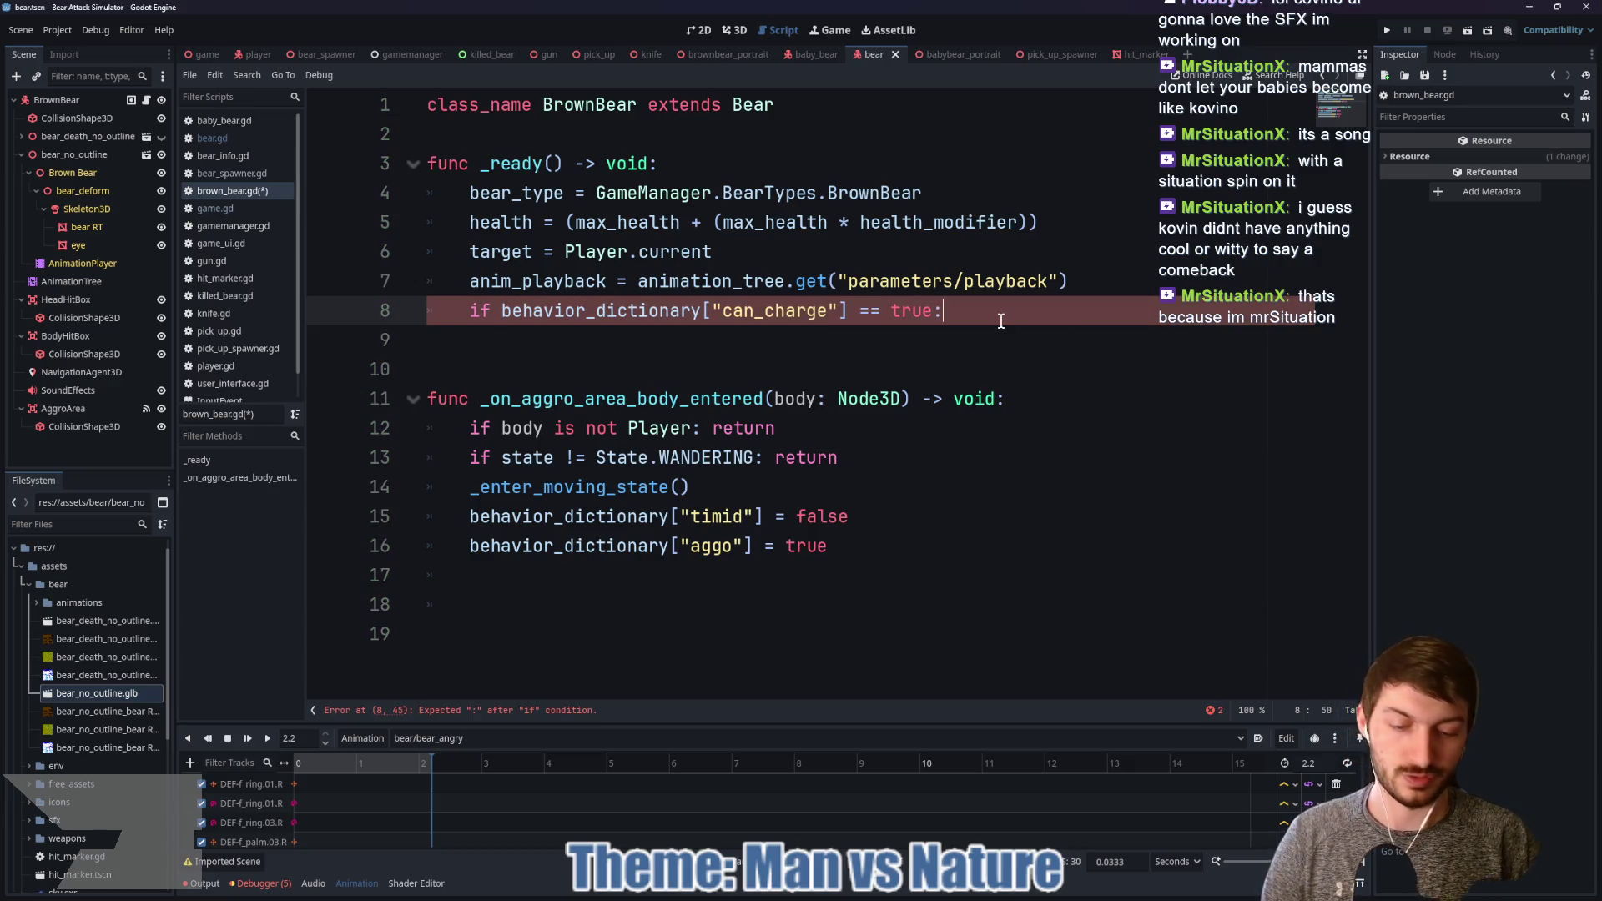
key(Return)
text(sprin)
key(Return)
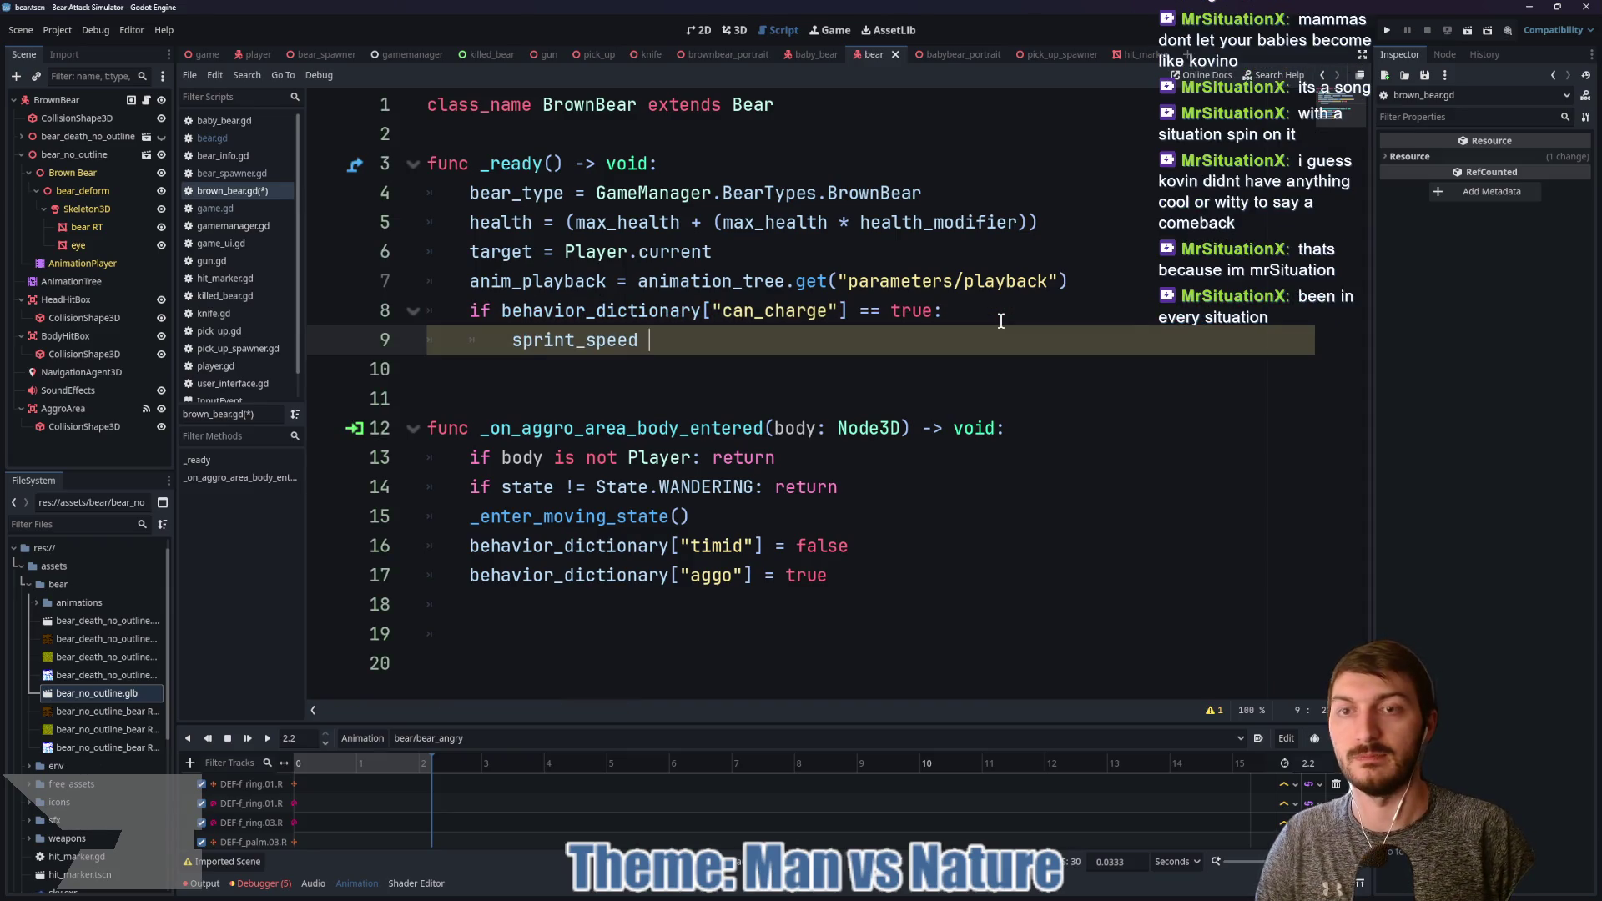
text(+)
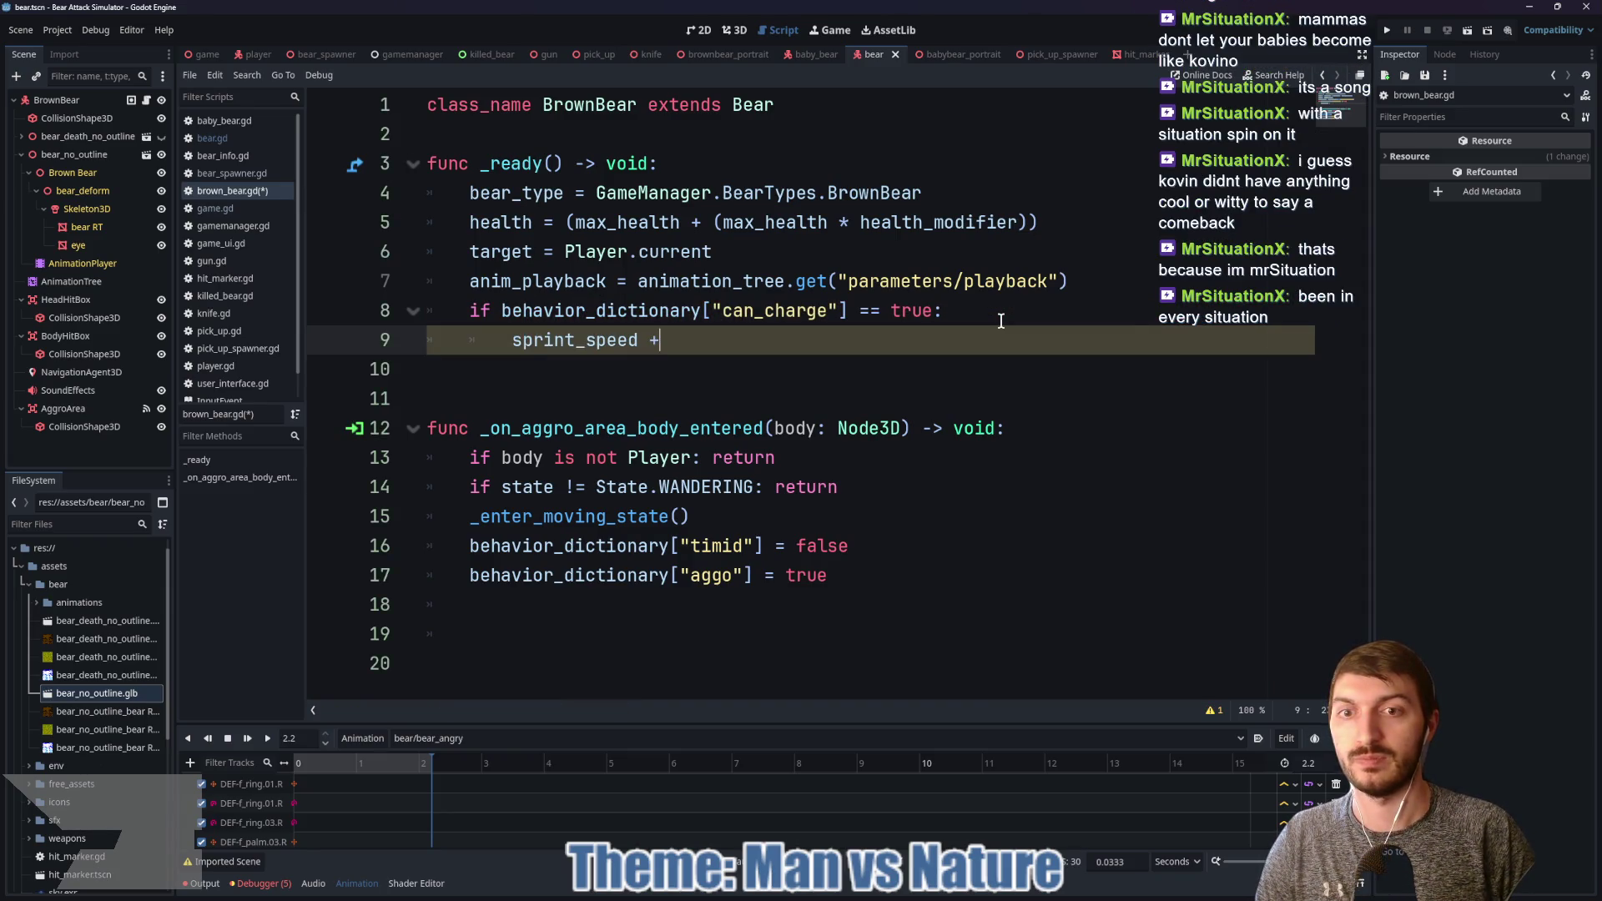
text(= 5)
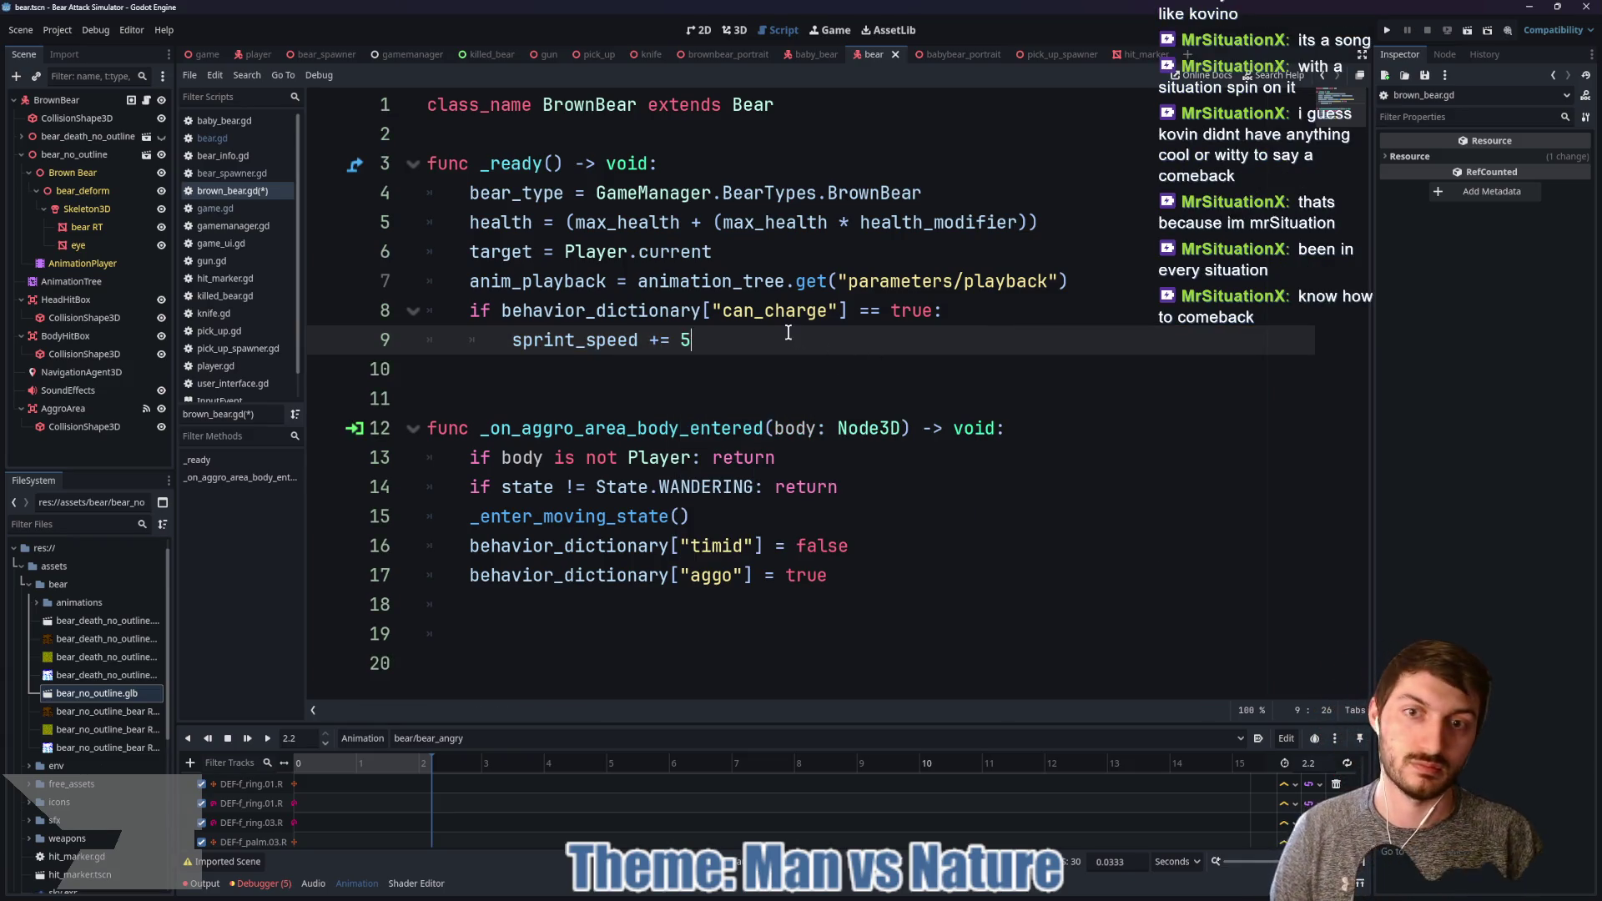
Step: Save brown_bear.gd with a blank line below the class declaration, then run the Game scene
key(ctrl+s)
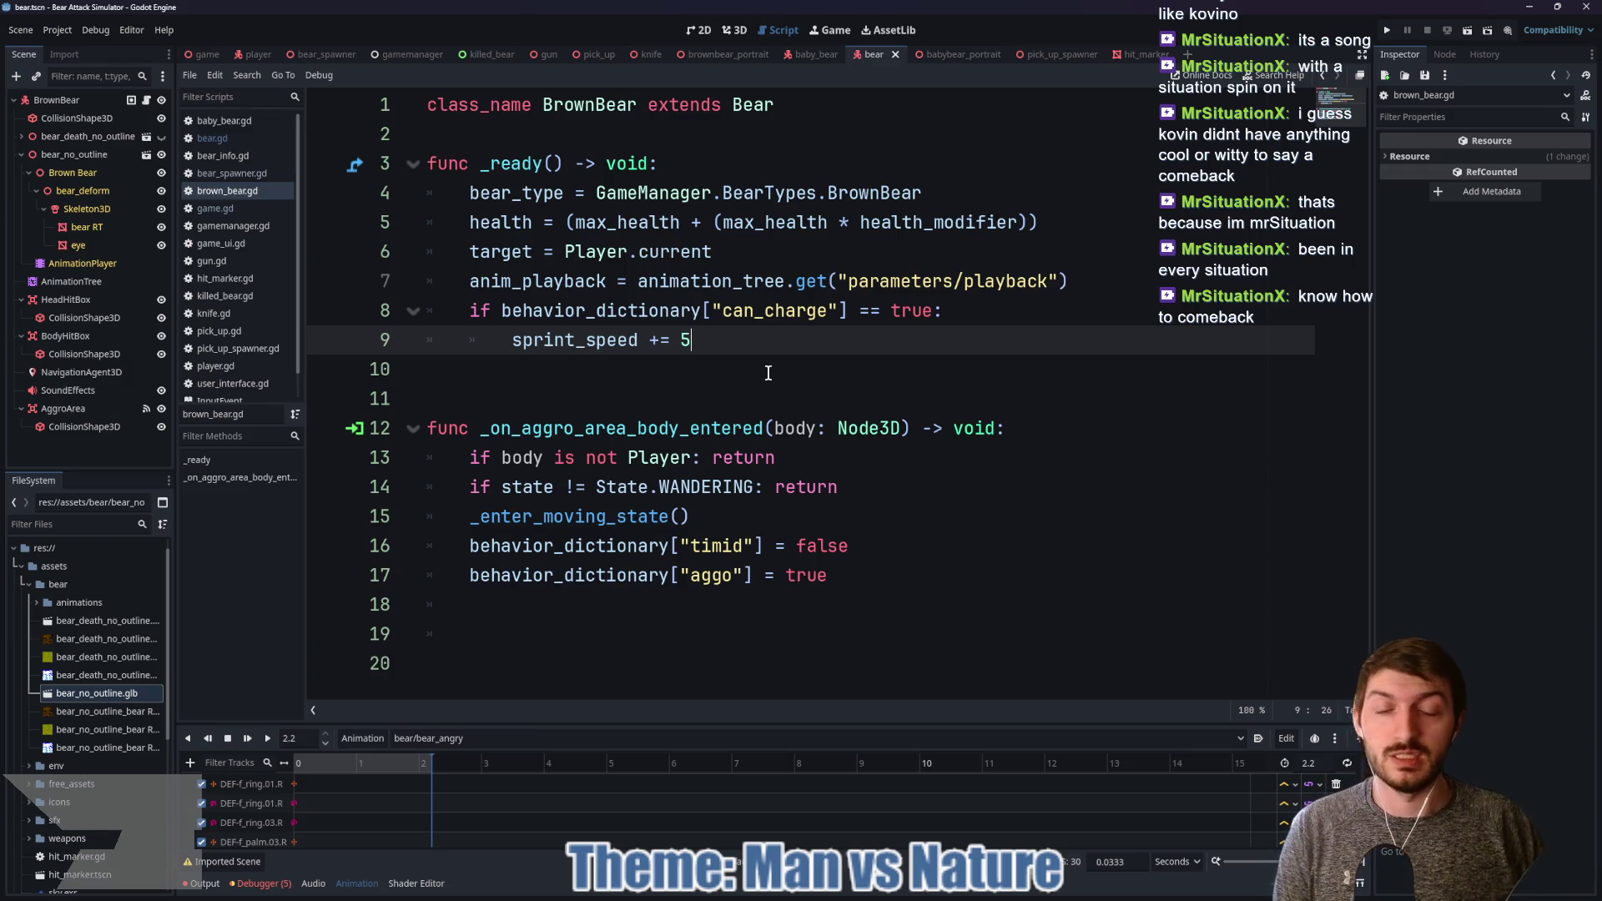
click(748, 375)
key(ctrl+s)
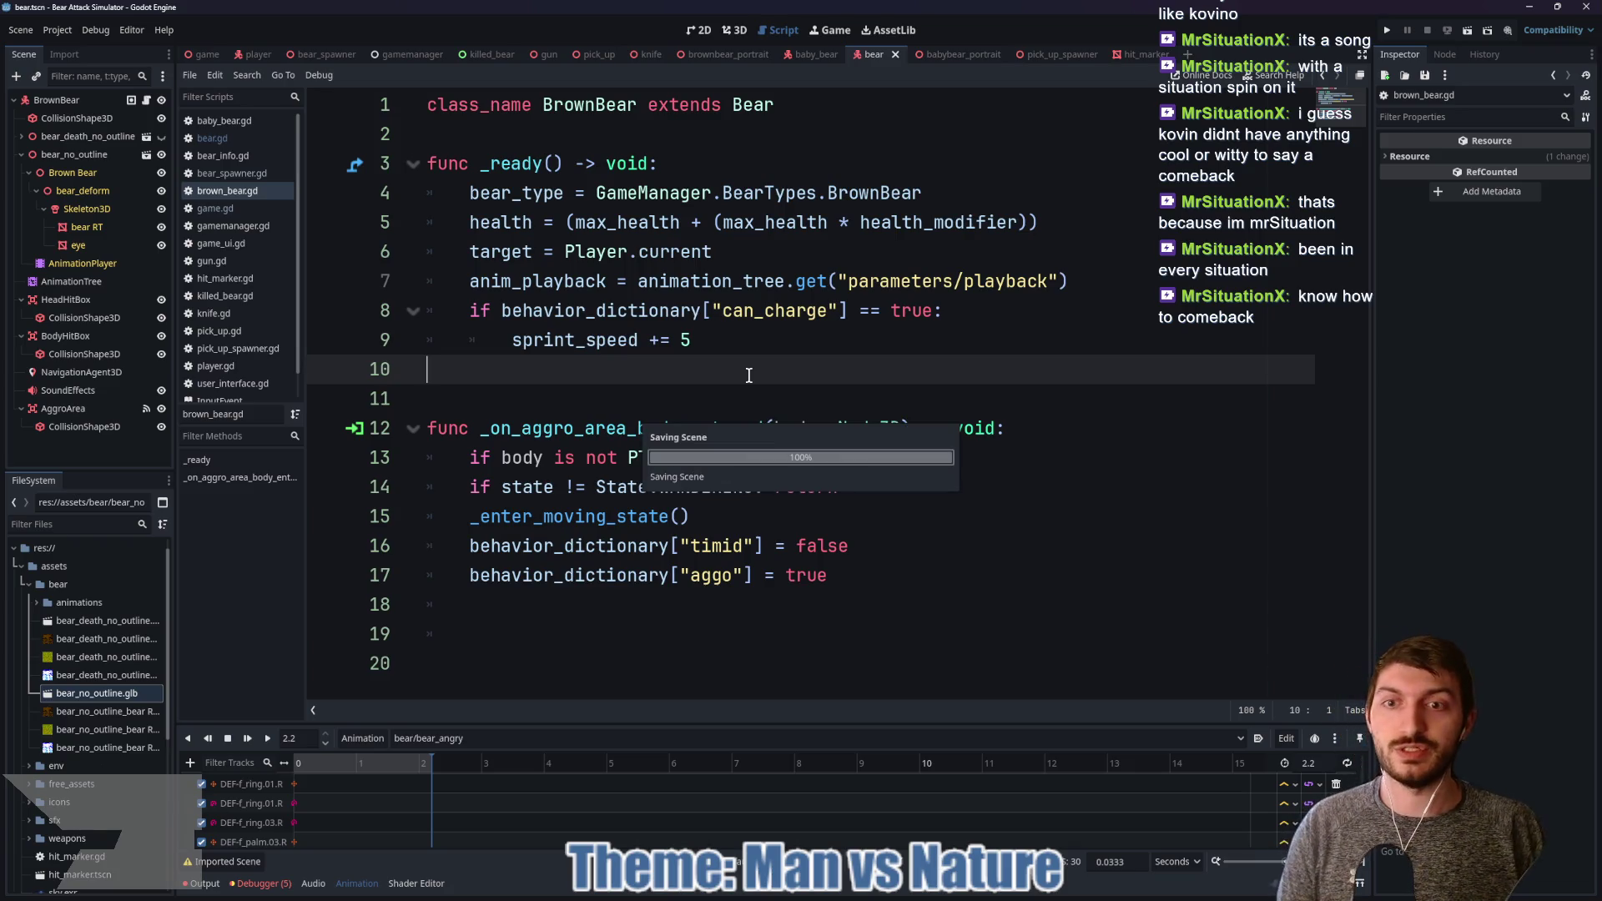
click(691, 394)
click(532, 134)
key(Return)
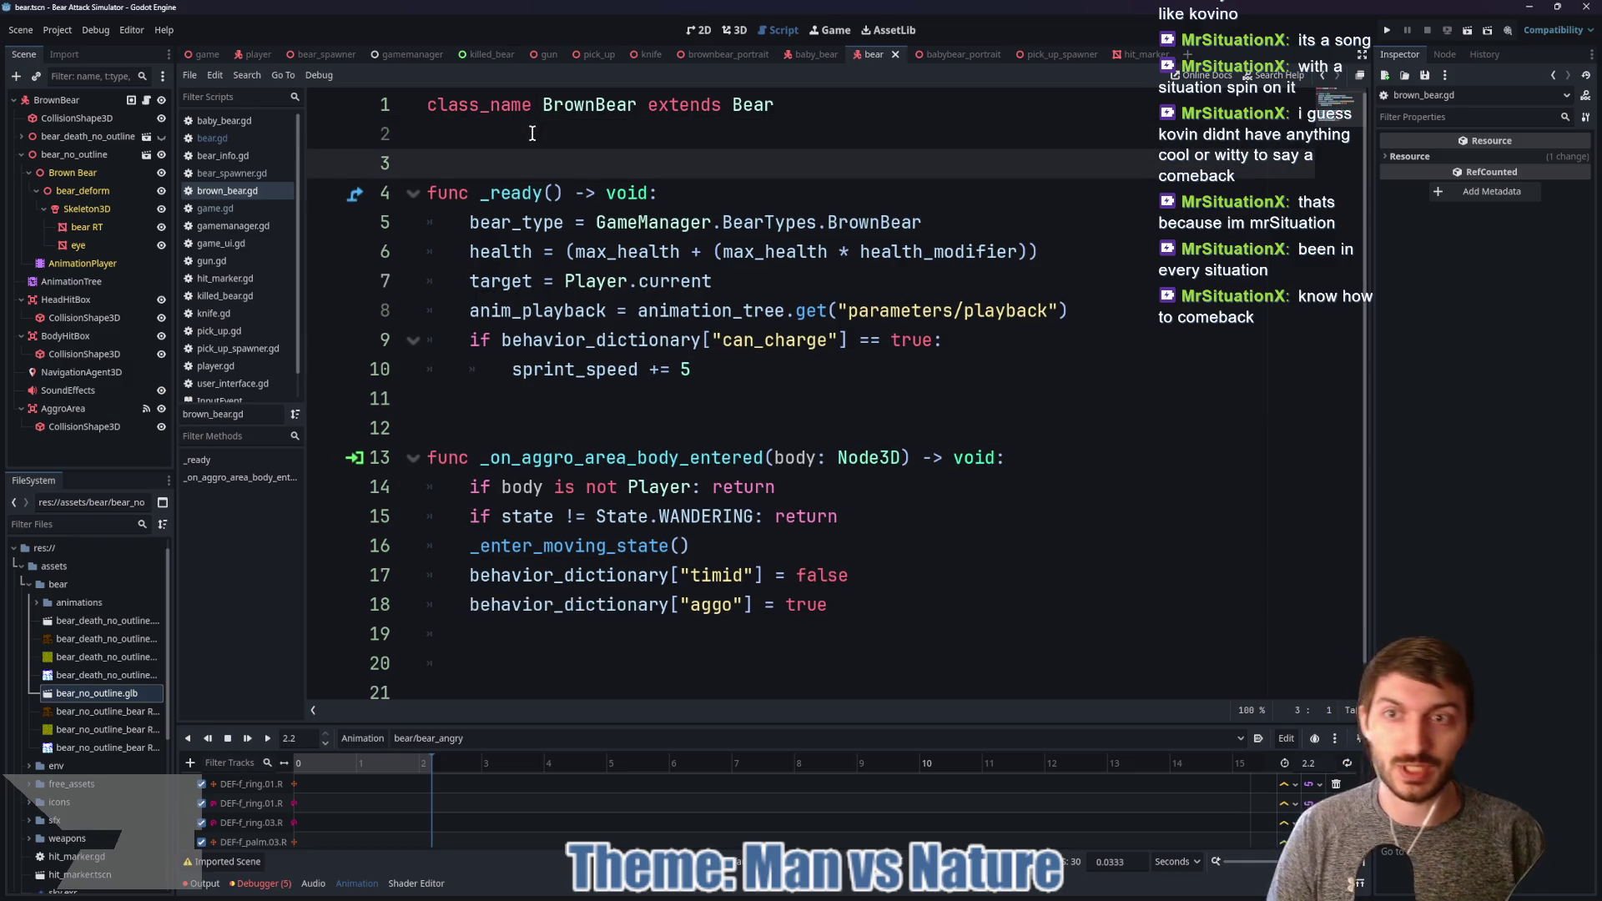
key(ctrl+s)
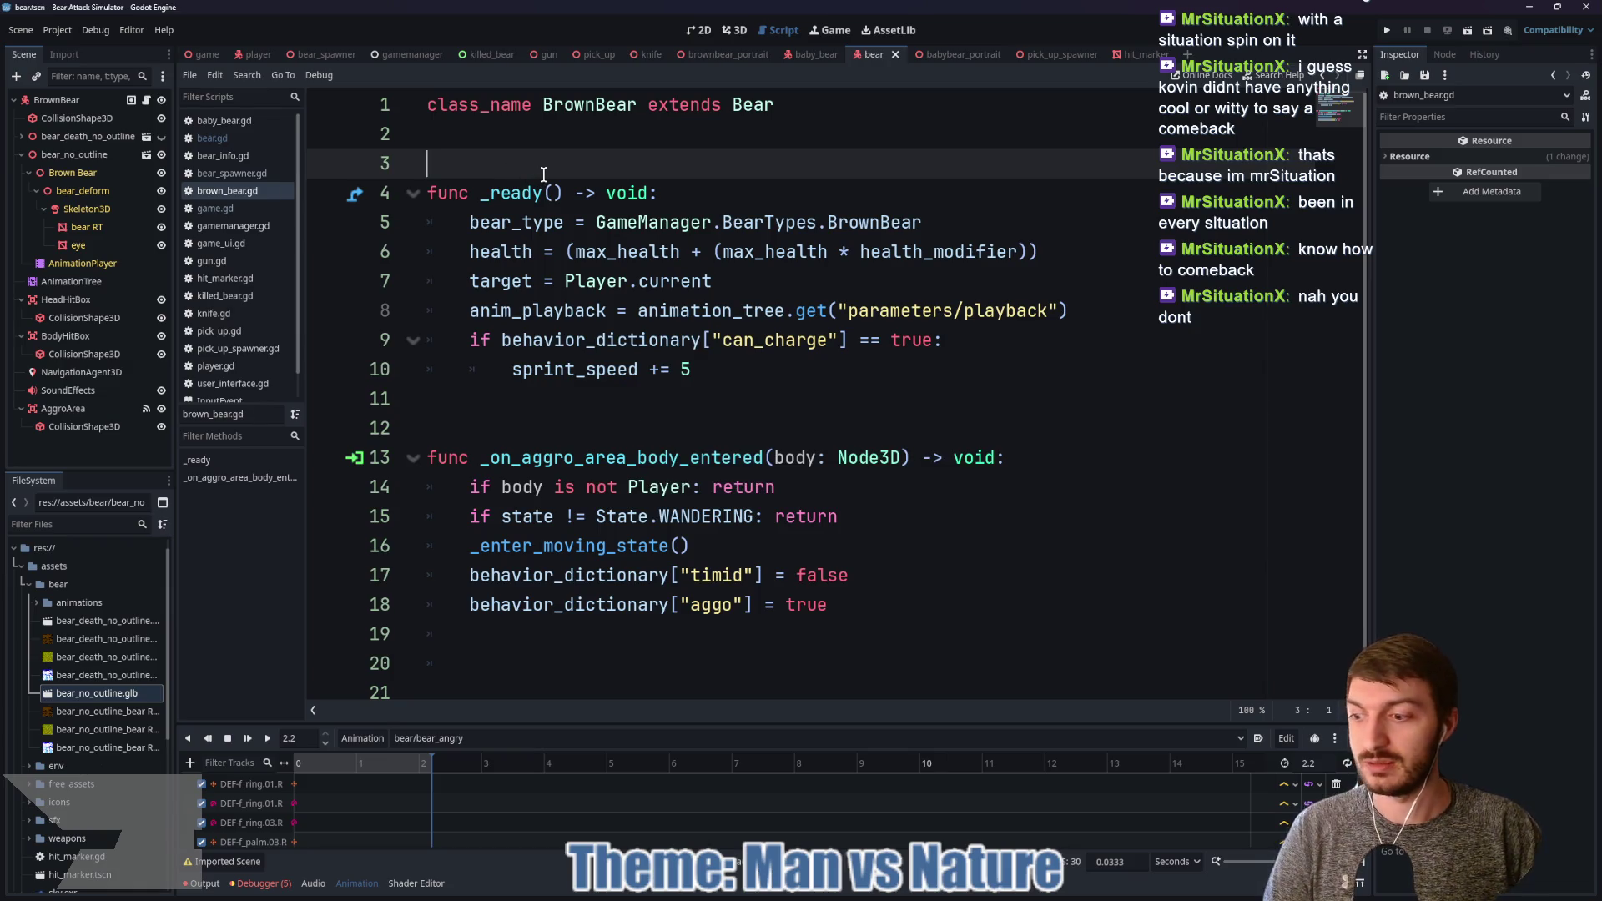
key(ctrl+s)
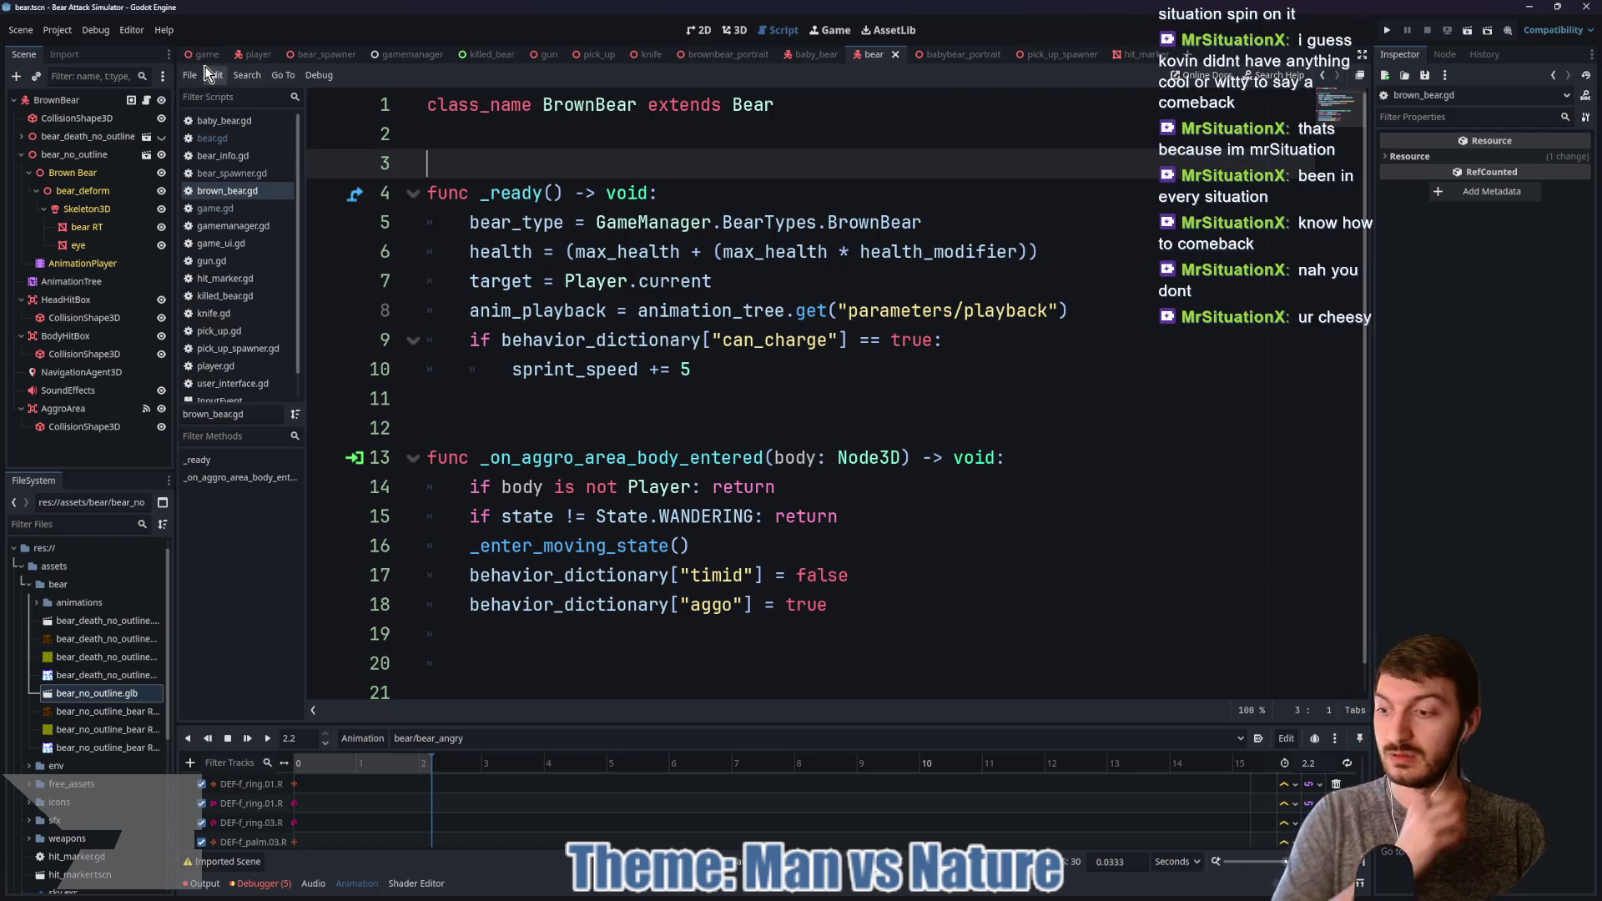
click(202, 55)
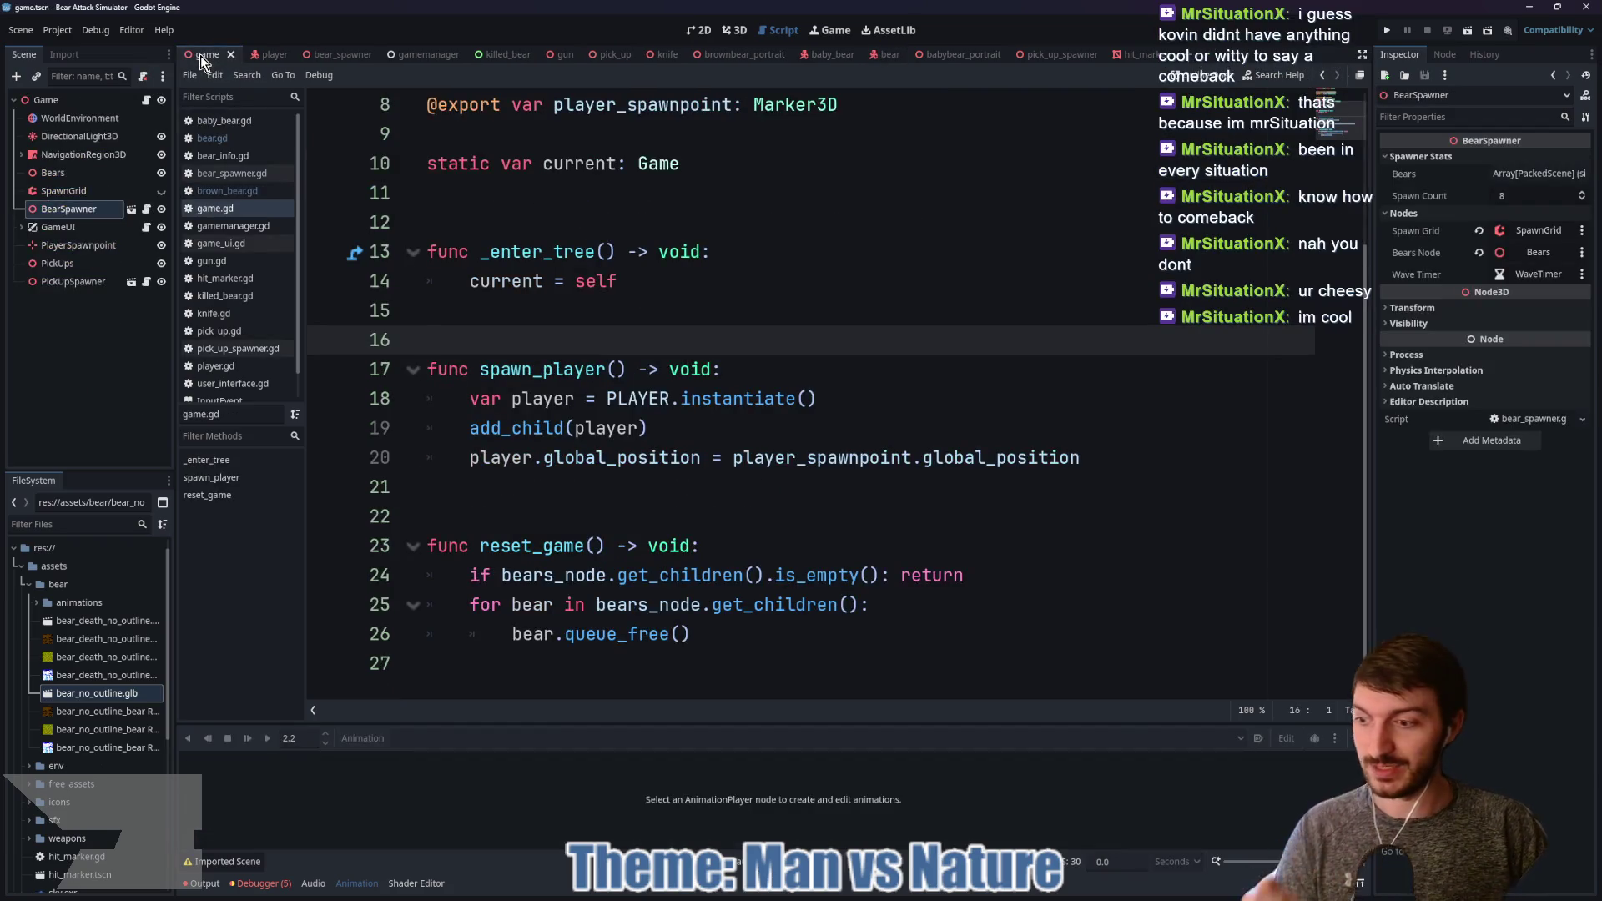
key(F5)
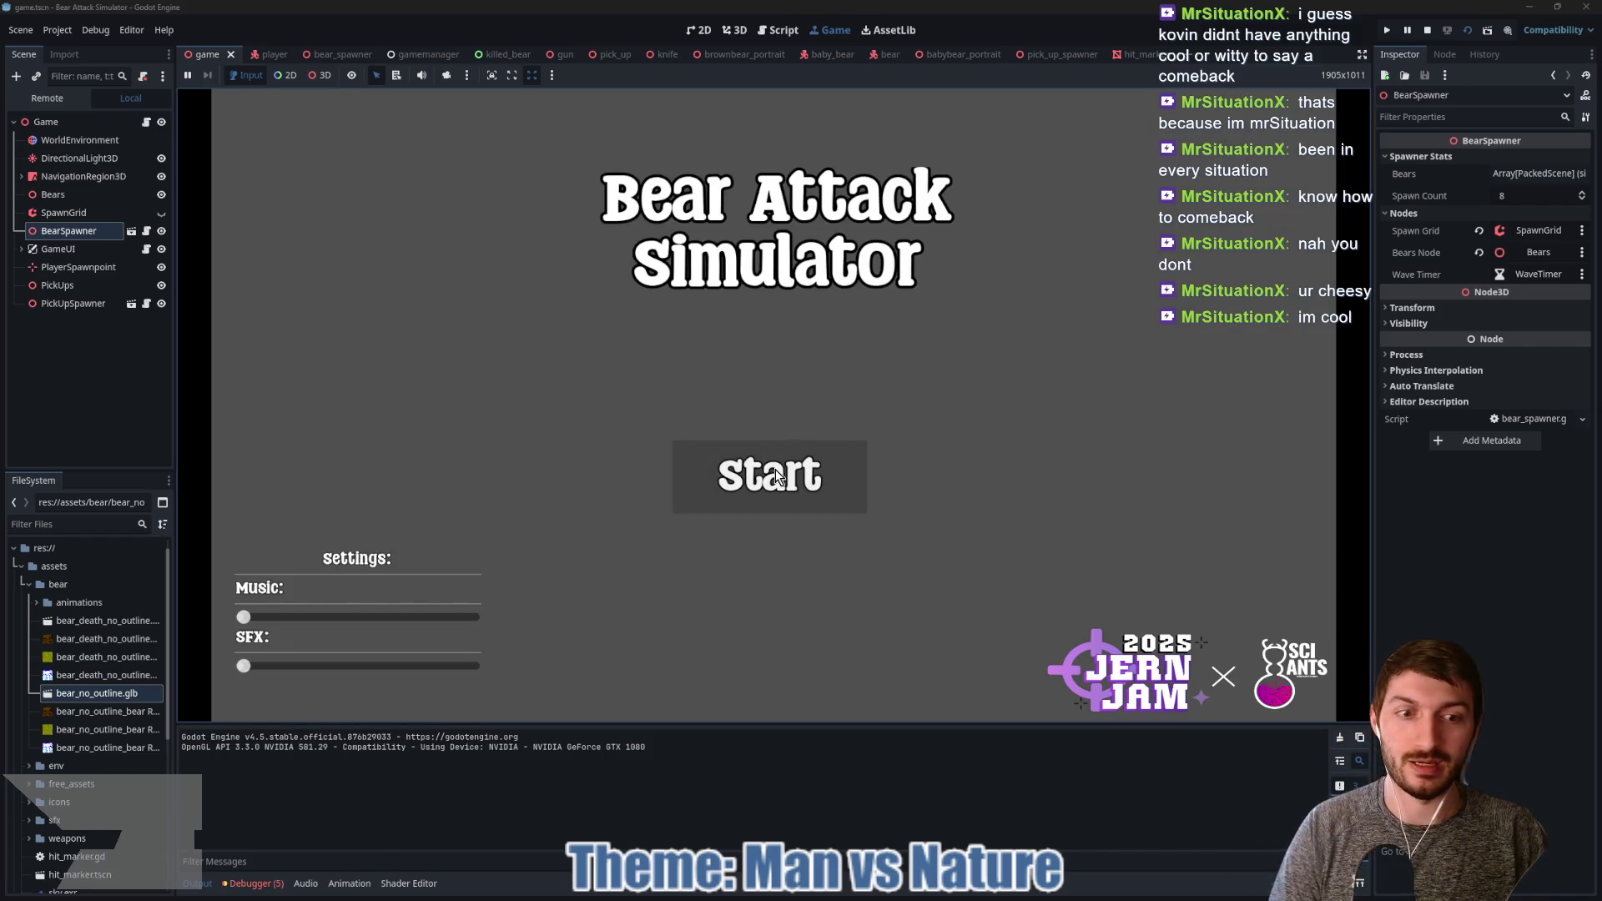
Step: Start a round, pick up the revolver, and shoot the bear near the Camp Store
click(775, 477)
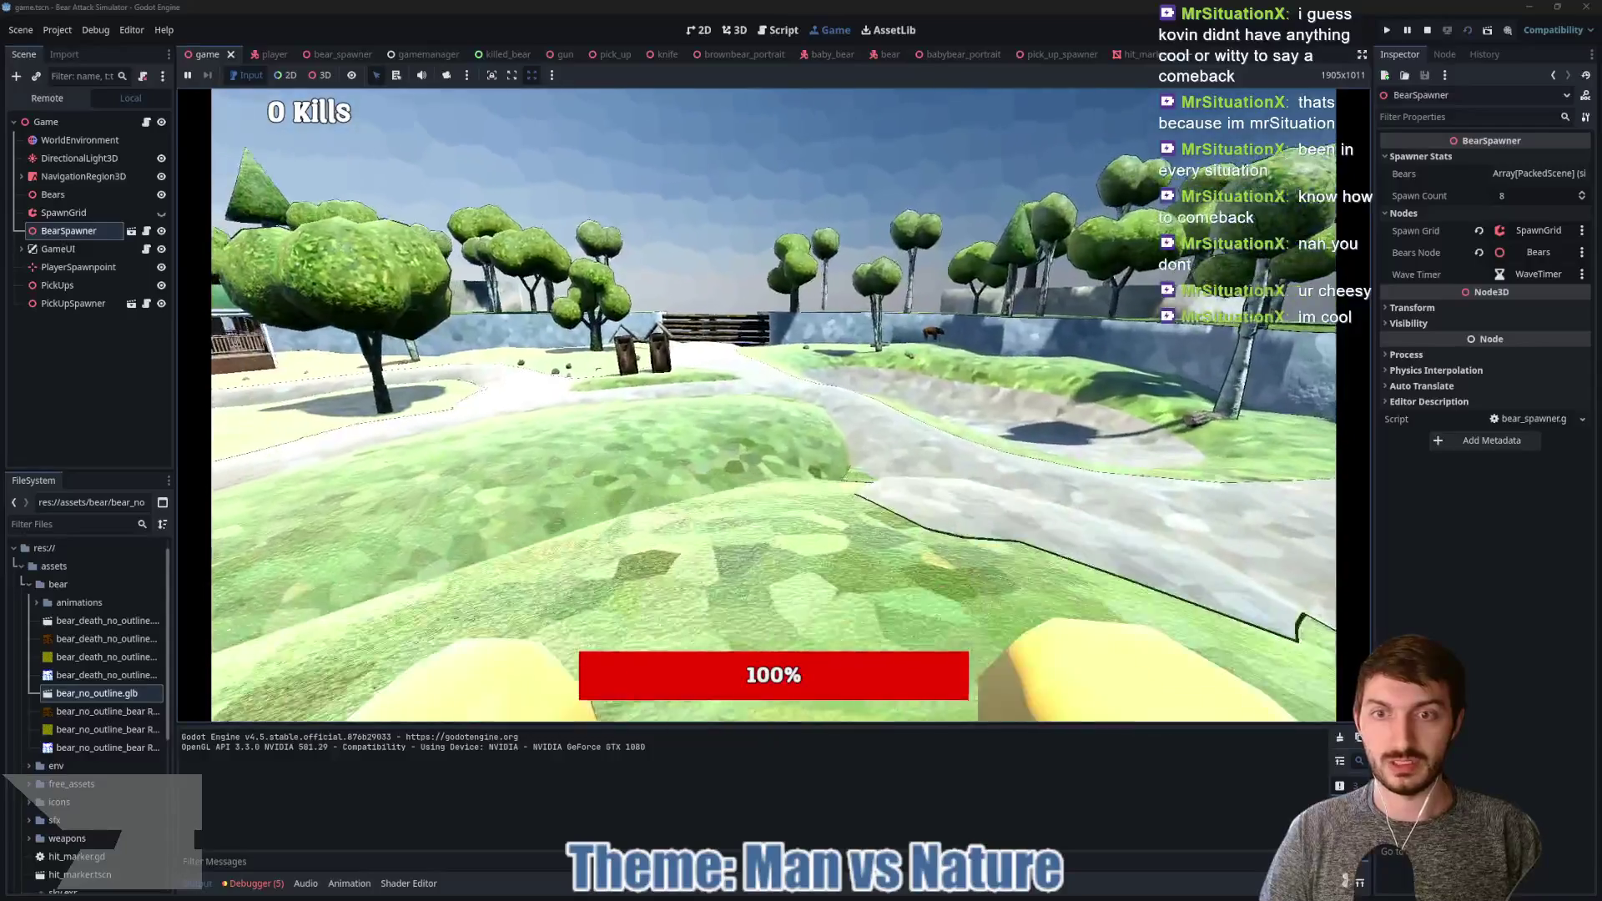
key(w)
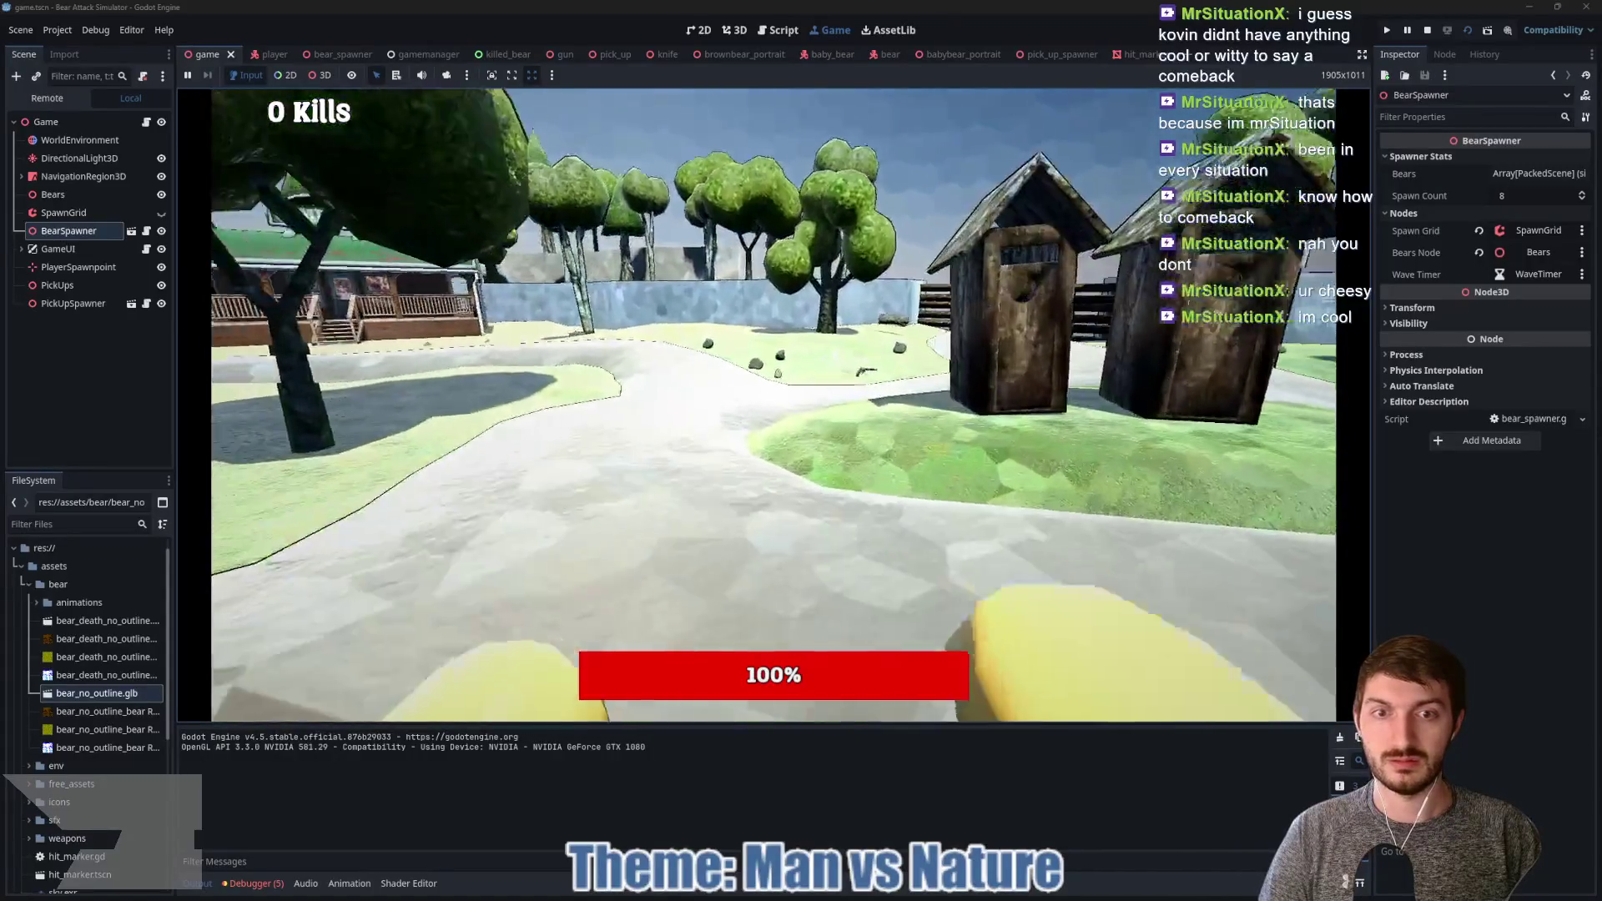
key(w)
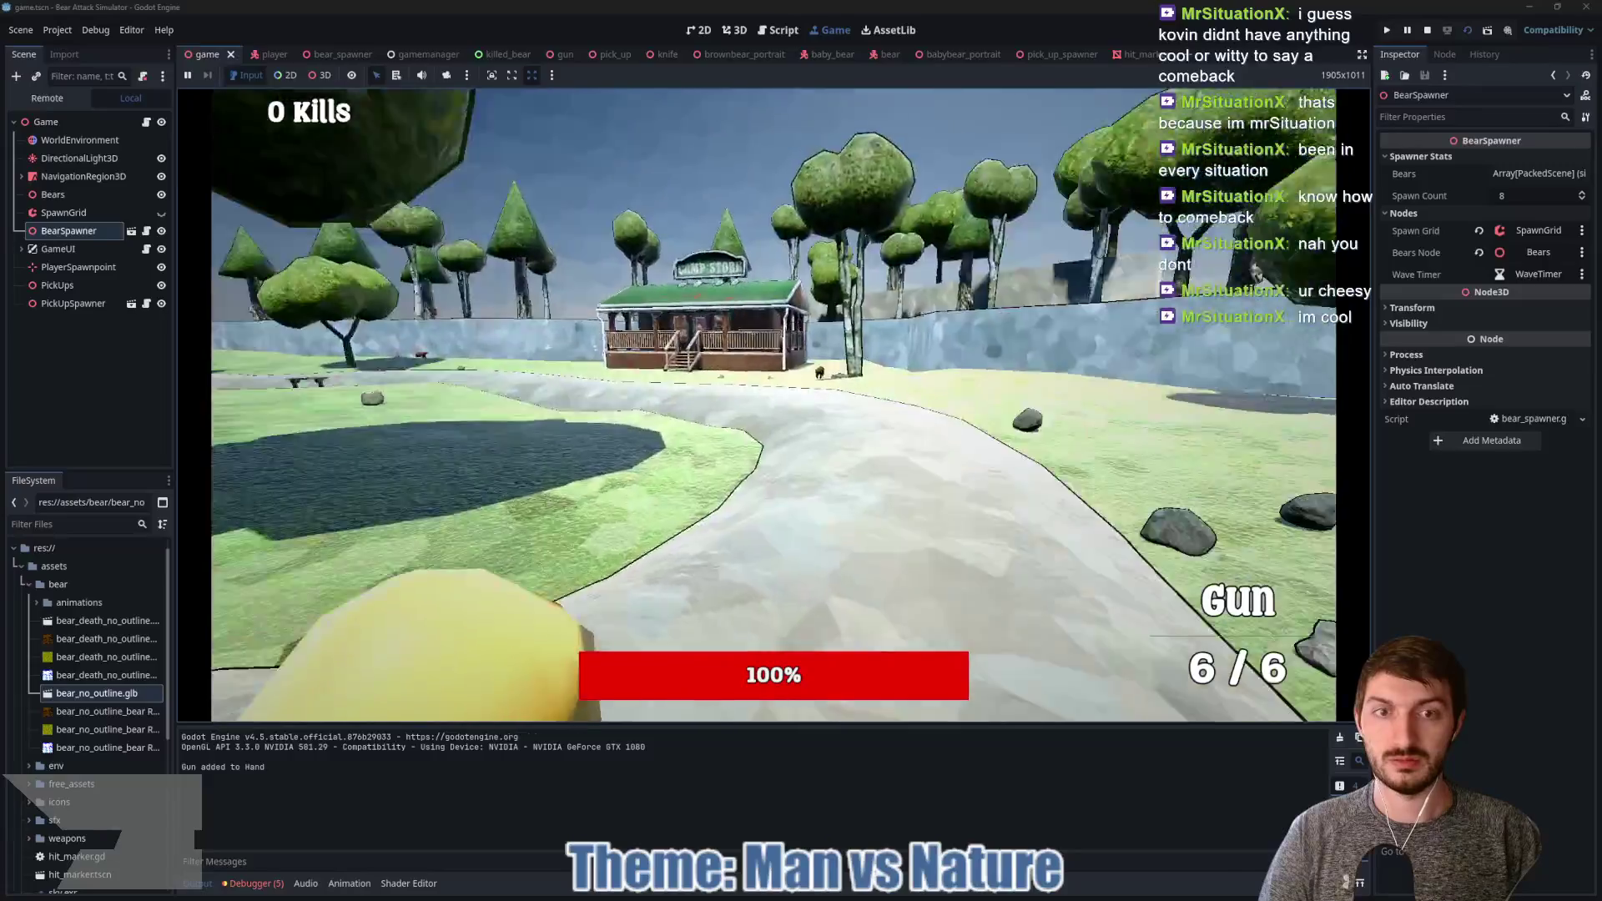
key(w)
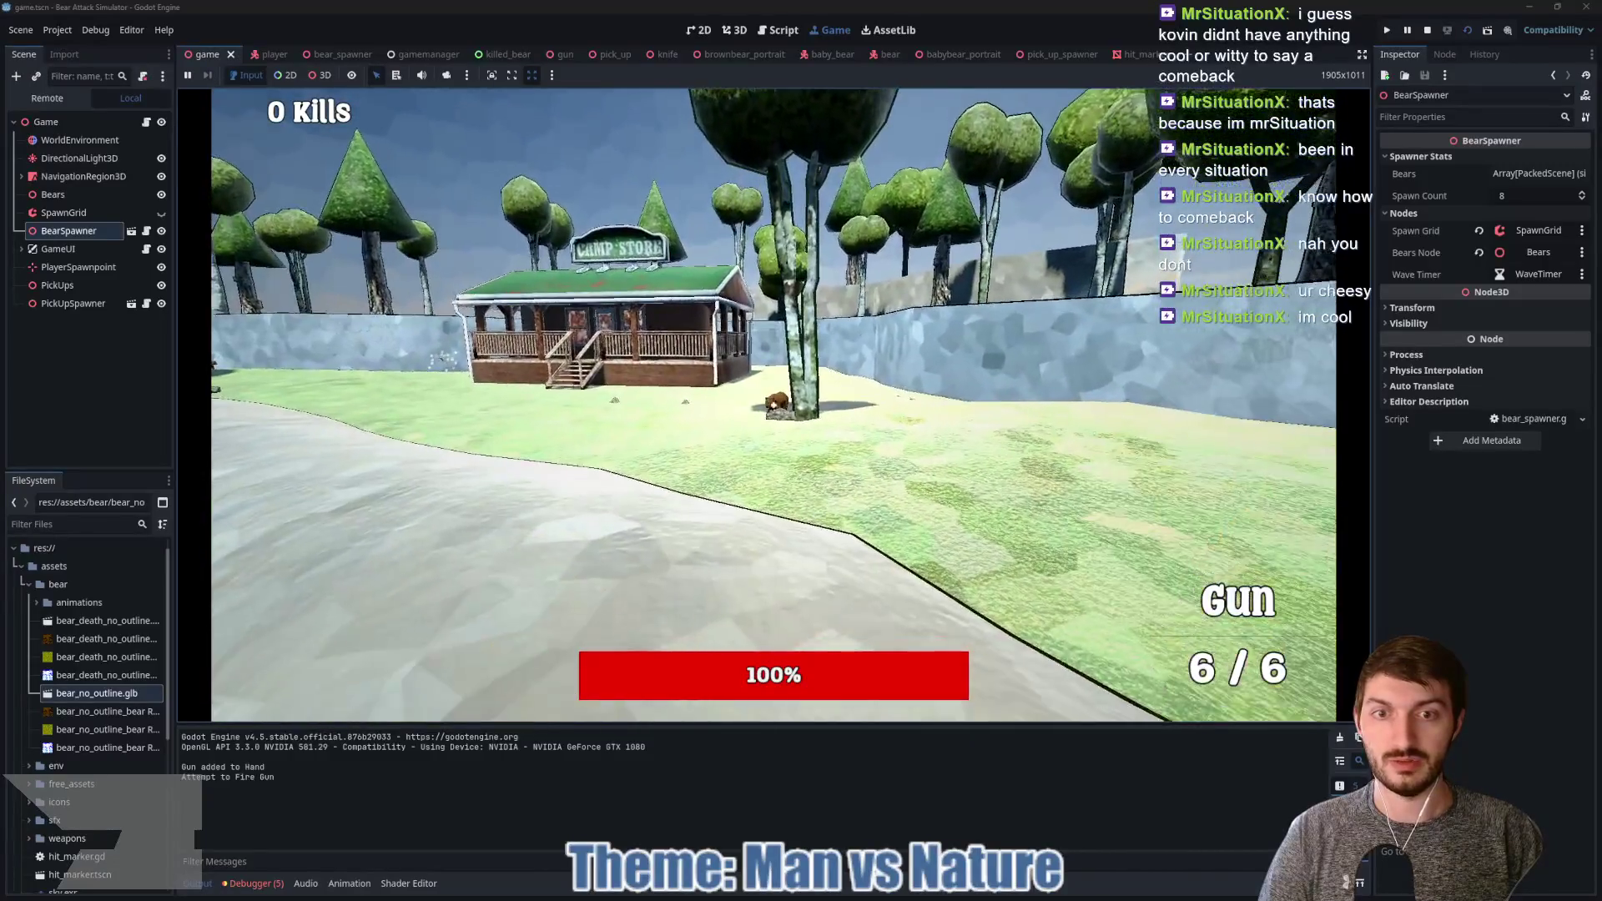
click(773, 405)
click(773, 405)
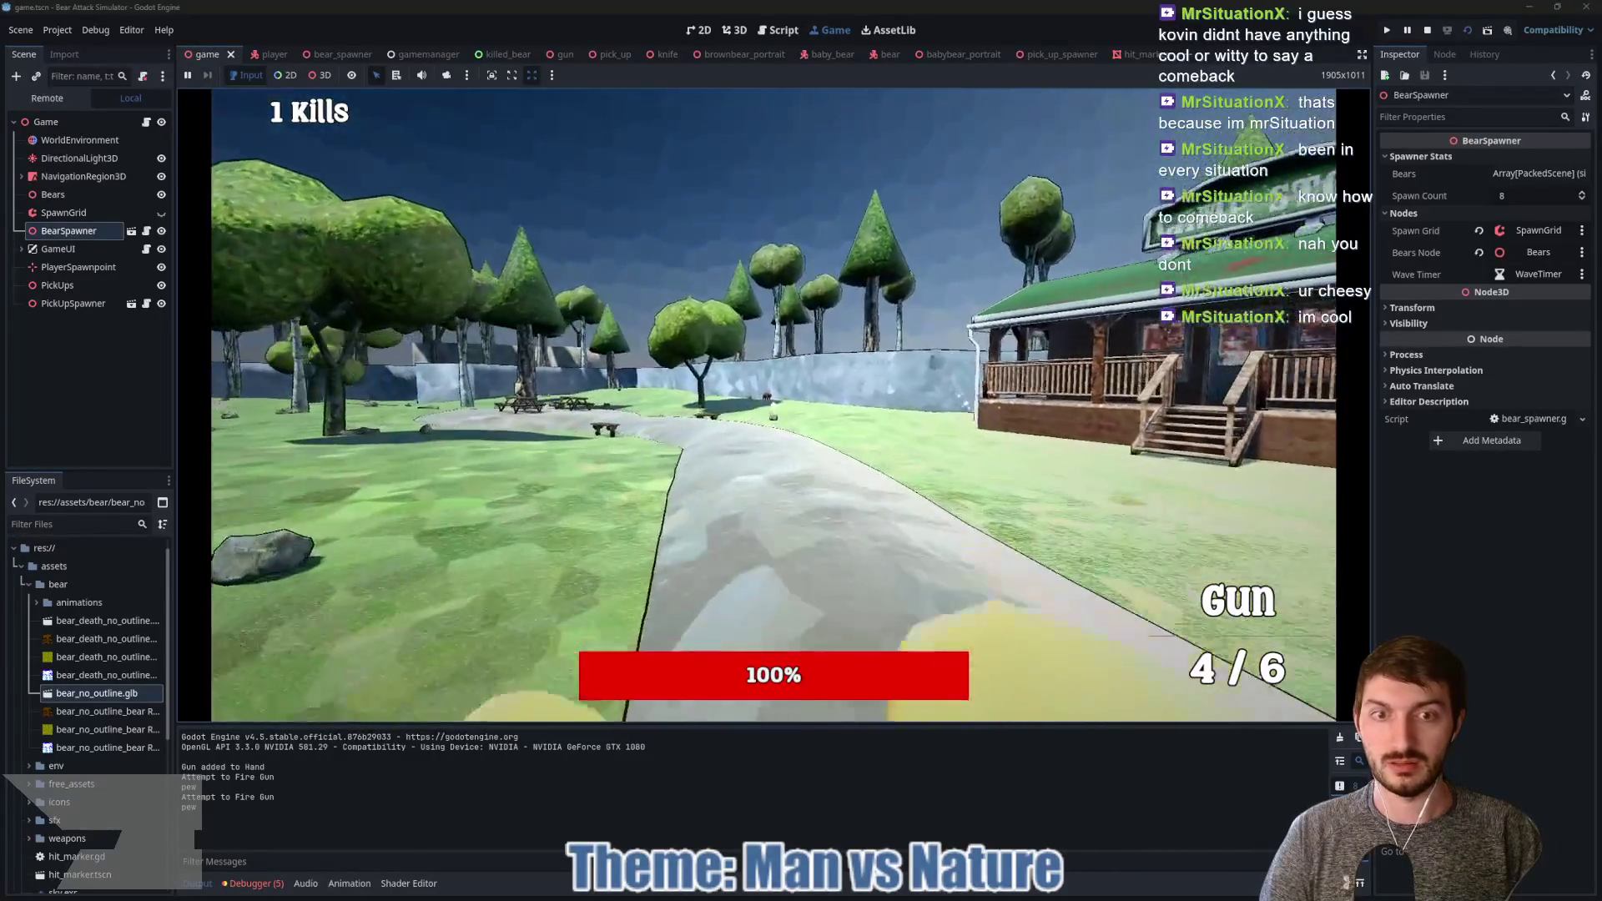
Step: Shoot the bear by the wall and melee the charging bear, then stop the game at 3 kills
key(w)
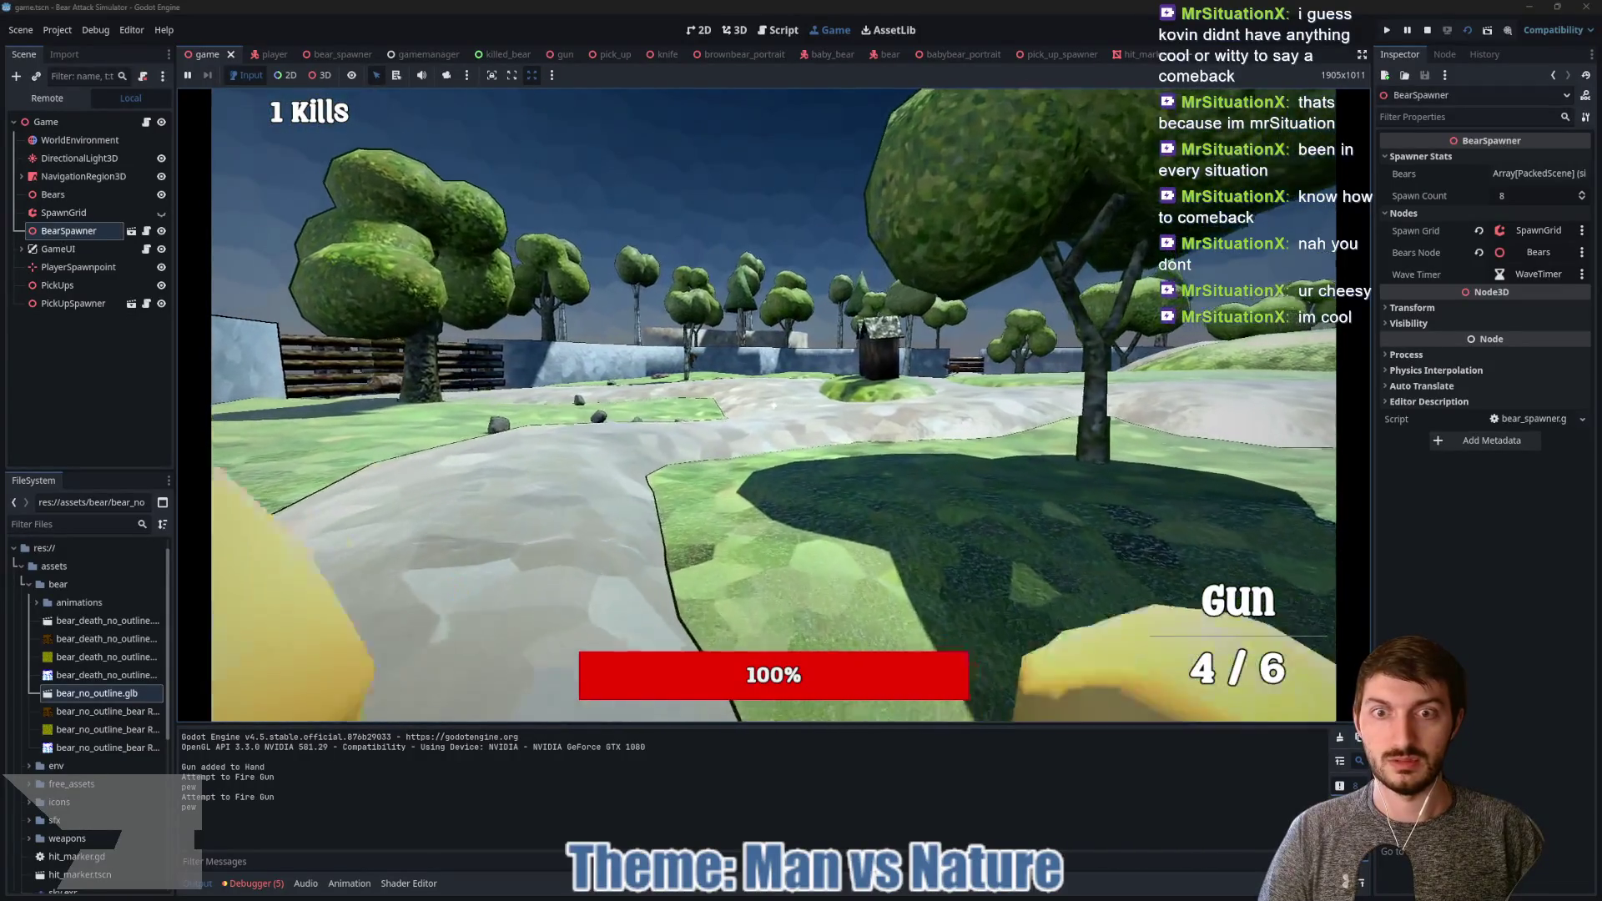
key(w)
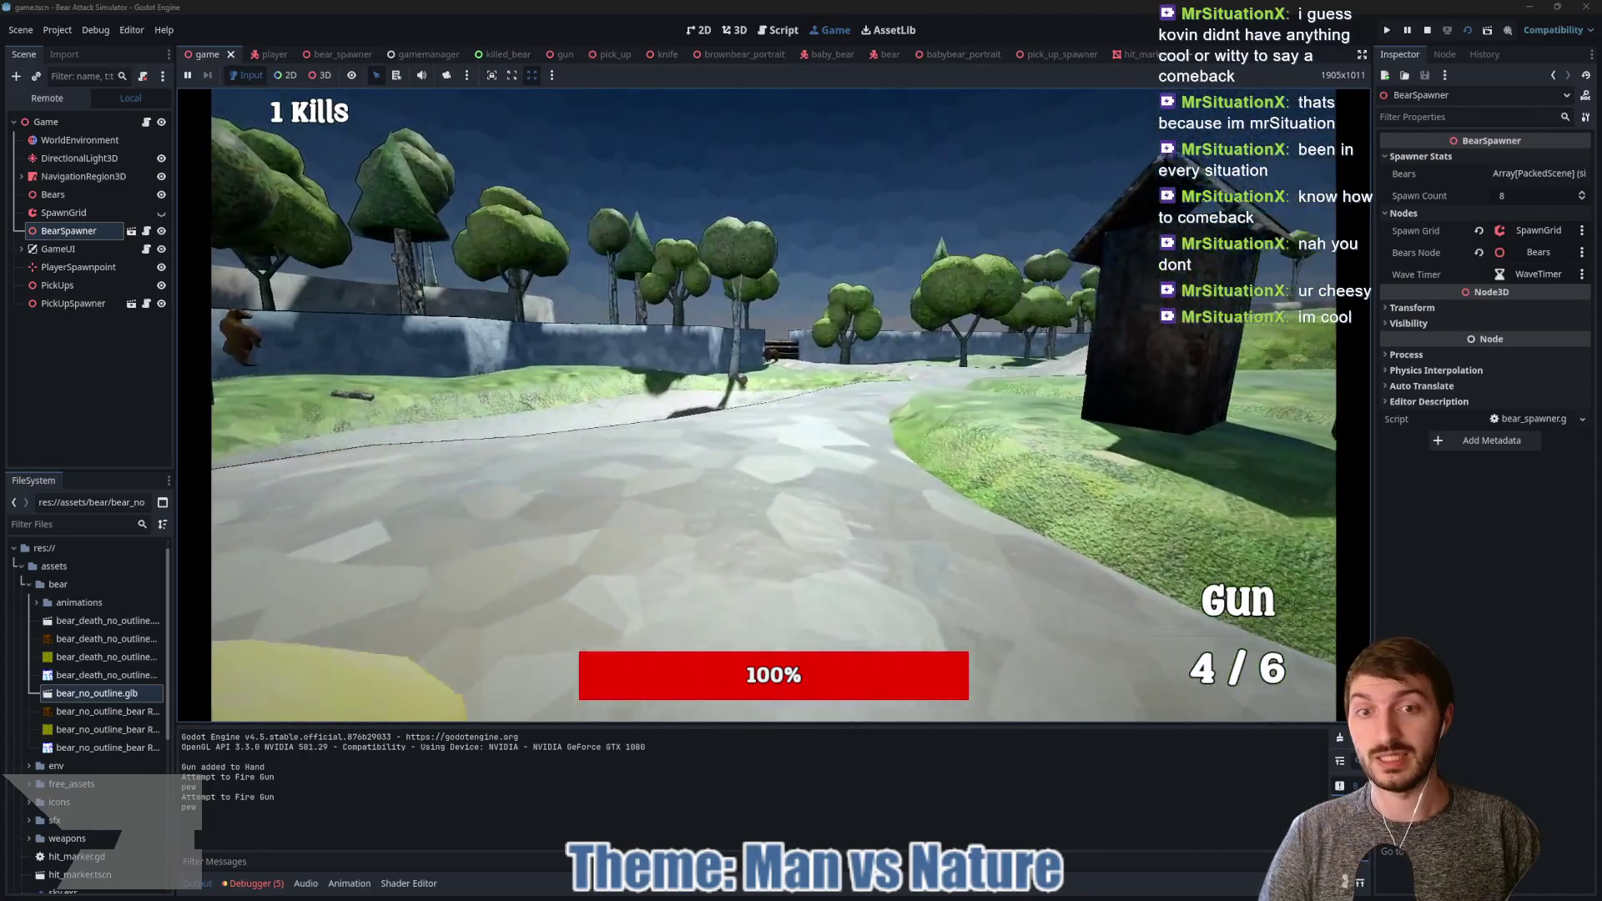
key(w)
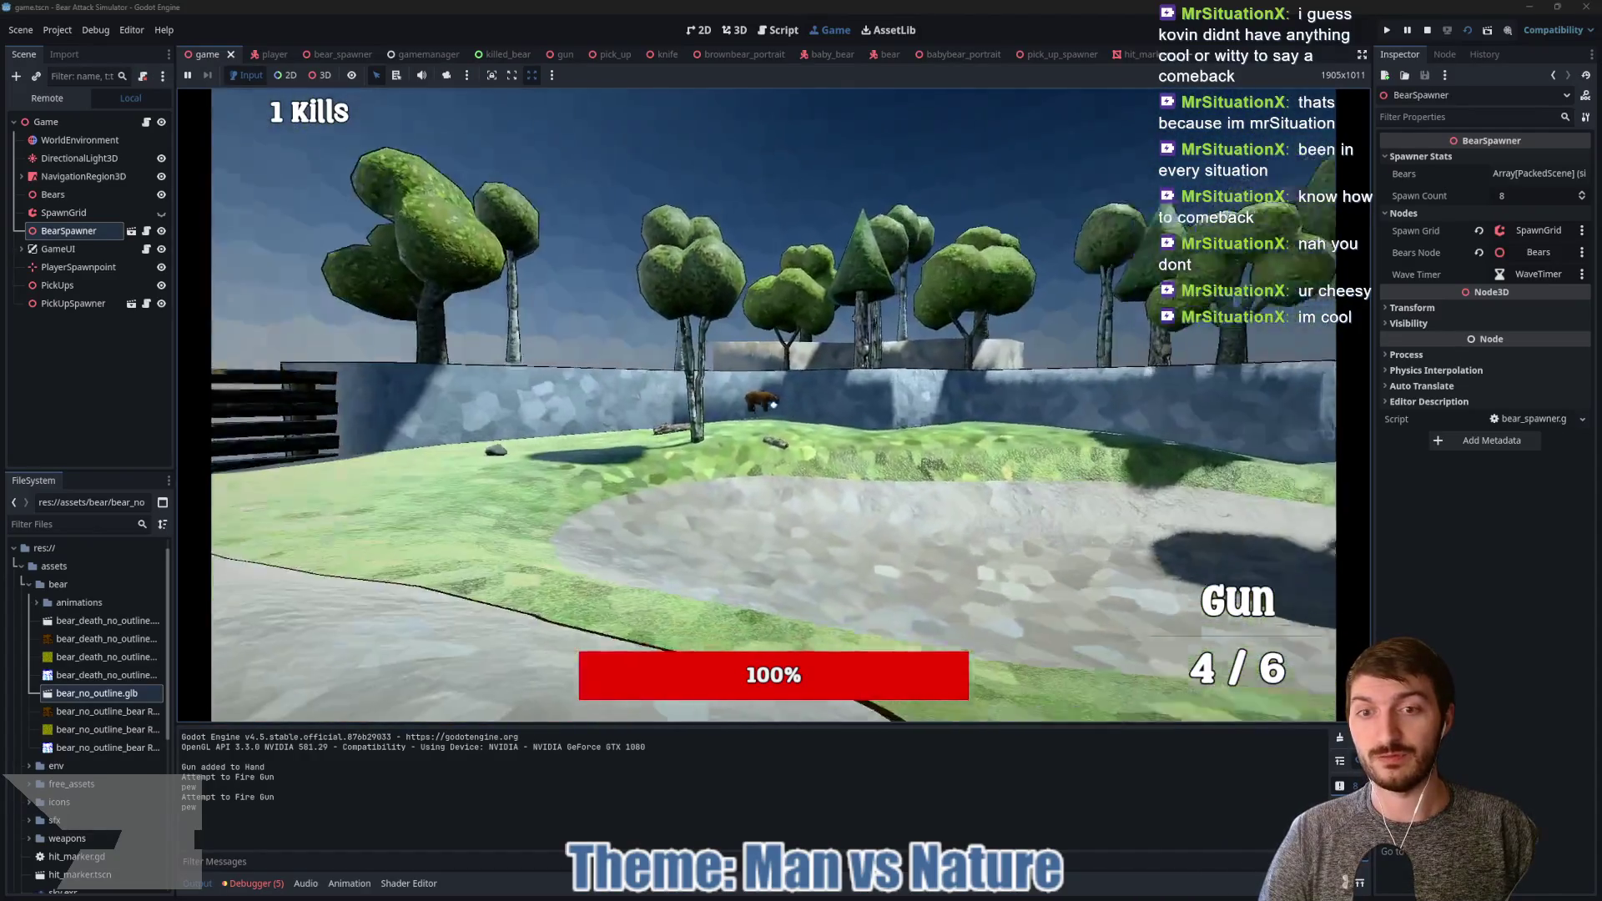
key(w)
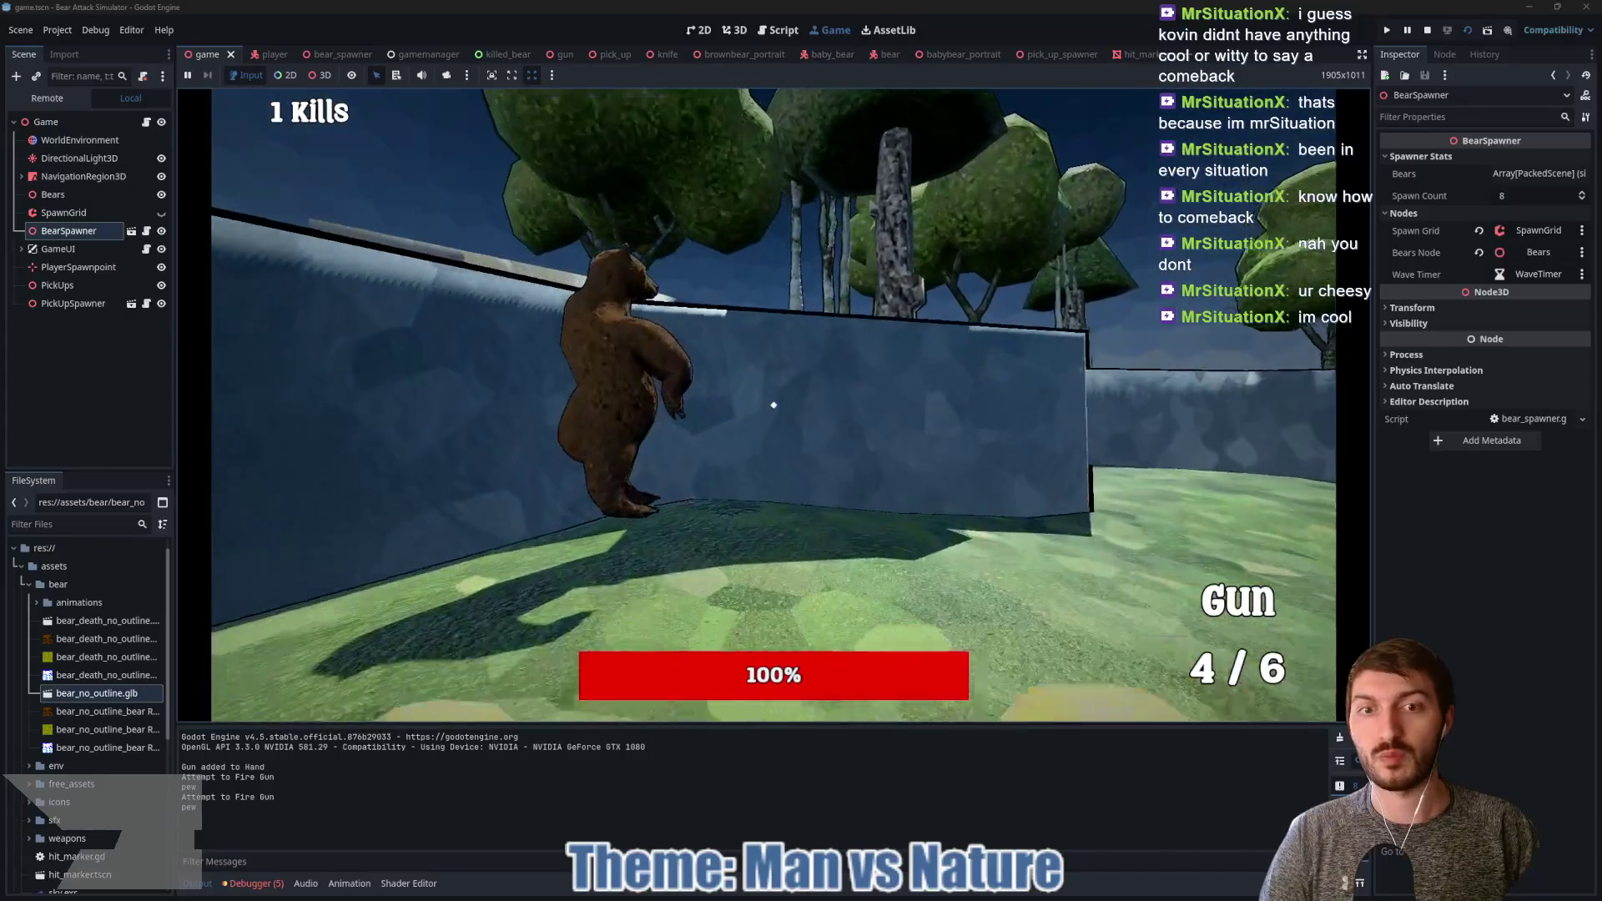
mouse_move(773, 404)
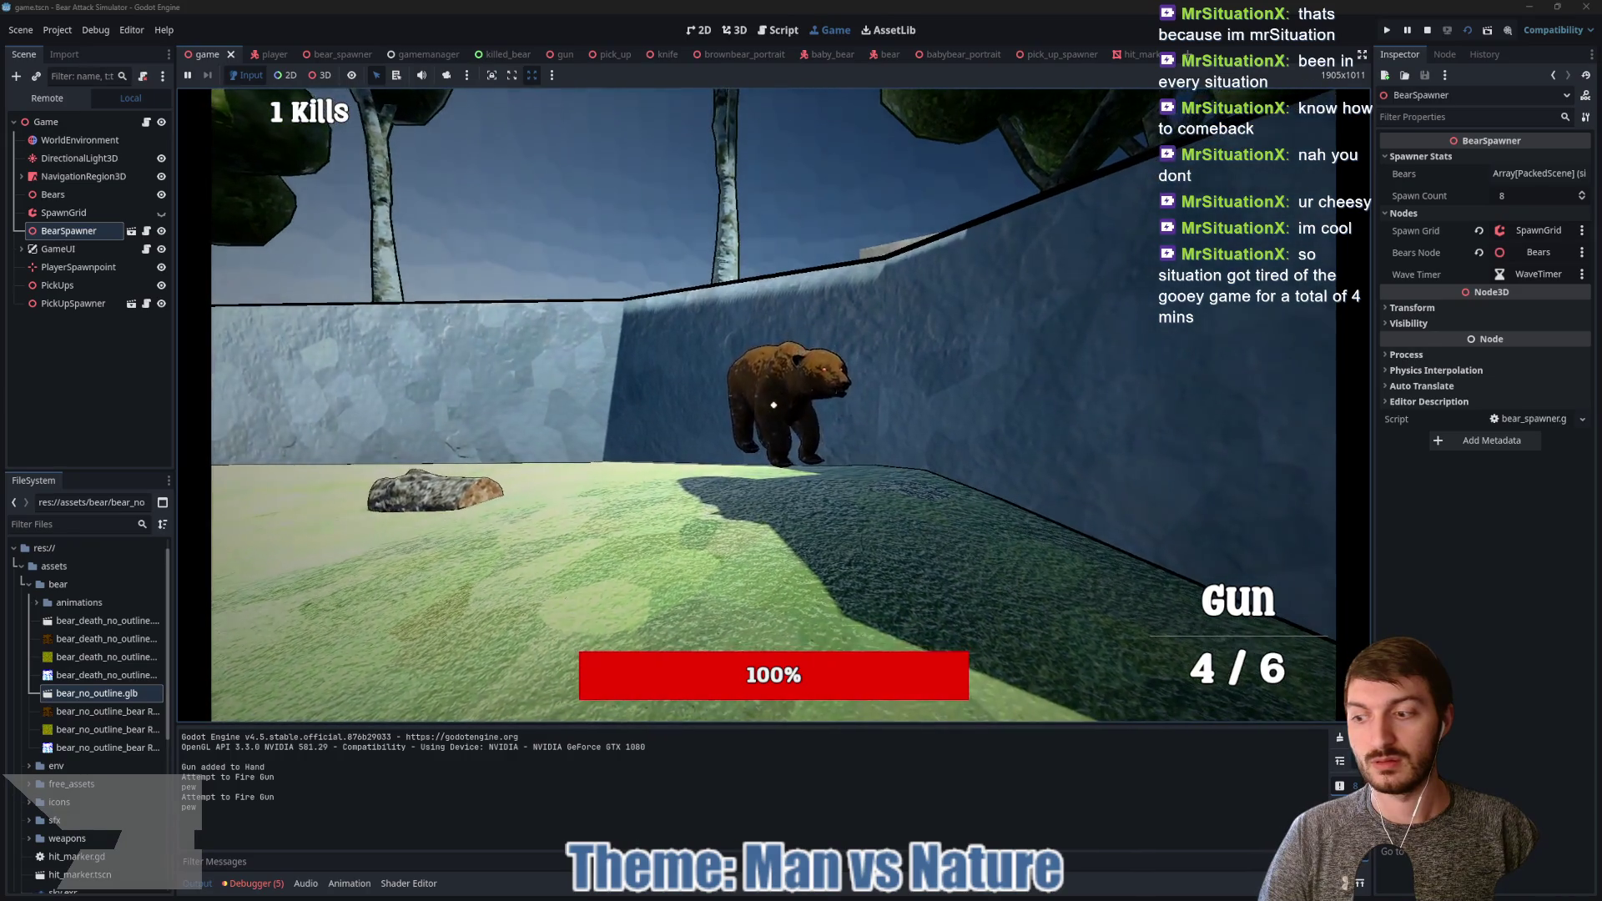
click(774, 405)
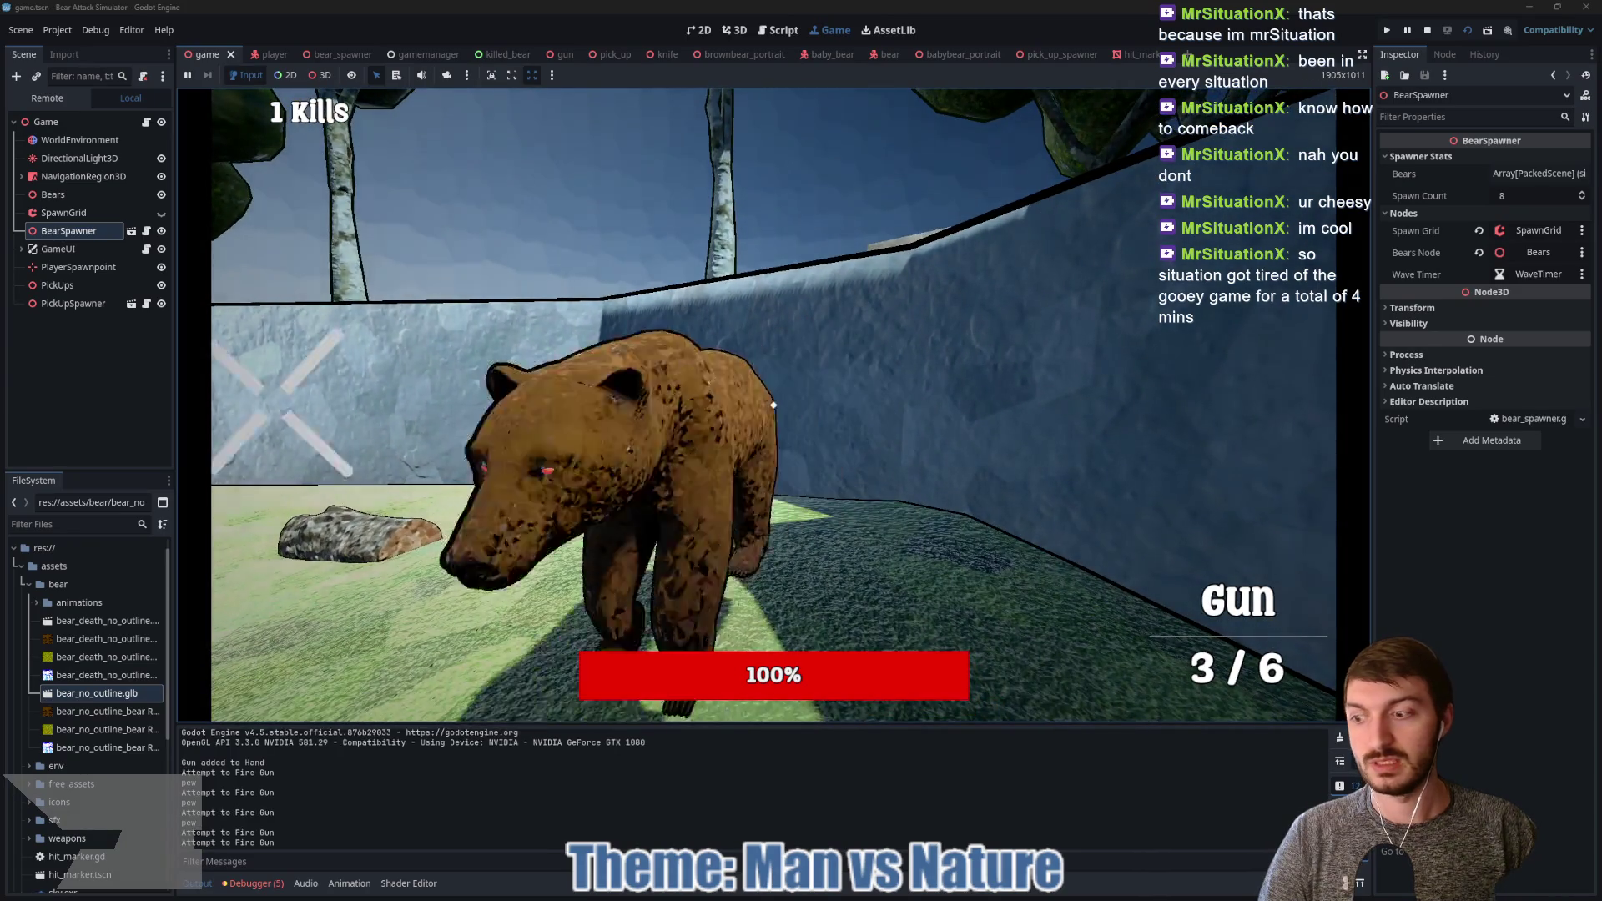
click(774, 405)
click(773, 405)
click(773, 404)
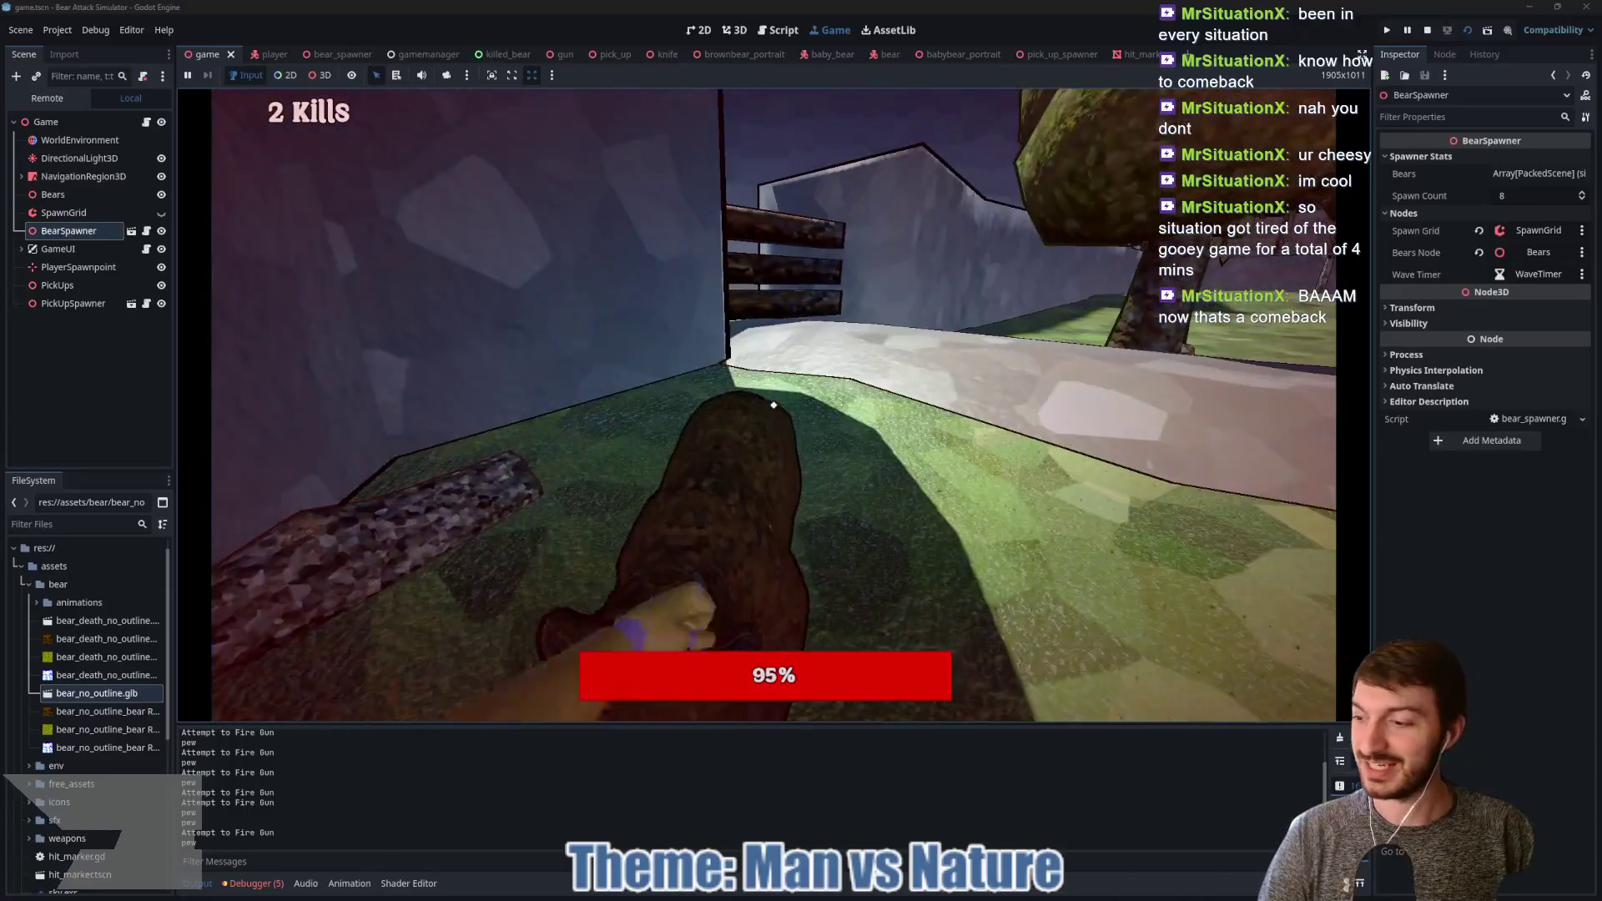
click(773, 405)
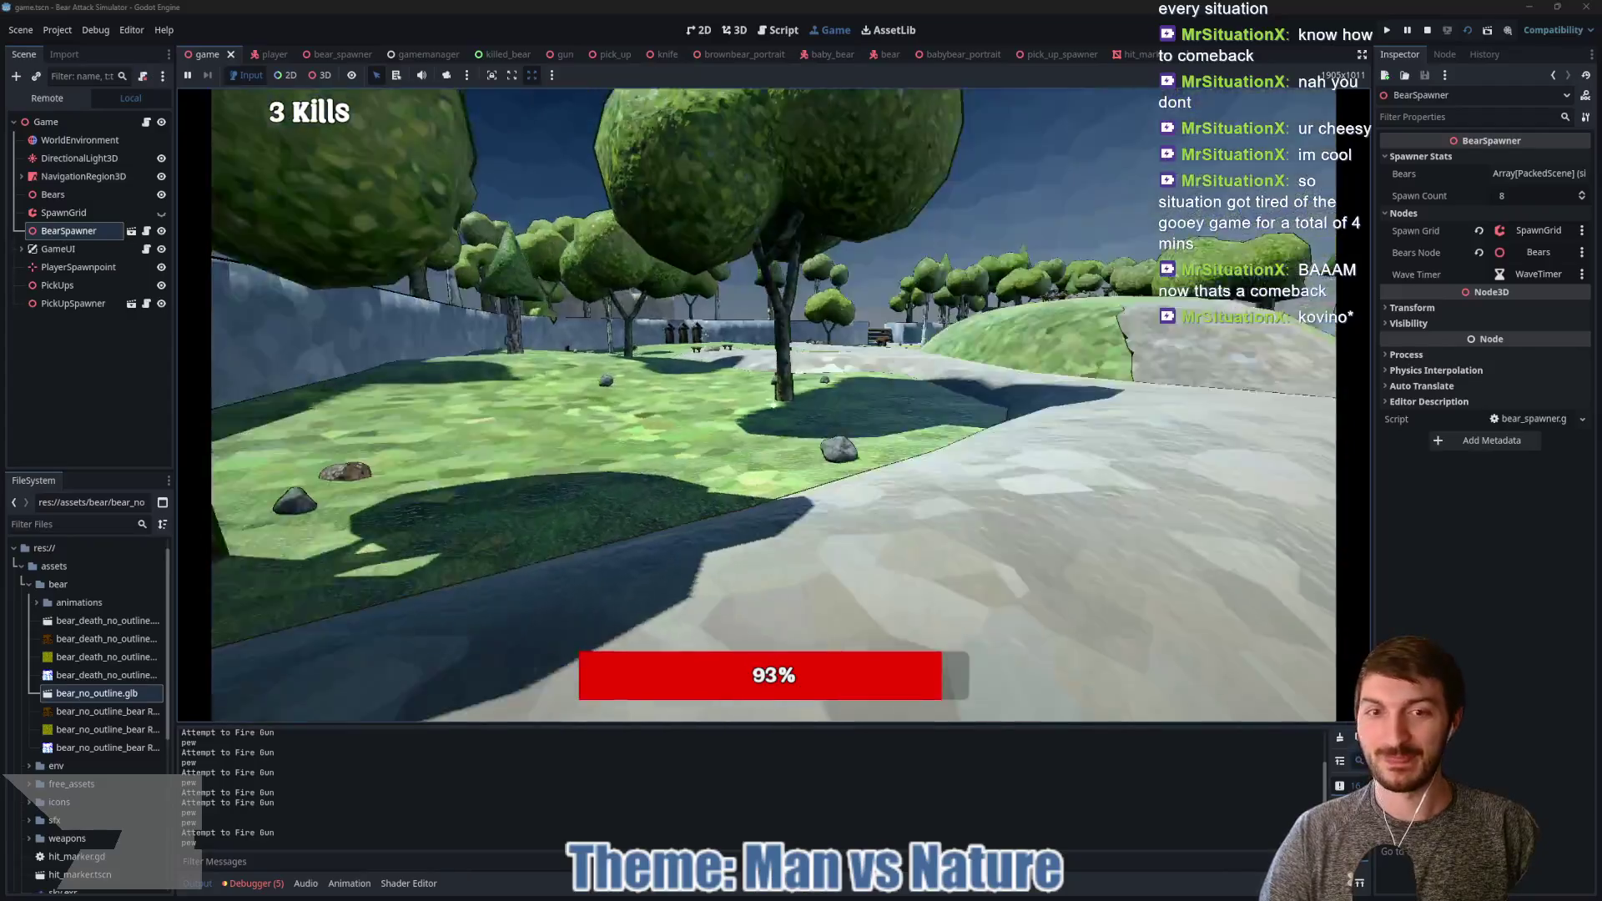
key(F8)
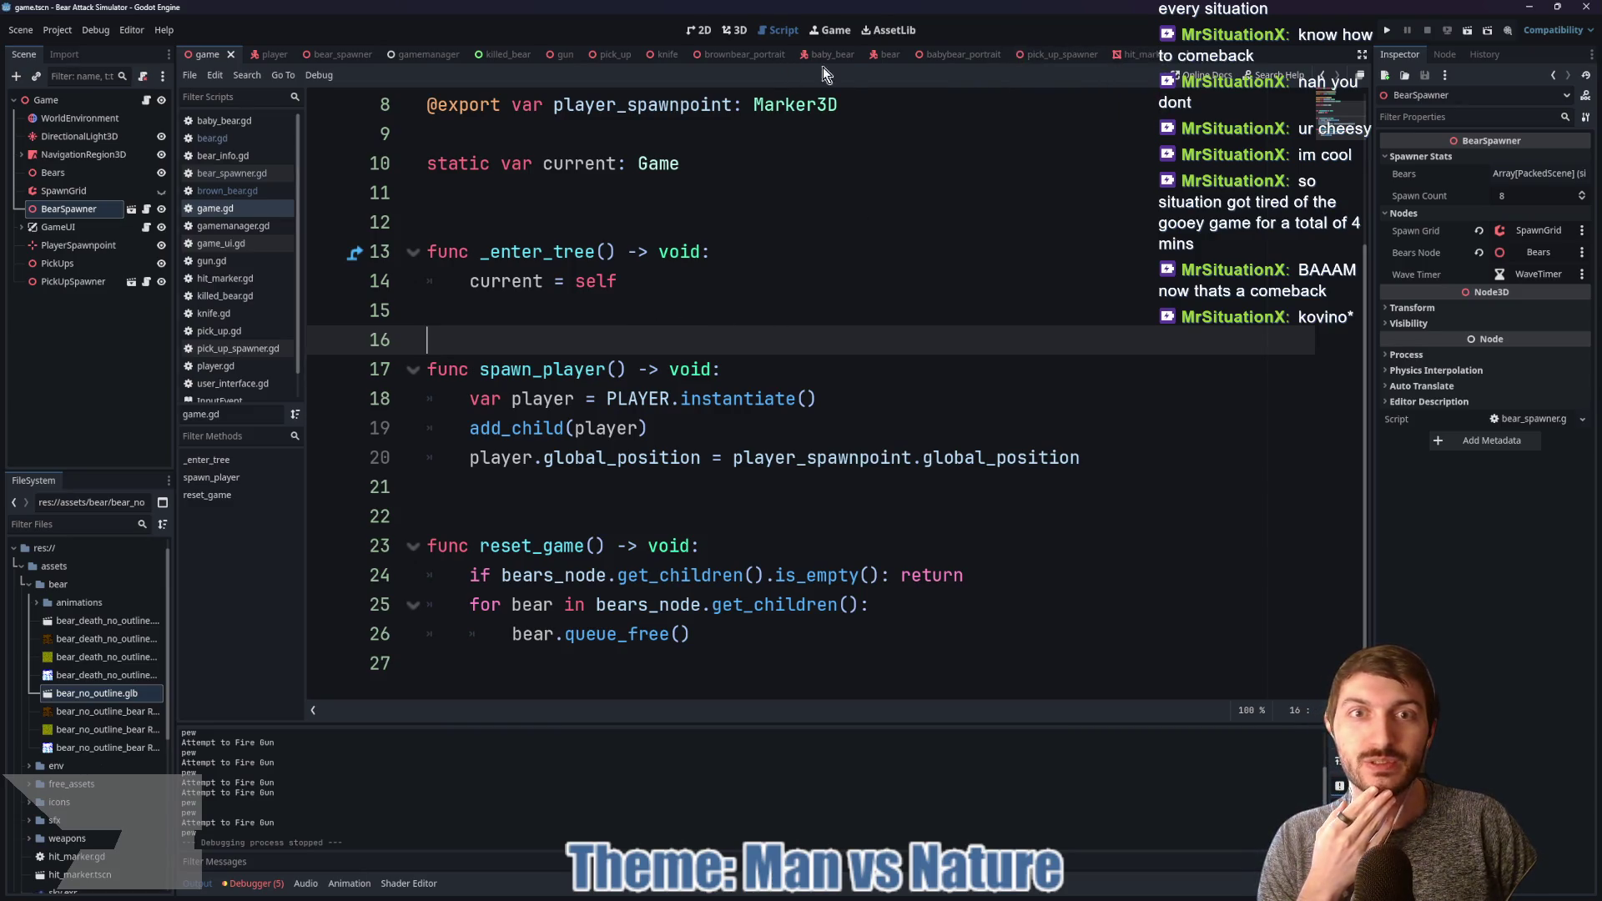
Step: Switch to the bear scene and open the base Bear script, bear.gd, from brown_bear.gd
click(889, 52)
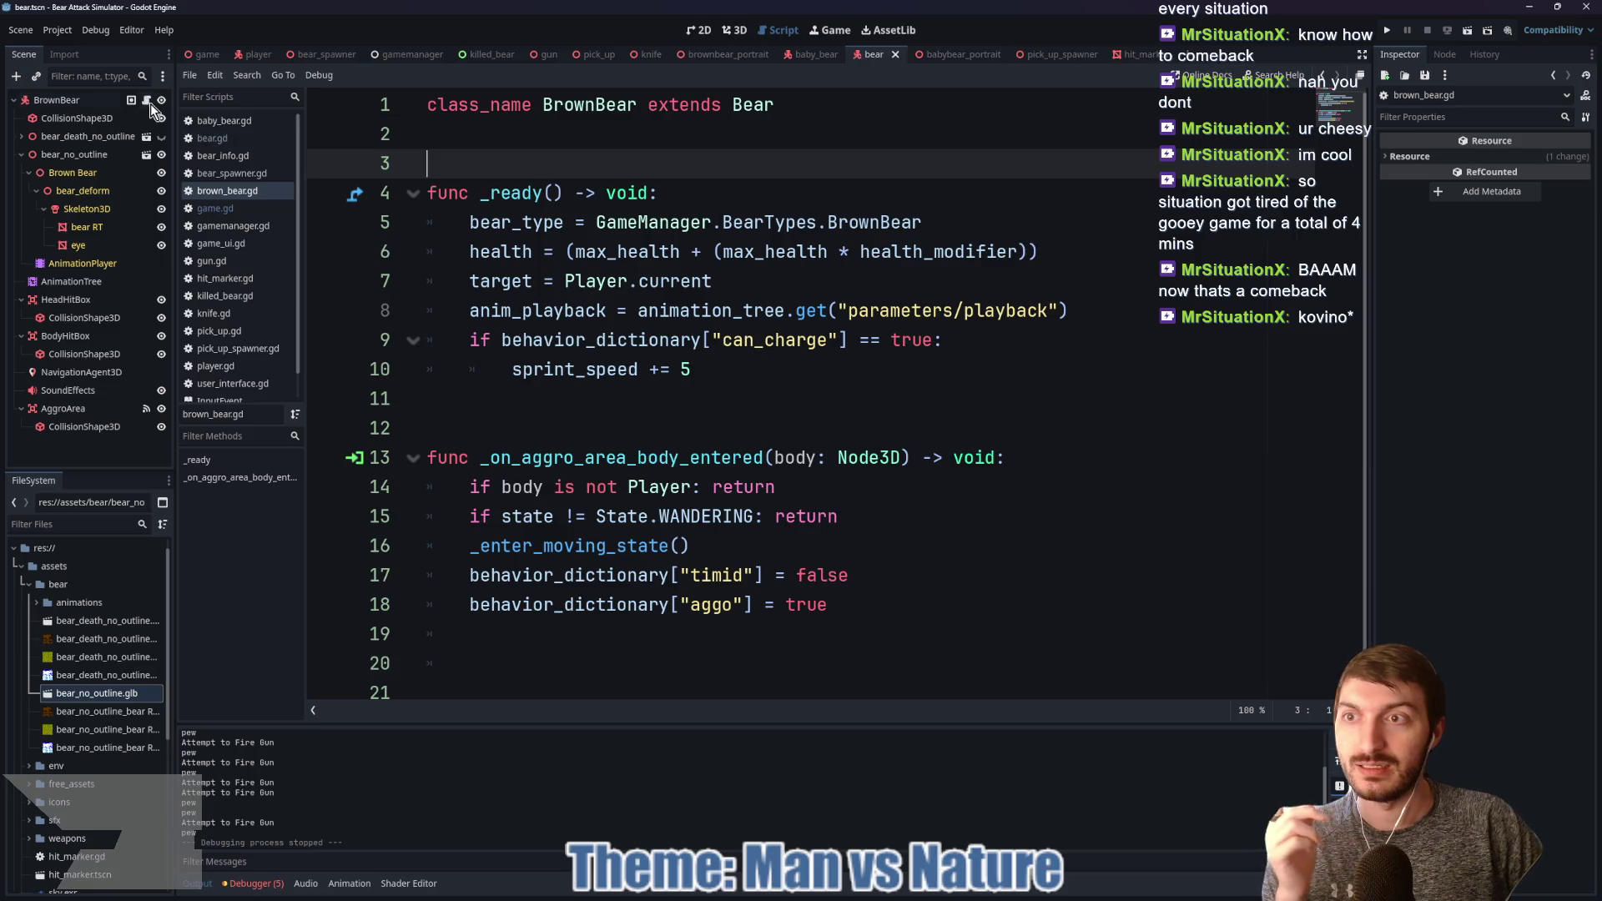
scroll(741, 339, down, 1)
scroll(740, 342, up, 1)
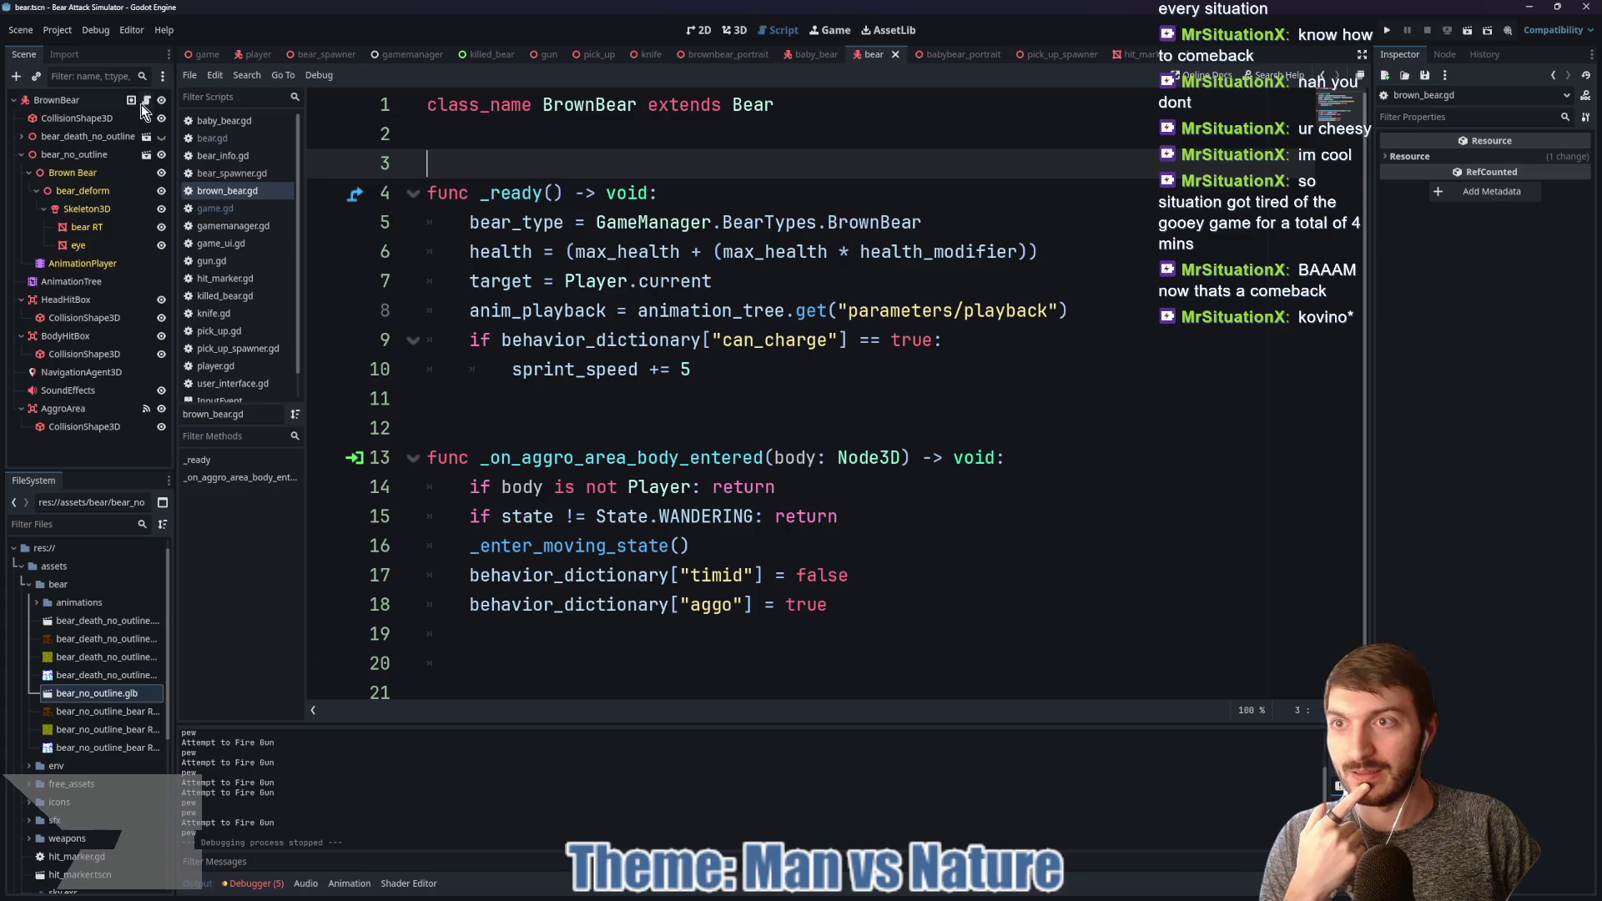
ctrl+click(755, 113)
scroll(786, 351, down, 7)
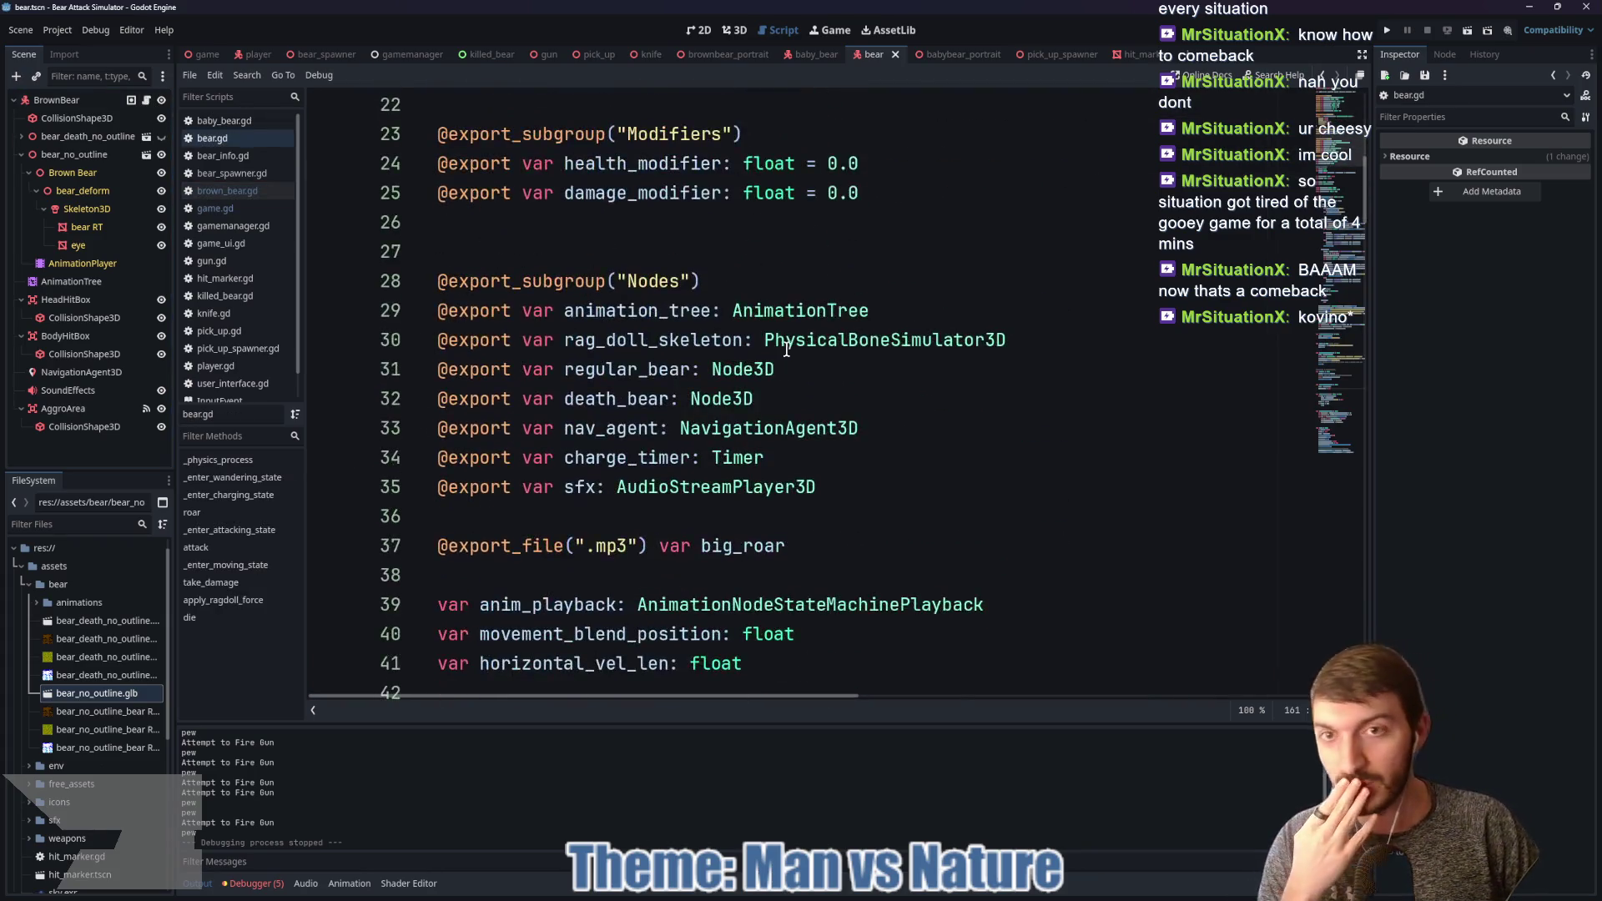
scroll(786, 351, up, 3)
scroll(761, 369, down, 9)
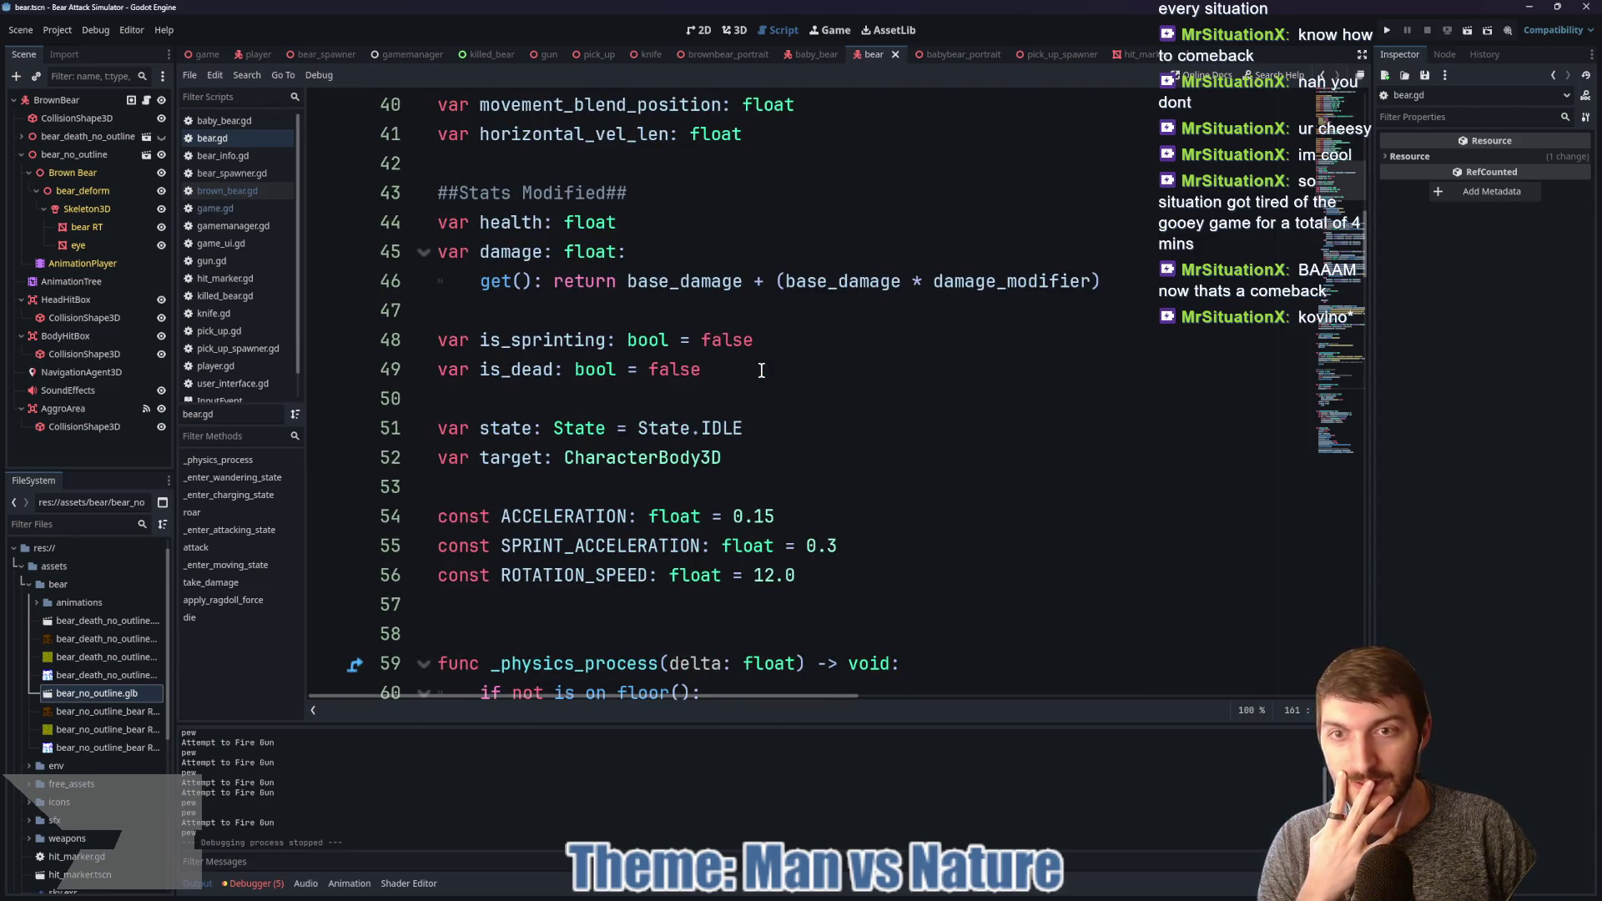
scroll(762, 369, down, 9)
scroll(761, 370, down, 2)
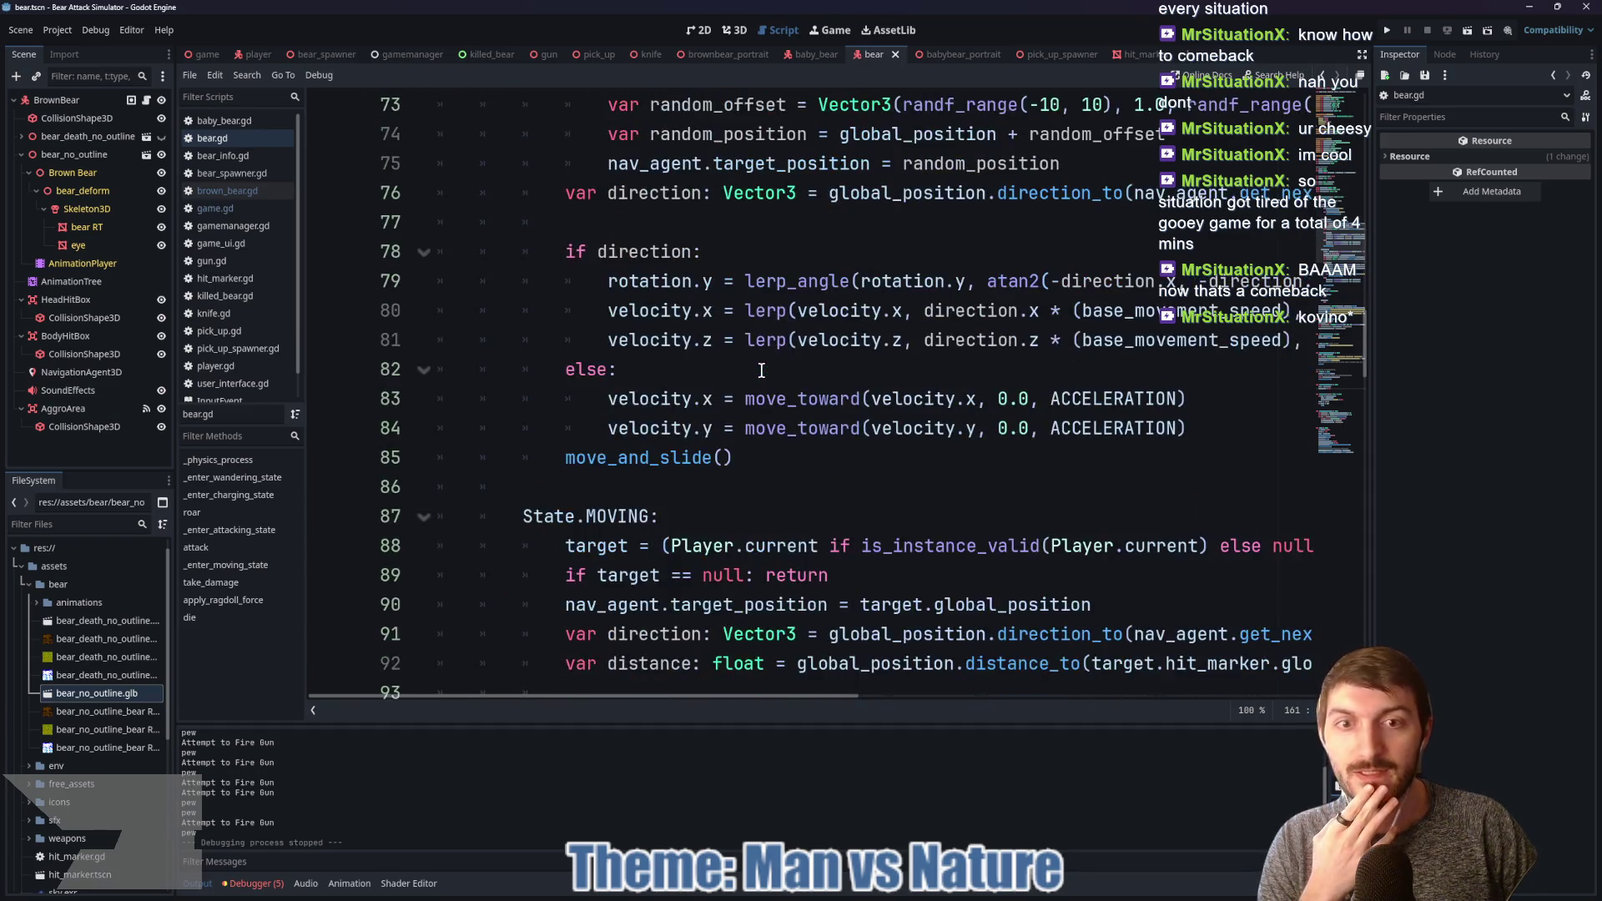
scroll(762, 370, down, 3)
scroll(761, 369, down, 3)
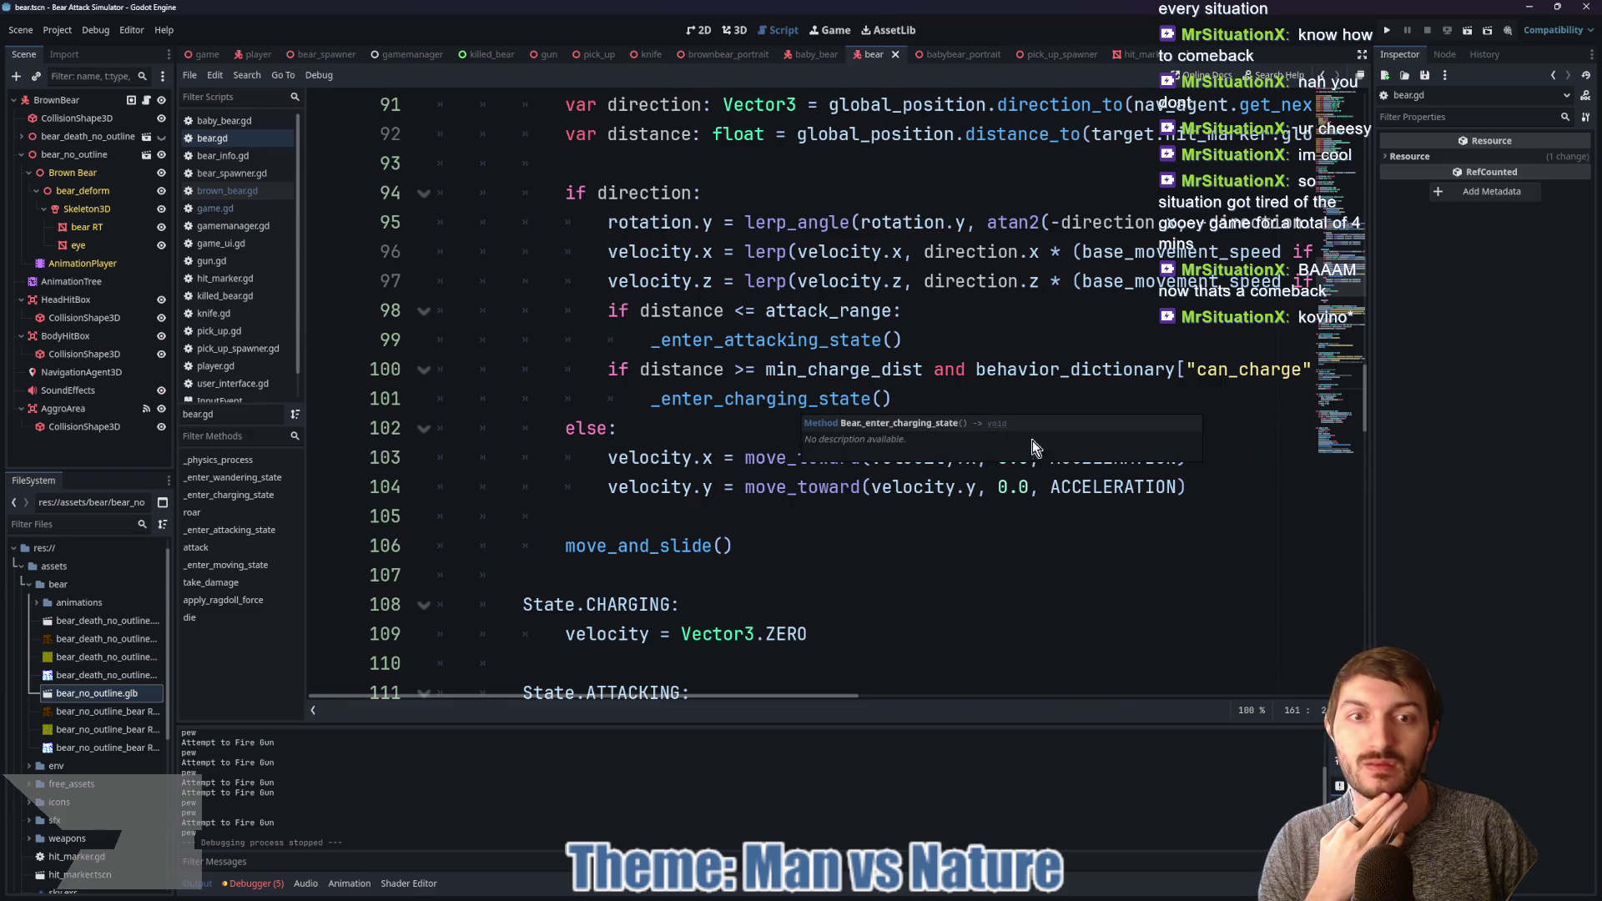
Step: Review bear.gd's movement and state code, then select the BrownBear root node
mouse_move(739, 694)
mouse_down()
mouse_move(974, 697)
mouse_move(717, 683)
mouse_move(898, 695)
mouse_move(732, 695)
mouse_up()
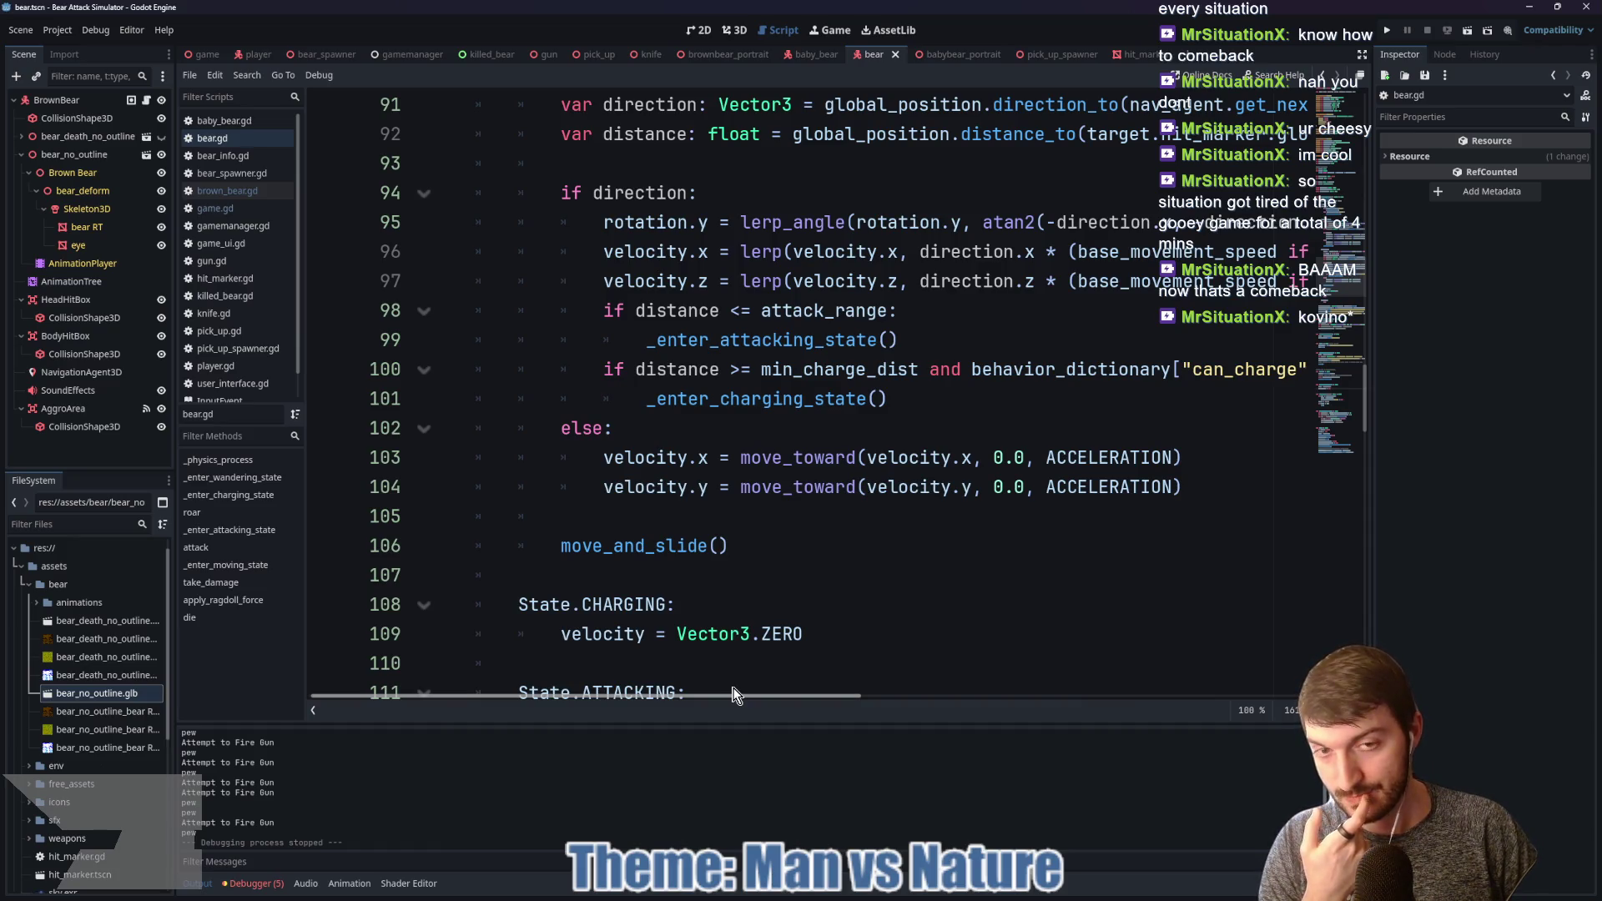
drag(733, 695, 729, 695)
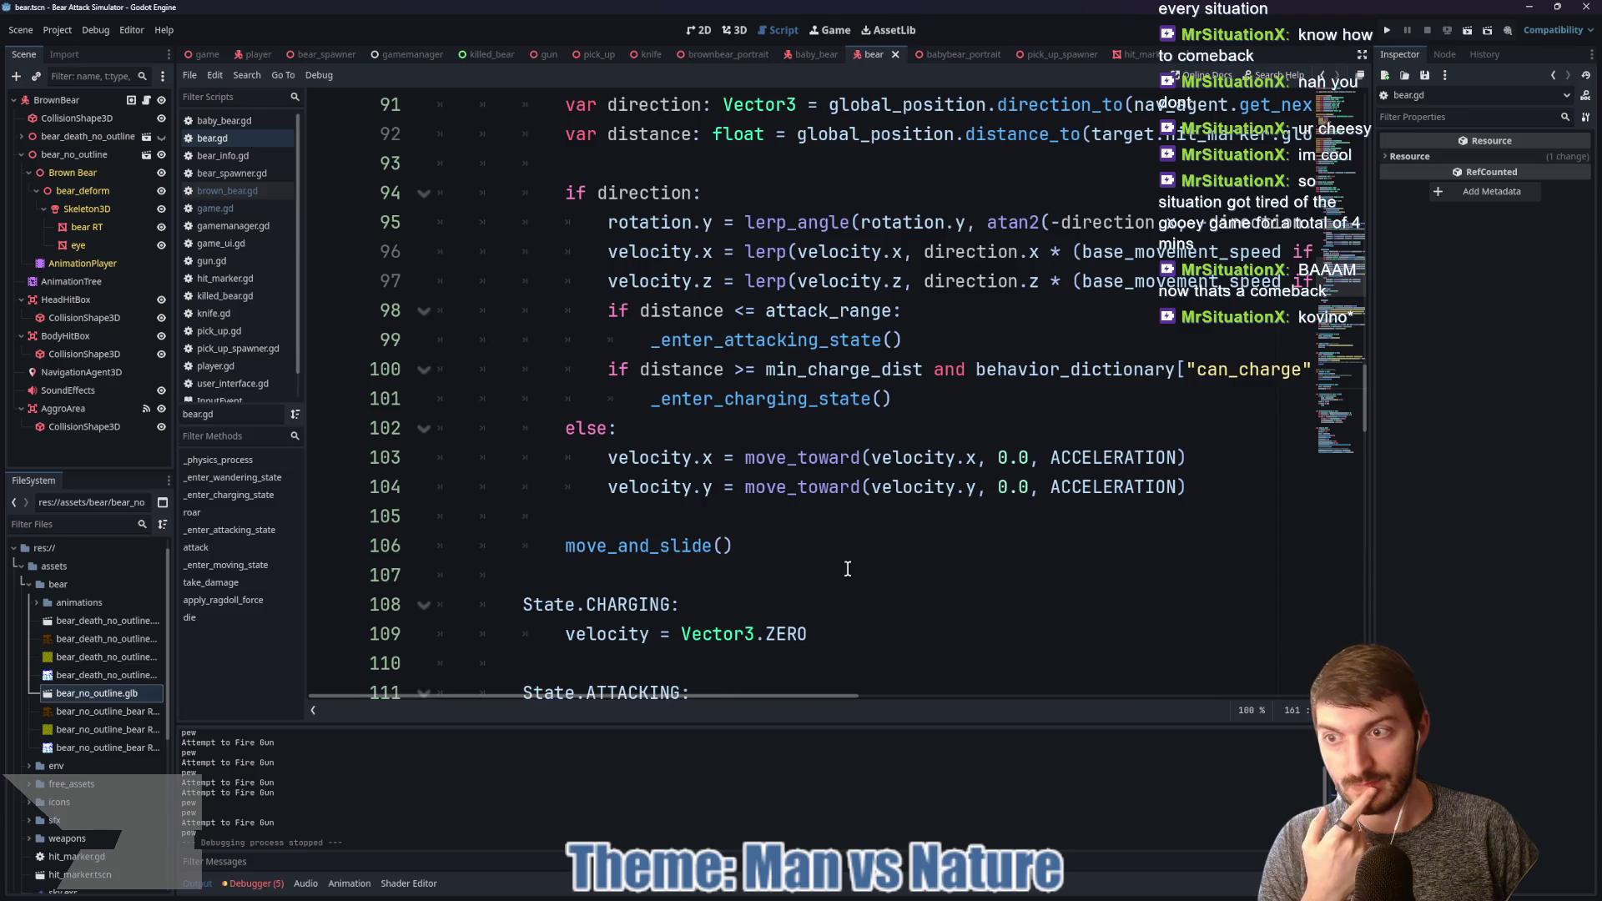
scroll(895, 523, up, 3)
scroll(876, 550, down, 2)
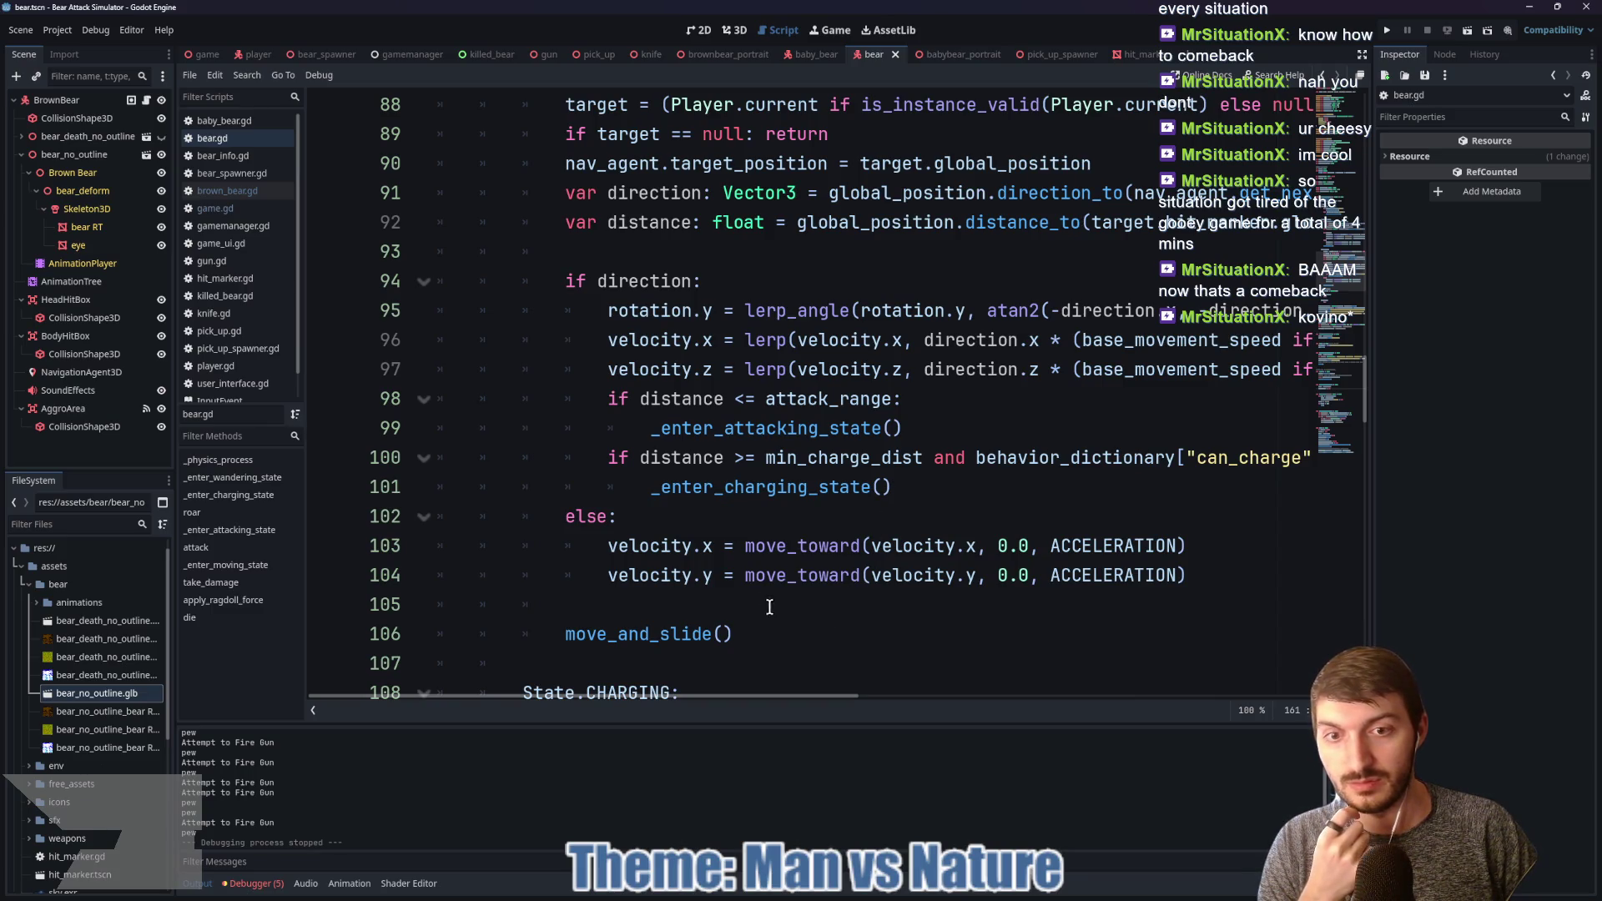
scroll(755, 568, down, 1)
scroll(753, 563, down, 10)
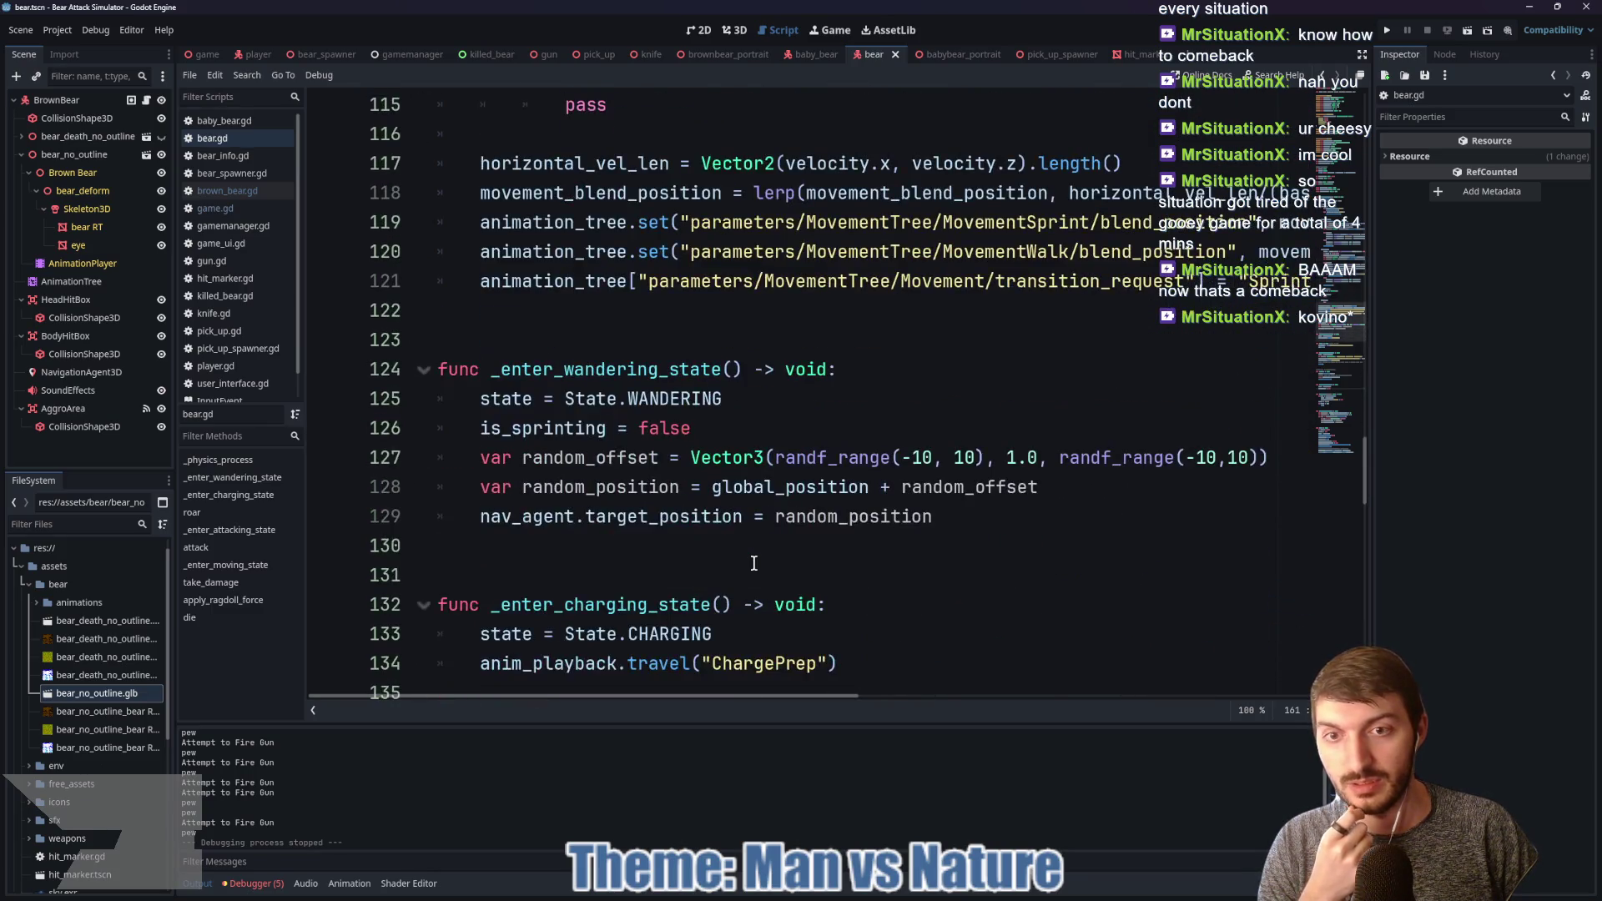
scroll(753, 563, down, 1)
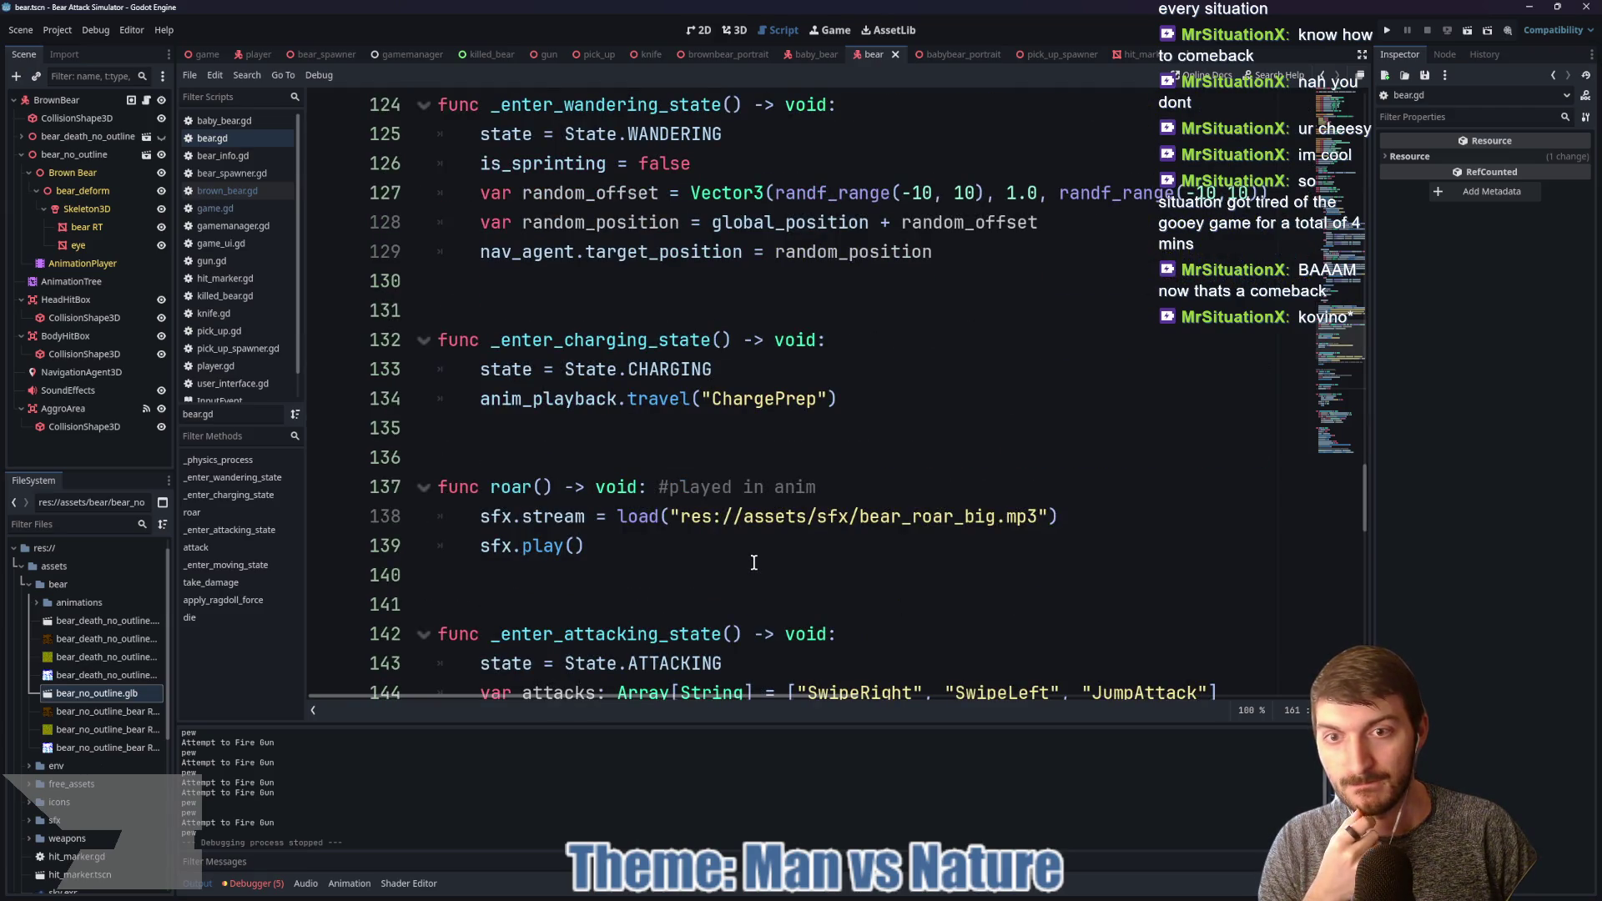
scroll(827, 406, down, 2)
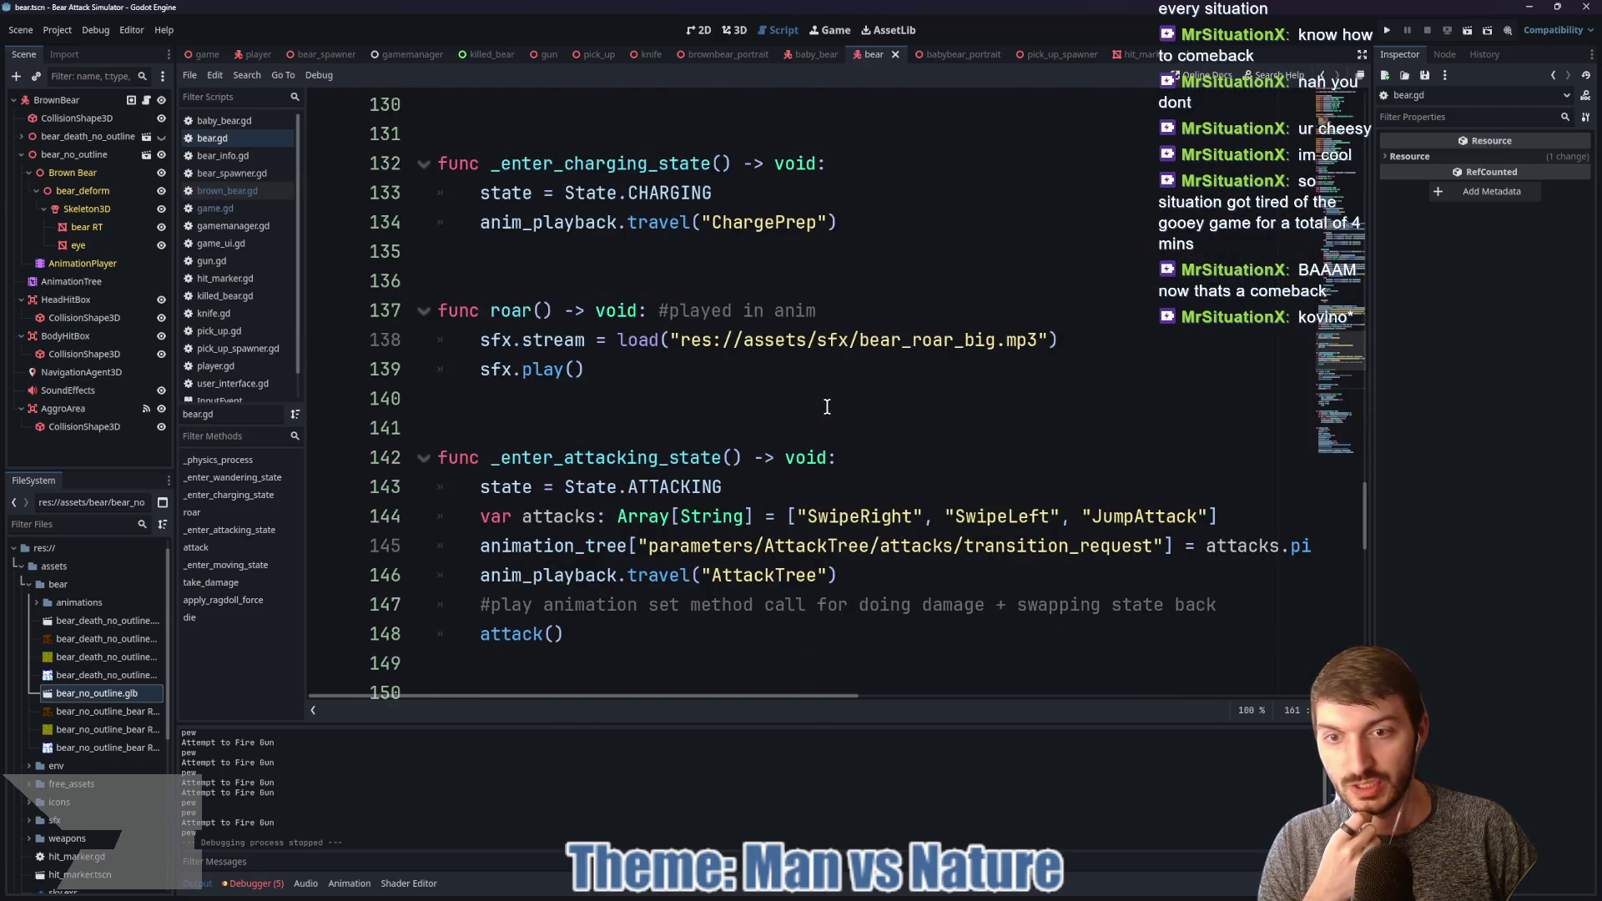
scroll(816, 410, up, 5)
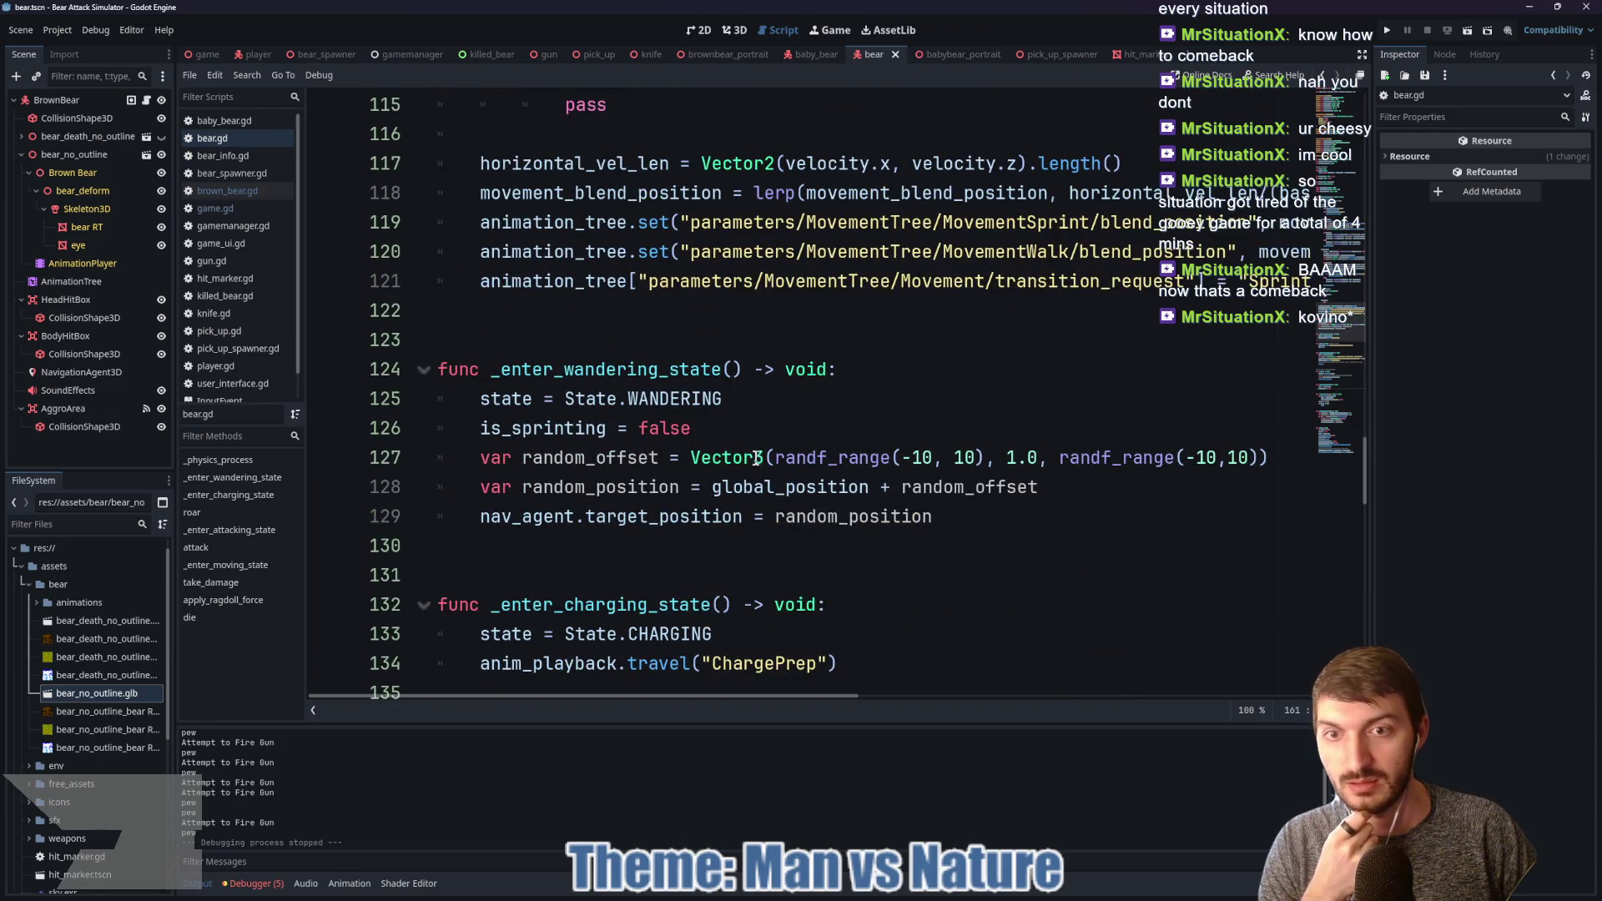
scroll(754, 455, down, 1)
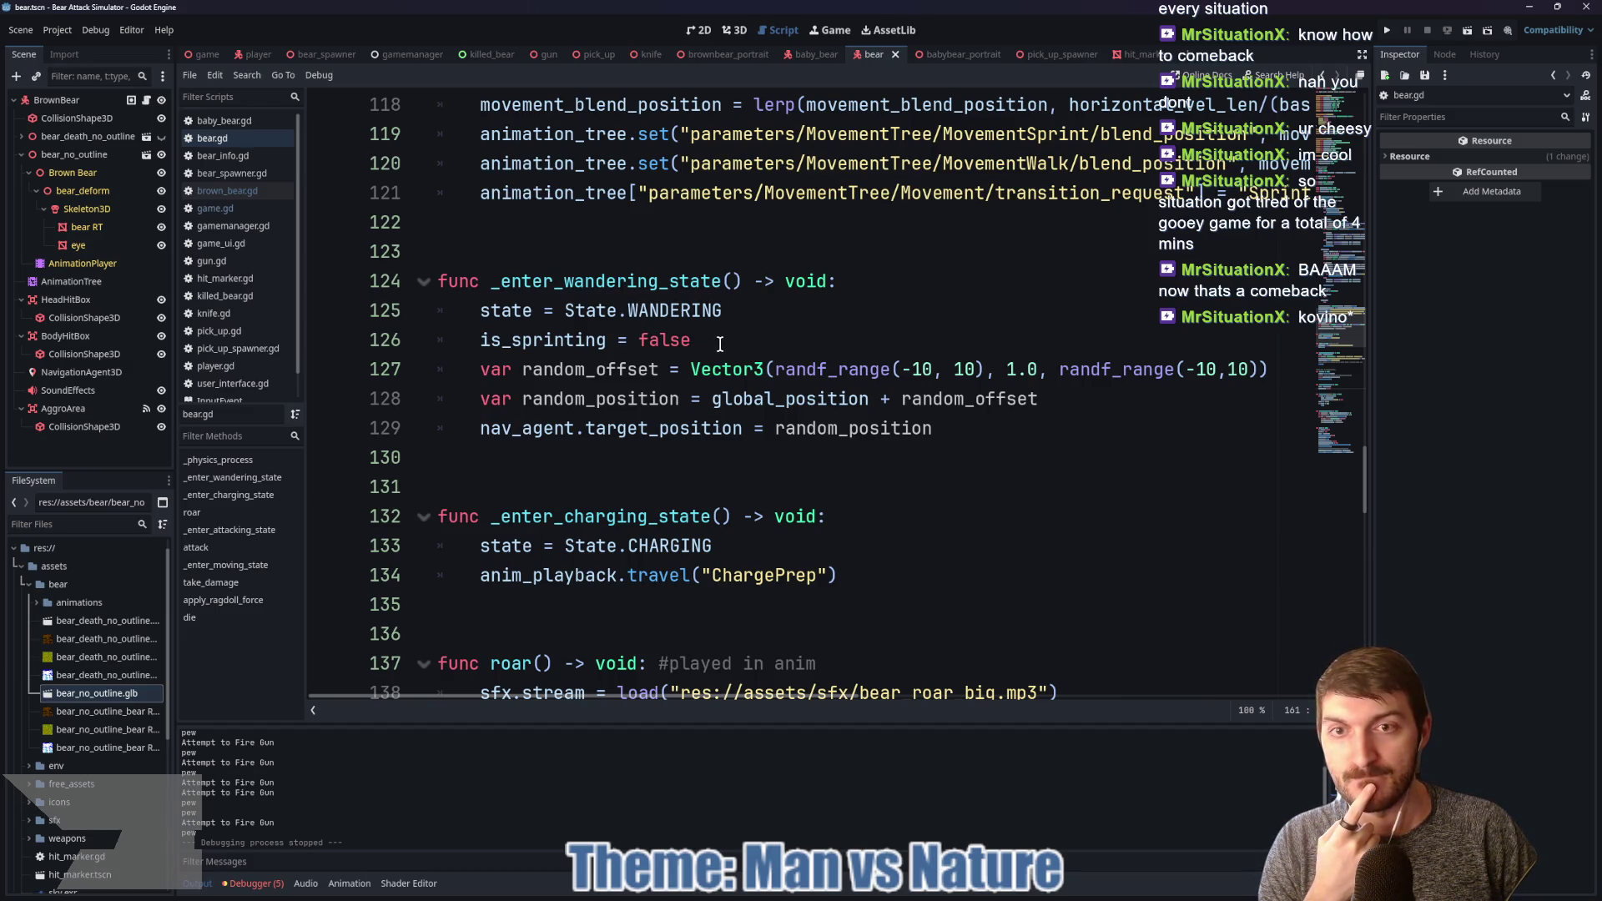
scroll(720, 343, down, 11)
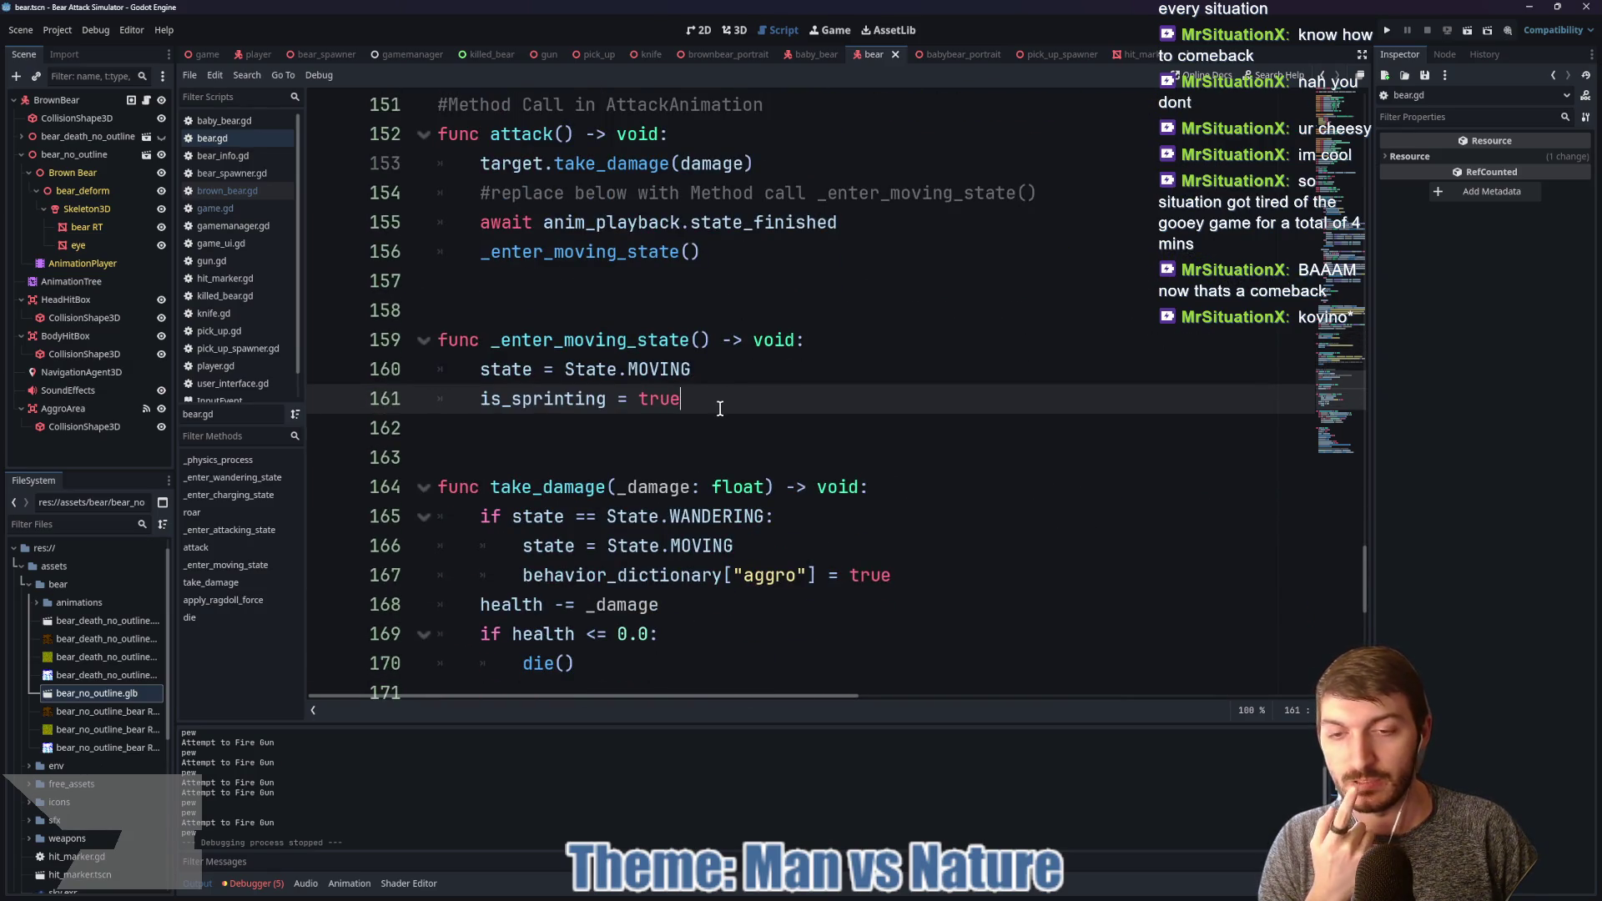
scroll(771, 427, up, 12)
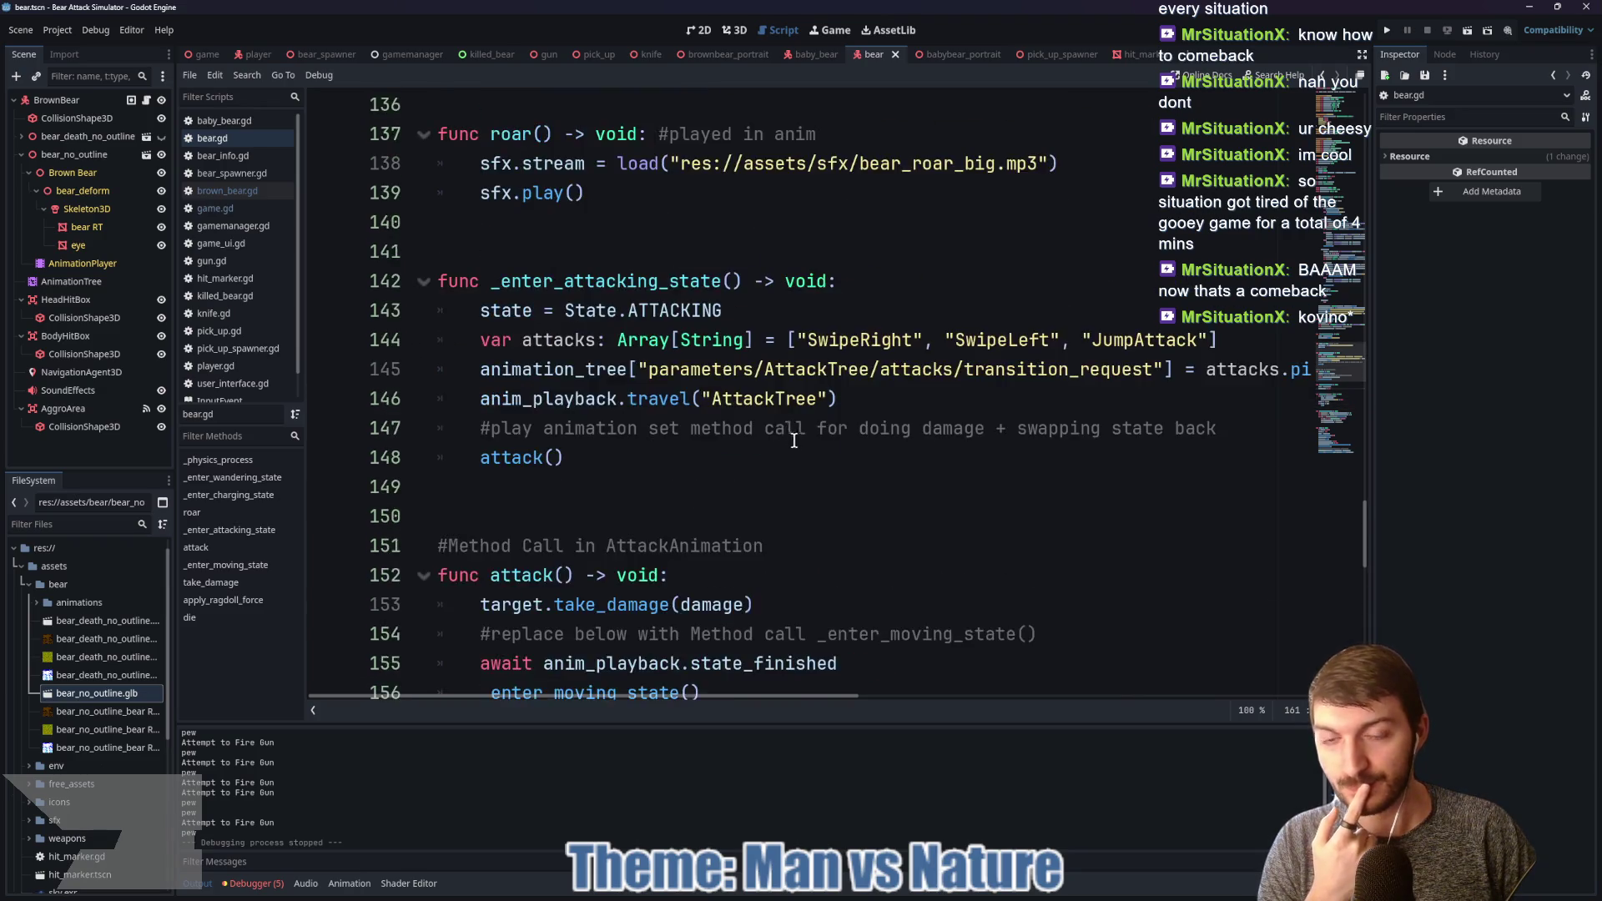
scroll(797, 467, up, 17)
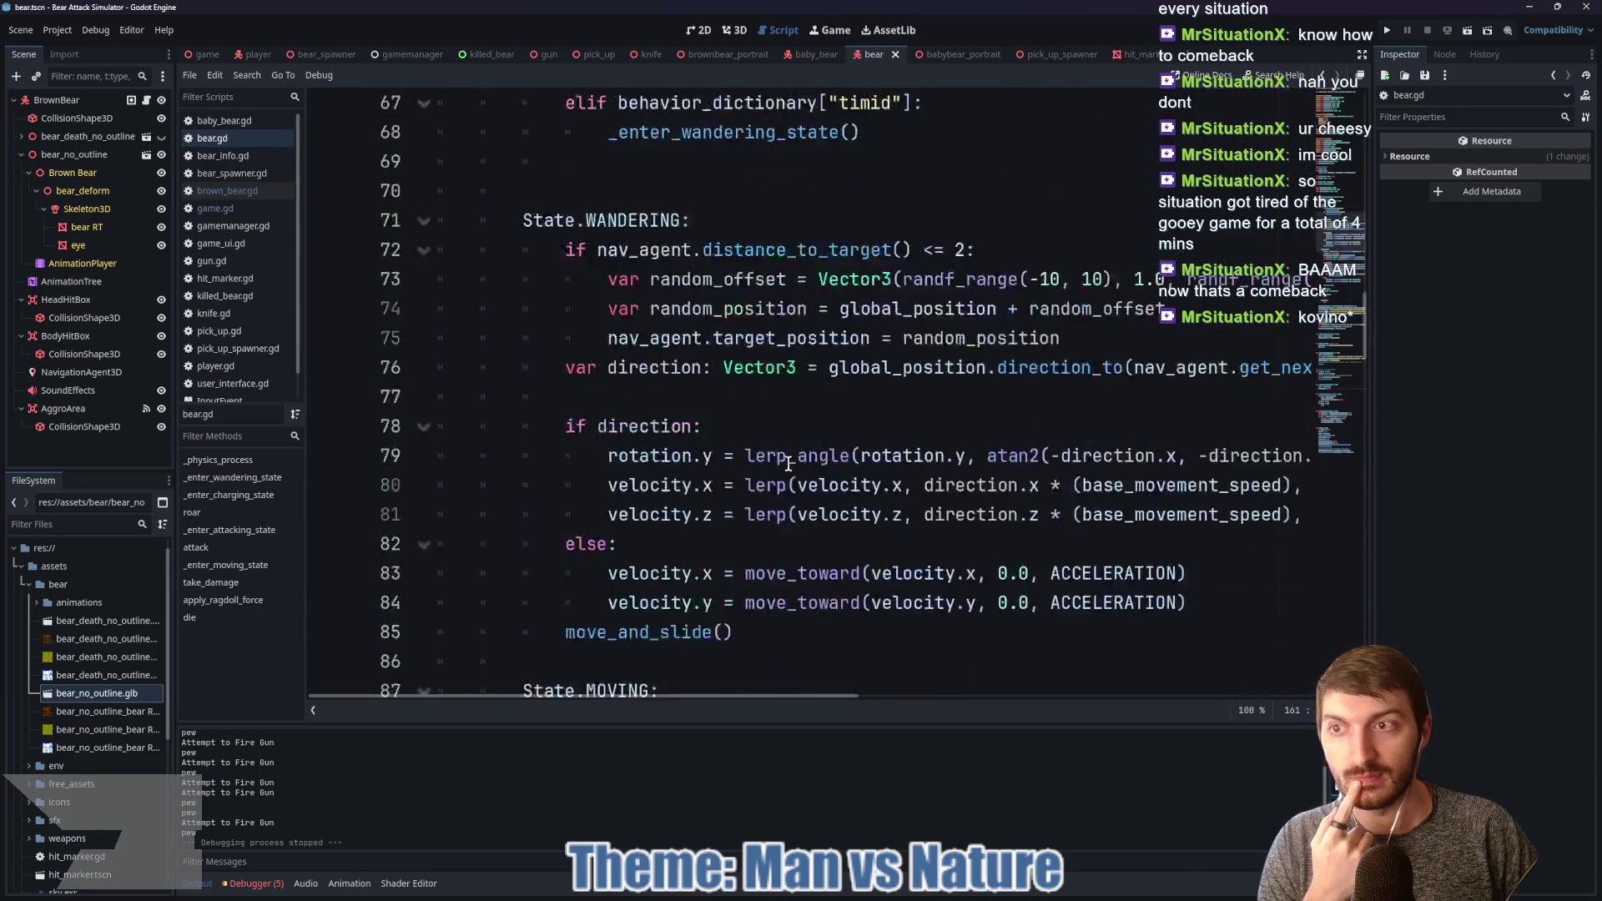
click(97, 104)
Step: Add a Timer child node under BrownBear and name it JustChargedTimer
key(ctrl+a)
text(timer)
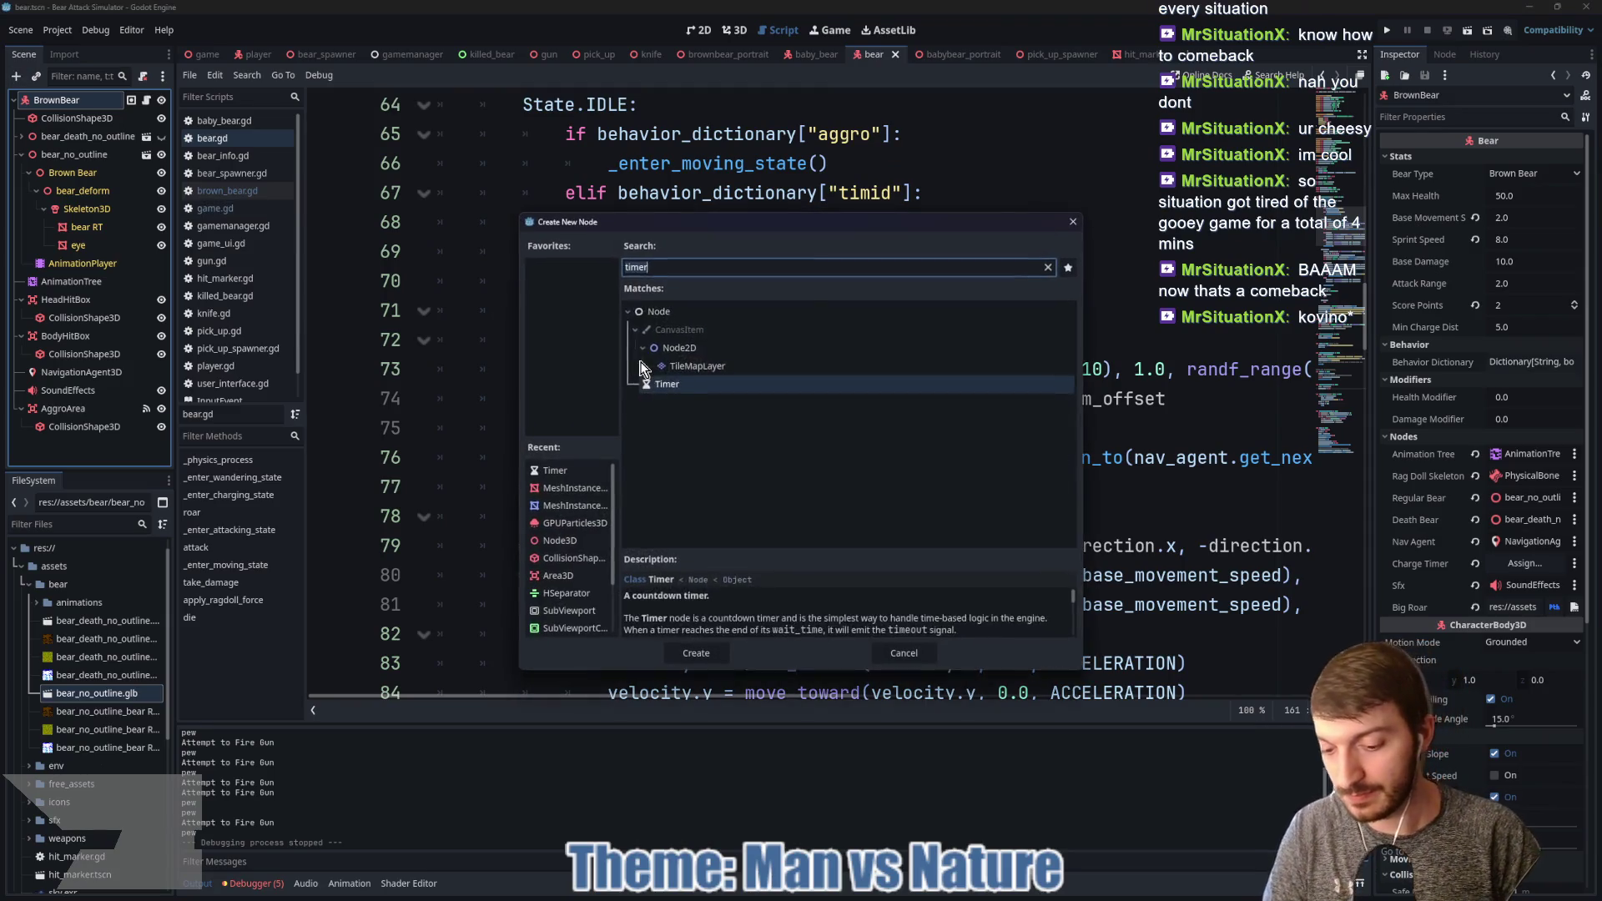
key(Return)
double_click(119, 448)
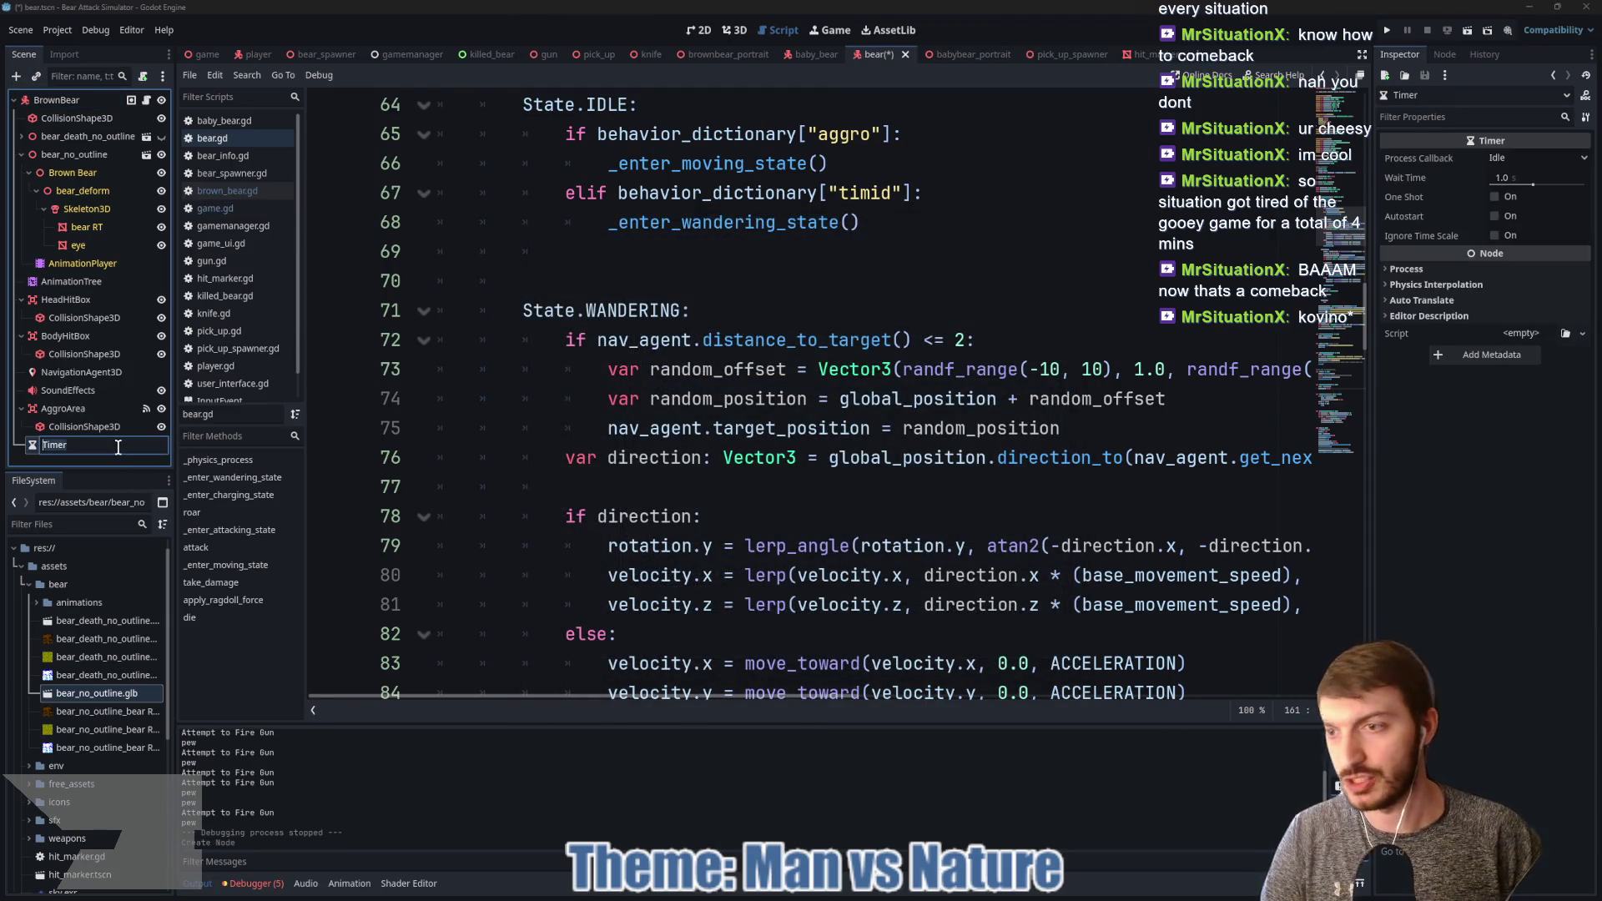
text(Just)
text(mer)
key(Return)
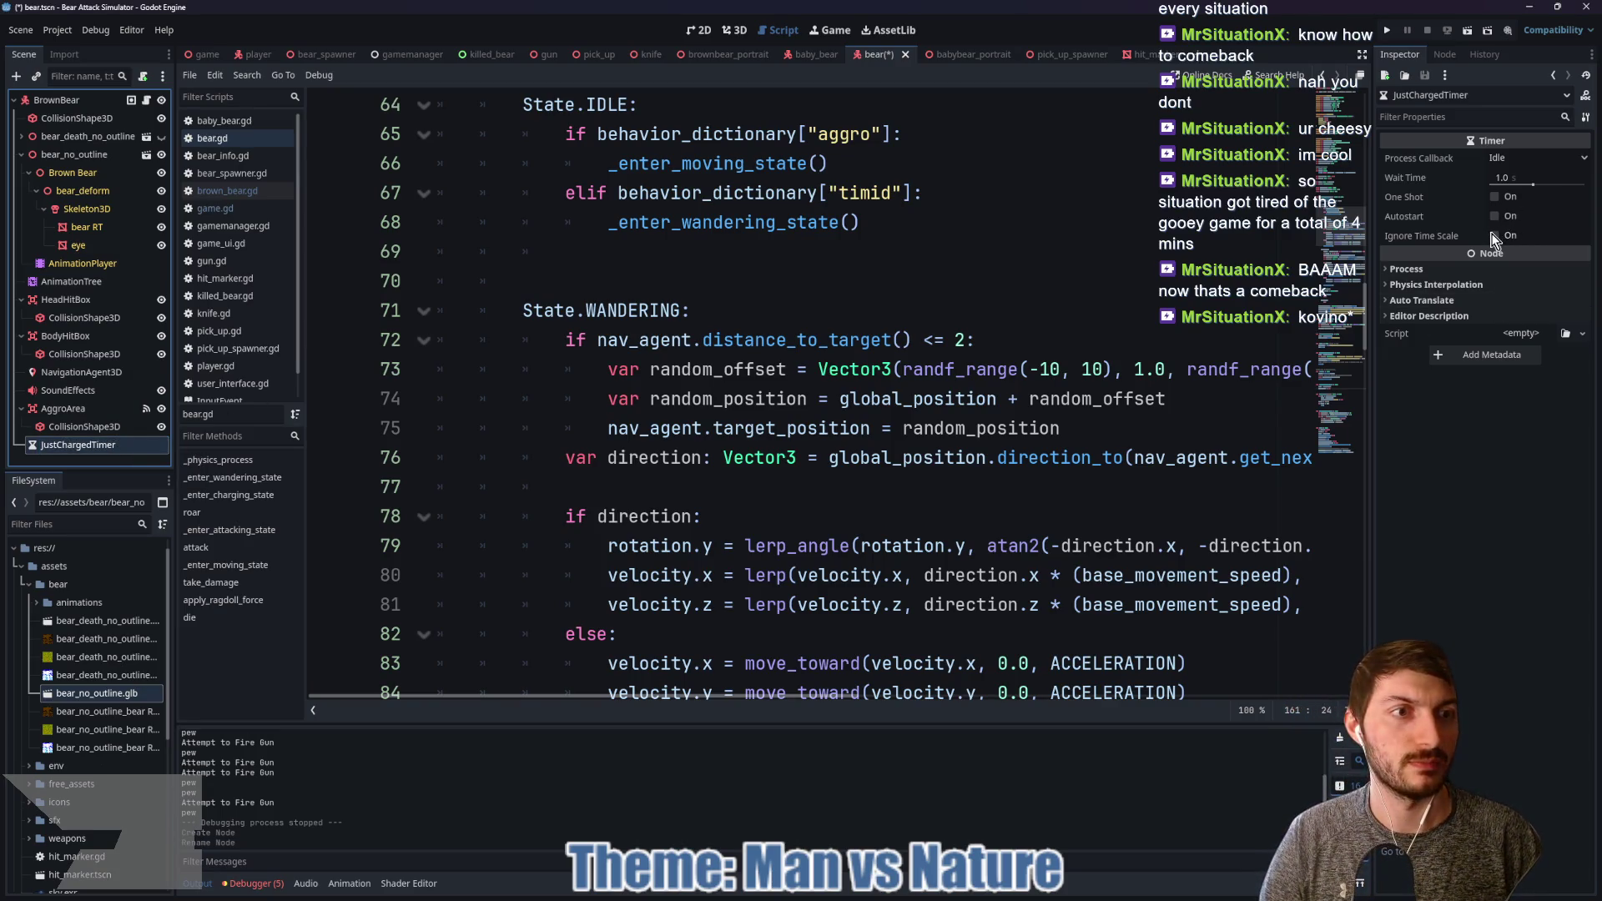
Step: Make JustChargedTimer one-shot and ignore time scale, with a 5-second wait time, then save
click(1493, 236)
click(1494, 197)
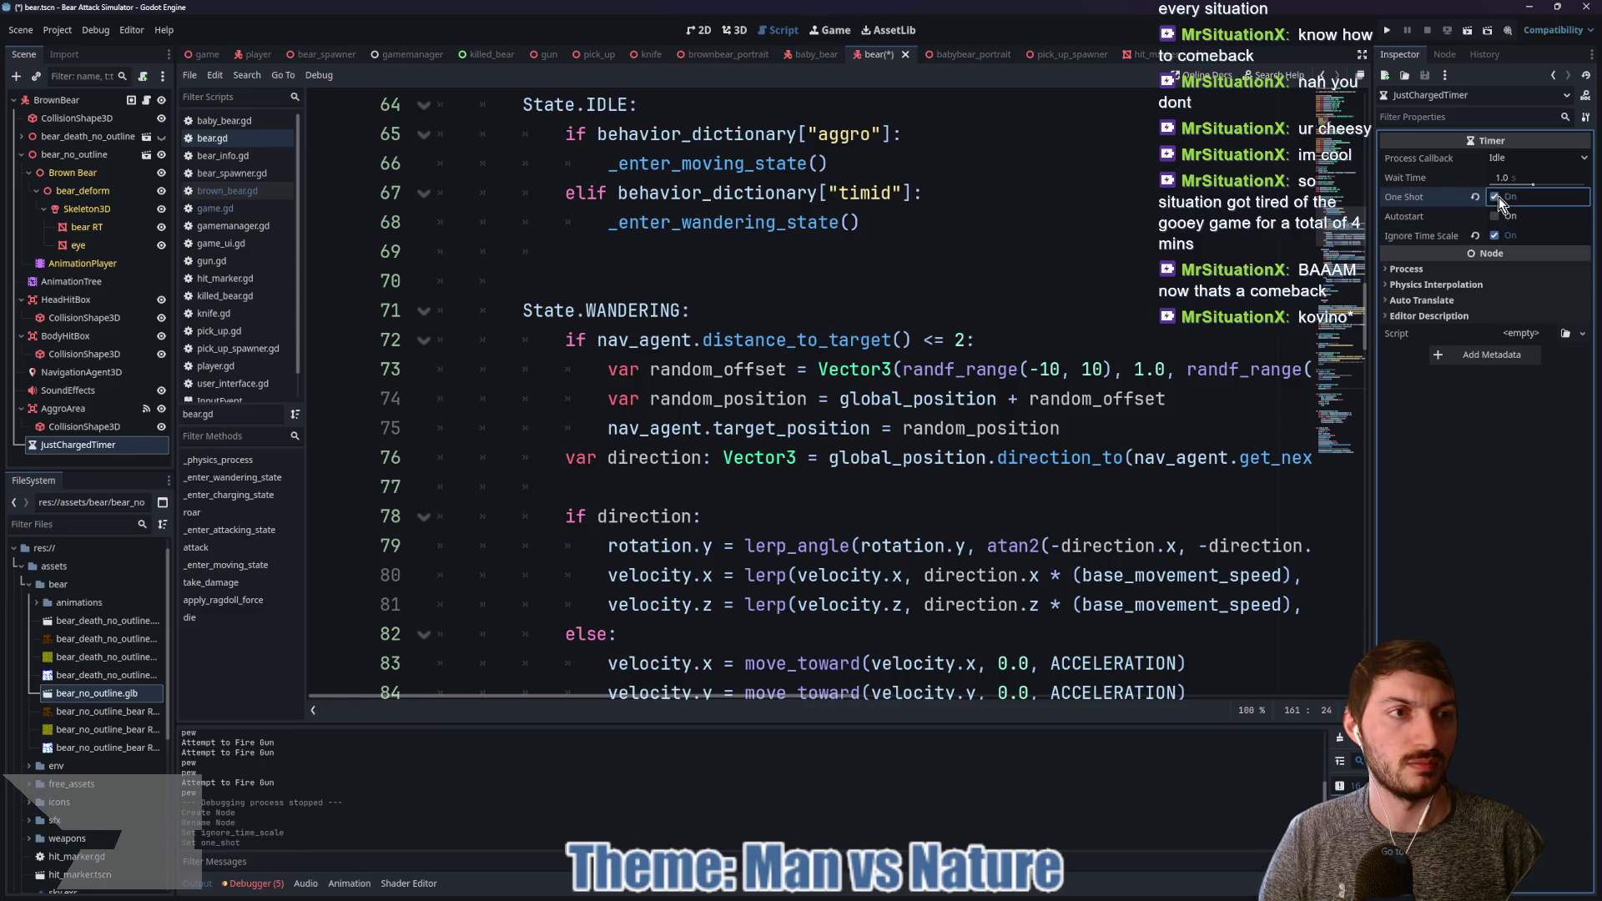
click(1515, 175)
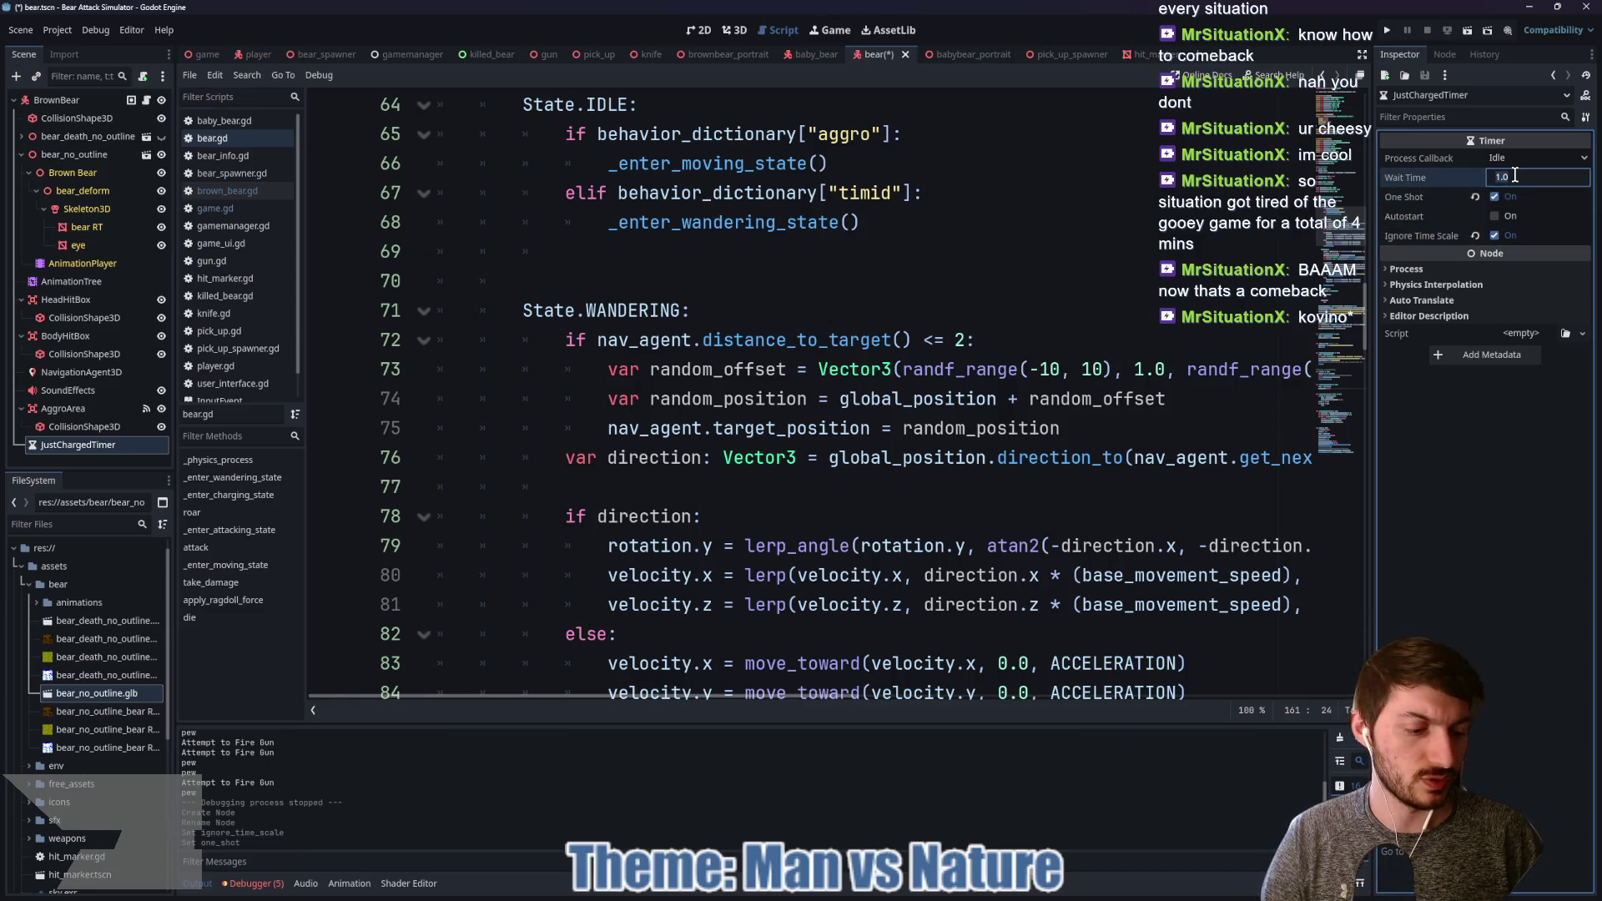
text(10)
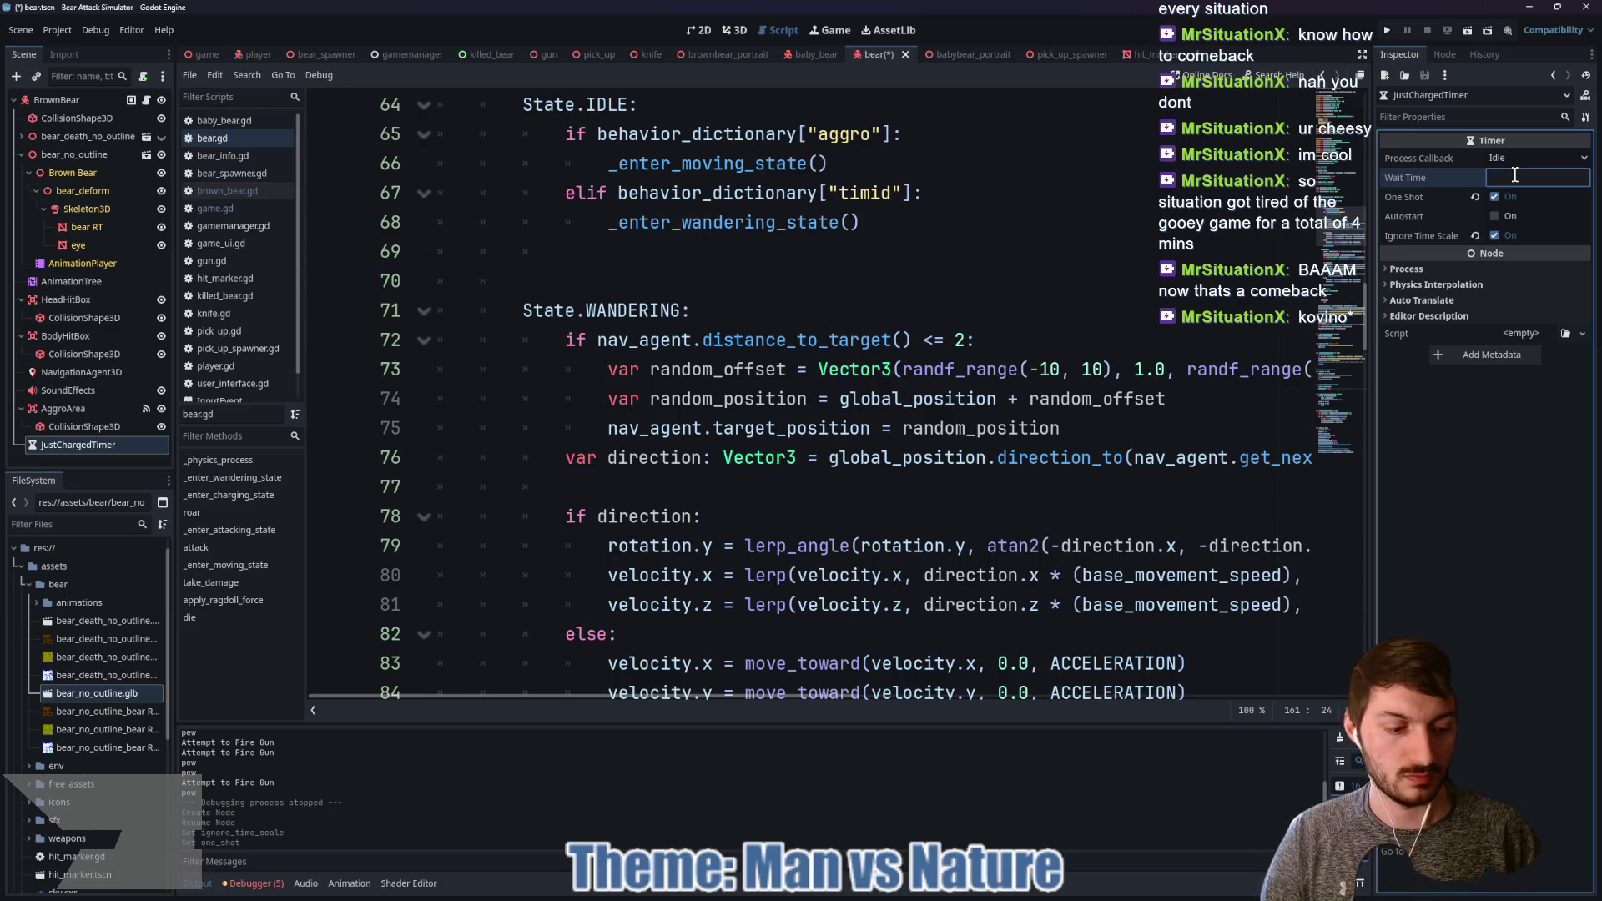
text(5)
key(Return)
click(918, 310)
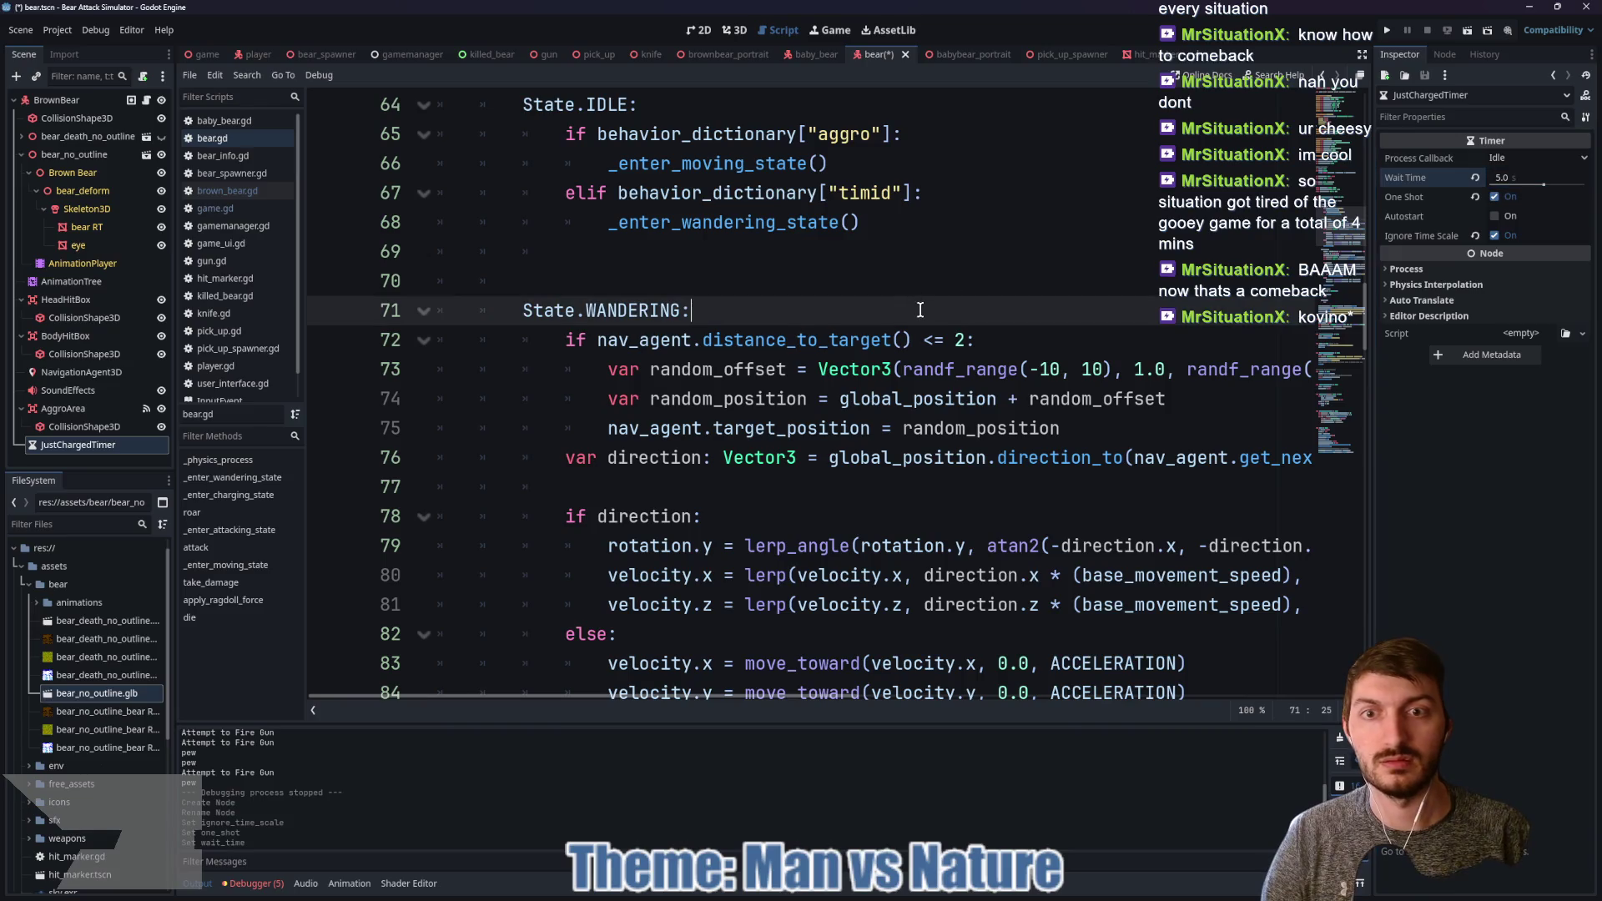
key(ctrl+s)
Step: Go to the charge_timer declaration on line 34 of bear.gd
scroll(826, 358, up, 15)
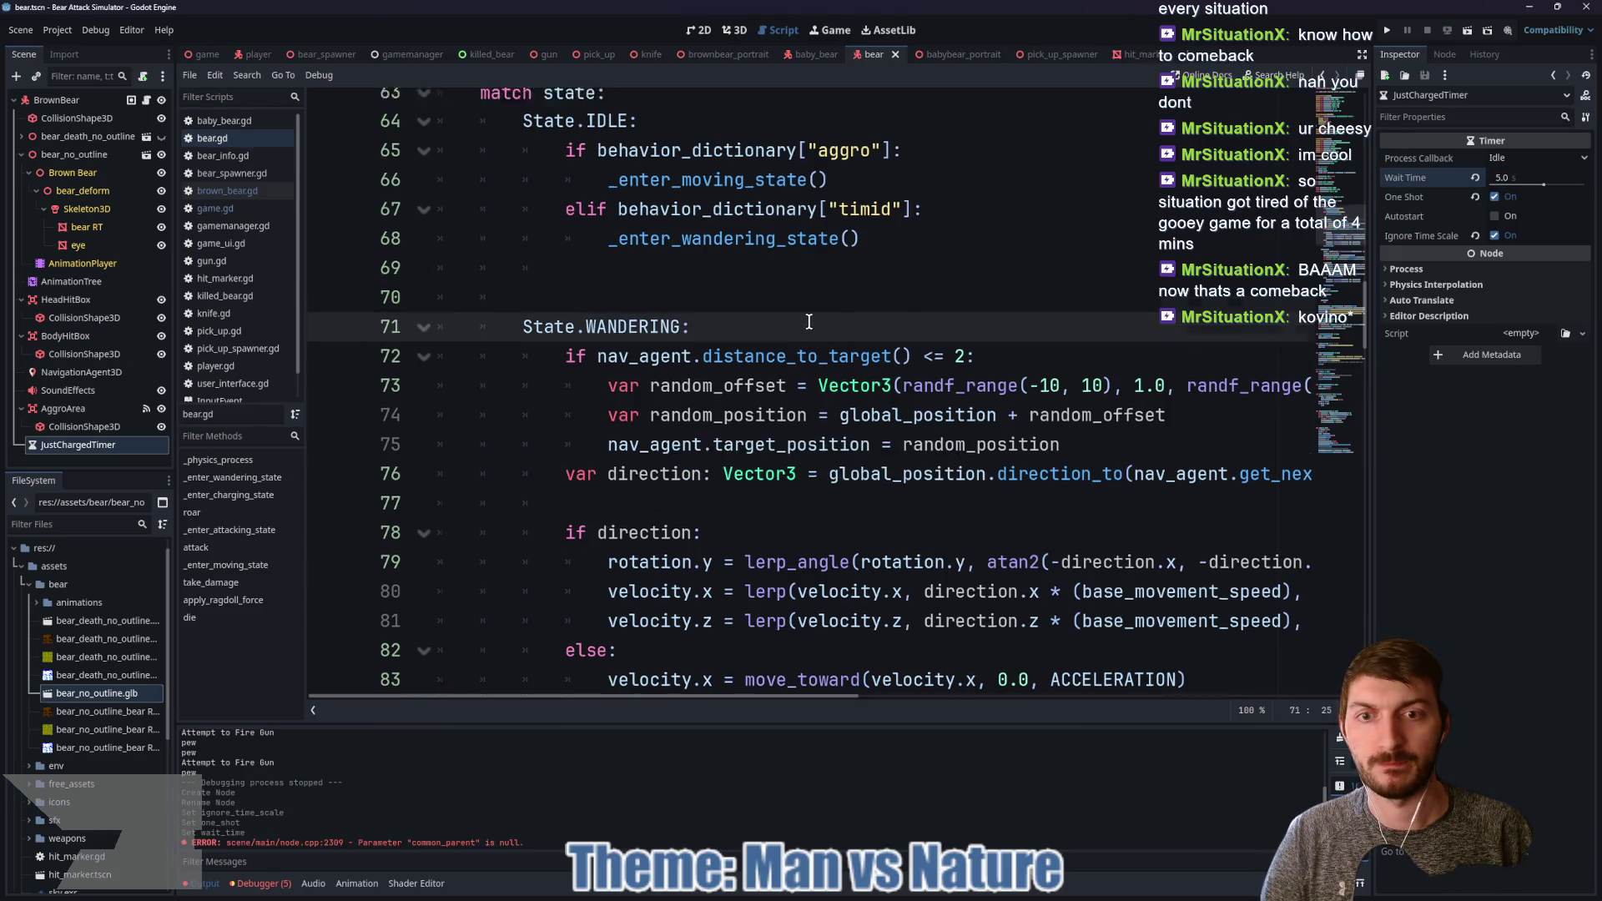
scroll(817, 388, up, 1)
scroll(793, 401, down, 3)
scroll(782, 414, down, 4)
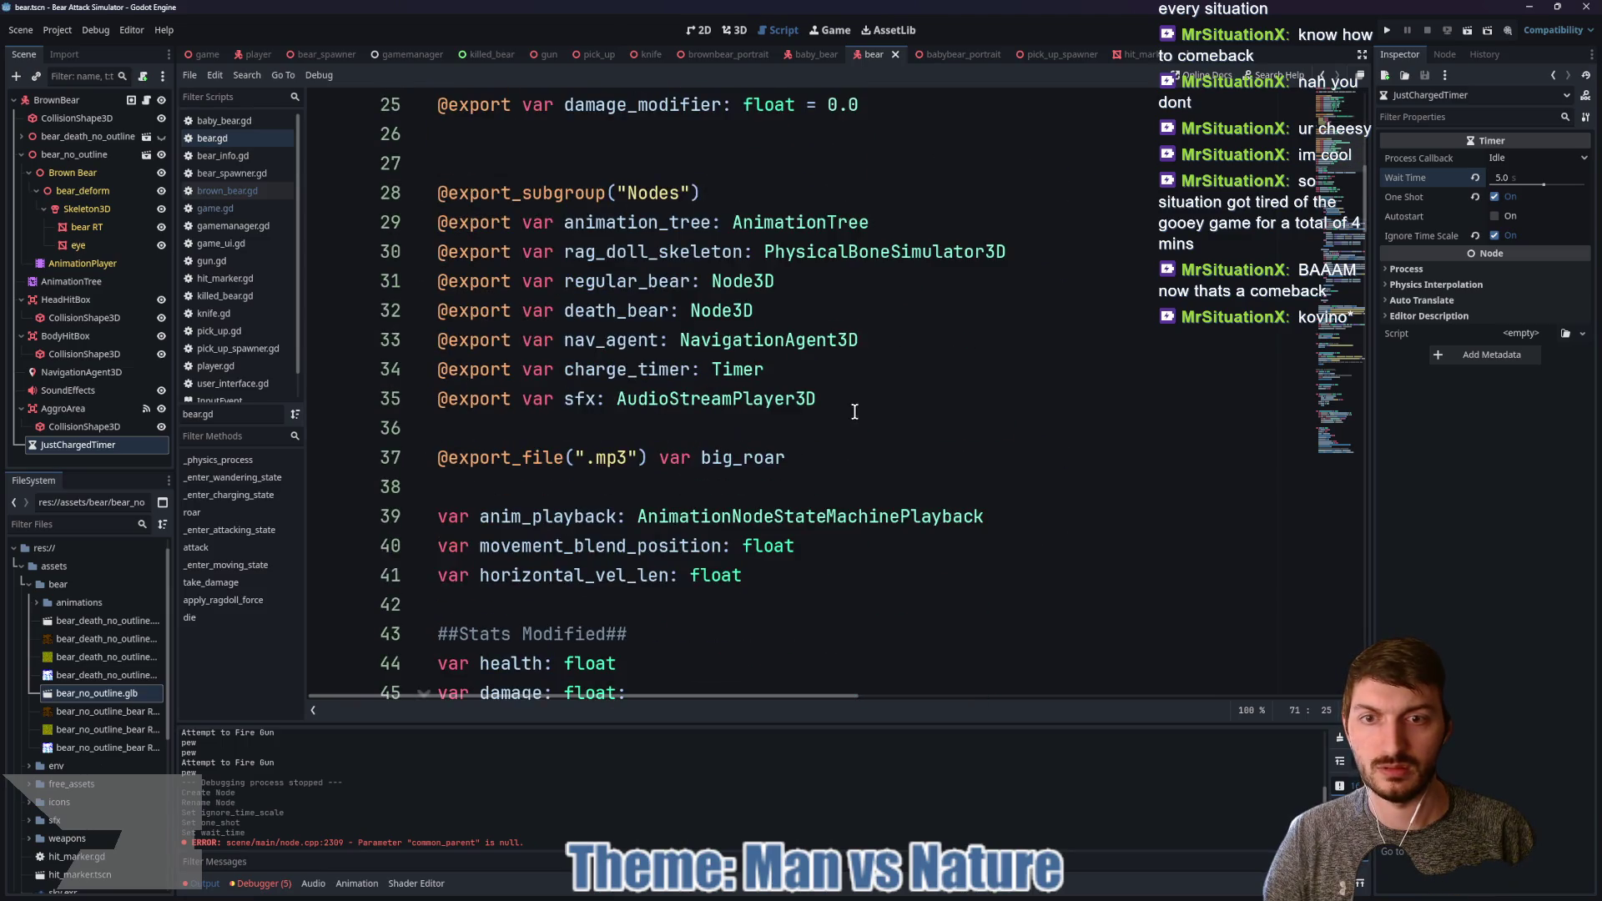
click(564, 369)
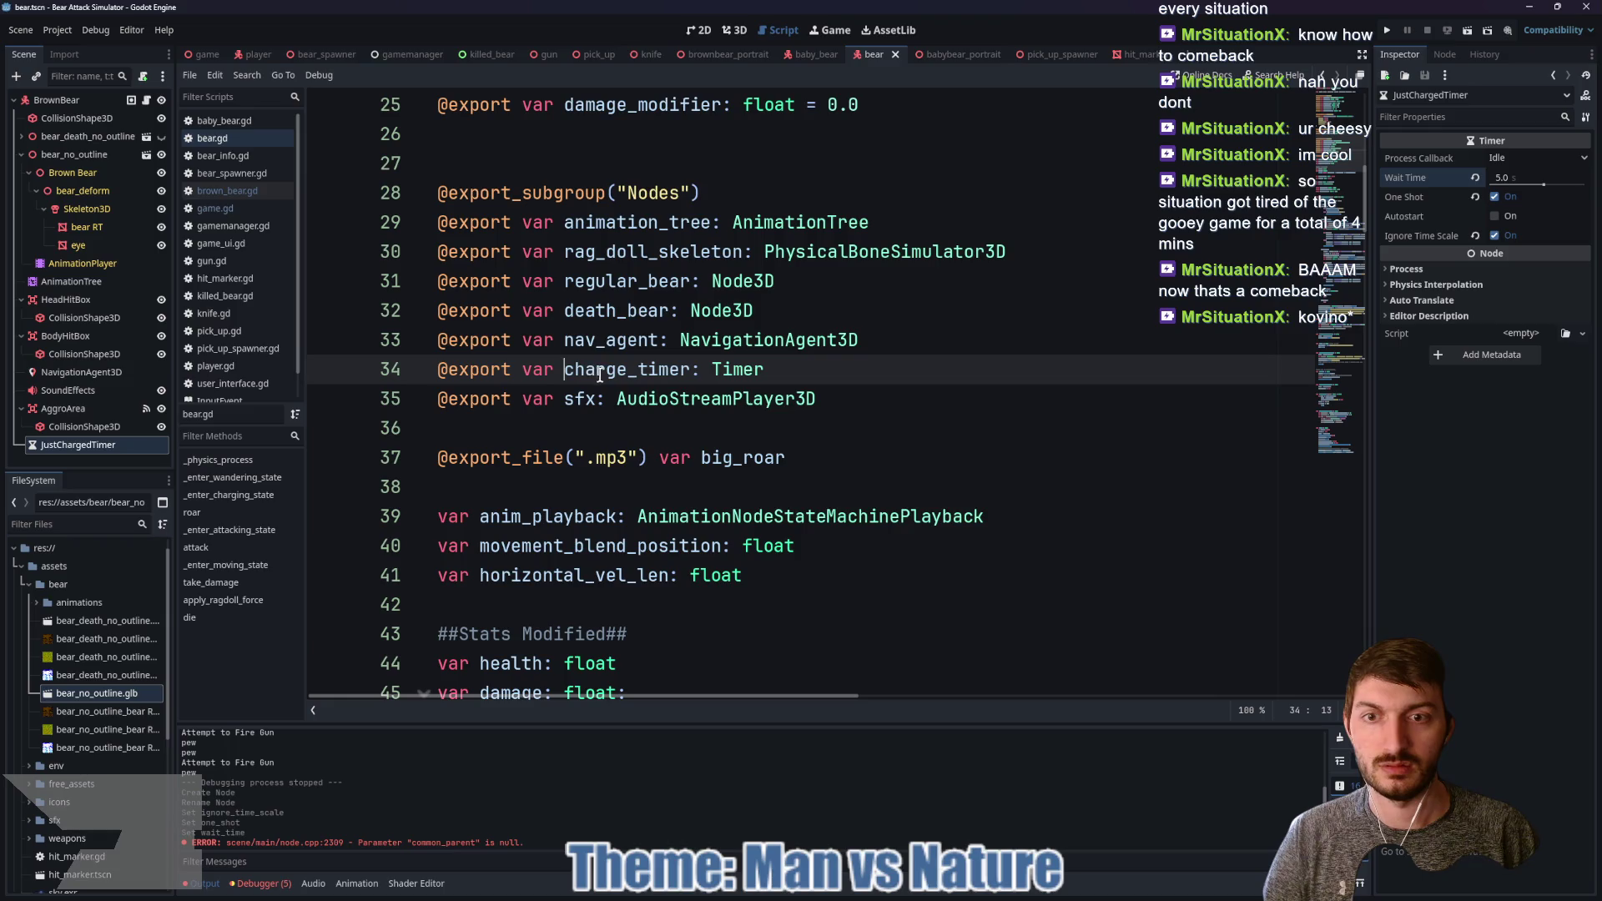
Step: Rename charge_timer to just_charged_timer on line 34 and save the script
click(625, 369)
text(d)
key(ctrl+Left)
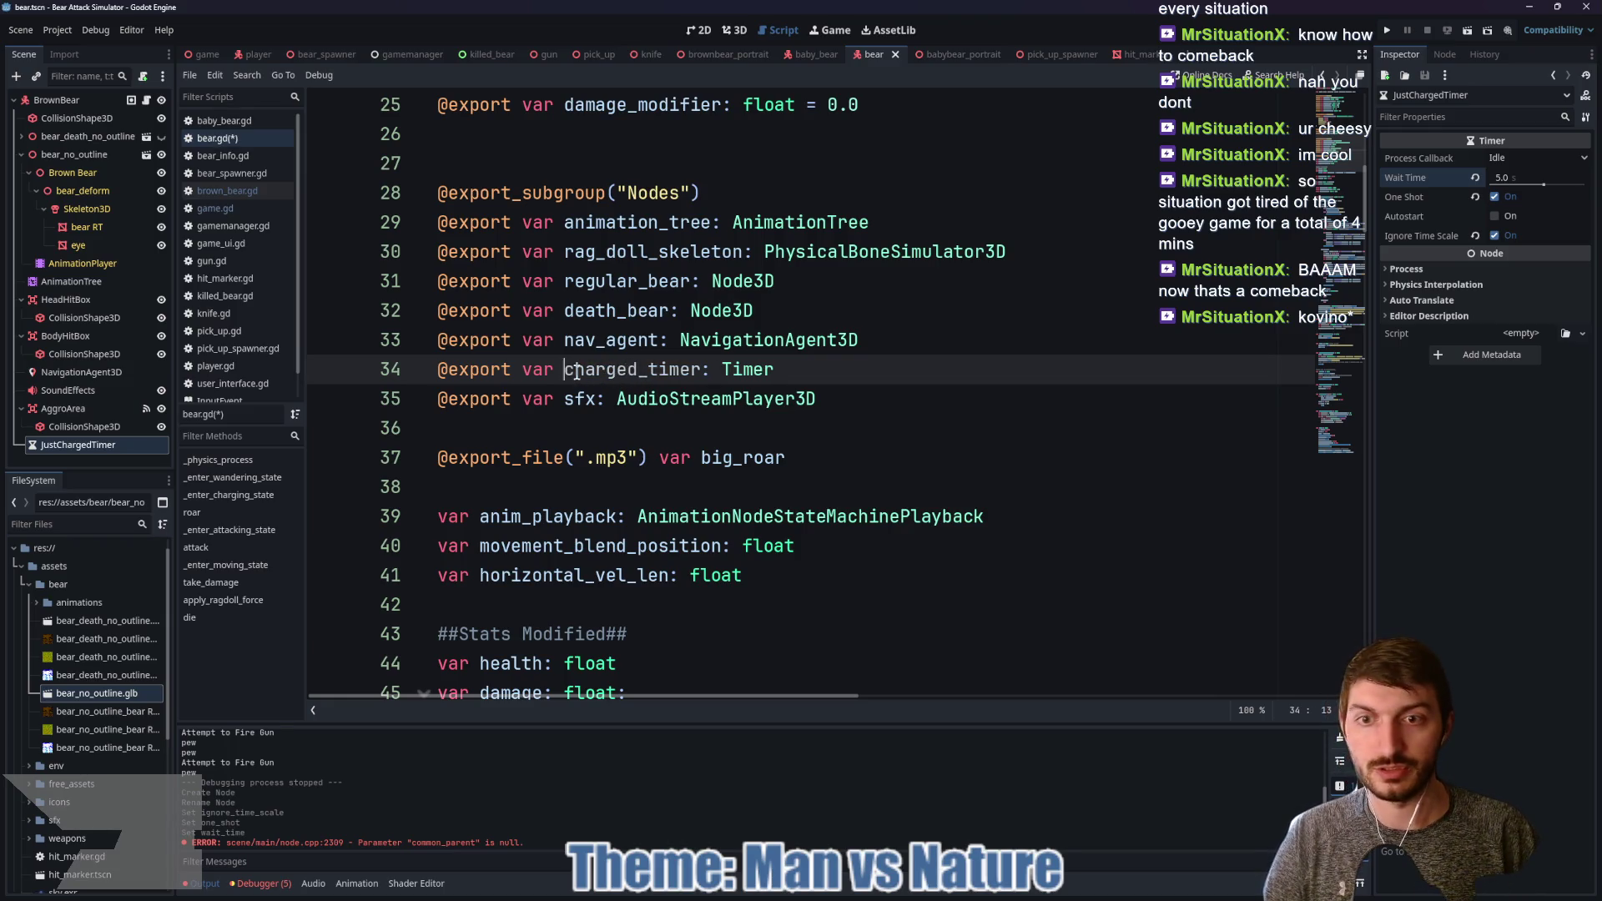
text(just_)
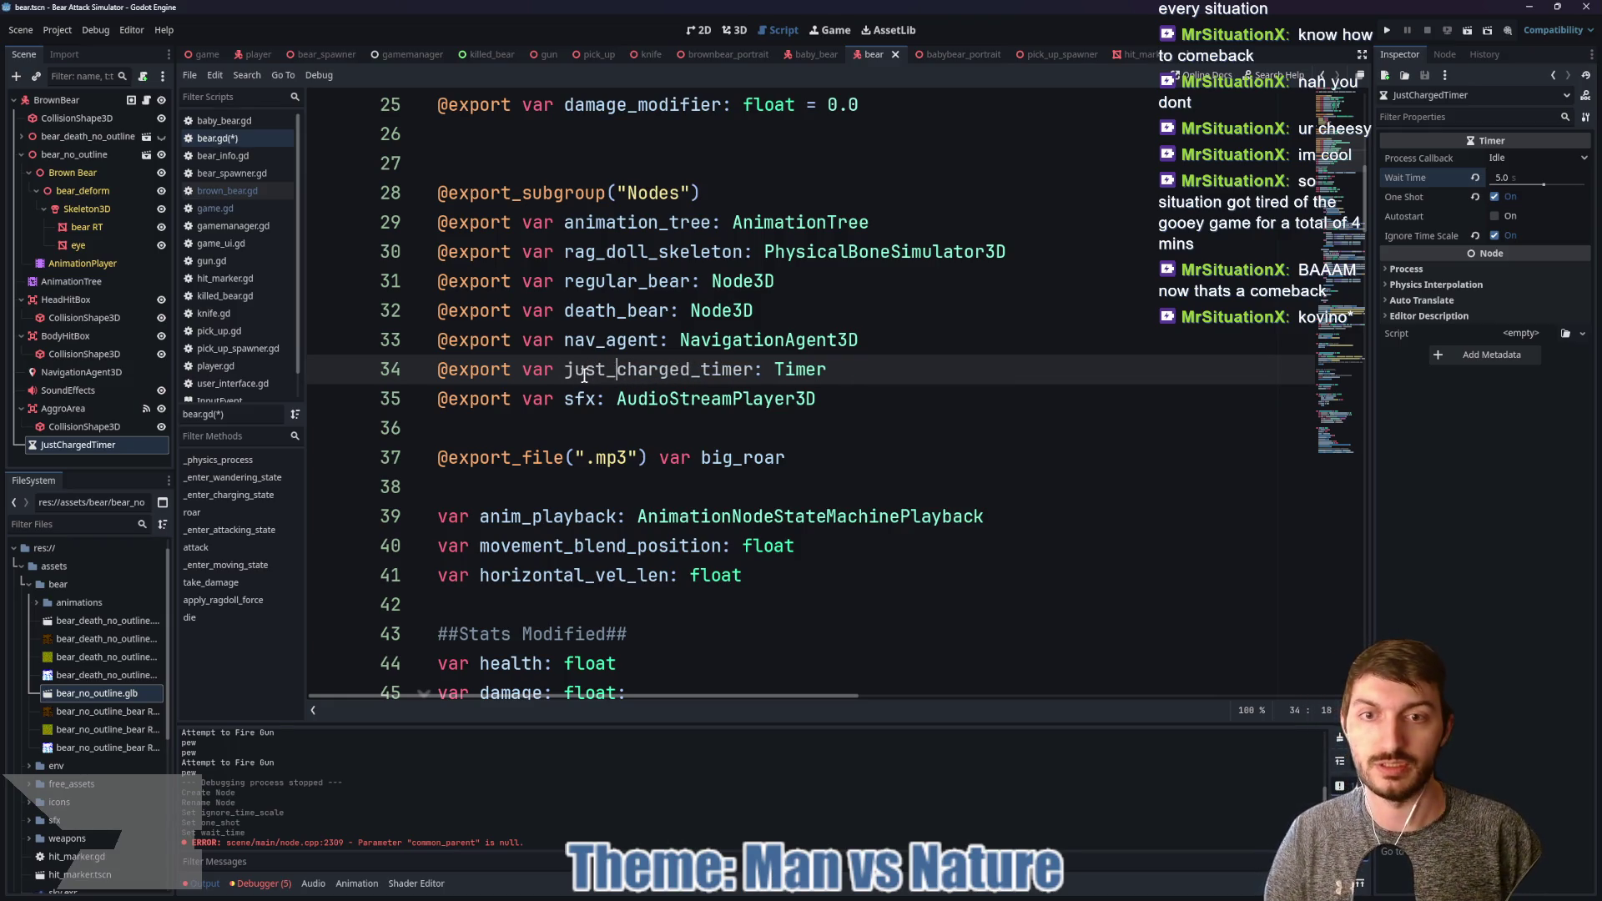
click(842, 372)
key(ctrl+s)
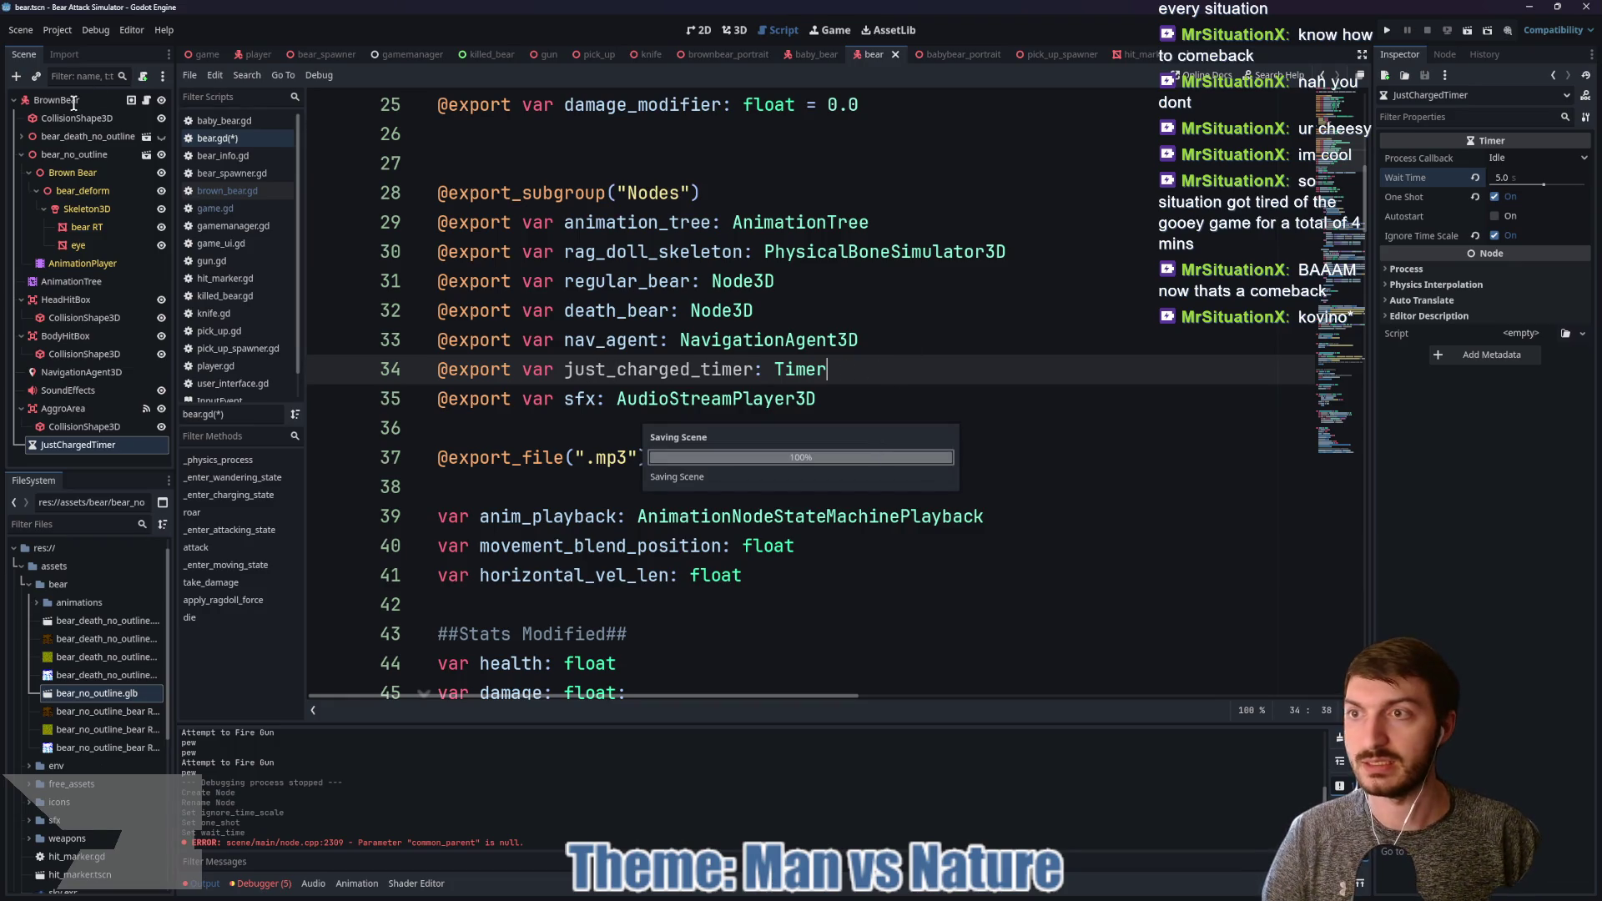
Step: Assign the JustChargedTimer node to BrownBear's Just Charged Timer property
click(69, 100)
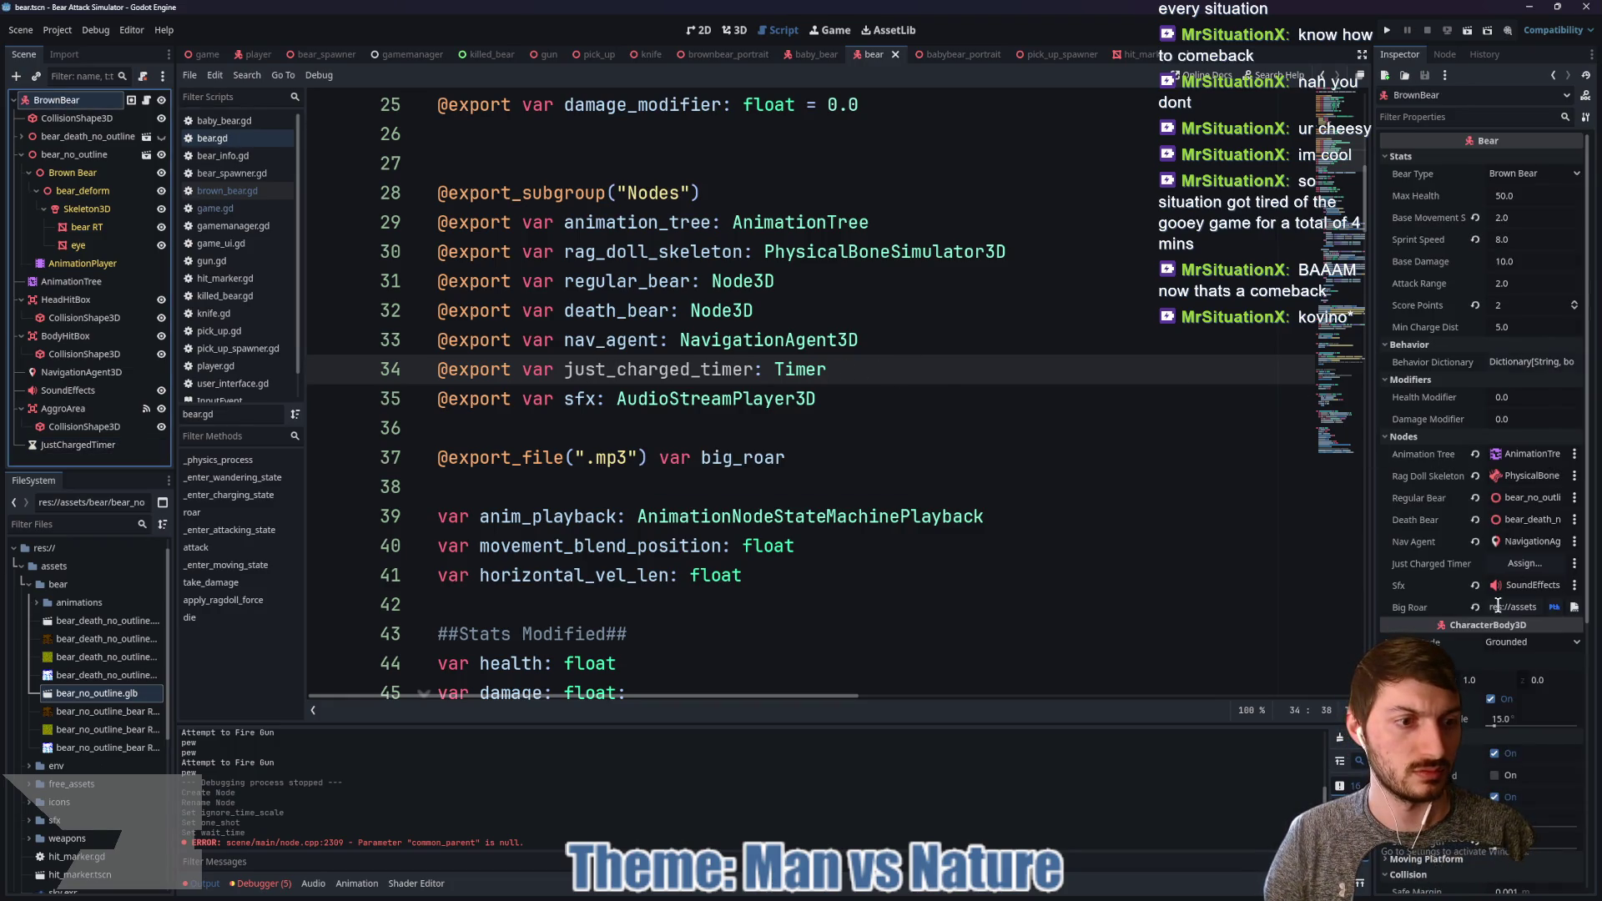
click(1519, 562)
click(798, 310)
click(754, 652)
Step: Go to the ChargePrep call in the charging-state code
scroll(751, 559, down, 9)
scroll(789, 488, down, 13)
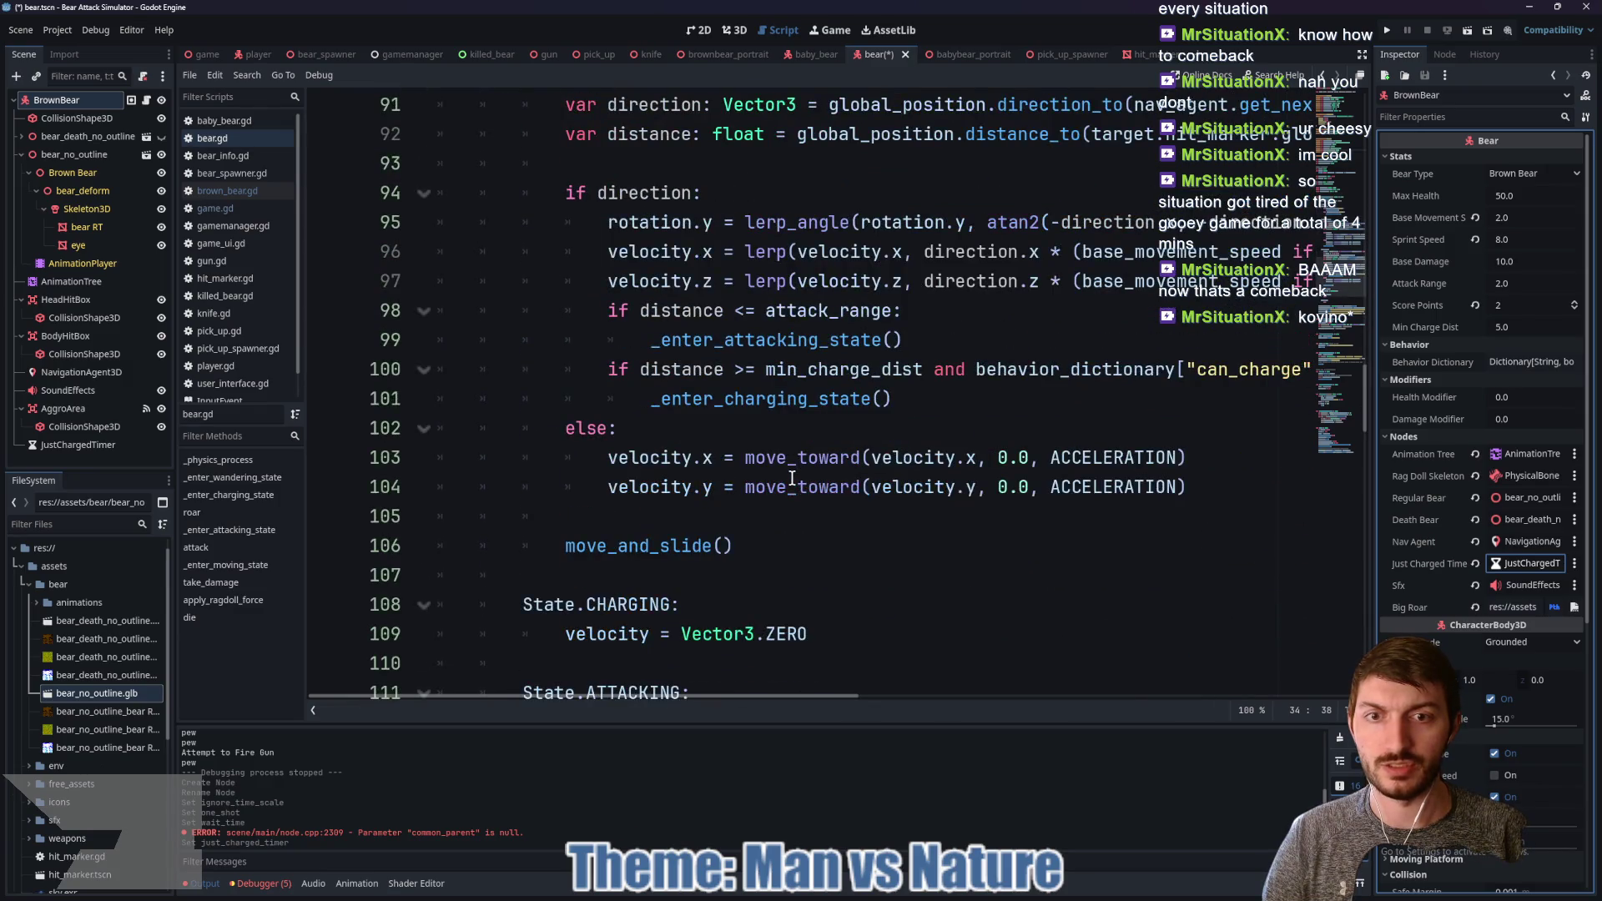
scroll(791, 478, down, 10)
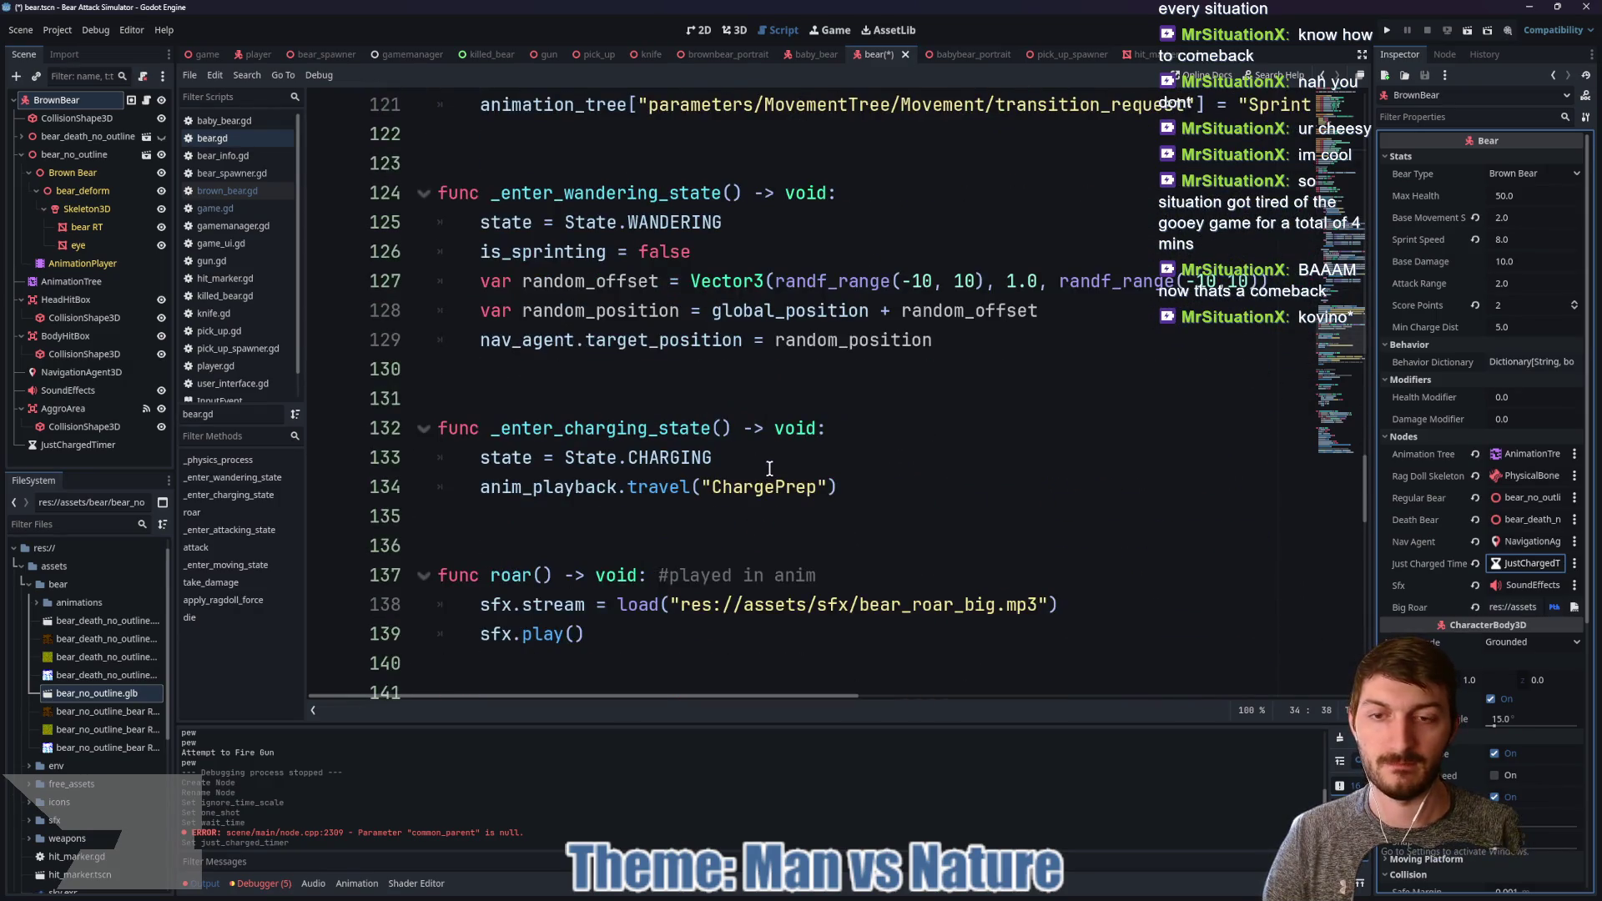
scroll(684, 383, down, 2)
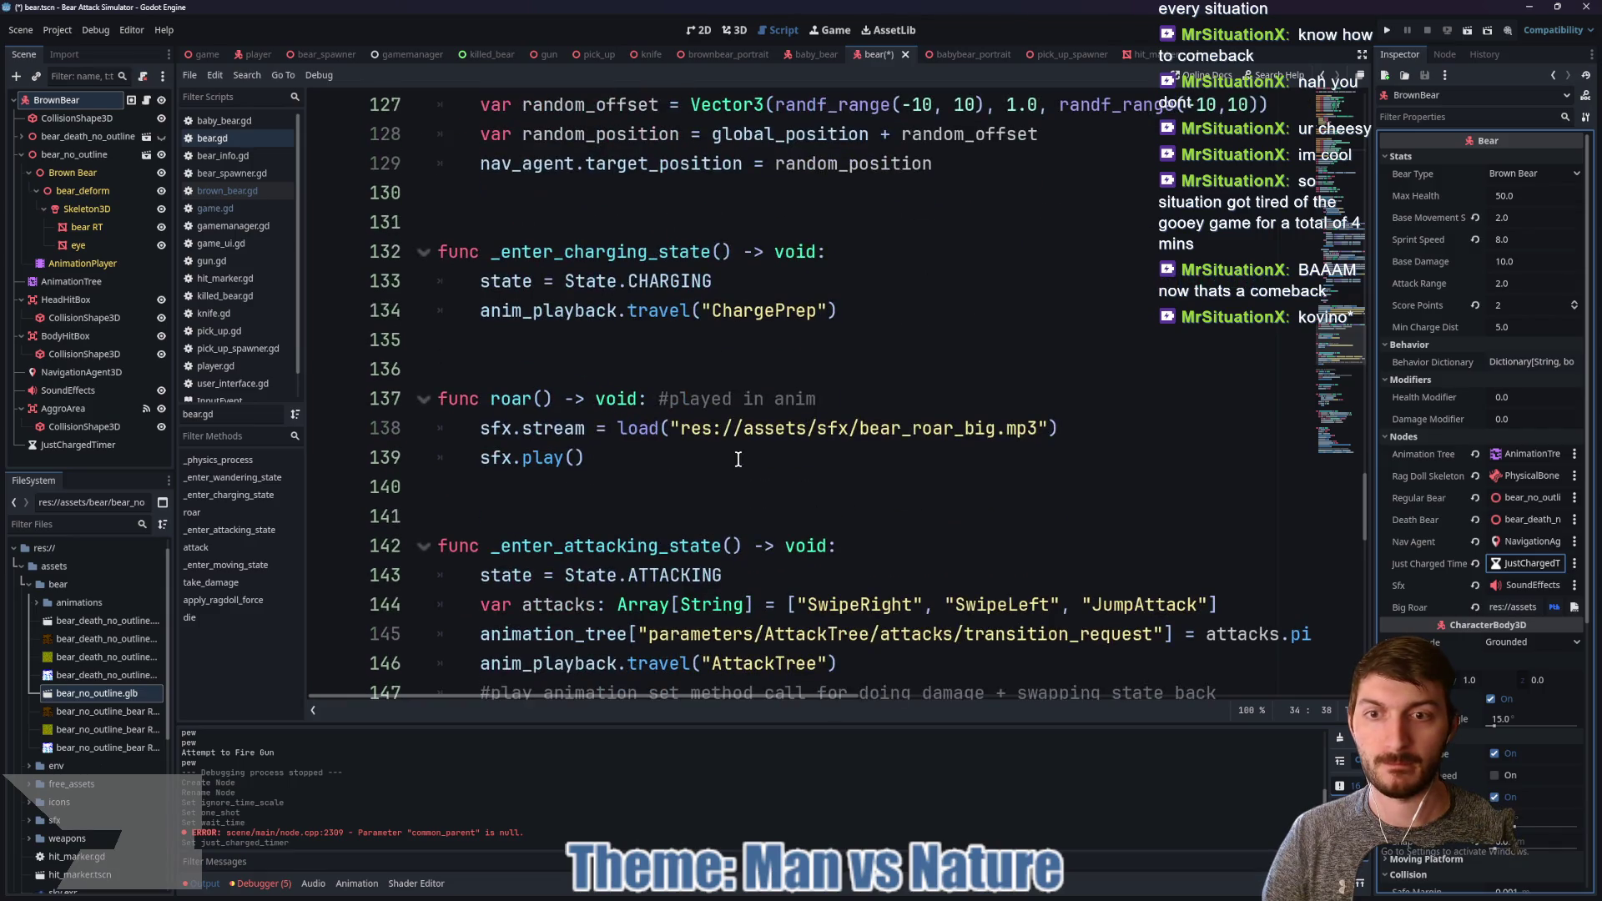
click(840, 320)
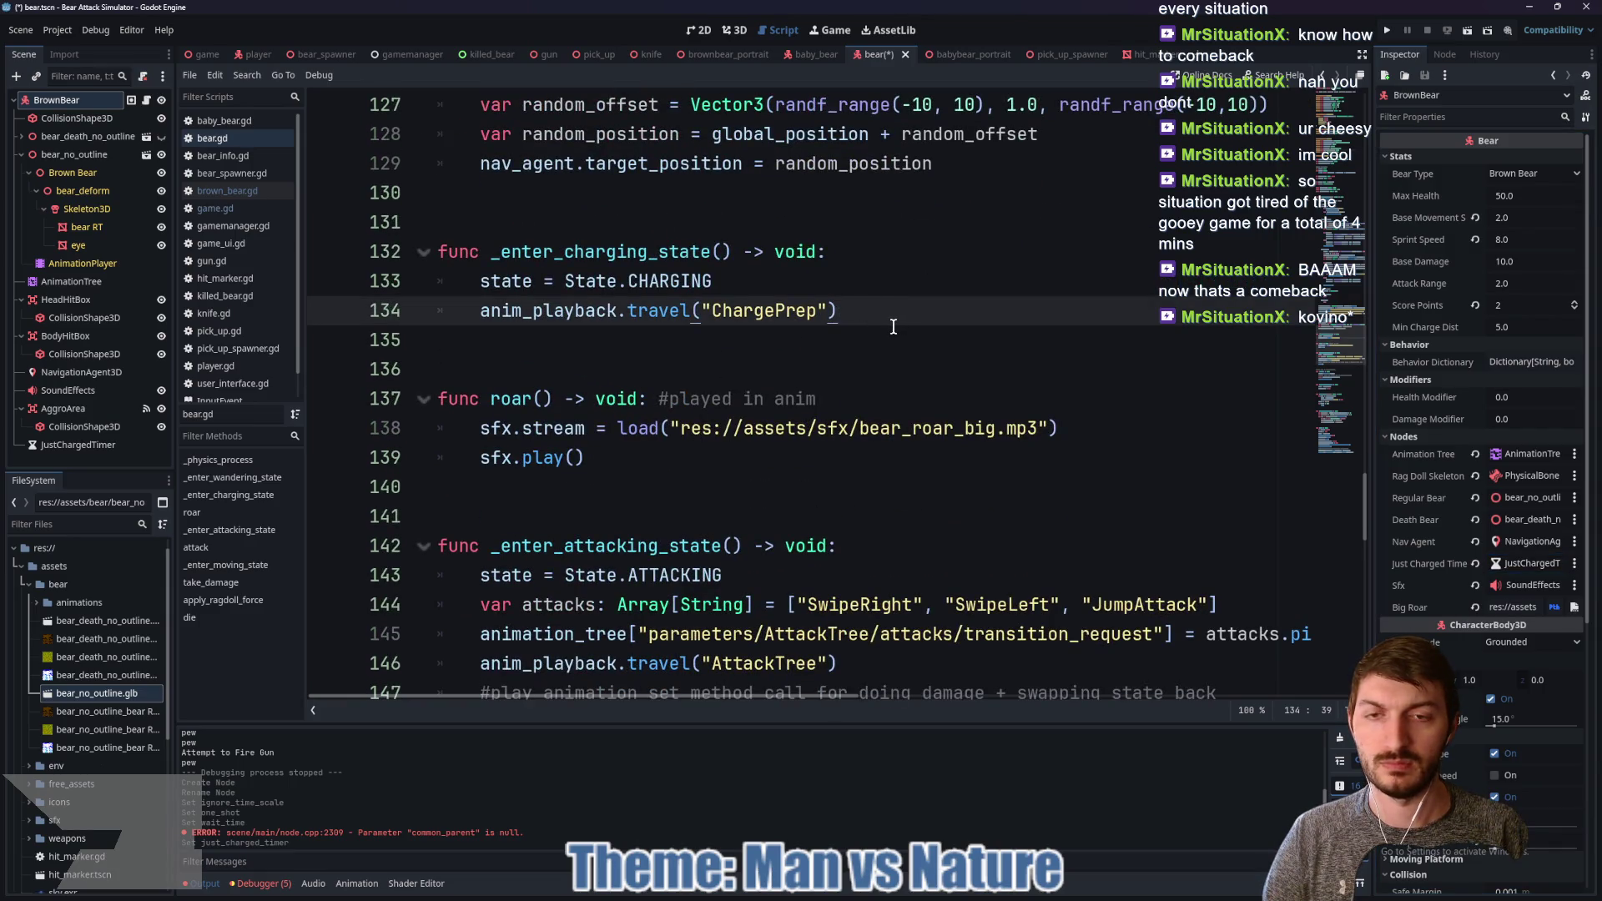
Step: After the ChargePrep call, add just_charged_timer.start() and just_charged = true
key(Return)
text(just)
key(Return)
text(.star)
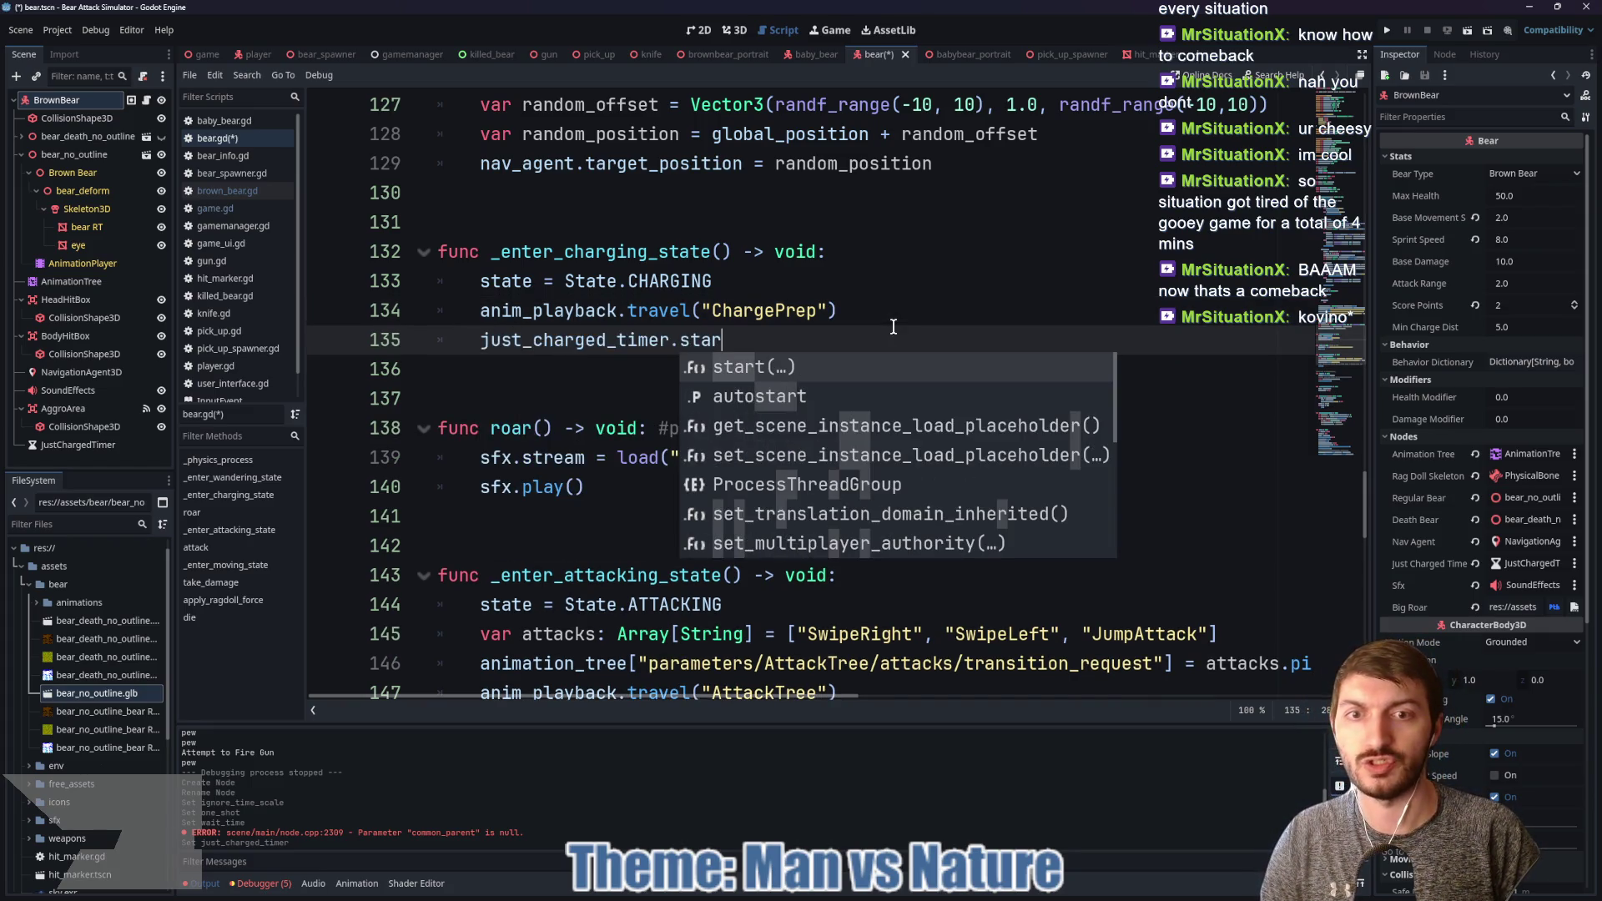
key(Return)
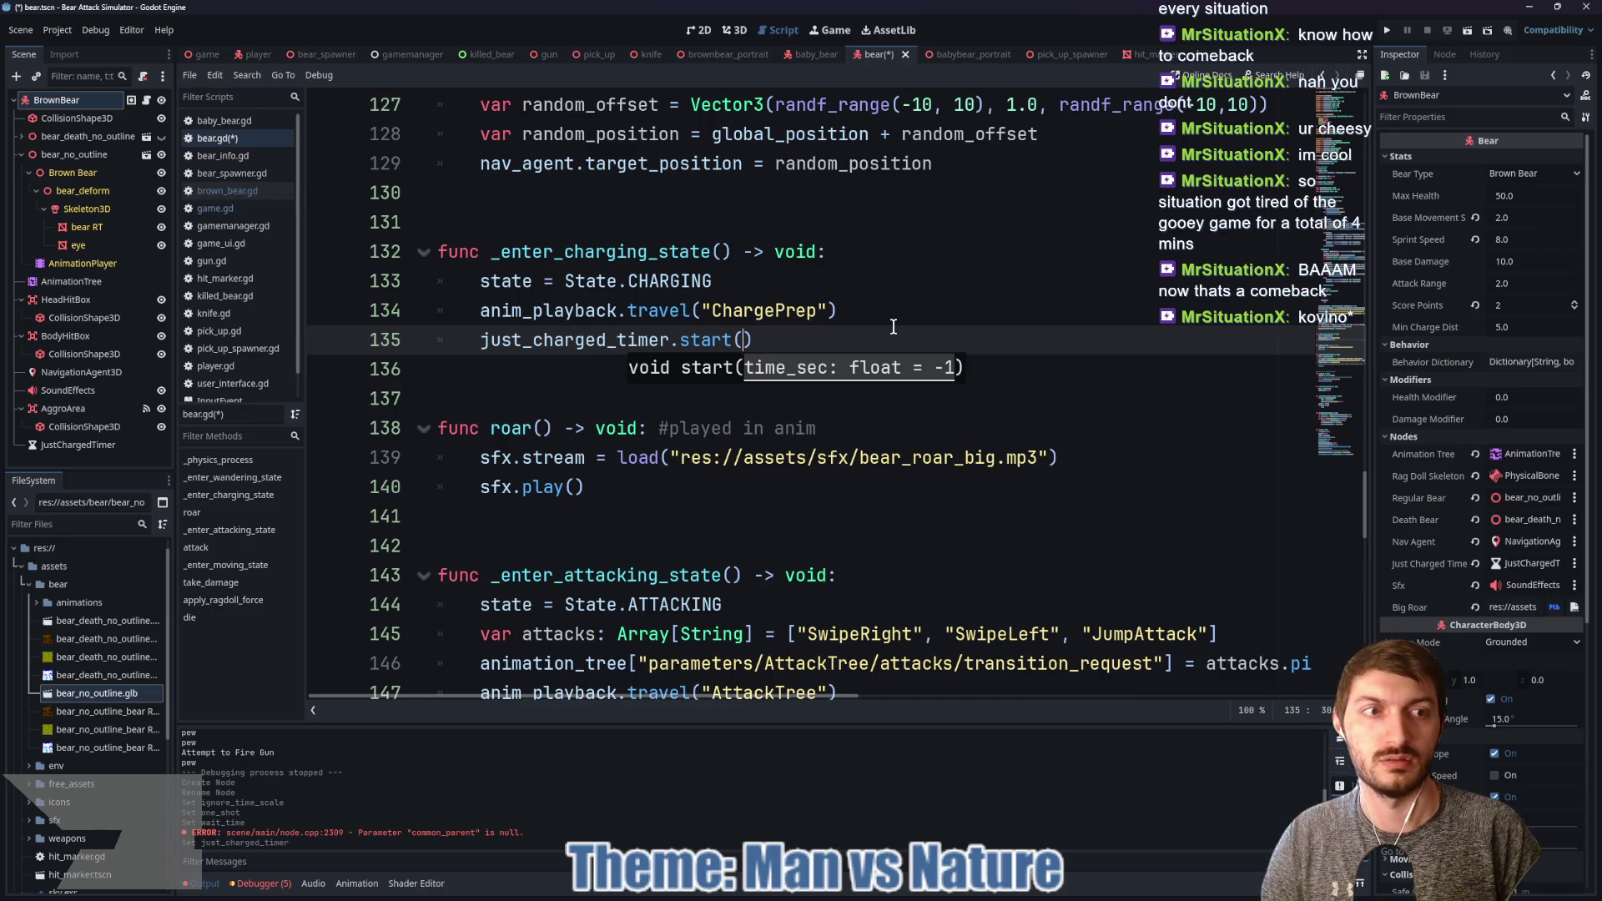
click(805, 346)
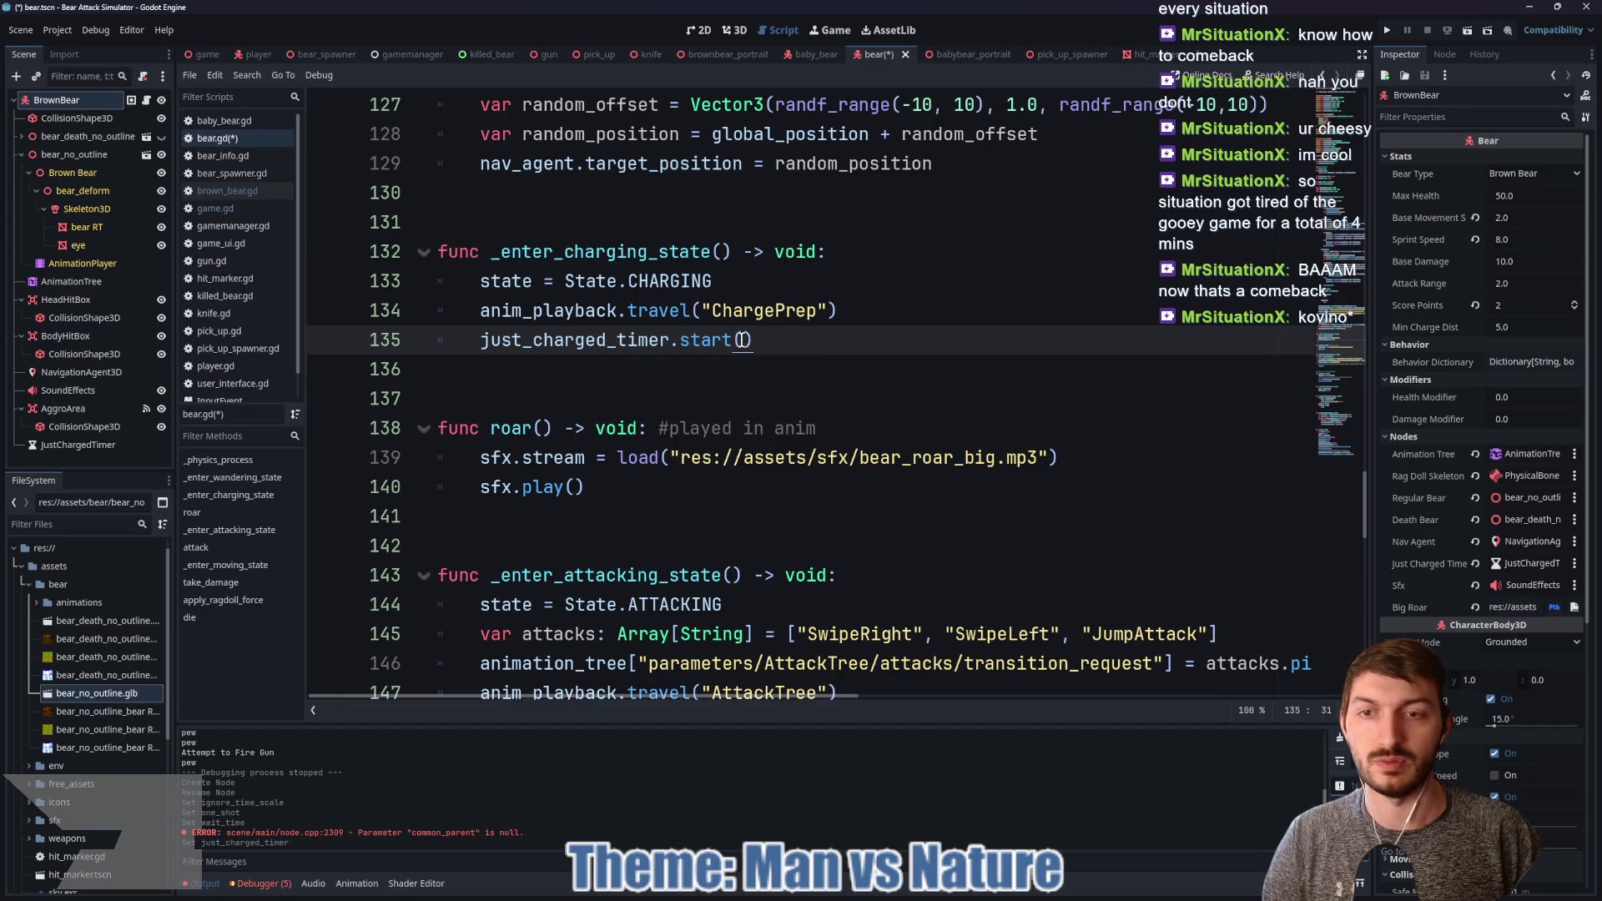
key(Return)
text(just_charged = )
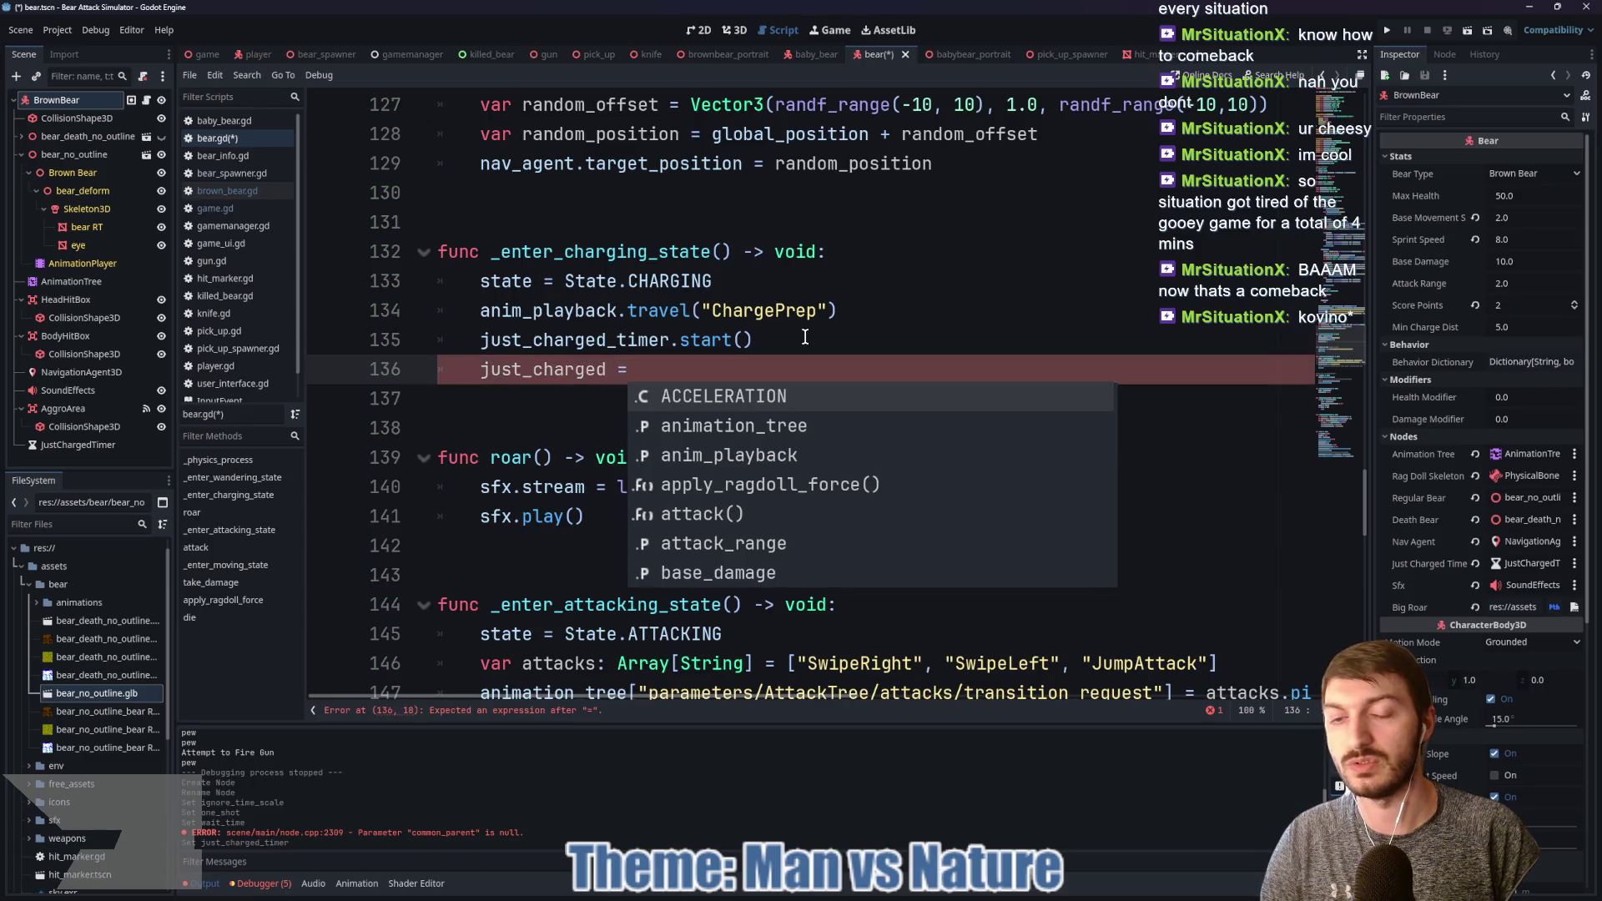
text( true)
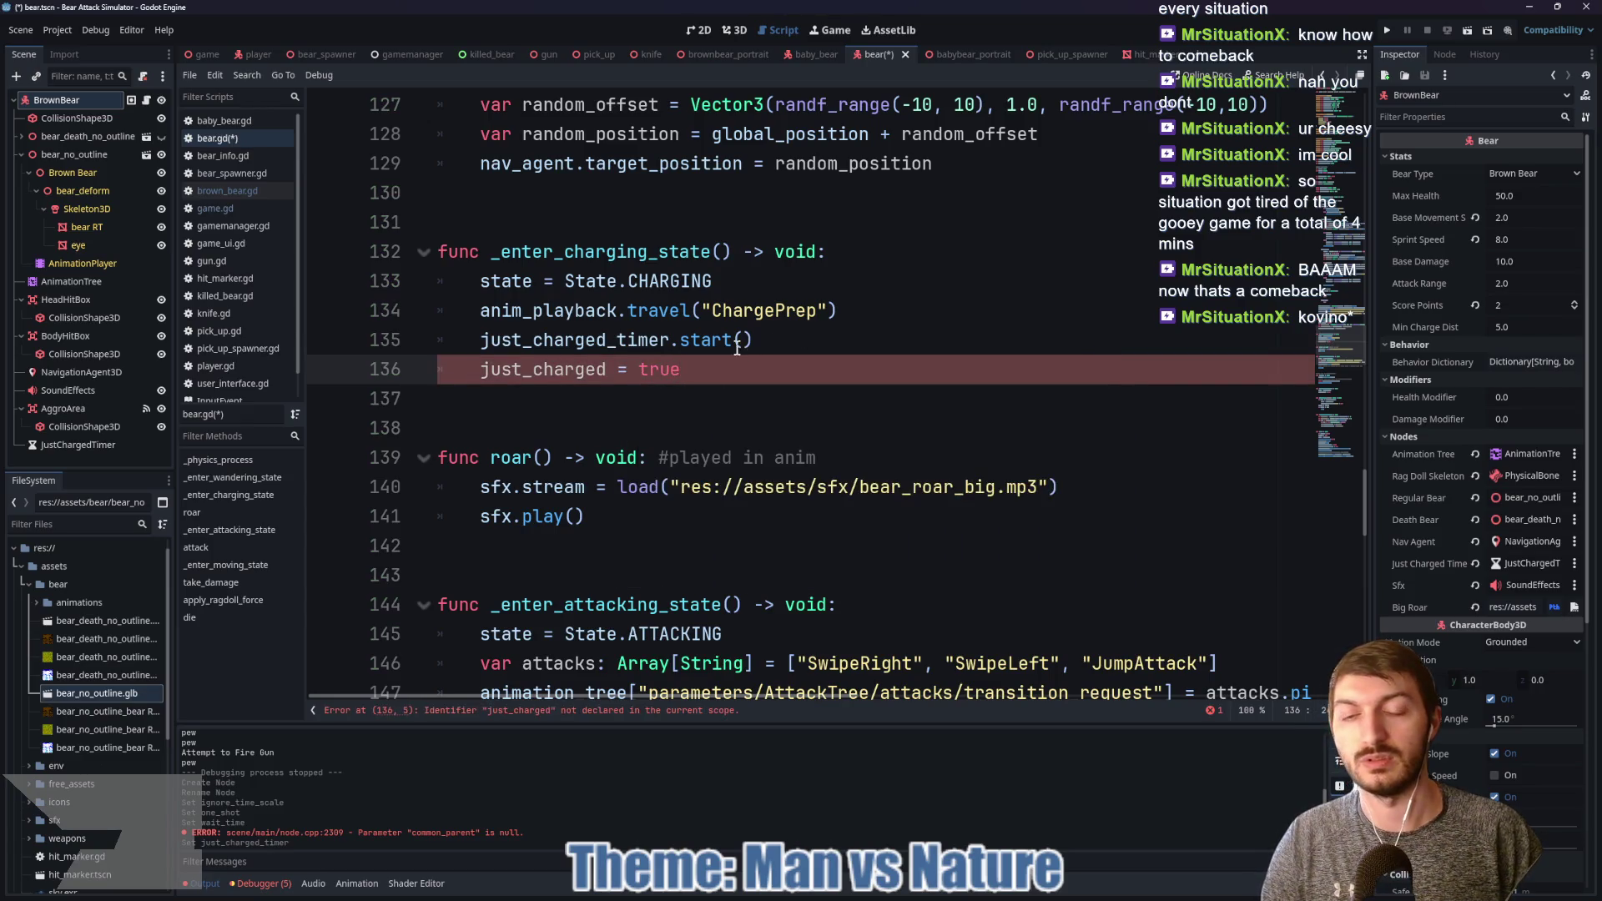
Step: Declare var just_charged: bool = false below the is_dead declaration
scroll(711, 420, up, 10)
scroll(712, 420, up, 15)
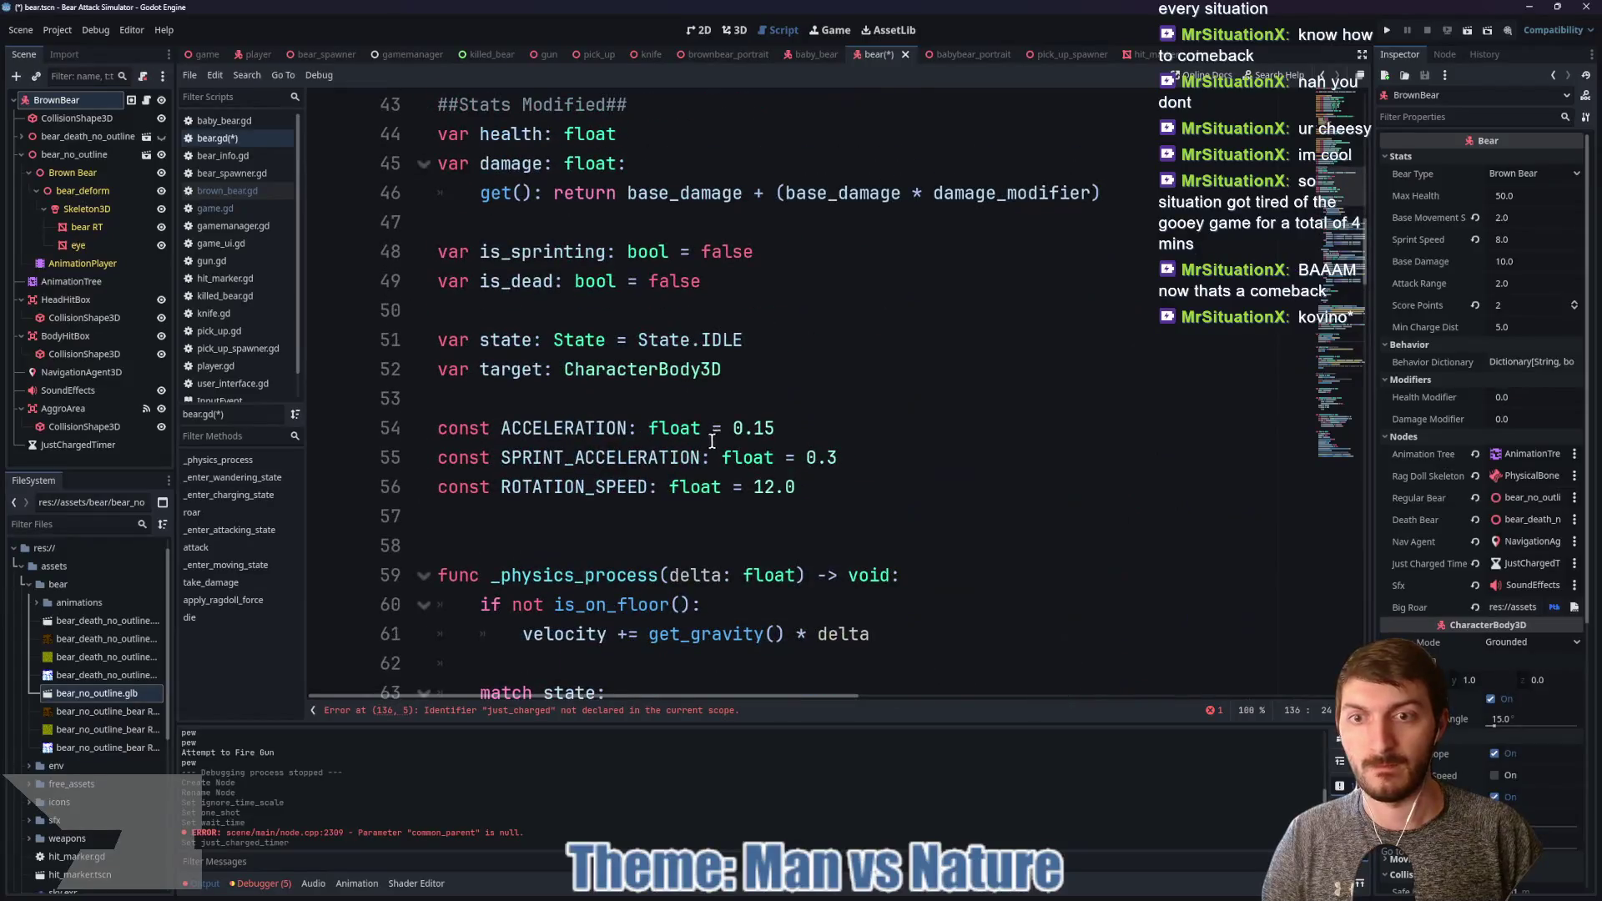
click(760, 274)
key(Return)
text(var just_charged: )
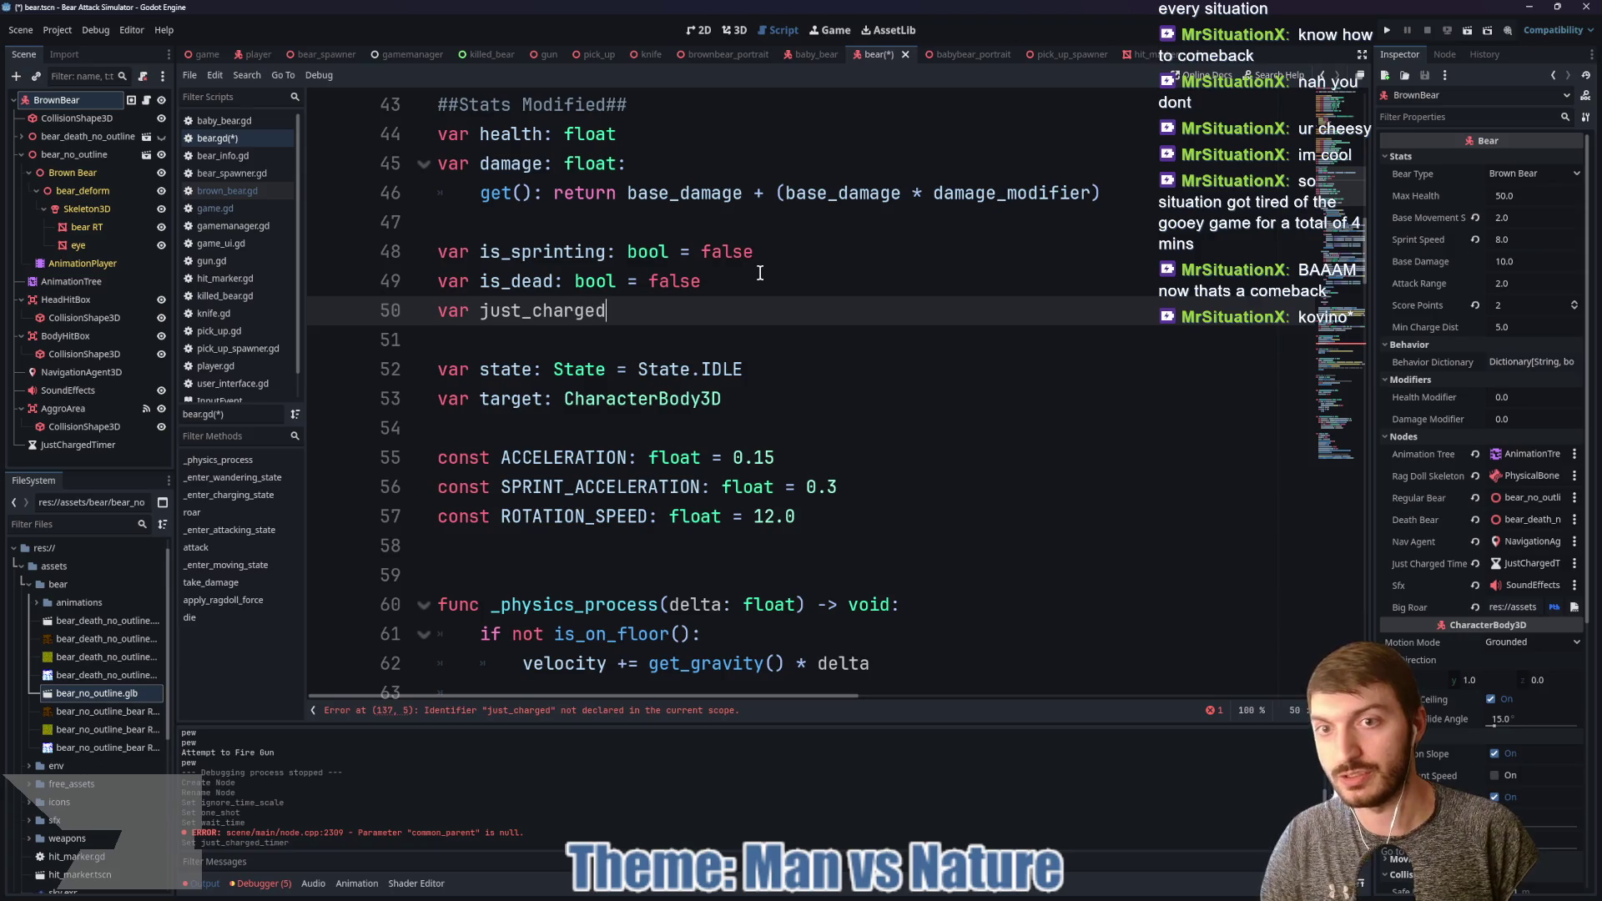
text(bool = false)
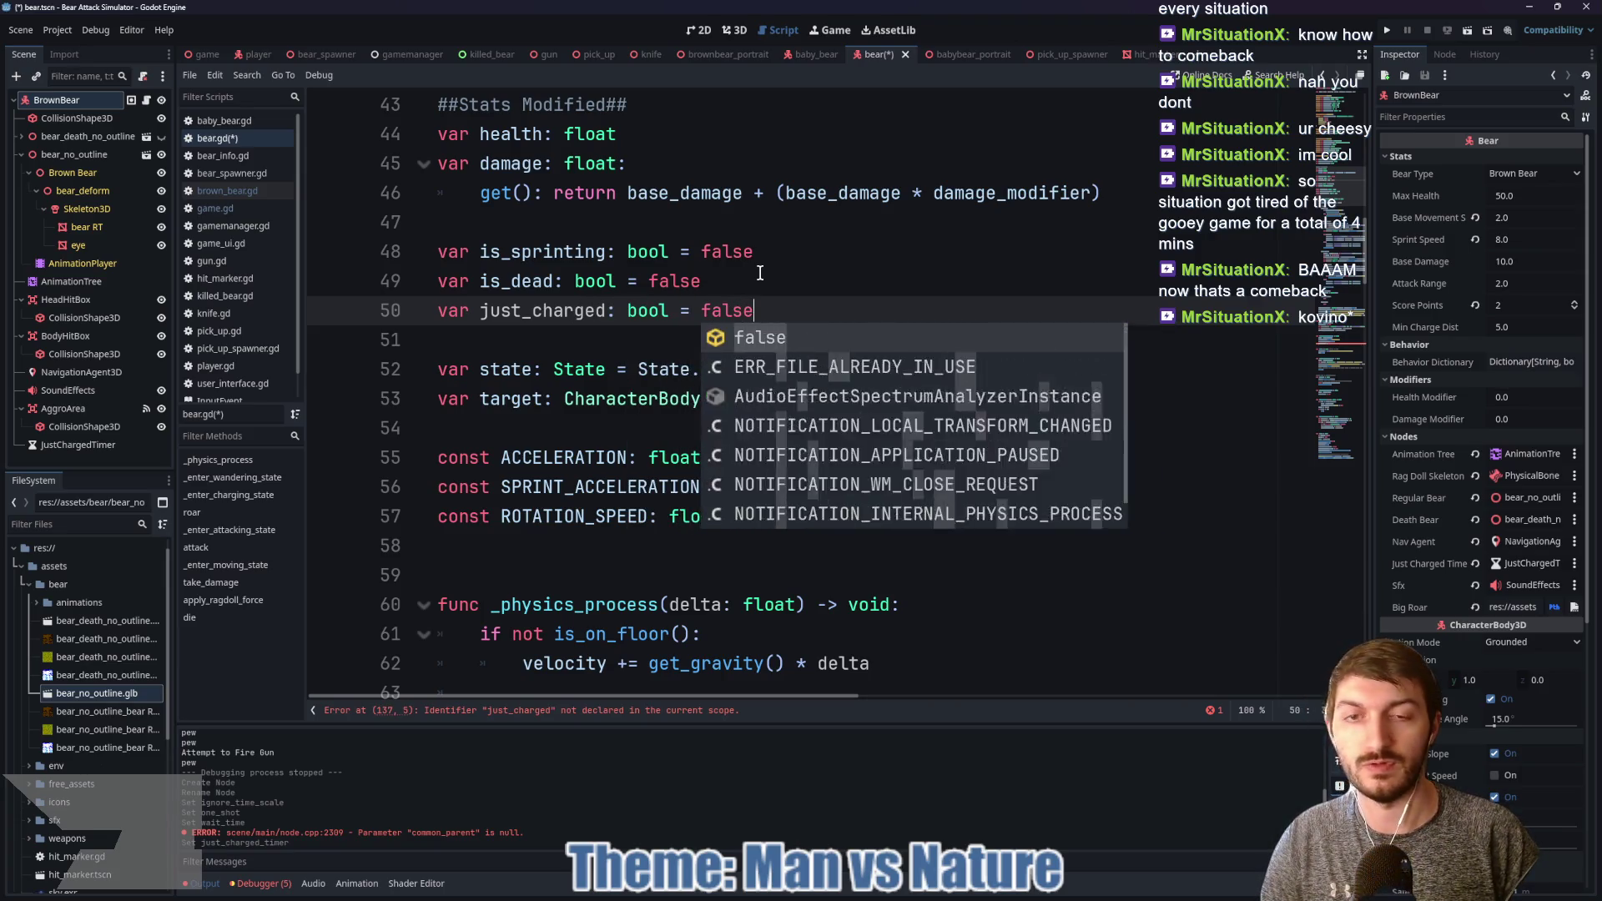
Step: Prepend 'just_charged == false and' to the charge condition on line 101 and save
scroll(866, 325, down, 14)
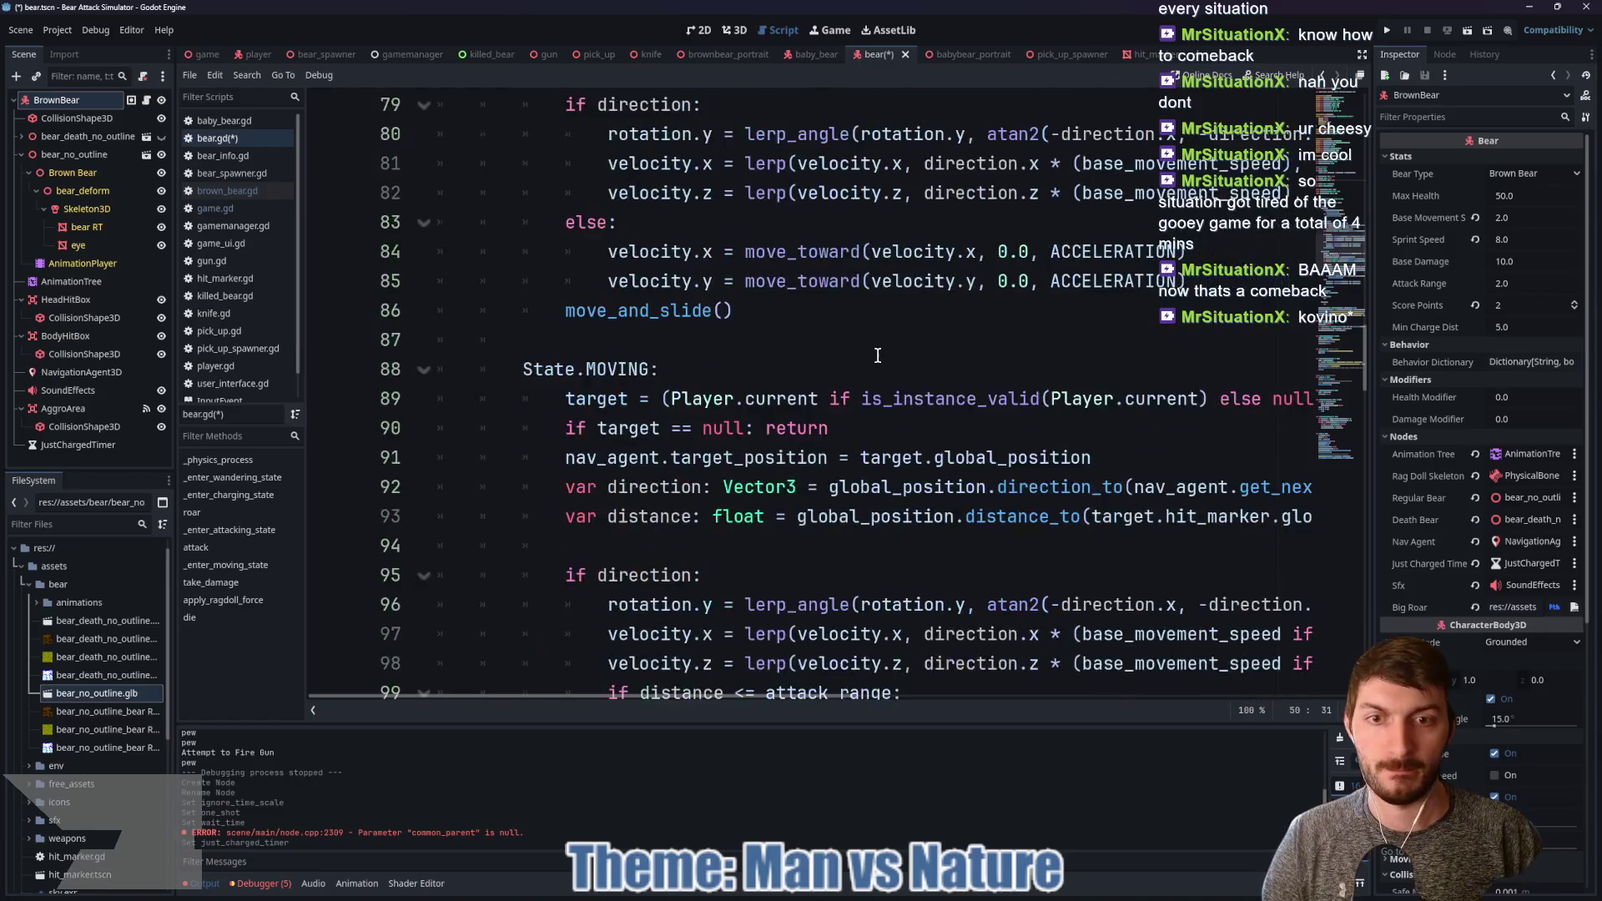
scroll(868, 359, down, 2)
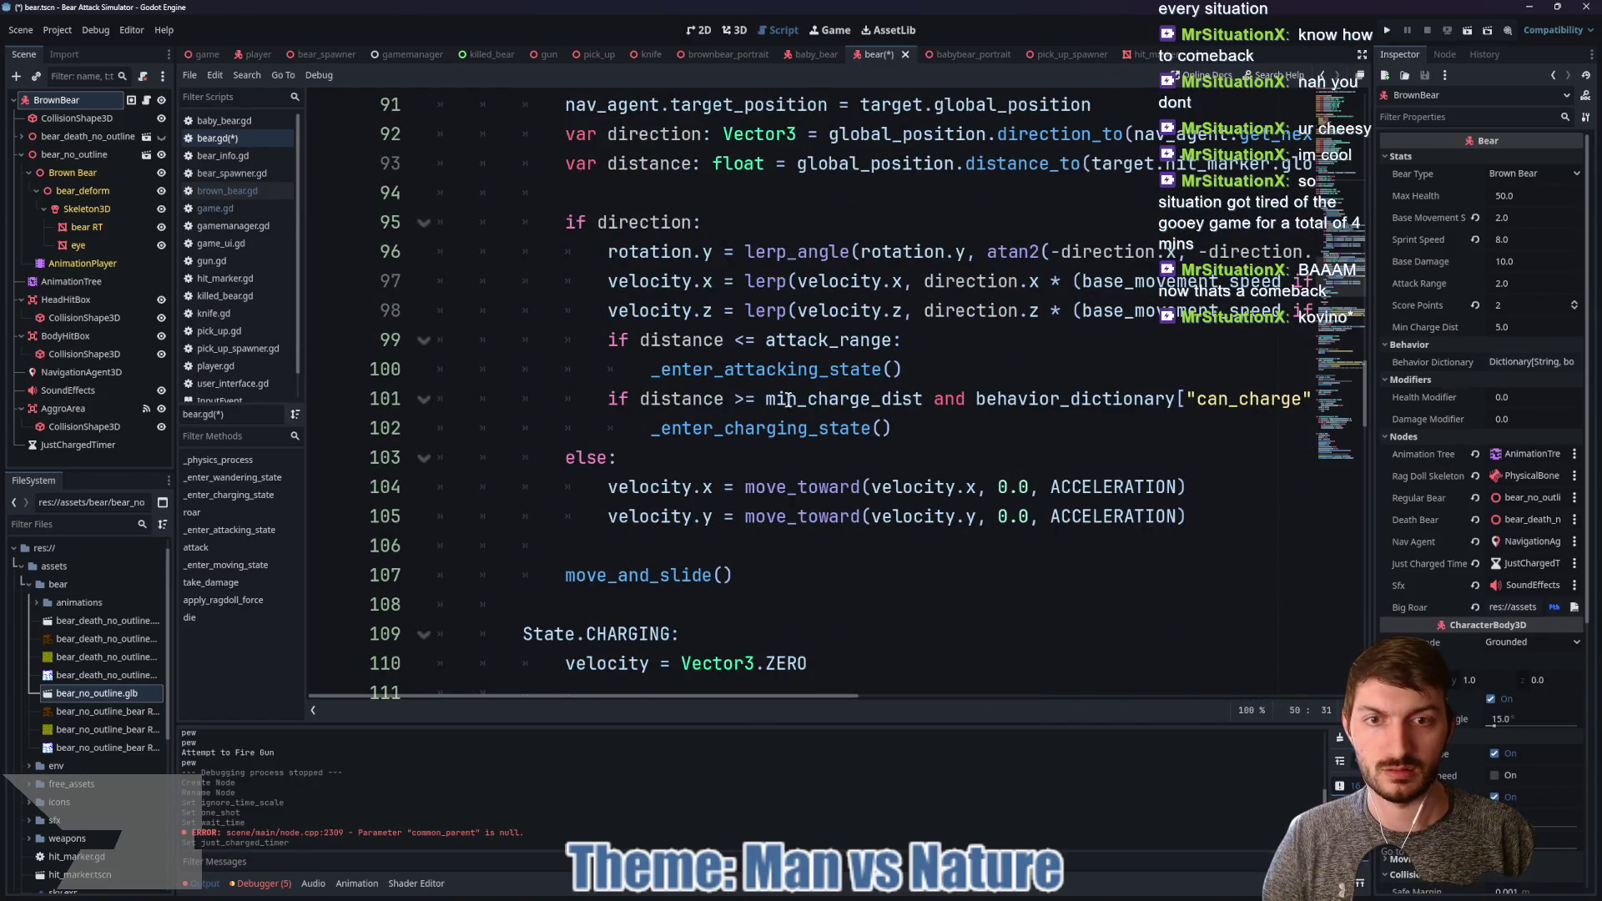
click(638, 399)
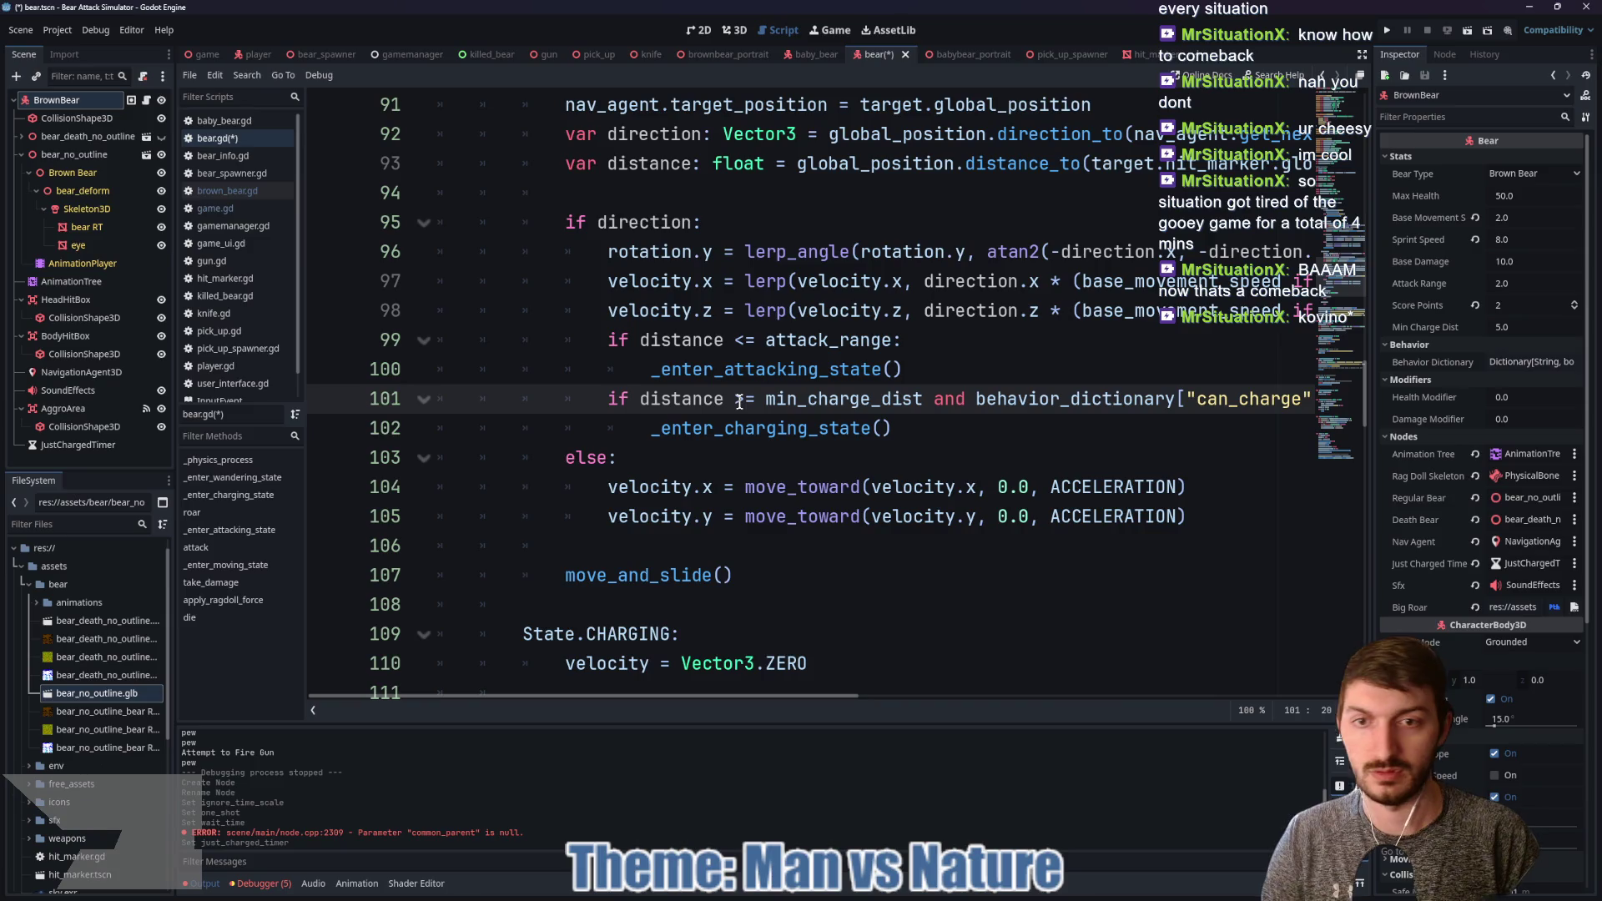
text(just)
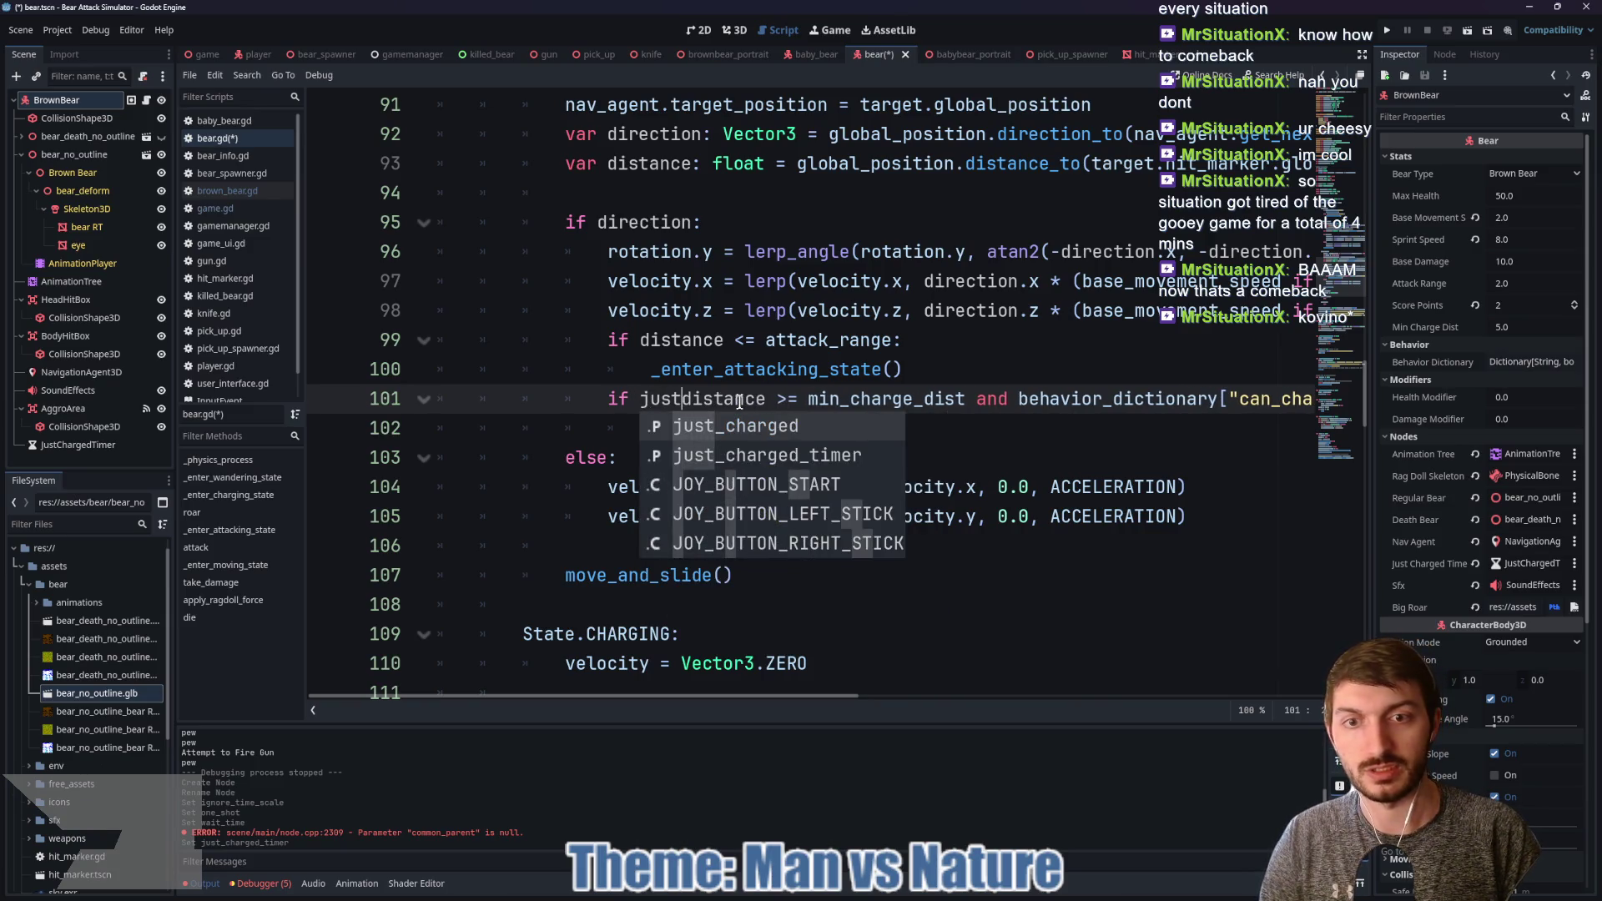
text(_charged)
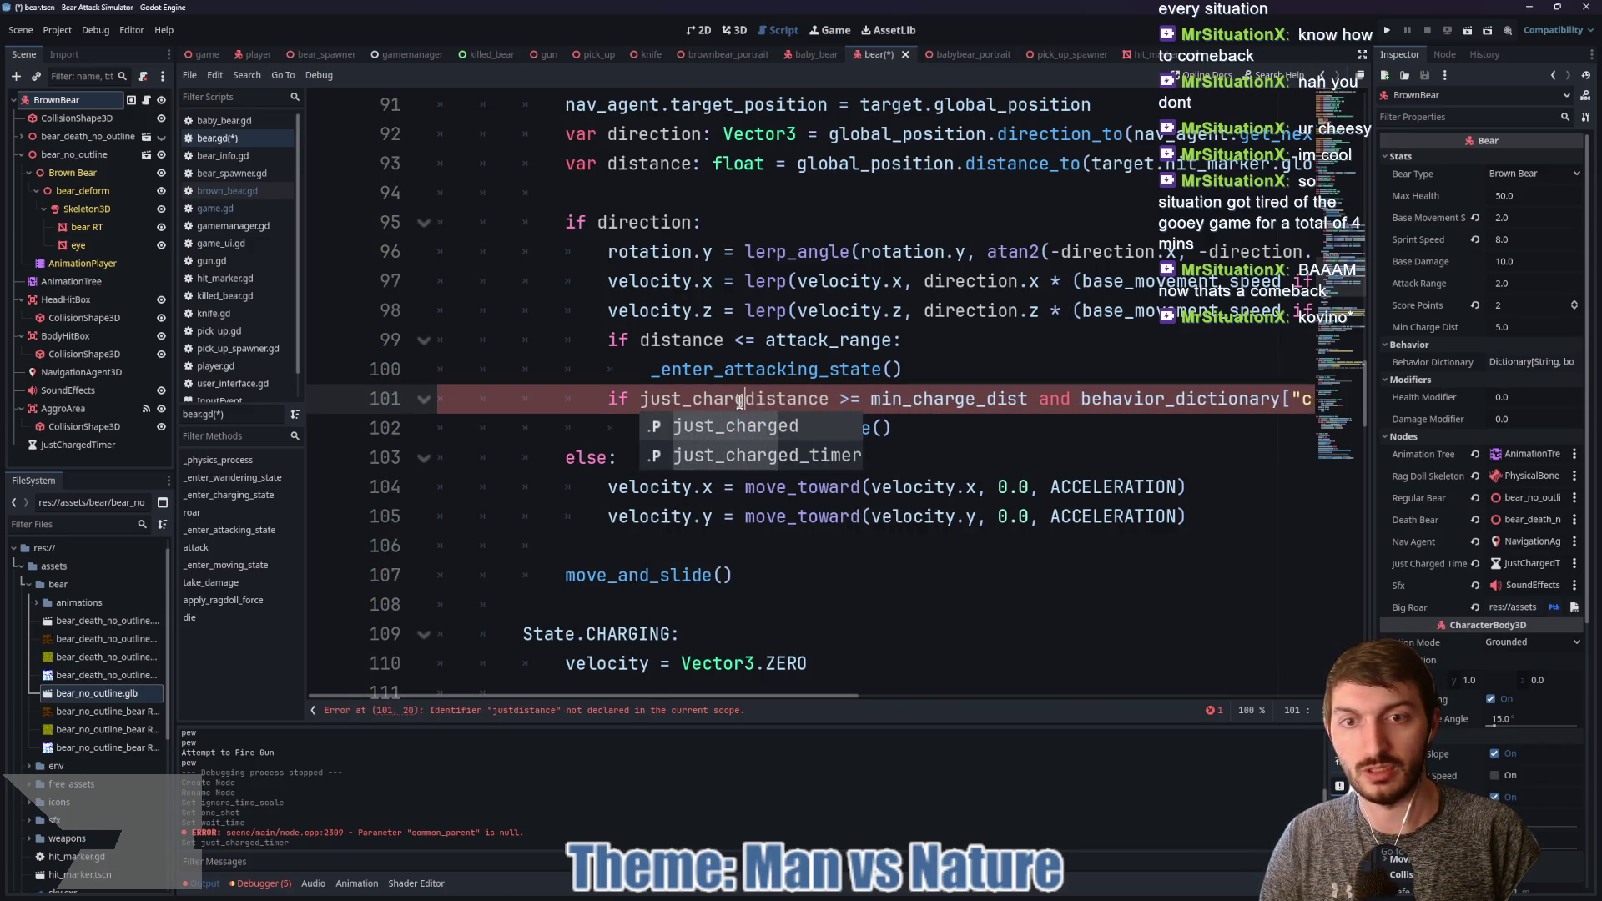
text( == fal)
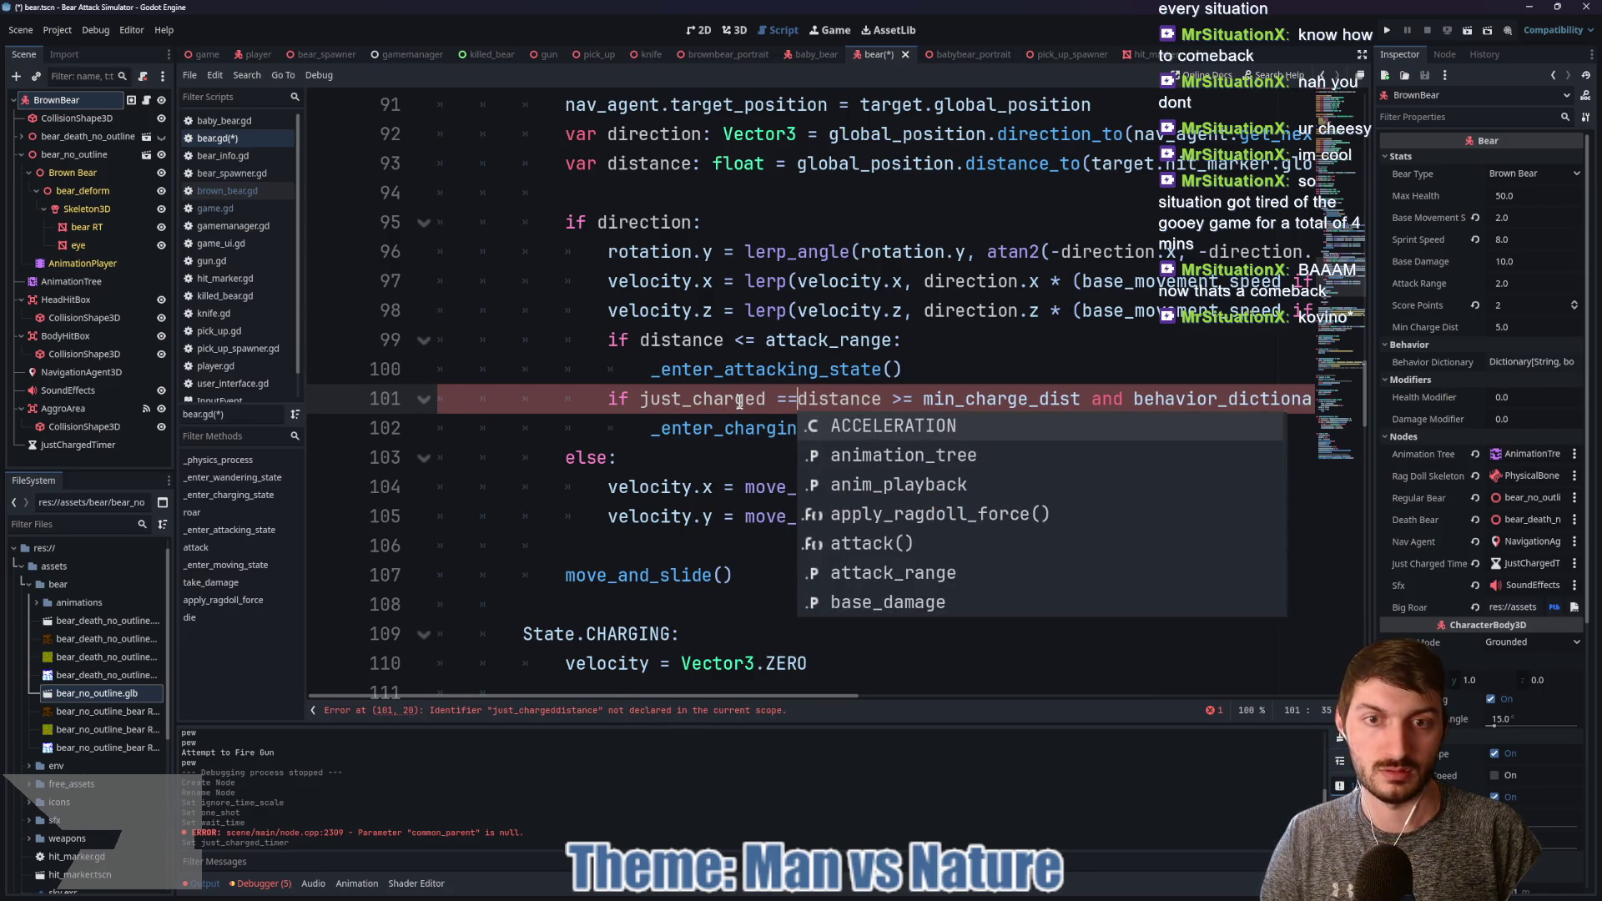
text(se and)
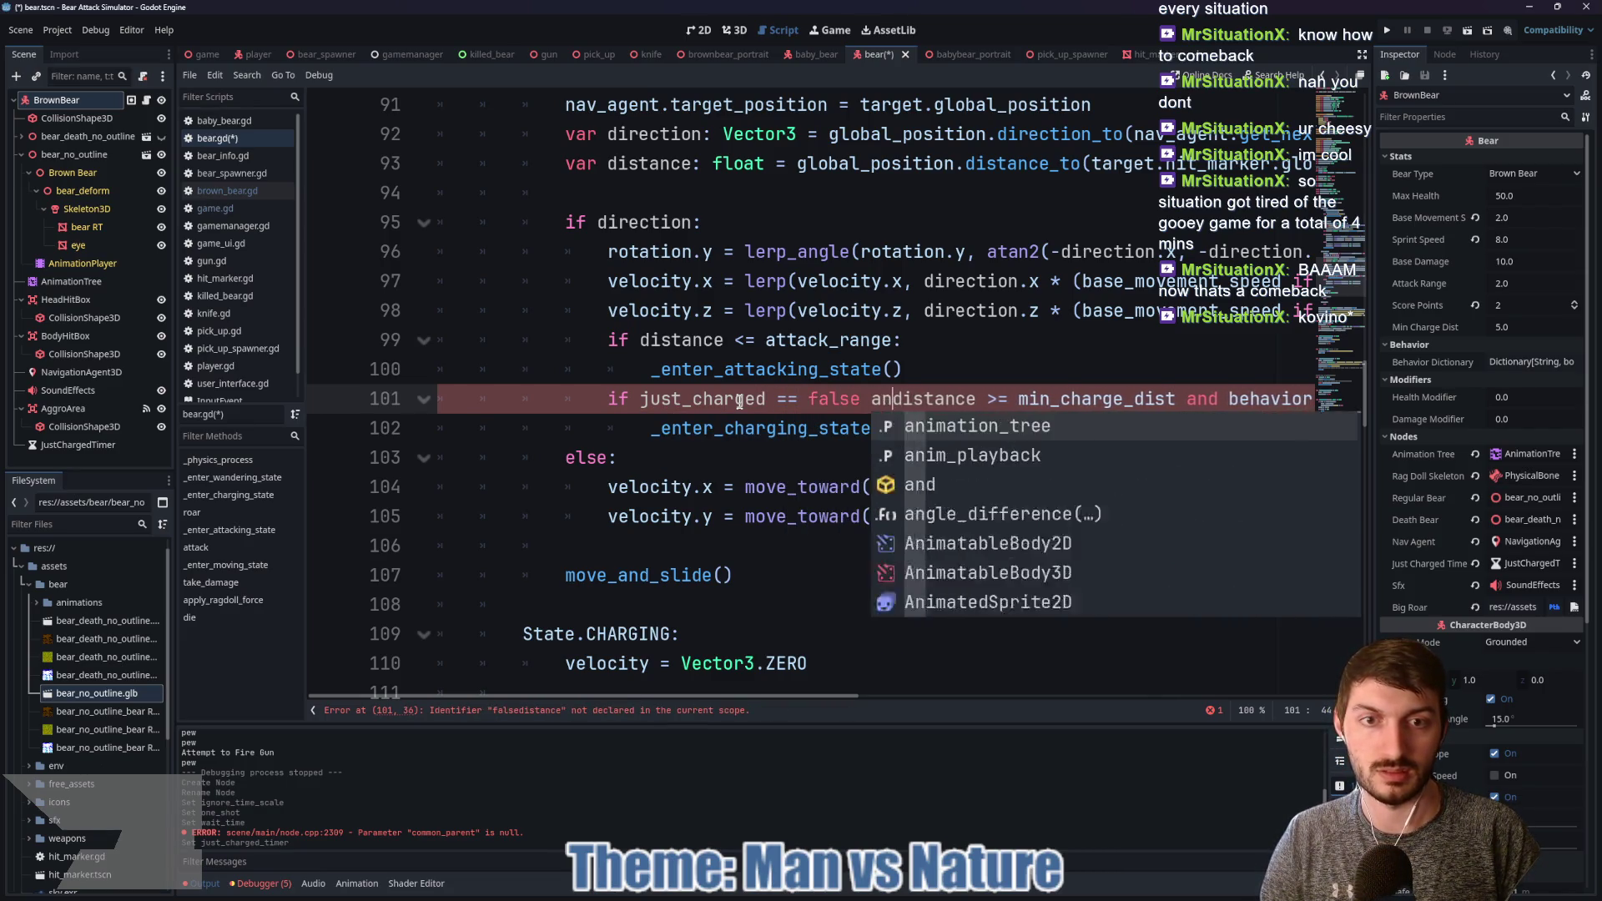
click(817, 411)
key(ctrl+s)
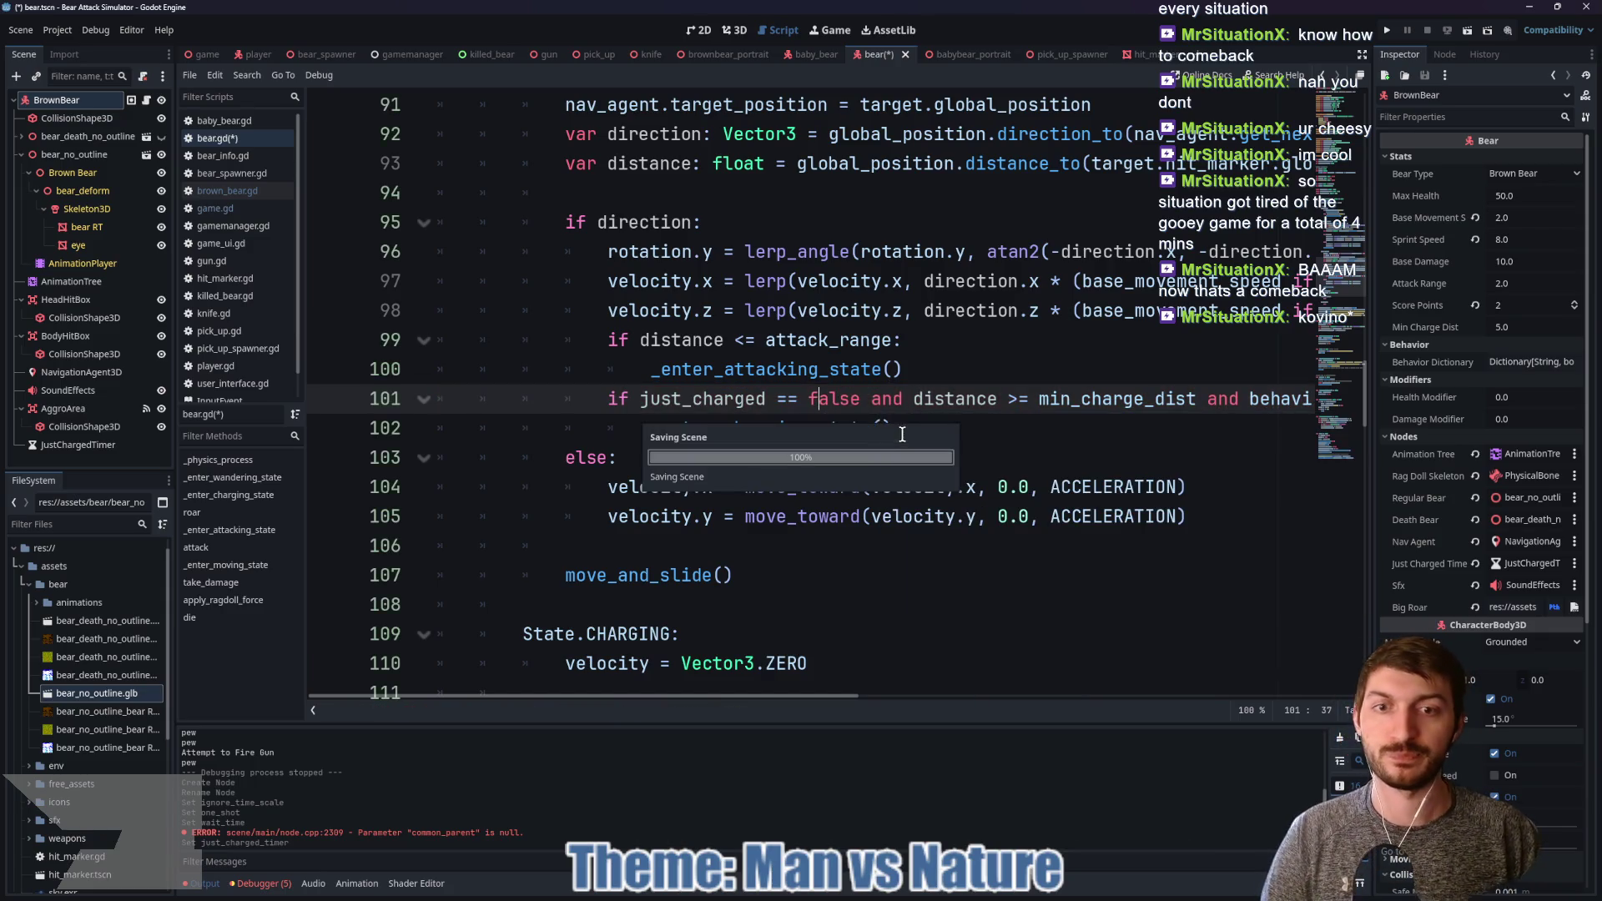
scroll(743, 359, down, 15)
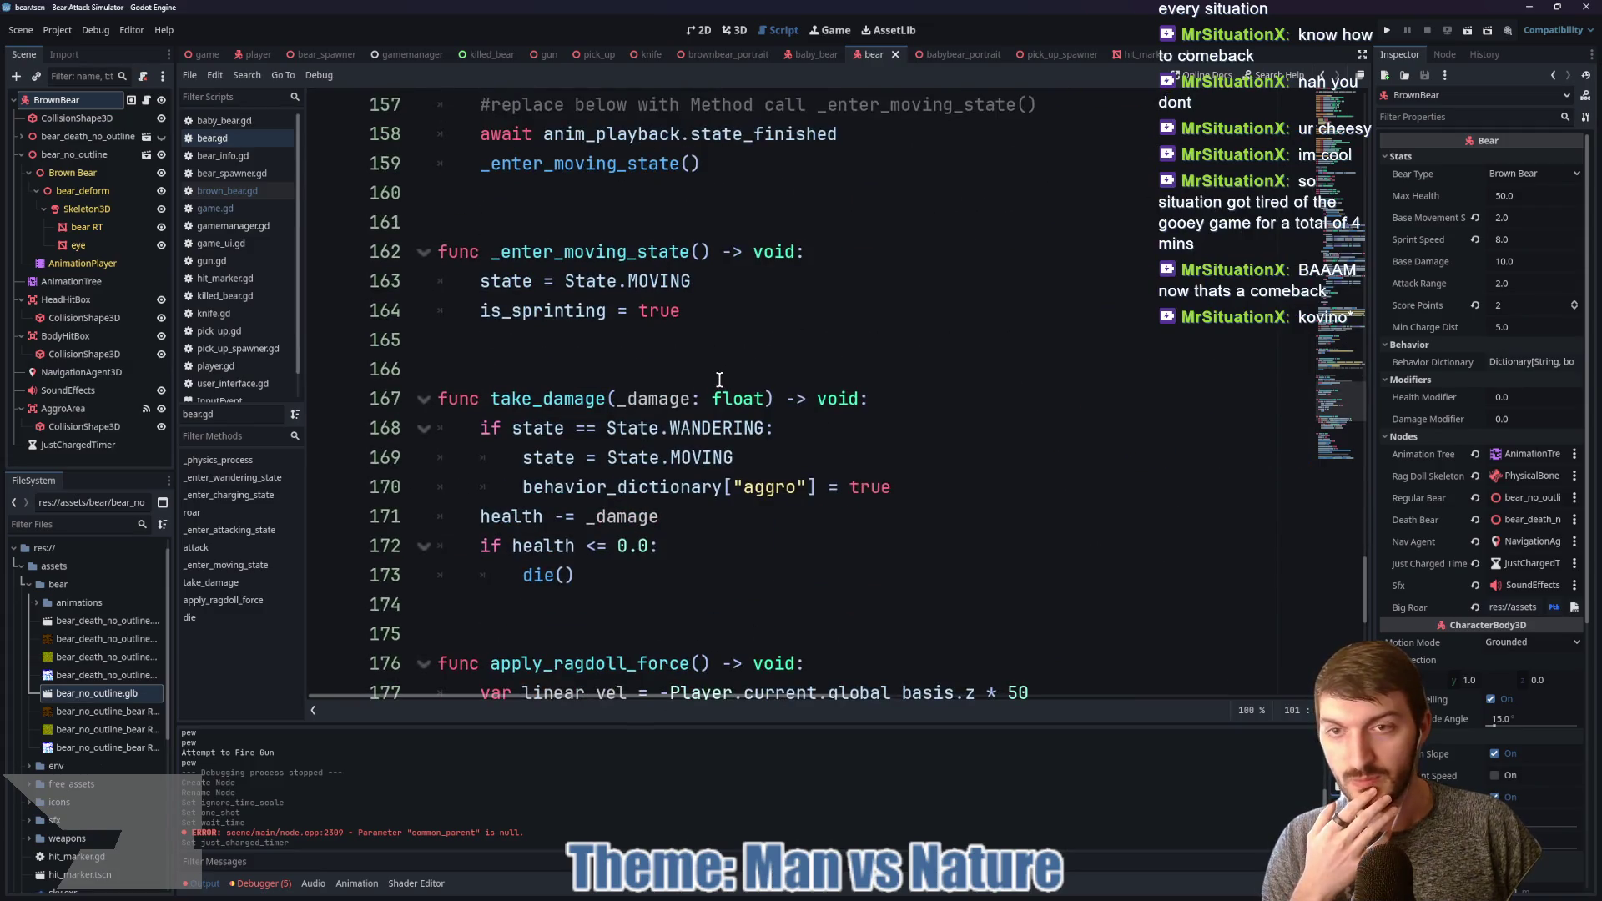
Step: Open brown_bear.gd from the script list
scroll(719, 381, down, 5)
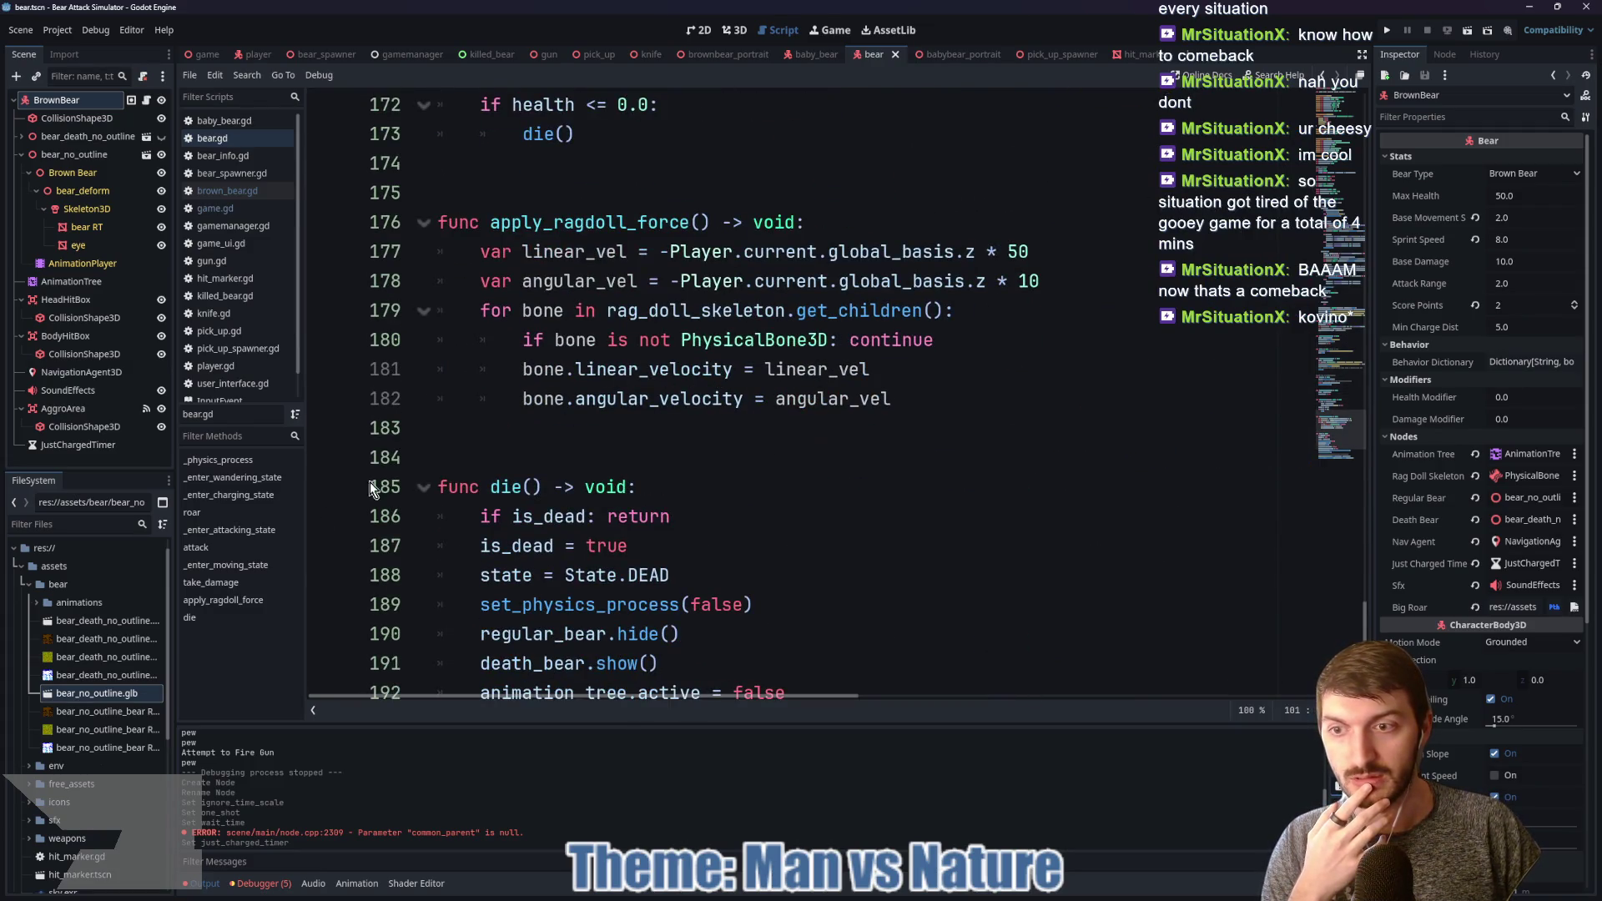
click(233, 495)
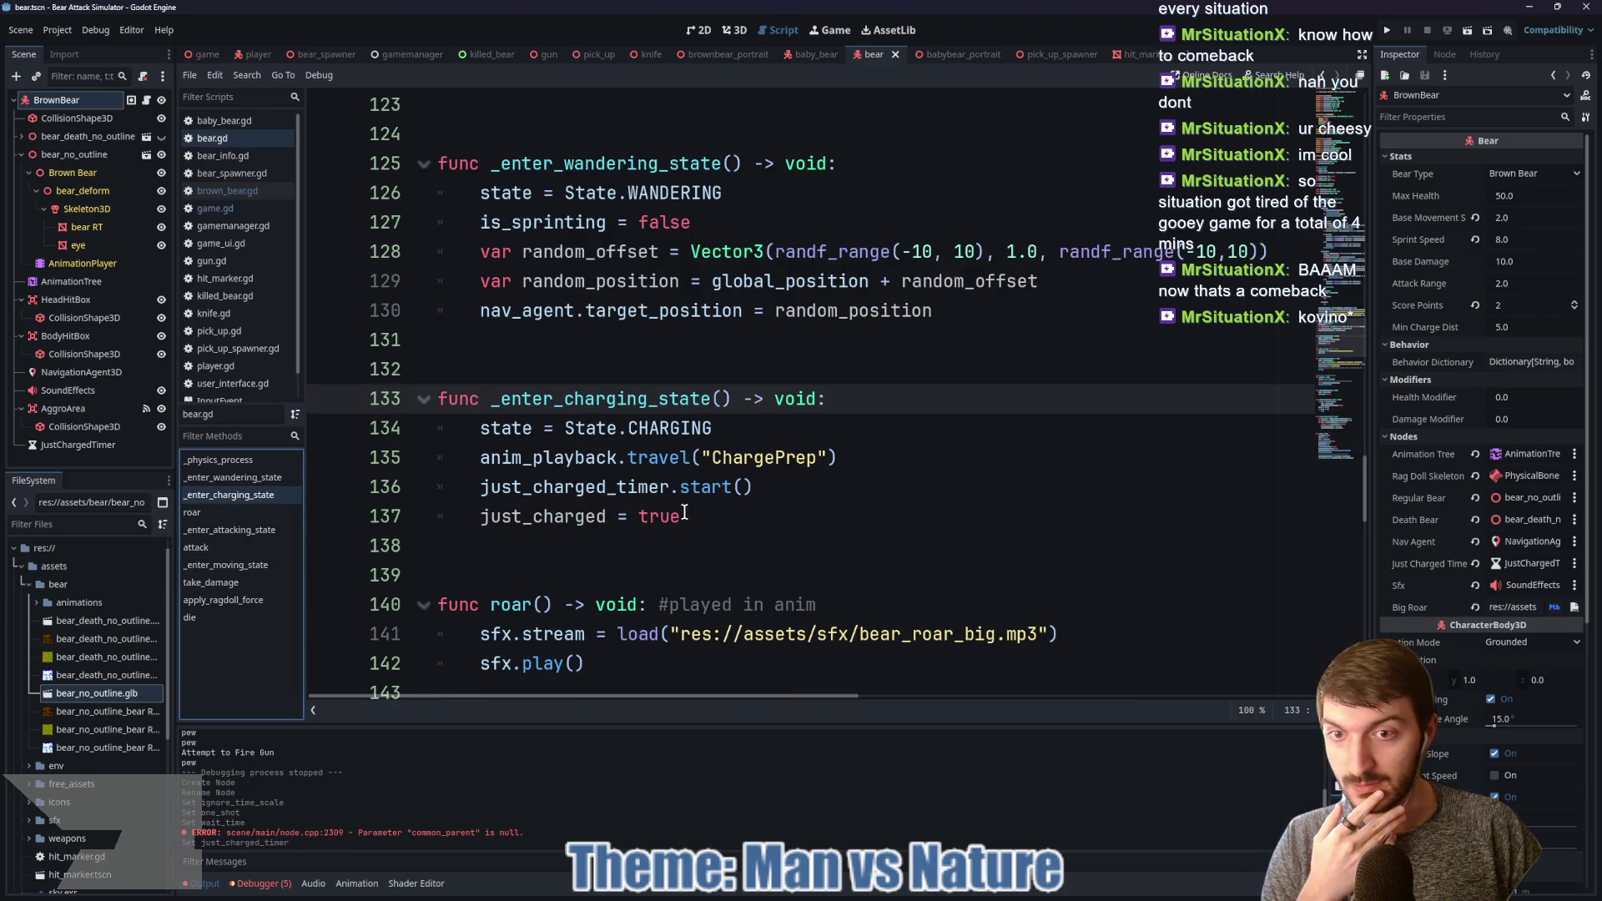
scroll(611, 471, up, 20)
scroll(612, 471, up, 9)
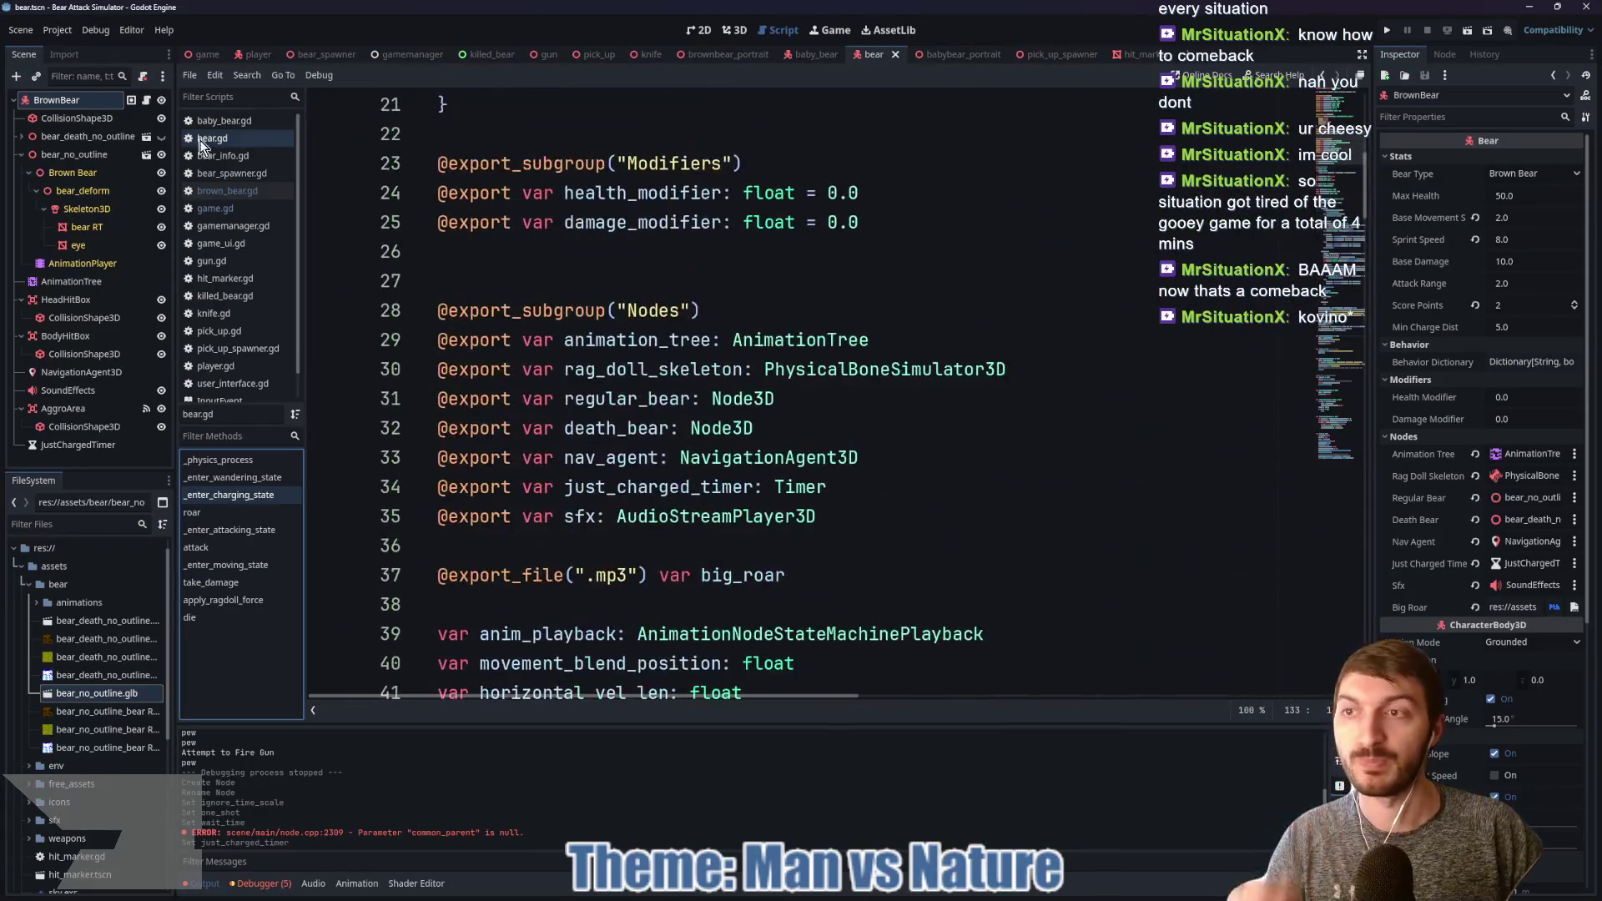
click(227, 190)
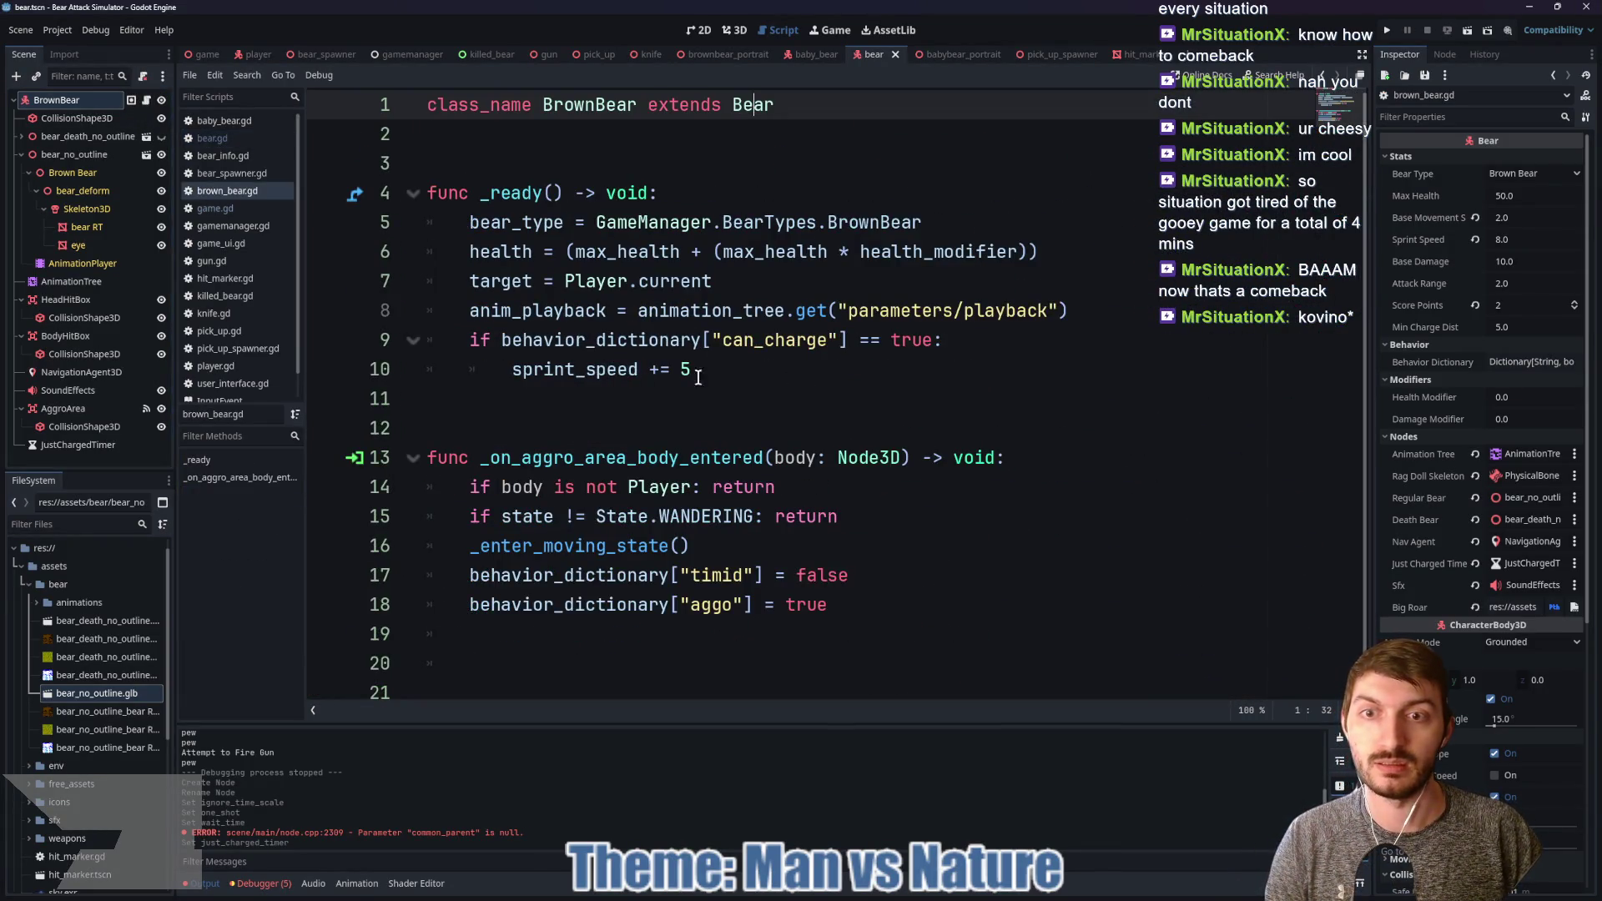
Step: In _ready, start a just_charged_timer.timeout.connect call
click(679, 395)
key(Tab)
text(just_)
key(Return)
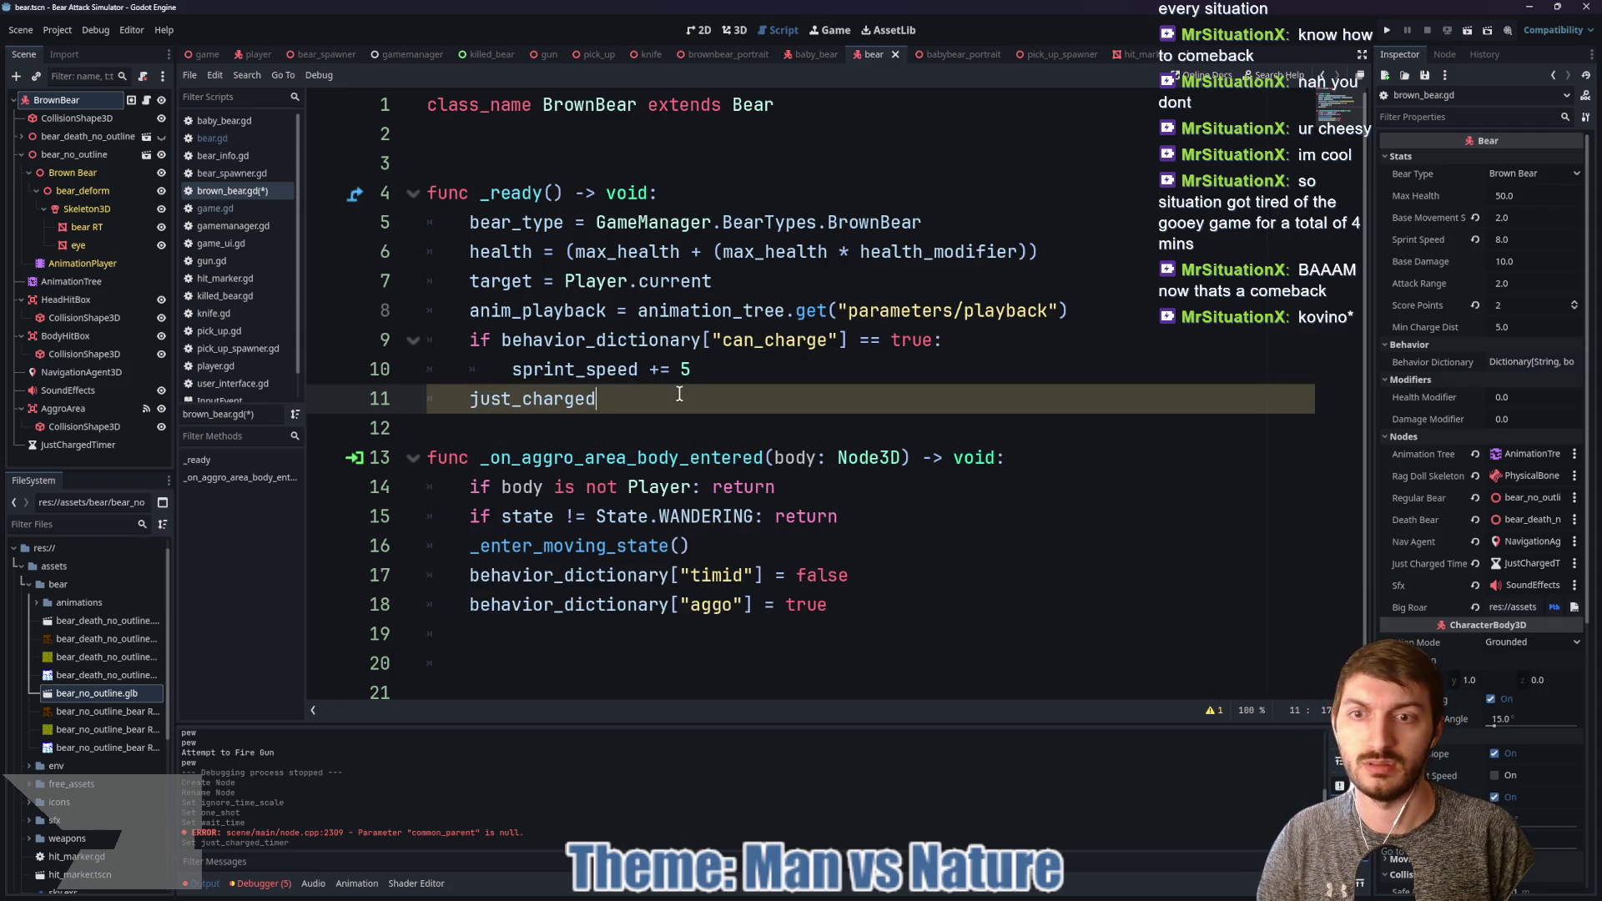
text(_t)
key(Return)
text(.)
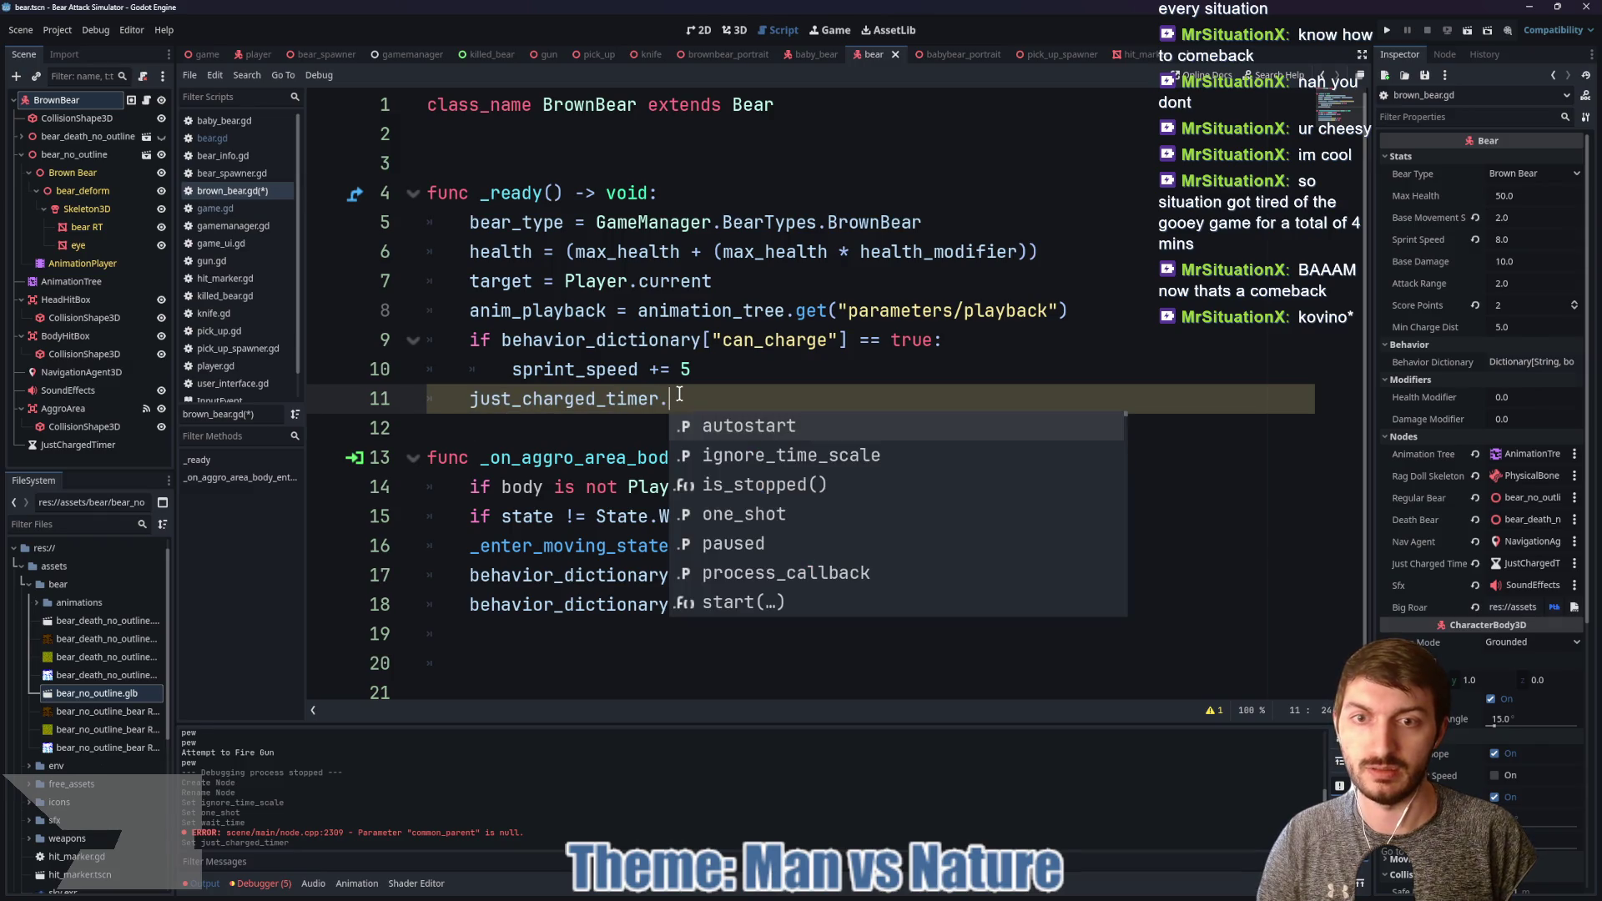
text(time)
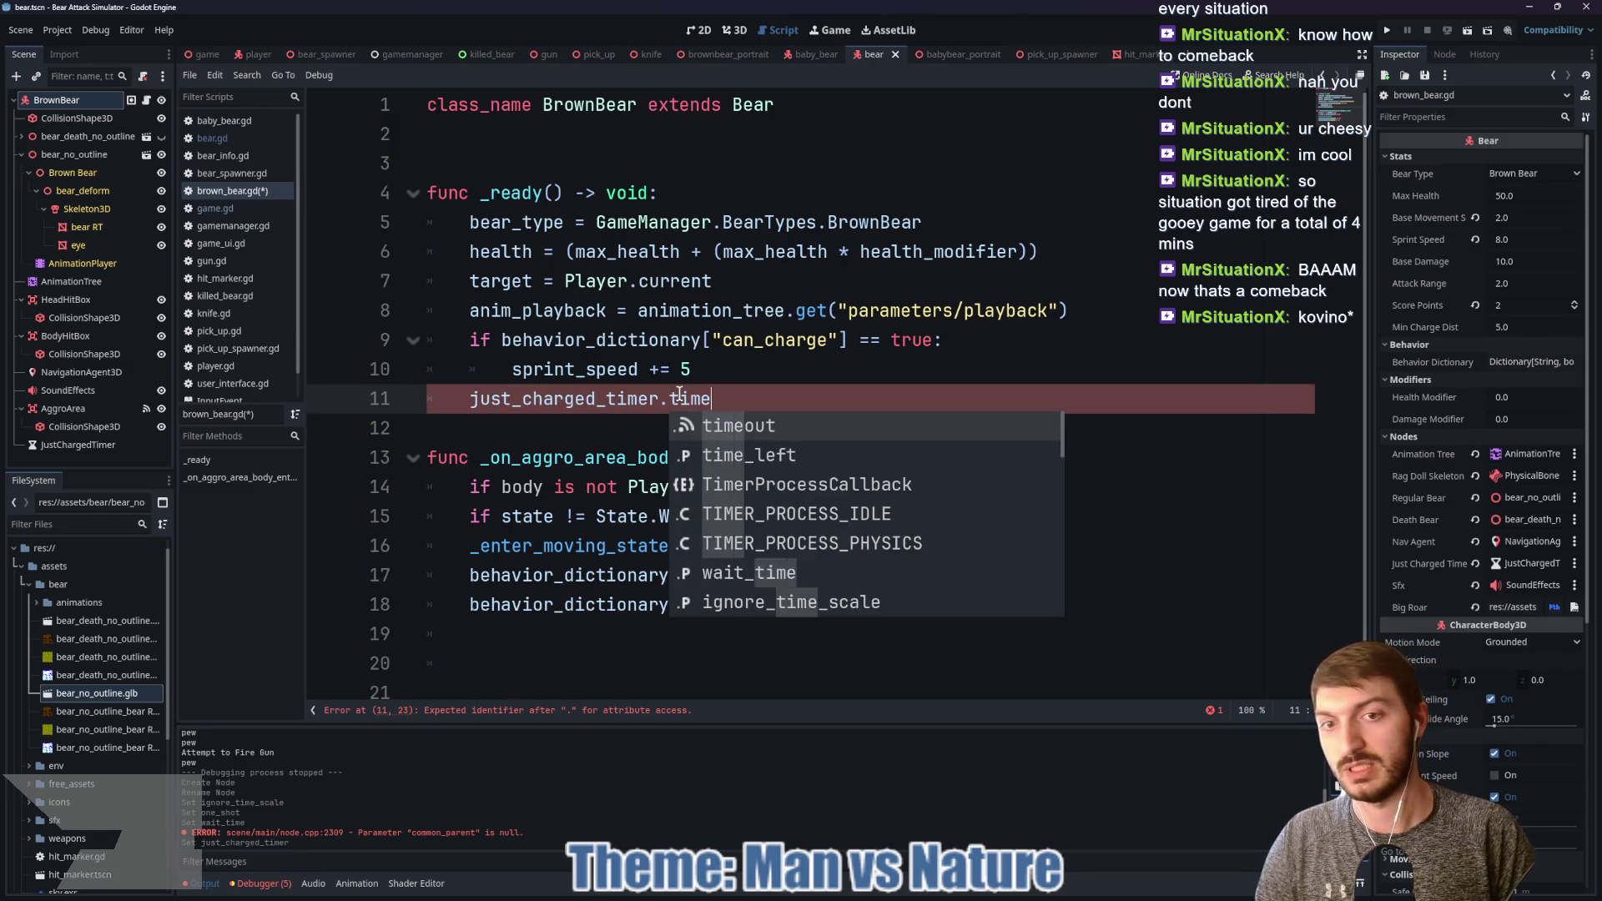
key(Return)
text(.co)
key(Return)
Step: Pass connect a lambda that sets just_charged = false, and save the script
text(func)
text(()")
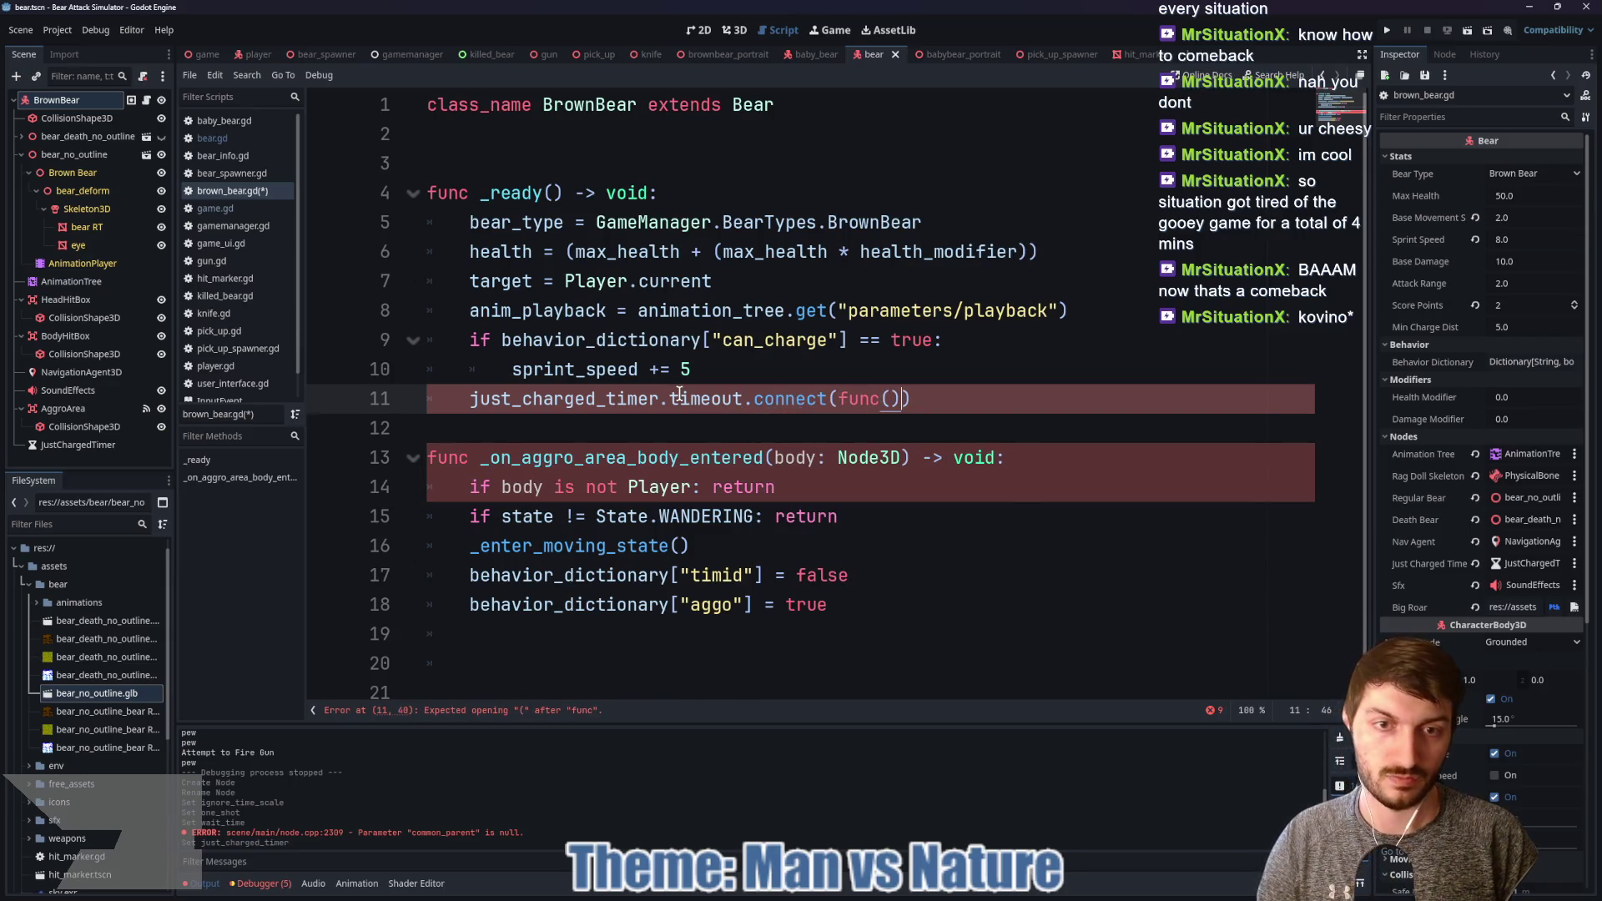
key(BackSpace)
text(:)
key(Return)
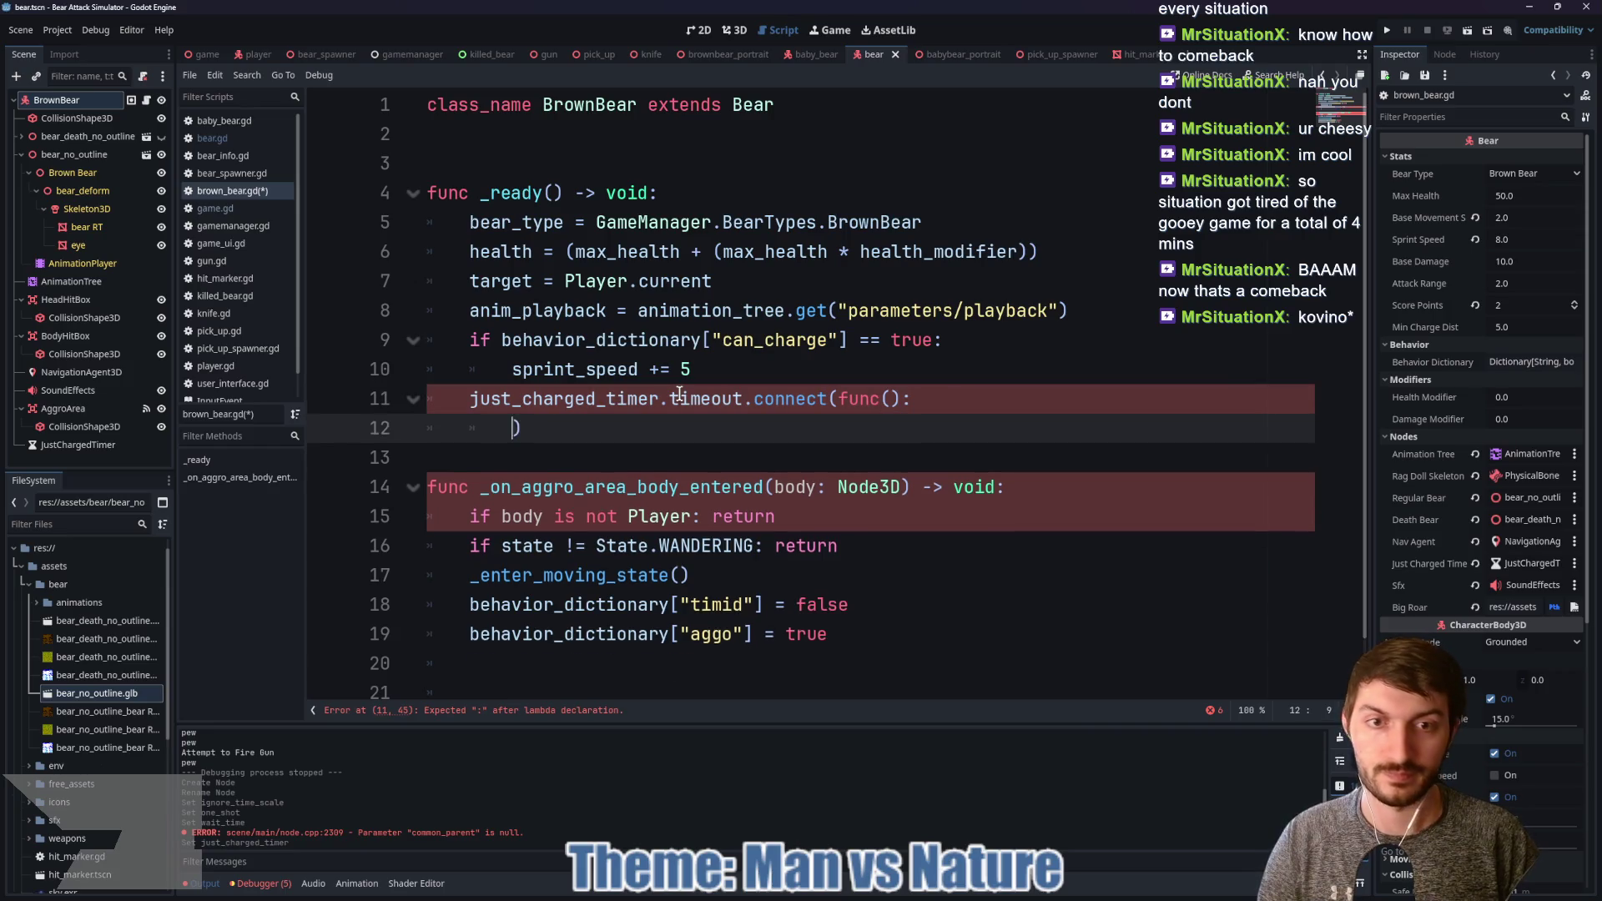
text(just)
key(Return)
text(= fal)
key(Return)
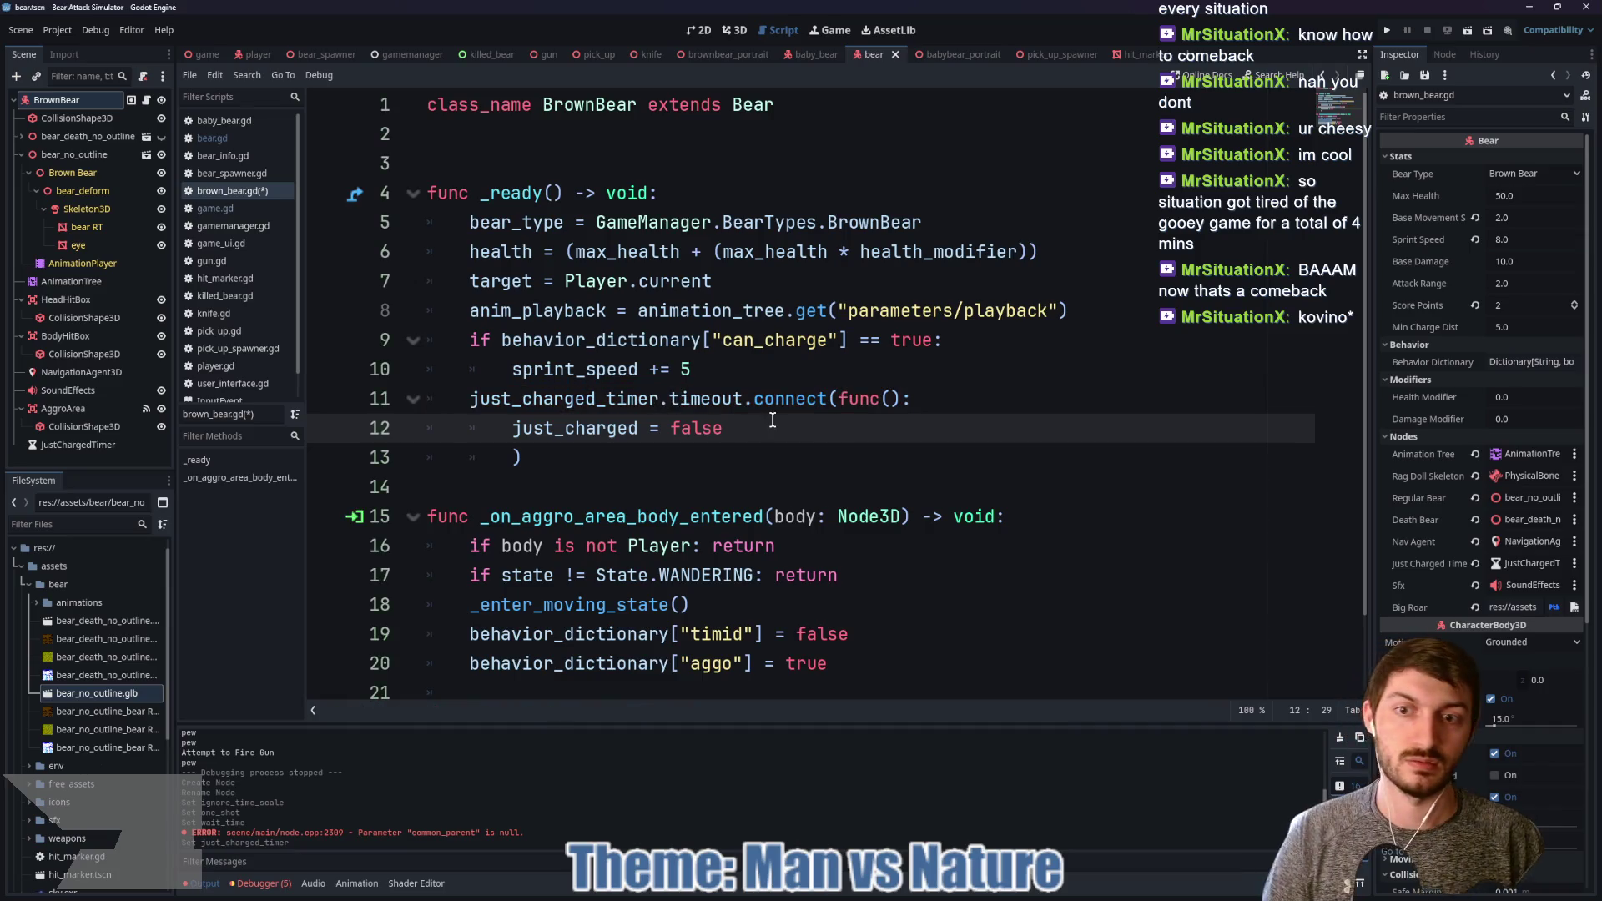
key(ctrl+s)
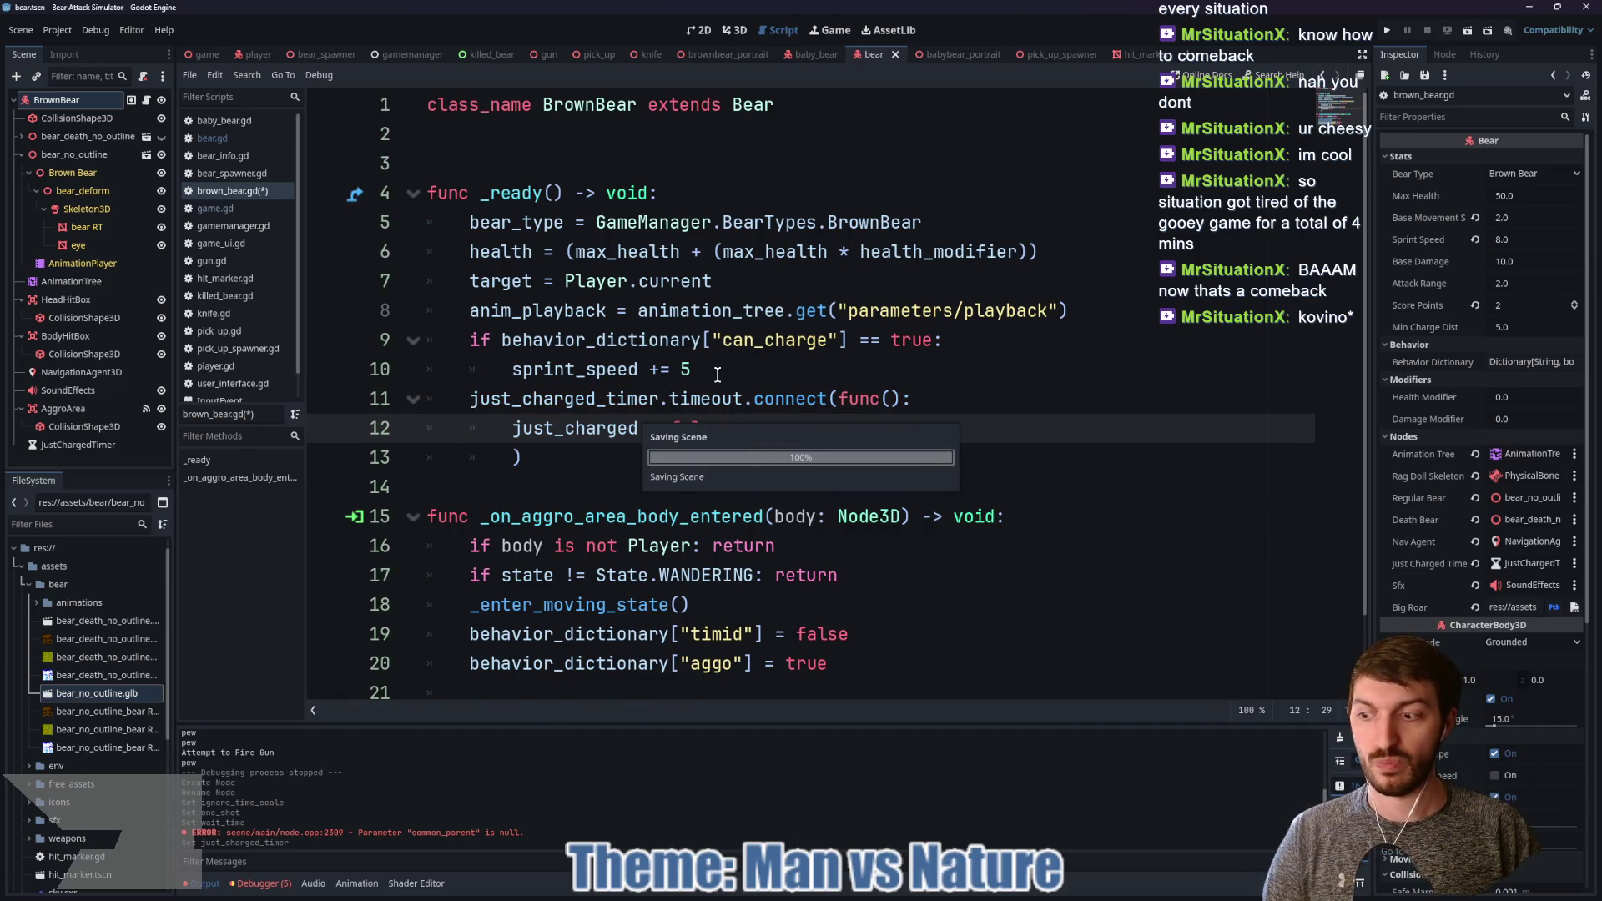
click(207, 55)
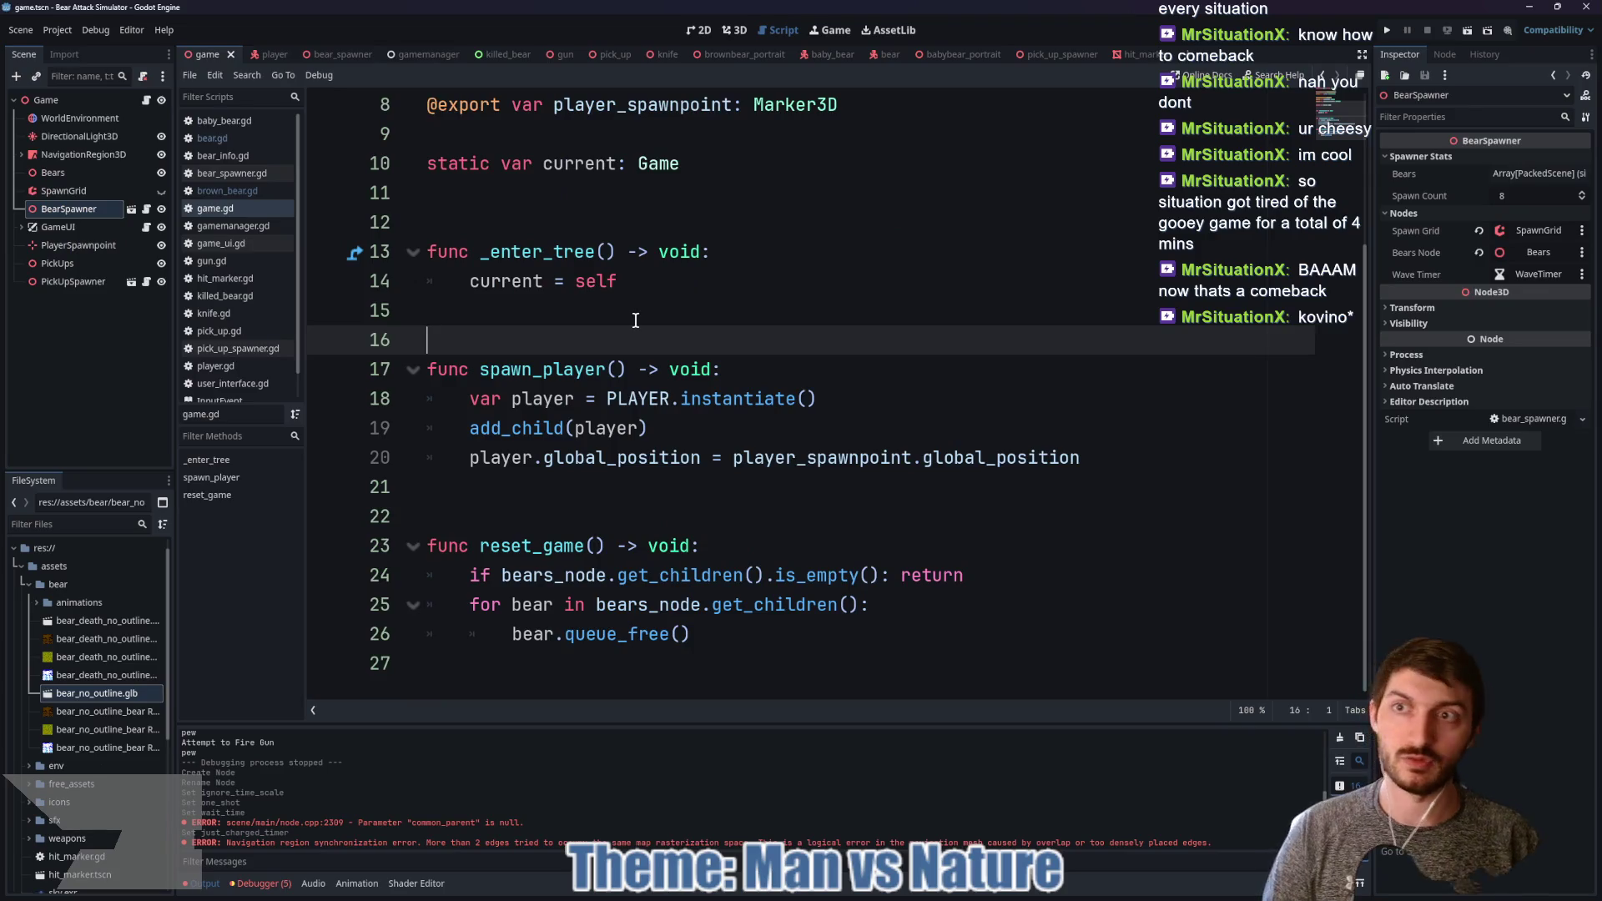
Step: Run the game with F5, start a new game and attack the first bear
key(F5)
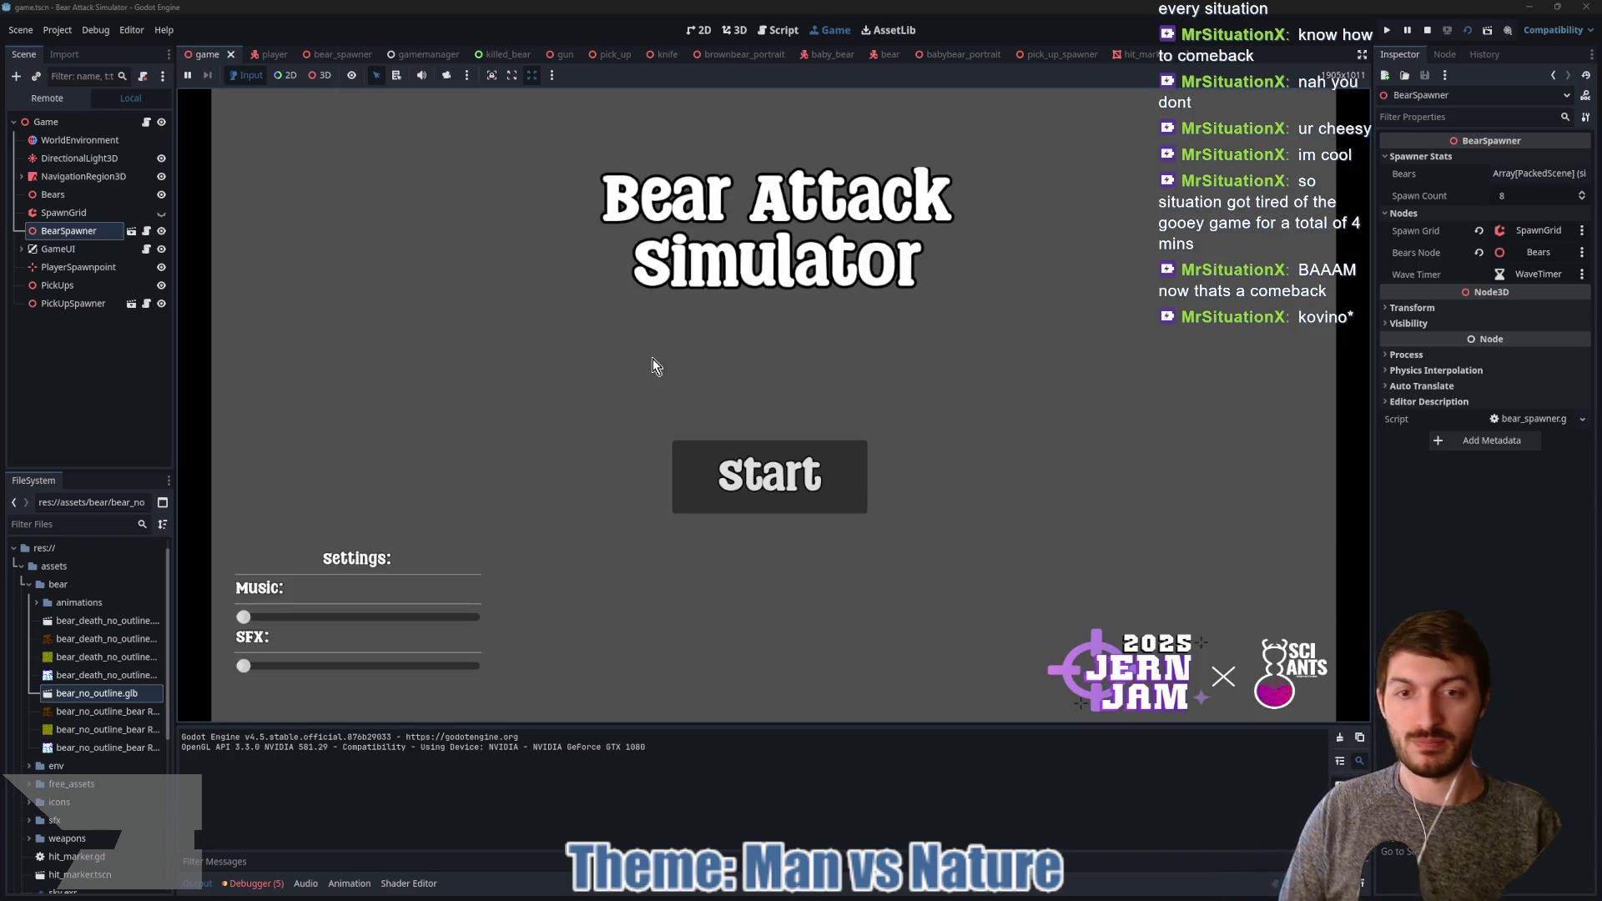
click(786, 503)
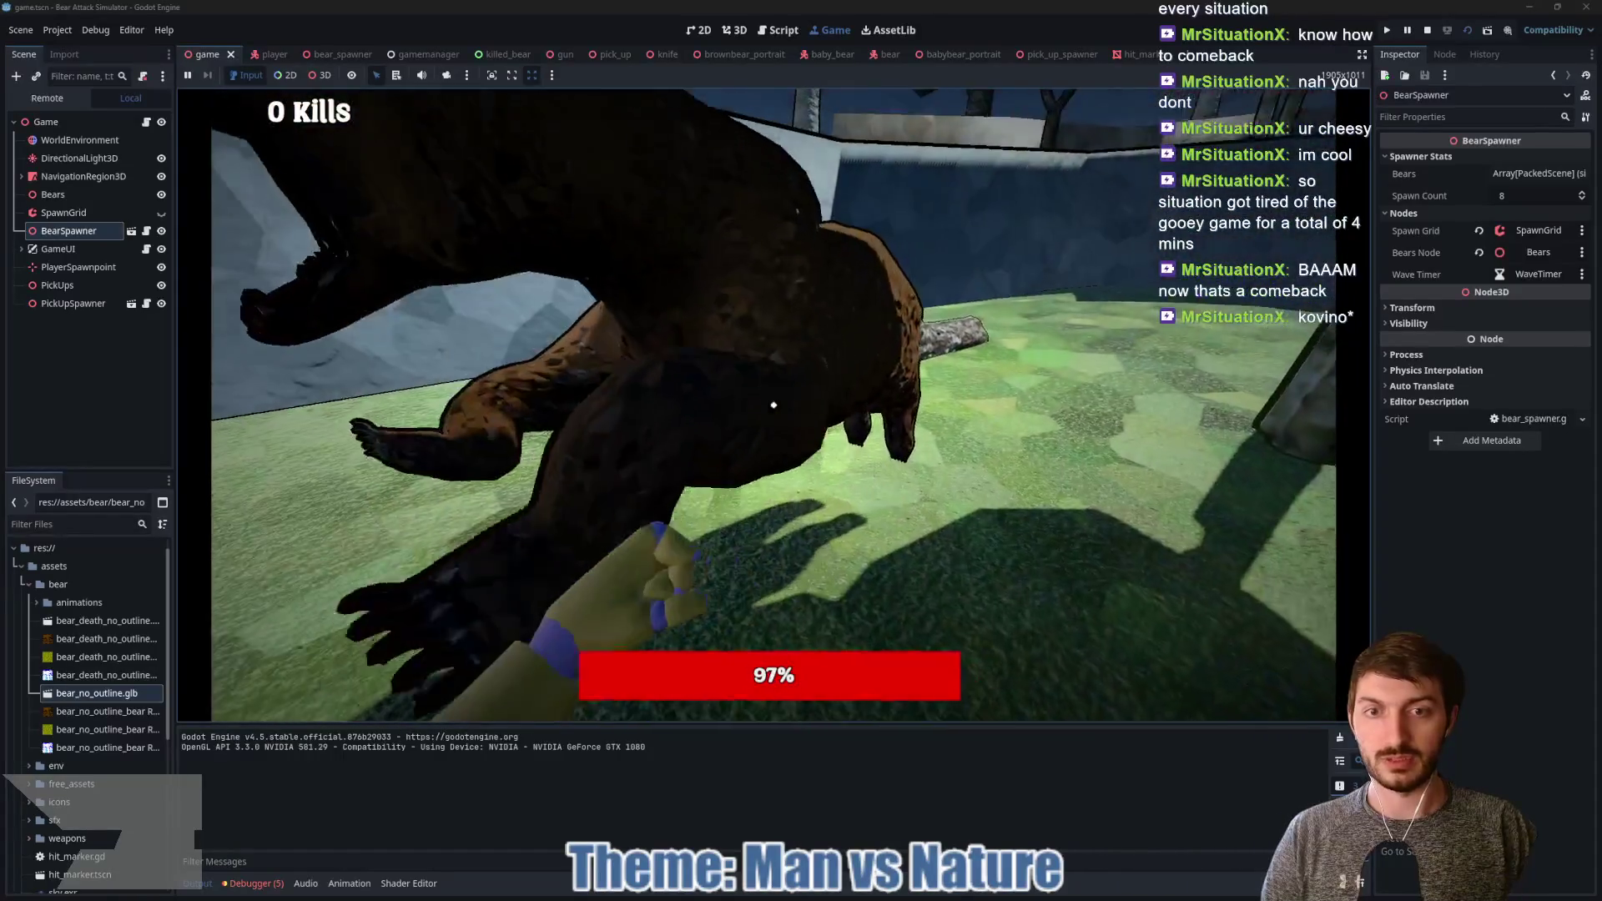
click(773, 406)
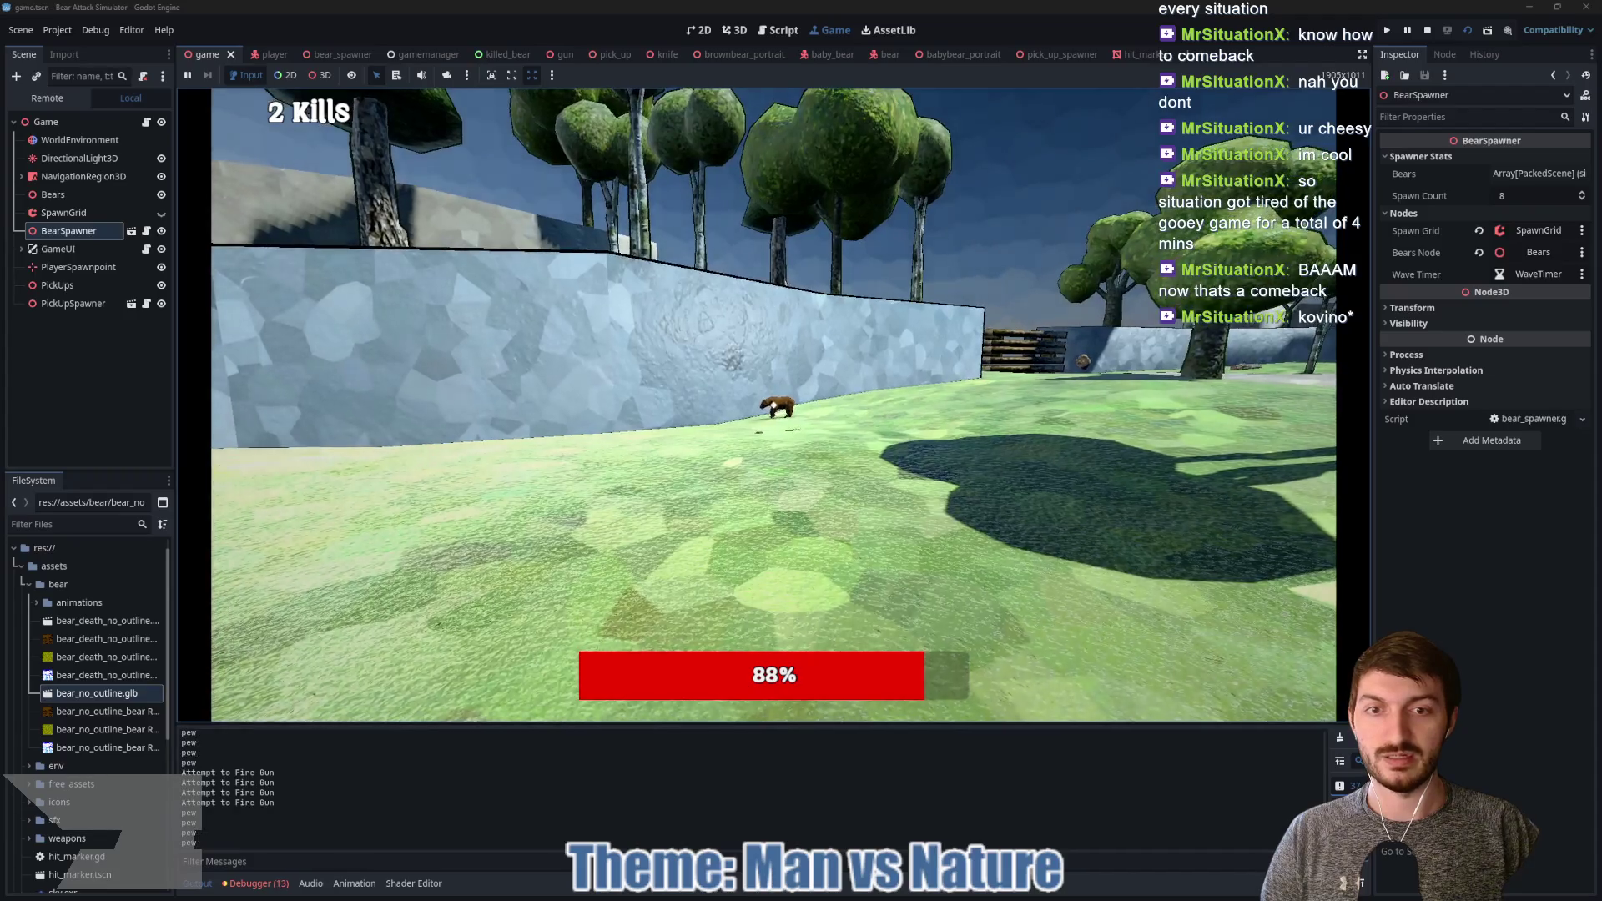
key(e)
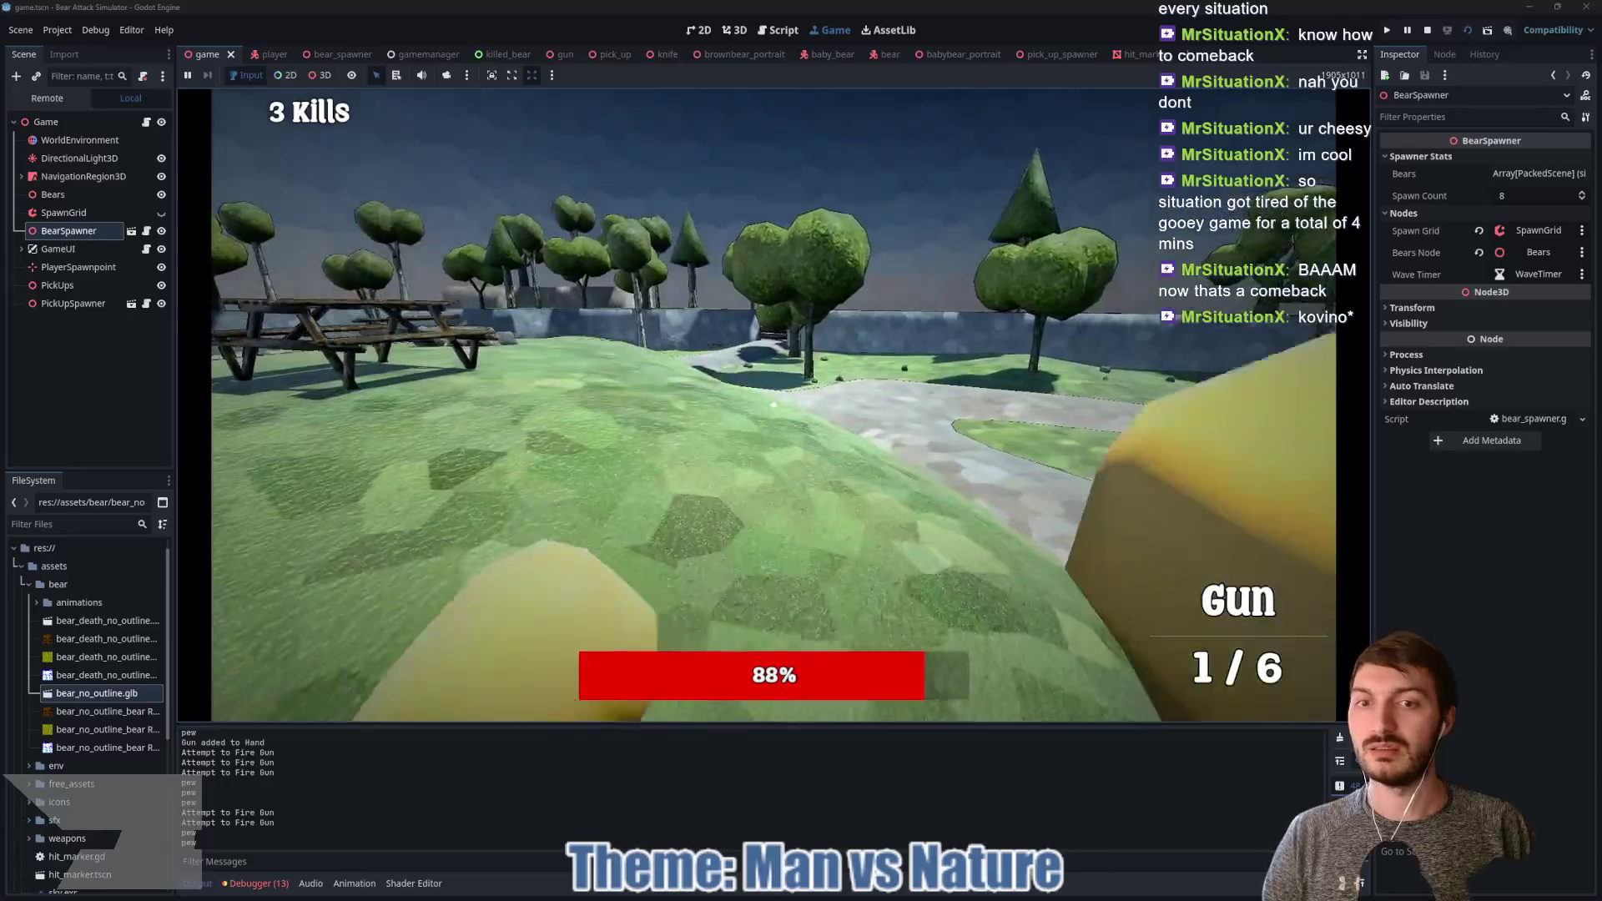
Step: Walk to the campfire, pick up the revolver and shoot the approaching bears
key(w)
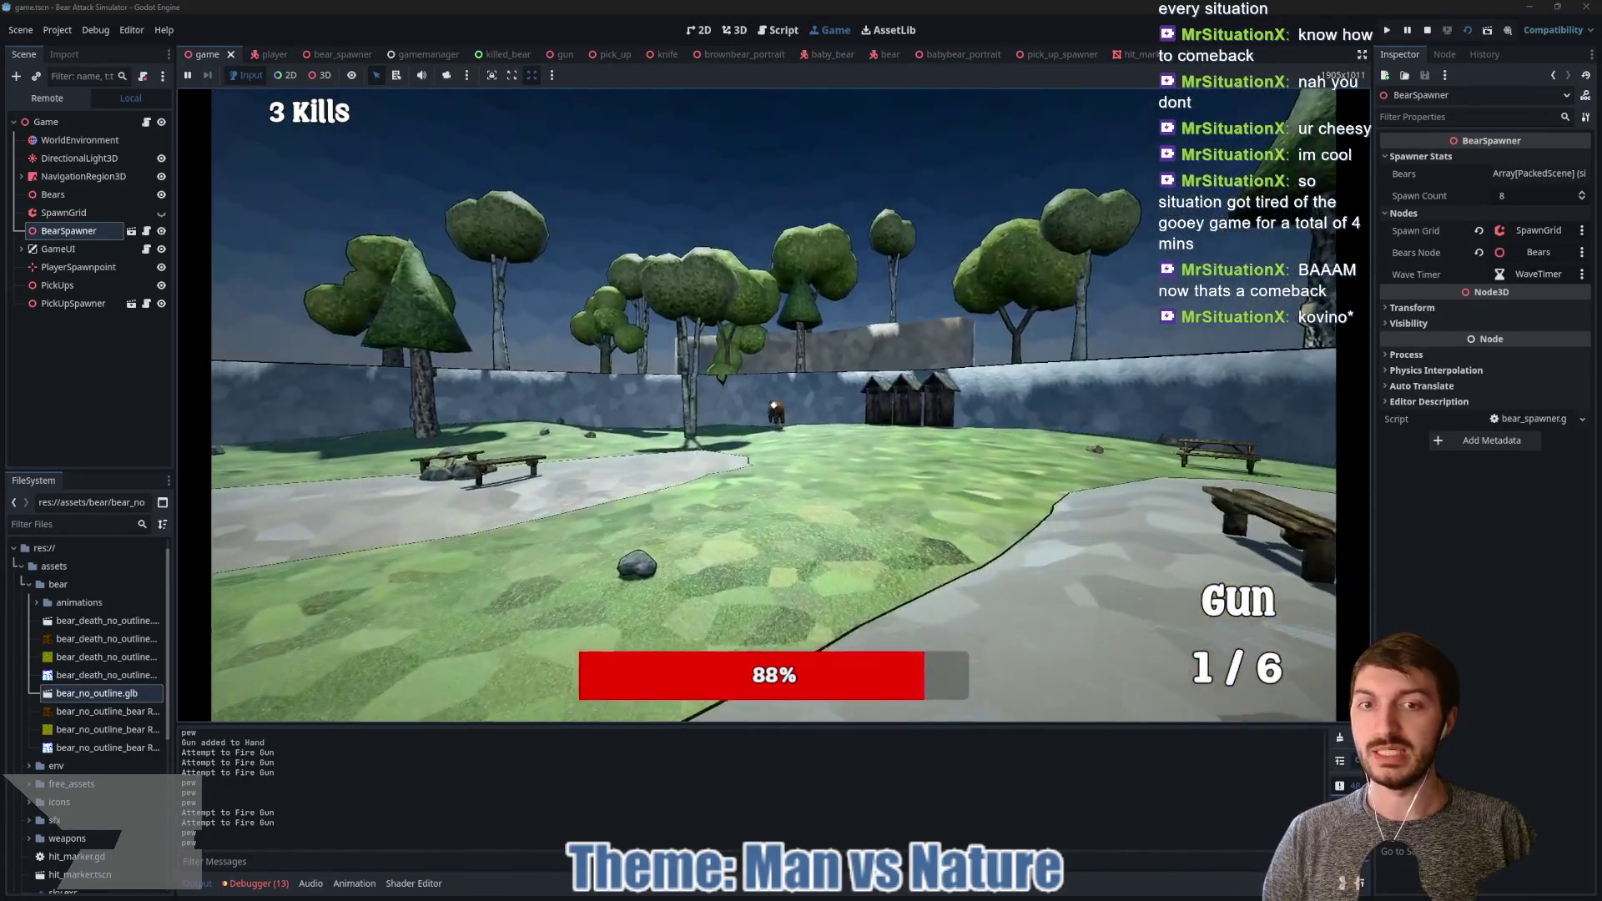
key(w)
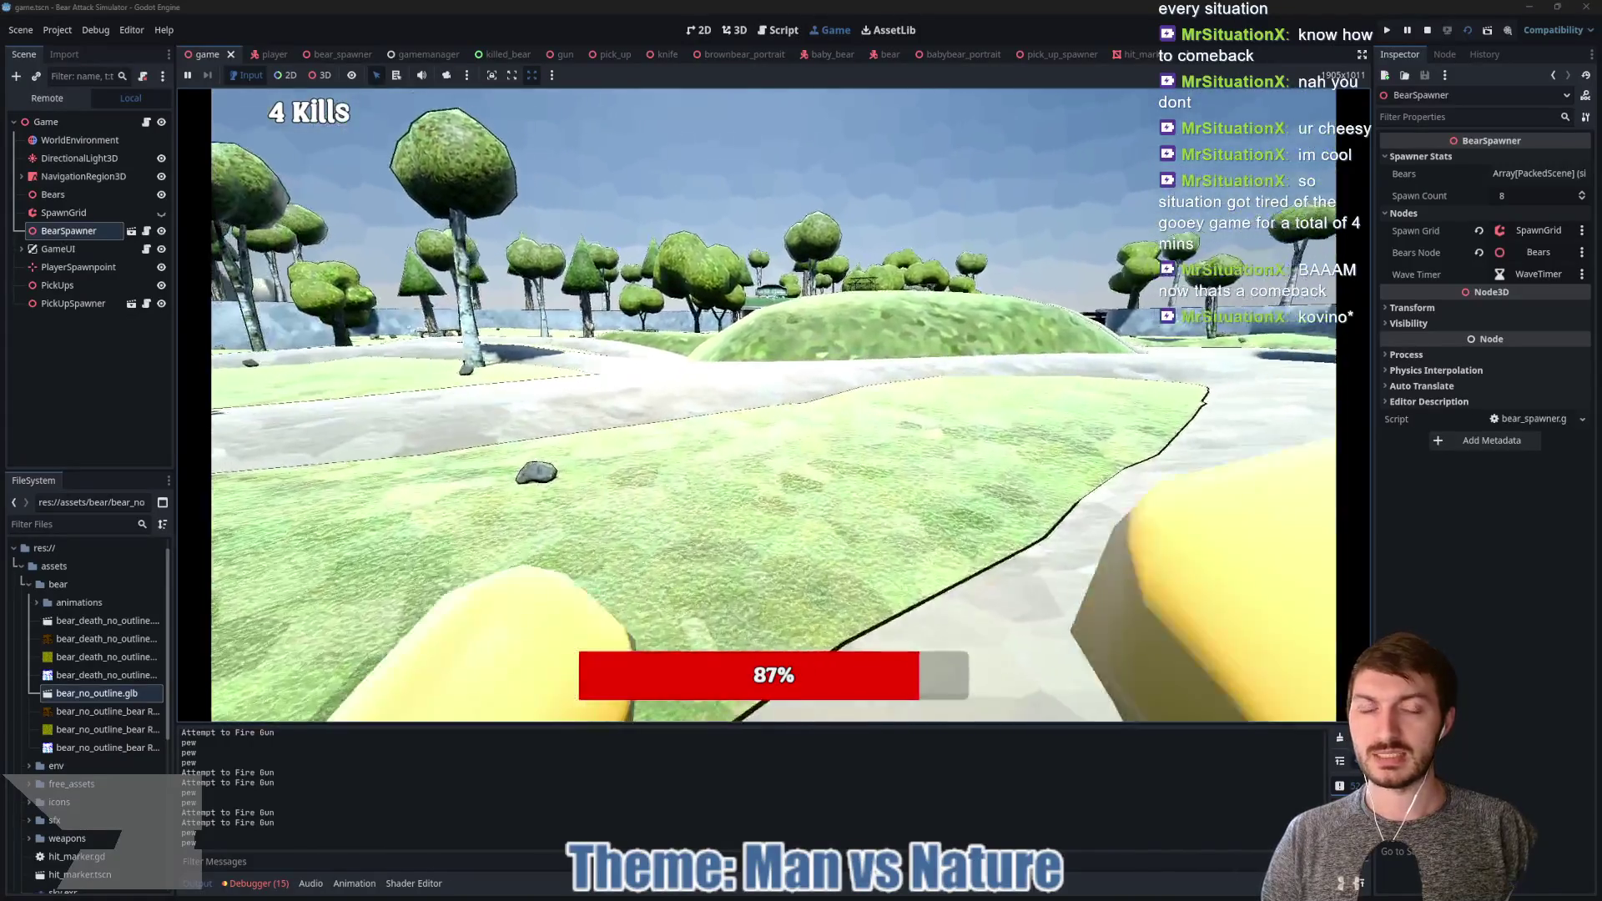
key(w)
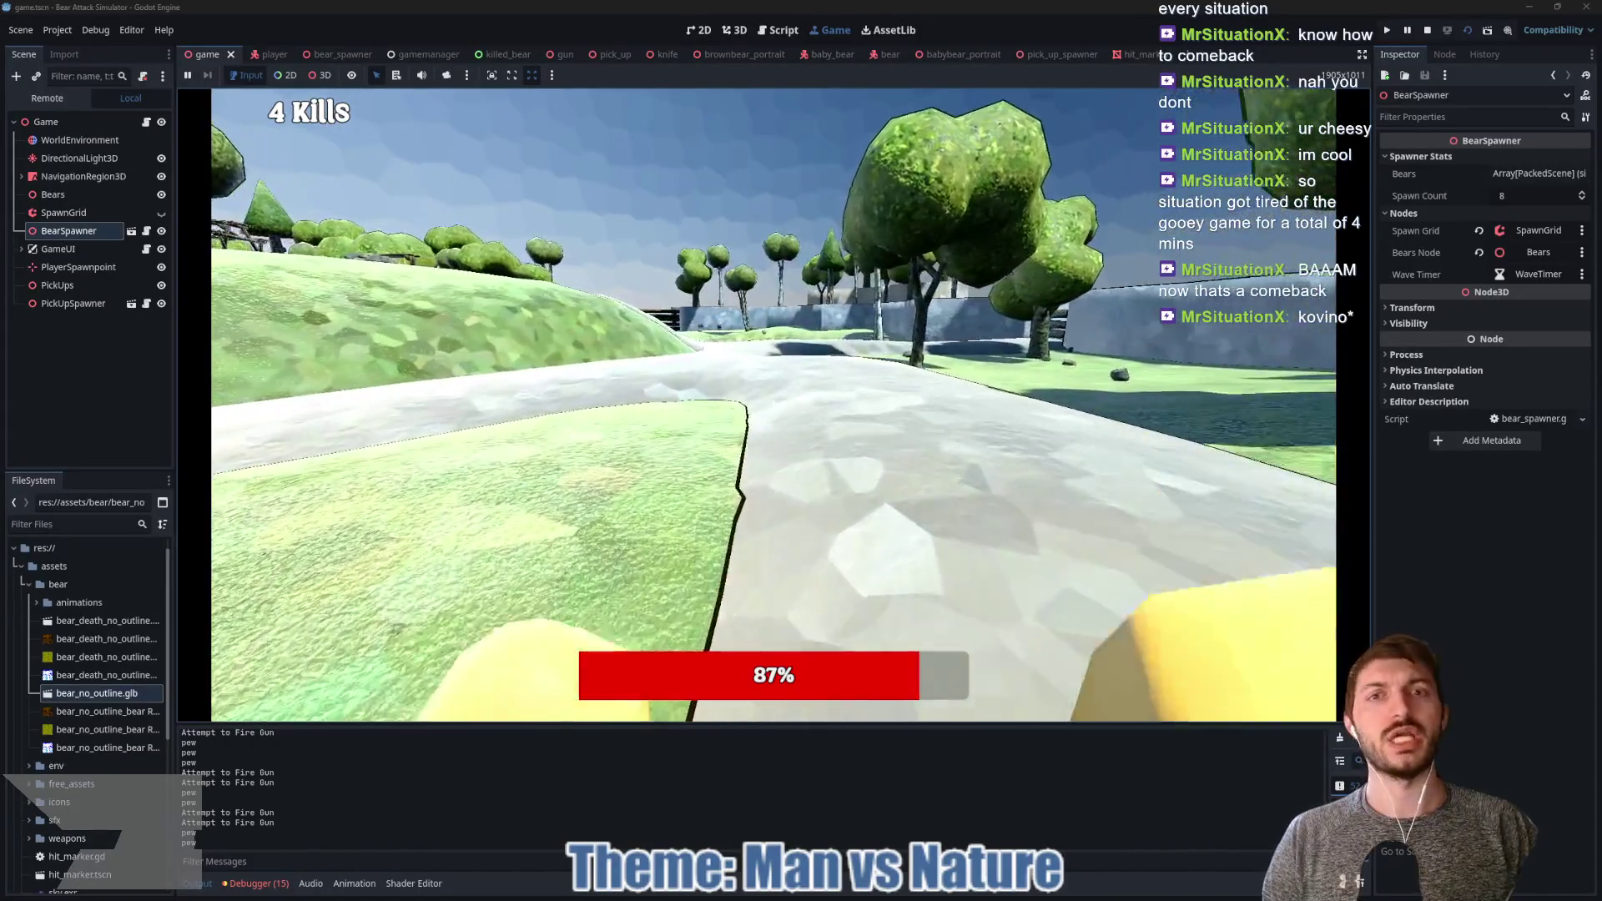
key(w)
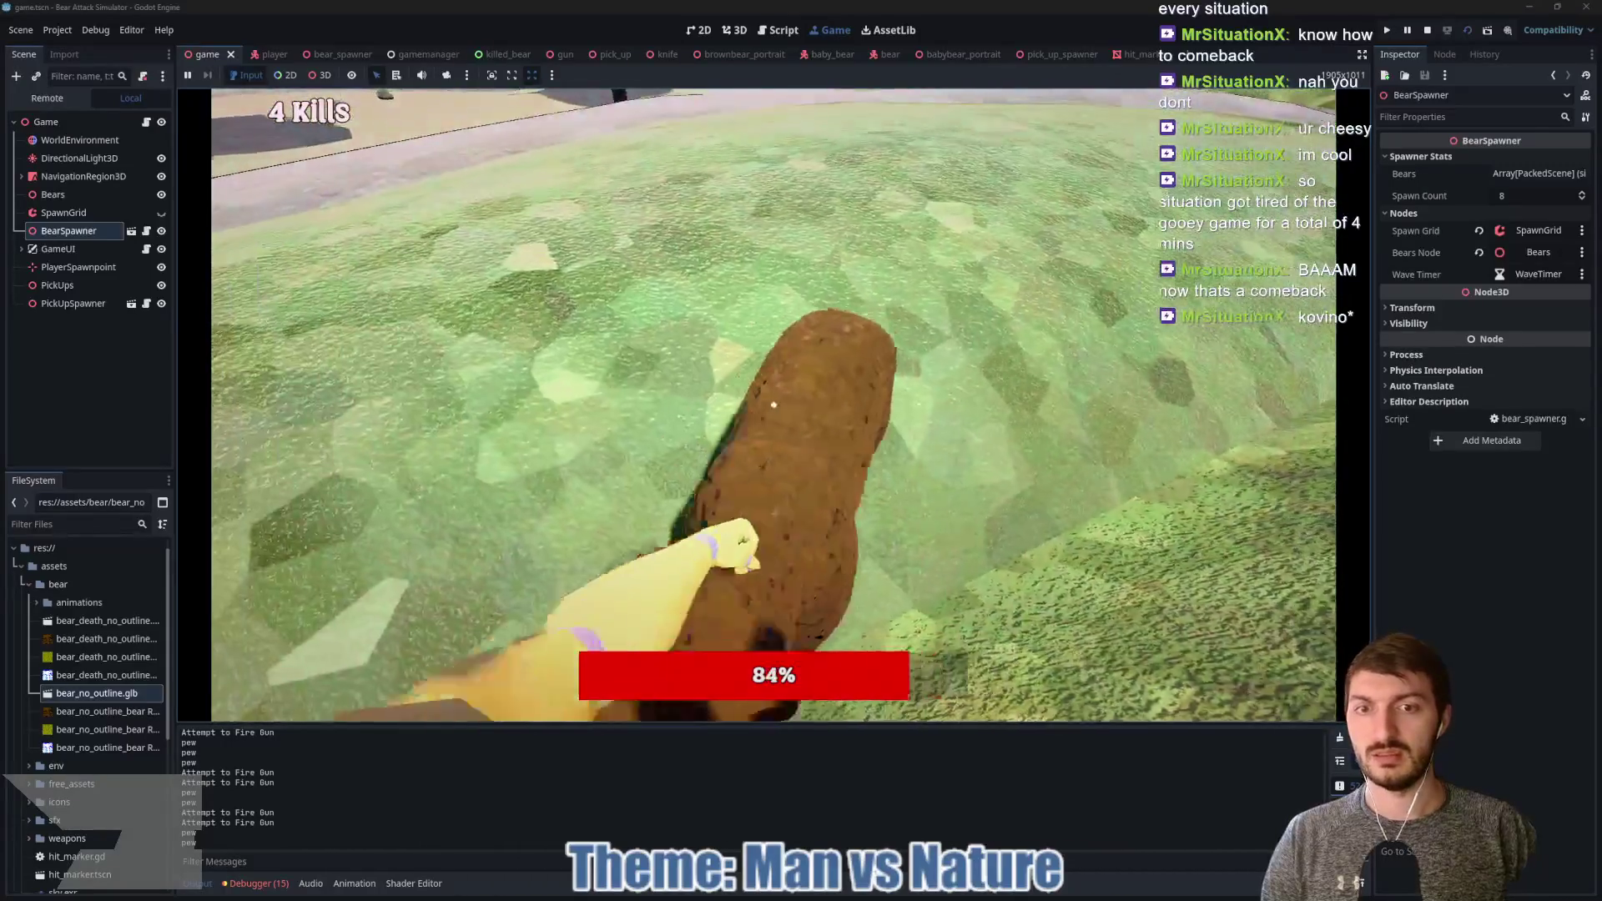
key(w)
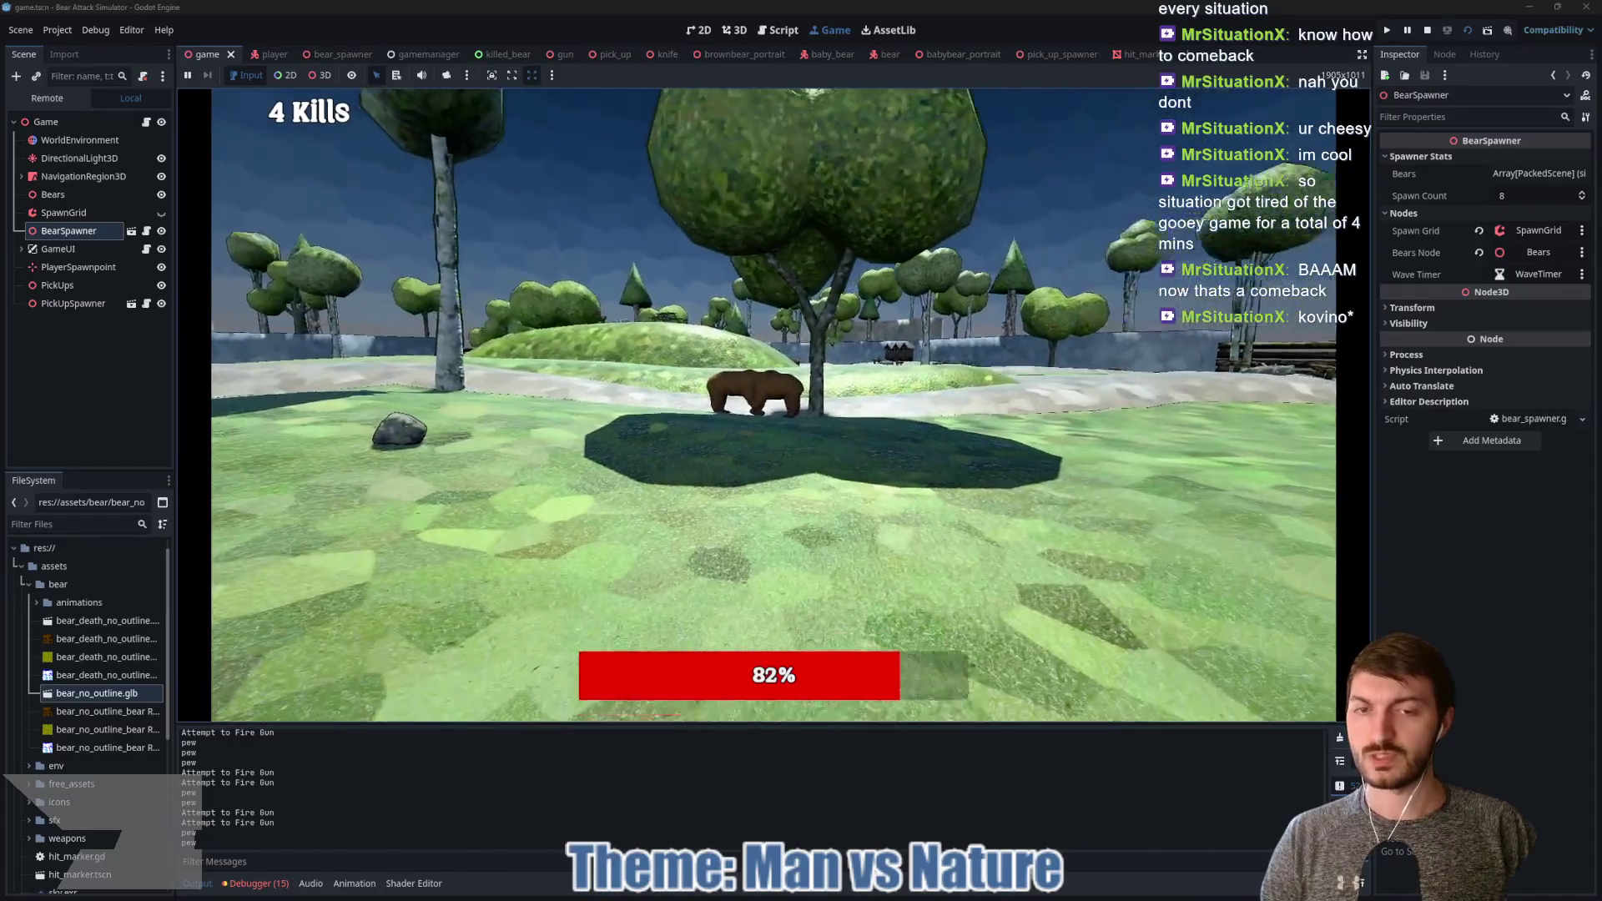
key(w)
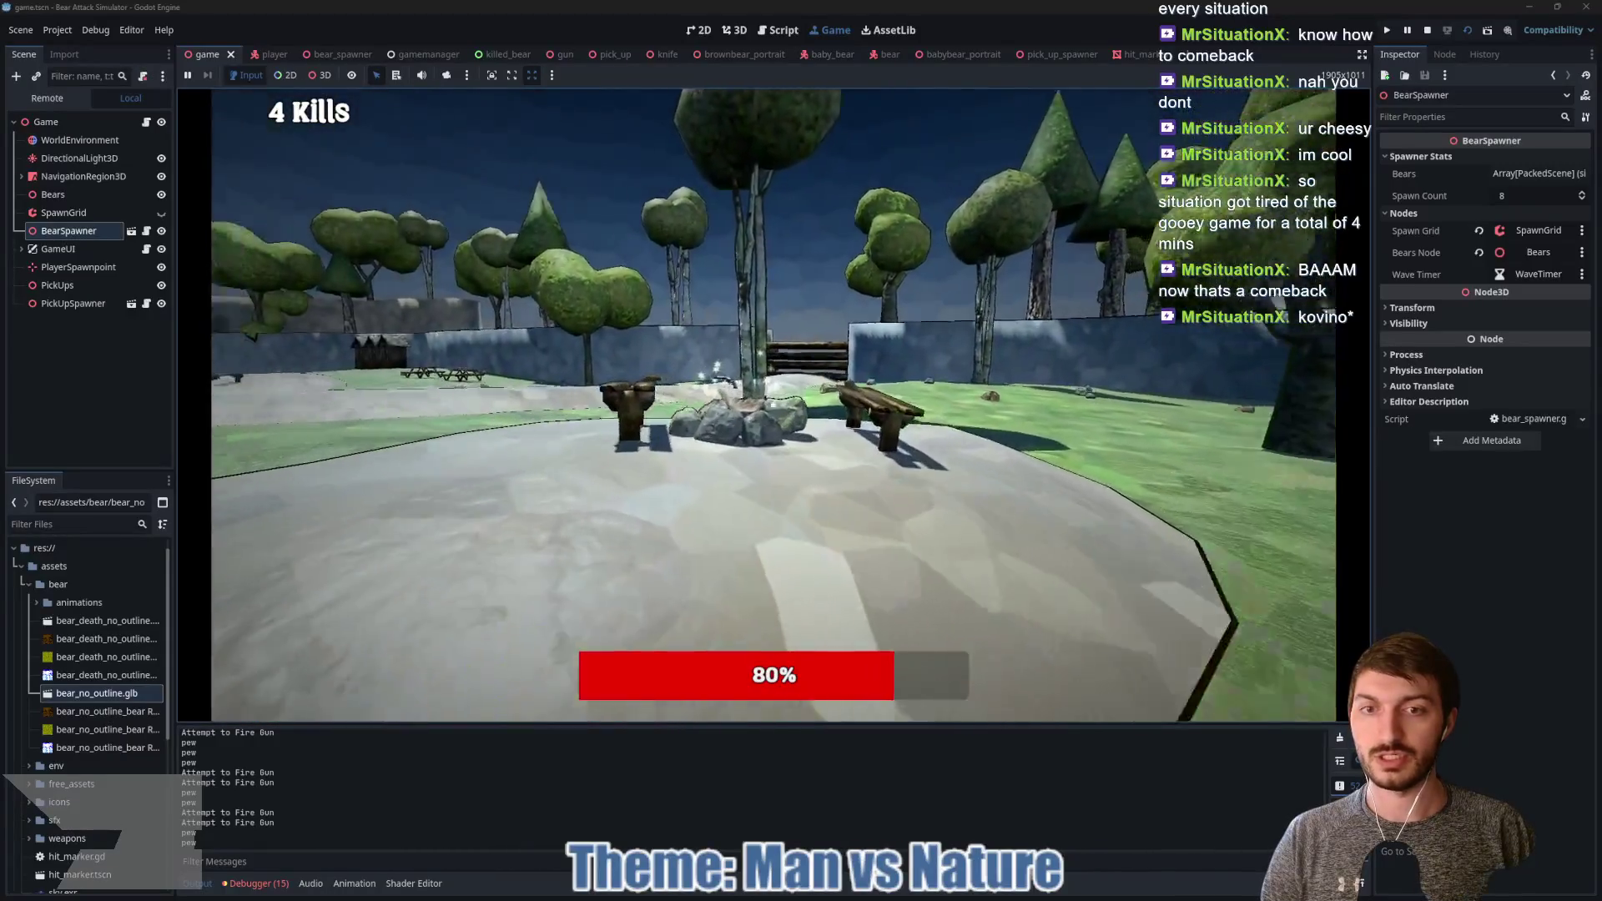
key(w)
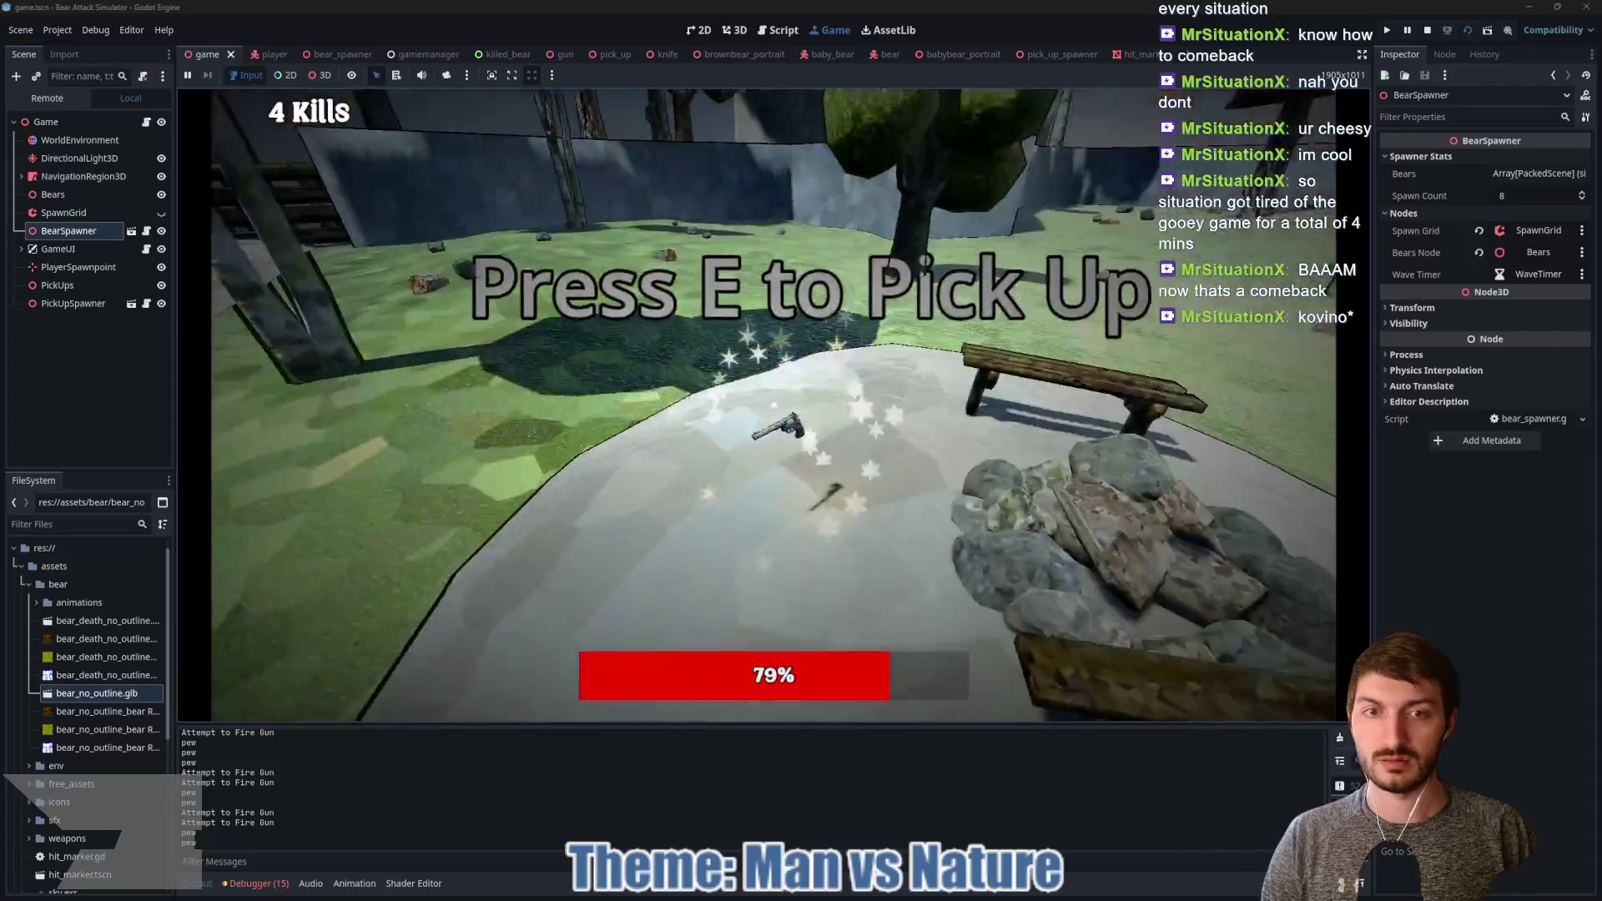
key(e)
click(778, 414)
click(778, 414)
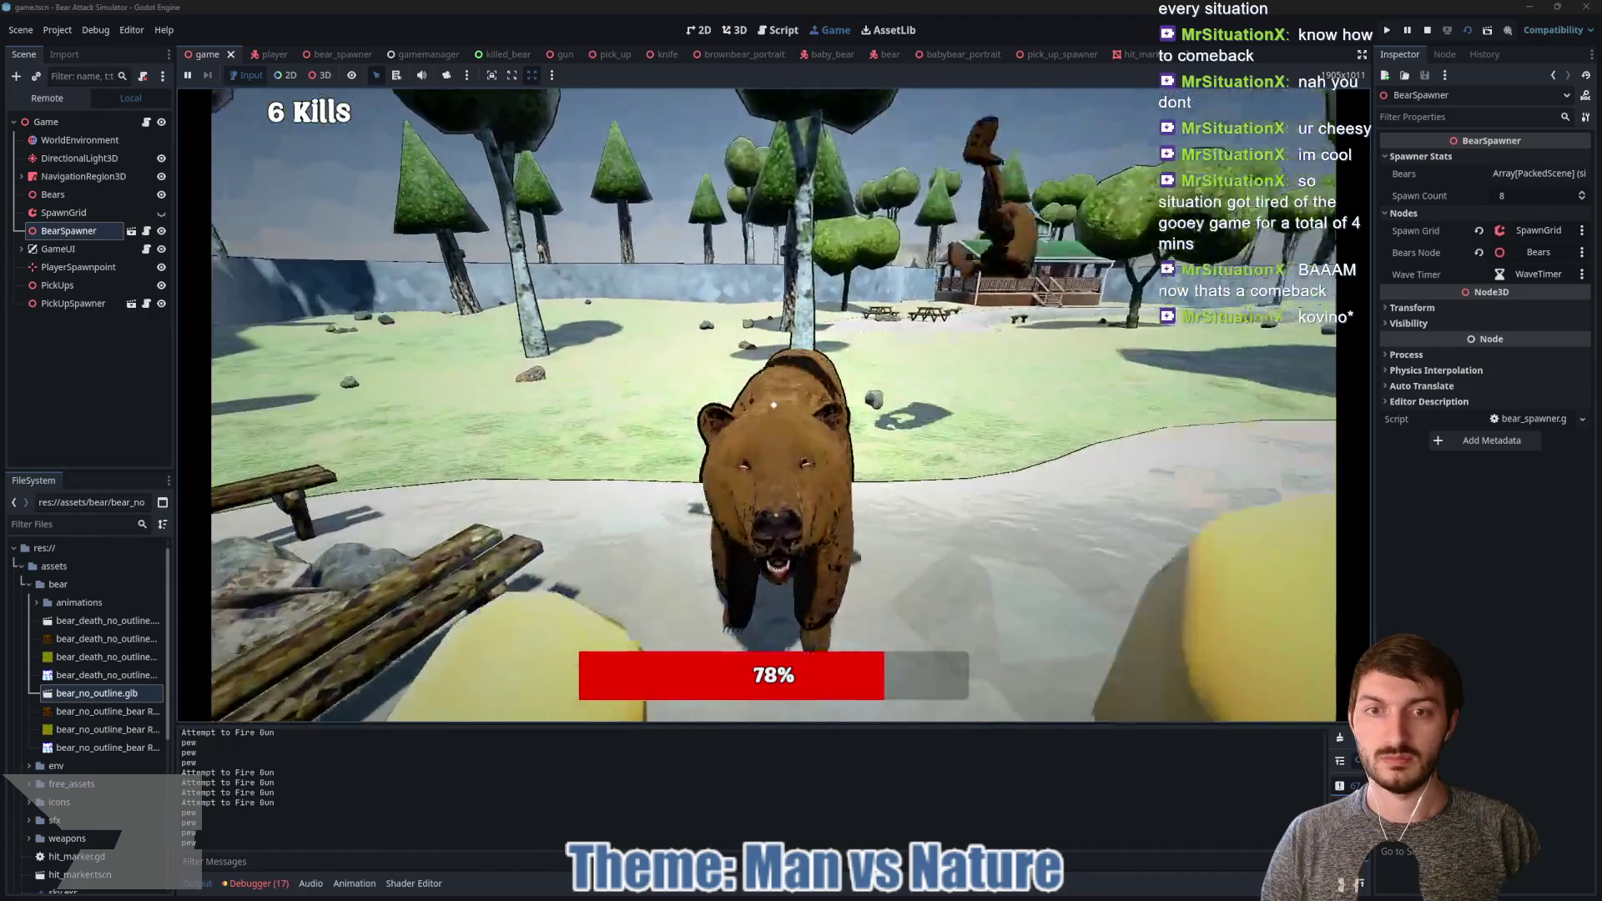
click(774, 406)
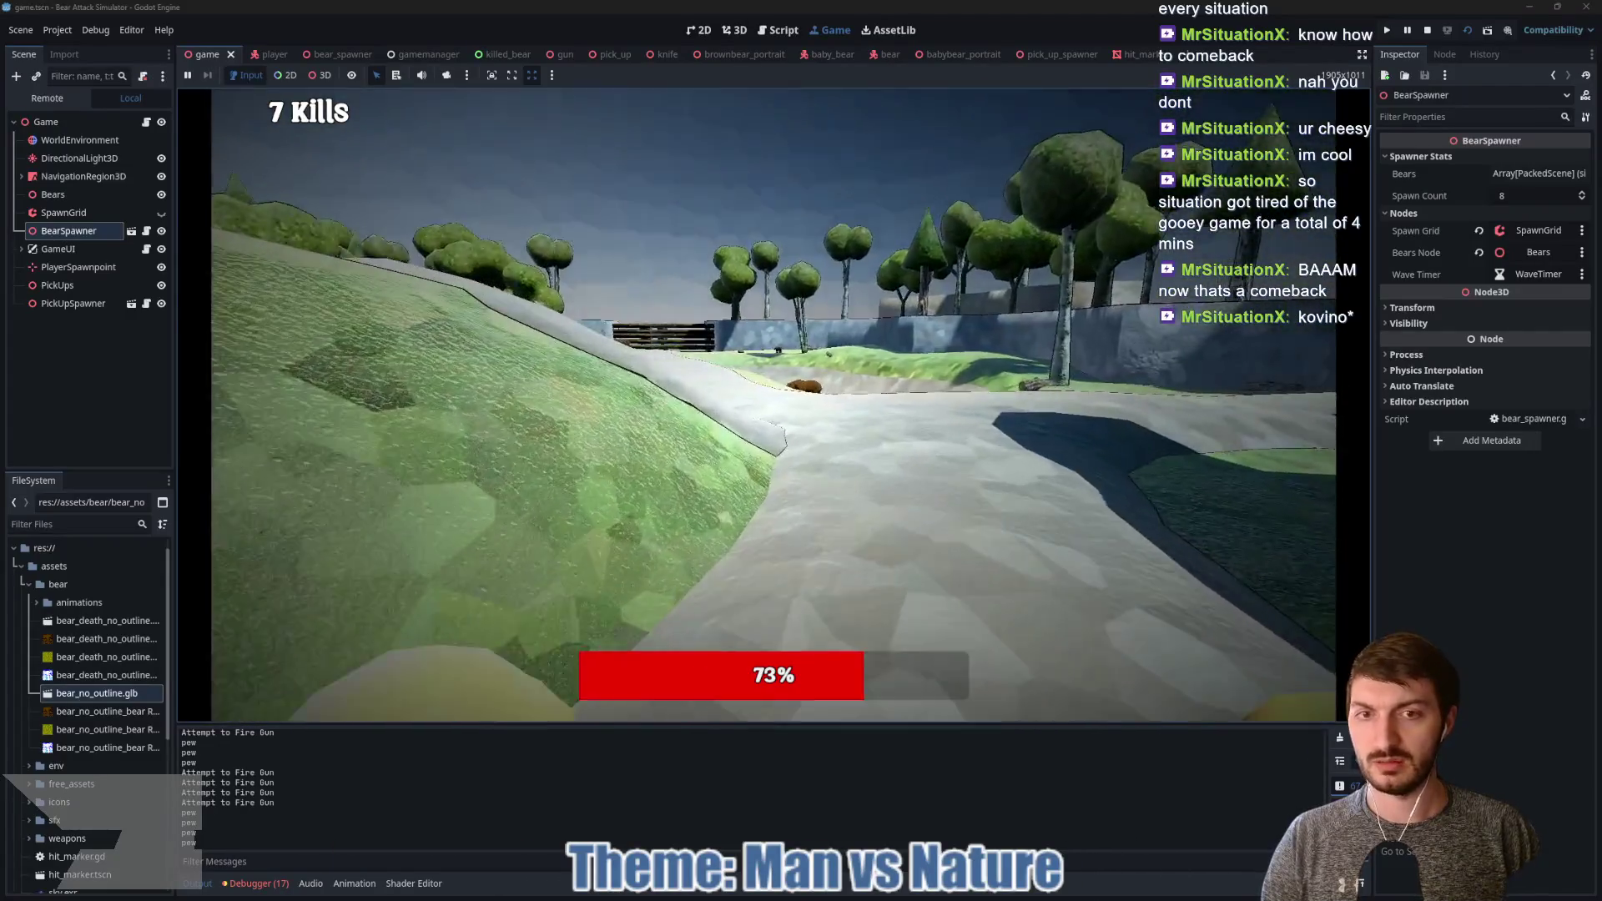
Step: Fight and kill the bear in the bowl, then stop the game with F8
key(w)
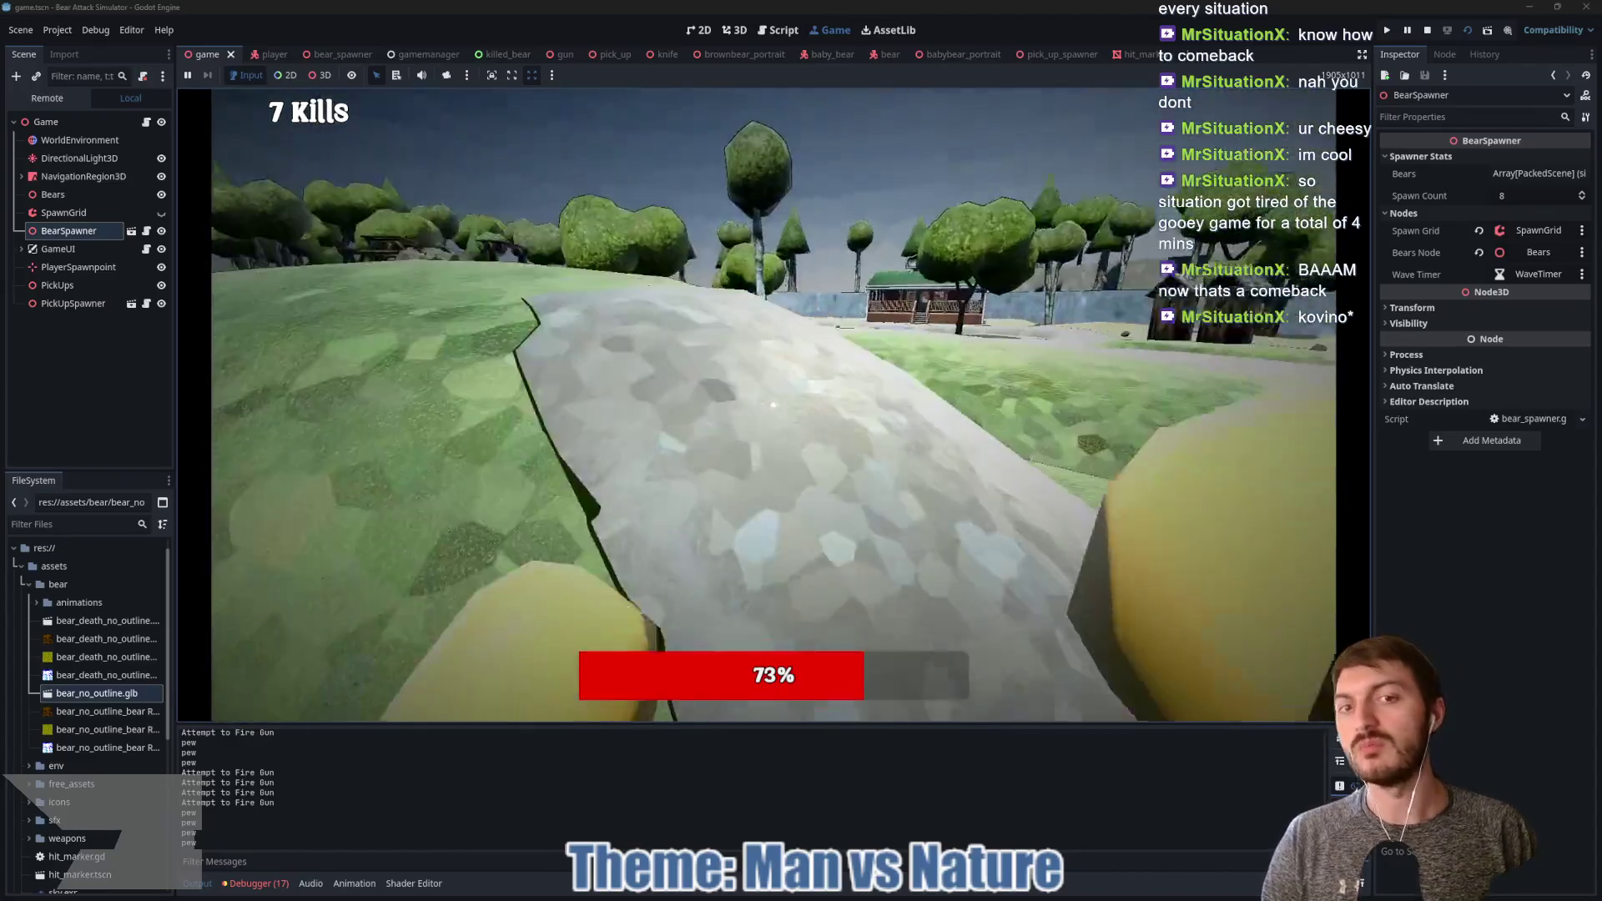
key(w)
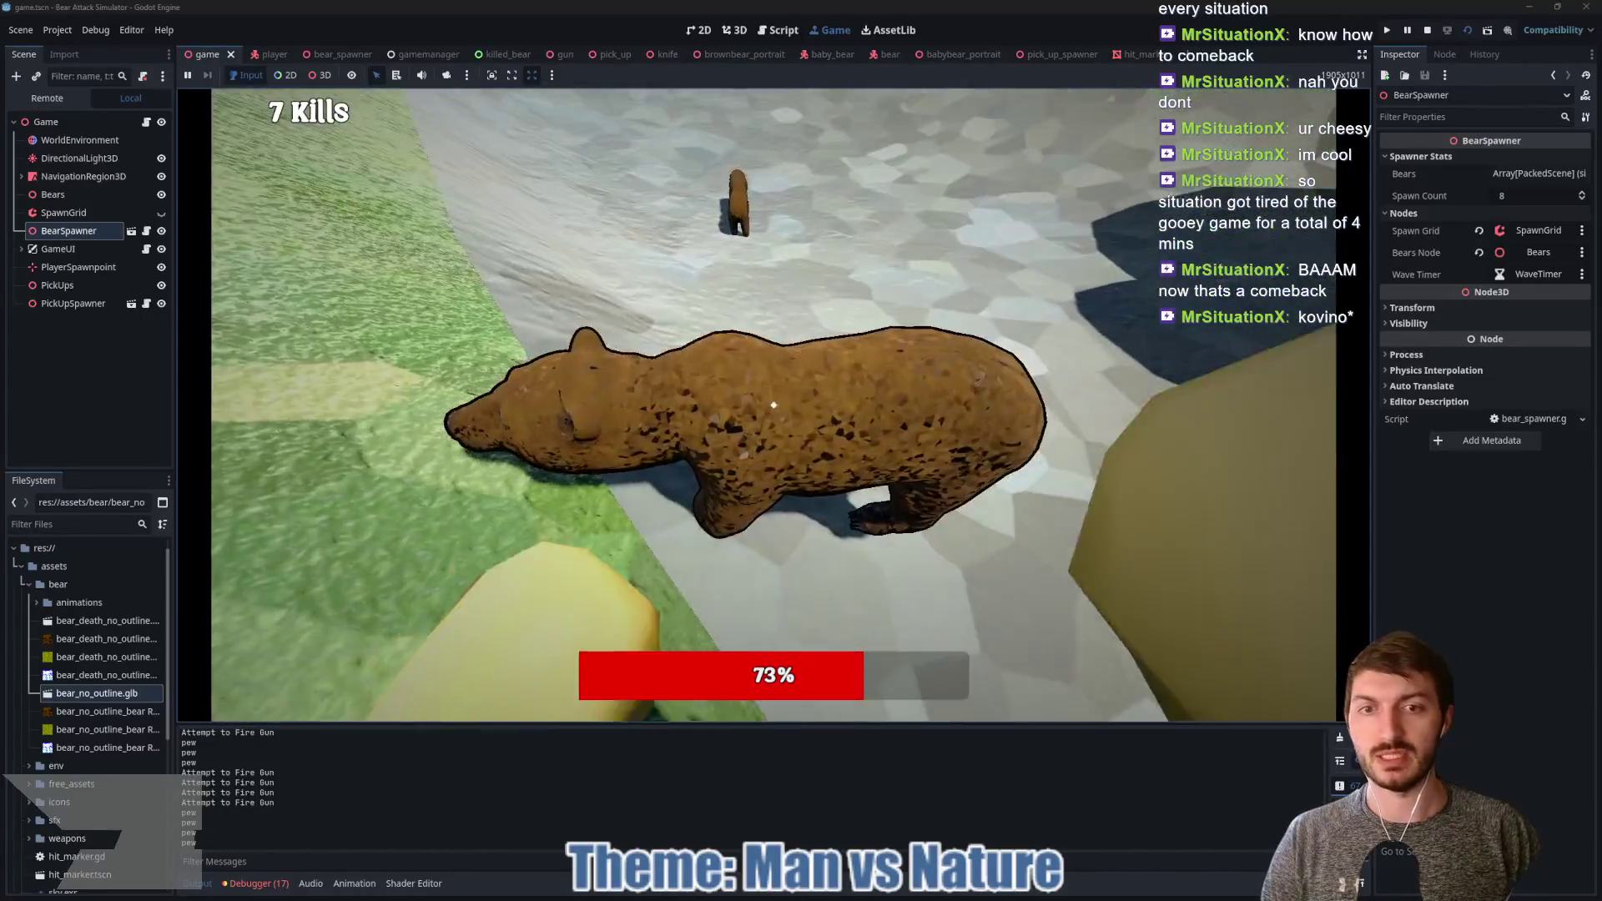
click(774, 404)
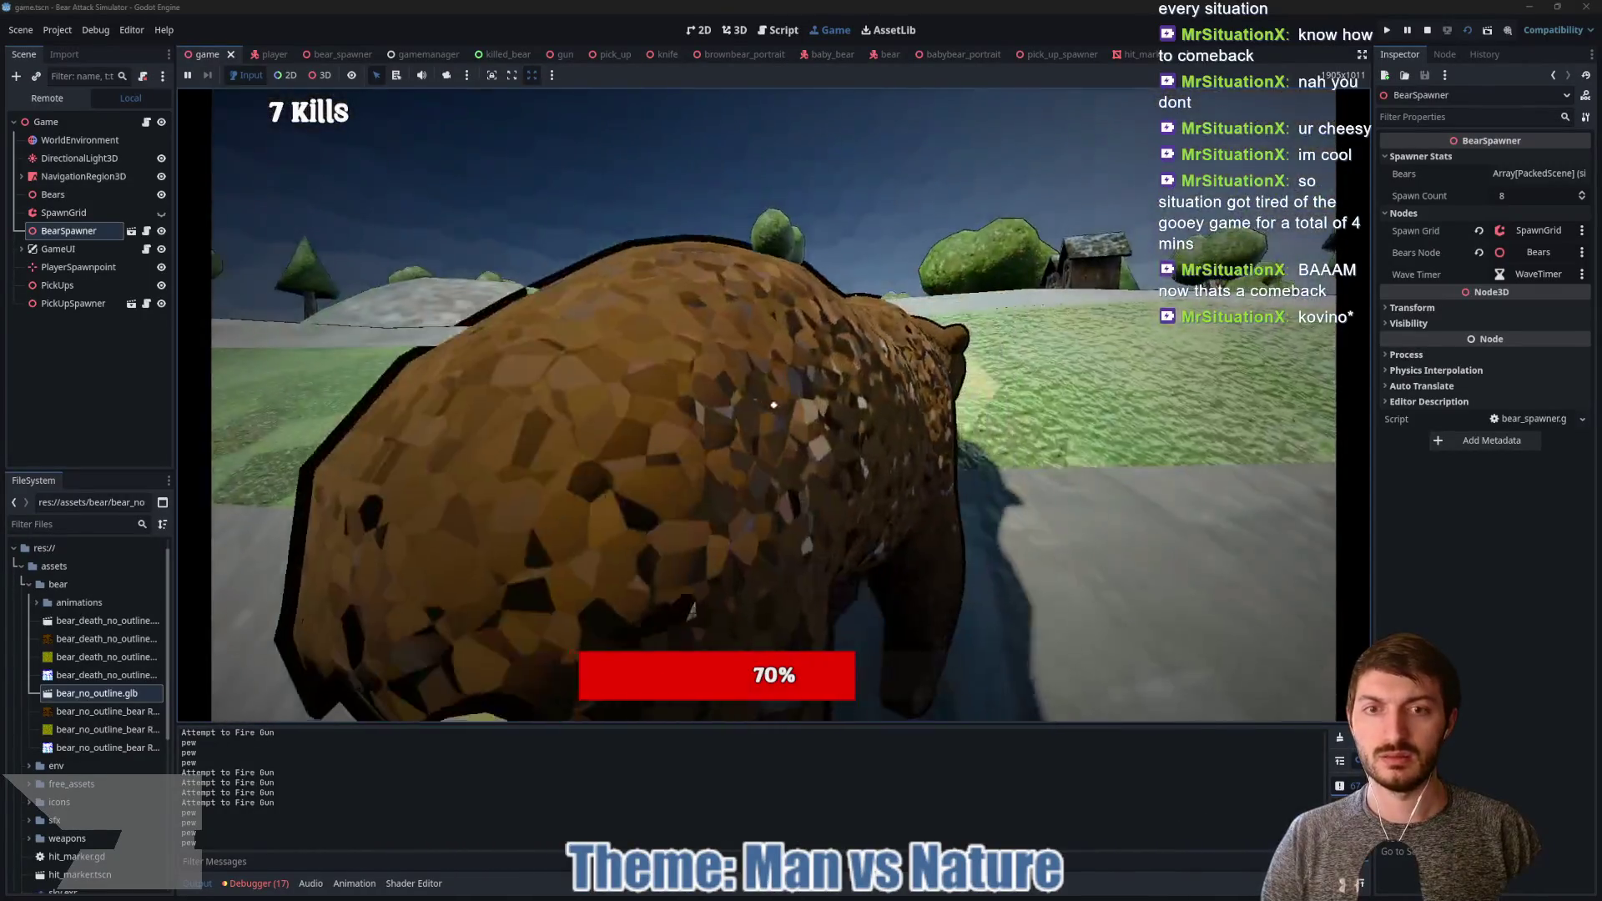
key(s)
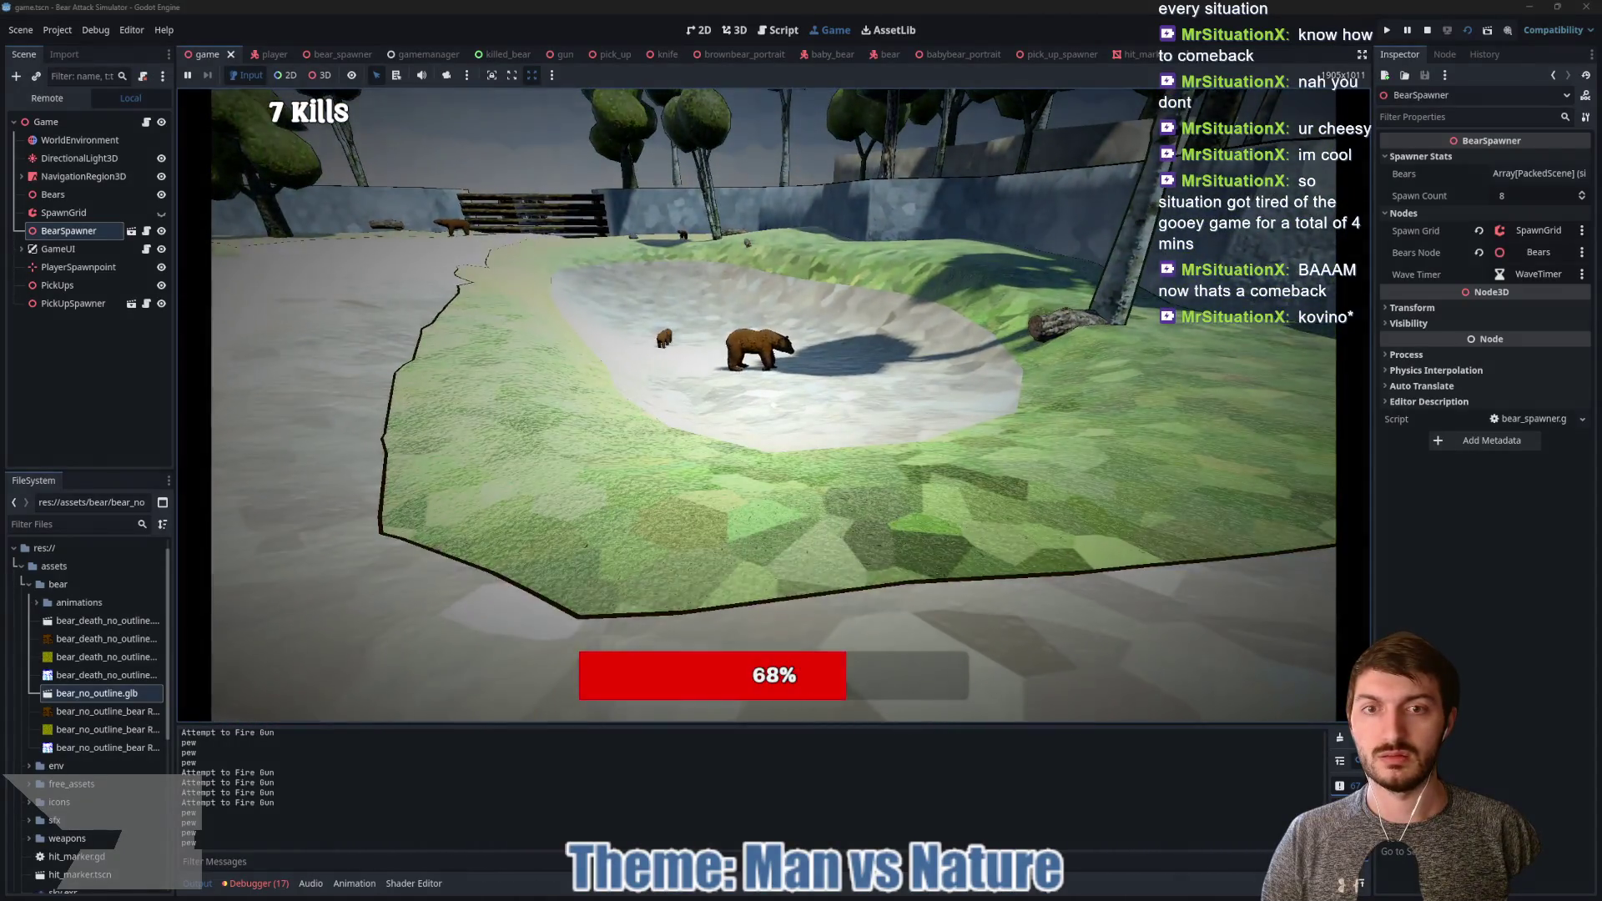
key(w)
click(773, 405)
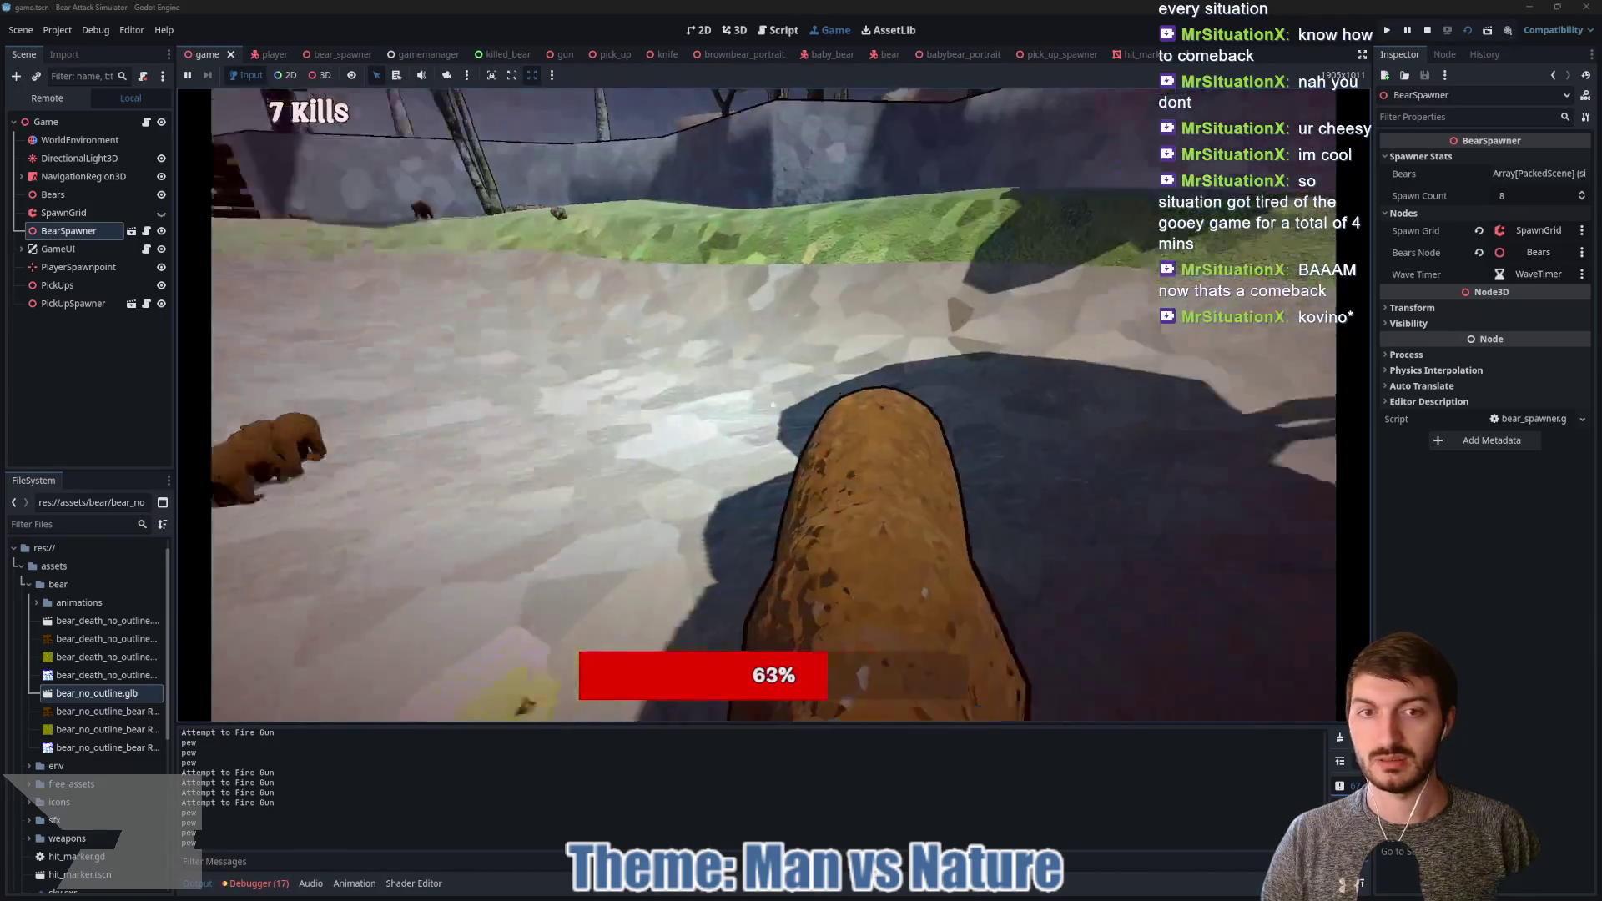
click(773, 405)
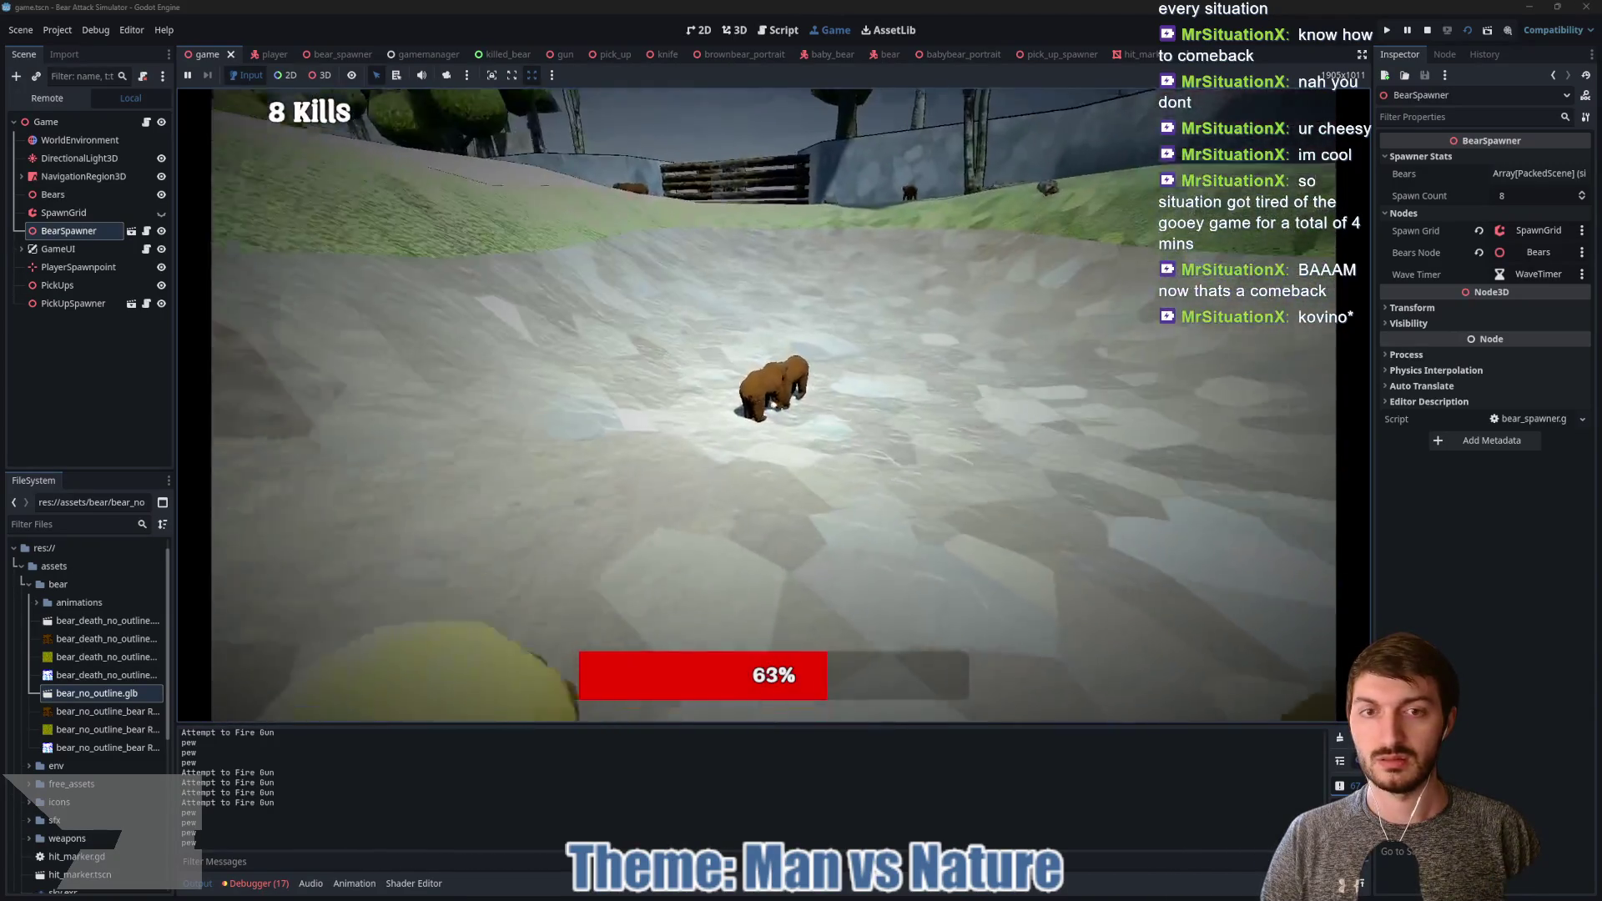
key(w)
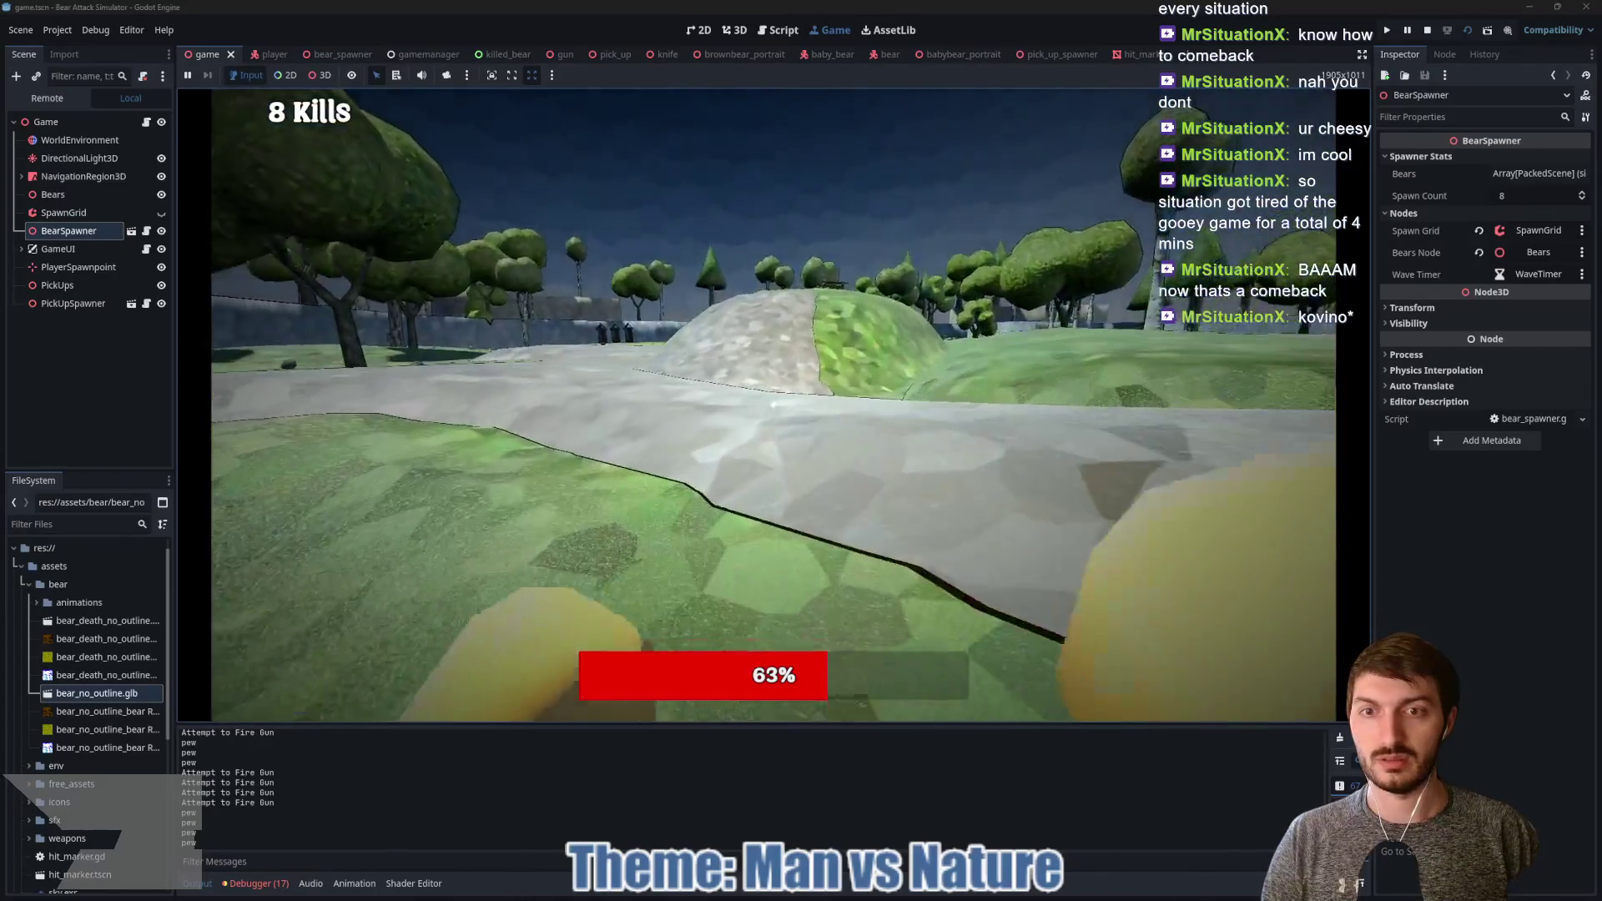
key(w)
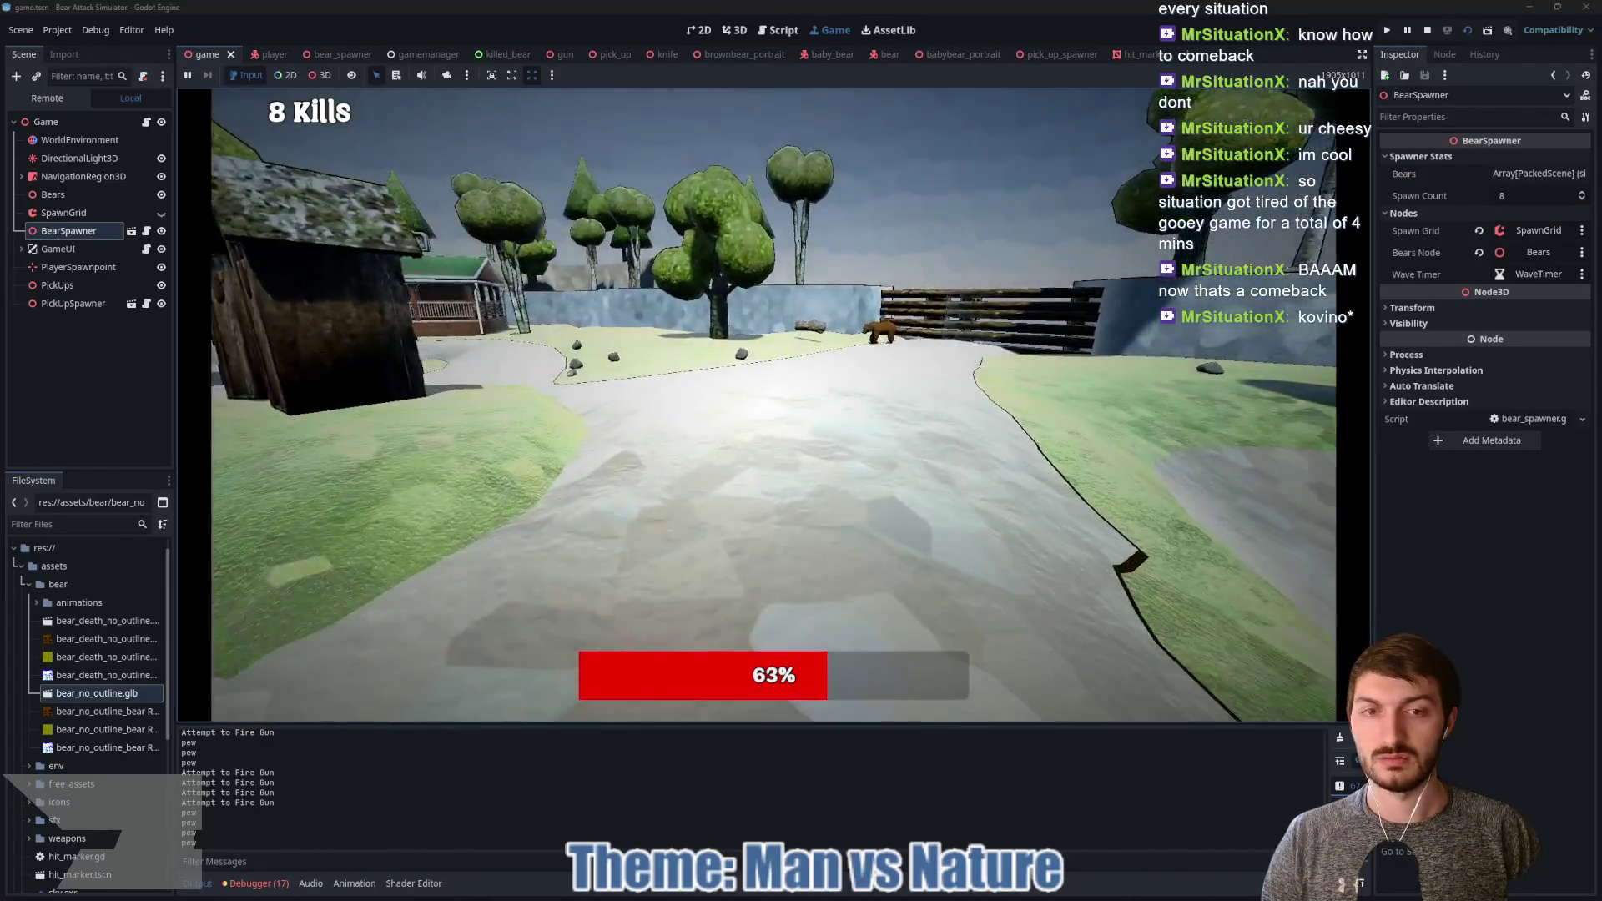
key(w)
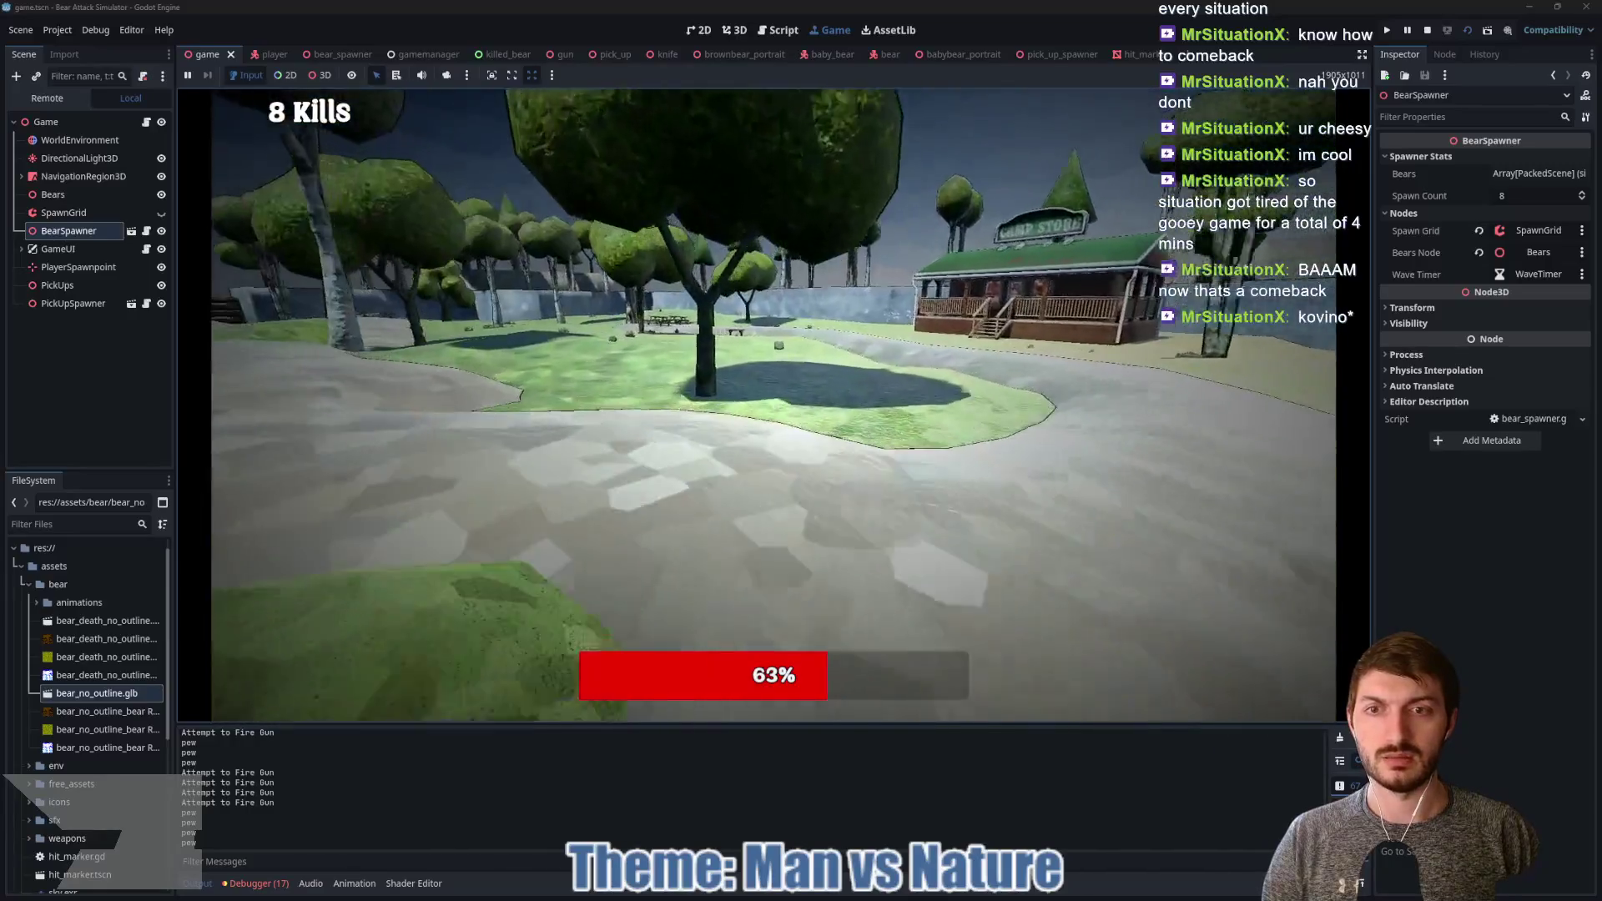
key(F8)
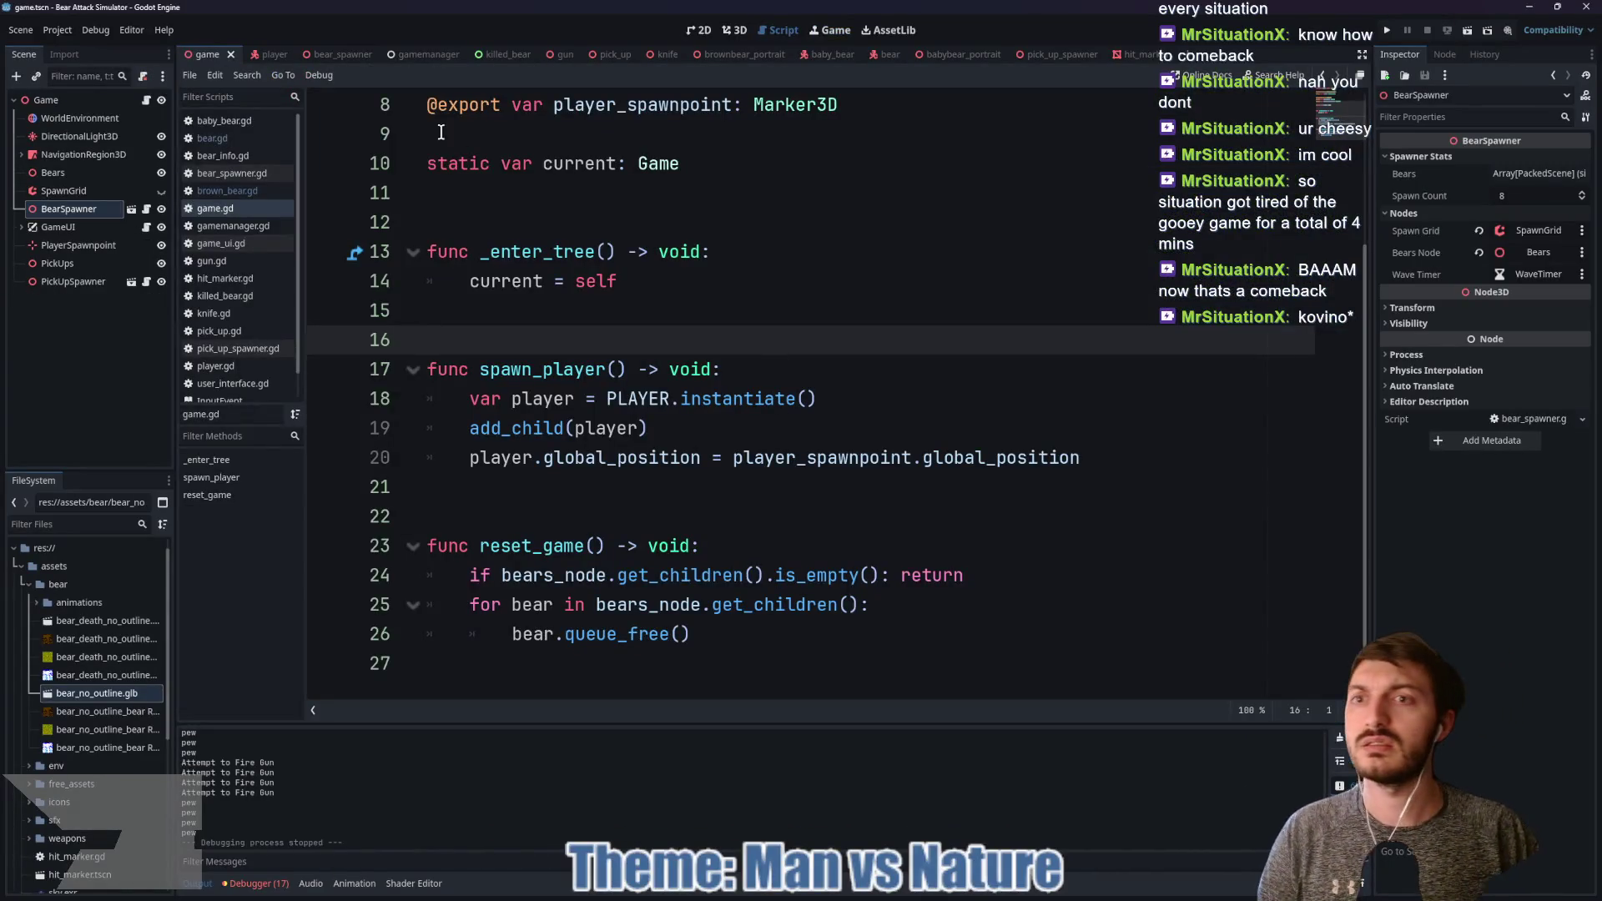
Step: Check the spawn_count line in bear_spawner.gd, then close Krita without saving the untitled drawing
click(652, 285)
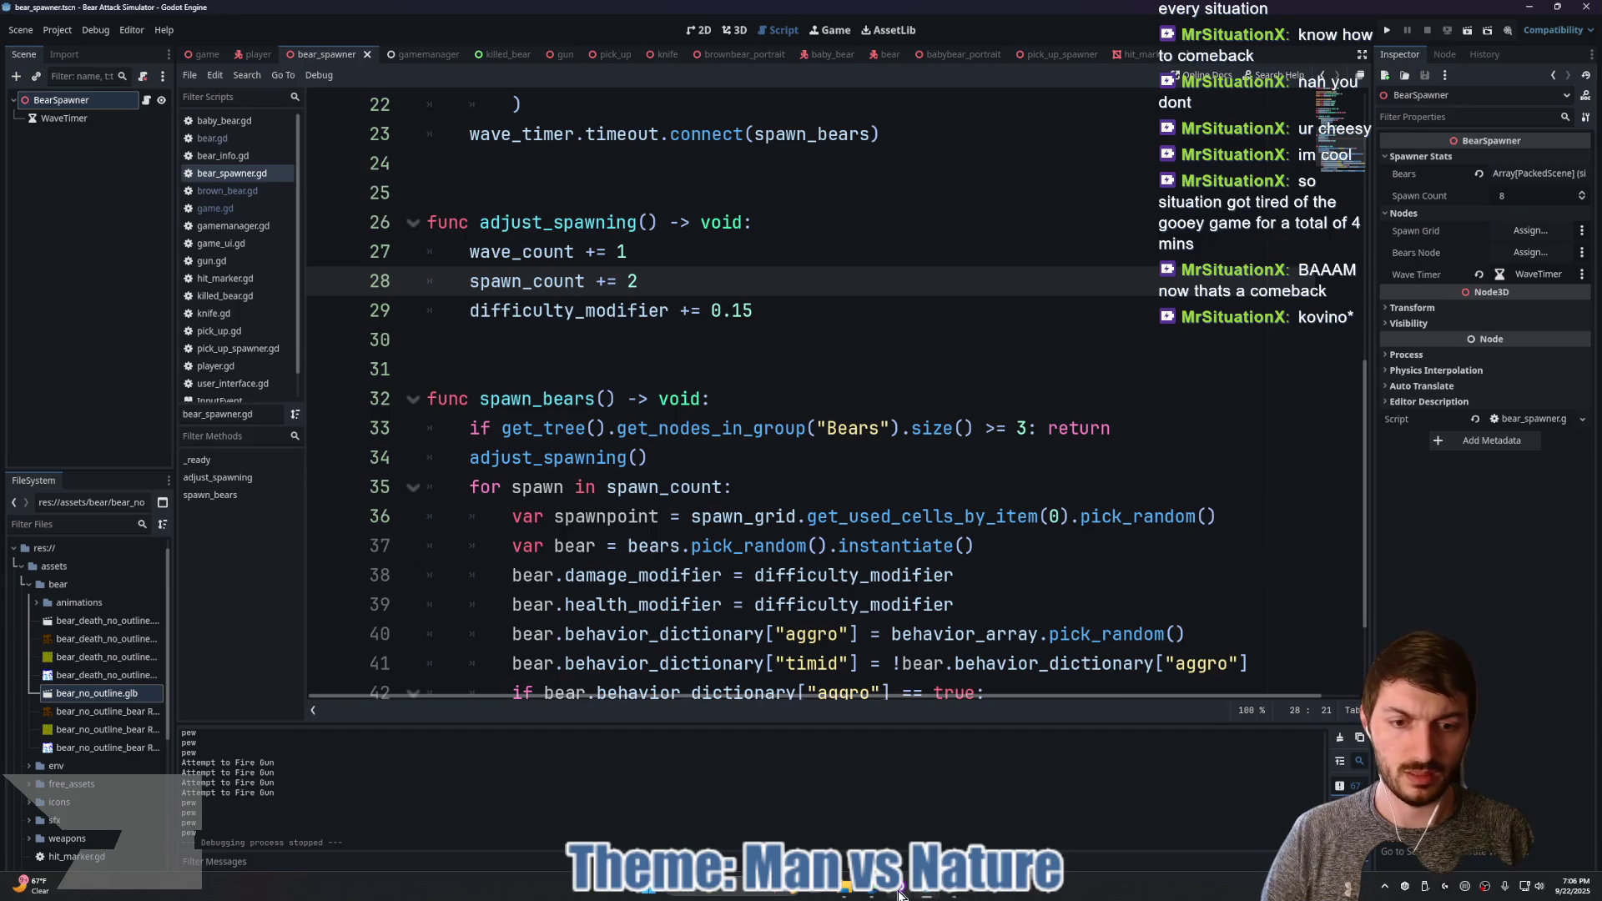
click(962, 895)
key(ctrl+w)
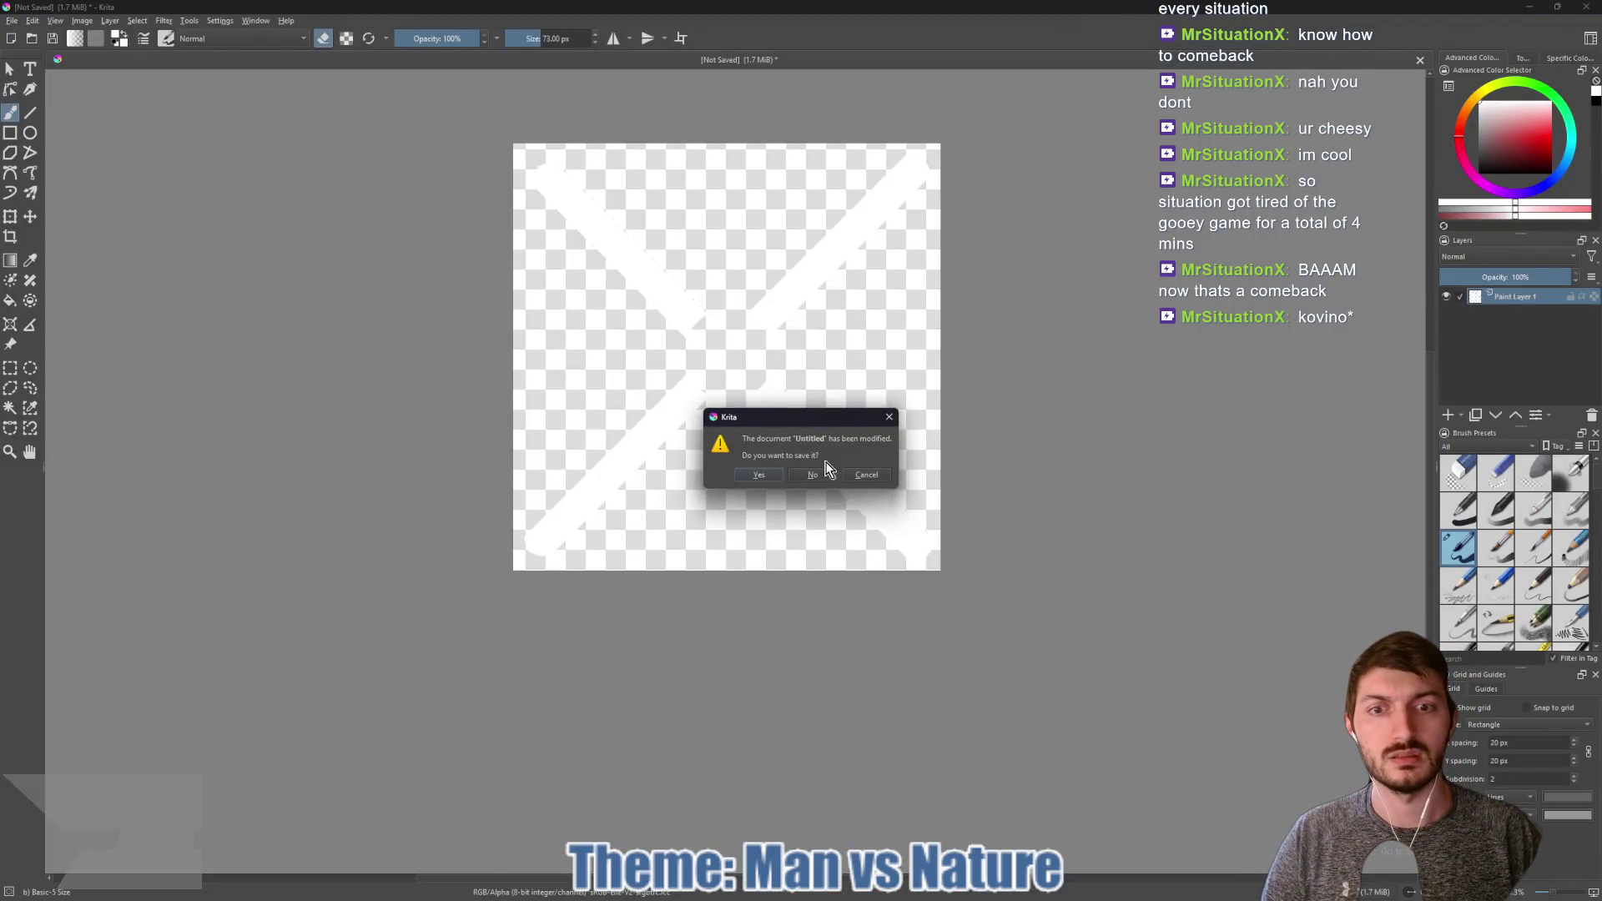
click(807, 478)
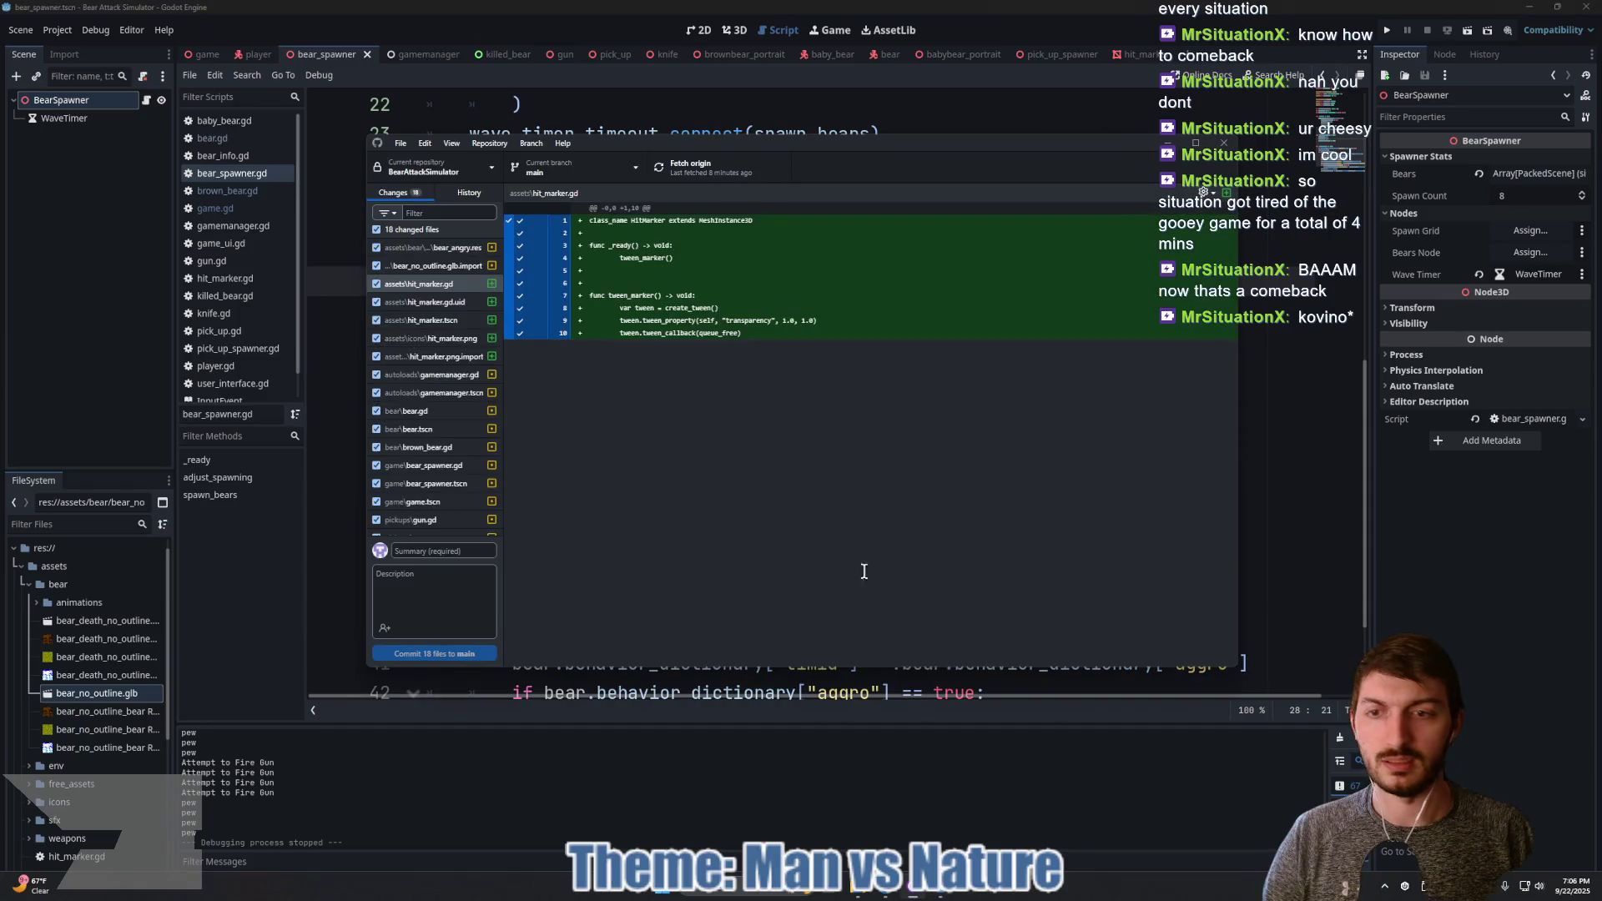
Step: Commit the 18 files with summary 'Bear Scaling, Hit Marker (WiP), Bear Functionality' and push
click(453, 555)
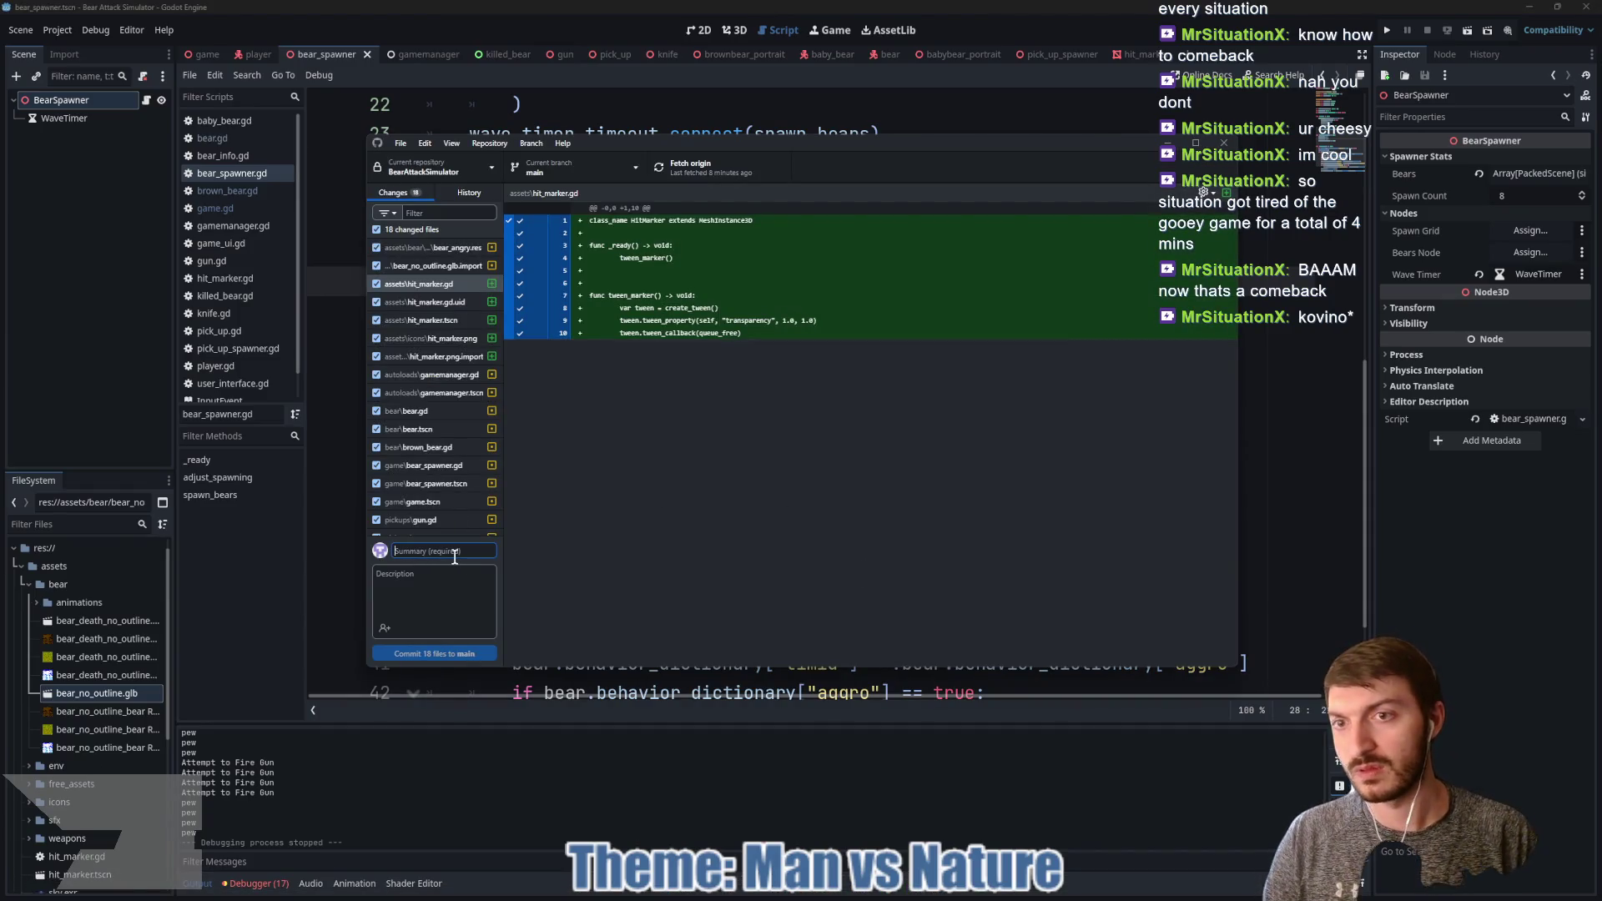
text(Bear Scaling, Hit)
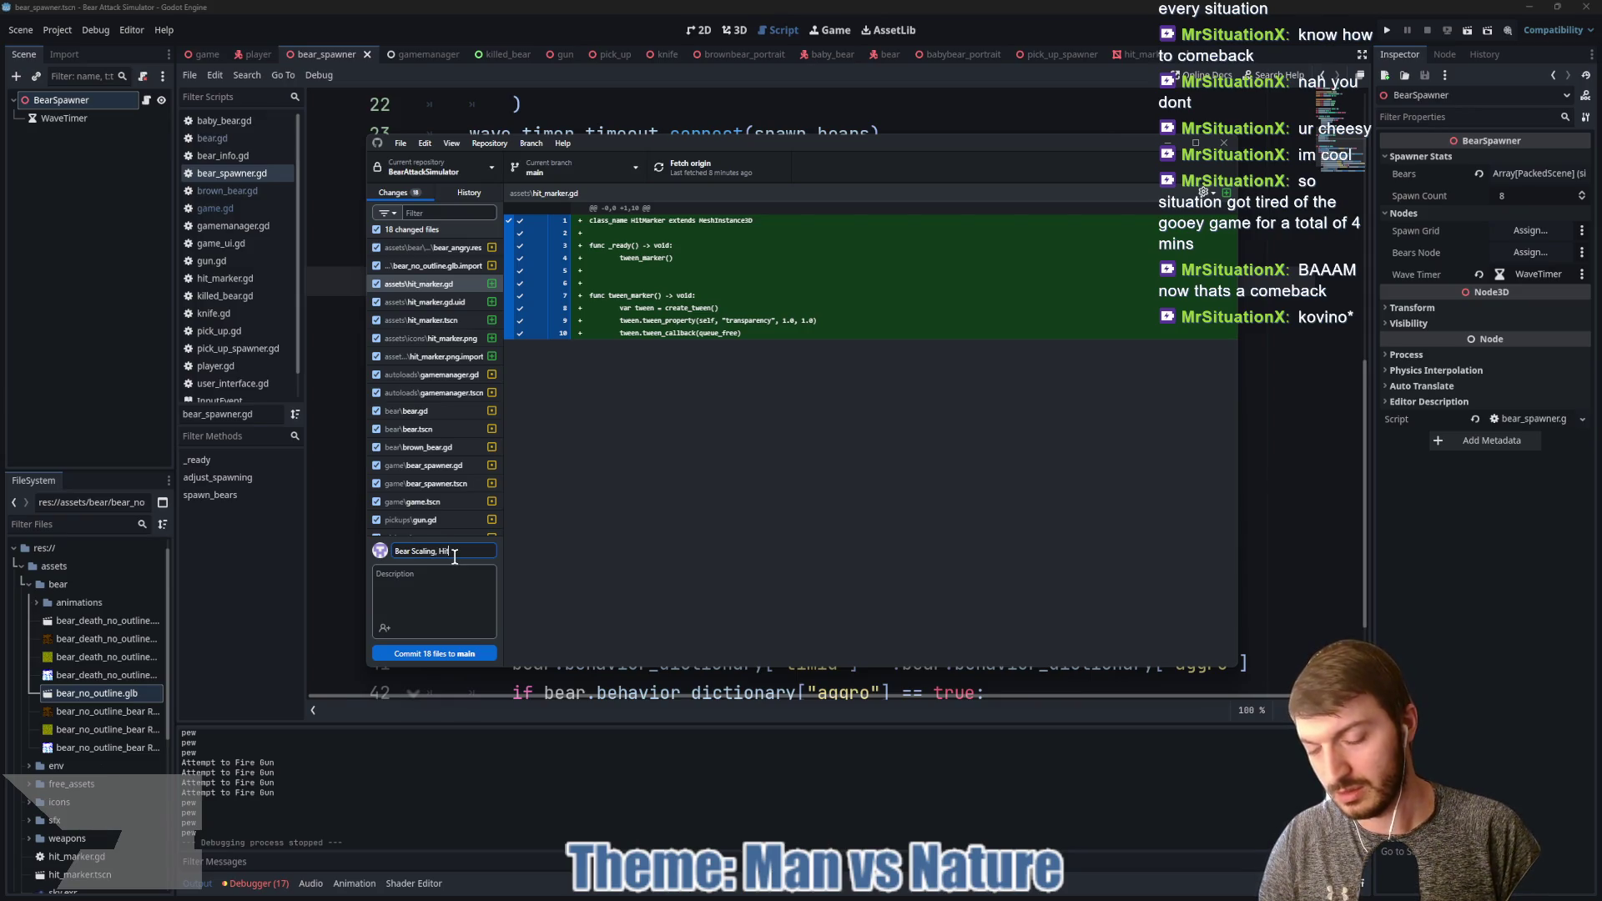
text( Marker (WiP)
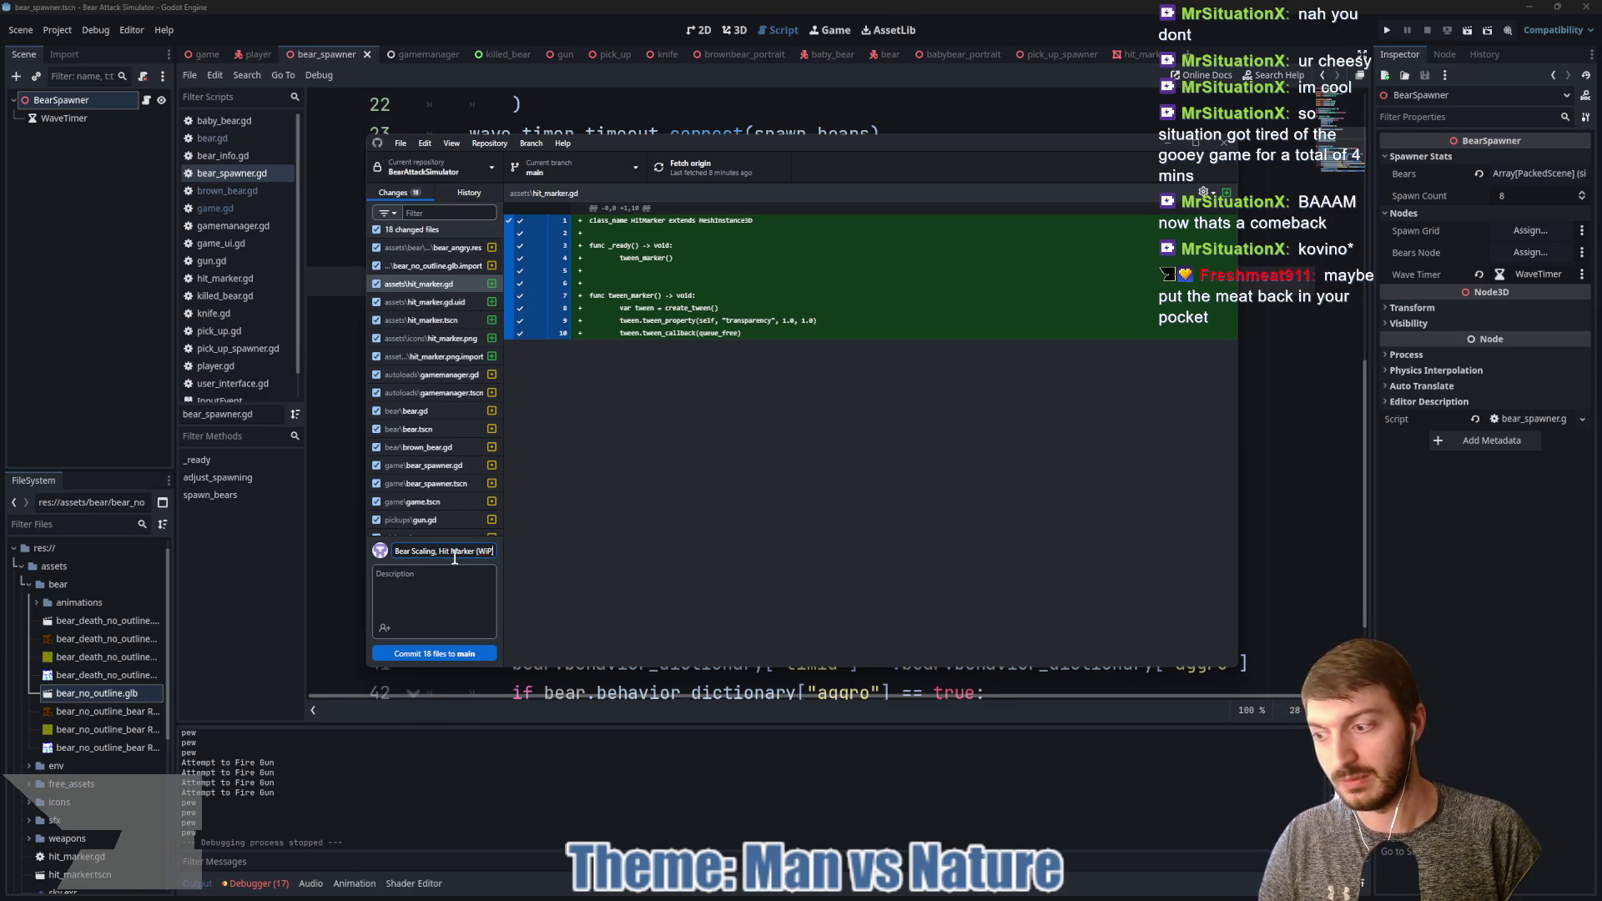
text(),)
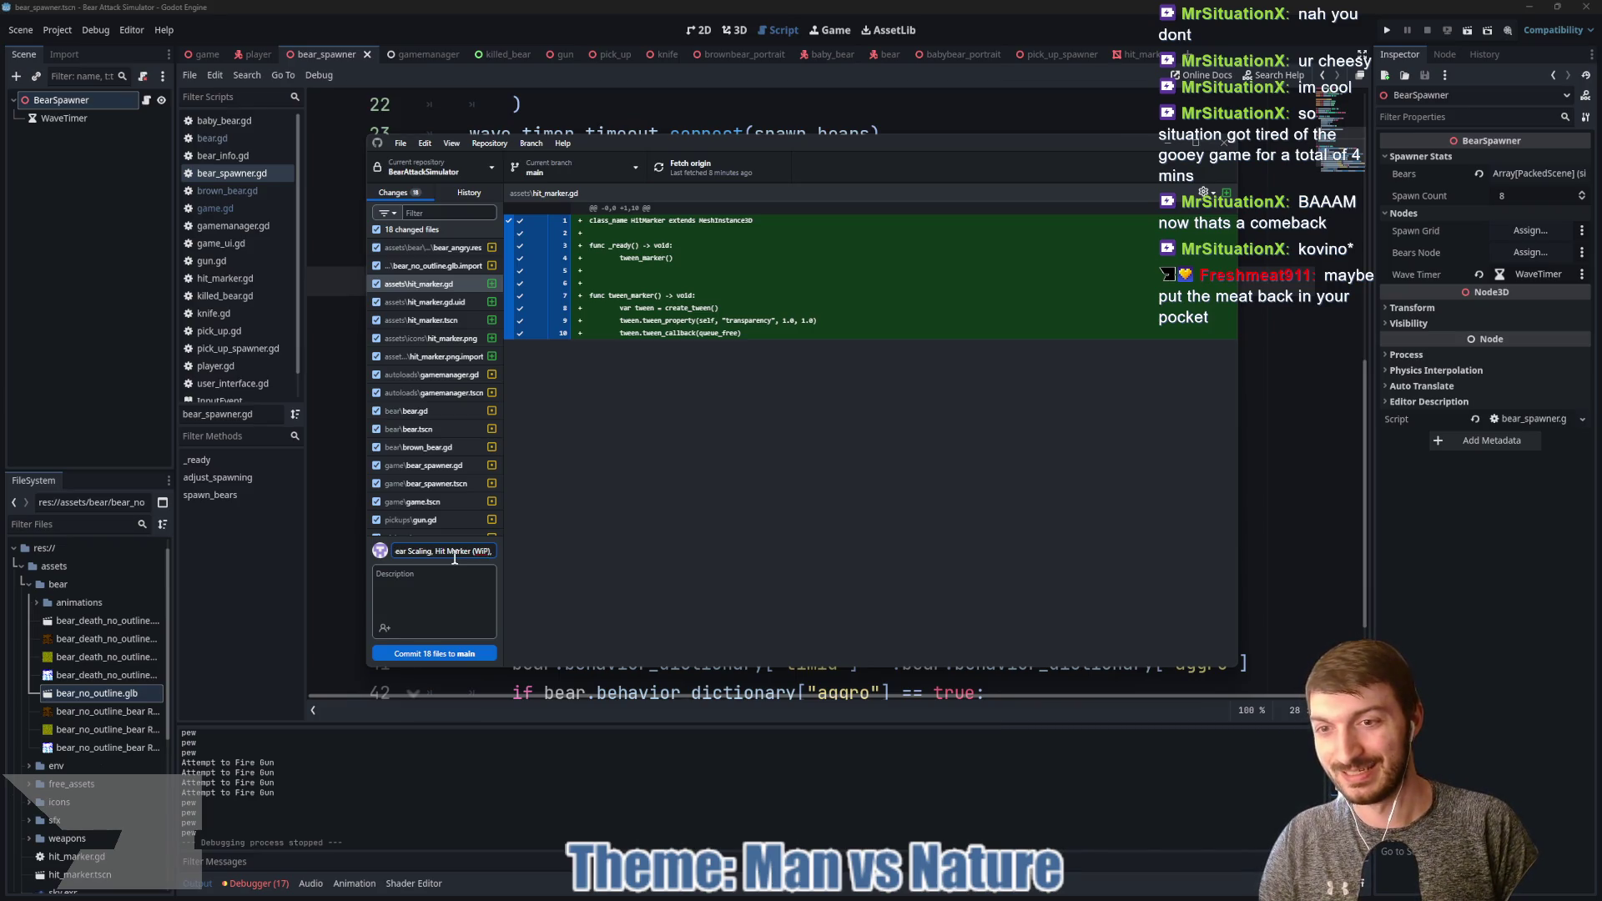
text( Bear)
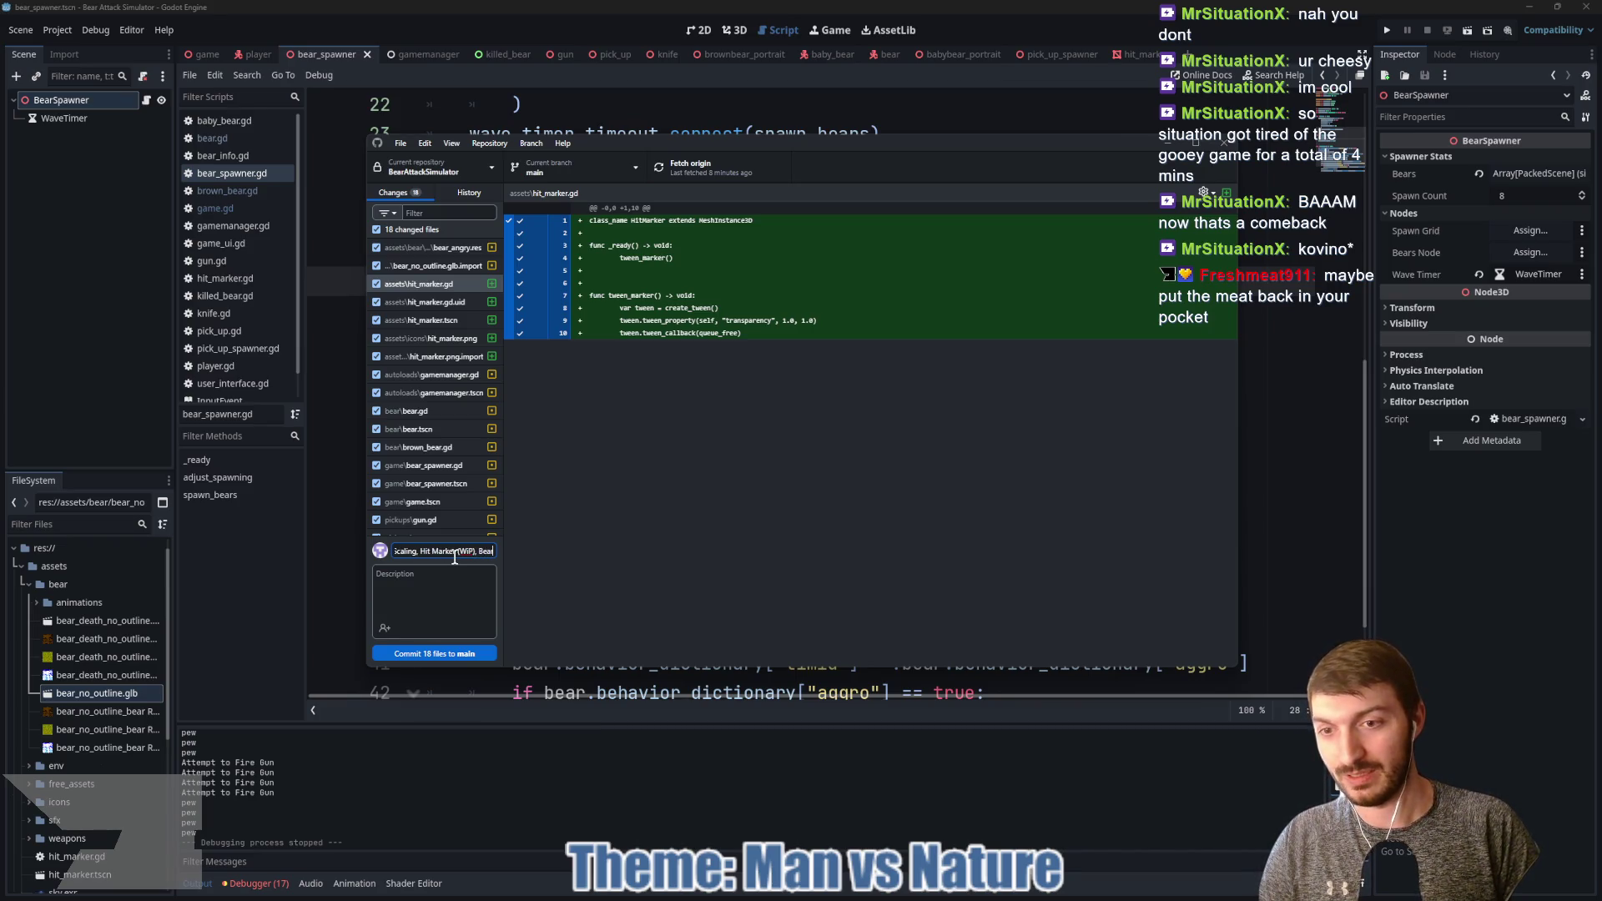
text( Functionality)
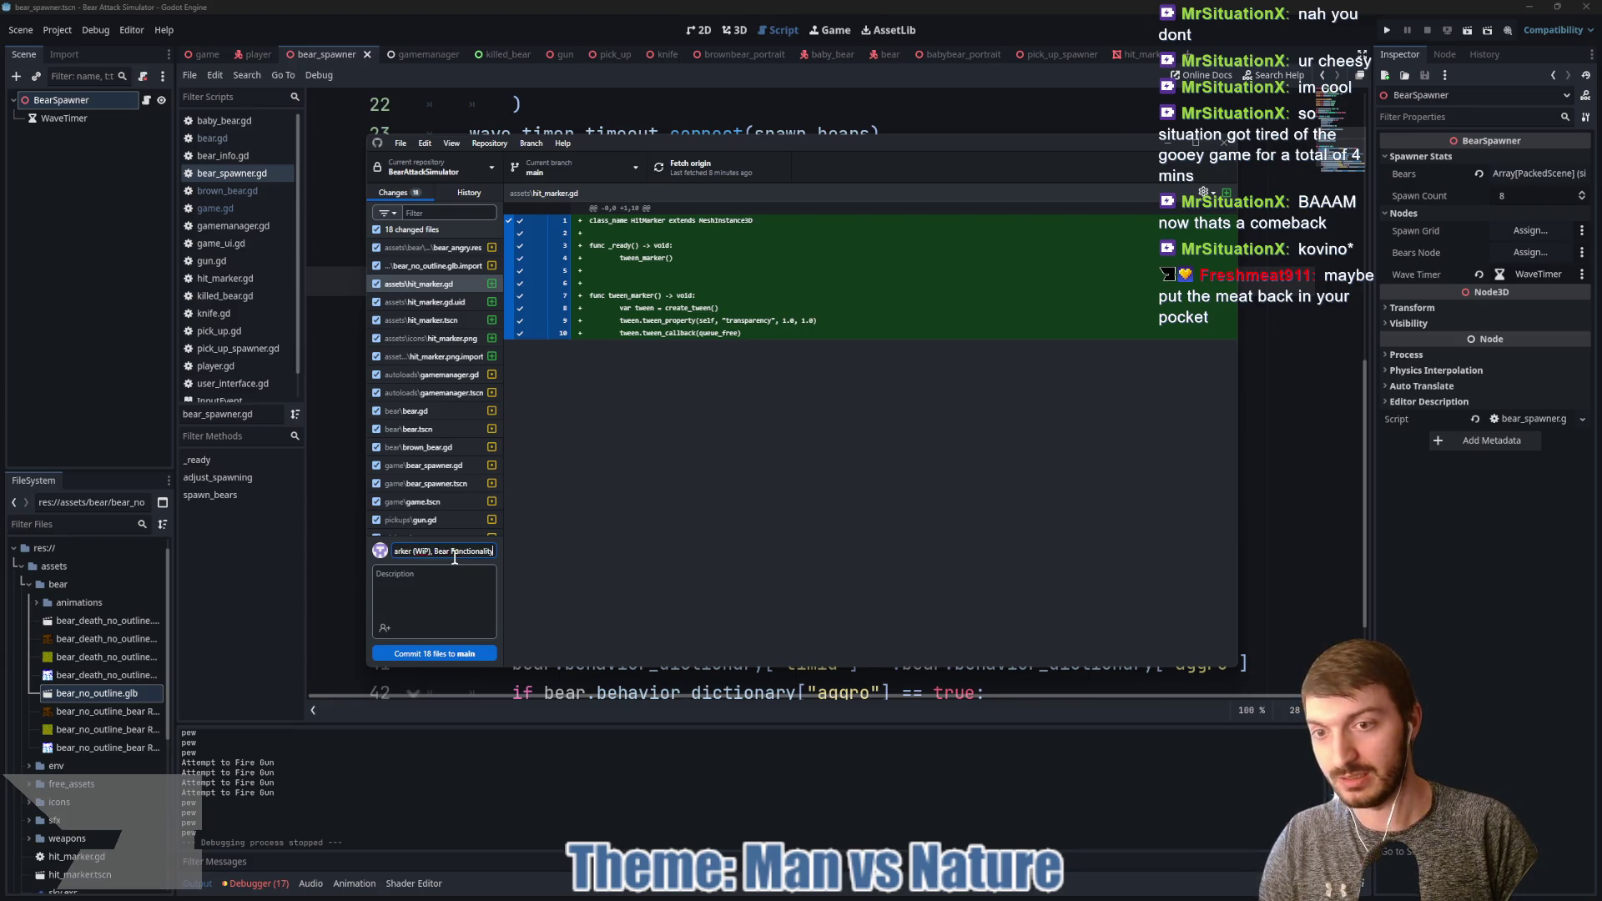
key(Home)
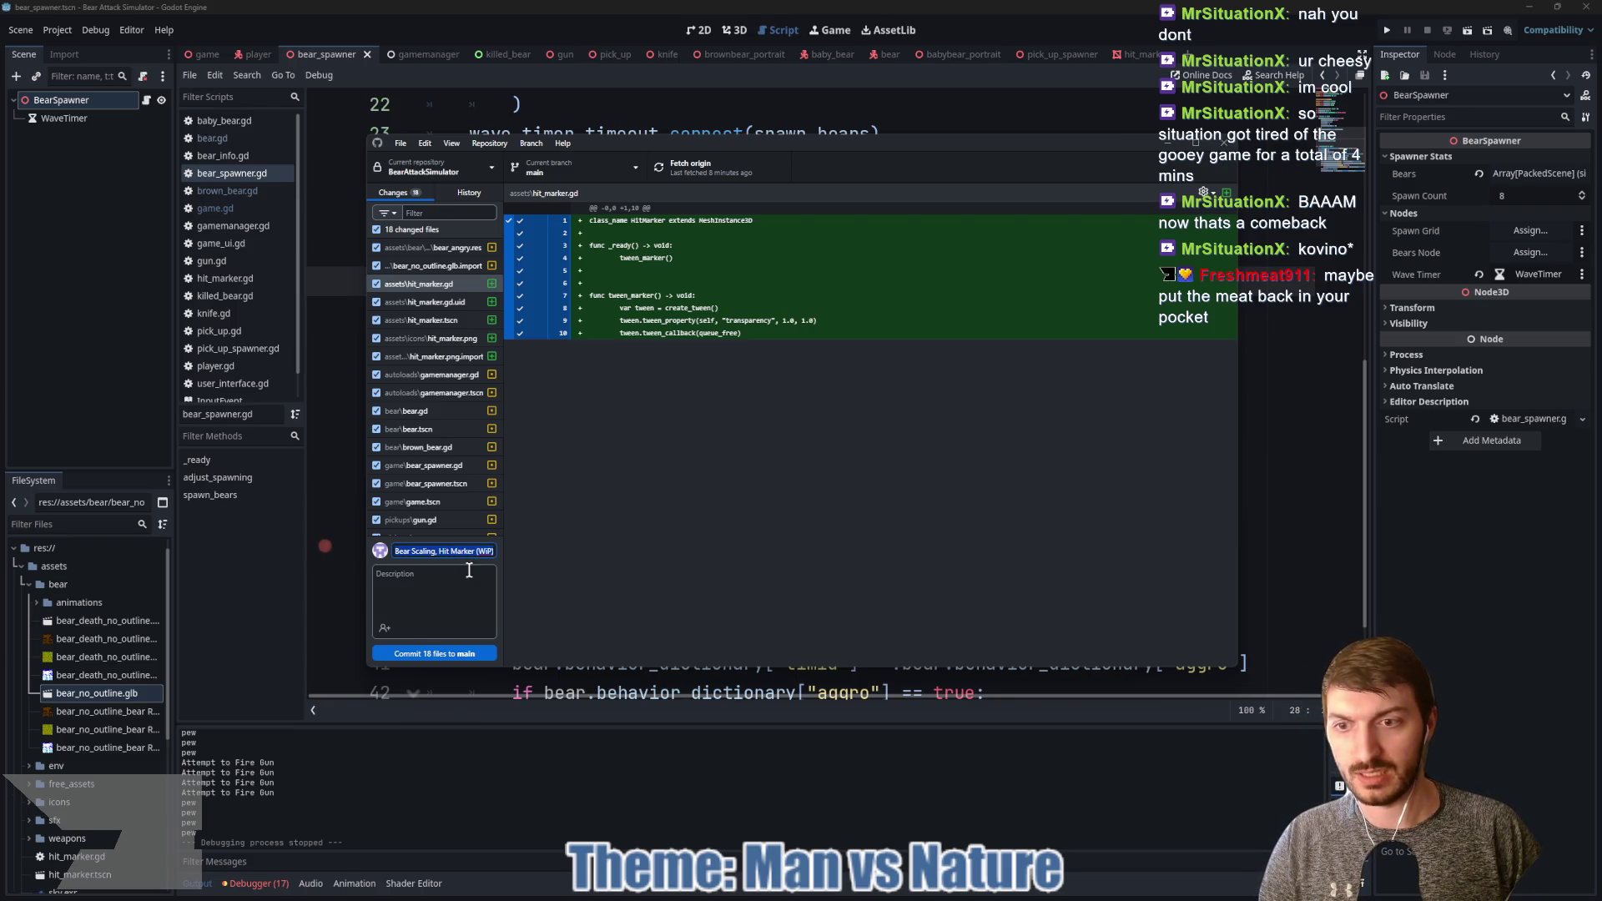
click(435, 653)
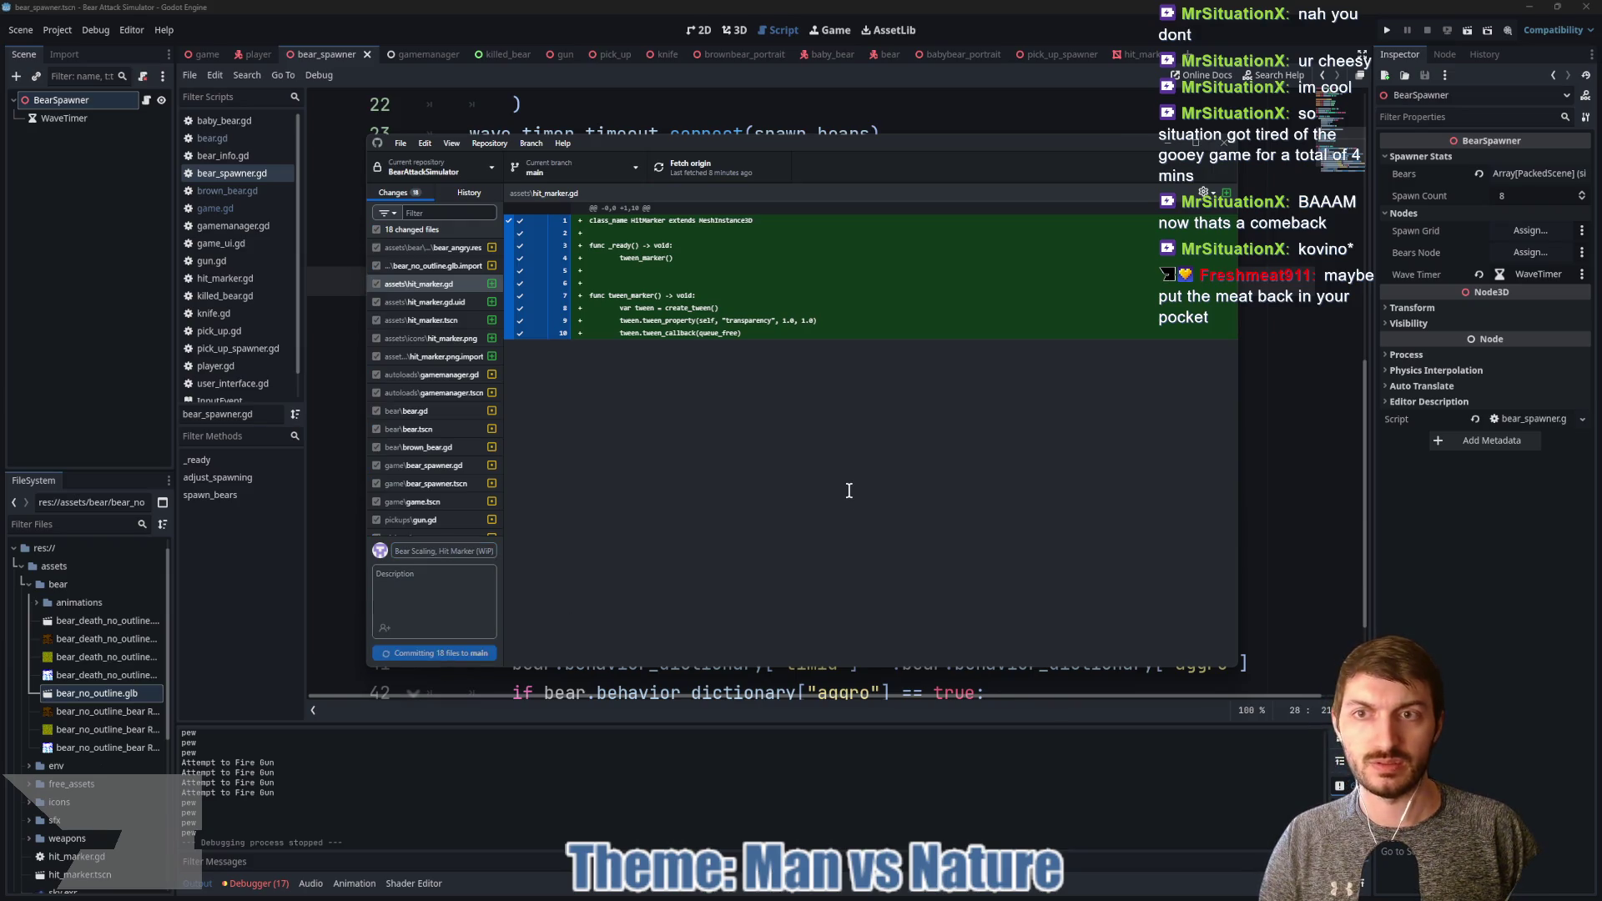
click(1018, 315)
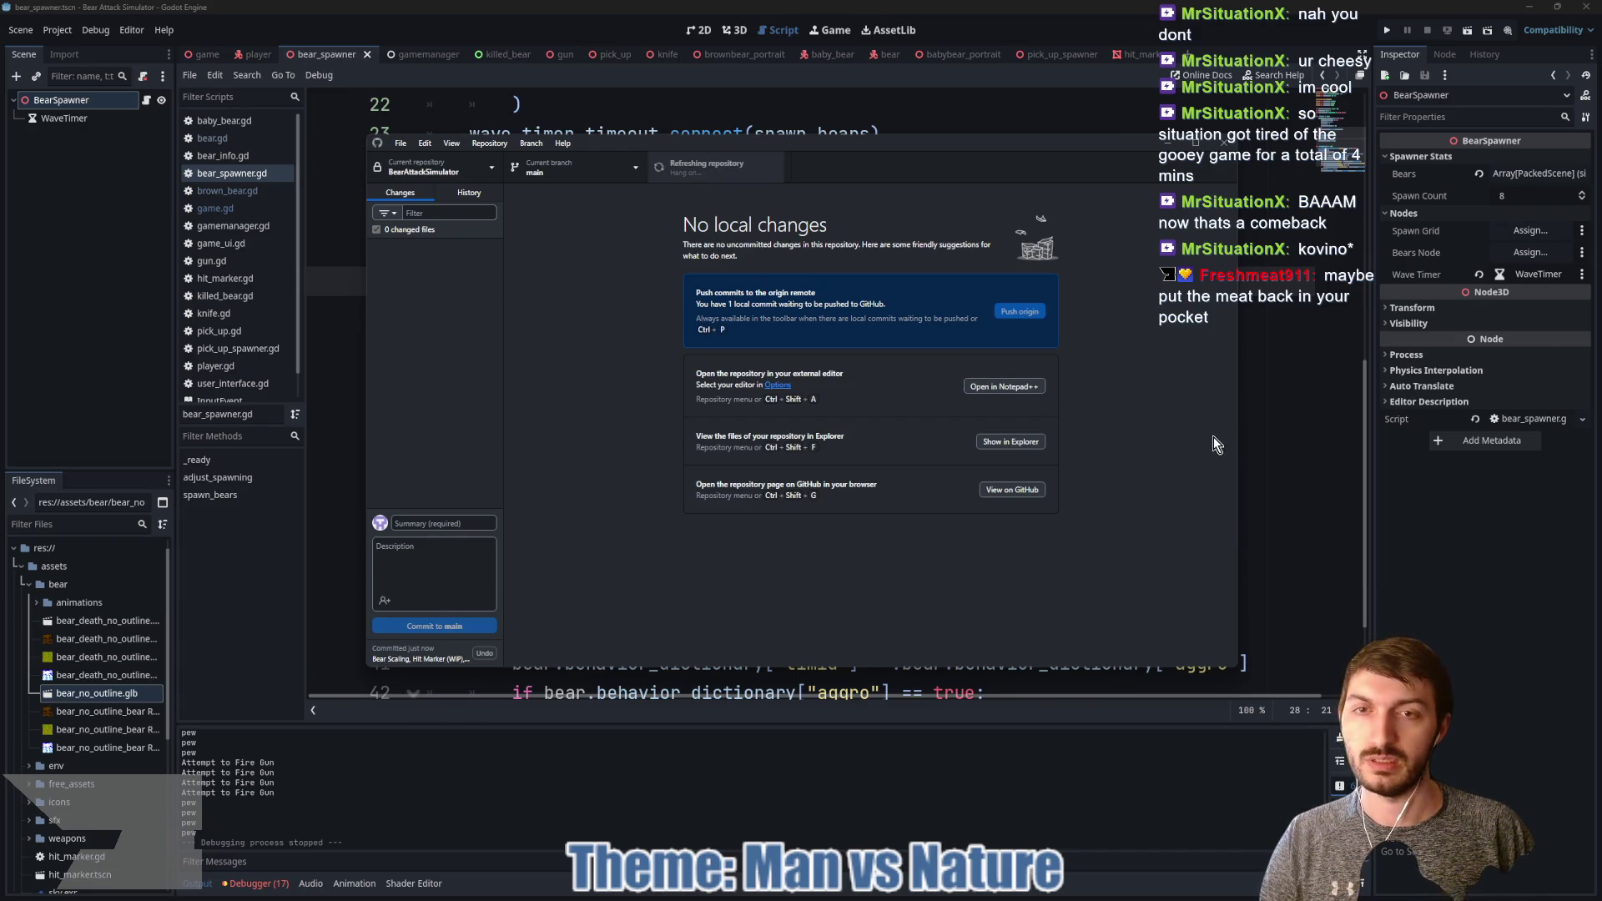
Step: Return to bear_spawner.gd at empty line 31 and scroll through its spawning code
click(1305, 452)
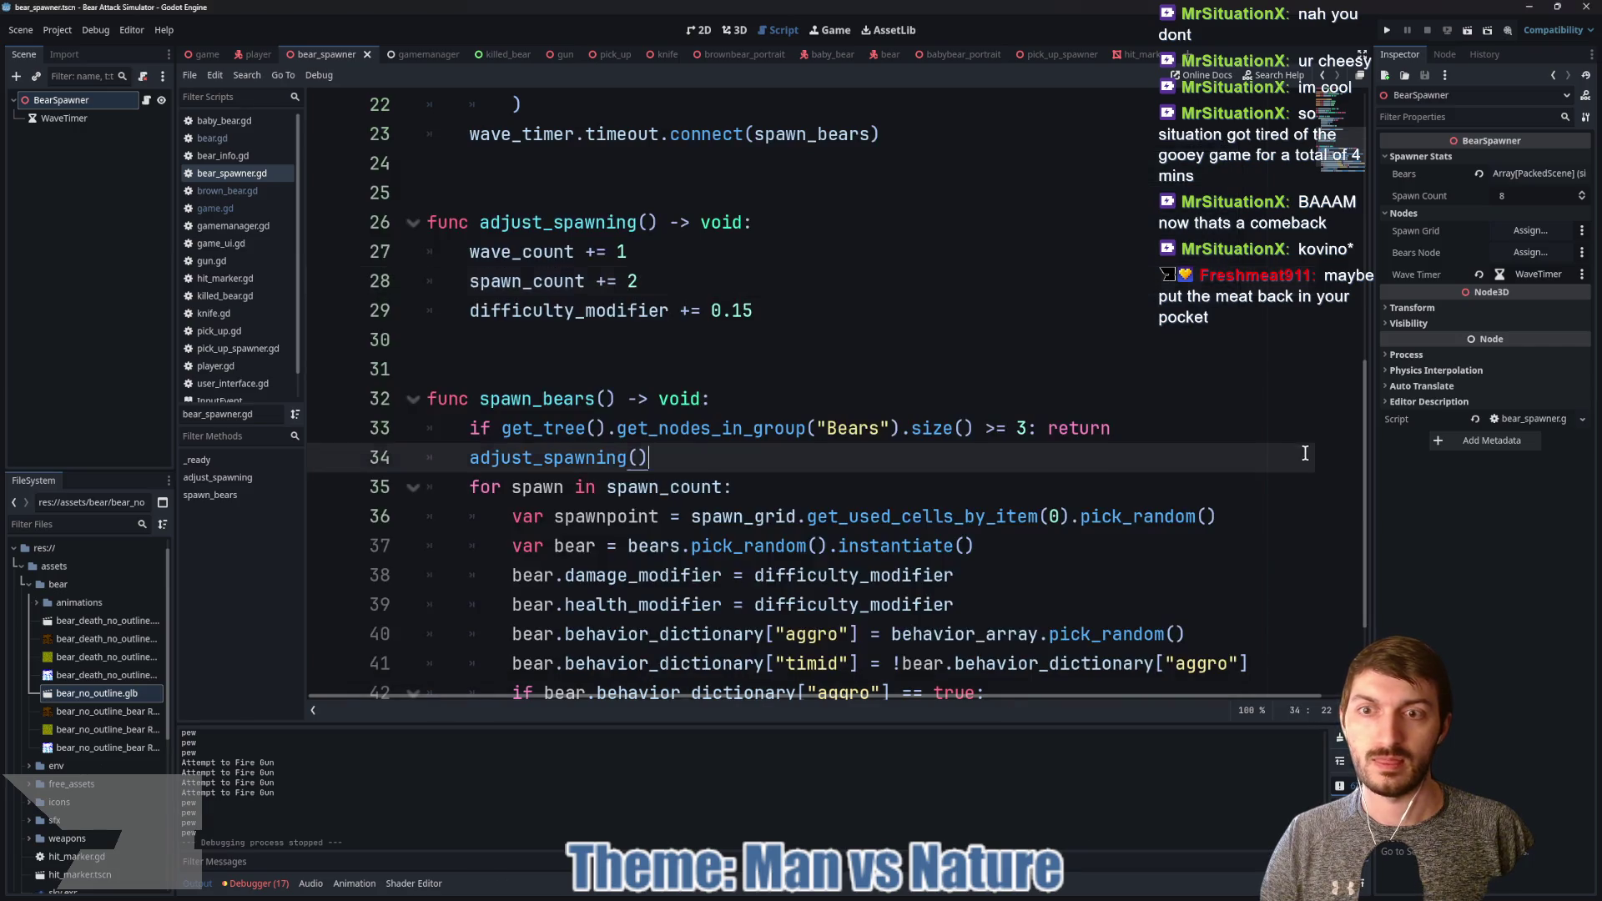
click(818, 378)
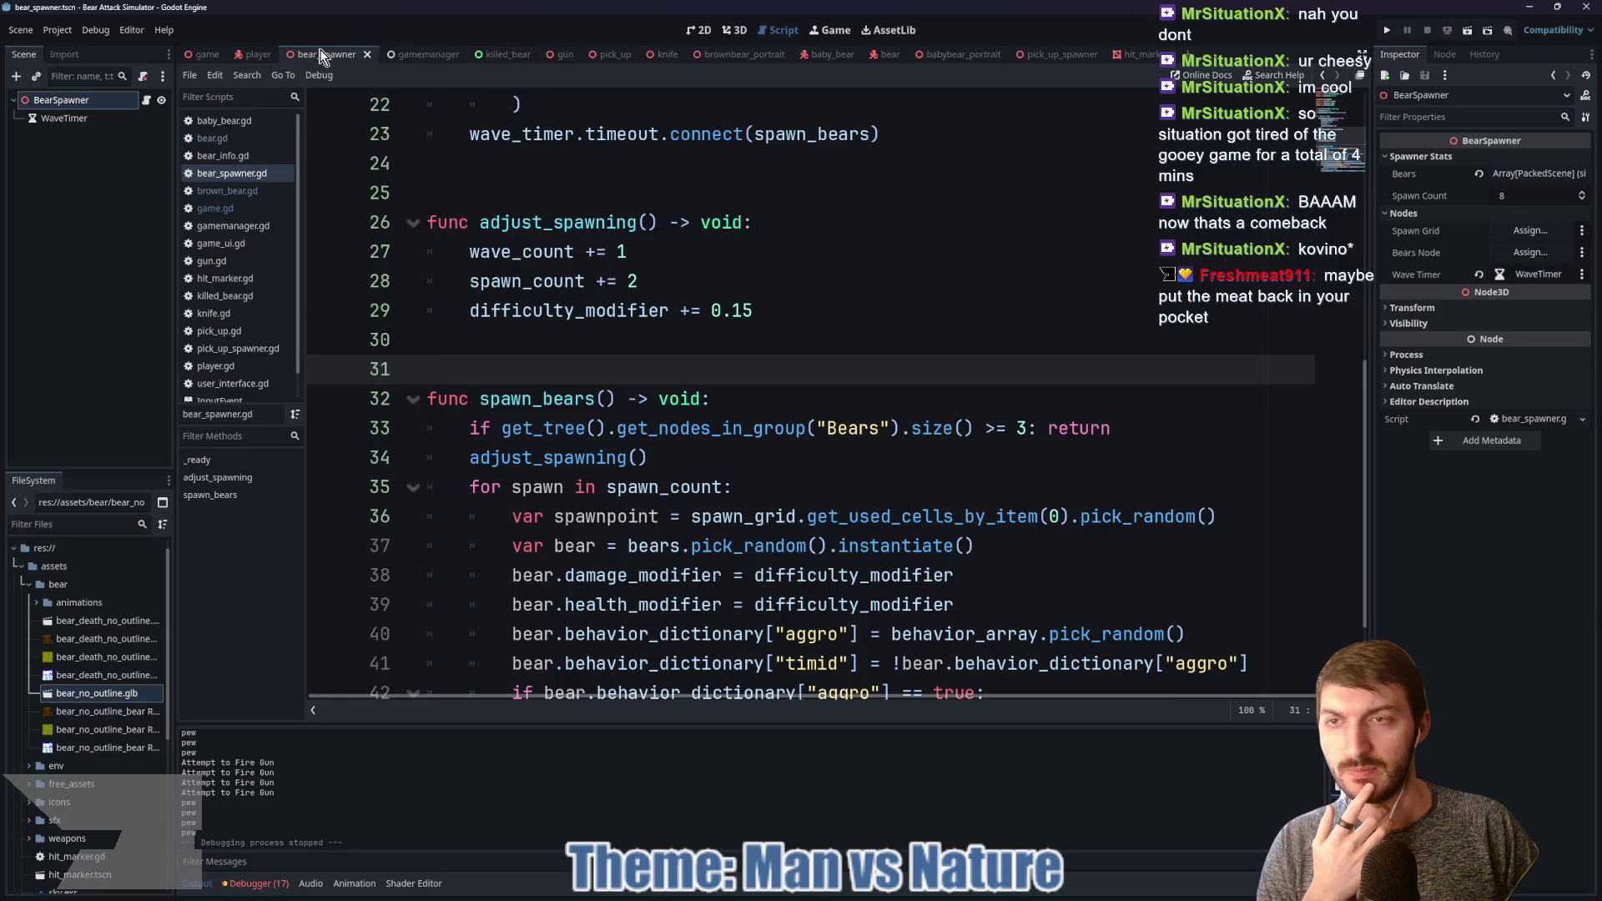
scroll(550, 244, up, 4)
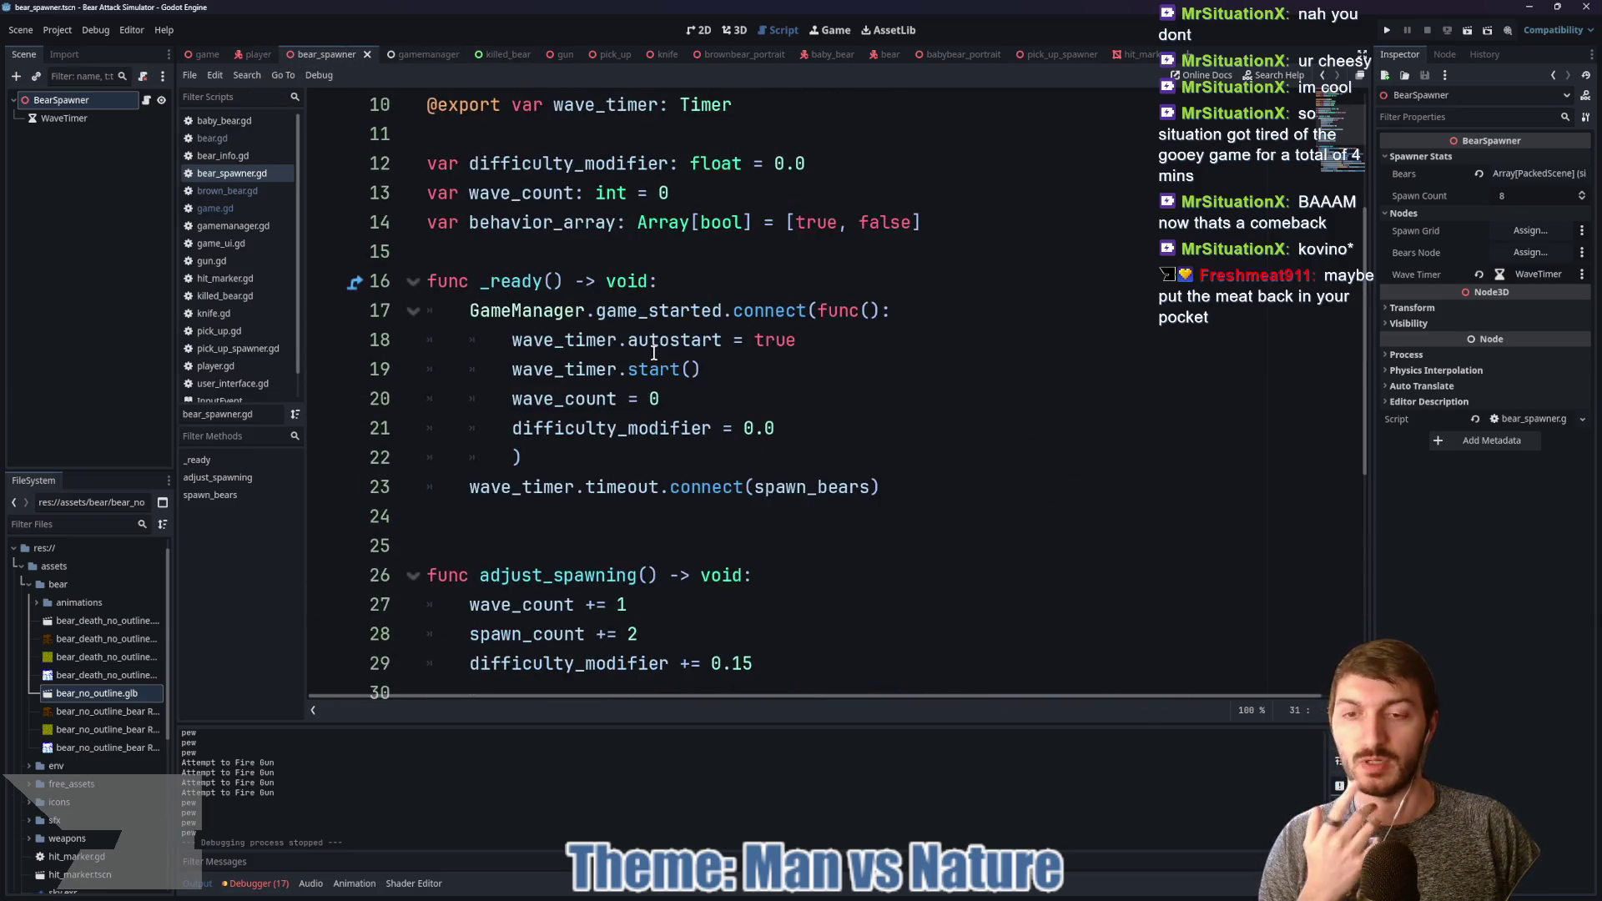
scroll(659, 367, down, 4)
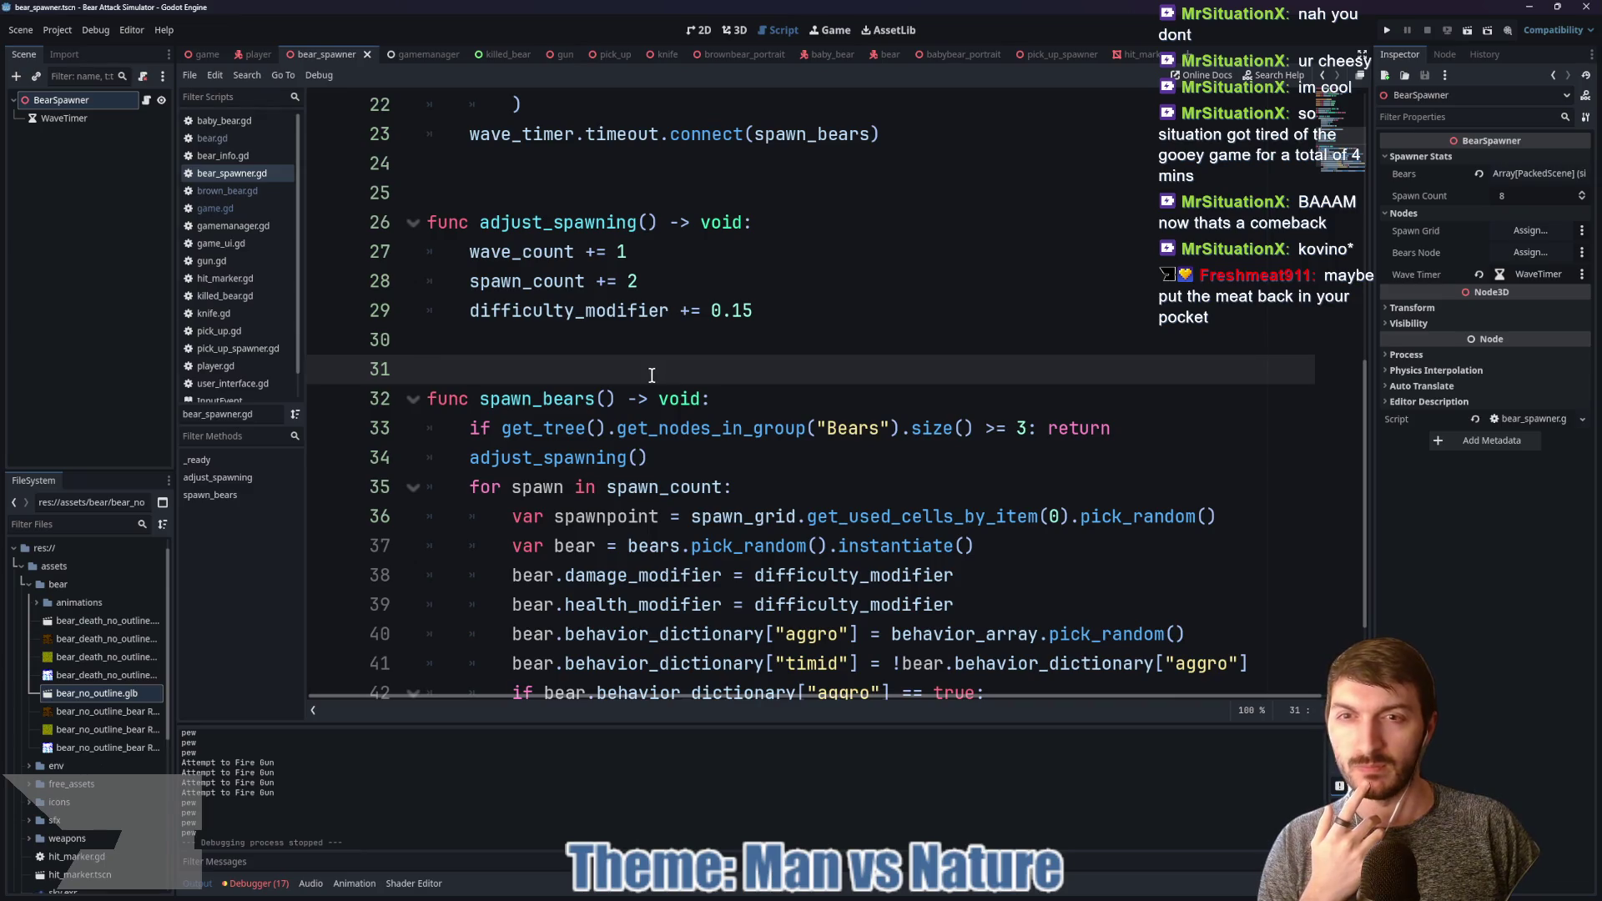
scroll(645, 377, down, 2)
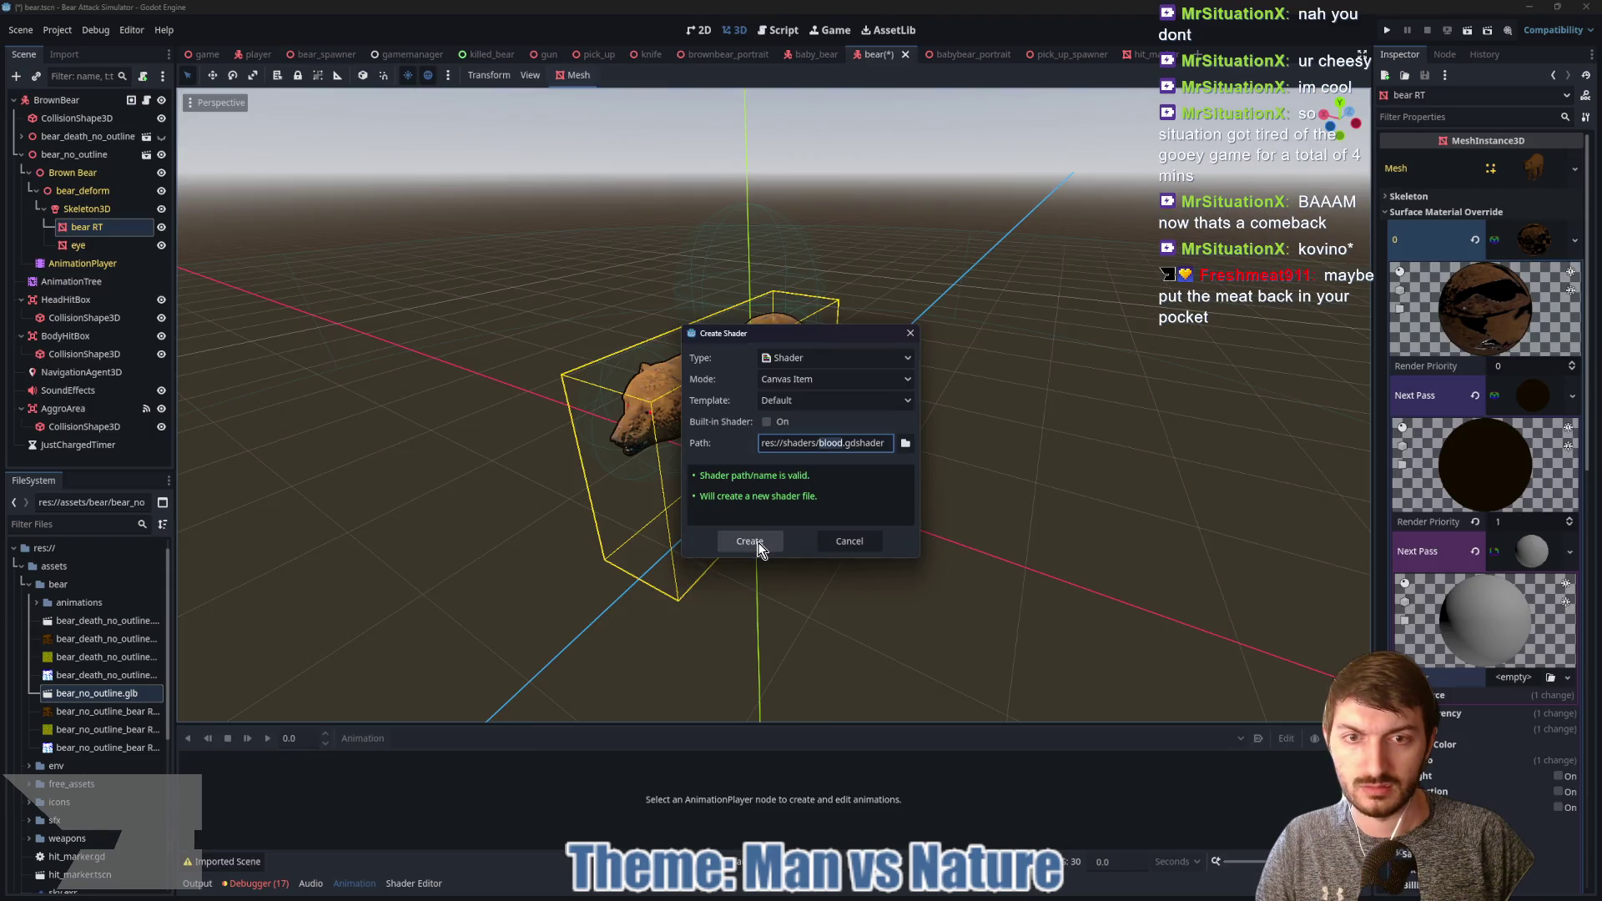
Step: Create blood.gdshader as the material's next pass and replace its template with the pasted blood shader code
click(768, 540)
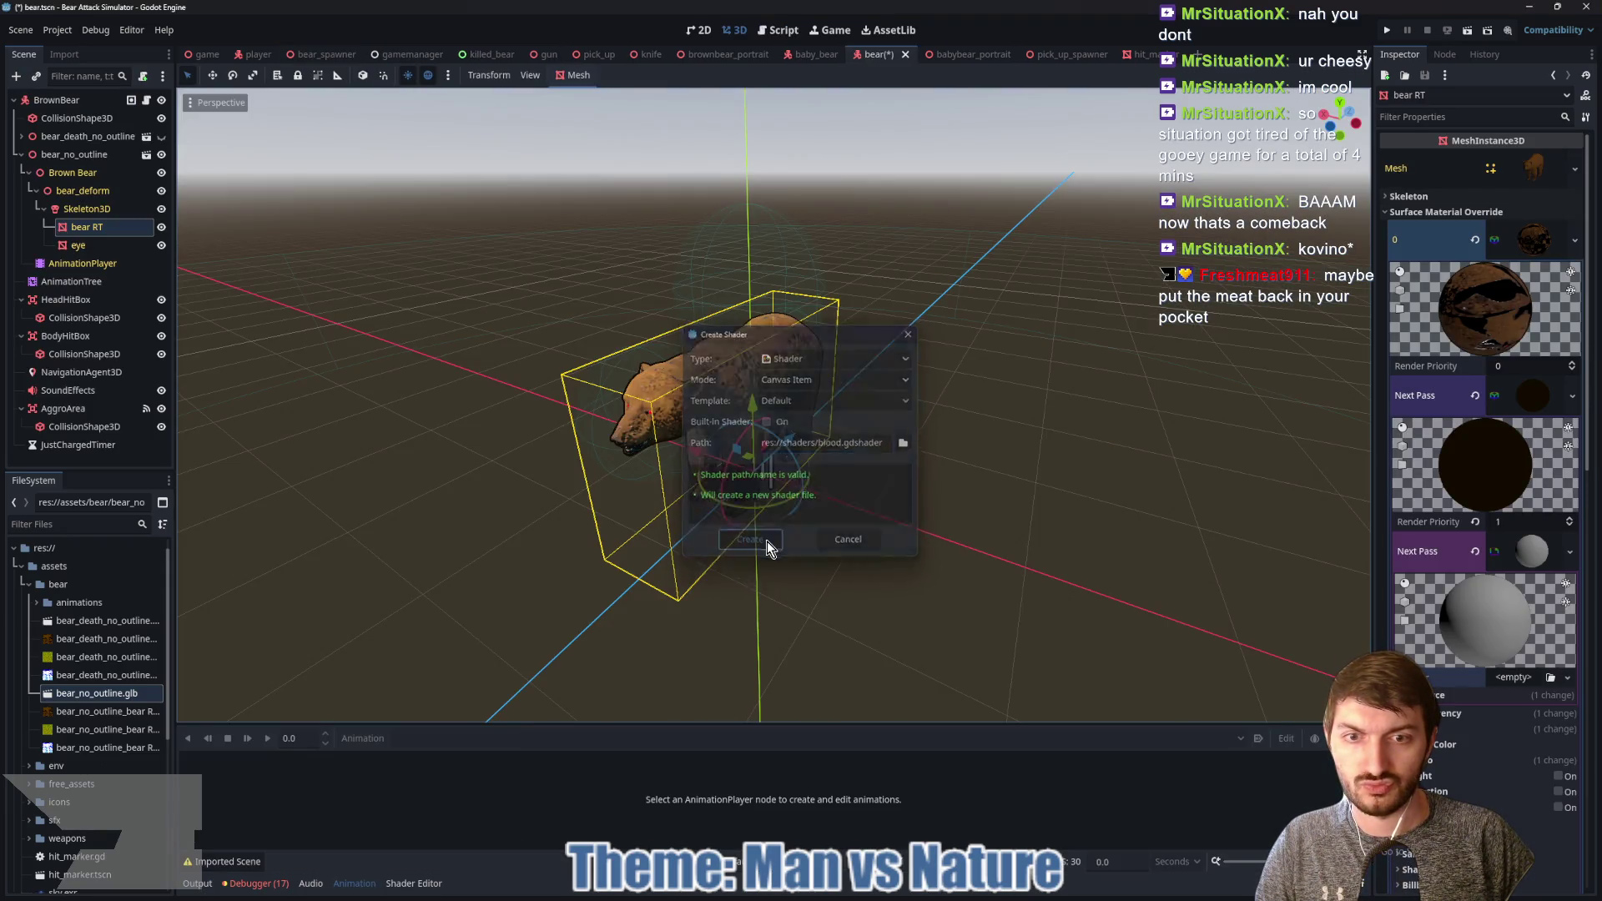
click(1543, 676)
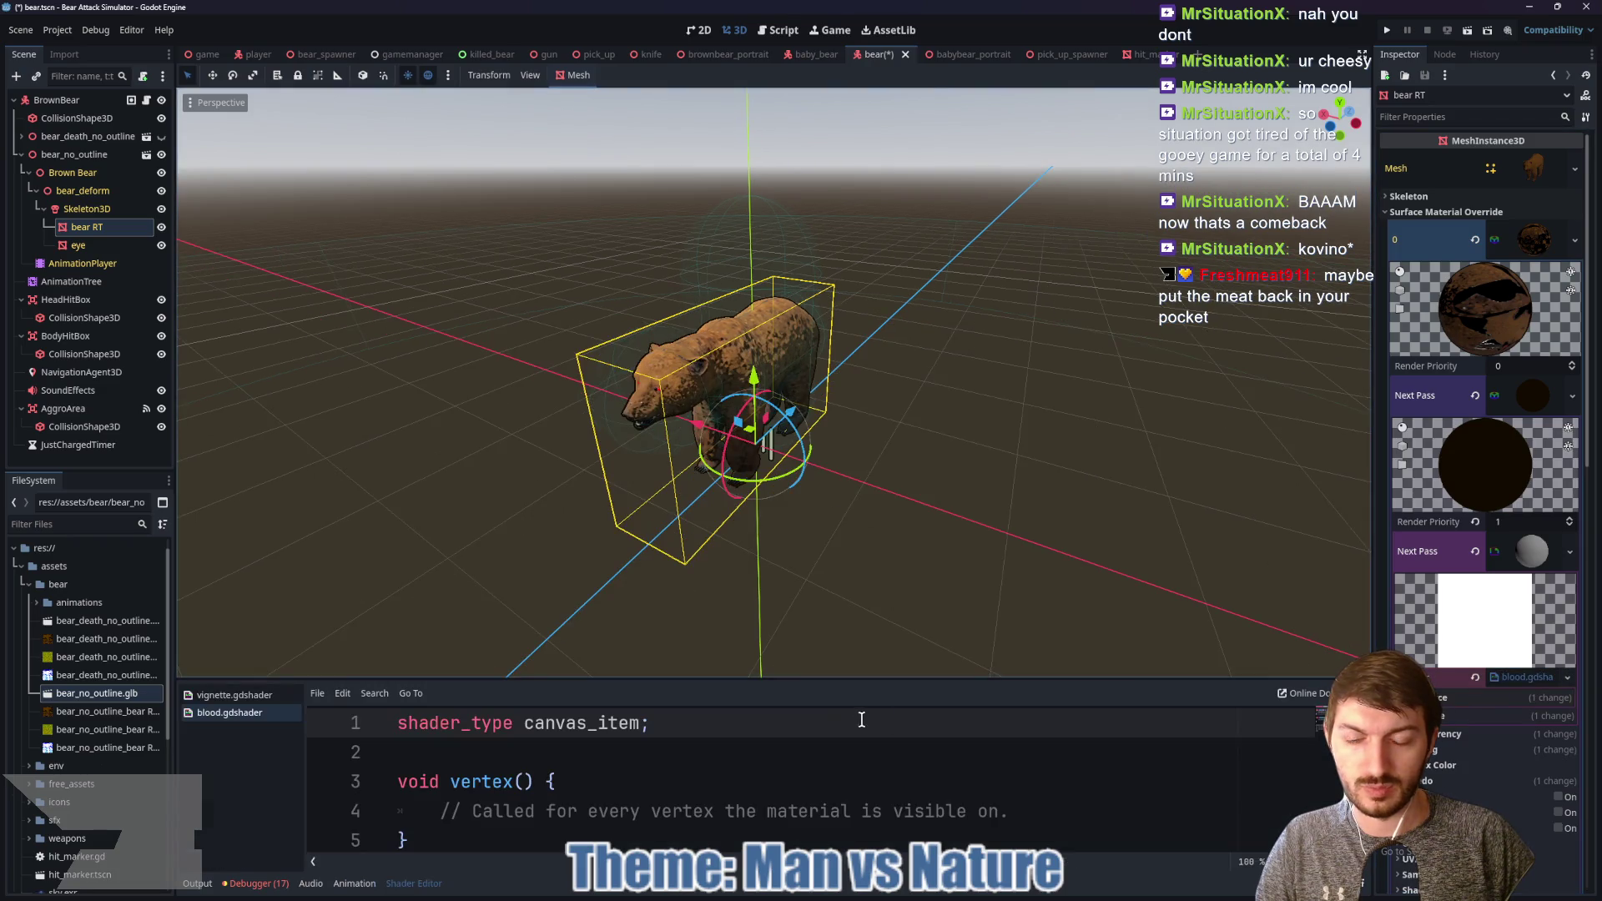
click(725, 789)
key(ctrl+a)
key(ctrl+v)
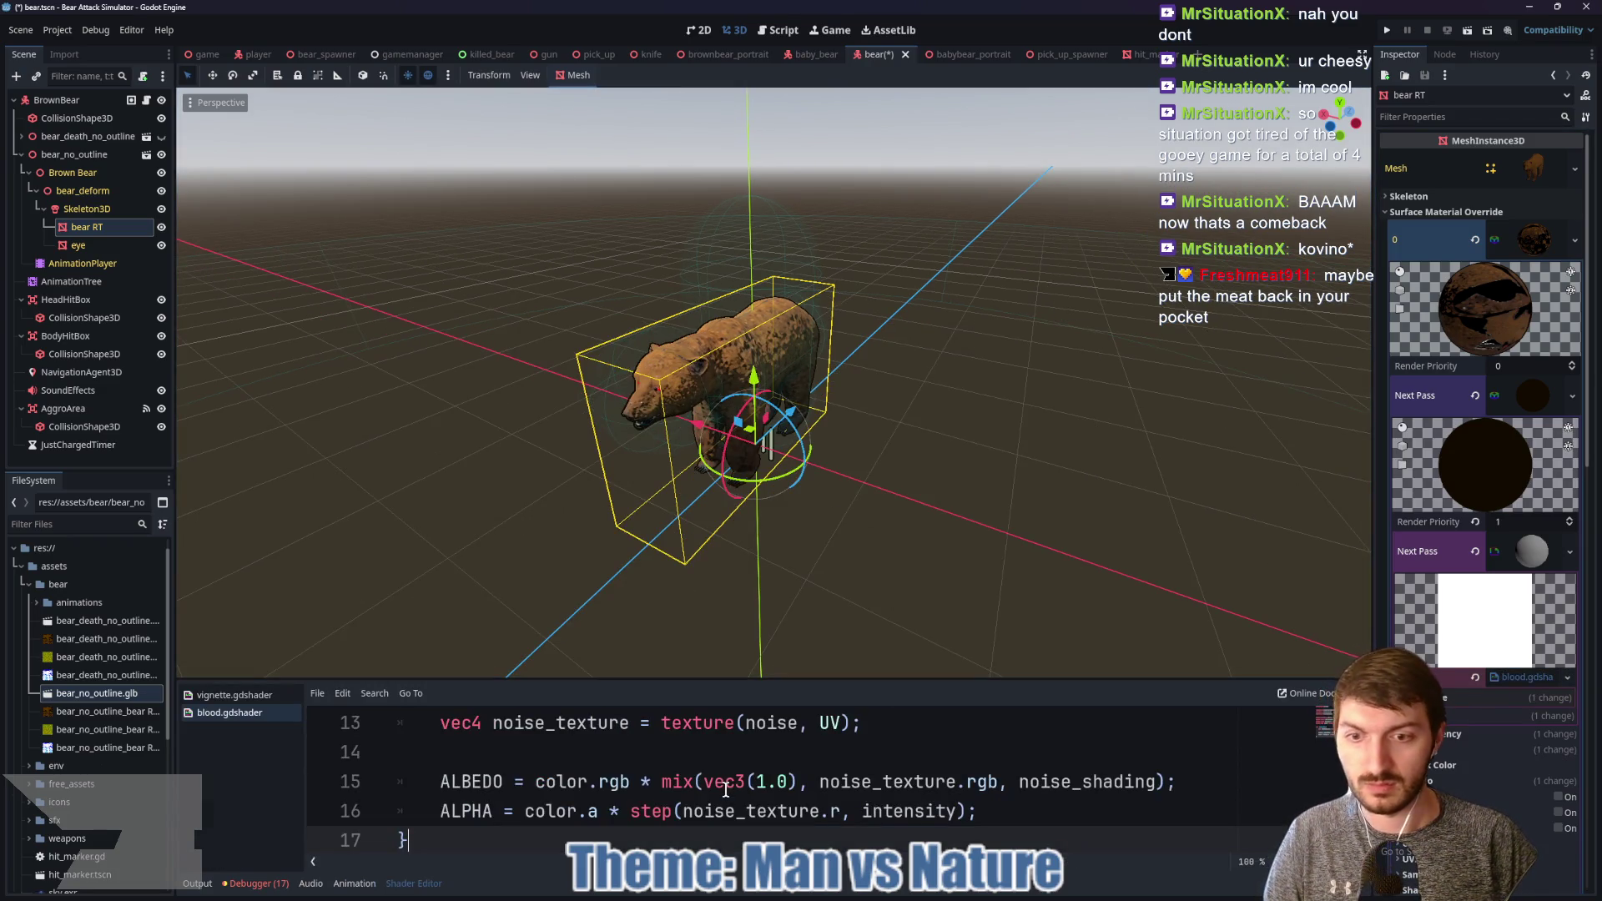
mouse_move(791, 678)
mouse_down()
mouse_move(791, 484)
mouse_move(791, 534)
mouse_up()
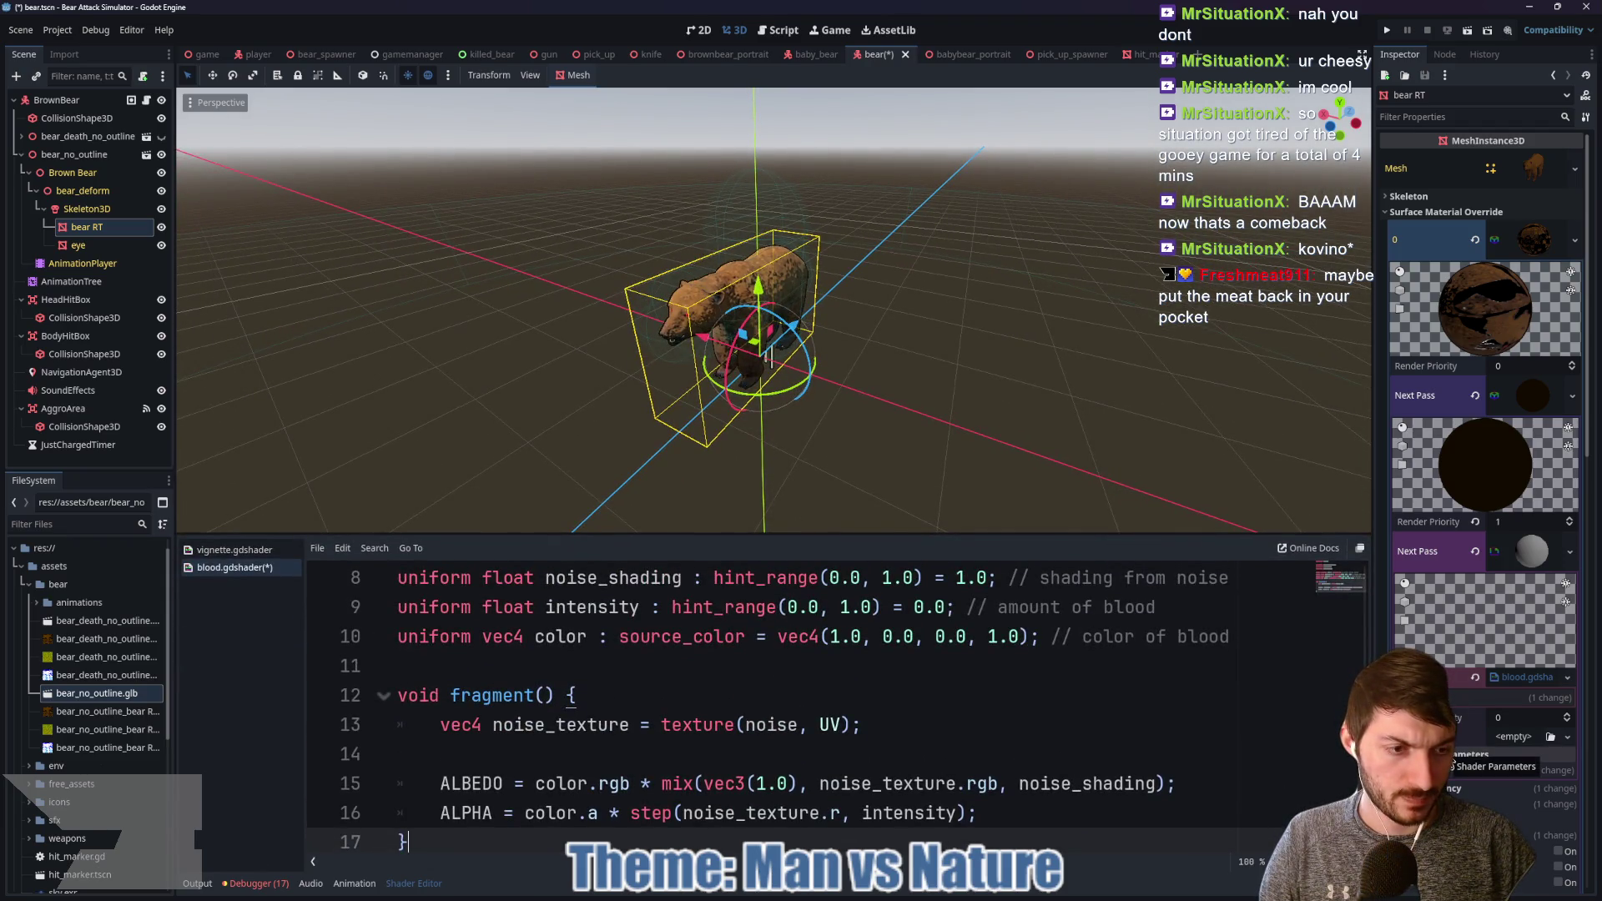
Step: Give the shader a new NoiseTexture2D for Noise and set Intensity to 0.405
scroll(1468, 734, down, 3)
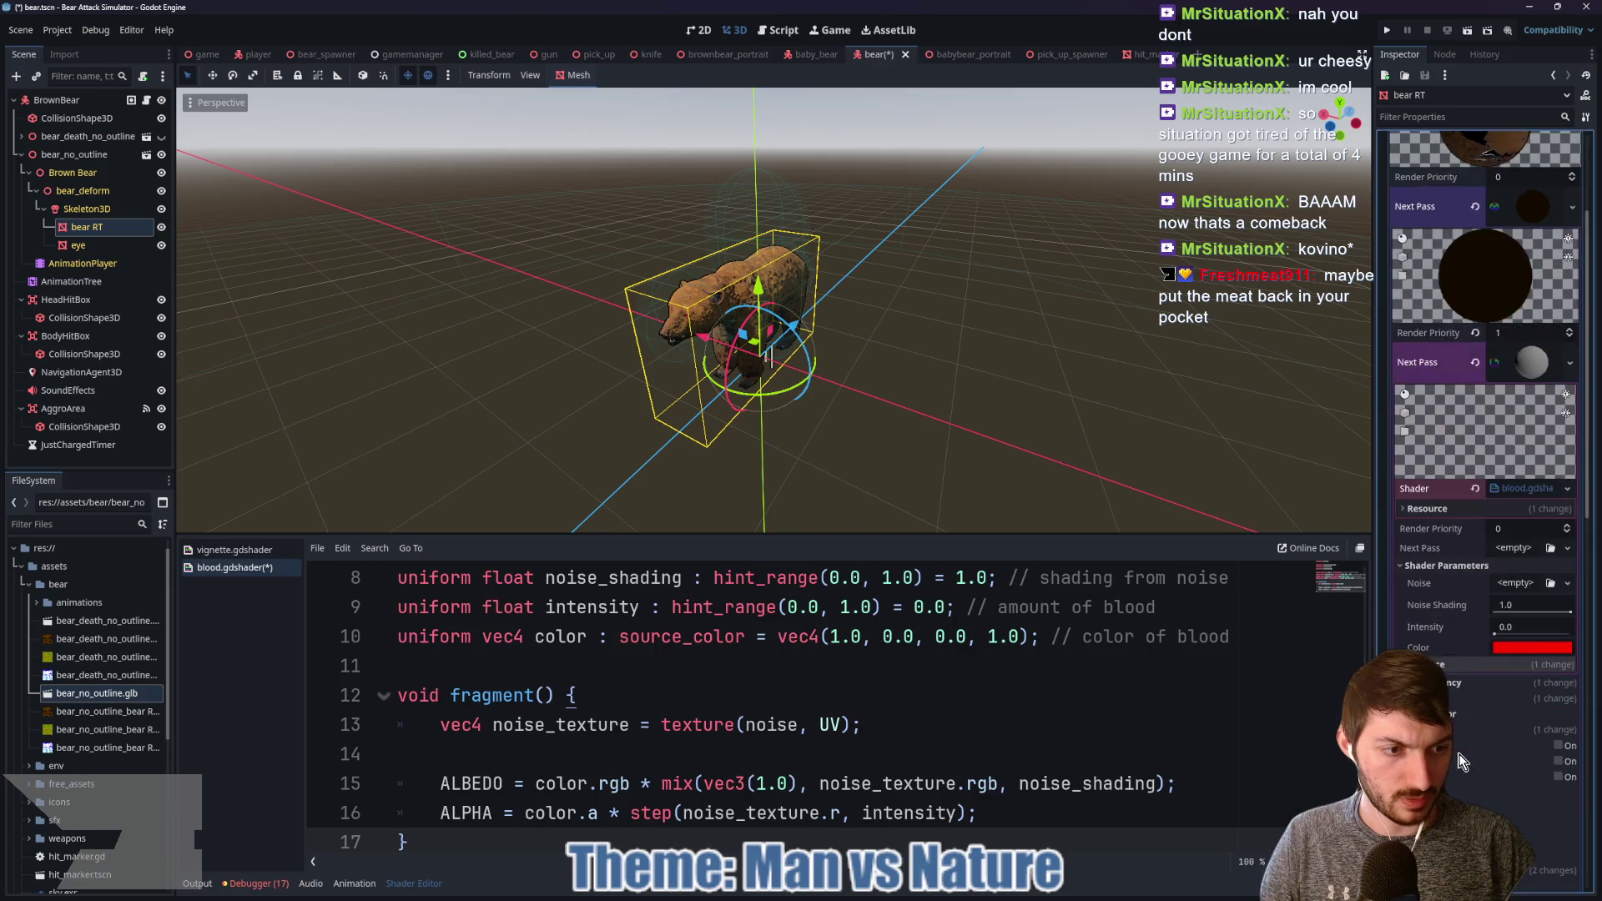
click(1518, 584)
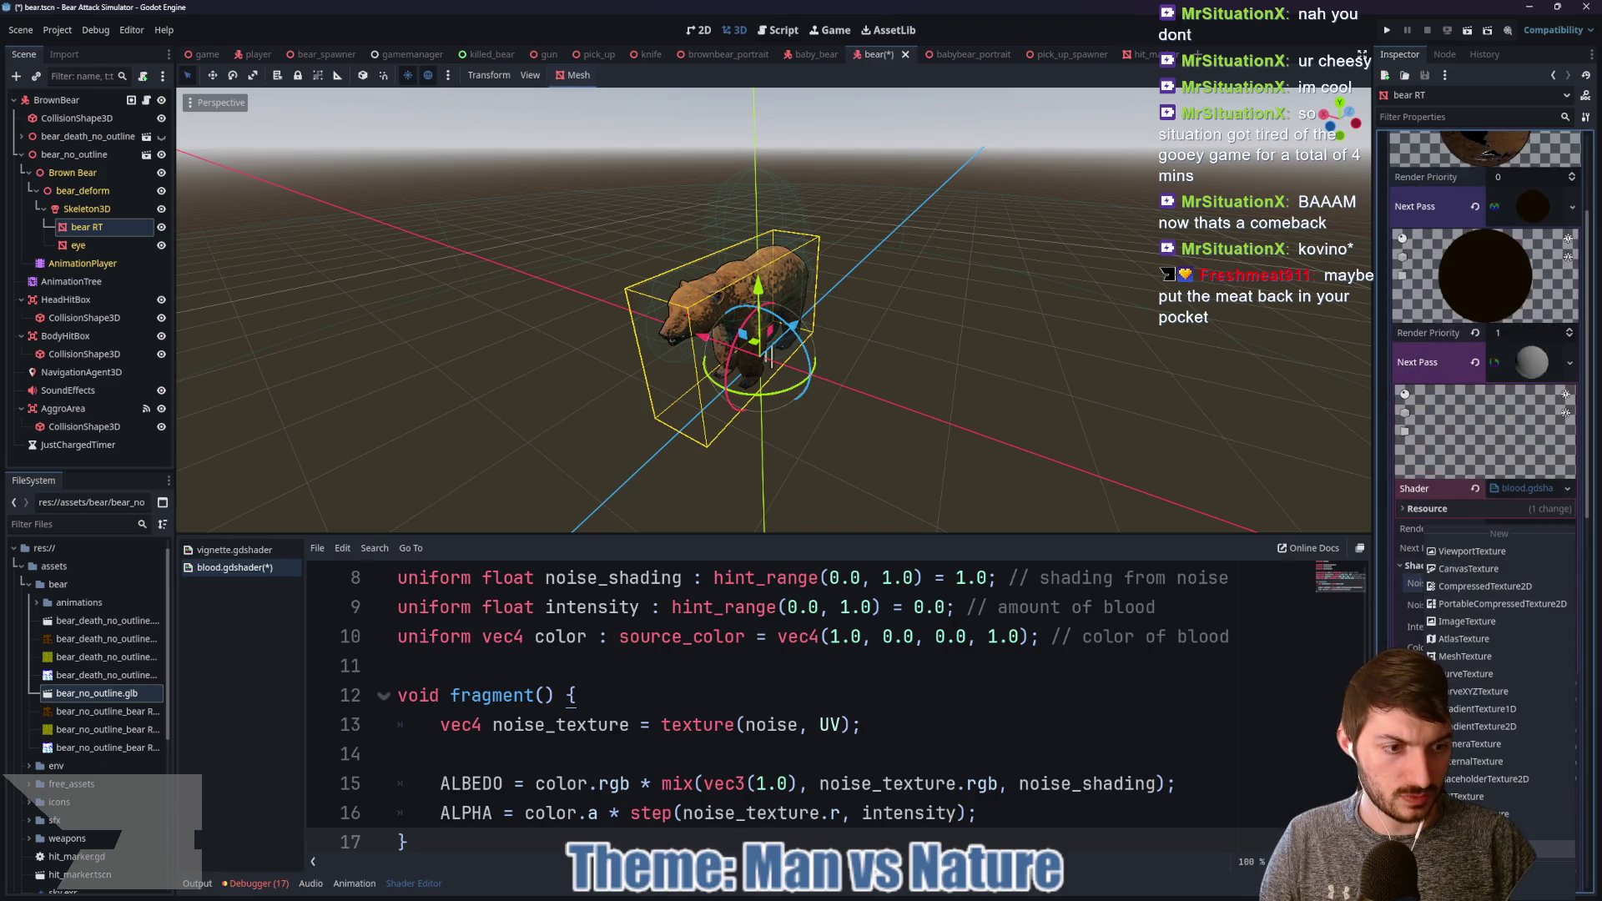
click(1544, 849)
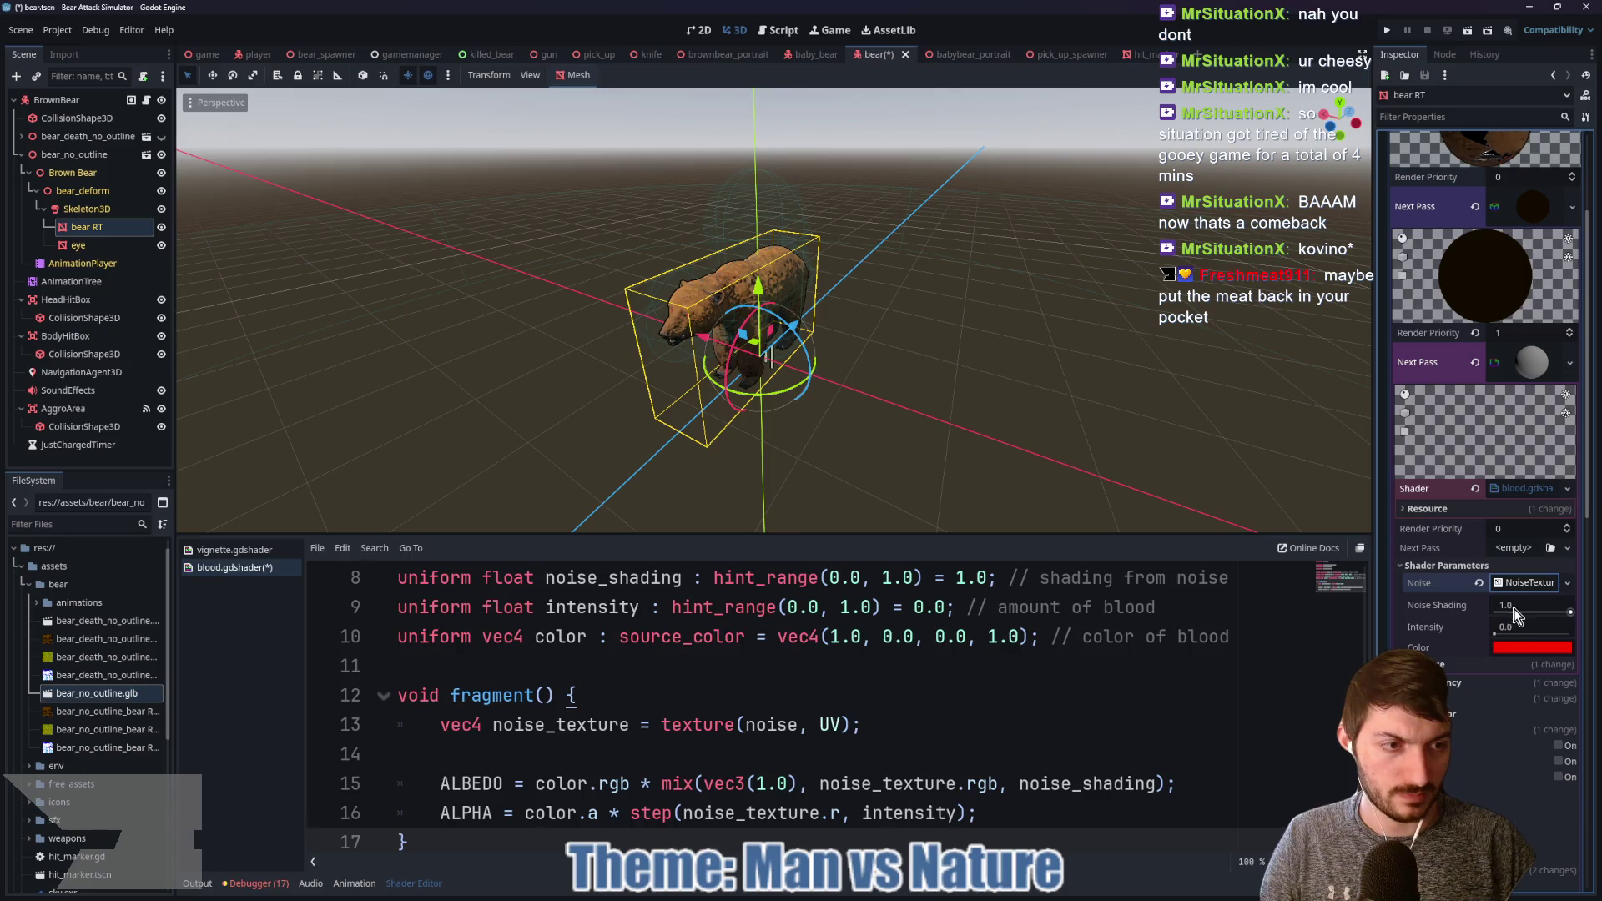
mouse_move(1512, 627)
mouse_down()
mouse_move(1543, 631)
mouse_move(1498, 631)
mouse_move(1572, 631)
mouse_move(1525, 627)
mouse_up()
click(1529, 583)
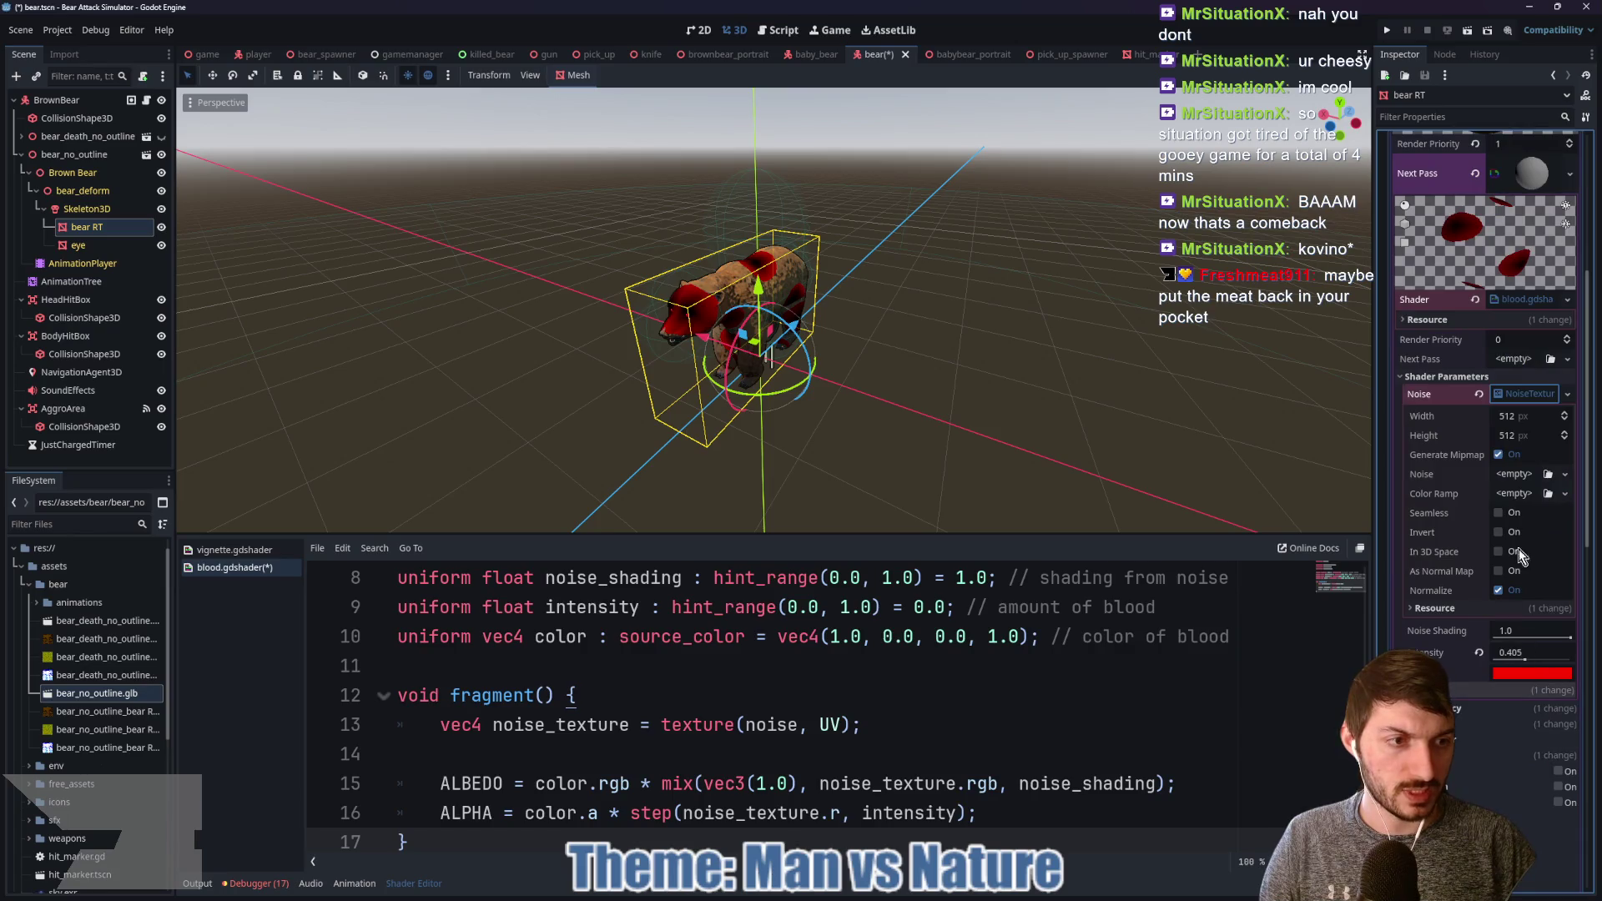